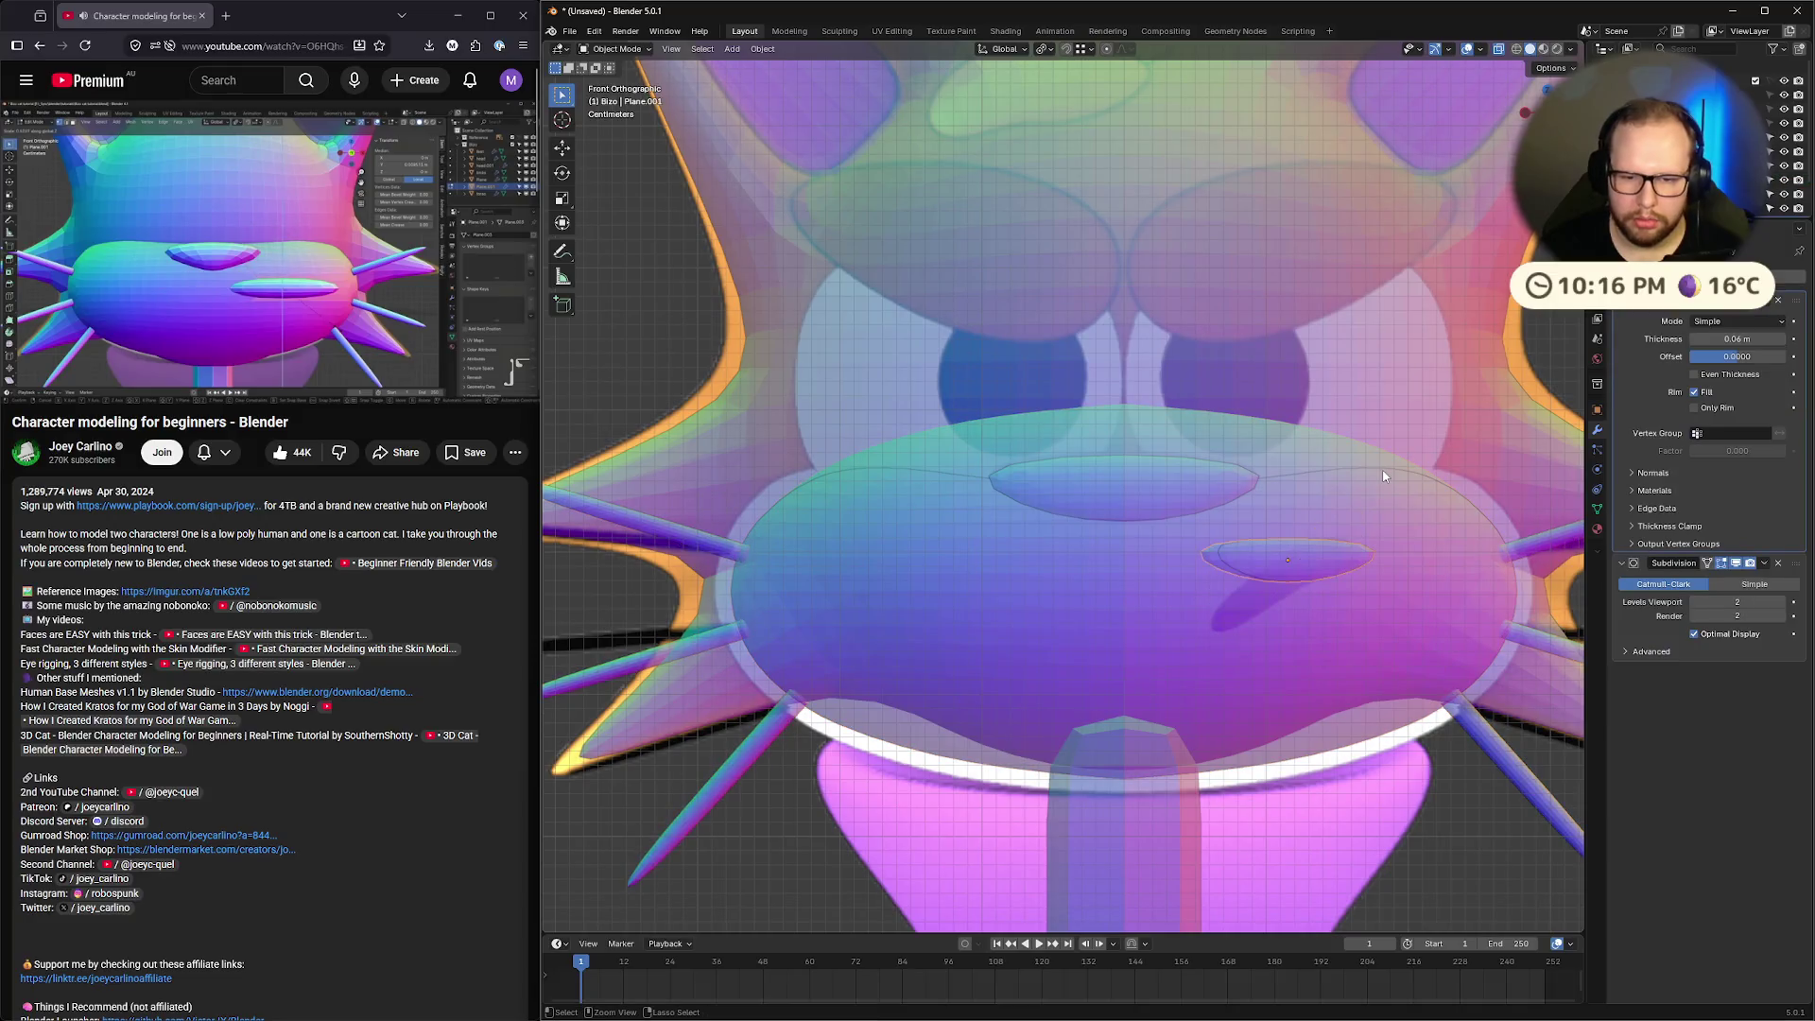
pyautogui.hotkey('ctrl', 'z')
pyautogui.hotkey('ctrl', 'z')
pyautogui.hotkey('ctrl', 'z')
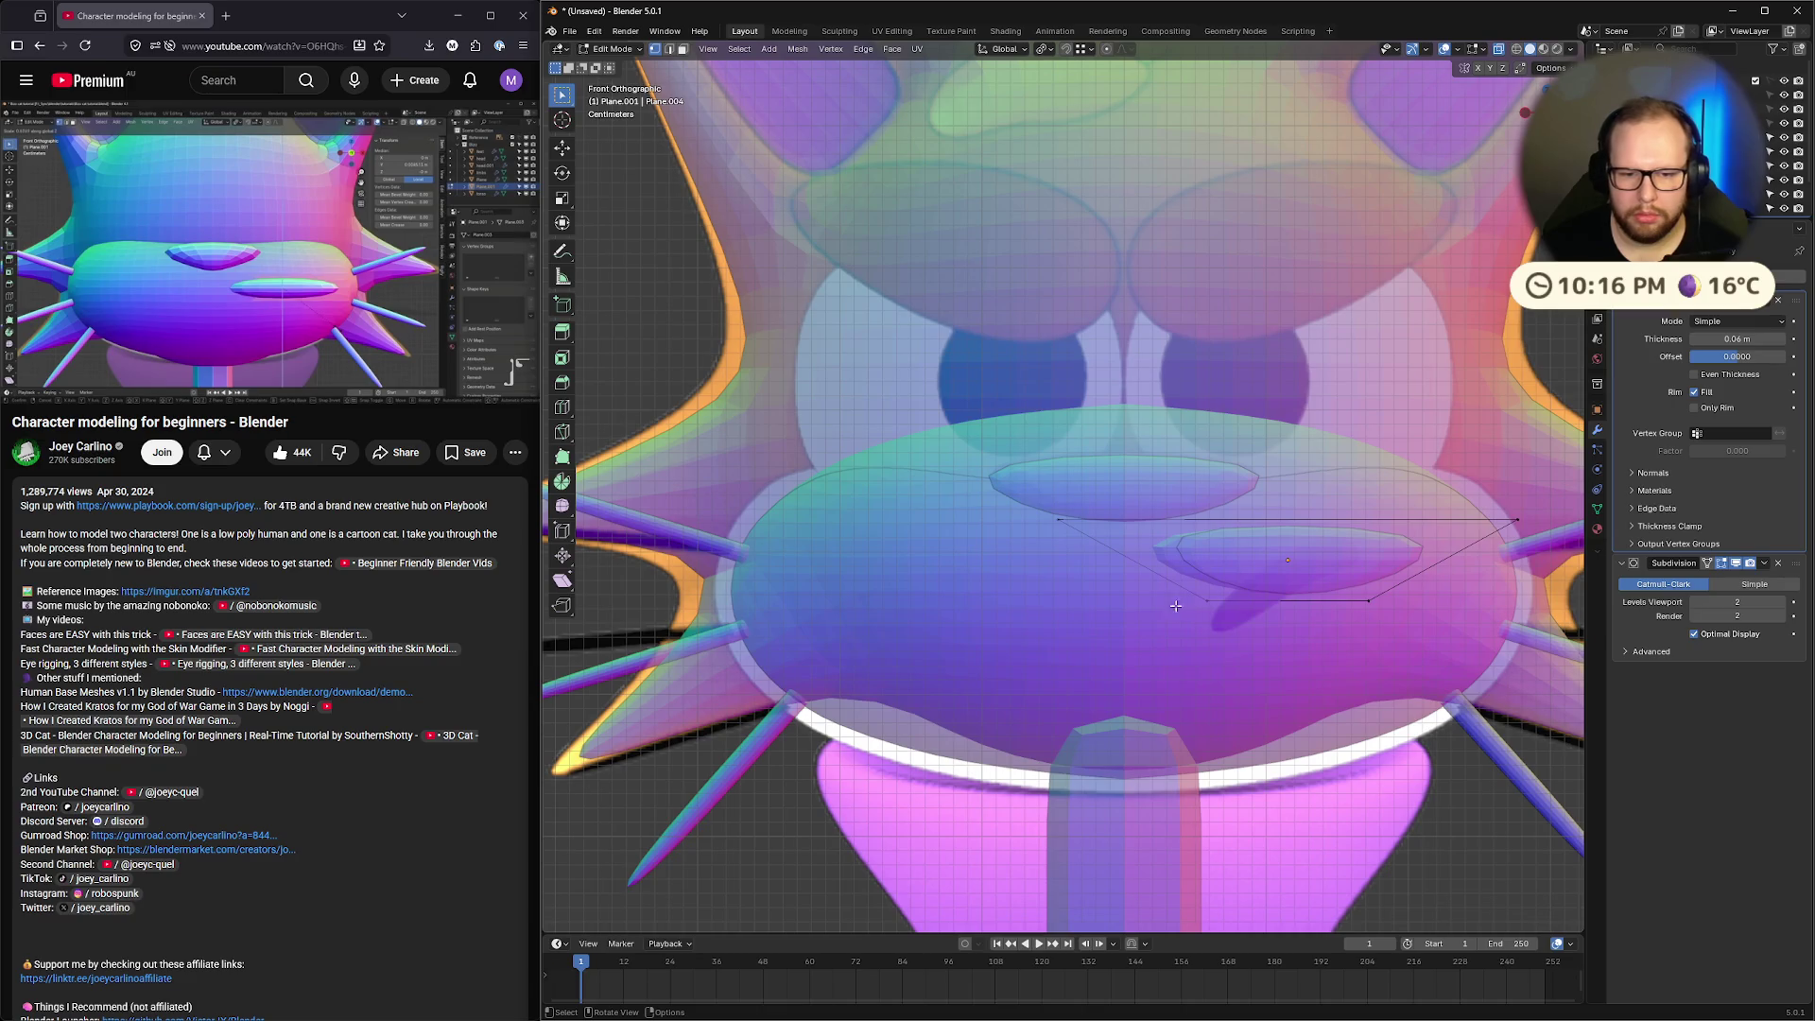
# Enter editing on the snout disc and select its upper-right vertex
pyautogui.click(1518, 521)
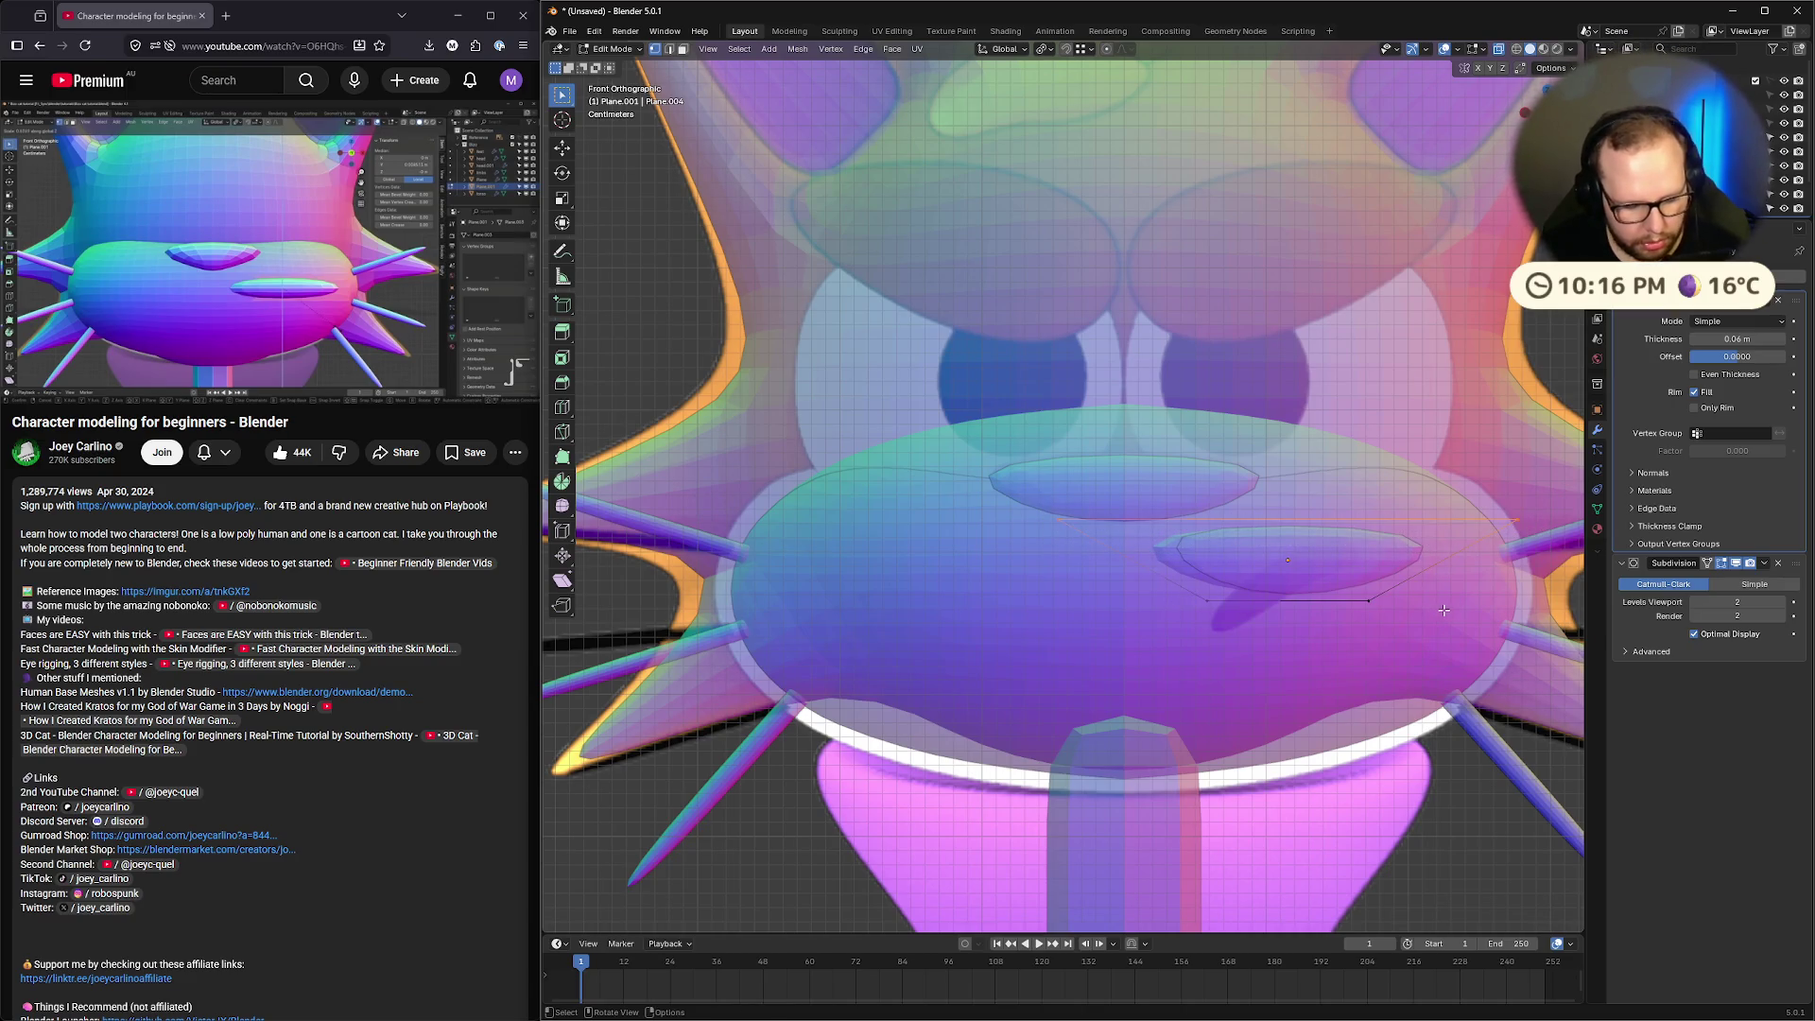
pyautogui.press('ctrl')
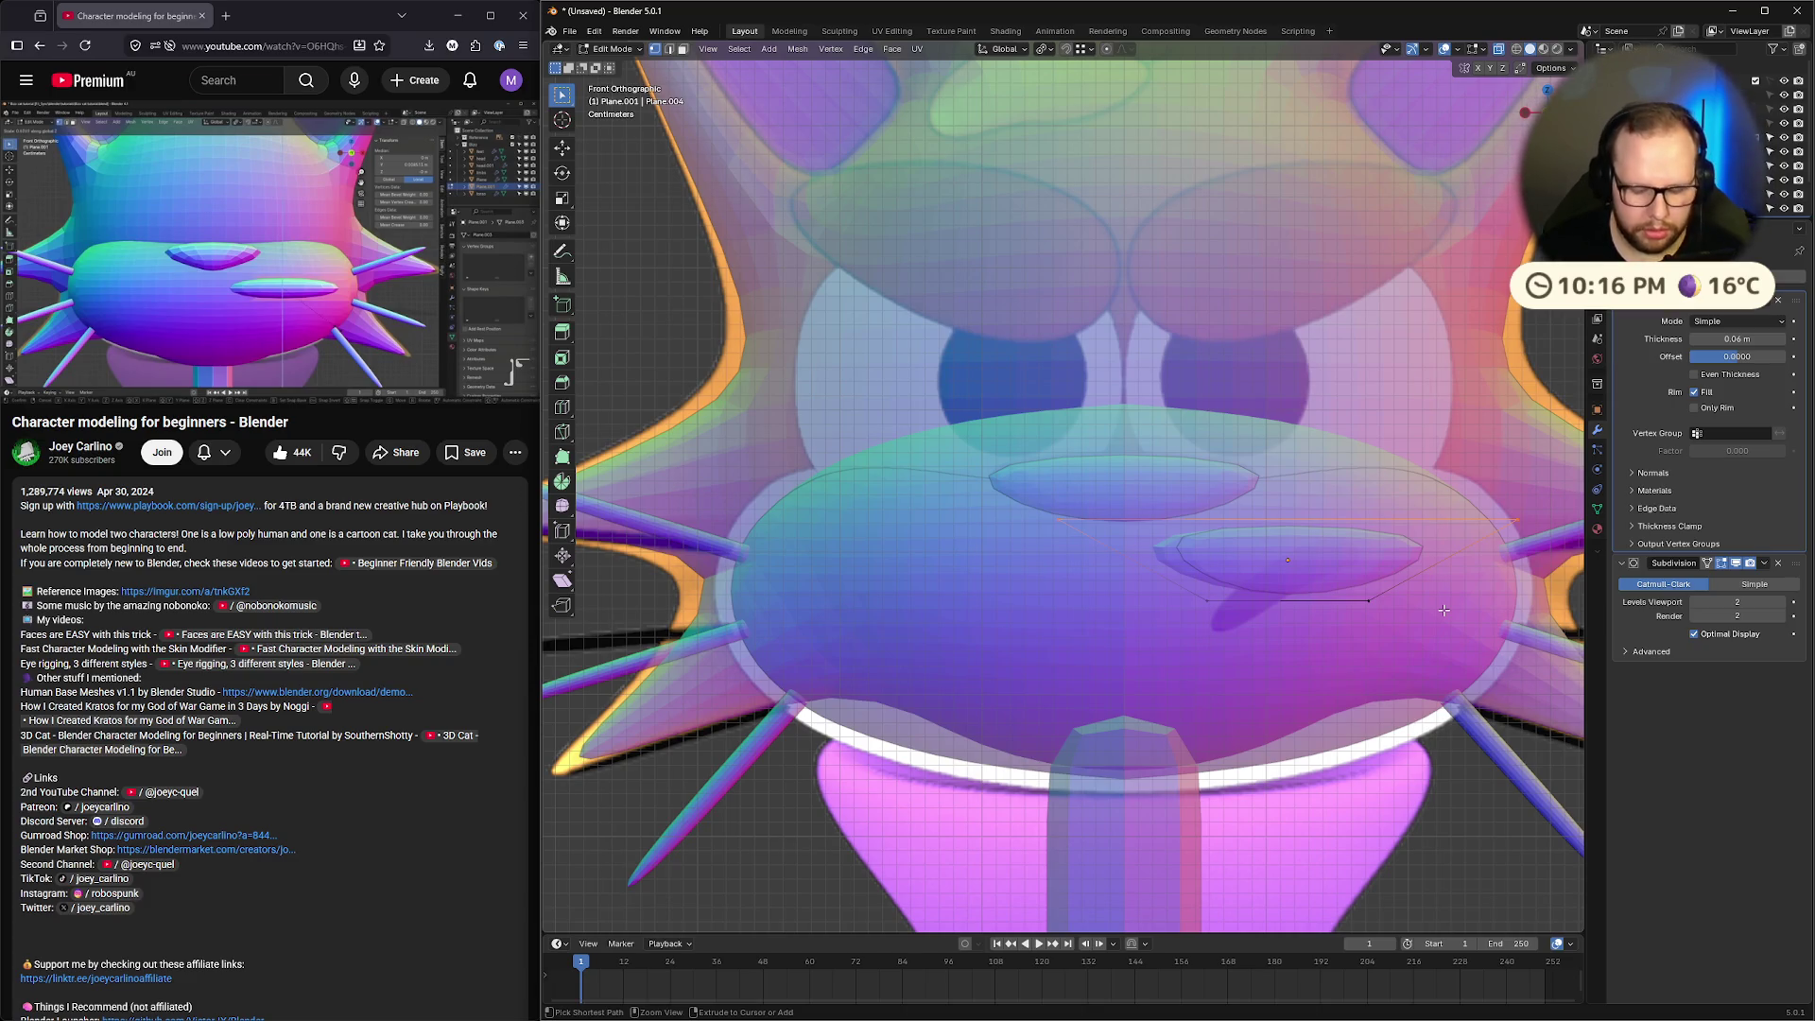
pyautogui.hotkey('ctrl', 'o')
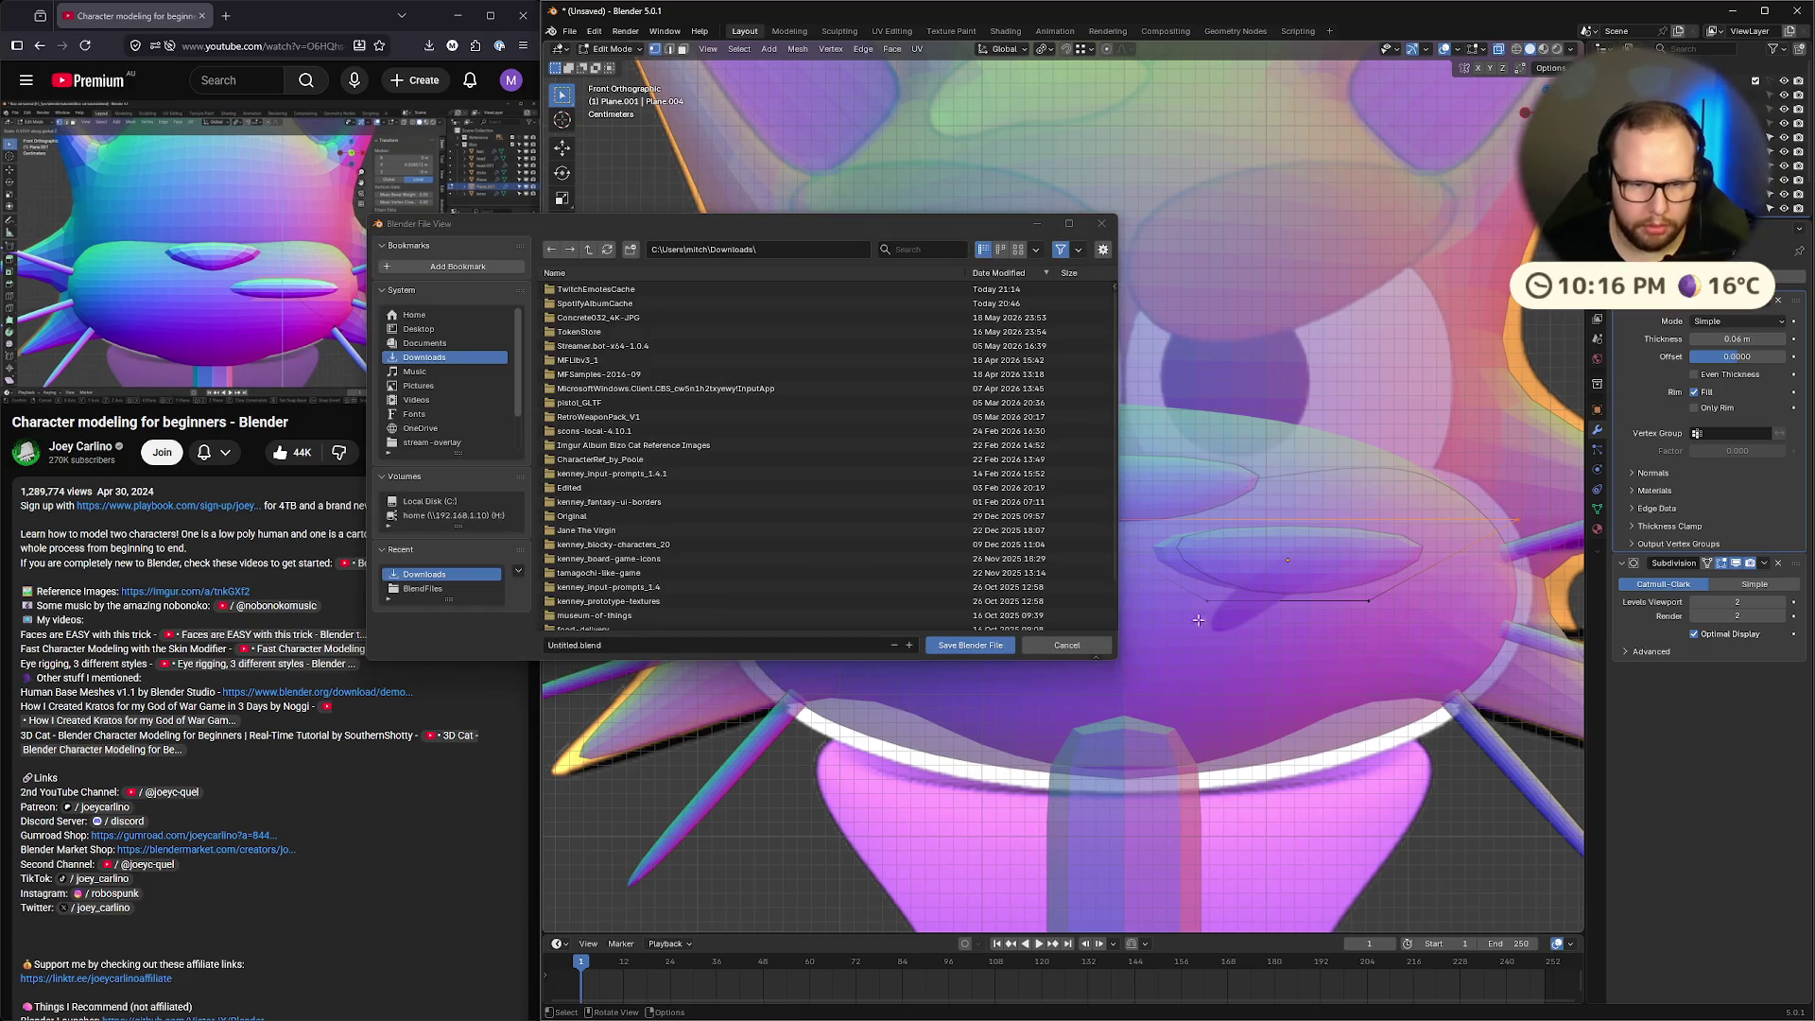
pyautogui.click(1105, 644)
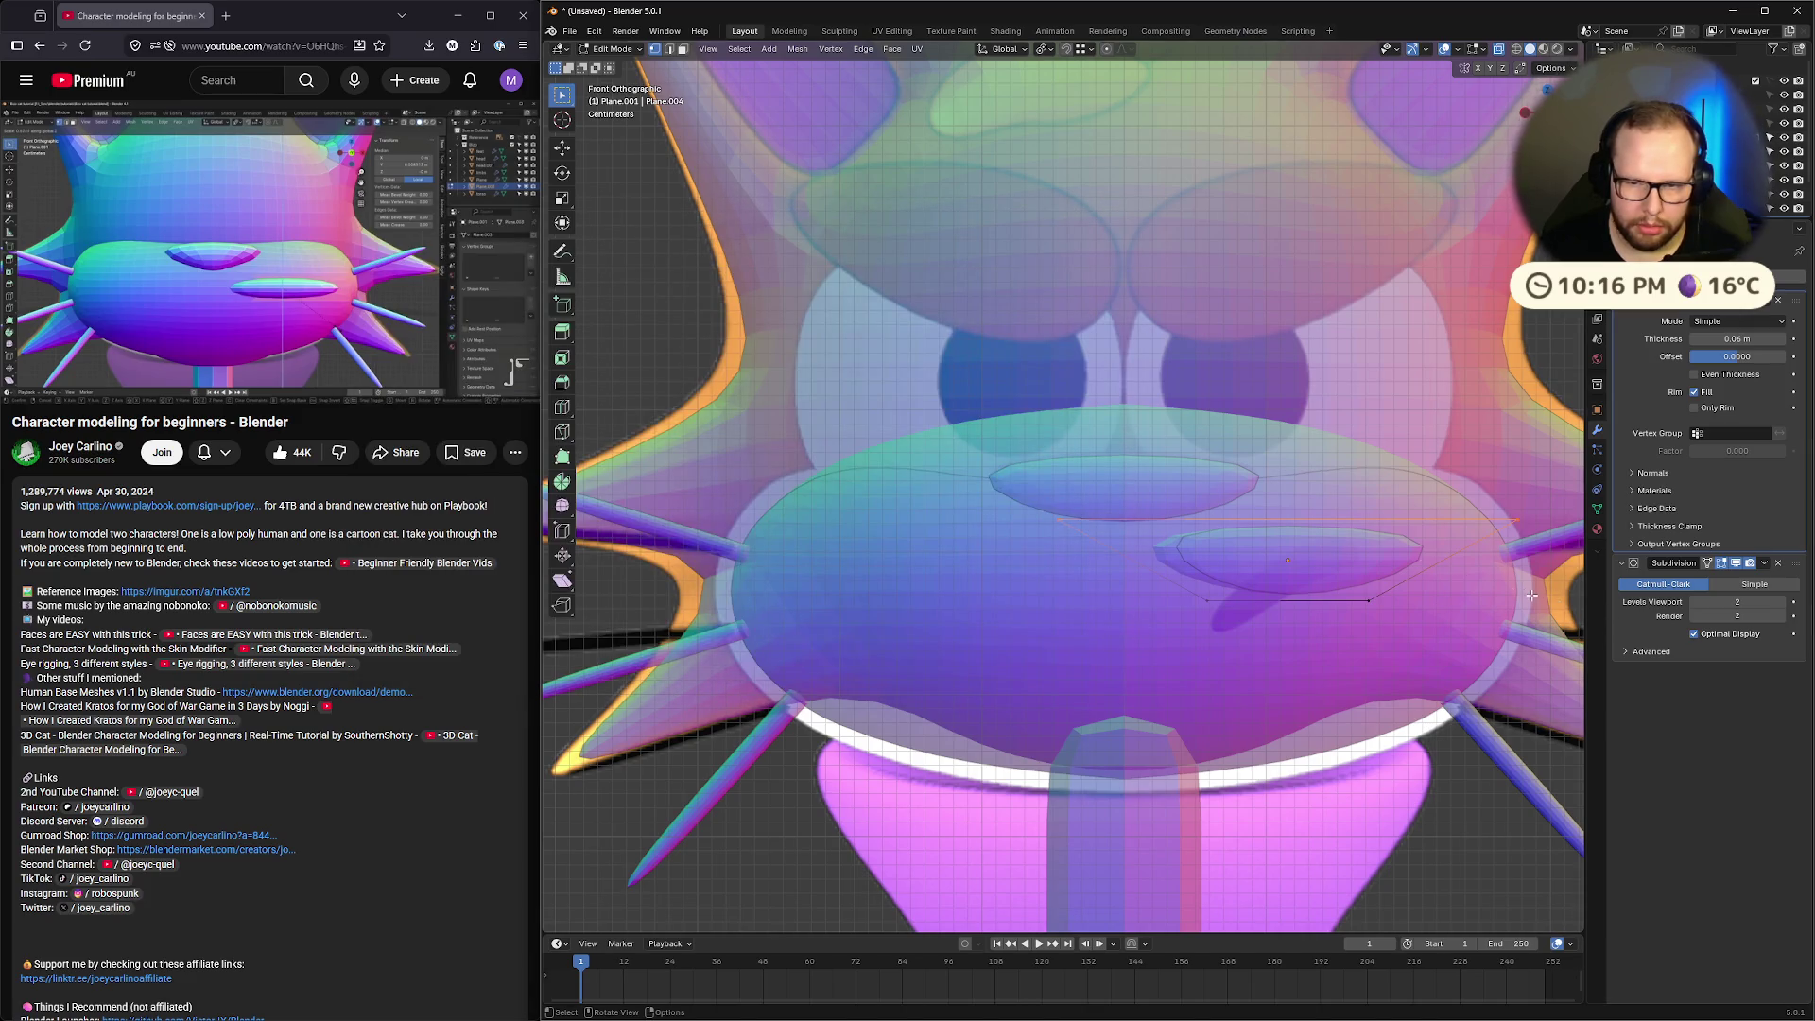
# Scale the selected disc vertices along the X axis
pyautogui.press('s')
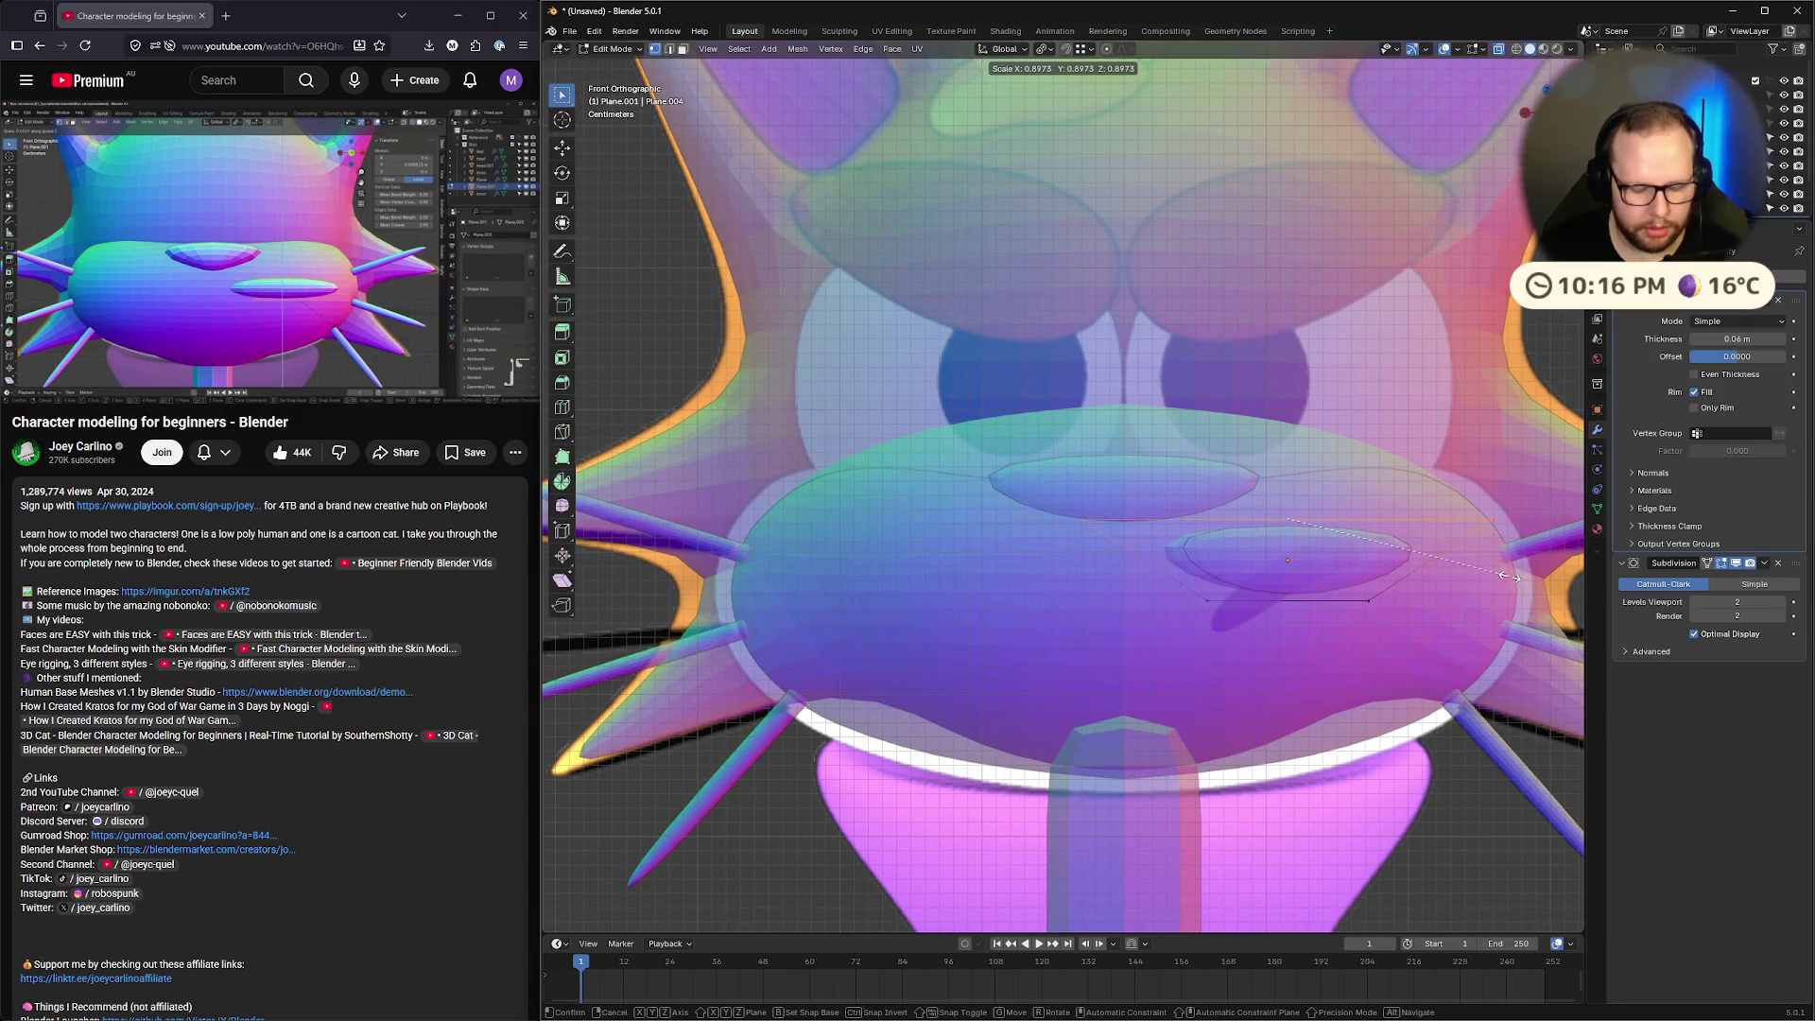
pyautogui.press('x')
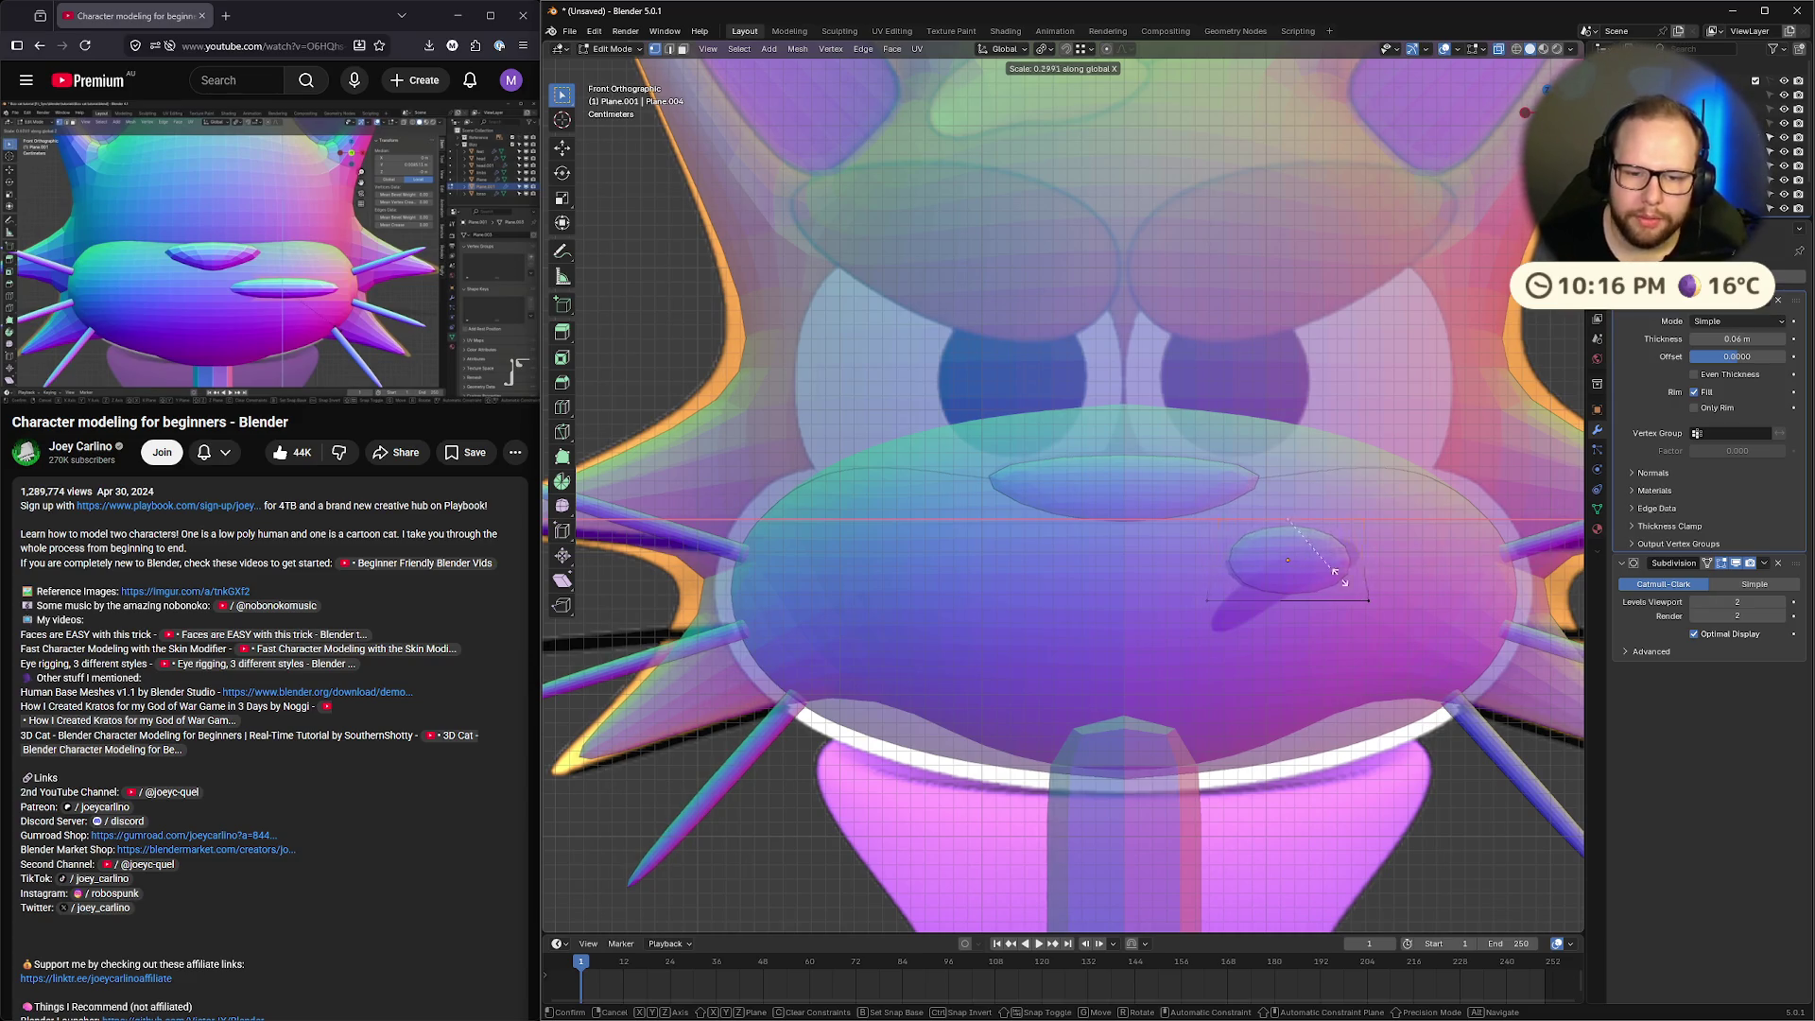
pyautogui.click(1418, 581)
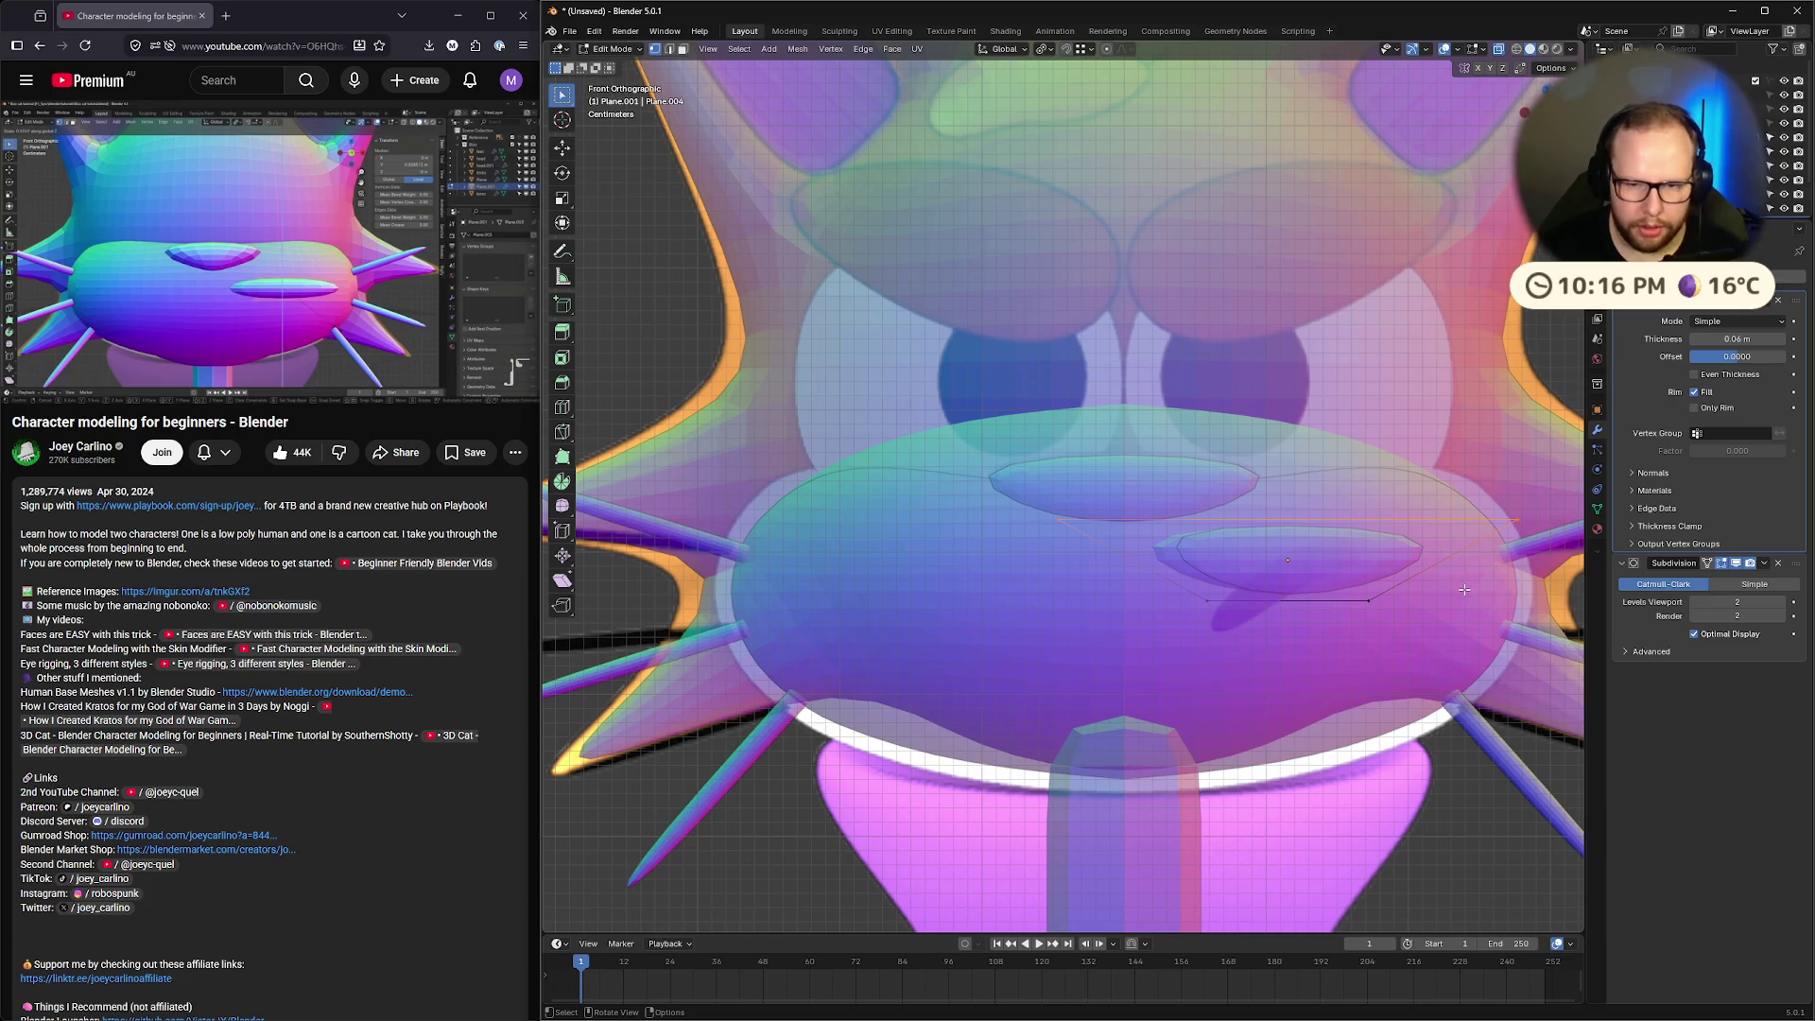
# Shrink the disc inward along its normals with Alt+S and view it in perspective
pyautogui.hotkey('alt', 's')
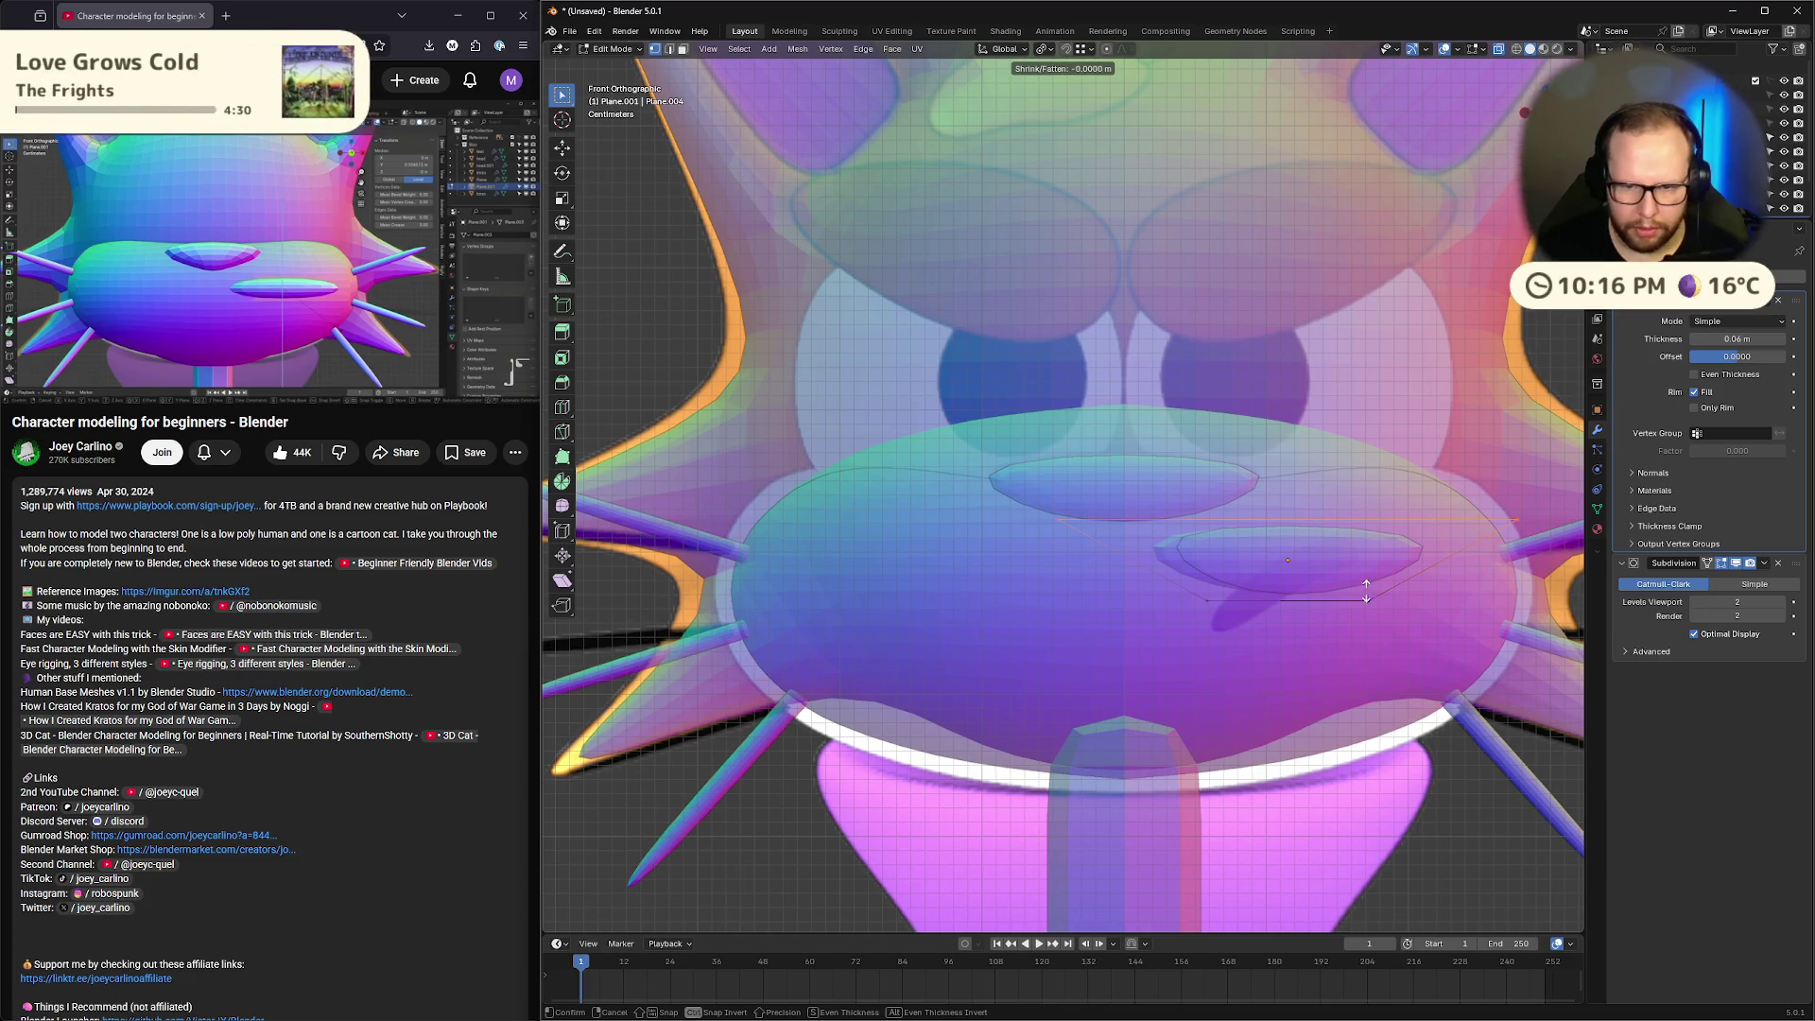
pyautogui.click(1407, 693)
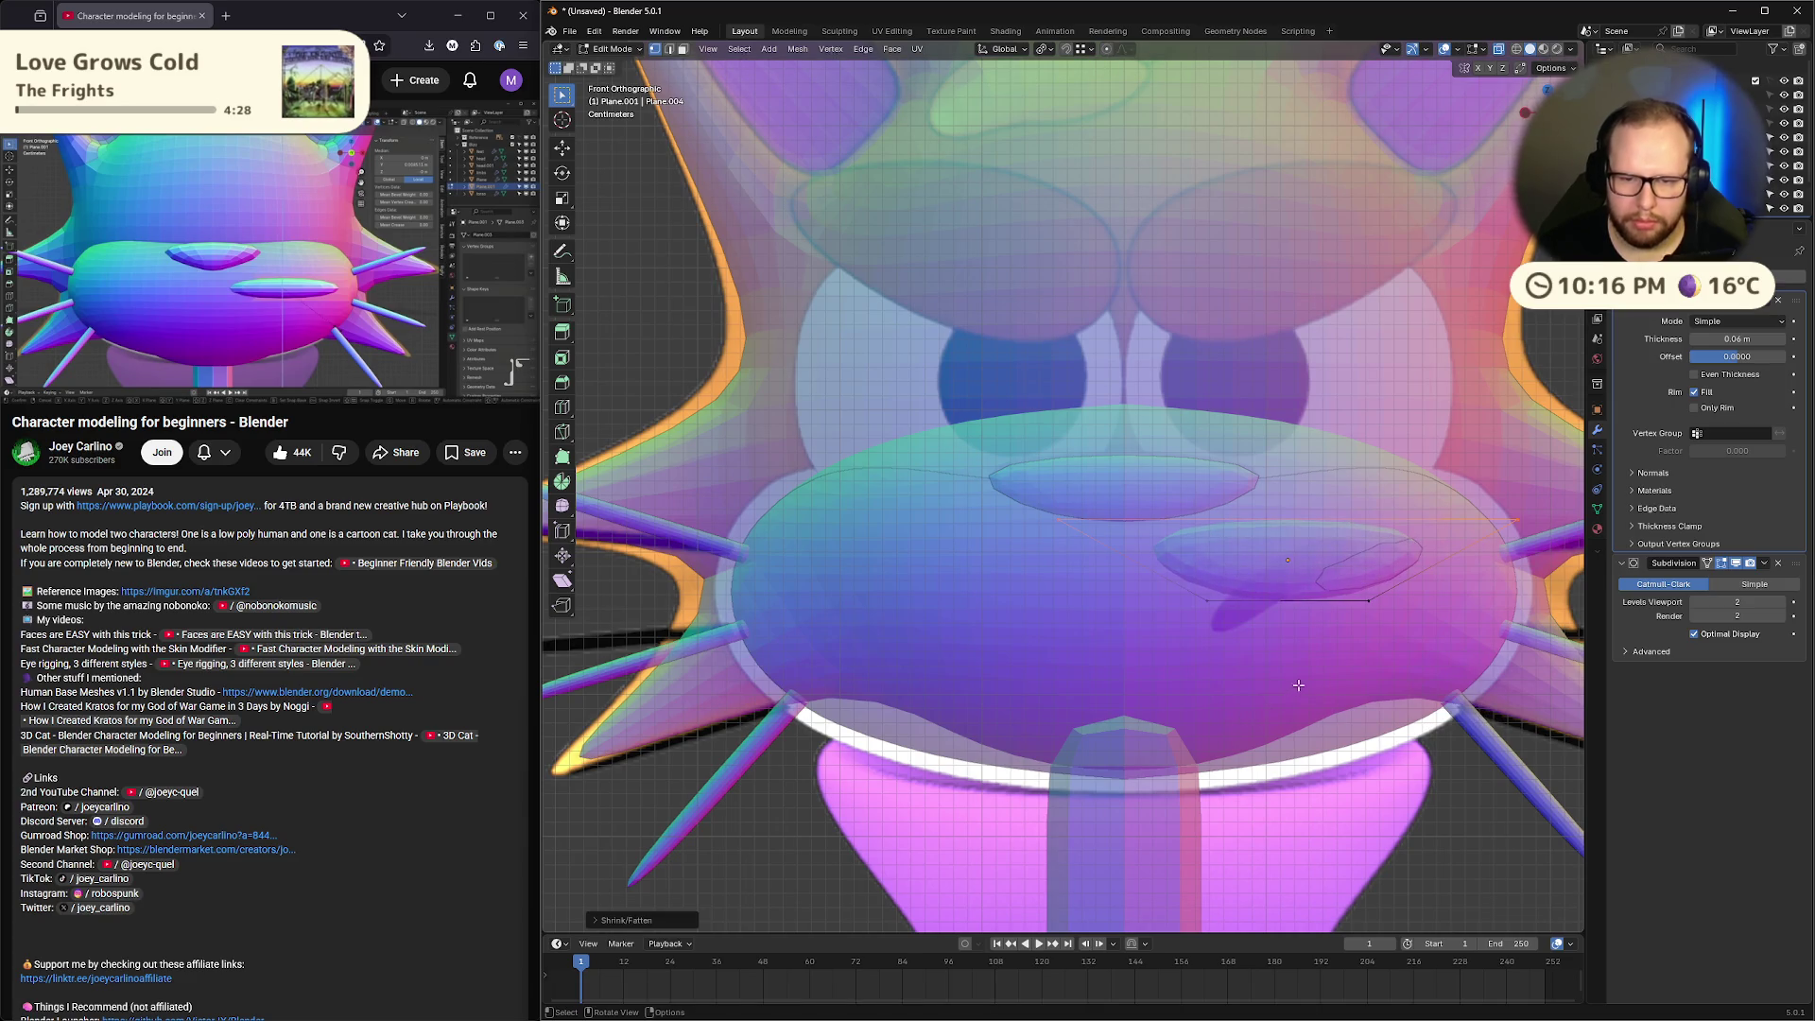
pyautogui.scroll(-5, 1298, 684)
pyautogui.moveTo(1298, 685)
pyautogui.mouseDown(button='middle')
pyautogui.moveTo(1504, 625)
pyautogui.moveTo(1378, 549)
pyautogui.mouseUp(button='middle')
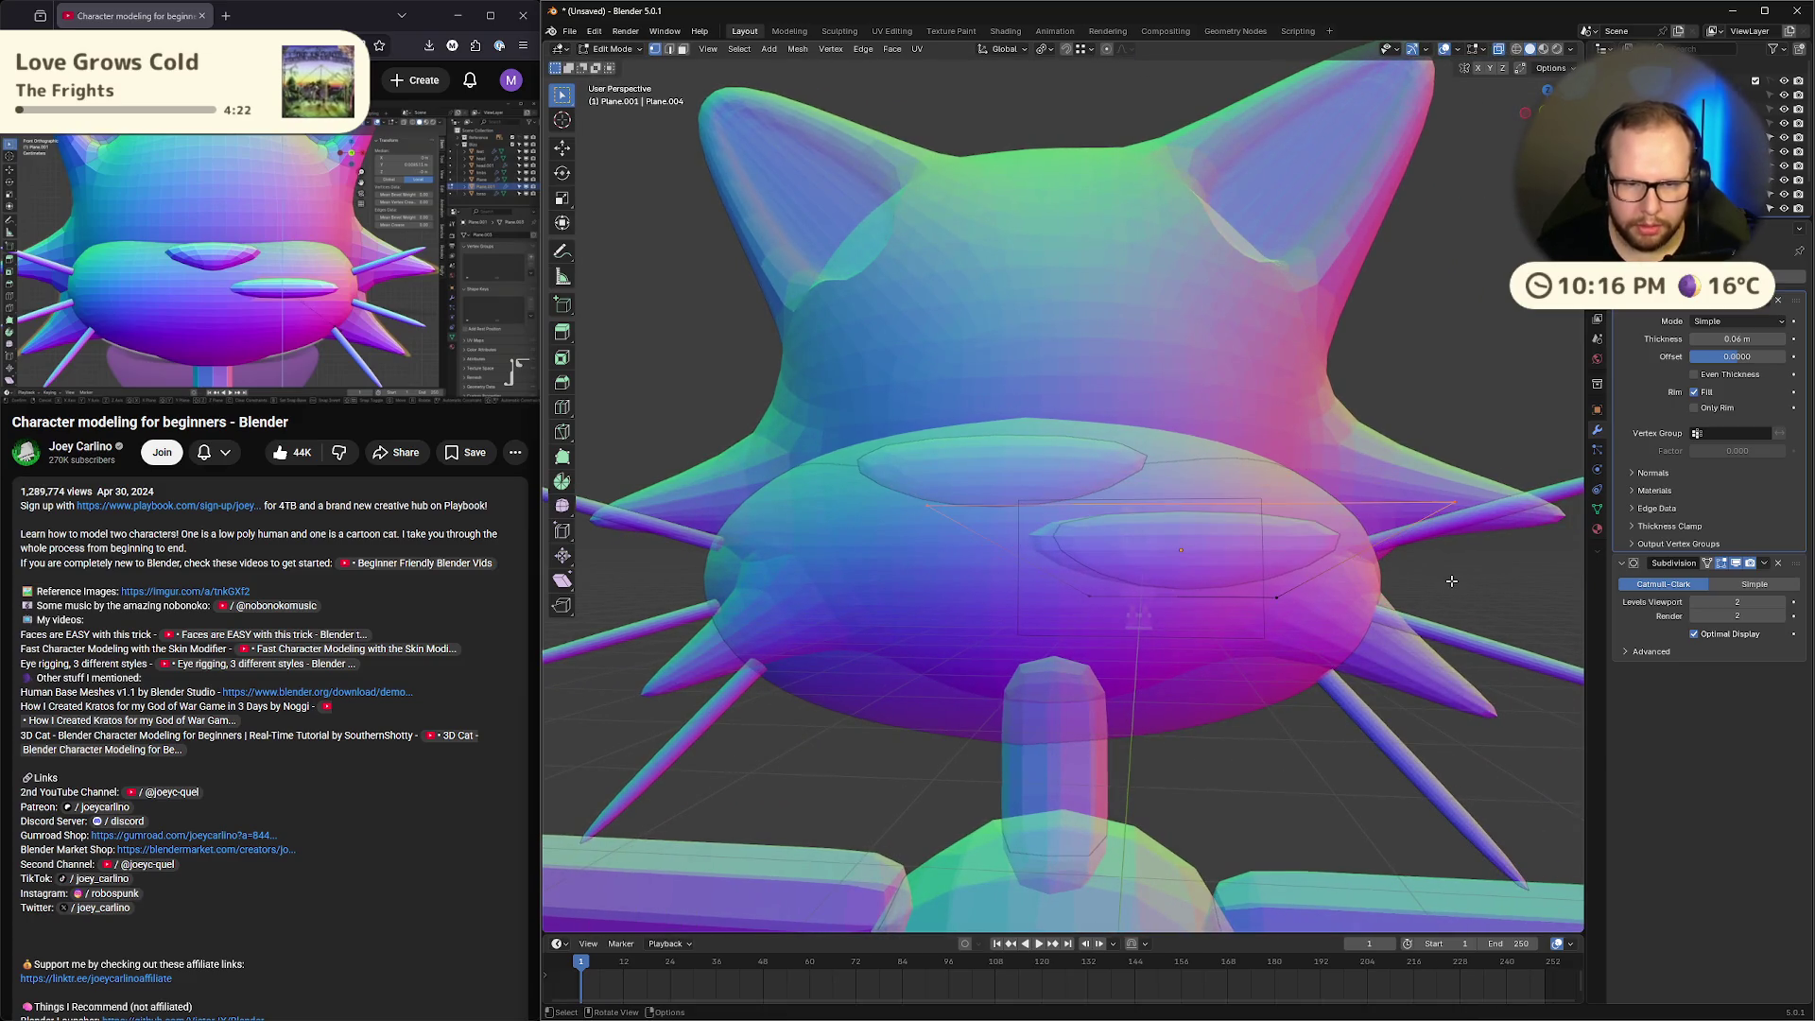
# Edge-slide the disc's loop outward and reposition it along X
pyautogui.press('g')
pyautogui.press('g')
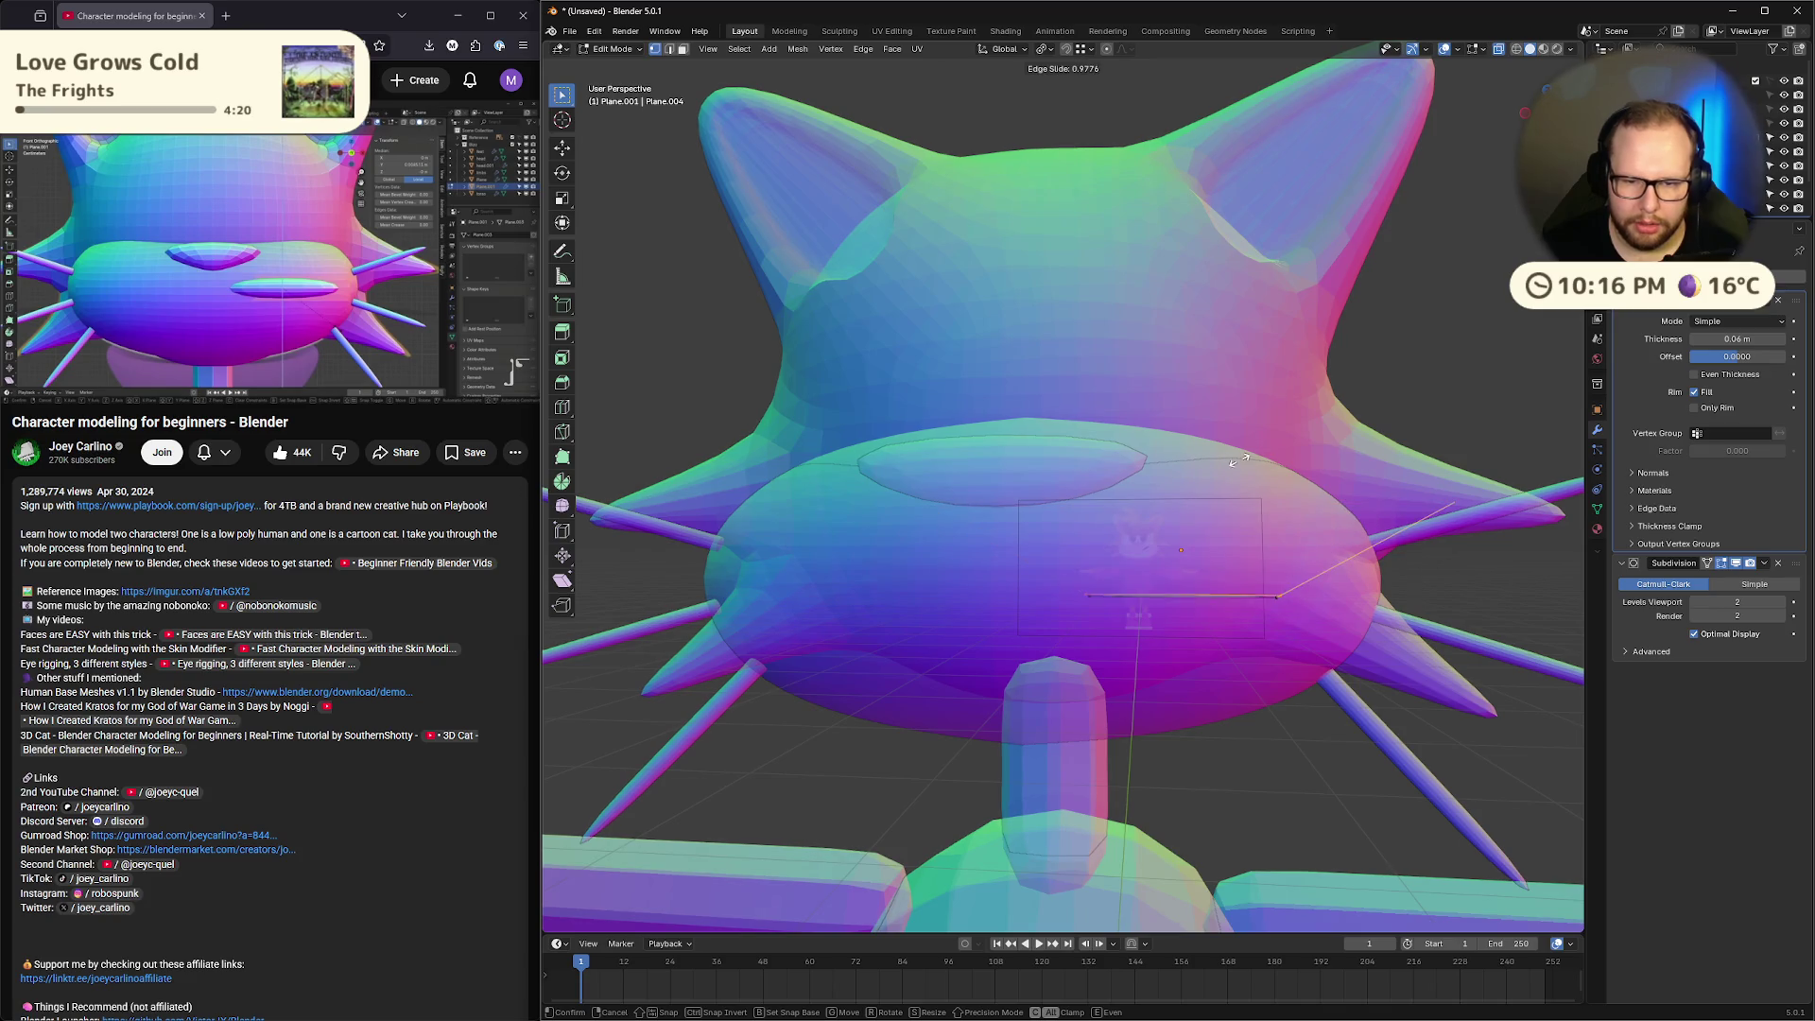
pyautogui.click(1376, 572)
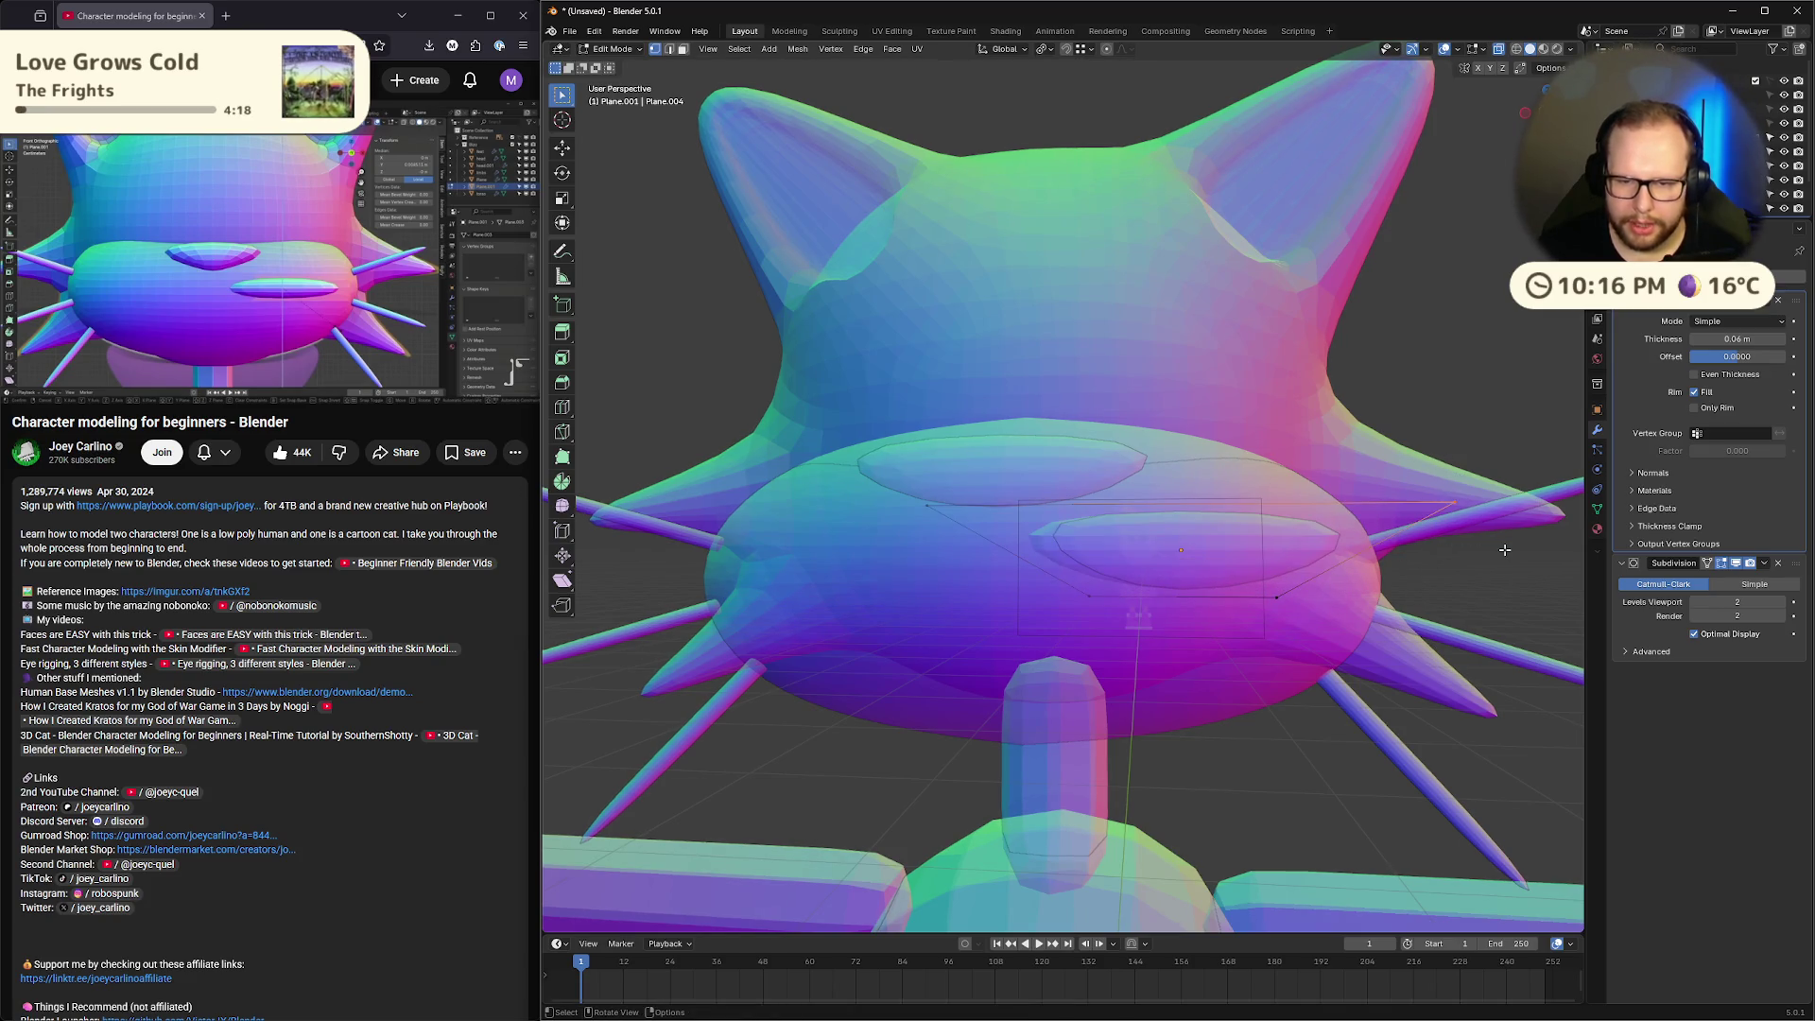
pyautogui.press('g')
pyautogui.press('z')
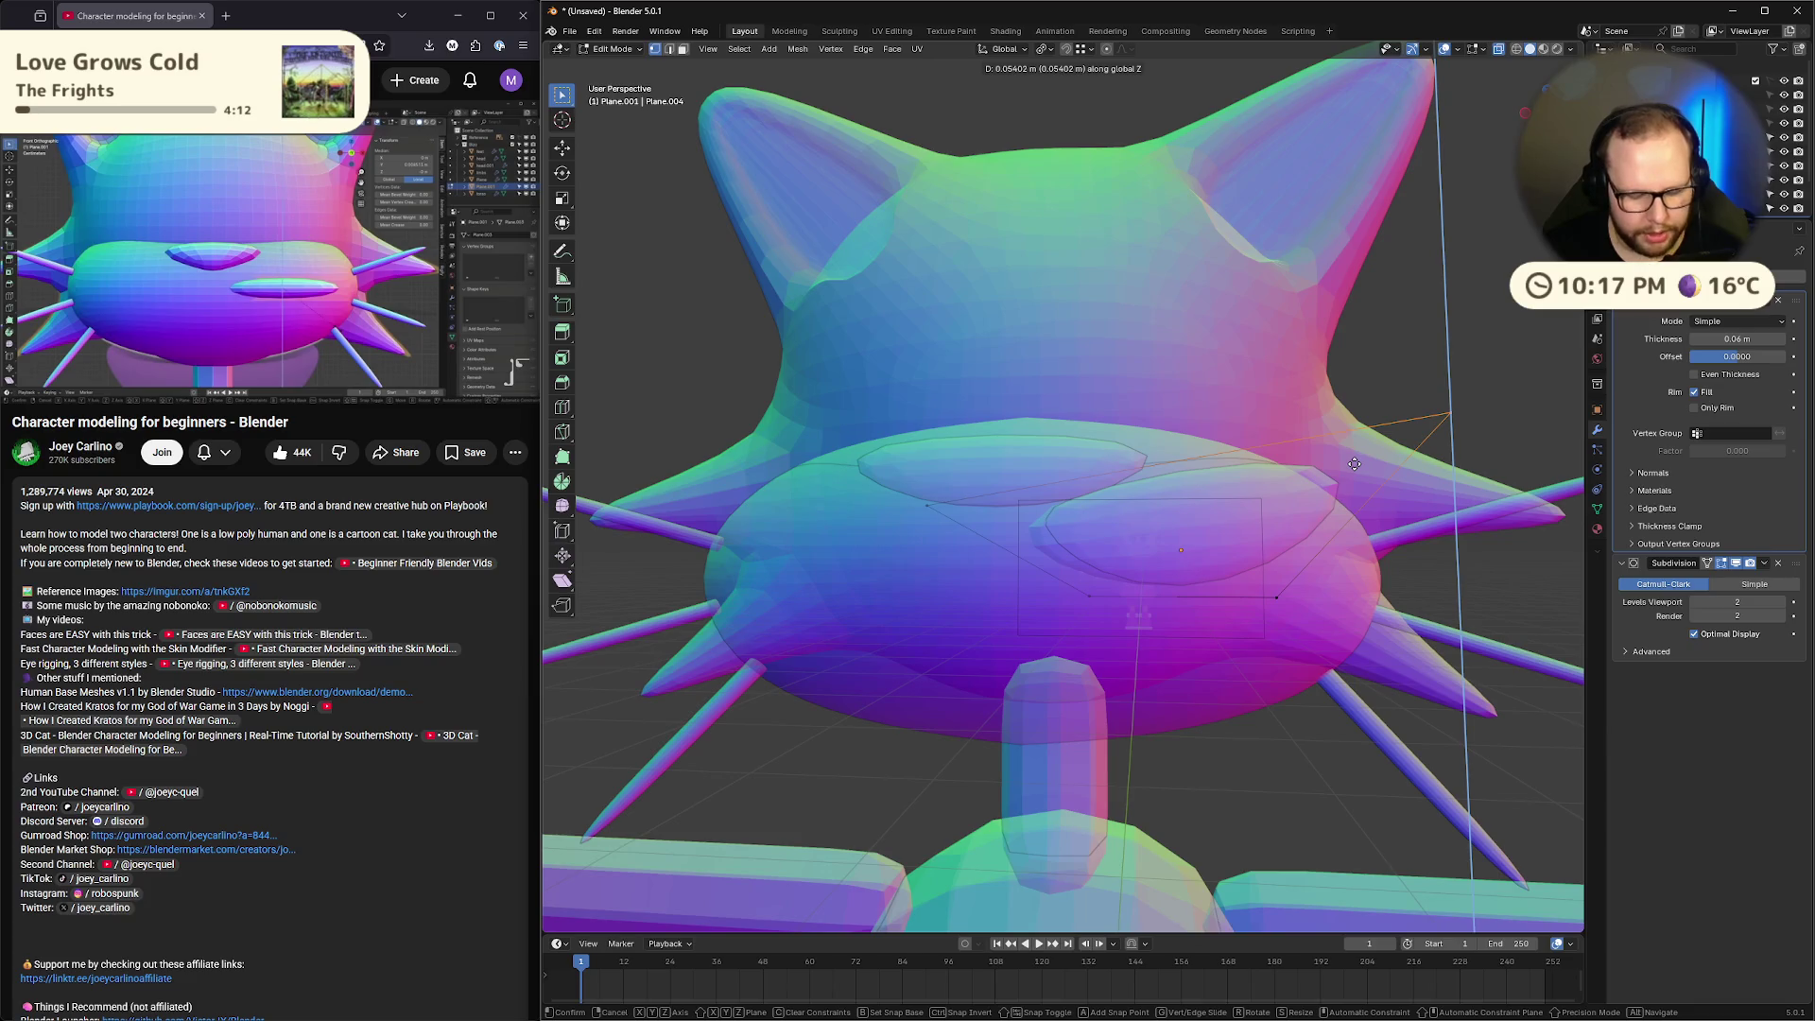
pyautogui.press('x')
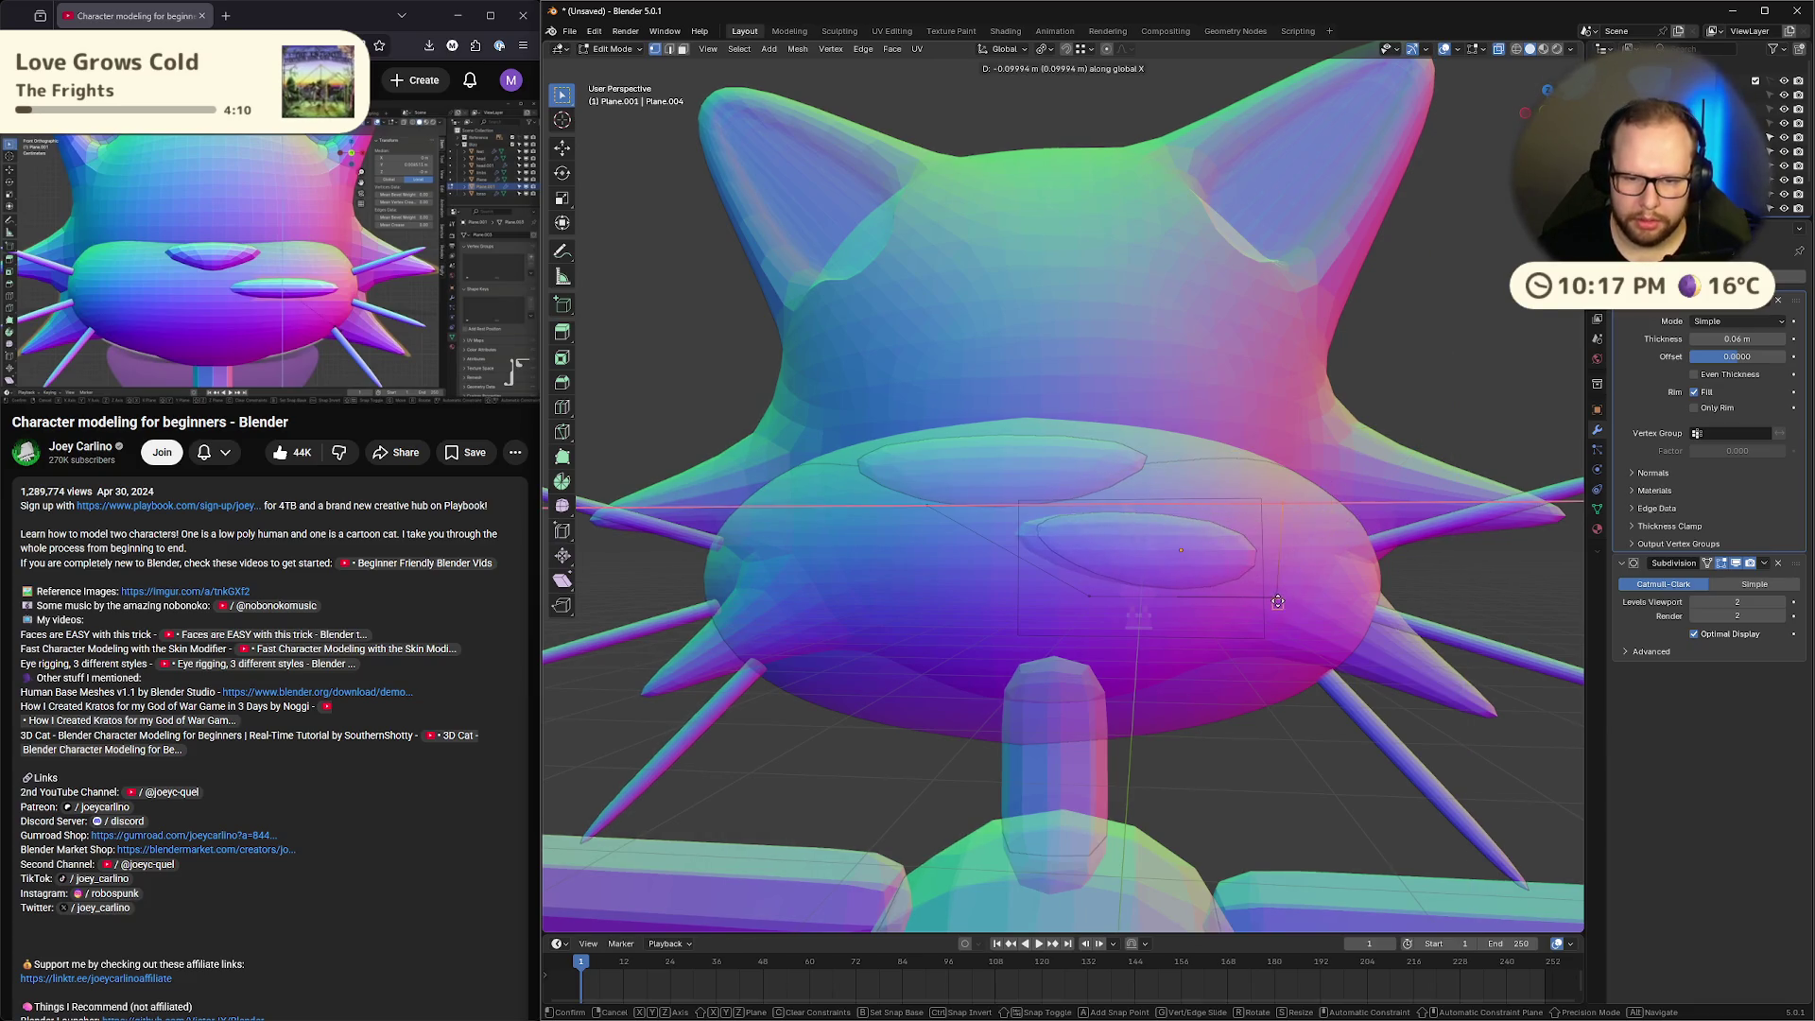
pyautogui.click(1276, 597)
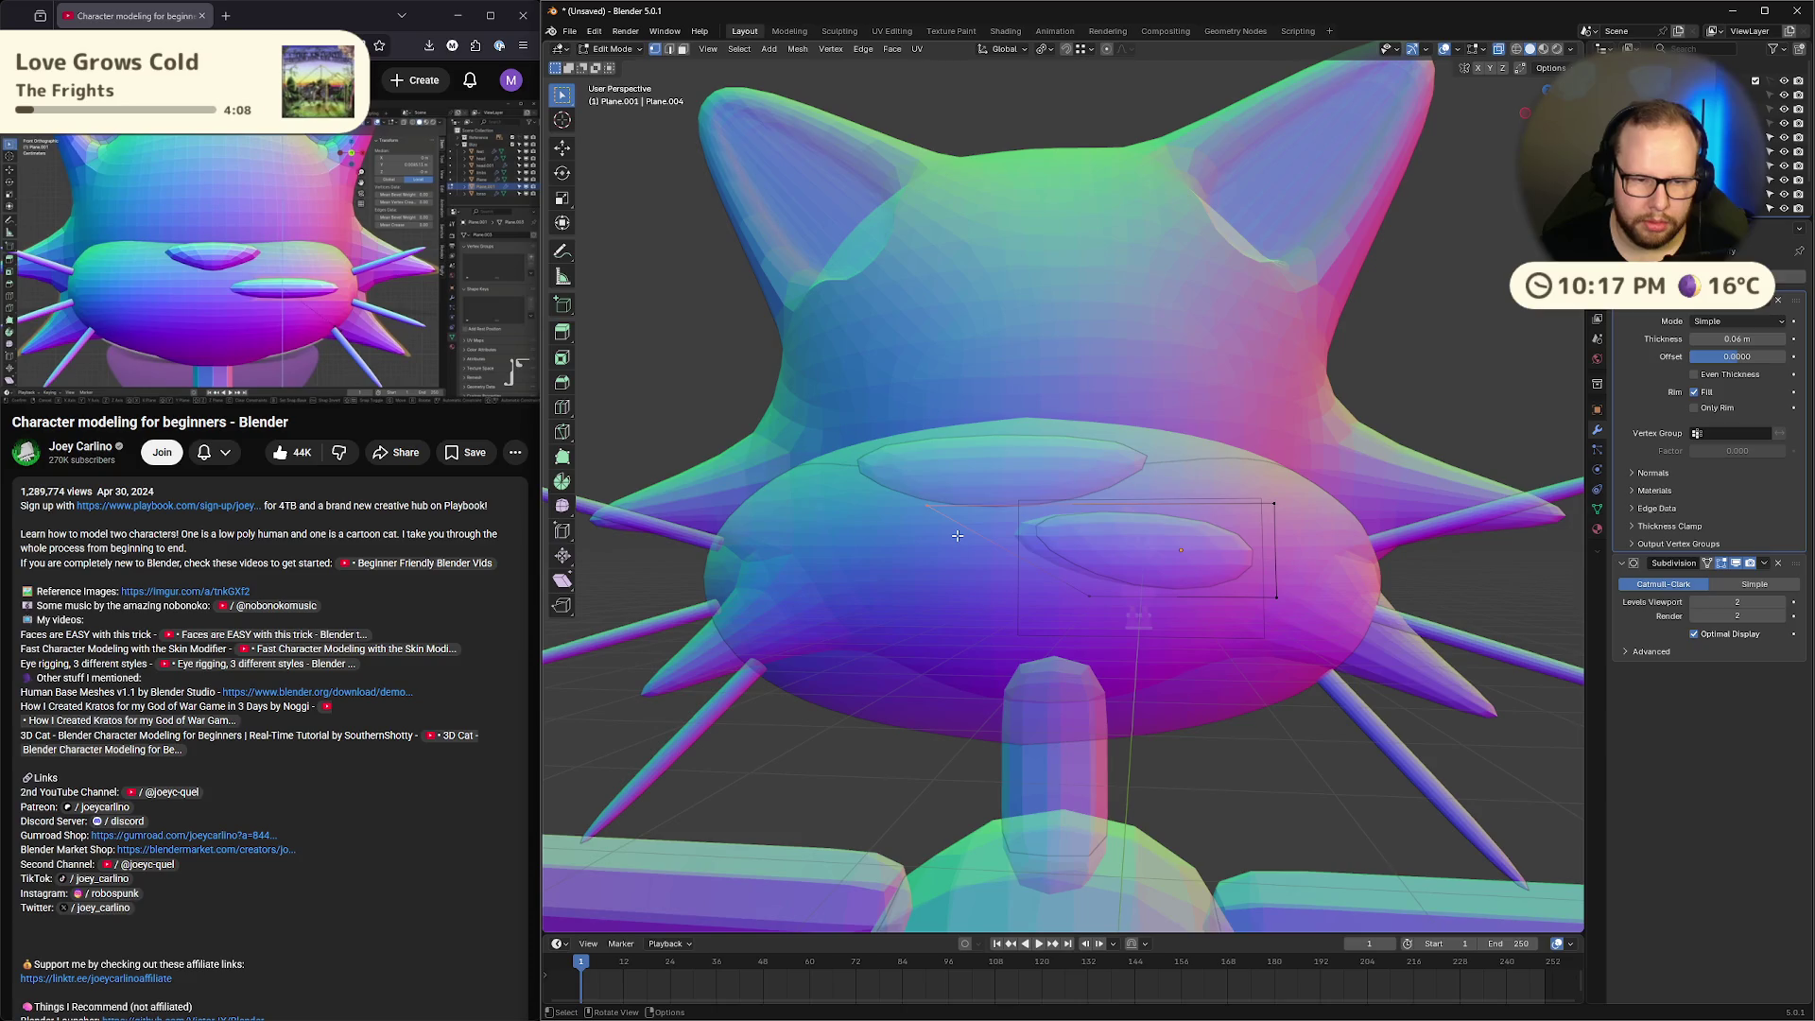
# Move the edge loop to the right and check it in front view
pyautogui.press('g')
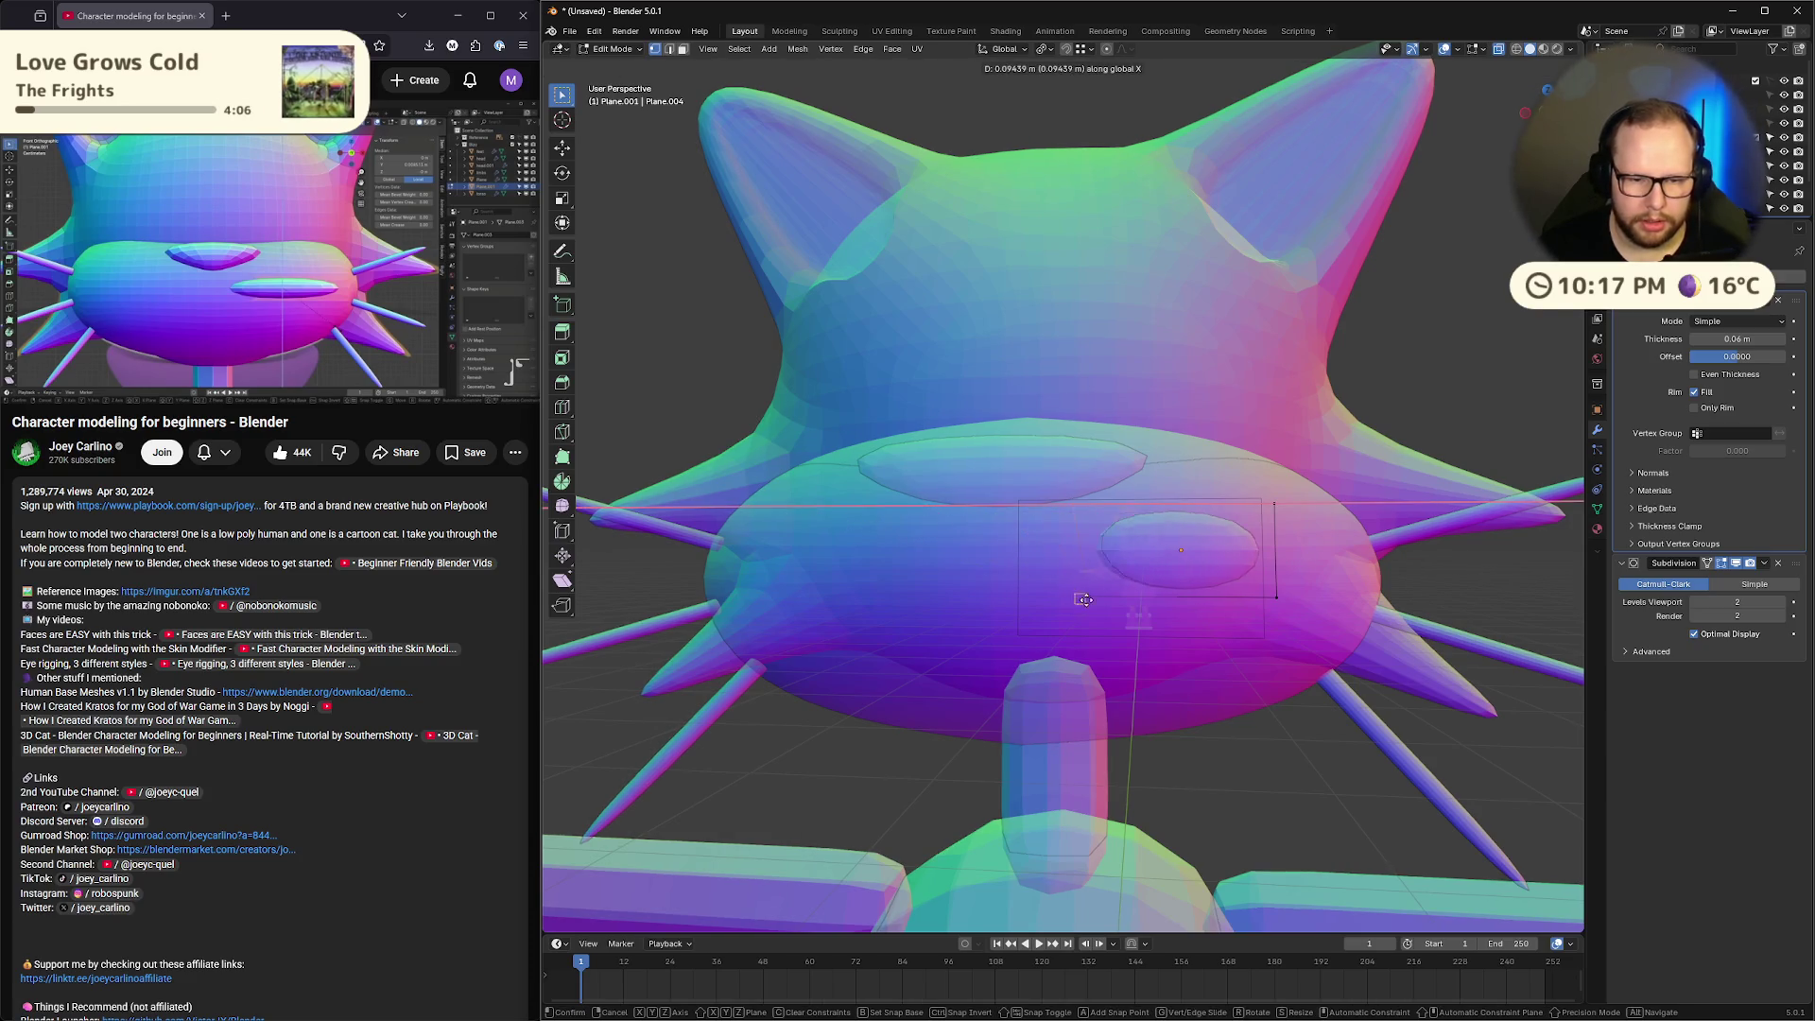
pyautogui.click(1370, 570)
pyautogui.scroll(1, 1370, 570)
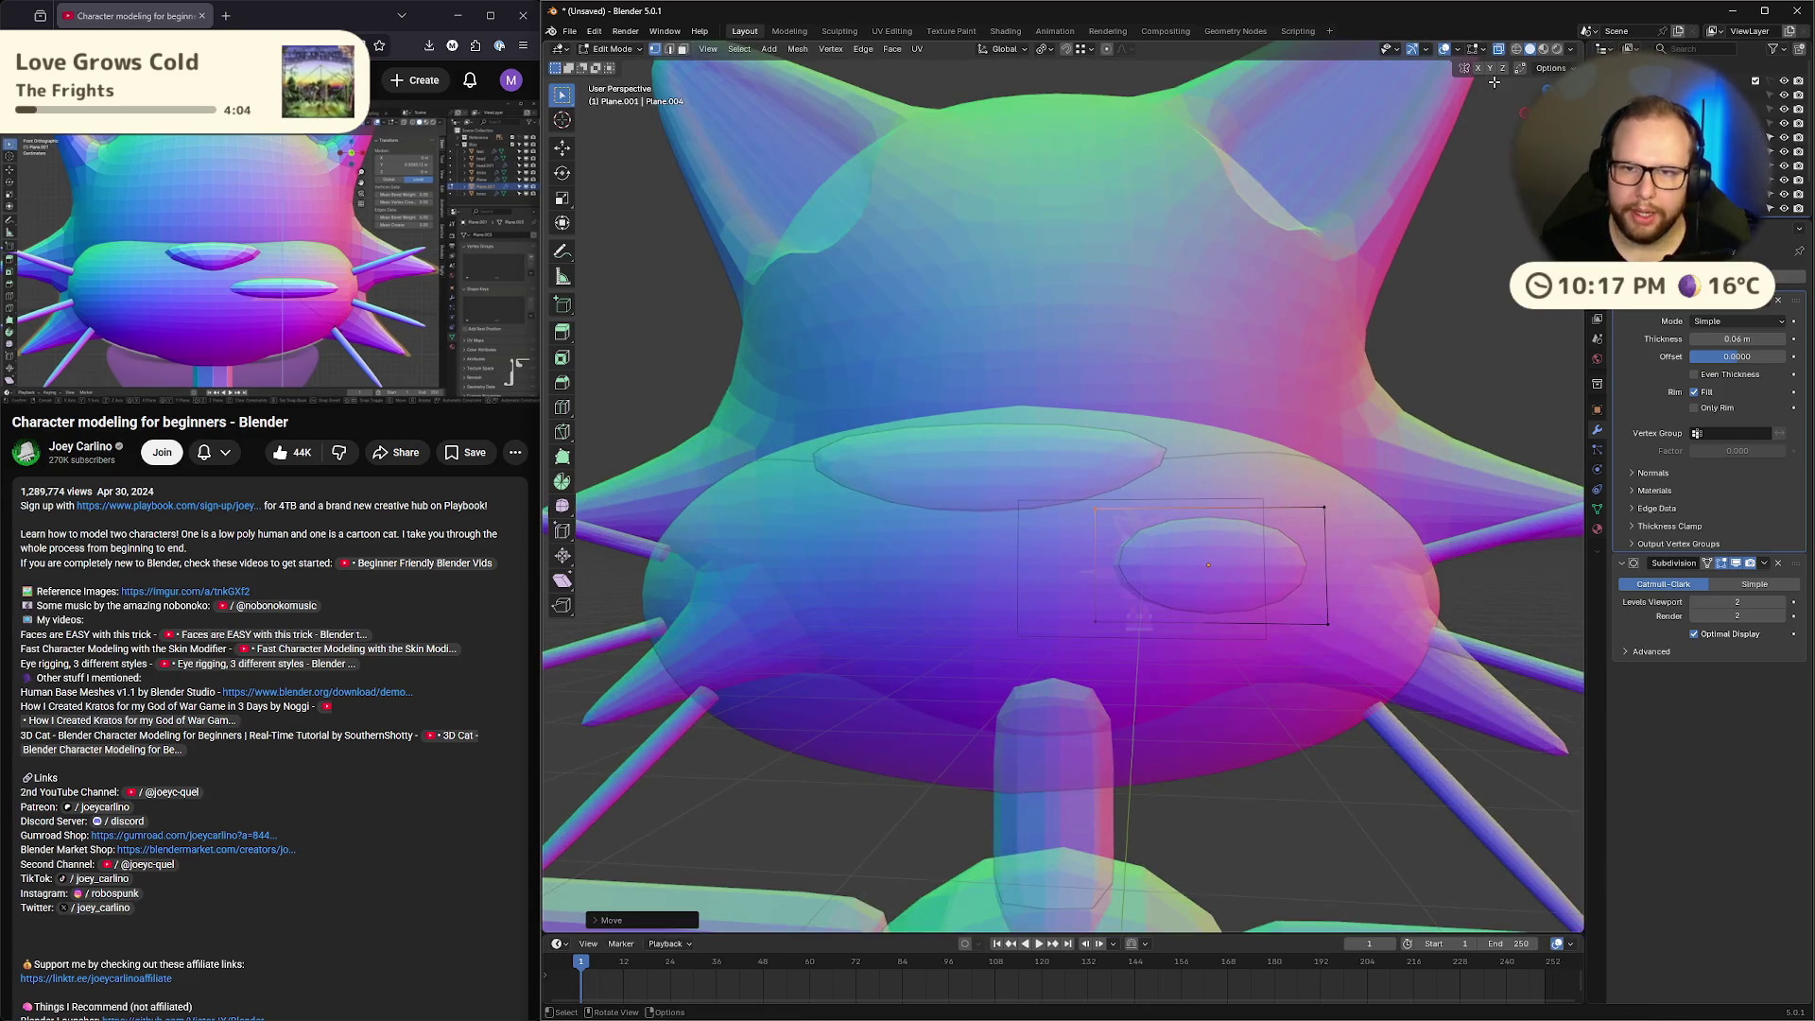
pyautogui.click(1532, 97)
pyautogui.click(406, 298)
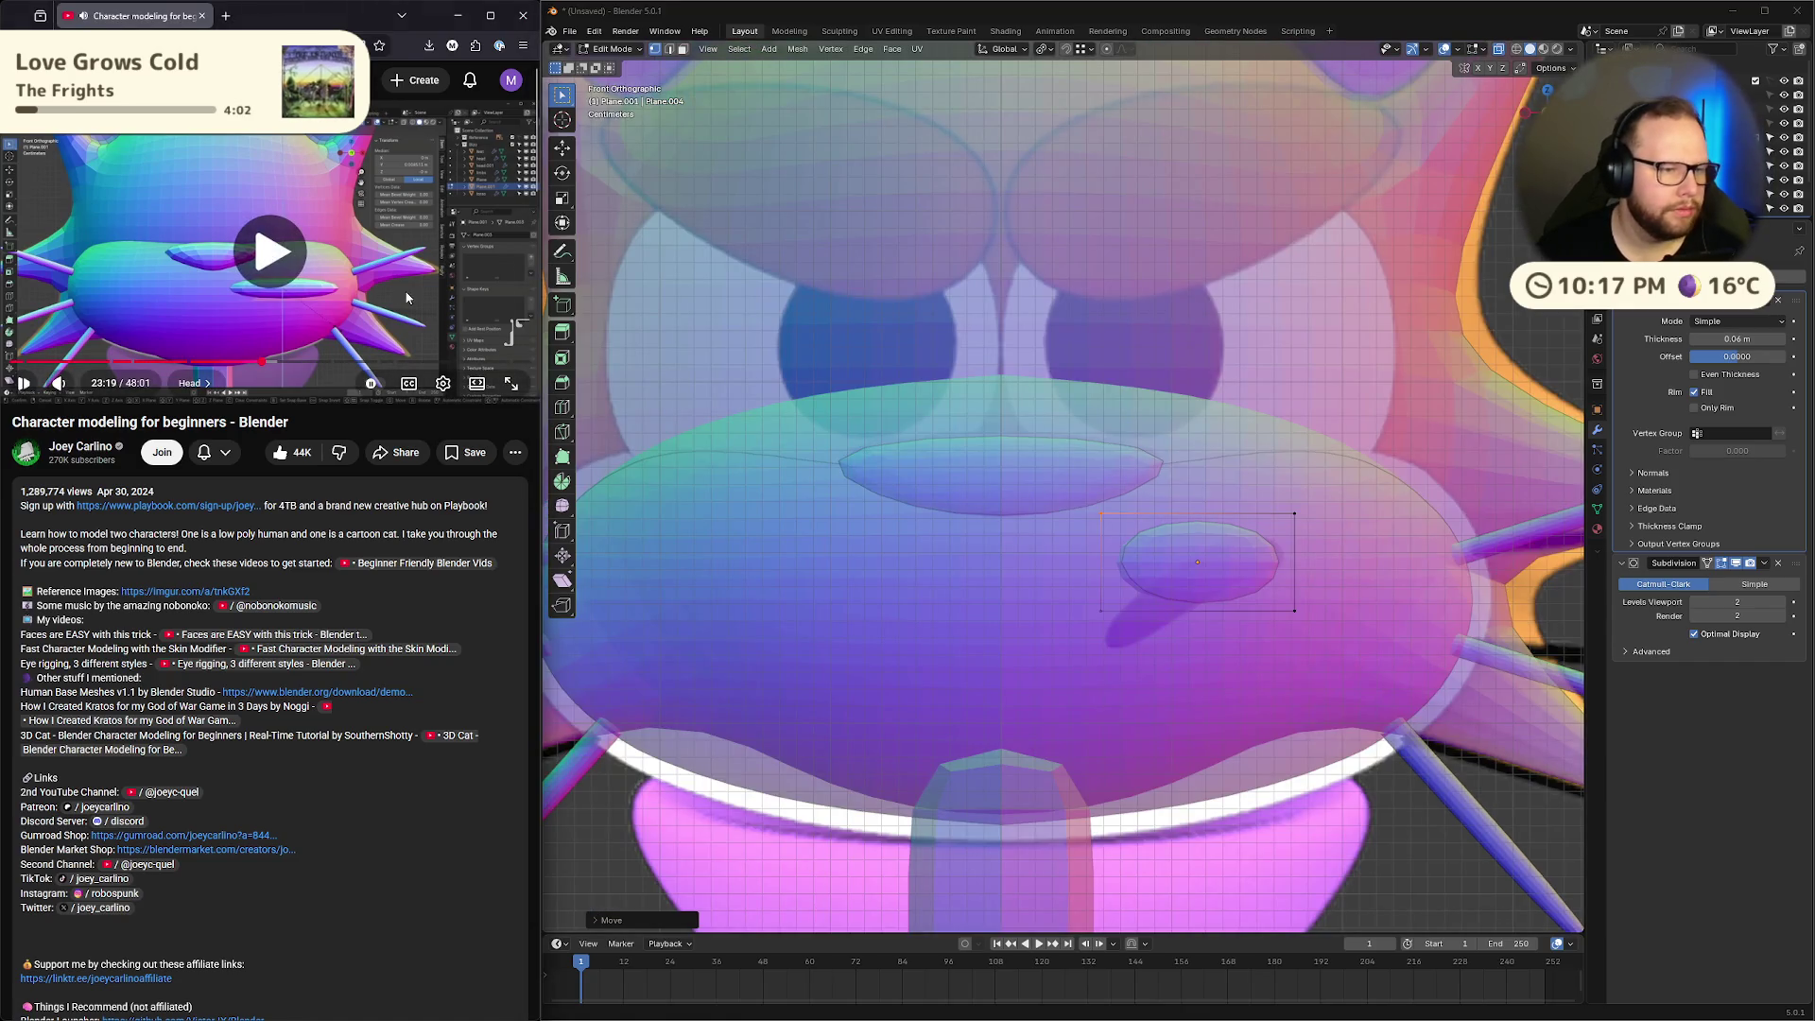
# Box-select the small disc and flatten it vertically
pyautogui.click(286, 269)
pyautogui.press('b')
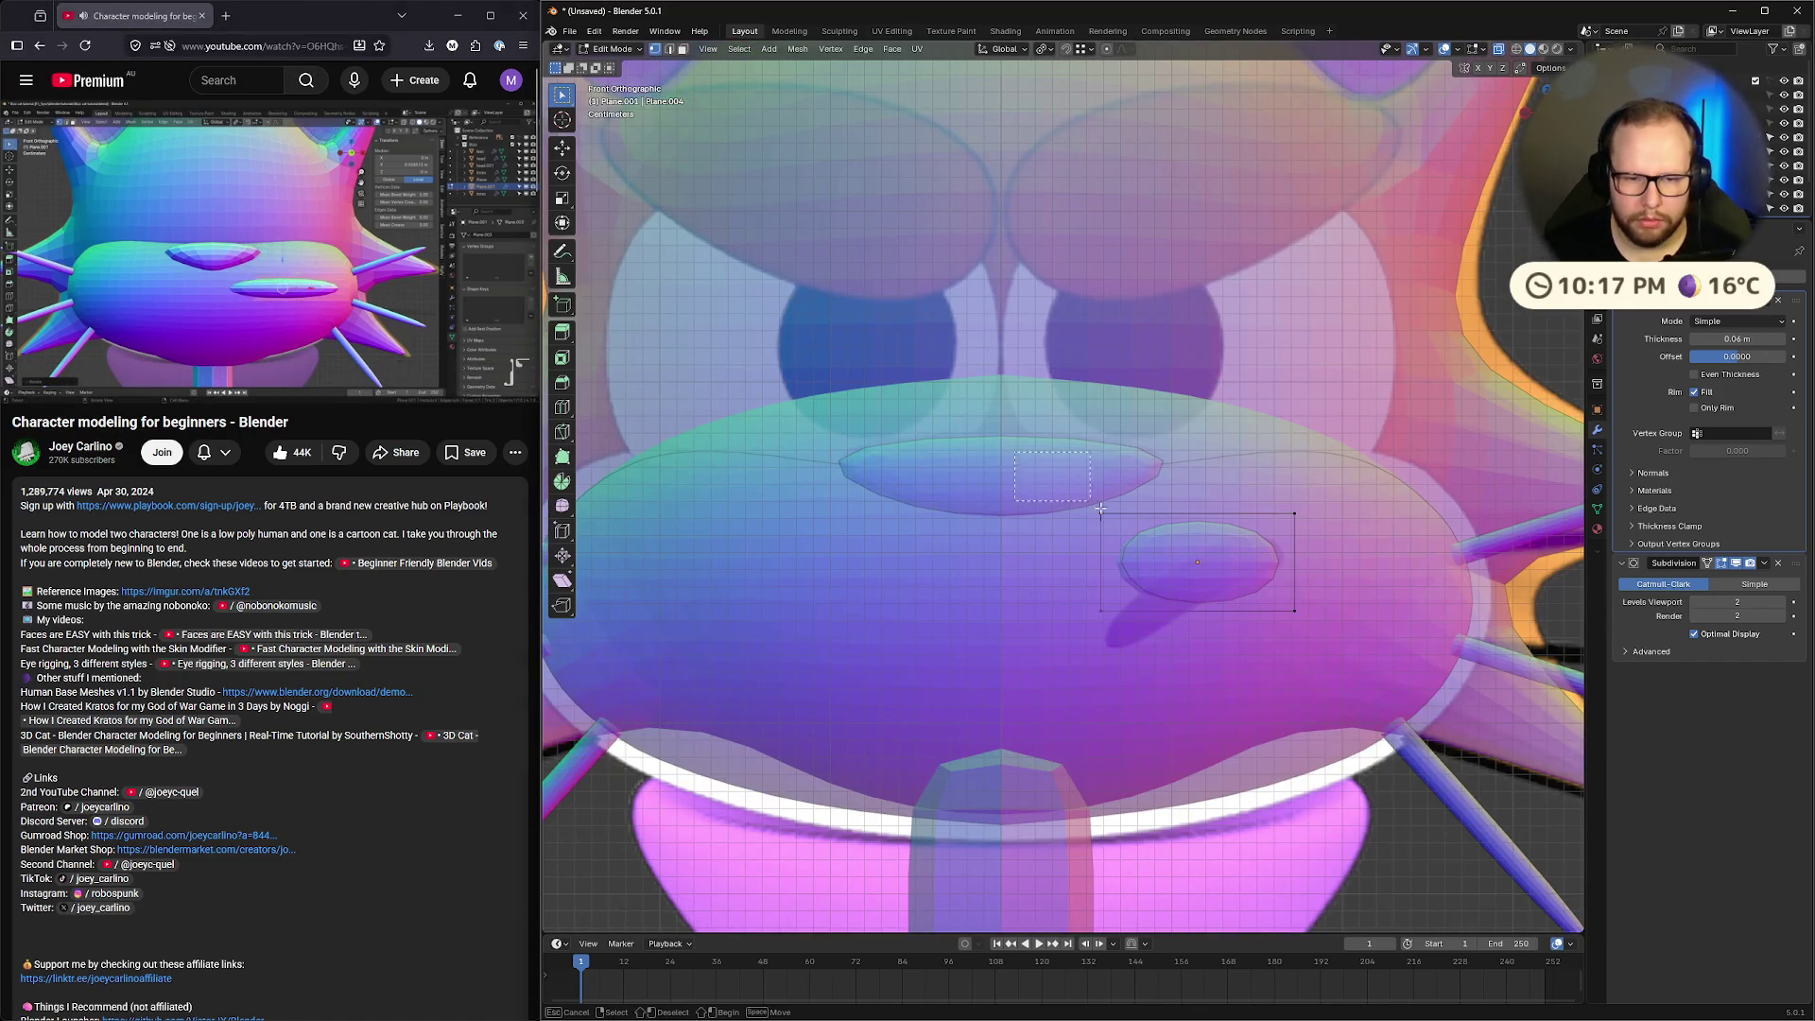
pyautogui.moveTo(1100, 509); pyautogui.dragTo(1357, 651)
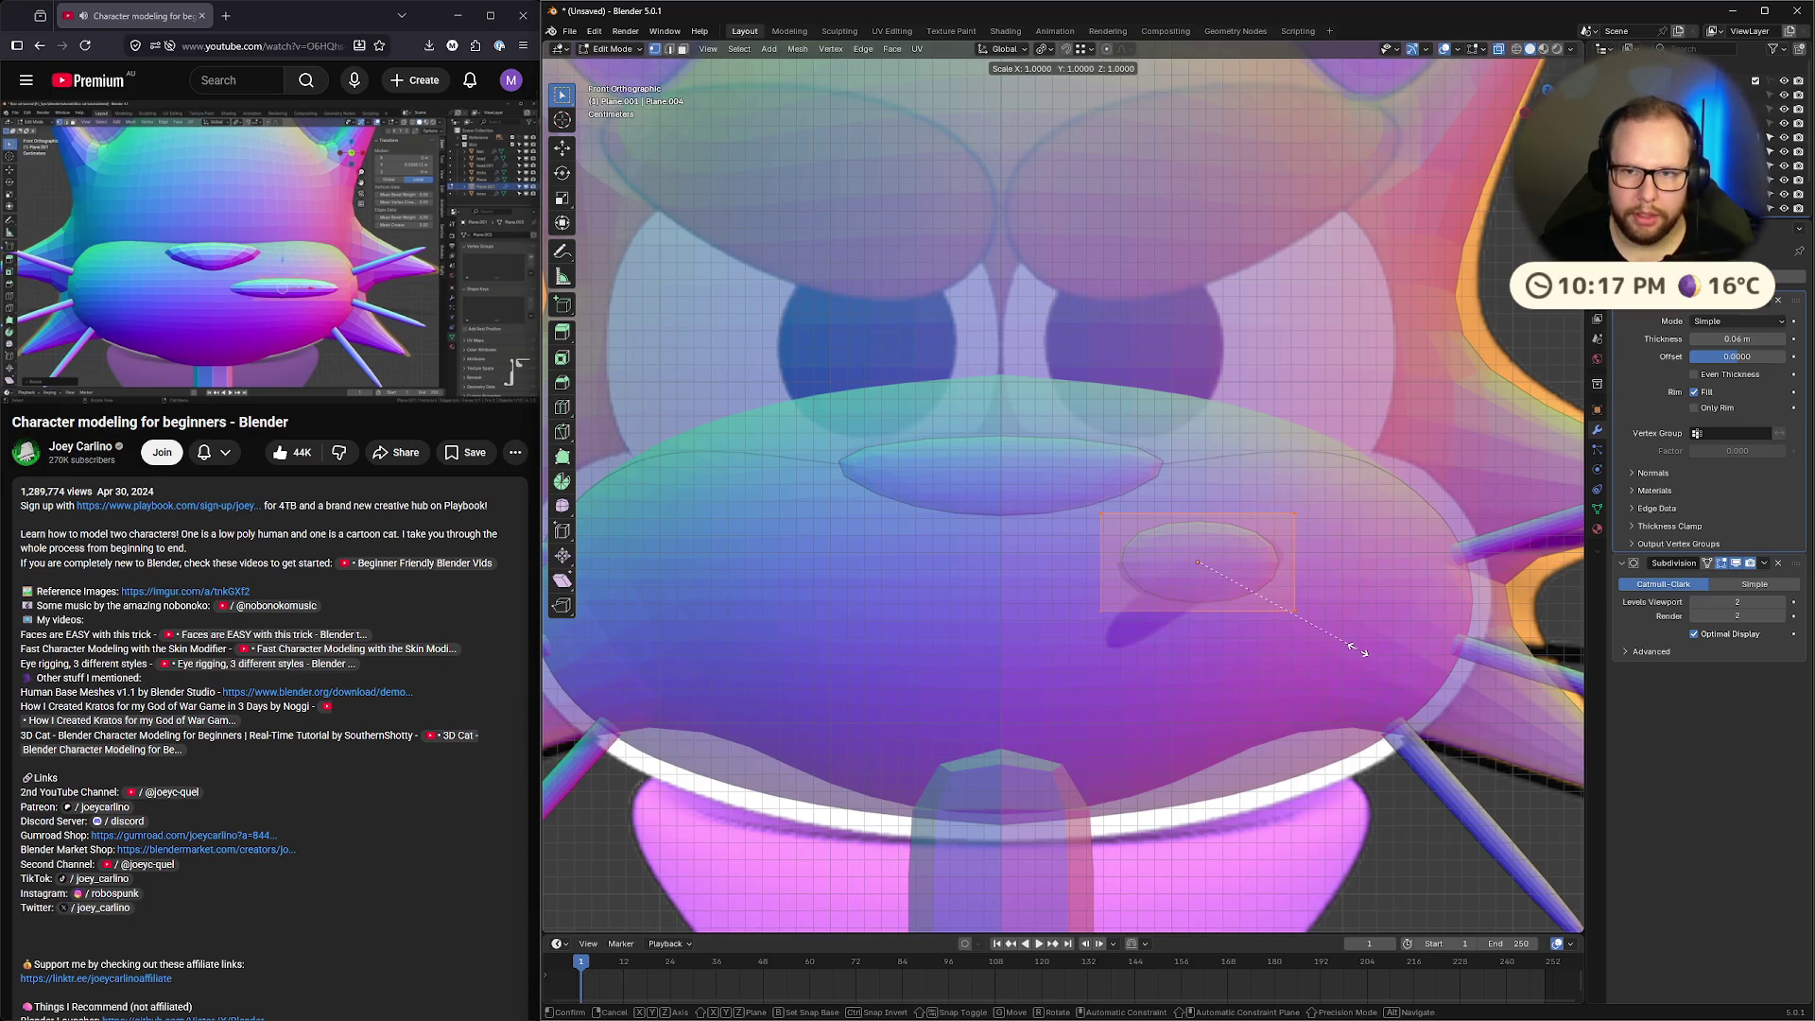
pyautogui.press('s')
pyautogui.press('x')
pyautogui.press('z')
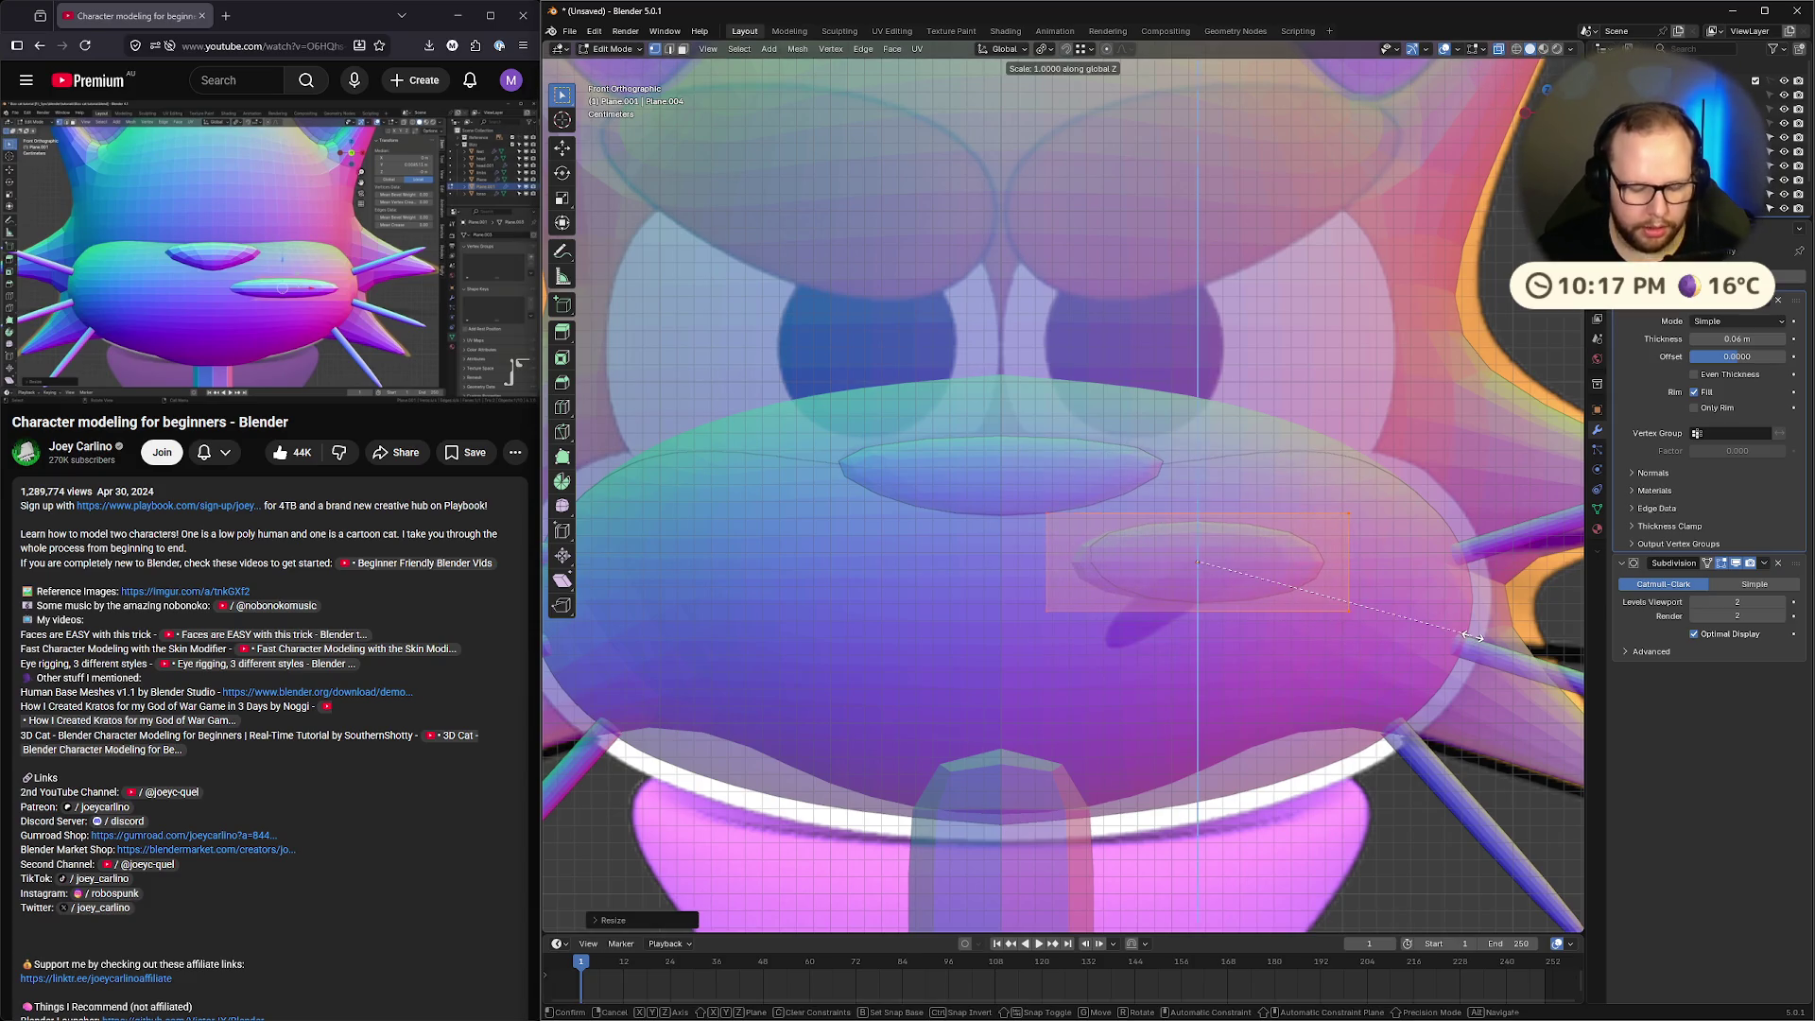
pyautogui.click(1342, 570)
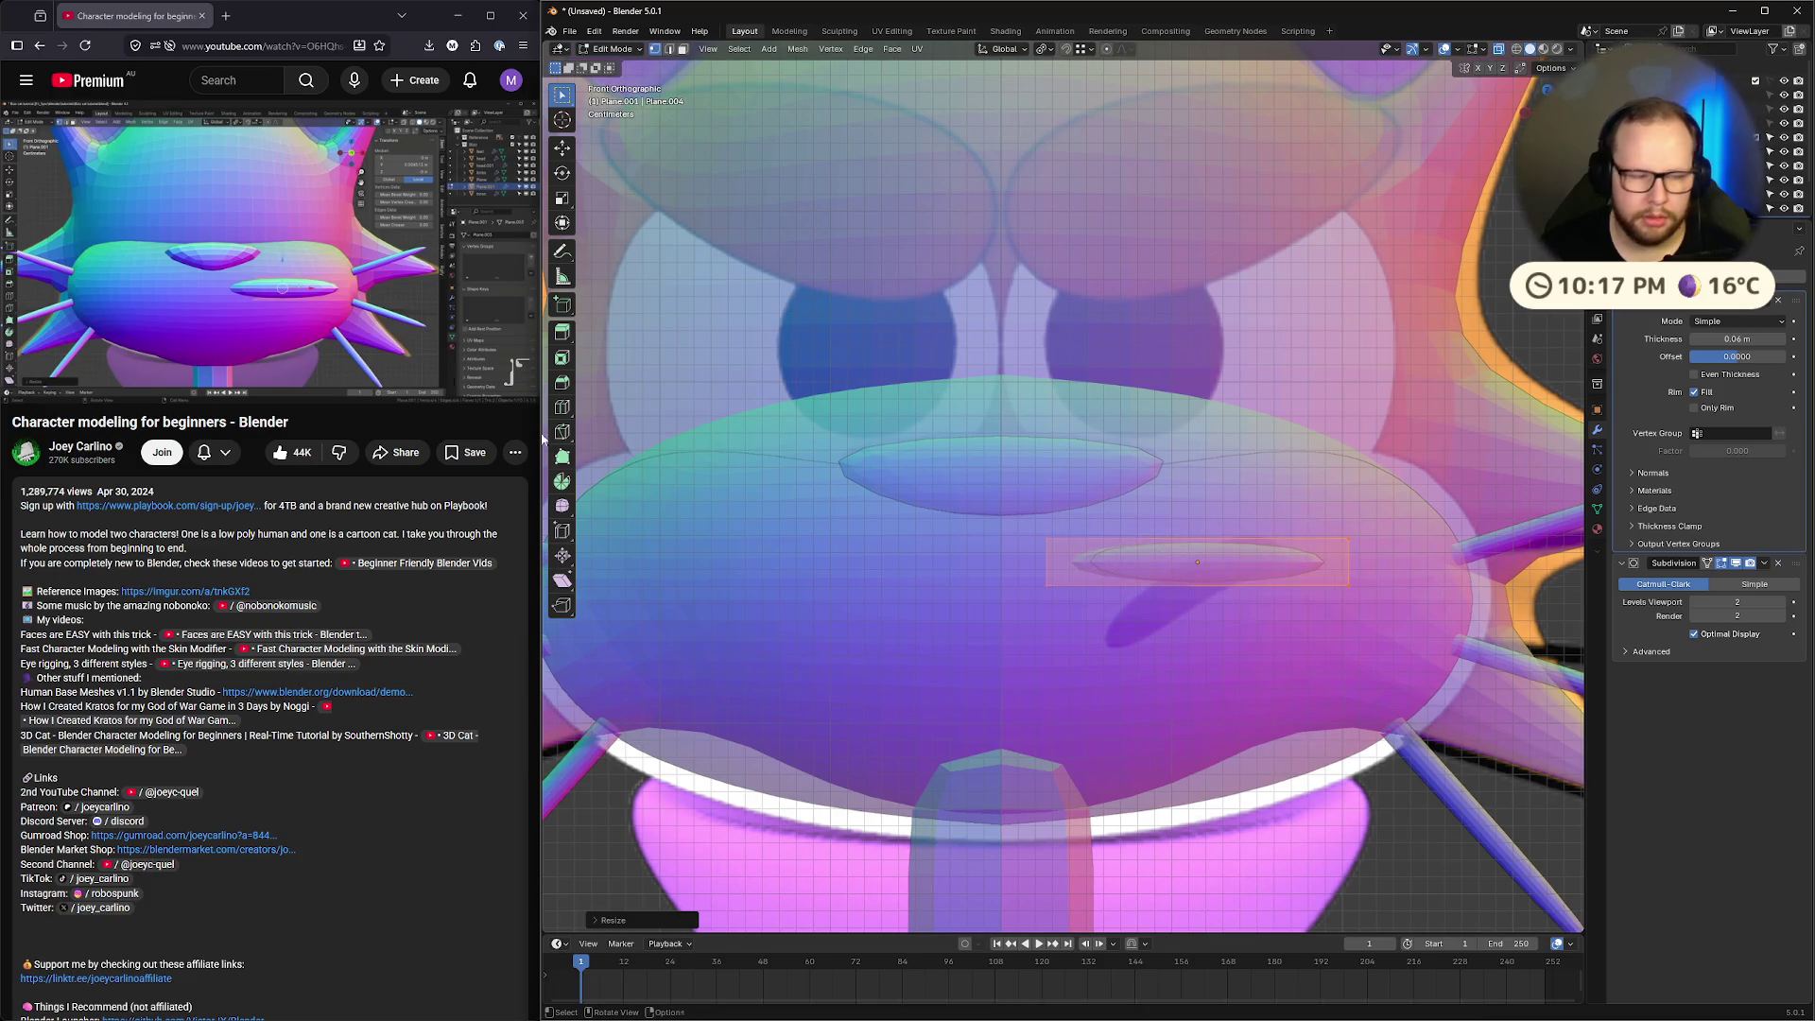
# Add a centred loop cut across the disc
pyautogui.click(399, 280)
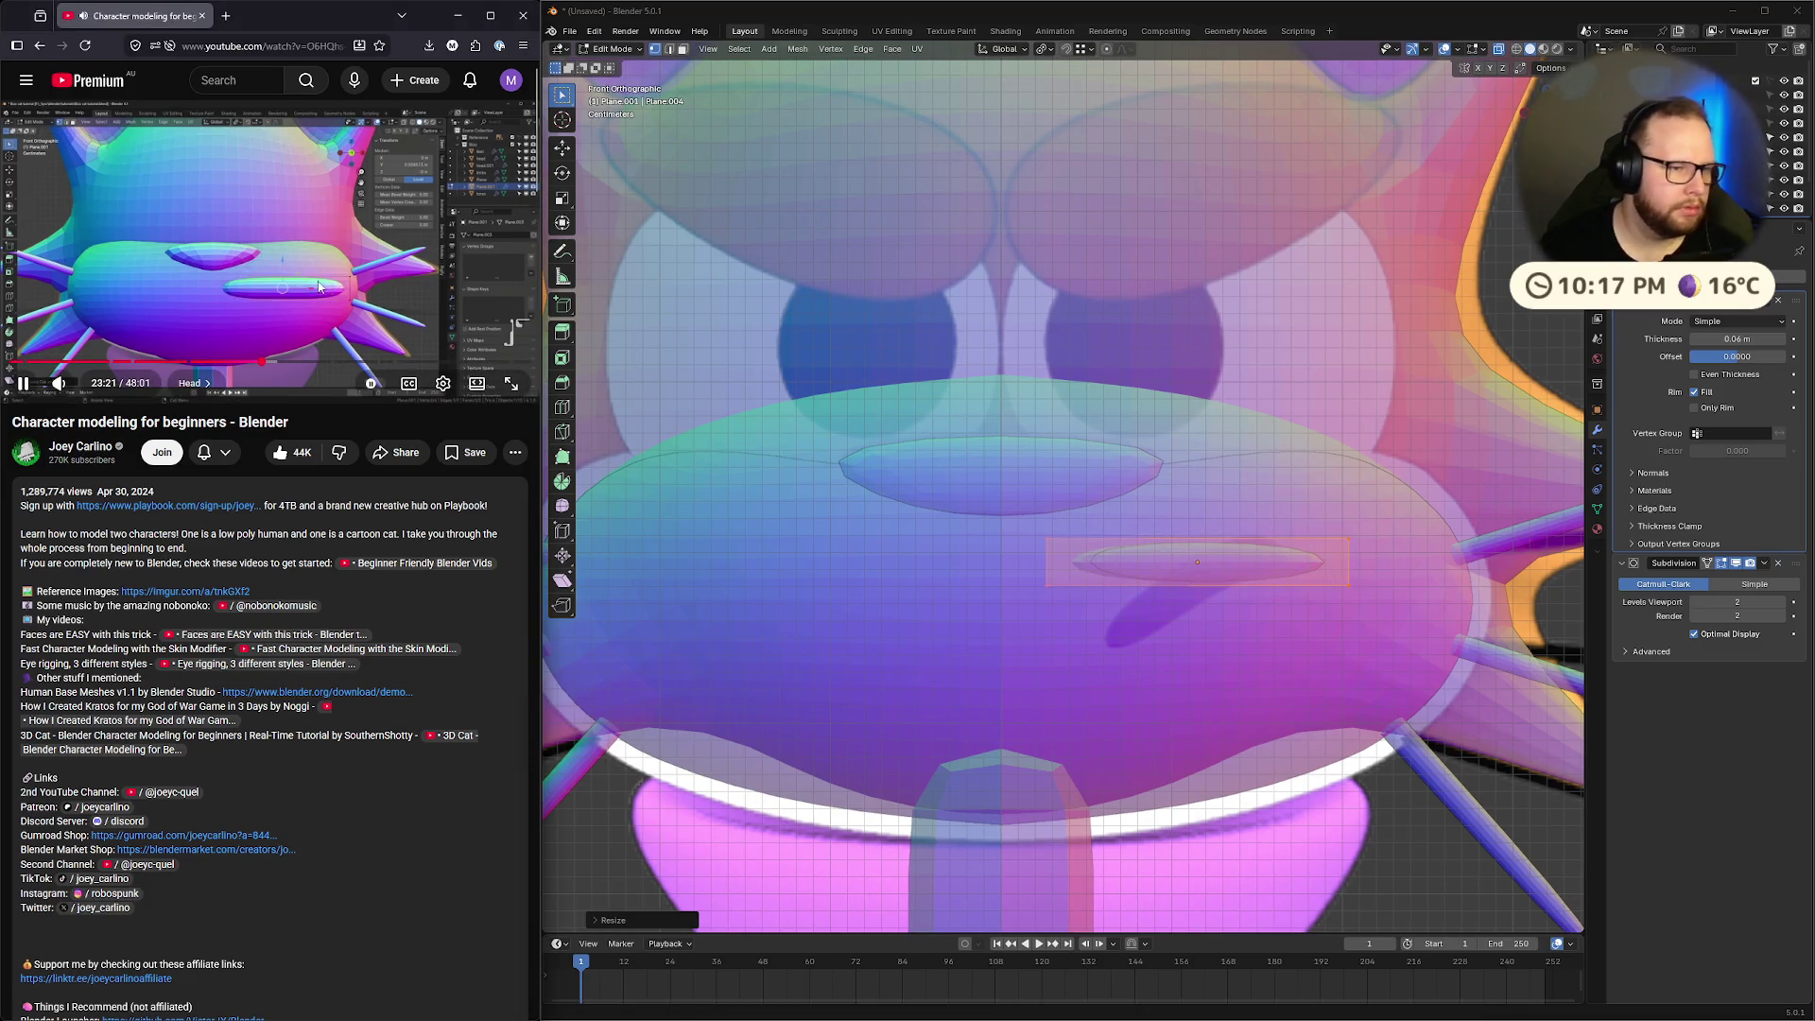
pyautogui.click(399, 280)
pyautogui.hotkey('ctrl', 'r')
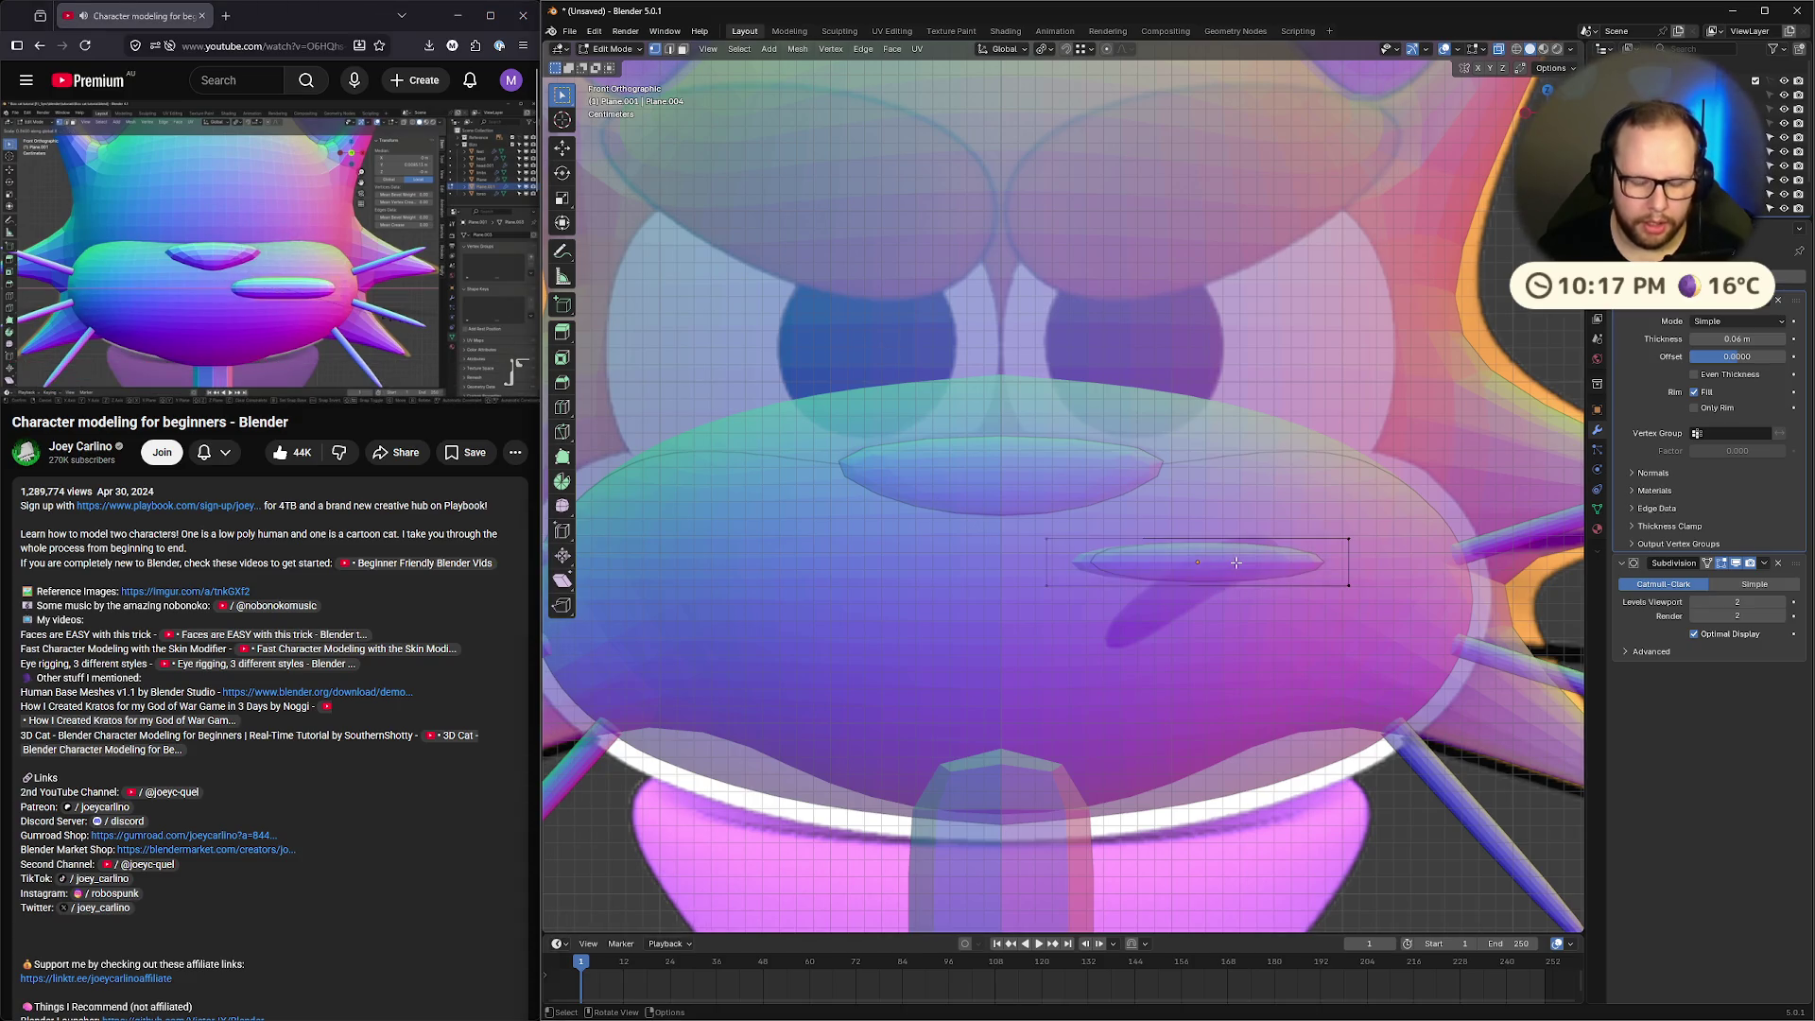
pyautogui.click(1222, 563)
pyautogui.rightClick(1222, 564)
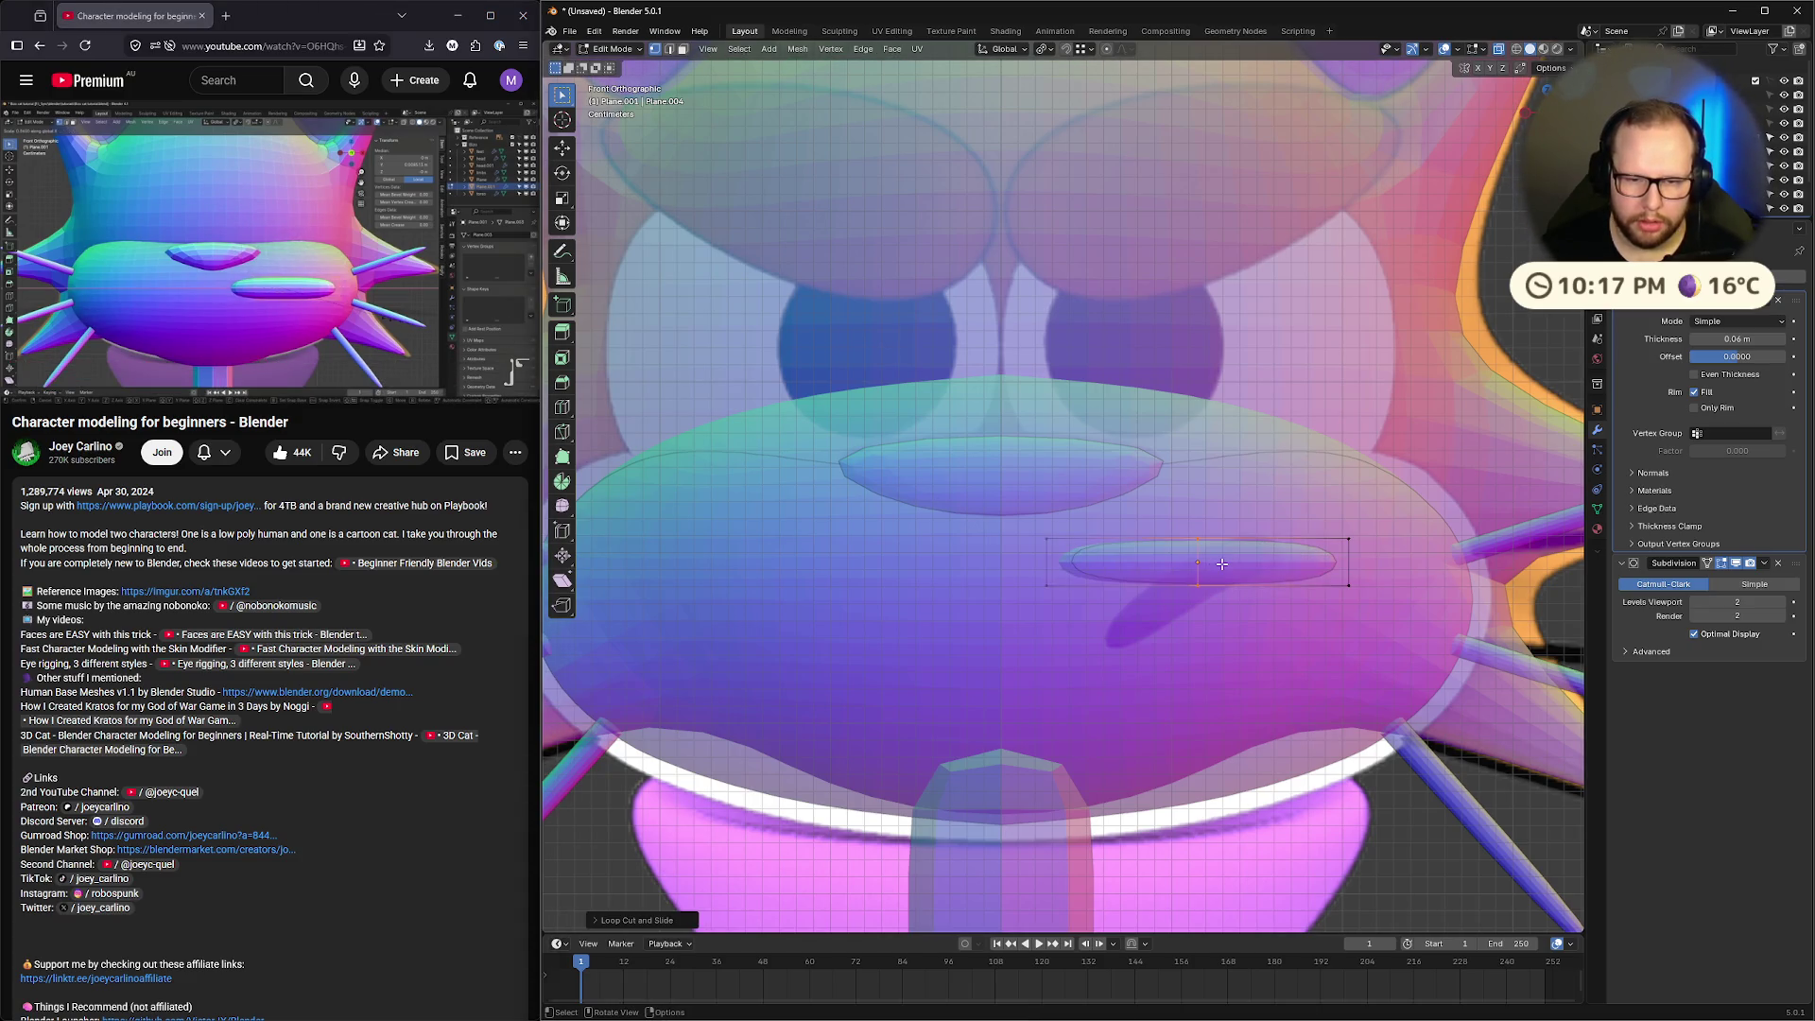
pyautogui.click(234, 305)
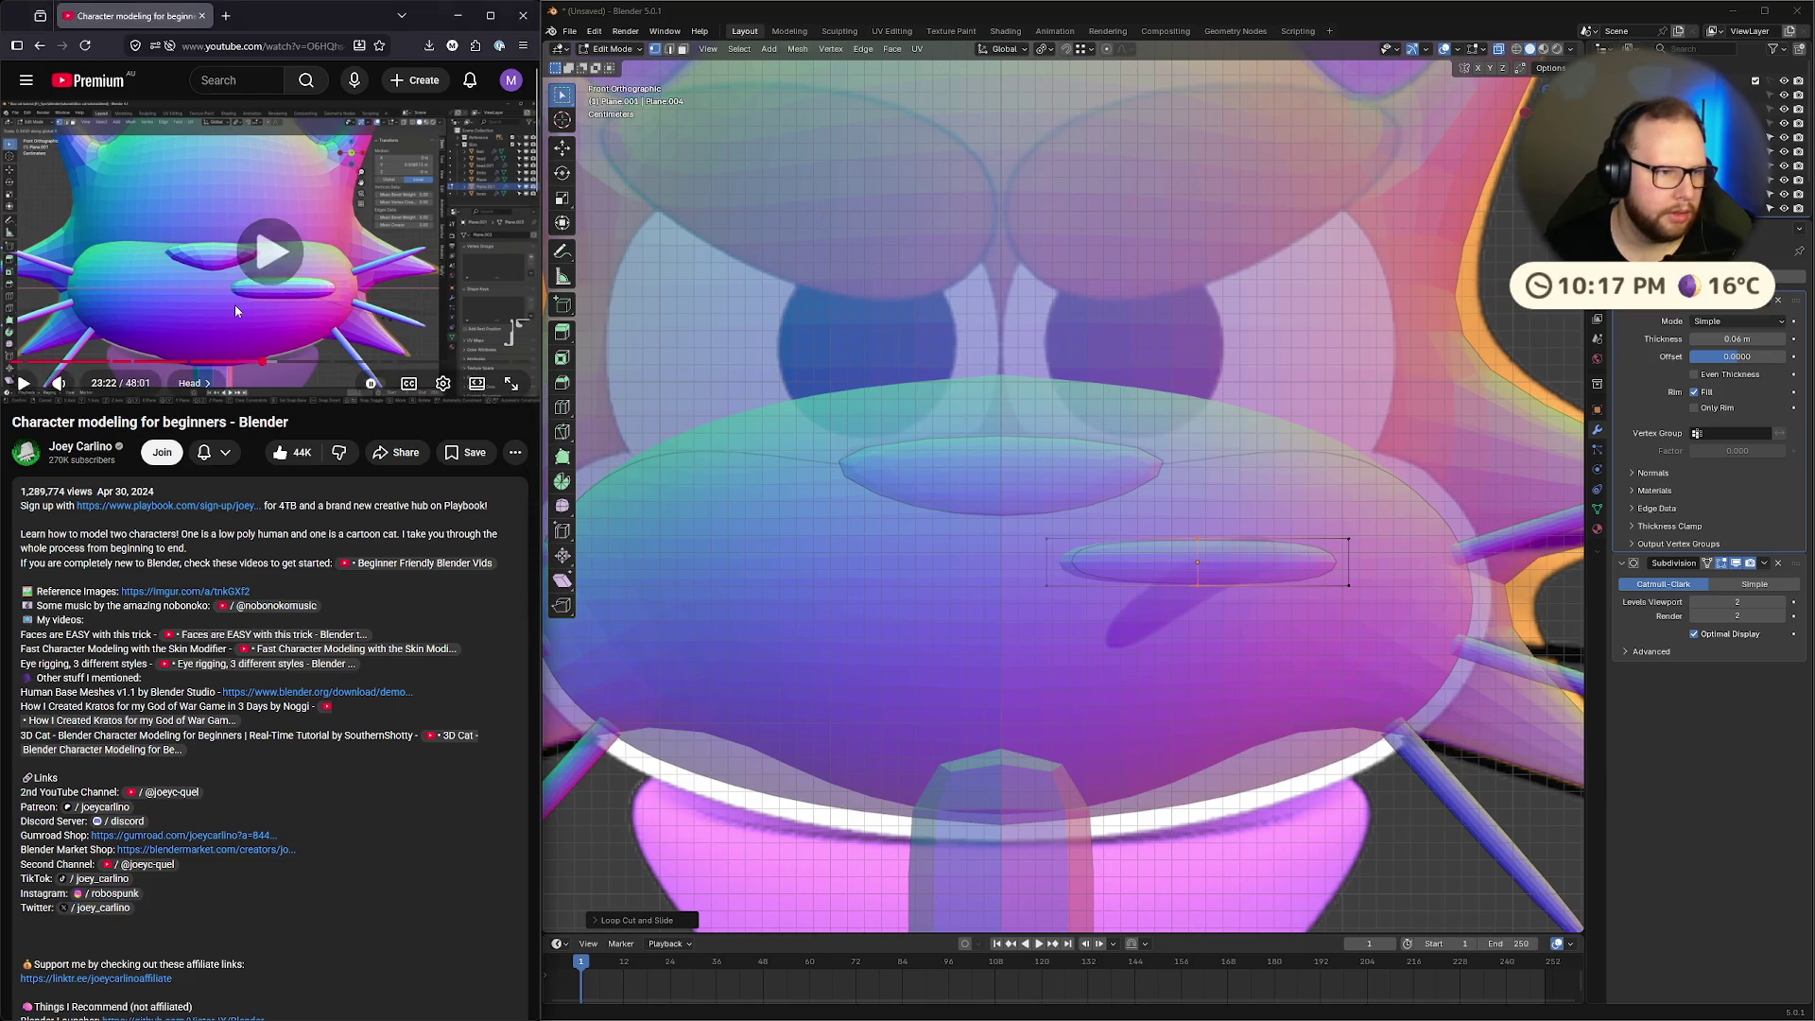
pyautogui.click(286, 296)
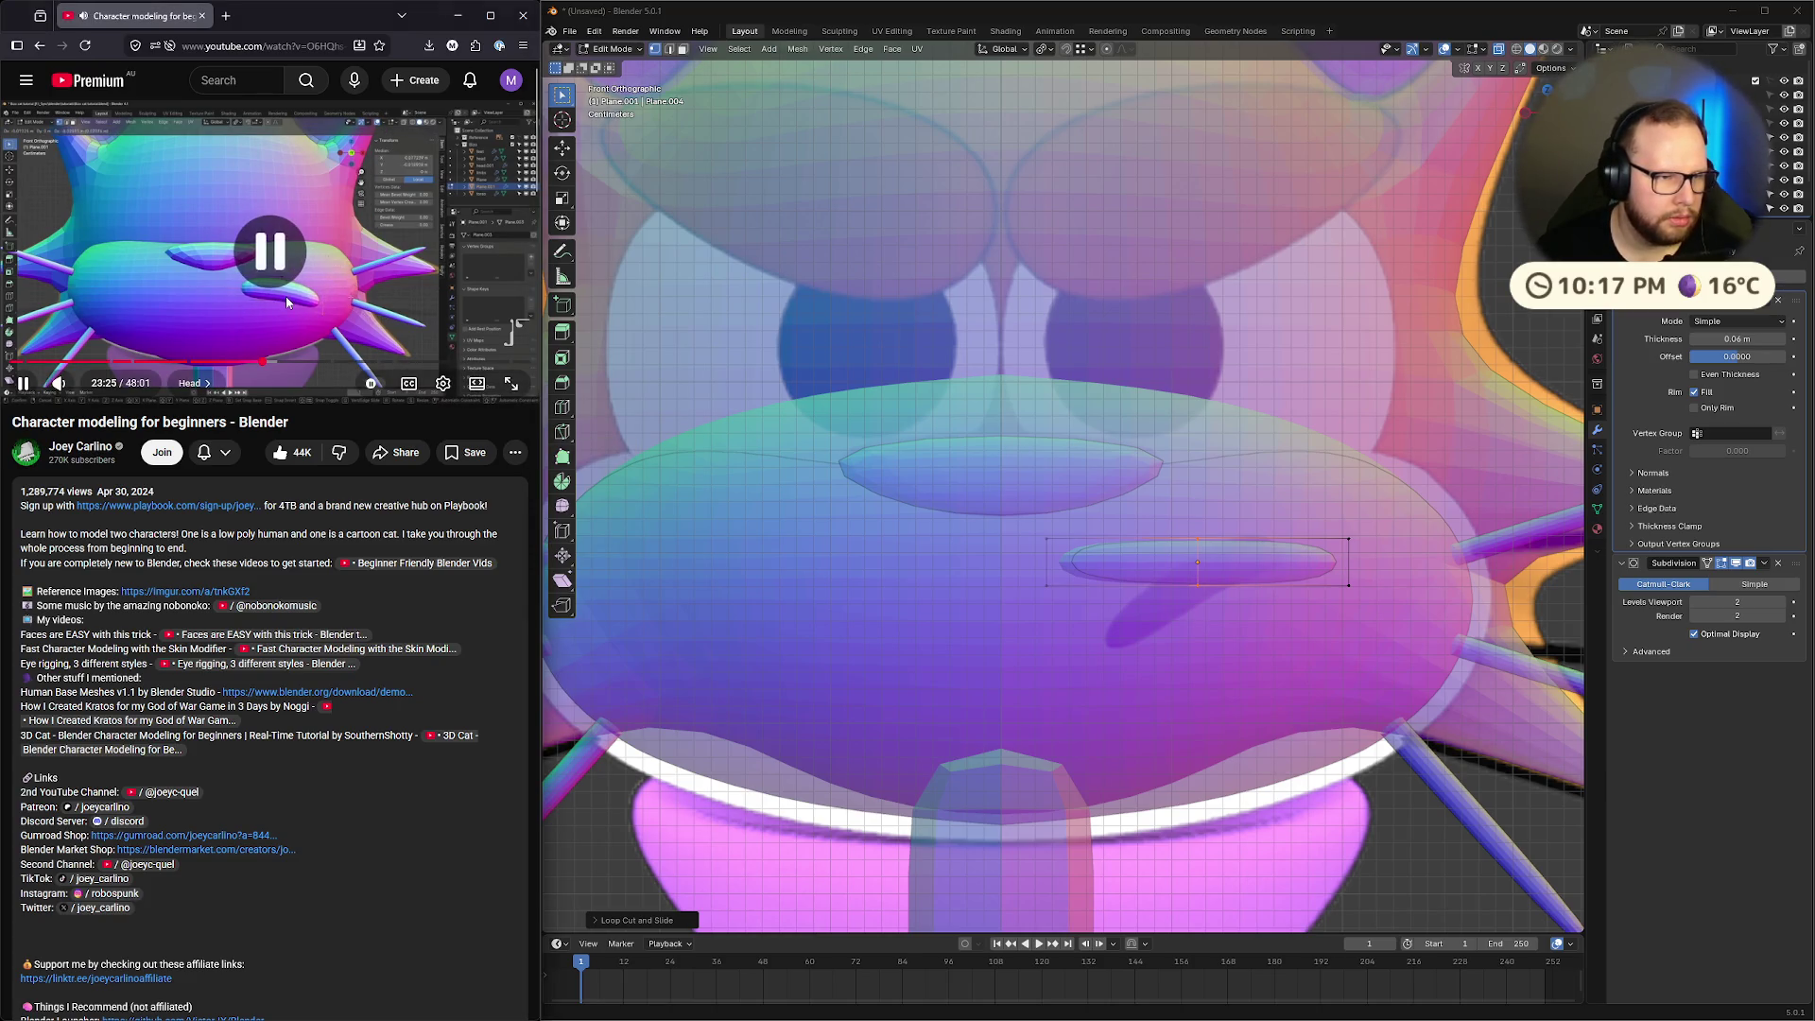
pyautogui.click(1317, 491)
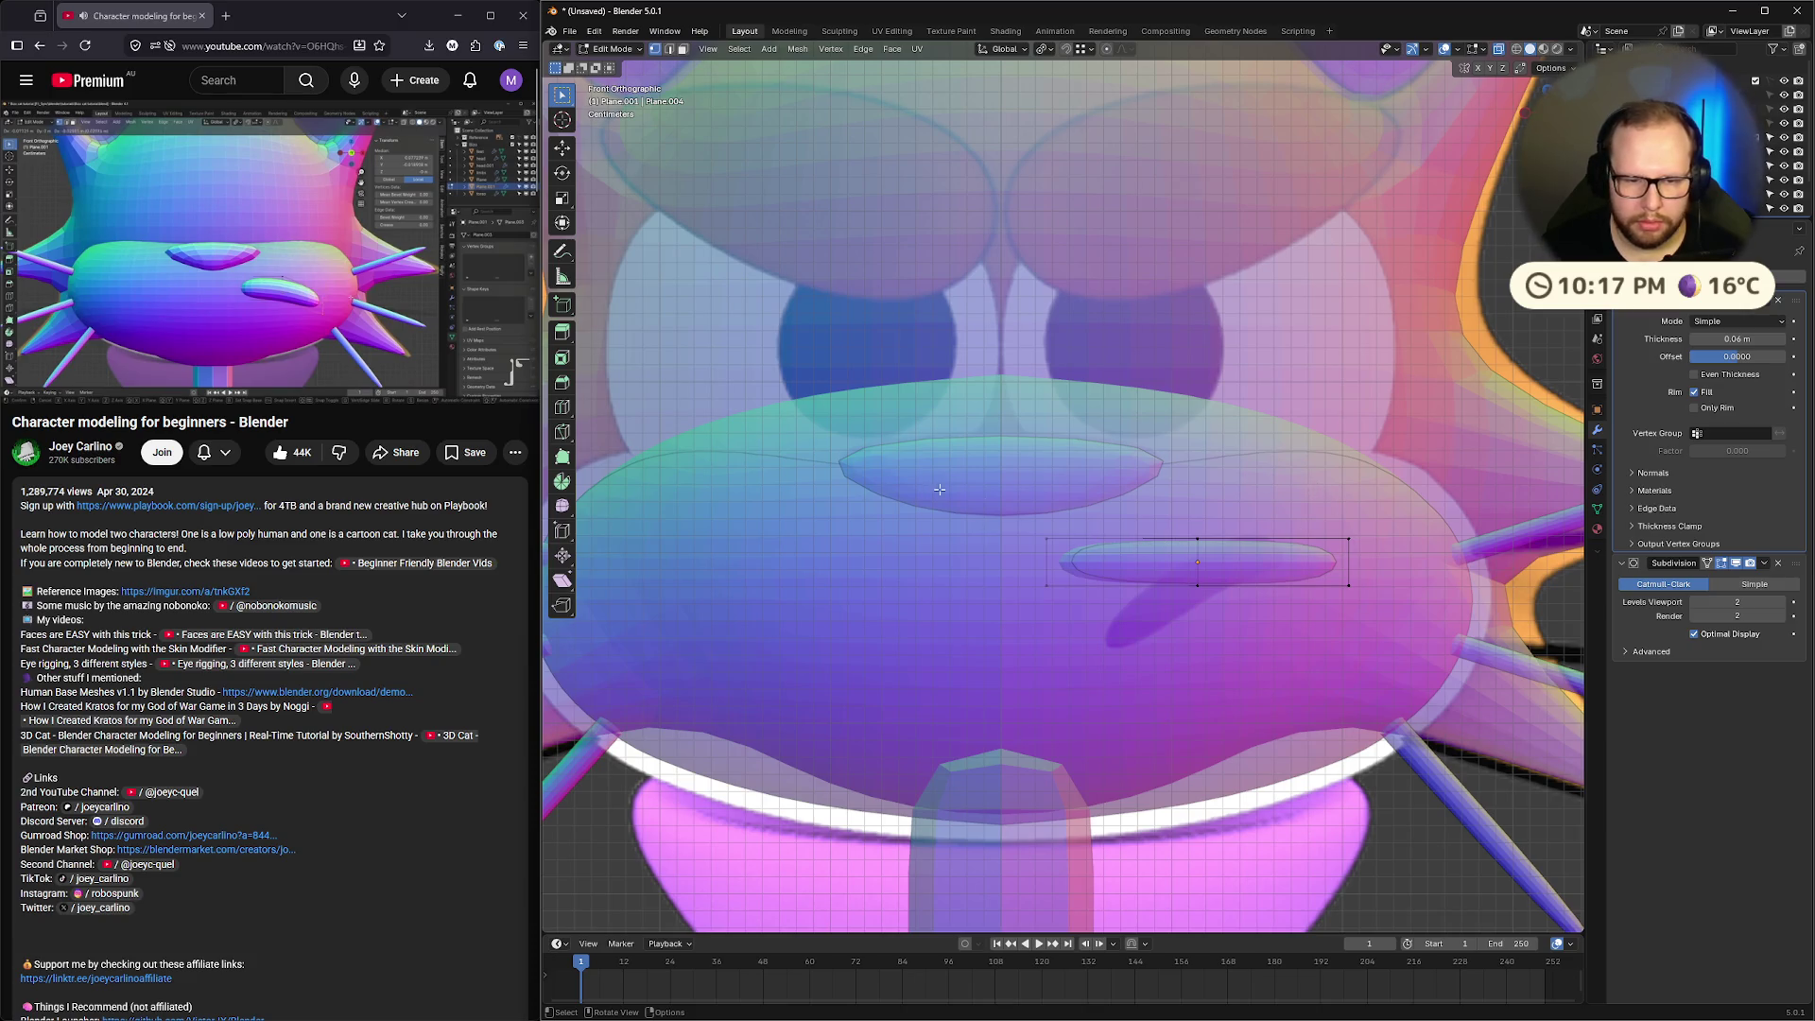
# Scale the lid shape to about 0.82 and nudge it left and down
pyautogui.press('l')
pyautogui.press('s')
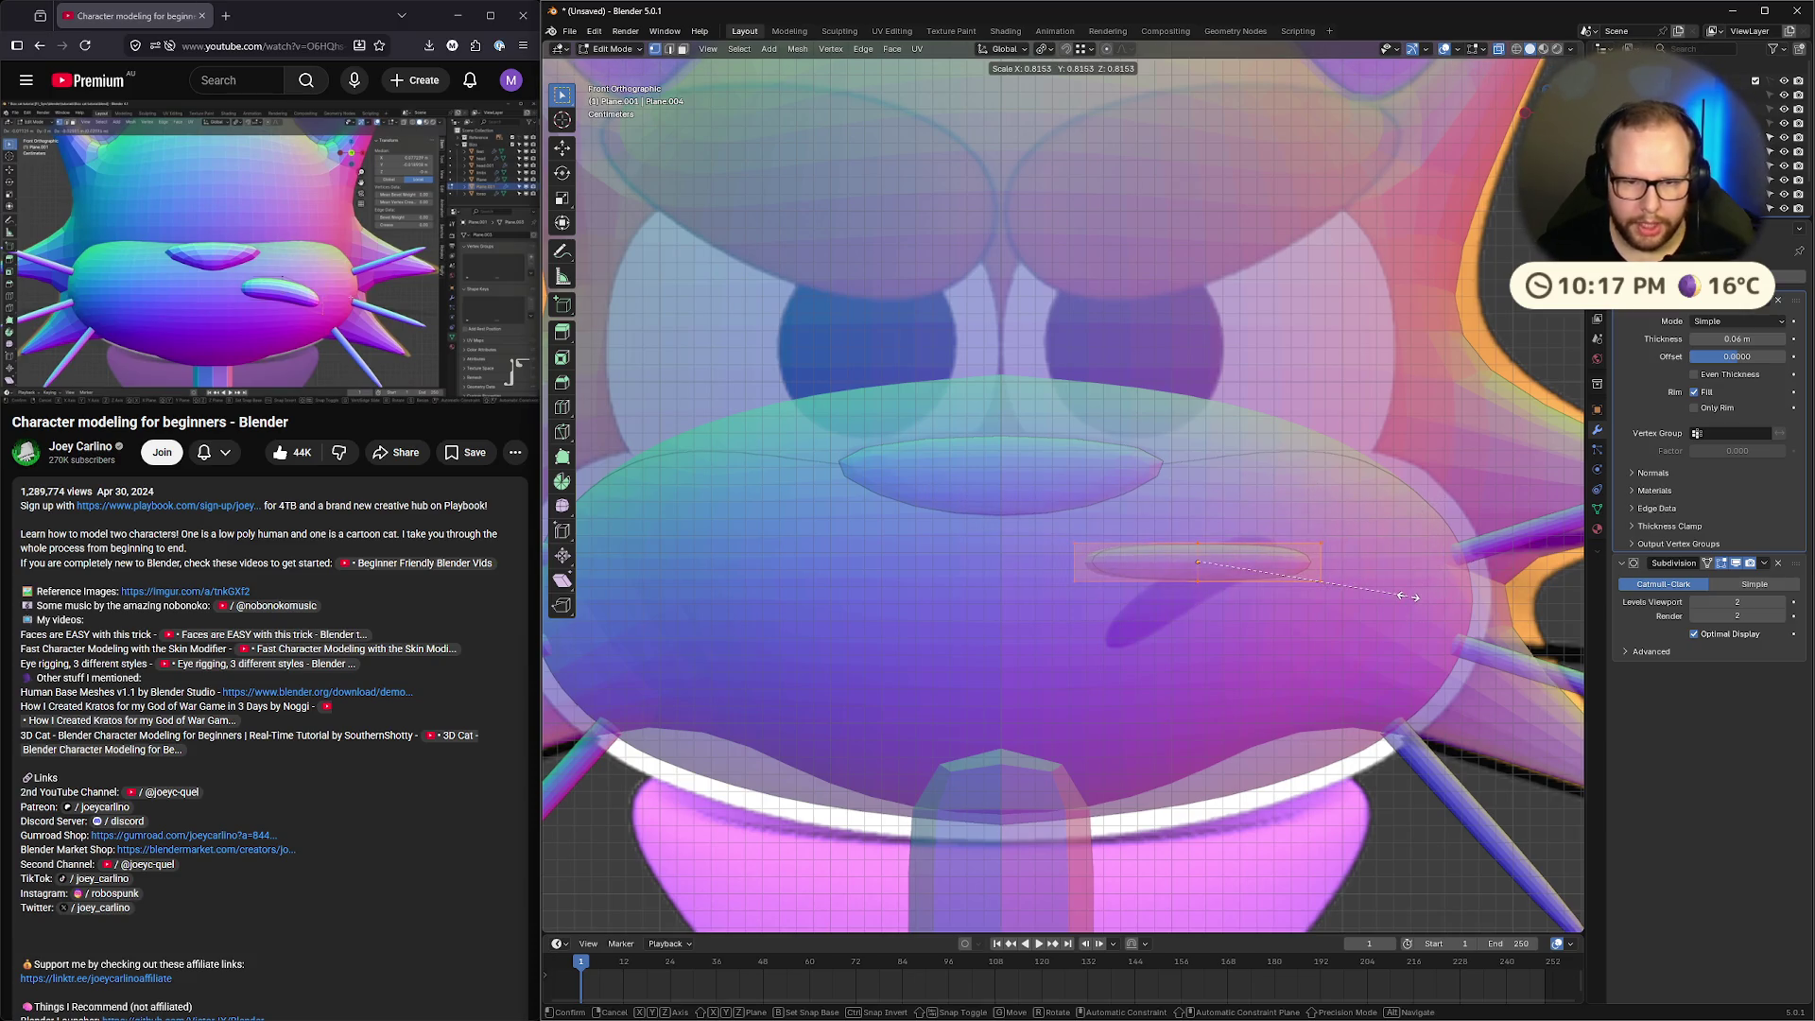
pyautogui.click(1399, 586)
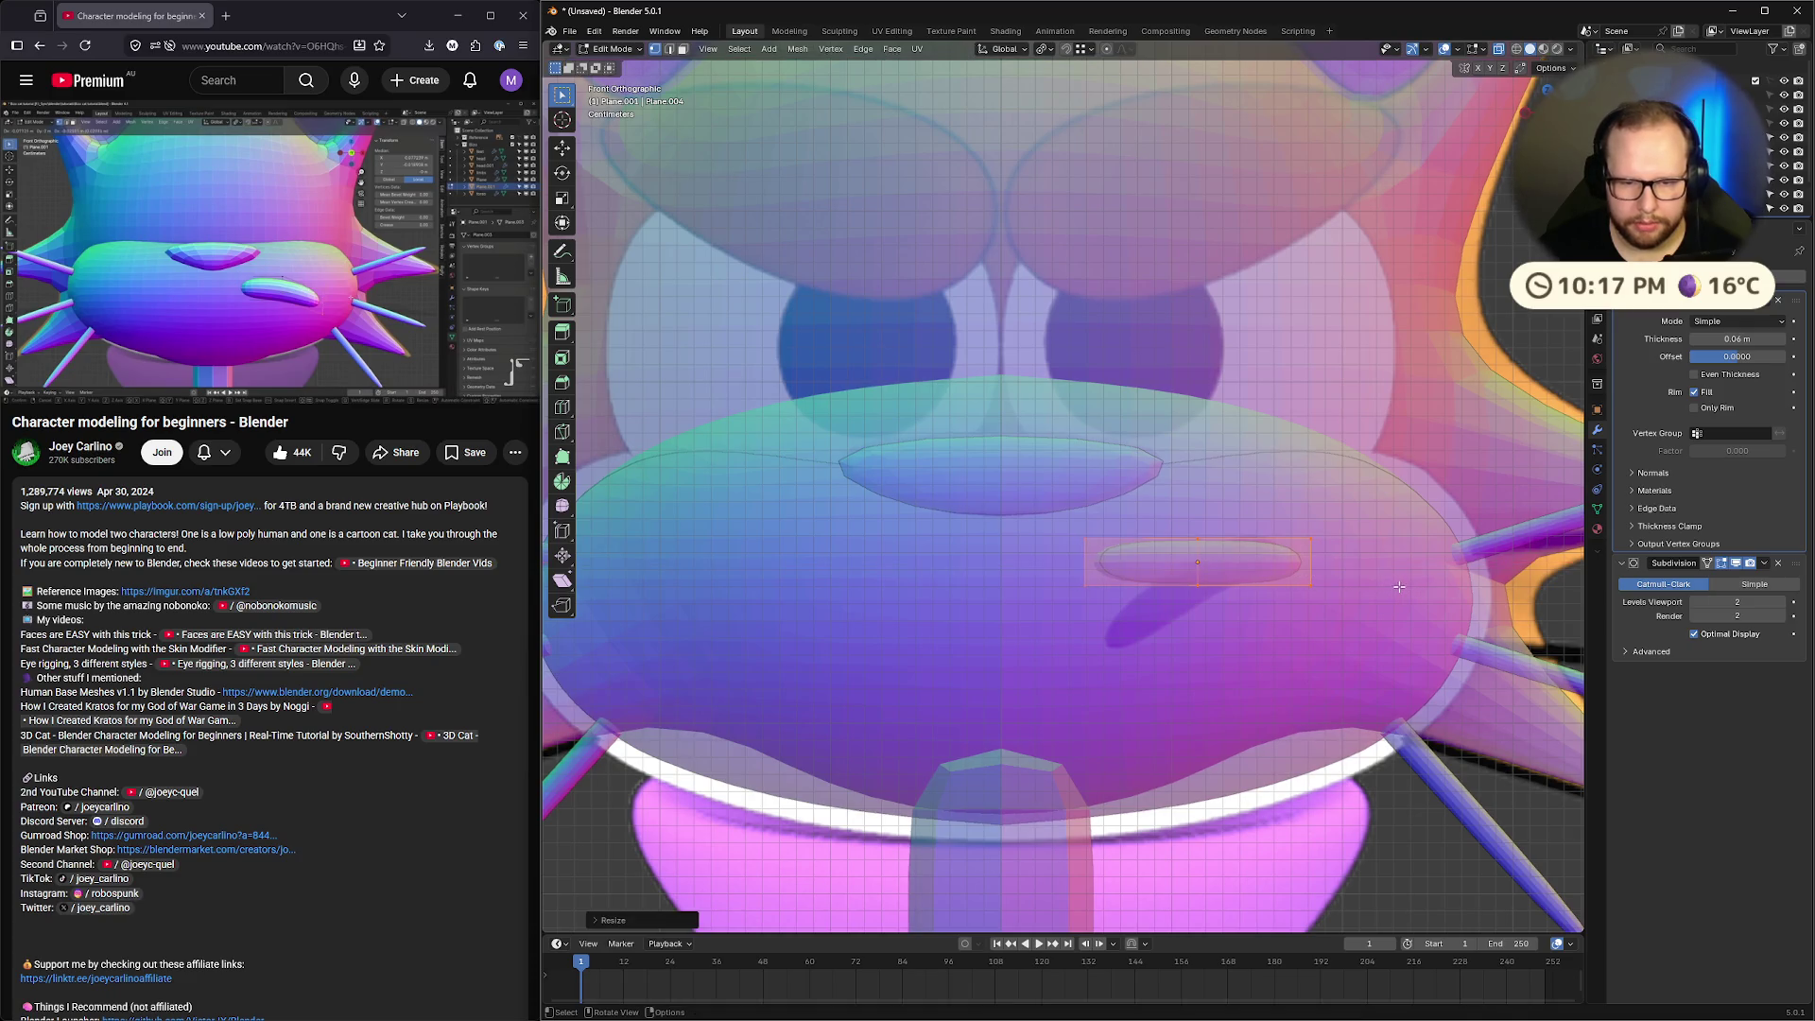
pyautogui.press('g')
pyautogui.press('x')
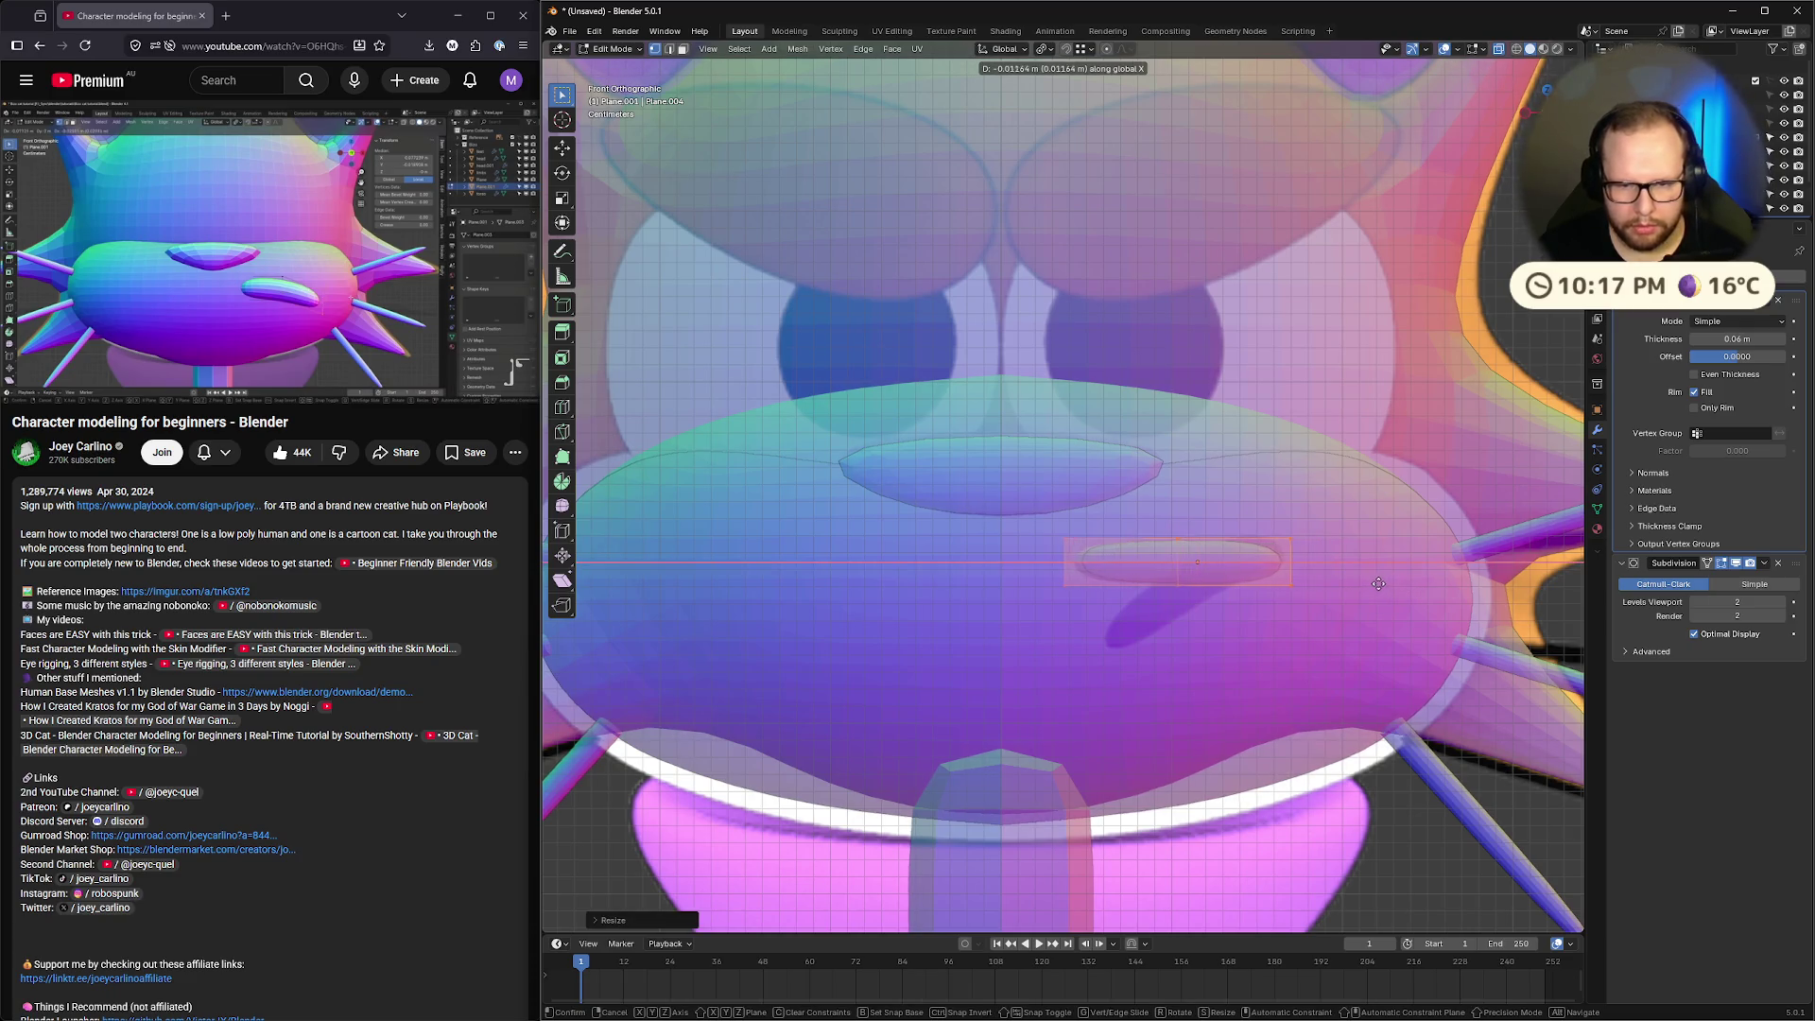
pyautogui.click(1386, 584)
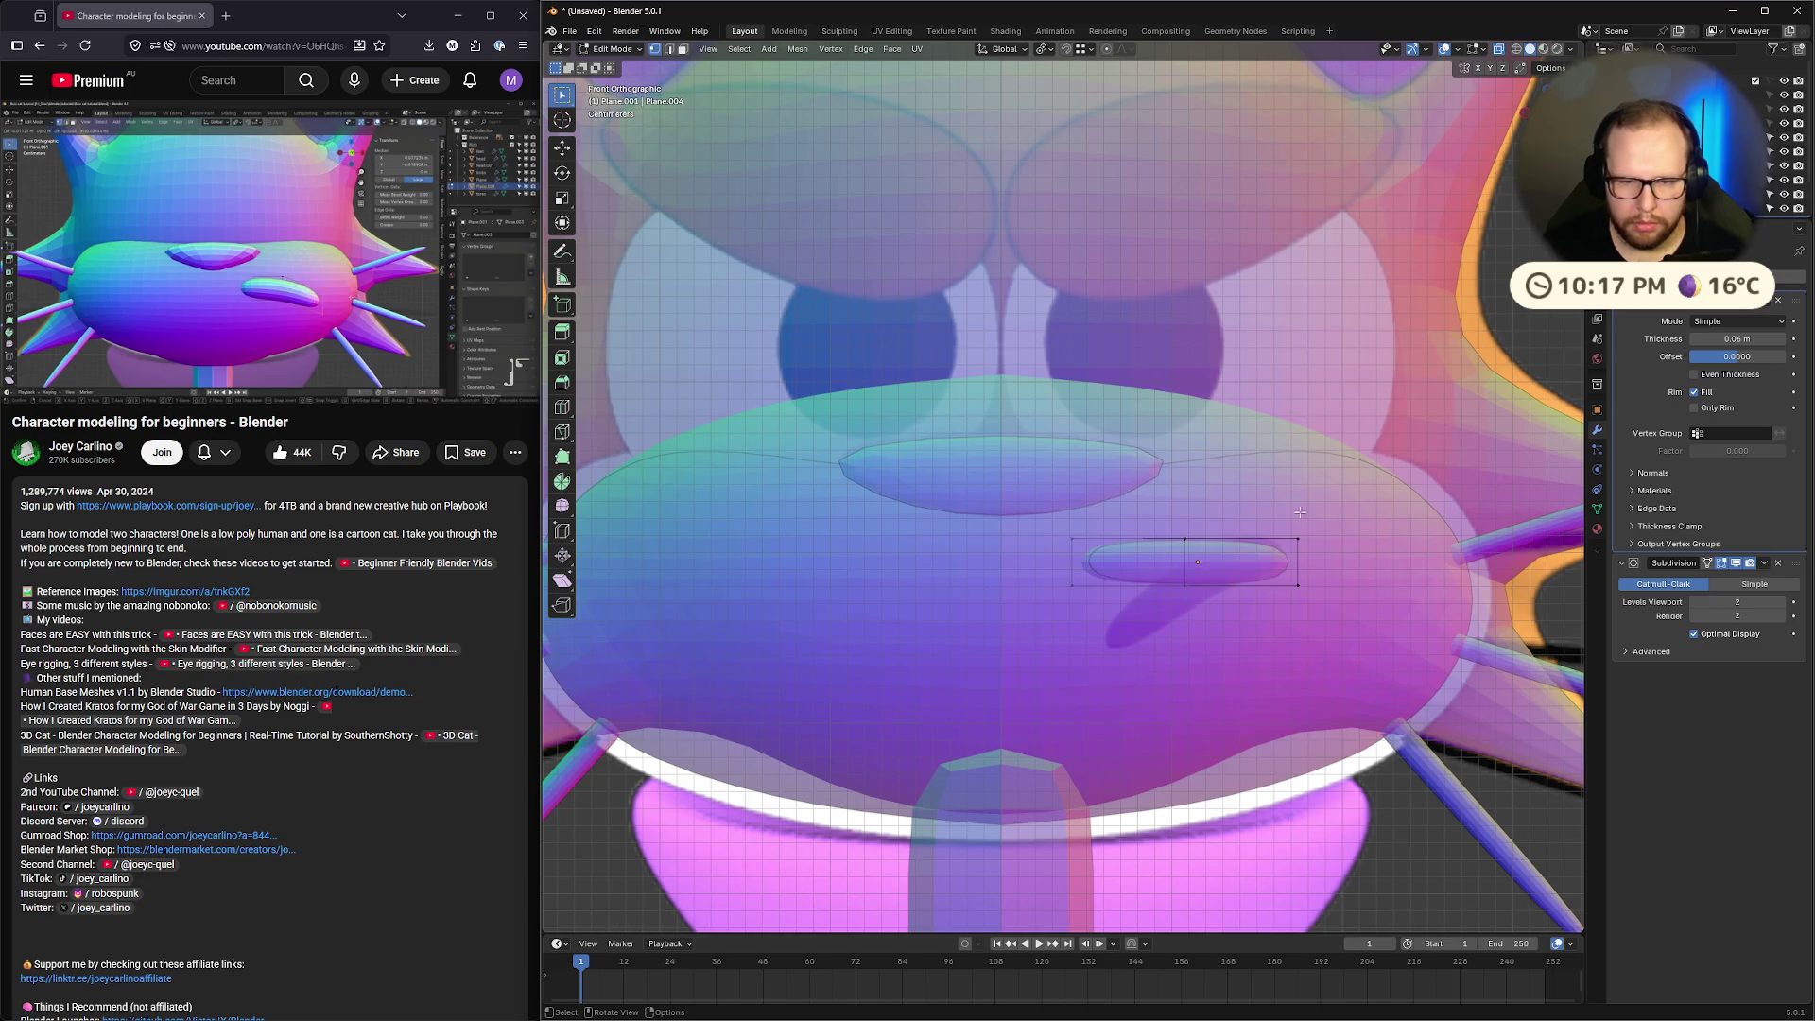
pyautogui.press('g')
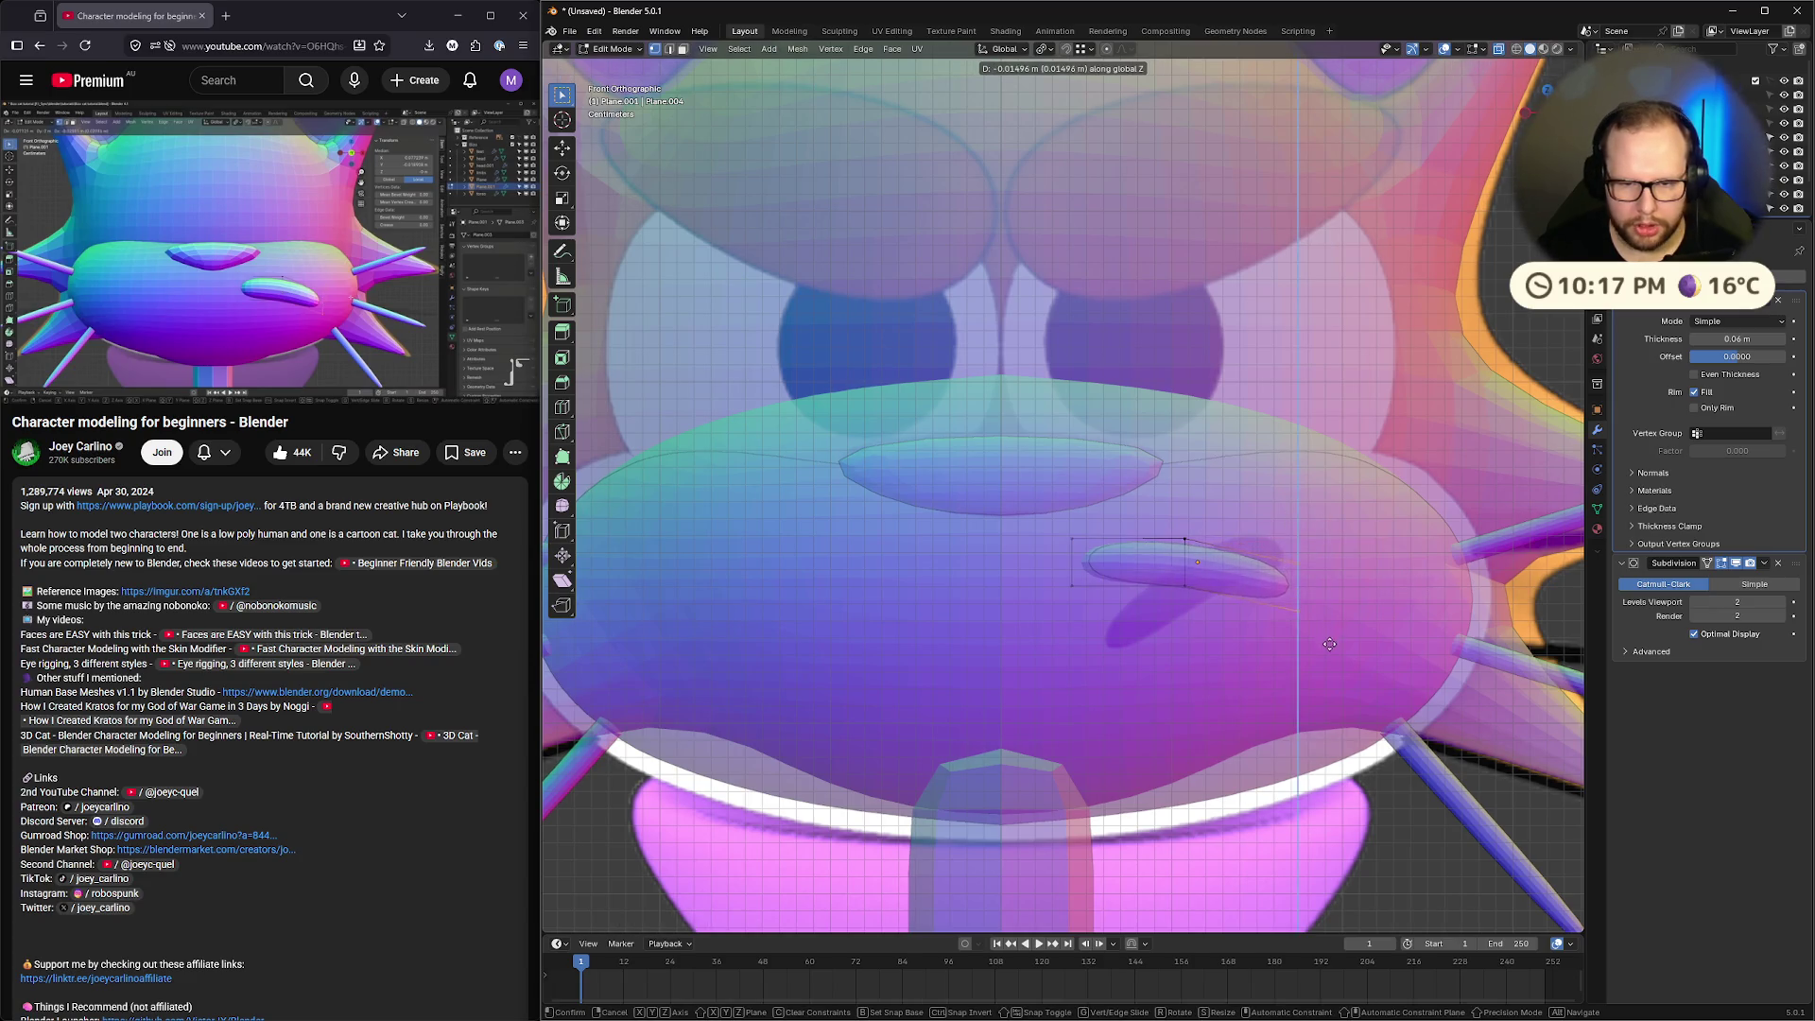
pyautogui.click(1328, 643)
pyautogui.click(212, 267)
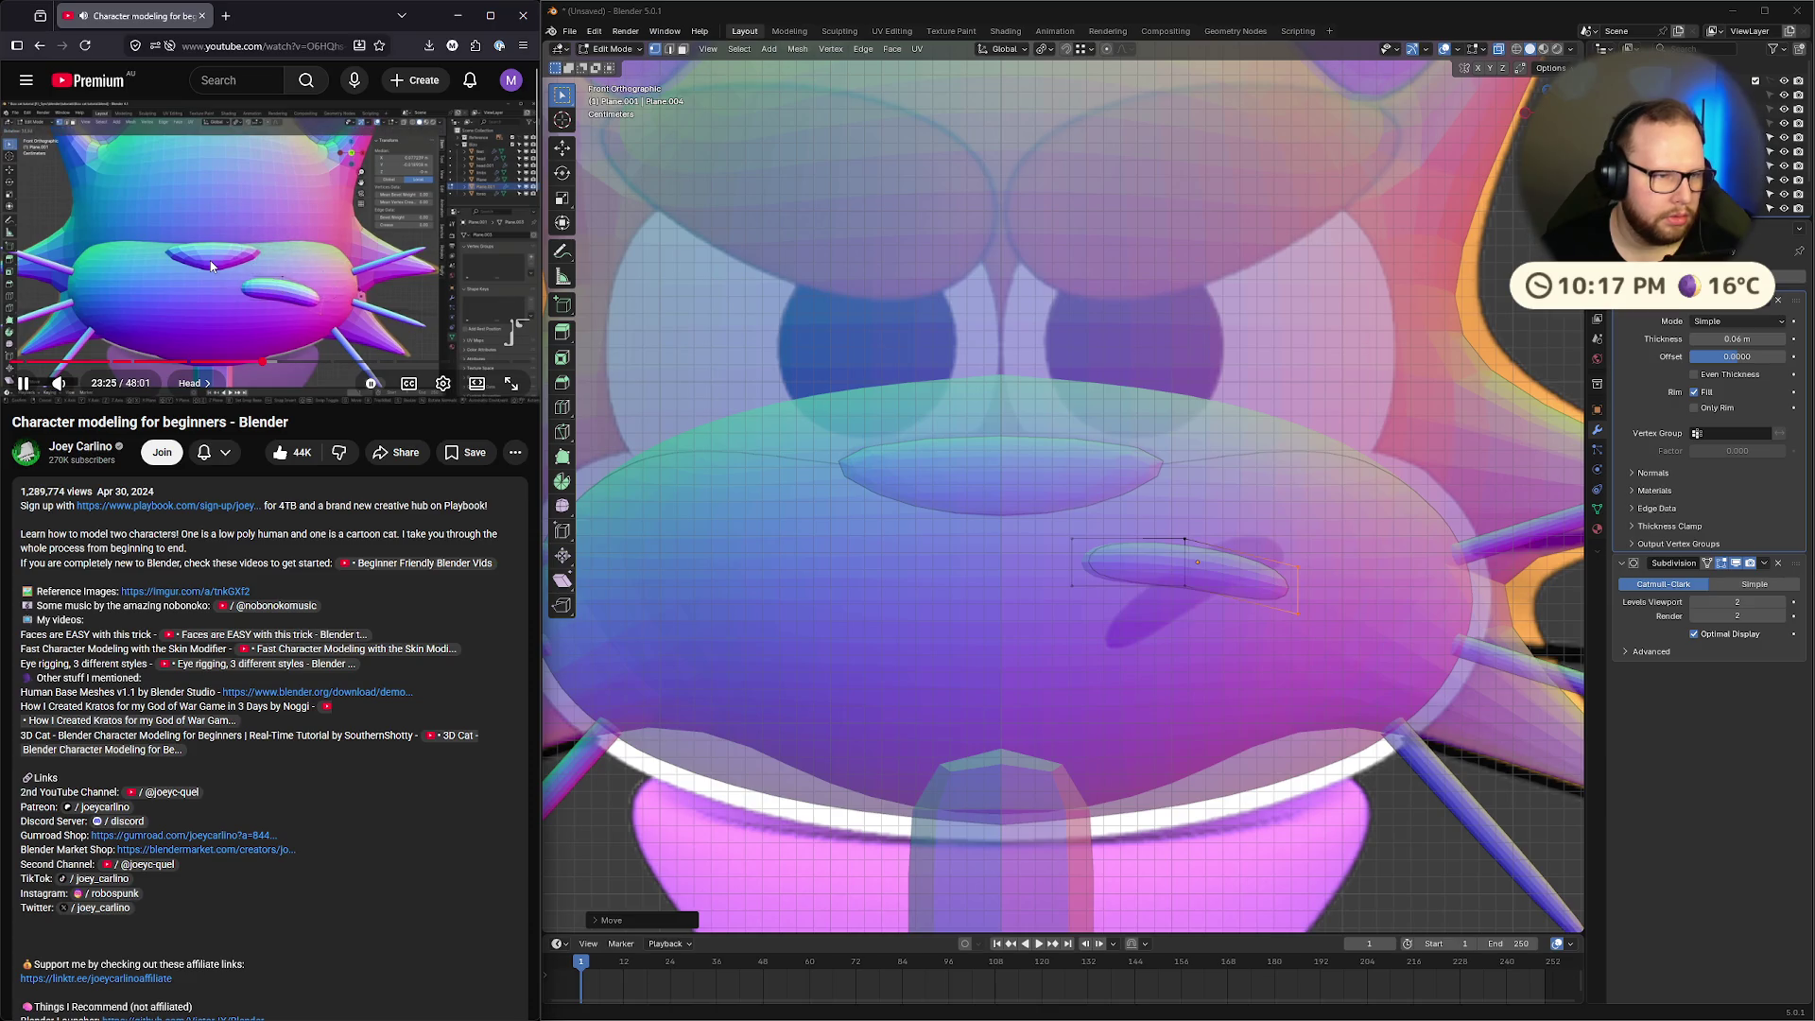
pyautogui.click(212, 267)
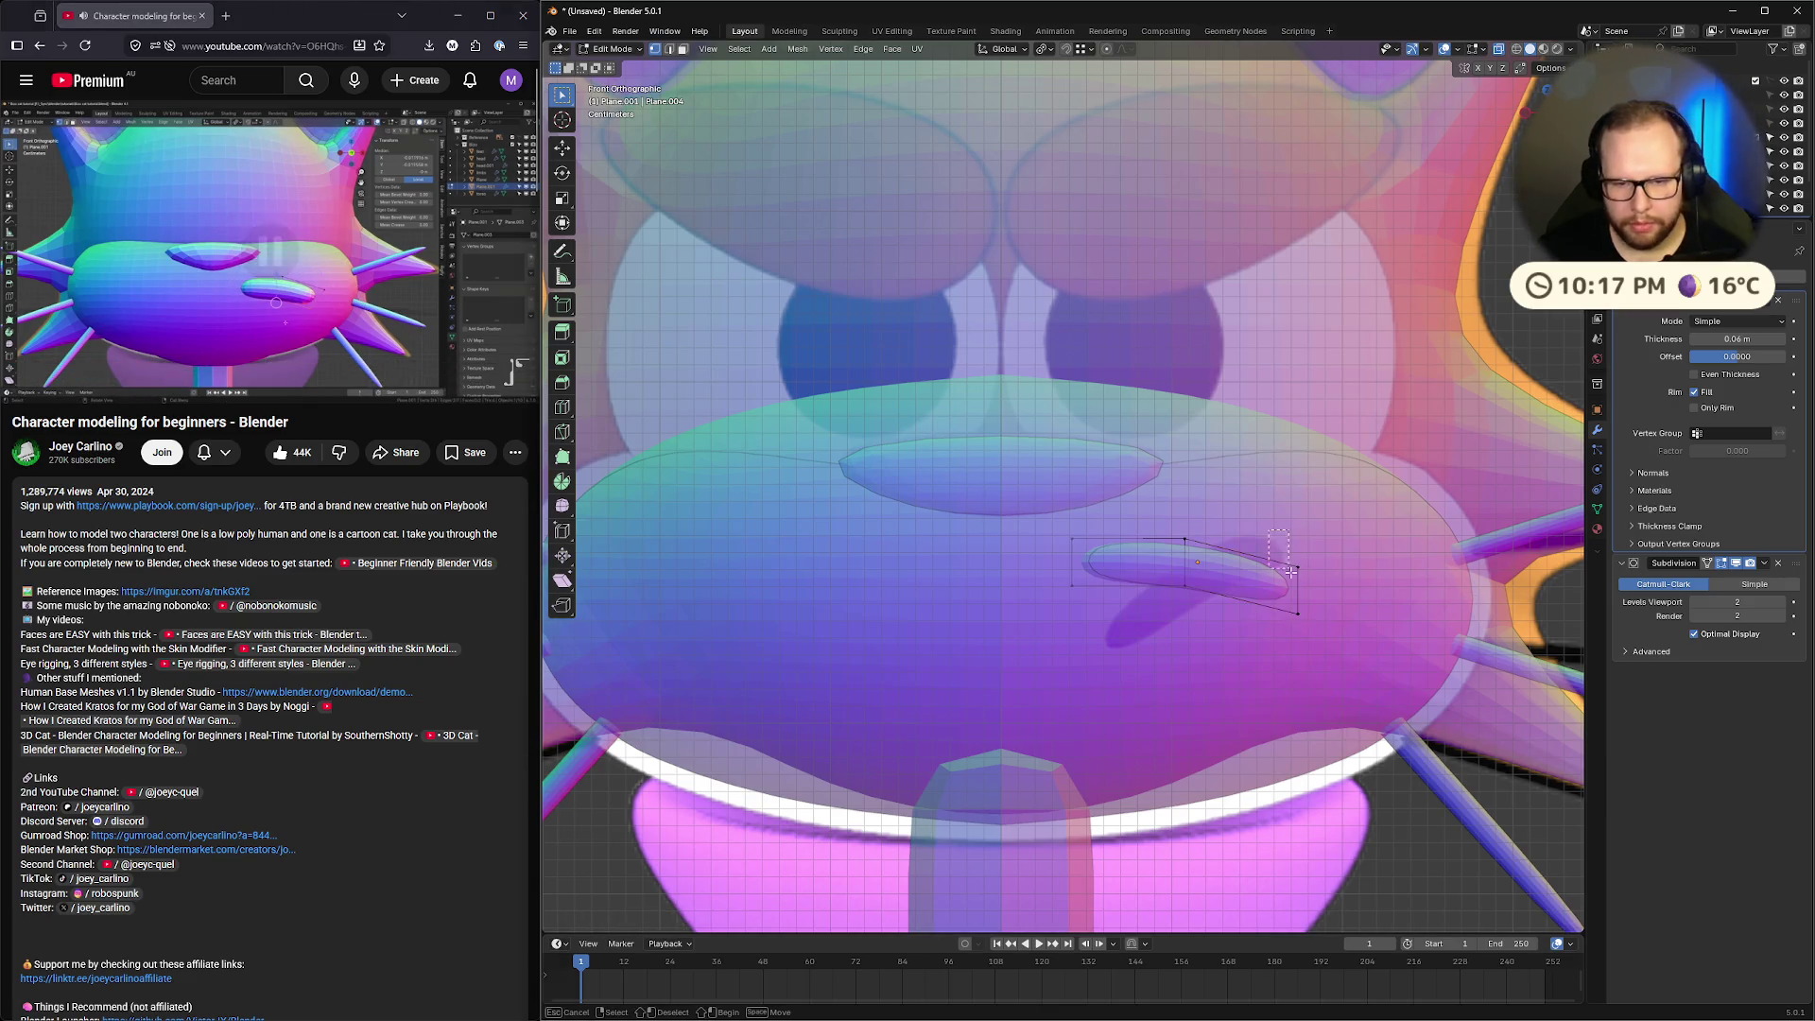
# Tilt the lid shape around the Y axis and edge-slide its loop
pyautogui.press('r')
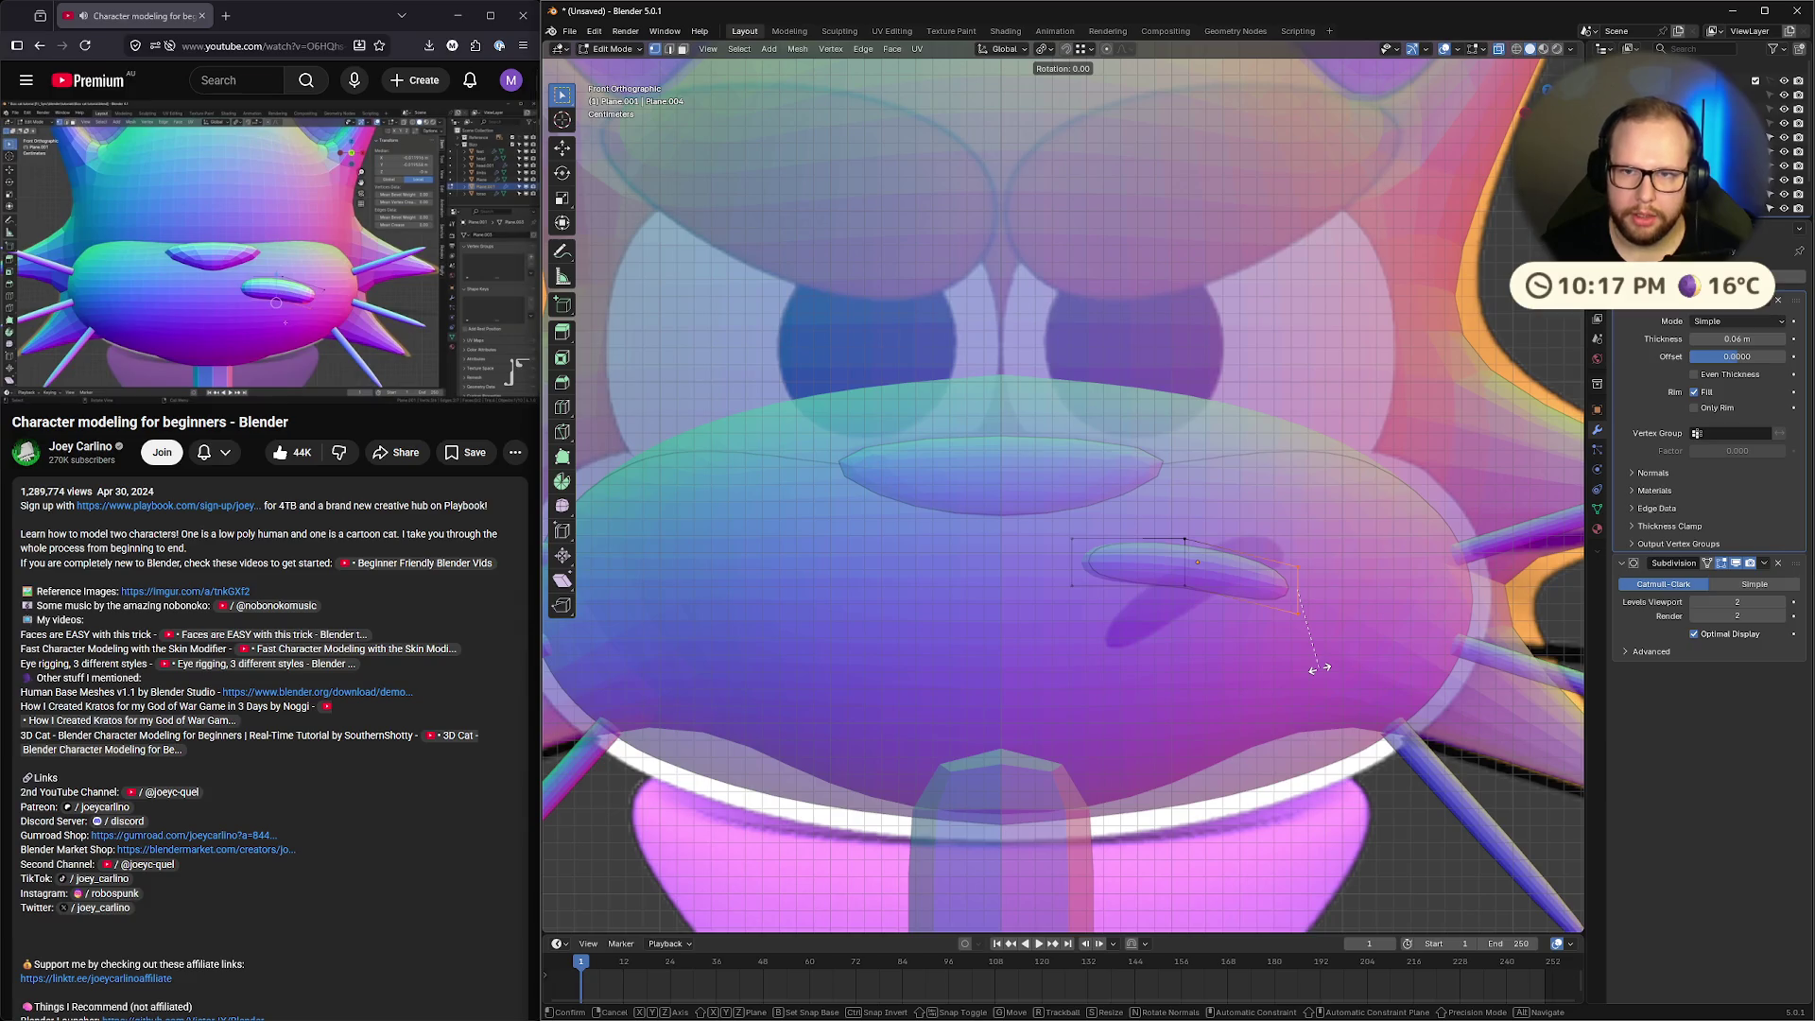
pyautogui.press('y')
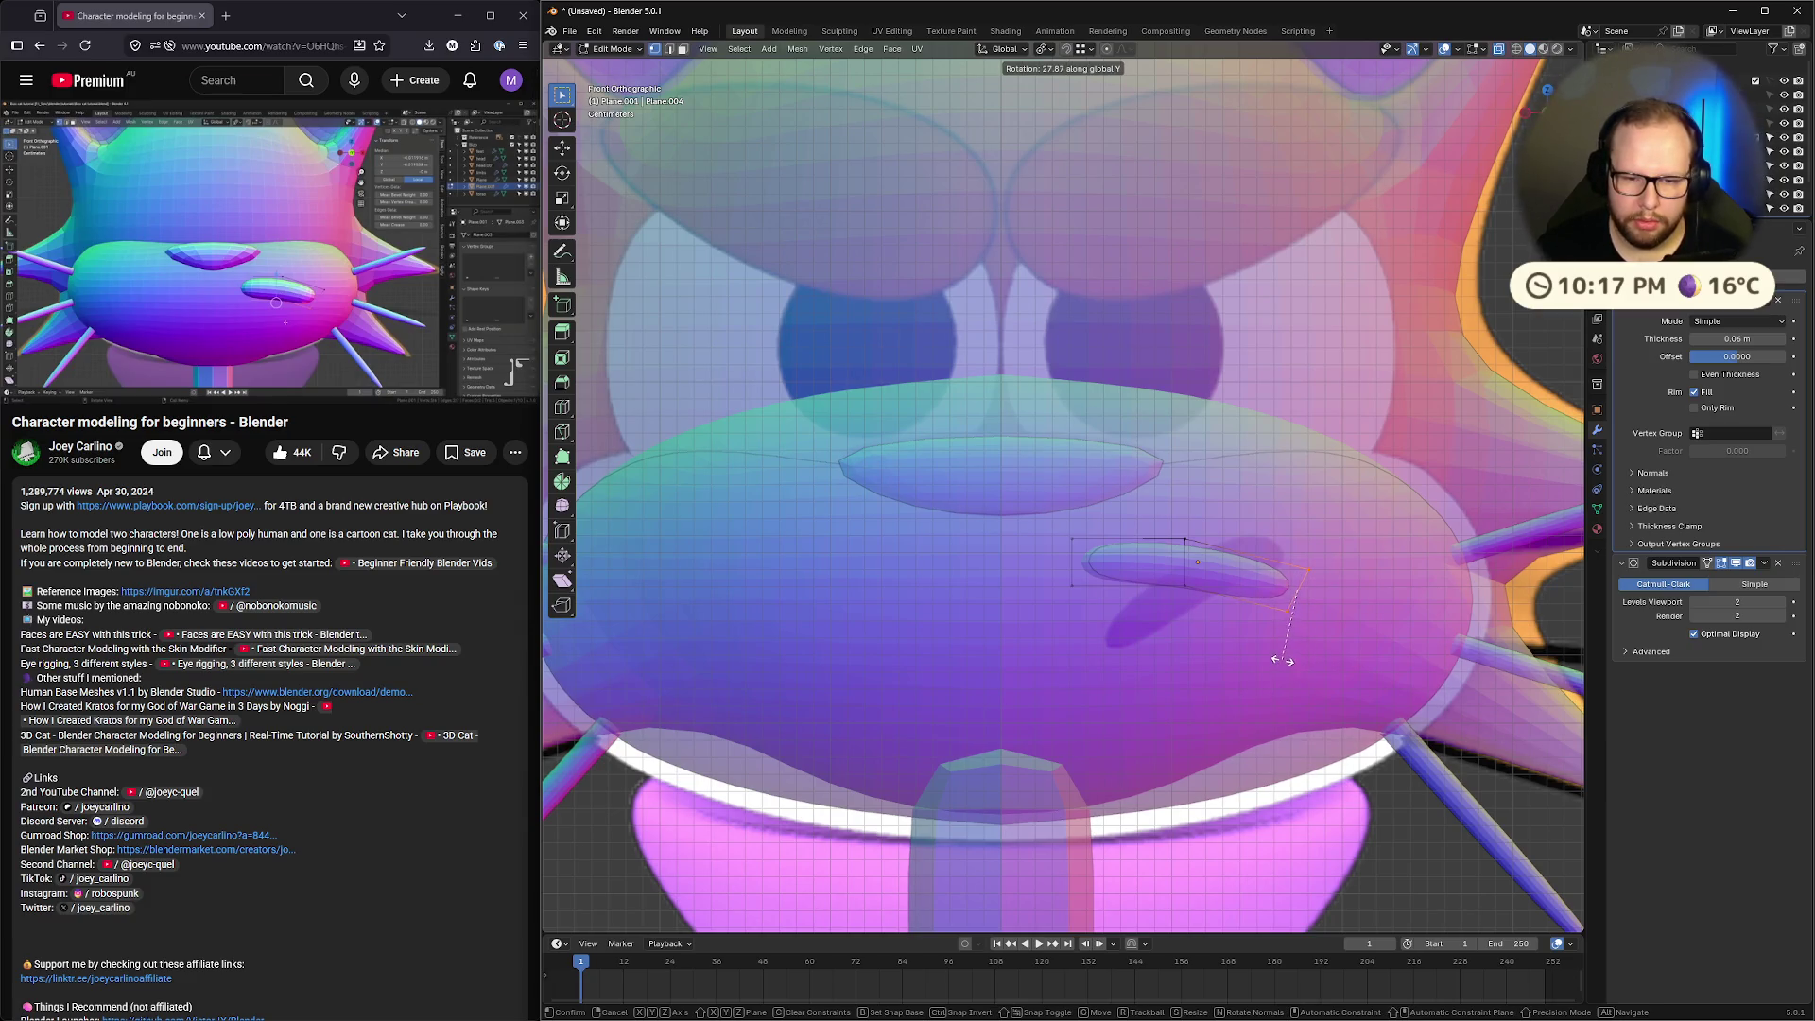
pyautogui.click(1283, 660)
pyautogui.click(335, 257)
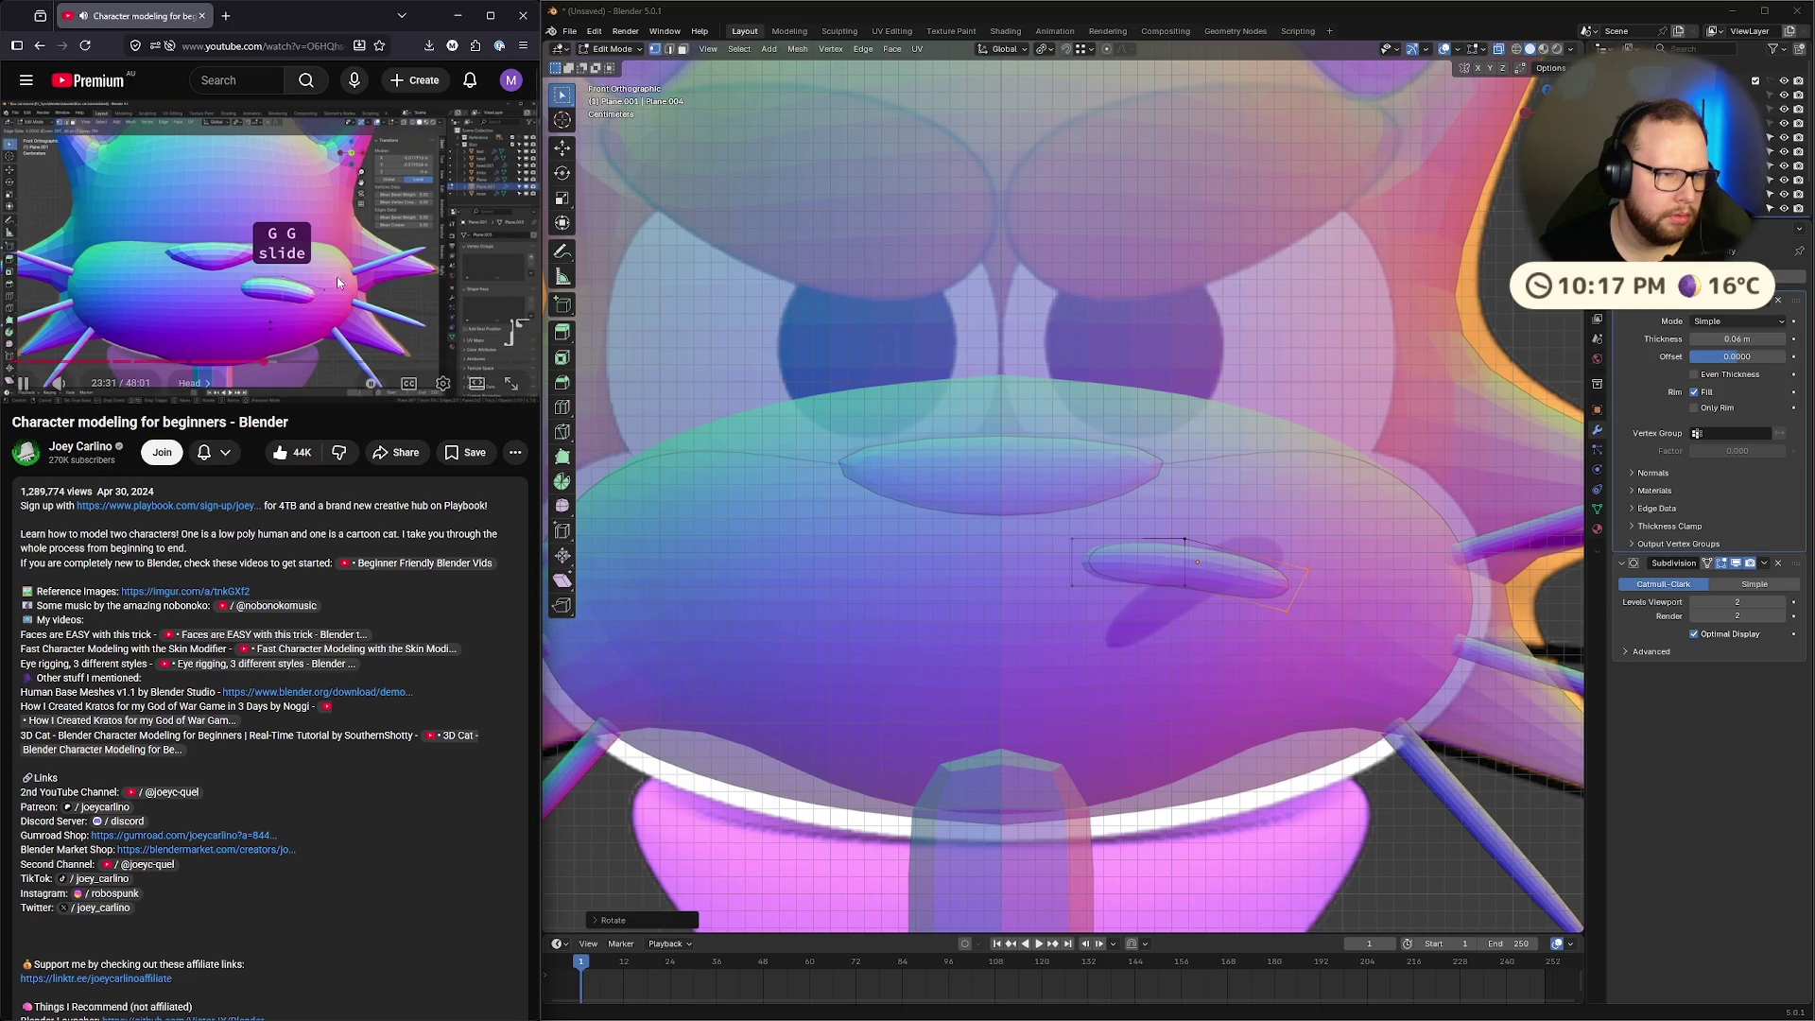
pyautogui.click(319, 276)
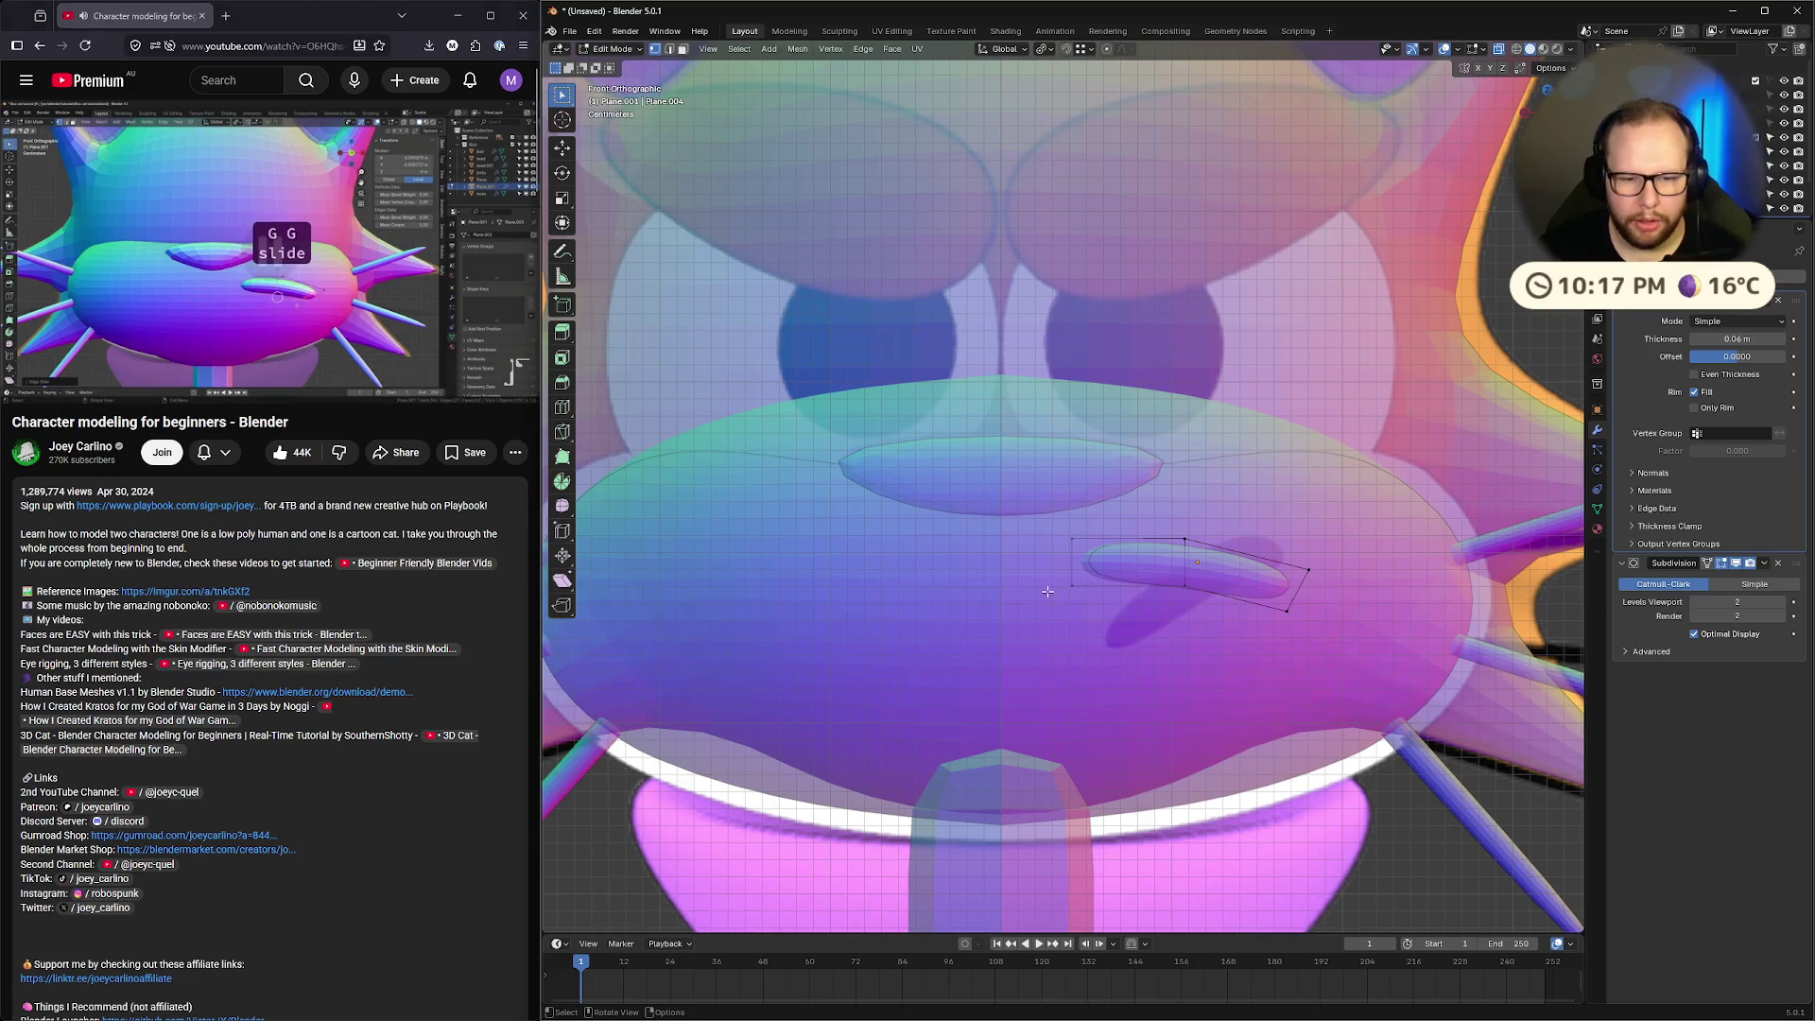
pyautogui.press('g')
pyautogui.press('g')
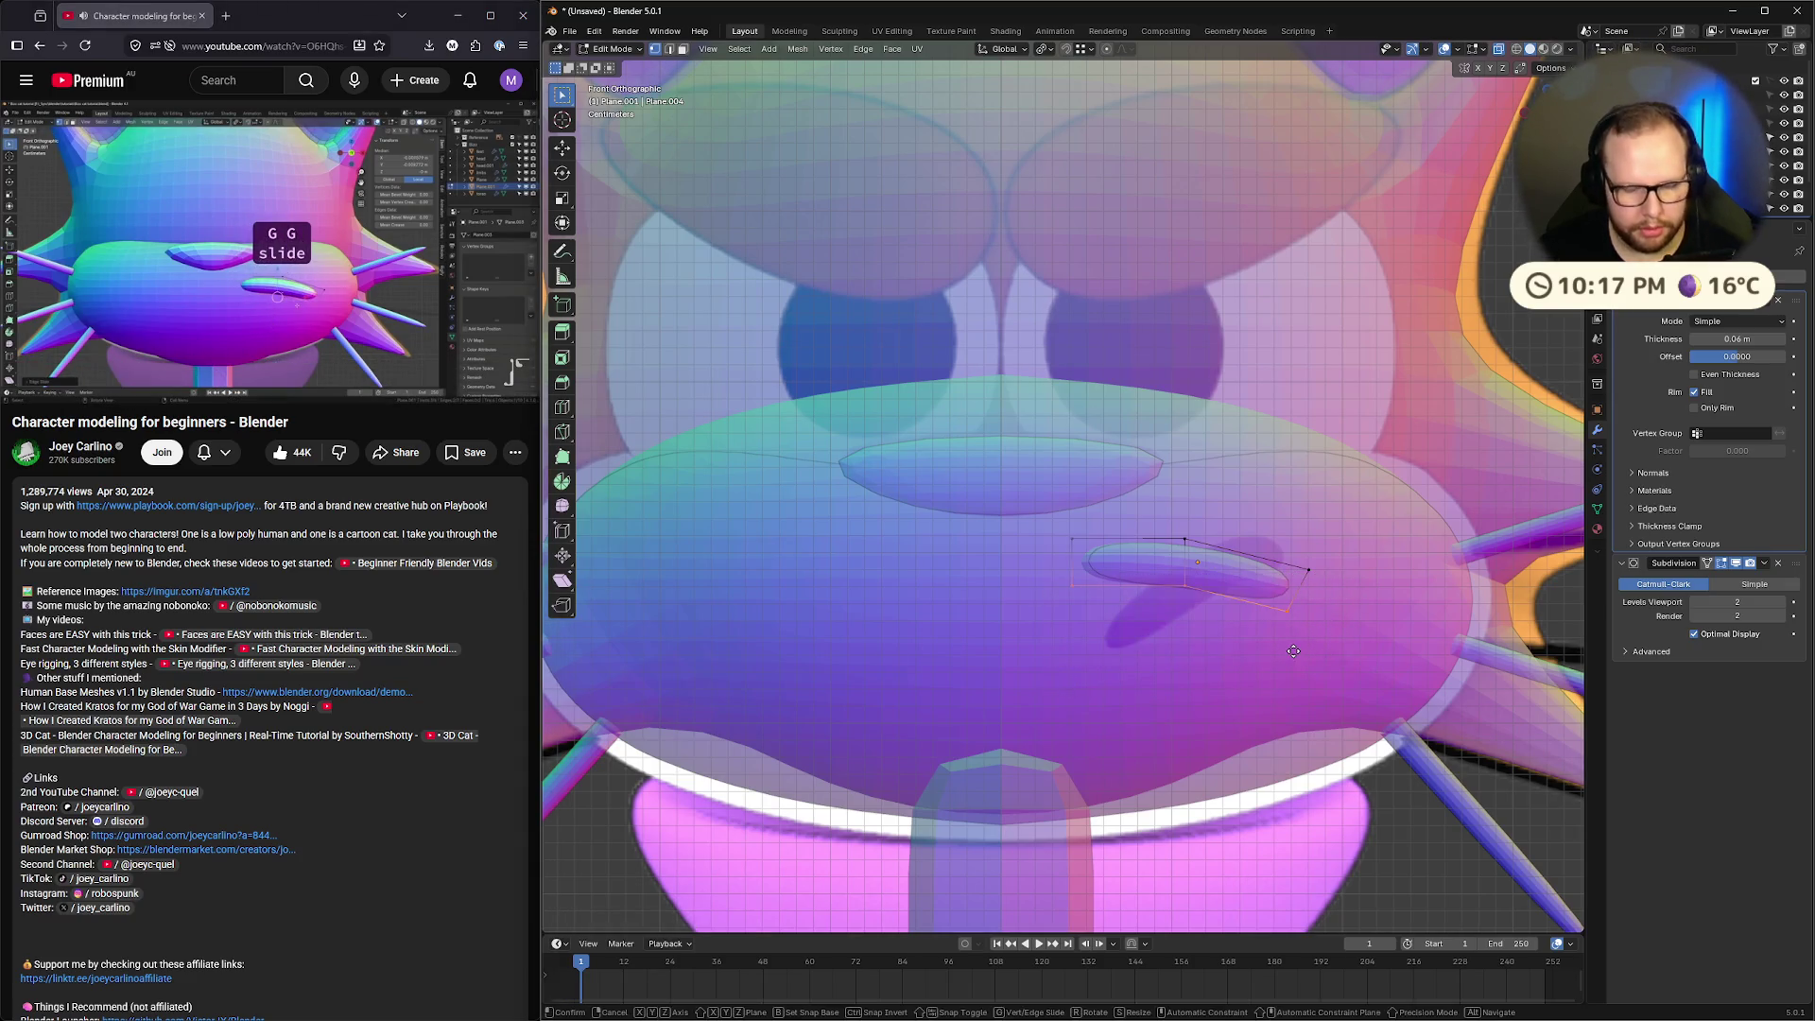
pyautogui.click(1296, 643)
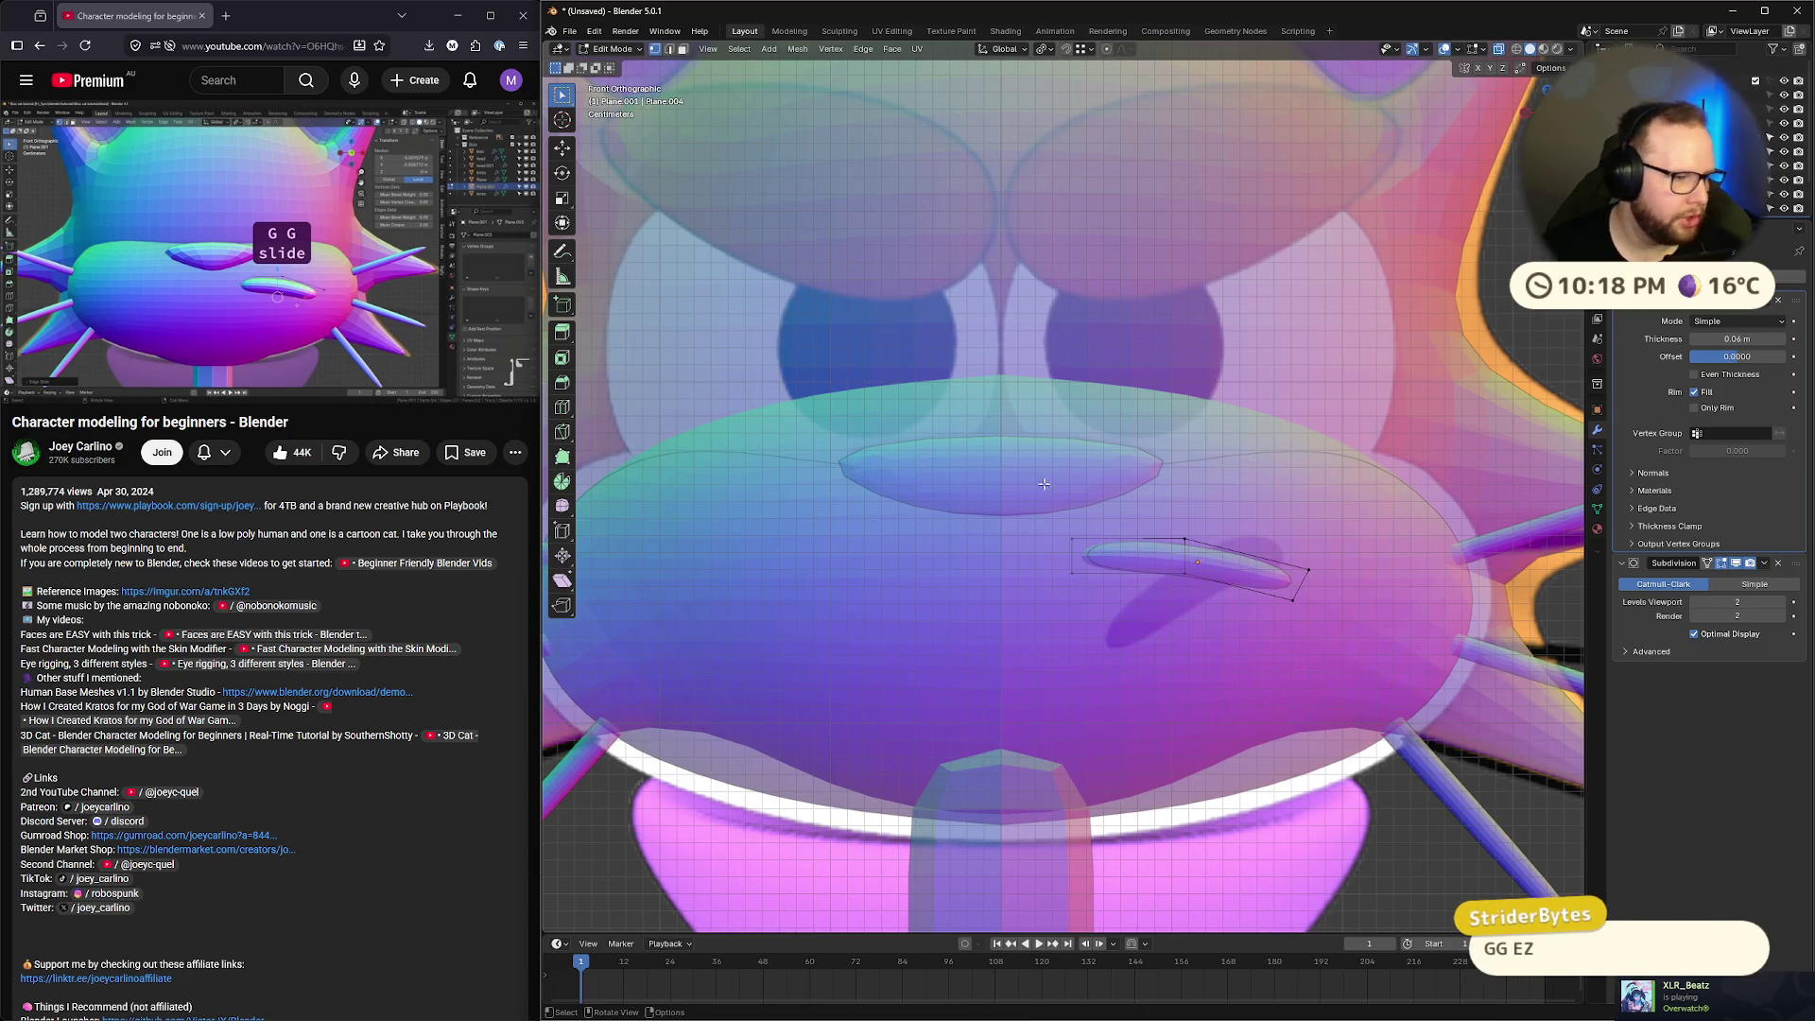
# Select the lower brow shape, tilt it up to the right, and move it
pyautogui.moveTo(993, 502); pyautogui.dragTo(1353, 677)
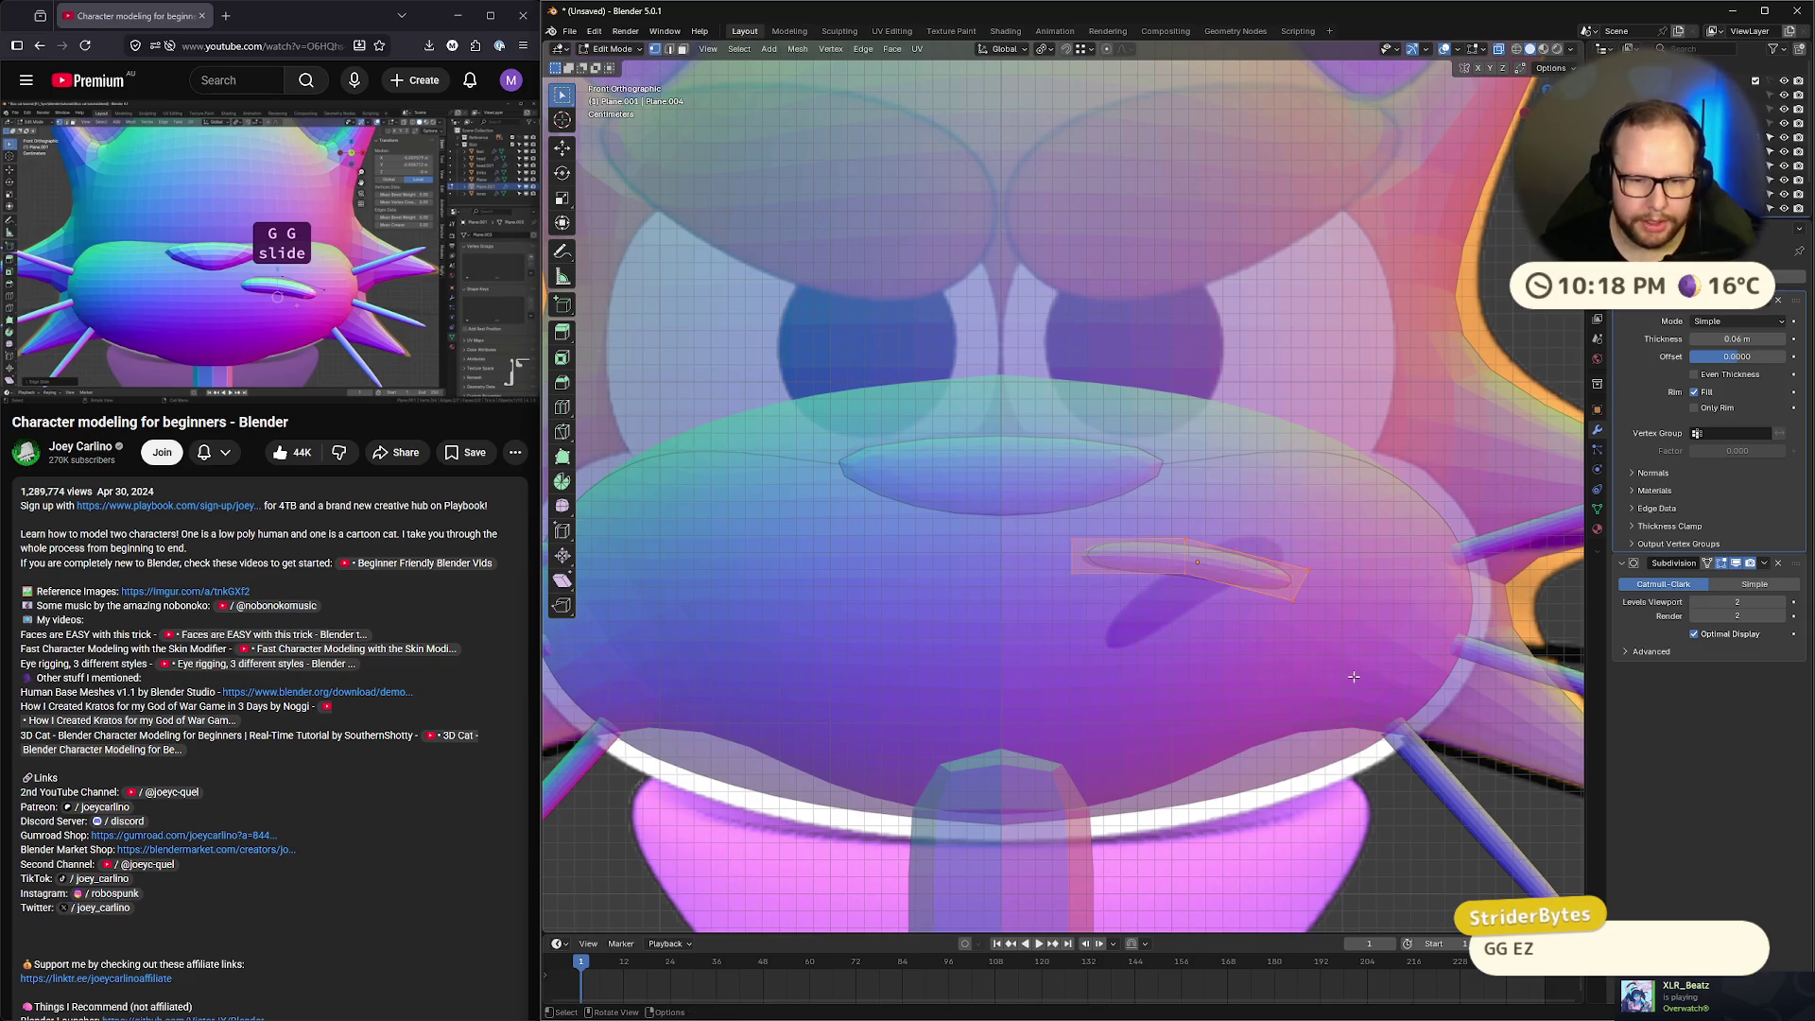
pyautogui.press('r')
pyautogui.press('y')
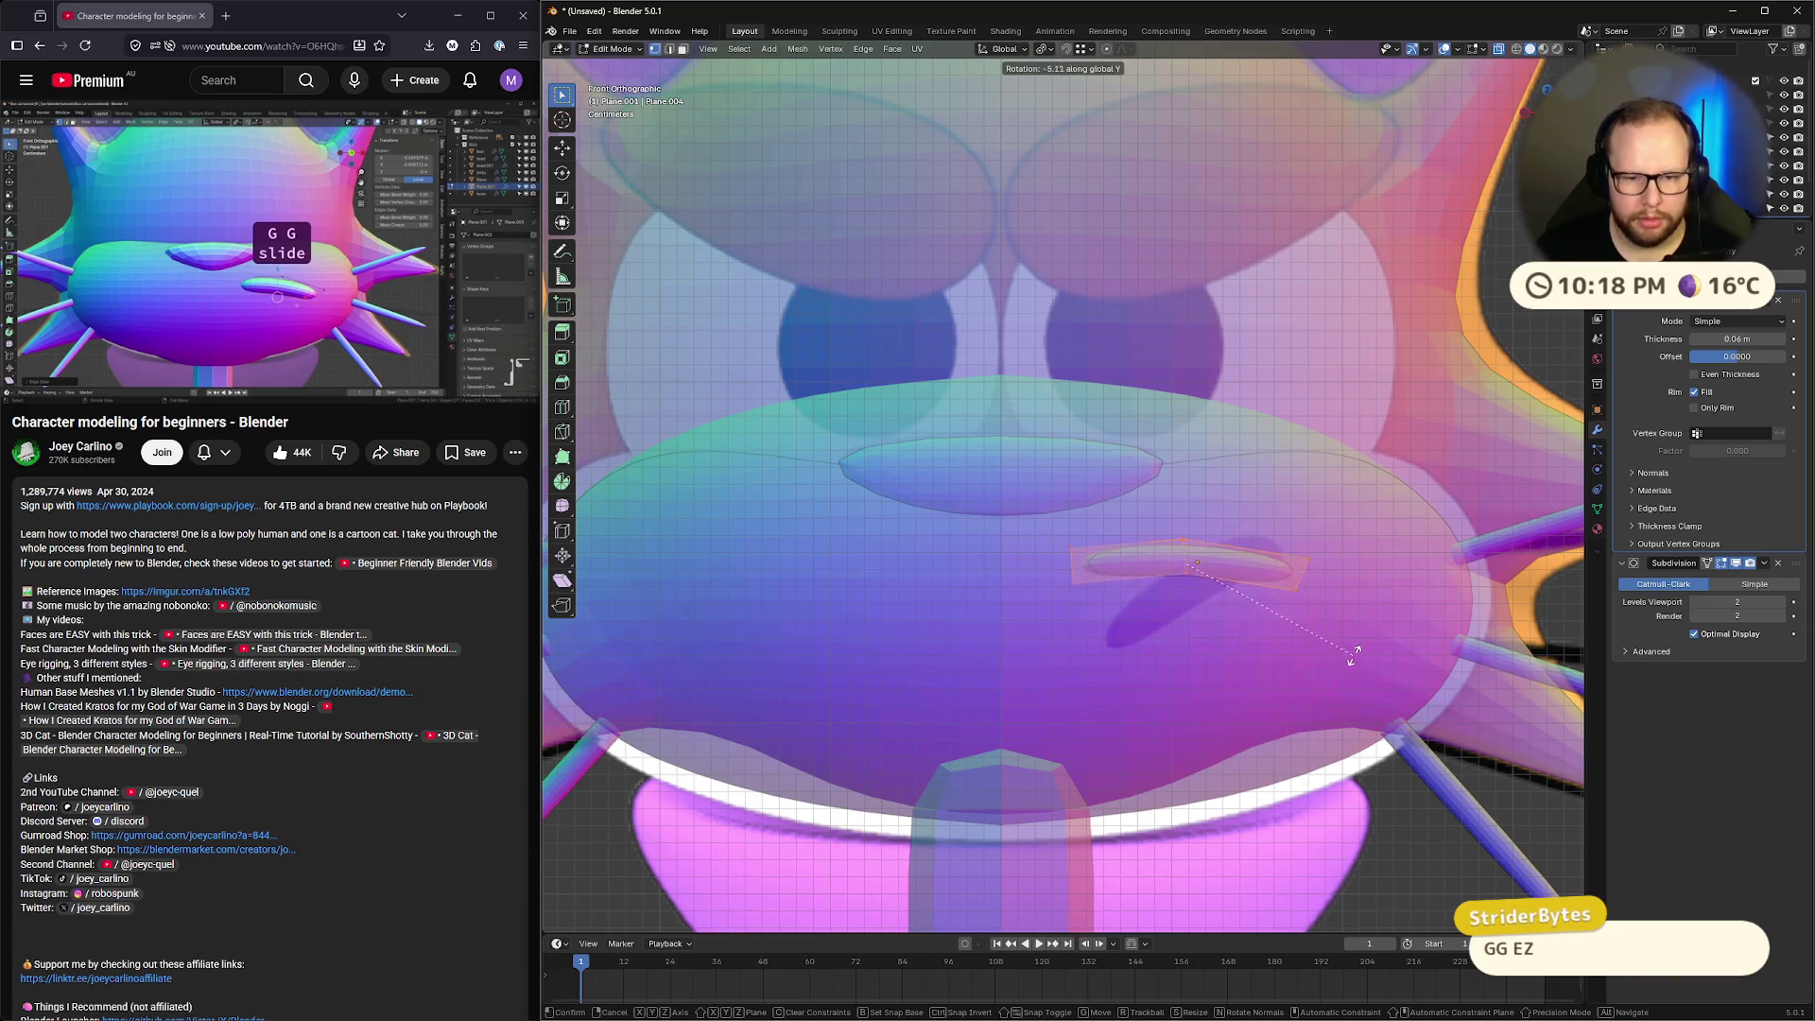
pyautogui.click(1312, 562)
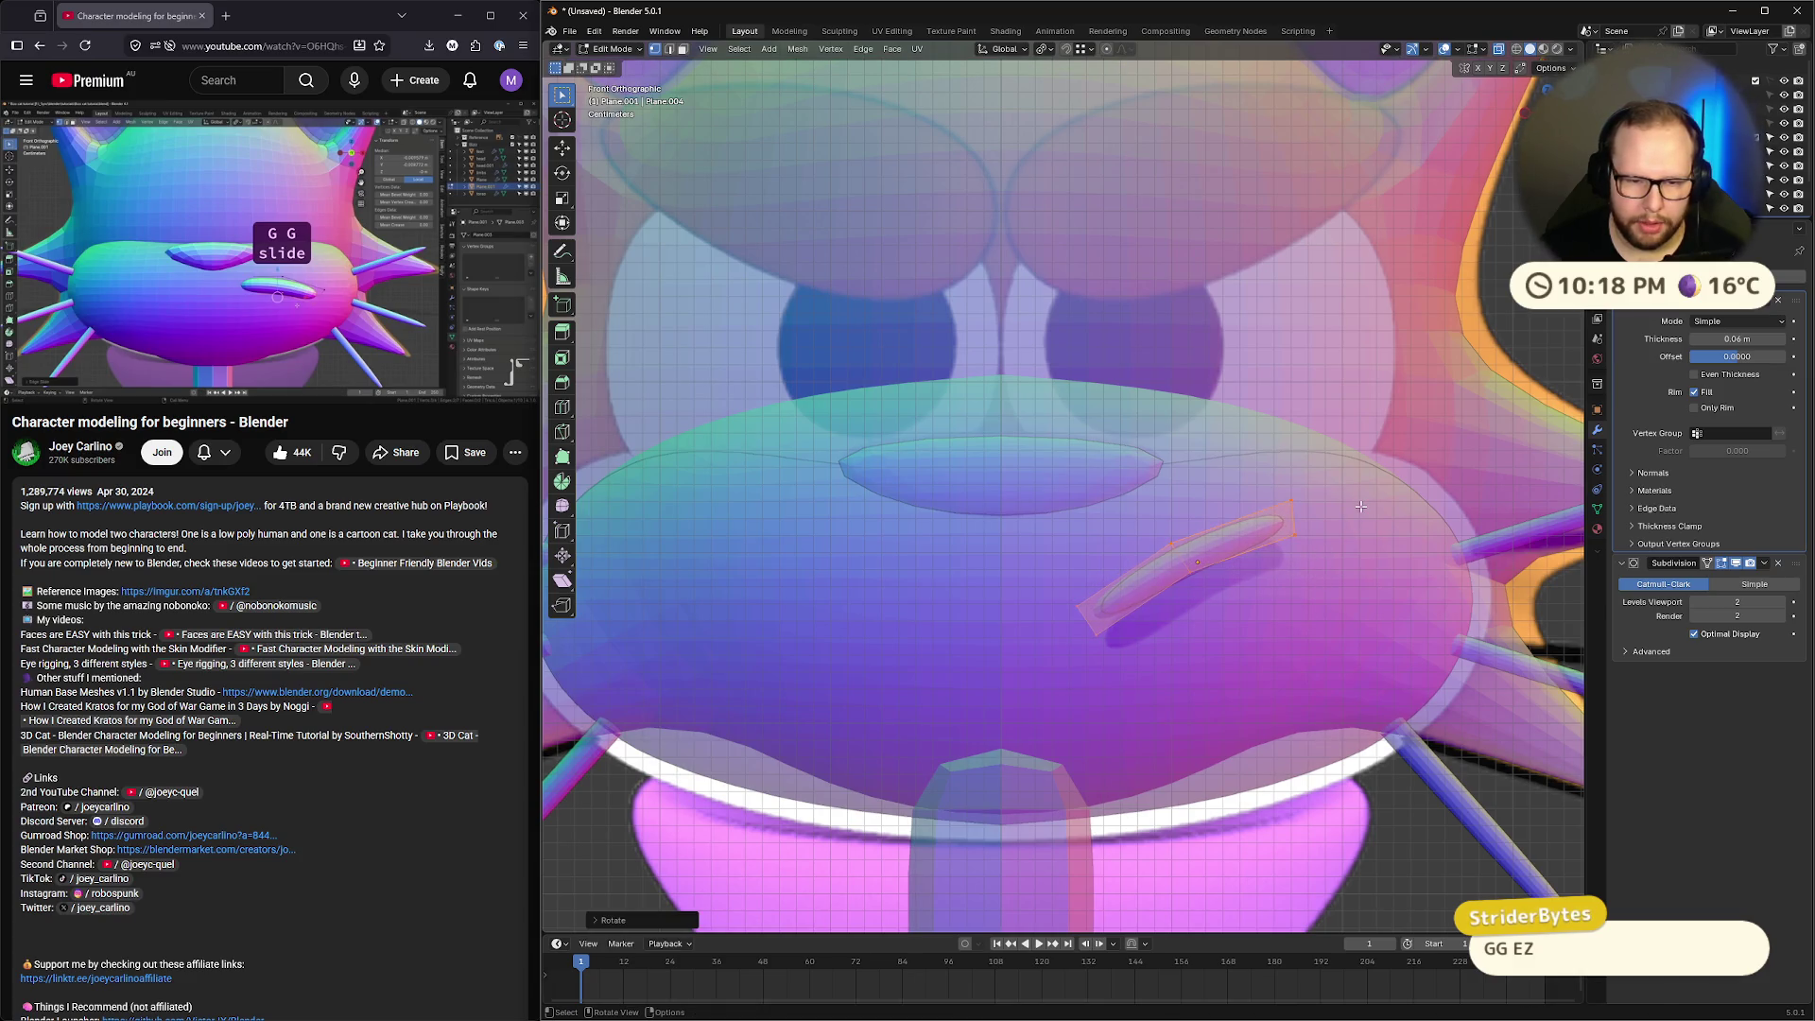
pyautogui.press('s')
pyautogui.press('x')
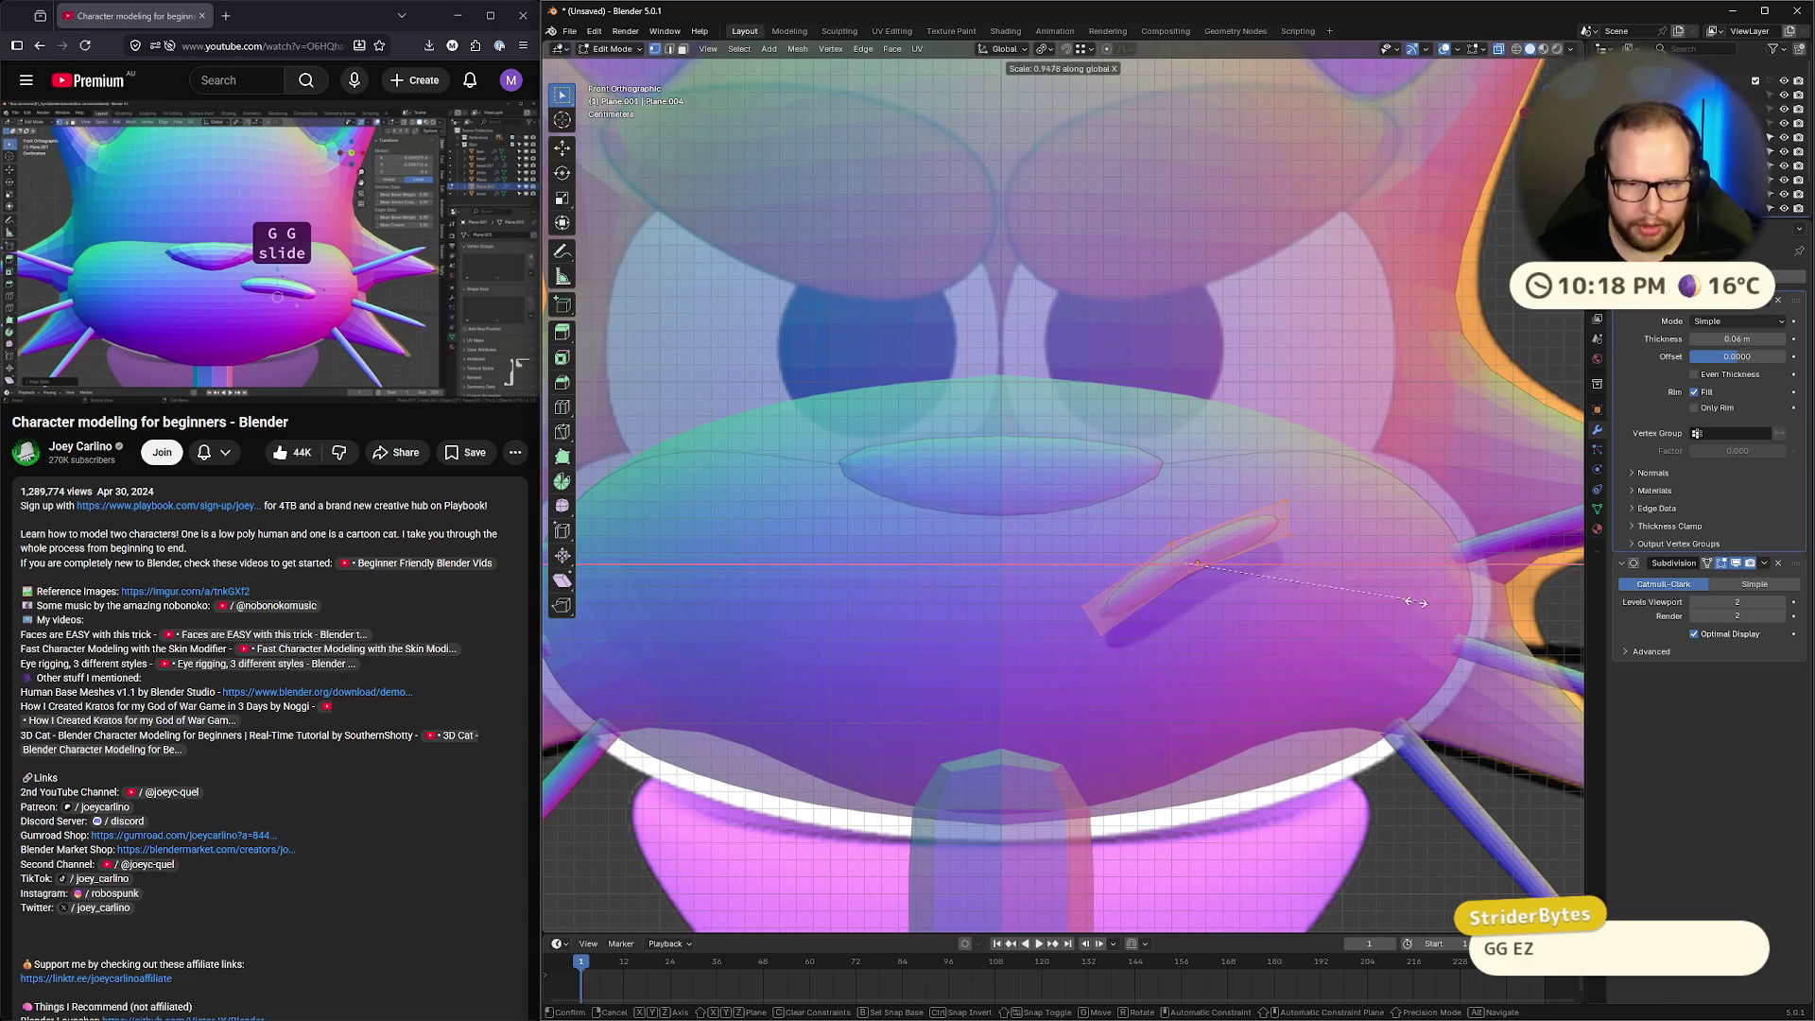
pyautogui.rightClick(1375, 605)
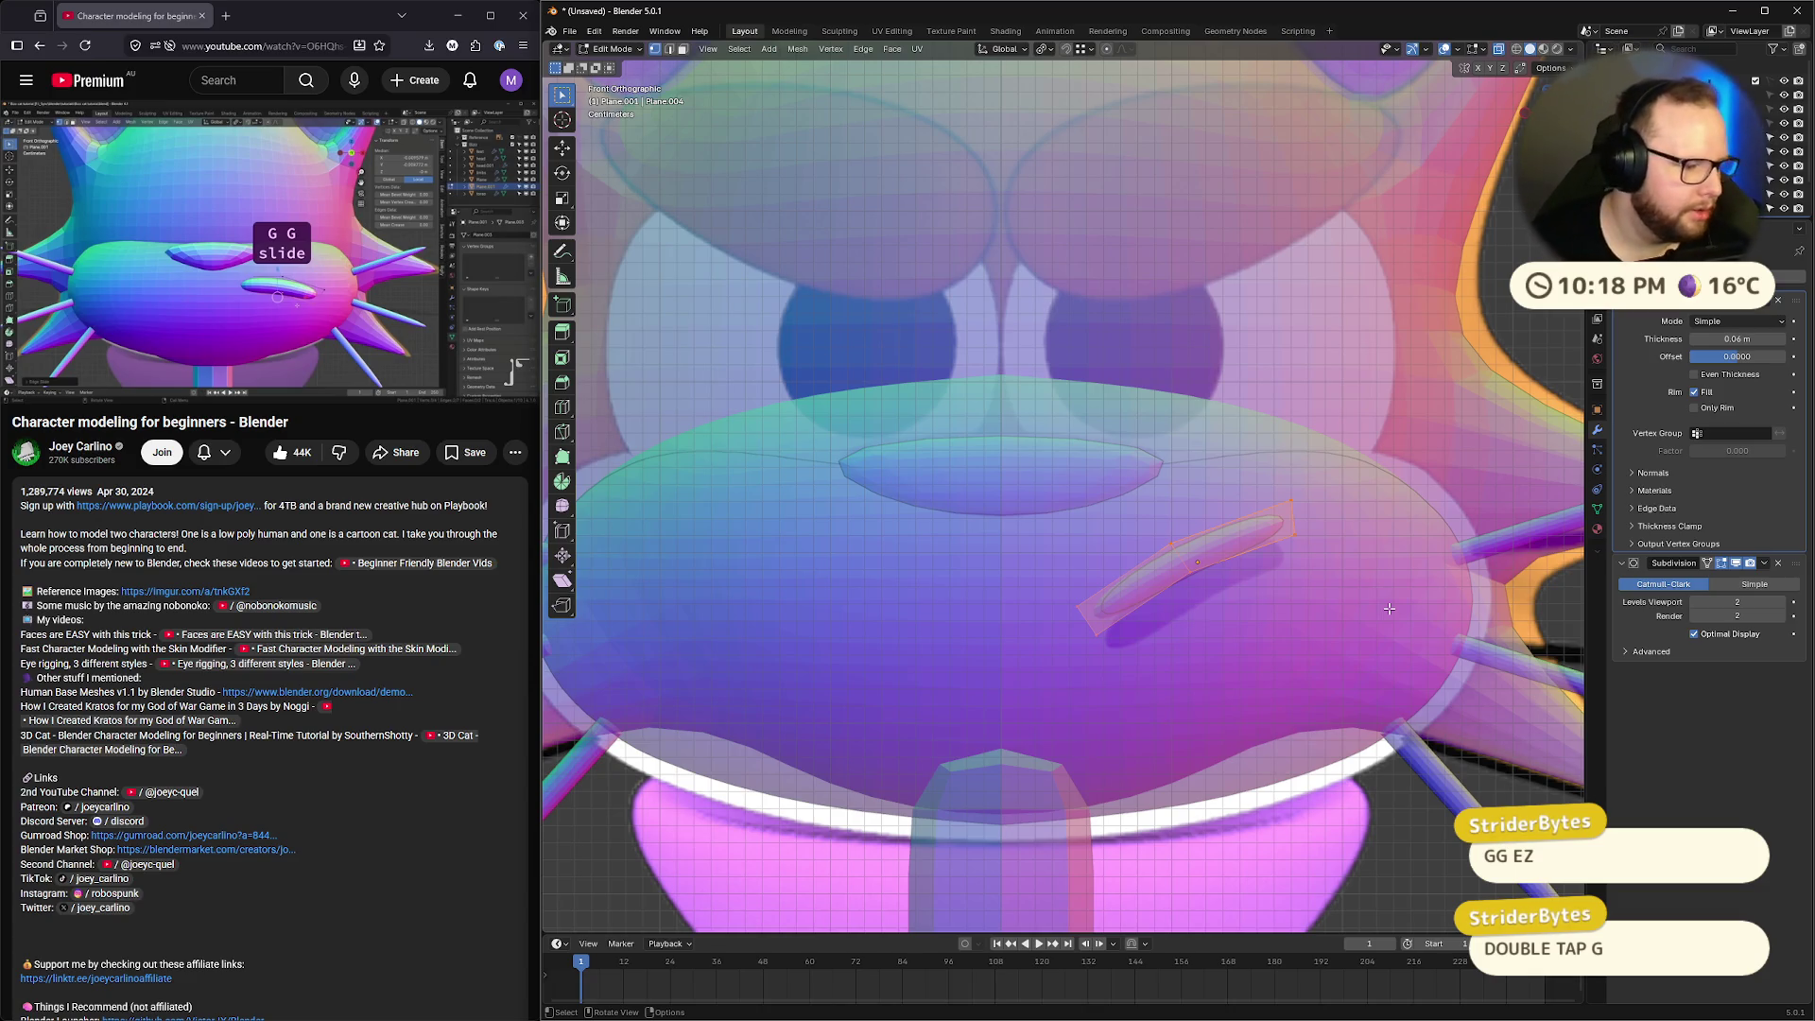
pyautogui.press('g')
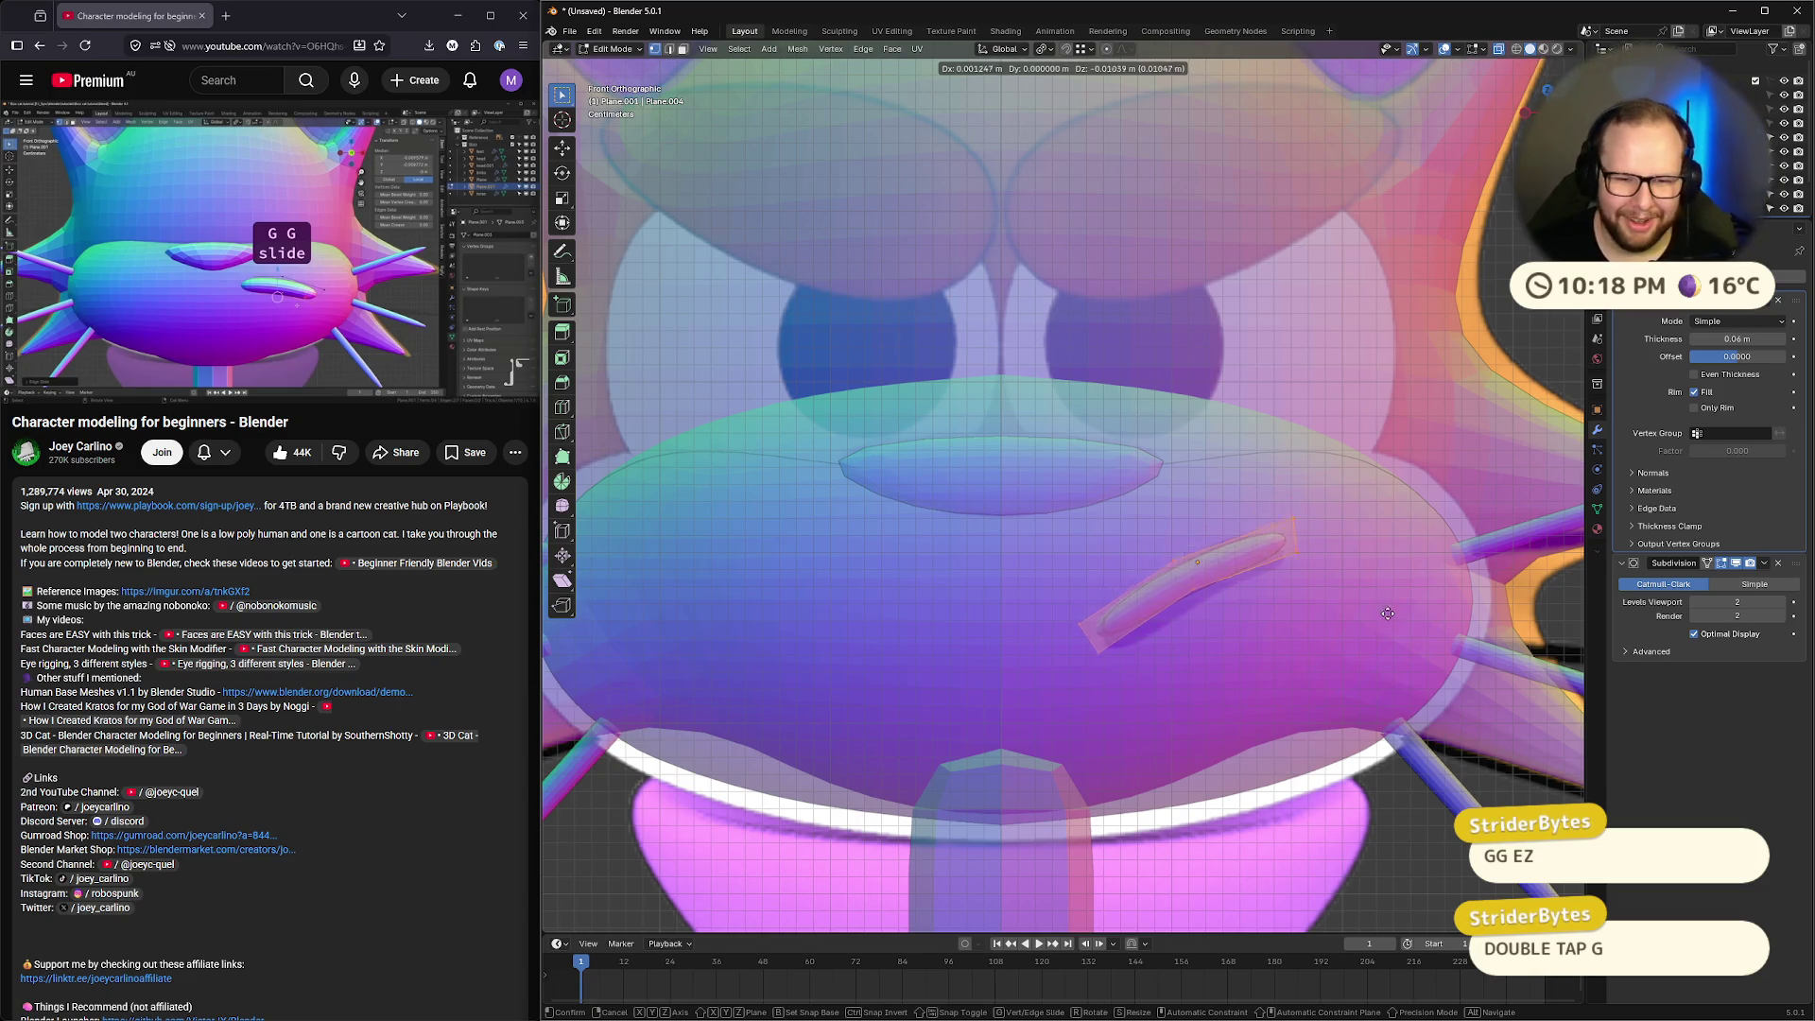
pyautogui.click(1395, 619)
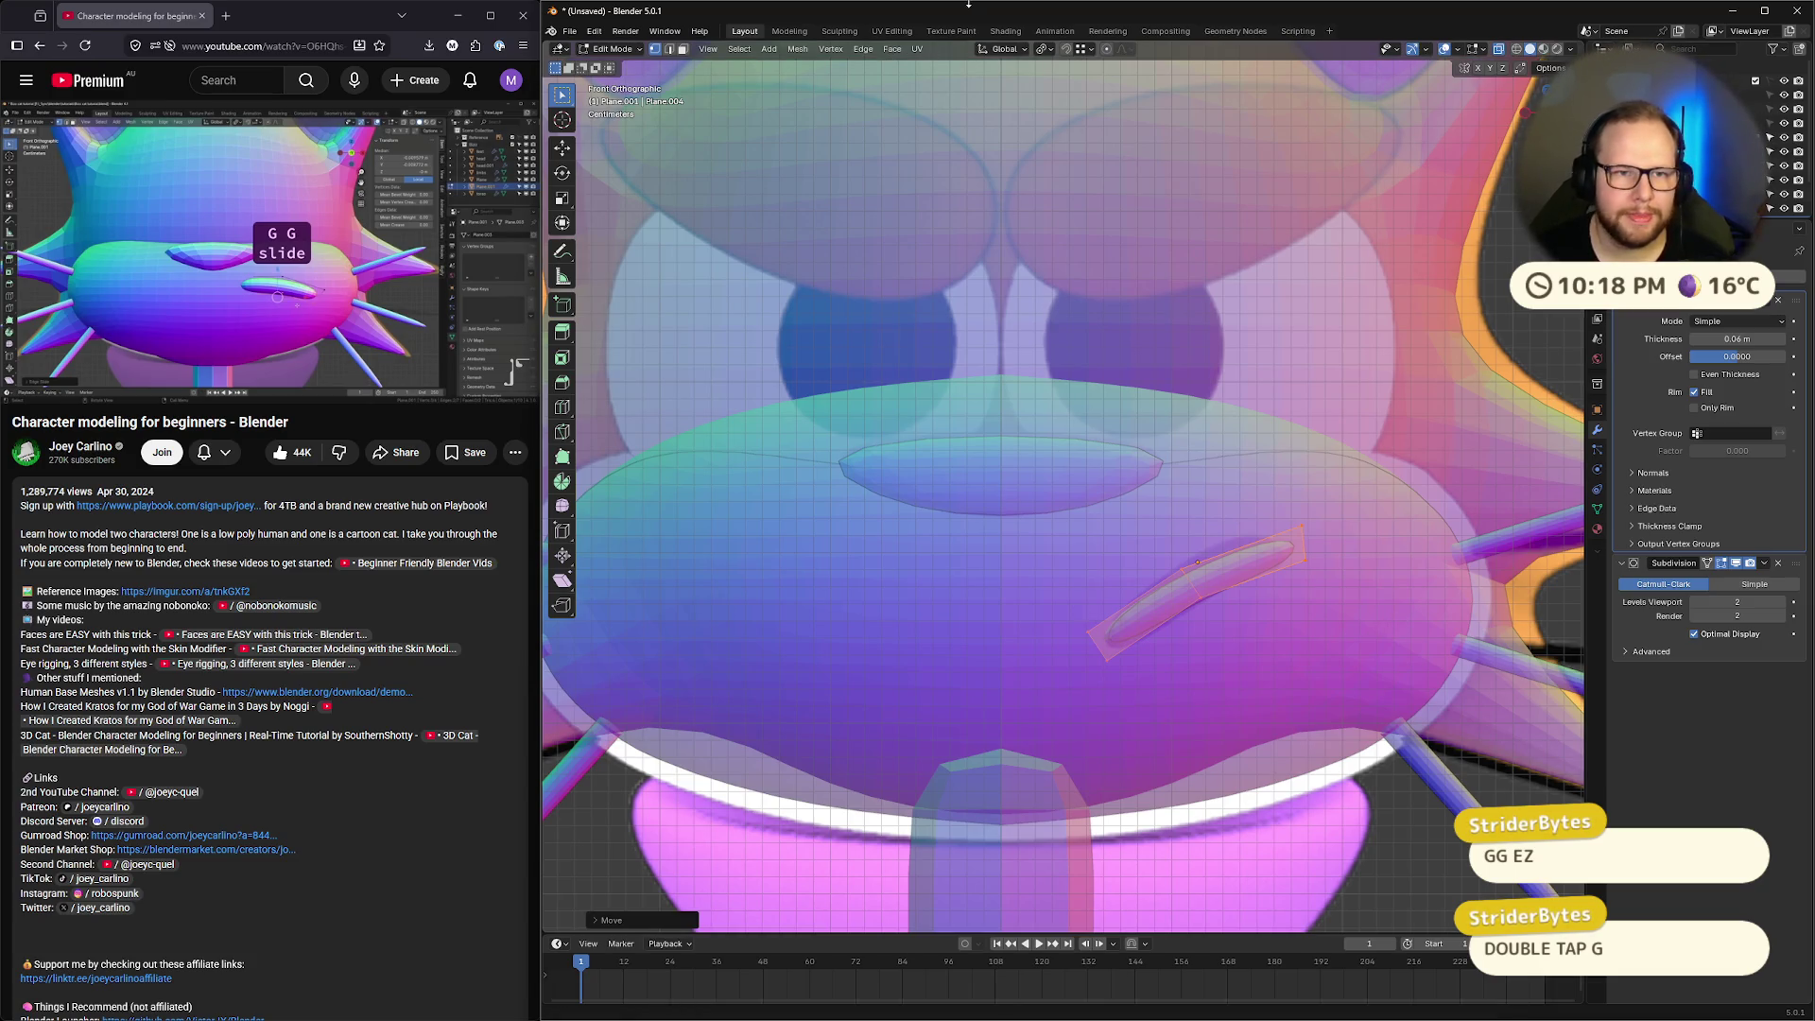
# Undo the brow move and tilt, then rotate the brow piece up-right again
pyautogui.click(1003, 50)
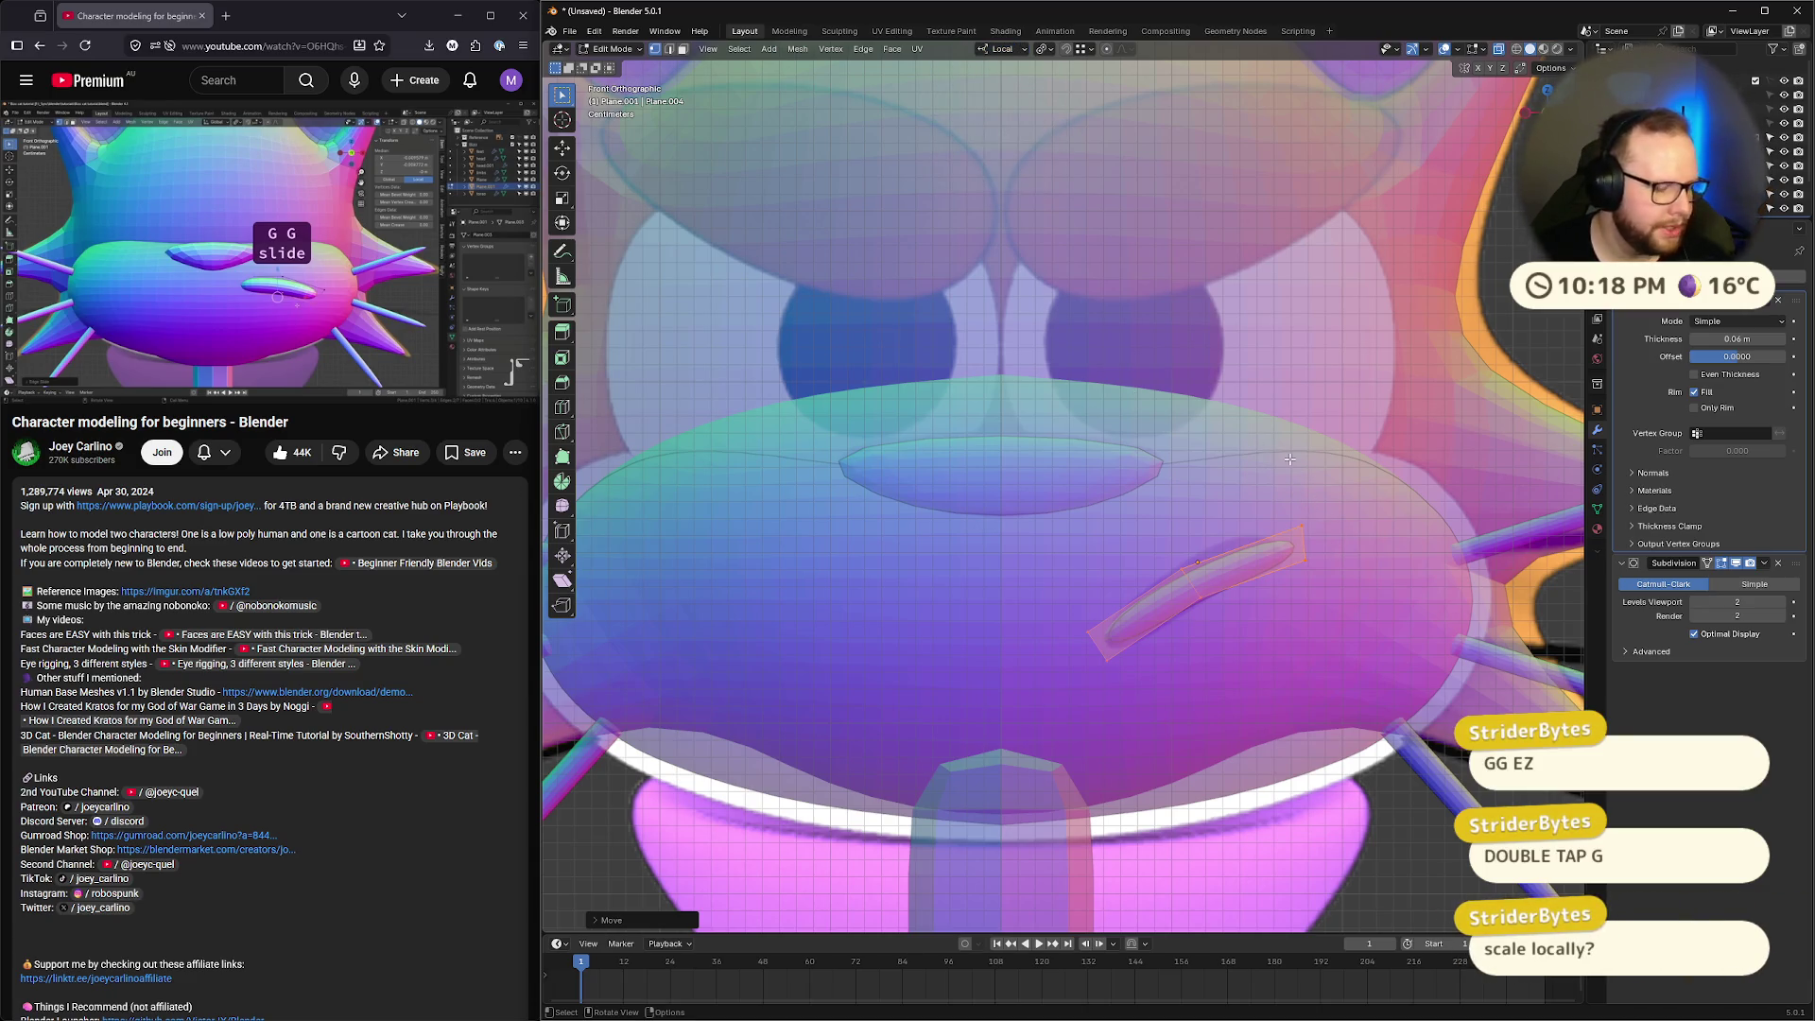
pyautogui.hotkey('ctrl', 'z')
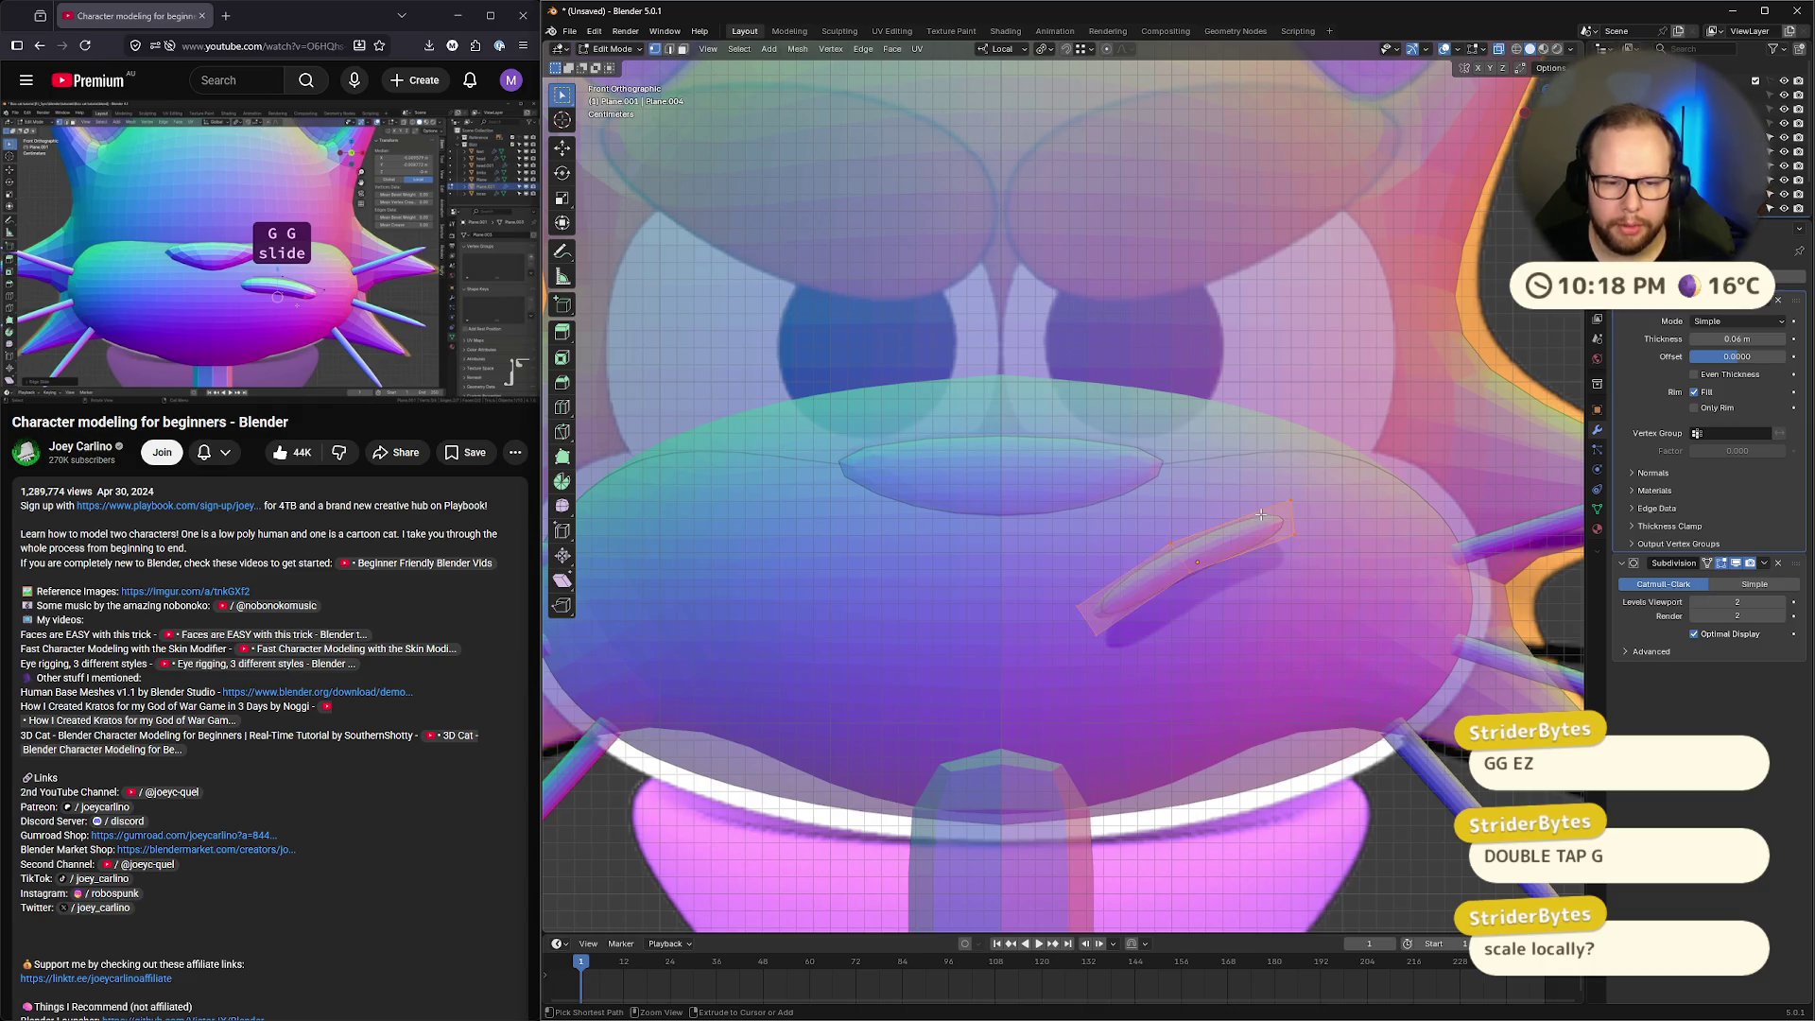
pyautogui.hotkey('ctrl', 'z')
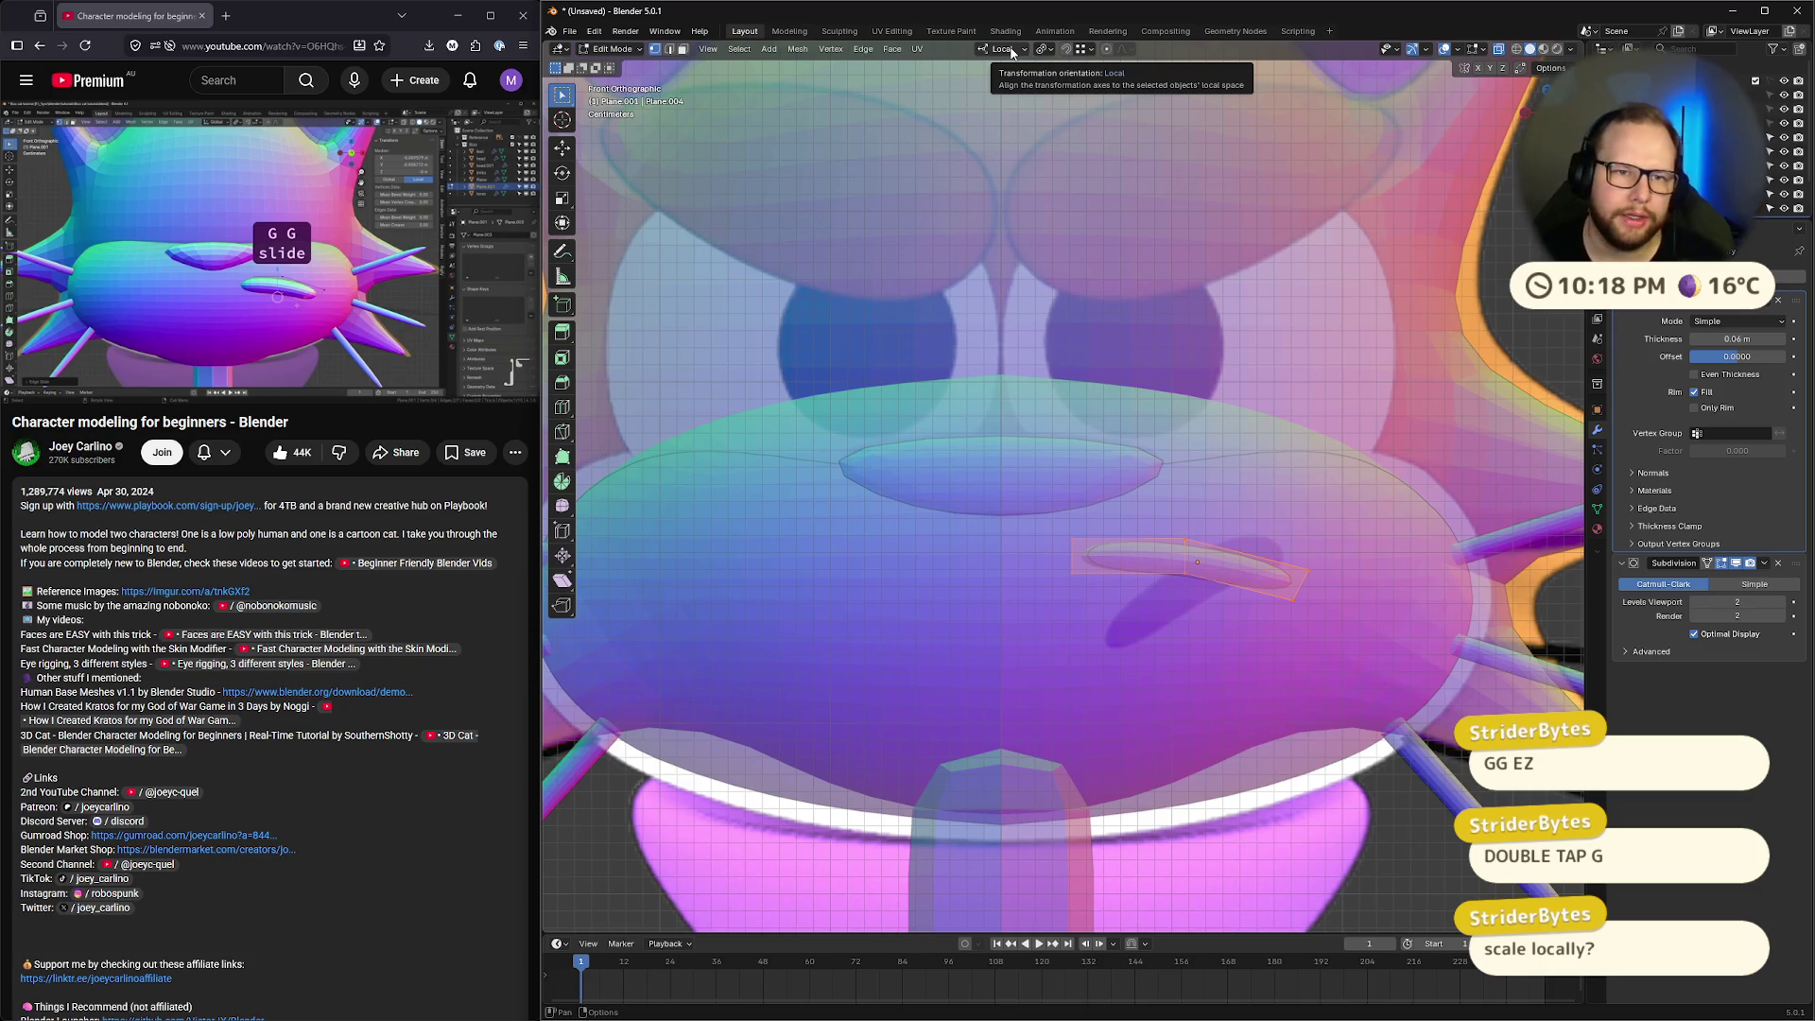
pyautogui.click(1006, 49)
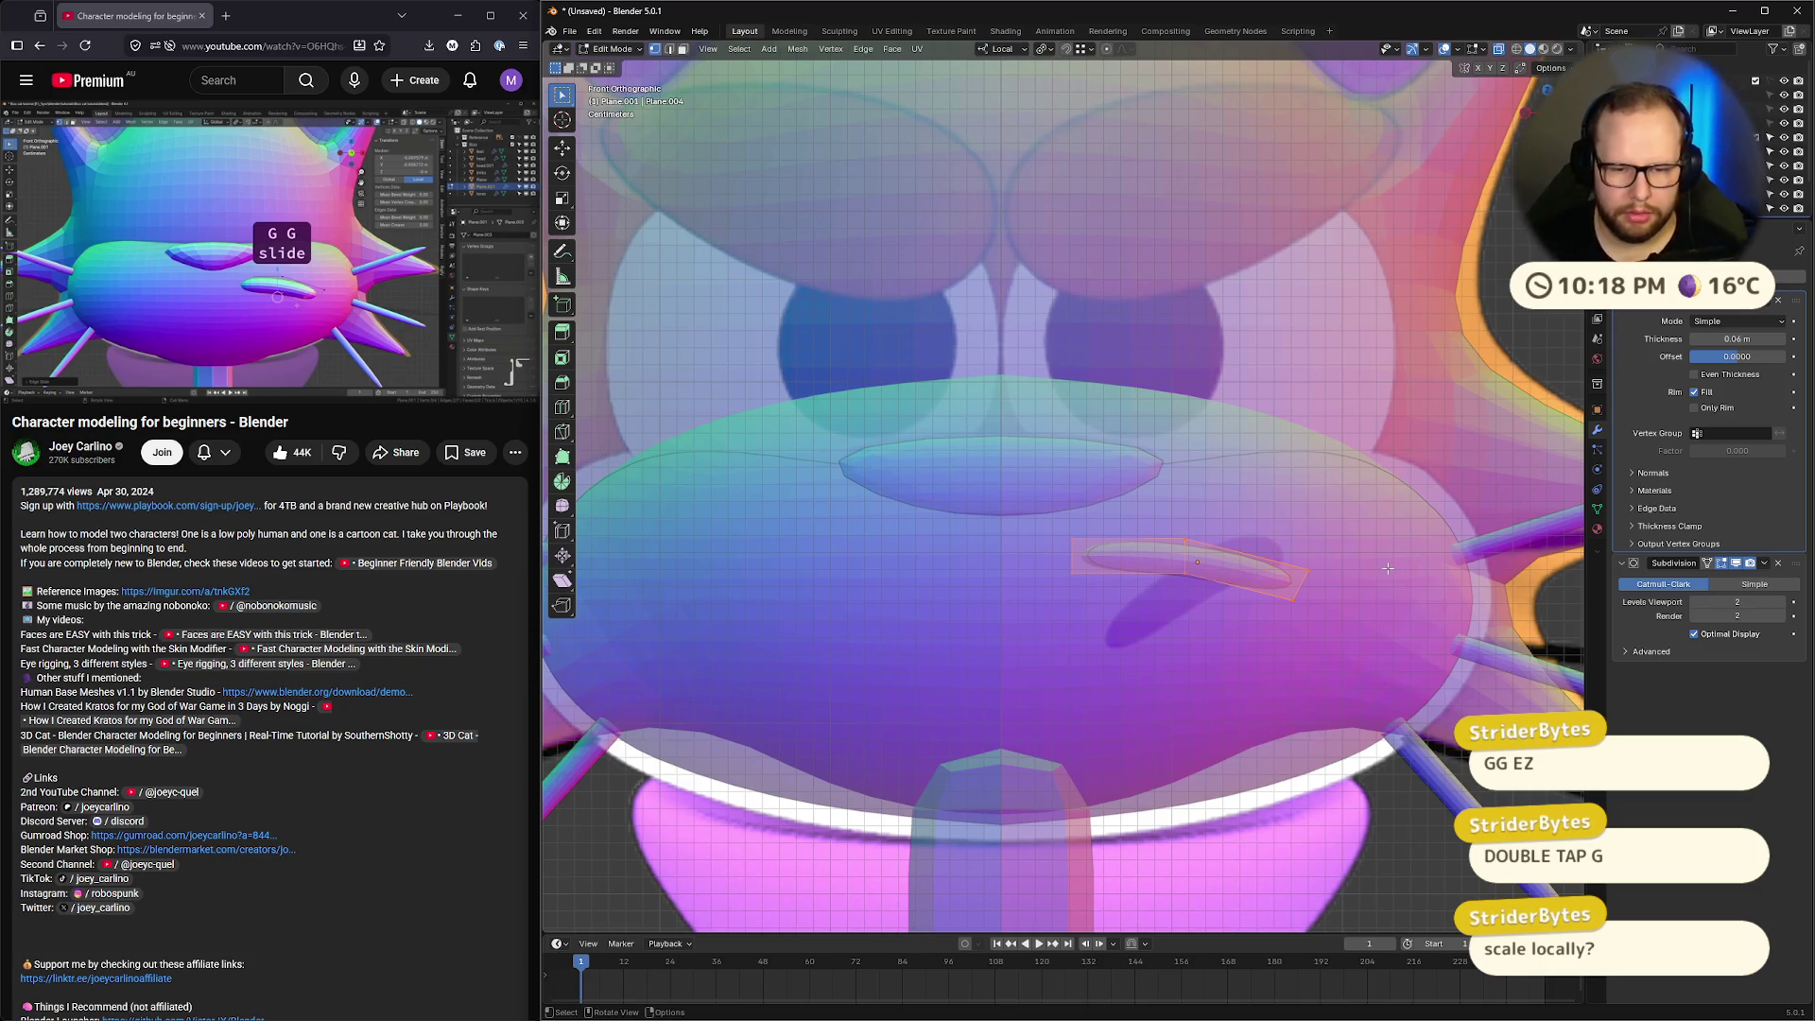
pyautogui.click(1006, 50)
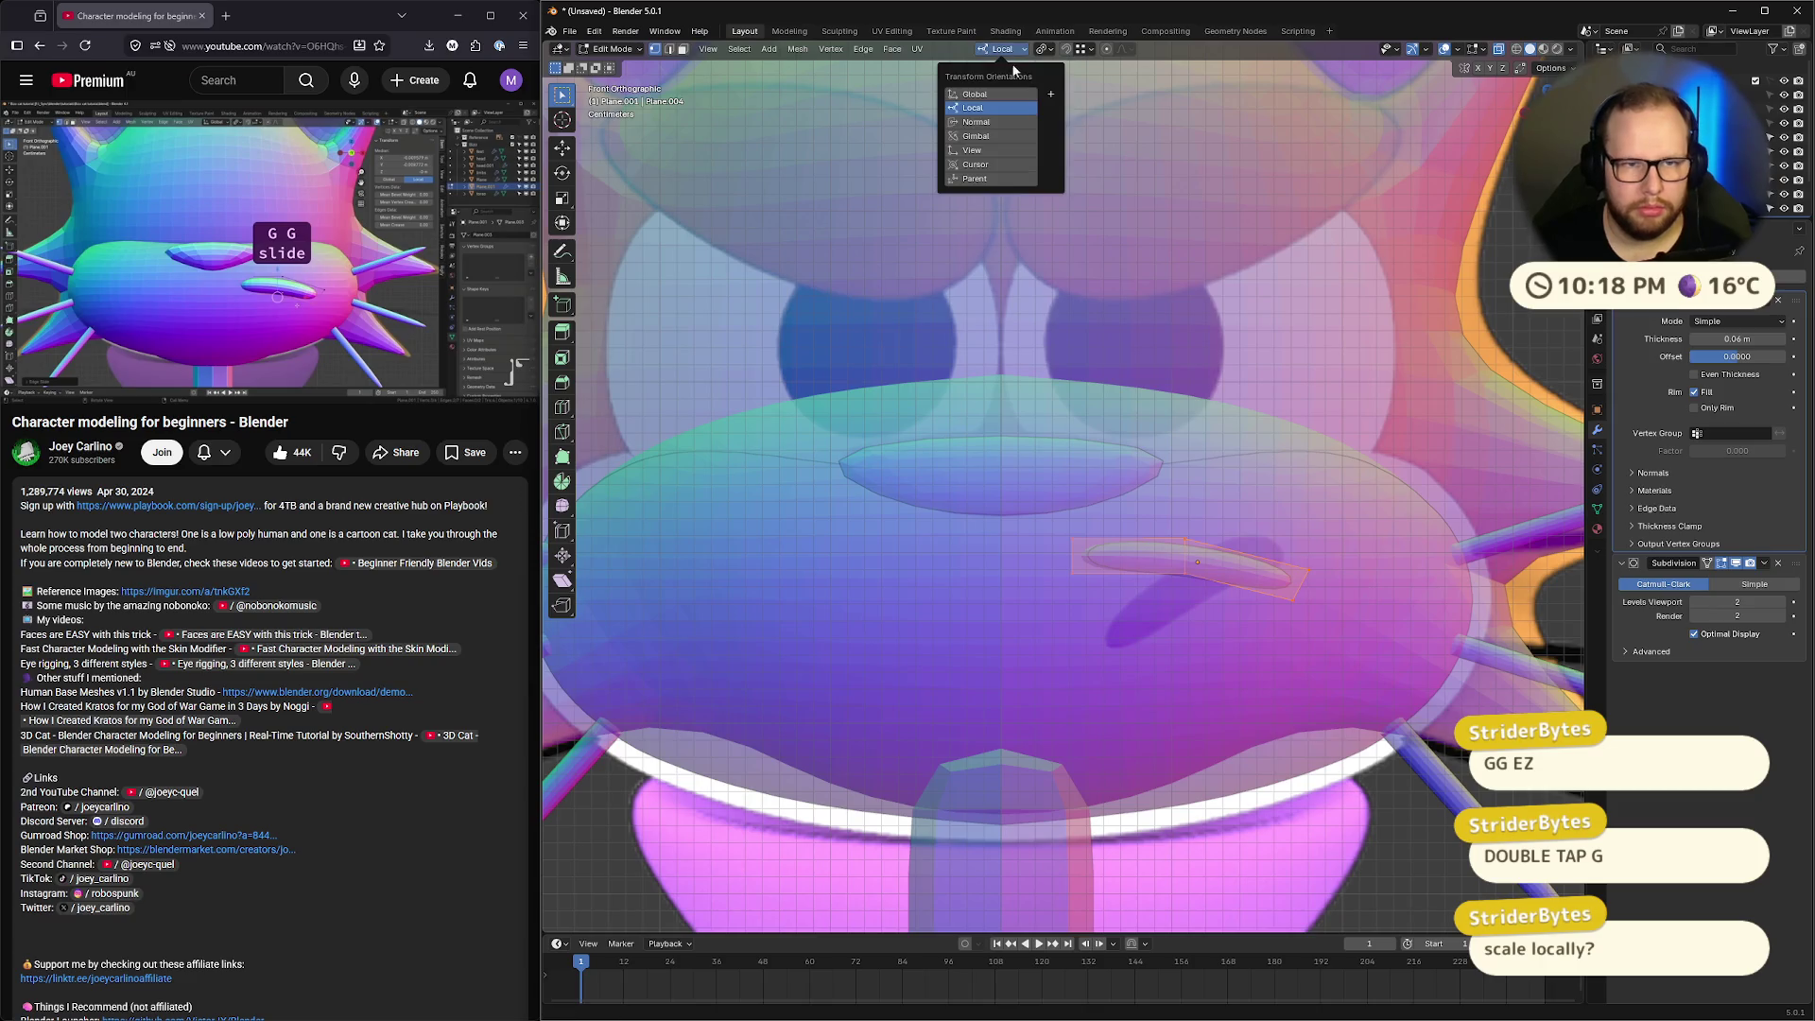
pyautogui.press('r')
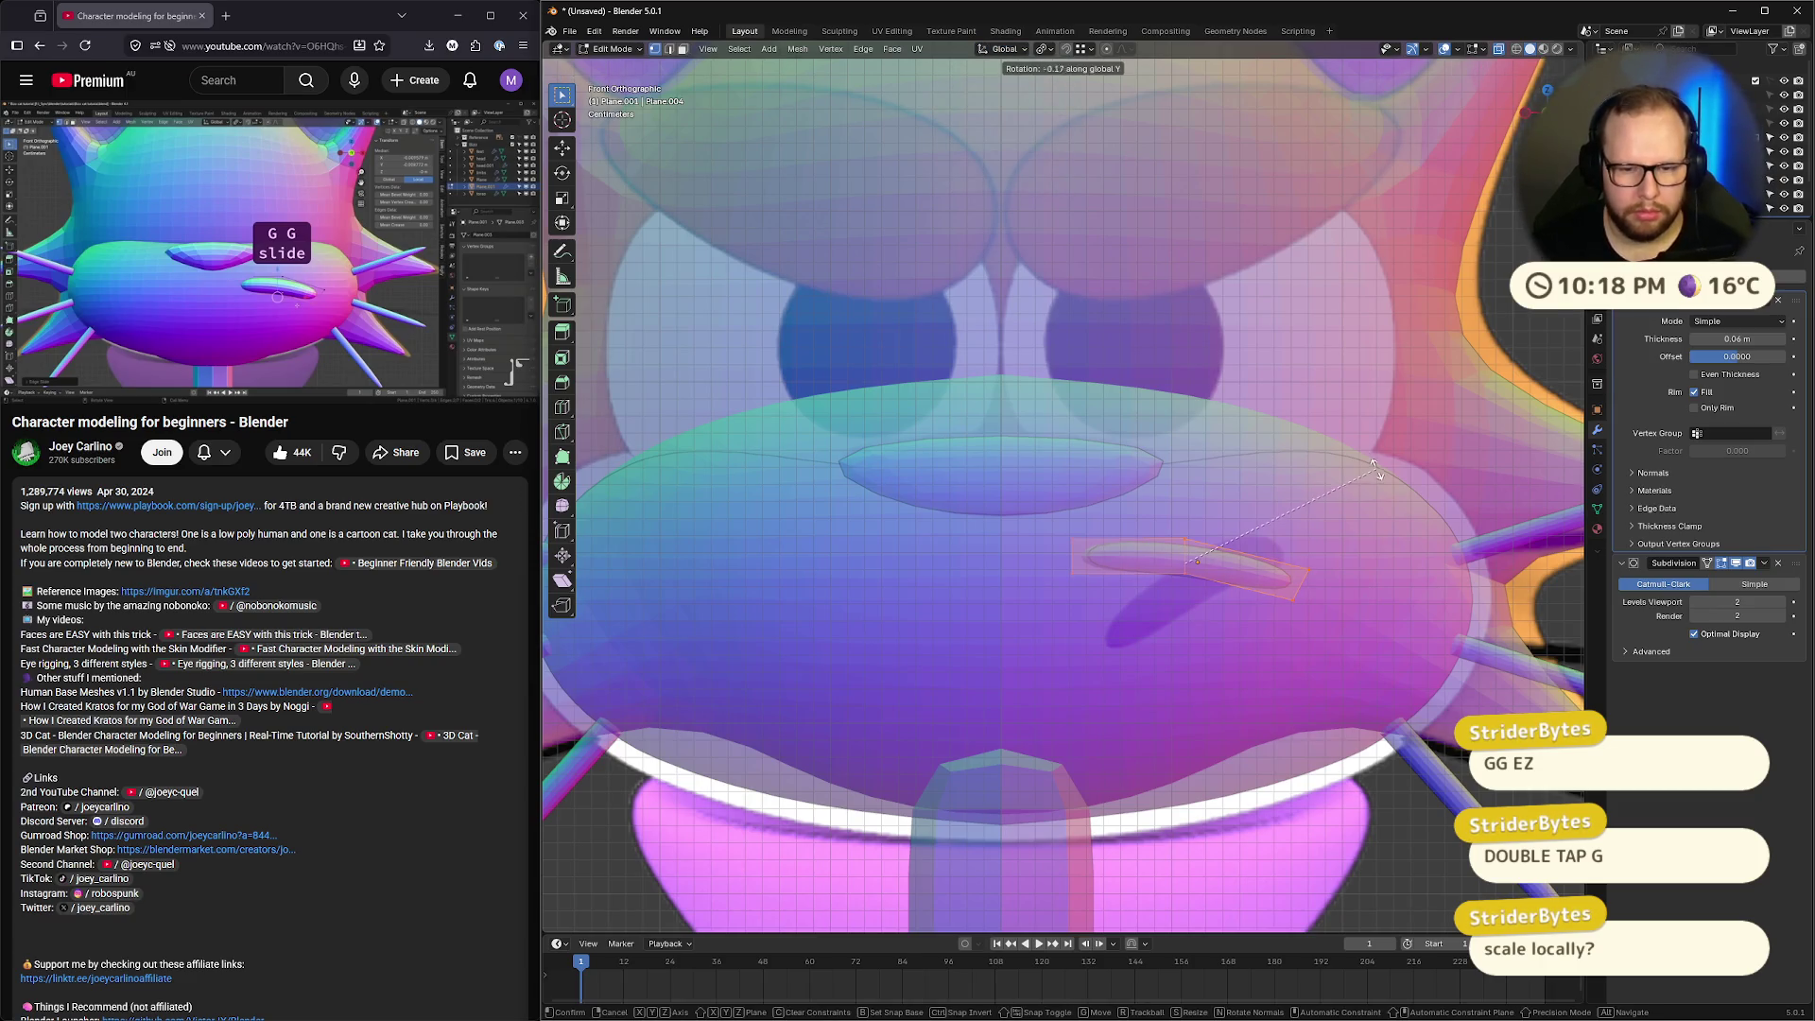
pyautogui.click(1256, 437)
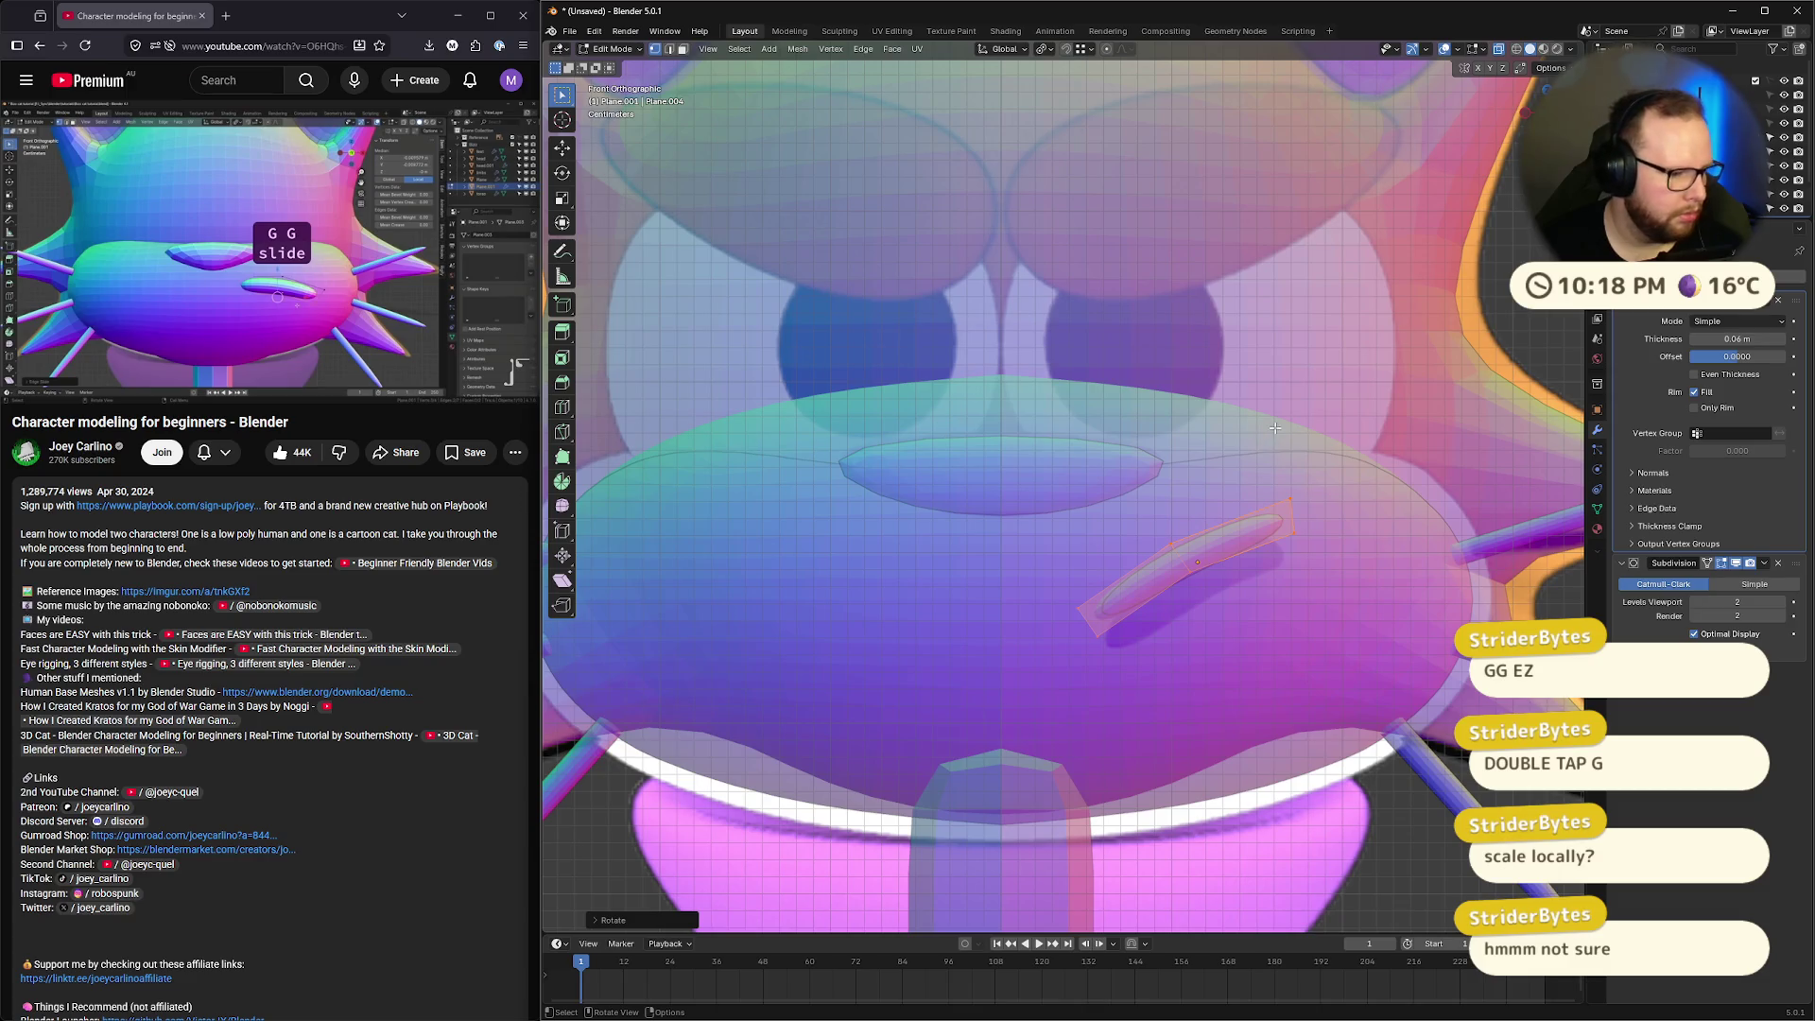
# Slim the snout piece by scaling it along its local Z axis
pyautogui.click(1002, 49)
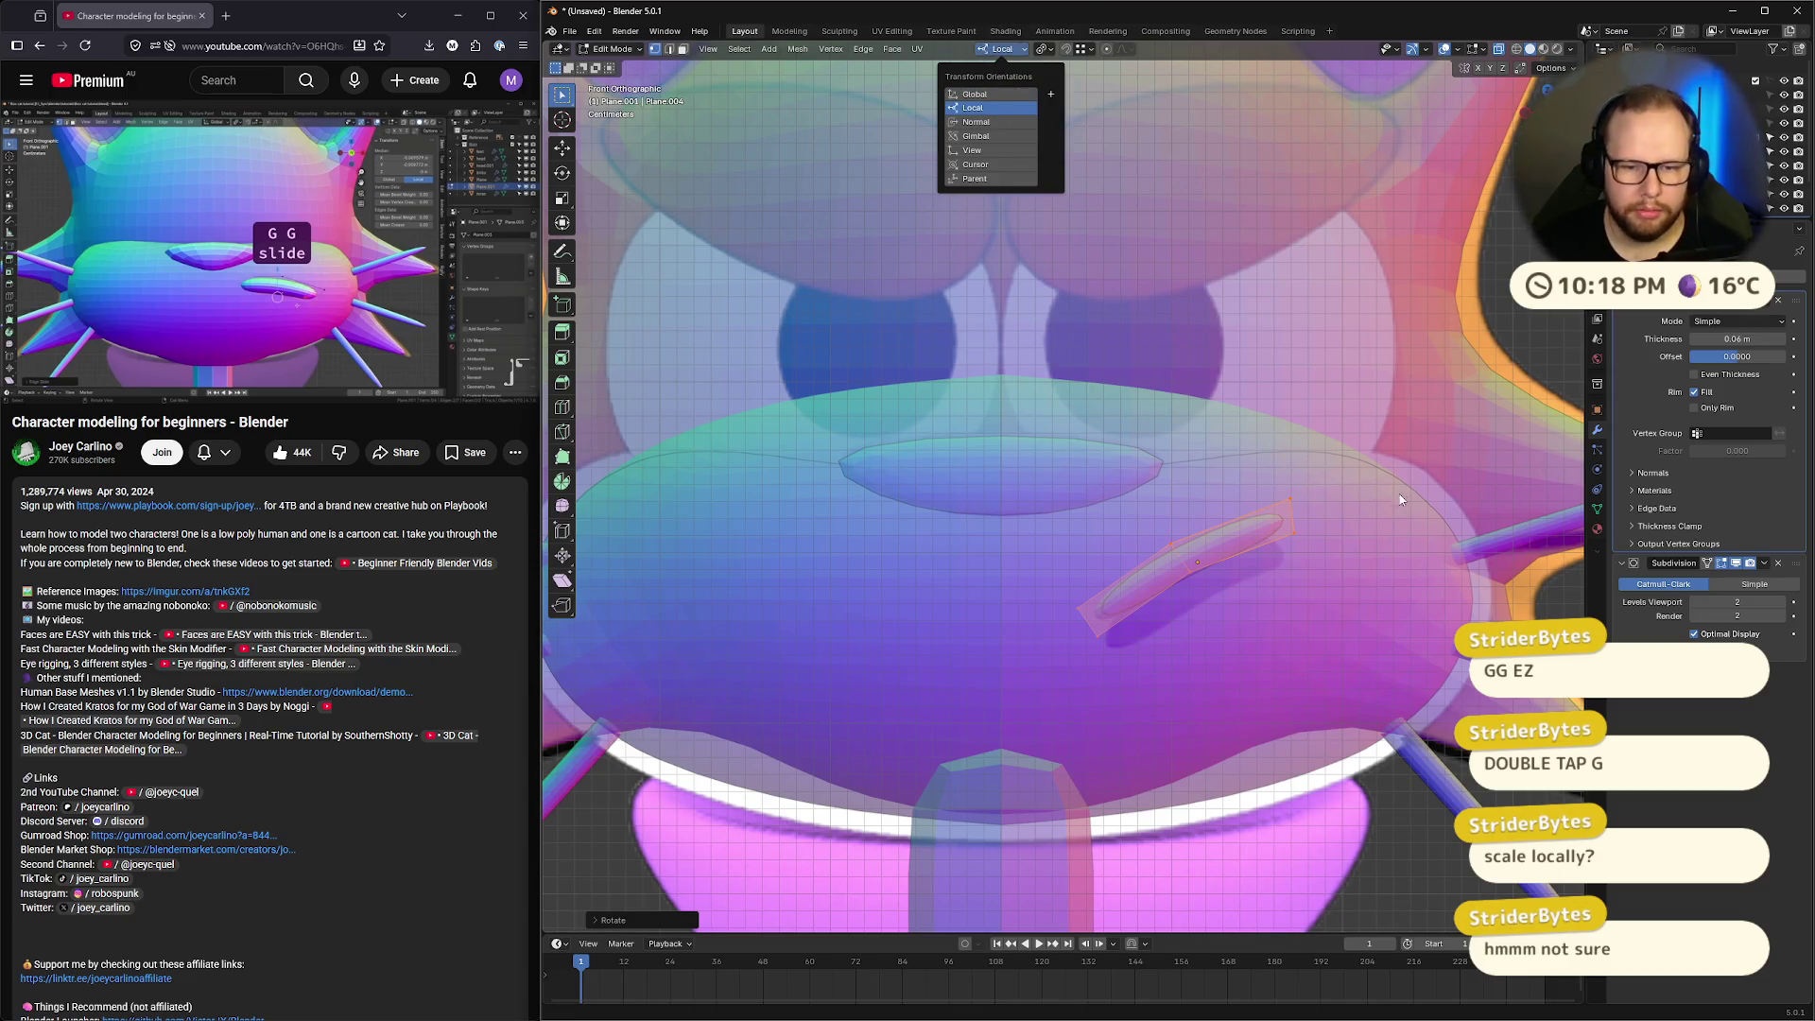
pyautogui.press('s')
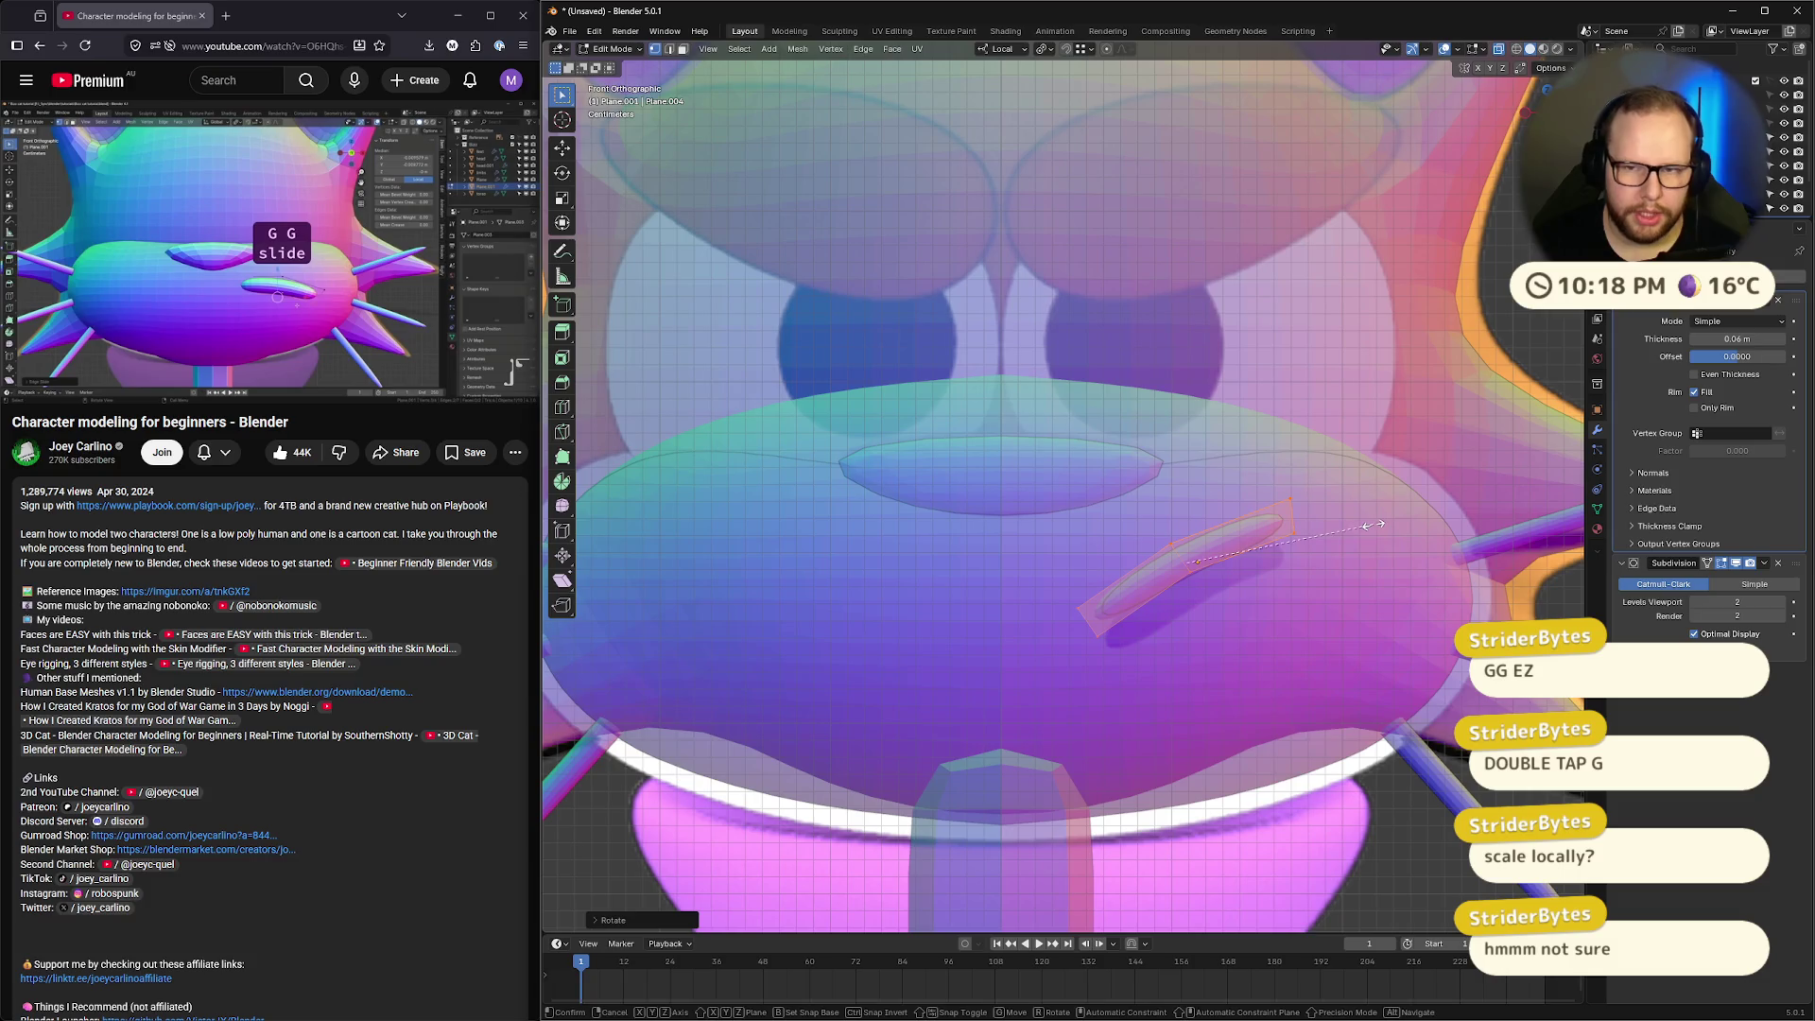
pyautogui.press('z')
pyautogui.press('z')
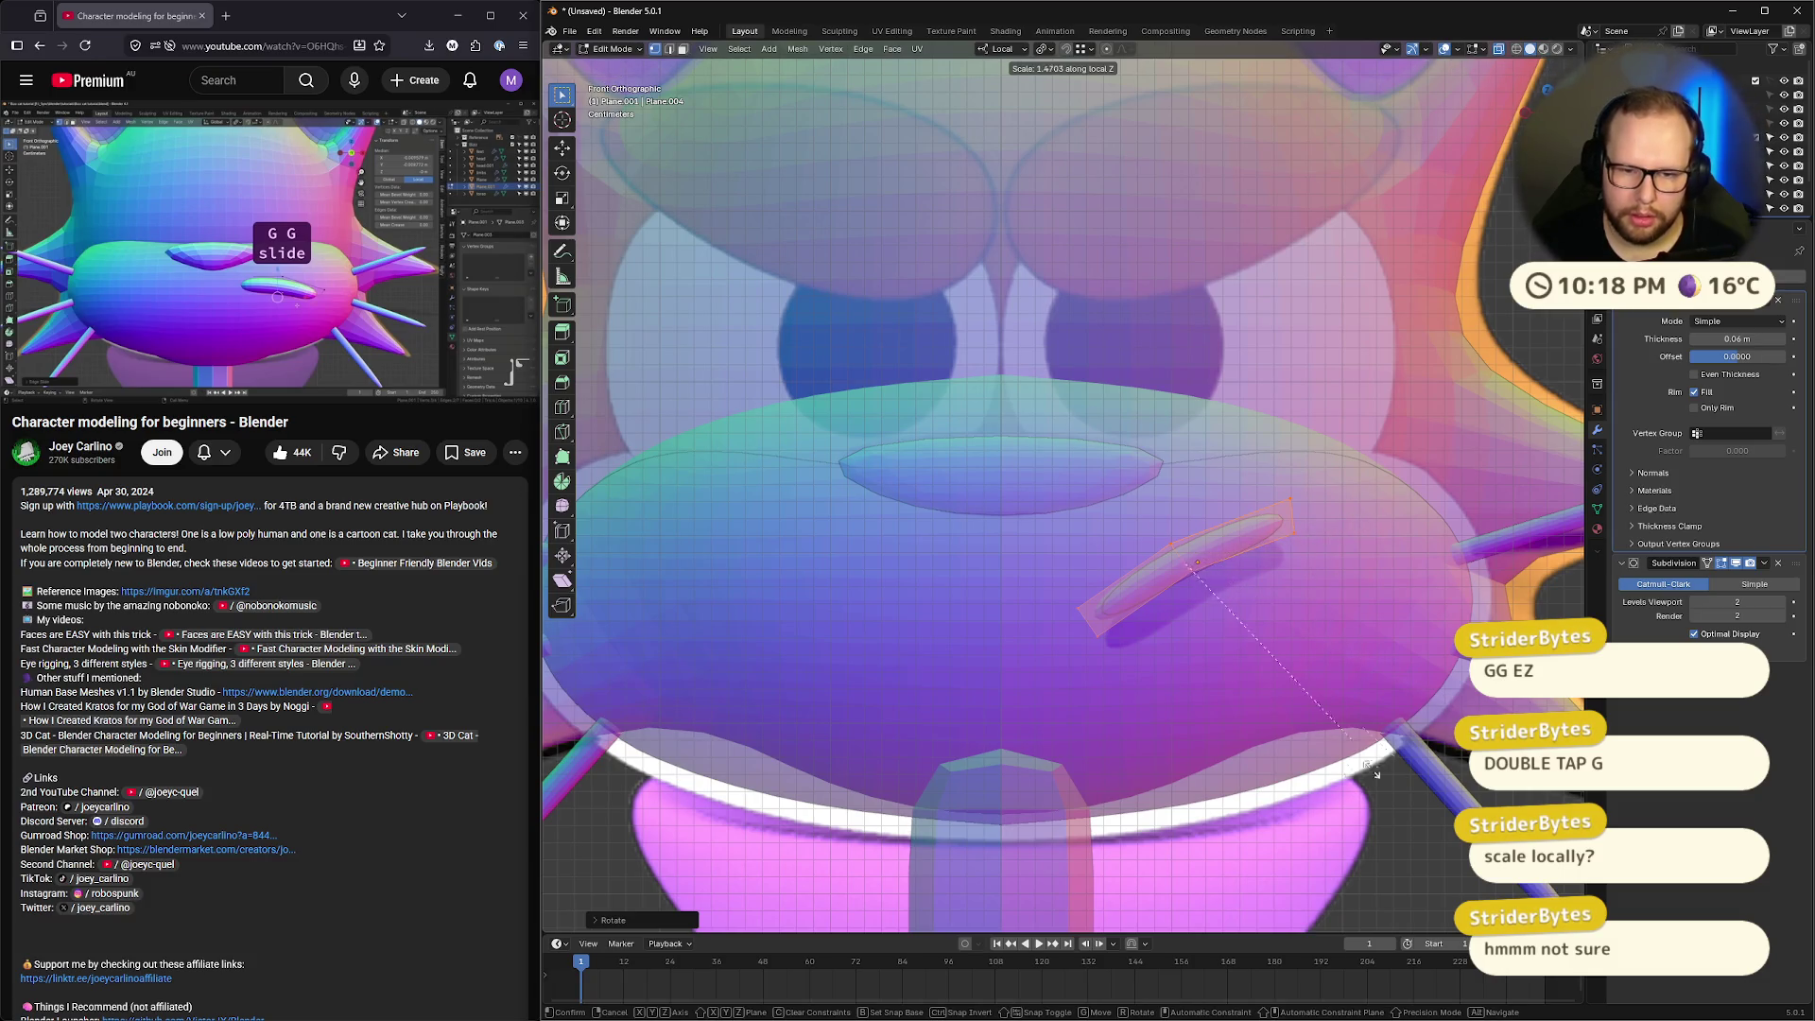
pyautogui.click(1320, 788)
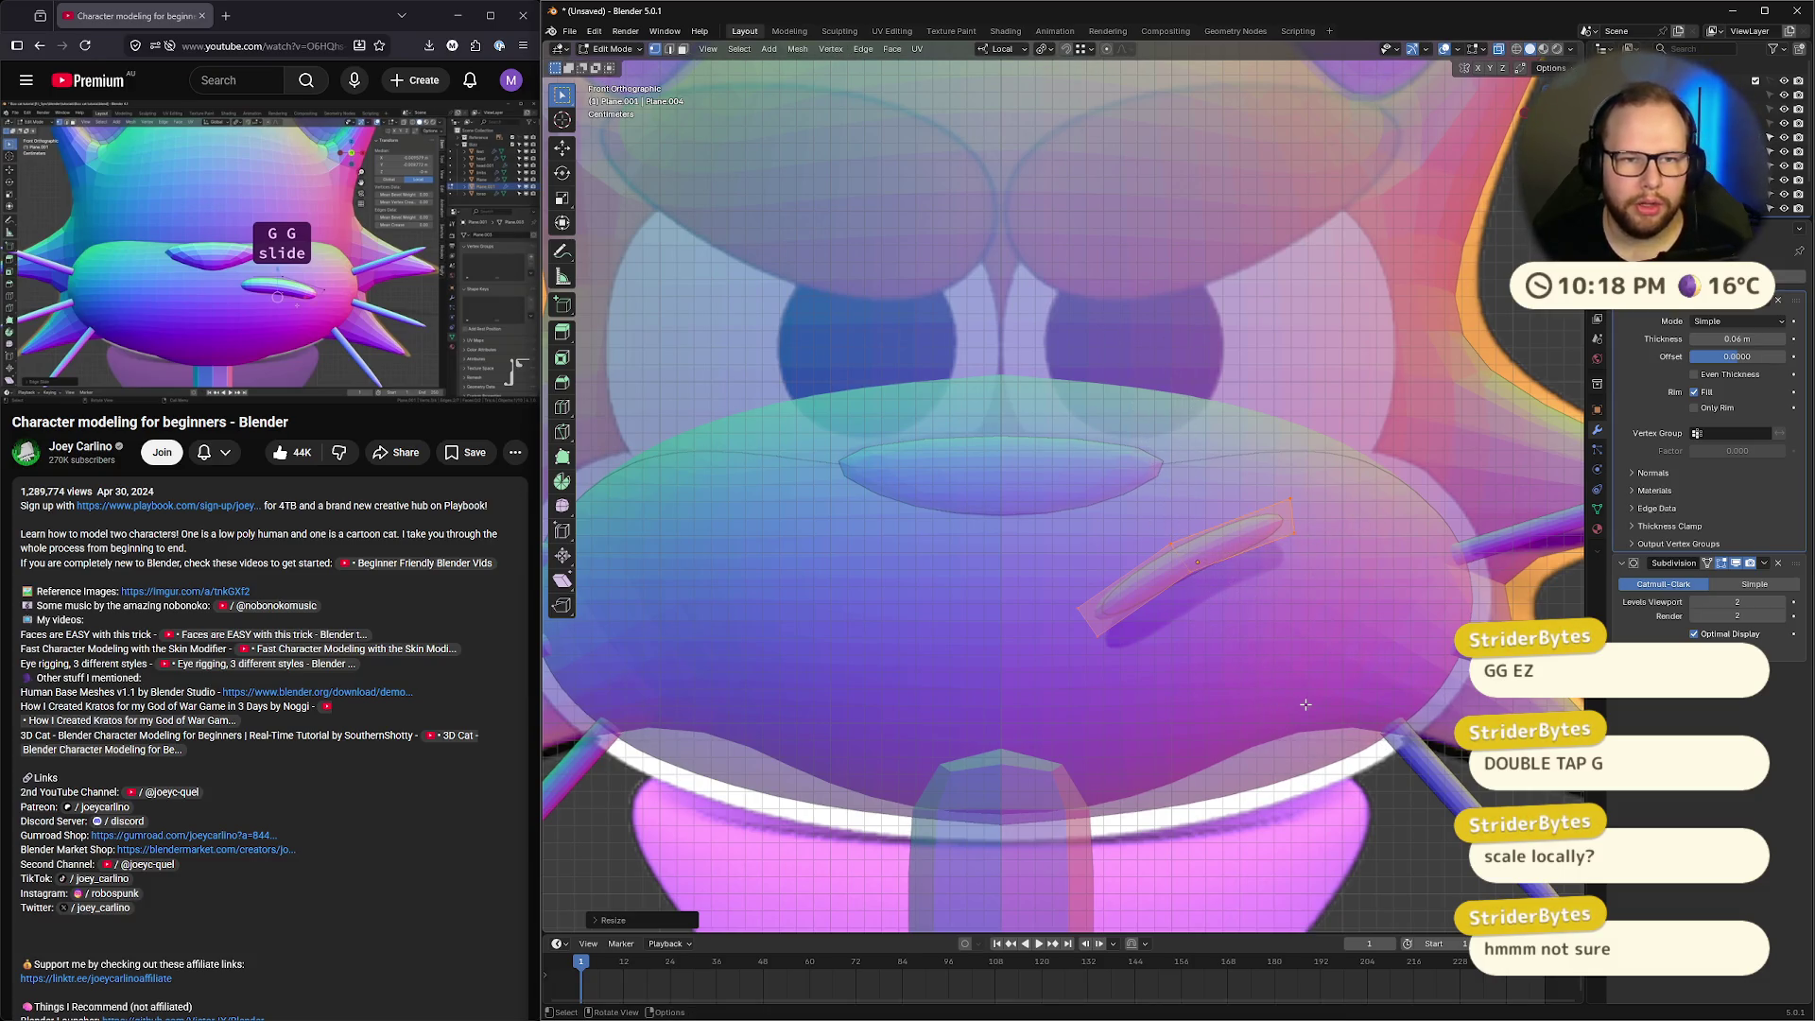
pyautogui.moveTo(1301, 716)
pyautogui.mouseDown(button='middle')
pyautogui.moveTo(1439, 675)
pyautogui.moveTo(1403, 602)
pyautogui.mouseUp(button='middle')
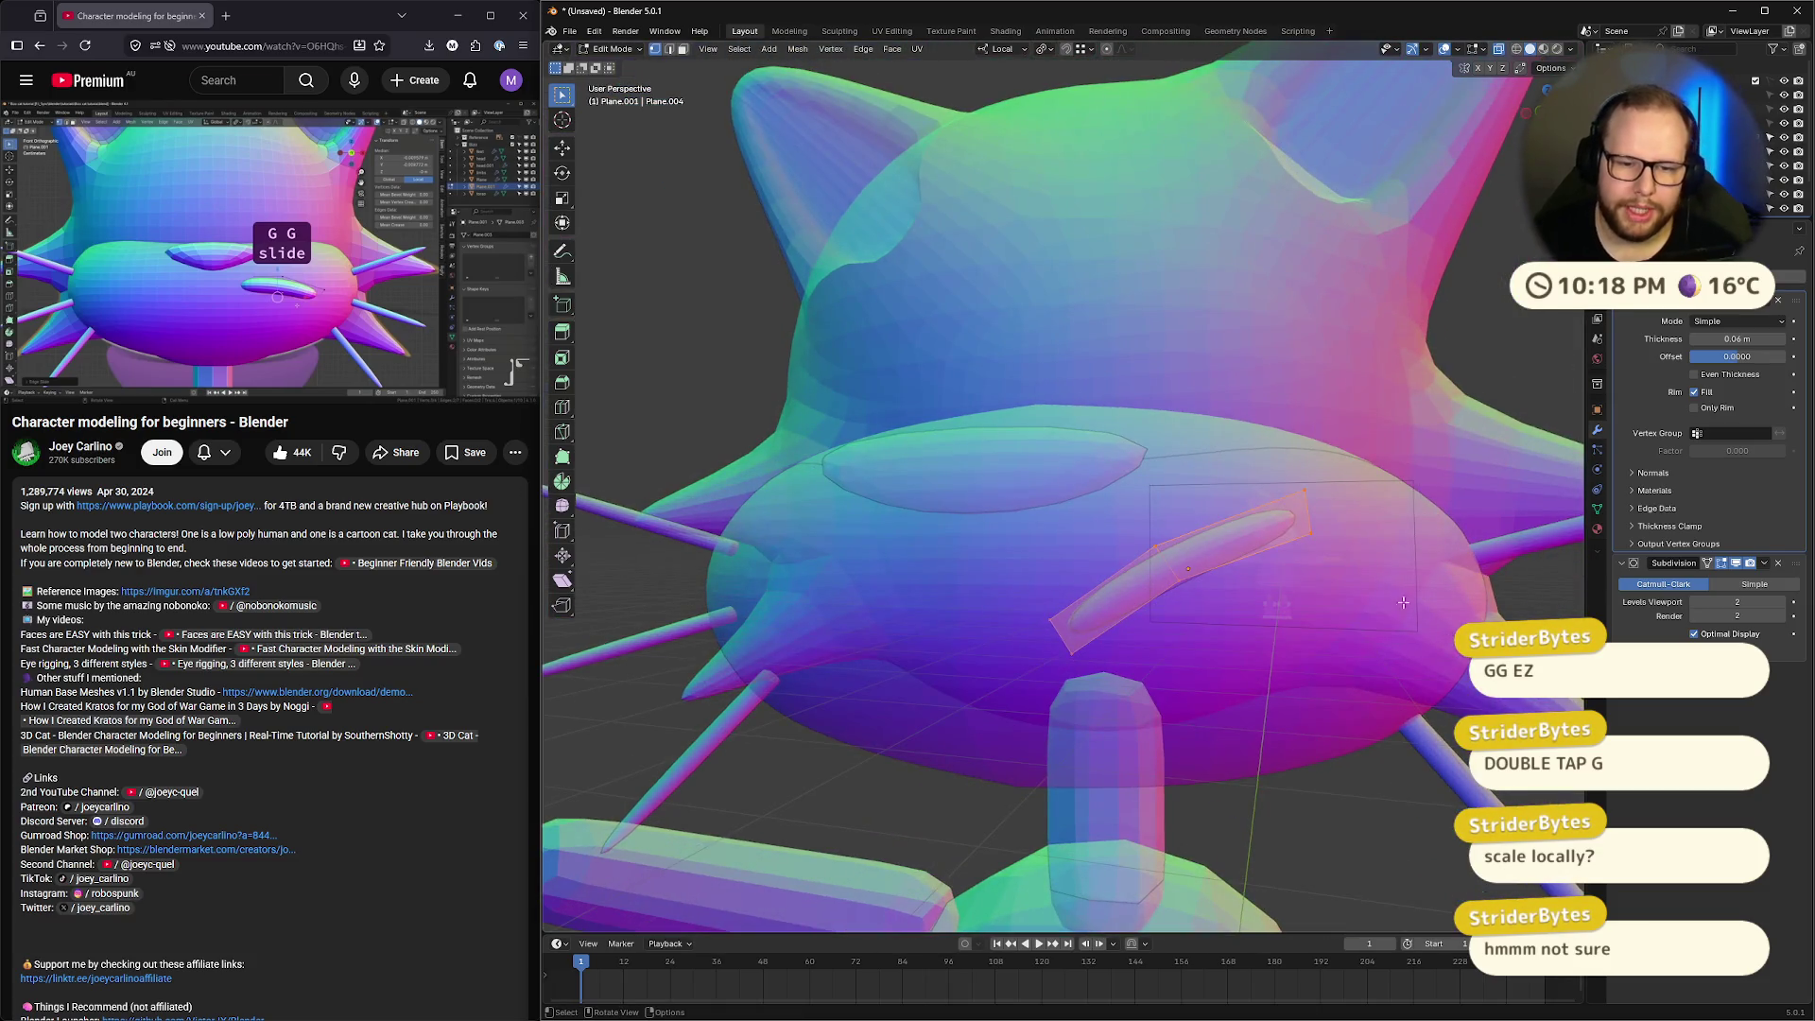
# Return to front view and set the transform orientation to Global
pyautogui.press('KP_1')
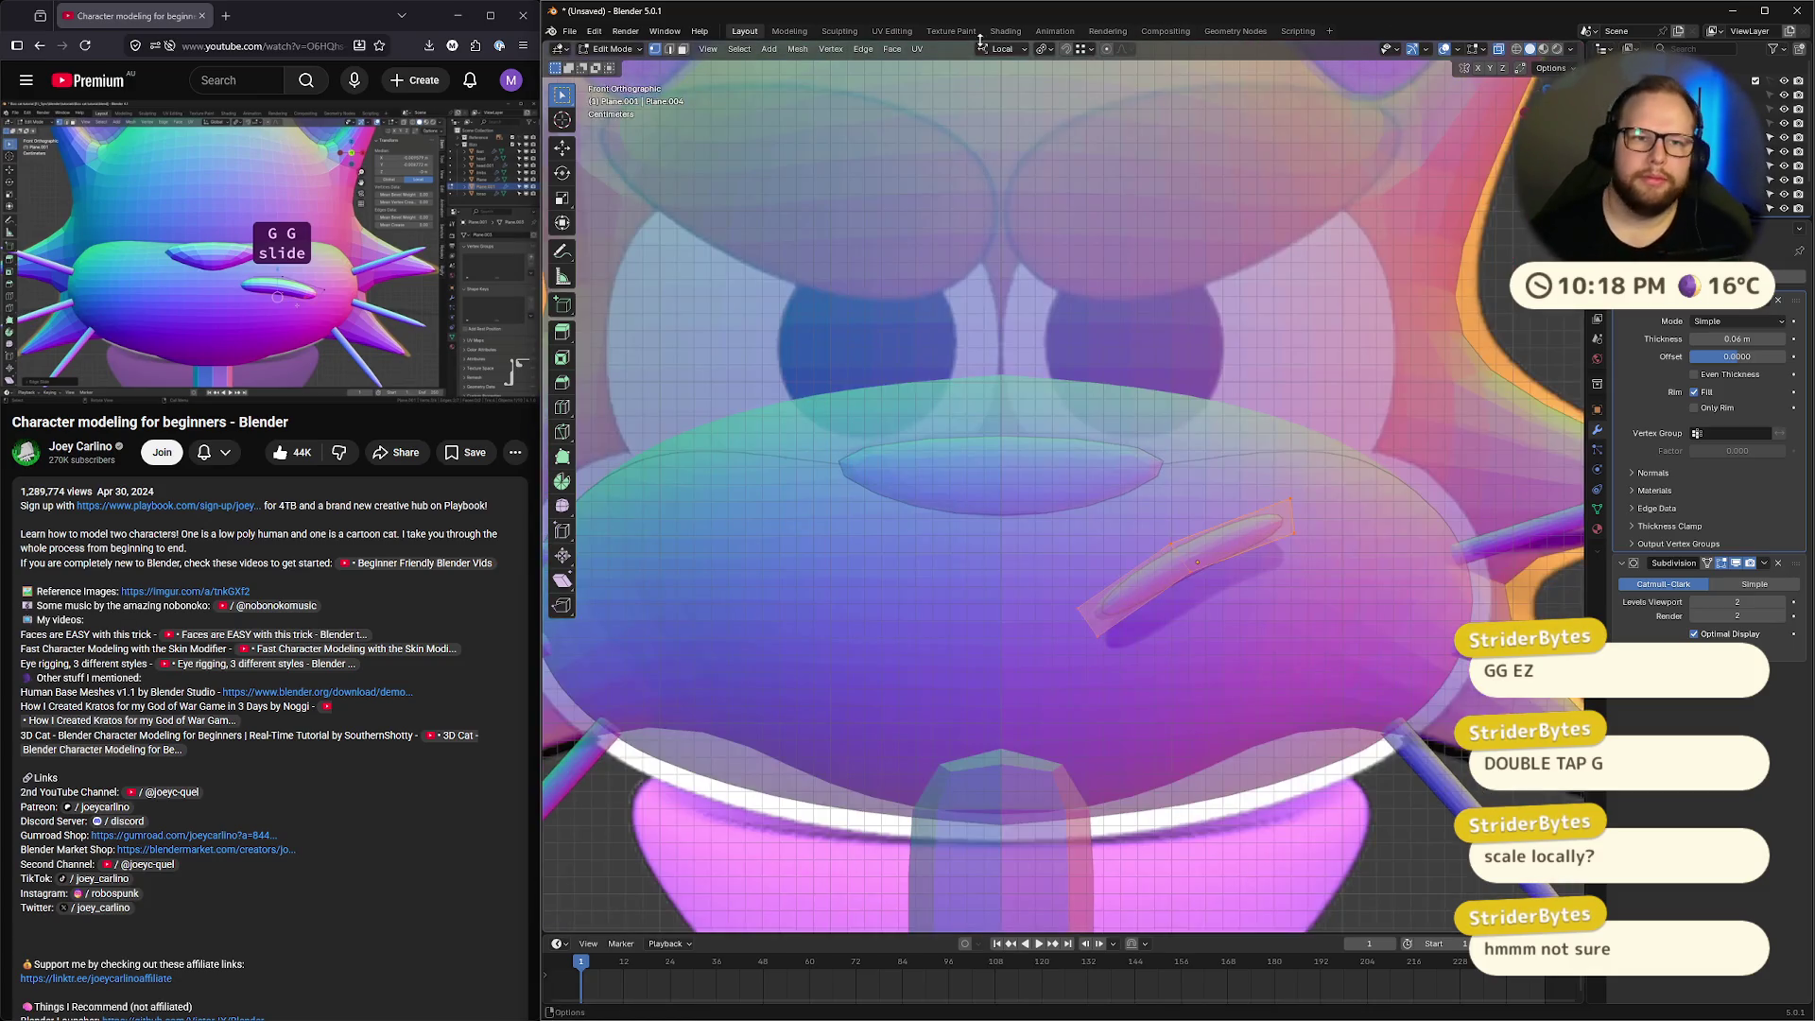
pyautogui.click(1002, 49)
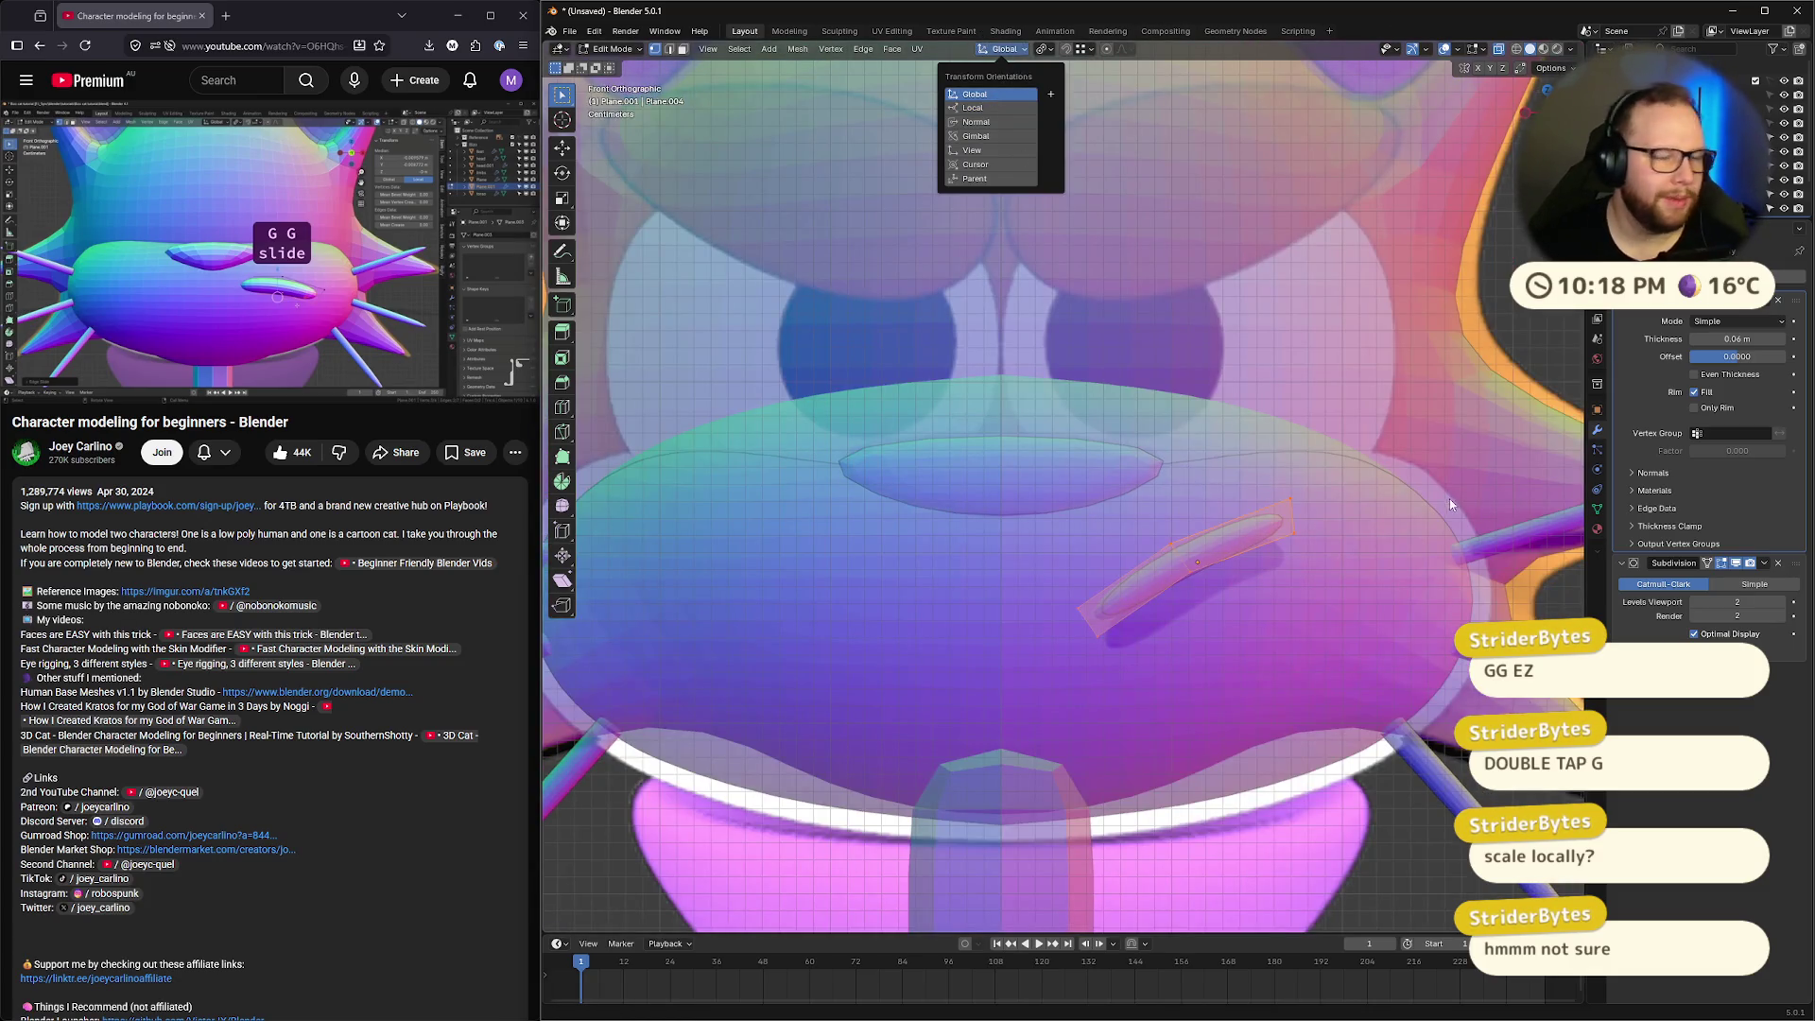
pyautogui.click(1333, 528)
# Select the snout piece's end vertices and edge-slide them
pyautogui.moveTo(1319, 524); pyautogui.dragTo(1262, 585)
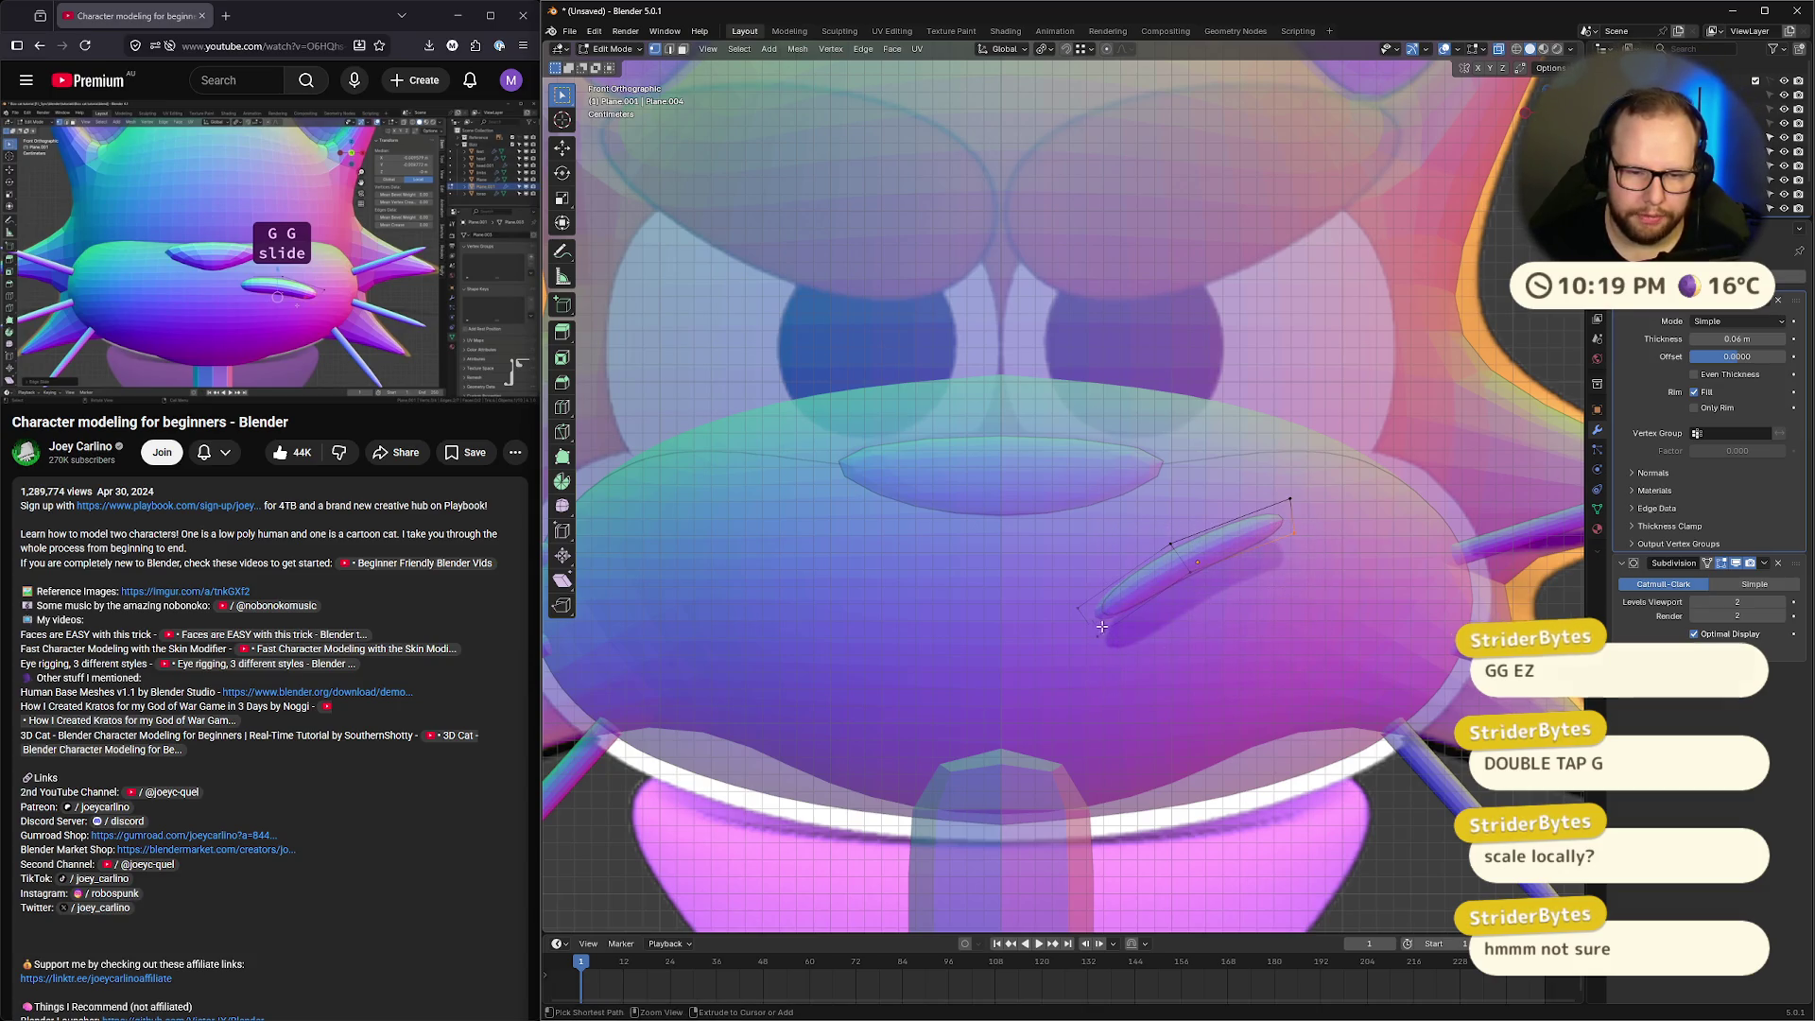
pyautogui.keyDown('shift'); pyautogui.click(1190, 575); pyautogui.keyUp('shift')
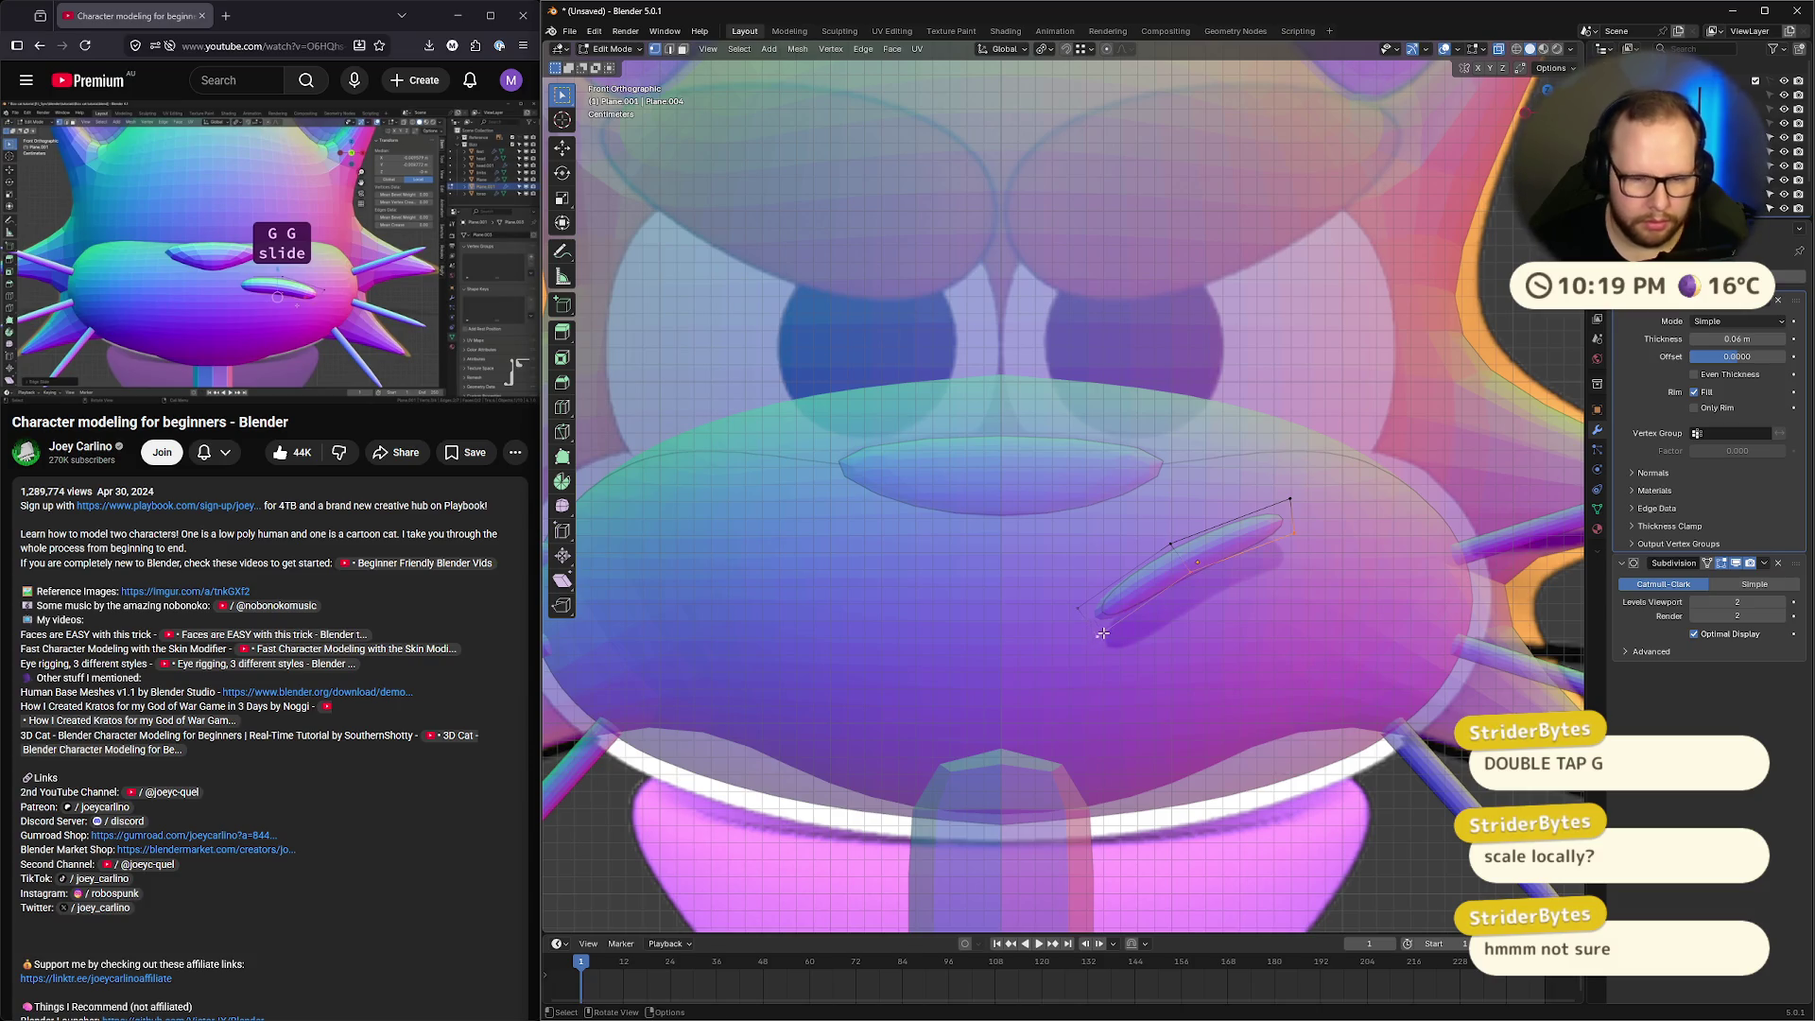
pyautogui.press('g')
pyautogui.press('g')
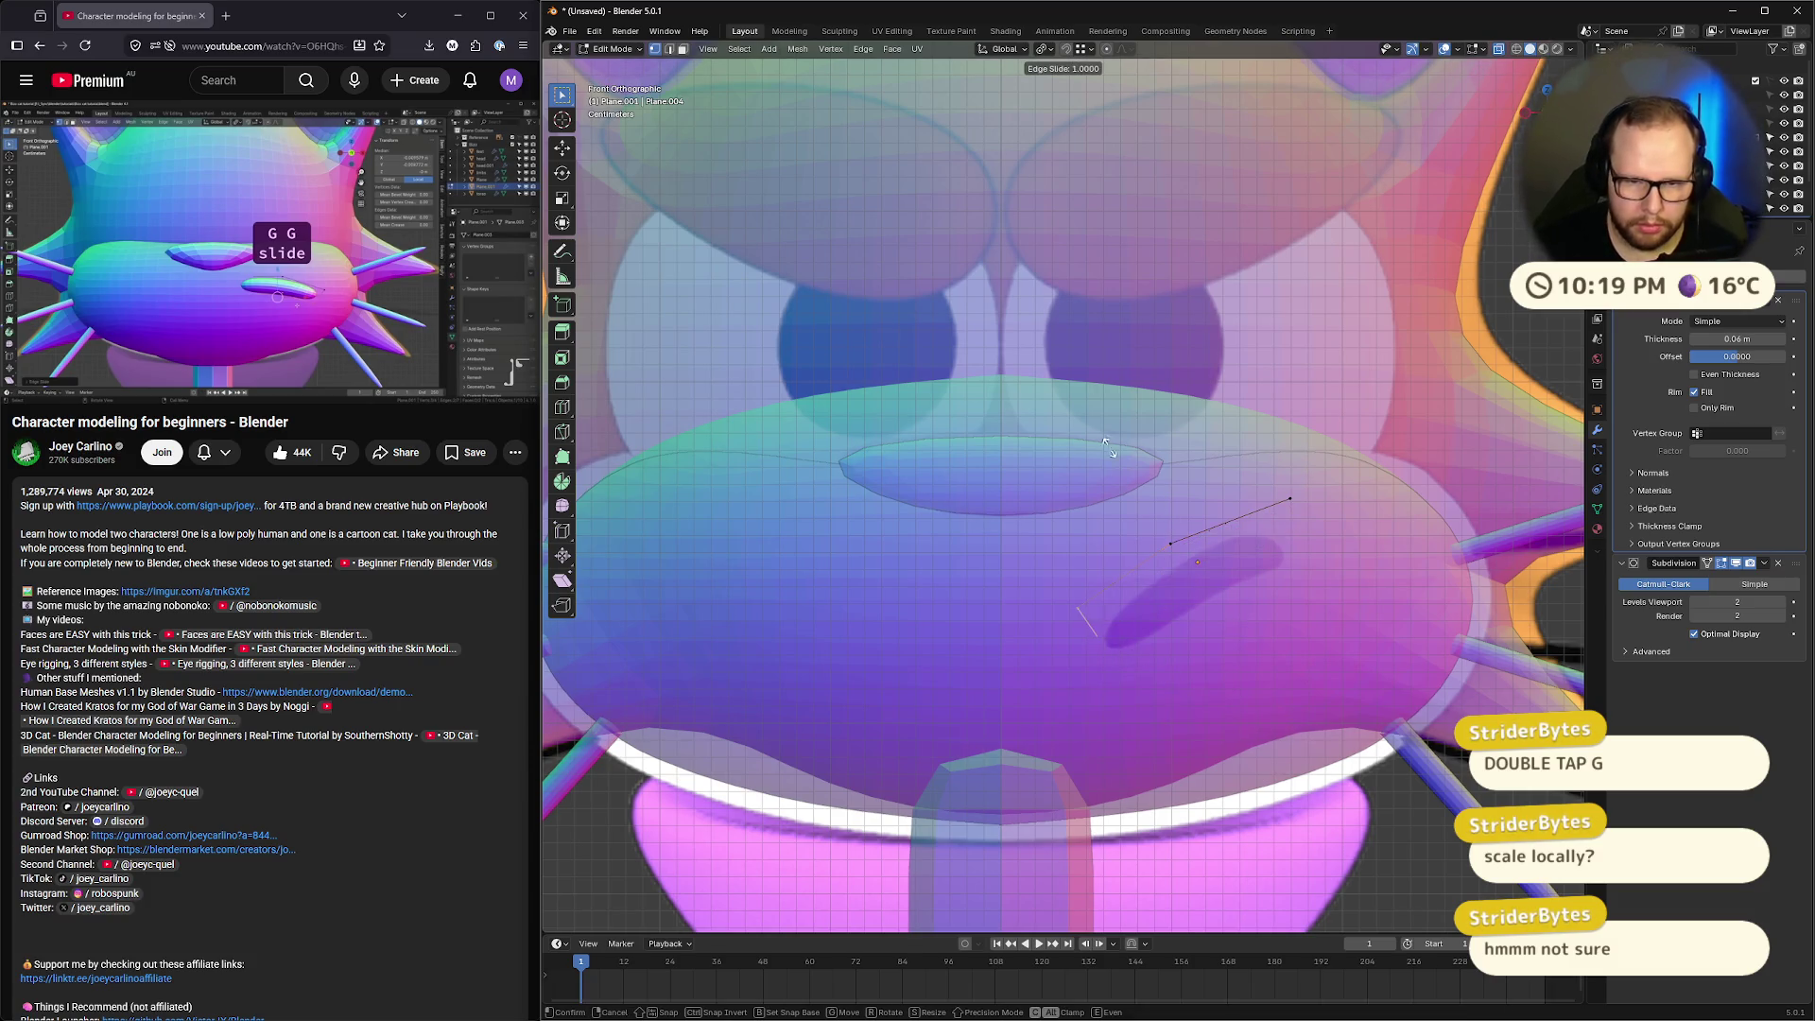
pyautogui.click(1179, 576)
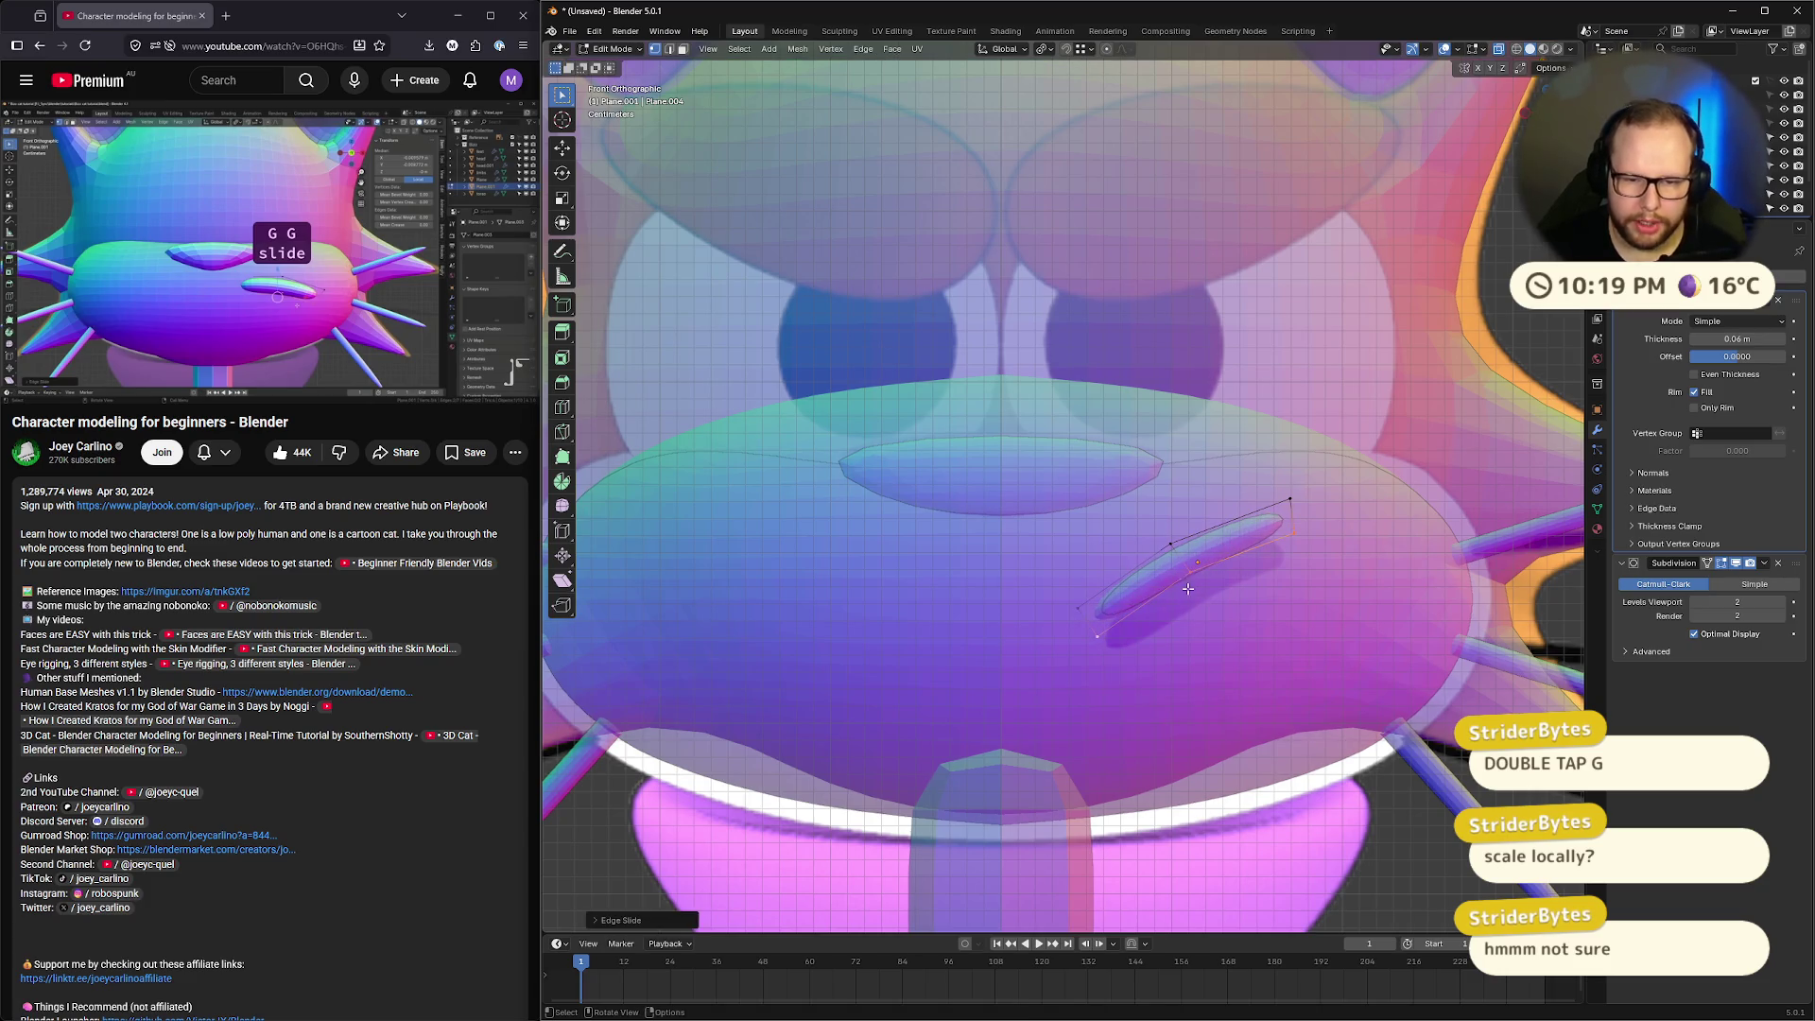
pyautogui.hotkey('ctrl', 'z')
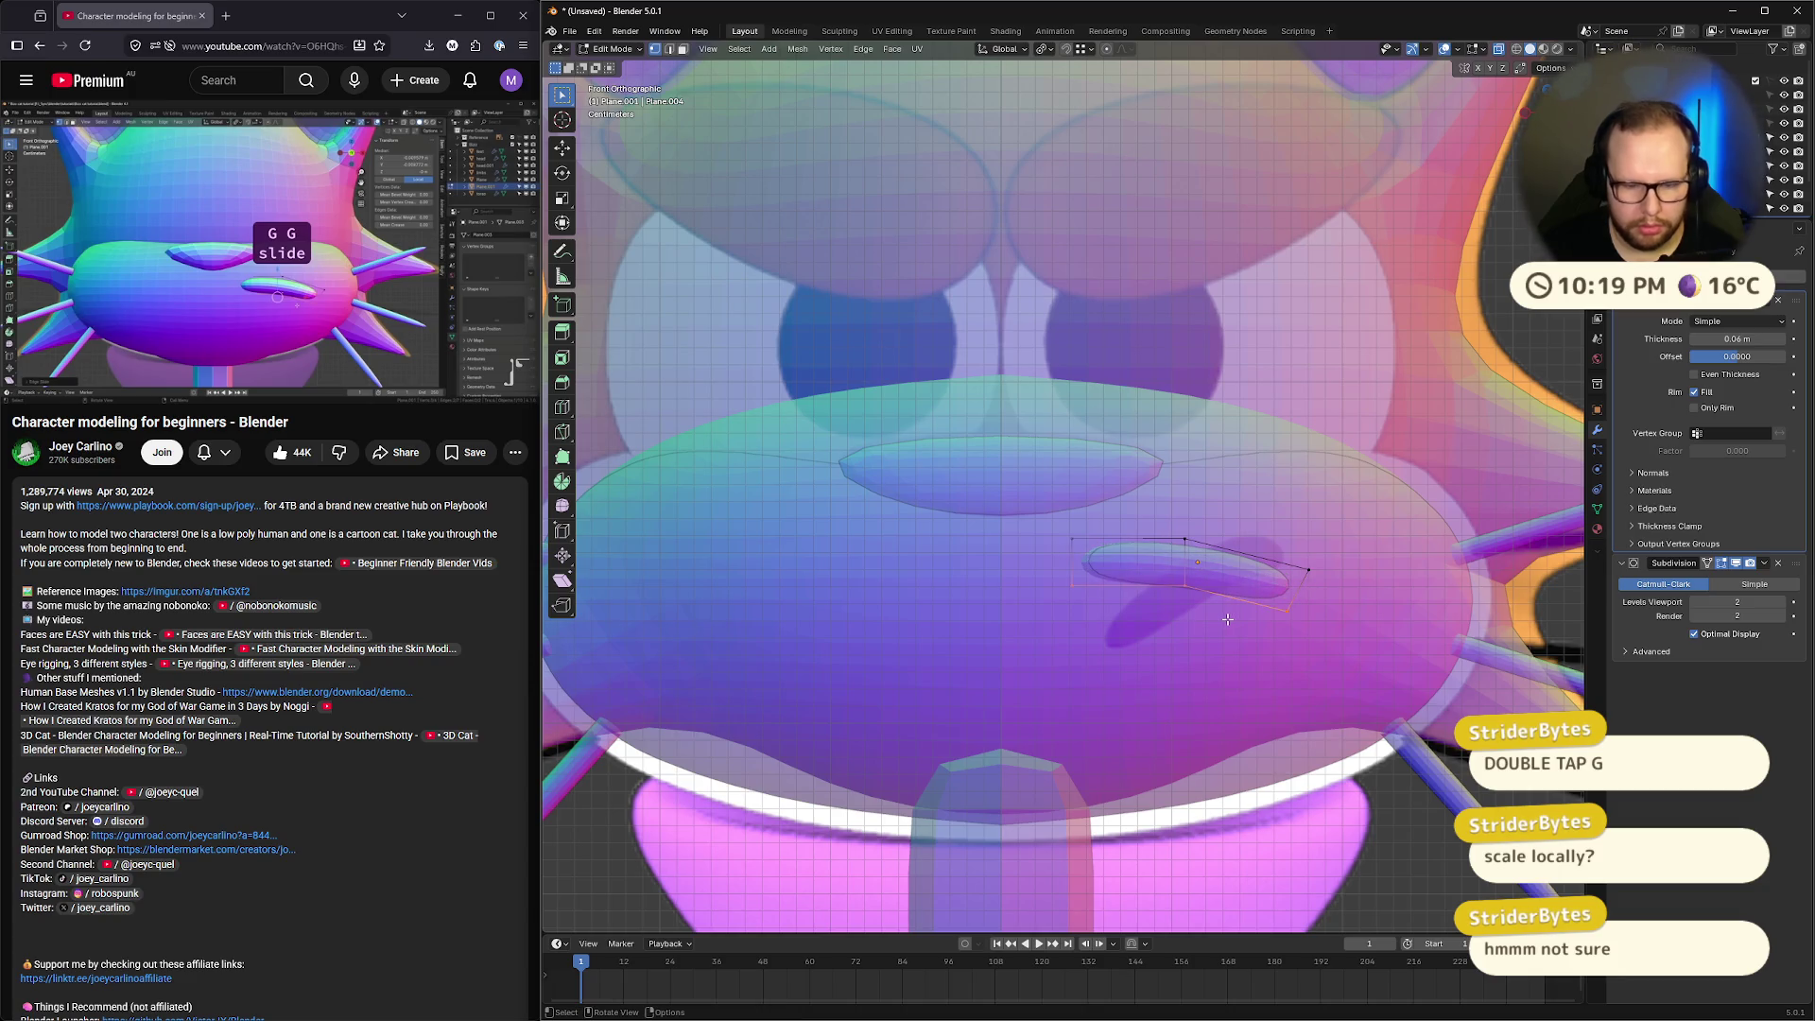
pyautogui.press('g')
pyautogui.press('g')
pyautogui.click(1226, 615)
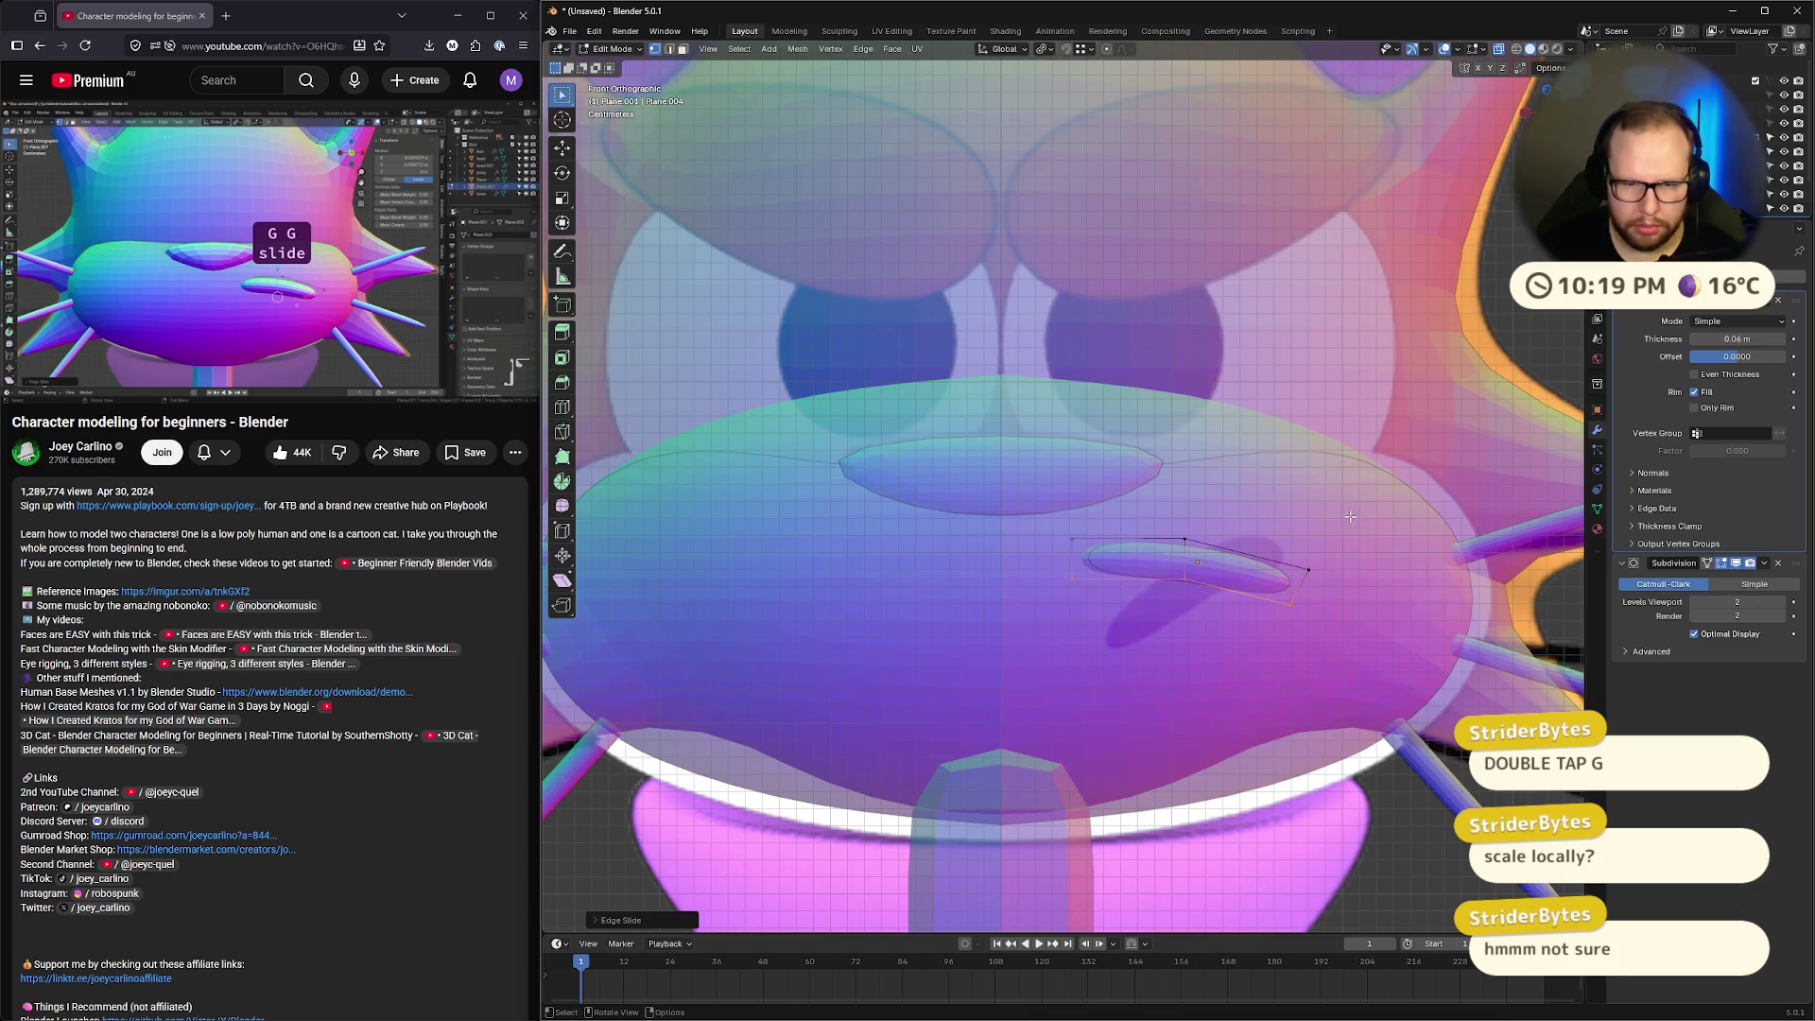
pyautogui.hotkey('ctrl', 'z')
# Re-tilt the snout piece, lower it slightly, and return to Object Mode
pyautogui.press('r')
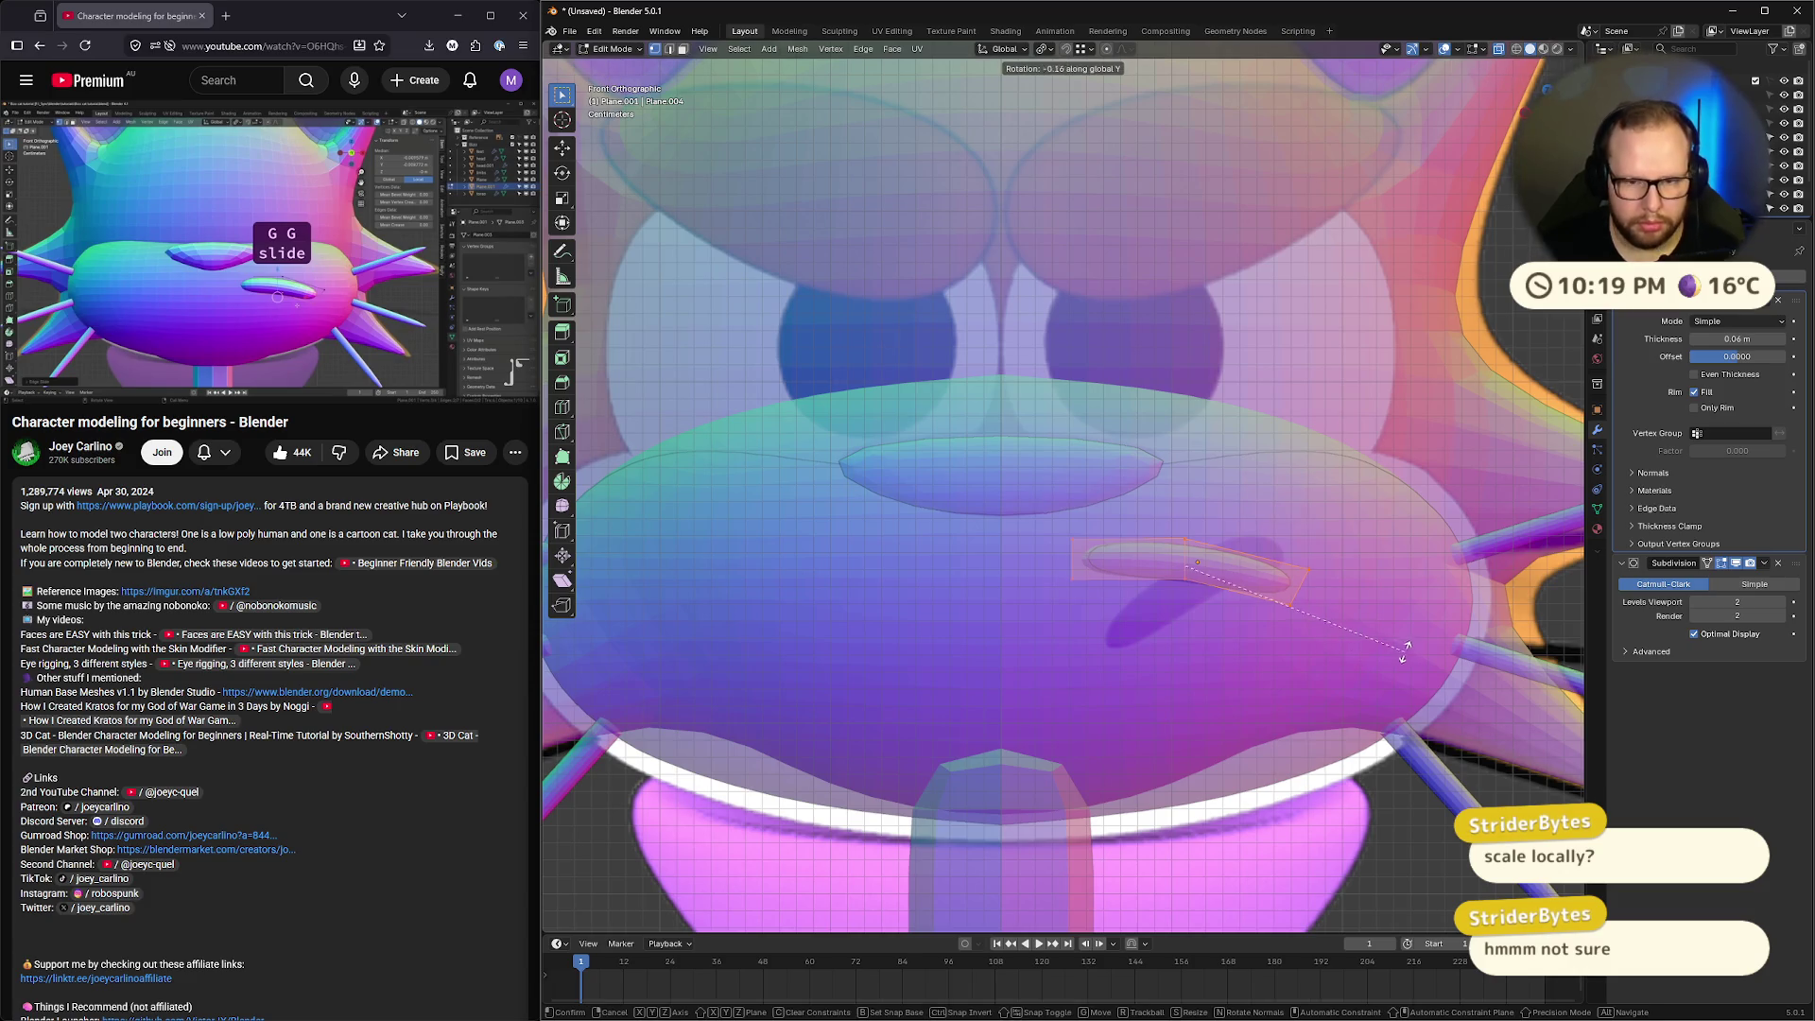
pyautogui.click(1352, 519)
pyautogui.press('g')
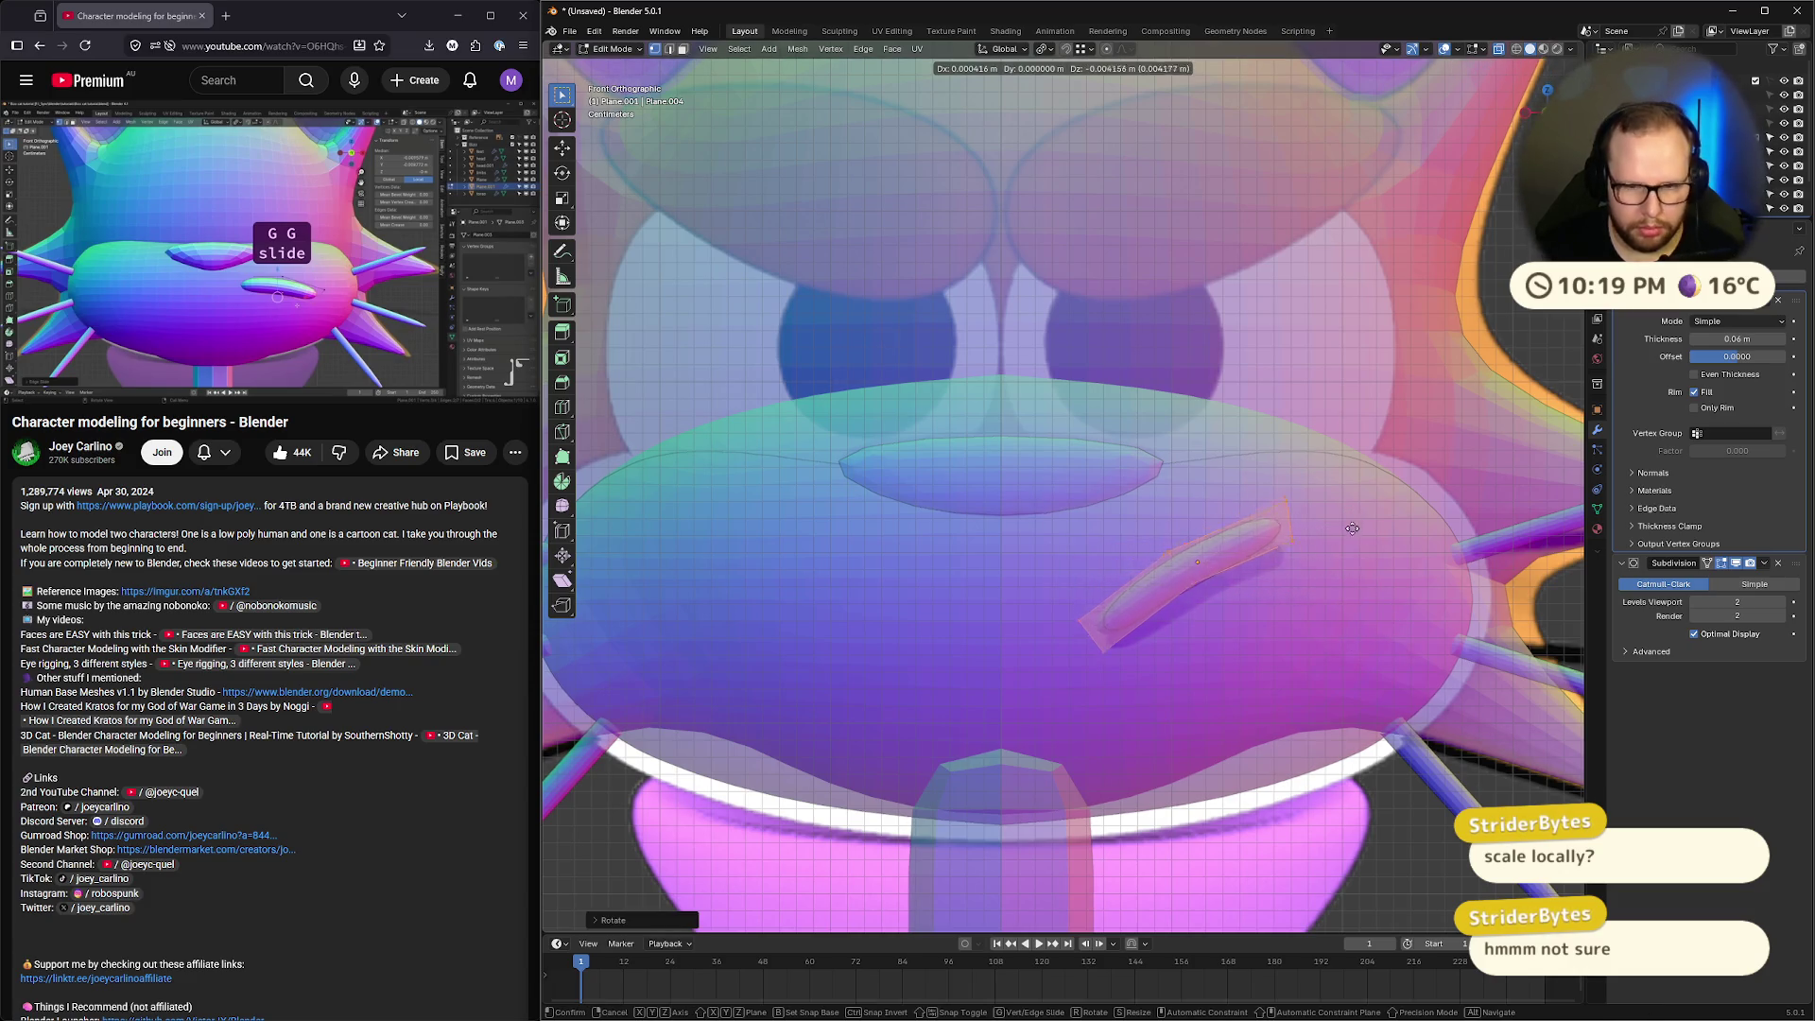
pyautogui.click(1349, 568)
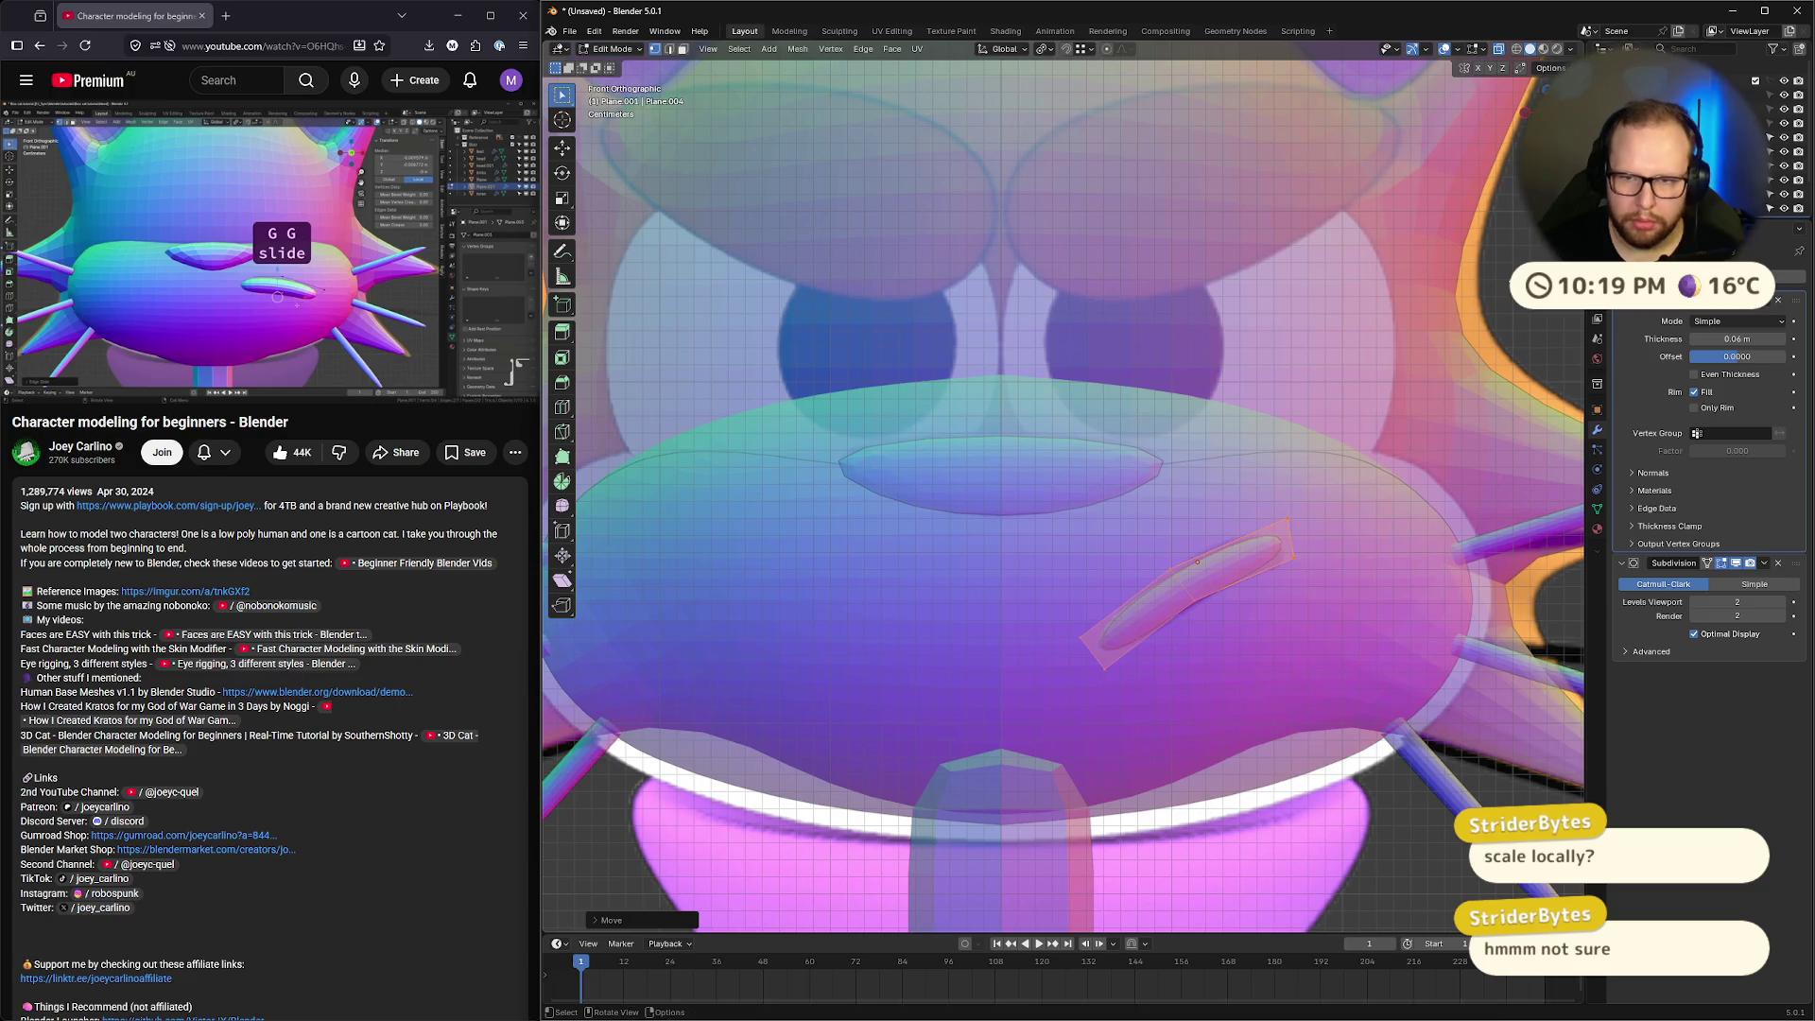
pyautogui.press('Tab')
pyautogui.scroll(-8, 1278, 597)
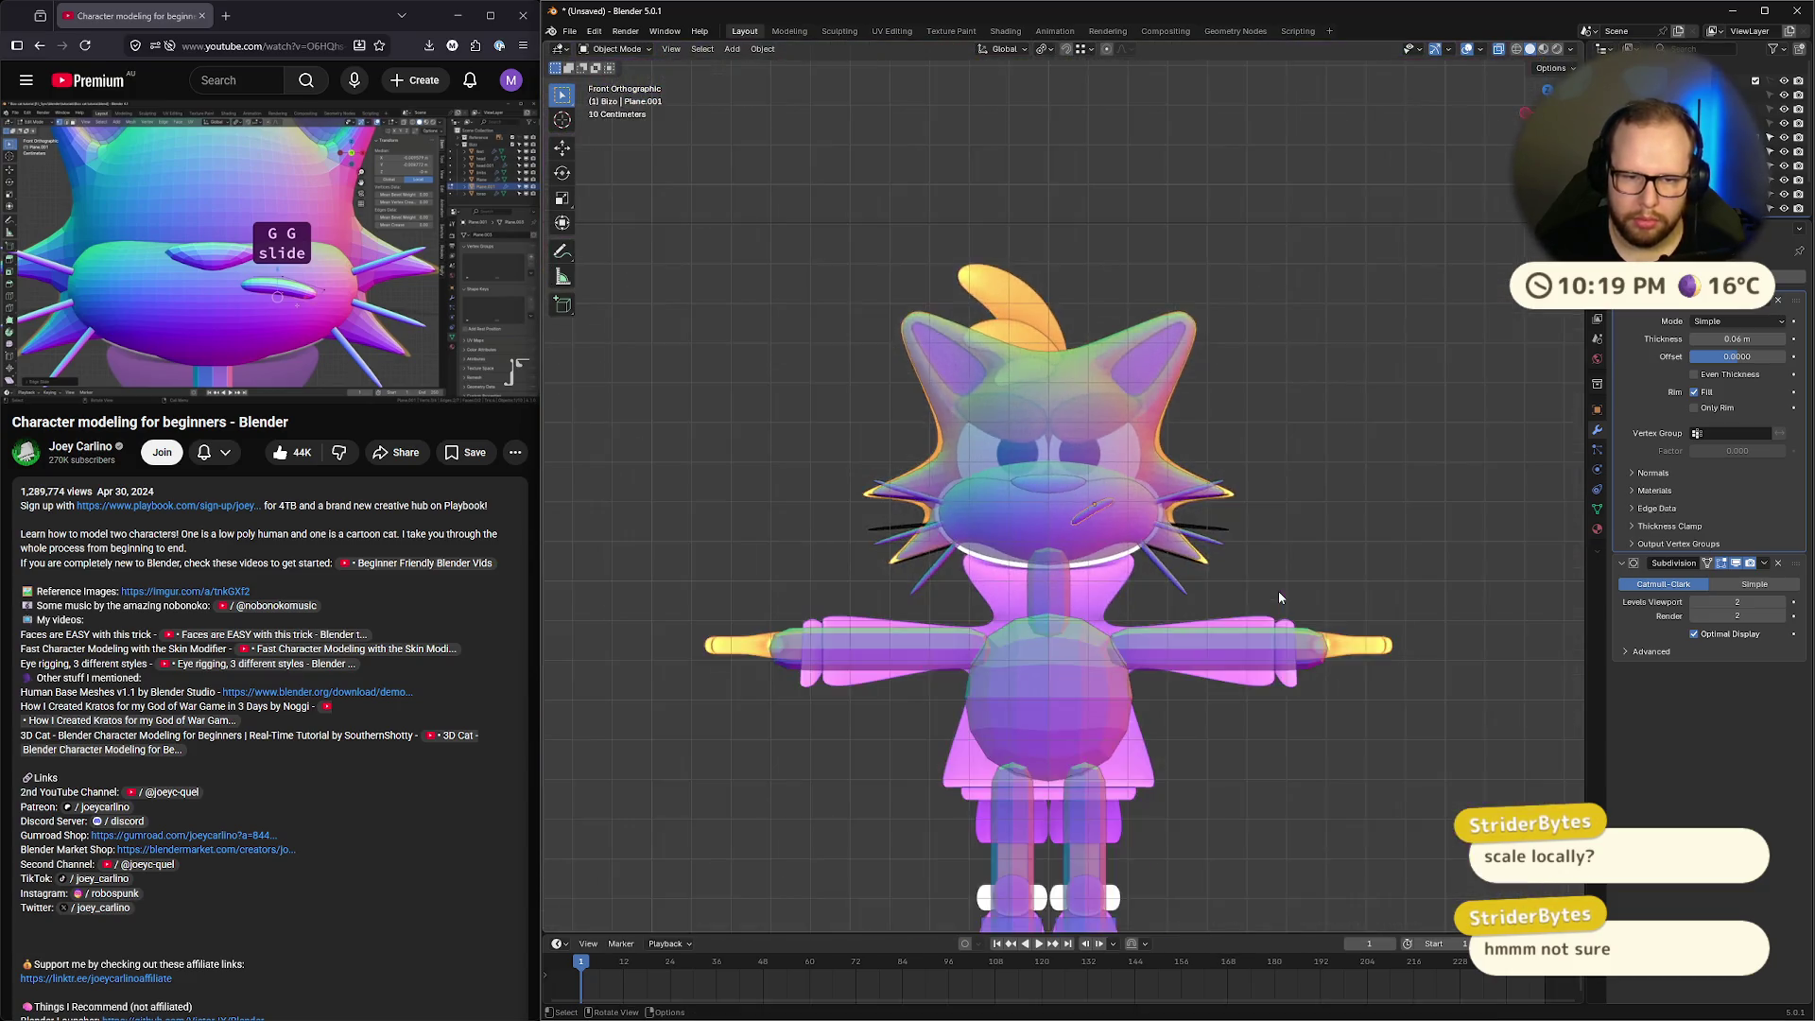
# Back in Edit Mode, slide the snout piece's right-end vertices along their edges
pyautogui.scroll(8, 1278, 598)
pyautogui.press('Tab')
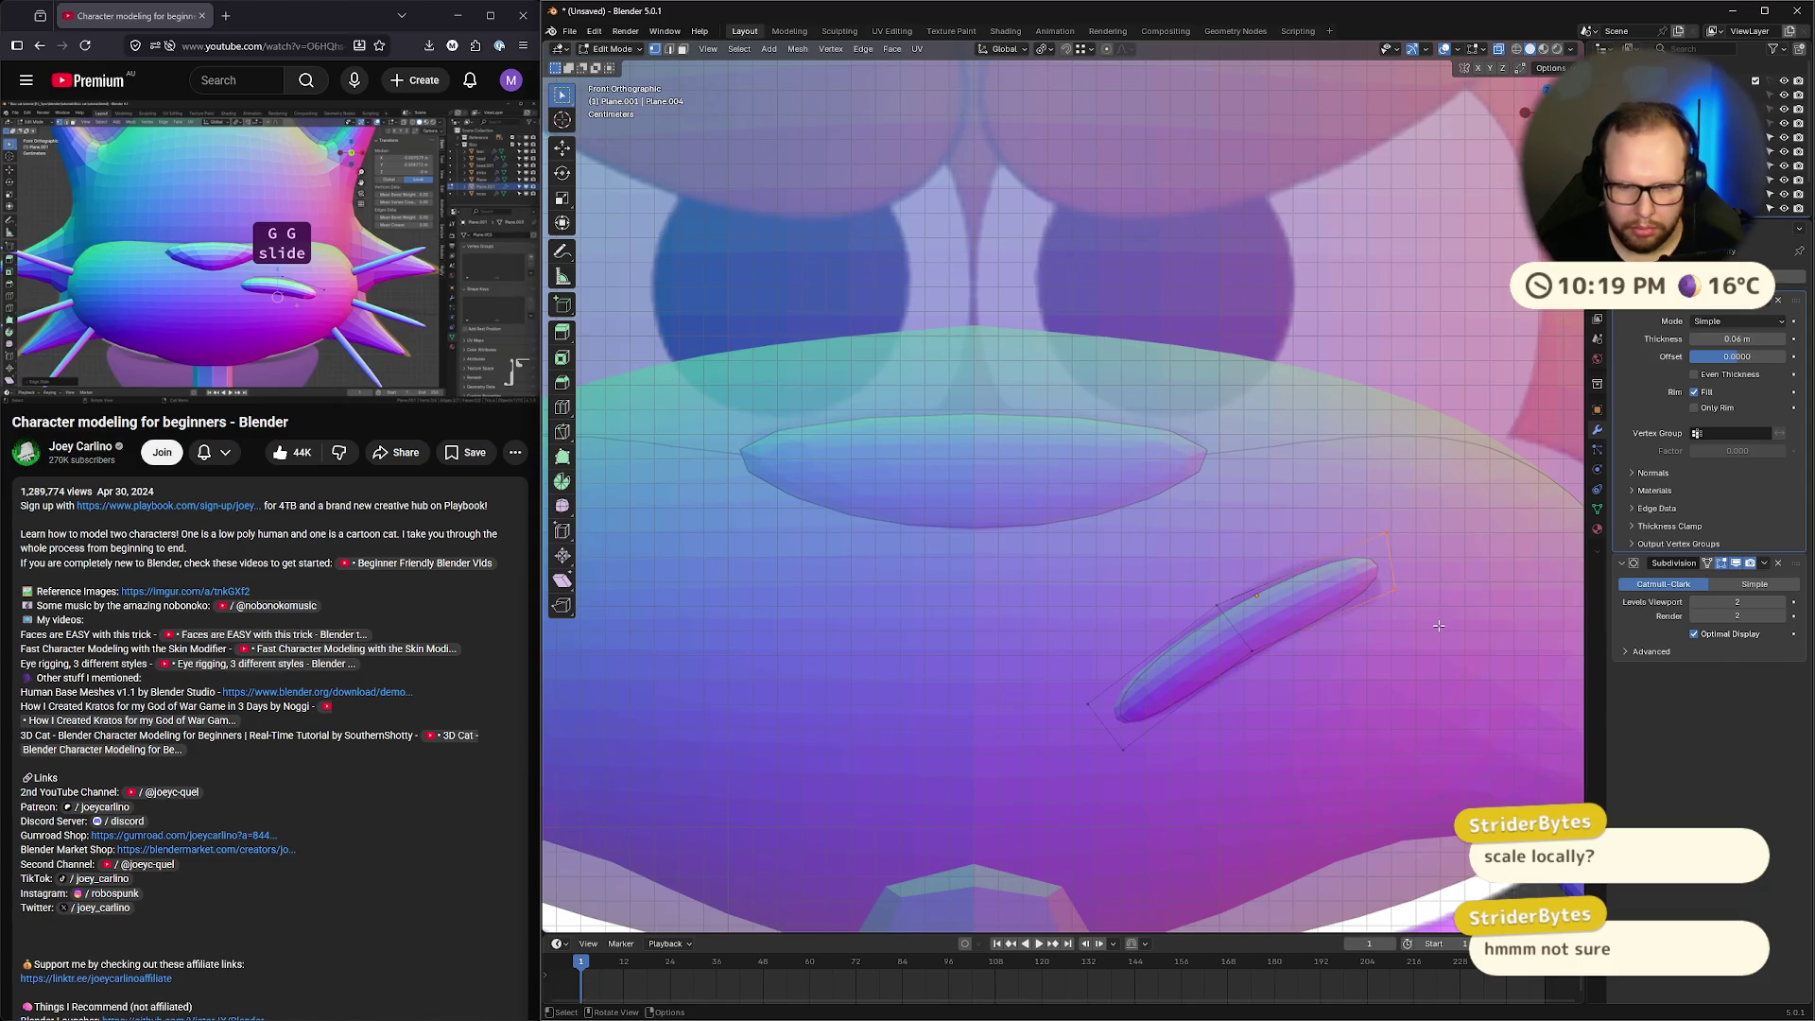
pyautogui.press('g')
pyautogui.press('g')
pyautogui.click(1162, 532)
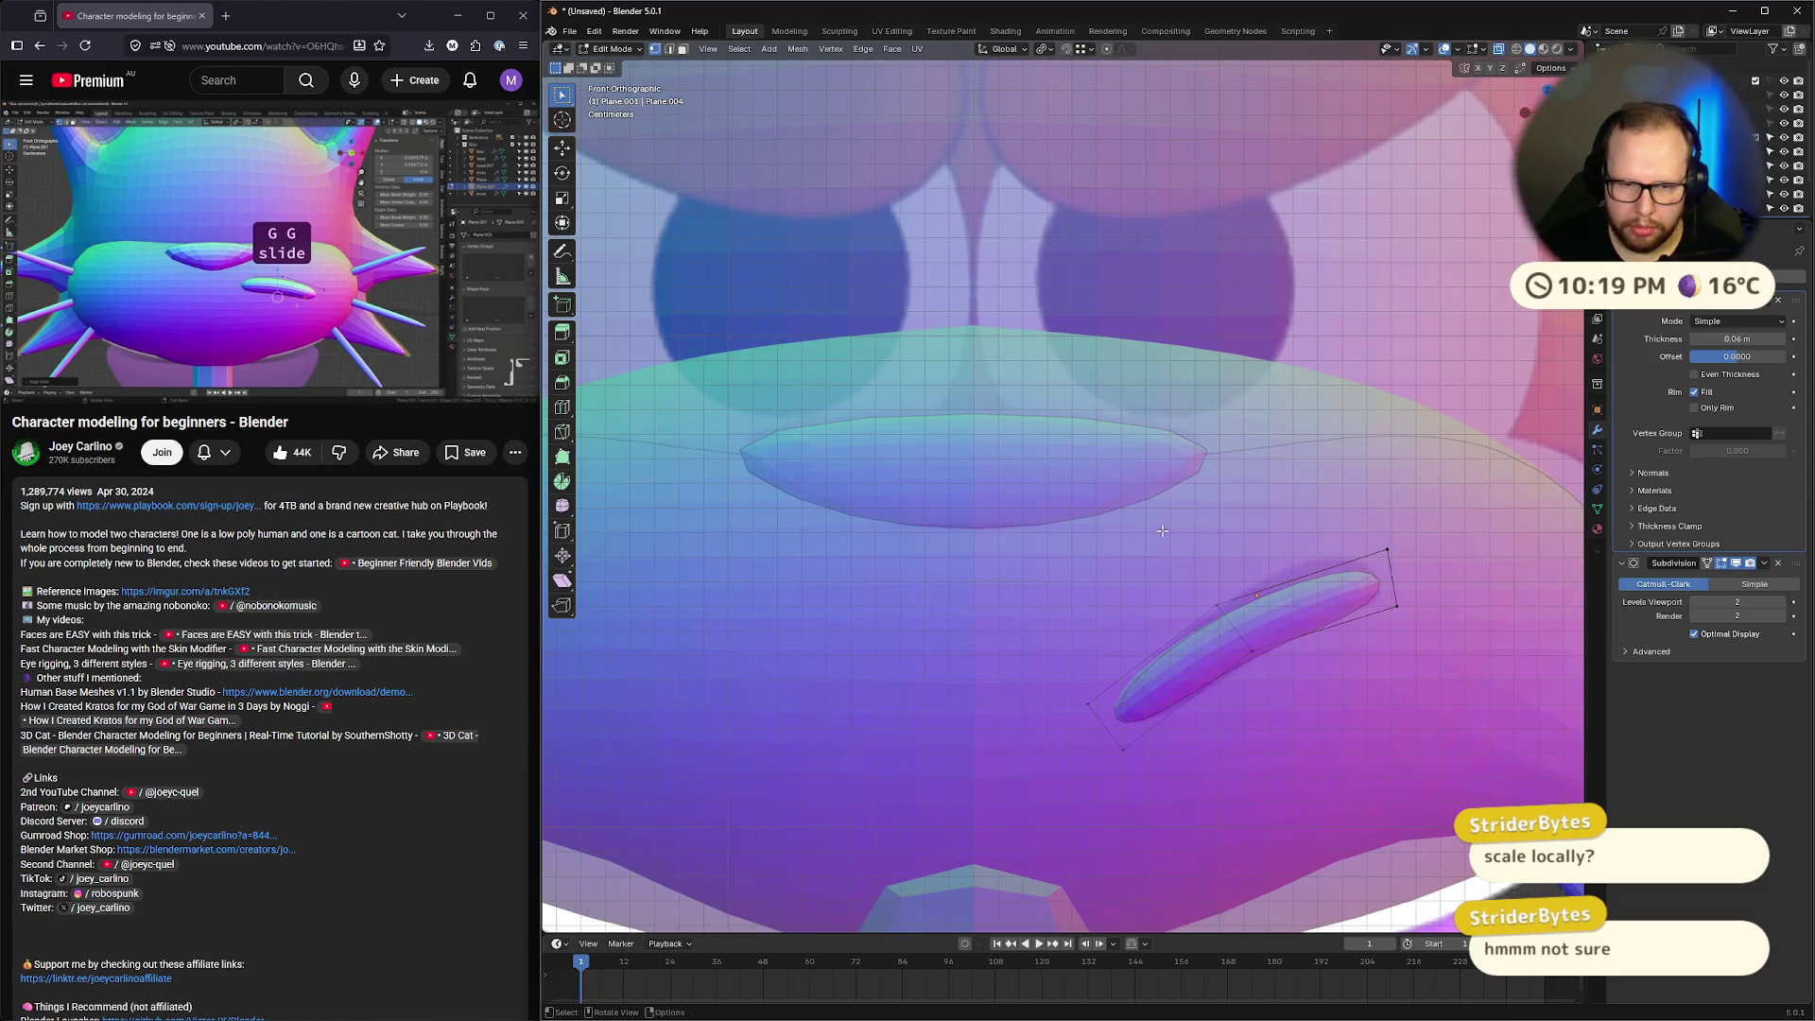
pyautogui.press('g')
pyautogui.click(1365, 511)
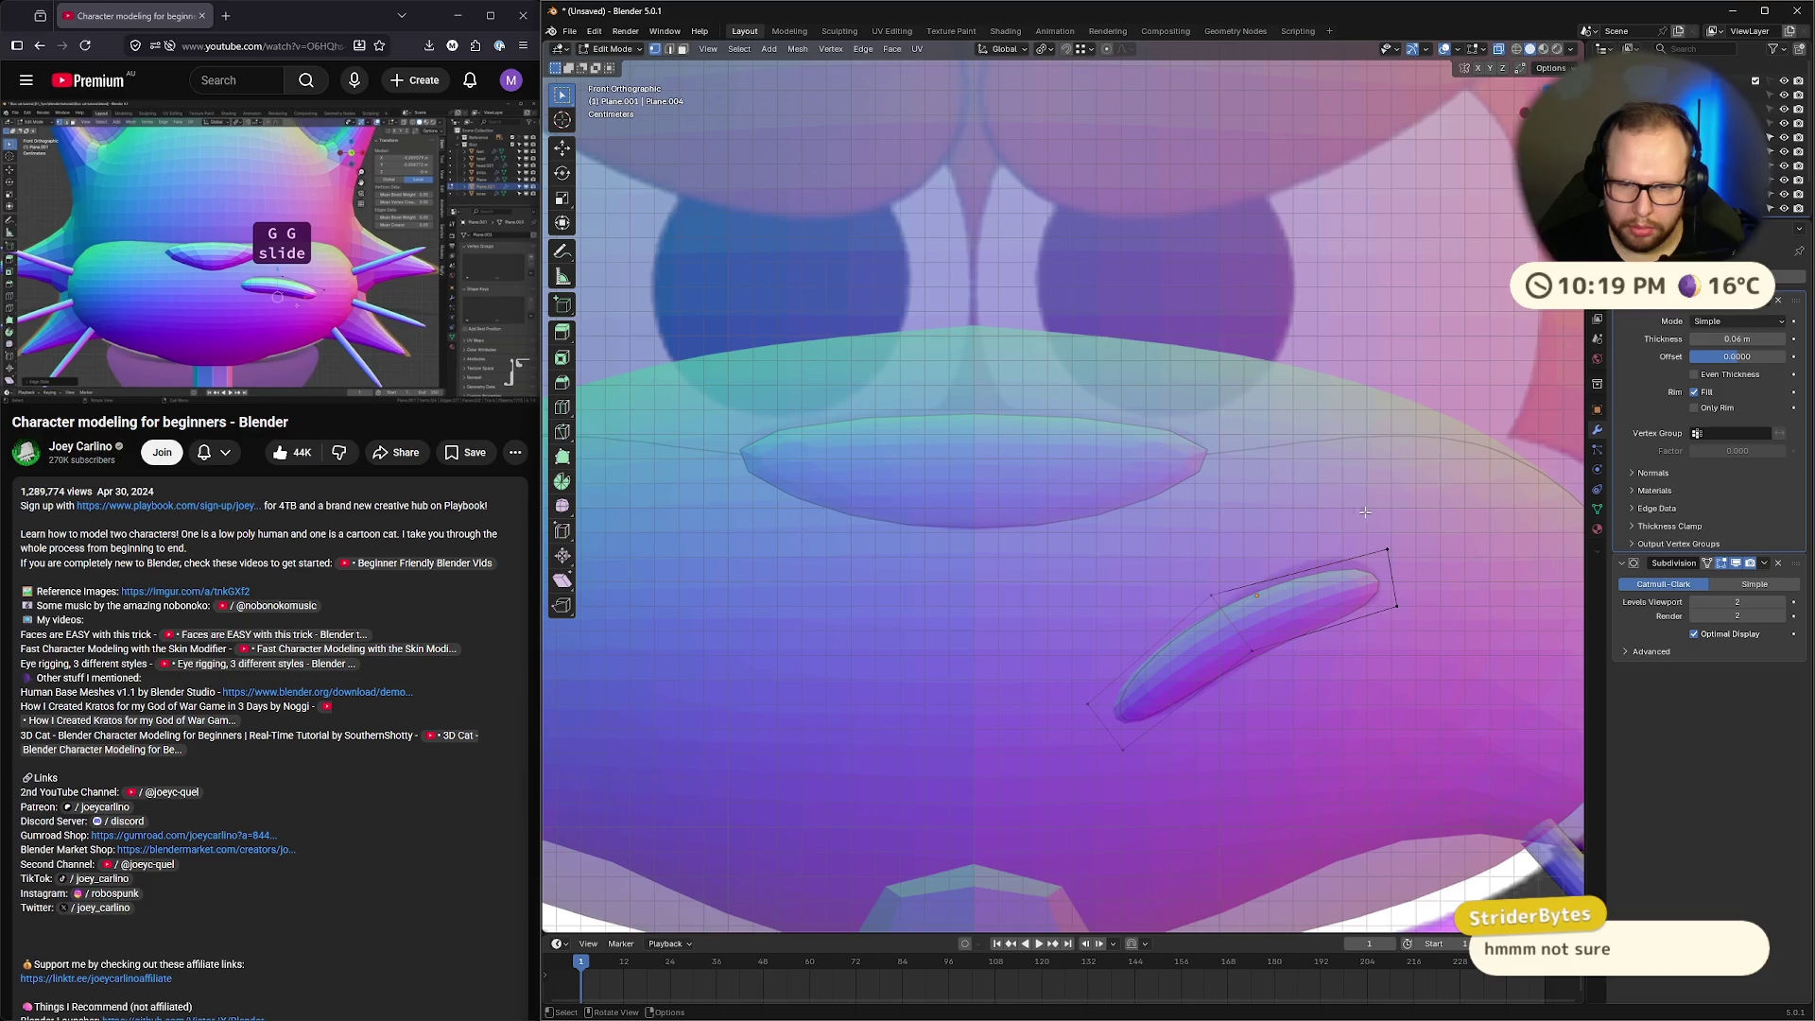
# Reposition the upper-right, lower-right and lower-middle vertices to curve the piece
pyautogui.click(1387, 548)
pyautogui.press('g')
pyautogui.click(1370, 531)
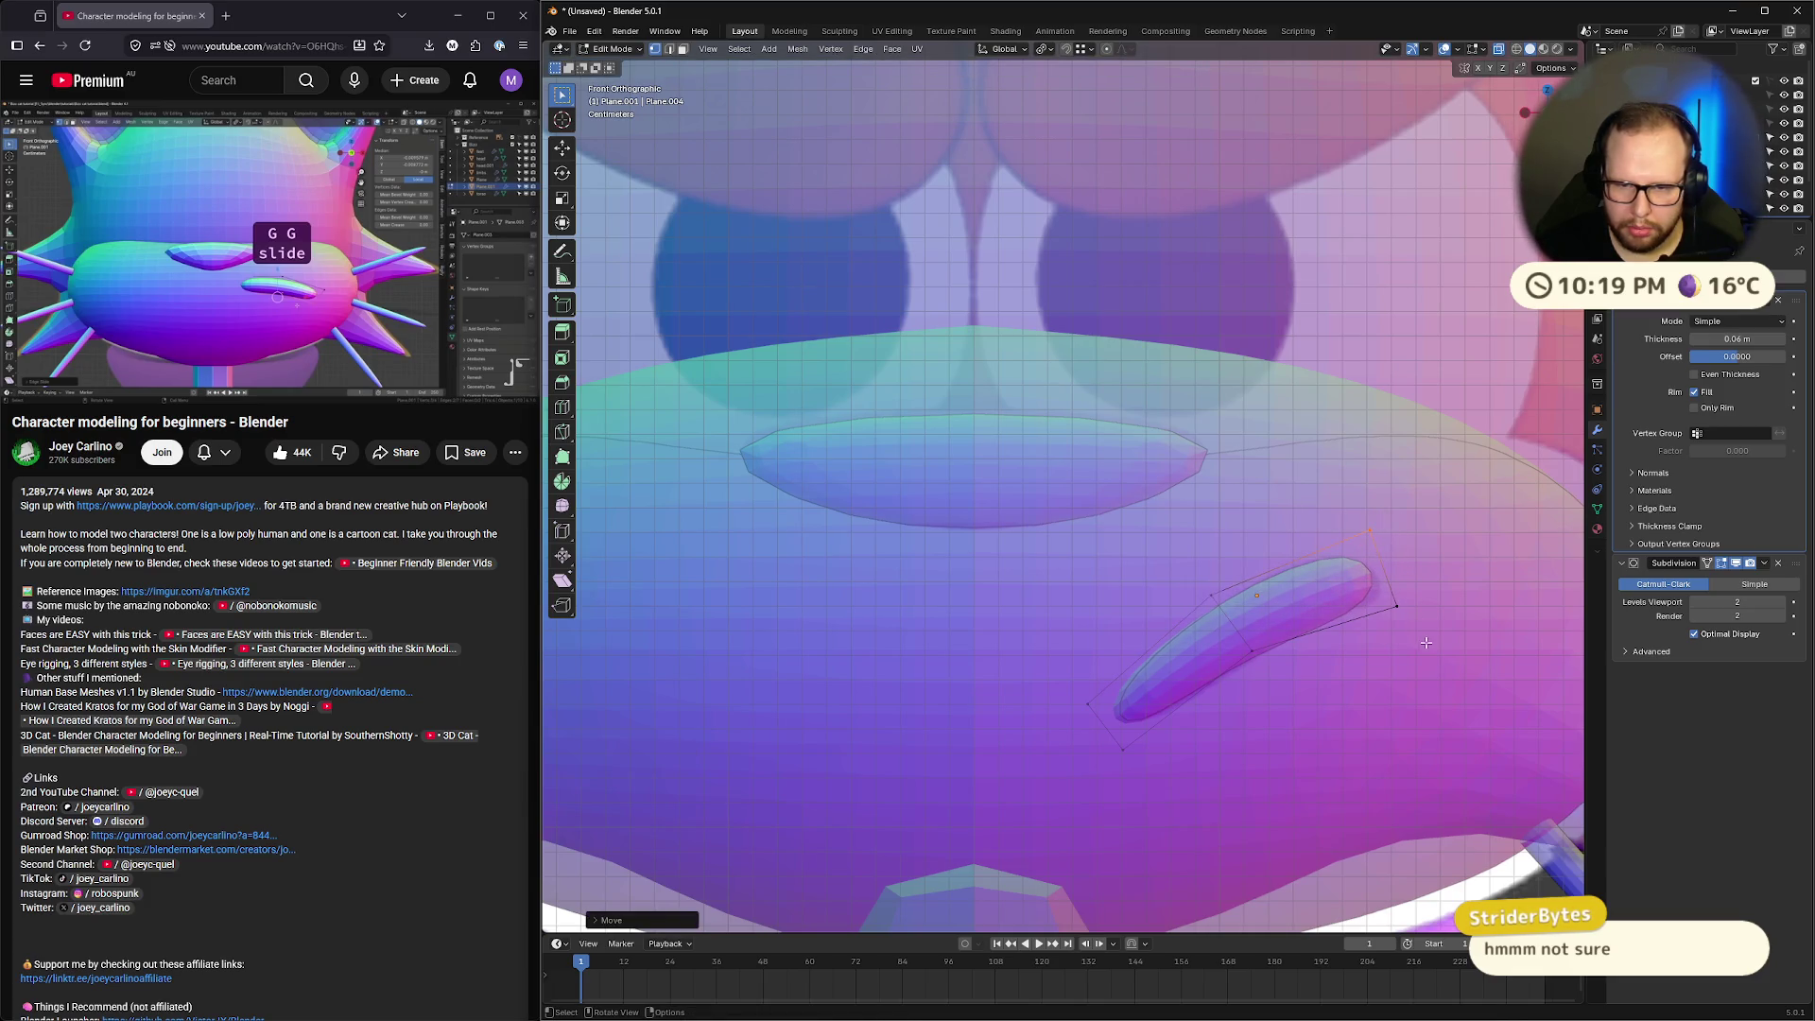
pyautogui.click(1392, 601)
pyautogui.press('g')
pyautogui.click(1418, 624)
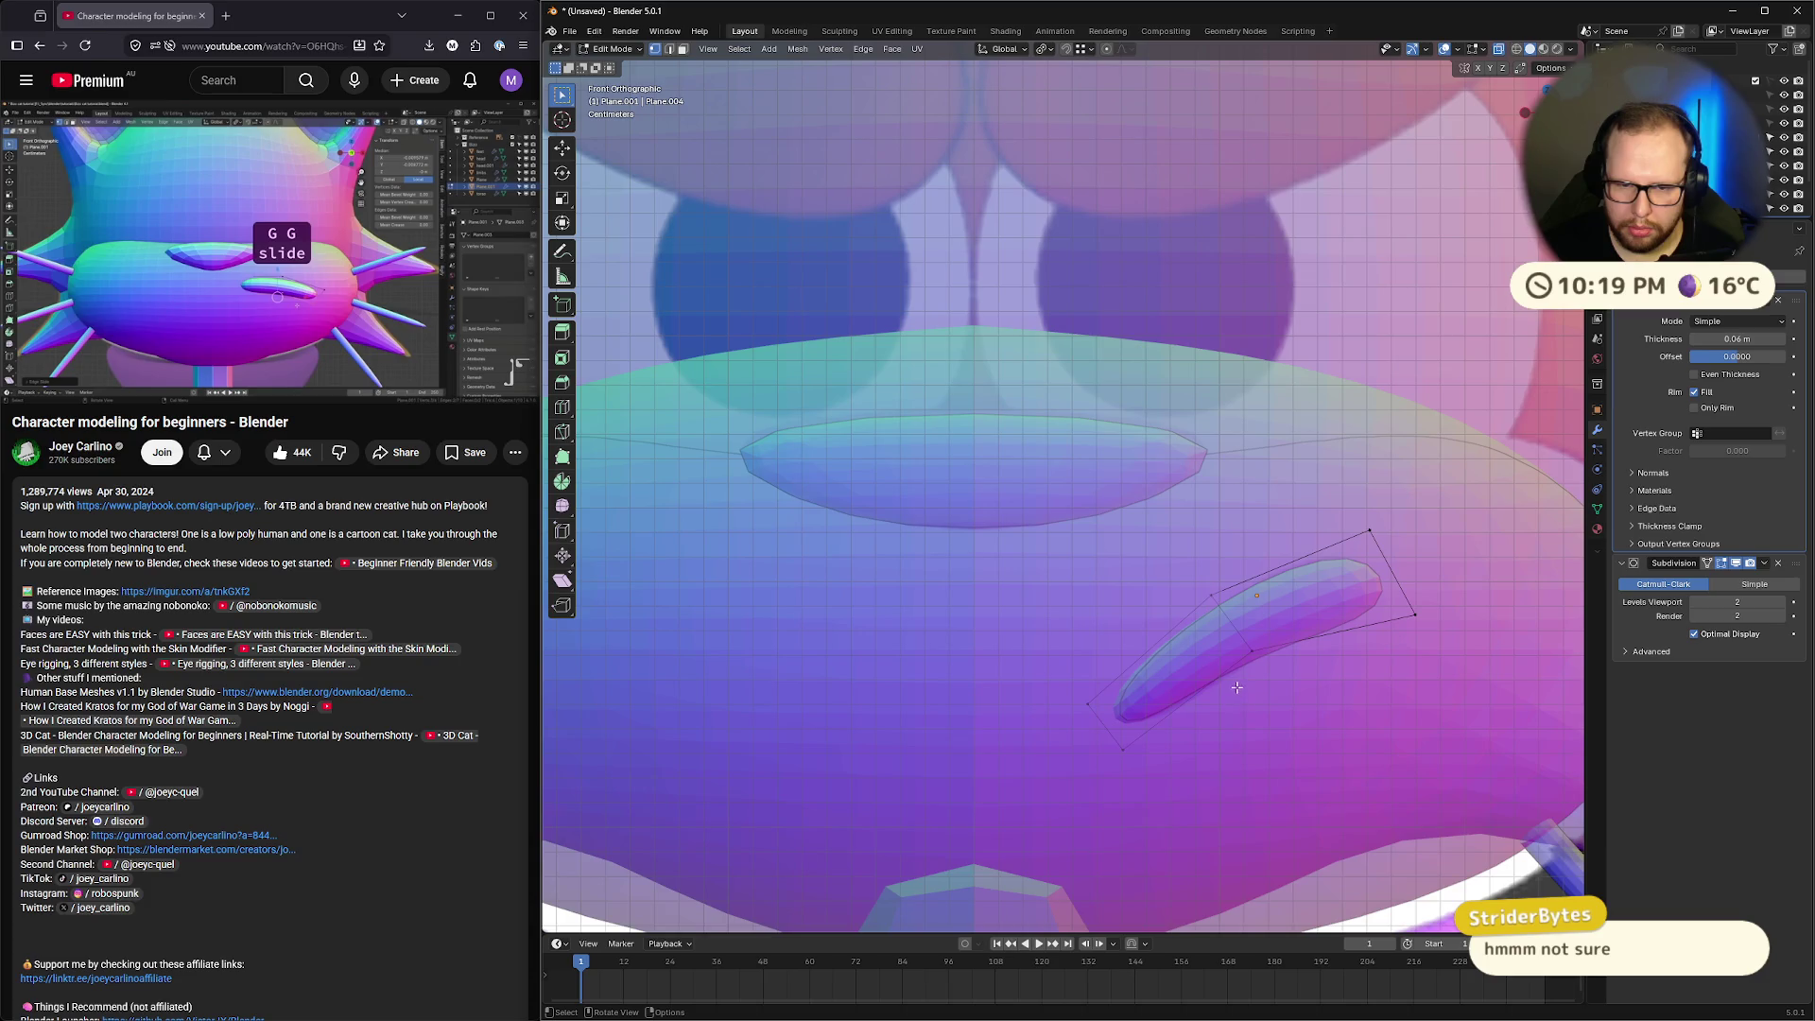
pyautogui.click(1252, 652)
pyautogui.press('g')
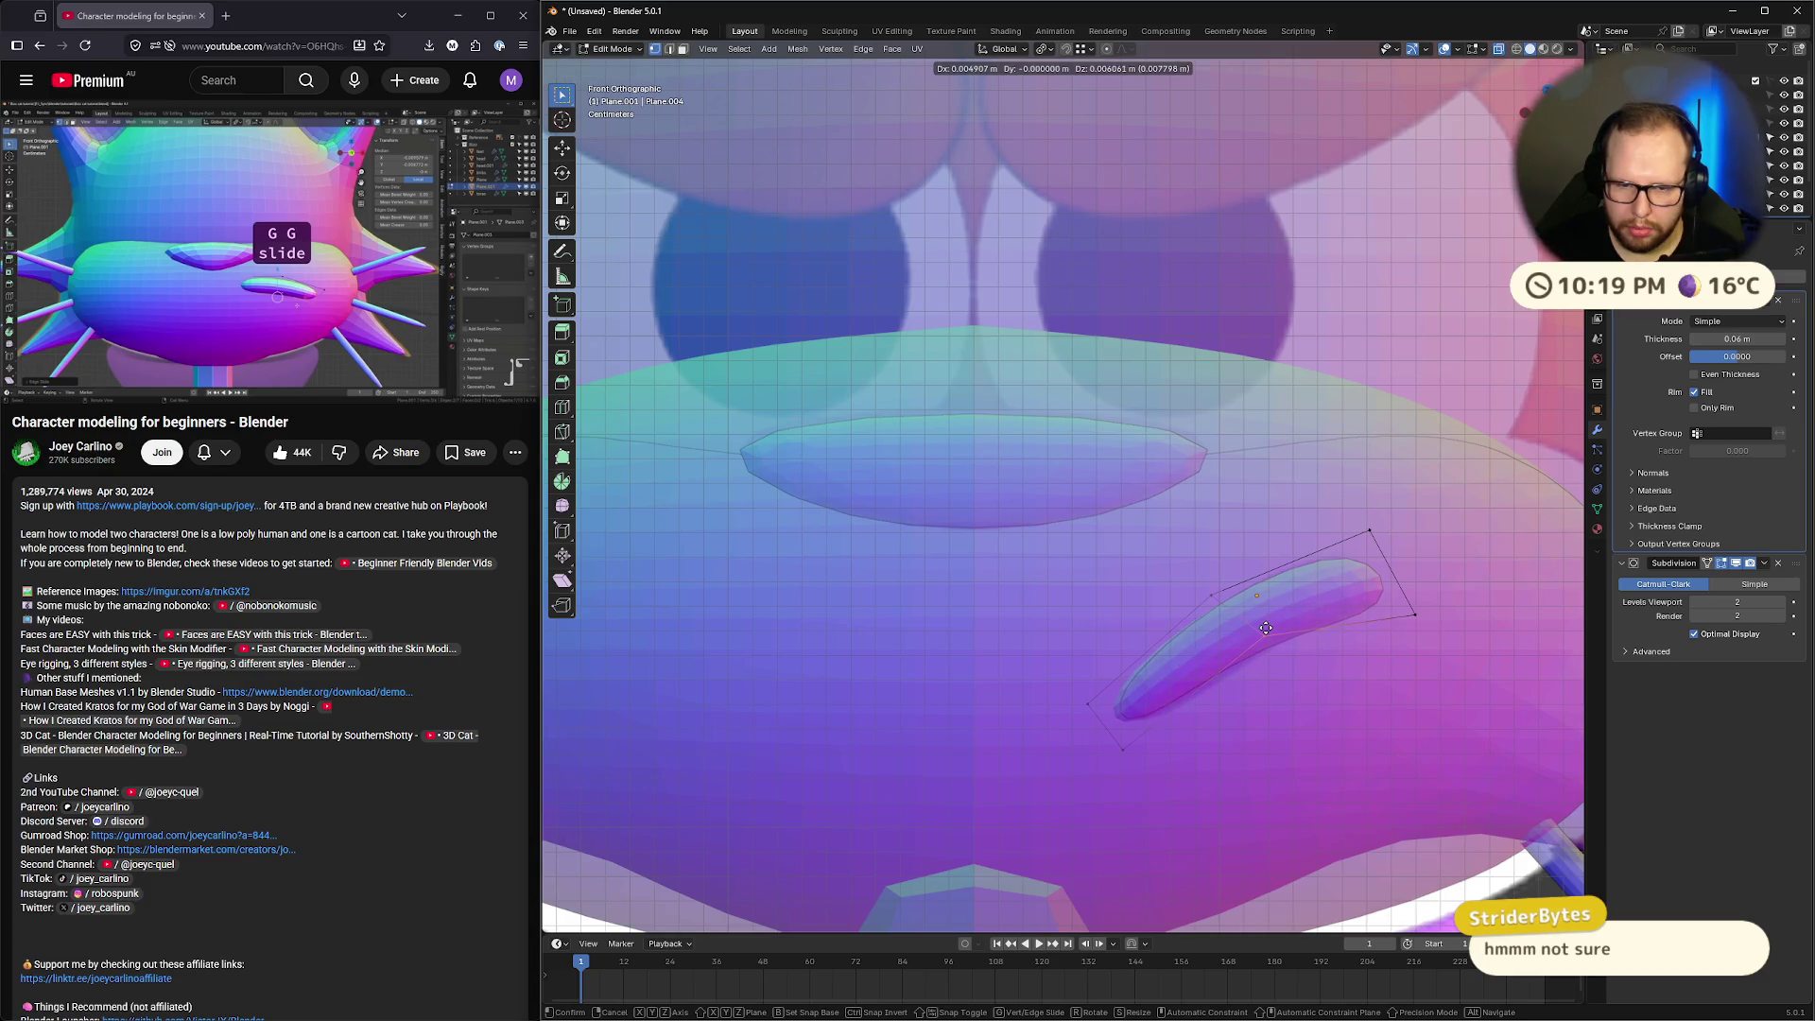
pyautogui.click(1265, 636)
# Fine-tune the lower-left, top-right and right corner vertices into a tapered stroke
pyautogui.click(1120, 752)
pyautogui.press('g')
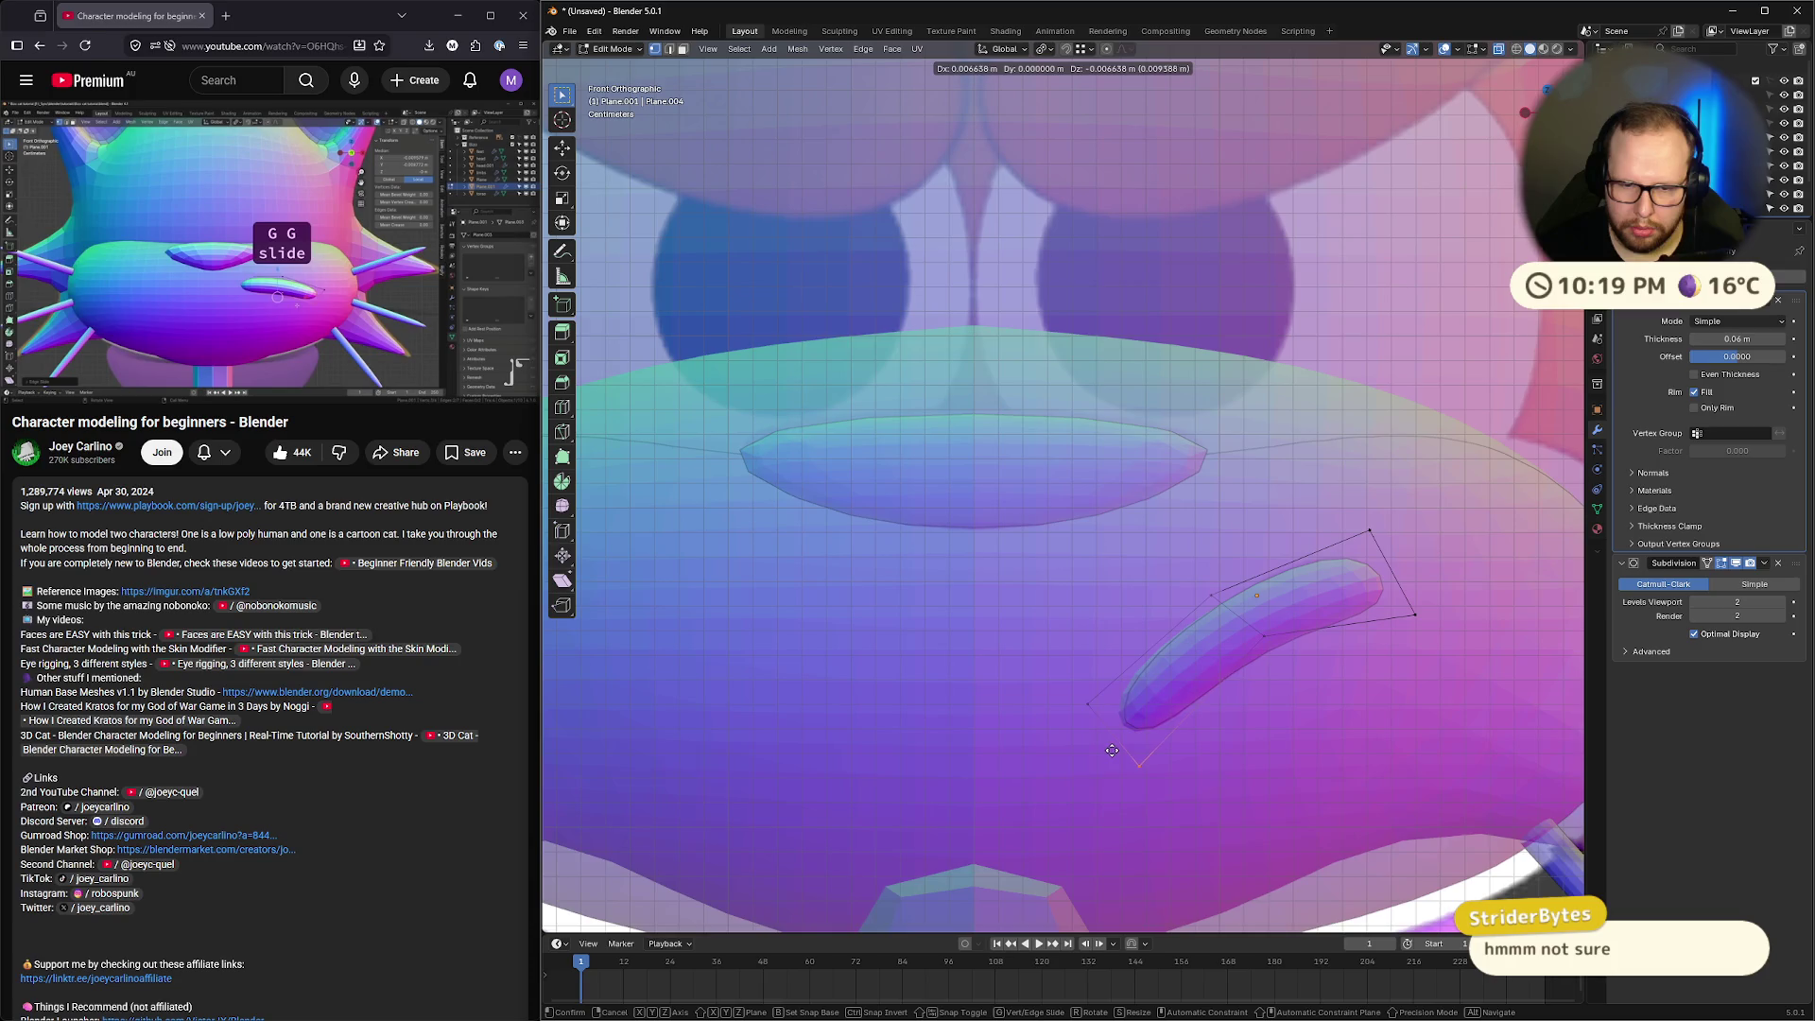
pyautogui.click(1117, 750)
pyautogui.click(1370, 531)
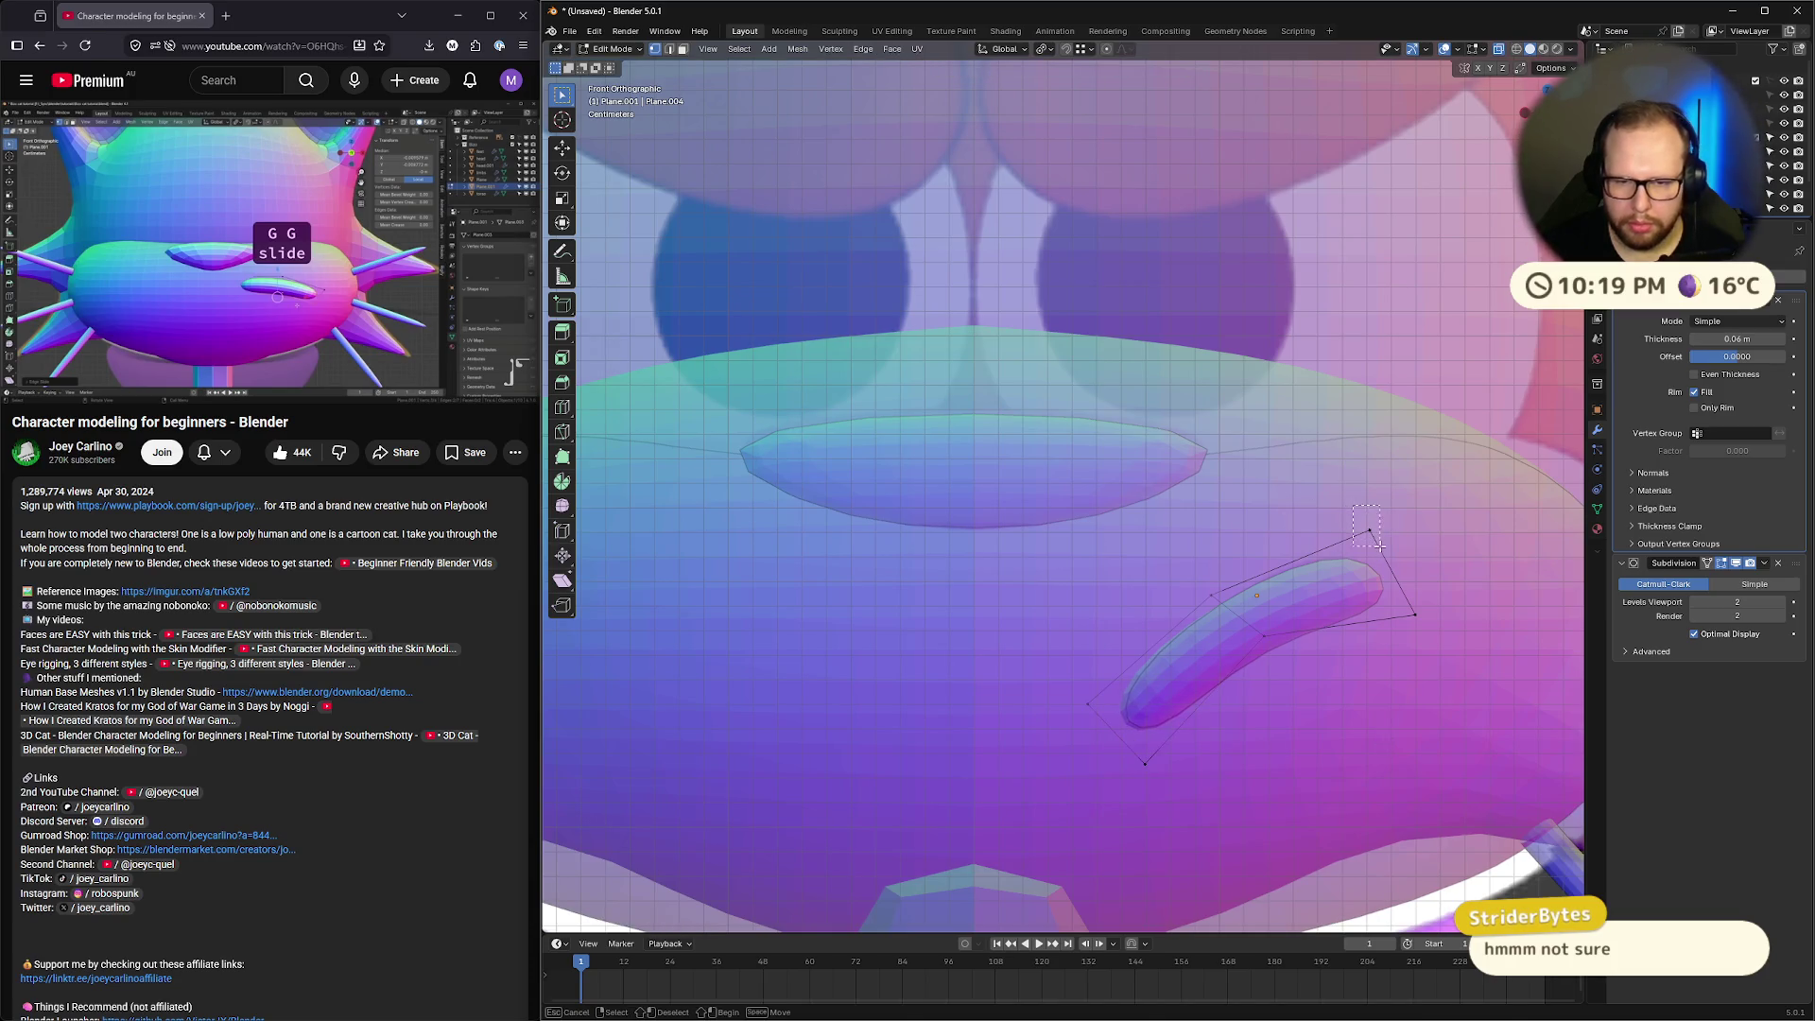
pyautogui.press('g')
pyautogui.click(1355, 530)
pyautogui.click(1415, 615)
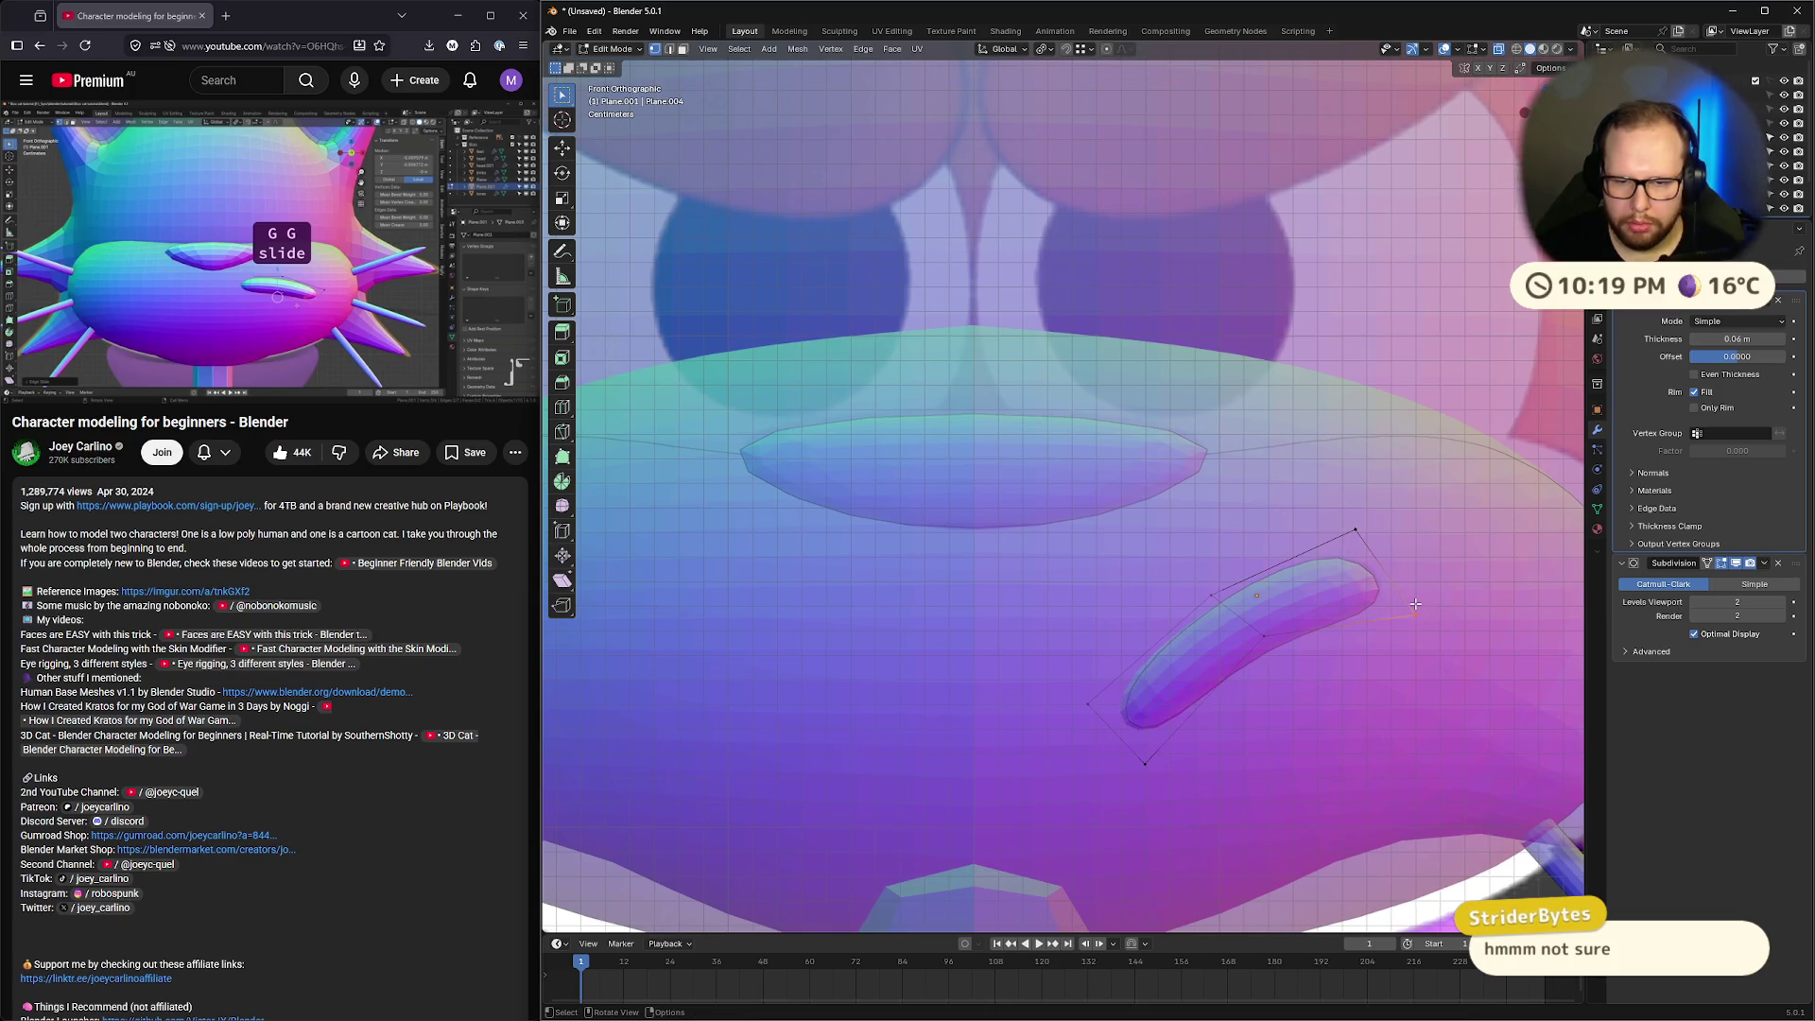
pyautogui.press('g')
pyautogui.click(1420, 610)
pyautogui.scroll(-5, 1436, 550)
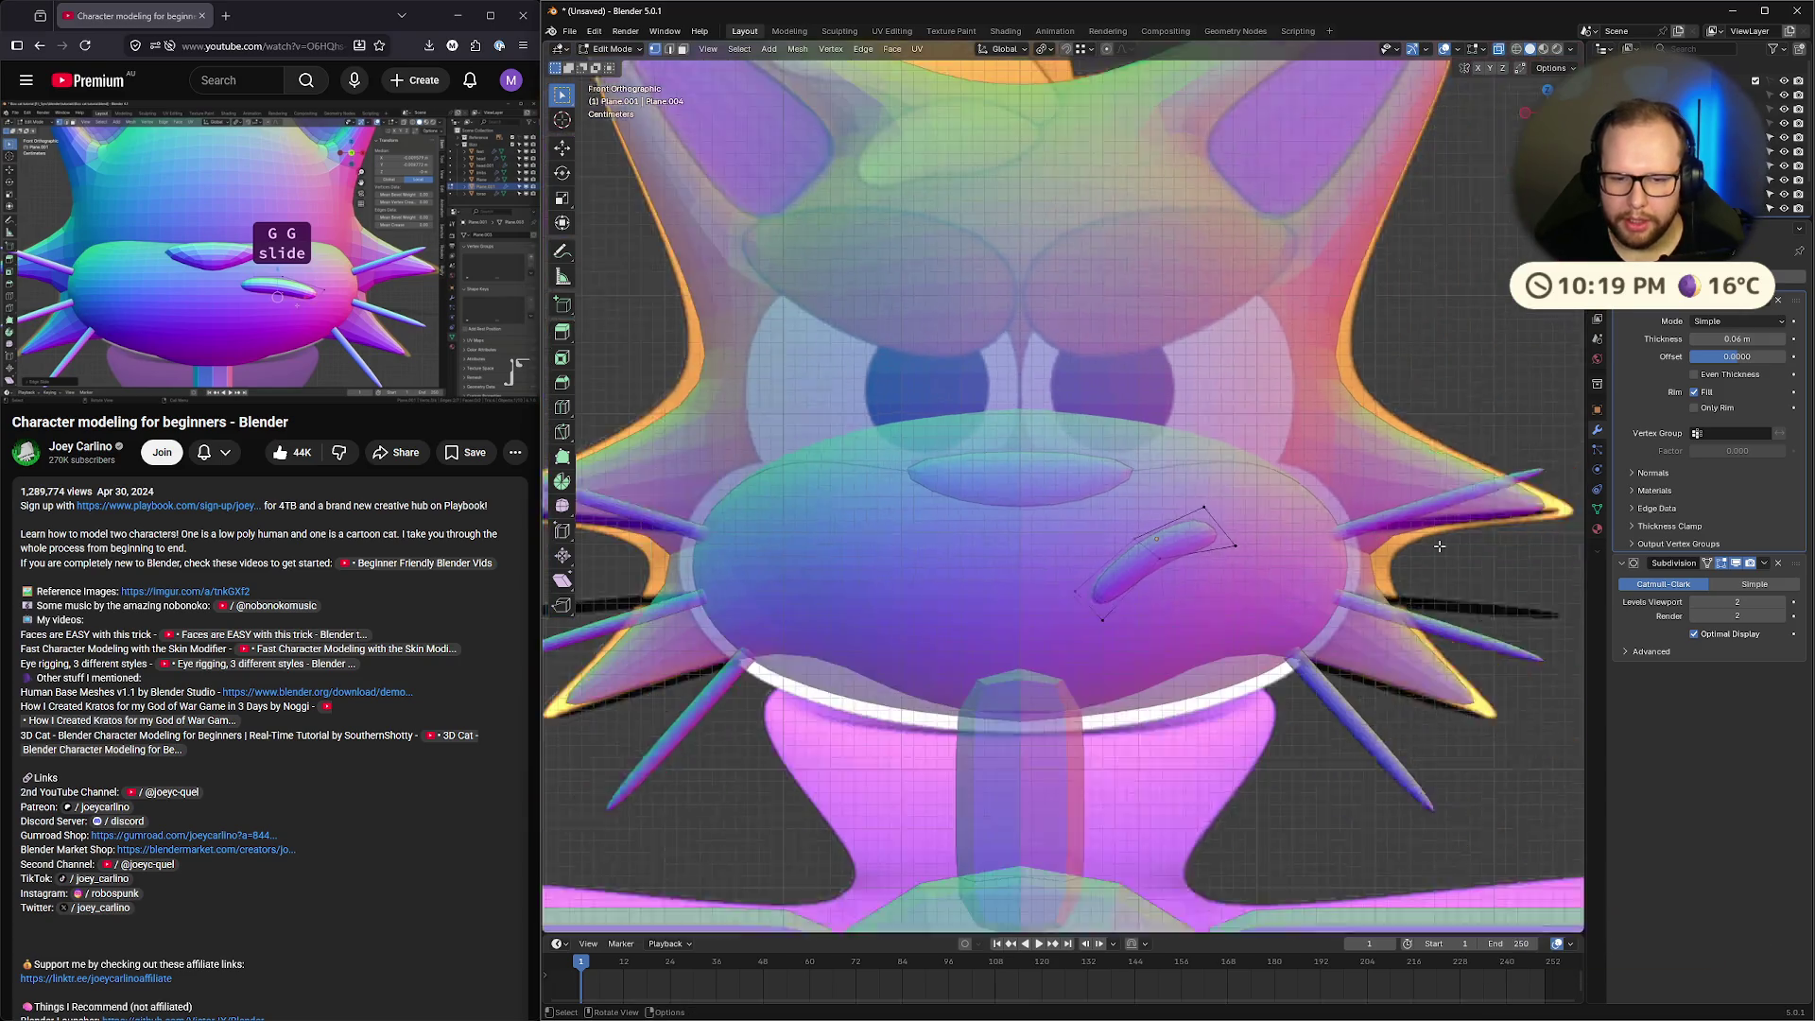
# Switch to Object Mode with X-ray off and zoom in on the curved mouth stroke
pyautogui.press('Tab')
pyautogui.hotkey('alt', 'z')
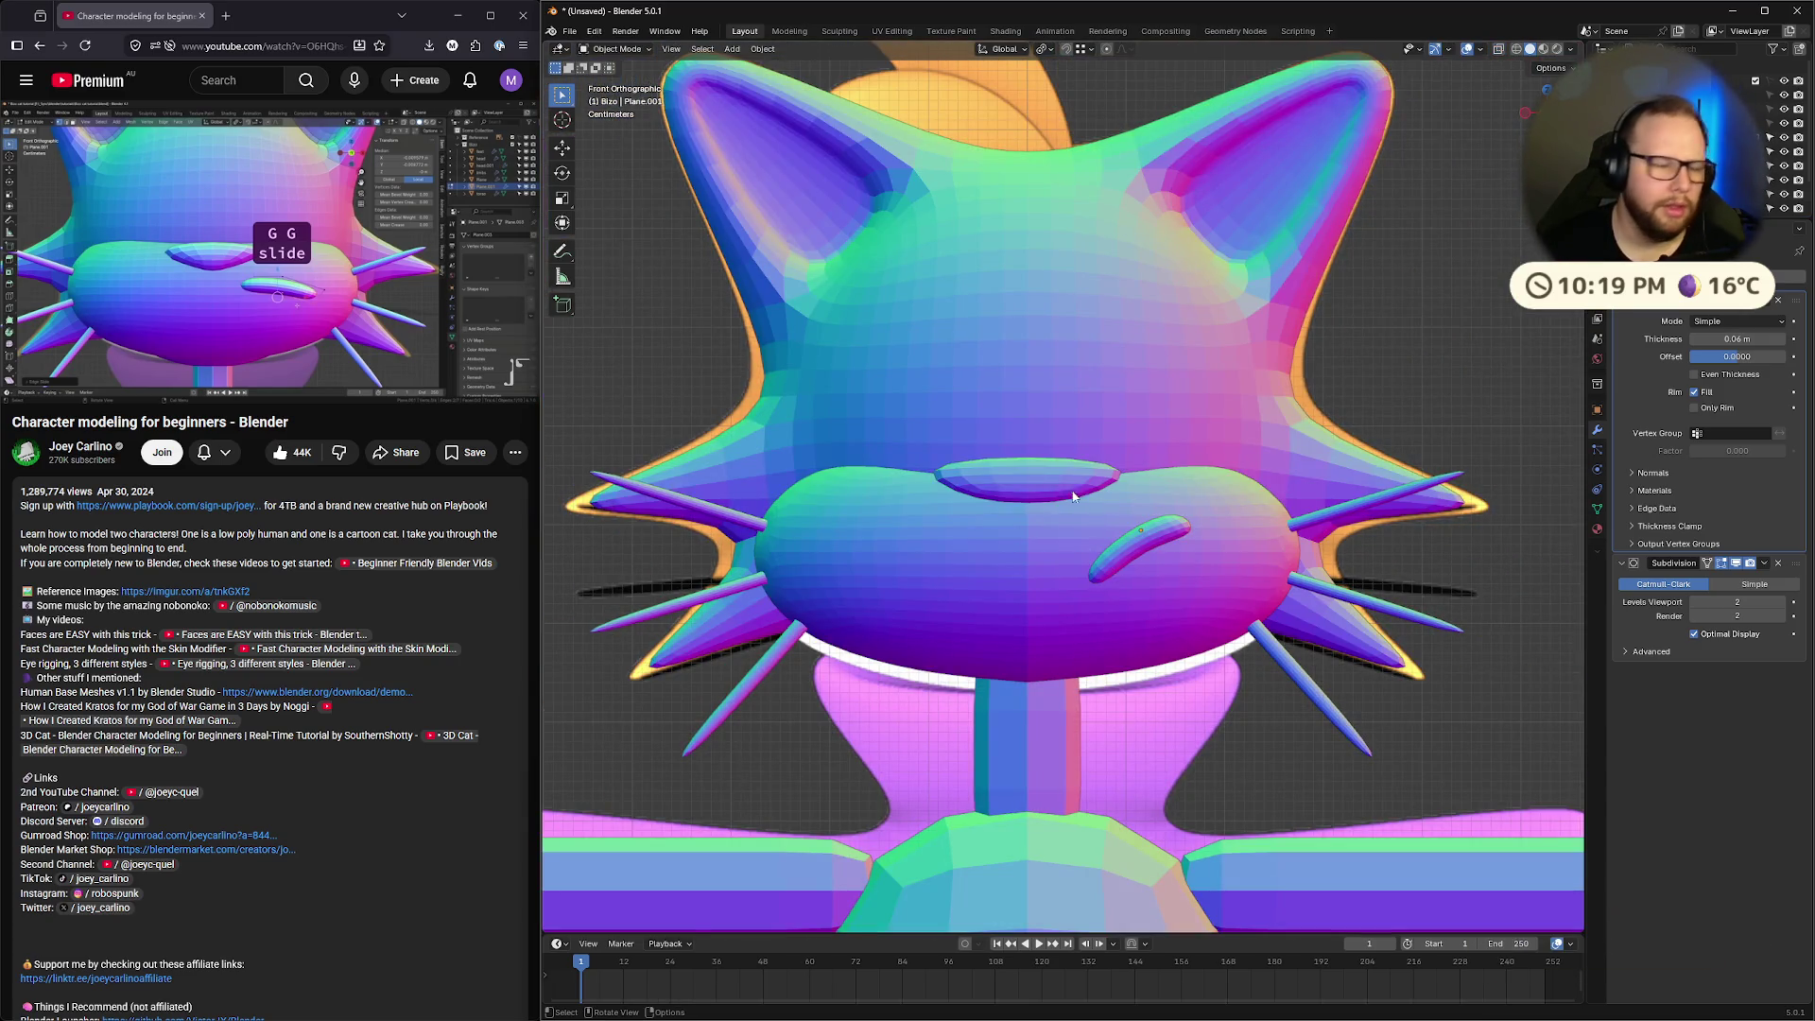
pyautogui.click(334, 283)
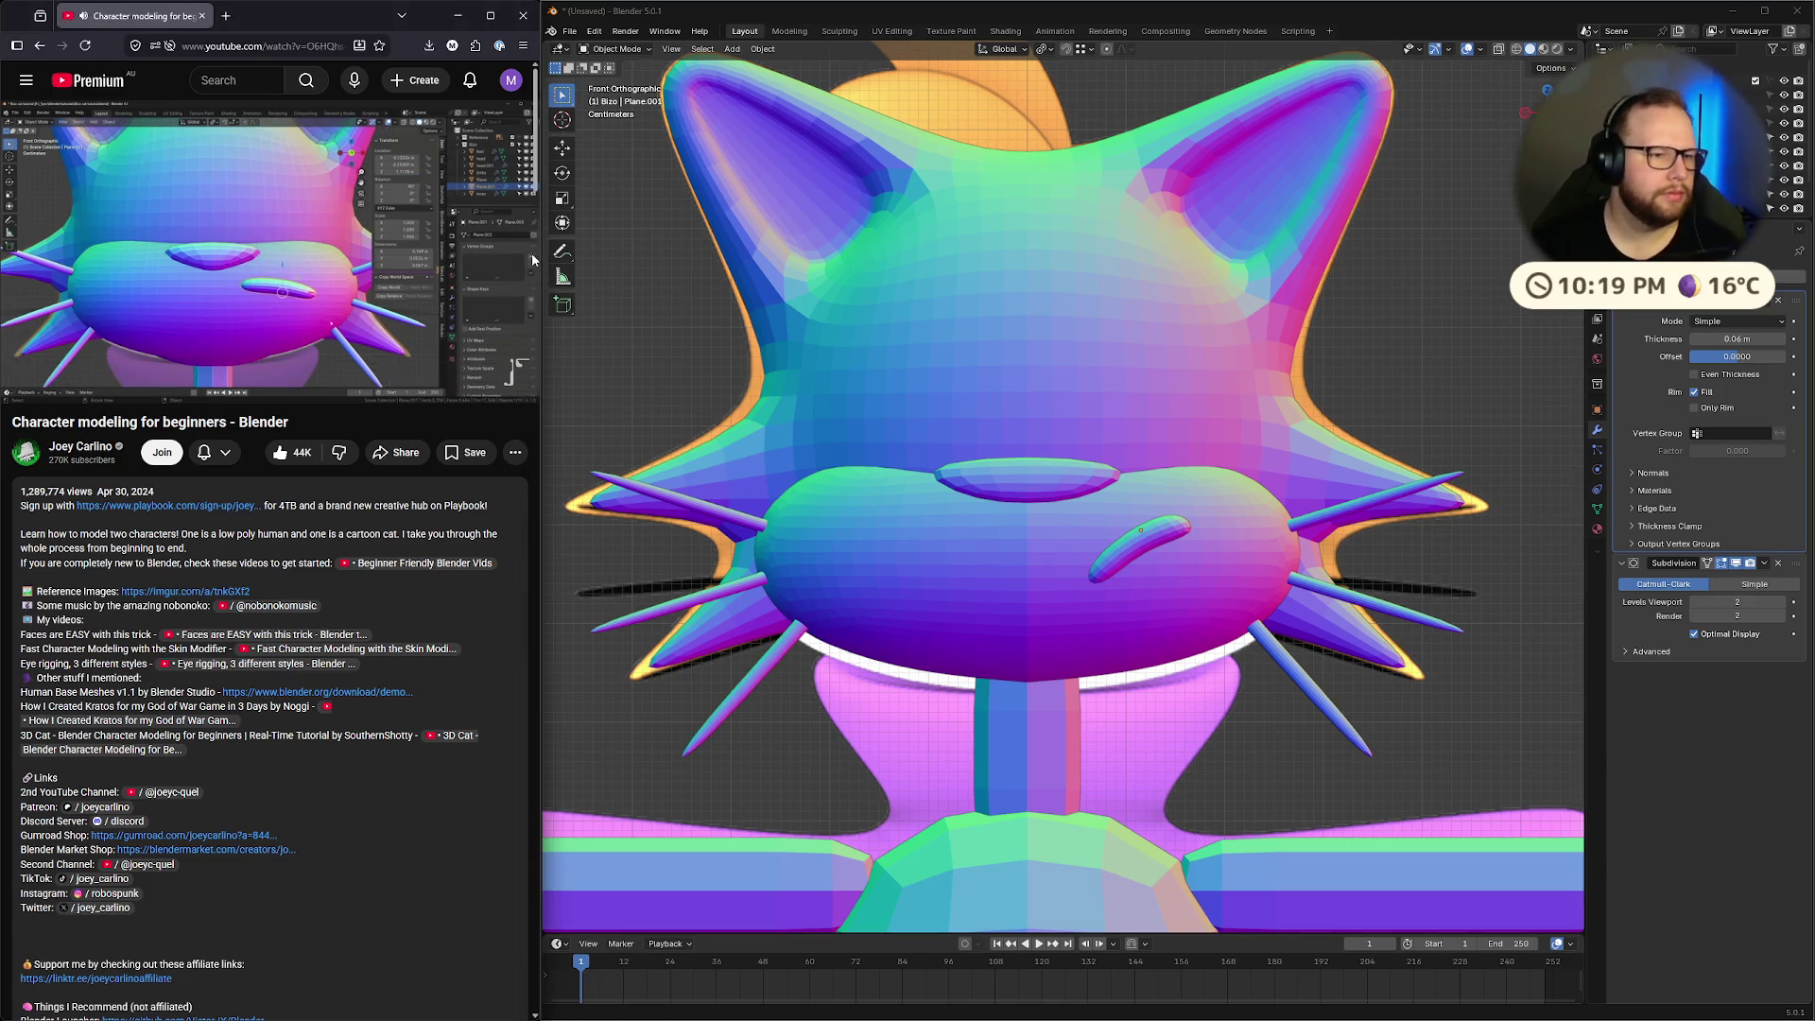
pyautogui.scroll(-8, 586, 213)
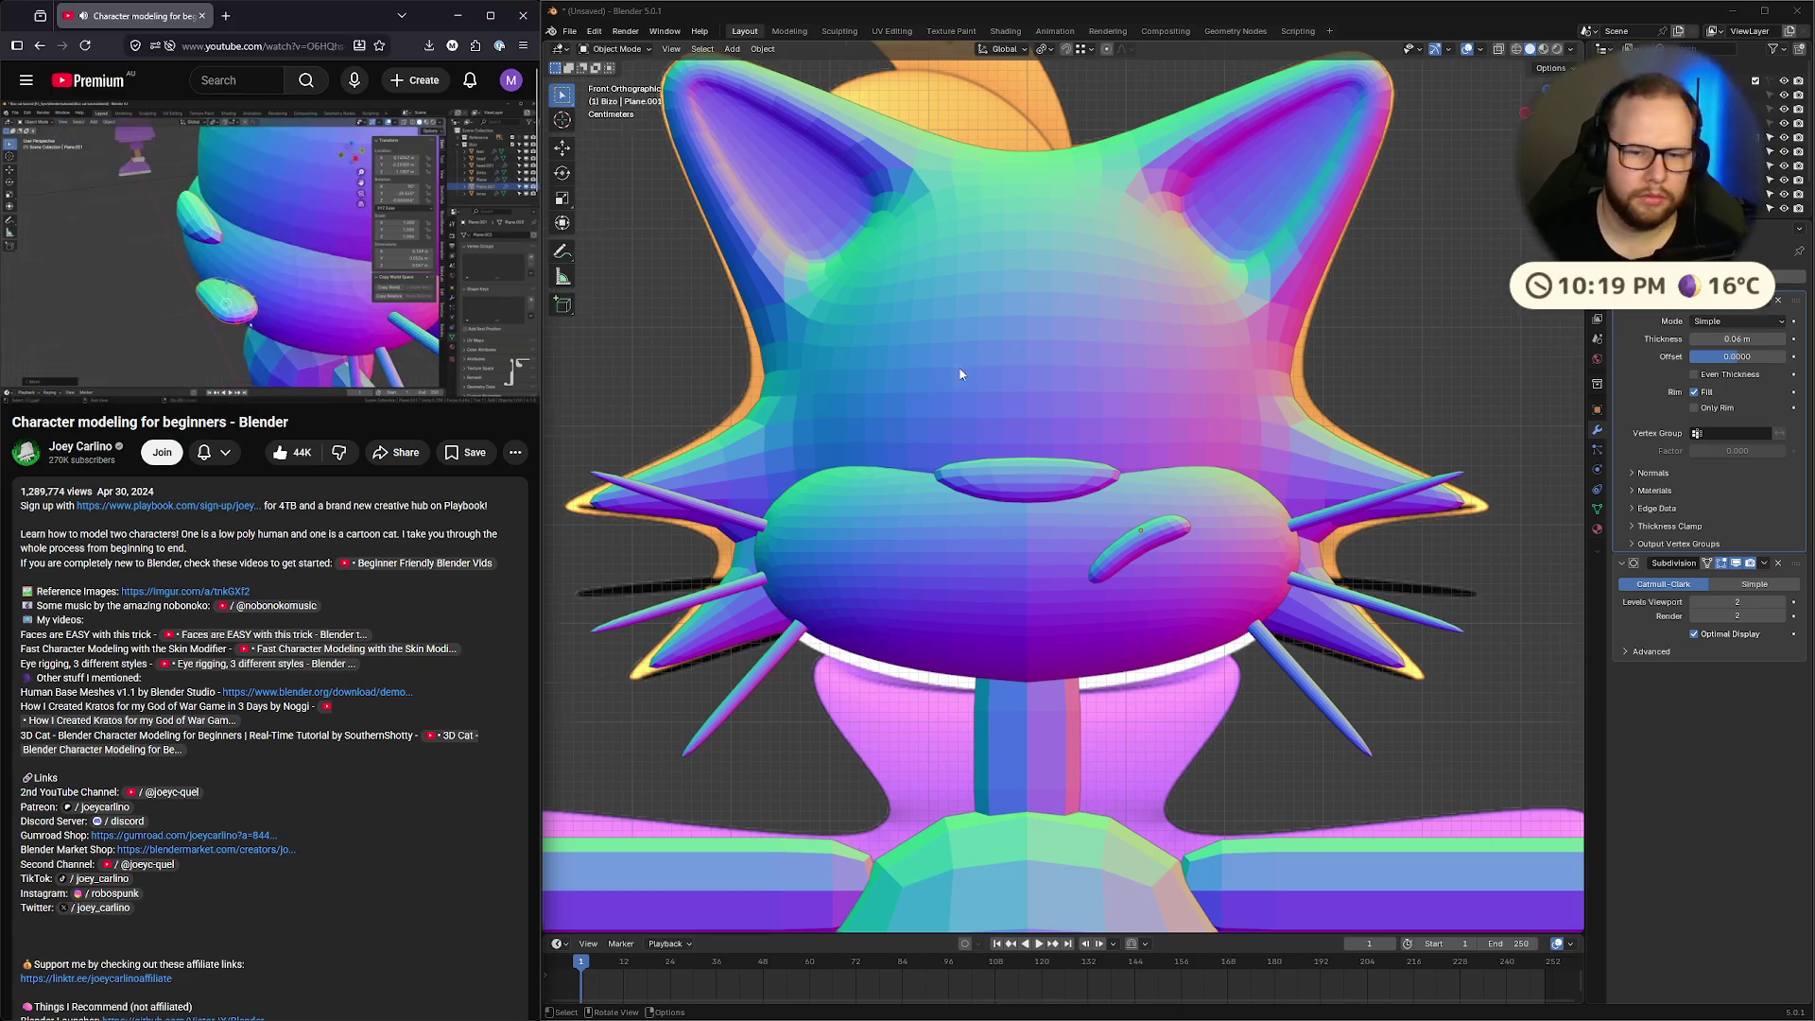
pyautogui.scroll(10, 1189, 629)
pyautogui.scroll(2, 1190, 628)
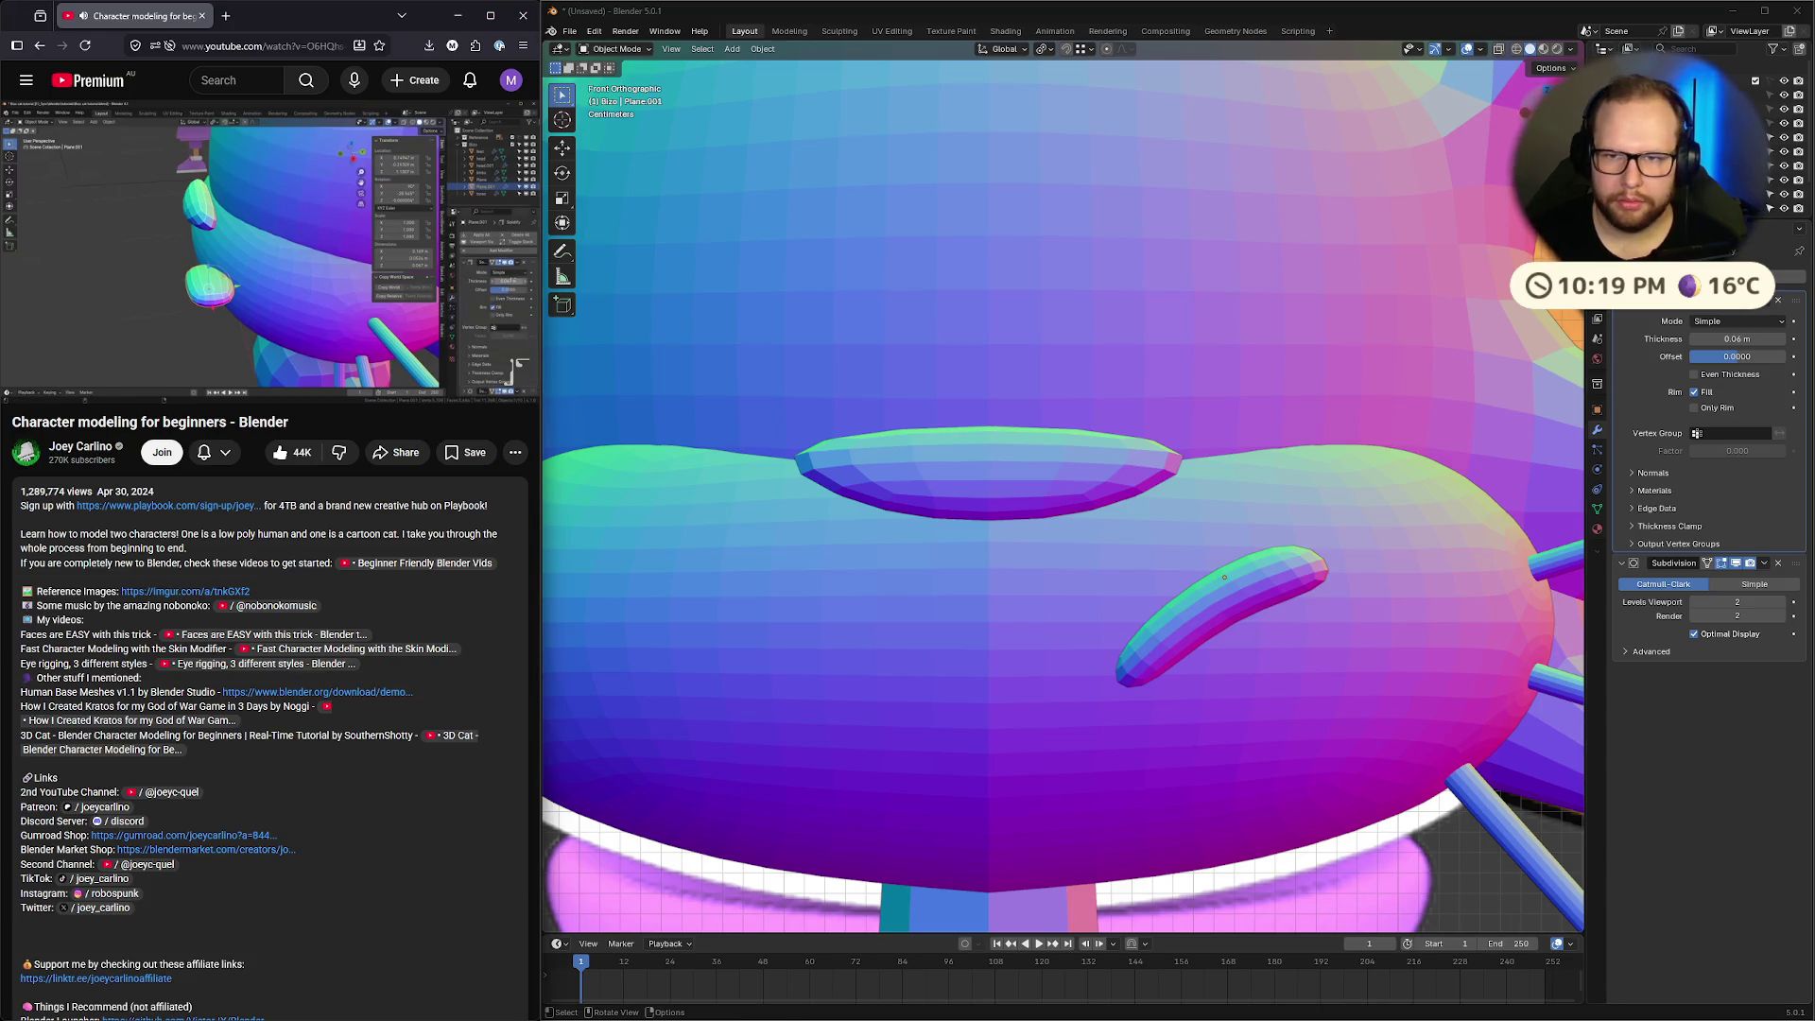
# Select the slanted face disc and thin its Solidify thickness to about 0.031 m
pyautogui.click(1525, 110)
pyautogui.click(966, 587)
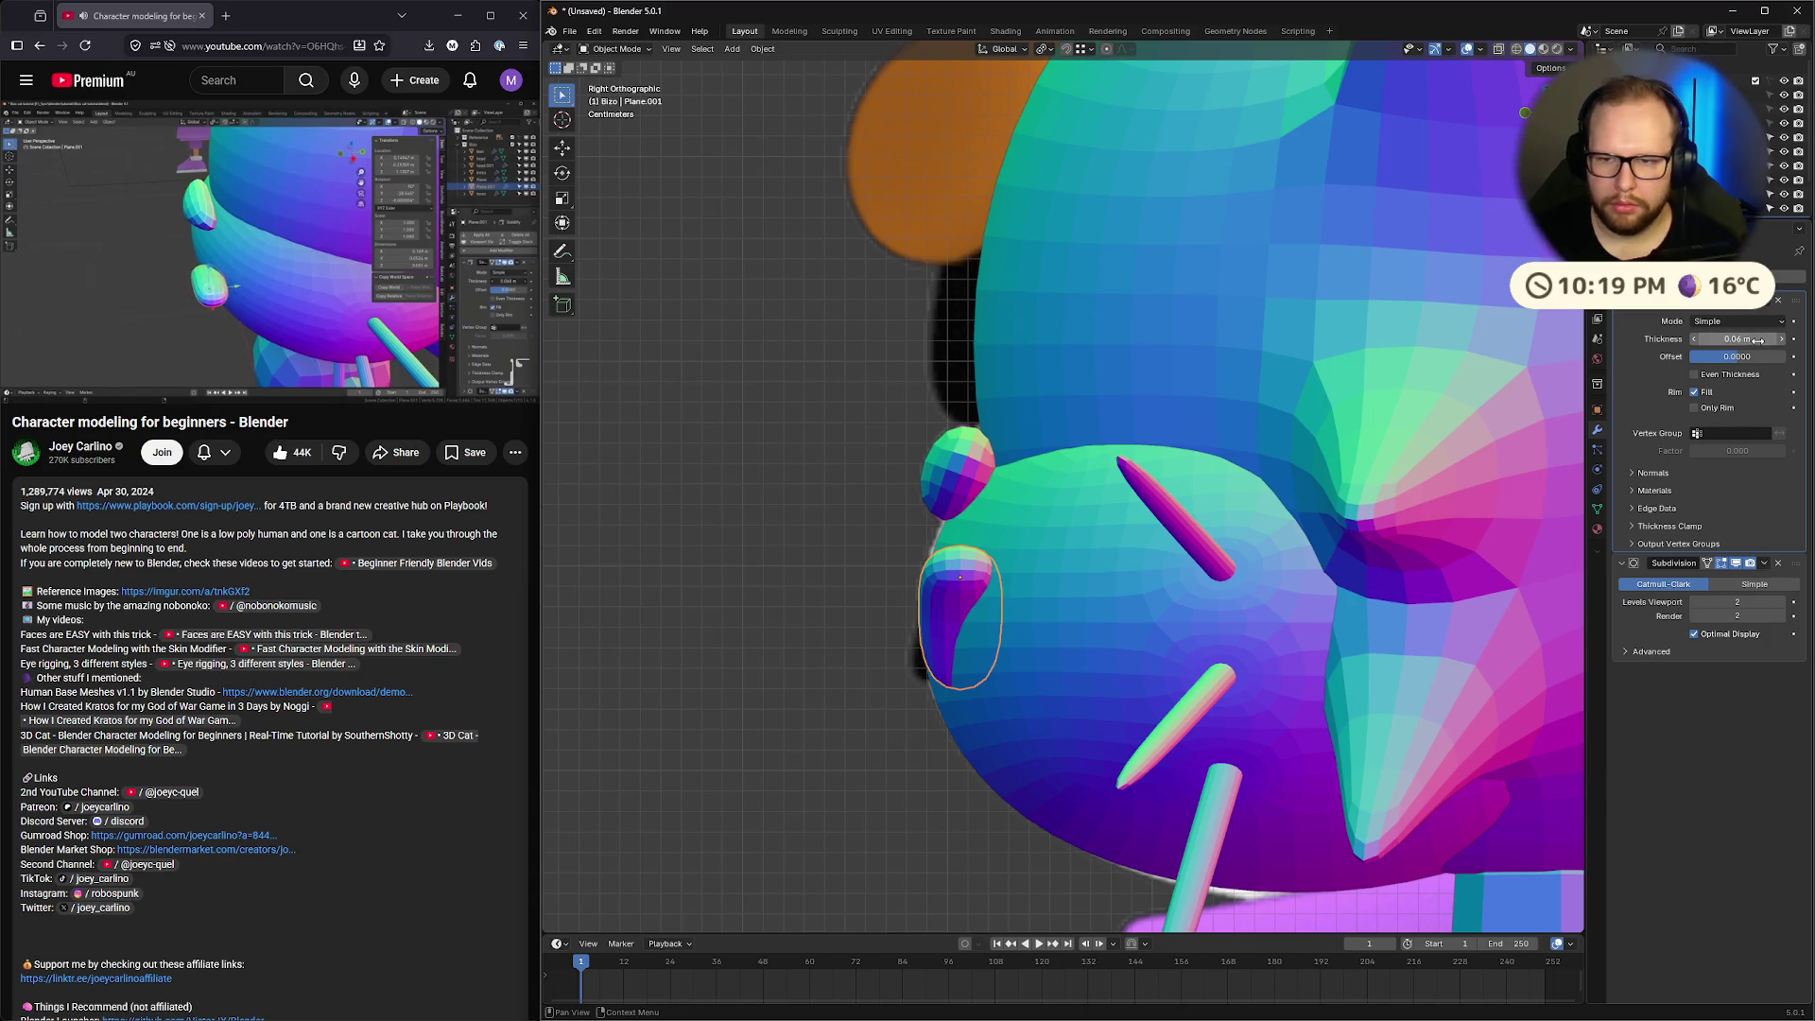
pyautogui.moveTo(1750, 339); pyautogui.dragTo(1687, 338)
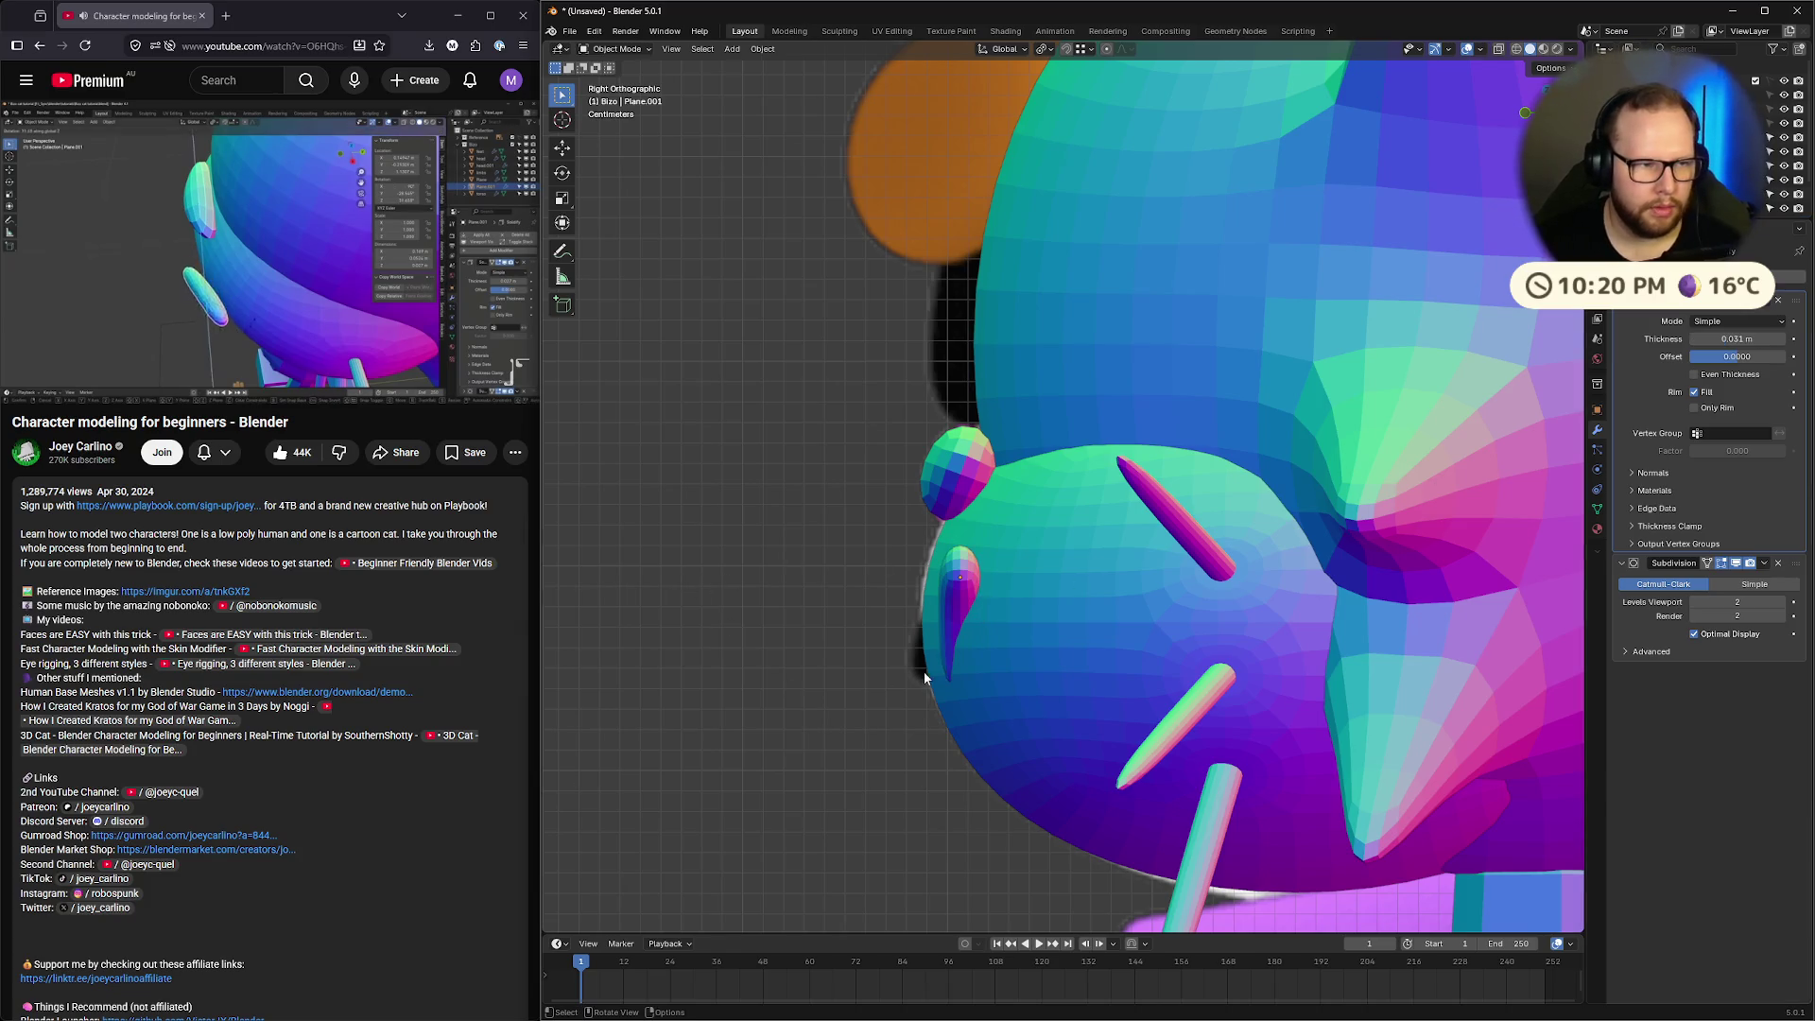
# Set snapping to Face with Center base and Align Rotation to Target
pyautogui.moveTo(905, 693); pyautogui.dragTo(1122, 720, button='middle')
pyautogui.scroll(3, 1122, 719)
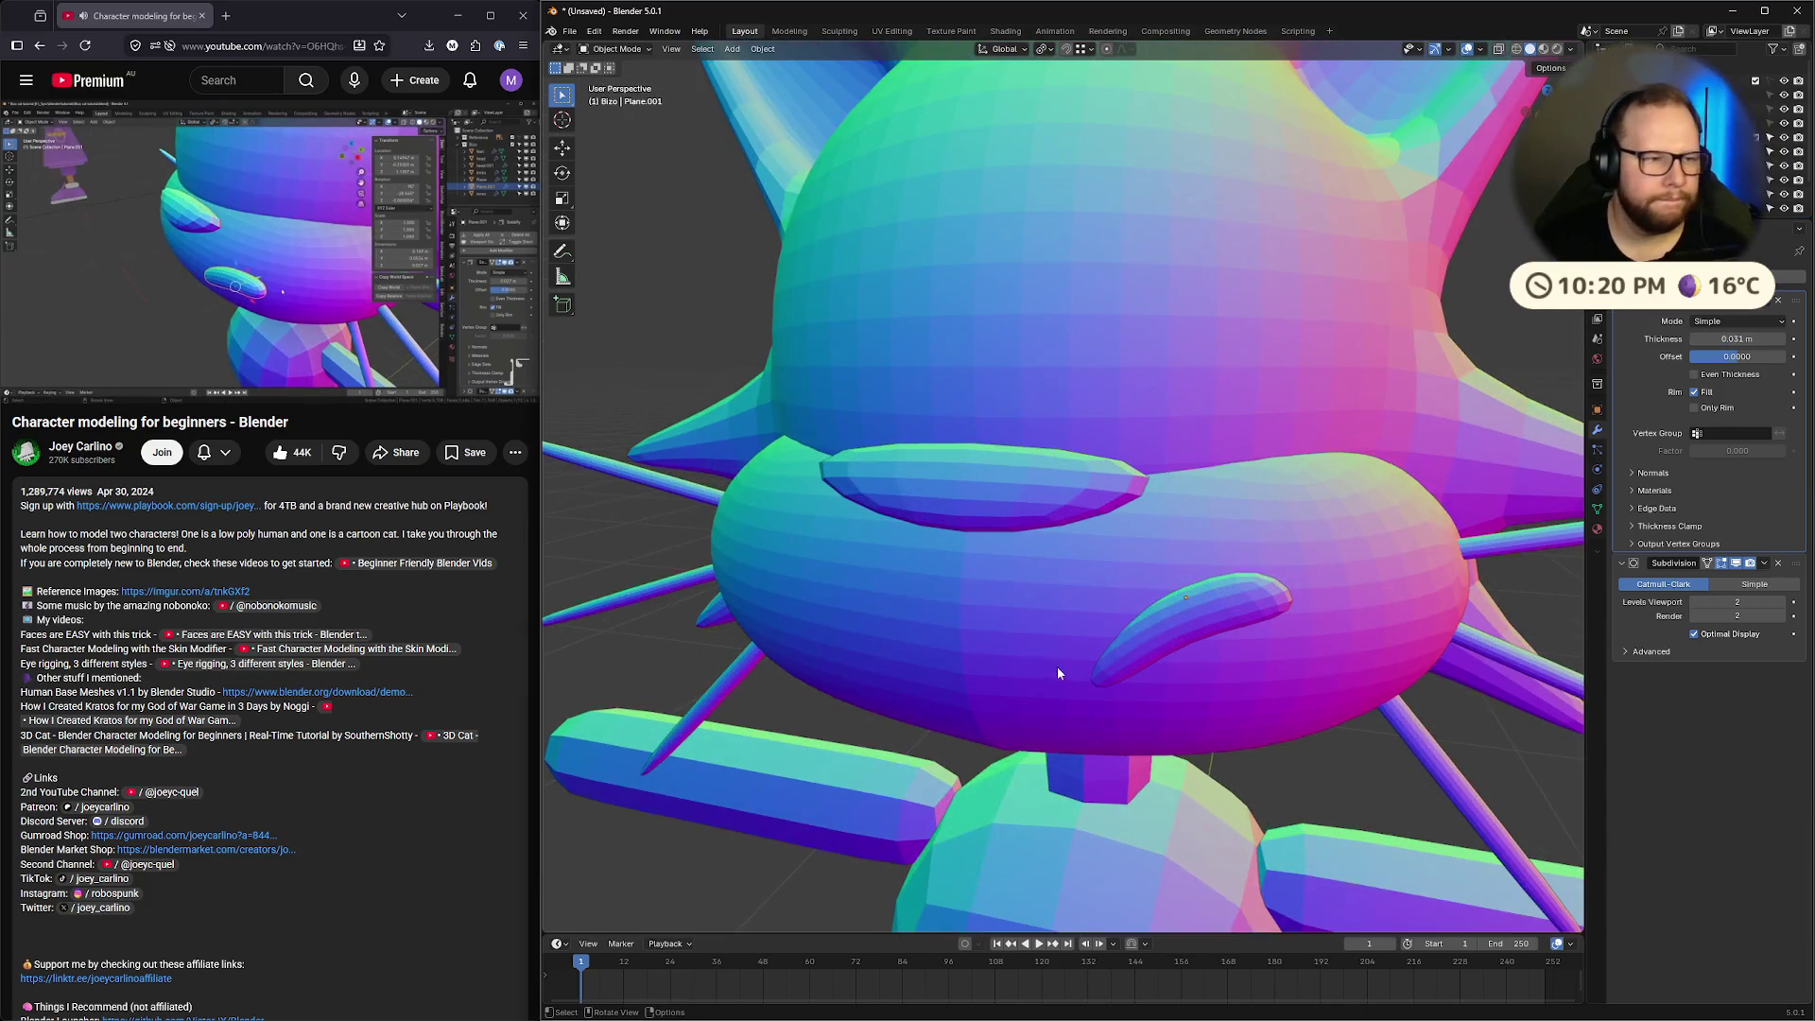
pyautogui.scroll(3, 1149, 690)
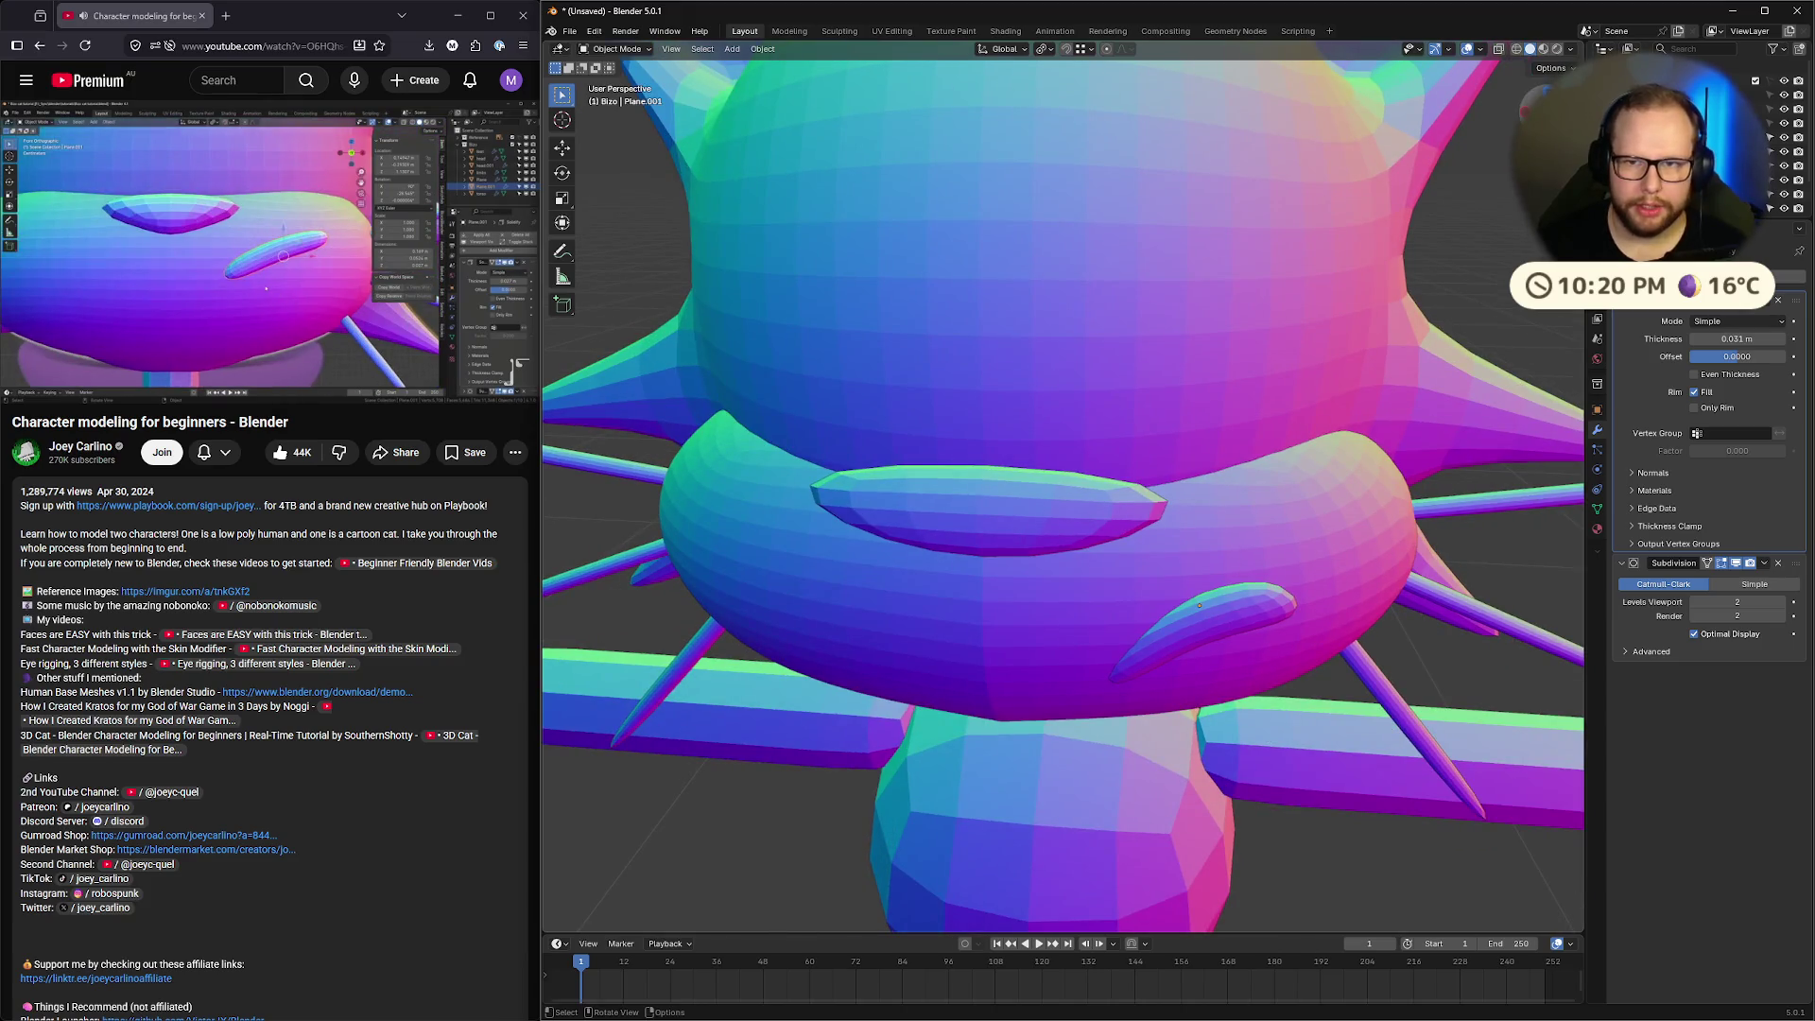
pyautogui.moveTo(1280, 610); pyautogui.dragTo(1301, 599, button='middle')
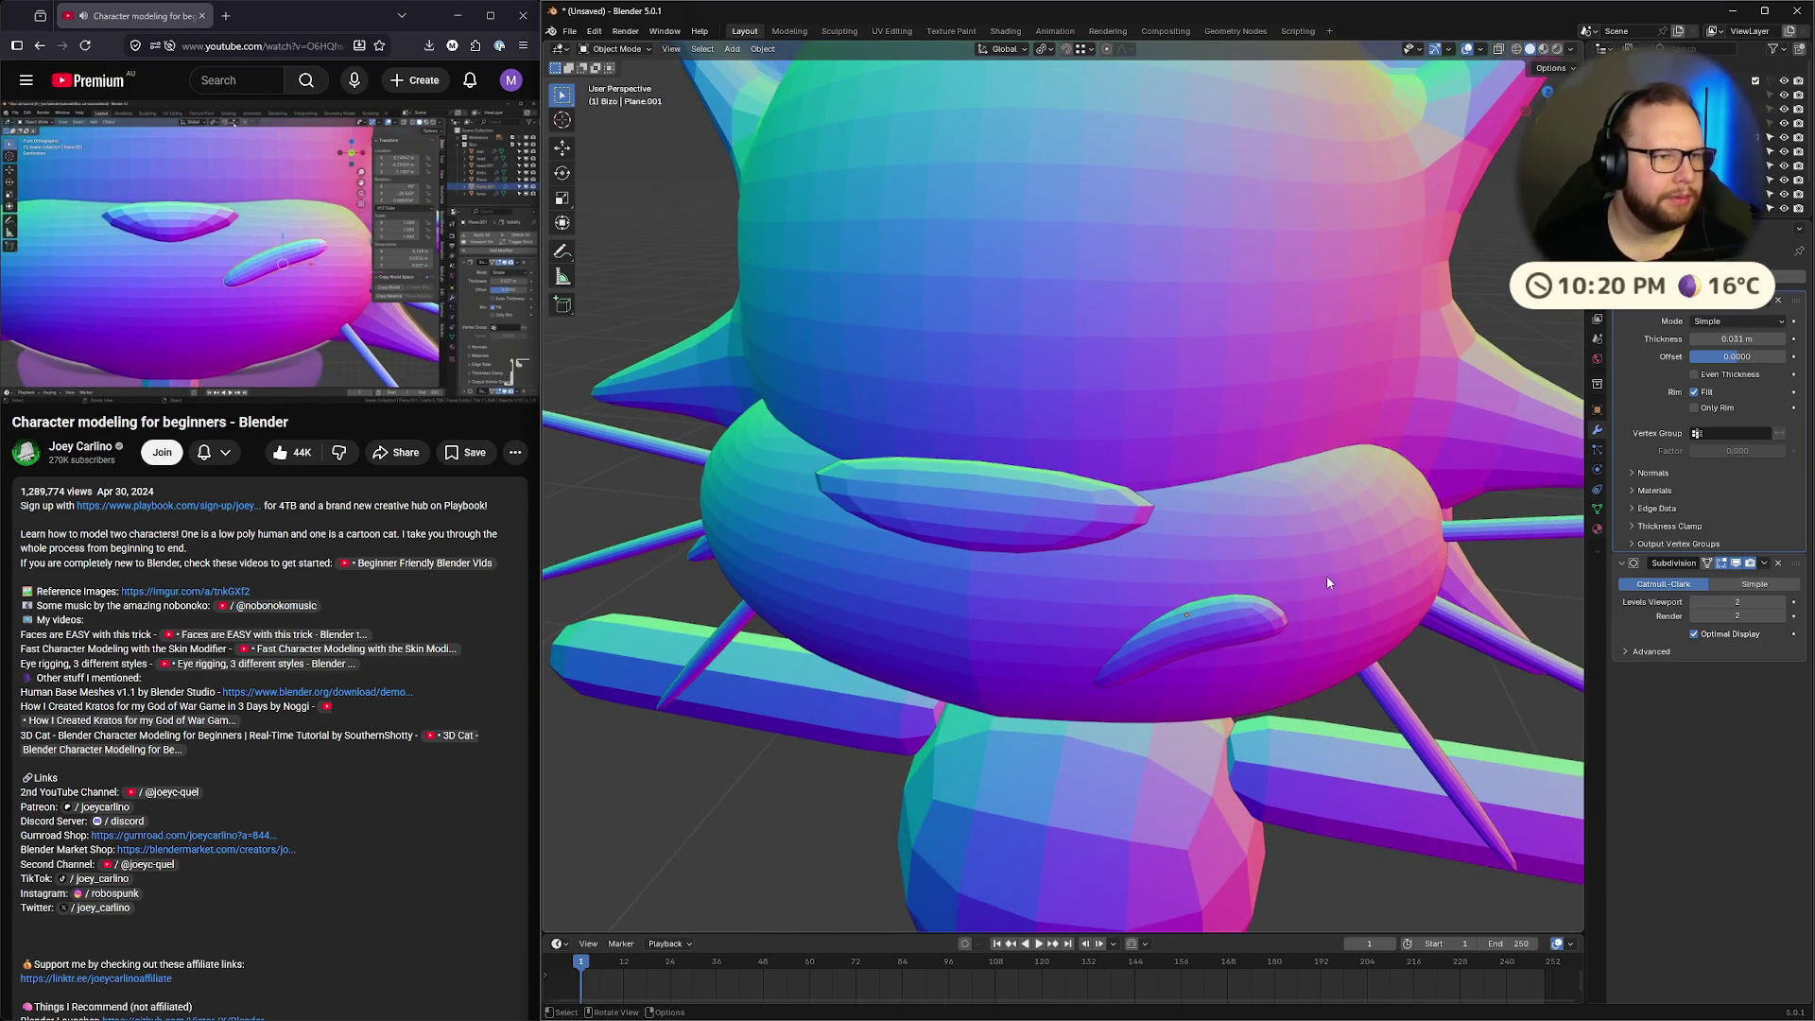
pyautogui.click(1090, 48)
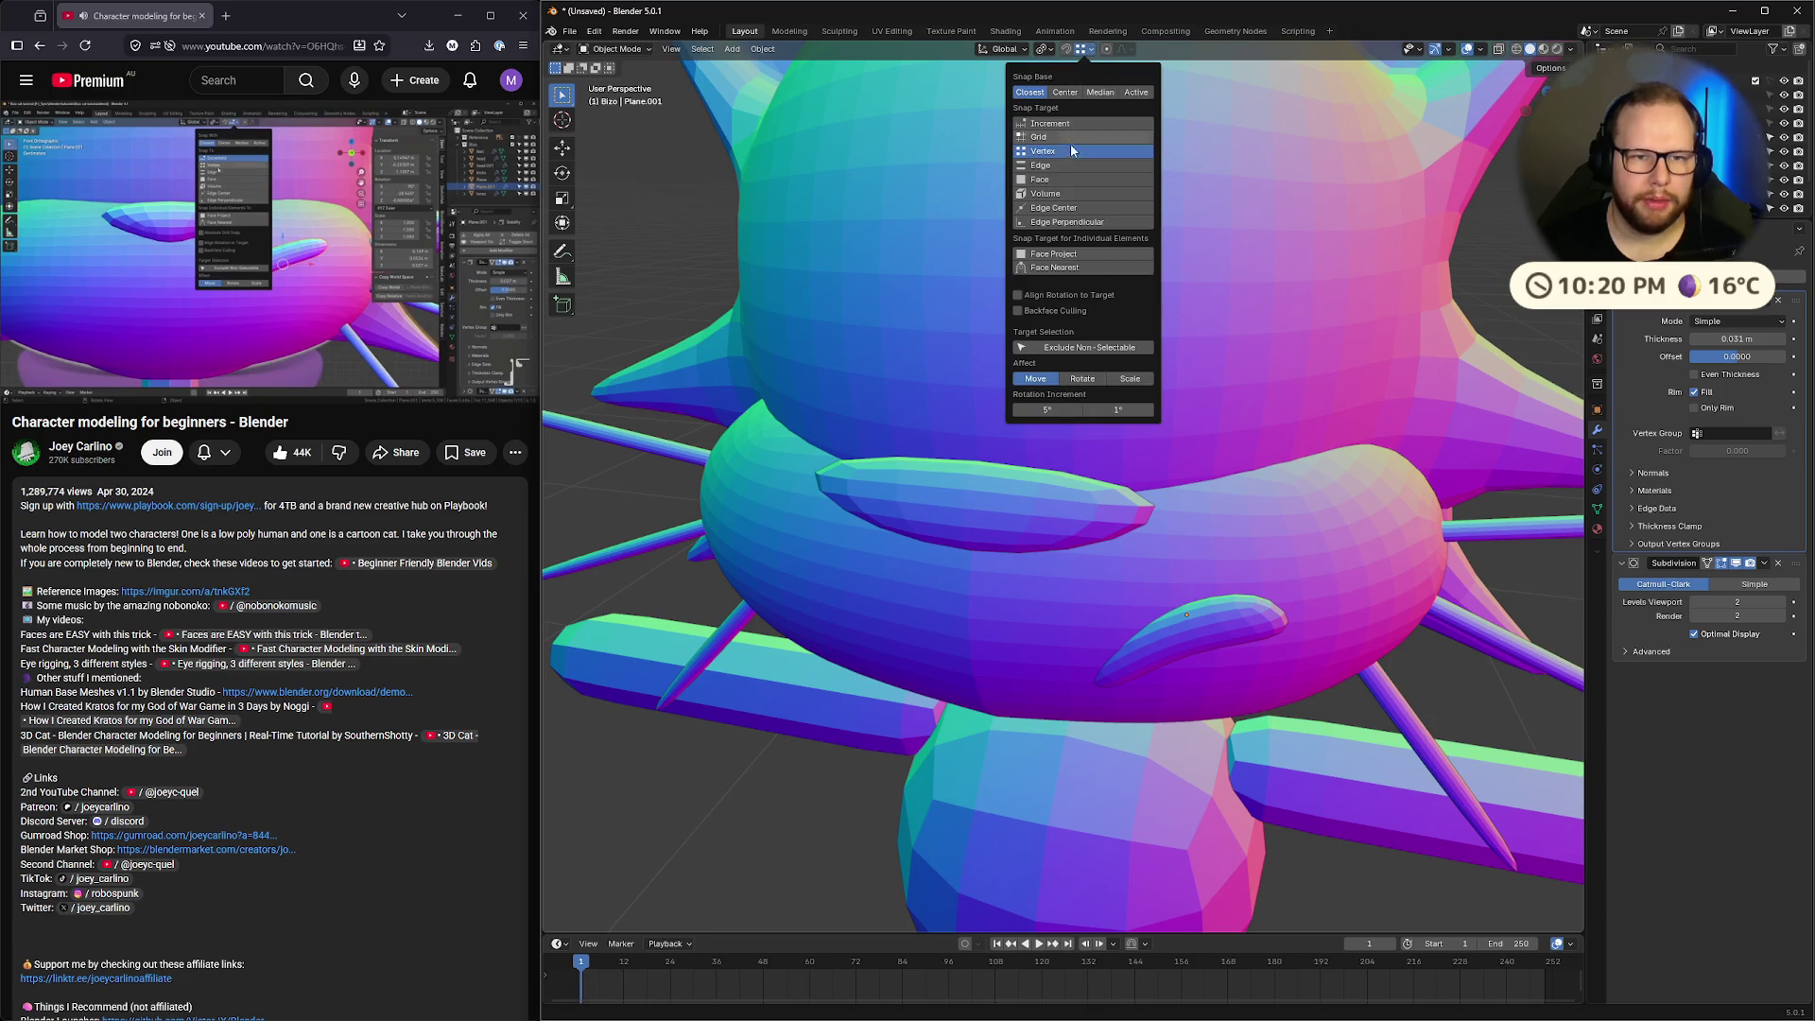
pyautogui.click(1070, 180)
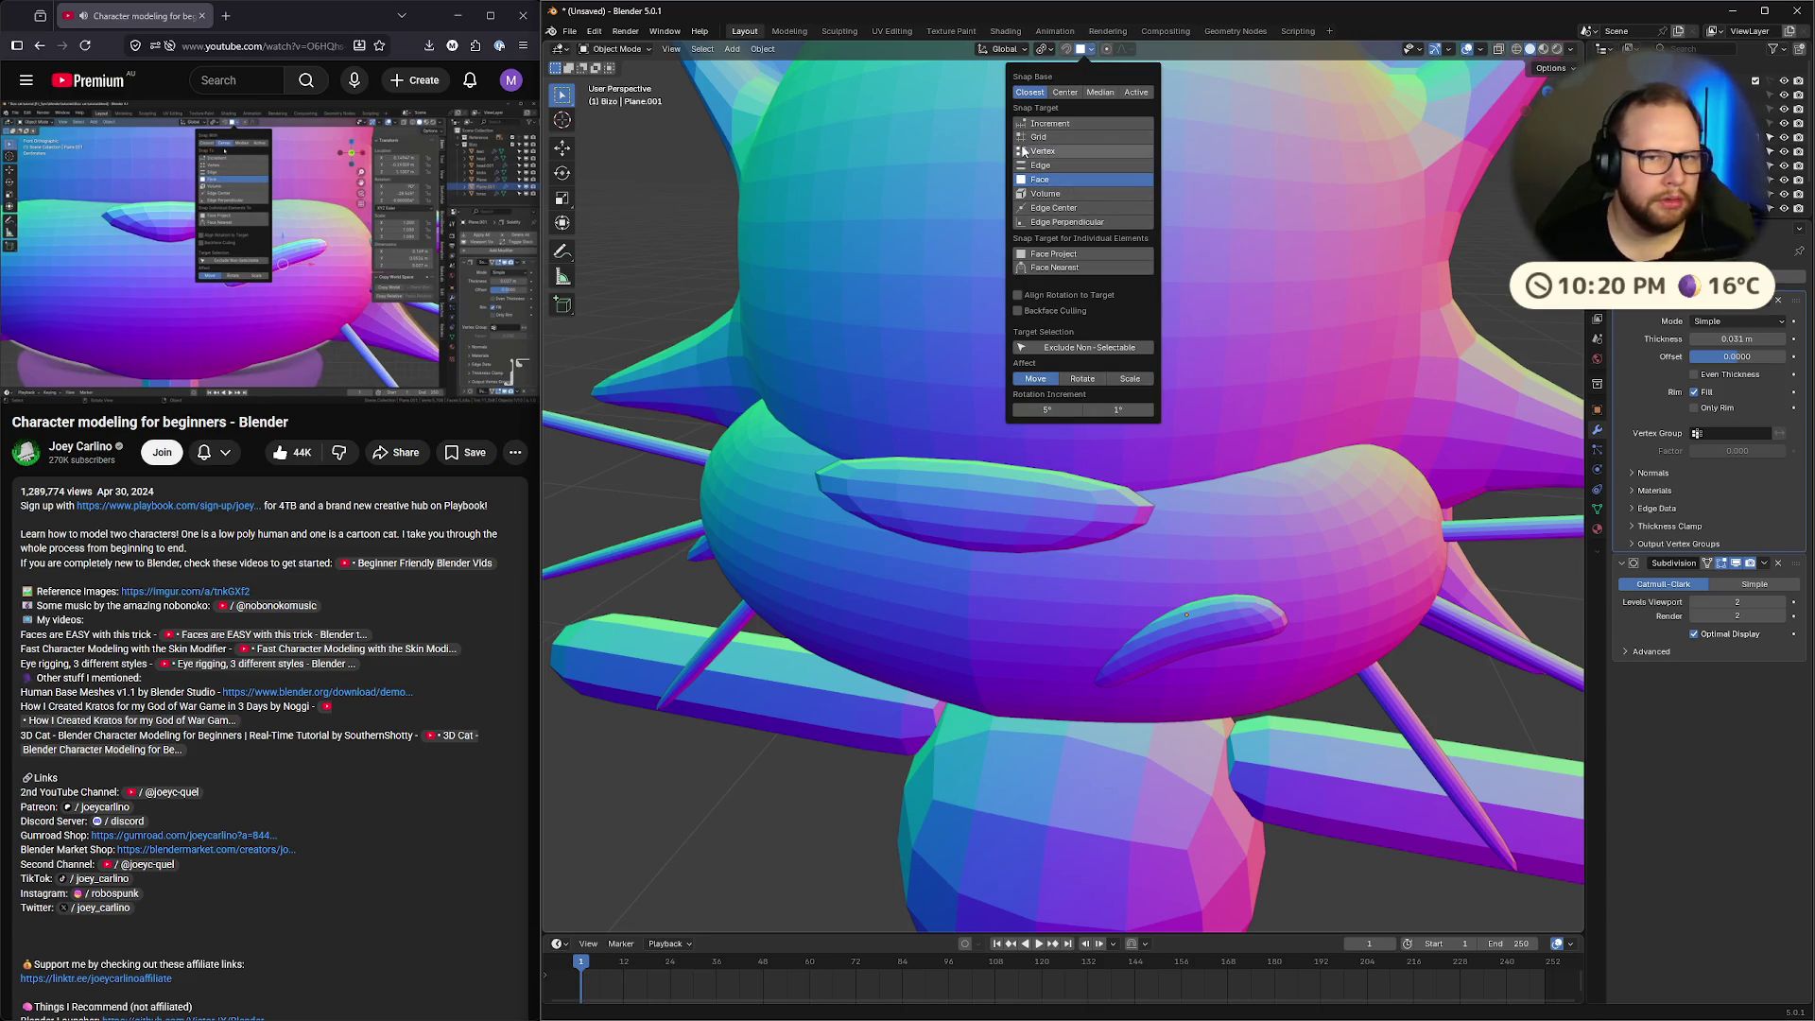
pyautogui.click(1066, 91)
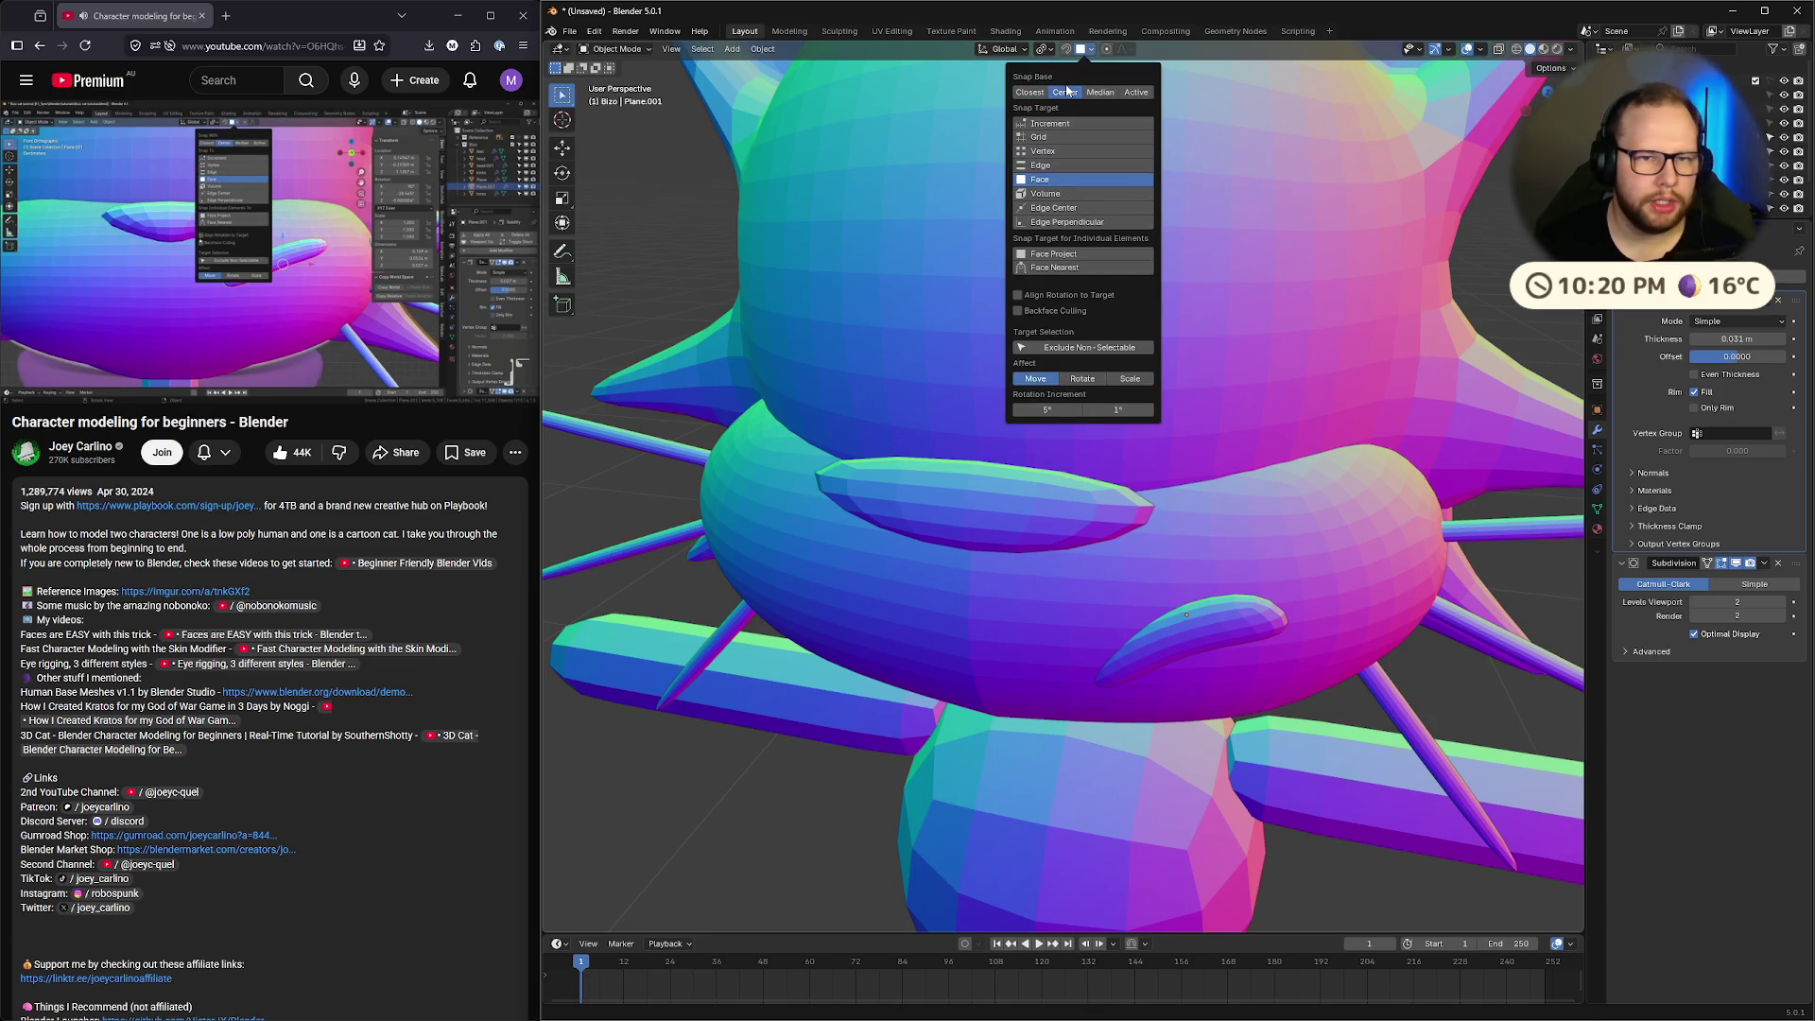
pyautogui.click(1018, 295)
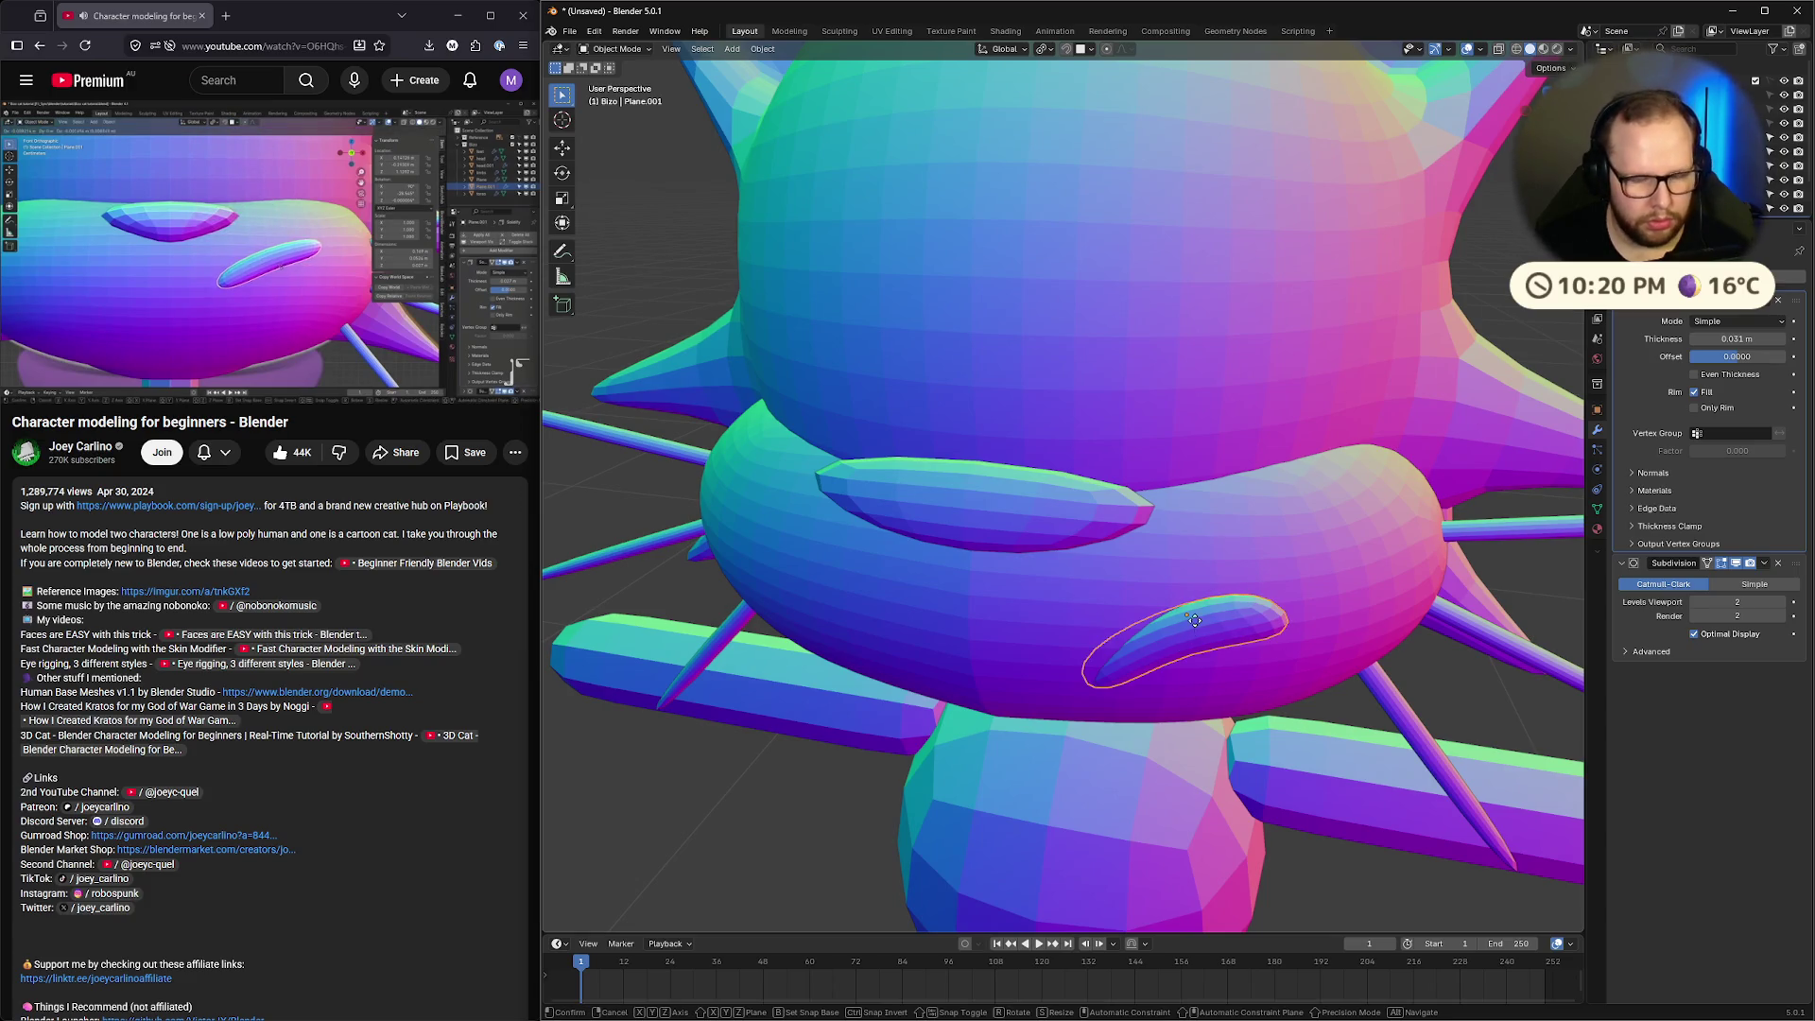
# Move the disc onto the head surface, refining its position in front X-ray view
pyautogui.press('g')
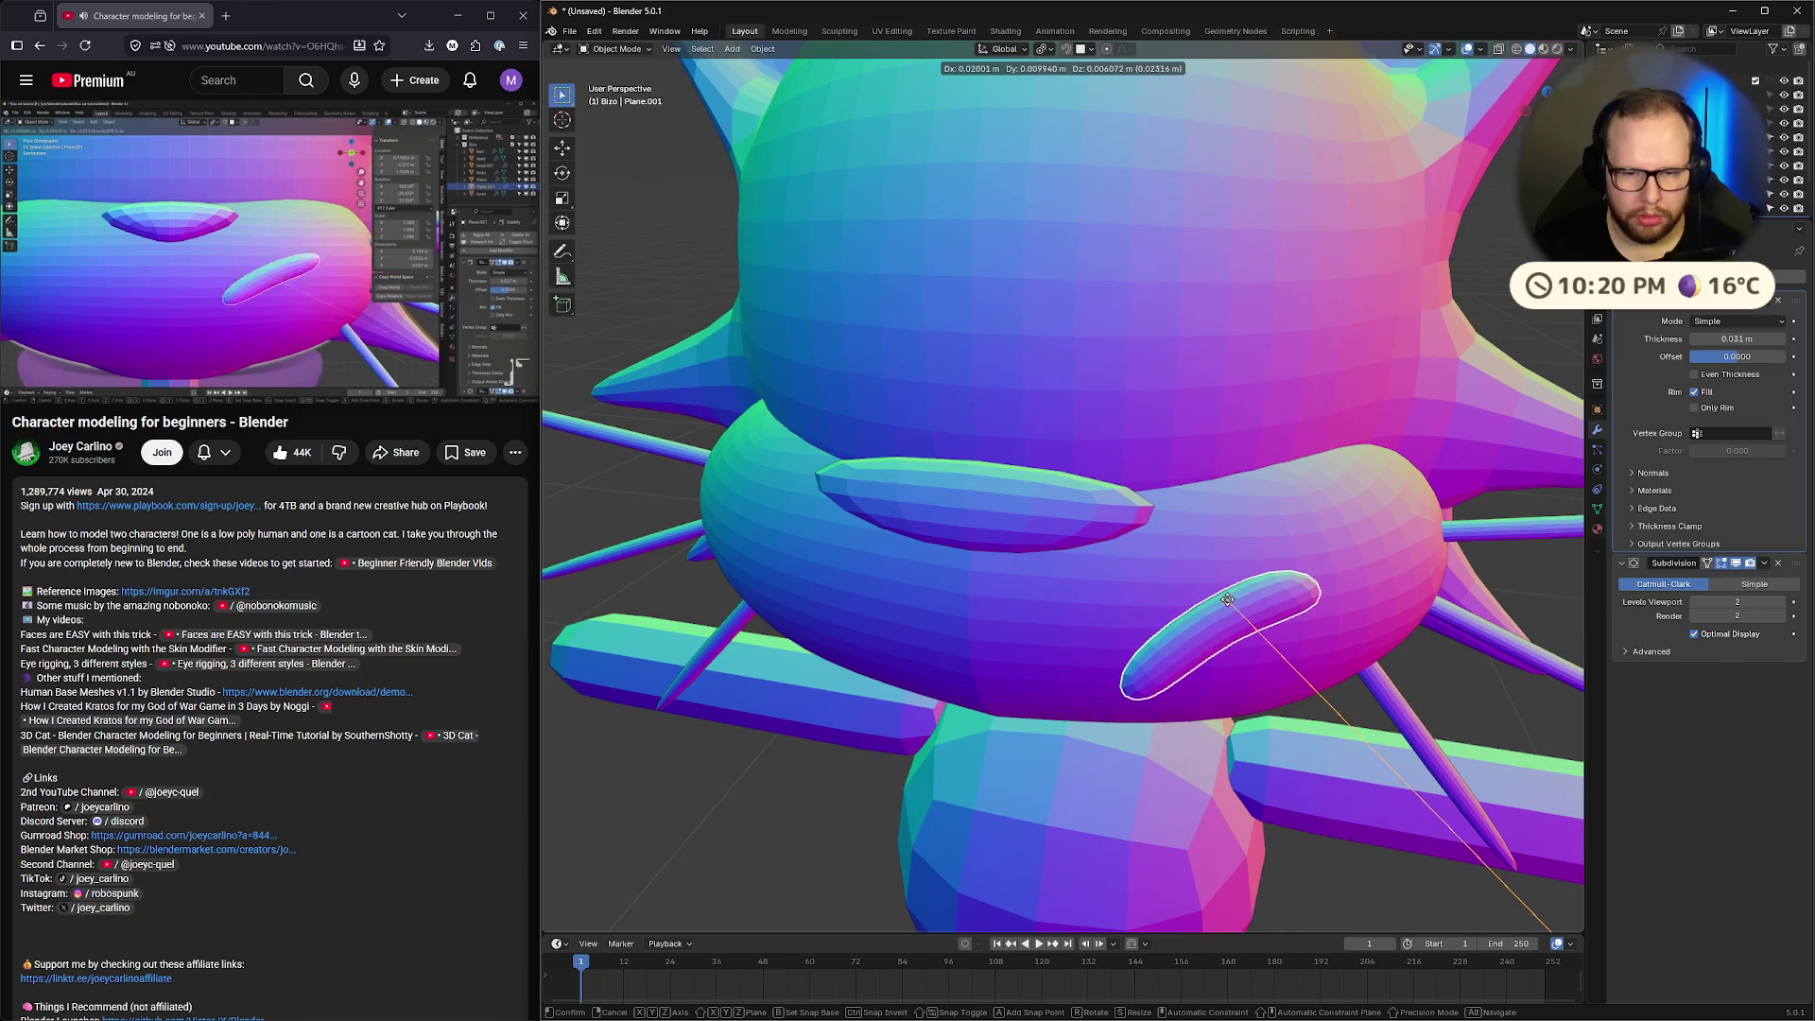
pyautogui.click(1215, 606)
pyautogui.press('KP_1')
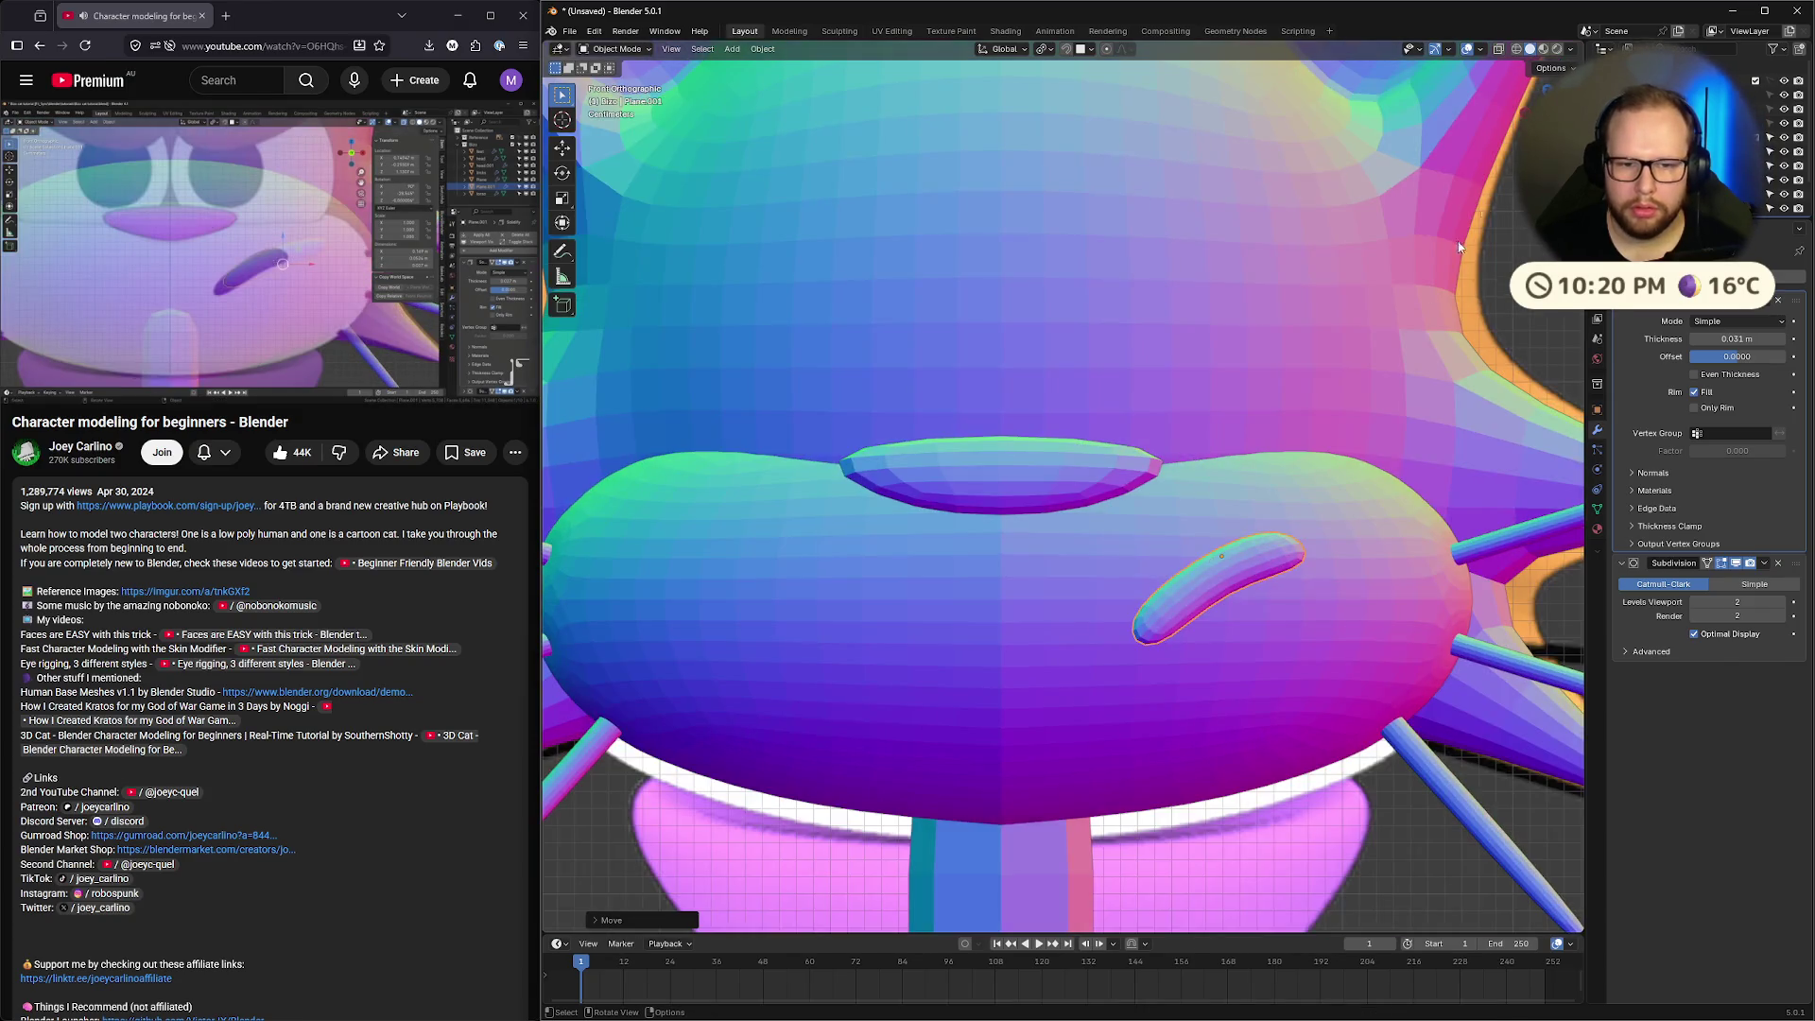
pyautogui.hotkey('alt', 'z')
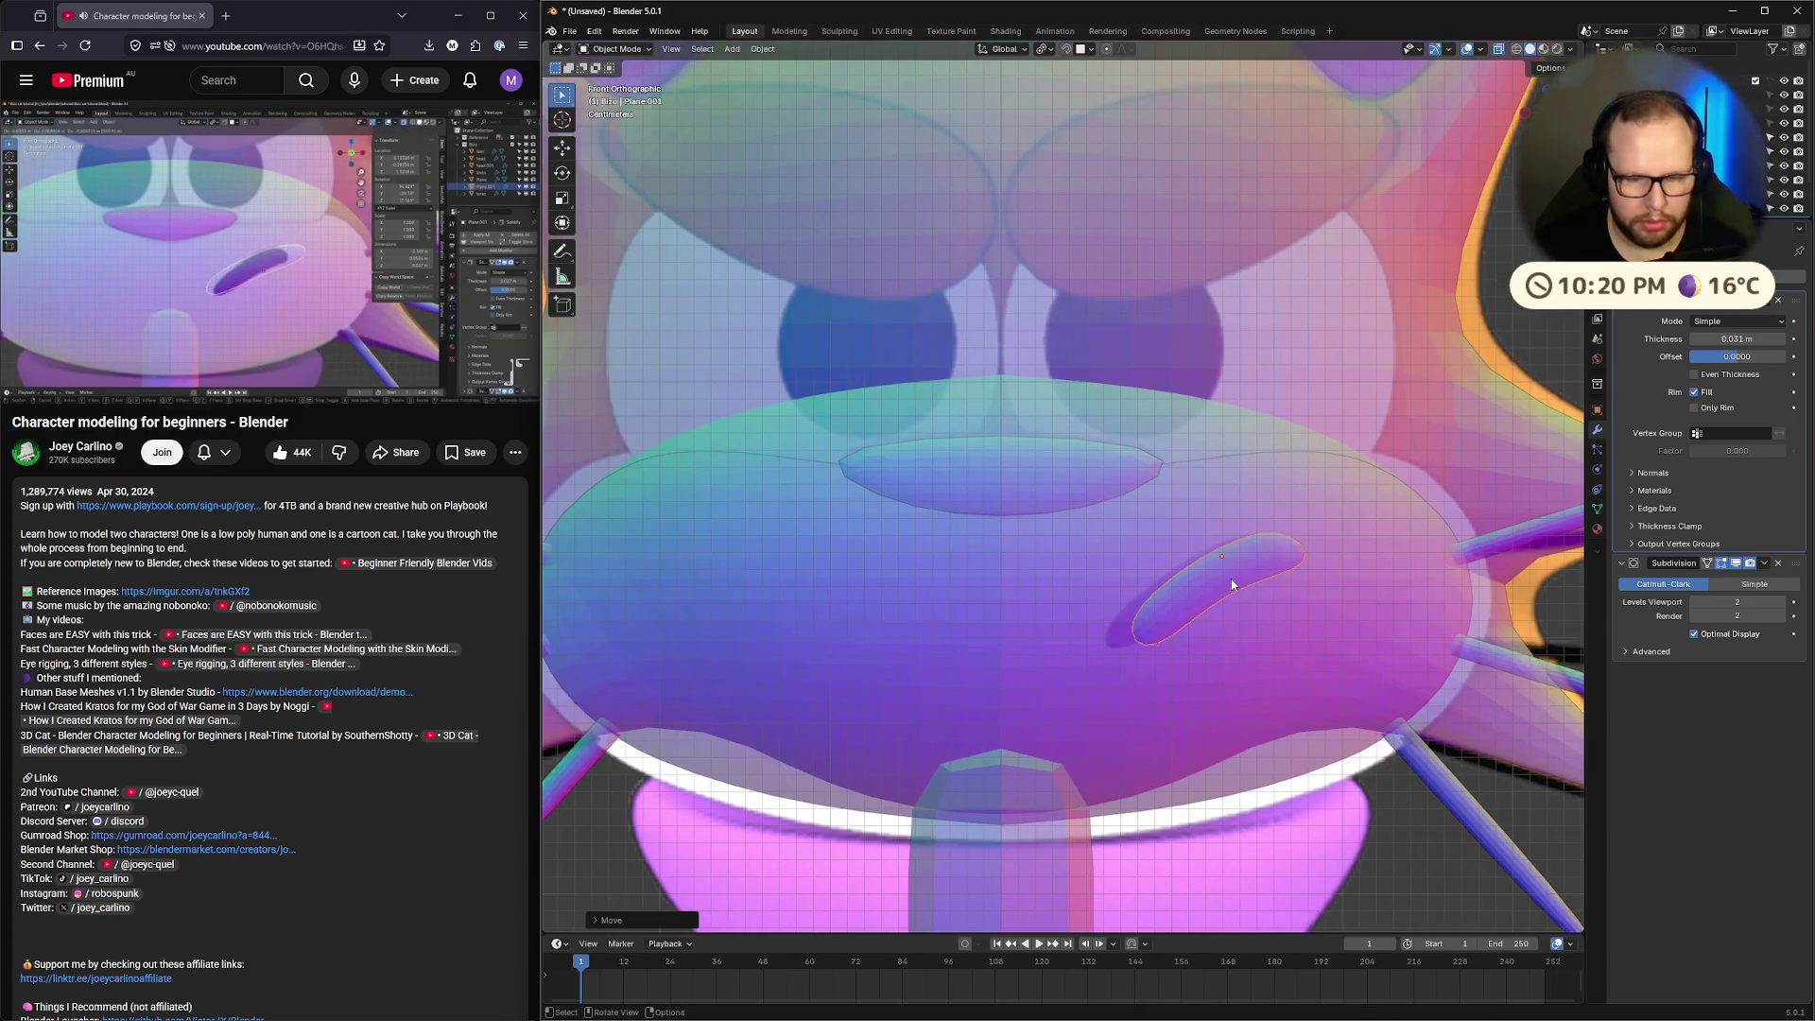
pyautogui.press('g')
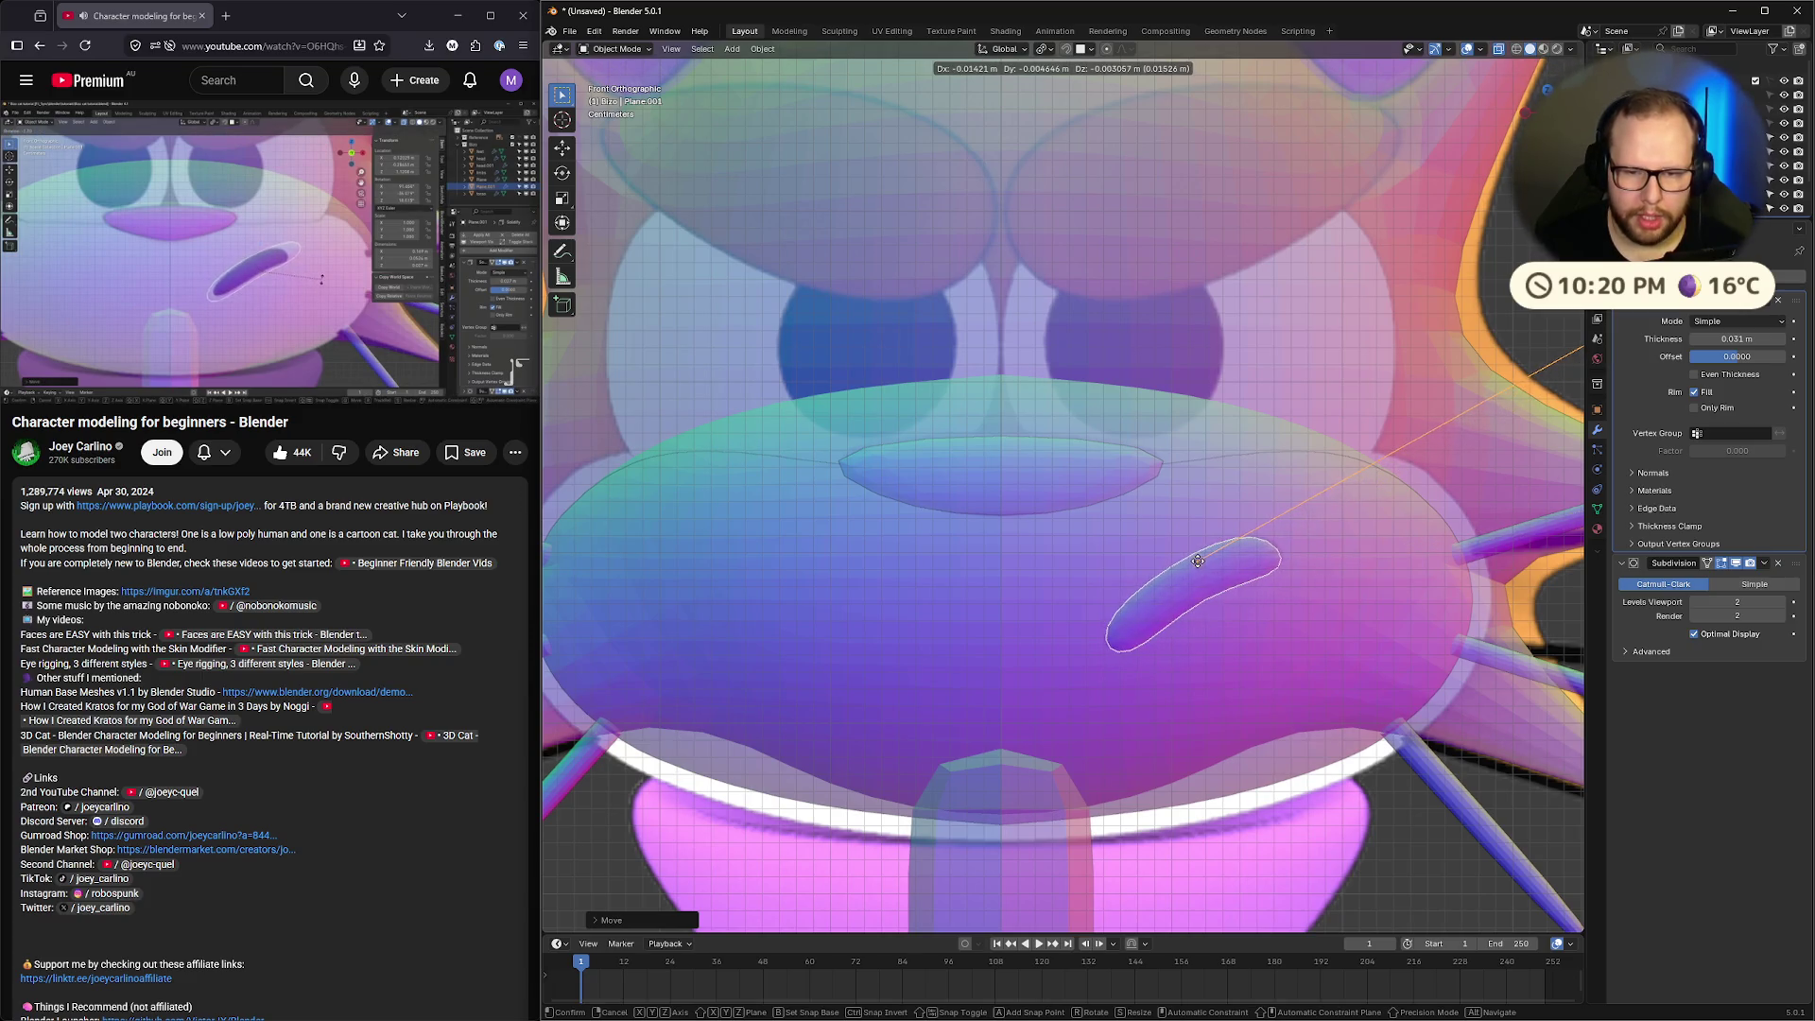
pyautogui.click(1199, 558)
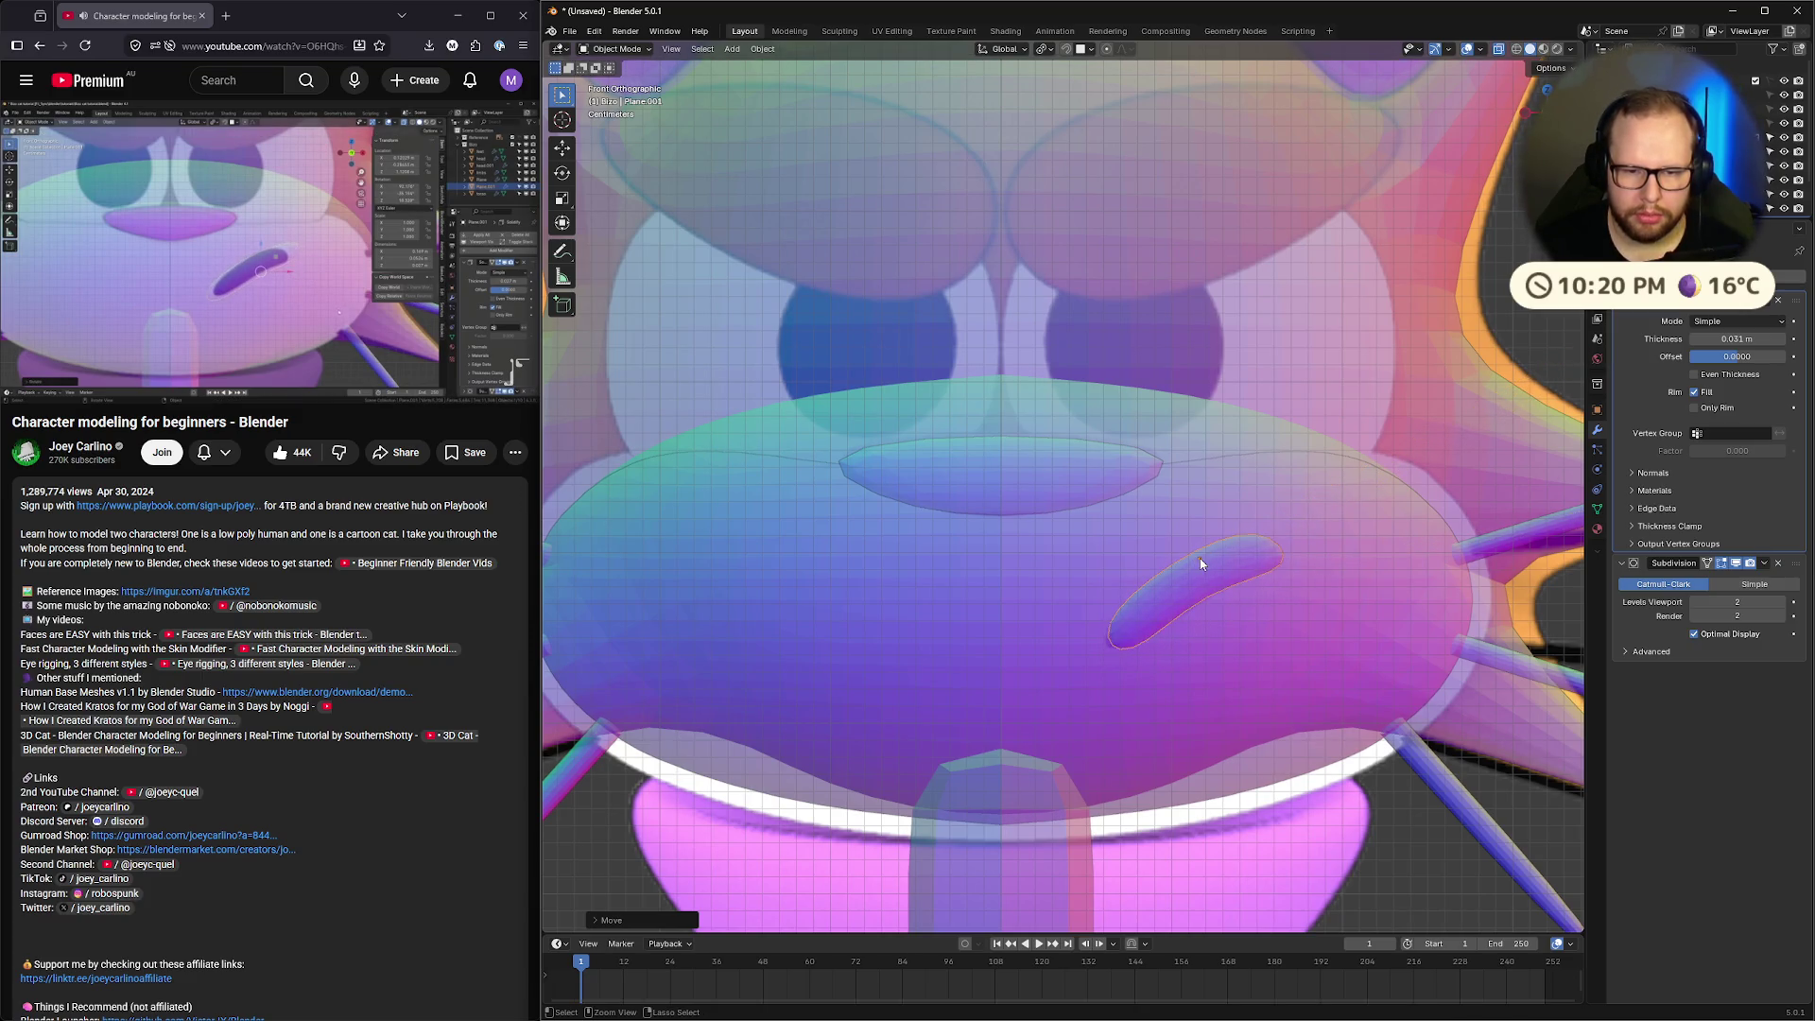
pyautogui.moveTo(1199, 558)
pyautogui.mouseDown(button='middle')
pyautogui.moveTo(1403, 516)
pyautogui.moveTo(1248, 450)
pyautogui.moveTo(1097, 531)
pyautogui.moveTo(1371, 535)
pyautogui.moveTo(1402, 562)
pyautogui.moveTo(1340, 570)
pyautogui.mouseUp(button='middle')
pyautogui.scroll(-5, 1381, 530)
pyautogui.press('Tab')
pyautogui.press('Tab')
pyautogui.scroll(5, 1206, 460)
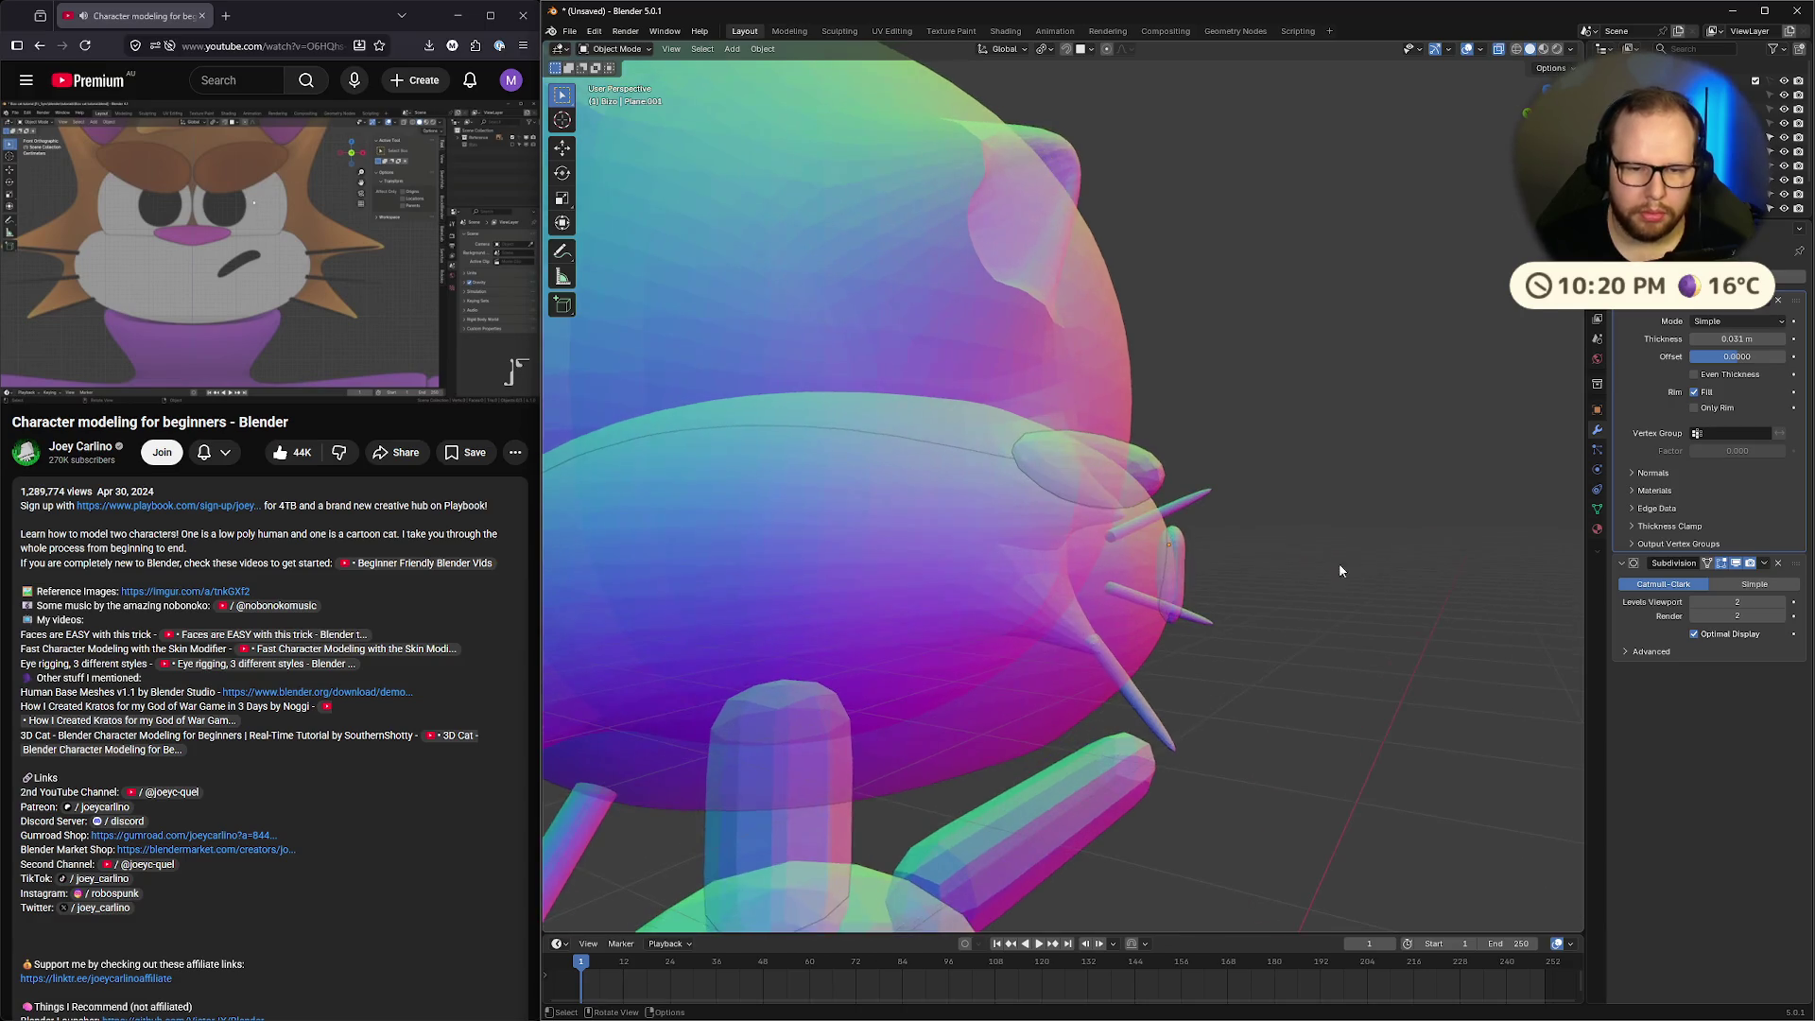
pyautogui.click(1169, 575)
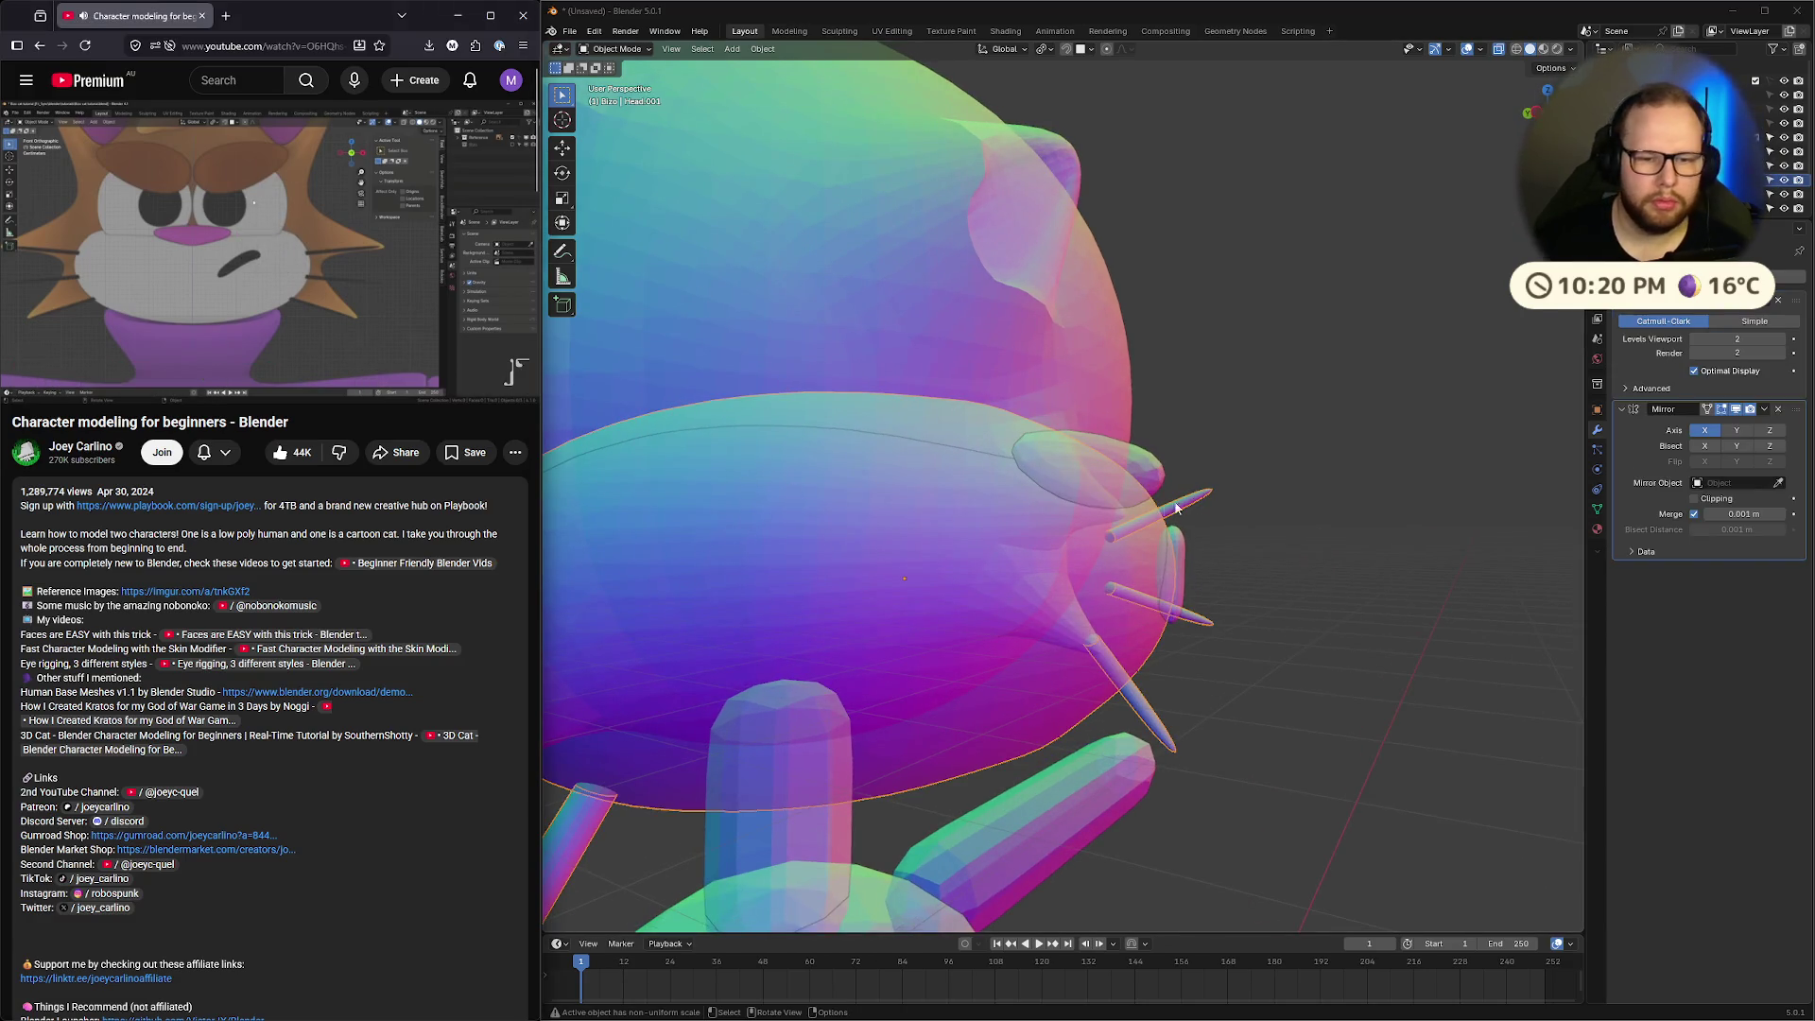
pyautogui.click(1241, 493)
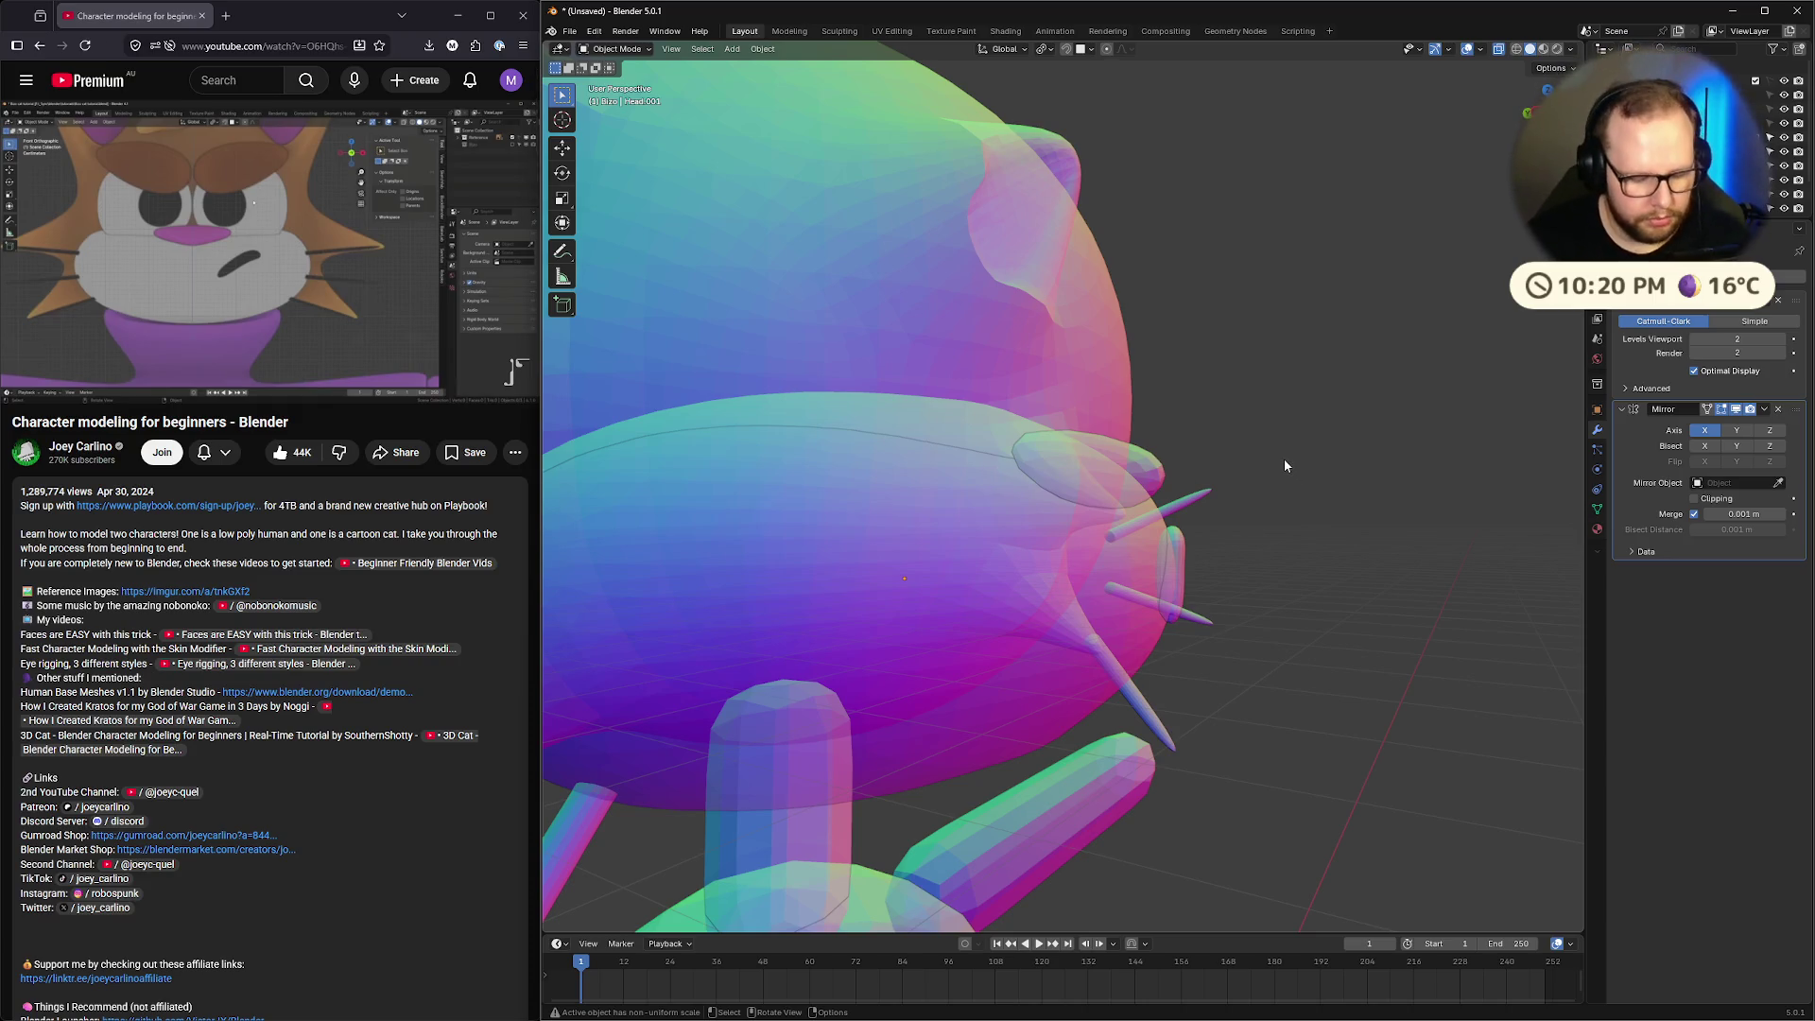
pyautogui.click(1303, 553)
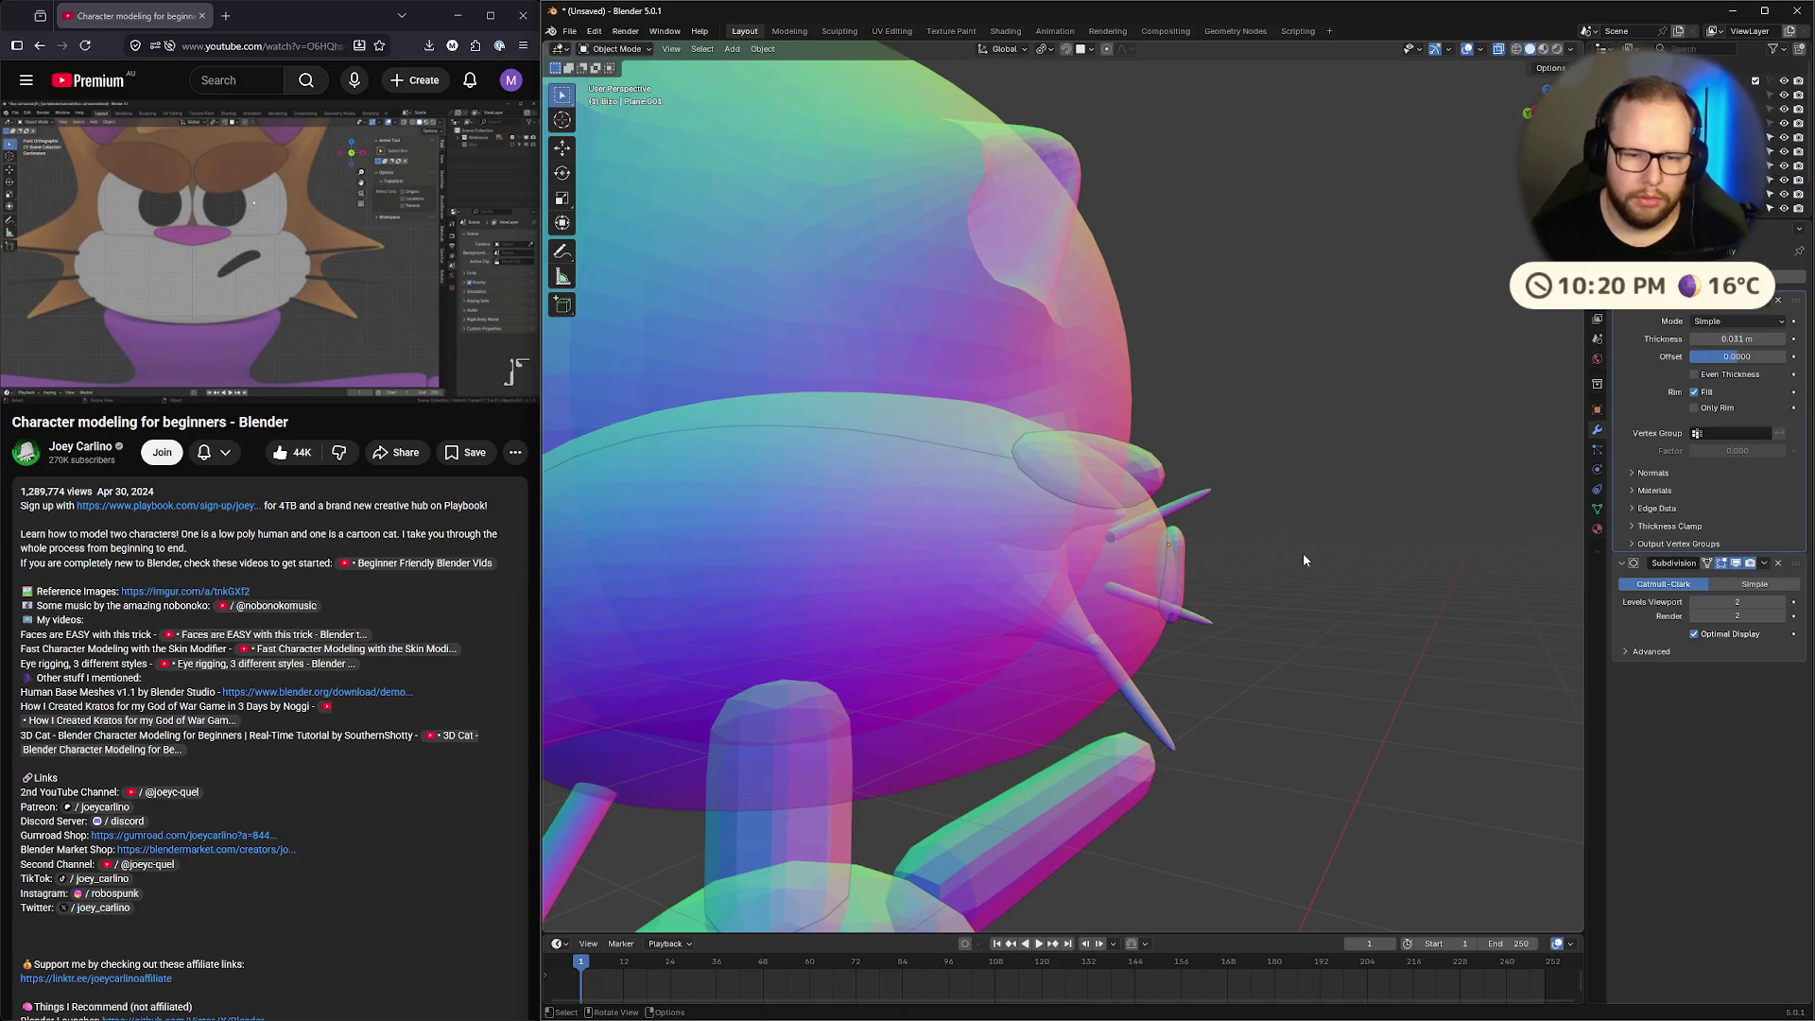
pyautogui.moveTo(1368, 517)
pyautogui.mouseDown(button='middle')
pyautogui.moveTo(1285, 529)
pyautogui.moveTo(1313, 632)
pyautogui.moveTo(1295, 622)
pyautogui.moveTo(1294, 497)
pyautogui.moveTo(1120, 475)
pyautogui.moveTo(1102, 518)
pyautogui.moveTo(1030, 511)
pyautogui.moveTo(1030, 533)
pyautogui.moveTo(1024, 512)
pyautogui.moveTo(1058, 612)
pyautogui.moveTo(1305, 651)
pyautogui.mouseUp(button='middle')
pyautogui.scroll(-2, 1224, 609)
pyautogui.hotkey('alt', 'z')
pyautogui.scroll(3, 1202, 563)
pyautogui.press('g')
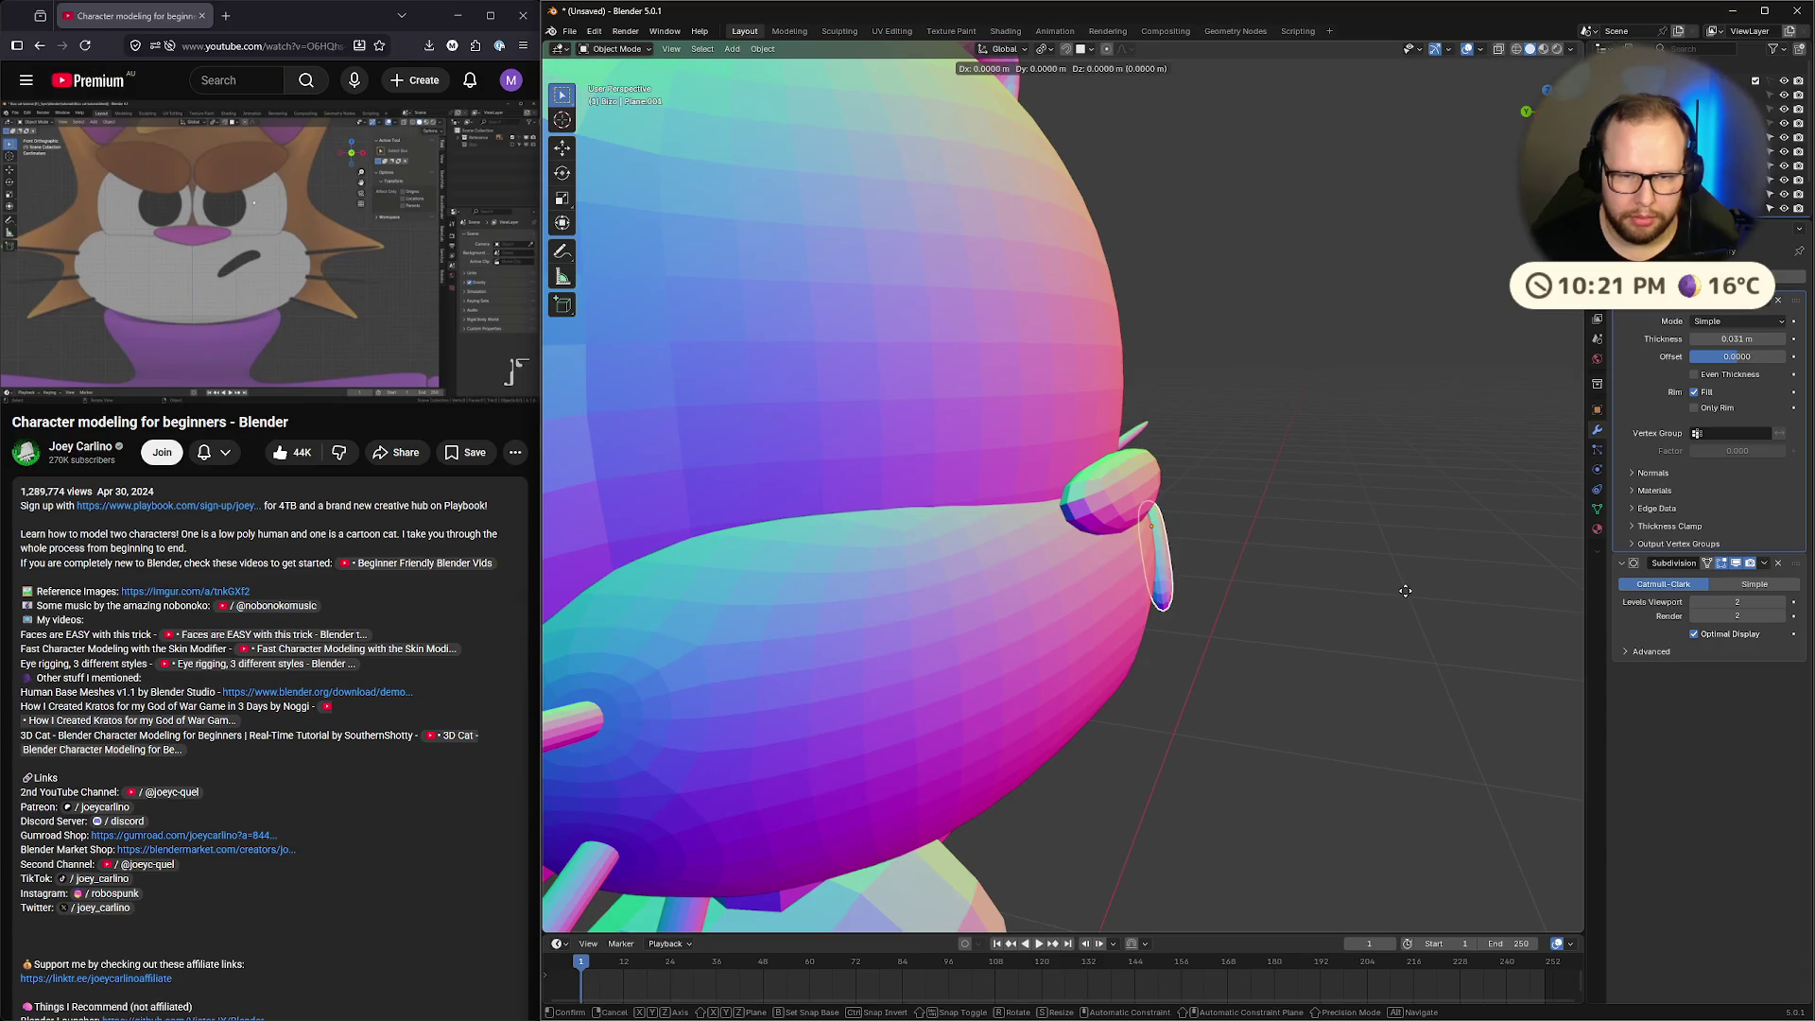
pyautogui.rightClick(1400, 597)
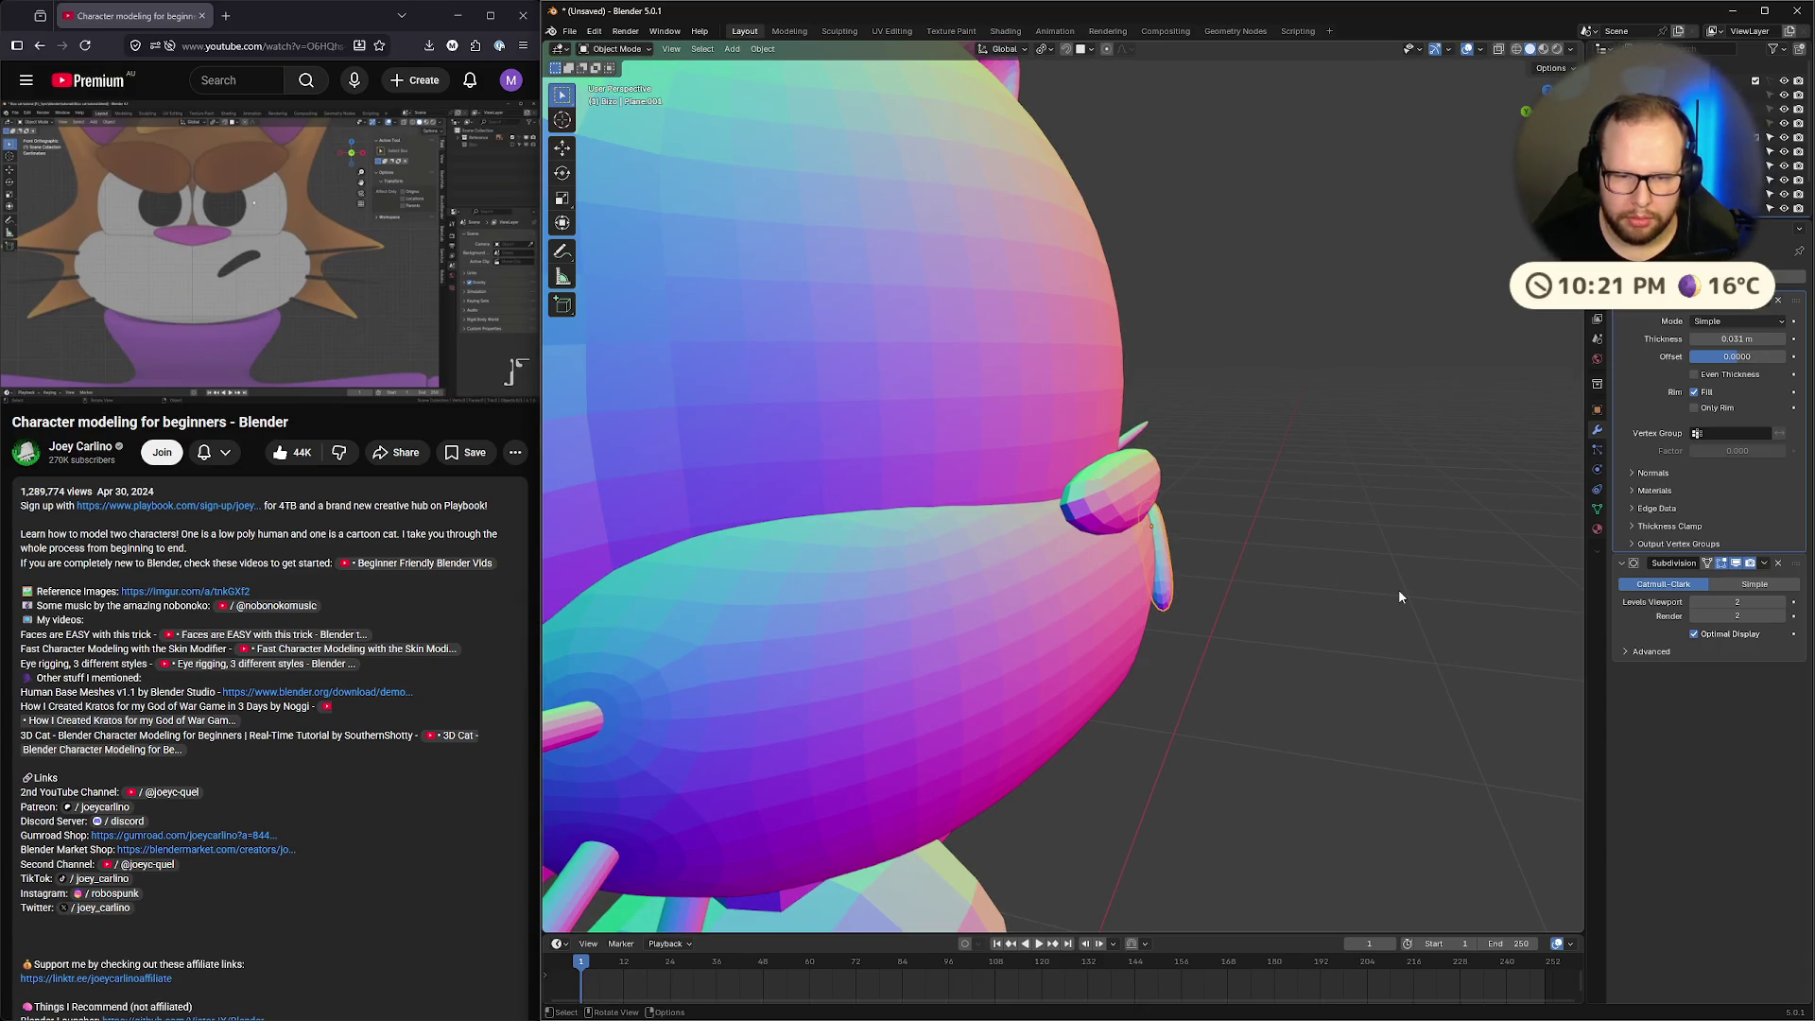
pyautogui.moveTo(1398, 588); pyautogui.dragTo(1172, 597, button='middle')
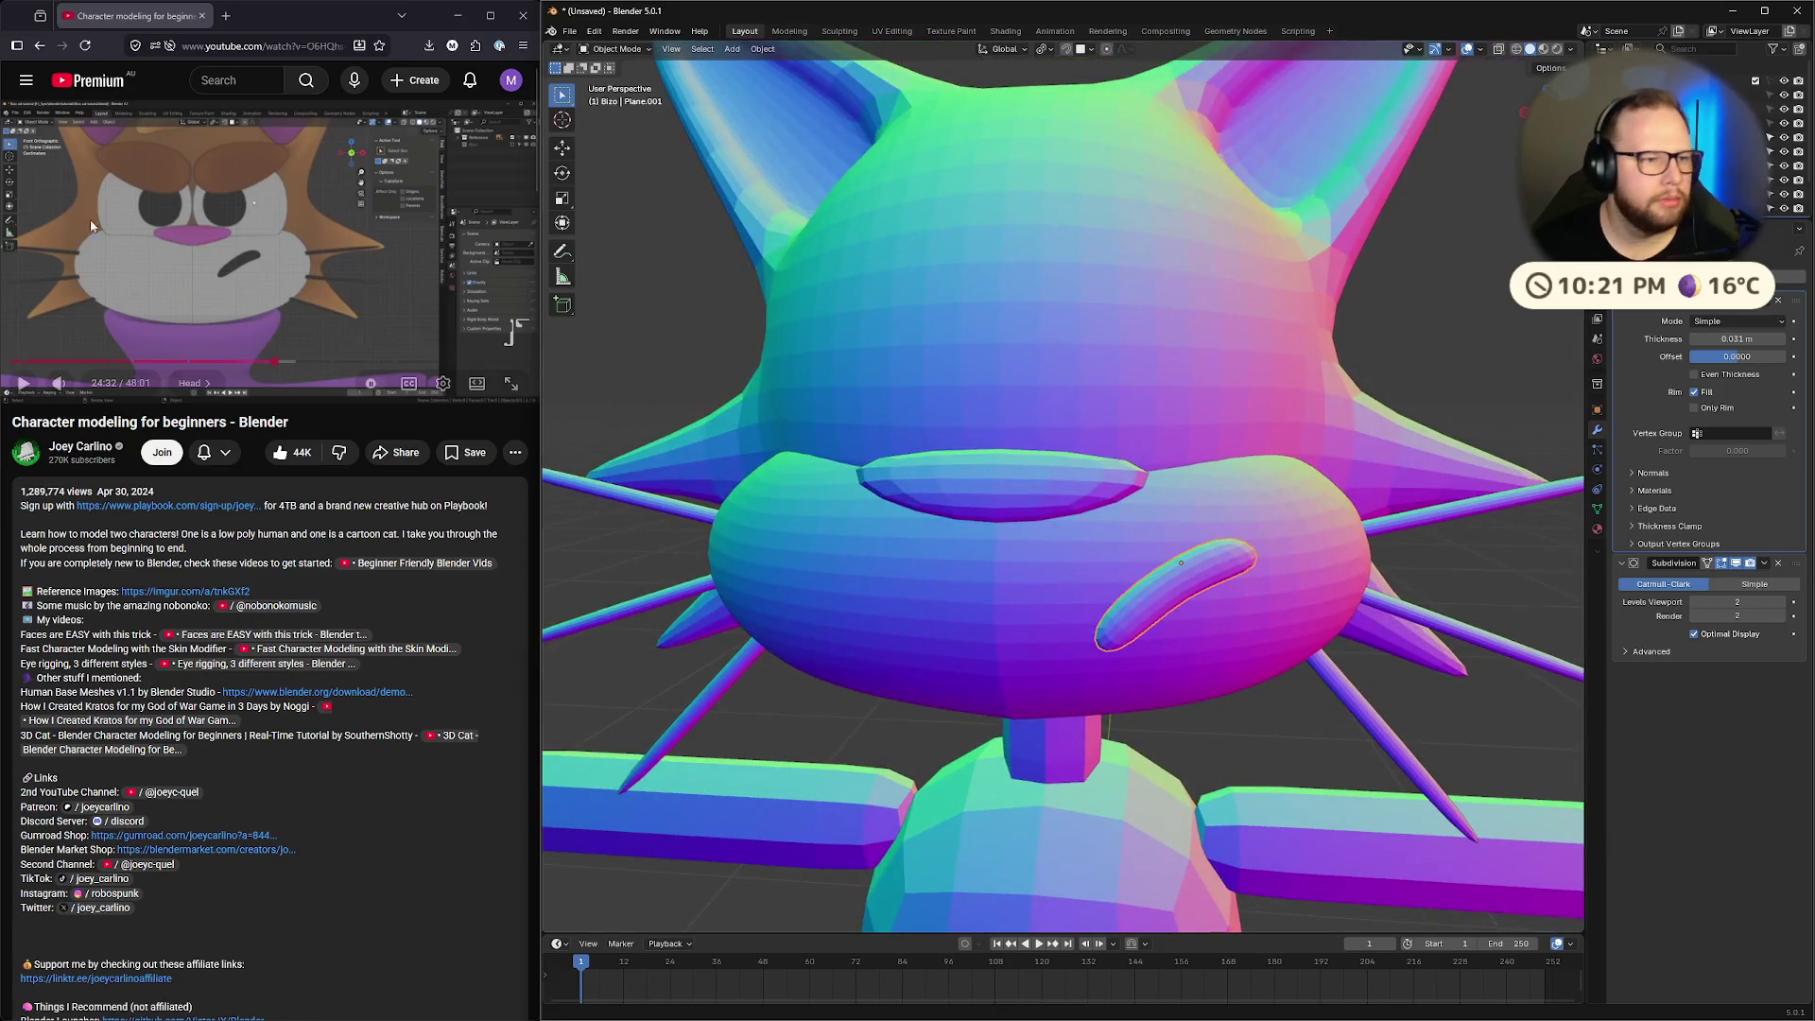
pyautogui.click(92, 225)
pyautogui.press('KP_1')
pyautogui.scroll(5, 852, 230)
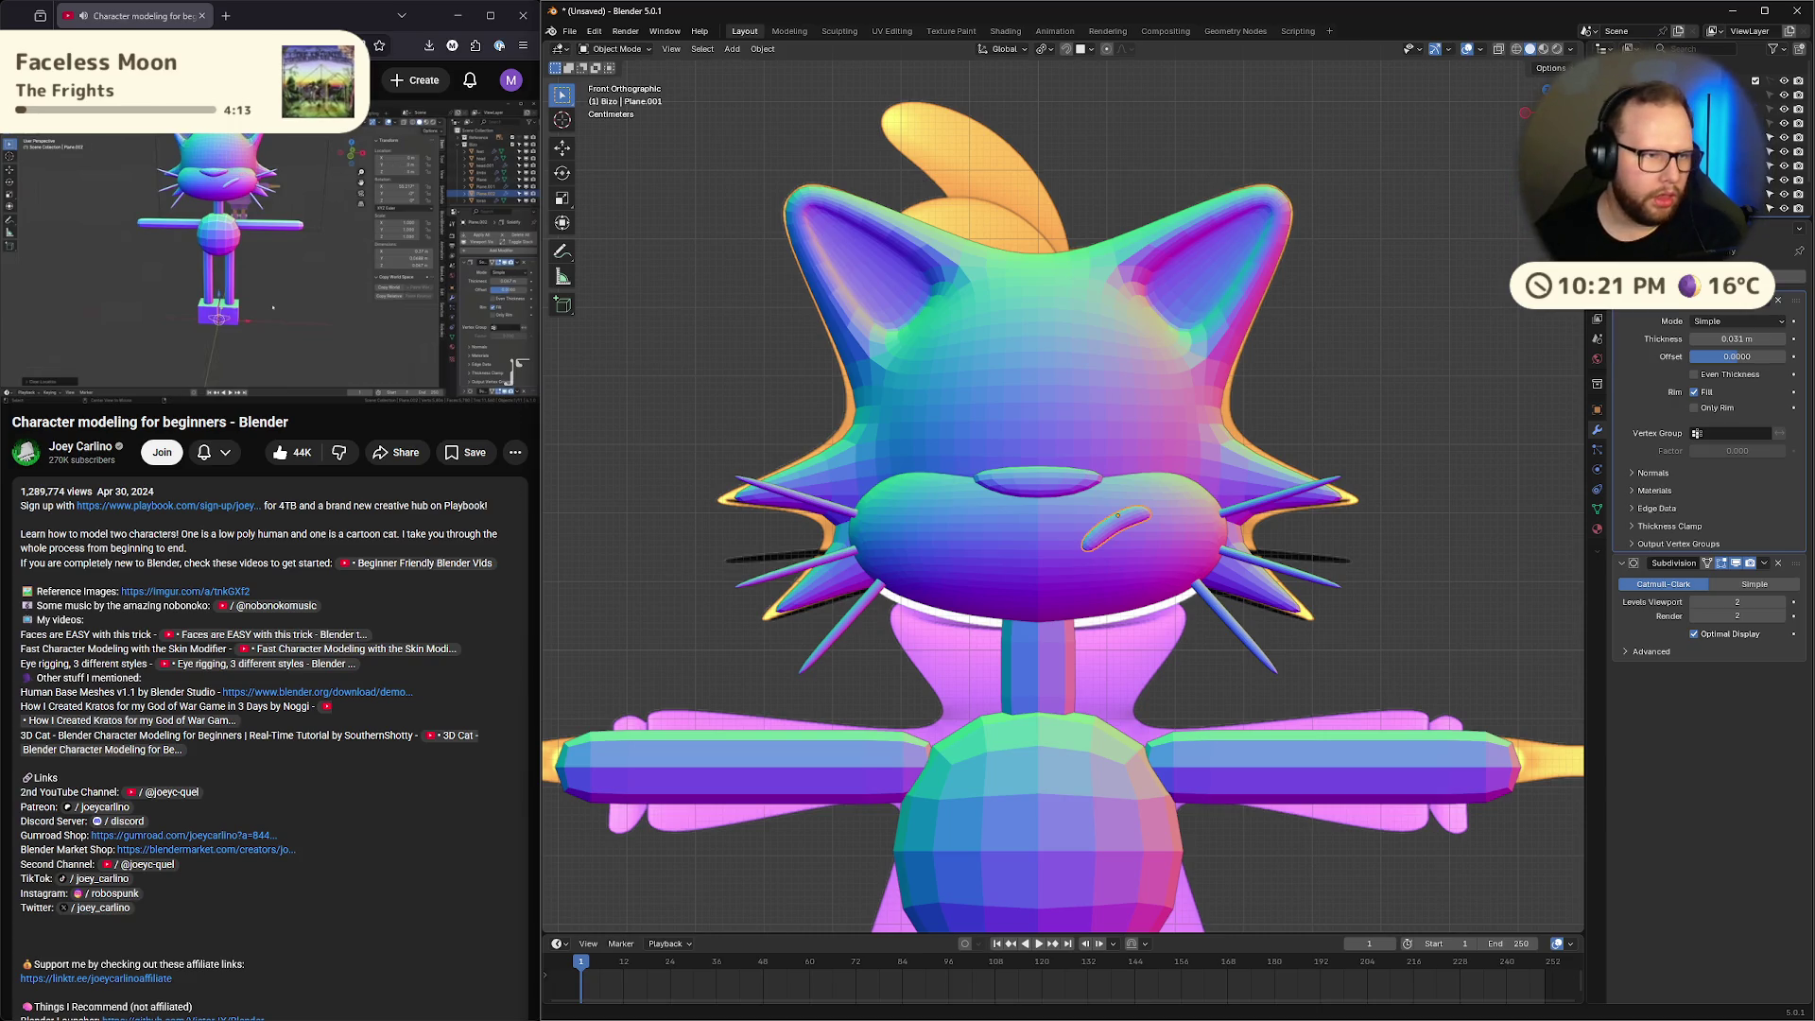
# Duplicate the nose shape in place and clear the copy's rotation
pyautogui.click(336, 250)
pyautogui.click(1032, 496)
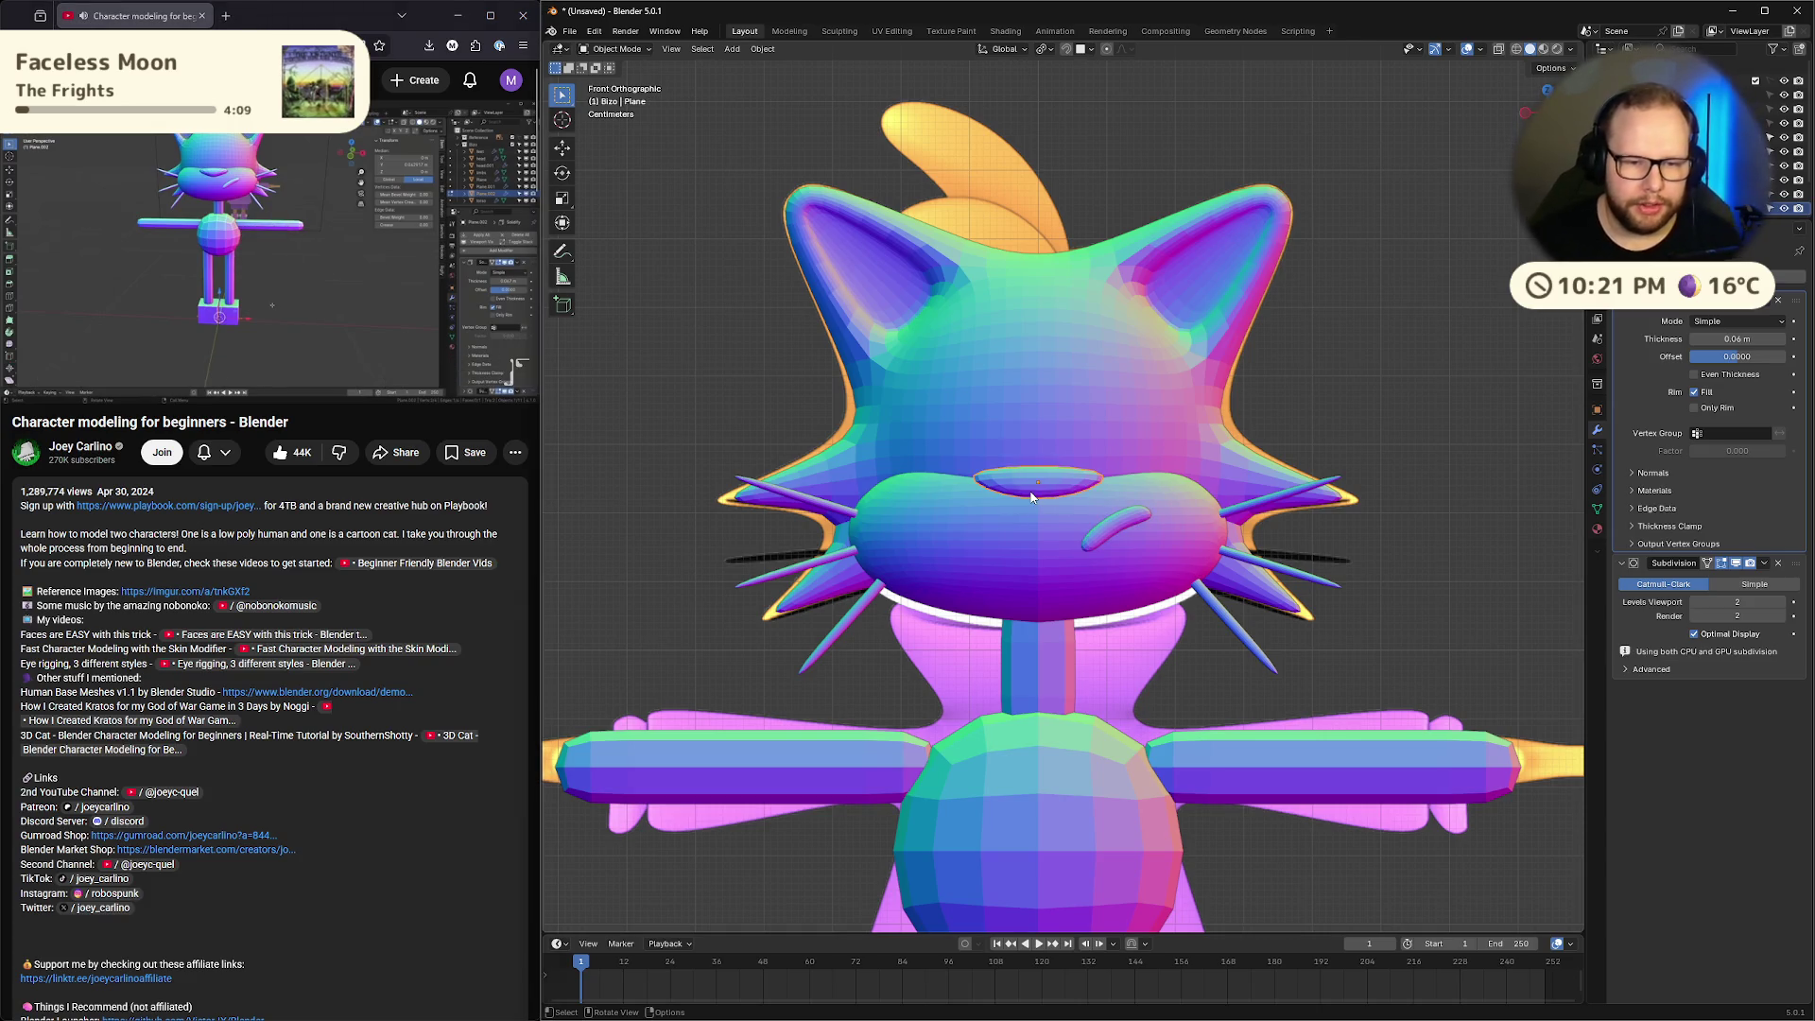
pyautogui.hotkey('shift', 'd')
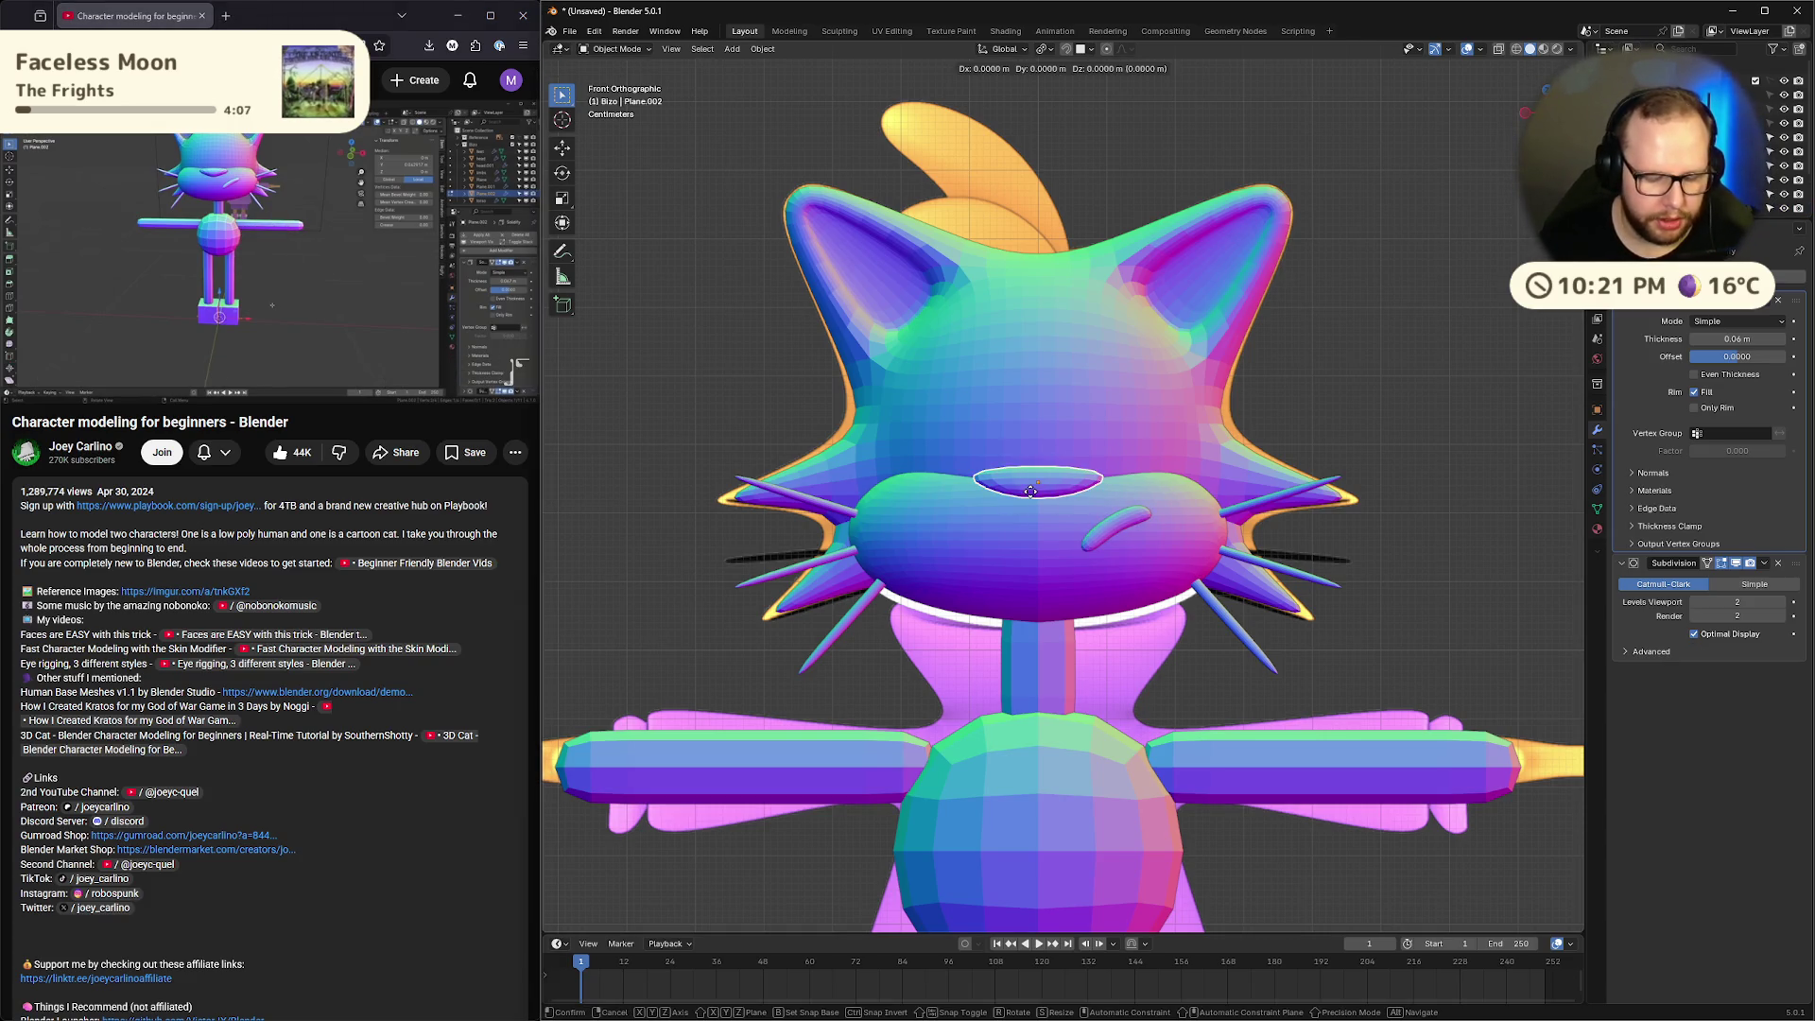
pyautogui.press('Escape')
pyautogui.hotkey('alt', 'r')
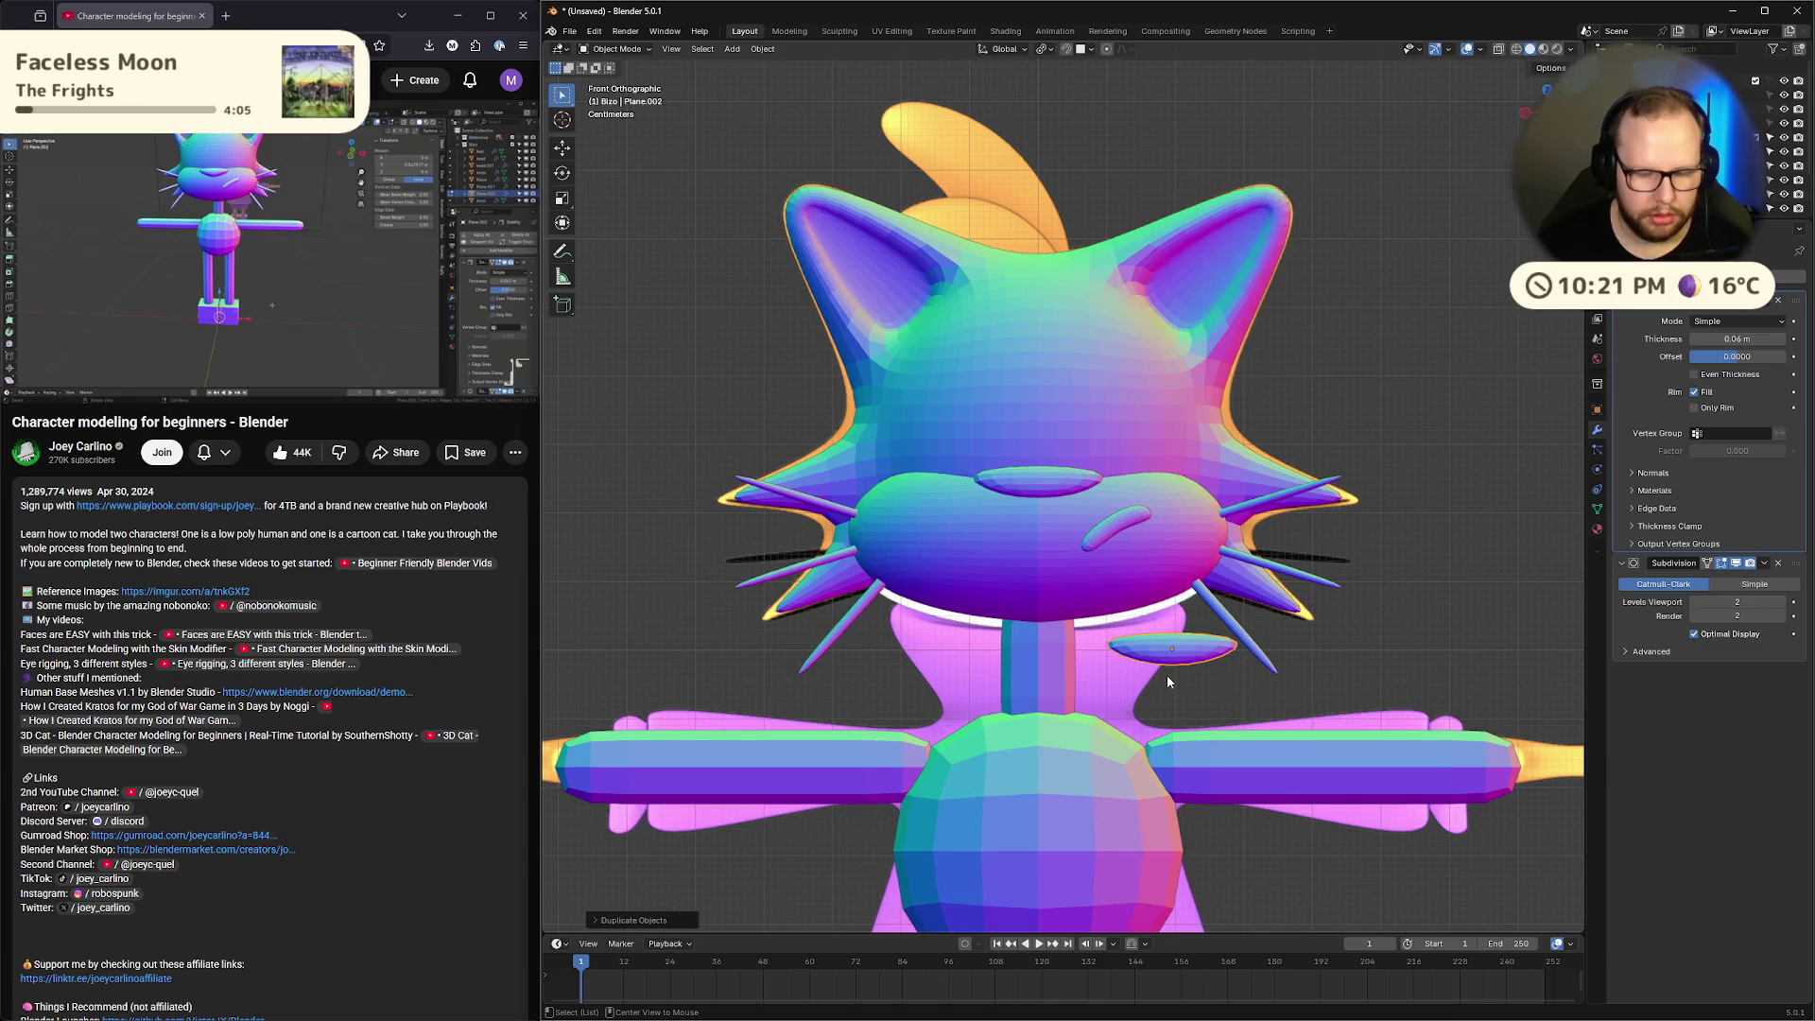
# Orbit to look down on the legs and return the copy to Object Mode
pyautogui.scroll(-3, 1232, 678)
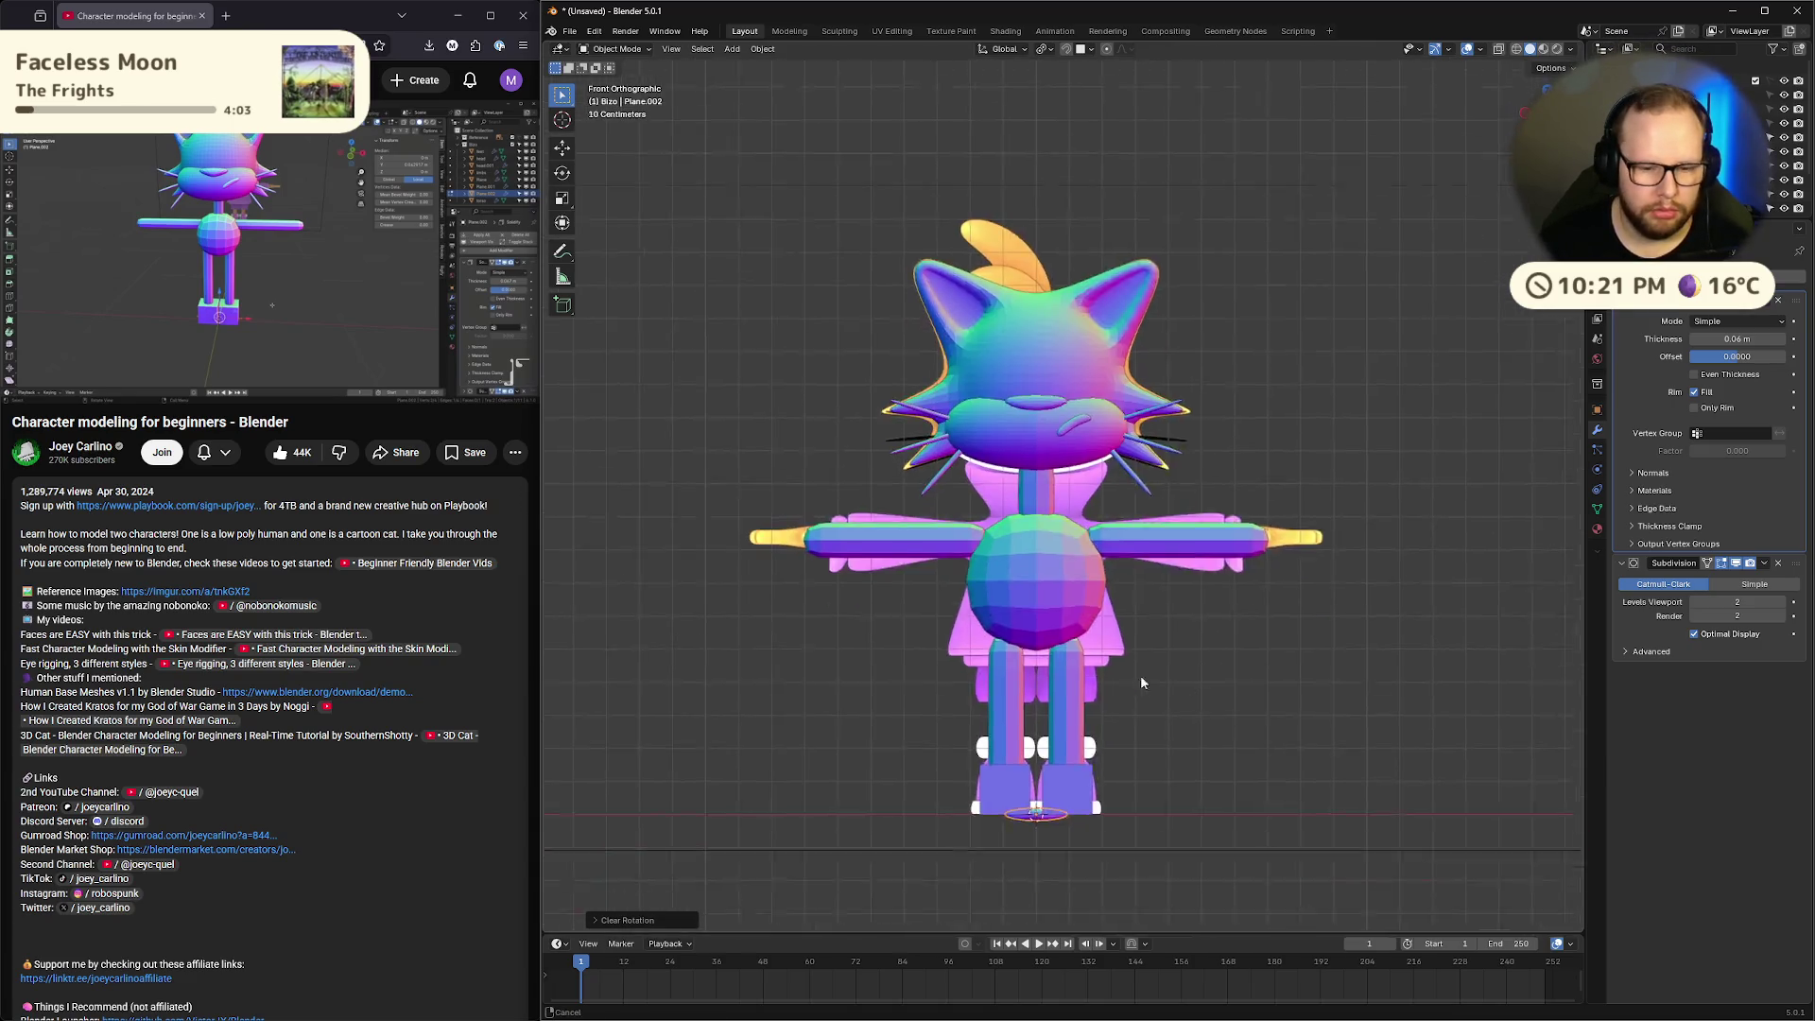
pyautogui.scroll(7, 1009, 775)
pyautogui.scroll(-4, 995, 826)
pyautogui.moveTo(995, 825); pyautogui.dragTo(1036, 740, button='middle')
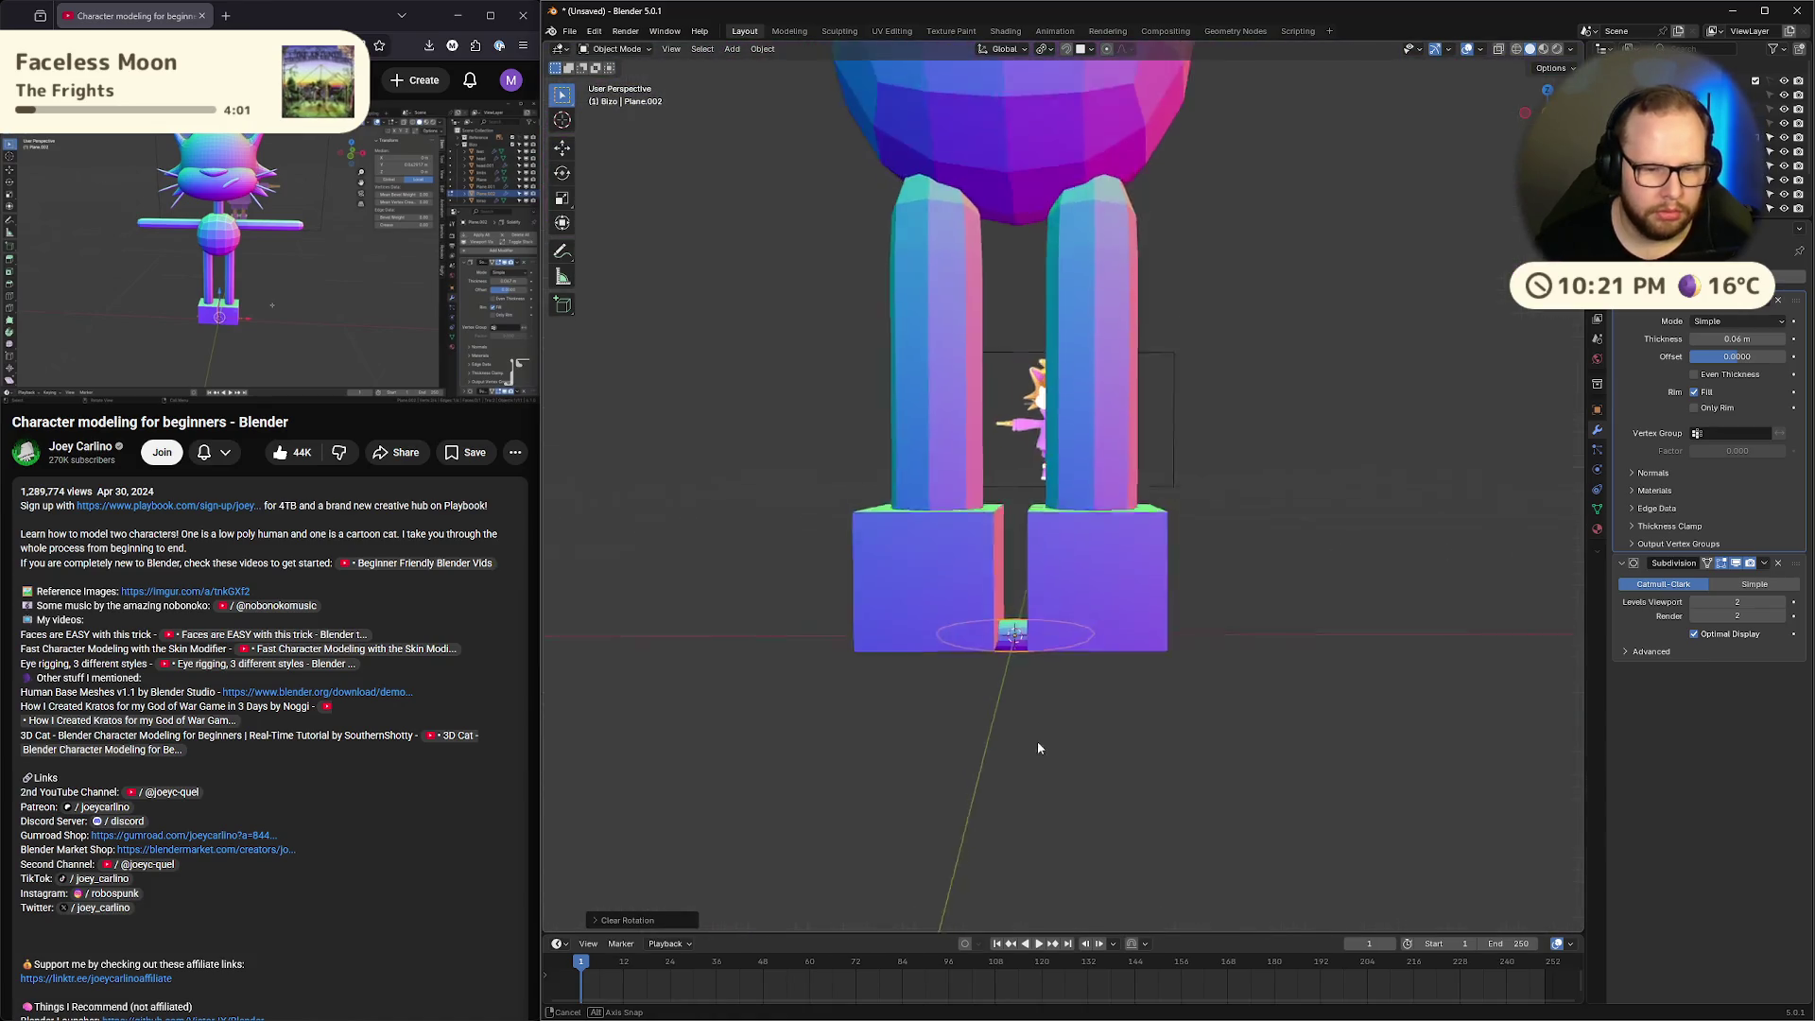
pyautogui.press('Tab')
pyautogui.click(266, 279)
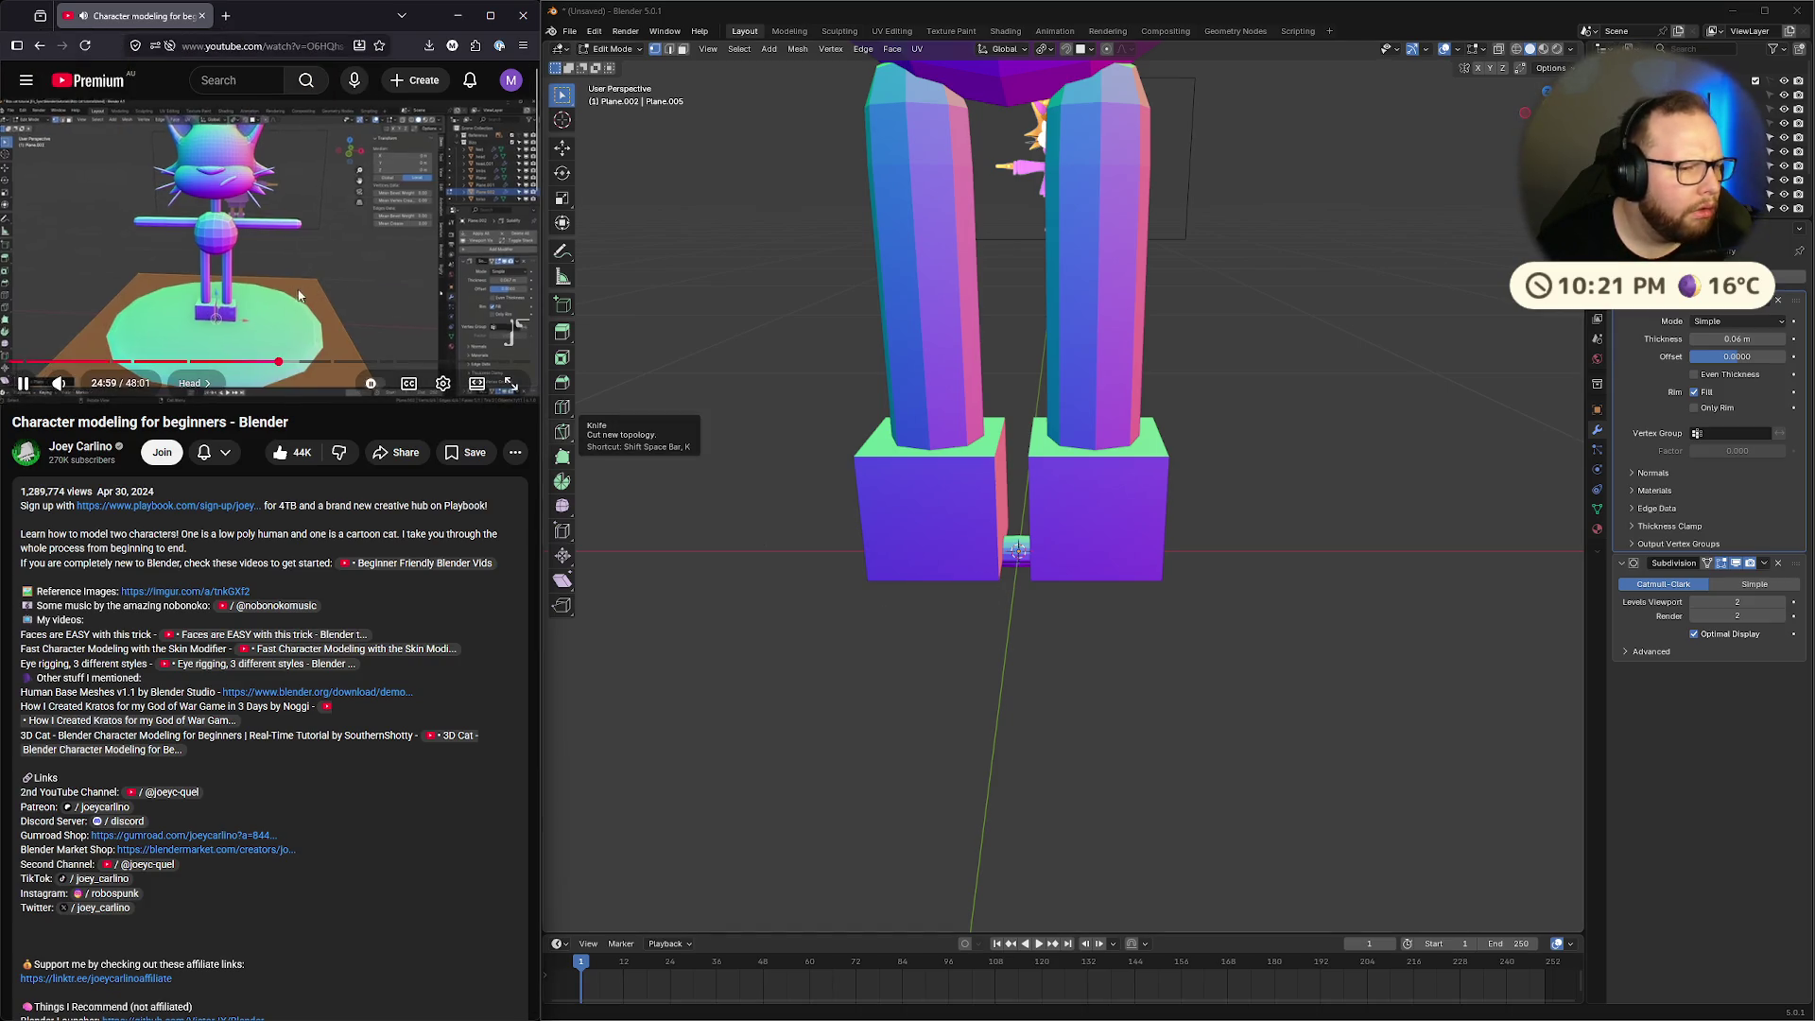
pyautogui.press('j')
pyautogui.press('j')
pyautogui.press('j')
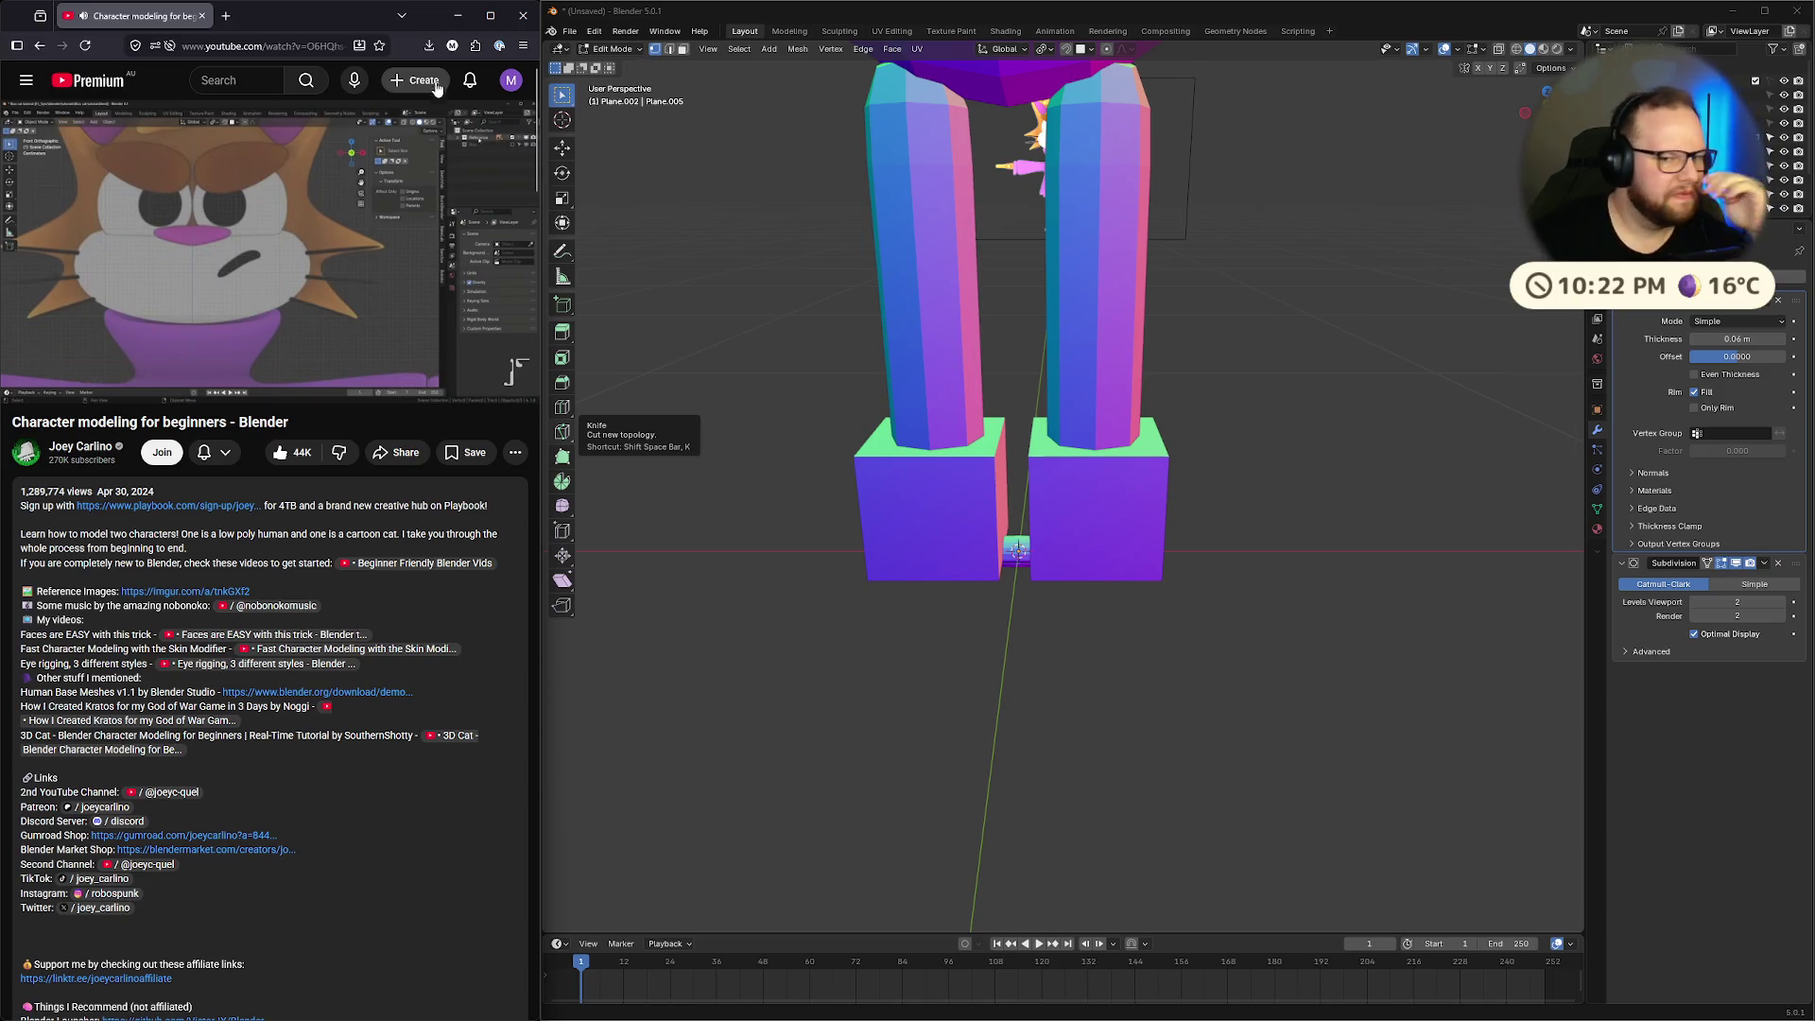
pyautogui.moveTo(1012, 416); pyautogui.dragTo(1022, 375, button='middle')
pyautogui.press('Tab')
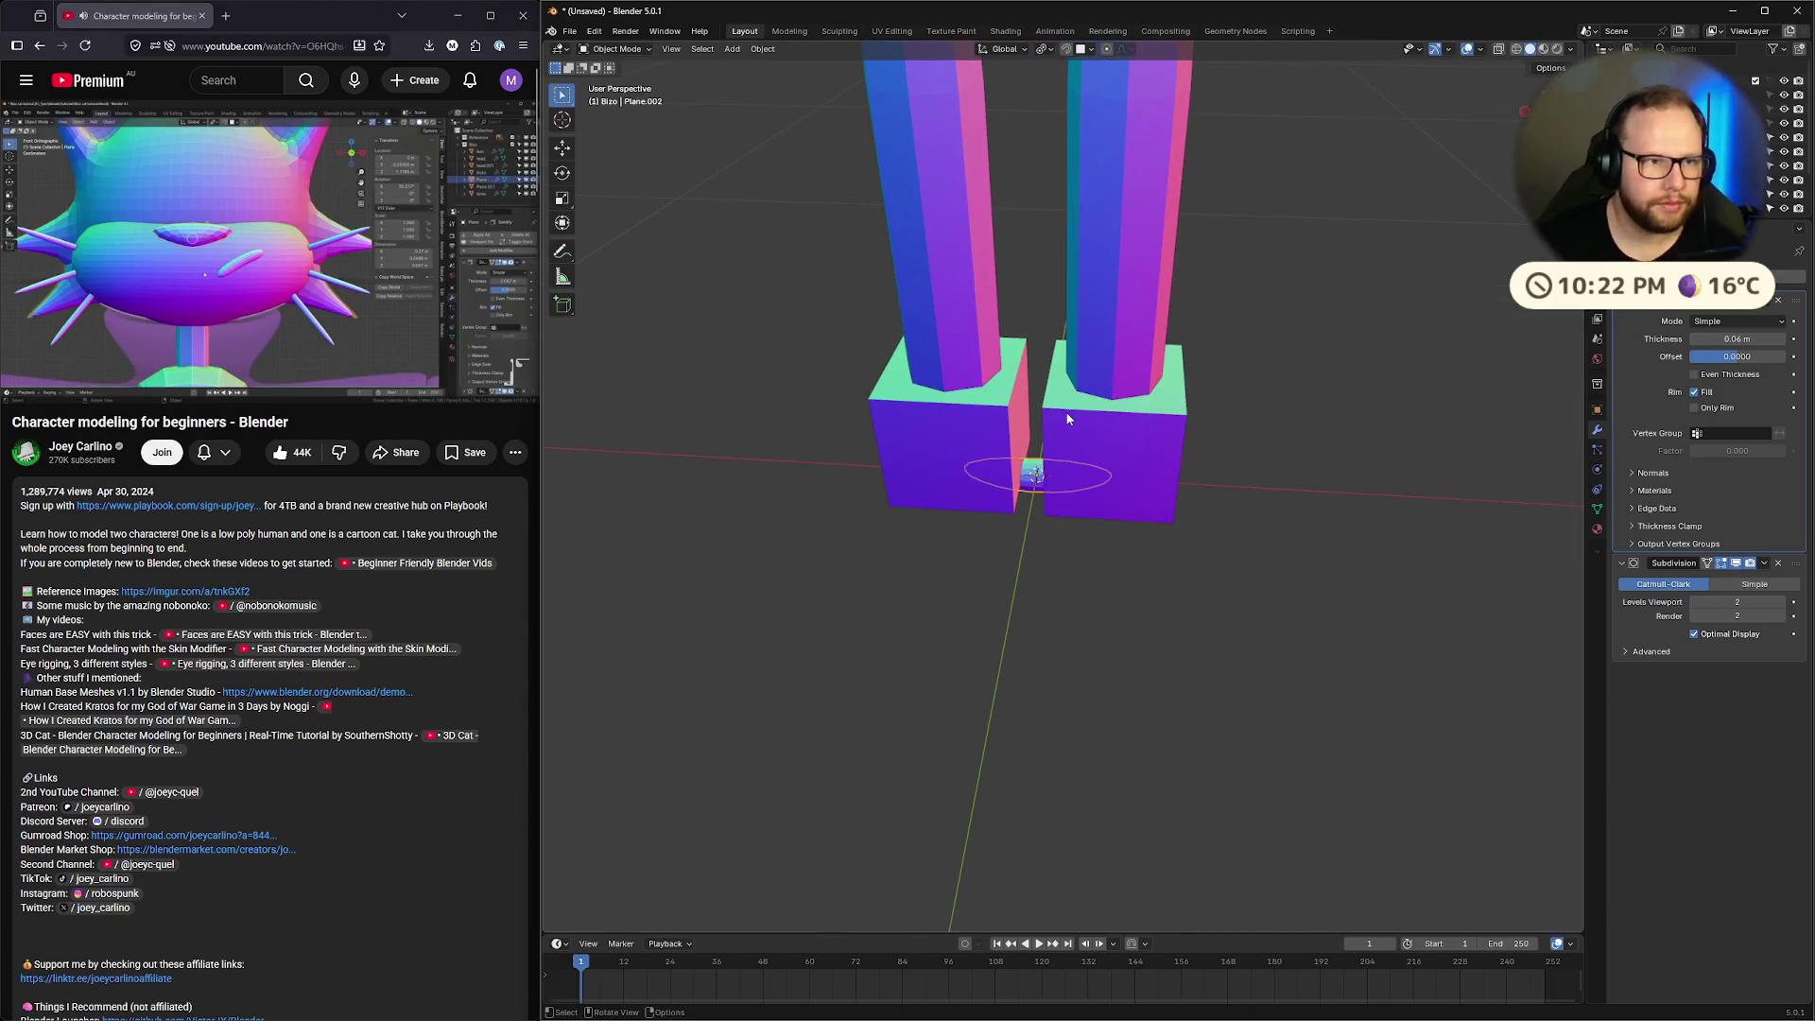
# Hide all other objects with Shift+H and enter Edit Mode on the disc
pyautogui.hotkey('shift', 'h')
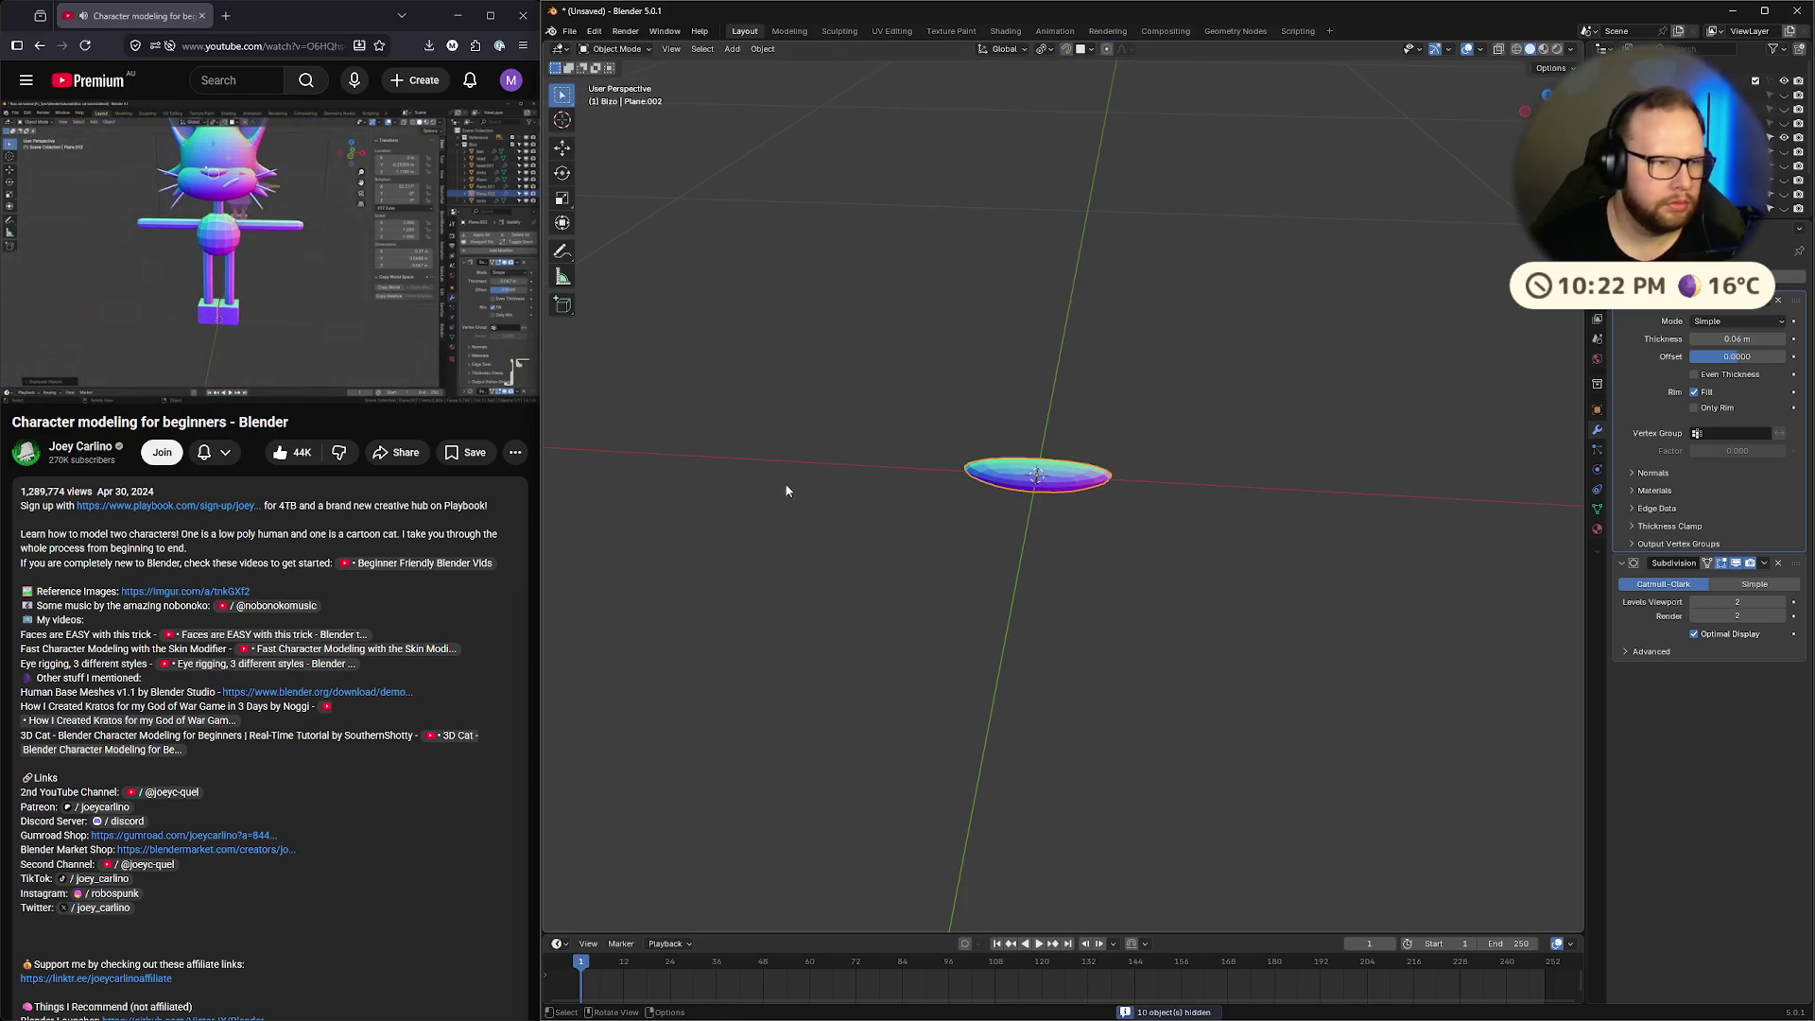
pyautogui.scroll(3, 1024, 460)
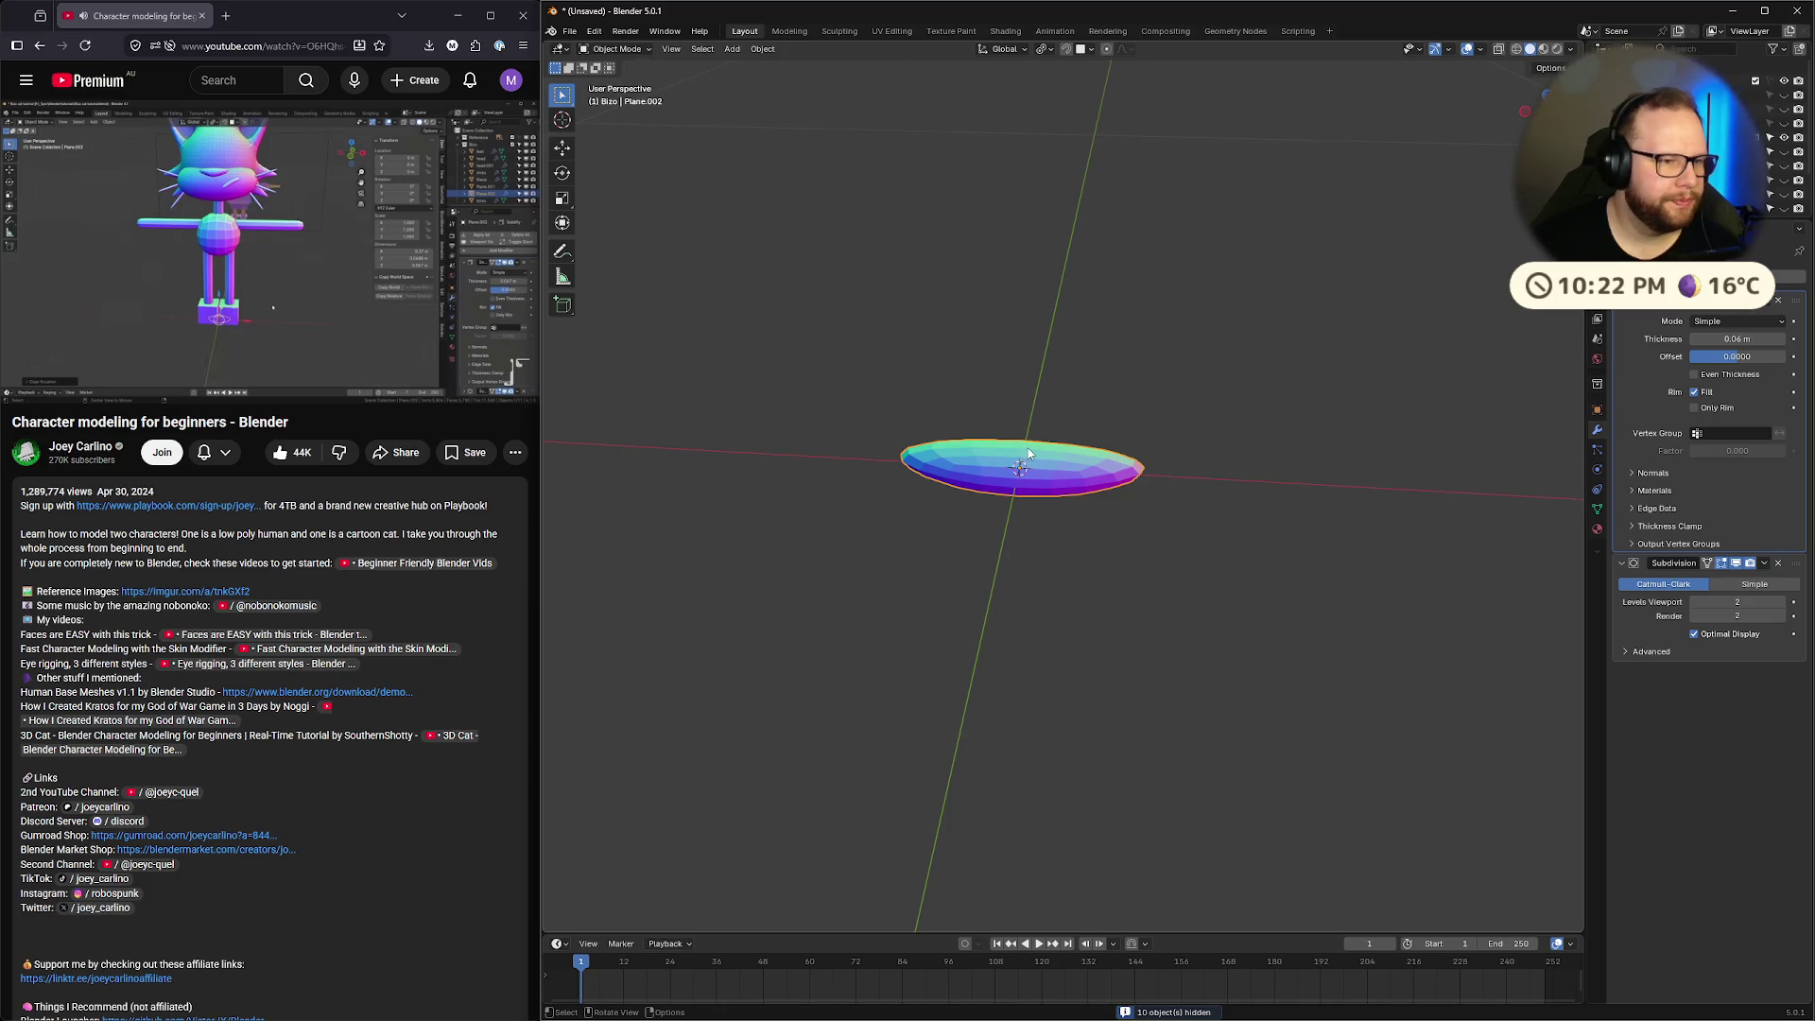
pyautogui.press('Tab')
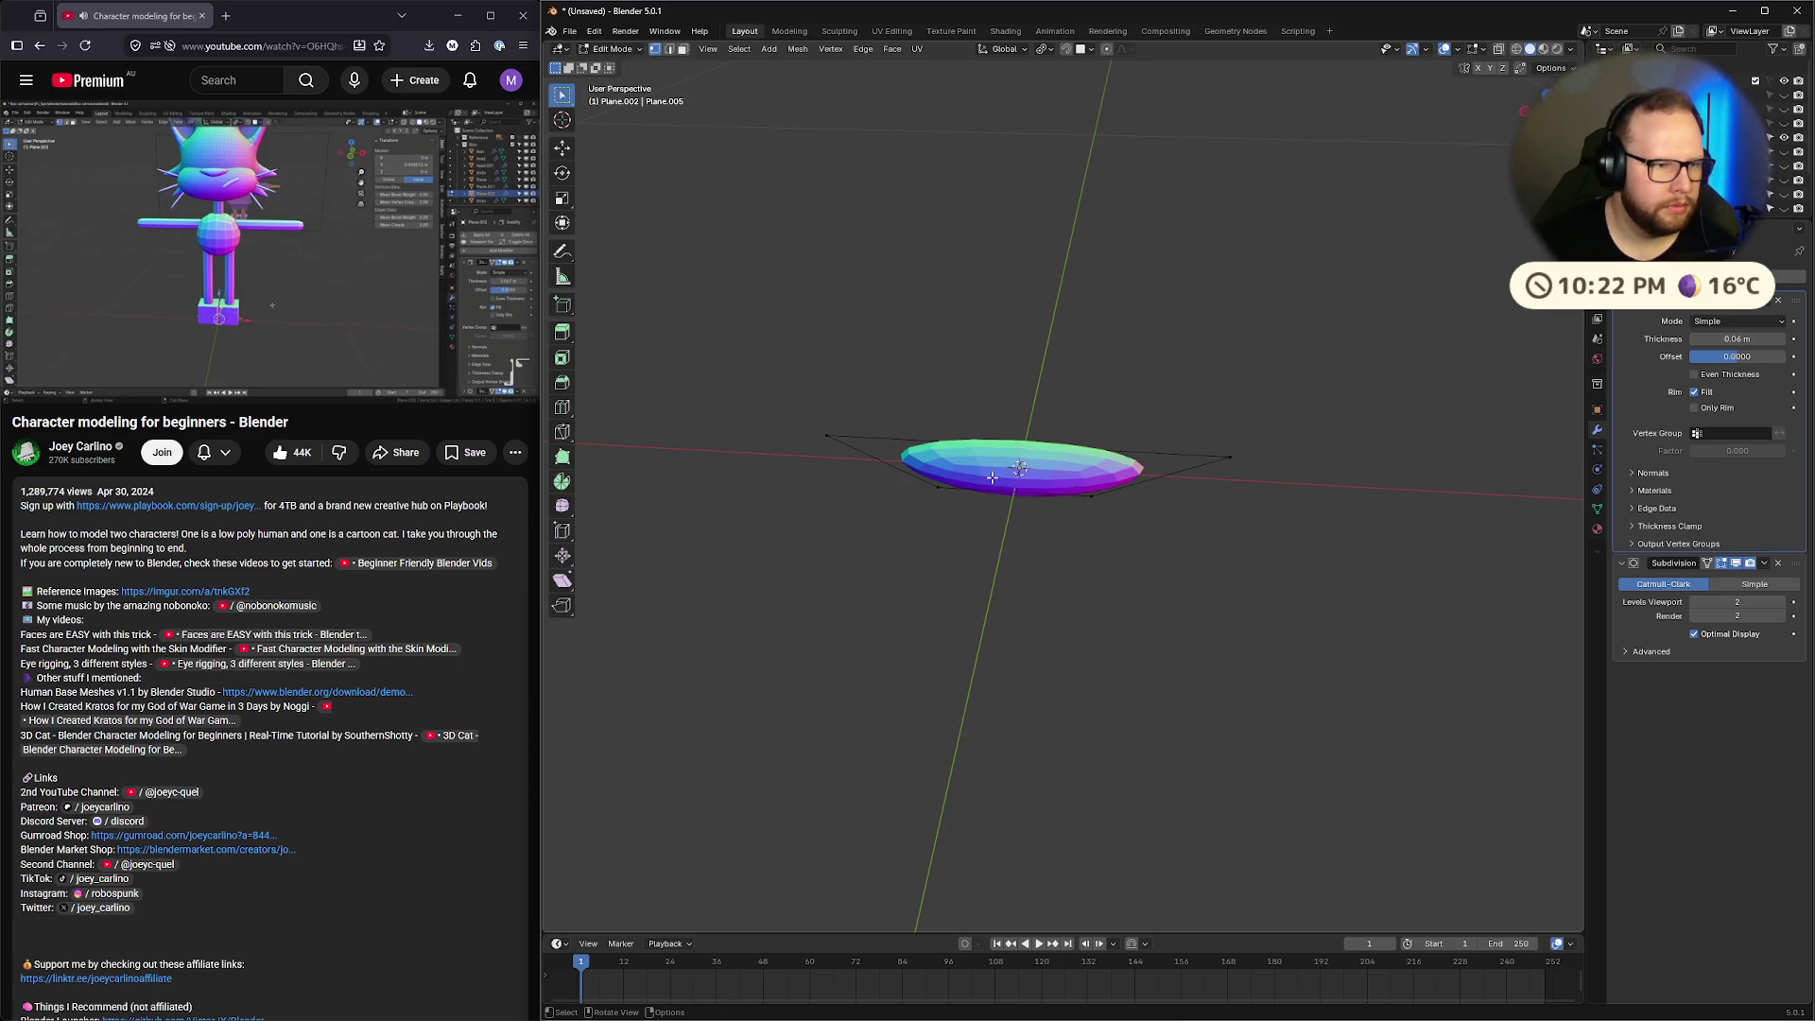
pyautogui.press('x')
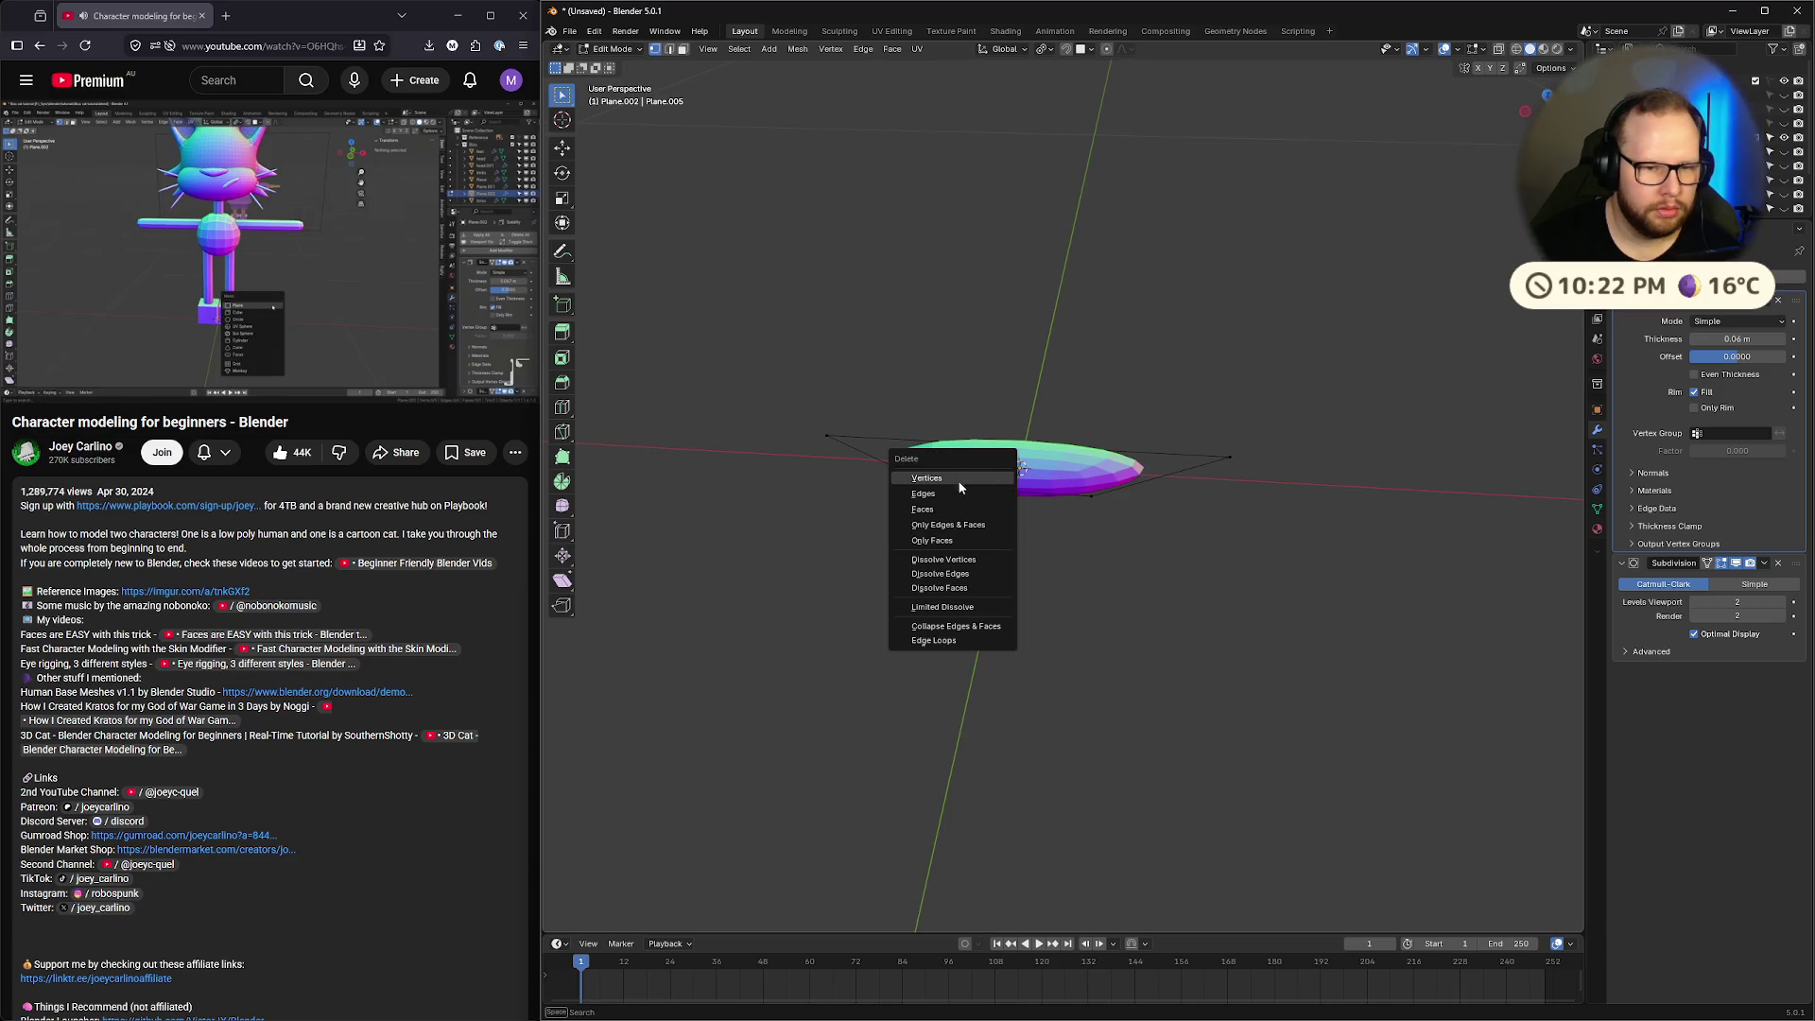
pyautogui.click(957, 478)
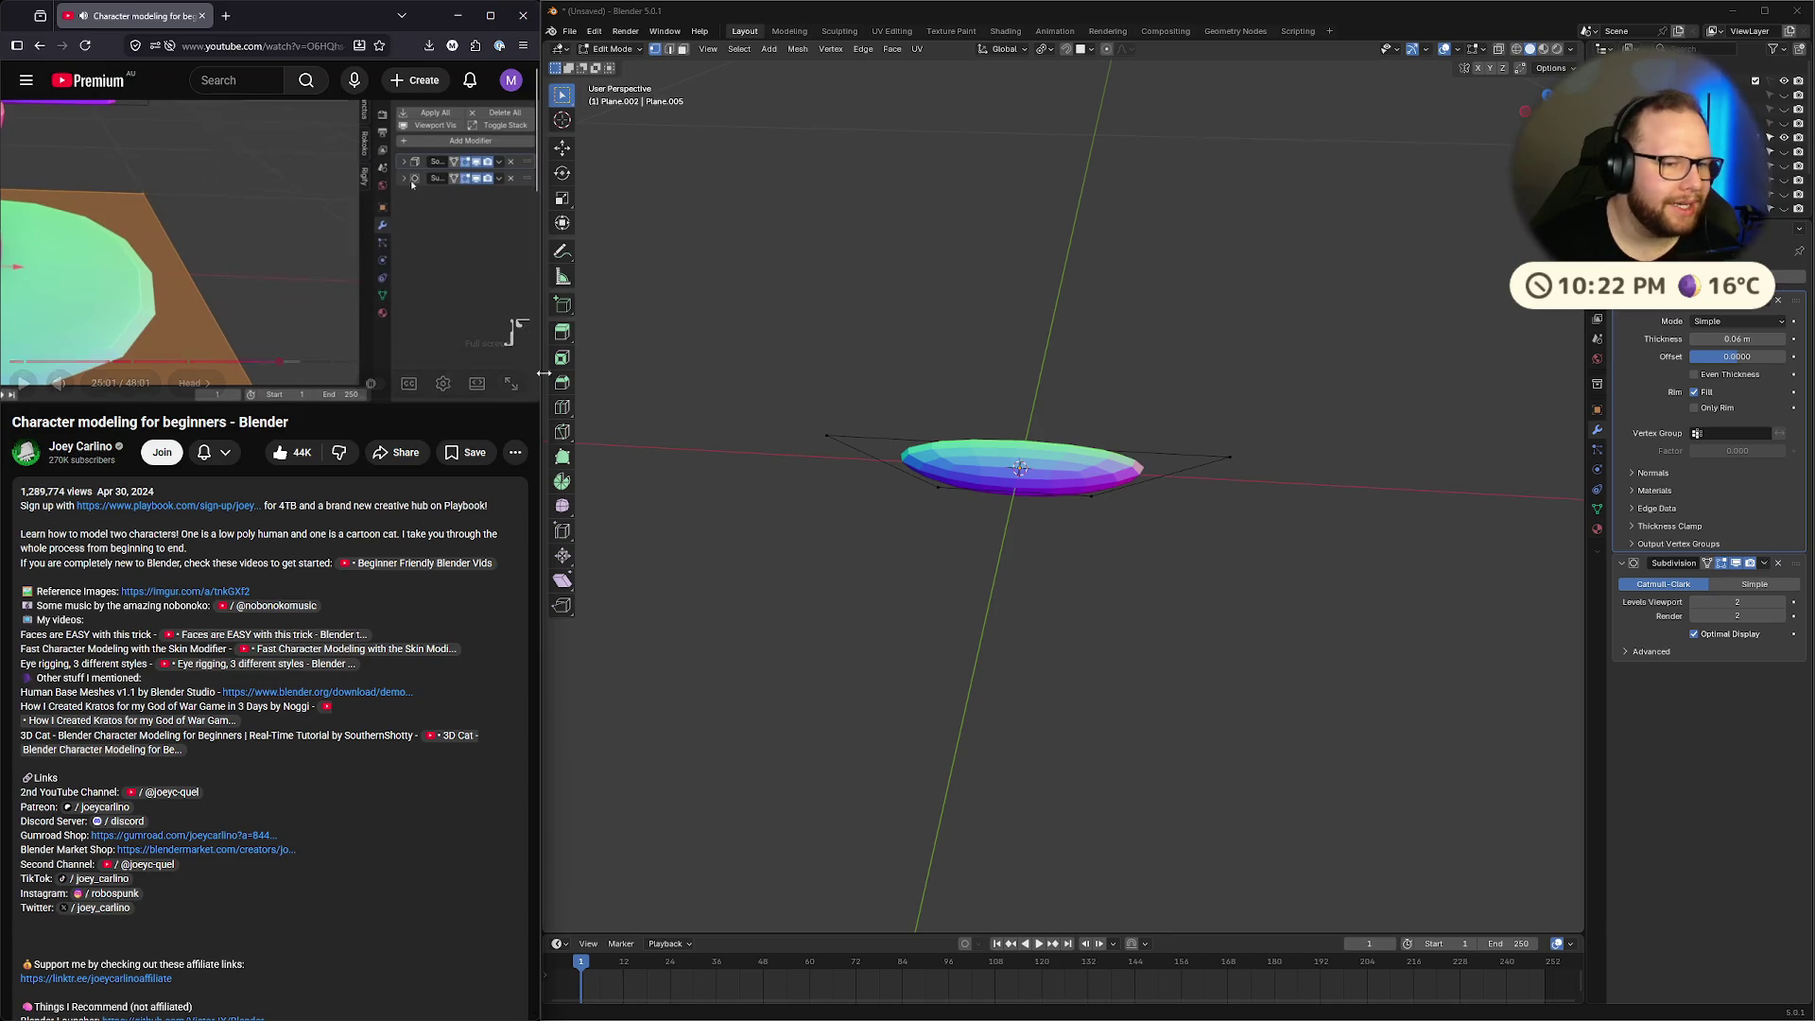
# Rewind the tutorial and review it from 24:51 to 24:57
pyautogui.moveTo(541, 381); pyautogui.dragTo(690, 397)
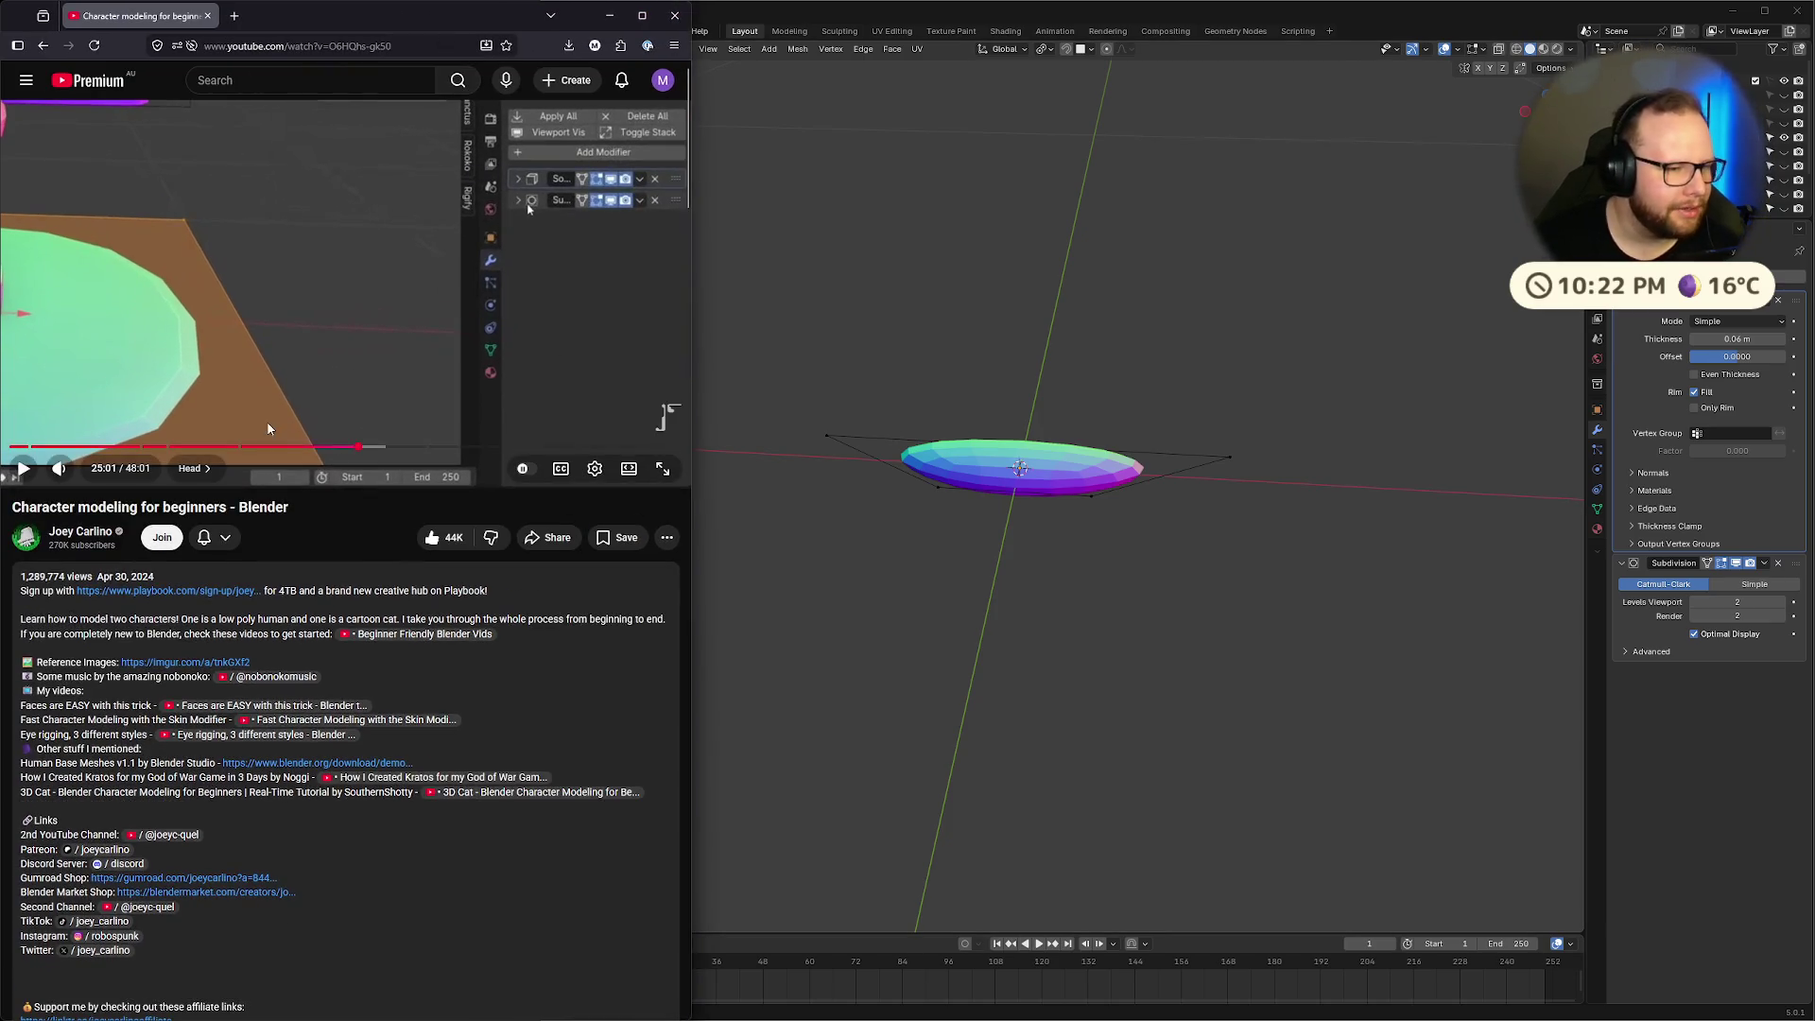
pyautogui.click(467, 252)
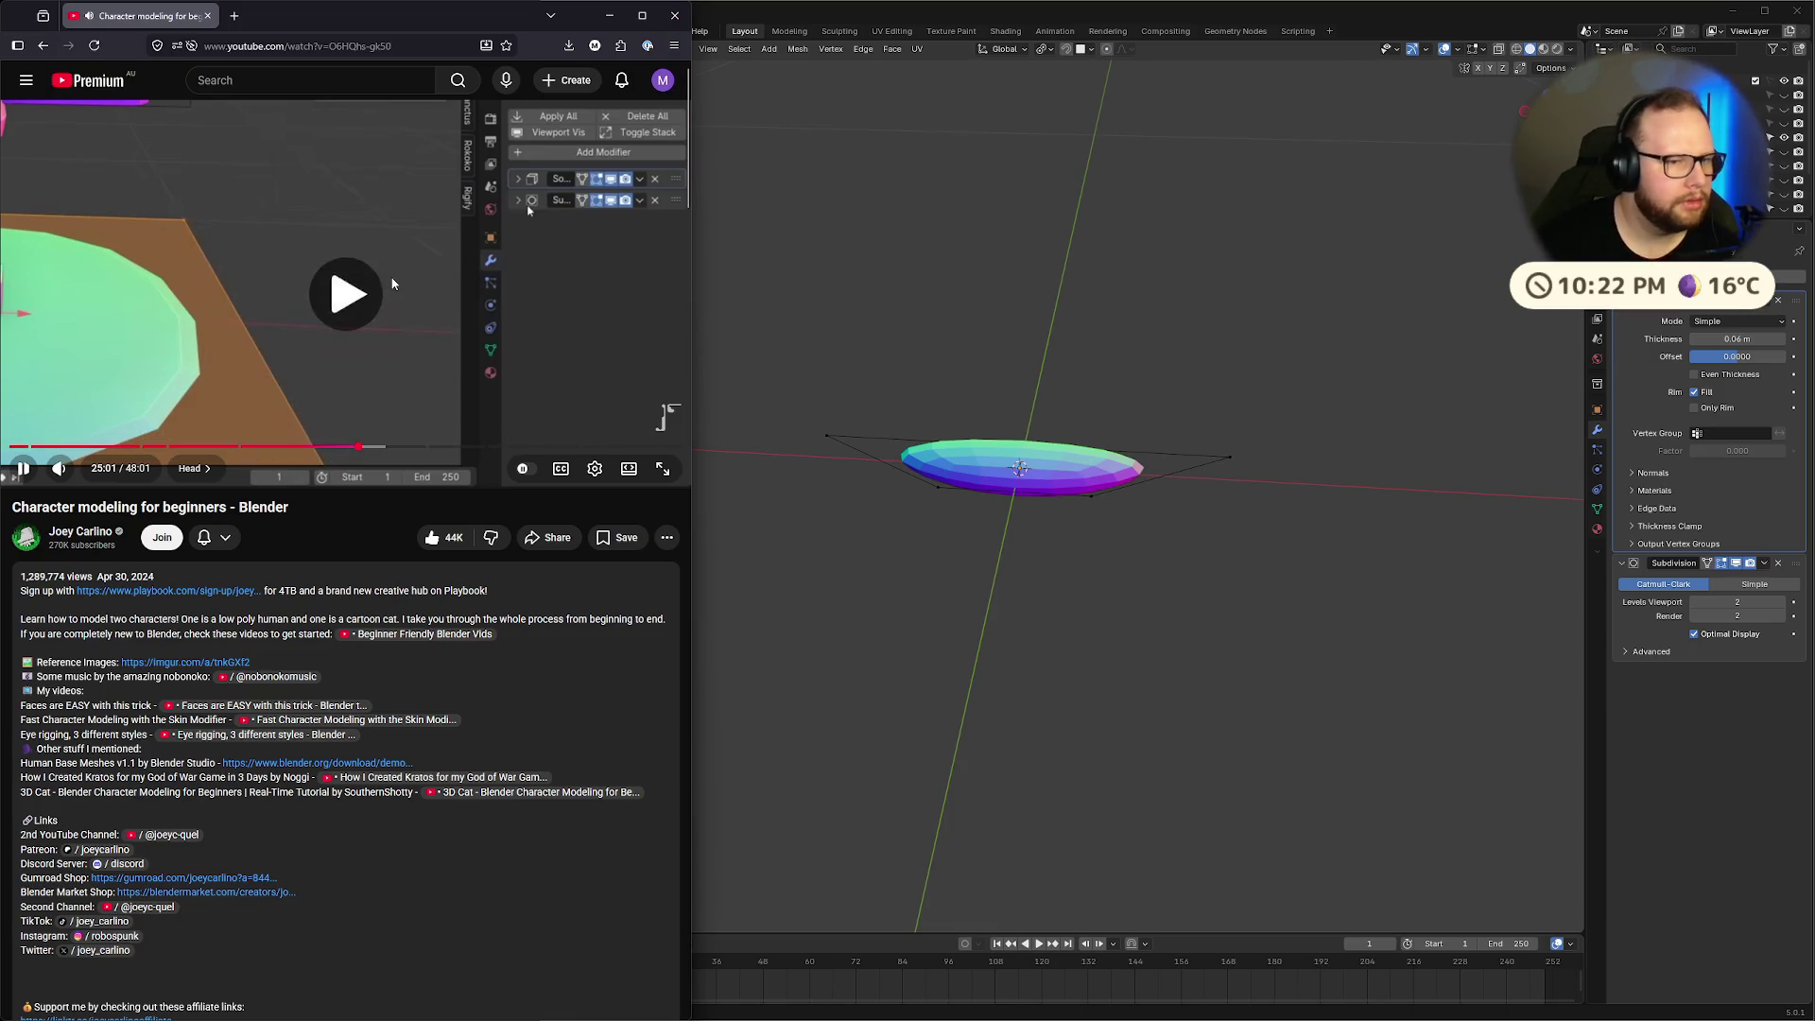
pyautogui.click(392, 284)
pyautogui.press('j')
pyautogui.click(392, 284)
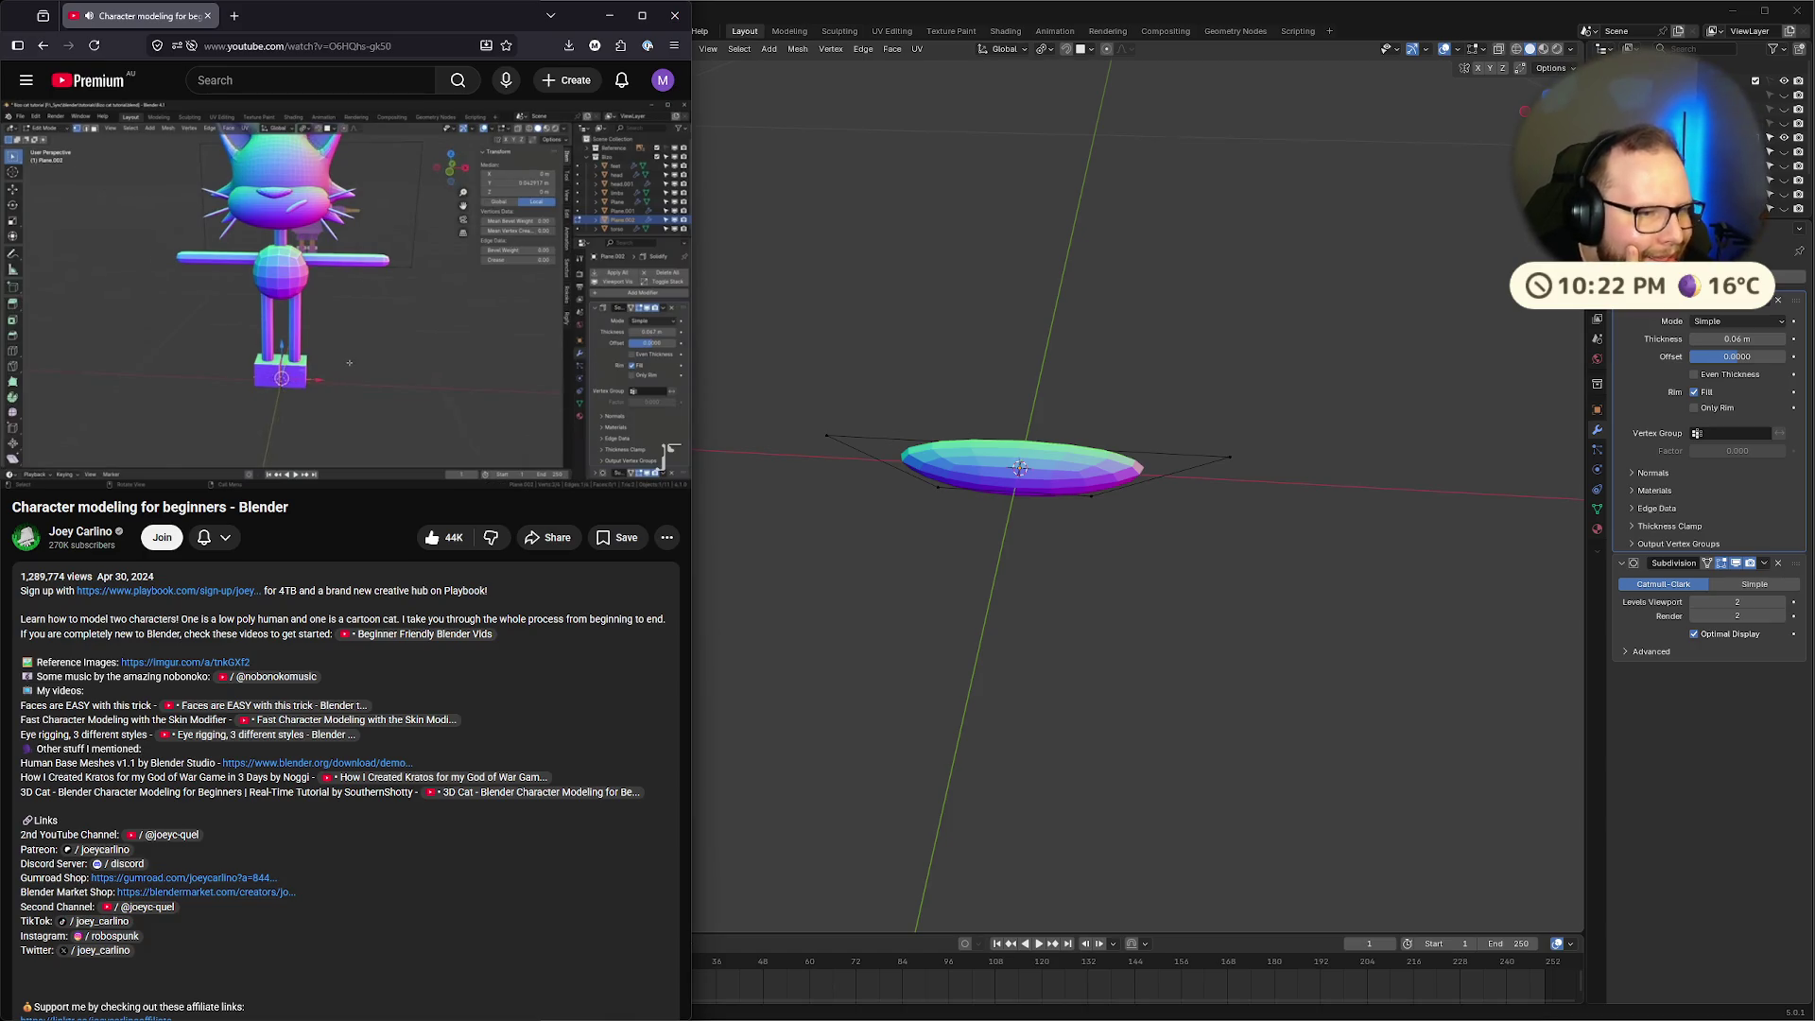
pyautogui.click(393, 284)
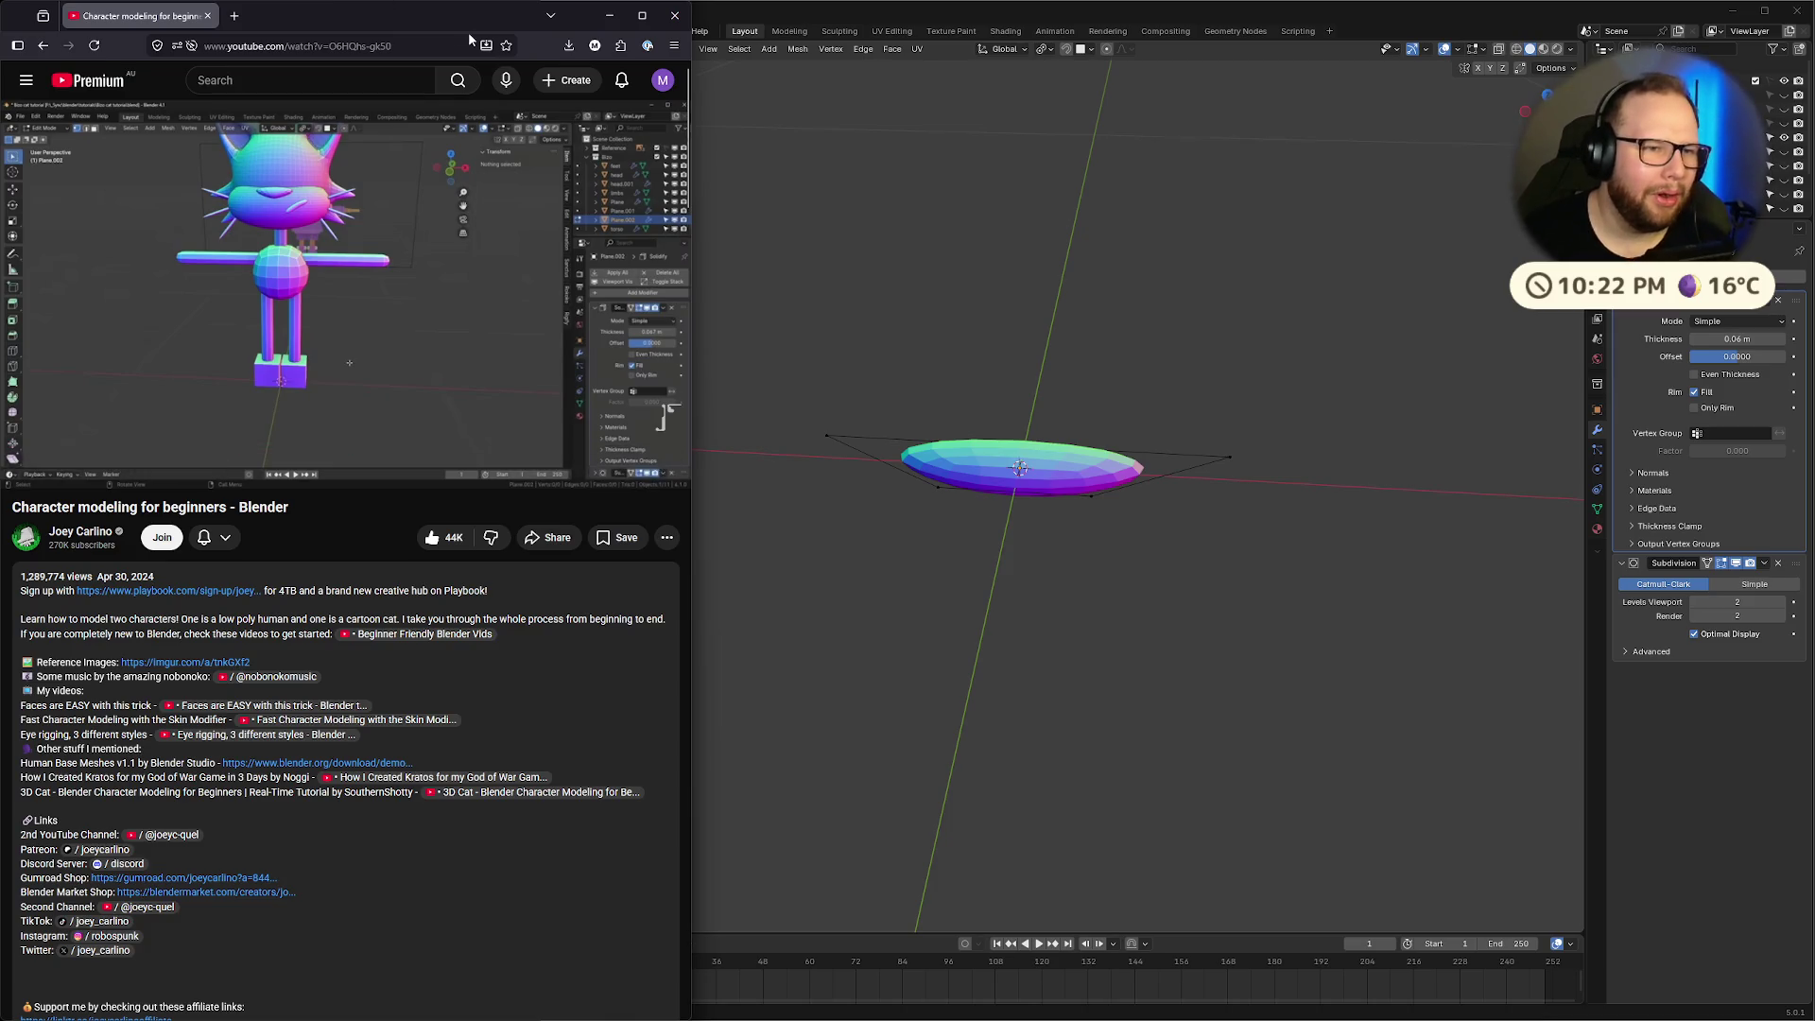
pyautogui.click(610, 16)
pyautogui.hotkey('alt', 'Tab')
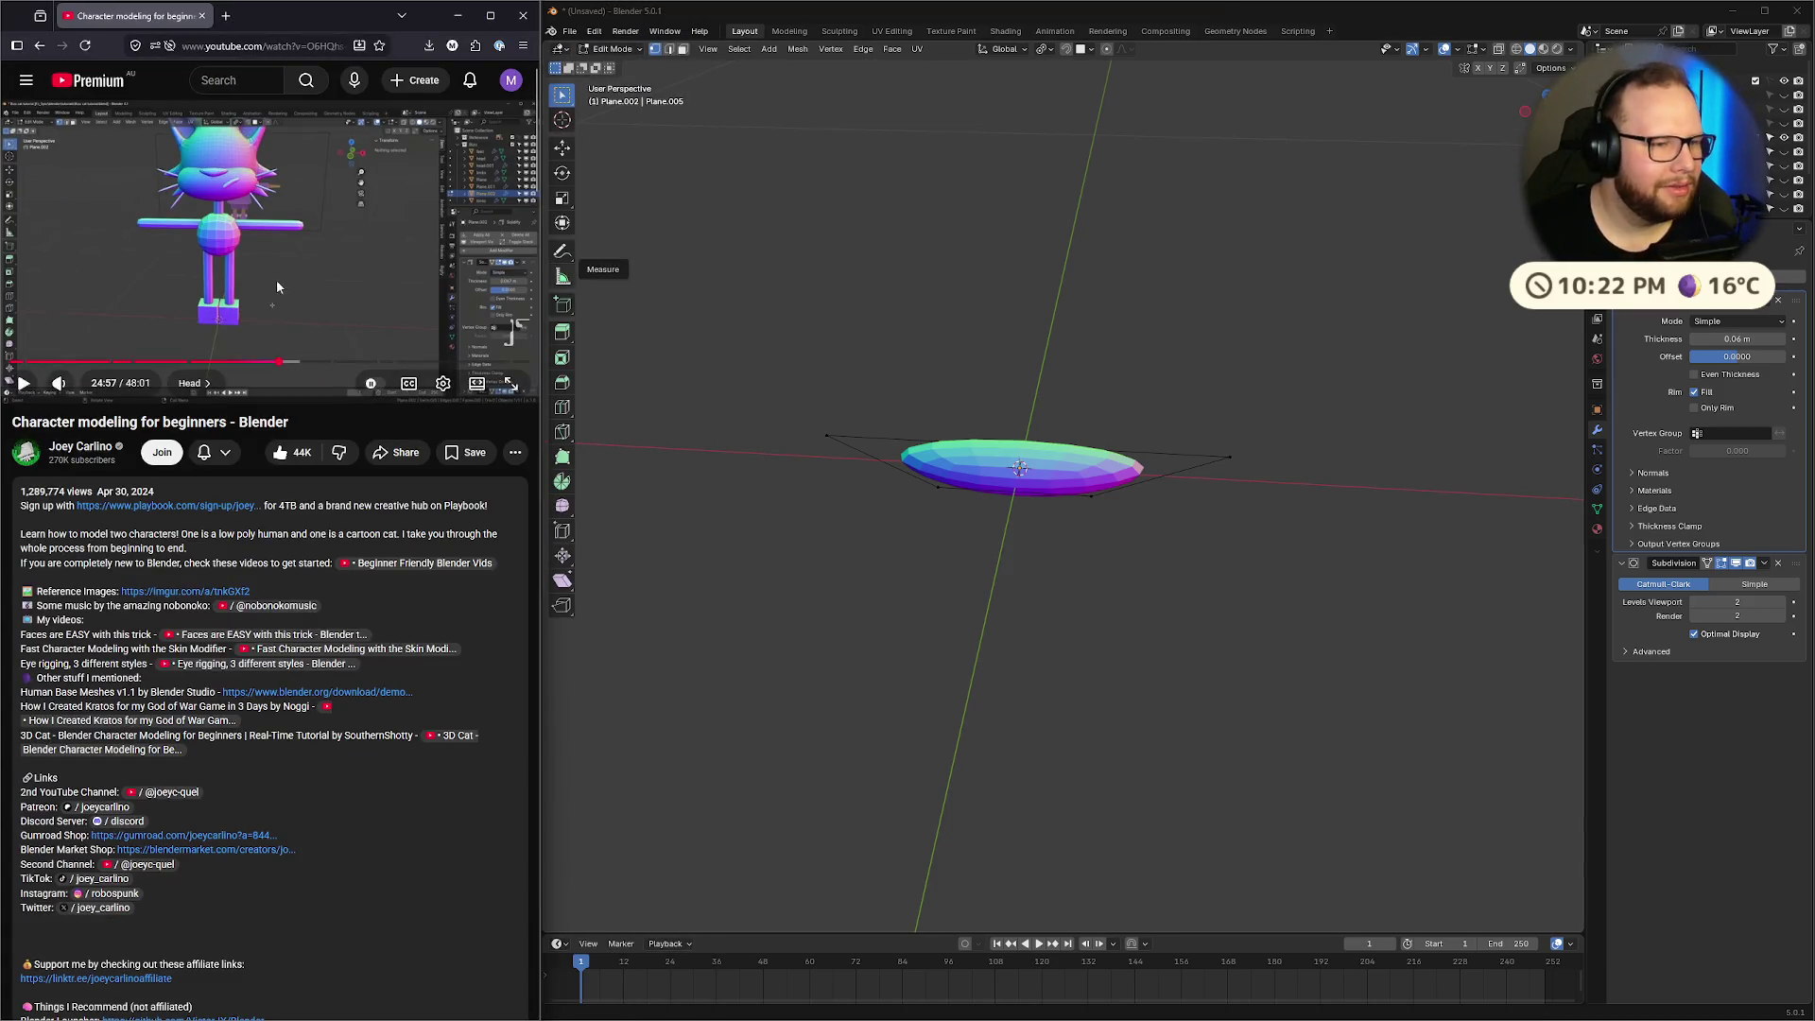
# Select all the disc's geometry and delete its vertices, leaving an empty mesh
pyautogui.press('Tab')
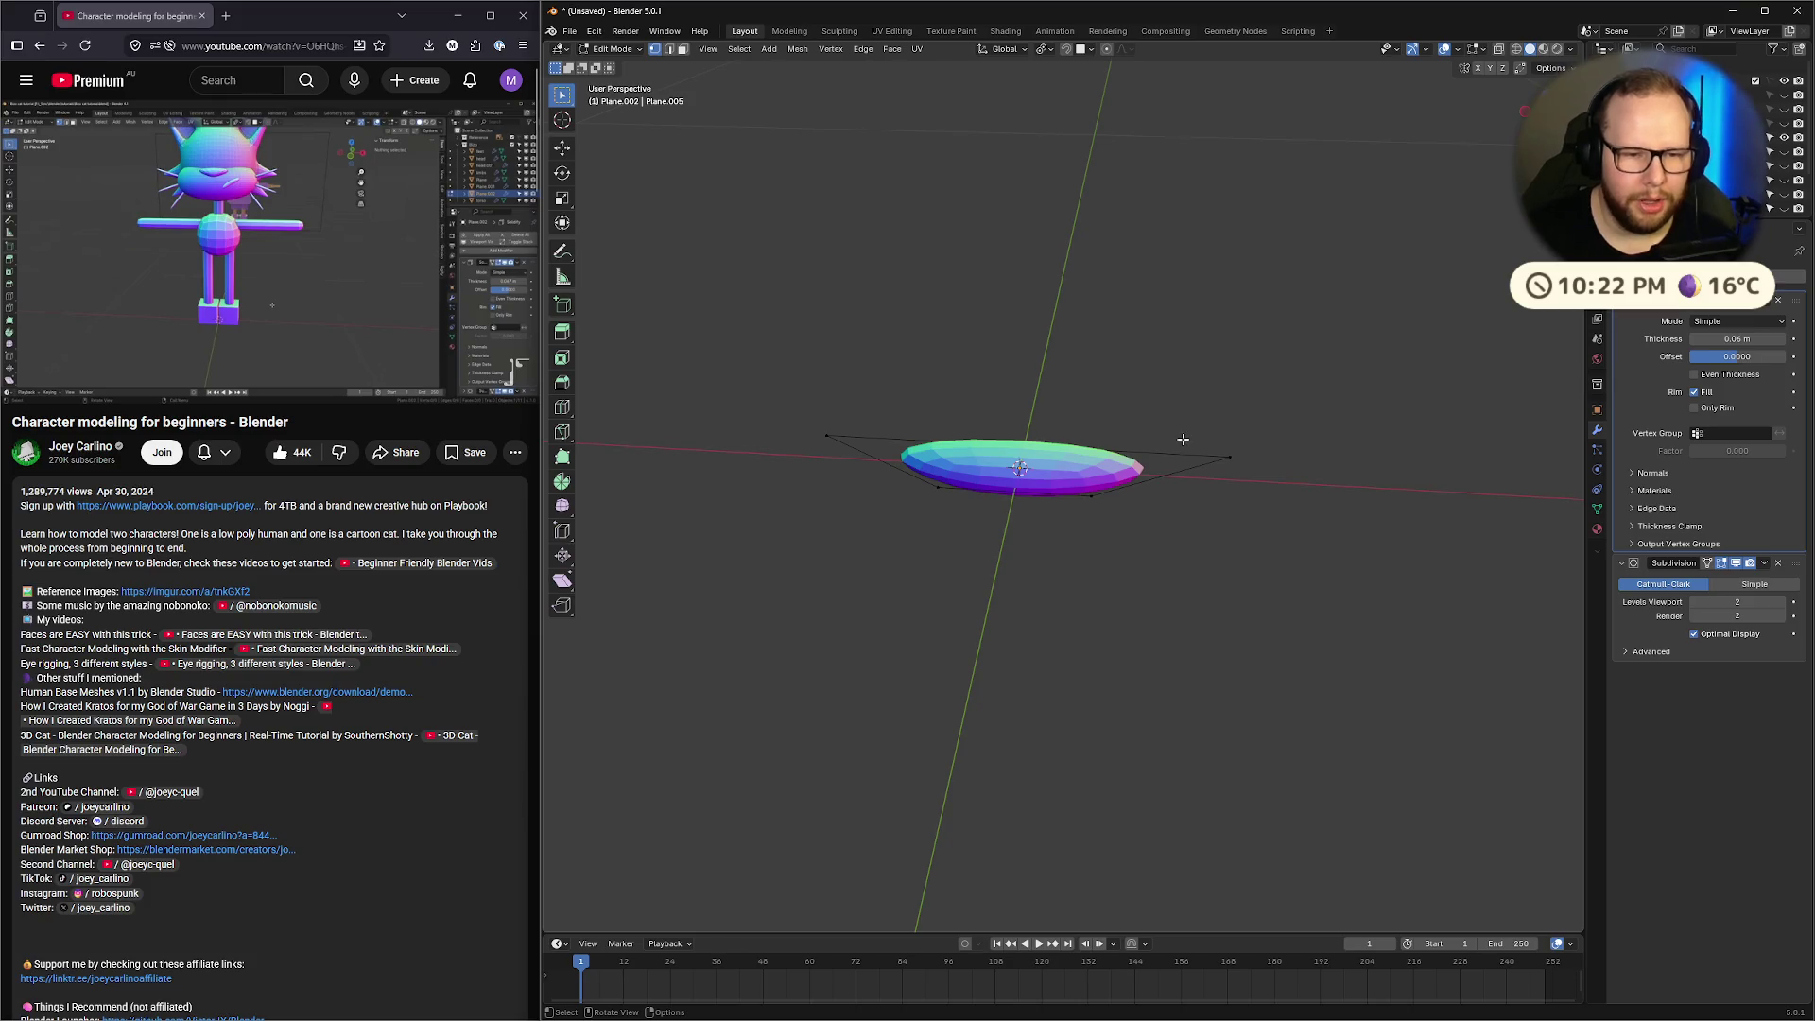
pyautogui.press('a')
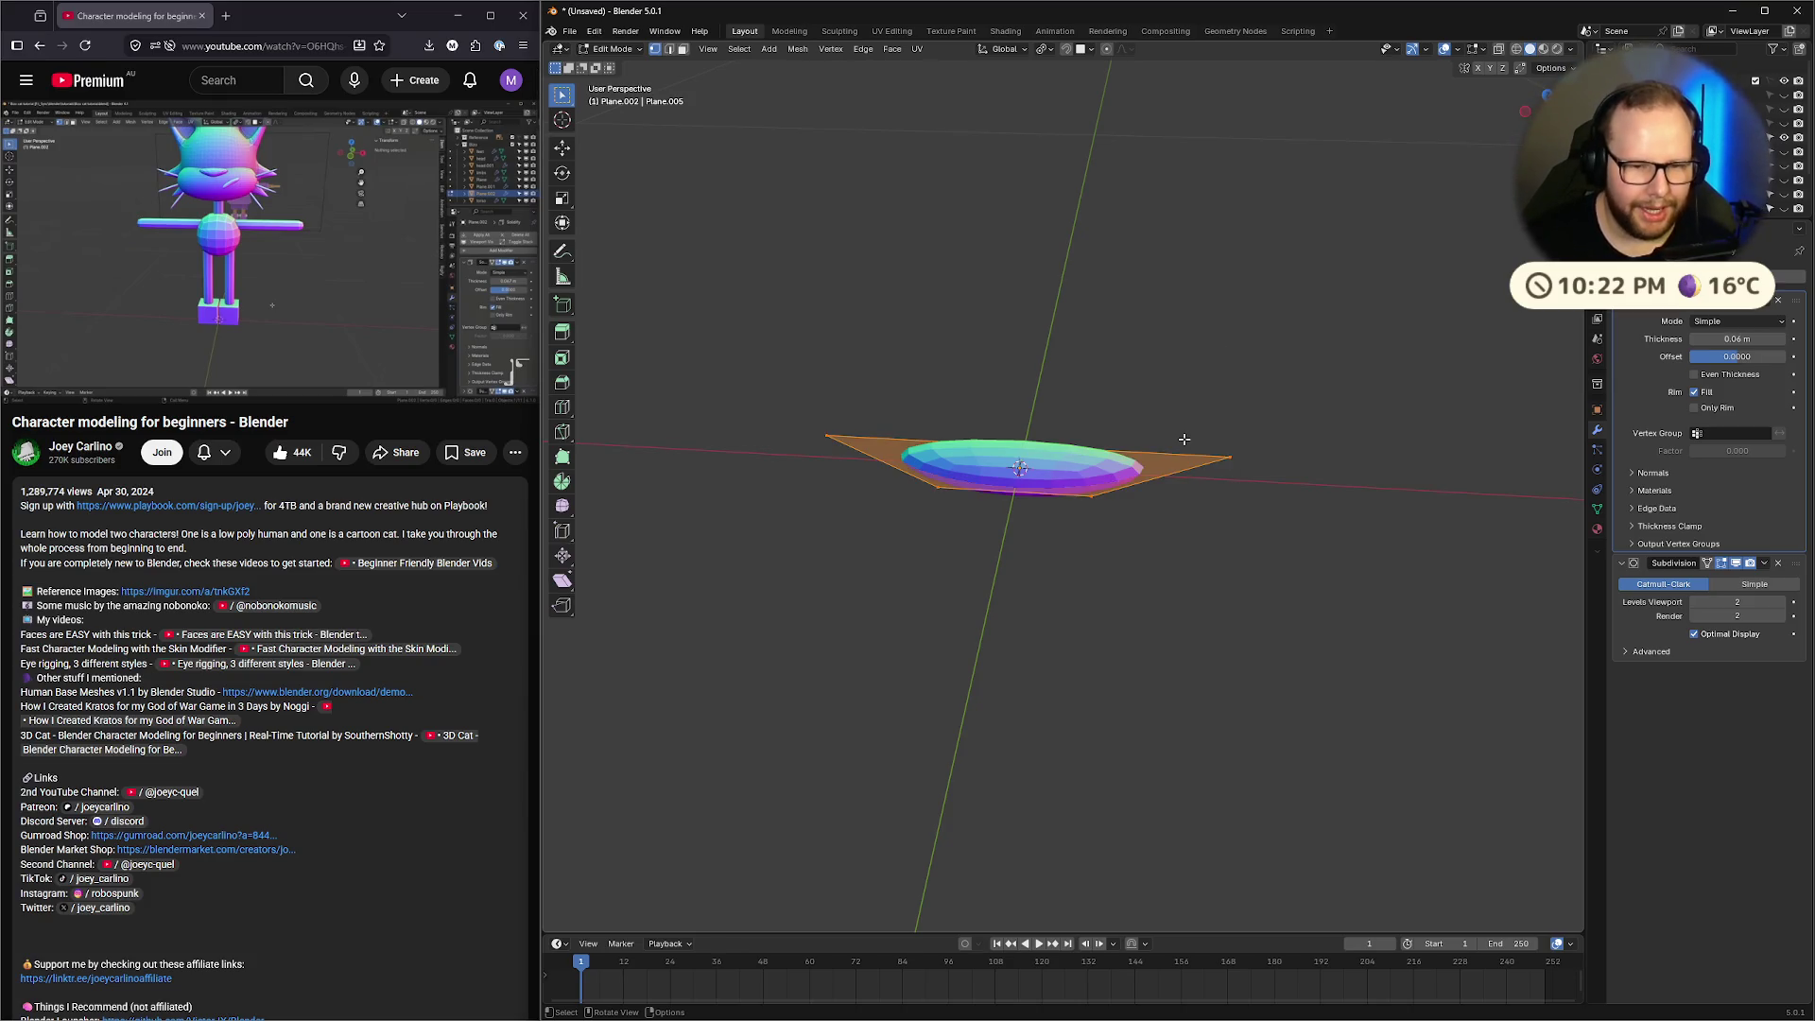
pyautogui.press('x')
pyautogui.click(1185, 438)
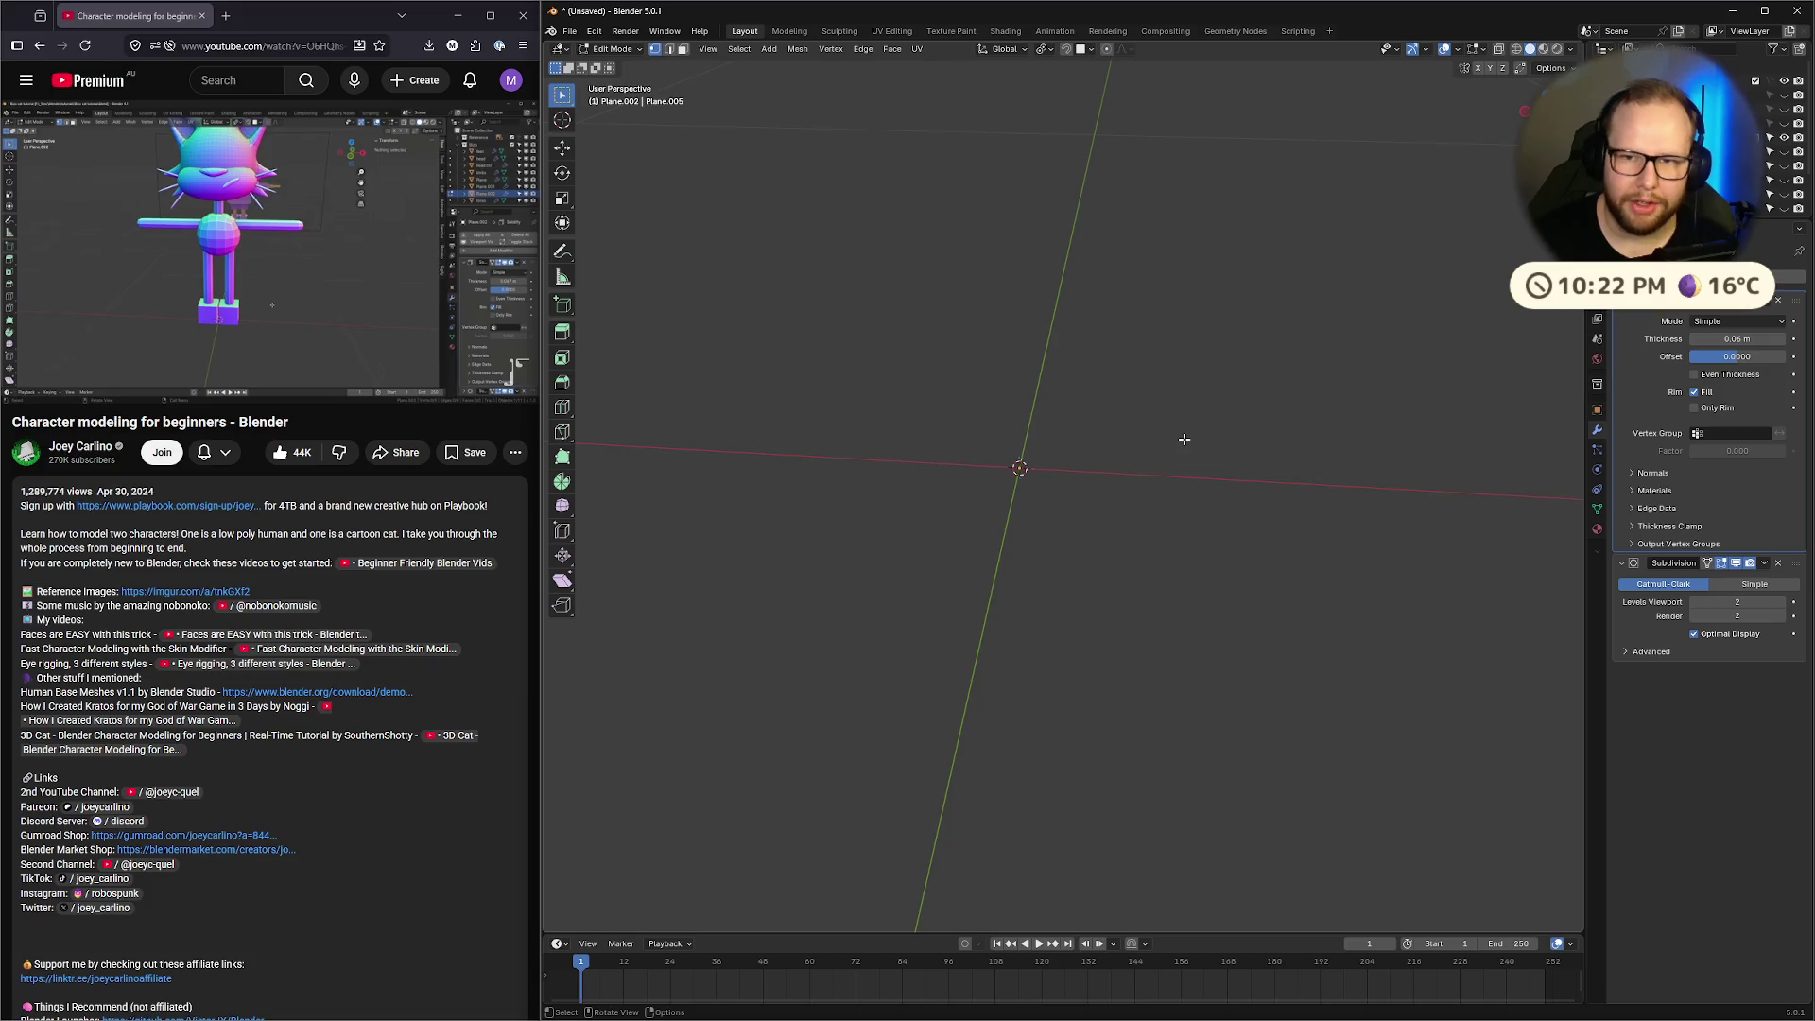
# Add a new plane inside the empty mesh
pyautogui.click(277, 212)
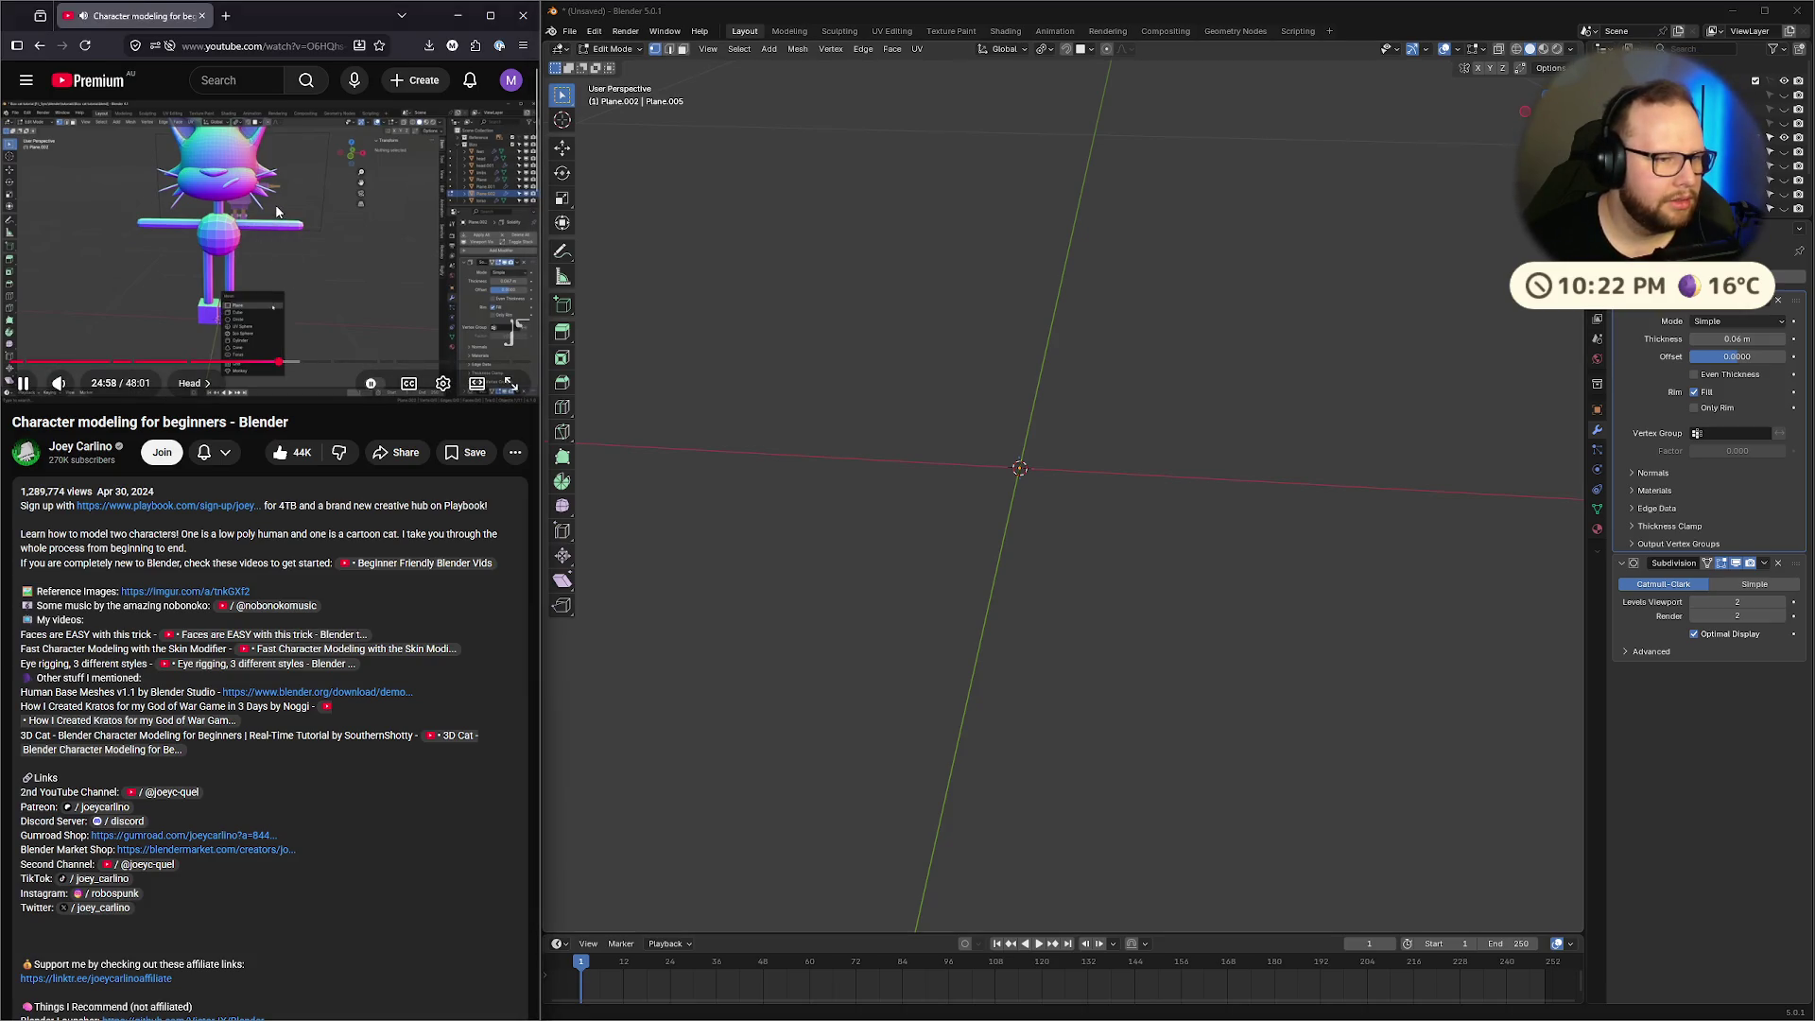
pyautogui.click(277, 212)
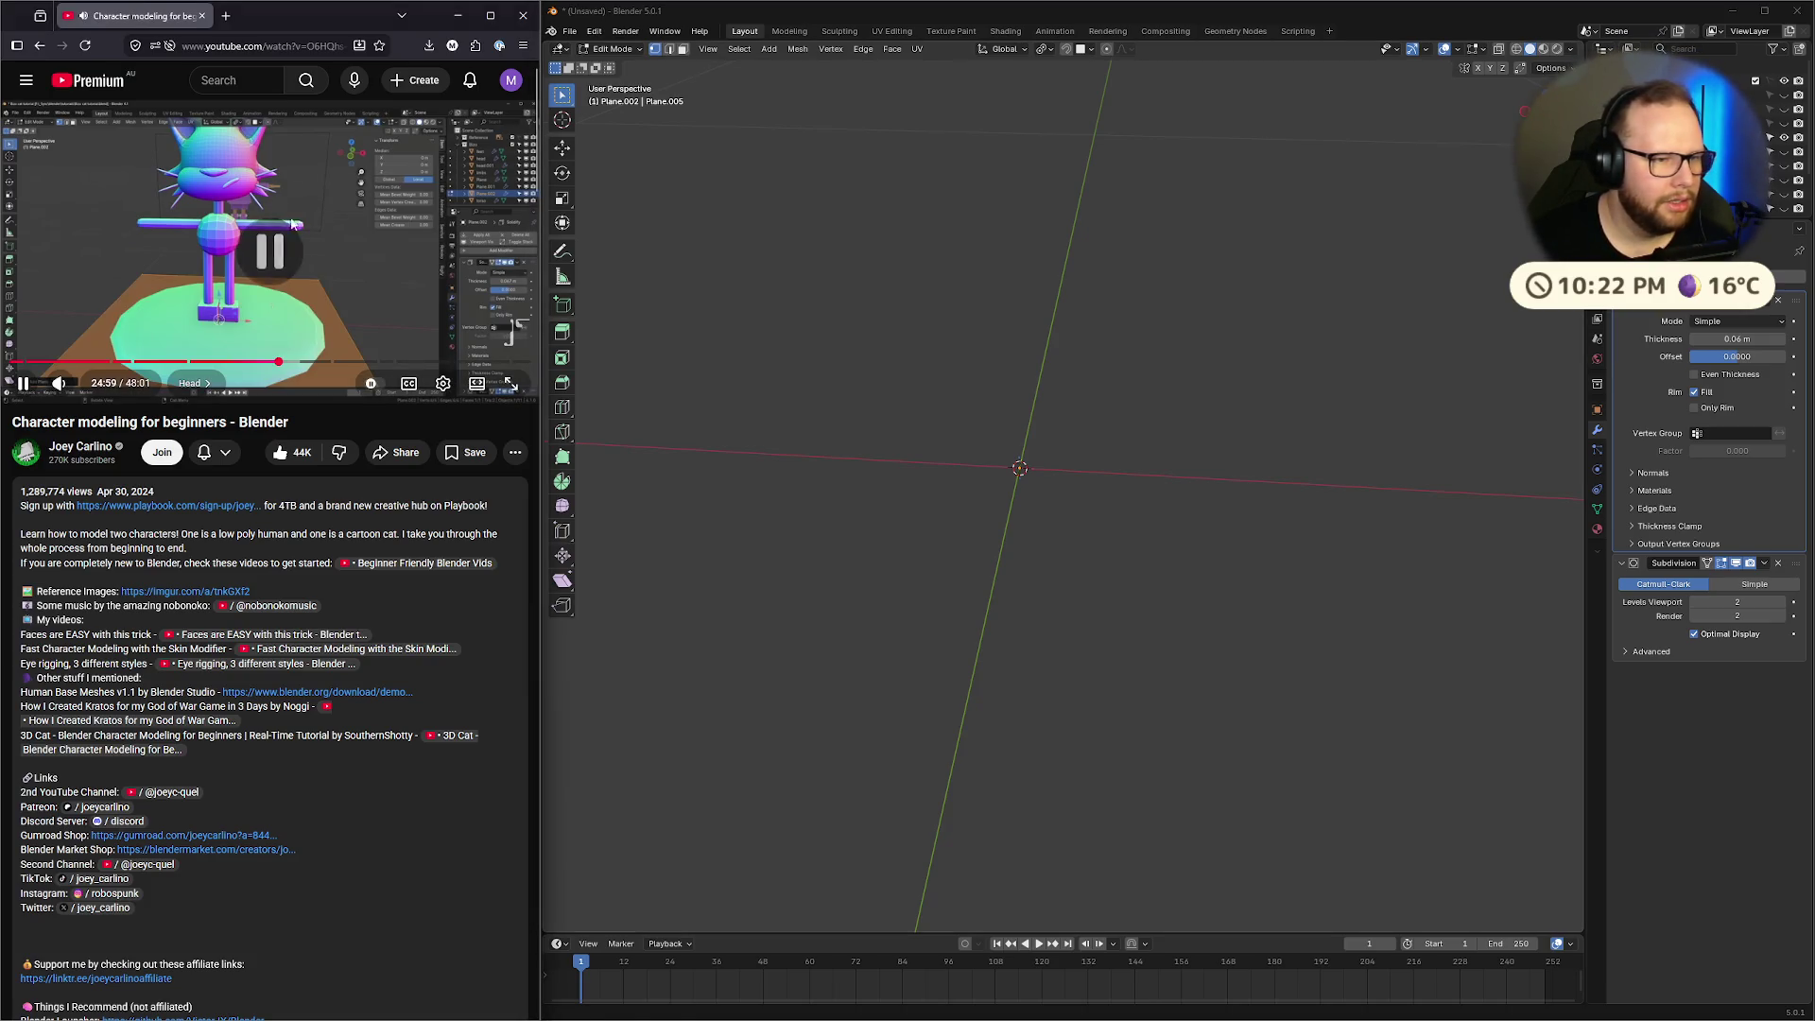
pyautogui.click(1222, 409)
pyautogui.hotkey('shift', 'a')
pyautogui.click(1222, 408)
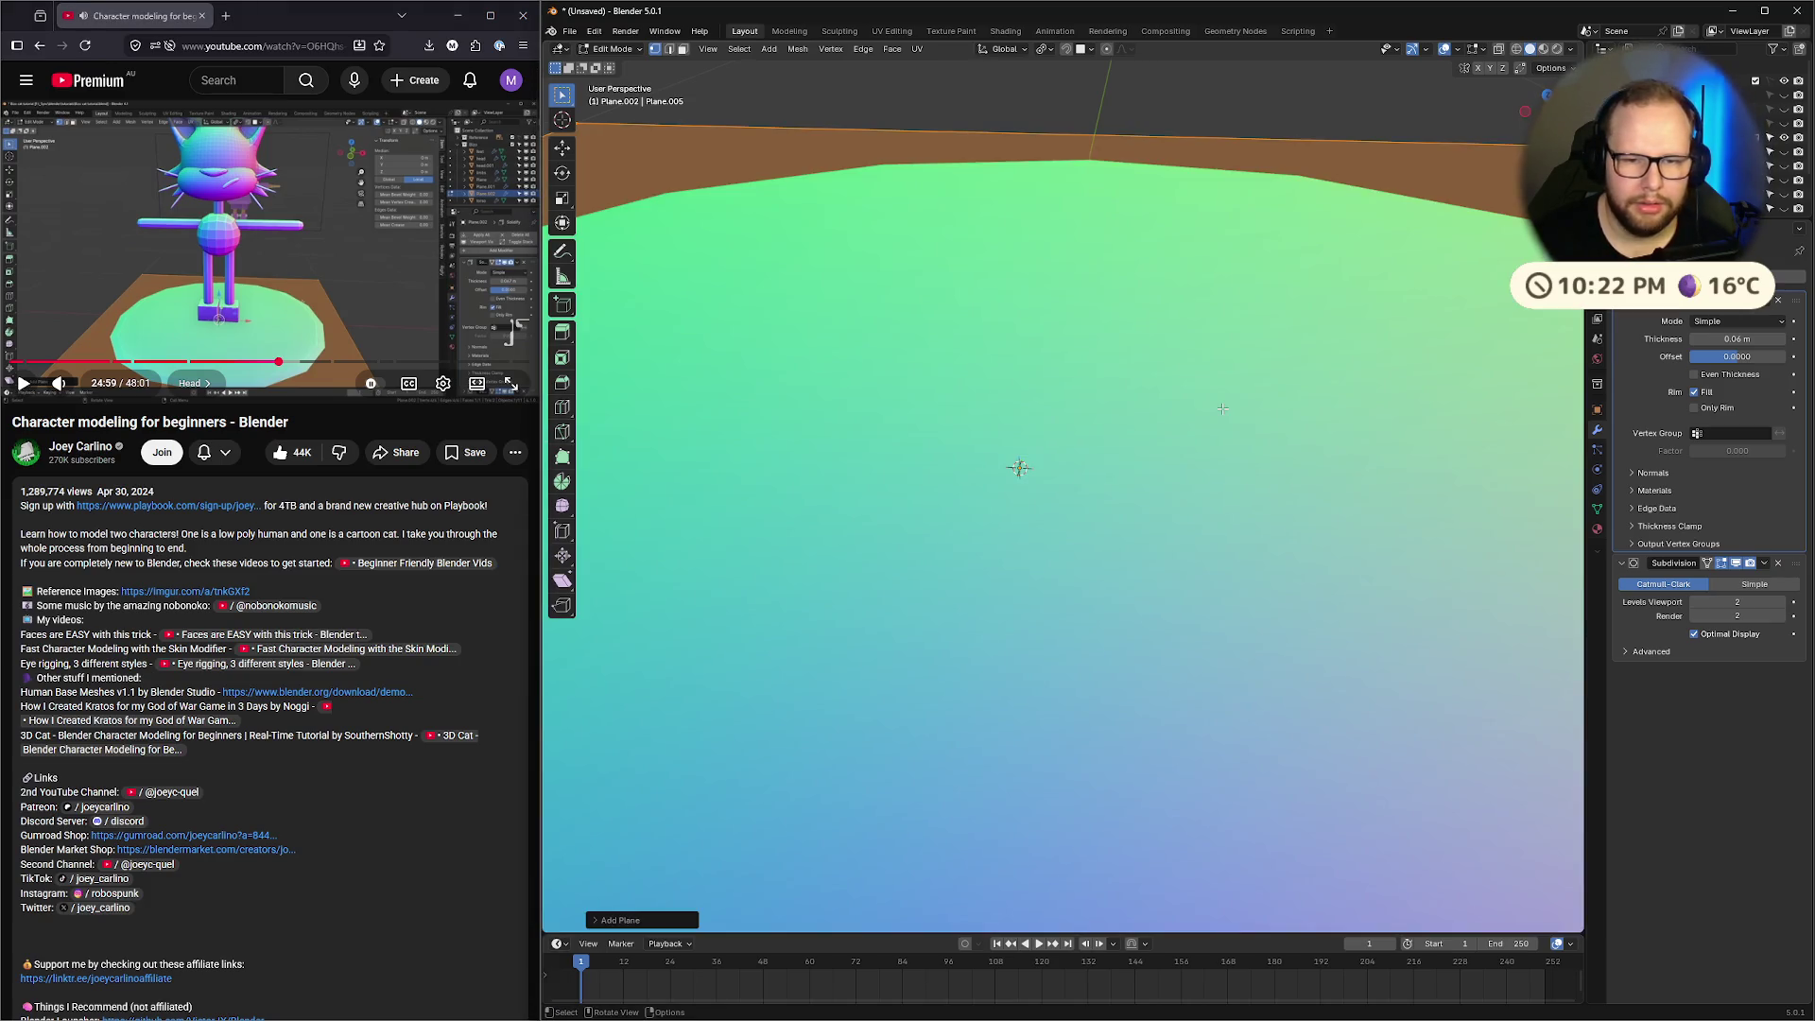
pyautogui.scroll(-5, 1222, 408)
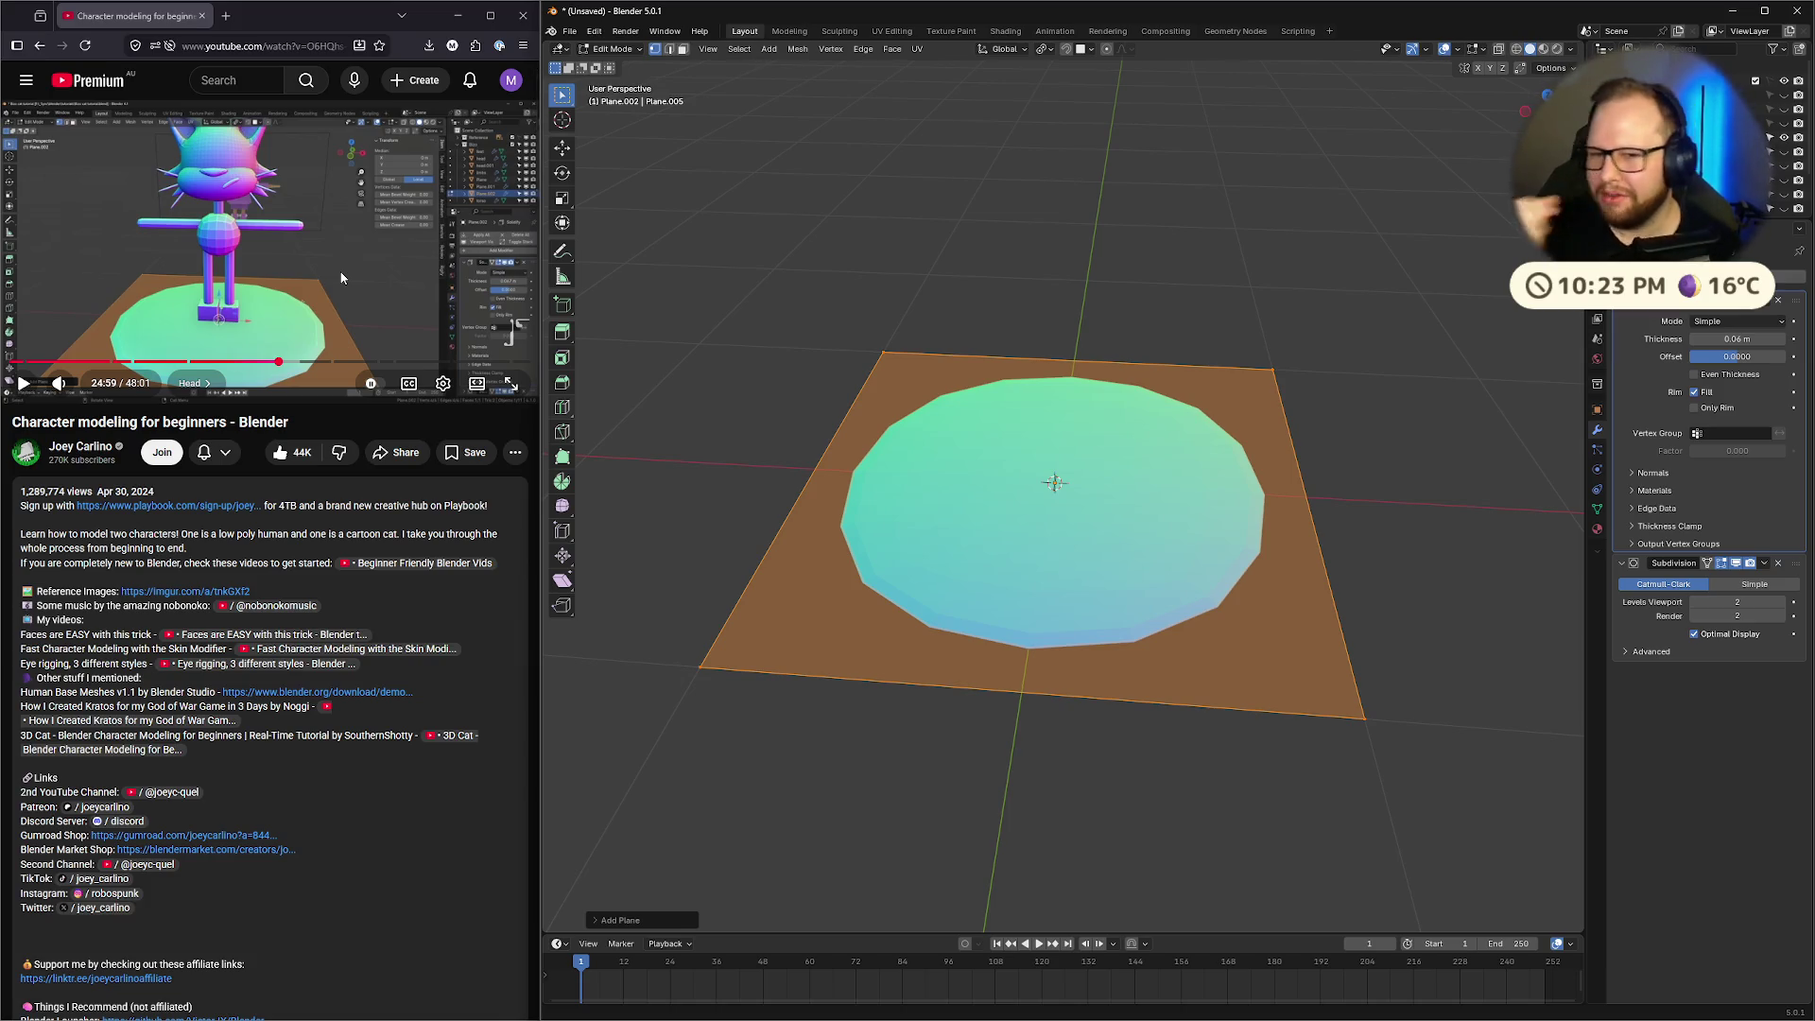
# Add a Mirror modifier at the top of the stack with Merge turned off
pyautogui.click(429, 287)
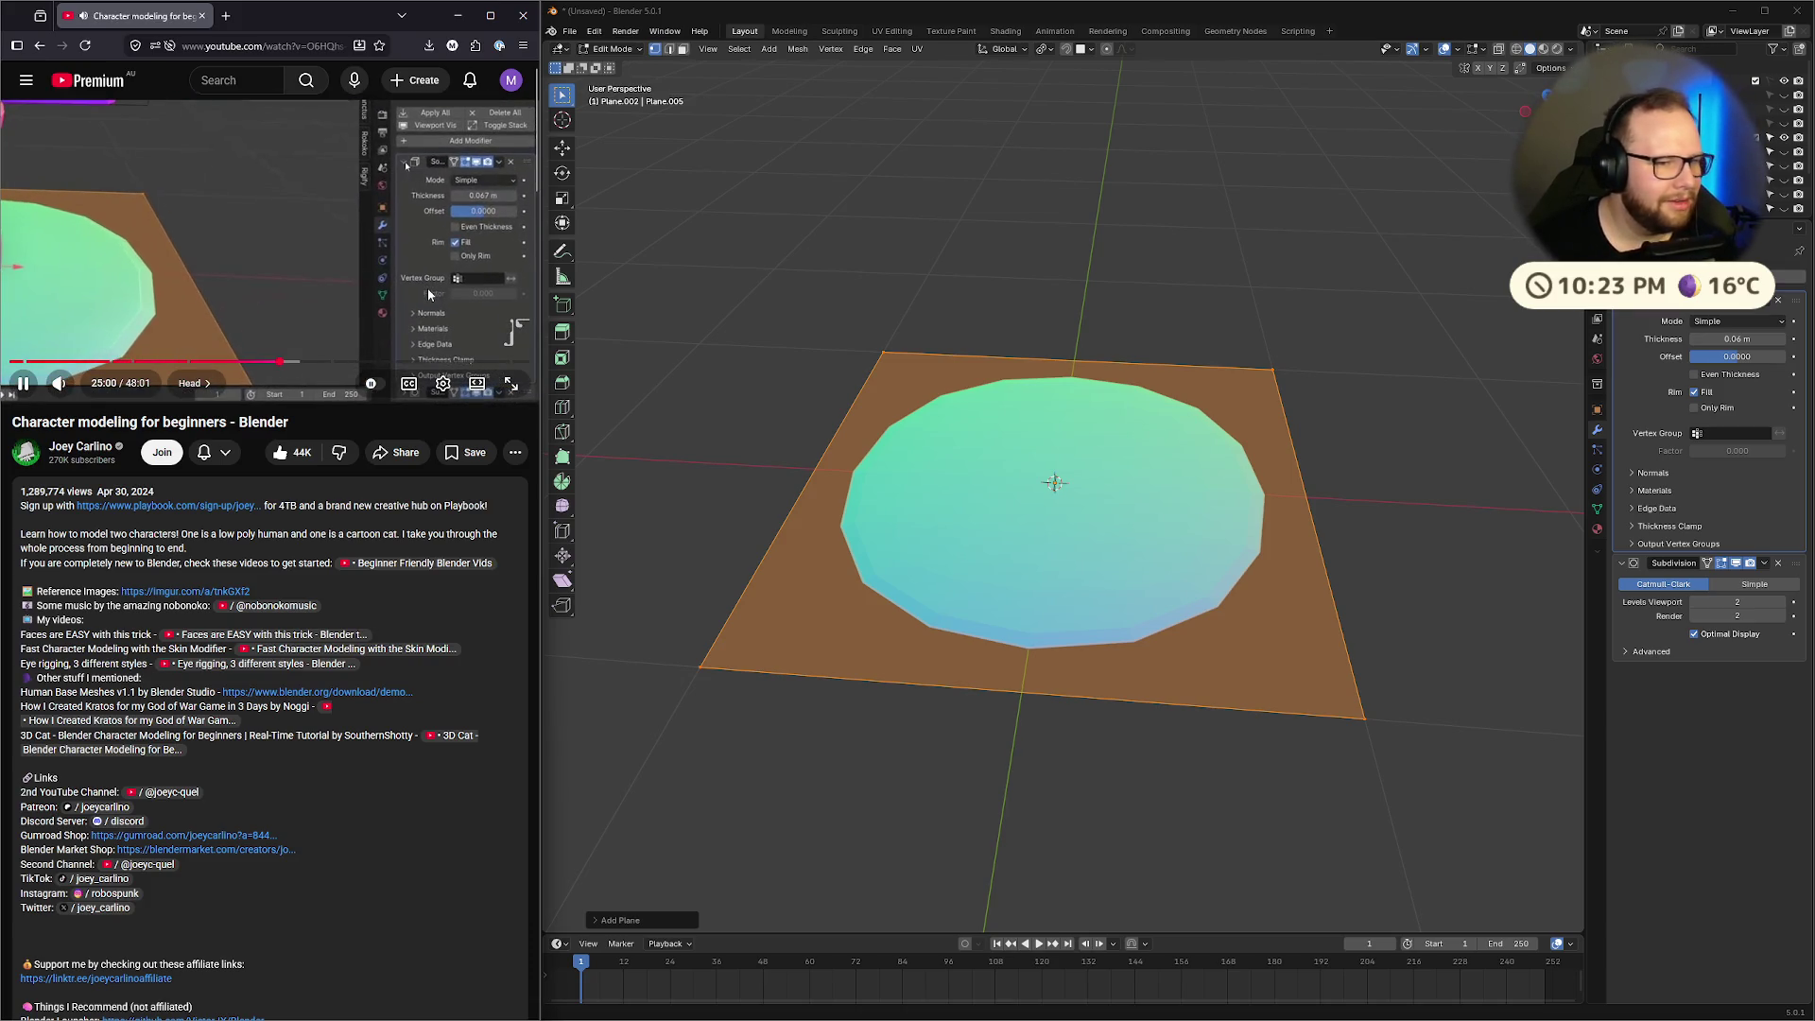
pyautogui.click(172, 198)
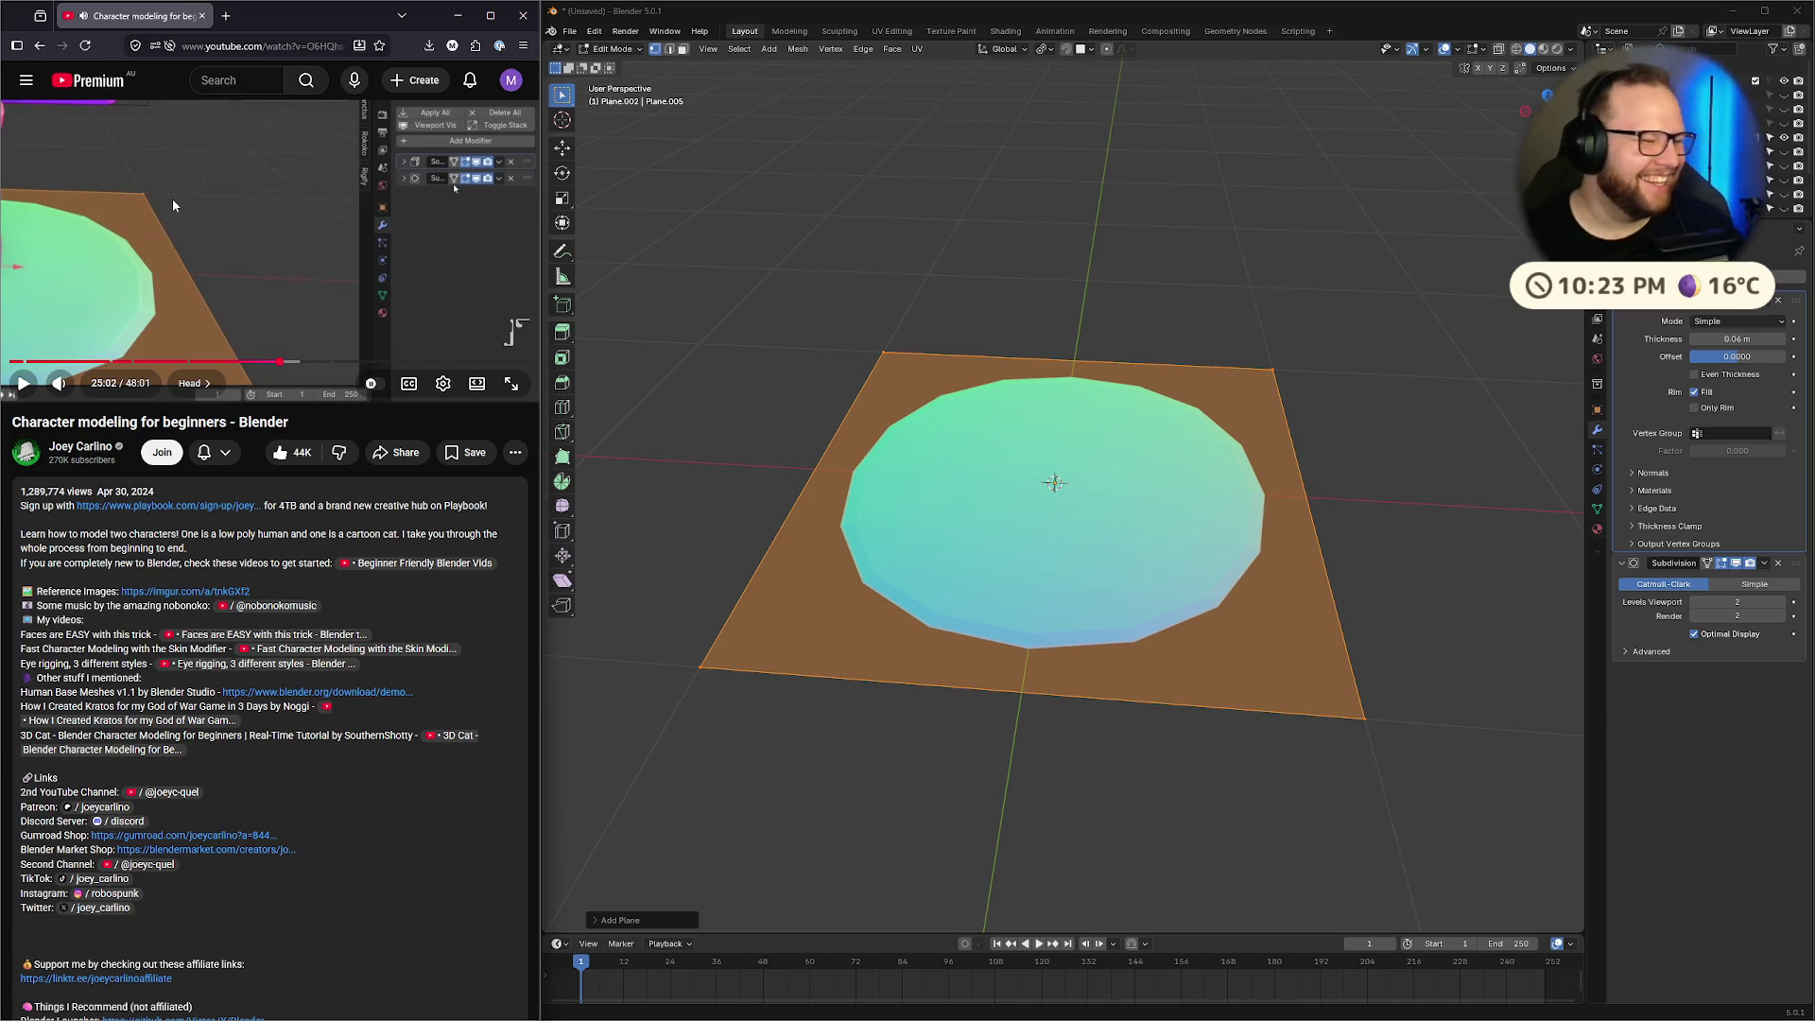
pyautogui.click(312, 237)
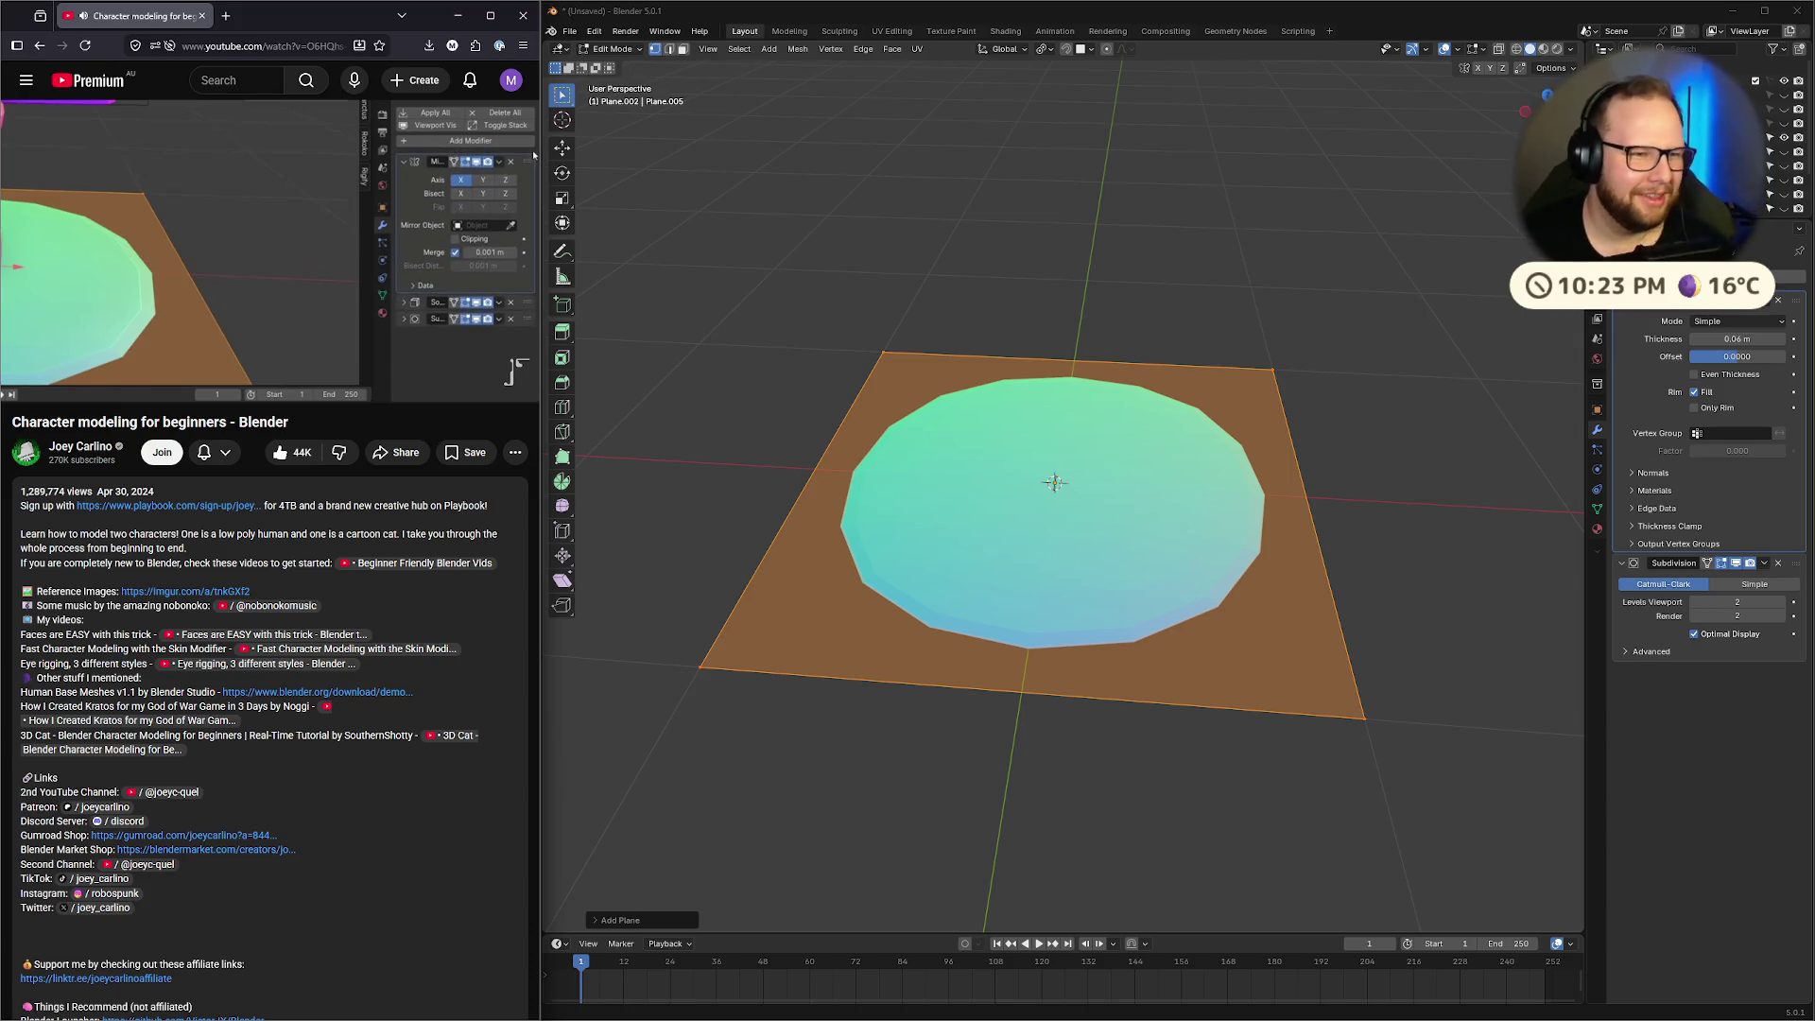
pyautogui.press('space')
pyautogui.hotkey('shift', 'a')
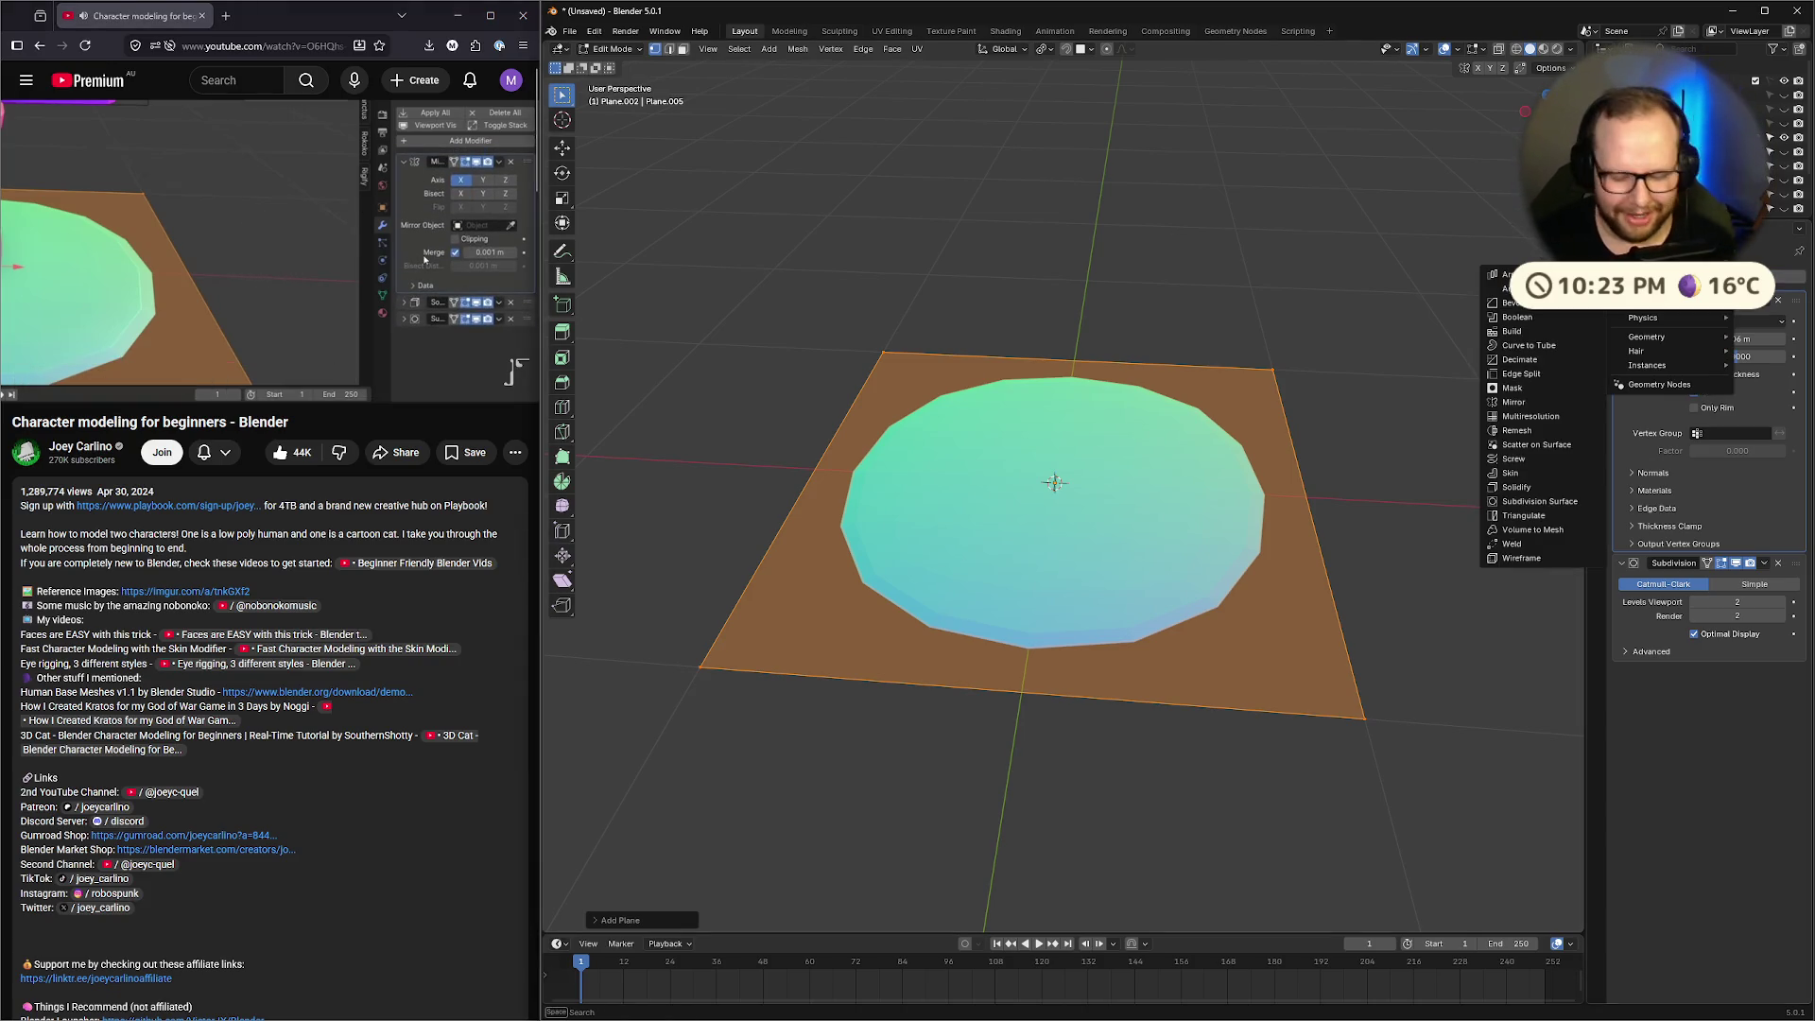
pyautogui.write('mirro')
pyautogui.press('Return')
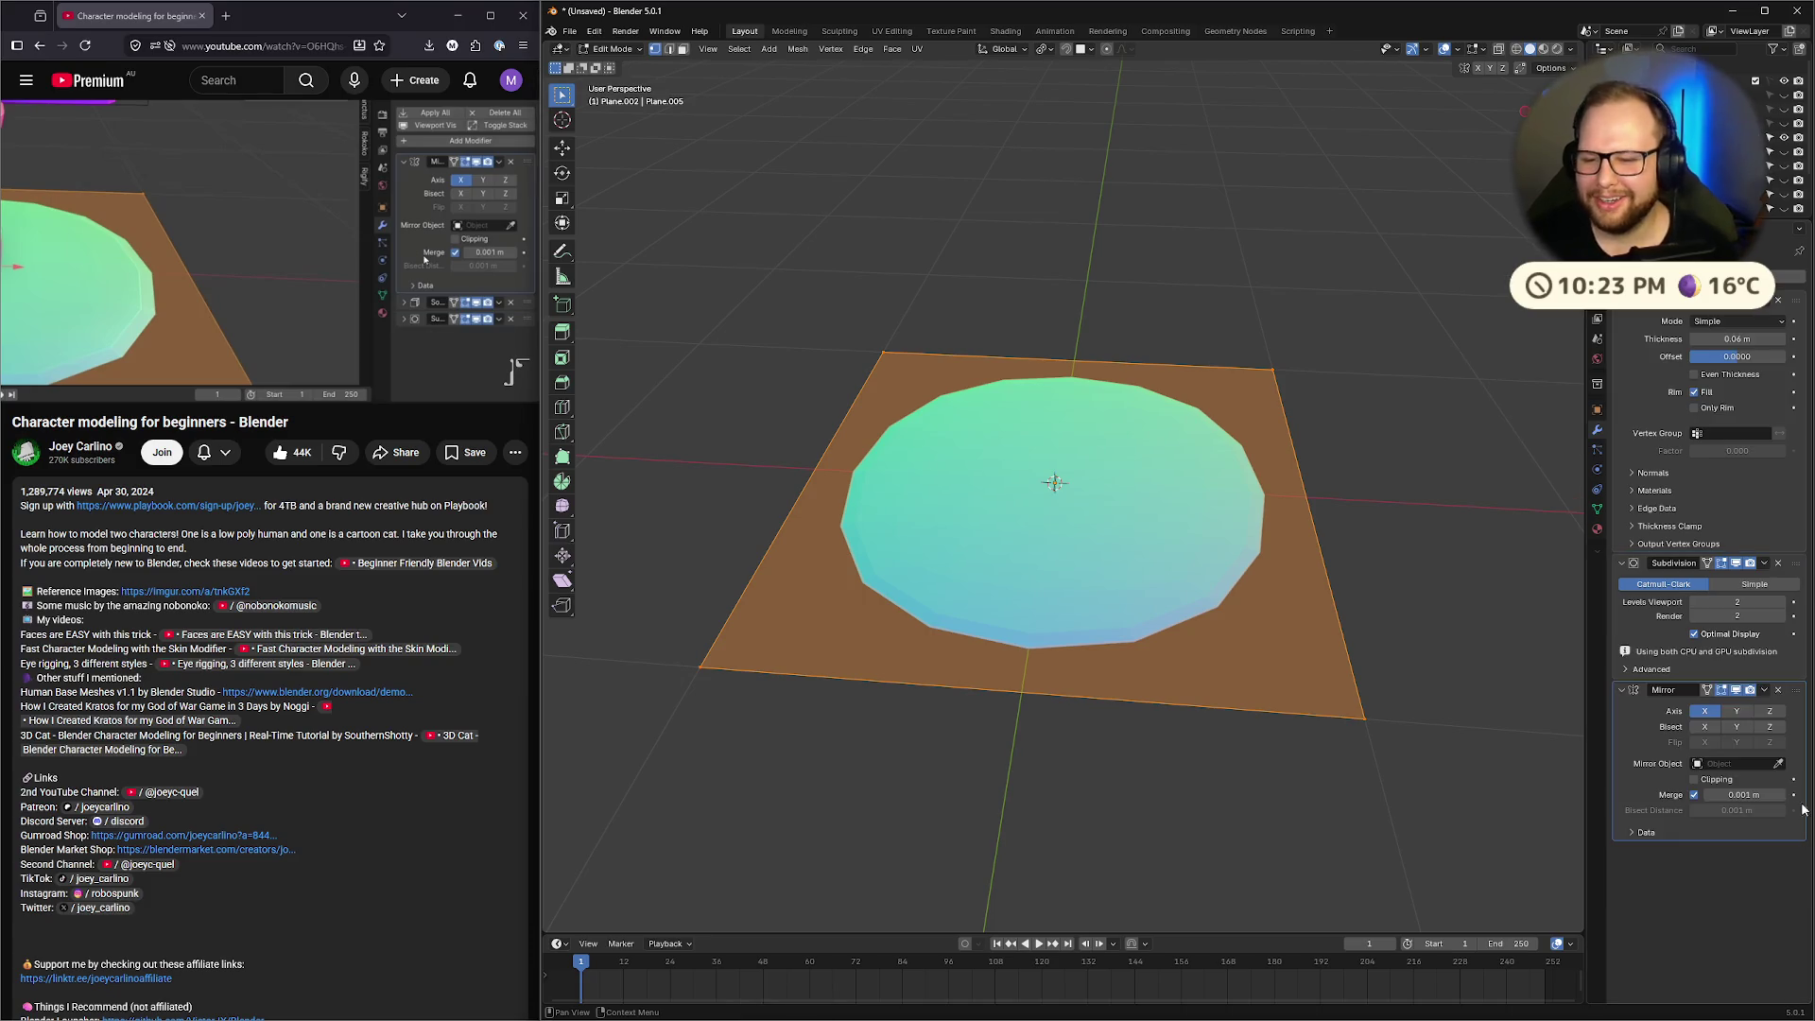
pyautogui.moveTo(1793, 689); pyautogui.dragTo(1794, 302)
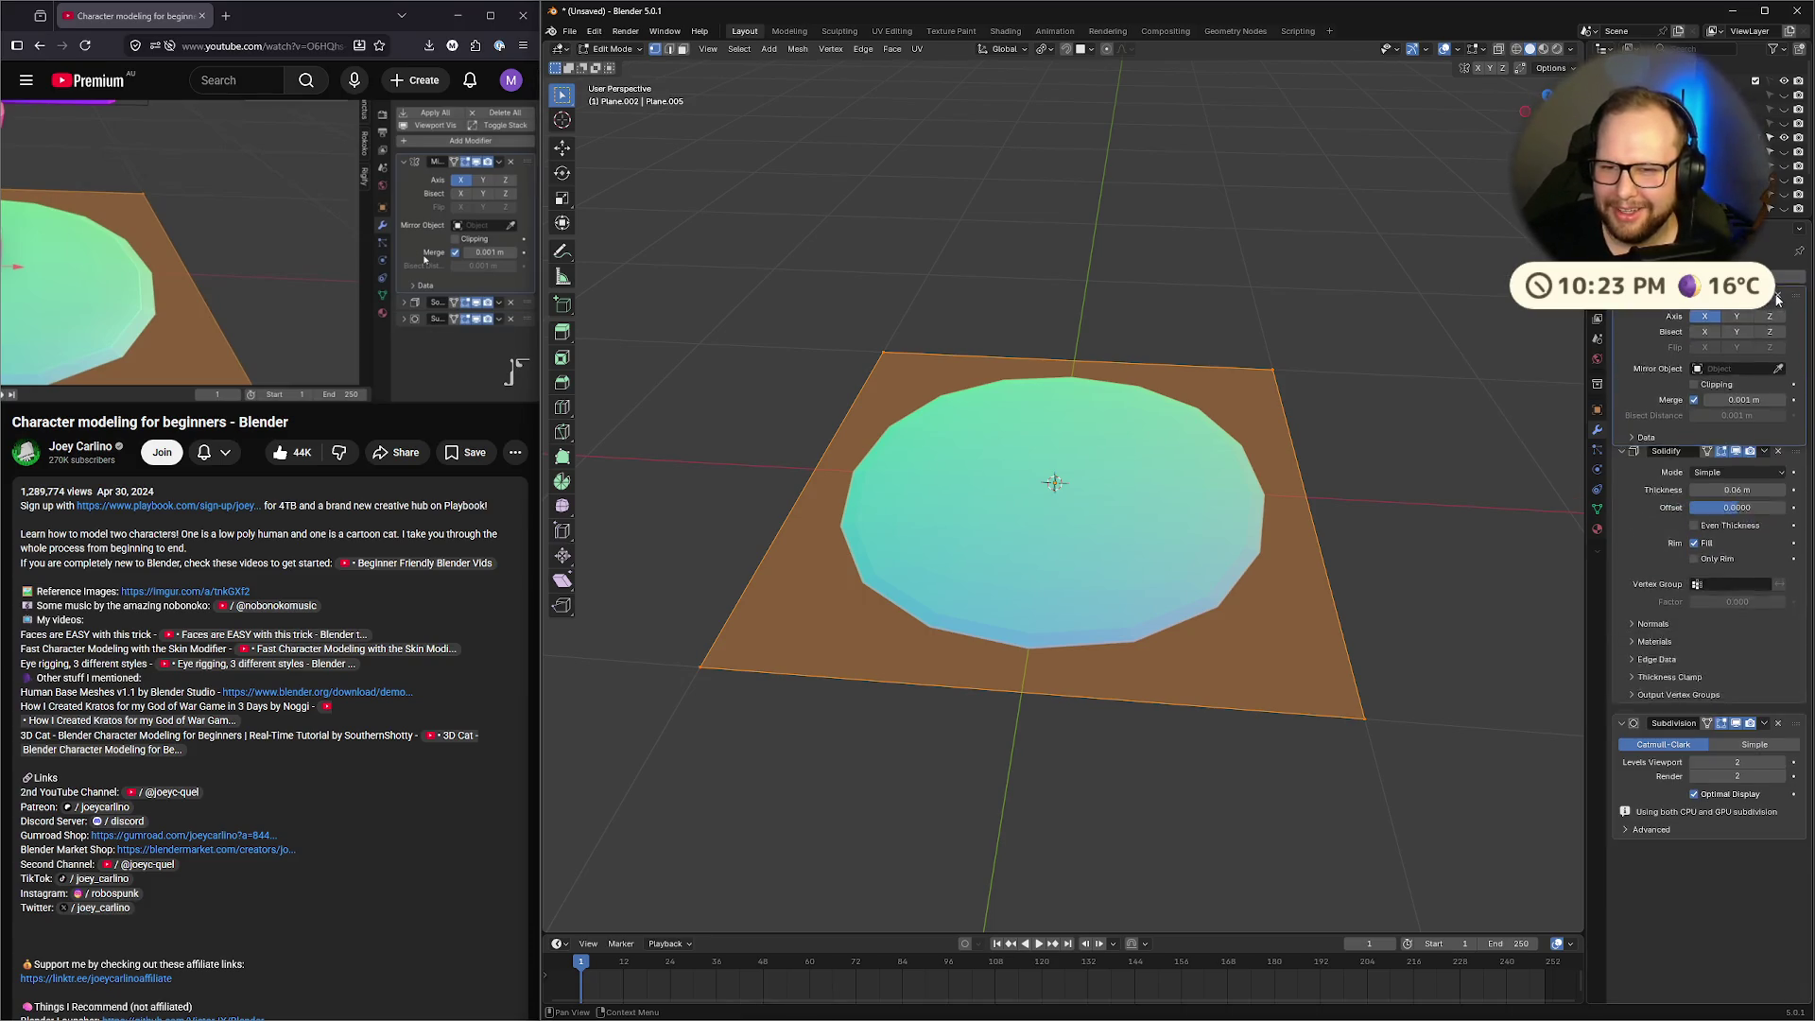
pyautogui.click(211, 223)
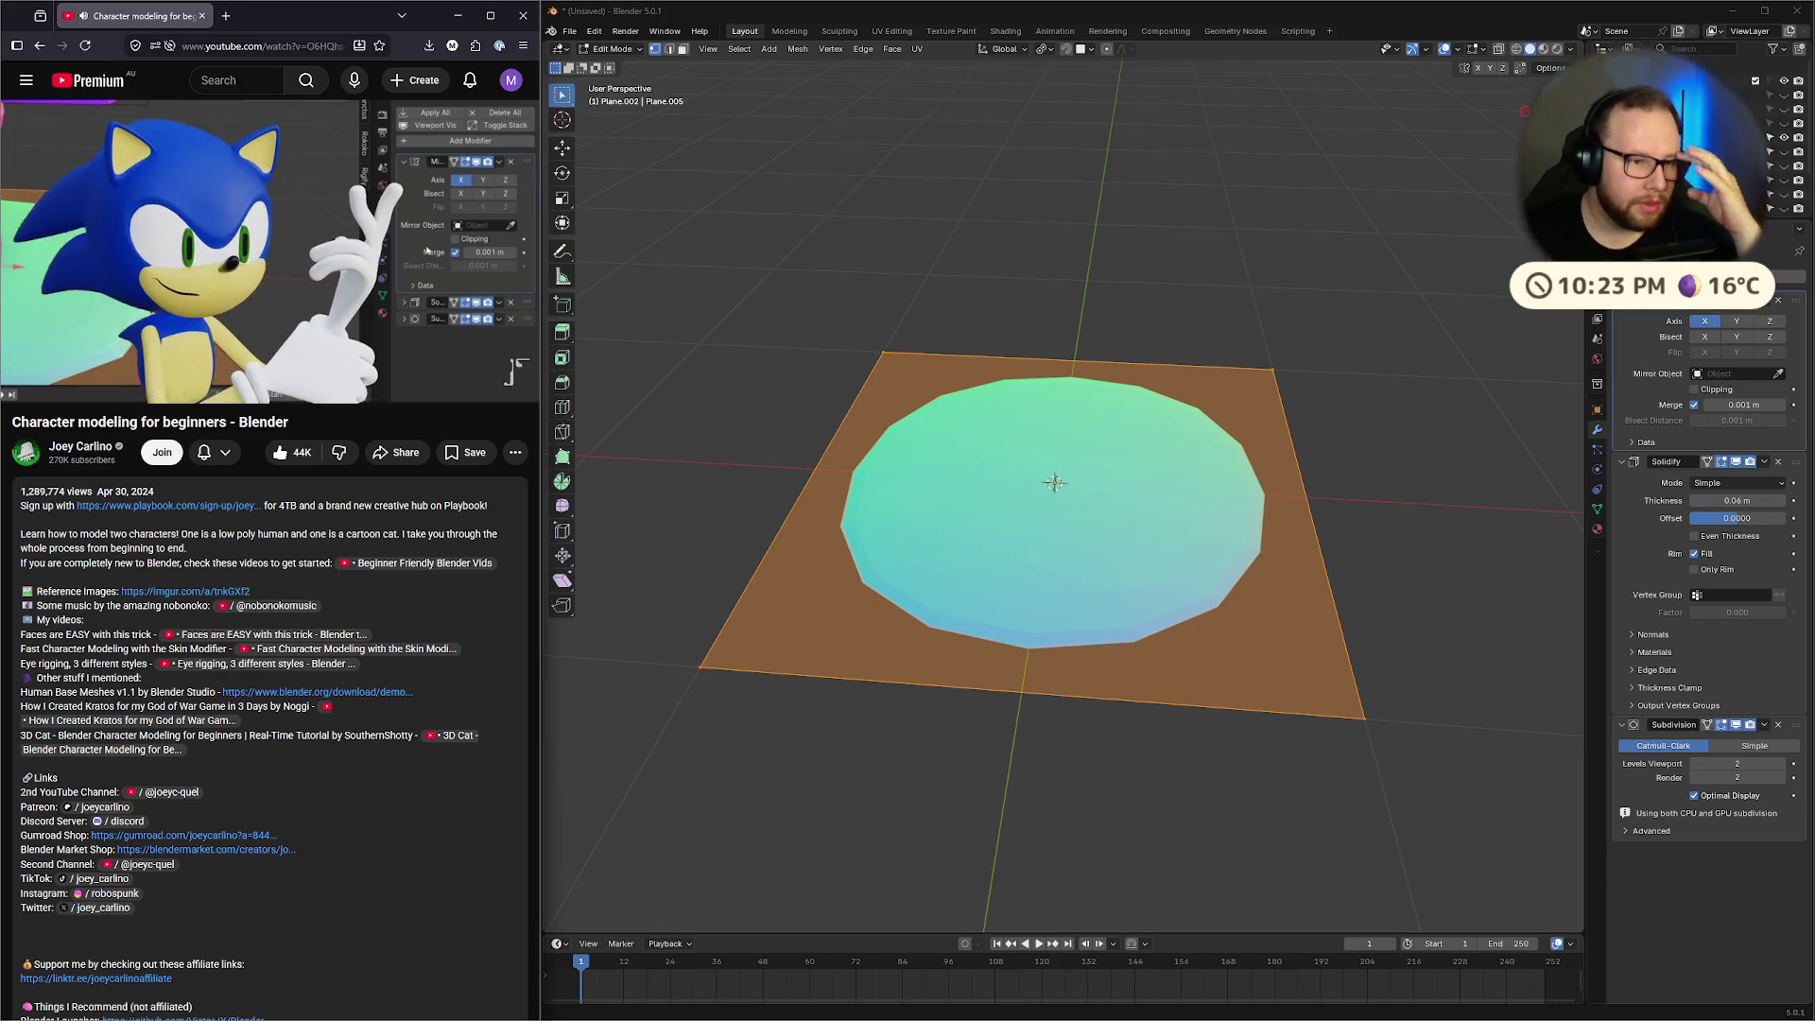
pyautogui.click(1694, 406)
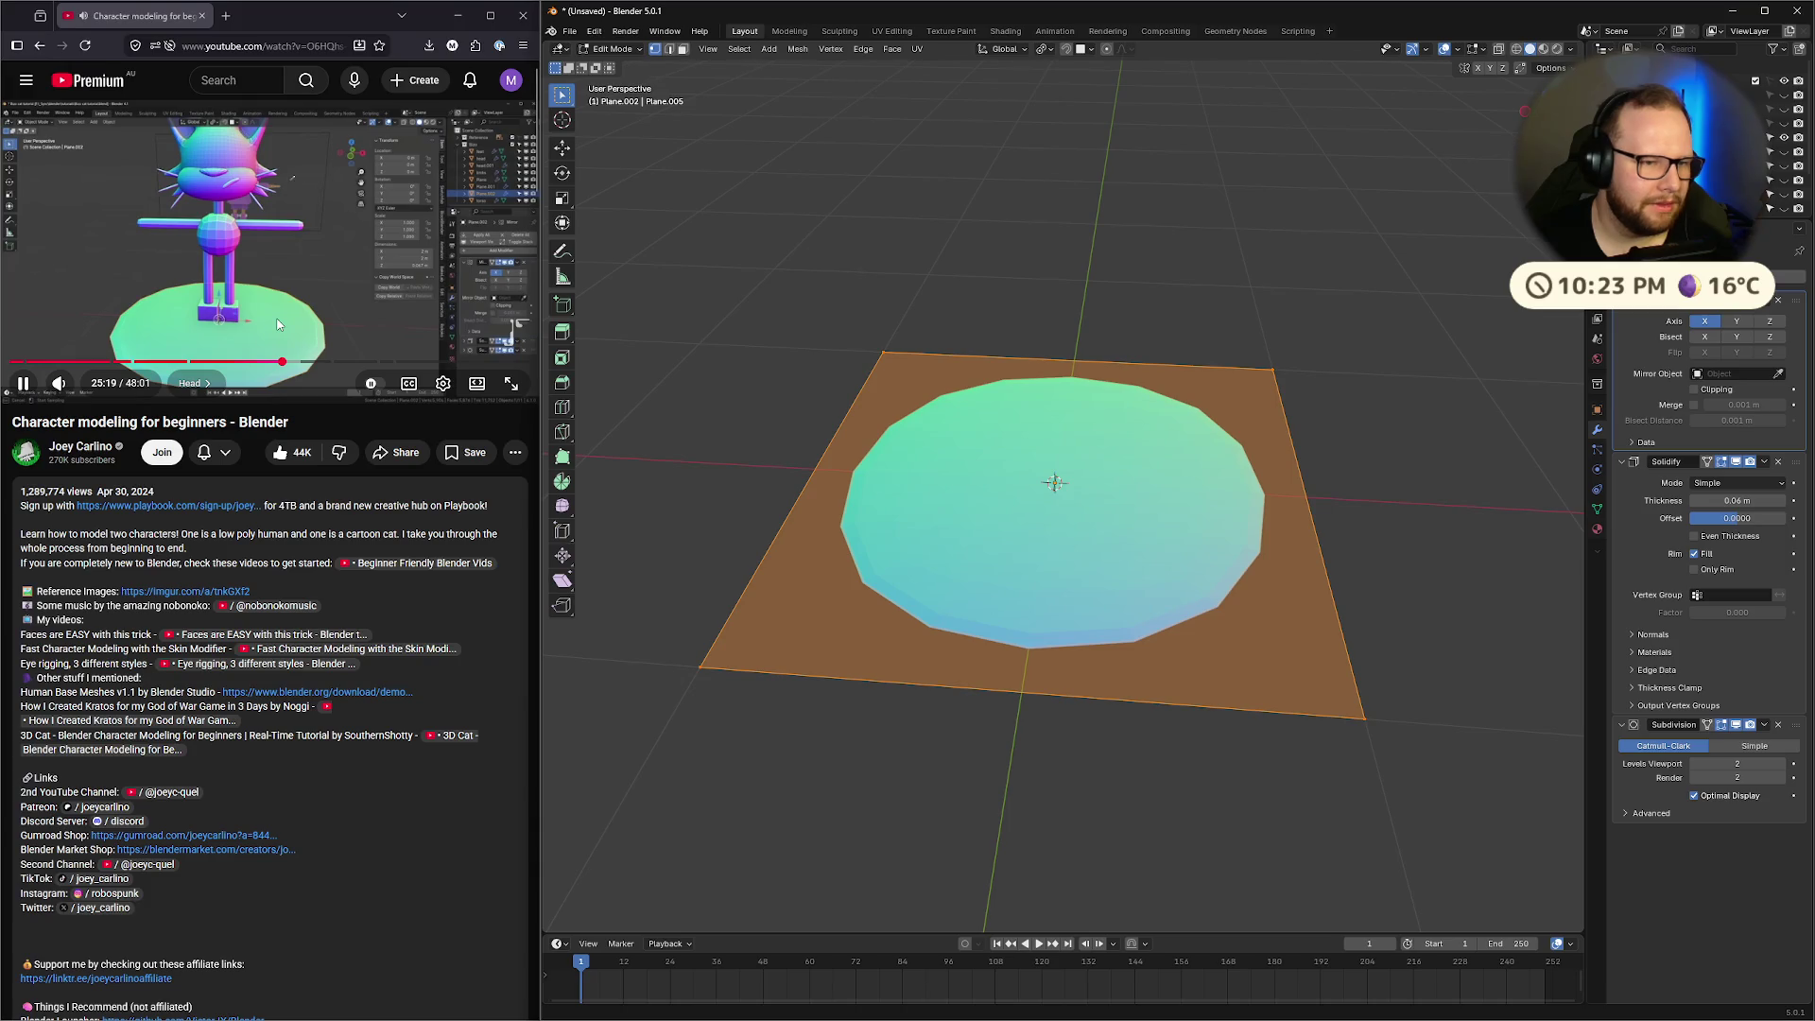
pyautogui.scroll(-6, 1216, 365)
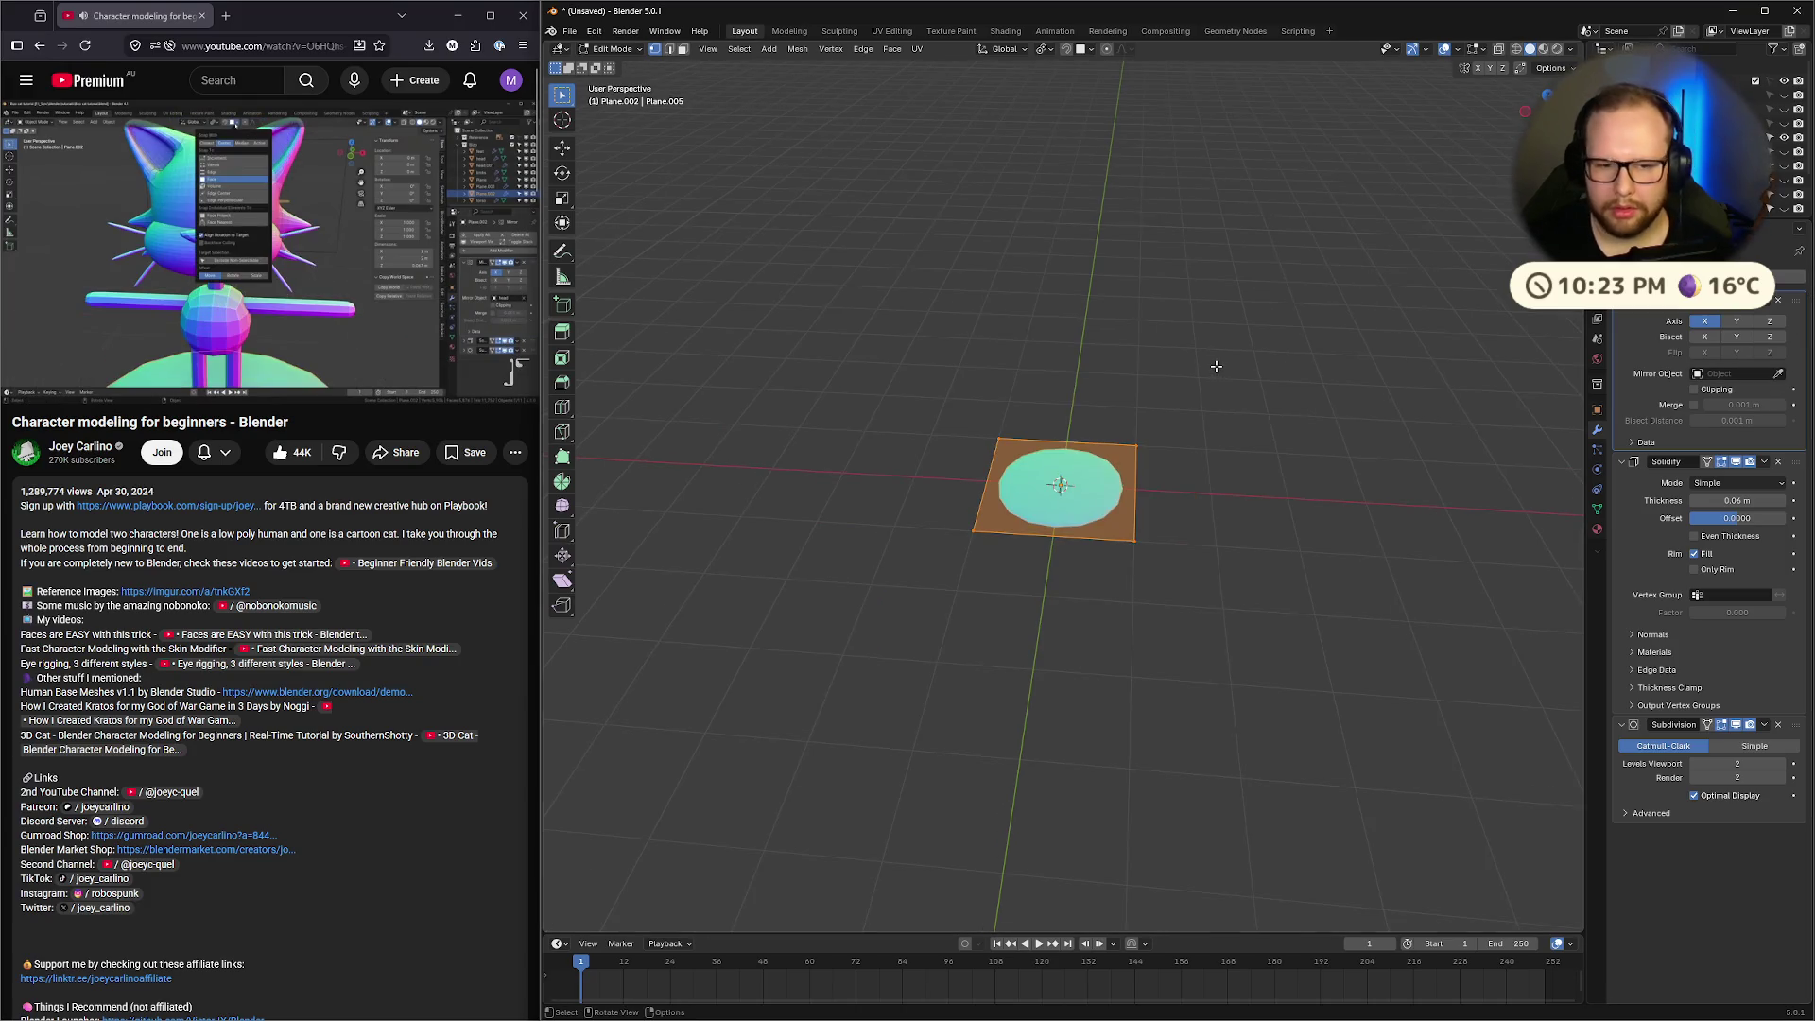
# Deselect the plane's faces, return to Object Mode, and unhide the cat model with Alt+H
pyautogui.hotkey('alt', 'h')
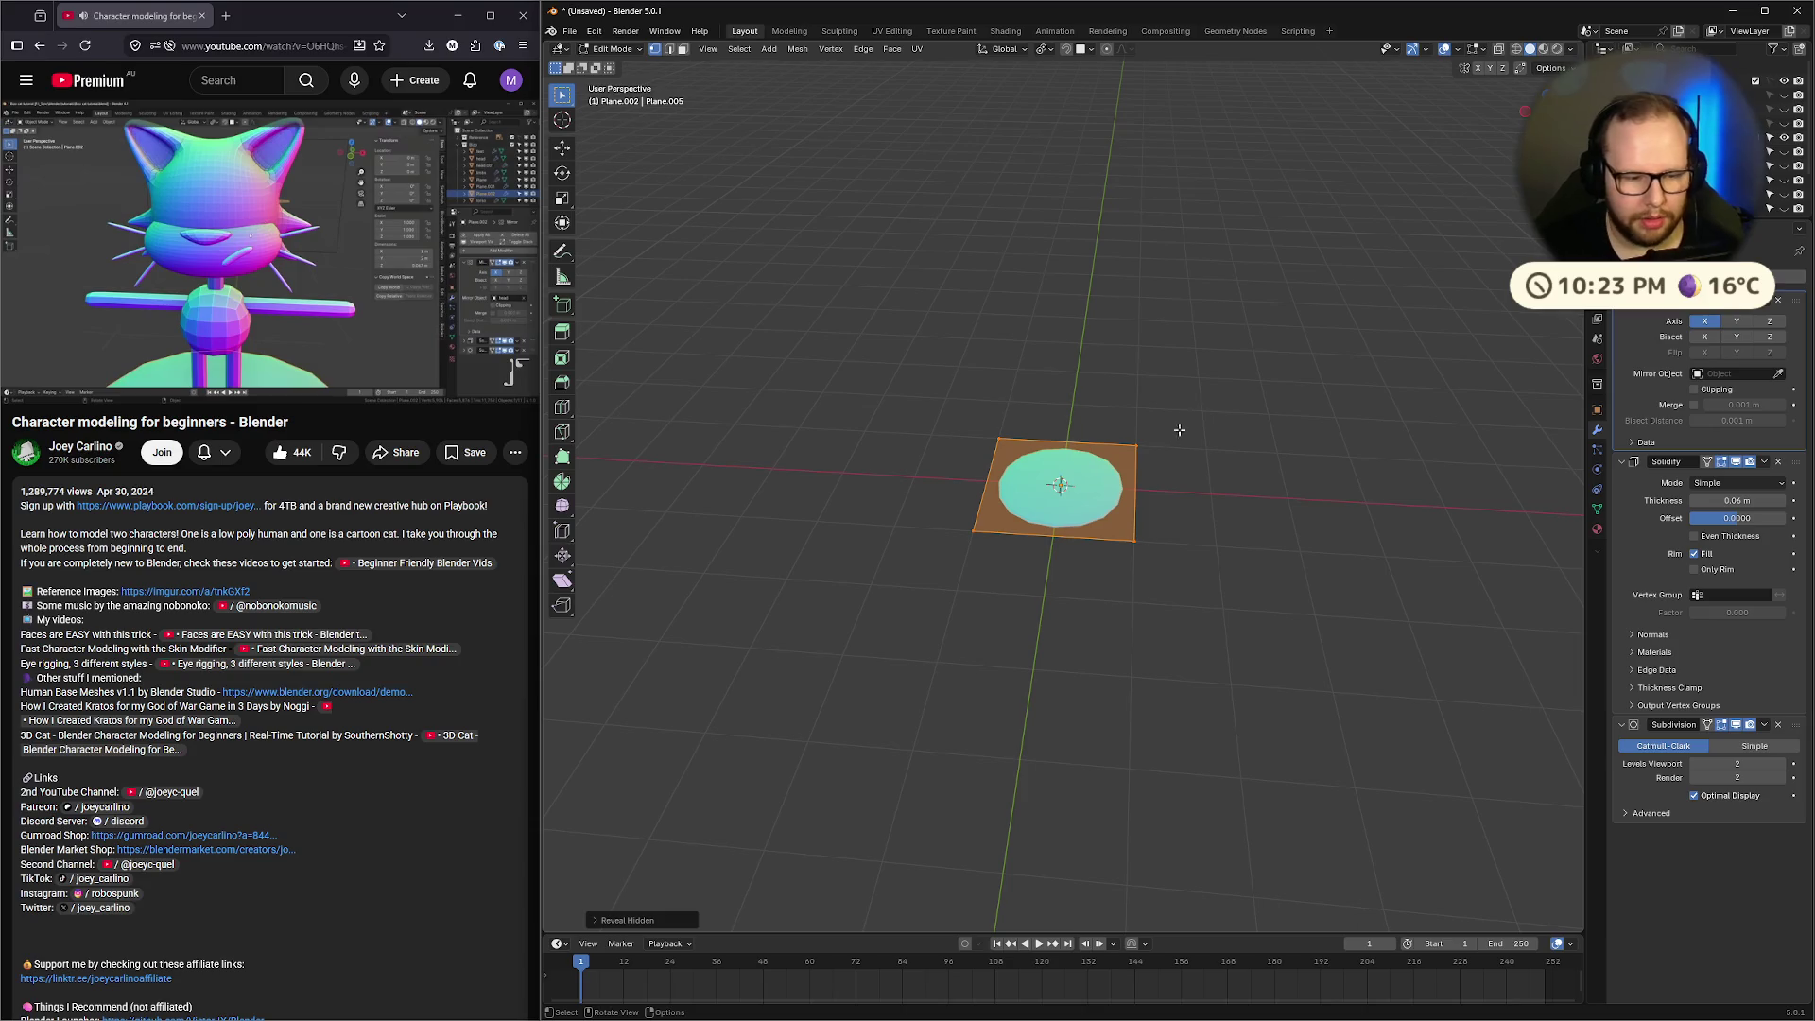
pyautogui.rightClick(1180, 430)
pyautogui.click(1142, 353)
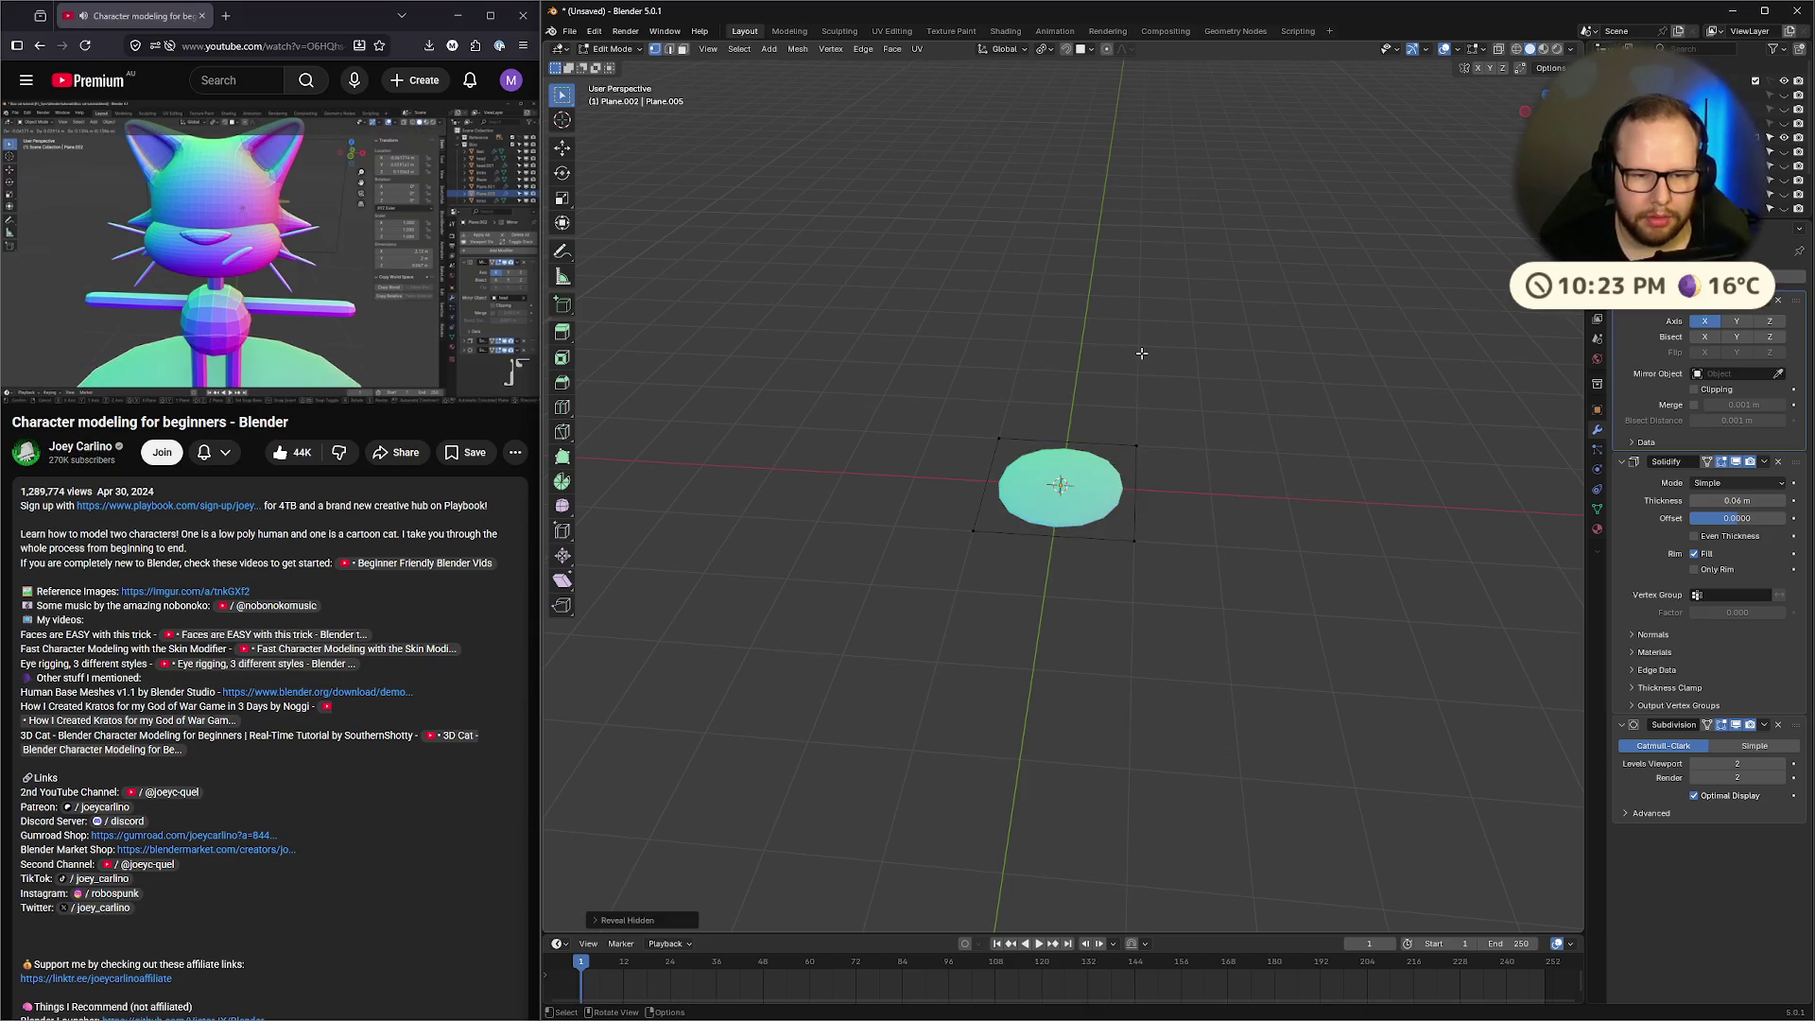
pyautogui.press('Tab')
pyautogui.moveTo(1144, 418)
pyautogui.mouseDown(button='middle')
pyautogui.moveTo(1142, 327)
pyautogui.moveTo(1149, 378)
pyautogui.mouseUp(button='middle')
pyautogui.hotkey('alt', 'h')
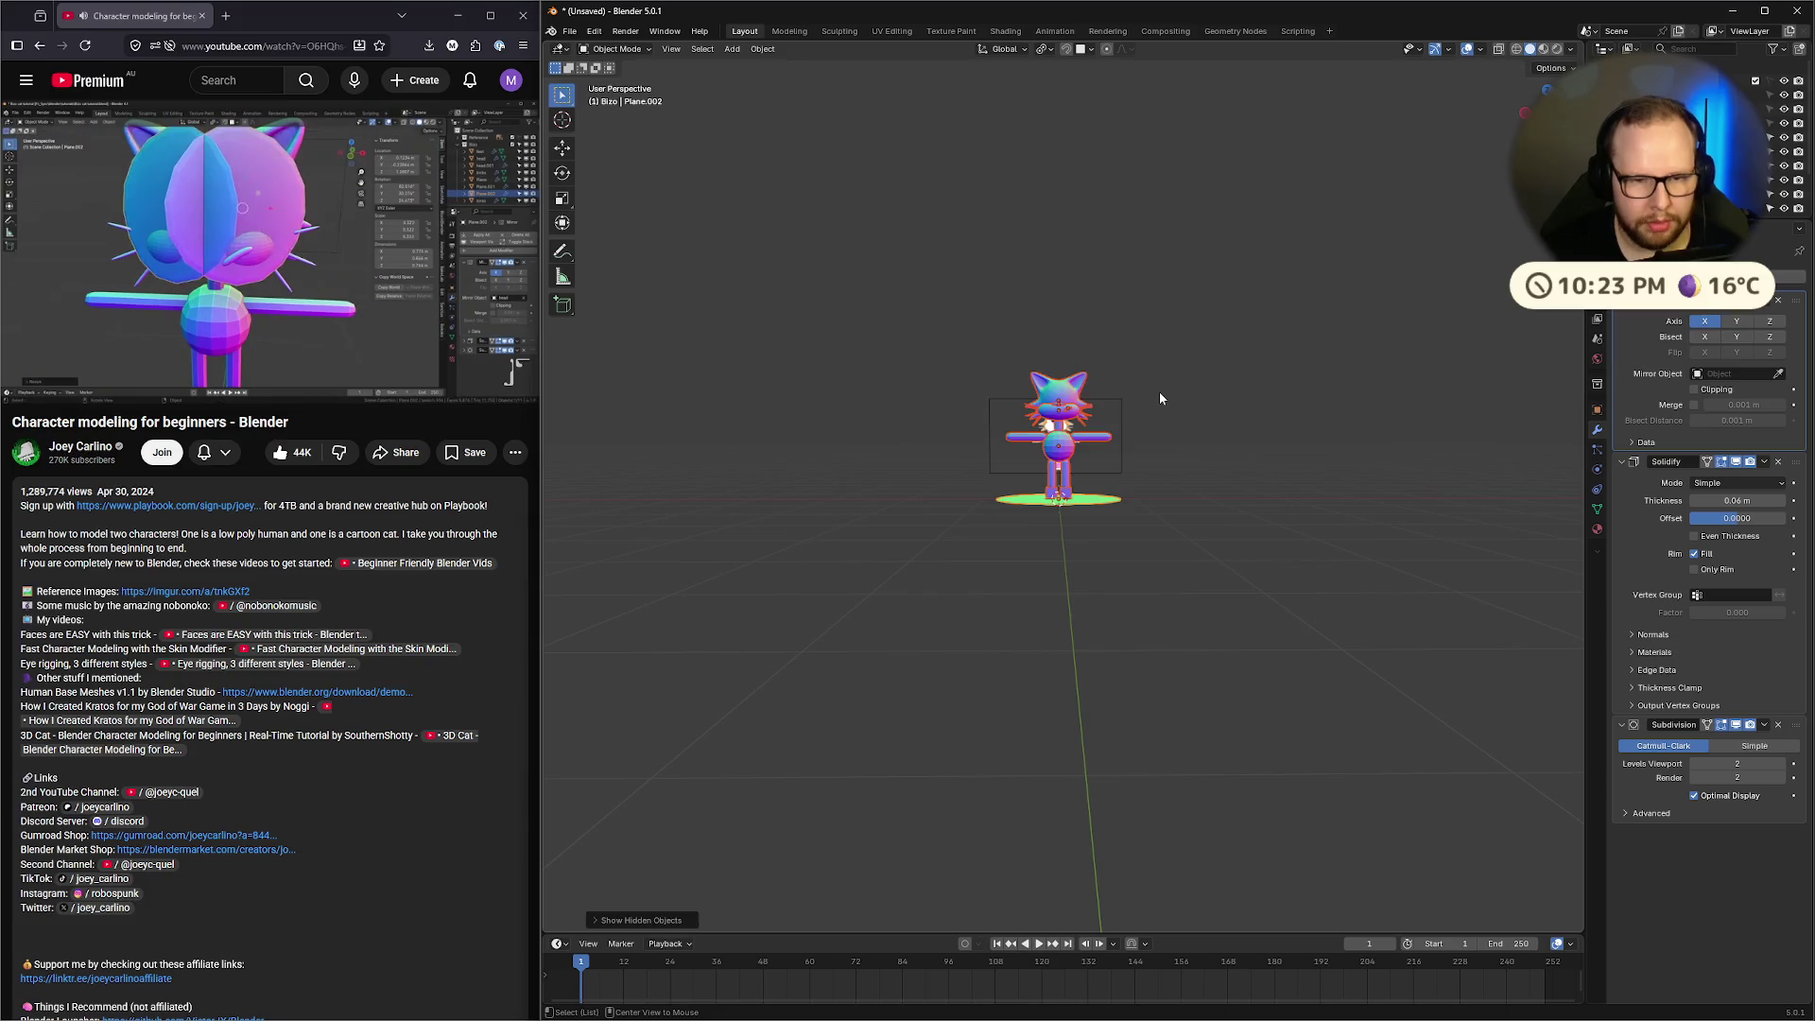
# Pick Head as the Mirror modifier's mirror object
pyautogui.scroll(8, 1159, 395)
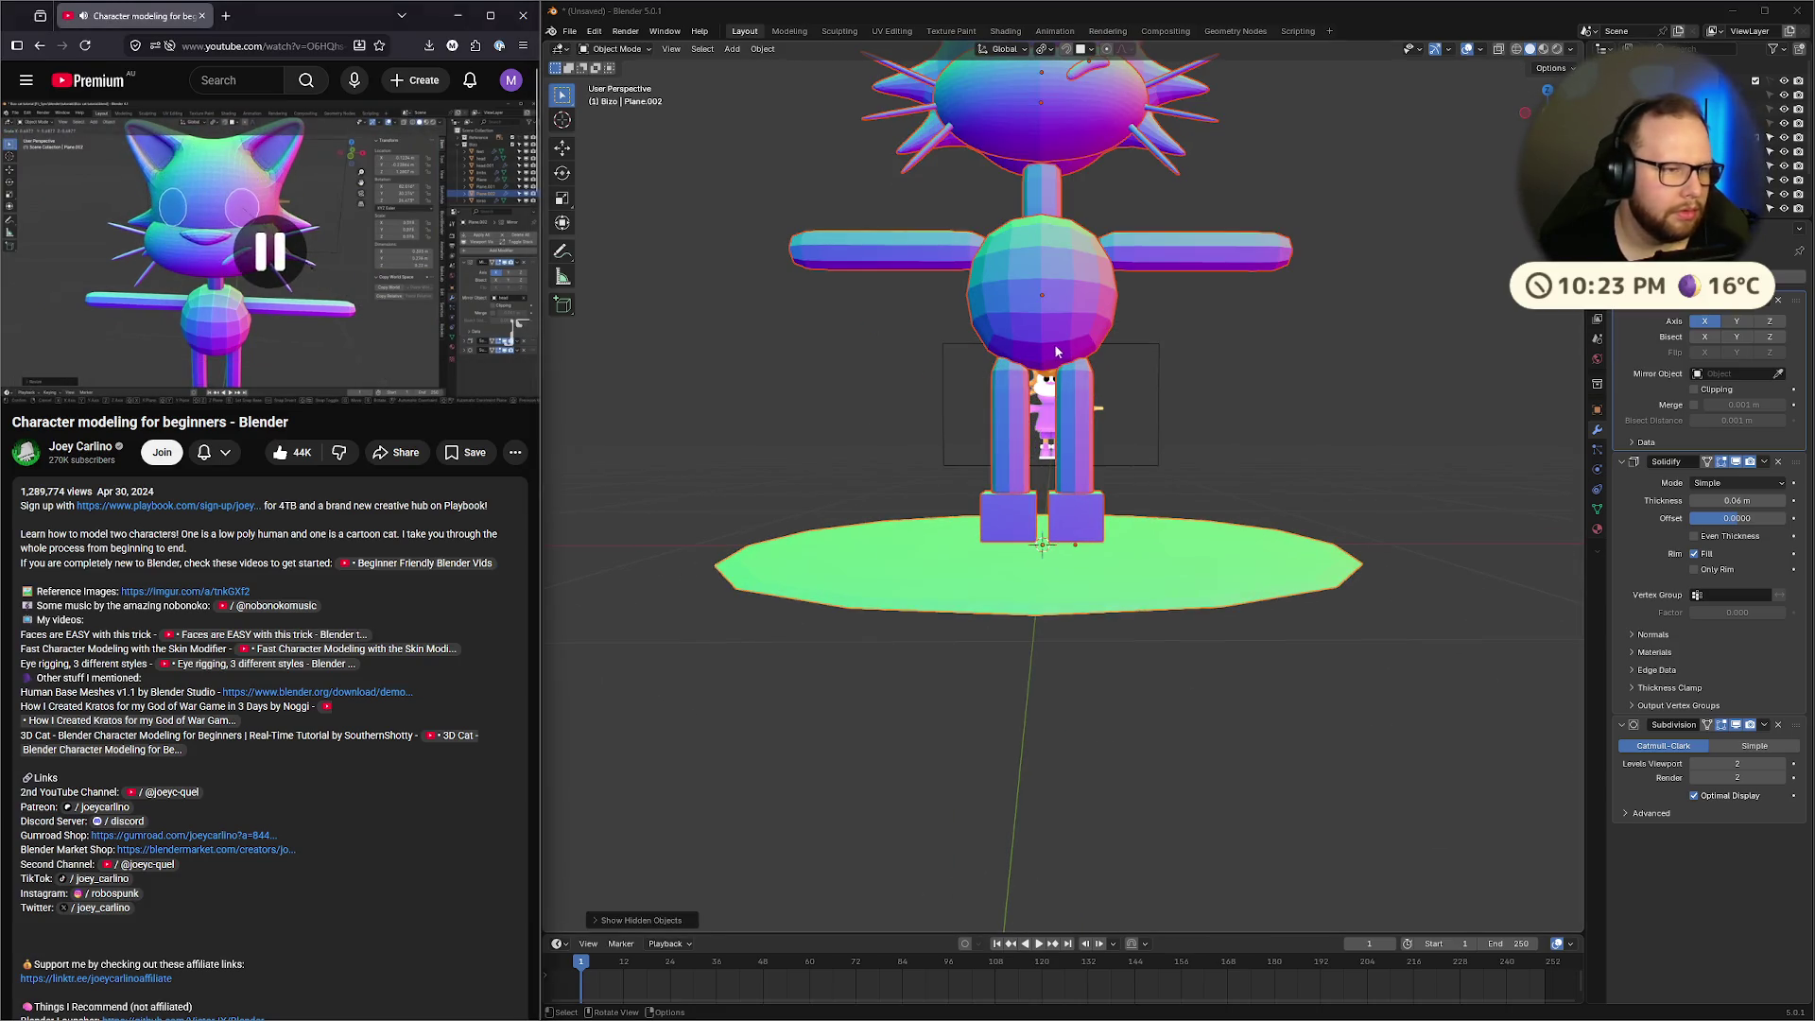
pyautogui.moveTo(1056, 352); pyautogui.dragTo(1056, 404, button='middle')
pyautogui.click(1779, 375)
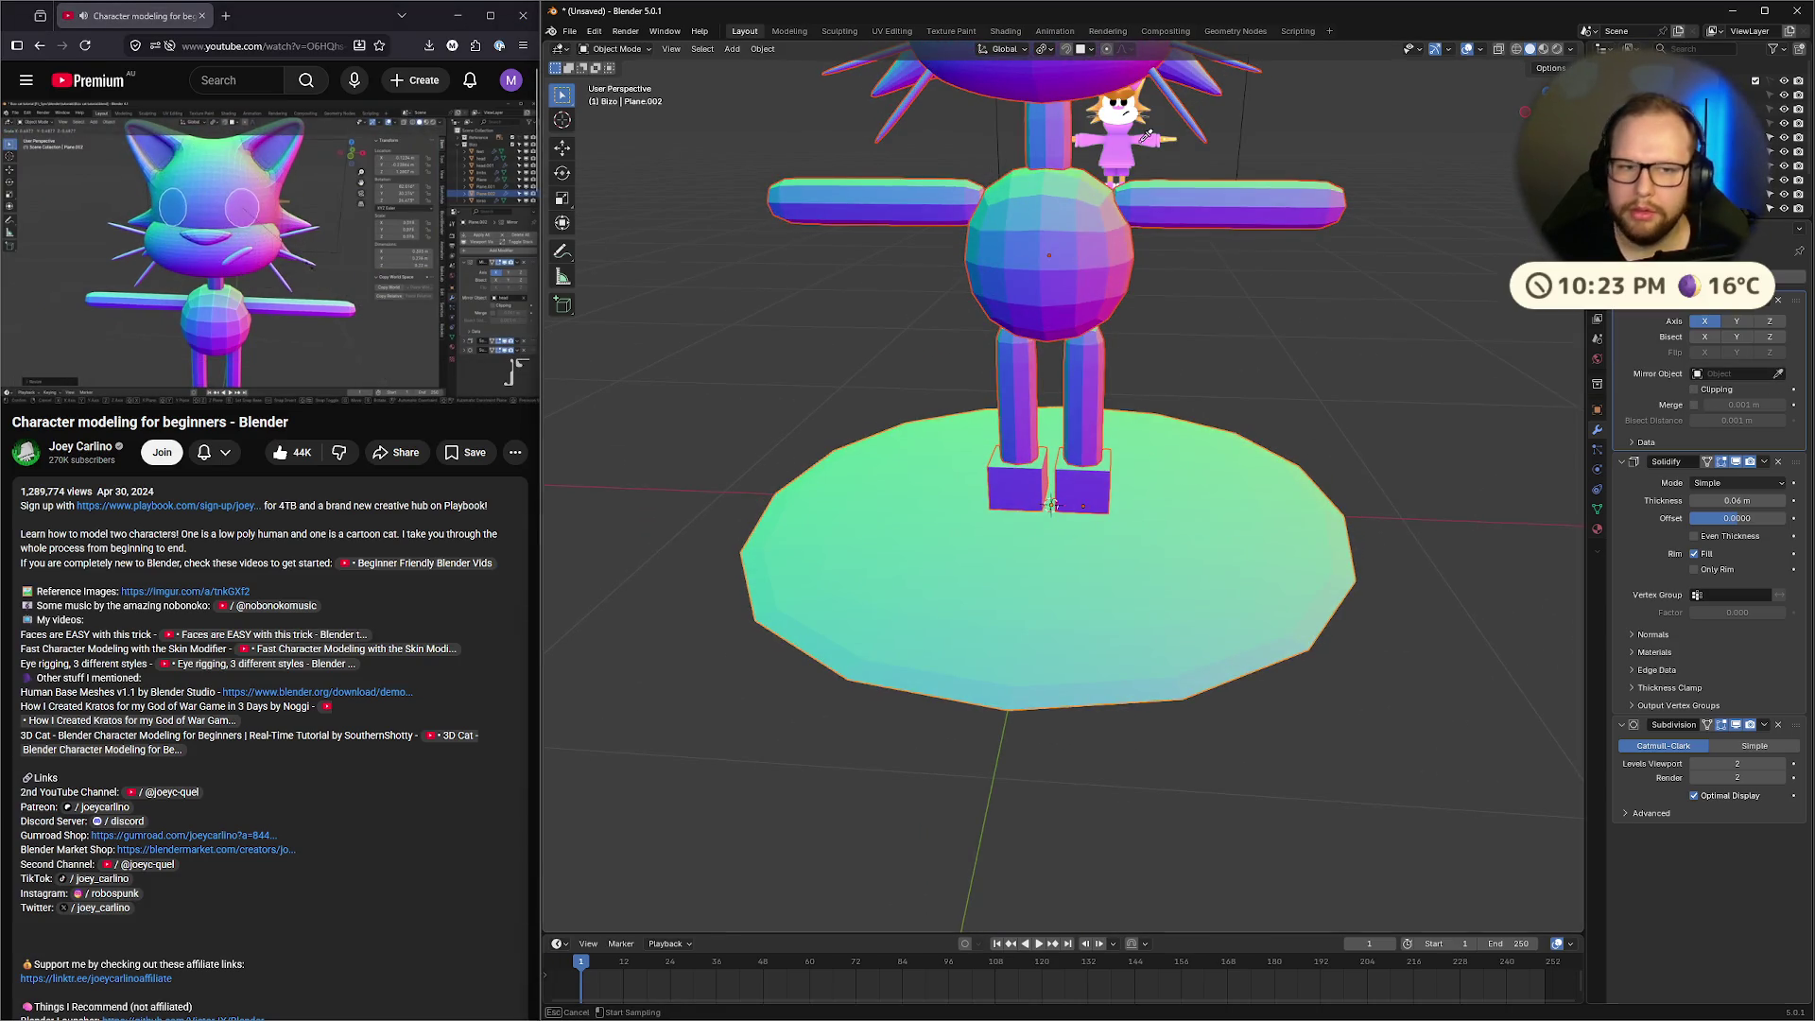
pyautogui.press('Escape')
pyautogui.scroll(-5, 1343, 309)
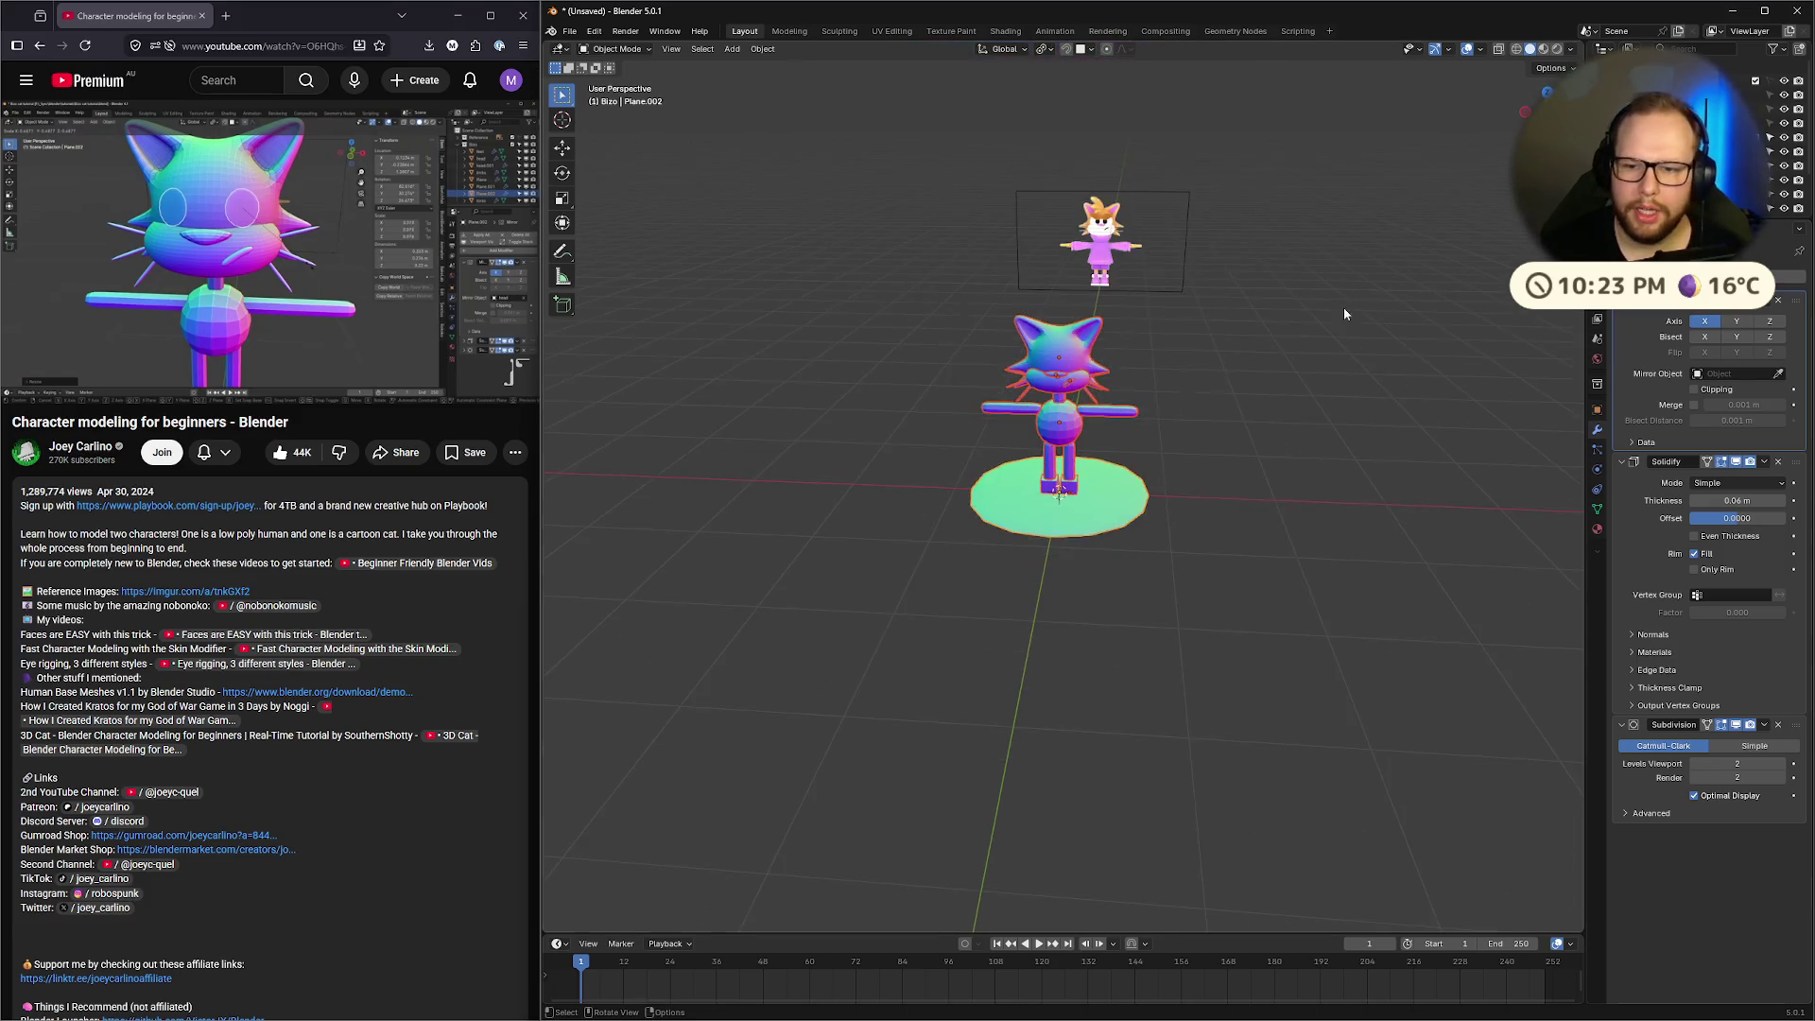
pyautogui.scroll(5, 1401, 316)
pyautogui.scroll(-3, 1396, 309)
pyautogui.click(1781, 374)
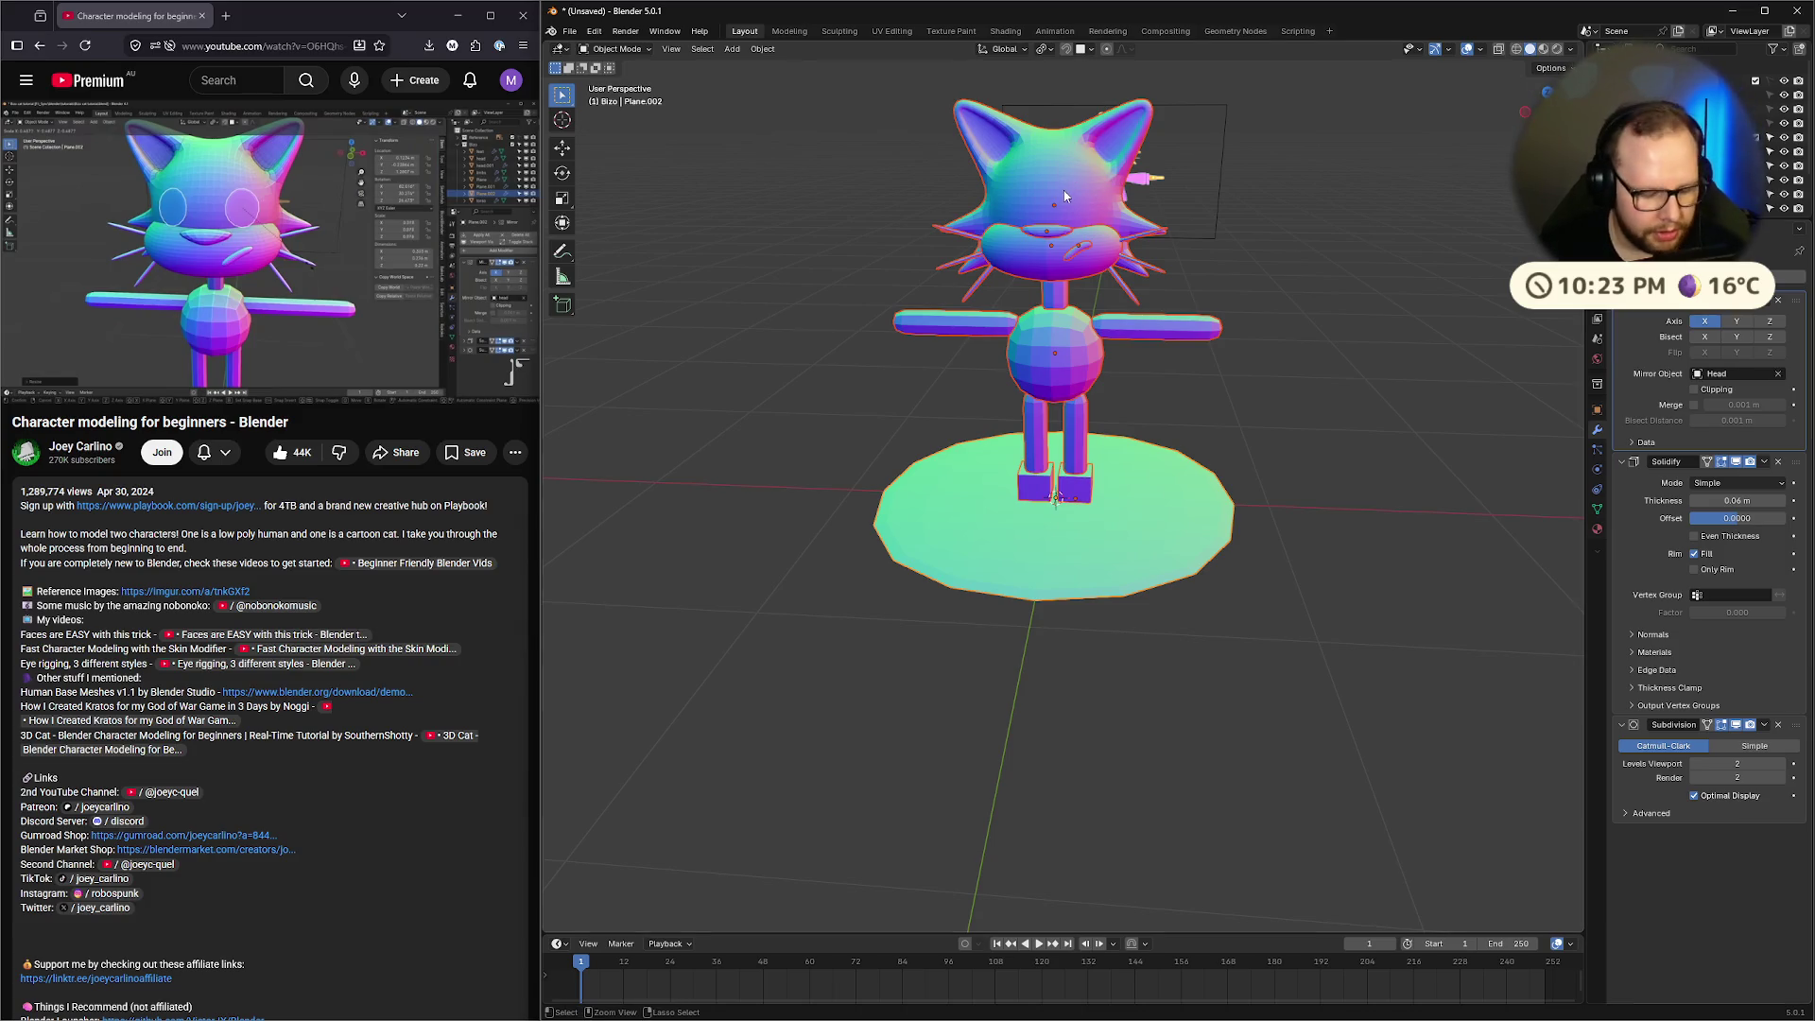
# Save the scene as BizoStream.blend in the Downloads folder
pyautogui.hotkey('ctrl', 's')
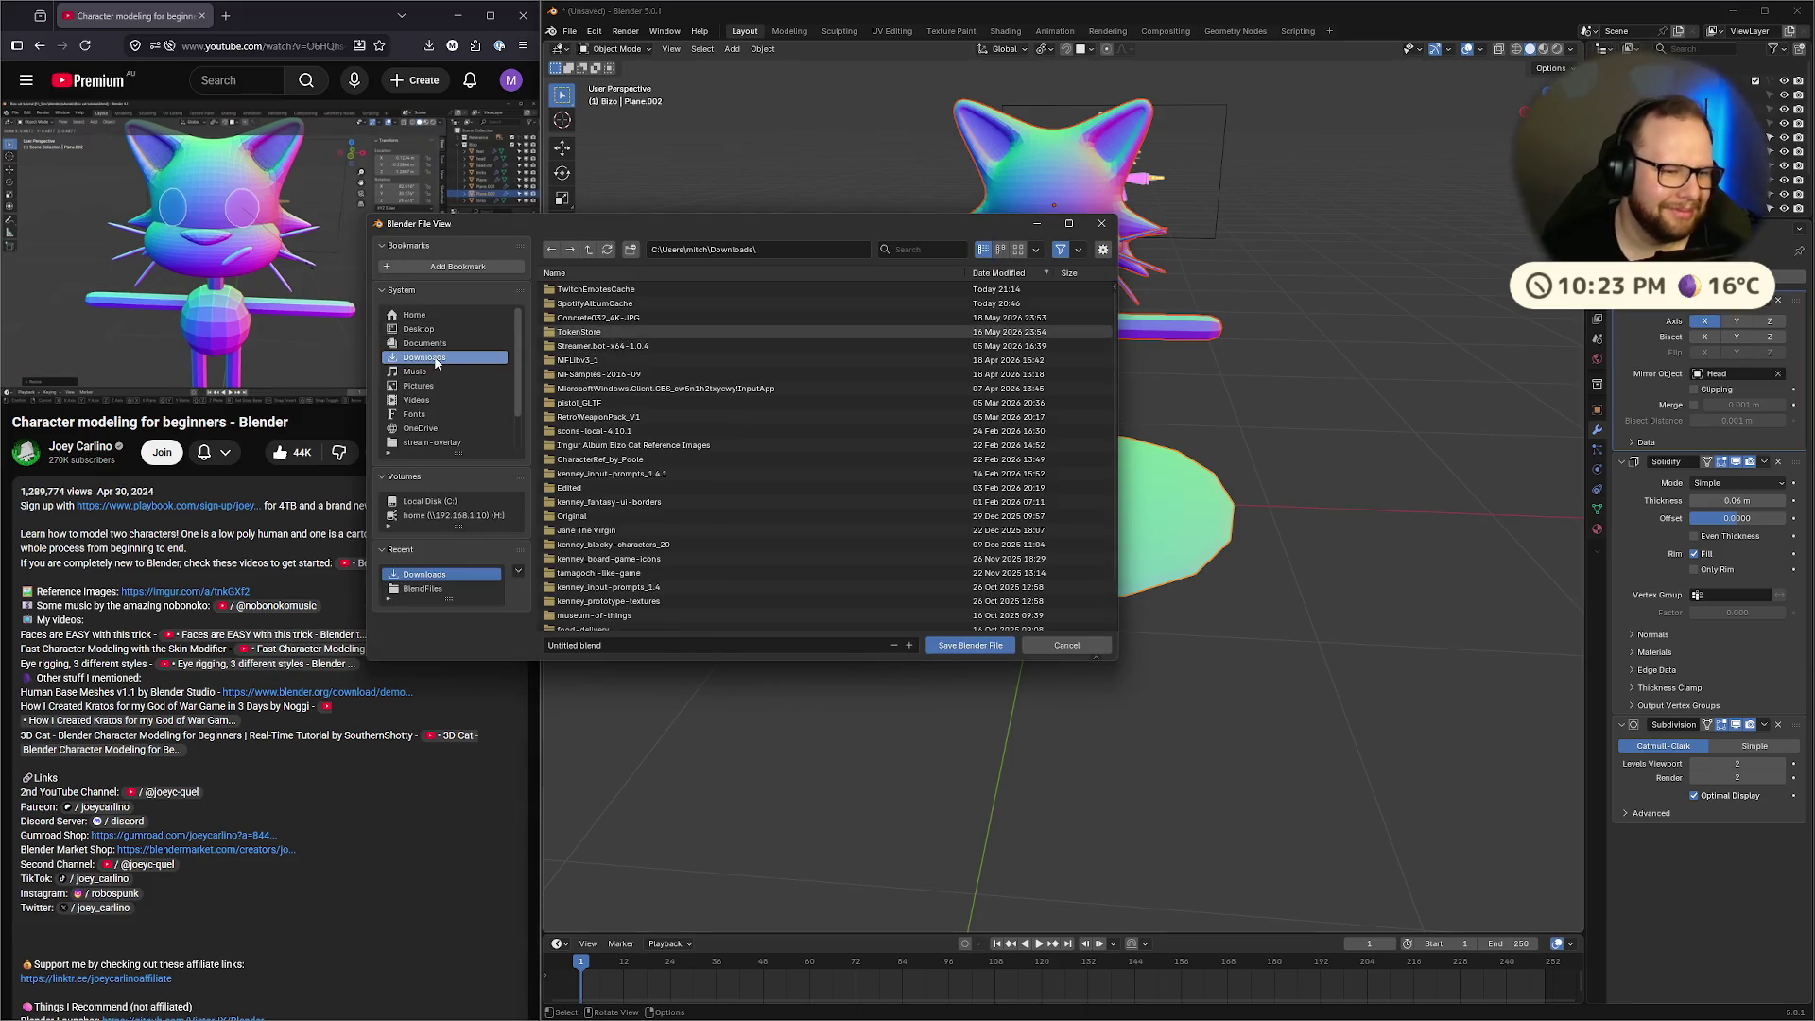
pyautogui.click(550, 646)
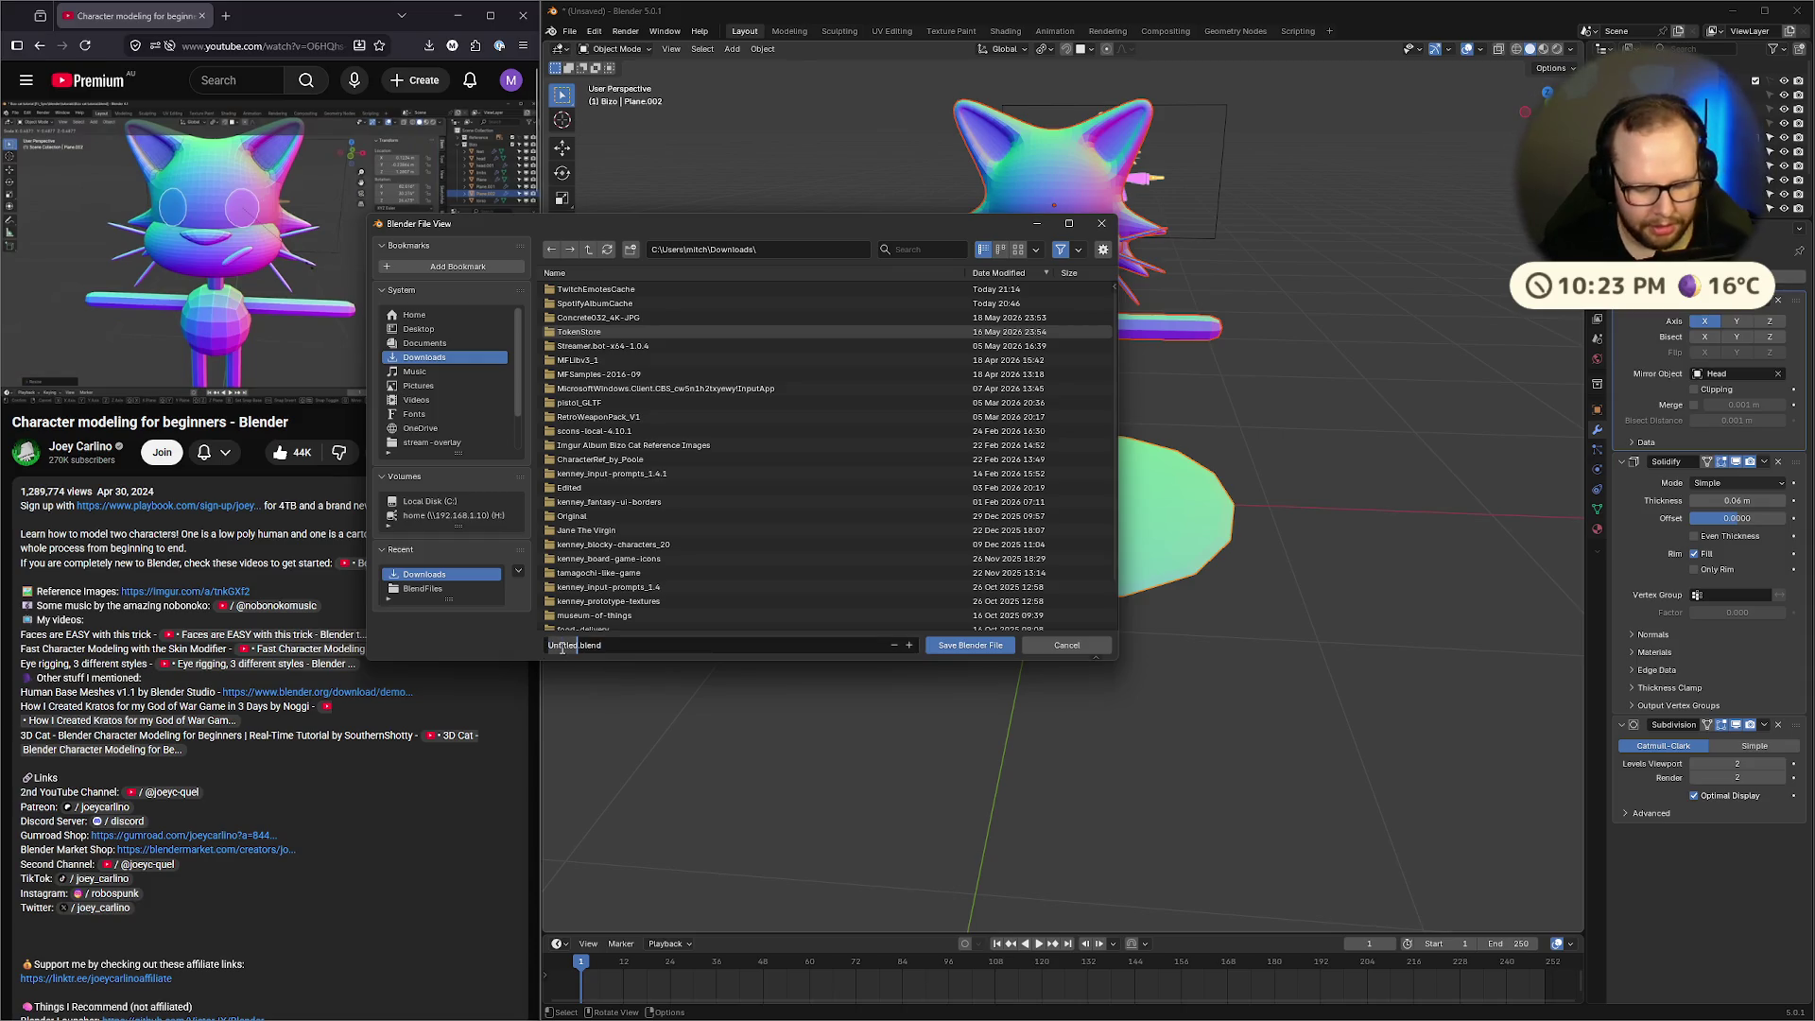
pyautogui.write('Bizo')
pyautogui.press('Return')
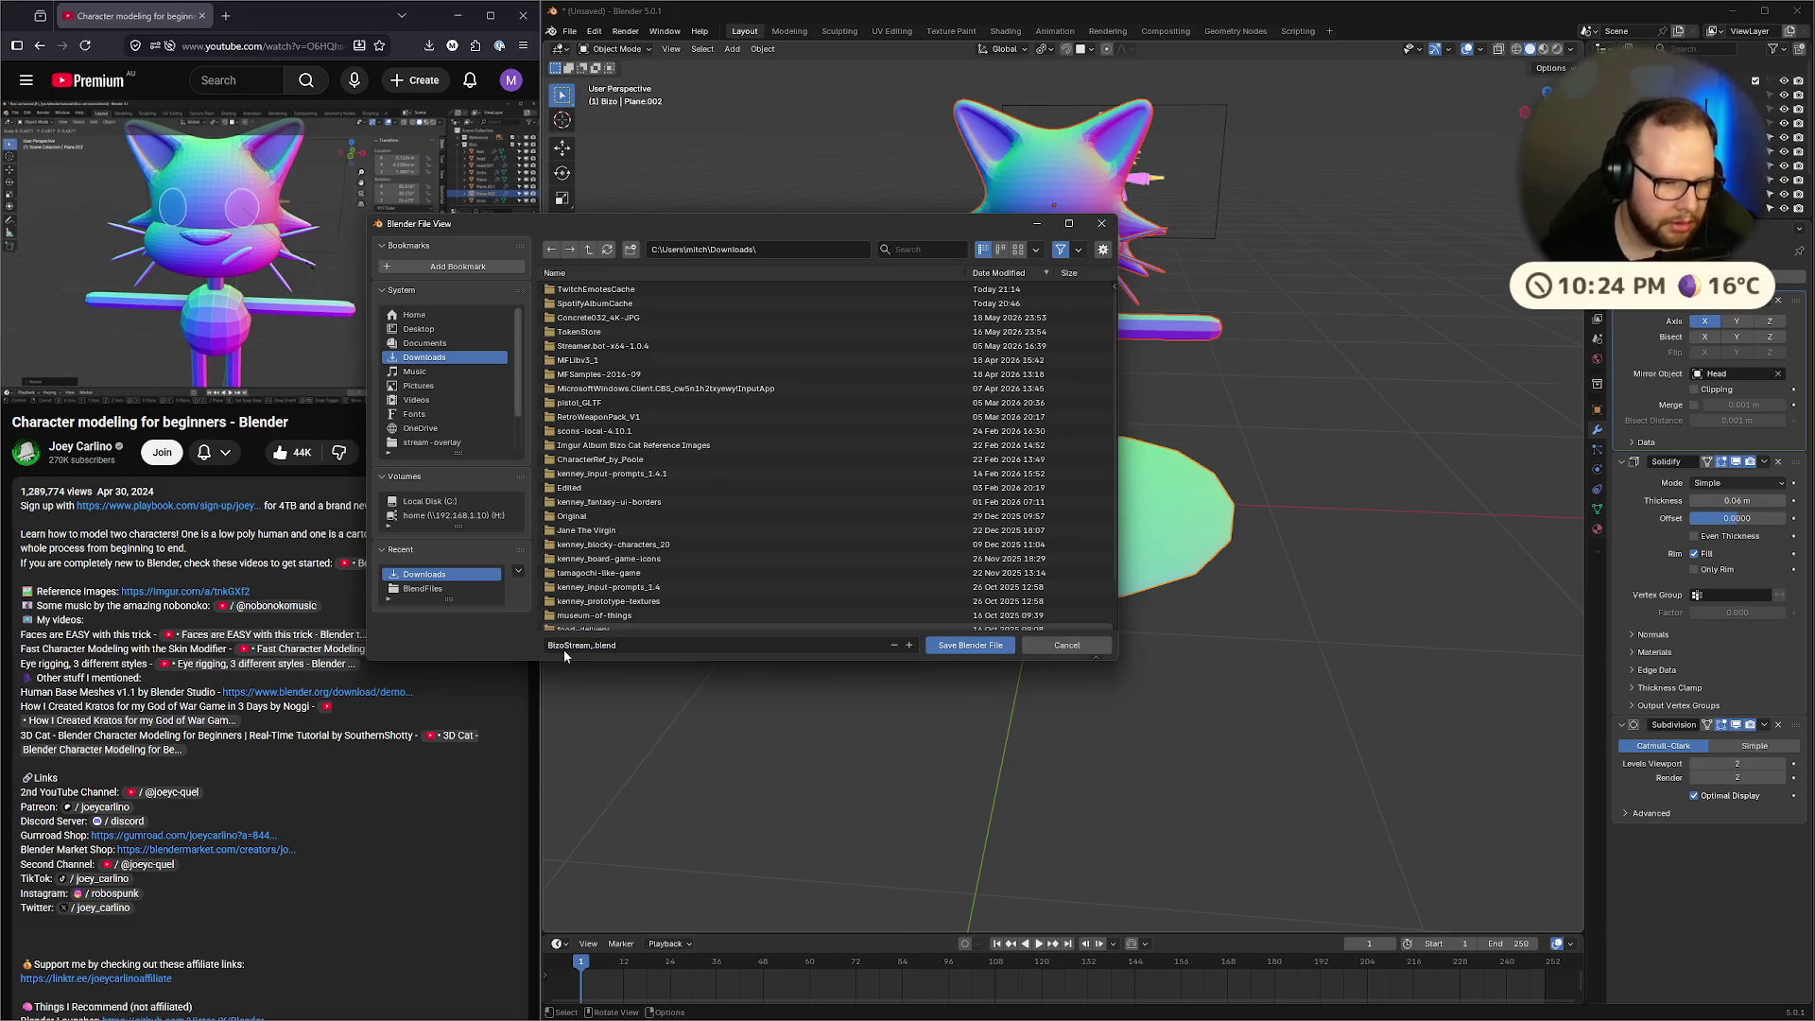
pyautogui.click(647, 647)
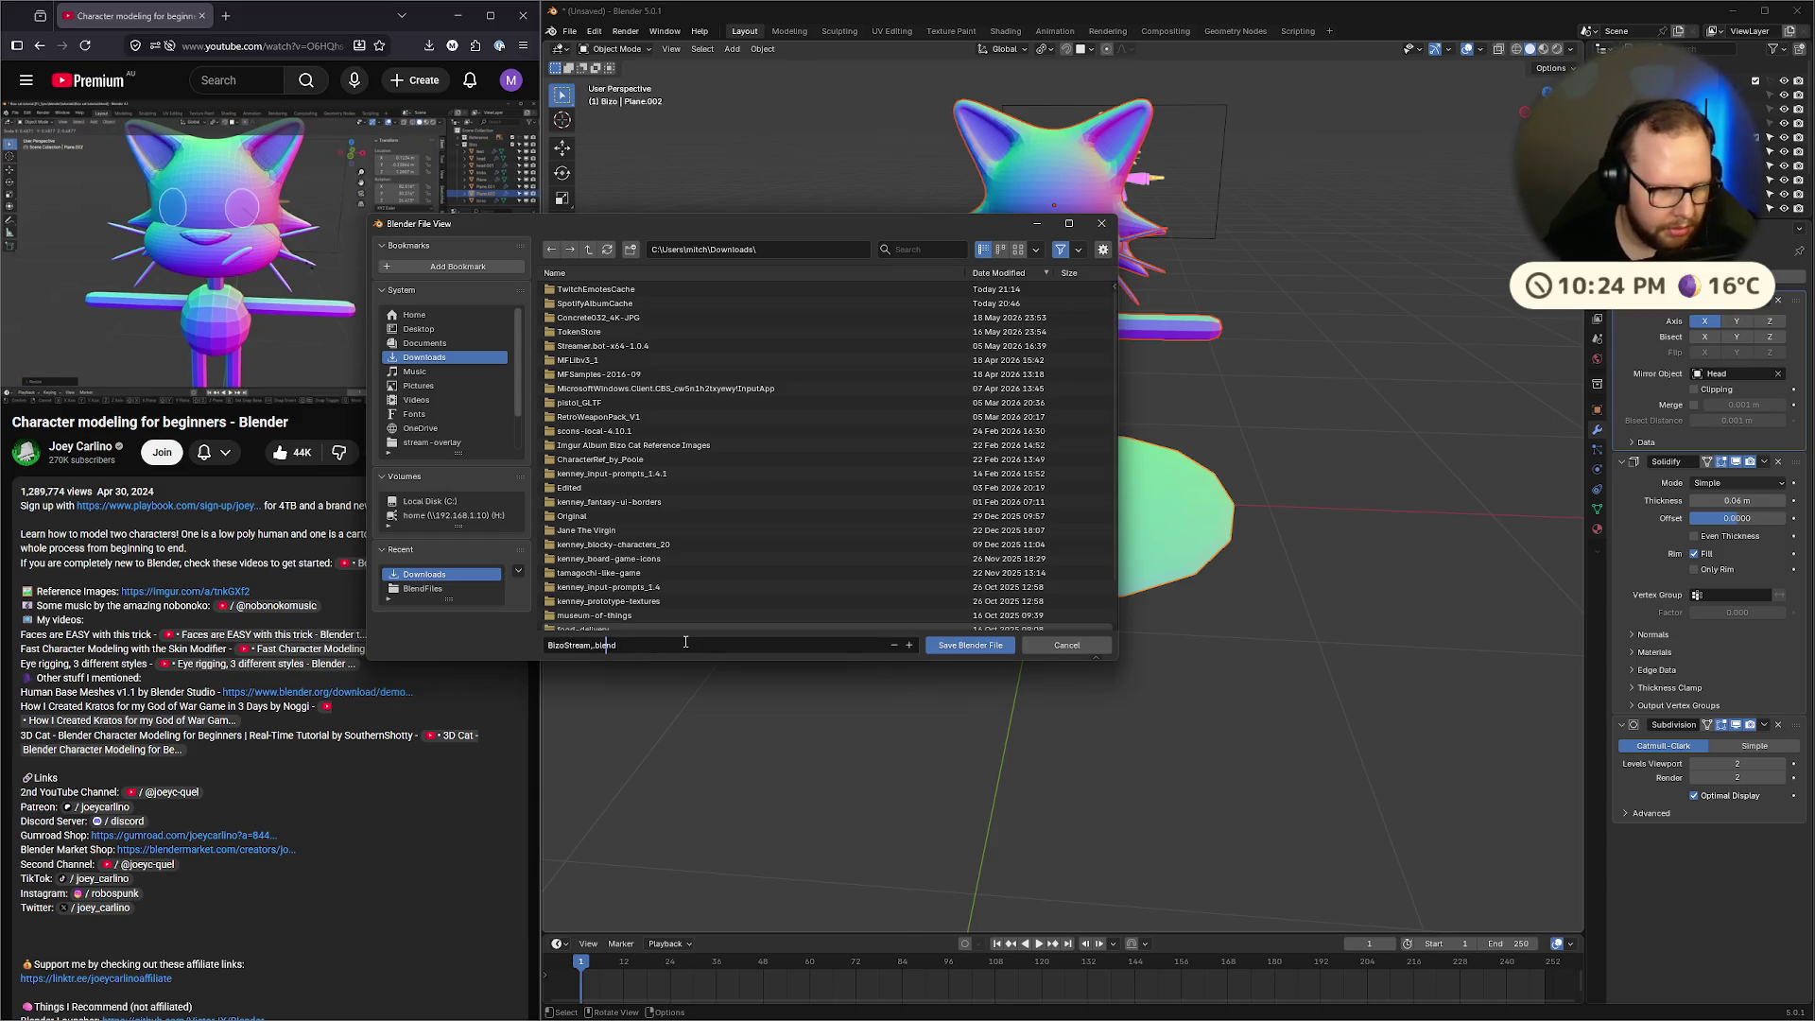
pyautogui.press('BackSpace')
pyautogui.press('Return')
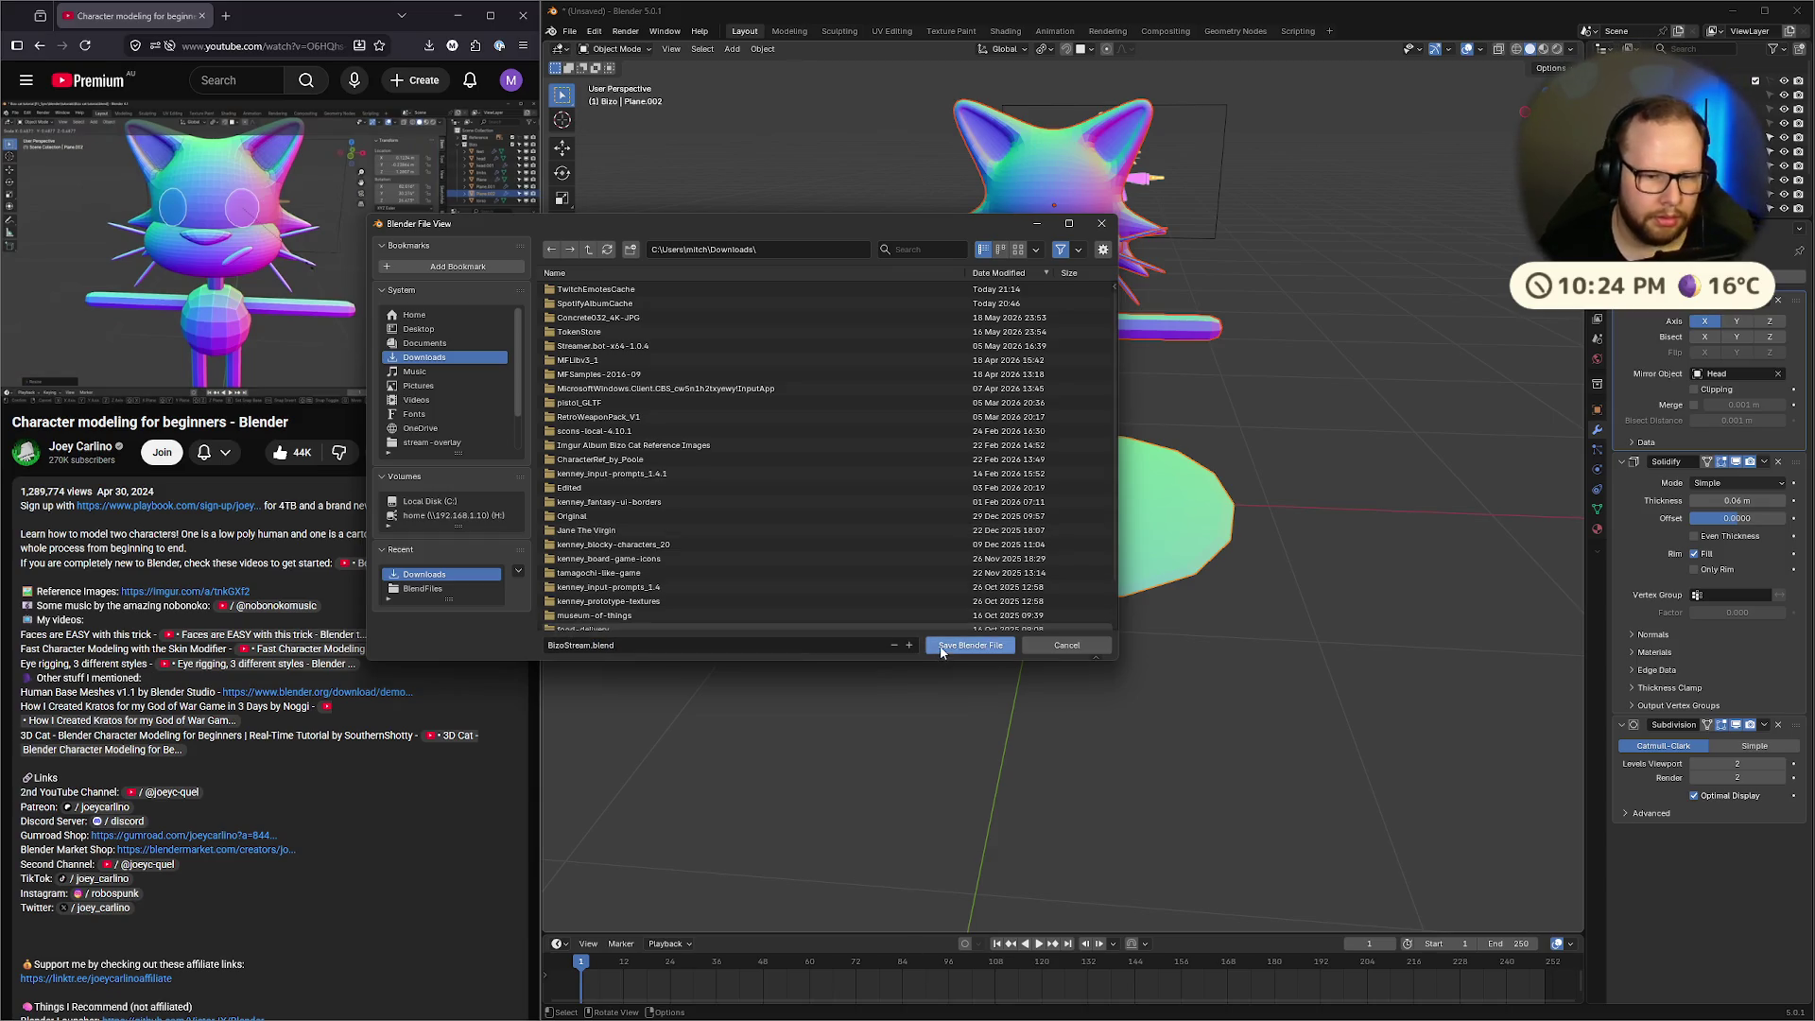
pyautogui.click(970, 644)
pyautogui.click(284, 242)
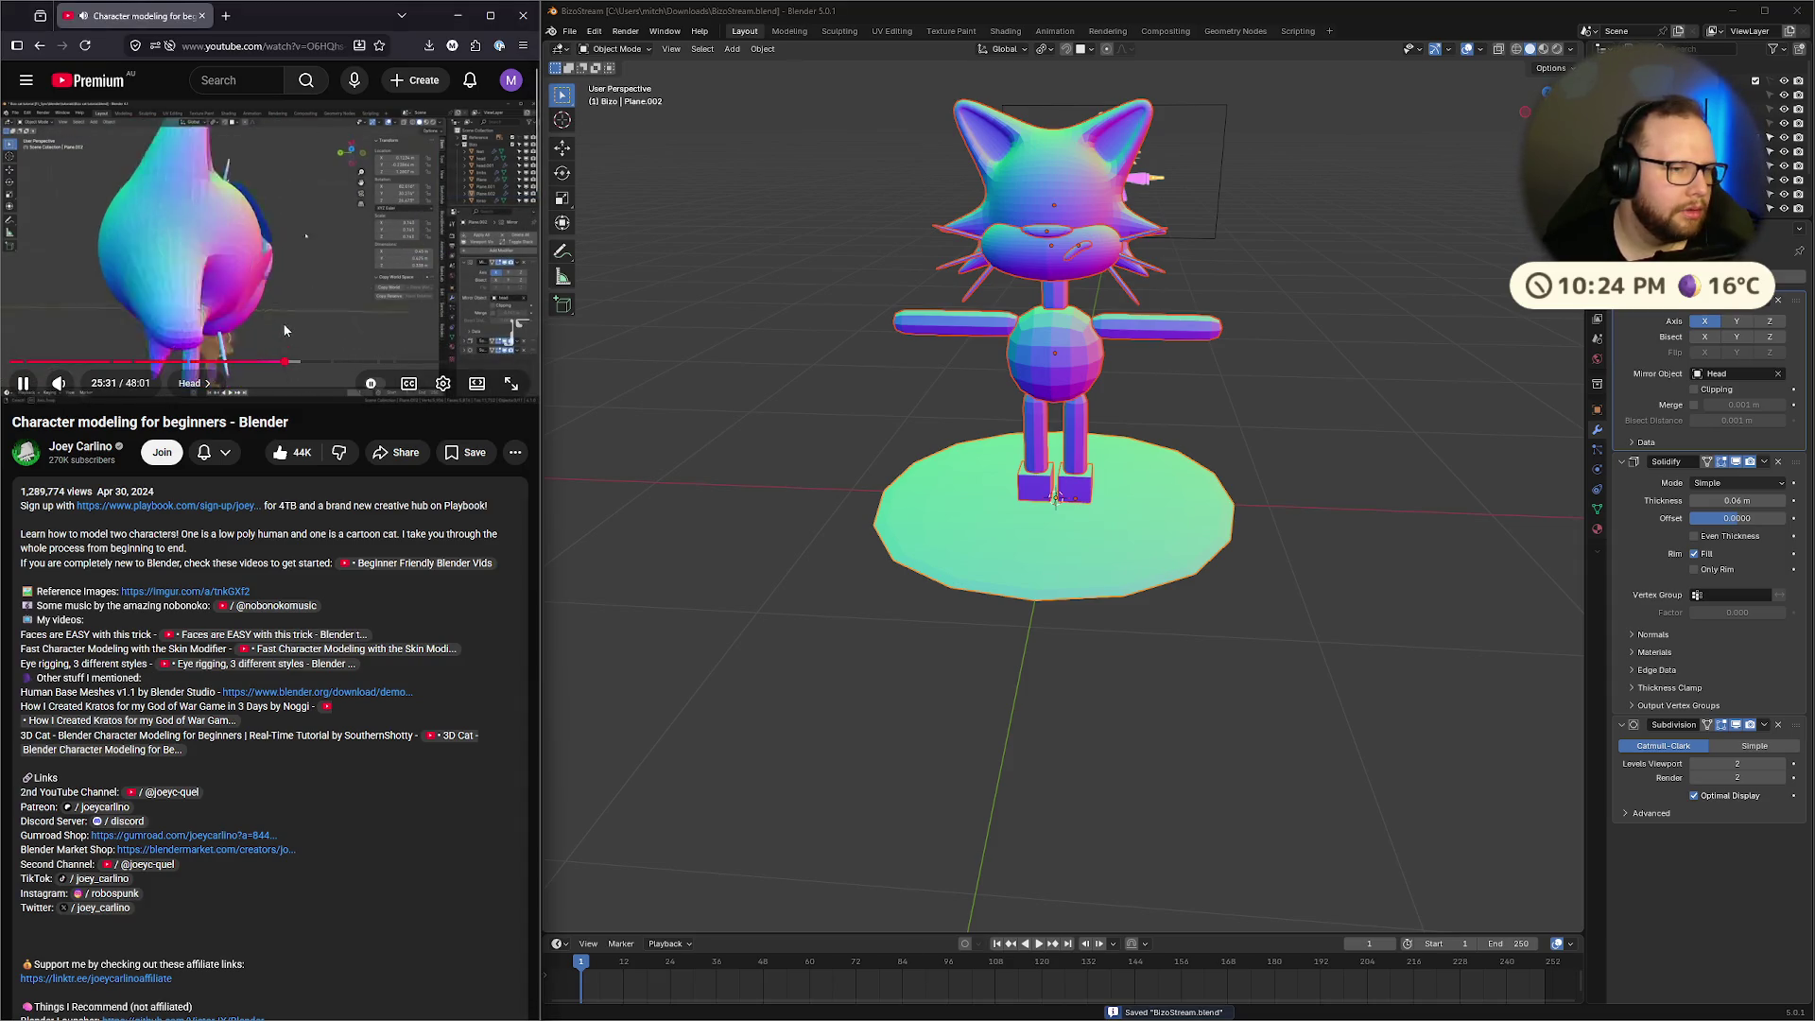
# Select the eye disc, move it up and shrink it behind the head
pyautogui.press('Left')
pyautogui.press('Left')
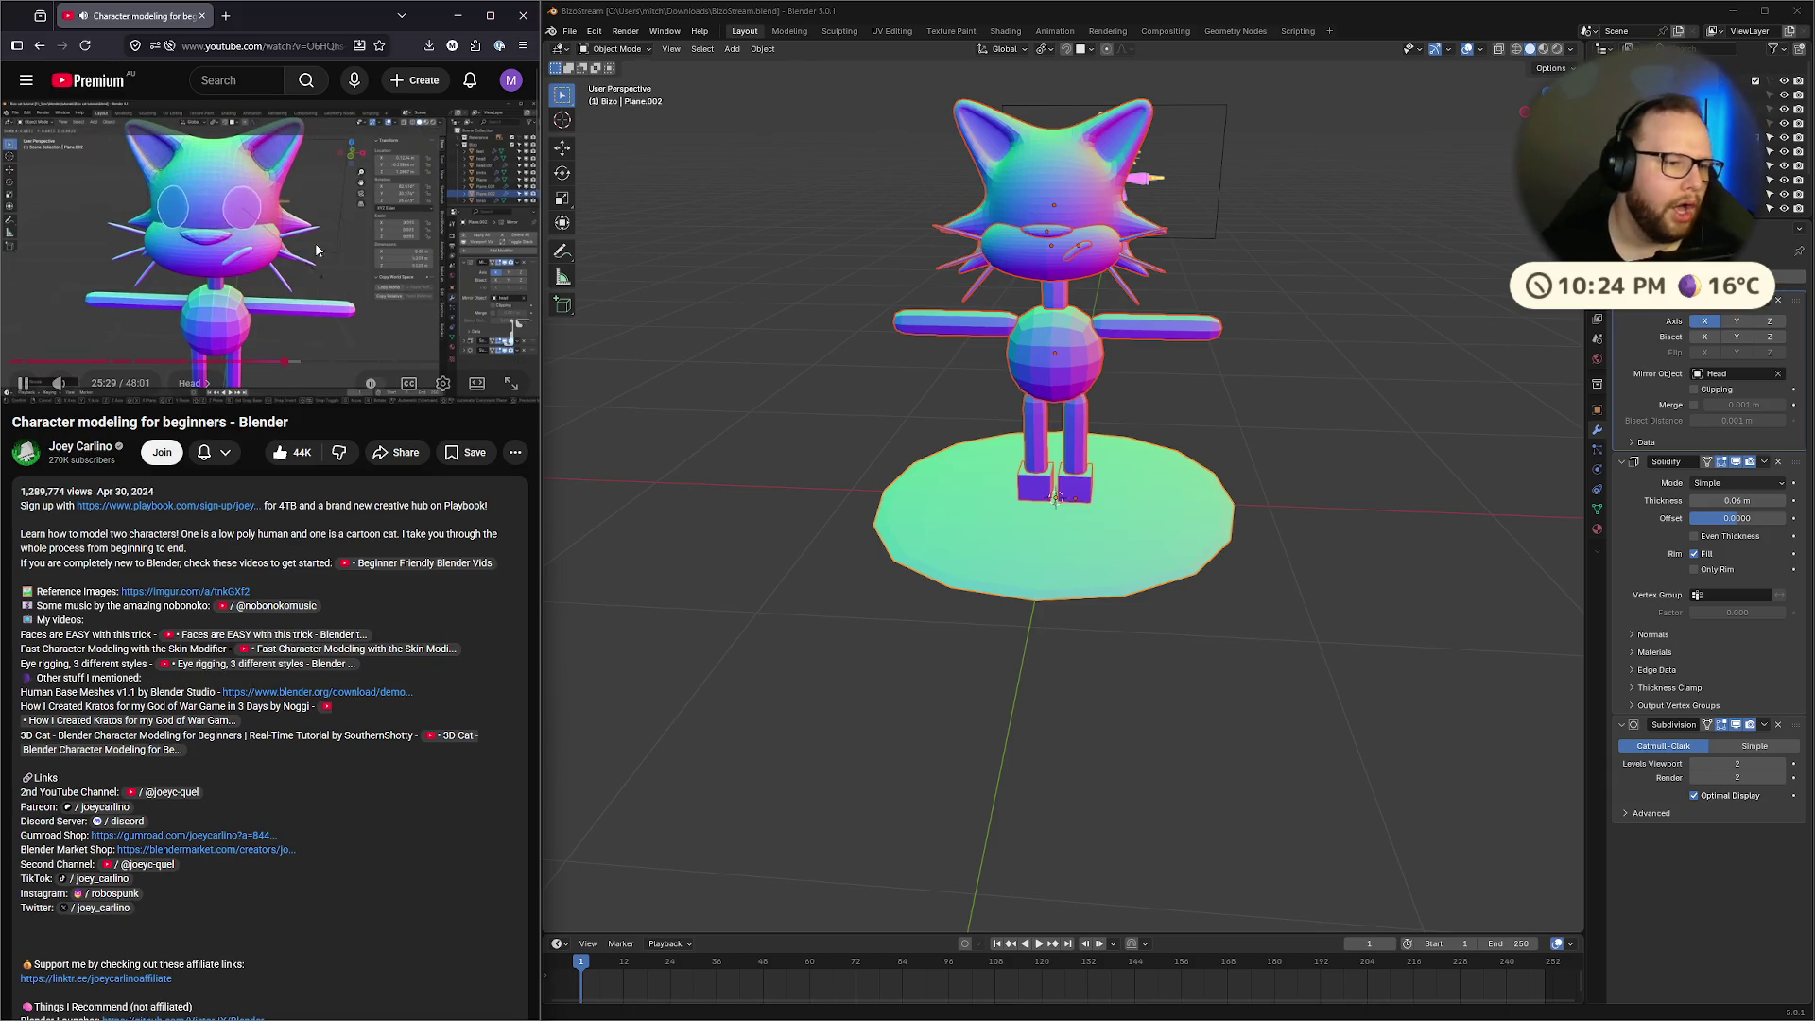
pyautogui.click(315, 242)
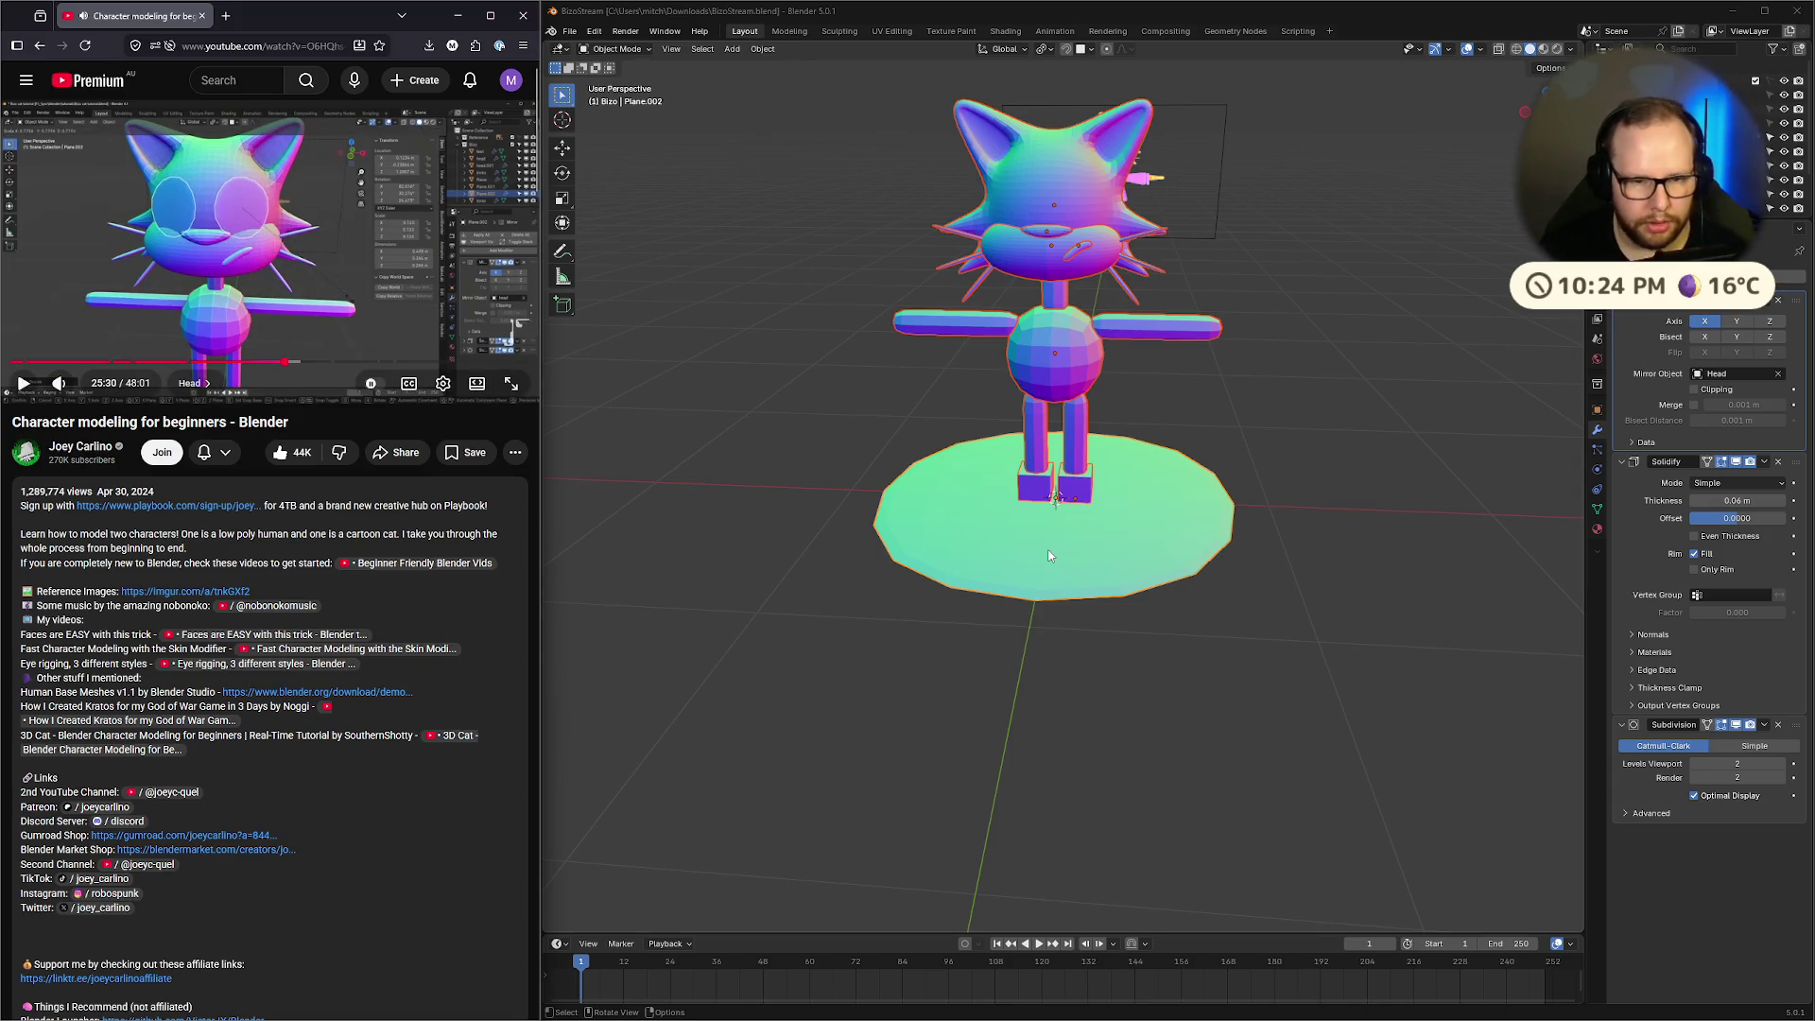
pyautogui.click(705, 483)
pyautogui.click(1102, 564)
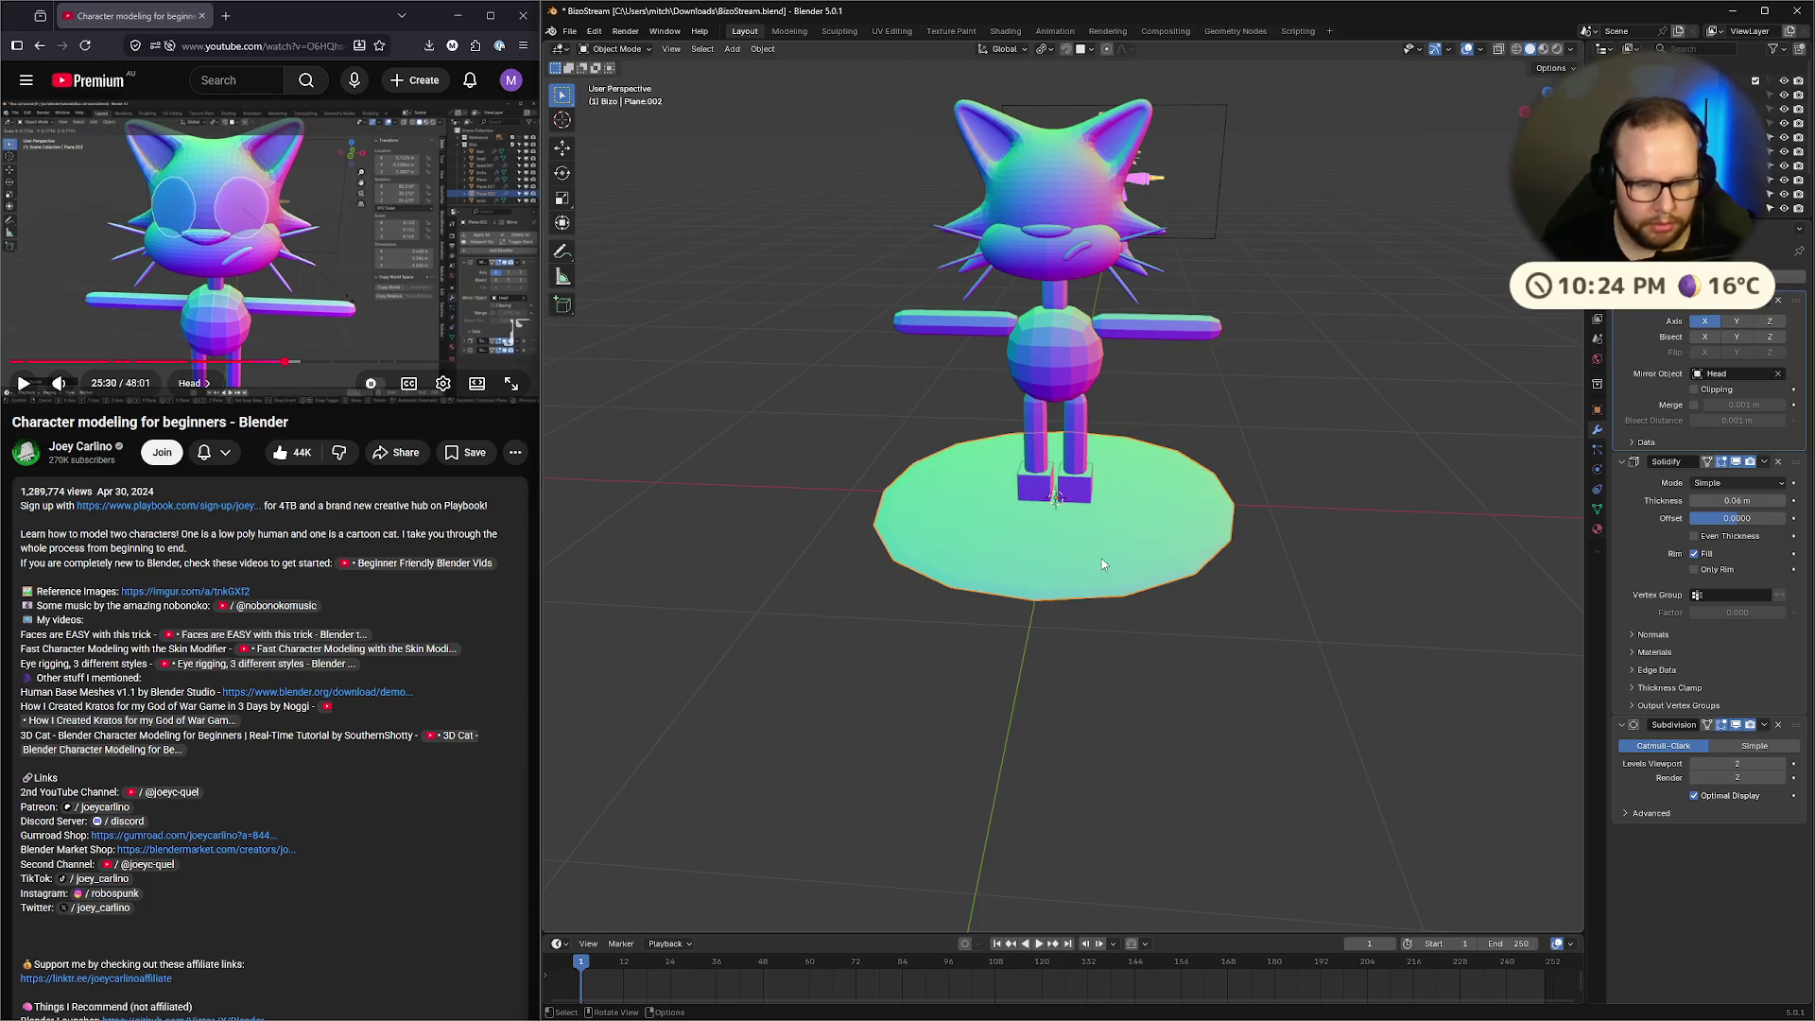
pyautogui.press('g')
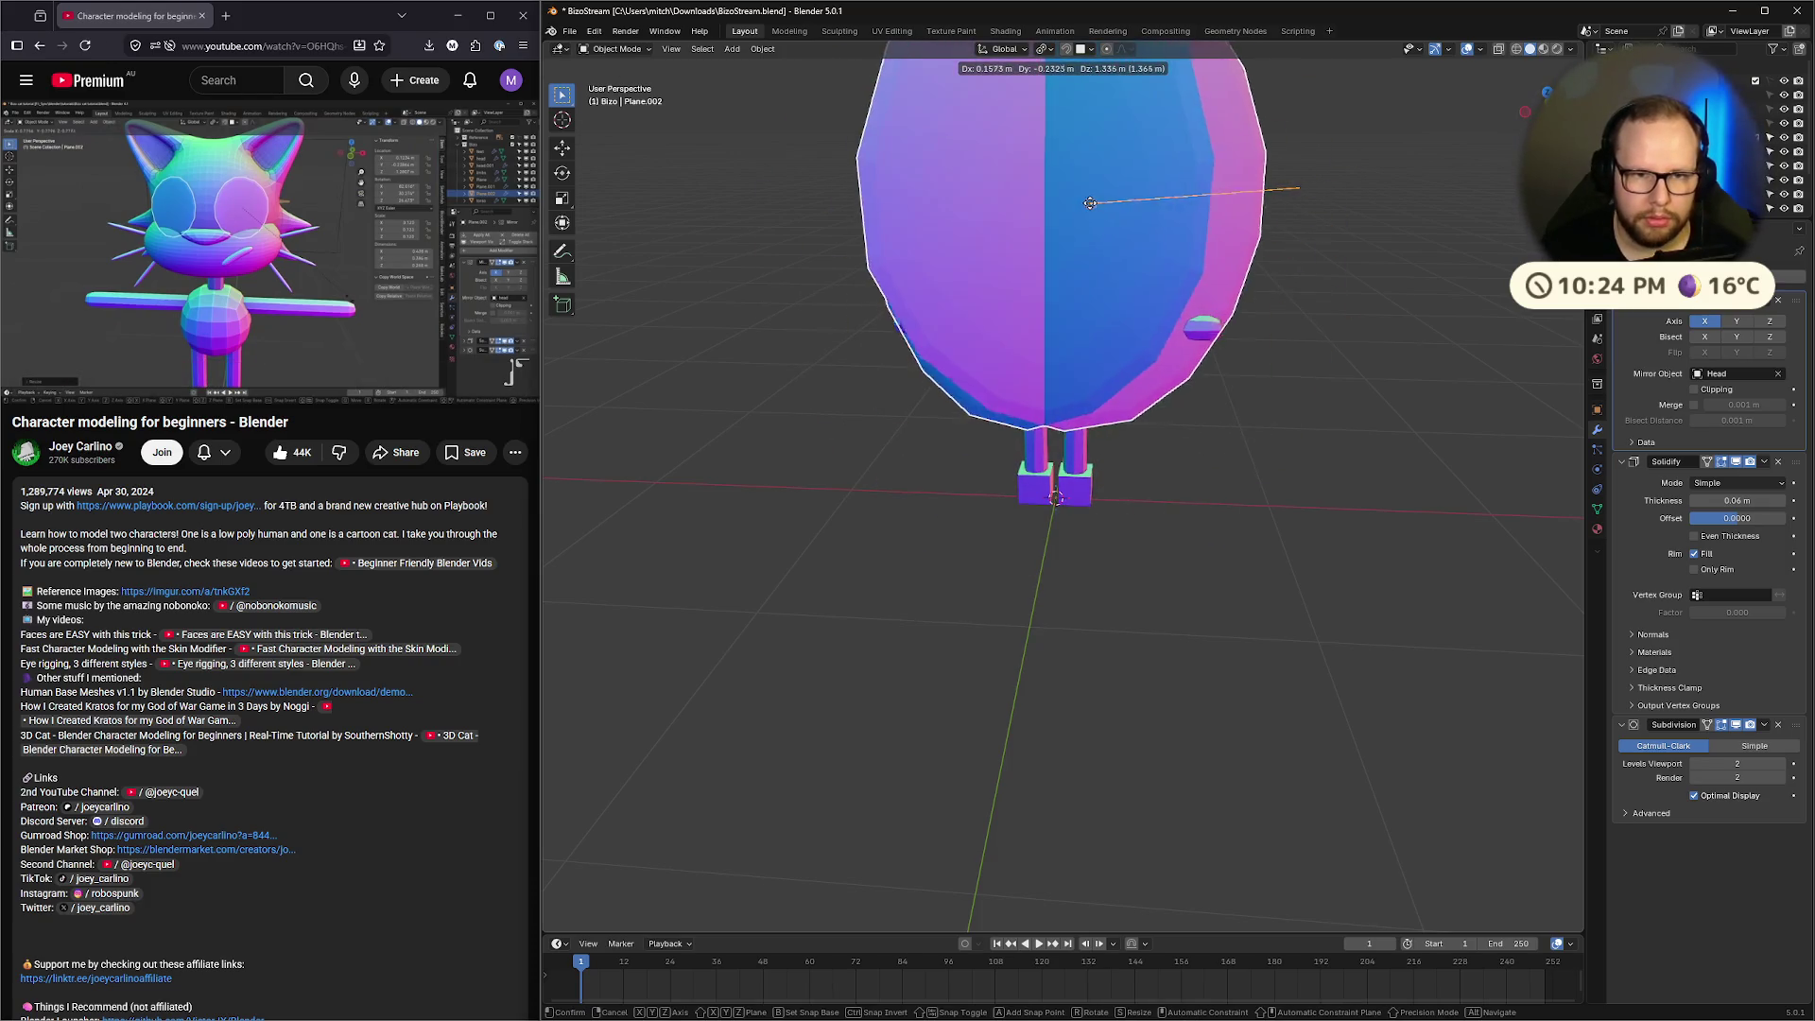
pyautogui.press('s')
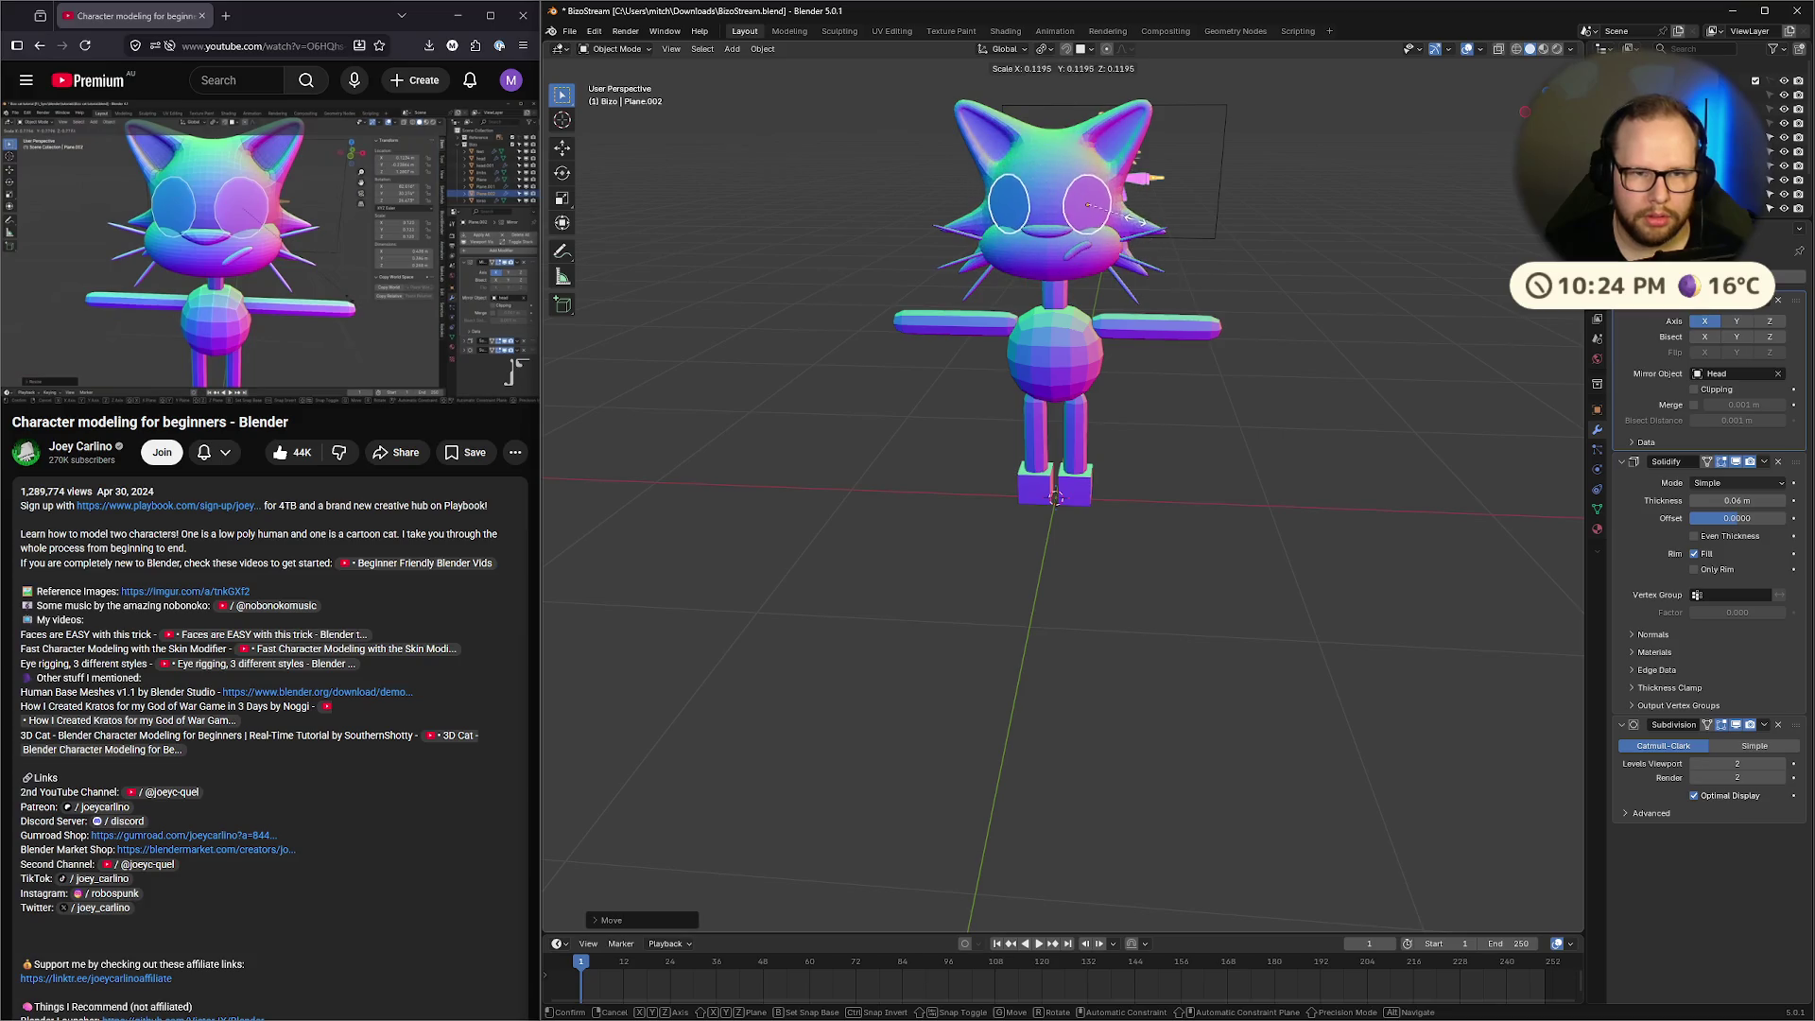
pyautogui.click(1133, 219)
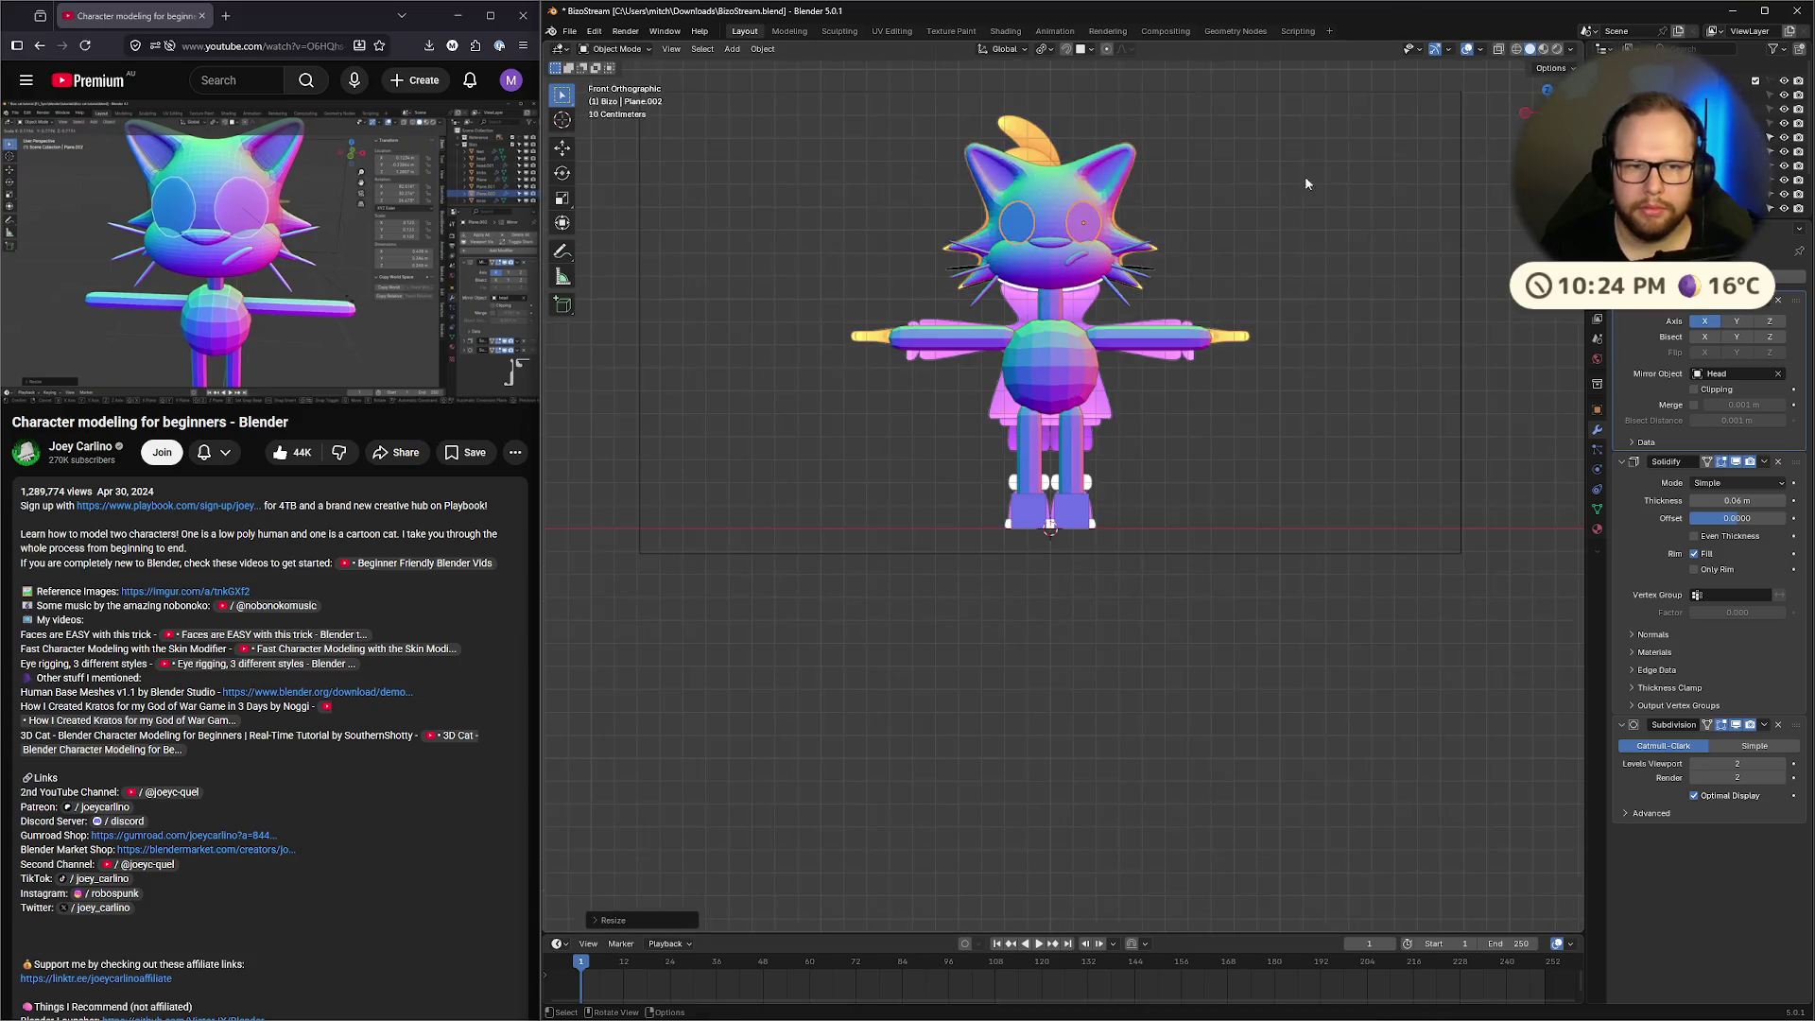
# In front X-ray view, move the eye discs onto the cat's face
pyautogui.press('KP_1')
pyautogui.scroll(-2, 1196, 536)
pyautogui.hotkey('alt', 'z')
pyautogui.moveTo(1193, 321)
pyautogui.keyDown('shift'); pyautogui.mouseDown(button='middle')
pyautogui.moveTo(1229, 356)
pyautogui.moveTo(1199, 449)
pyautogui.mouseUp(button='middle'); pyautogui.keyUp('shift')
pyautogui.press('g')
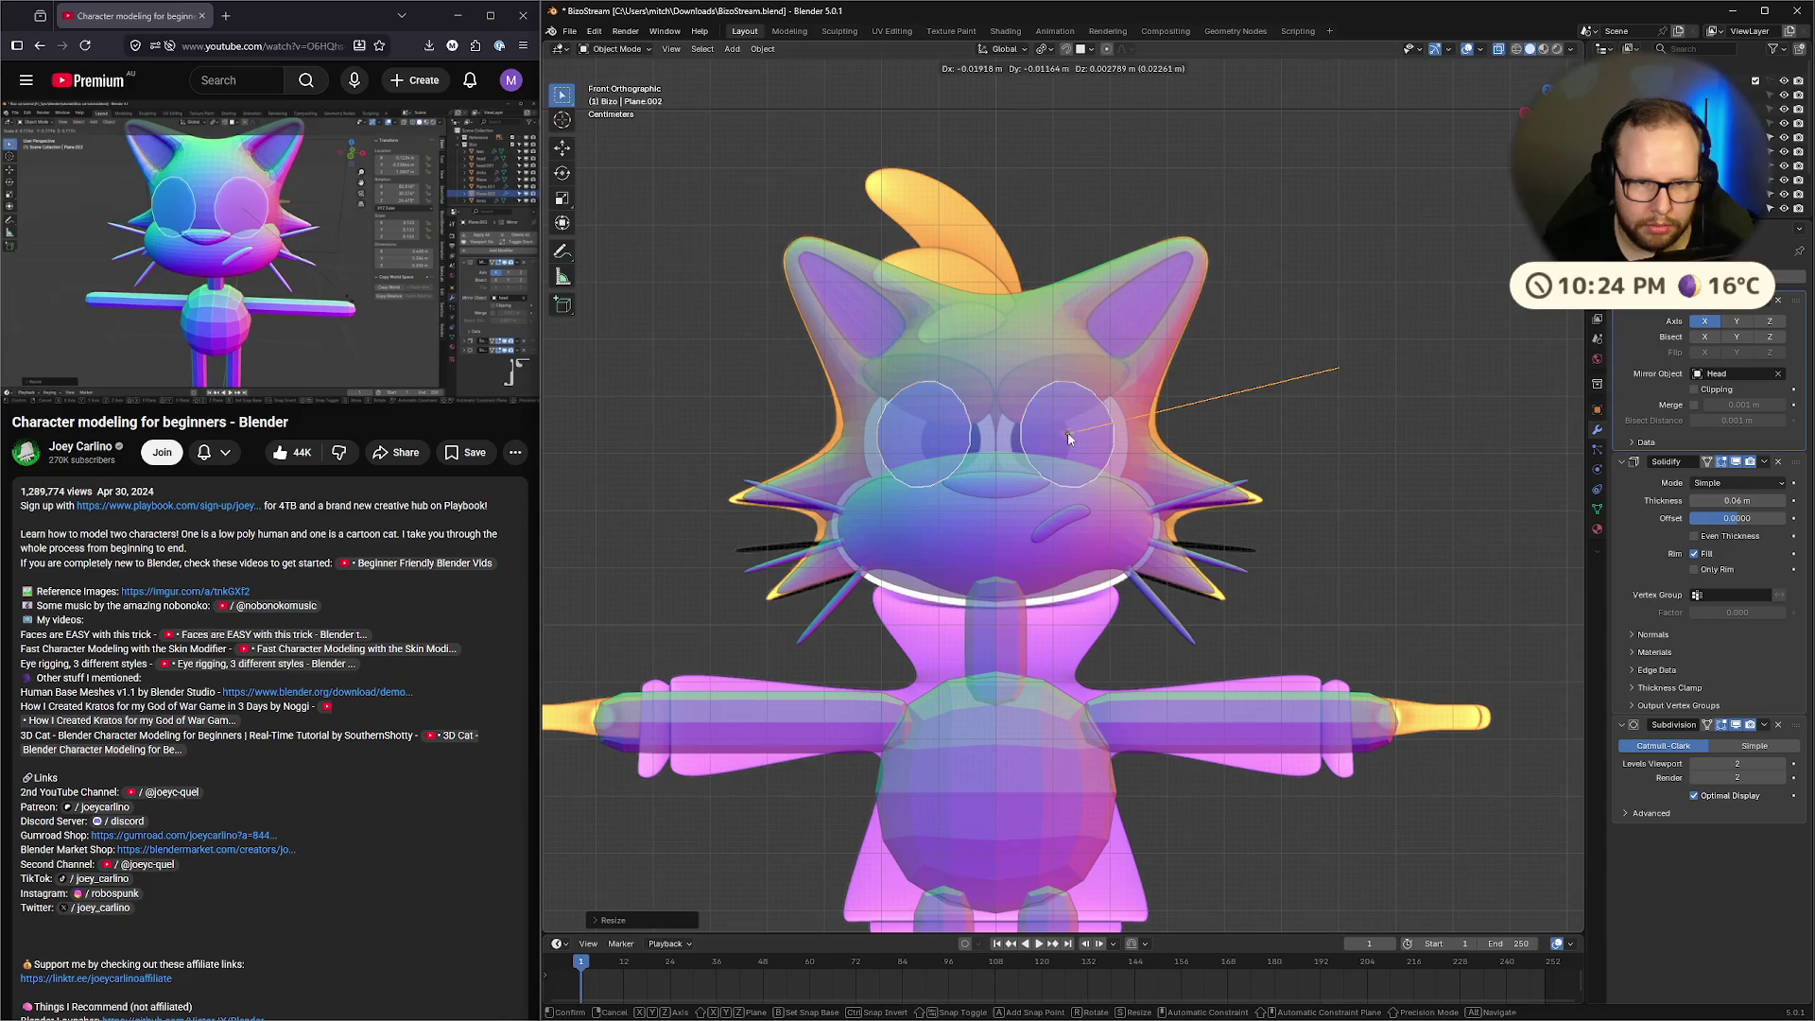
pyautogui.click(1068, 433)
pyautogui.click(166, 266)
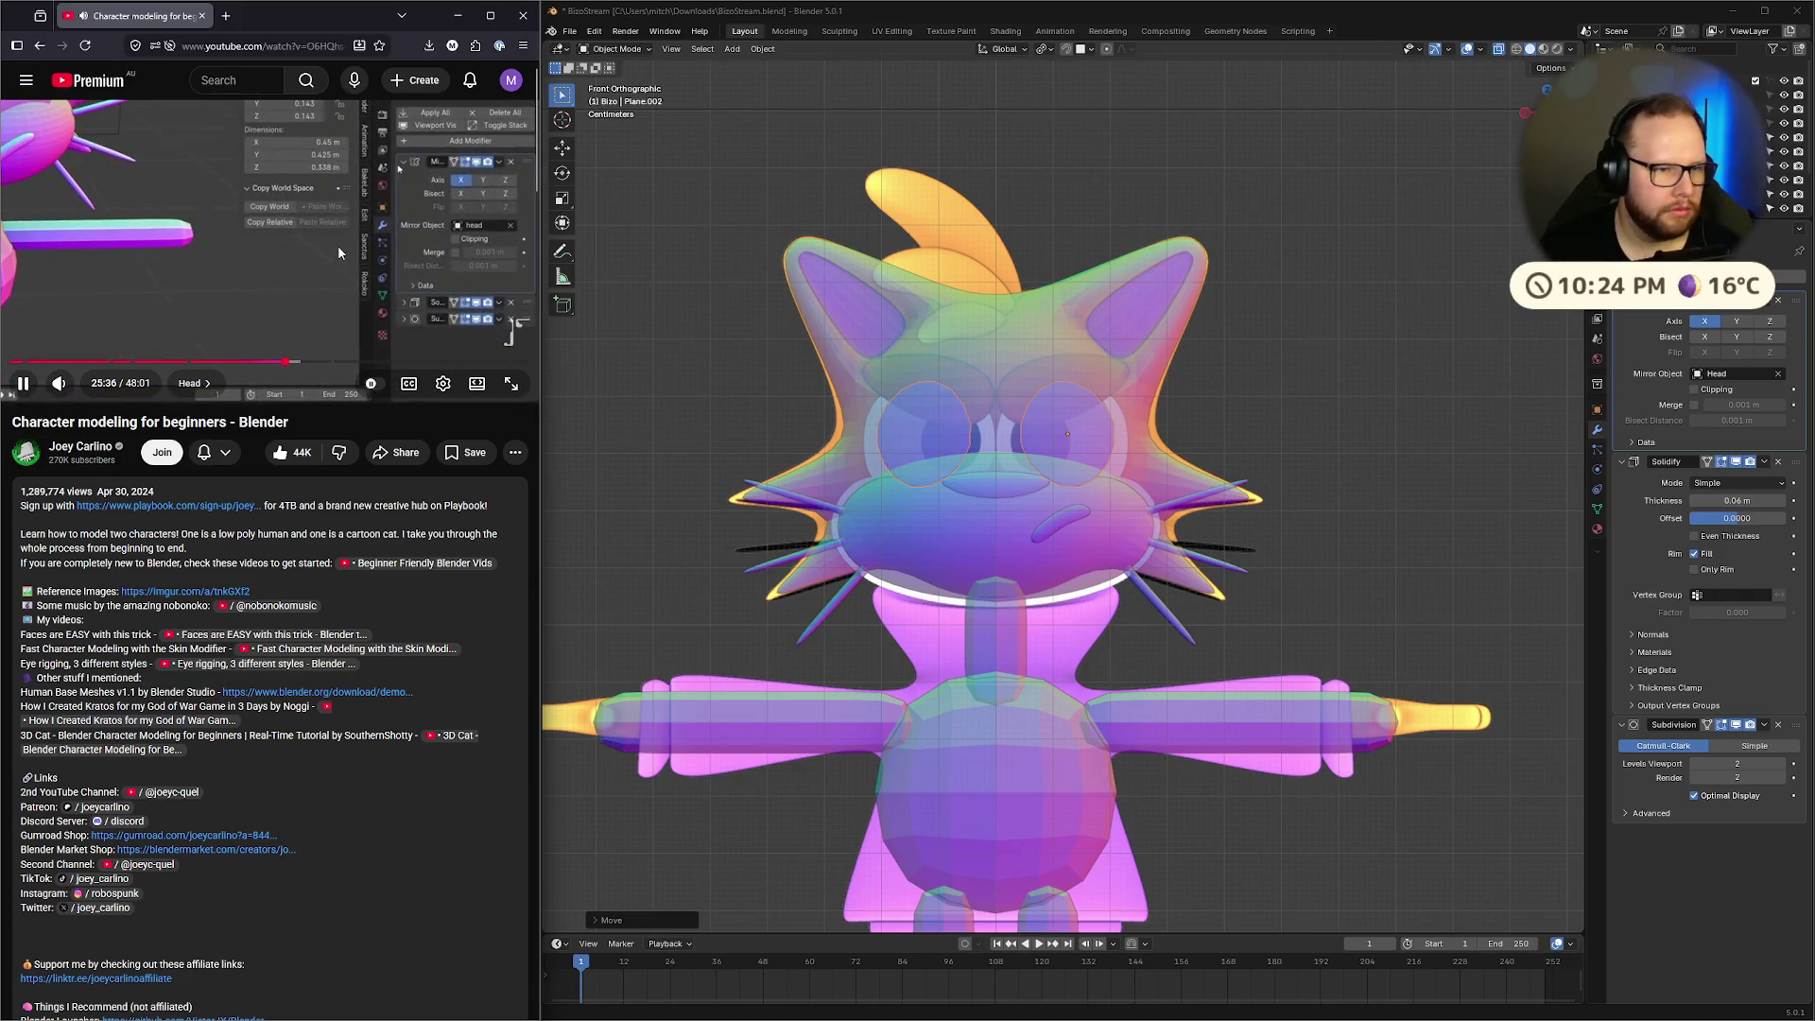
# Add a Shrinkwrap modifier to the eye discs with Head as its target
pyautogui.click(251, 202)
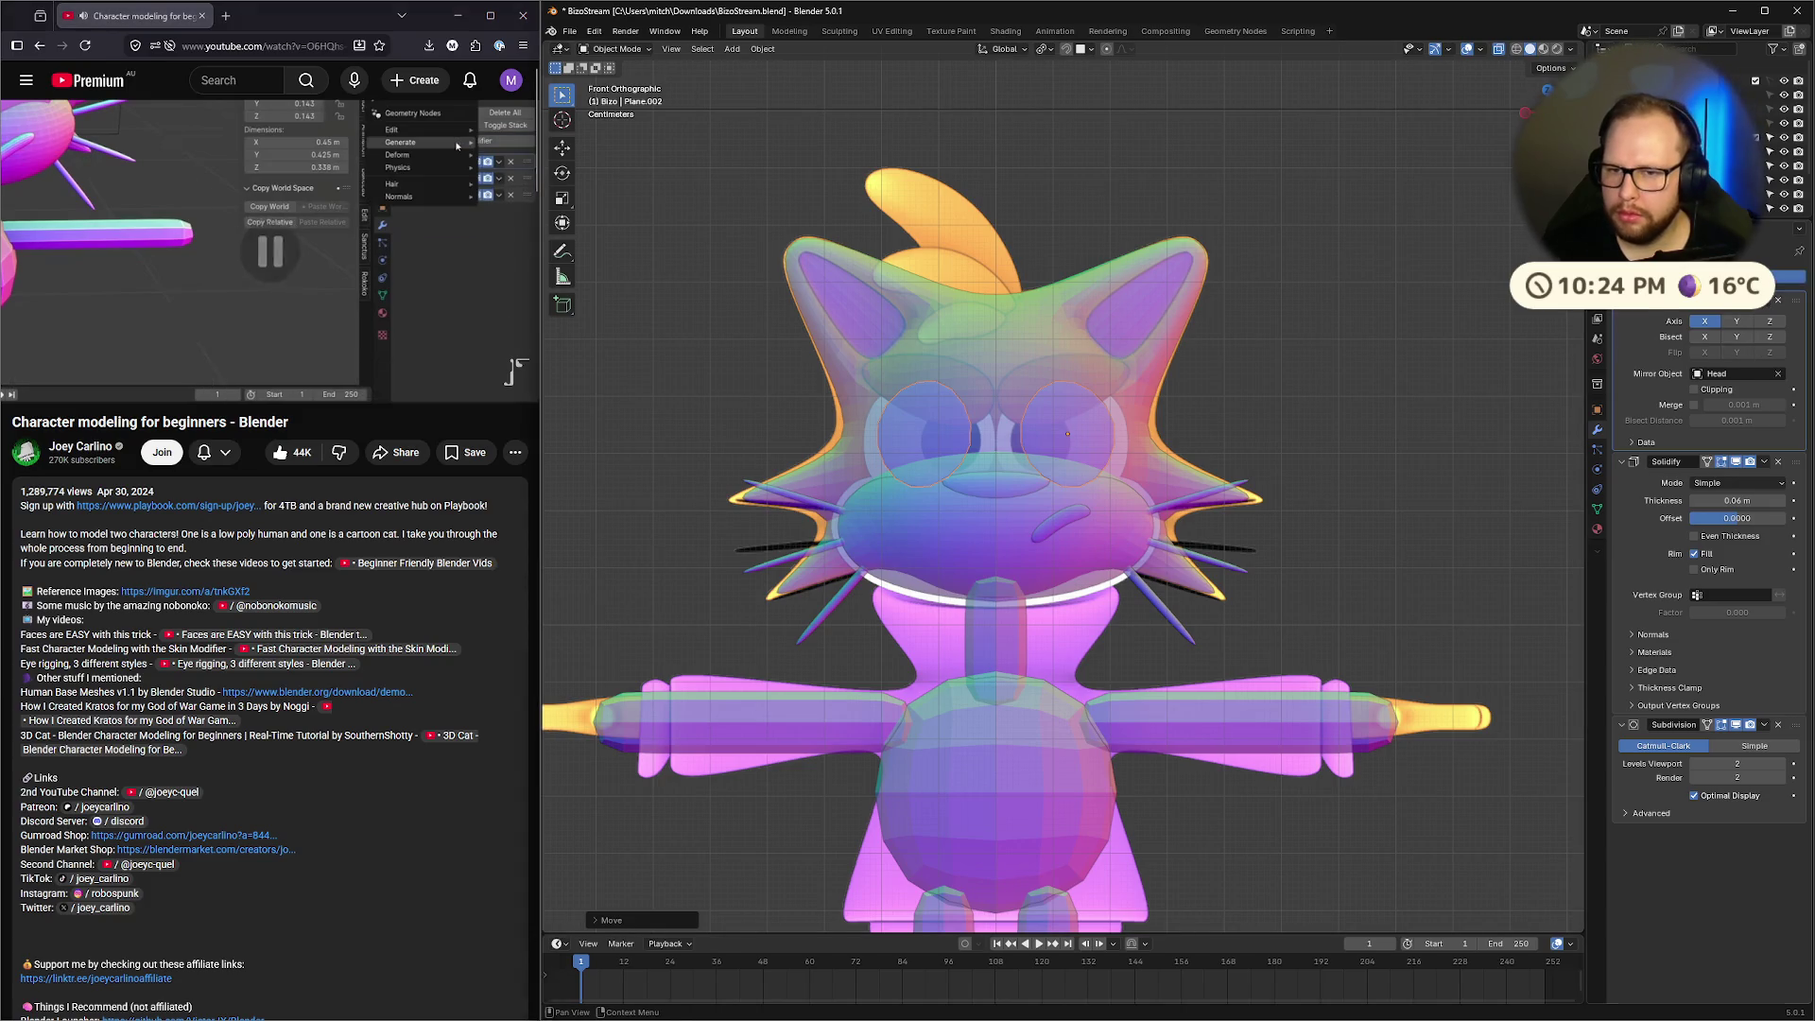
pyautogui.click(1692, 276)
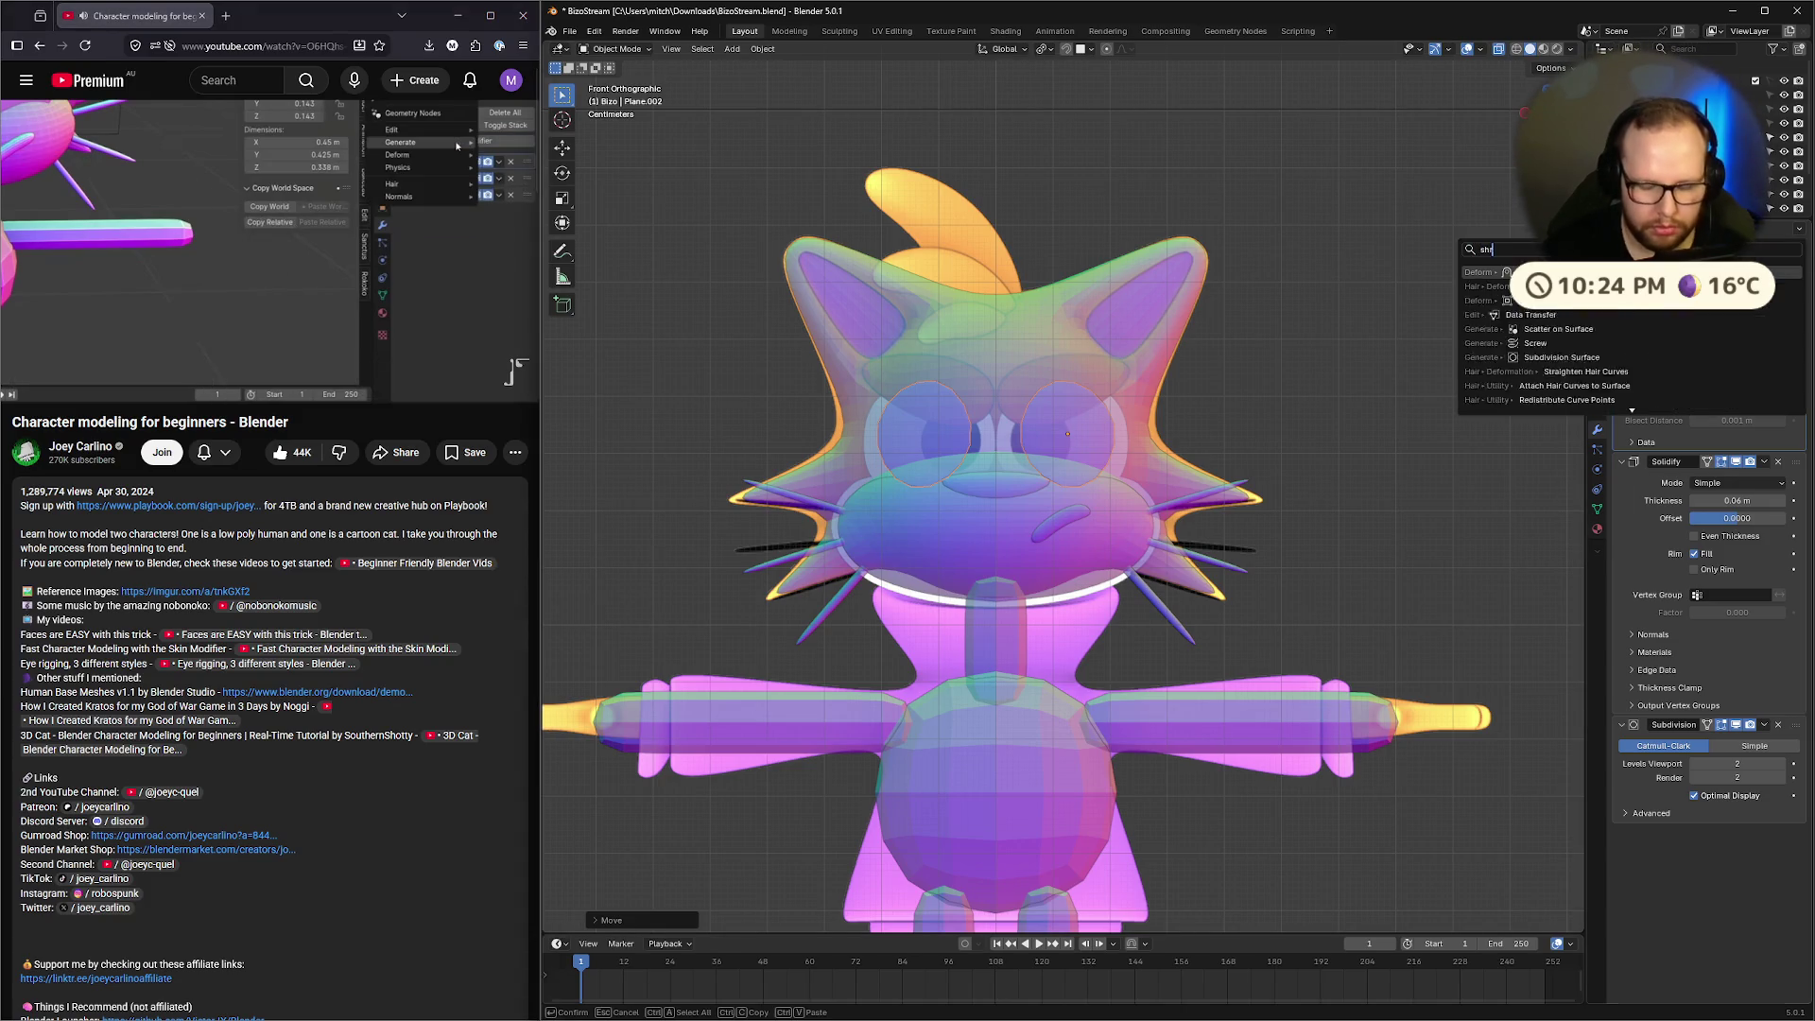
pyautogui.press('Escape')
pyautogui.click(1692, 276)
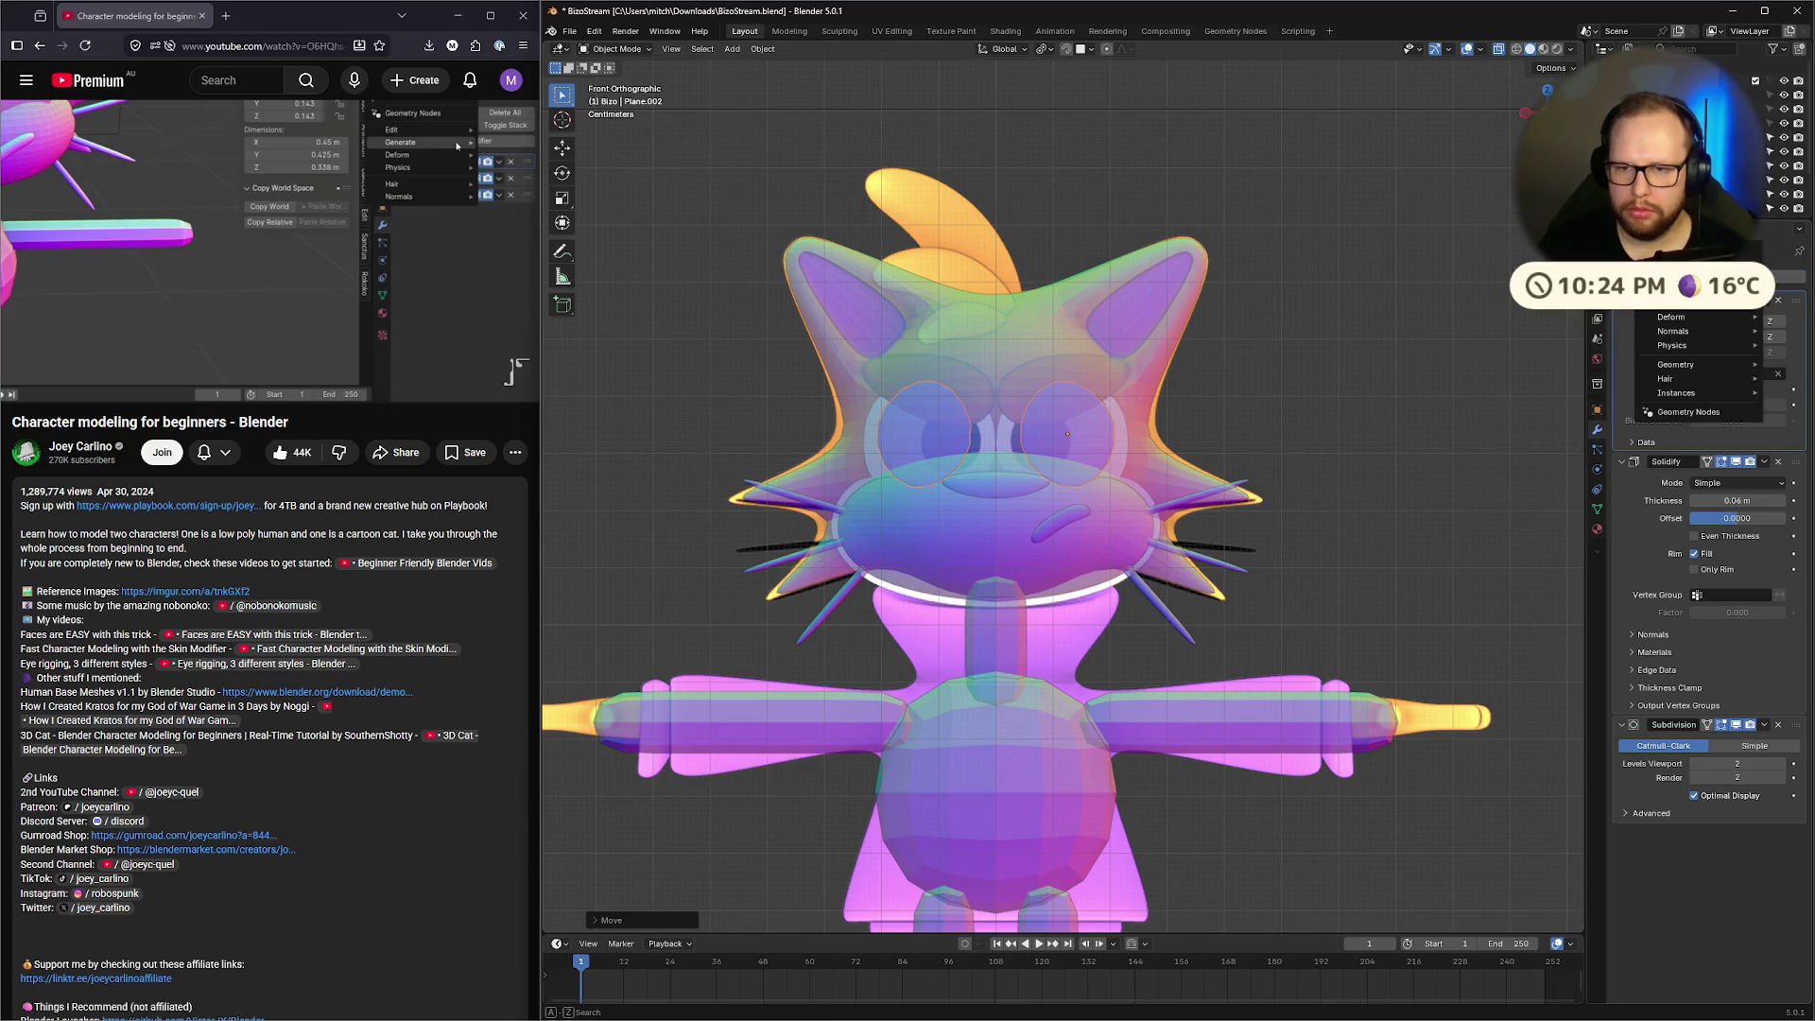
pyautogui.write('shrink')
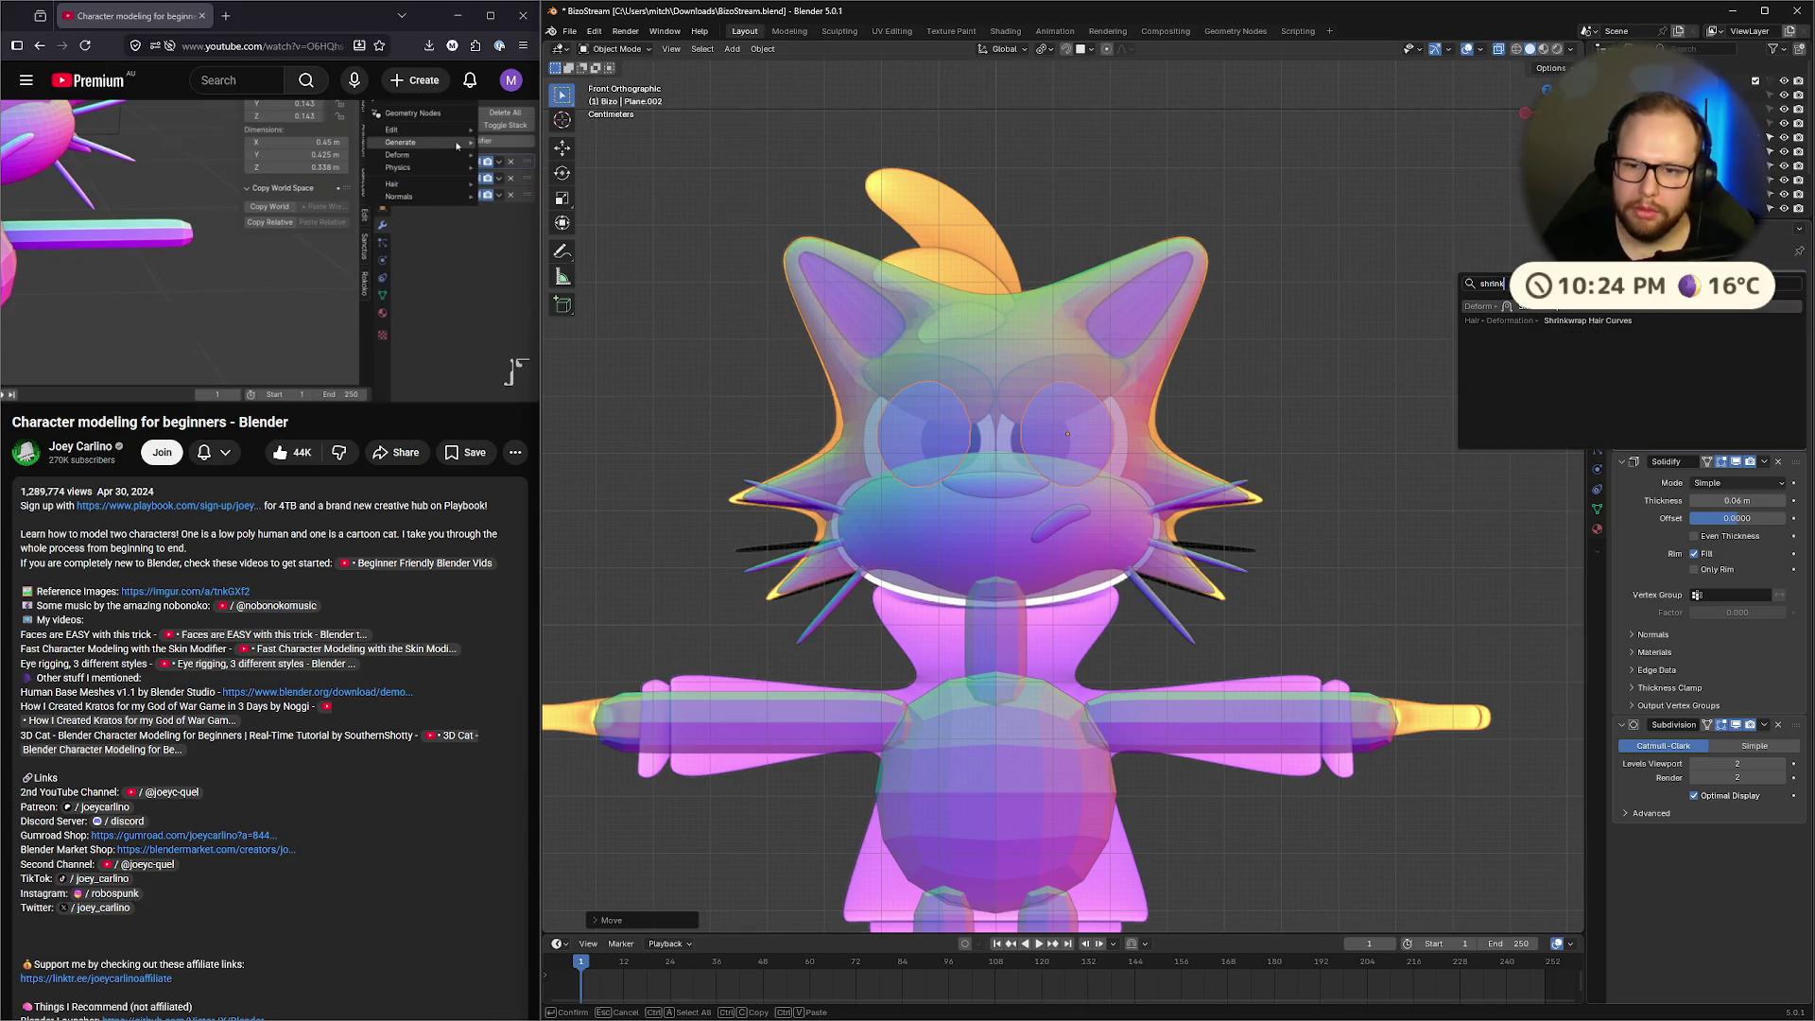
pyautogui.press('Return')
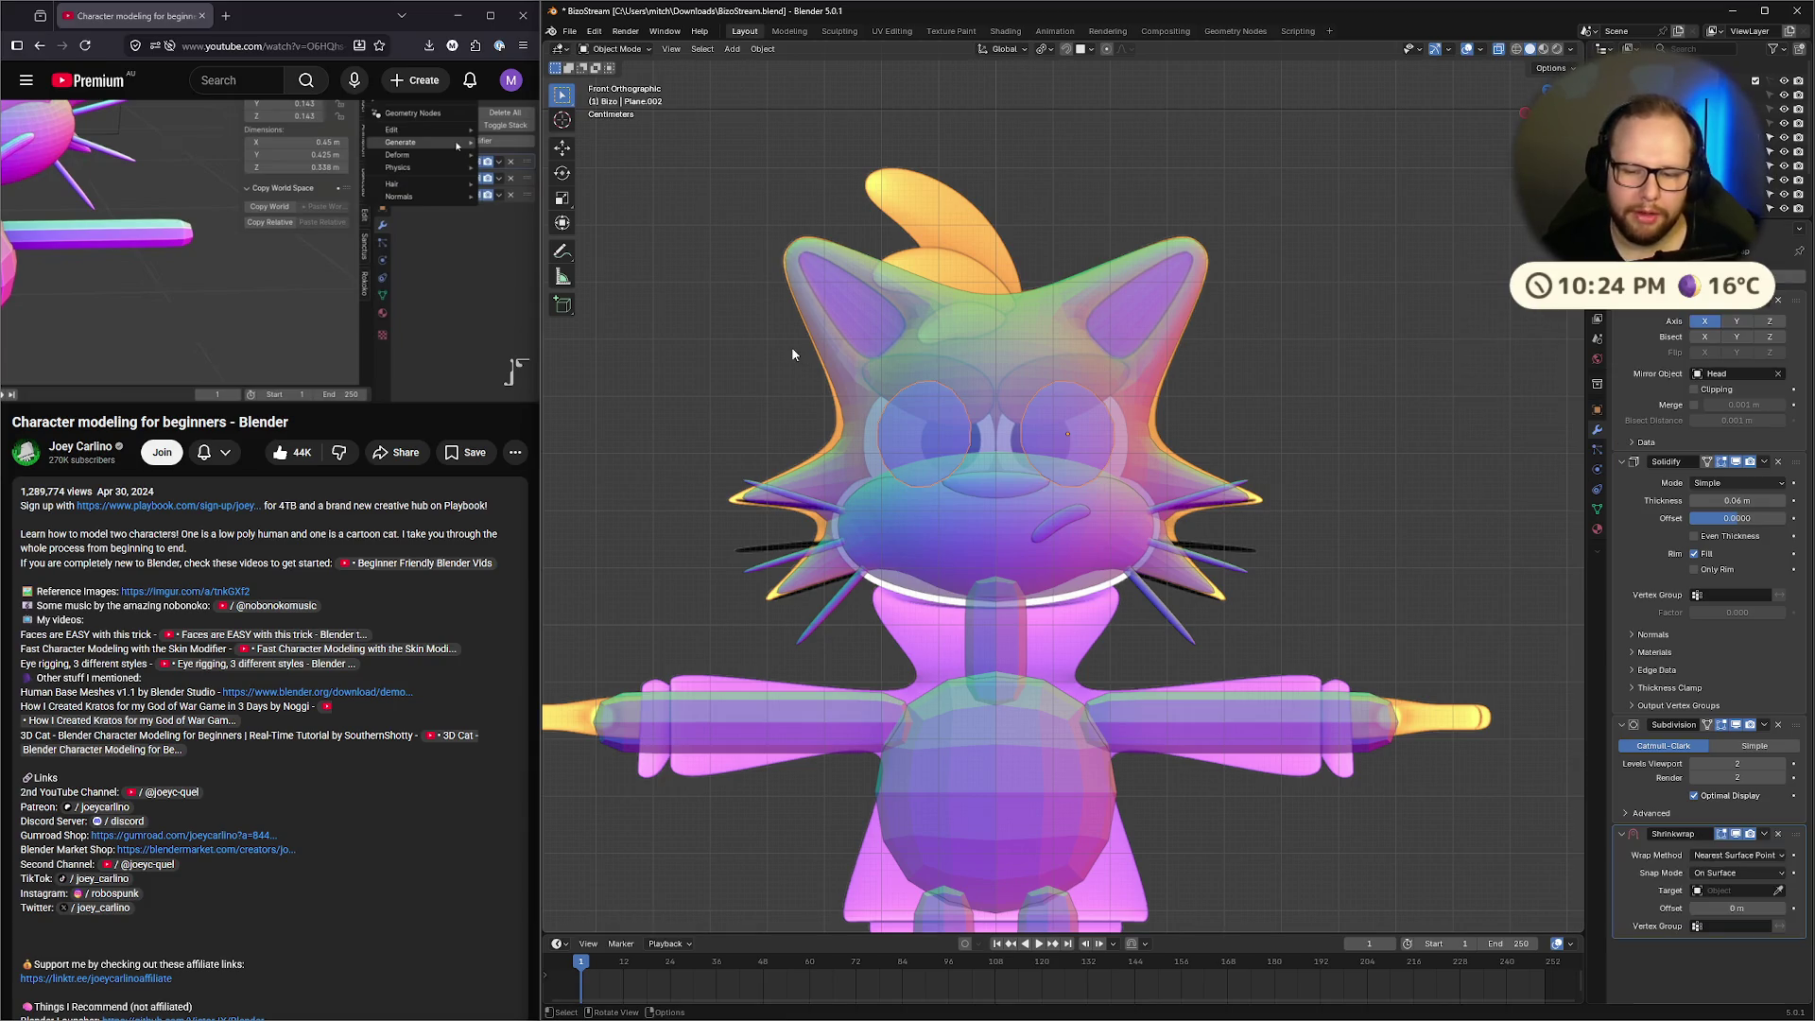
pyautogui.click(308, 220)
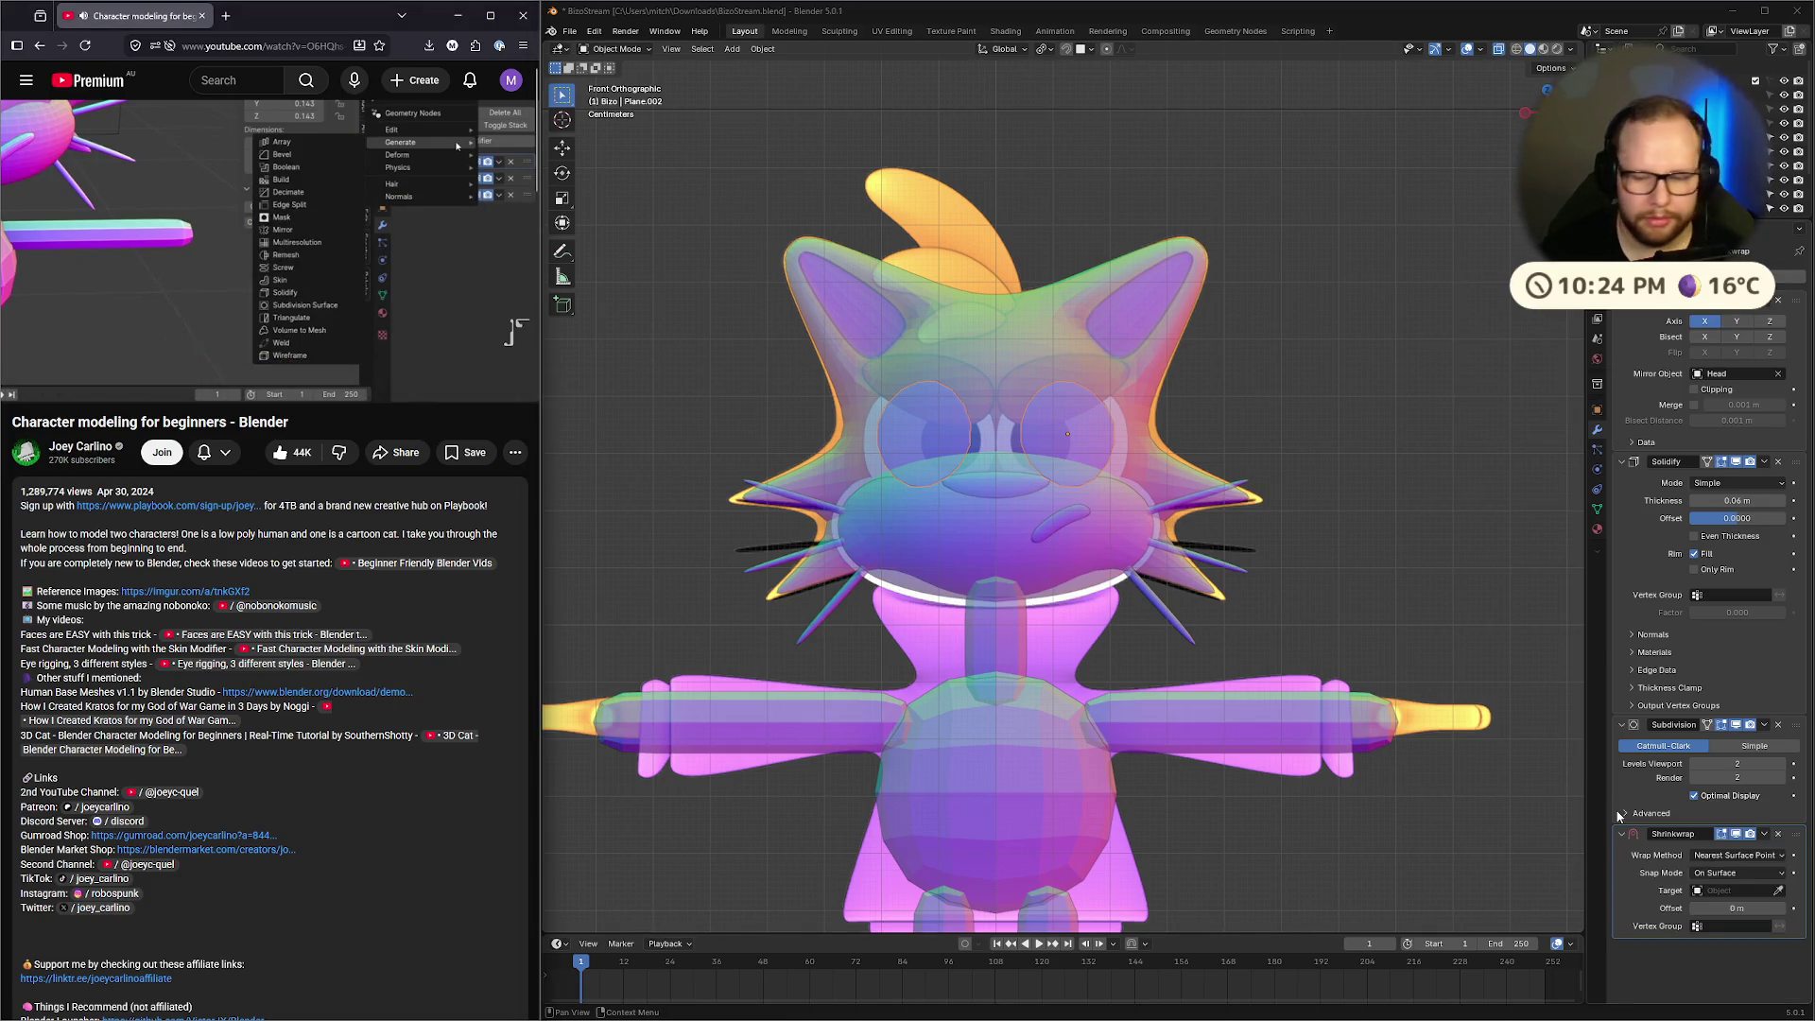
pyautogui.click(1778, 891)
pyautogui.click(988, 353)
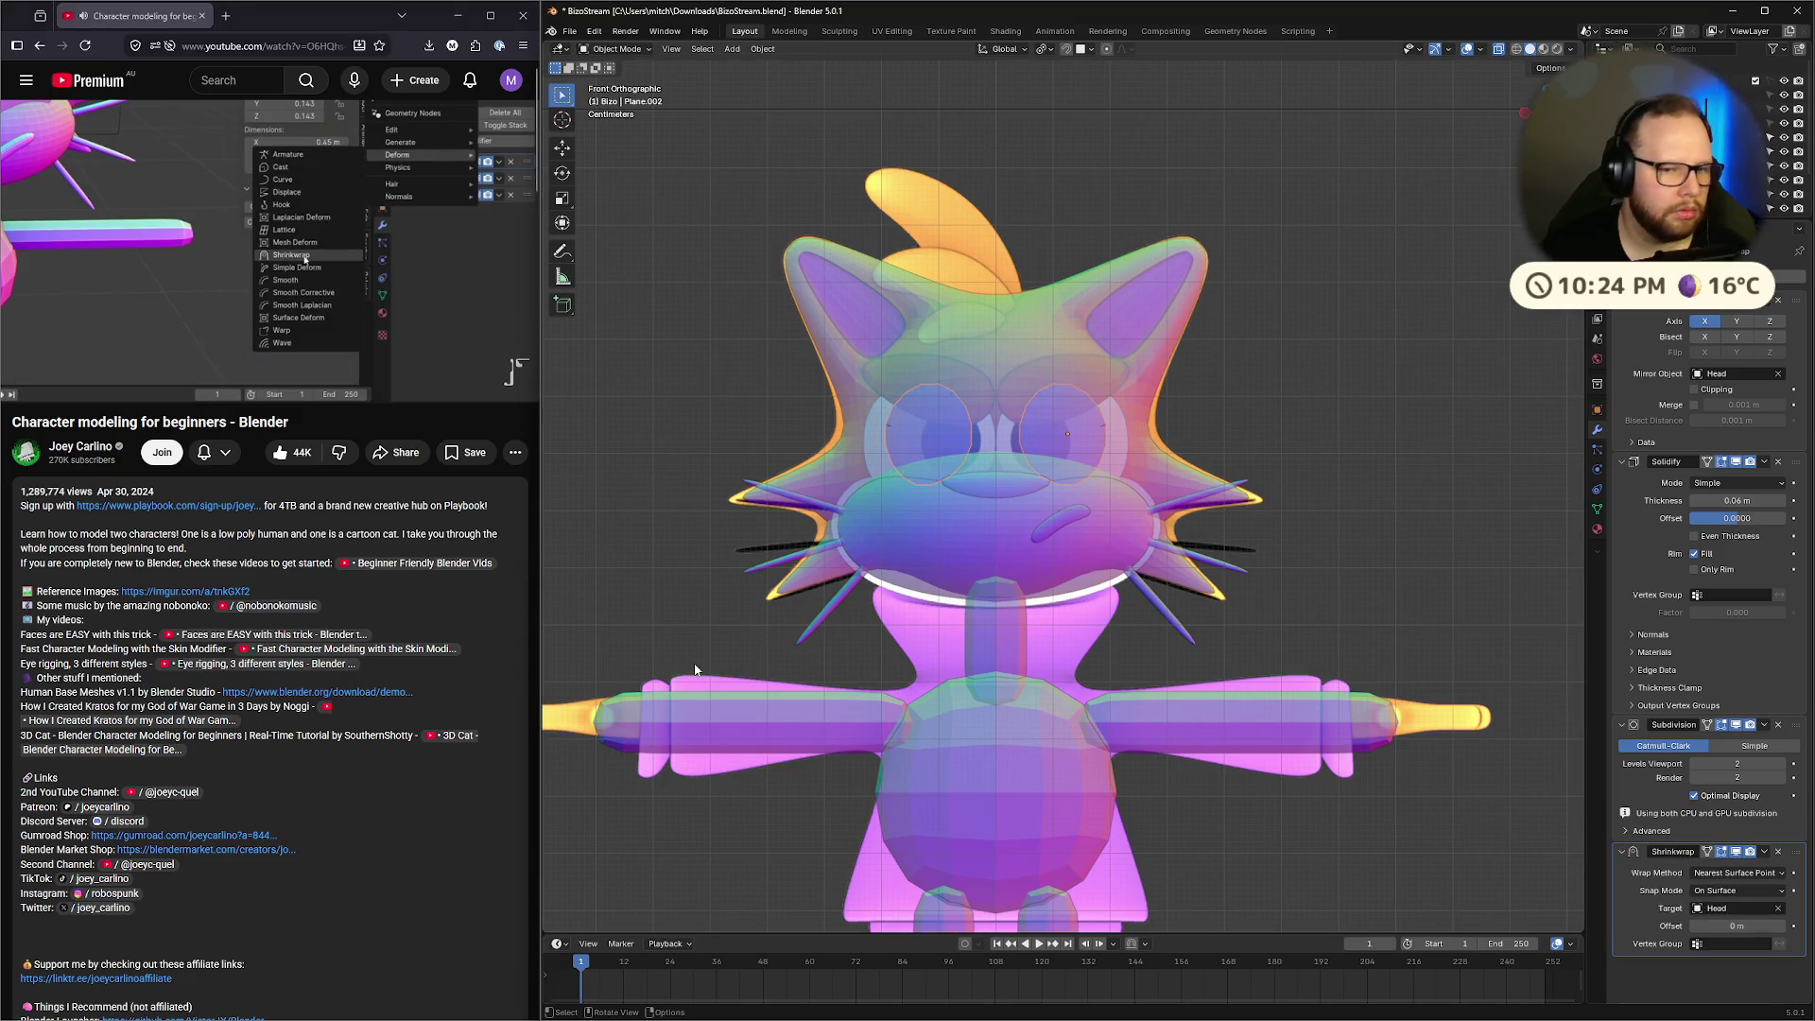
# Enlarge the eye rings and reposition them around the cat's eyes, then enter Edit Mode
pyautogui.click(1072, 429)
pyautogui.click(1051, 440)
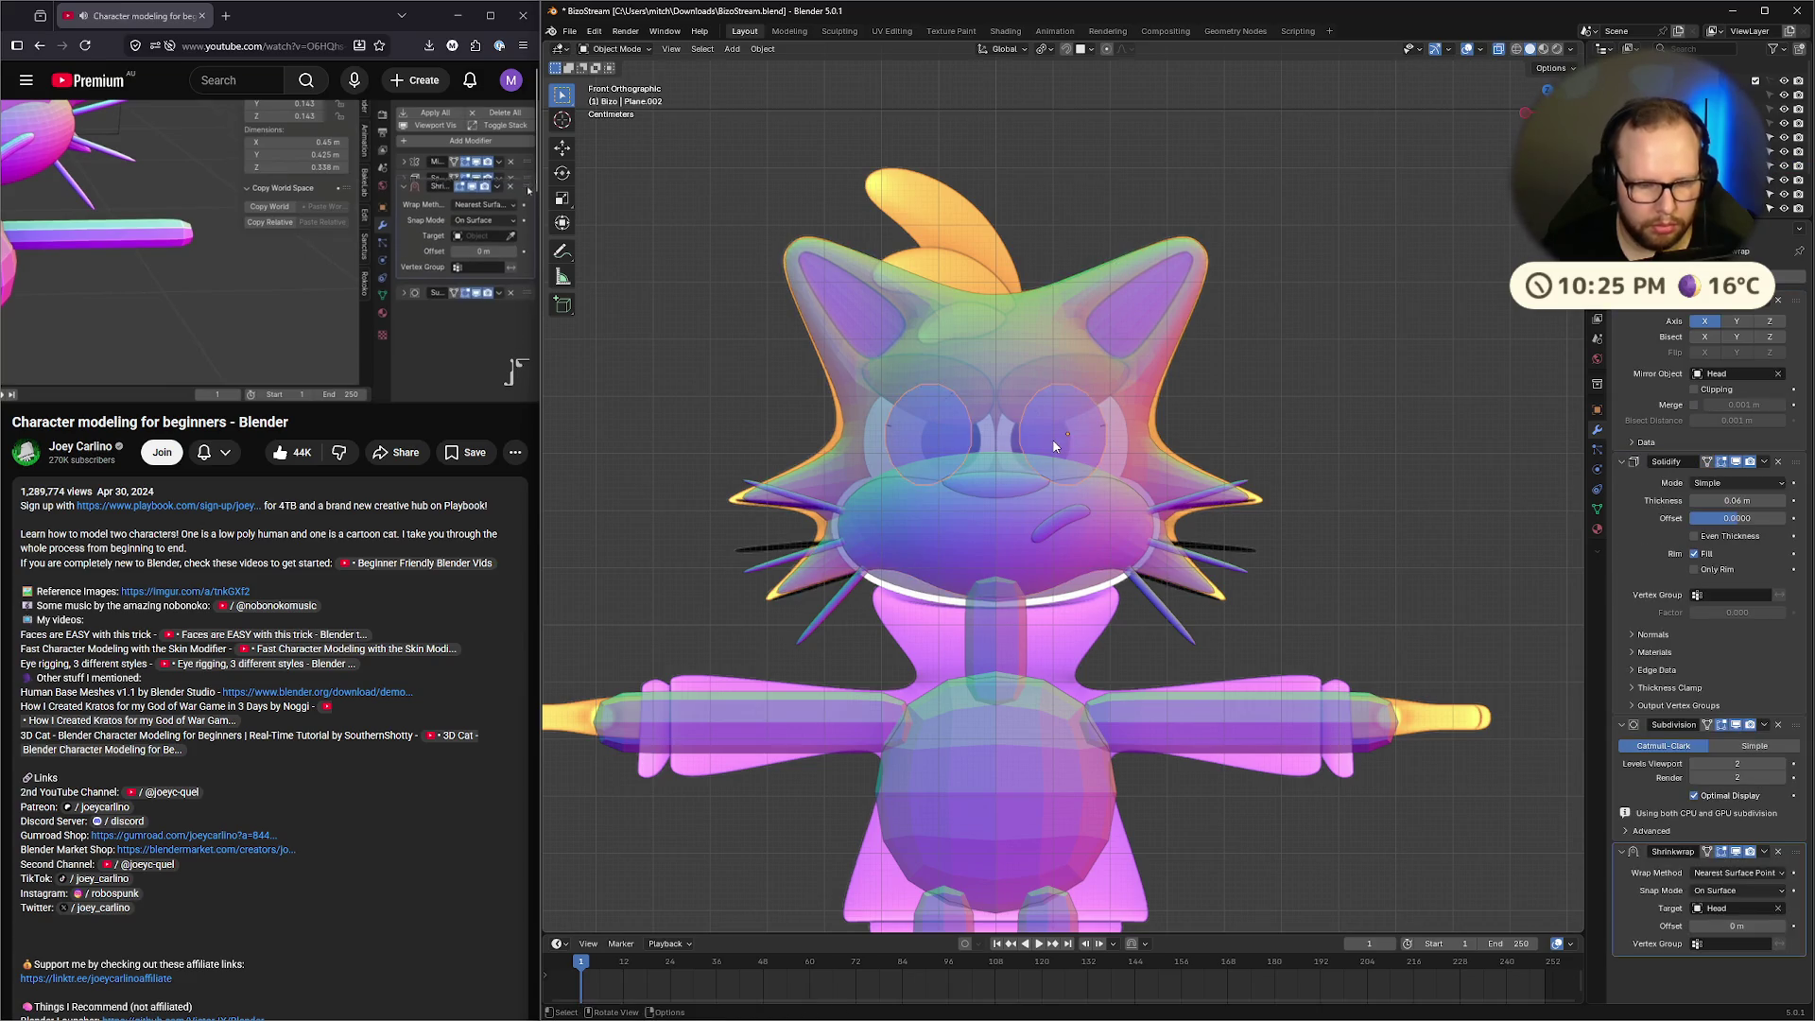
pyautogui.press('g')
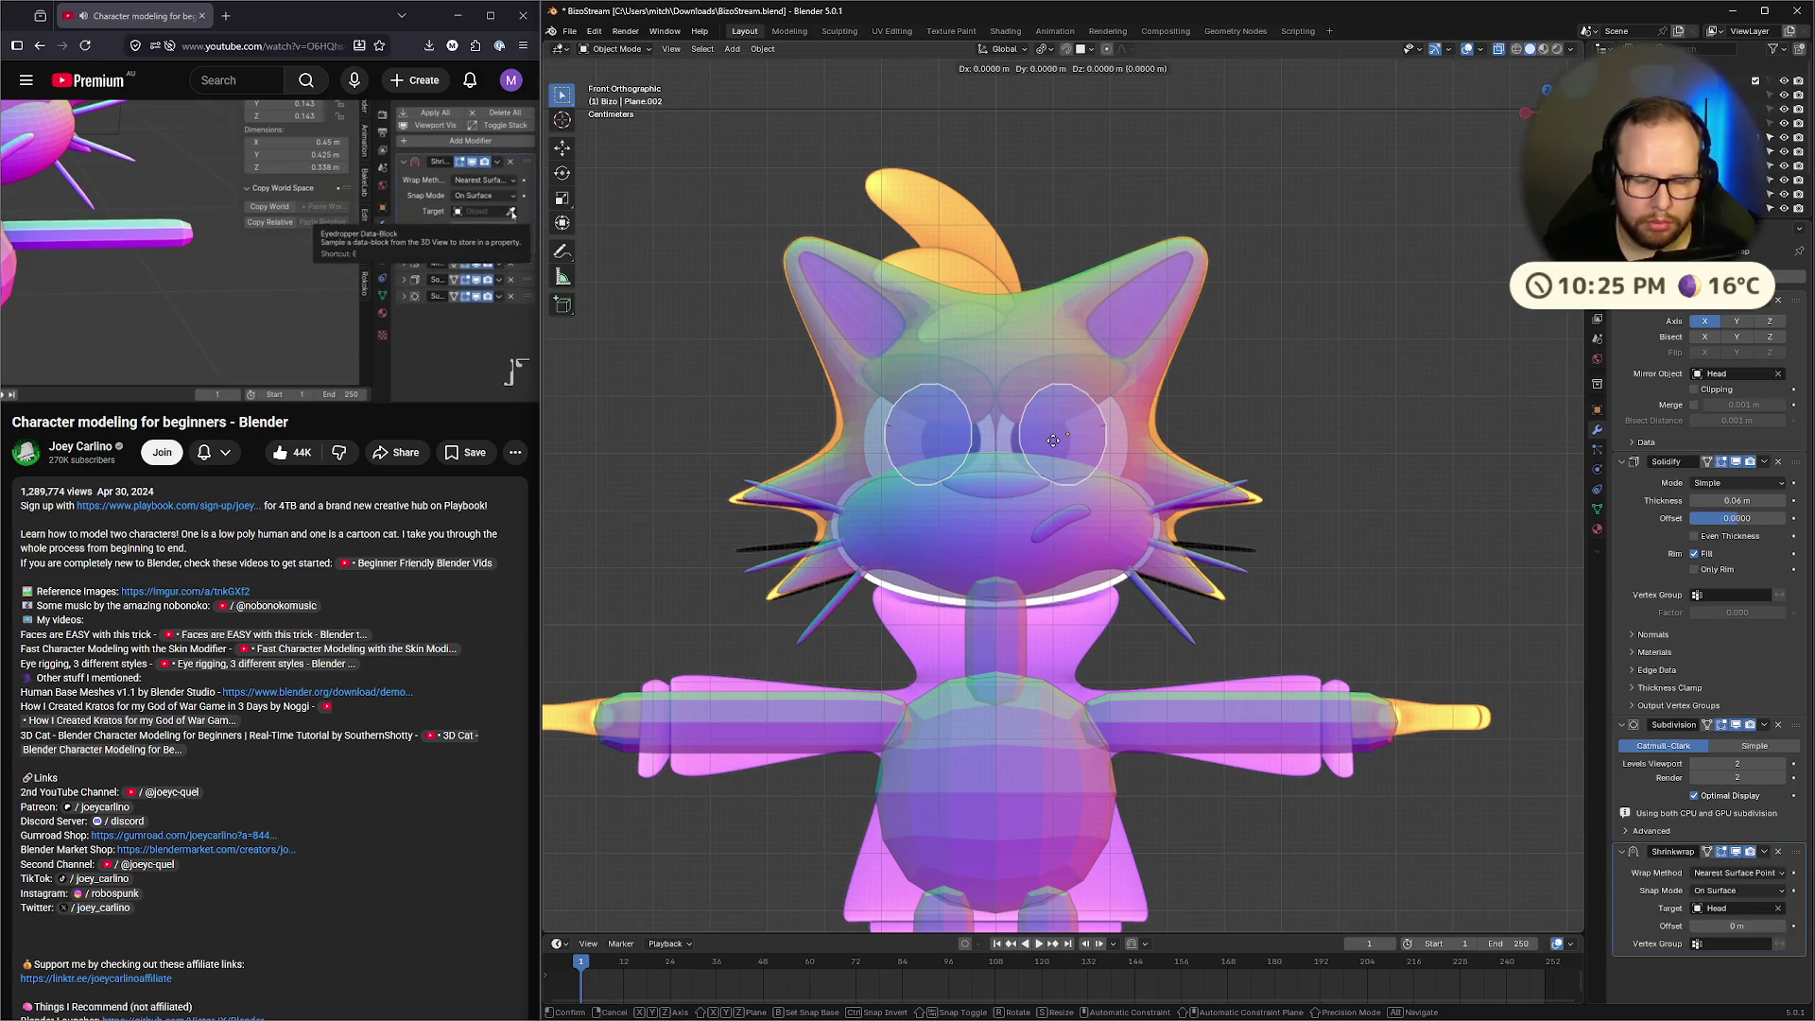
pyautogui.click(1053, 441)
pyautogui.press('s')
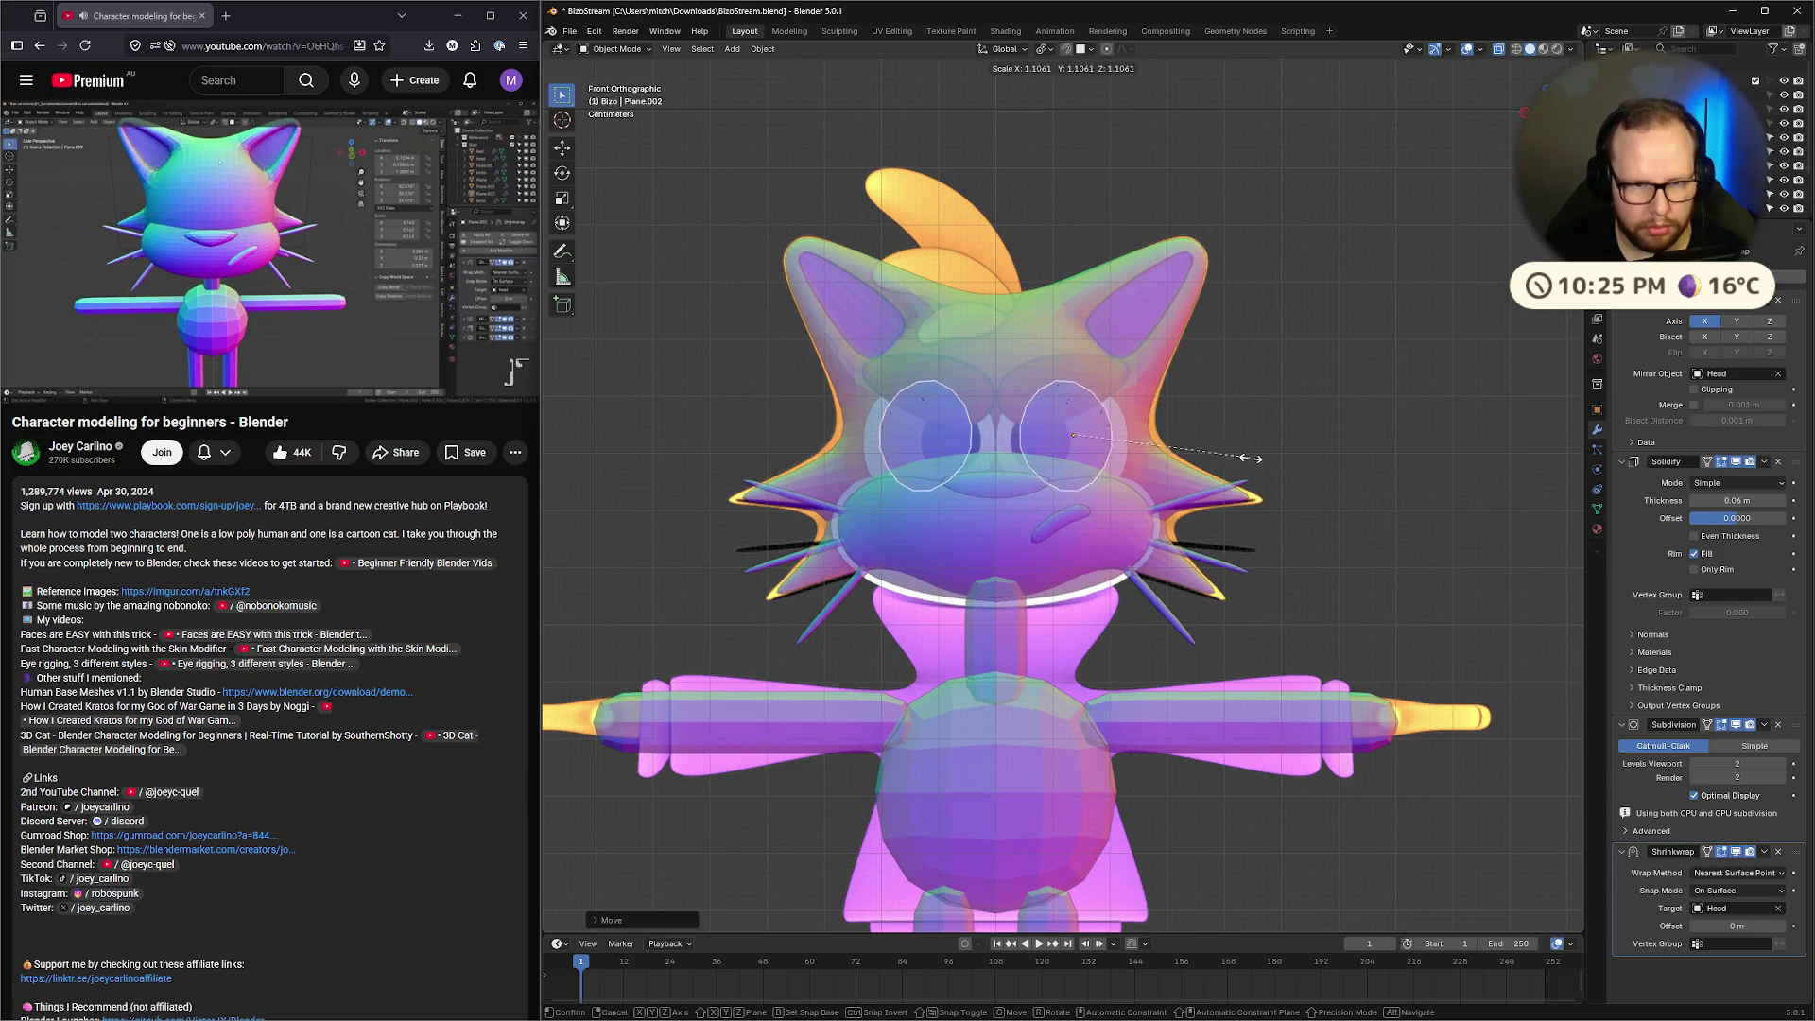
pyautogui.click(1152, 440)
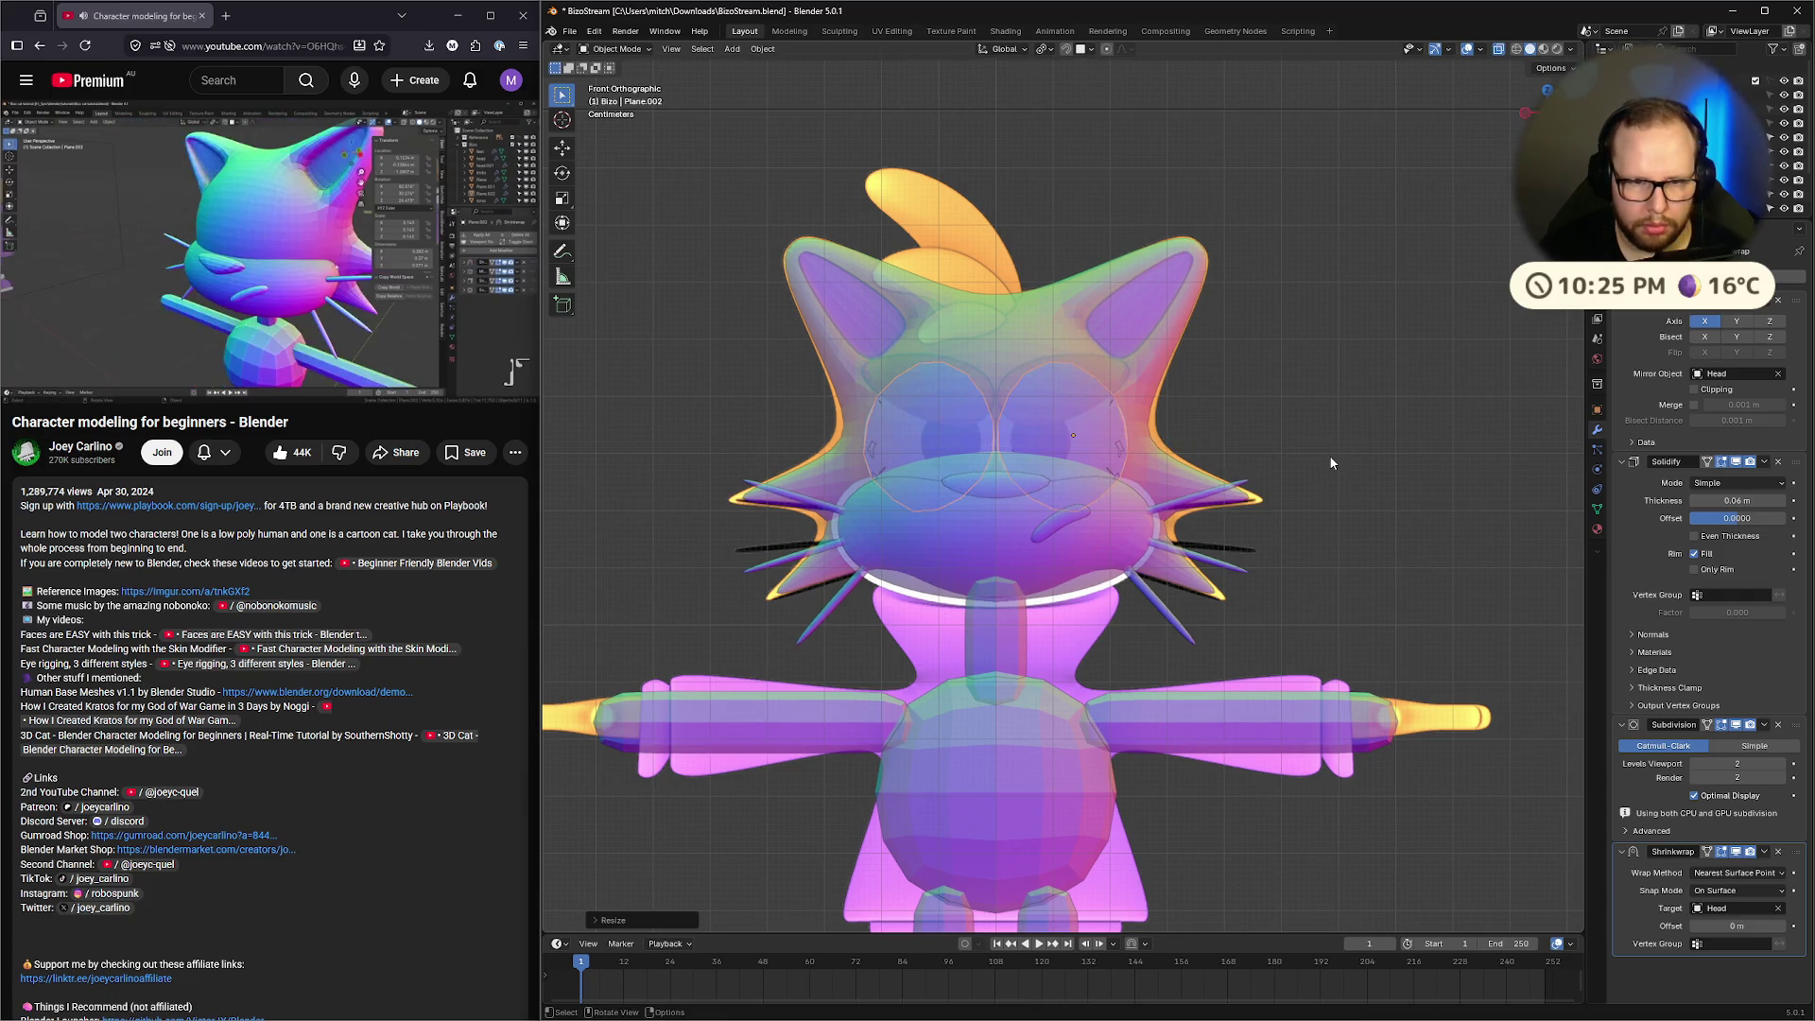
pyautogui.press('g')
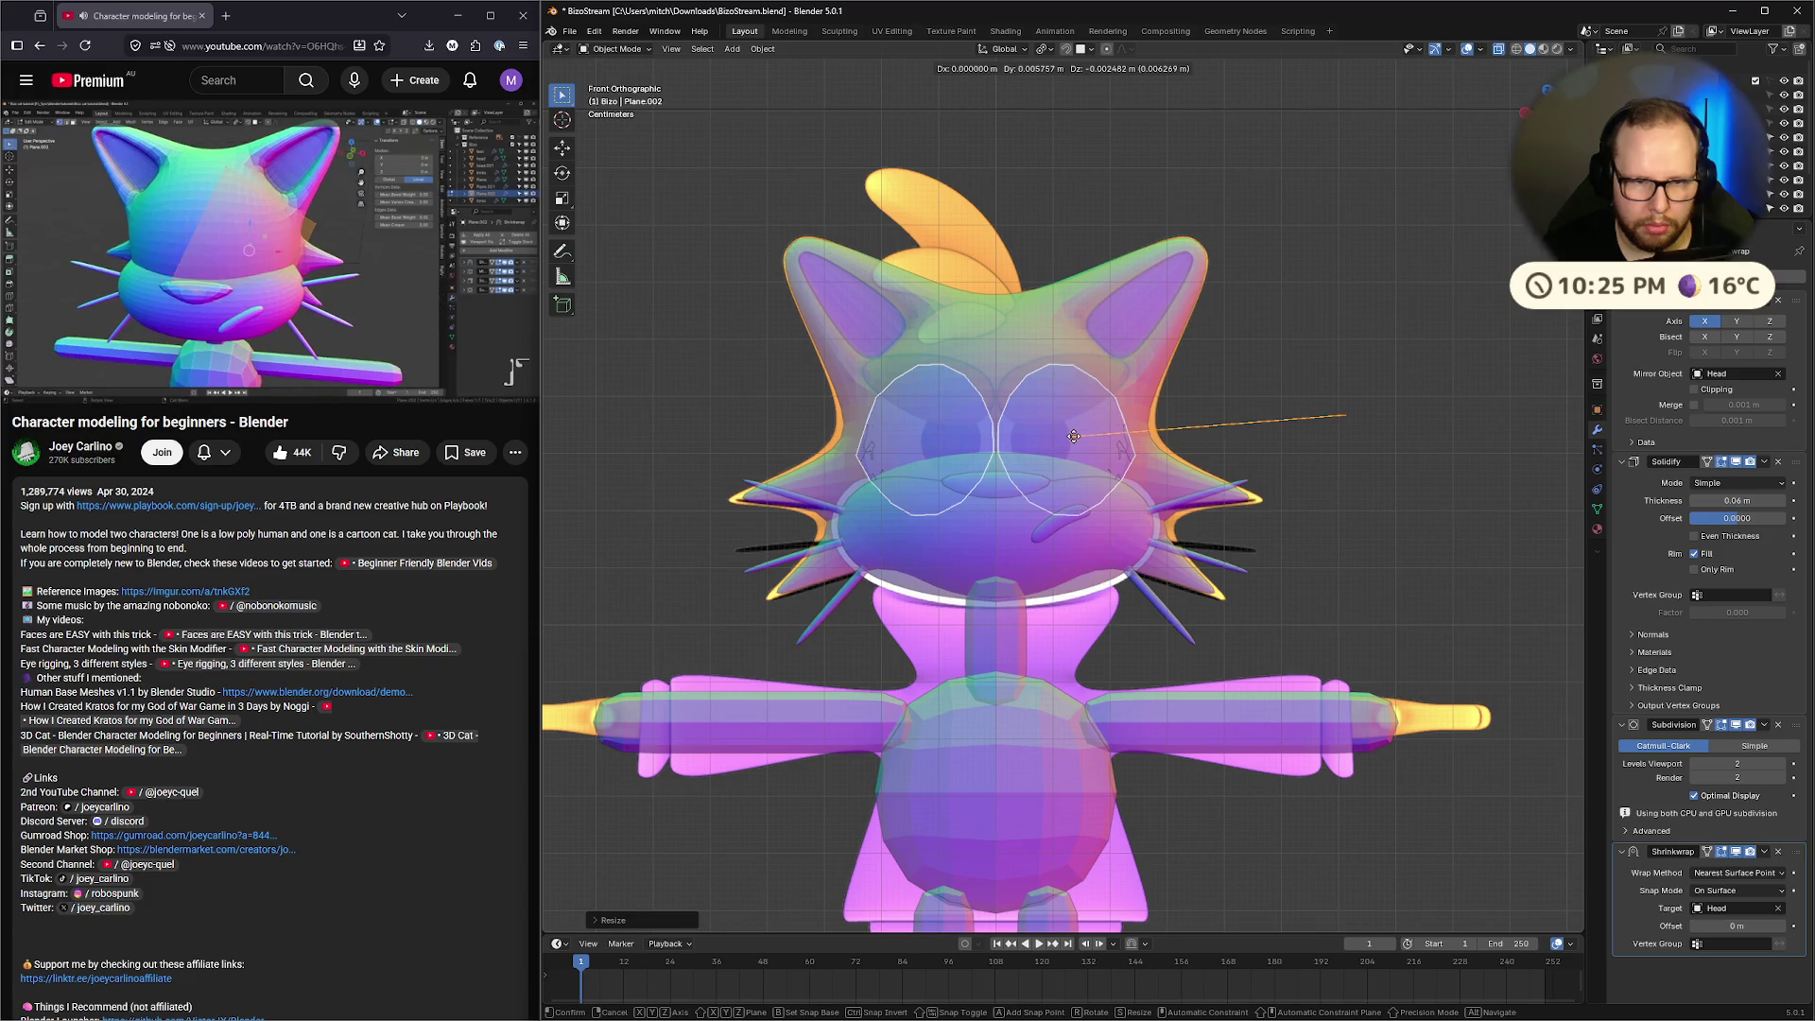
pyautogui.press('Escape')
pyautogui.moveTo(1352, 428); pyautogui.dragTo(1333, 444, button='middle')
pyautogui.press('Tab')
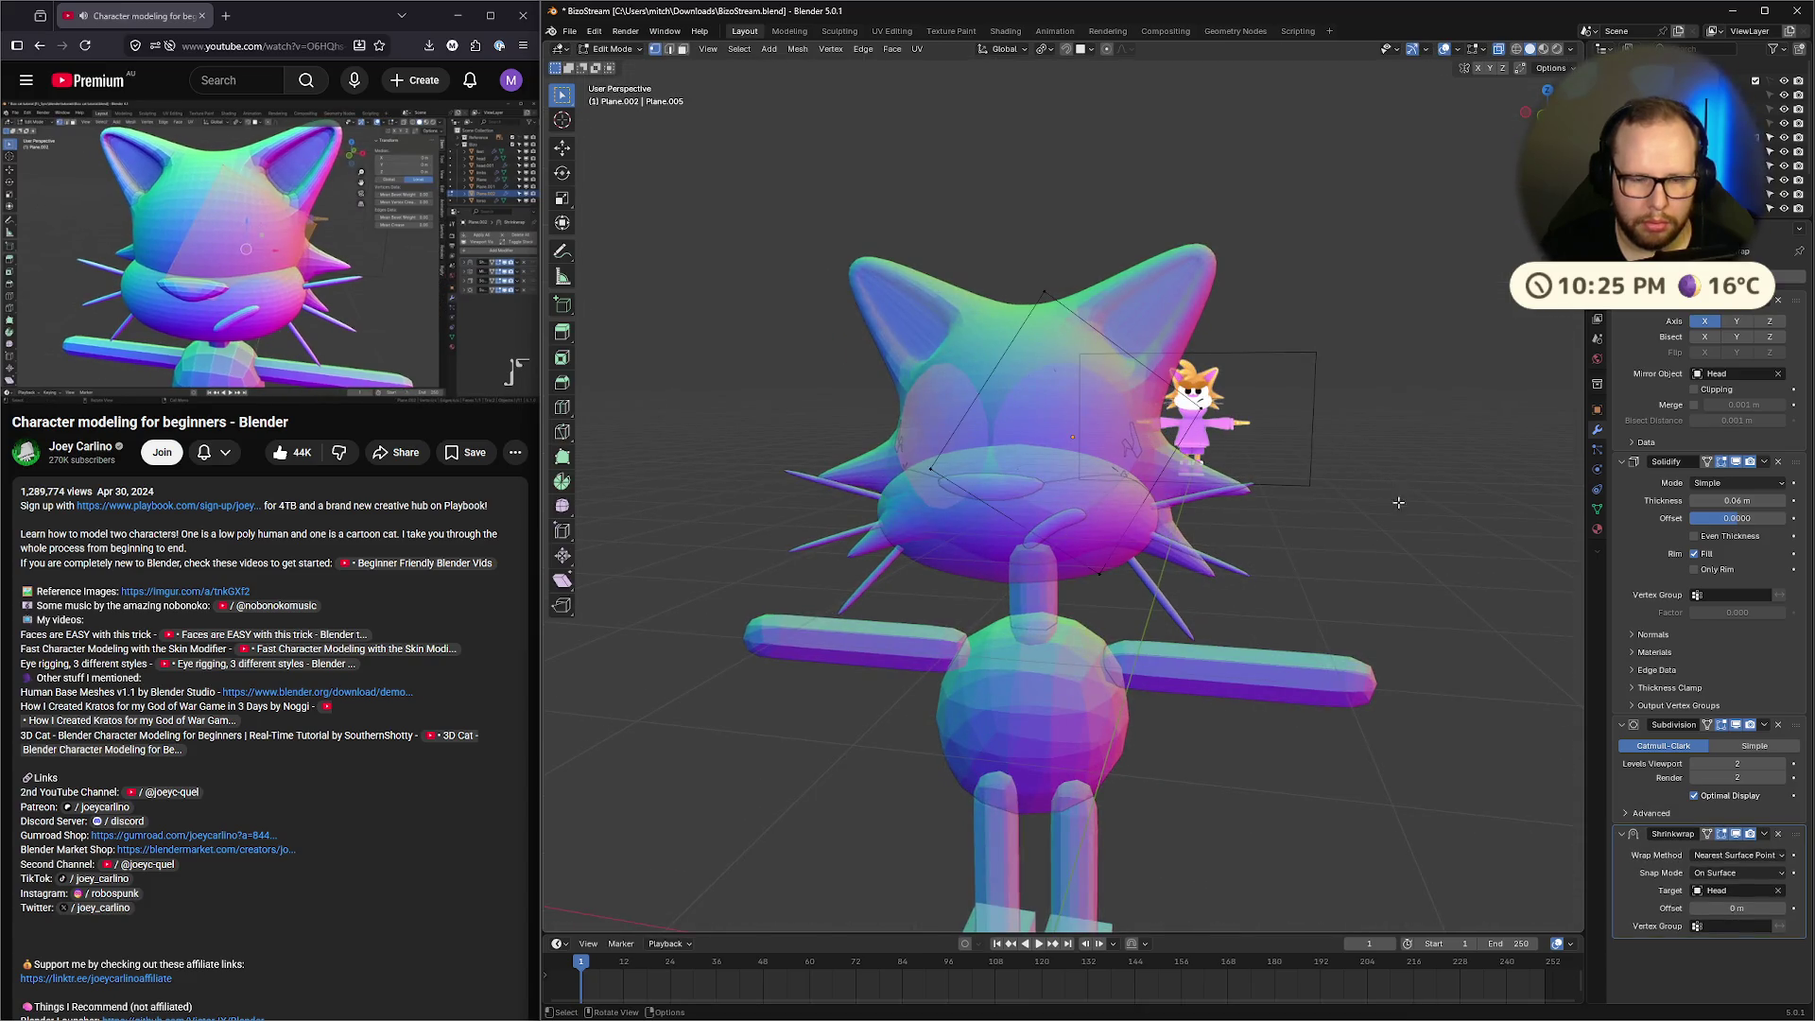
# Select the eye plane on the cat's head and switch to edge select mode
pyautogui.moveTo(1310, 560)
pyautogui.mouseDown(button='middle')
pyautogui.moveTo(1344, 537)
pyautogui.moveTo(1340, 516)
pyautogui.mouseUp(button='middle')
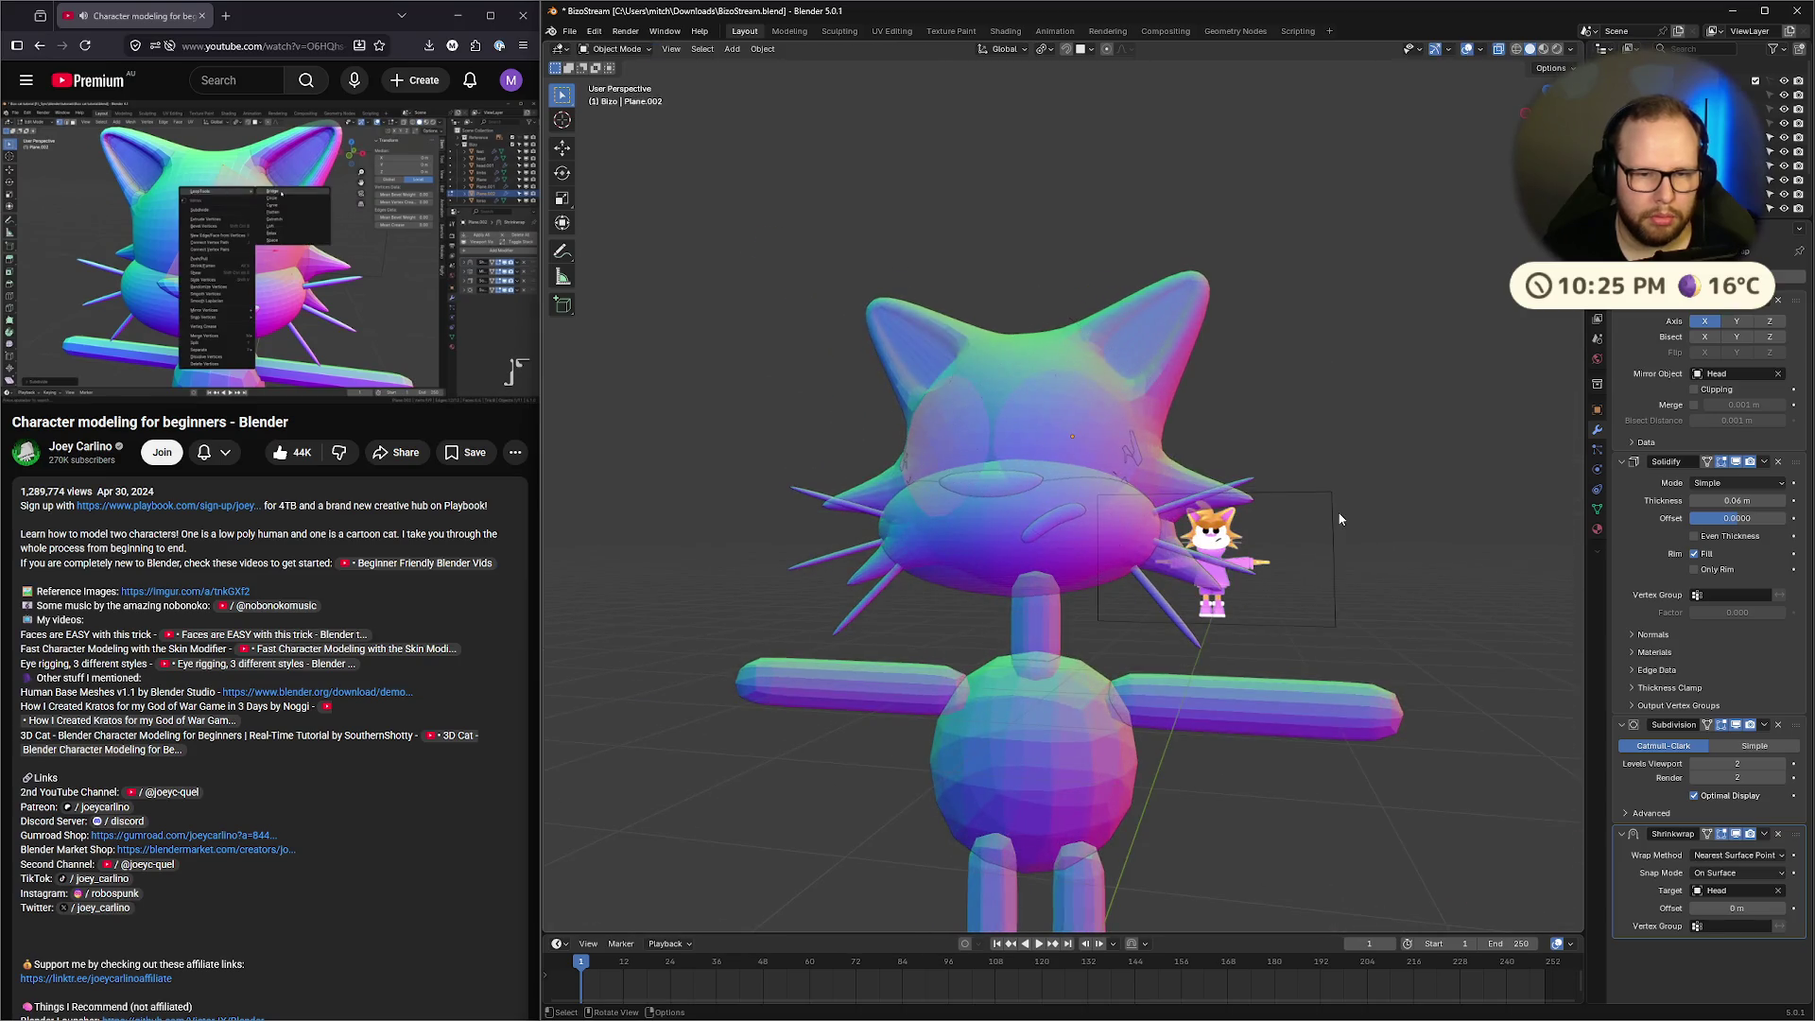
pyautogui.click(453, 283)
pyautogui.moveTo(1039, 444); pyautogui.dragTo(1059, 435, button='middle')
pyautogui.click(1060, 434)
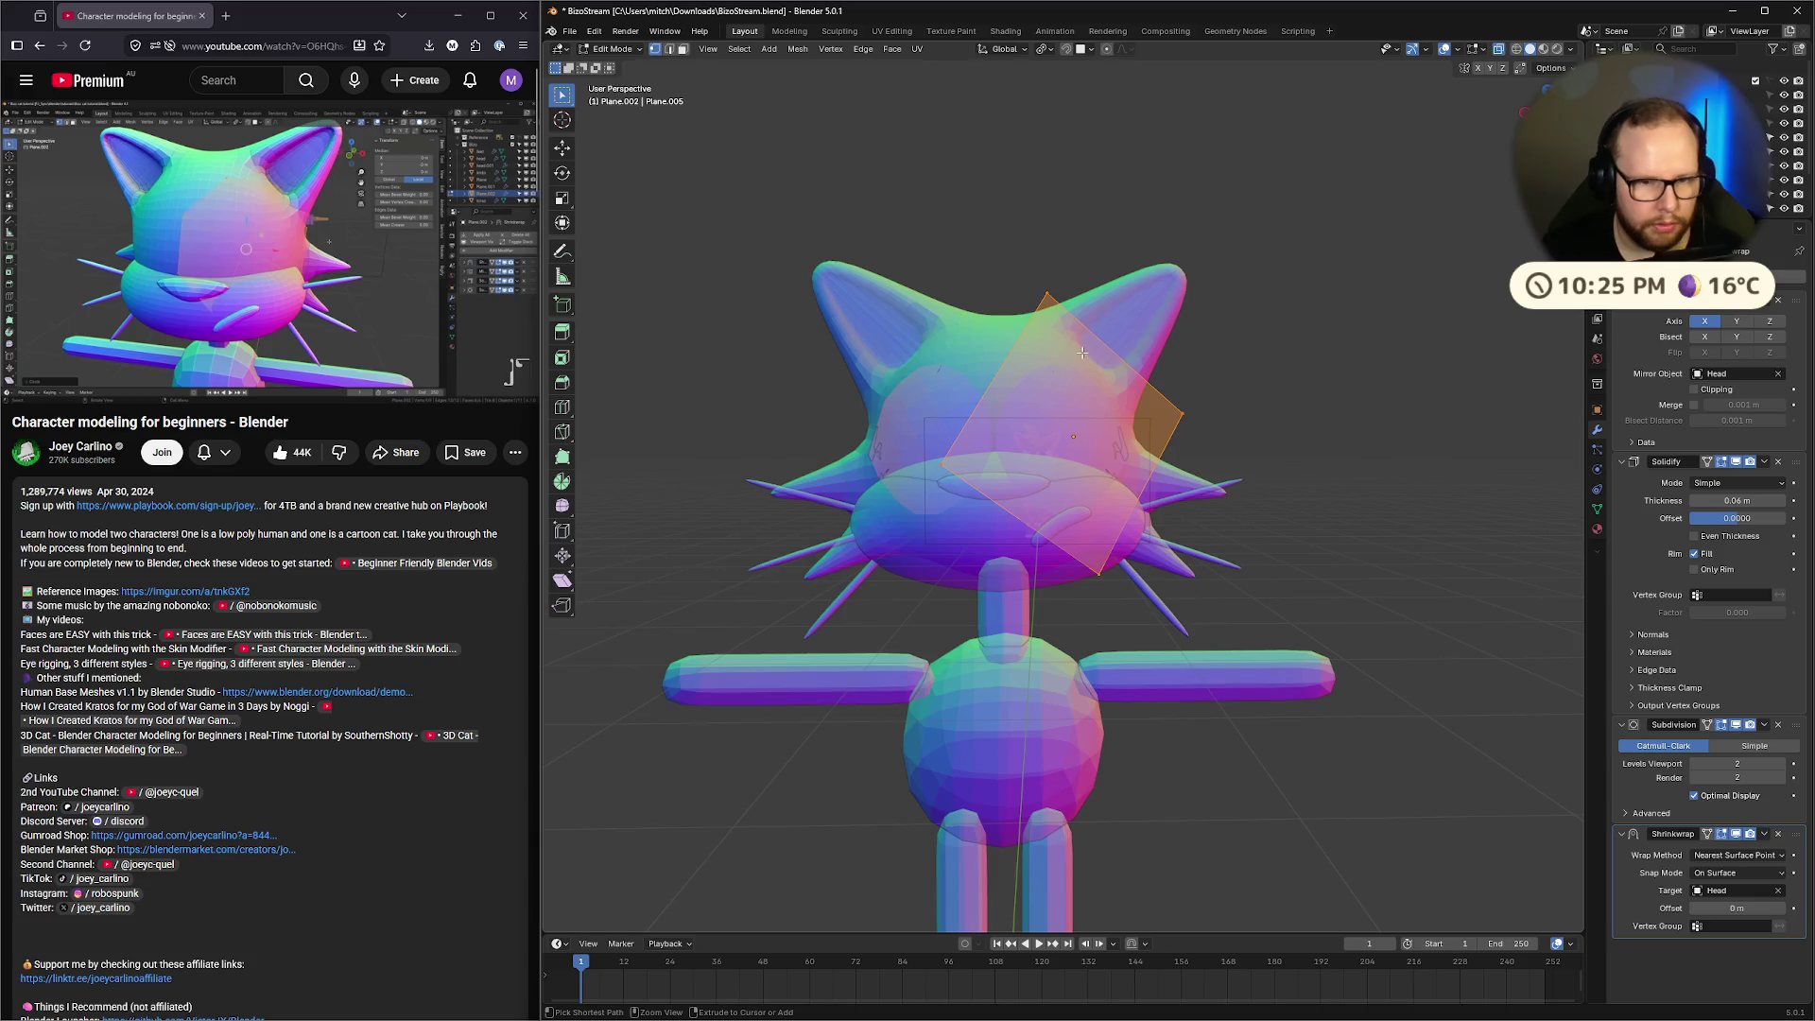
pyautogui.press('2')
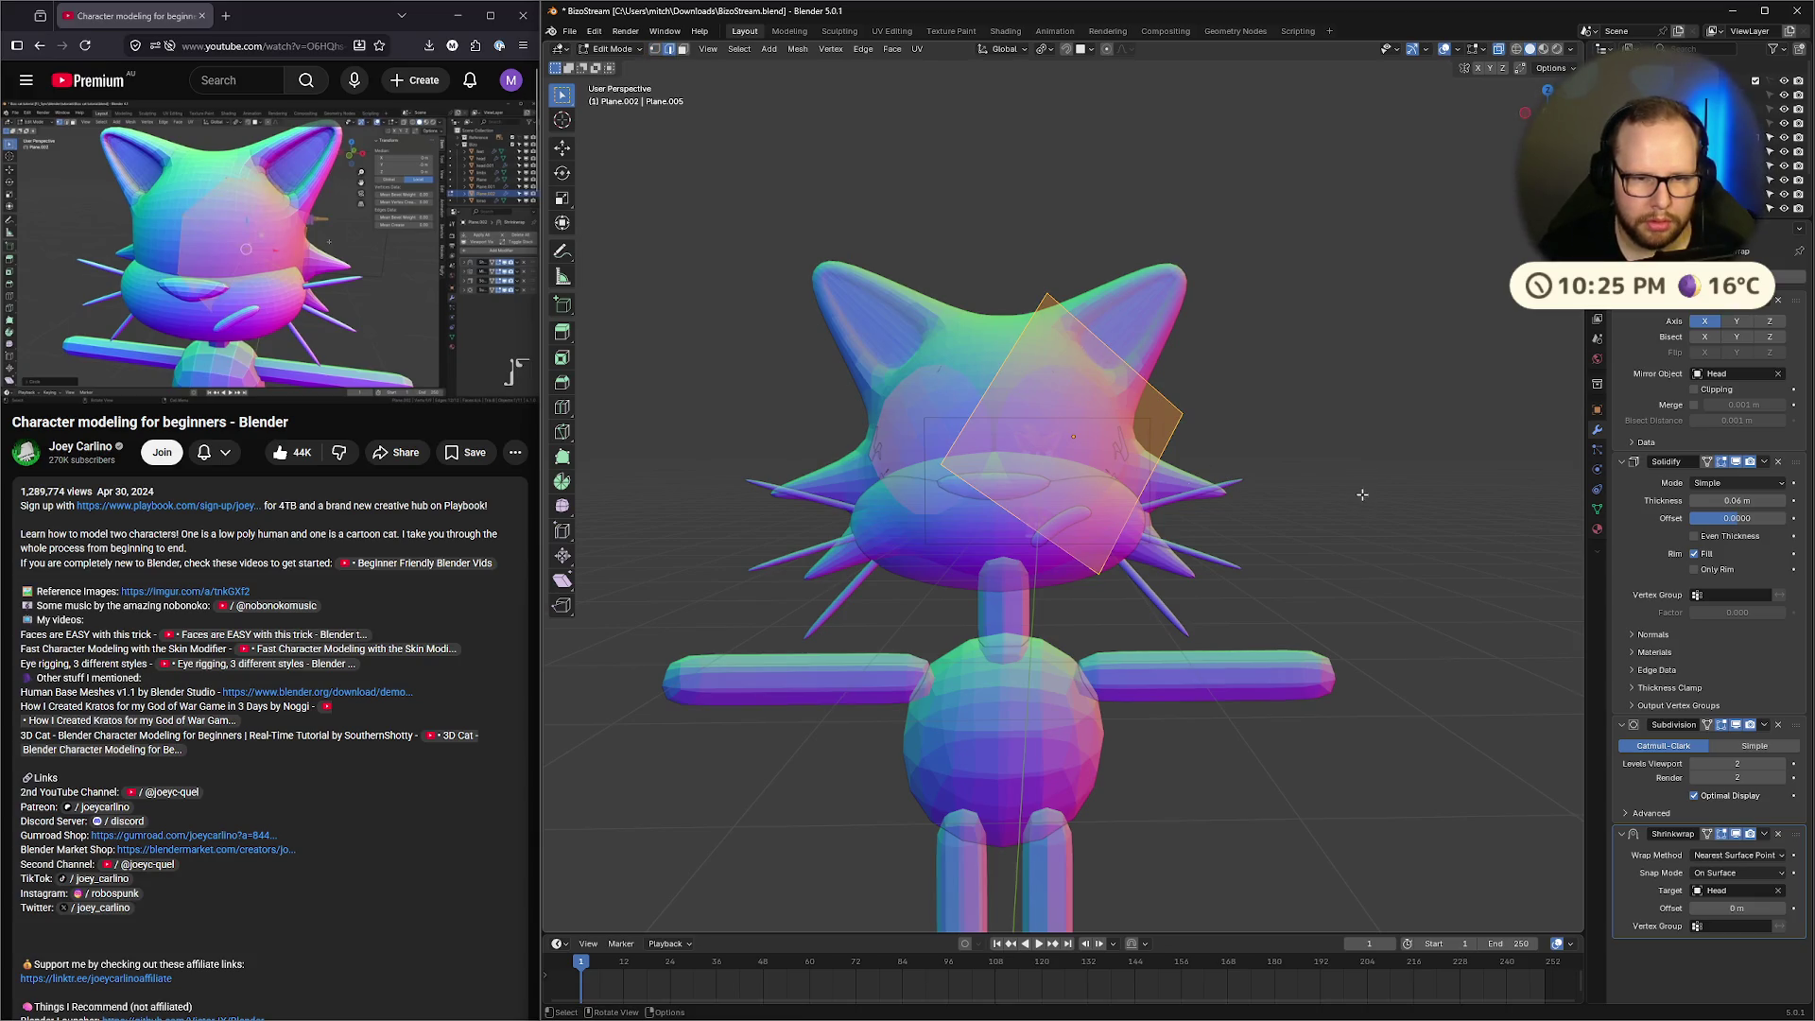
pyautogui.moveTo(1224, 453)
pyautogui.mouseDown(button='middle')
pyautogui.moveTo(1064, 479)
pyautogui.moveTo(1121, 509)
pyautogui.mouseUp(button='middle')
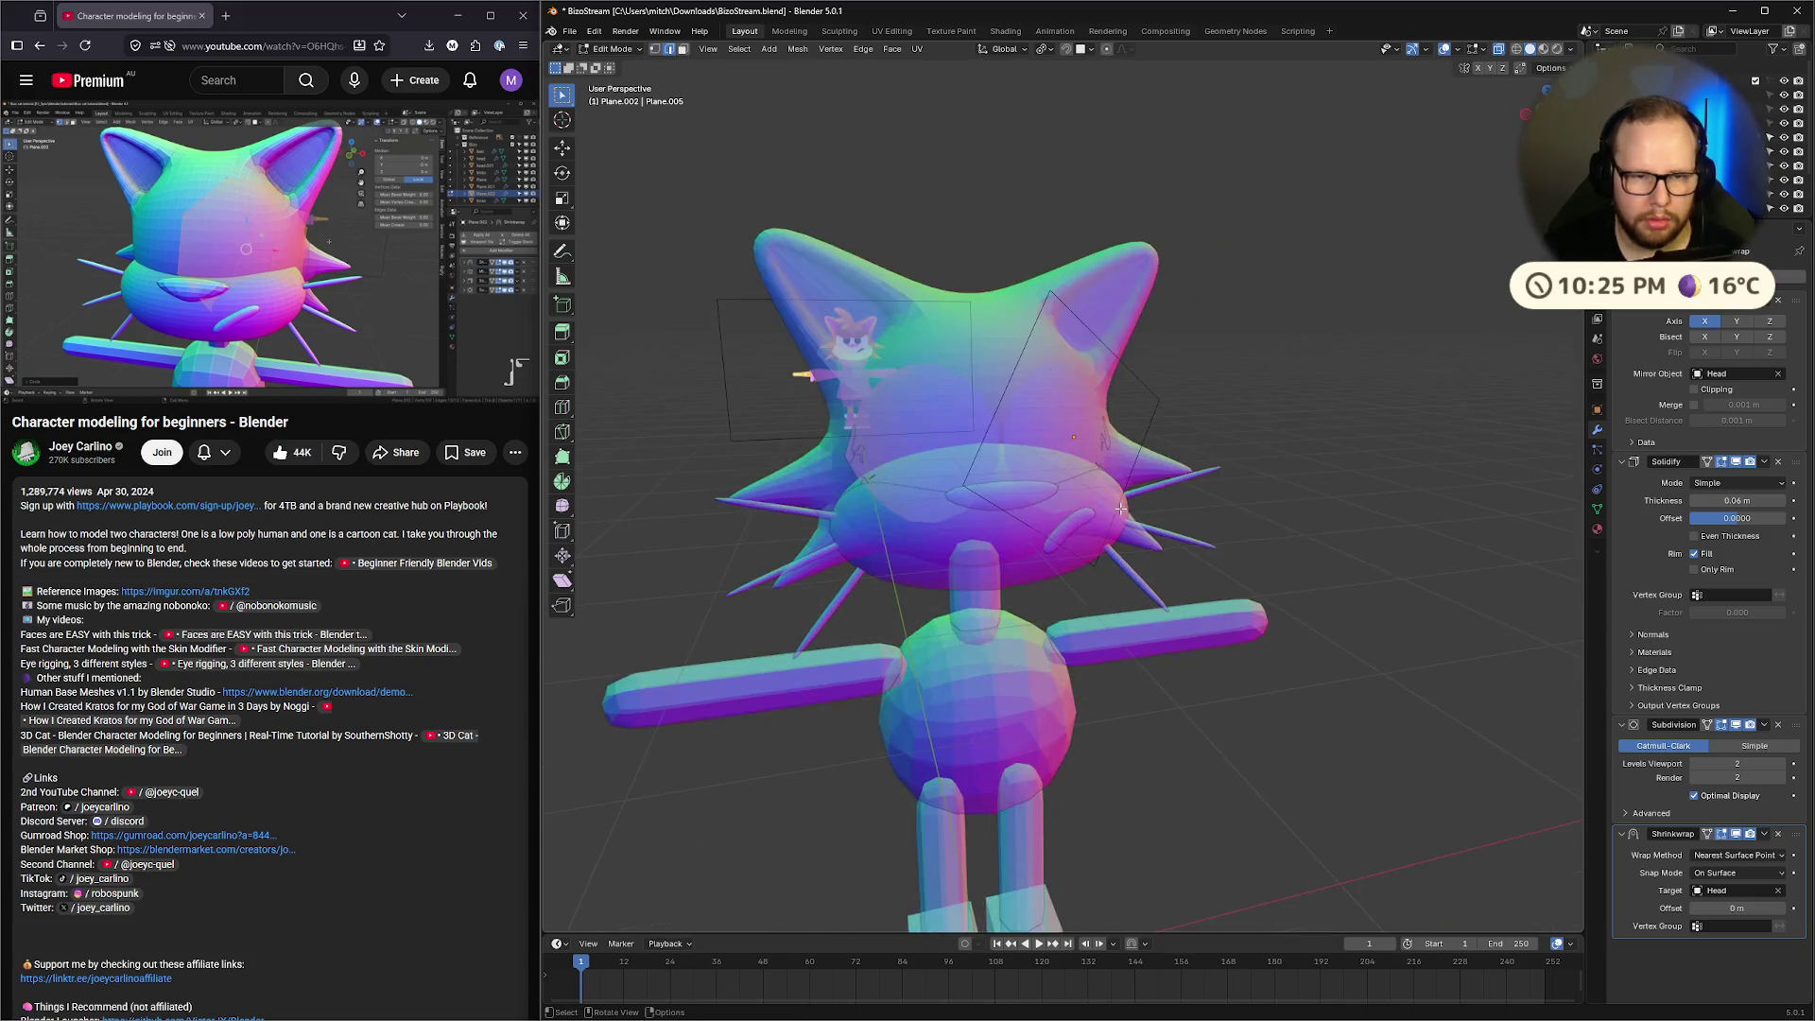
pyautogui.moveTo(1303, 519)
pyautogui.mouseDown(button='middle')
pyautogui.moveTo(1433, 489)
pyautogui.moveTo(945, 444)
pyautogui.mouseUp(button='middle')
# Subdivide the selected plane's edges, following the tutorial from 25:51
pyautogui.click(287, 361)
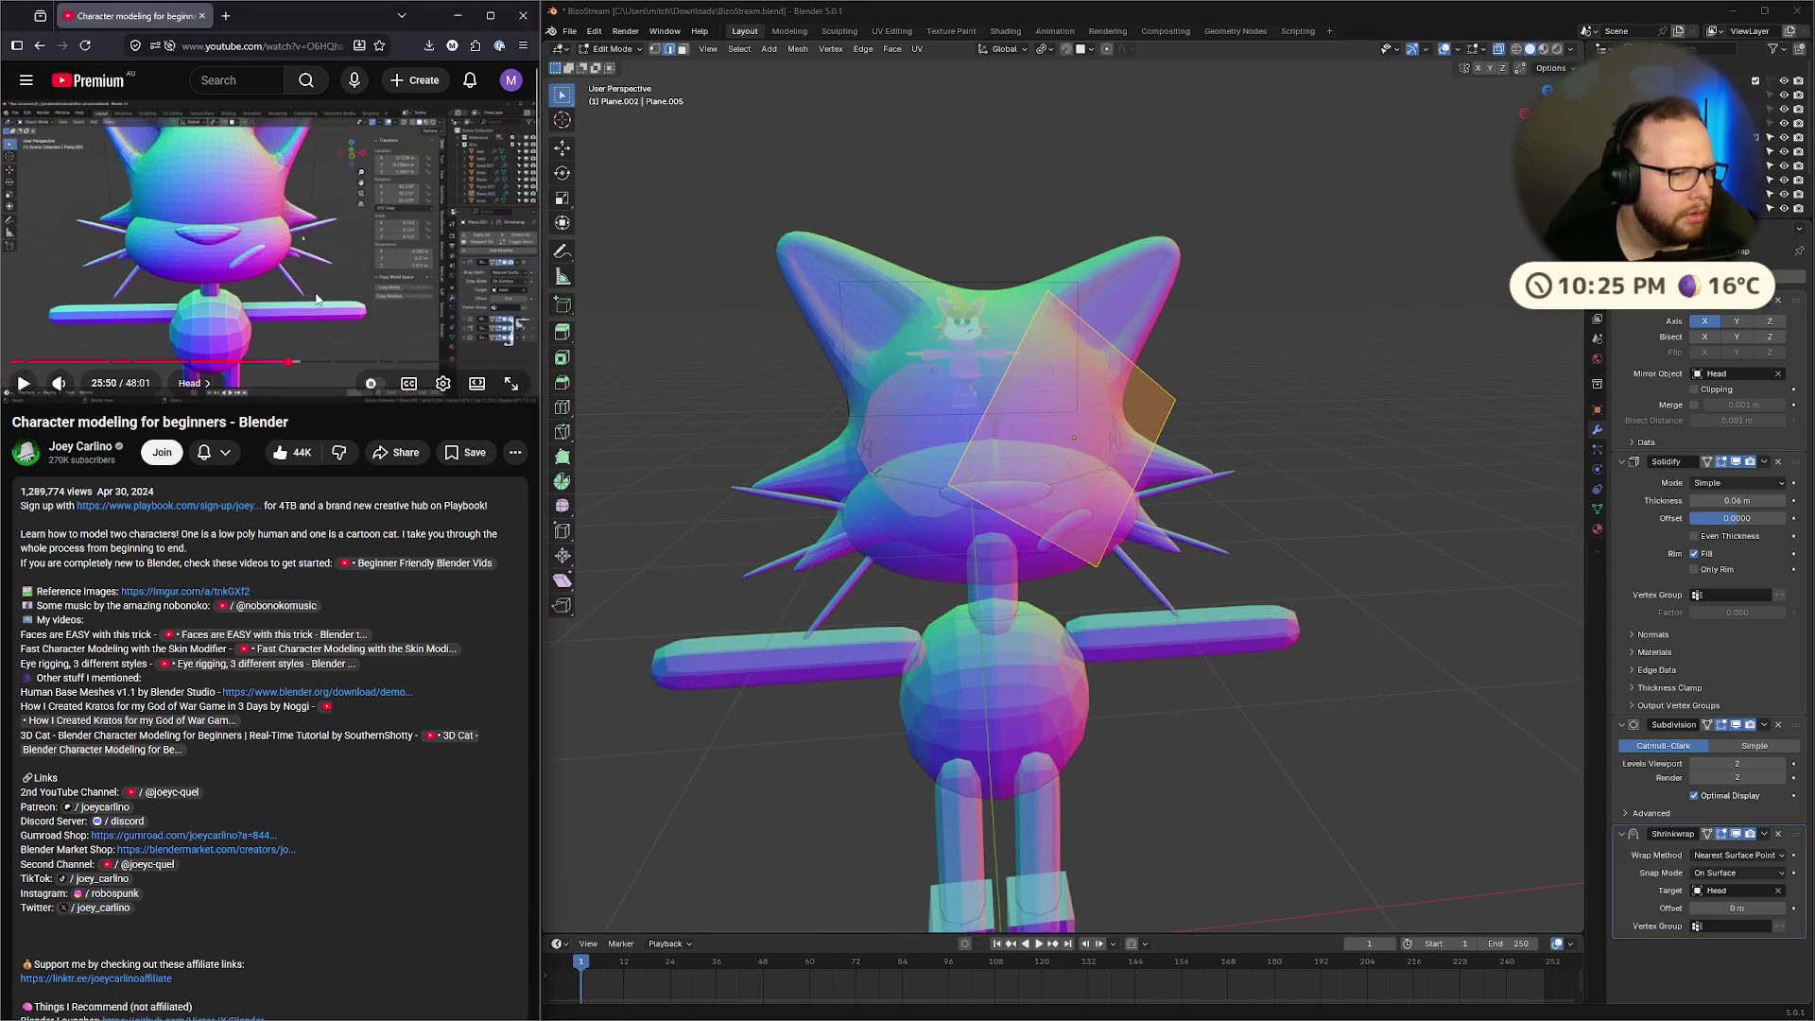
pyautogui.click(490, 211)
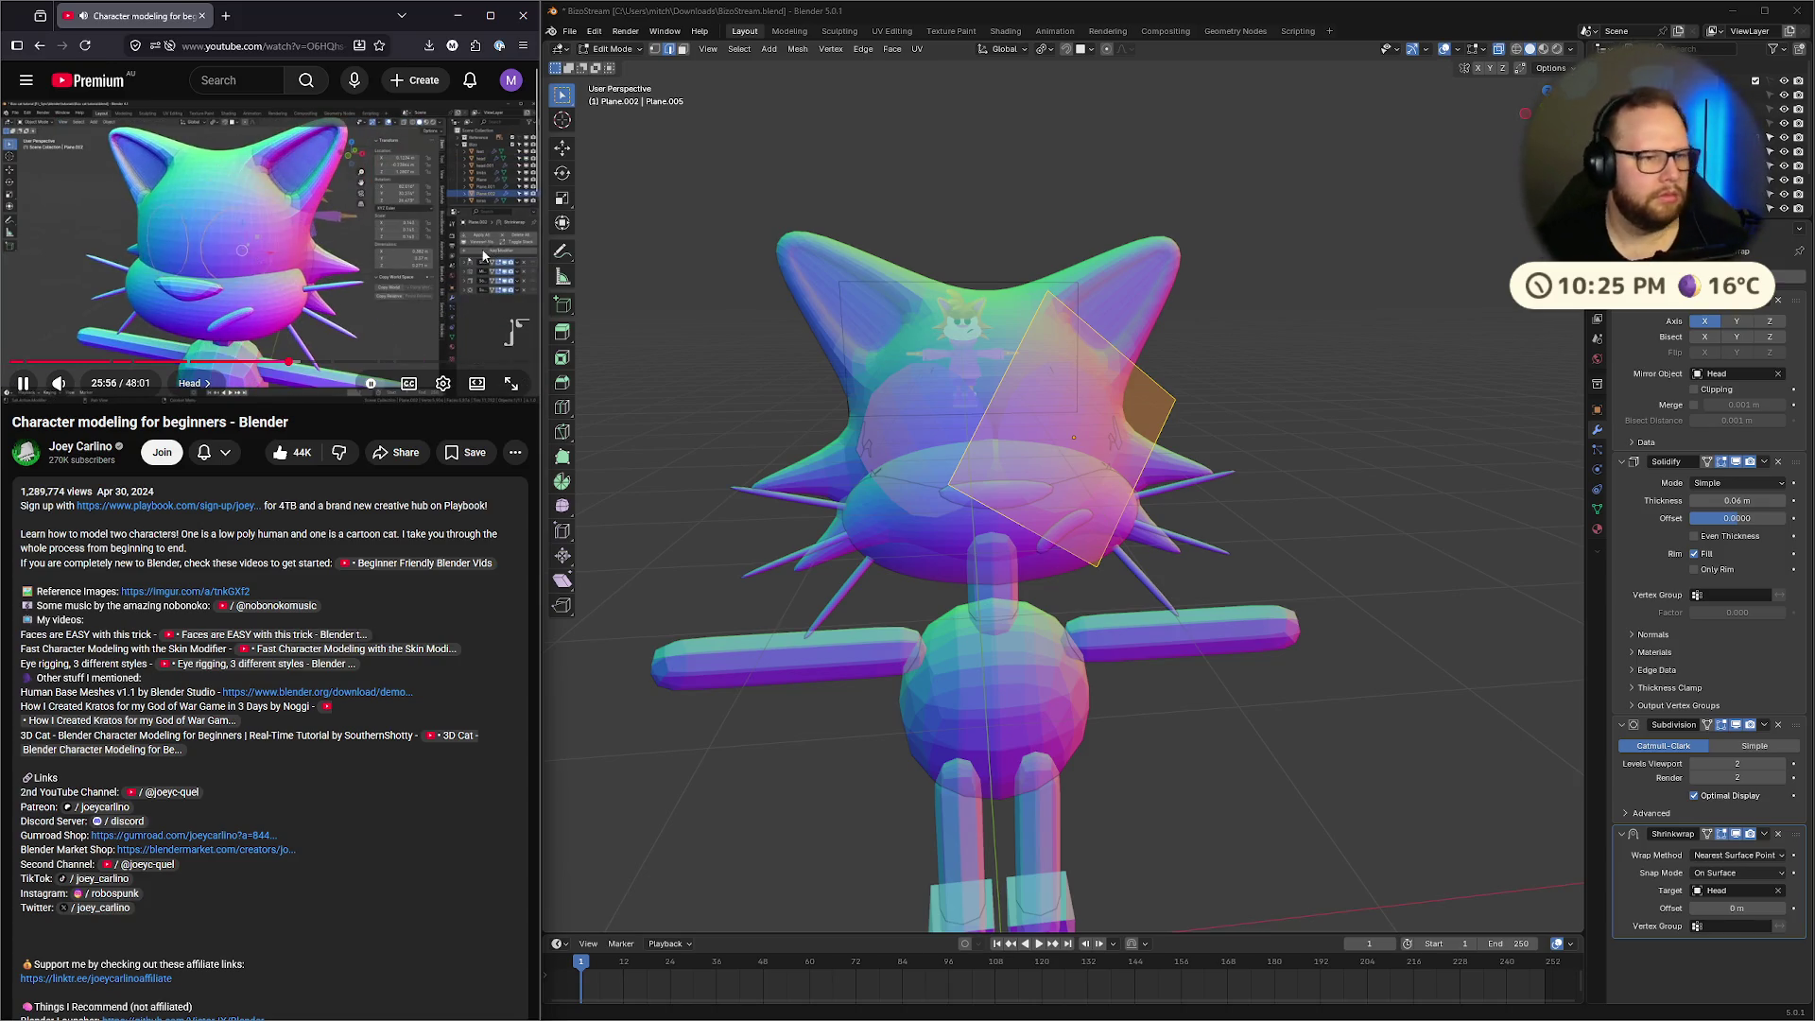
pyautogui.click(363, 259)
pyautogui.rightClick(1019, 371)
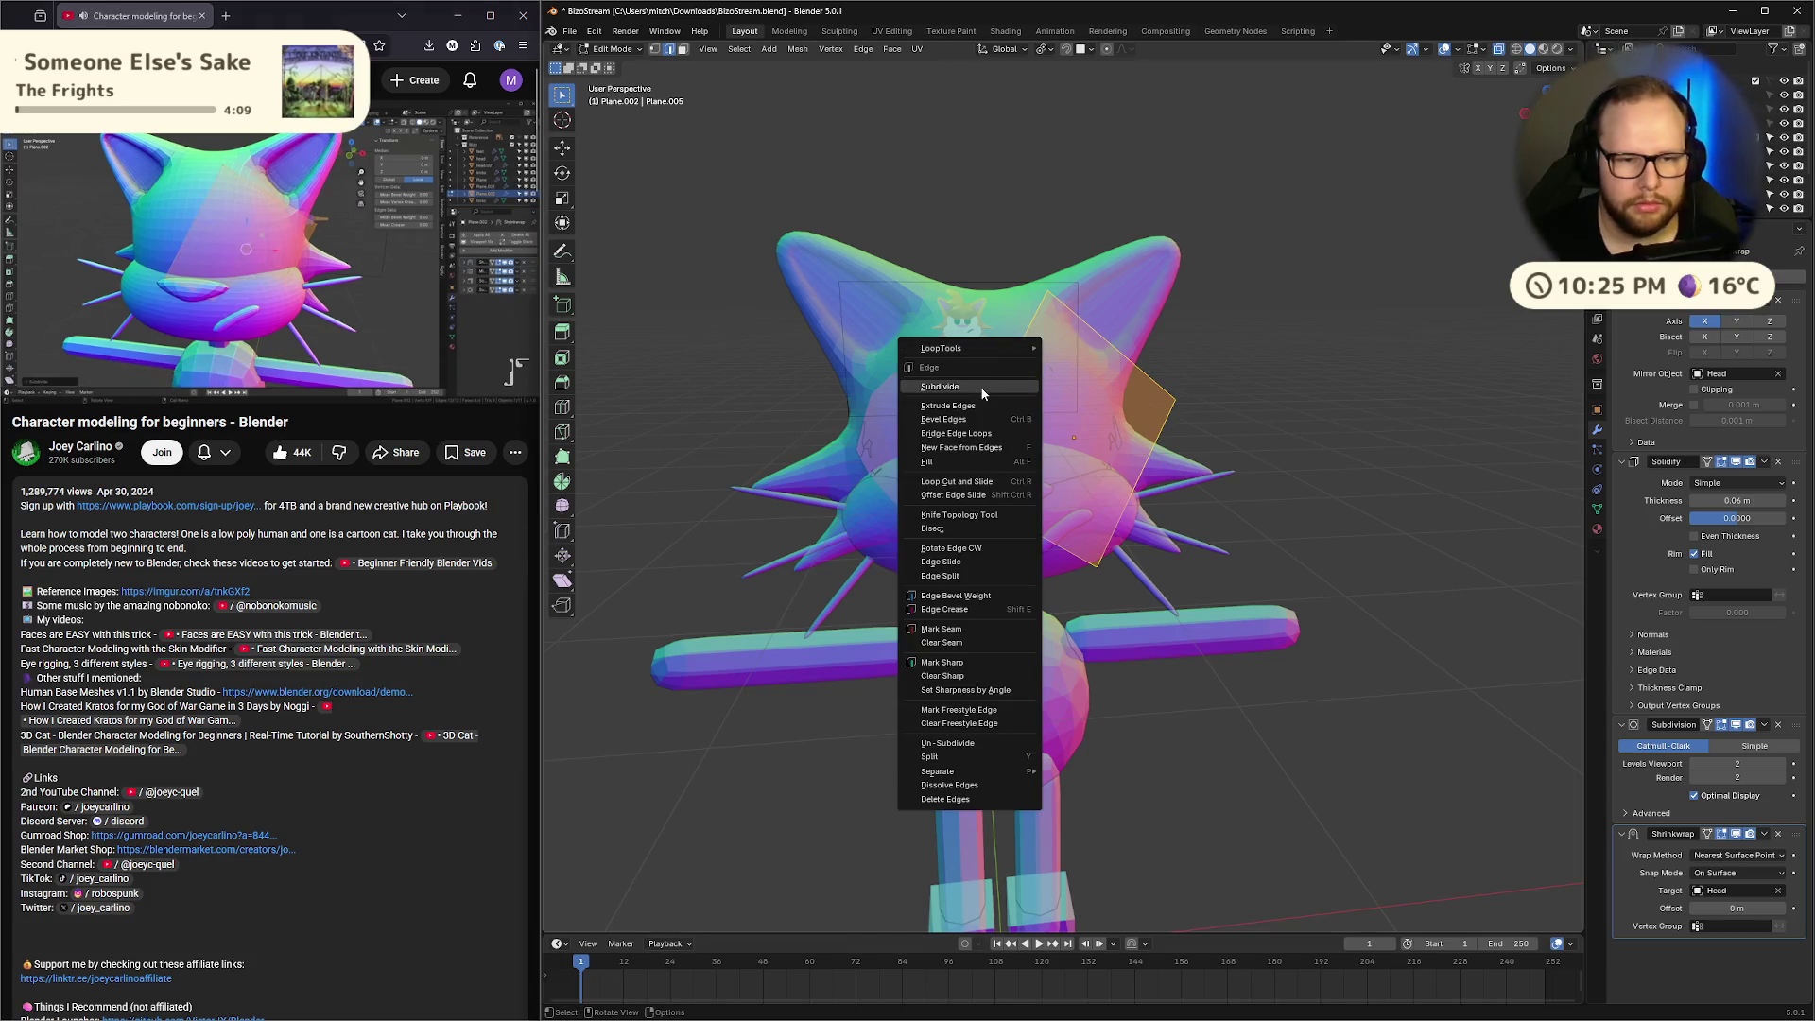
pyautogui.click(1019, 386)
pyautogui.moveTo(1019, 397); pyautogui.dragTo(851, 379, button='middle')
pyautogui.click(271, 268)
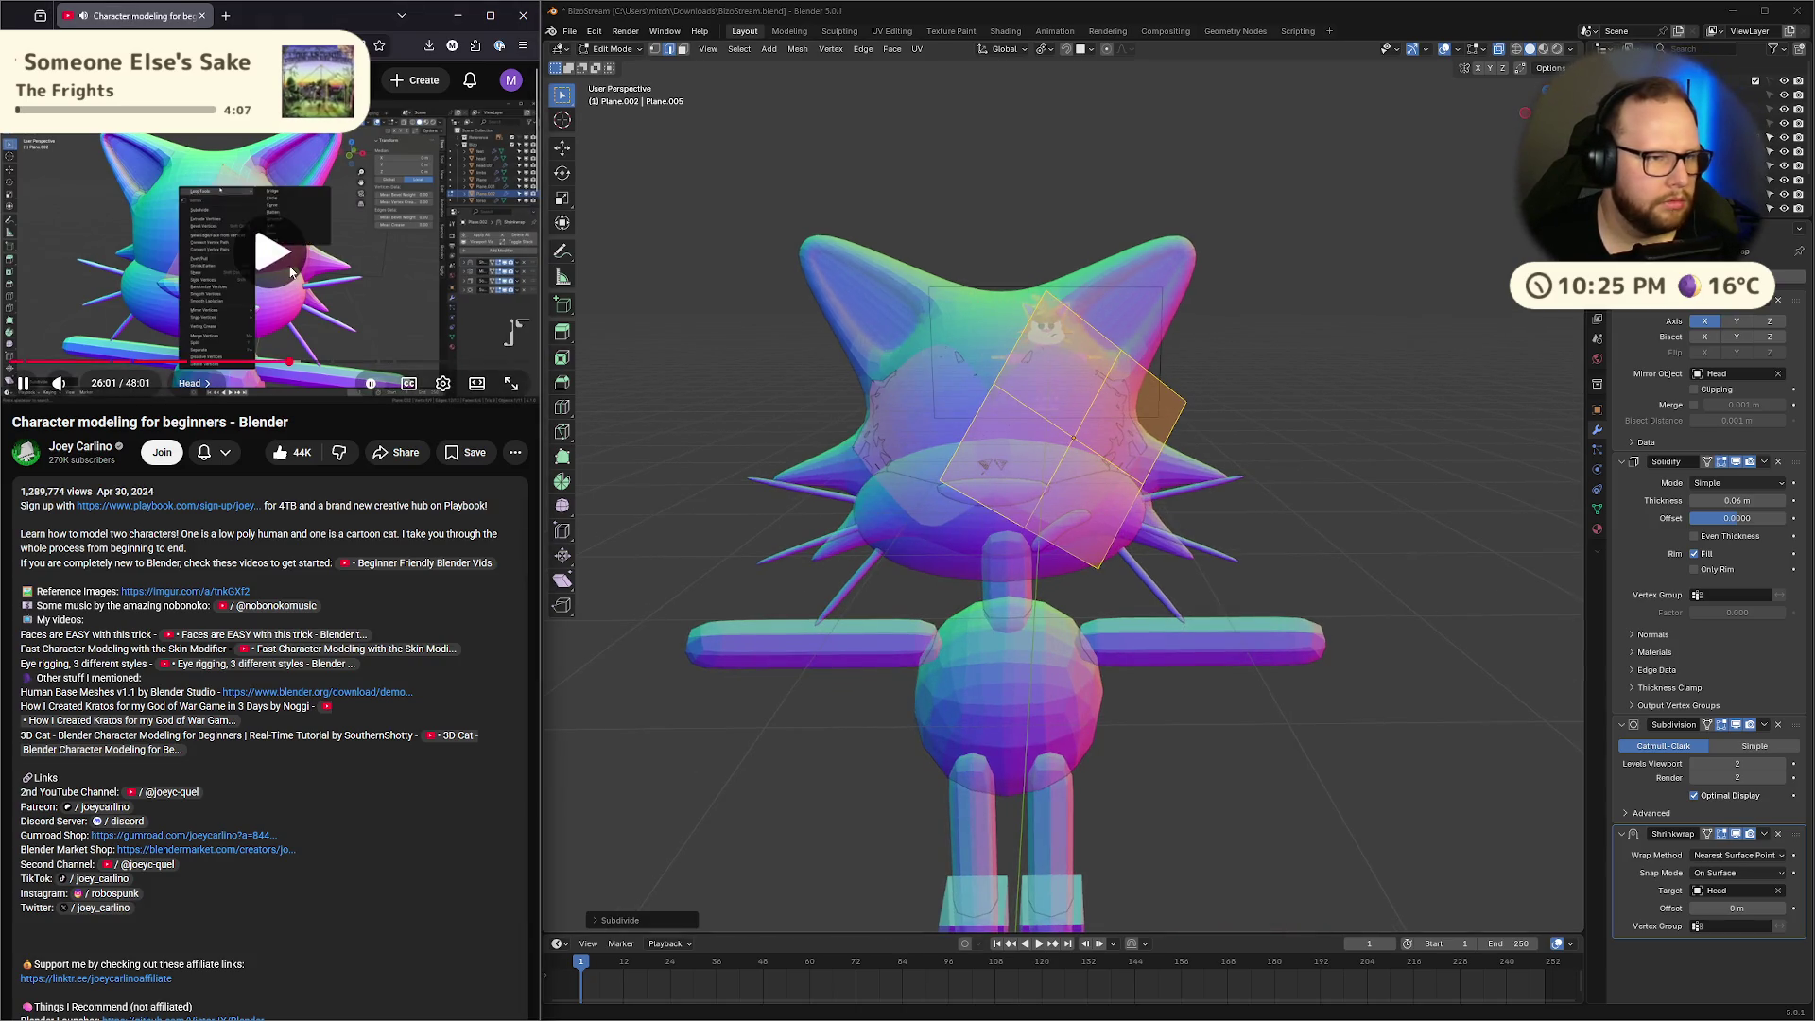
# Round the subdivided edge loop into a circle with LoopTools Circle
pyautogui.rightClick(1069, 428)
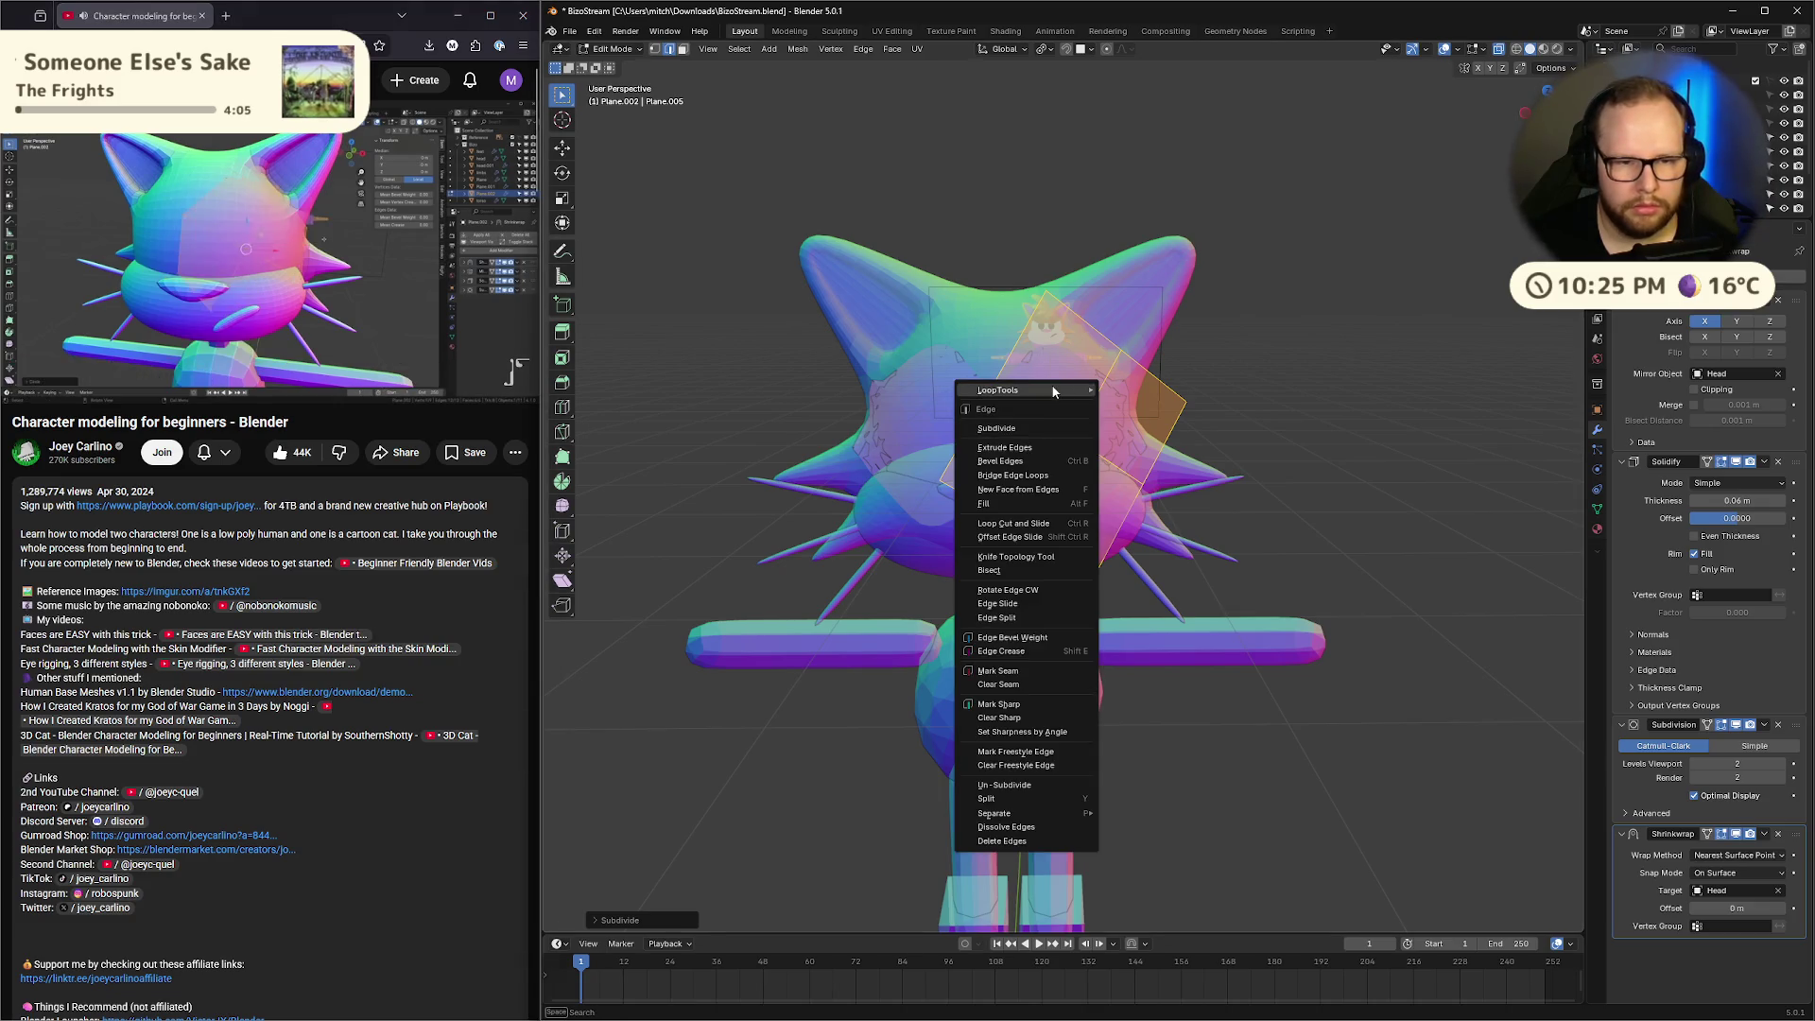
pyautogui.moveTo(1083, 389)
pyautogui.click(1173, 401)
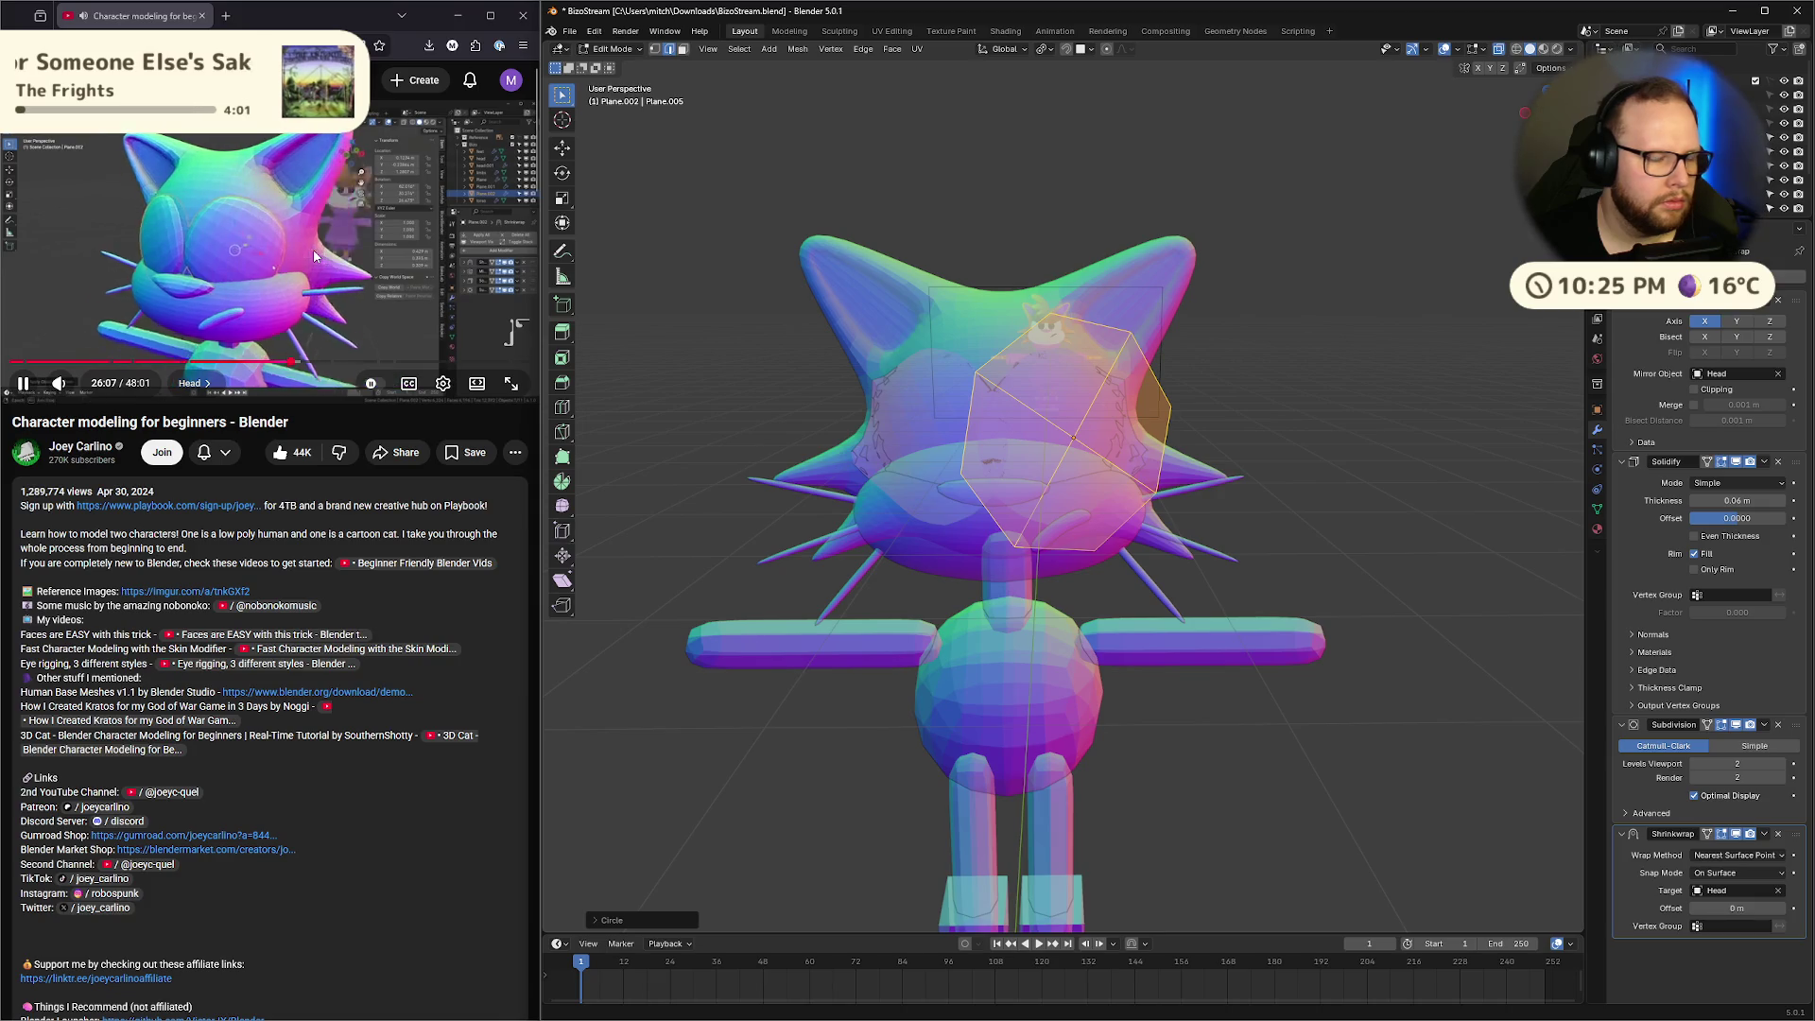
pyautogui.click(315, 255)
pyautogui.moveTo(1181, 416); pyautogui.dragTo(1295, 432, button='middle')
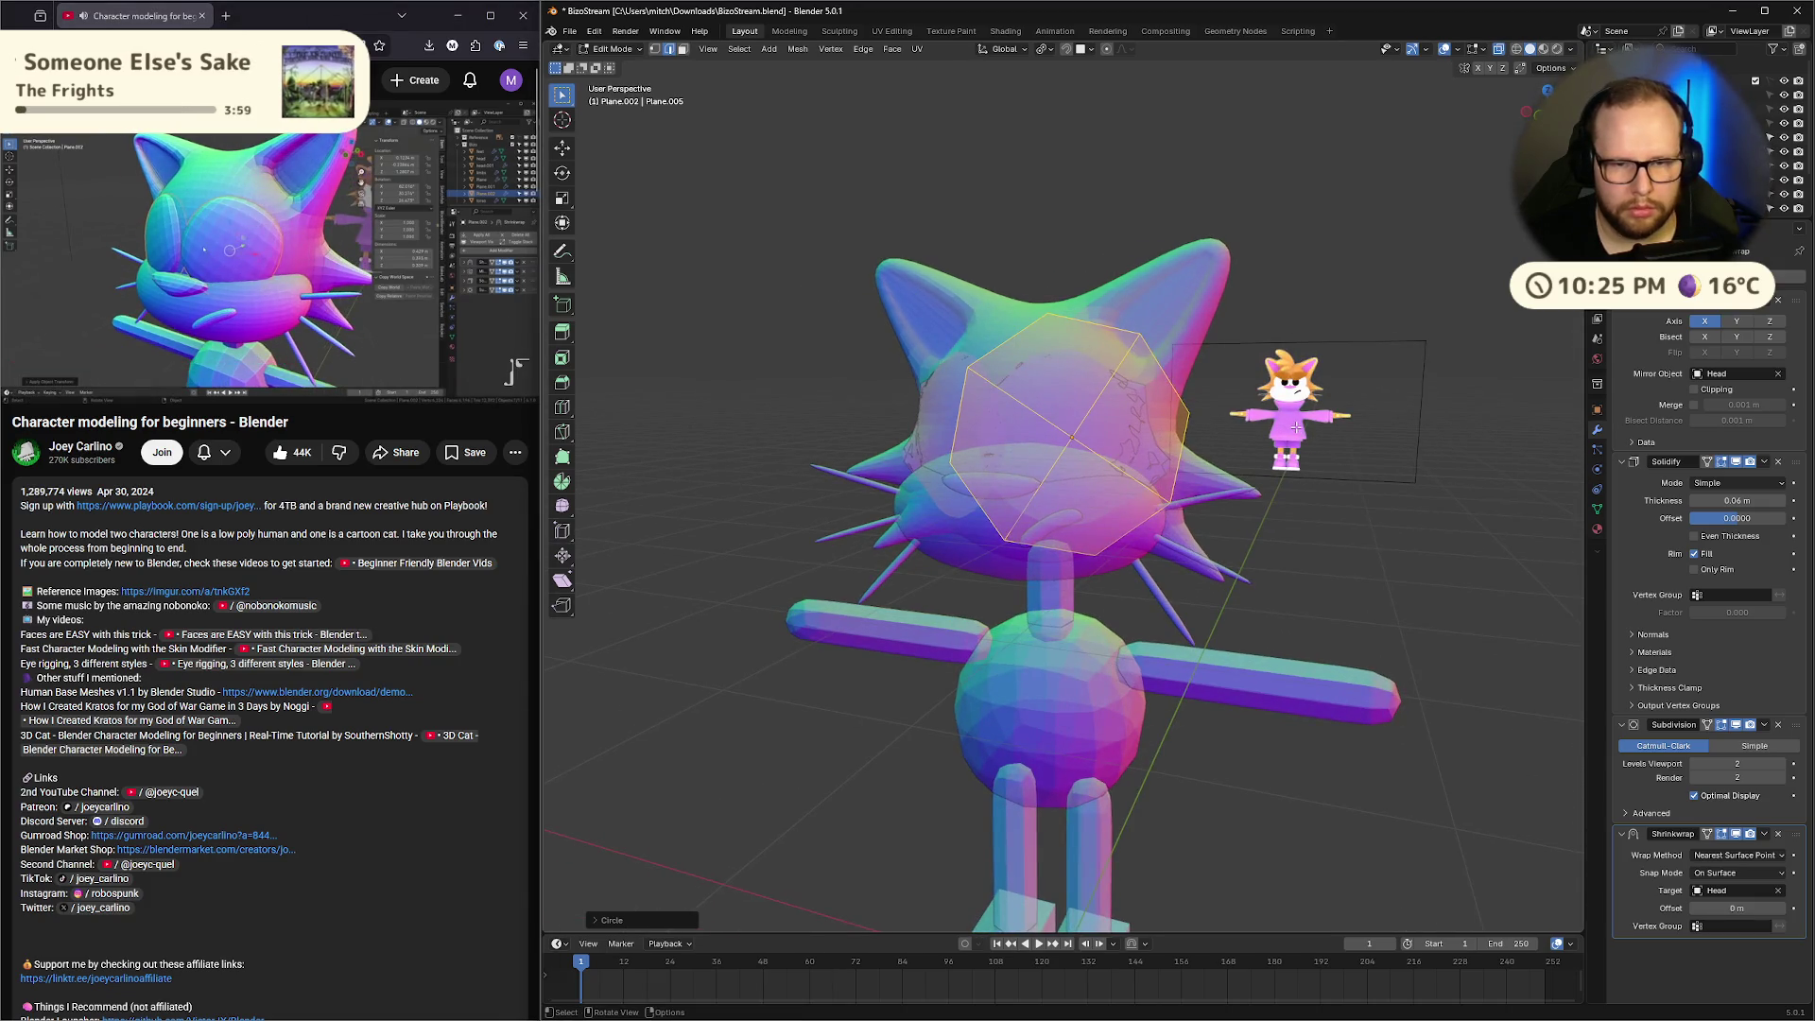
# In Object Mode, apply the eye circles' scale and resize them
pyautogui.press('Tab')
pyautogui.click(1009, 412)
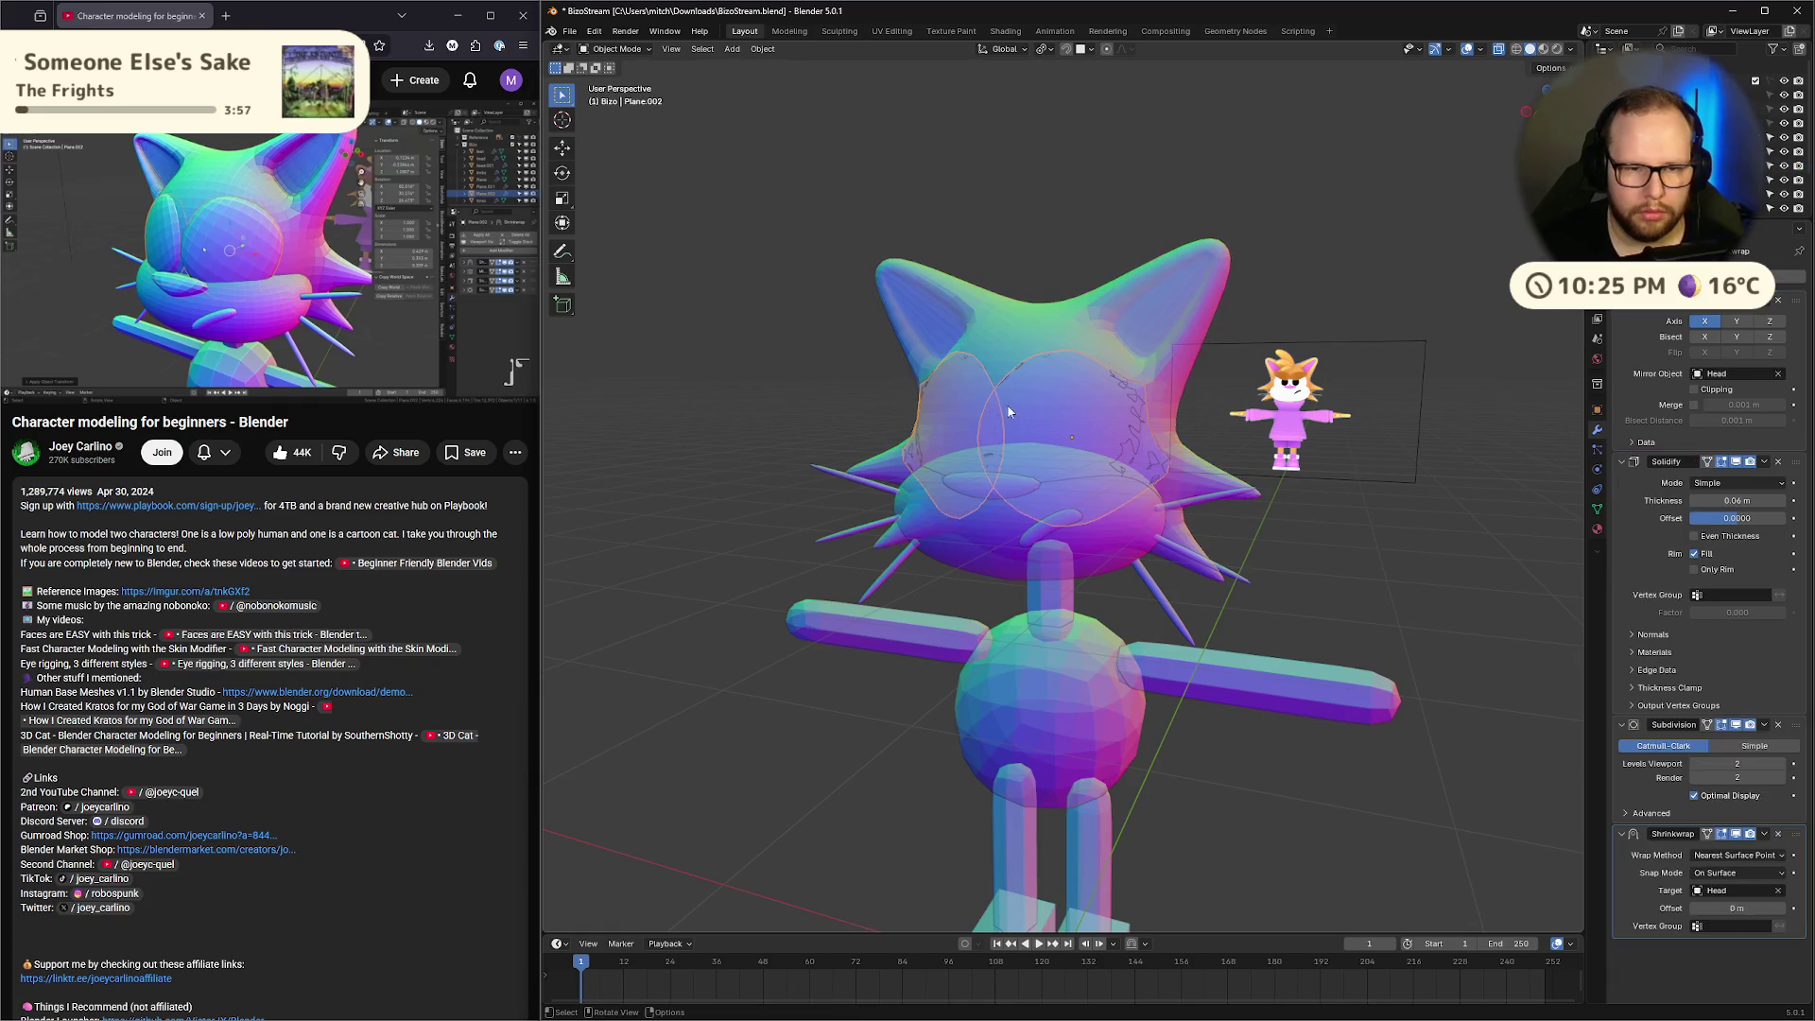
pyautogui.hotkey('ctrl', 'a')
pyautogui.click(1370, 441)
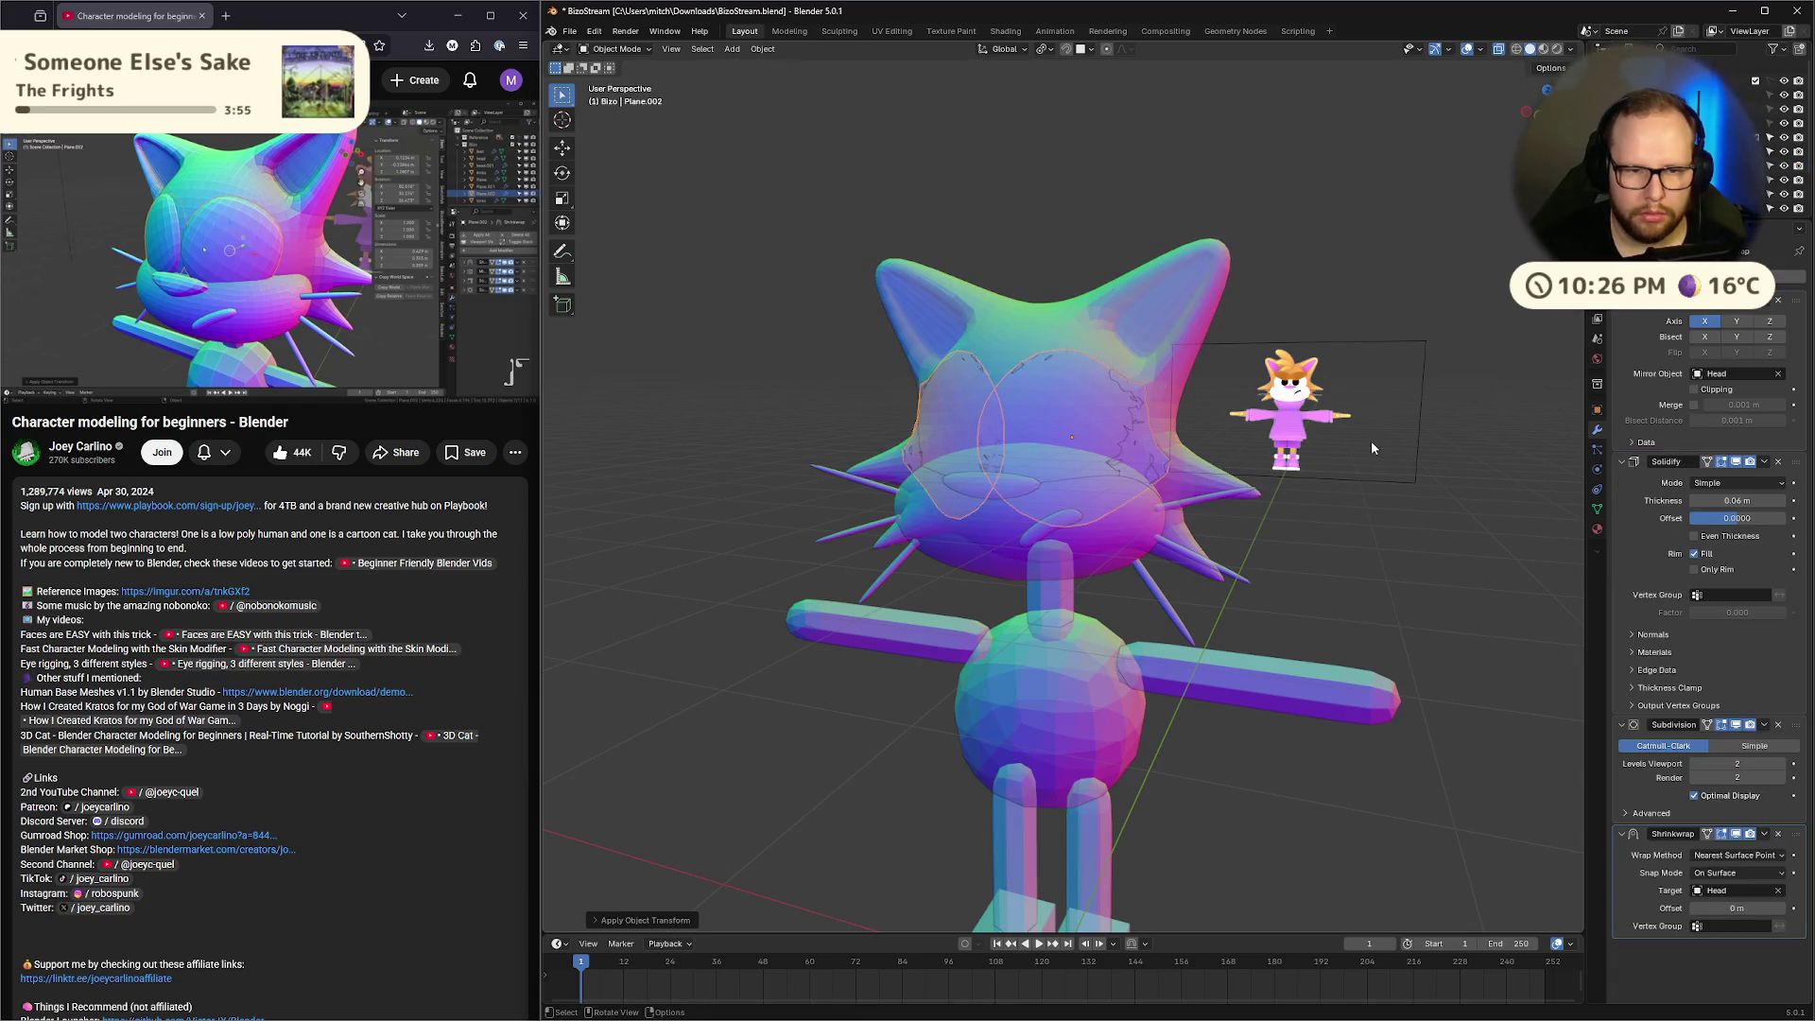
pyautogui.moveTo(1379, 469)
pyautogui.mouseDown(button='middle')
pyautogui.moveTo(1323, 461)
pyautogui.moveTo(1371, 456)
pyautogui.mouseUp(button='middle')
pyautogui.press('s')
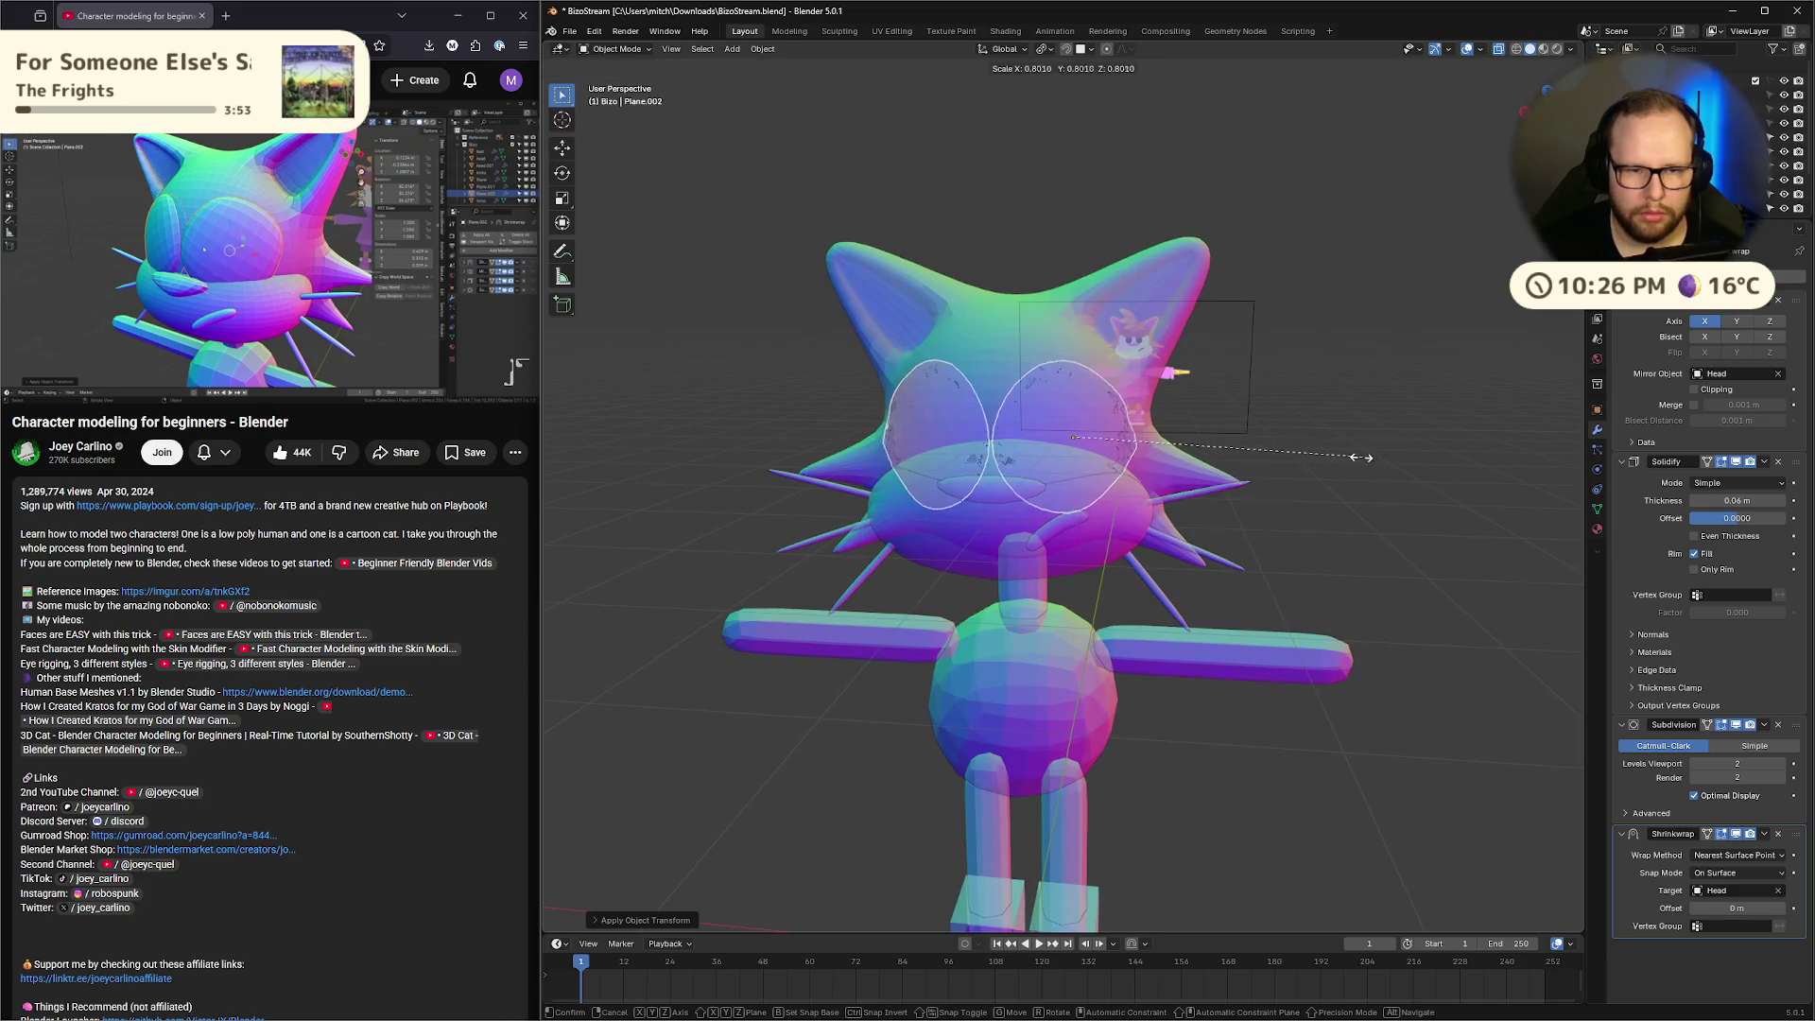
pyautogui.click(1335, 454)
pyautogui.moveTo(1251, 468); pyautogui.dragTo(1320, 448, button='middle')
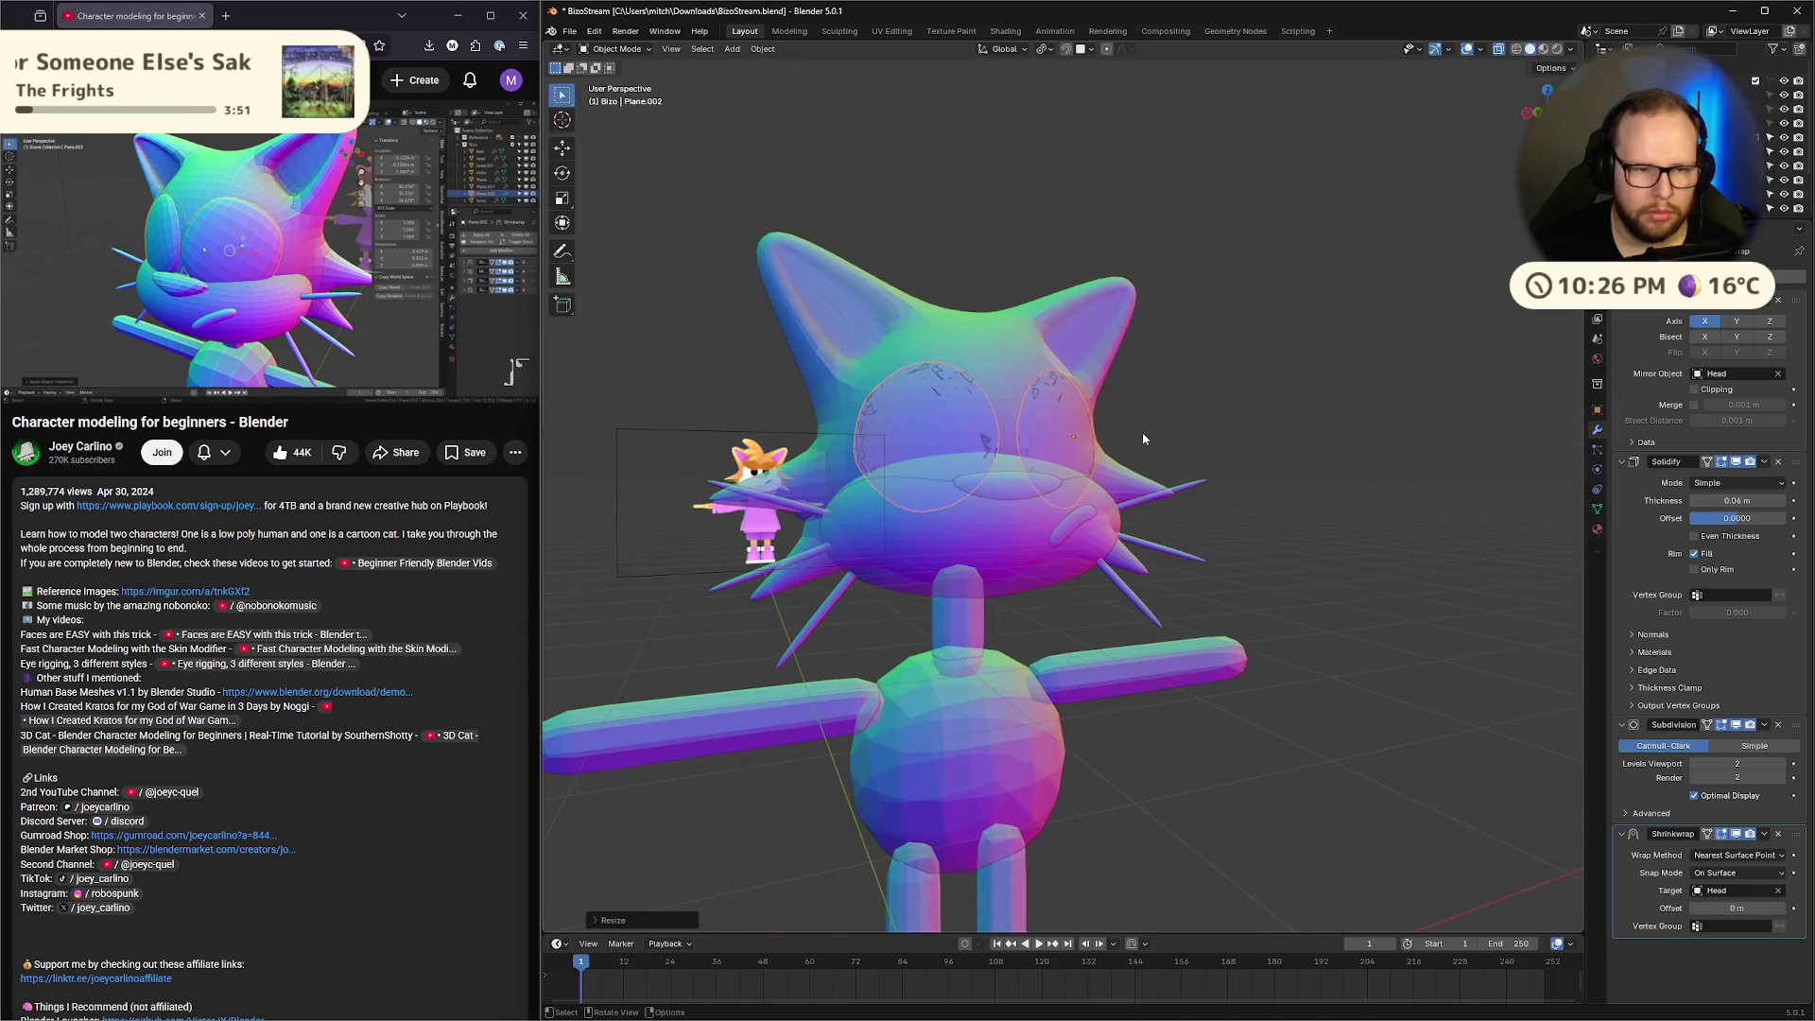
pyautogui.moveTo(1297, 397)
pyautogui.mouseDown(button='middle')
pyautogui.moveTo(1284, 412)
pyautogui.moveTo(1350, 415)
pyautogui.moveTo(1323, 402)
pyautogui.moveTo(1482, 389)
pyautogui.moveTo(1441, 393)
pyautogui.mouseUp(button='middle')
# Set the eye discs' Solidify thickness to 0.06 m
pyautogui.press('Tab')
pyautogui.press('Tab')
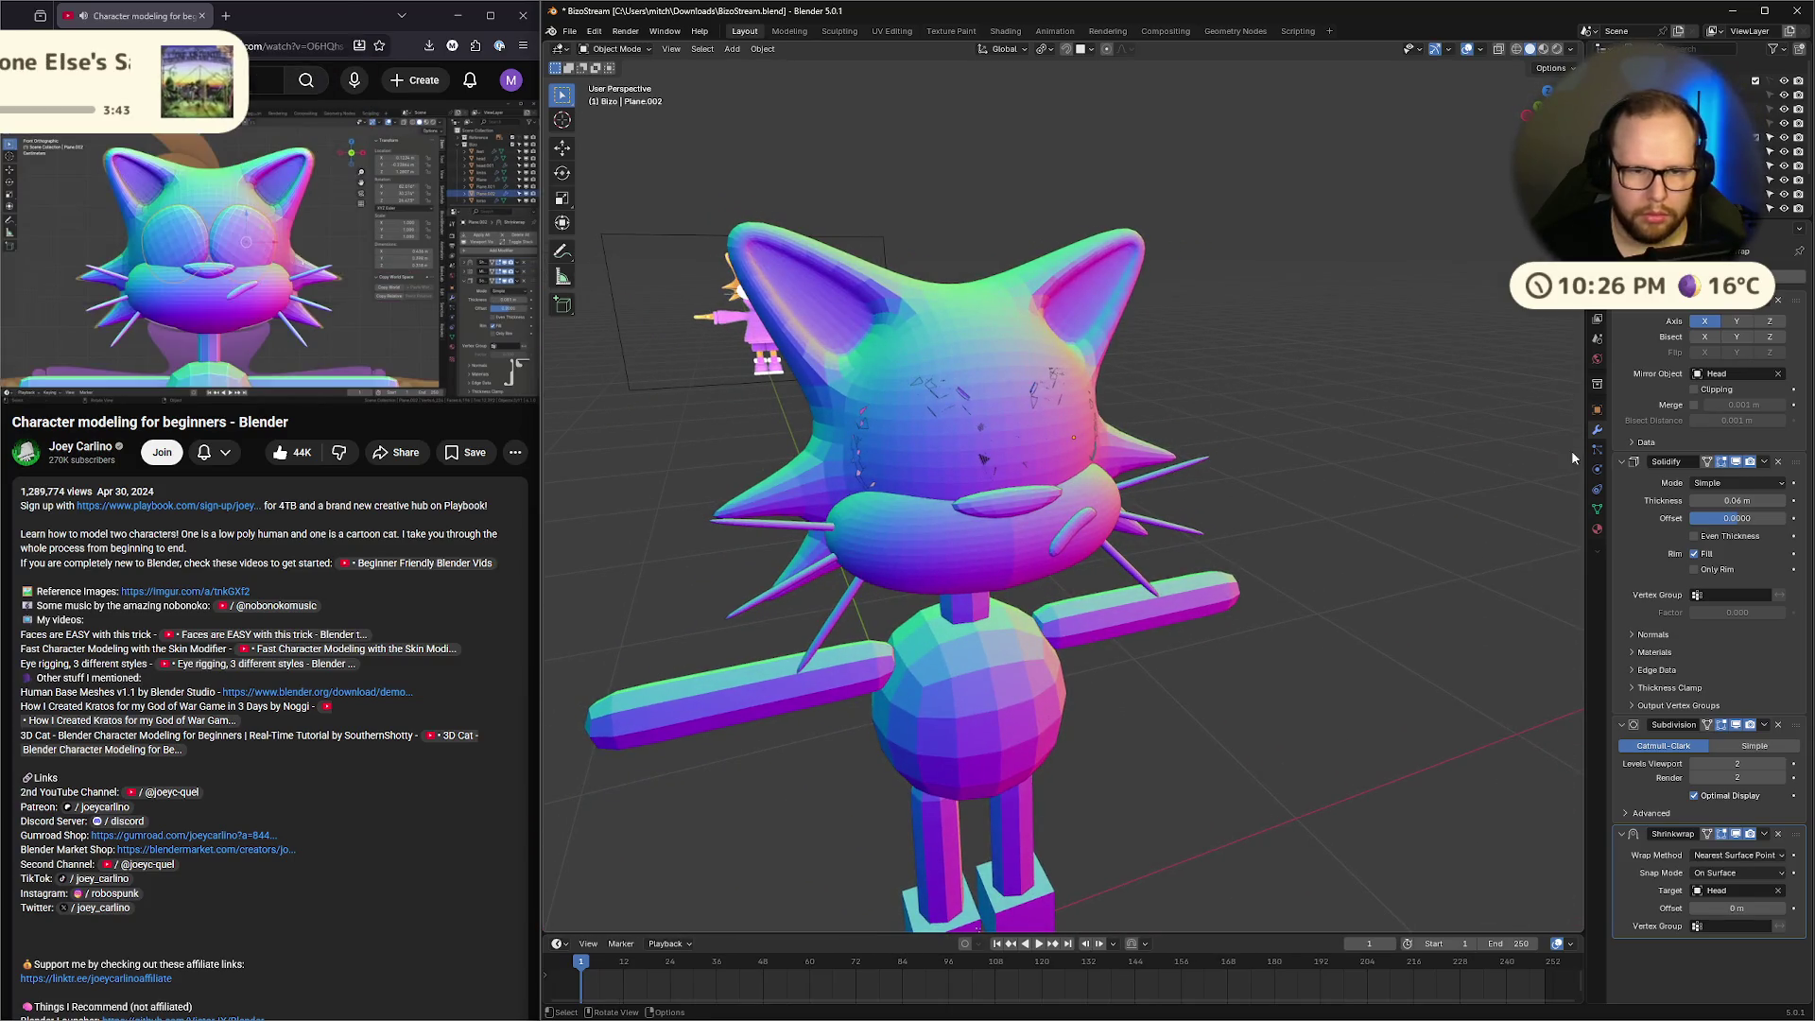
pyautogui.moveTo(1736, 500)
pyautogui.mouseDown()
pyautogui.moveTo(1791, 500)
pyautogui.moveTo(1743, 498)
pyautogui.mouseUp()
pyautogui.click(1742, 499)
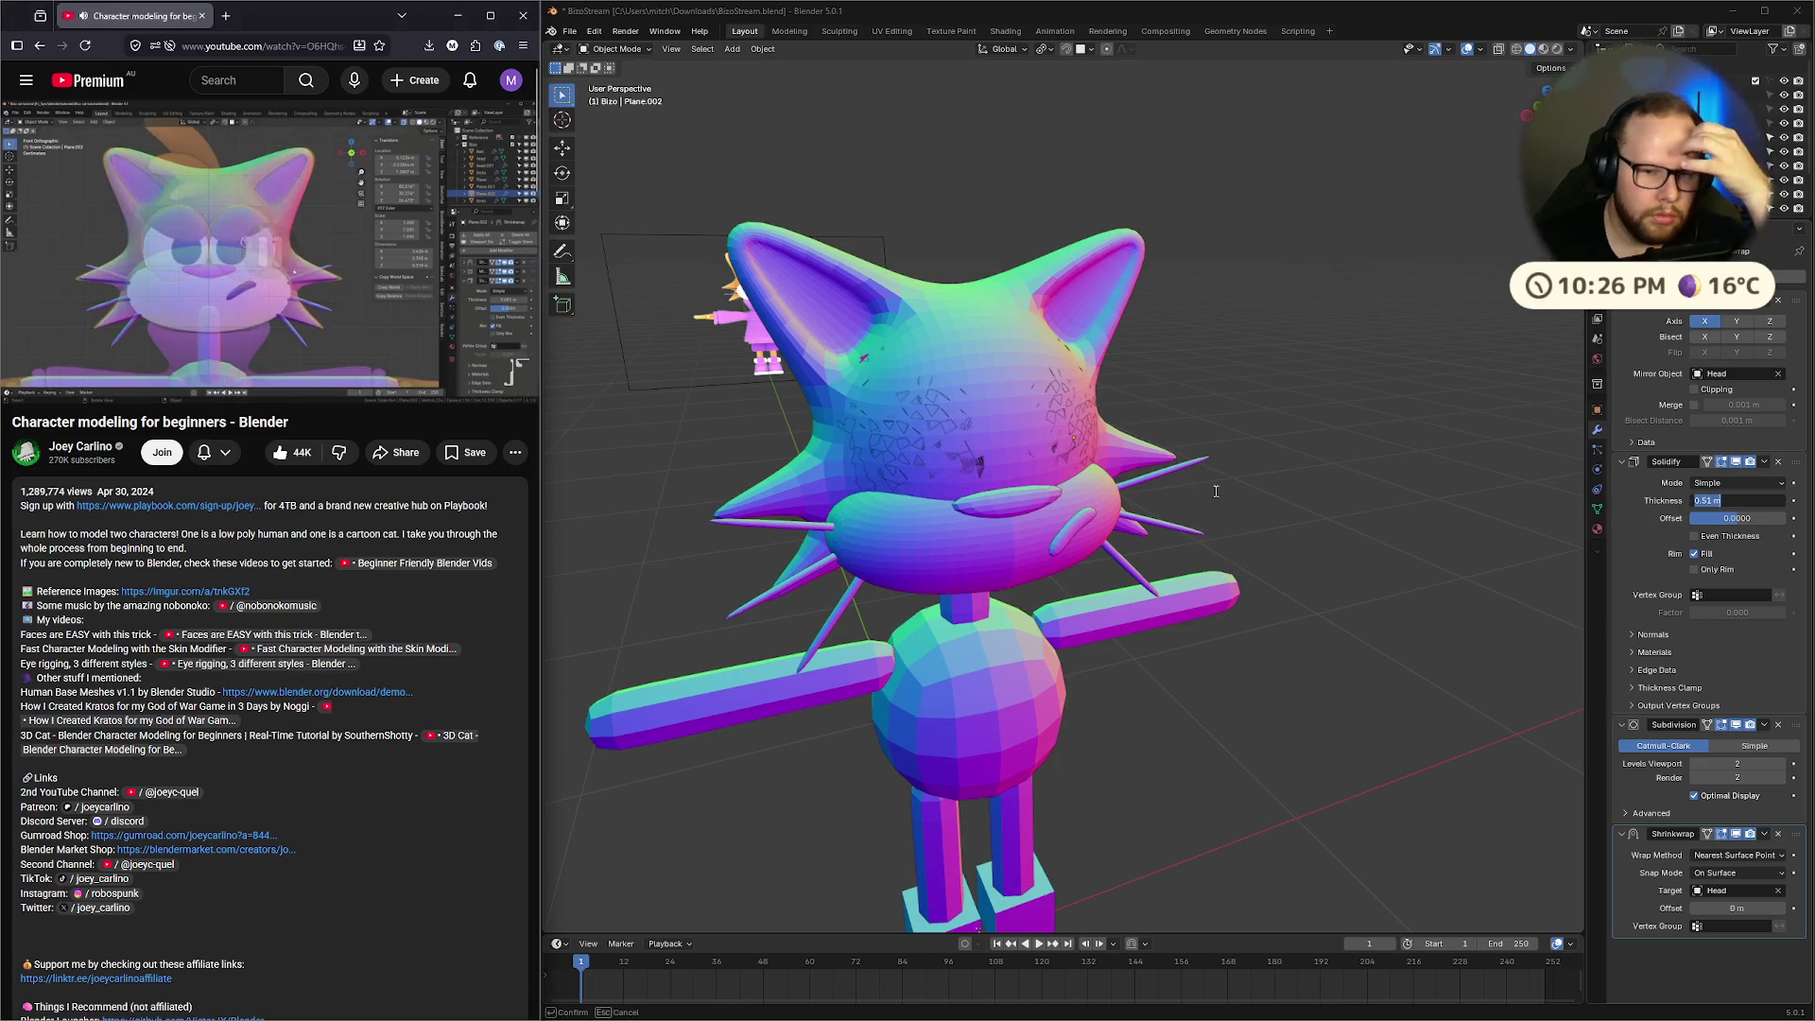
pyautogui.write('0.06')
pyautogui.press('Return')
pyautogui.moveTo(1414, 421)
pyautogui.mouseDown(button='middle')
pyautogui.moveTo(1384, 418)
pyautogui.moveTo(1465, 415)
pyautogui.moveTo(1353, 467)
pyautogui.moveTo(1337, 455)
pyautogui.mouseUp(button='middle')
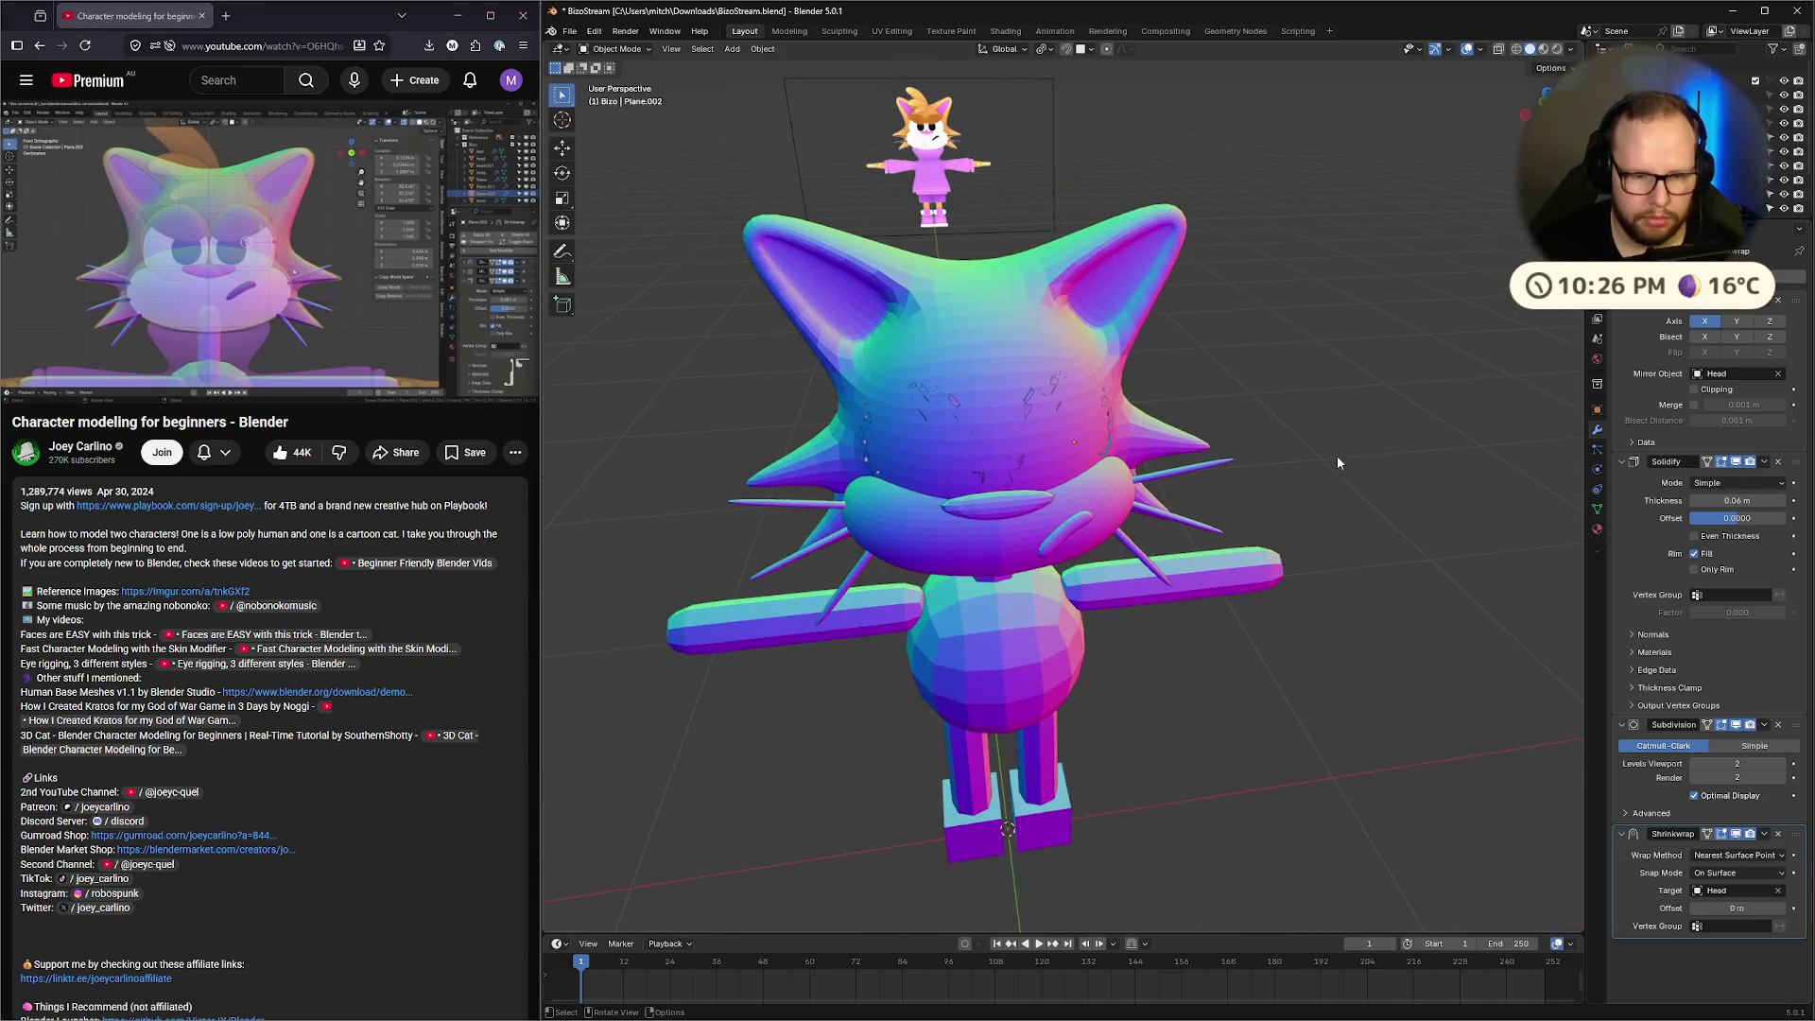
# Move the Plane.005 eye disc onto the right side of the cat's face
pyautogui.click(1140, 454)
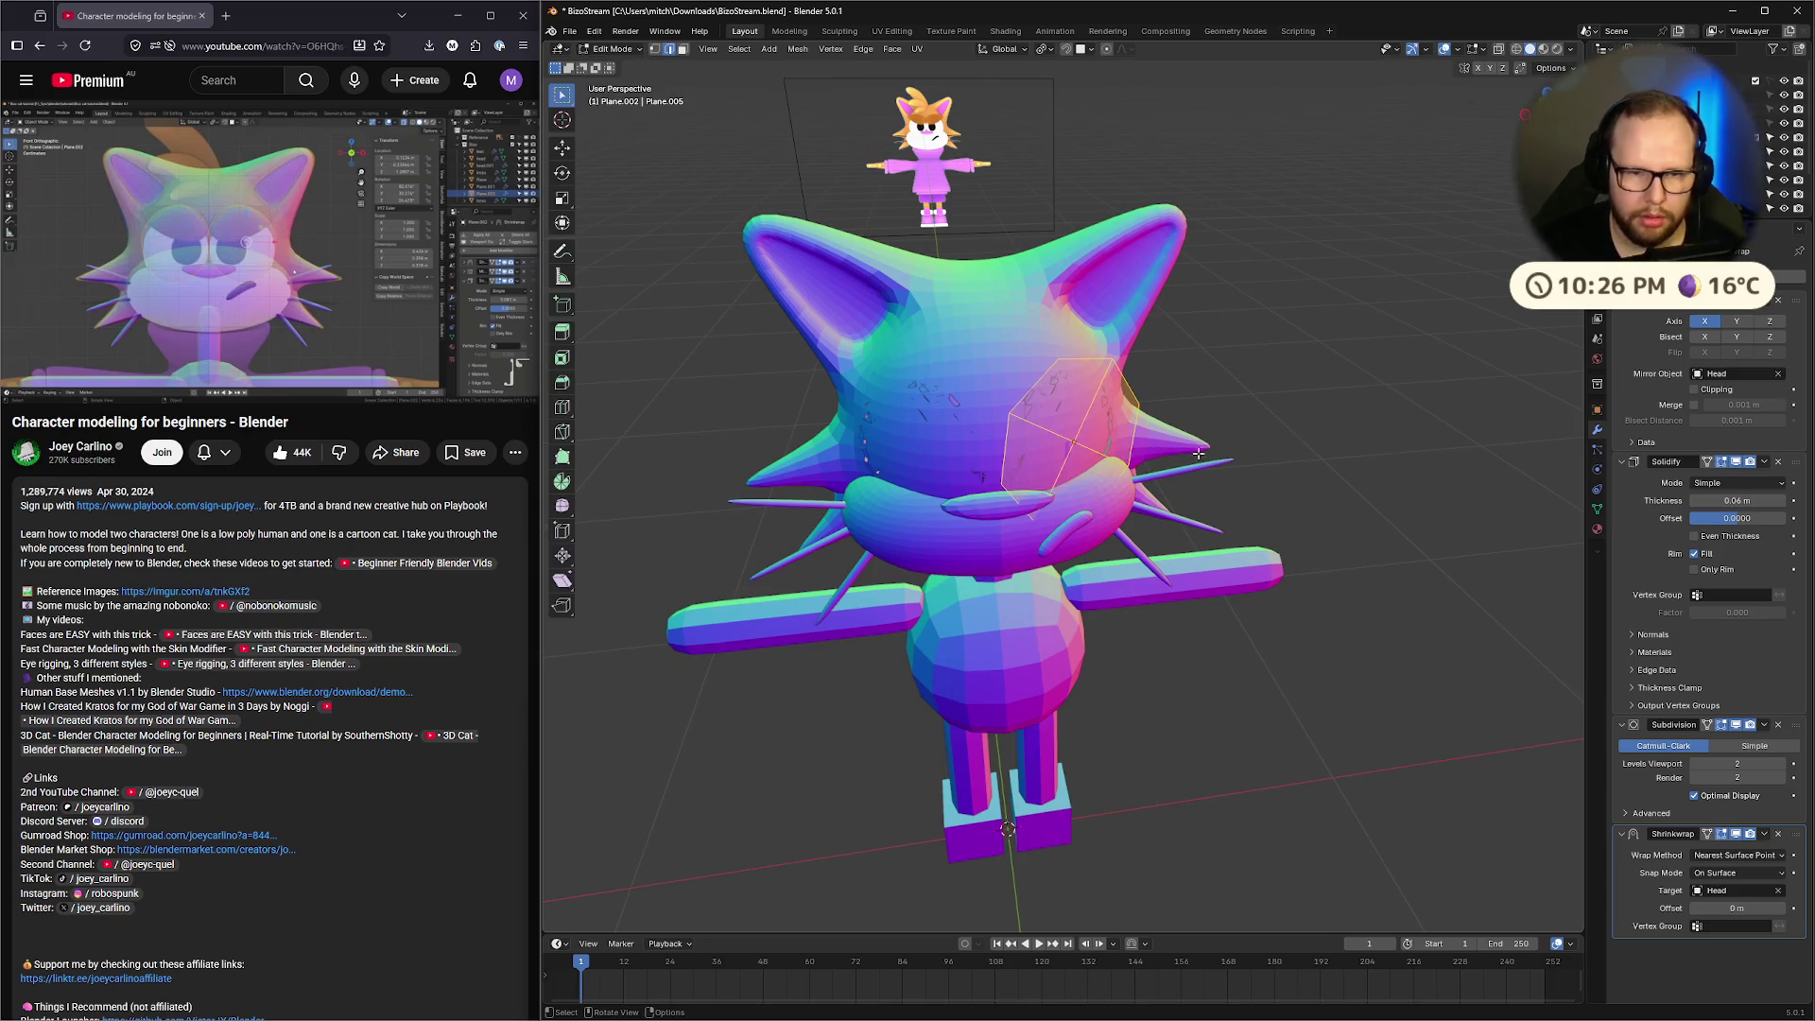
pyautogui.press('Tab')
pyautogui.press('g')
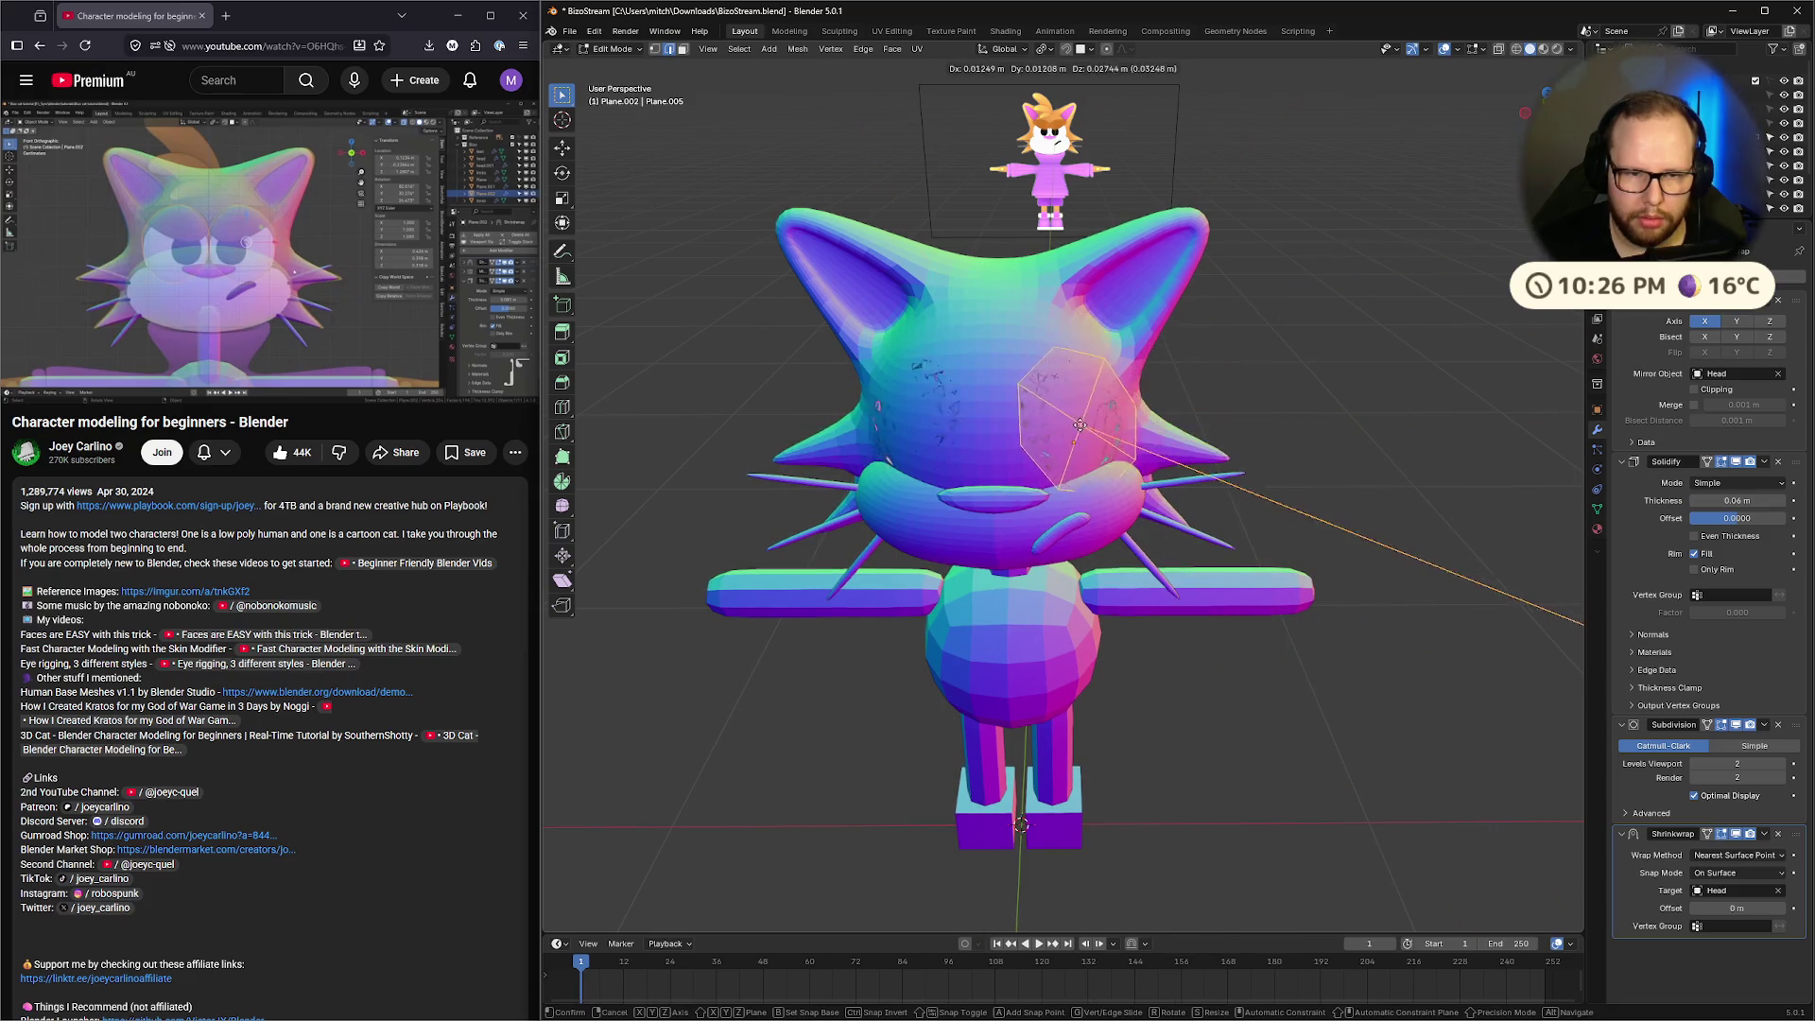
pyautogui.click(1059, 445)
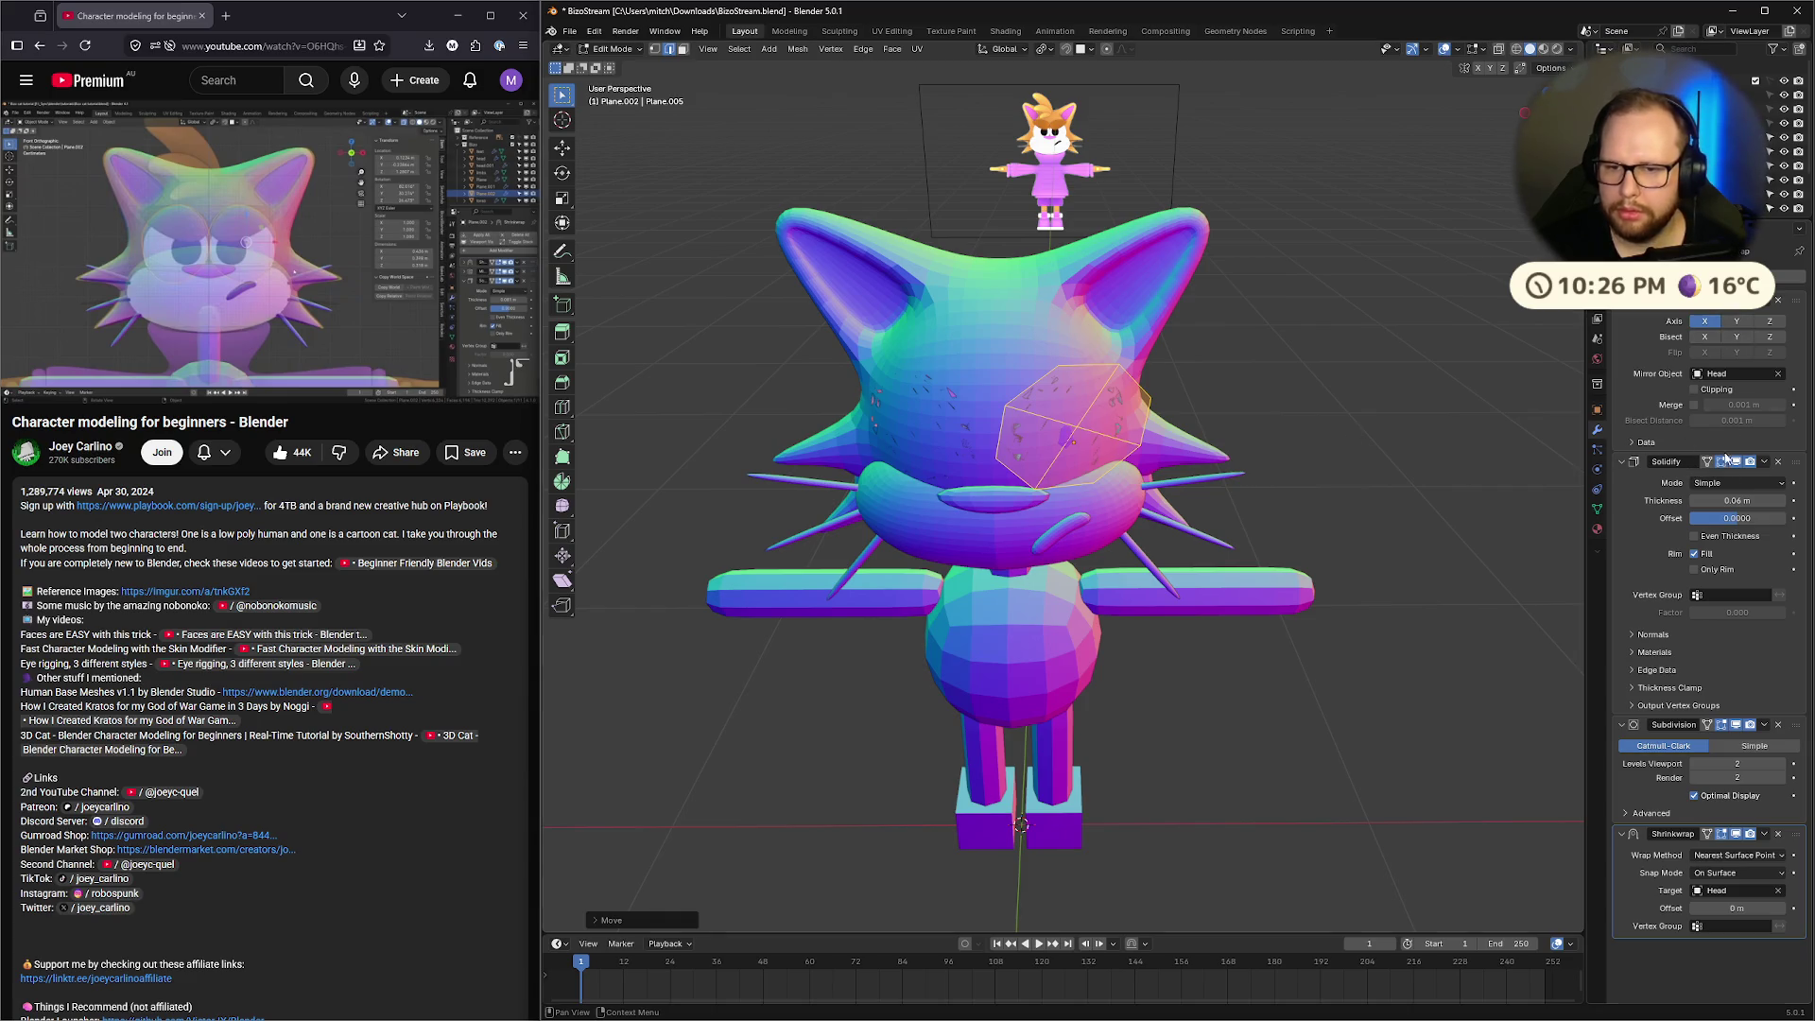
# Show Subdivision on the edit cage and move Shrinkwrap to the top of the stack
pyautogui.click(1739, 728)
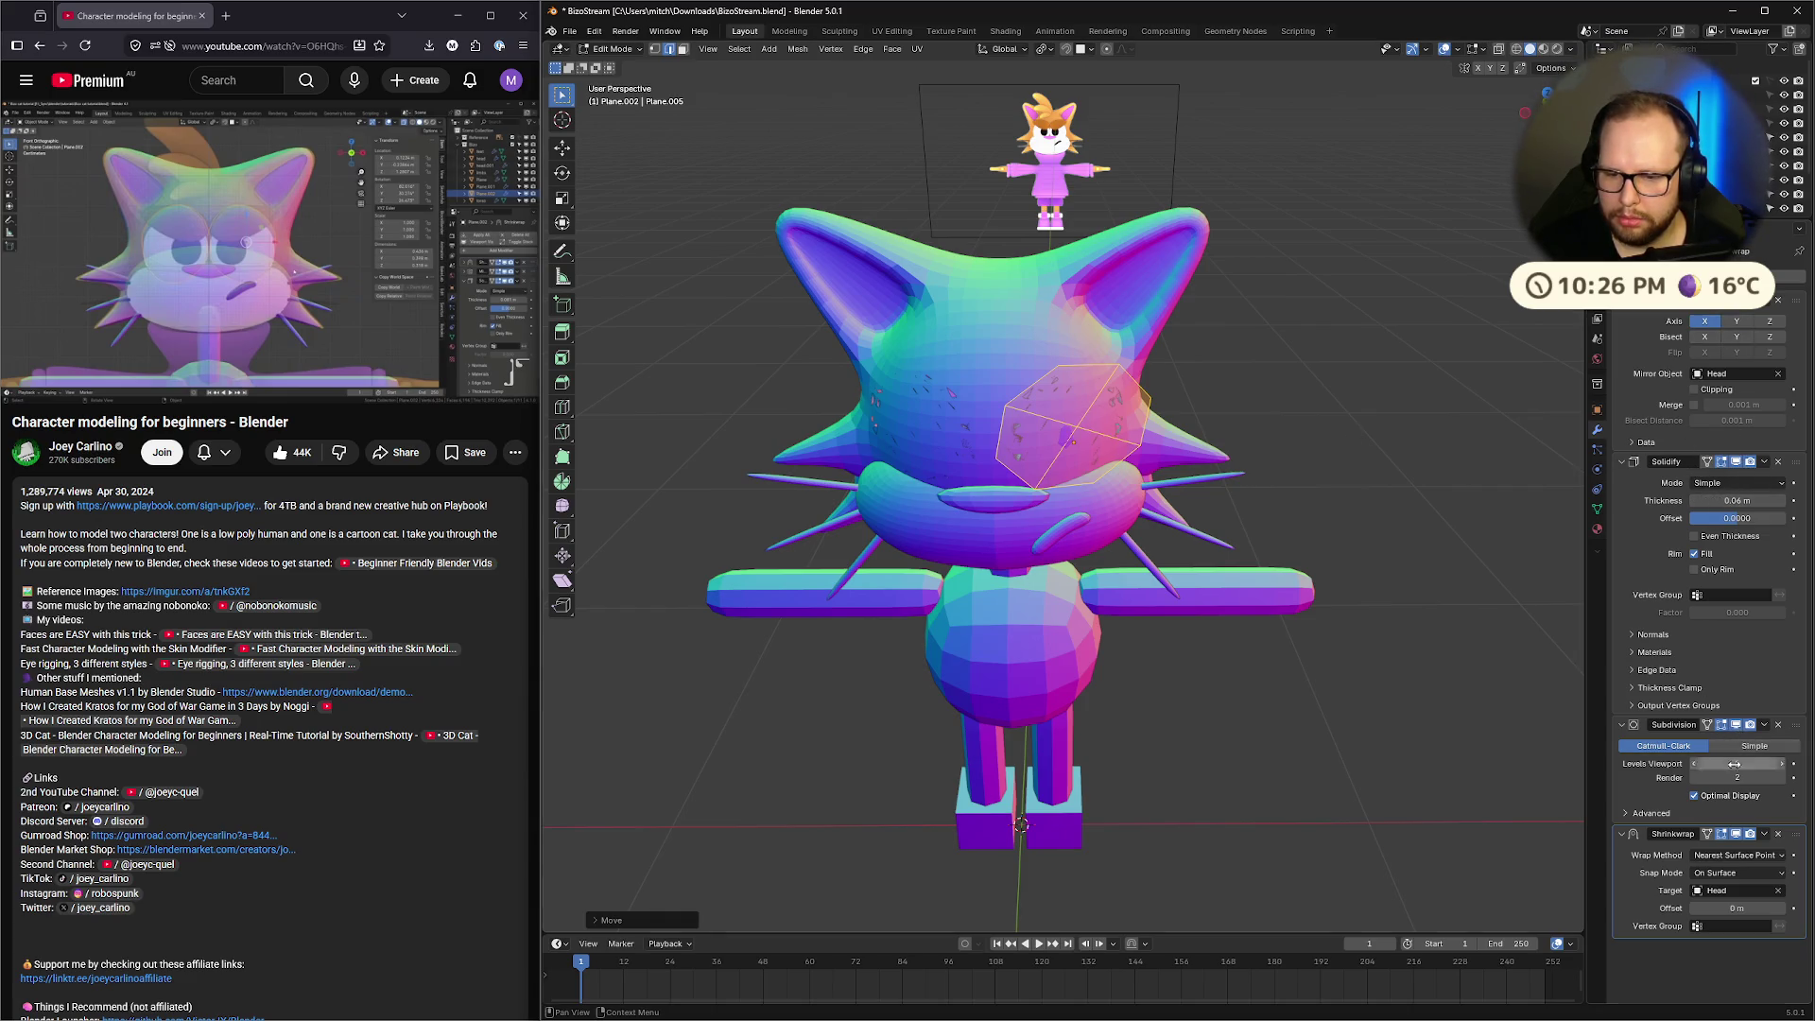
pyautogui.click(1741, 839)
pyautogui.moveTo(1229, 567)
pyautogui.mouseDown(button='middle')
pyautogui.moveTo(1369, 575)
pyautogui.moveTo(1116, 592)
pyautogui.mouseUp(button='middle')
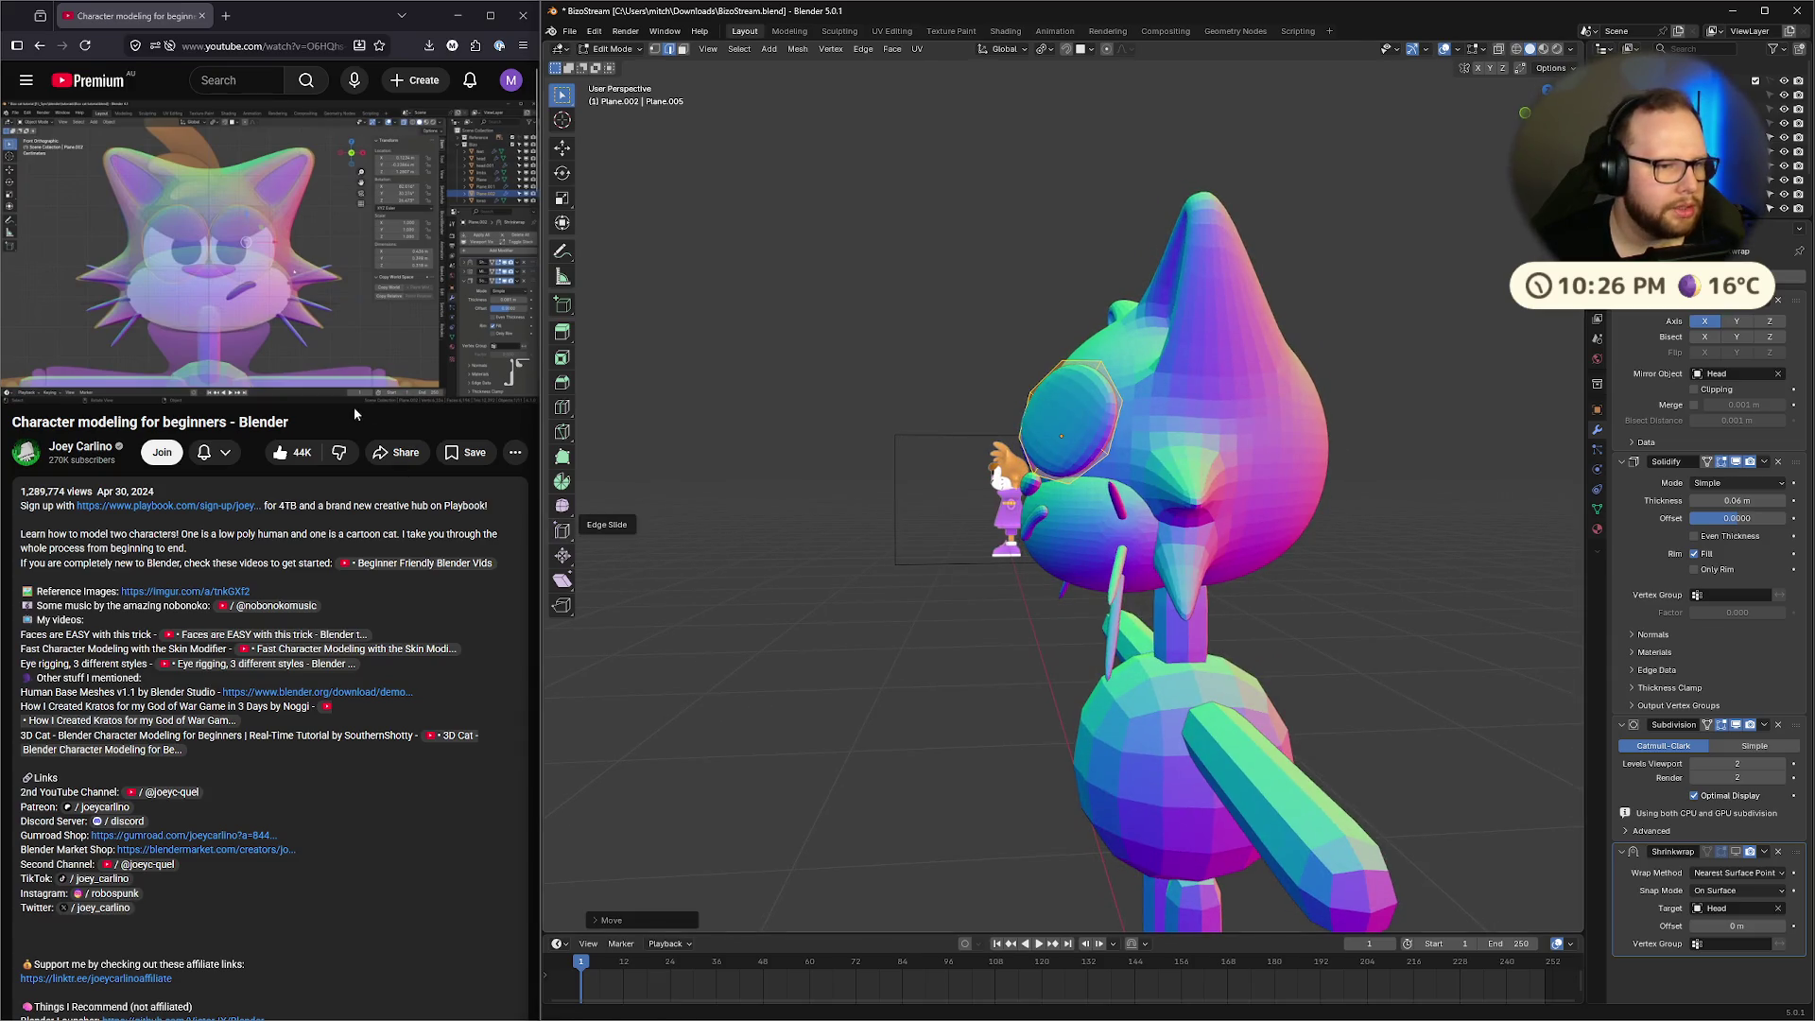
pyautogui.moveTo(467, 236)
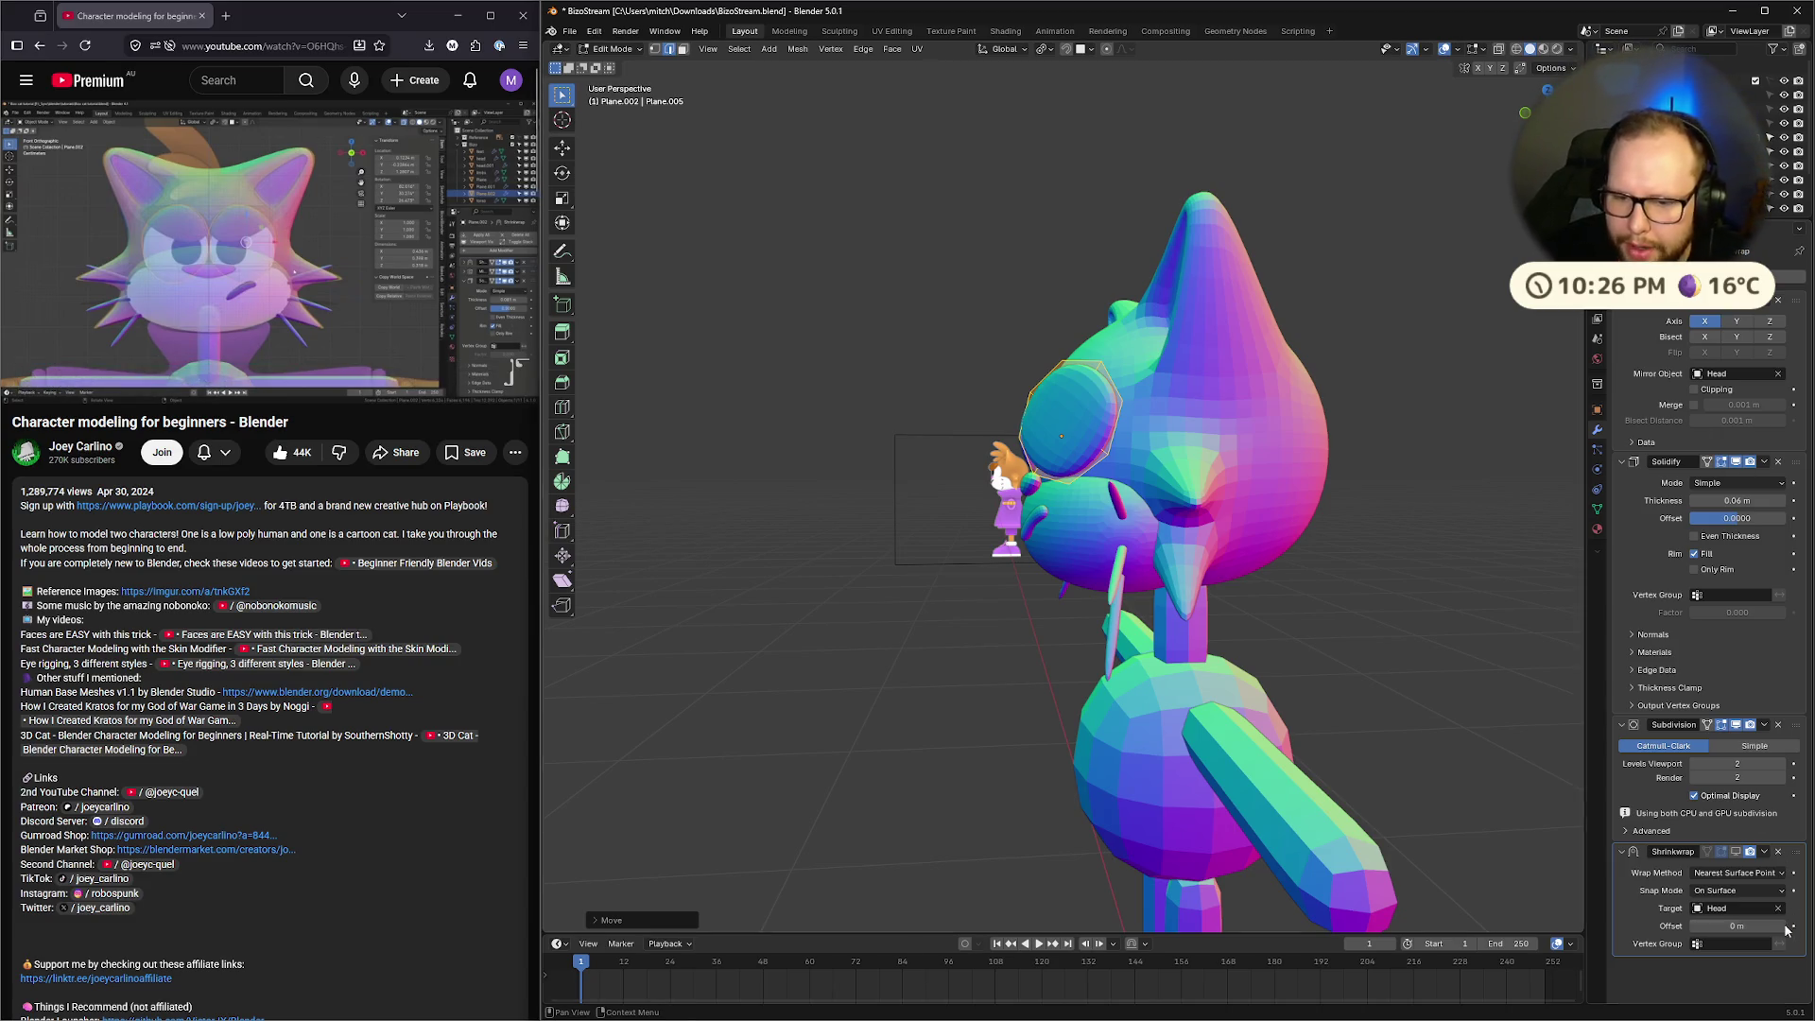
pyautogui.moveTo(1795, 852); pyautogui.dragTo(1804, 321)
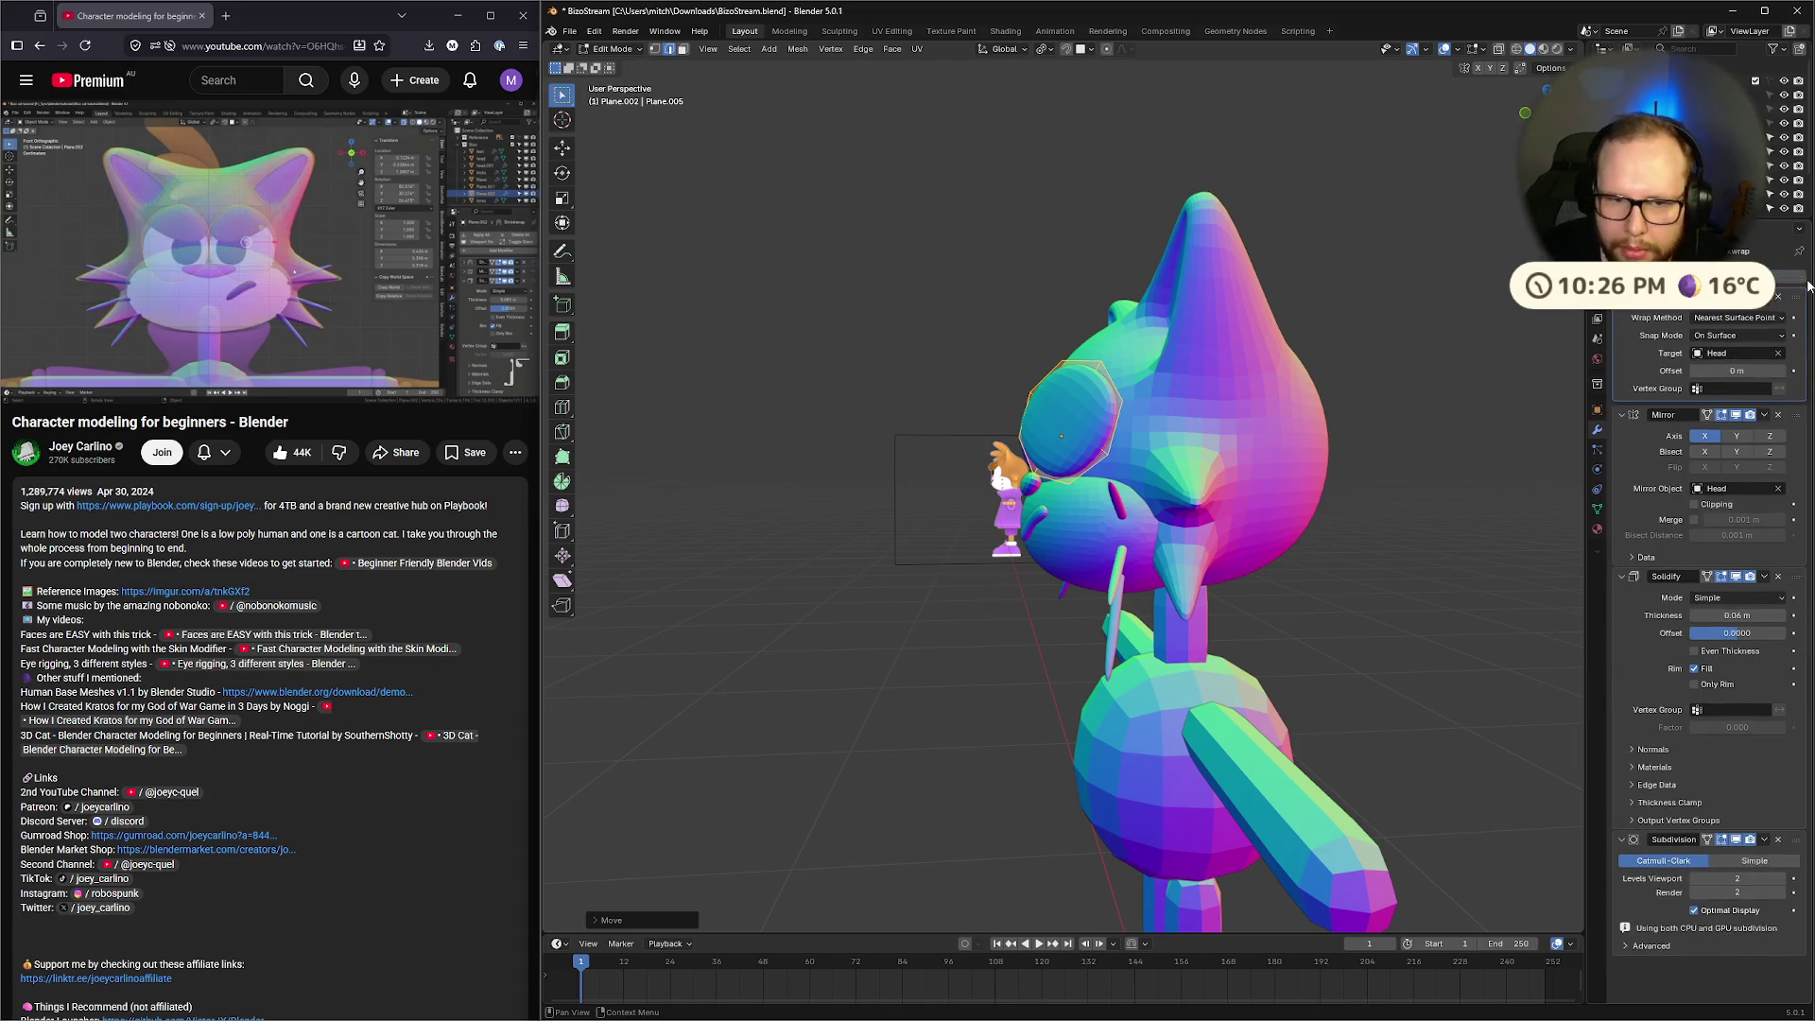
# From a front view, move the eye disc to a new spot on the head
pyautogui.moveTo(980, 409); pyautogui.dragTo(1173, 460, button='middle')
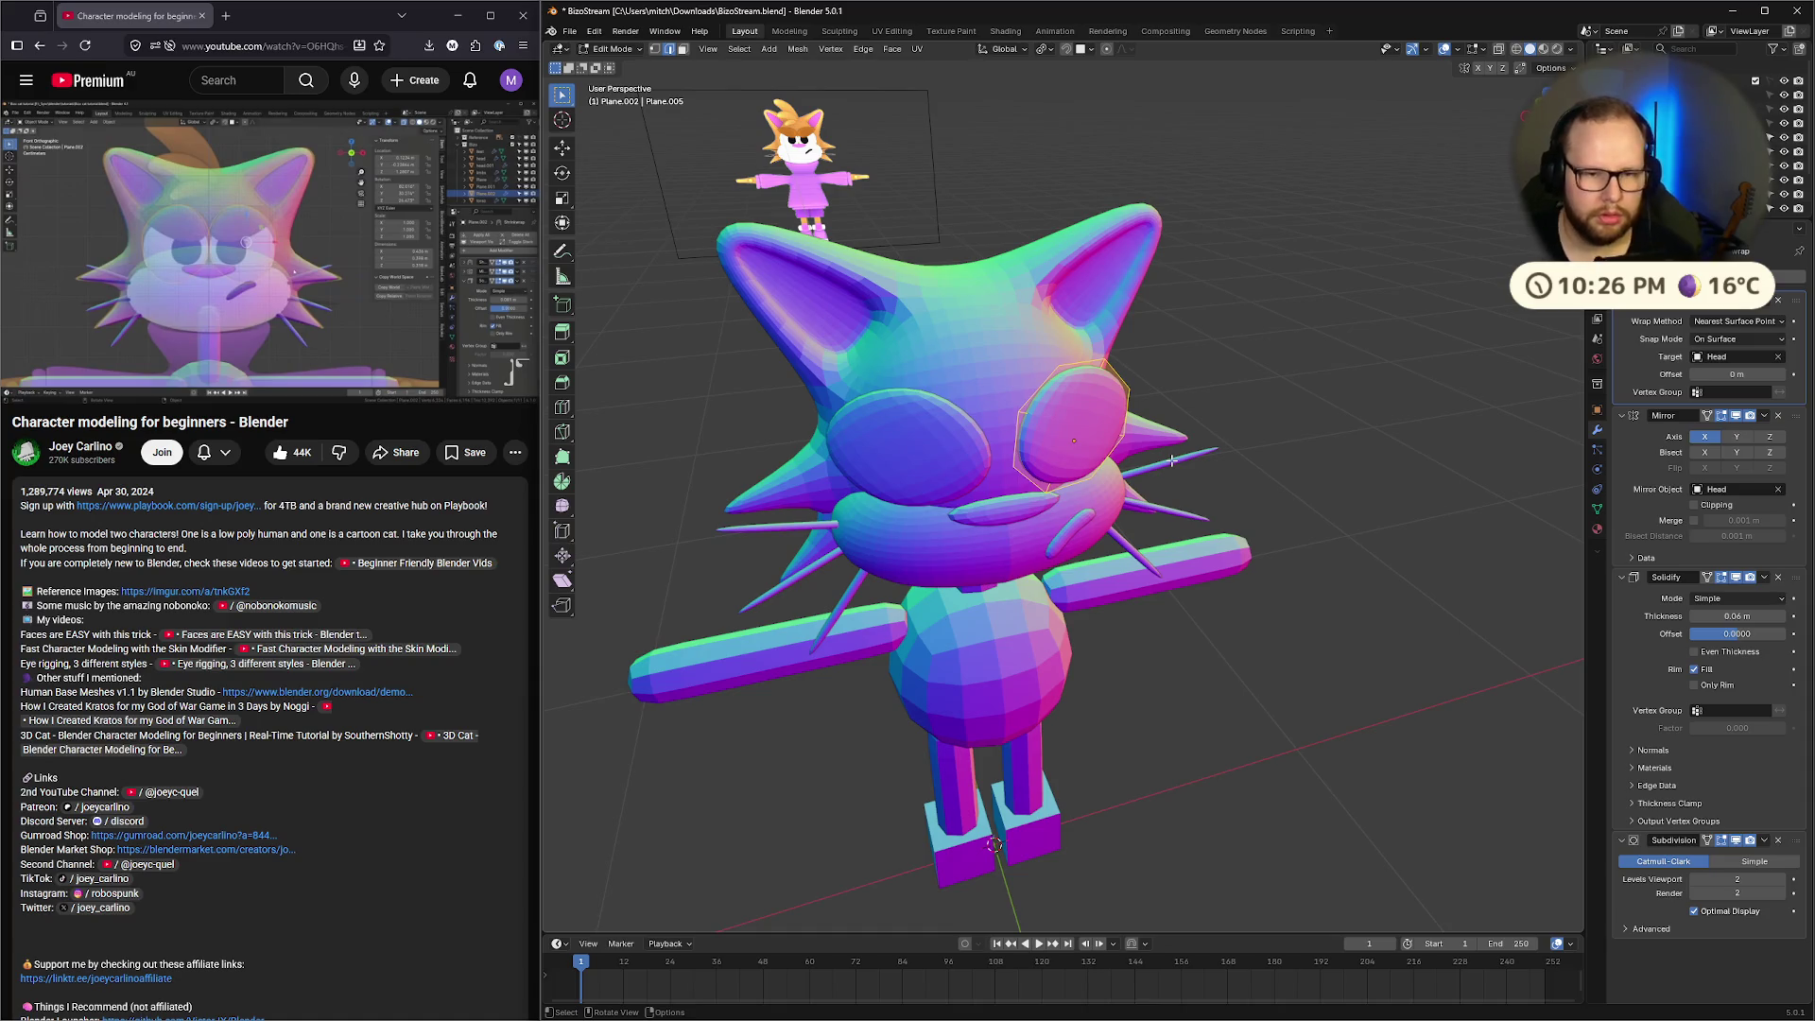
pyautogui.moveTo(1087, 478)
pyautogui.mouseDown(button='middle')
pyautogui.moveTo(1079, 418)
pyautogui.moveTo(1306, 516)
pyautogui.moveTo(1205, 548)
pyautogui.moveTo(1236, 579)
pyautogui.moveTo(1286, 522)
pyautogui.moveTo(1371, 485)
pyautogui.moveTo(1369, 563)
pyautogui.moveTo(1372, 532)
pyautogui.moveTo(1256, 592)
pyautogui.moveTo(1354, 541)
pyautogui.moveTo(1335, 546)
pyautogui.mouseUp(button='middle')
pyautogui.press('g')
pyautogui.click(1078, 430)
pyautogui.click(1371, 485)
pyautogui.hotkey('ctrl', 'z')
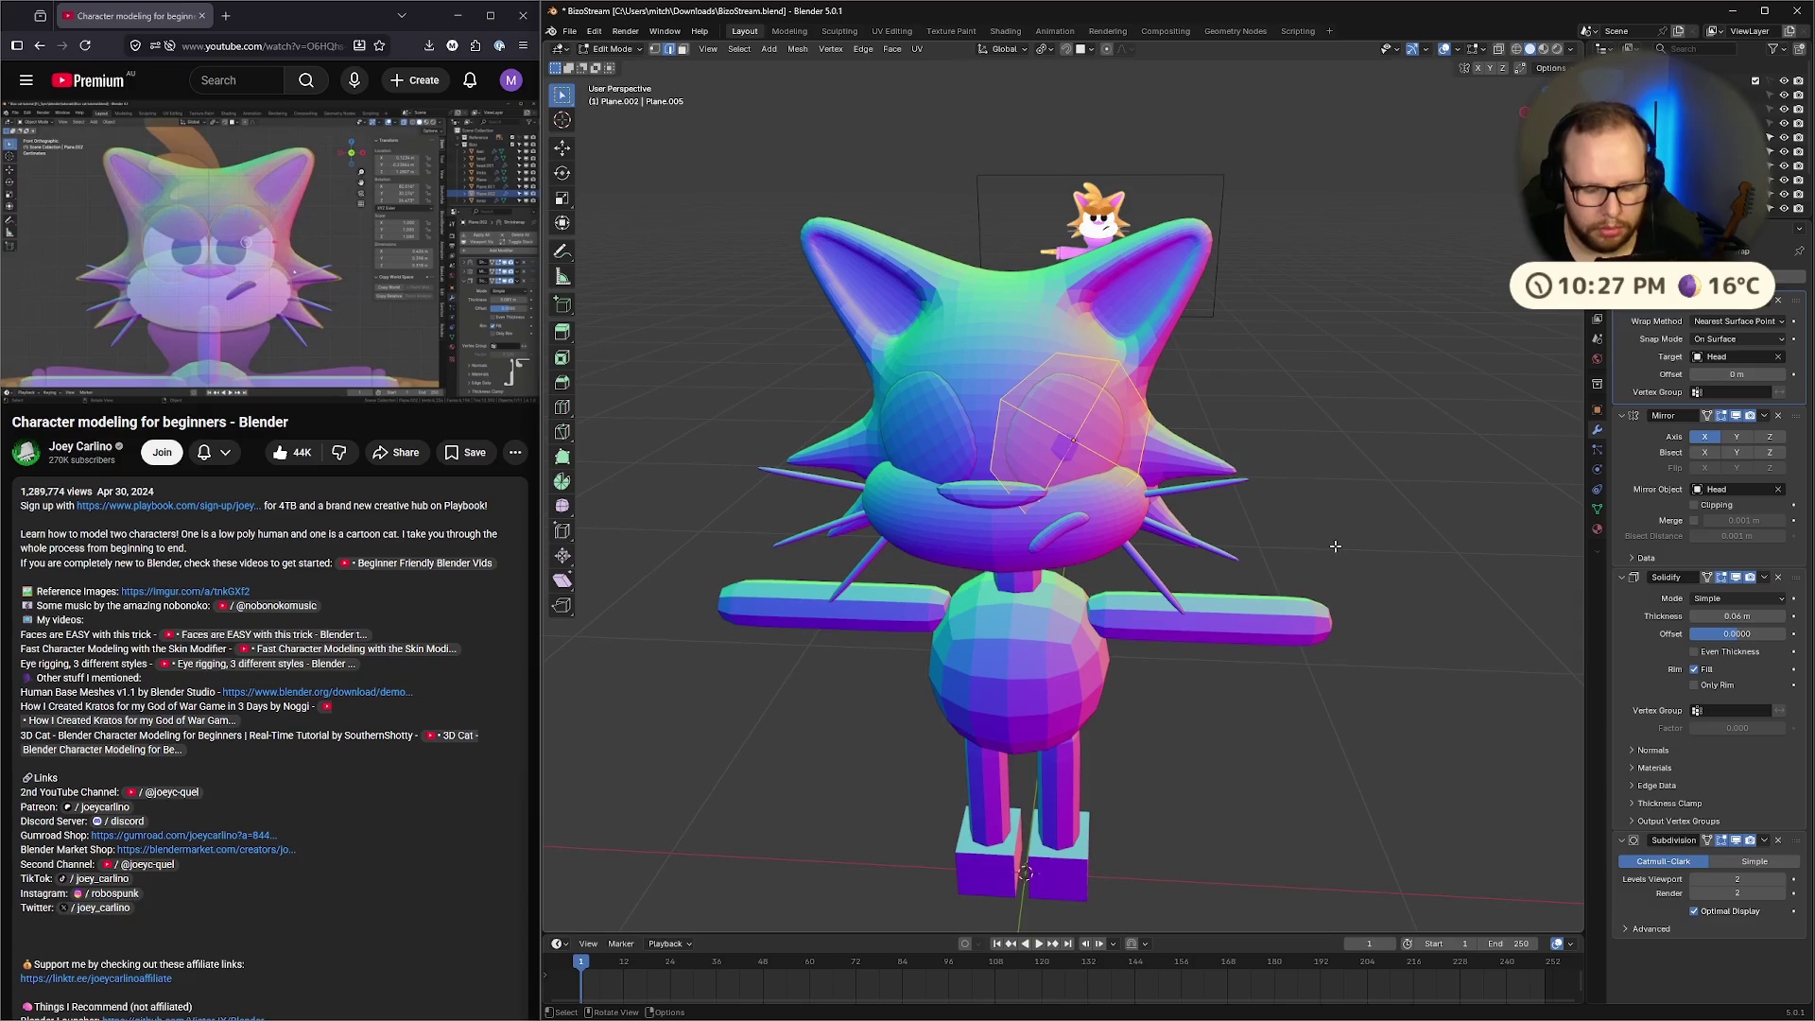
# Leave Edit Mode and select the eye disc object to check its placement
pyautogui.press('Tab')
pyautogui.press('Tab')
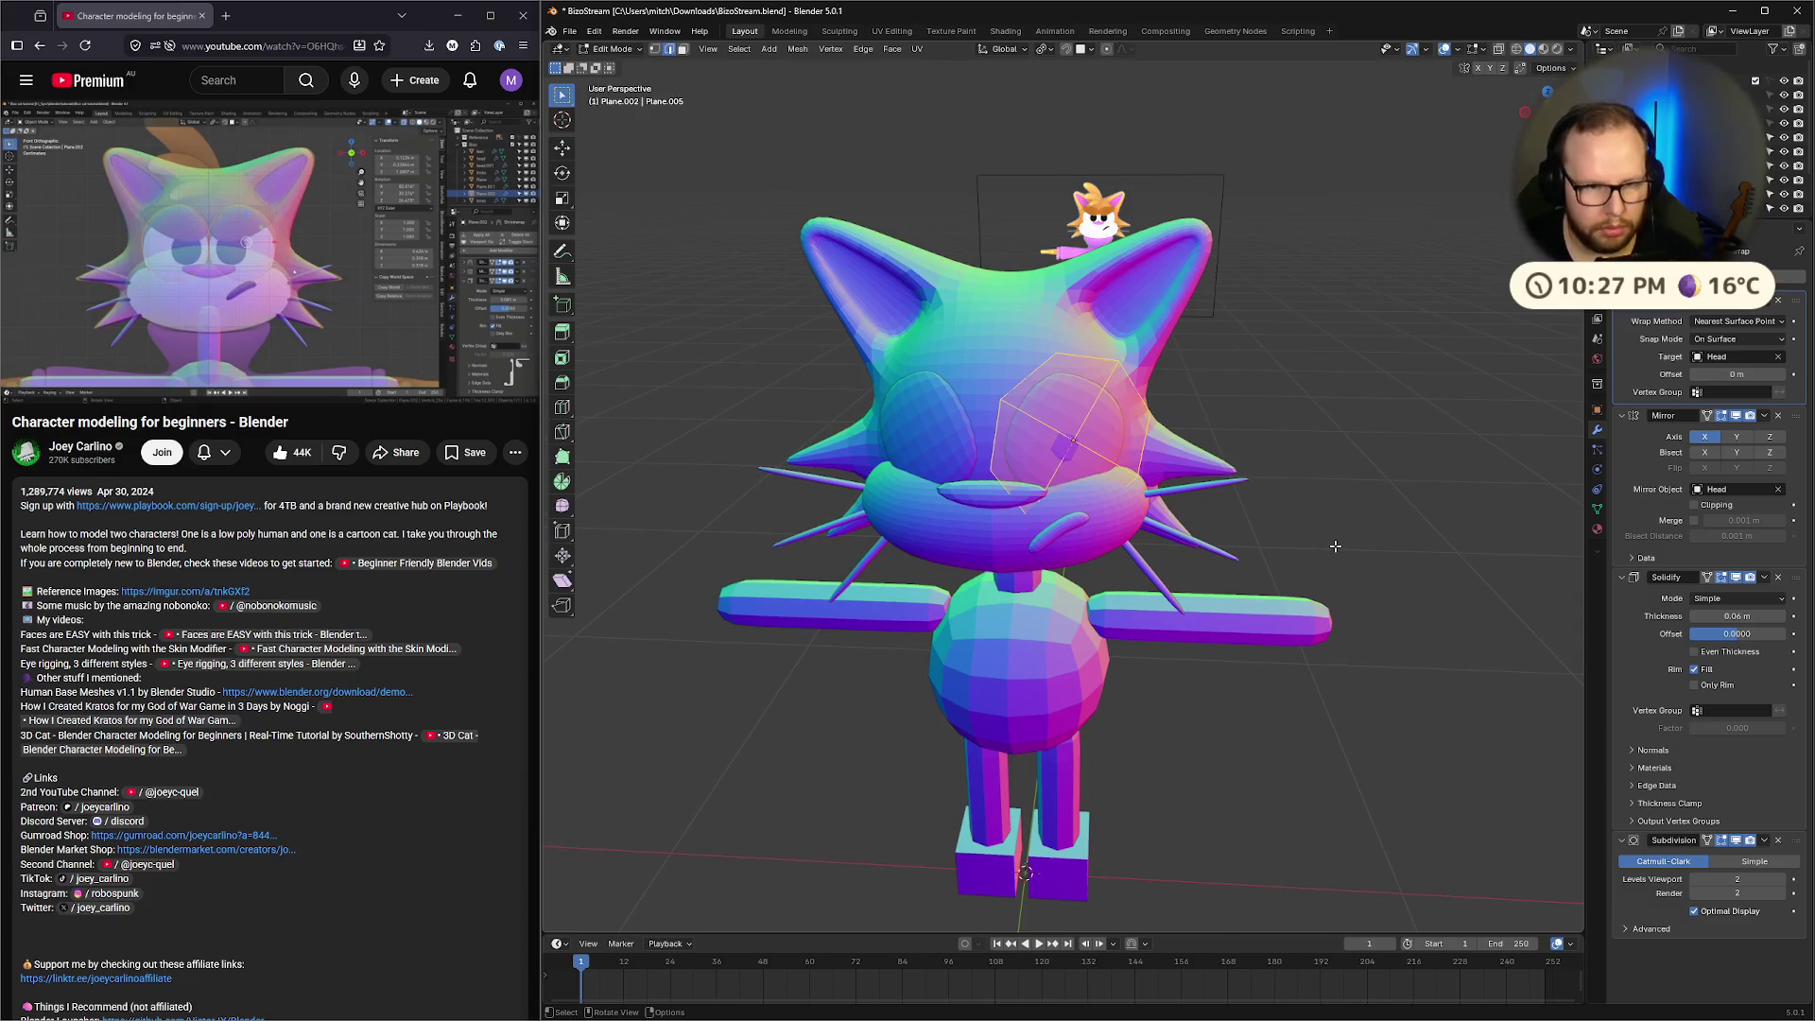
pyautogui.press('Tab')
pyautogui.click(1034, 417)
pyautogui.moveTo(1191, 507)
pyautogui.mouseDown(button='middle')
pyautogui.moveTo(1184, 574)
pyautogui.moveTo(1265, 611)
pyautogui.moveTo(1223, 609)
pyautogui.mouseUp(button='middle')
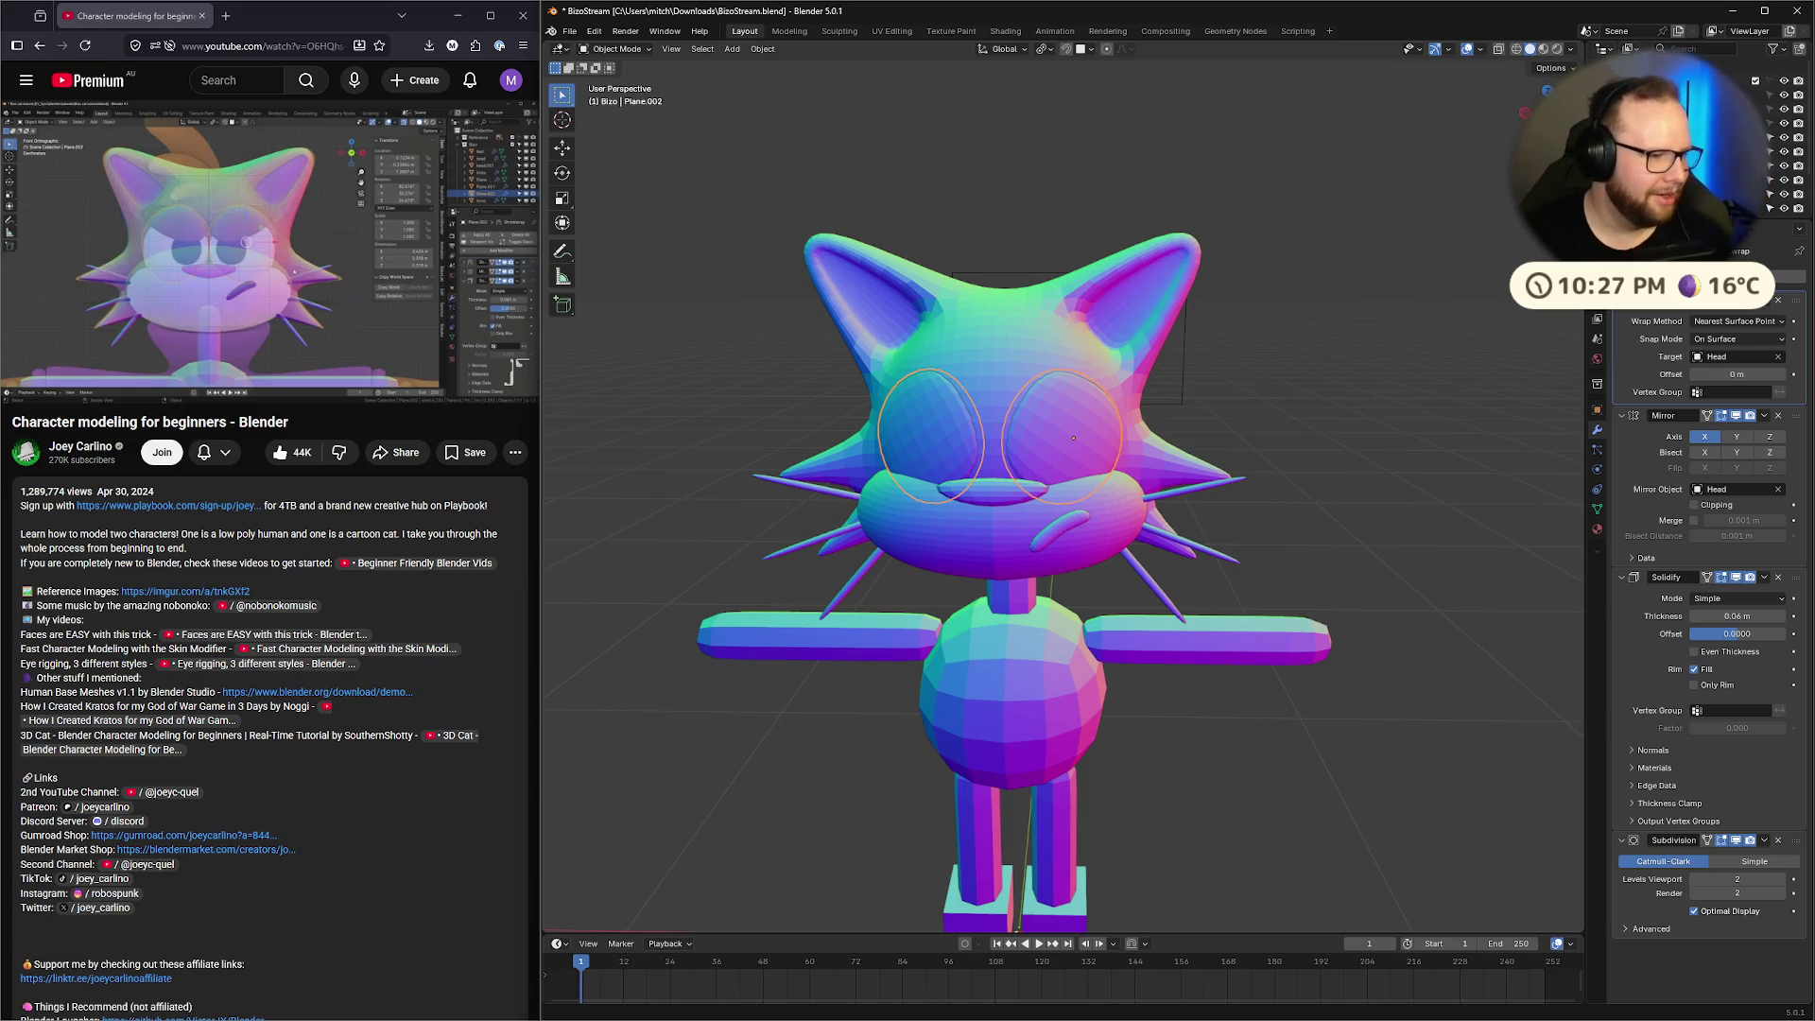
# Move both eye discs with snapping enabled
pyautogui.moveTo(1171, 479)
pyautogui.mouseDown(button='middle')
pyautogui.moveTo(1115, 482)
pyautogui.moveTo(1102, 437)
pyautogui.mouseUp(button='middle')
pyautogui.press('g')
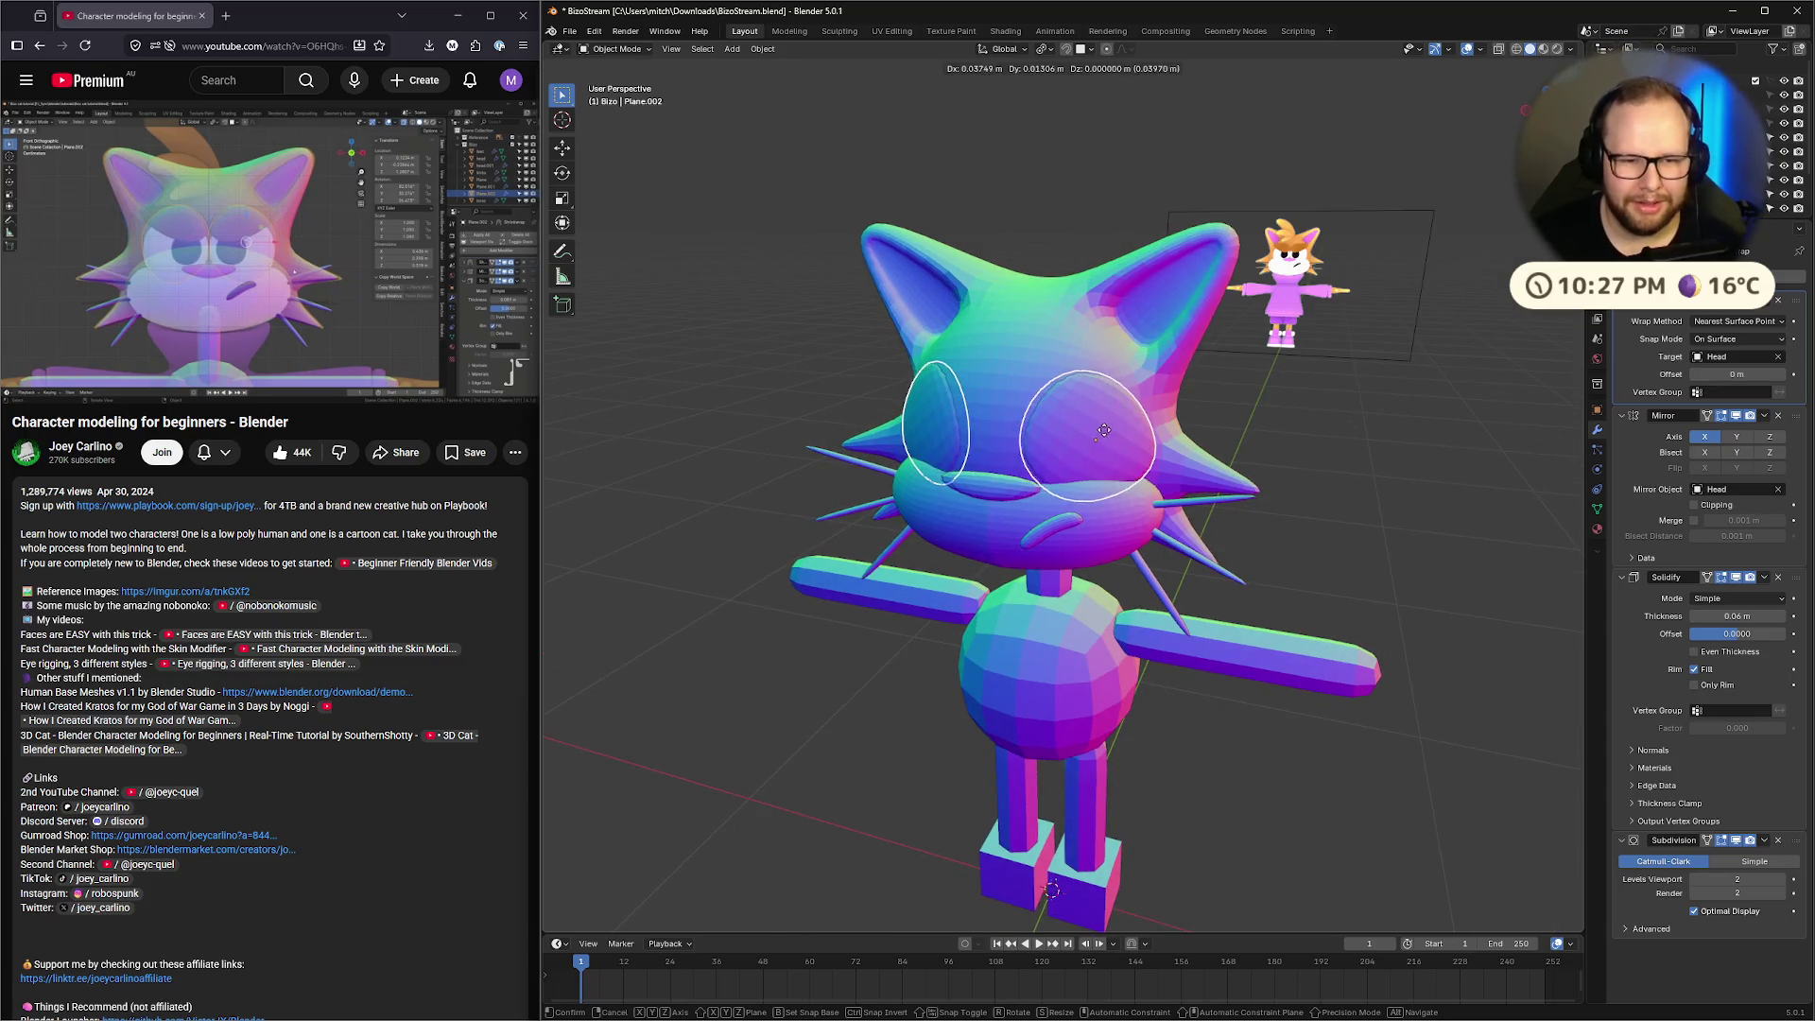
pyautogui.press('ctrl')
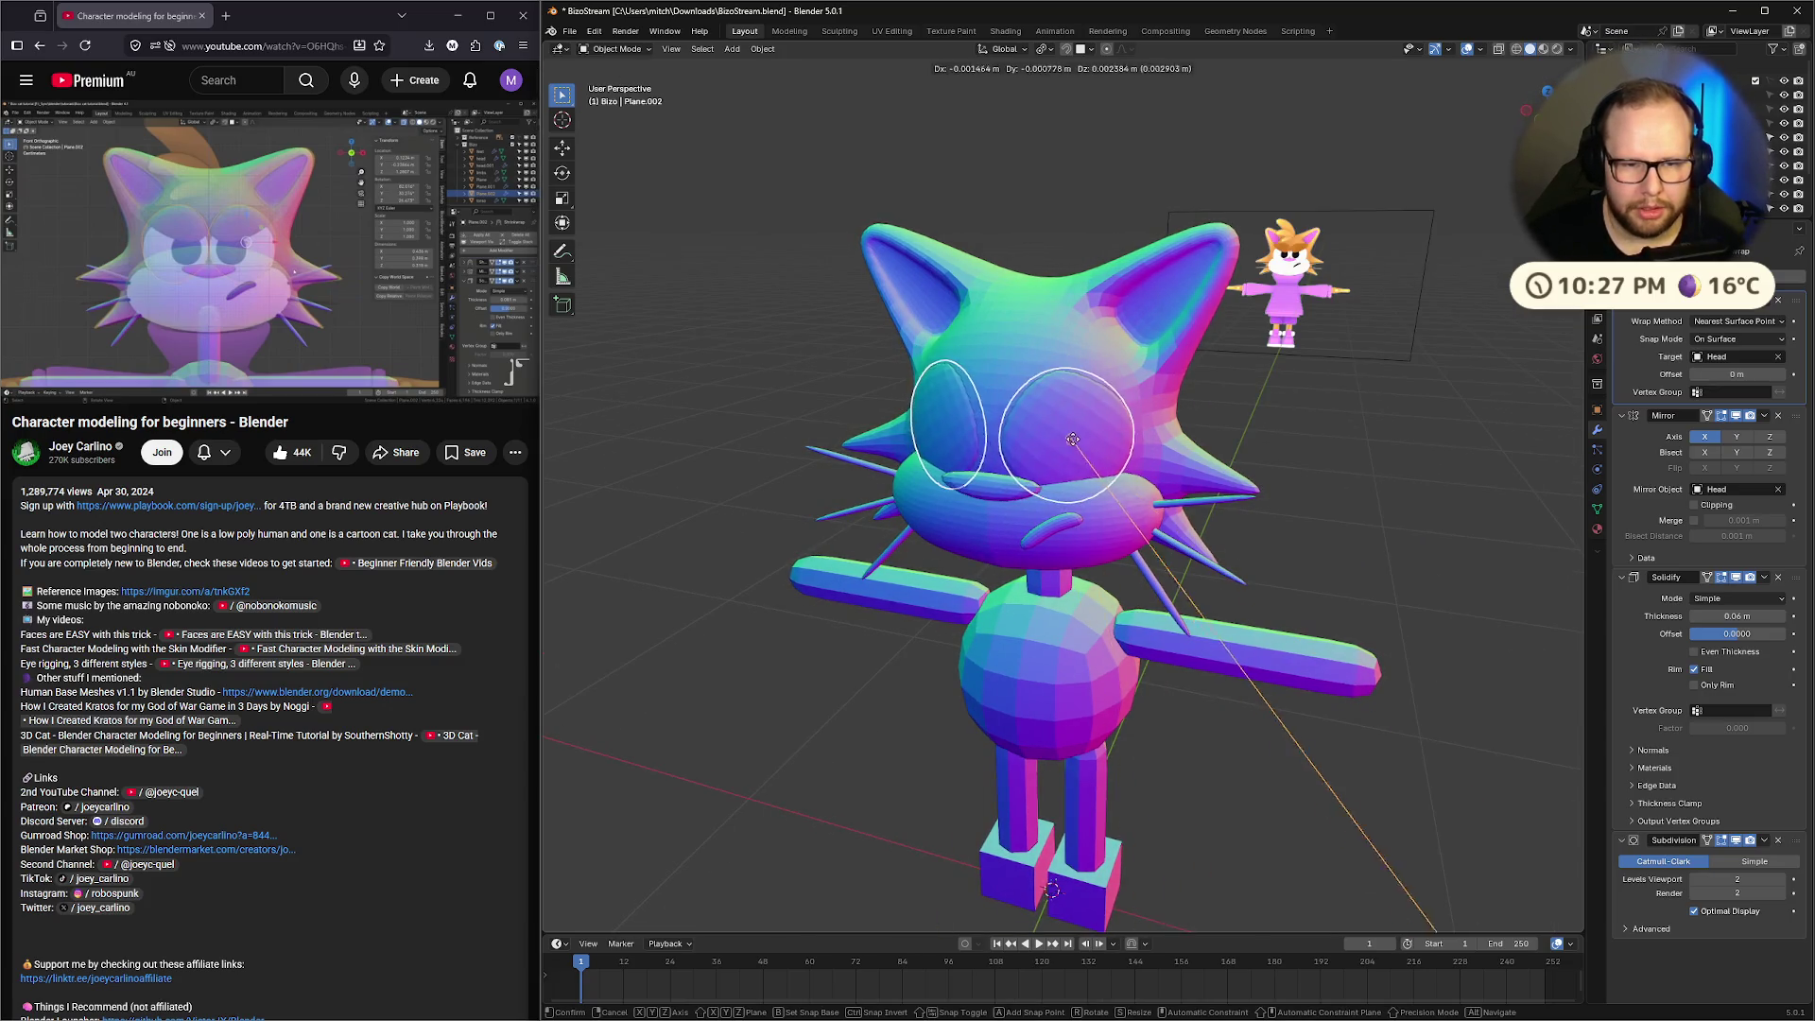
pyautogui.click(1074, 438)
pyautogui.moveTo(1074, 438)
pyautogui.mouseDown(button='middle')
pyautogui.moveTo(1157, 502)
pyautogui.moveTo(1120, 507)
pyautogui.moveTo(1331, 290)
pyautogui.mouseUp(button='middle')
# Turn on X-ray, go to front orthographic view, and lower the eyes along Z
pyautogui.hotkey('alt', 'z')
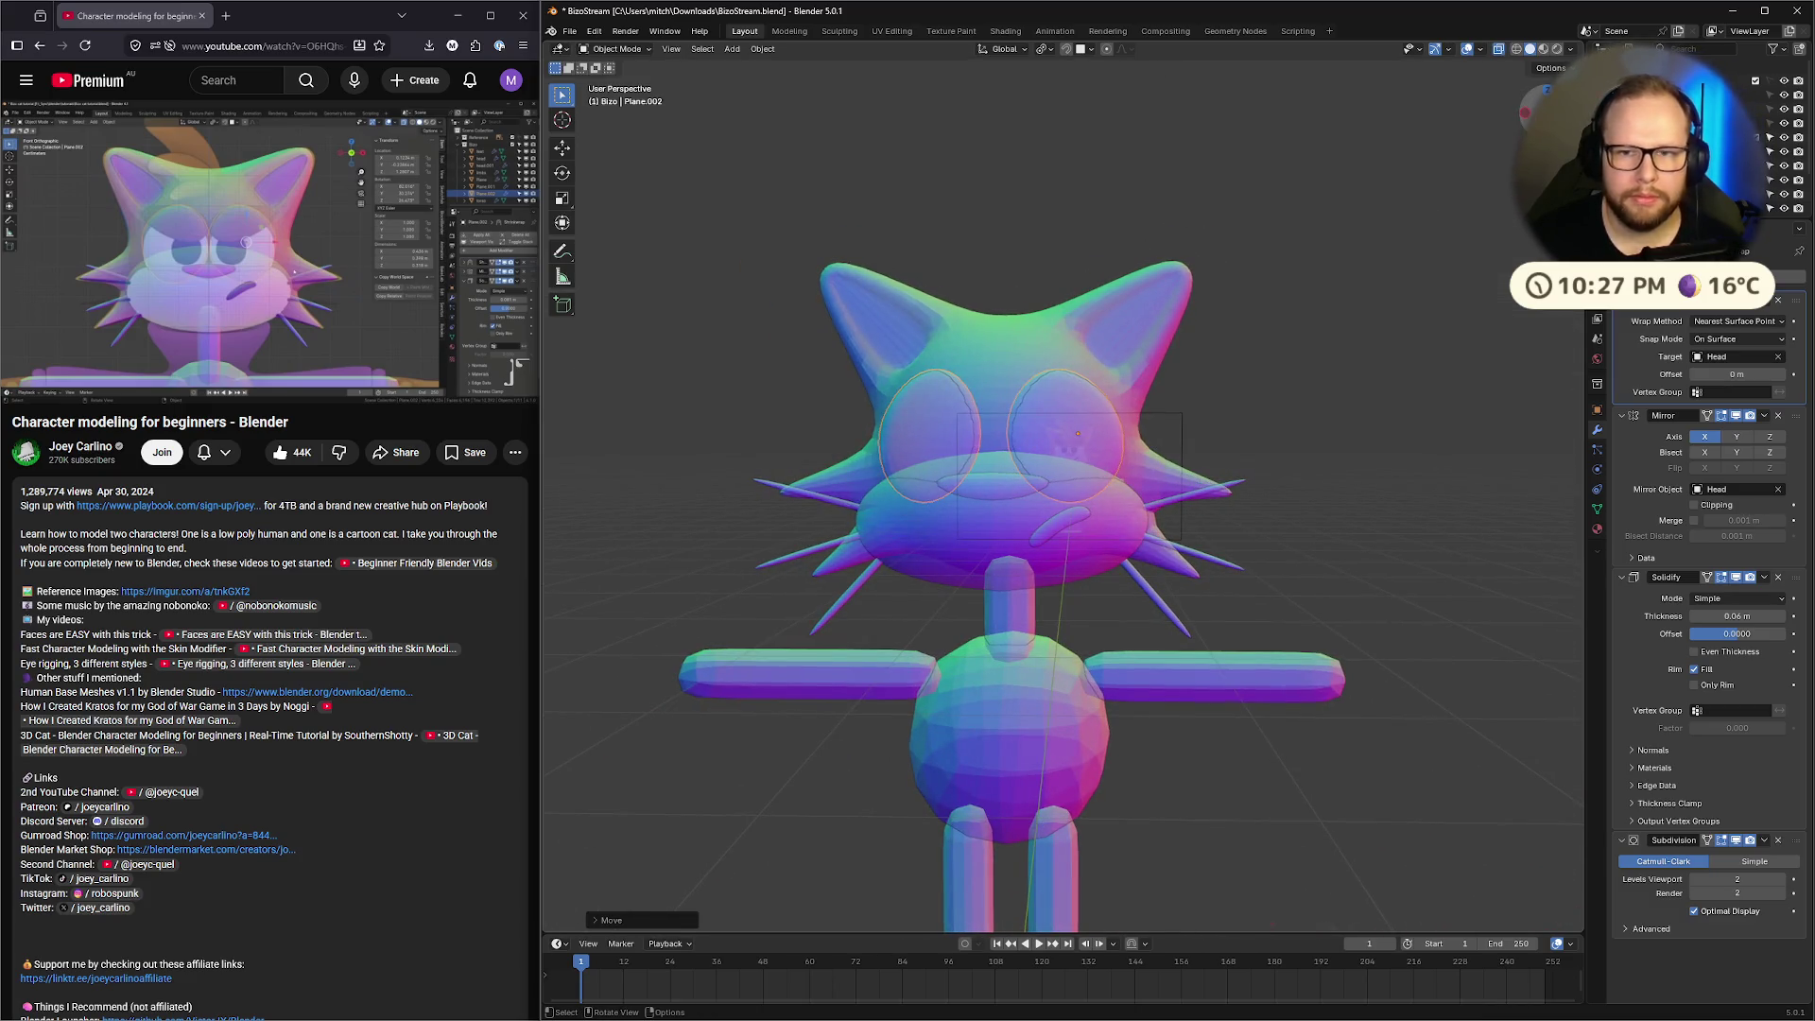
pyautogui.press('KP_1')
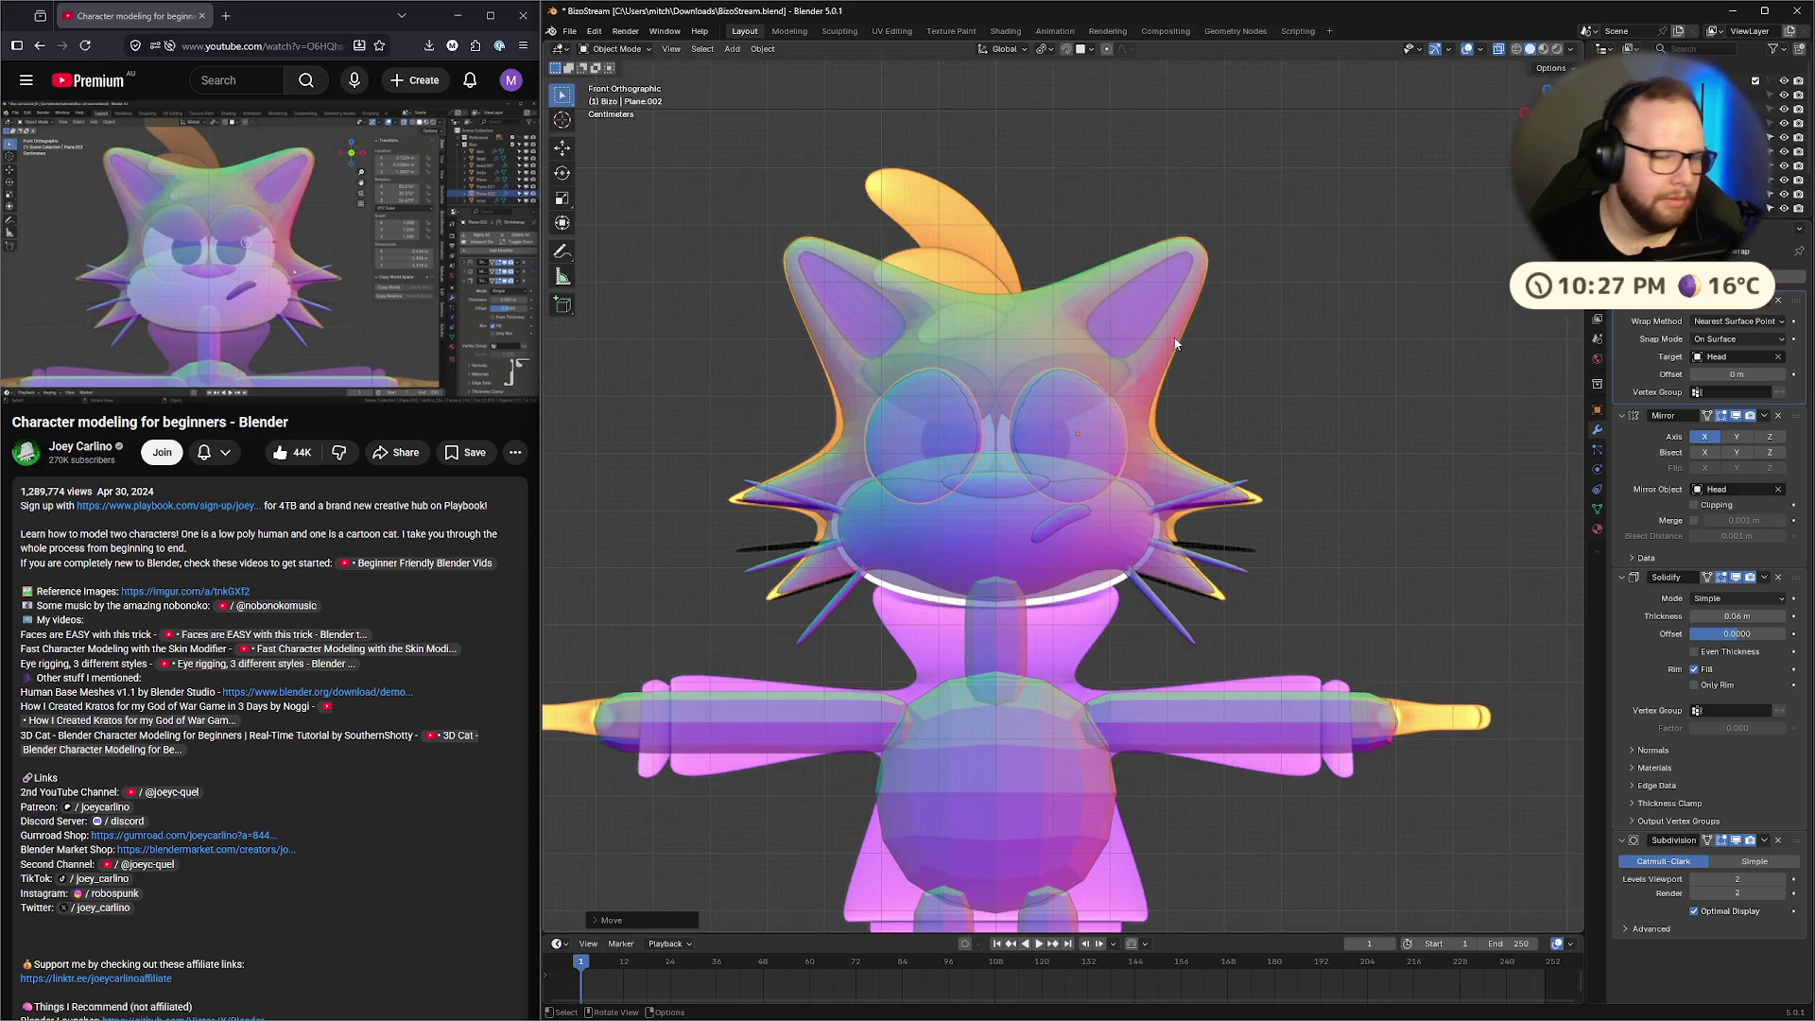
pyautogui.scroll(3, 1116, 400)
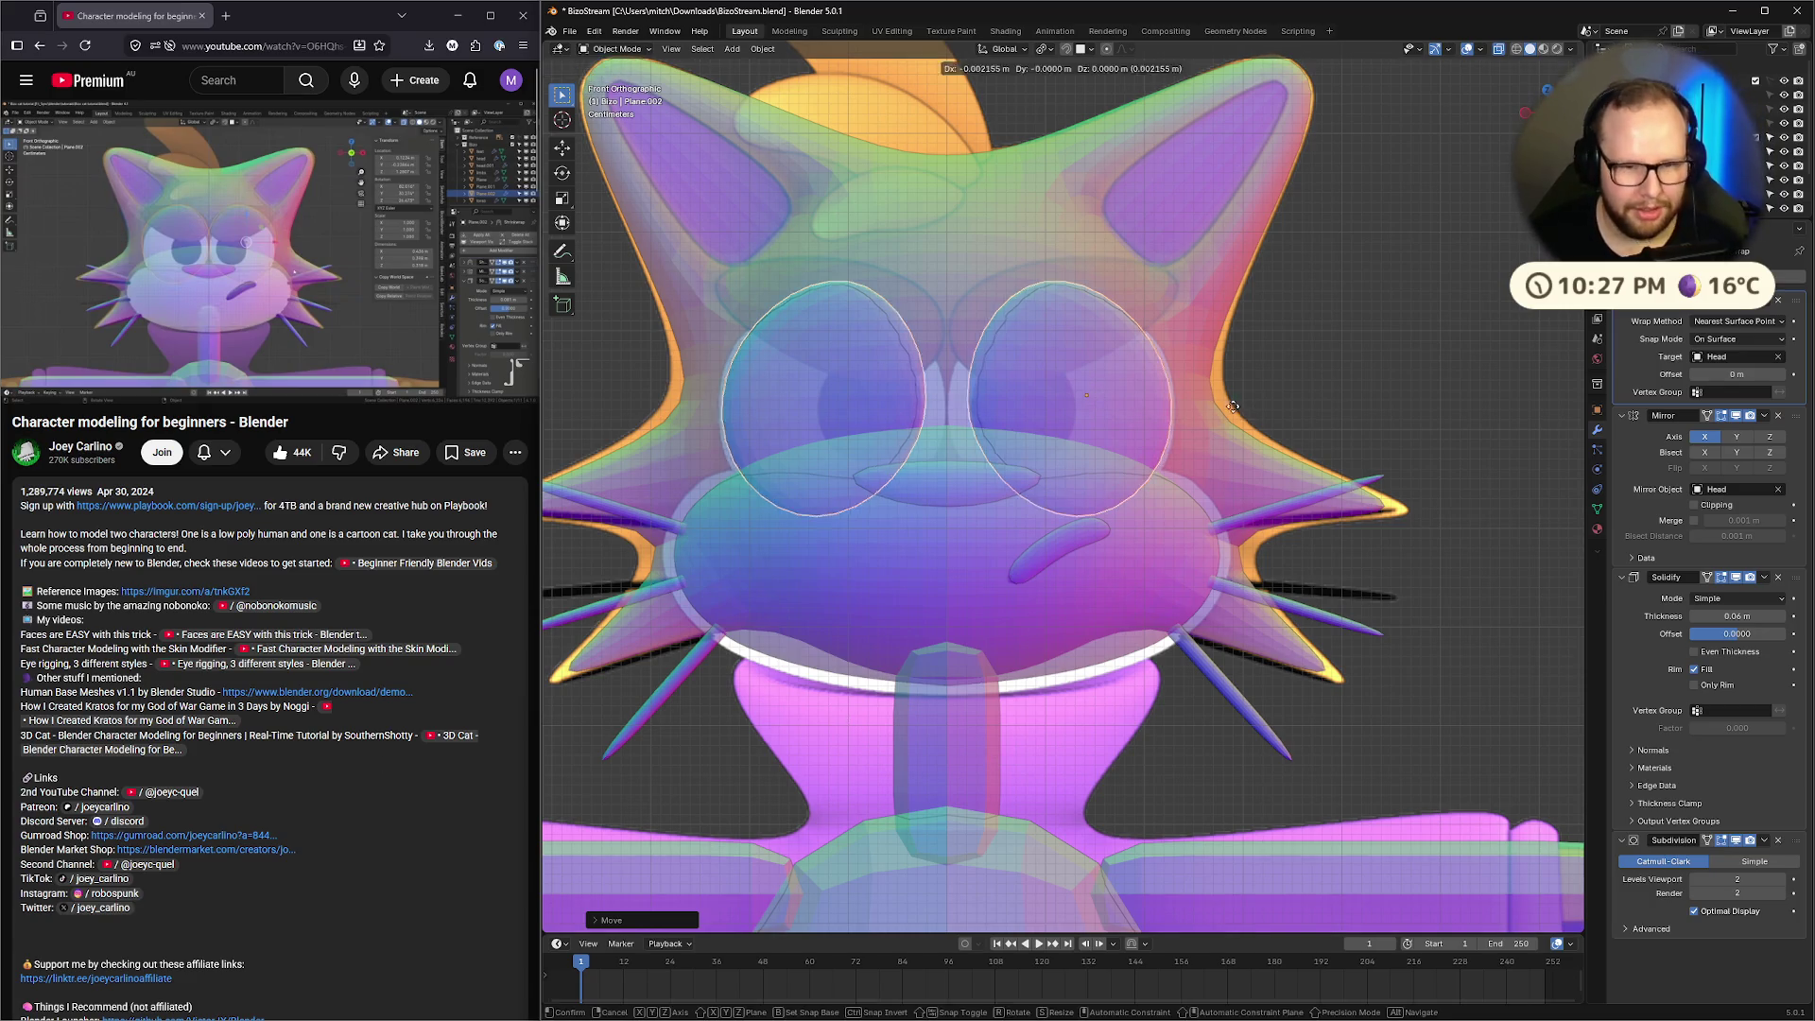
pyautogui.press('g')
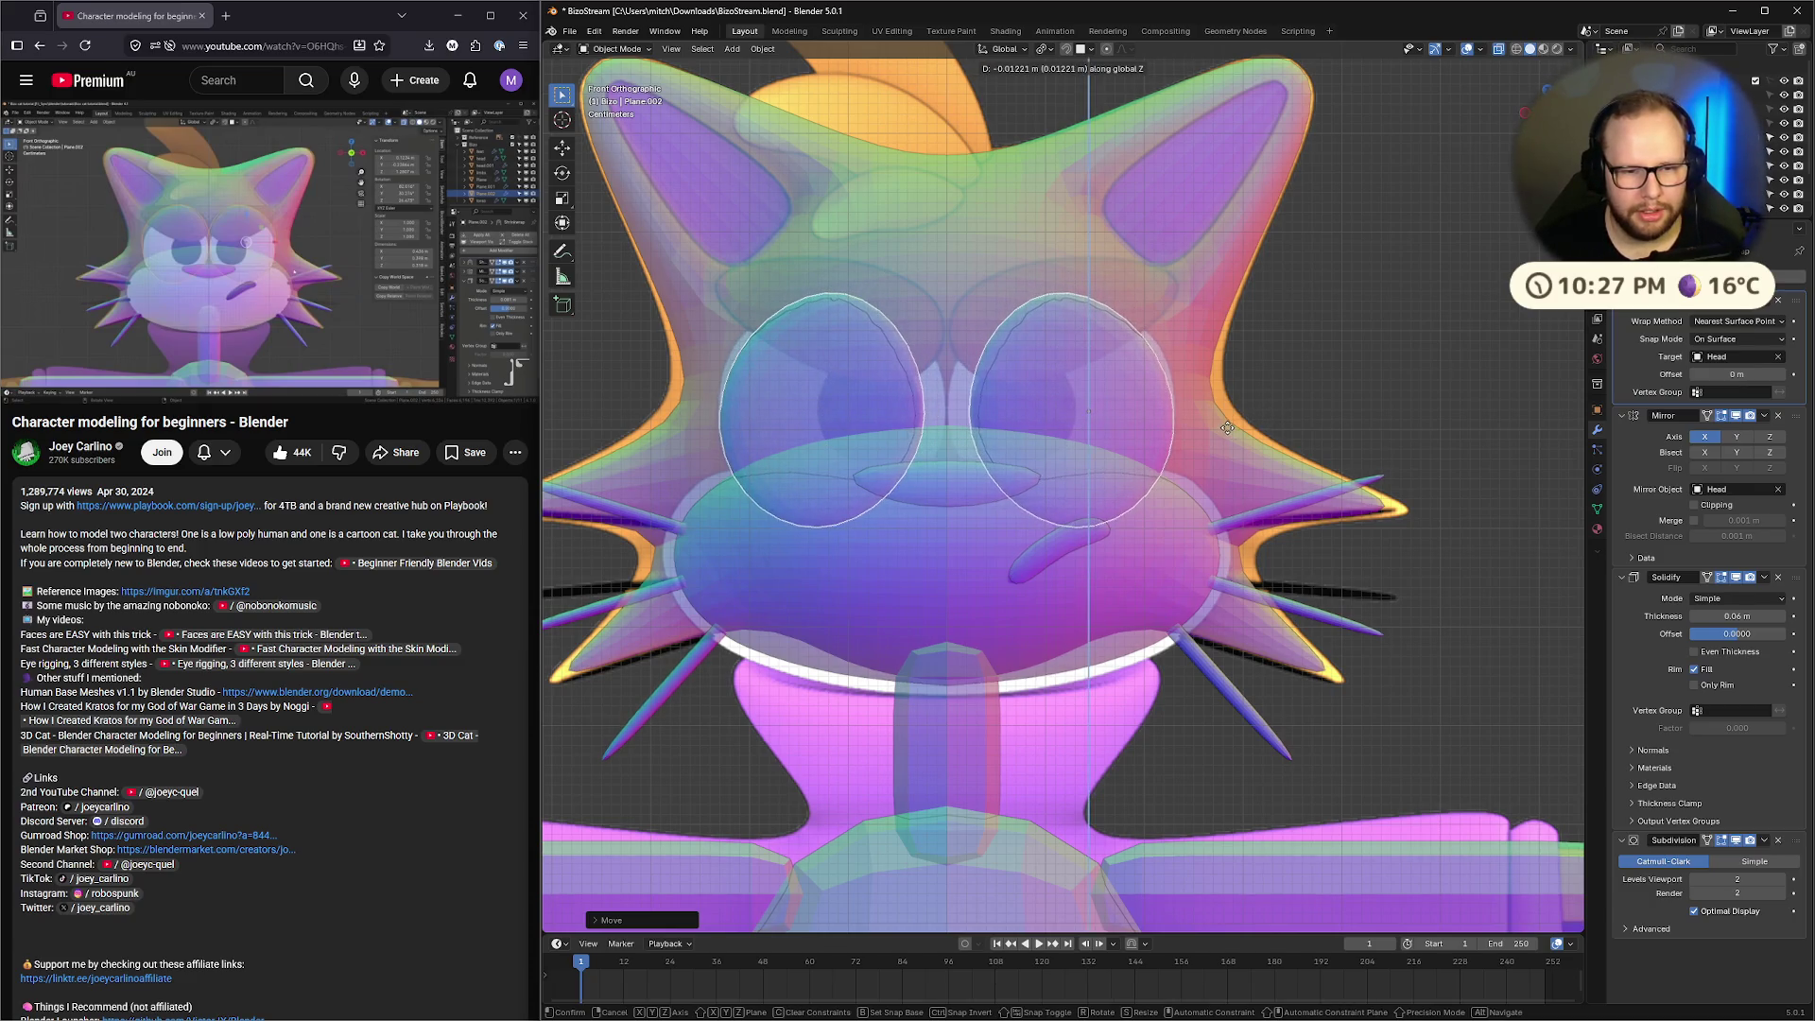
pyautogui.press('z')
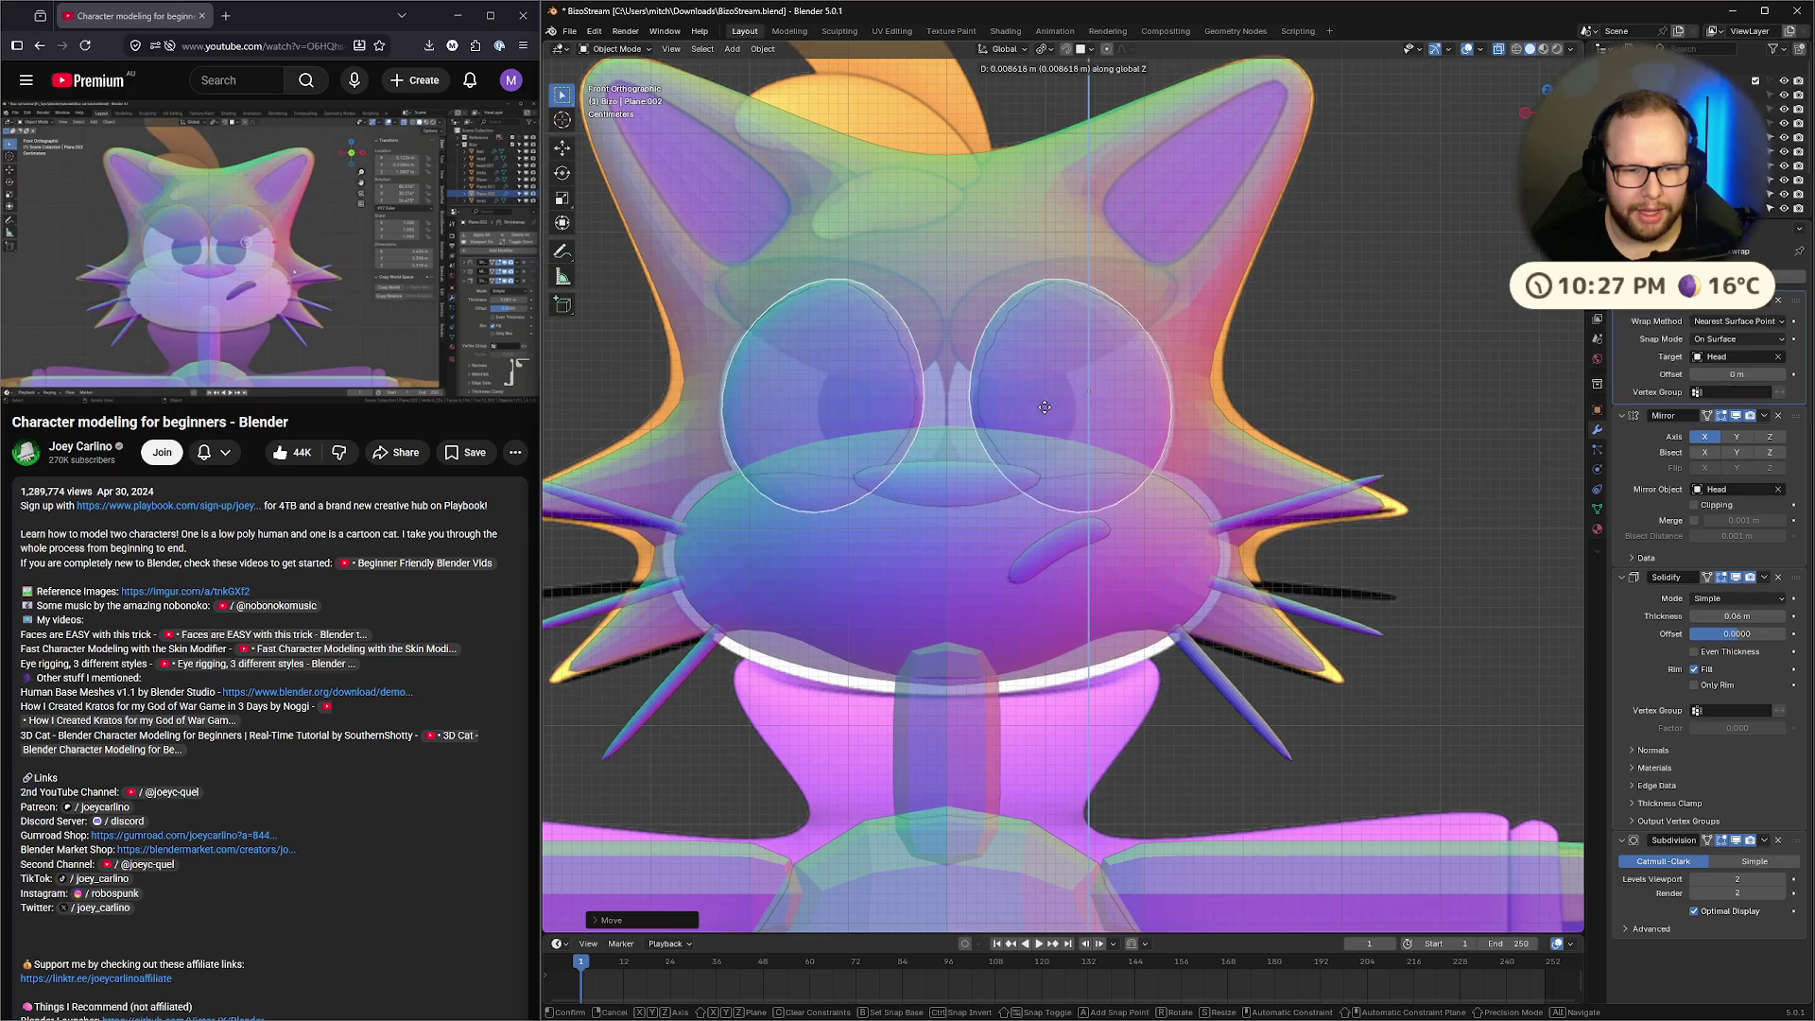
pyautogui.click(1092, 422)
# Scale the eye discs, nudge them into place, and raise Solidify thickness to 0.09 m
pyautogui.press('g')
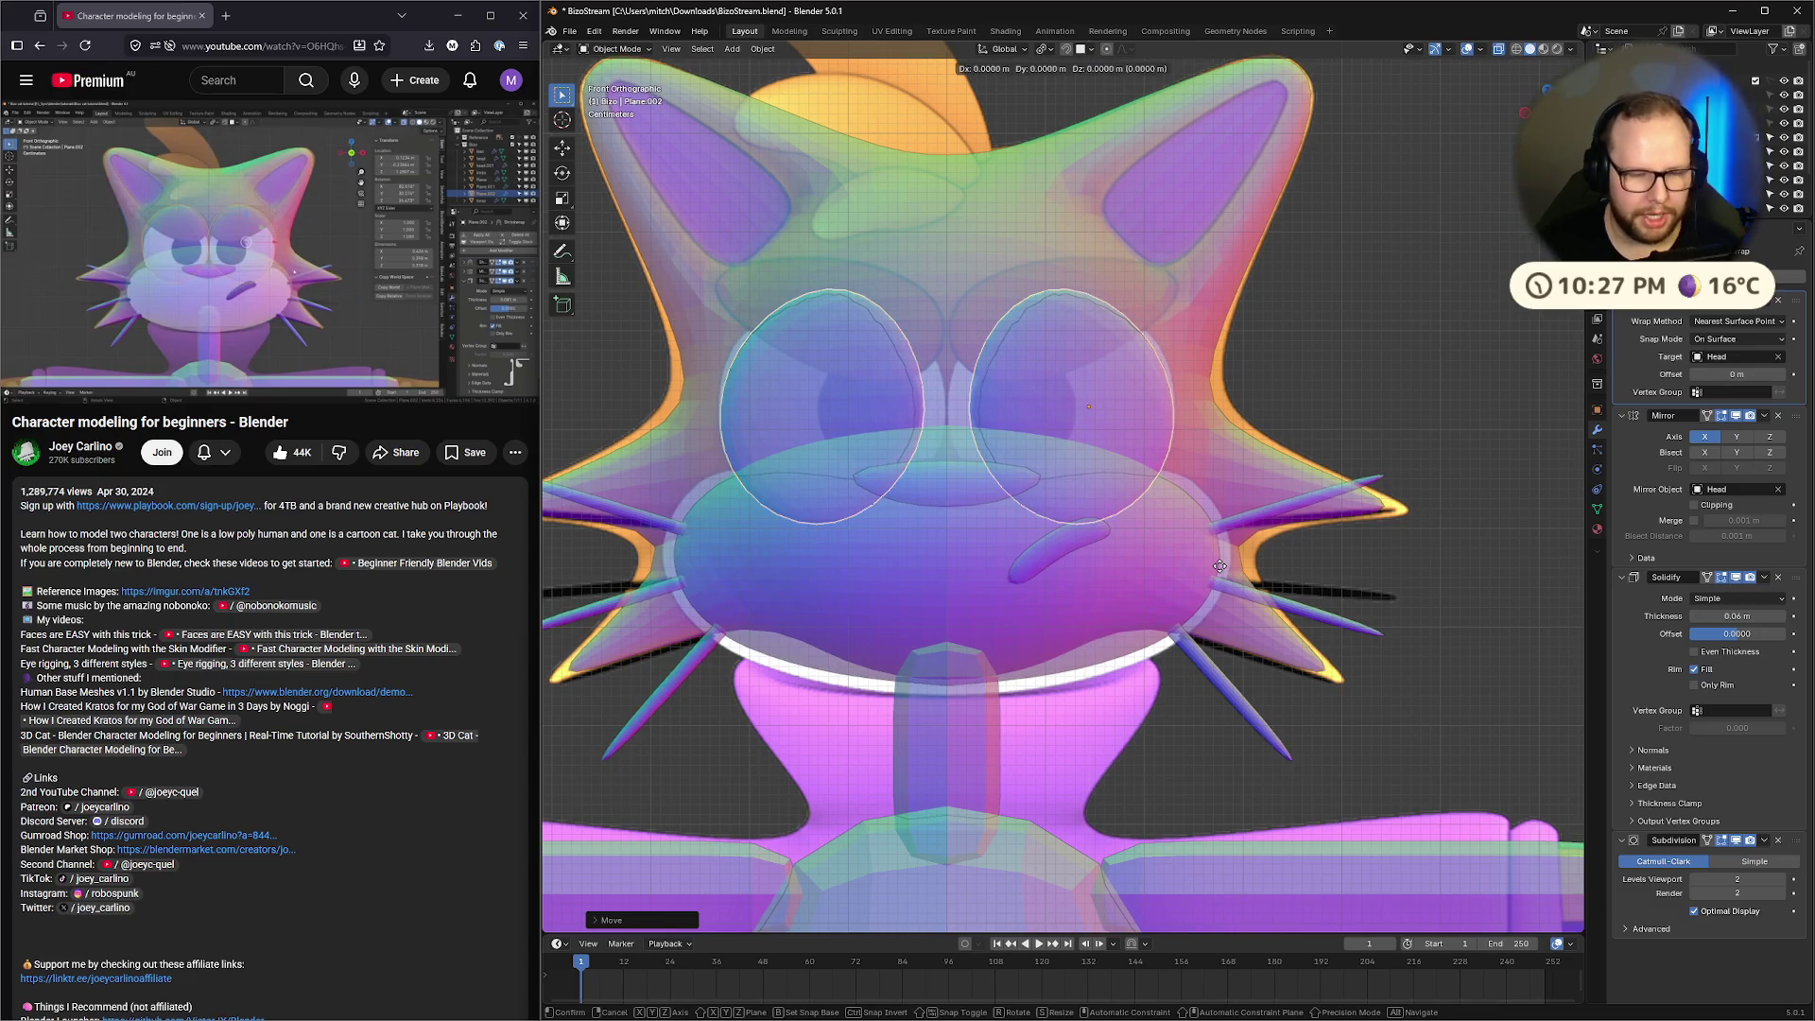
pyautogui.click(1079, 410)
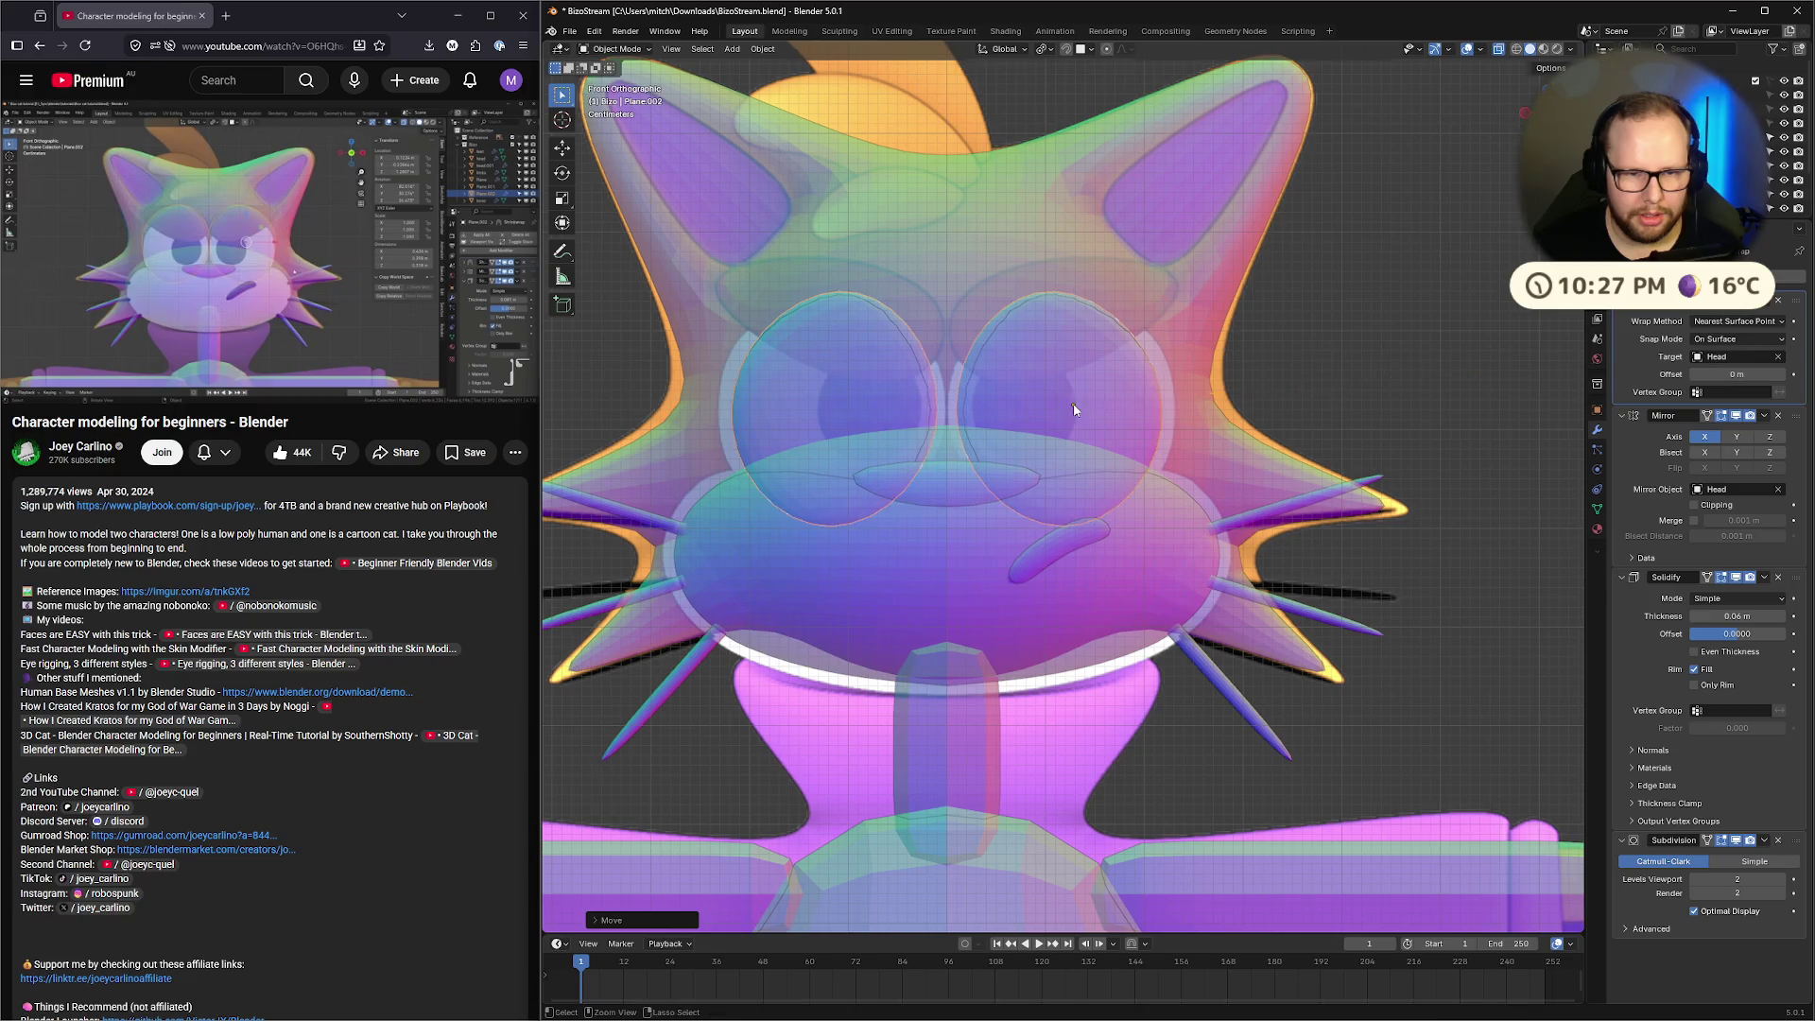
pyautogui.press('s')
pyautogui.click(1331, 409)
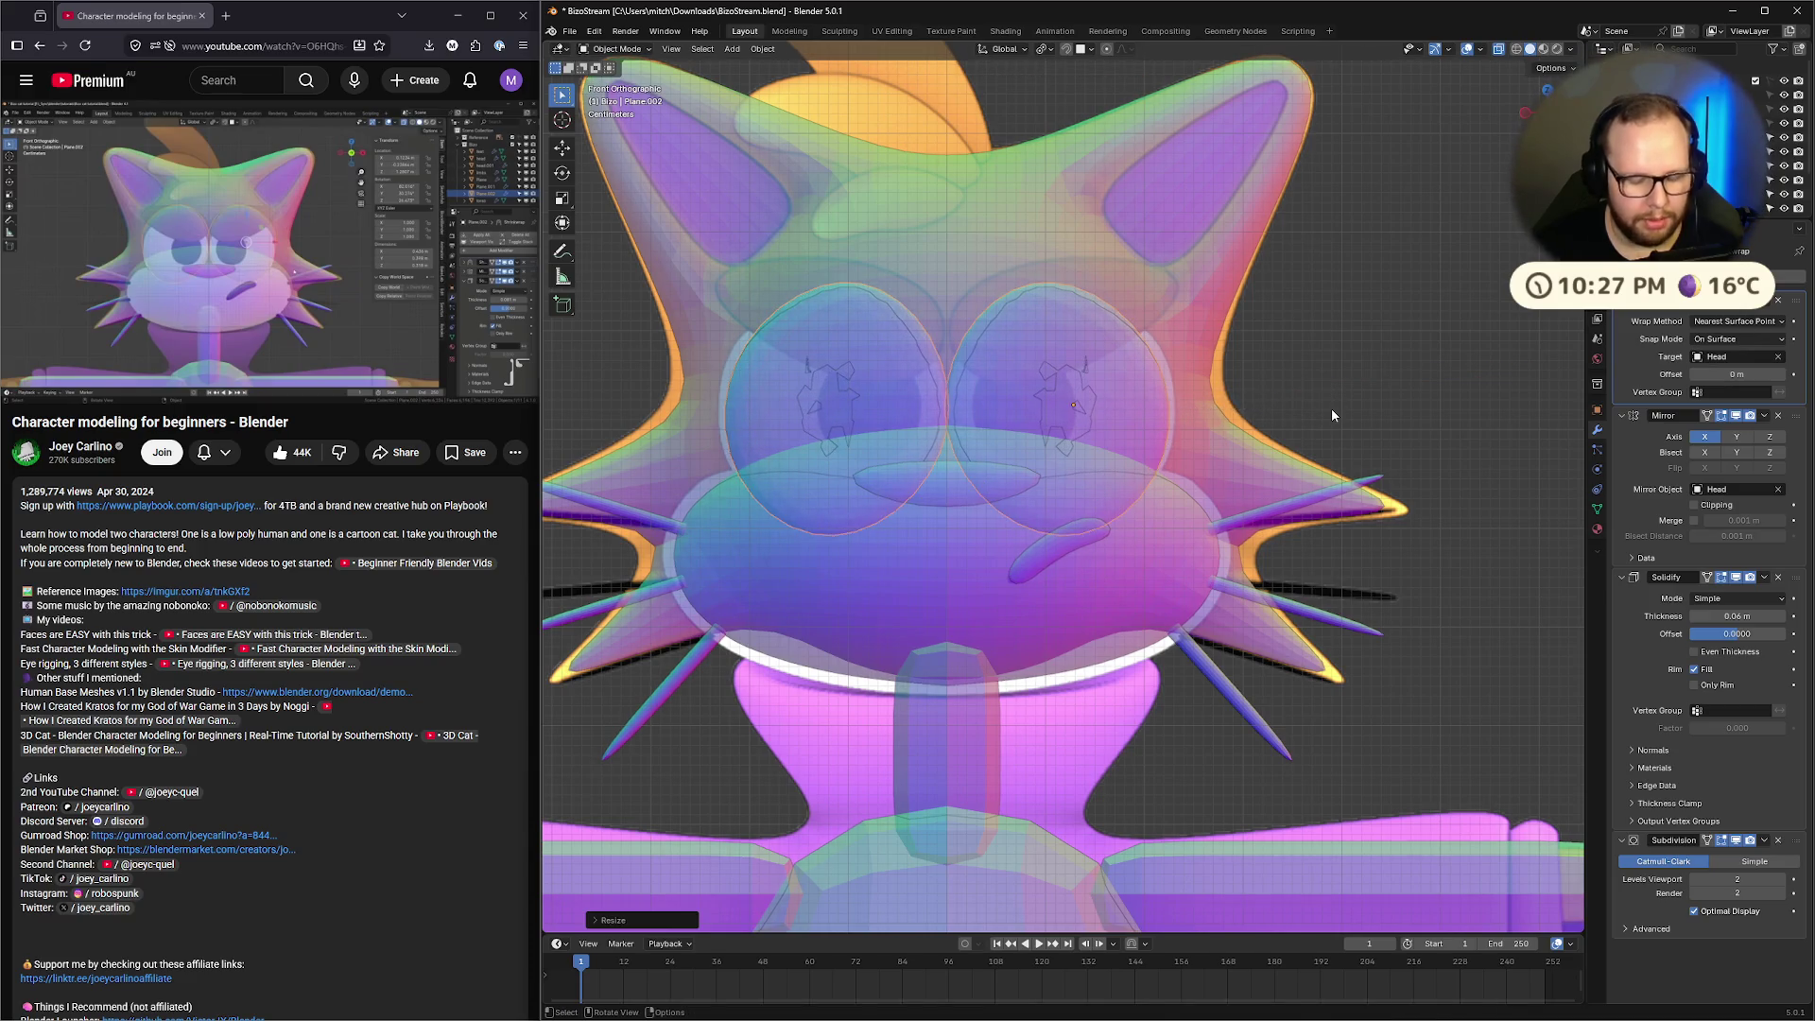
pyautogui.press('g')
pyautogui.click(1337, 402)
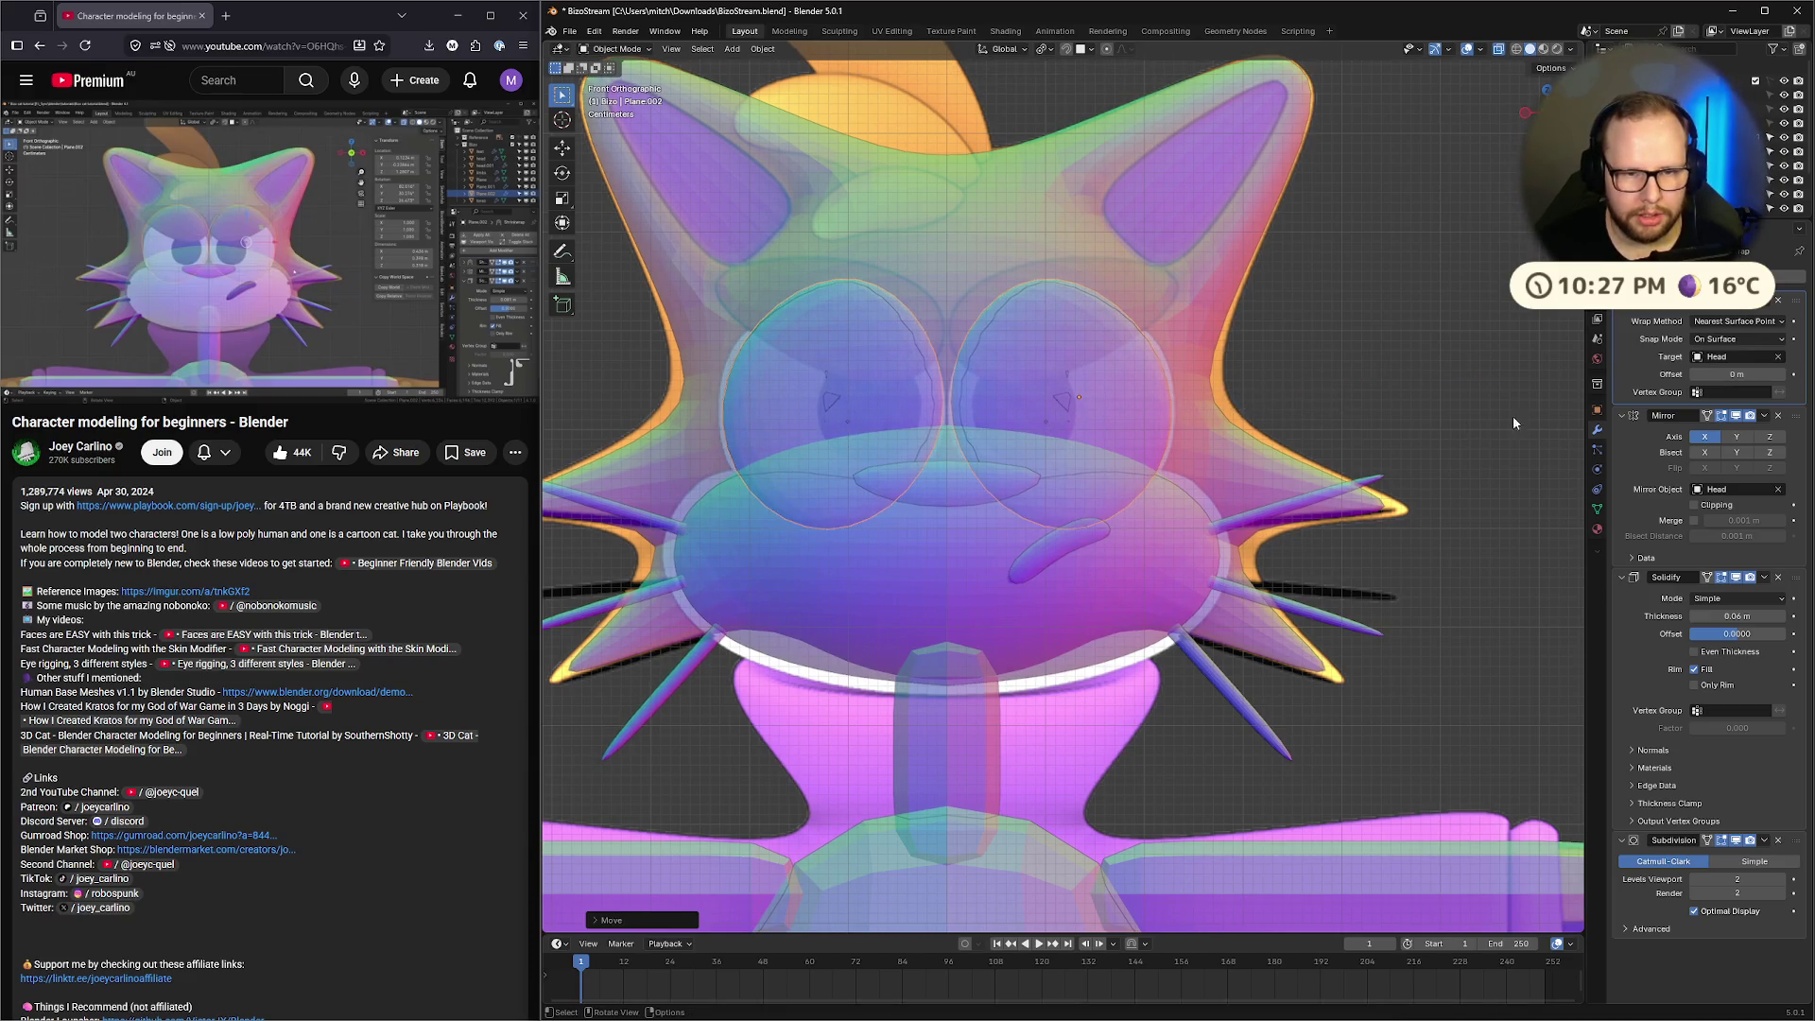
pyautogui.moveTo(1437, 477)
pyautogui.mouseDown(button='middle')
pyautogui.moveTo(1409, 512)
pyautogui.moveTo(1556, 524)
pyautogui.moveTo(566, 538)
pyautogui.moveTo(1560, 527)
pyautogui.mouseUp(button='middle')
pyautogui.scroll(5, 1465, 519)
pyautogui.moveTo(1731, 617)
pyautogui.mouseDown()
pyautogui.moveTo(1758, 617)
pyautogui.moveTo(1716, 617)
pyautogui.moveTo(1731, 616)
pyautogui.mouseUp()
# Change the Solidify thickness value to 0.1 m
pyautogui.click(1732, 617)
pyautogui.press('End')
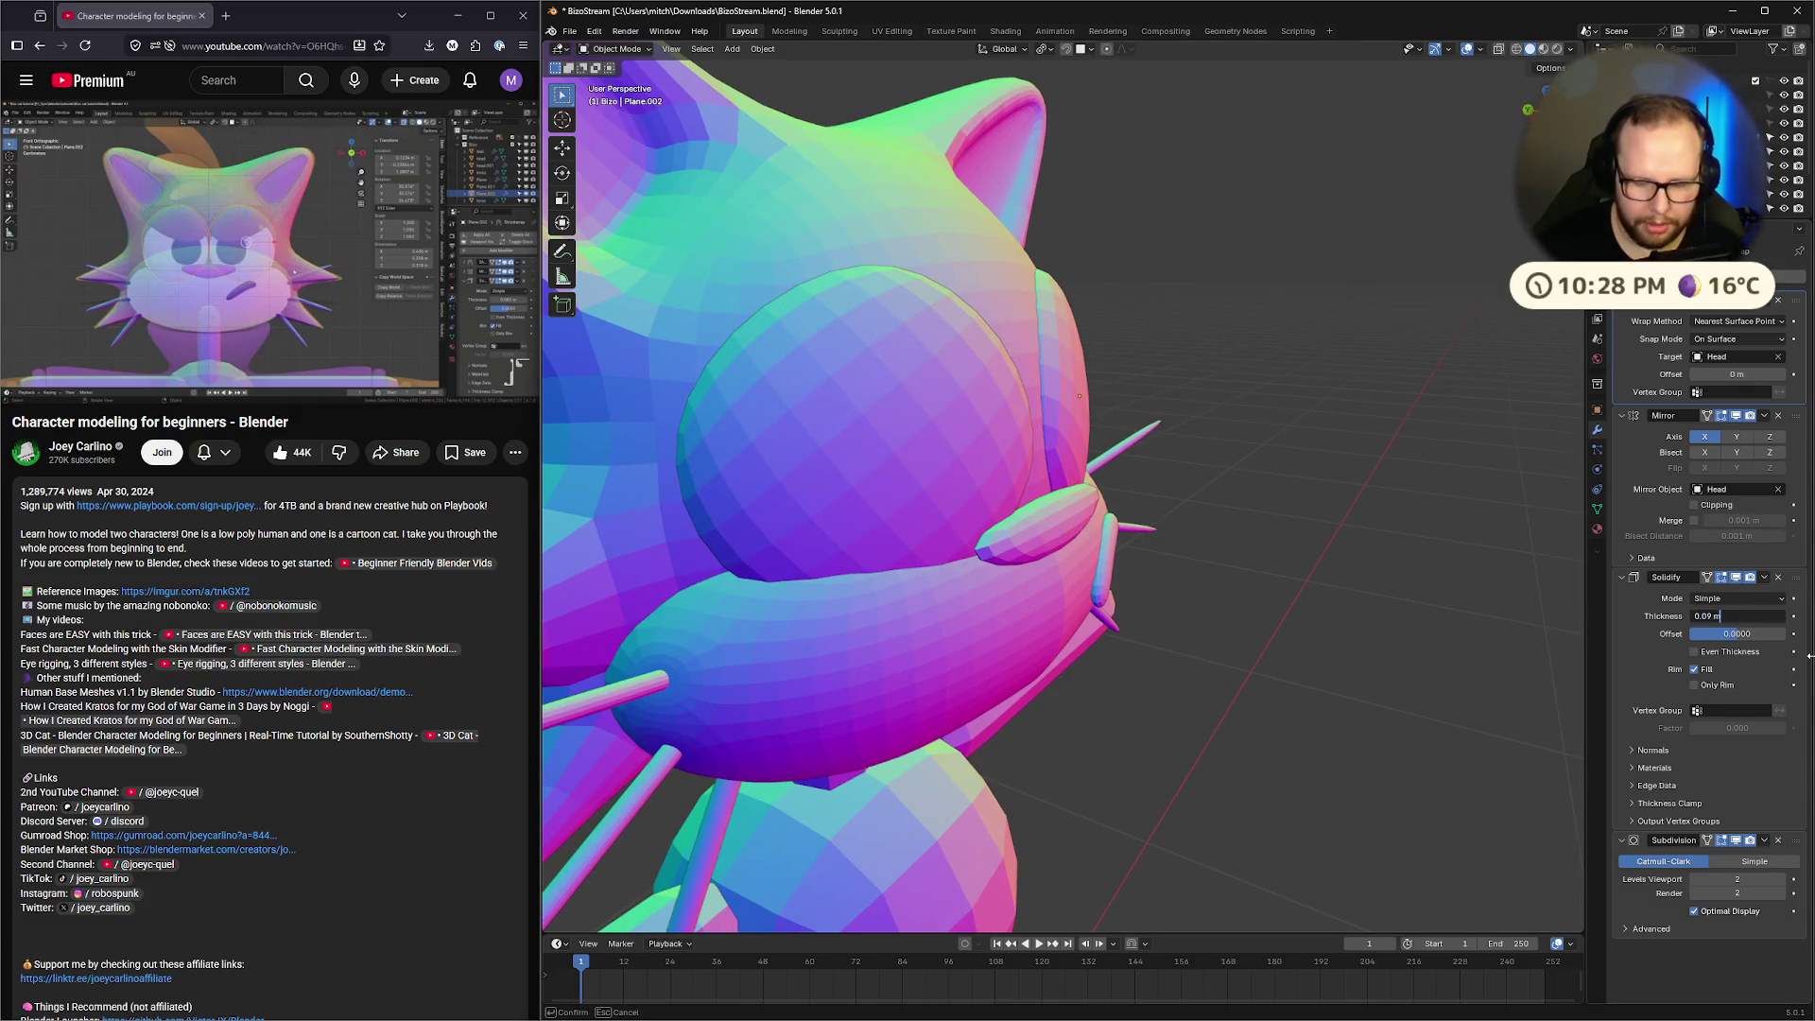
pyautogui.press('BackSpace')
pyautogui.press('BackSpace')
pyautogui.write('1')
pyautogui.press('Return')
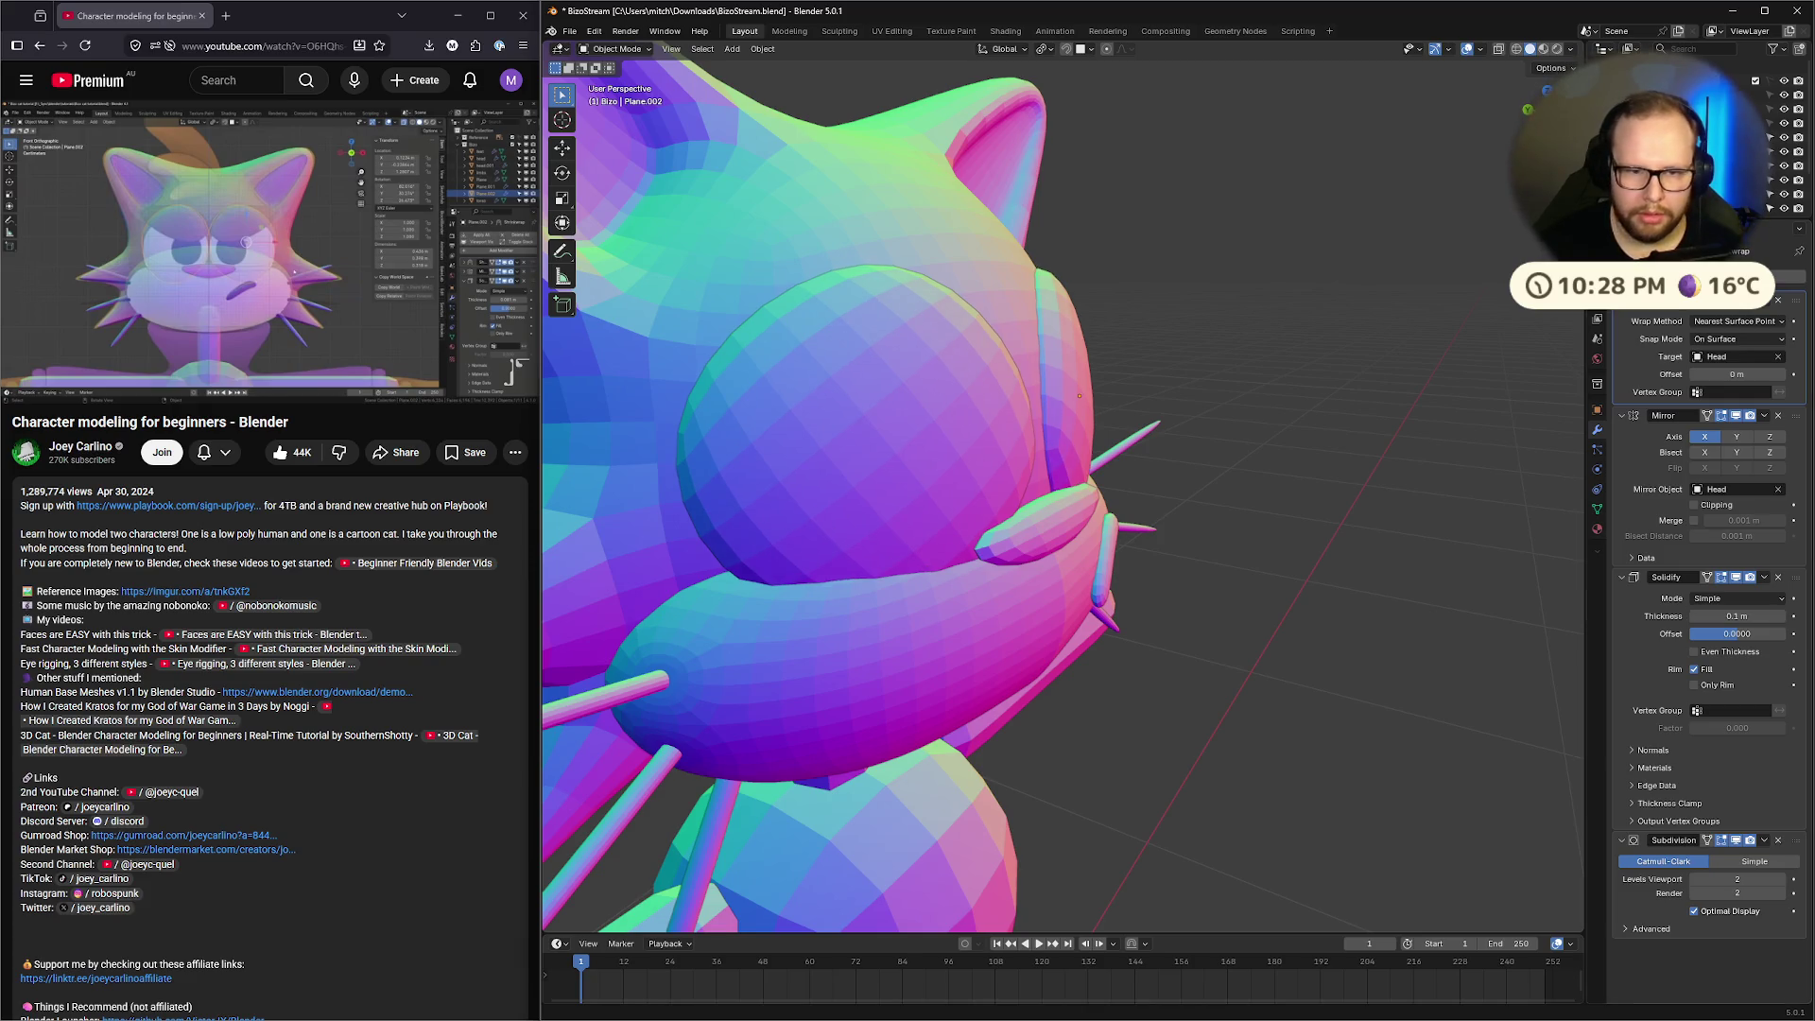
# Inspect the thicker eye rims, then switch the stream overlay to the Starting Scene
pyautogui.moveTo(993, 435); pyautogui.dragTo(1251, 433, button='middle')
pyautogui.scroll(-10, 1252, 433)
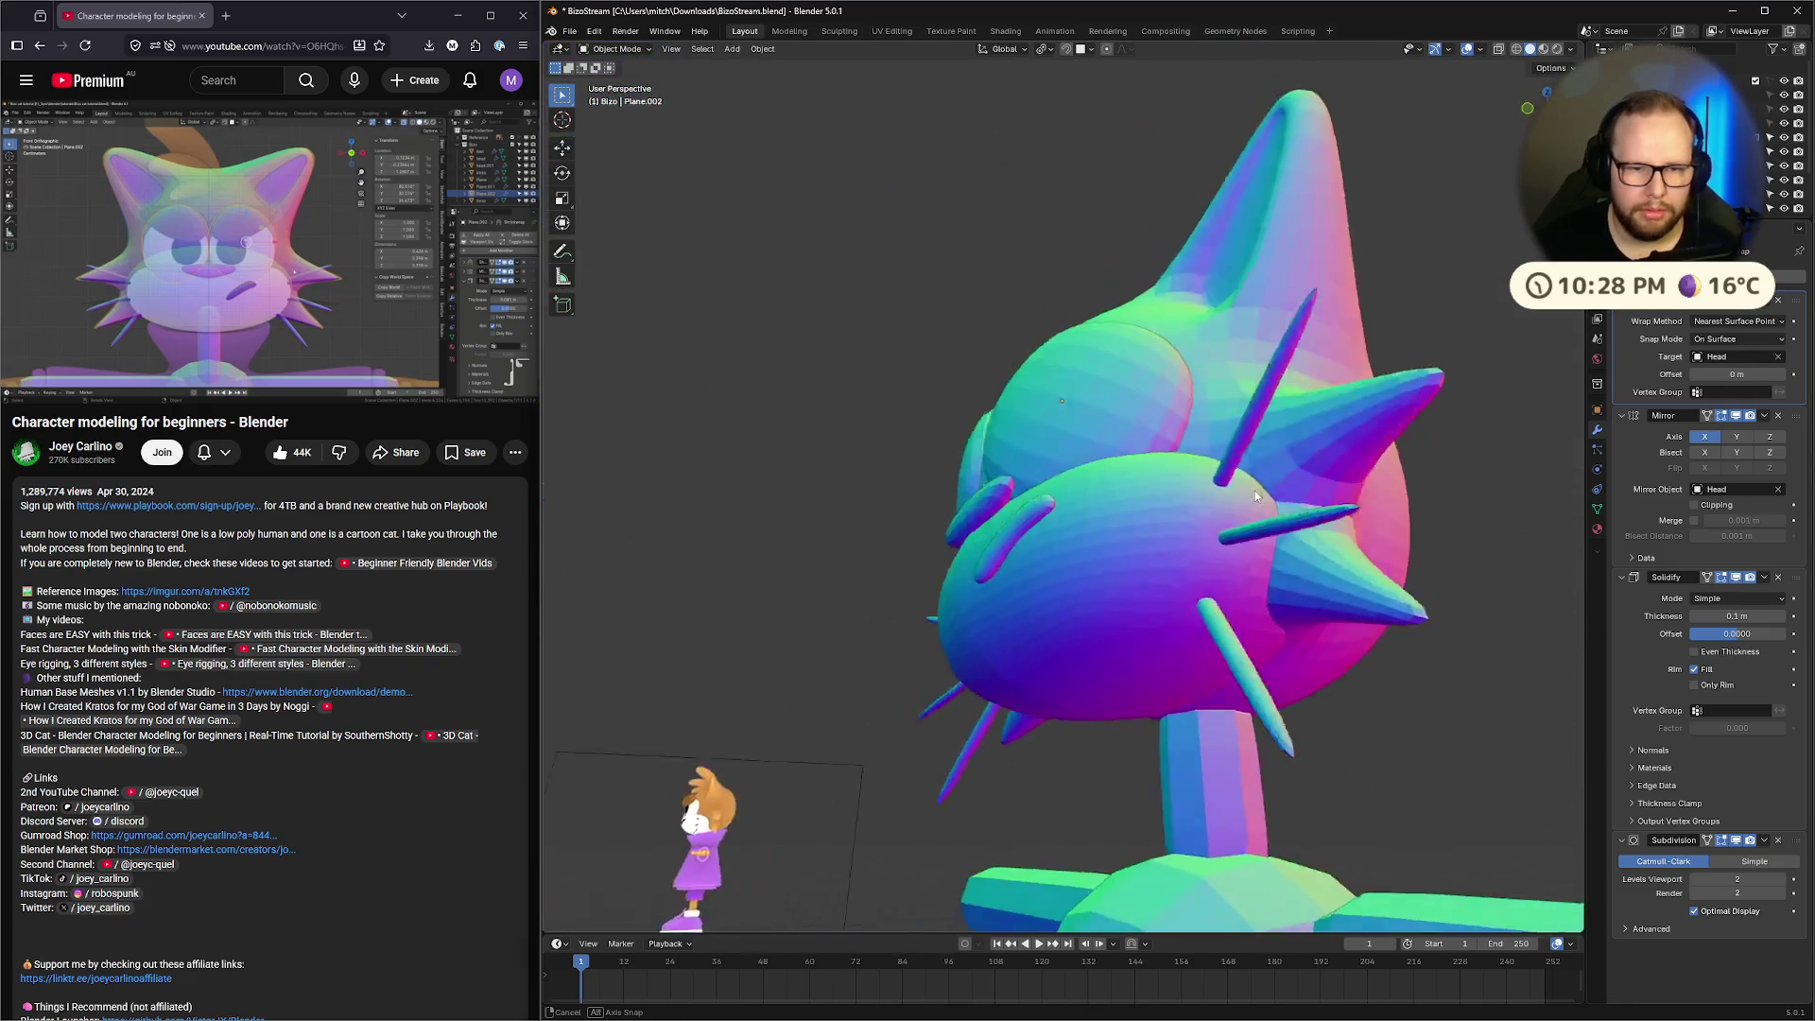
pyautogui.moveTo(1395, 520); pyautogui.dragTo(1355, 544, button='middle')
pyautogui.scroll(10, 1253, 474)
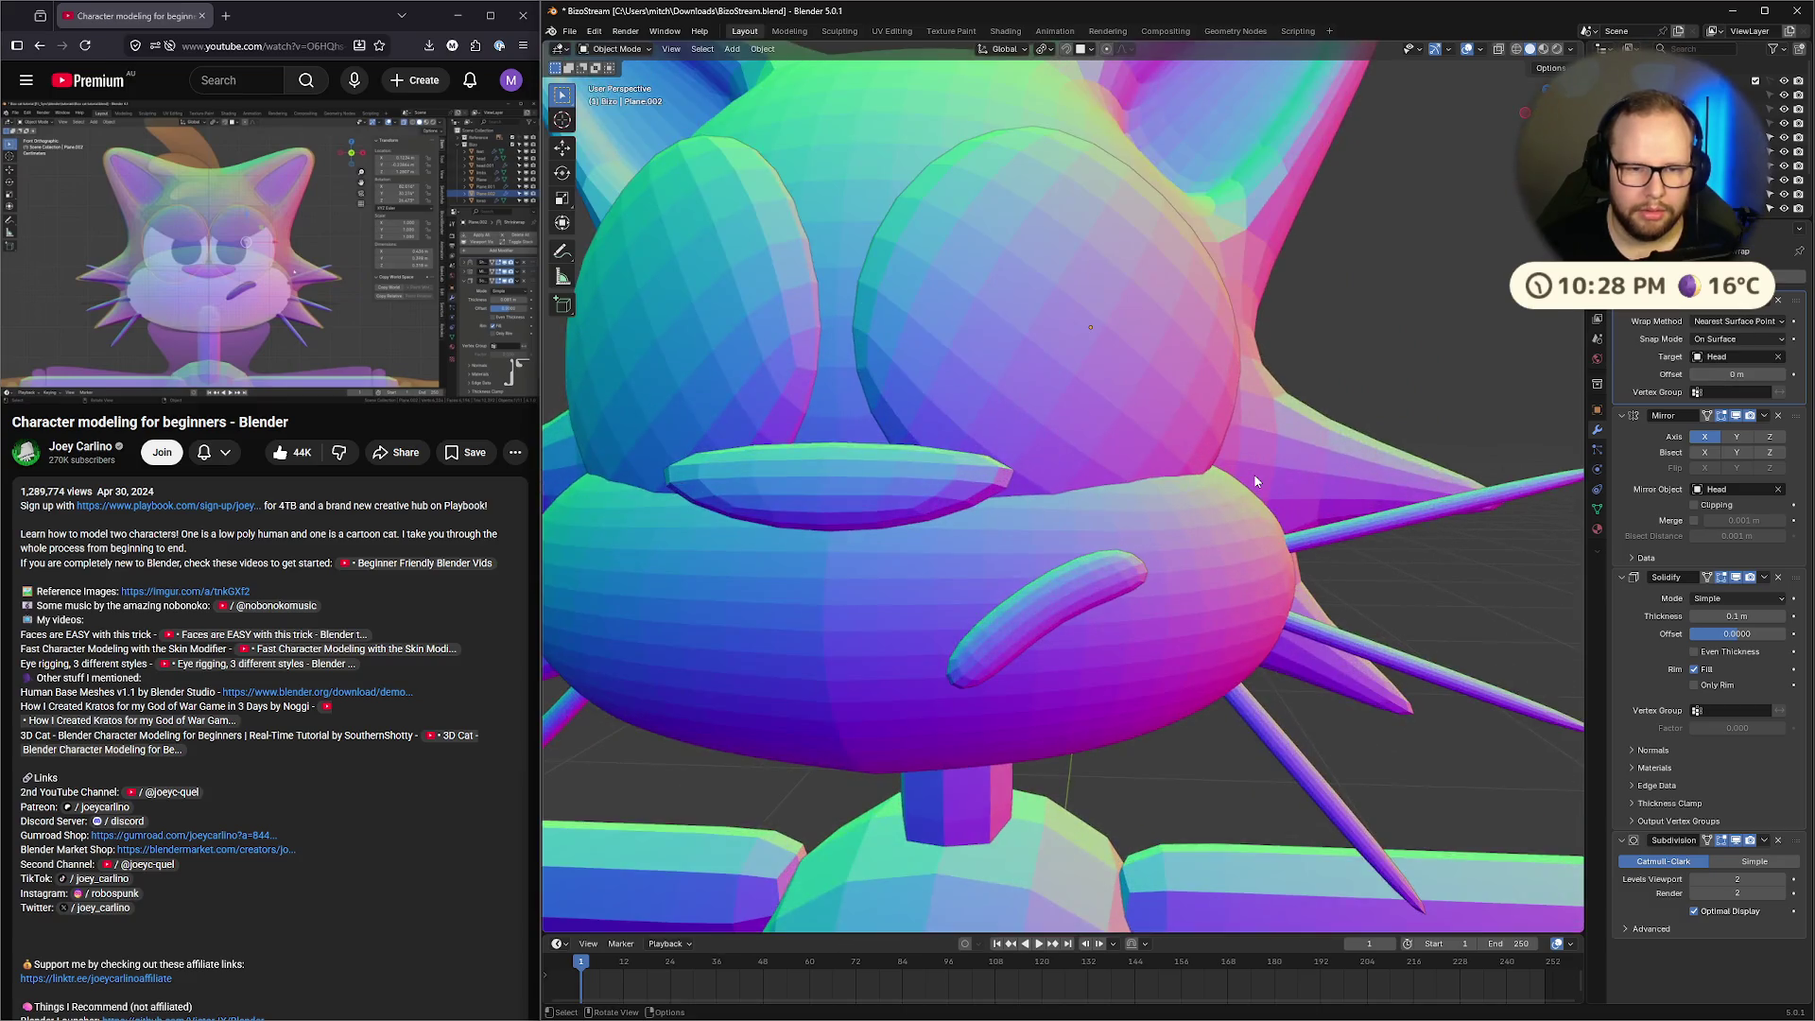
pyautogui.scroll(-3, 1249, 457)
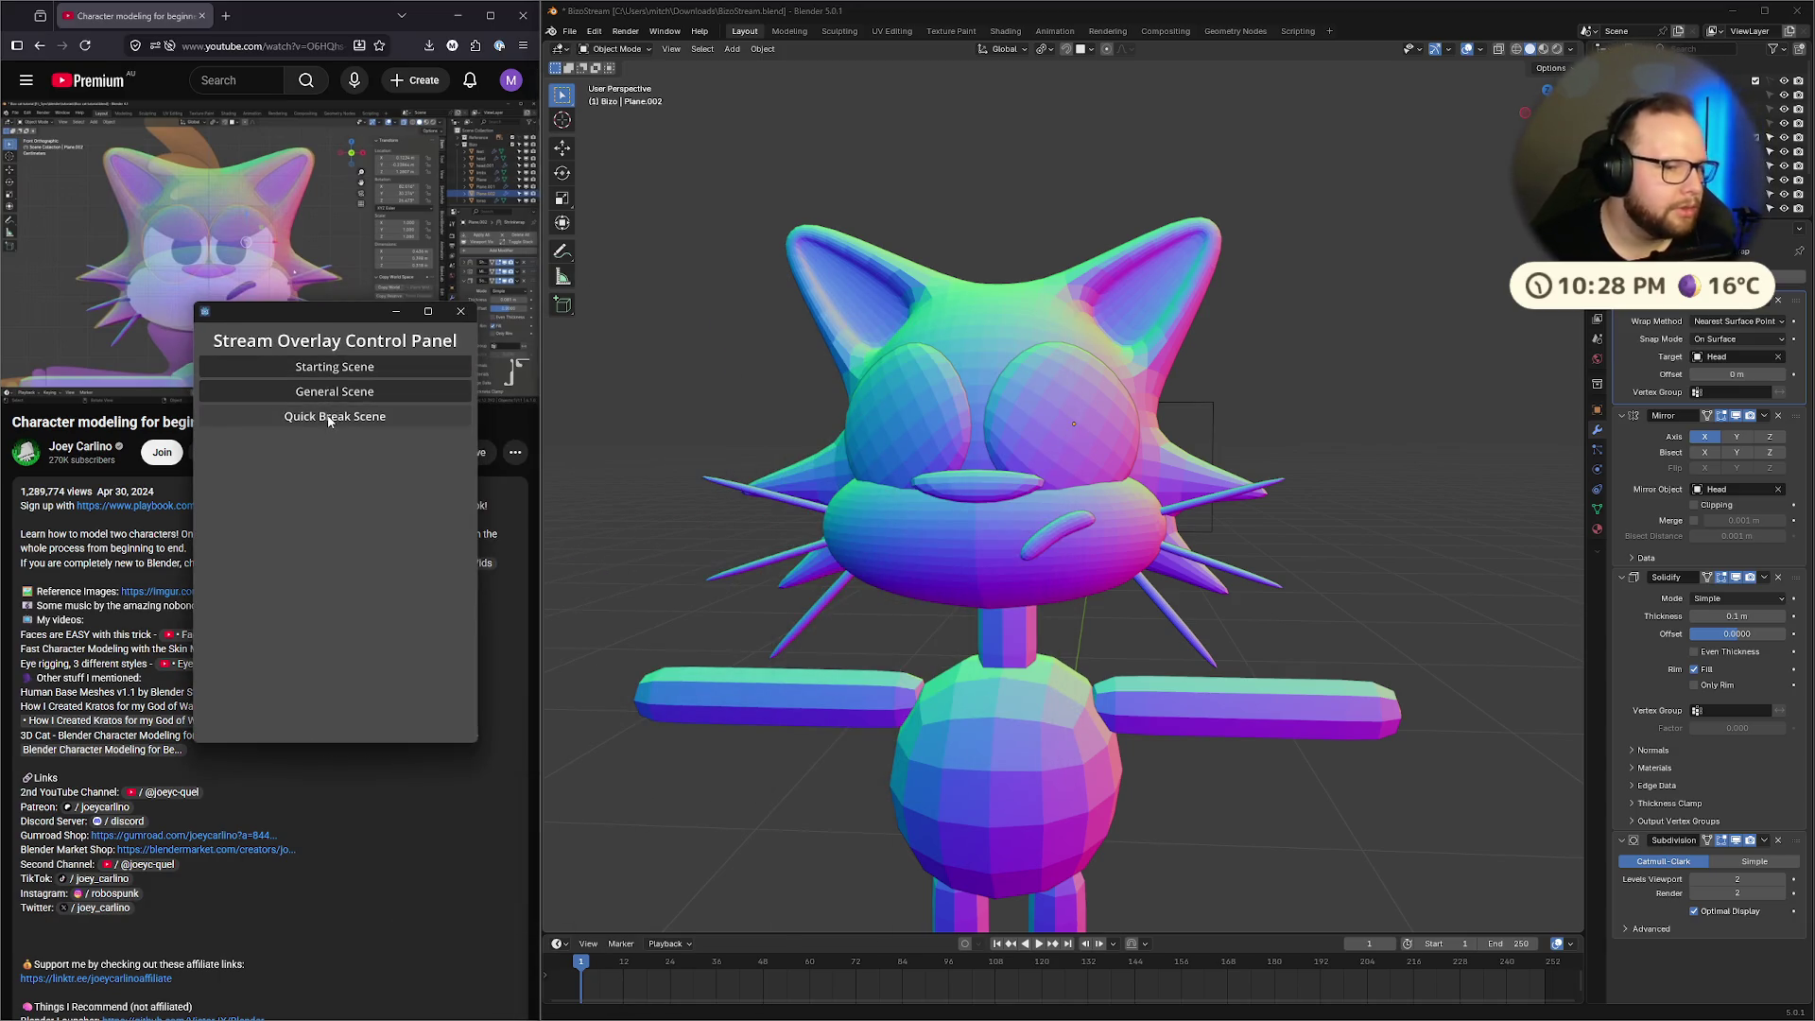
pyautogui.click(338, 368)
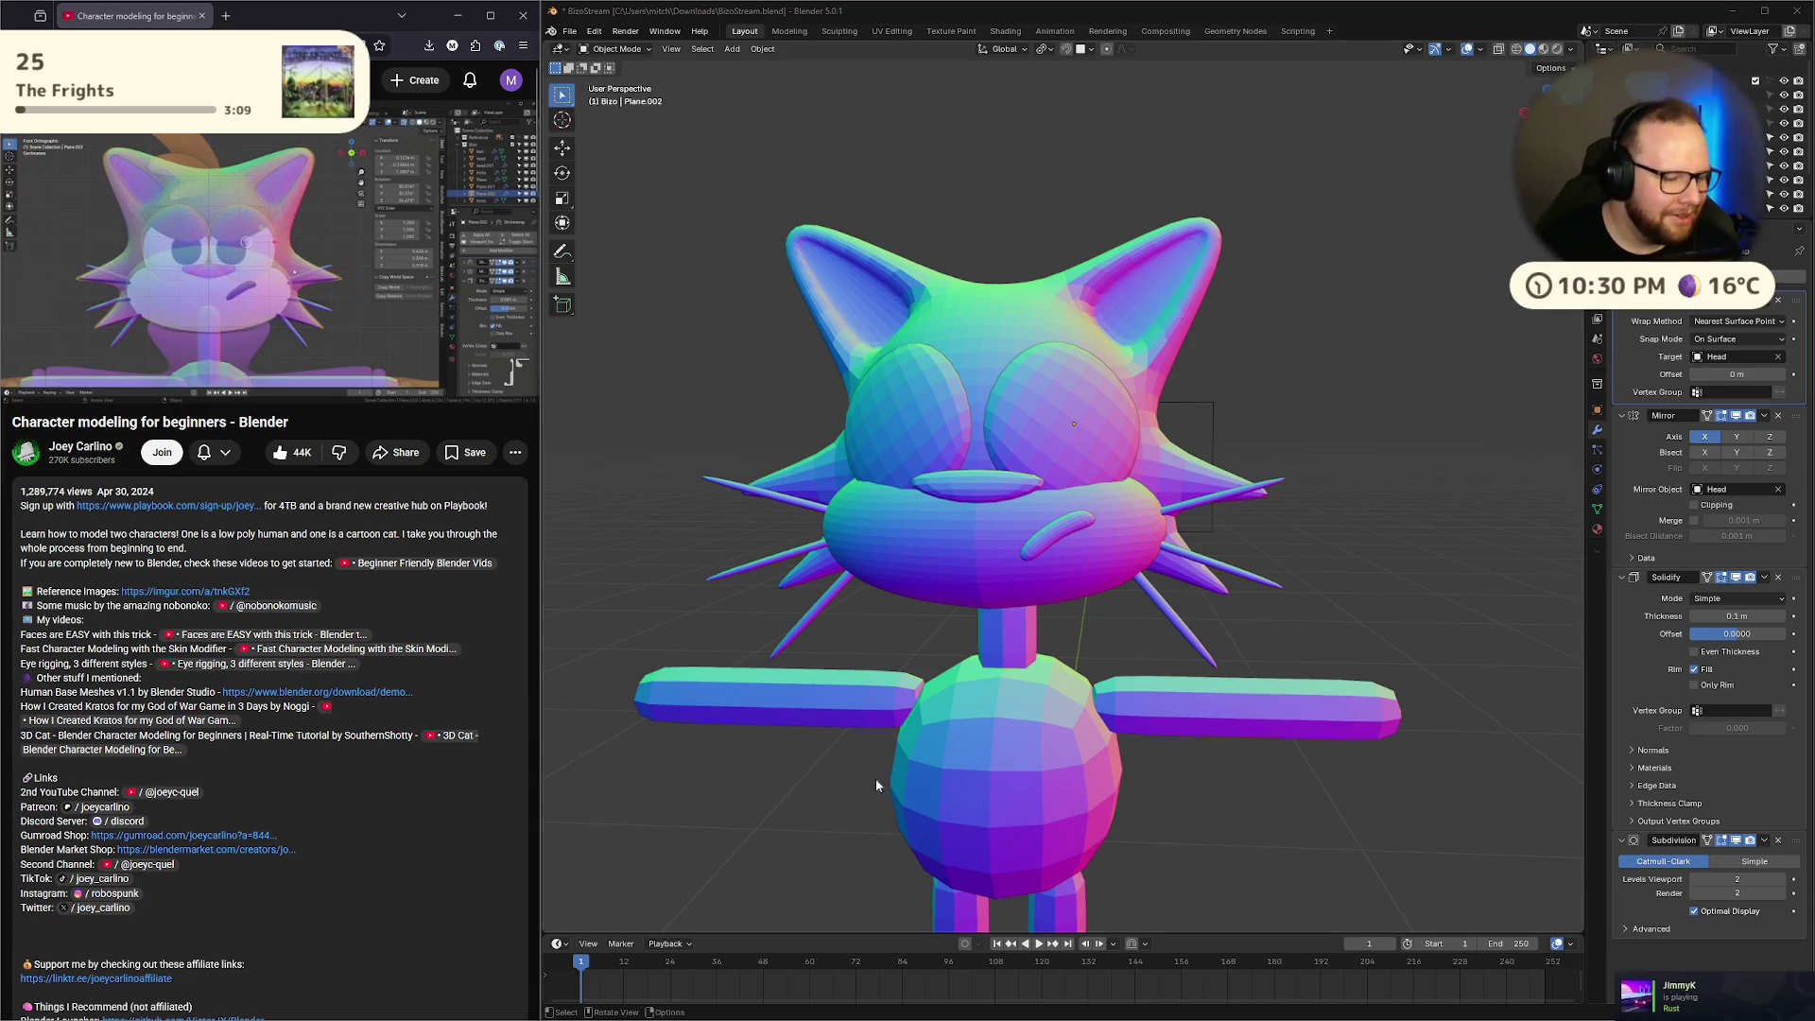
# Close the running stream-overlay app and relaunch stream-overlay.exe
pyautogui.press('ctrl+super+Left')
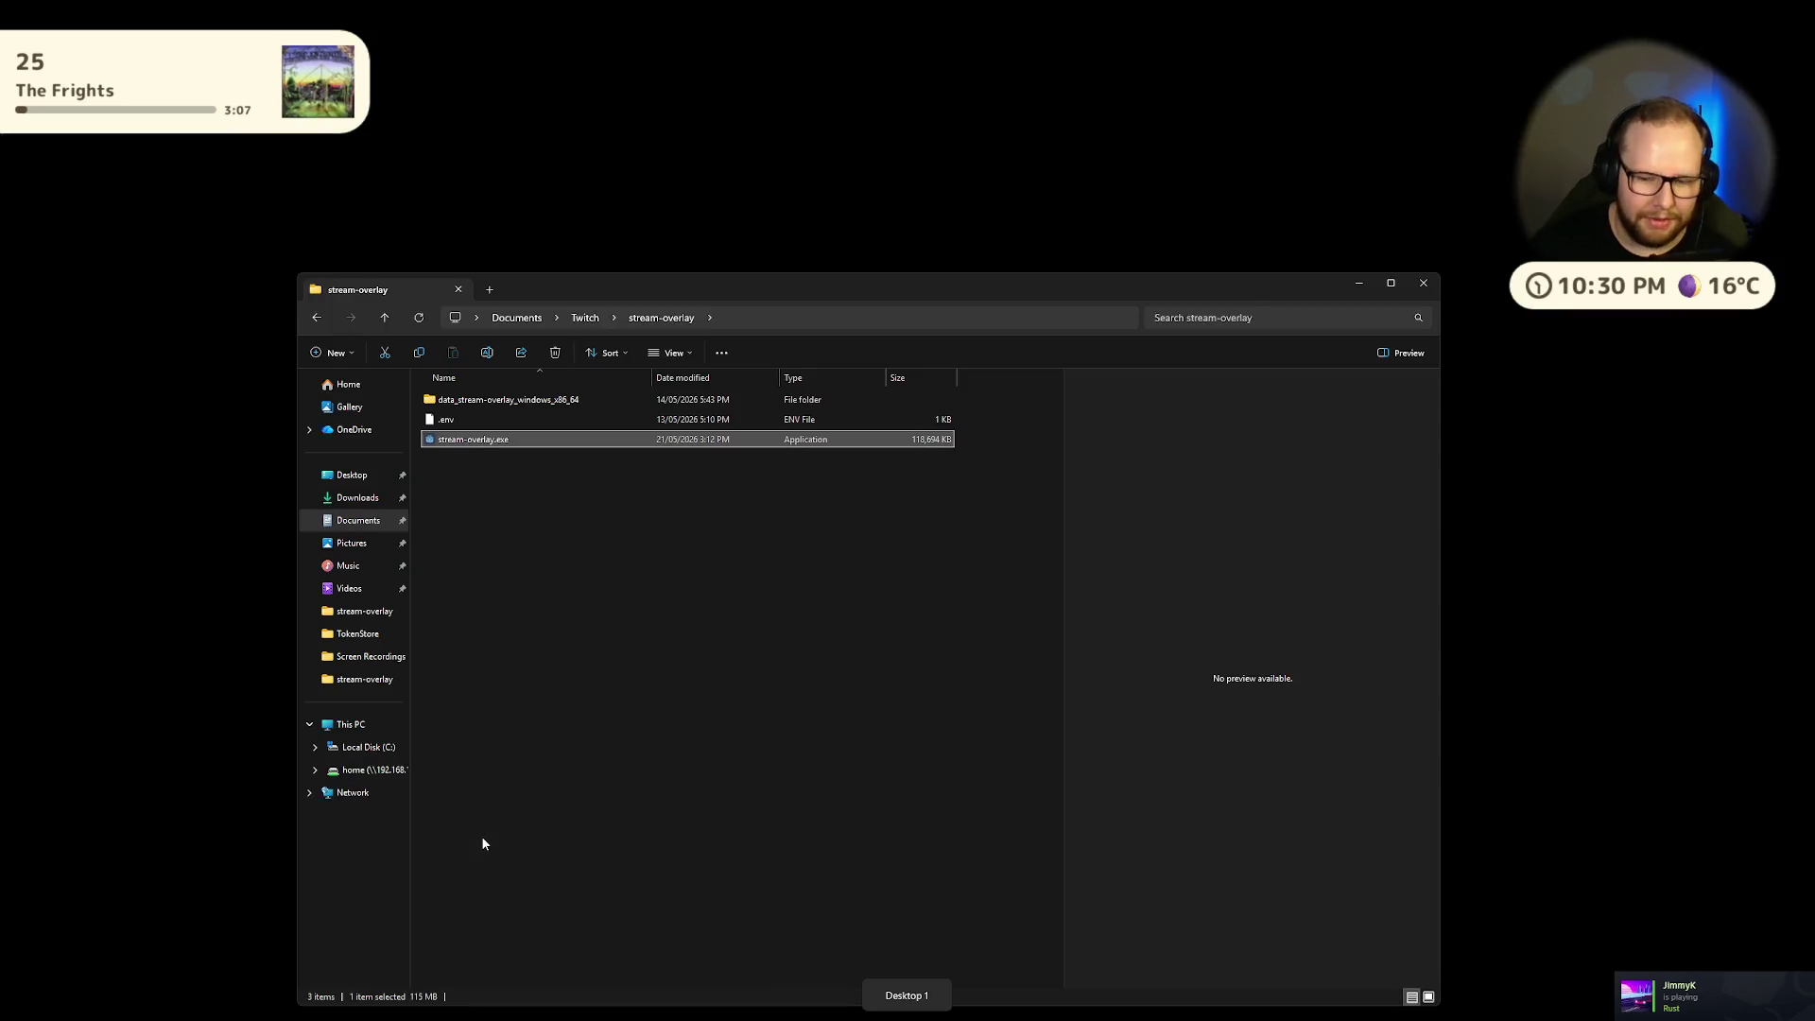
pyautogui.press('super')
pyautogui.click(495, 739)
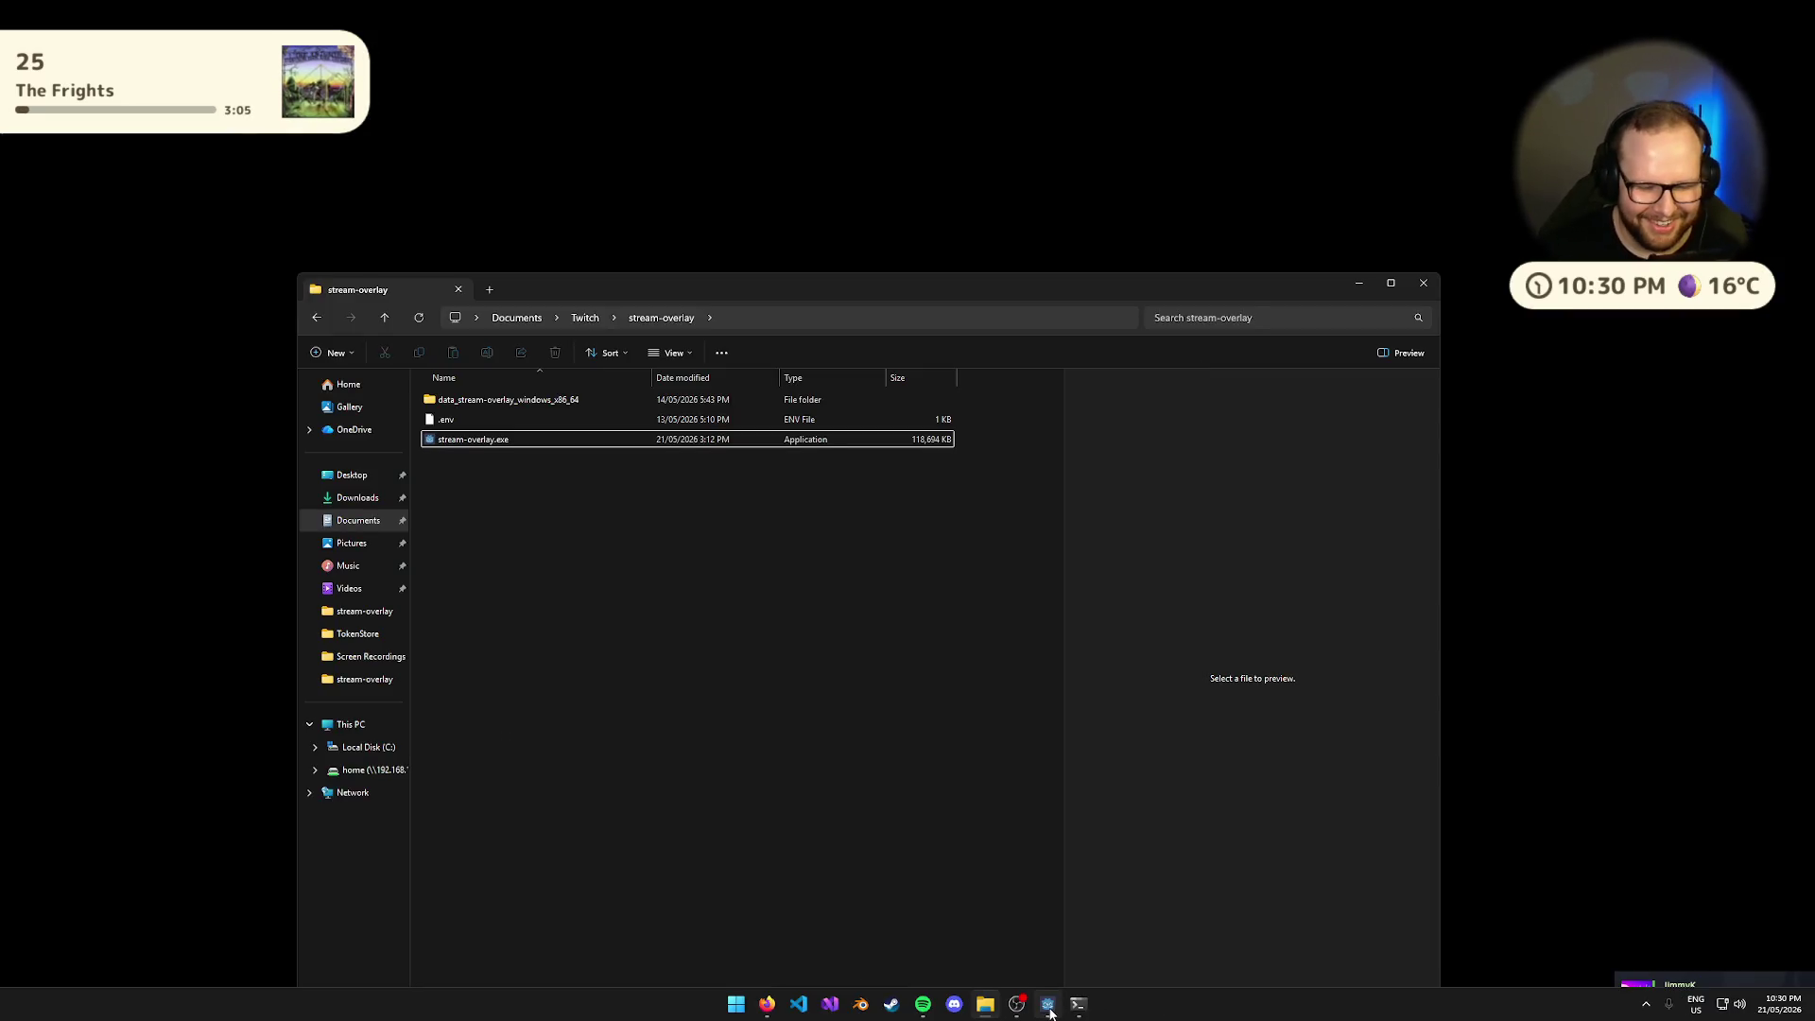
pyautogui.rightClick(1047, 1004)
pyautogui.click(992, 963)
pyautogui.doubleClick(482, 440)
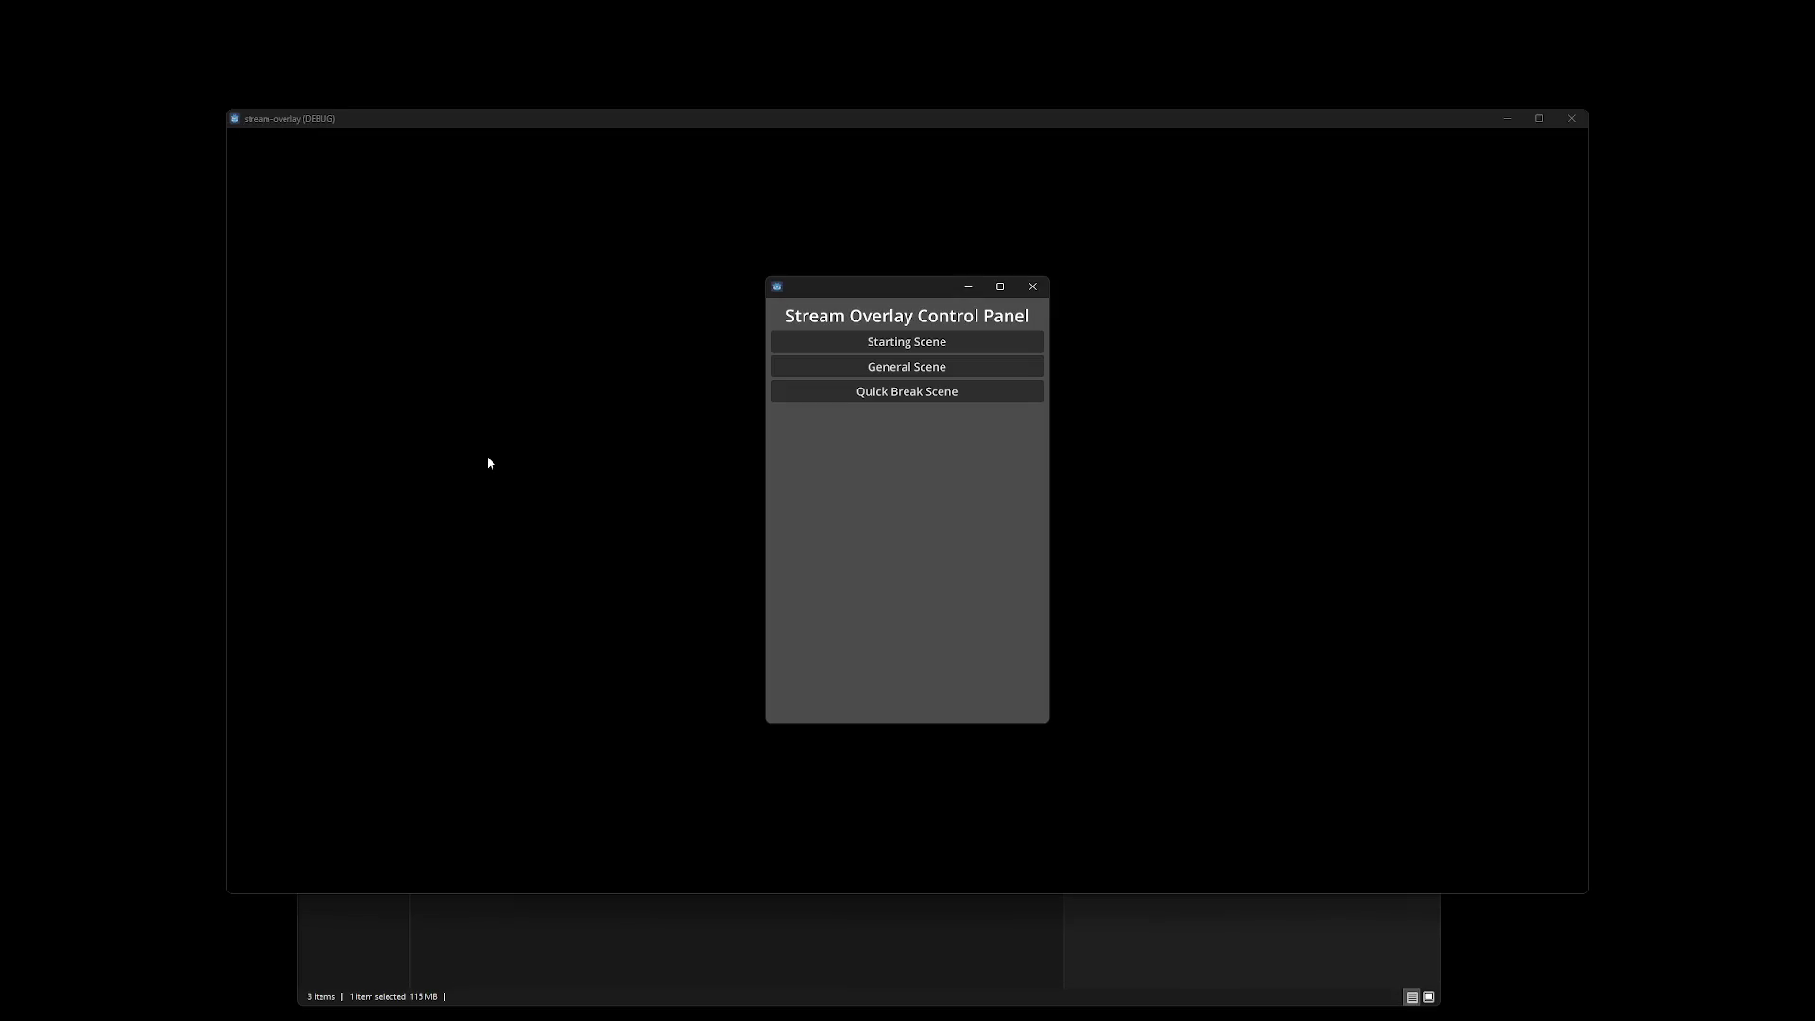
# Move the Control Panel to Desktop 2 and make the overlay window fullscreen
pyautogui.press('super+Tab')
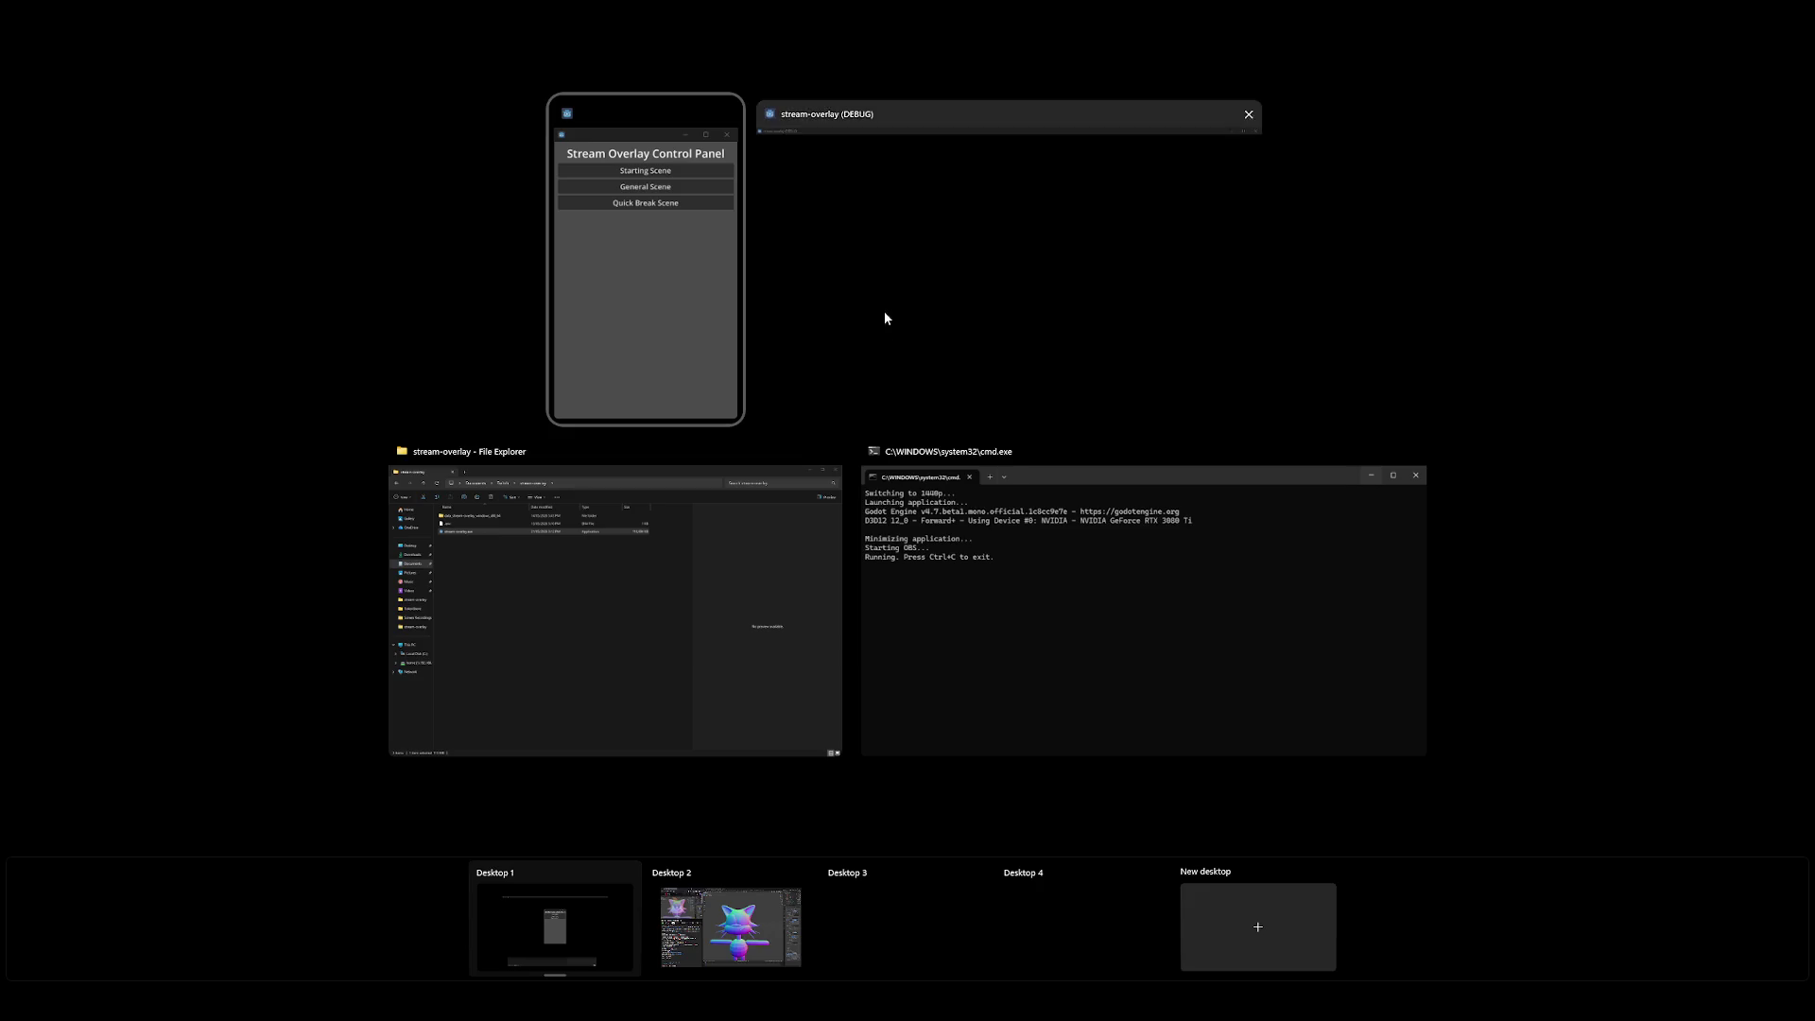
pyautogui.moveTo(620, 252); pyautogui.dragTo(724, 935)
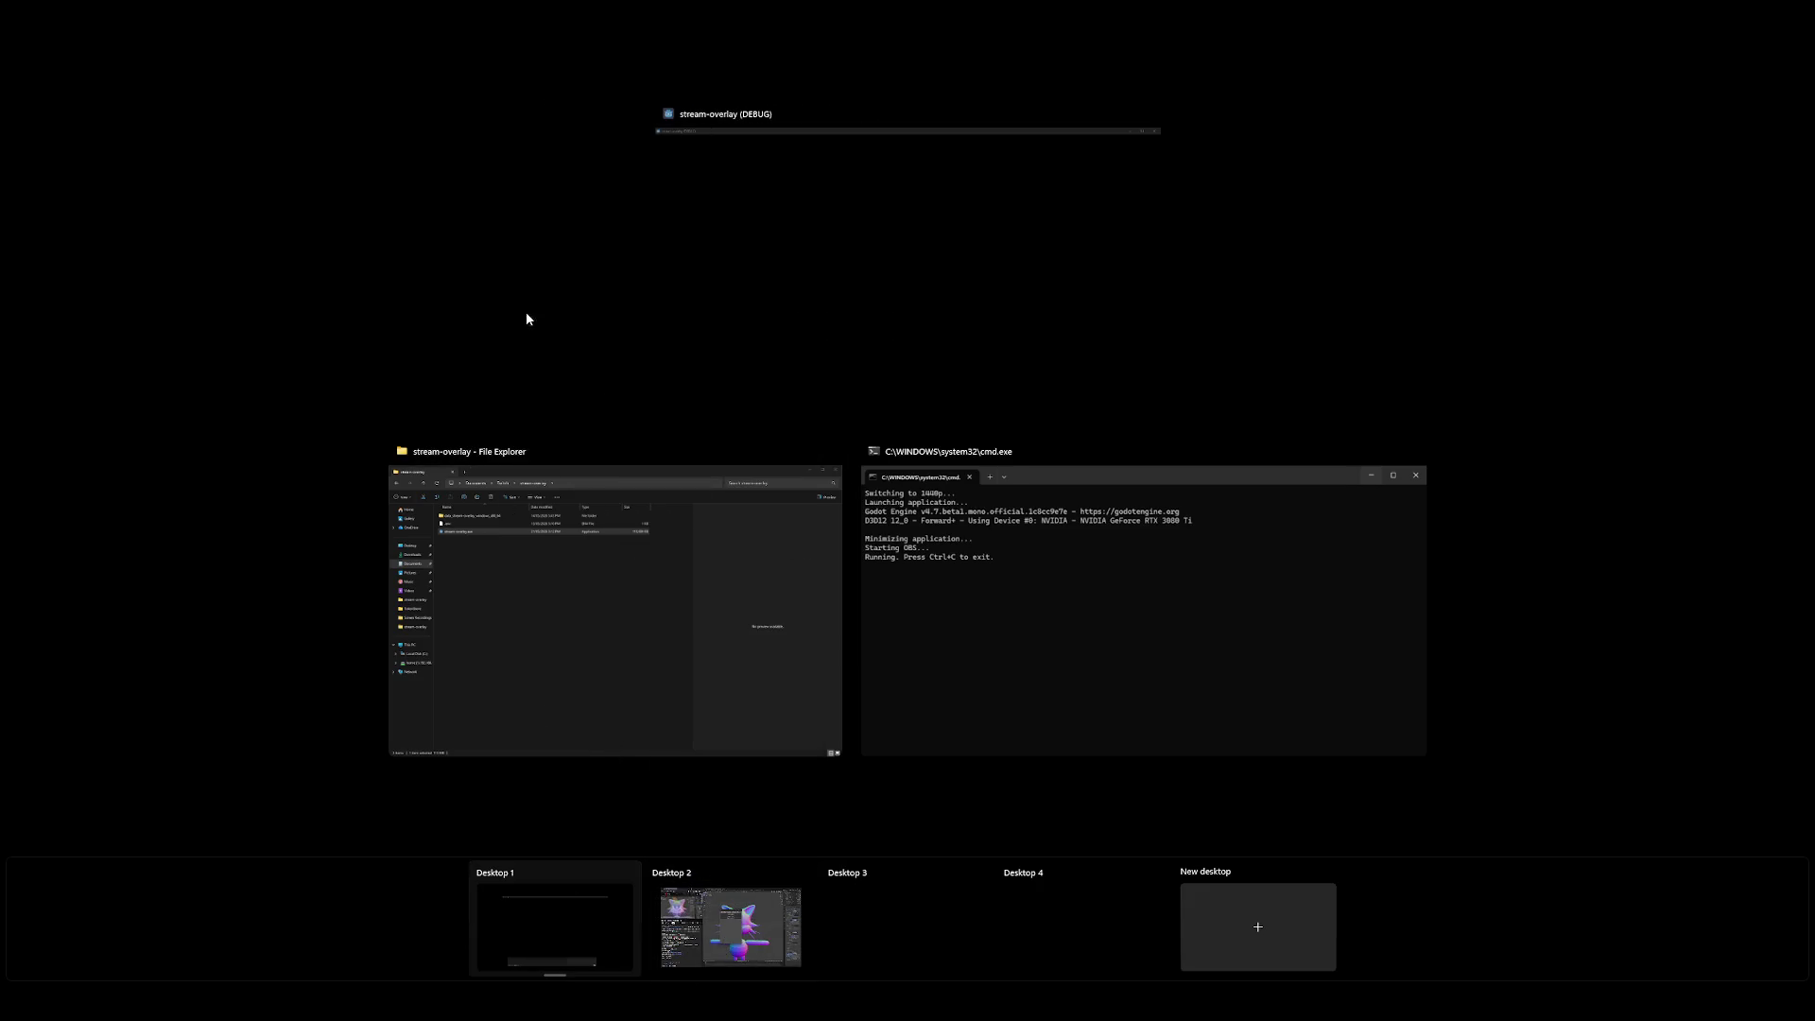
pyautogui.click(526, 312)
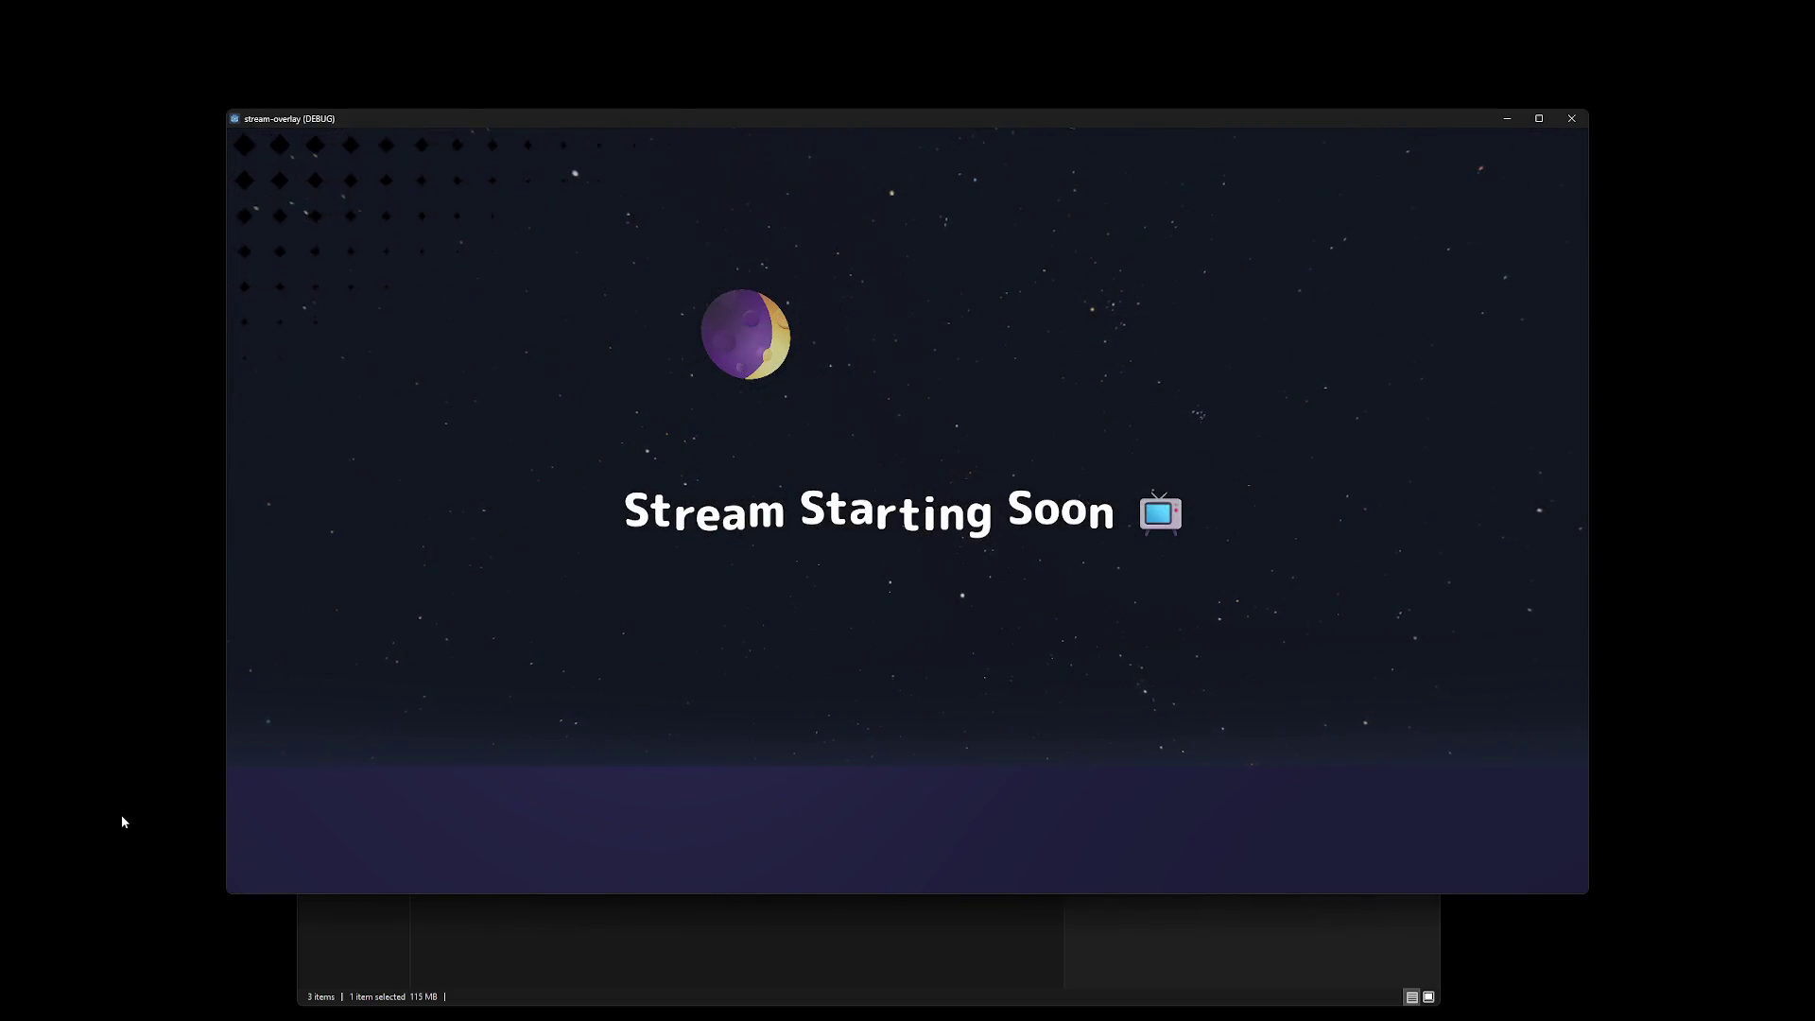
pyautogui.press('F11')
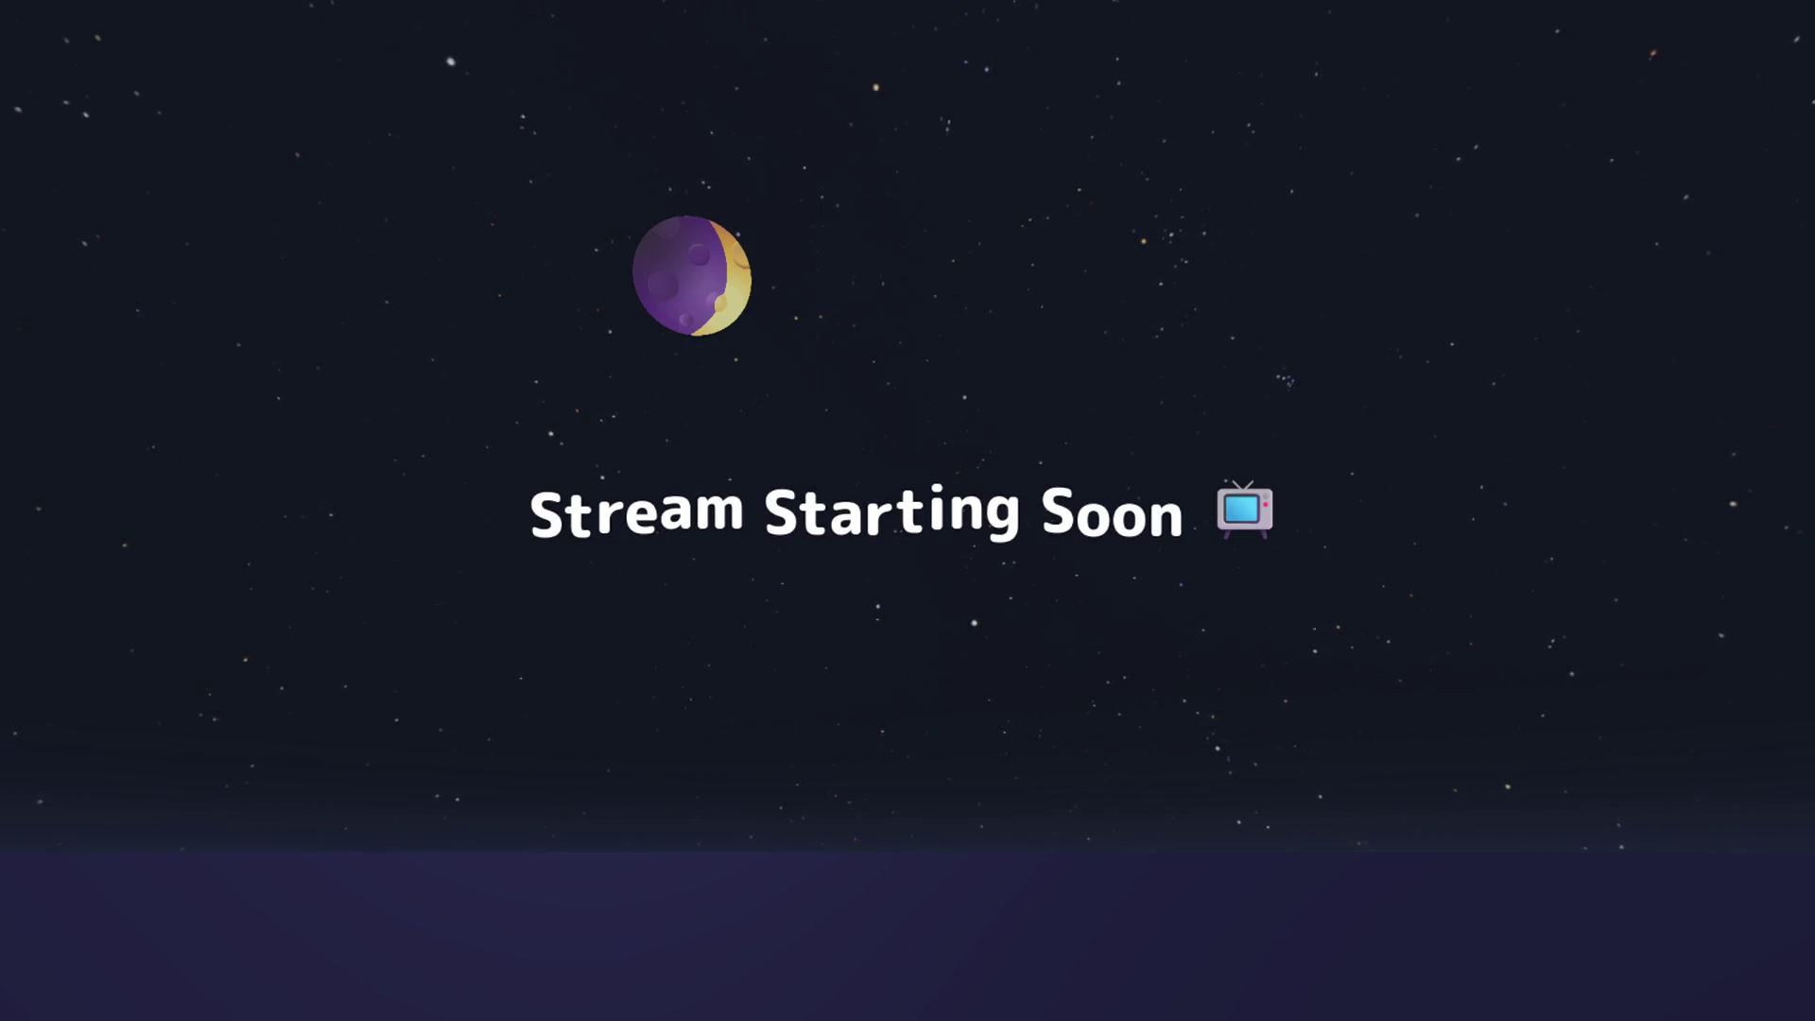
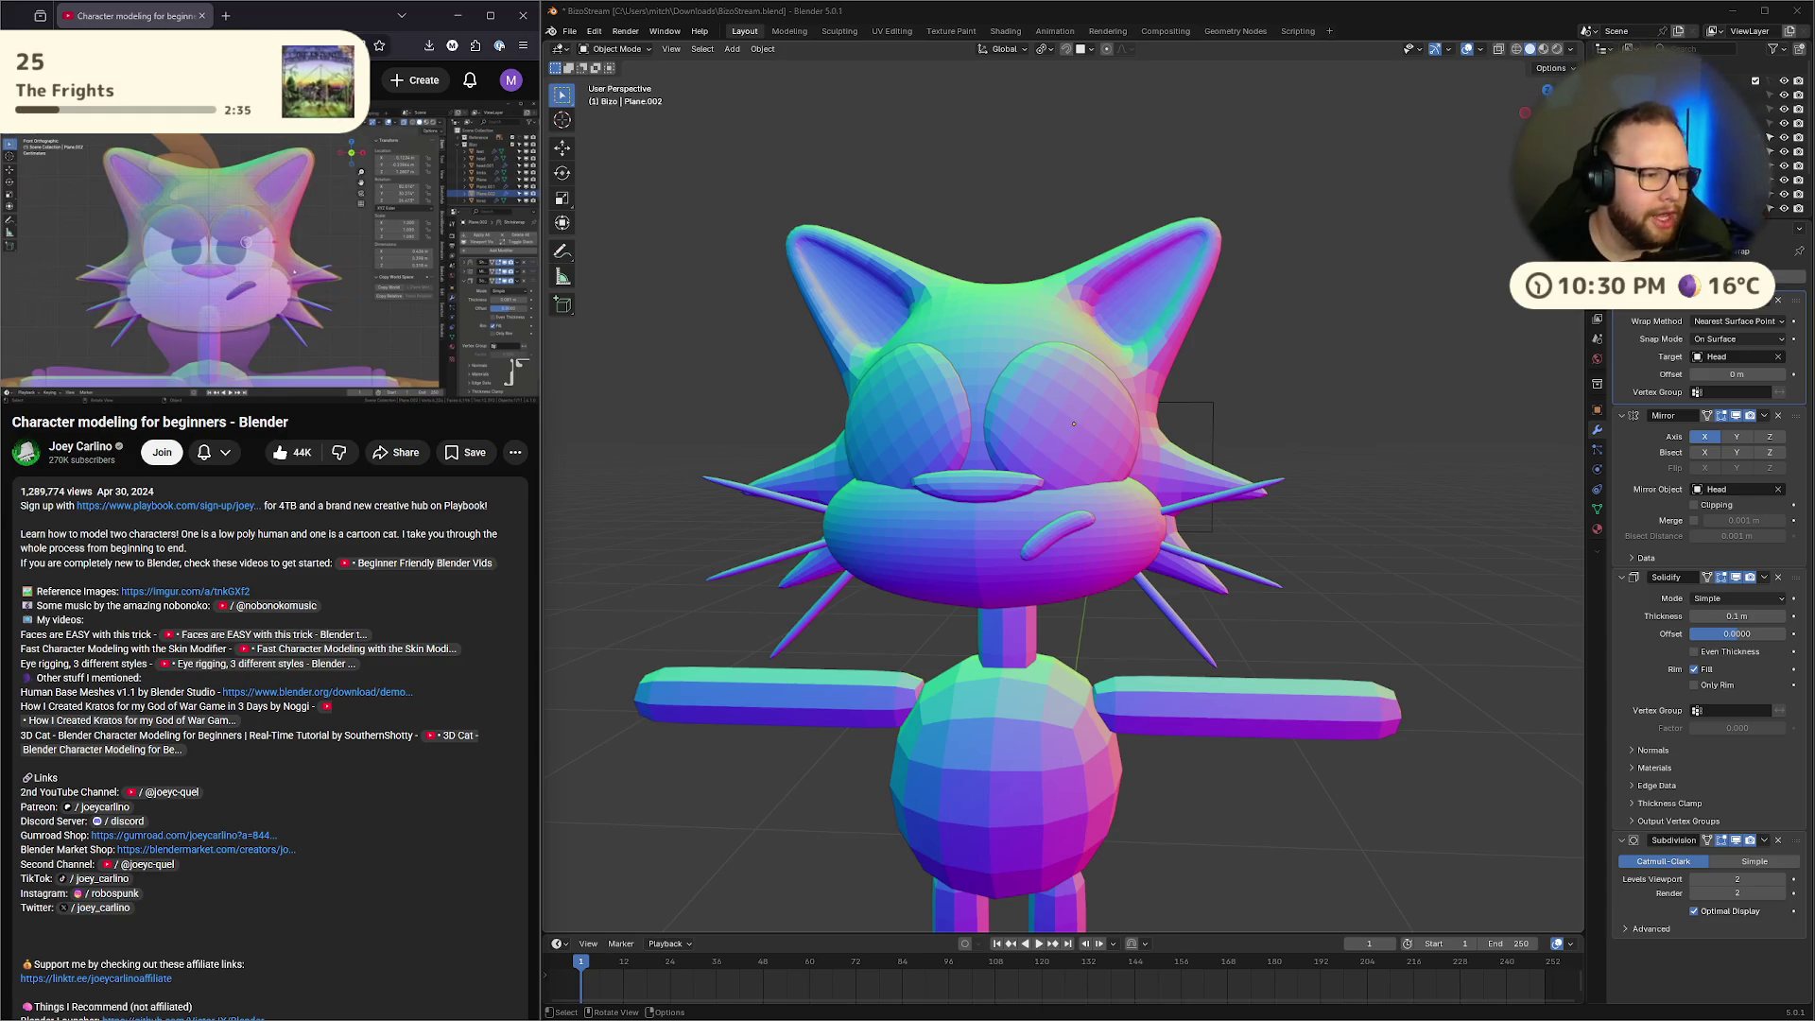
# Select both cat eyes from a frontal view and turn on X-ray display
pyautogui.moveTo(47, 175)
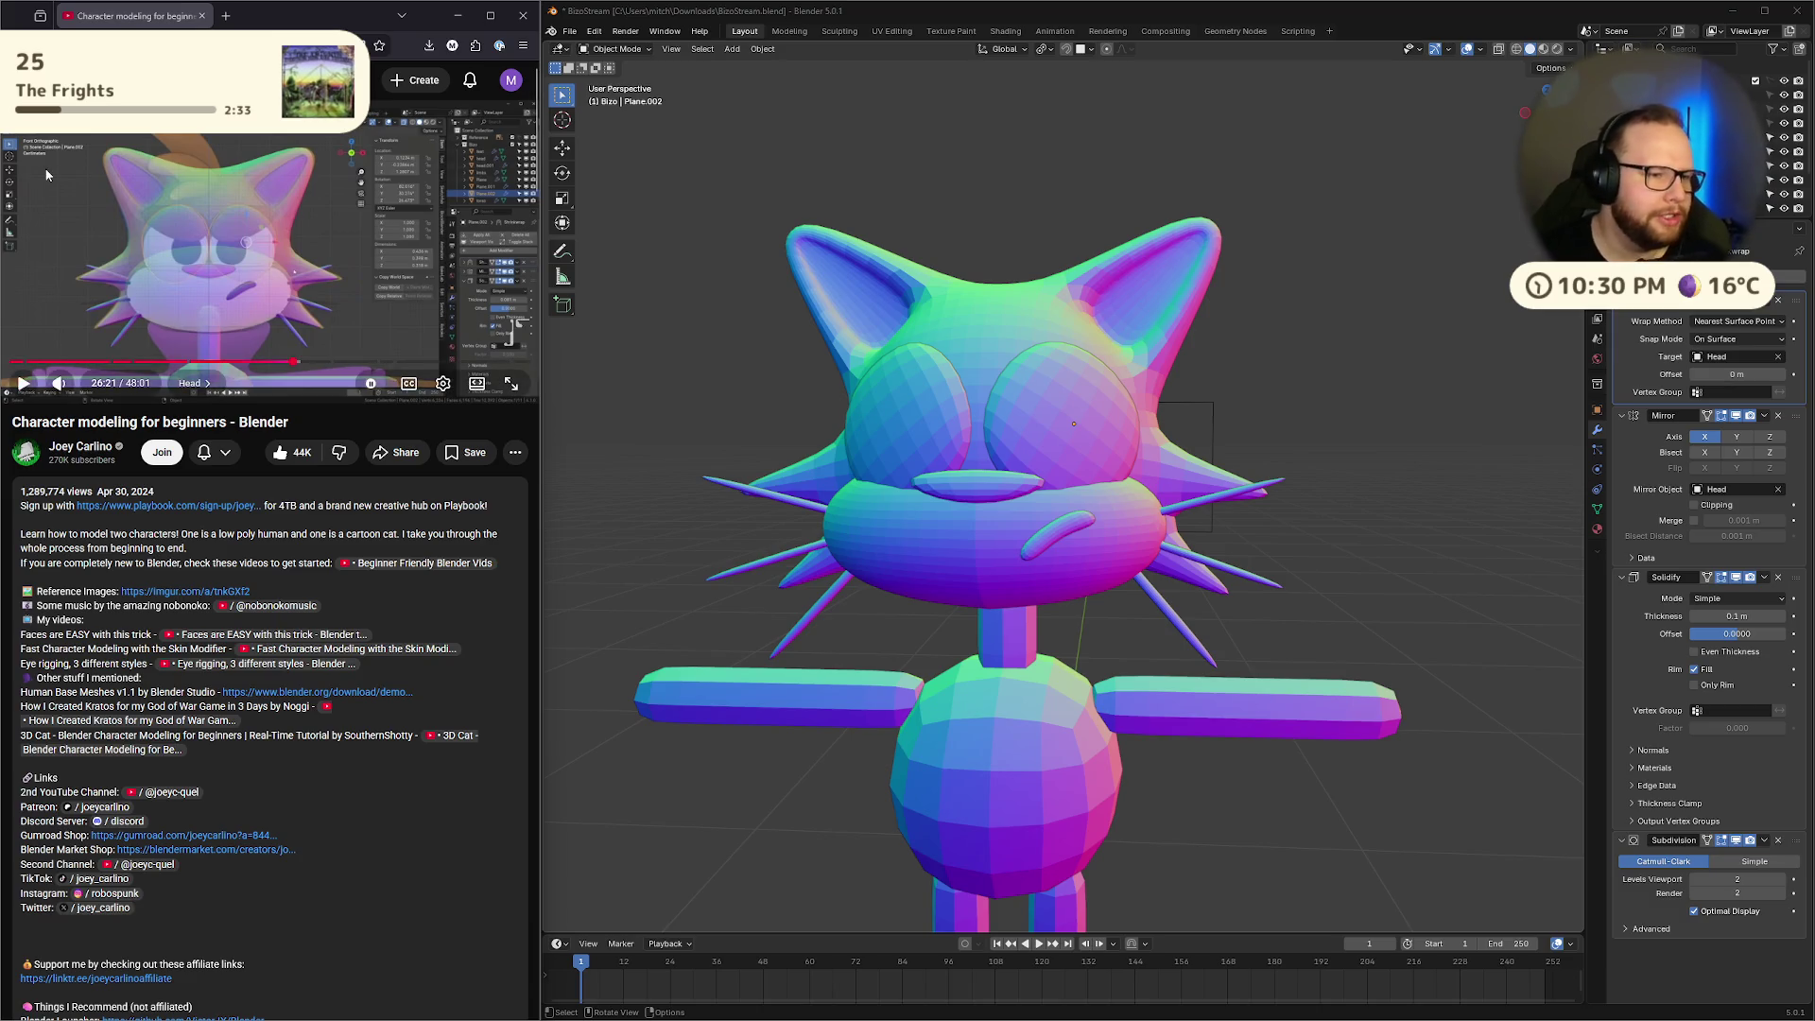
pyautogui.click(229, 210)
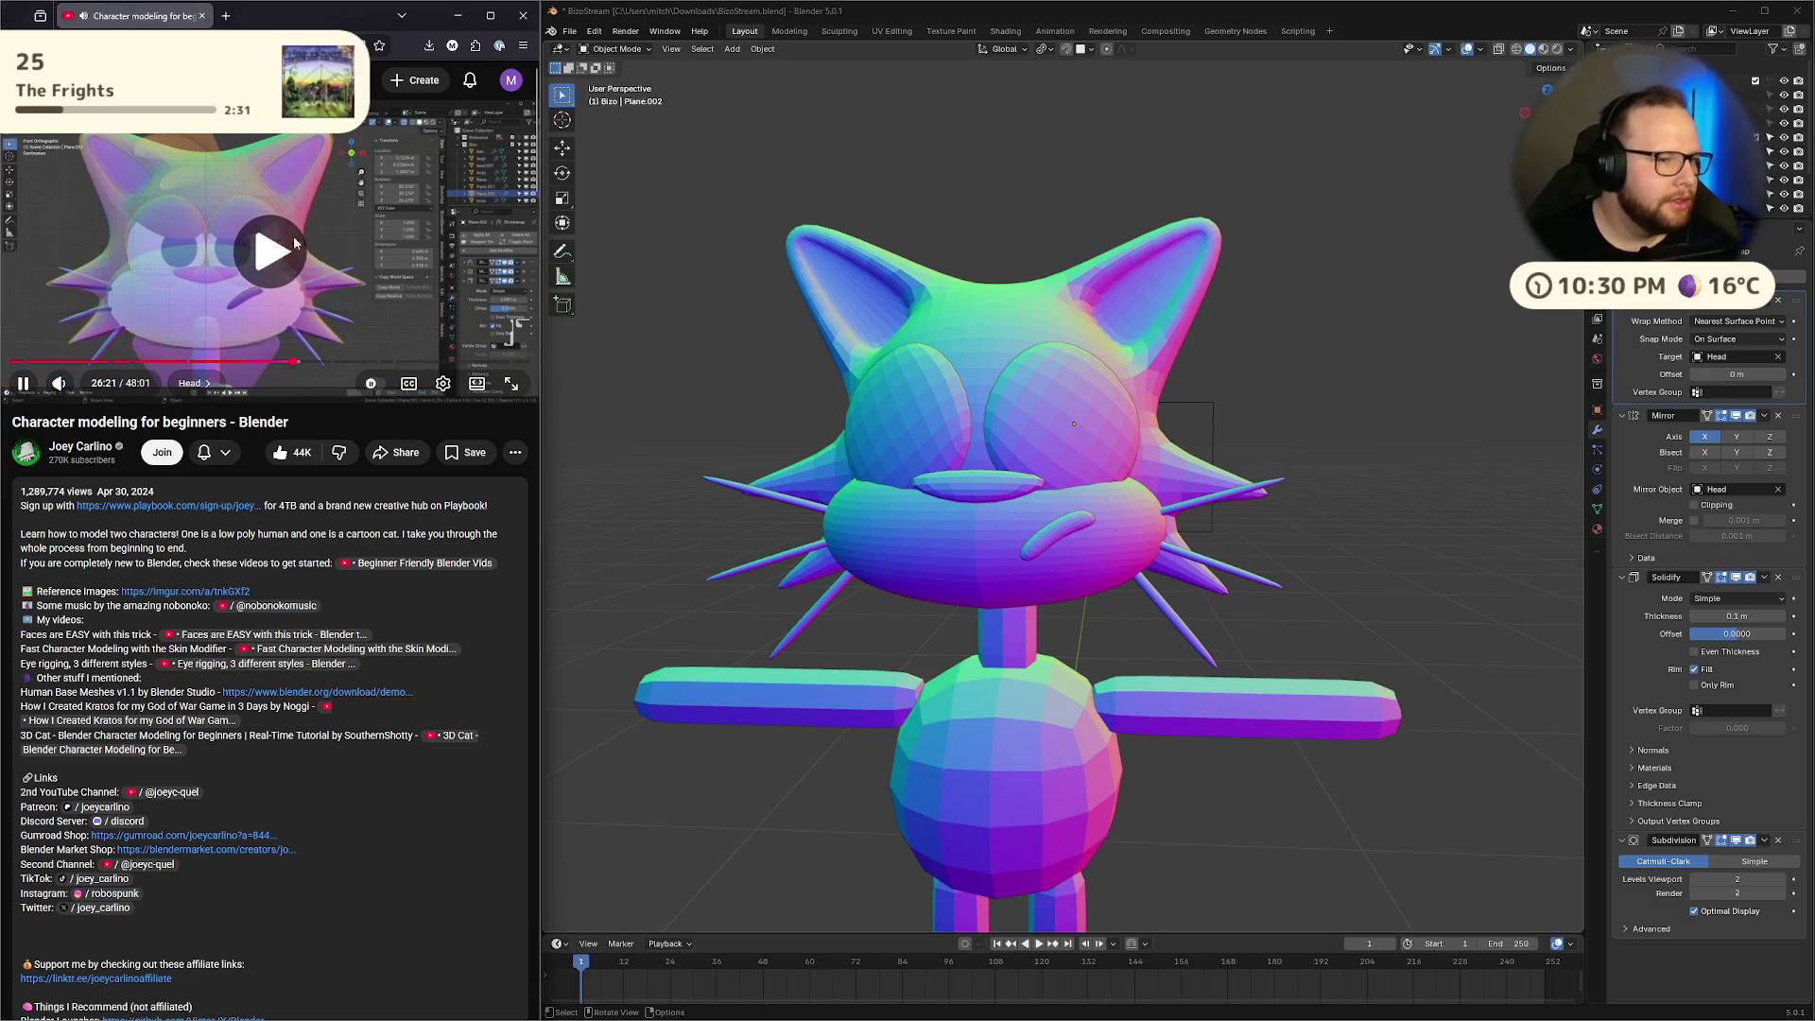
pyautogui.moveTo(892, 346); pyautogui.dragTo(1216, 438, button='middle')
pyautogui.click(1078, 404)
pyautogui.hotkey('alt', 'z')
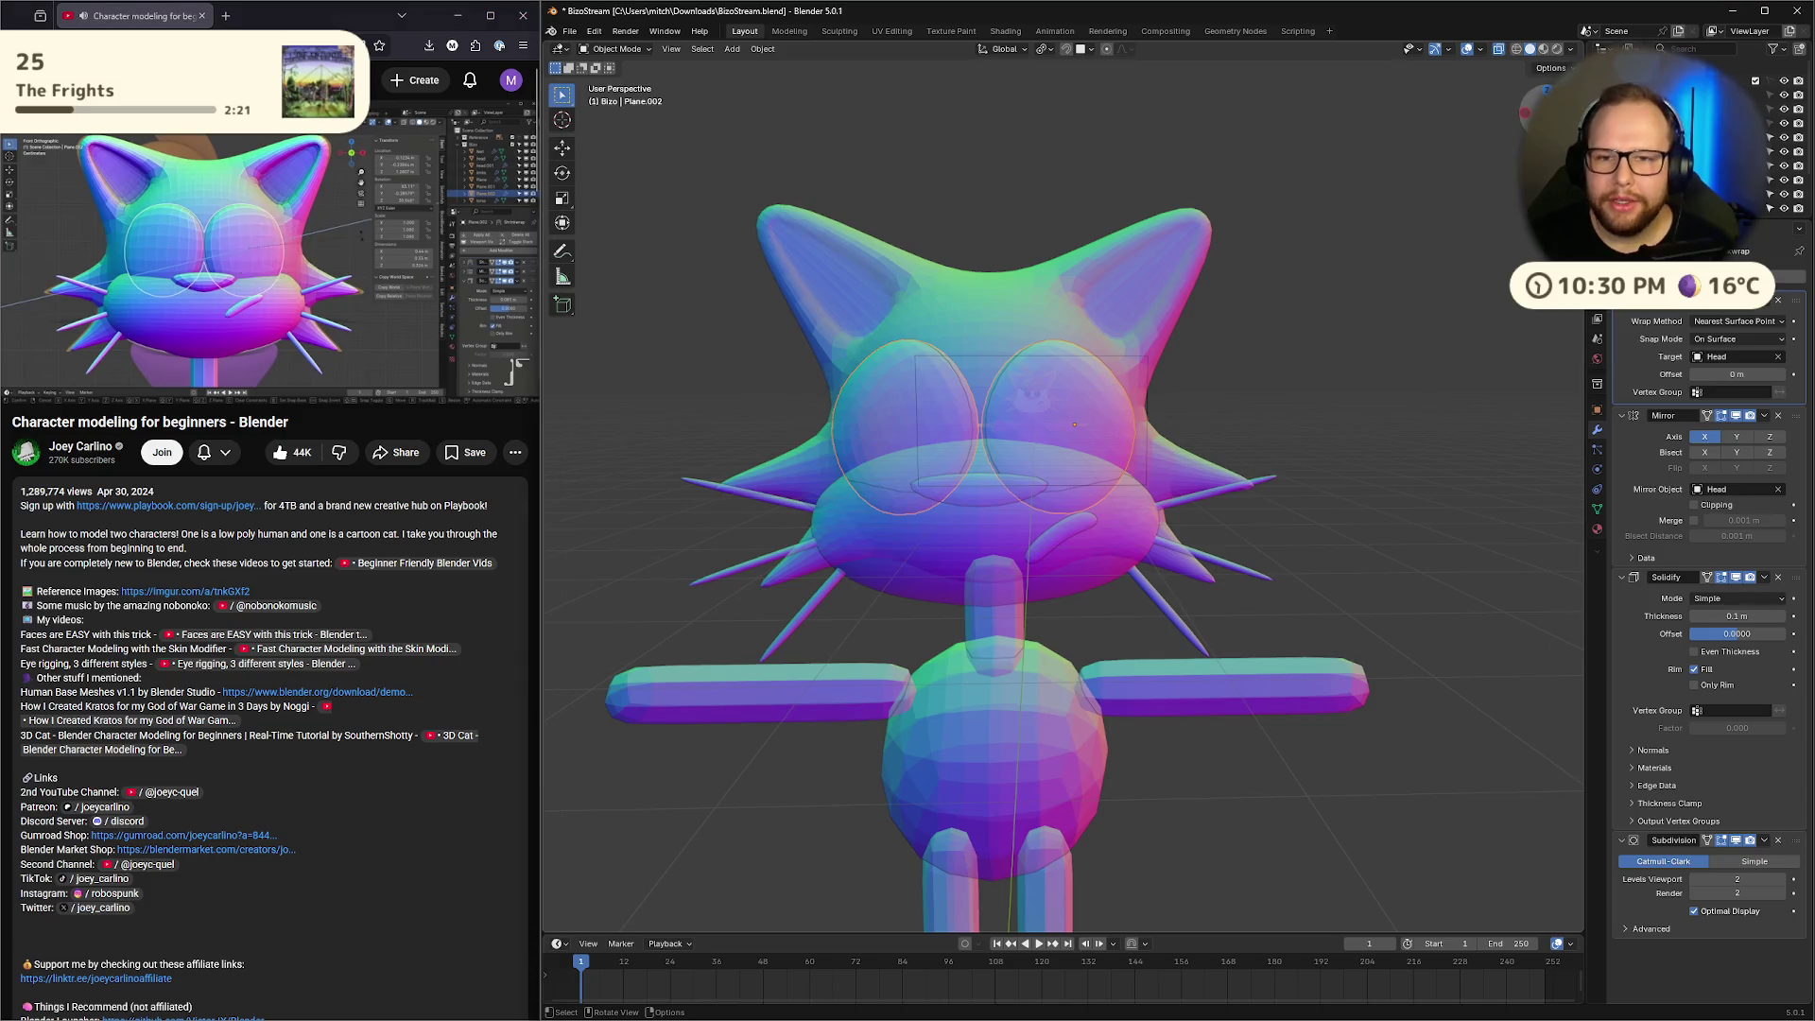
# In front view, rotate the eyes around their own local Z axis
pyautogui.press('KP_1')
pyautogui.scroll(4, 1131, 384)
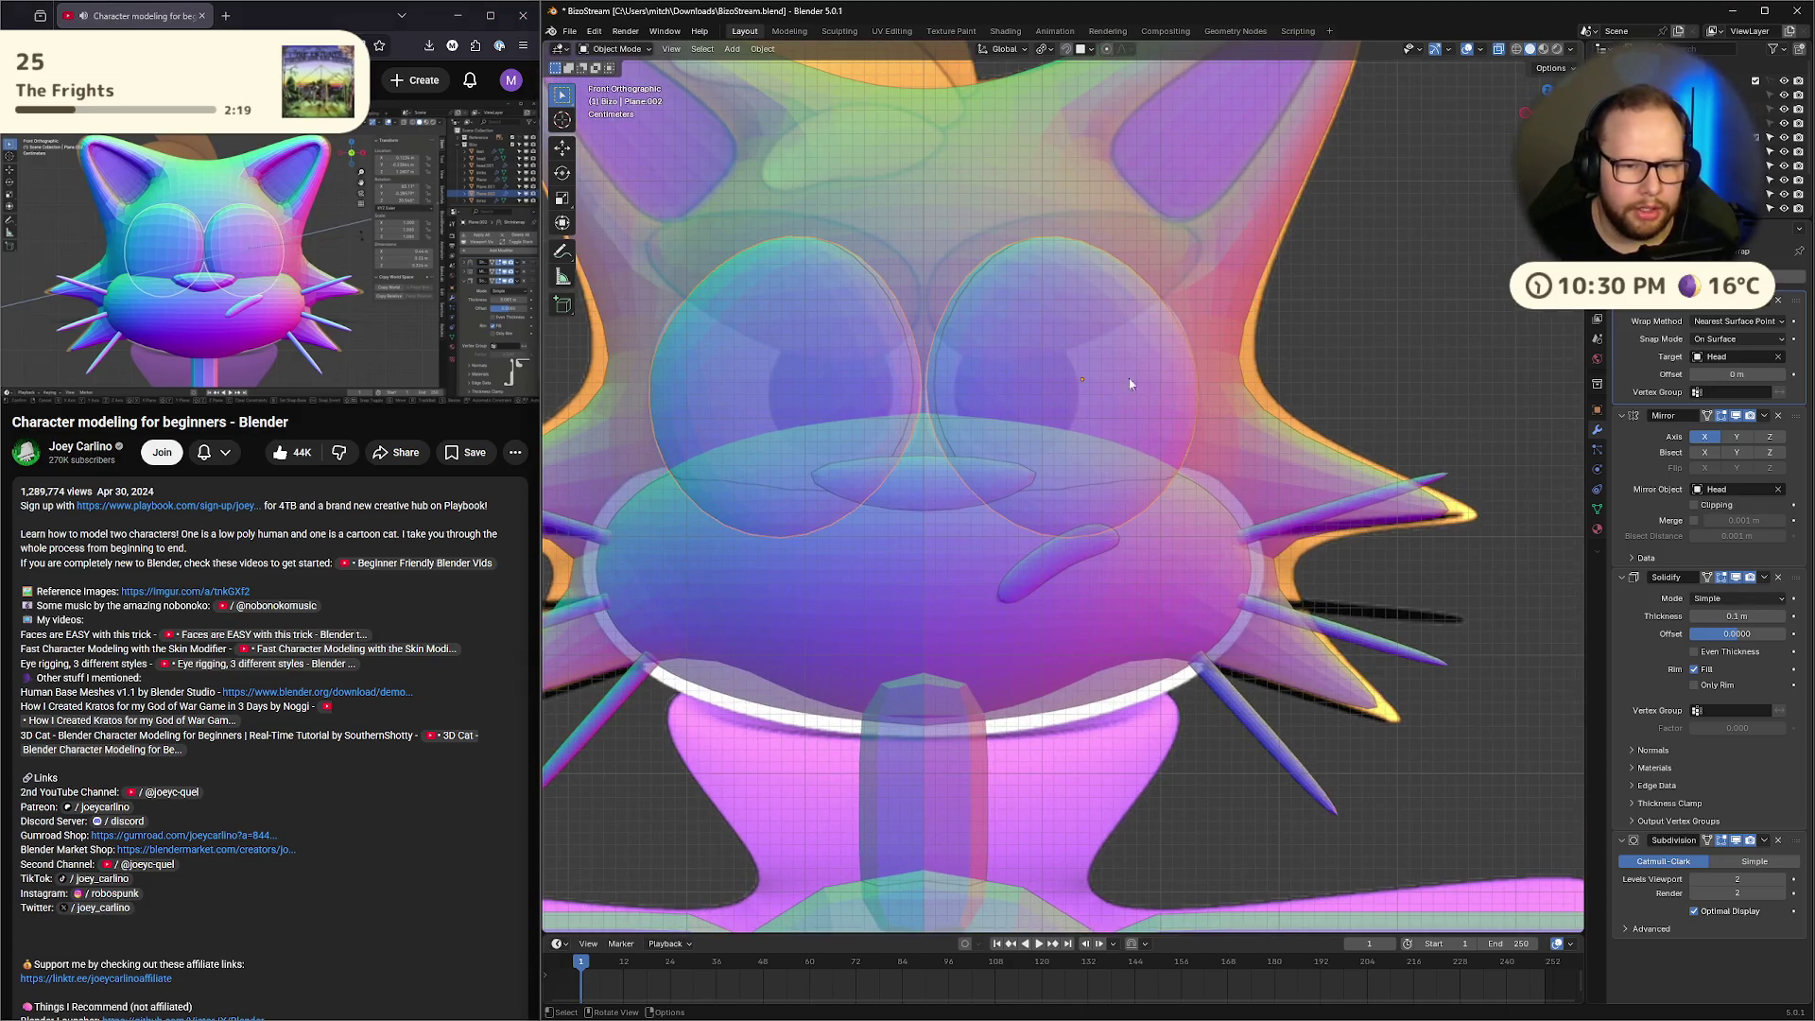
pyautogui.press('r')
pyautogui.press('z')
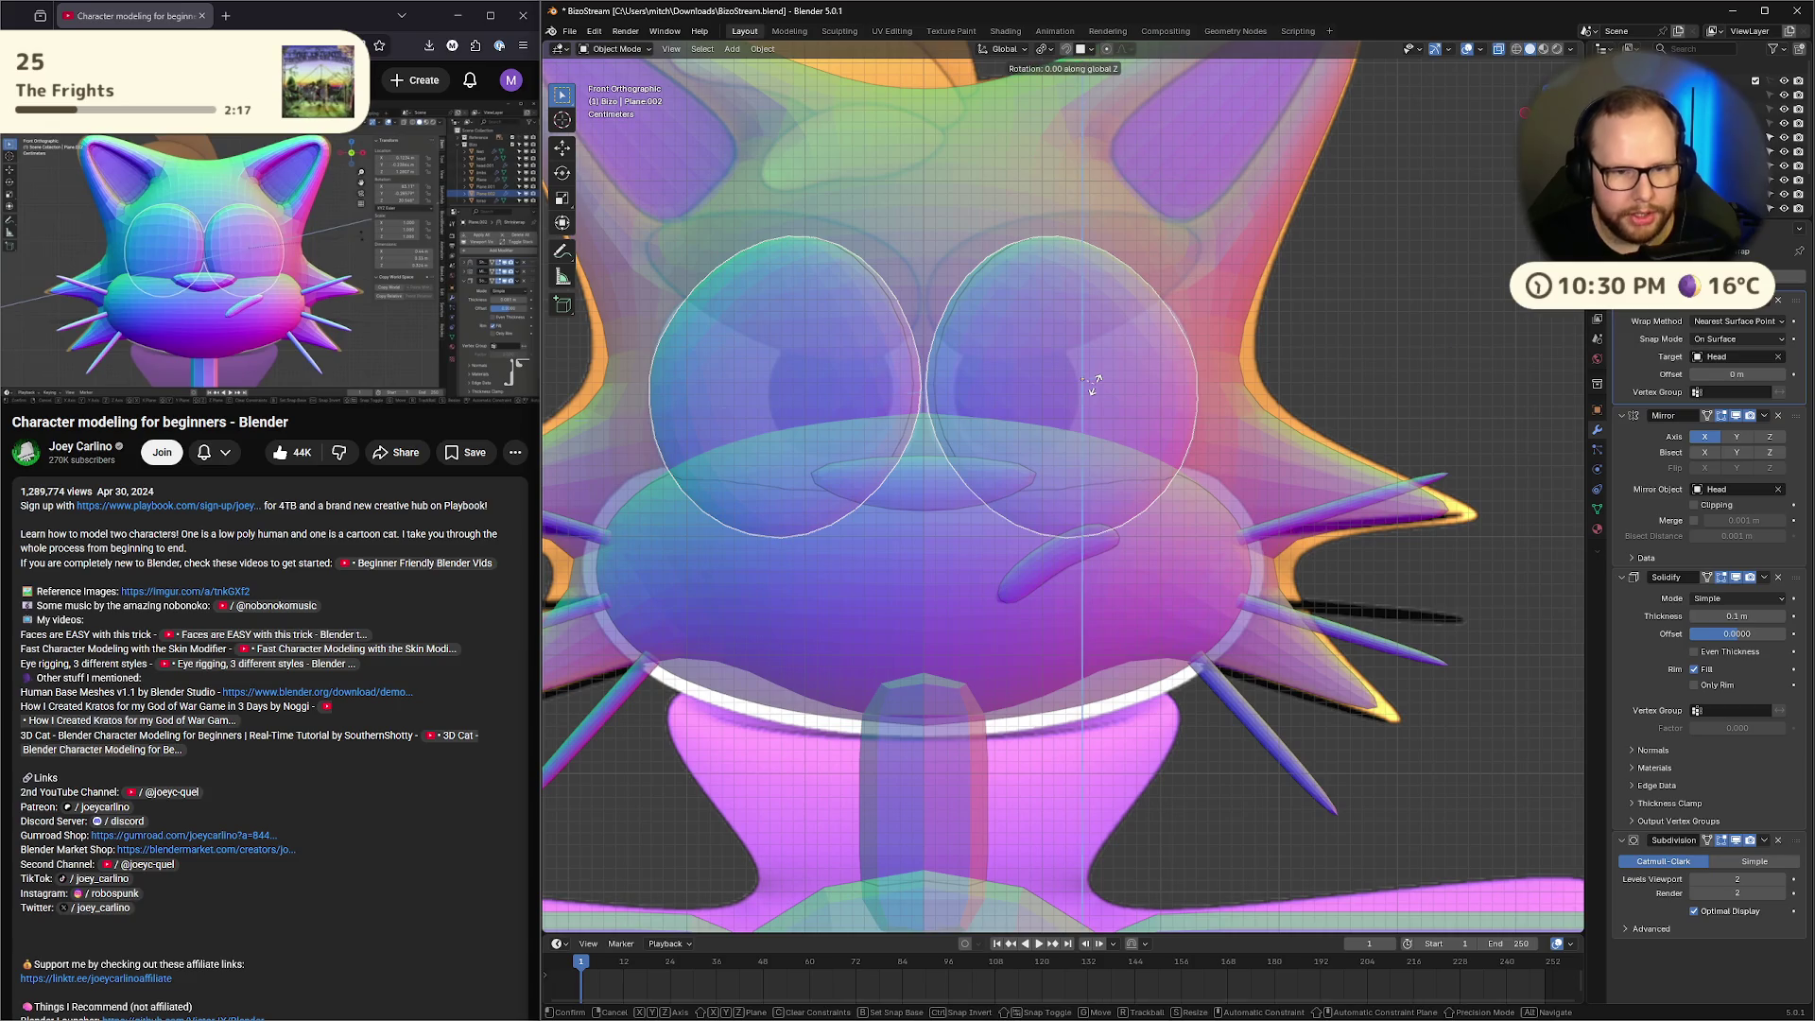
pyautogui.press('z')
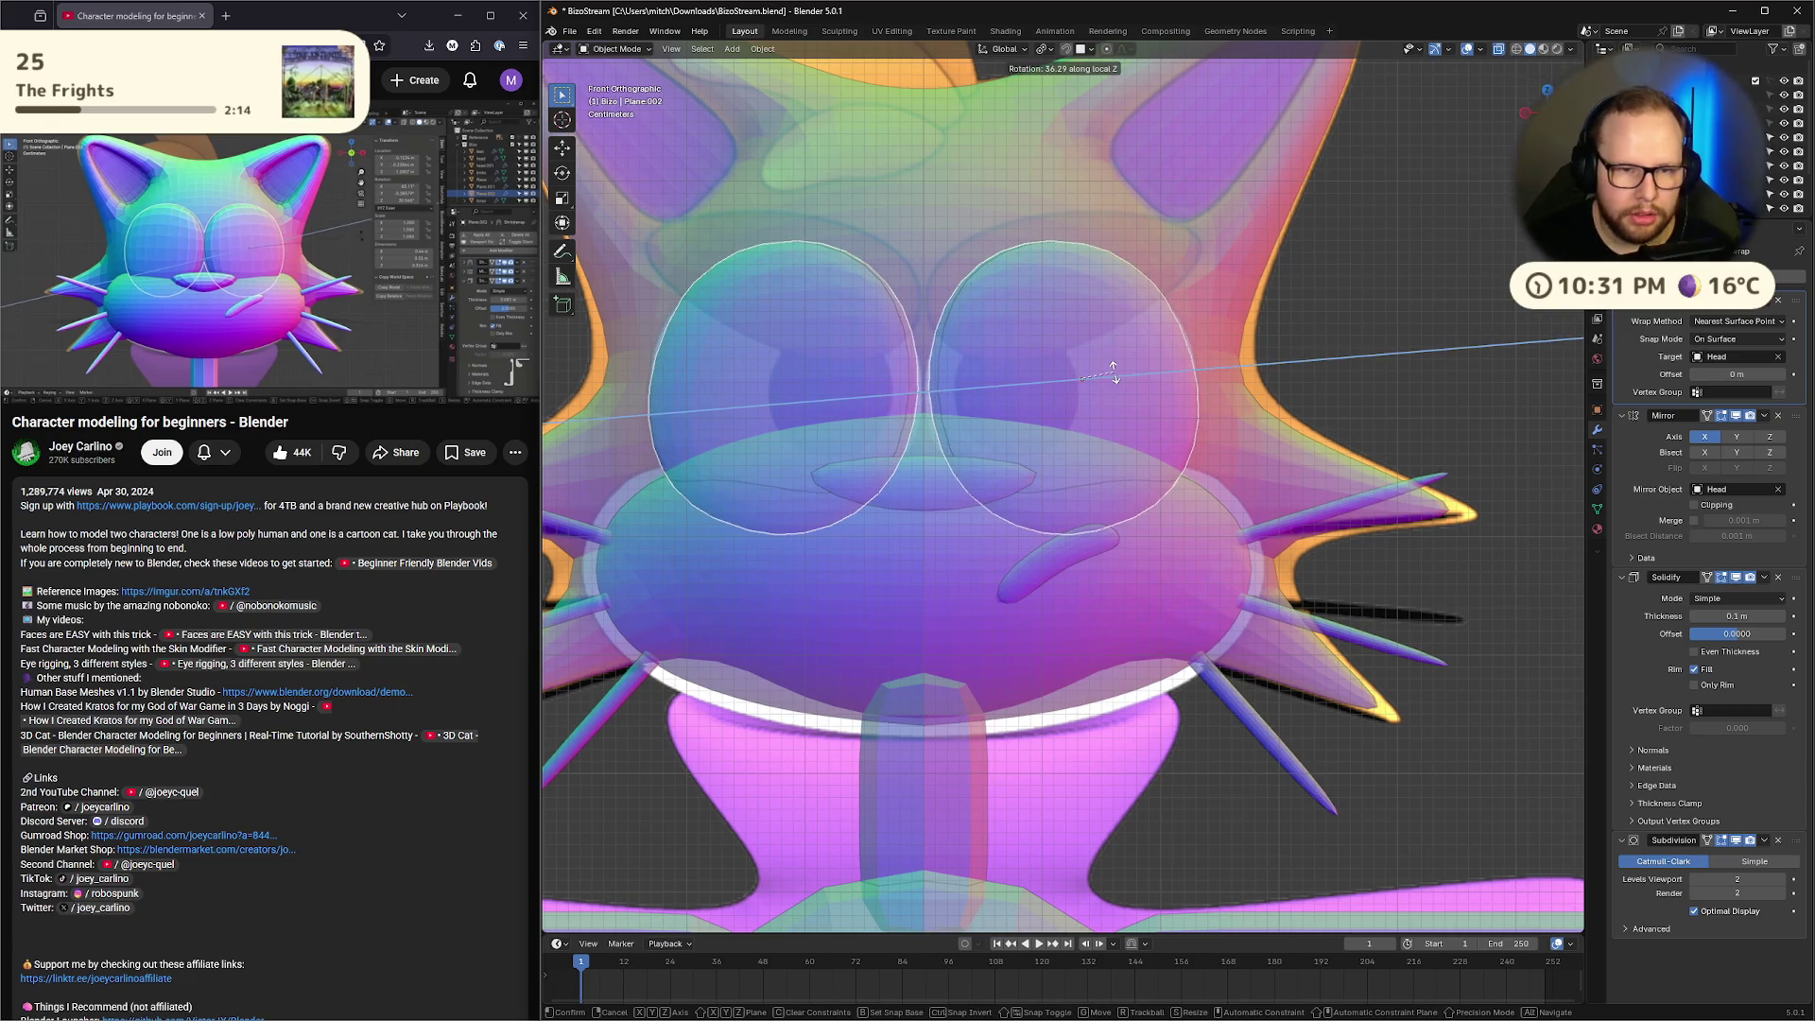
pyautogui.click(1114, 371)
pyautogui.moveTo(1114, 371); pyautogui.dragTo(1040, 379, button='middle')
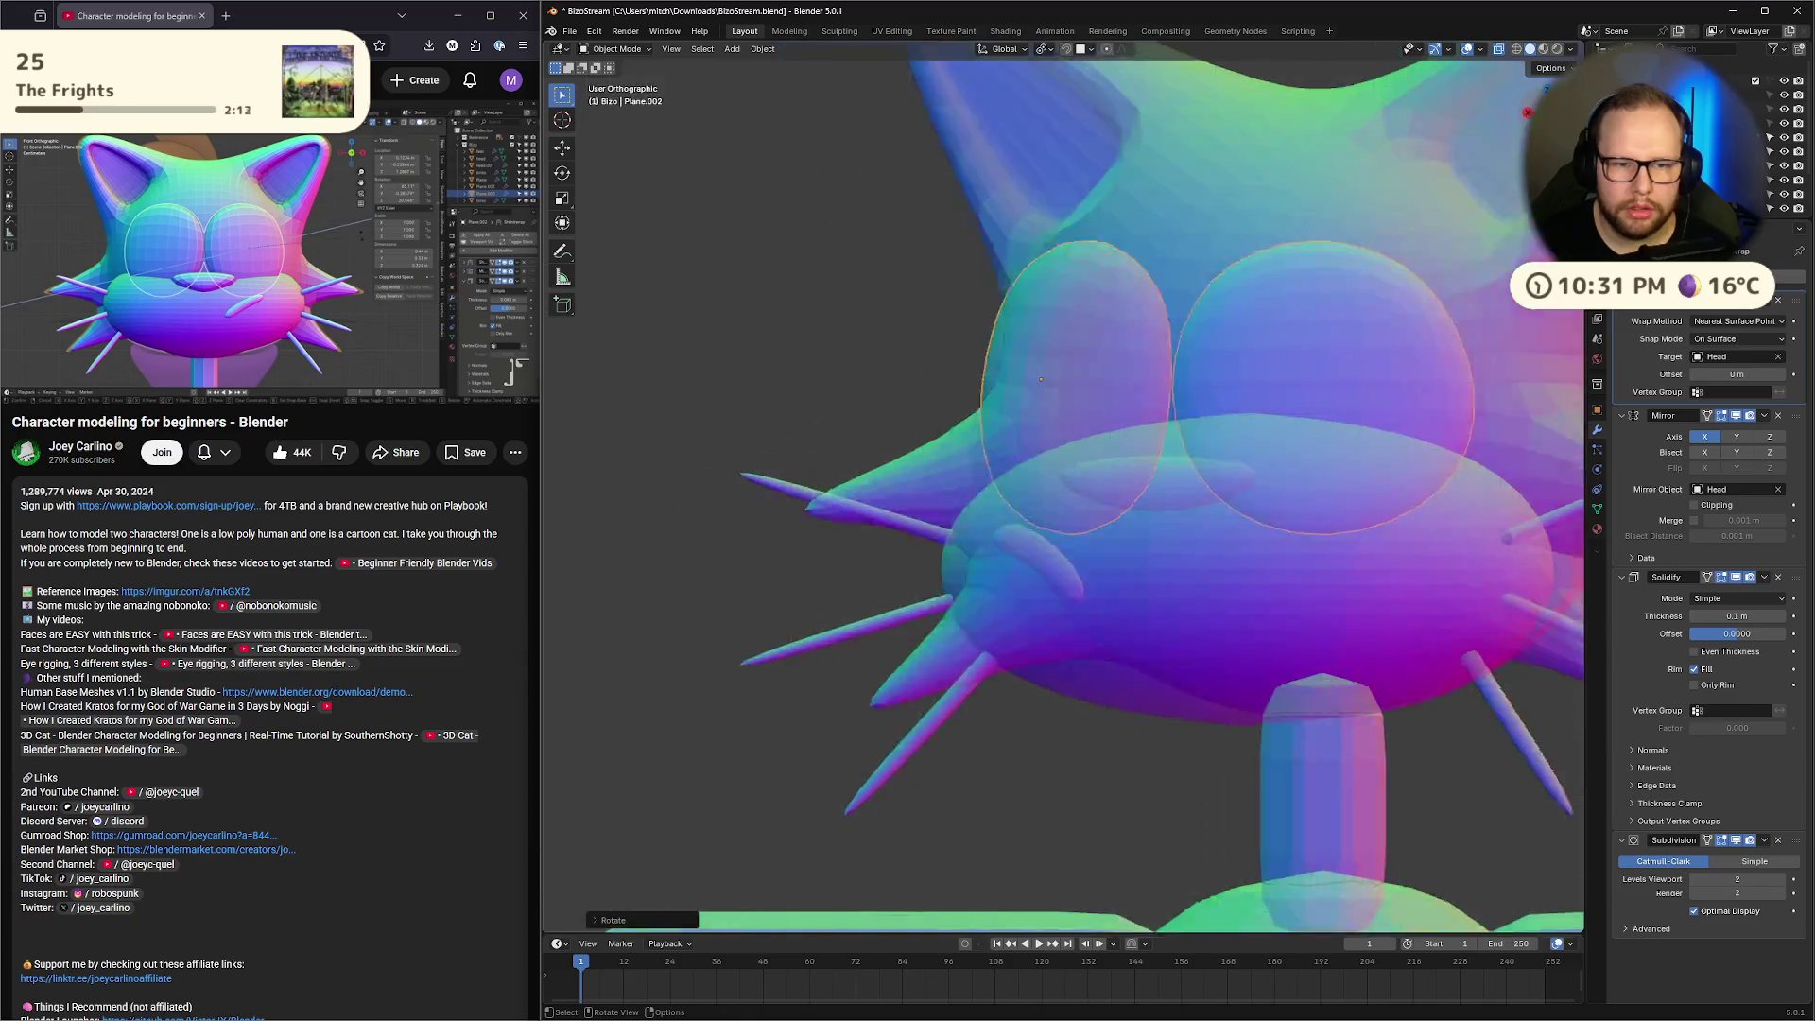
pyautogui.press('KP_1')
pyautogui.hotkey('alt', 'z')
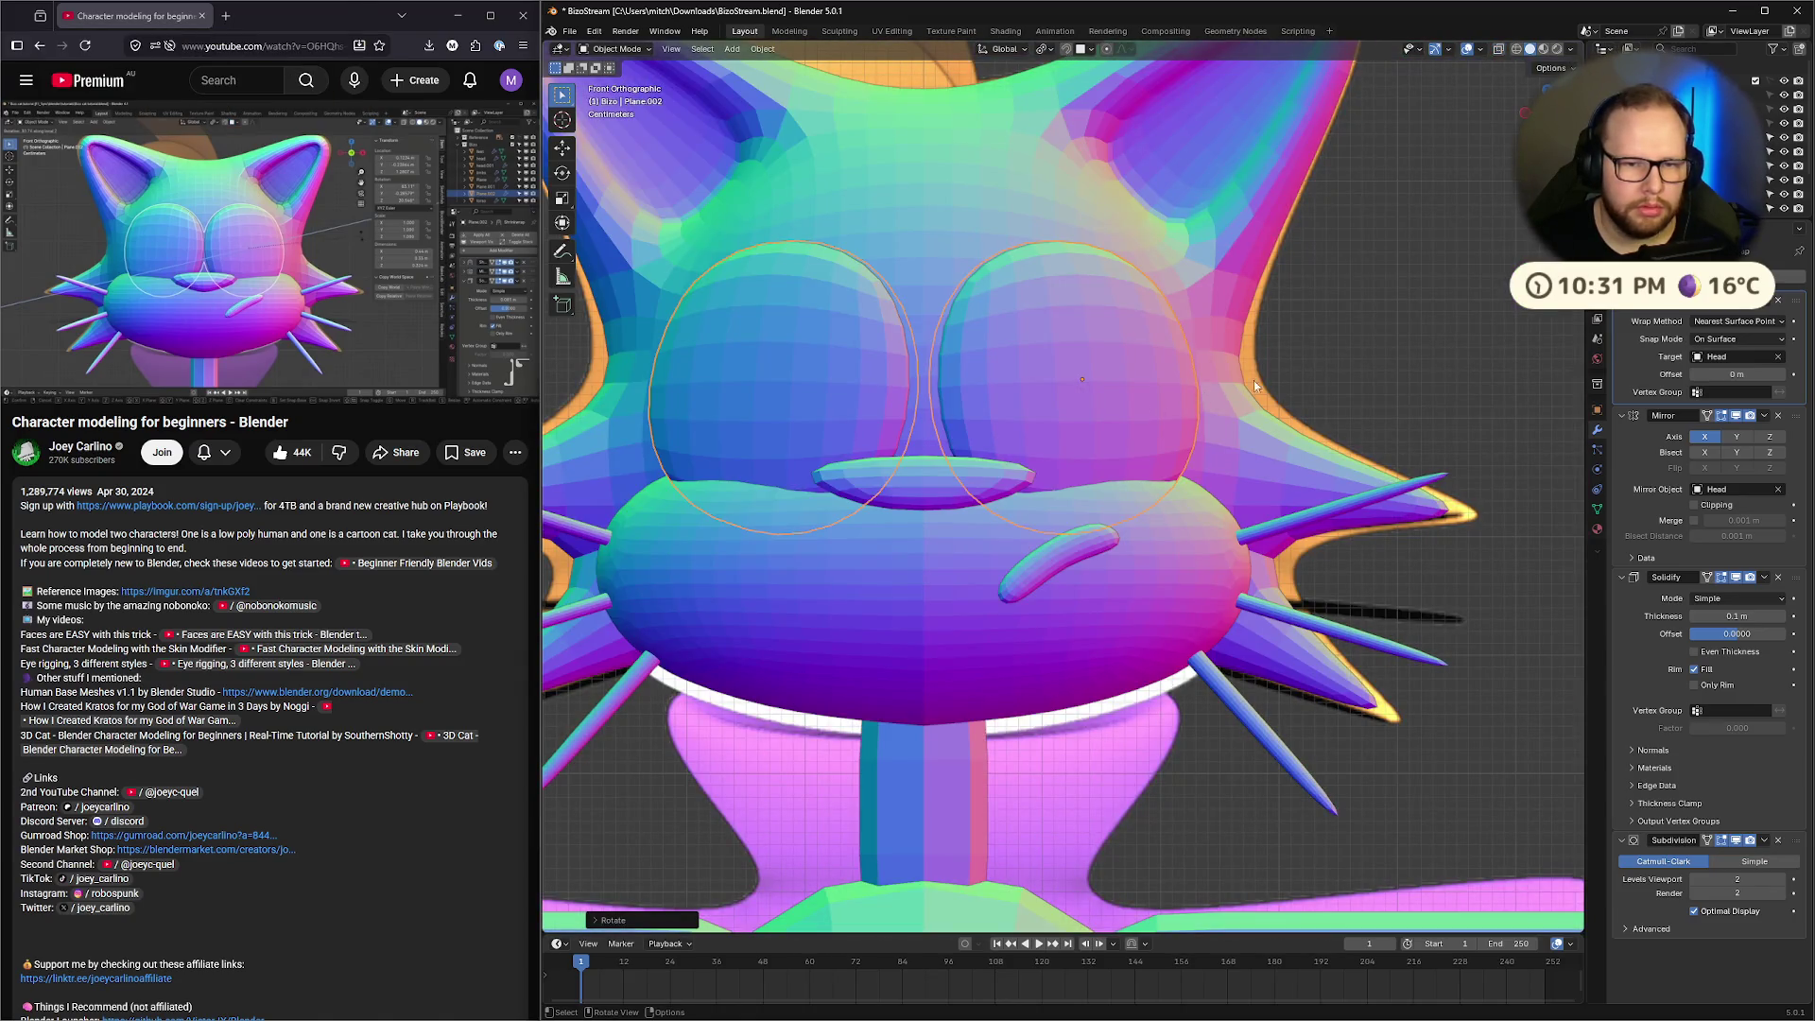
# Move the eye spheres slightly lower on the face, then return to solid shading
pyautogui.click(285, 201)
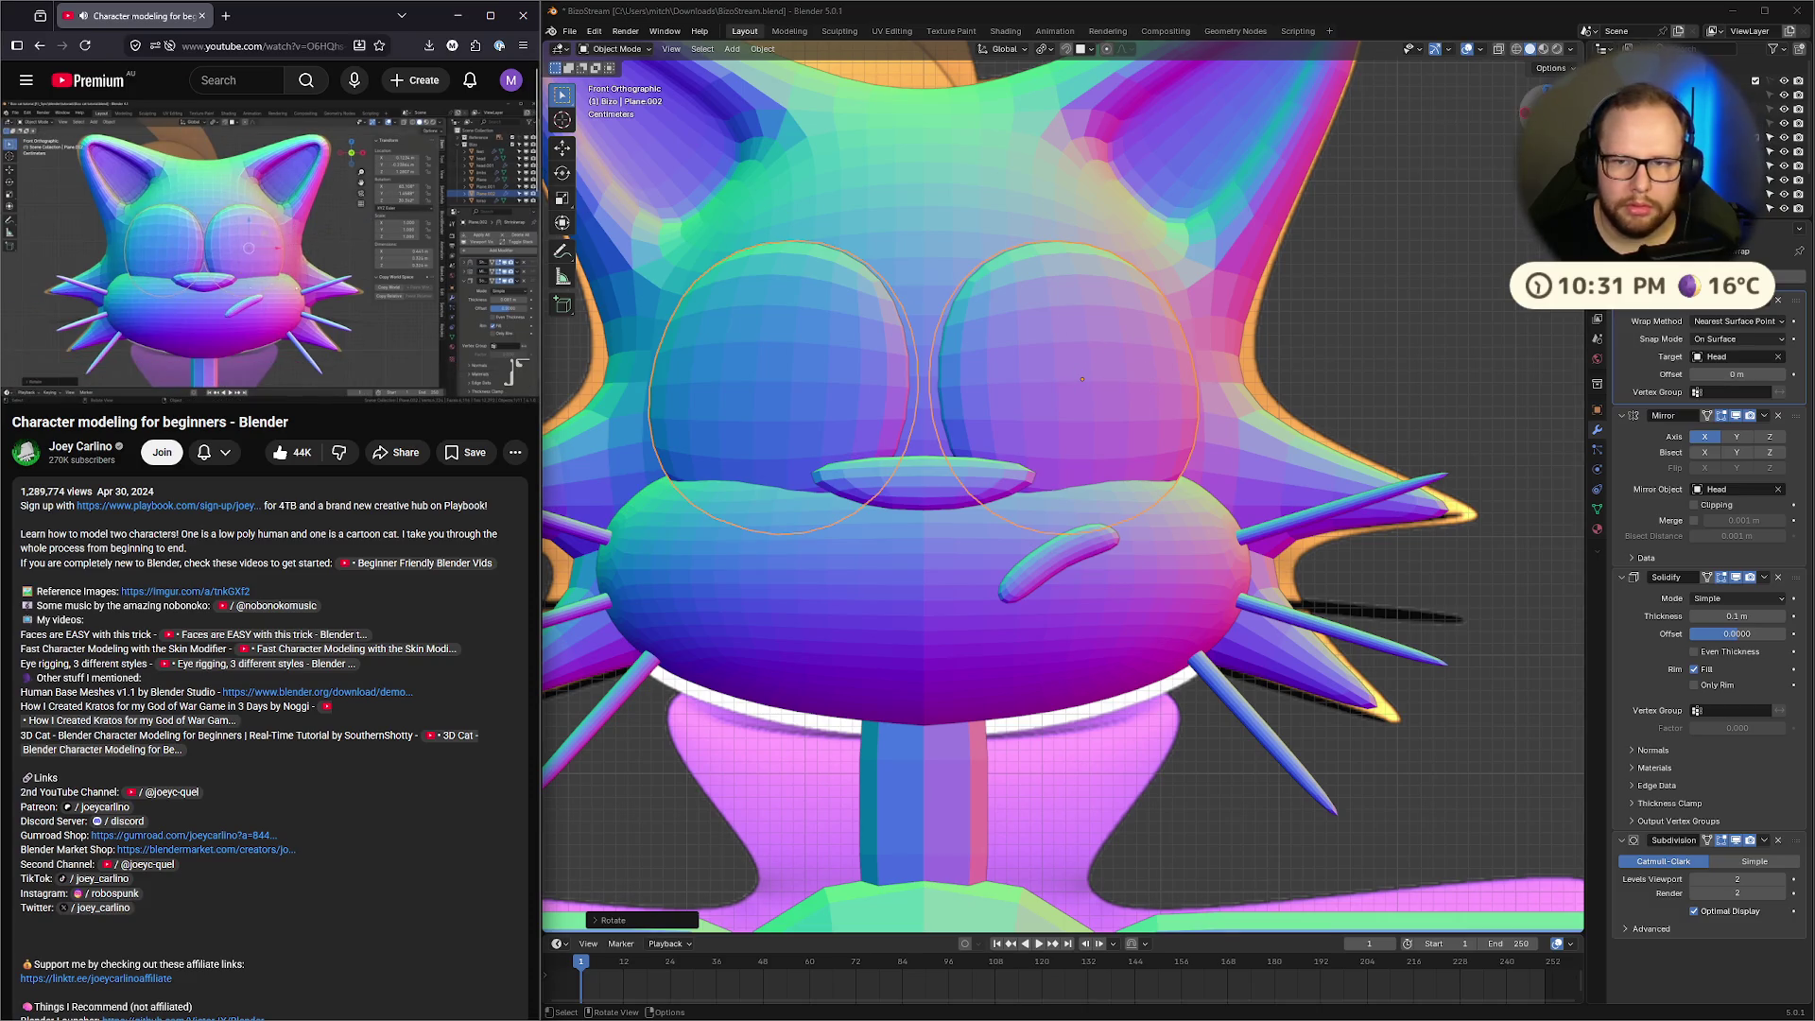
pyautogui.click(275, 250)
pyautogui.click(1460, 276)
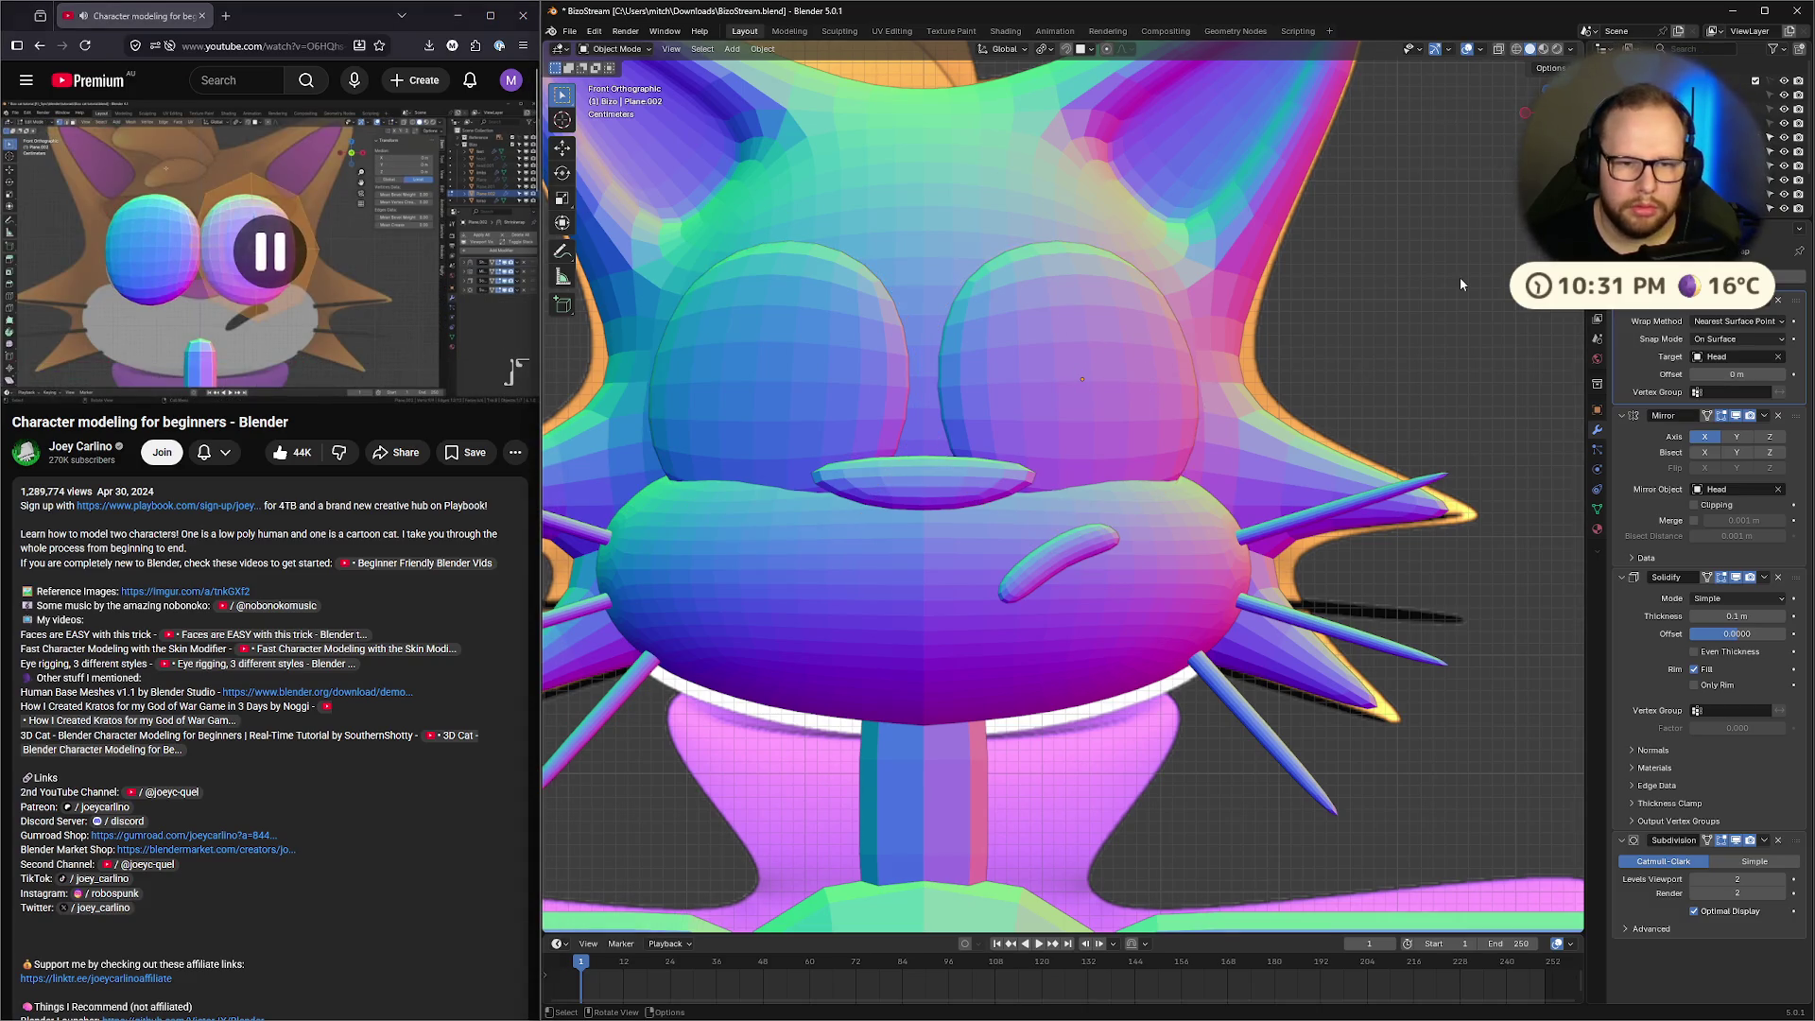
pyautogui.hotkey('alt', 'z')
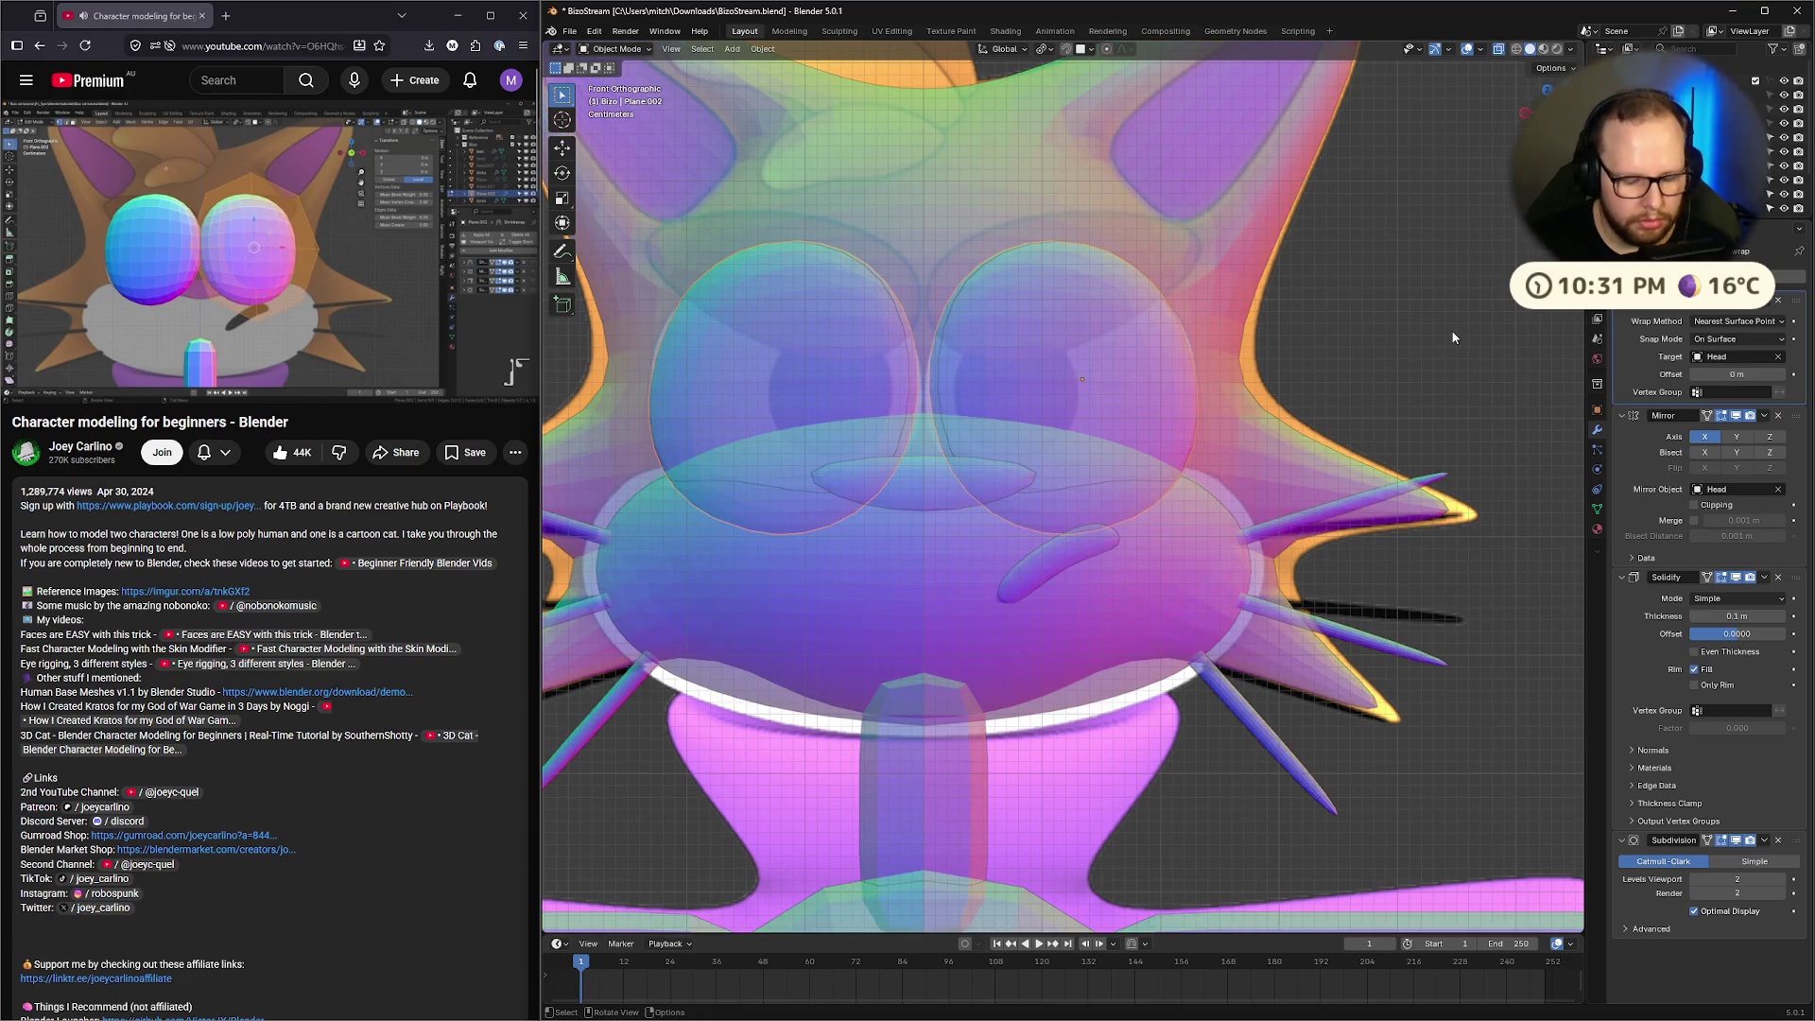
pyautogui.press('g')
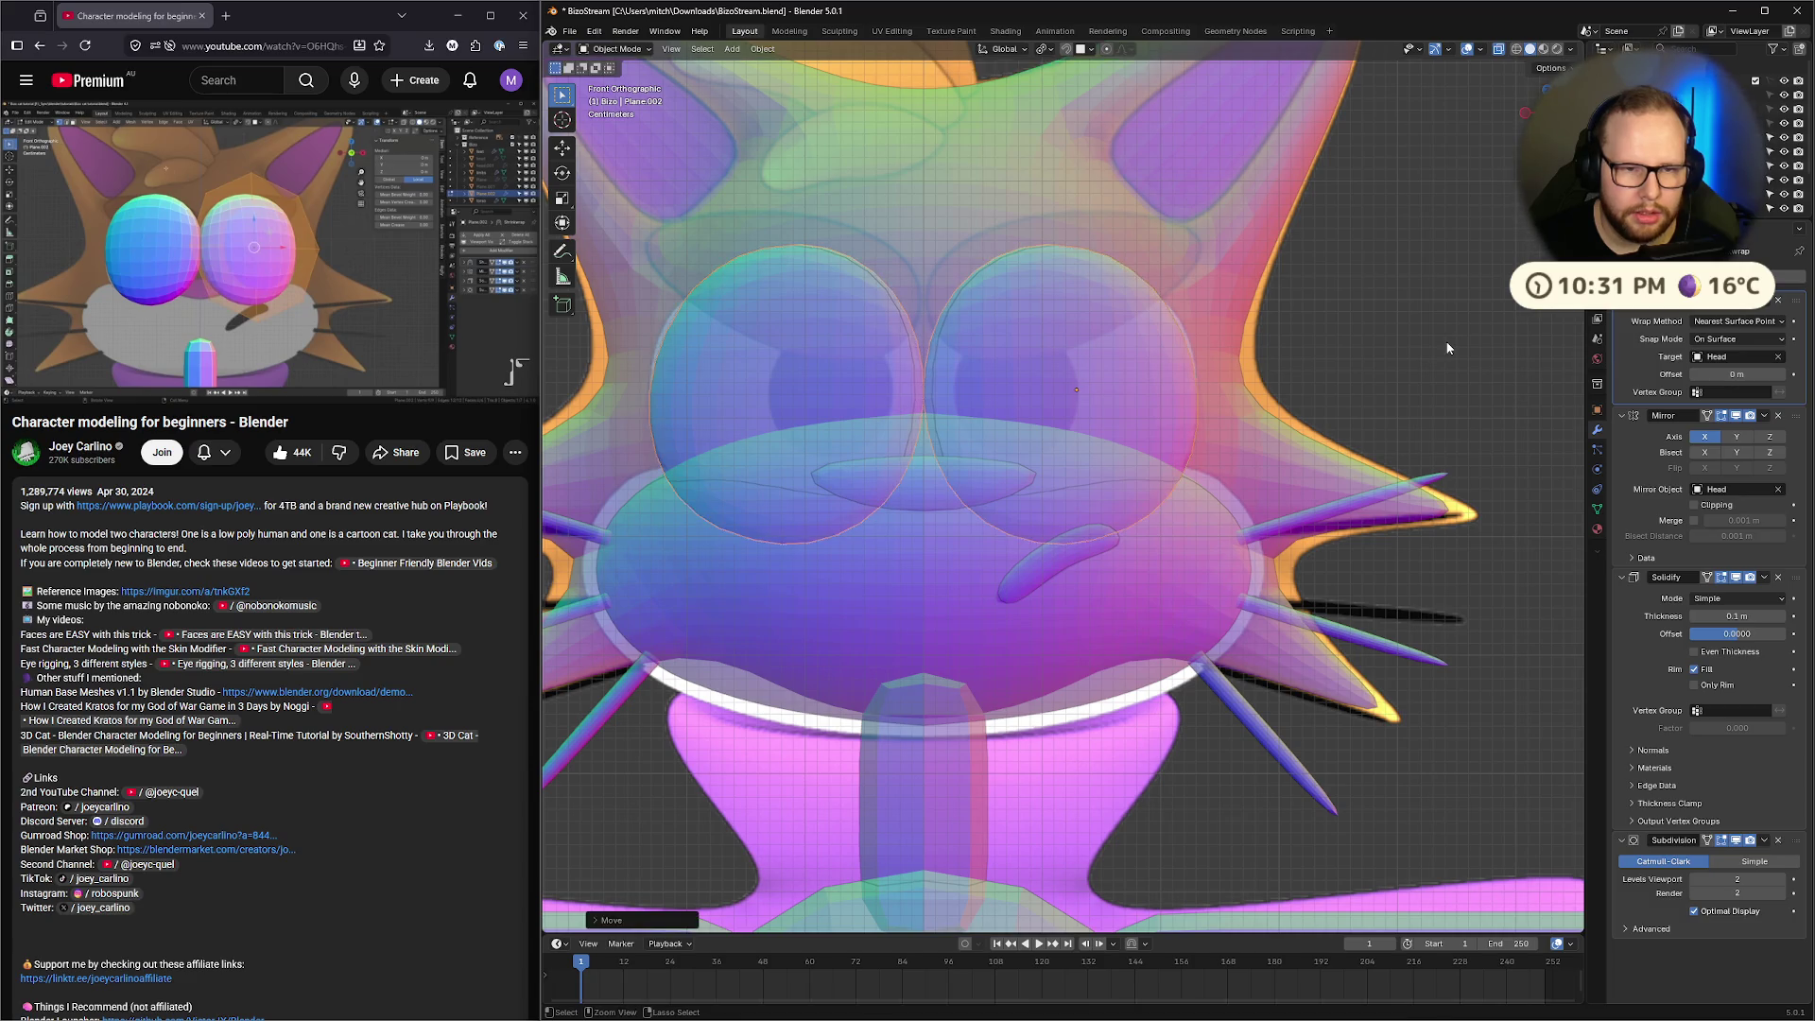
pyautogui.click(1446, 341)
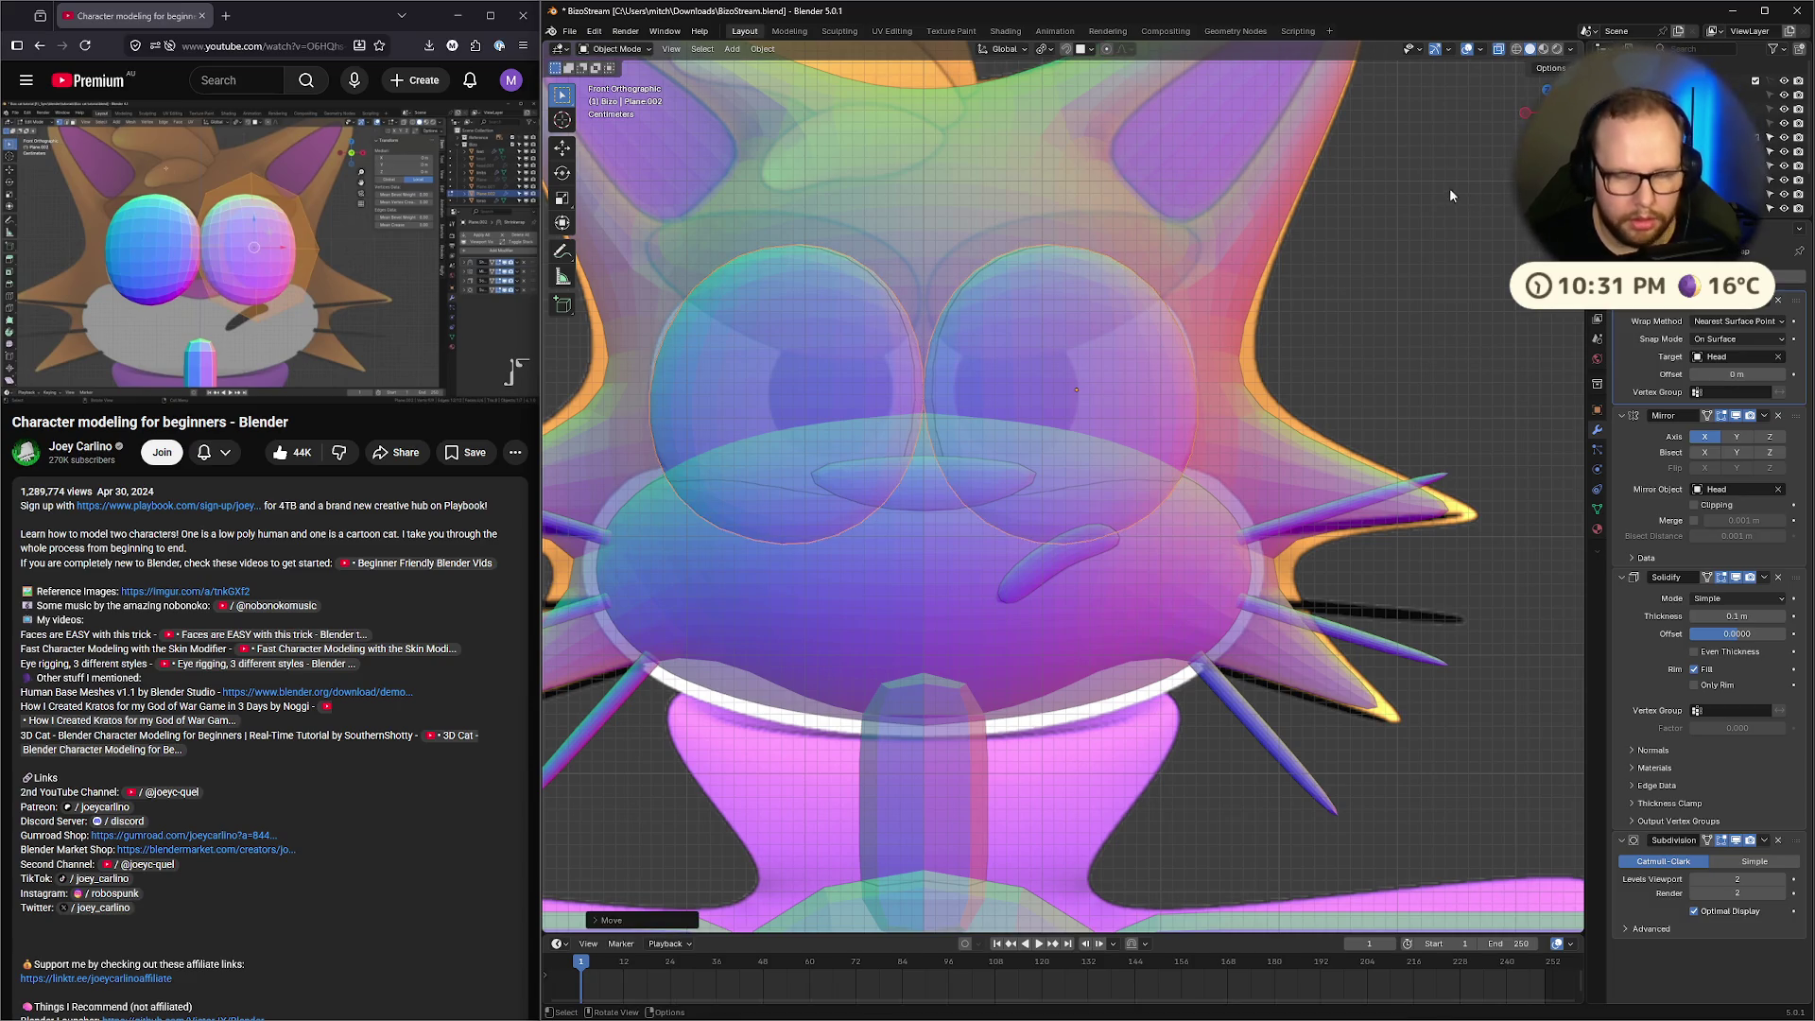
pyautogui.hotkey('alt', 'z')
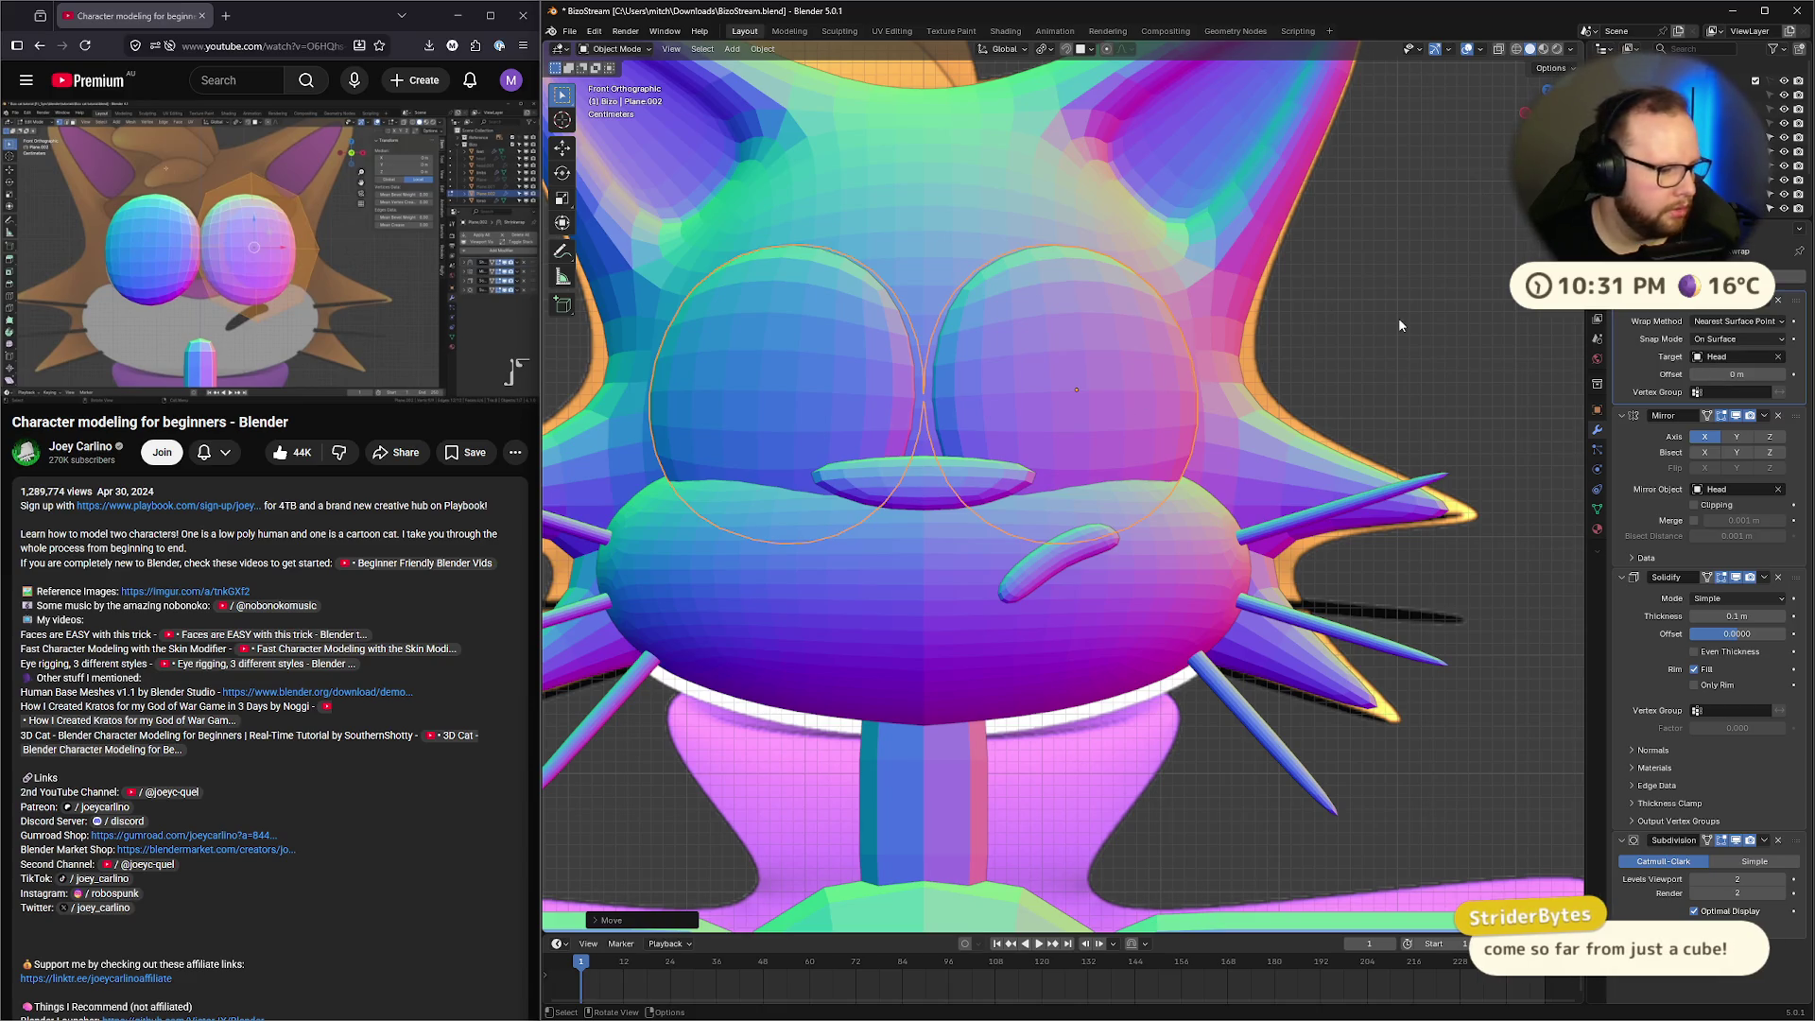
pyautogui.scroll(-3, 1384, 347)
pyautogui.scroll(-1, 1385, 347)
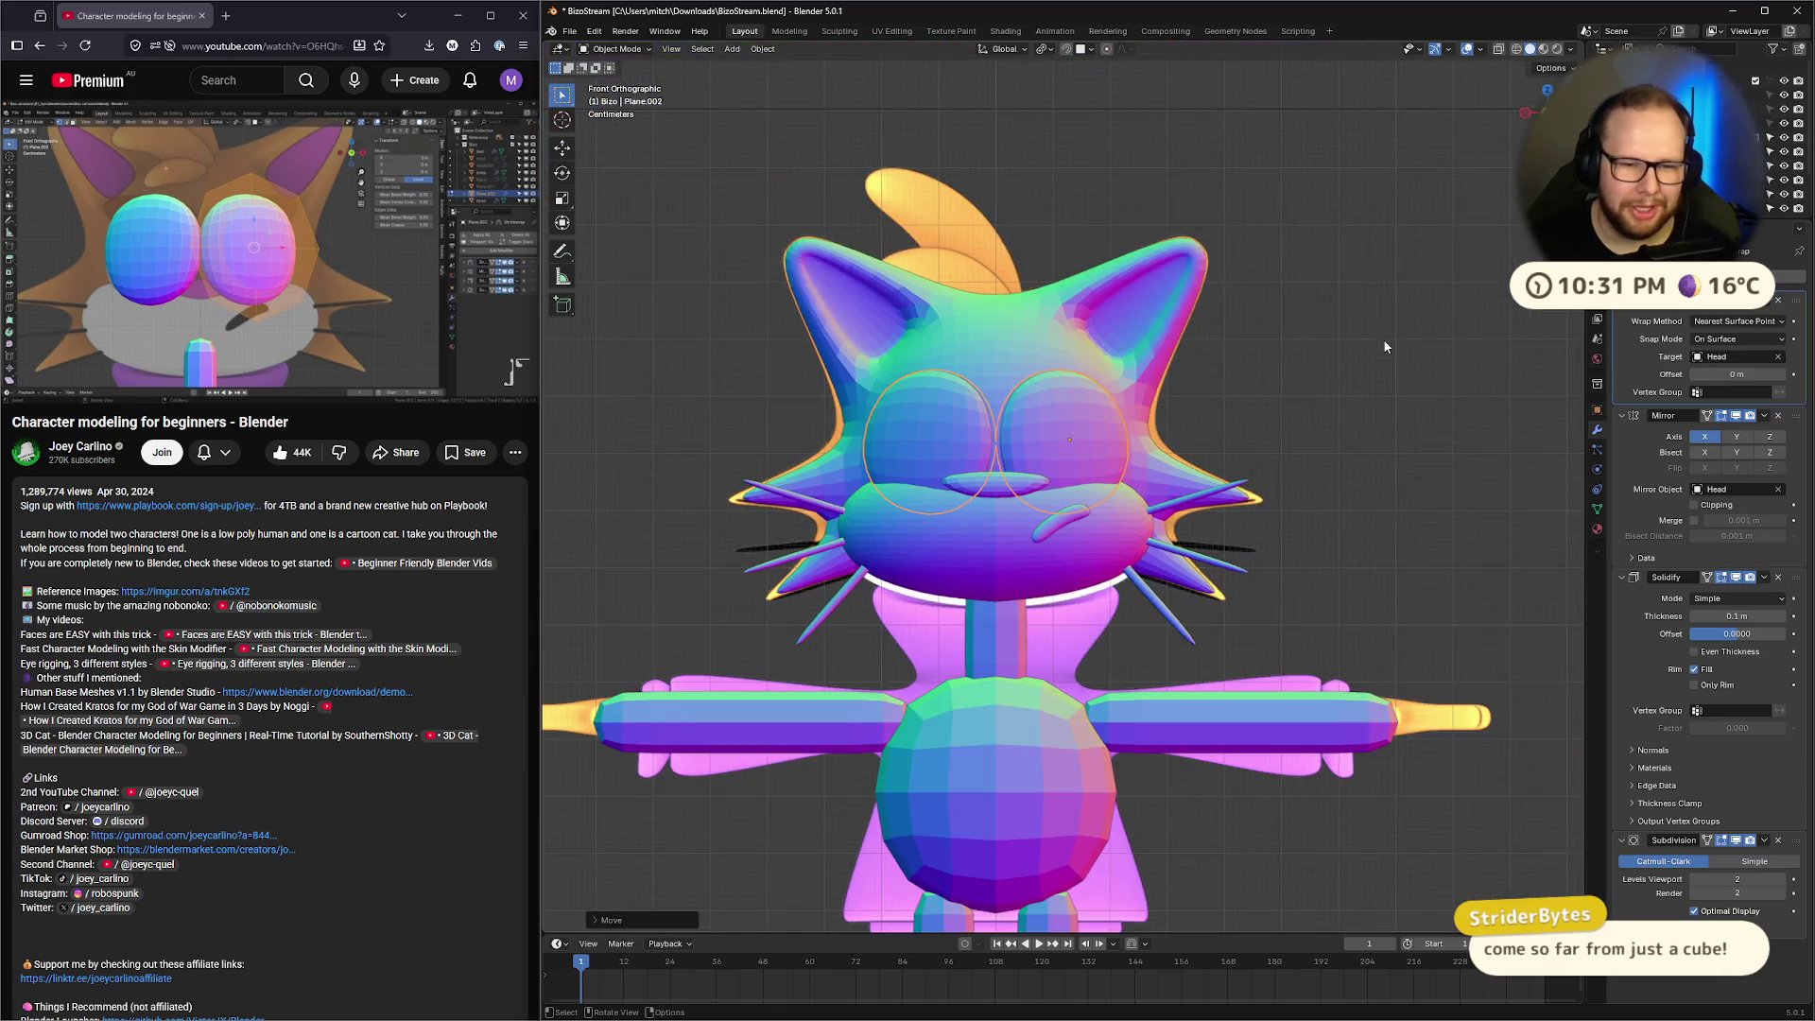
pyautogui.click(1339, 358)
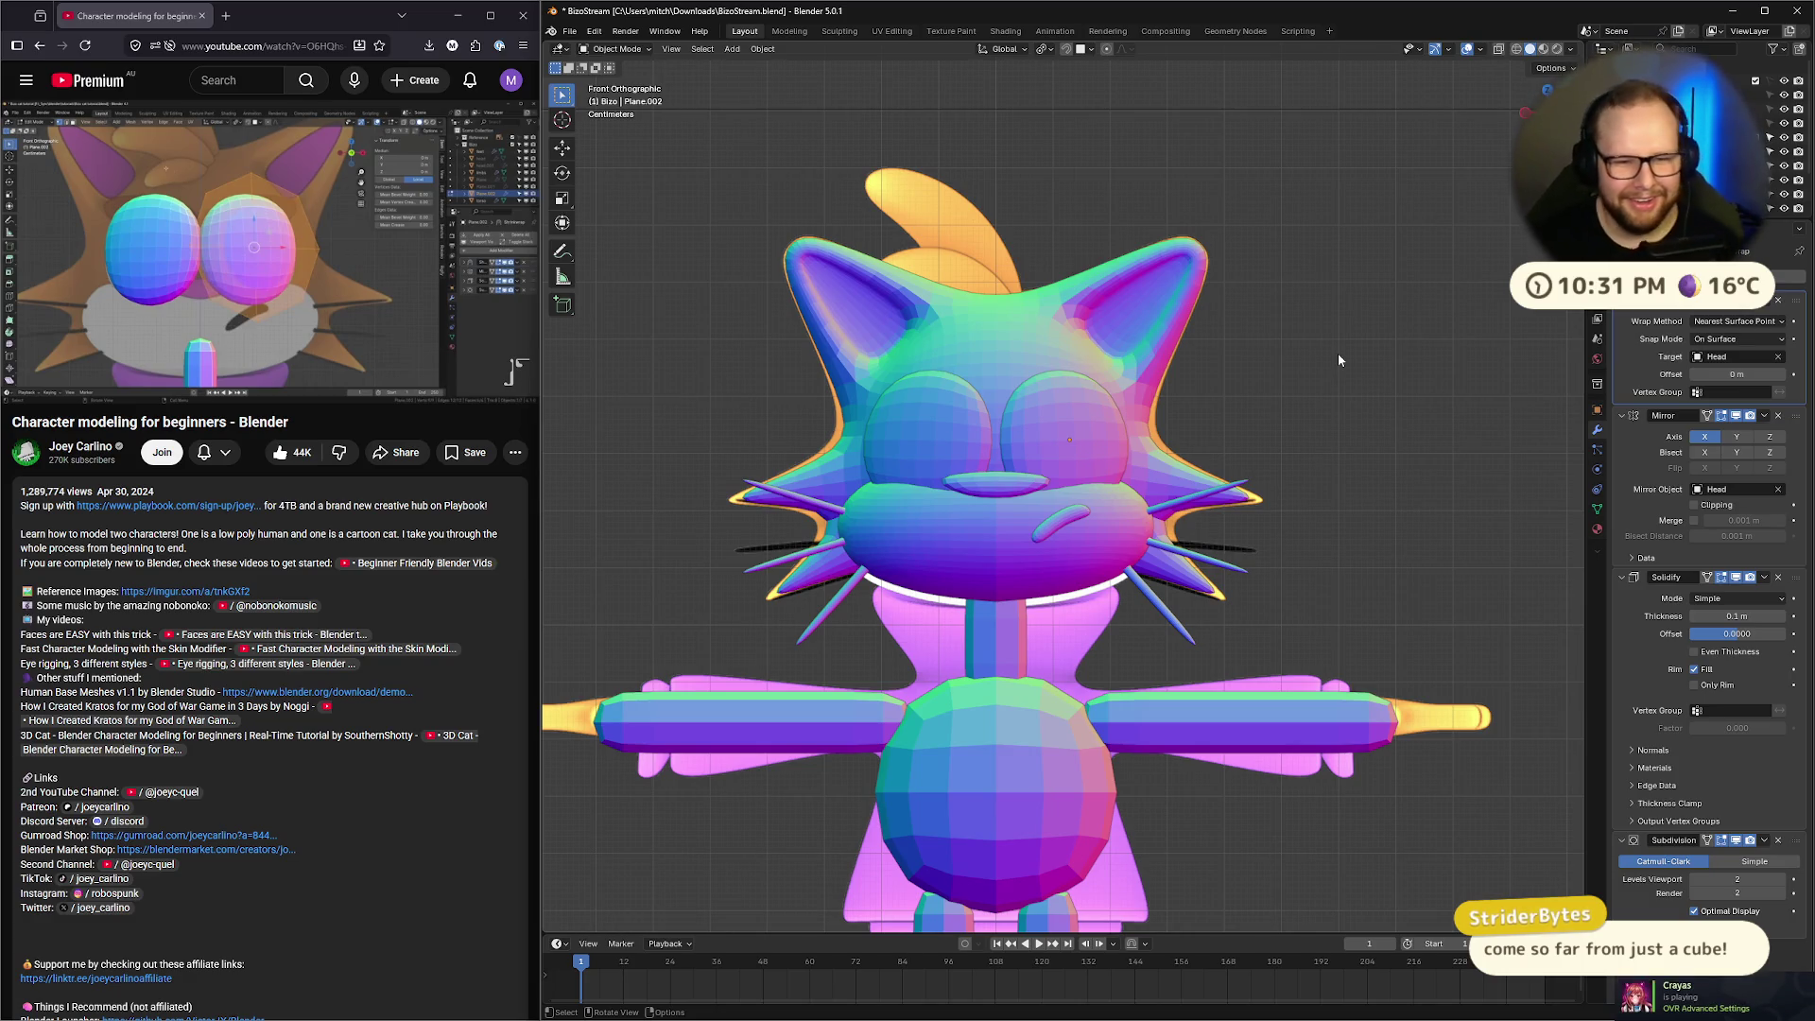
pyautogui.scroll(-4, 1336, 353)
pyautogui.moveTo(1331, 378)
pyautogui.mouseDown(button='middle')
pyautogui.moveTo(1199, 445)
pyautogui.moveTo(1287, 417)
pyautogui.mouseUp(button='middle')
pyautogui.scroll(3, 1245, 493)
pyautogui.moveTo(1245, 493)
pyautogui.mouseDown(button='middle')
pyautogui.moveTo(1144, 523)
pyautogui.moveTo(1237, 536)
pyautogui.moveTo(1235, 506)
pyautogui.mouseUp(button='middle')
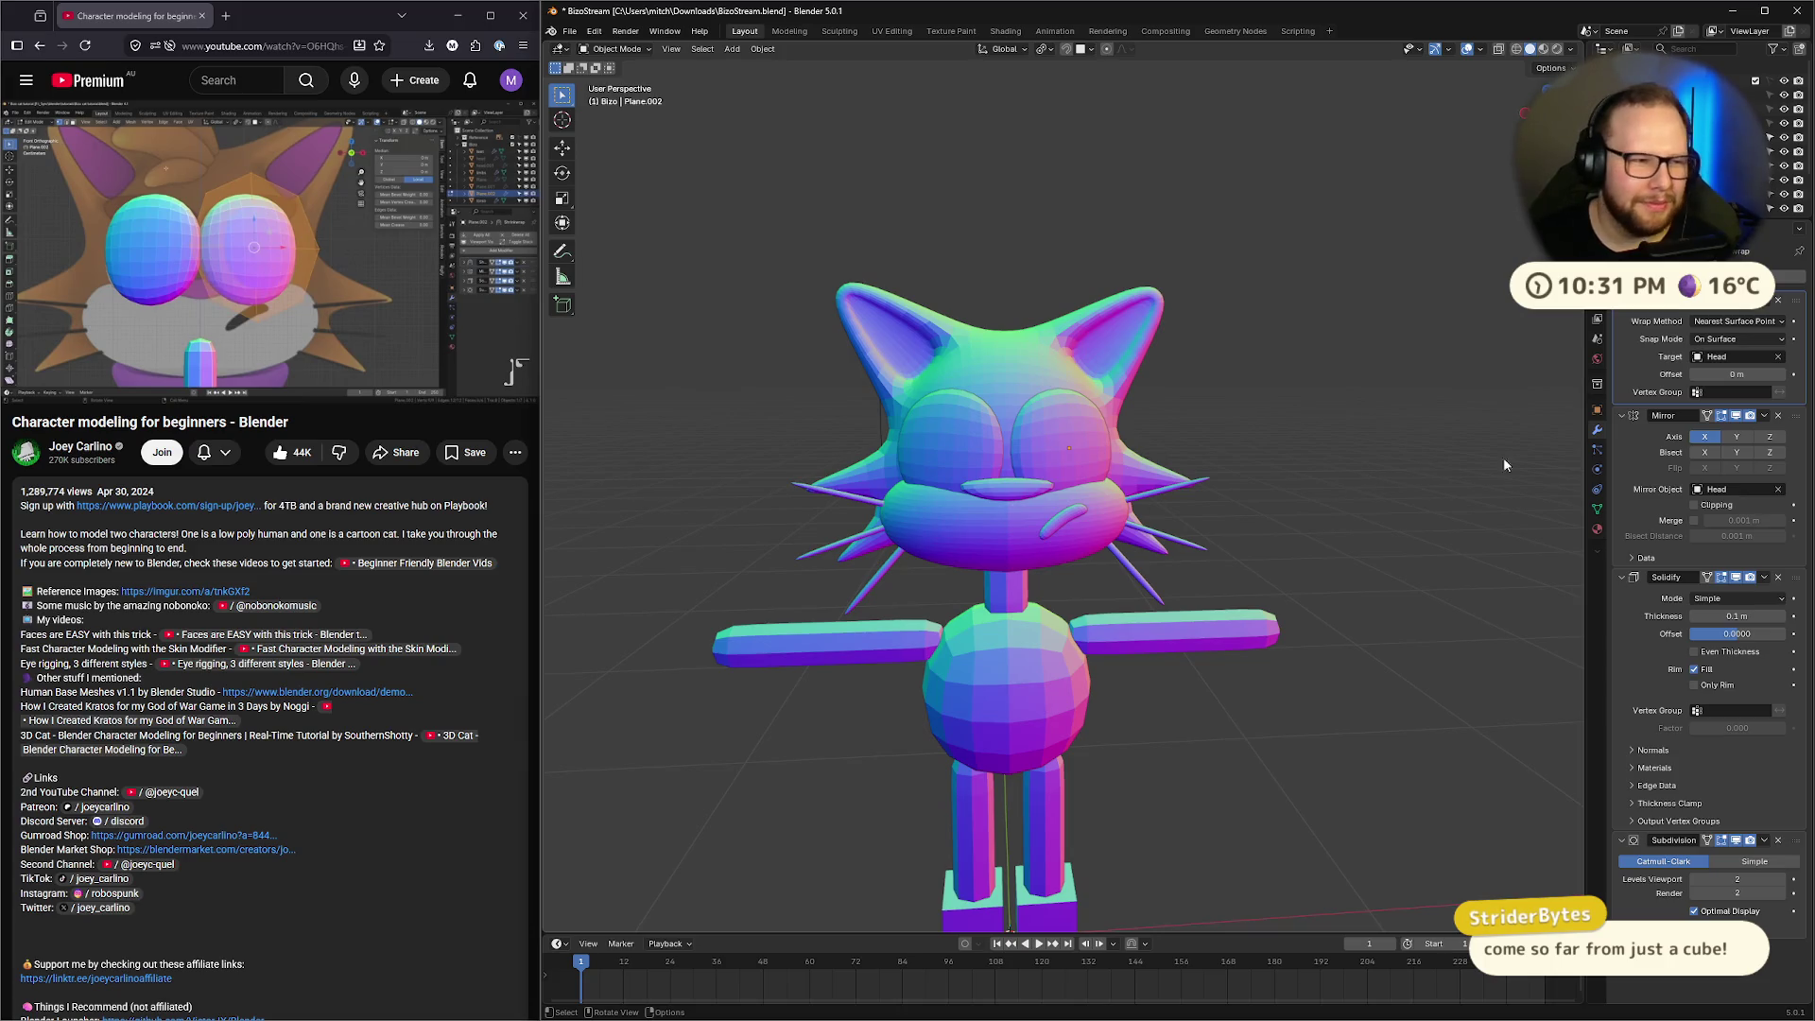
pyautogui.moveTo(1503, 457); pyautogui.dragTo(879, 369, button='middle')
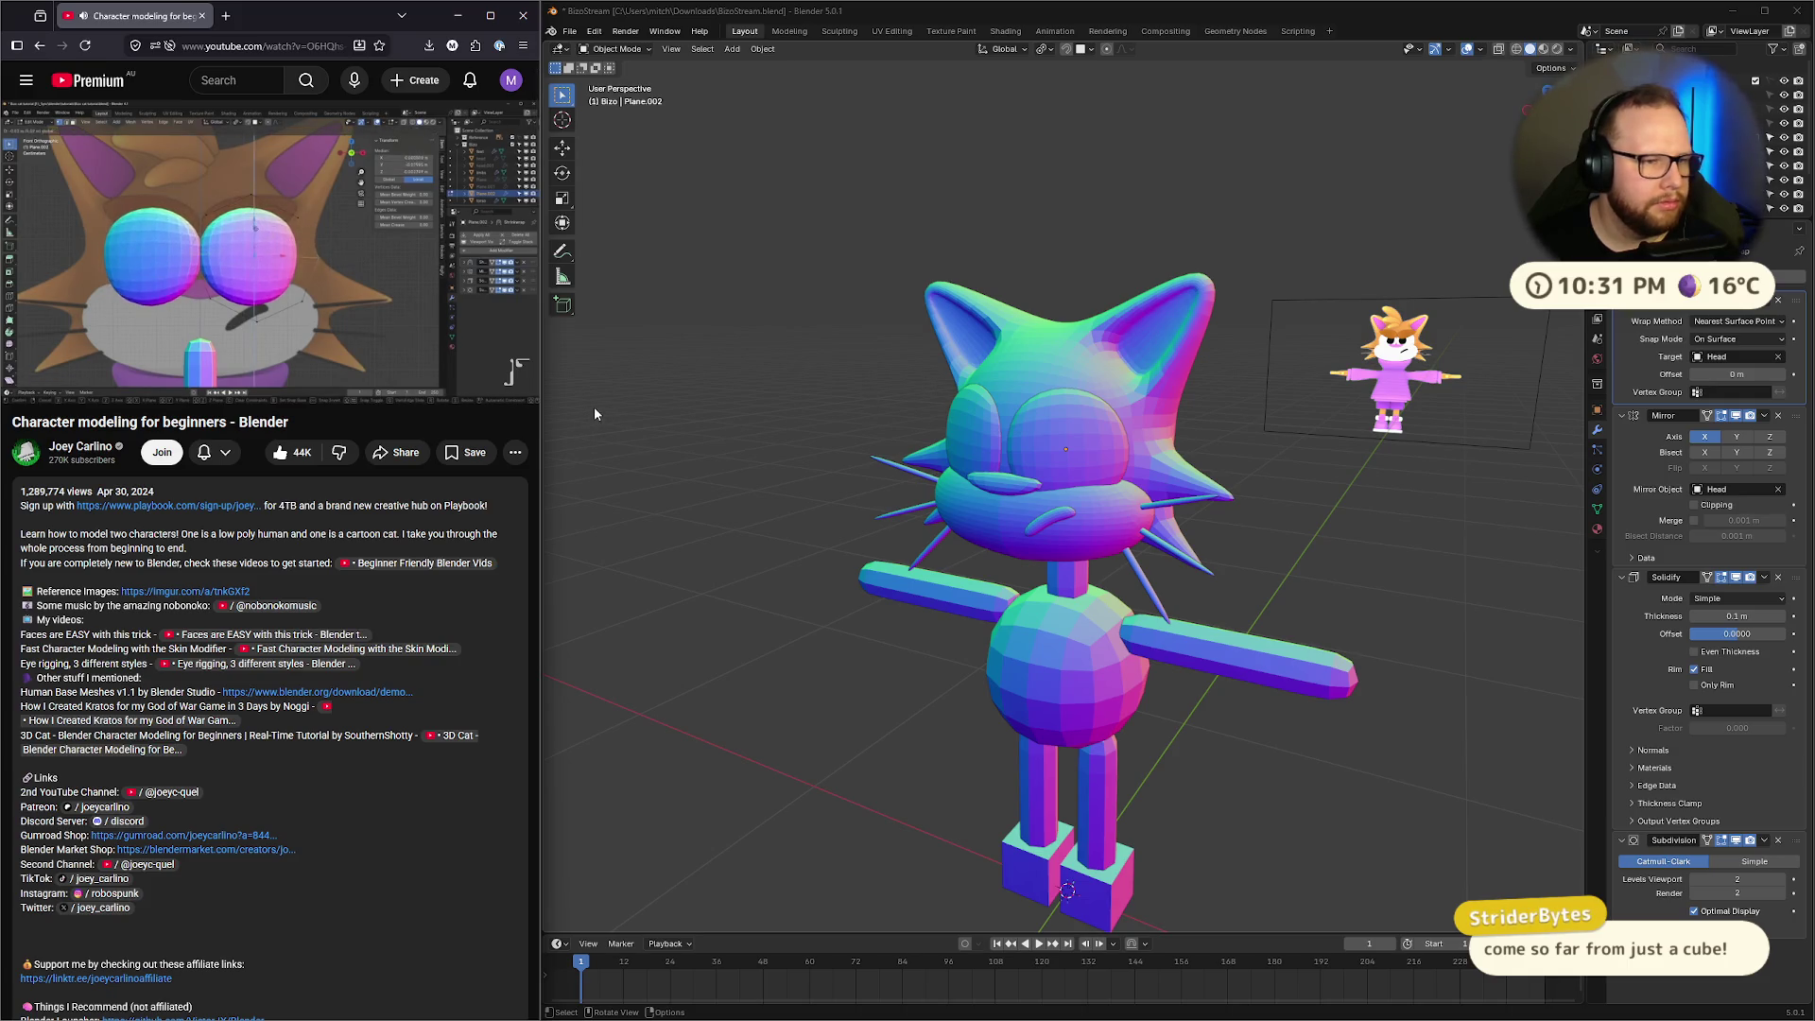
pyautogui.click(450, 359)
pyautogui.moveTo(1134, 270); pyautogui.dragTo(1386, 261, button='middle')
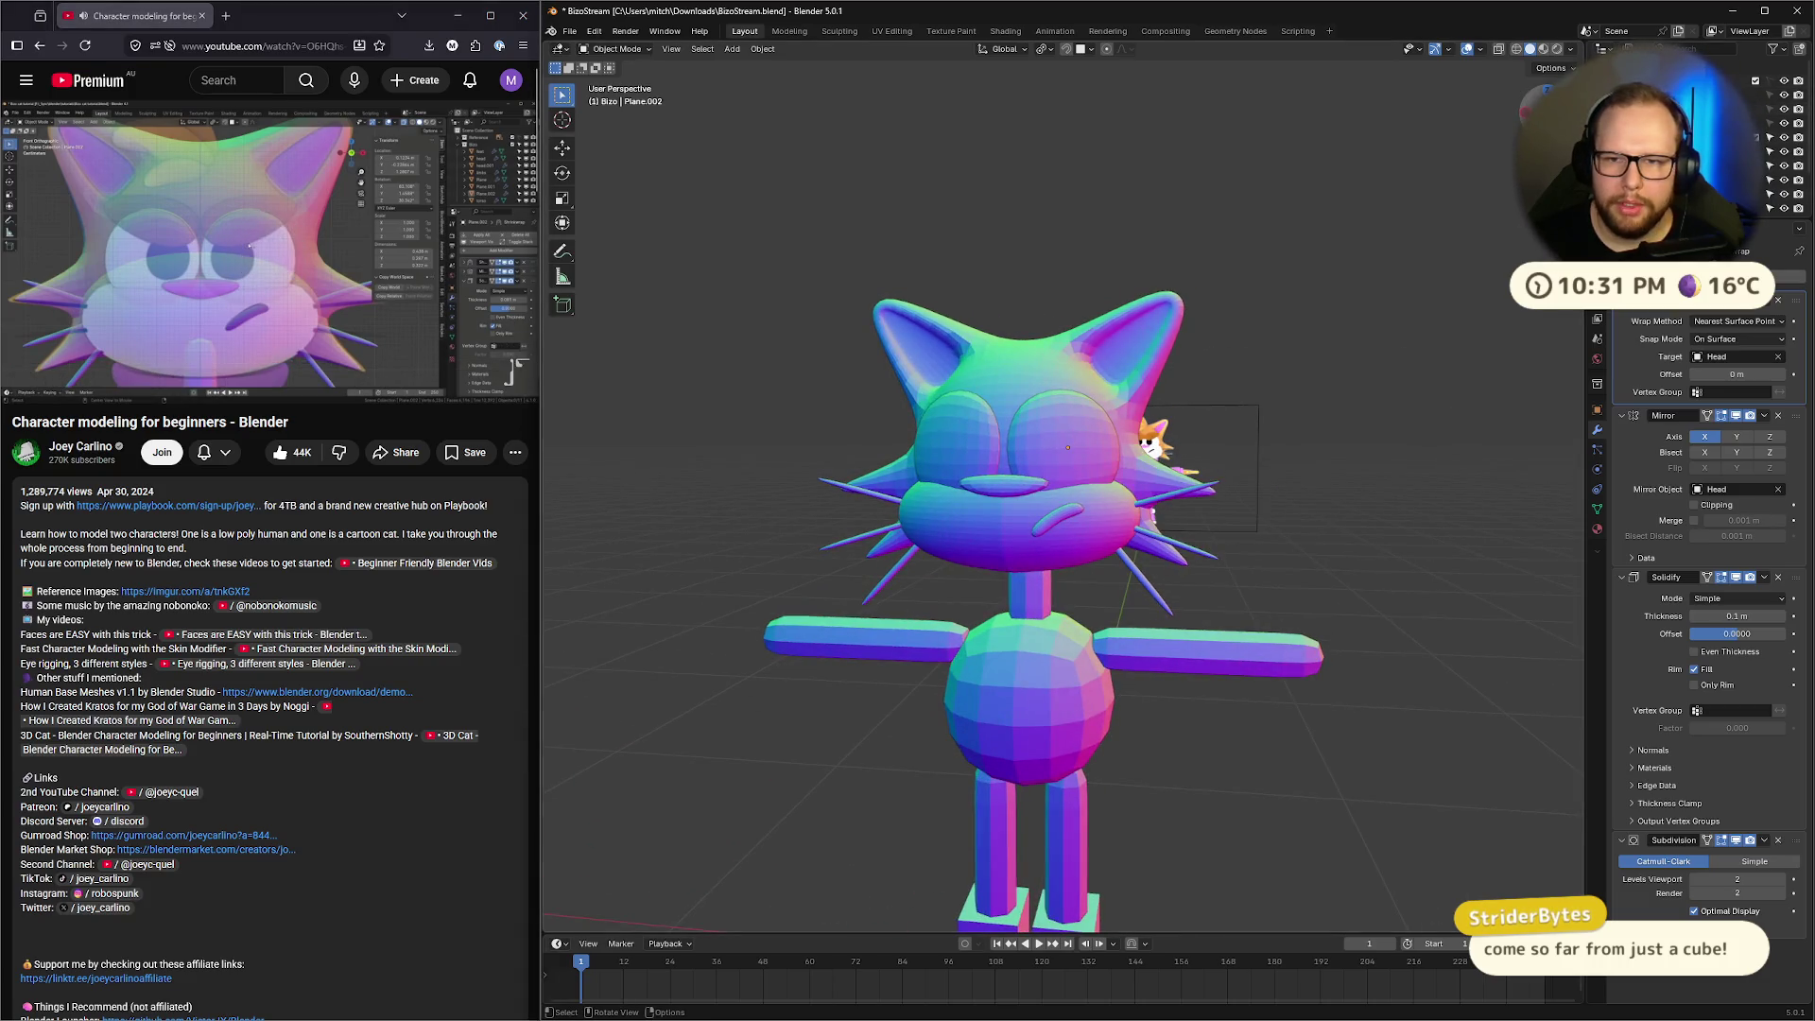
pyautogui.press('KP_1')
pyautogui.scroll(5, 1371, 251)
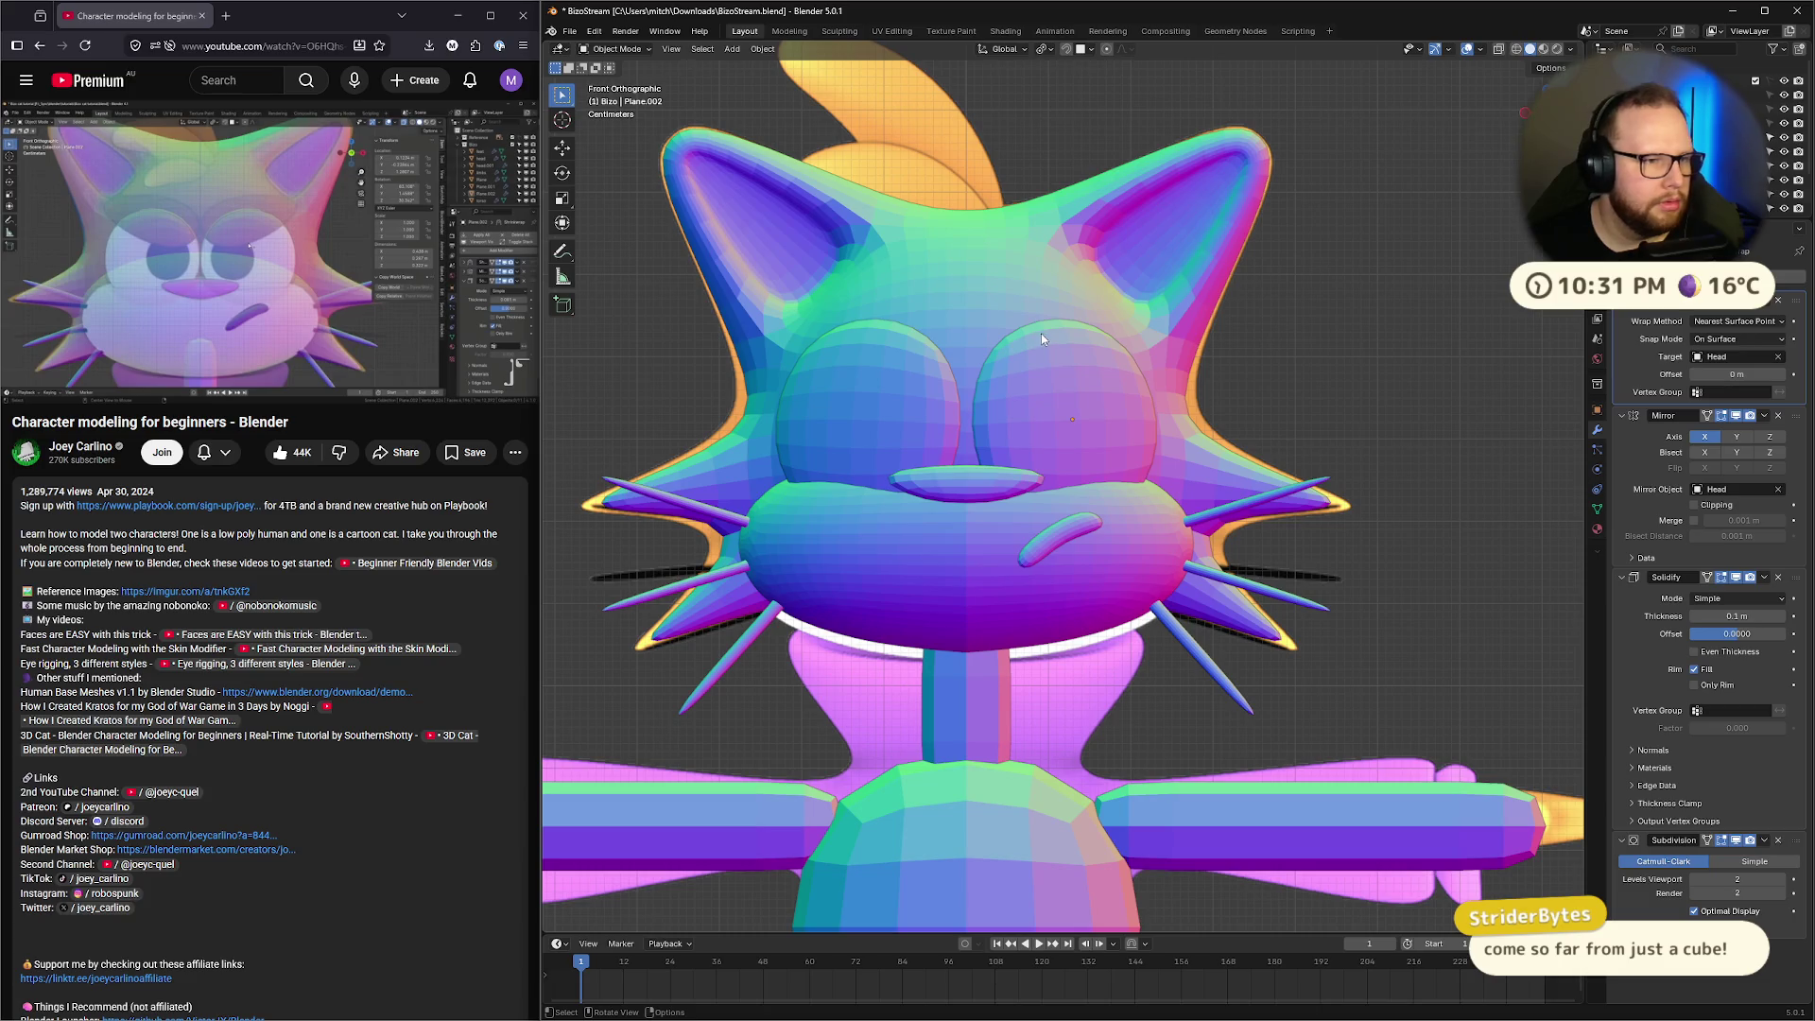
pyautogui.scroll(-6, 1341, 332)
pyautogui.moveTo(1340, 341)
pyautogui.mouseDown(button='middle')
pyautogui.moveTo(1266, 397)
pyautogui.moveTo(1320, 438)
pyautogui.moveTo(1293, 411)
pyautogui.mouseUp(button='middle')
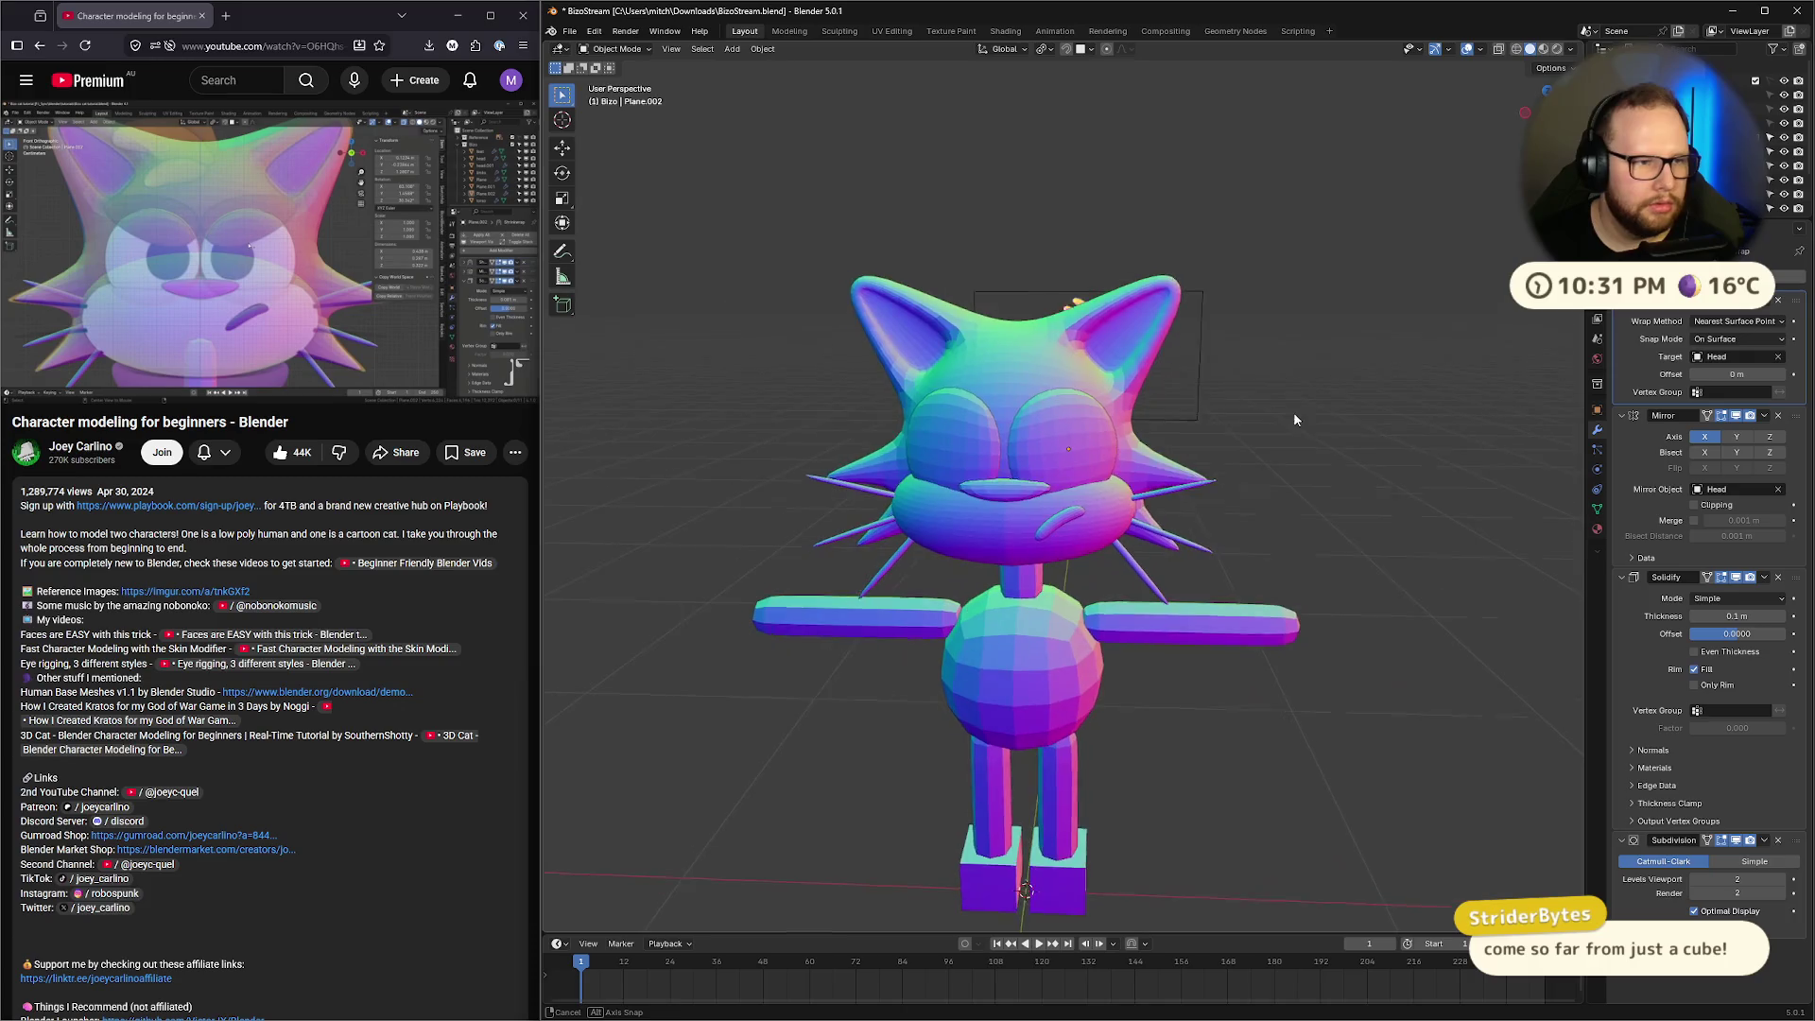
pyautogui.press('KP_1')
pyautogui.click(345, 274)
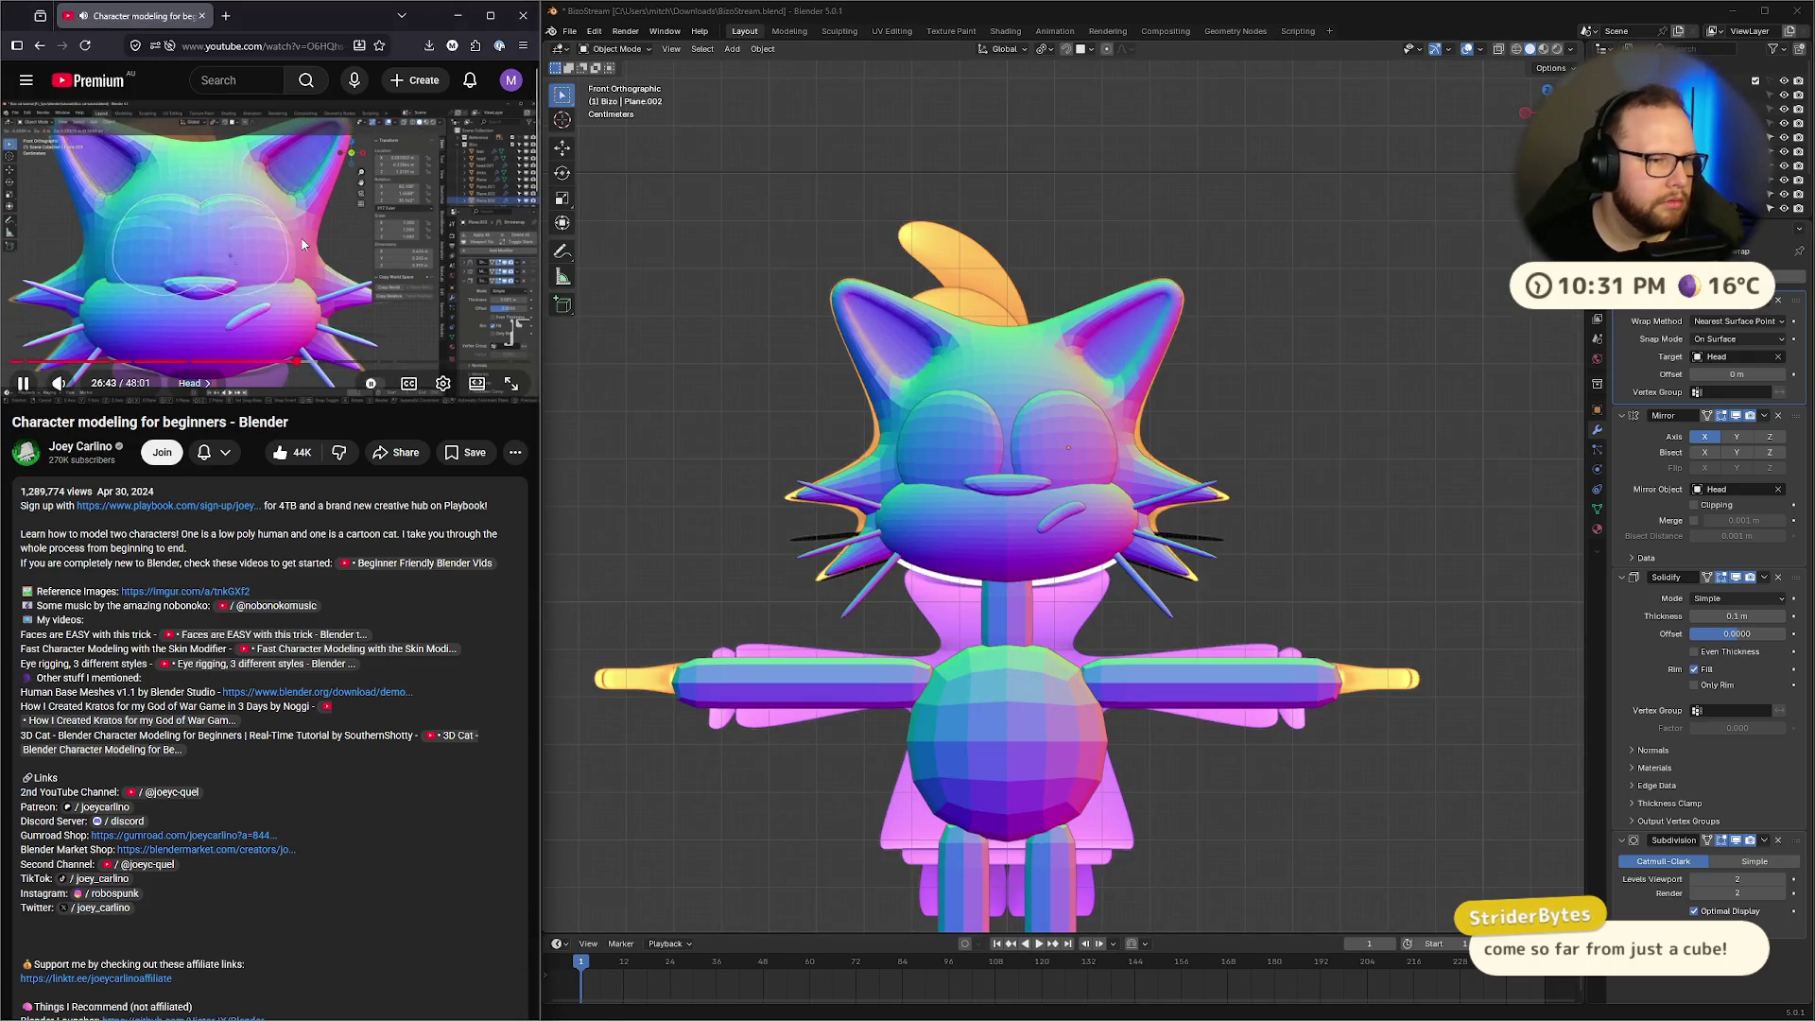
pyautogui.click(255, 257)
pyautogui.moveTo(945, 473); pyautogui.dragTo(1002, 472, button='middle')
pyautogui.press('KP_1')
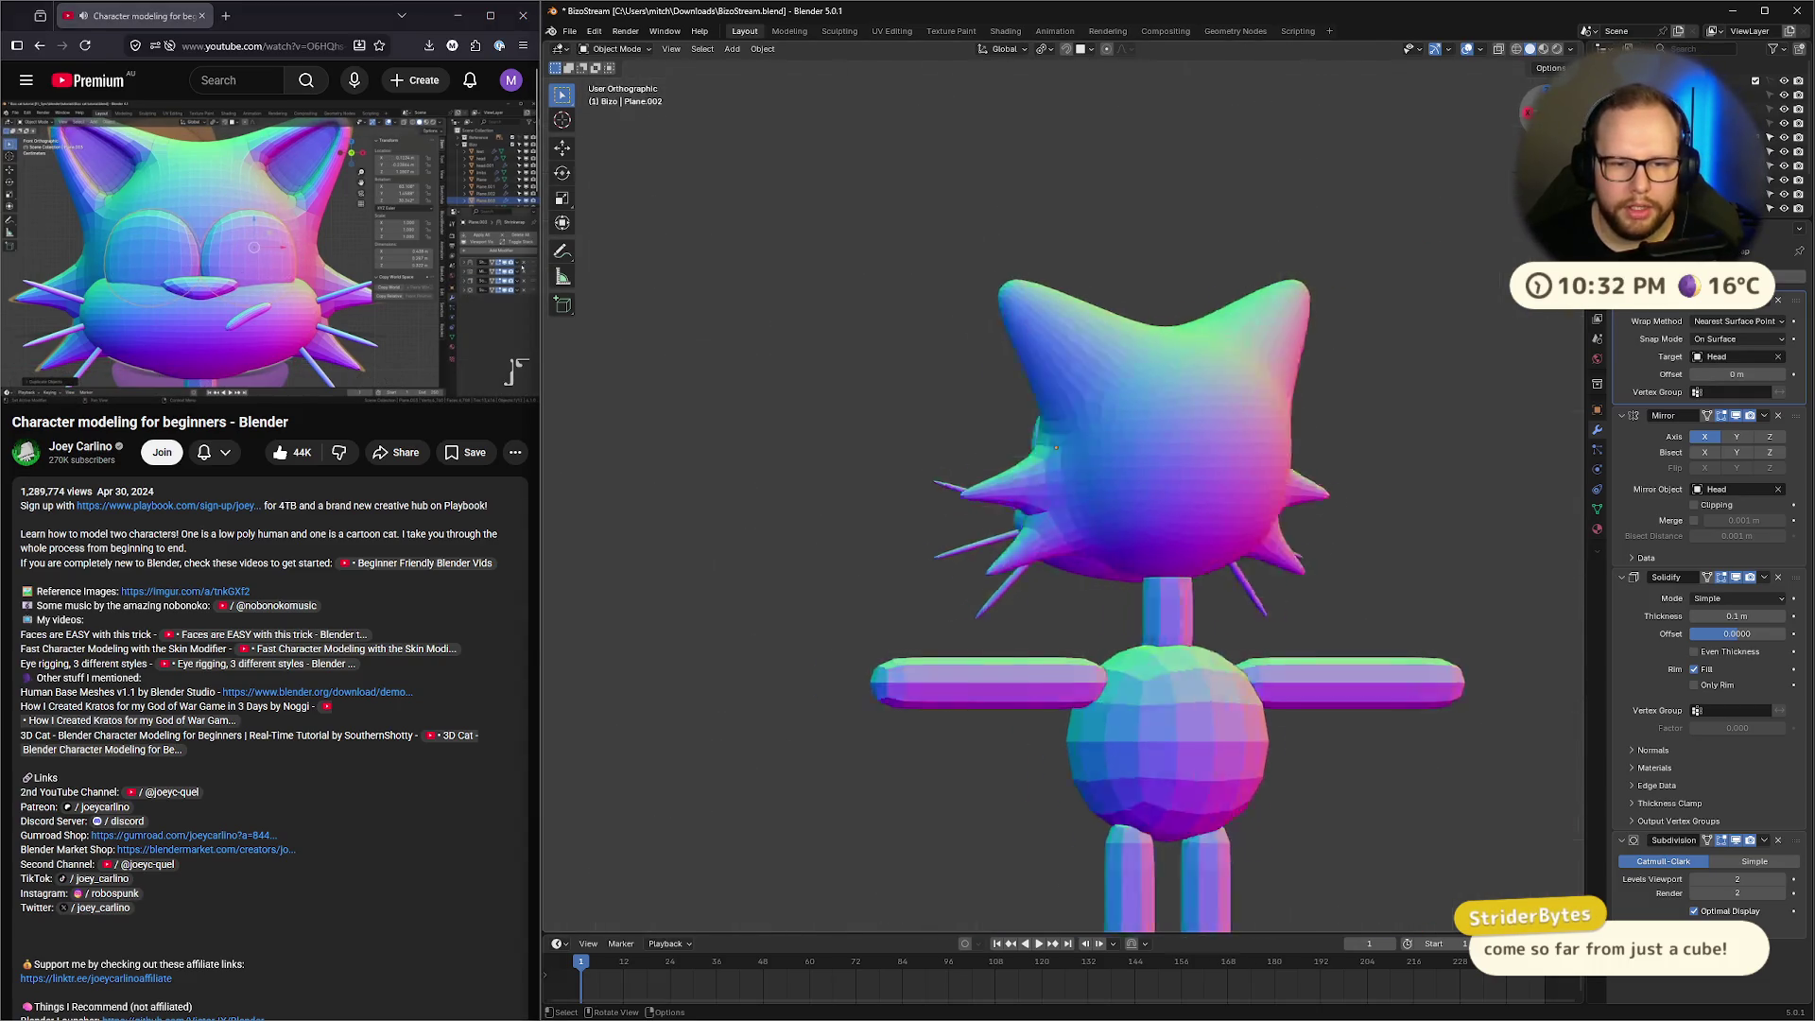
# In X-ray view, select the plane covering the eyes
pyautogui.hotkey('alt', 'z')
pyautogui.scroll(4, 1039, 419)
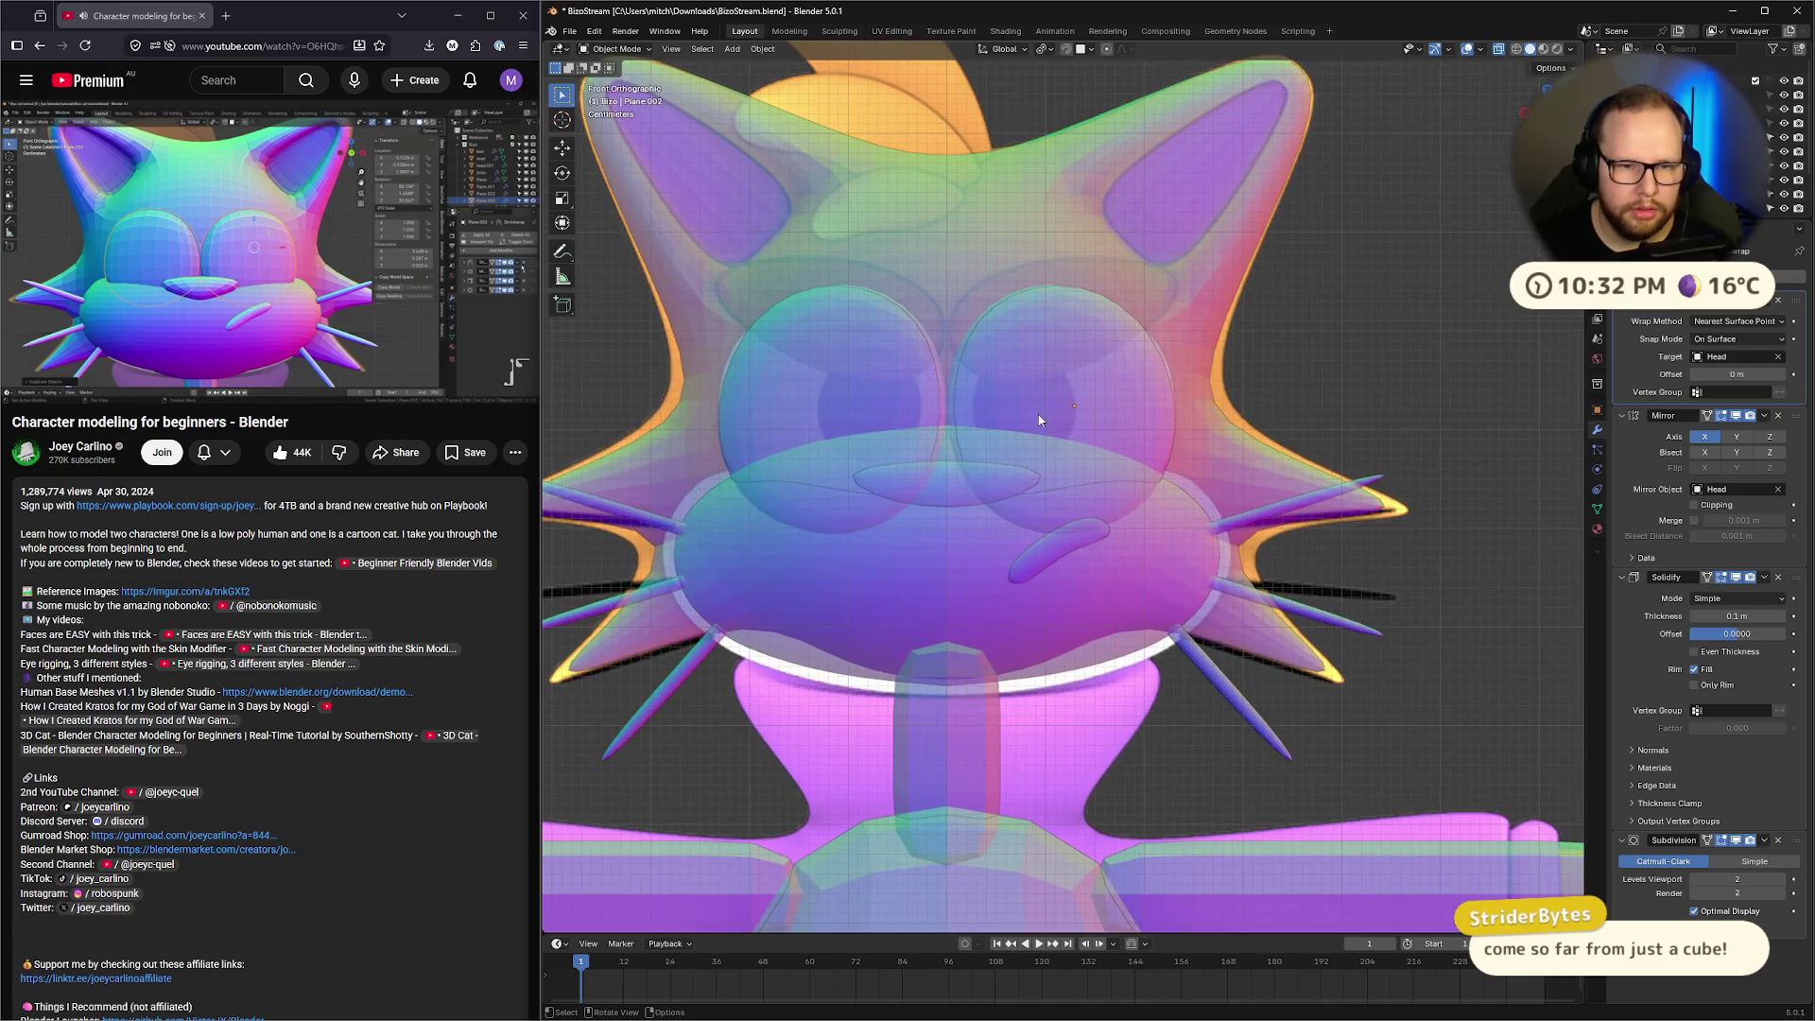
pyautogui.click(1060, 360)
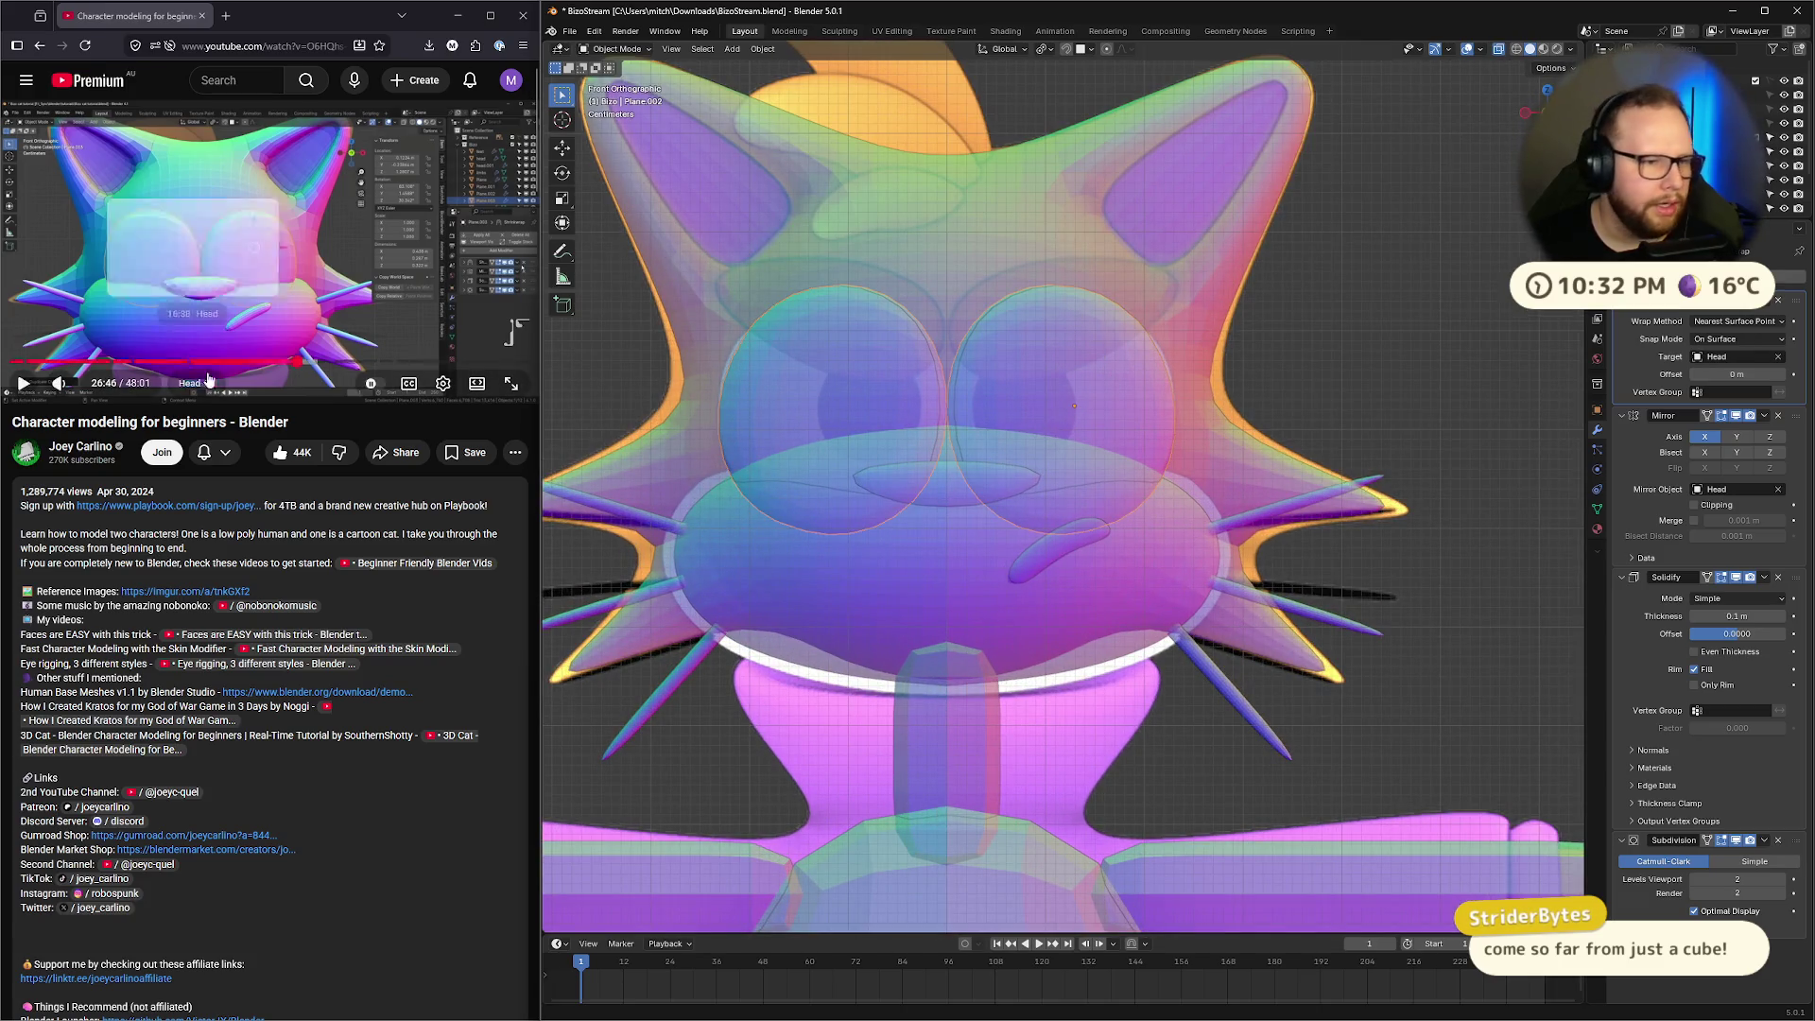
pyautogui.click(331, 276)
pyautogui.click(331, 276)
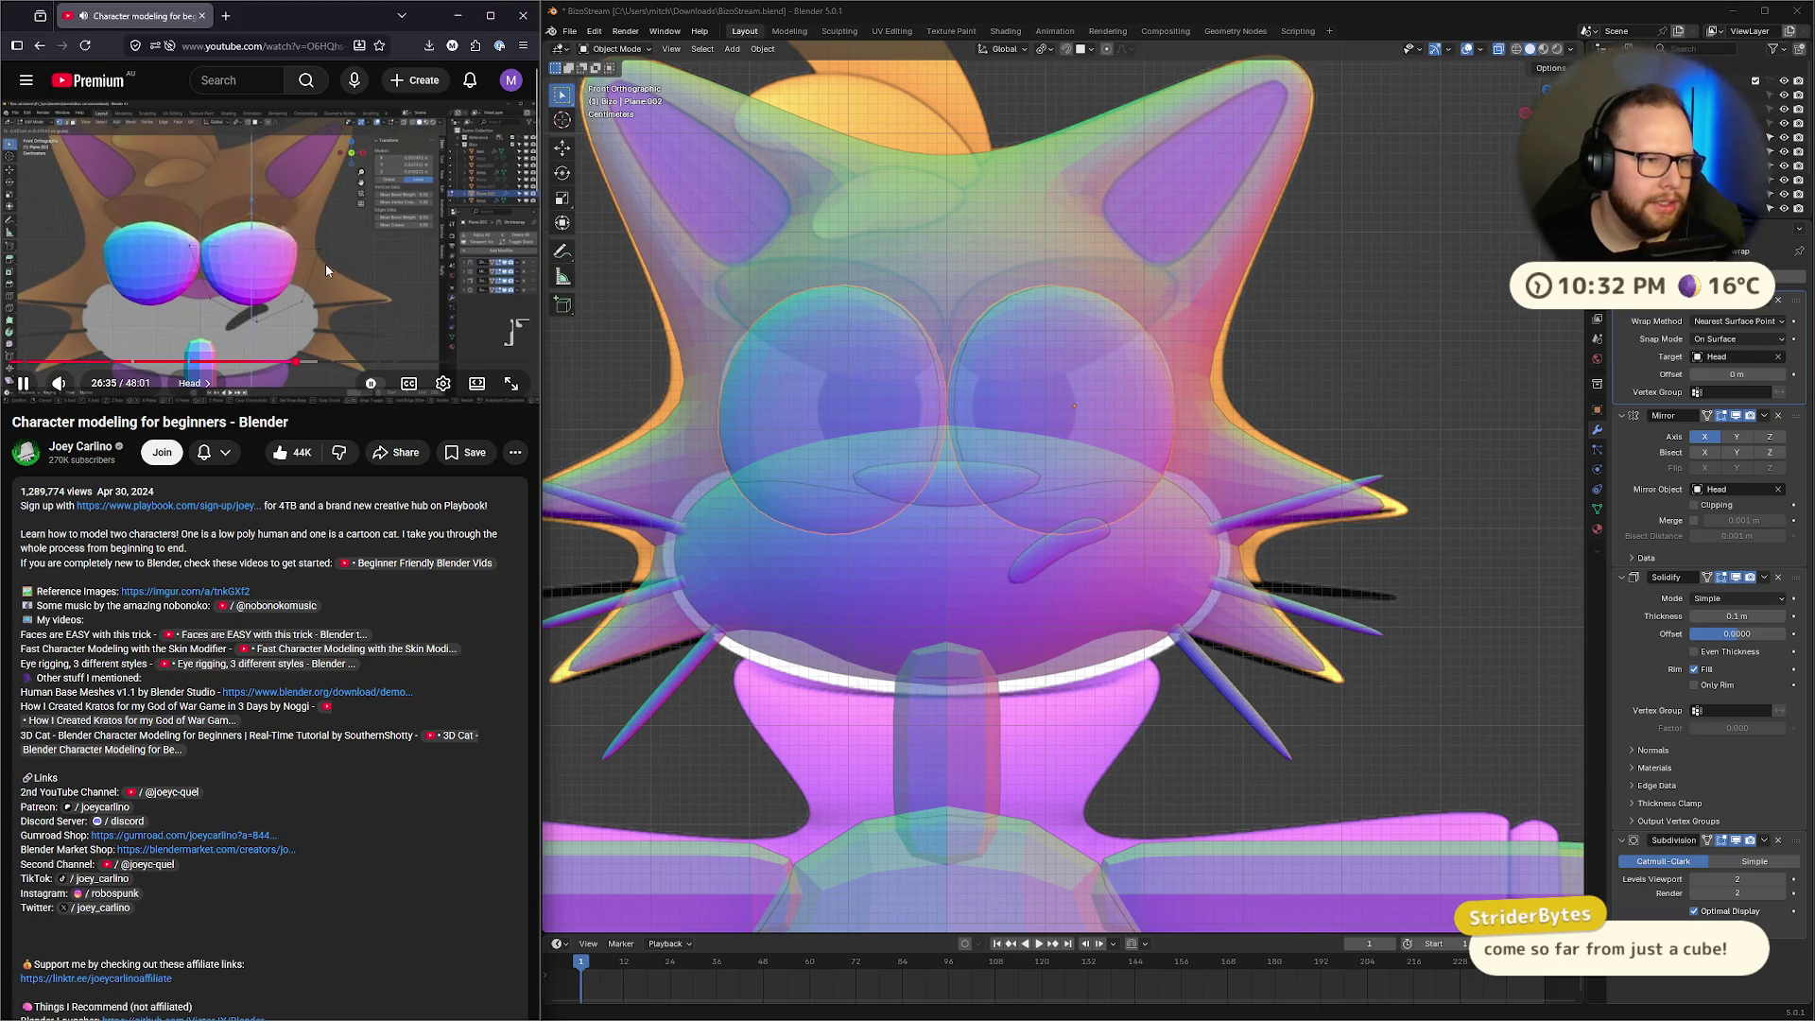
pyautogui.click(326, 271)
pyautogui.click(1049, 299)
# Slide the plane's upper-left edge down, then exit Edit Mode and X-ray
pyautogui.press('Tab')
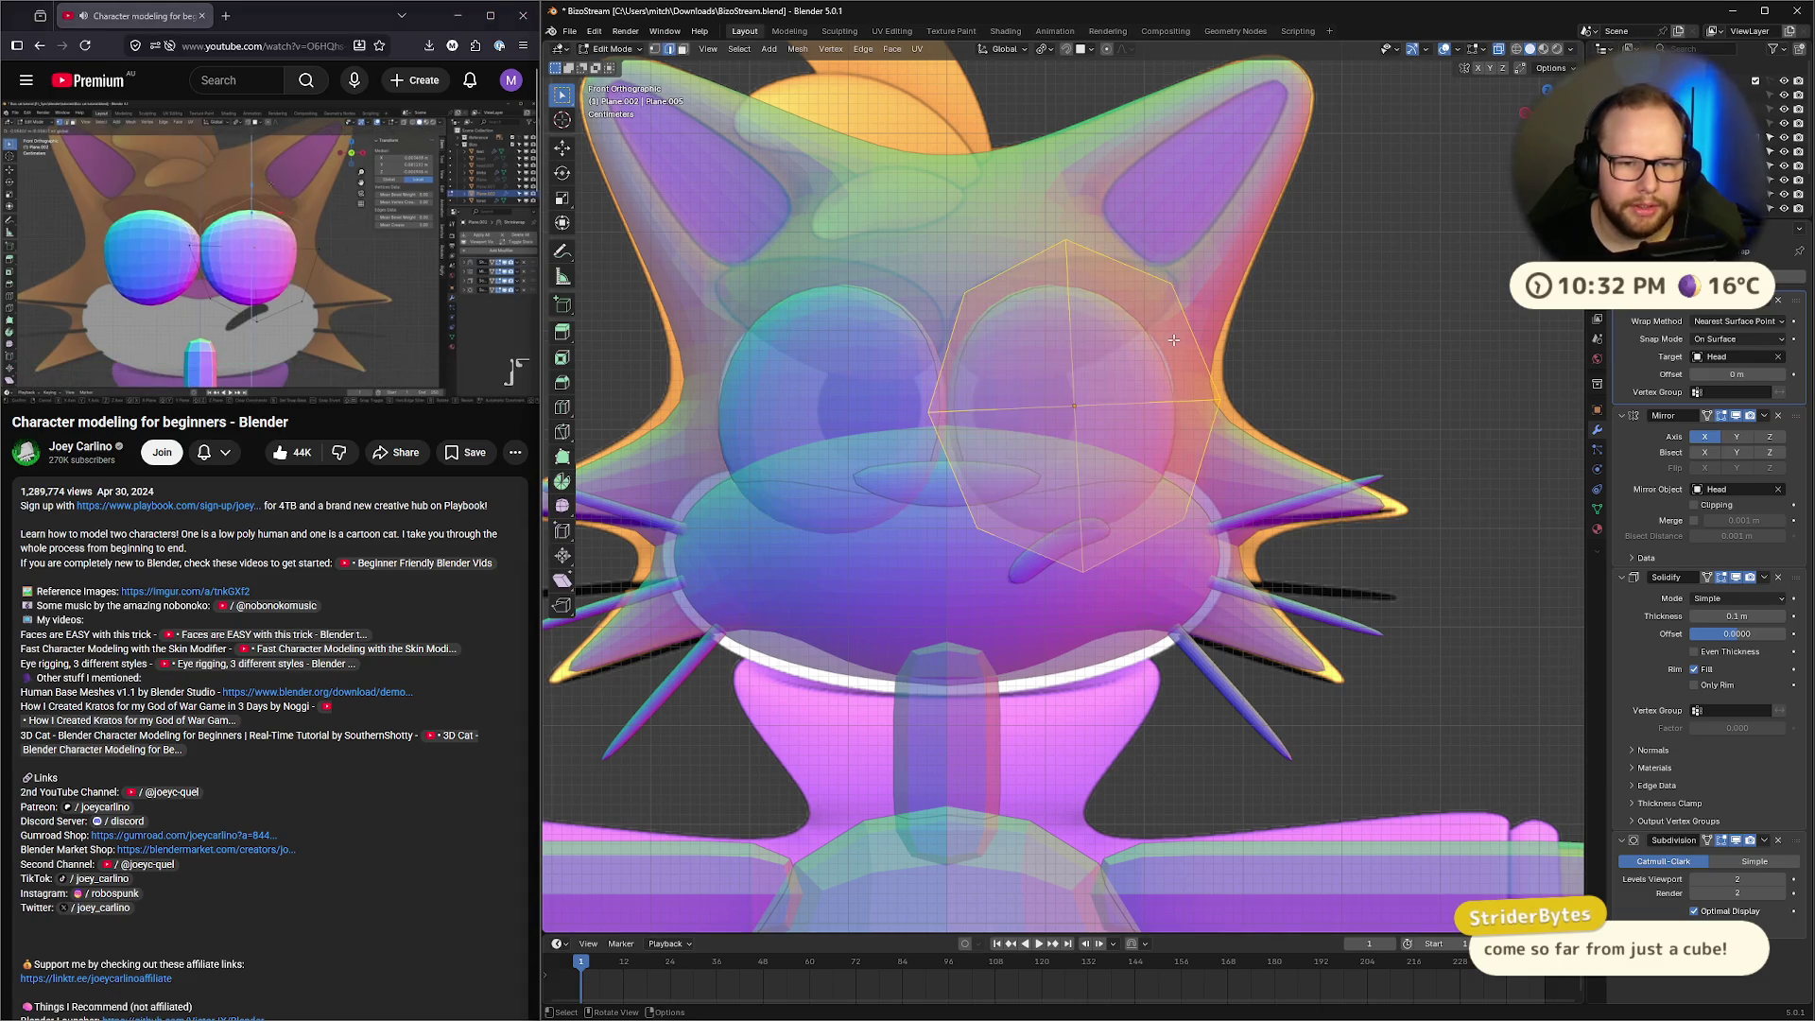
pyautogui.click(966, 182)
pyautogui.click(1021, 262)
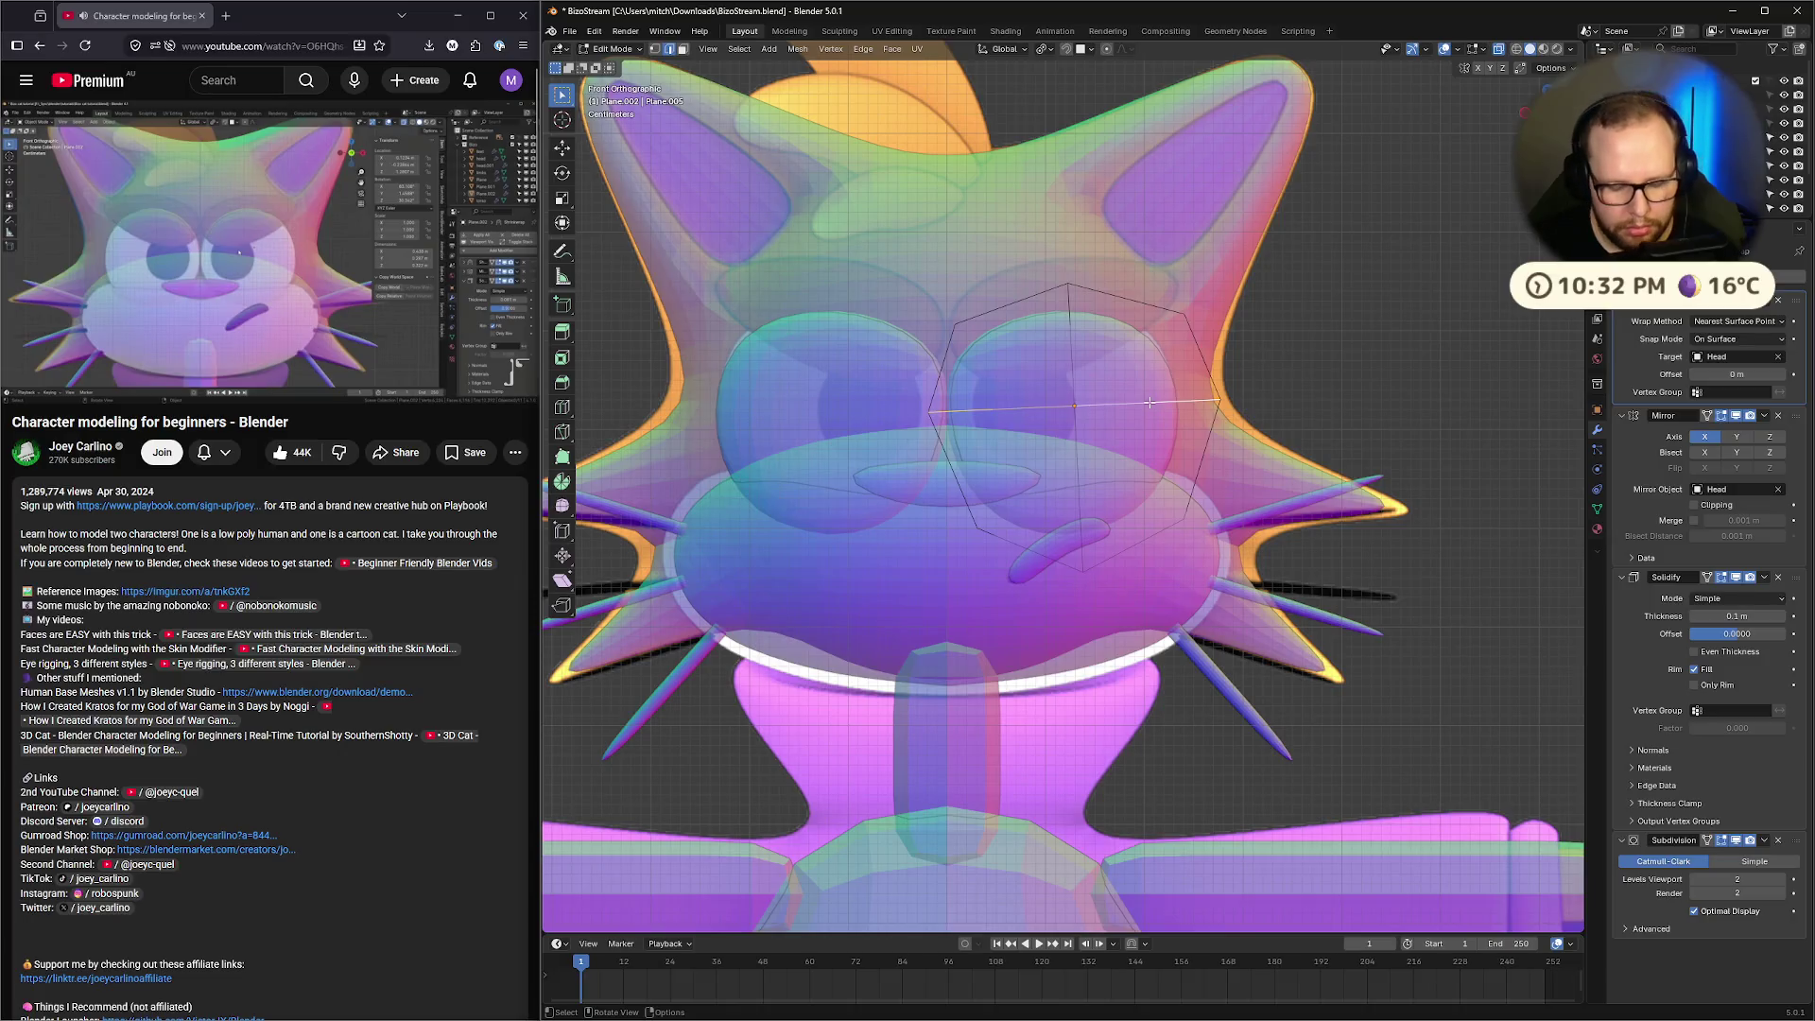
pyautogui.press('g')
pyautogui.press('g')
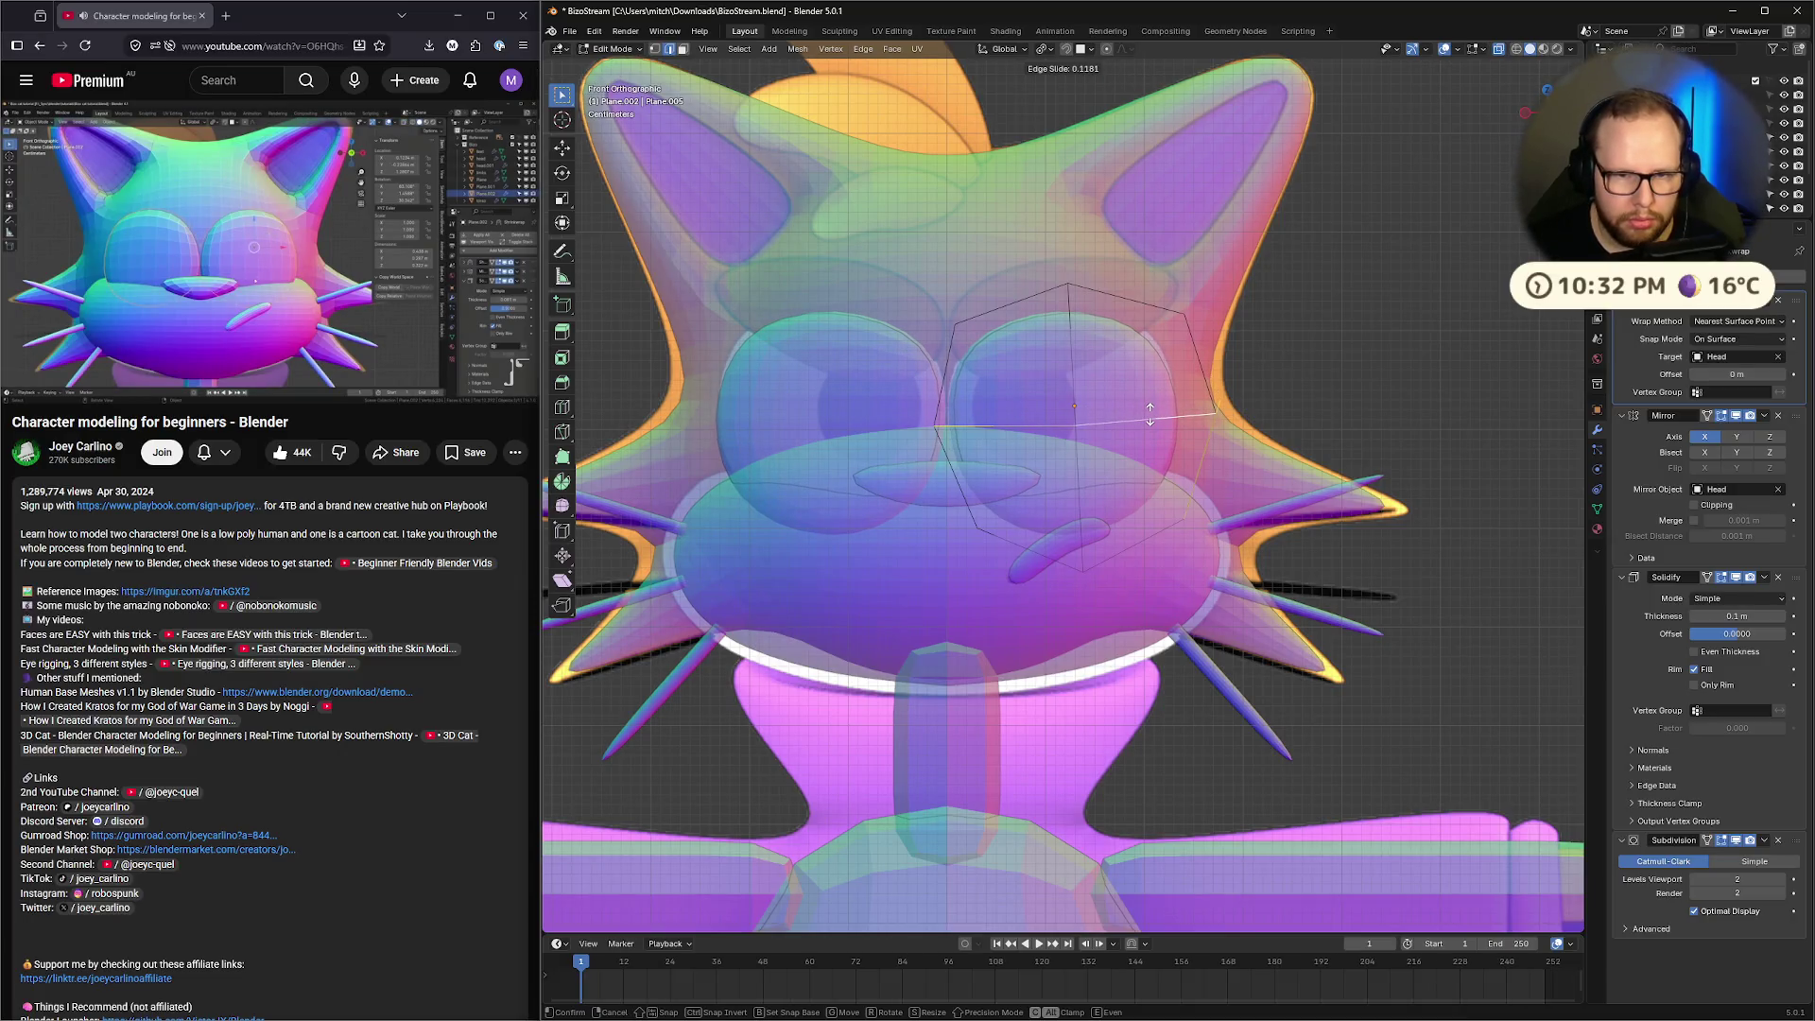
pyautogui.click(1150, 414)
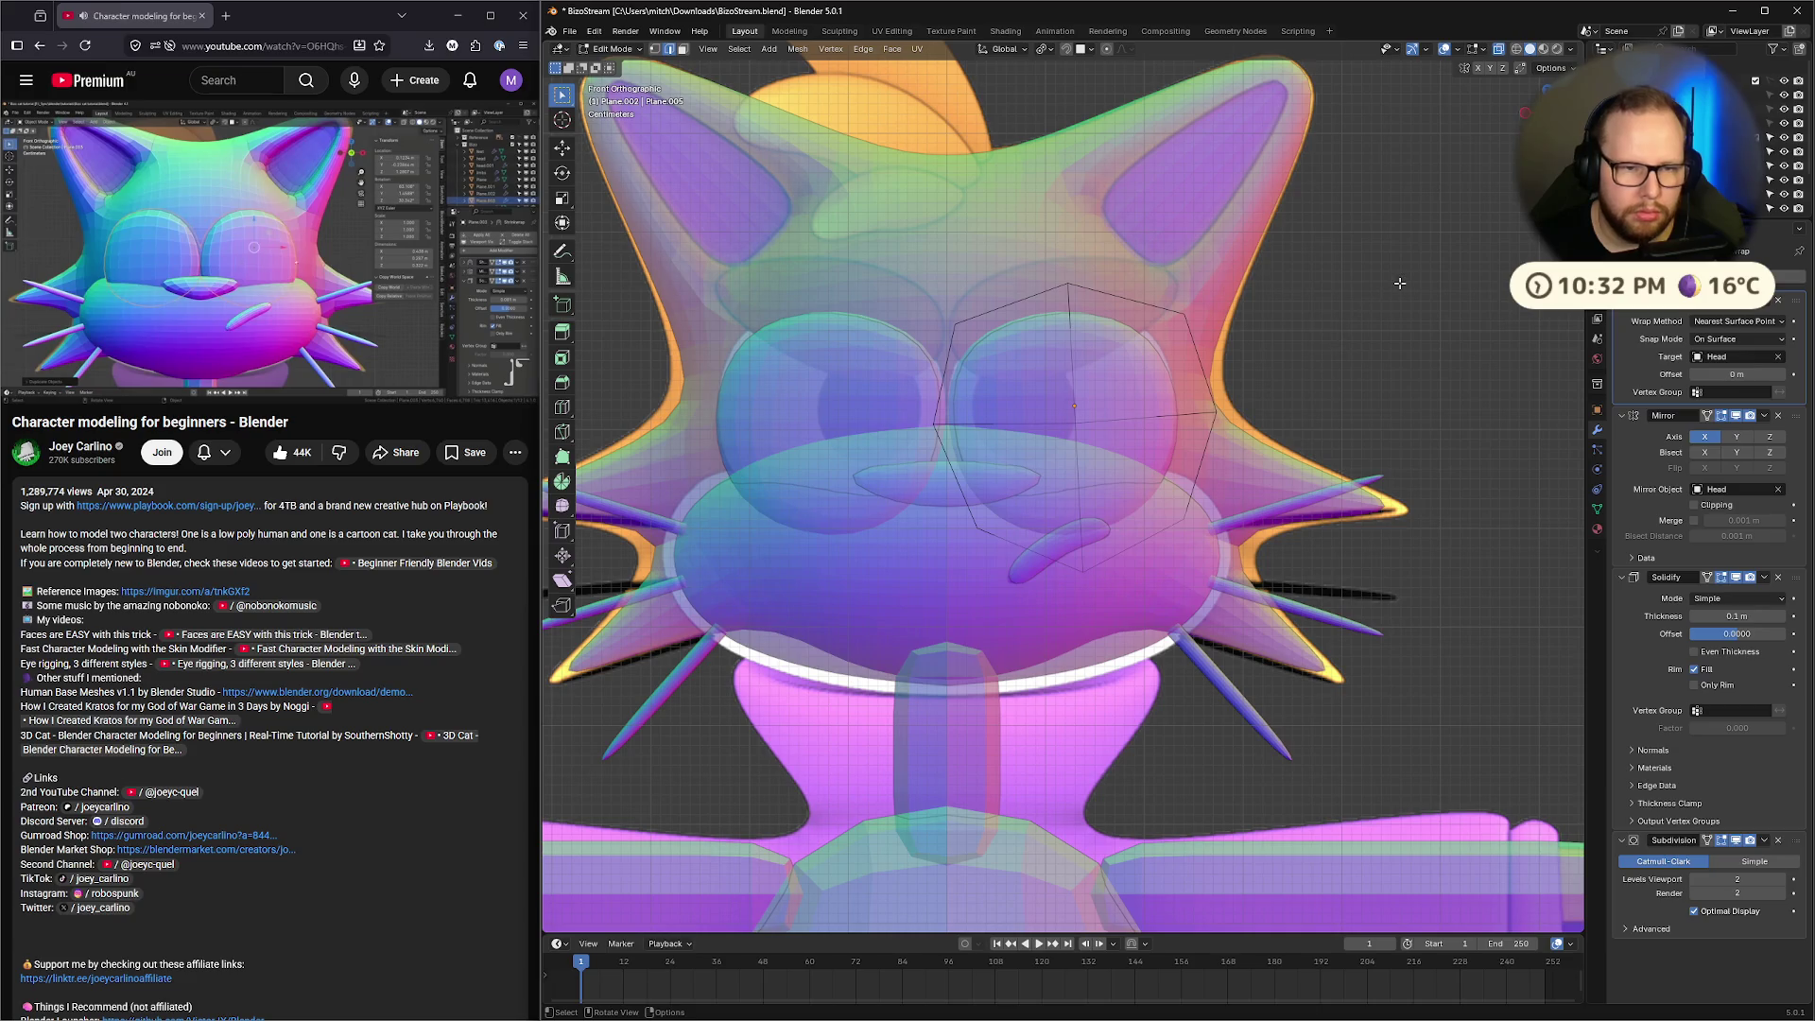
pyautogui.press('Tab')
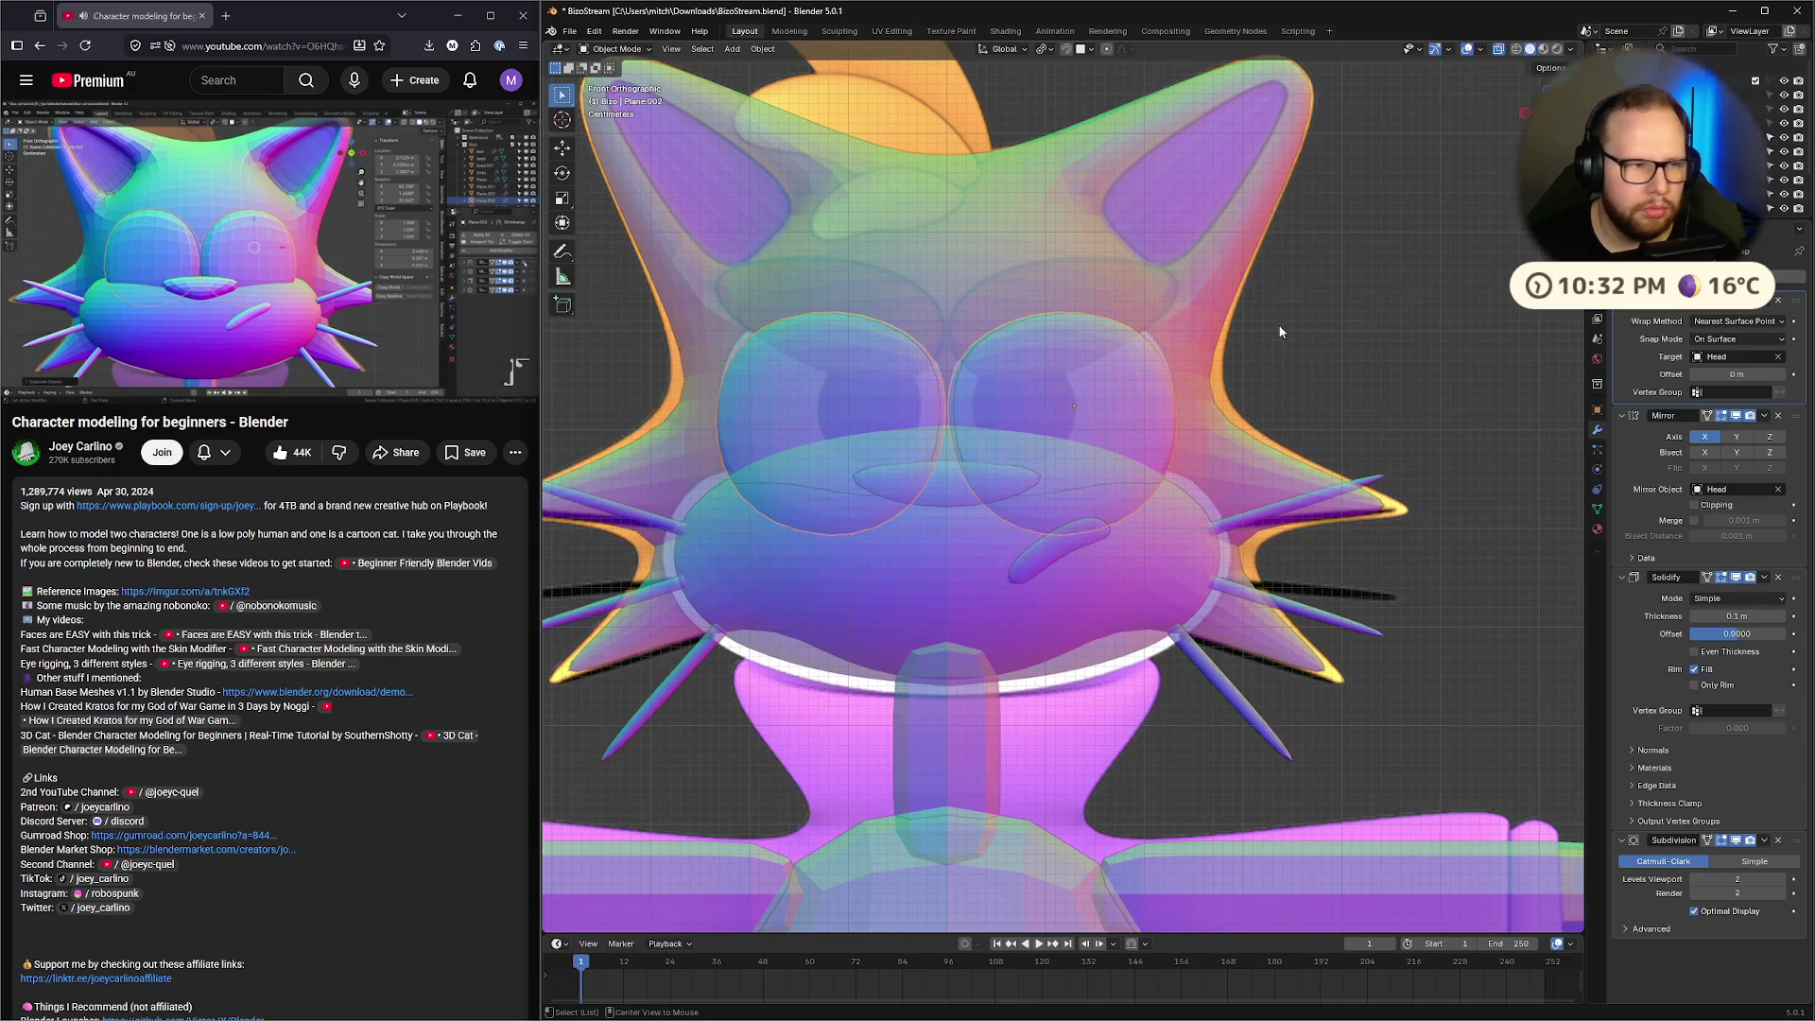
pyautogui.hotkey('alt', 'z')
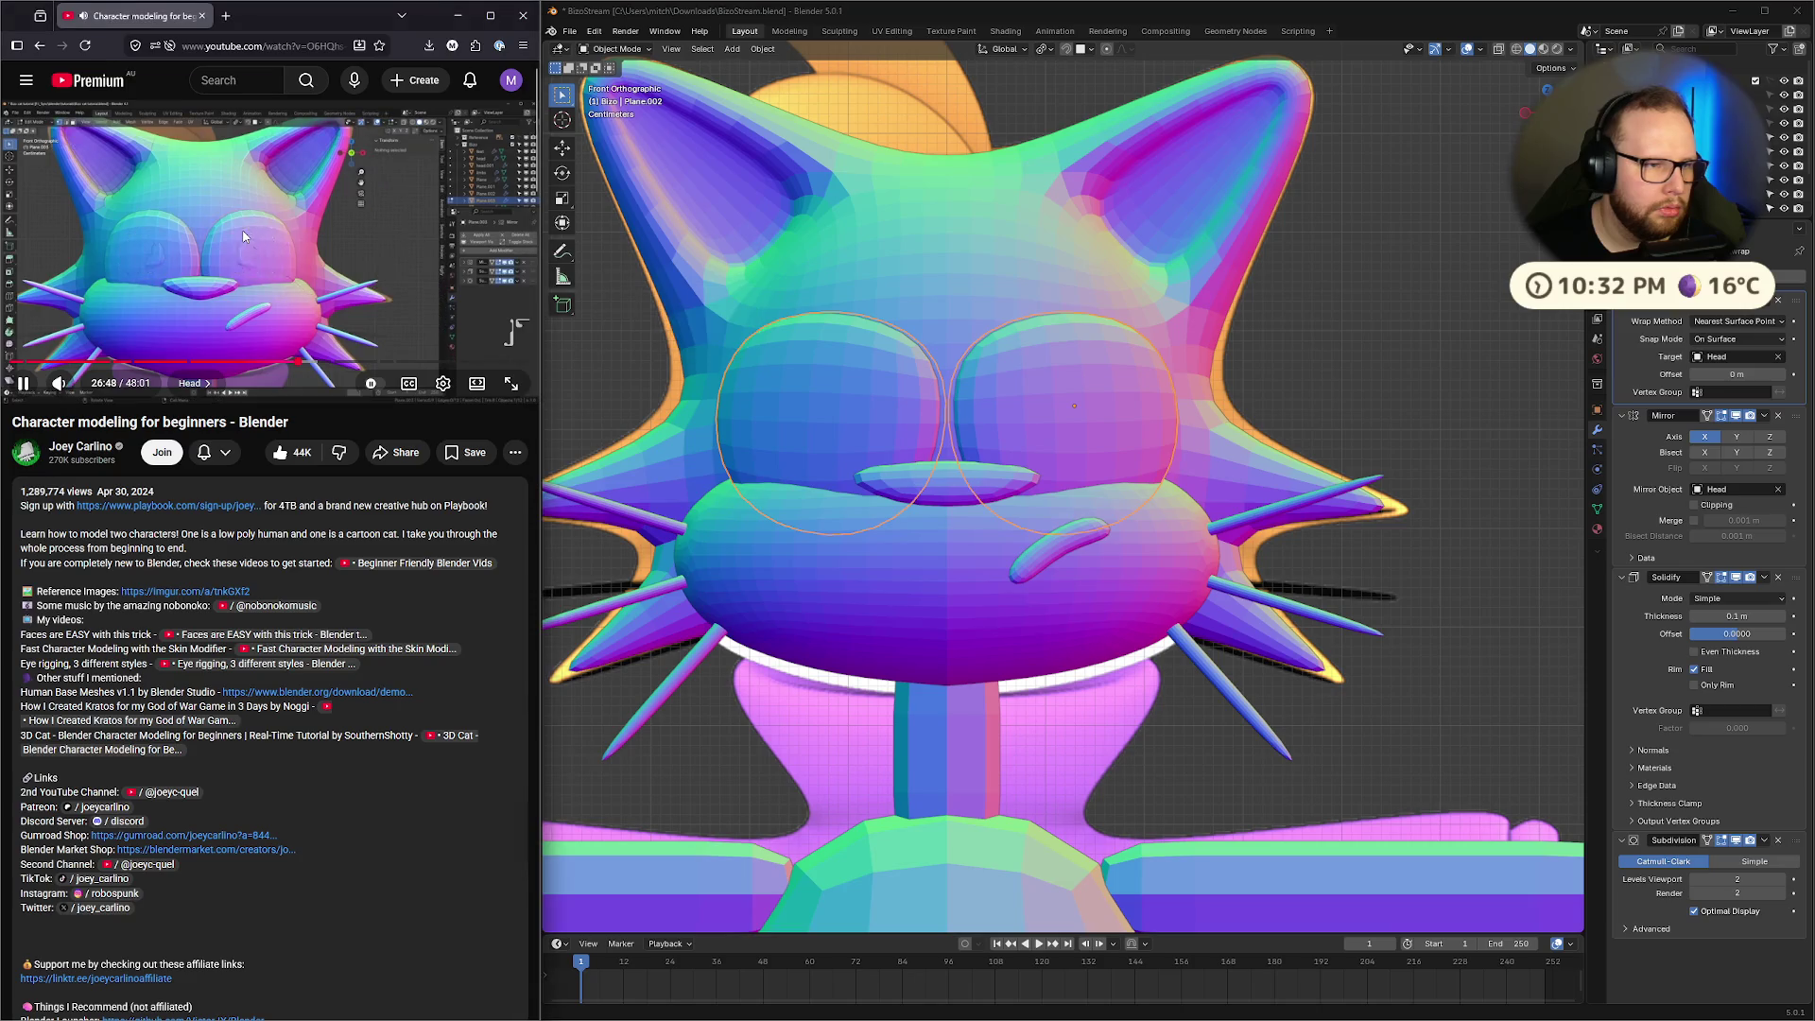
# Duplicate the eye rings, scale the copies down inside the eyes, and delete their Shrinkwrap modifier
pyautogui.click(243, 236)
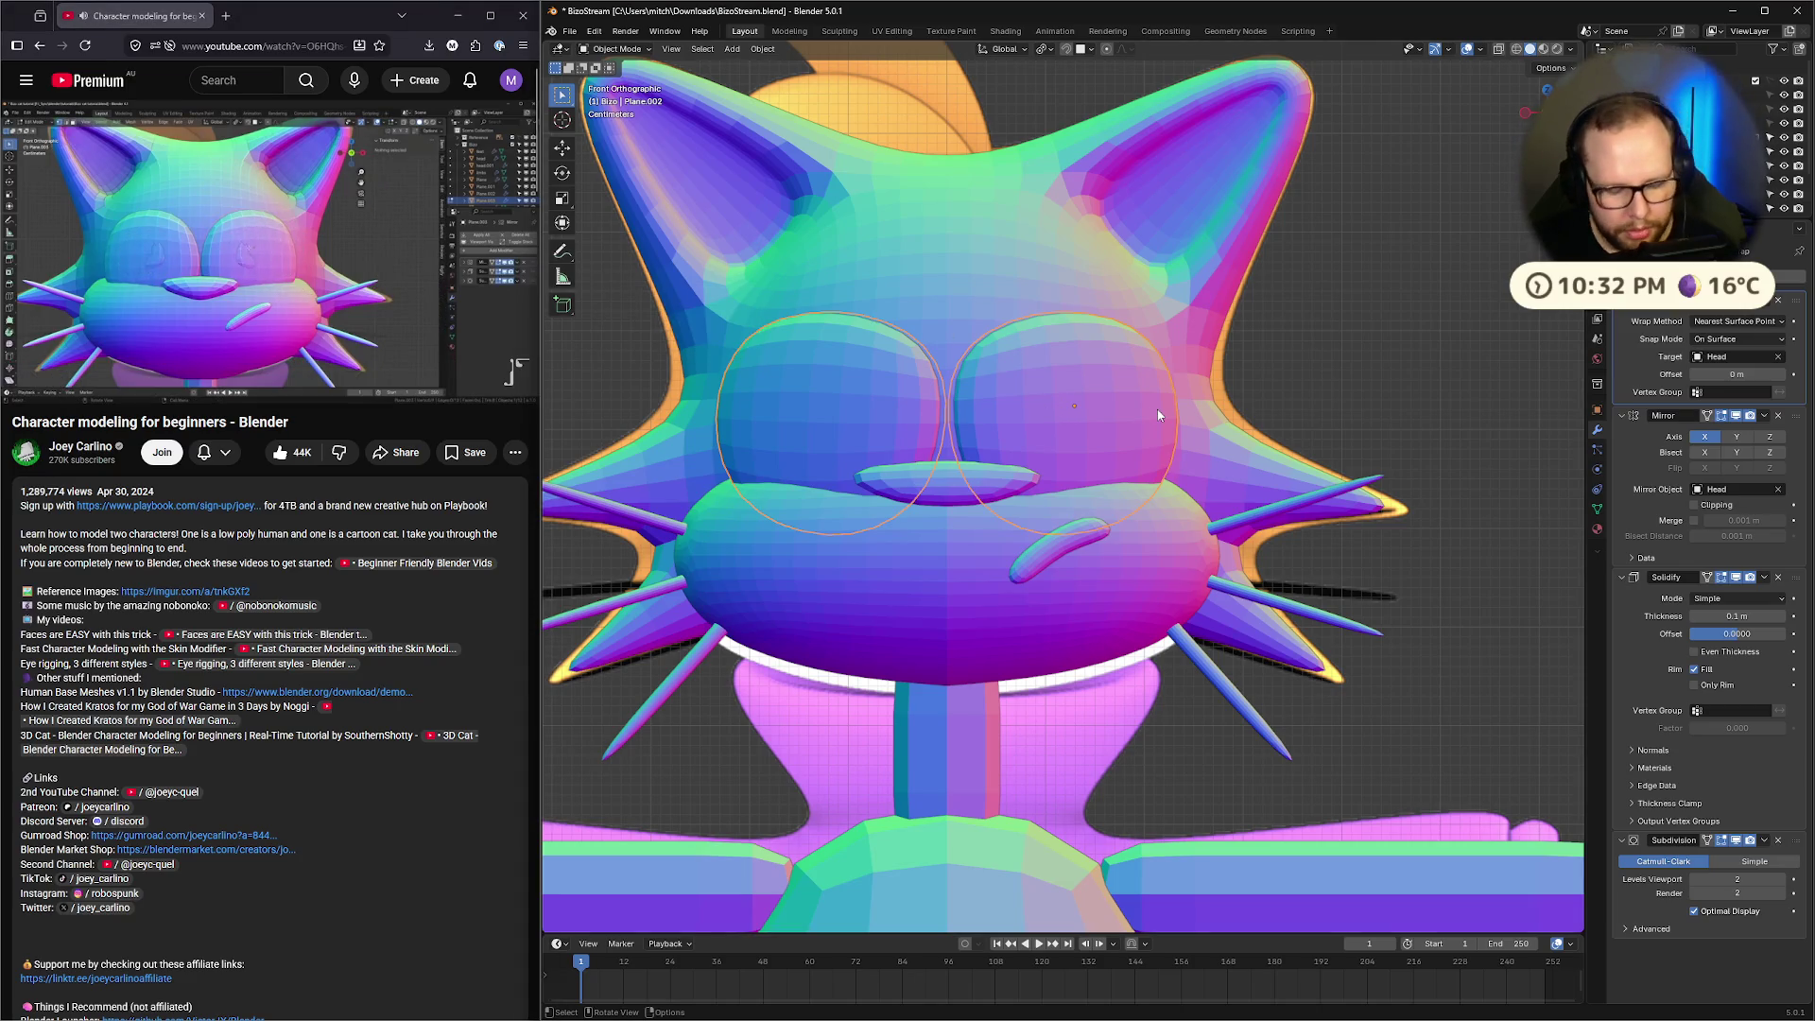
pyautogui.press('g')
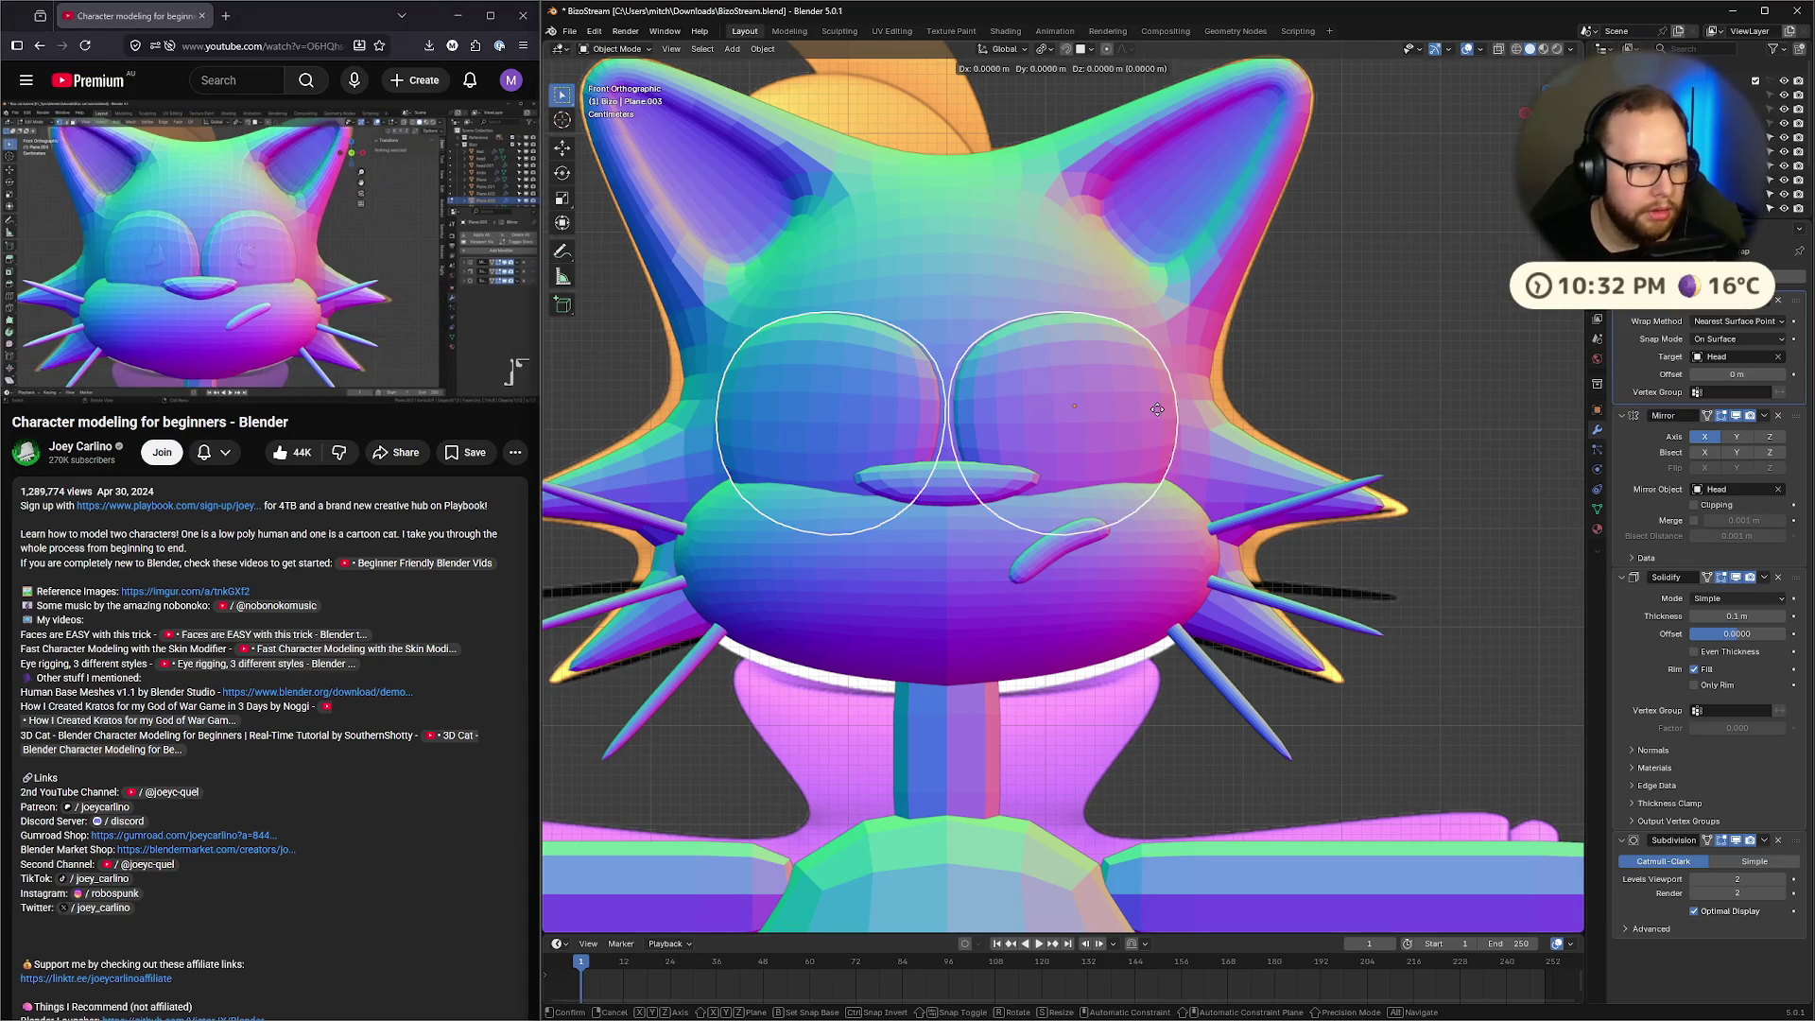
pyautogui.press('s')
pyautogui.click(1118, 407)
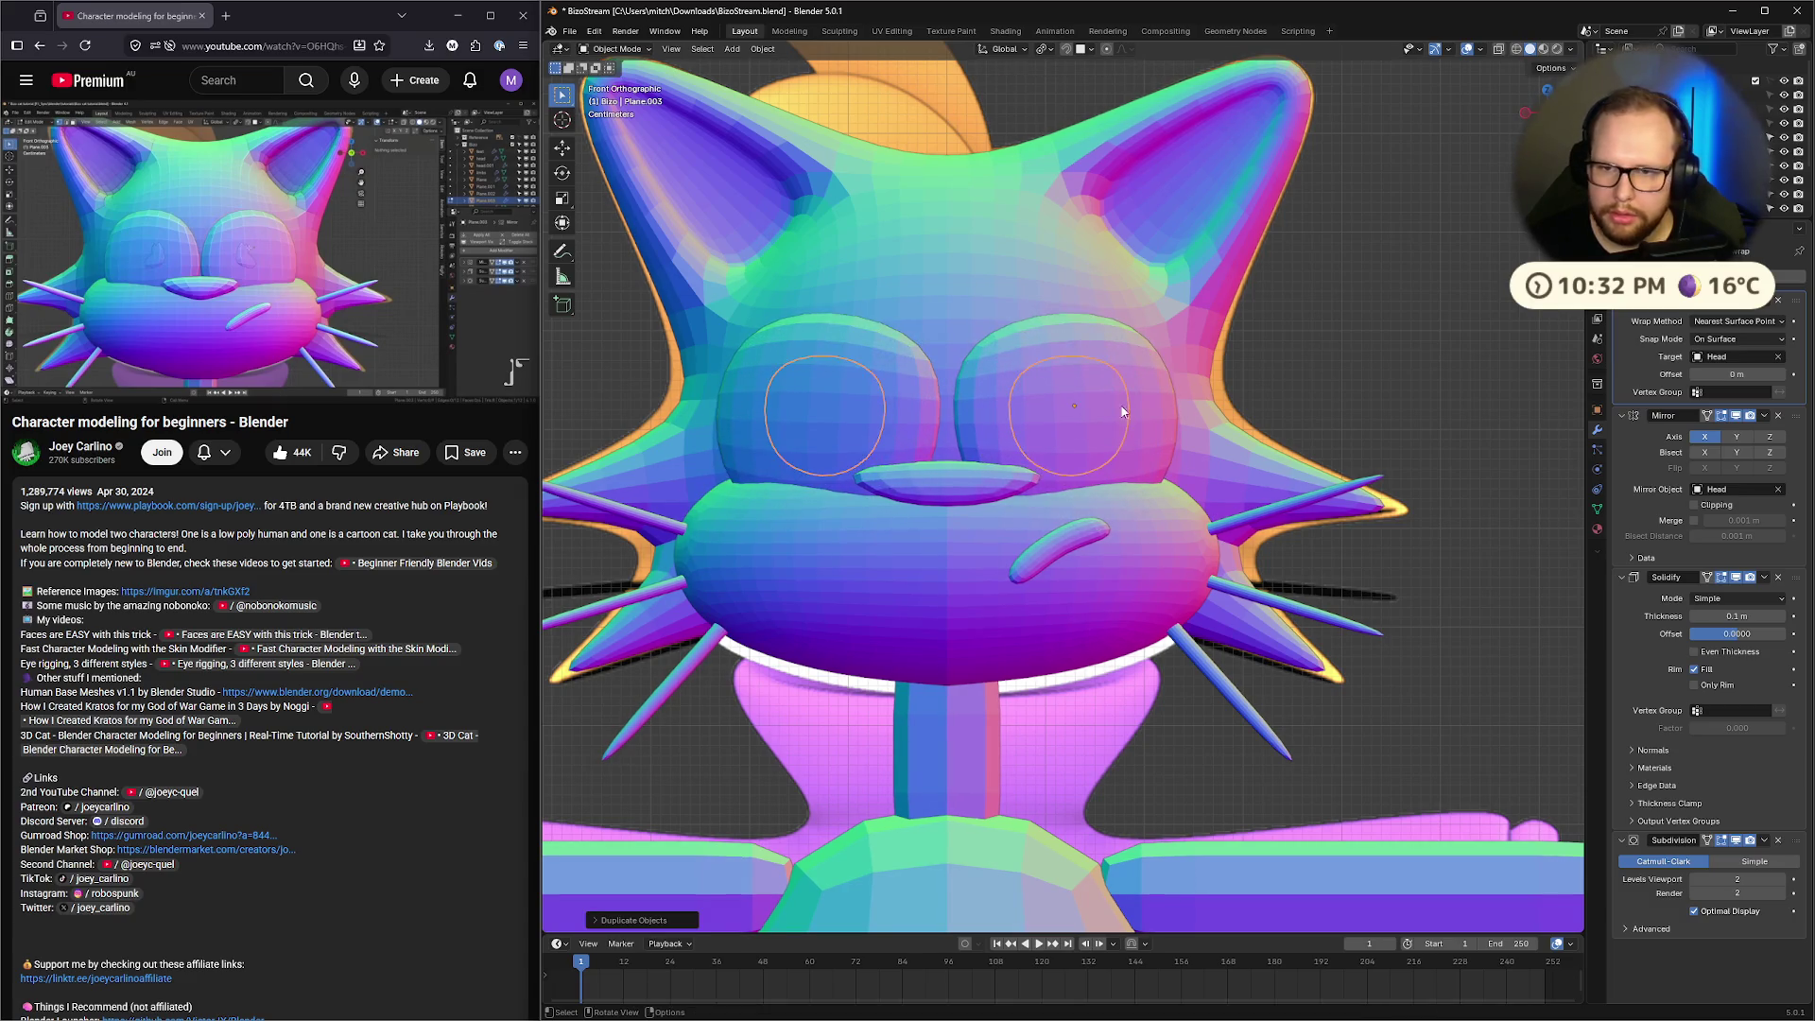
pyautogui.click(1778, 301)
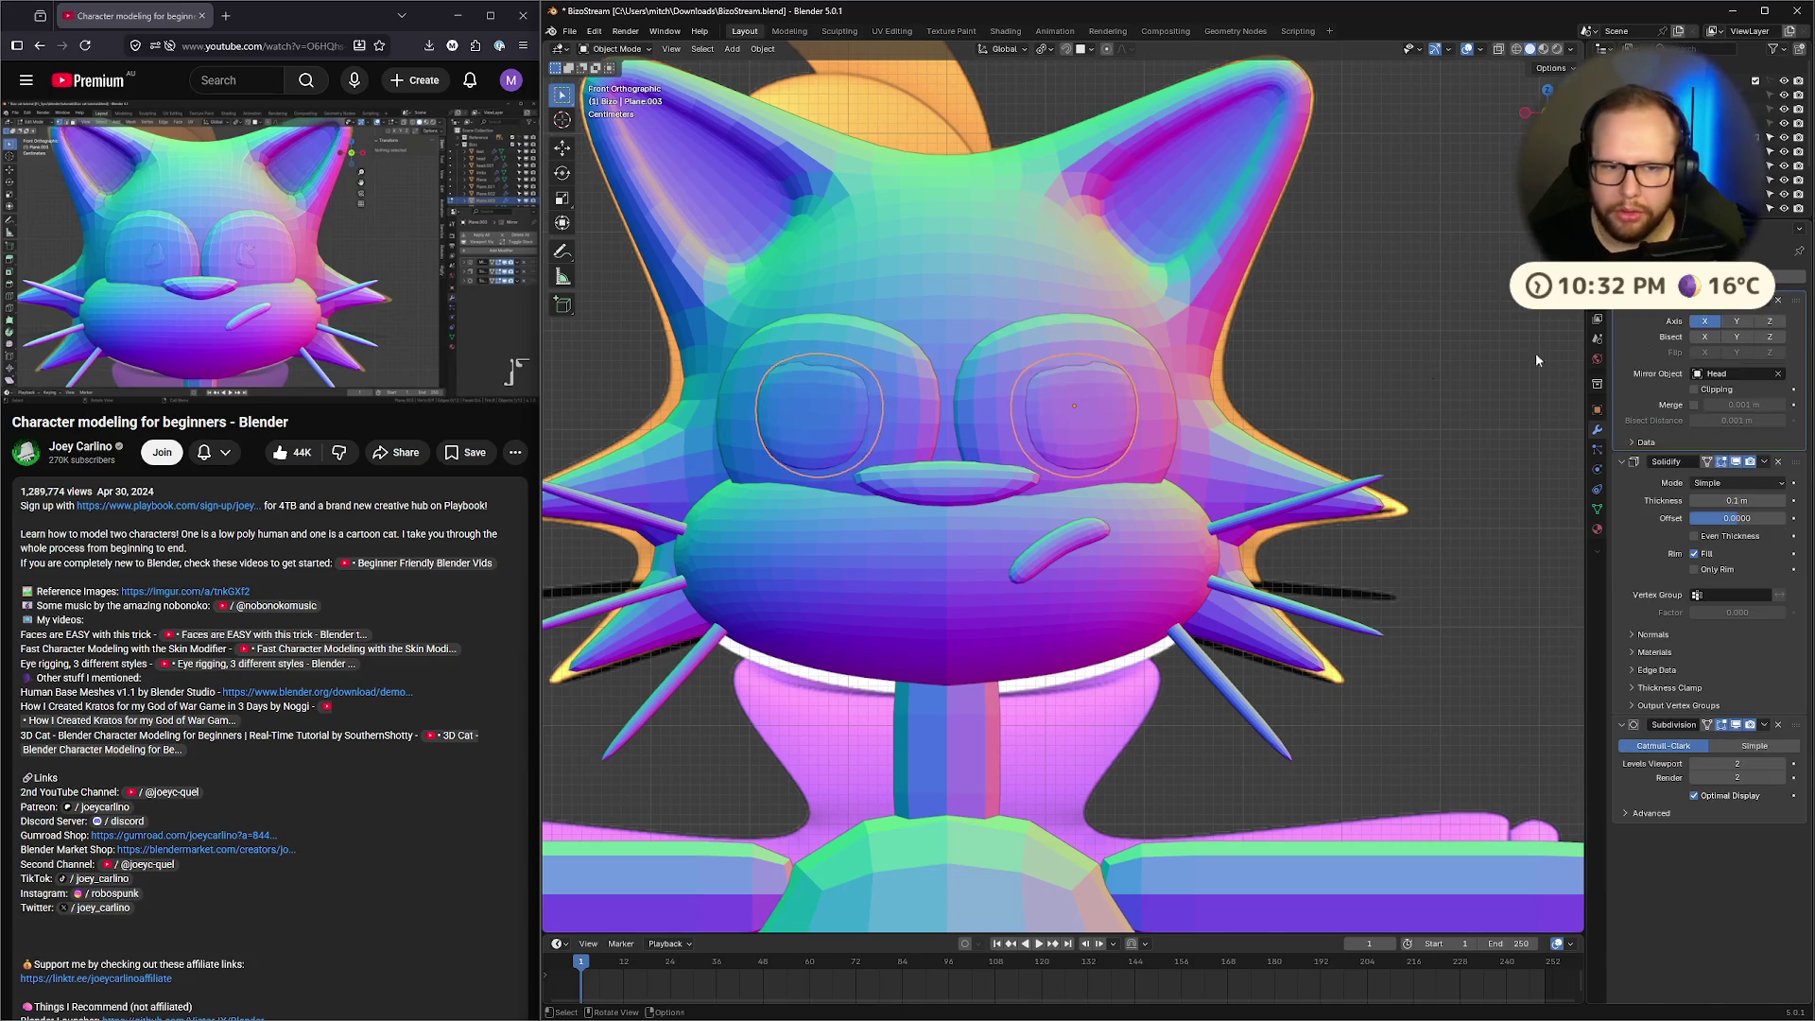
pyautogui.click(161, 218)
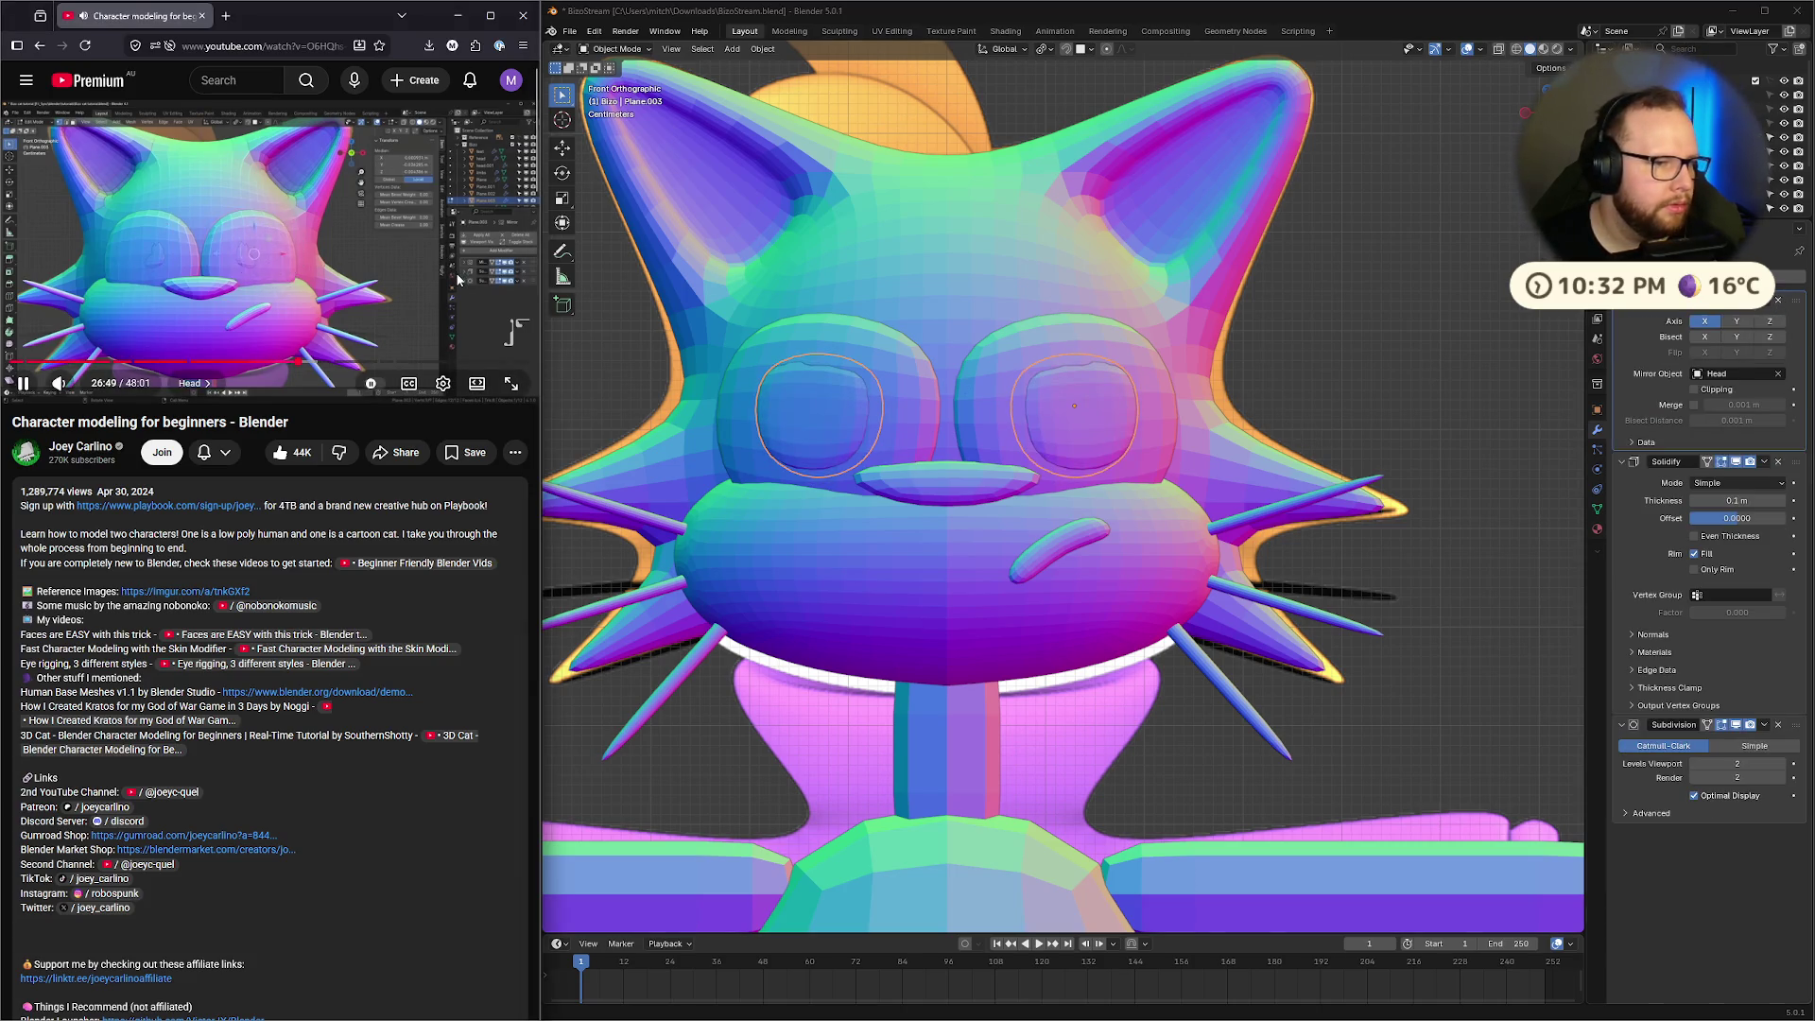
pyautogui.click(399, 283)
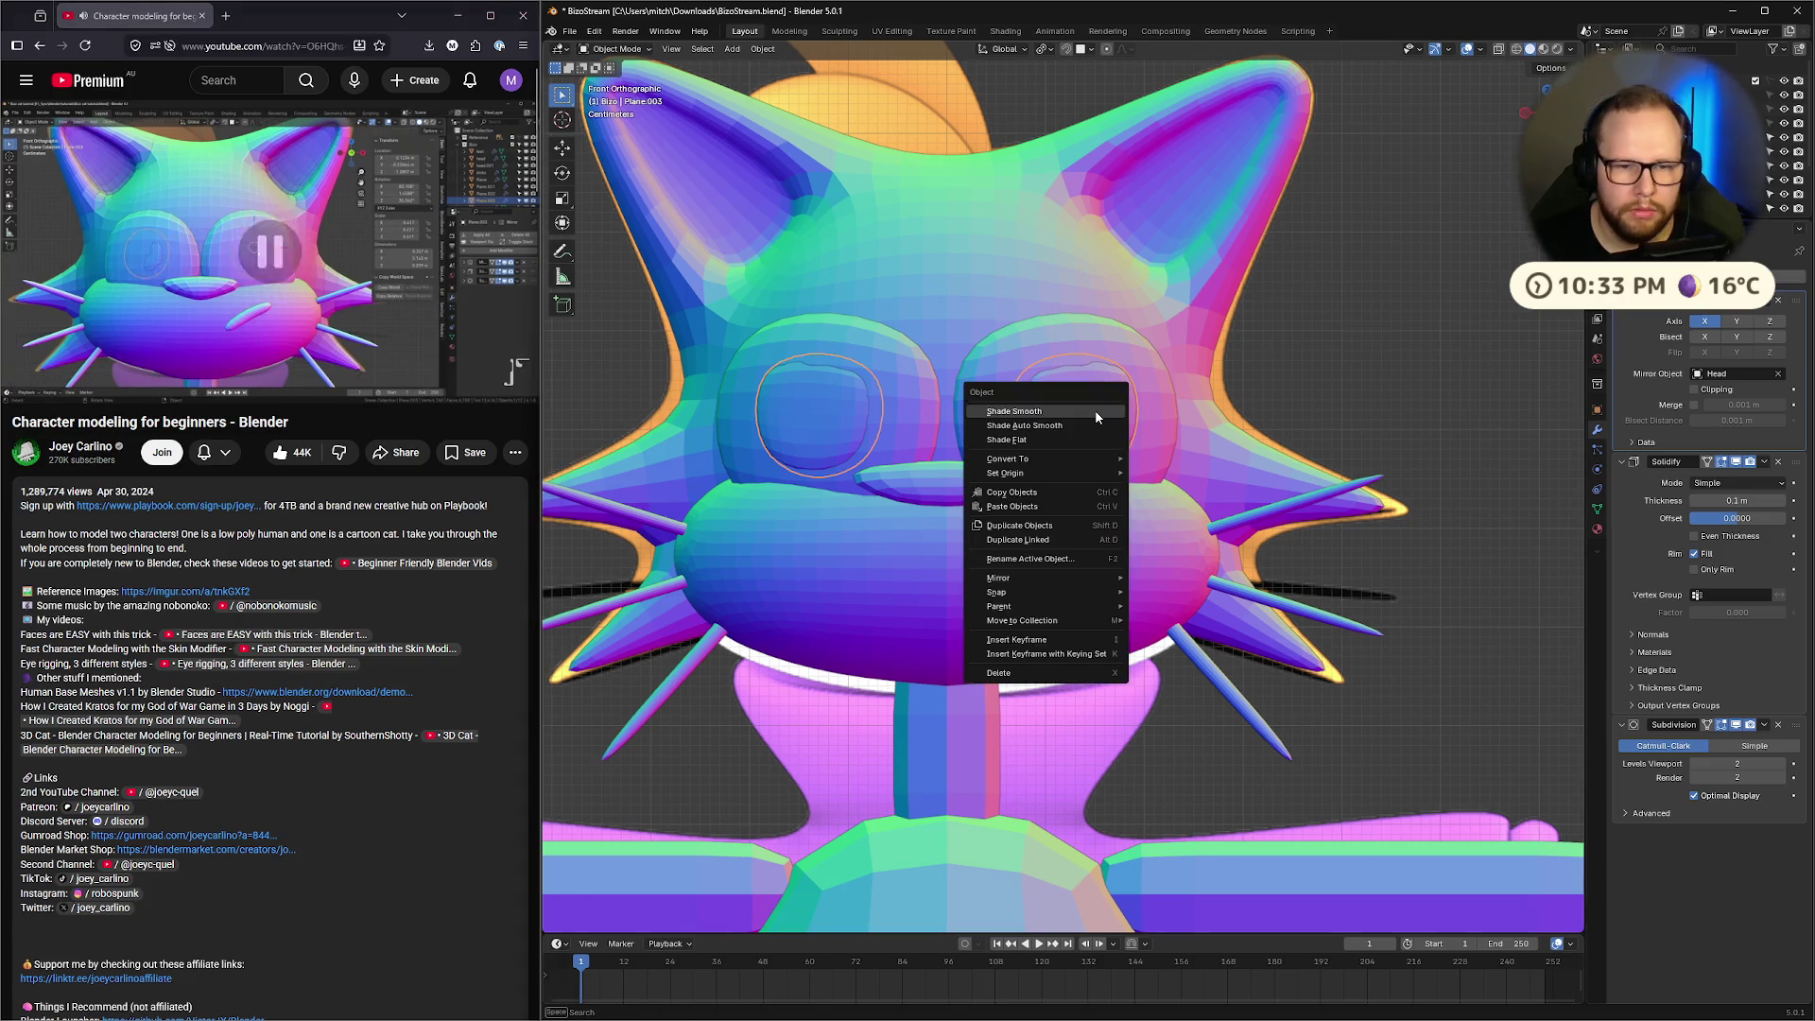
# Shade the inner rings flat and make their loops round with LoopTools Circle
pyautogui.rightClick(1095, 410)
pyautogui.click(1098, 439)
pyautogui.press('Tab')
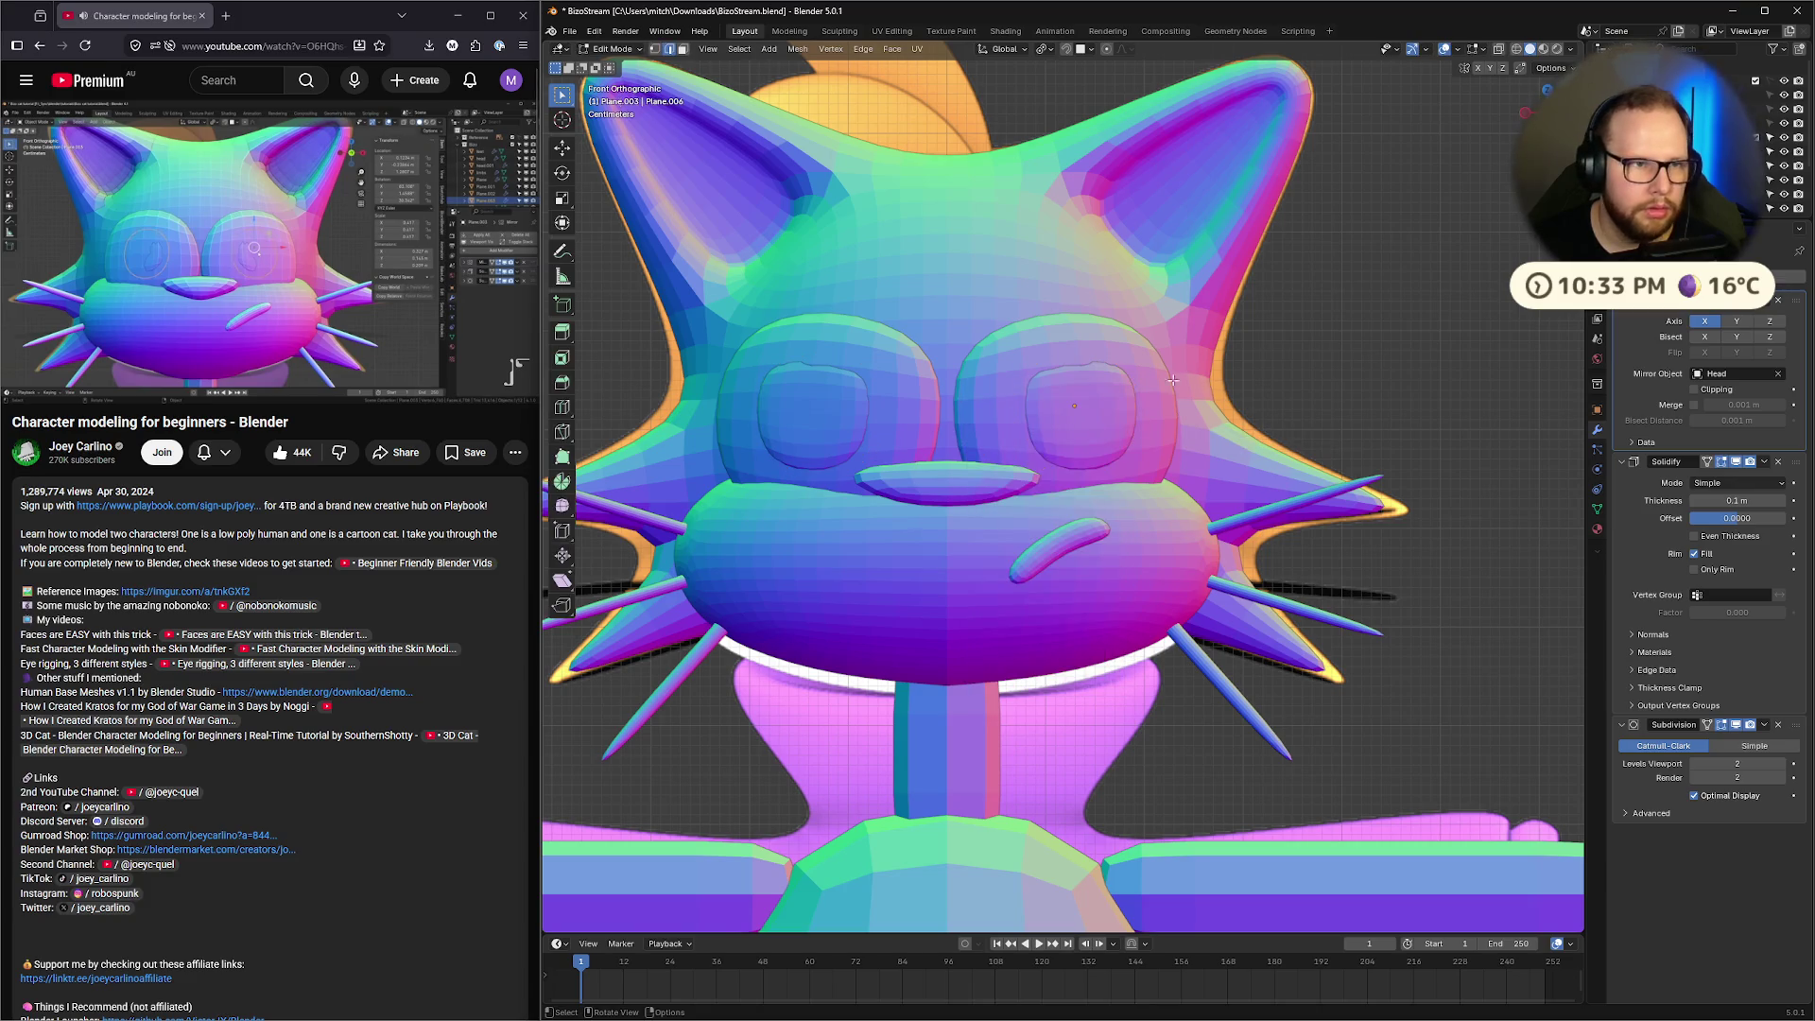
pyautogui.rightClick(1108, 382)
pyautogui.moveTo(1109, 382)
pyautogui.press('Escape')
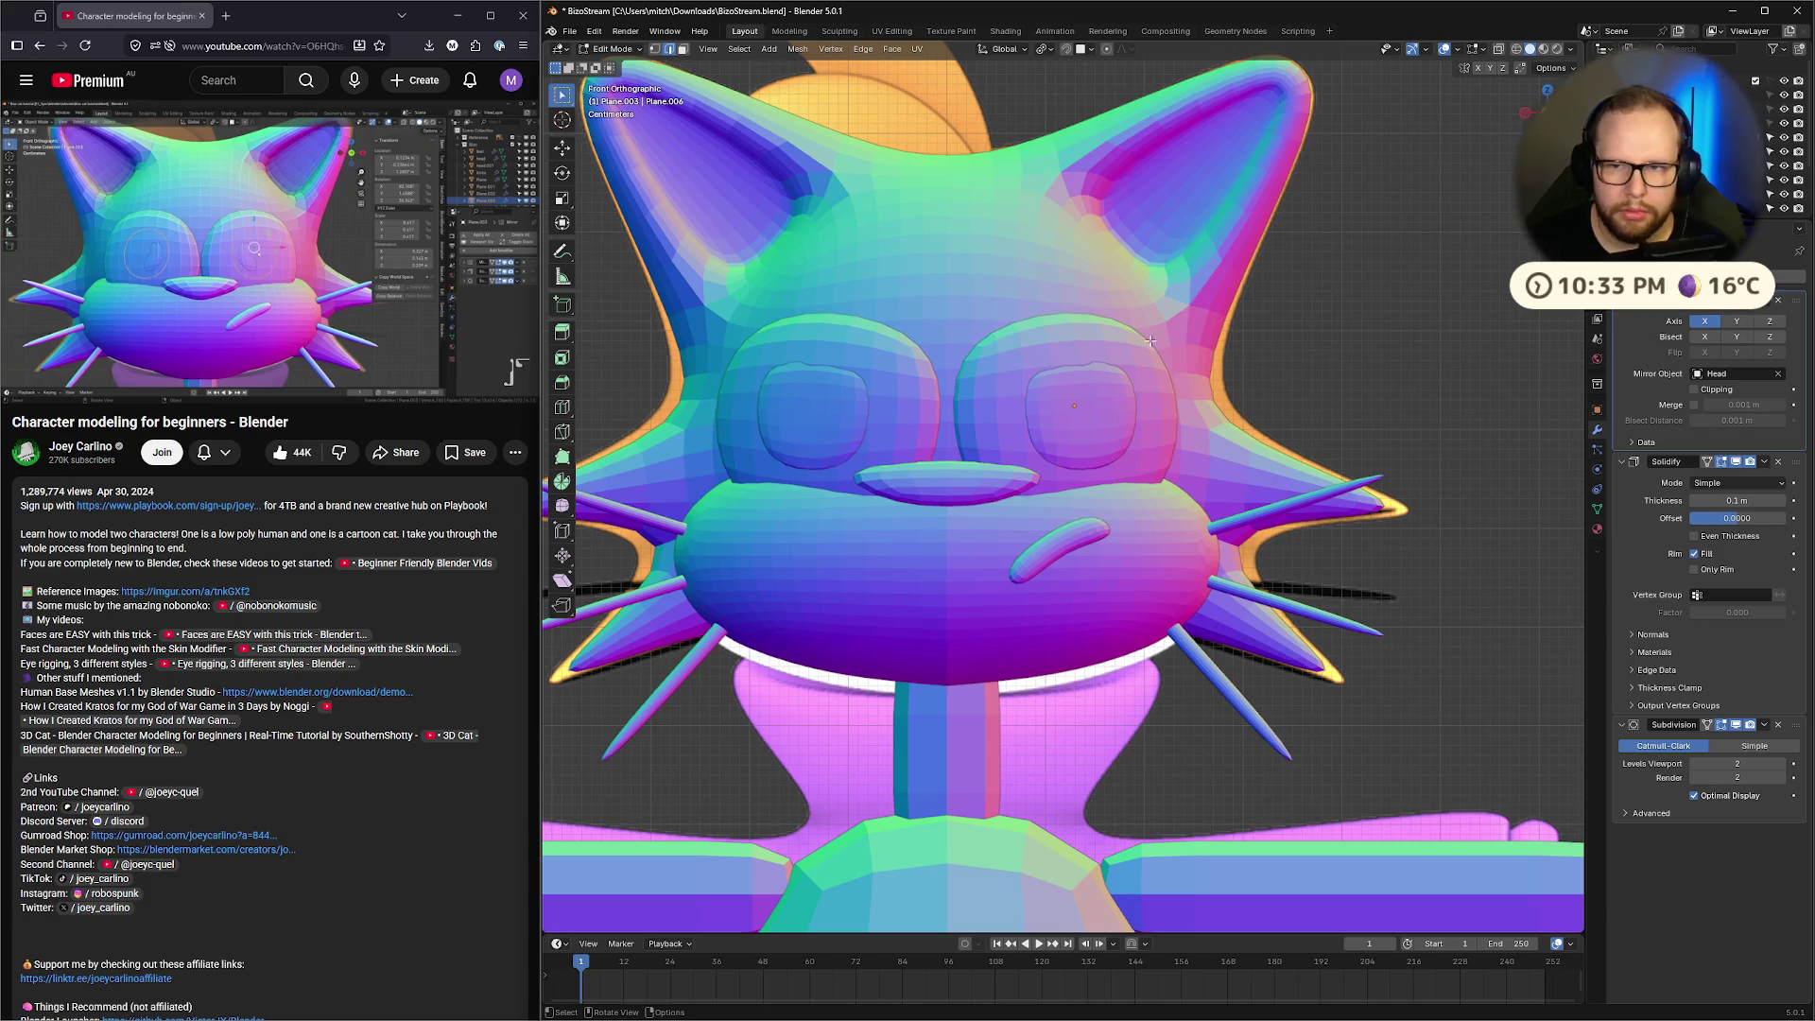
pyautogui.press('Tab')
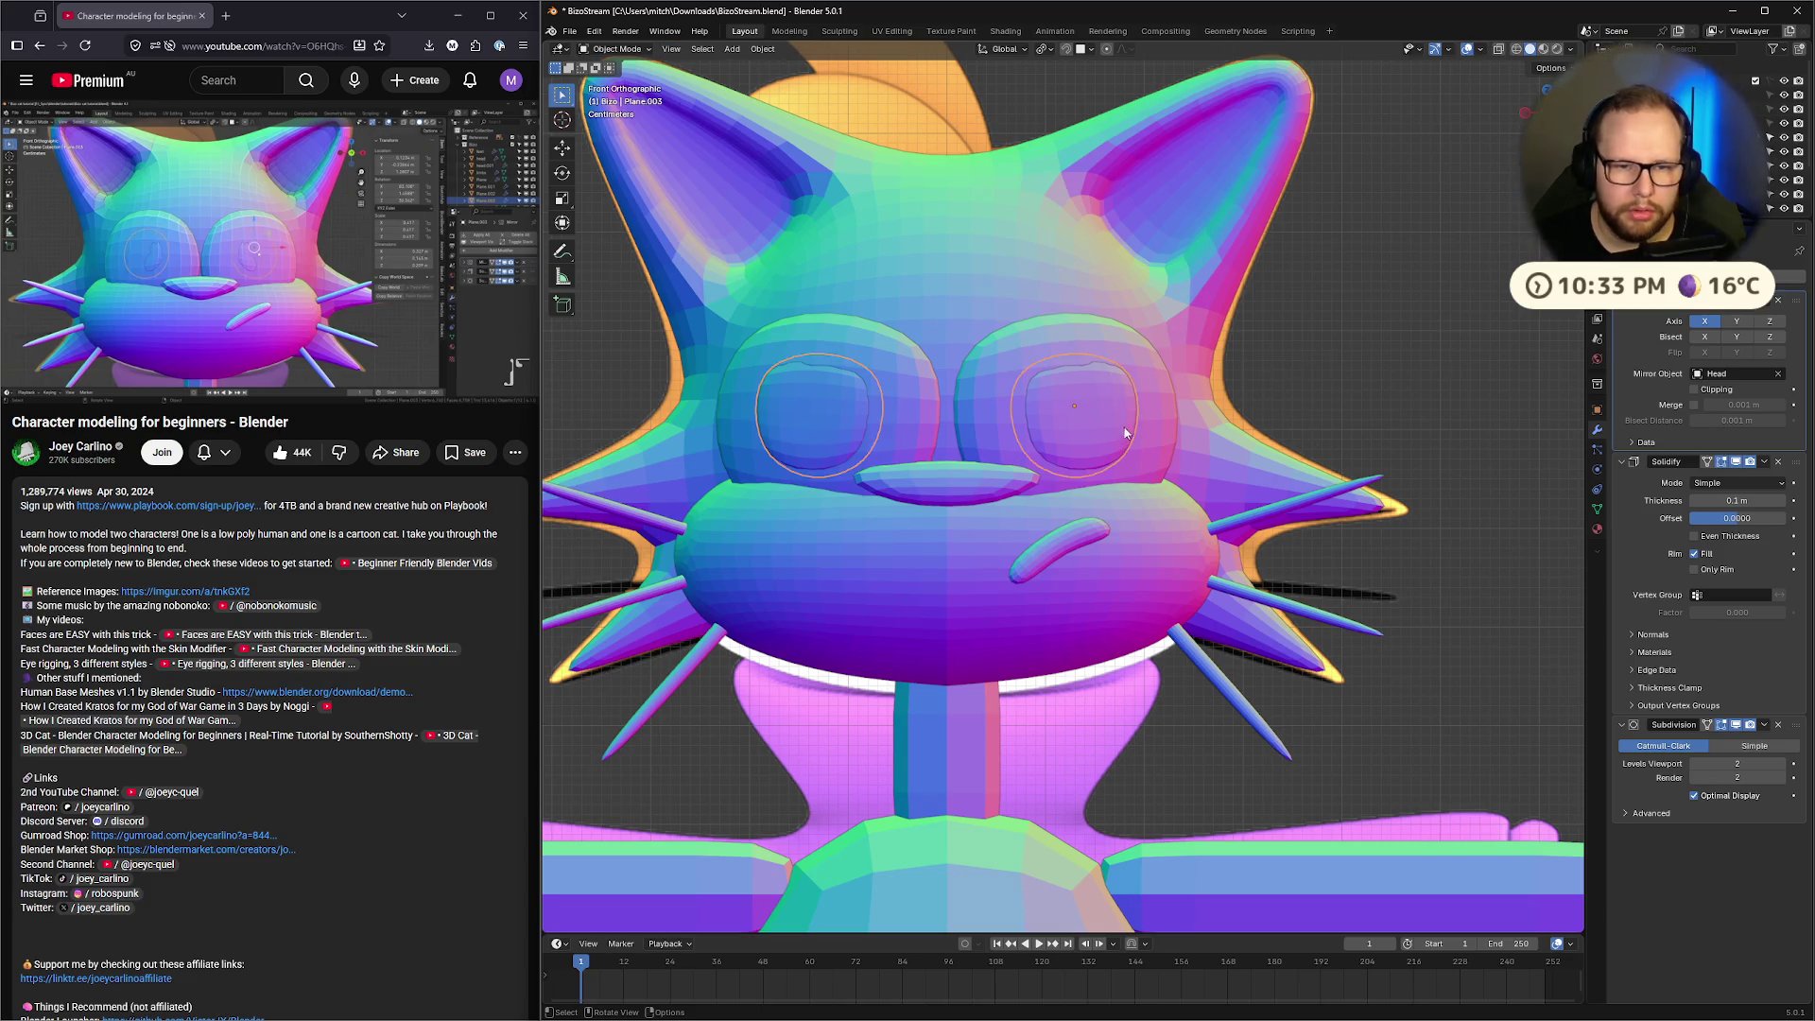
pyautogui.press('Tab')
pyautogui.rightClick(1311, 392)
pyautogui.moveTo(1310, 391)
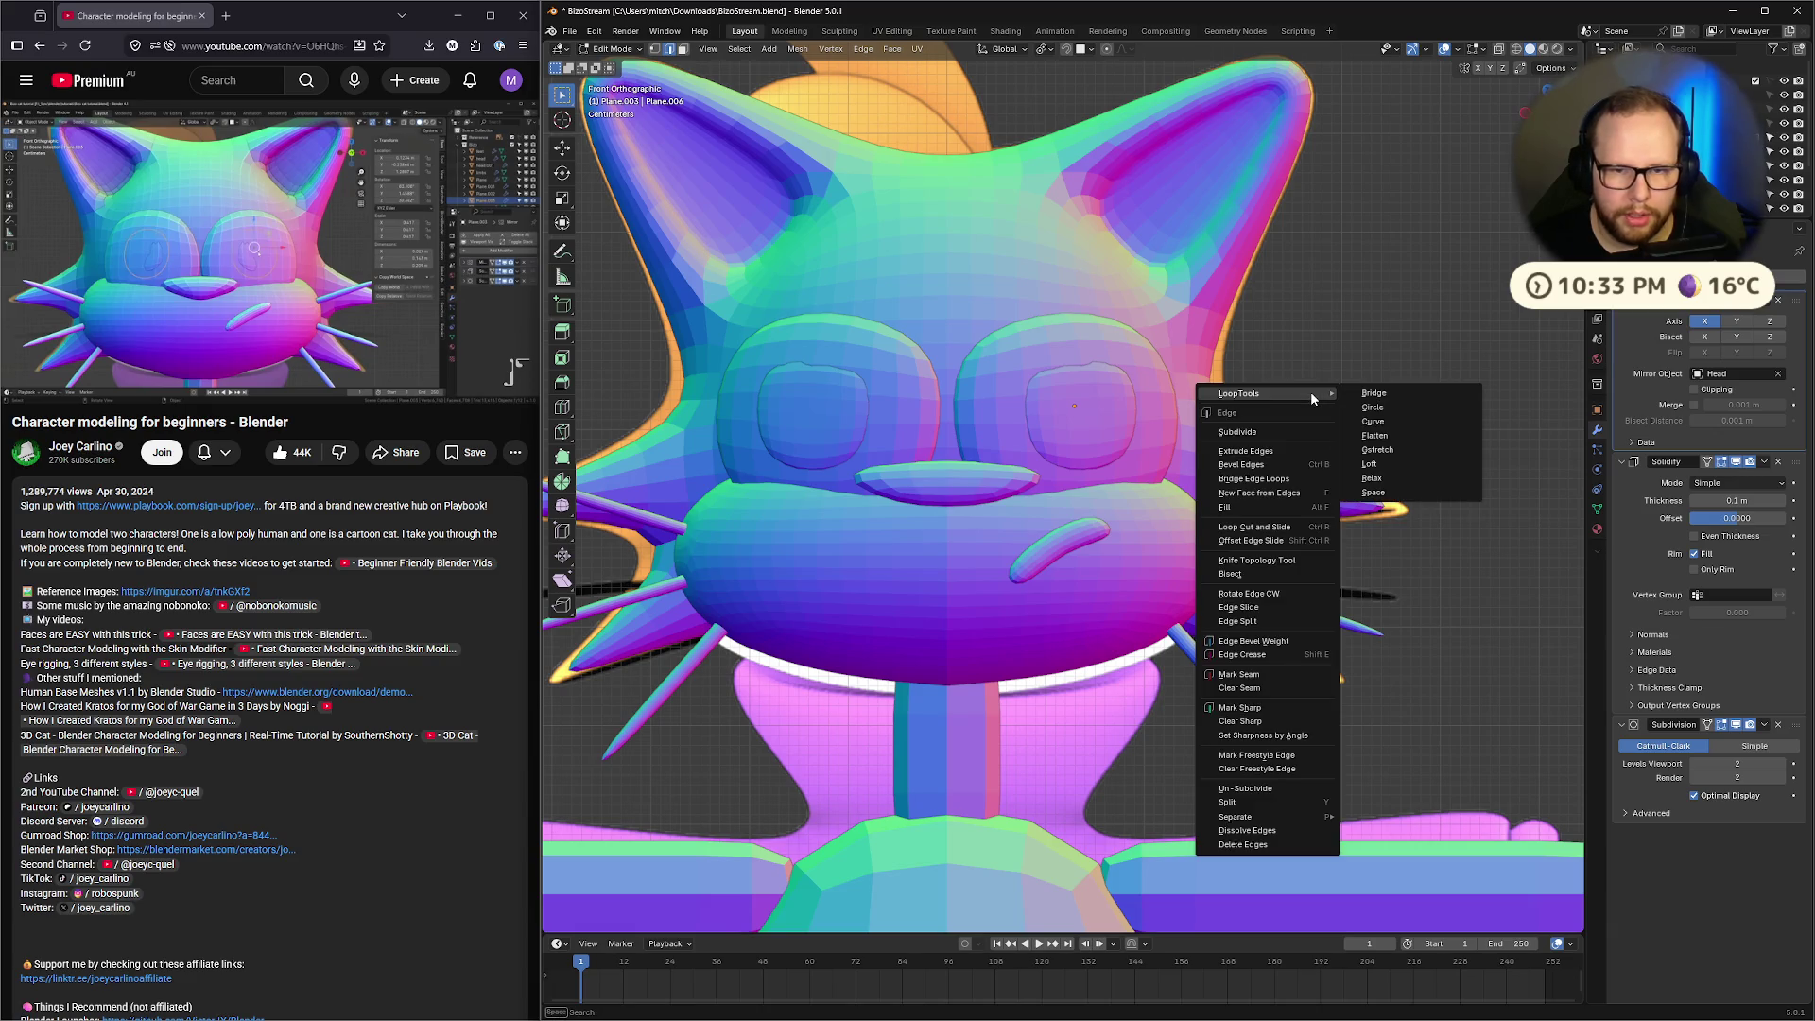
pyautogui.click(1397, 411)
# Reposition the inner rings and scale them smaller within each eye
pyautogui.click(363, 214)
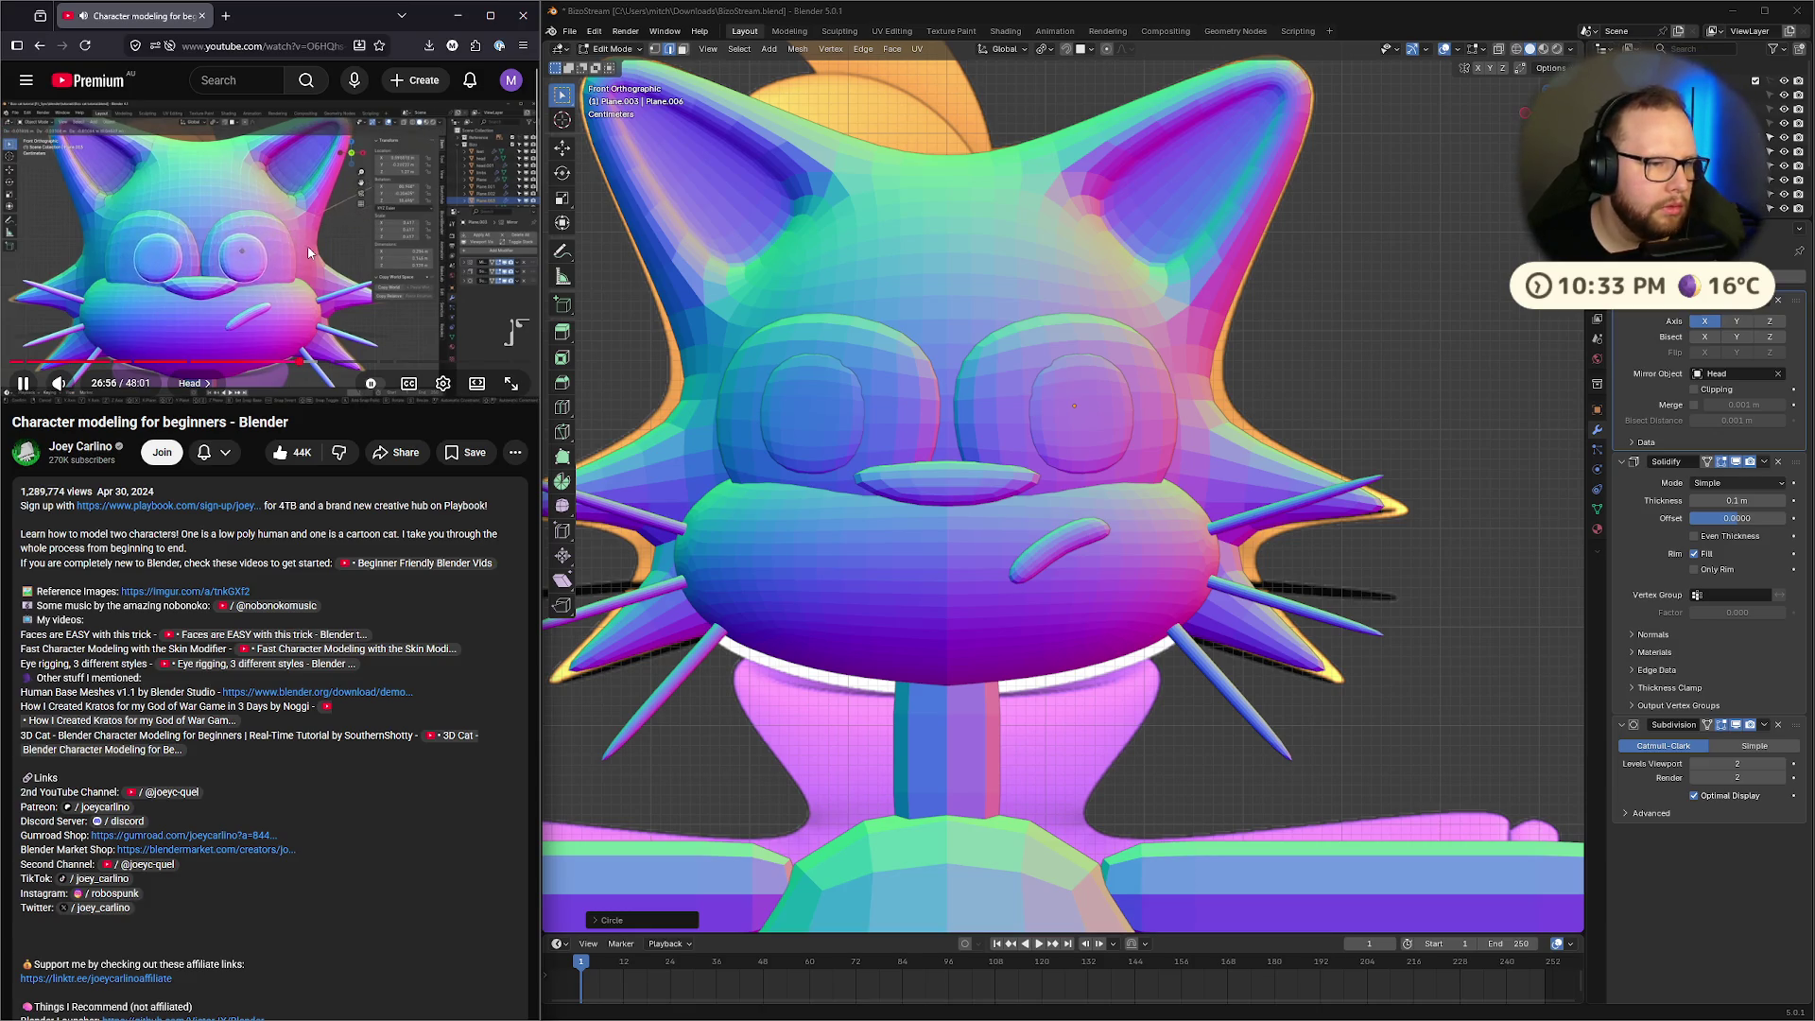
pyautogui.click(309, 246)
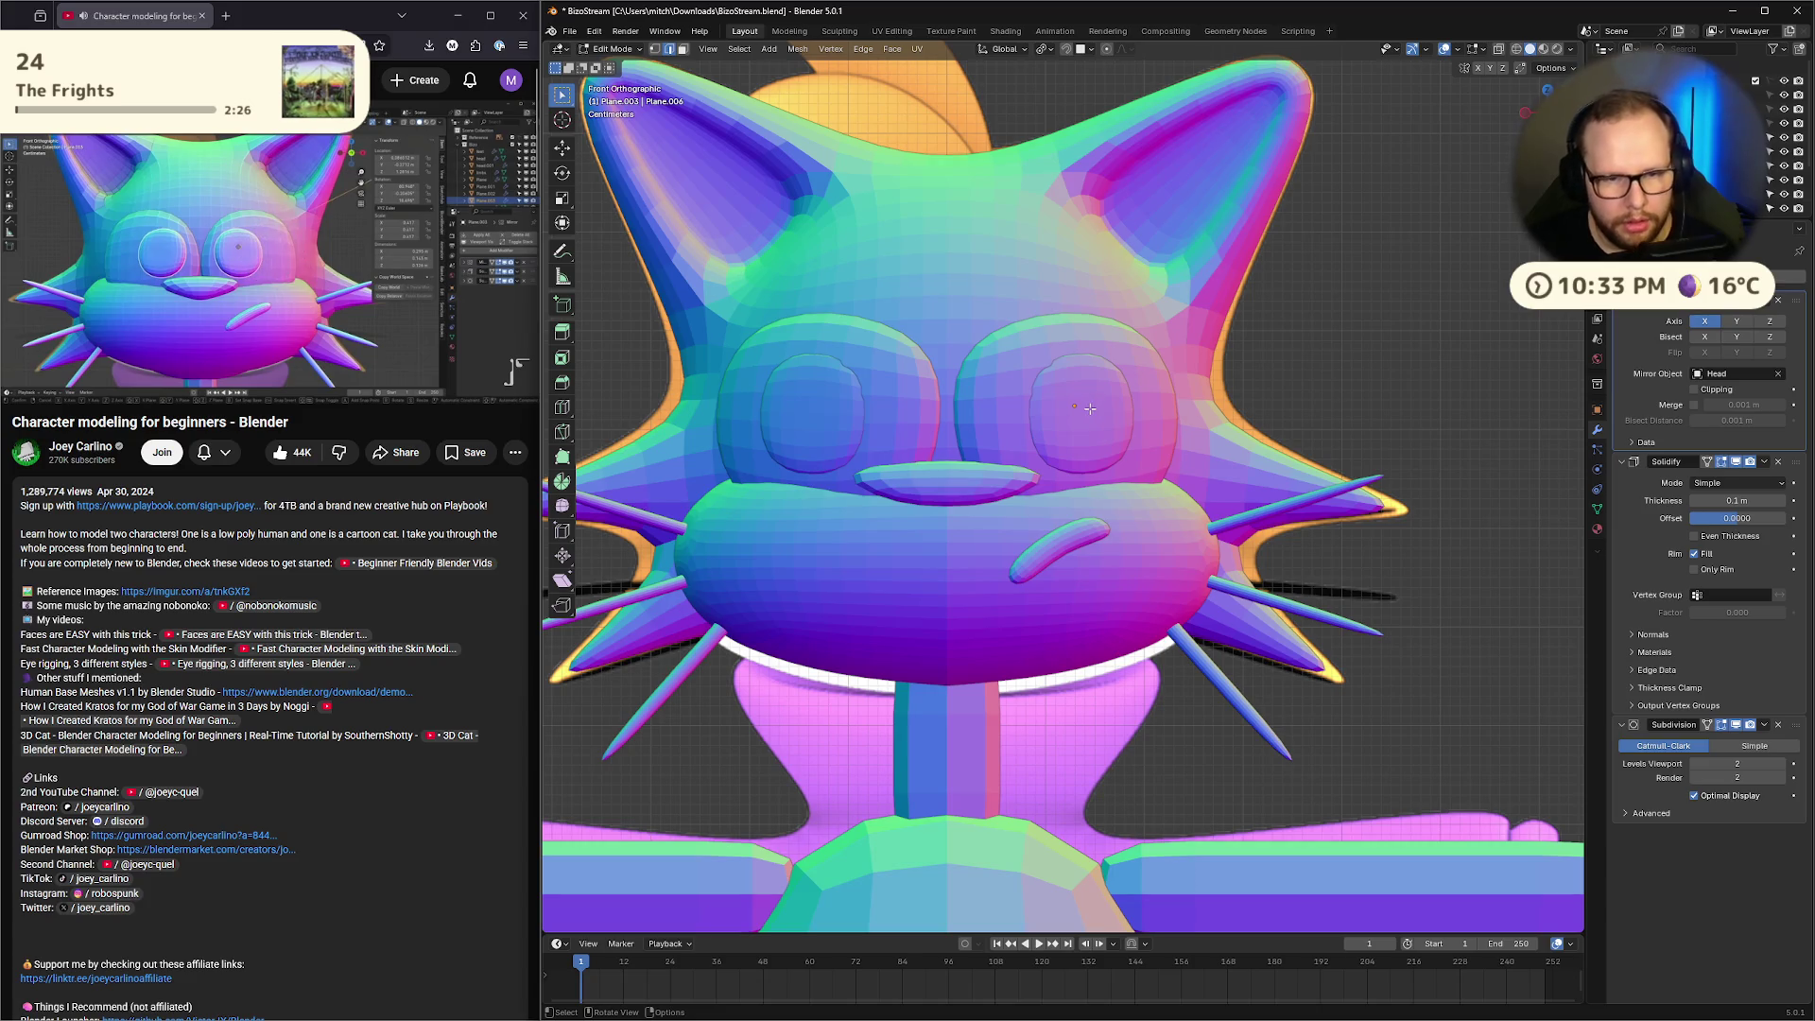
pyautogui.press('Tab')
pyautogui.press('g')
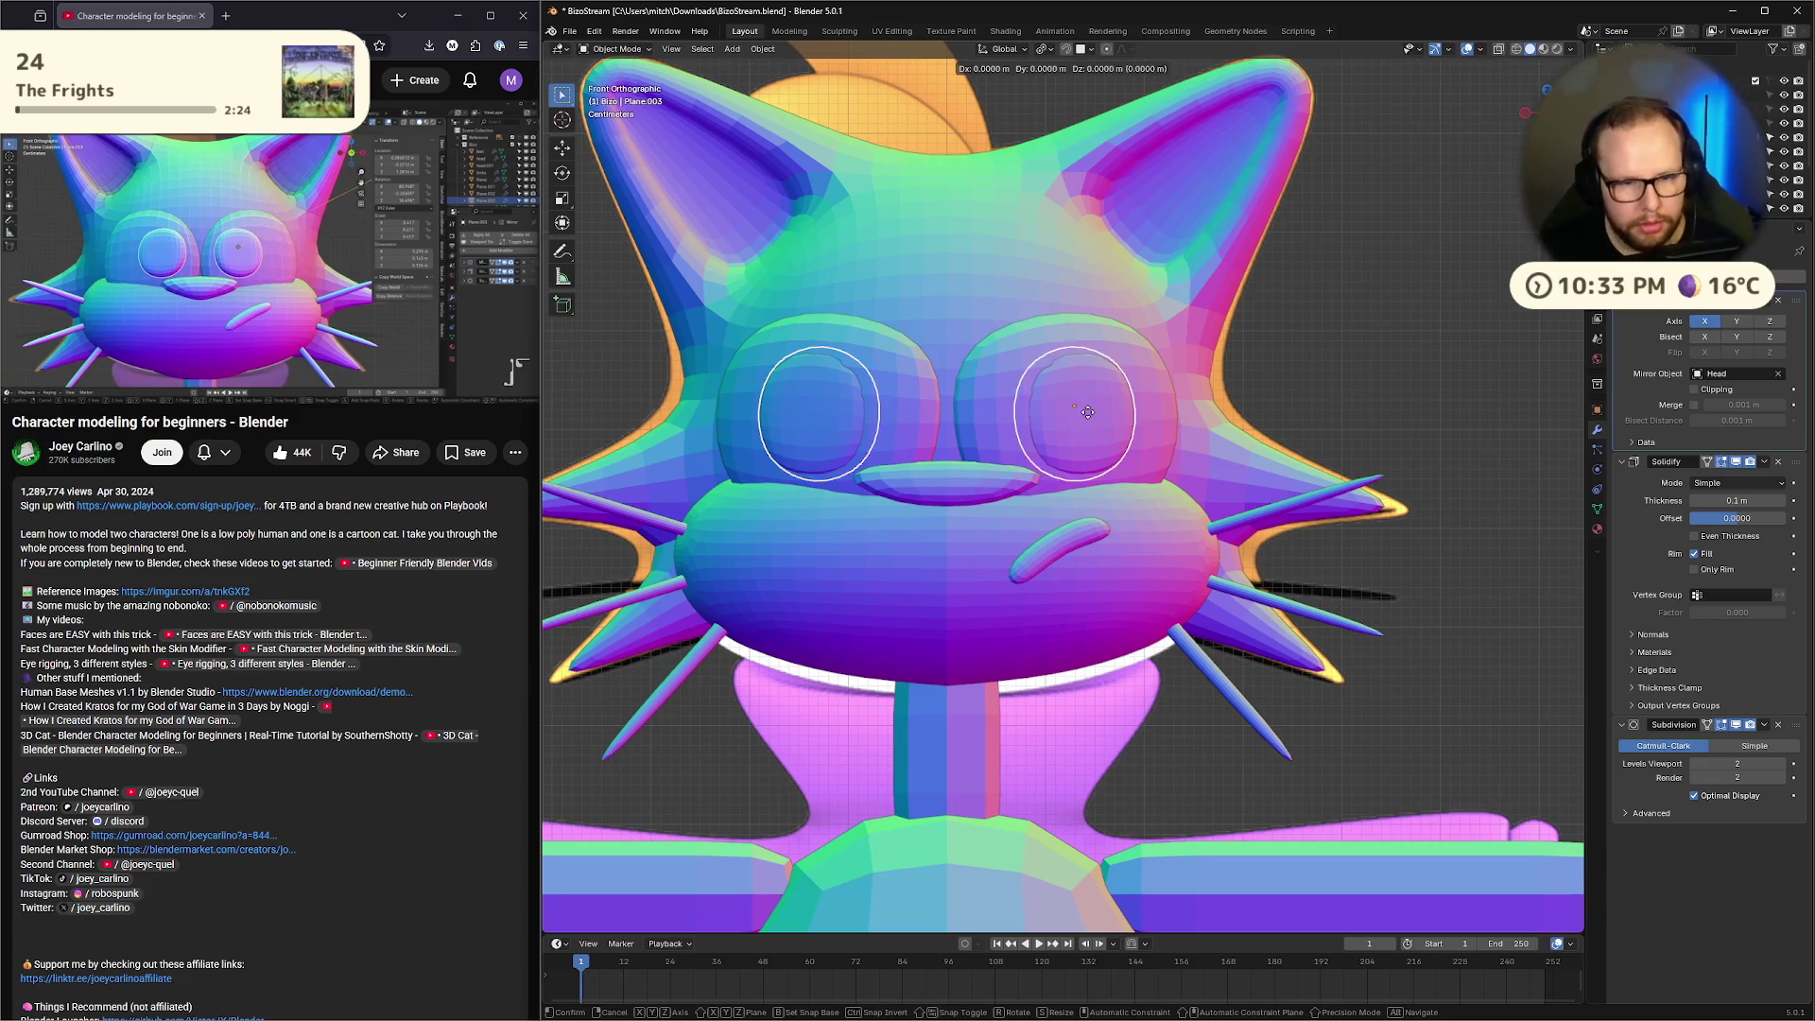
pyautogui.click(1056, 394)
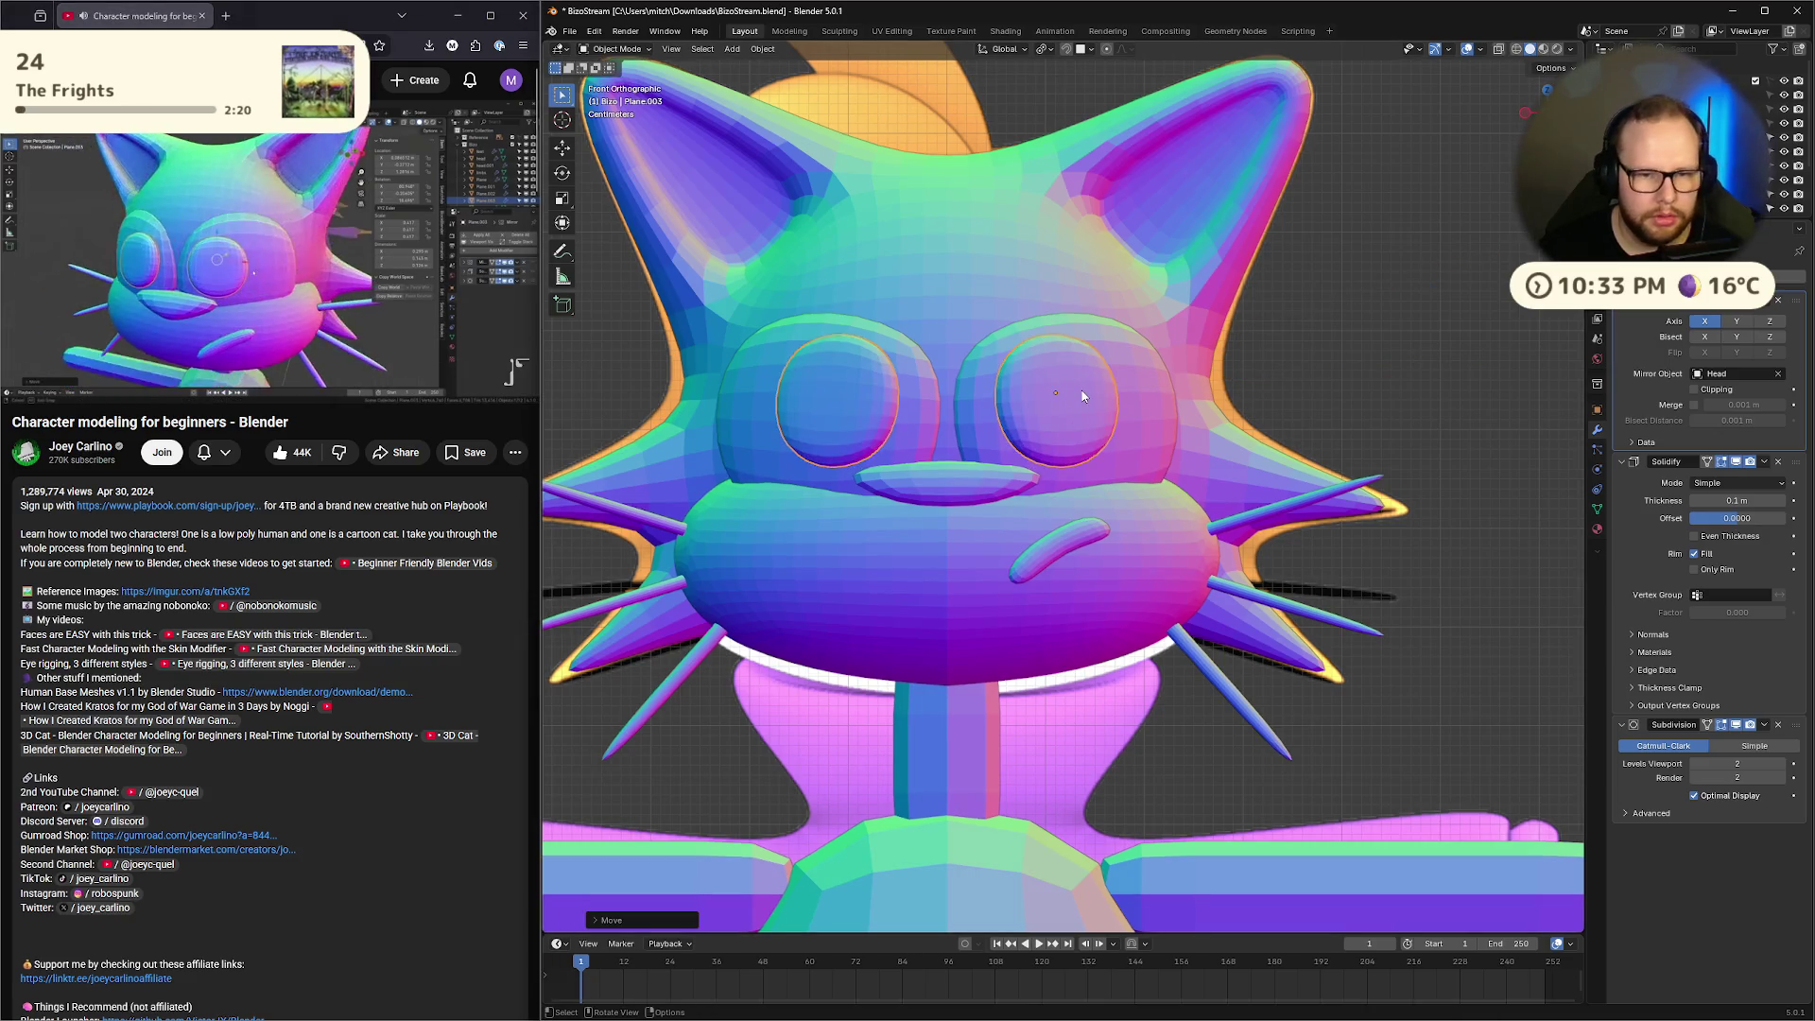
pyautogui.press('s')
pyautogui.click(1353, 395)
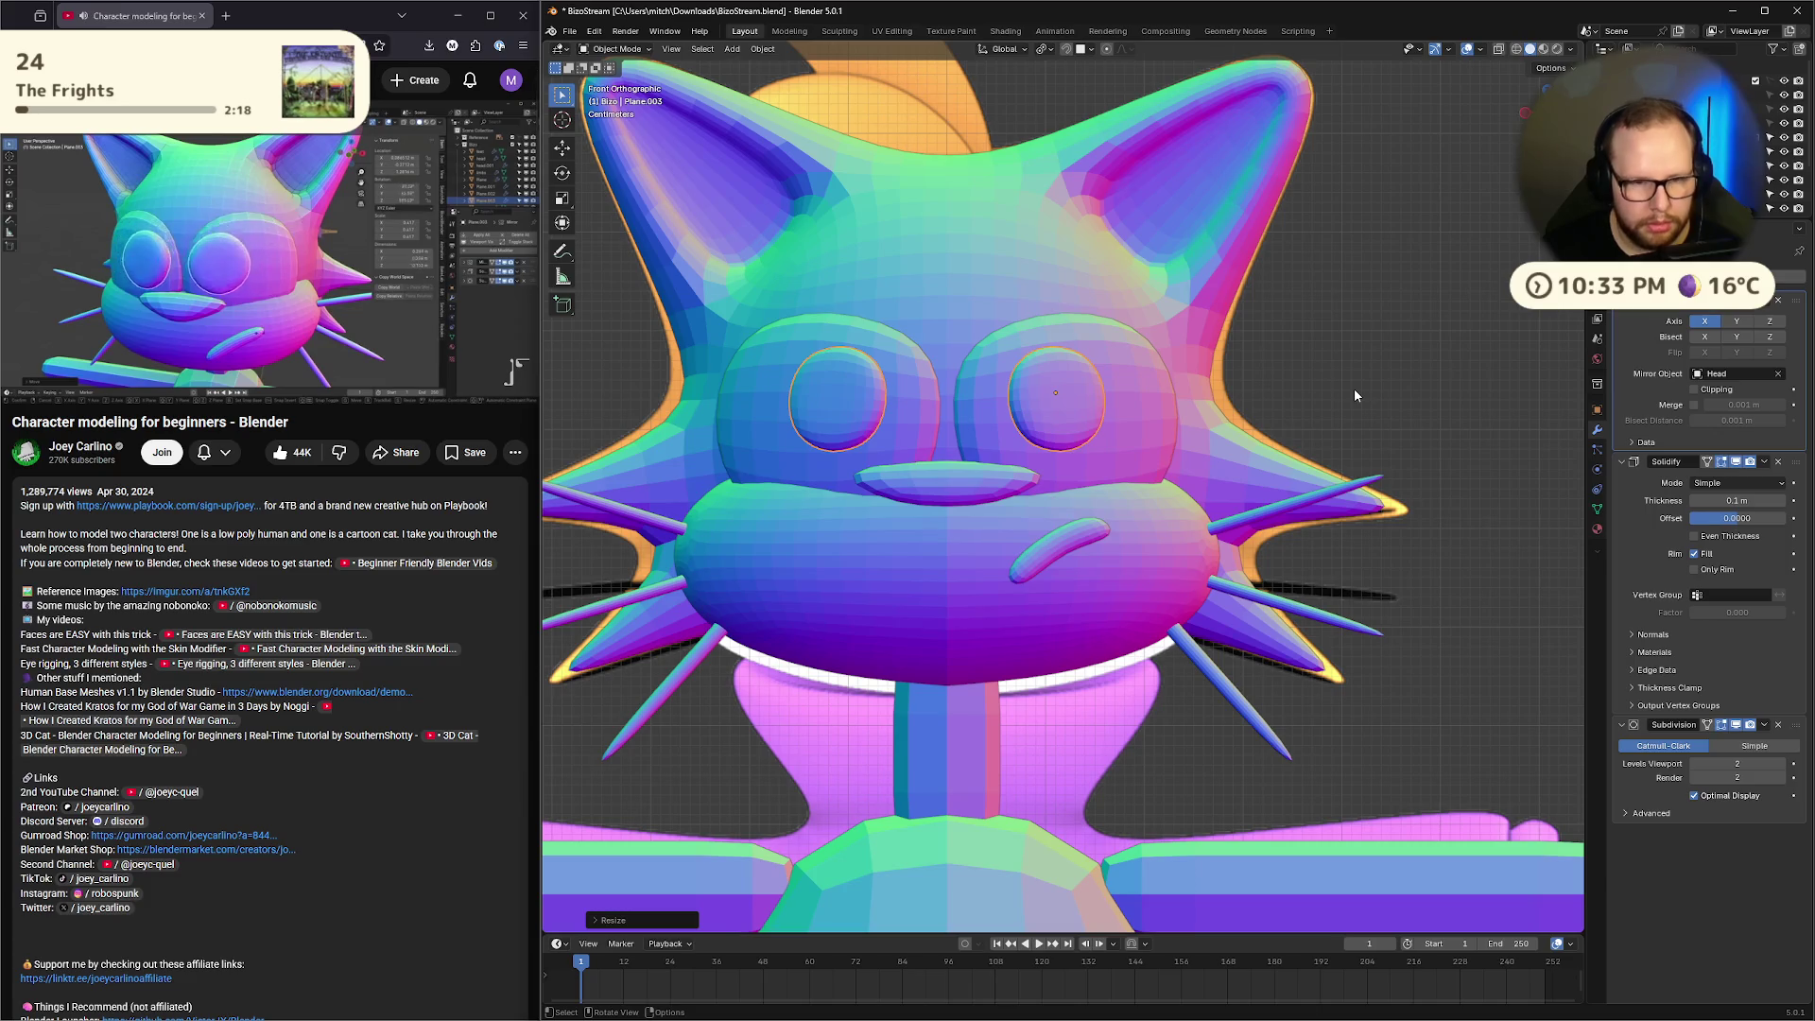
# Move the inner eye rings slightly further apart
pyautogui.press('g')
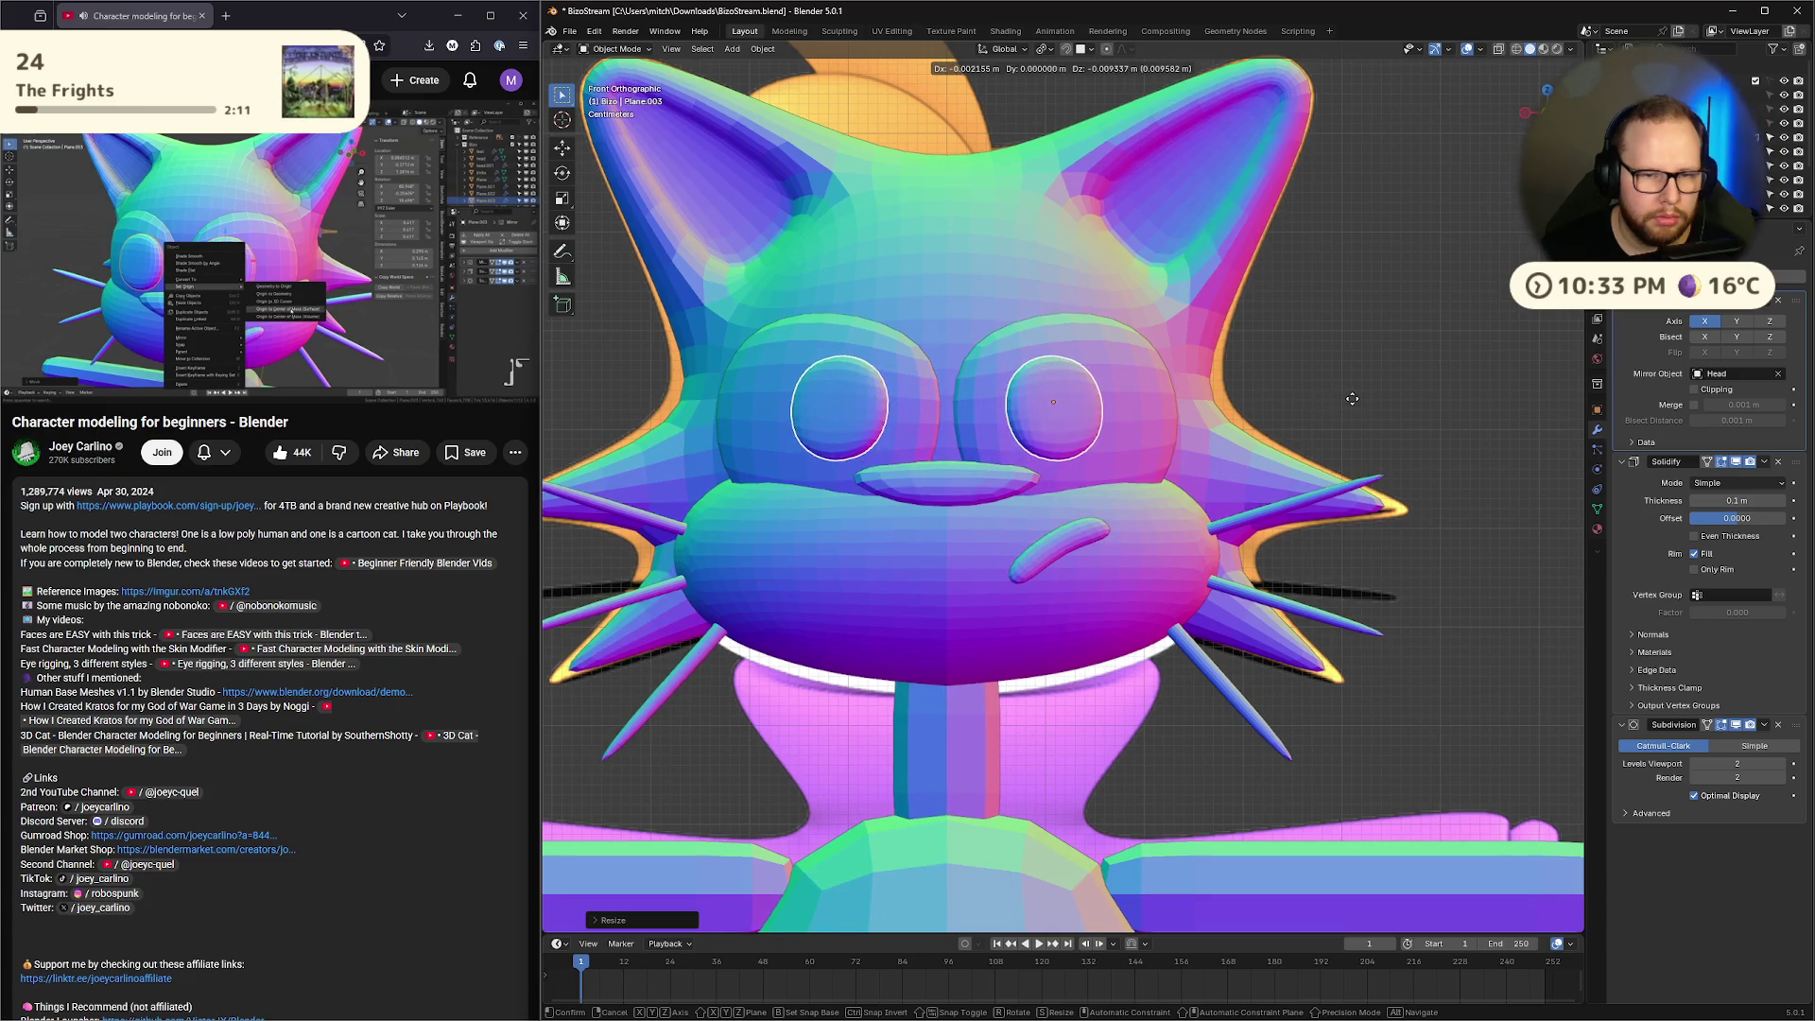
pyautogui.click(1348, 401)
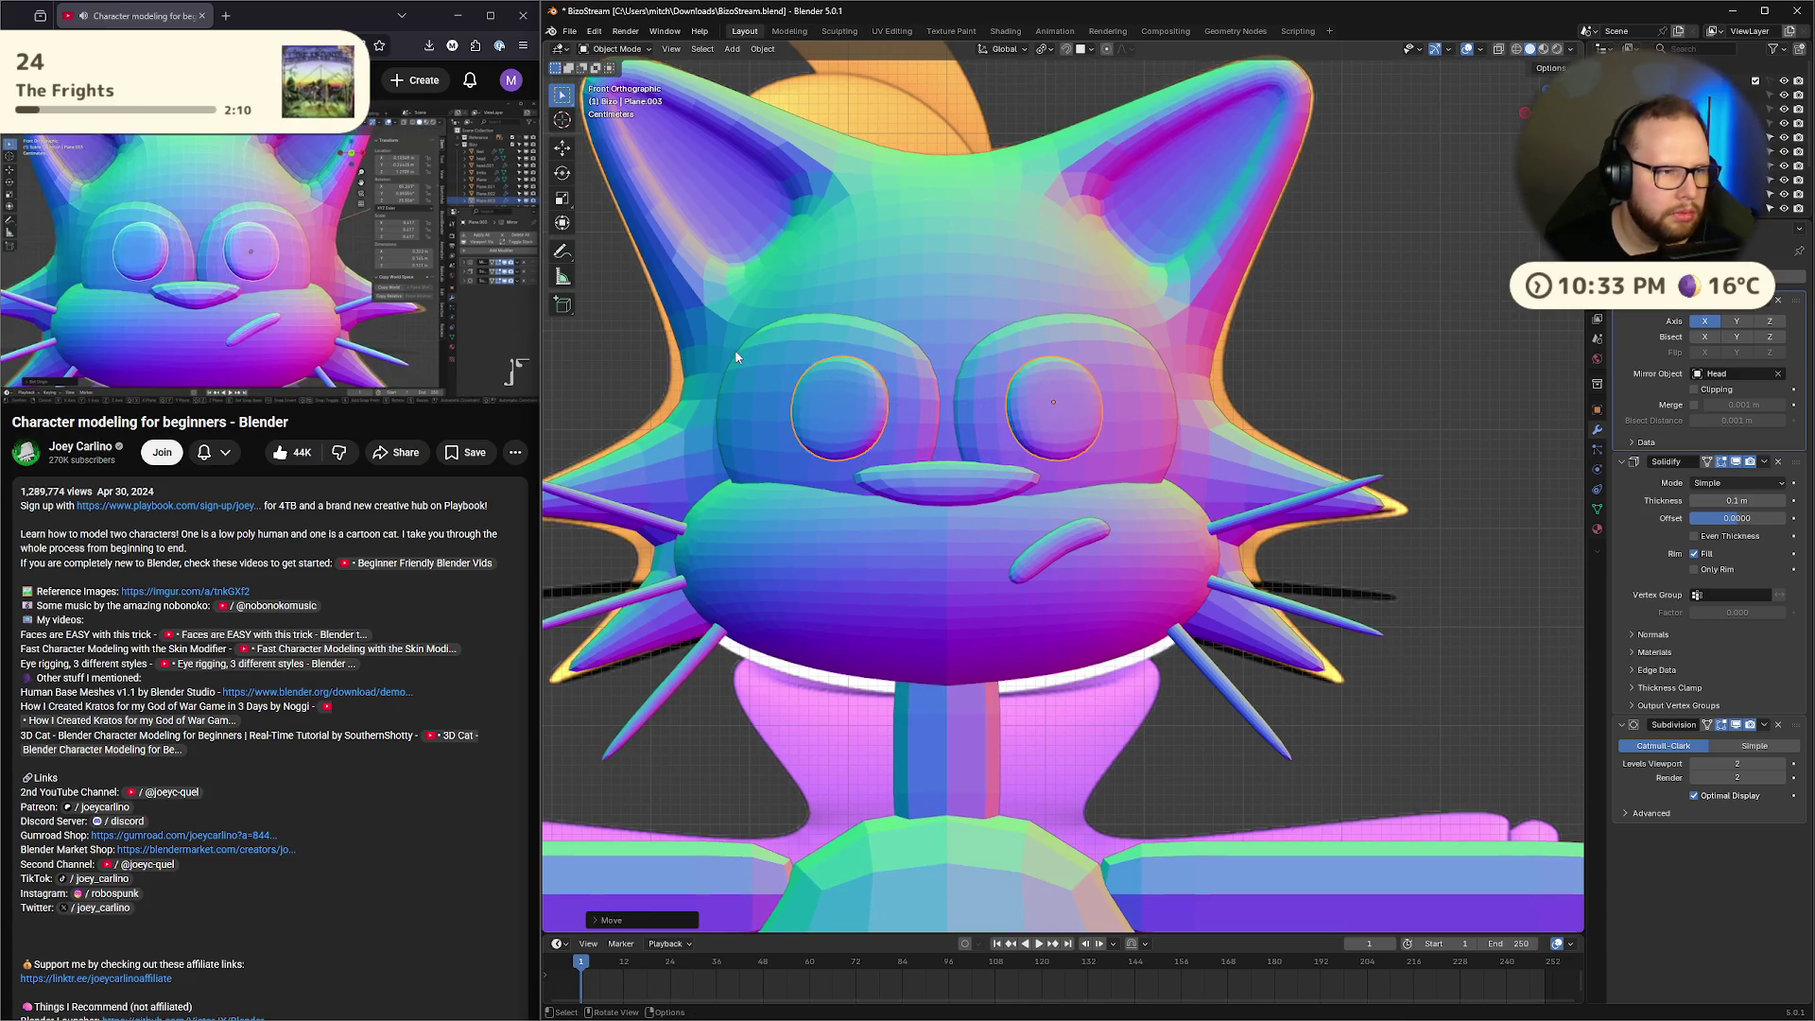
pyautogui.click(210, 229)
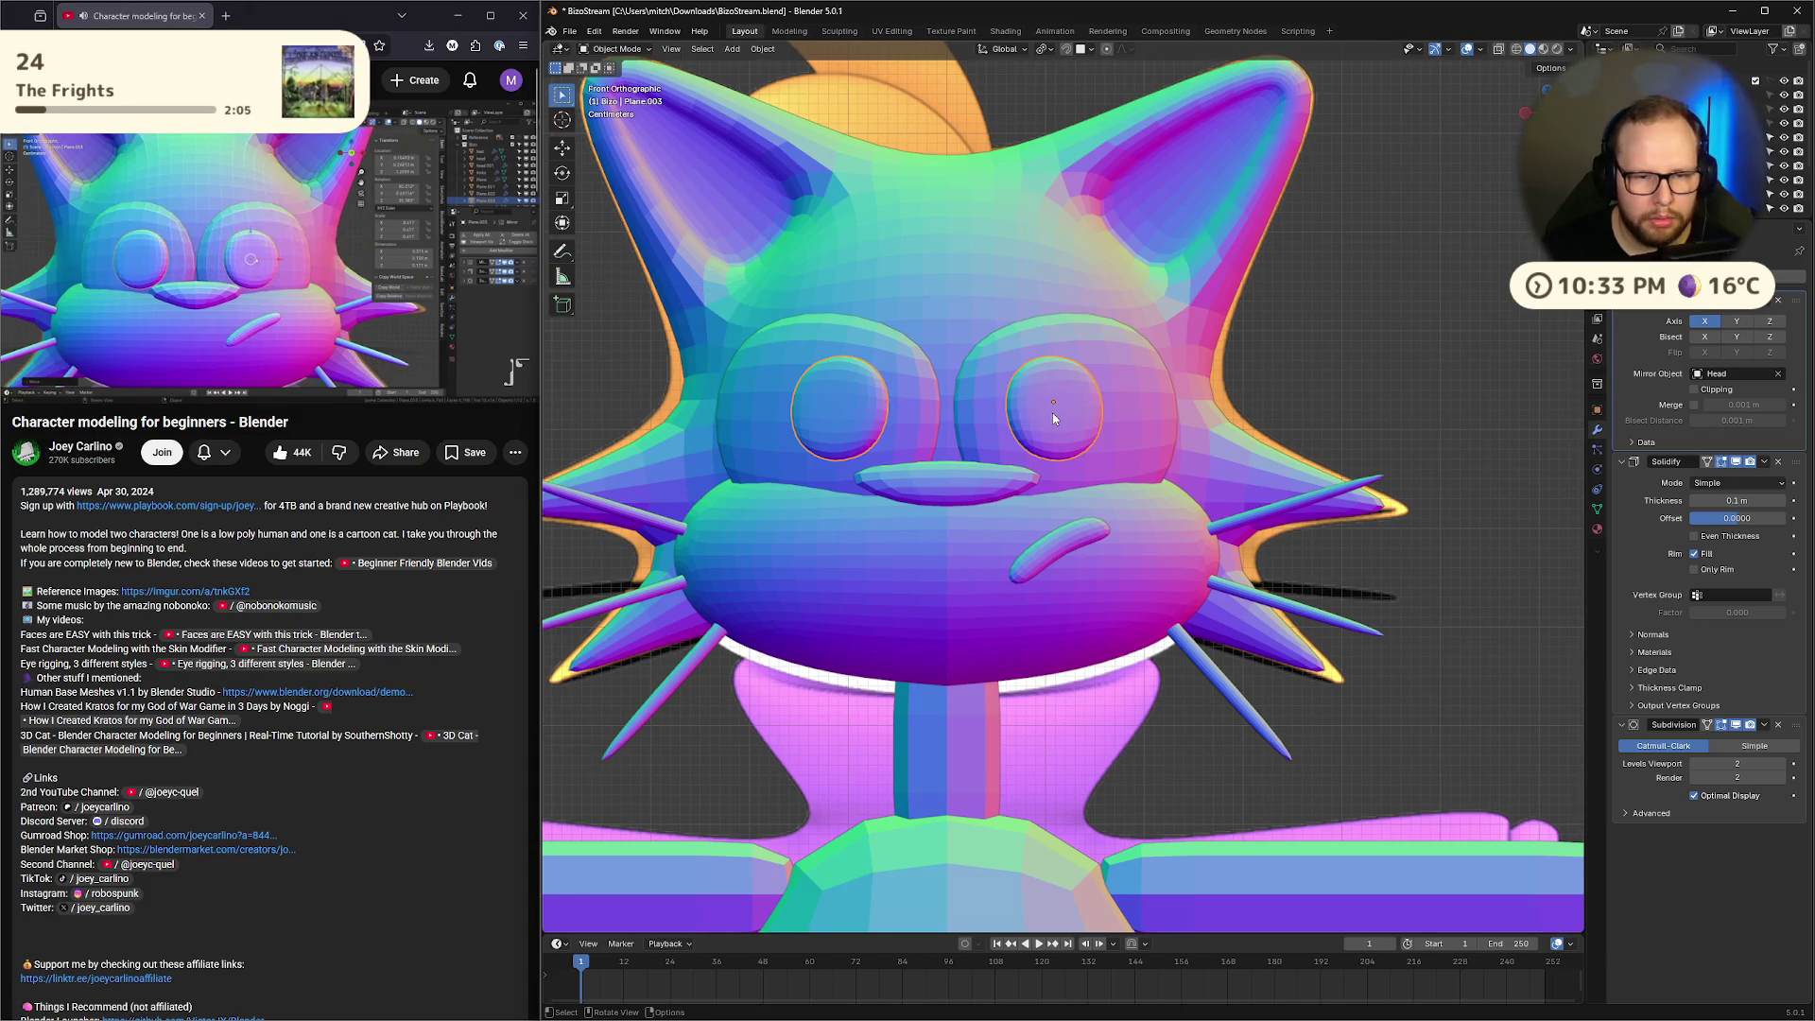
pyautogui.press('g')
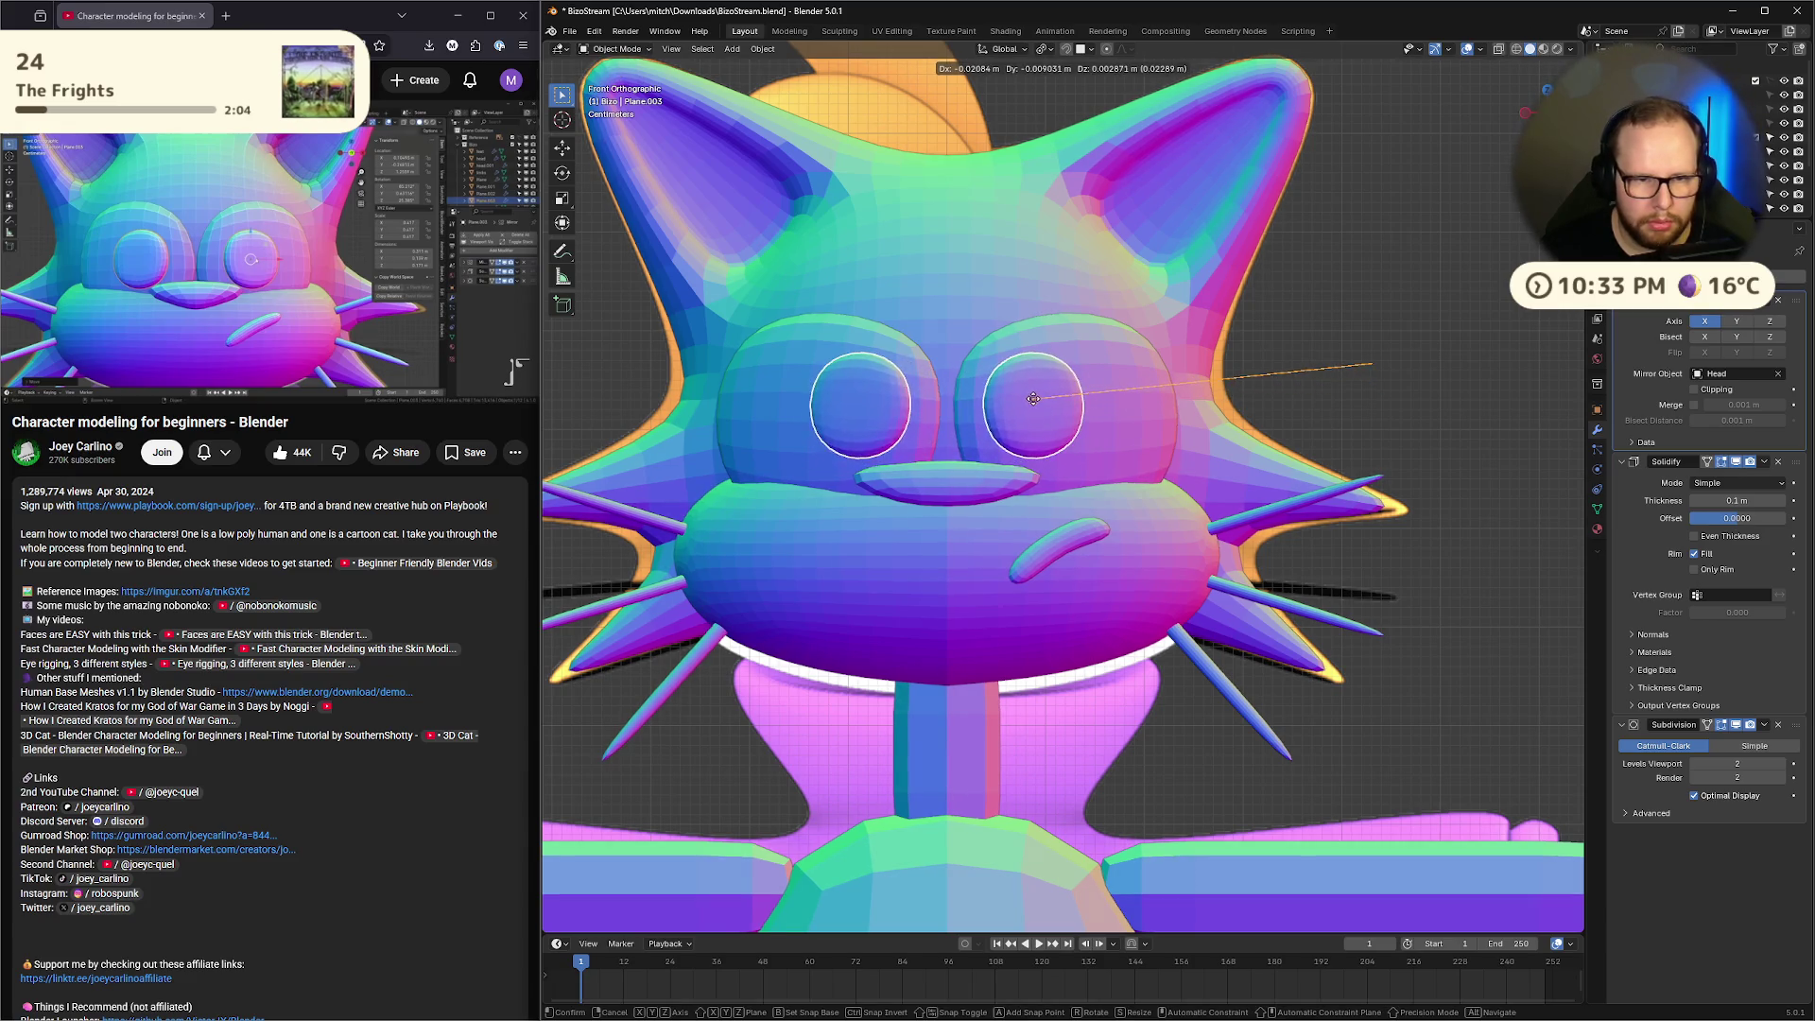
pyautogui.click(1030, 398)
pyautogui.scroll(-4, 1161, 412)
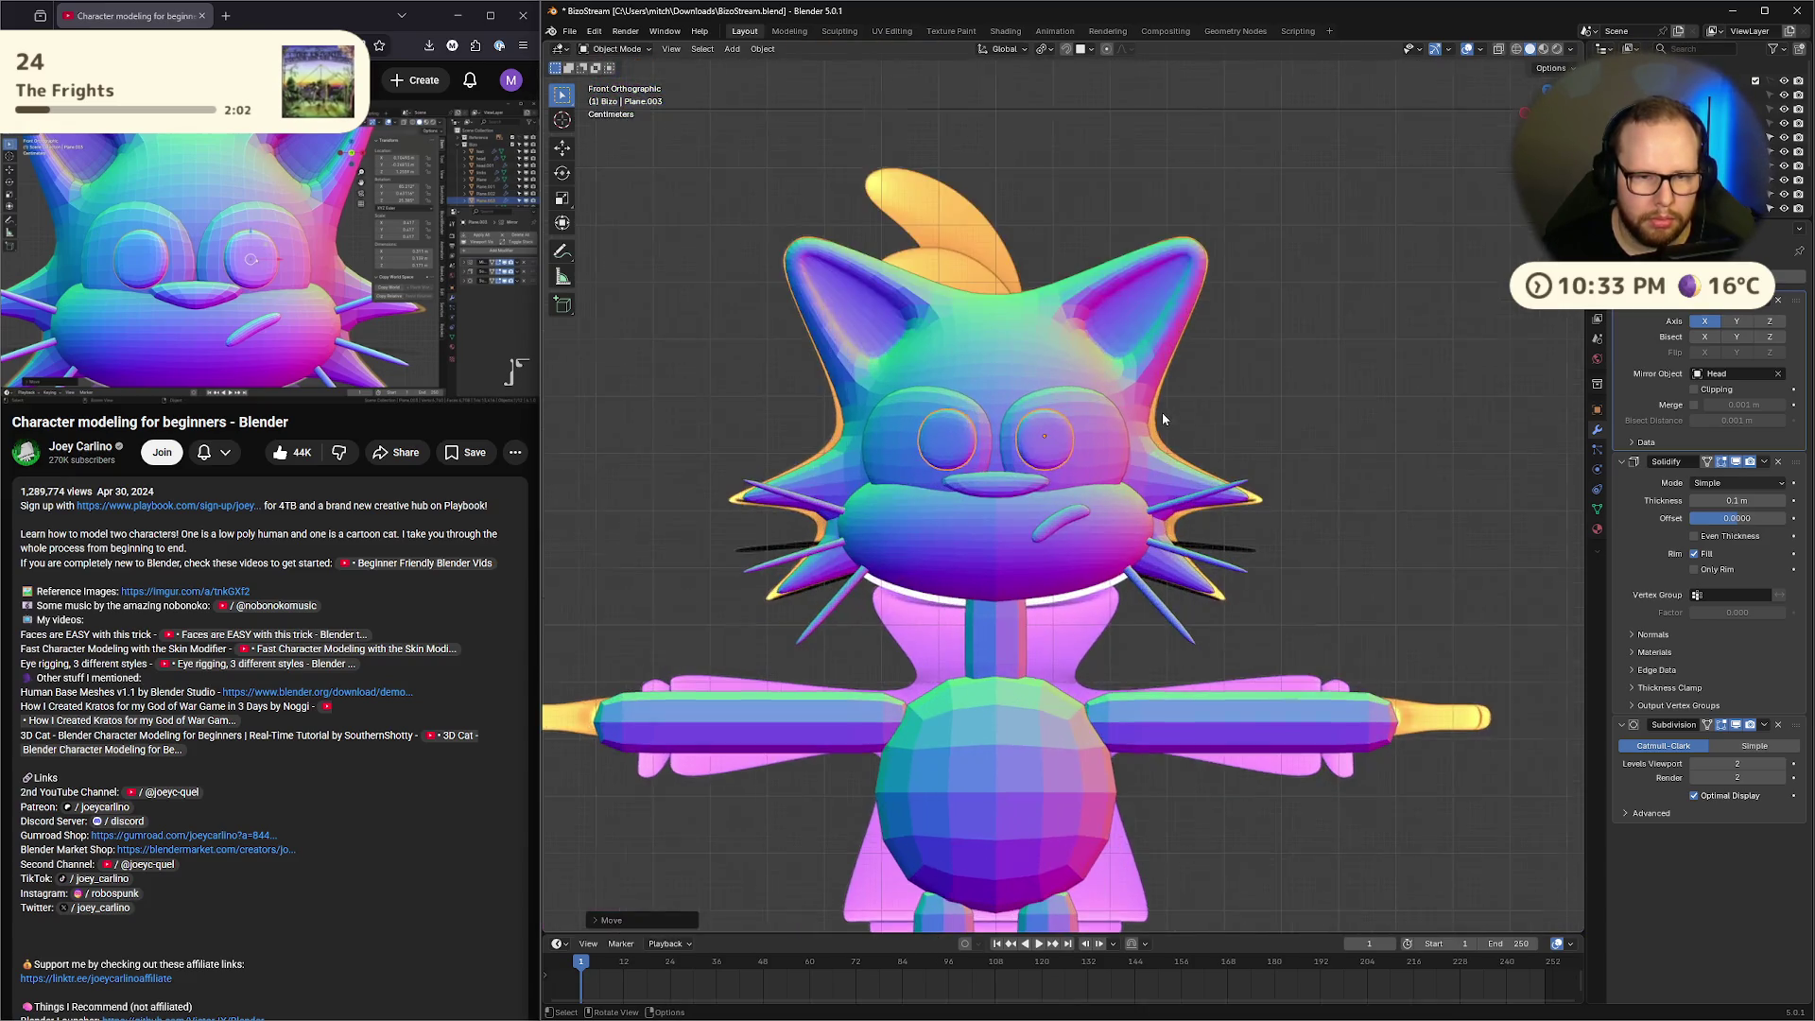
# Check the rings in Edit Mode and front view, then apply their transforms with Ctrl+A
pyautogui.press('Tab')
pyautogui.moveTo(1161, 412)
pyautogui.mouseDown(button='middle')
pyautogui.moveTo(1170, 534)
pyautogui.moveTo(957, 389)
pyautogui.mouseUp(button='middle')
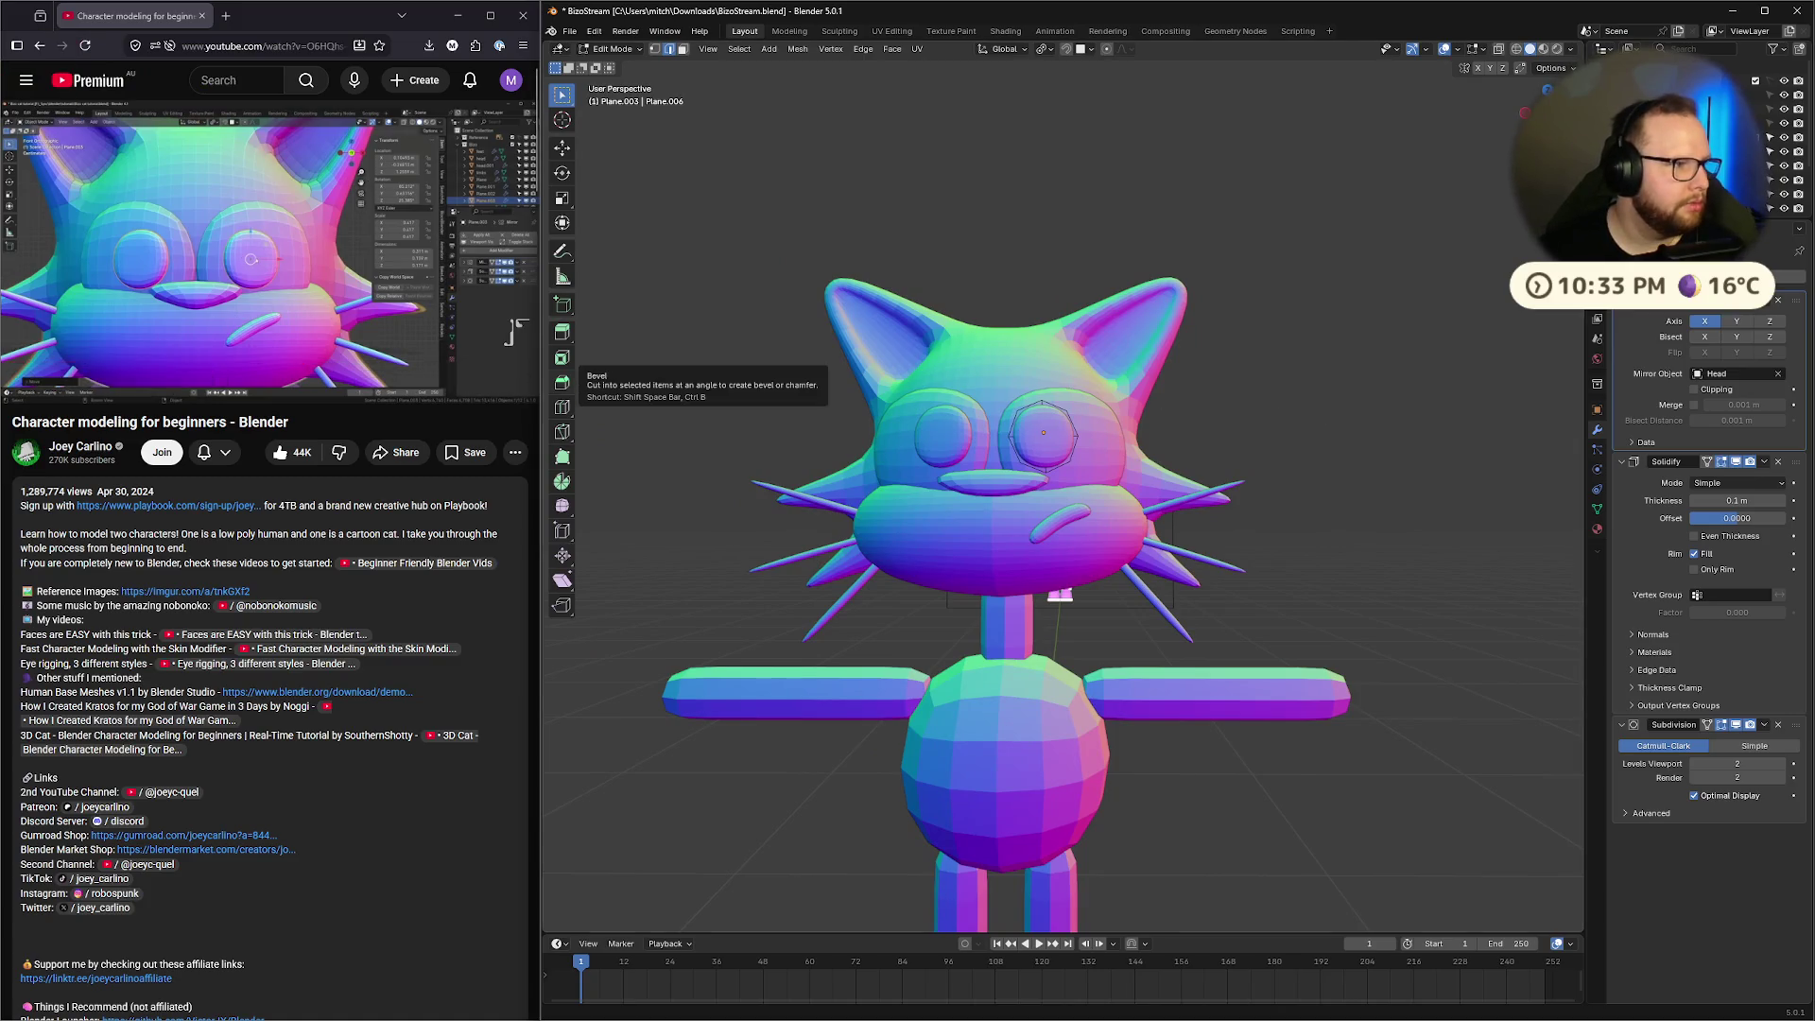
pyautogui.click(280, 164)
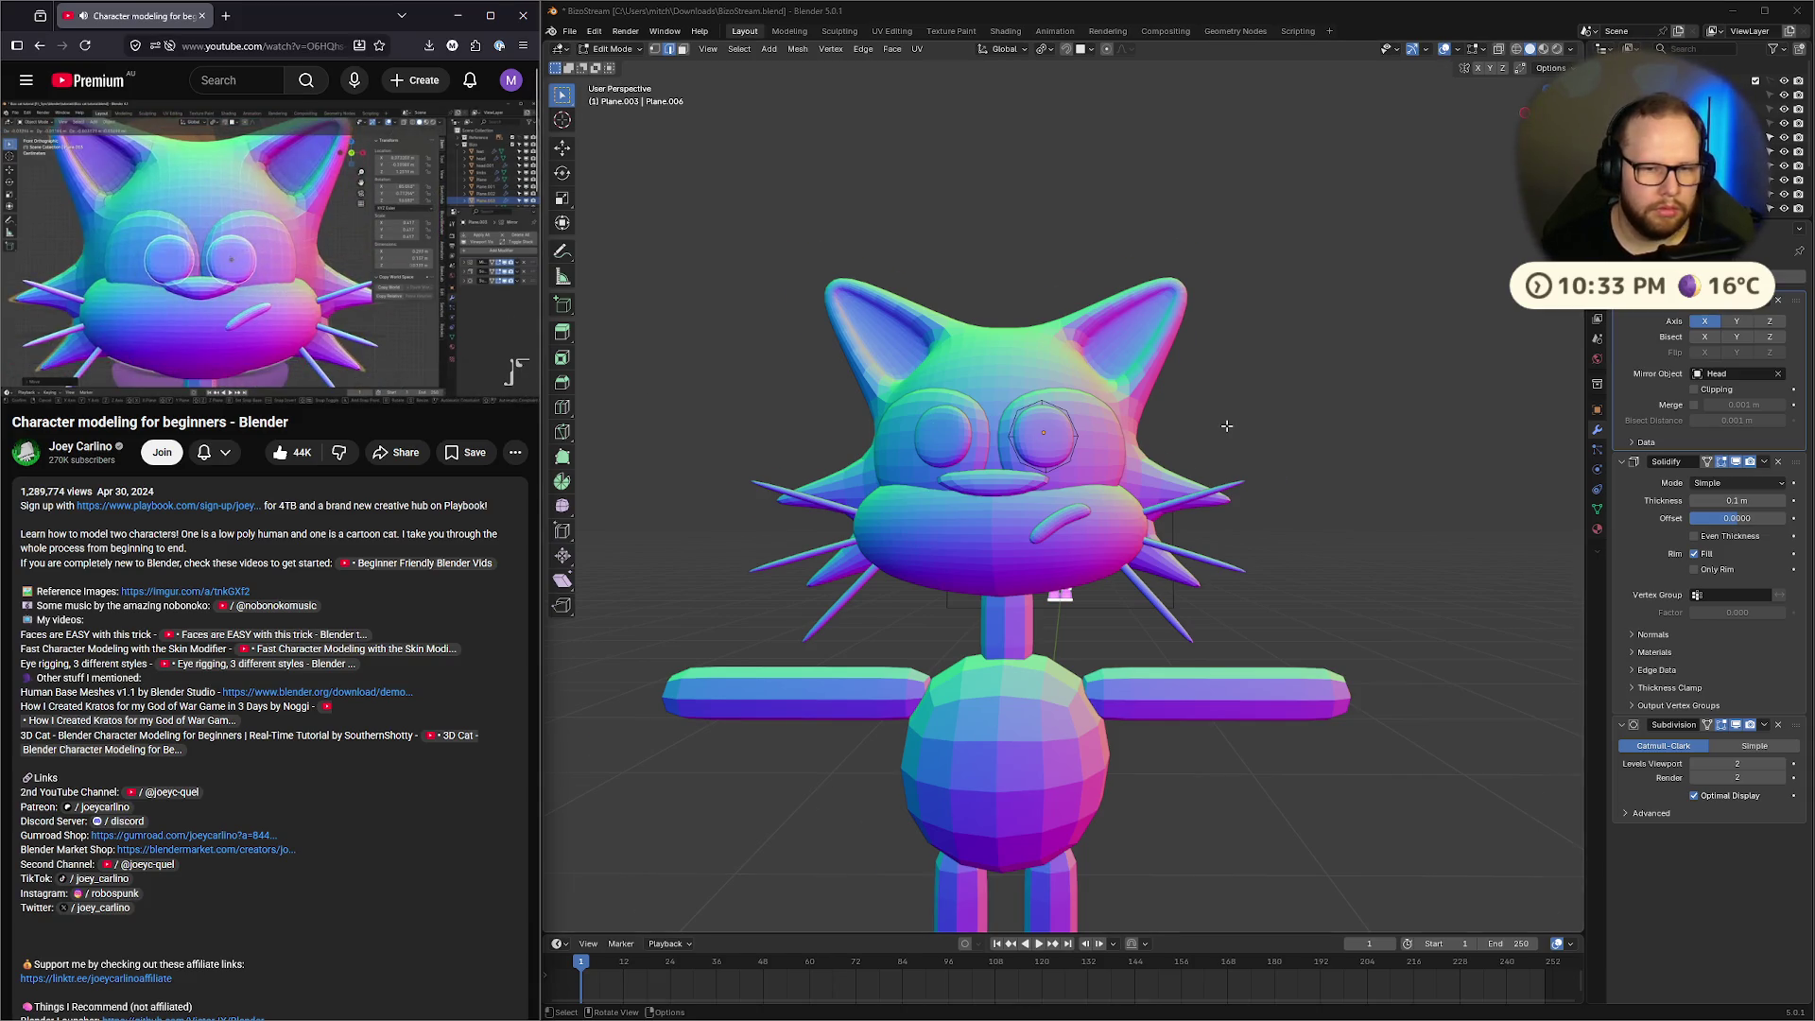
pyautogui.scroll(3, 1064, 501)
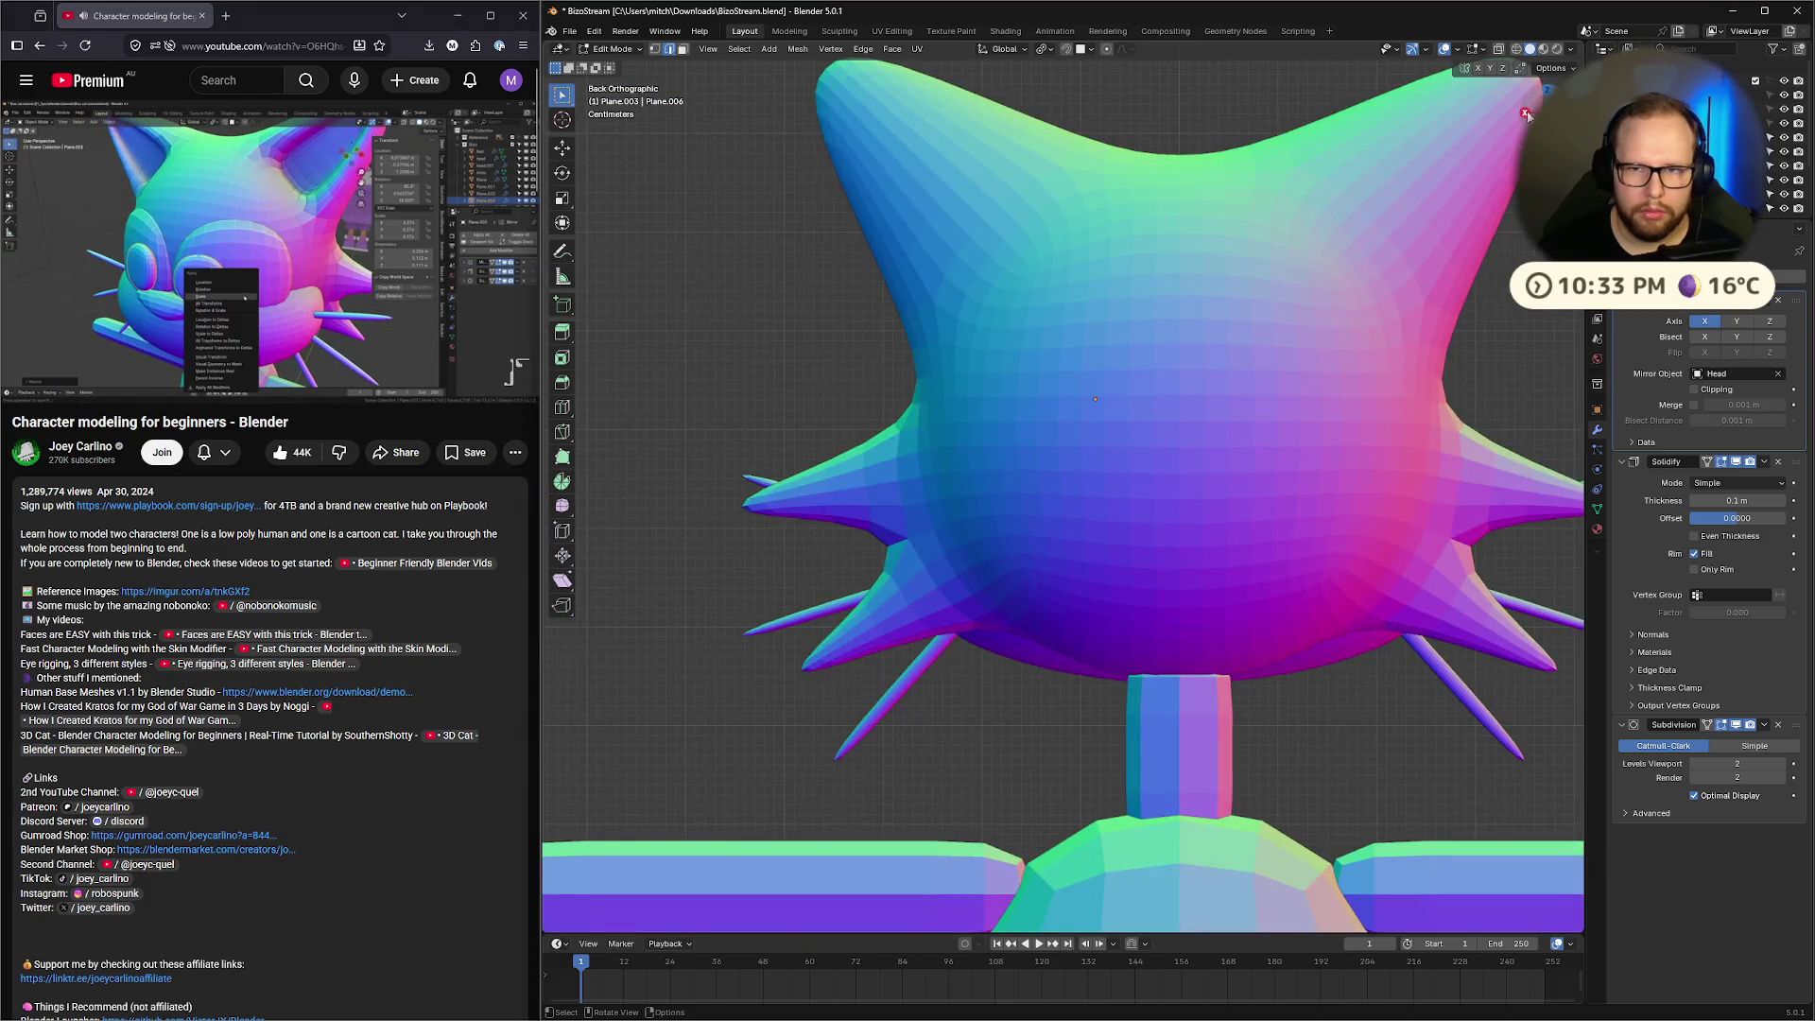
pyautogui.press('KP_1')
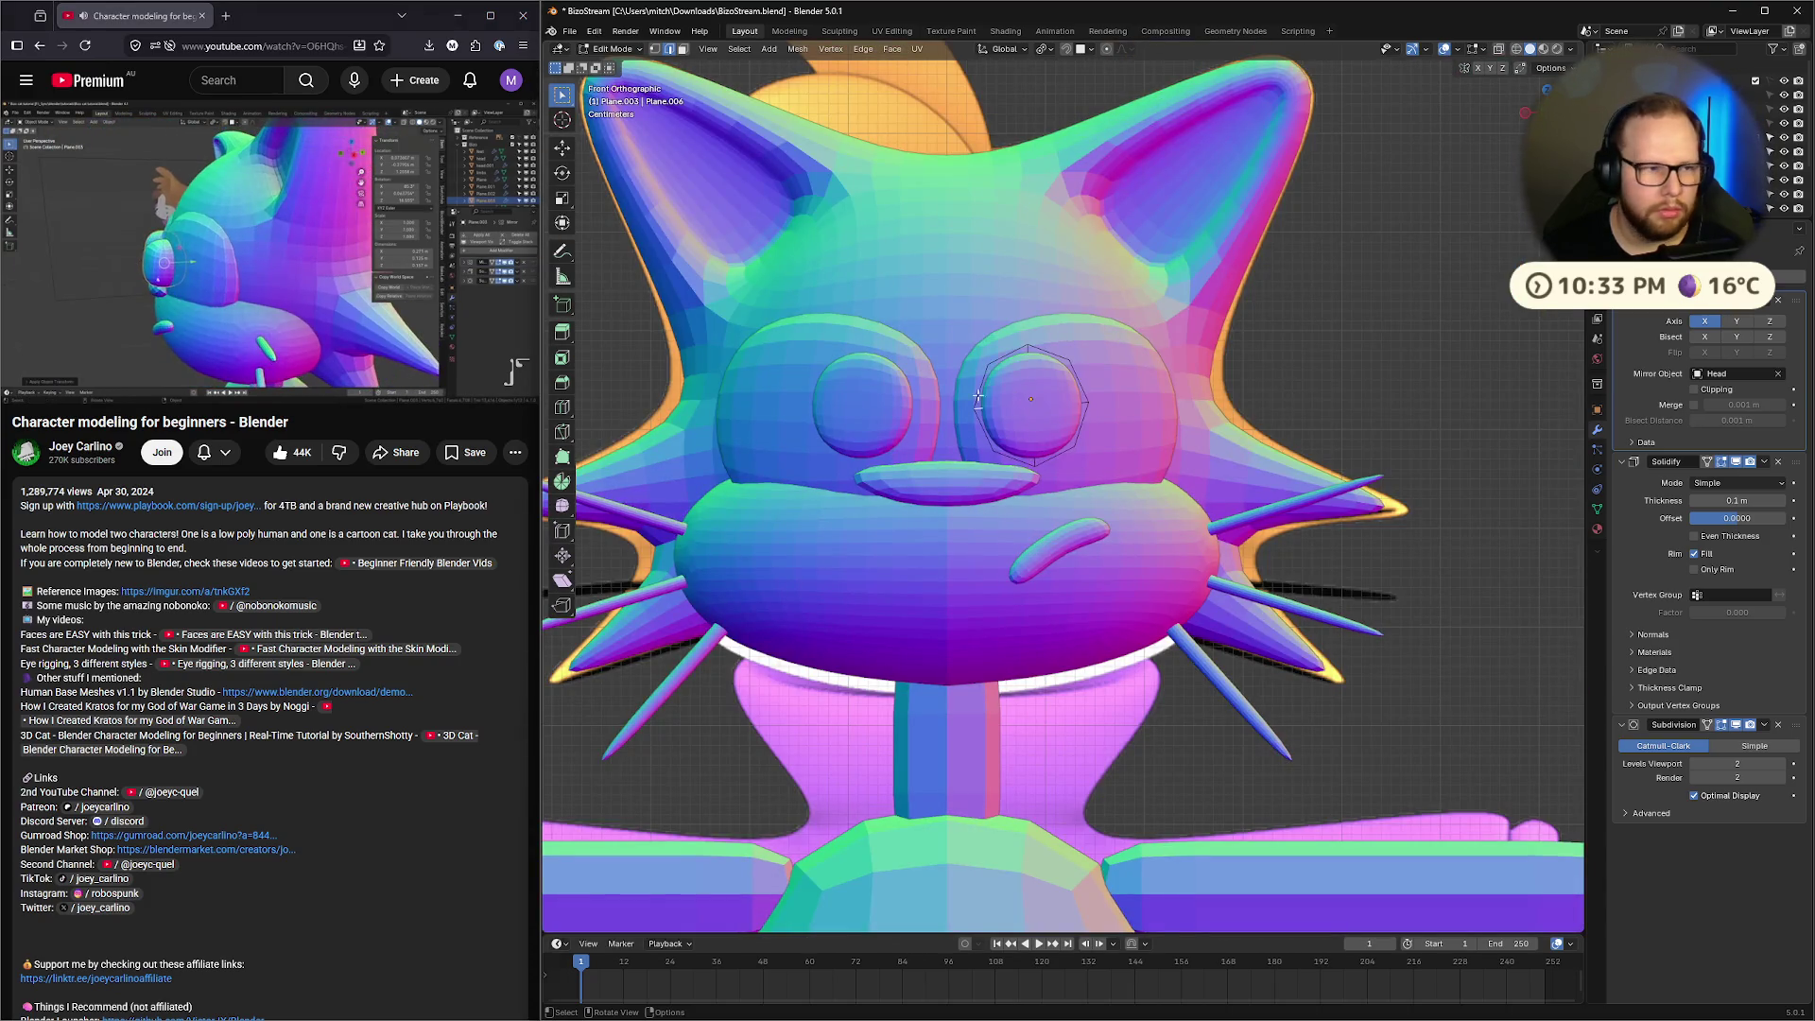
pyautogui.press('XF86AudioPlay')
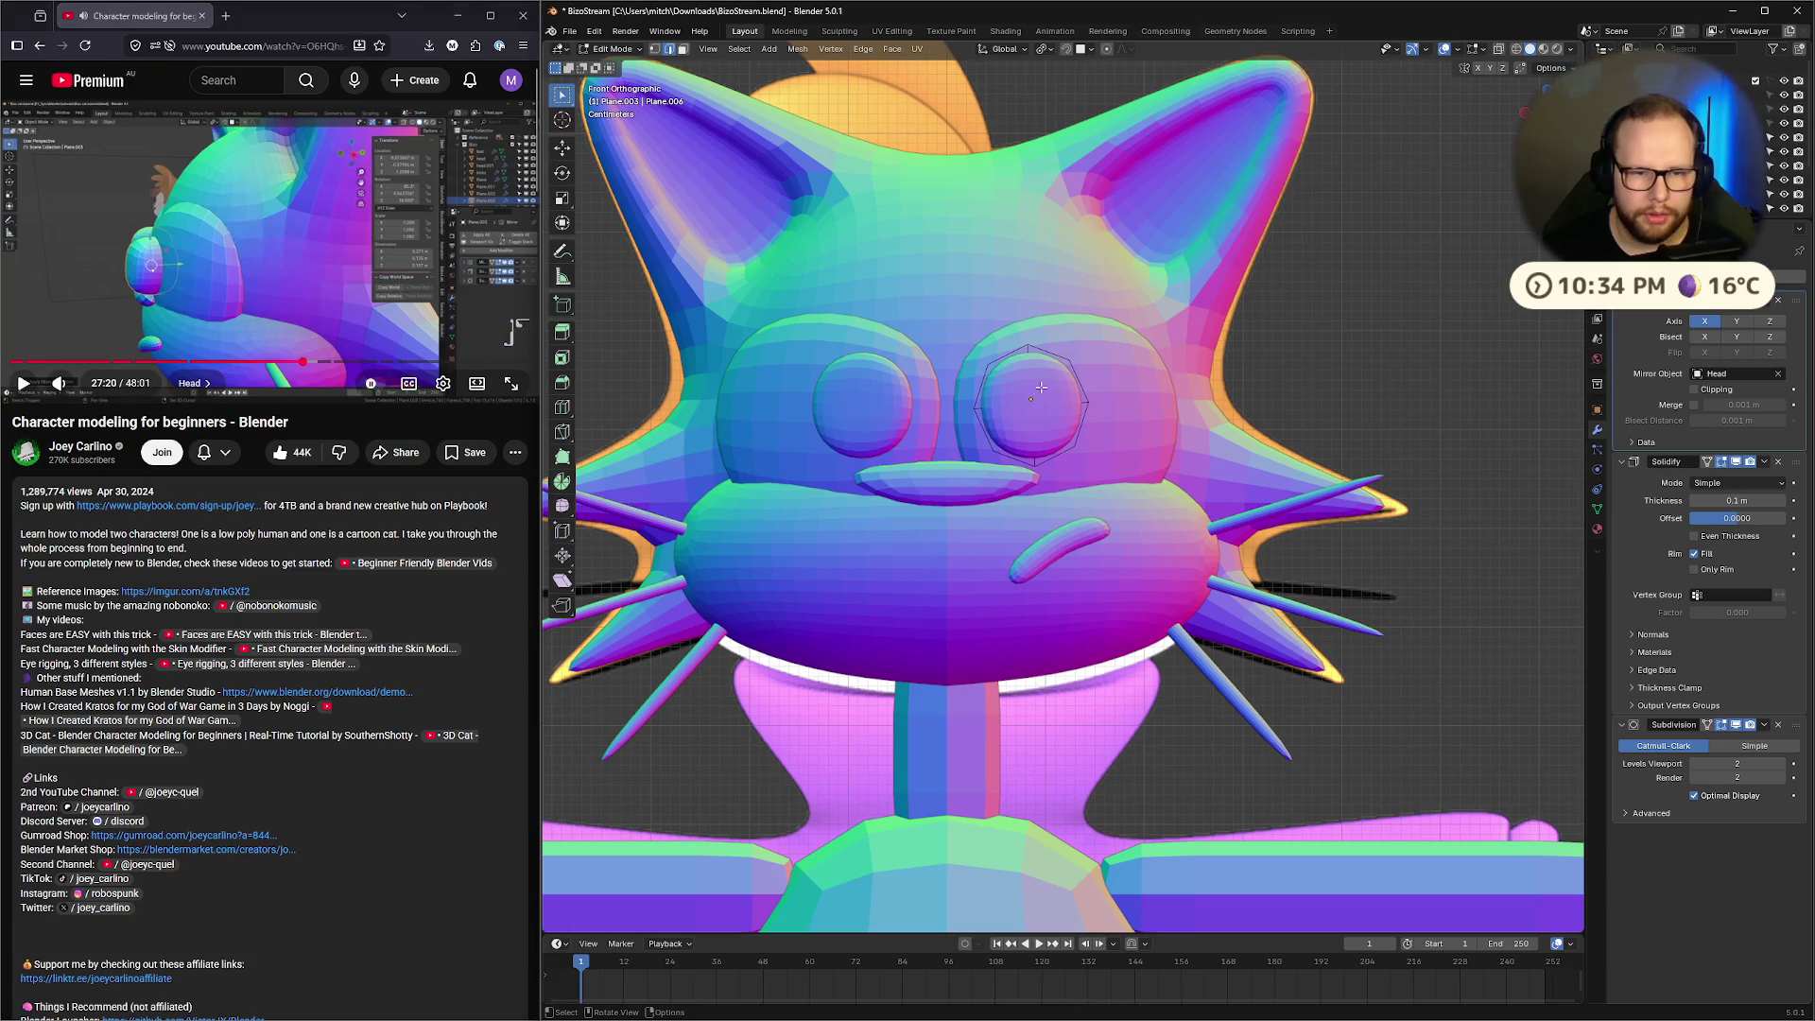
pyautogui.press('Tab')
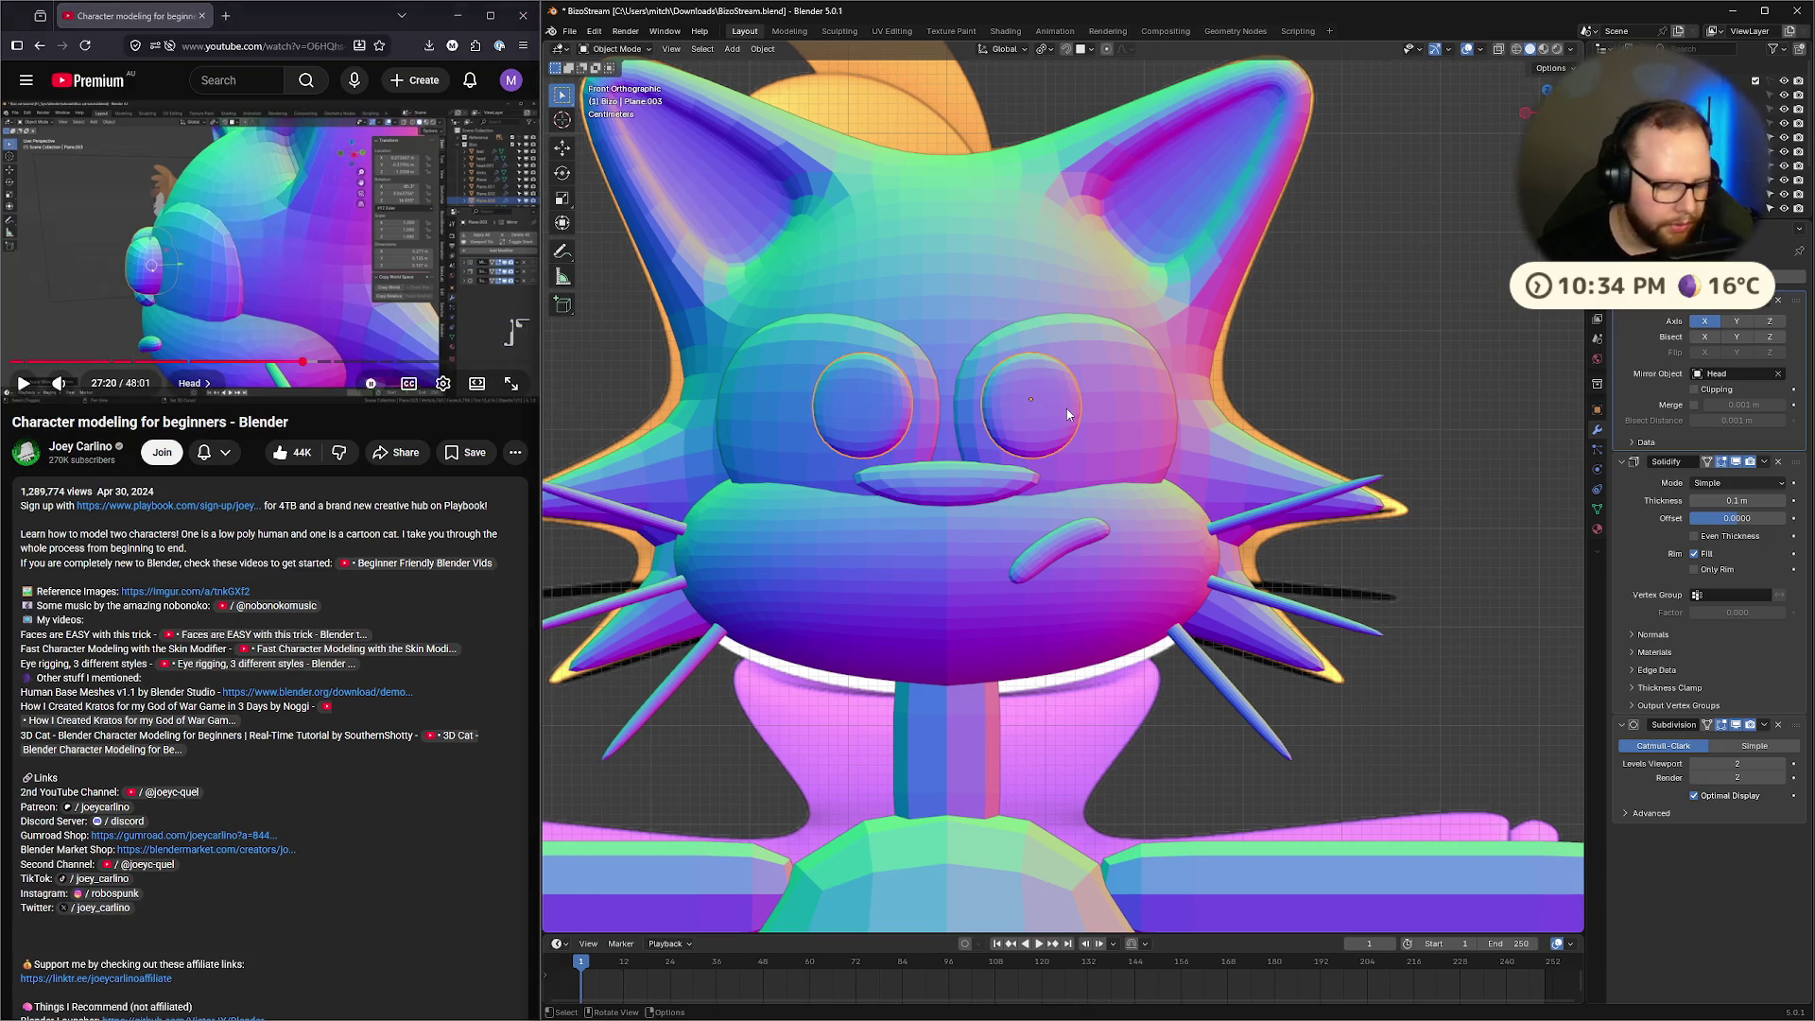
pyautogui.hotkey('ctrl', 'a')
pyautogui.click(1068, 412)
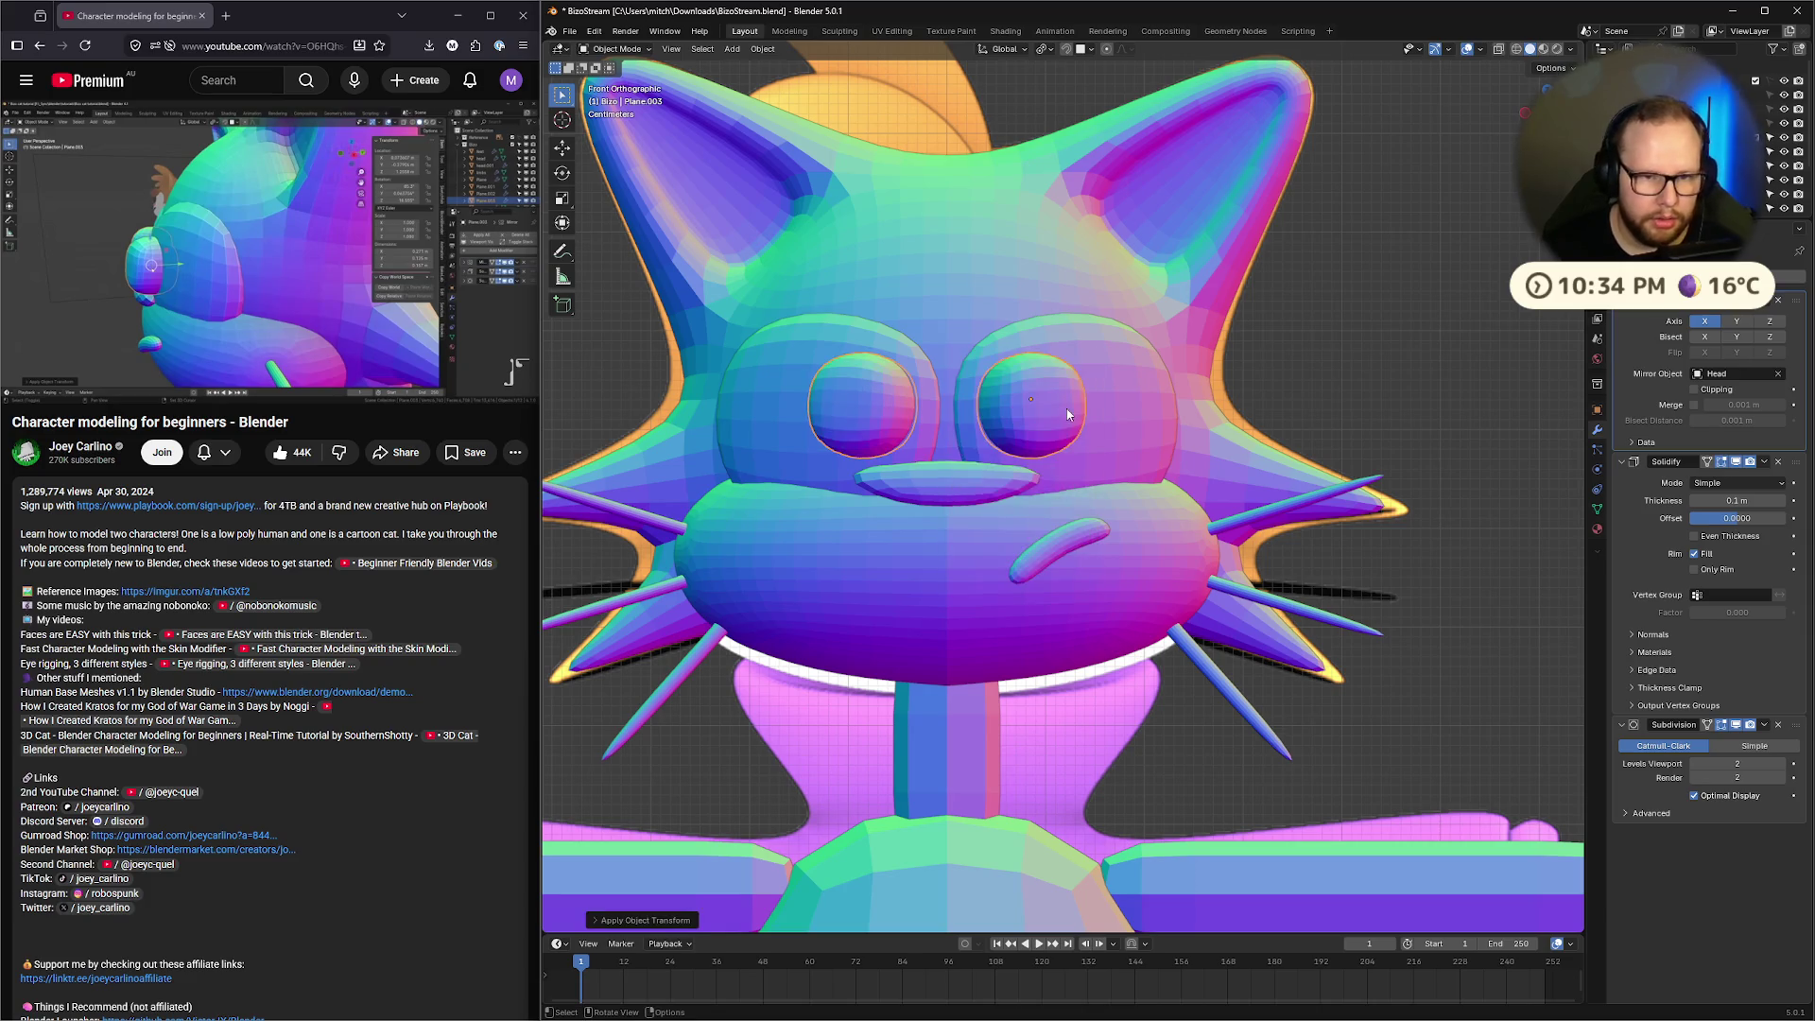
pyautogui.moveTo(1454, 408); pyautogui.dragTo(1347, 446, button='middle')
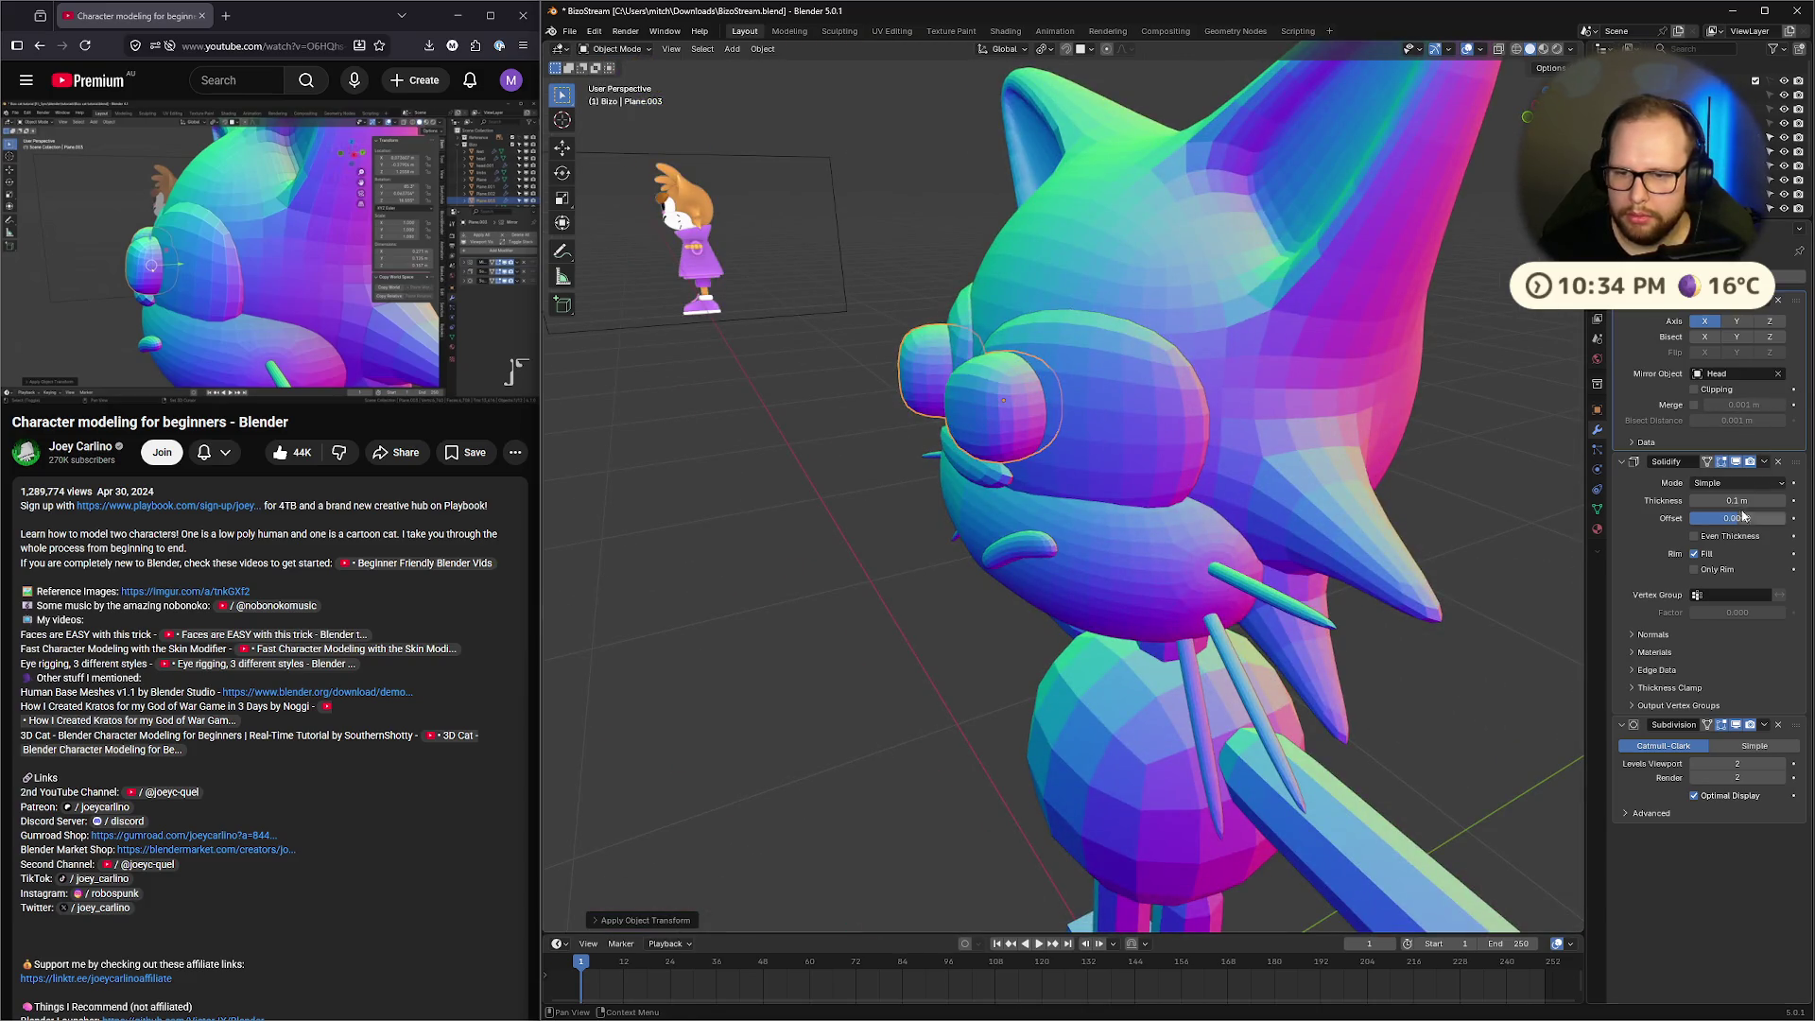
# Set the inner rings' Solidify modifier thickness to 0.02 m
pyautogui.click(1773, 501)
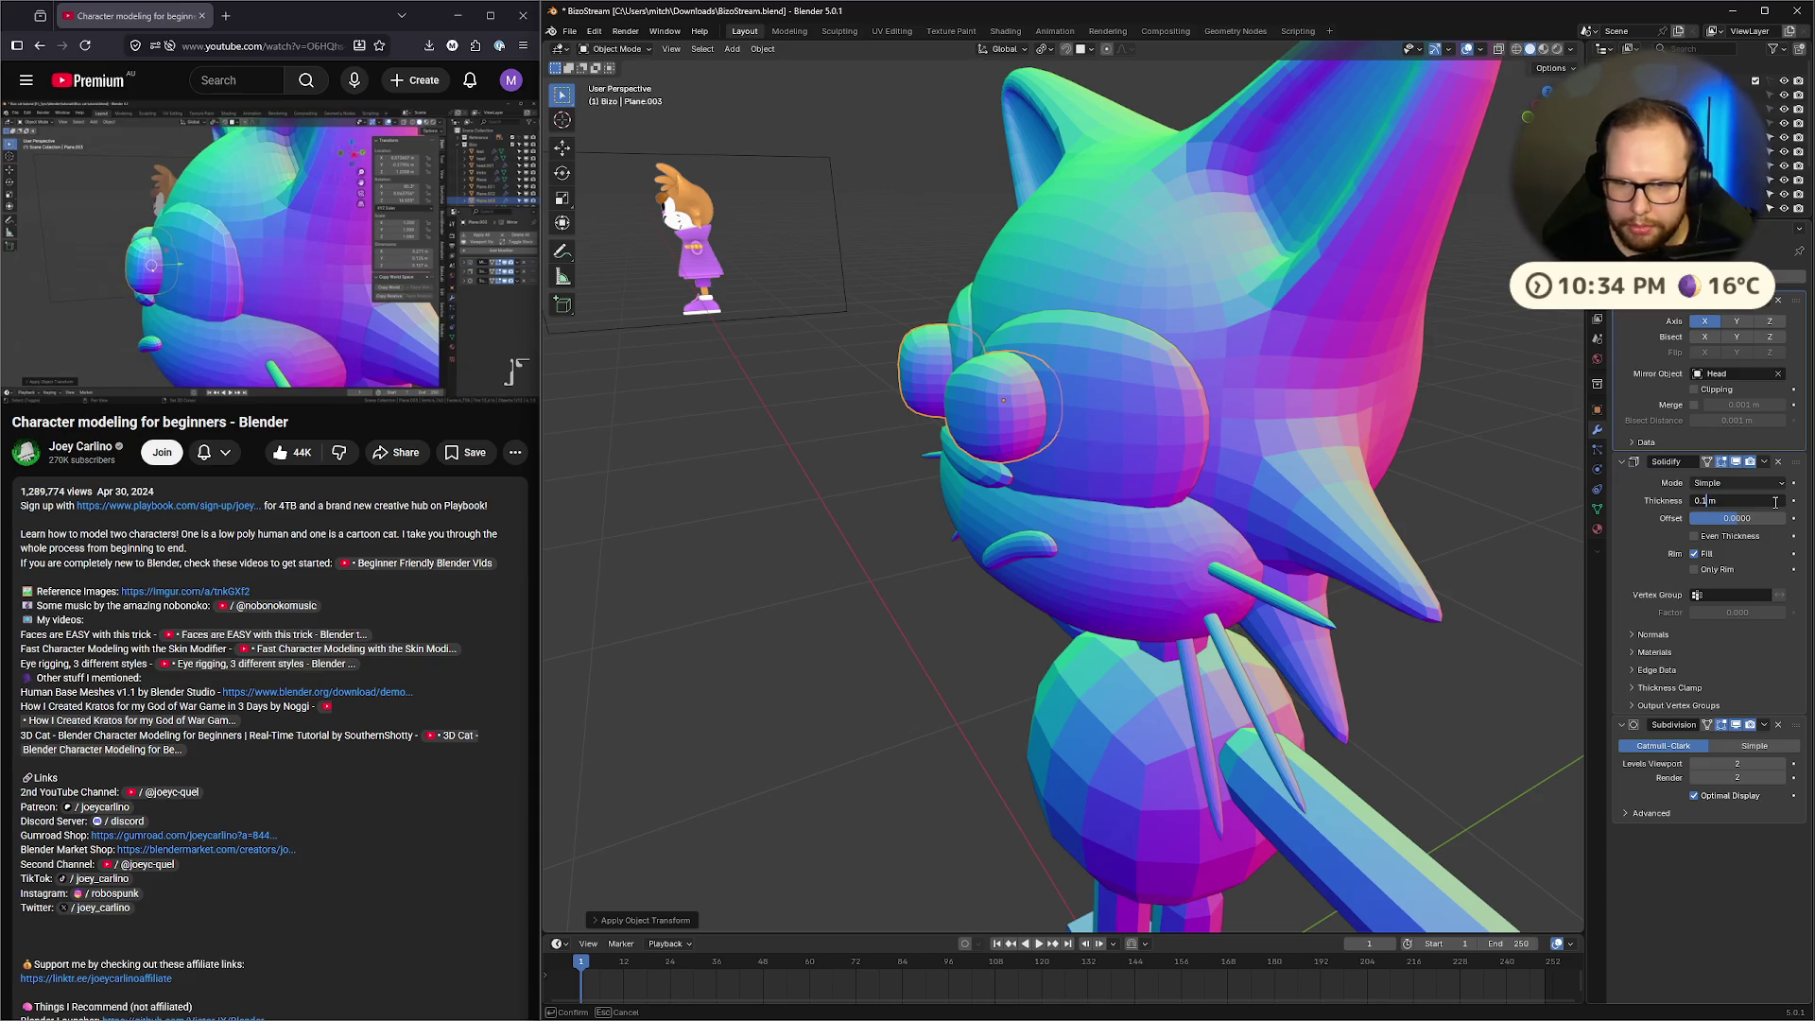
pyautogui.press('Return')
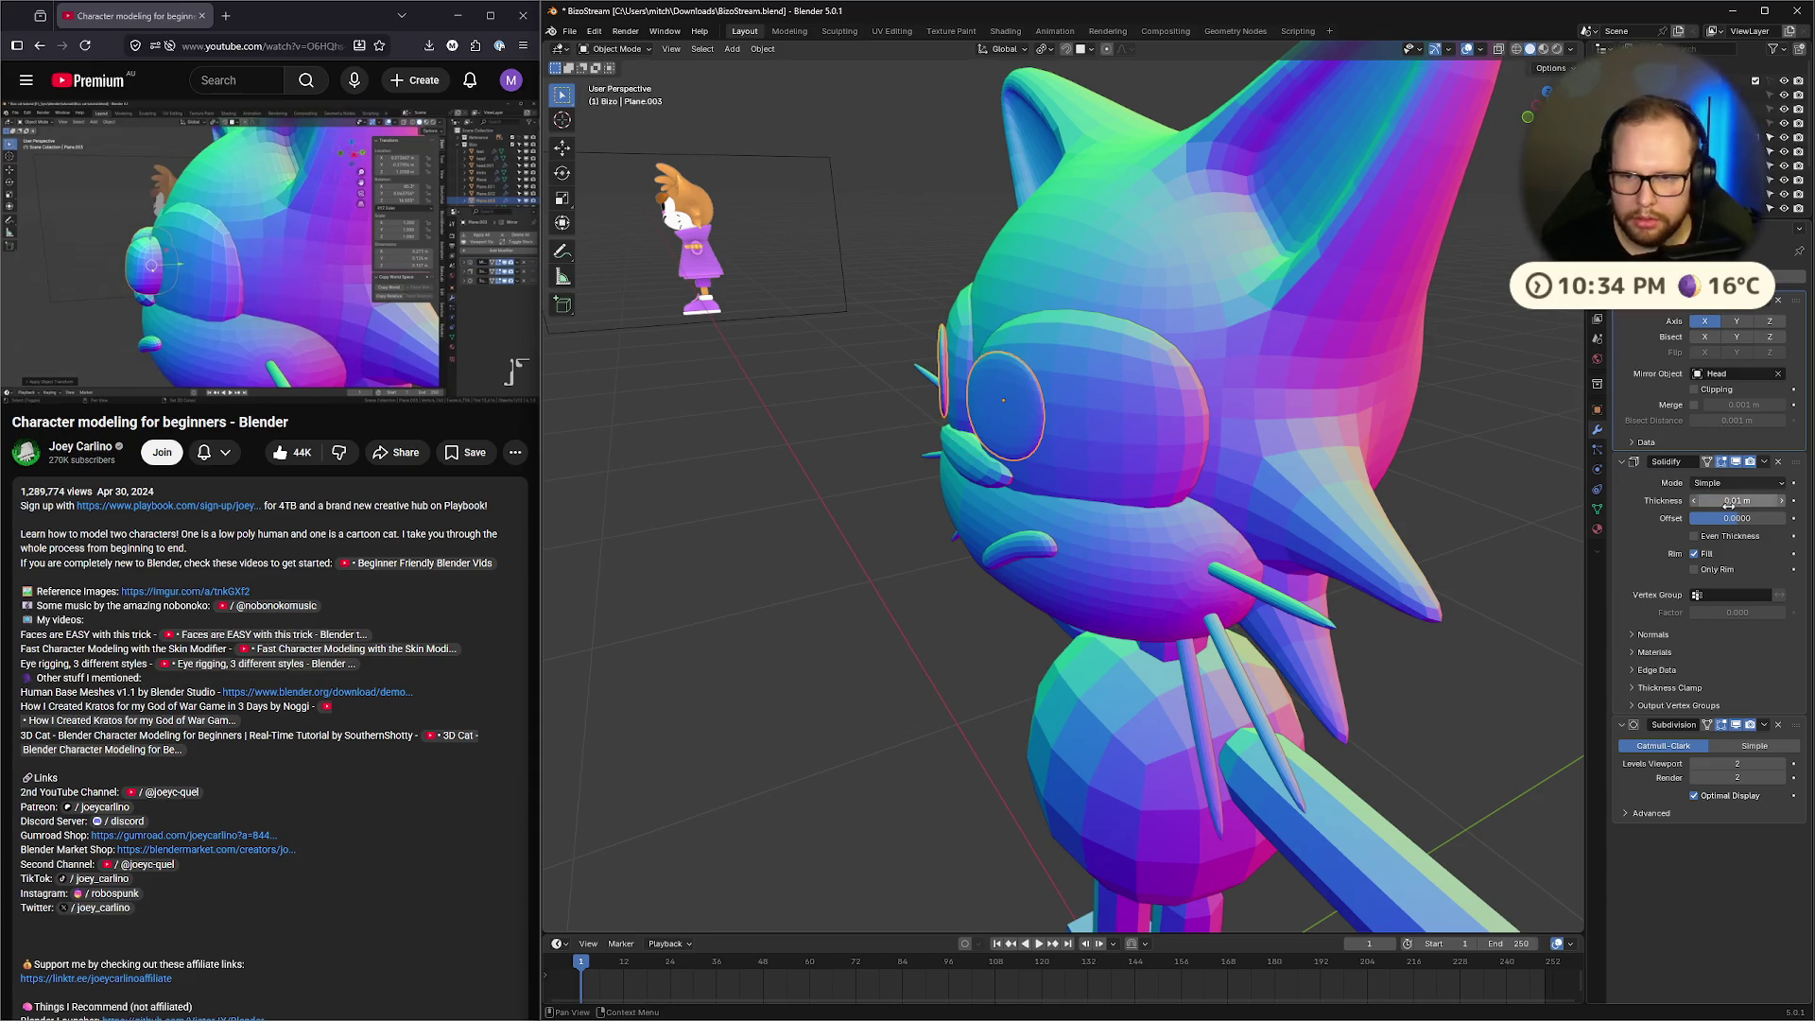
pyautogui.click(1732, 502)
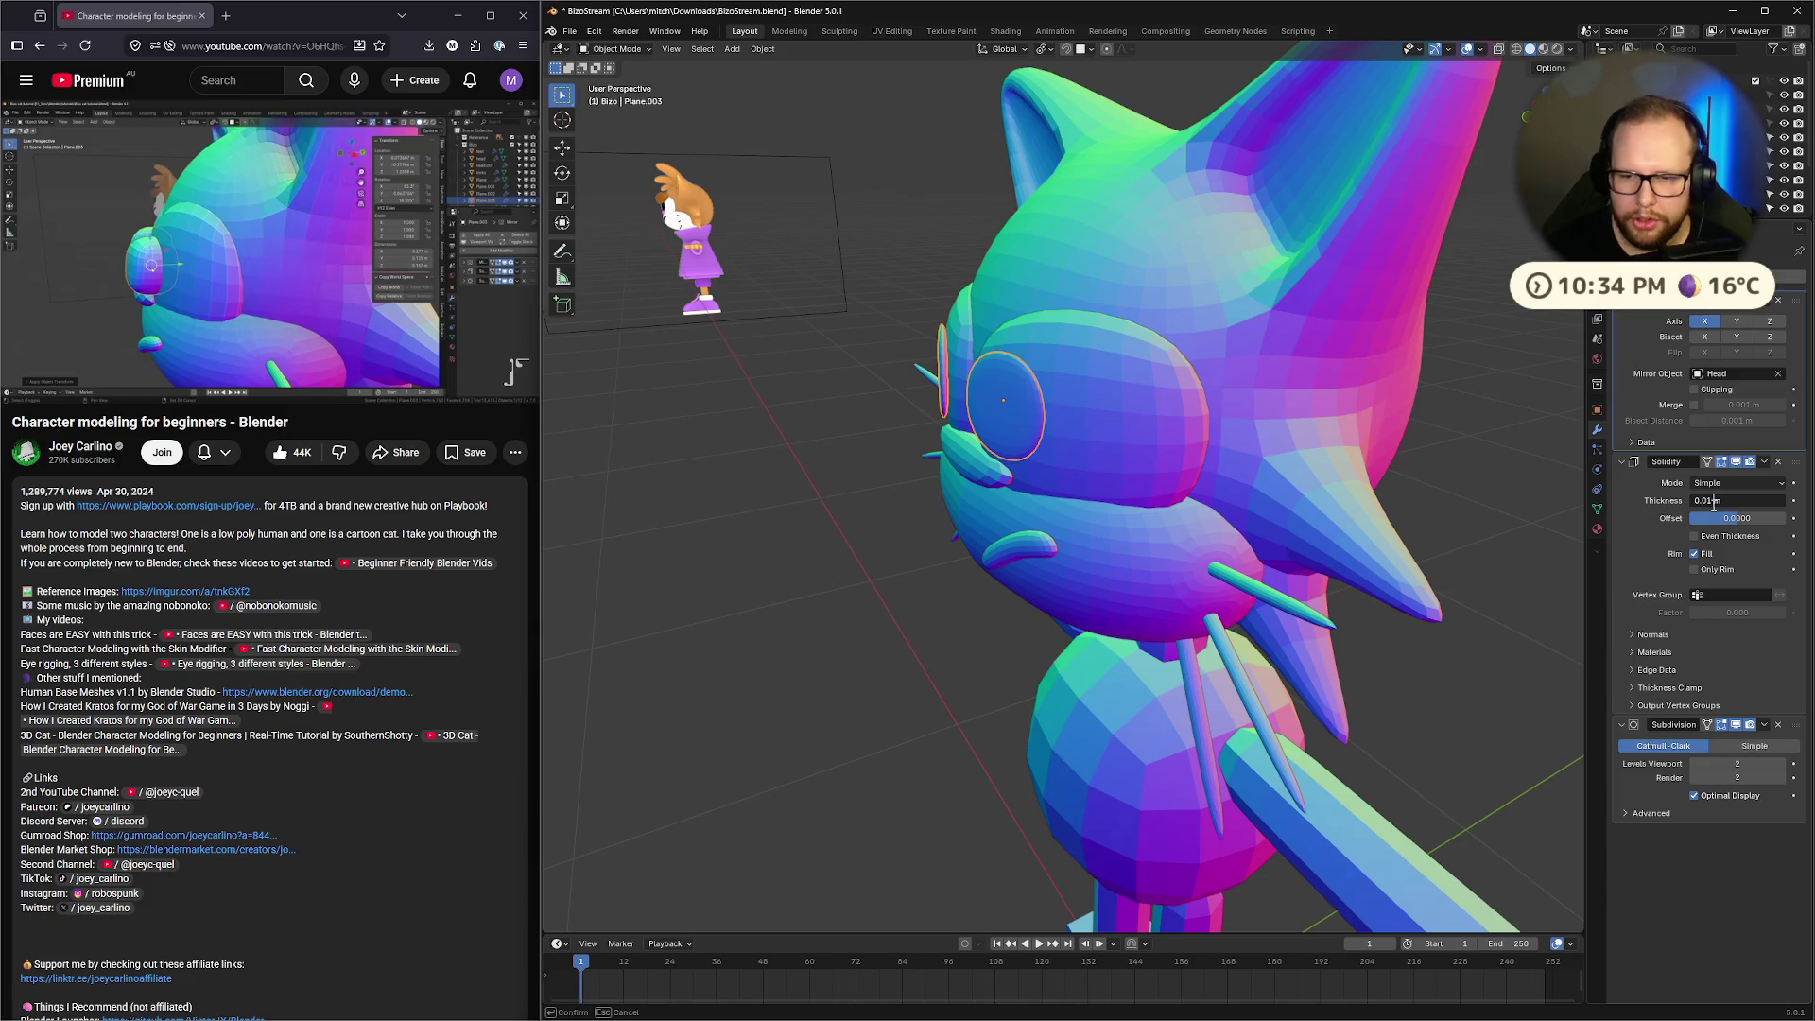
pyautogui.click(1622, 499)
pyautogui.moveTo(1737, 501)
pyautogui.mouseDown()
pyautogui.moveTo(1766, 502)
pyautogui.moveTo(1728, 500)
pyautogui.mouseUp()
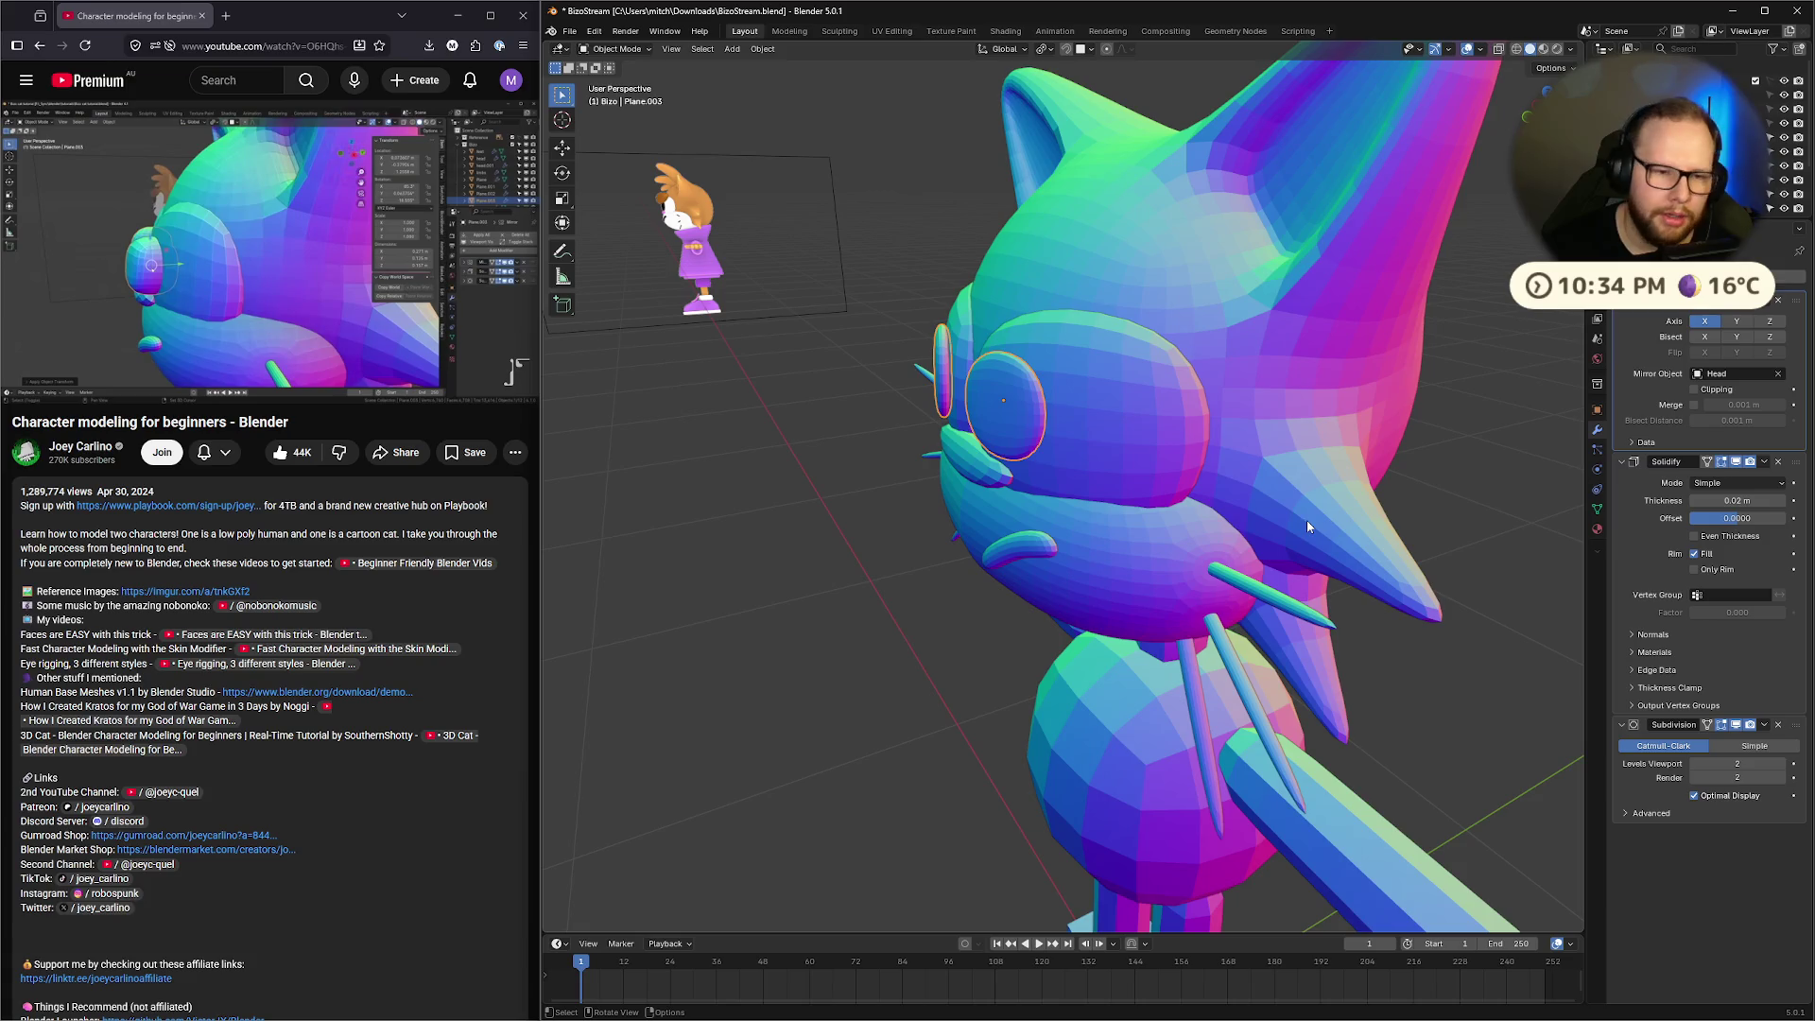
# Zoom in on the cat head in Front Orthographic view
pyautogui.moveTo(836, 454)
pyautogui.mouseDown(button='middle')
pyautogui.moveTo(940, 477)
pyautogui.moveTo(832, 482)
pyautogui.moveTo(963, 498)
pyautogui.mouseUp(button='middle')
pyautogui.press('KP_1')
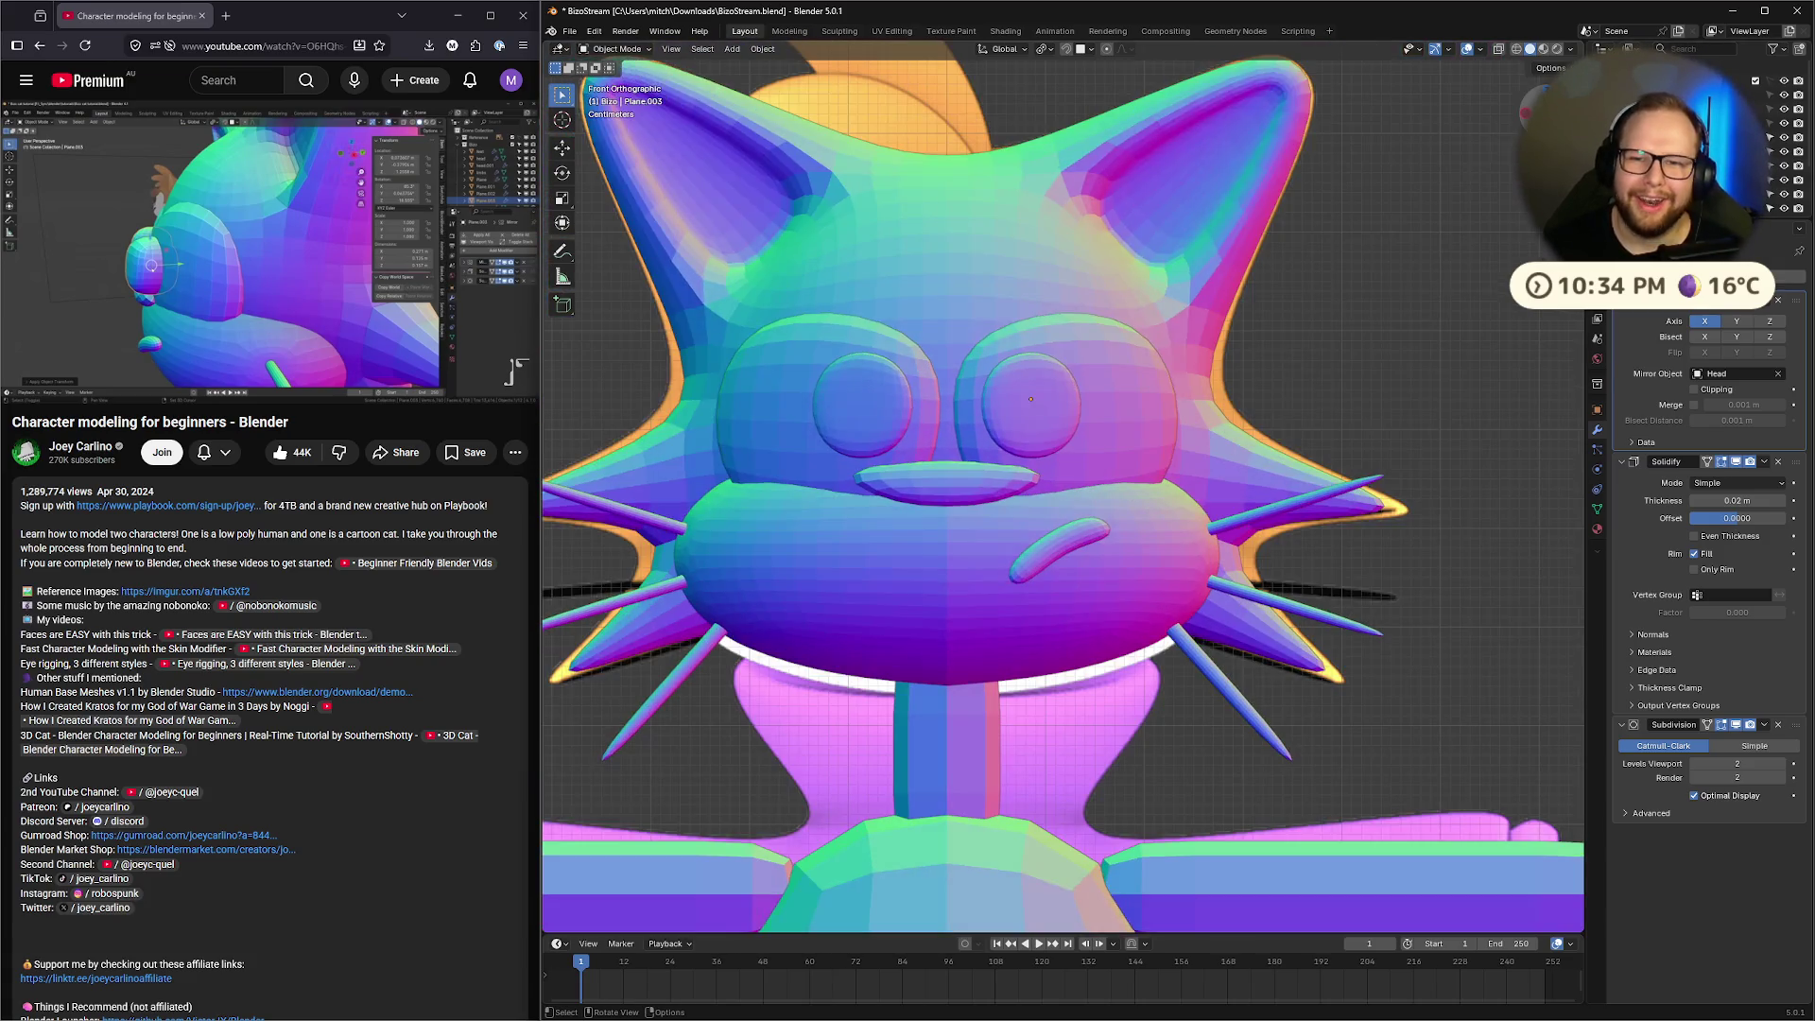
pyautogui.scroll(1, 957, 433)
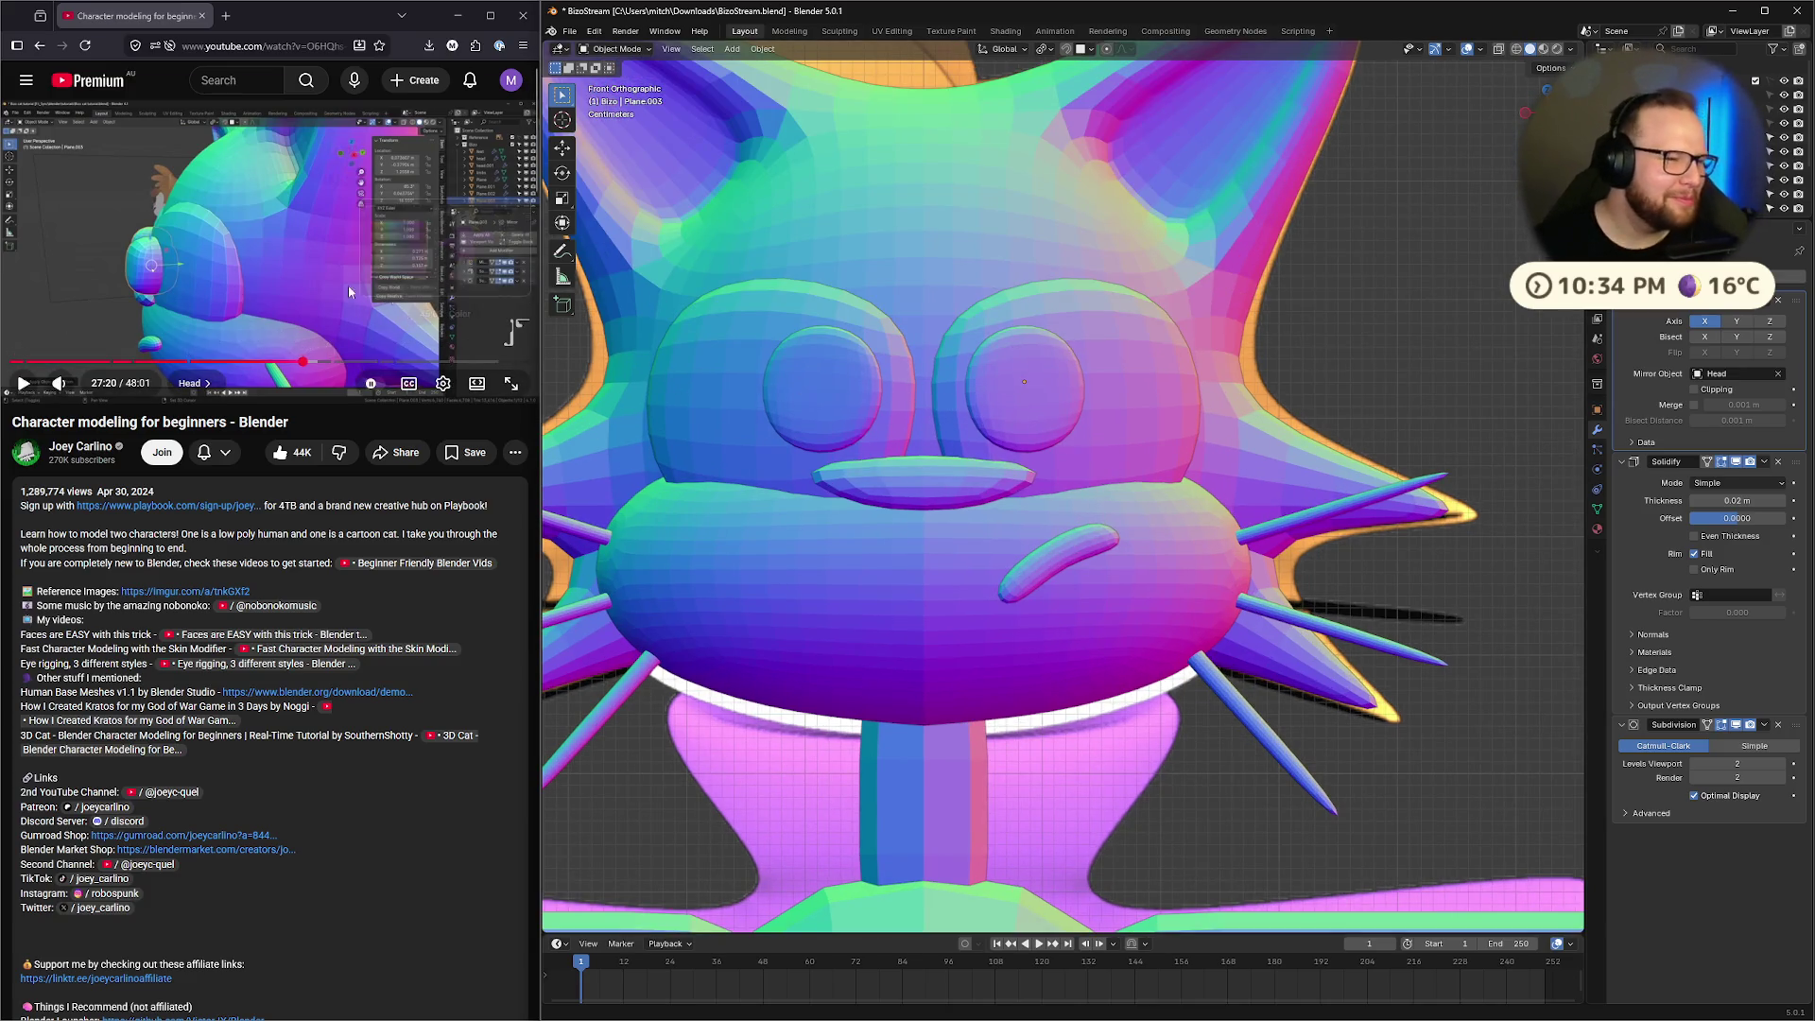
pyautogui.press('space')
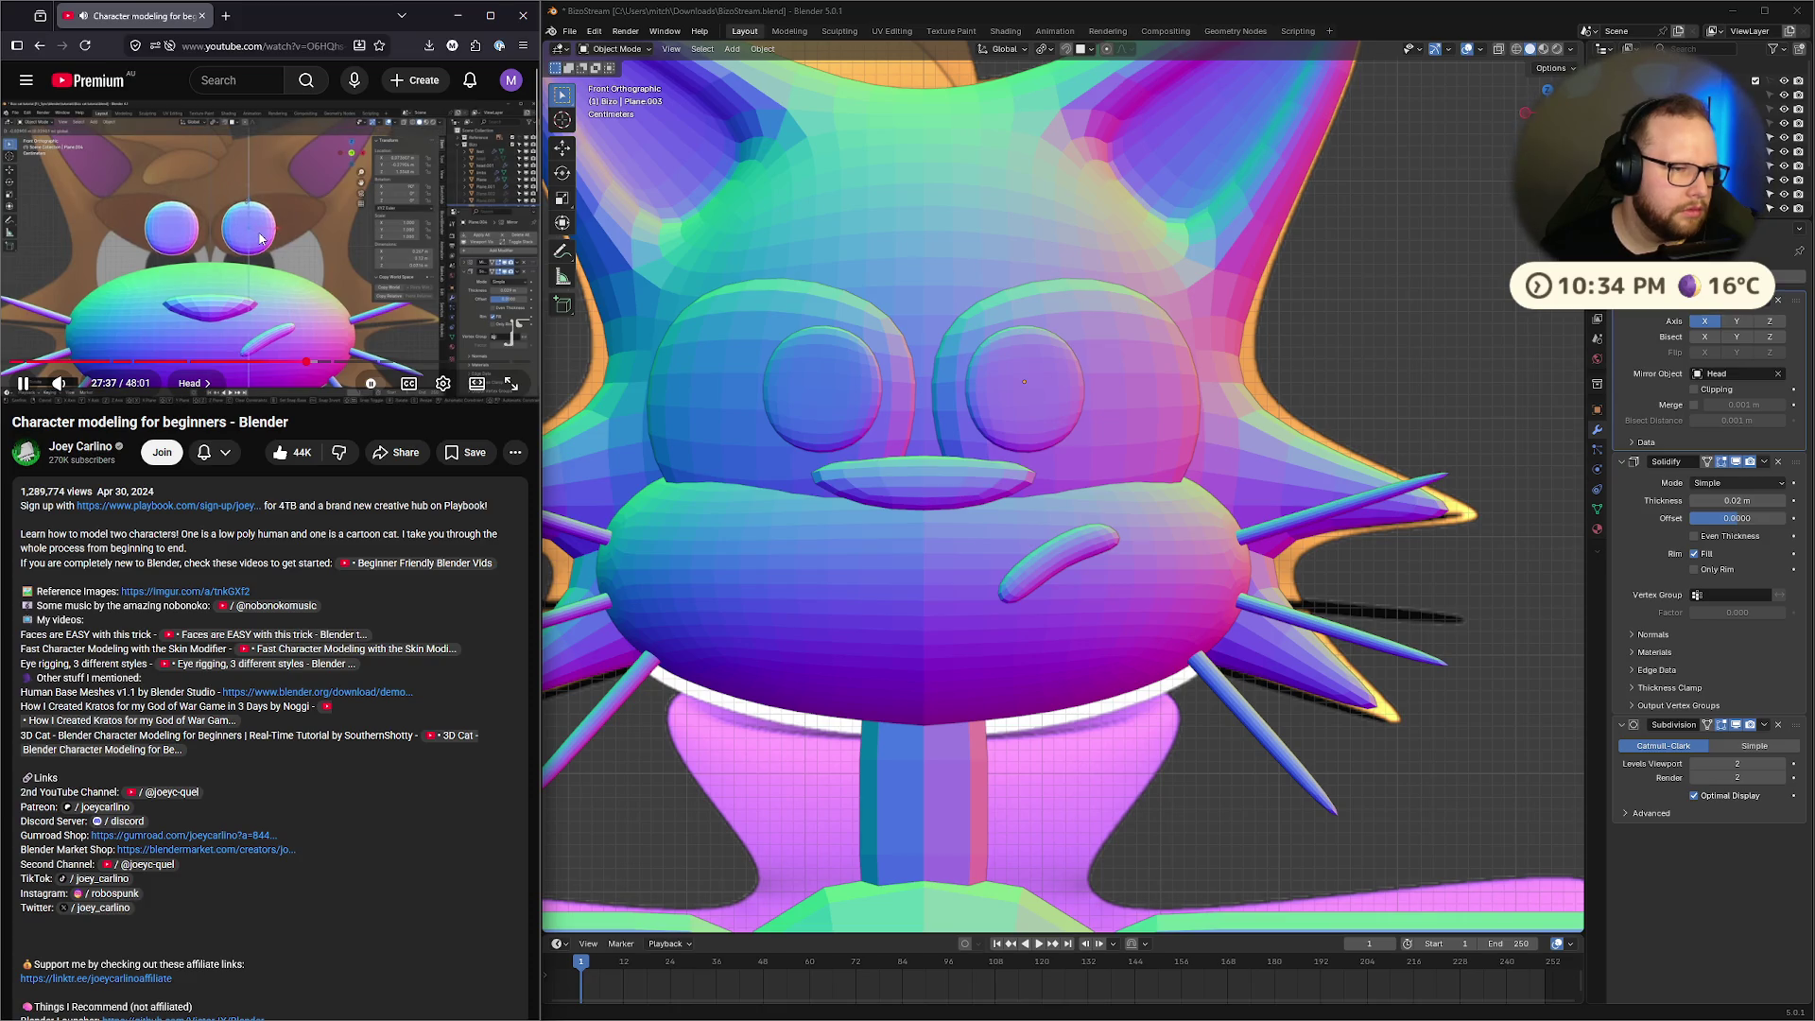
# Duplicate the eye spheres and move the copies up above the eyes
pyautogui.press('space')
pyautogui.click(1021, 398)
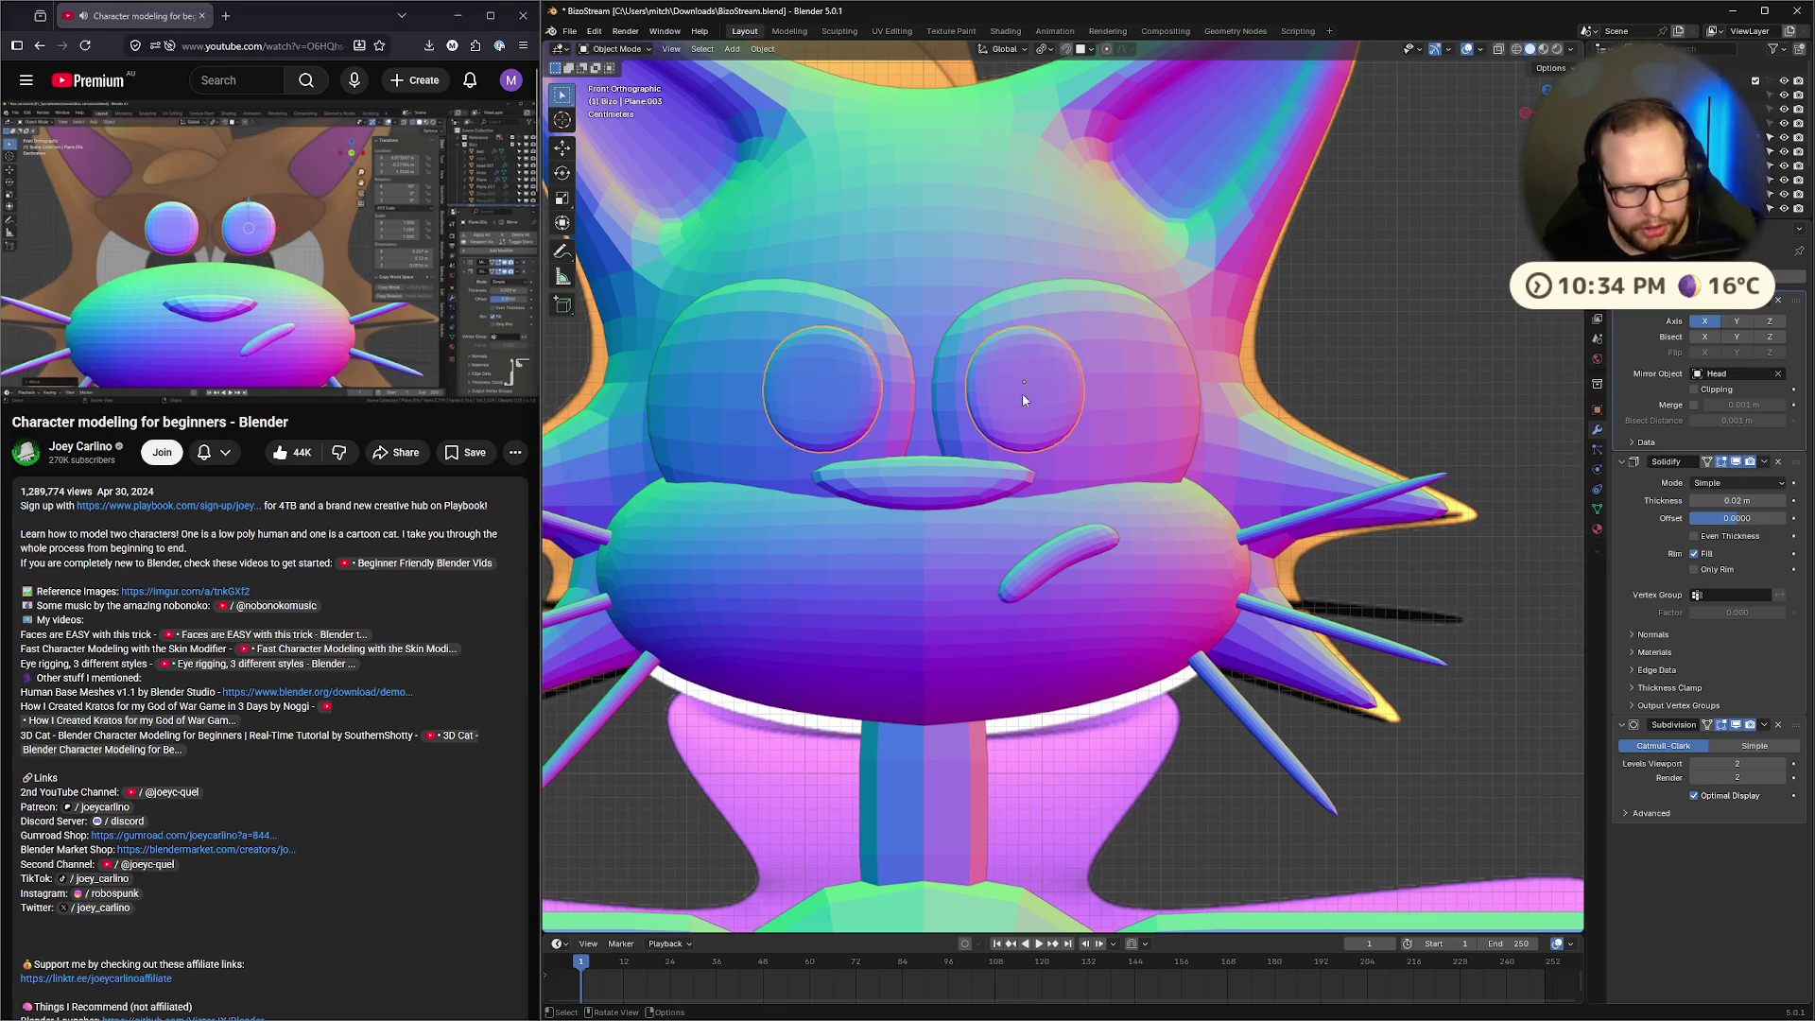
pyautogui.hotkey('shift', 'd')
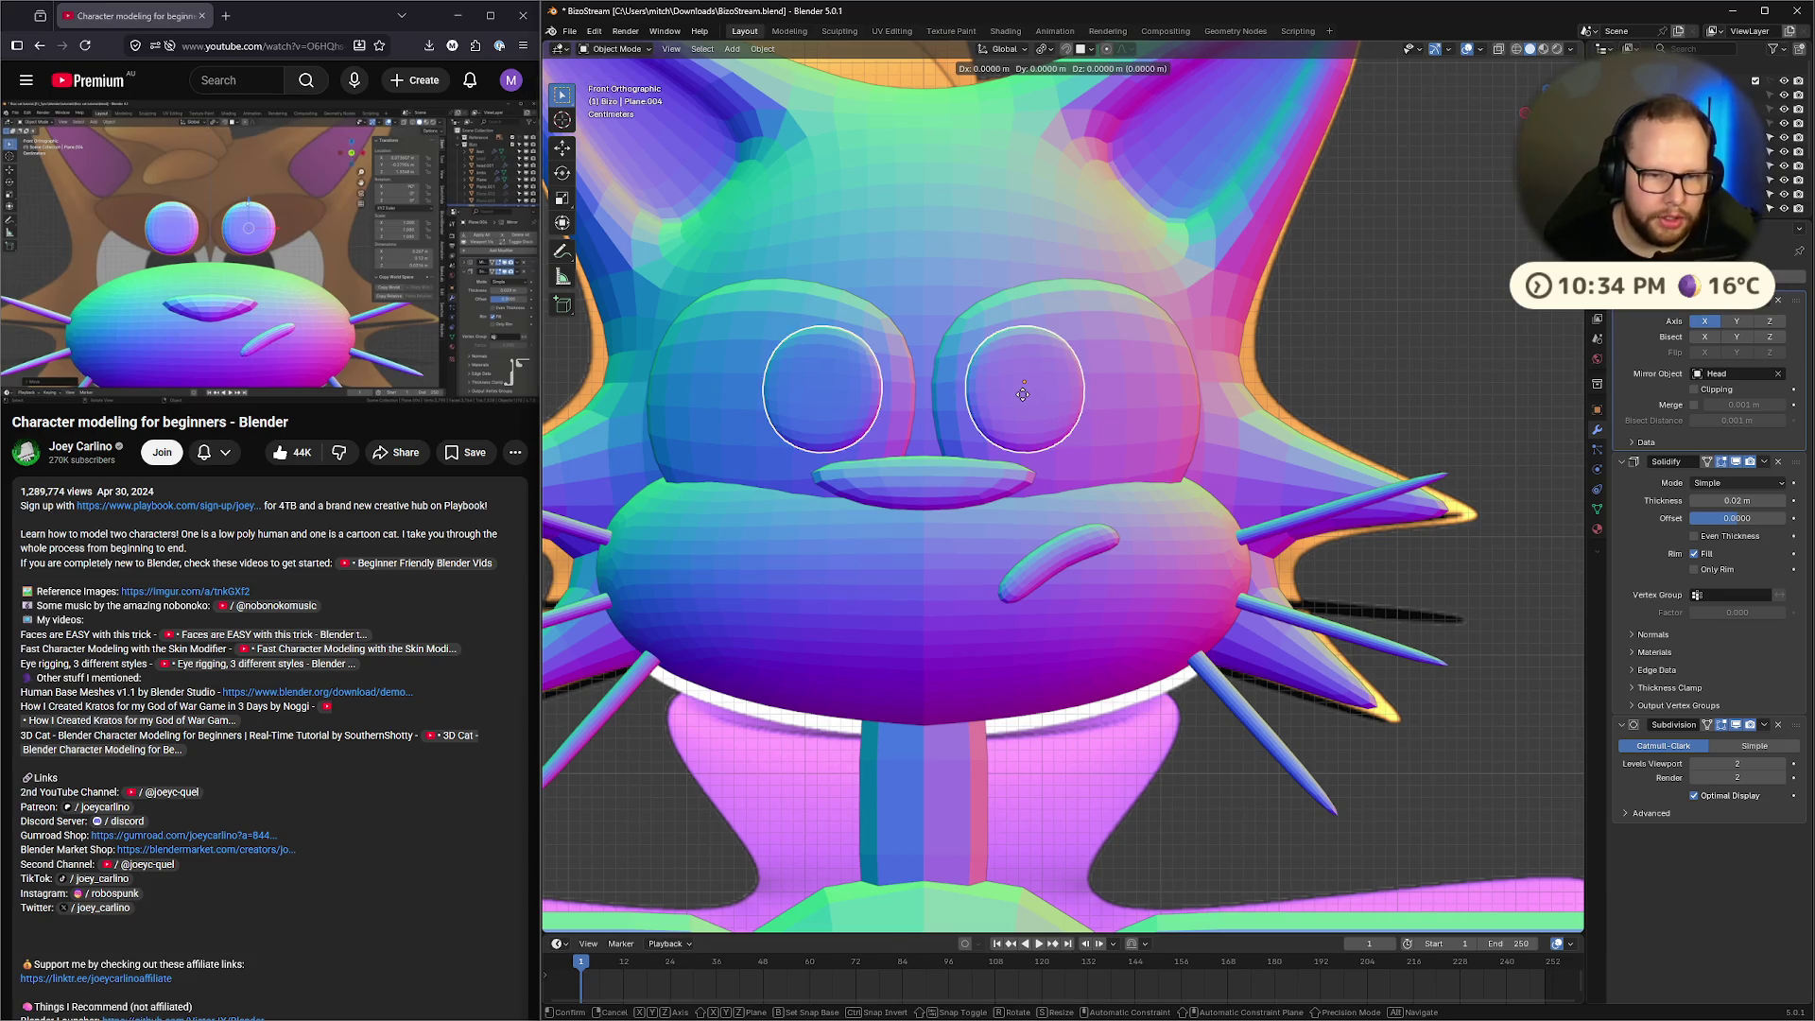
pyautogui.click(1034, 286)
# Hide the head and lower eye spheres to isolate the duplicated eyelids
pyautogui.hotkey('alt', 'z')
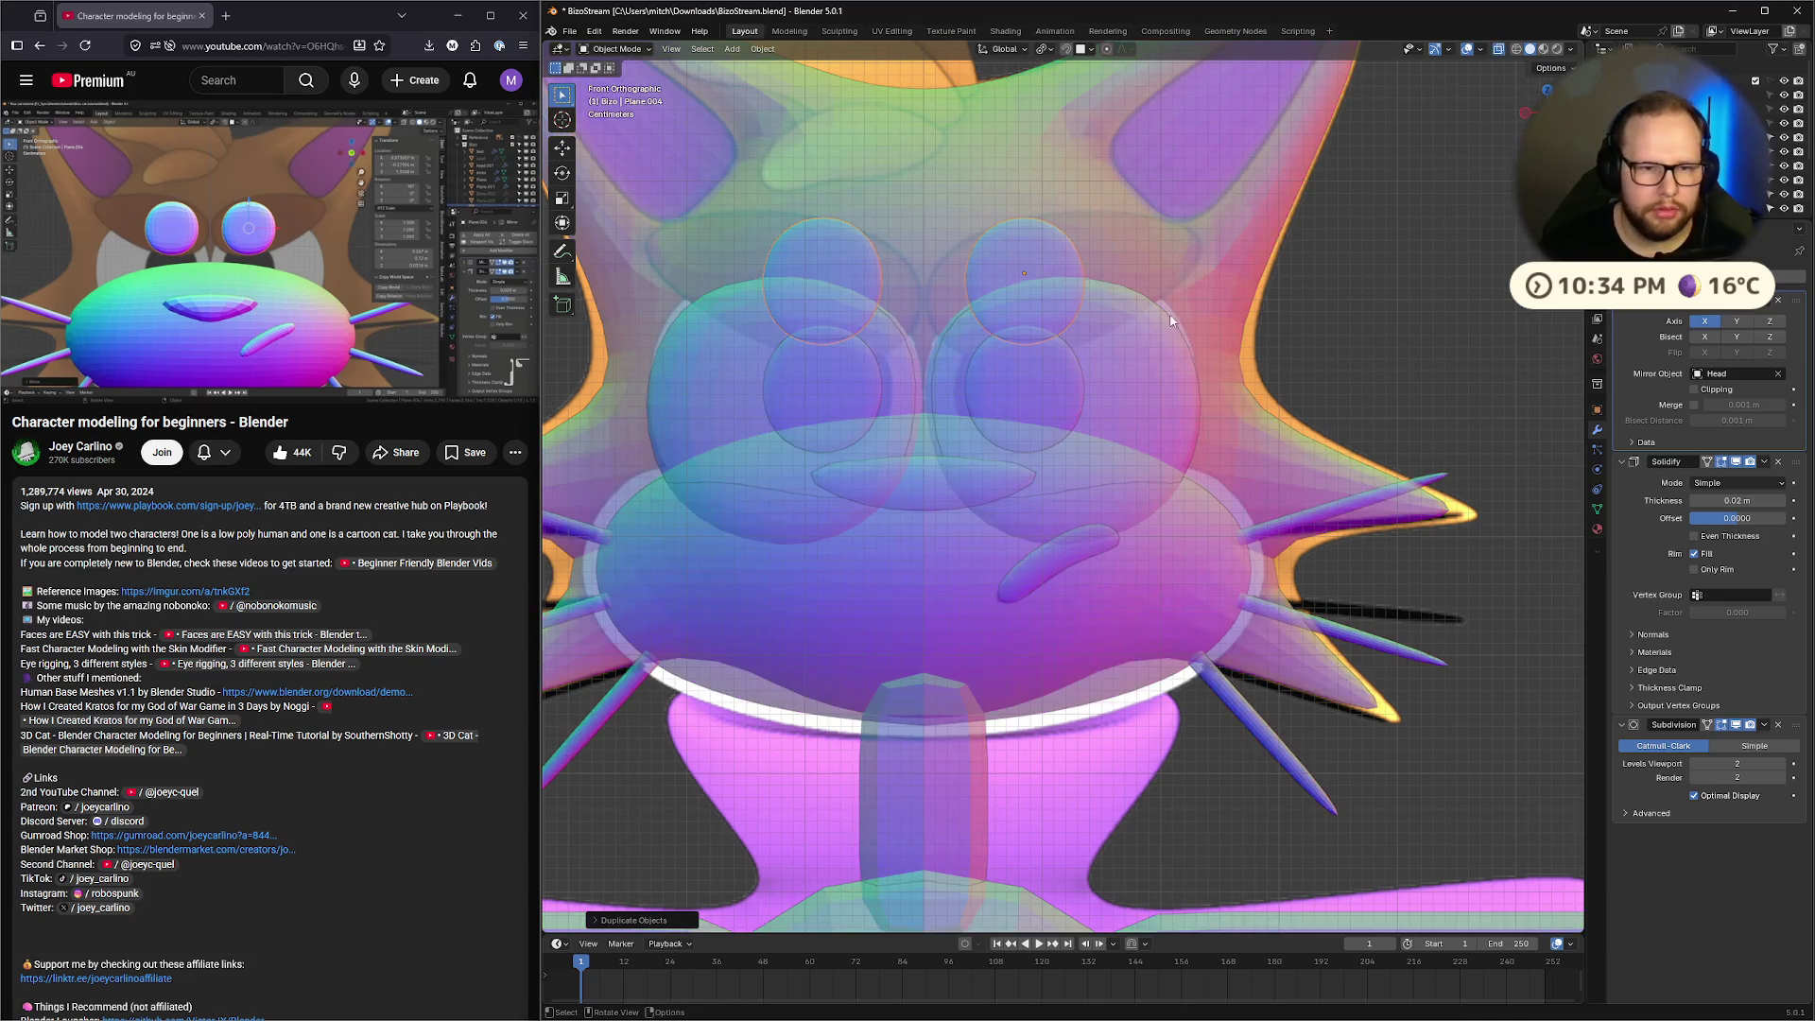
pyautogui.keyDown('shift'); pyautogui.moveTo(1122, 361); pyautogui.dragTo(1193, 360, button='middle'); pyautogui.keyUp('shift')
pyautogui.click(910, 388)
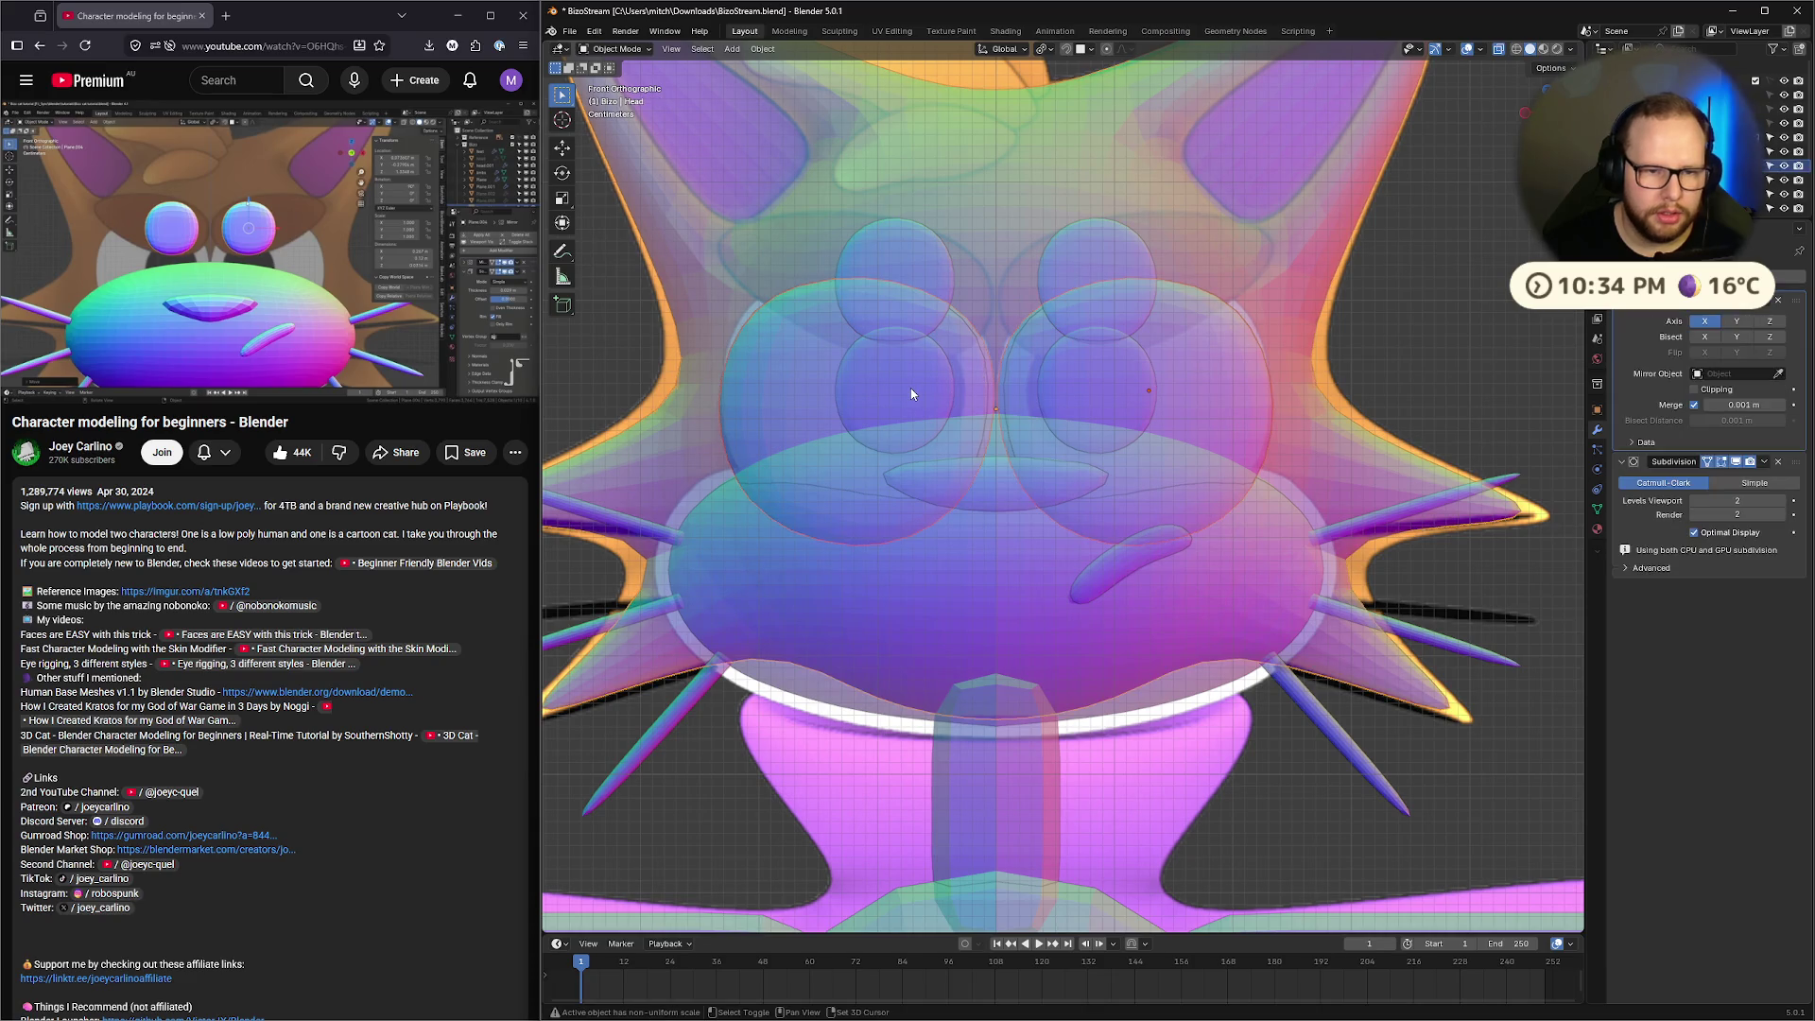
pyautogui.click(898, 299)
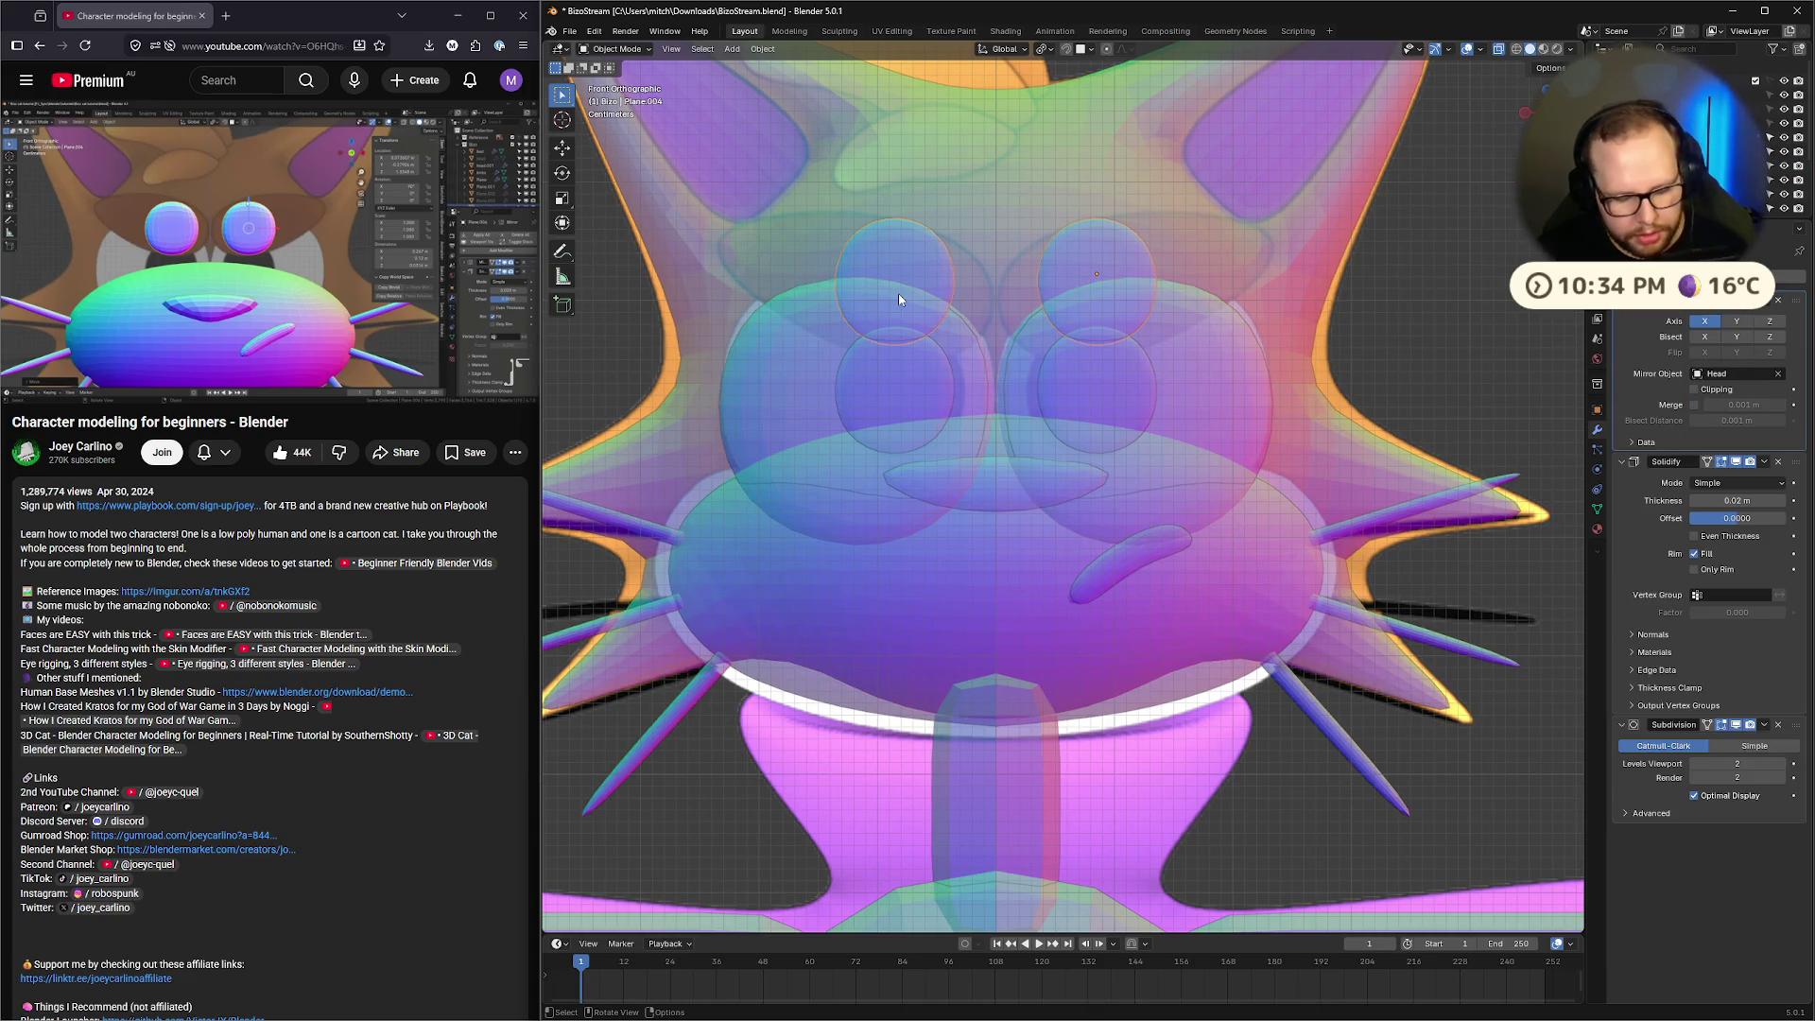
pyautogui.hotkey('shift', 'h')
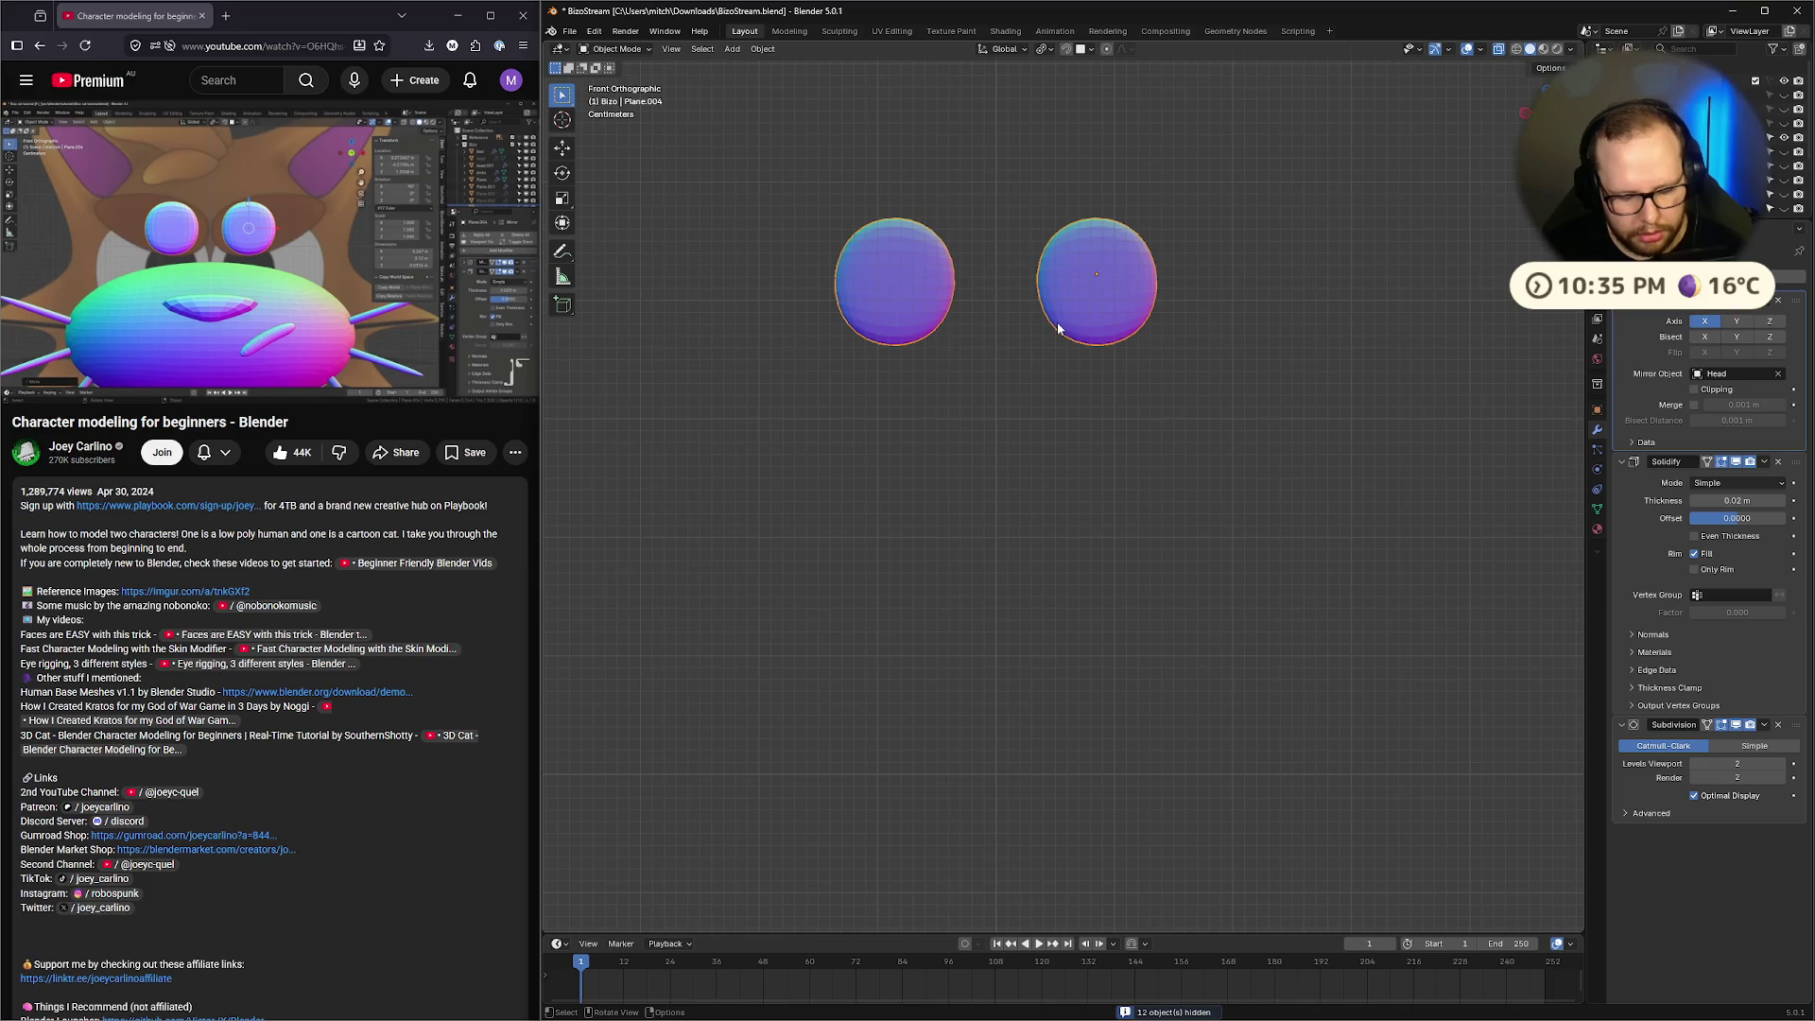
pyautogui.hotkey('alt', 'h')
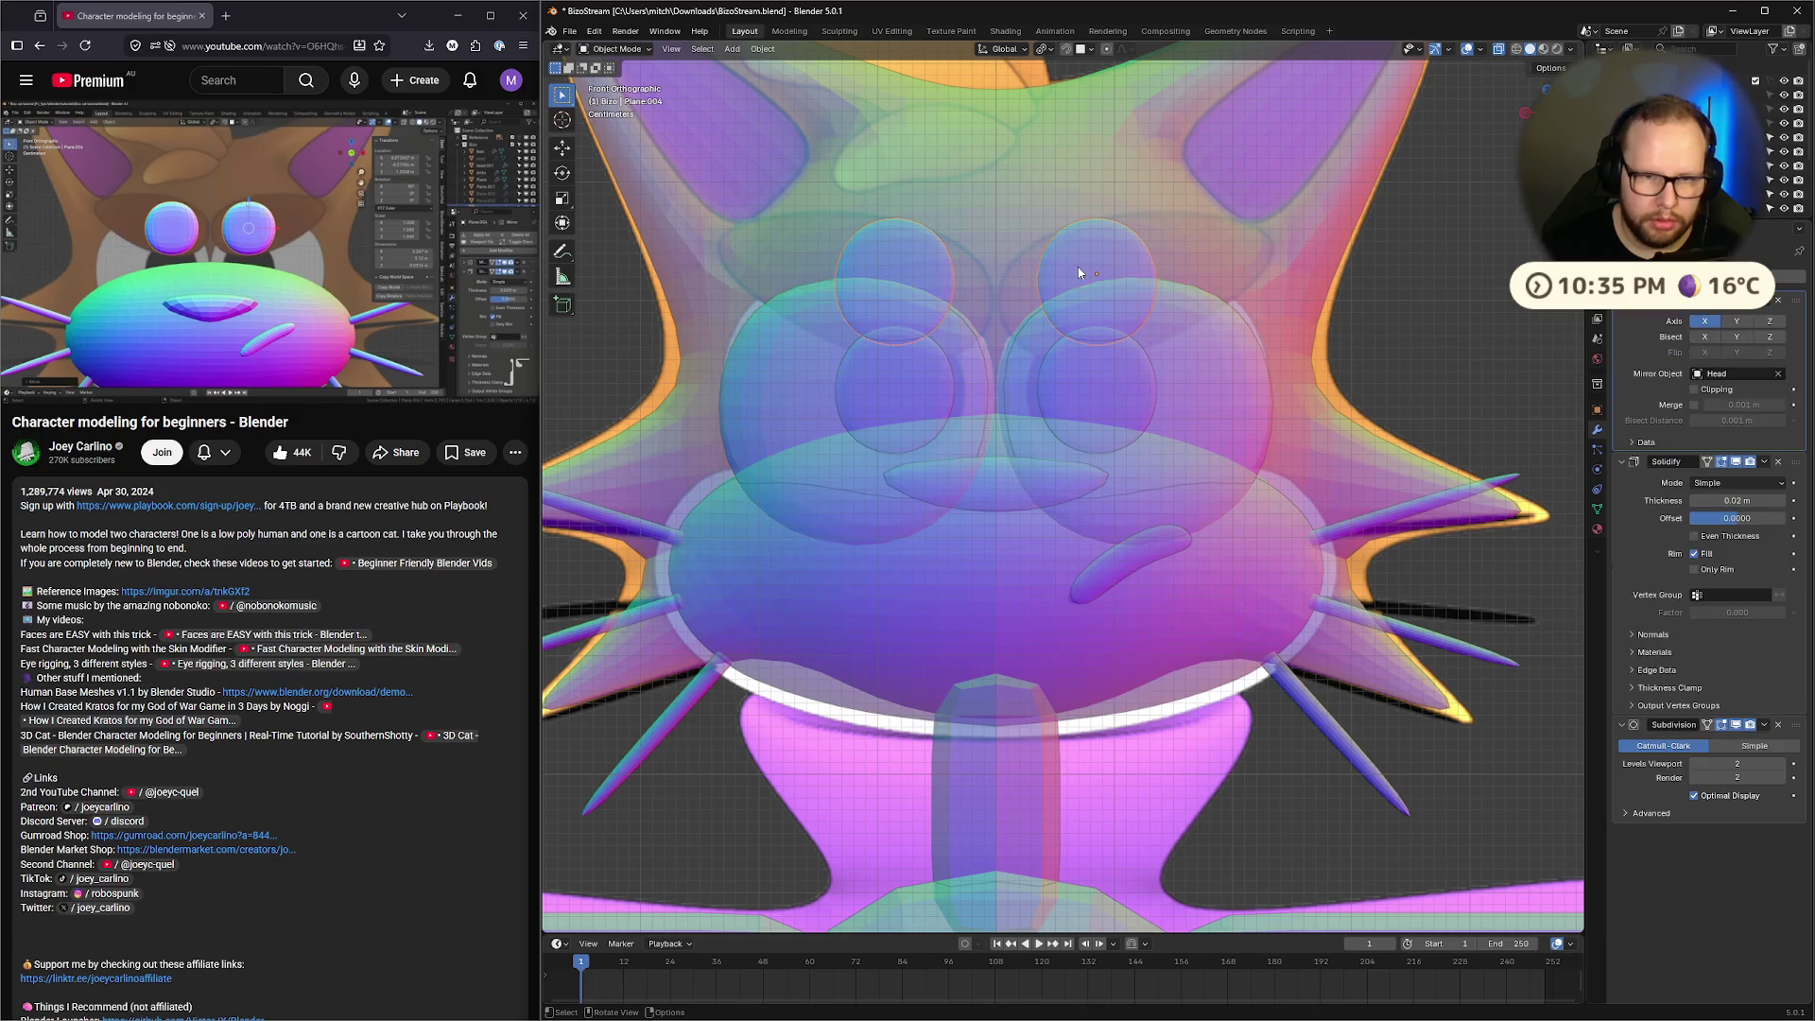
pyautogui.press('KP_Divide')
pyautogui.press('KP_Divide')
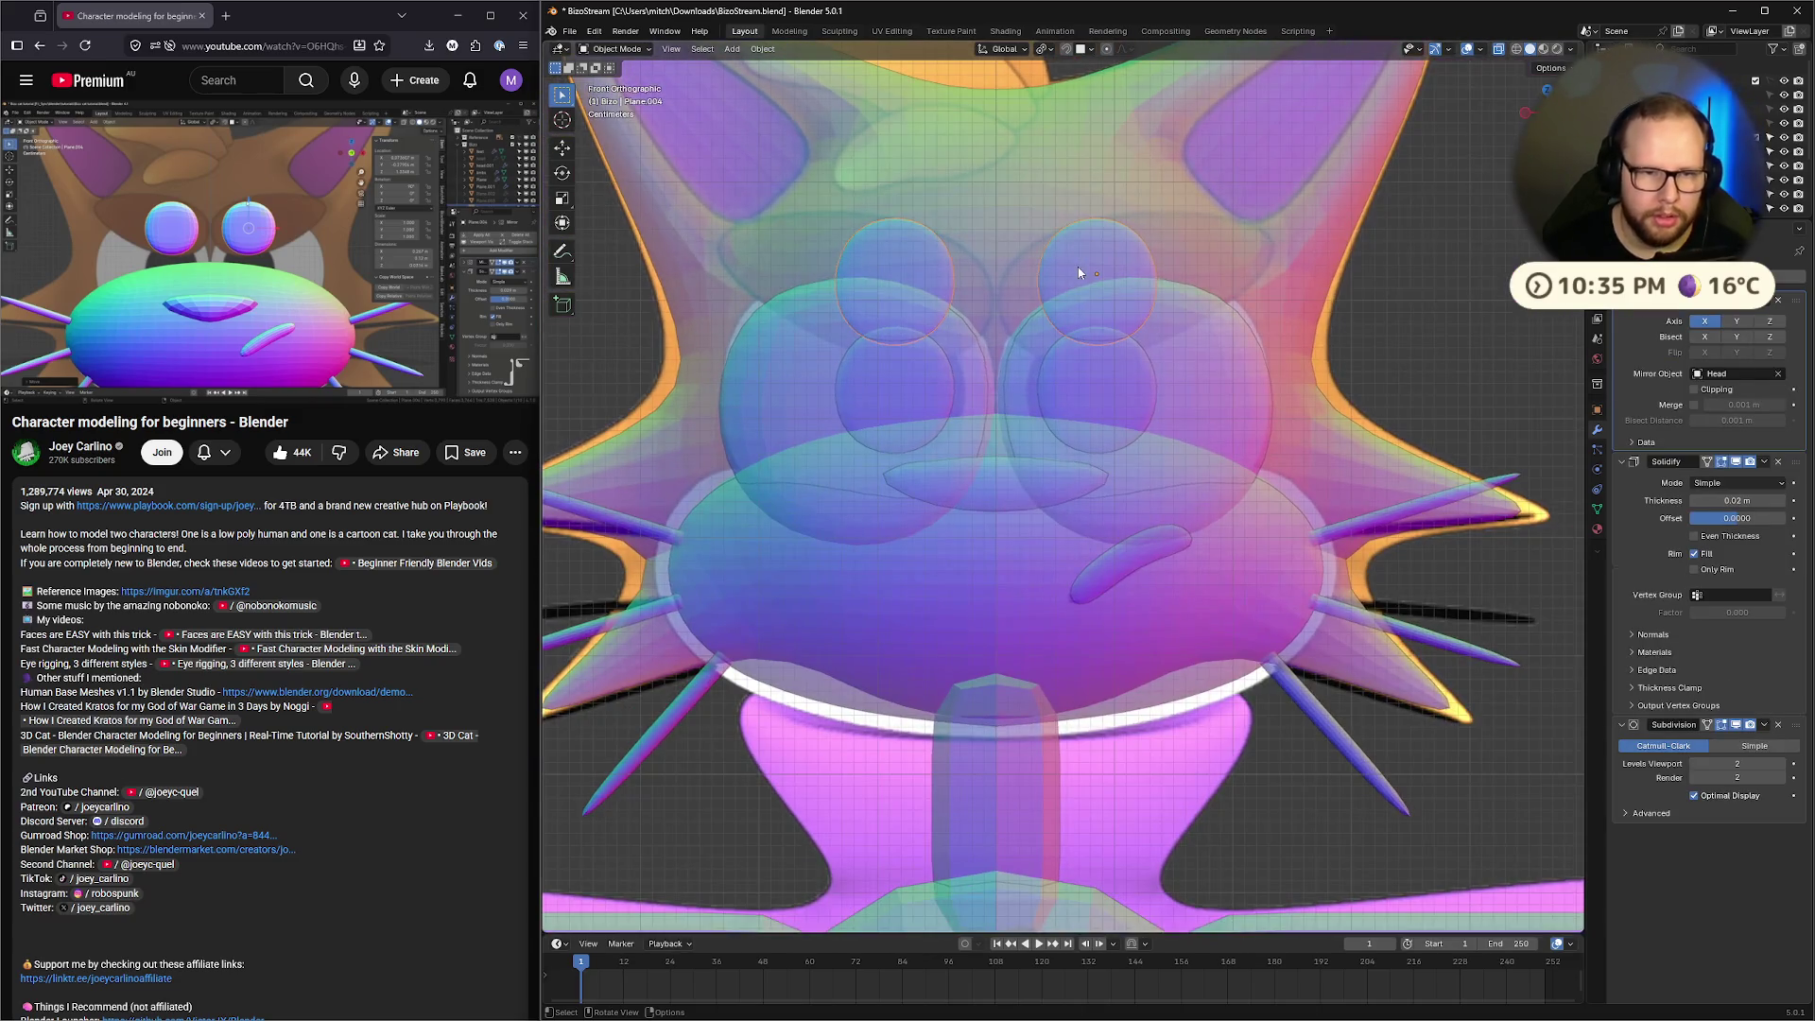
pyautogui.click(892, 387)
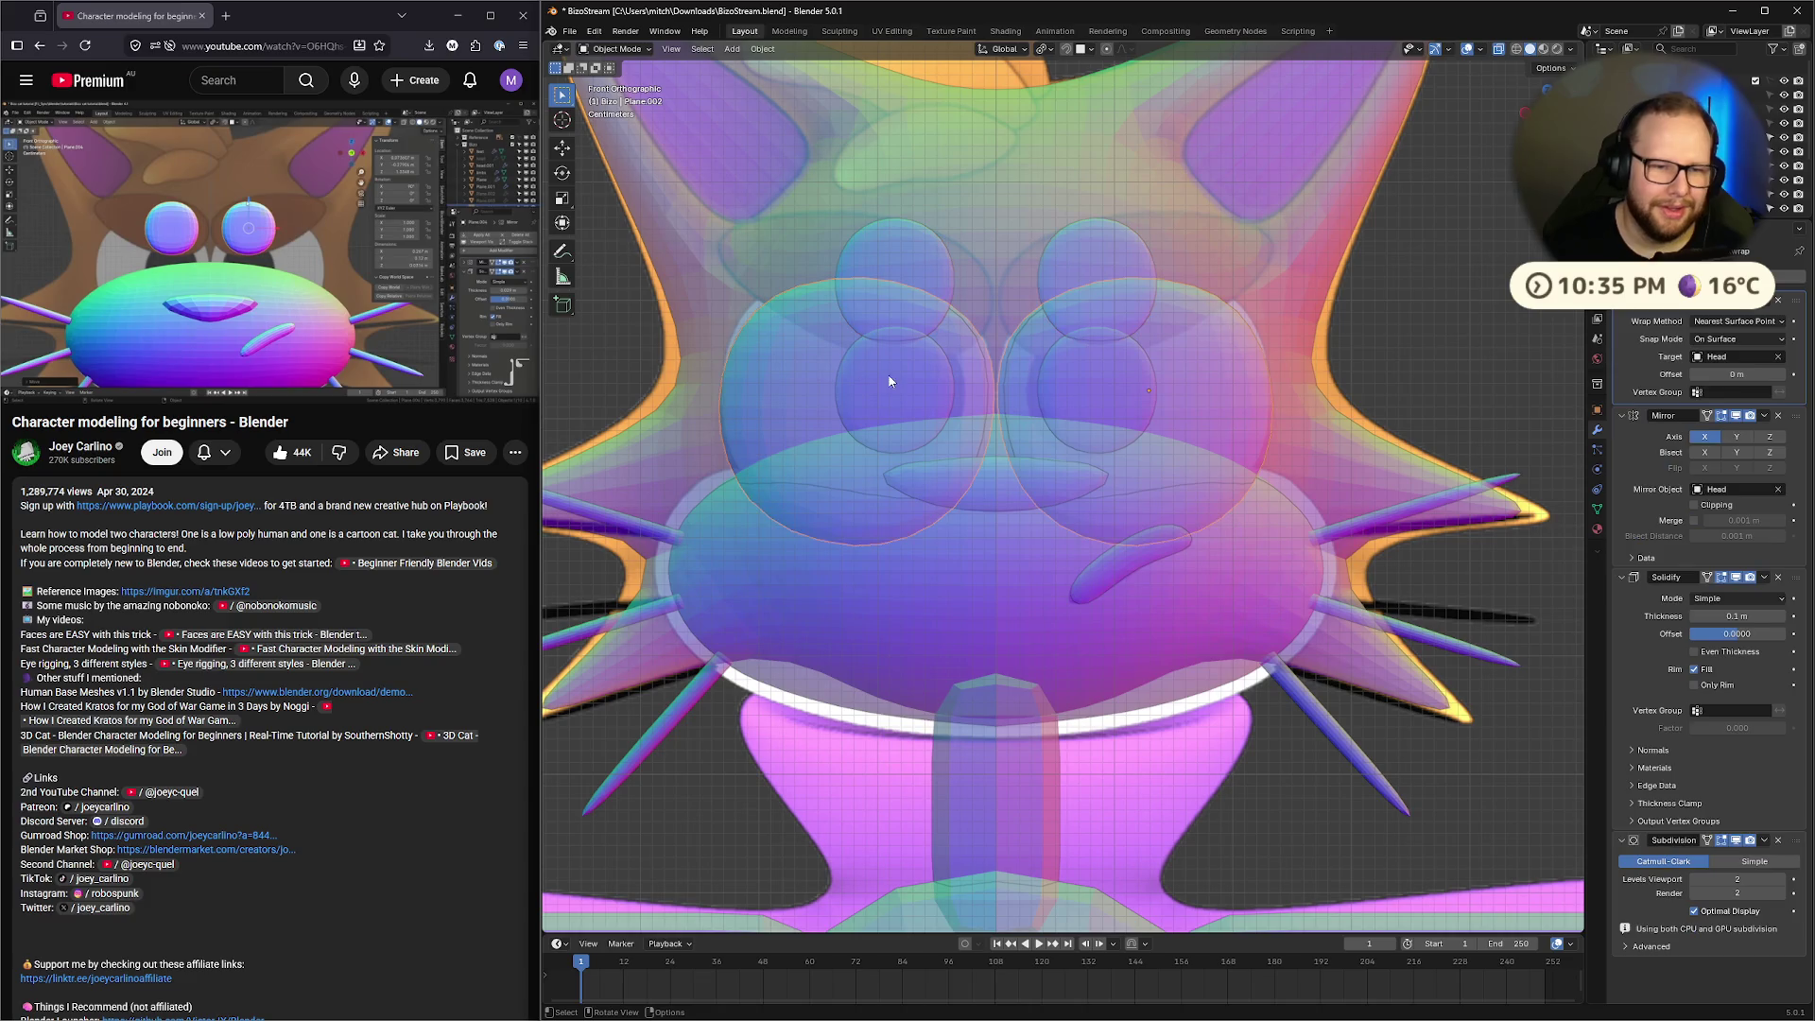
pyautogui.click(893, 392)
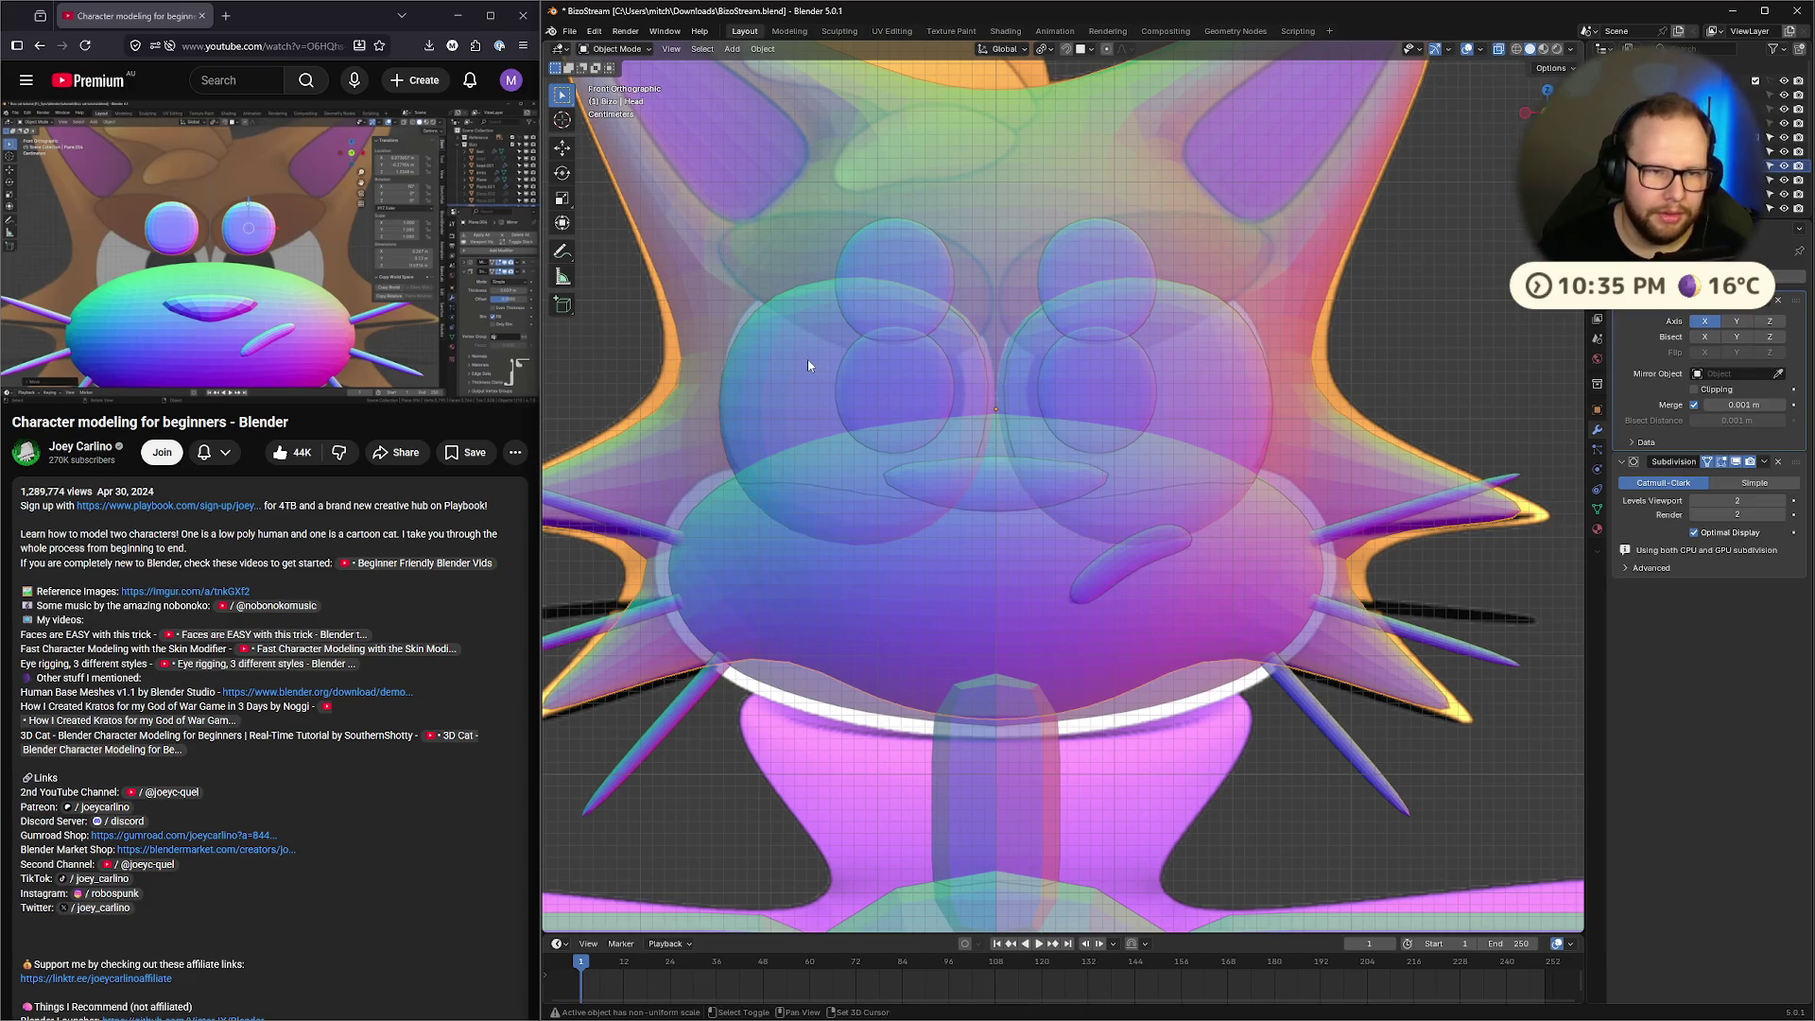
pyautogui.click(887, 390)
pyautogui.press('h')
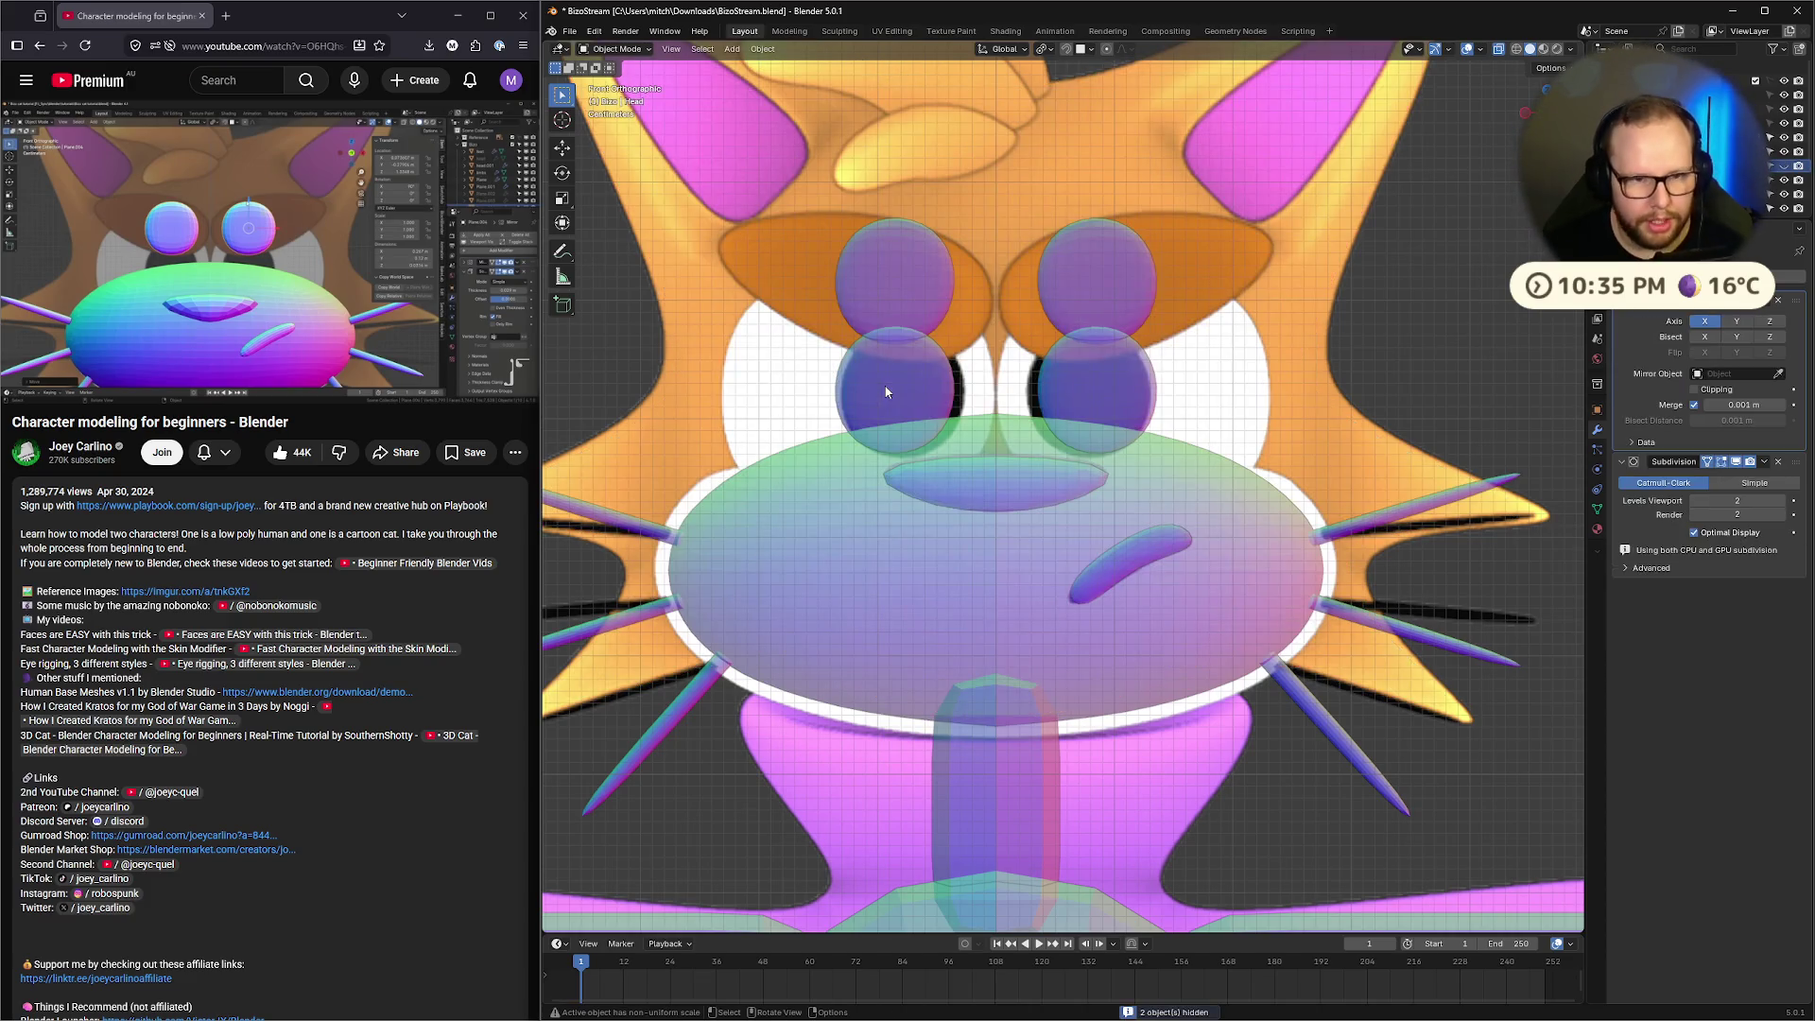
pyautogui.click(898, 392)
pyautogui.press('h')
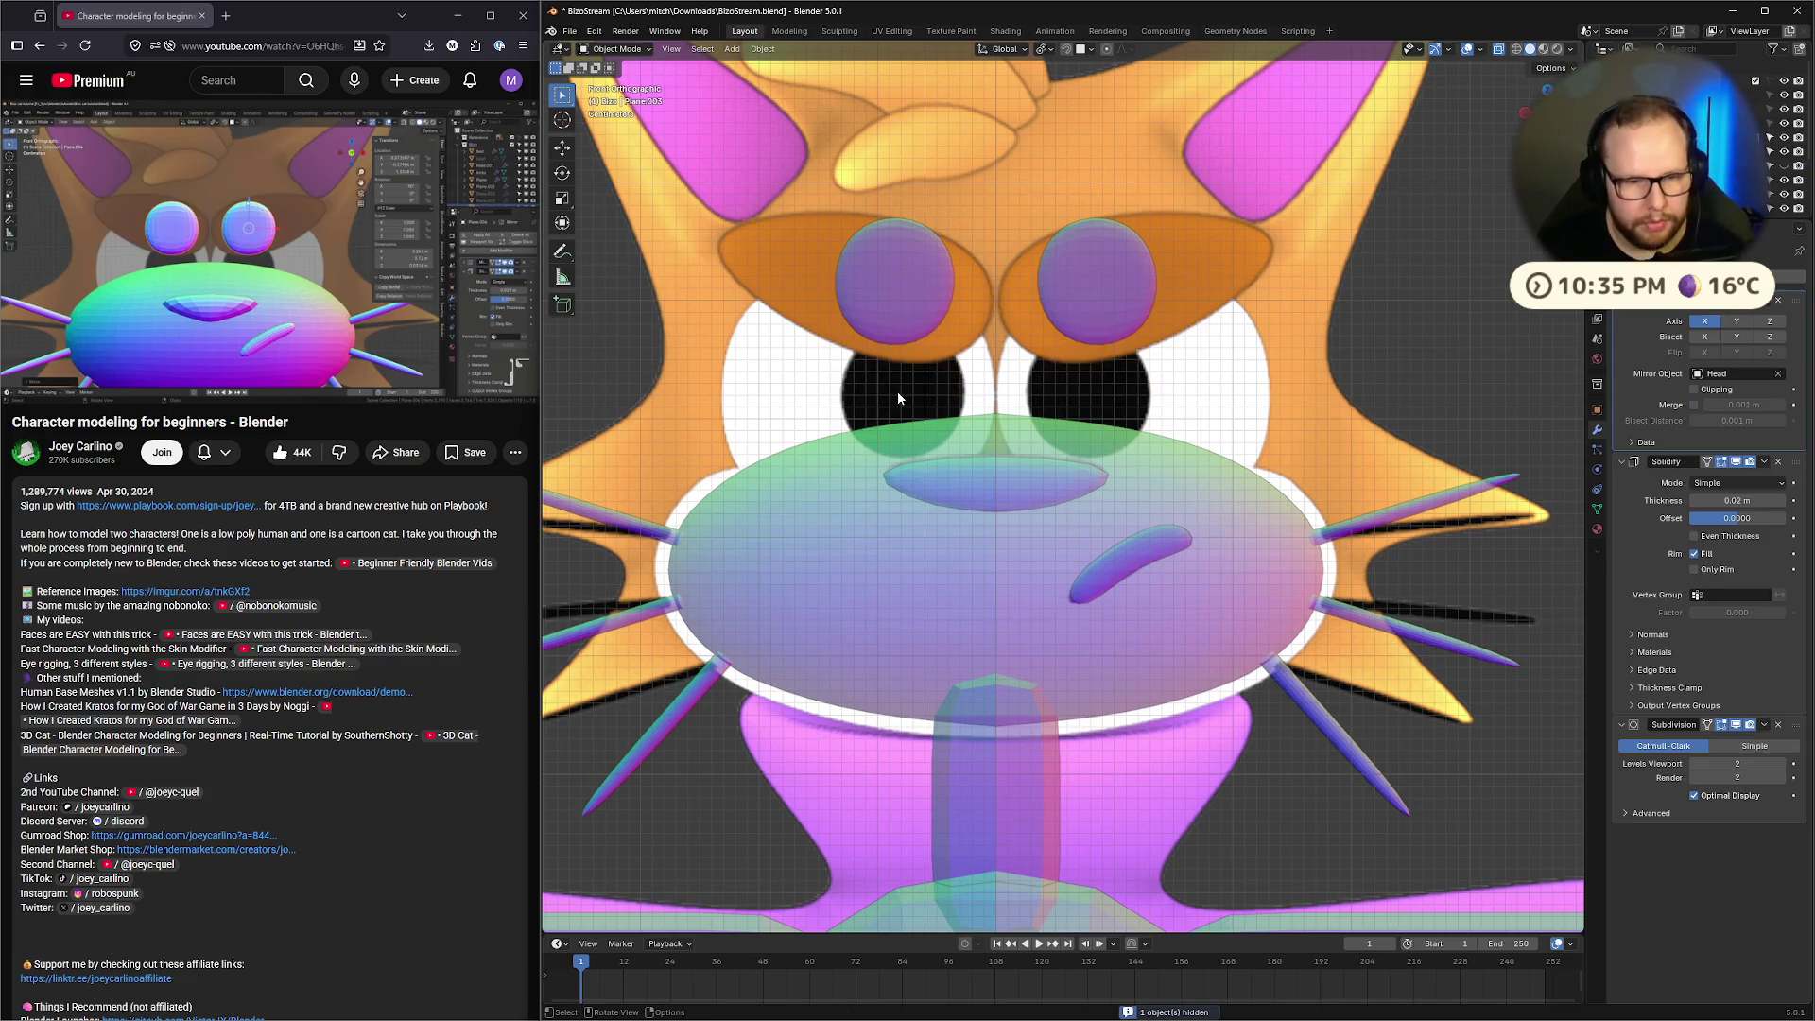
# Clear the eyelids' rotation and rotate them 90° on X
pyautogui.click(898, 293)
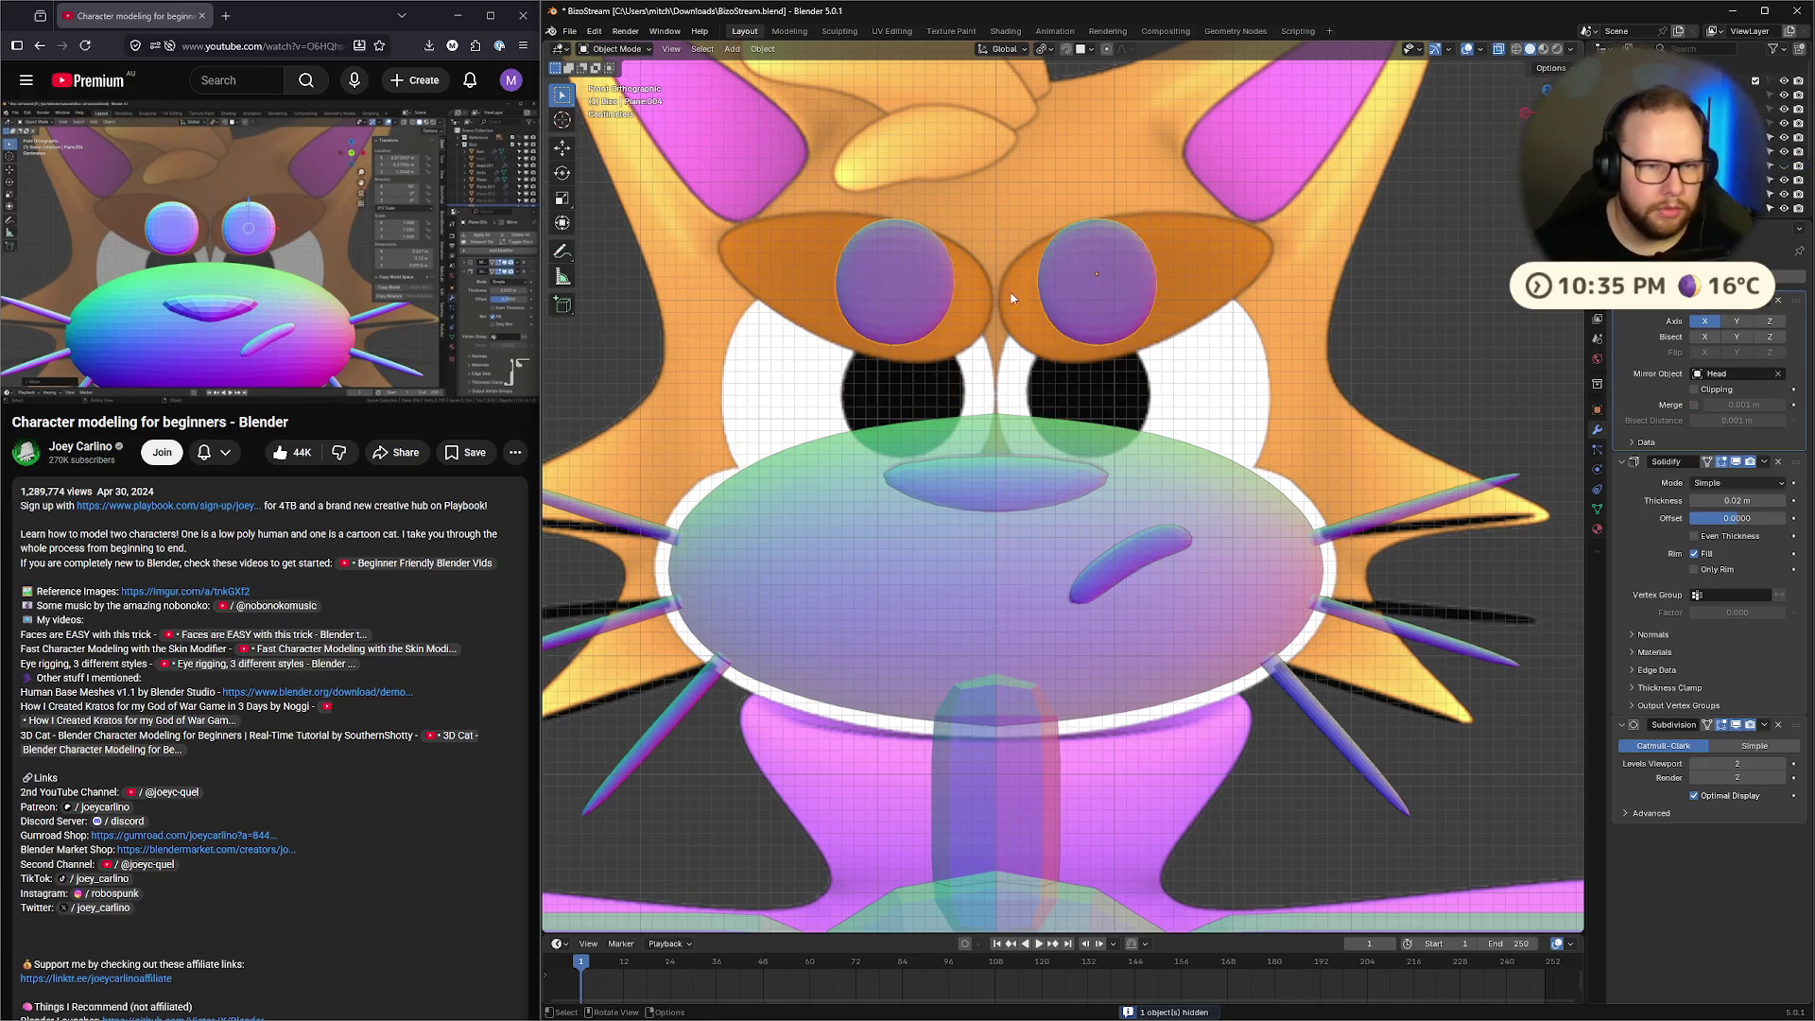
pyautogui.hotkey('alt', 'r')
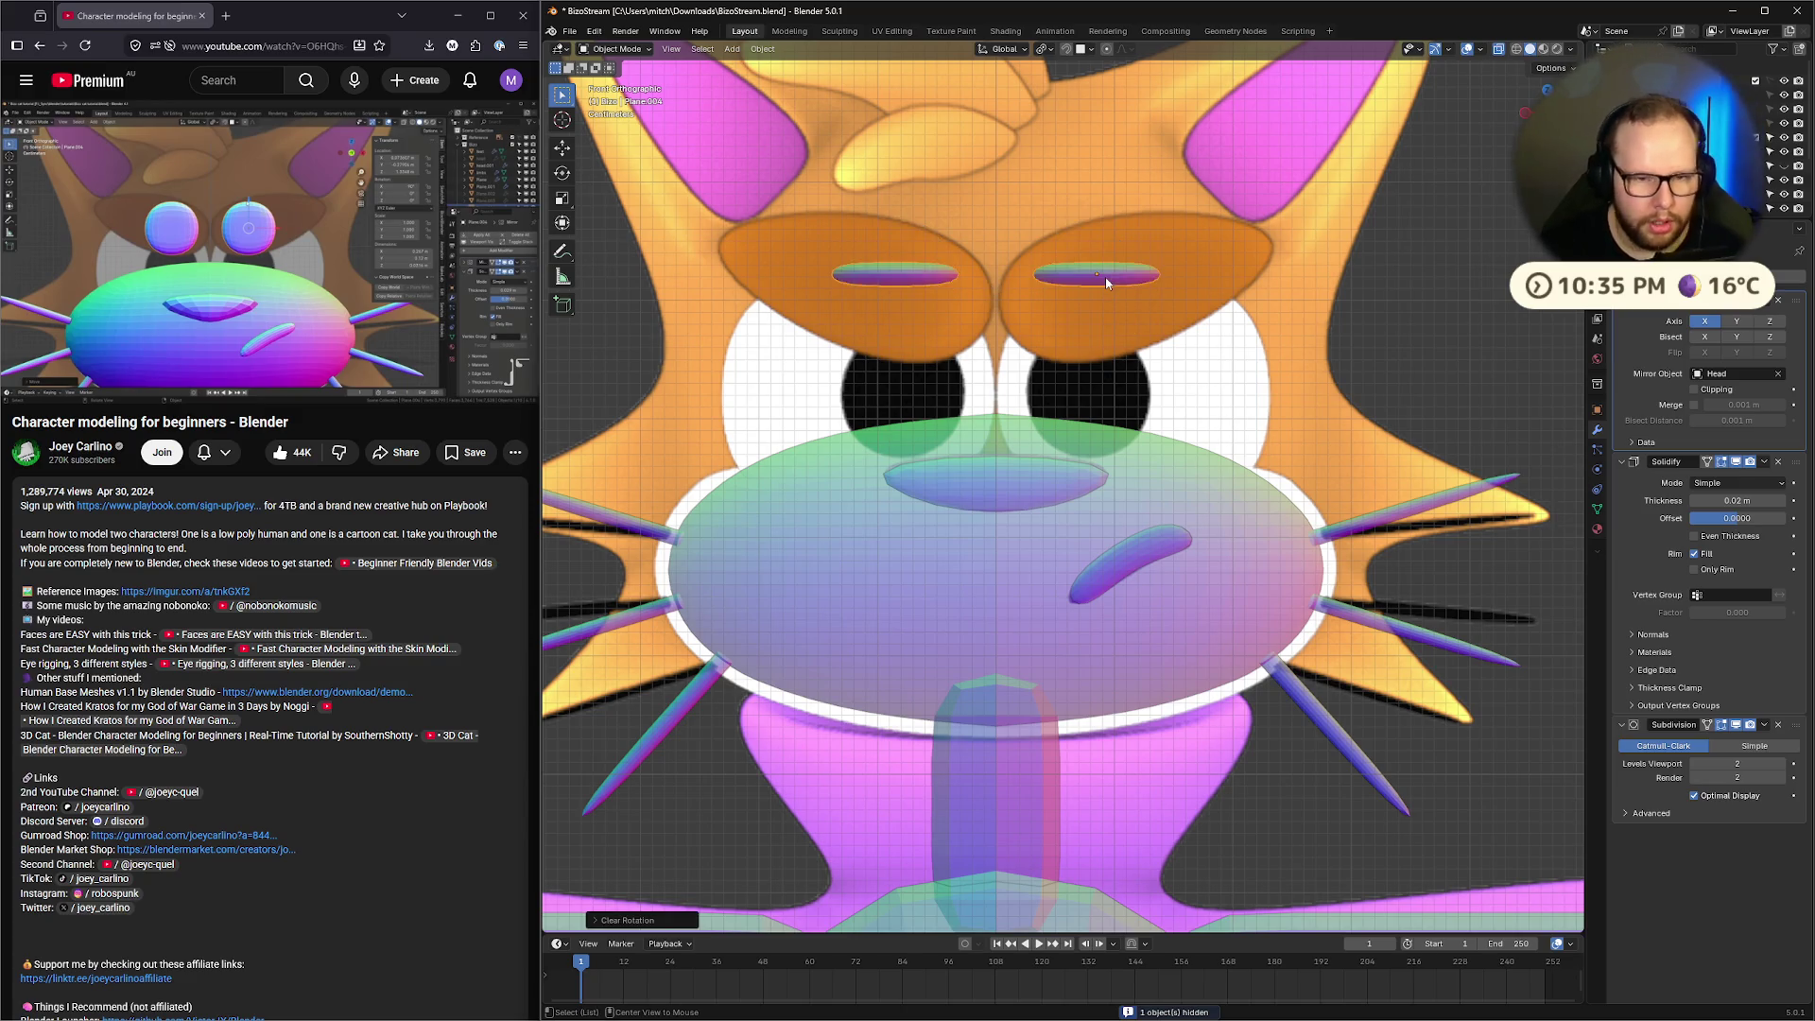
pyautogui.write('r')
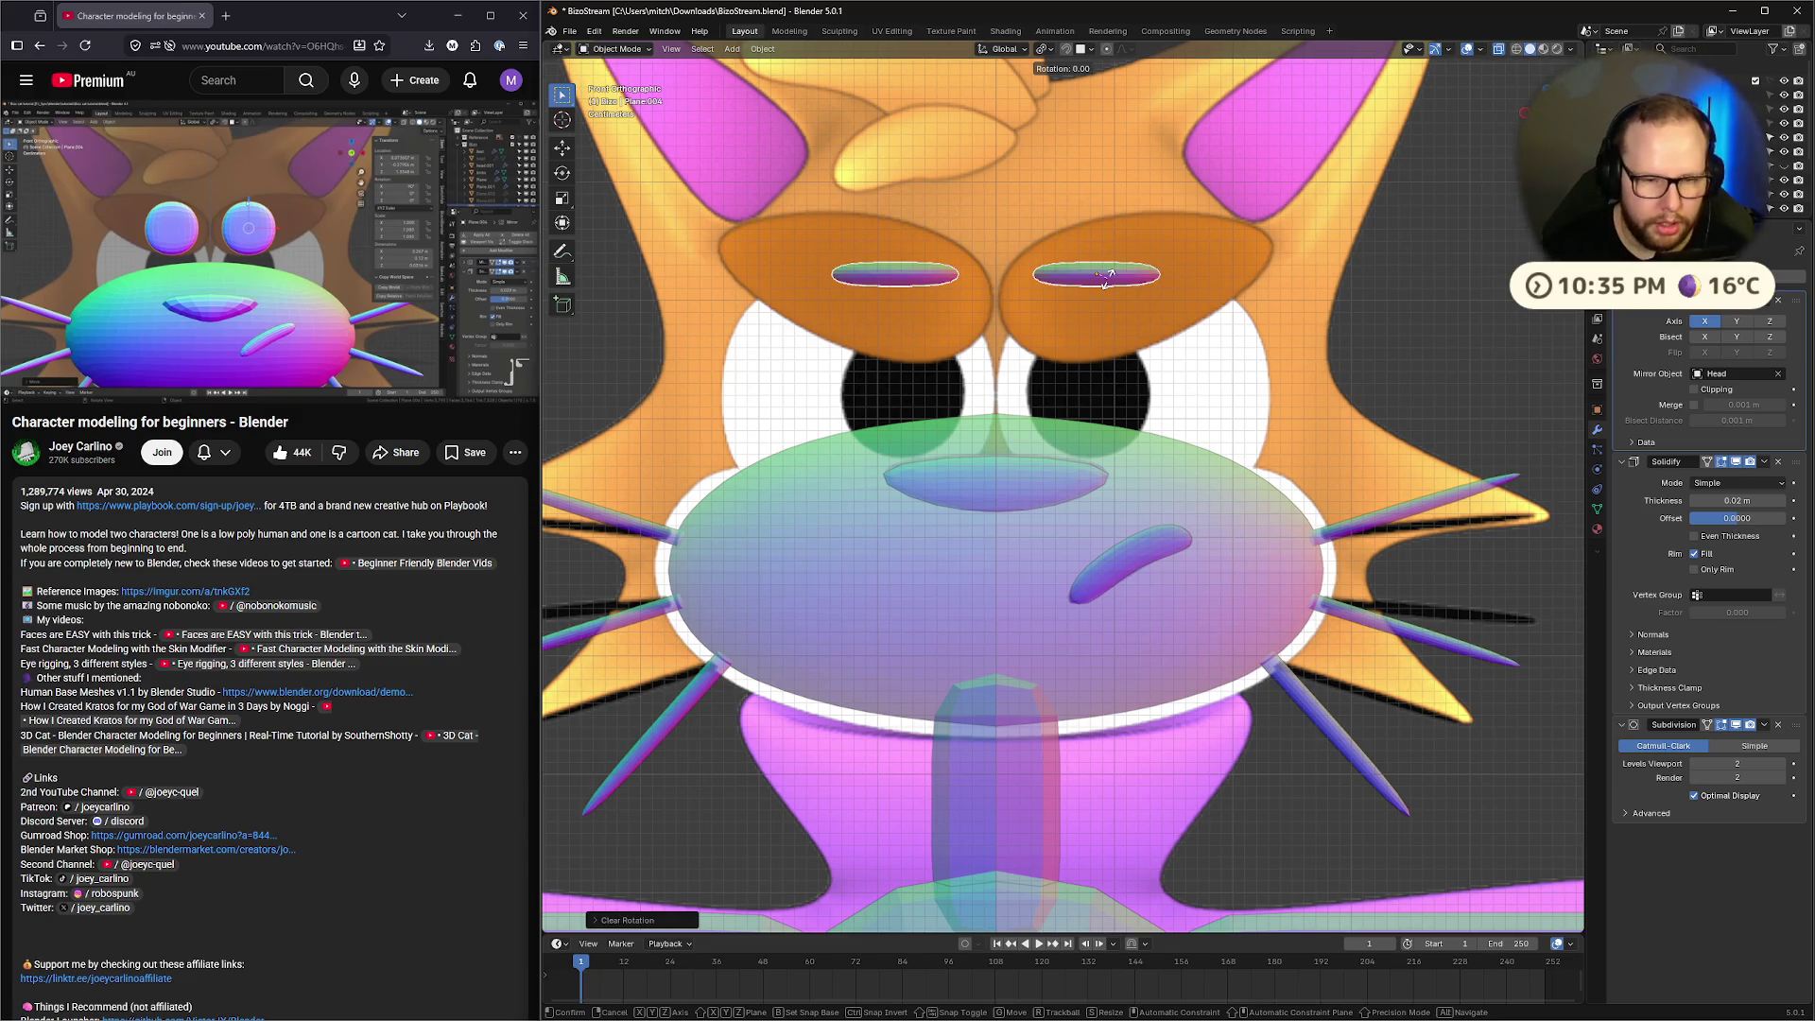
pyautogui.write('x90')
pyautogui.press('Return')
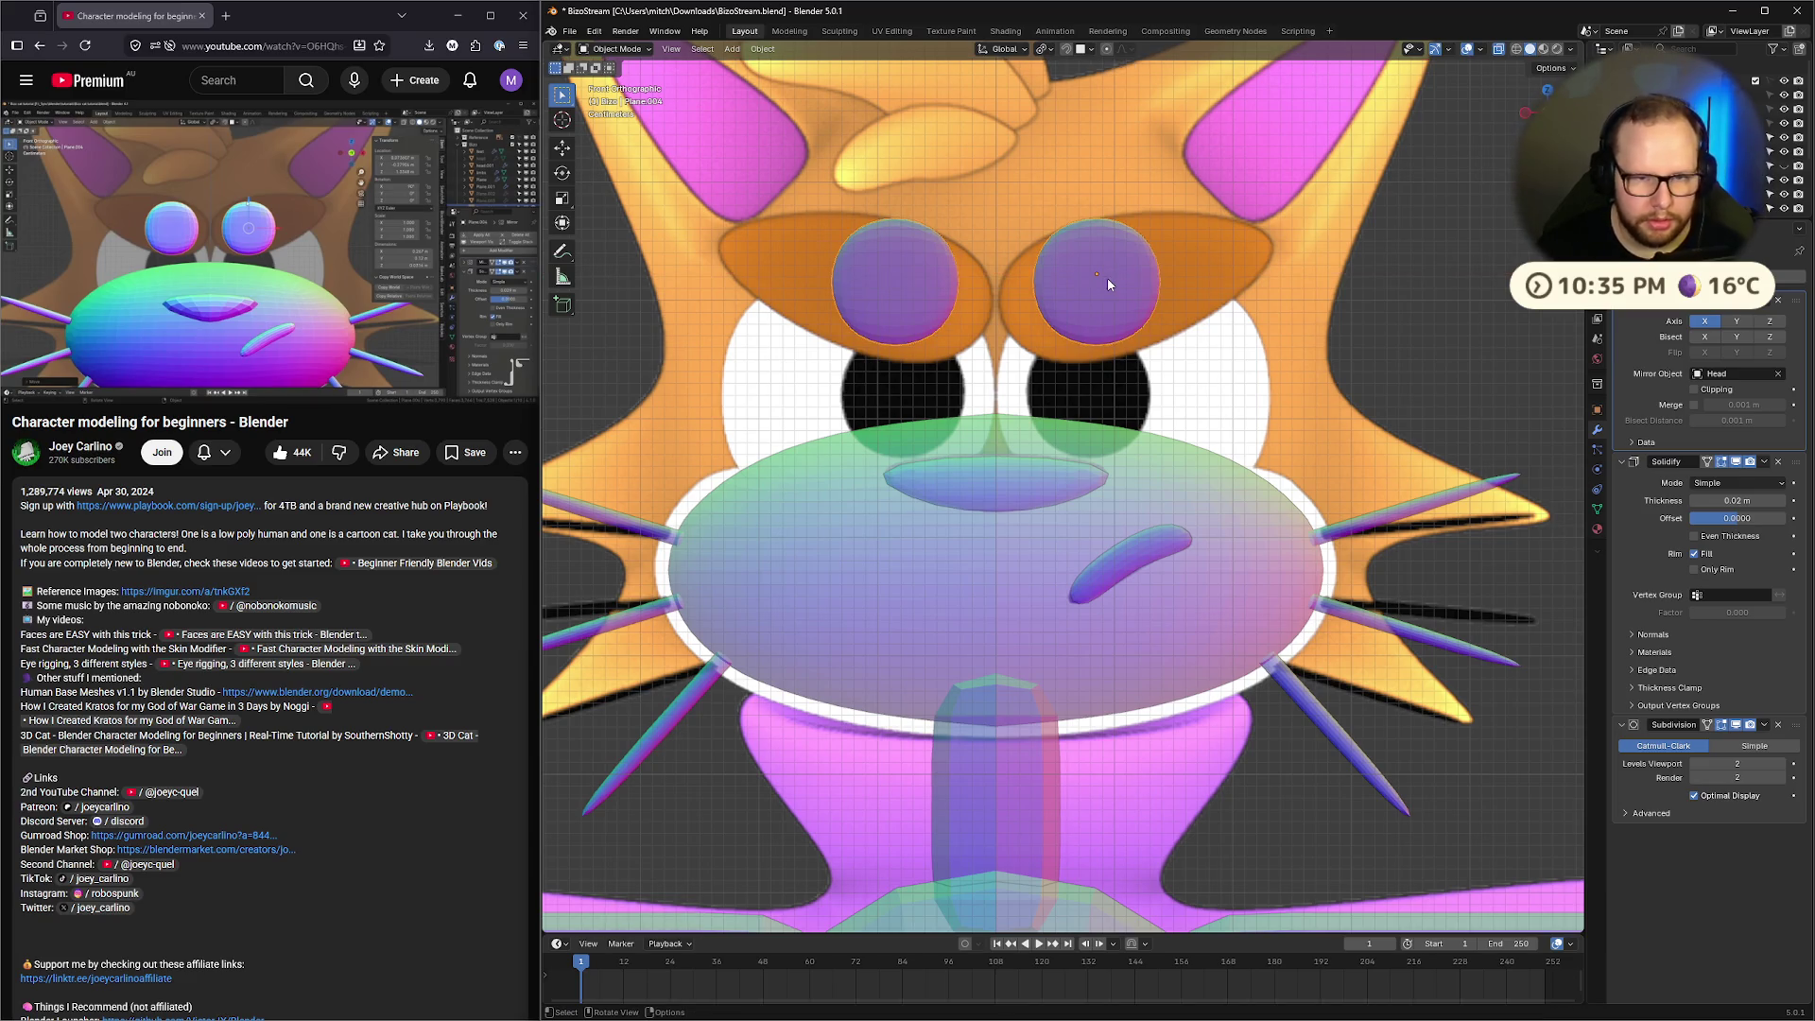
pyautogui.press('h')
pyautogui.hotkey('alt', 'h')
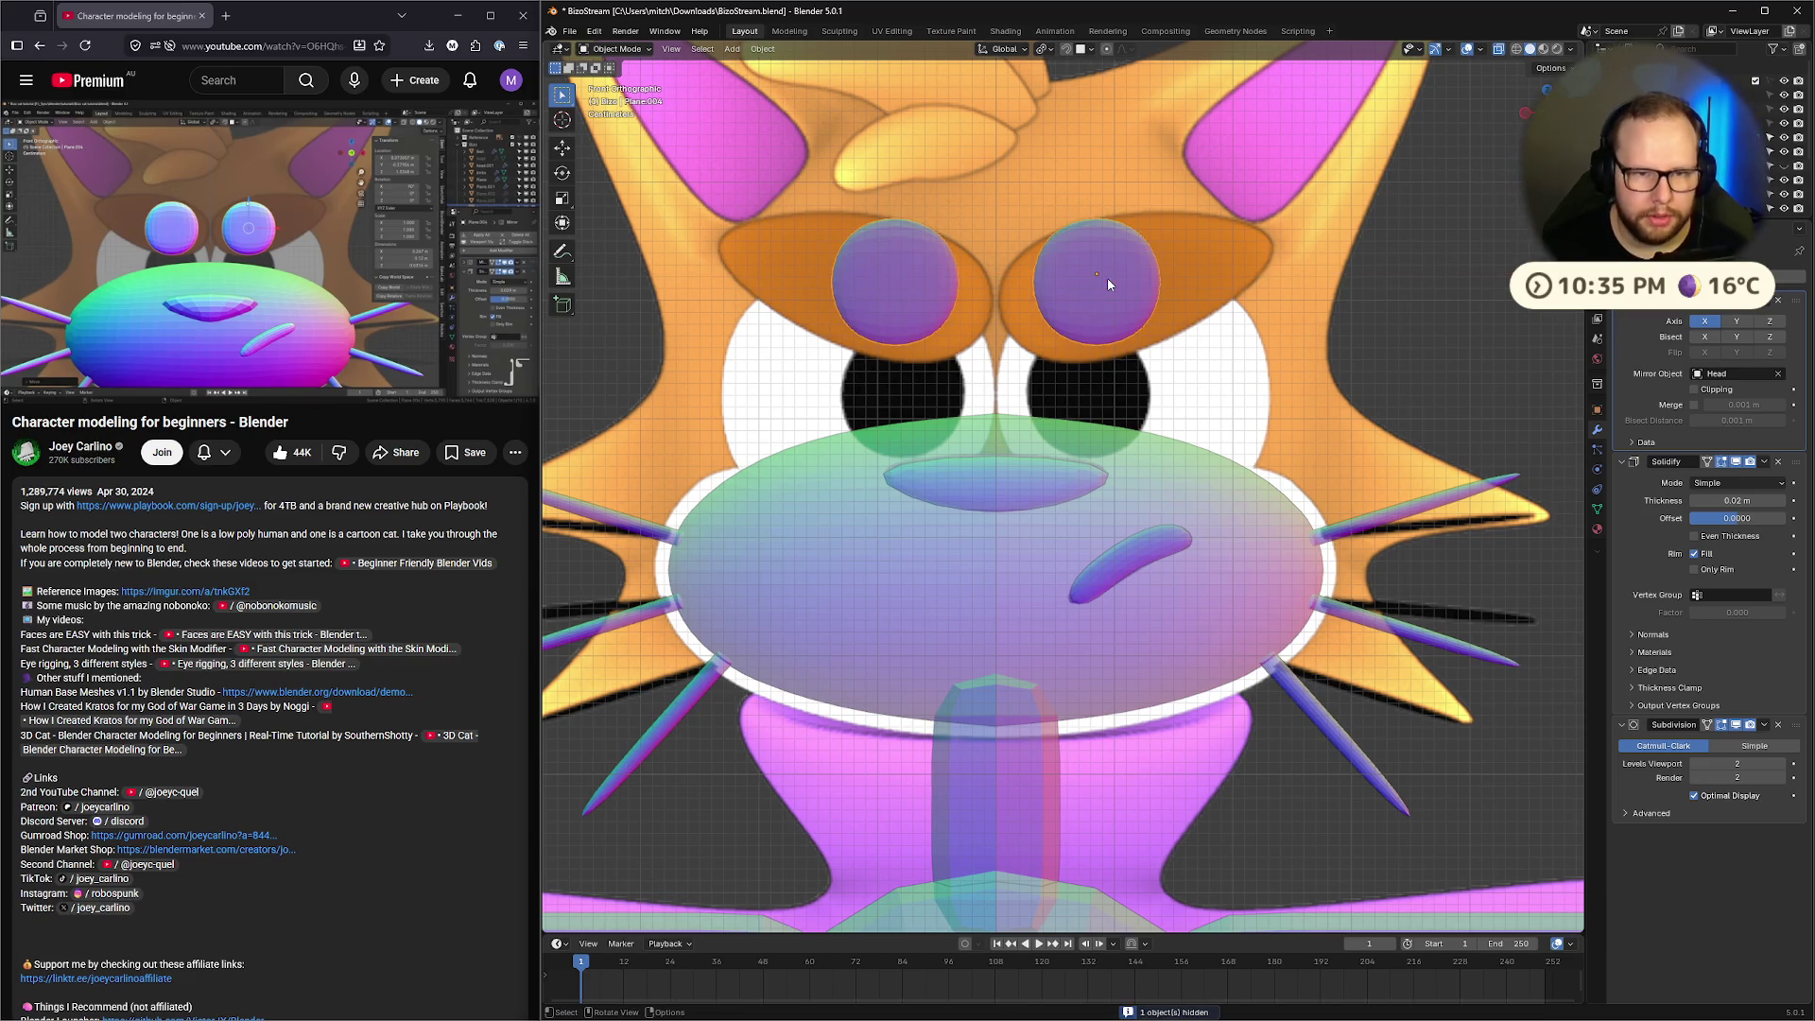
# Rewatch the tutorial step, then turn X-ray back on and select the lower eye sphere
pyautogui.click(285, 322)
pyautogui.click(322, 284)
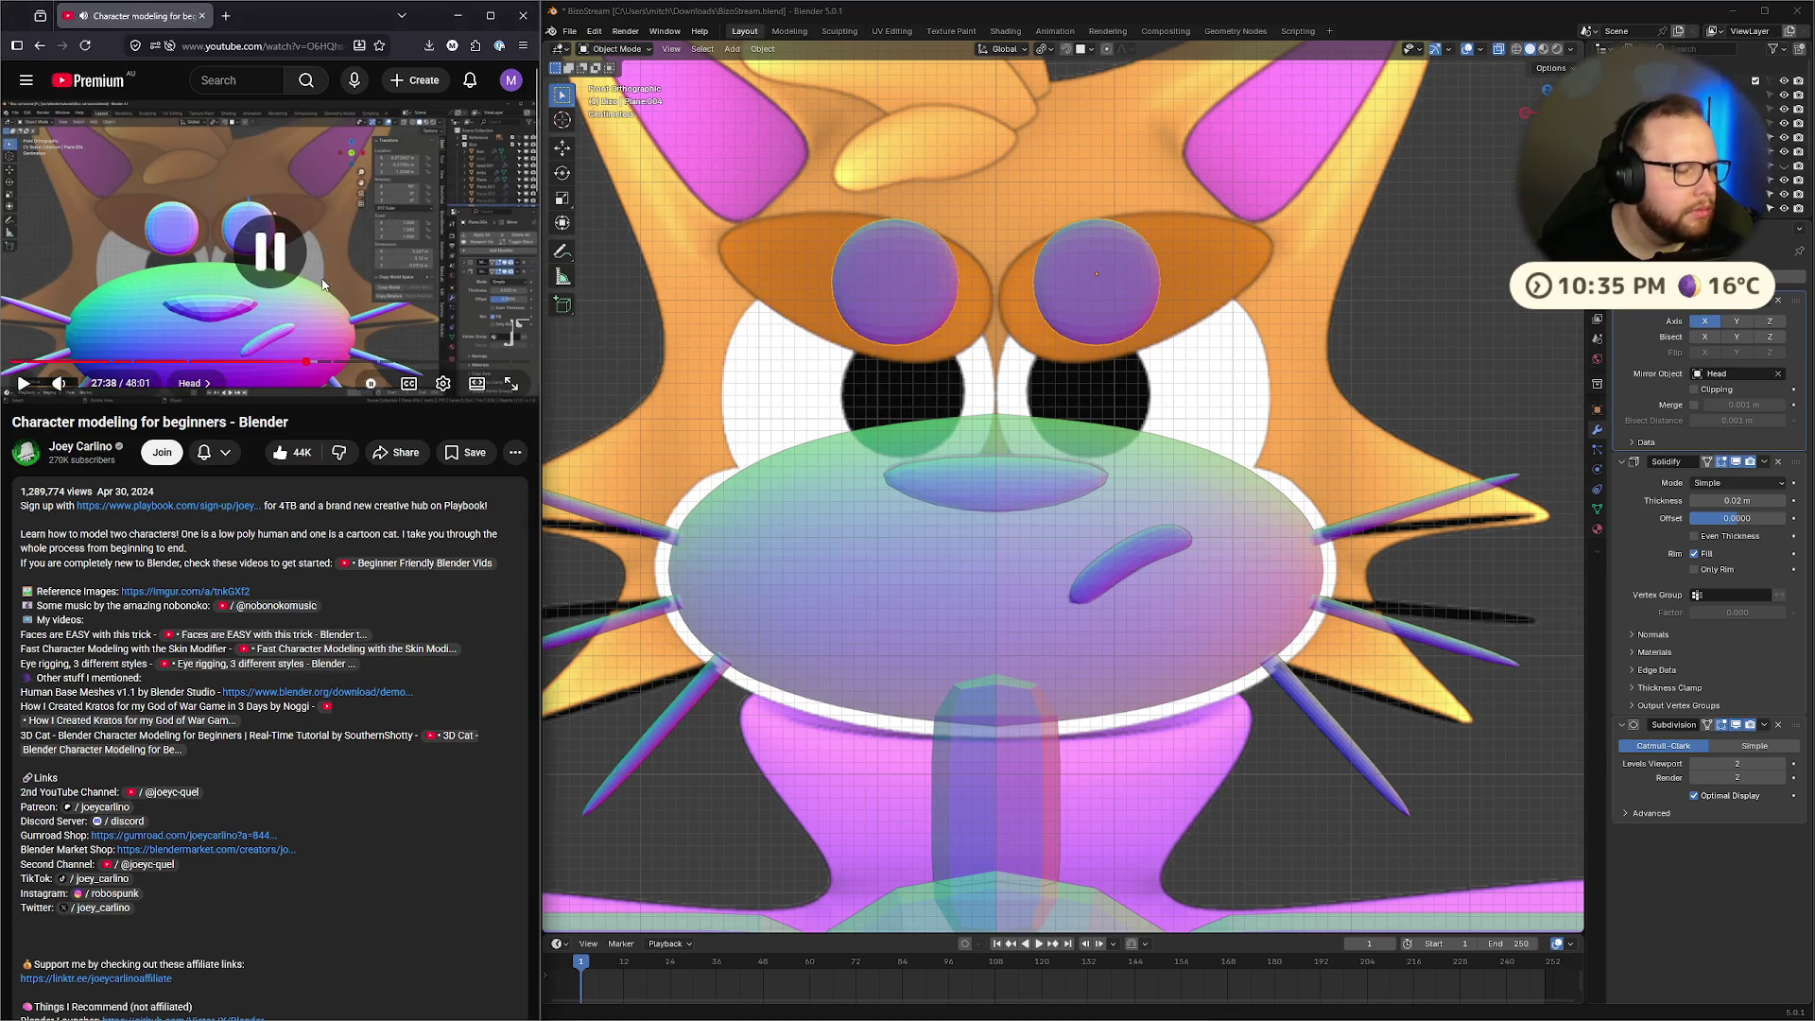
pyautogui.press('Left')
pyautogui.press('Left')
pyautogui.press('Left')
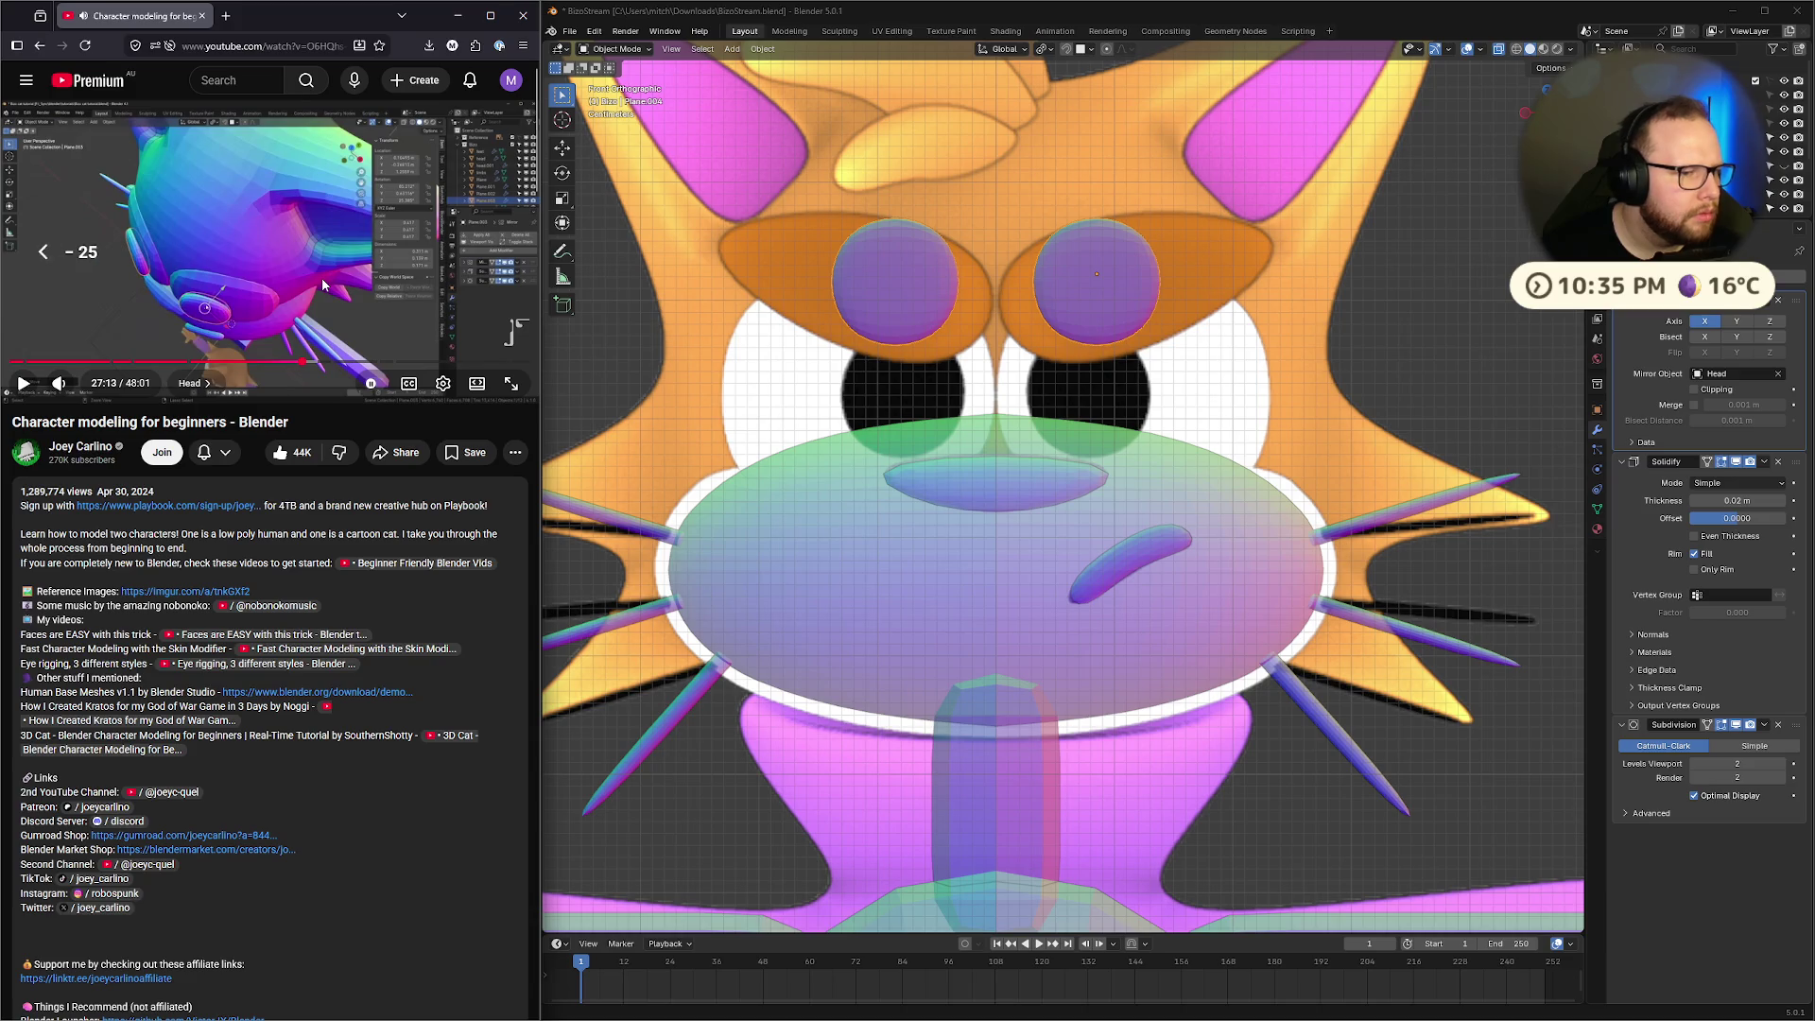
pyautogui.press('space')
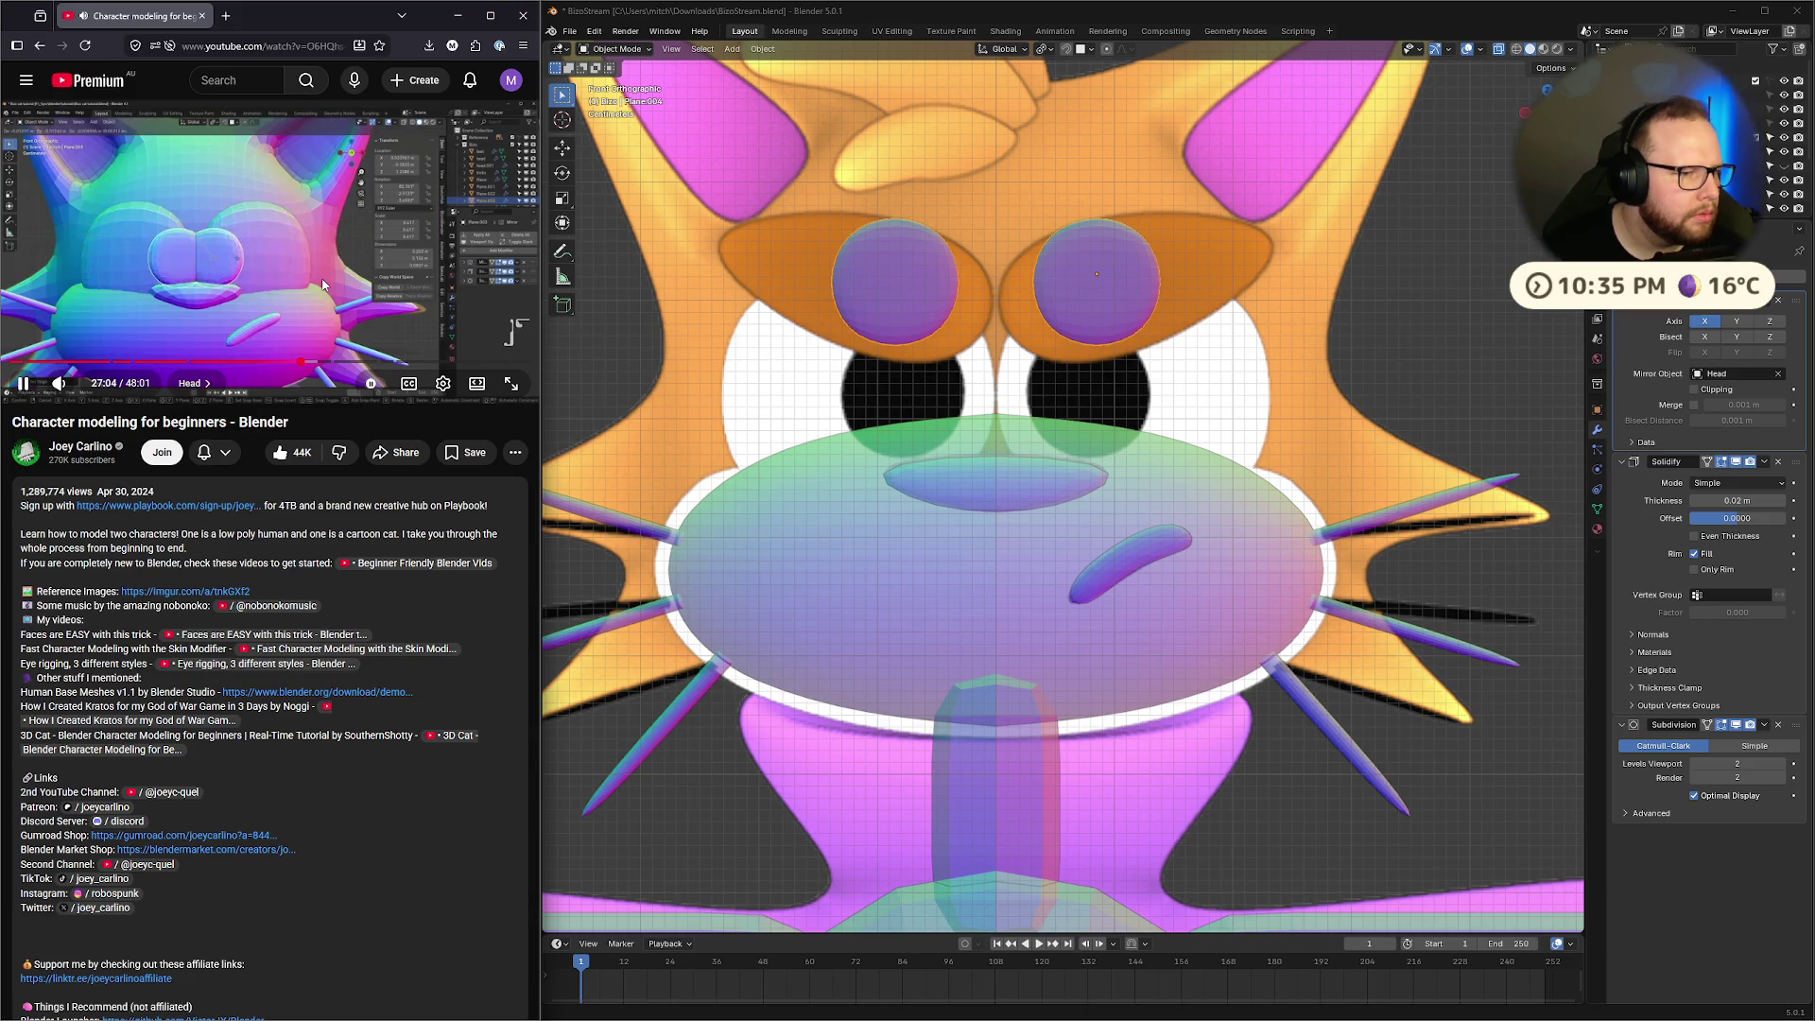
pyautogui.press('Left')
pyautogui.press('Left')
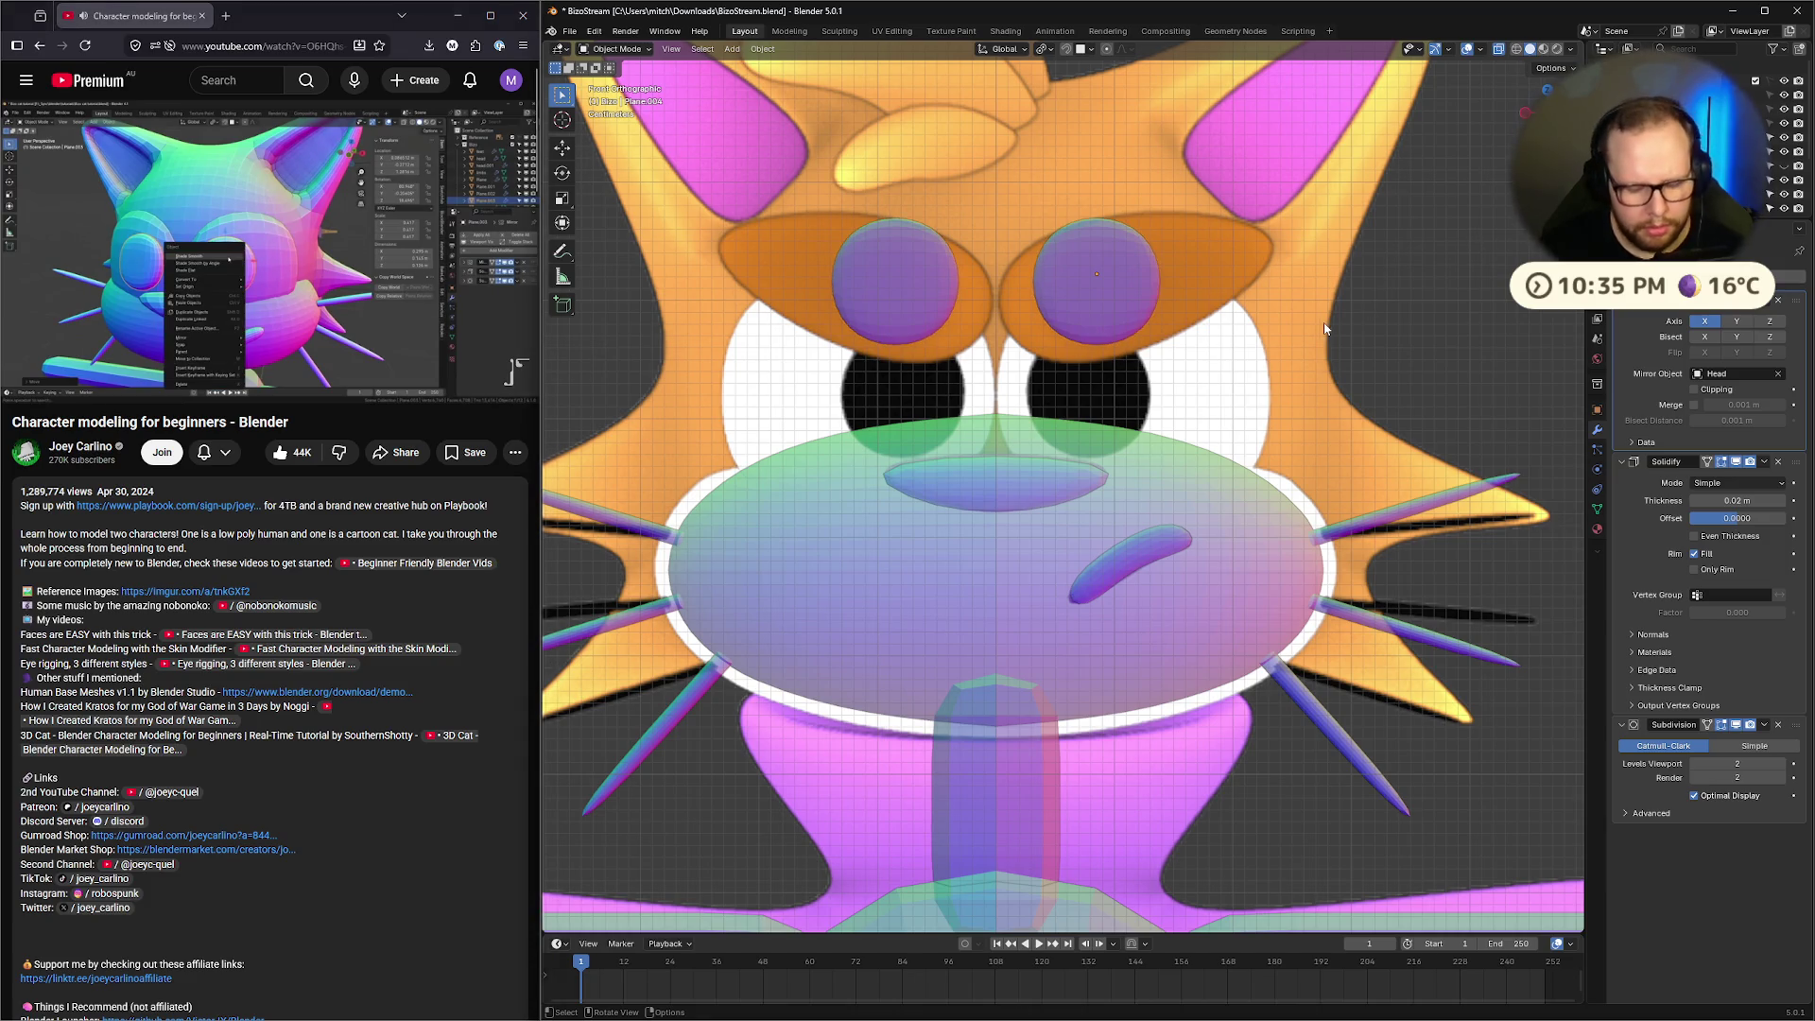
pyautogui.hotkey('alt', 'z')
pyautogui.click(1079, 378)
pyautogui.rightClick(1099, 380)
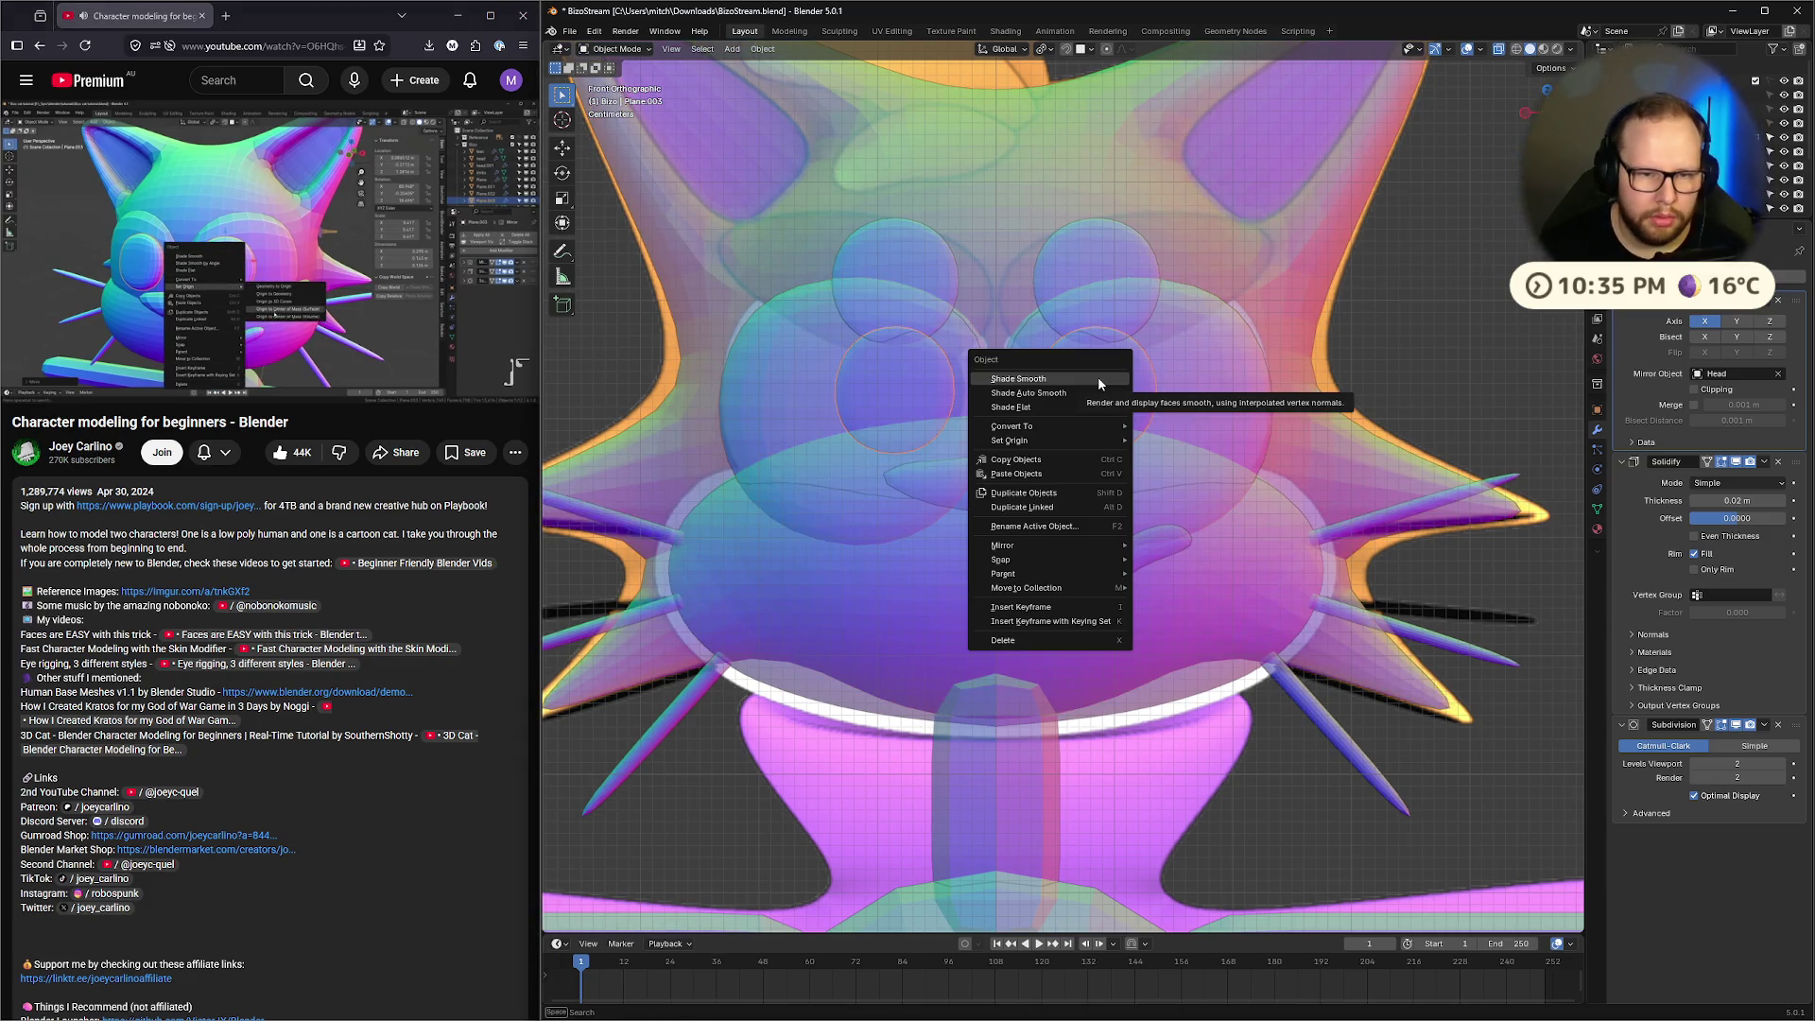
pyautogui.moveTo(1096, 425)
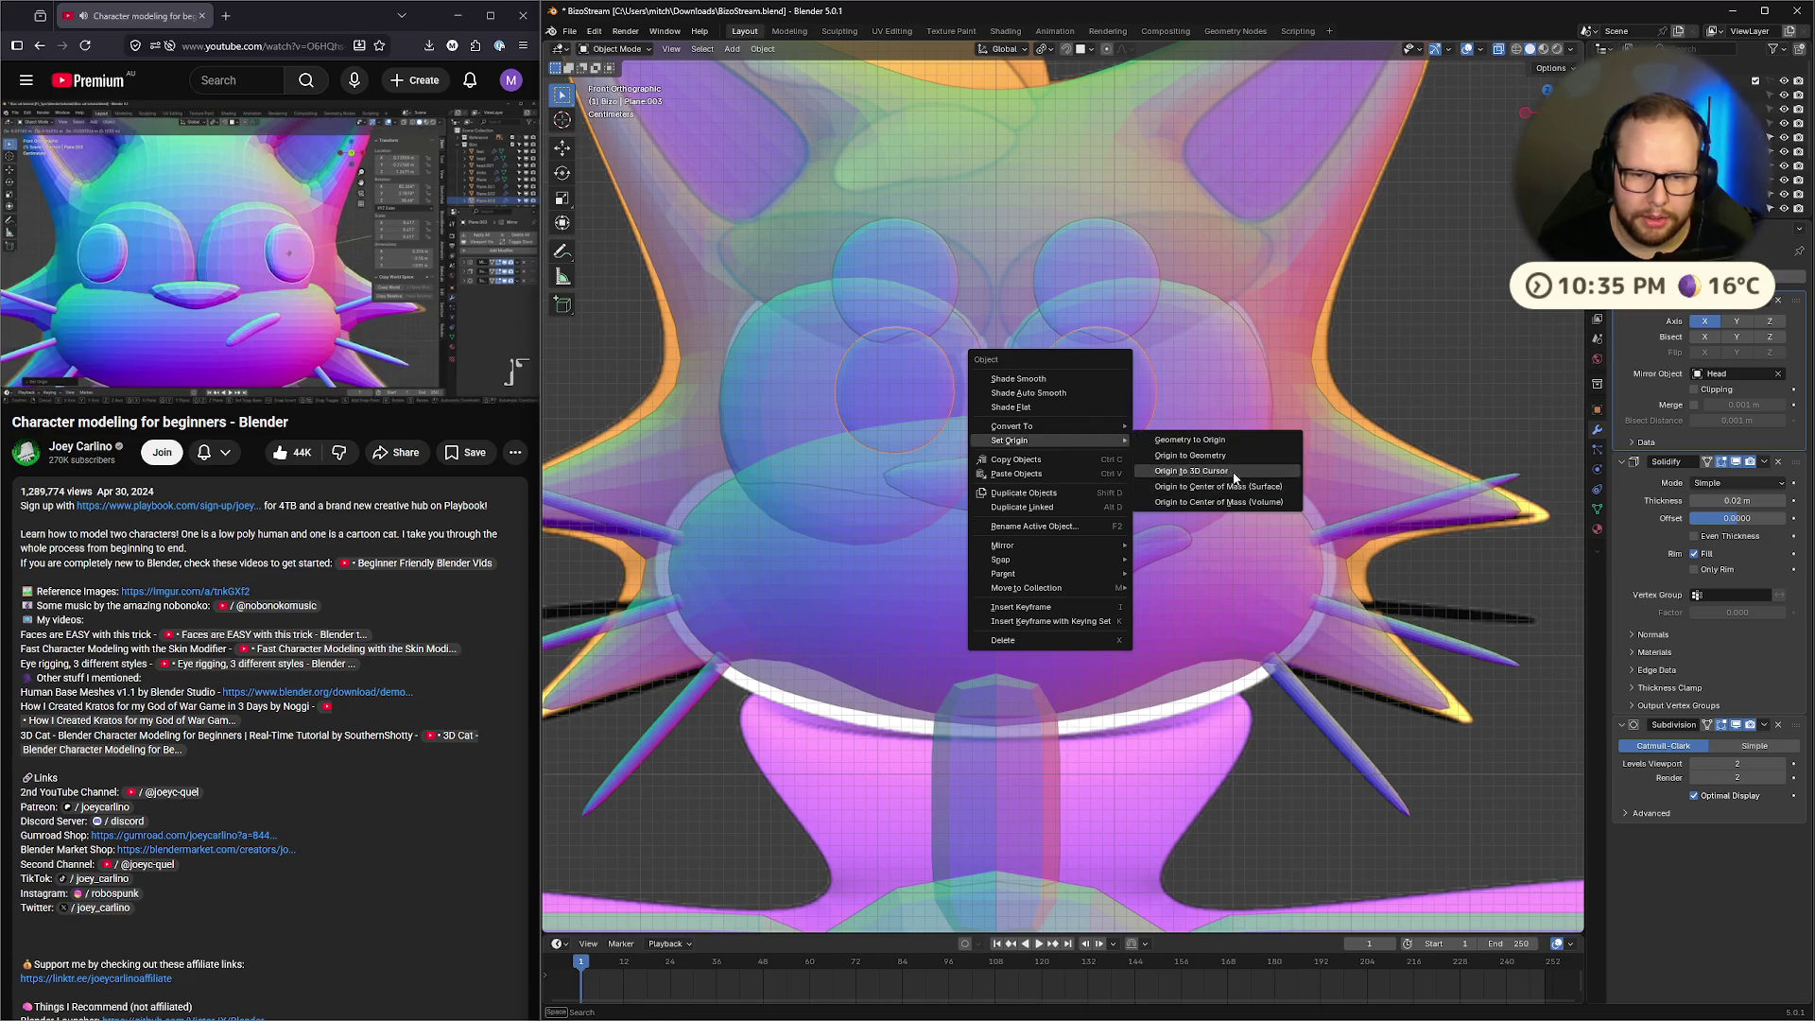
pyautogui.click(1242, 491)
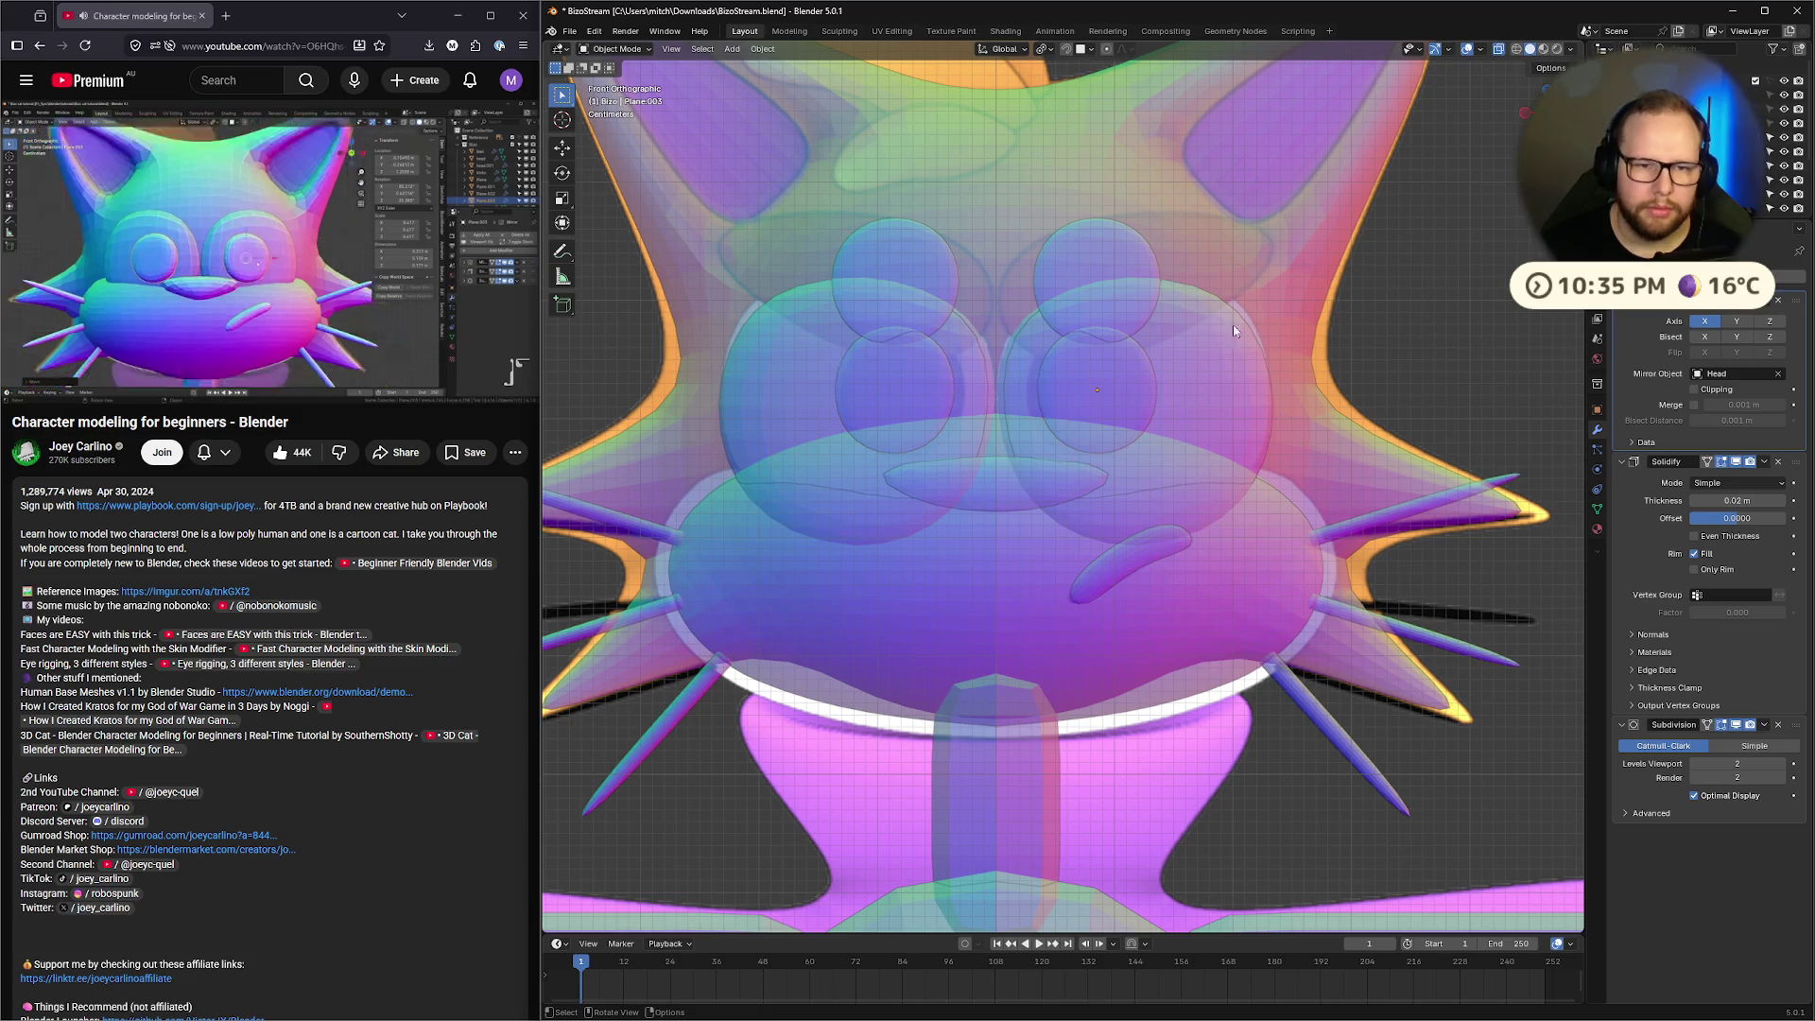
pyautogui.rightClick(1108, 268)
pyautogui.moveTo(1109, 261)
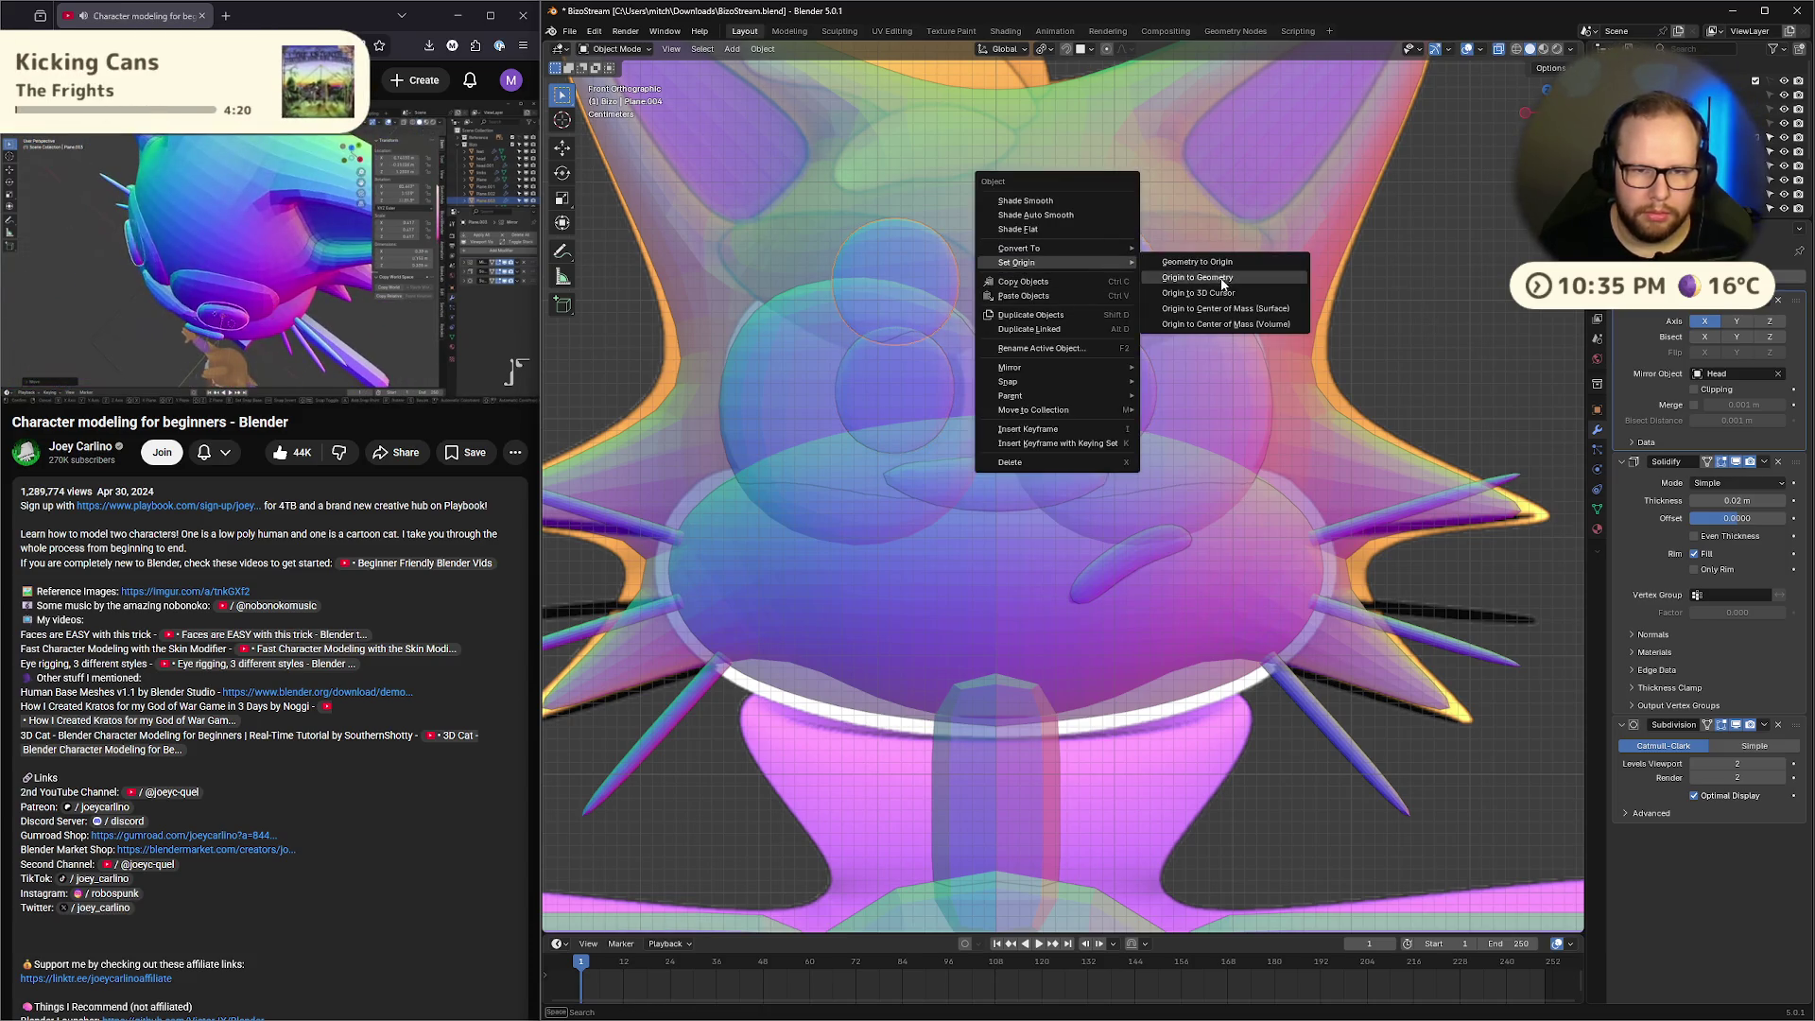
pyautogui.click(1252, 317)
pyautogui.click(913, 402)
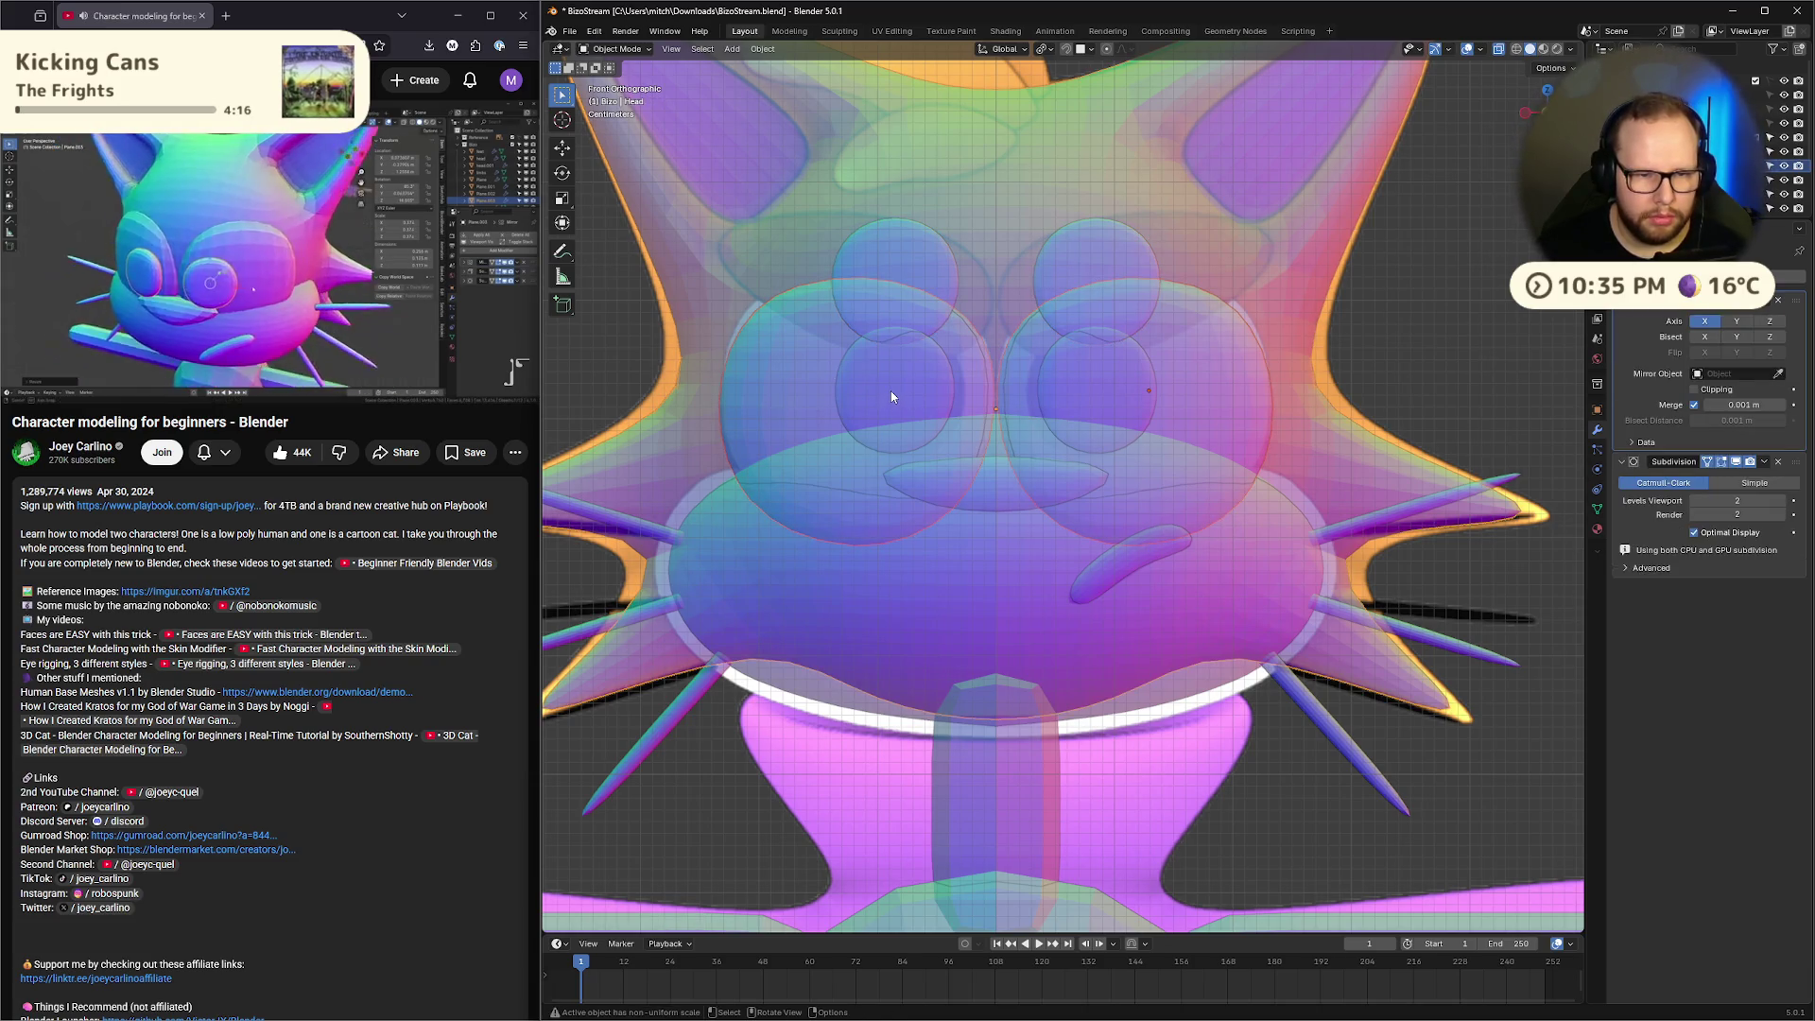
pyautogui.press('h')
pyautogui.click(891, 397)
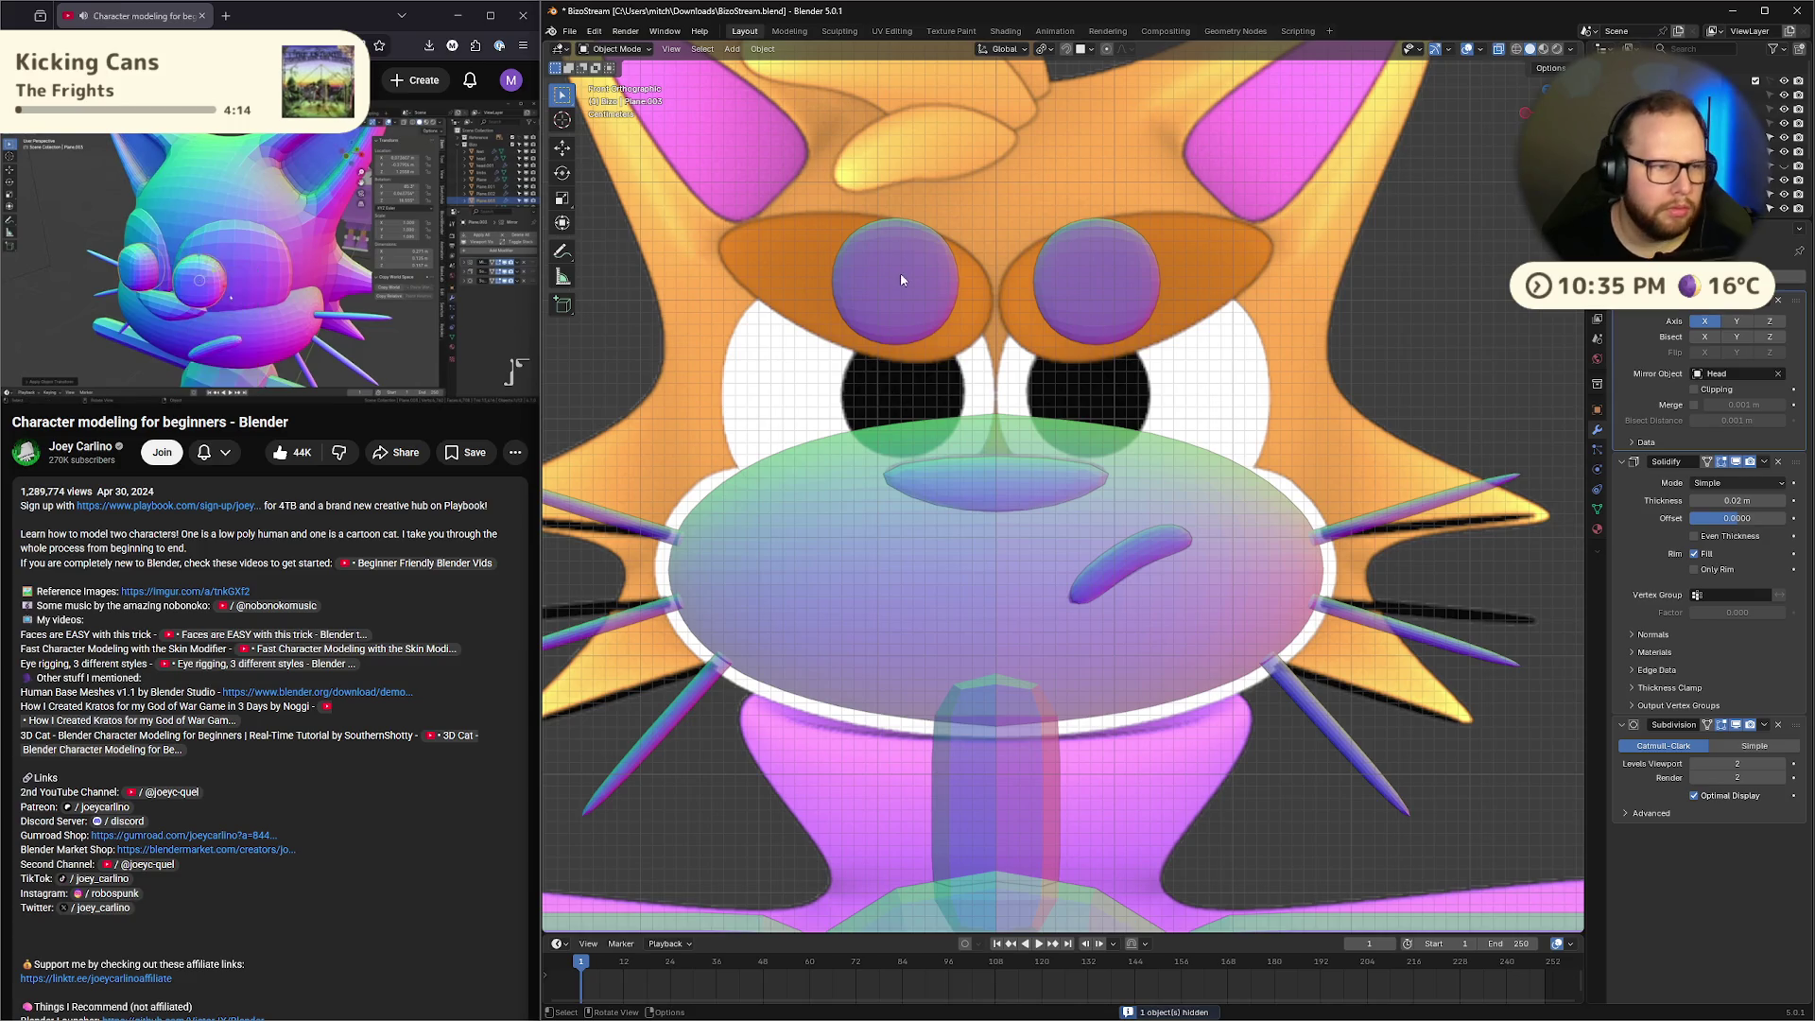
pyautogui.press('g')
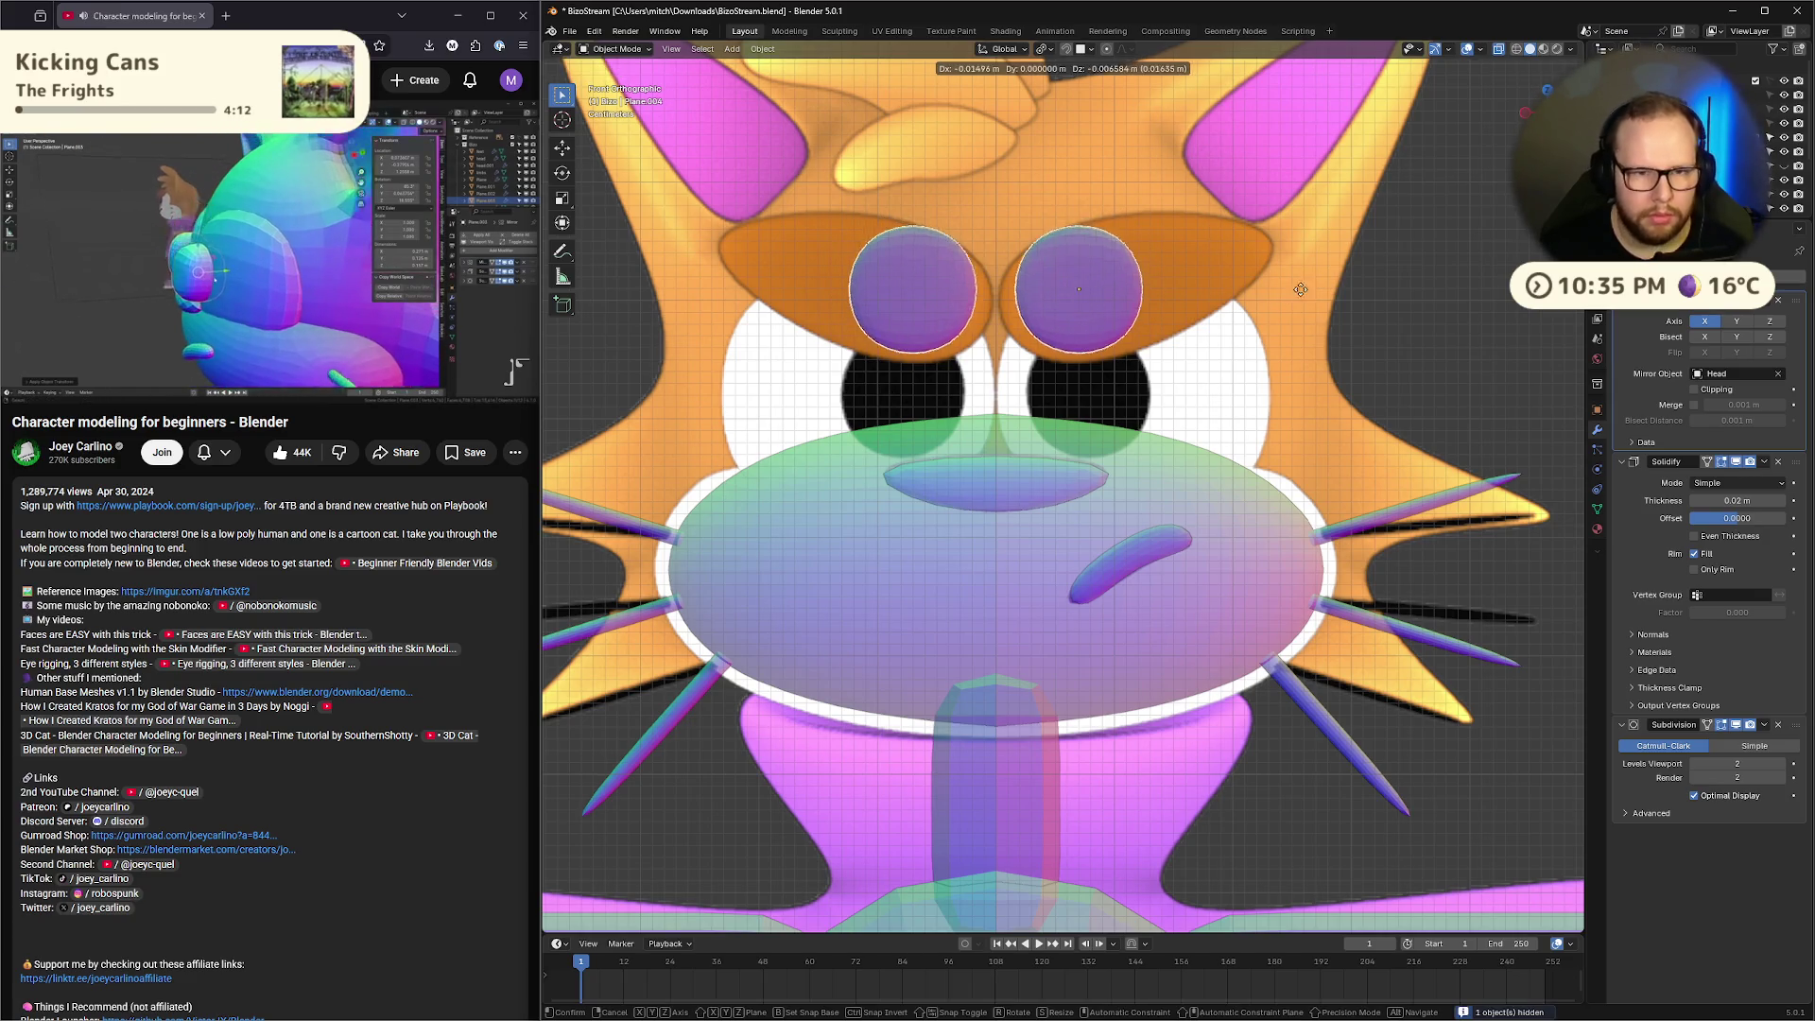
pyautogui.click(1289, 299)
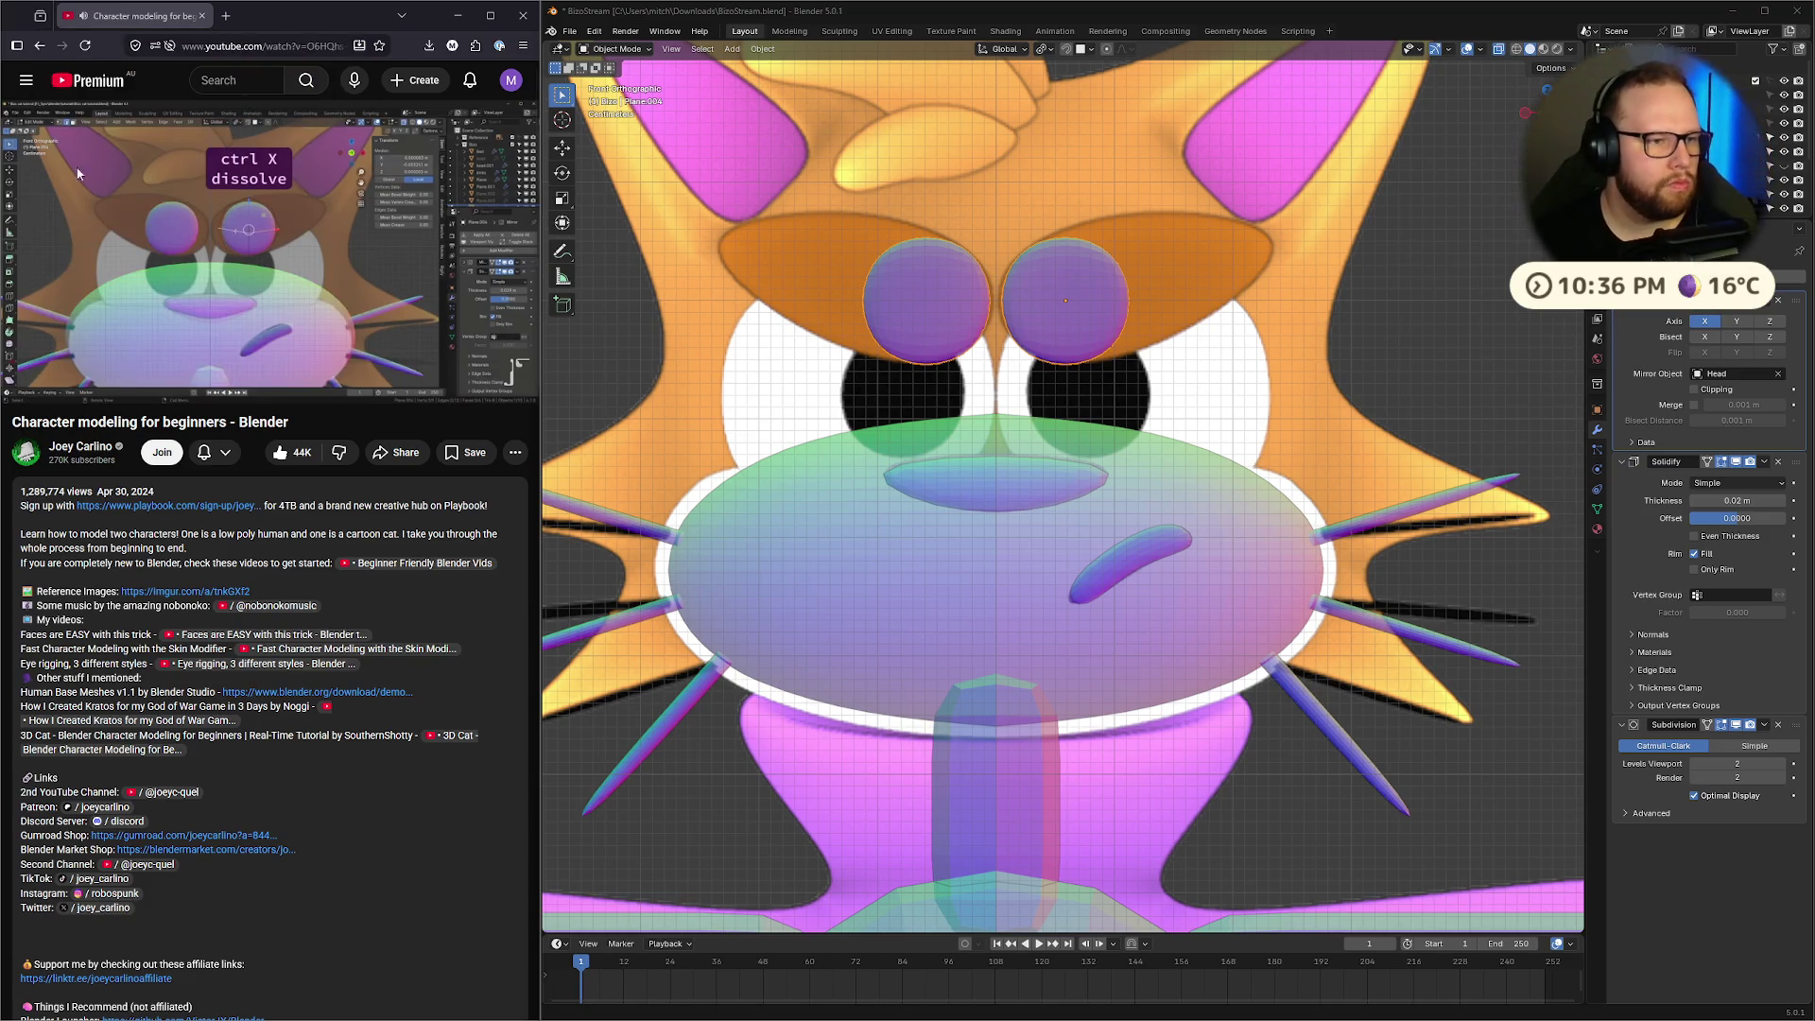
pyautogui.moveTo(350, 226)
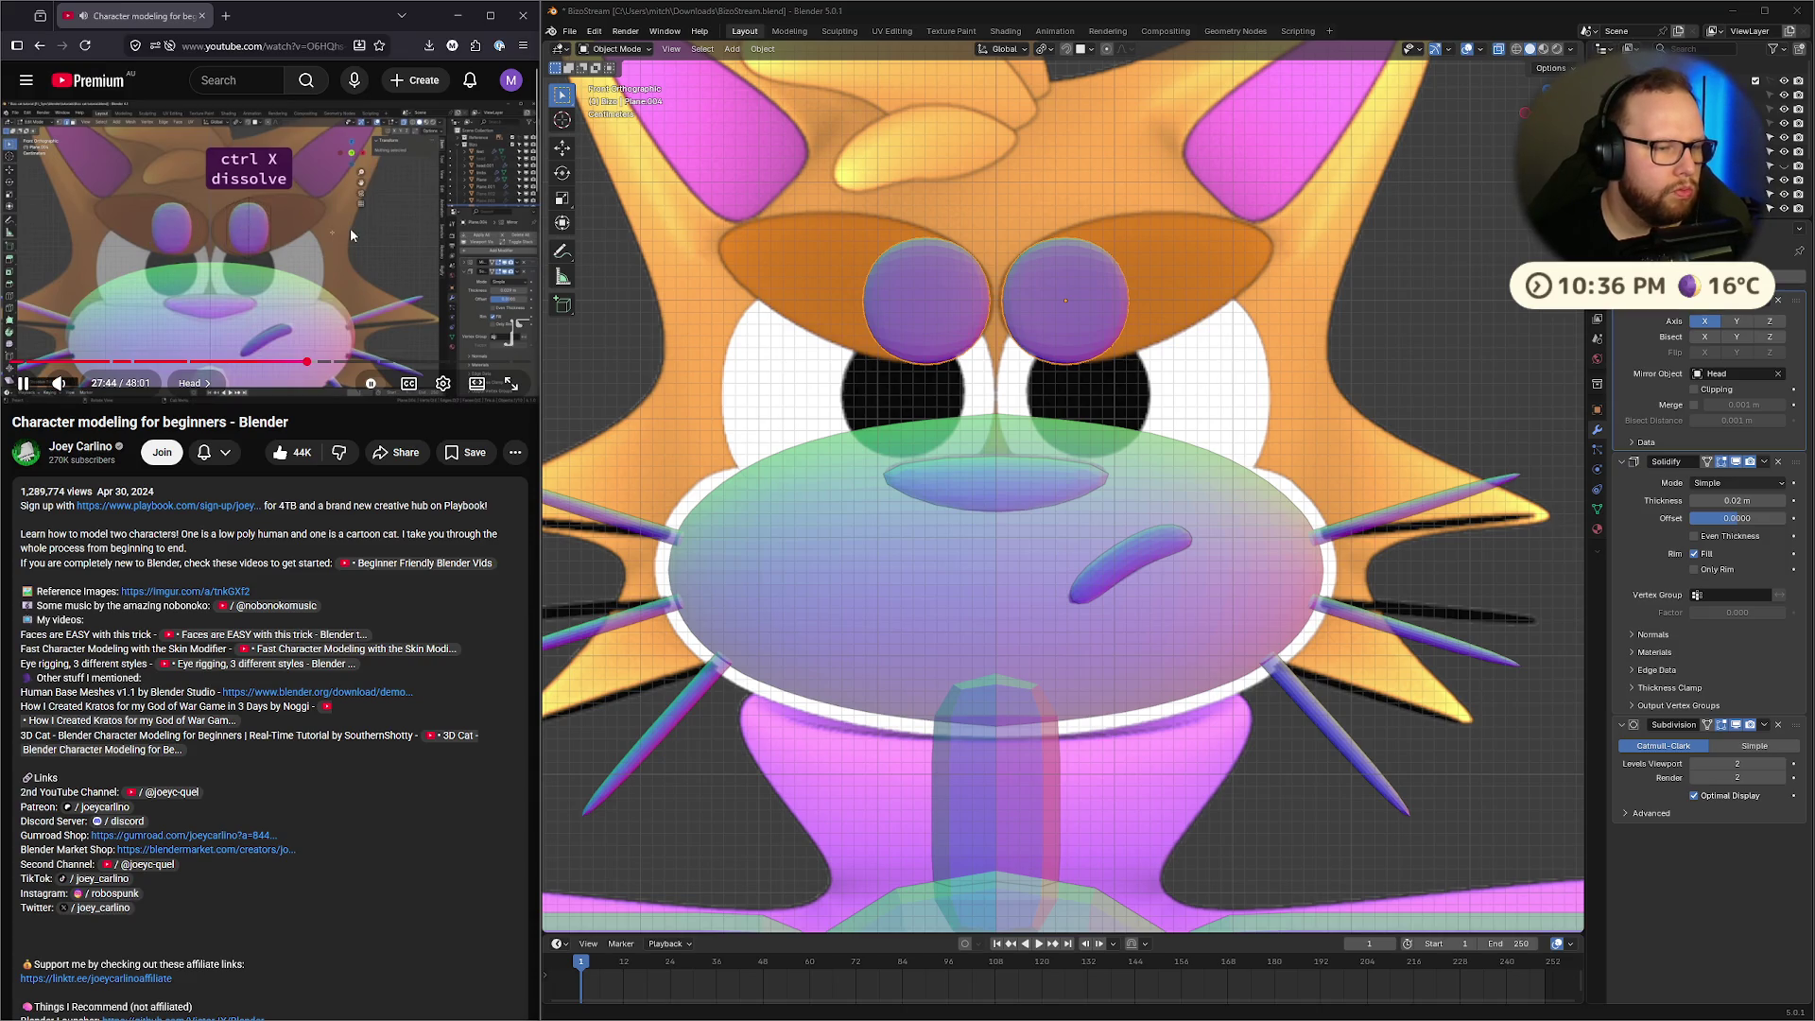
pyautogui.click(350, 229)
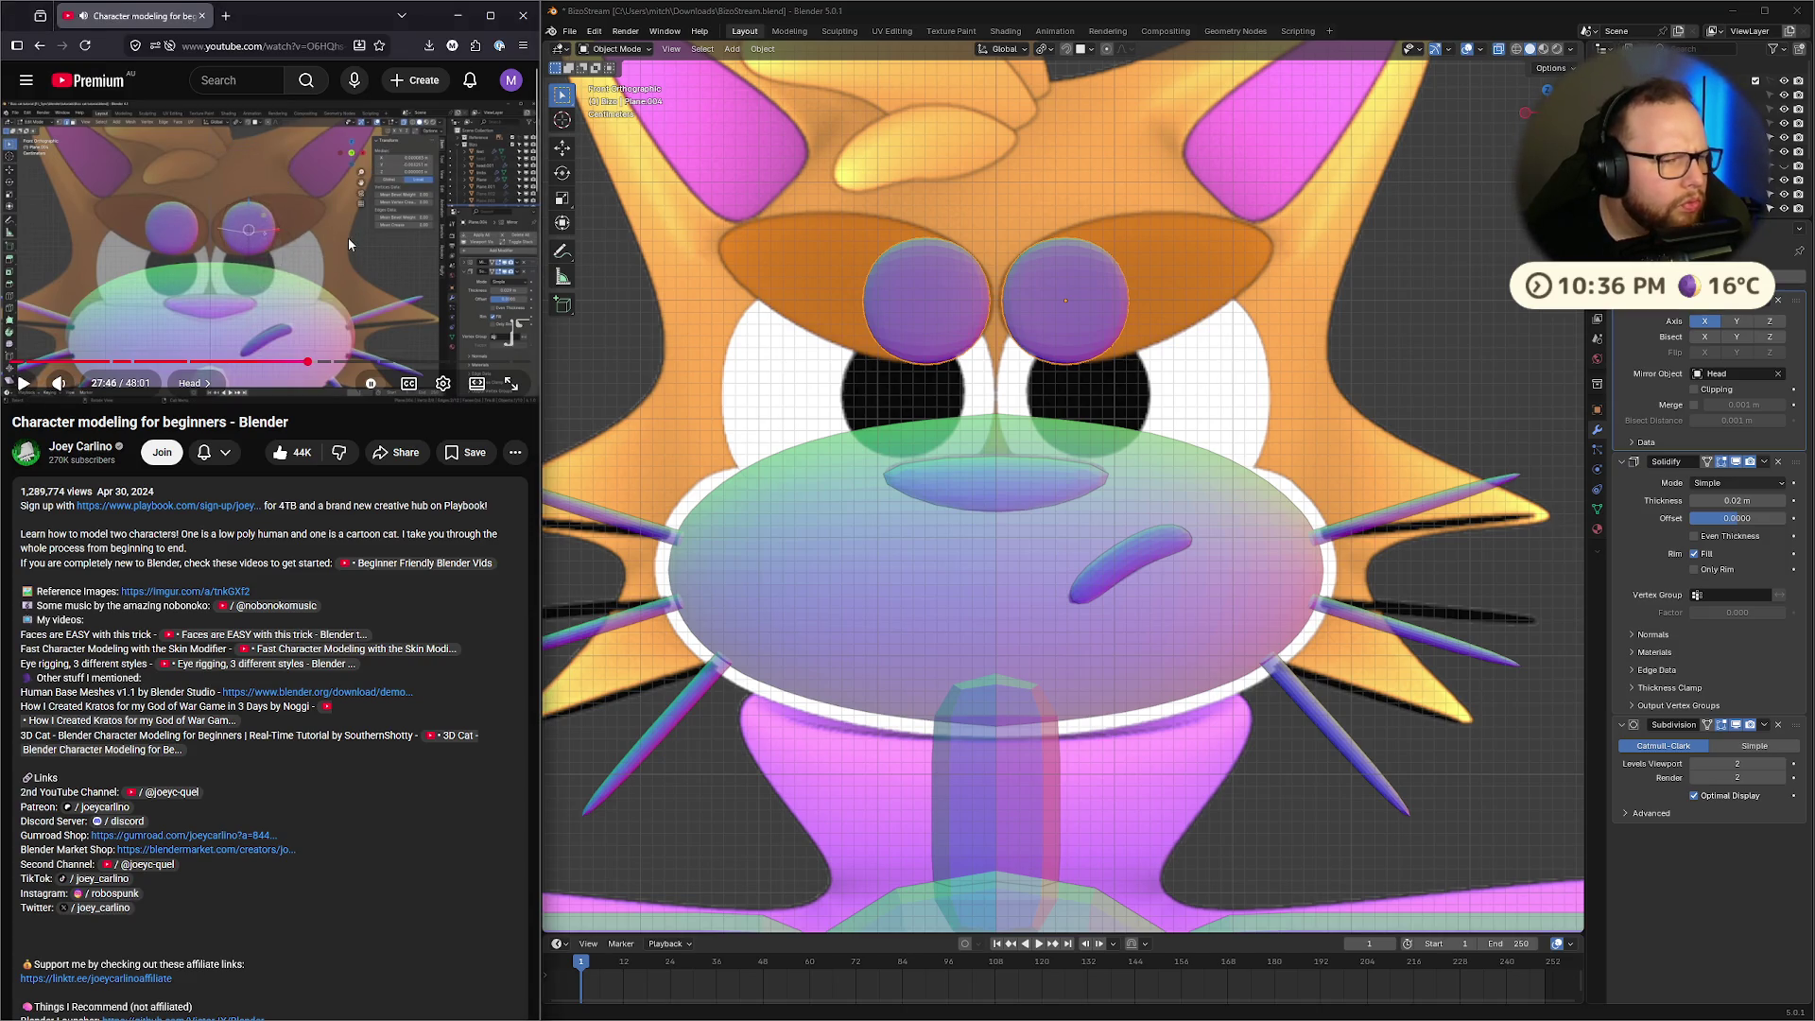
pyautogui.click(348, 237)
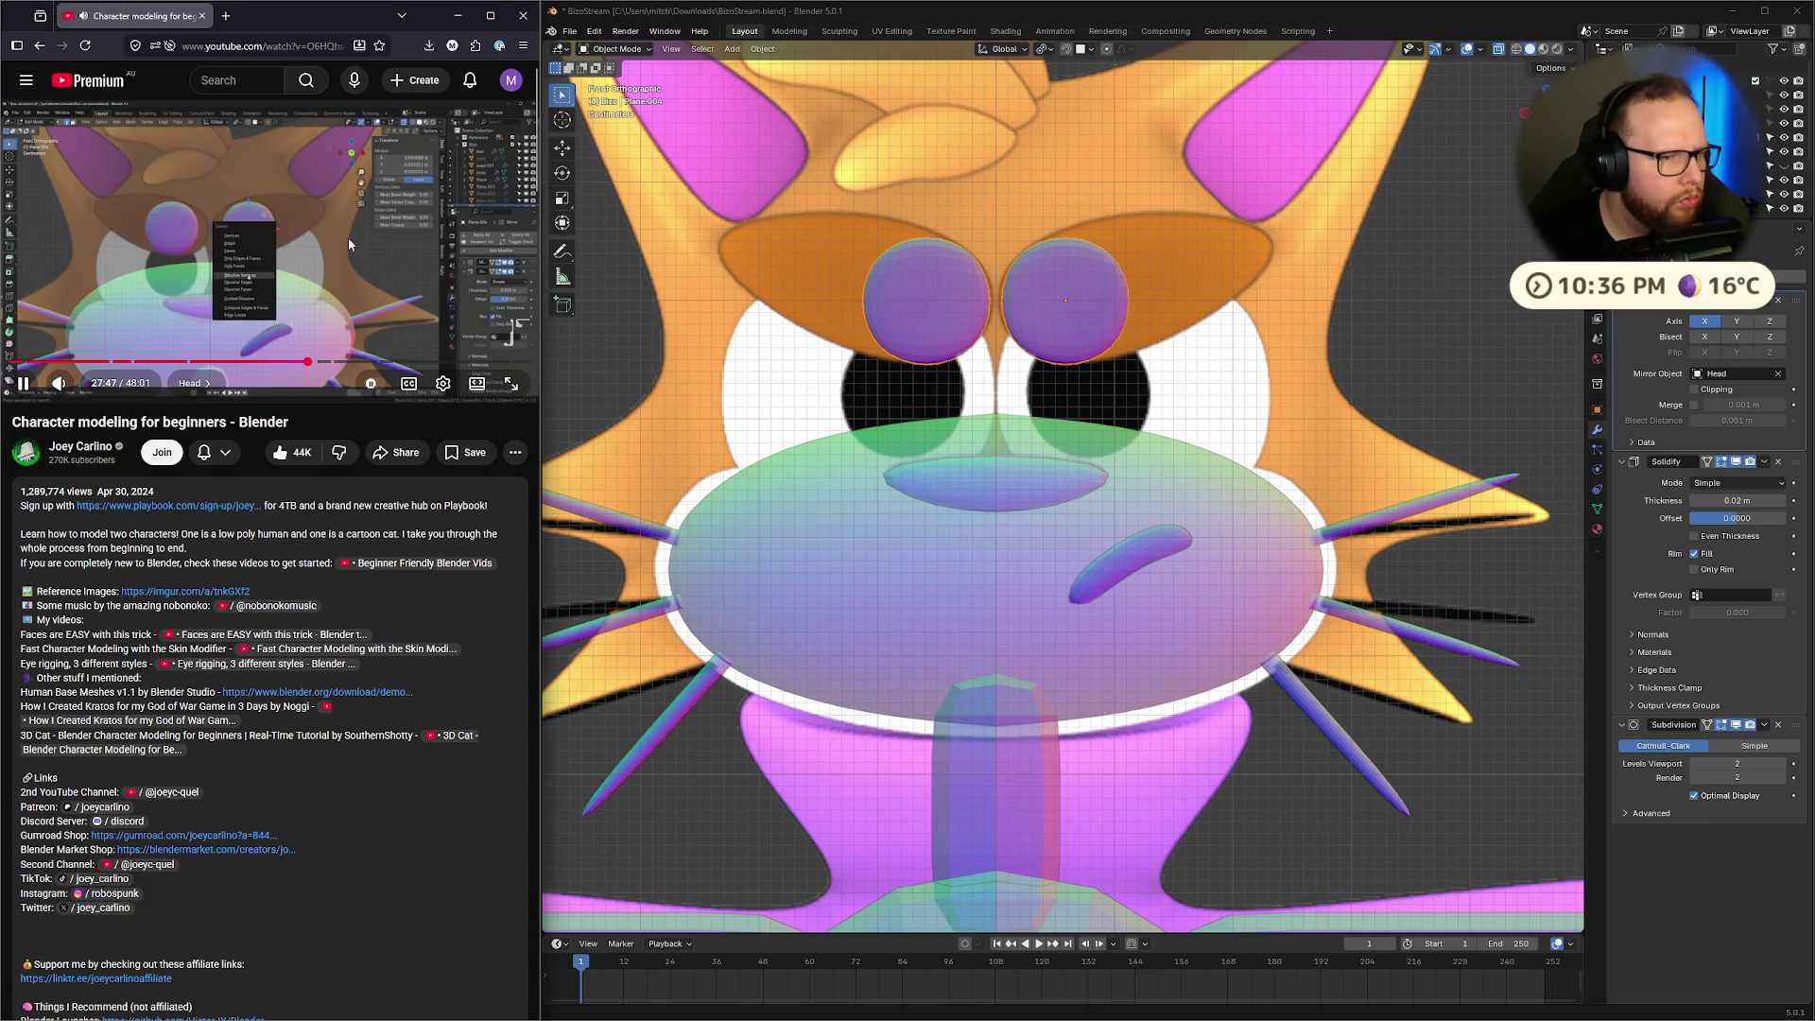
pyautogui.click(348, 236)
pyautogui.press('Tab')
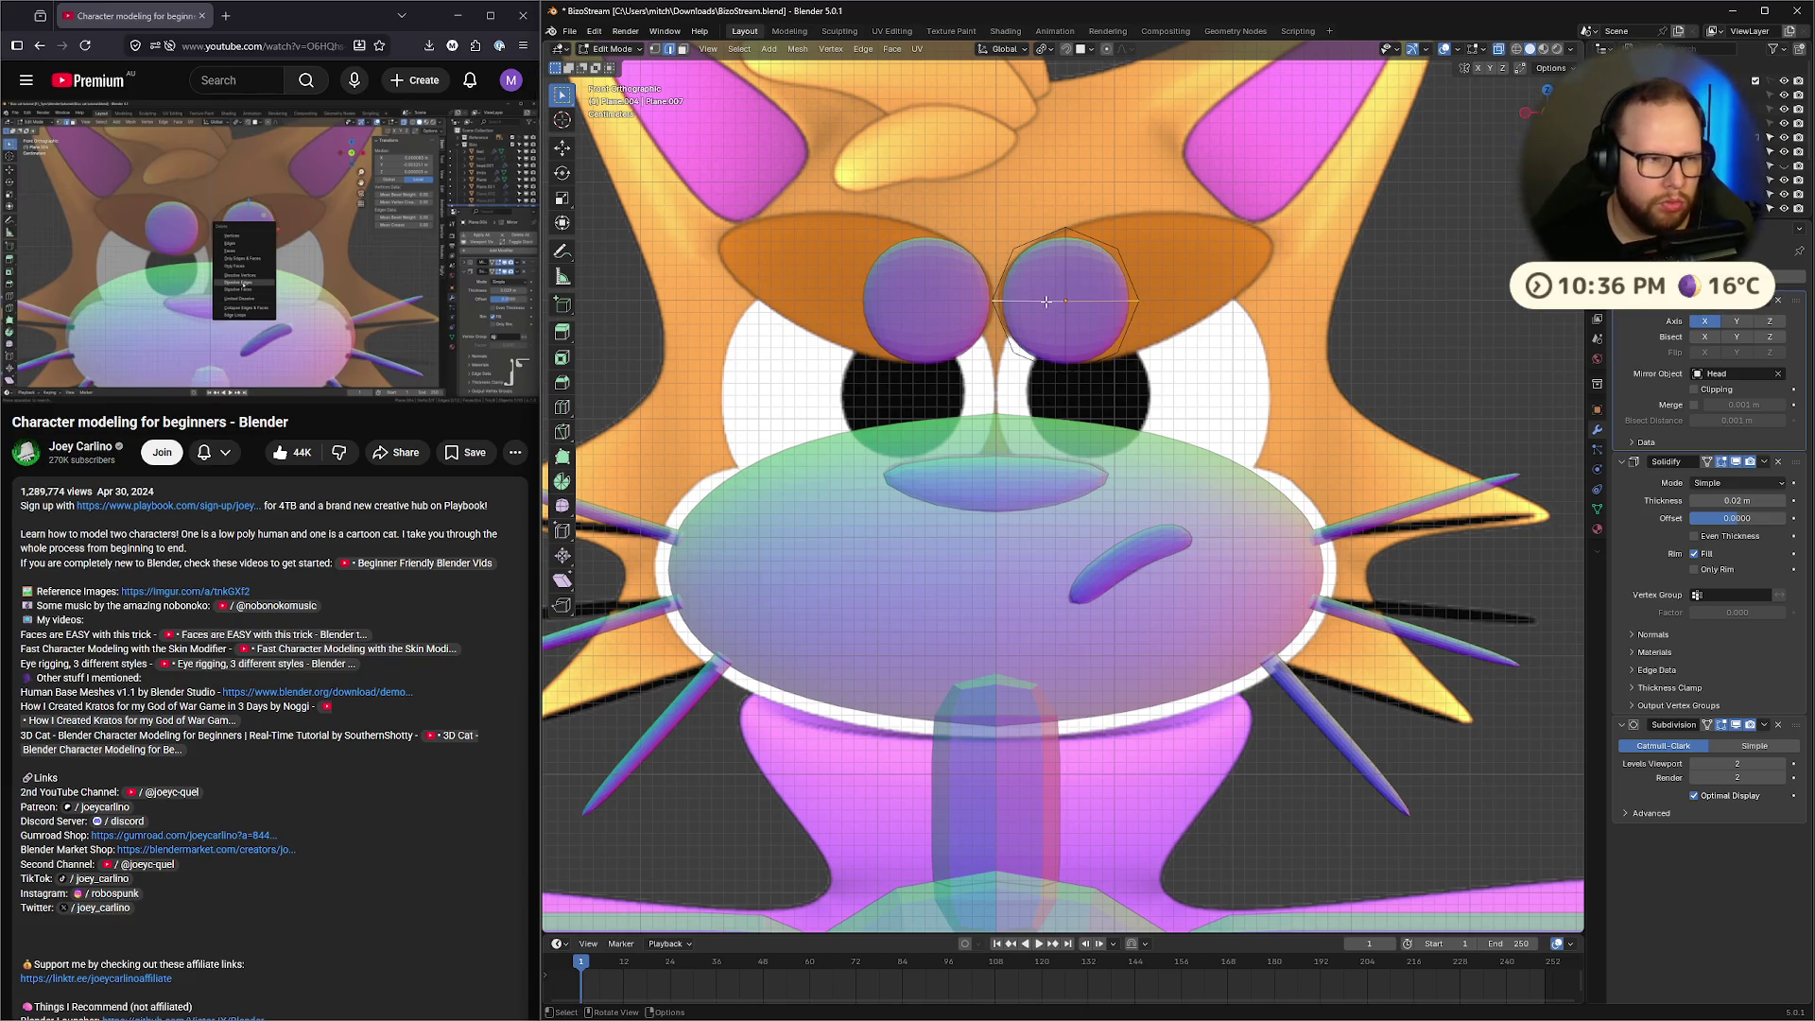
# Dissolve the eyelid's middle edge loop with X > Dissolve Edges
pyautogui.press('x')
pyautogui.click(1035, 400)
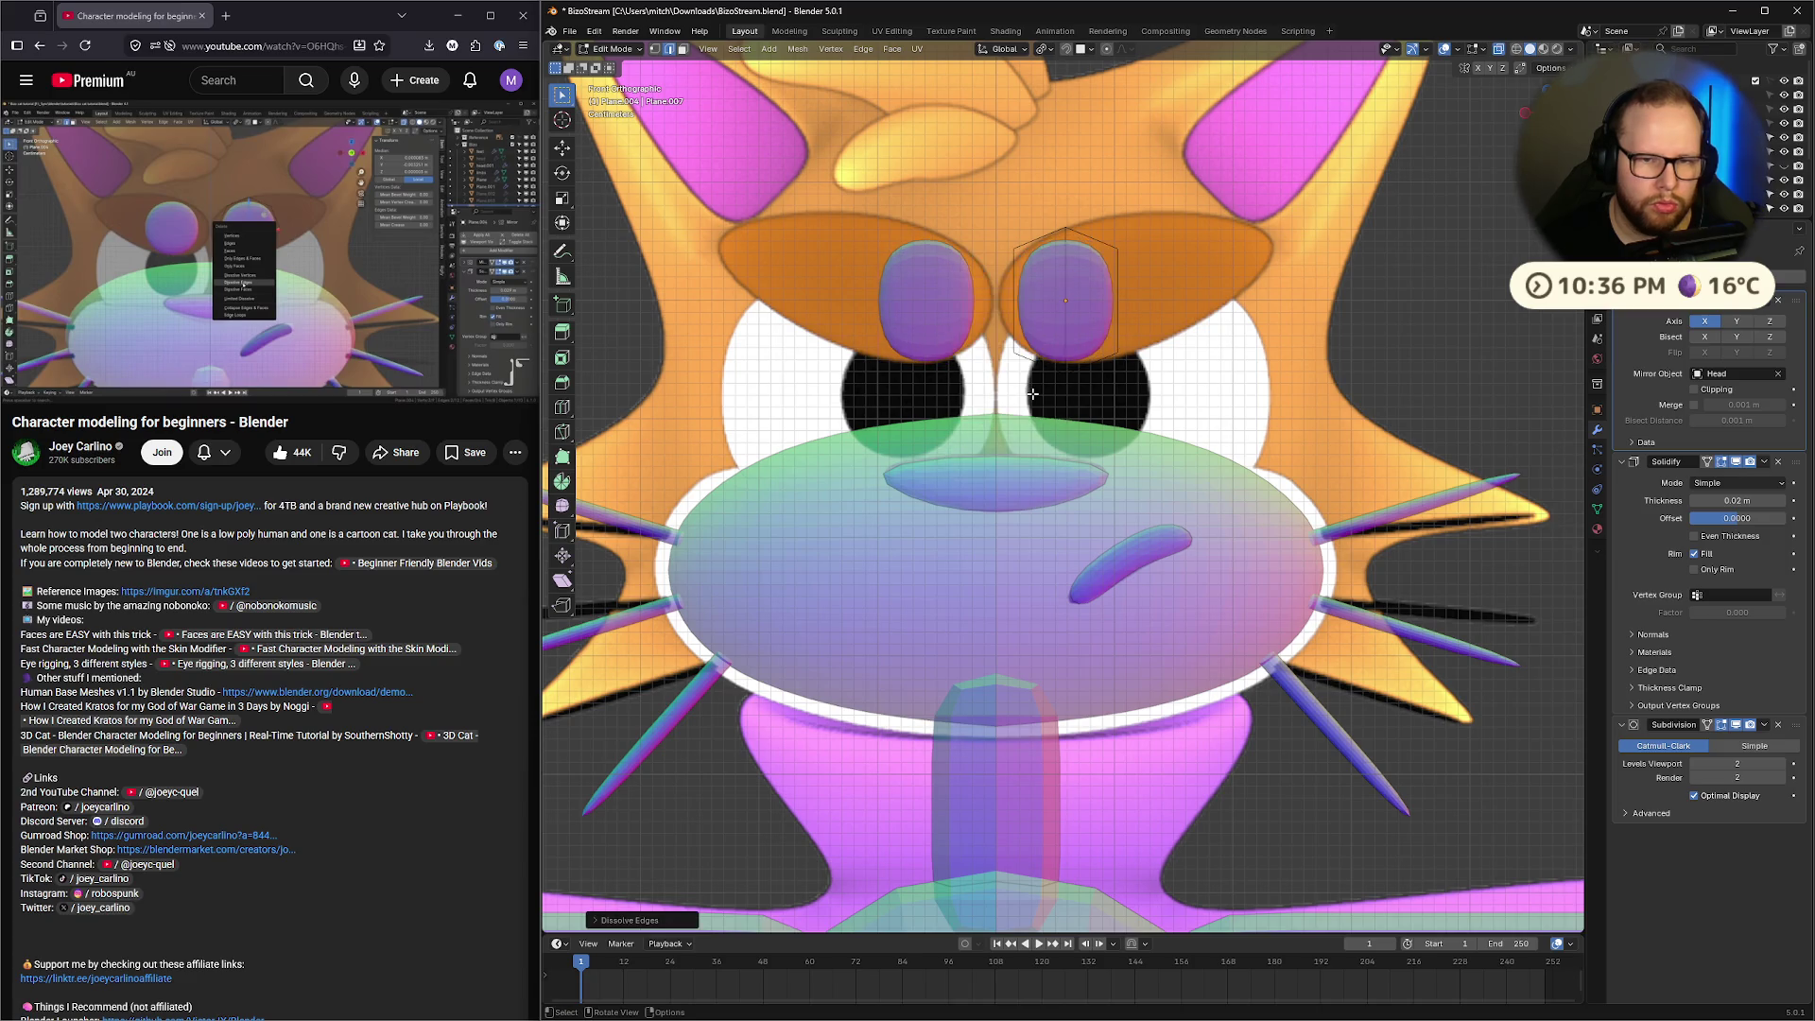
pyautogui.click(347, 250)
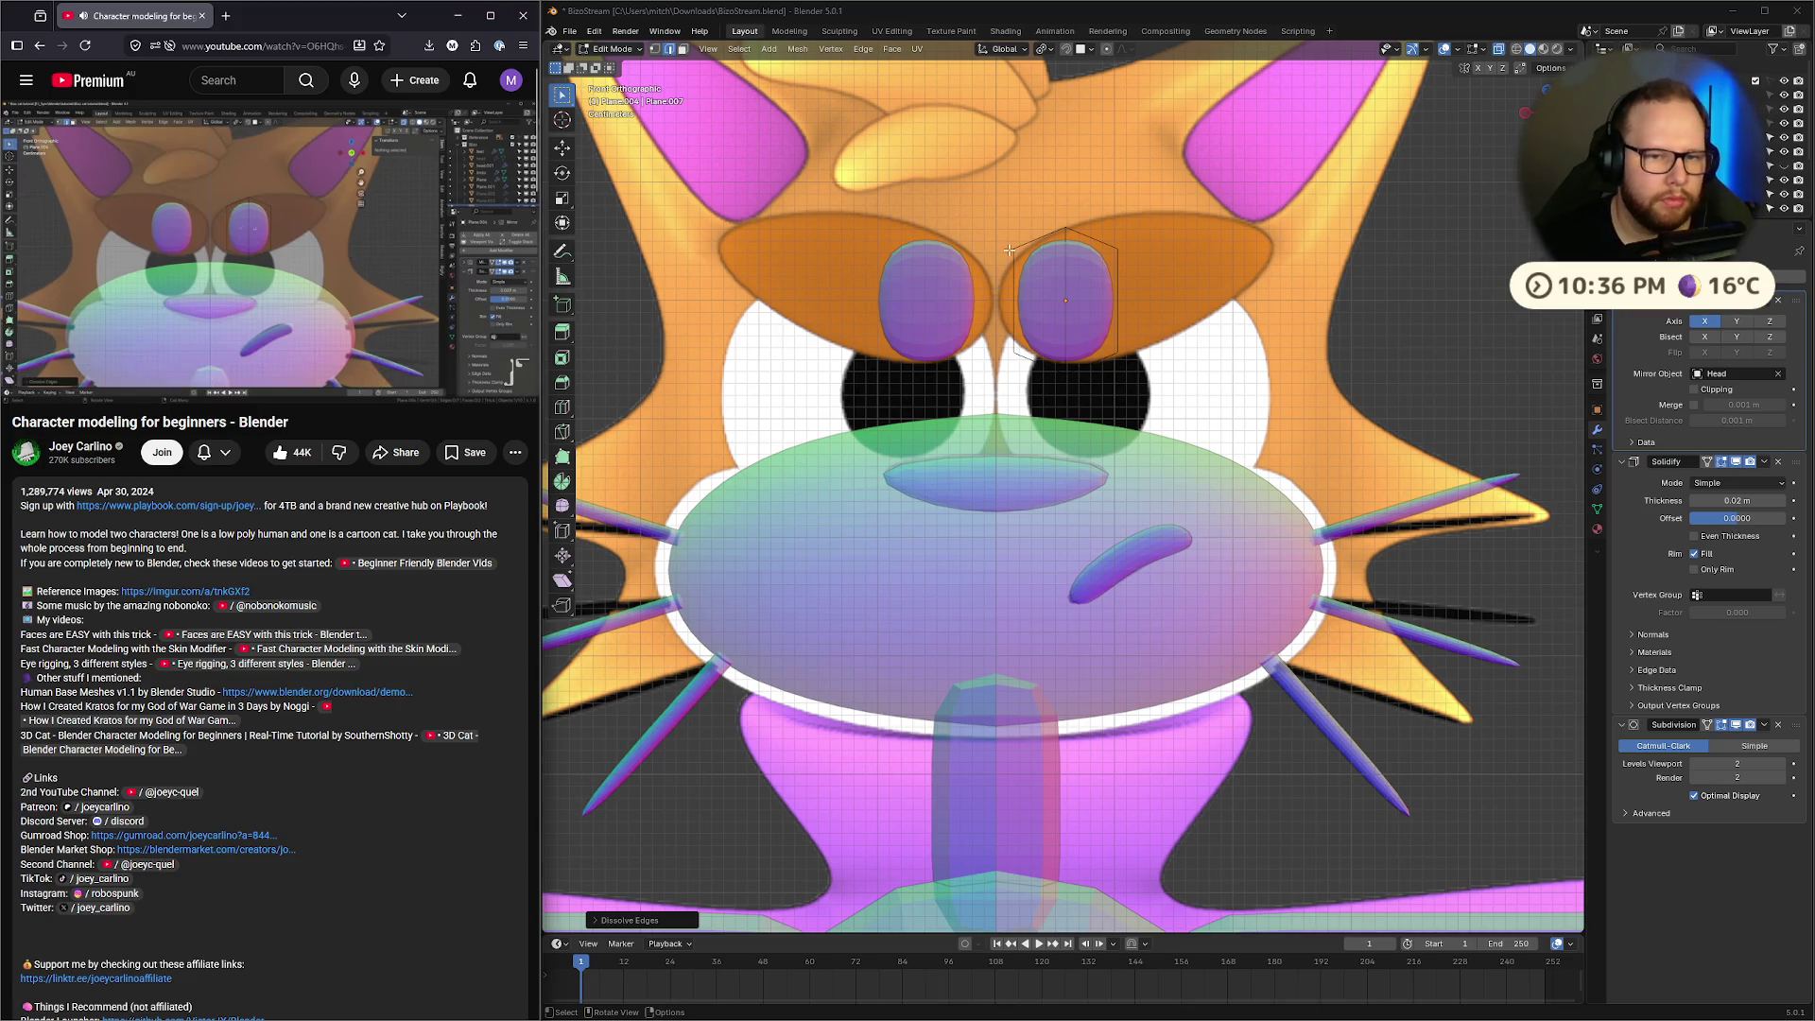
# Move and scale the eyelid edge to stretch the eyelid wider to the right
pyautogui.click(1012, 258)
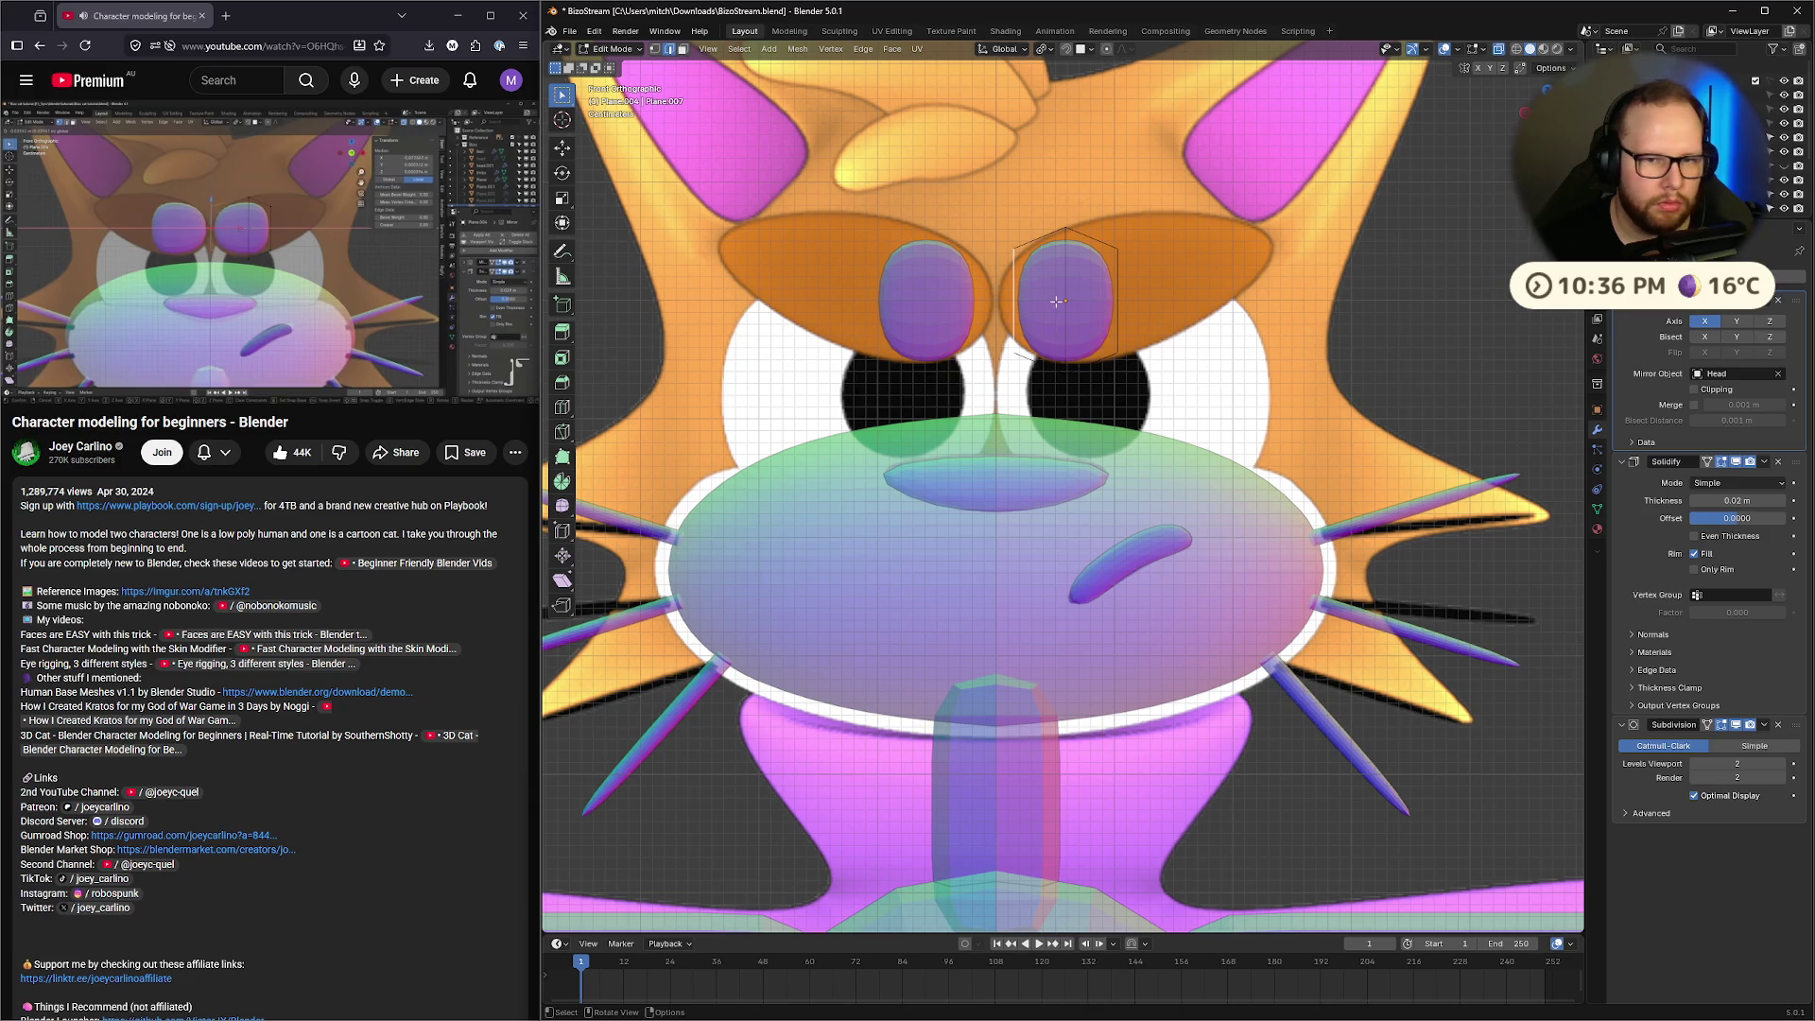
pyautogui.press('g')
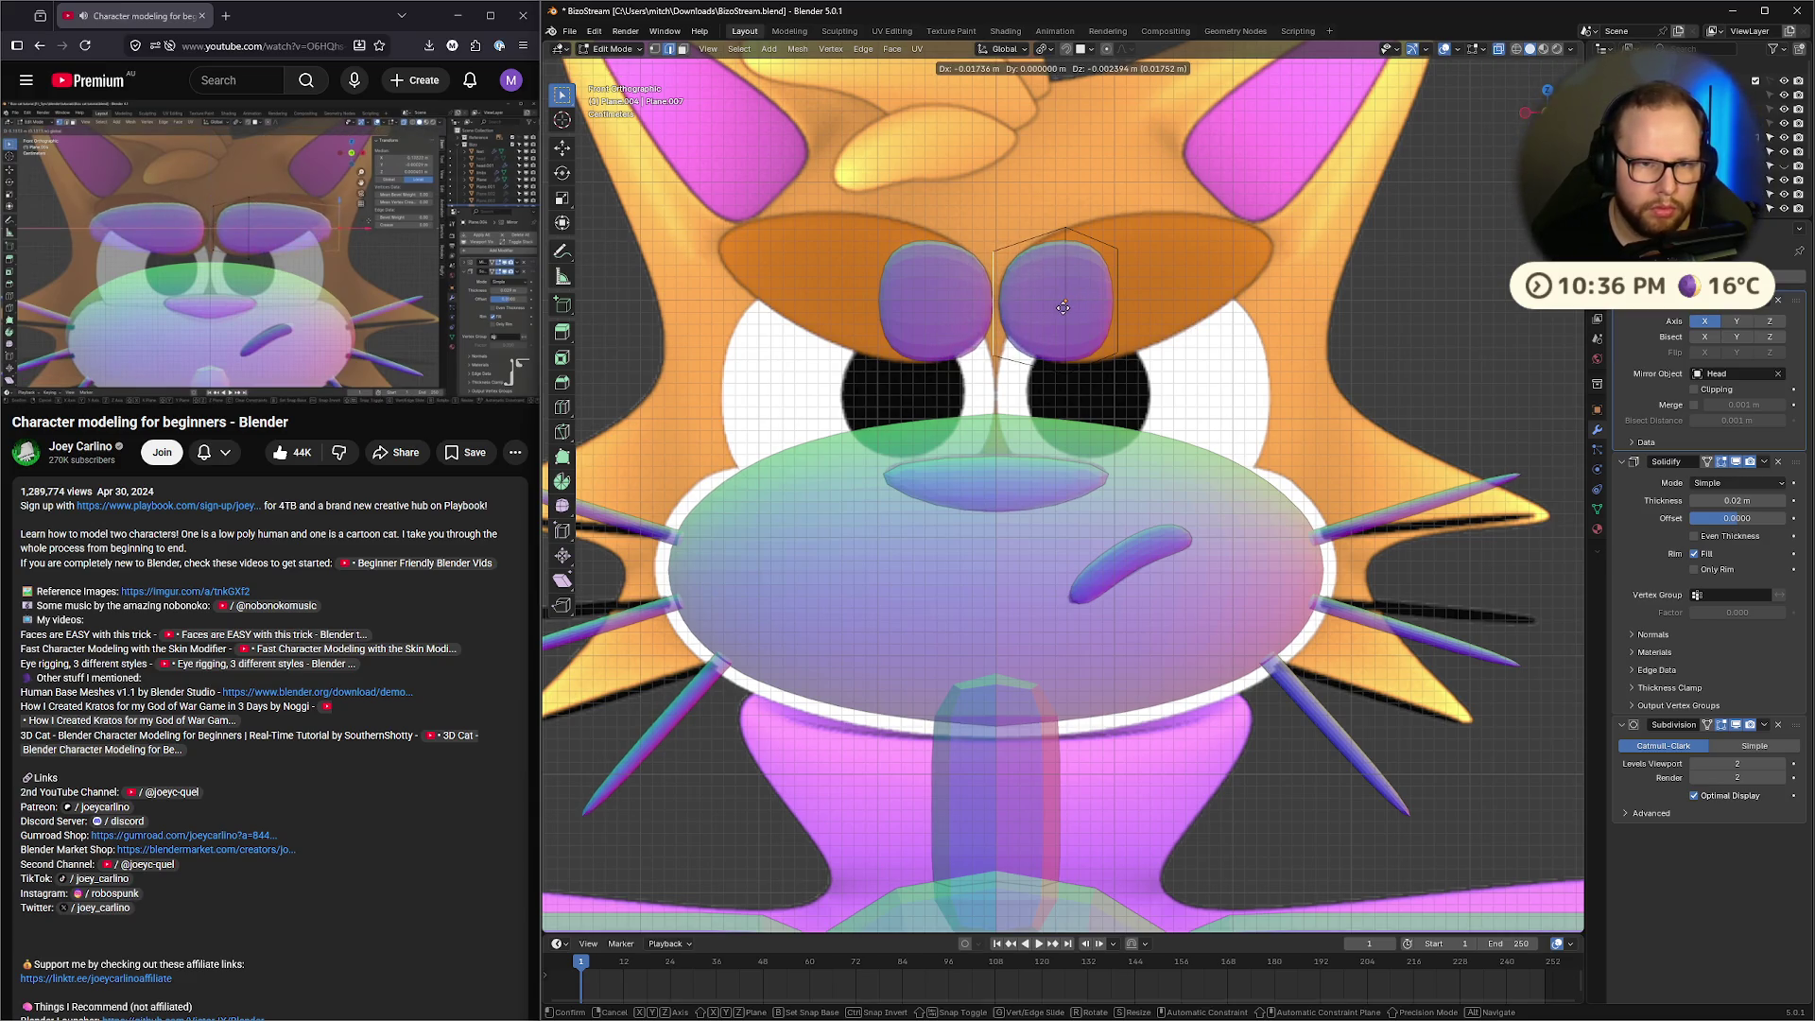
pyautogui.click(1064, 308)
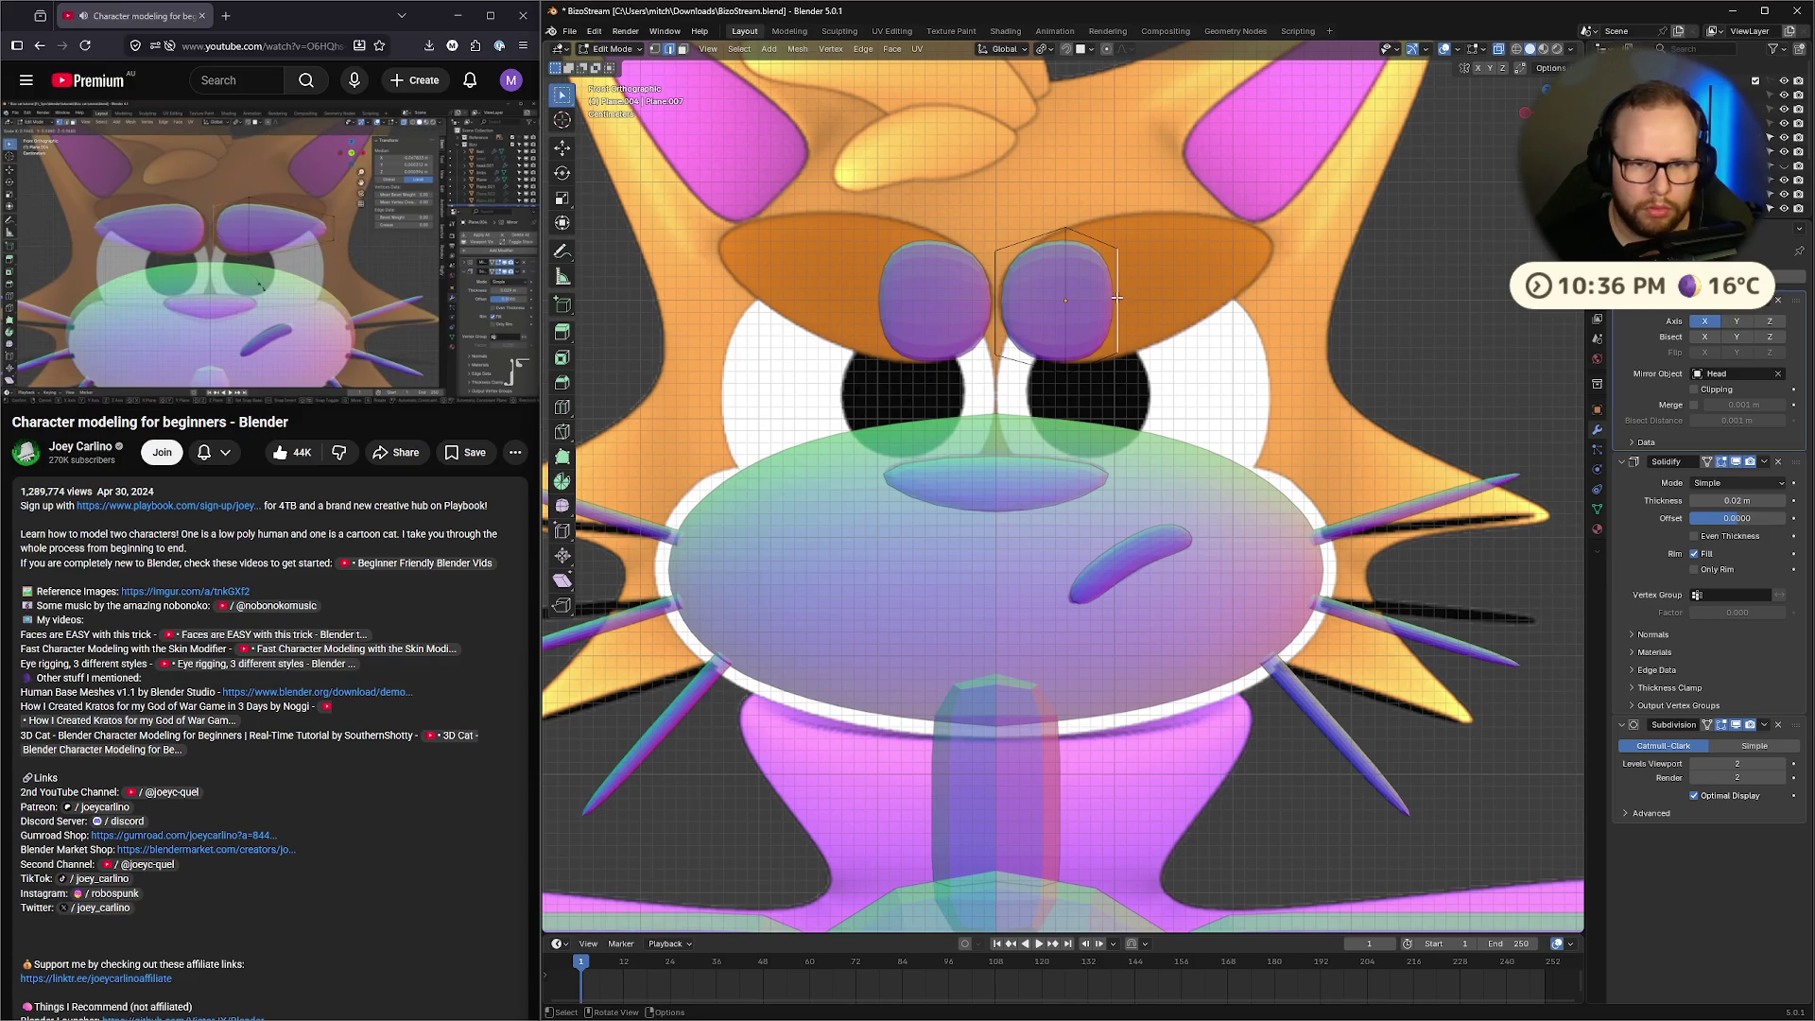
pyautogui.press('g')
pyautogui.click(1278, 244)
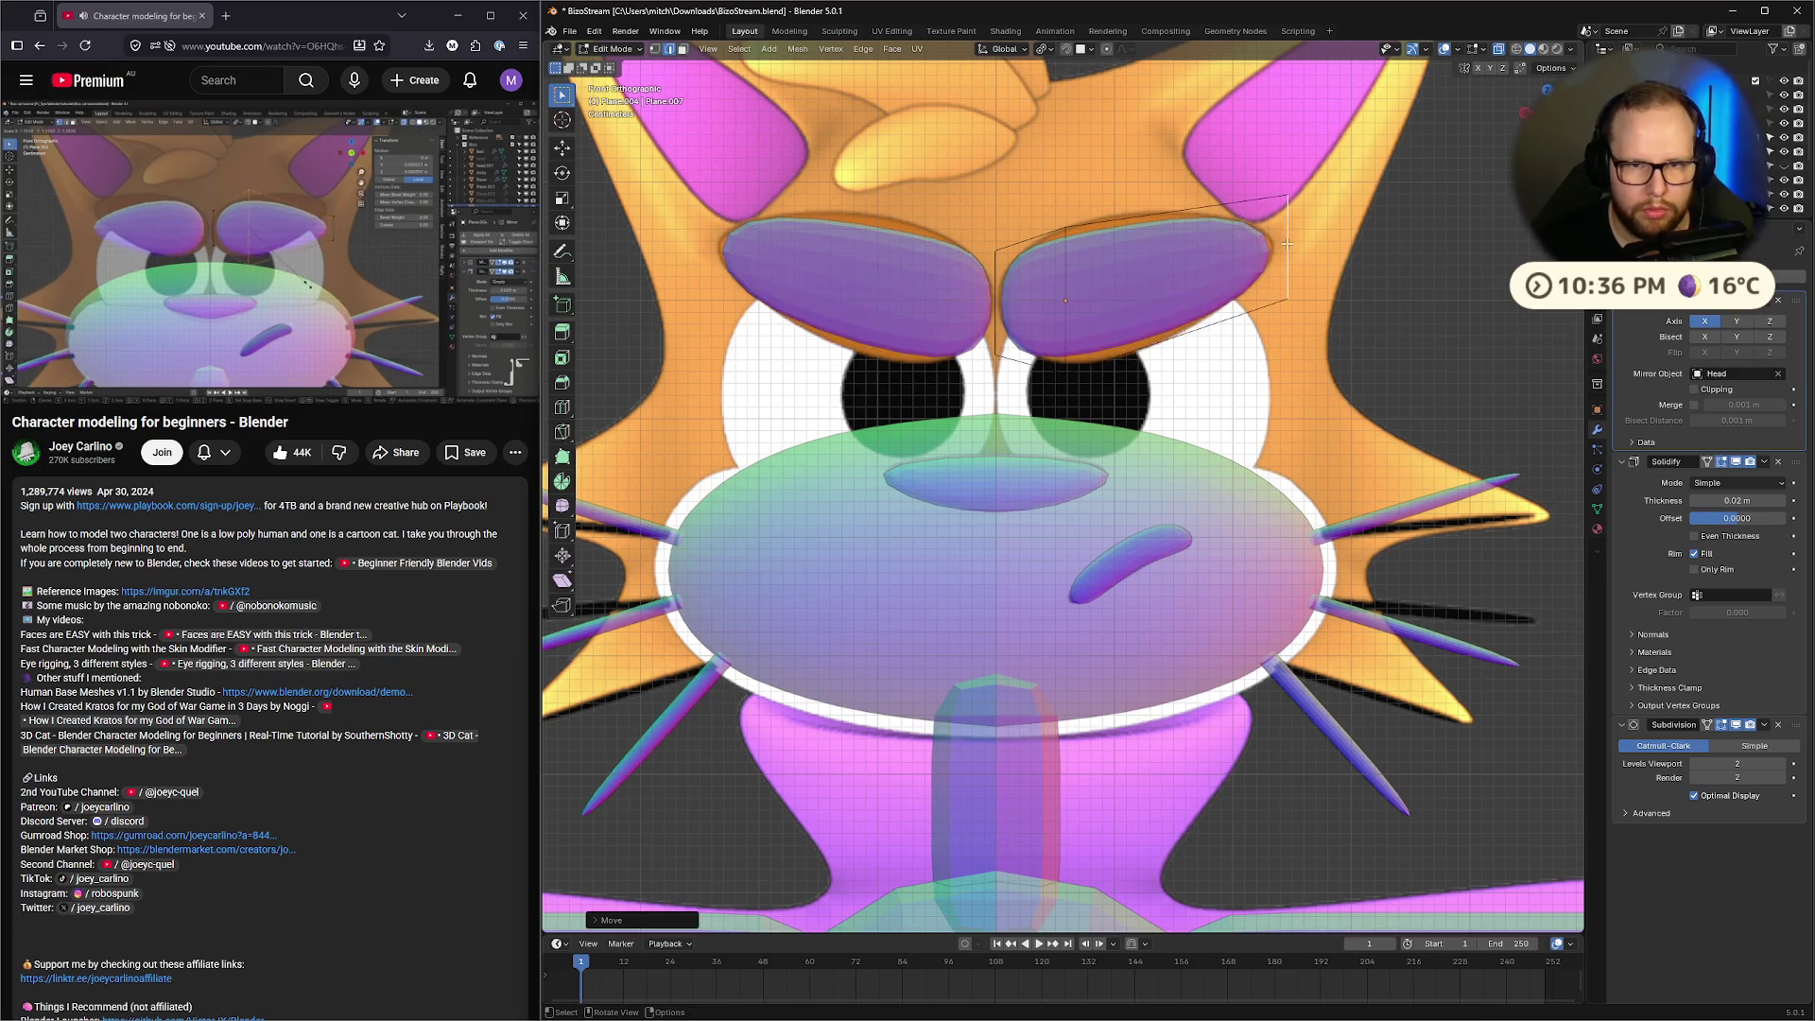
pyautogui.press('s')
pyautogui.click(1360, 251)
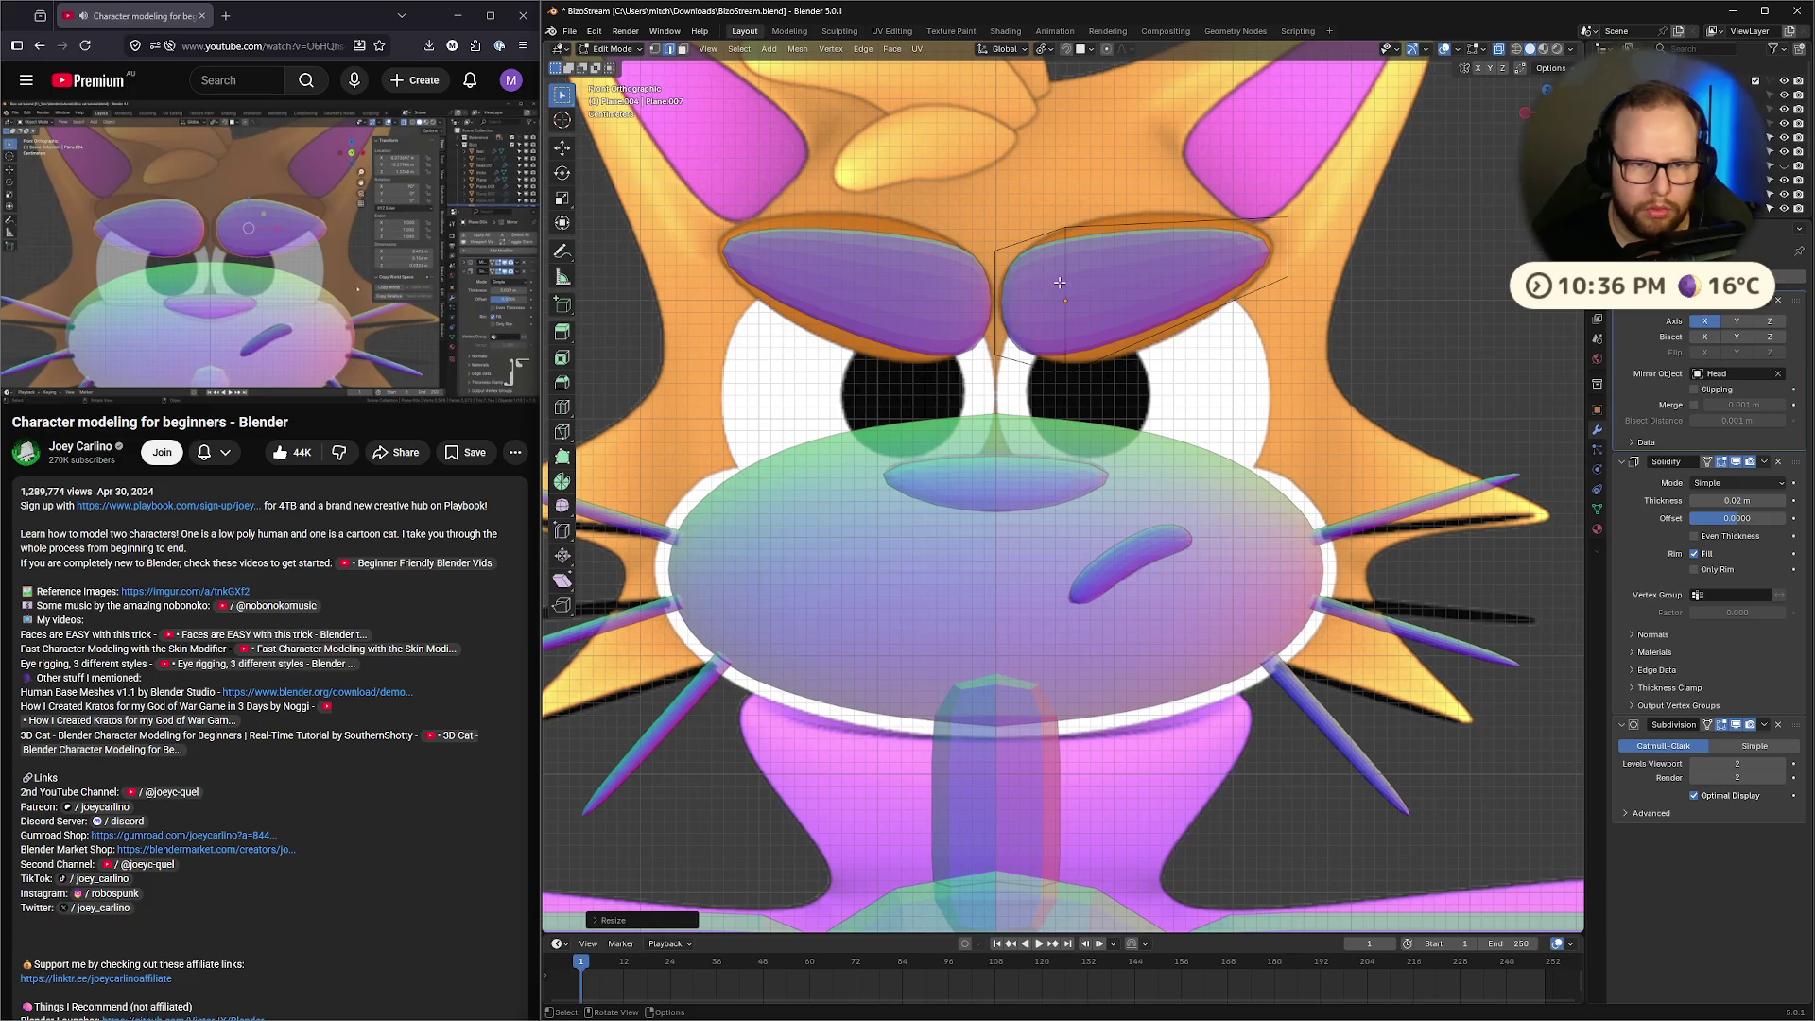
pyautogui.press('g')
pyautogui.click(1212, 279)
pyautogui.press('s')
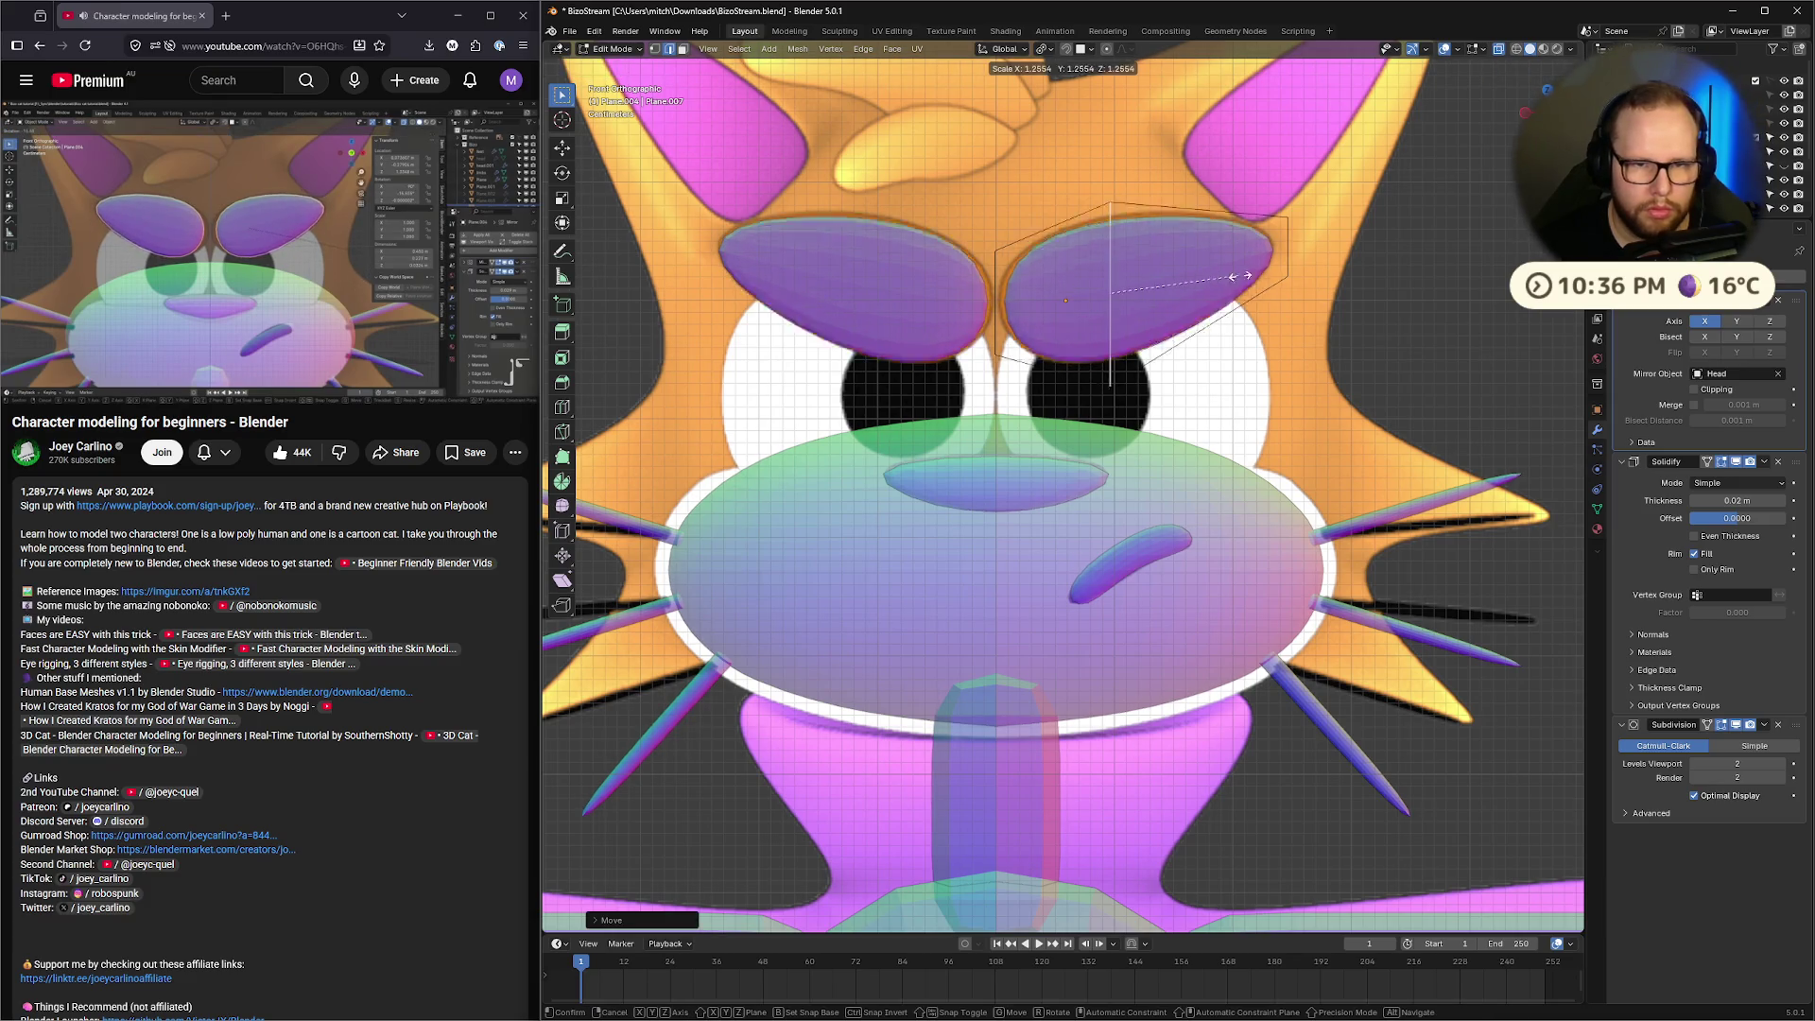
pyautogui.click(1246, 277)
# Nudge the eyelid's left and right edge vertices to adjust its width
pyautogui.click(995, 296)
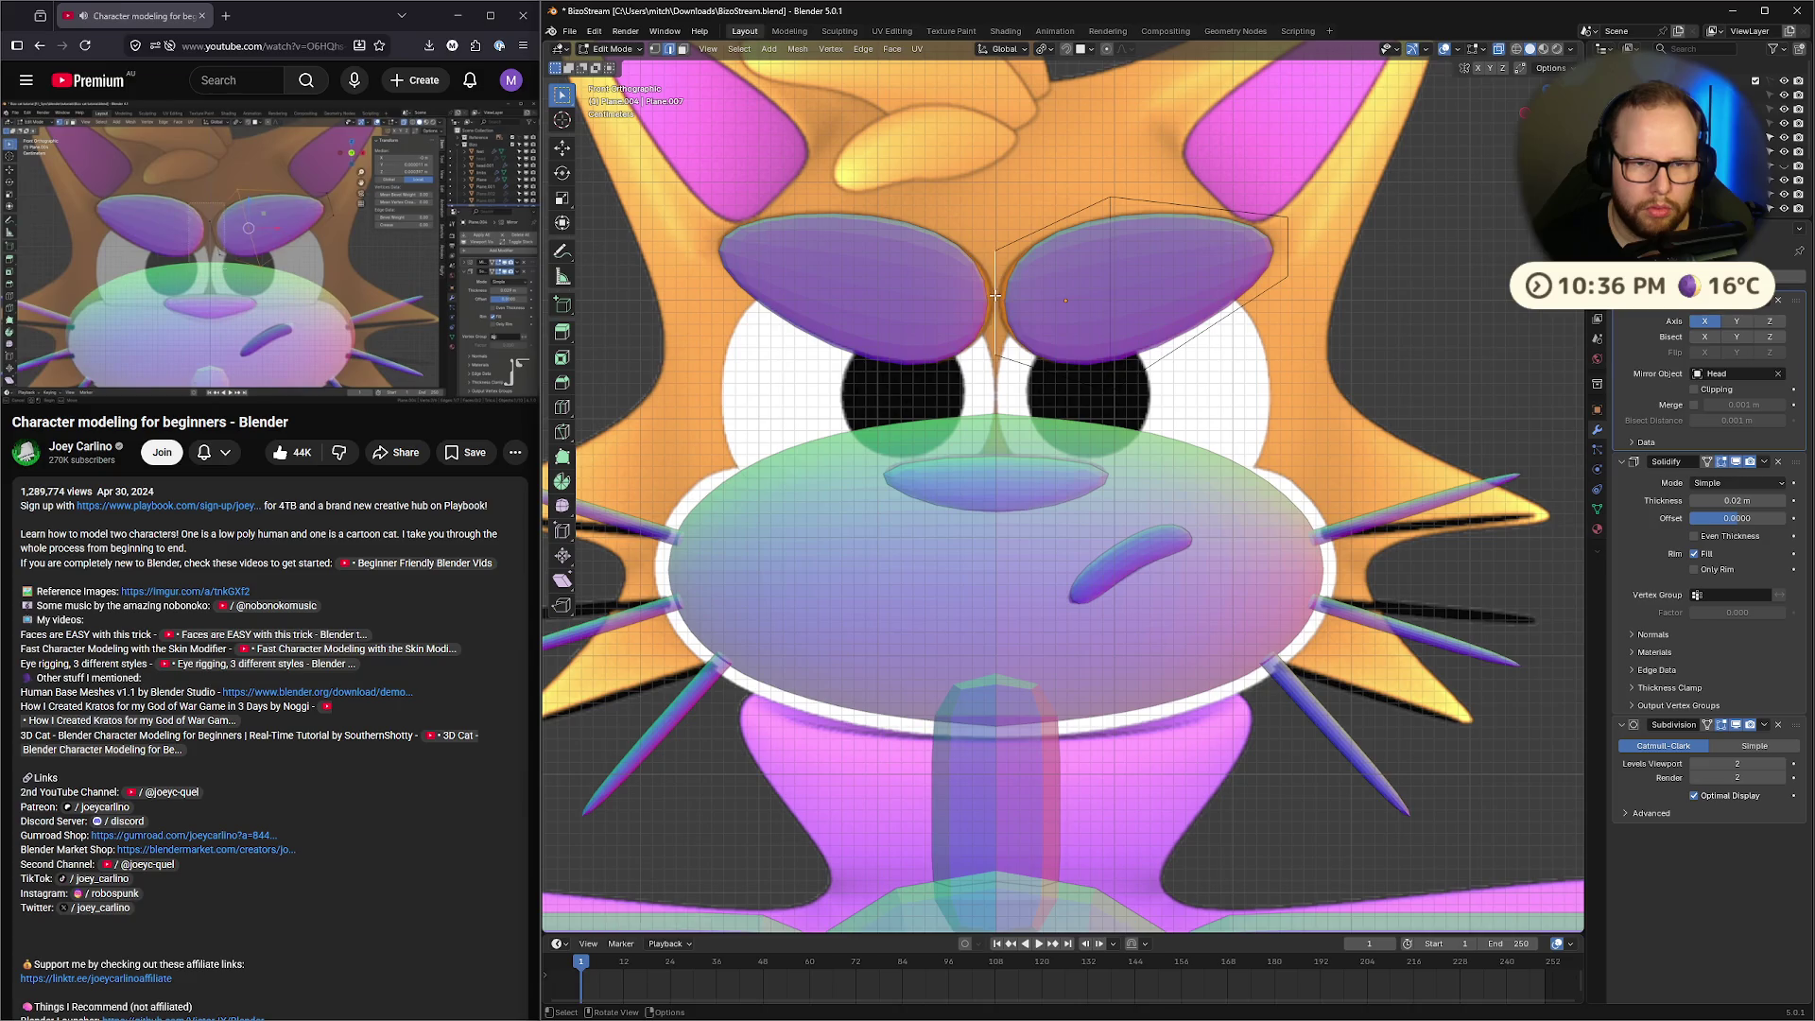
pyautogui.press('g')
pyautogui.click(991, 296)
pyautogui.click(1258, 253)
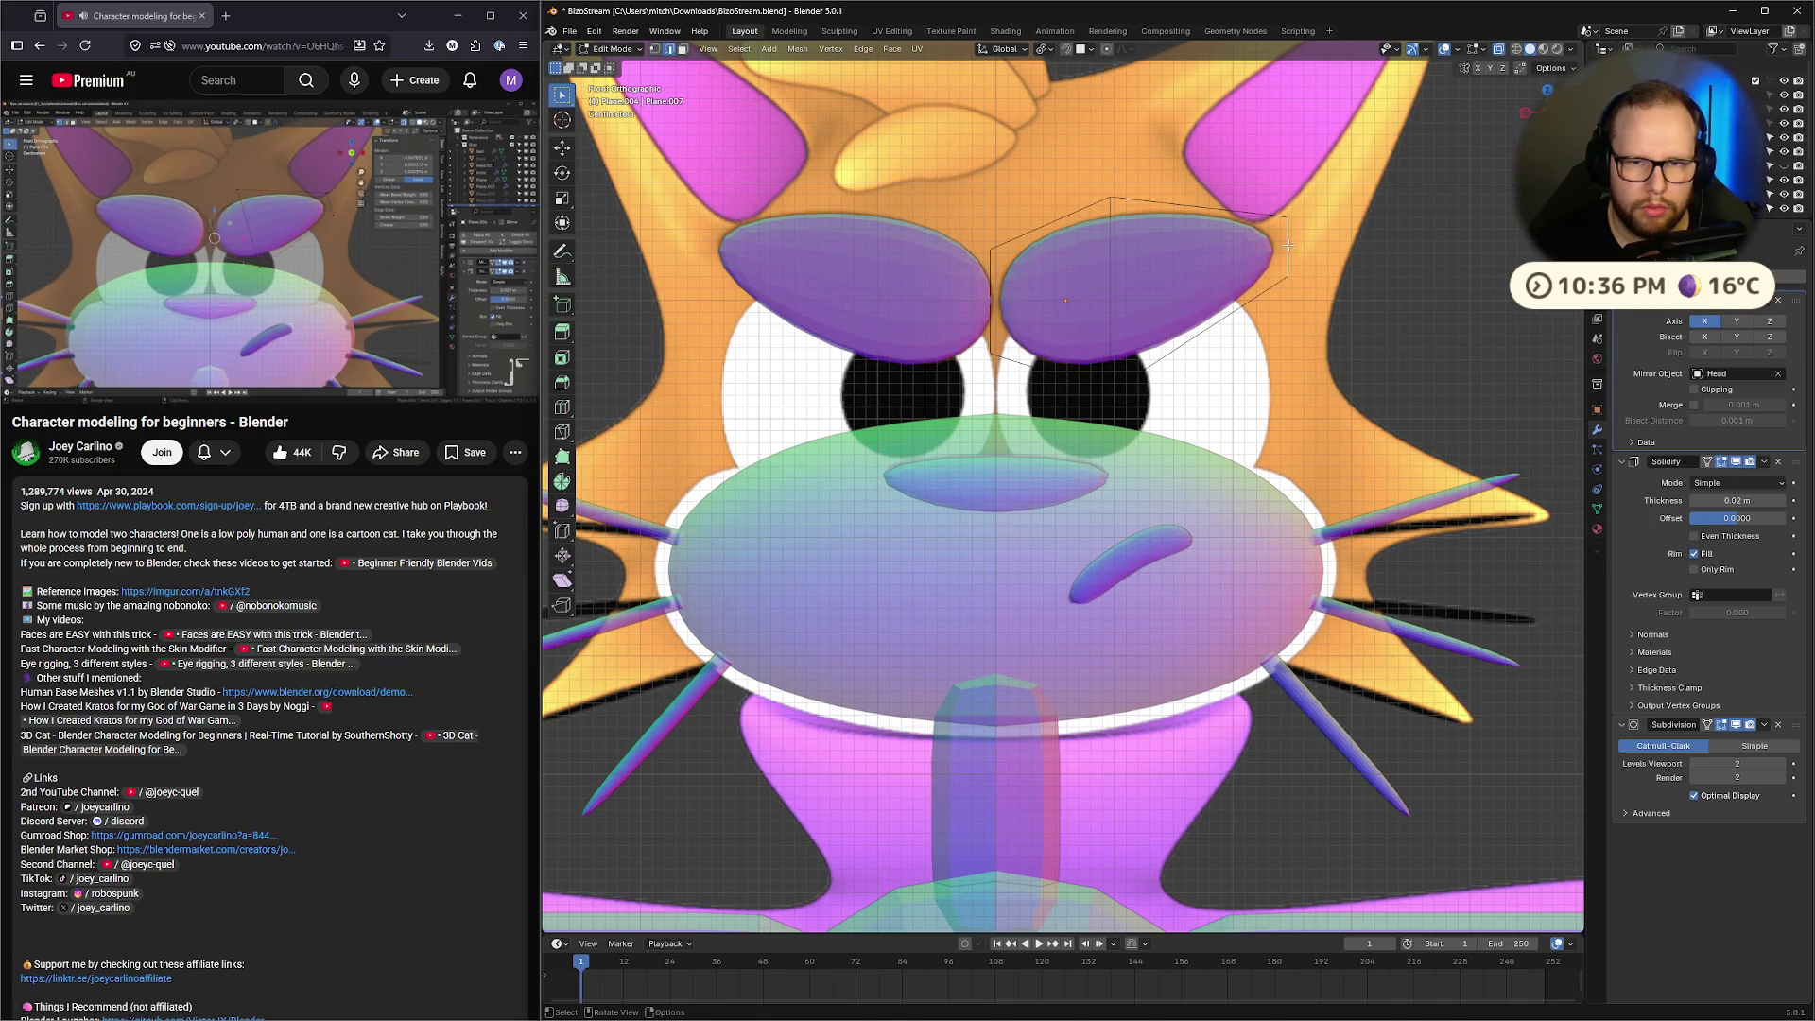
pyautogui.press('g')
pyautogui.click(1267, 260)
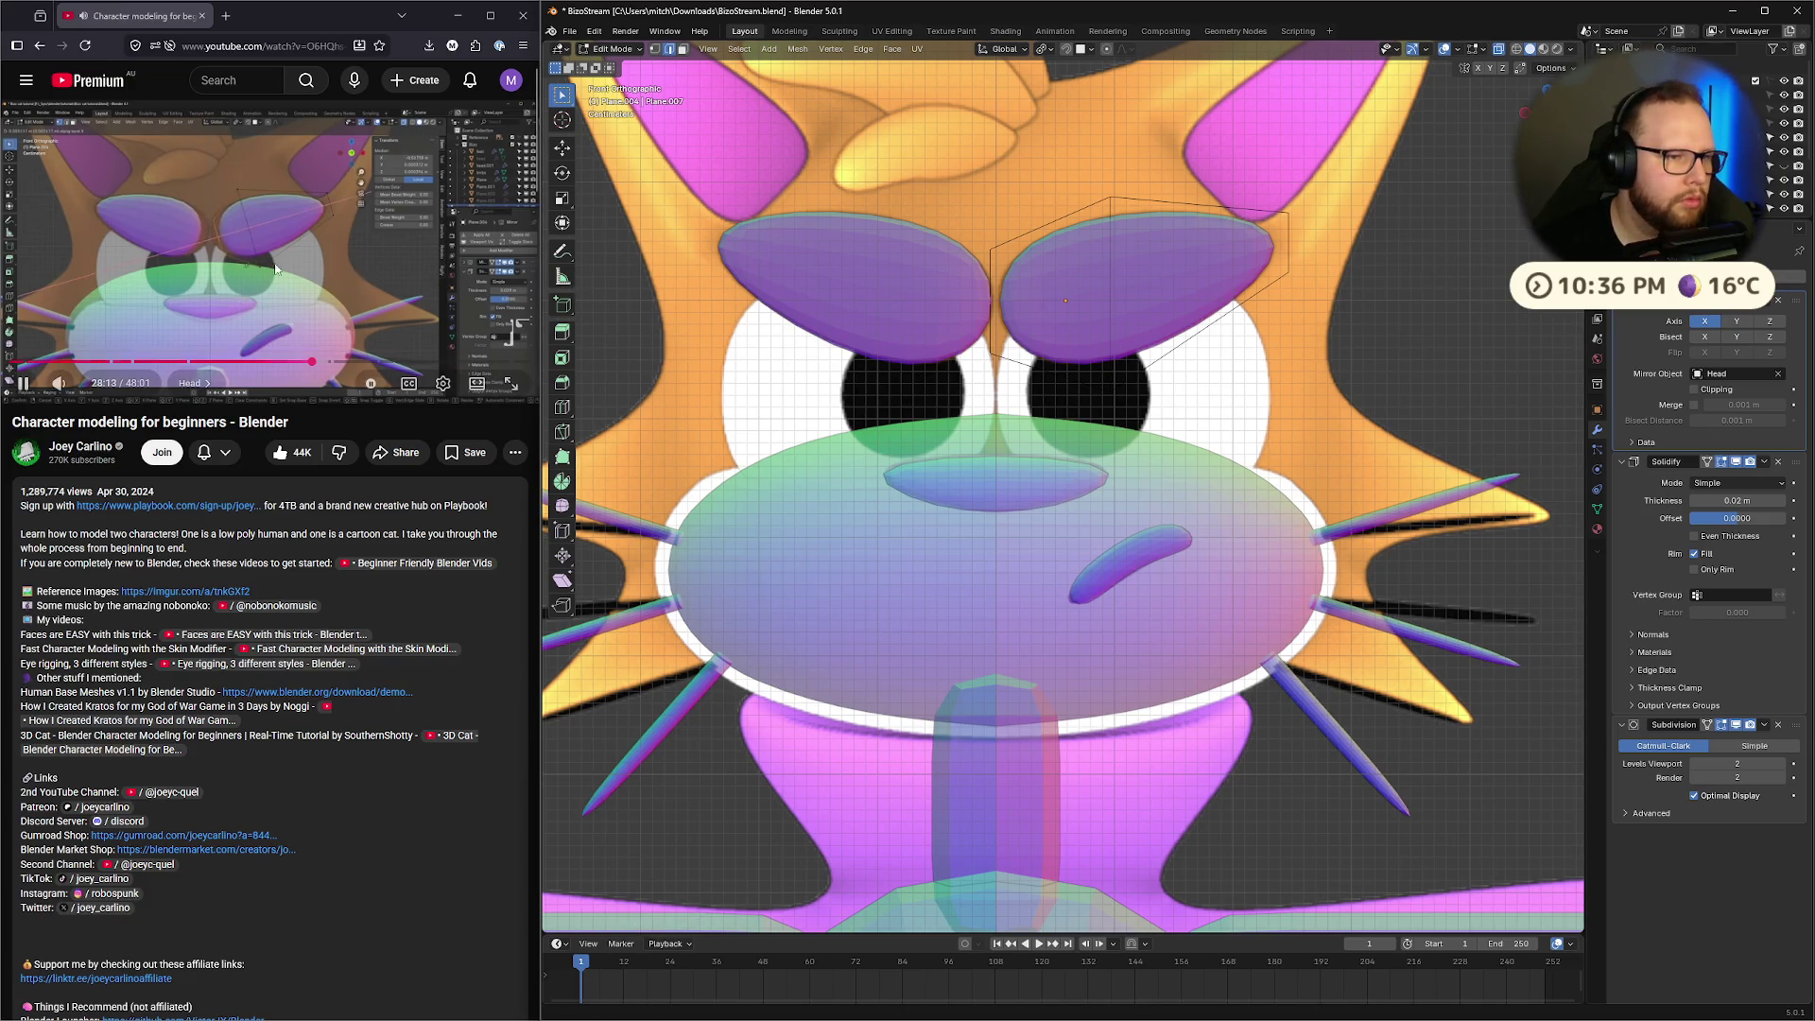
# Rewind the tutorial twenty seconds and undo the recent eyelid reshaping
pyautogui.click(242, 254)
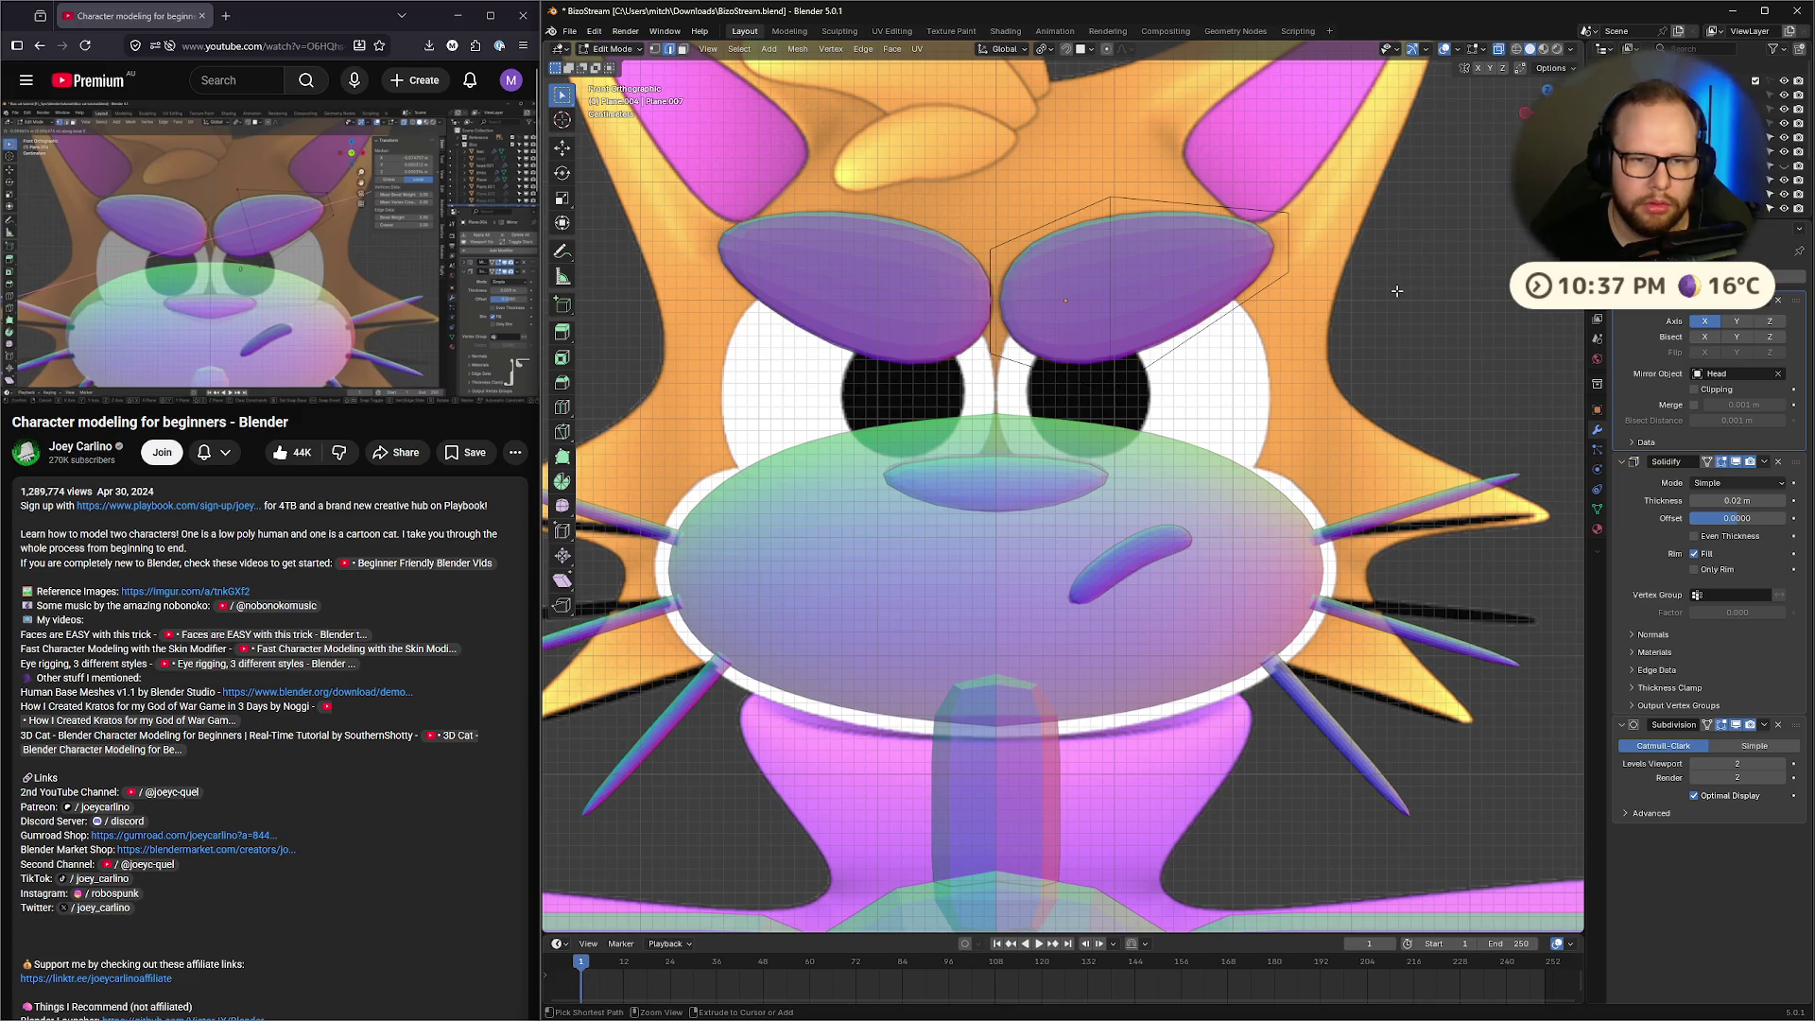
pyautogui.click(413, 201)
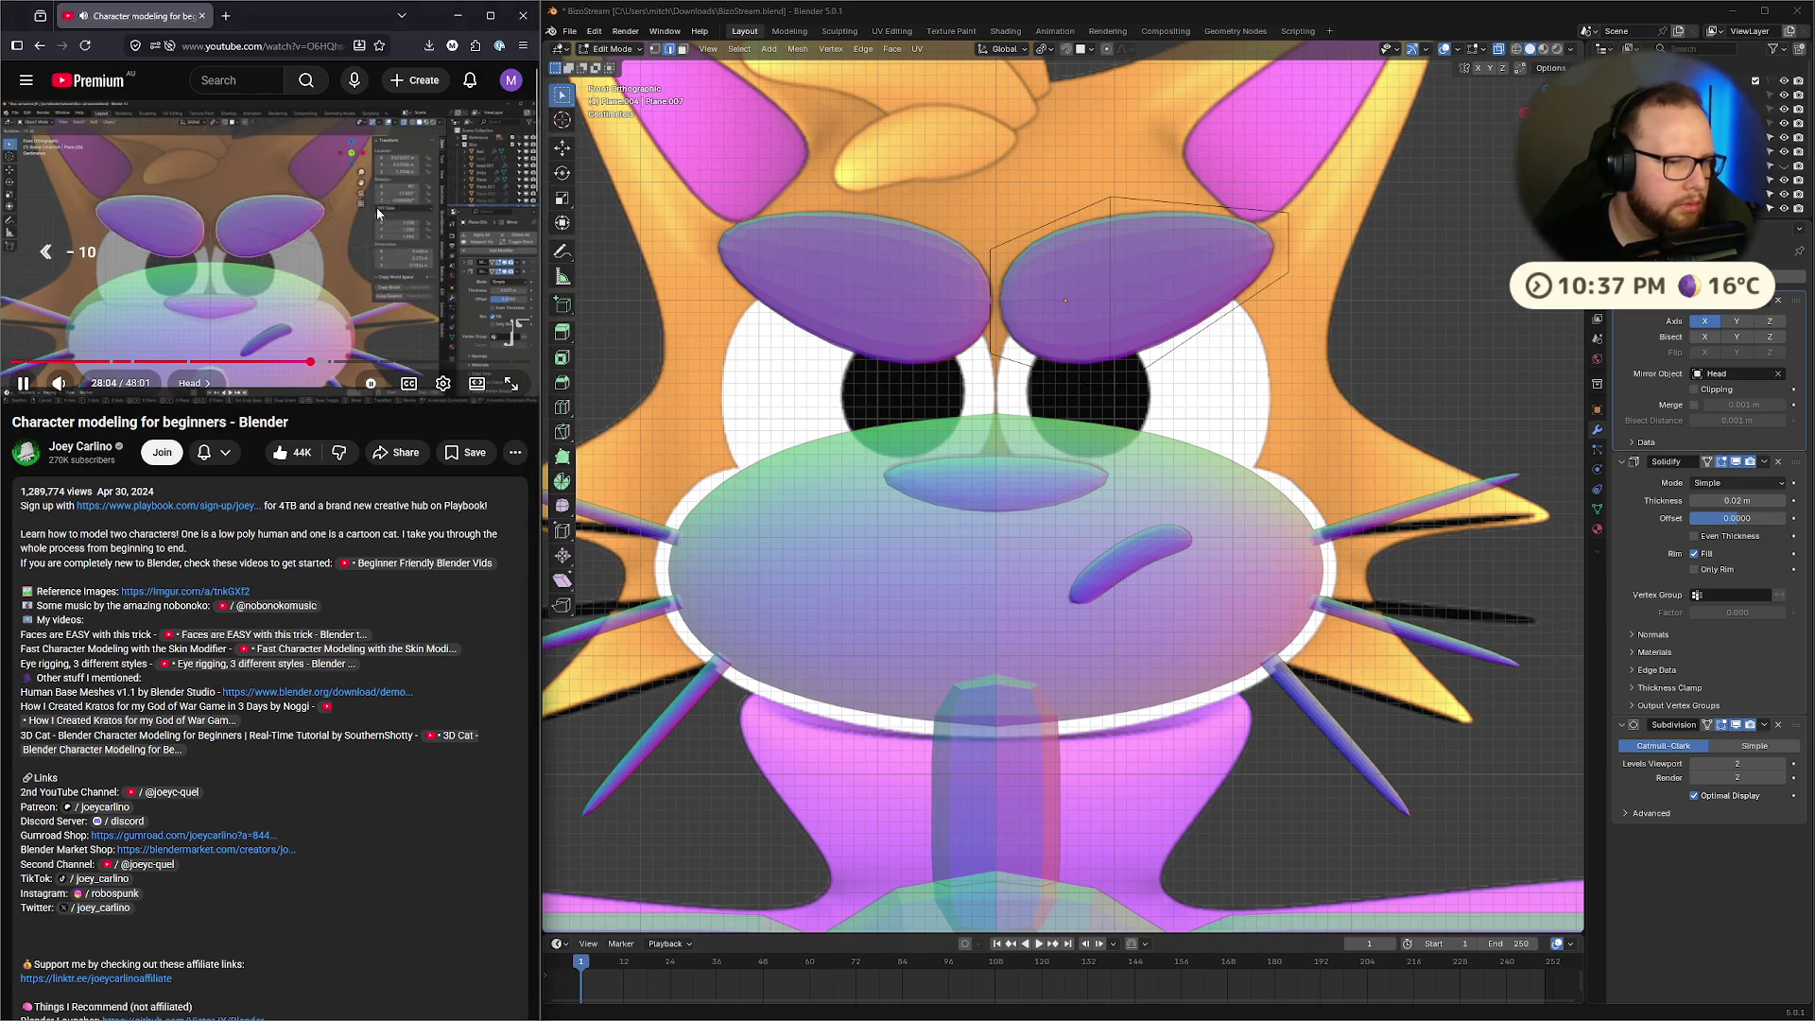
pyautogui.press('Left')
pyautogui.press('Left')
pyautogui.press('Left')
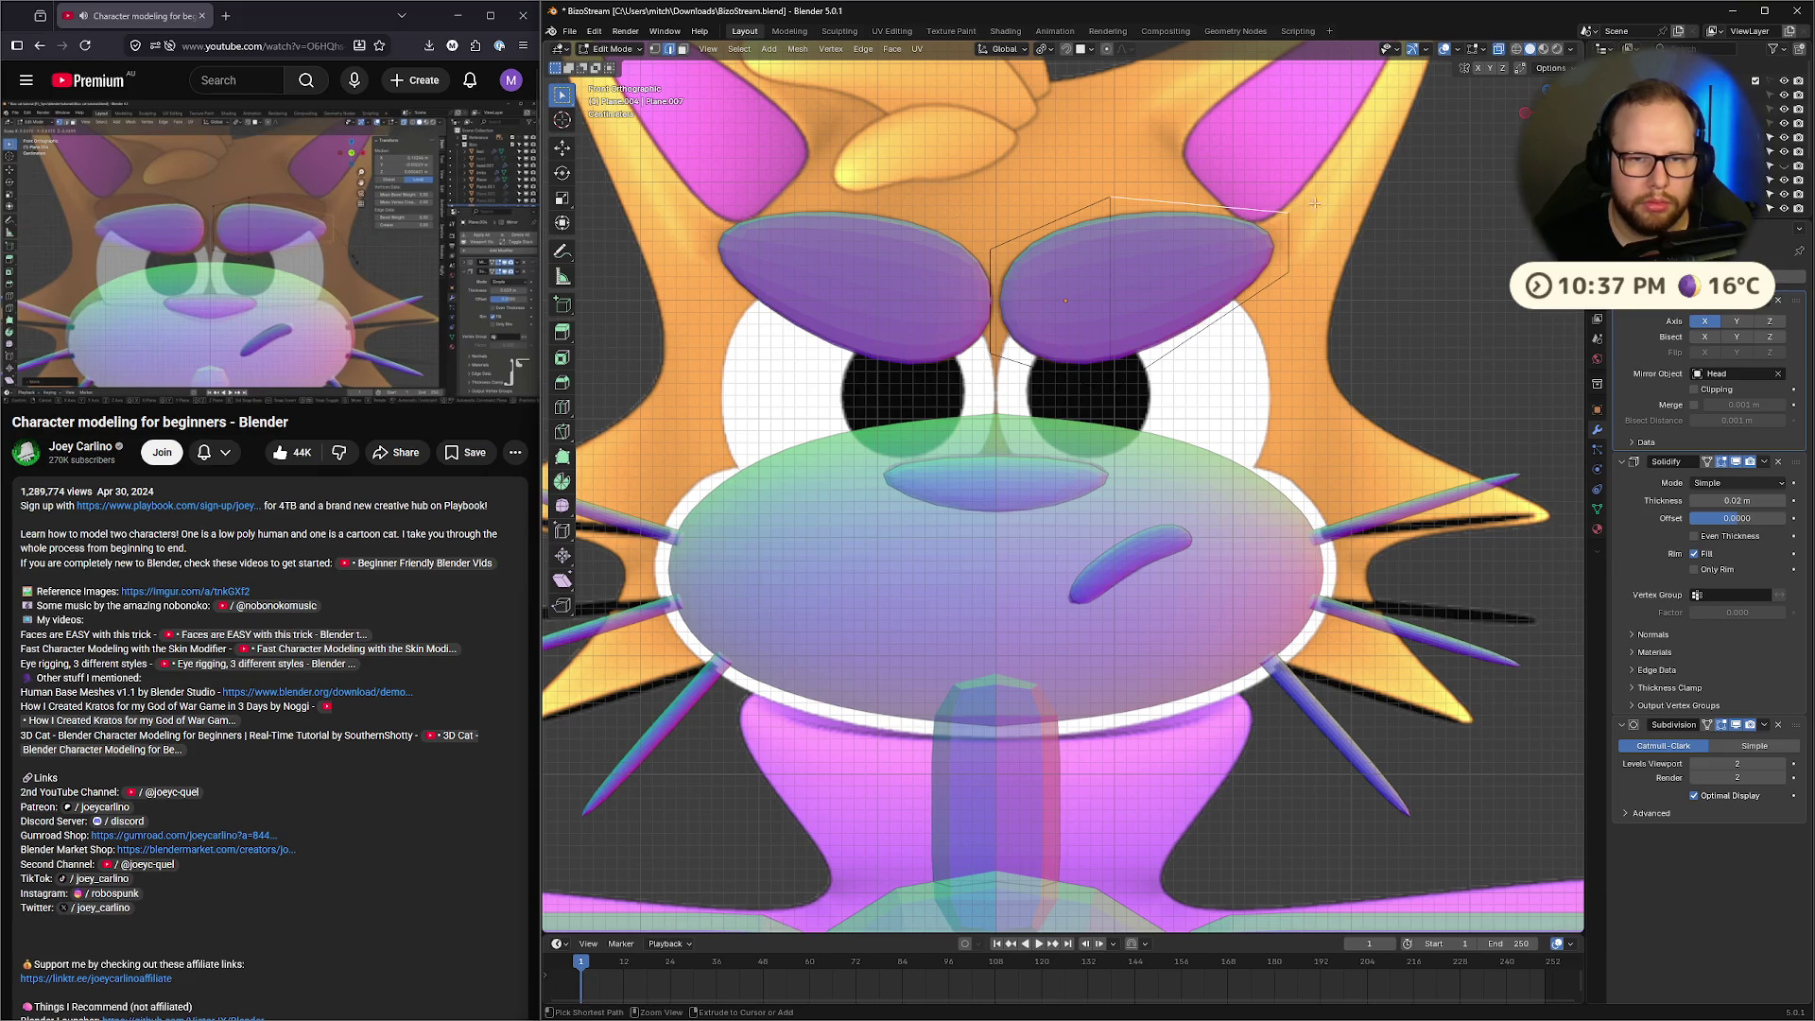
pyautogui.hotkey('ctrl', 'z')
pyautogui.hotkey('ctrl', 'z')
pyautogui.hotkey('ctrl', 'z')
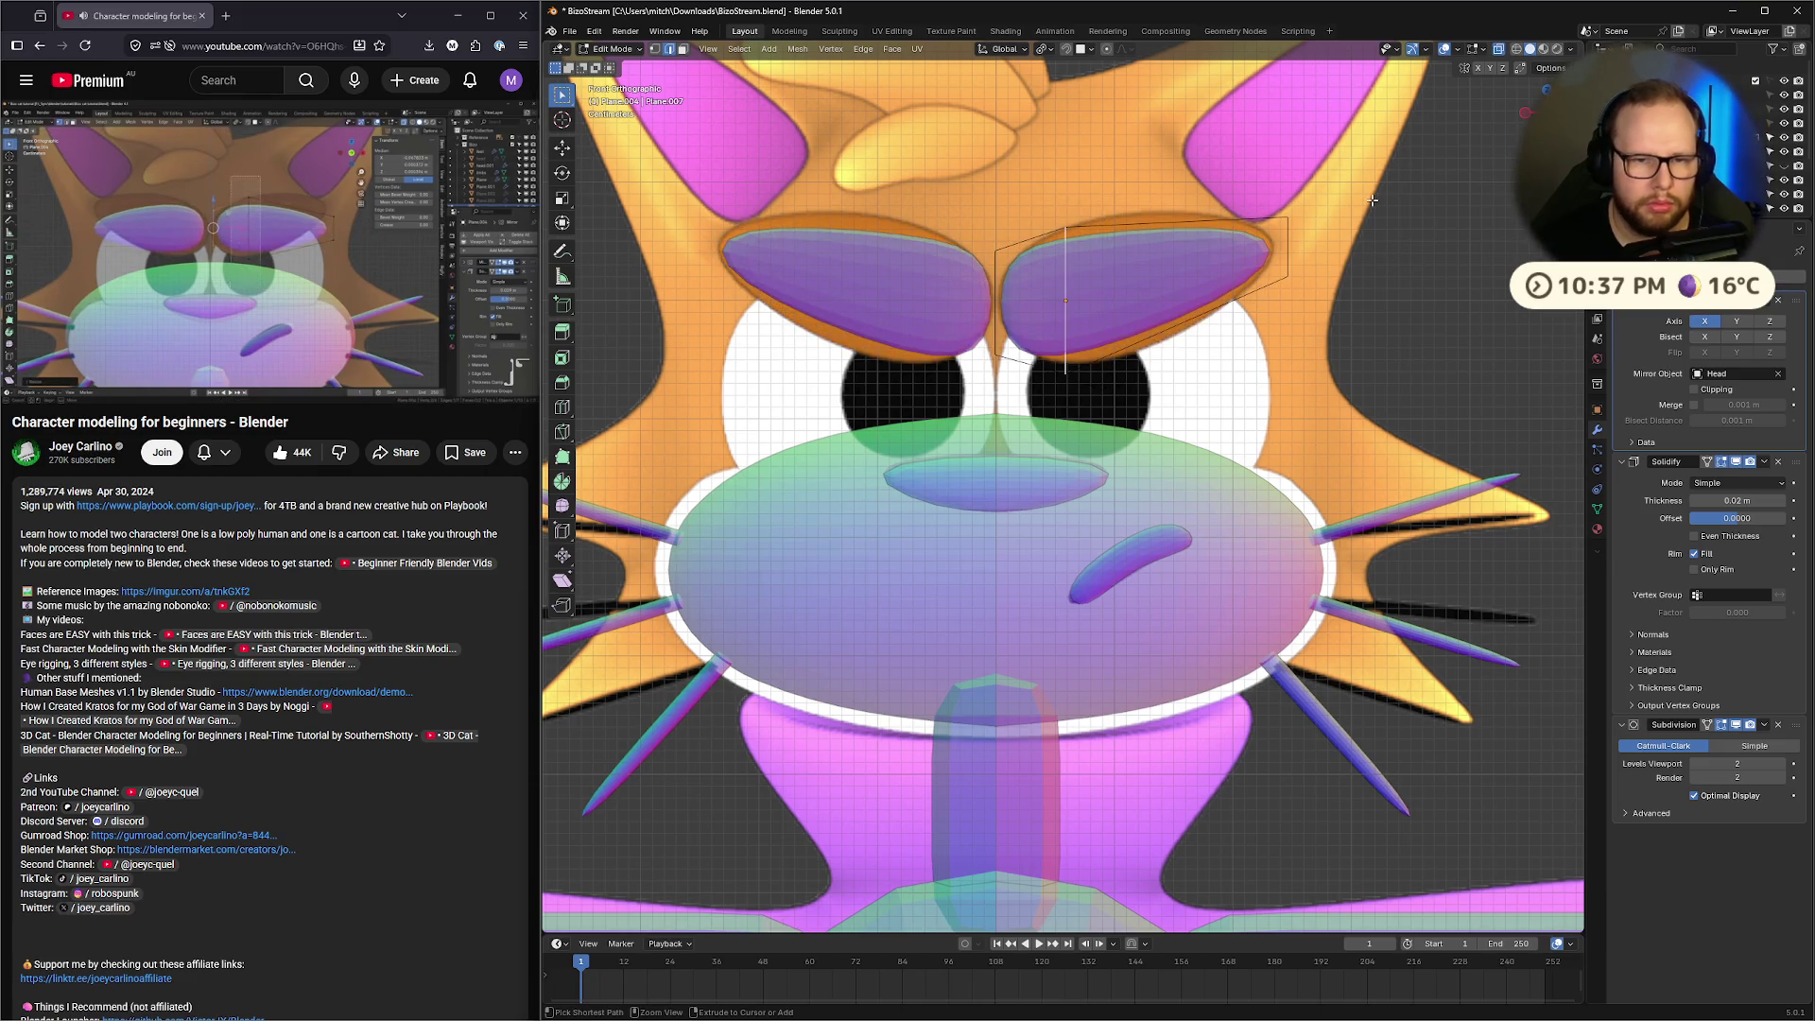
# Undo back to the round eyelid, then stretch and scale it wider
pyautogui.hotkey('ctrl', 'z')
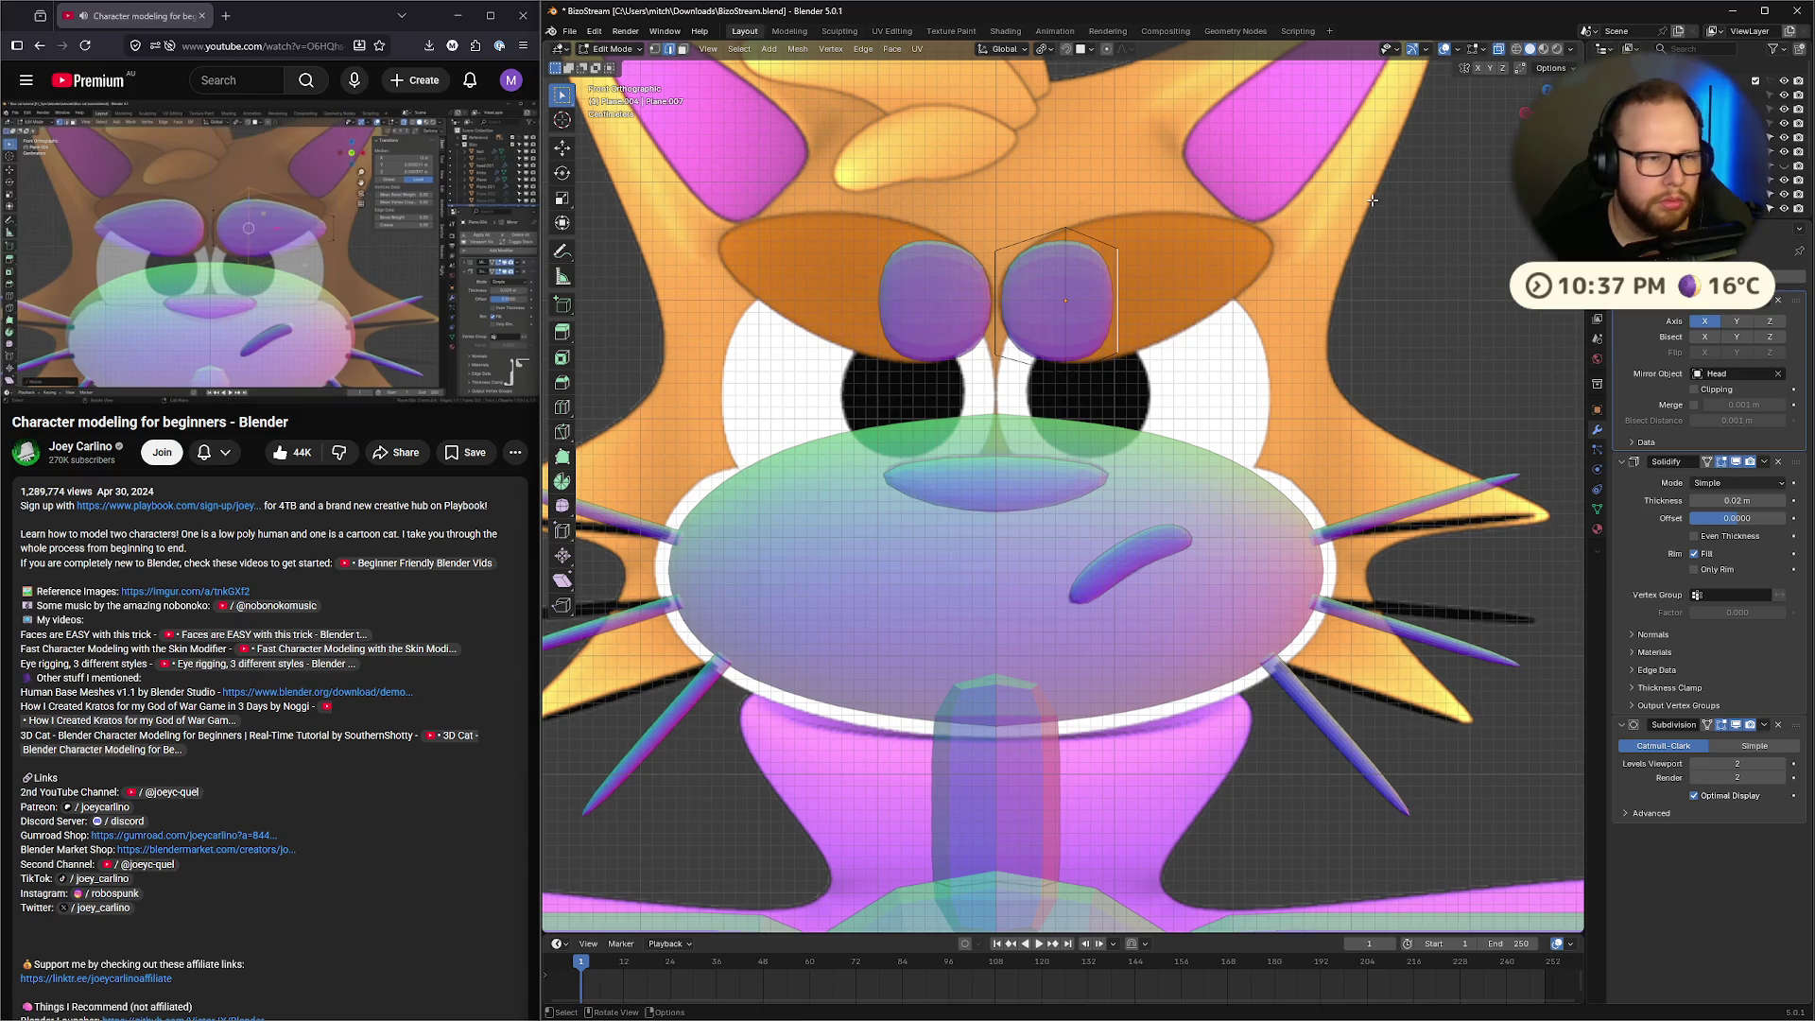
pyautogui.moveTo(317, 262)
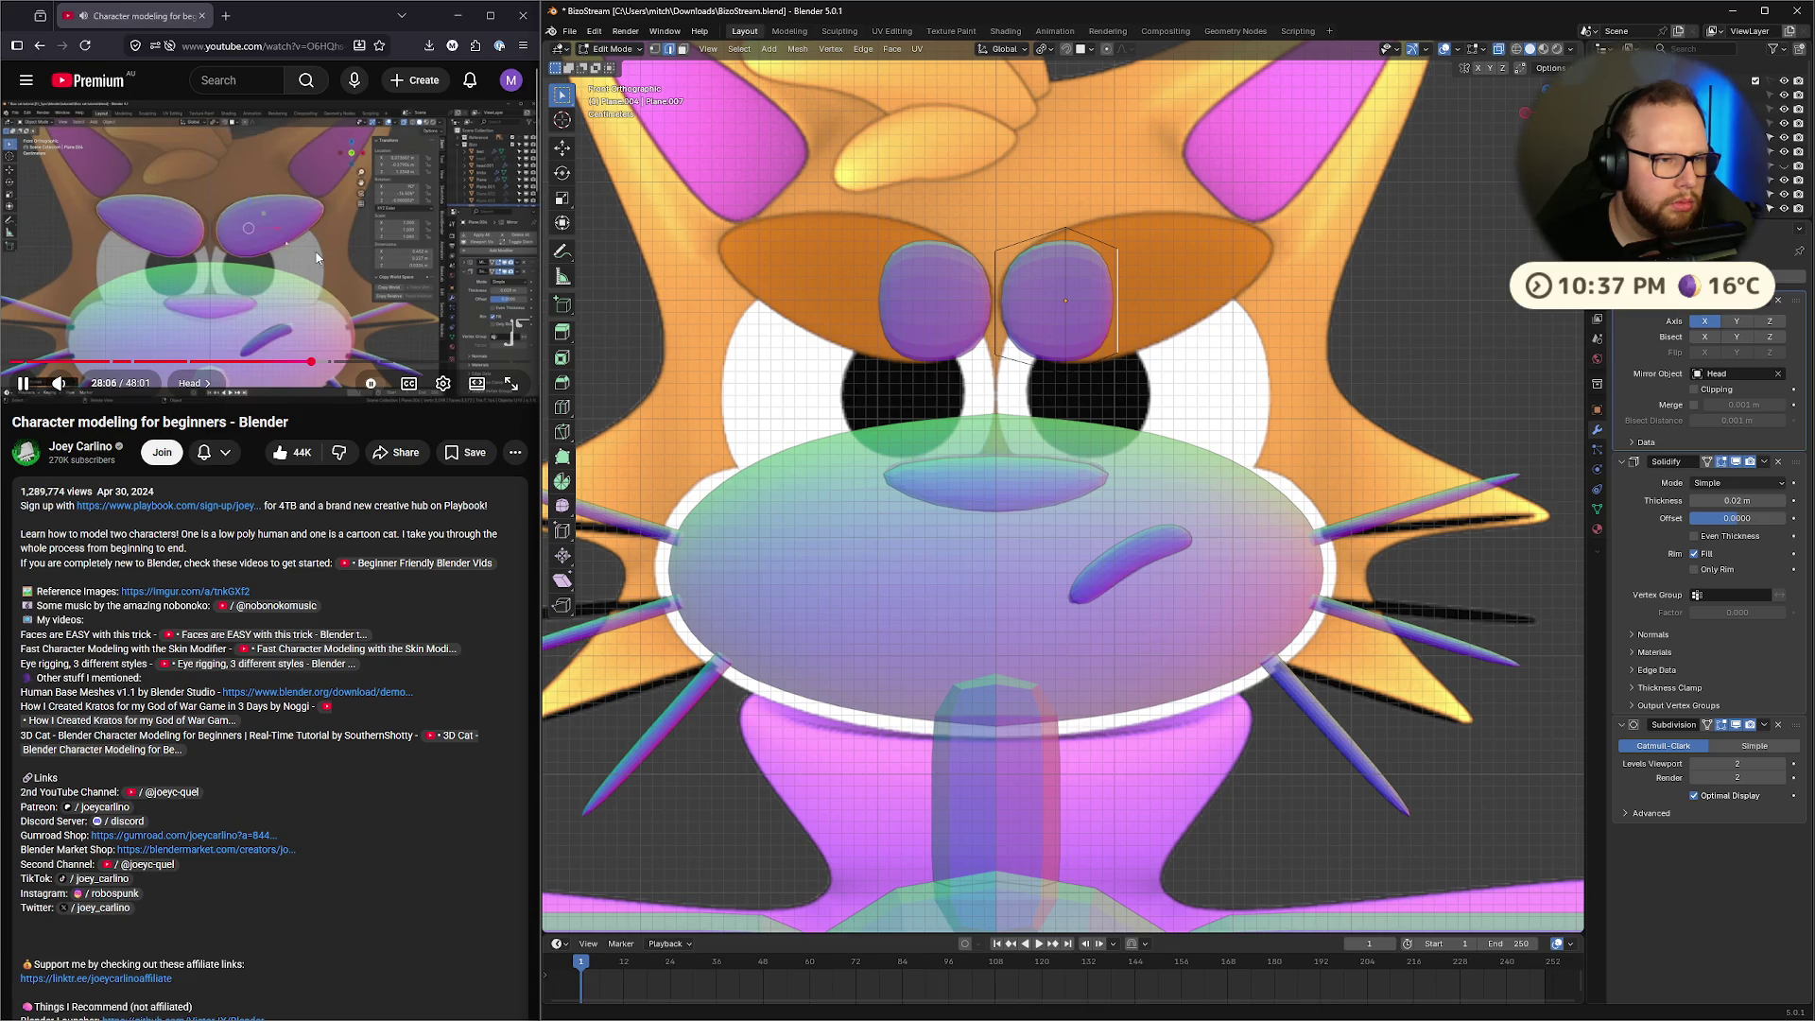
pyautogui.click(429, 237)
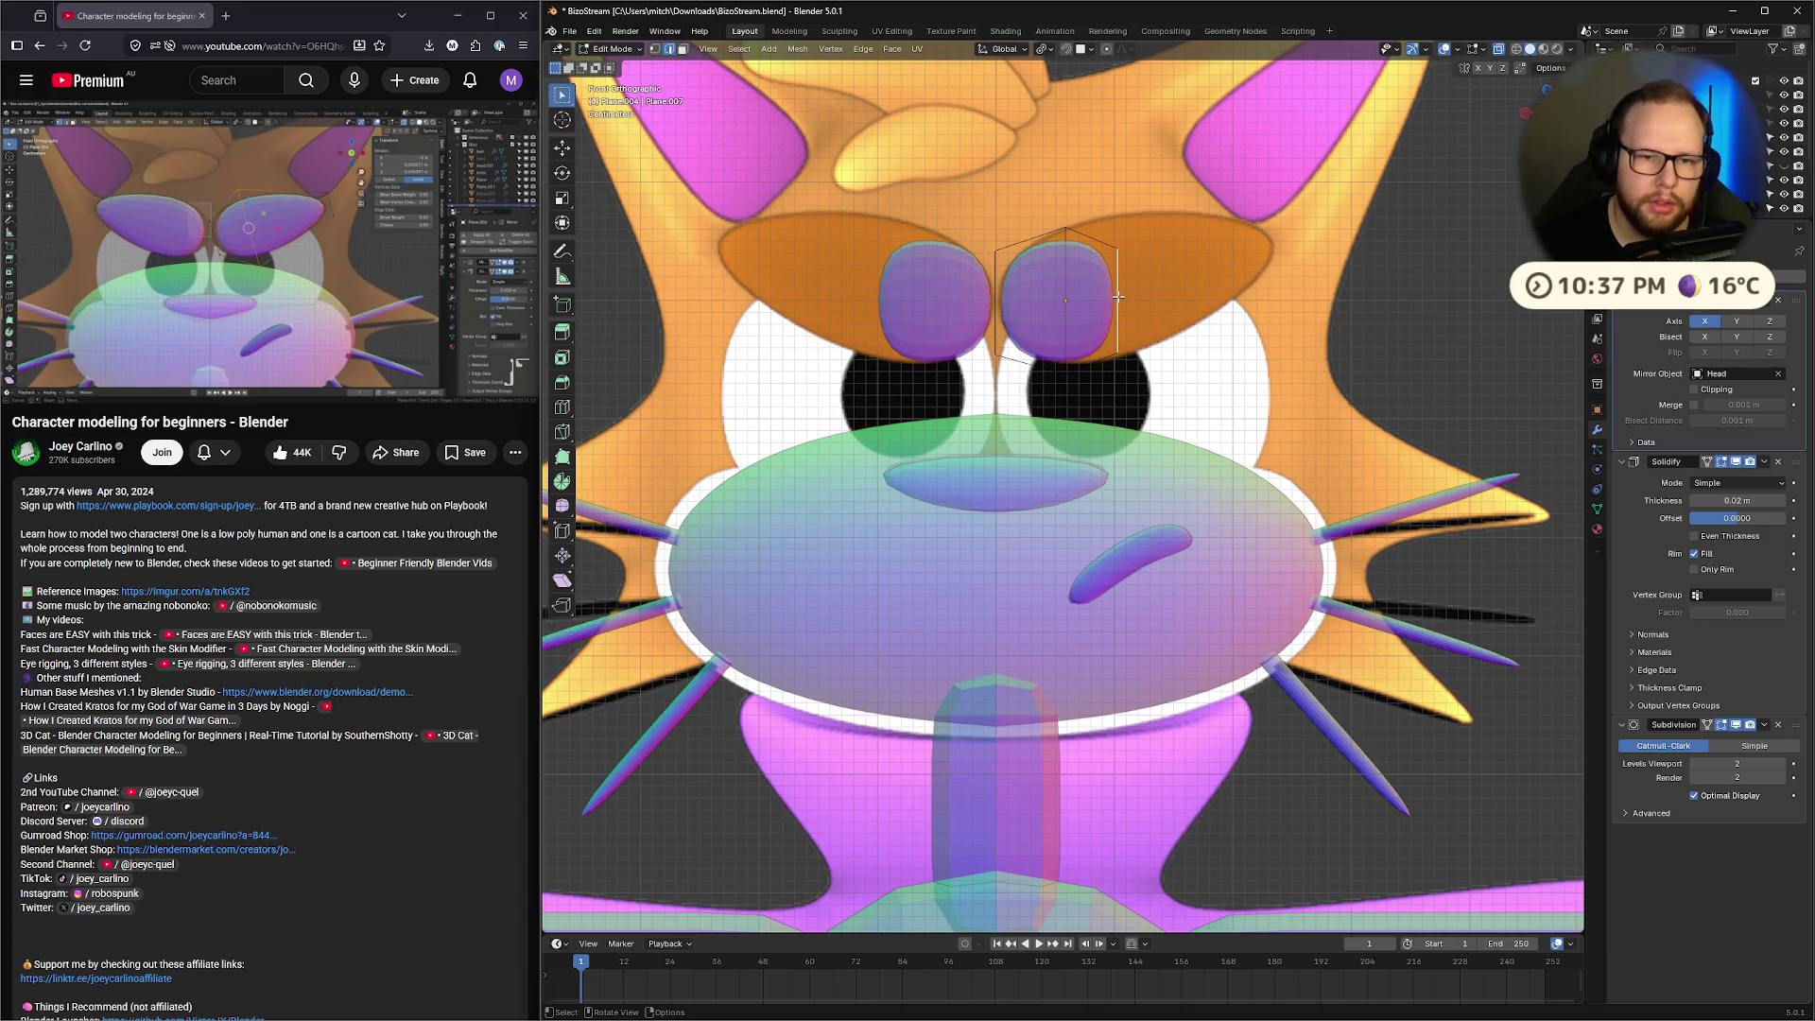
pyautogui.moveTo(1118, 297); pyautogui.dragTo(1293, 291)
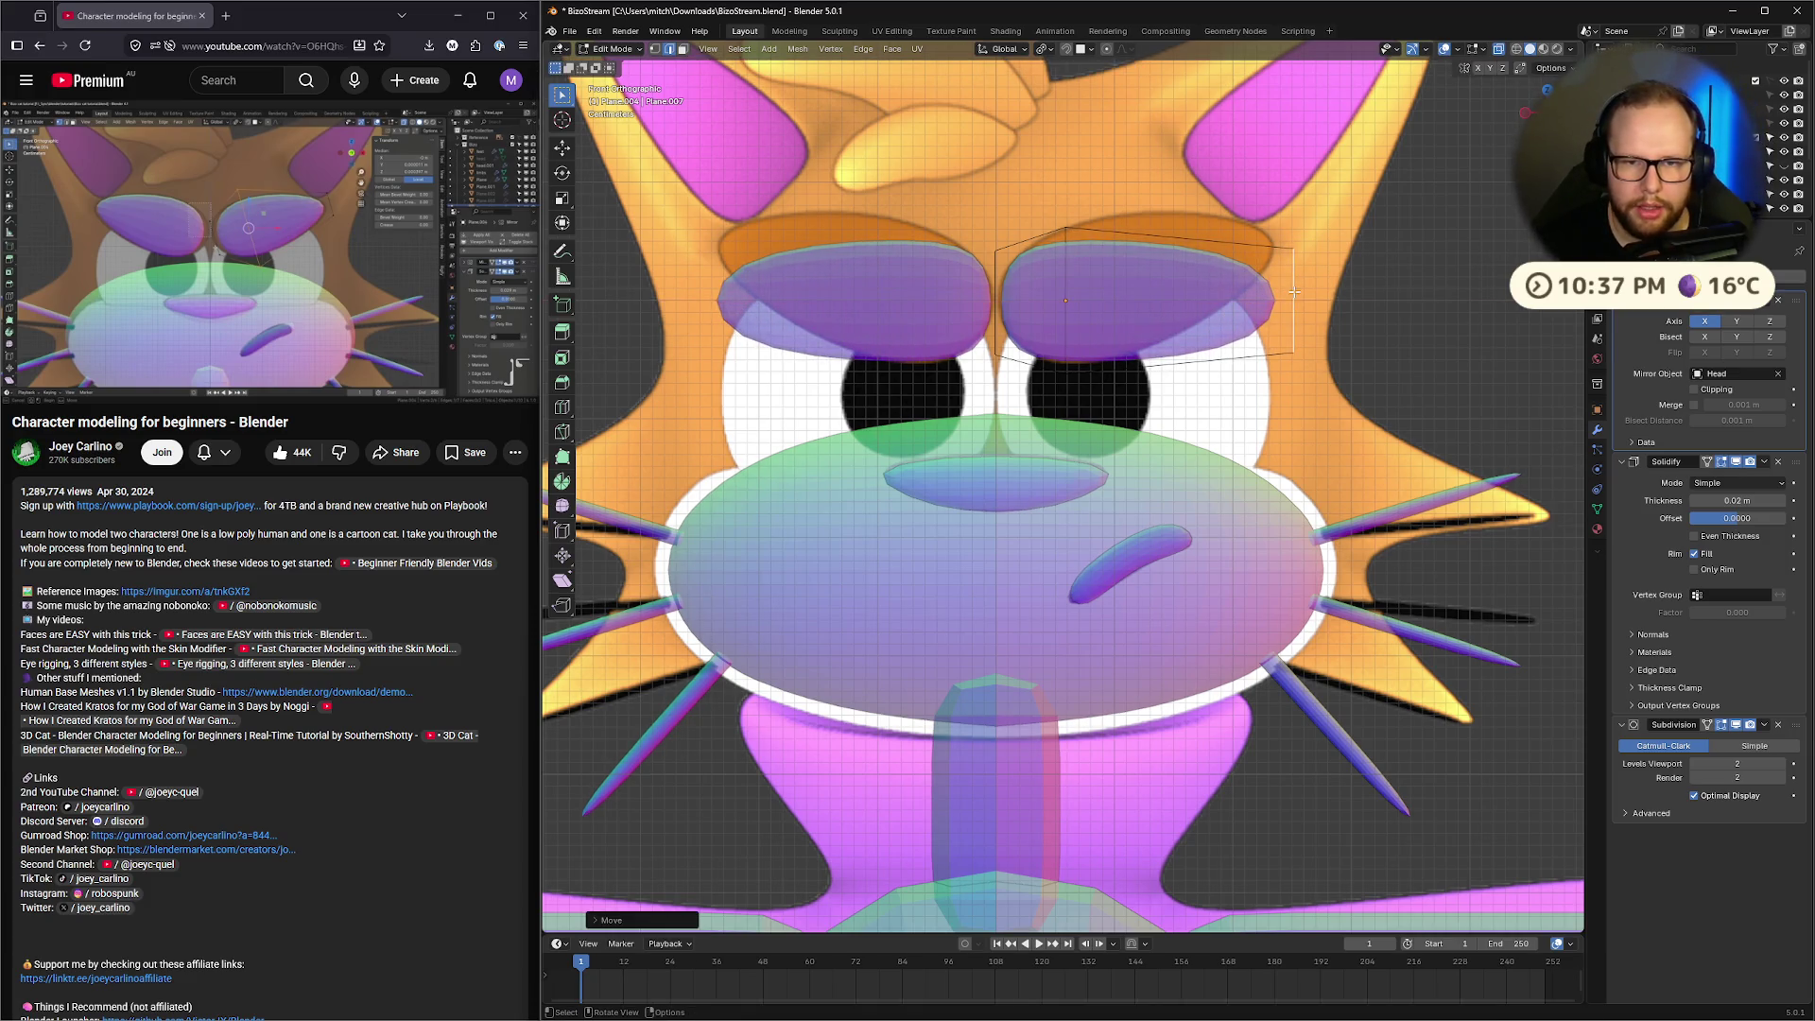
pyautogui.press('s')
pyautogui.click(1030, 321)
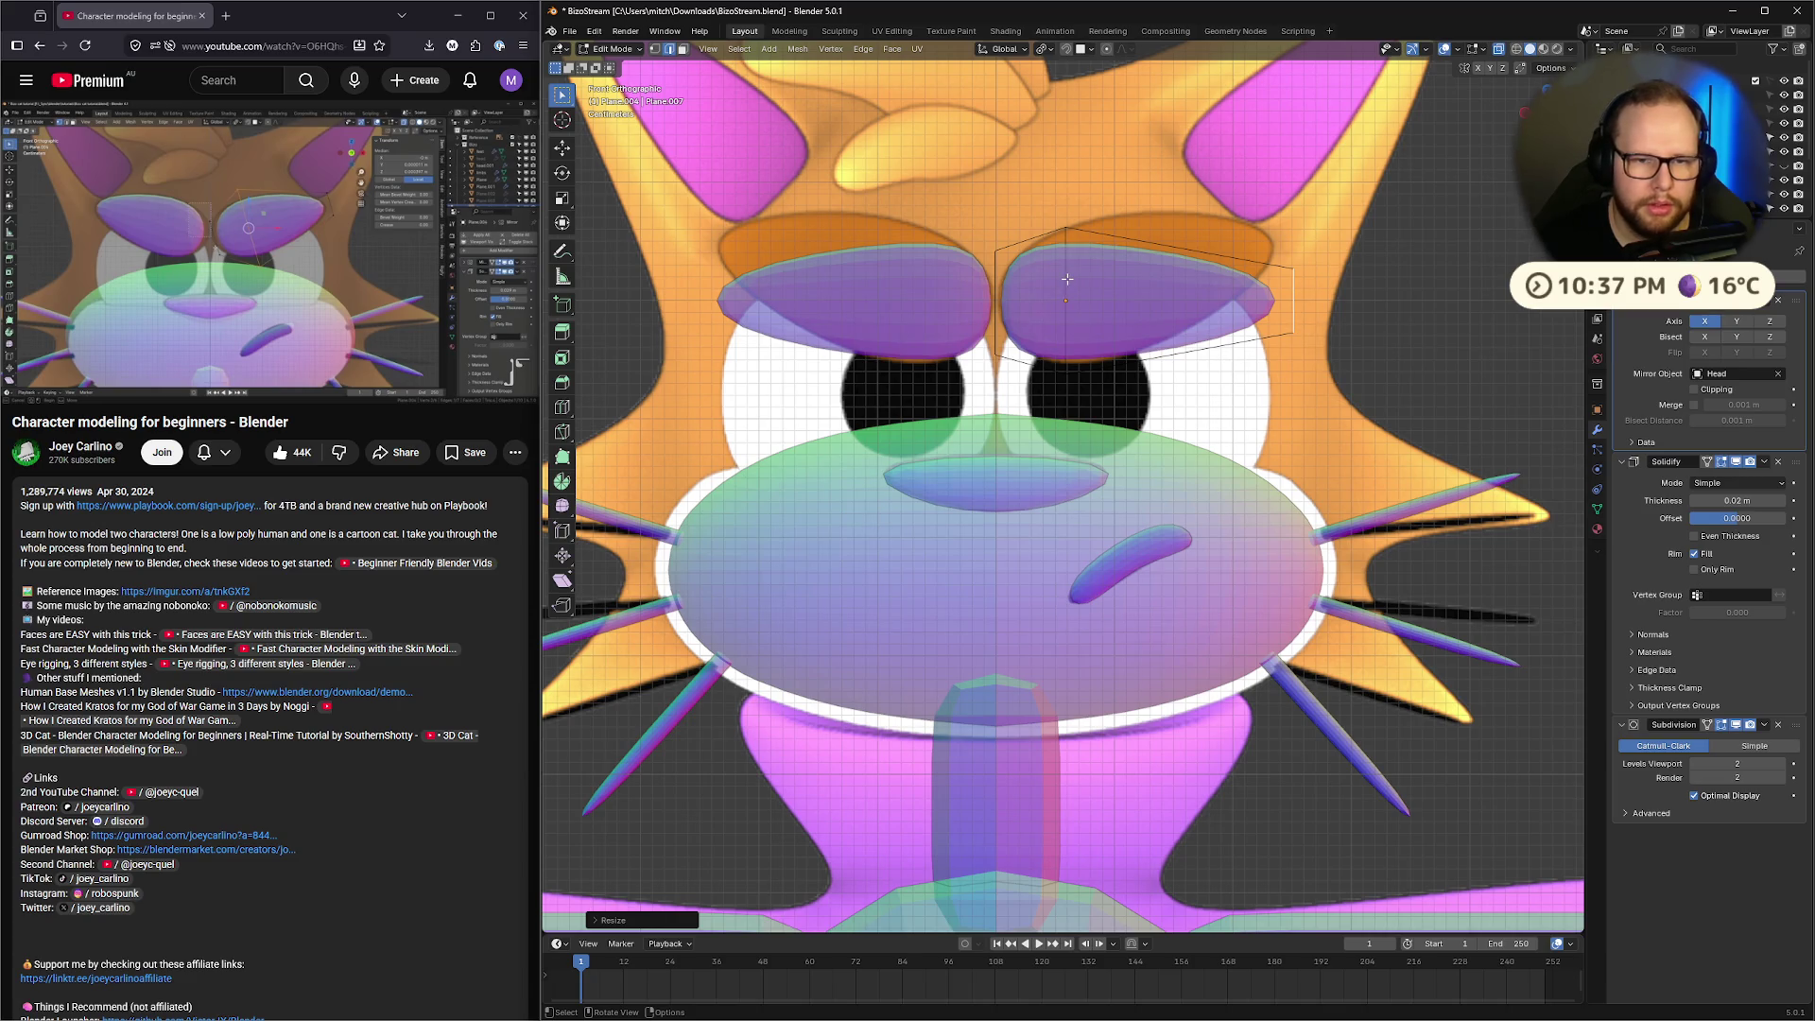
# Add a vertical loop cut through the eyelid's middle, scale it, and narrow the left edge
pyautogui.hotkey('ctrl', 'r')
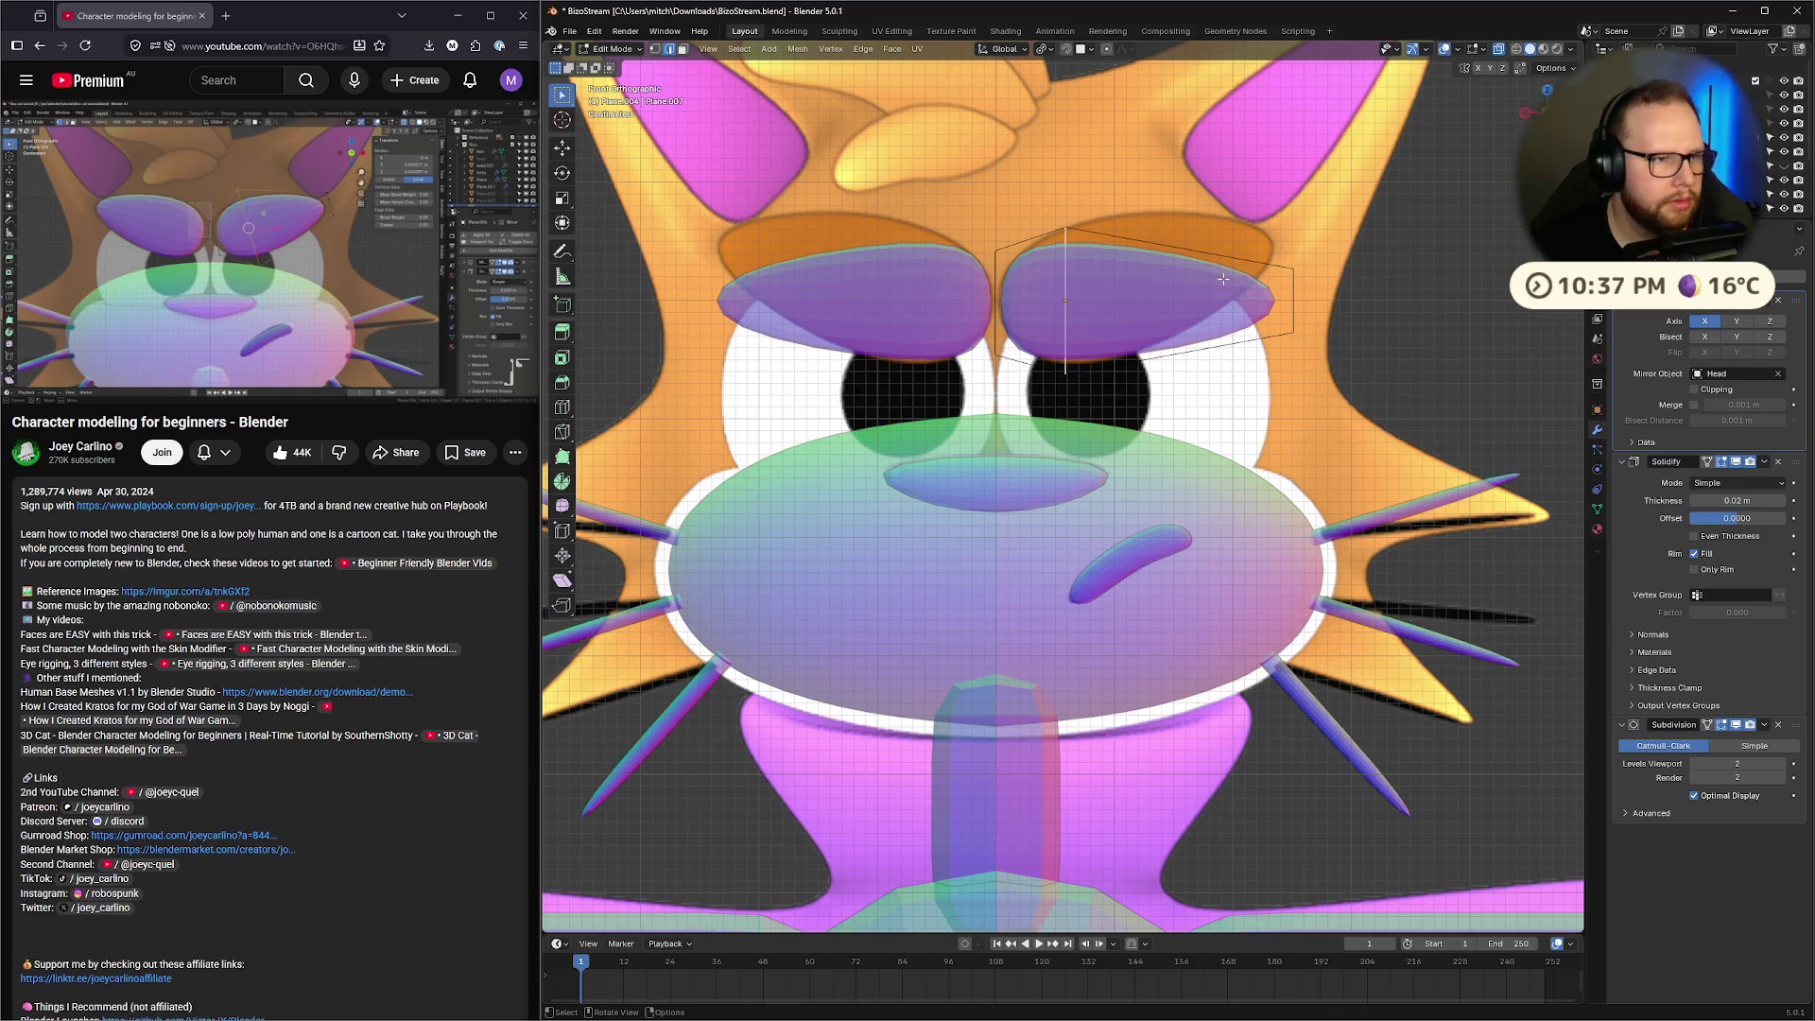
pyautogui.click(1223, 279)
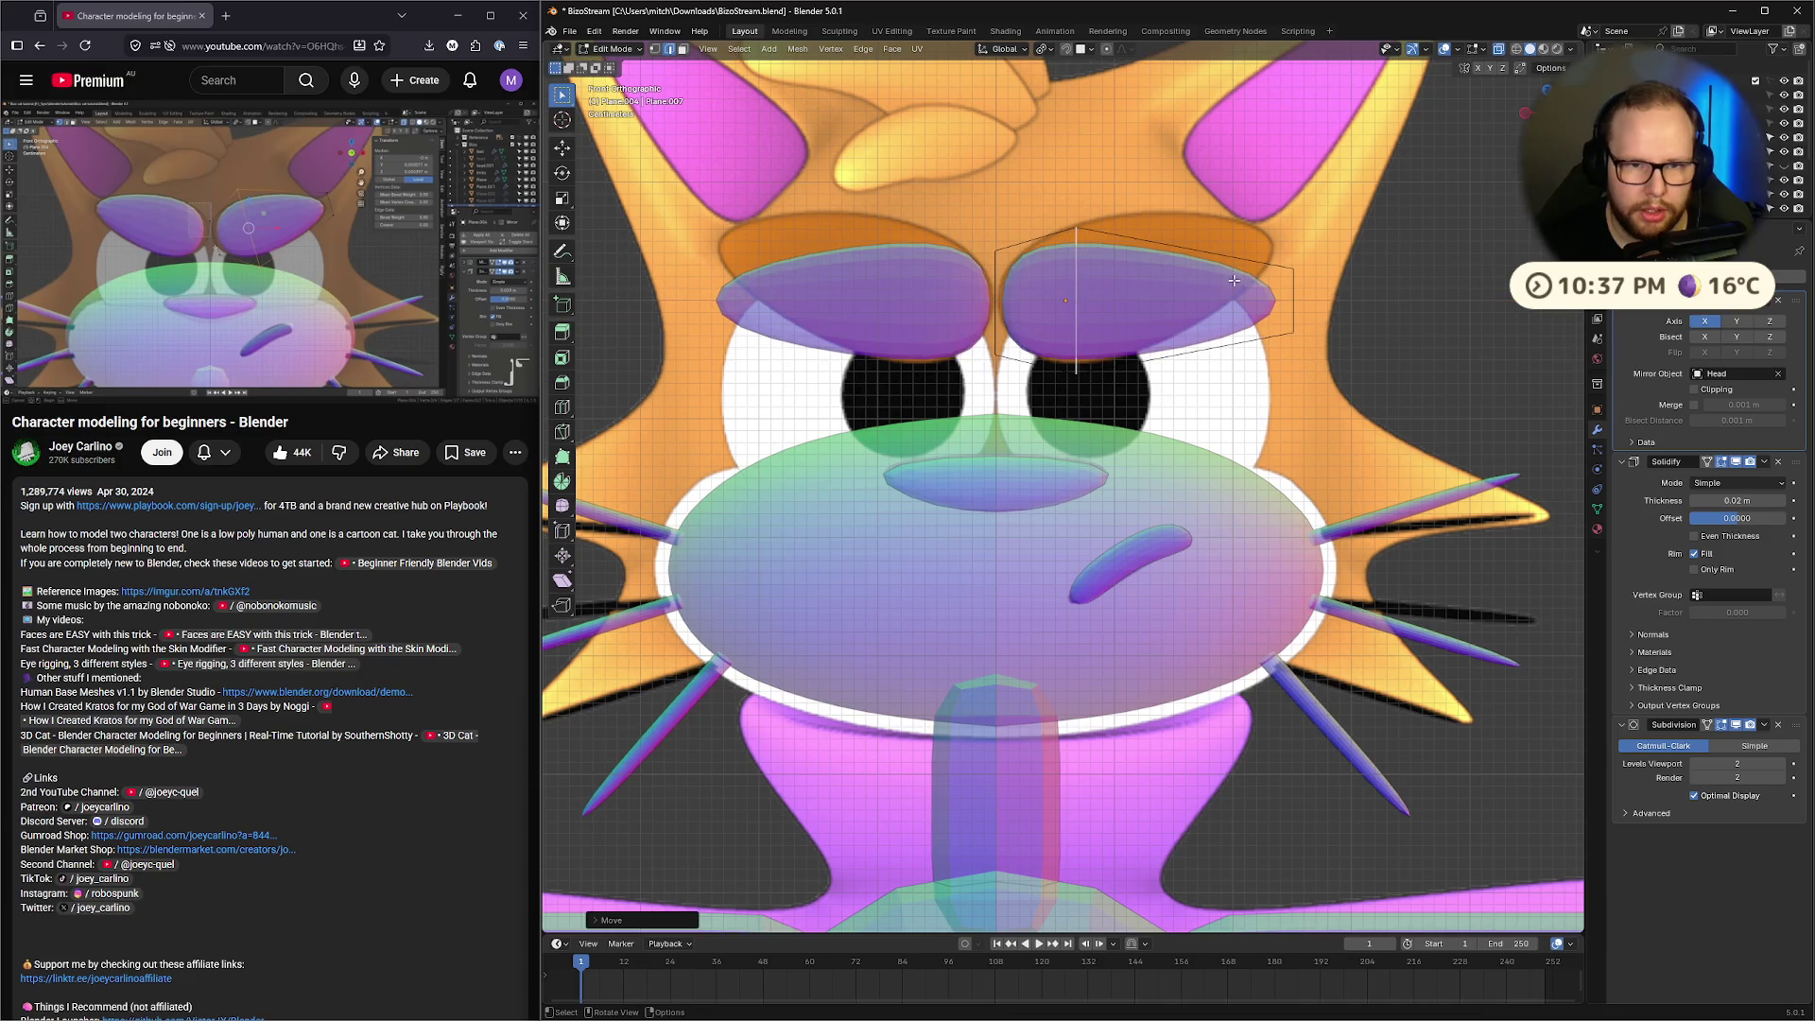
pyautogui.press('s')
pyautogui.click(1350, 281)
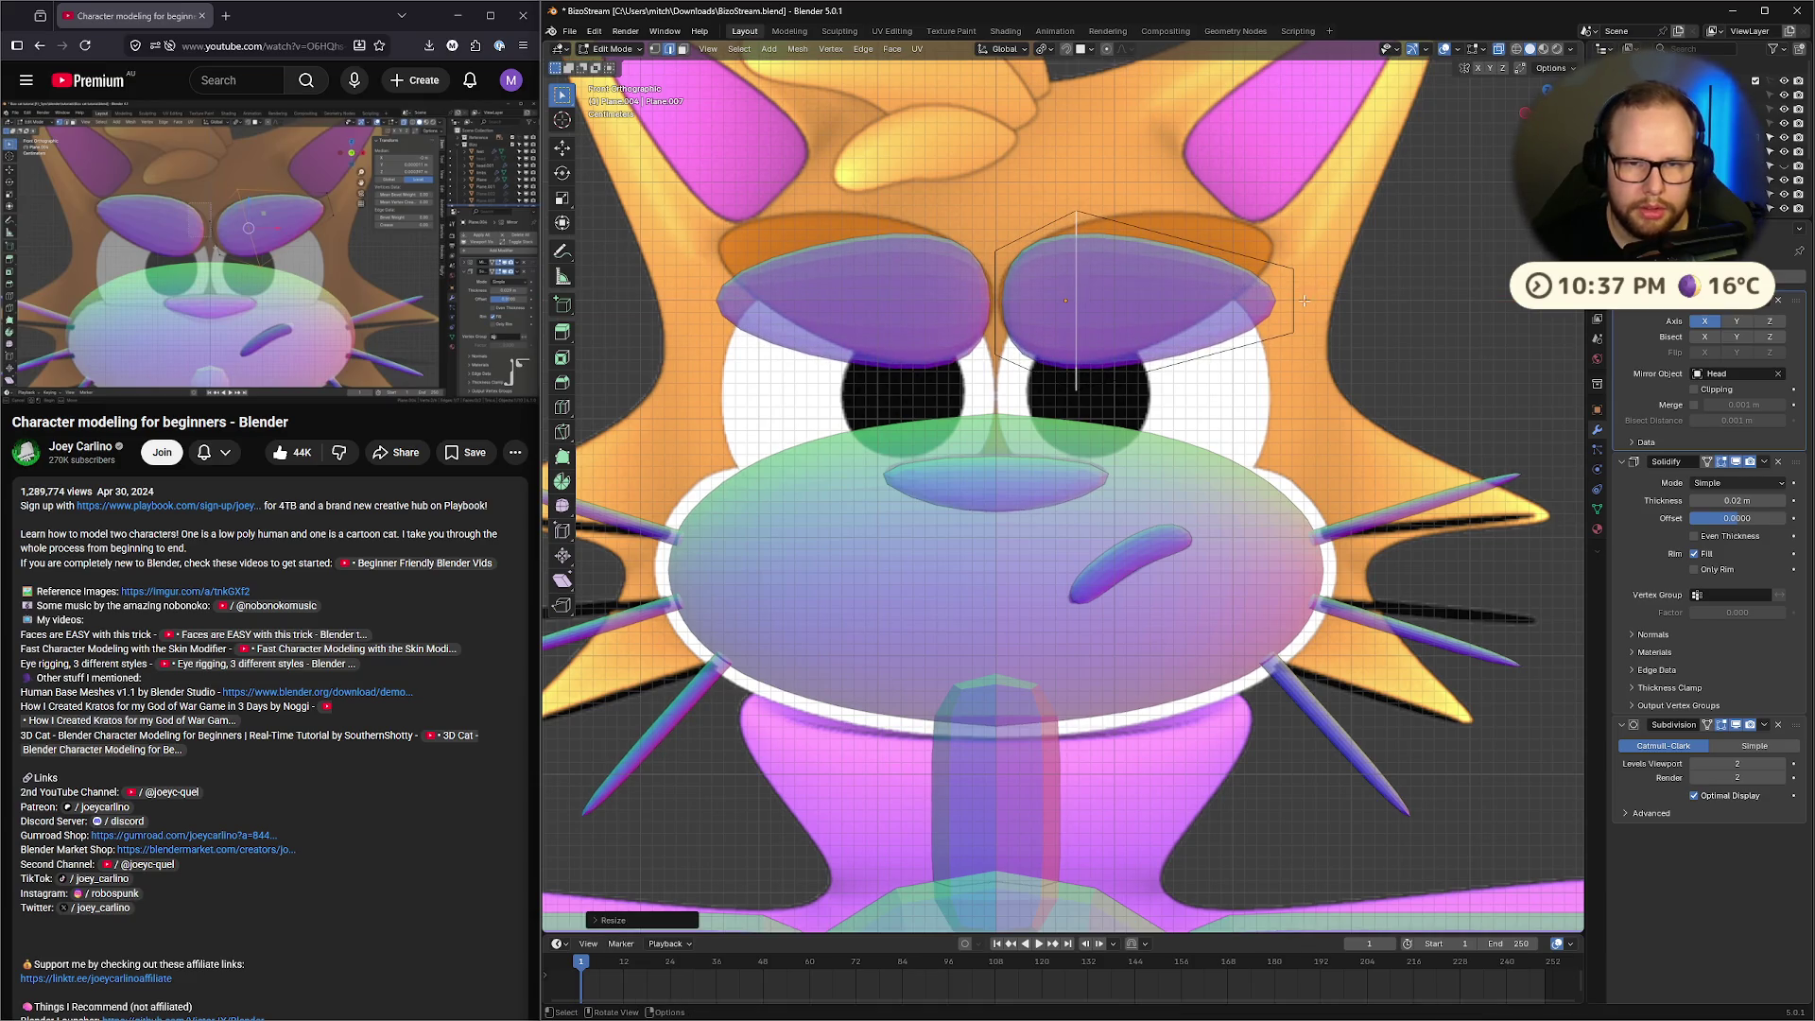
pyautogui.click(994, 300)
pyautogui.press('s')
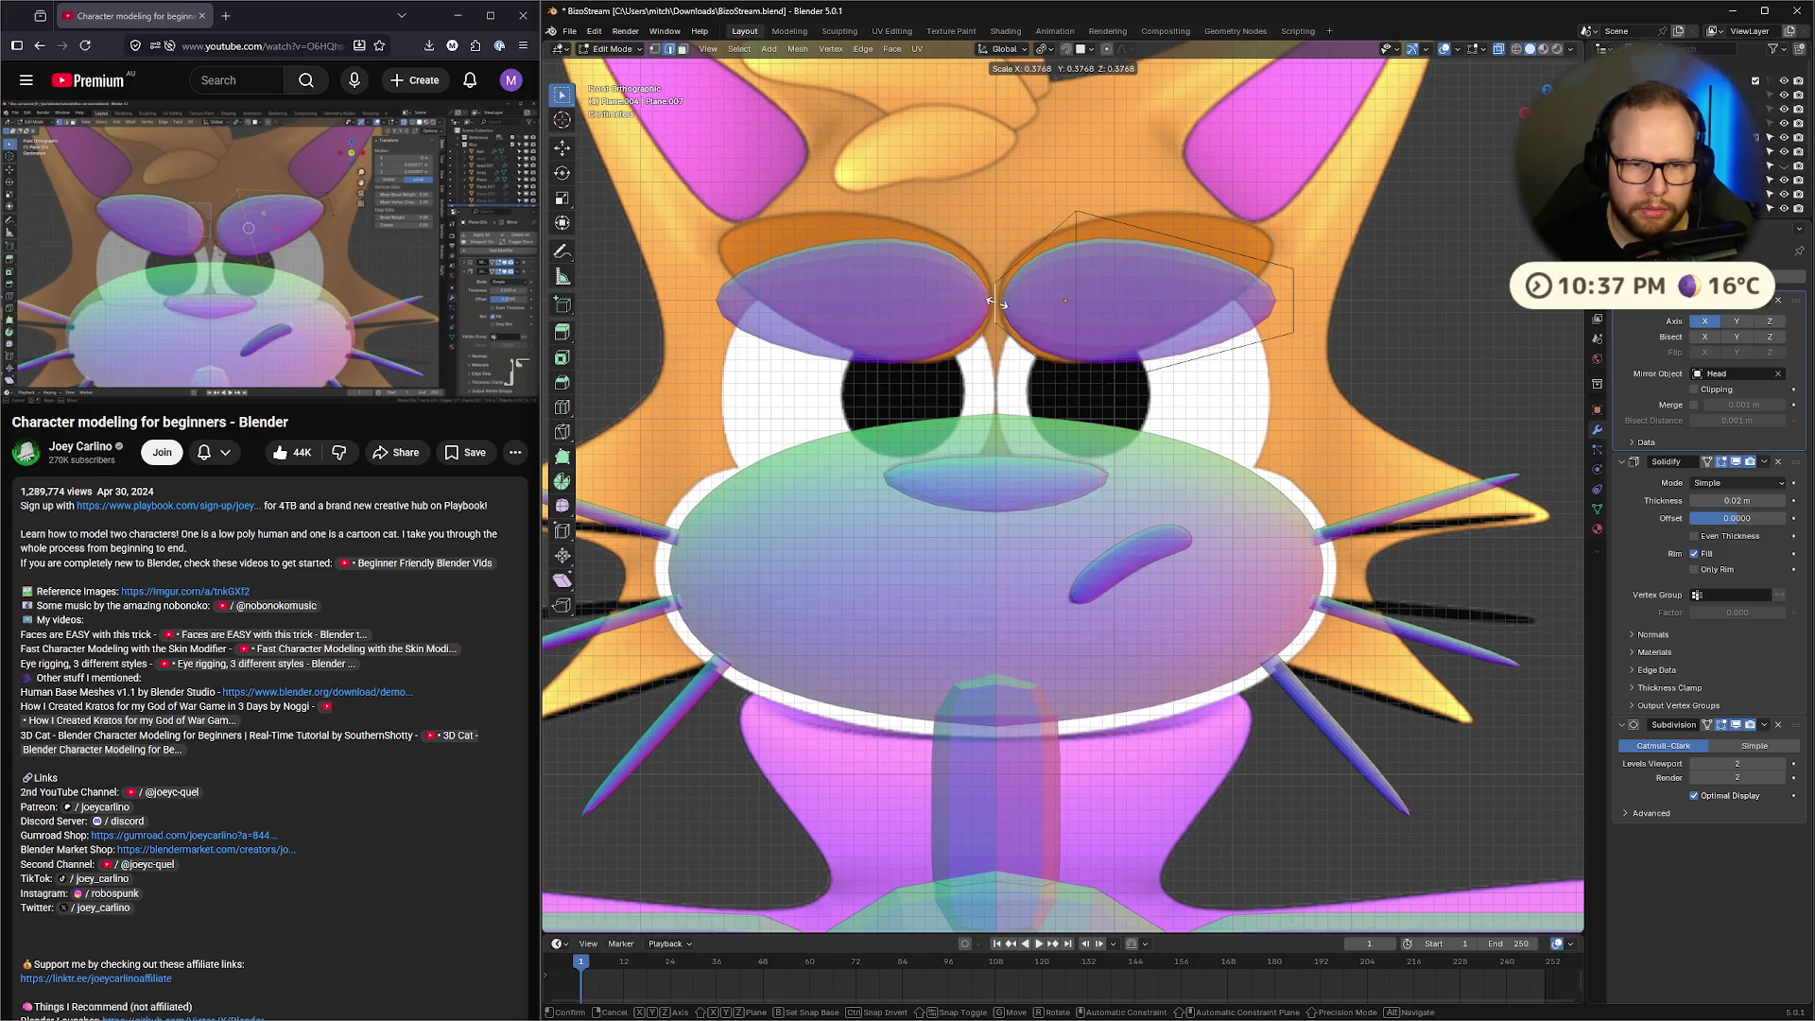
pyautogui.click(999, 301)
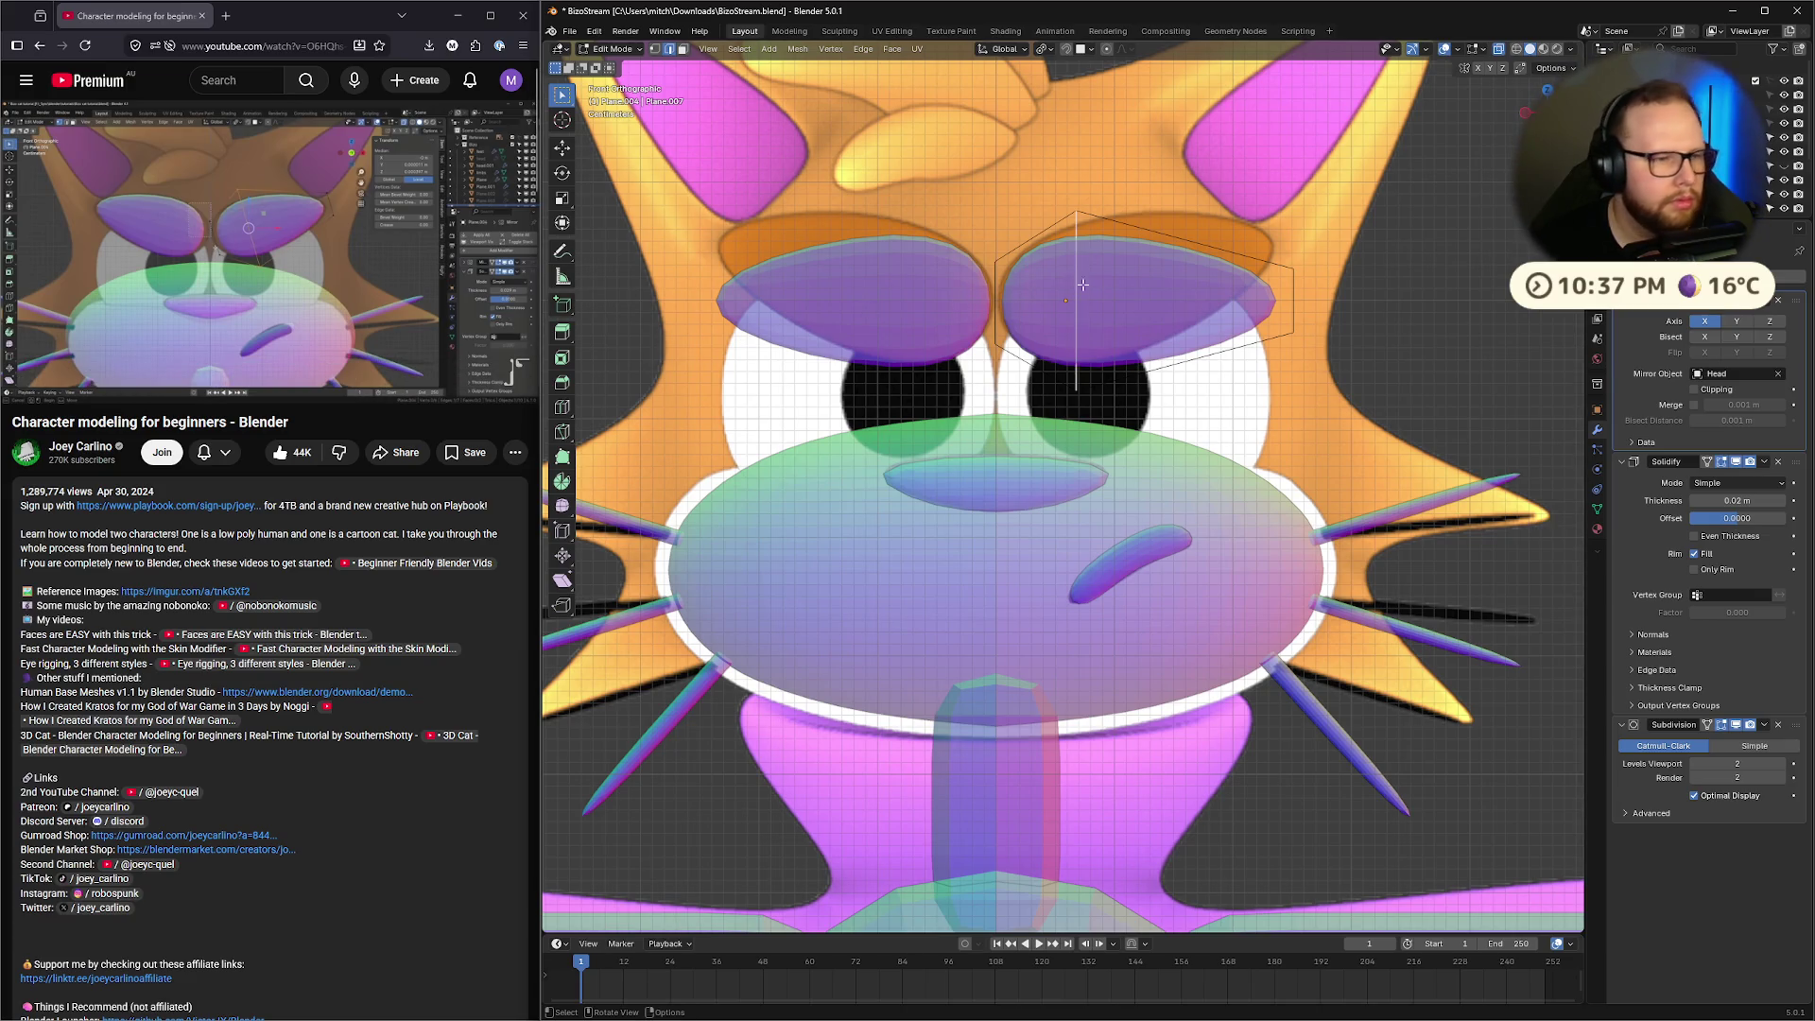
# Leave Edit Mode on the eyelid mesh
pyautogui.click(359, 236)
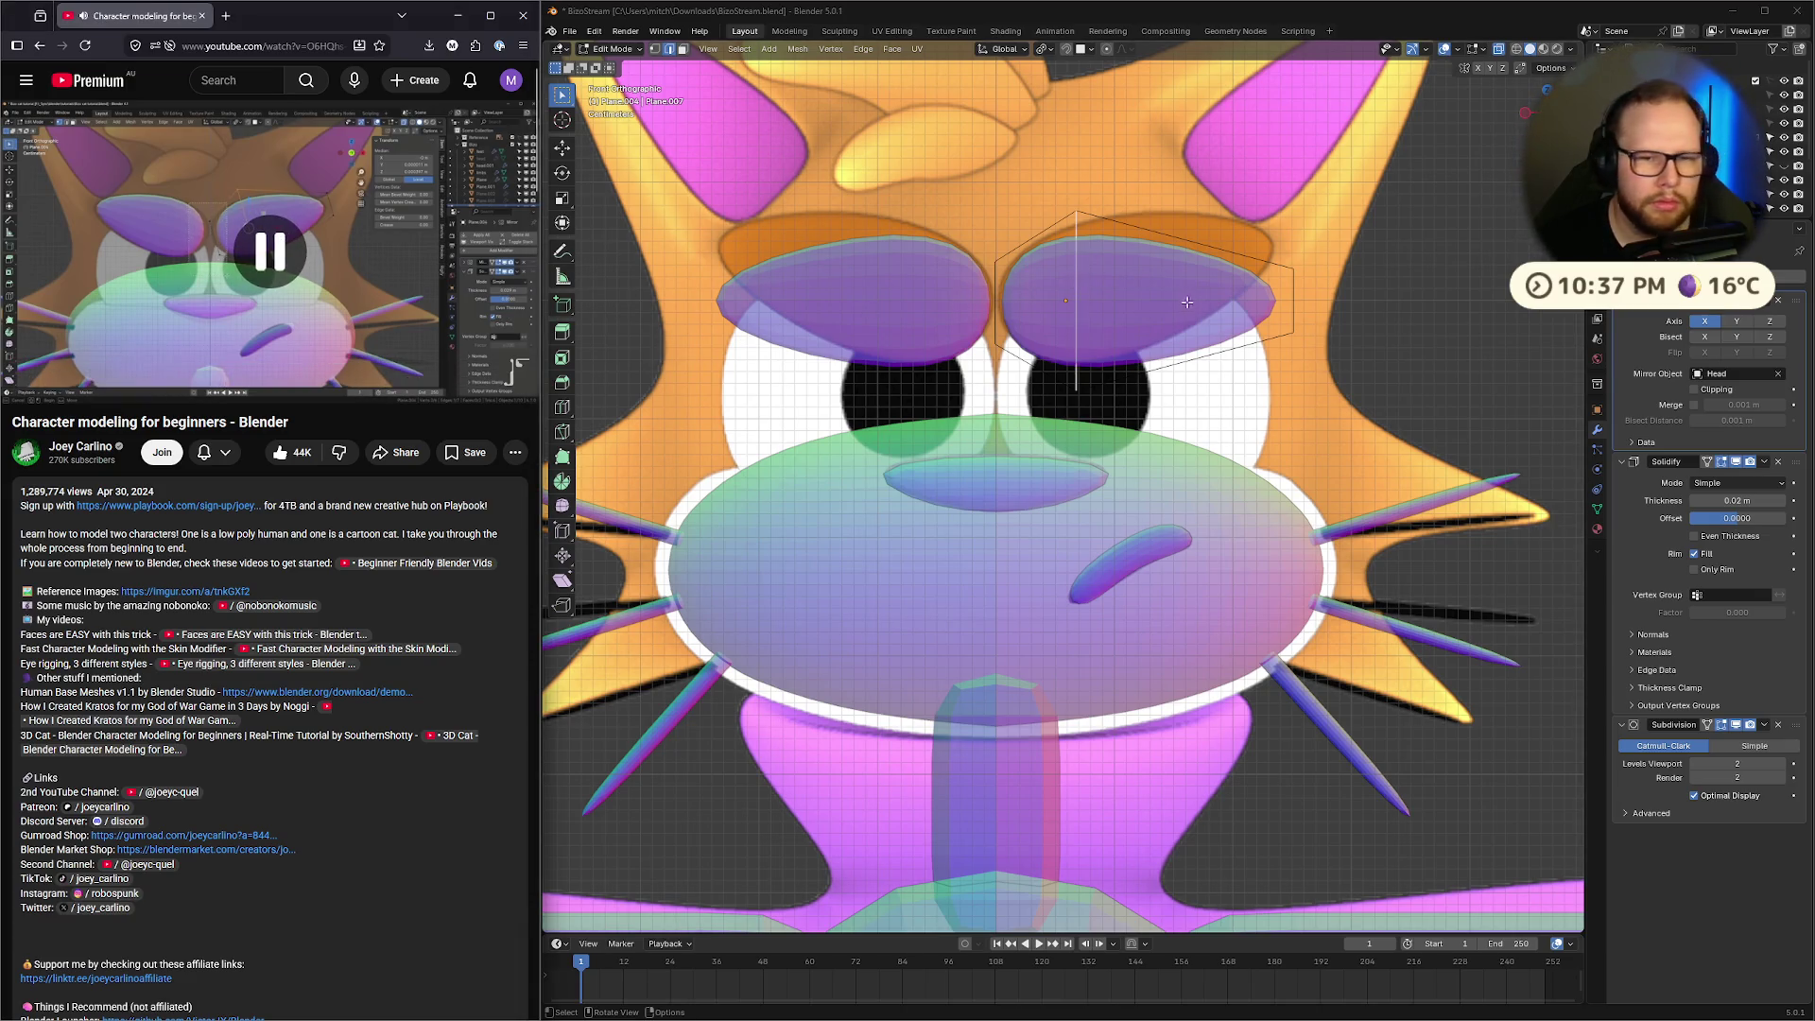
pyautogui.click(1162, 279)
pyautogui.press('Tab')
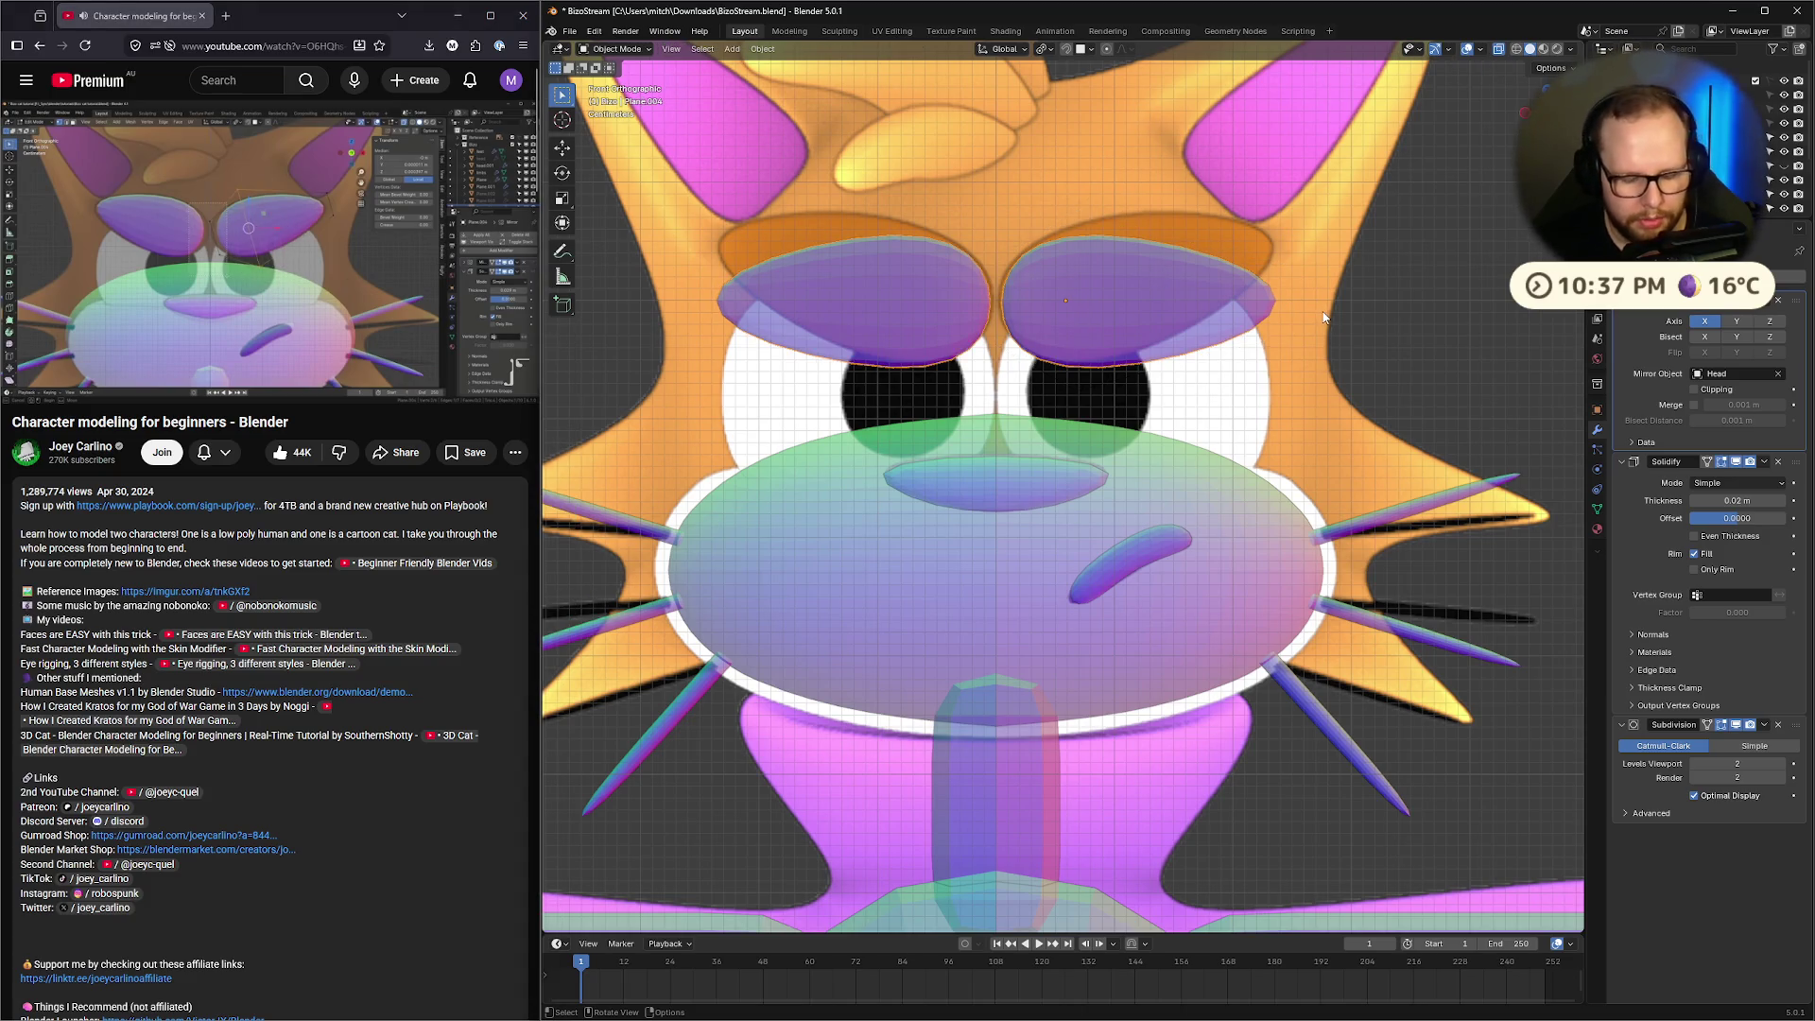
# Rotate the brows to tilt them and scale them to a new size
pyautogui.press('r')
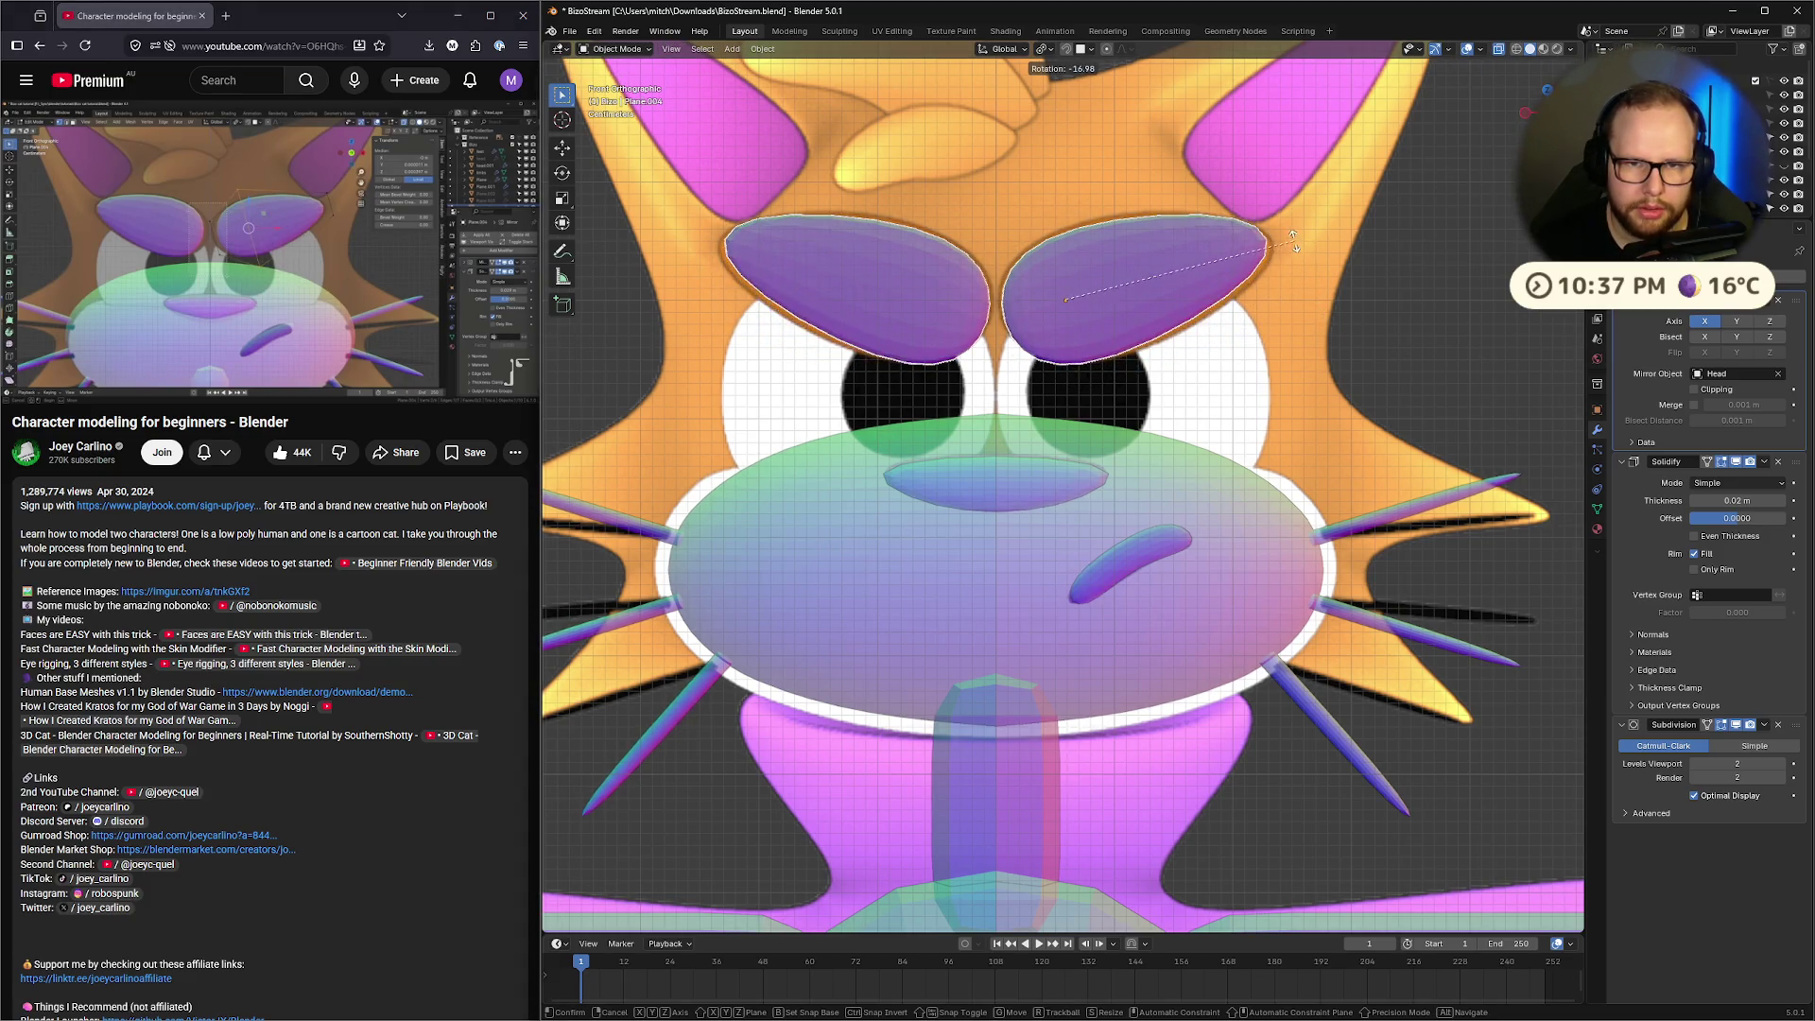
pyautogui.click(1296, 242)
pyautogui.press('s')
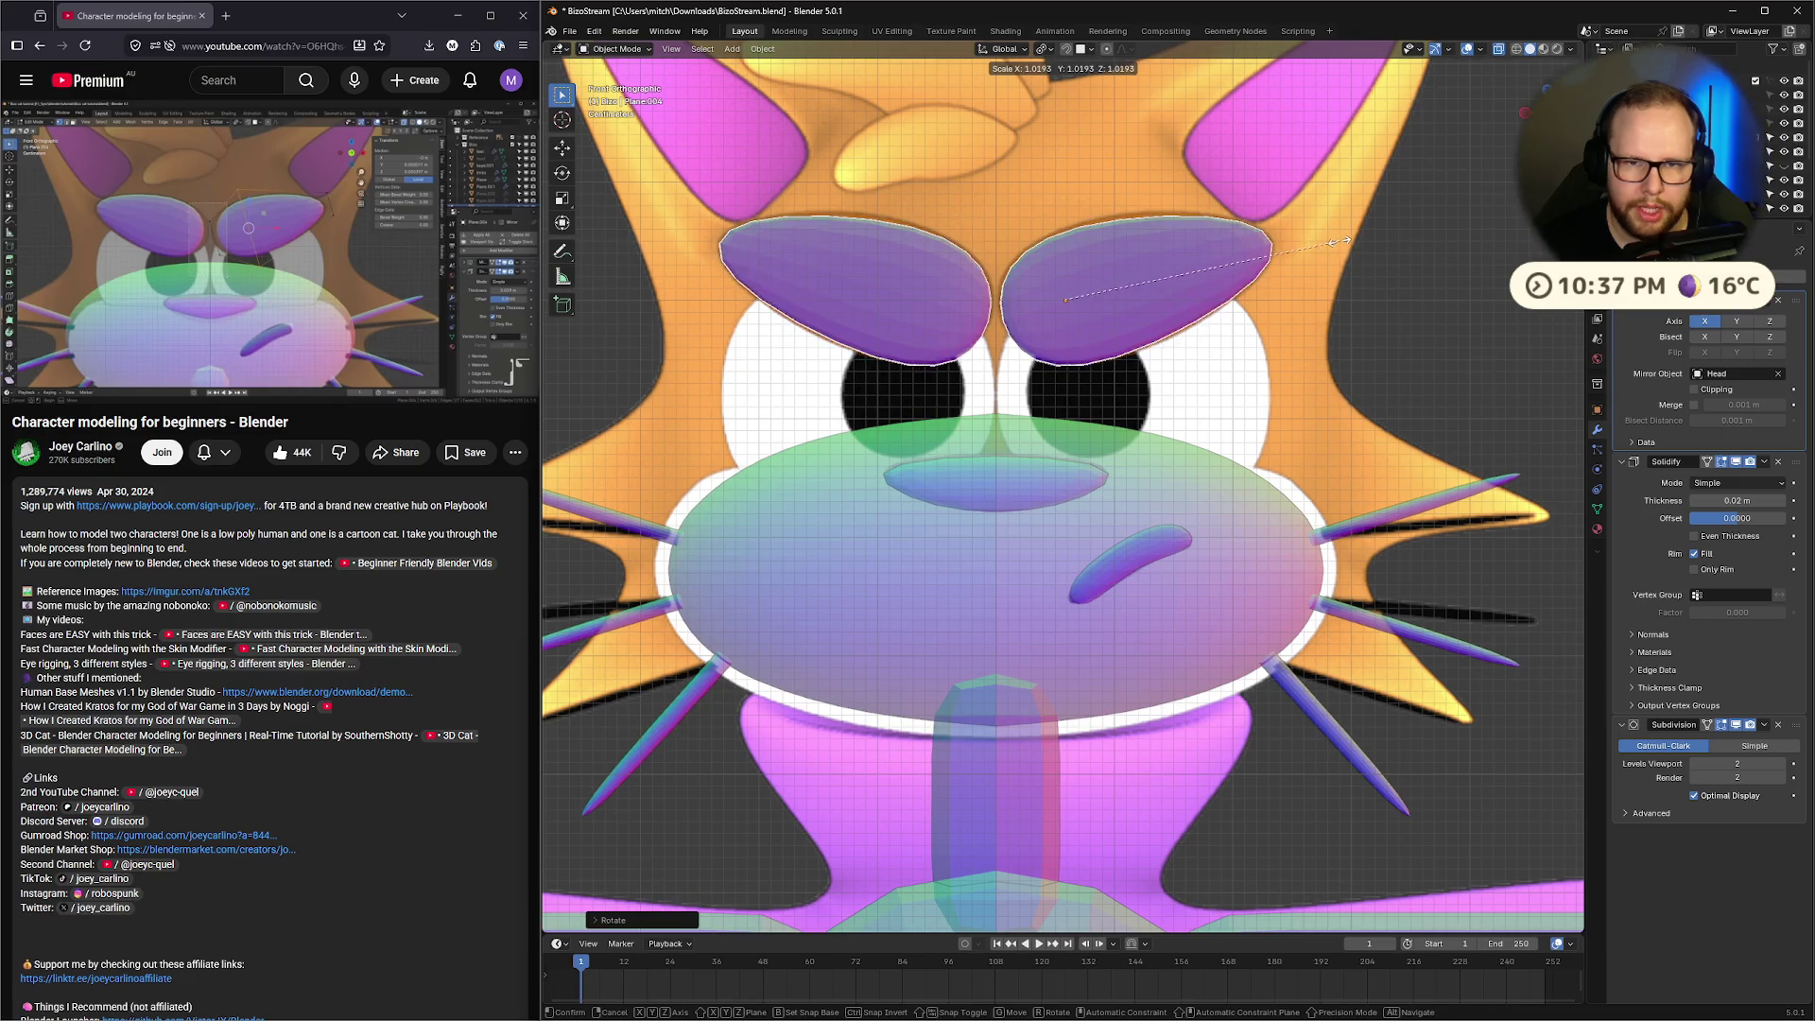
pyautogui.click(1348, 256)
# In Edit Mode, slide and resize the brow edges, thinning and lowering the inner ends
pyautogui.press('Tab')
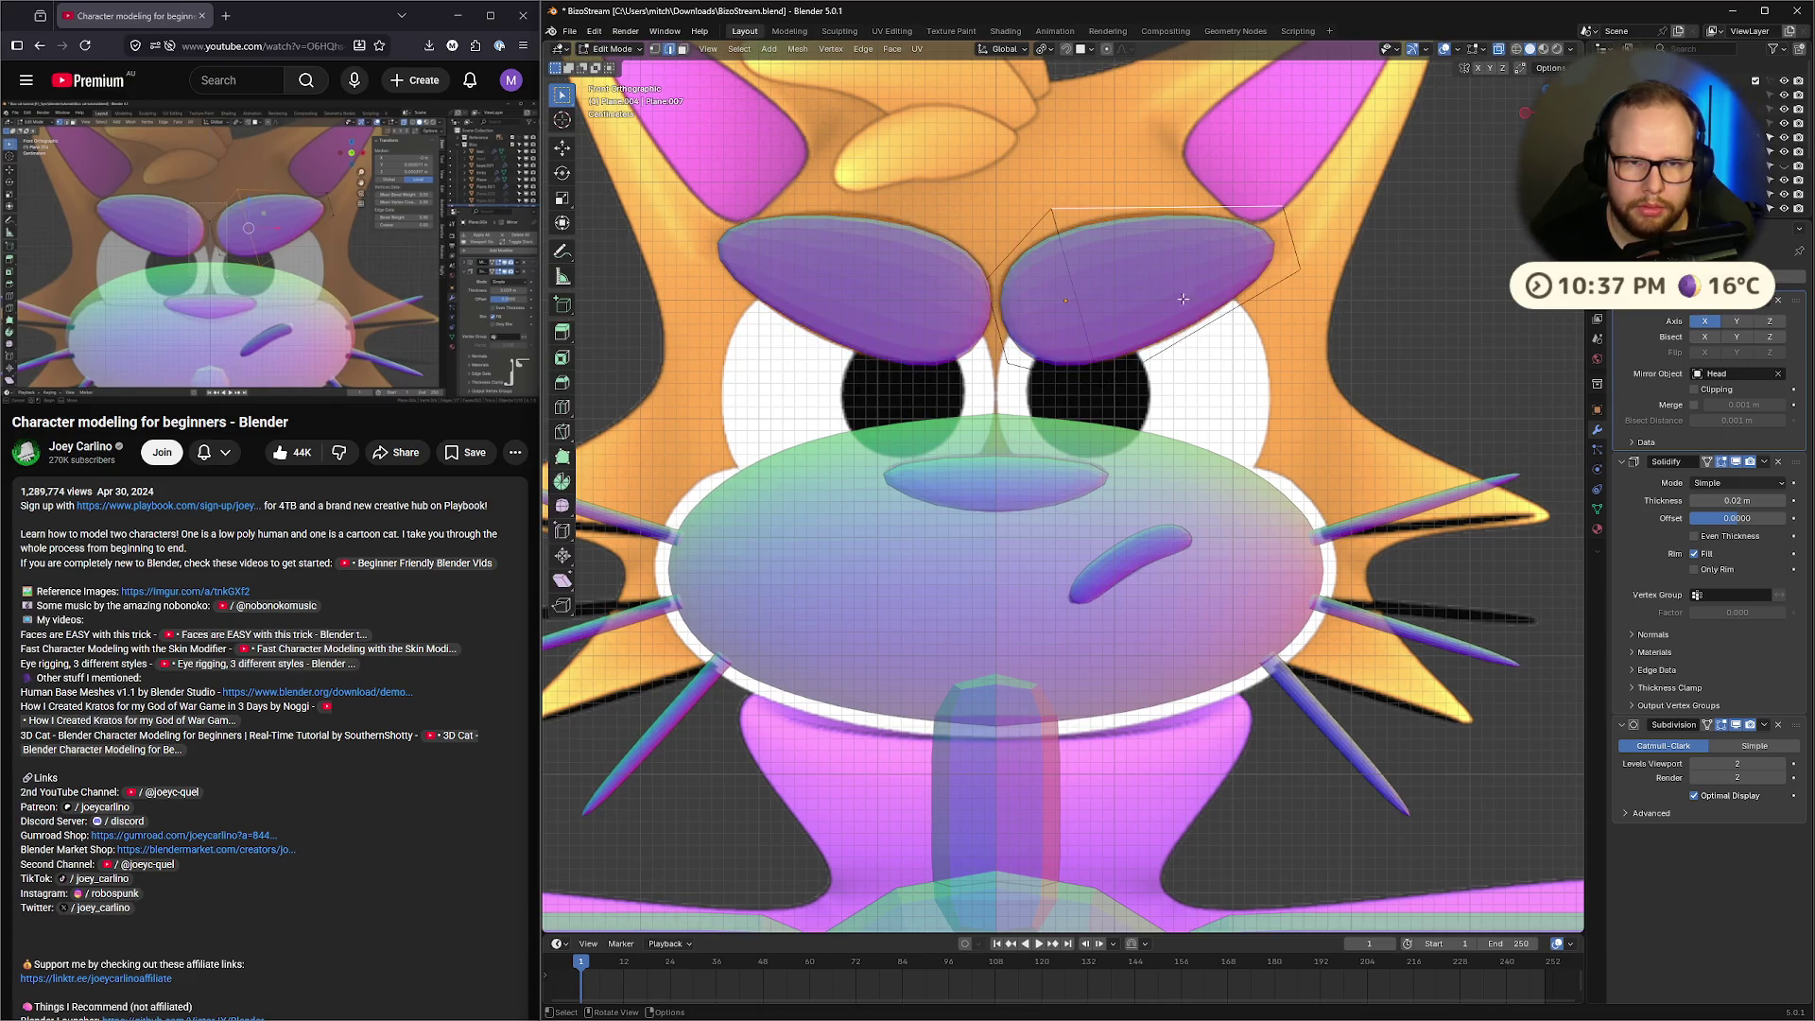
pyautogui.click(1076, 275)
pyautogui.press('g')
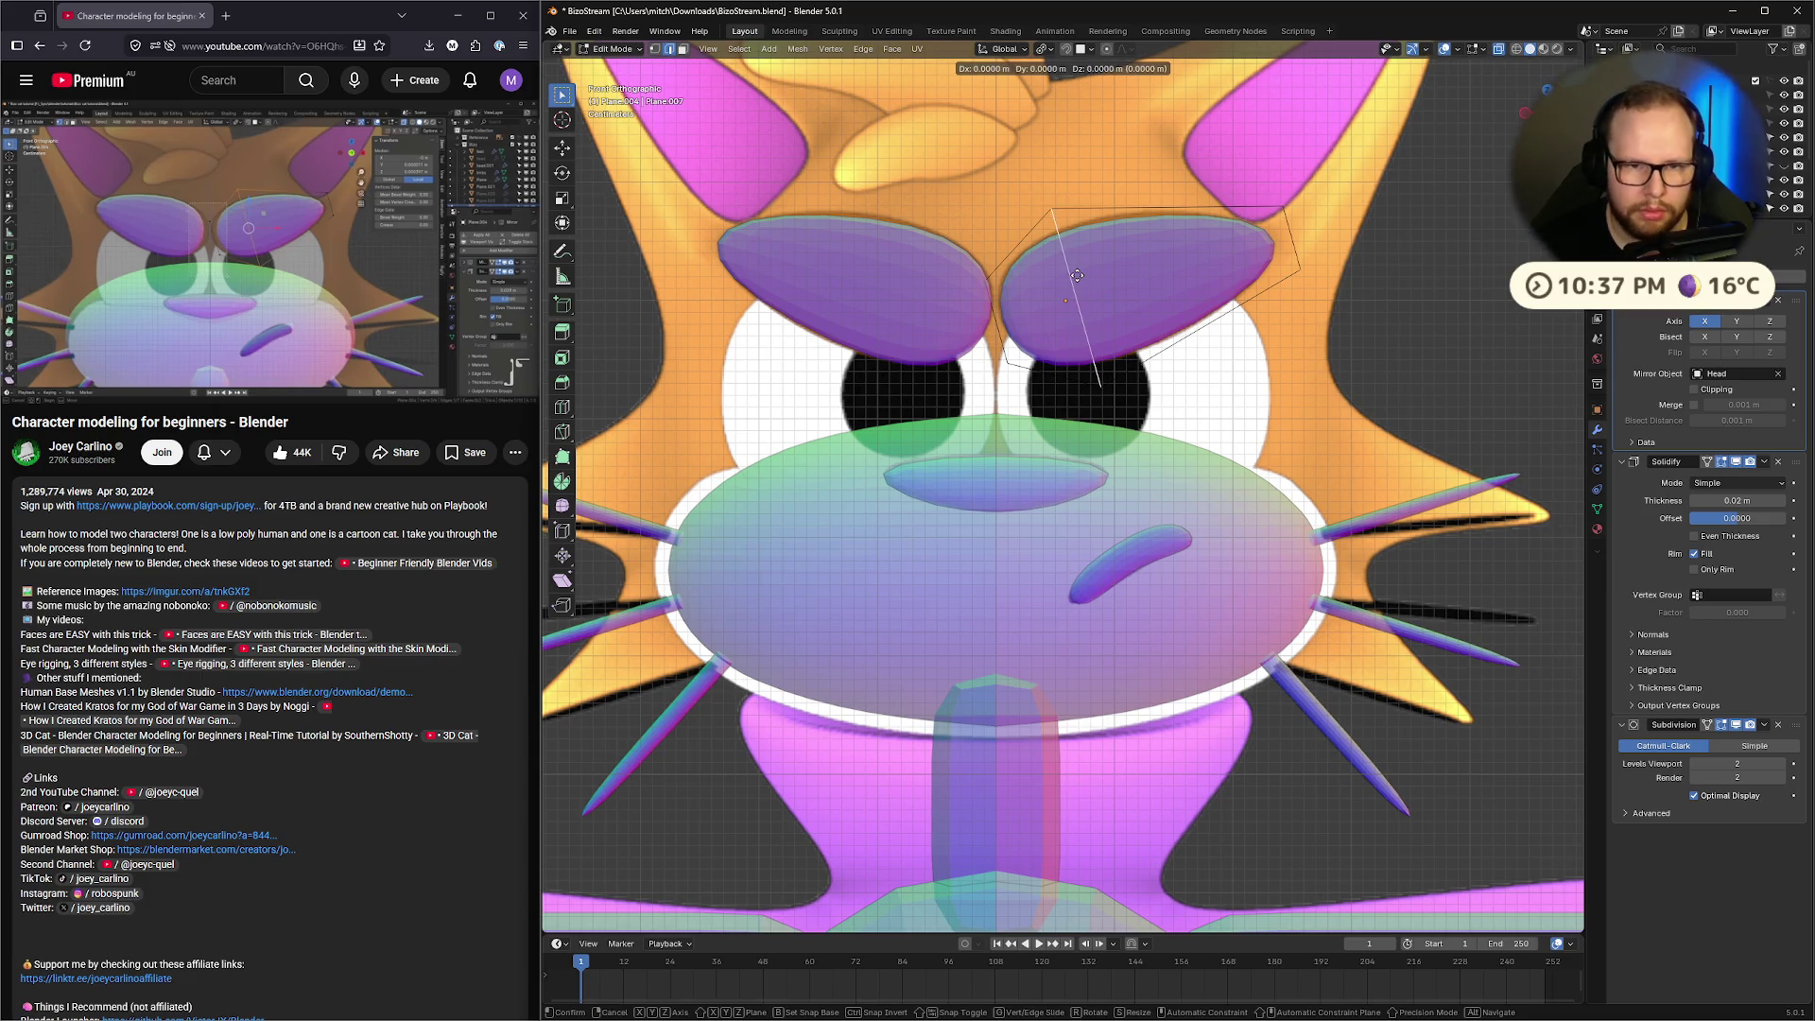
pyautogui.click(1090, 271)
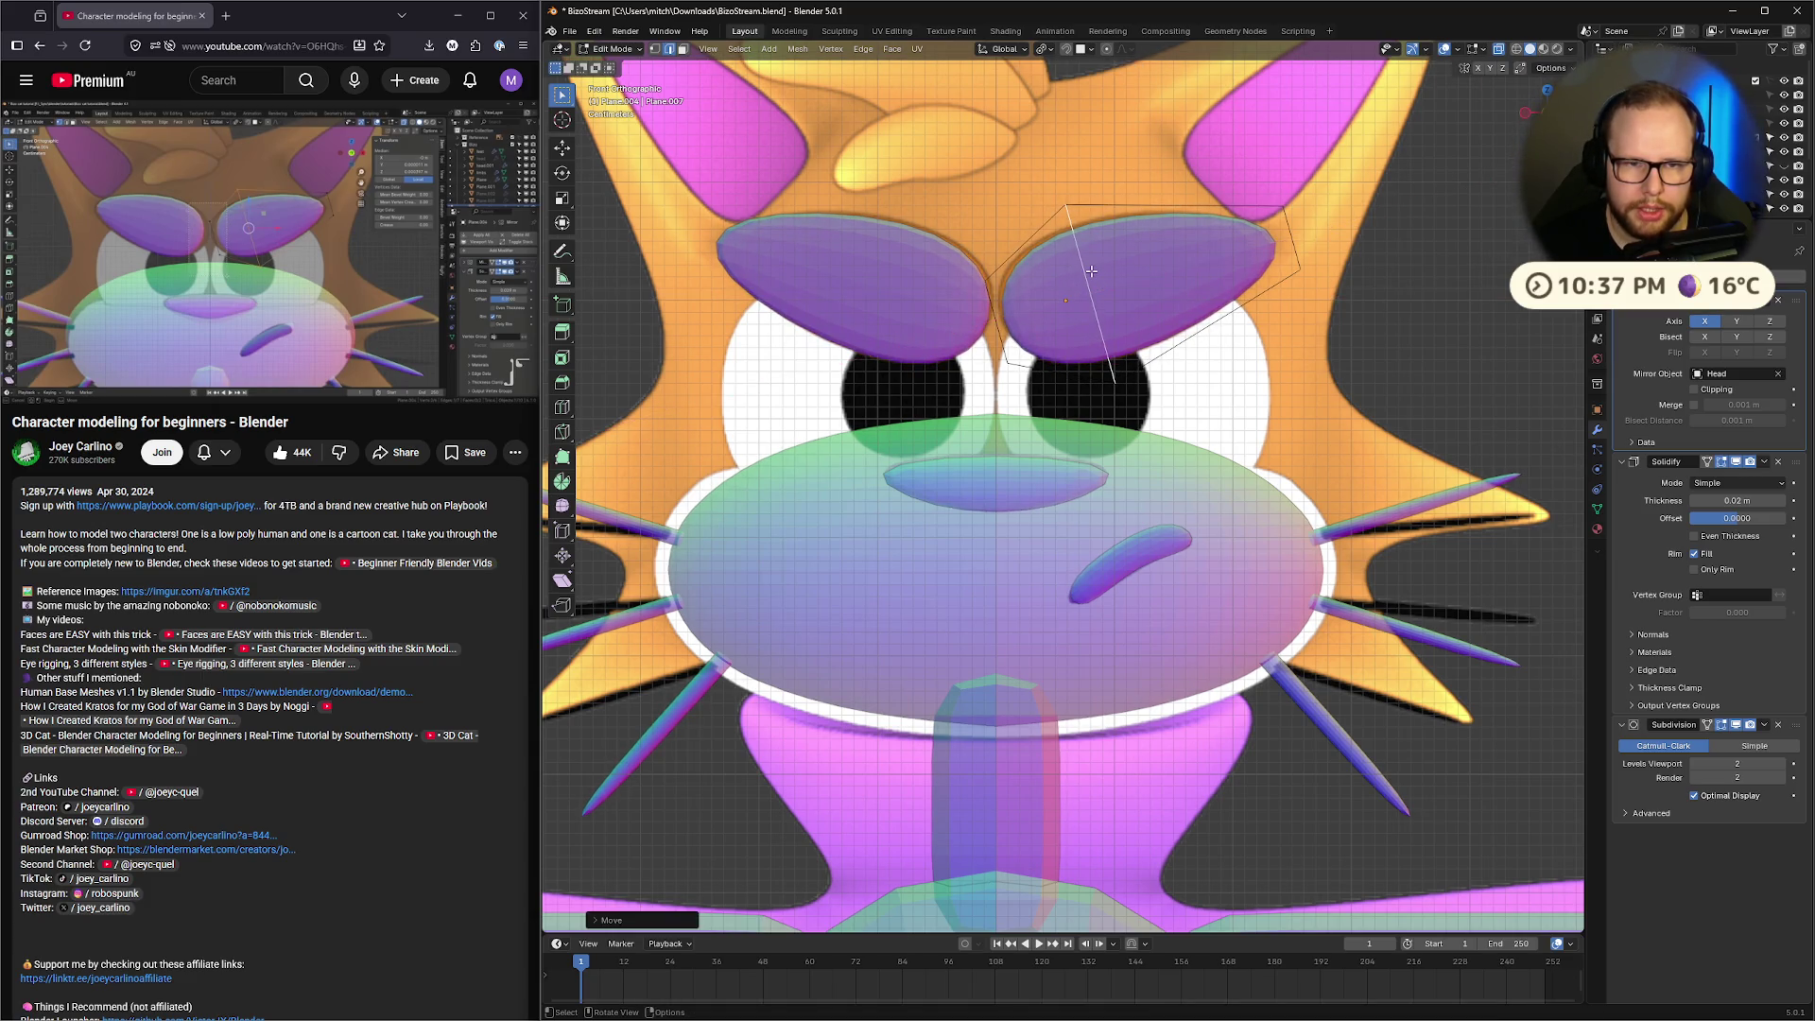
pyautogui.press('s')
pyautogui.click(1189, 307)
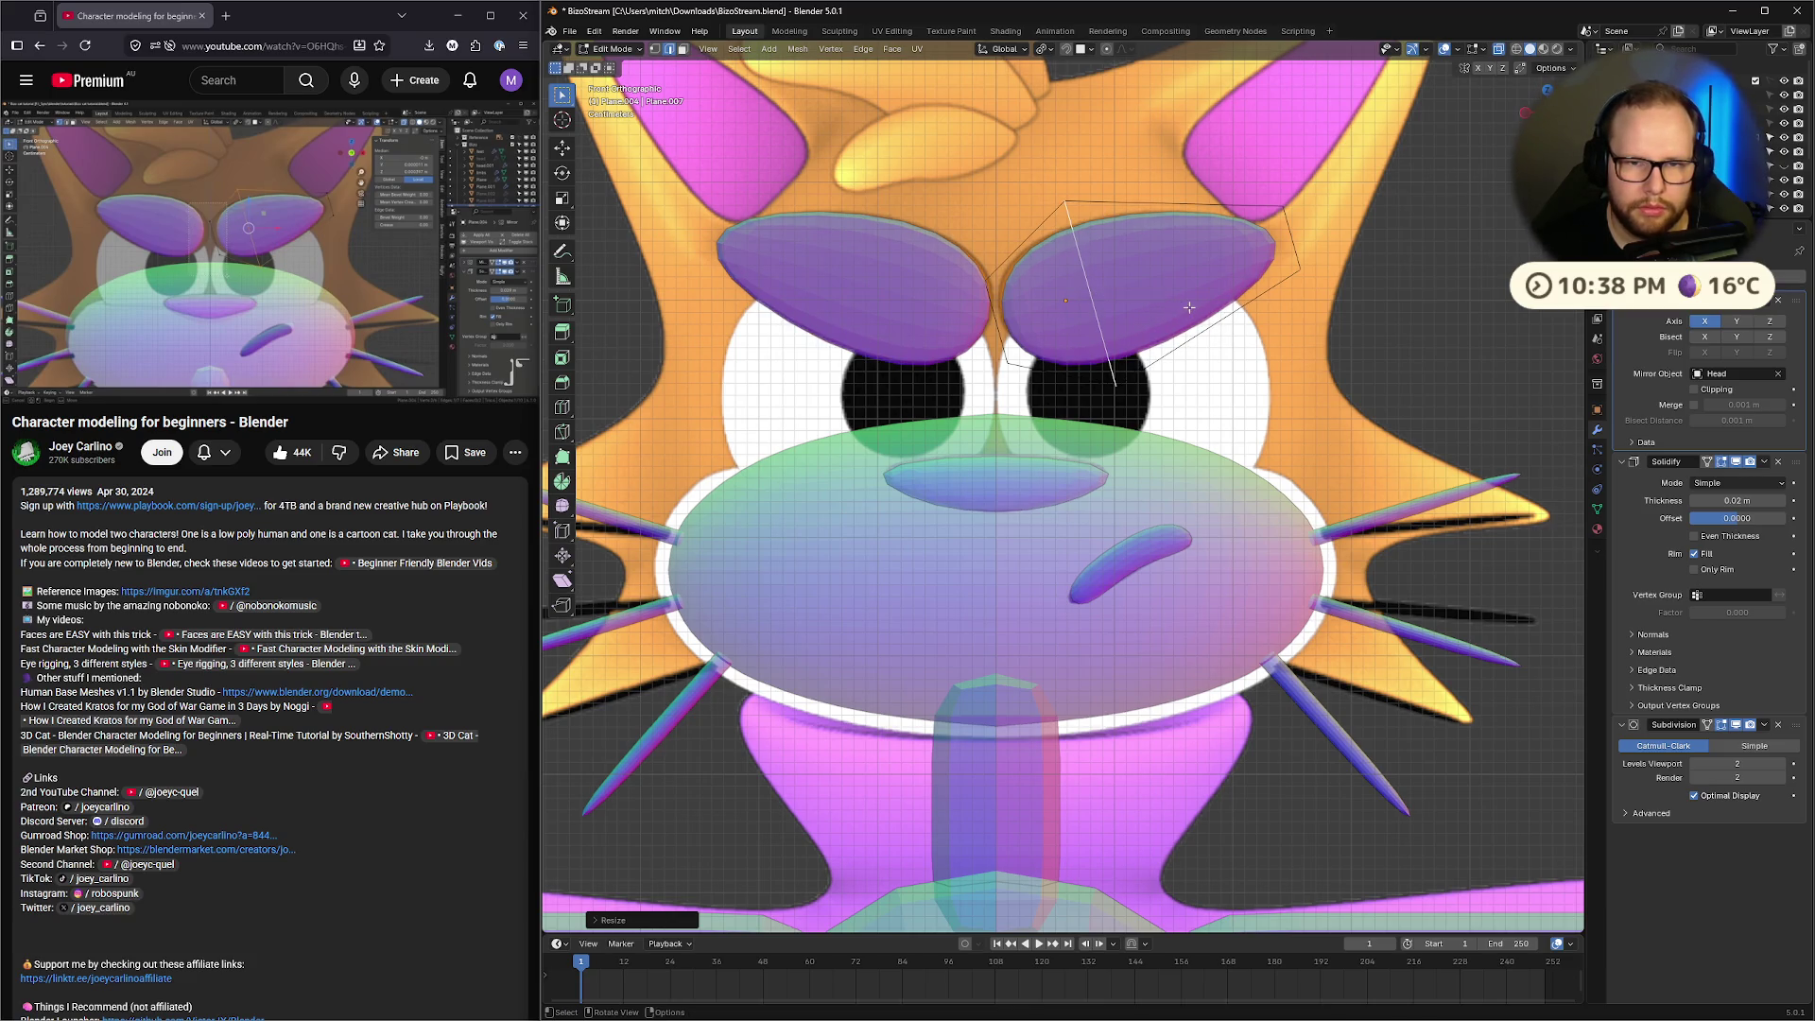
pyautogui.click(996, 324)
pyautogui.press('s')
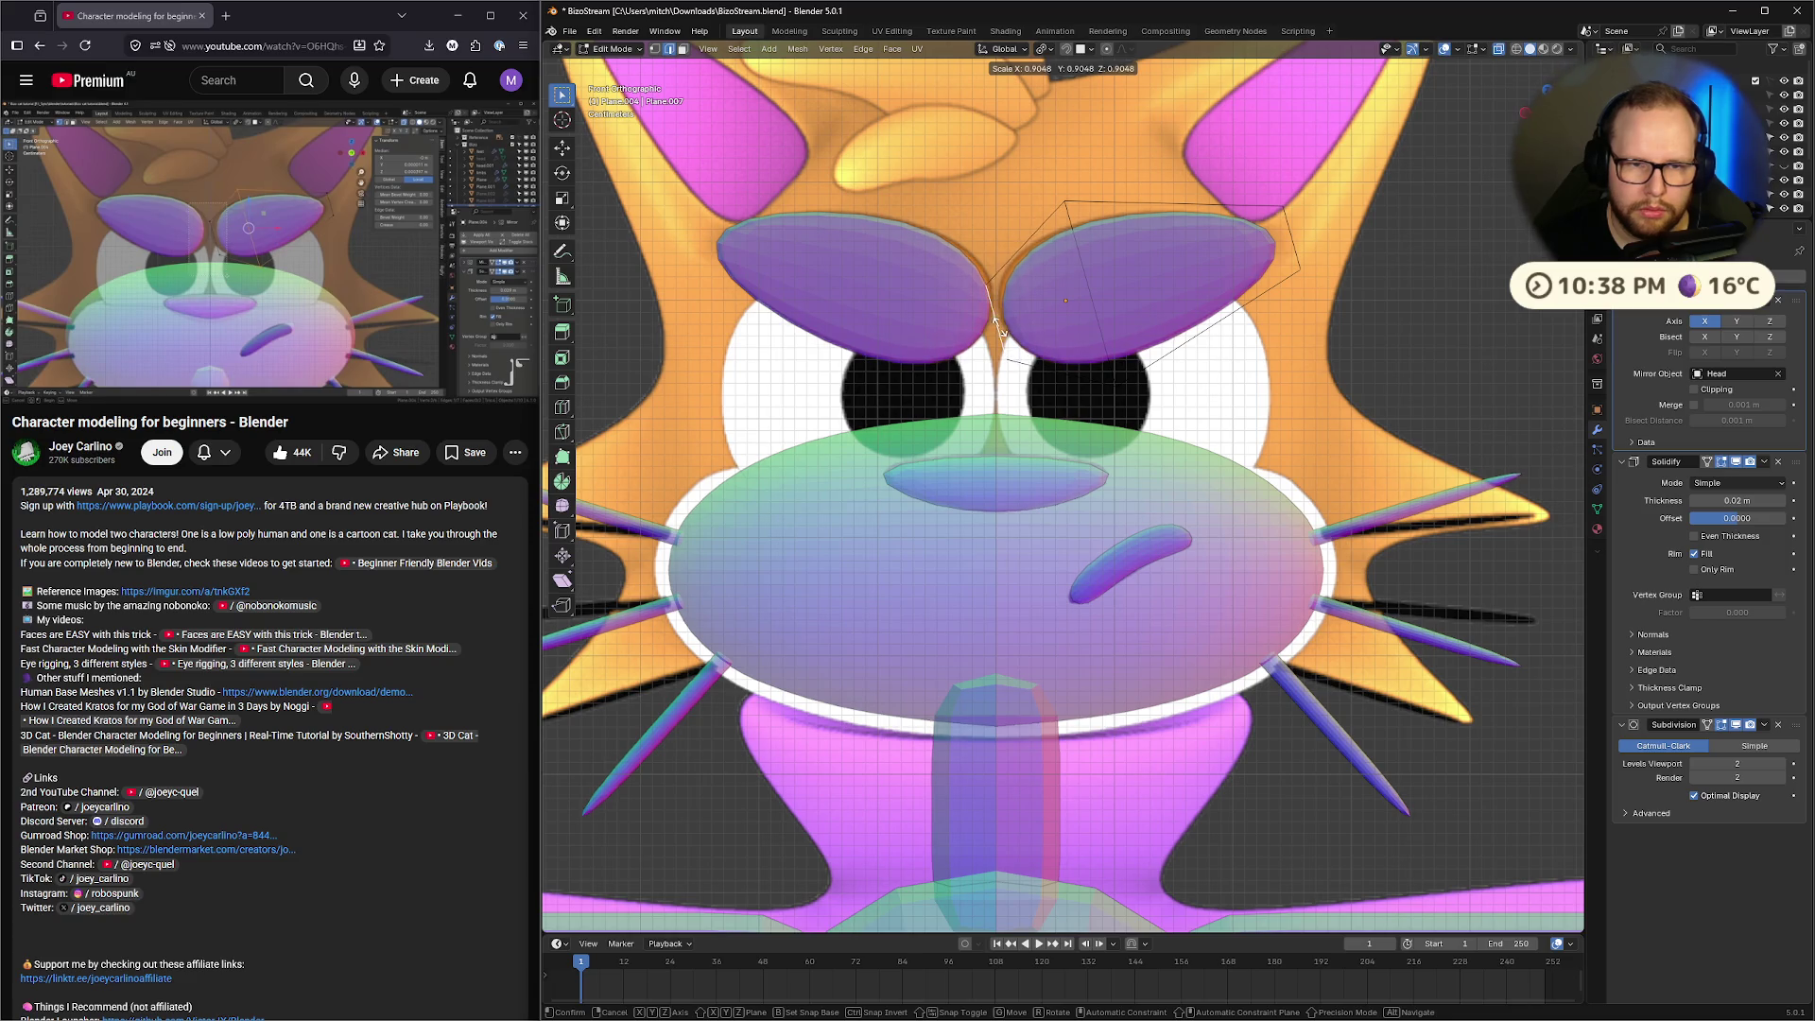
pyautogui.click(1000, 332)
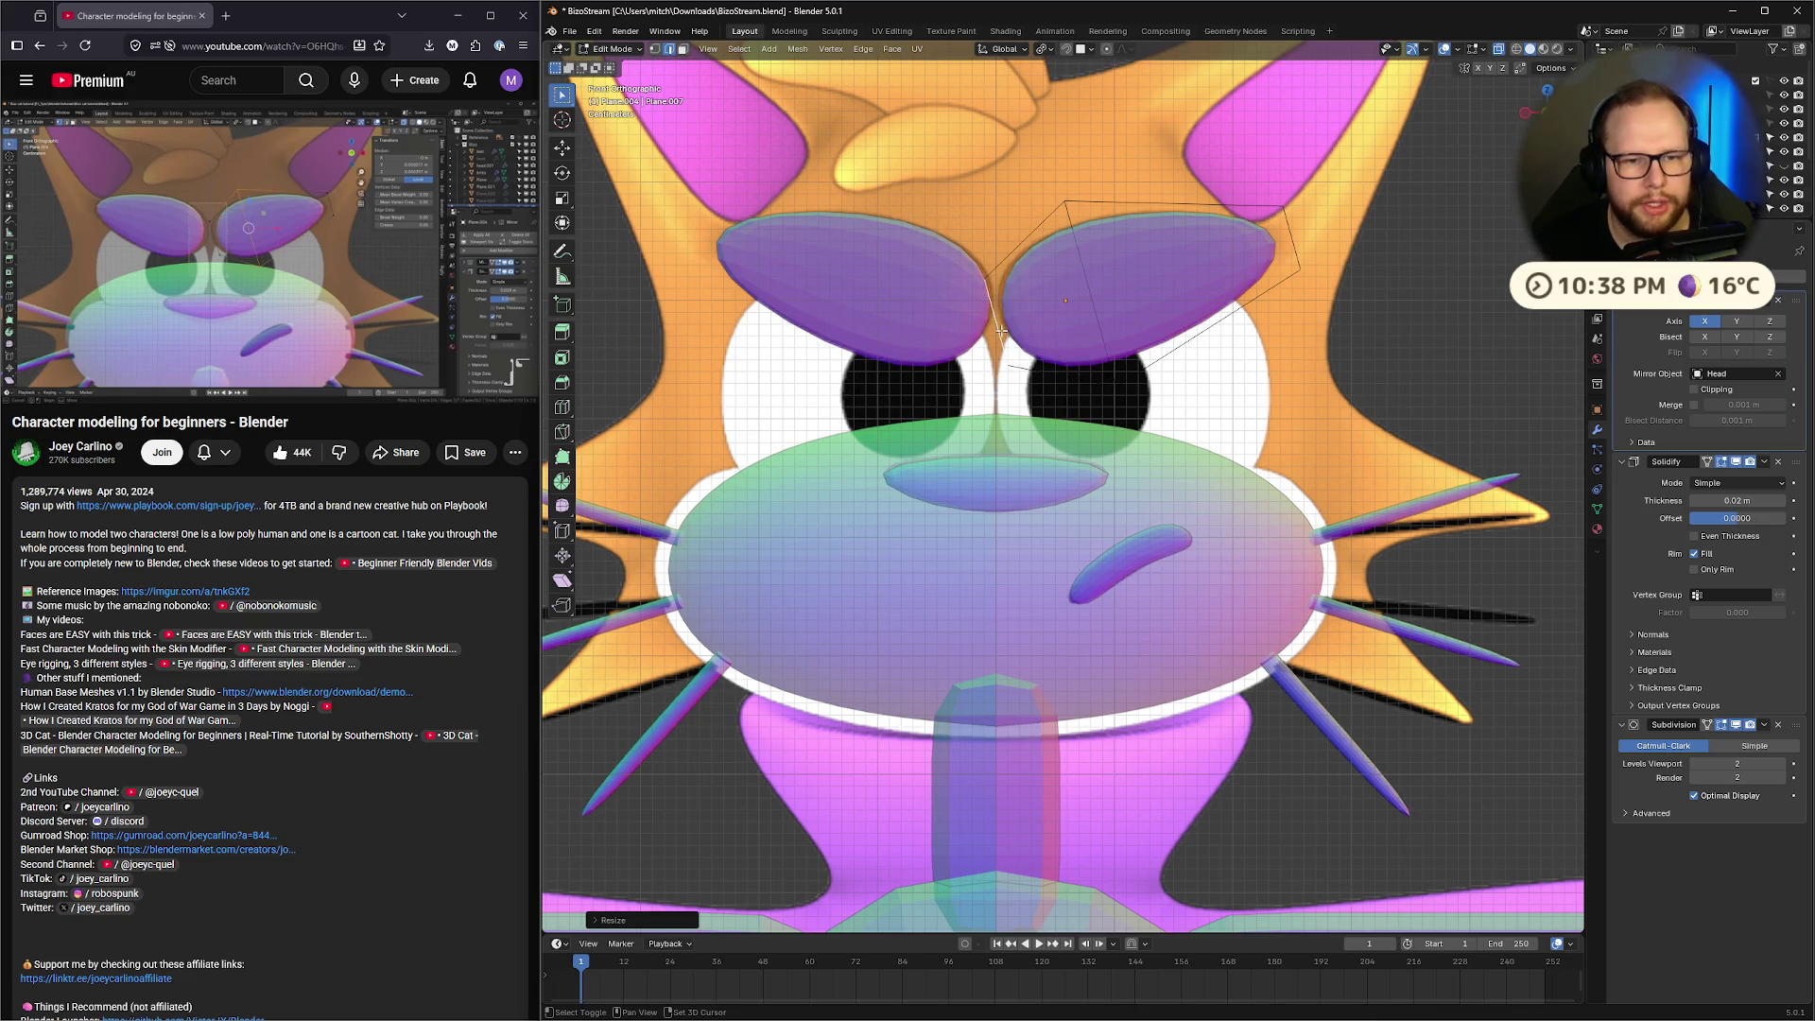
pyautogui.press('g')
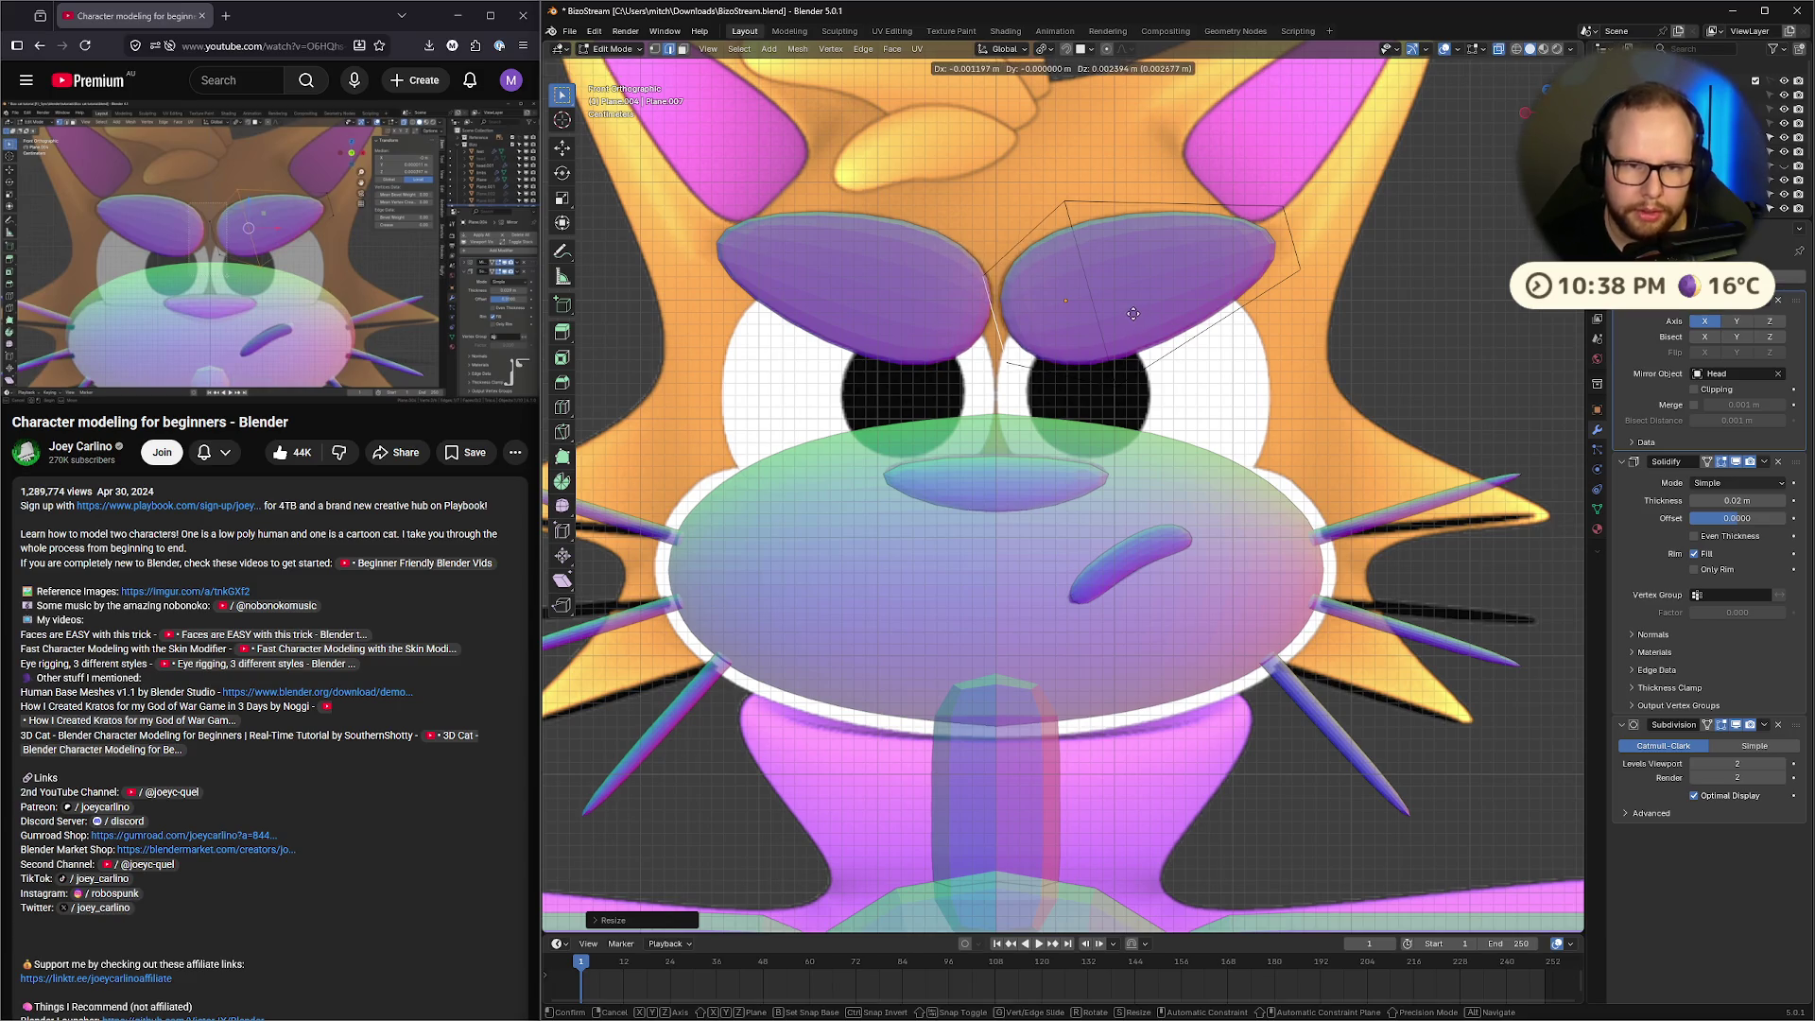
pyautogui.click(1132, 314)
pyautogui.press('Tab')
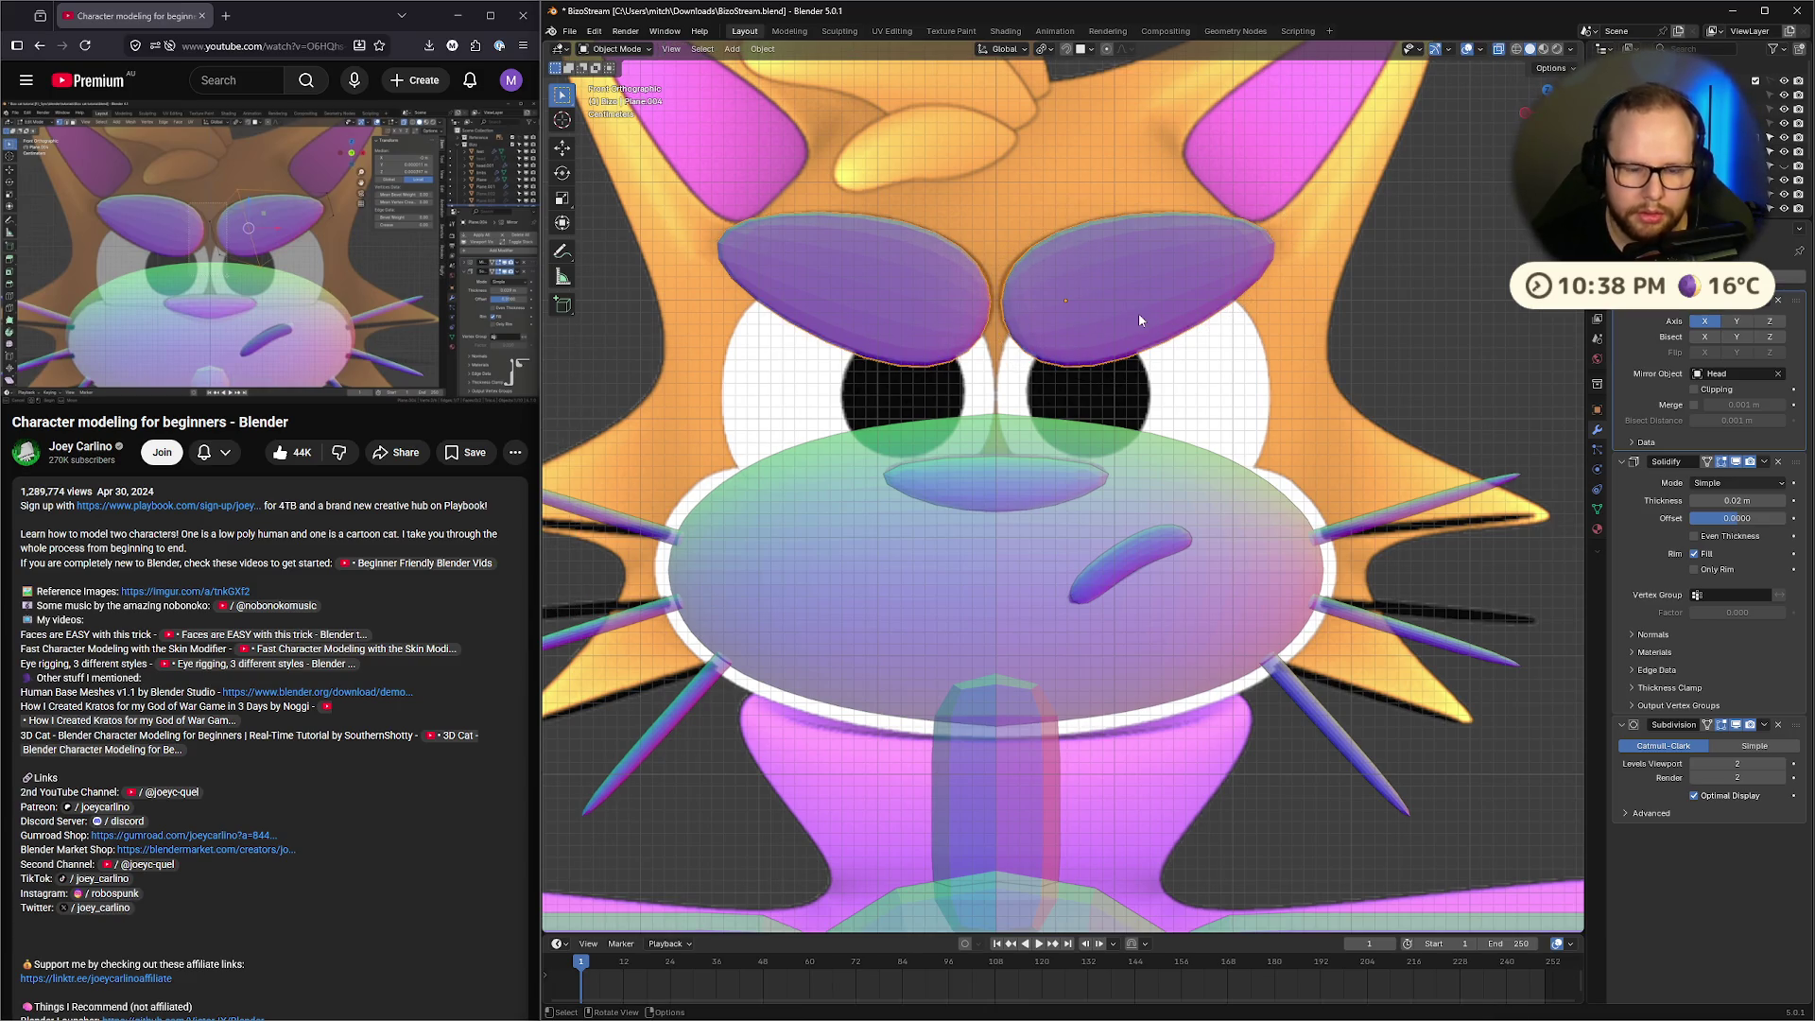
# Move the eyebrows slightly upward
pyautogui.press('g')
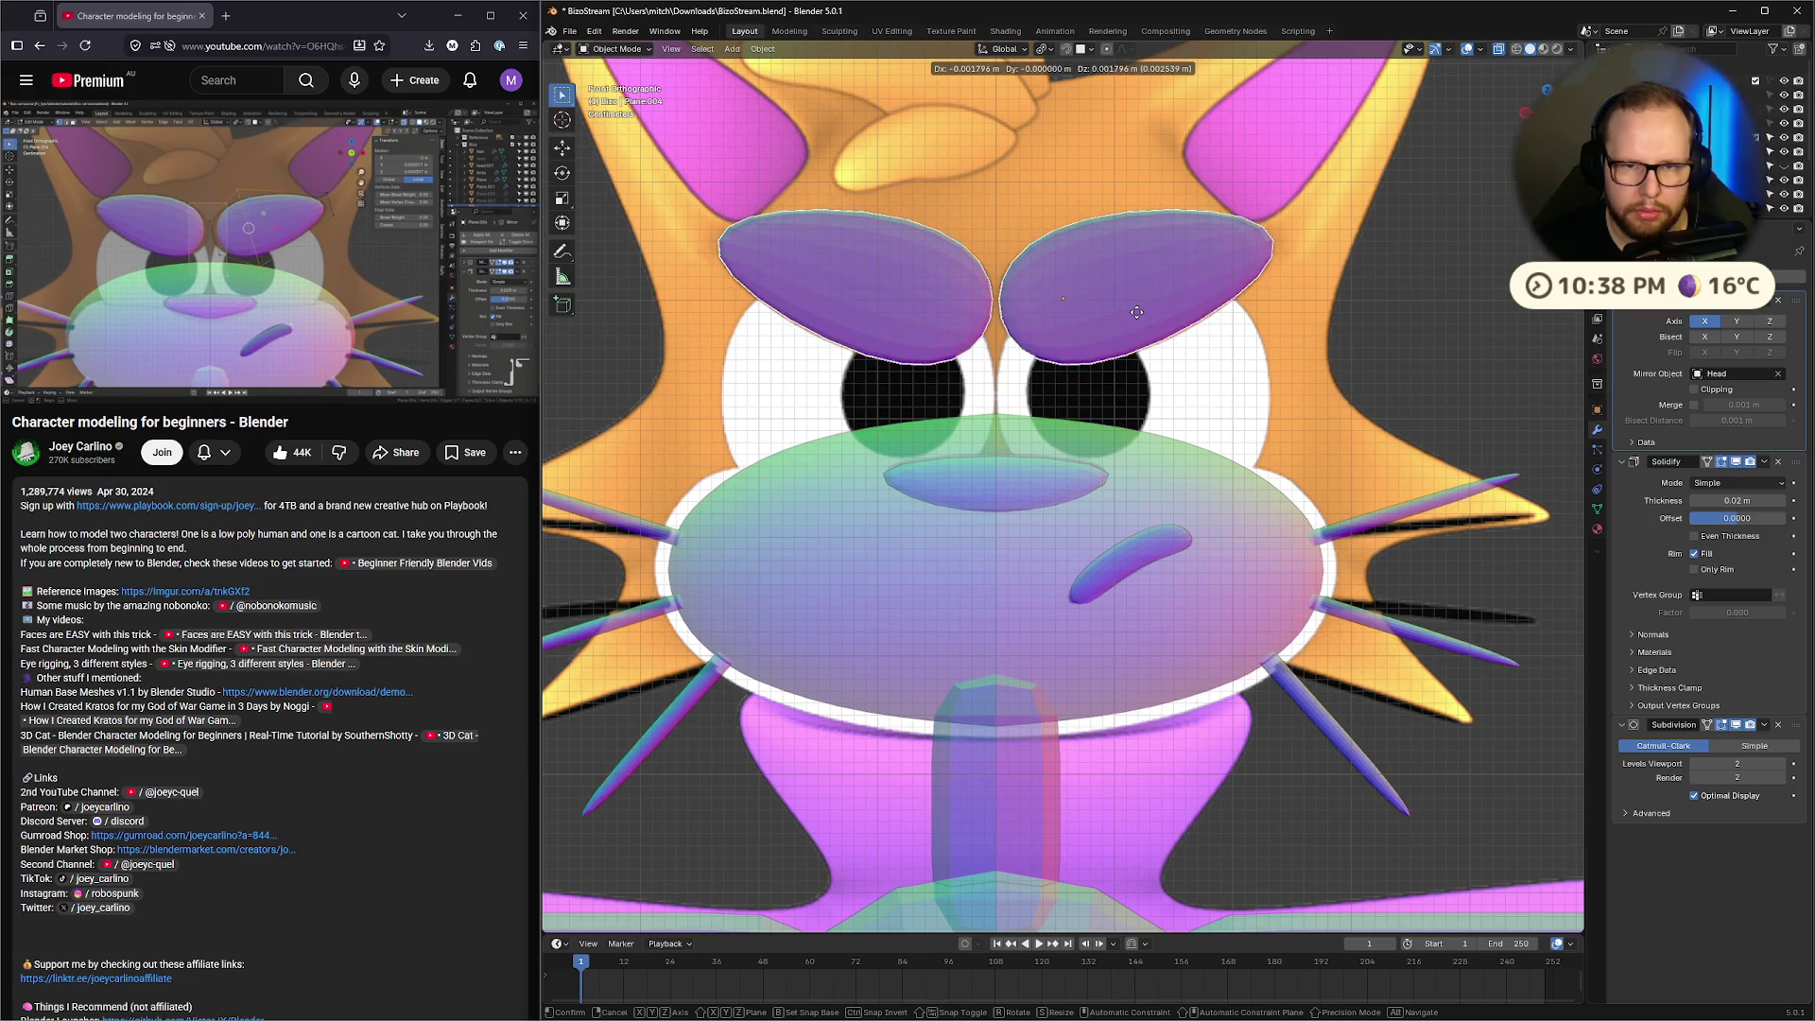
pyautogui.click(1137, 312)
pyautogui.click(384, 219)
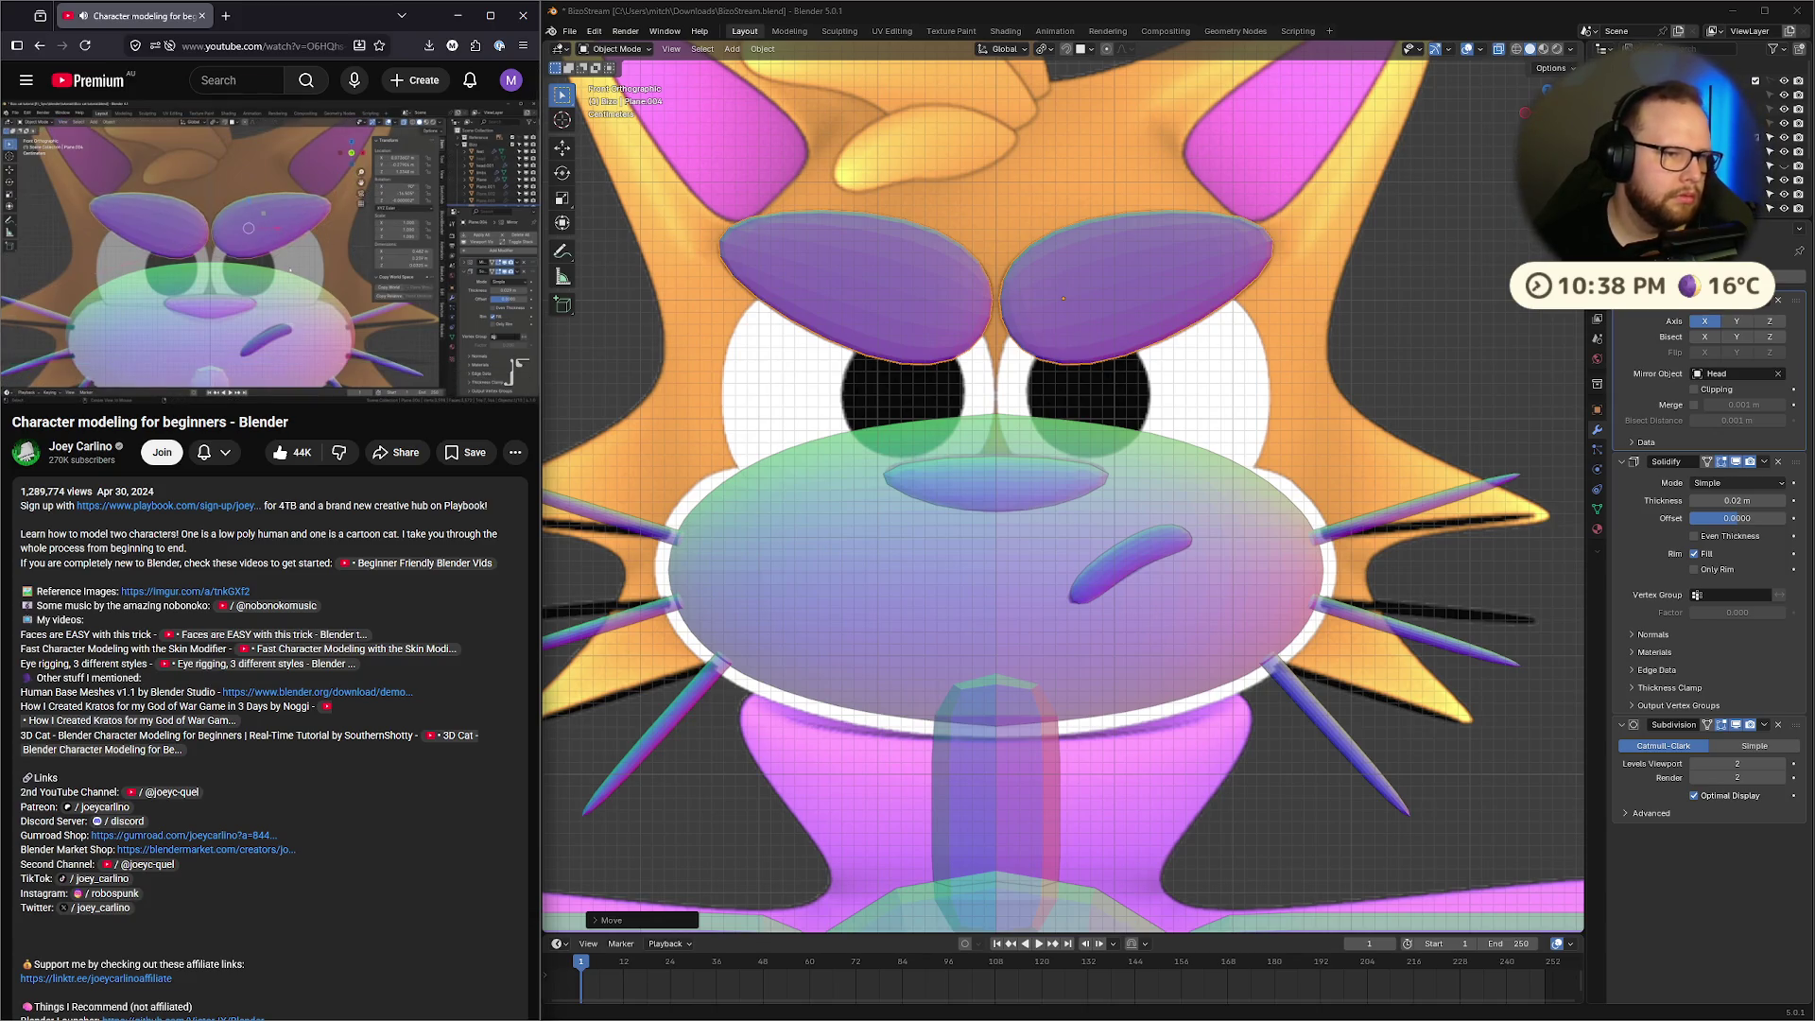
# Unhide all objects with Alt+H so the full cat reappears
pyautogui.moveTo(224, 242)
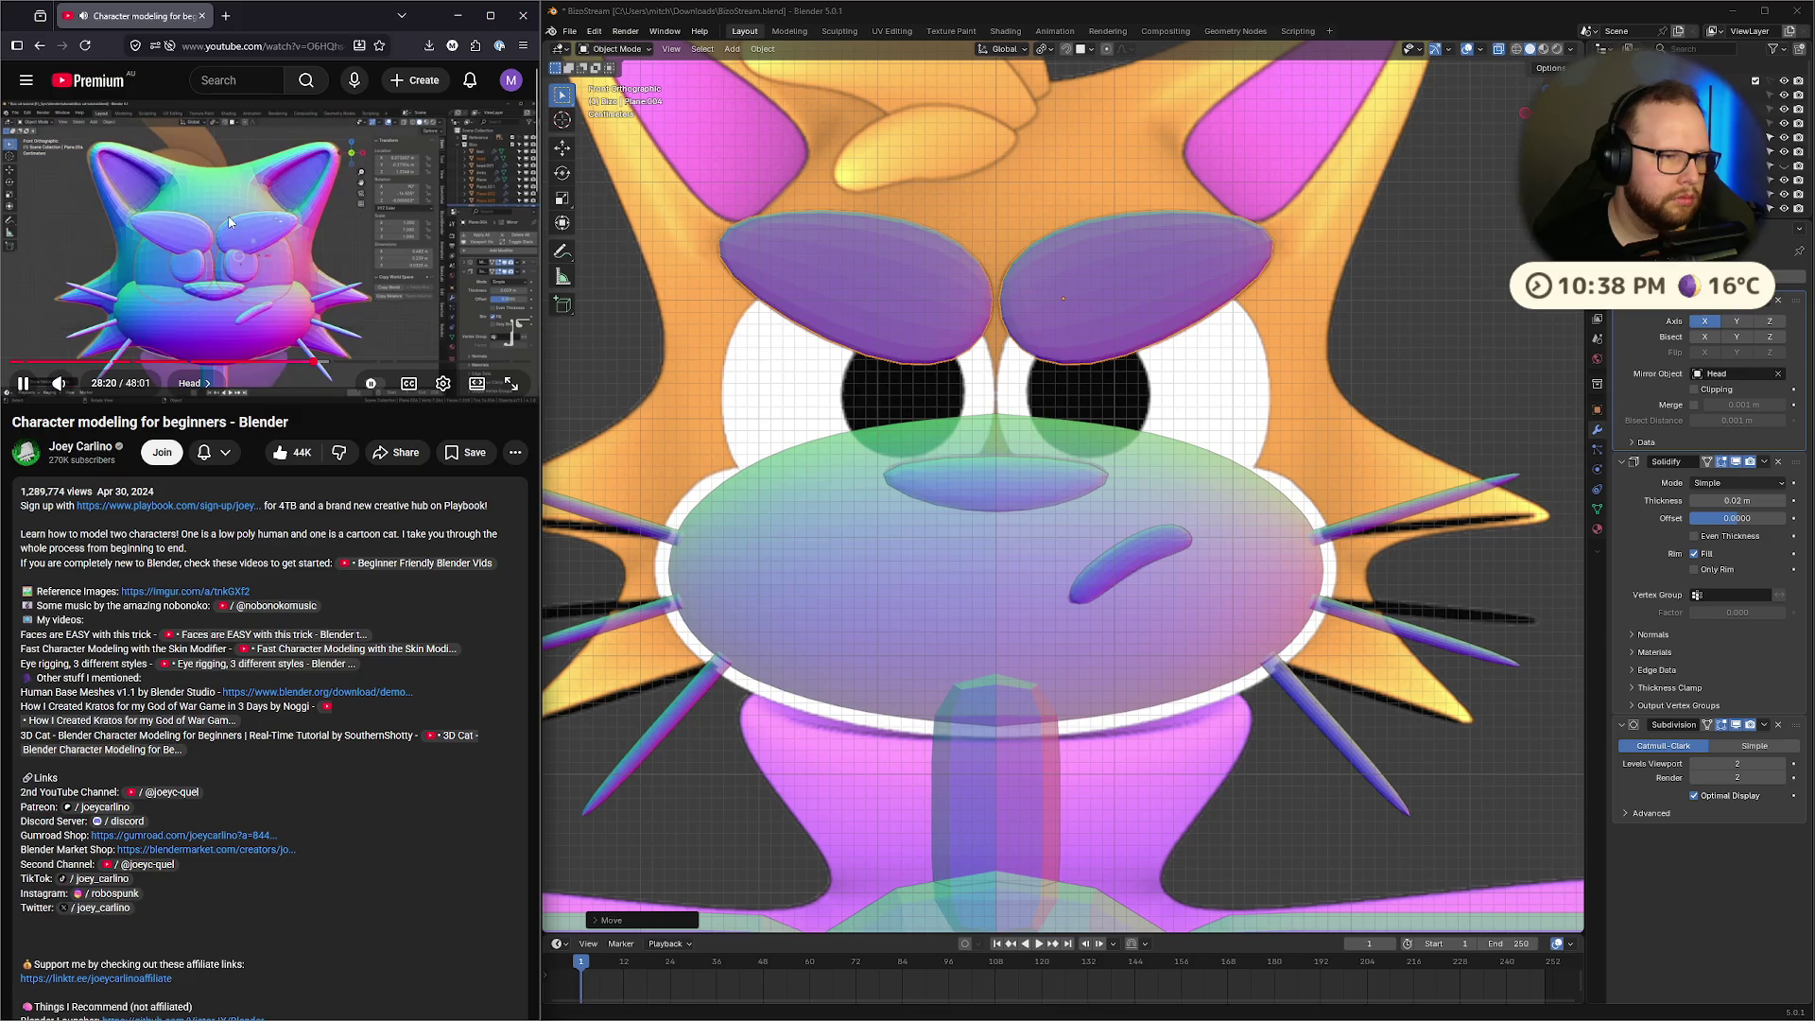
pyautogui.click(240, 245)
pyautogui.hotkey('alt', 'h')
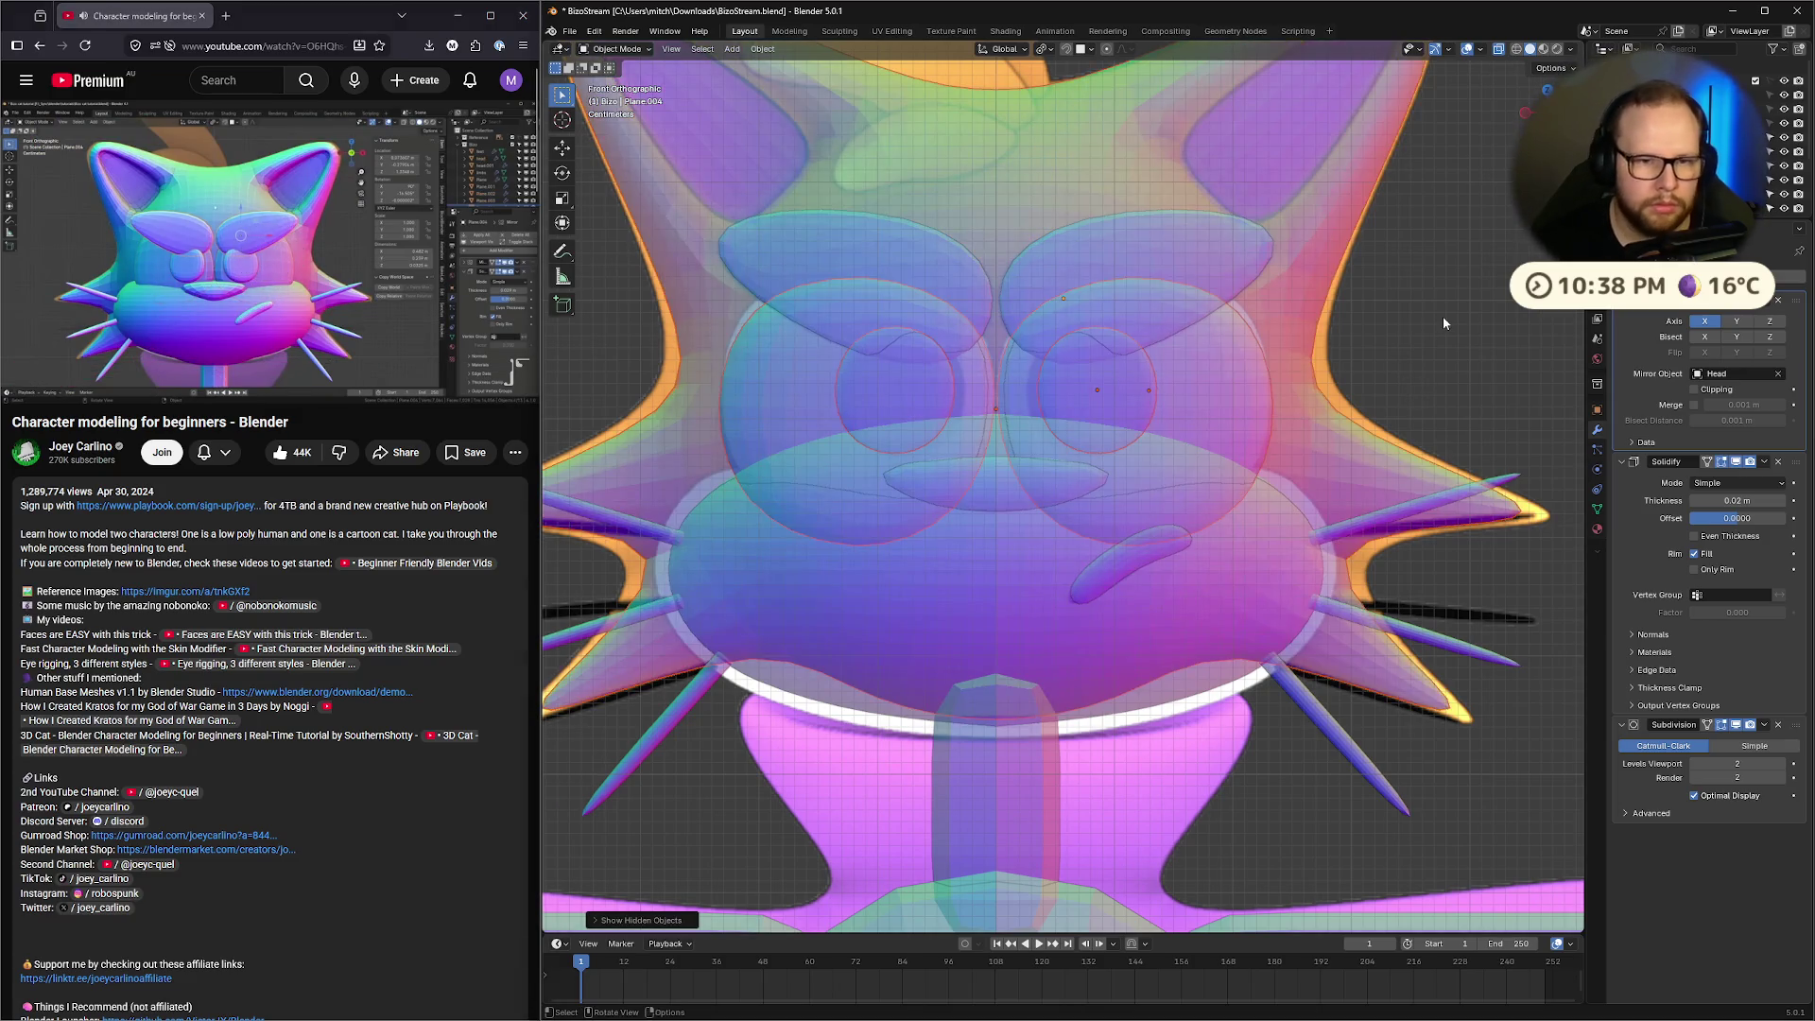
pyautogui.scroll(-5, 1182, 284)
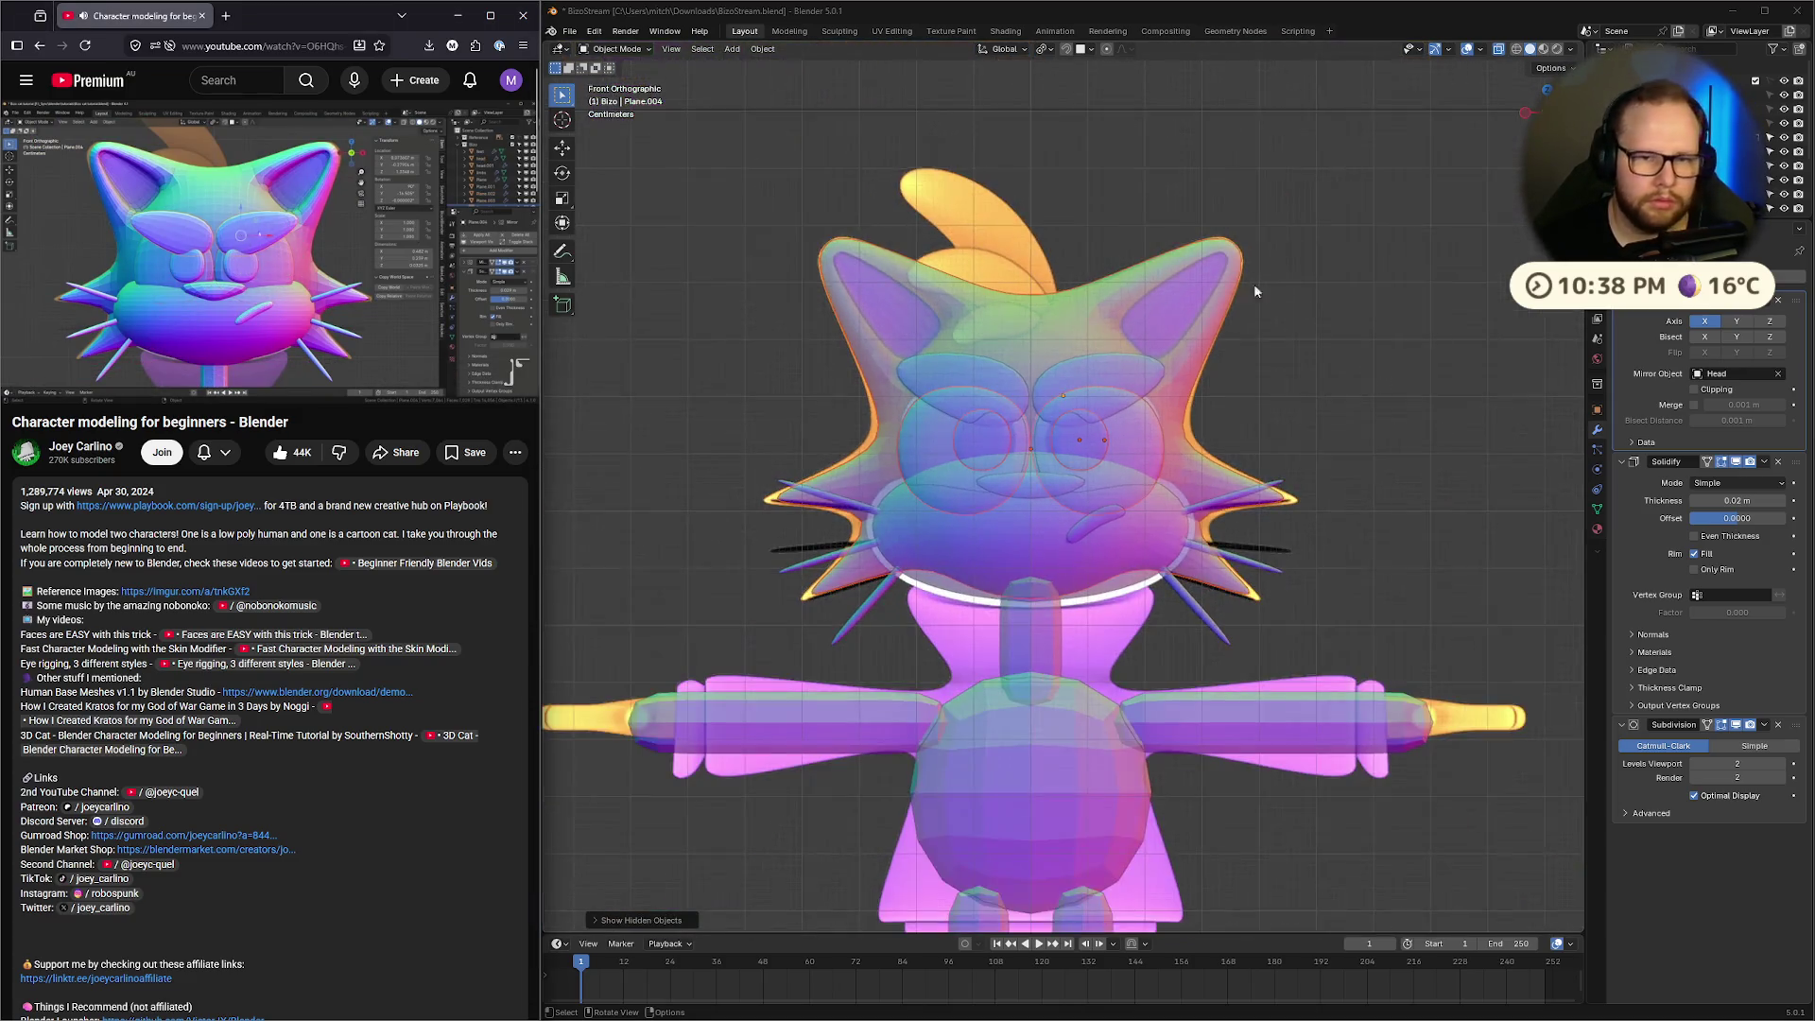
# Turn on X-ray and reposition the eye shapes slightly higher on the face
pyautogui.scroll(3, 1228, 398)
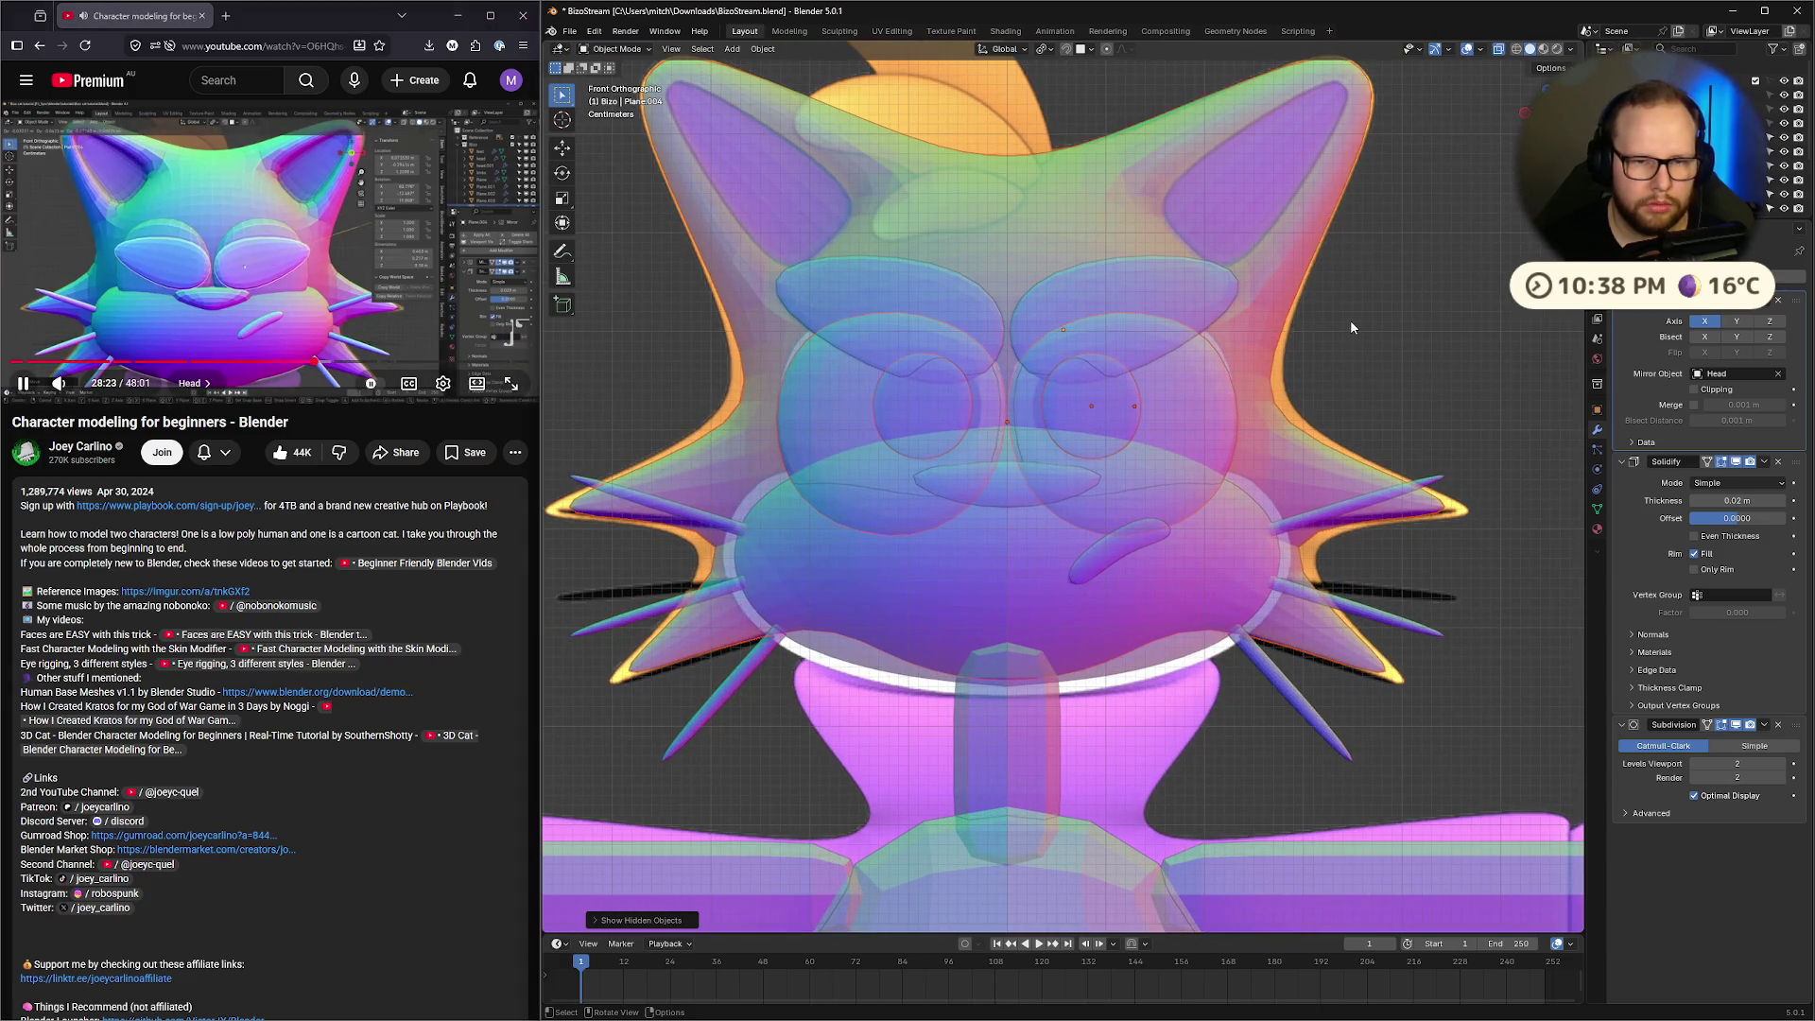
pyautogui.hotkey('alt', 'z')
pyautogui.hotkey('alt', 'z')
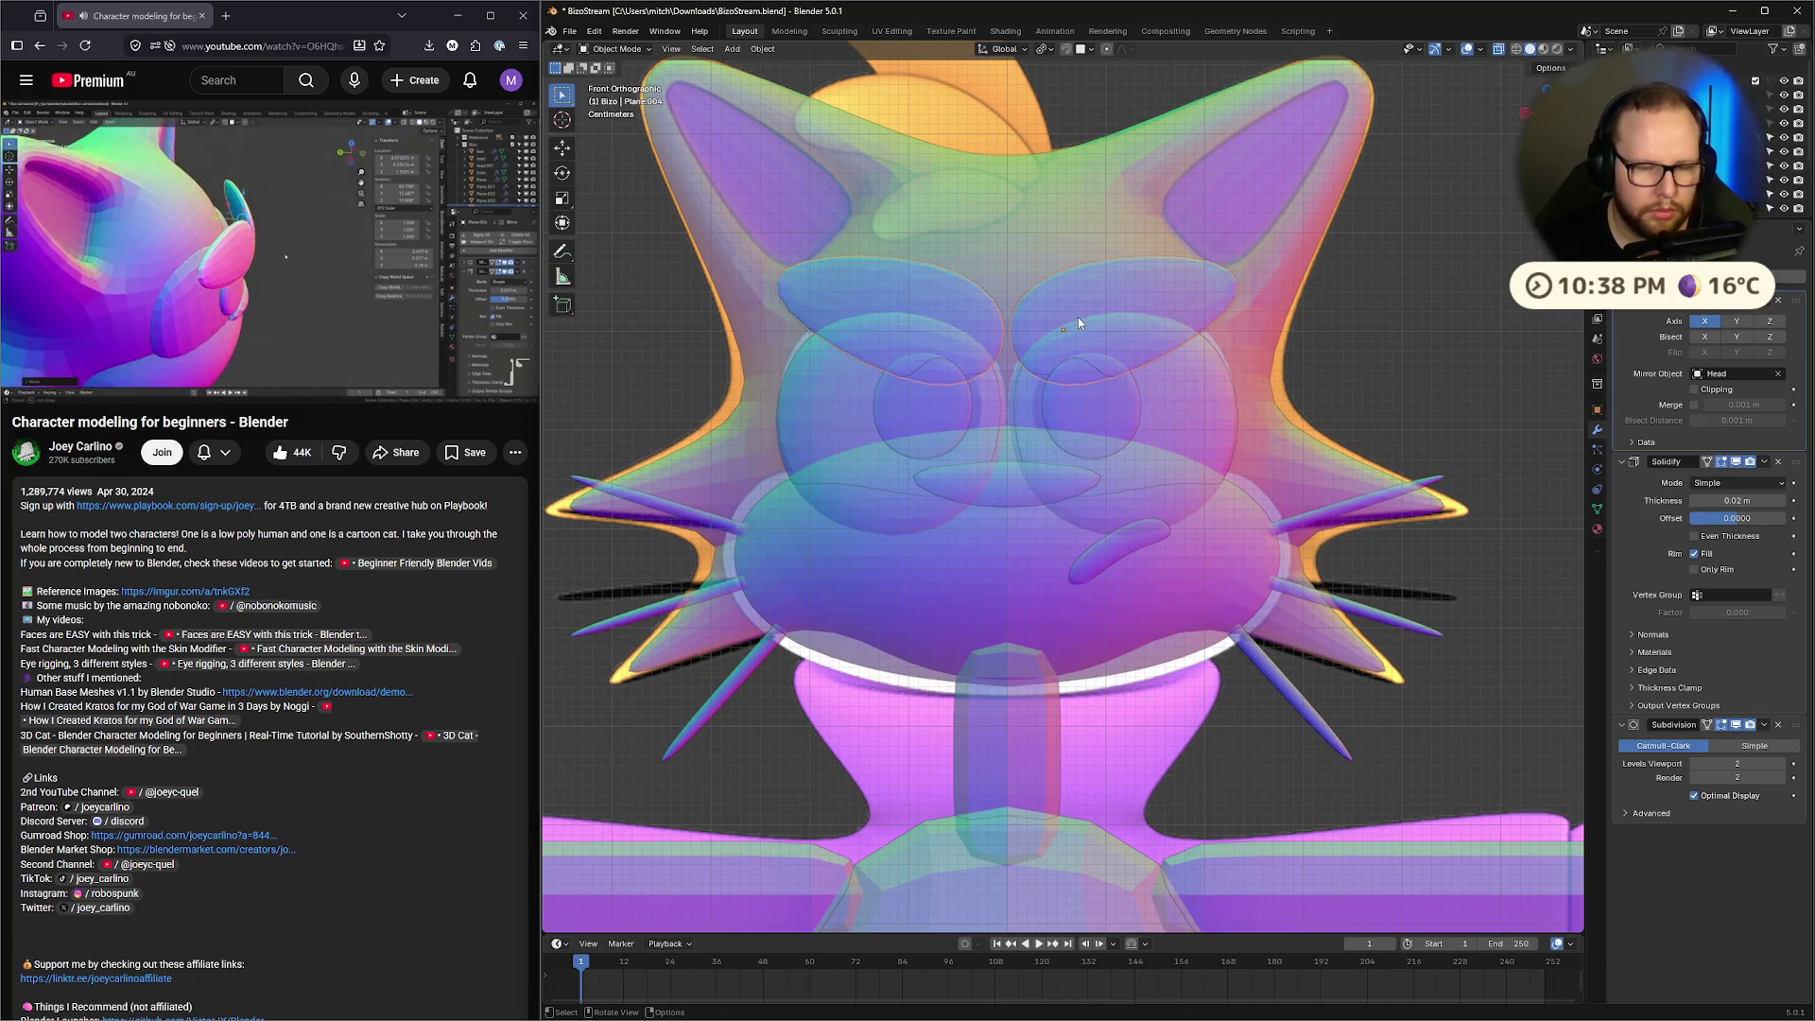
pyautogui.press('g')
pyautogui.click(1082, 375)
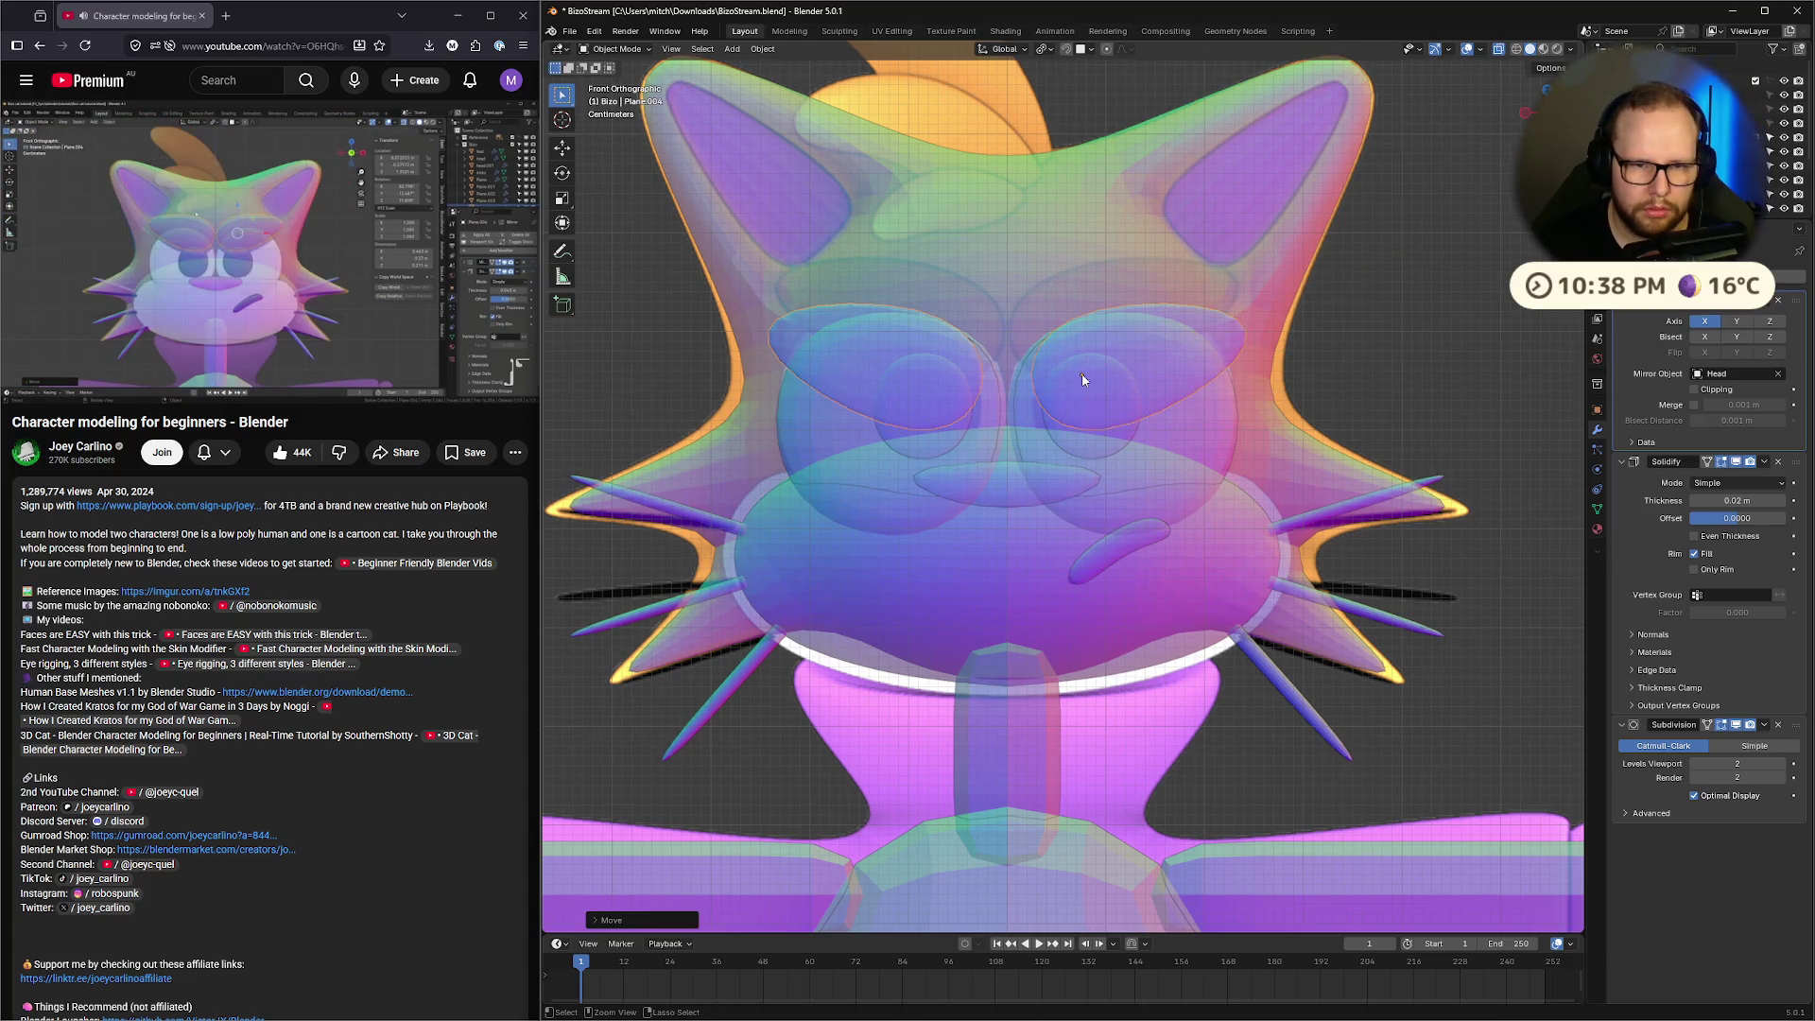
pyautogui.press('g')
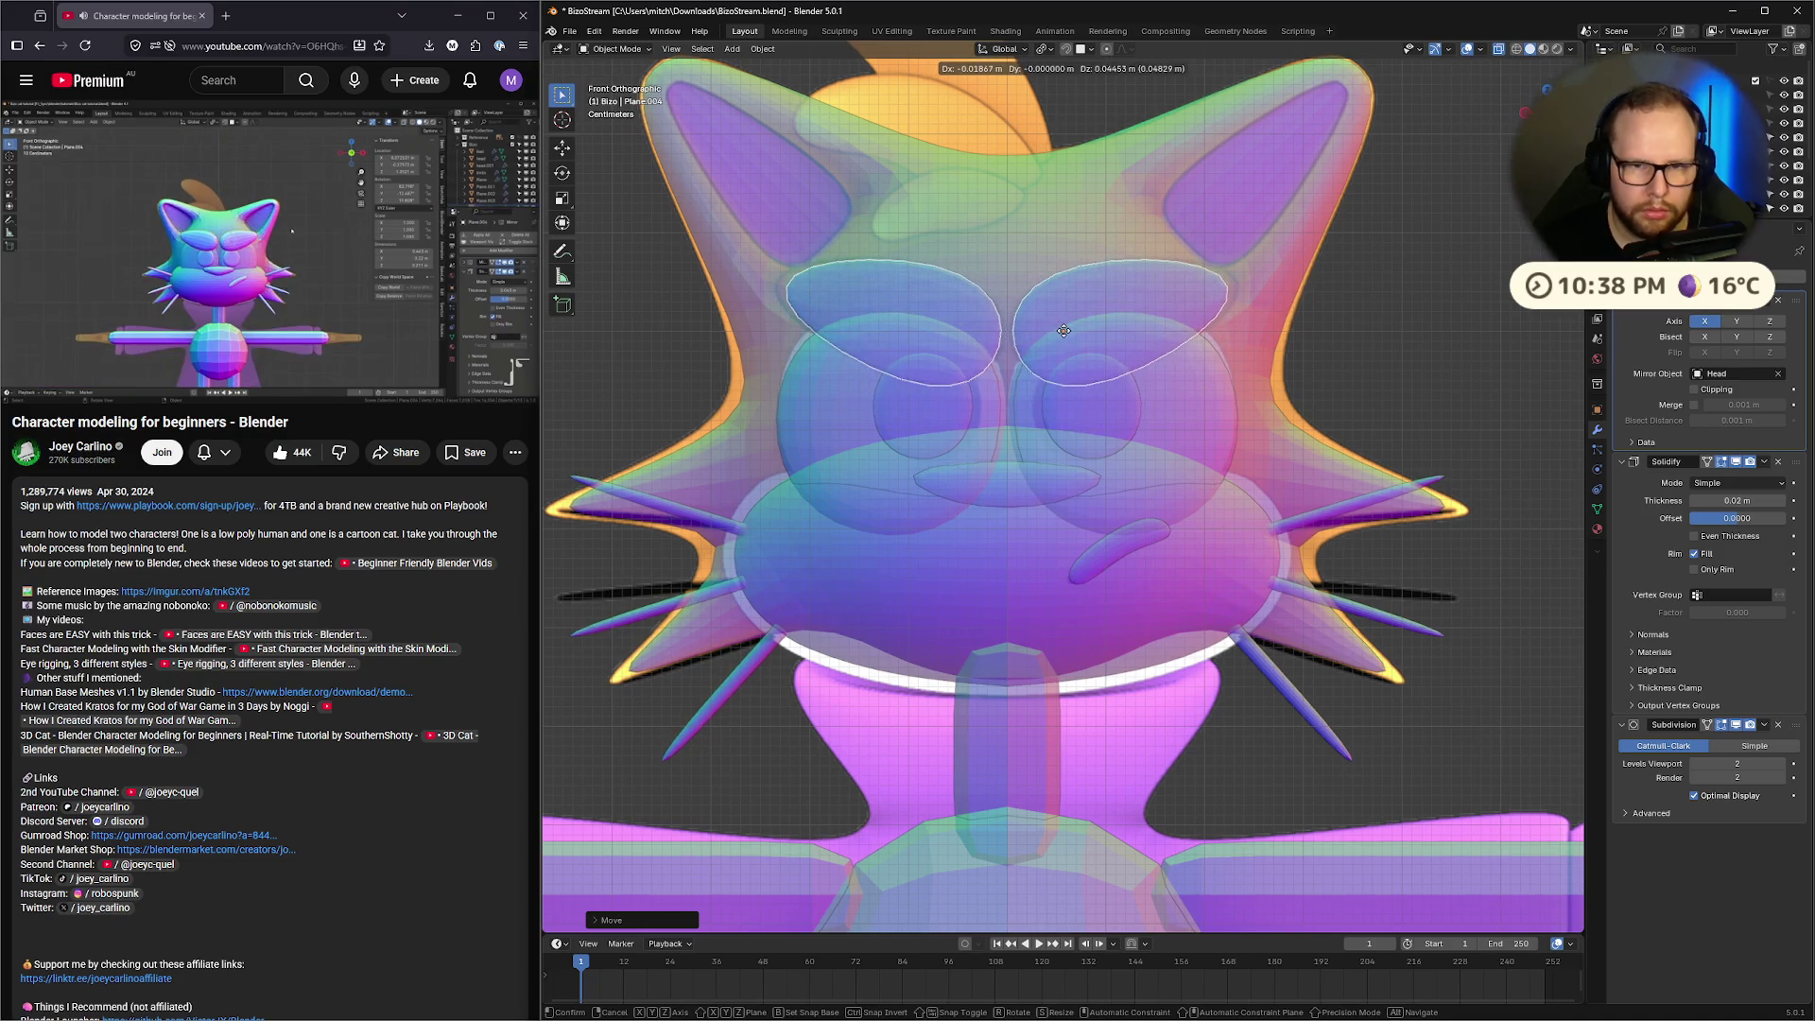
pyautogui.click(1064, 335)
# In Edit Mode, push the eyelid outline's outer corner slightly outward, then orbit to inspect
pyautogui.click(289, 282)
pyautogui.click(1180, 286)
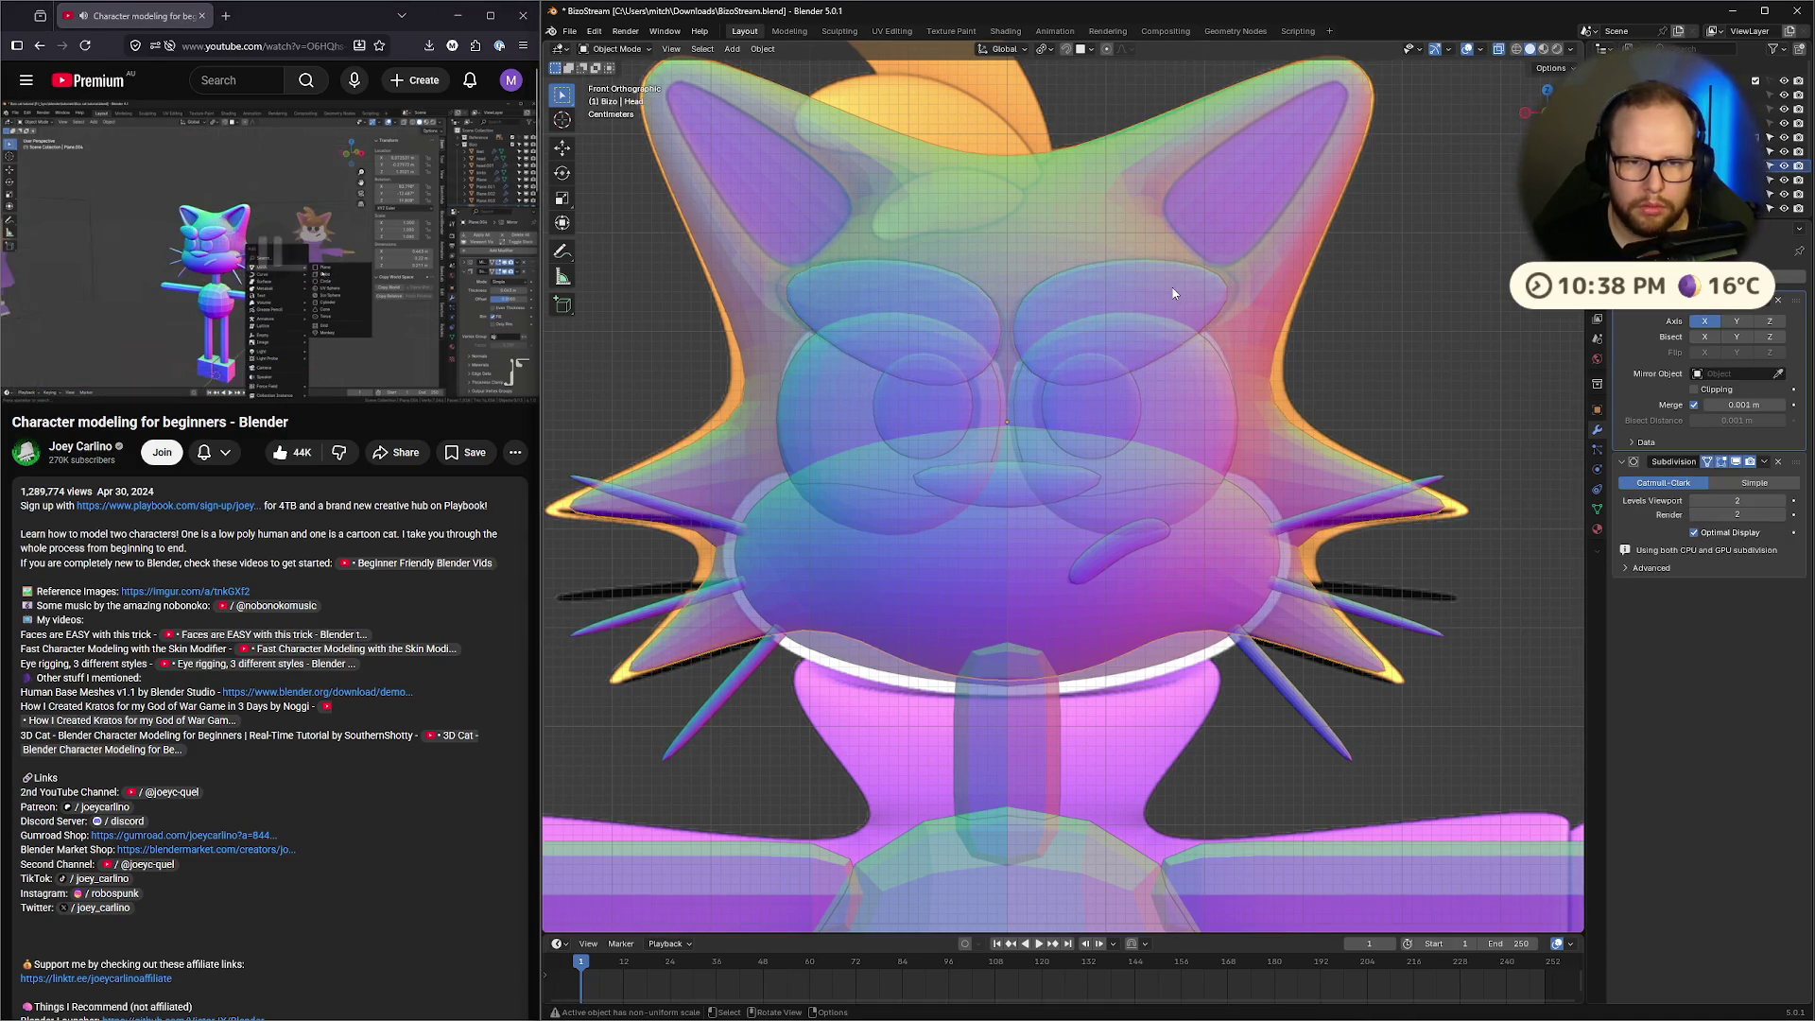
pyautogui.press('Tab')
pyautogui.press('Tab')
pyautogui.click(1180, 285)
pyautogui.press('Tab')
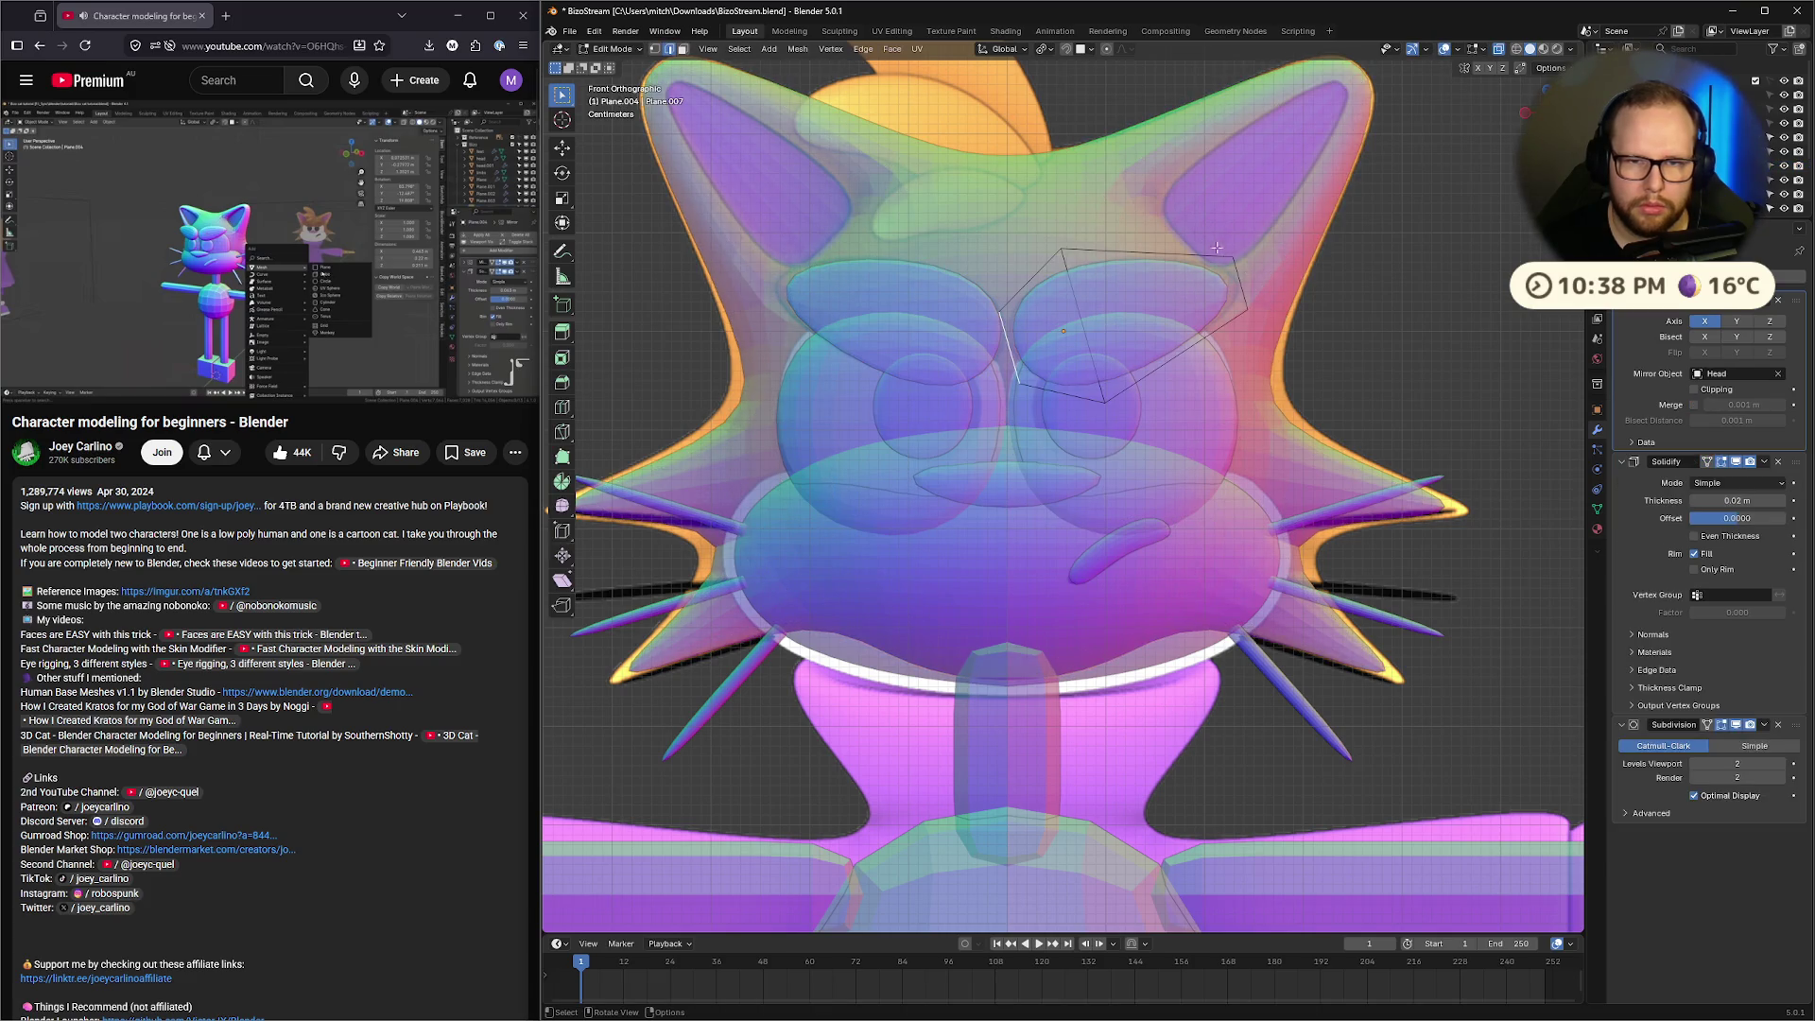
pyautogui.press('g')
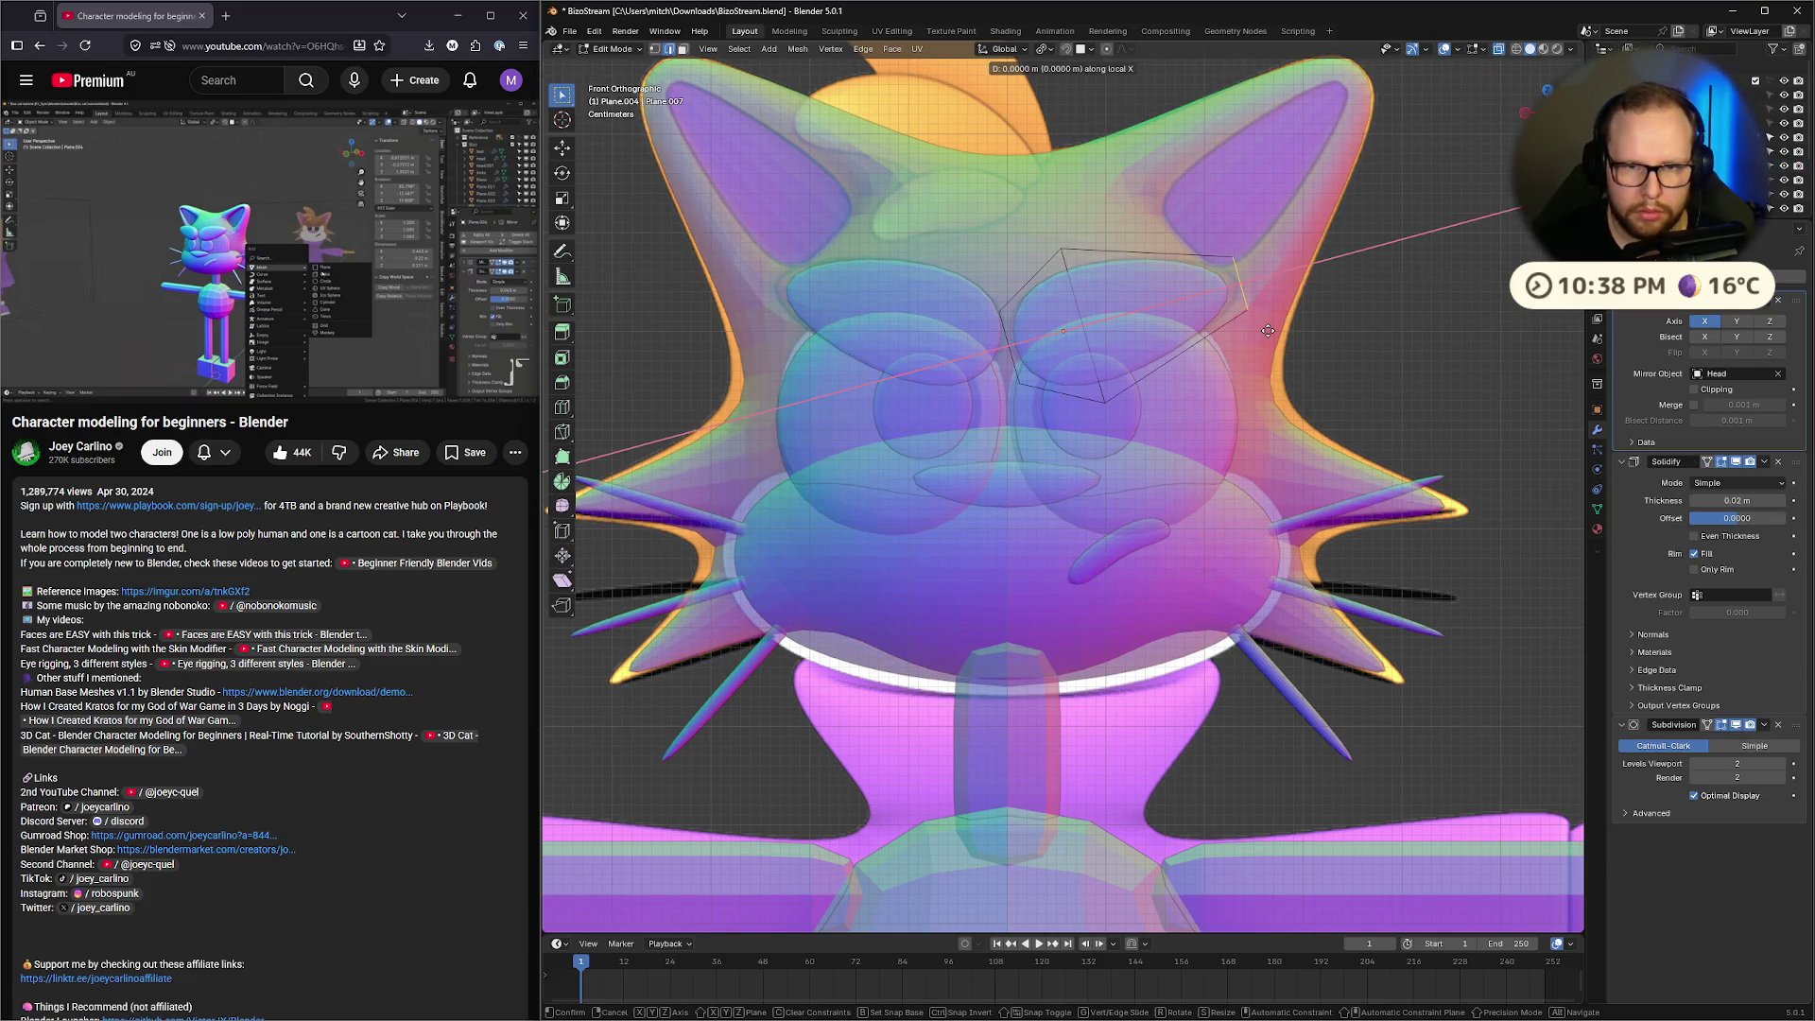
pyautogui.click(1278, 328)
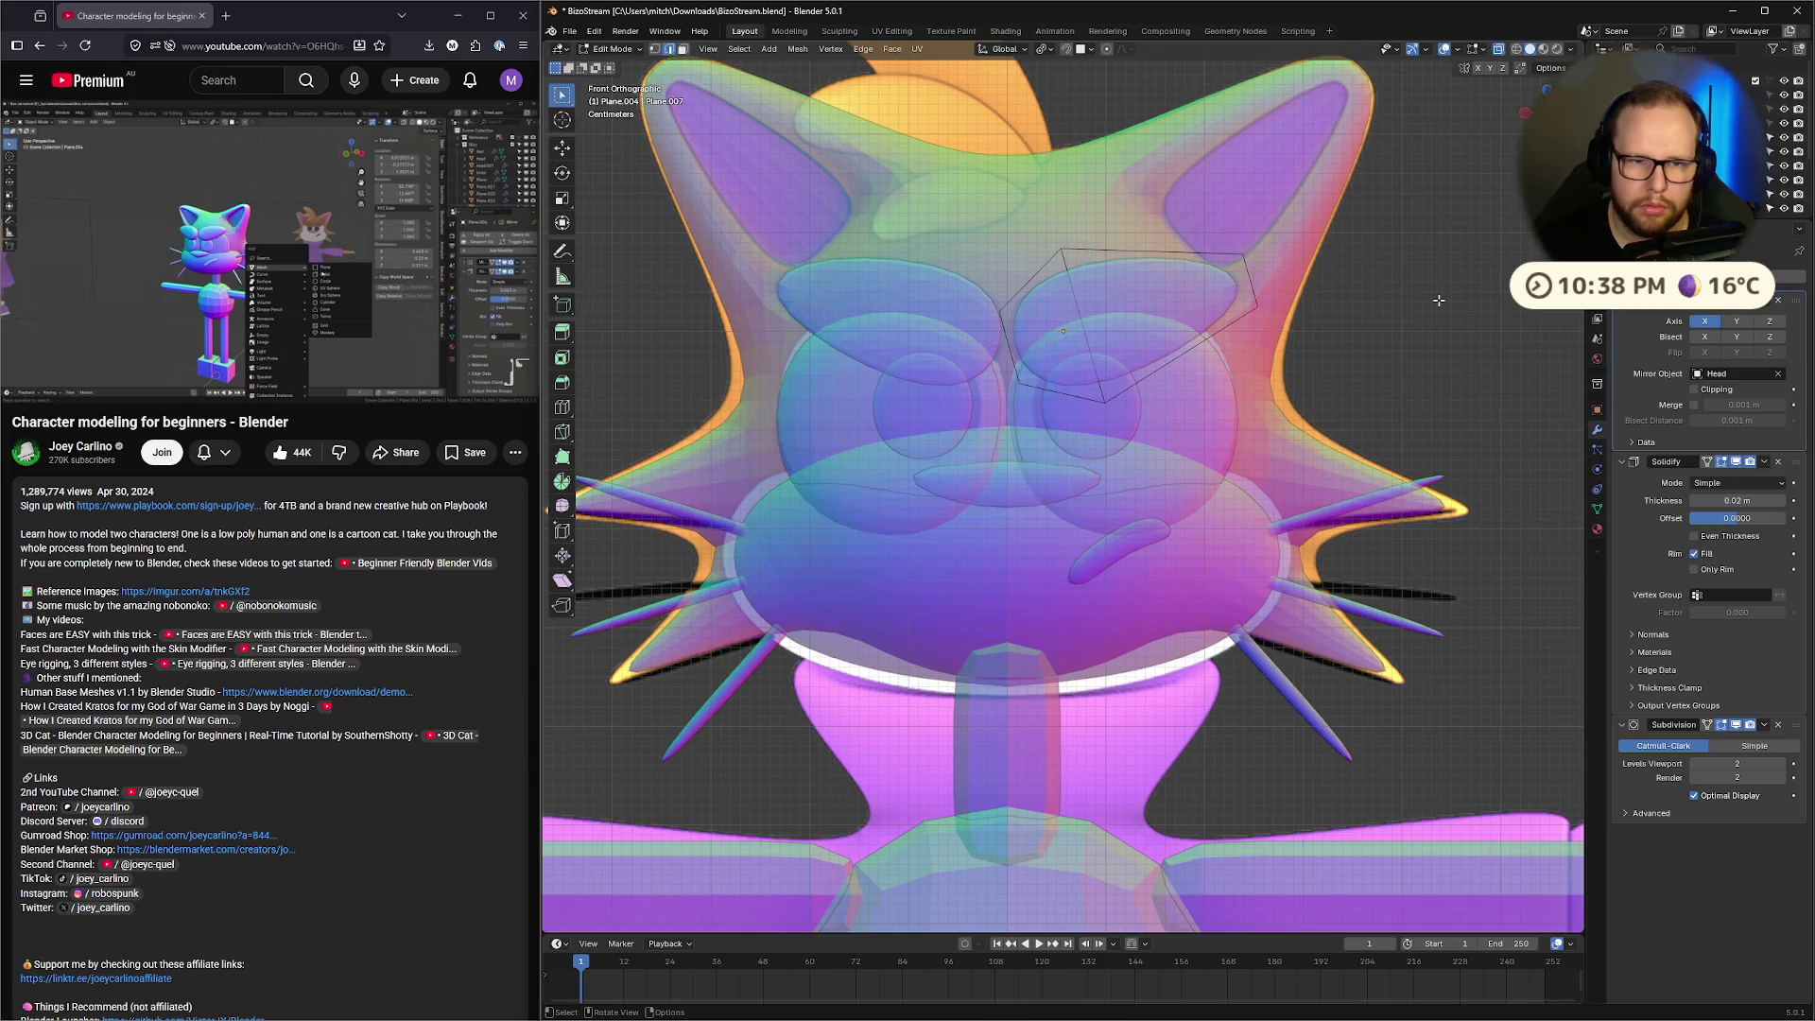
pyautogui.press('Tab')
pyautogui.press('ctrl+KP_1')
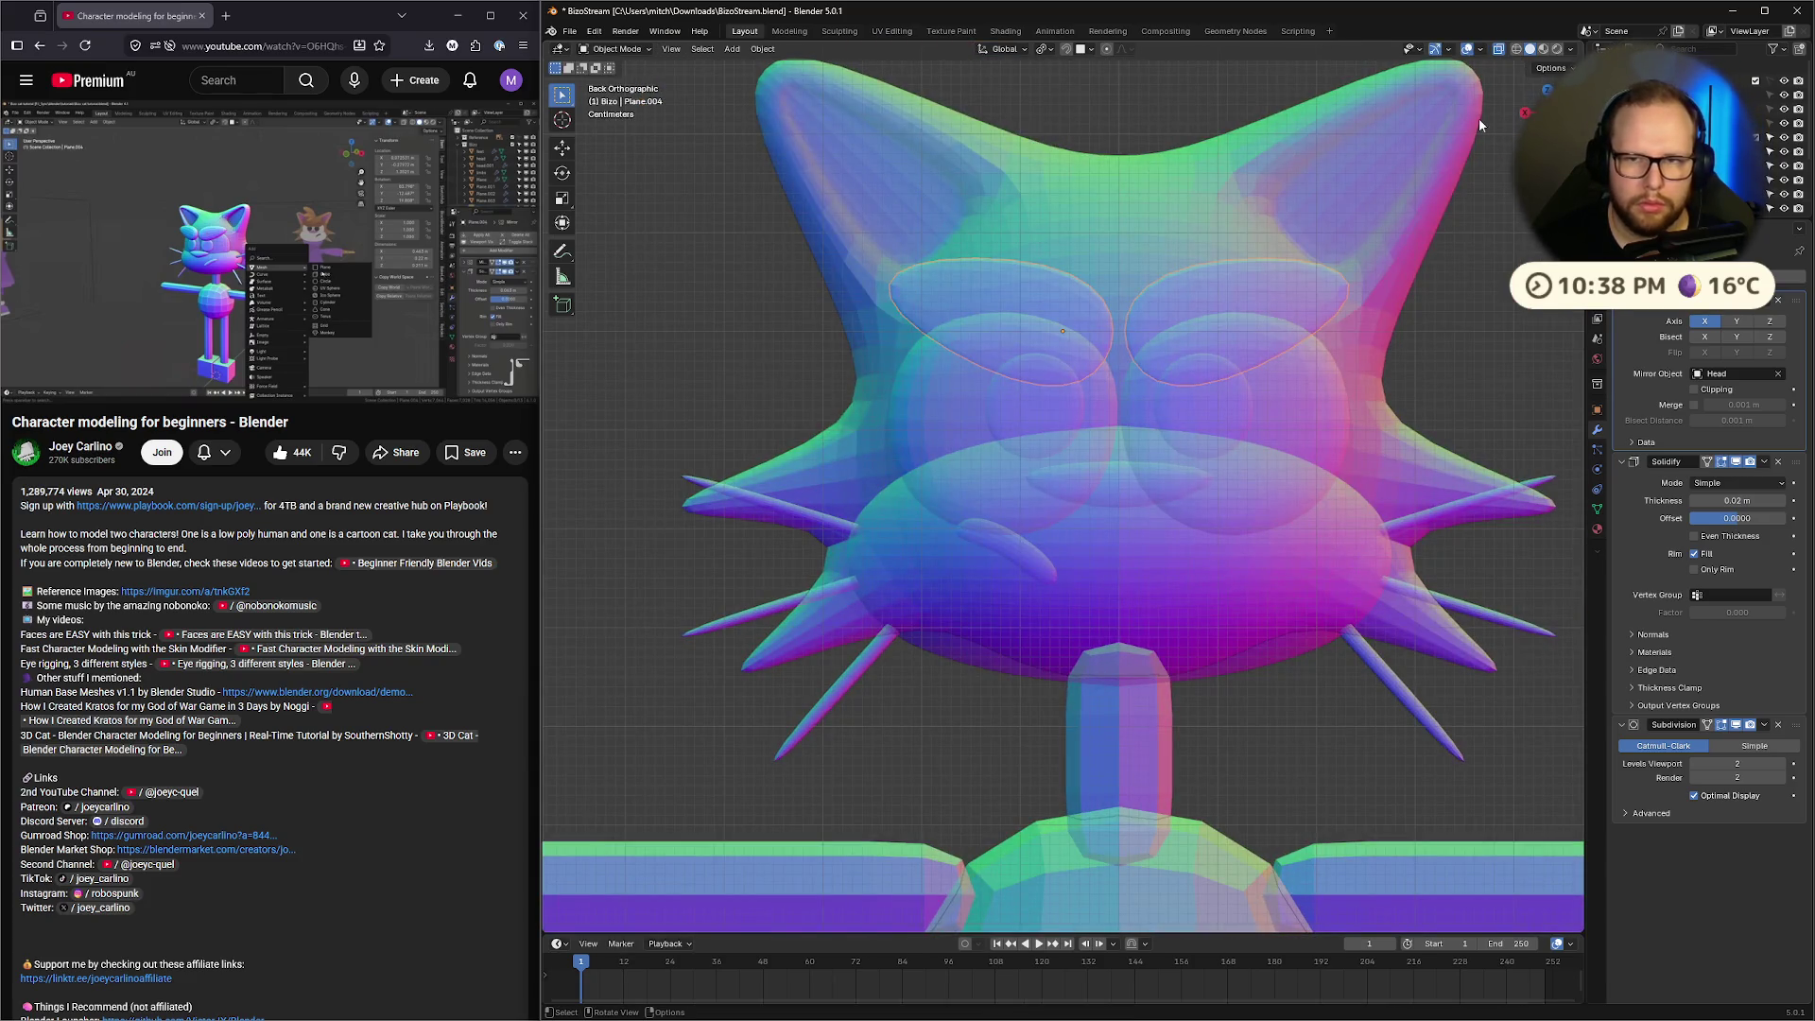
pyautogui.moveTo(1479, 117)
pyautogui.mouseDown(button='middle')
pyautogui.moveTo(1126, 323)
pyautogui.moveTo(1119, 348)
pyautogui.moveTo(1177, 400)
pyautogui.moveTo(1320, 428)
pyautogui.moveTo(1331, 410)
pyautogui.moveTo(1250, 417)
pyautogui.mouseUp(button='middle')
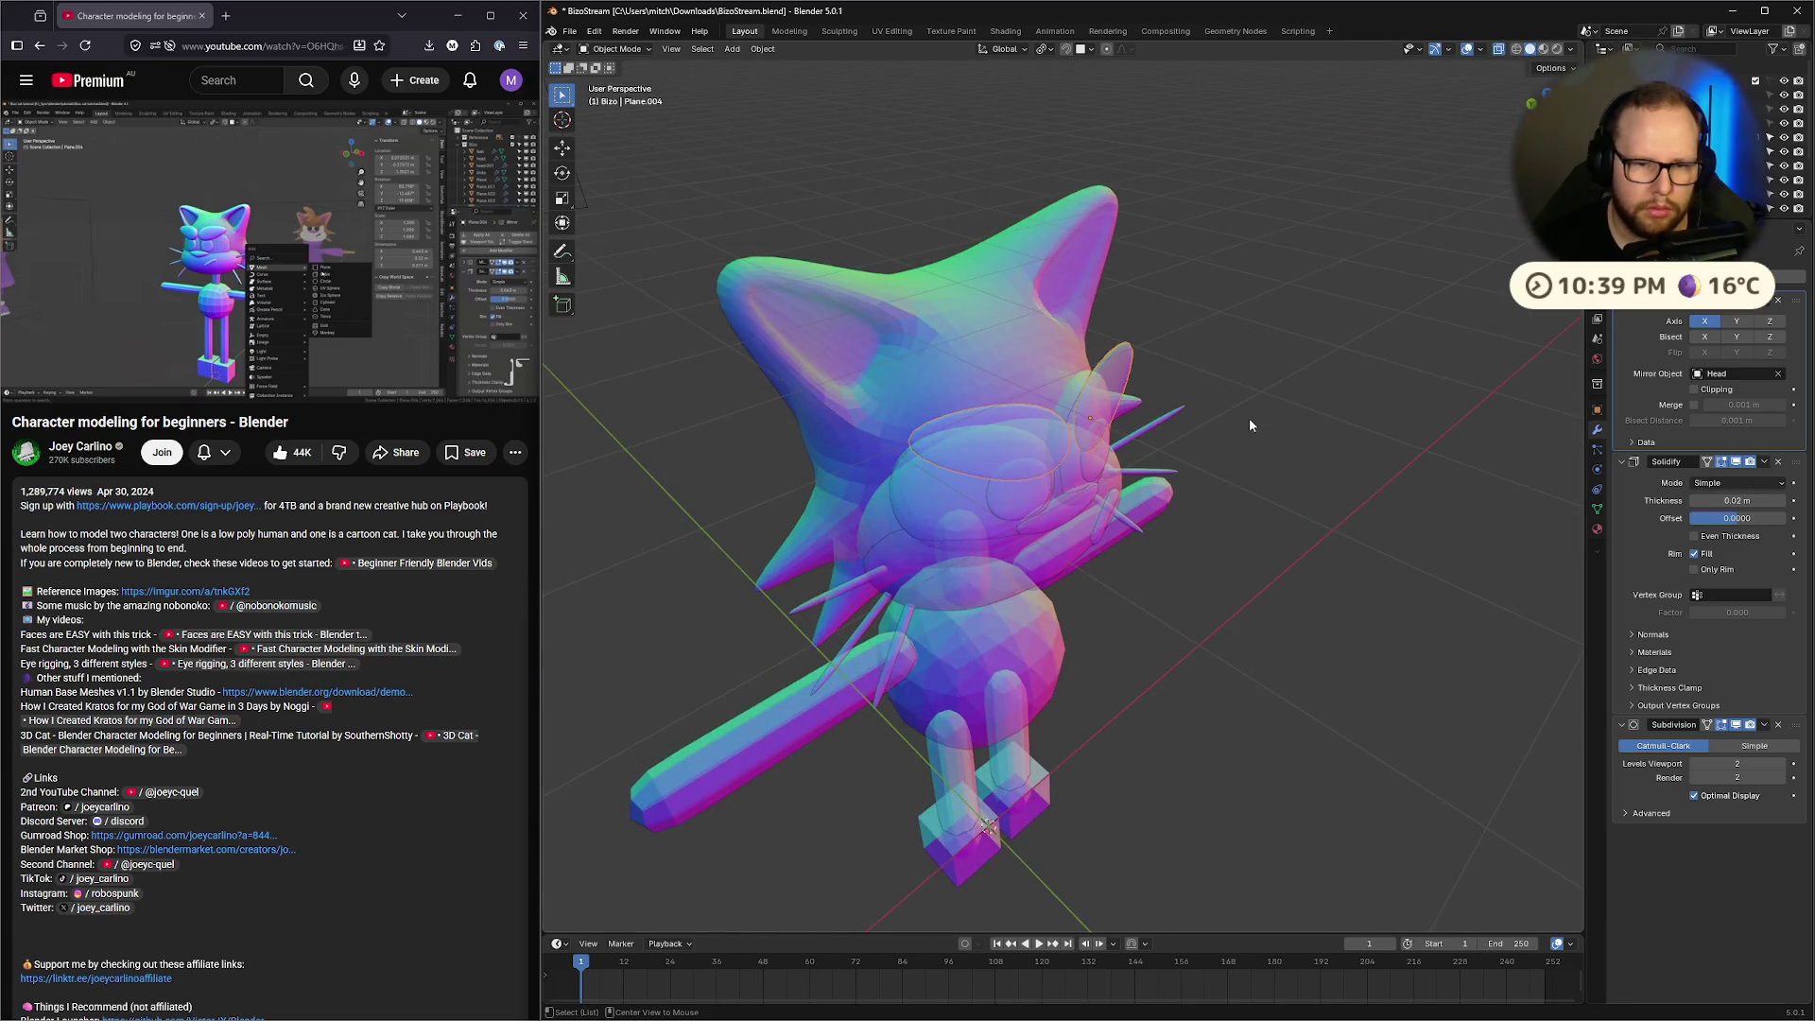
# Save the blend file with Ctrl+S
pyautogui.hotkey('shift', 's')
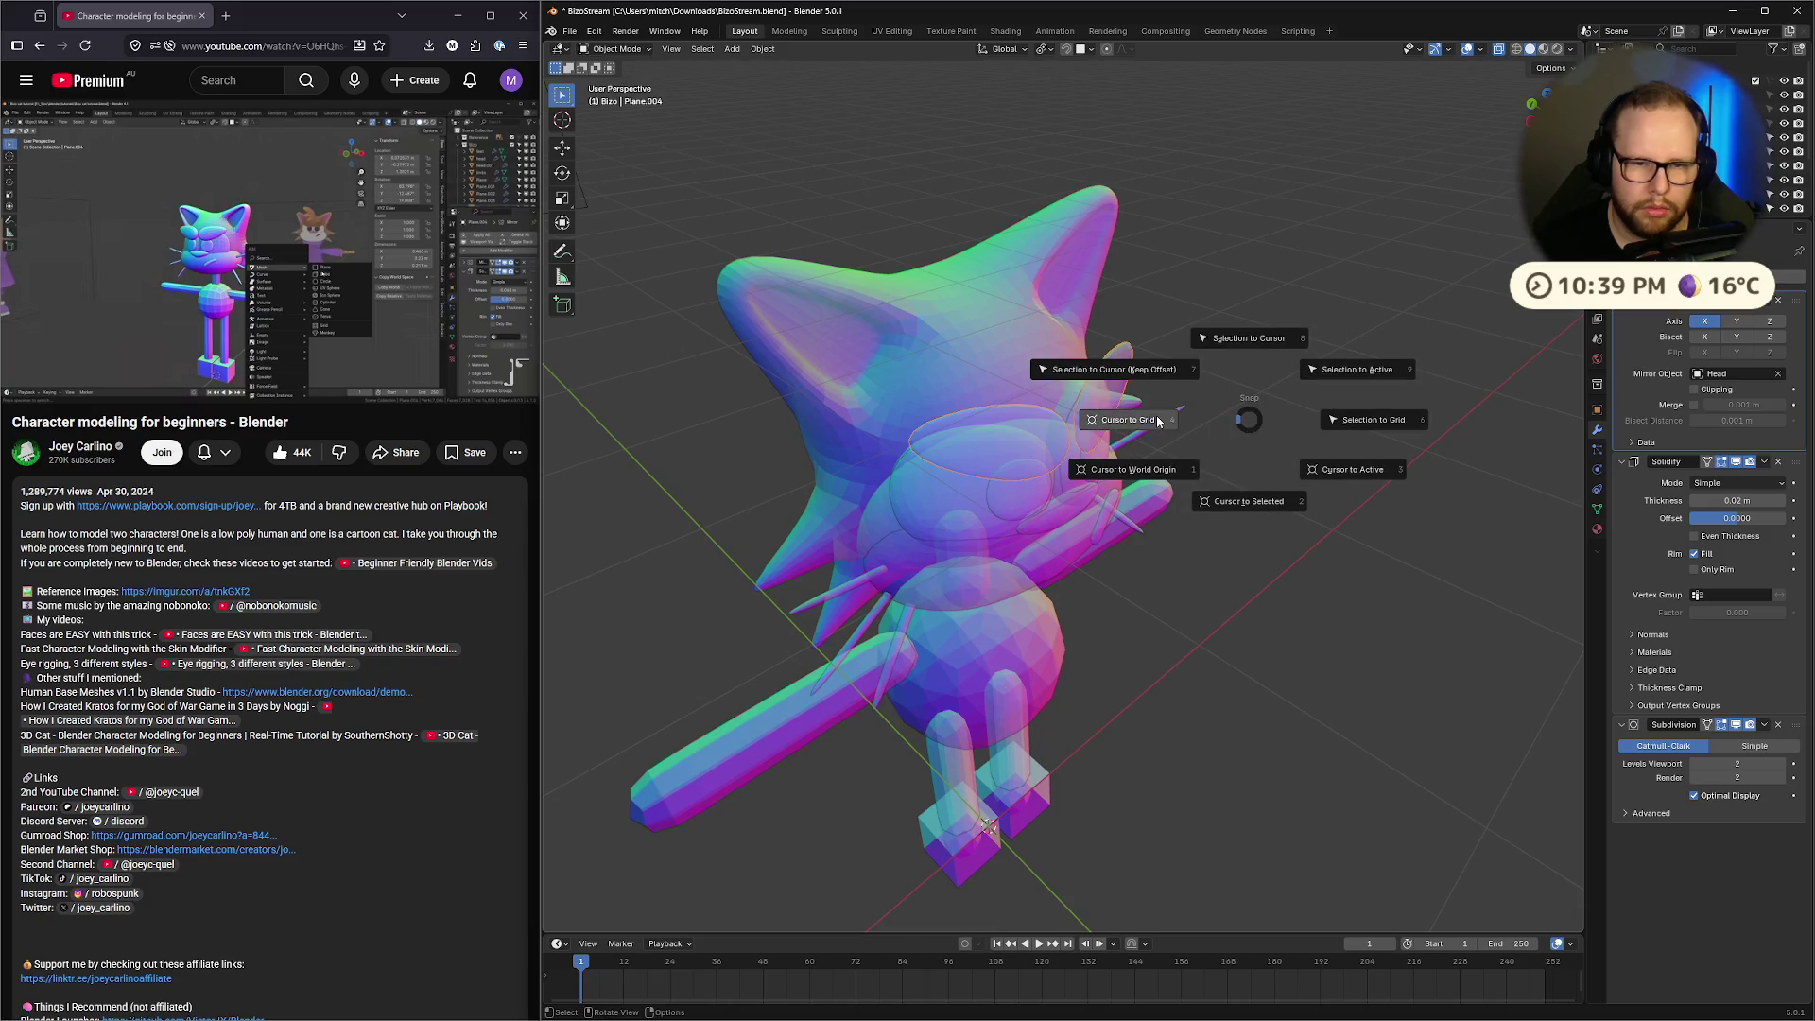
pyautogui.press('Escape')
pyautogui.hotkey('ctrl', 's')
pyautogui.moveTo(1161, 420)
pyautogui.mouseDown(button='middle')
pyautogui.moveTo(1132, 424)
pyautogui.moveTo(1187, 431)
pyautogui.moveTo(1097, 355)
pyautogui.moveTo(1183, 376)
pyautogui.moveTo(1181, 397)
pyautogui.mouseUp(button='middle')
# Apply the eye object's rotation via Ctrl+A
pyautogui.hotkey('ctrl', 'a')
pyautogui.click(1131, 423)
pyautogui.hotkey('ctrl', 'a')
pyautogui.click(1175, 420)
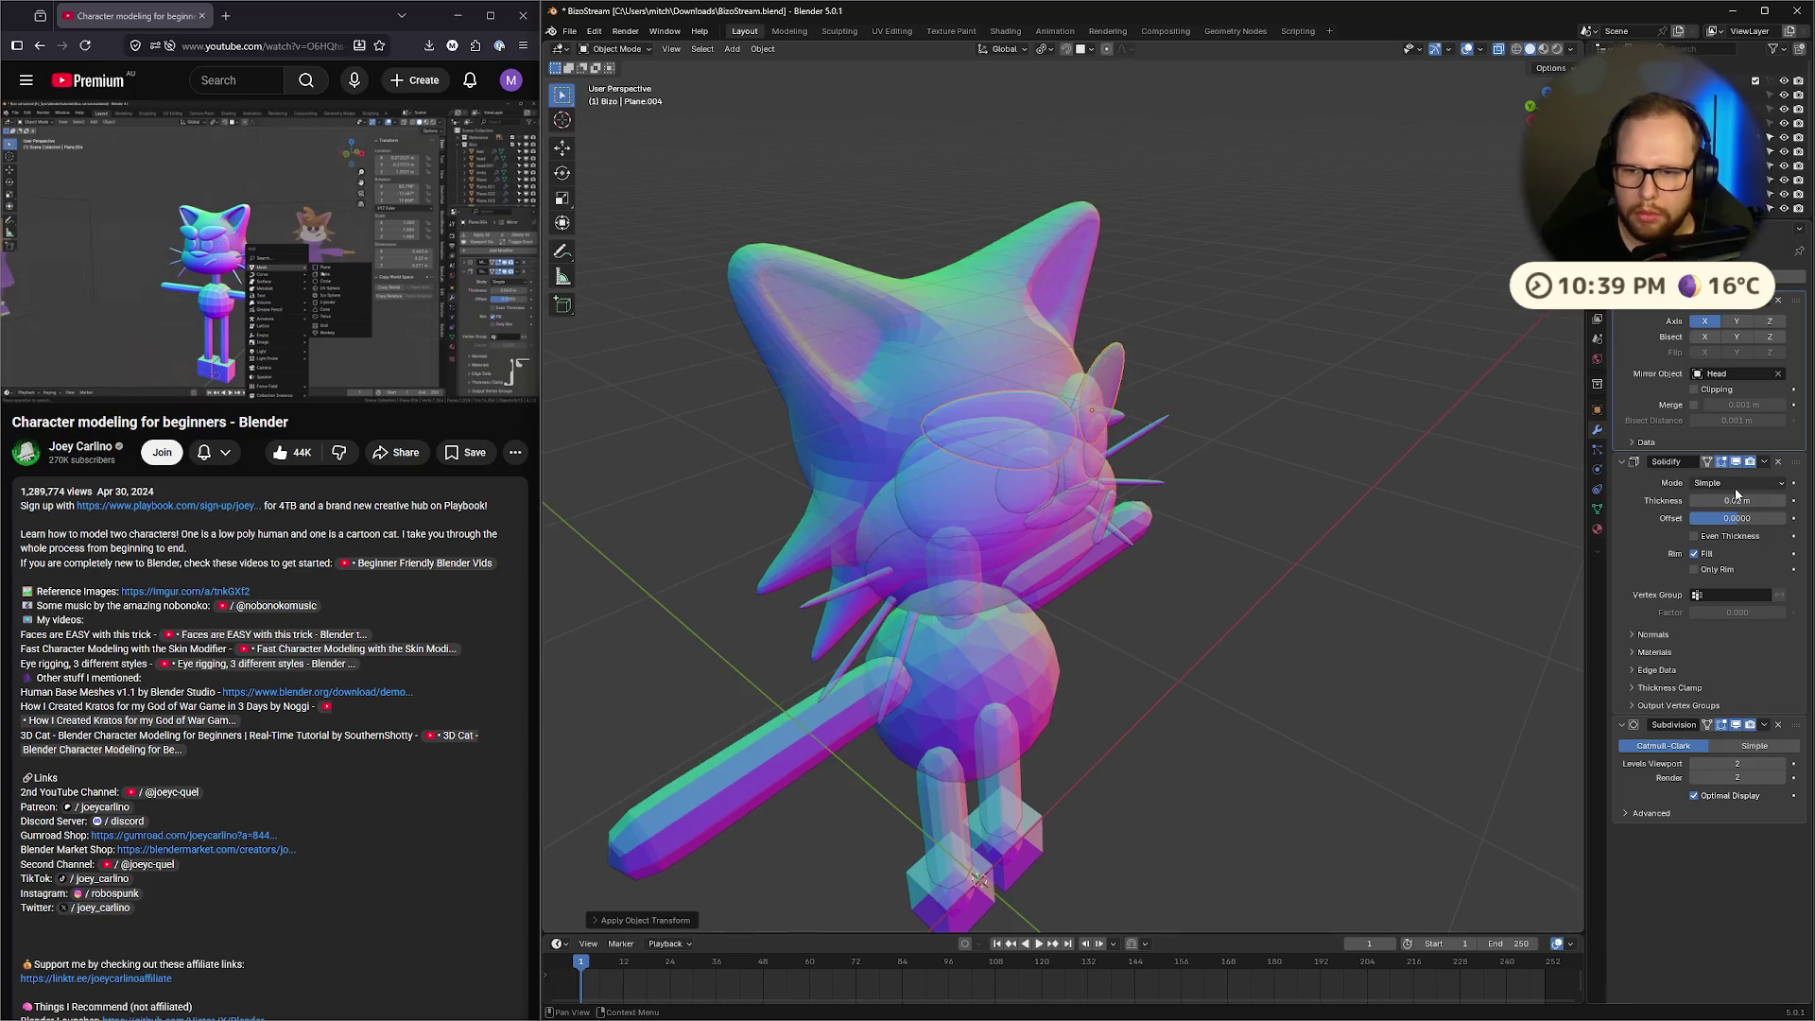
# Set the Solidify modifier thickness to 0.05 m
pyautogui.click(1737, 500)
pyautogui.write('0.05')
pyautogui.press('Return')
pyautogui.moveTo(1294, 449)
pyautogui.mouseDown(button='middle')
pyautogui.moveTo(1331, 446)
pyautogui.moveTo(1284, 440)
pyautogui.mouseUp(button='middle')
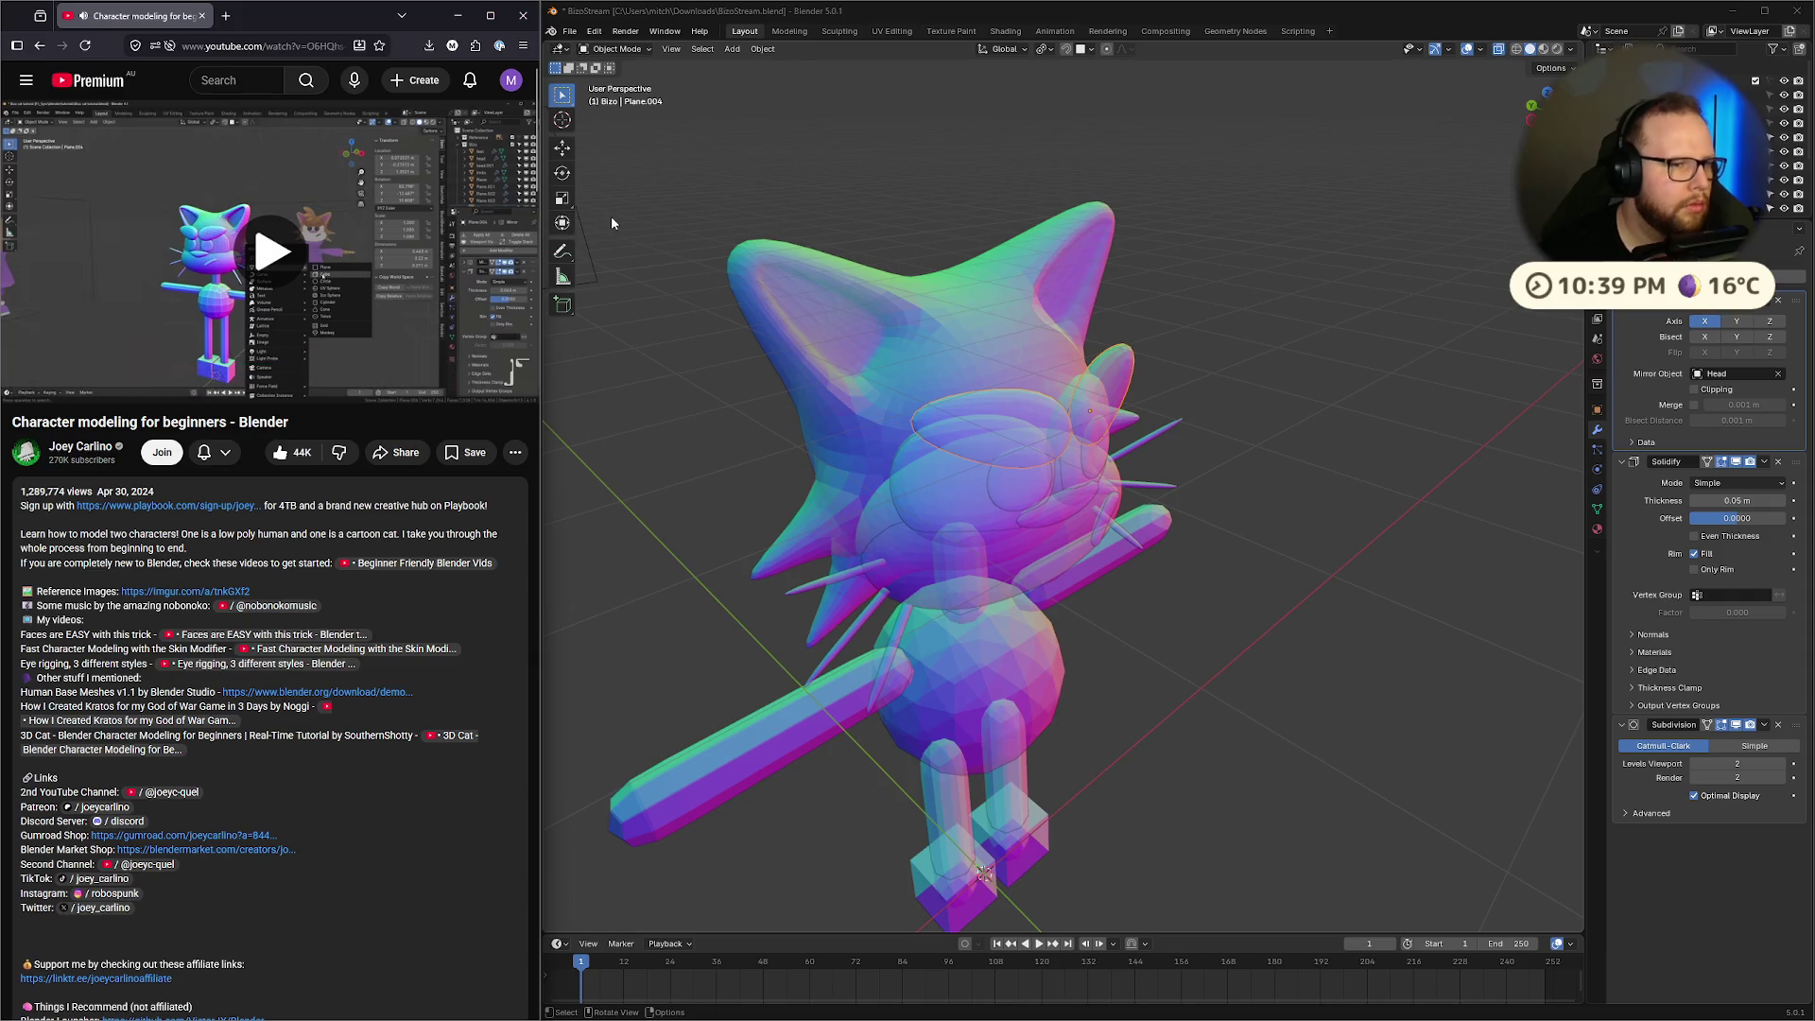
# Jump the reference tutorial back to 28:10 and orbit to view the cat from below
pyautogui.click(280, 264)
pyautogui.click(315, 362)
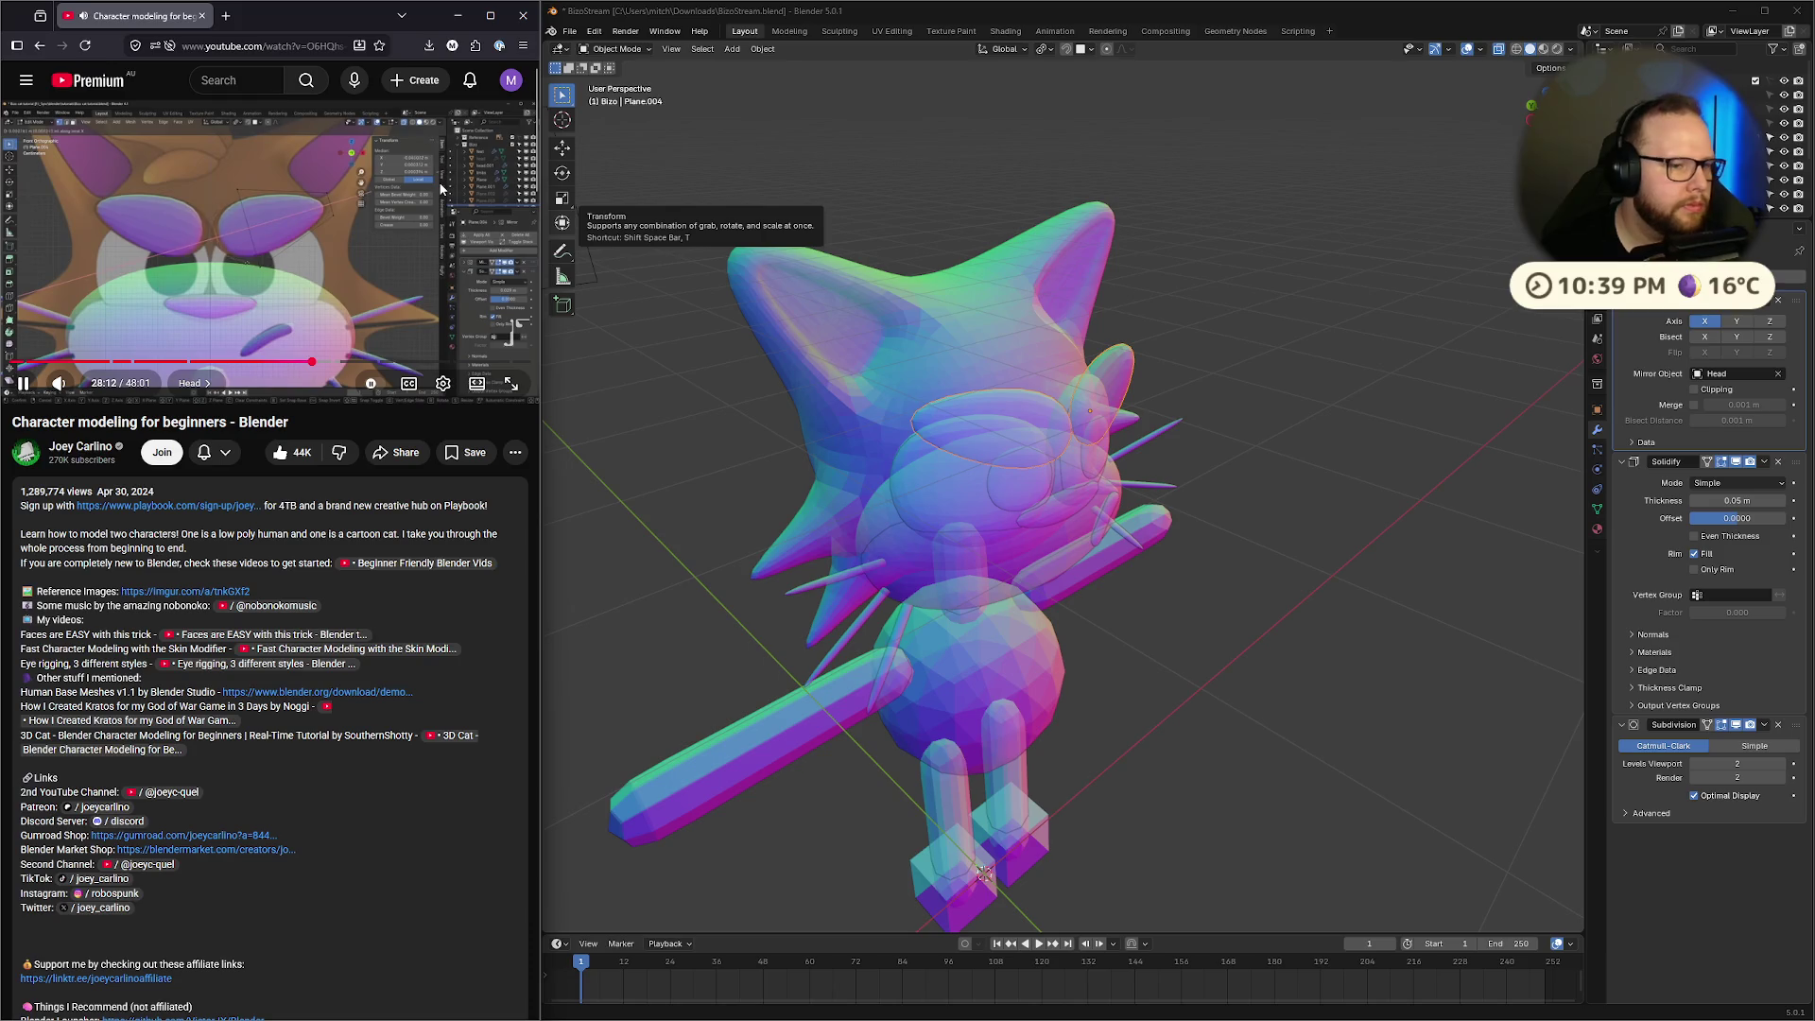
pyautogui.press('Right')
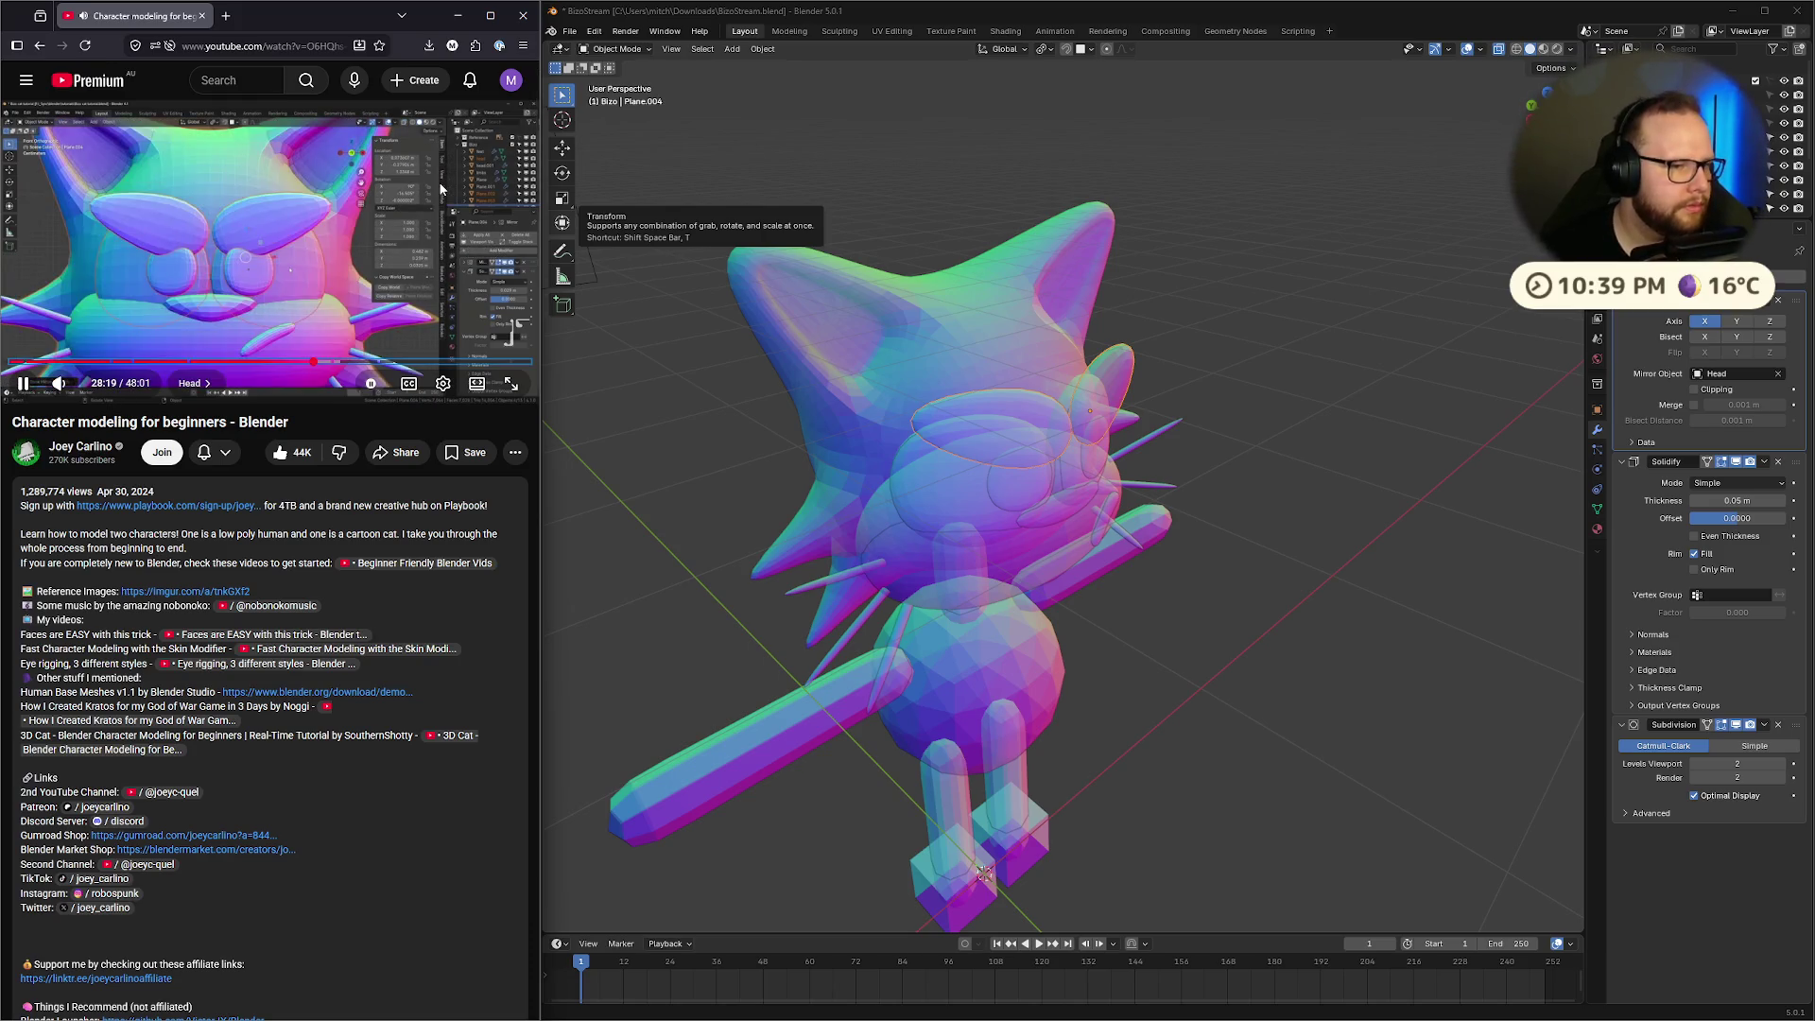
pyautogui.moveTo(1135, 519)
pyautogui.mouseDown(button='middle')
pyautogui.moveTo(1276, 394)
pyautogui.moveTo(1252, 463)
pyautogui.mouseUp(button='middle')
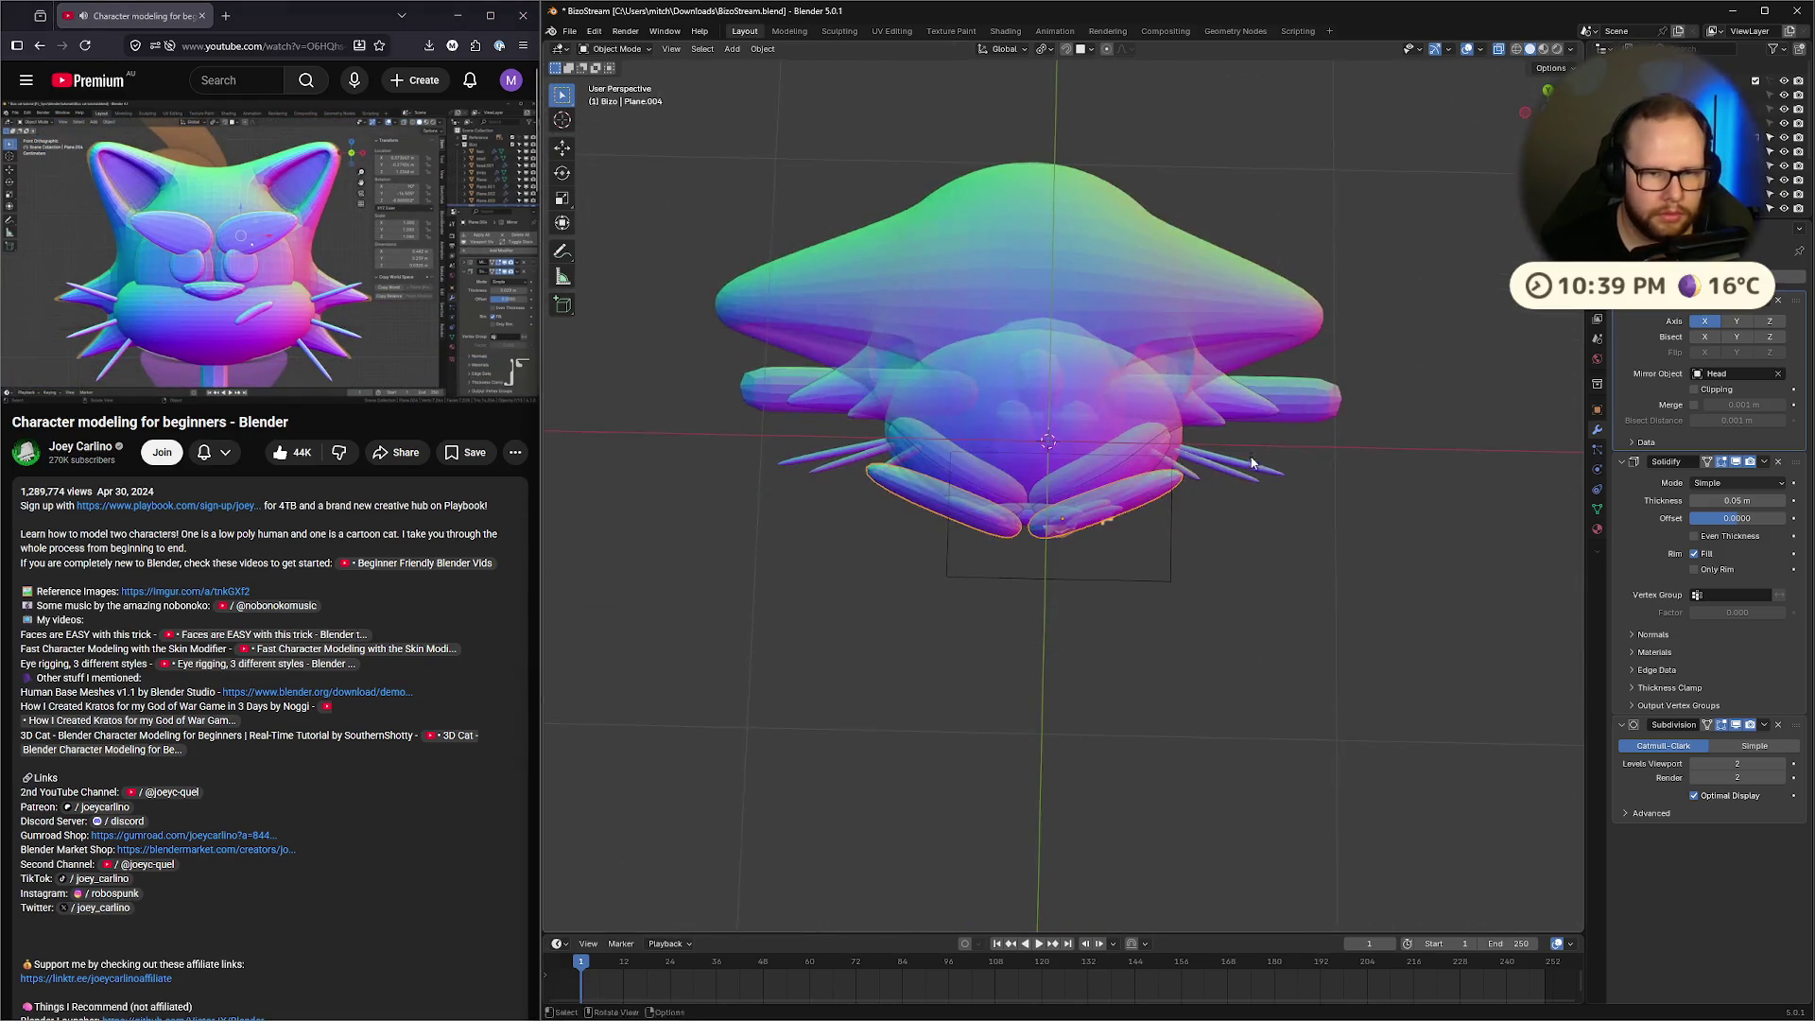
# Shift the selected face pieces along the global Y axis
pyautogui.moveTo(1105, 521)
pyautogui.mouseDown(button='middle')
pyautogui.moveTo(1163, 508)
pyautogui.moveTo(1127, 547)
pyautogui.mouseUp(button='middle')
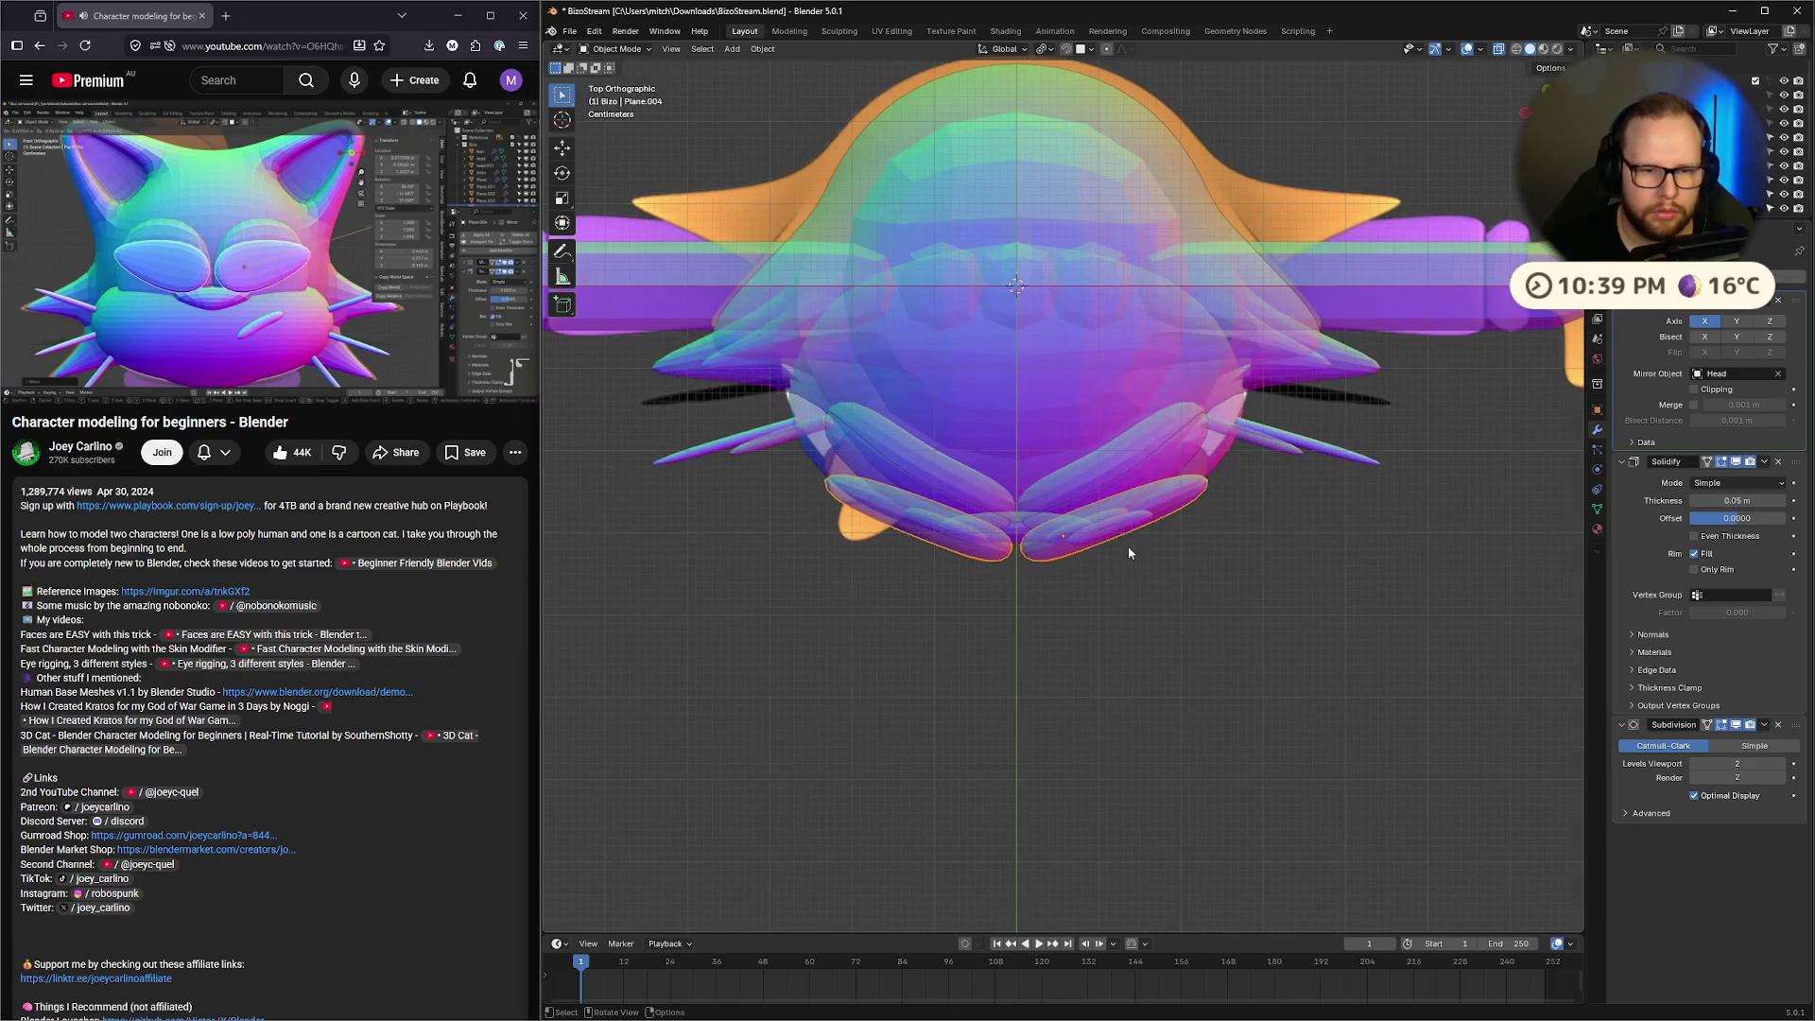
pyautogui.press('g')
pyautogui.press('y')
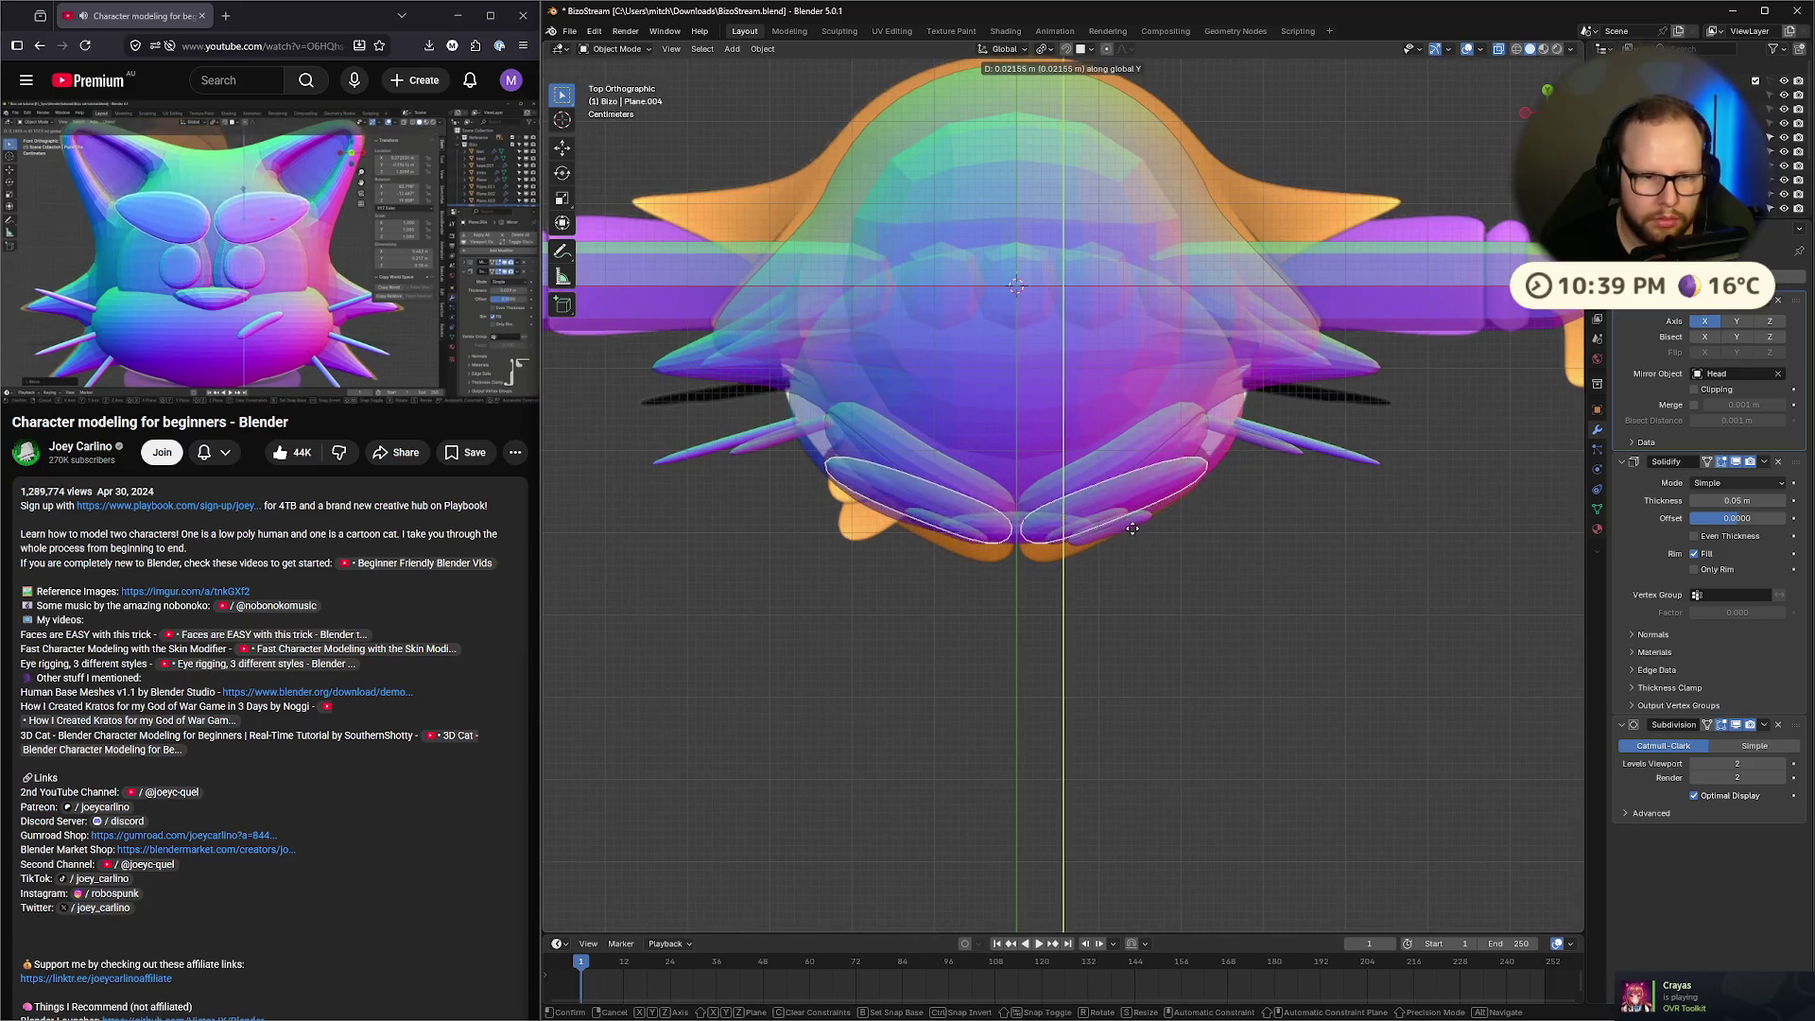
pyautogui.click(1130, 522)
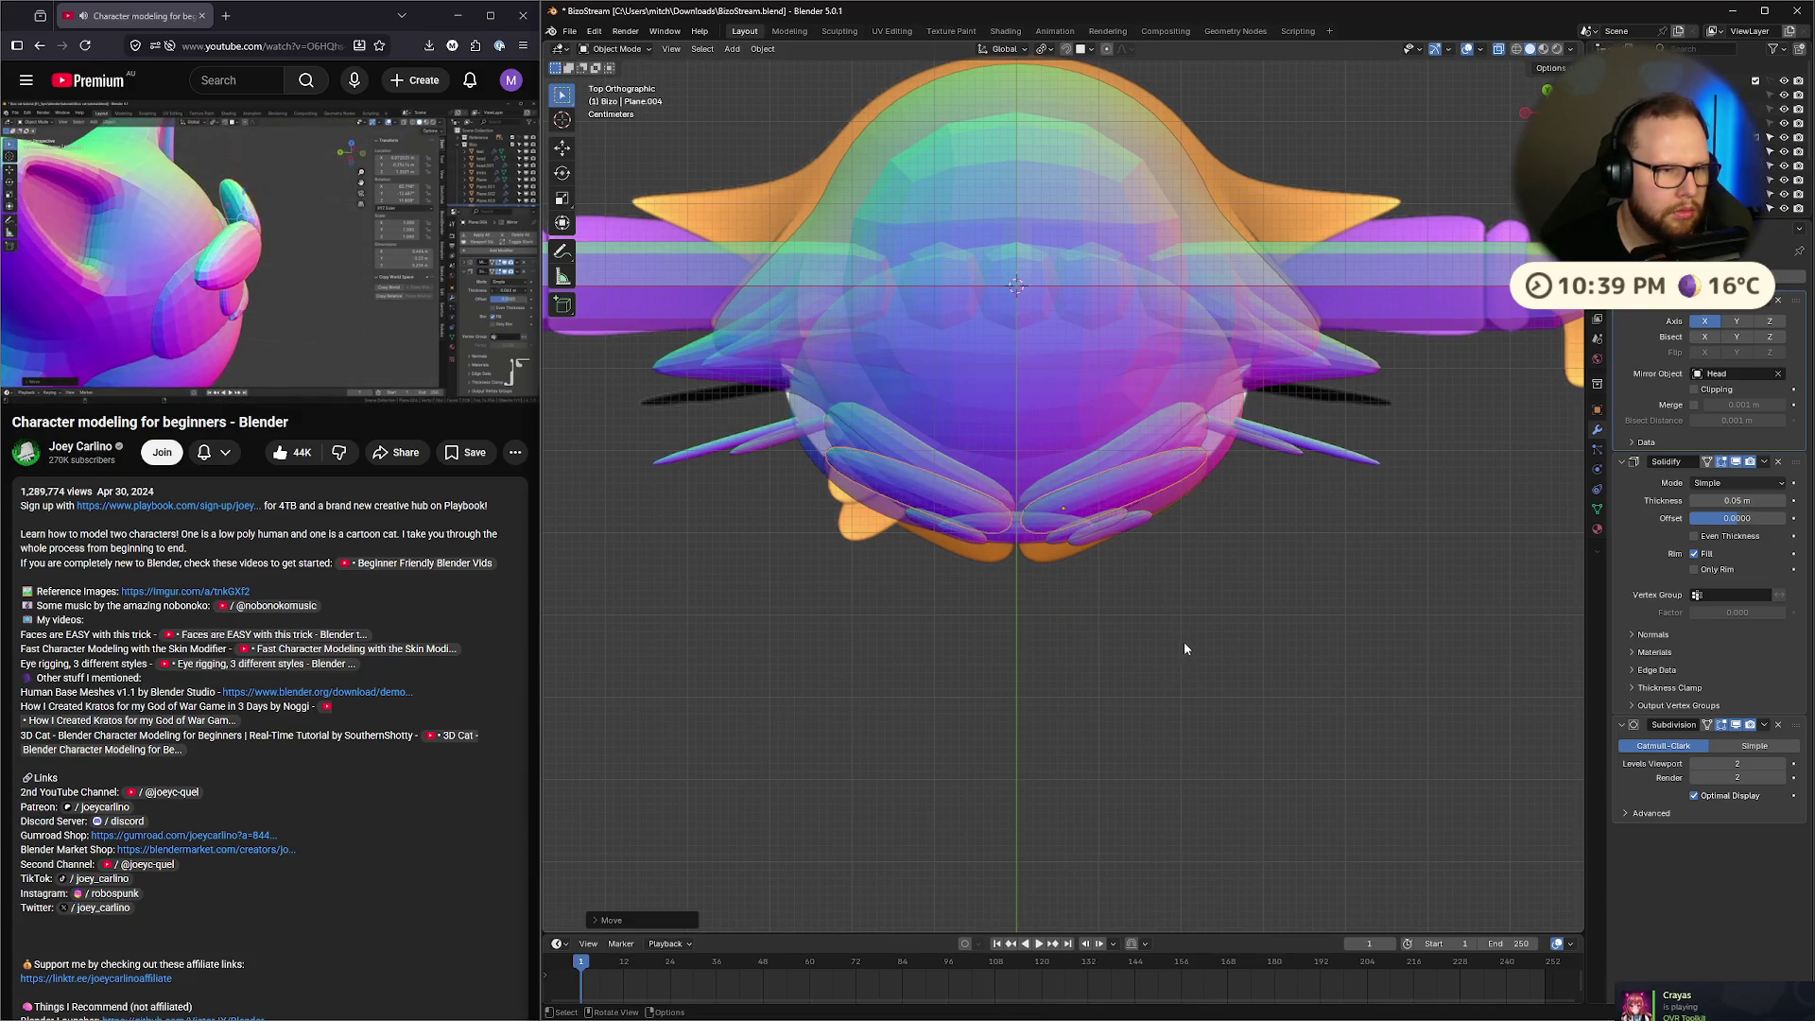
# From the front view, enter Edit Mode on both eye planes with X-ray turned off
pyautogui.click(320, 287)
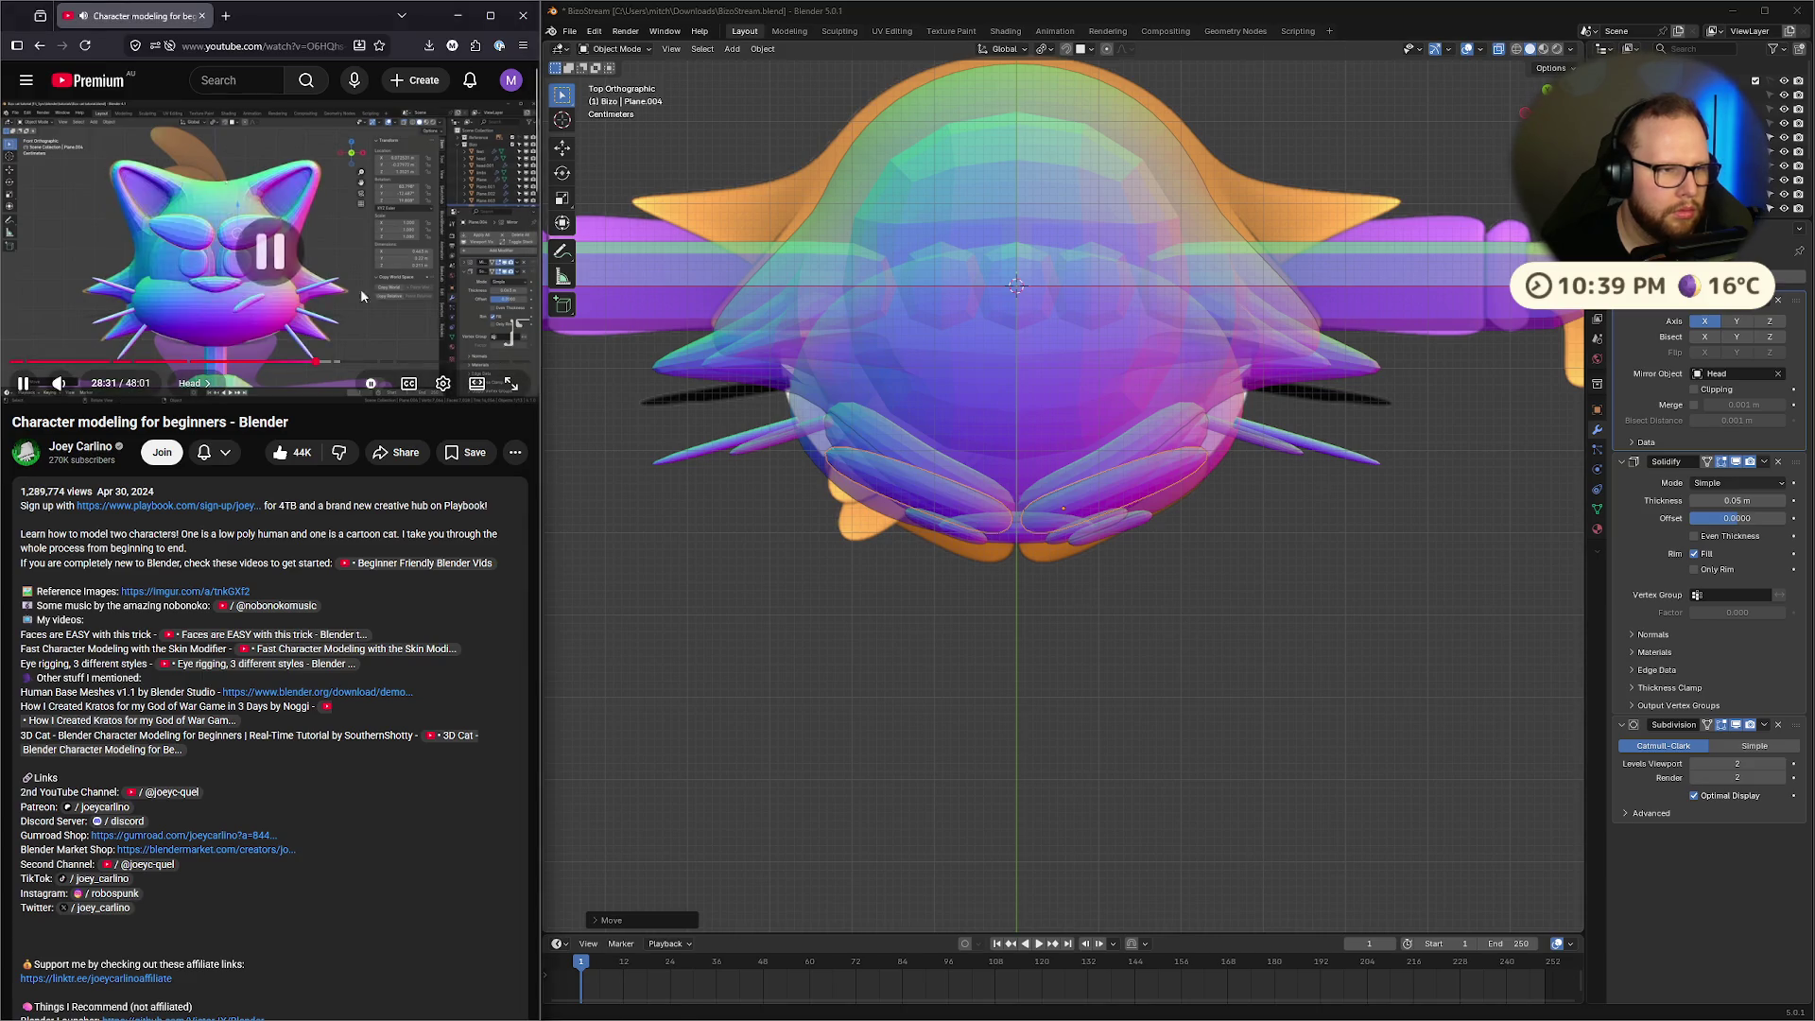
pyautogui.moveTo(1087, 426); pyautogui.dragTo(1216, 333, button='middle')
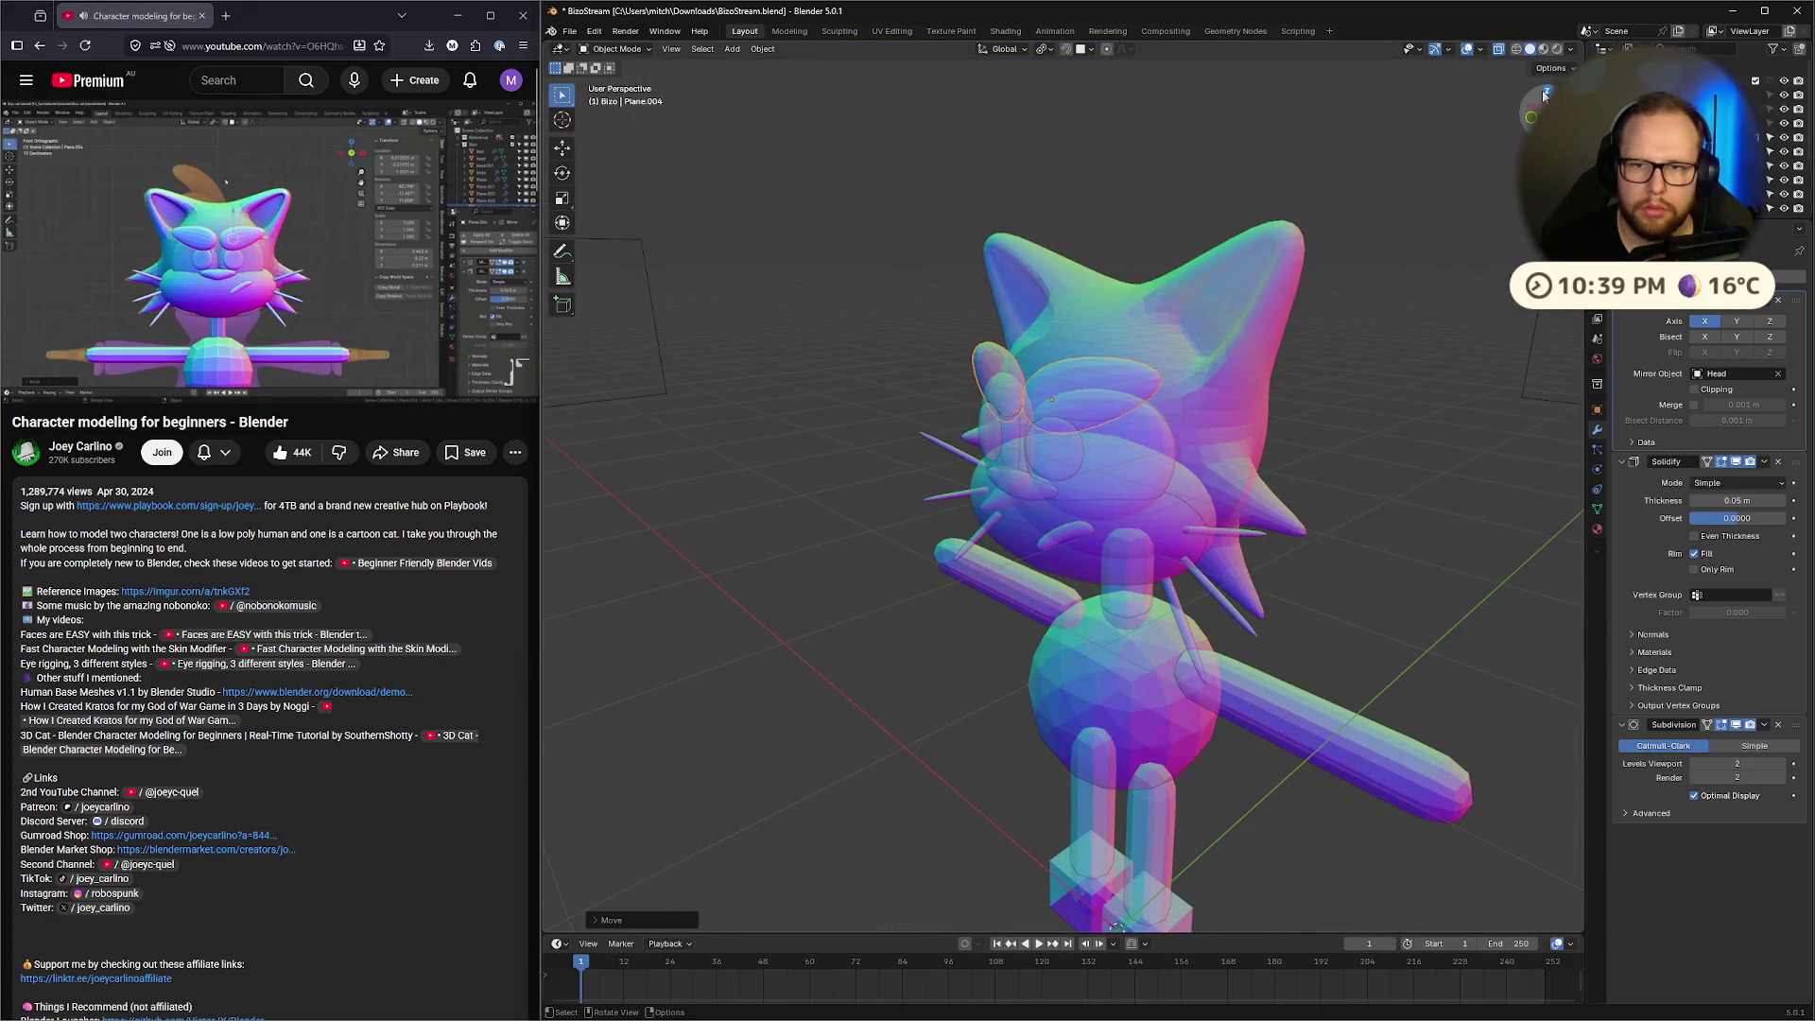
pyautogui.click(1530, 117)
pyautogui.press('Tab')
pyautogui.hotkey('alt', 'z')
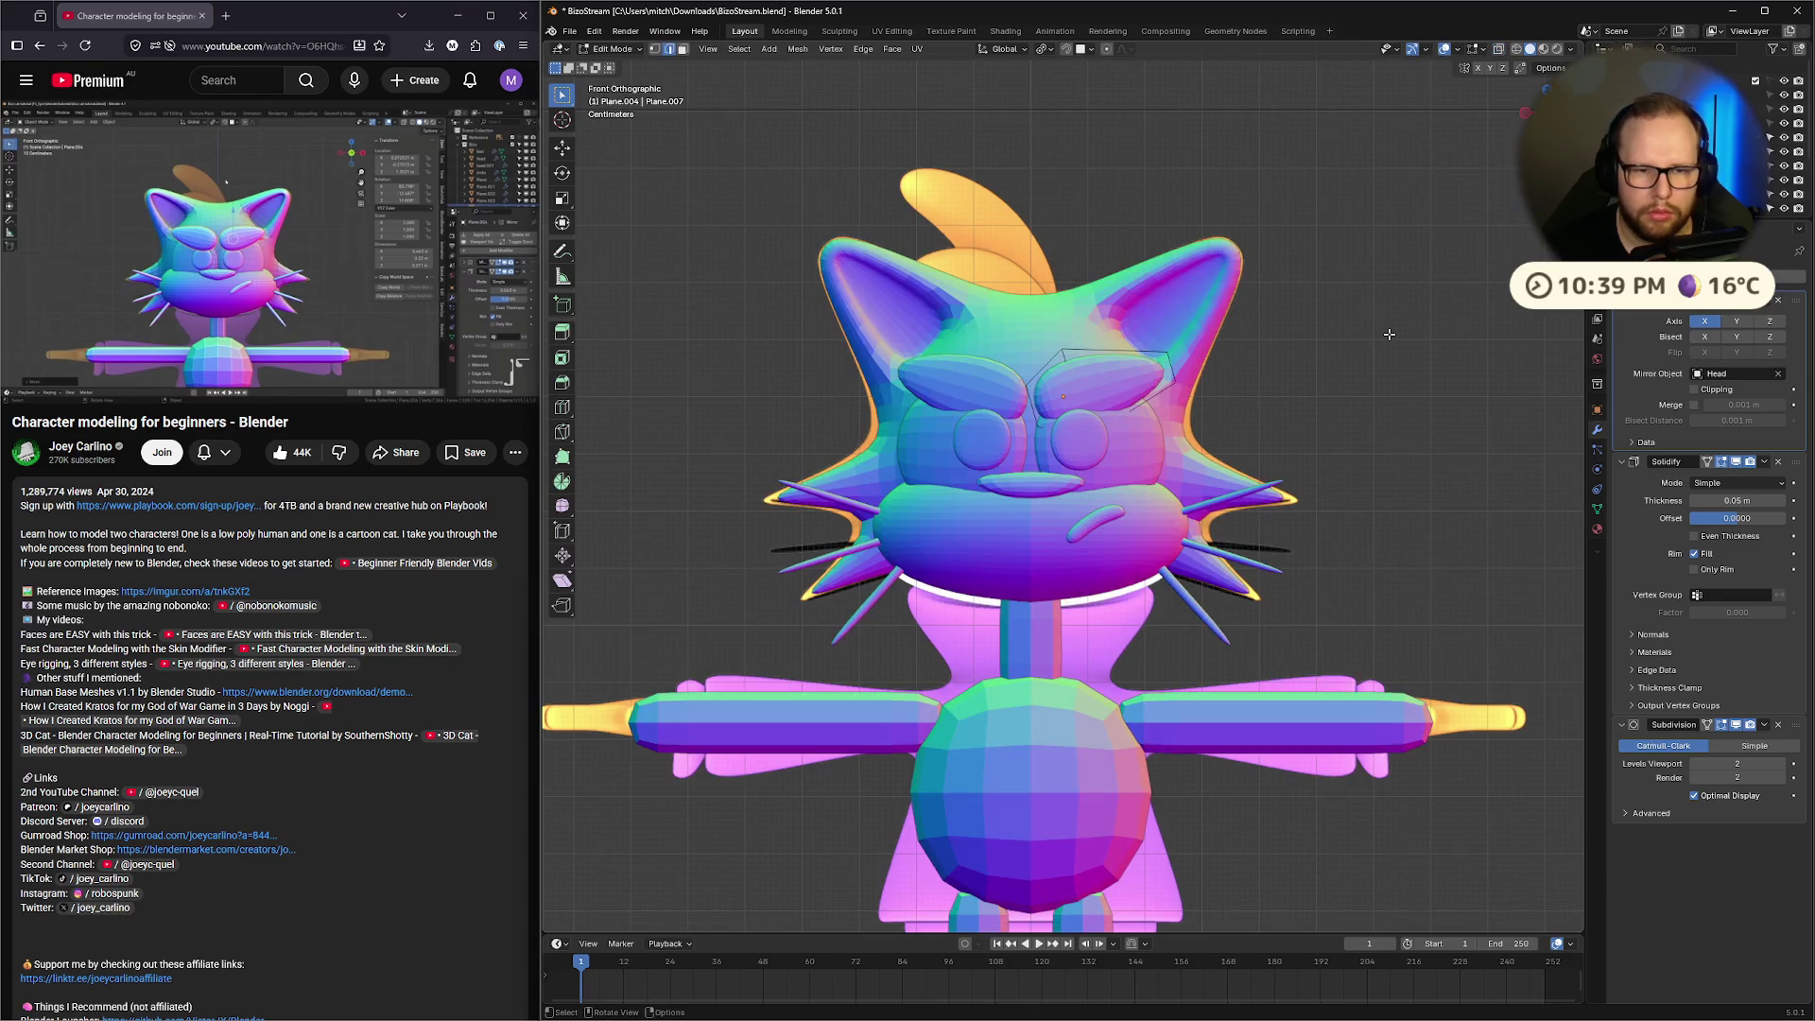
pyautogui.scroll(-3, 1388, 335)
pyautogui.moveTo(1388, 334); pyautogui.dragTo(1240, 388, button='middle')
pyautogui.press('space')
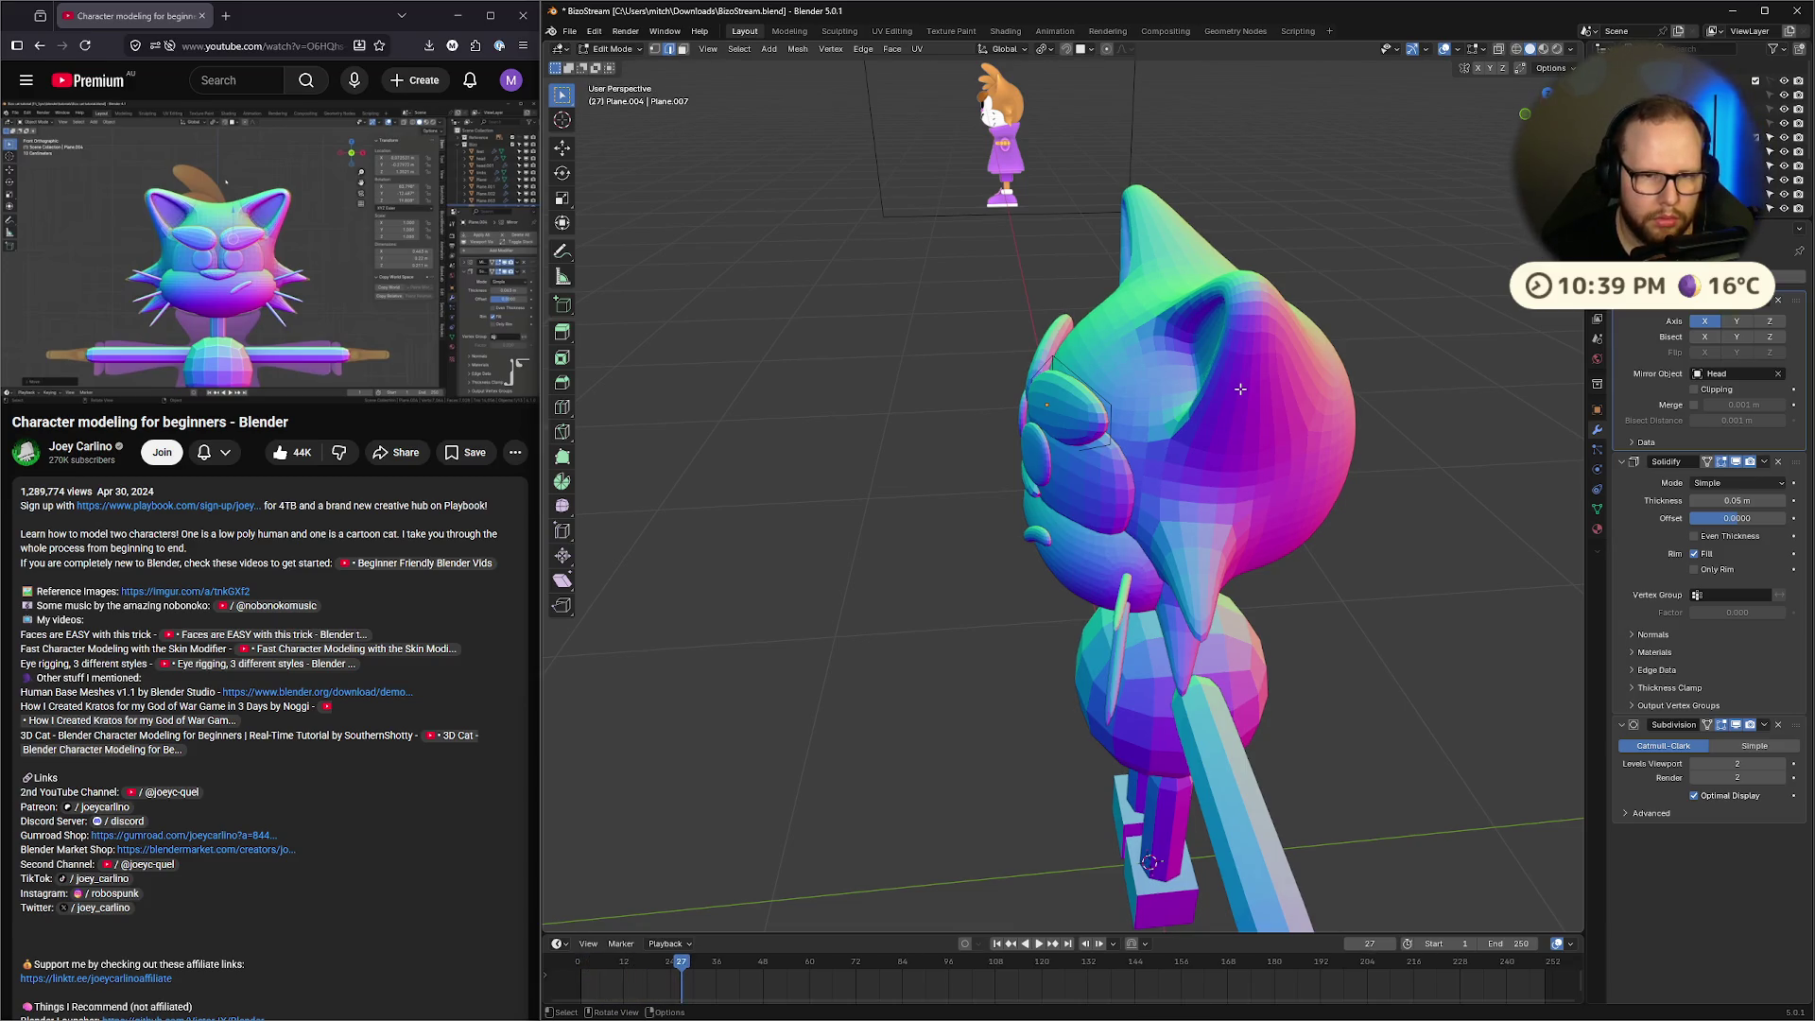
# Exit Edit Mode on the eye pieces back to Object Mode
pyautogui.moveTo(1240, 389); pyautogui.dragTo(1512, 407, button='middle')
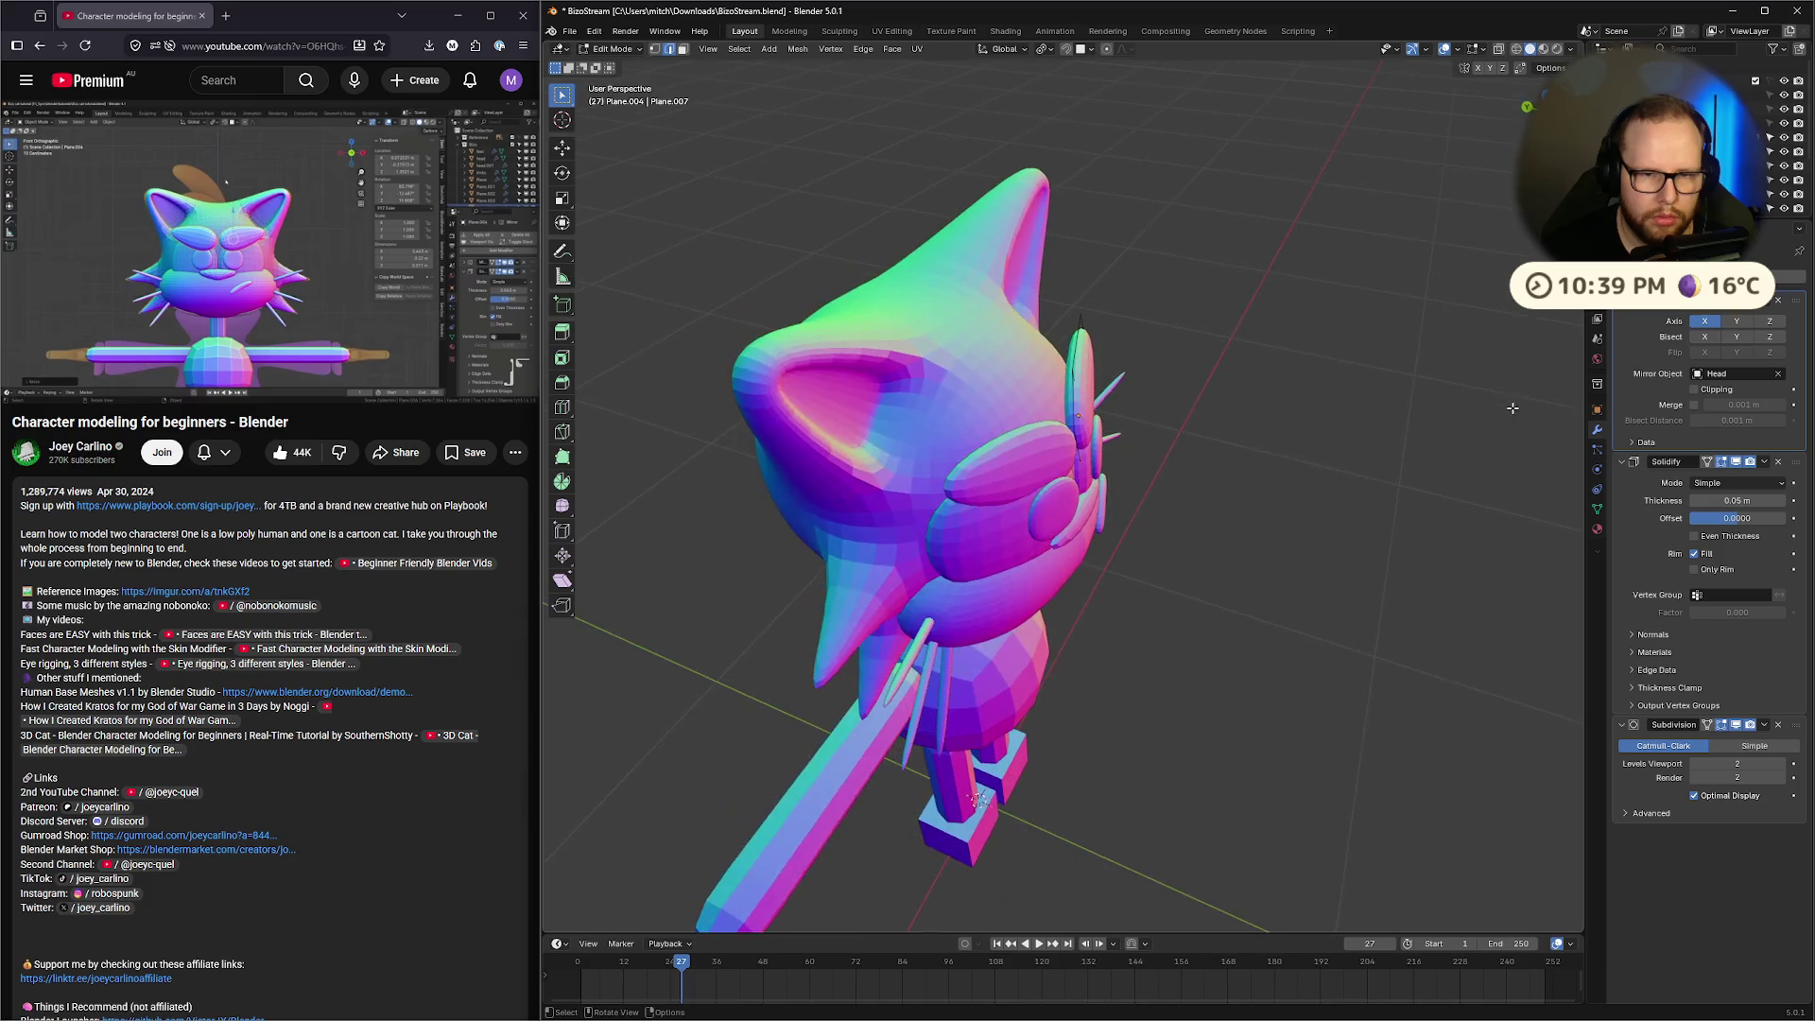
pyautogui.rightClick(1412, 389)
pyautogui.press('Escape')
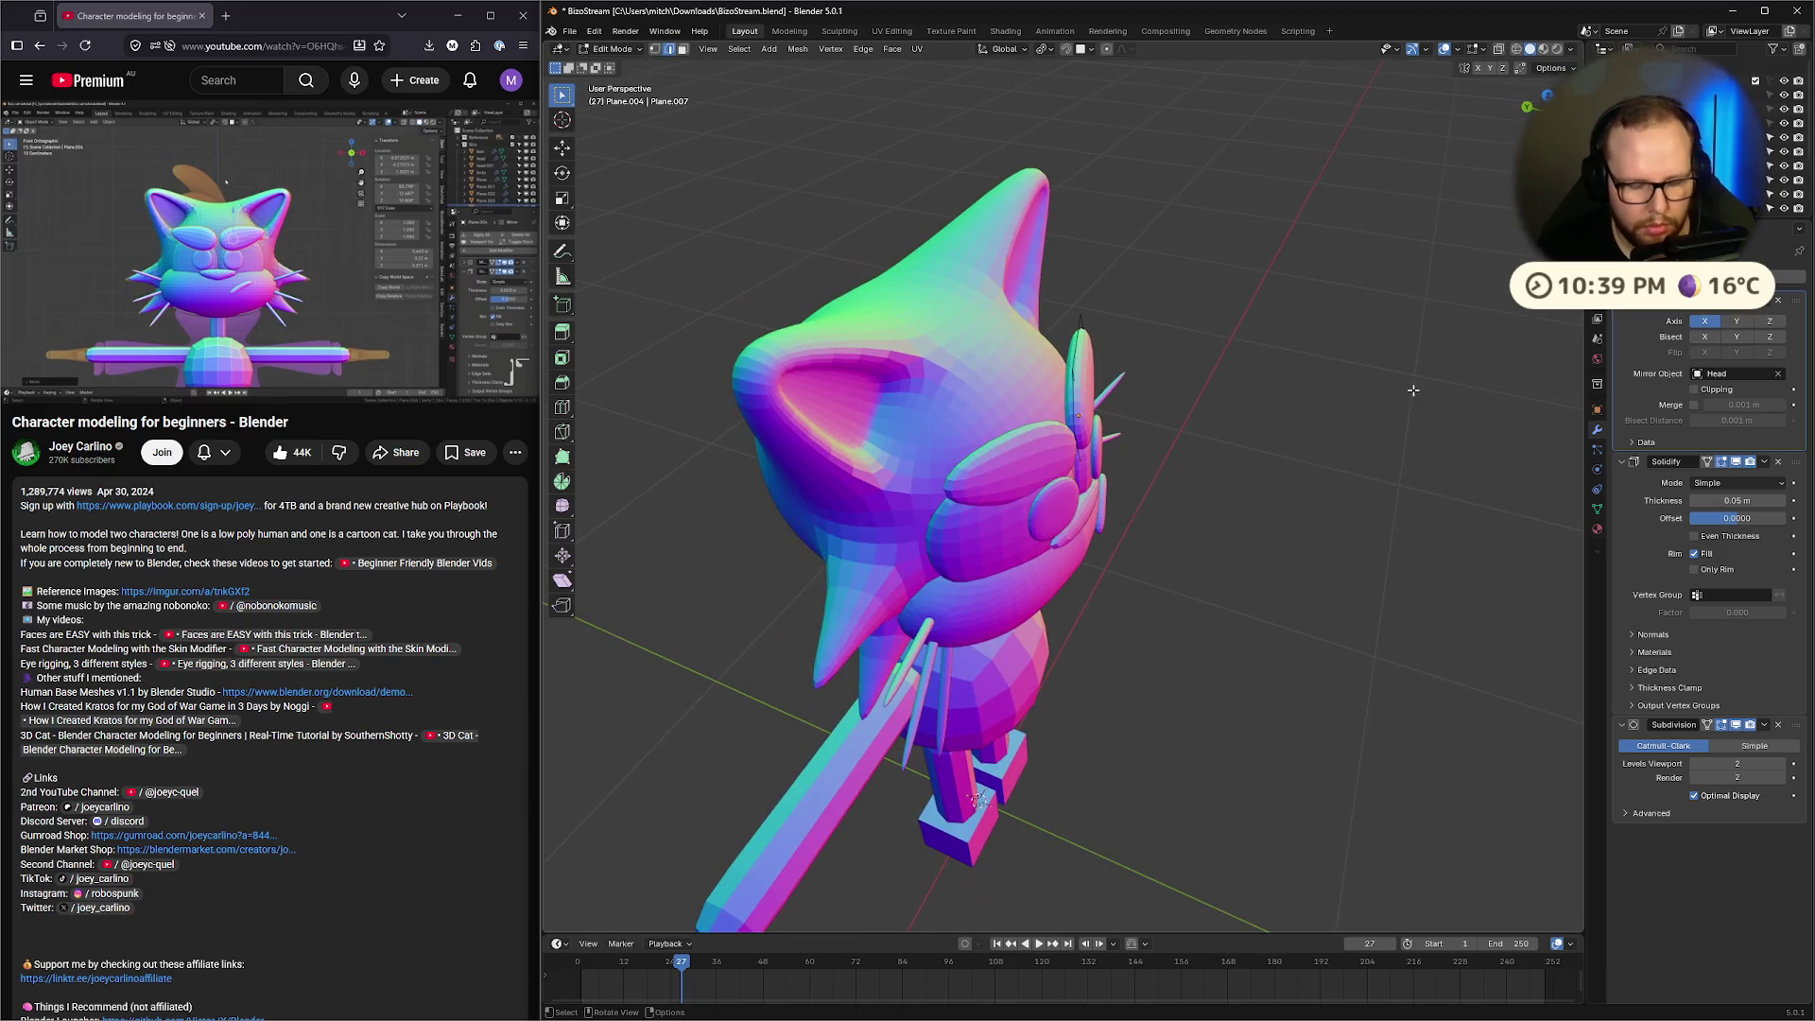
pyautogui.rightClick(1413, 389)
pyautogui.press('Escape')
pyautogui.press('Tab')
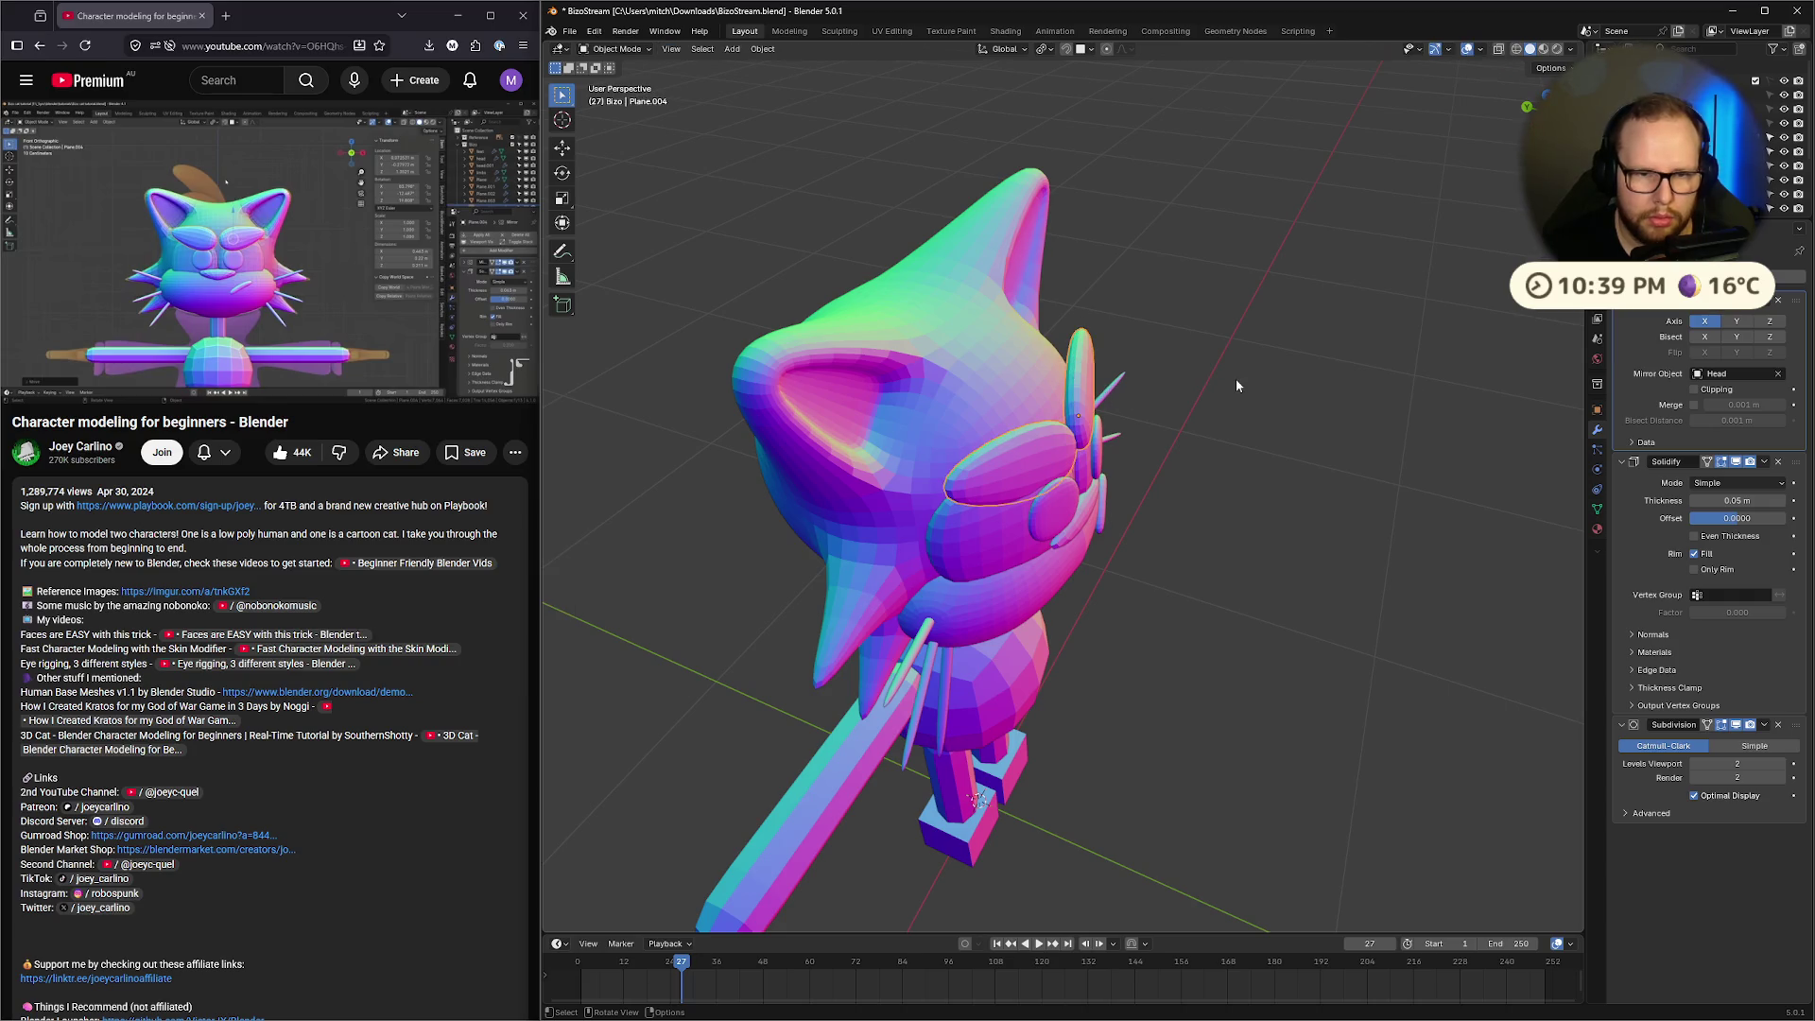
# Rotate the oval eye pieces twice around their local X axis to tilt them back
pyautogui.press('r')
pyautogui.press('x')
pyautogui.press('x')
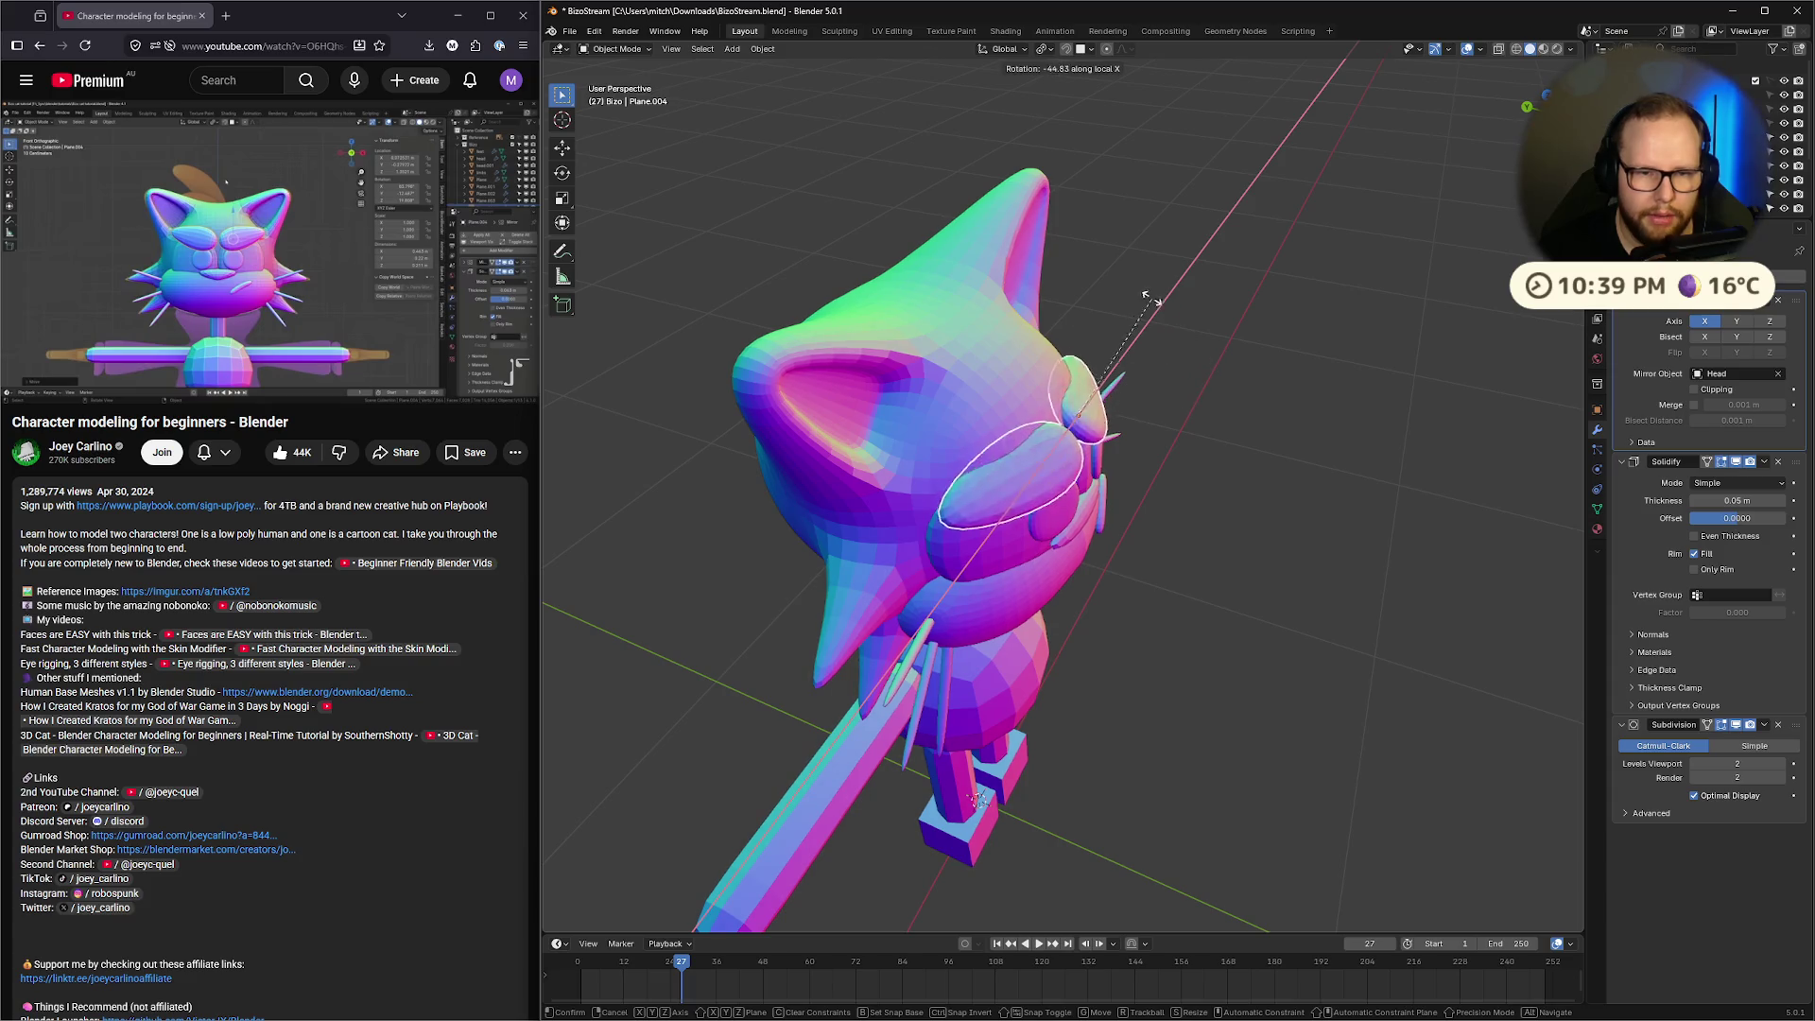
pyautogui.click(1257, 369)
pyautogui.moveTo(1257, 369); pyautogui.dragTo(975, 388, button='middle')
pyautogui.press('r')
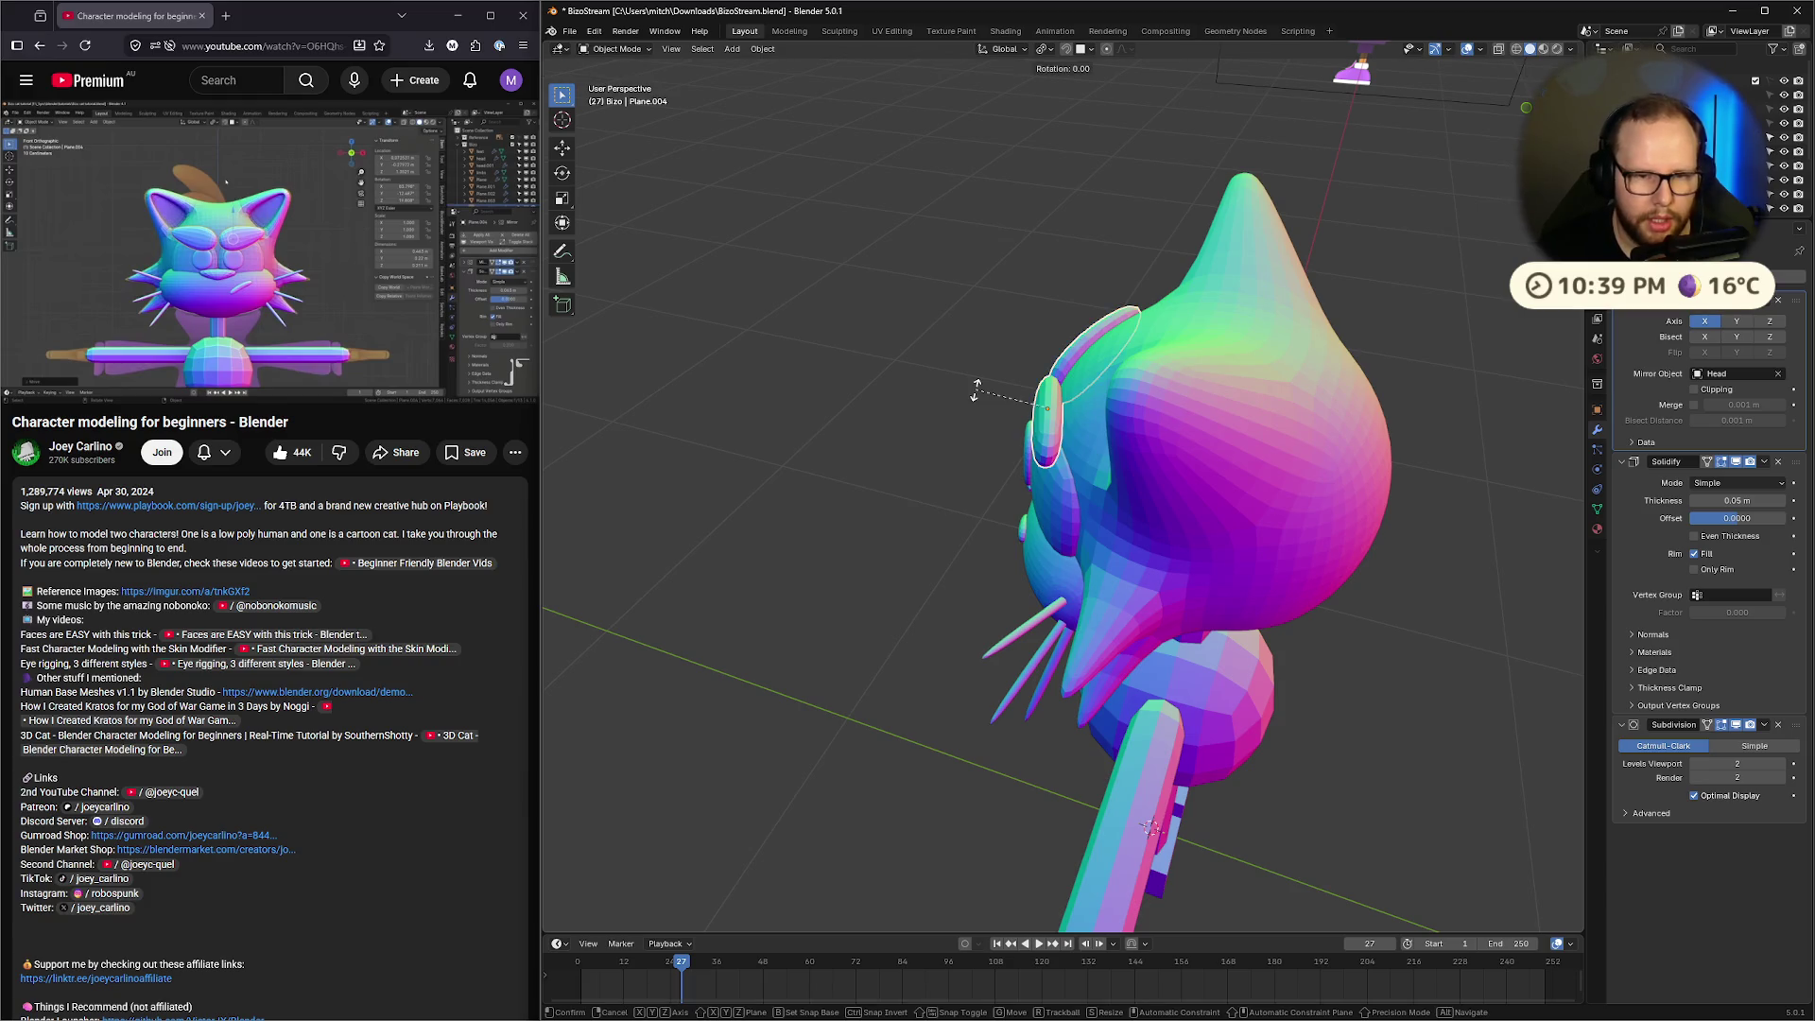
pyautogui.press('x')
pyautogui.press('x')
pyautogui.press('x')
pyautogui.press('x')
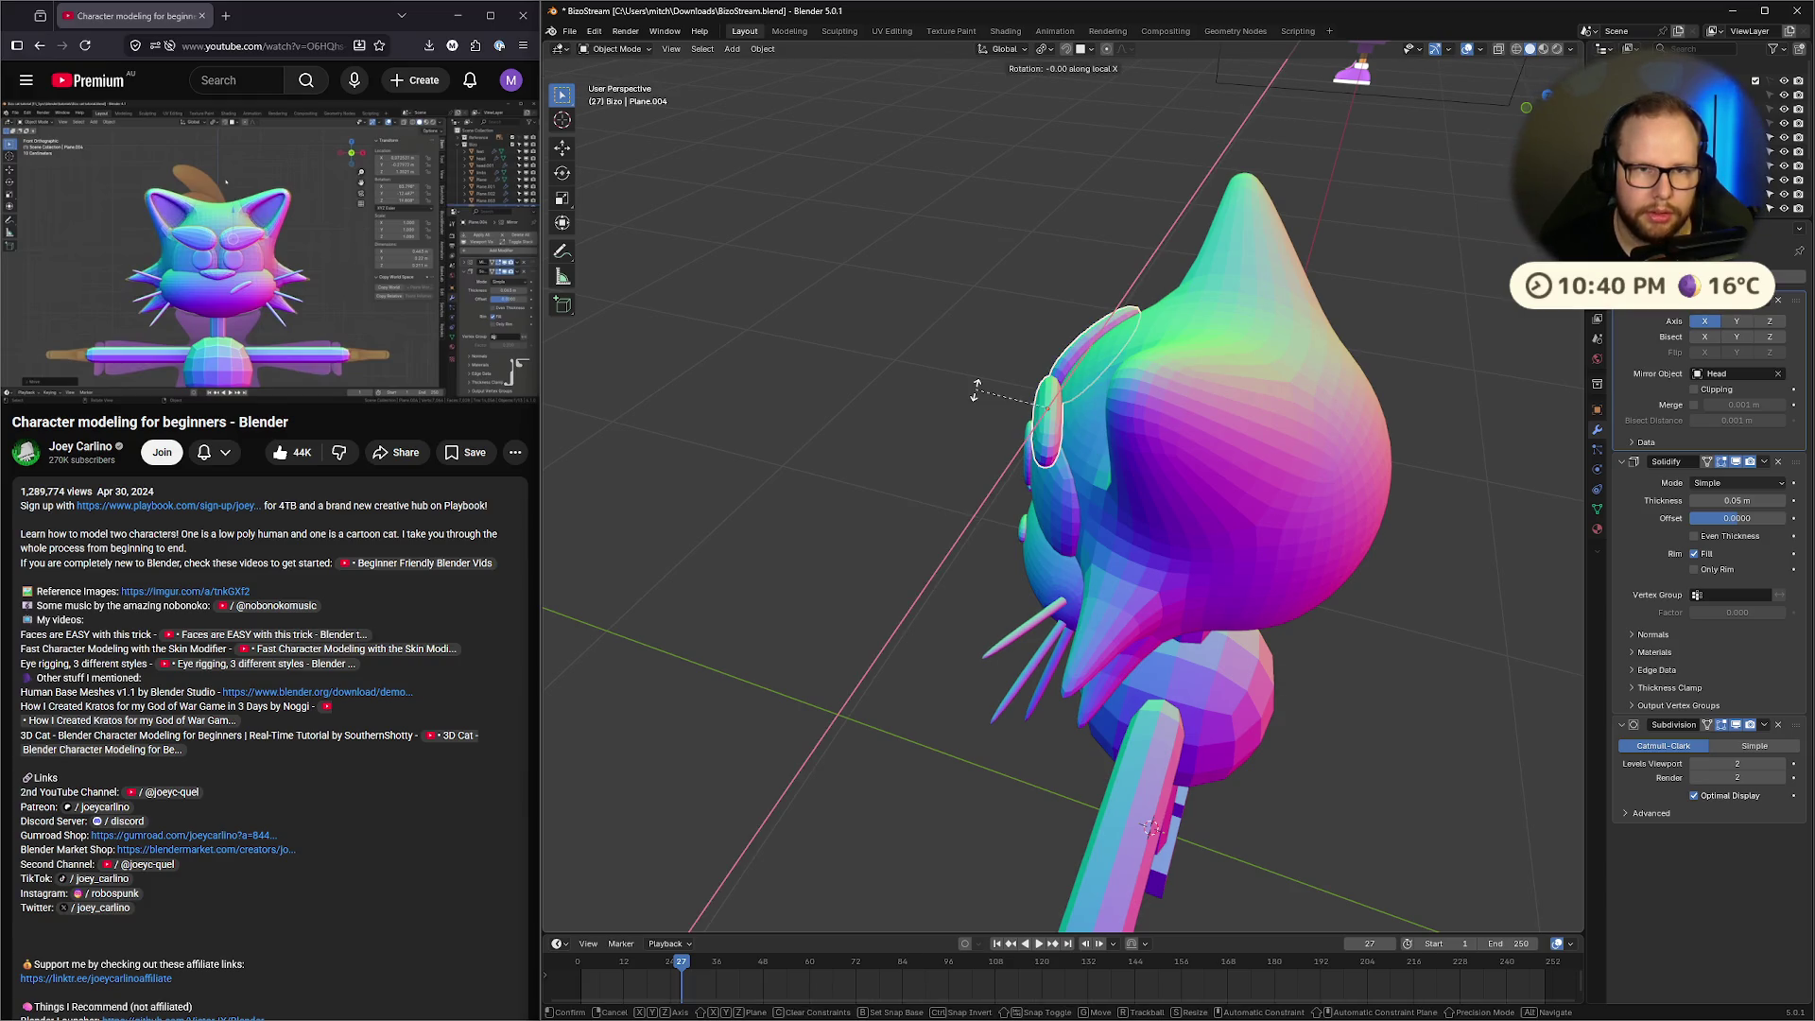
pyautogui.click(981, 374)
pyautogui.moveTo(982, 374)
pyautogui.mouseDown(button='middle')
pyautogui.moveTo(1217, 297)
pyautogui.moveTo(1182, 394)
pyautogui.moveTo(1053, 355)
pyautogui.moveTo(1054, 410)
pyautogui.moveTo(1028, 411)
pyautogui.mouseUp(button='middle')
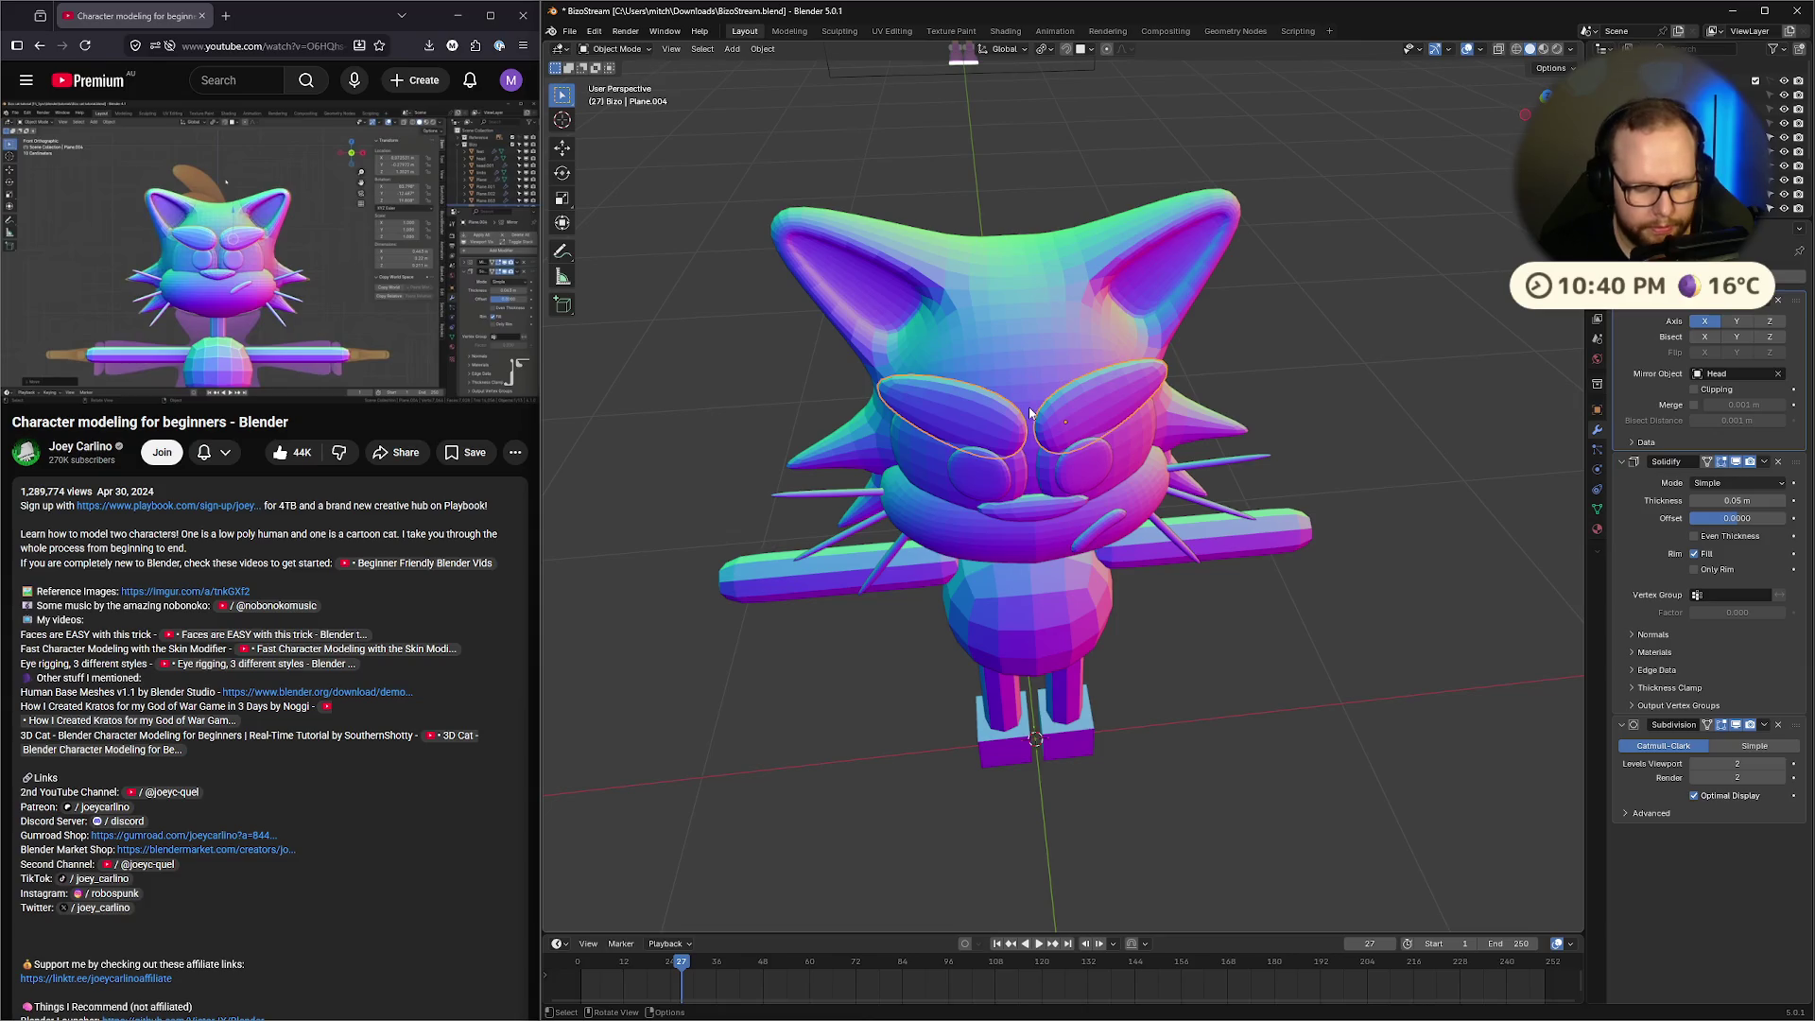
# Raise the eye shapes higher on the face and tilt them again on local X
pyautogui.press('g')
pyautogui.click(1082, 393)
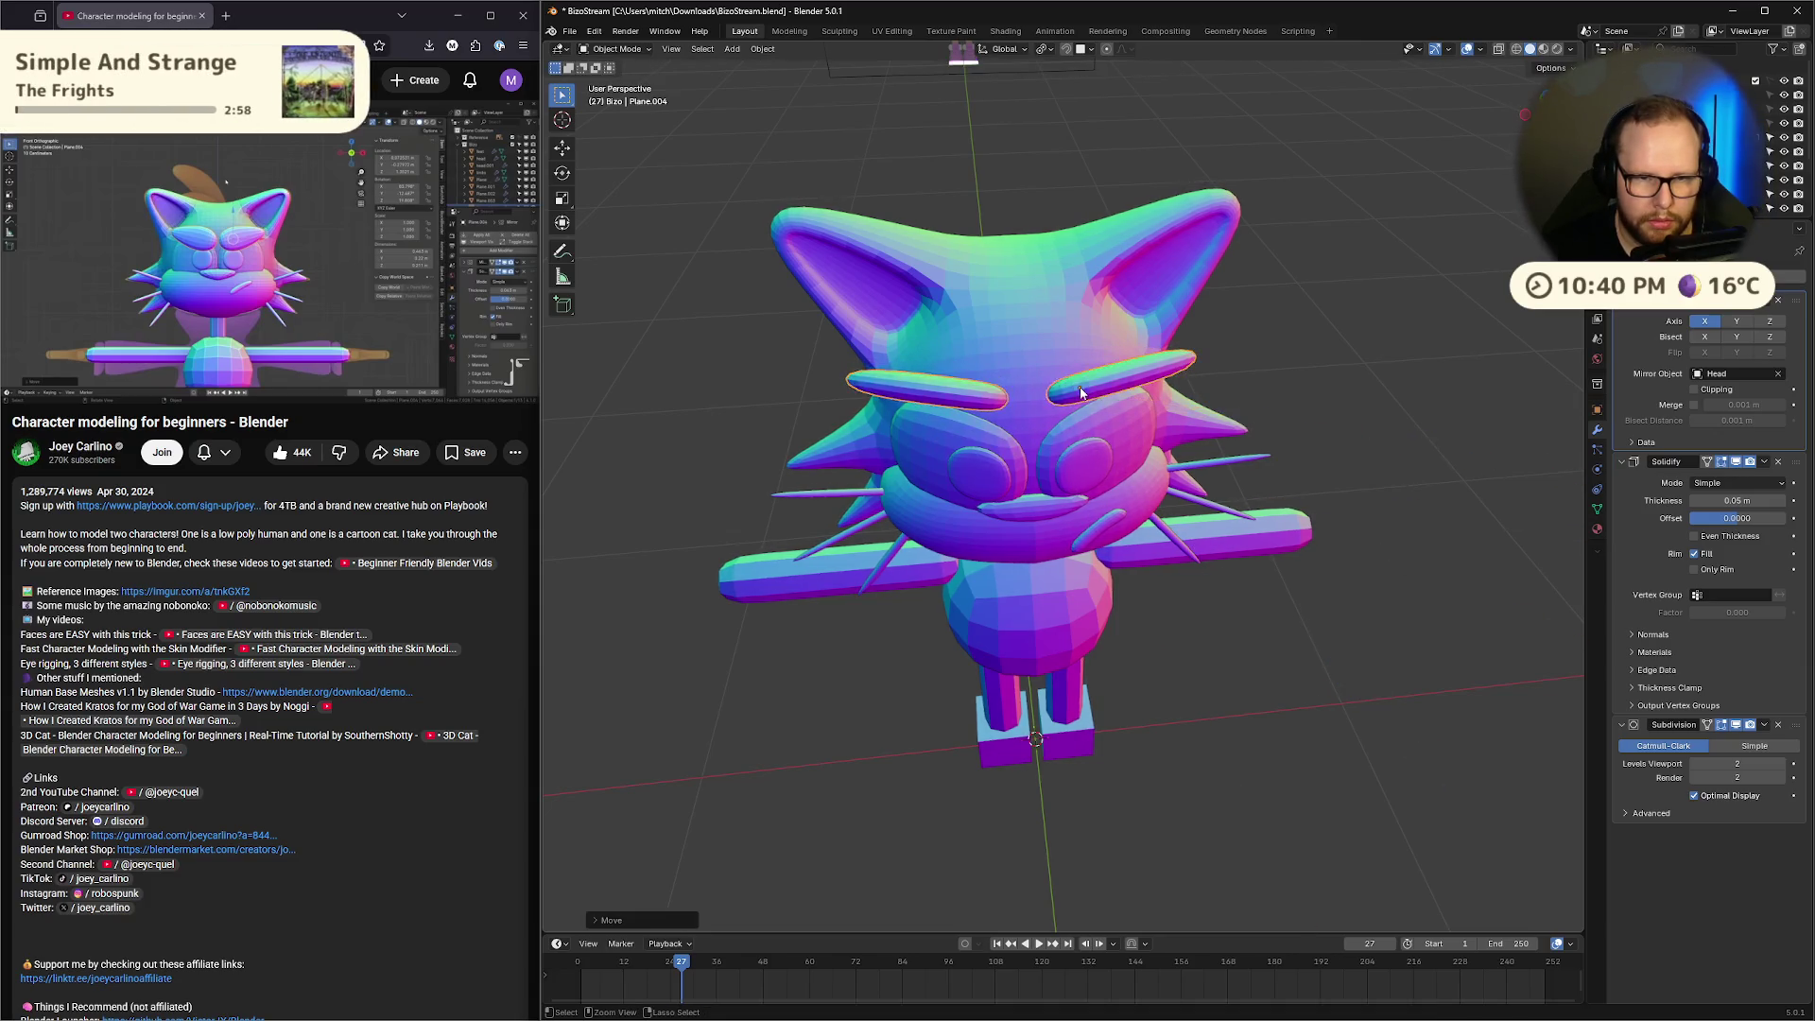
pyautogui.moveTo(1082, 393)
pyautogui.mouseDown(button='middle')
pyautogui.moveTo(1194, 372)
pyautogui.moveTo(1242, 340)
pyautogui.moveTo(1164, 367)
pyautogui.moveTo(1274, 384)
pyautogui.moveTo(1266, 427)
pyautogui.moveTo(1171, 303)
pyautogui.moveTo(1142, 326)
pyautogui.moveTo(1259, 372)
pyautogui.mouseUp(button='middle')
pyautogui.press('r')
pyautogui.press('x')
pyautogui.press('x')
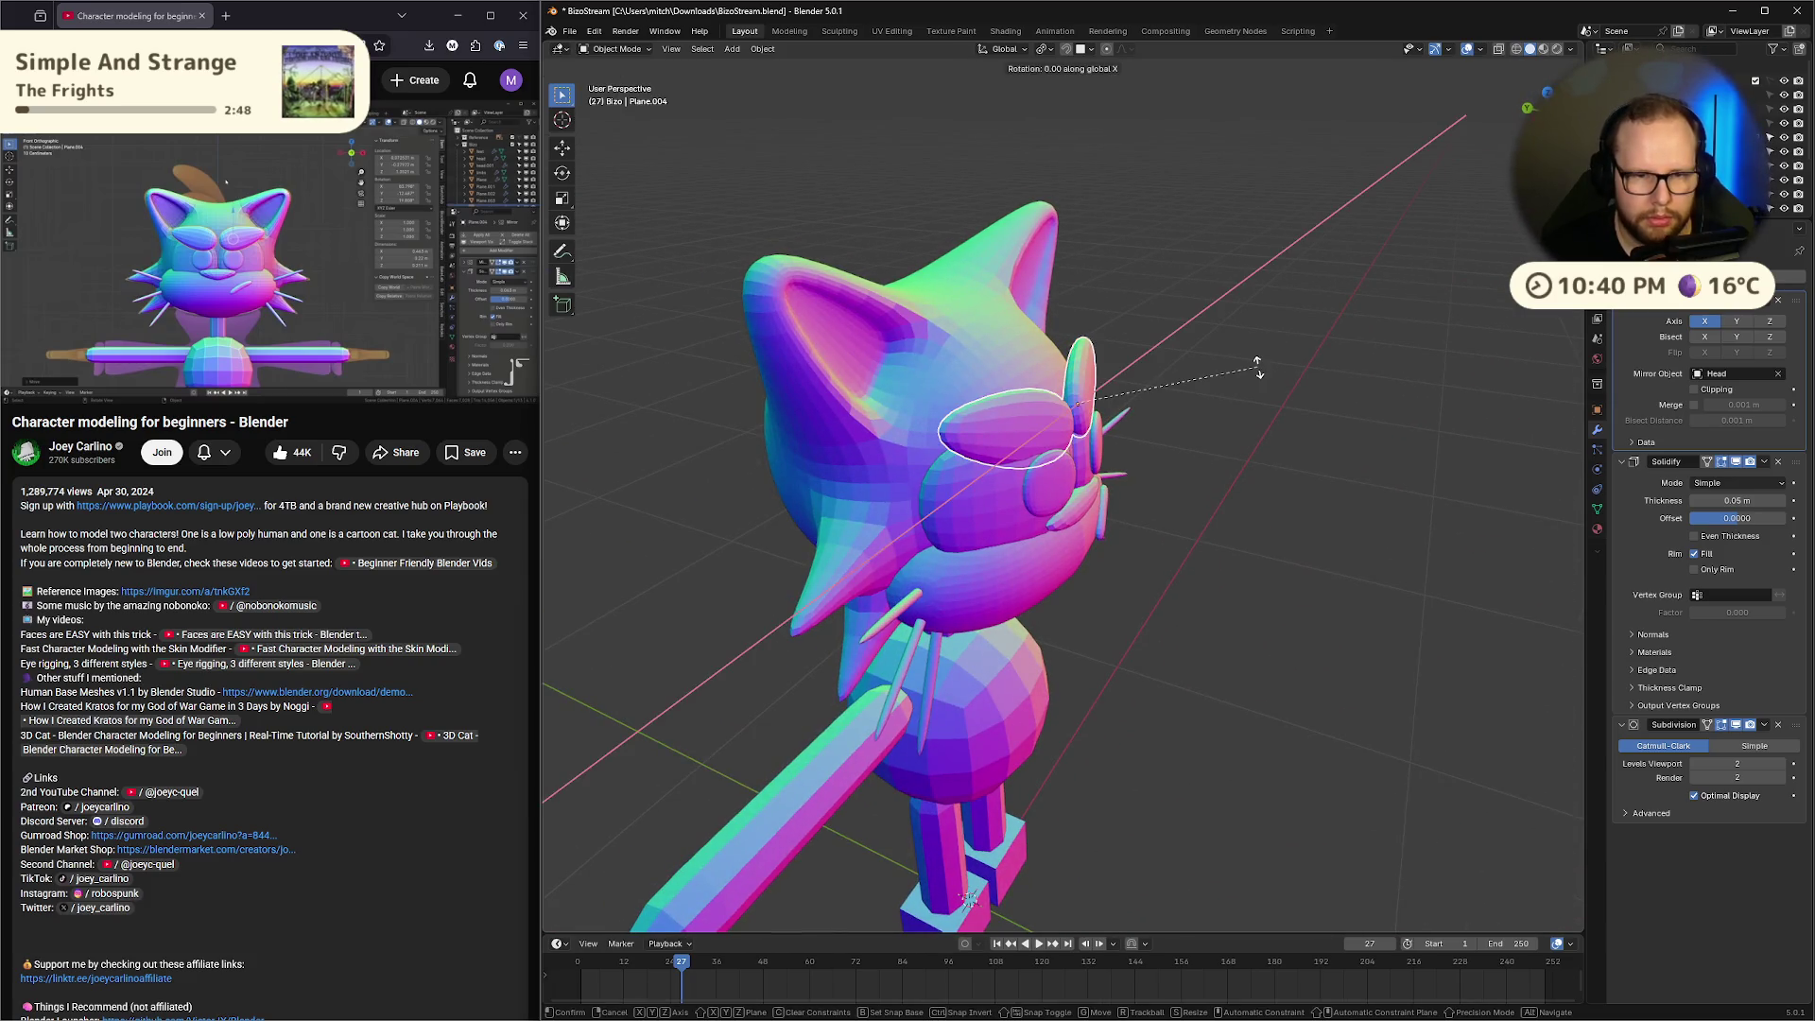
pyautogui.click(1218, 336)
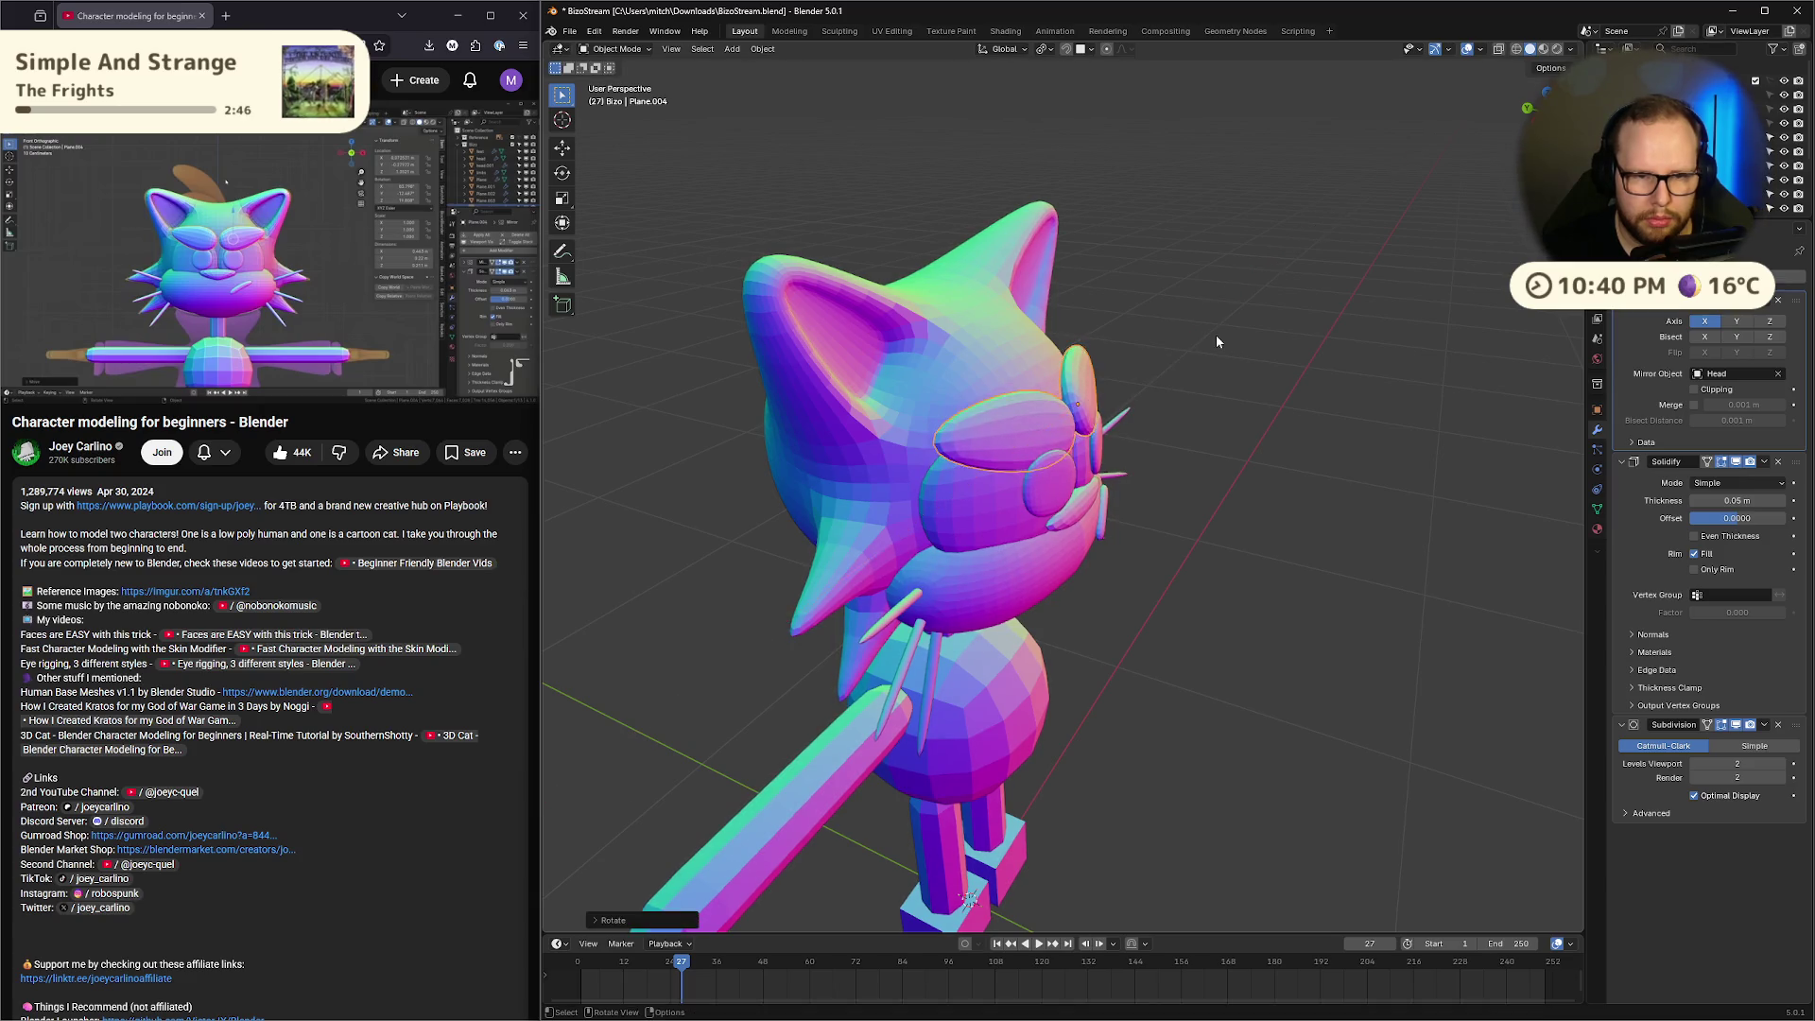
pyautogui.moveTo(1216, 335)
pyautogui.mouseDown(button='middle')
pyautogui.moveTo(1110, 304)
pyautogui.moveTo(1115, 331)
pyautogui.mouseUp(button='middle')
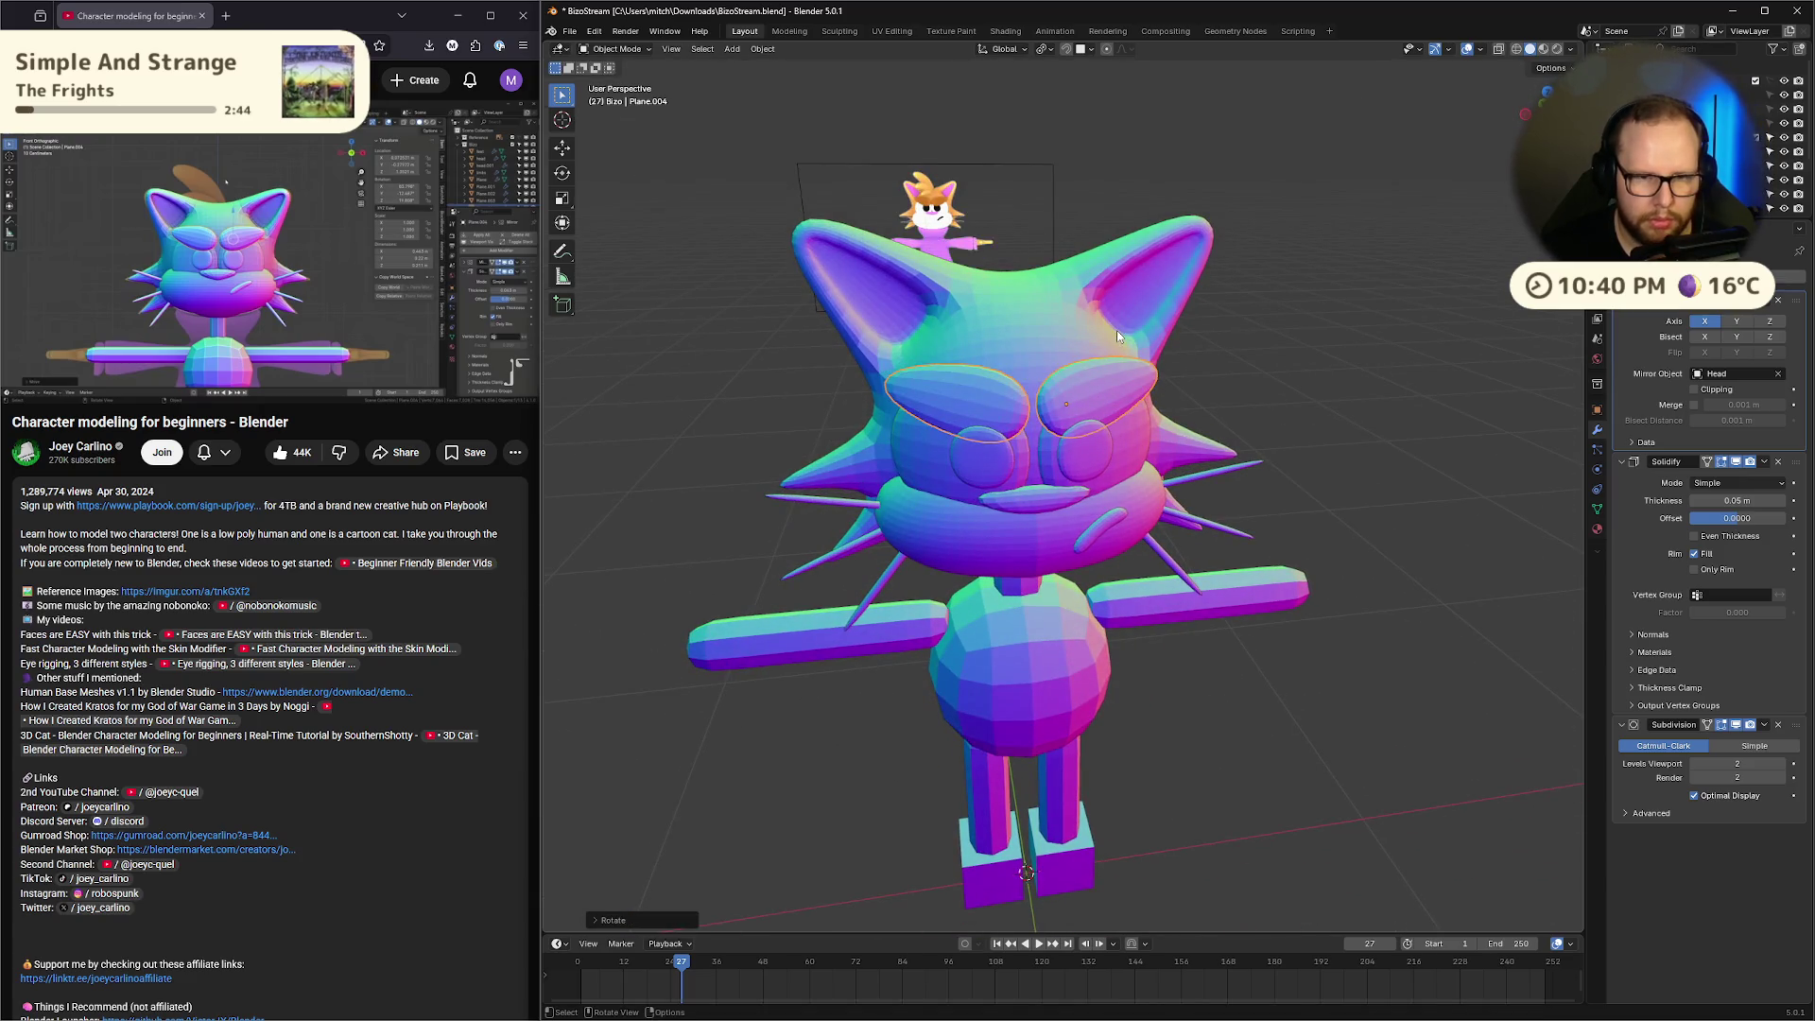
# Move the eye pieces vertically along Z to a new height, then check from the front
pyautogui.press('g')
pyautogui.press('x')
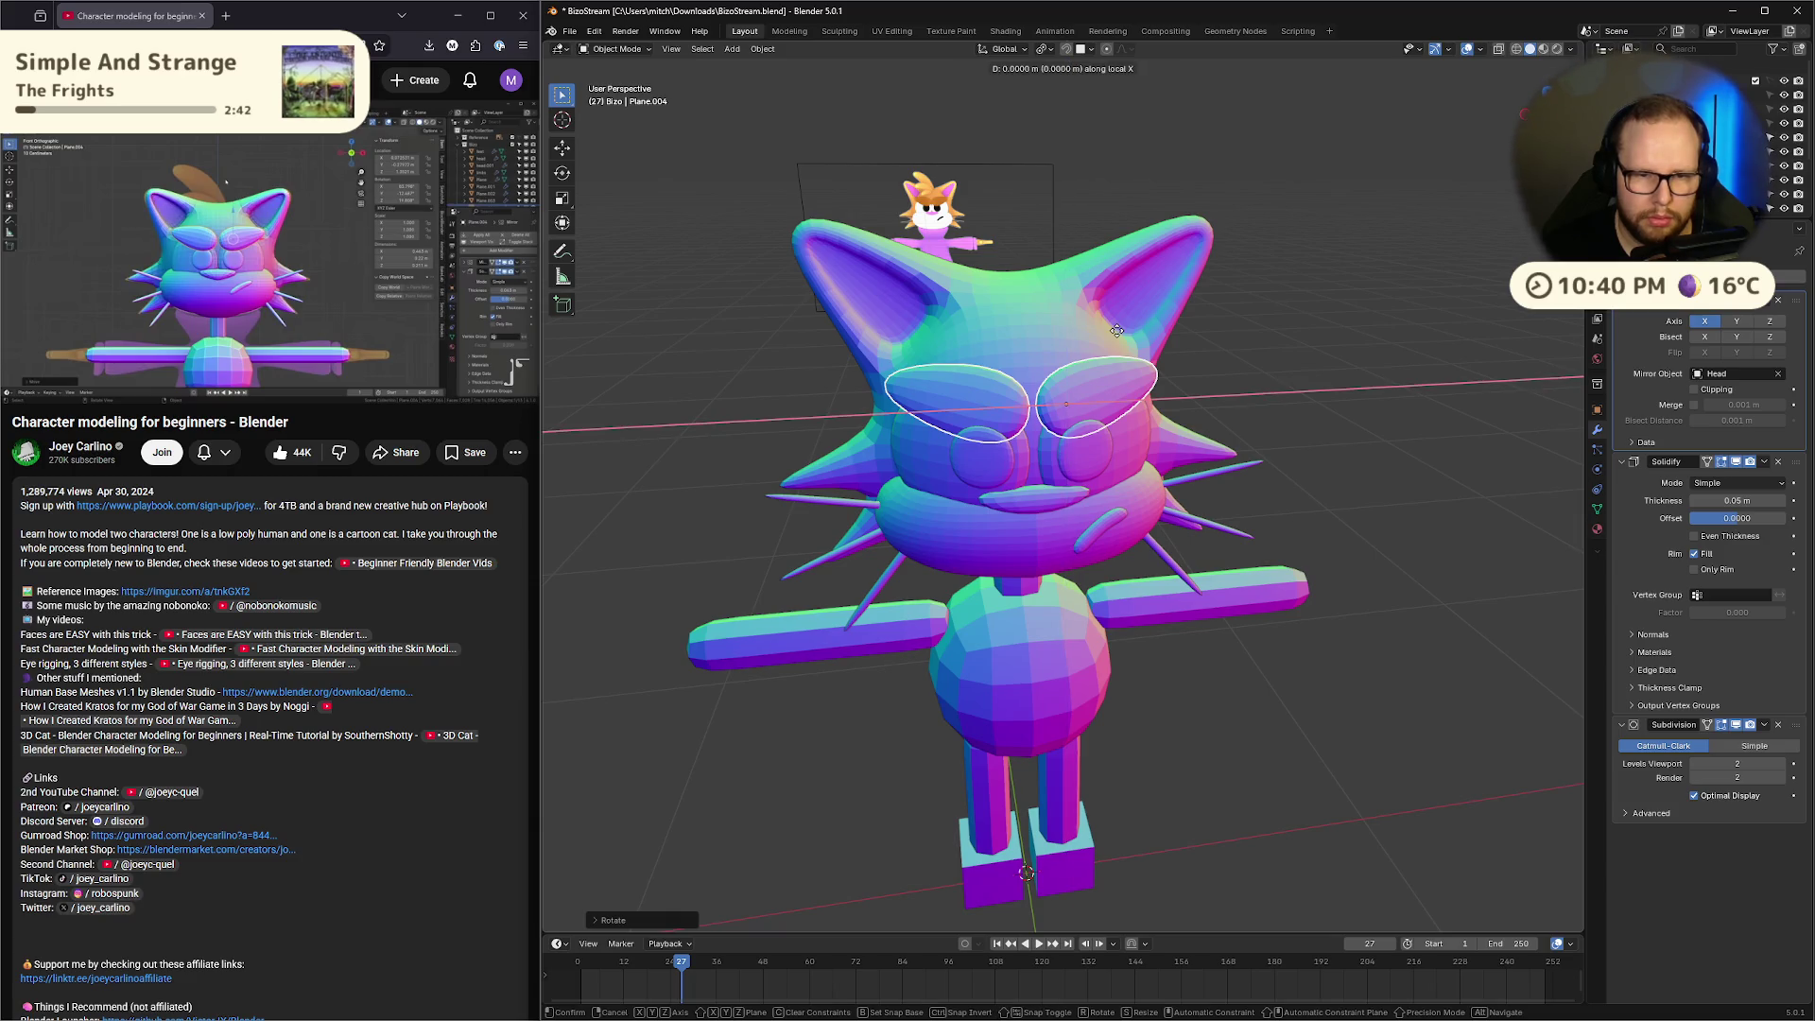
pyautogui.press('z')
pyautogui.press('z')
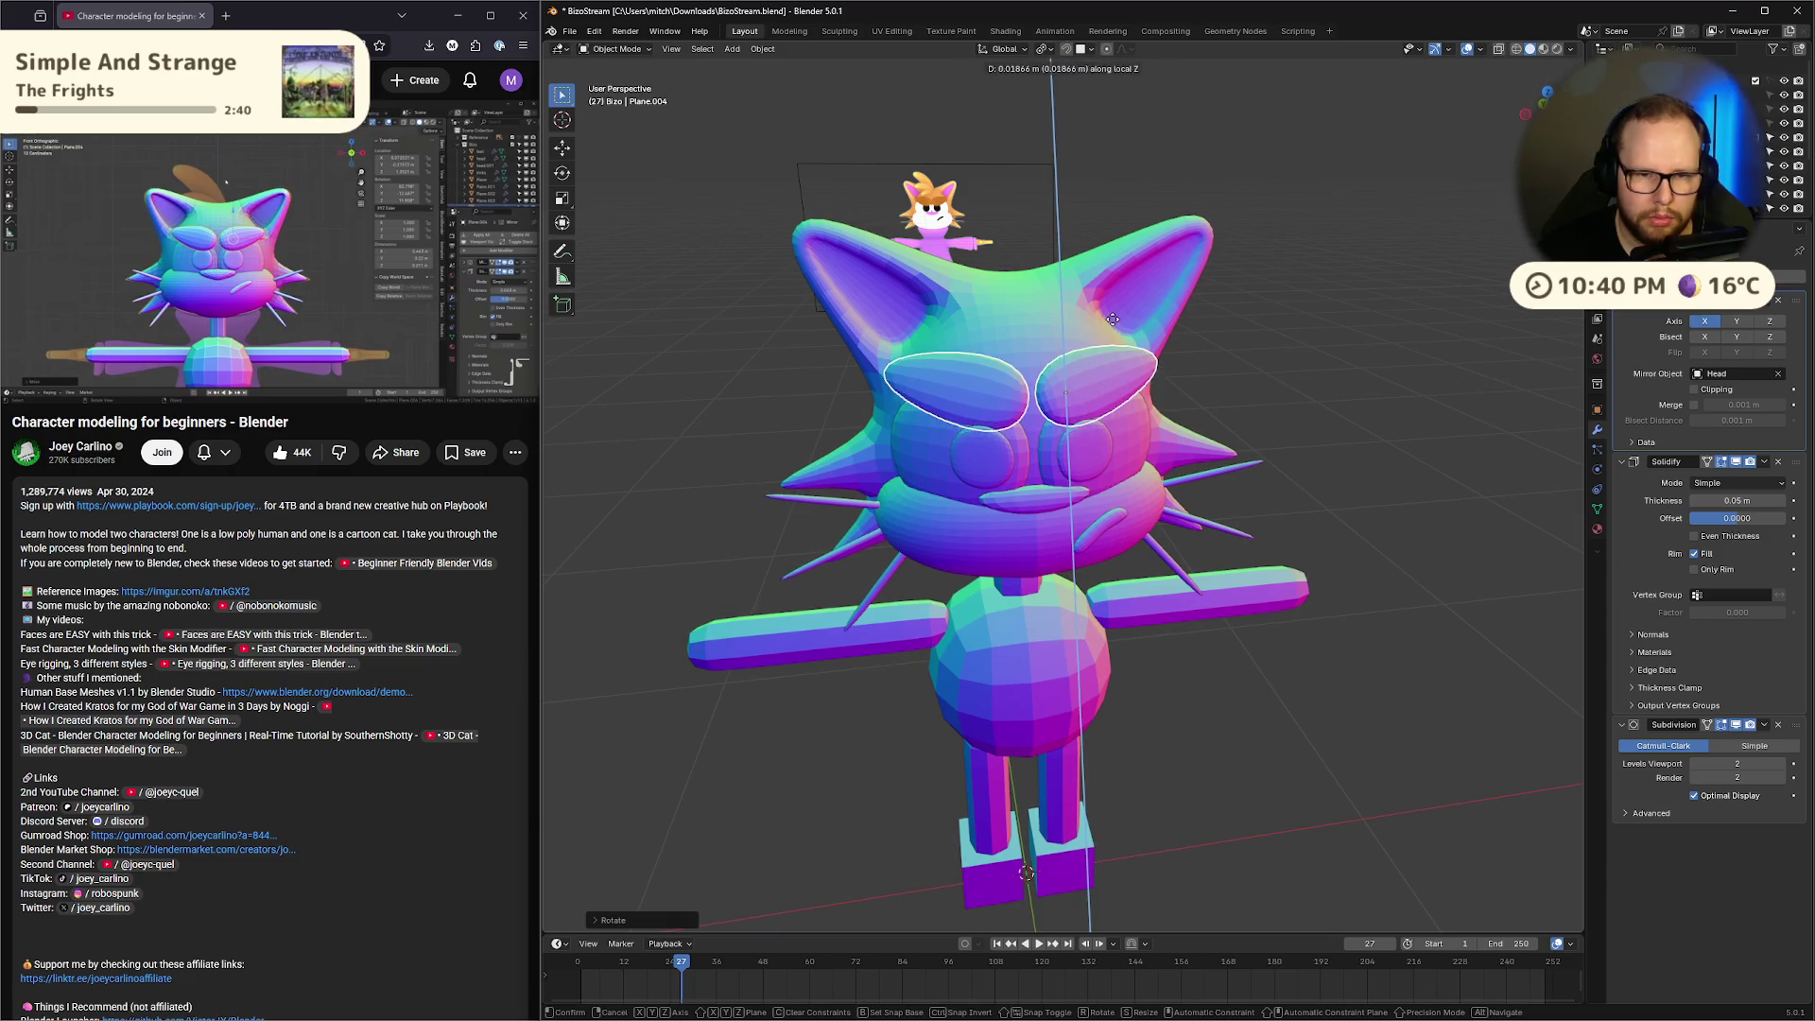
pyautogui.click(1116, 330)
pyautogui.moveTo(1117, 330)
pyautogui.mouseDown(button='middle')
pyautogui.moveTo(1221, 281)
pyautogui.moveTo(1286, 316)
pyautogui.moveTo(1131, 305)
pyautogui.mouseUp(button='middle')
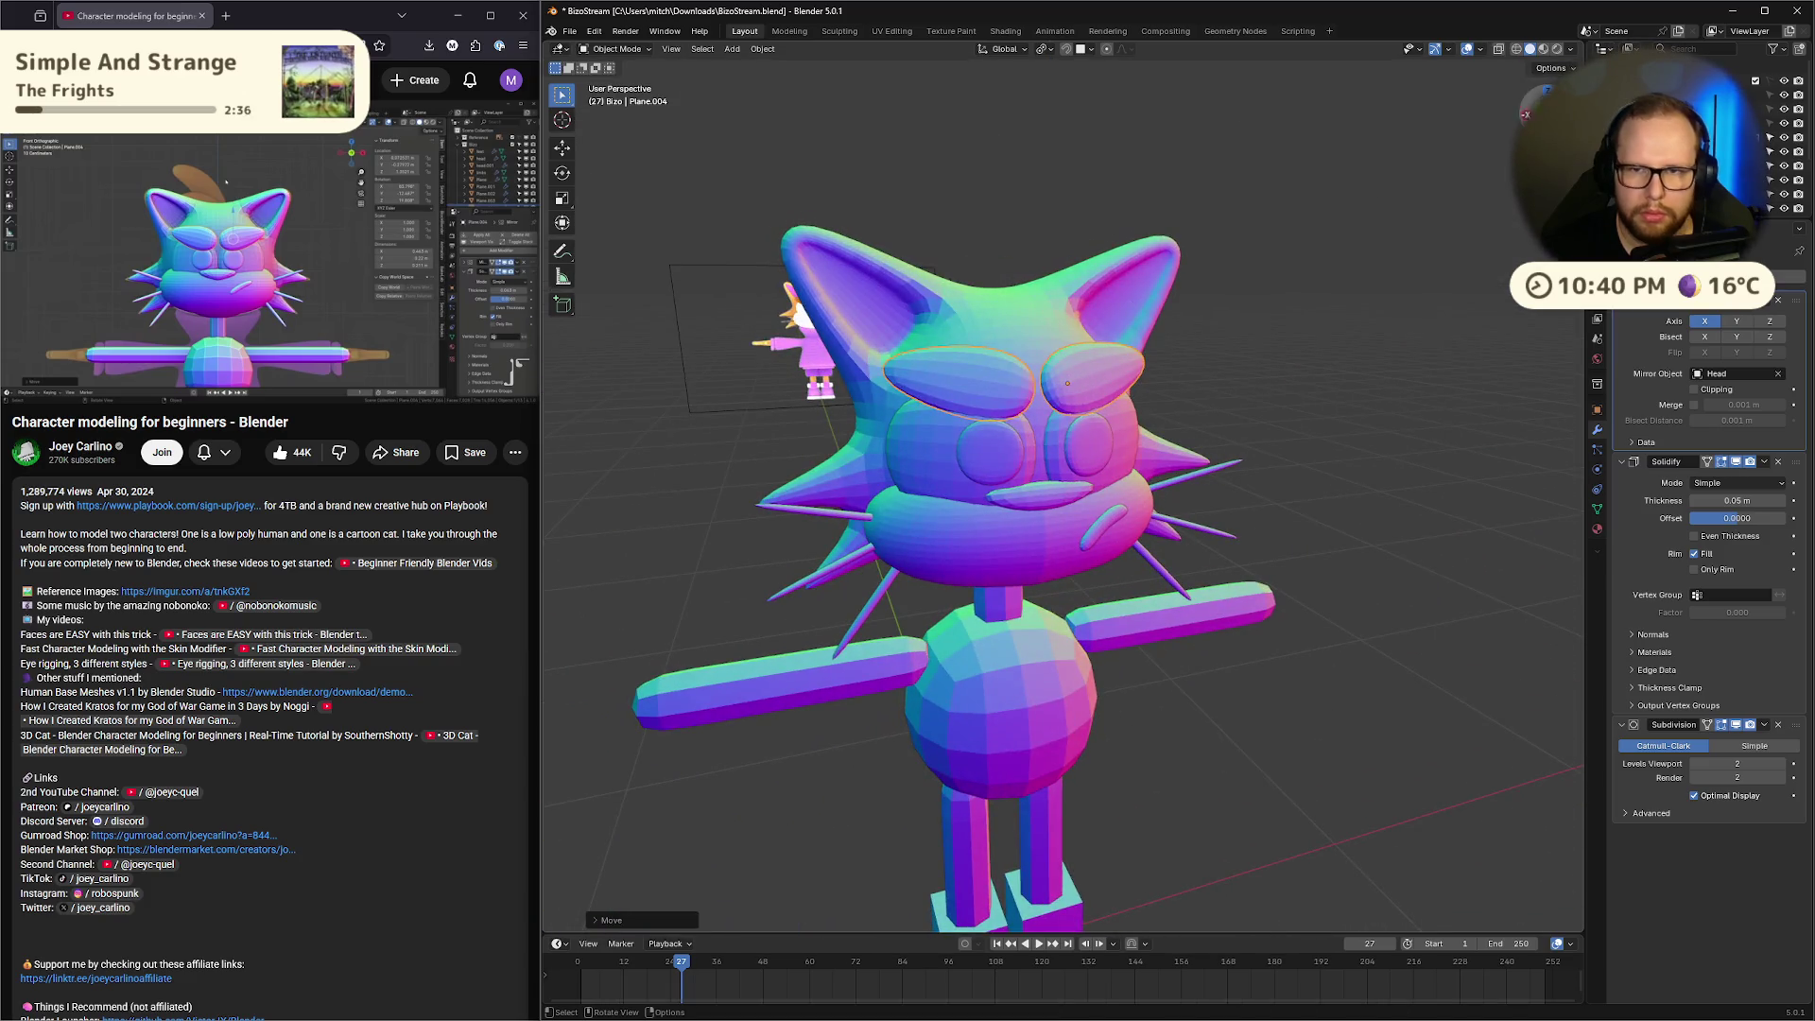
pyautogui.press('KP_1')
# Tilt the eyebrow shape slightly around the Y axis with X-ray on
pyautogui.press('Tab')
pyautogui.hotkey('alt', 'z')
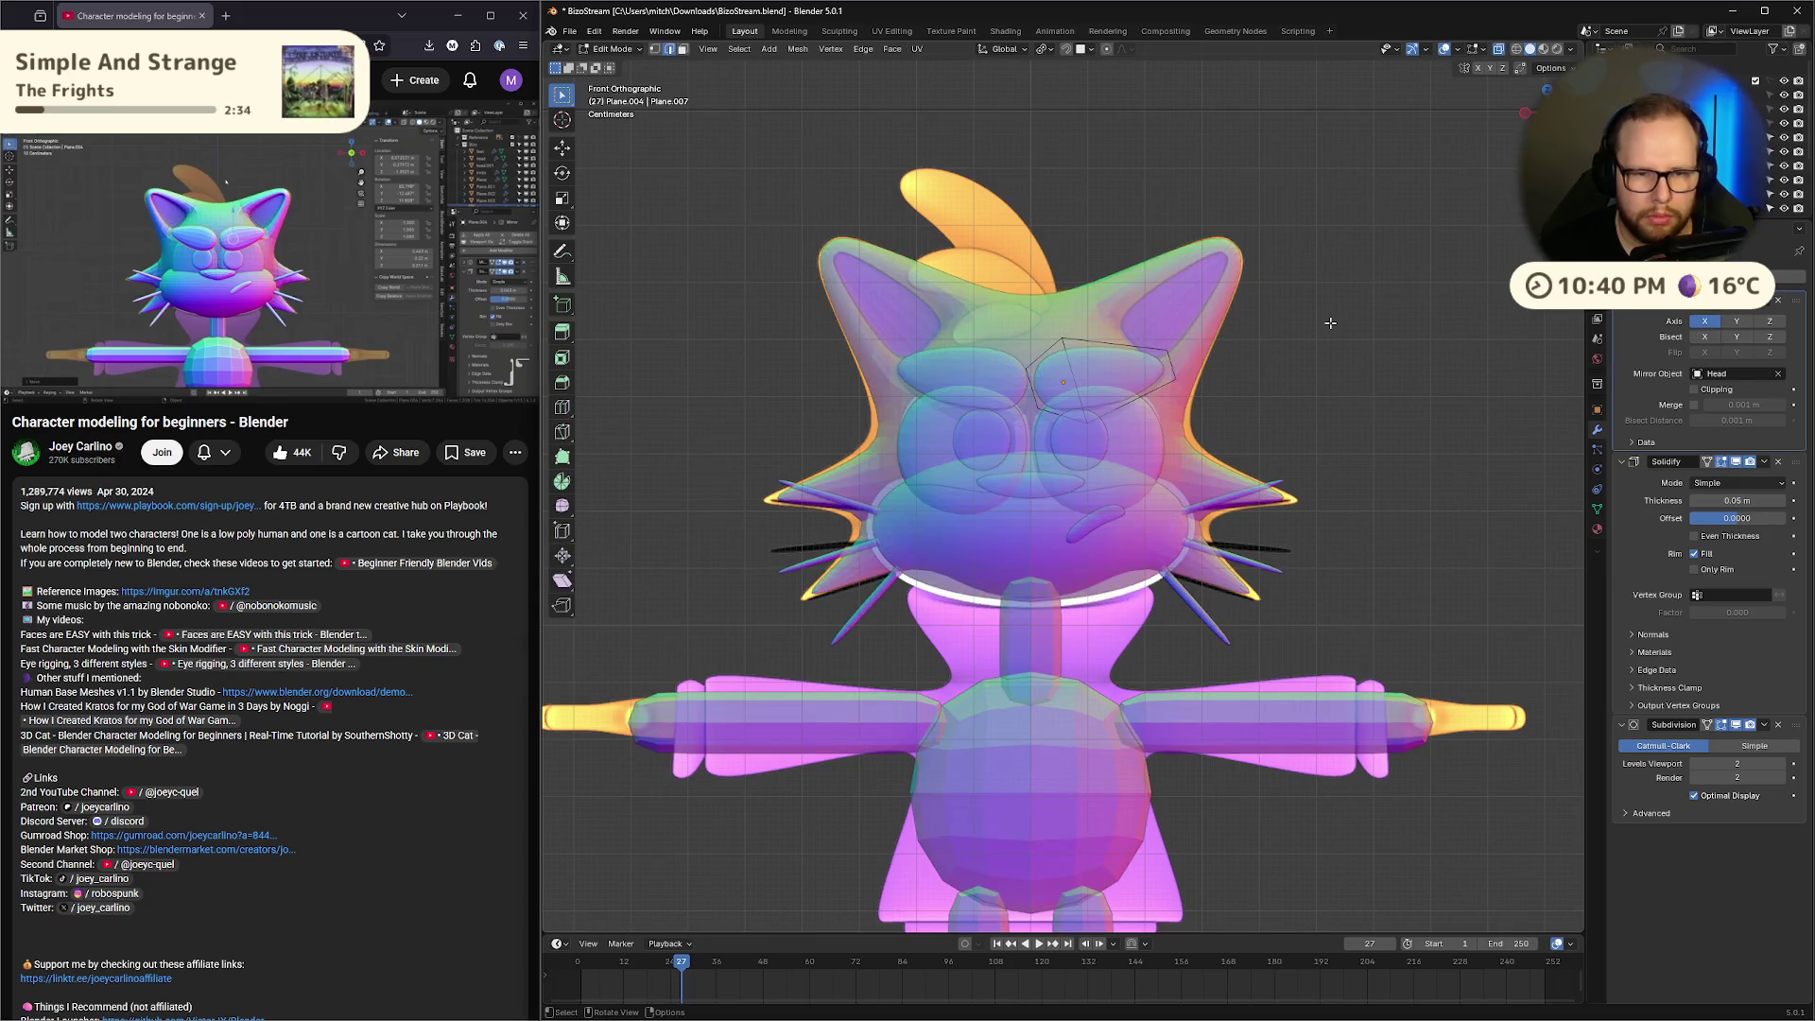
pyautogui.press('Tab')
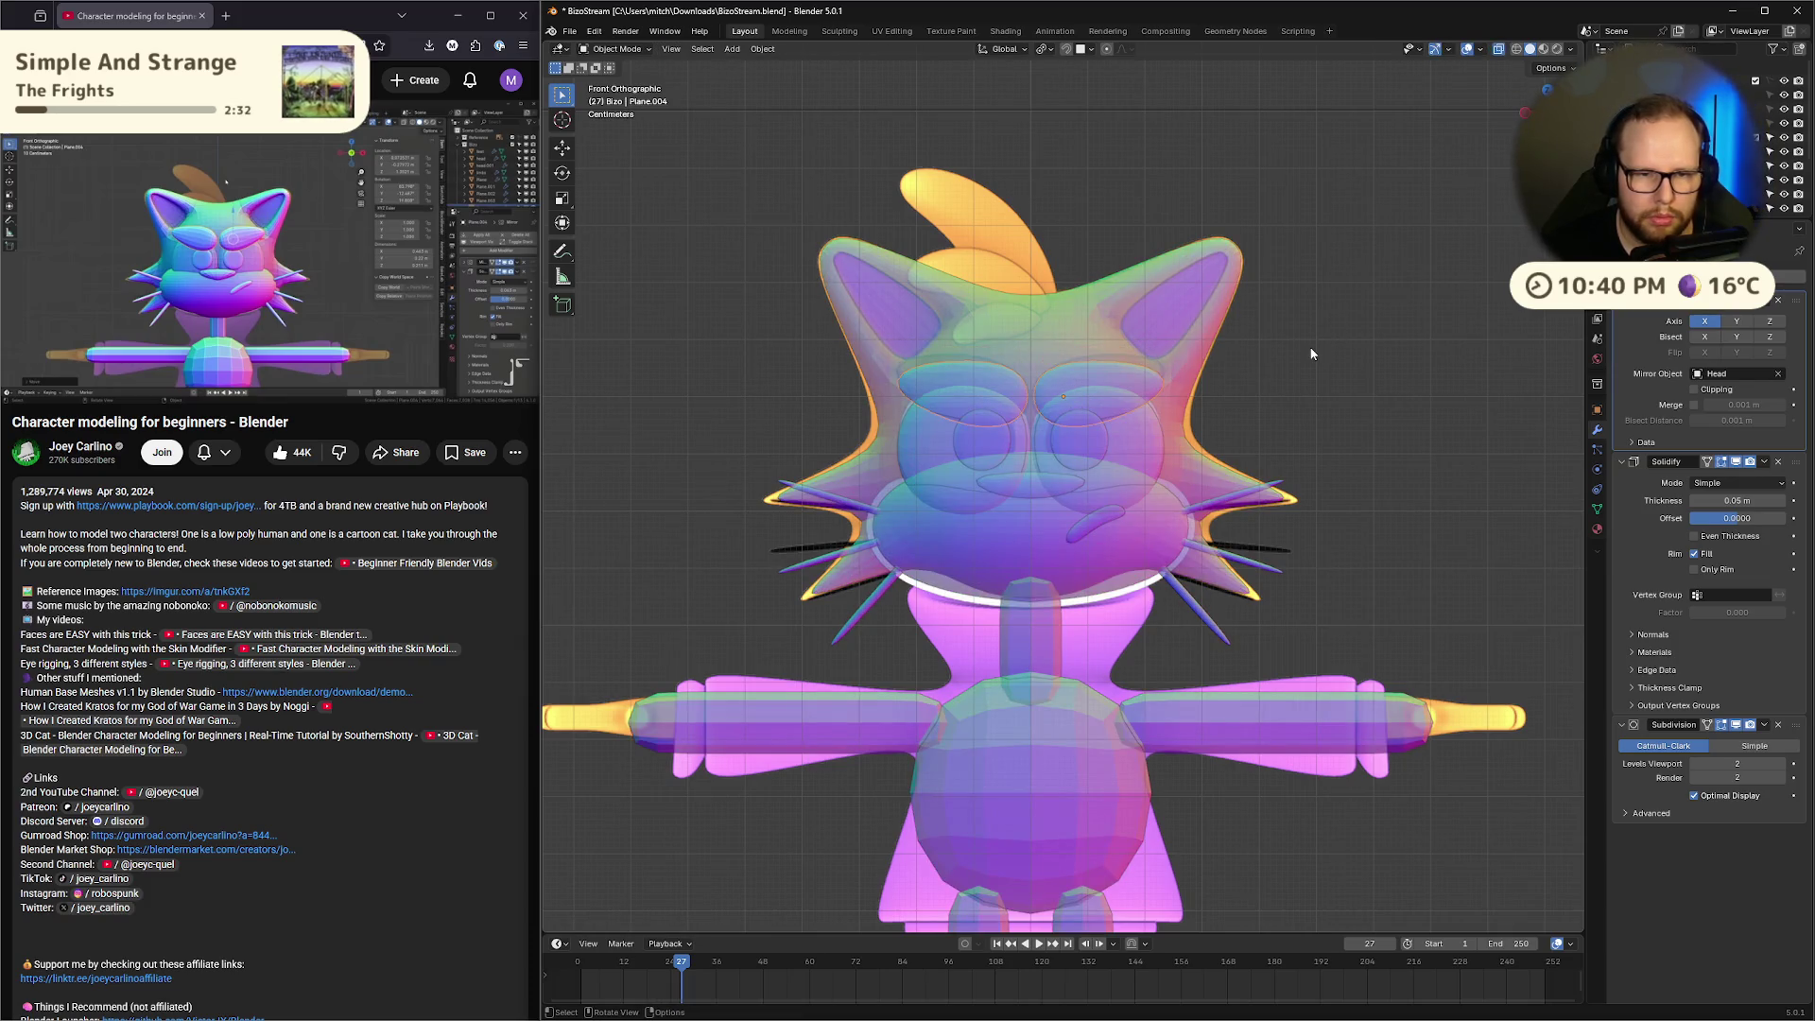
pyautogui.click(1152, 388)
pyautogui.press('Tab')
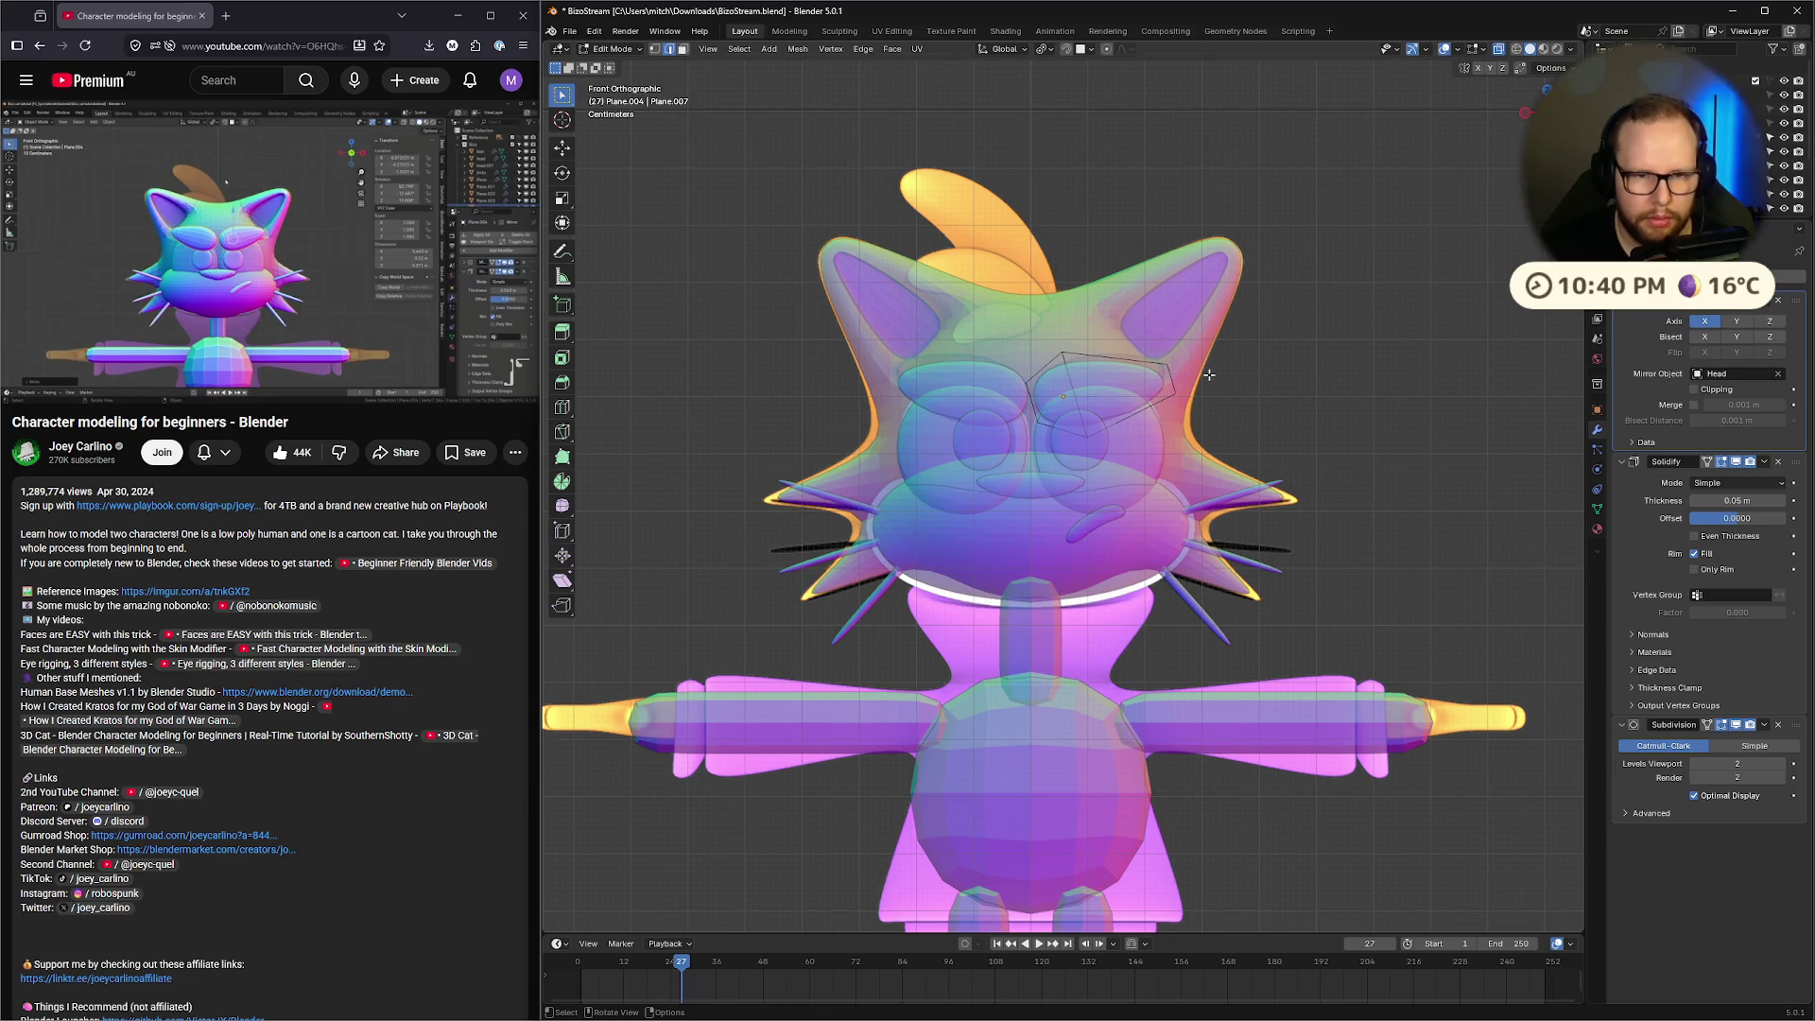
pyautogui.press('Tab')
pyautogui.press('r')
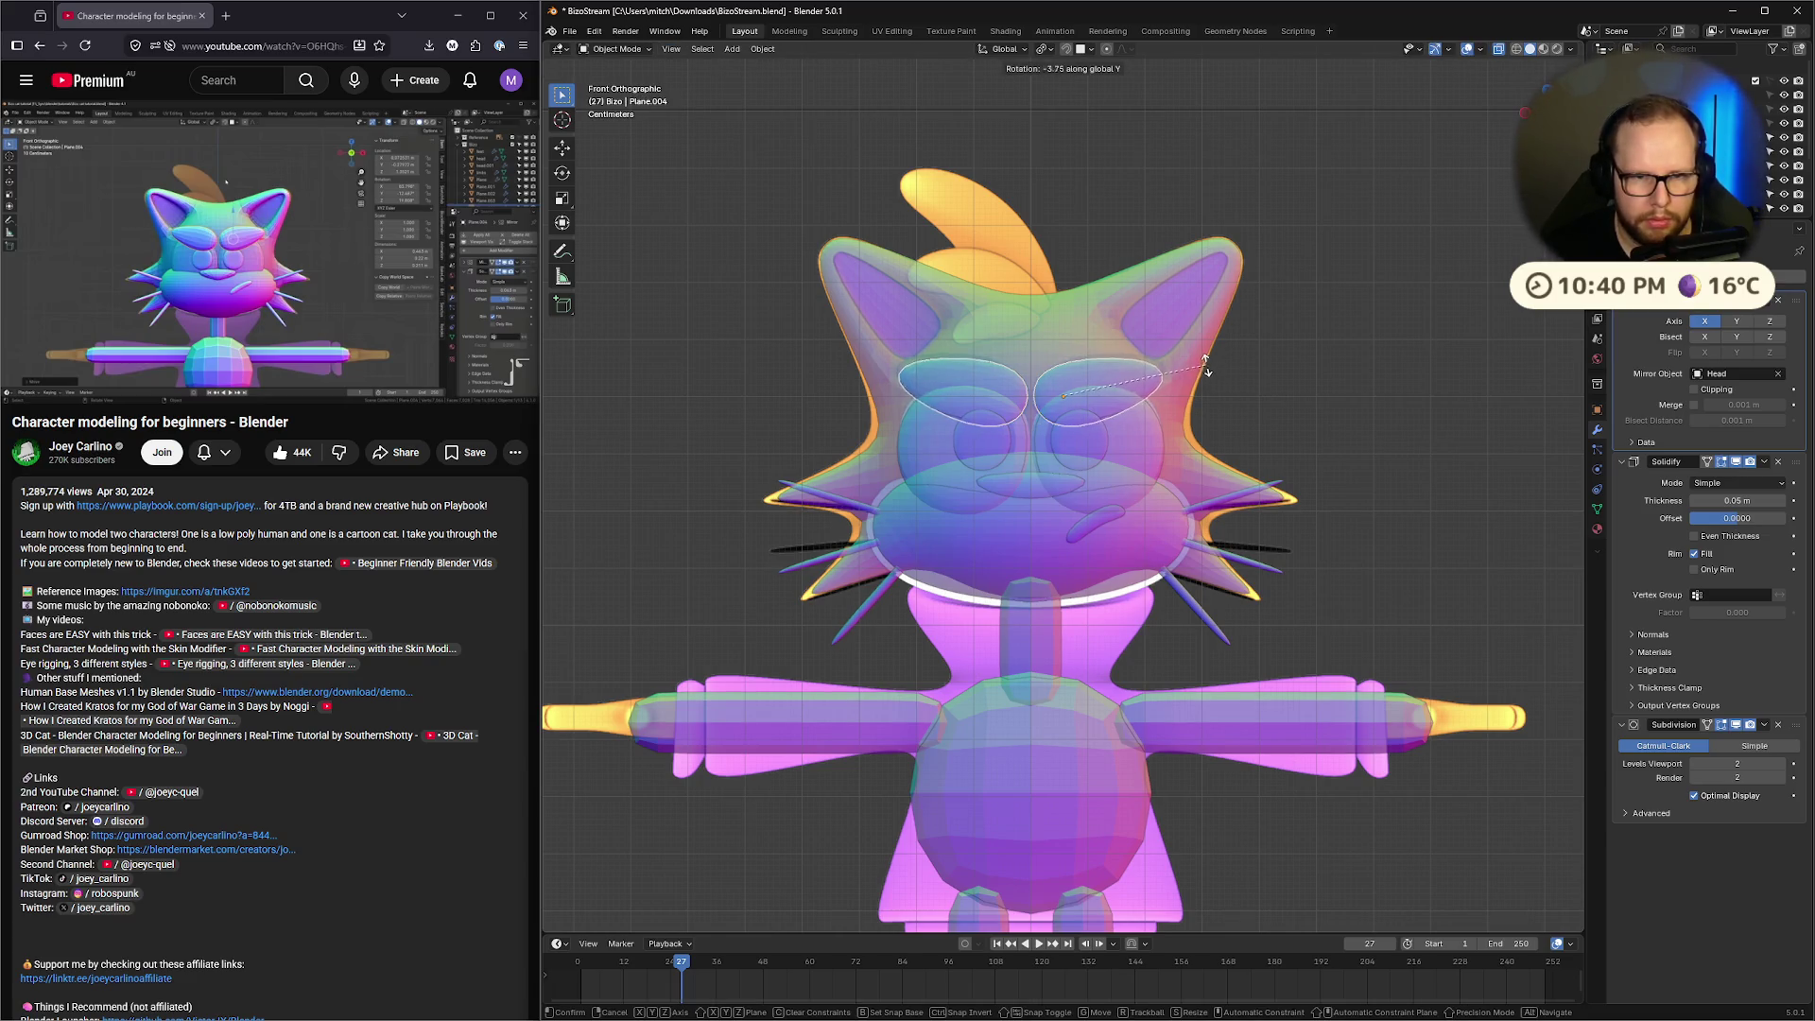
pyautogui.click(1207, 360)
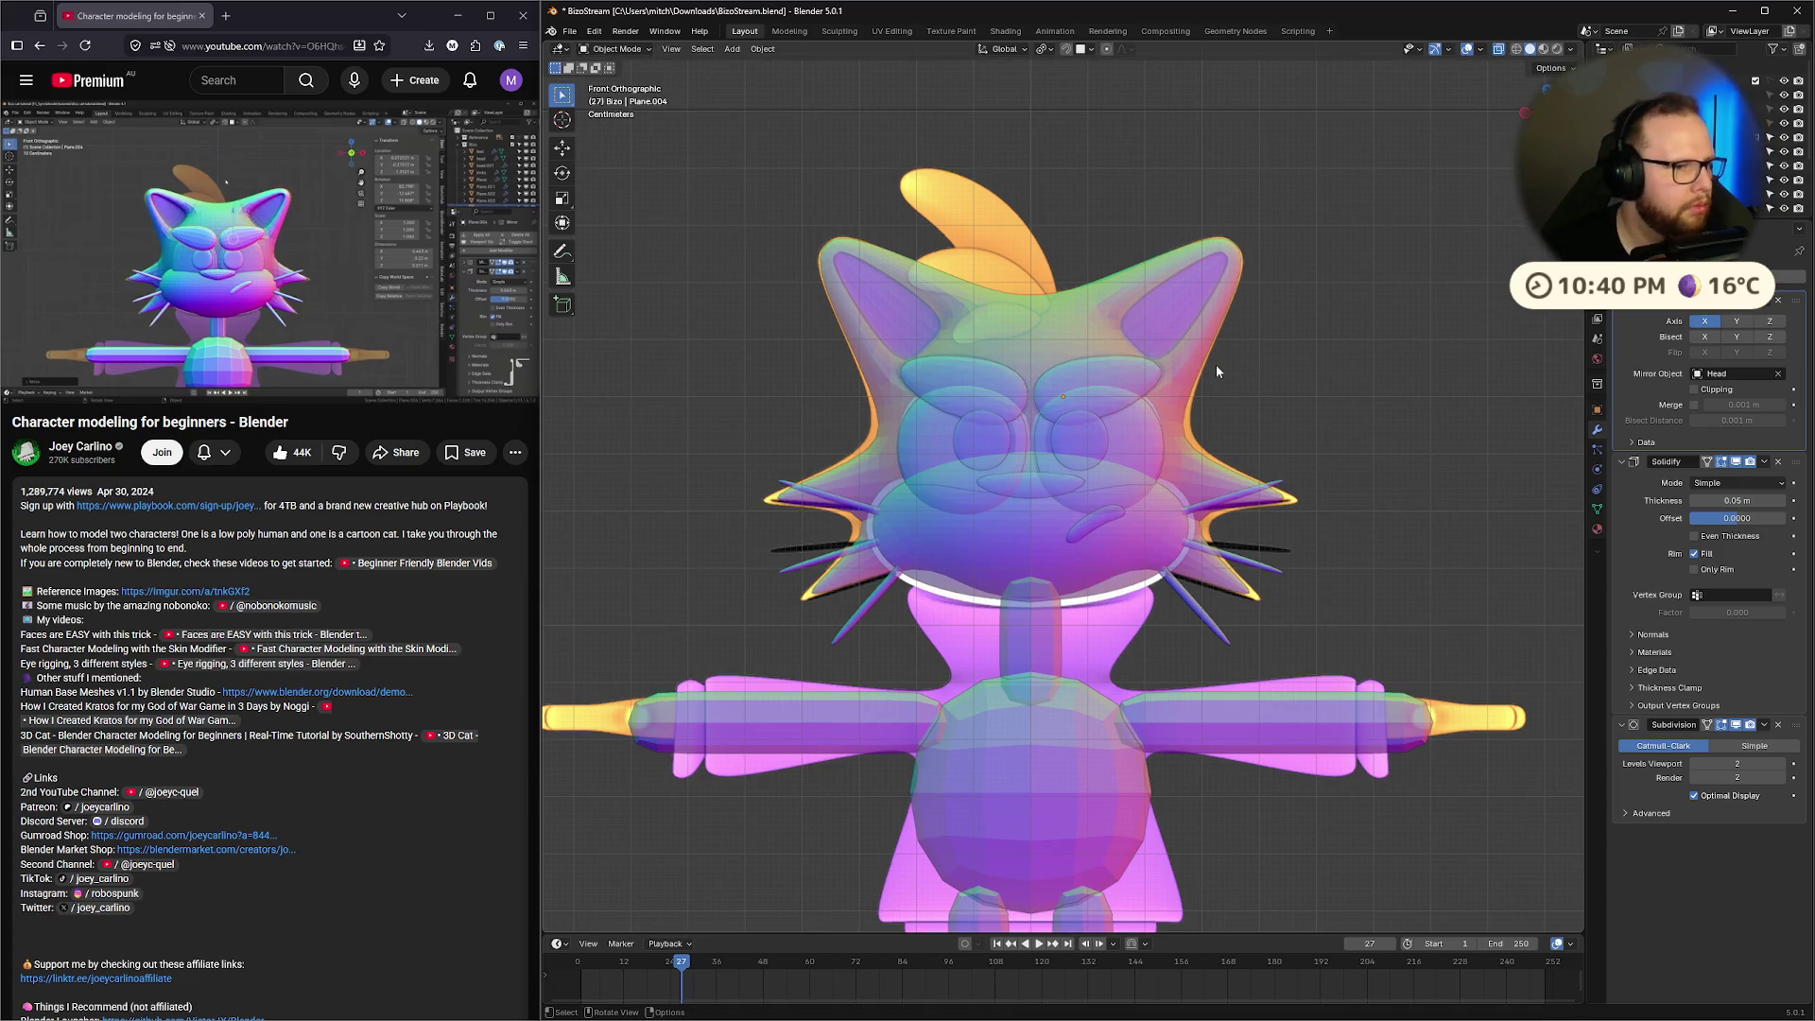
# Increase the eye pieces' Solidify modifier thickness
pyautogui.moveTo(1215, 365)
pyautogui.mouseDown(button='middle')
pyautogui.moveTo(1205, 452)
pyautogui.moveTo(1244, 450)
pyautogui.moveTo(1225, 454)
pyautogui.mouseUp(button='middle')
pyautogui.press('Tab')
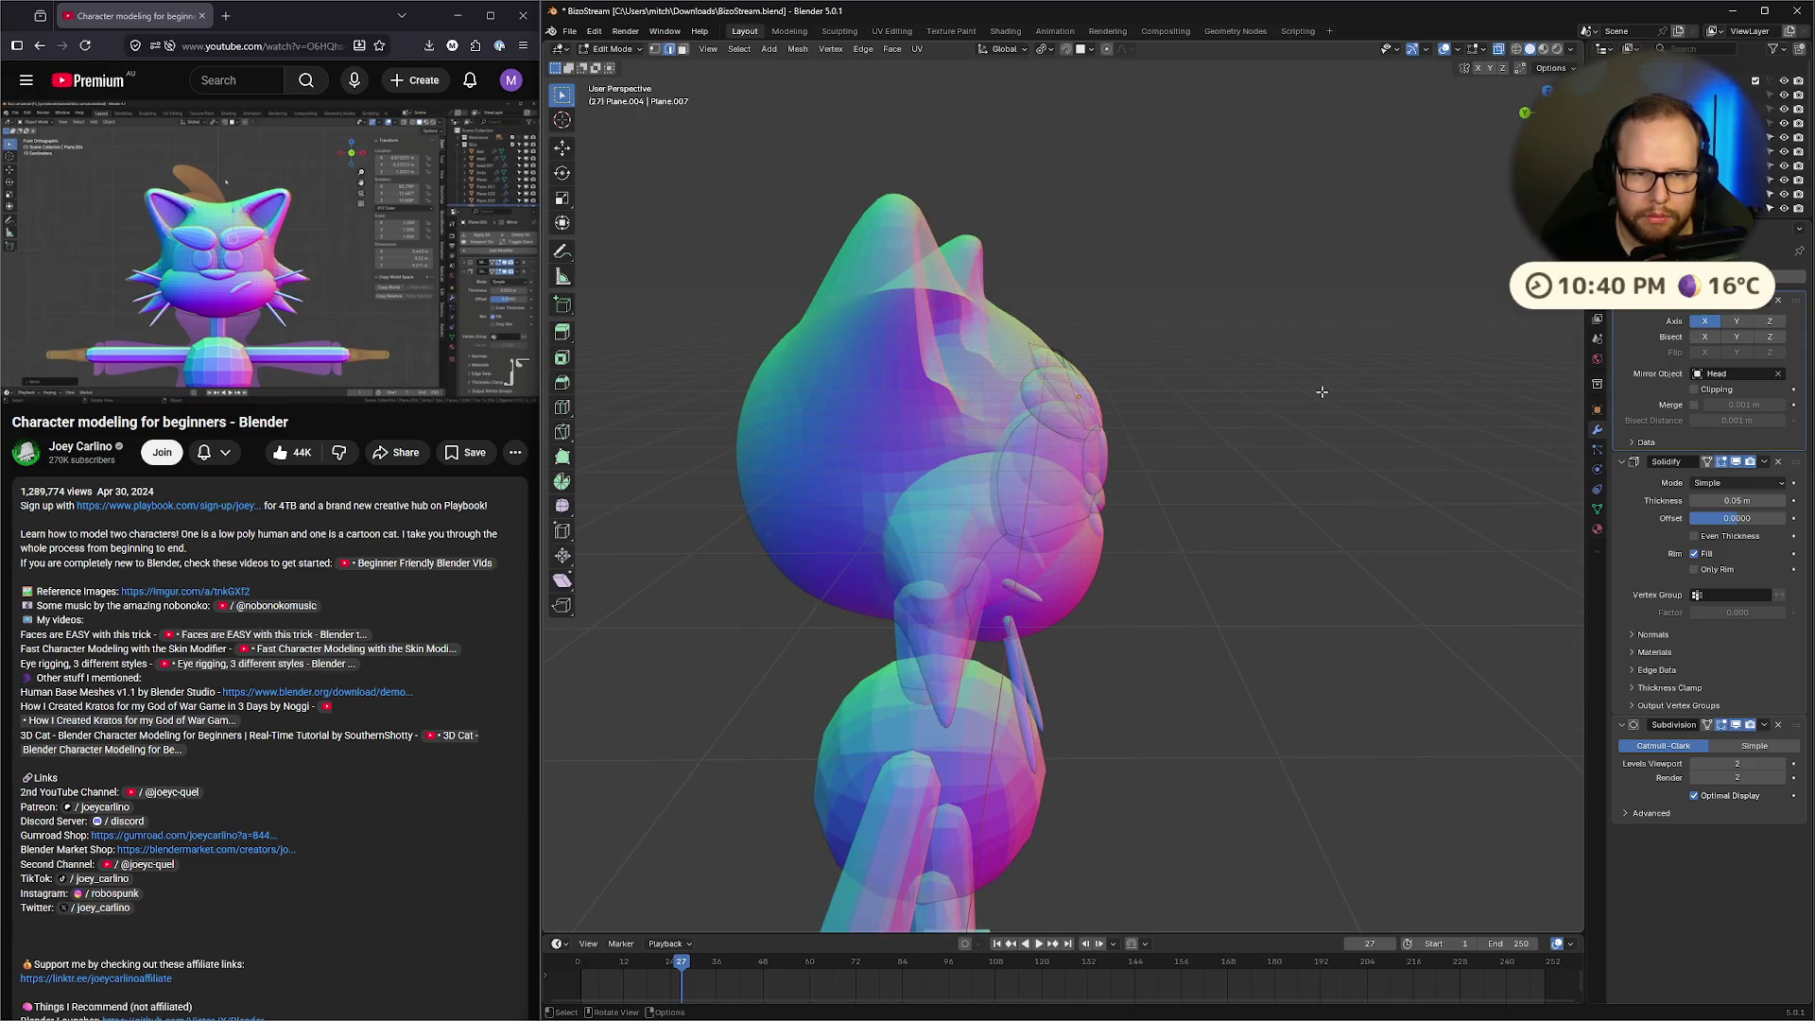
pyautogui.moveTo(1089, 408); pyautogui.dragTo(1285, 426, button='middle')
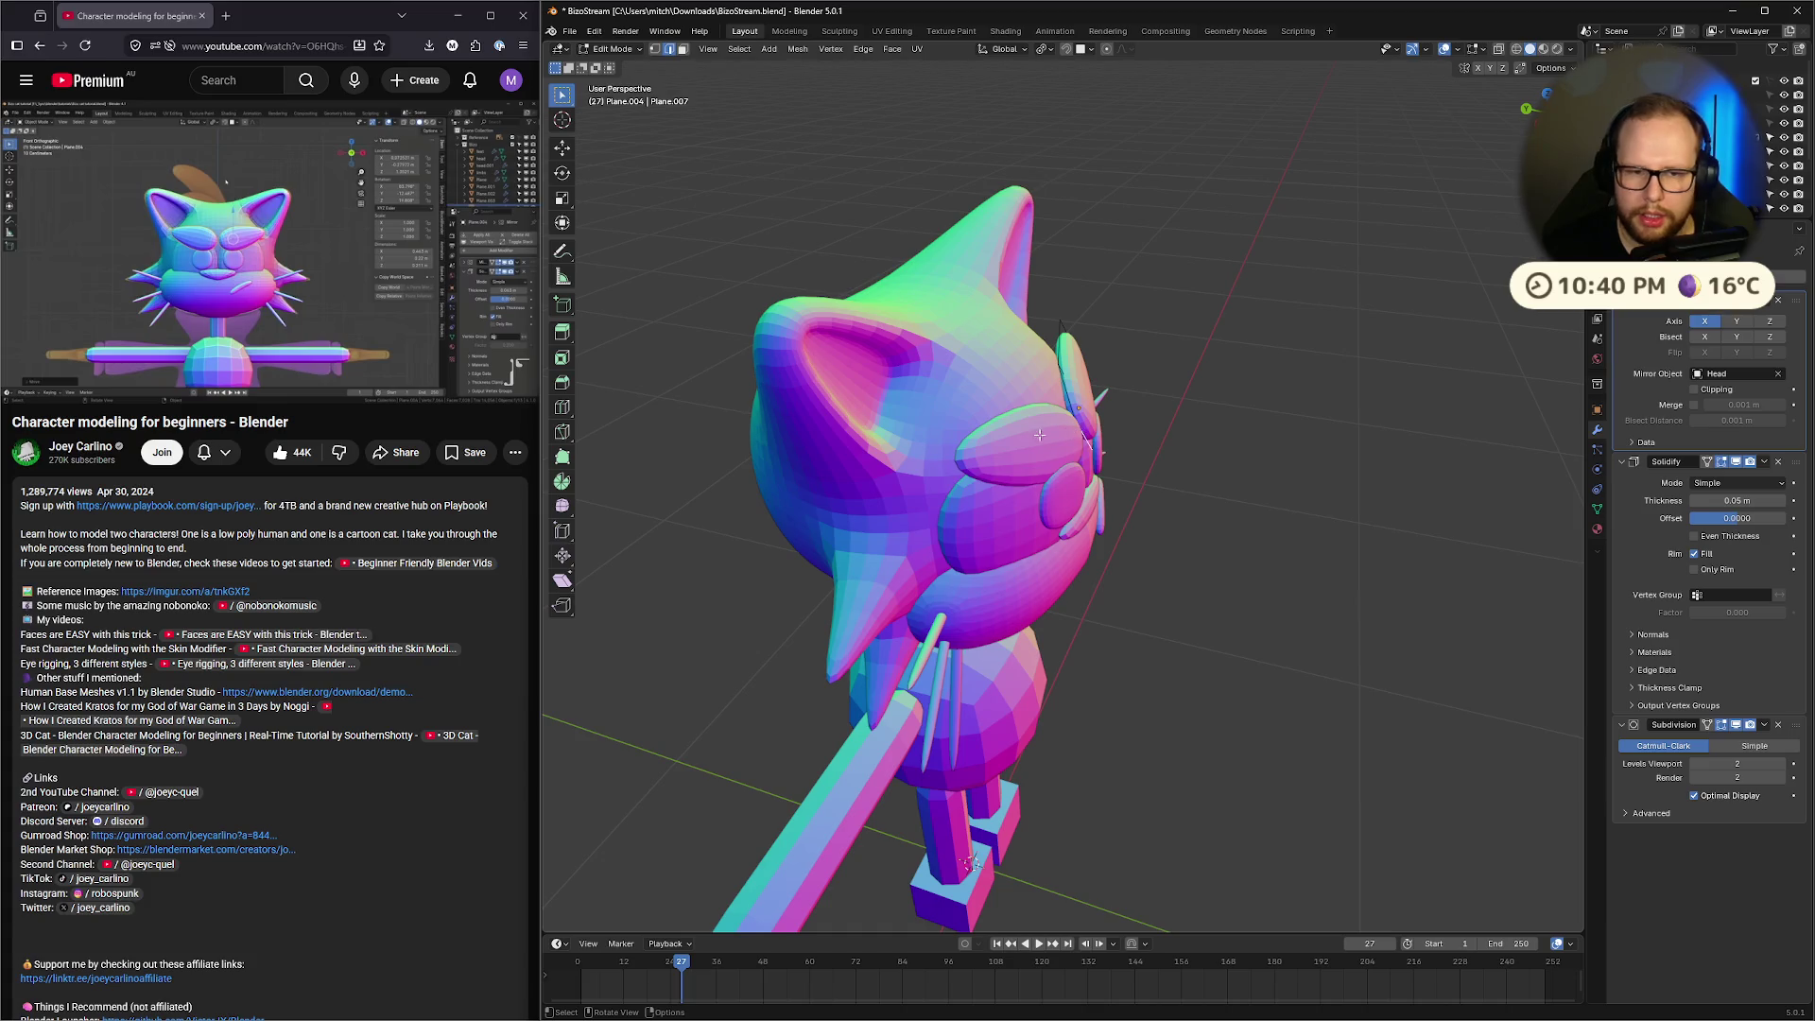
pyautogui.moveTo(1039, 434); pyautogui.dragTo(1352, 419, button='middle')
pyautogui.press('Tab')
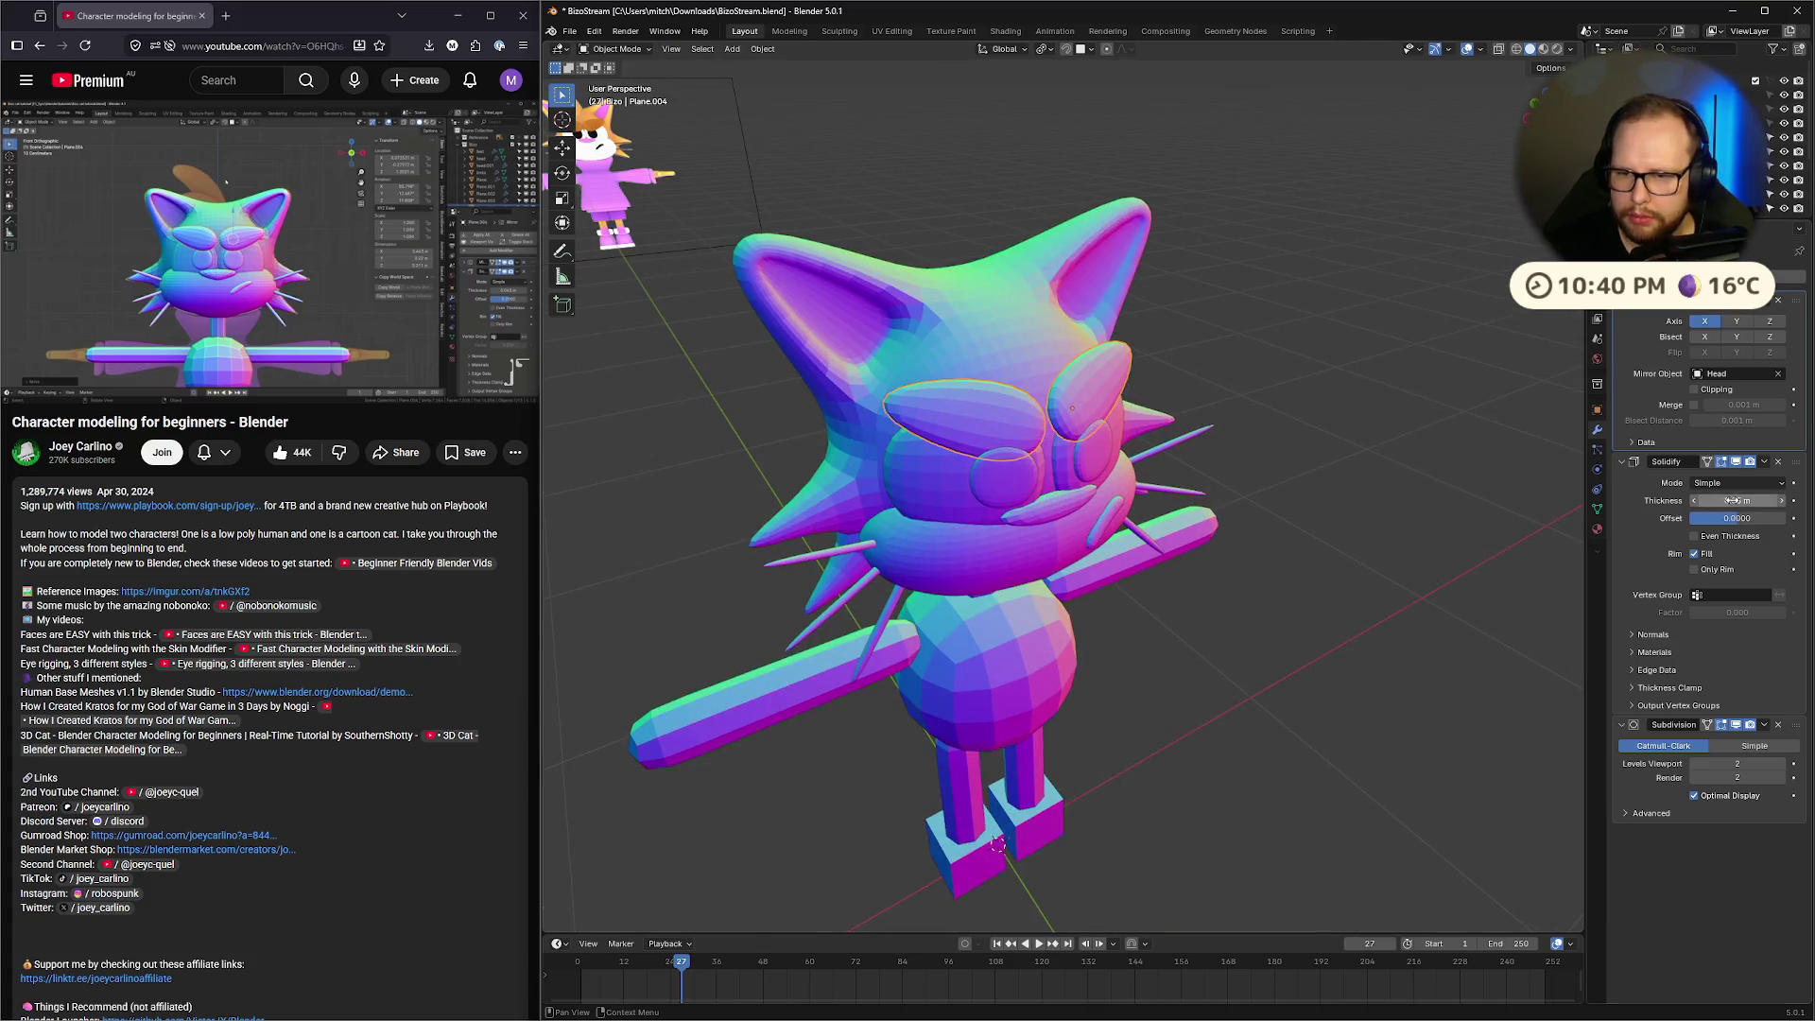
pyautogui.moveTo(1737, 500); pyautogui.dragTo(1750, 500)
# Inspect the cat from all sides, save the blend file and resume the tutorial
pyautogui.moveTo(1350, 492)
pyautogui.mouseDown(button='middle')
pyautogui.moveTo(1245, 423)
pyautogui.moveTo(1399, 400)
pyautogui.moveTo(1444, 450)
pyautogui.moveTo(1263, 464)
pyautogui.moveTo(1182, 377)
pyautogui.moveTo(1059, 340)
pyautogui.mouseUp(button='middle')
pyautogui.scroll(-5, 1017, 319)
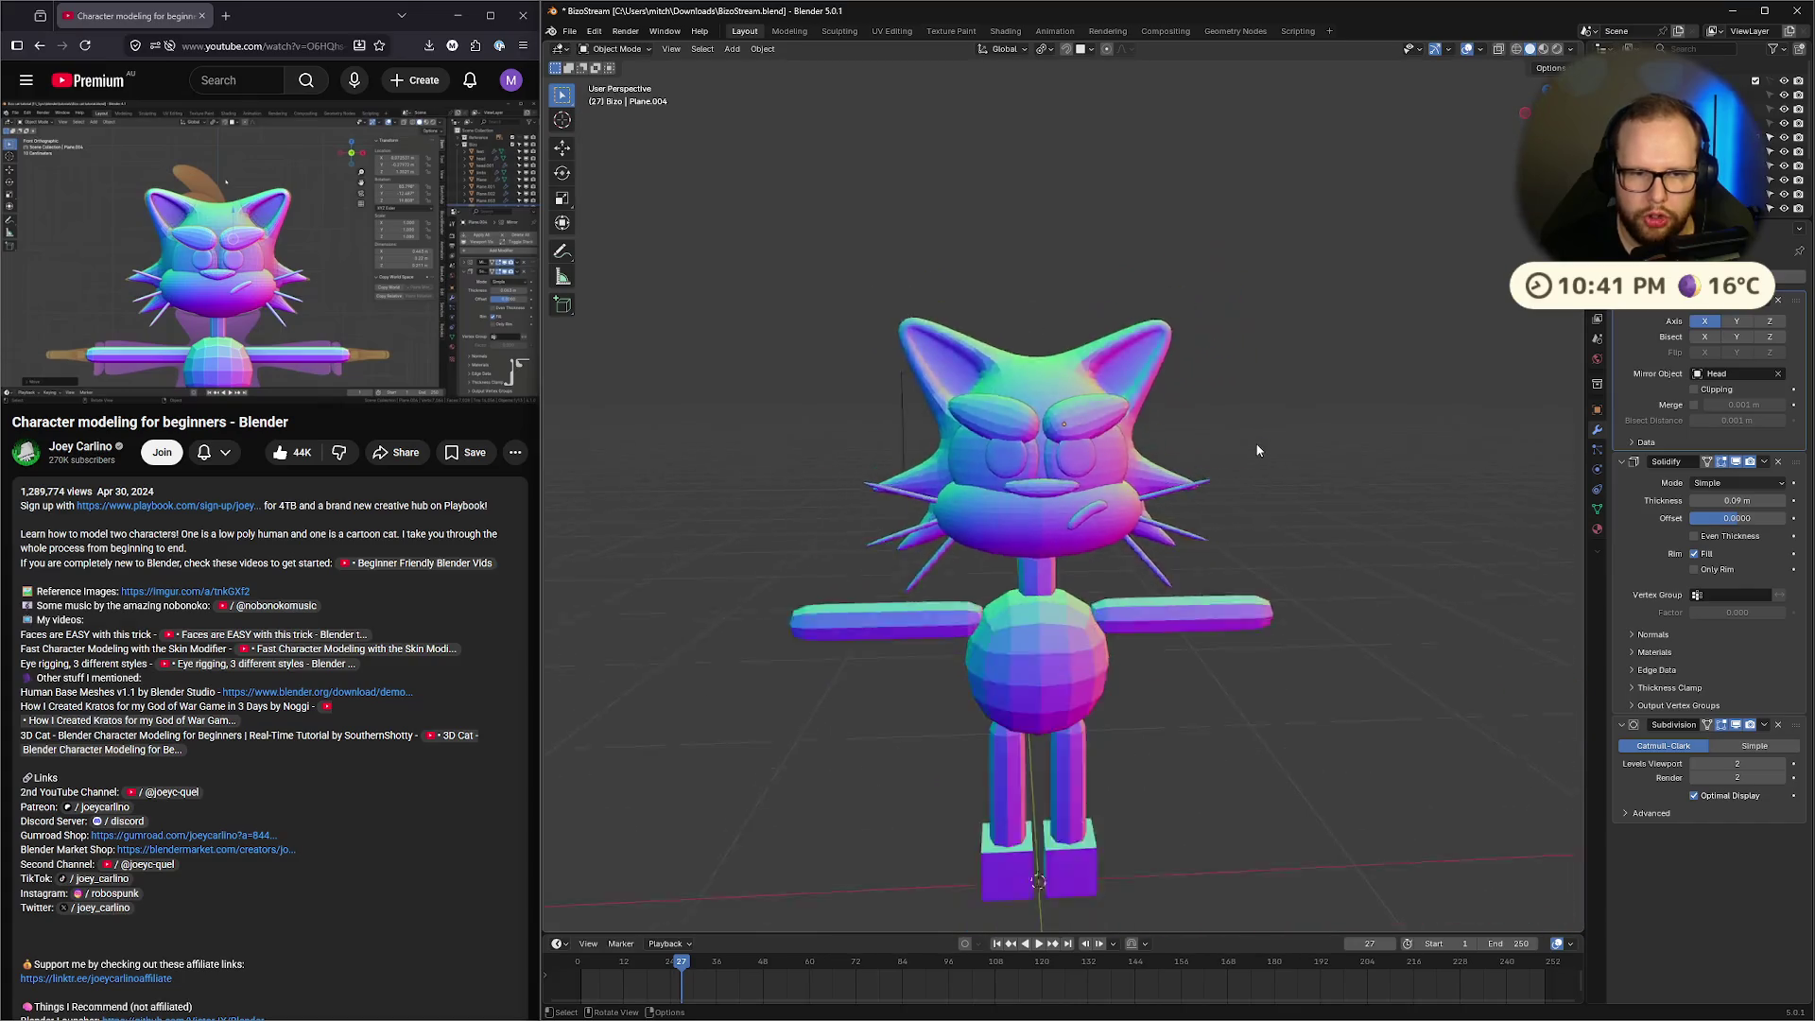
pyautogui.rightClick(1200, 299)
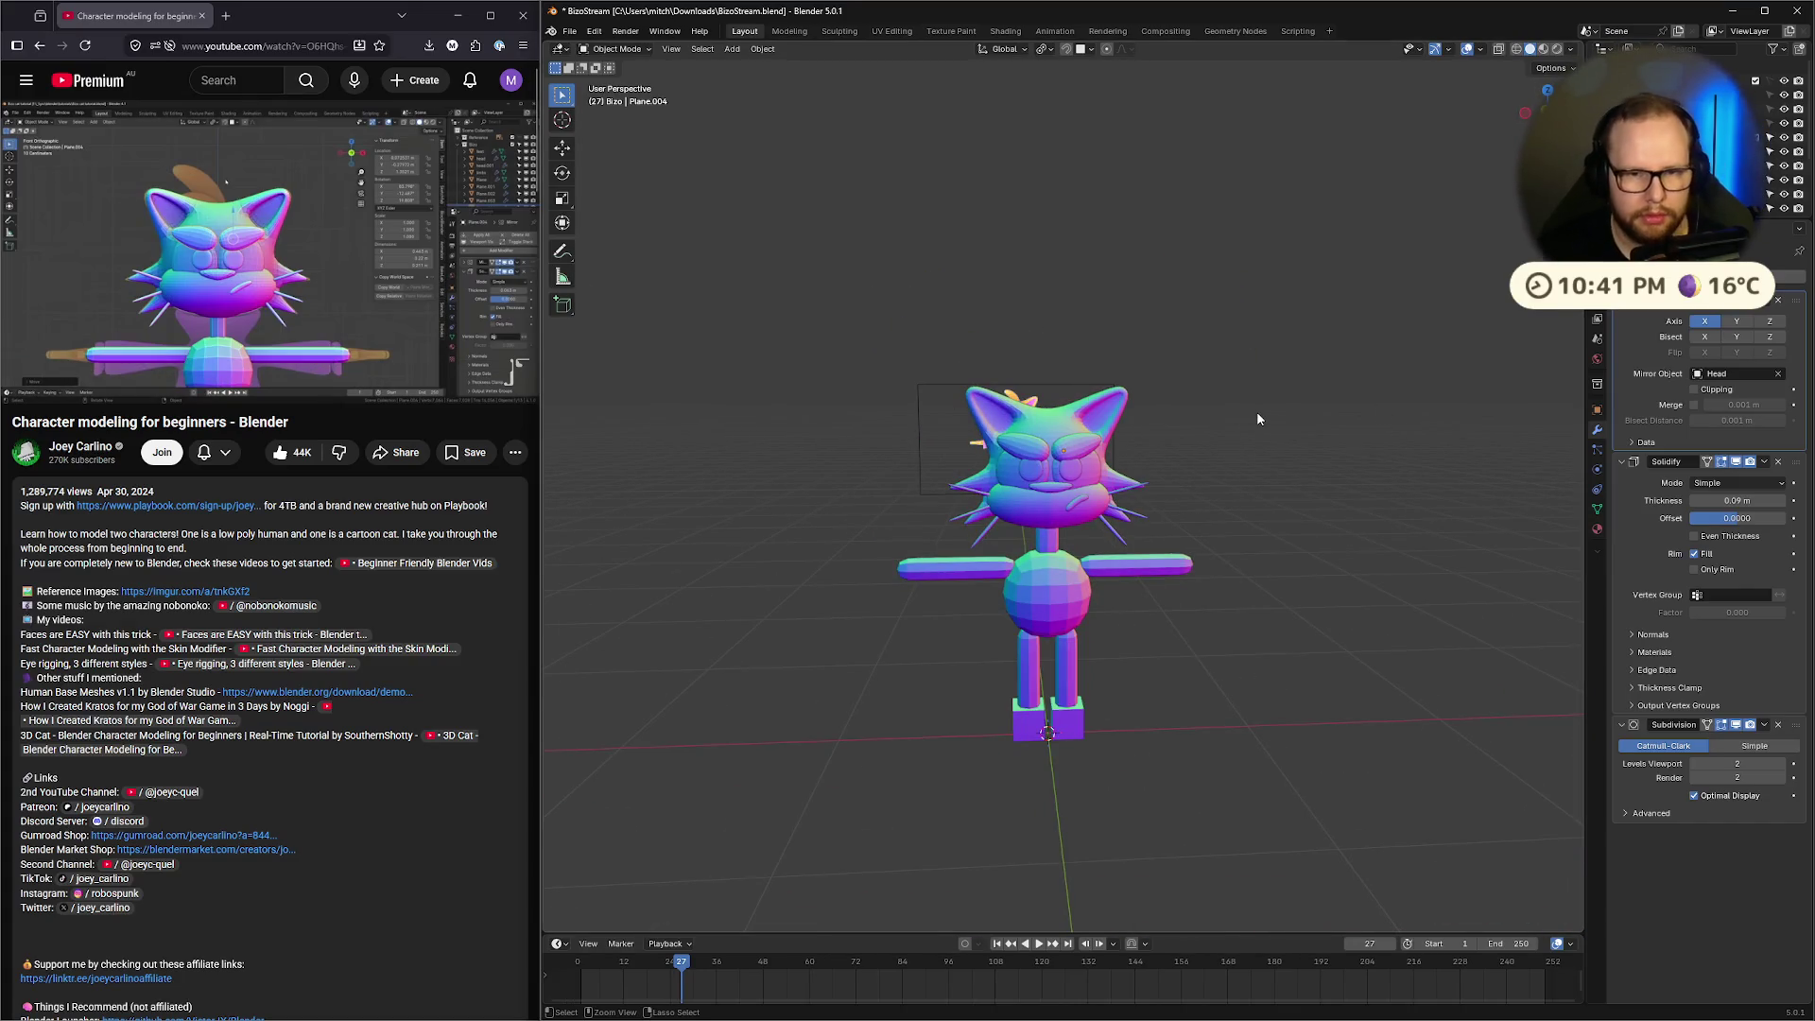
pyautogui.hotkey('ctrl', 's')
pyautogui.scroll(5, 1116, 423)
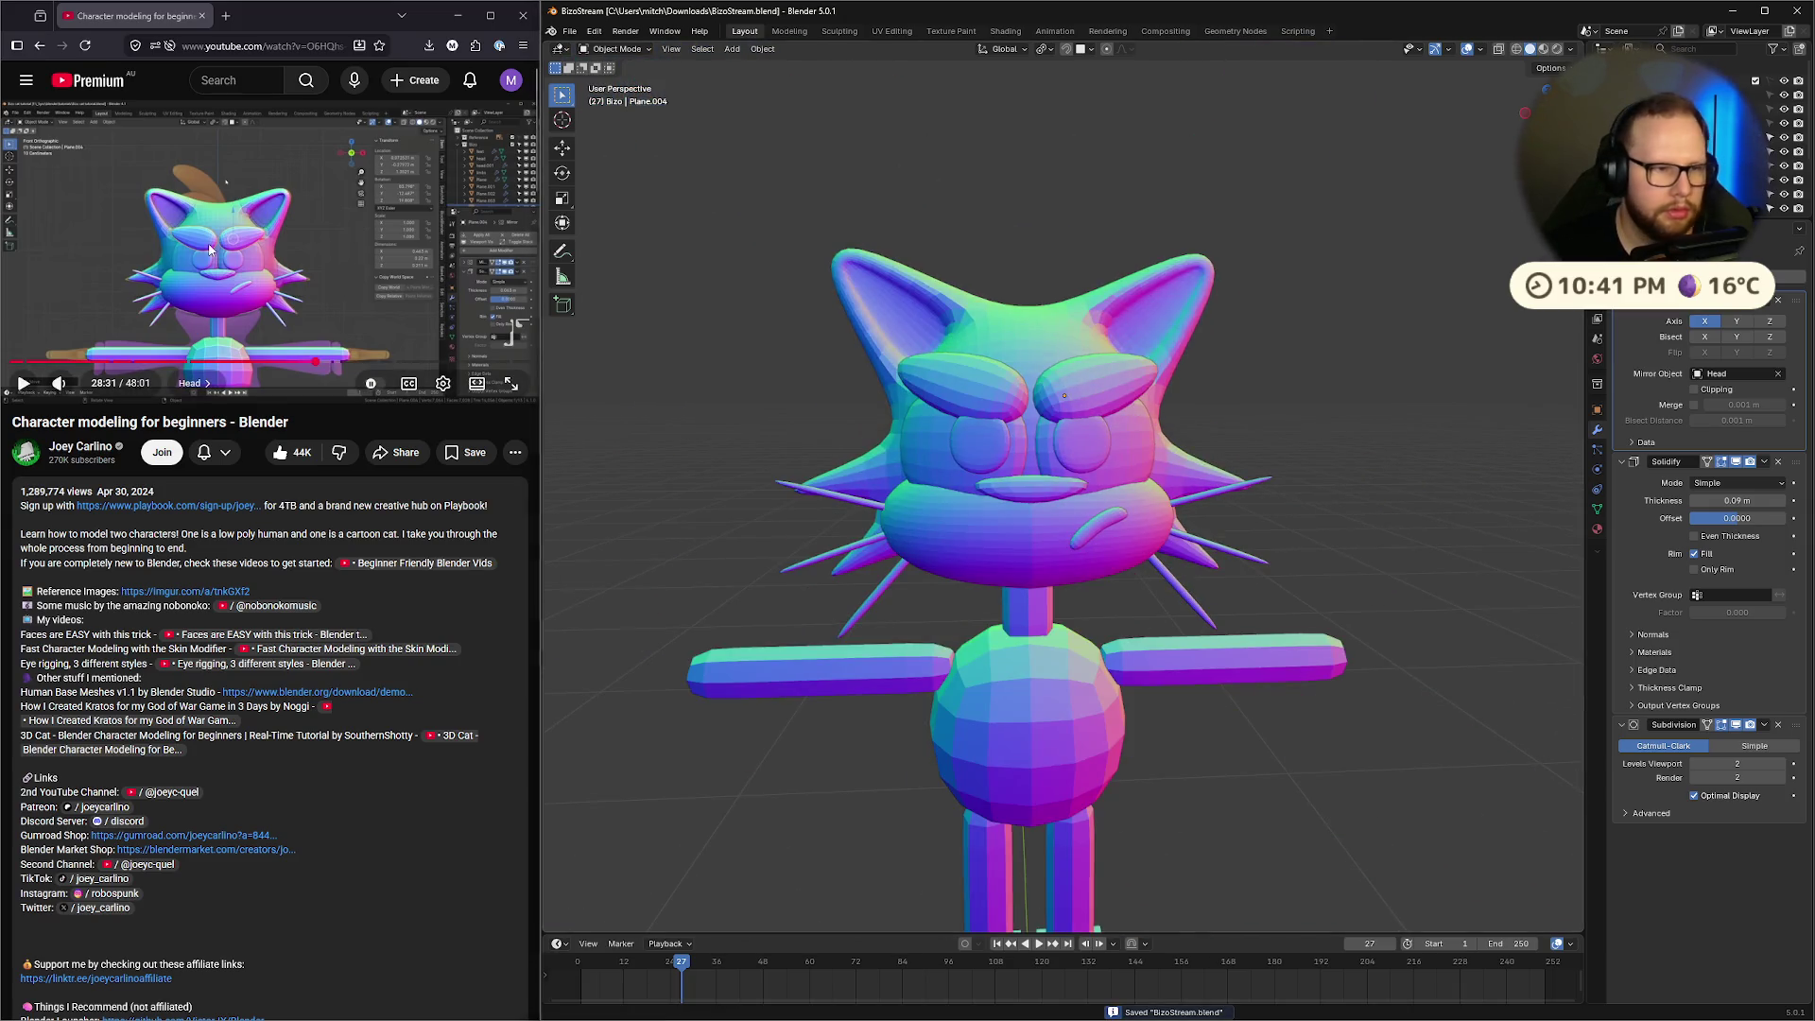
pyautogui.click(210, 250)
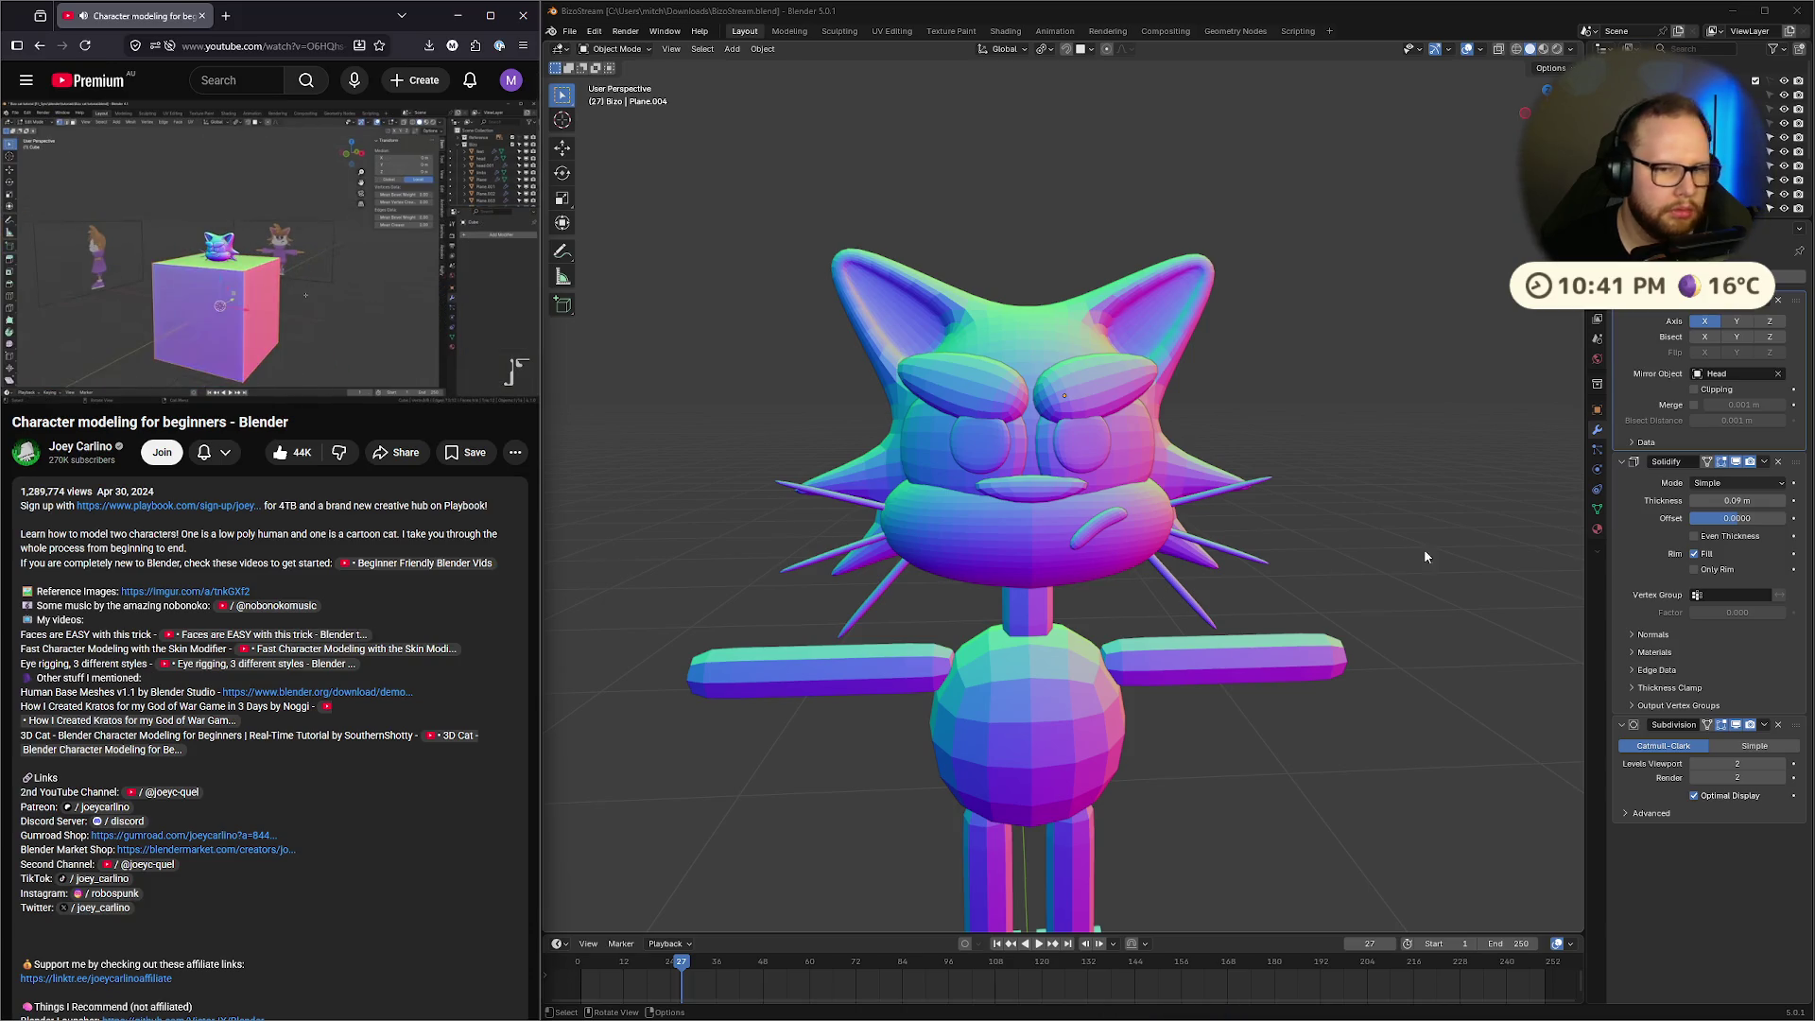
pyautogui.hotkey('shift', 'a')
# Add a cube and shift its geometry along the Y axis in Edit Mode
pyautogui.moveTo(1435, 548)
pyautogui.click(1512, 556)
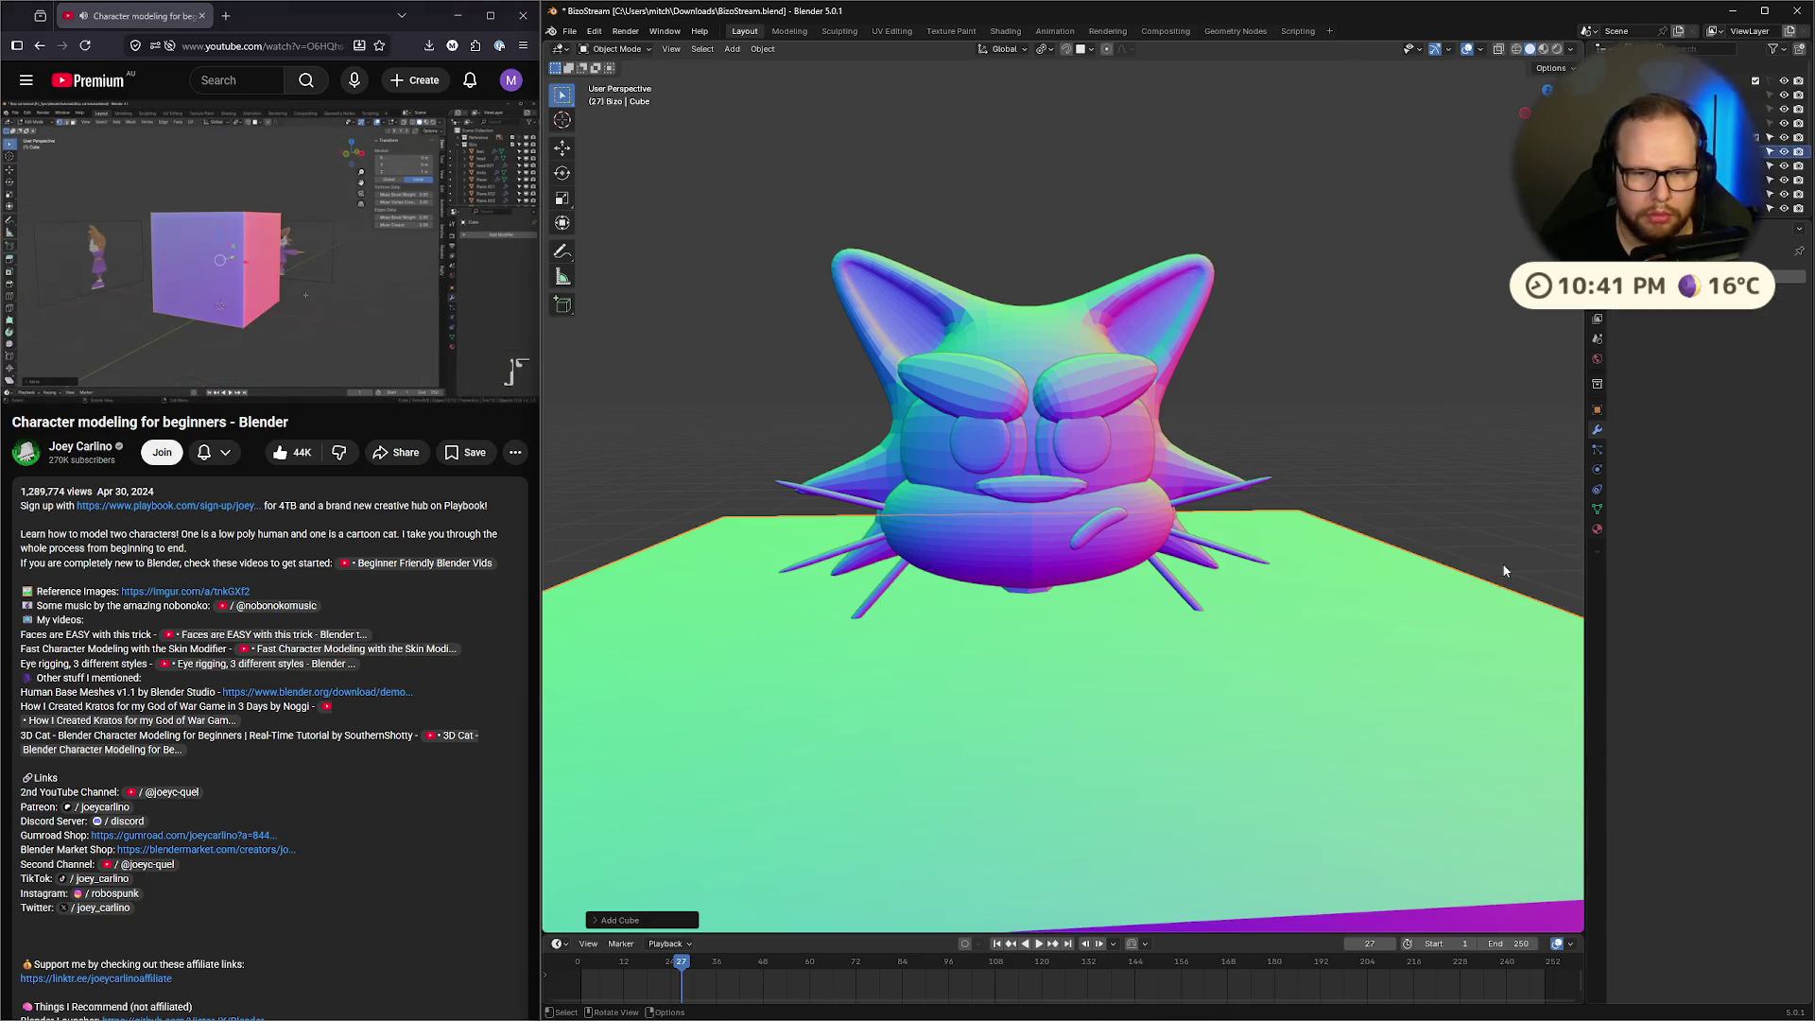
pyautogui.press('Tab')
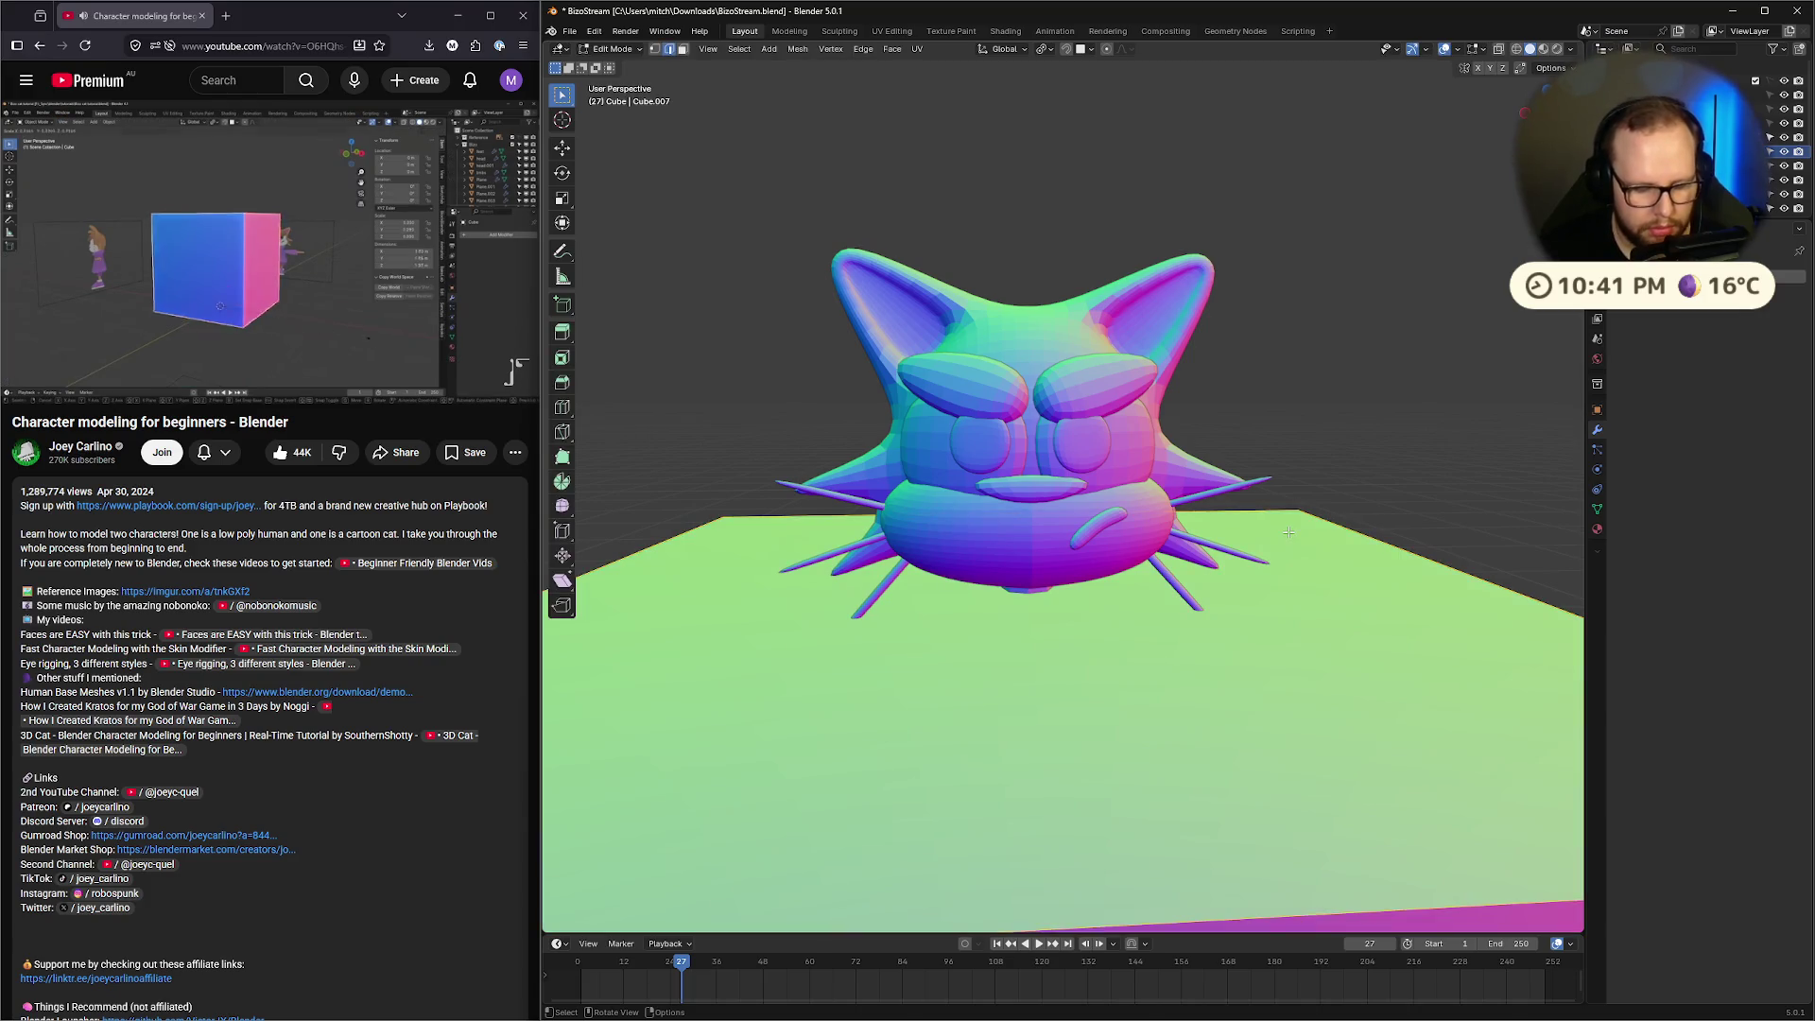
pyautogui.press('g')
pyautogui.press('y')
pyautogui.click(1283, 520)
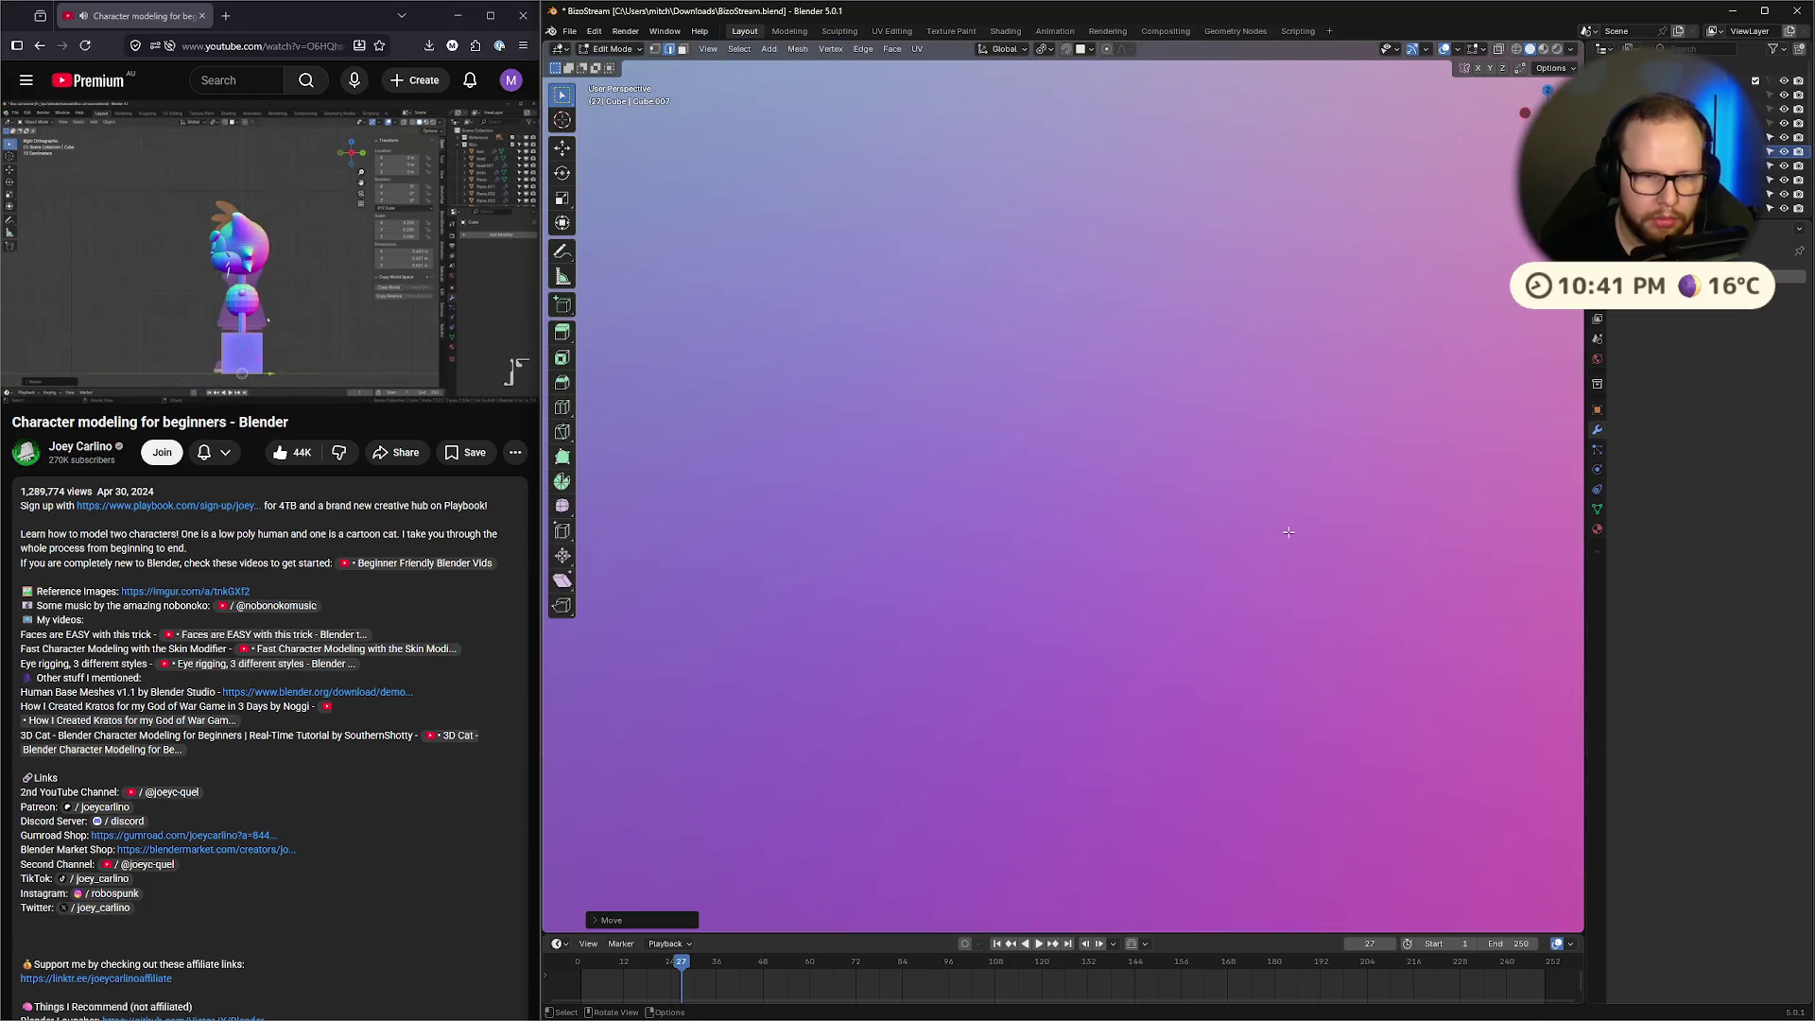
pyautogui.scroll(-3, 1280, 511)
pyautogui.scroll(-3, 1280, 511)
pyautogui.moveTo(1280, 511); pyautogui.dragTo(1365, 491, button='middle')
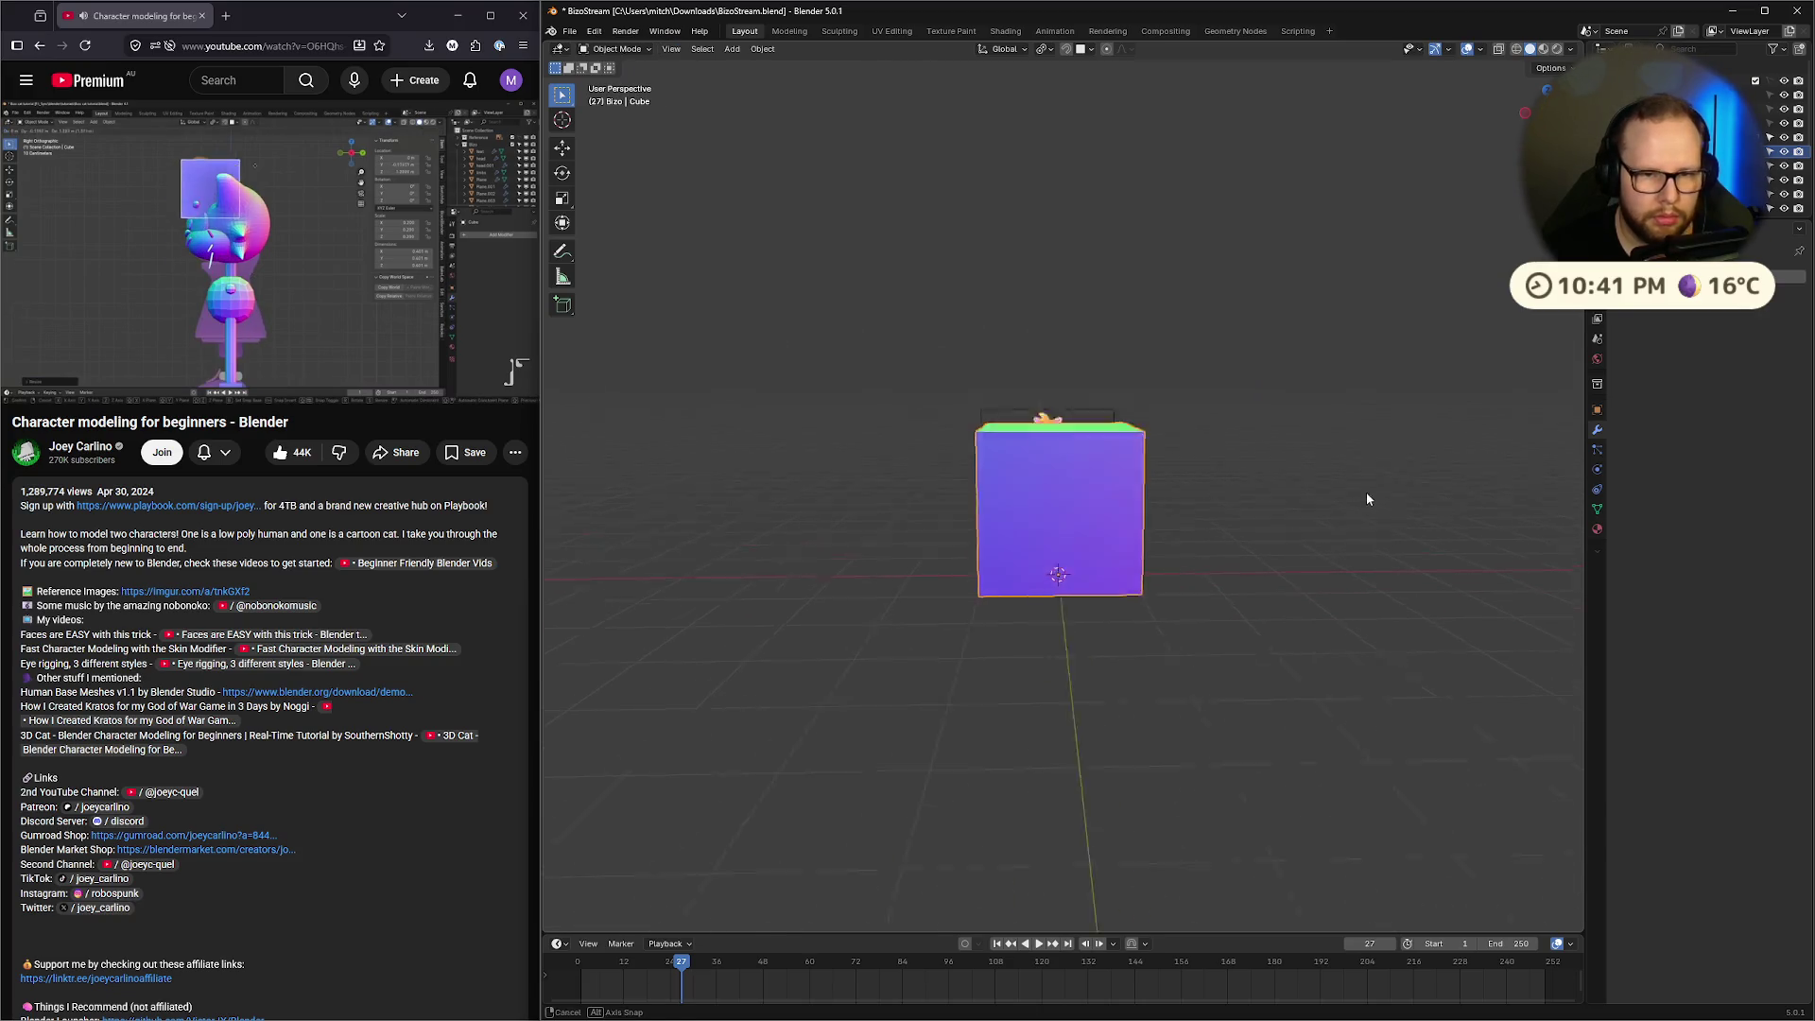
# Scale the cube down and lift it along Z above the cat's head, viewed from the right
pyautogui.press('Tab')
pyautogui.press('s')
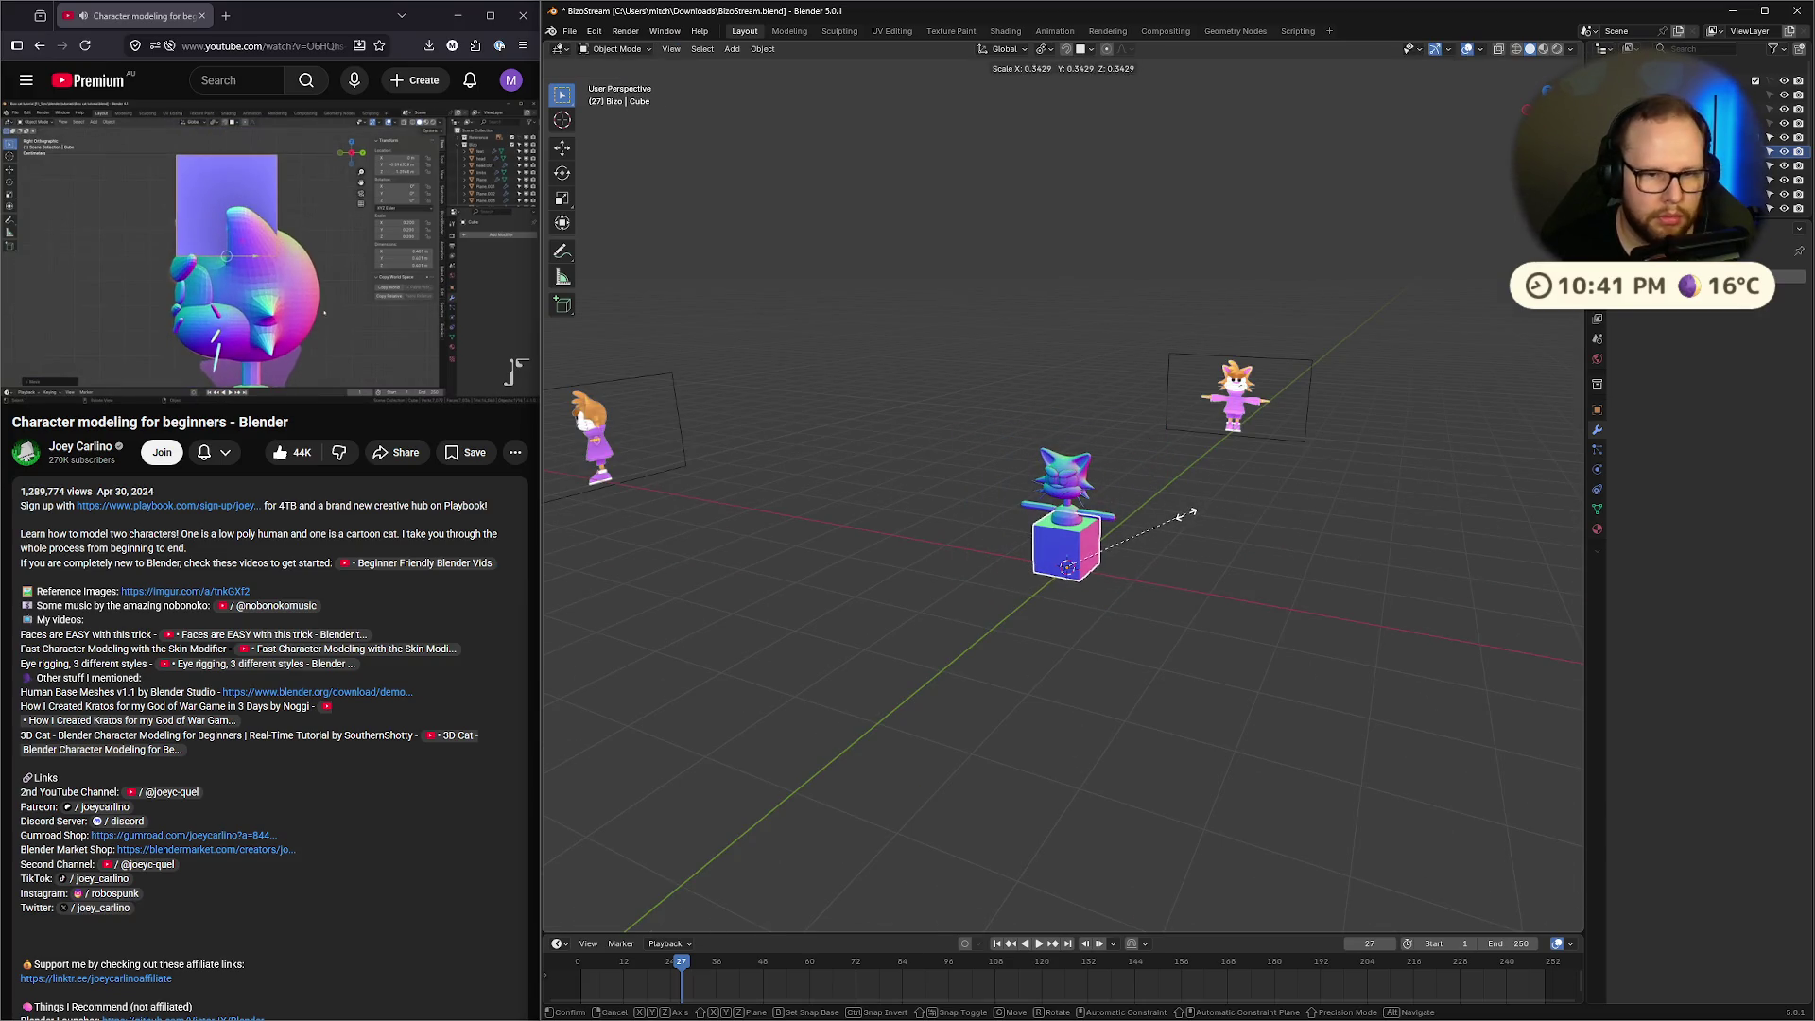
pyautogui.click(1175, 520)
pyautogui.press('g')
pyautogui.press('z')
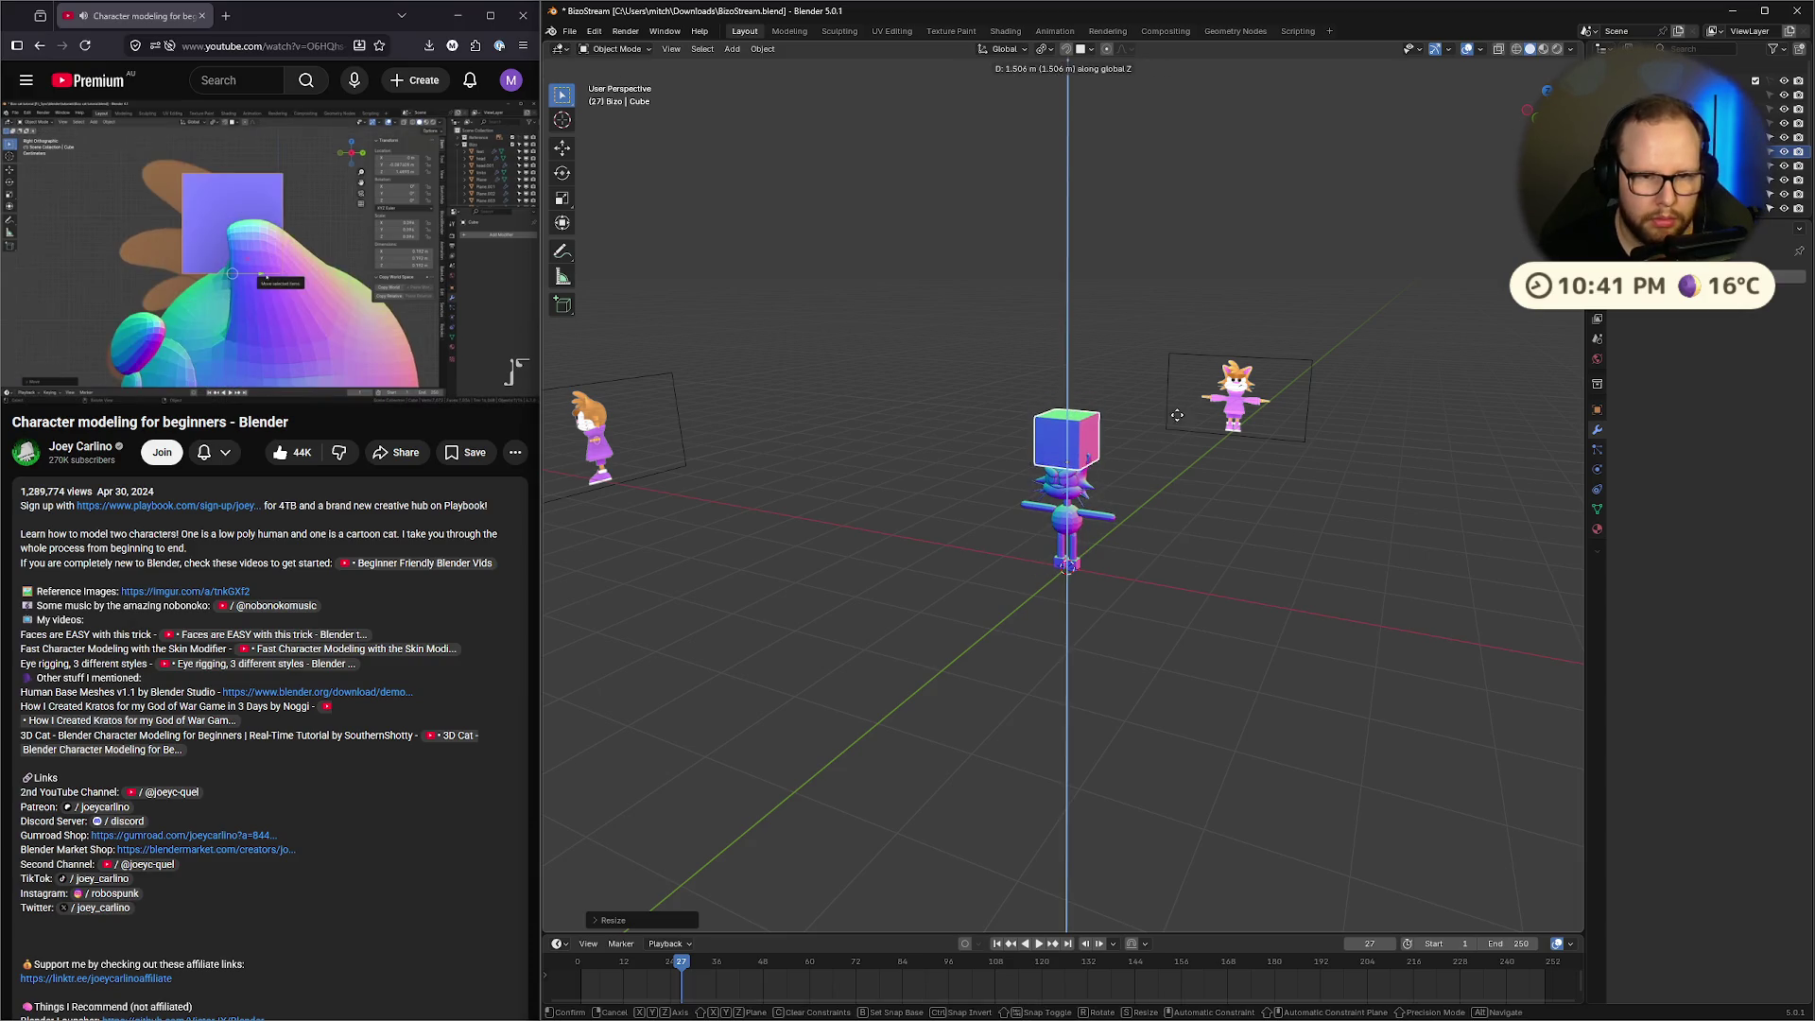
pyautogui.click(1166, 501)
pyautogui.scroll(6, 1166, 501)
pyautogui.press('KP_3')
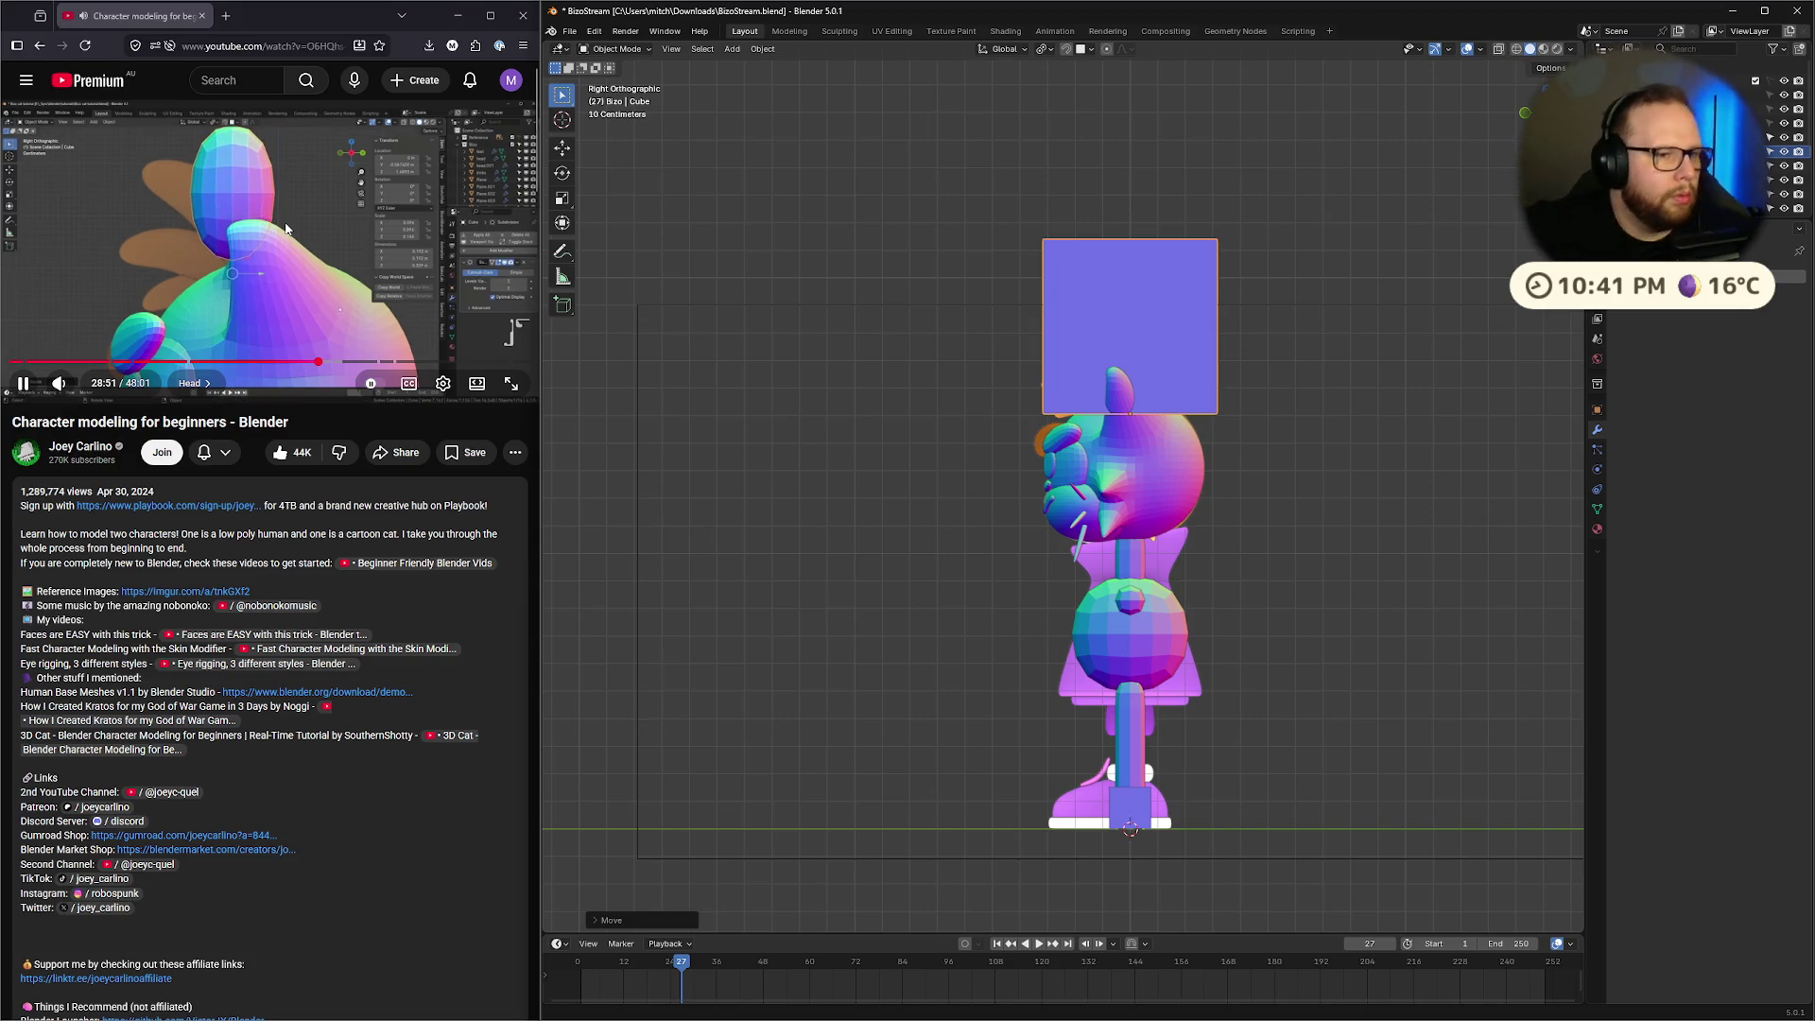
# Pause the tutorial, turn on X-ray and shrink the cube above the head
pyautogui.click(292, 225)
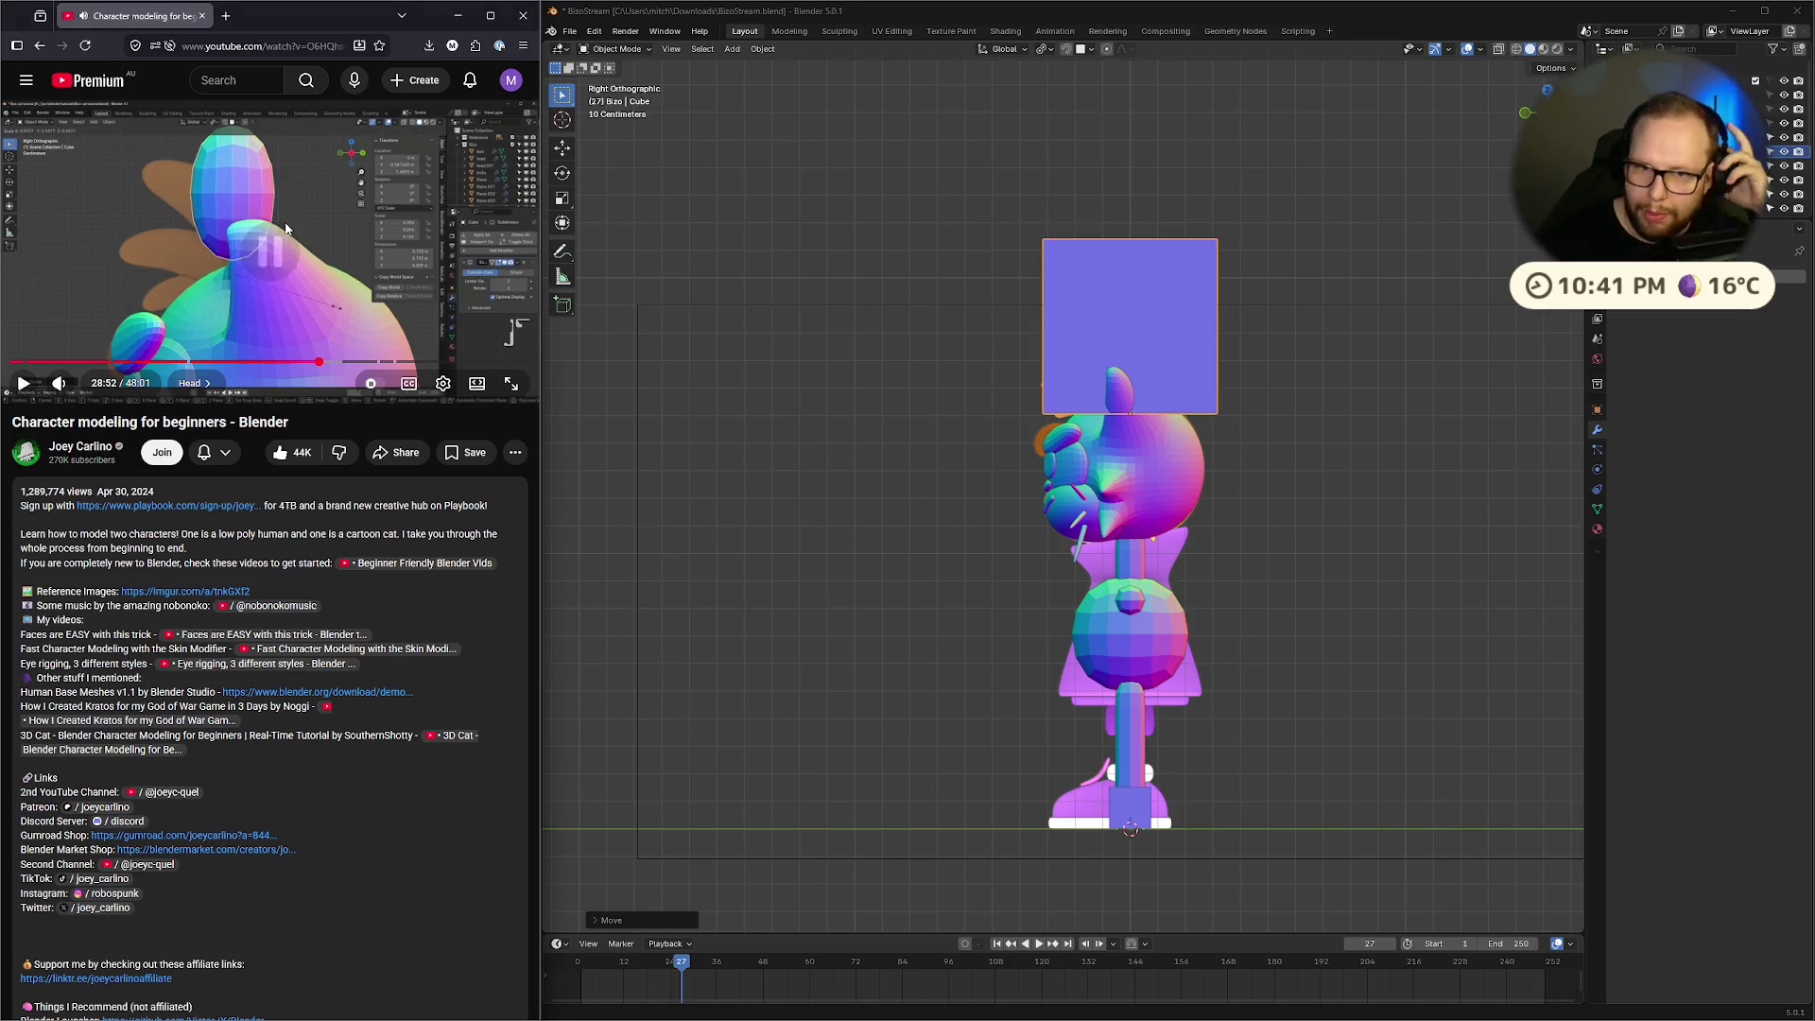
pyautogui.scroll(4, 1044, 454)
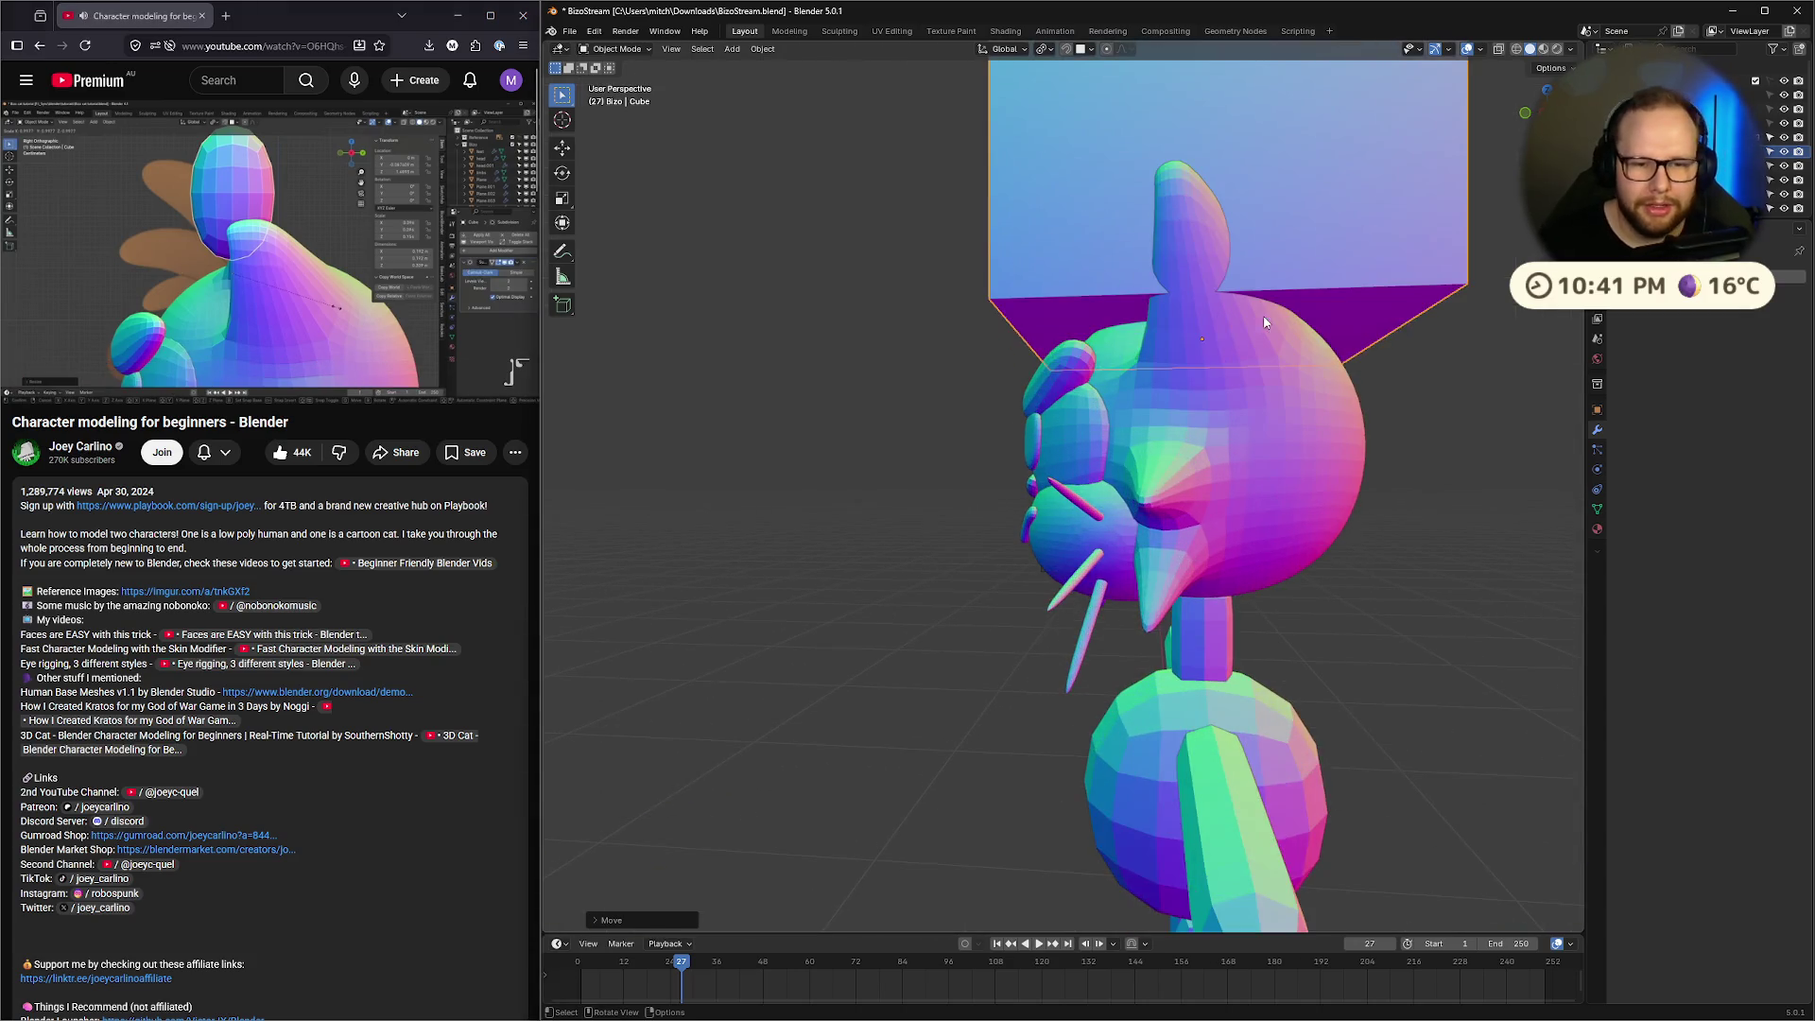
pyautogui.hotkey('alt', 'z')
pyautogui.keyDown('shift'); pyautogui.moveTo(1384, 164); pyautogui.dragTo(1295, 378, button='middle'); pyautogui.keyUp('shift')
pyautogui.press('s')
pyautogui.click(1268, 409)
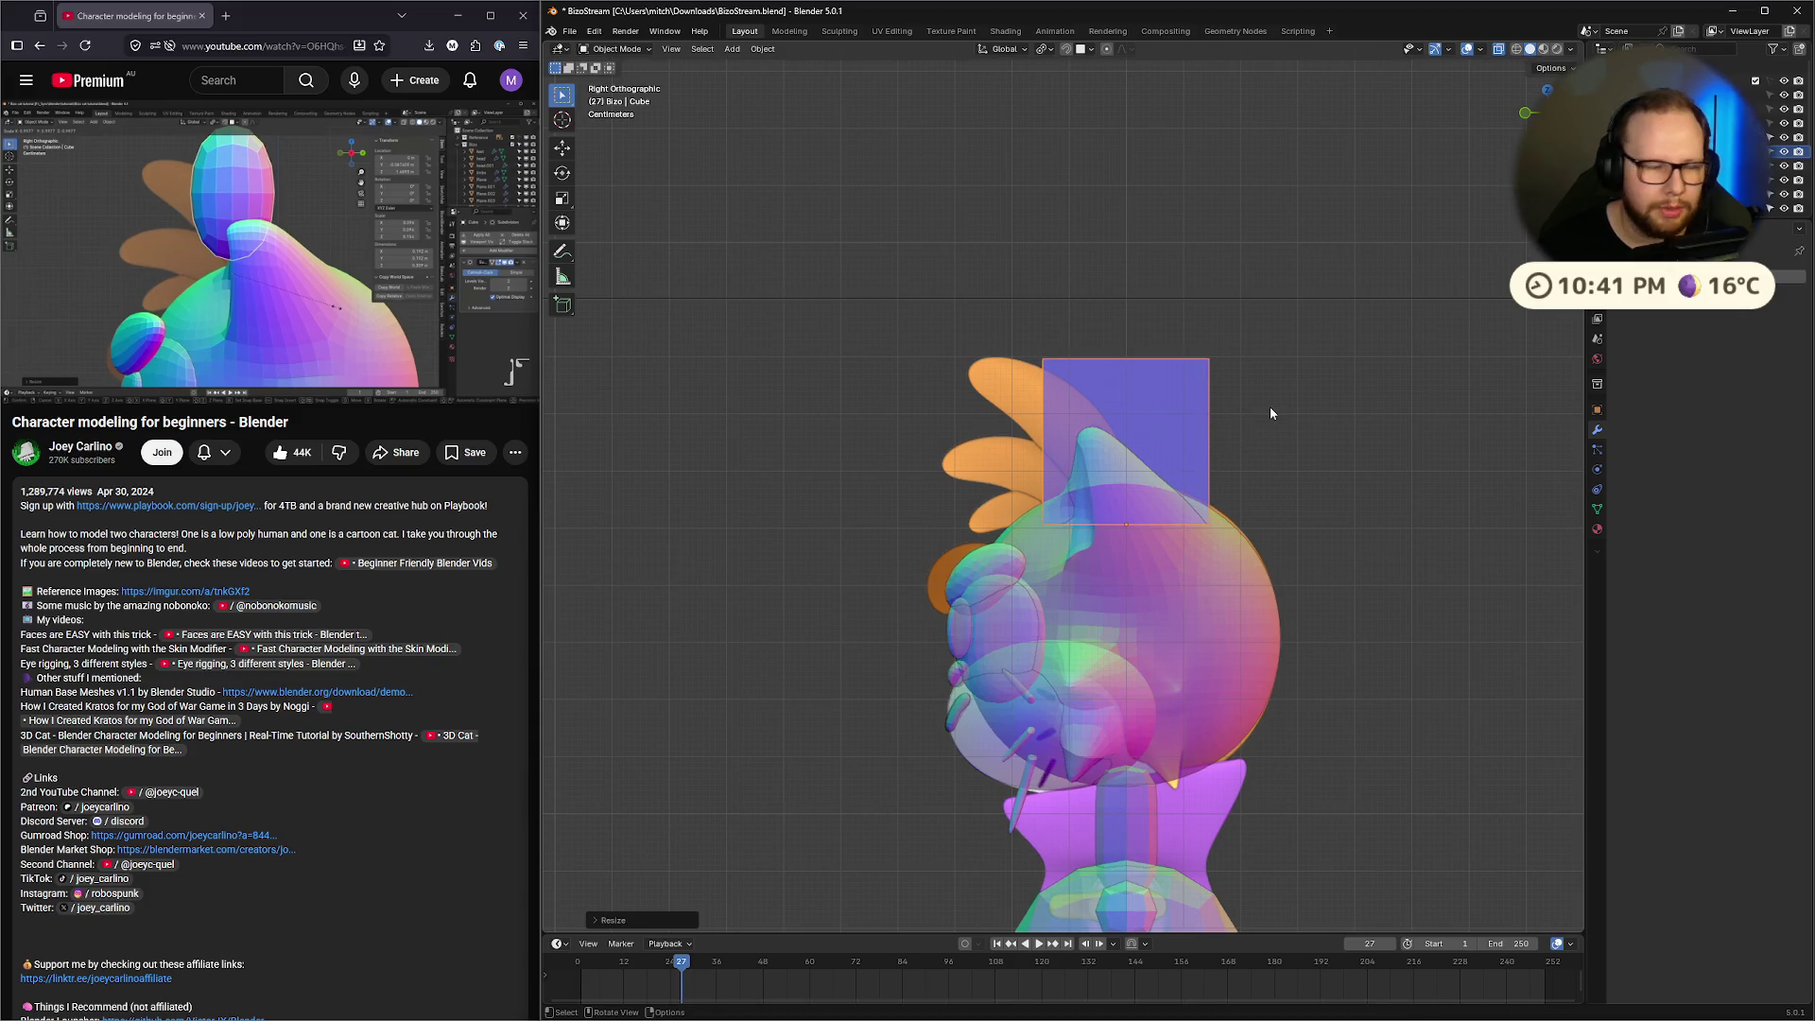
# Add a level 2 Subdivision Surface, rescale the blob and narrow it along Y
pyautogui.hotkey('ctrl', '2')
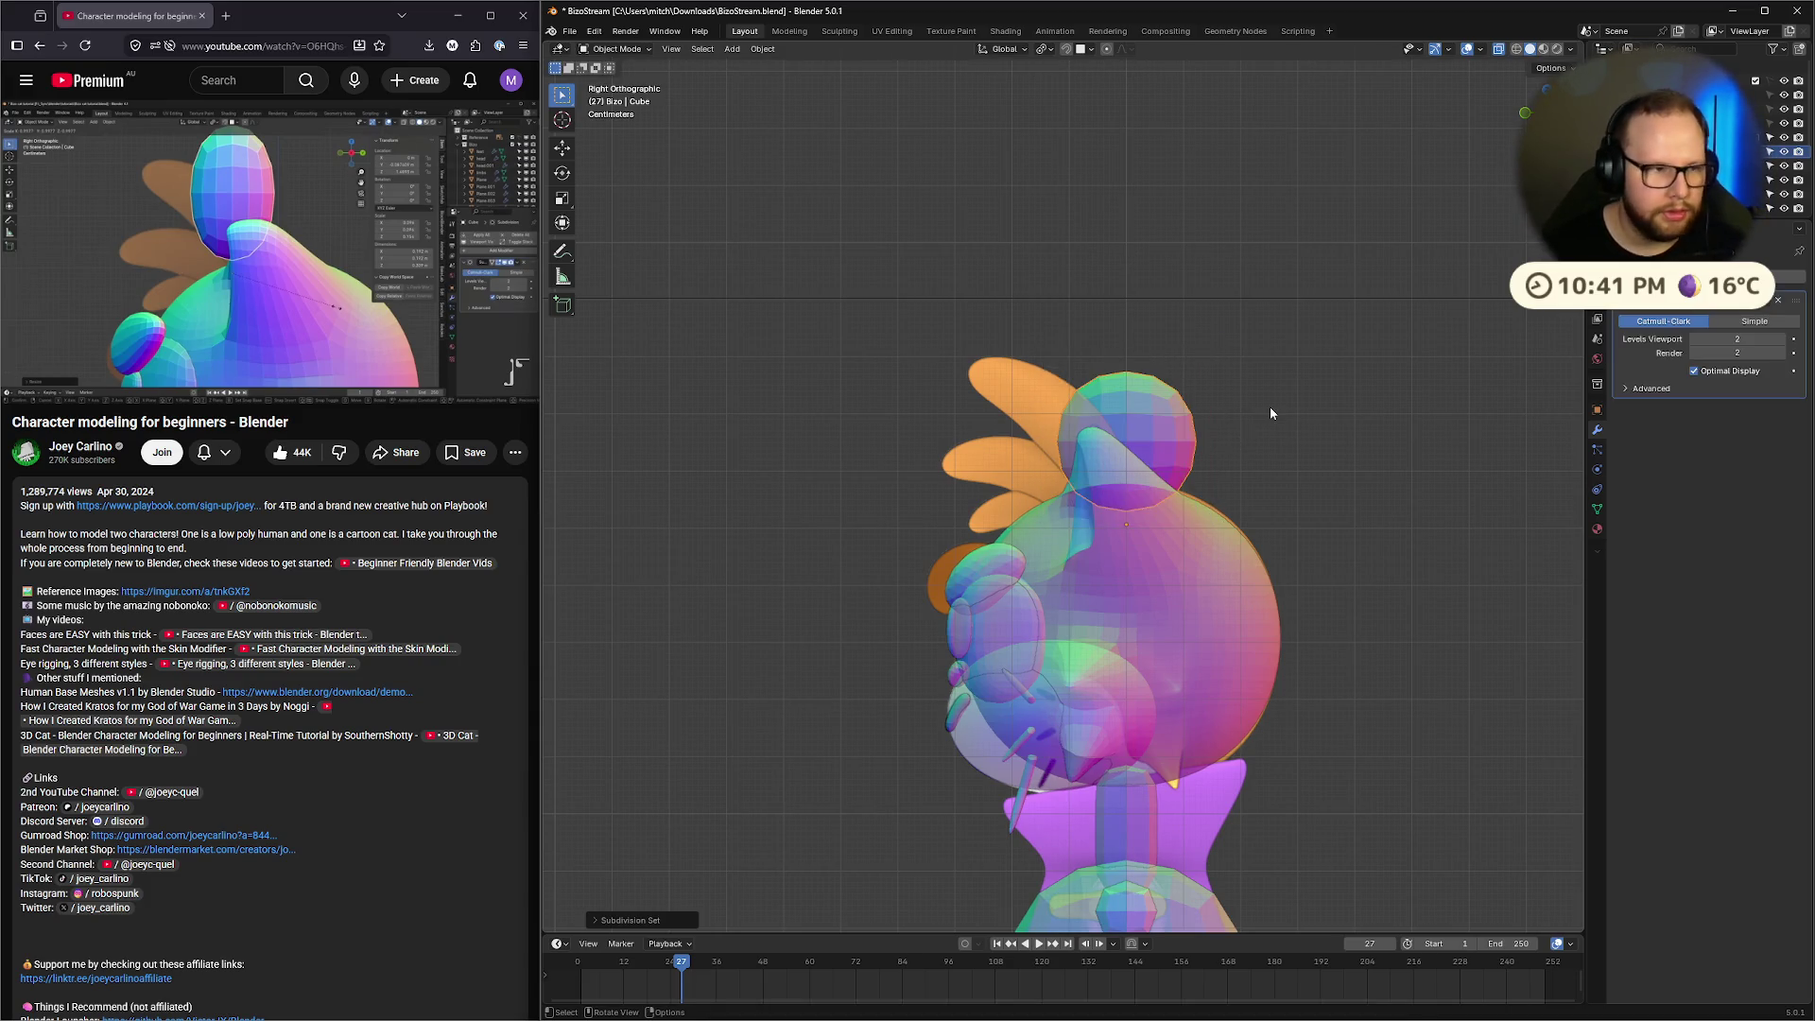
pyautogui.press('s')
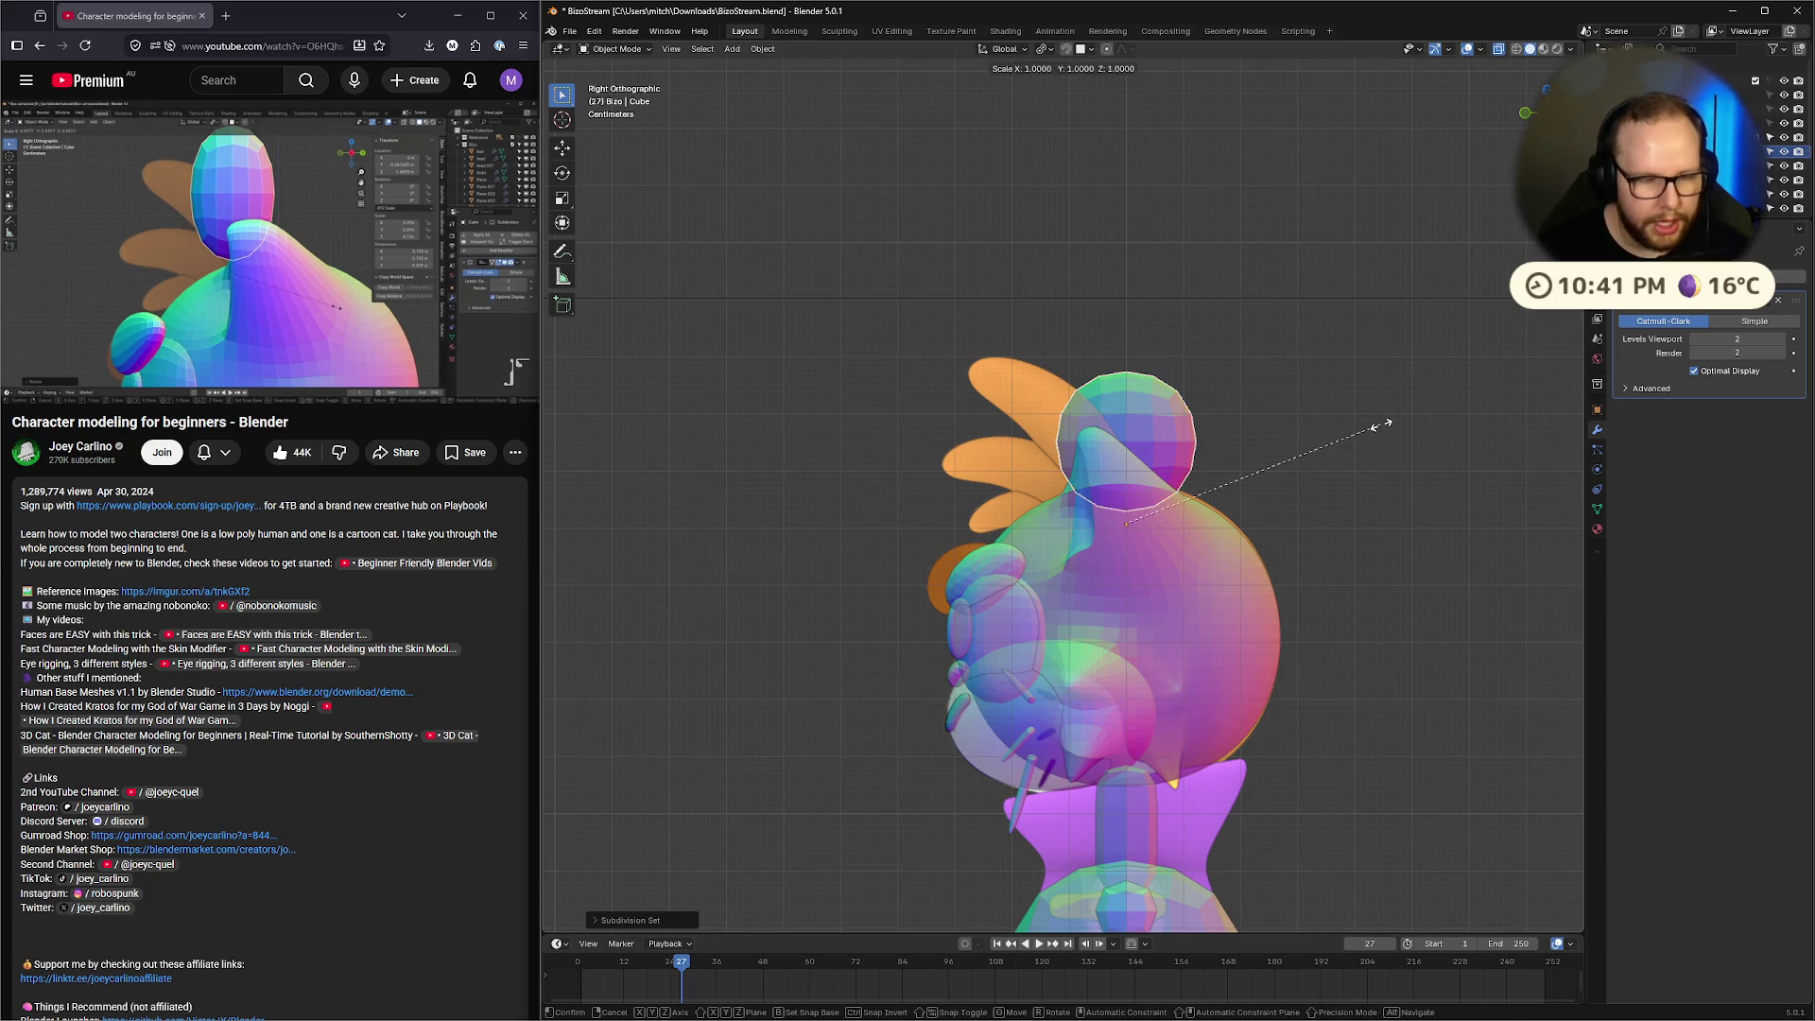
pyautogui.click(1376, 539)
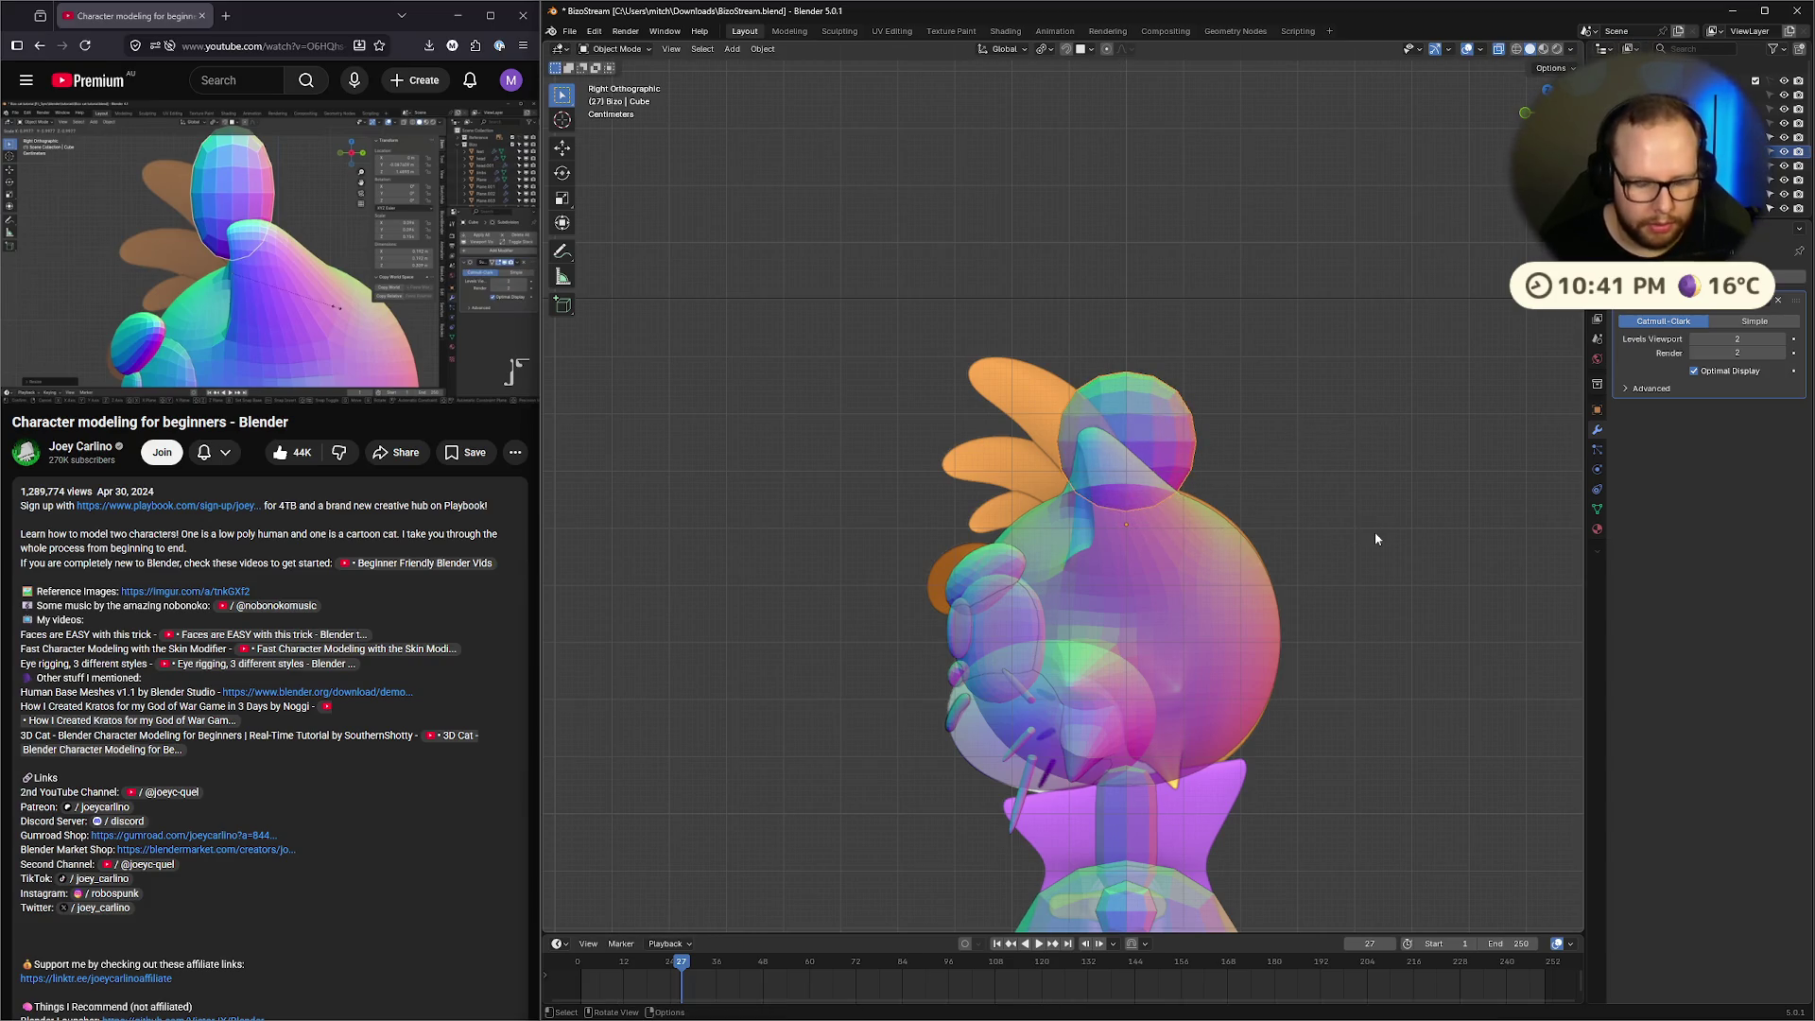
pyautogui.press('s')
pyautogui.press('y')
pyautogui.click(1240, 491)
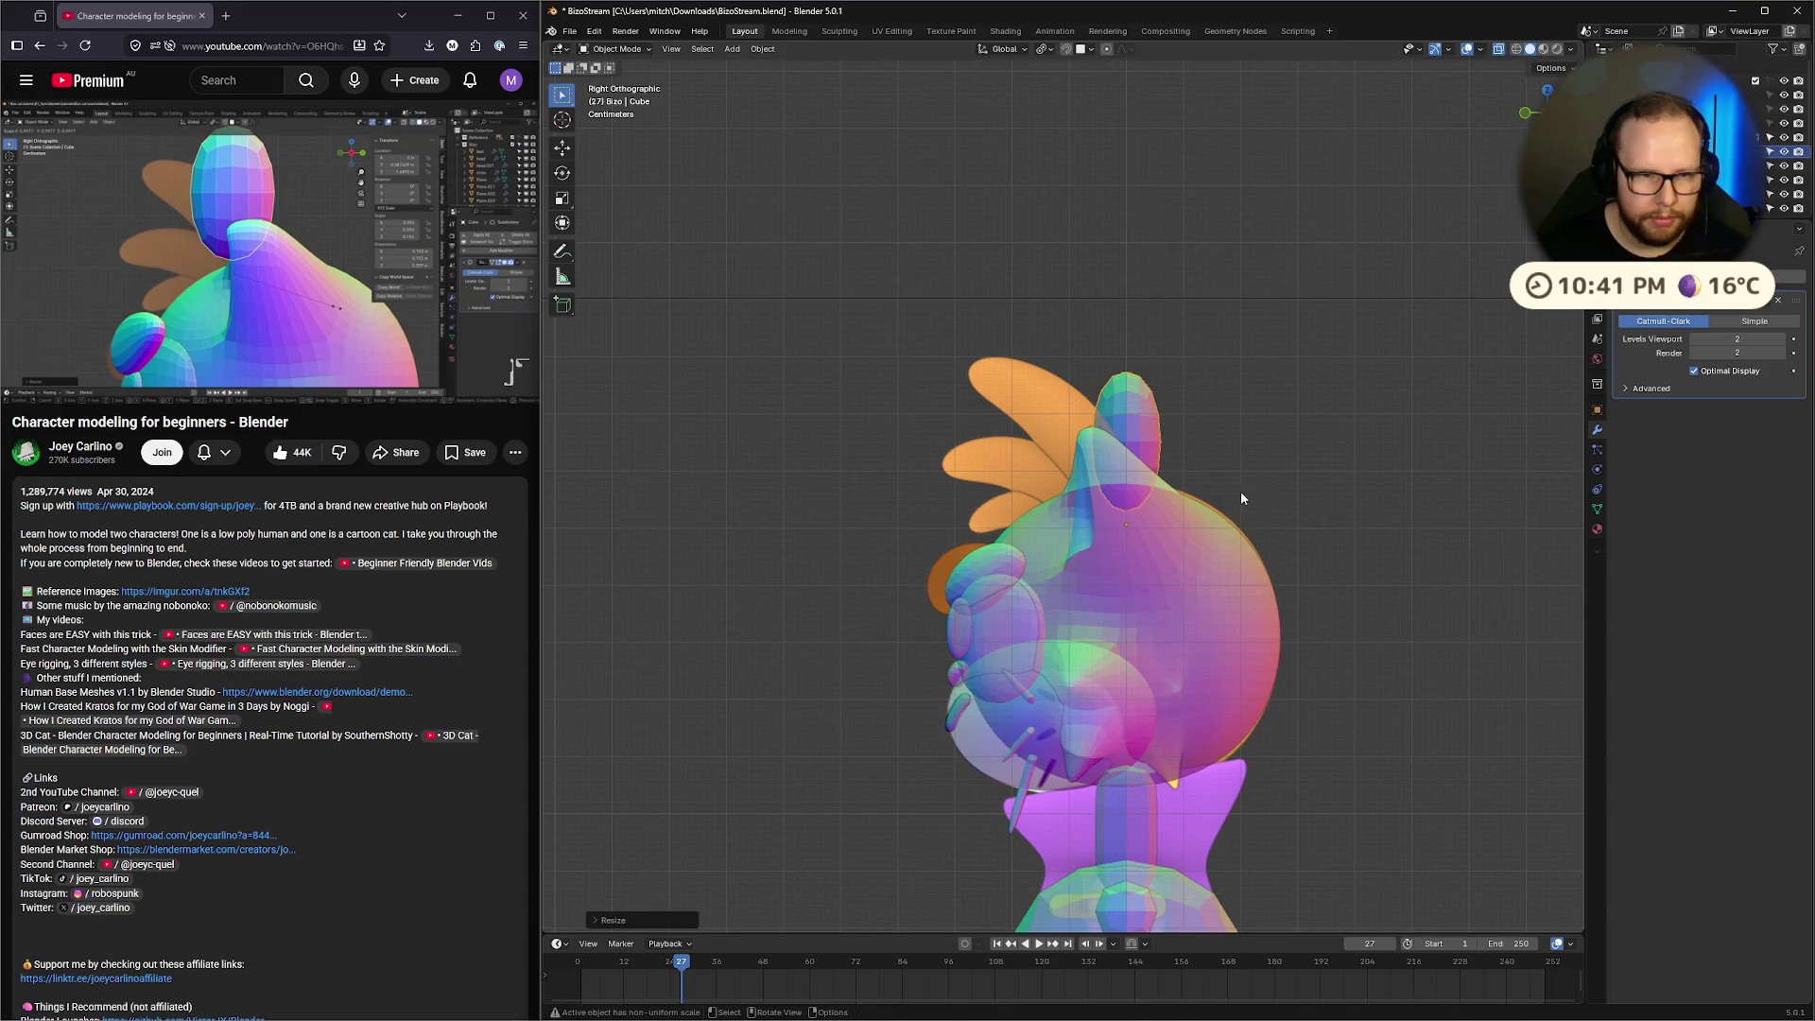
pyautogui.click(471, 298)
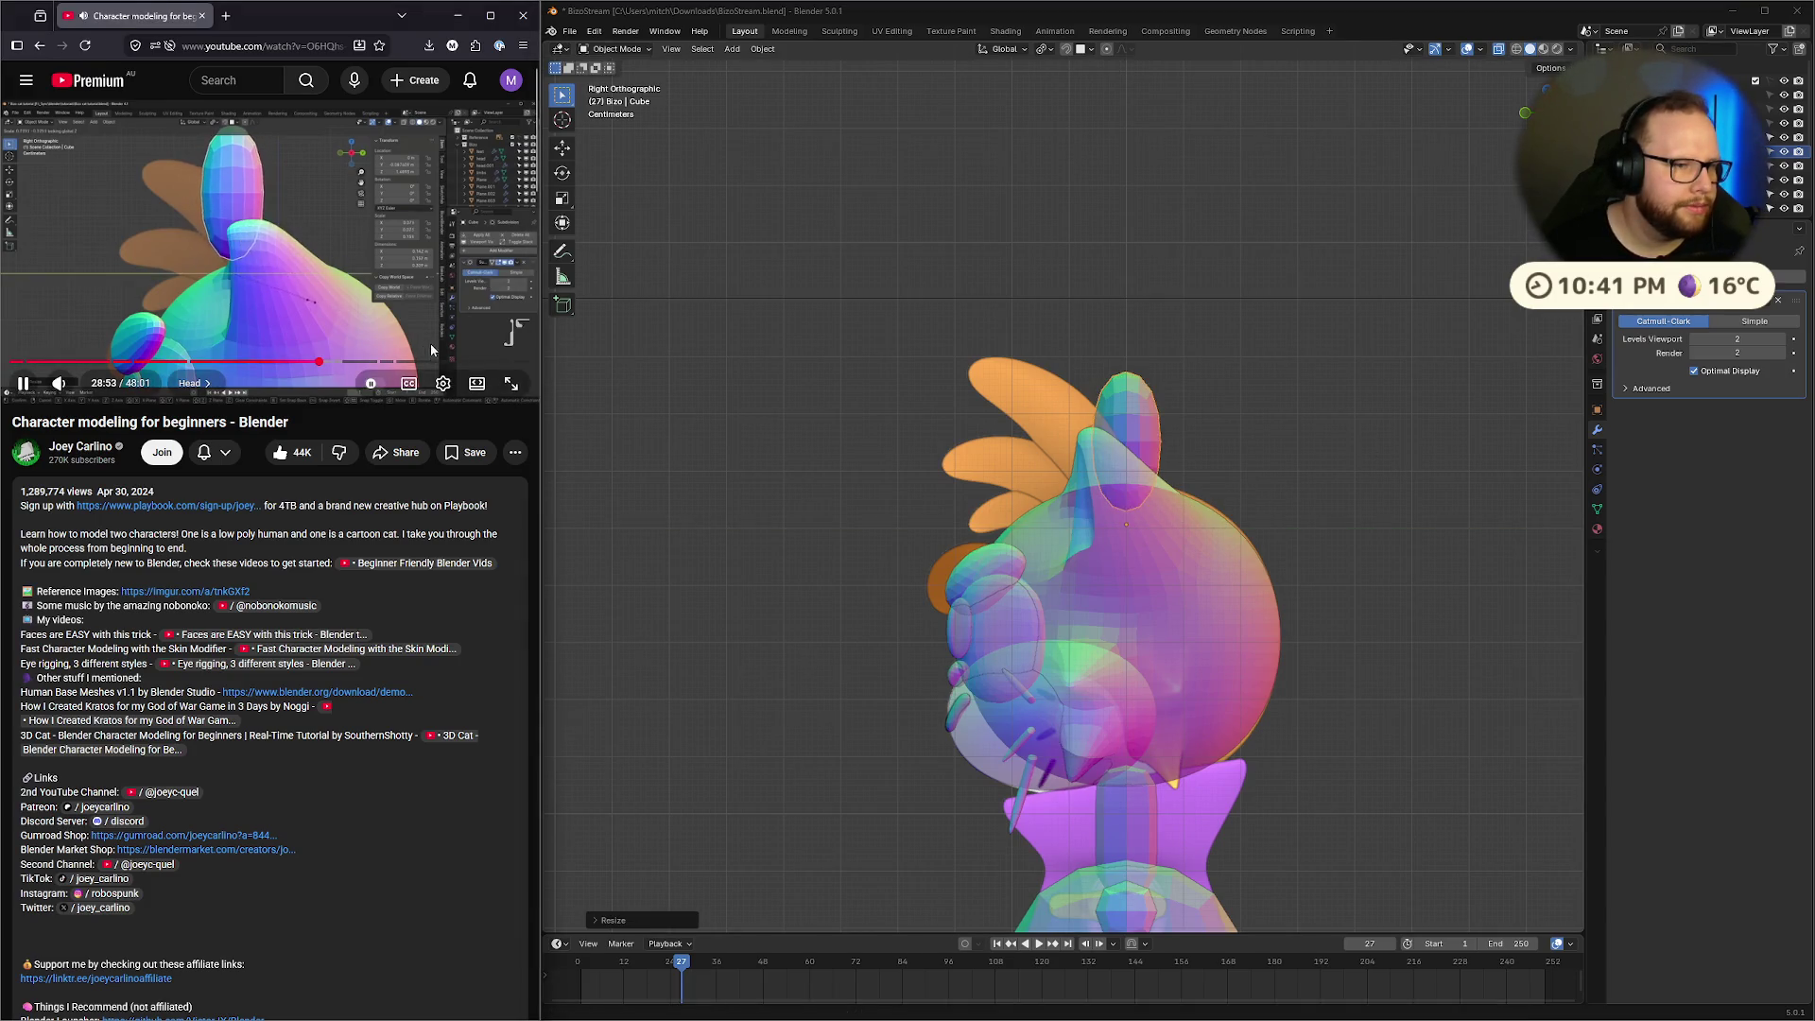
# Rewind the tutorial to 28:14, review the head section to about 28:23, then scroll to the recommendations
pyautogui.click(314, 257)
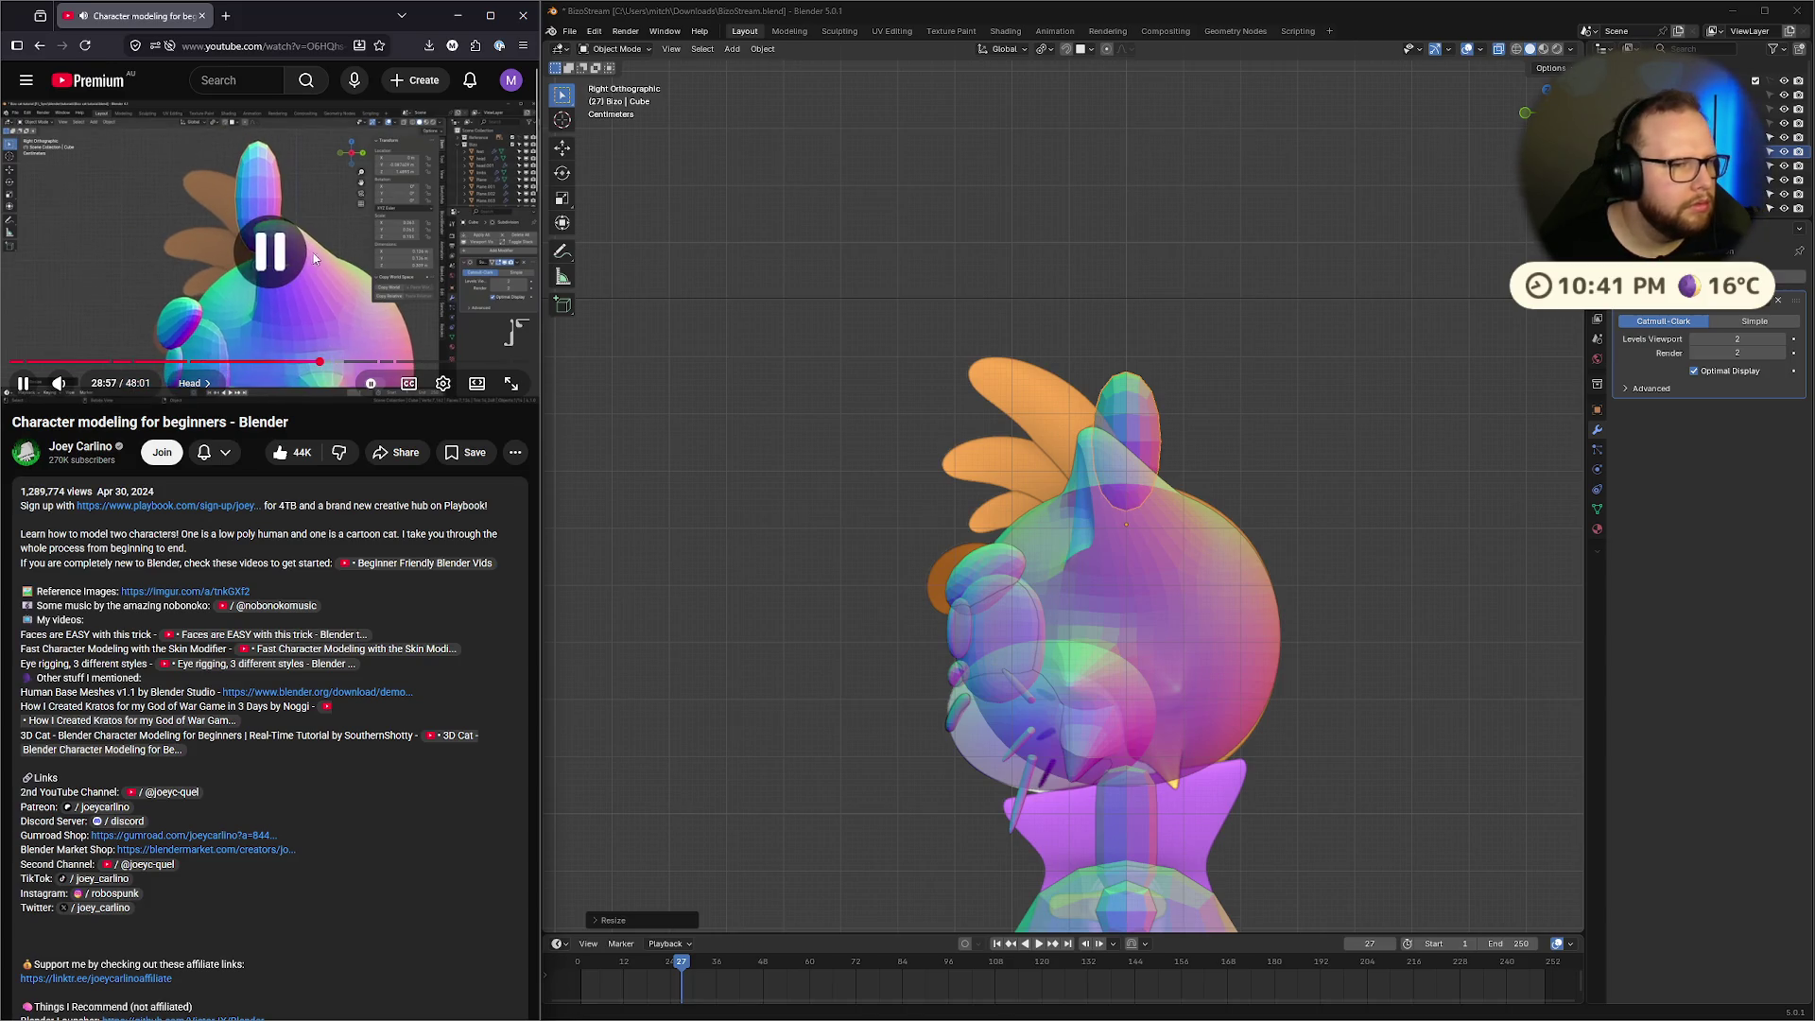
pyautogui.click(314, 365)
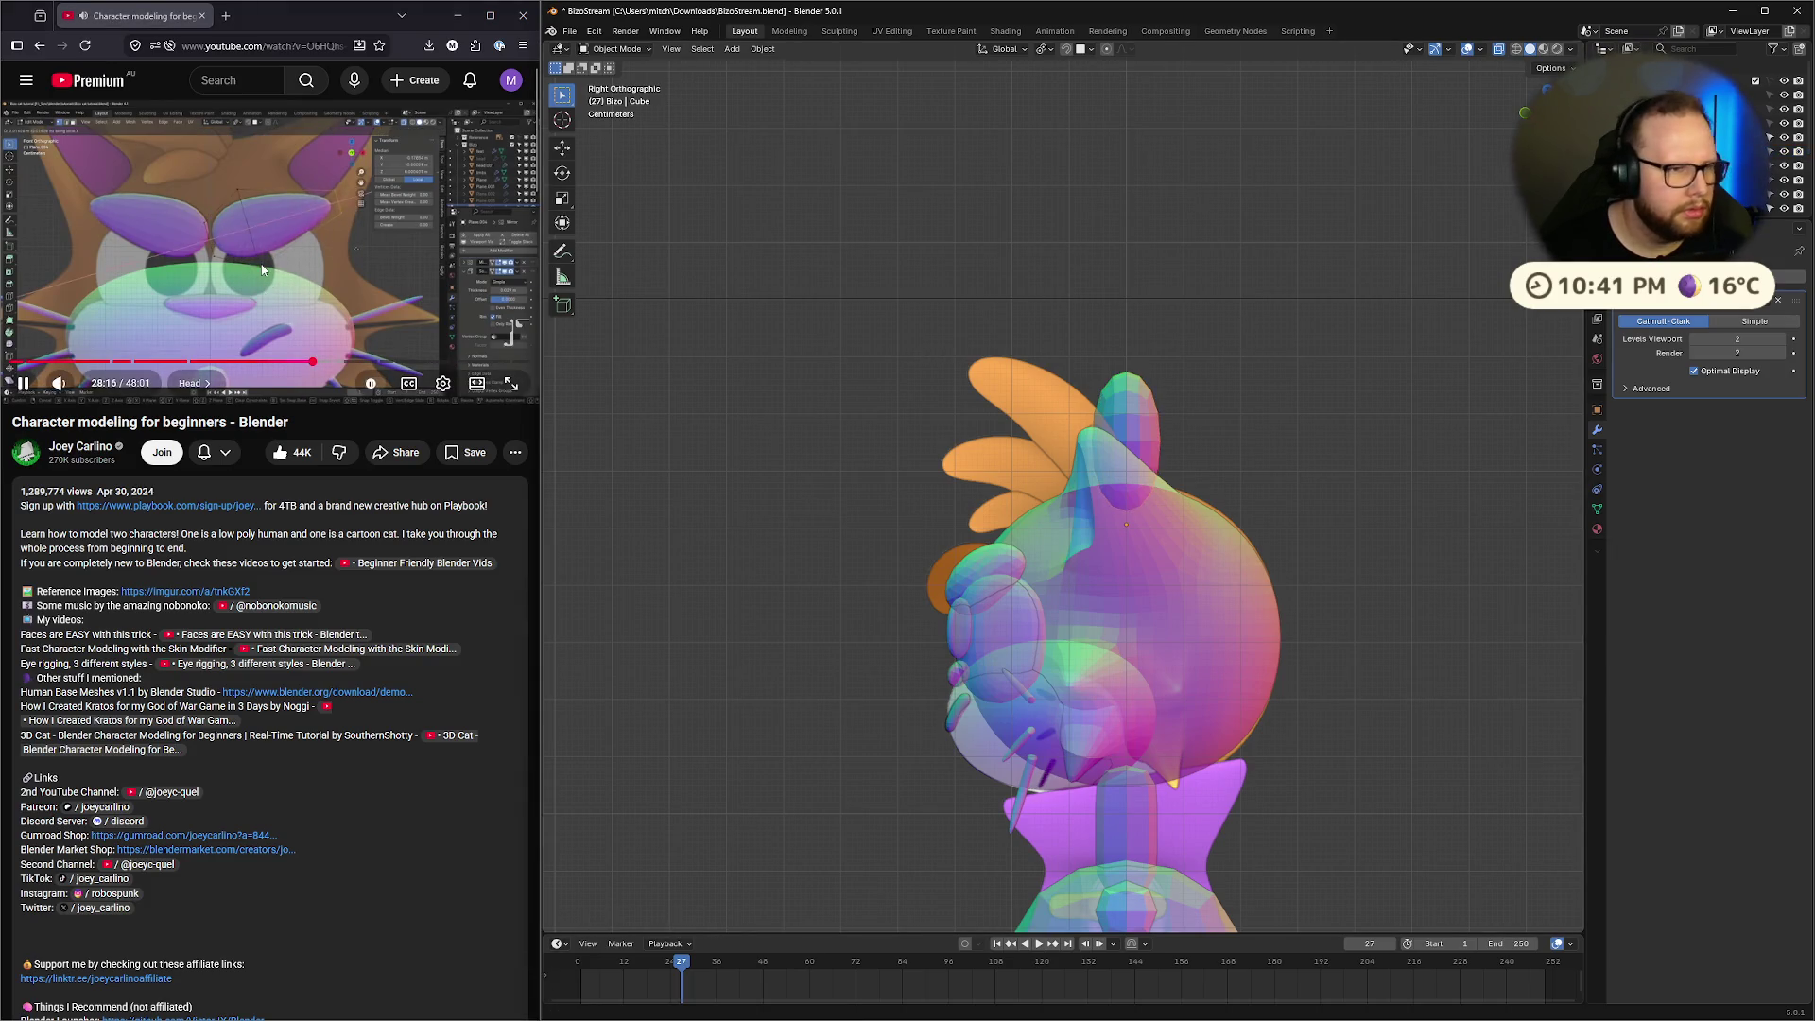
pyautogui.click(317, 233)
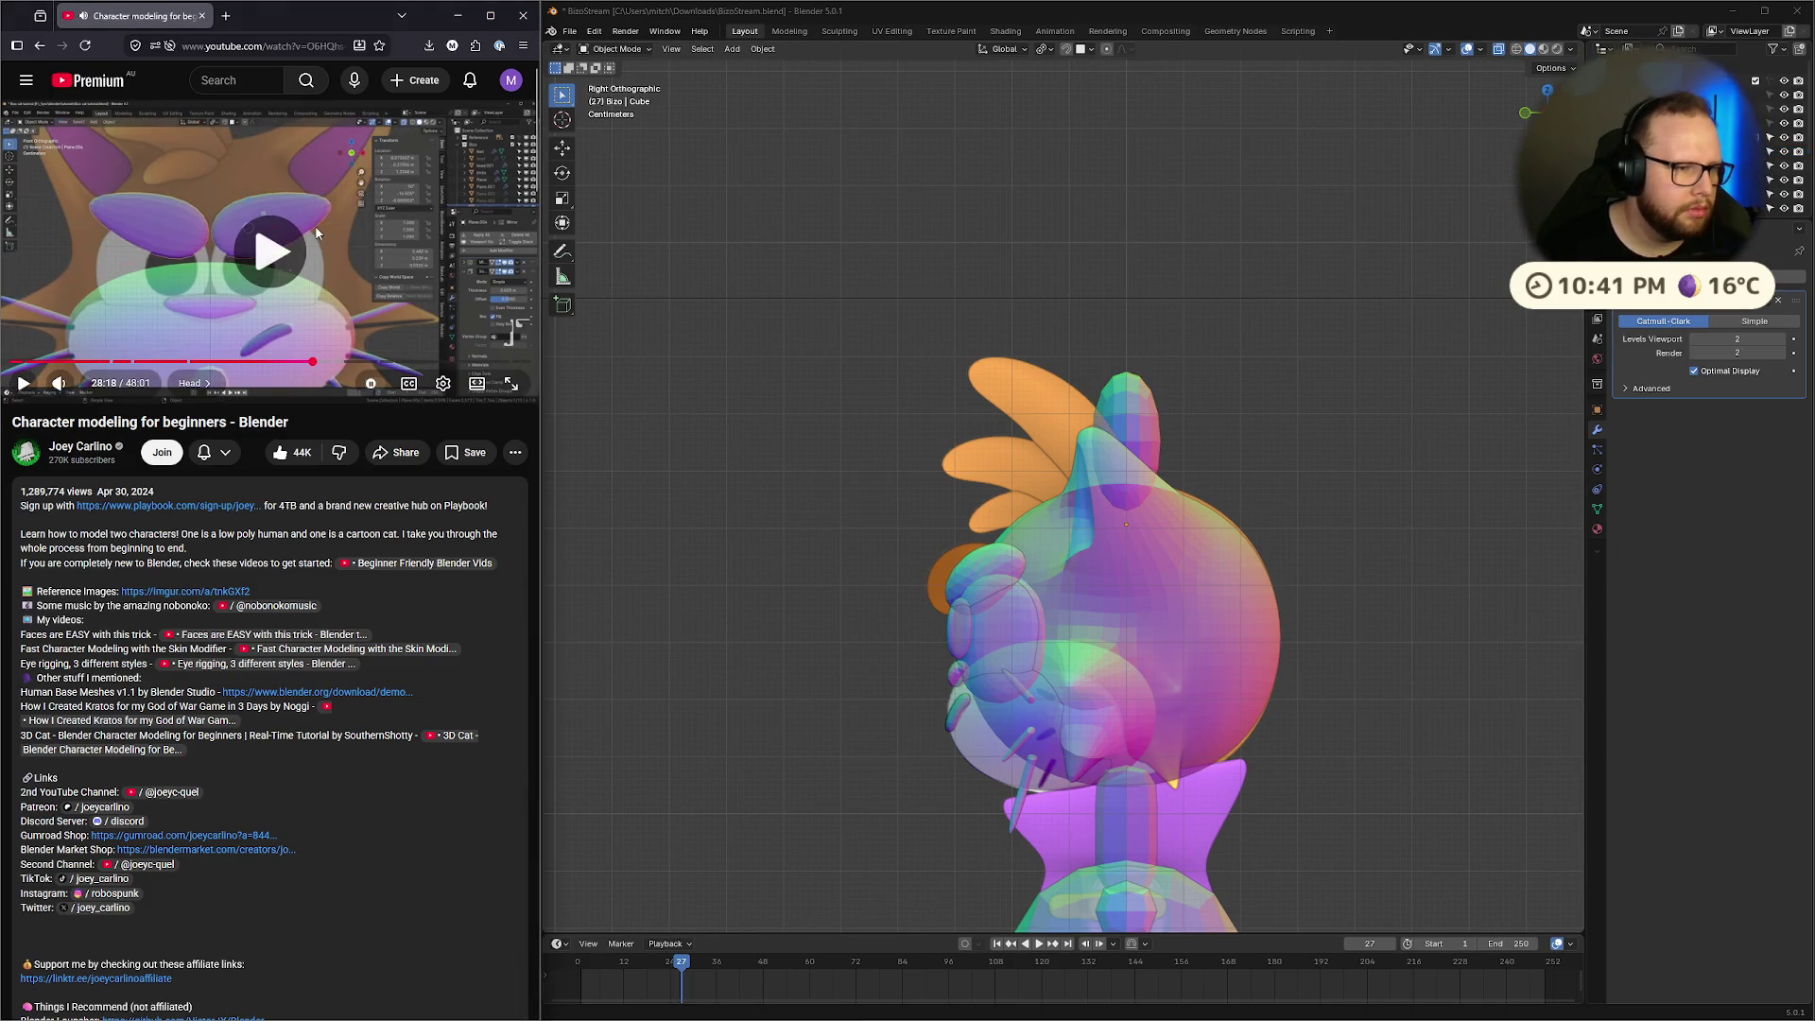
pyautogui.click(316, 233)
pyautogui.click(317, 233)
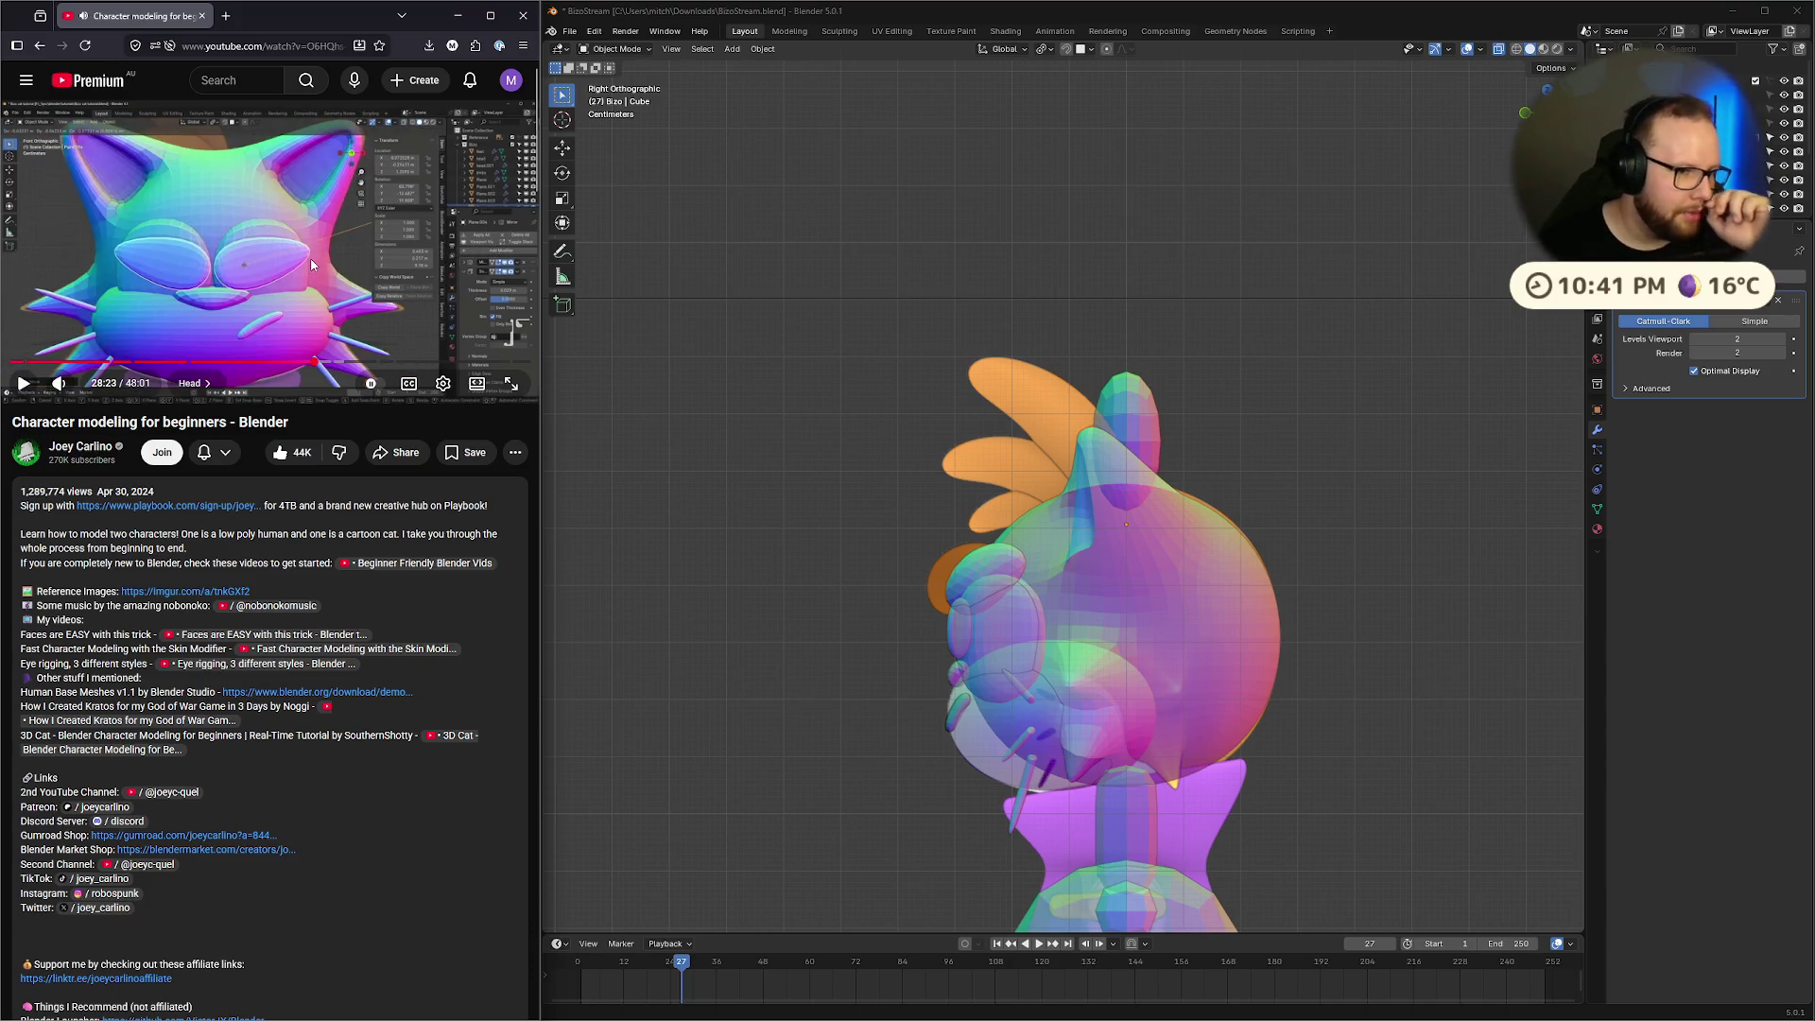
pyautogui.click(322, 232)
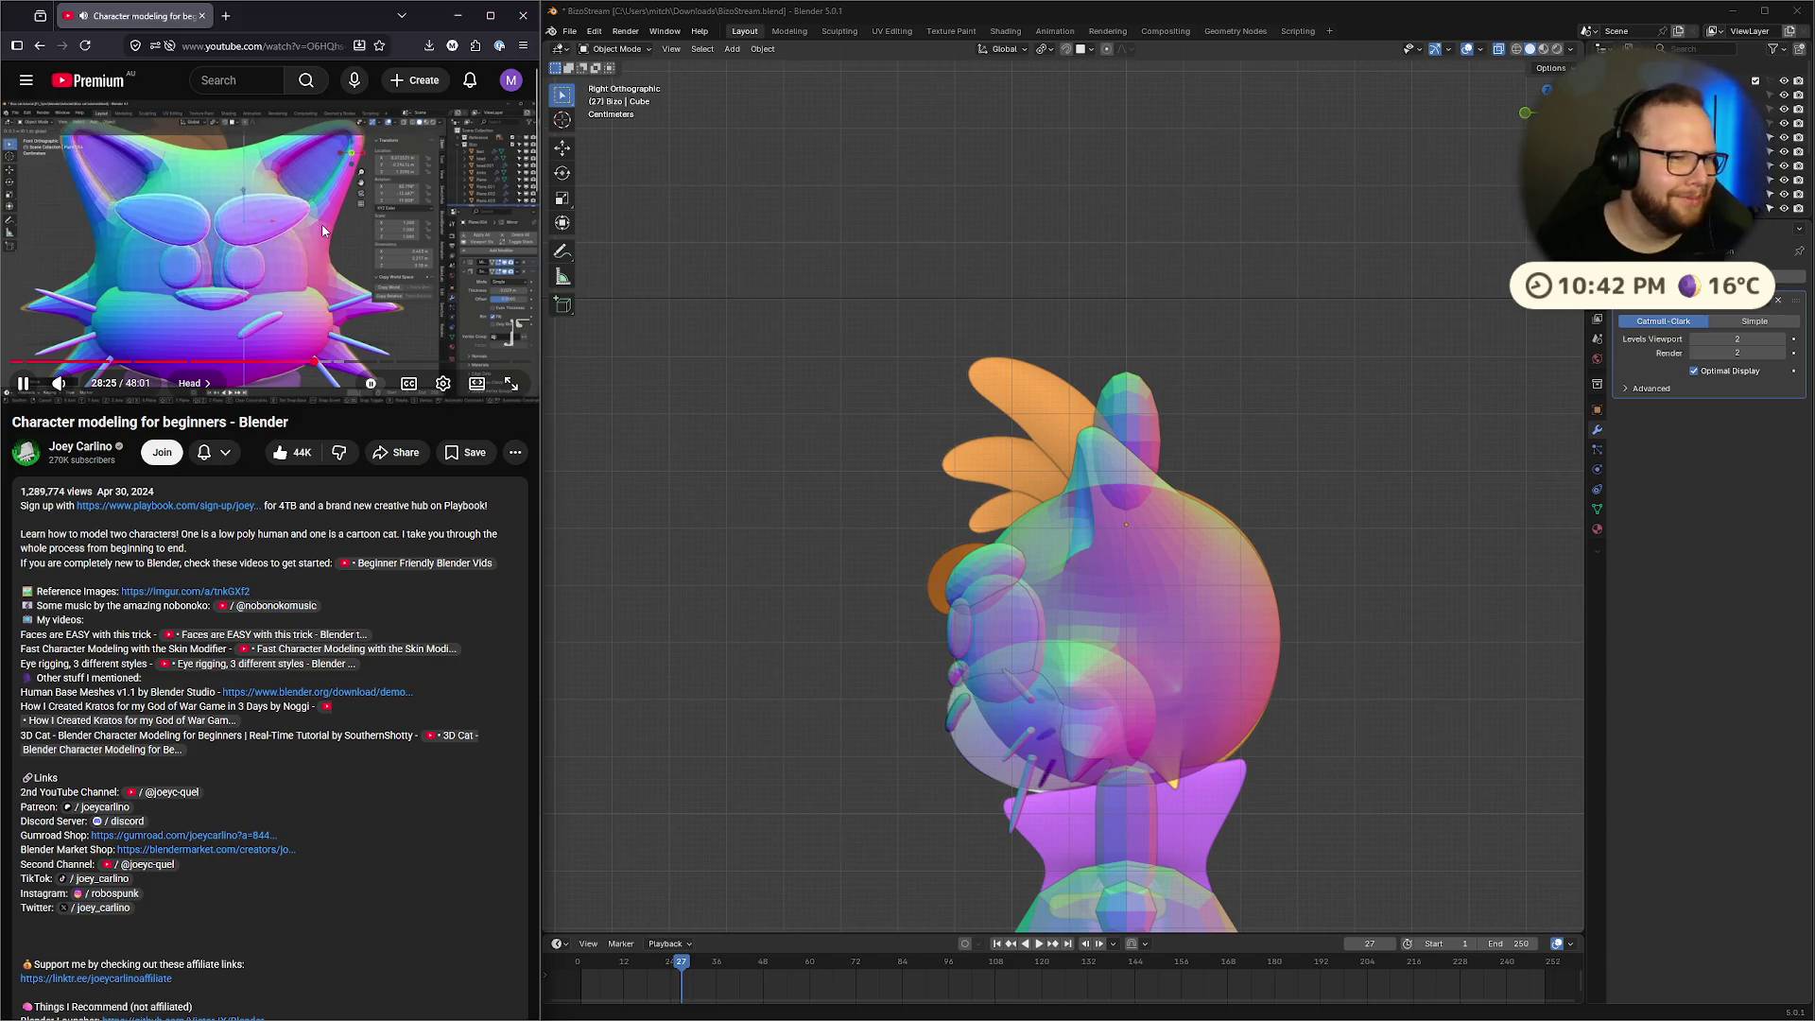
pyautogui.click(1123, 417)
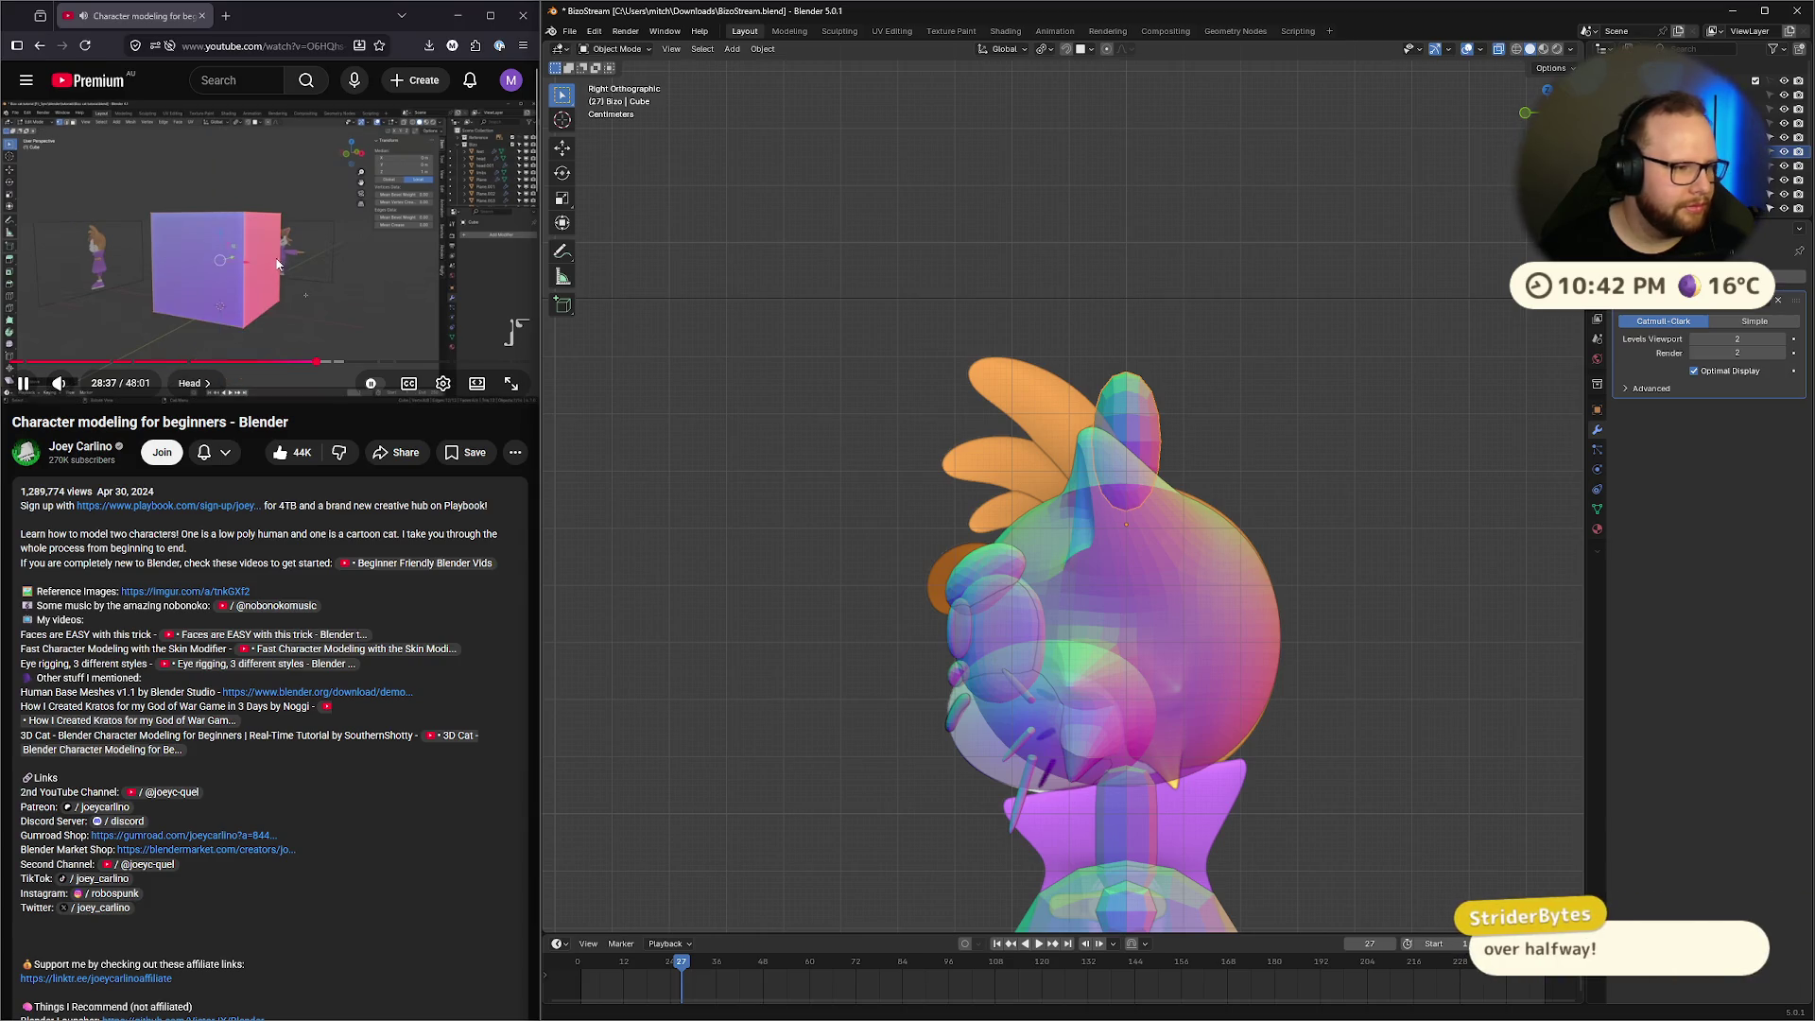
pyautogui.click(299, 224)
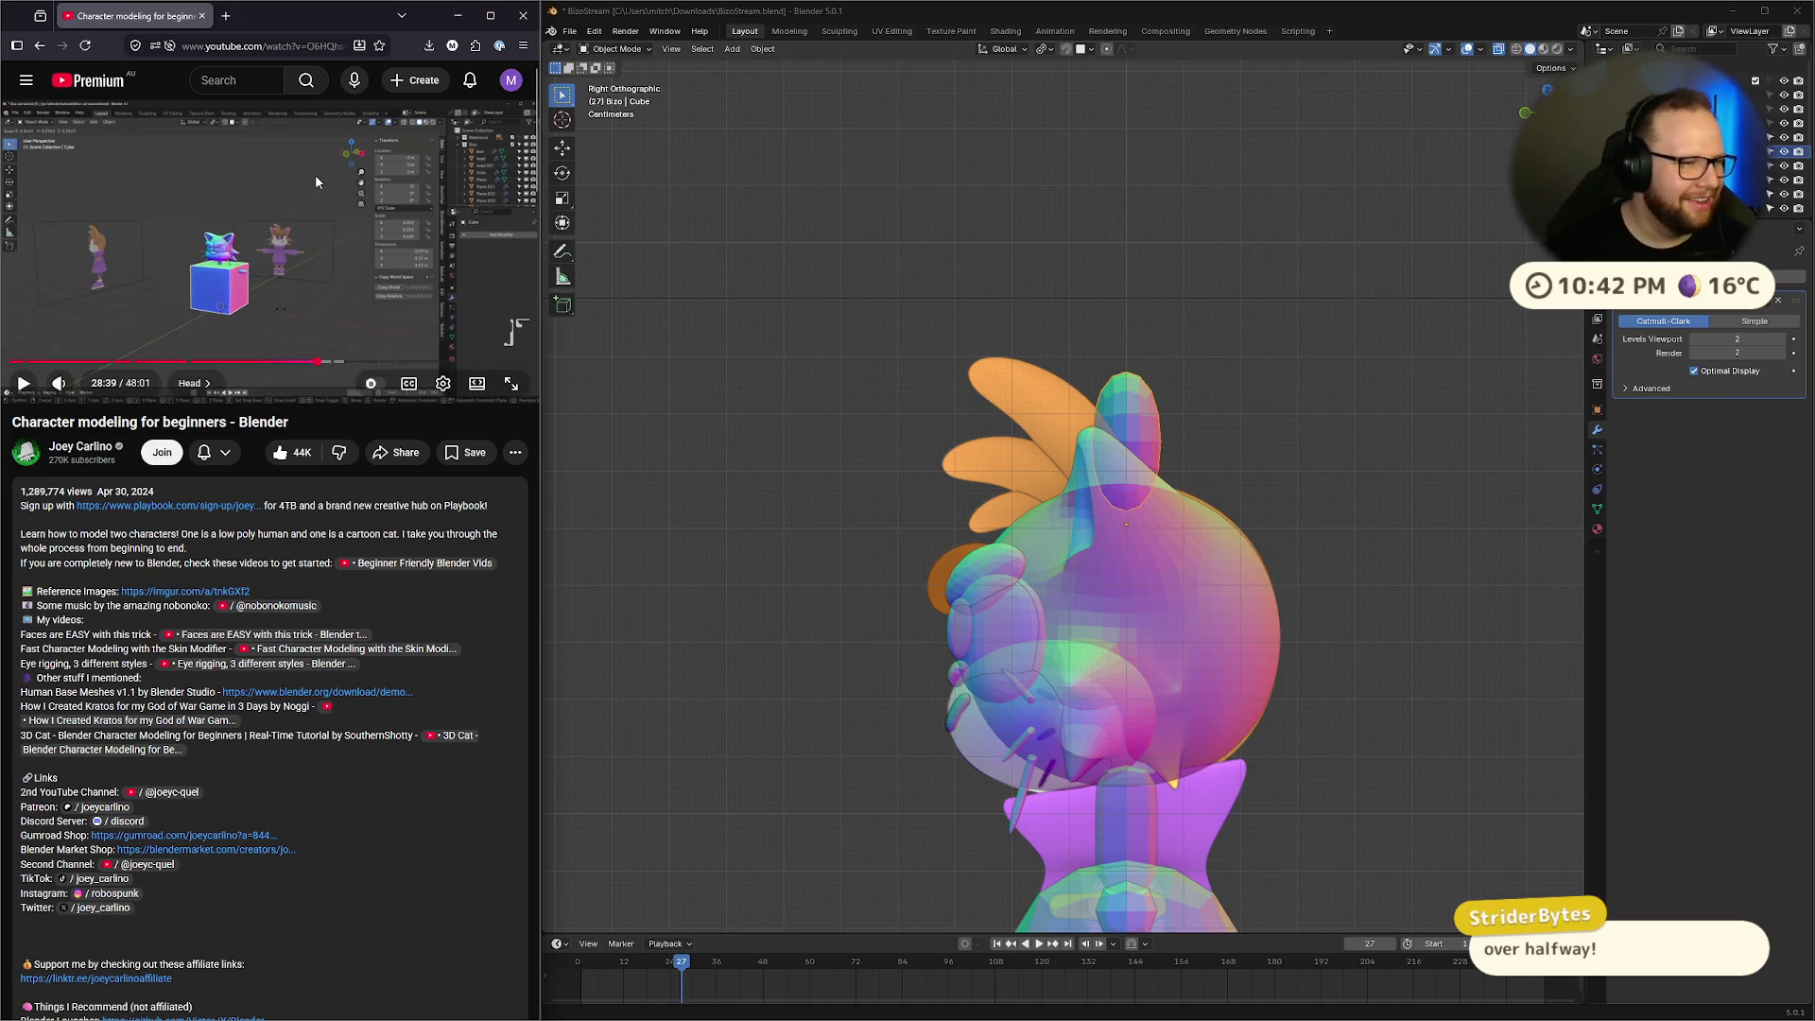
pyautogui.click(314, 174)
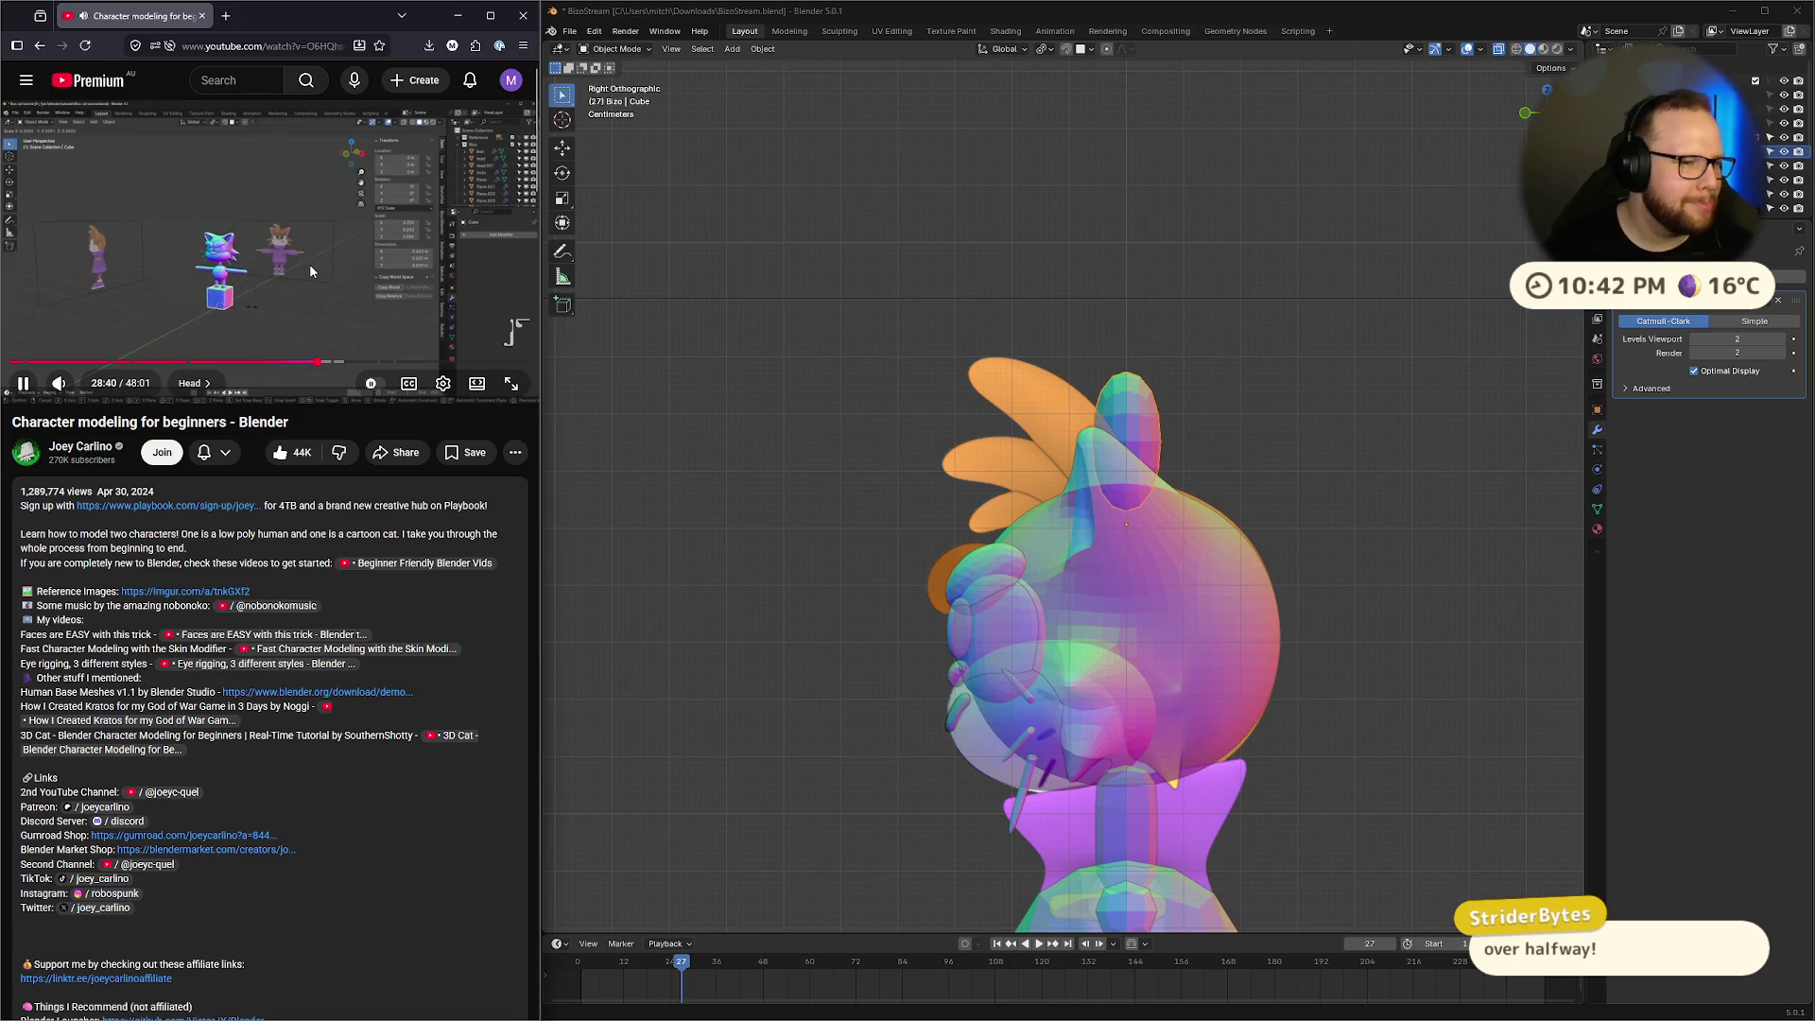
pyautogui.scroll(-15, 288, 594)
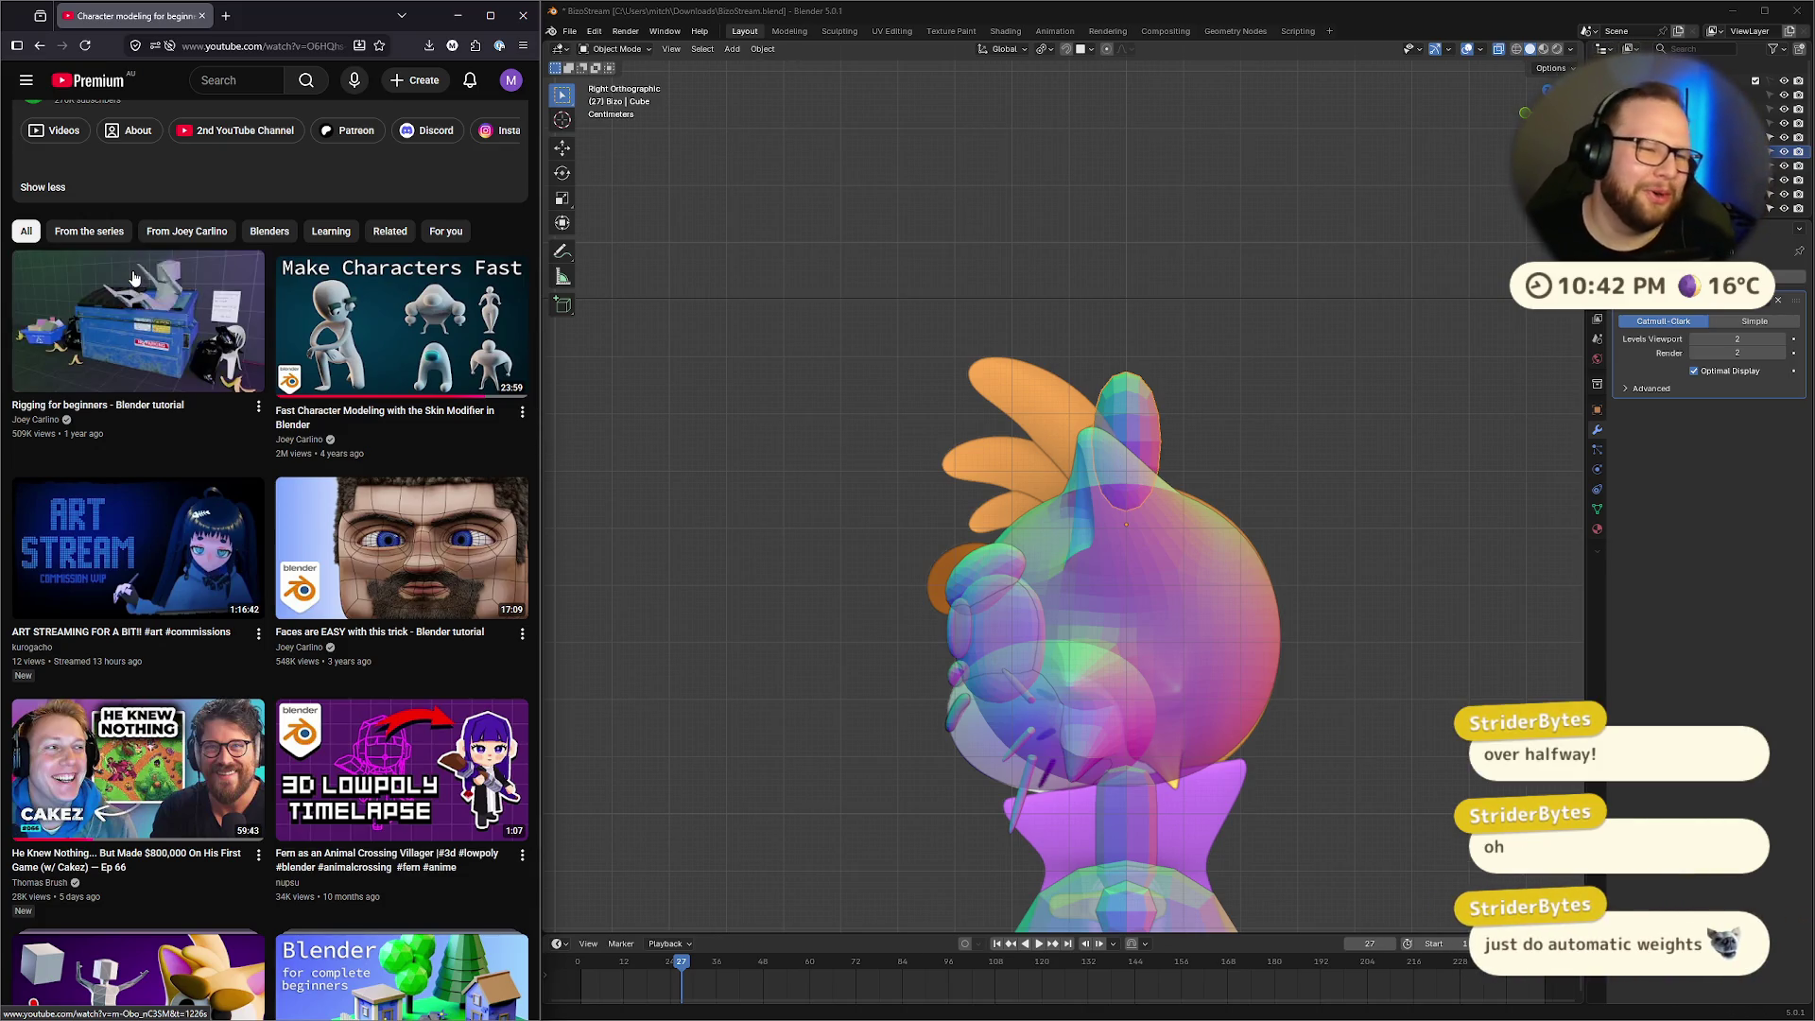
# Scroll back up to the tutorial and play the hair-tuft part, pausing around 28:56
pyautogui.scroll(5, 340, 331)
pyautogui.scroll(-5, 343, 340)
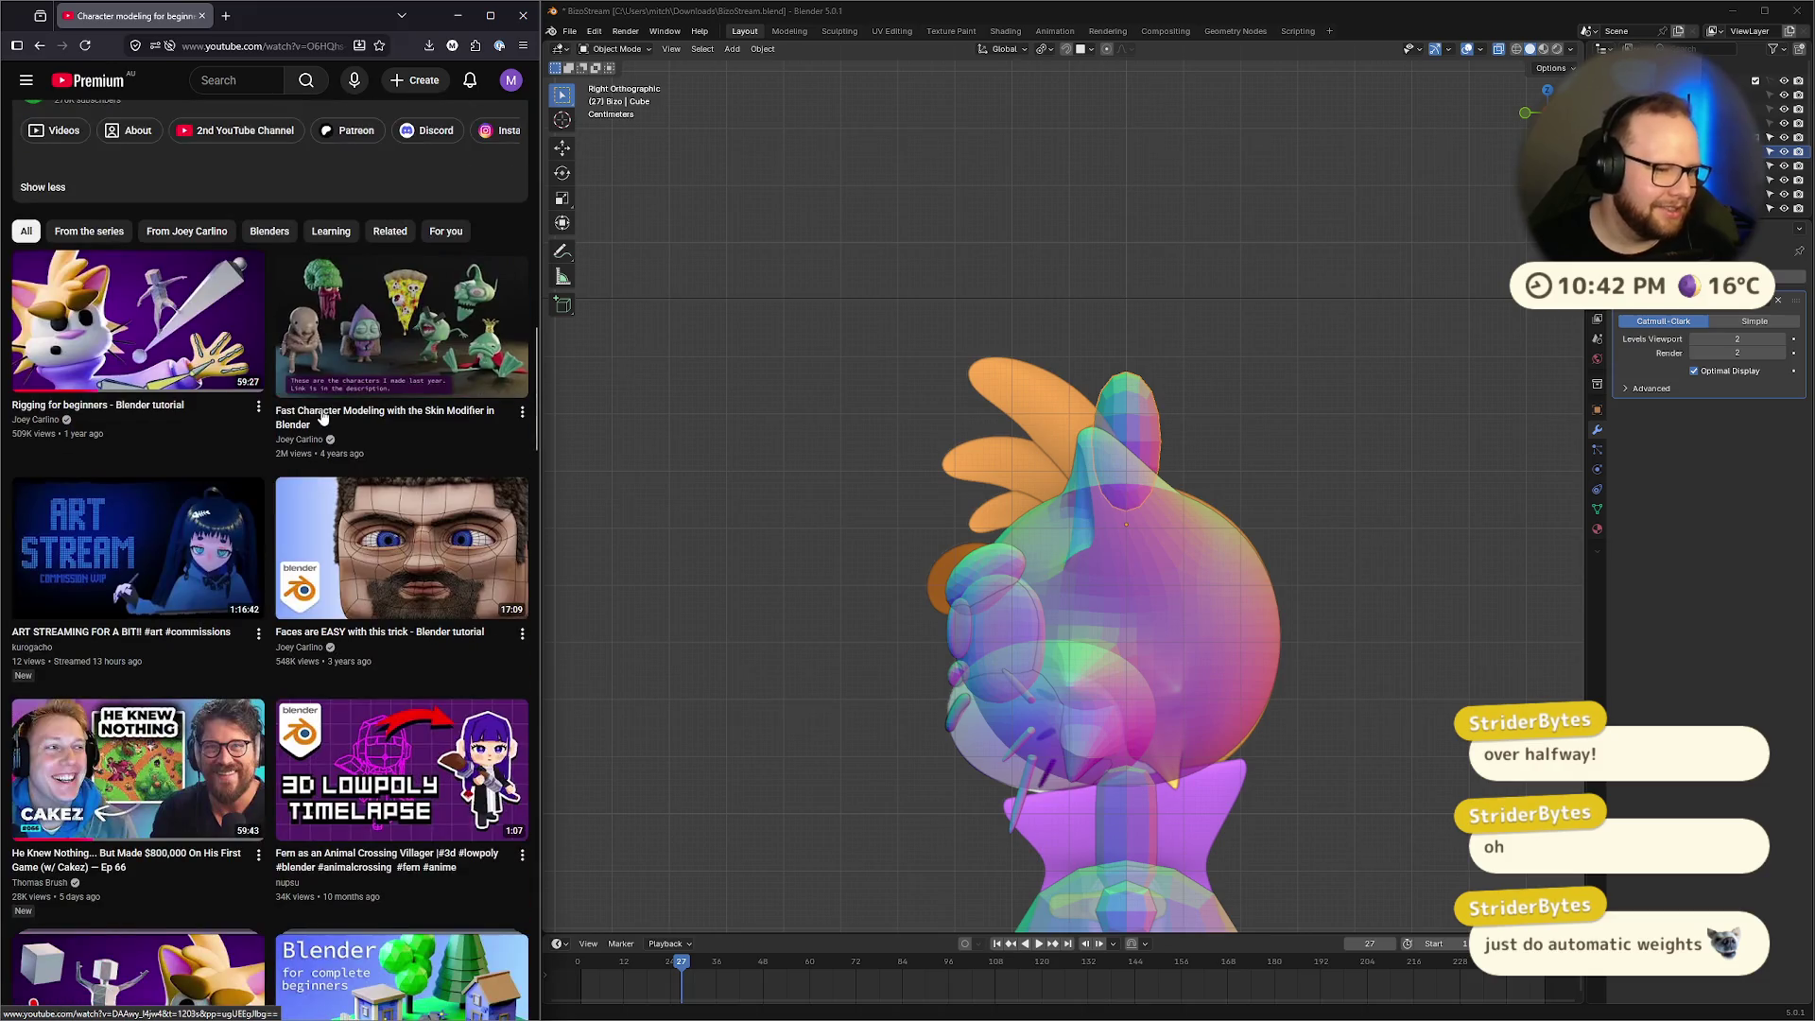
pyautogui.scroll(15, 320, 406)
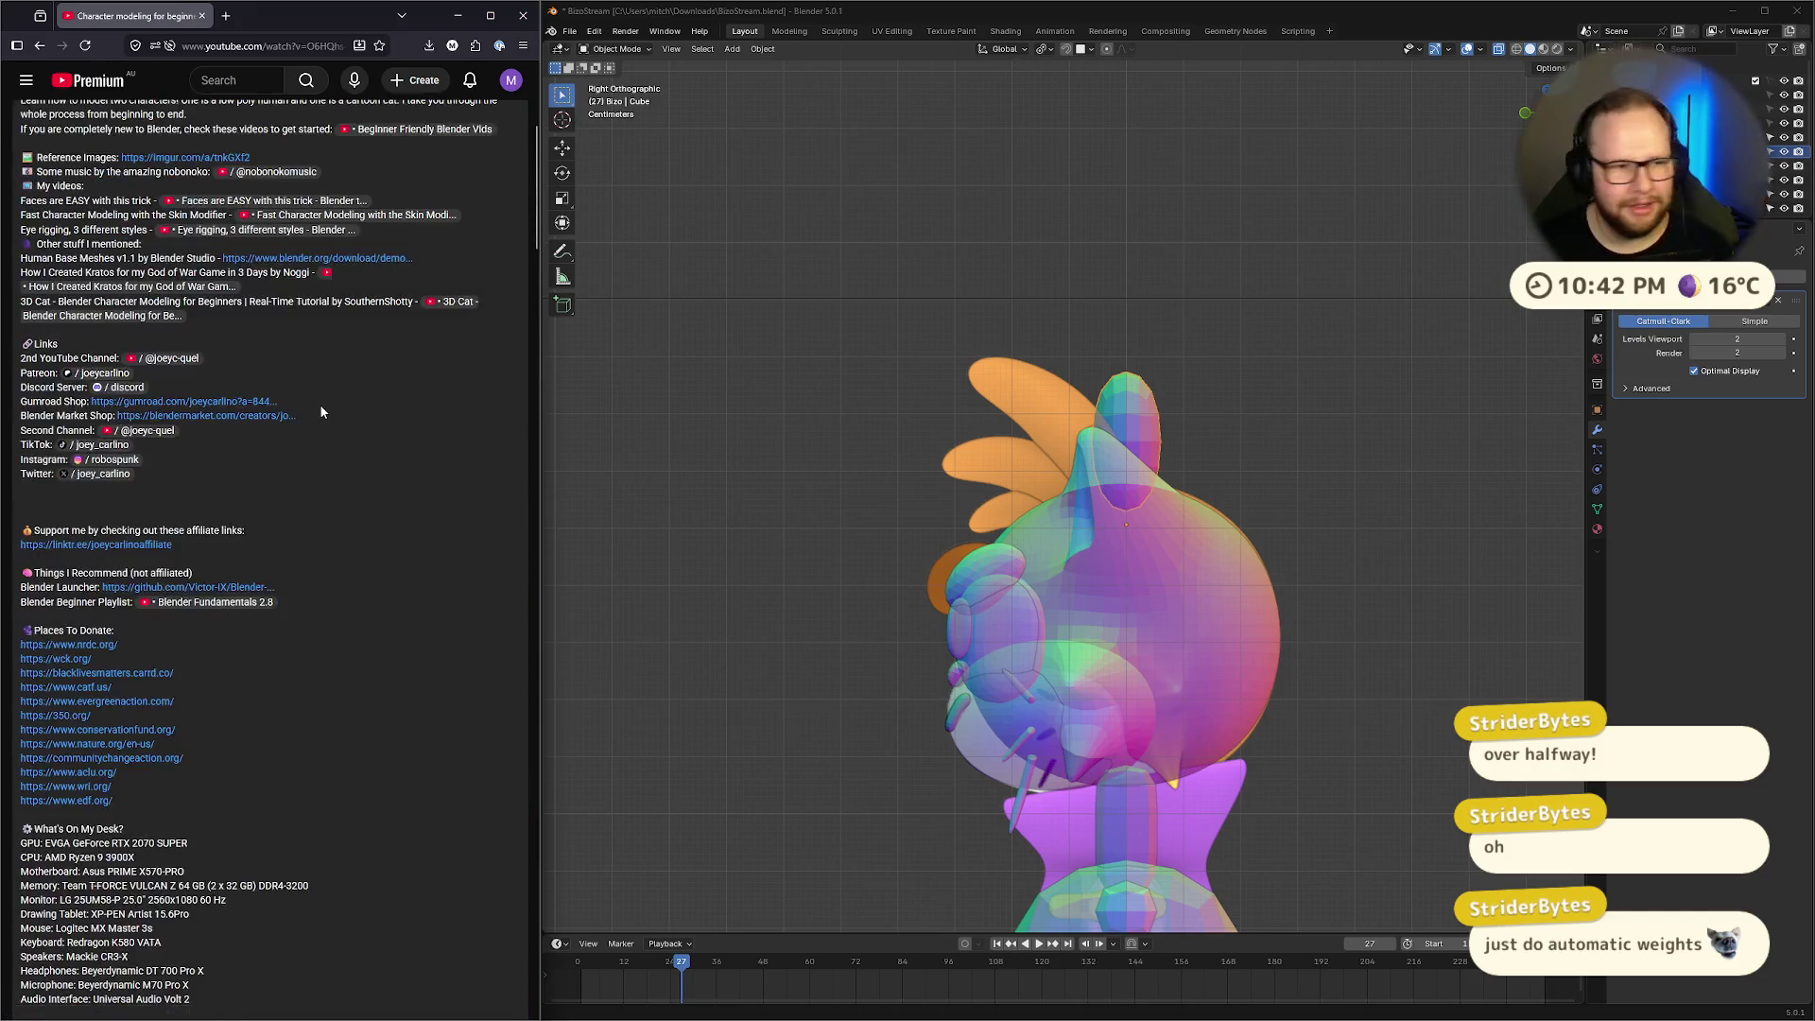
pyautogui.click(315, 367)
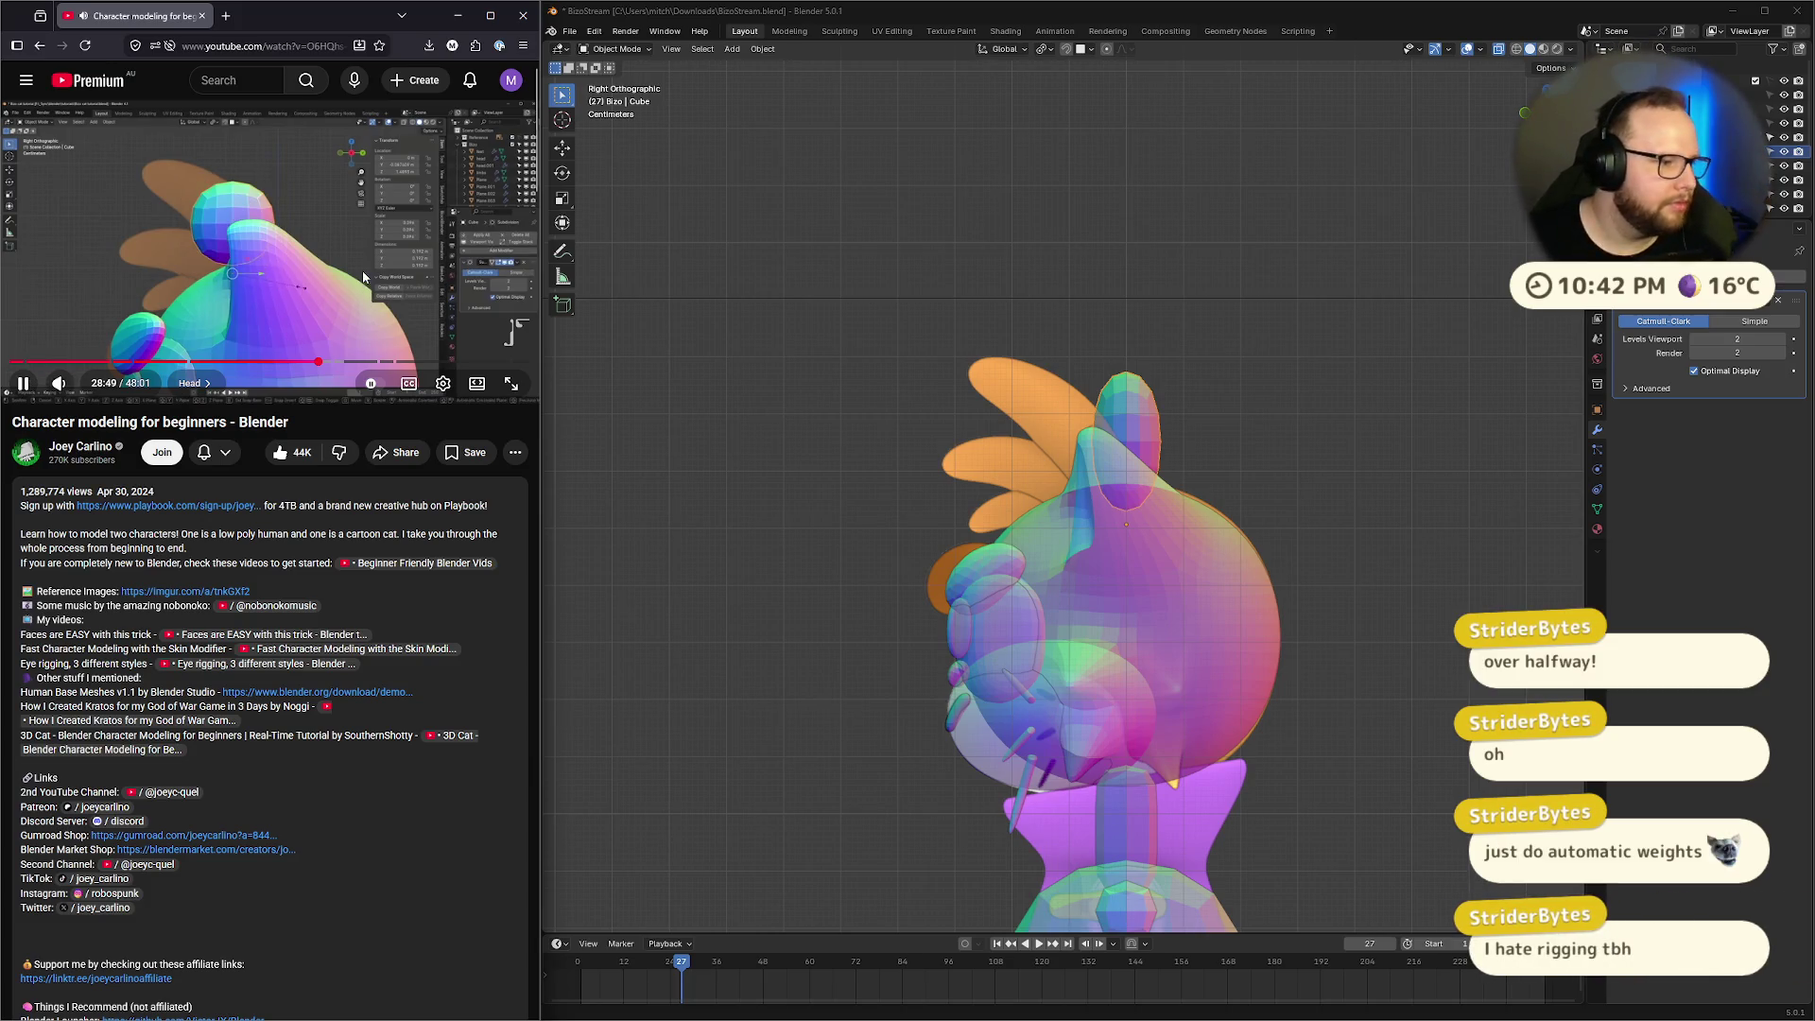
pyautogui.scroll(-15, 310, 302)
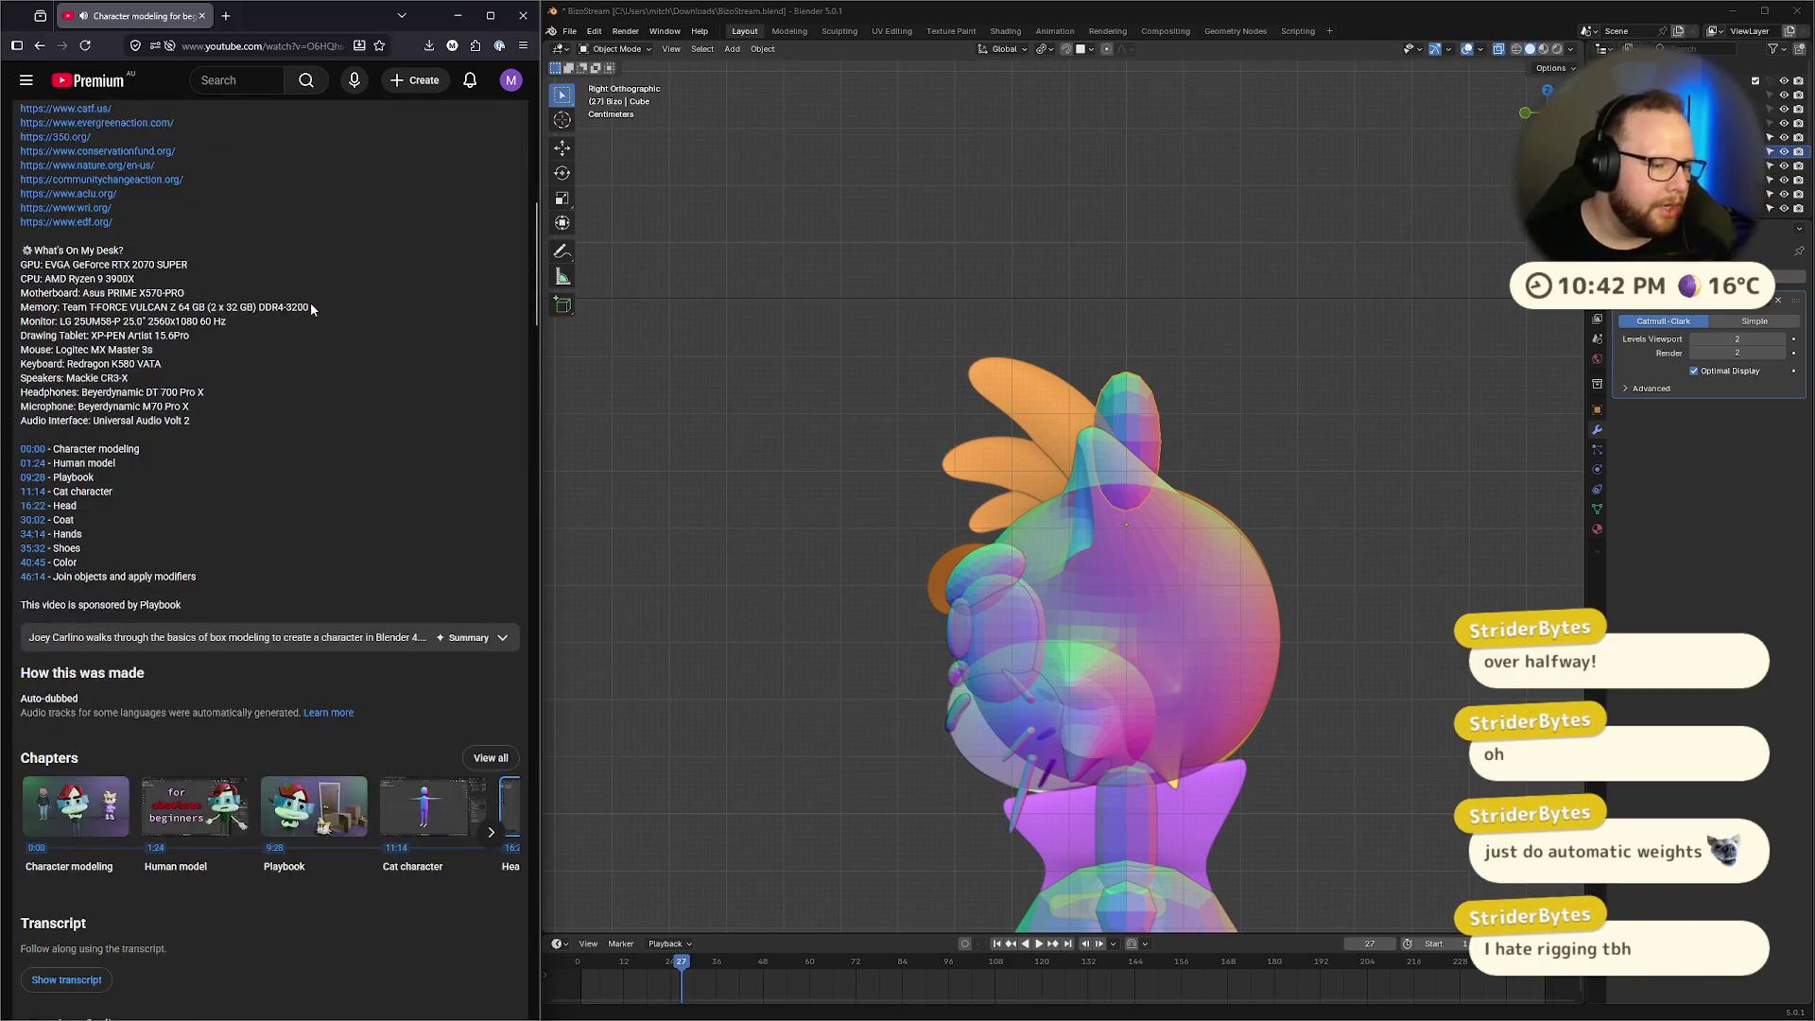
pyautogui.scroll(-1, 308, 310)
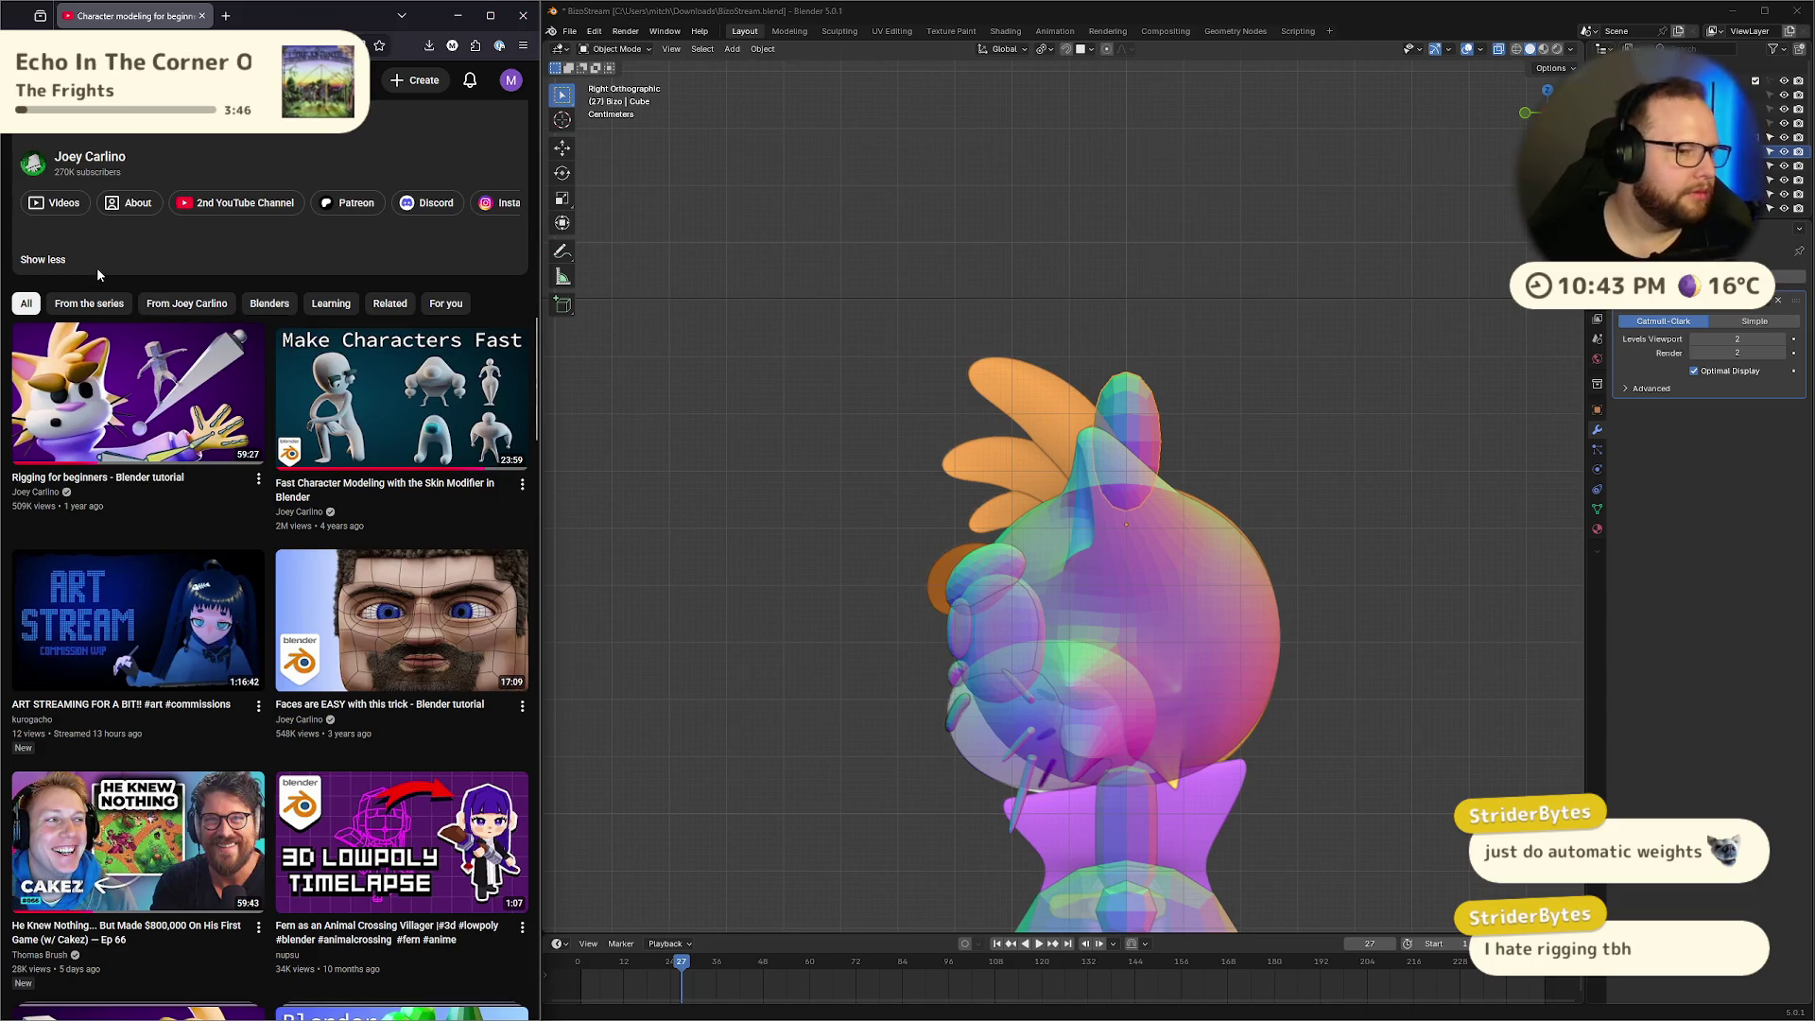
pyautogui.scroll(3, 307, 461)
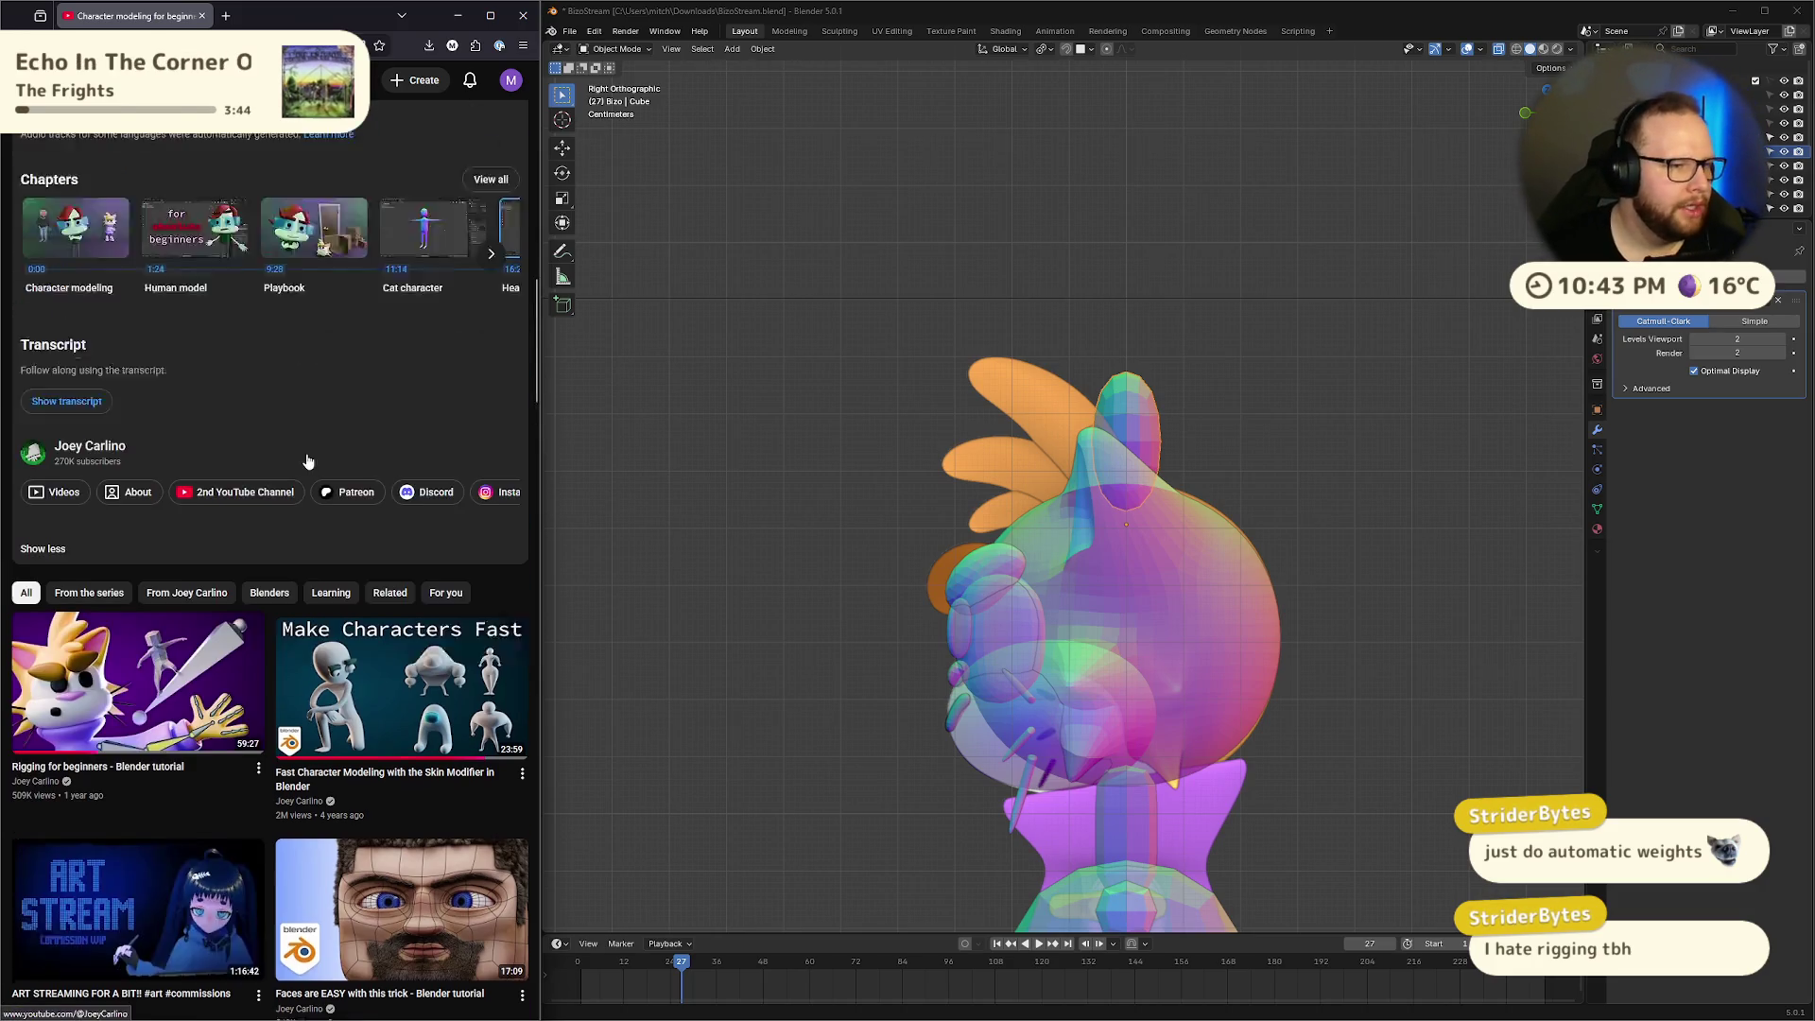
pyautogui.scroll(10, 307, 461)
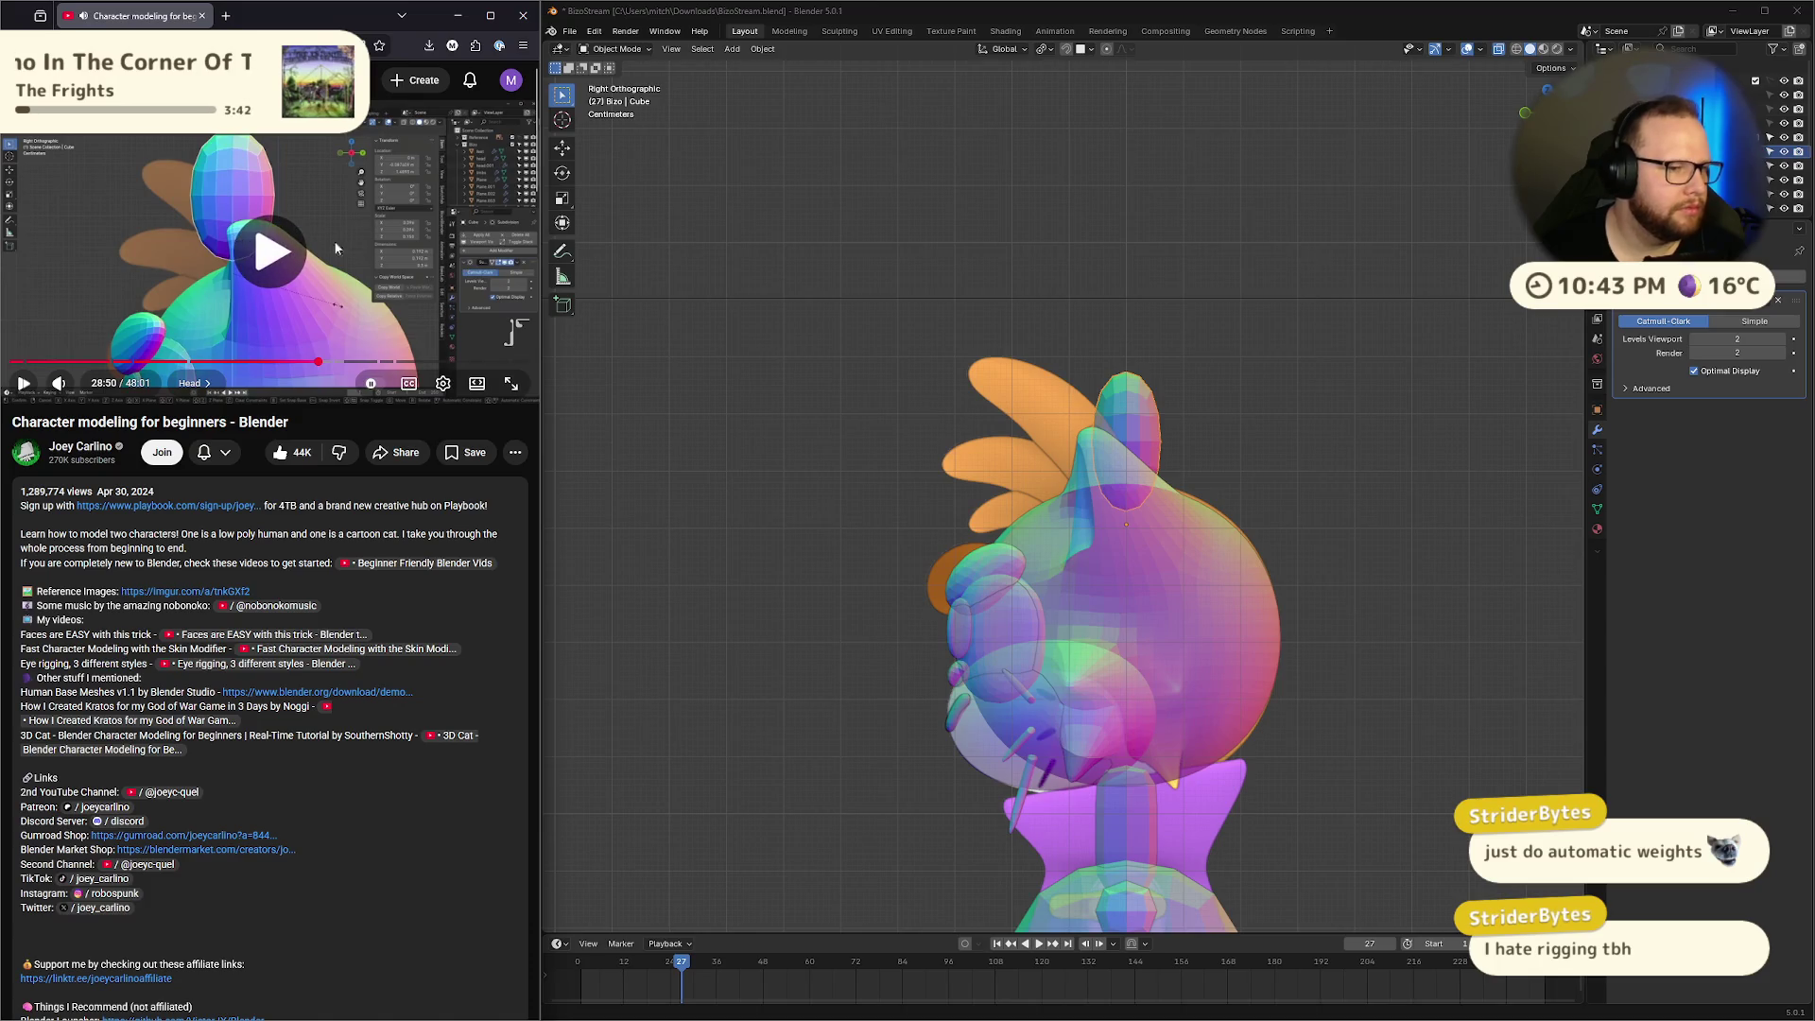
pyautogui.click(321, 284)
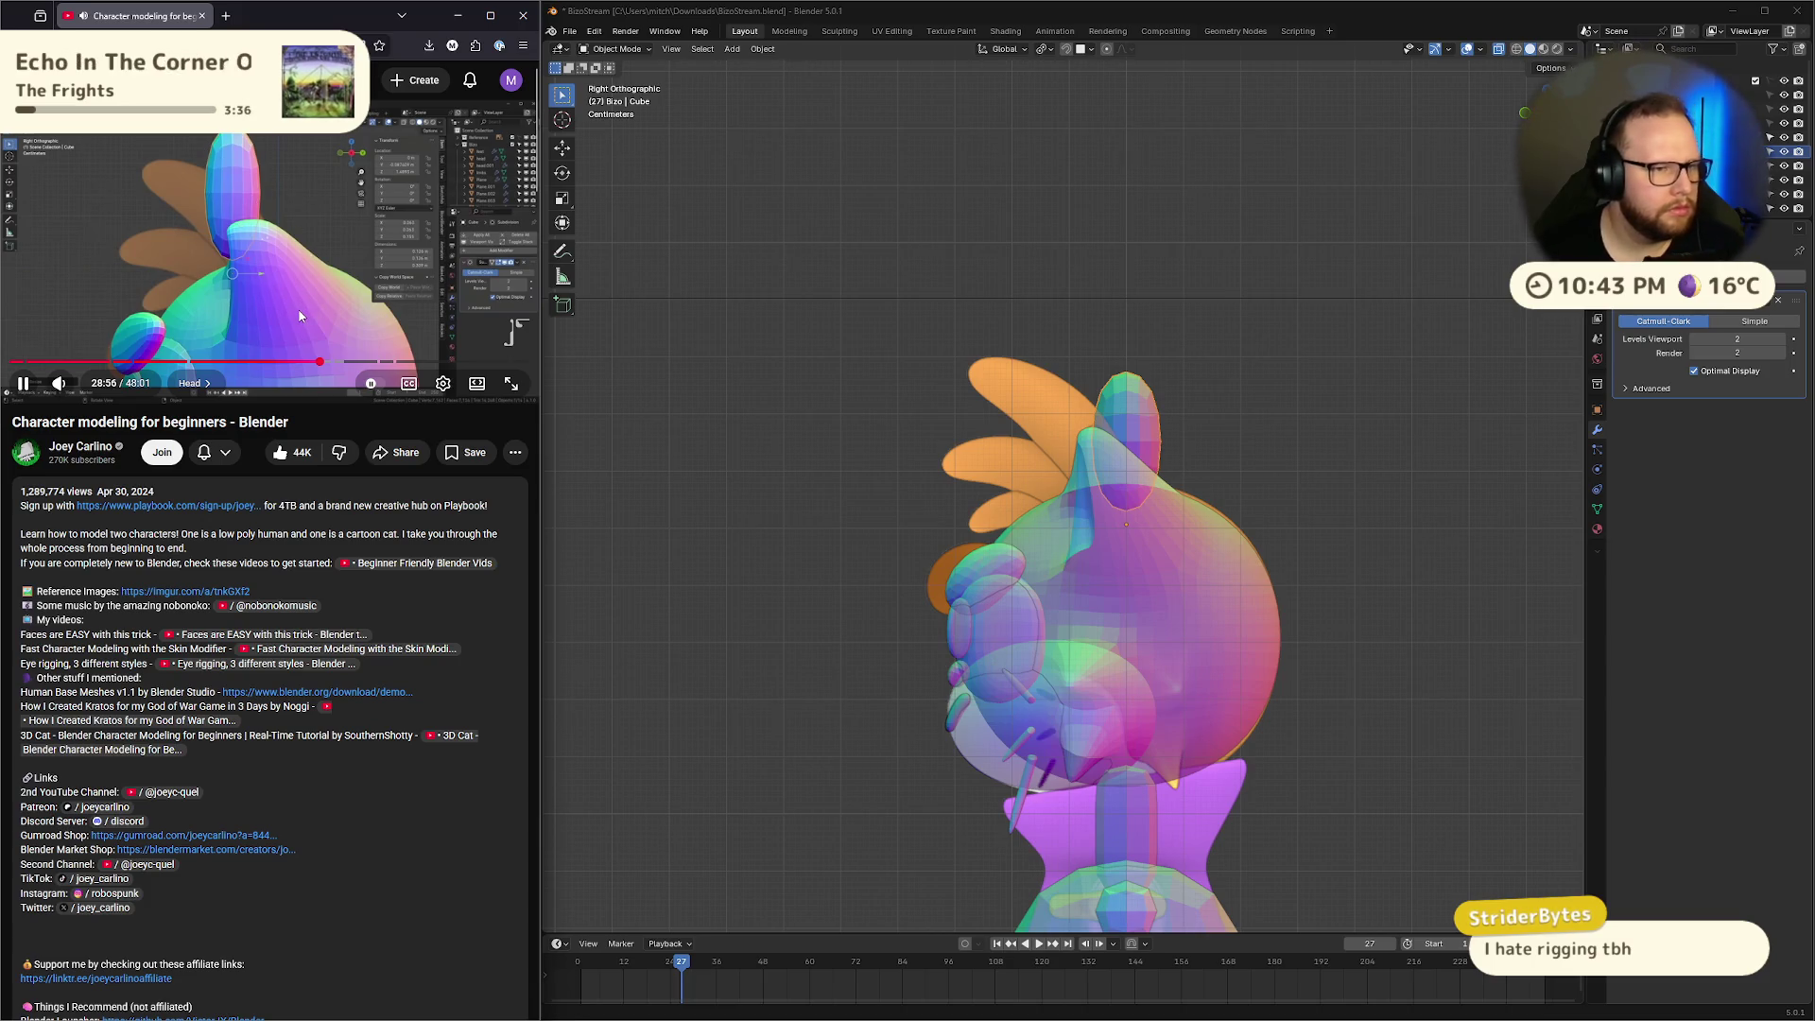
pyautogui.click(301, 316)
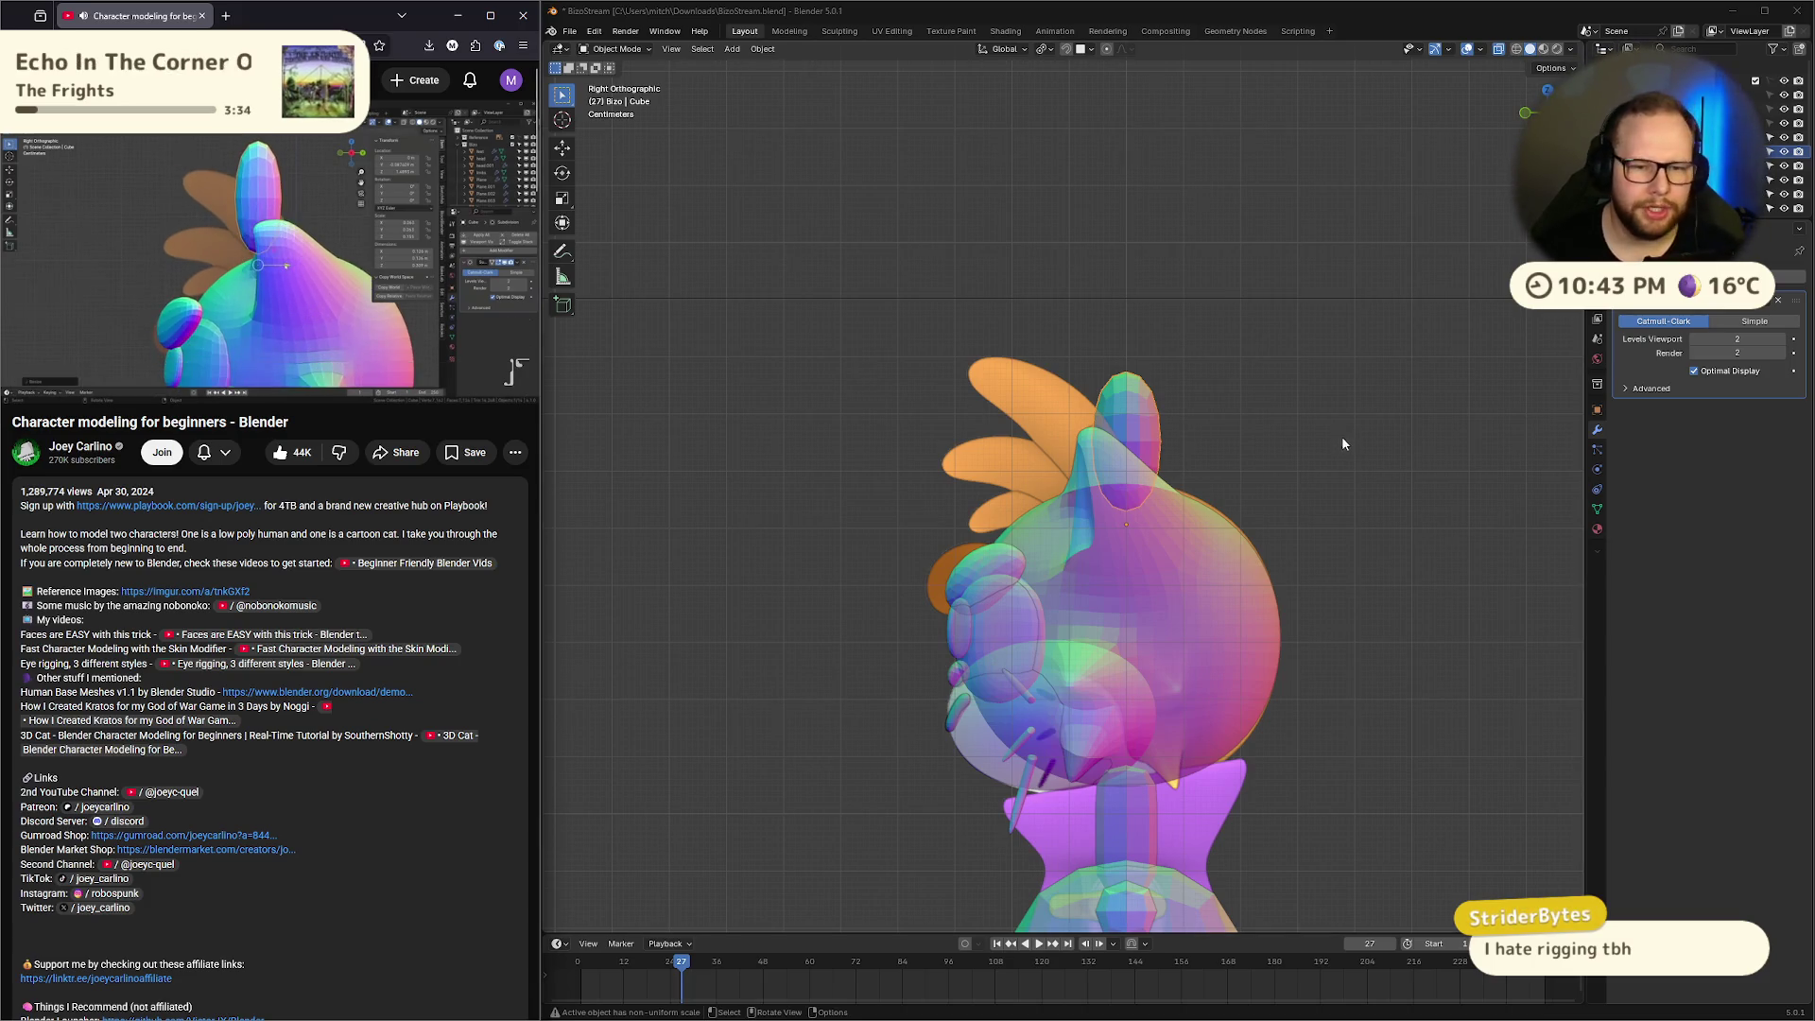
# Jump the tutorial back to 28:51 and replay the hair-tuft instructions
pyautogui.scroll(3, 1341, 435)
pyautogui.scroll(2, 1370, 421)
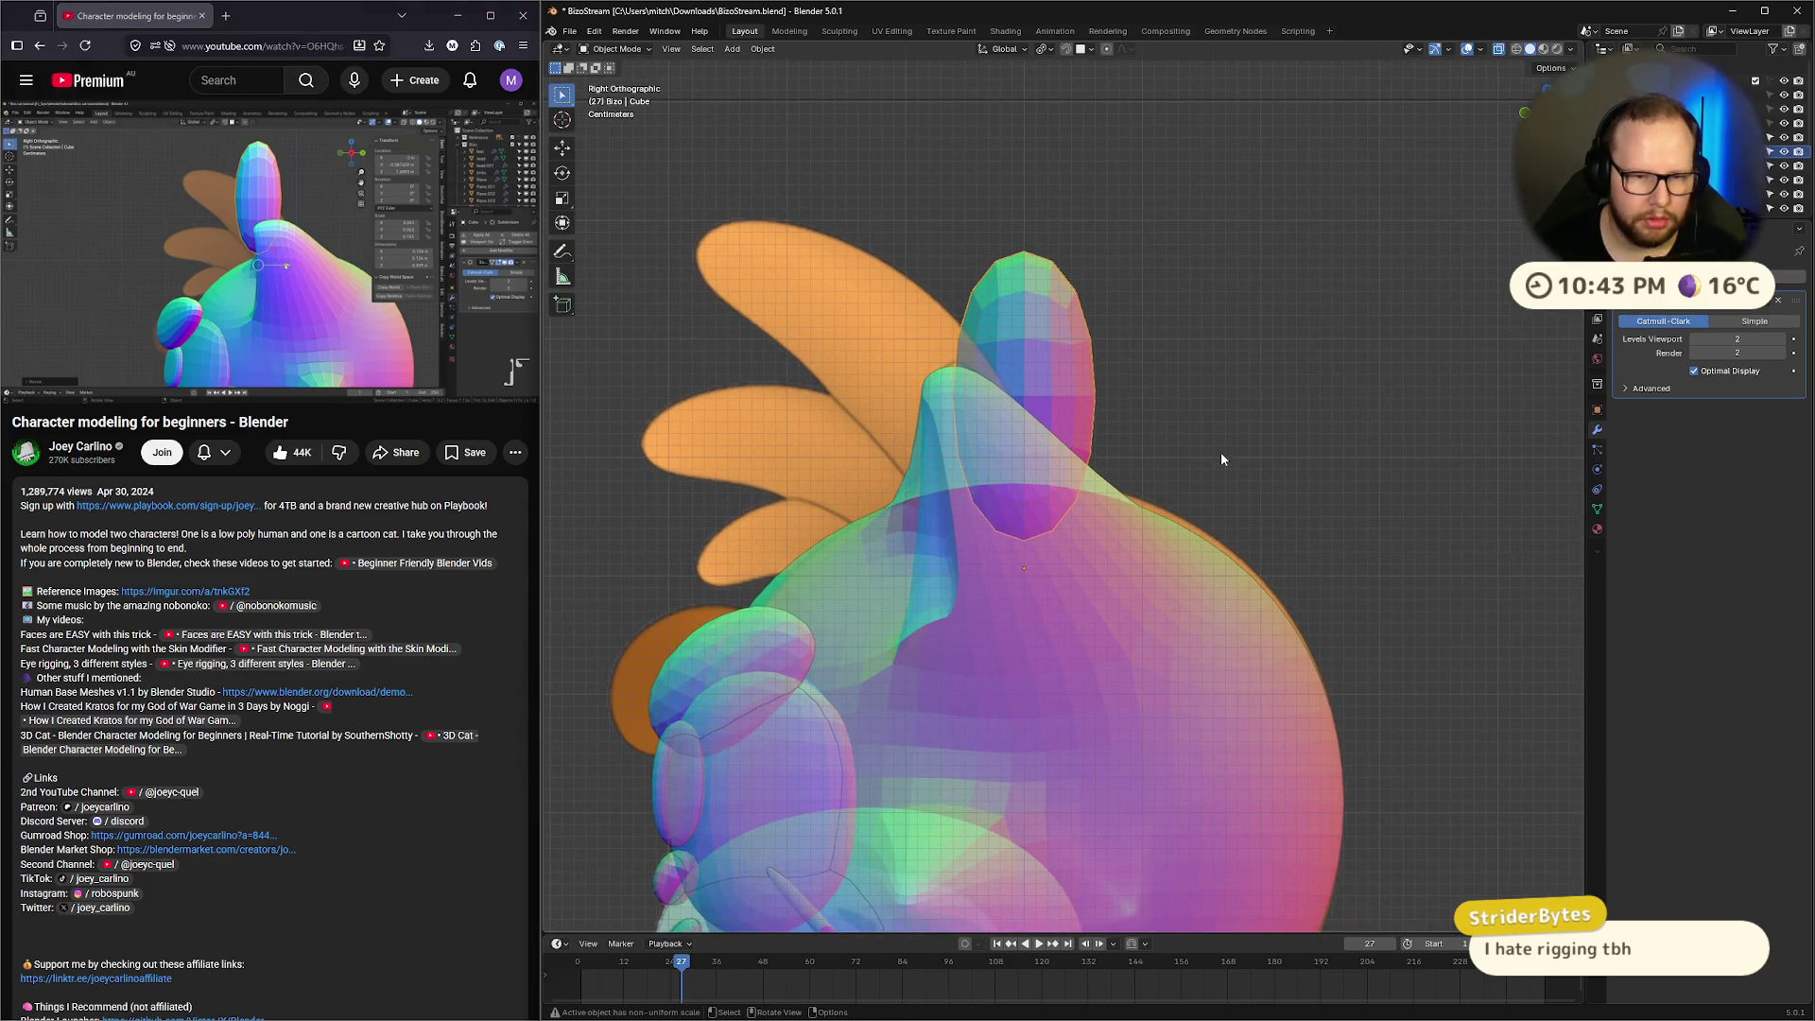
pyautogui.hotkey('shift', 'z')
pyautogui.hotkey('shift', 'z')
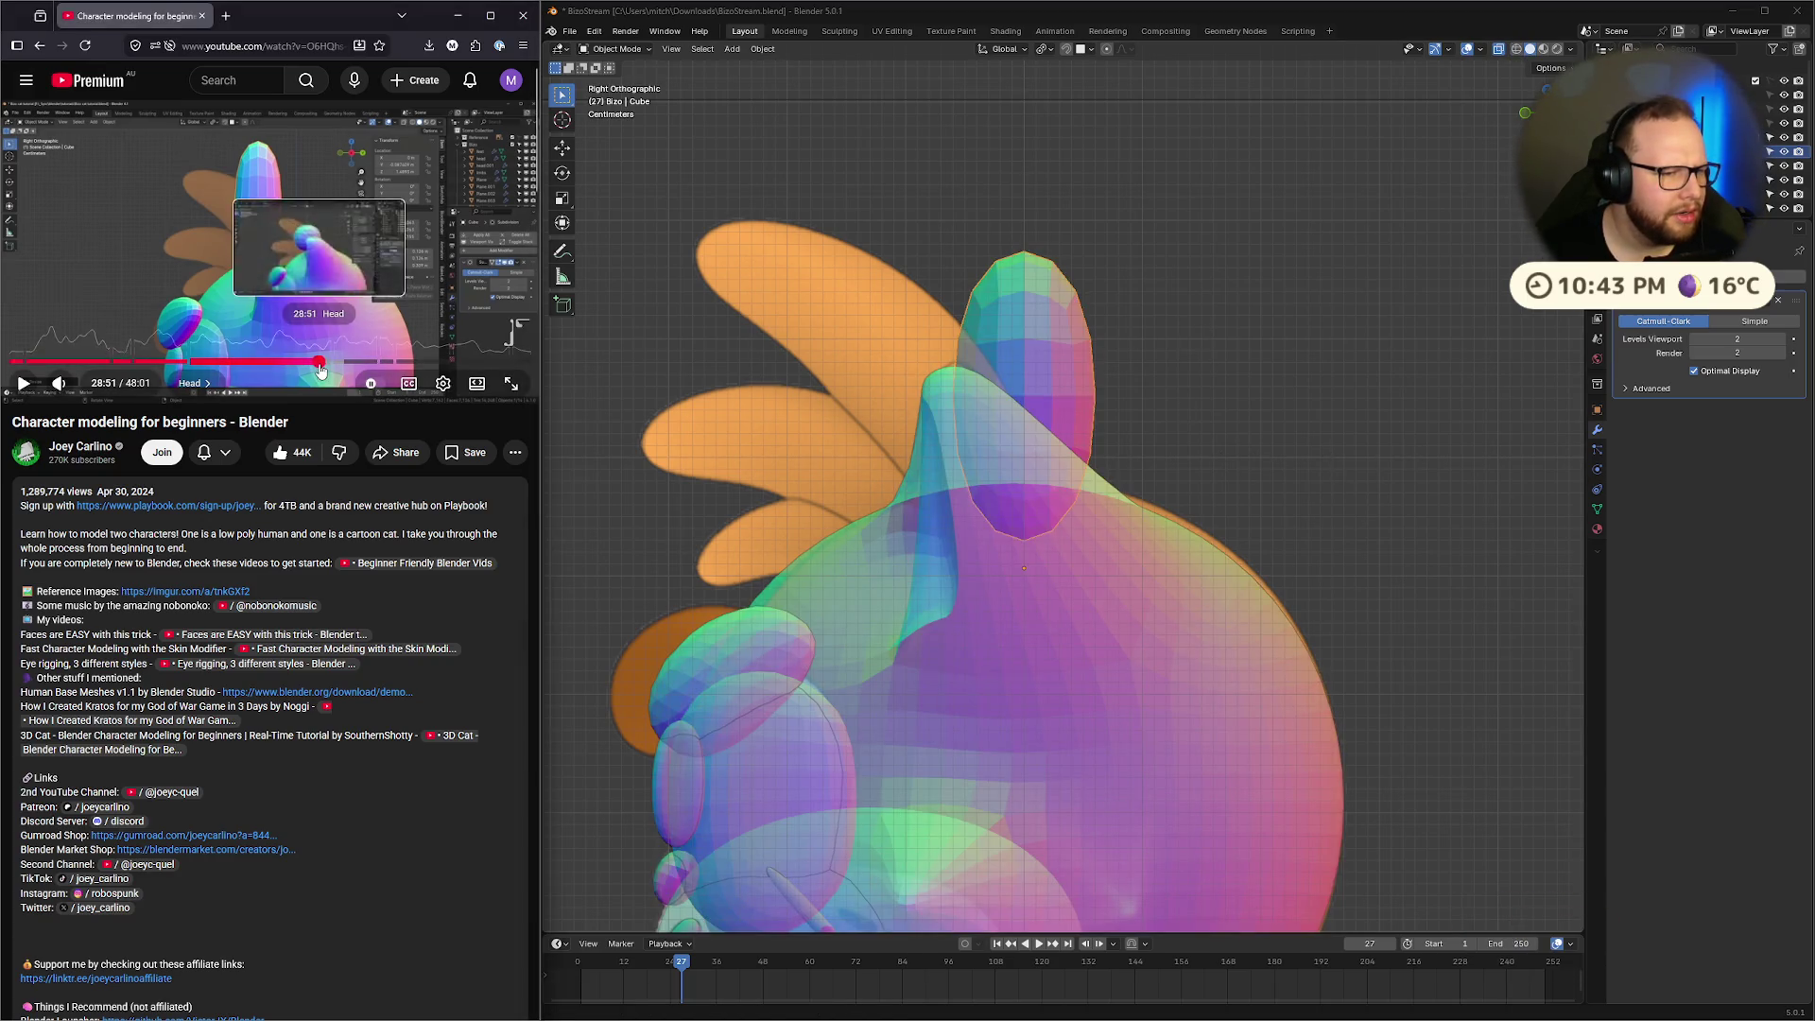
pyautogui.click(318, 358)
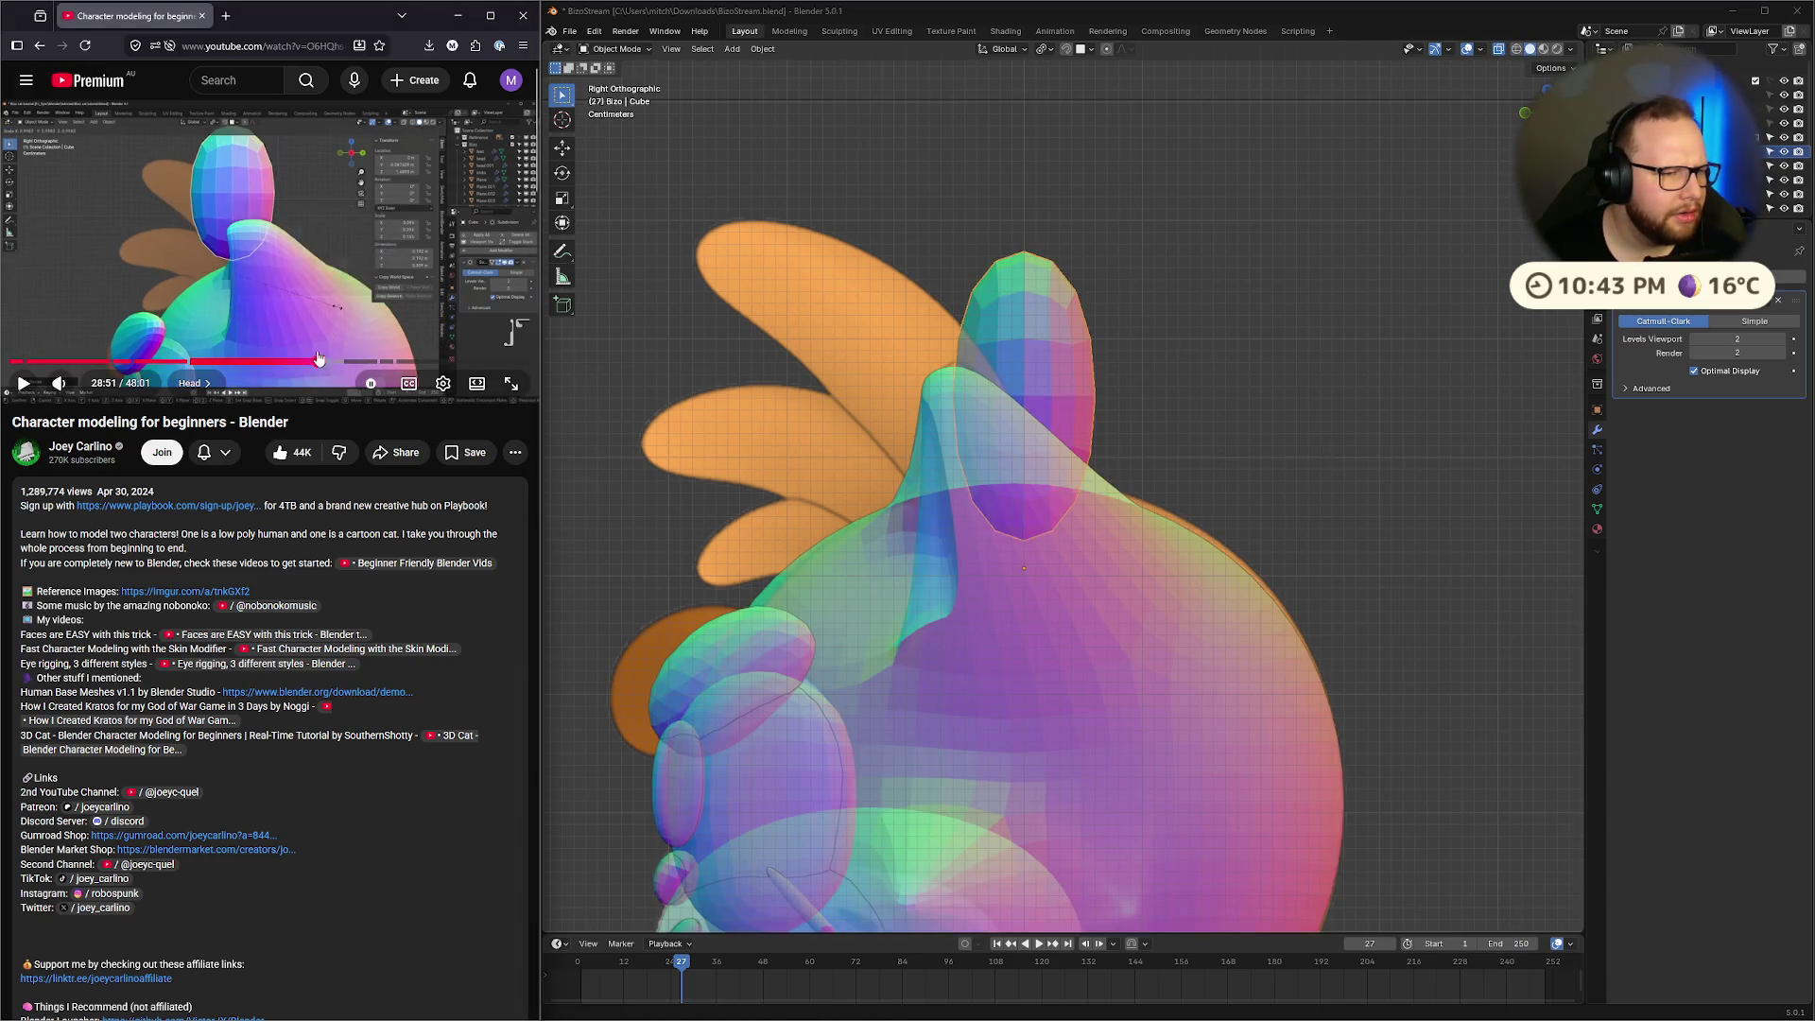
pyautogui.click(301, 302)
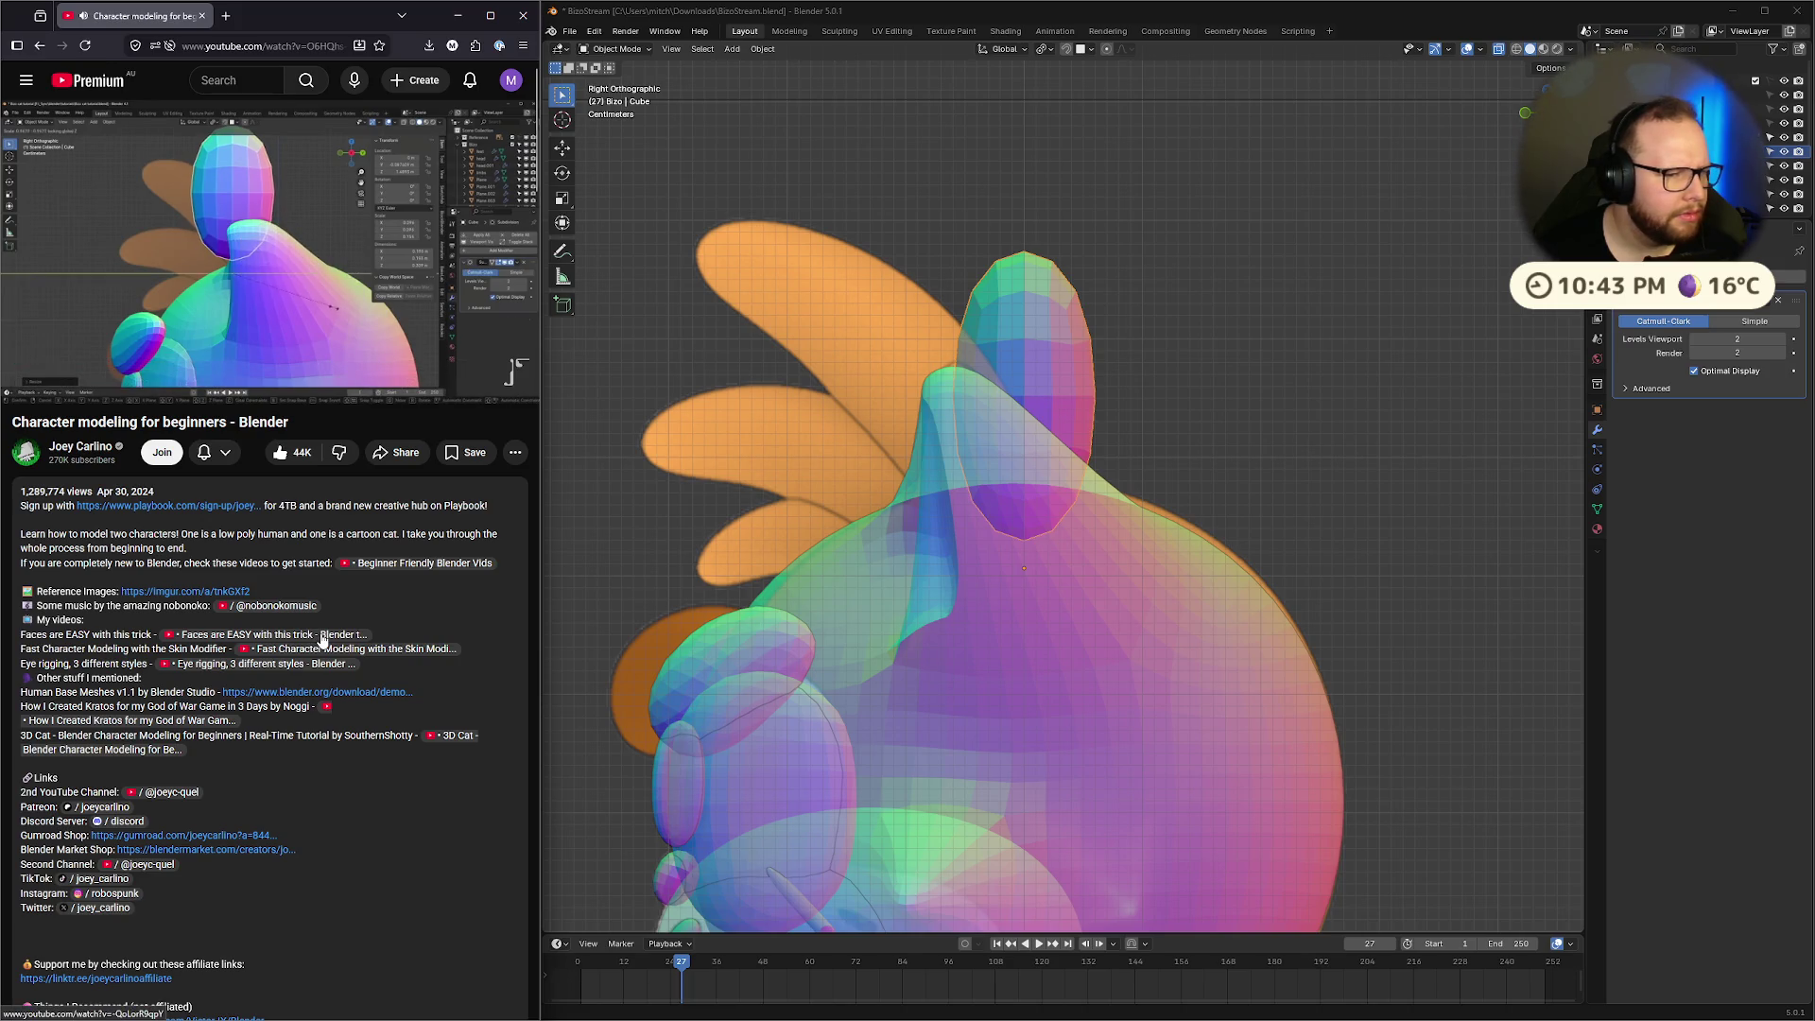
pyautogui.click(313, 271)
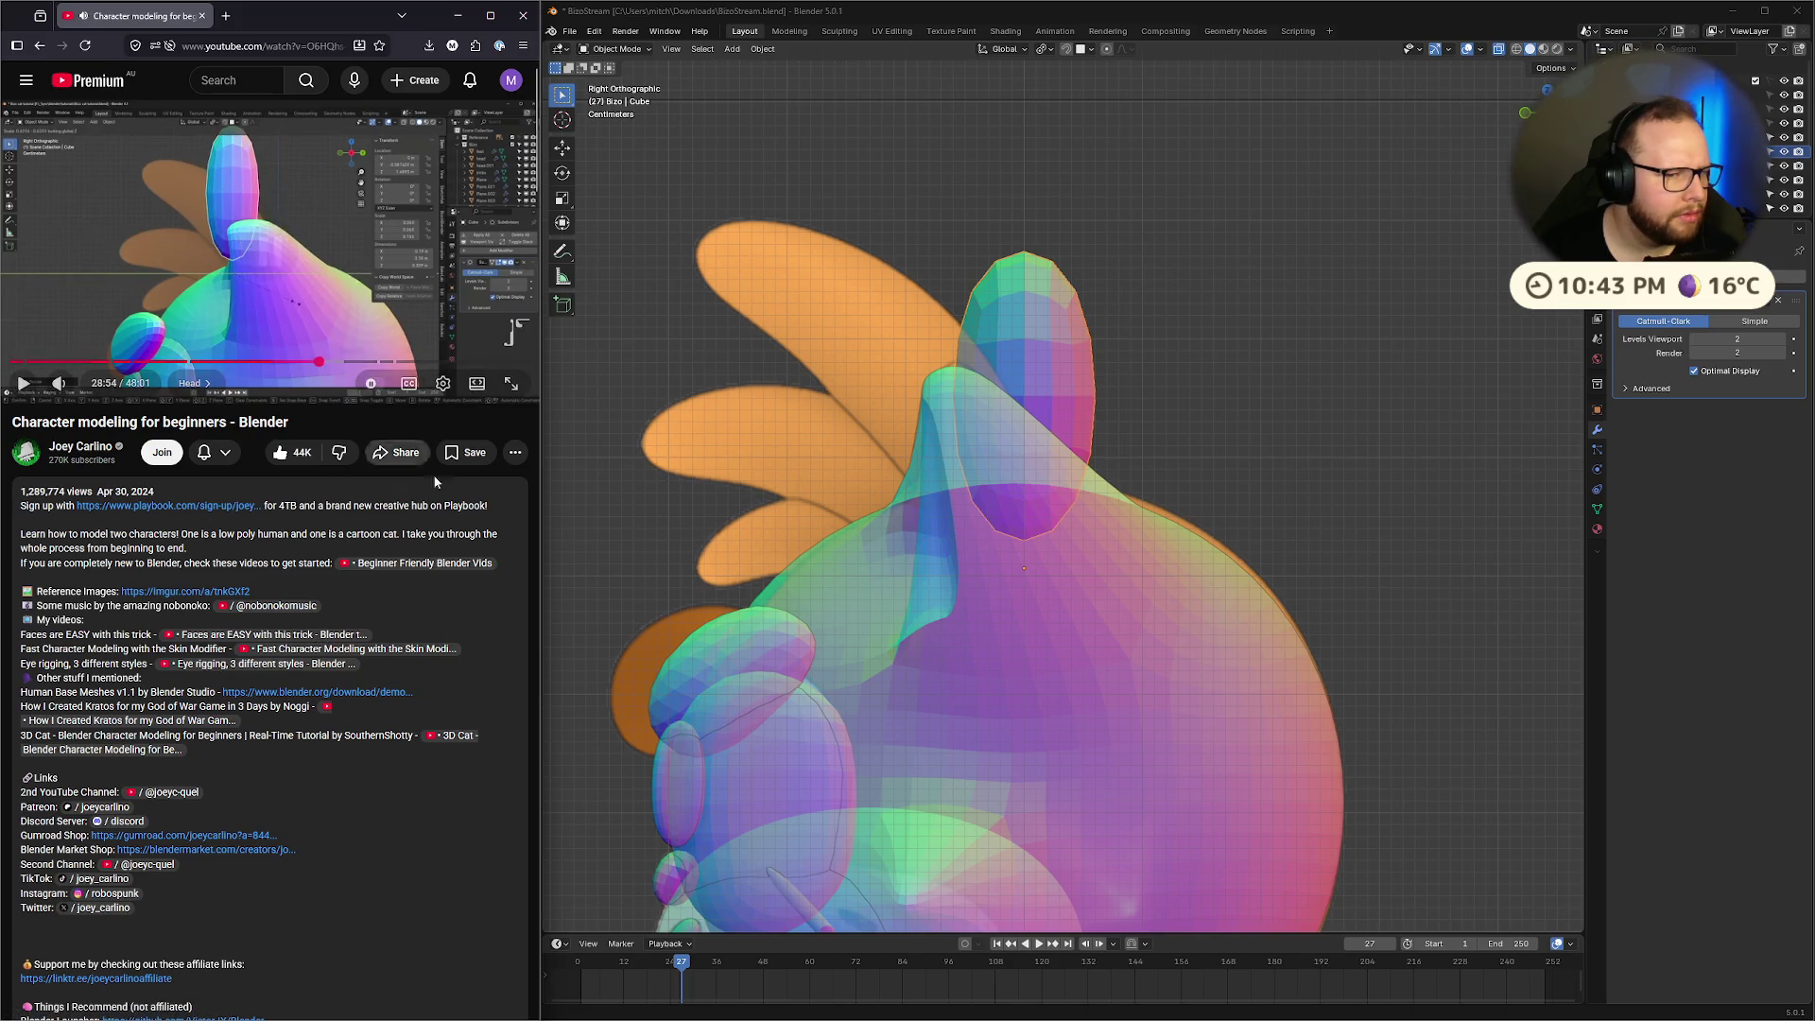
pyautogui.scroll(-3, 1098, 401)
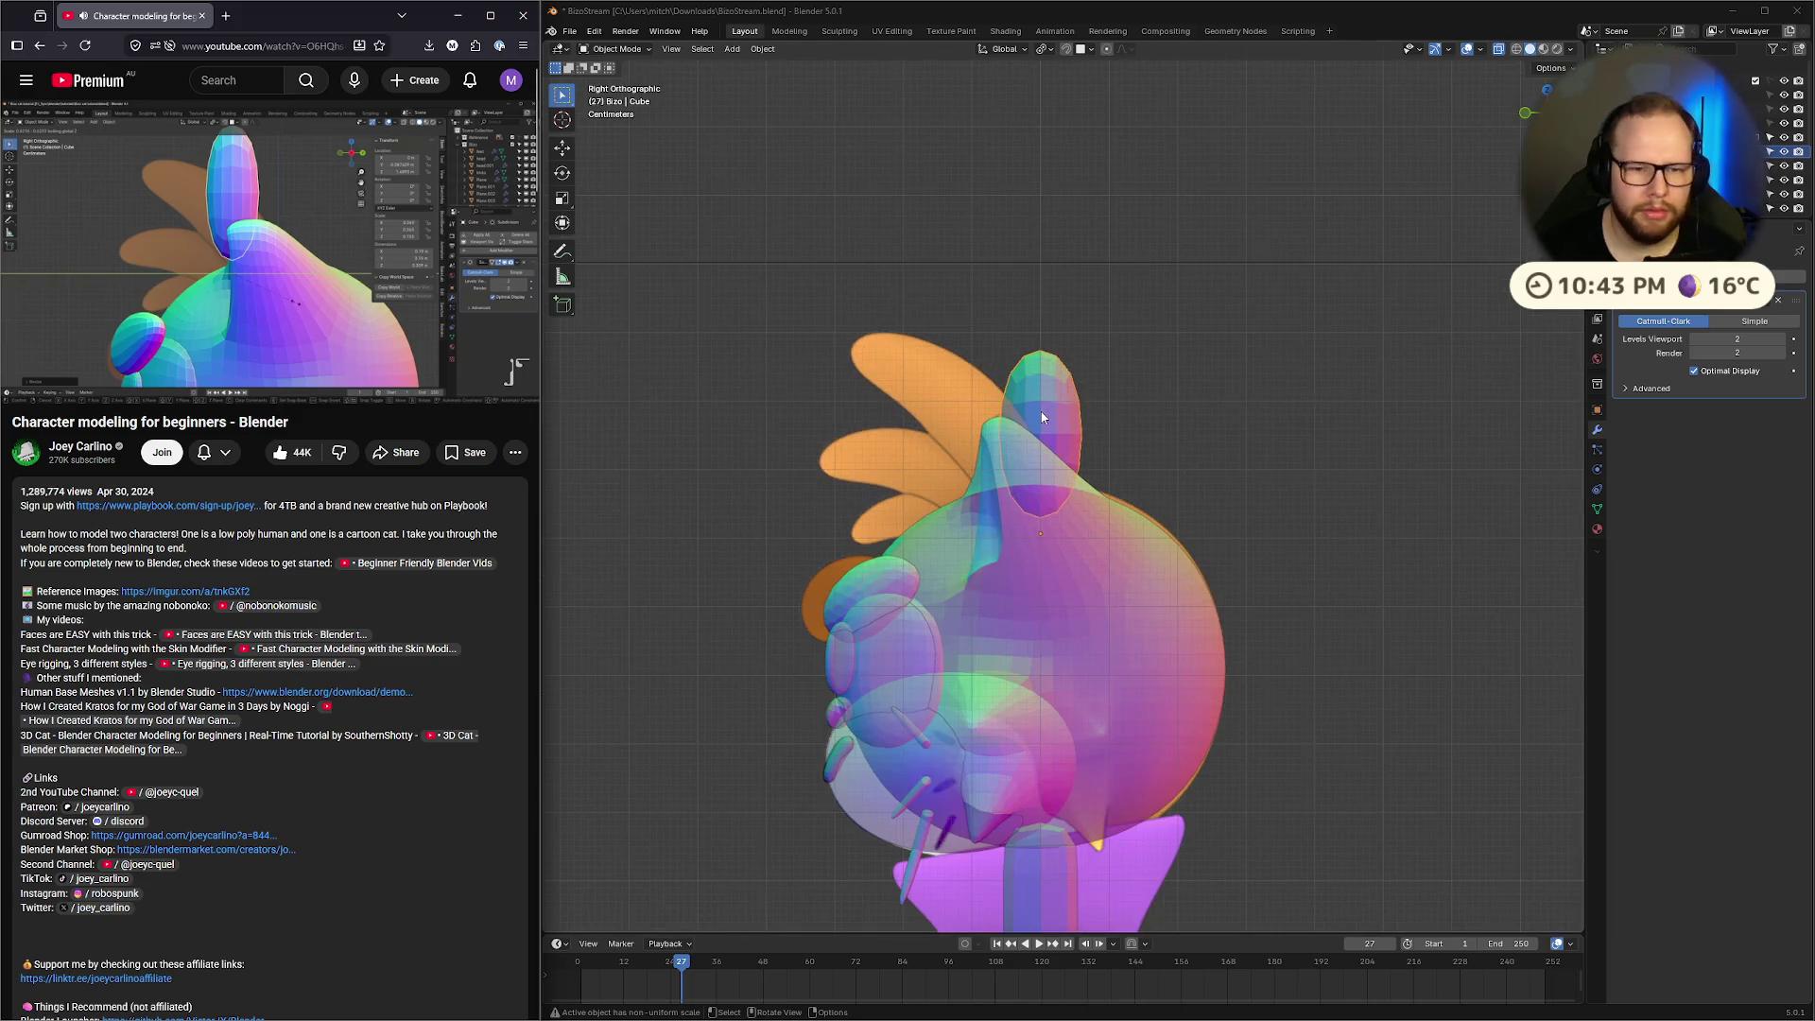
# Enter Edit Mode on the hair tuft and rewatch the tutorial's previous five seconds, back in right side view
pyautogui.press('Tab')
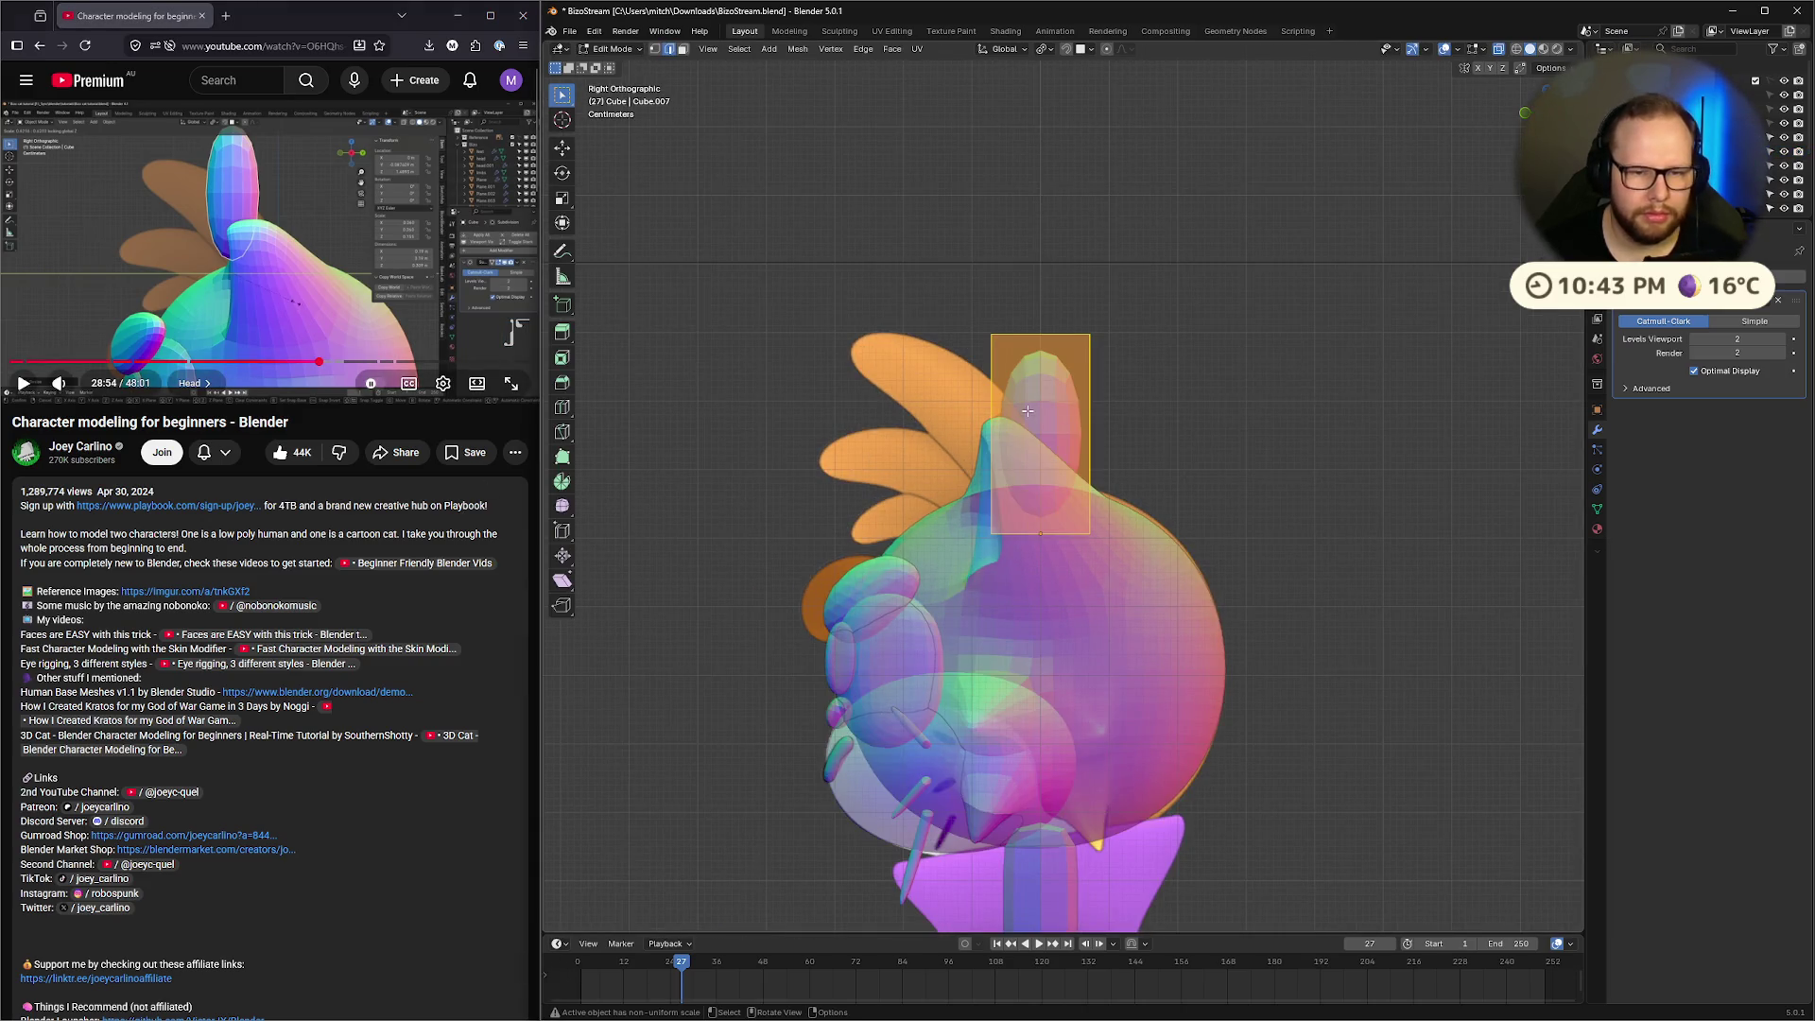
pyautogui.hotkey('shift', 'z')
pyautogui.hotkey('shift', 'z')
pyautogui.hotkey('shift', 'z')
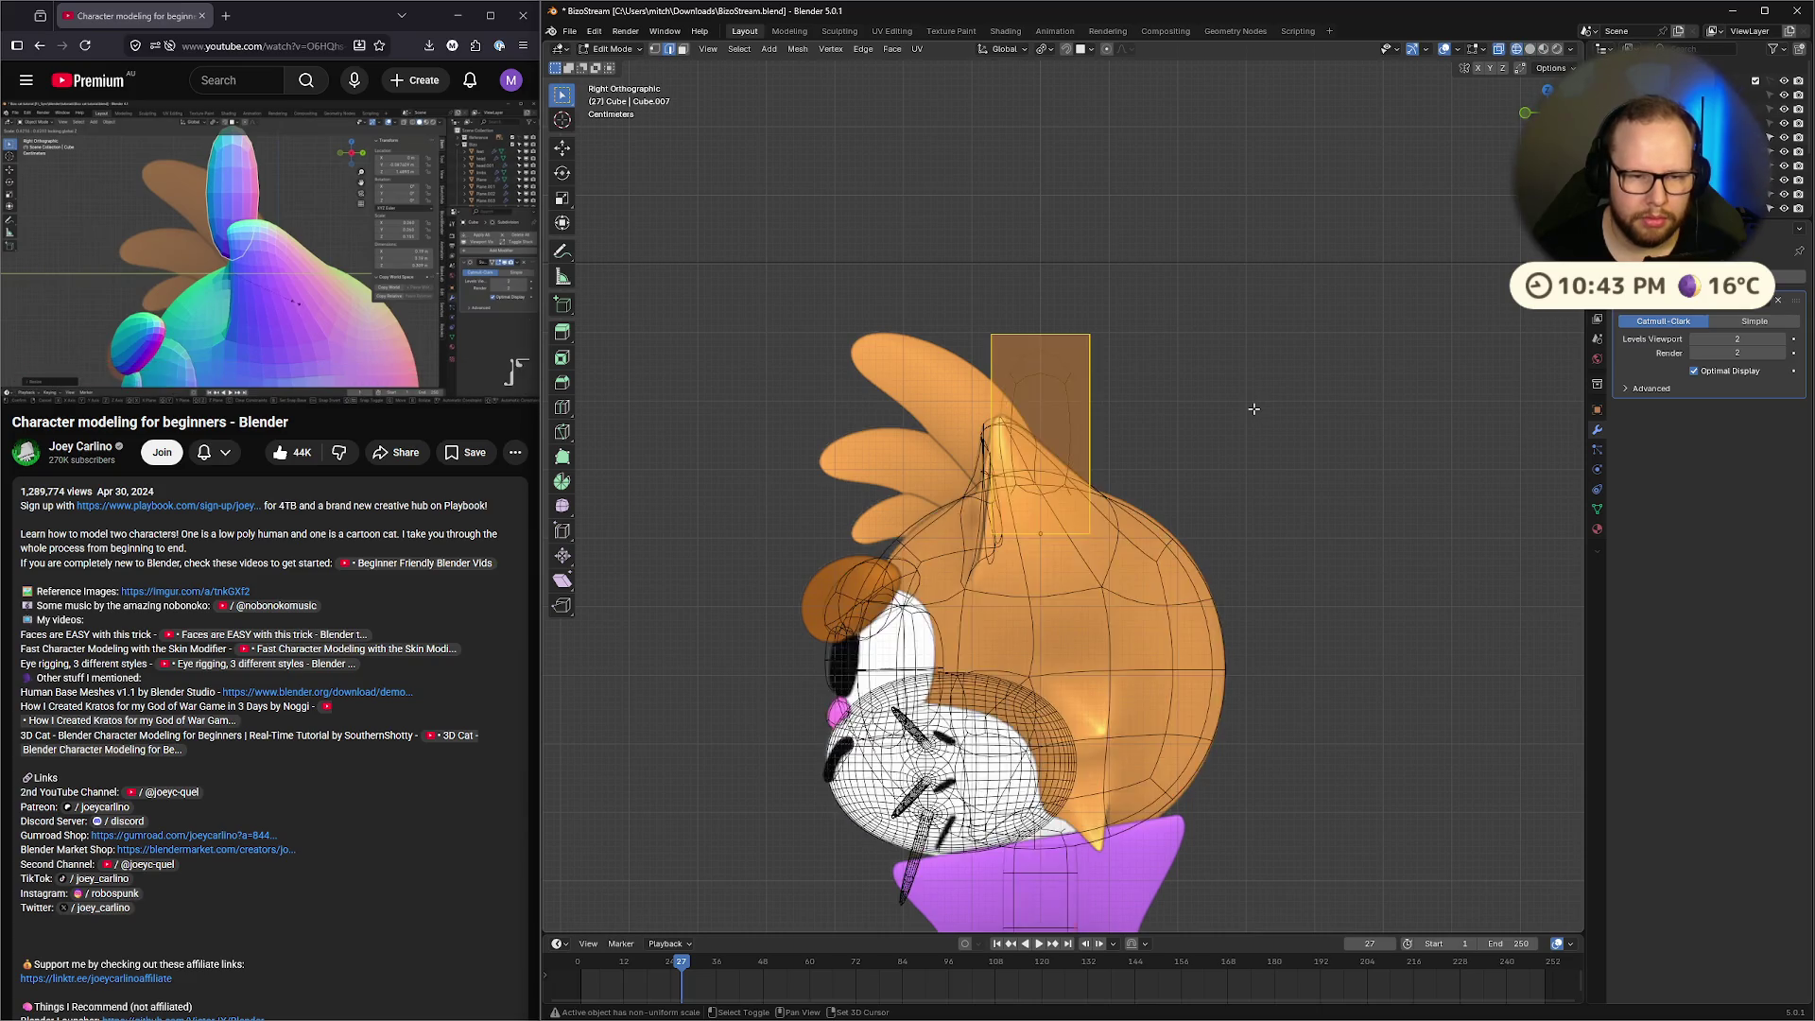
pyautogui.hotkey('shift', 'z')
pyautogui.hotkey('shift', 'z')
pyautogui.hotkey('shift', 'z')
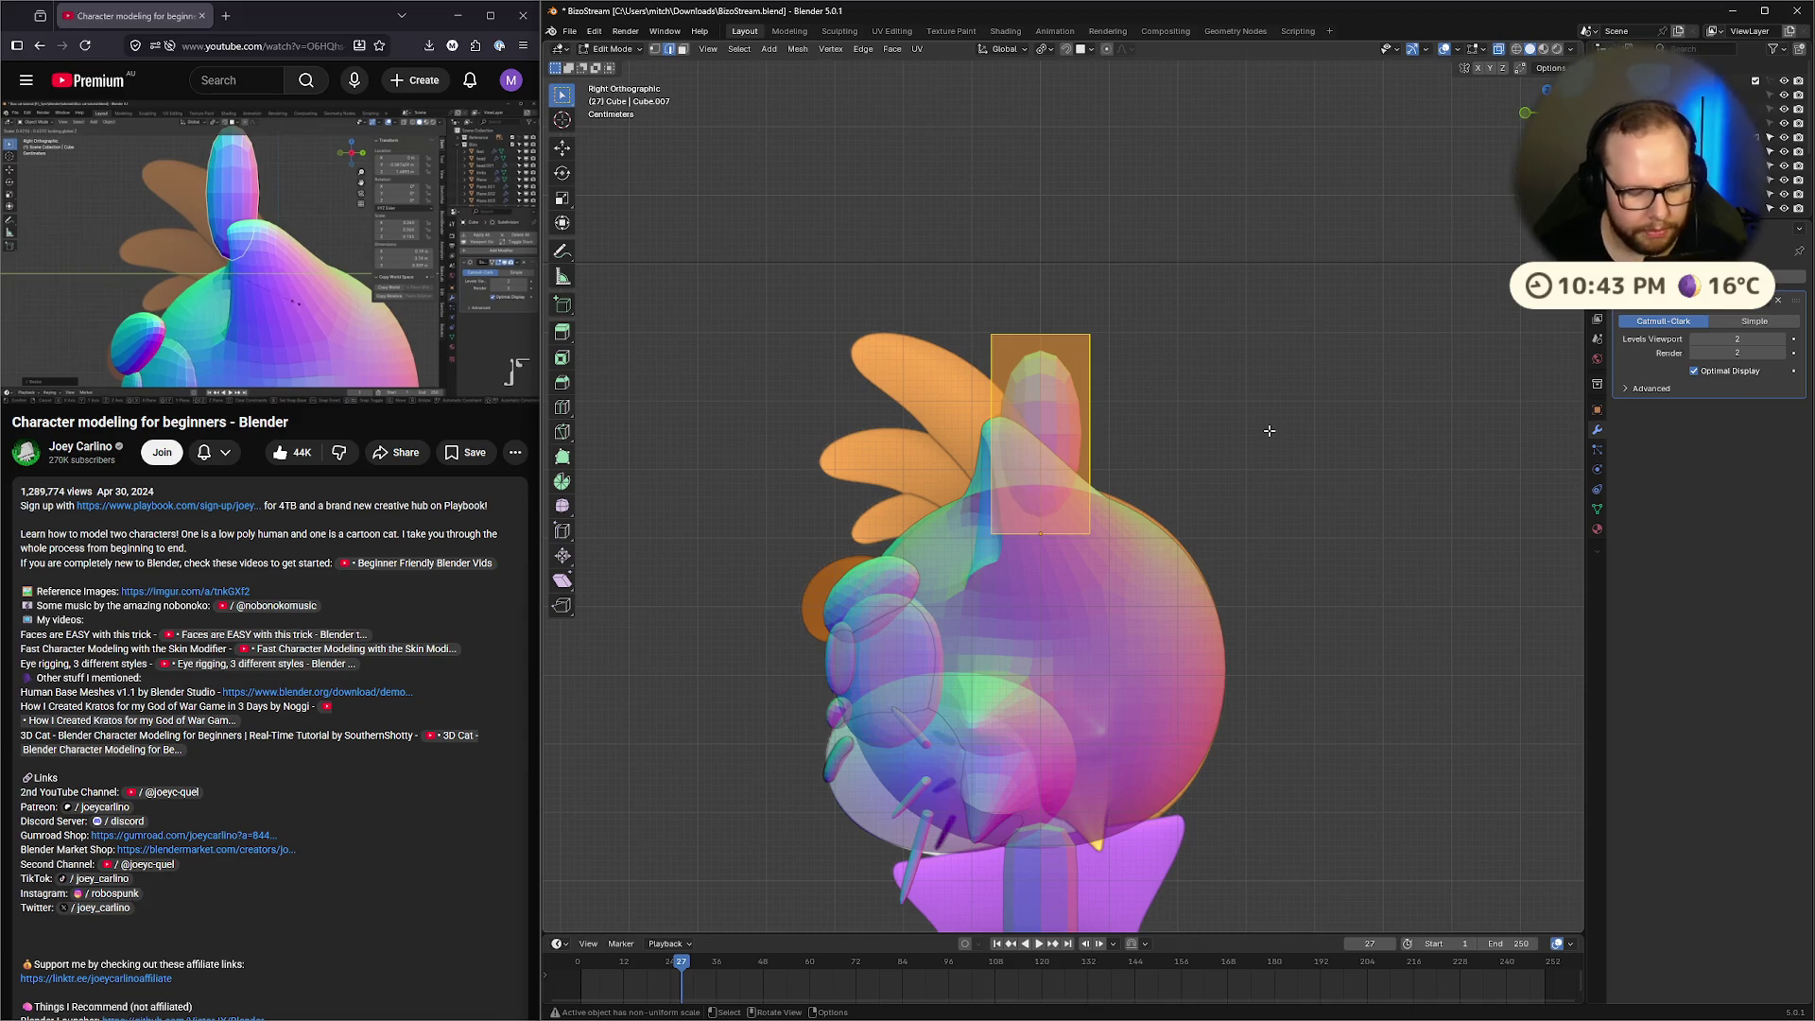
pyautogui.moveTo(299, 364)
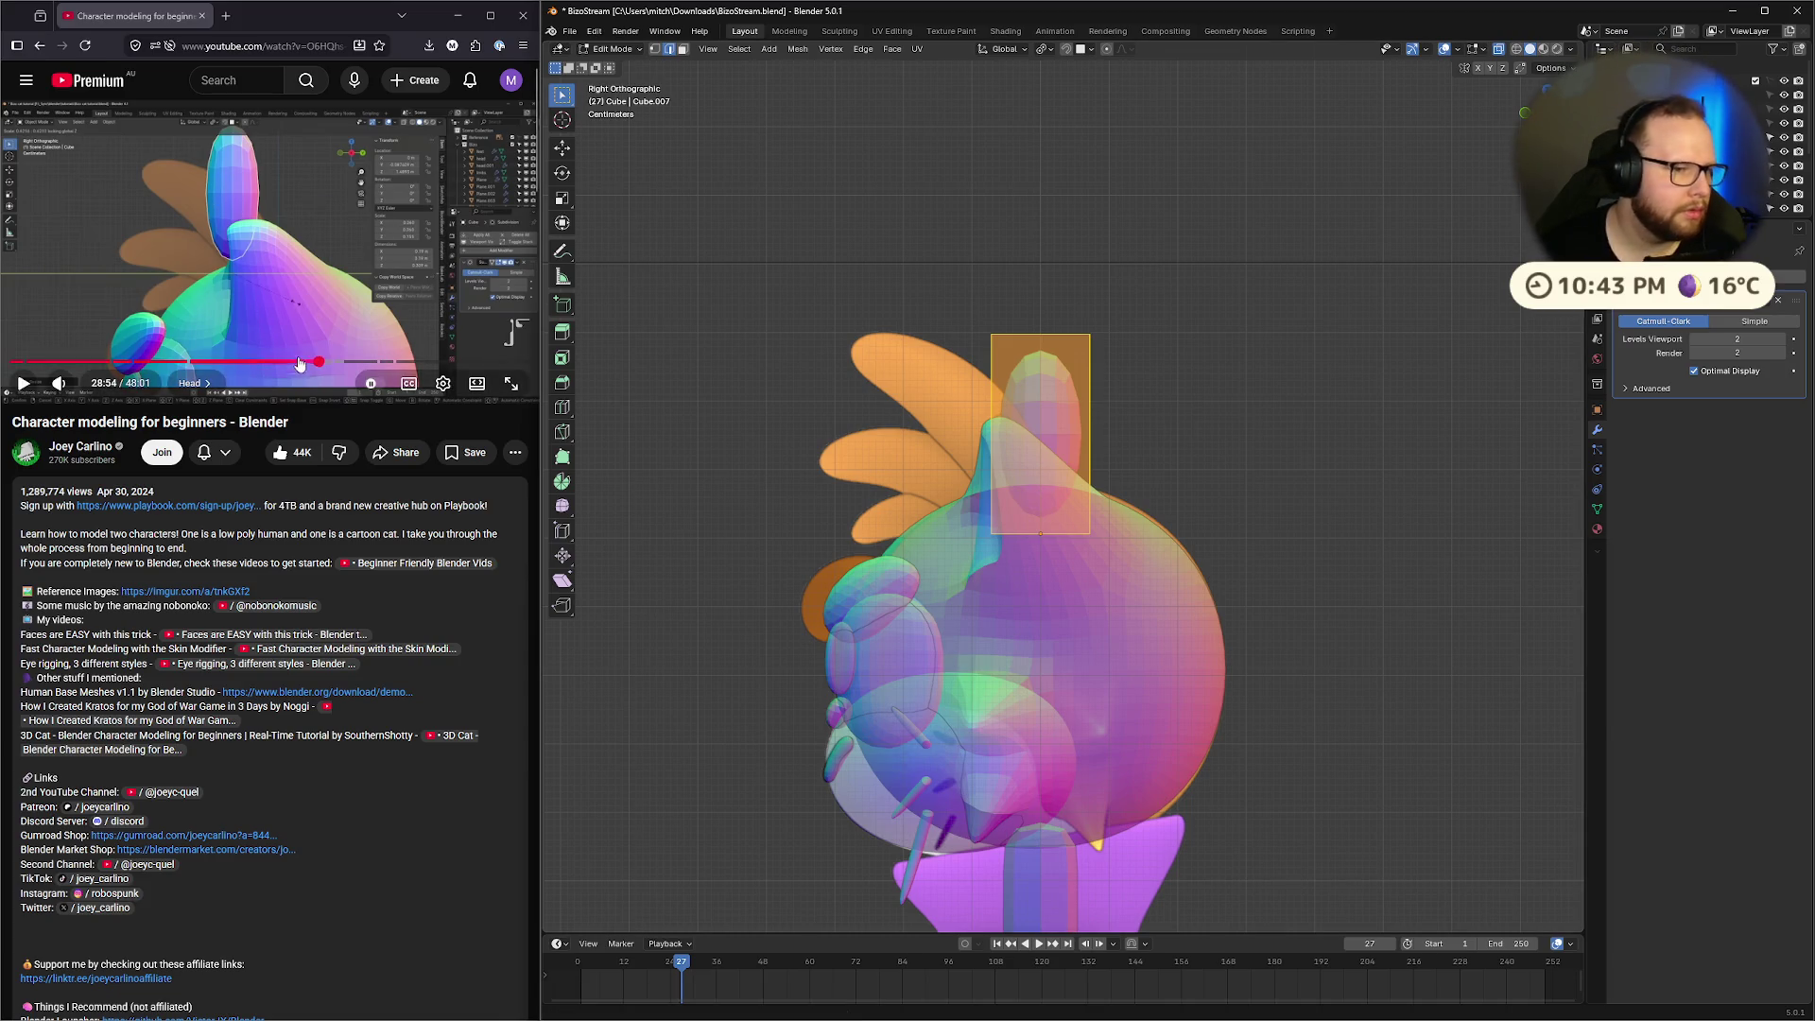
pyautogui.click(357, 263)
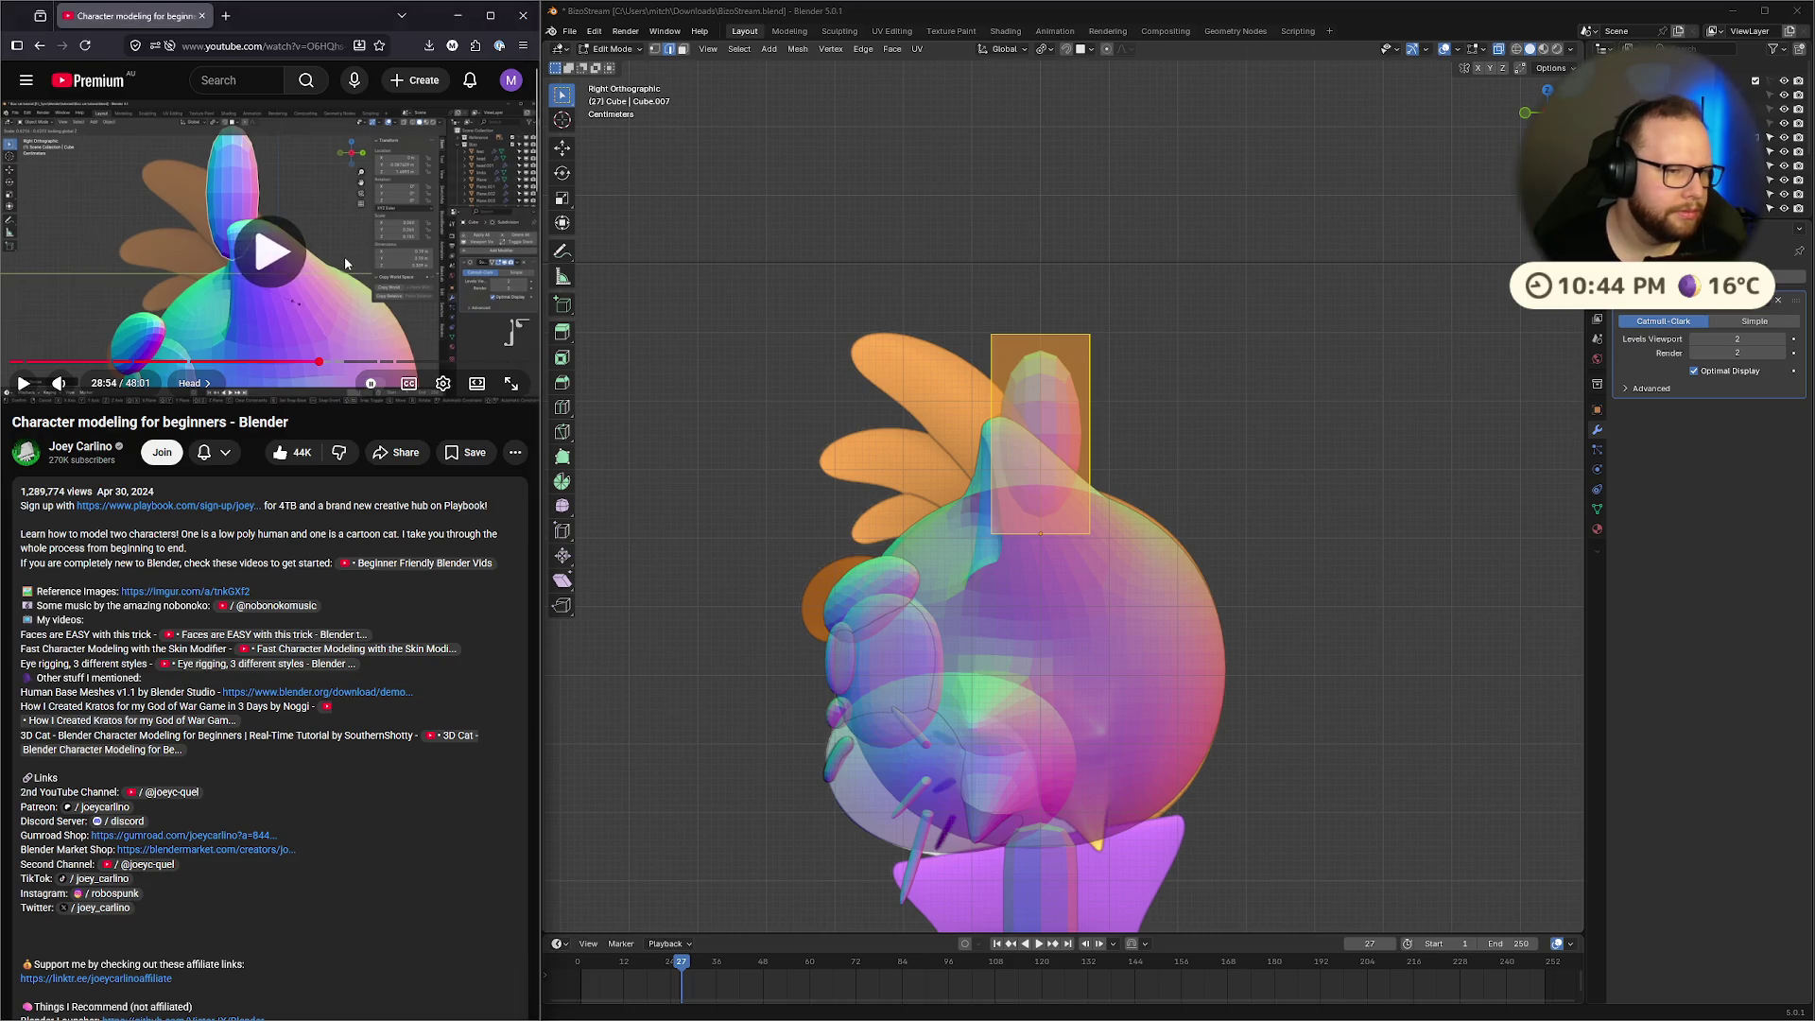
pyautogui.press('Left')
pyautogui.press('Left')
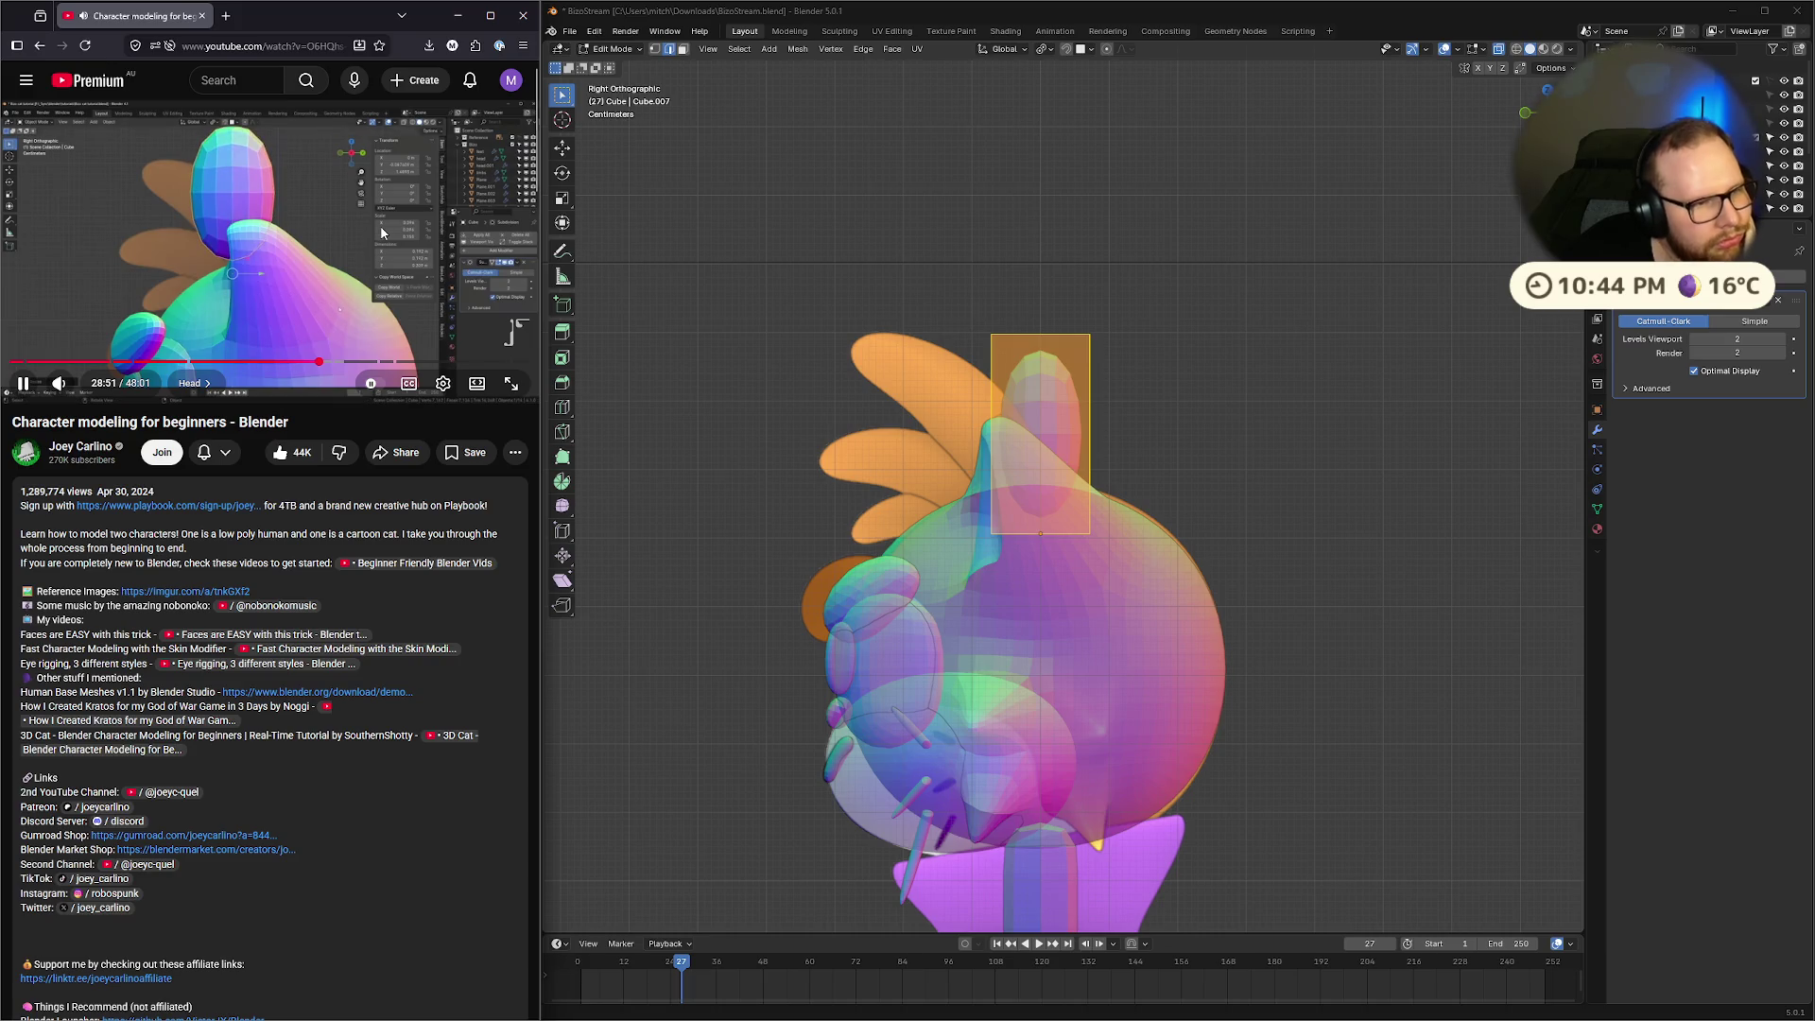
pyautogui.click(382, 233)
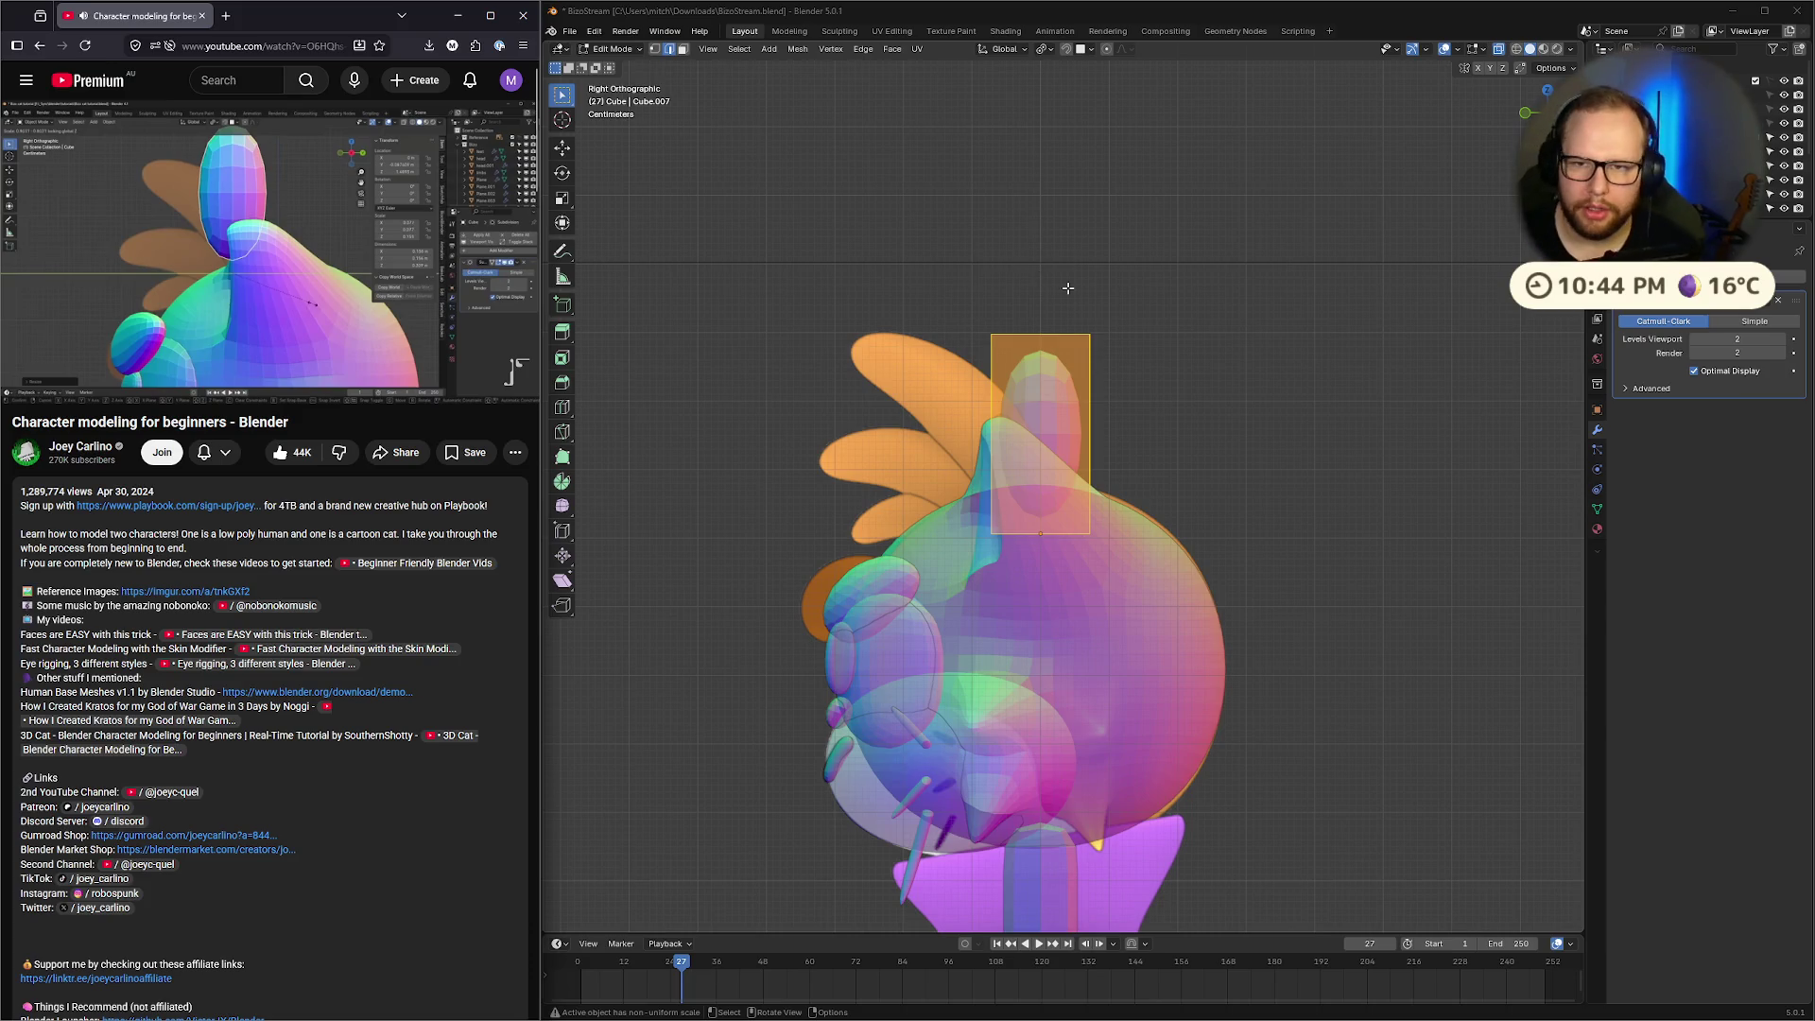
pyautogui.scroll(2, 1067, 287)
pyautogui.scroll(-2, 1182, 359)
pyautogui.moveTo(1248, 382); pyautogui.dragTo(1235, 408, button='middle')
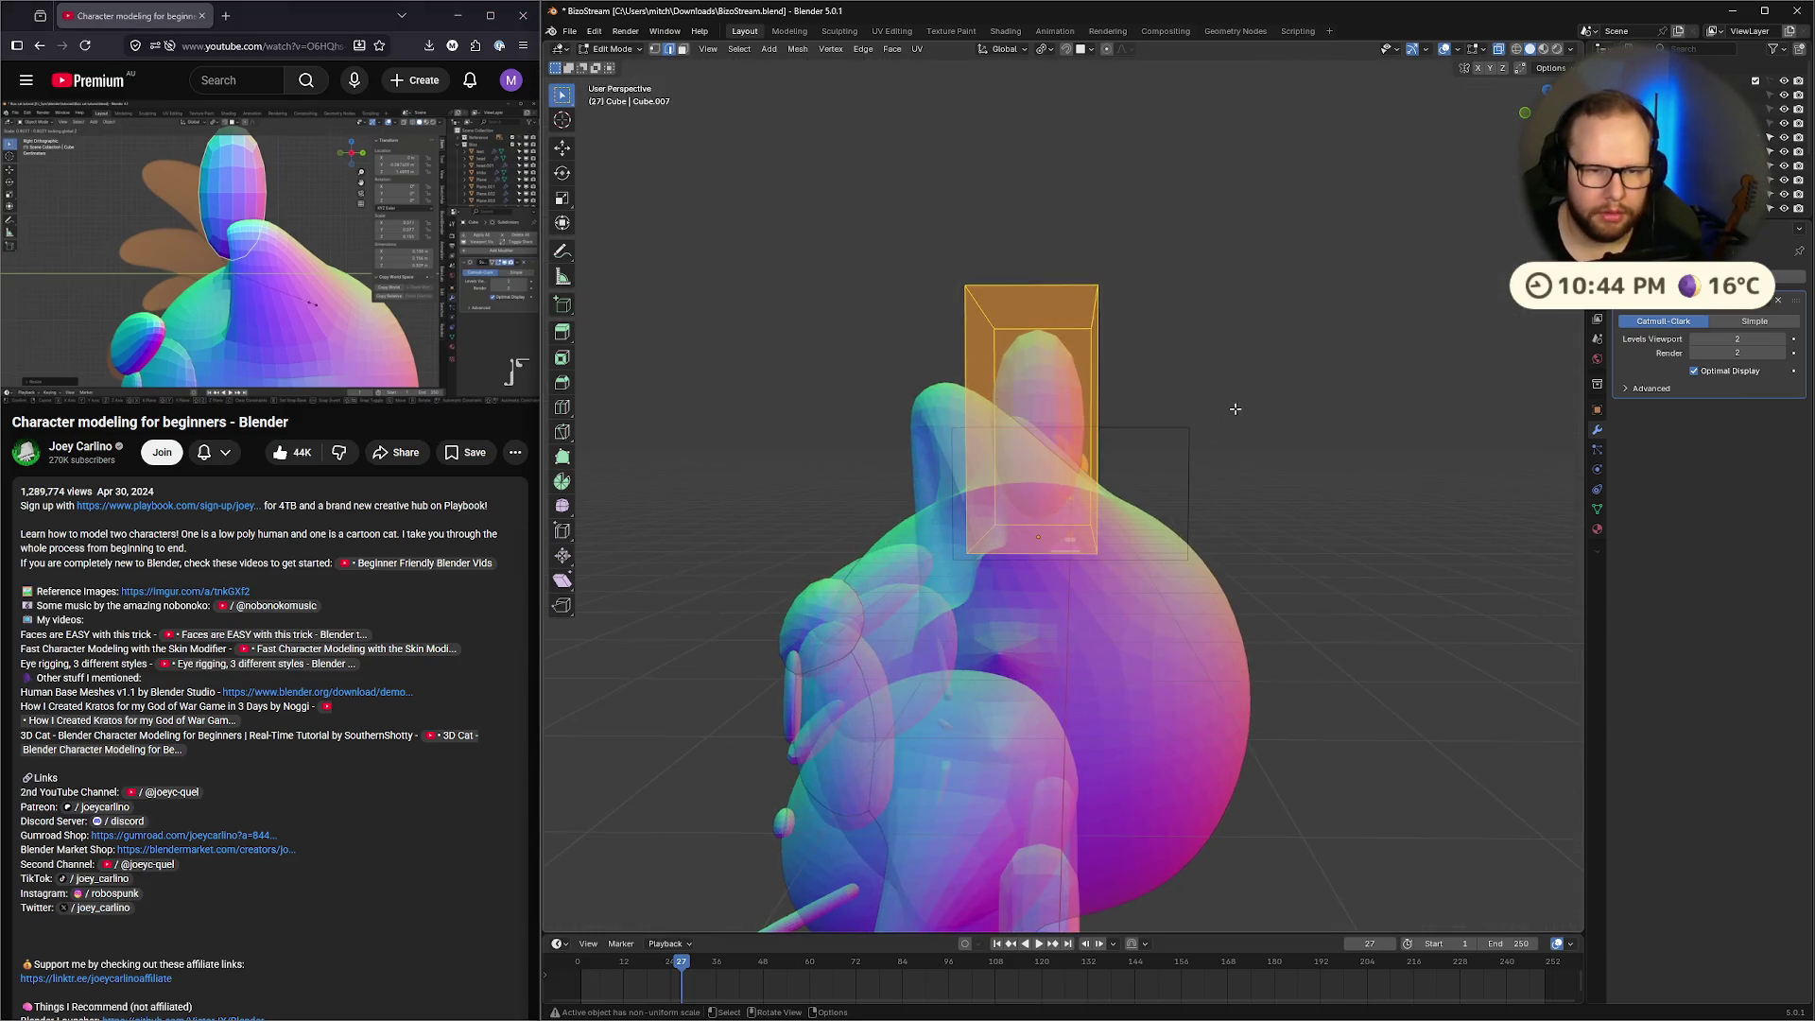
pyautogui.press('KP_3')
# Narrow the tuft along X to about 0.43, then slim it while keeping its height
pyautogui.press('Tab')
pyautogui.press('Tab')
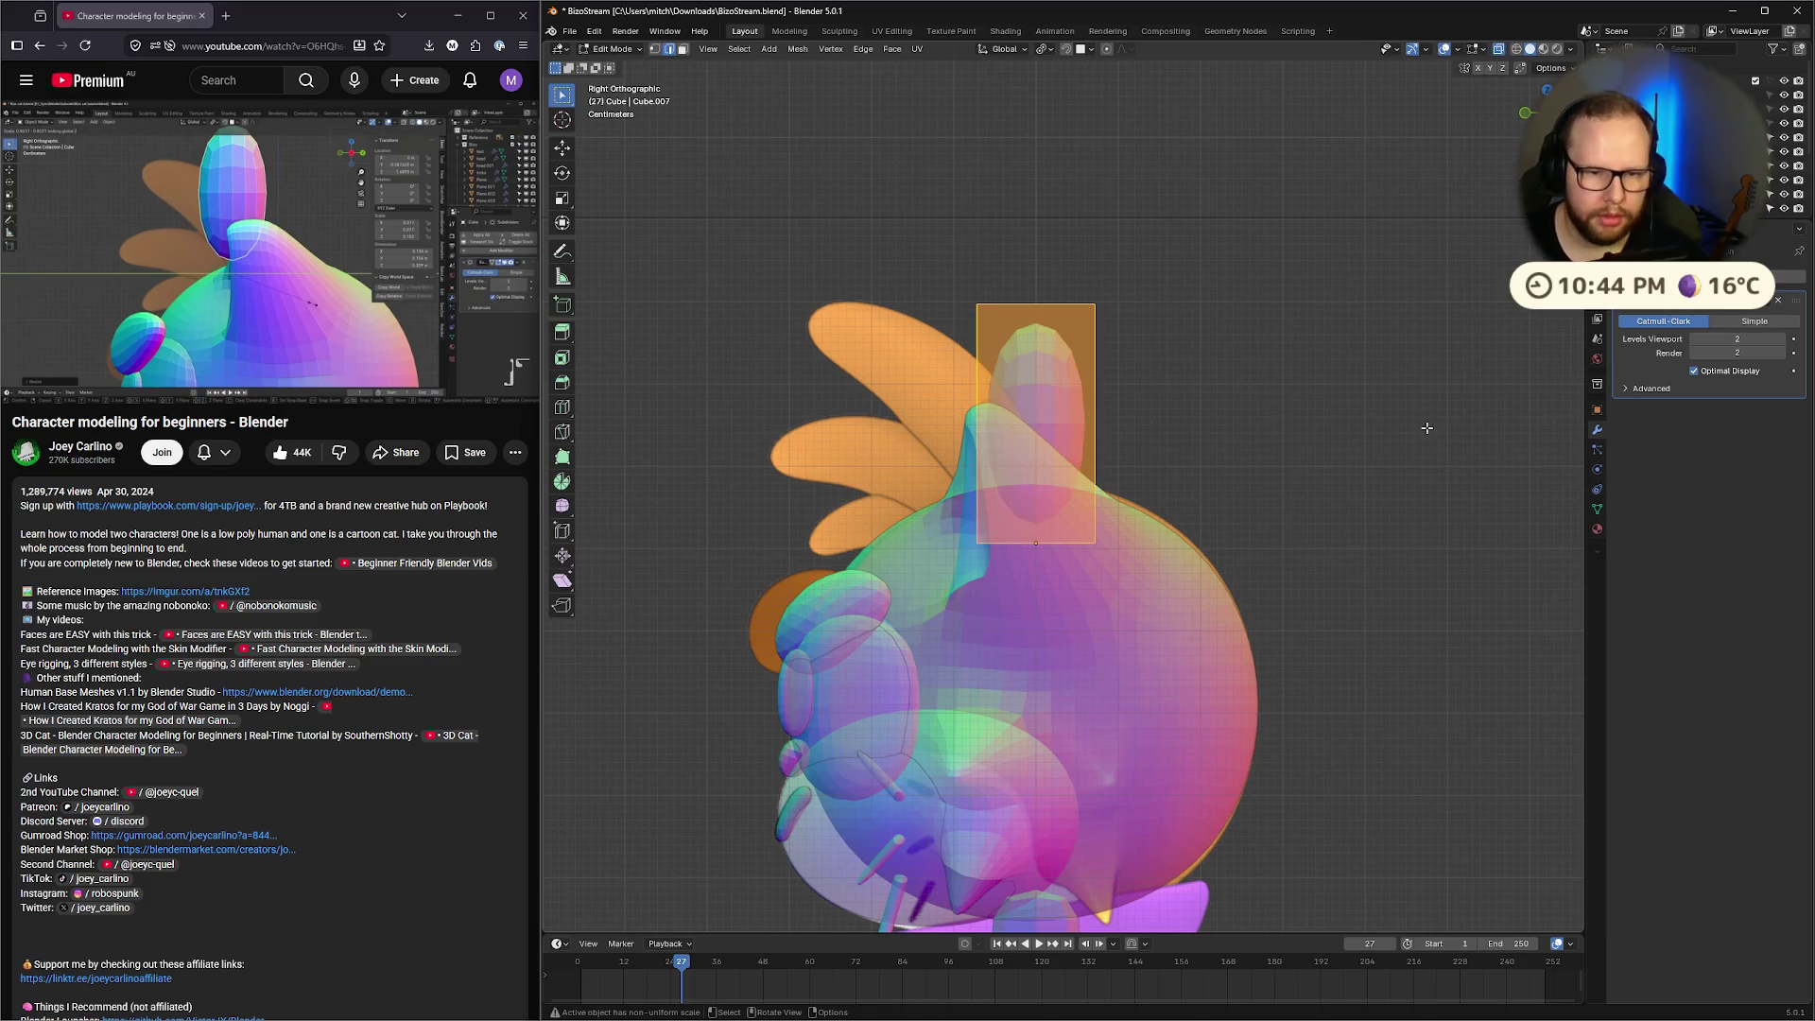
pyautogui.press('s')
pyautogui.press('x')
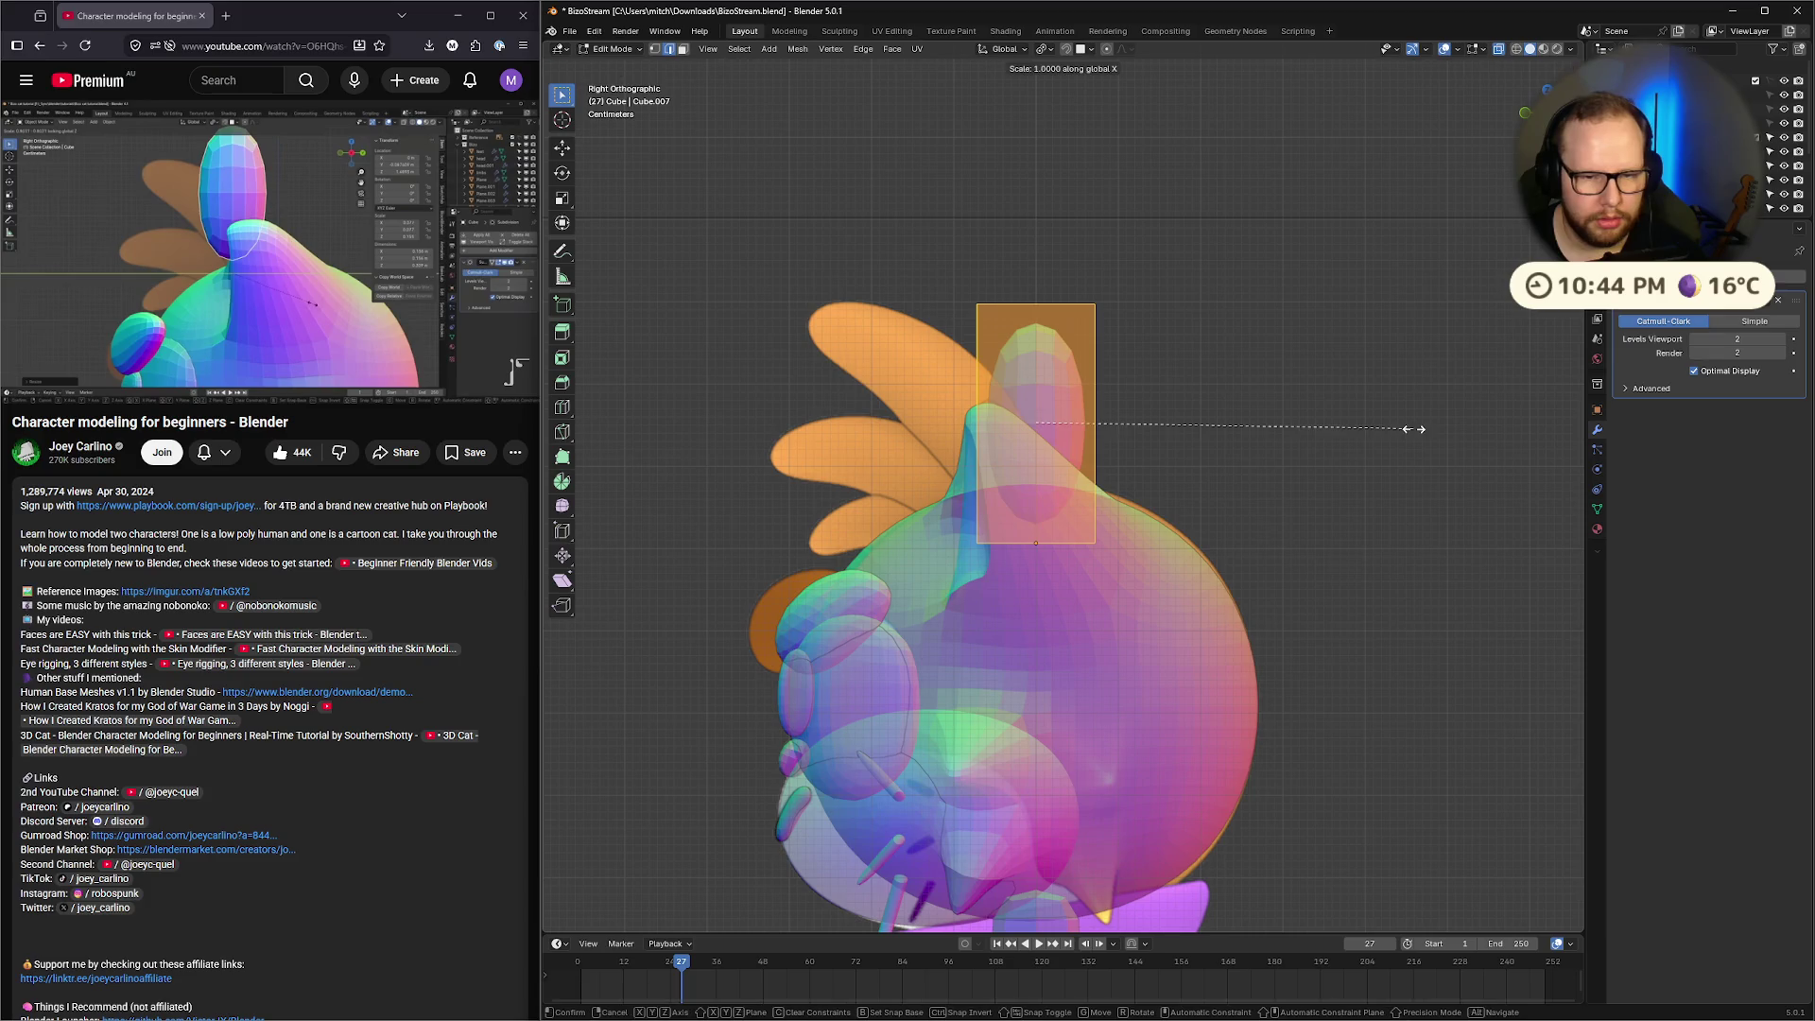
pyautogui.click(1198, 420)
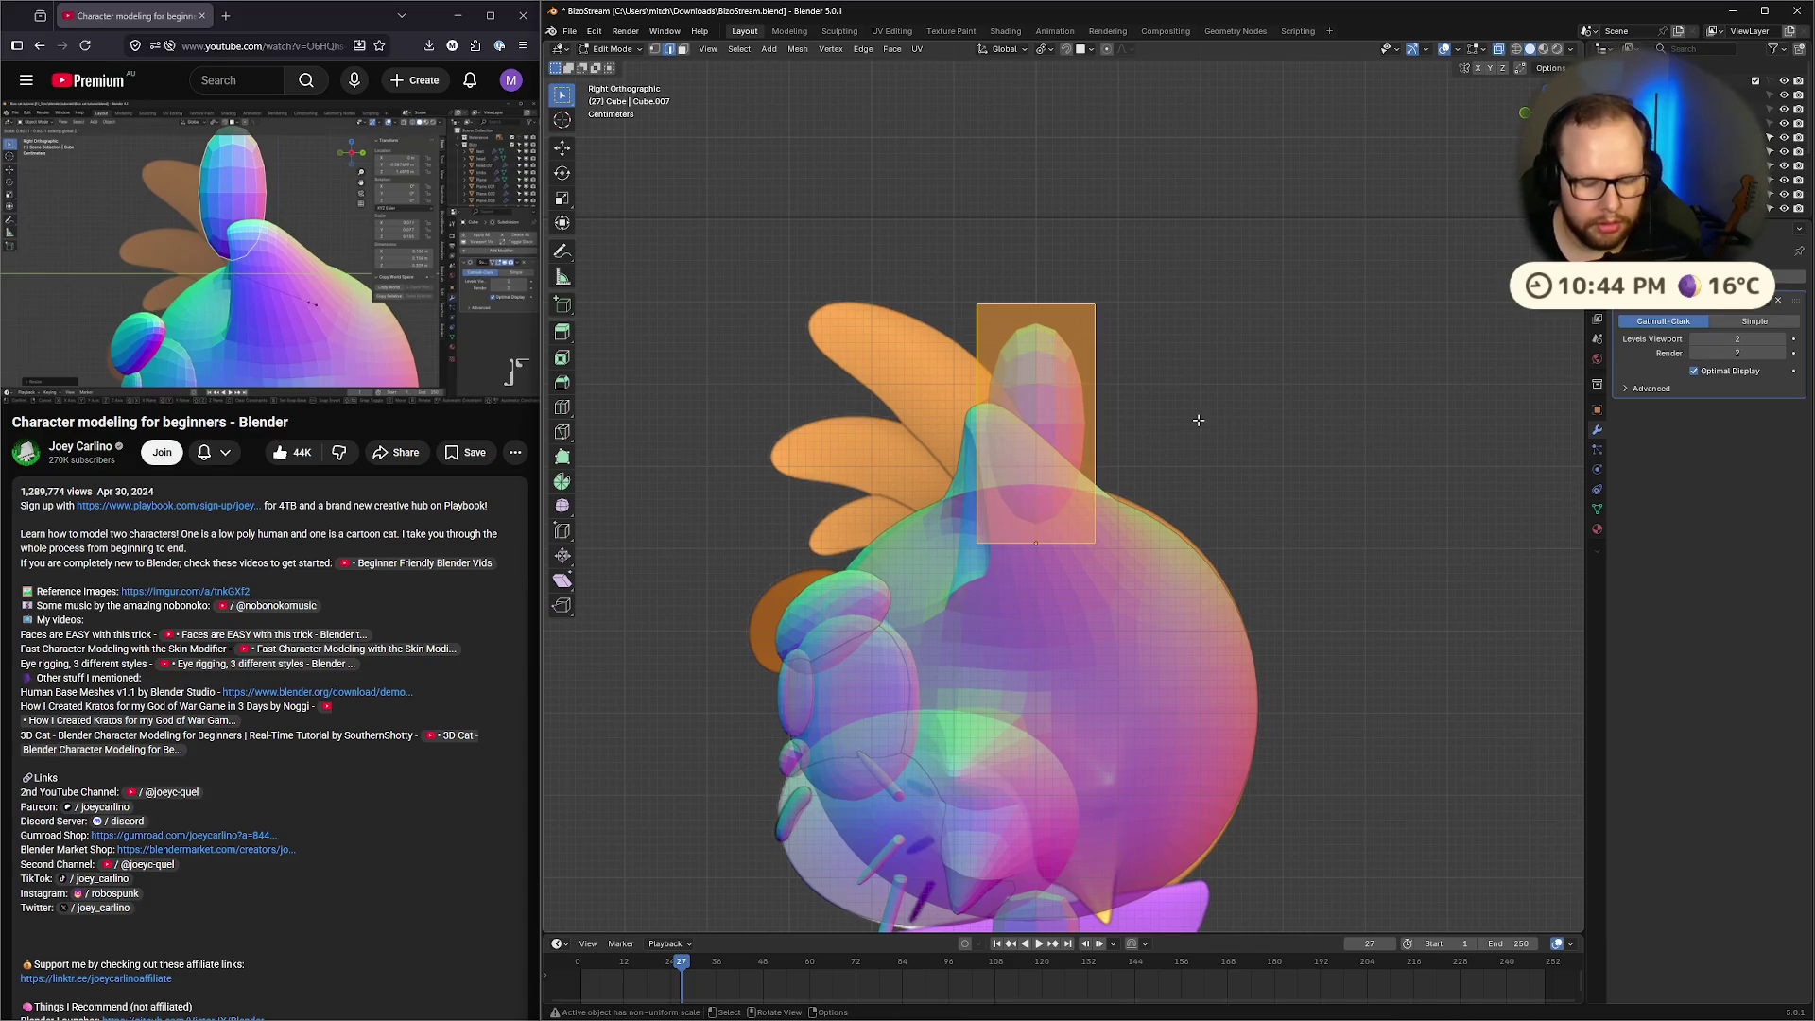
pyautogui.press('s')
pyautogui.hotkey('shift', 'z')
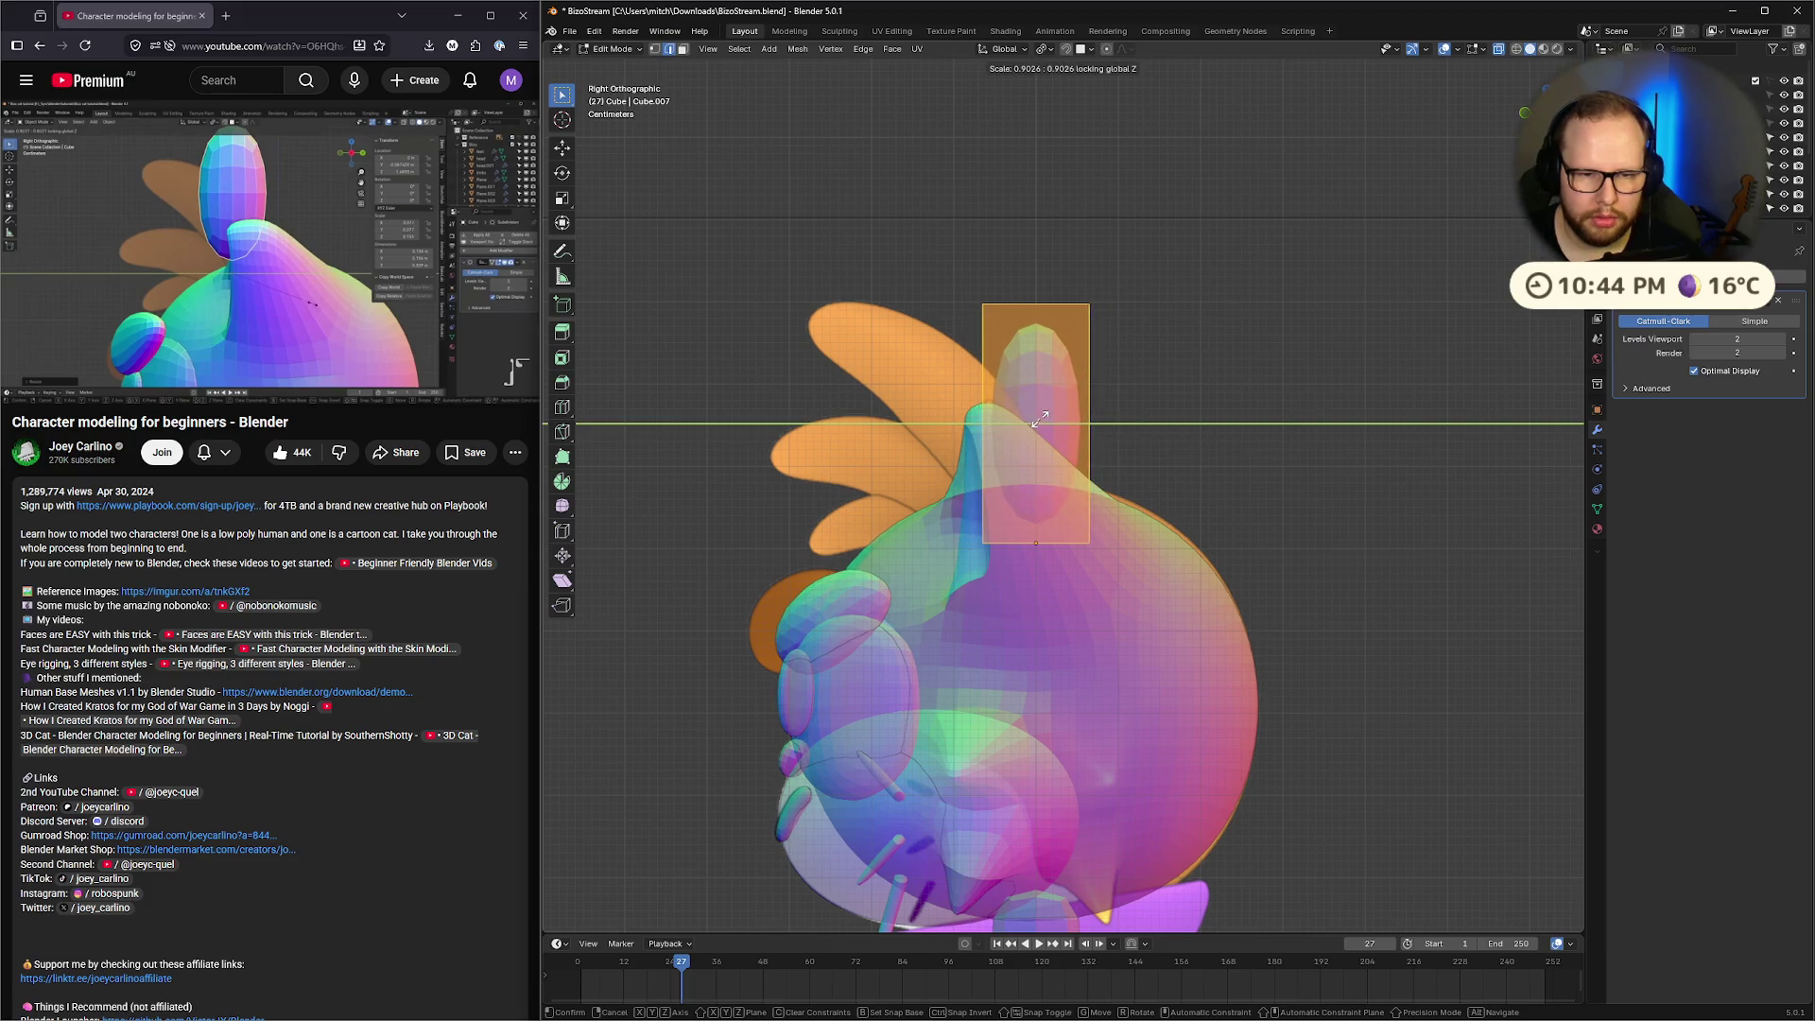
pyautogui.click(1033, 409)
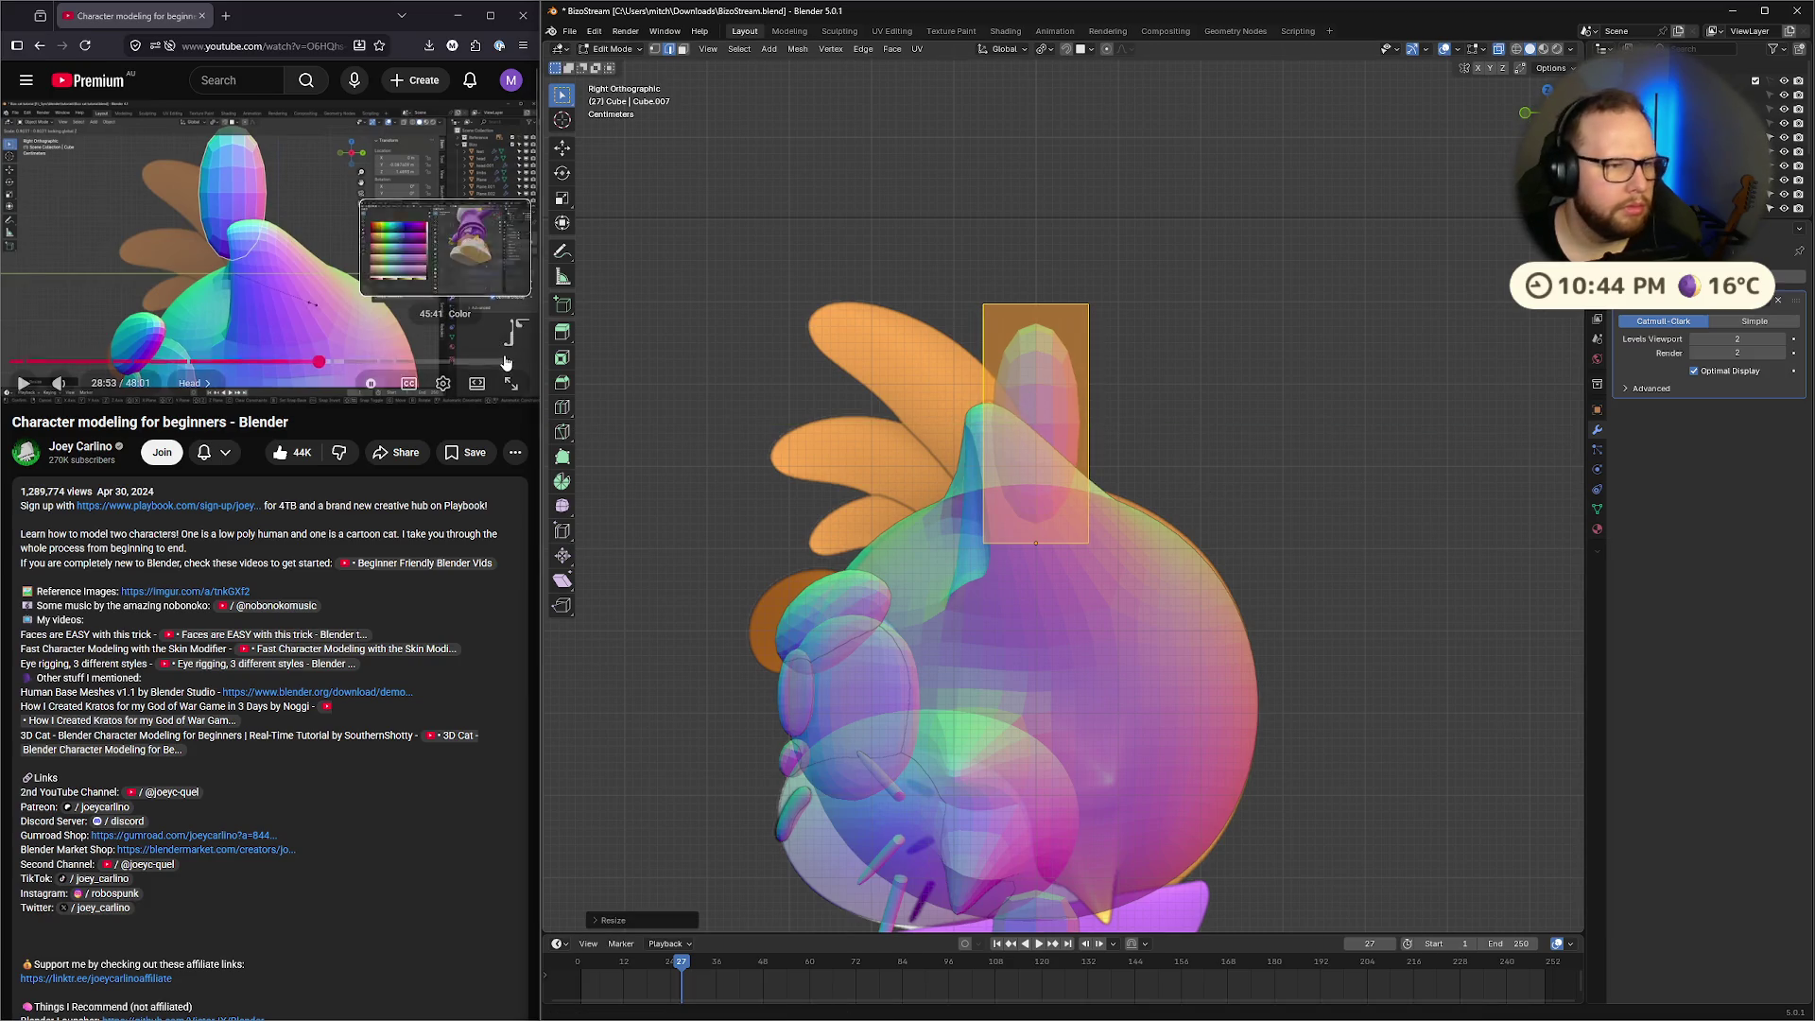
# Select the whole tuft mesh and try a Y-axis widening, cancelling it
pyautogui.click(200, 229)
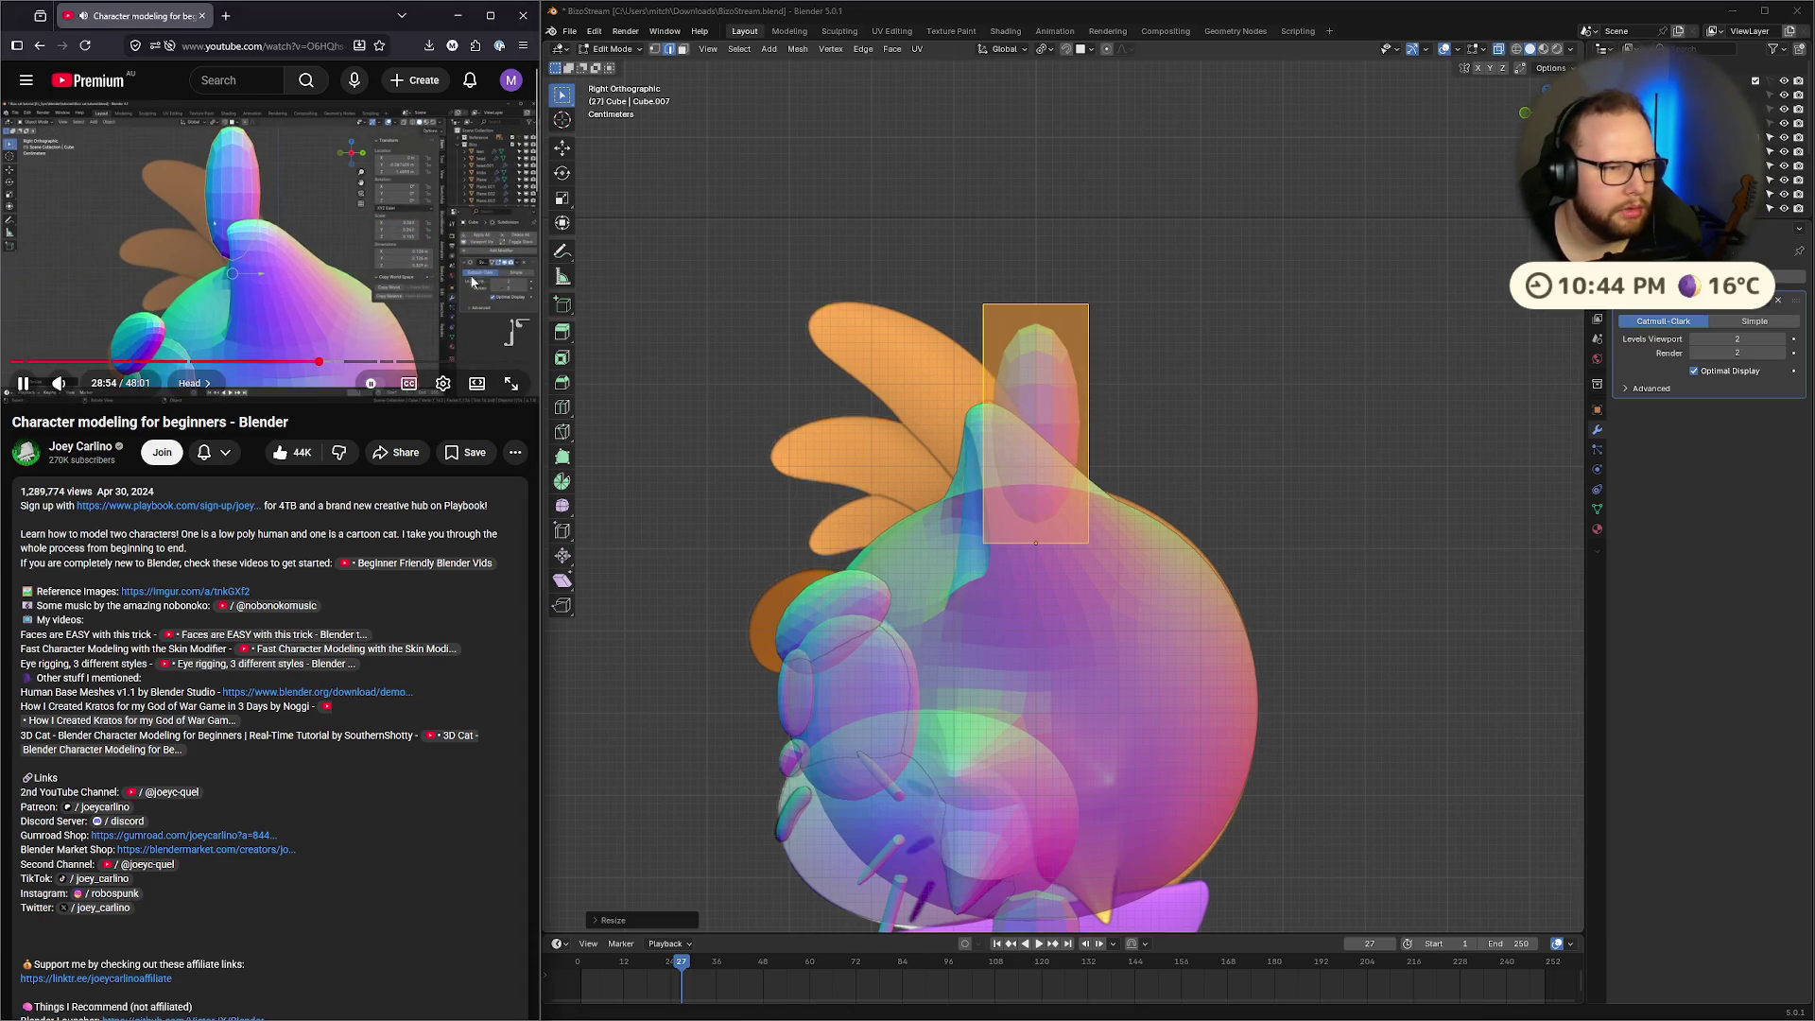
pyautogui.click(284, 253)
pyautogui.click(1117, 407)
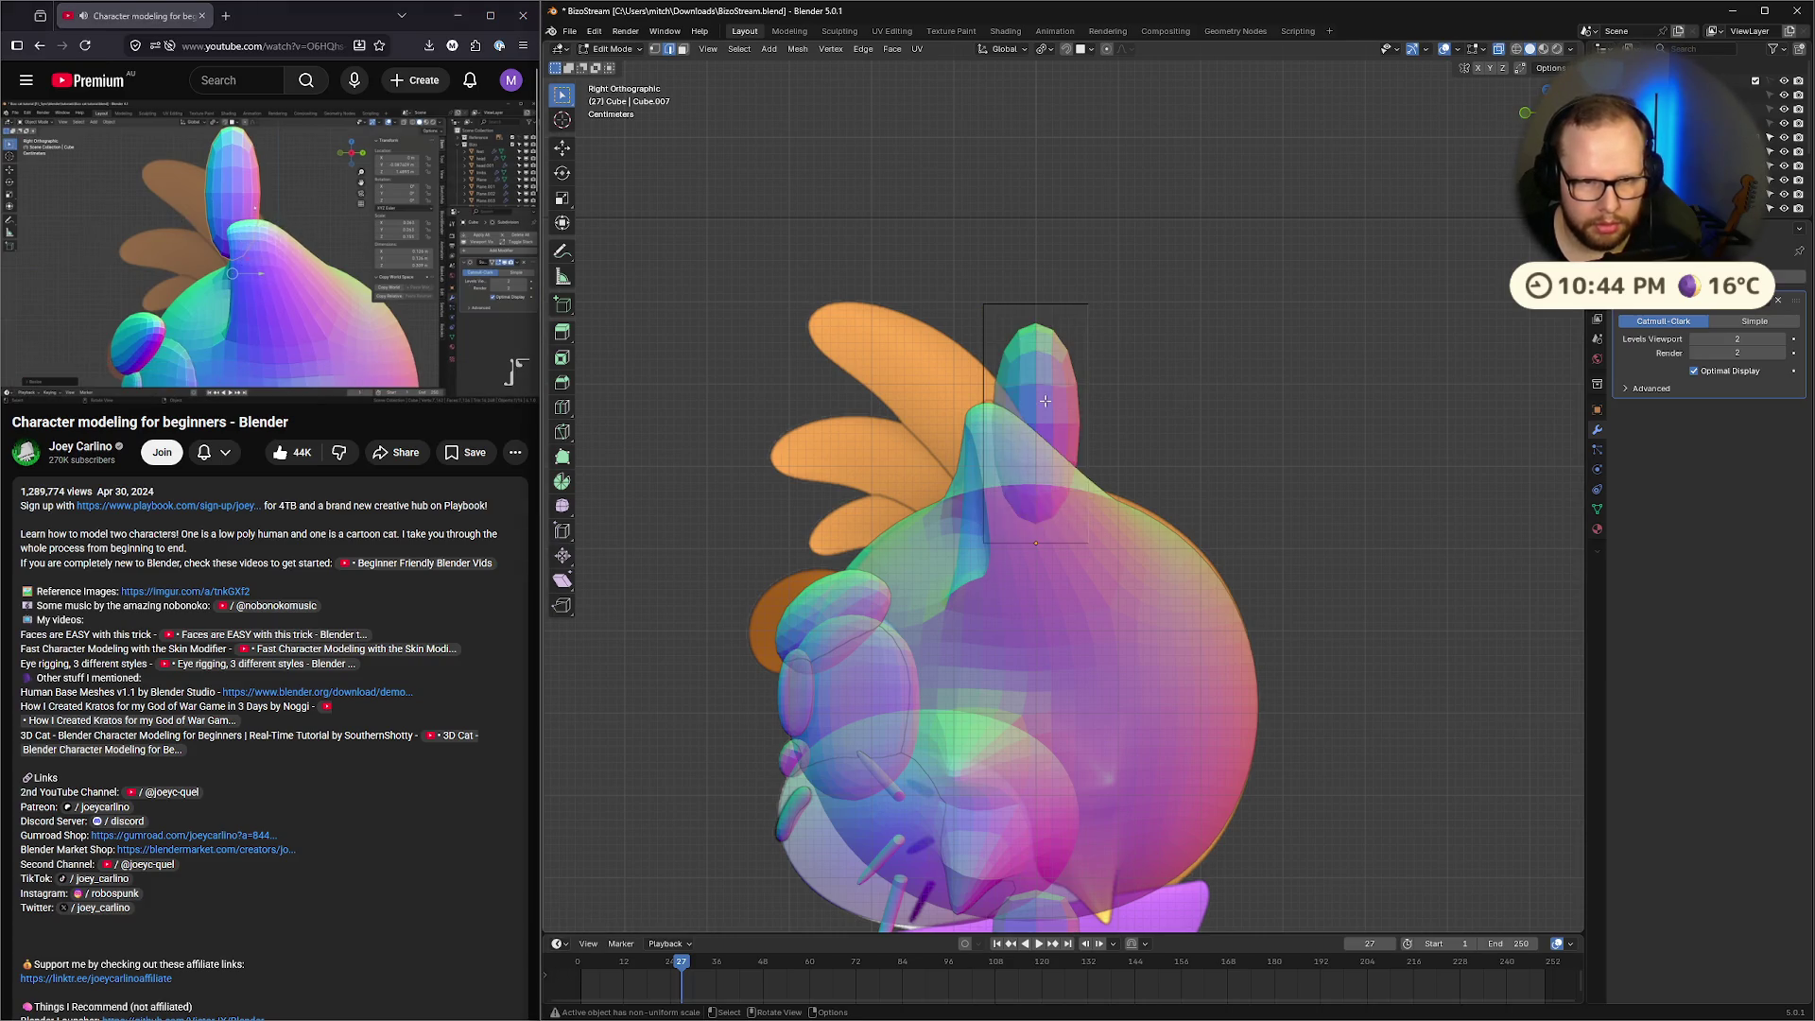
pyautogui.press('a')
pyautogui.hotkey('alt', 'a')
pyautogui.press('a')
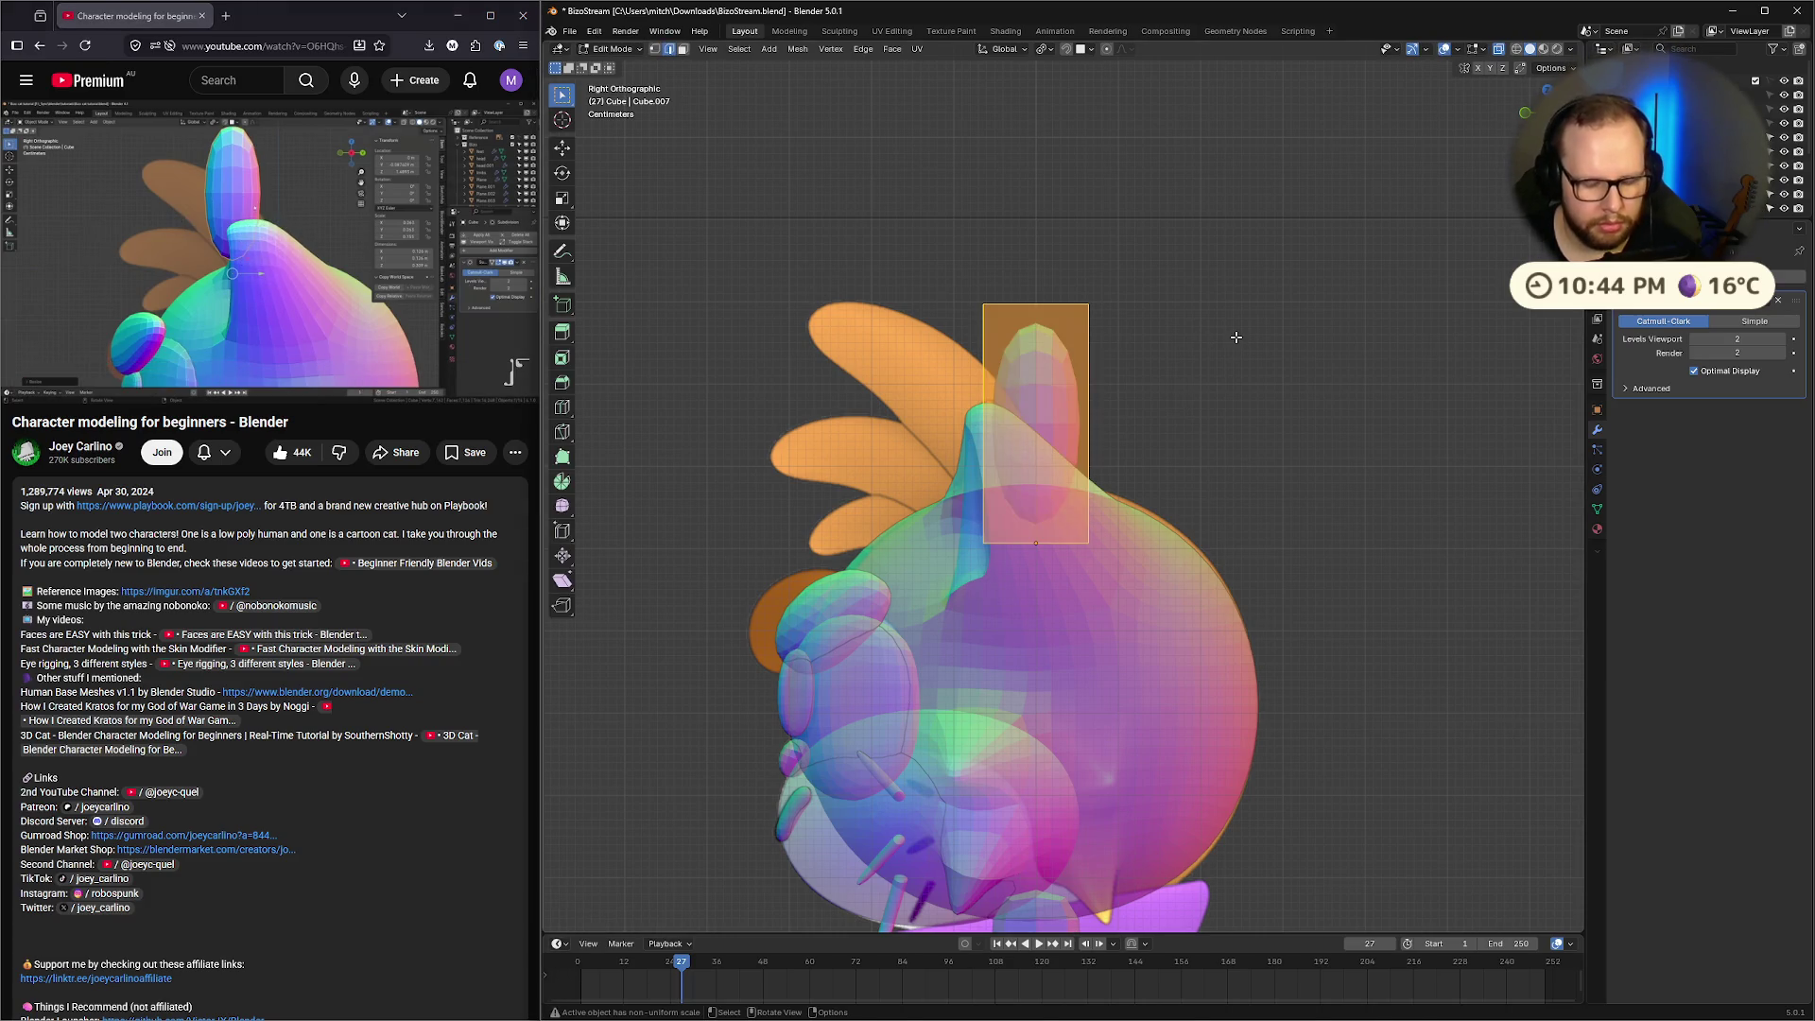
pyautogui.press('s')
pyautogui.press('y')
pyautogui.press('Escape')
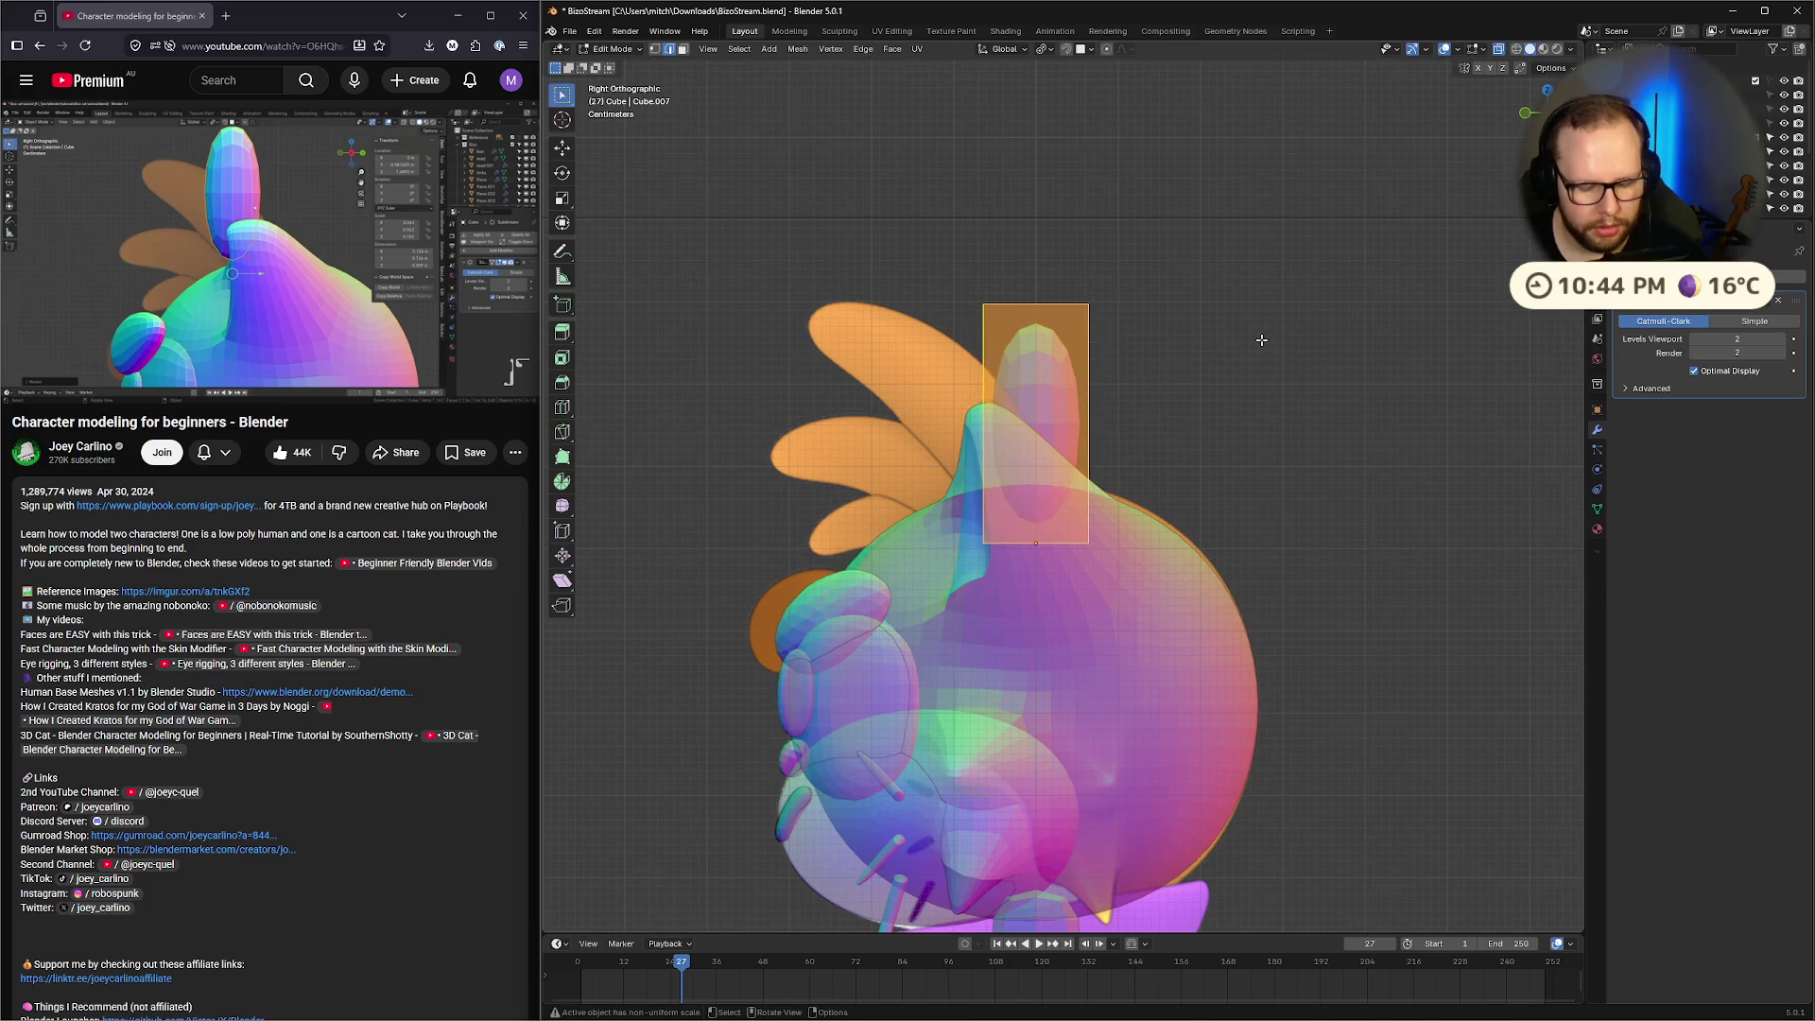
# Stretch the tuft taller along Z, then undo it and leave Edit Mode
pyautogui.press('s')
pyautogui.press('z')
pyautogui.click(1321, 350)
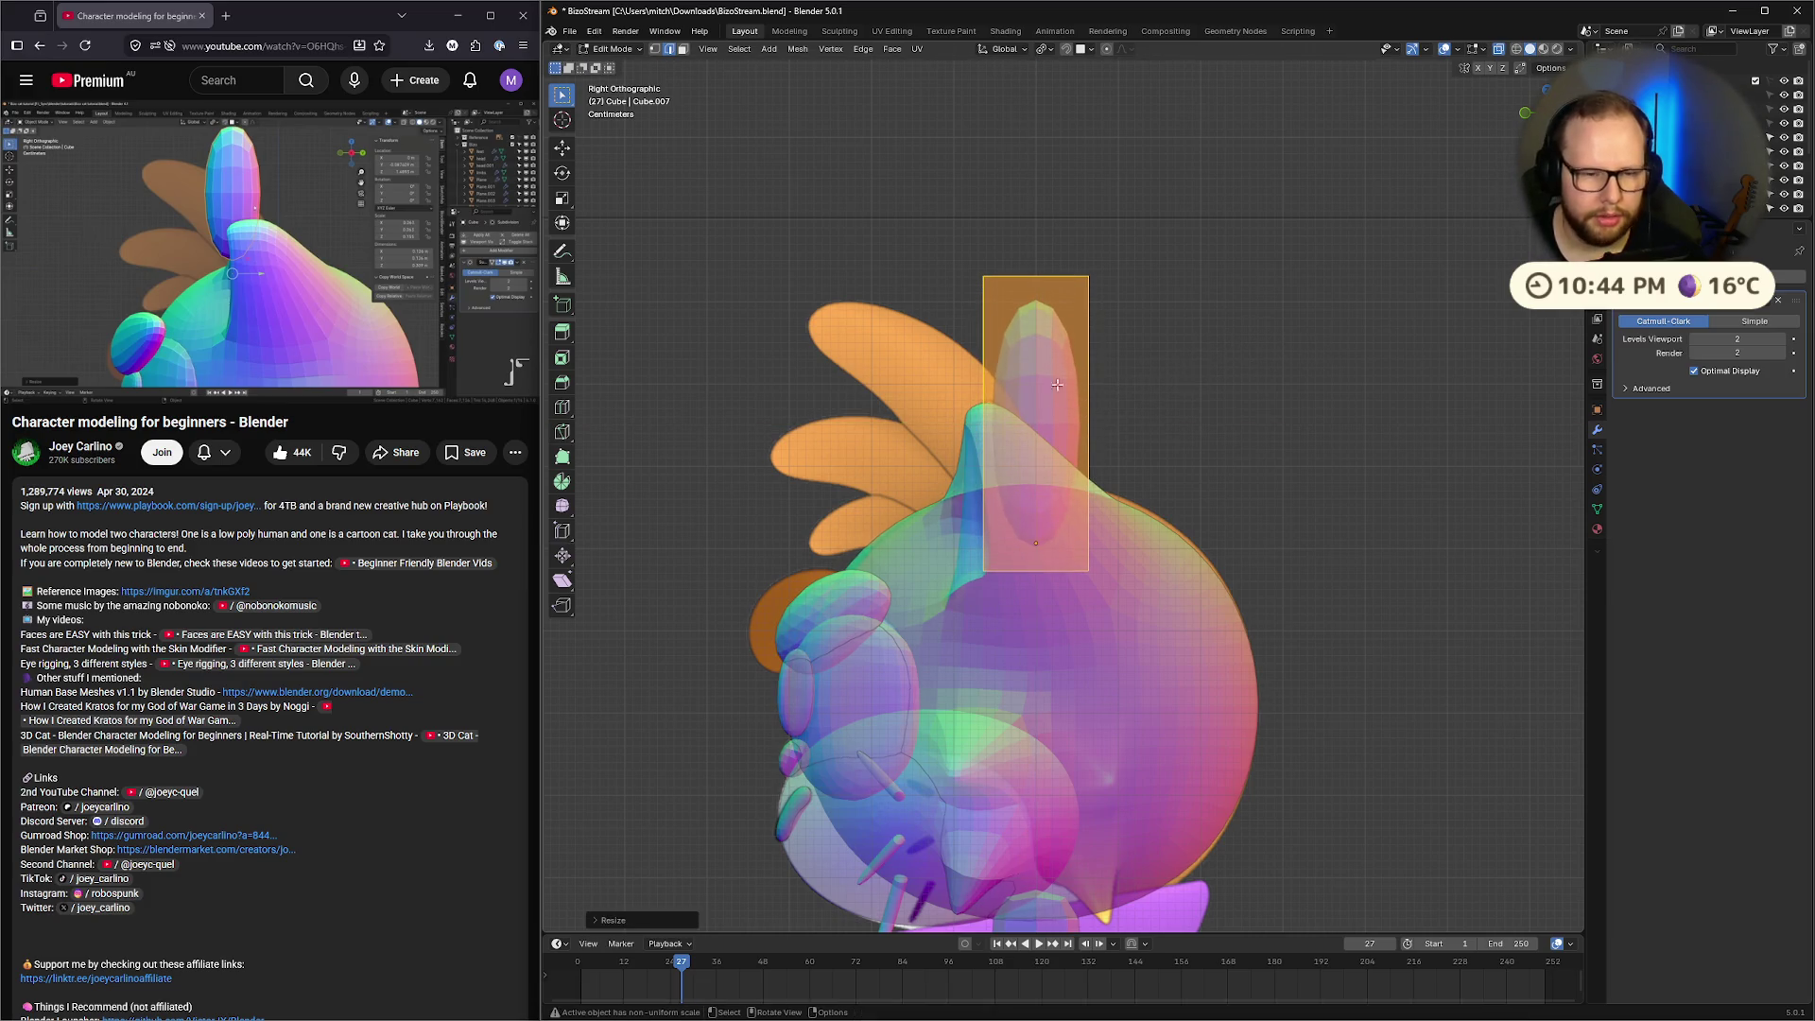
pyautogui.click(309, 289)
pyautogui.press('Left')
pyautogui.press('Left')
pyautogui.press('Left')
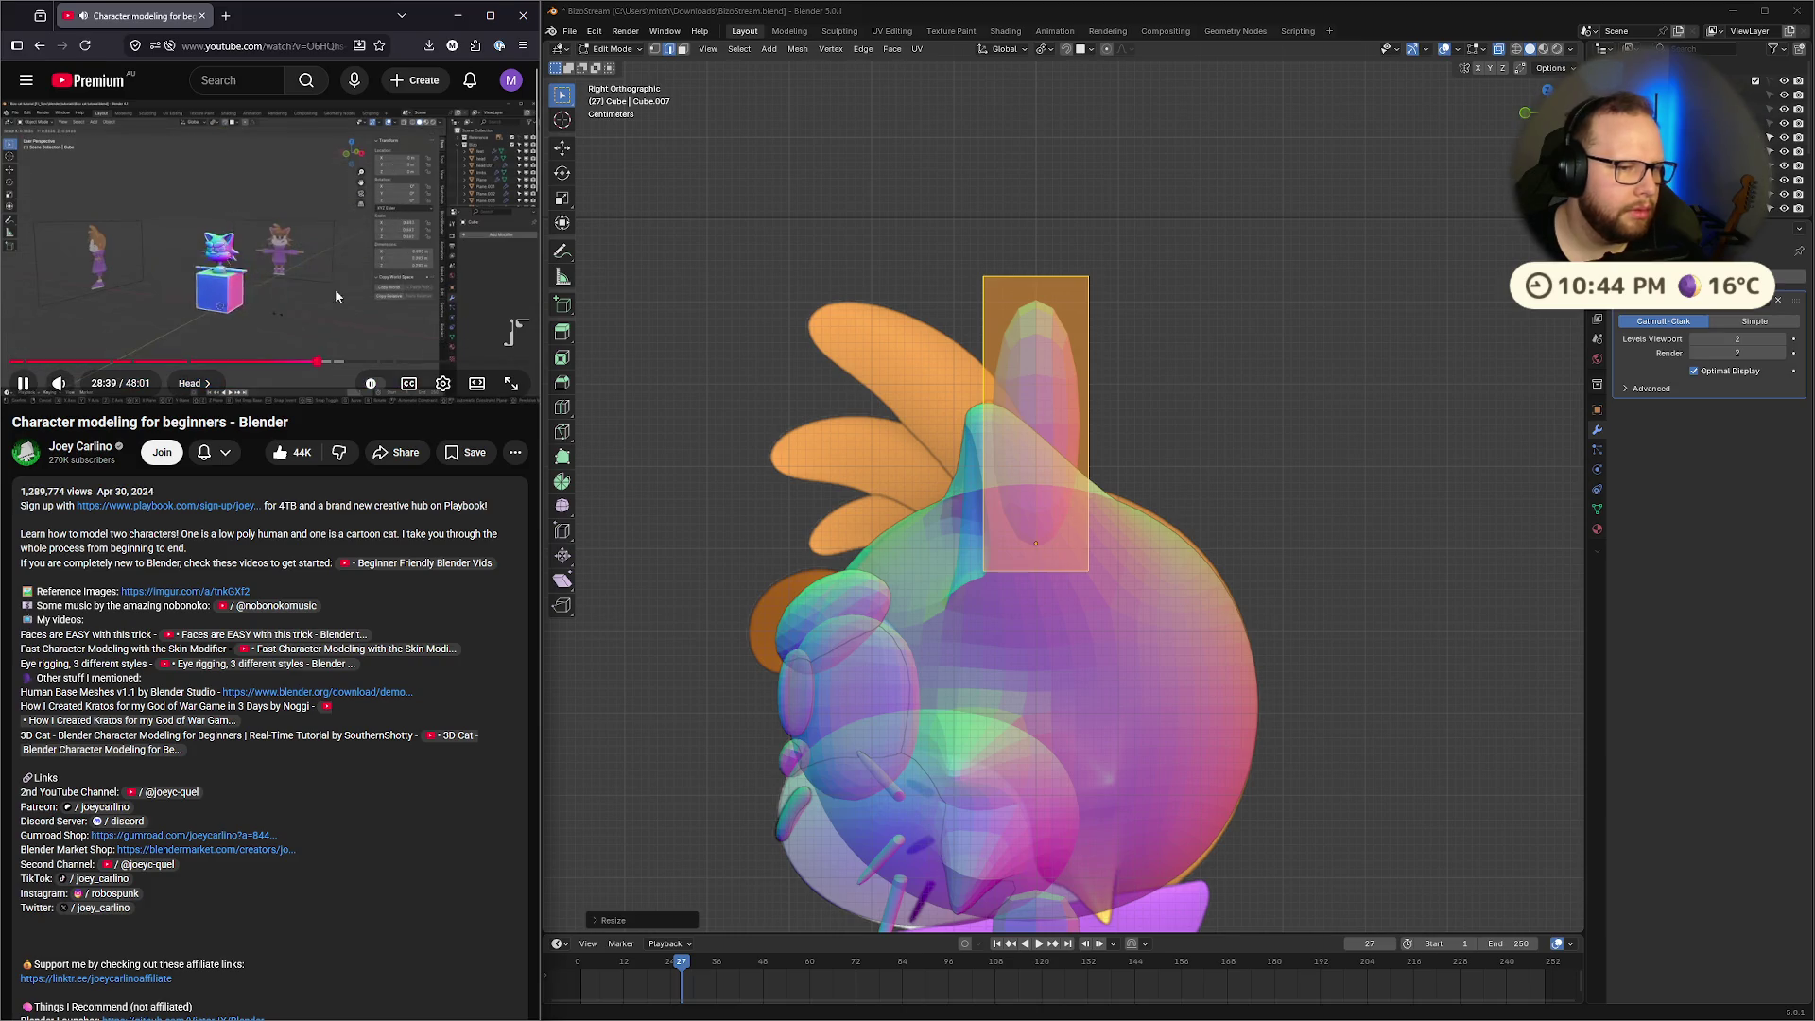
pyautogui.hotkey('ctrl', 'z')
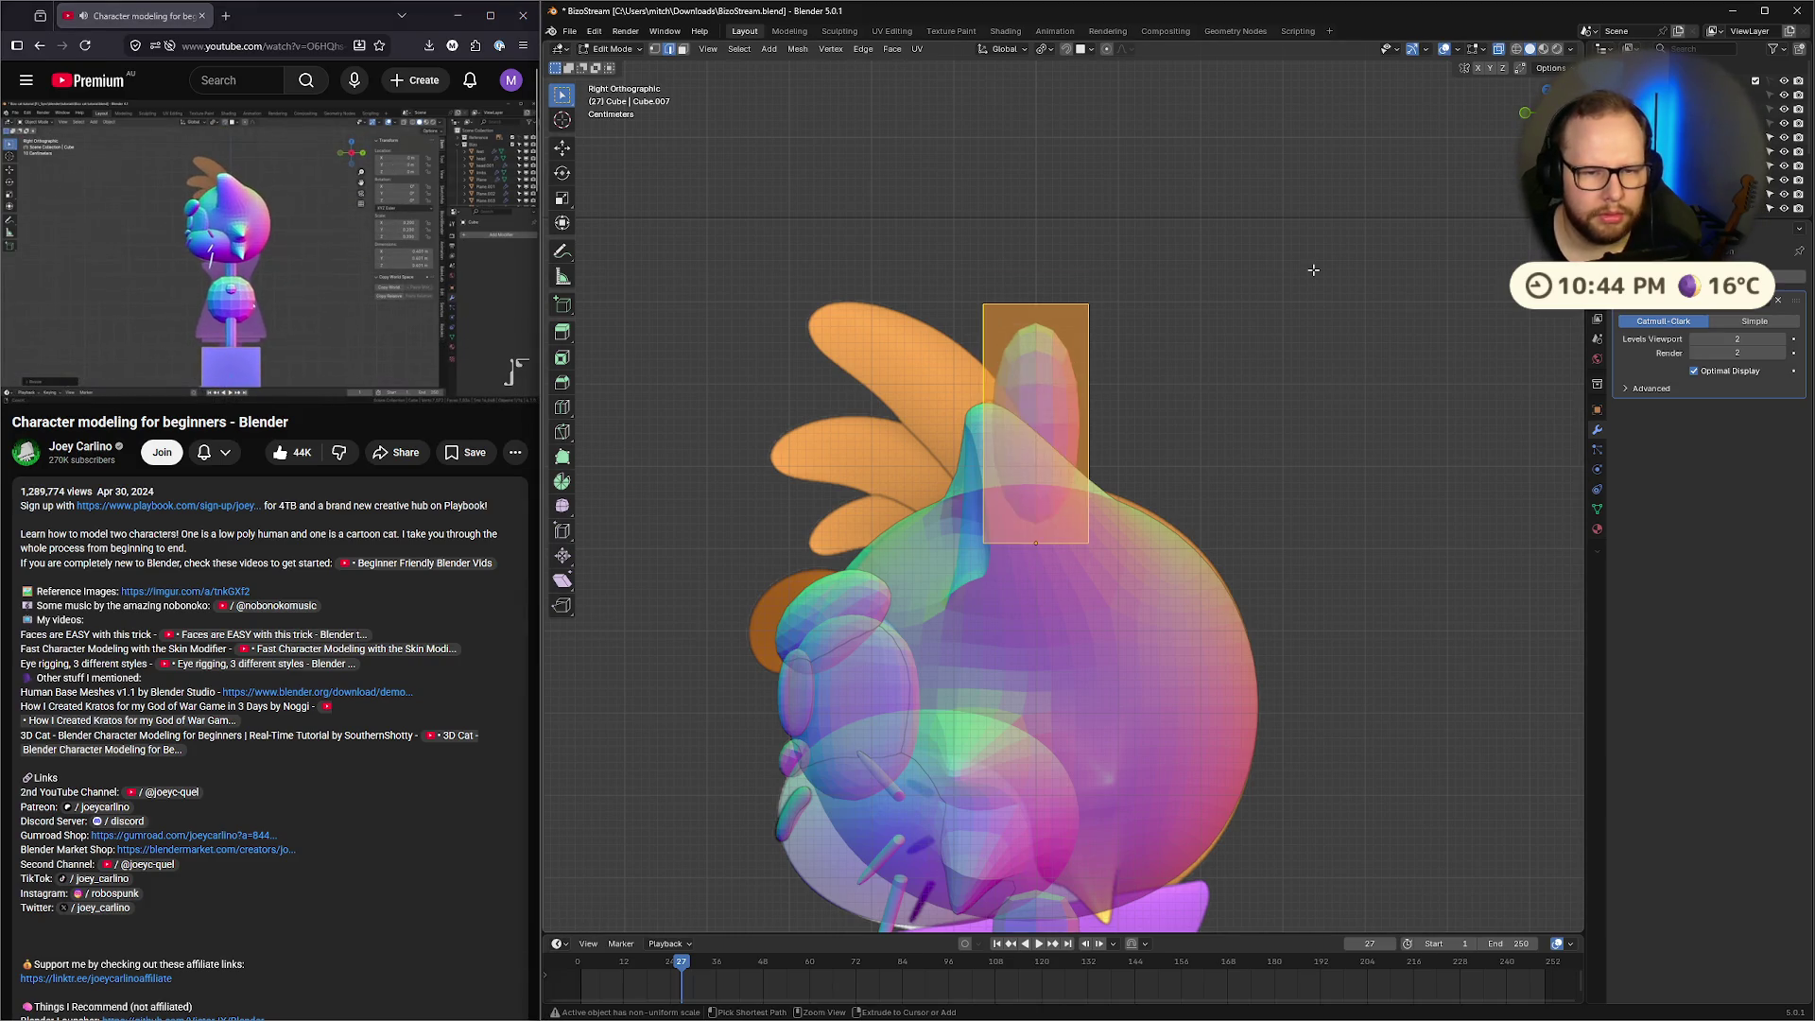
pyautogui.press('Tab')
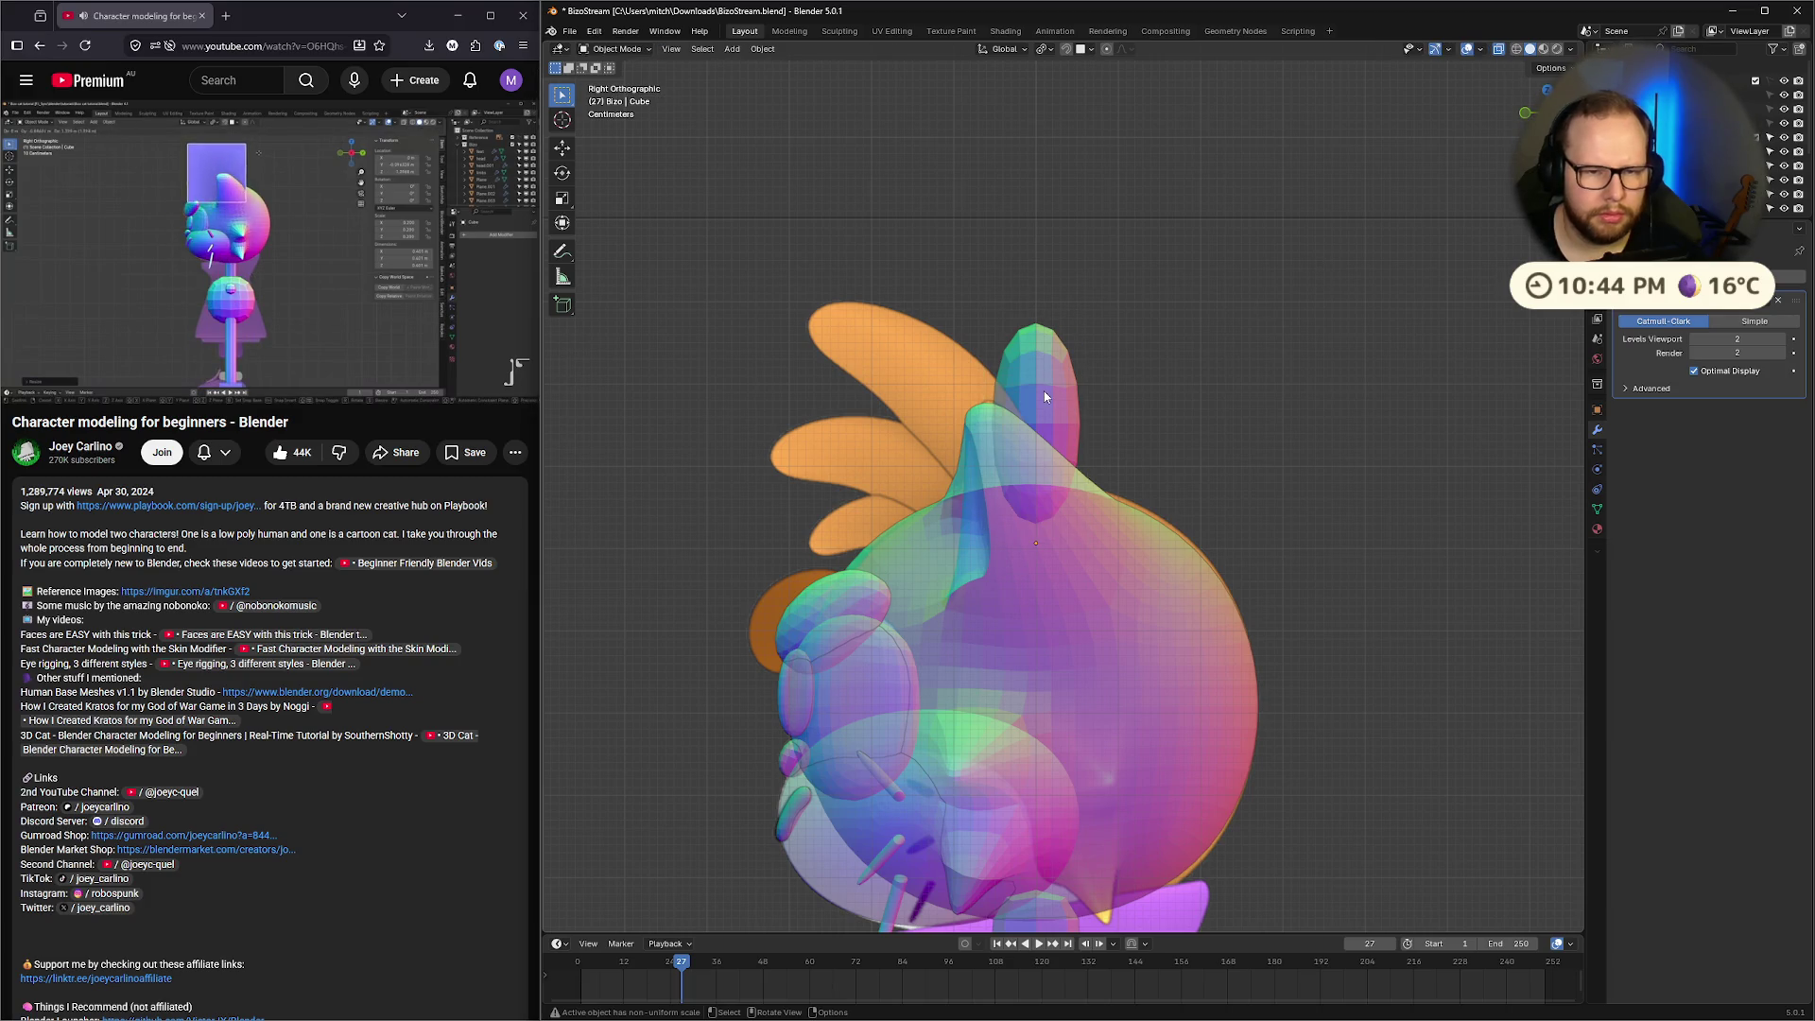
# Select the hair tuft and stretch it taller along Z
pyautogui.keyDown('shift'); pyautogui.click(1044, 395); pyautogui.keyUp('shift')
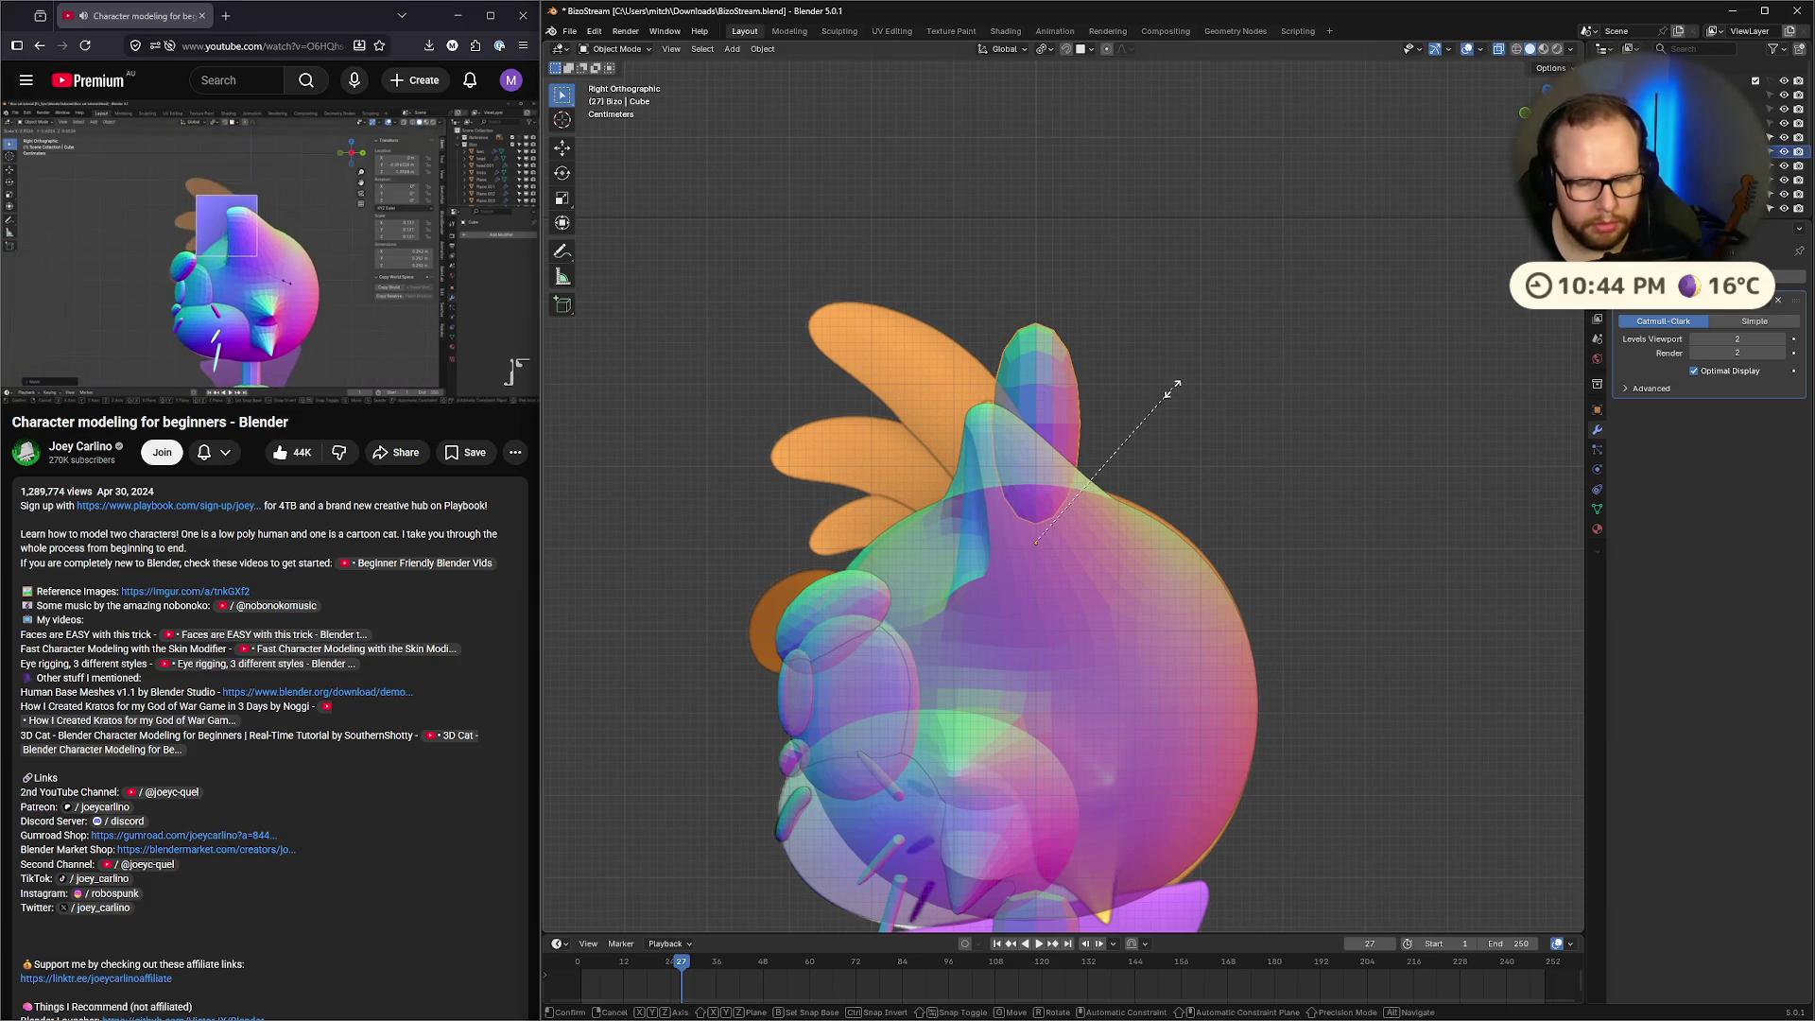
pyautogui.press('s')
pyautogui.press('z')
pyautogui.click(1225, 384)
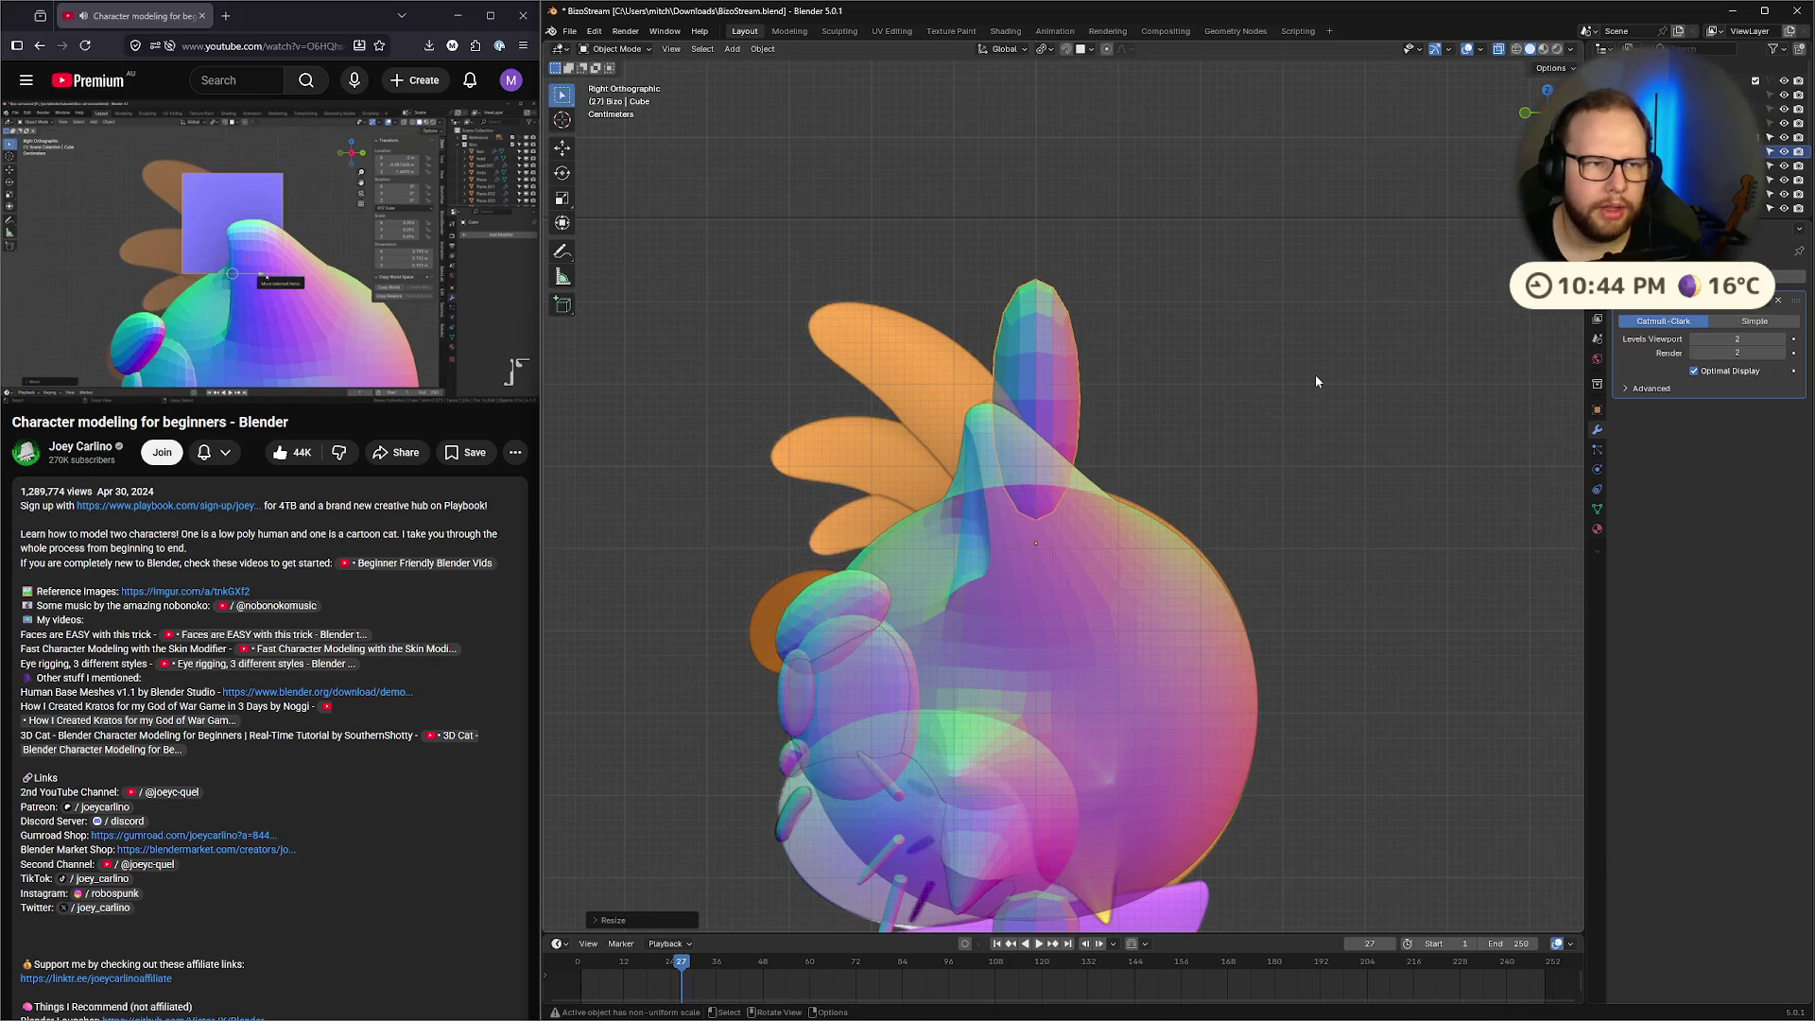
pyautogui.press('Tab')
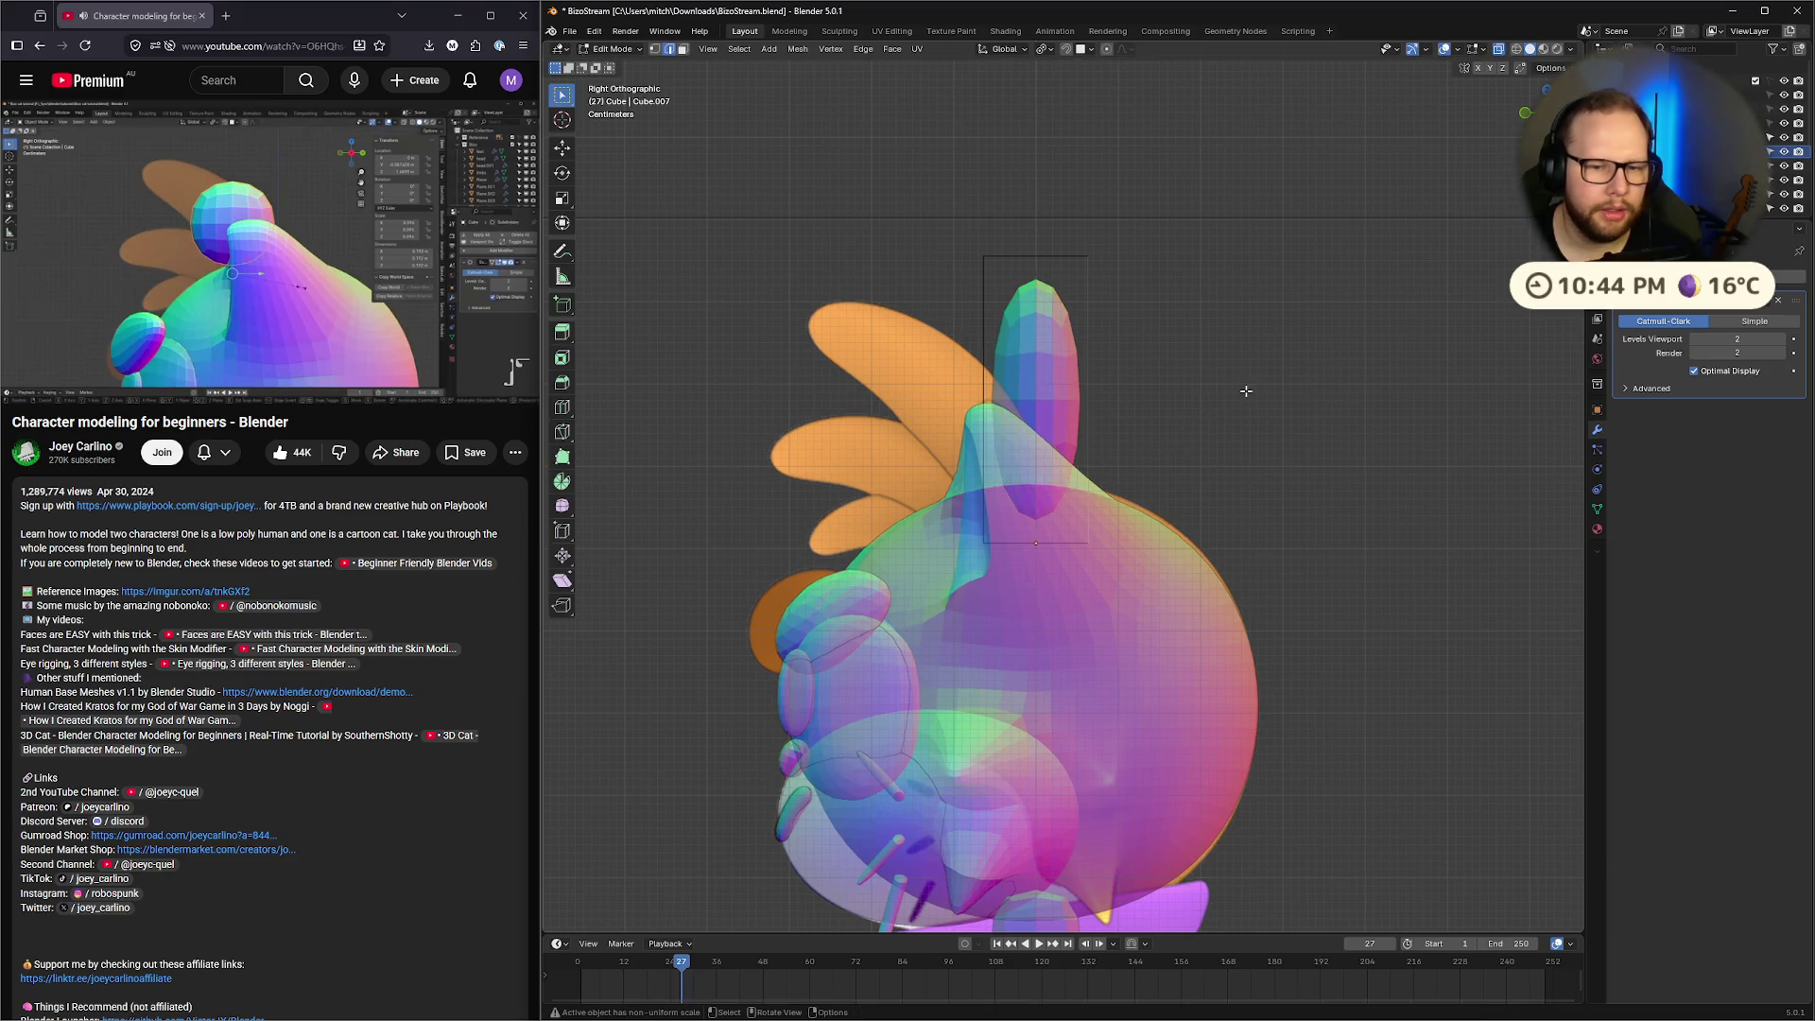
pyautogui.press('Tab')
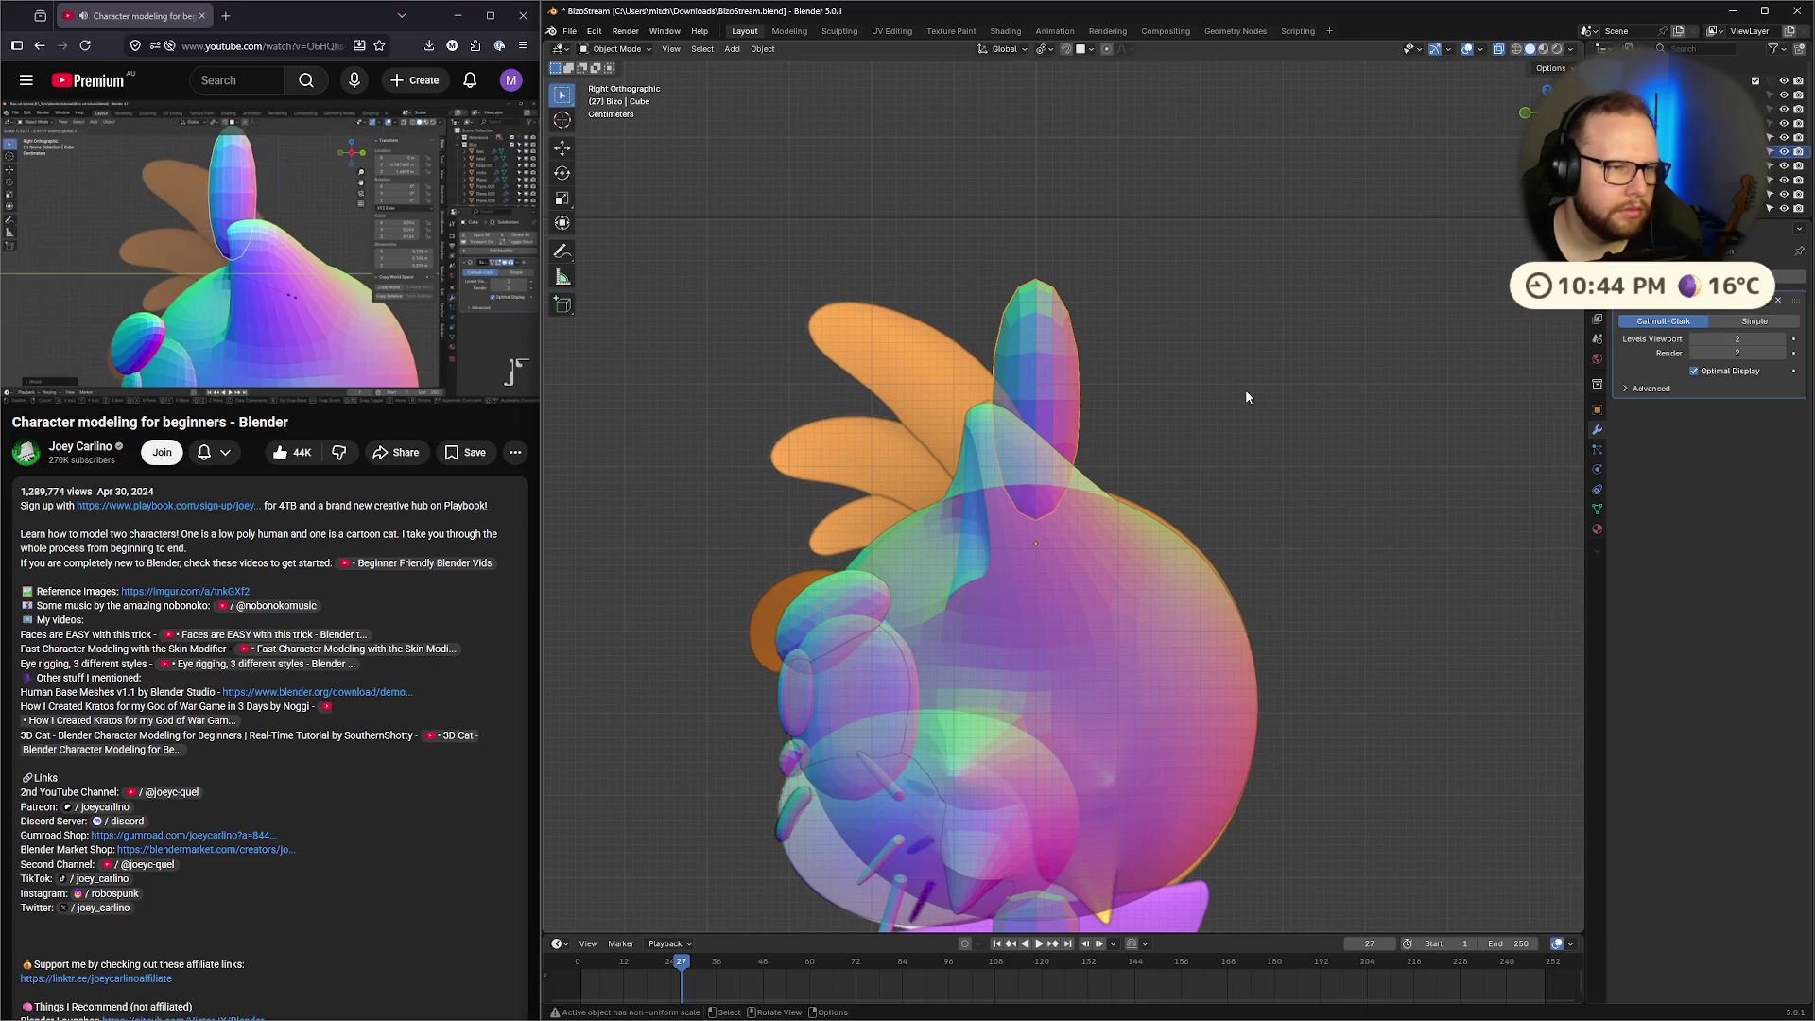
# Pause the reference video and widen the tuft while keeping its height fixed
pyautogui.click(508, 376)
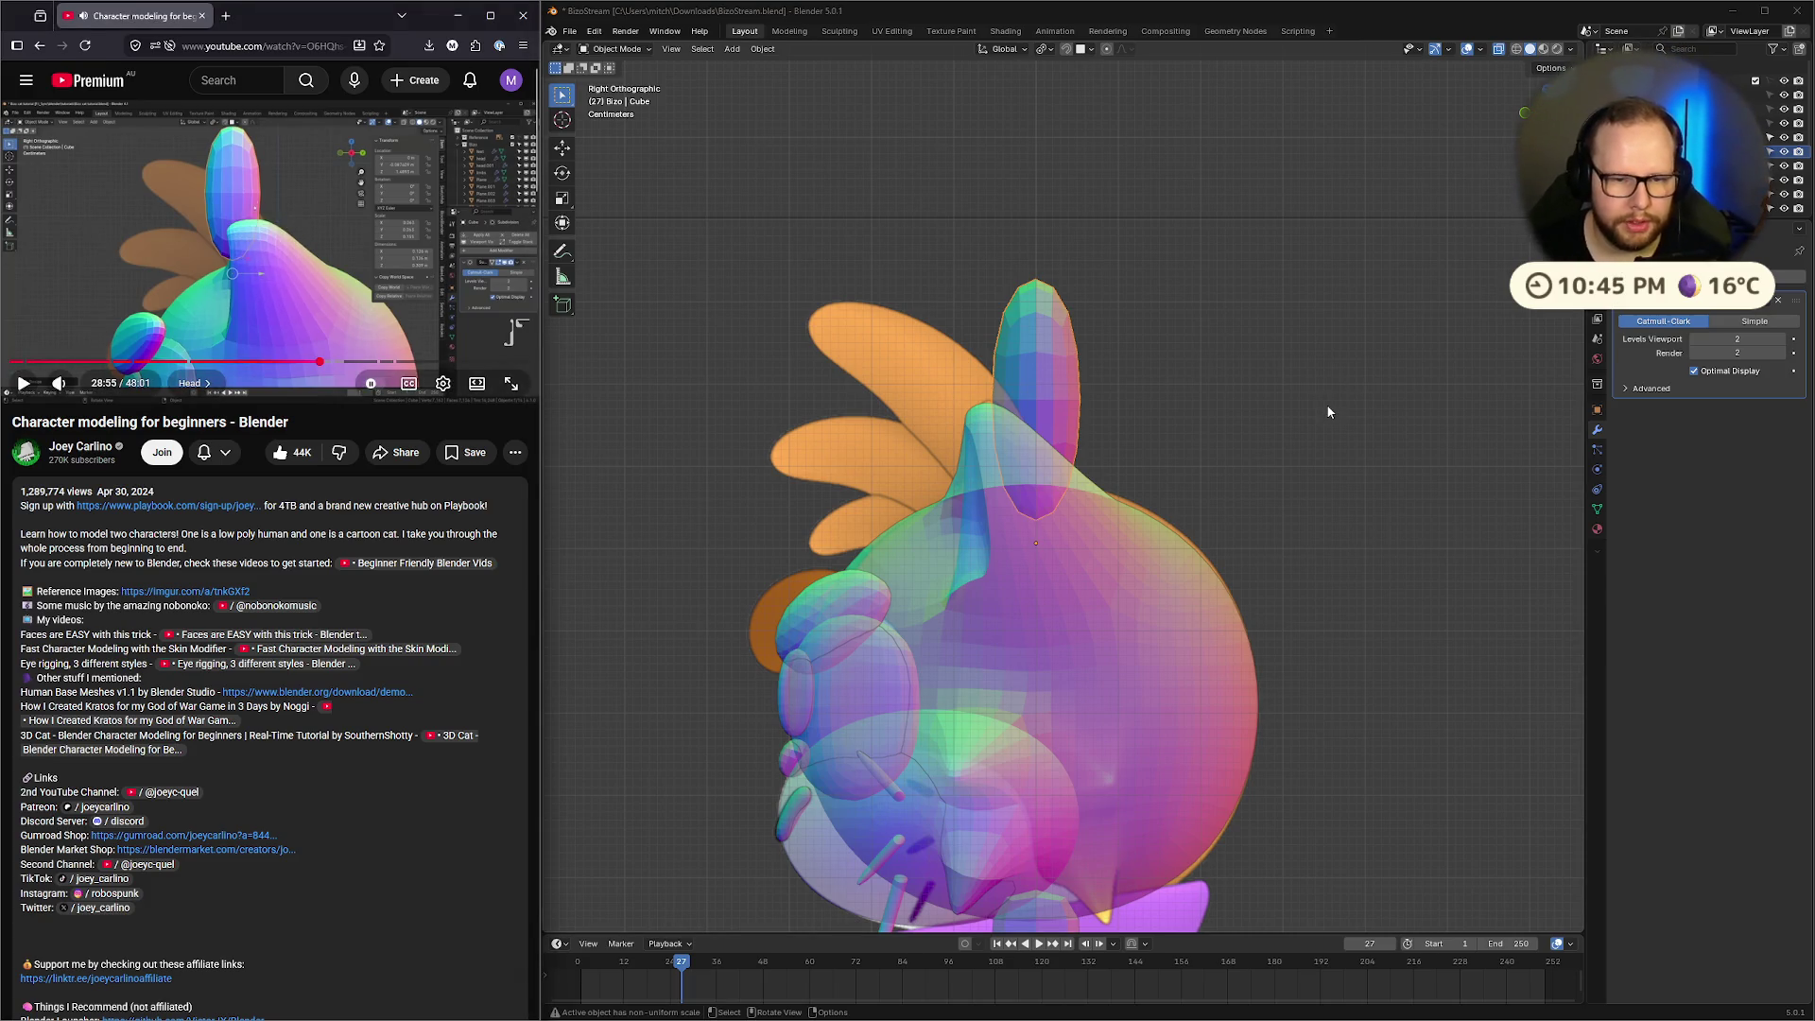
pyautogui.press('s')
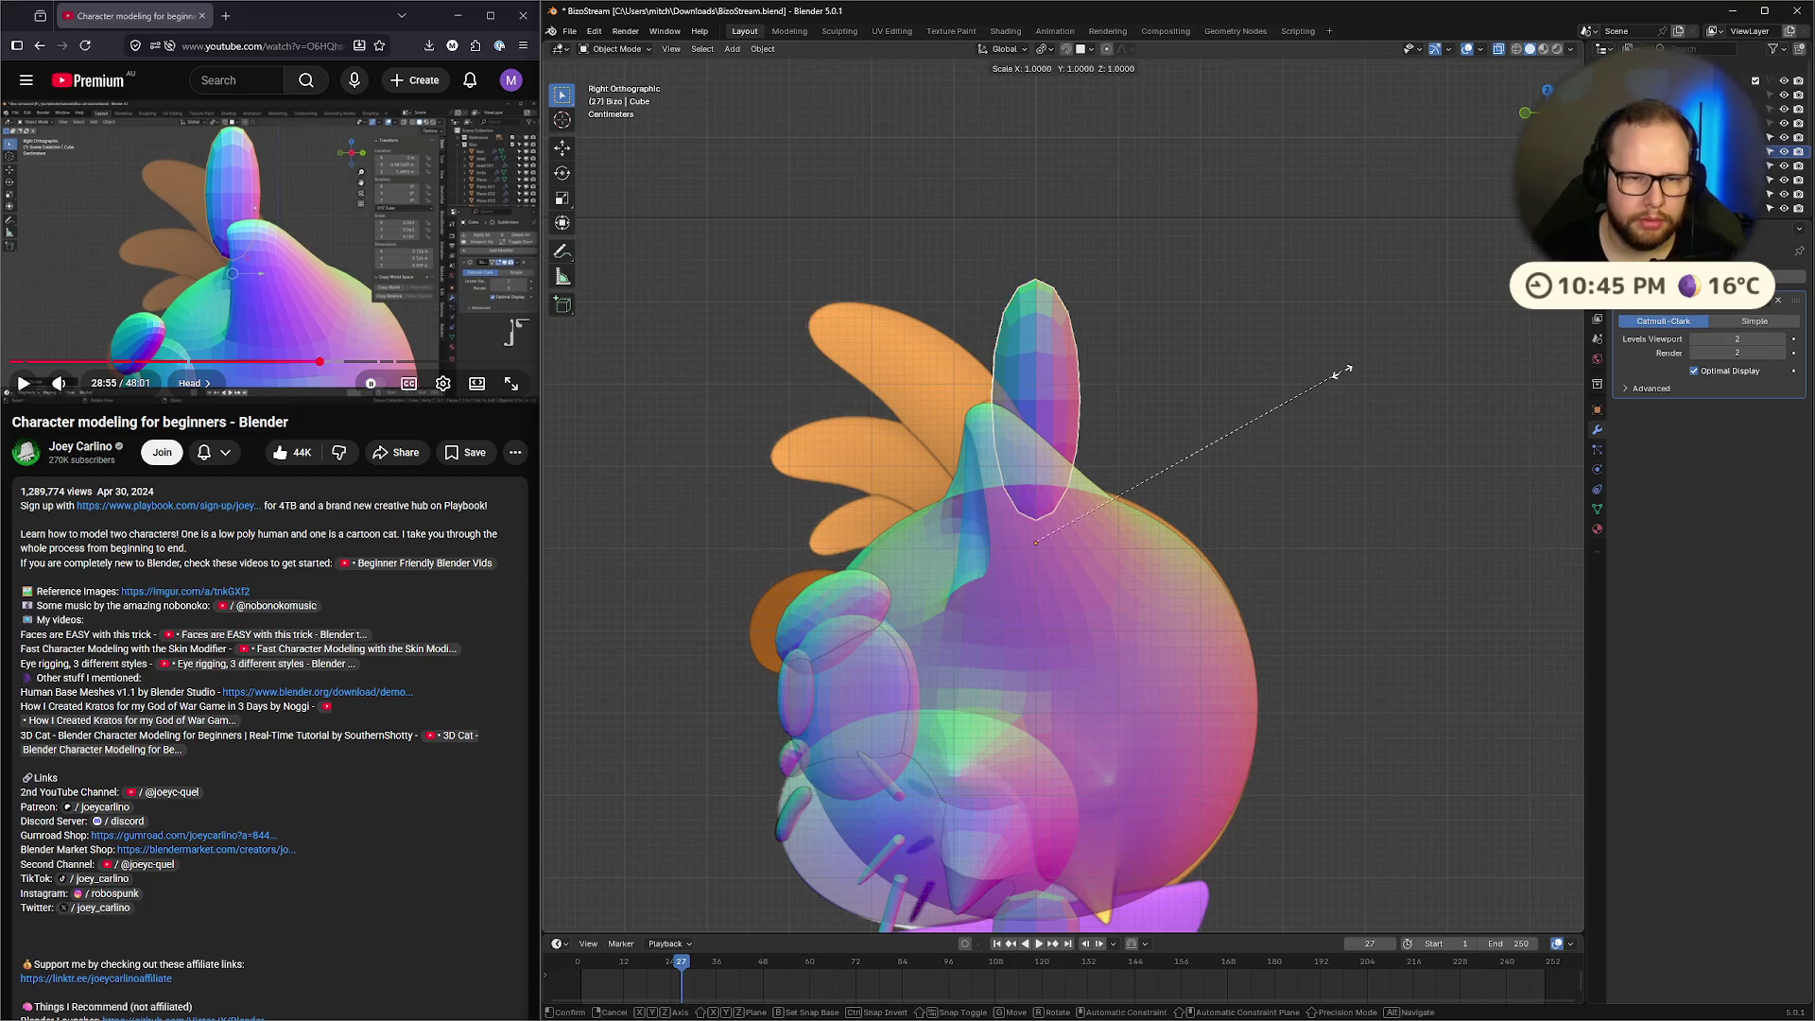
pyautogui.hotkey('shift', 'z')
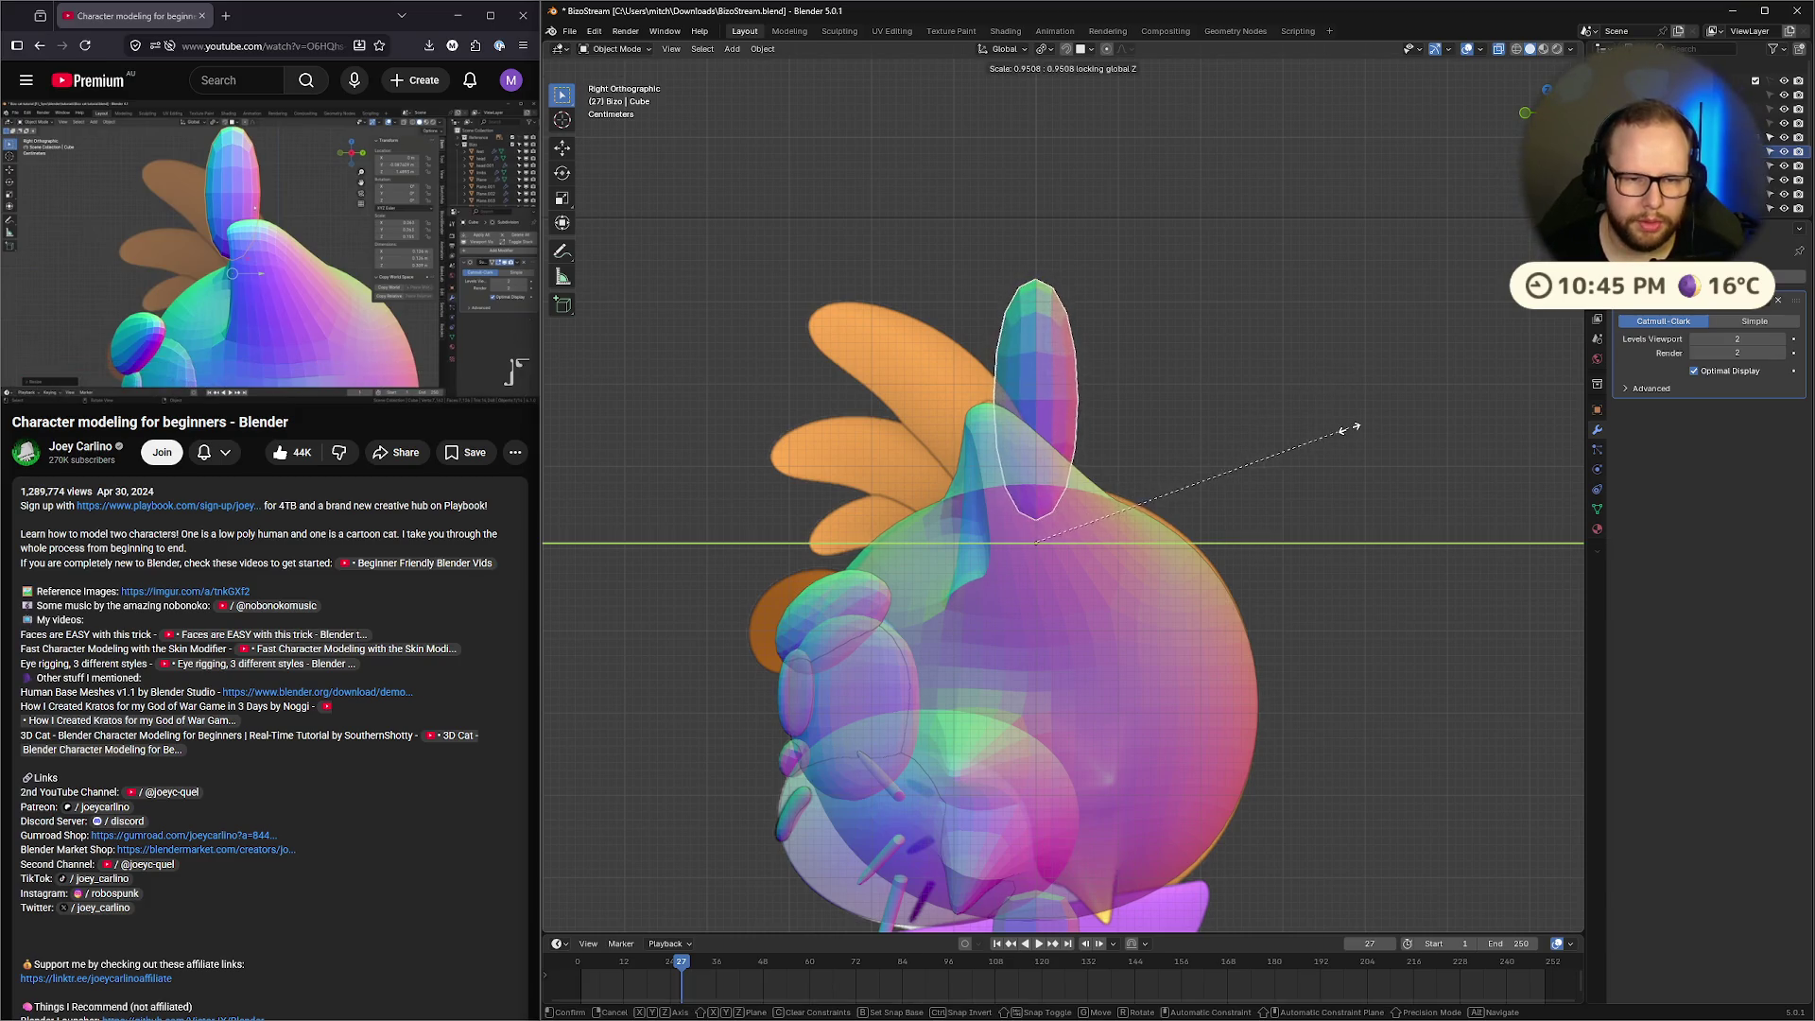
pyautogui.click(1343, 430)
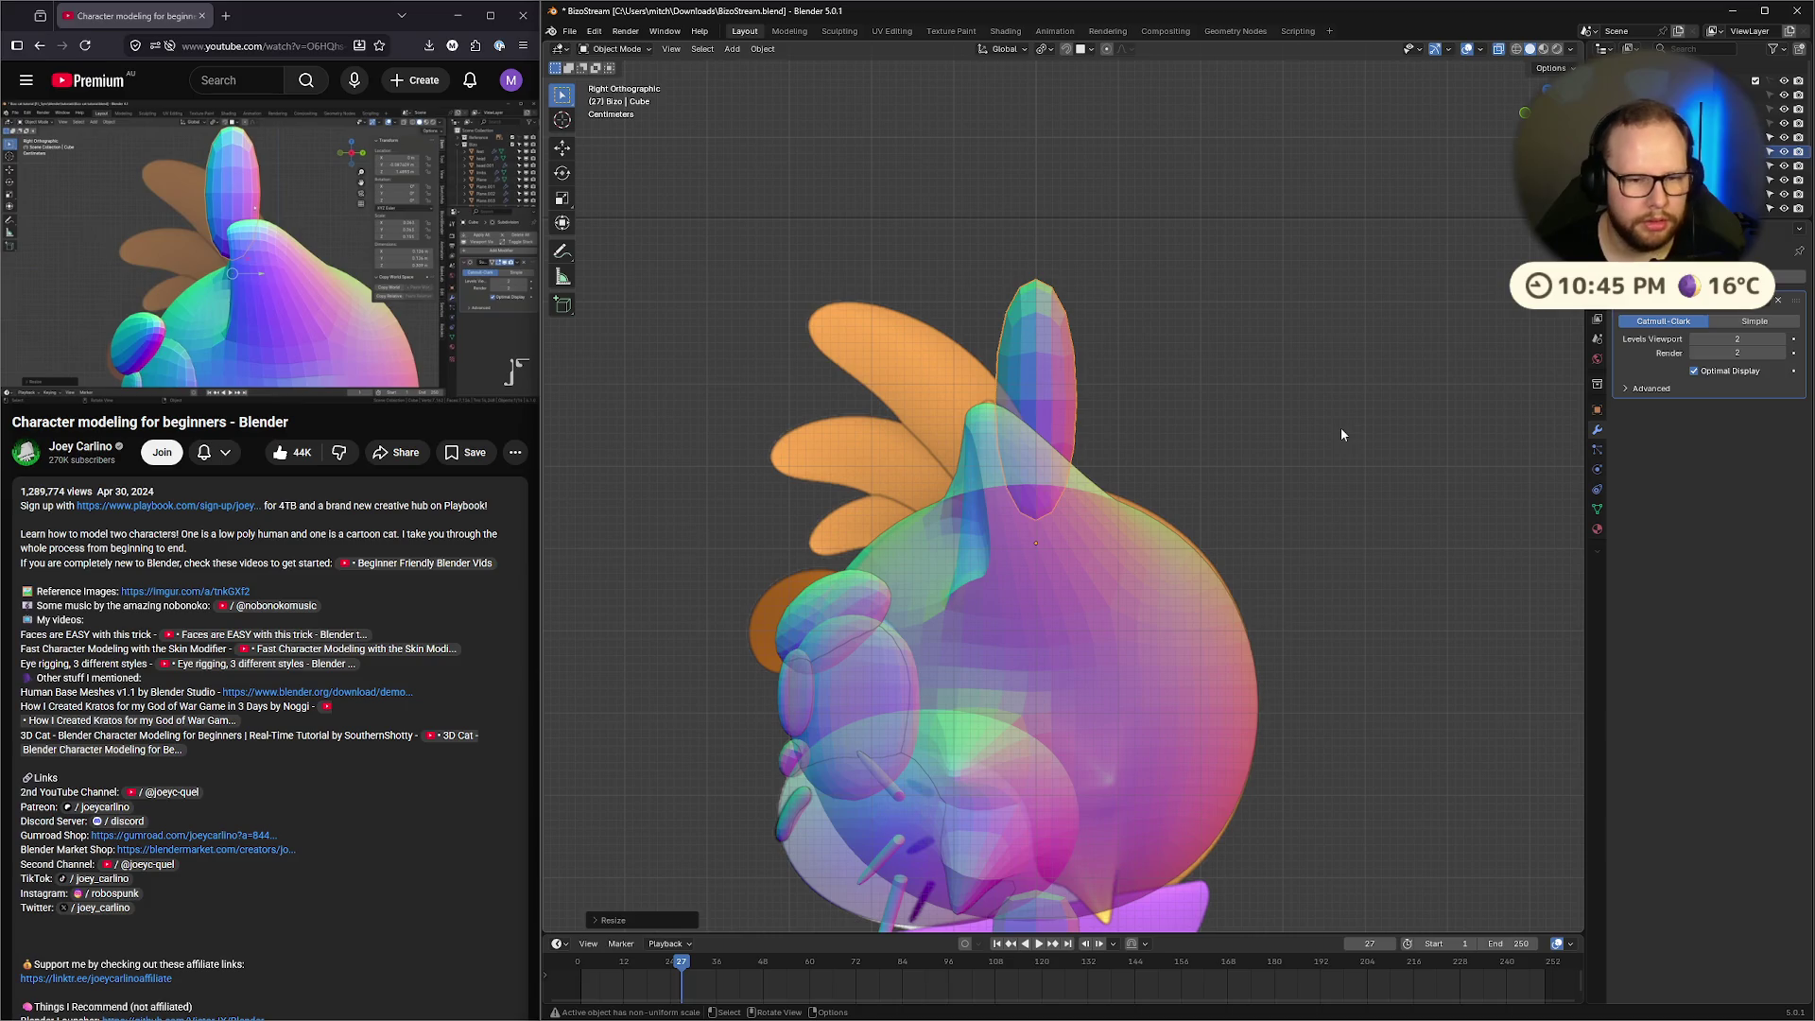
# Shift the tuft sideways along the Y axis, then resume the tutorial video
pyautogui.press('g')
pyautogui.press('z')
pyautogui.press('x')
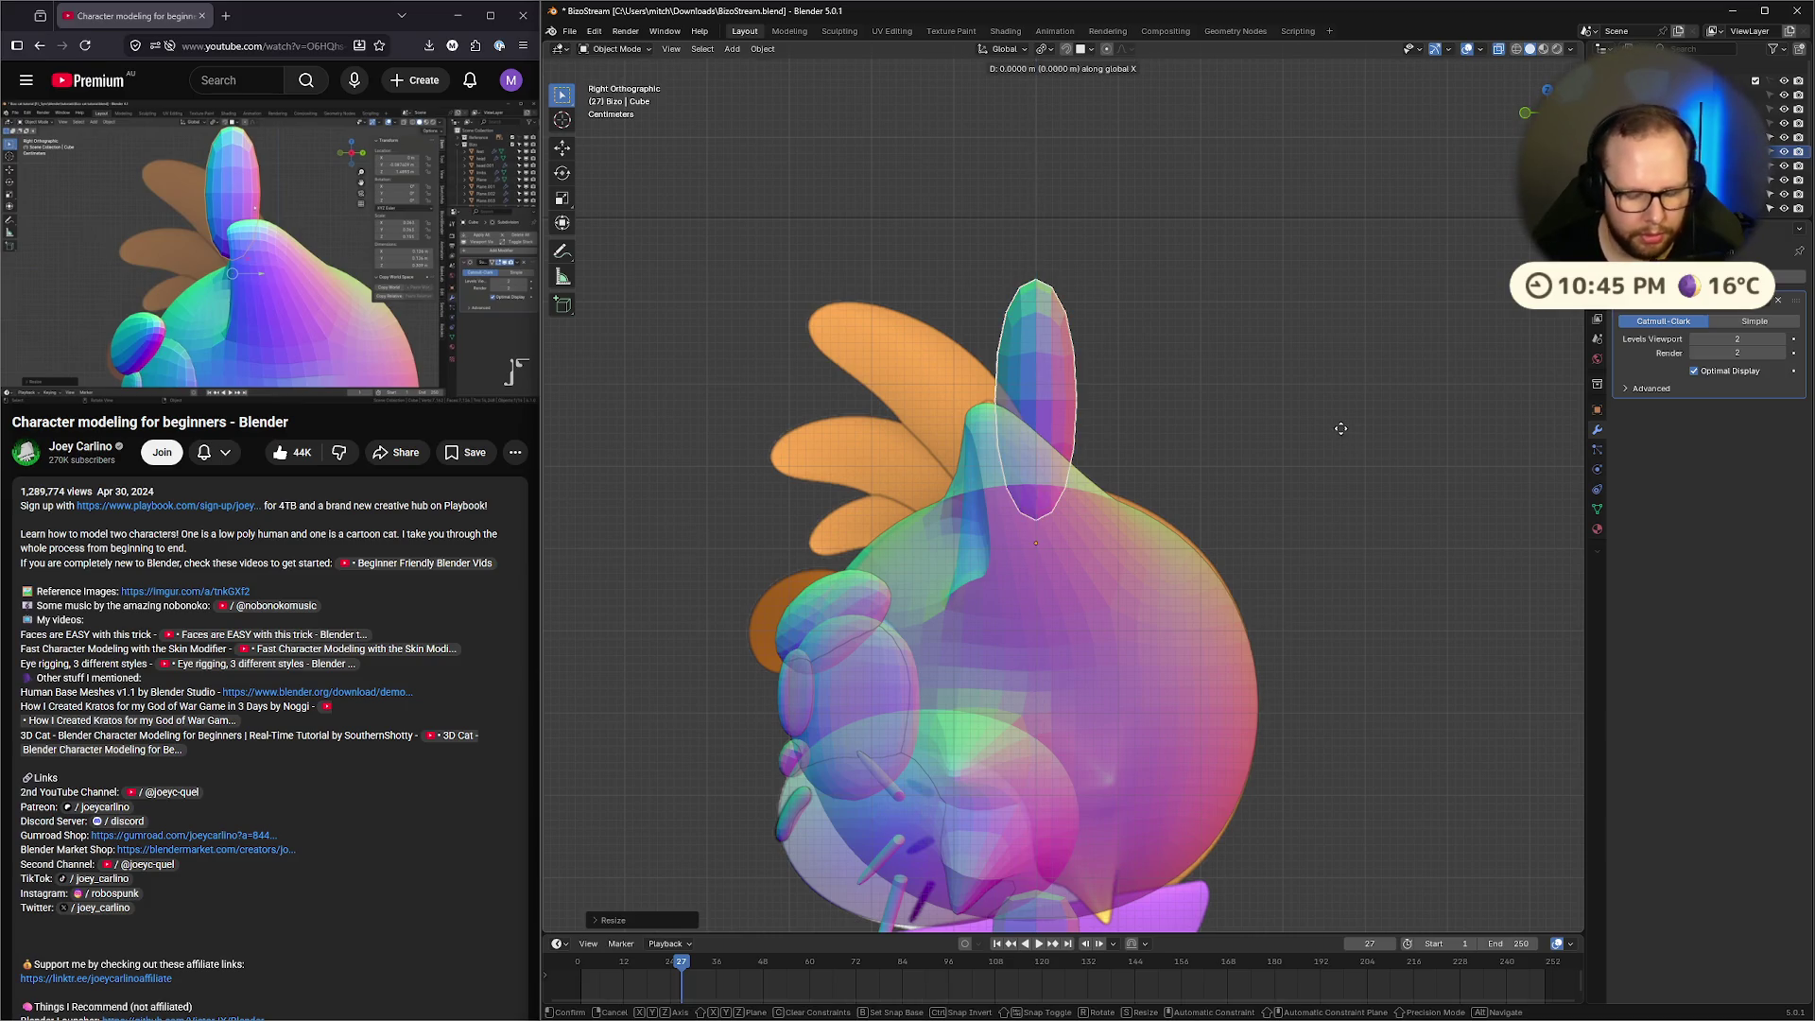
pyautogui.press('y')
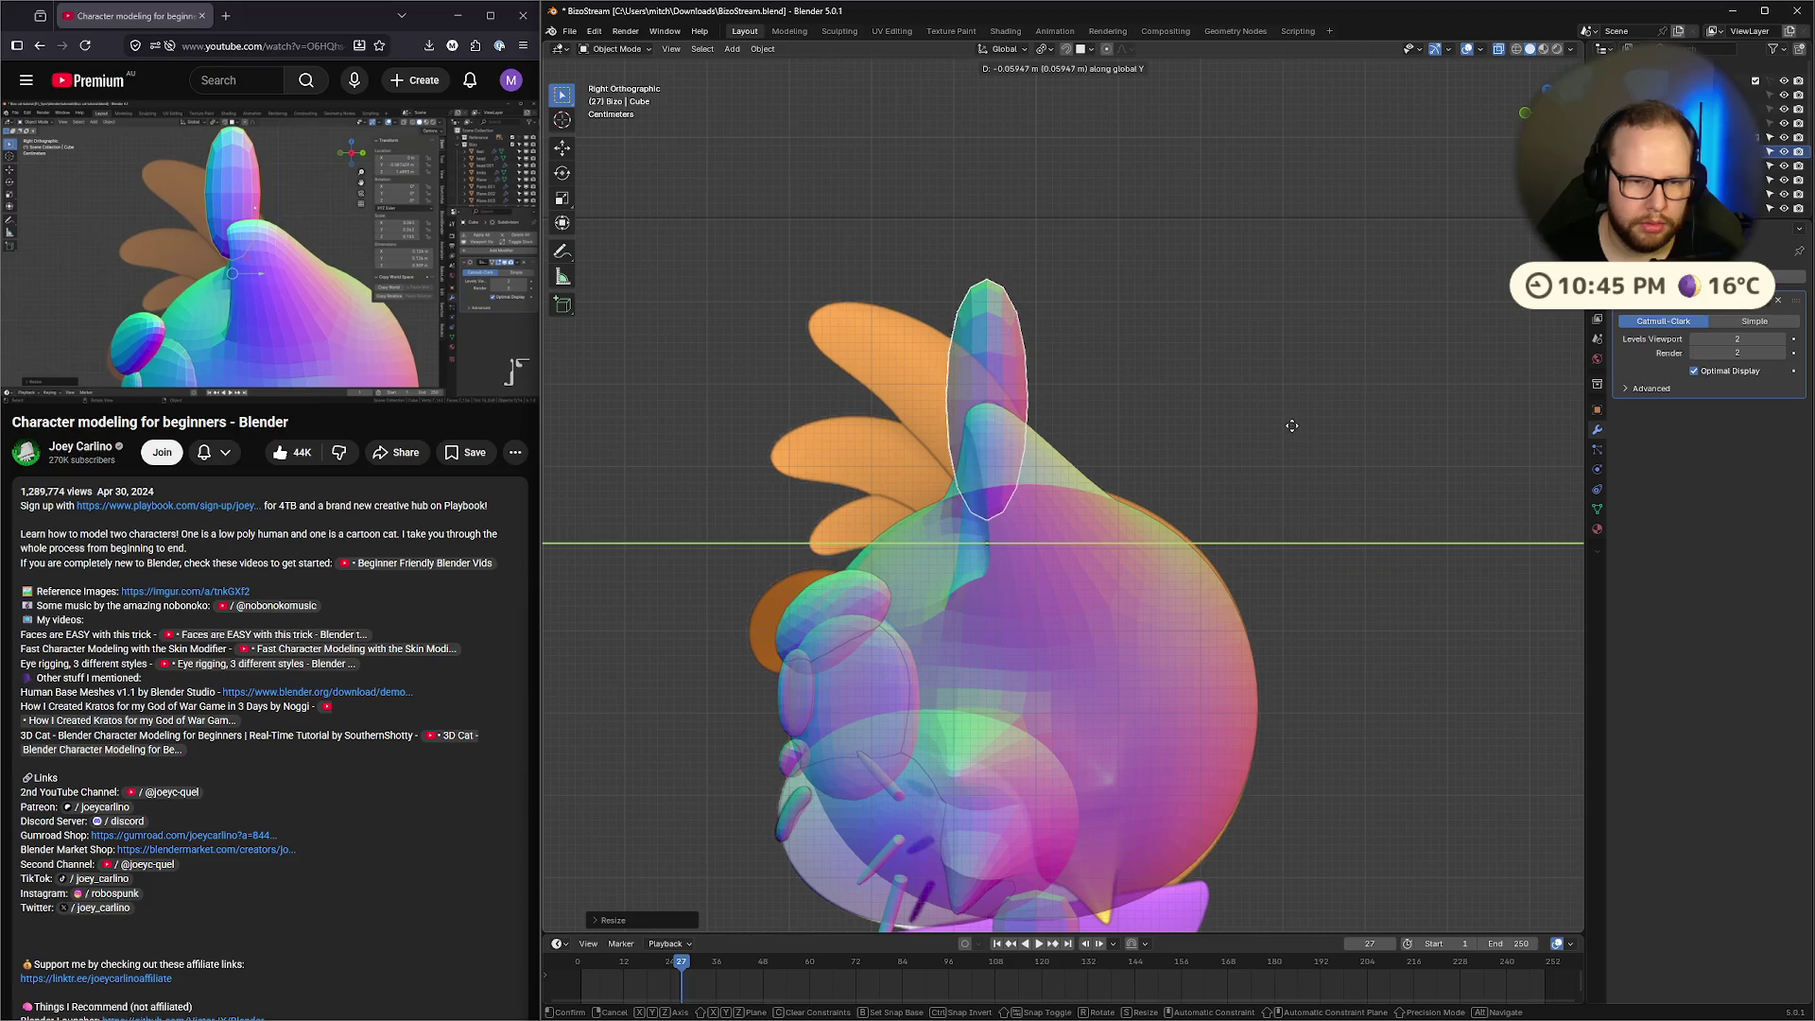
pyautogui.click(1286, 422)
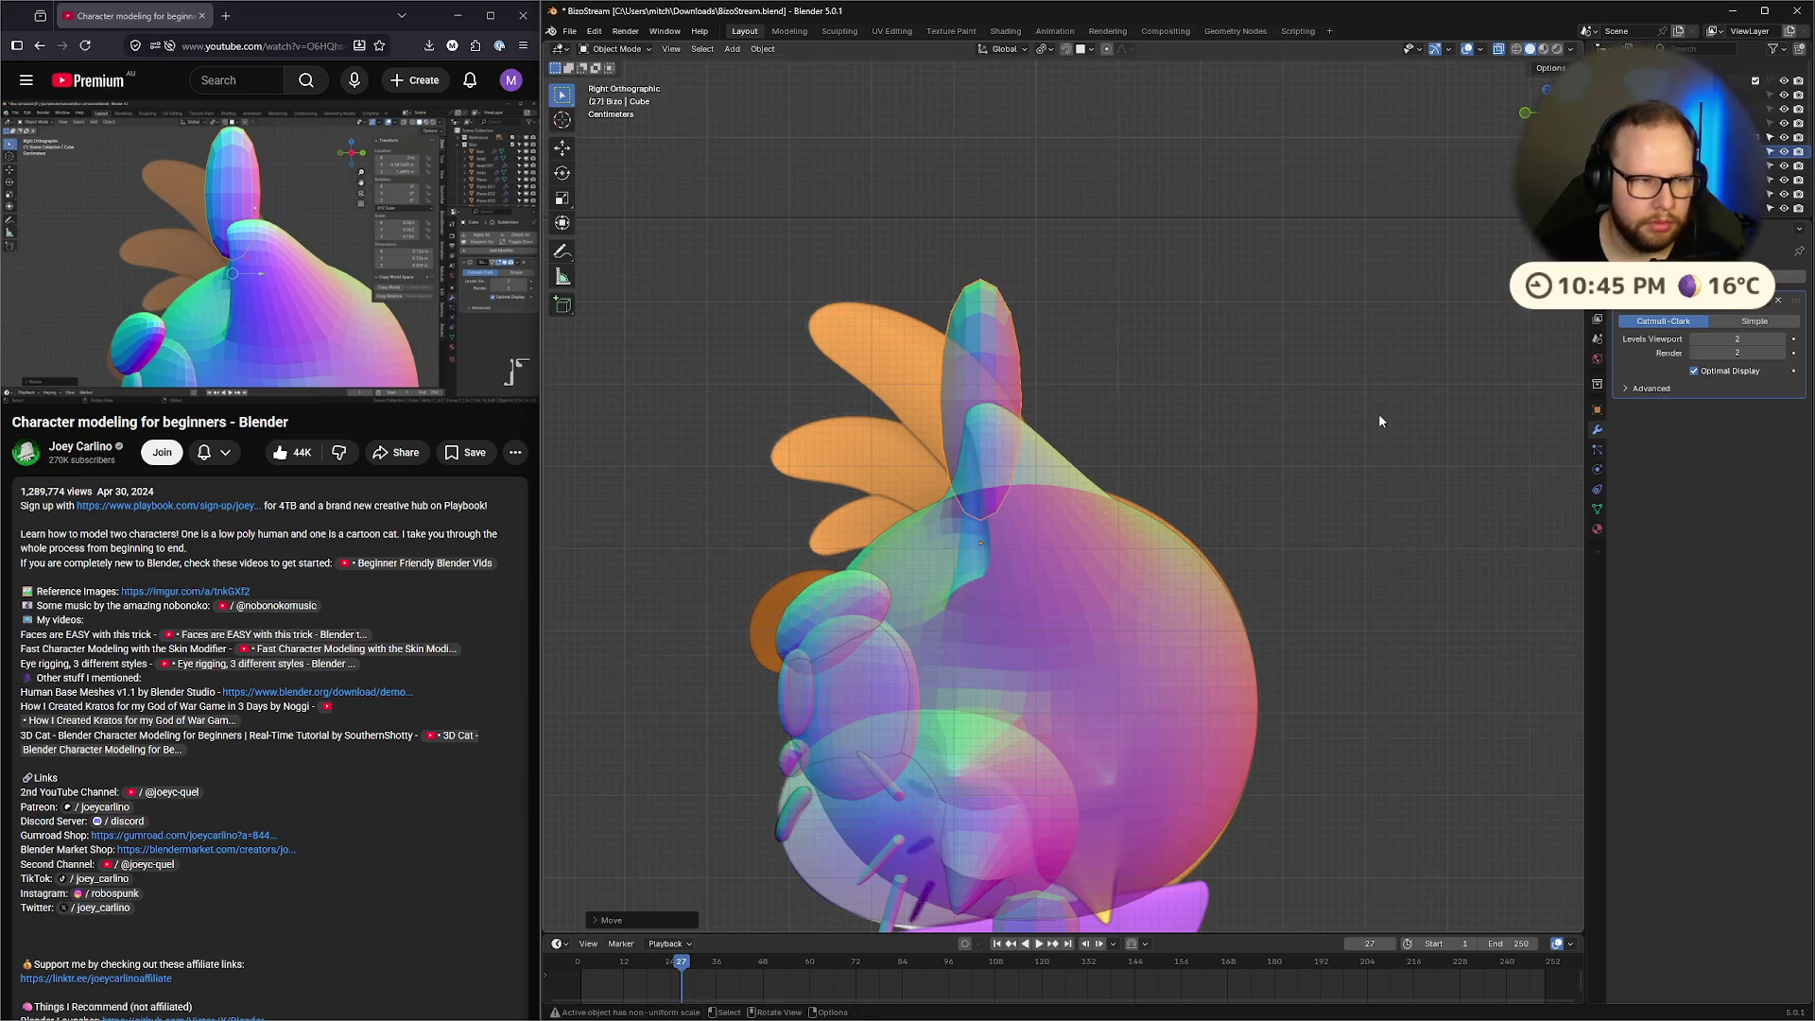
pyautogui.click(464, 327)
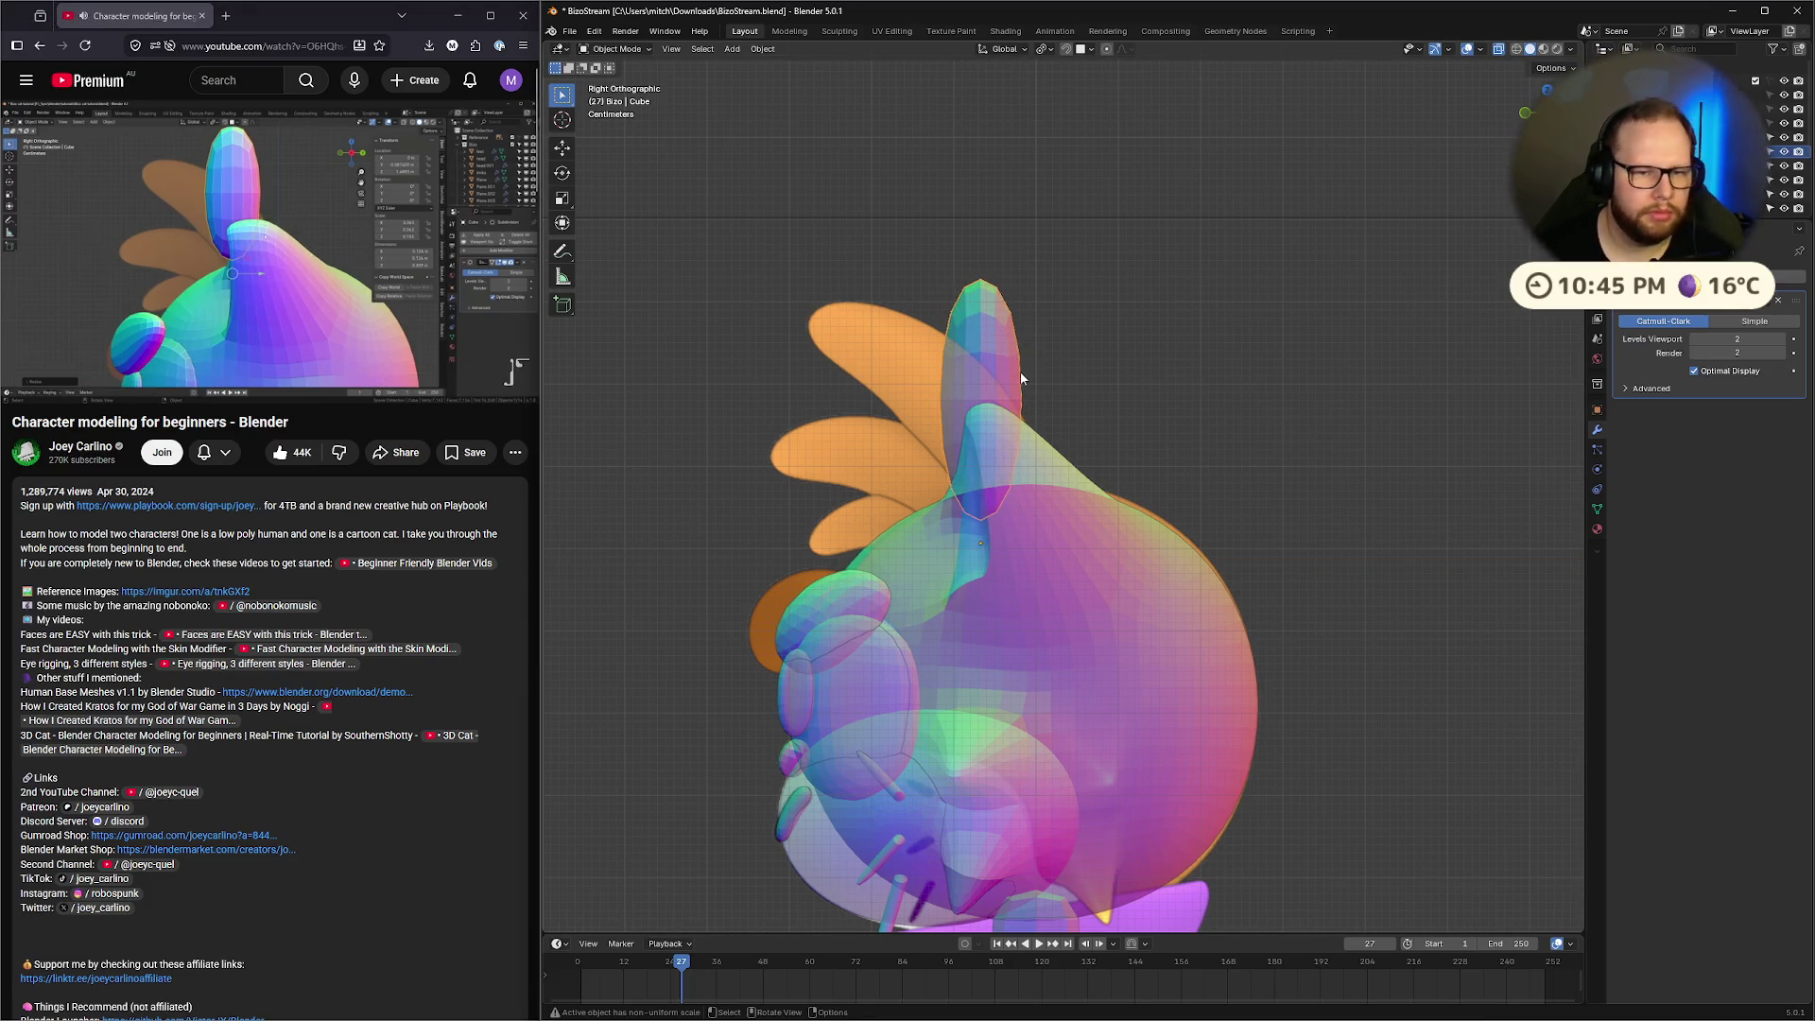
# Widen the tuft again at fixed height, then stretch it taller along Z
pyautogui.press('s')
pyautogui.hotkey('shift', 'z')
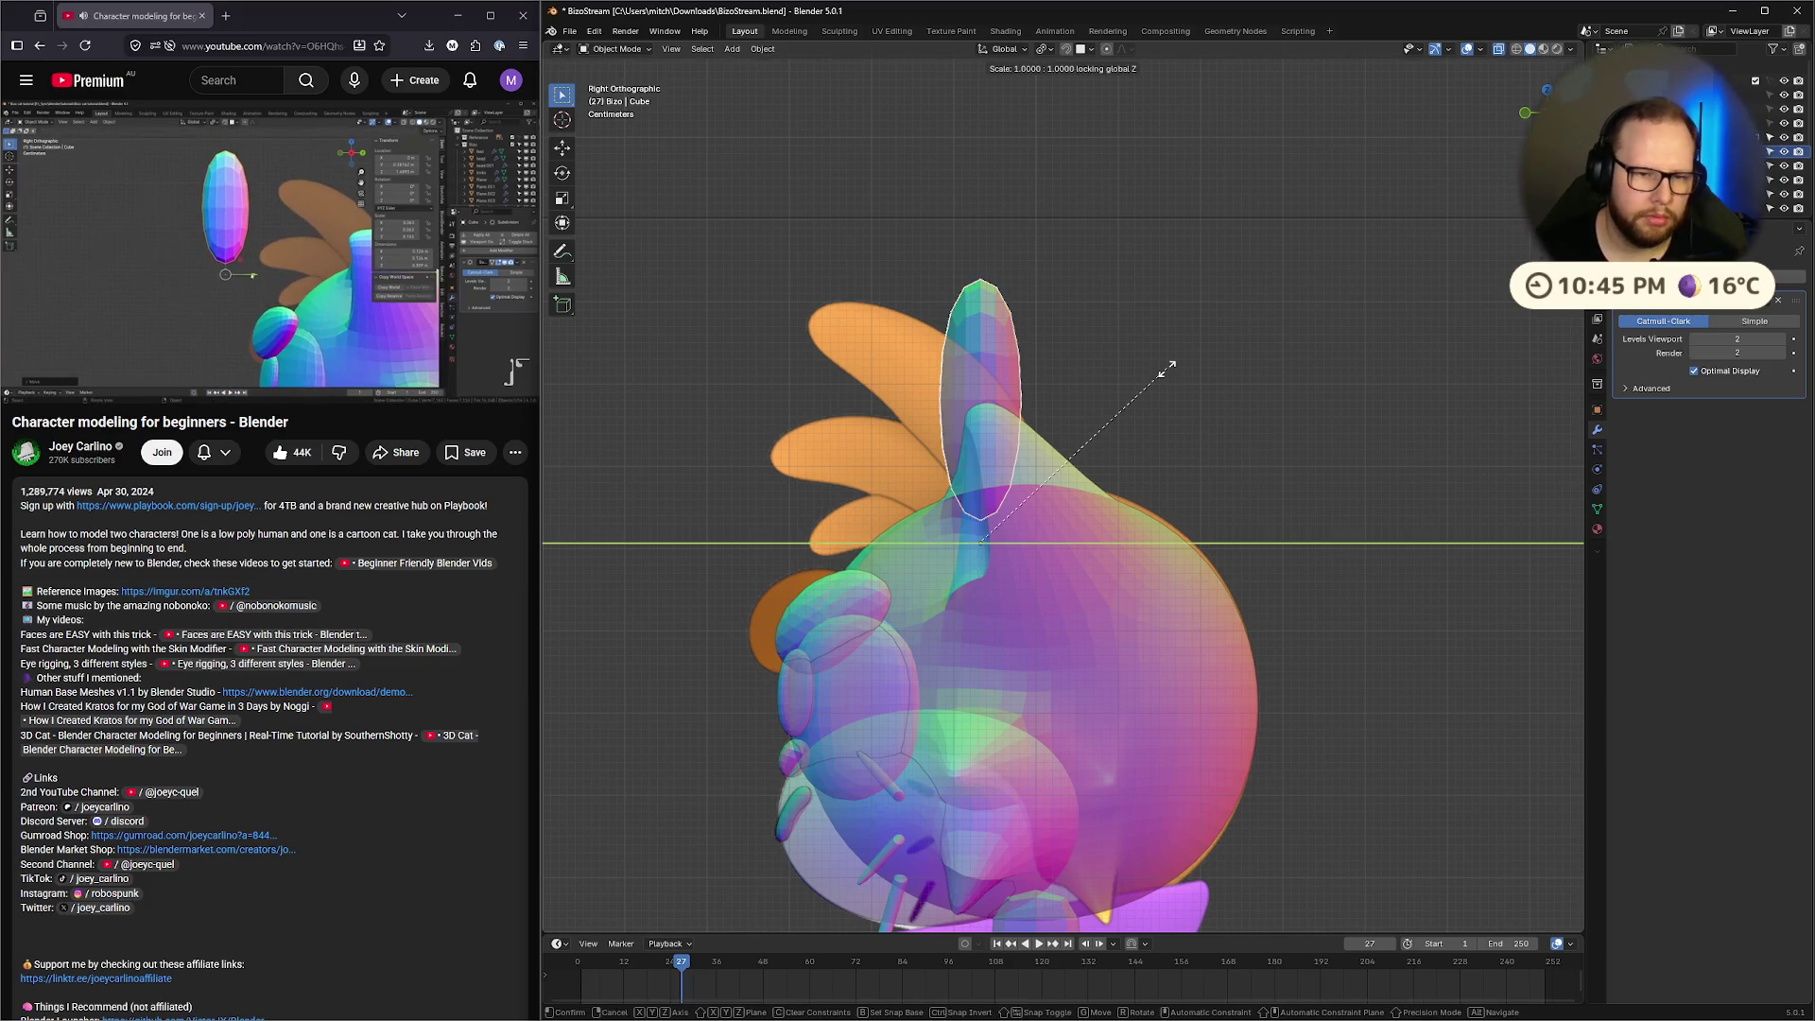
pyautogui.click(1226, 385)
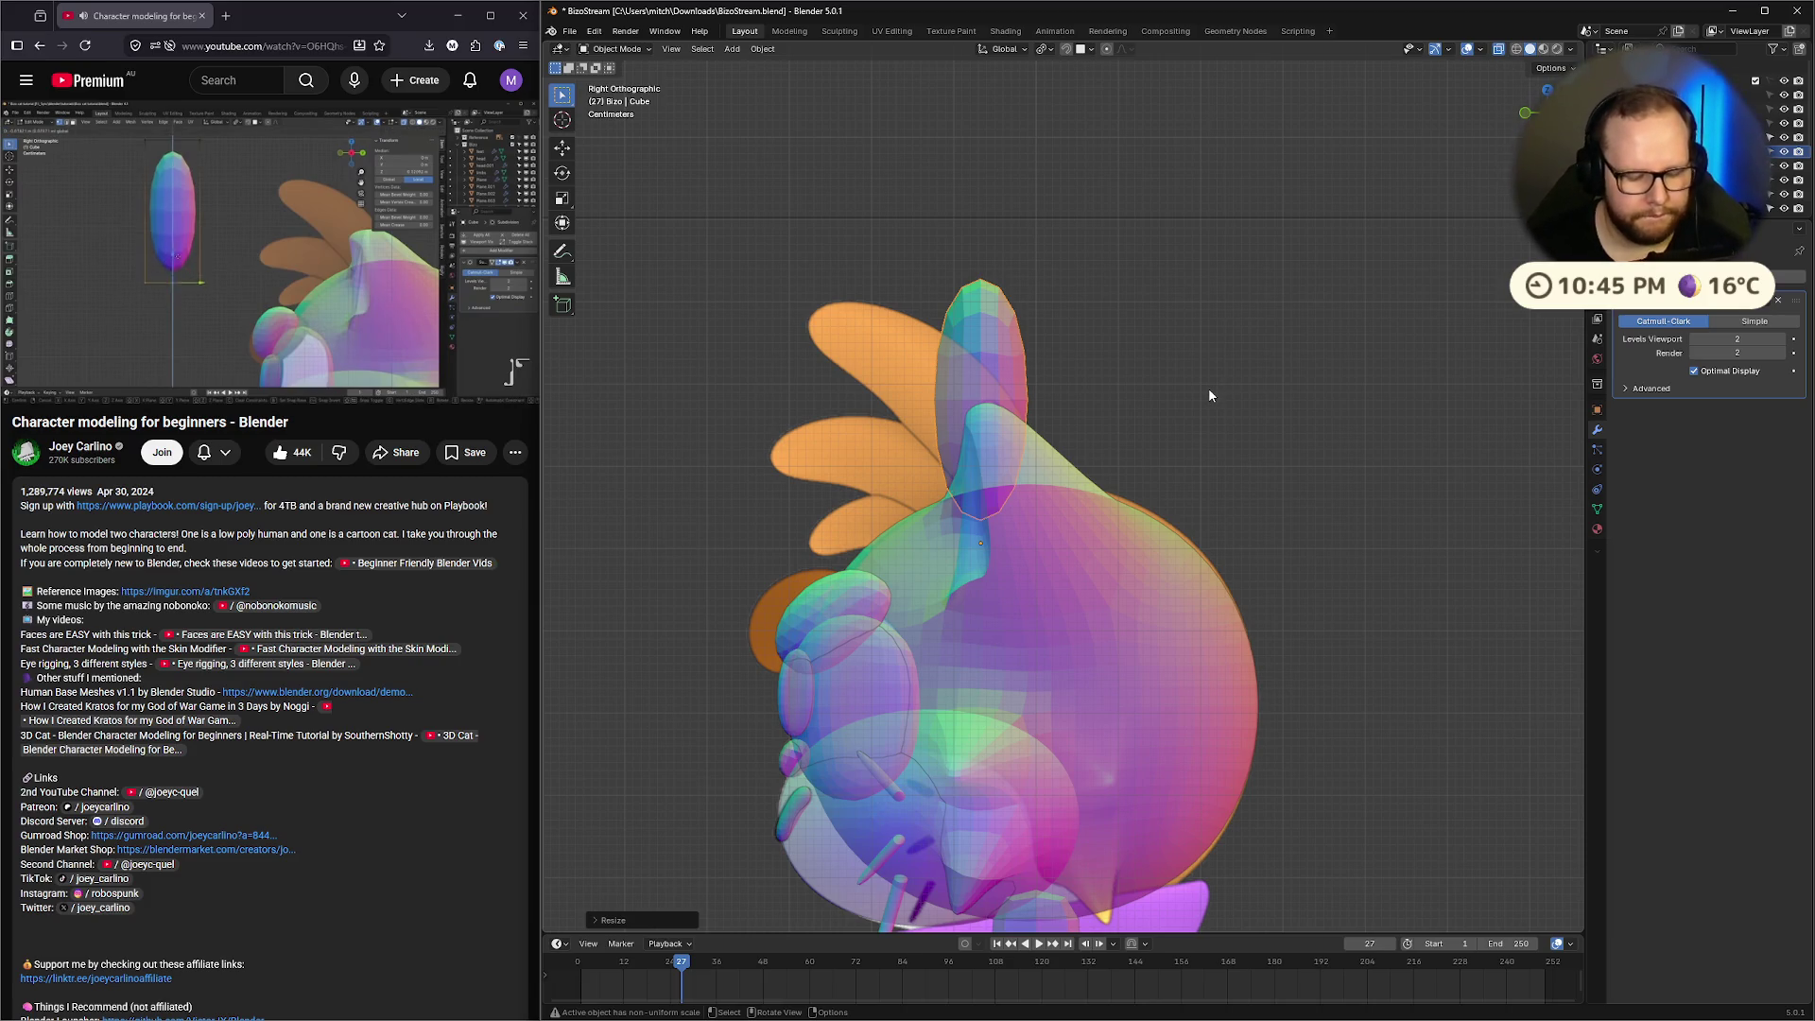
pyautogui.press('s')
pyautogui.press('y')
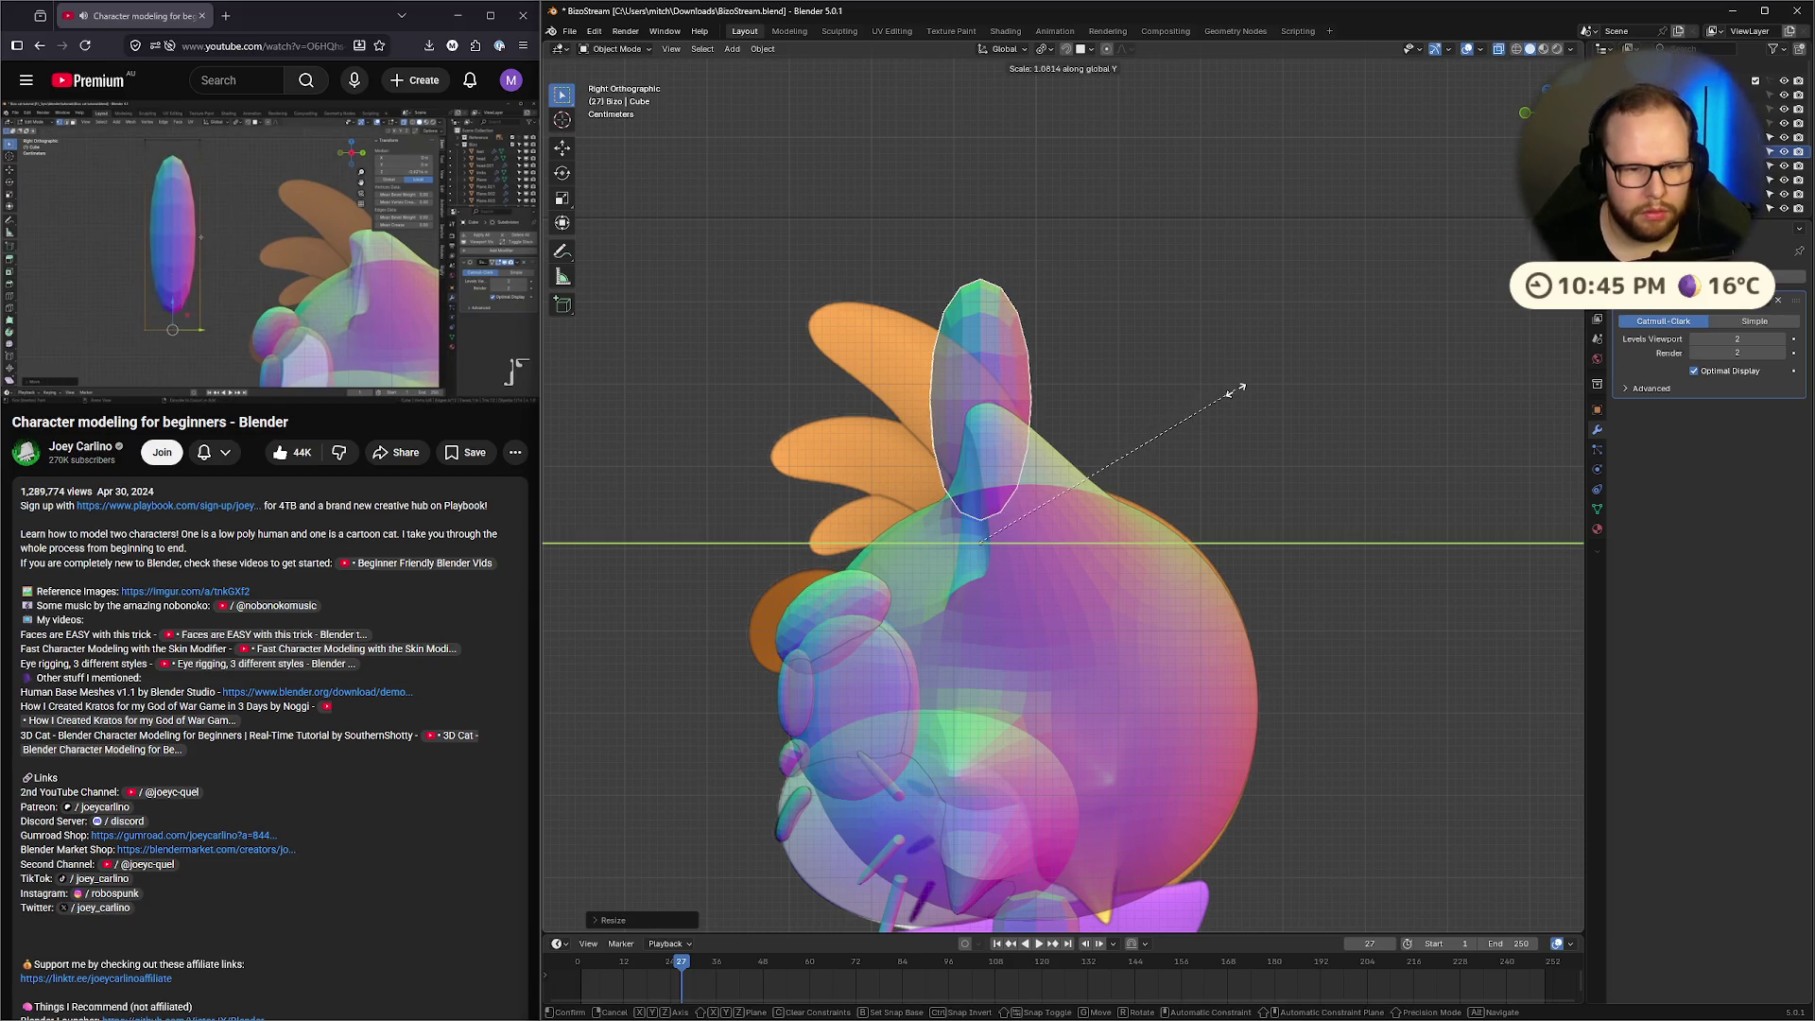
pyautogui.press('z')
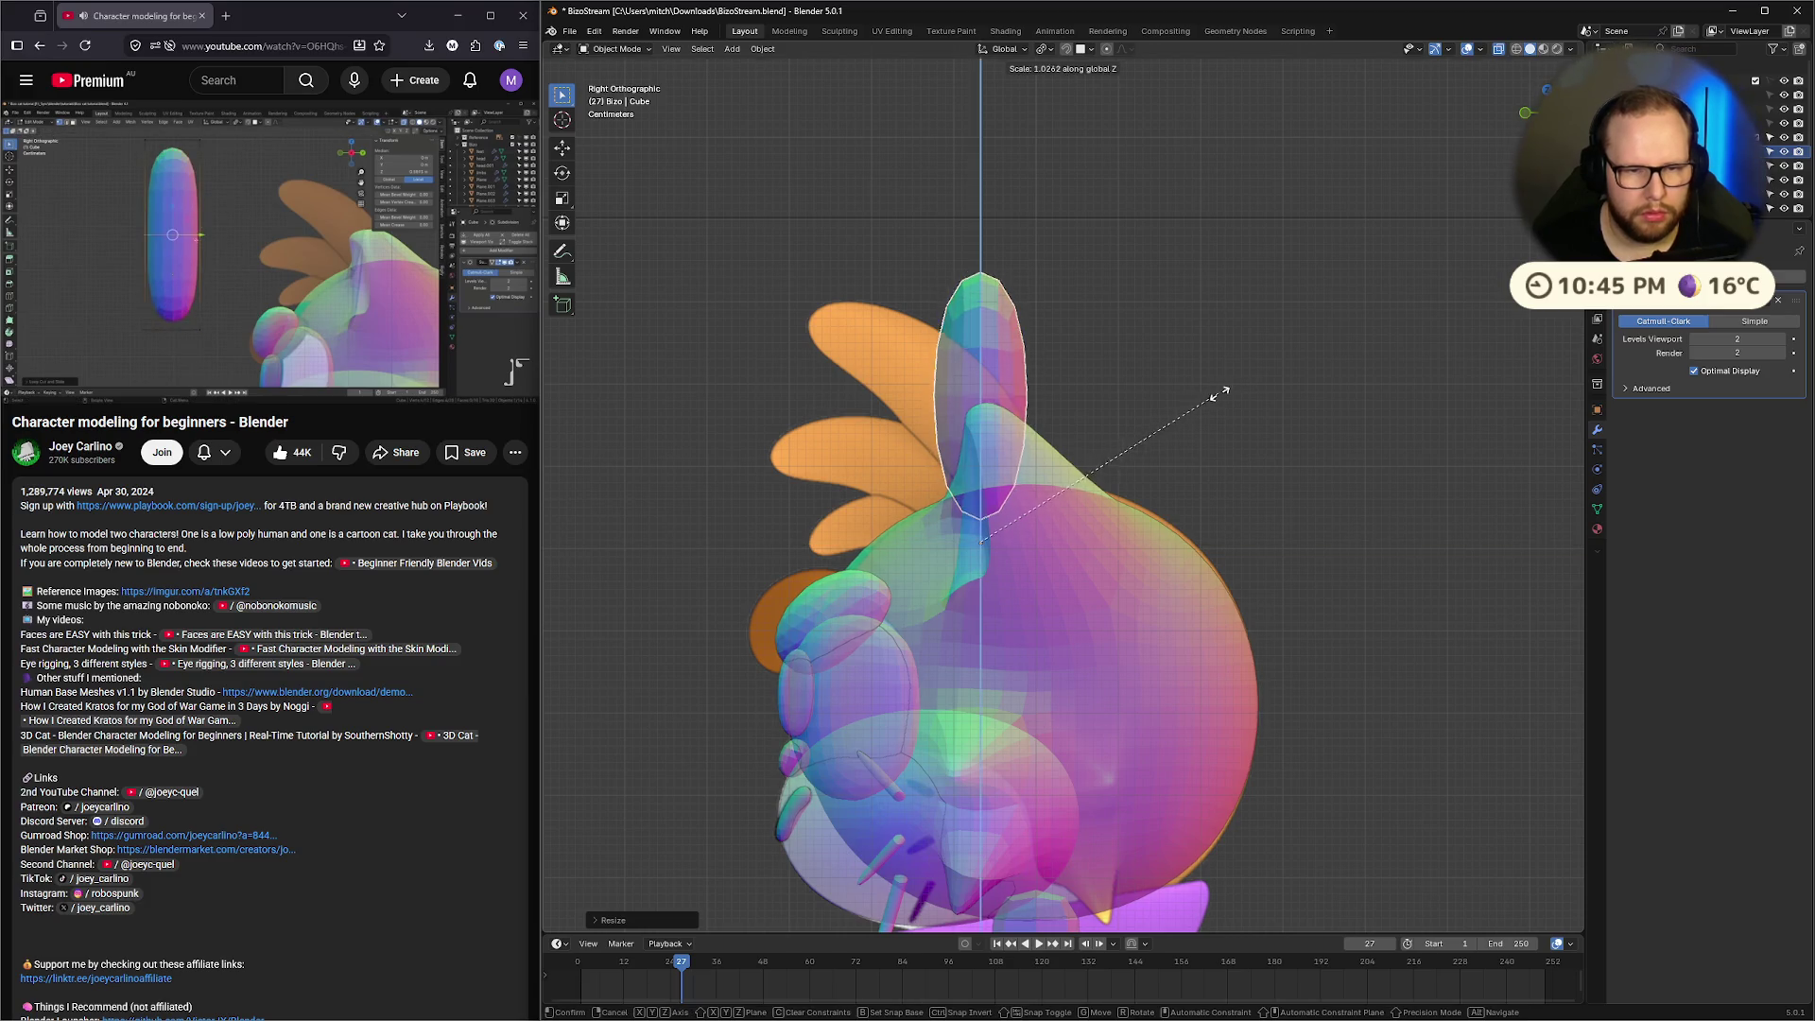
pyautogui.click(1208, 401)
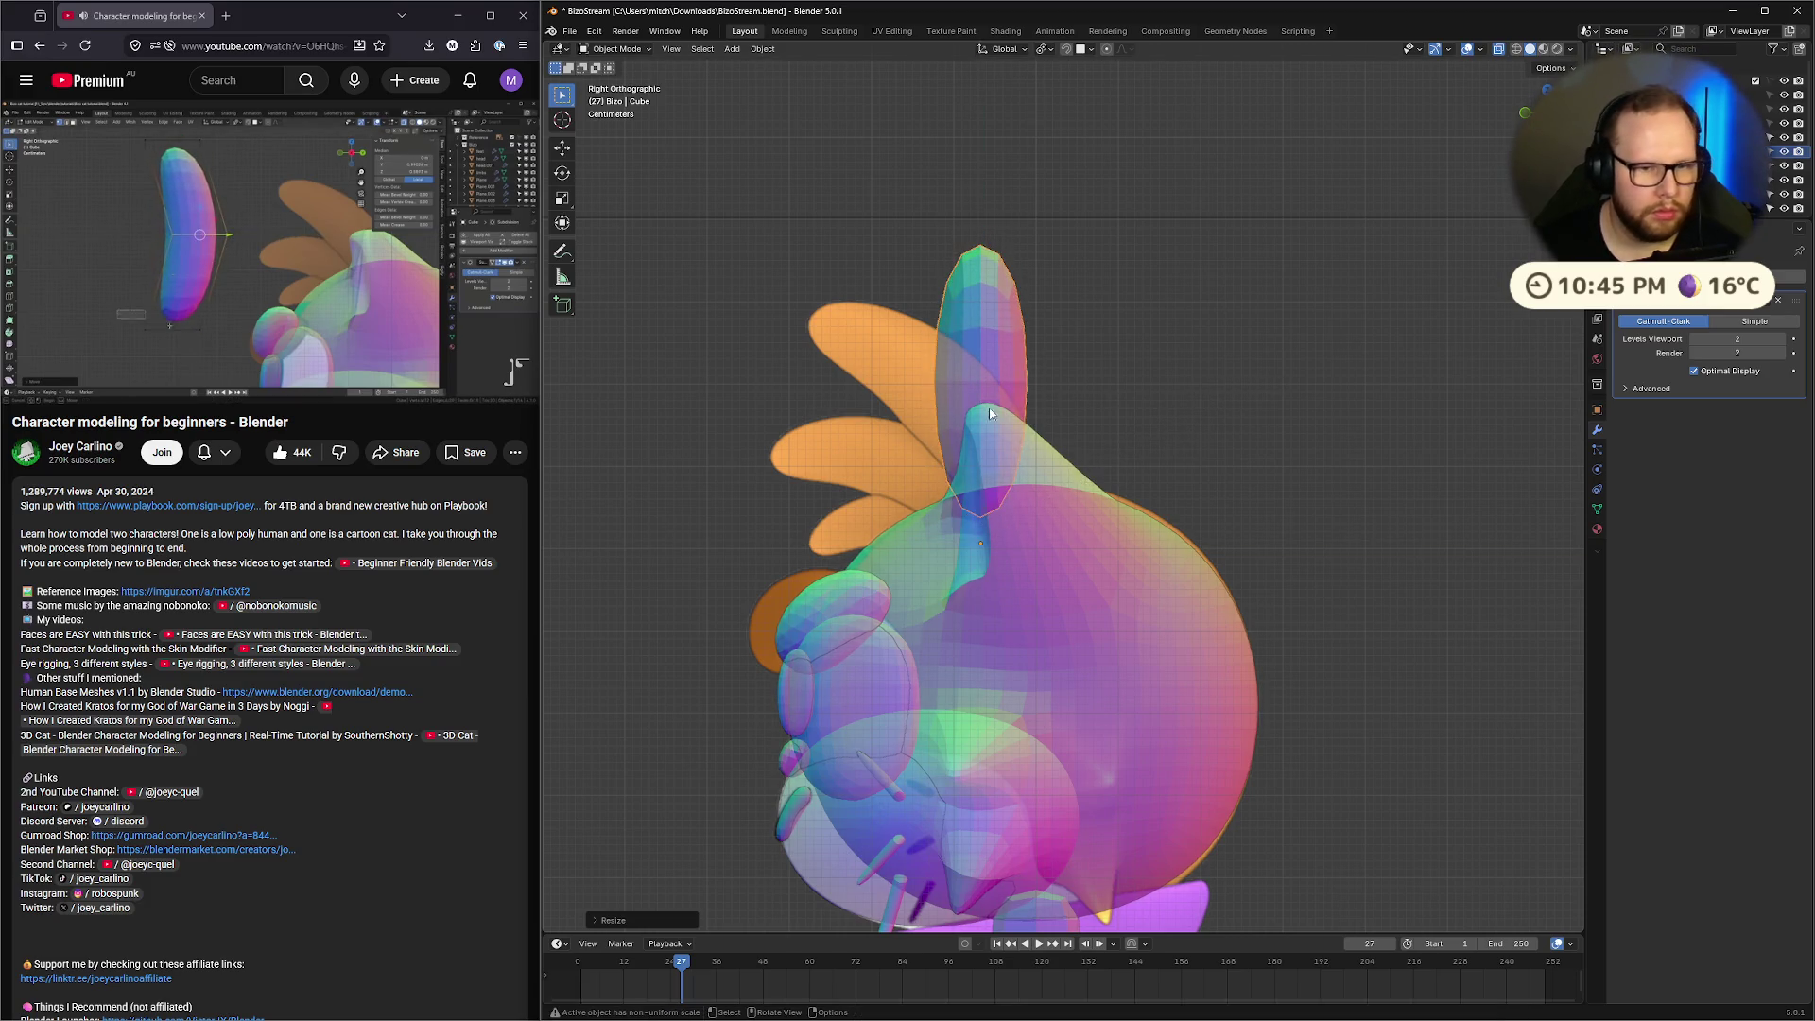
pyautogui.press('Tab')
# Tilt the tuft's mesh slightly and add a centred edge loop across it
pyautogui.press('r')
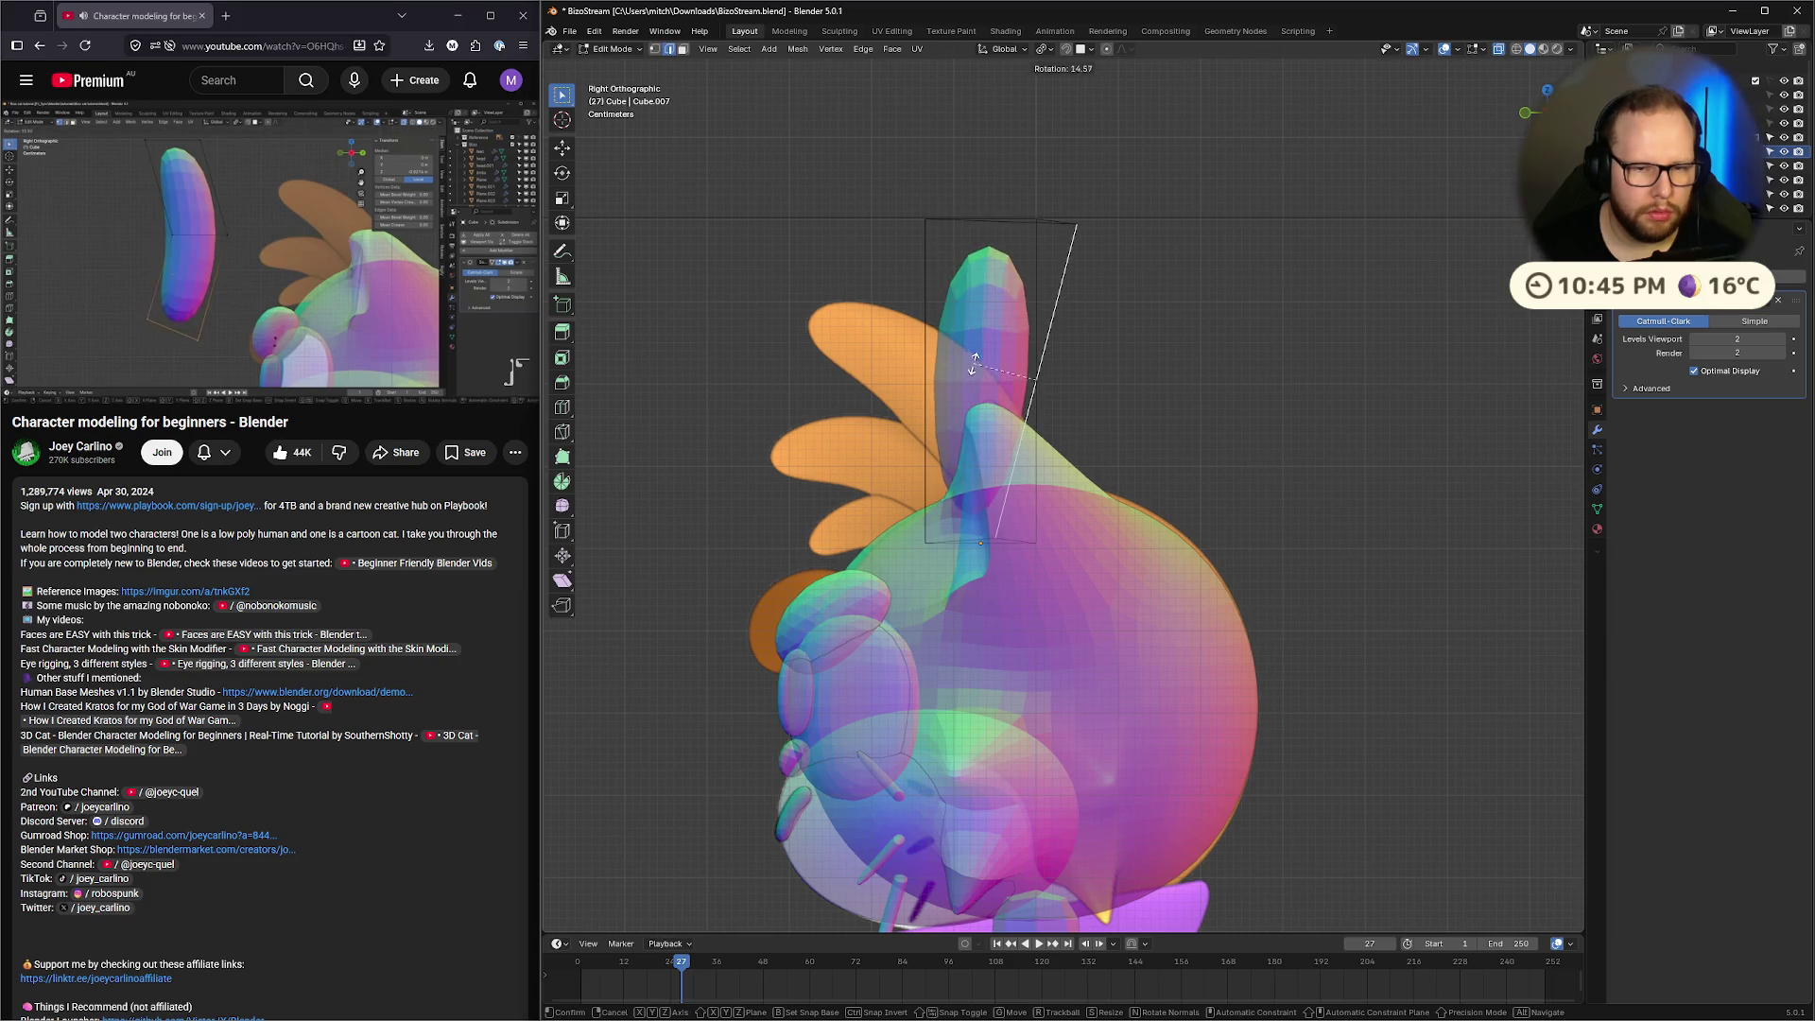
pyautogui.click(974, 364)
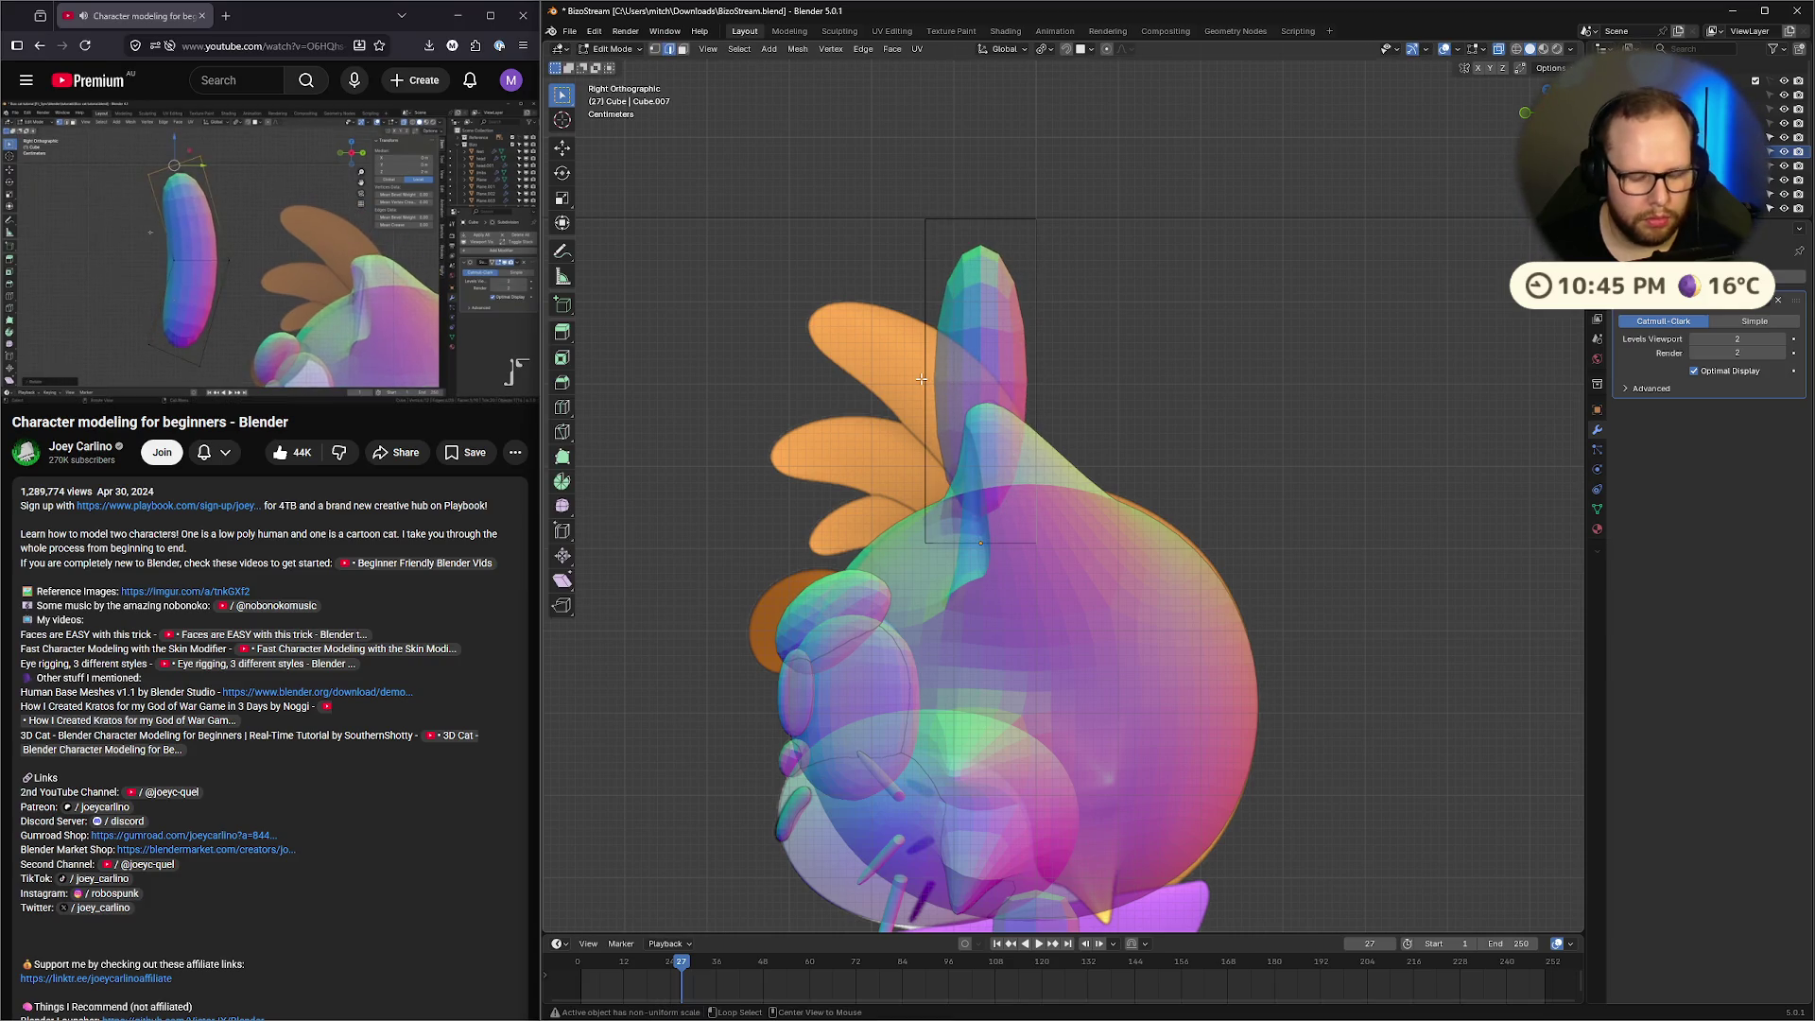
pyautogui.hotkey('ctrl', 'r')
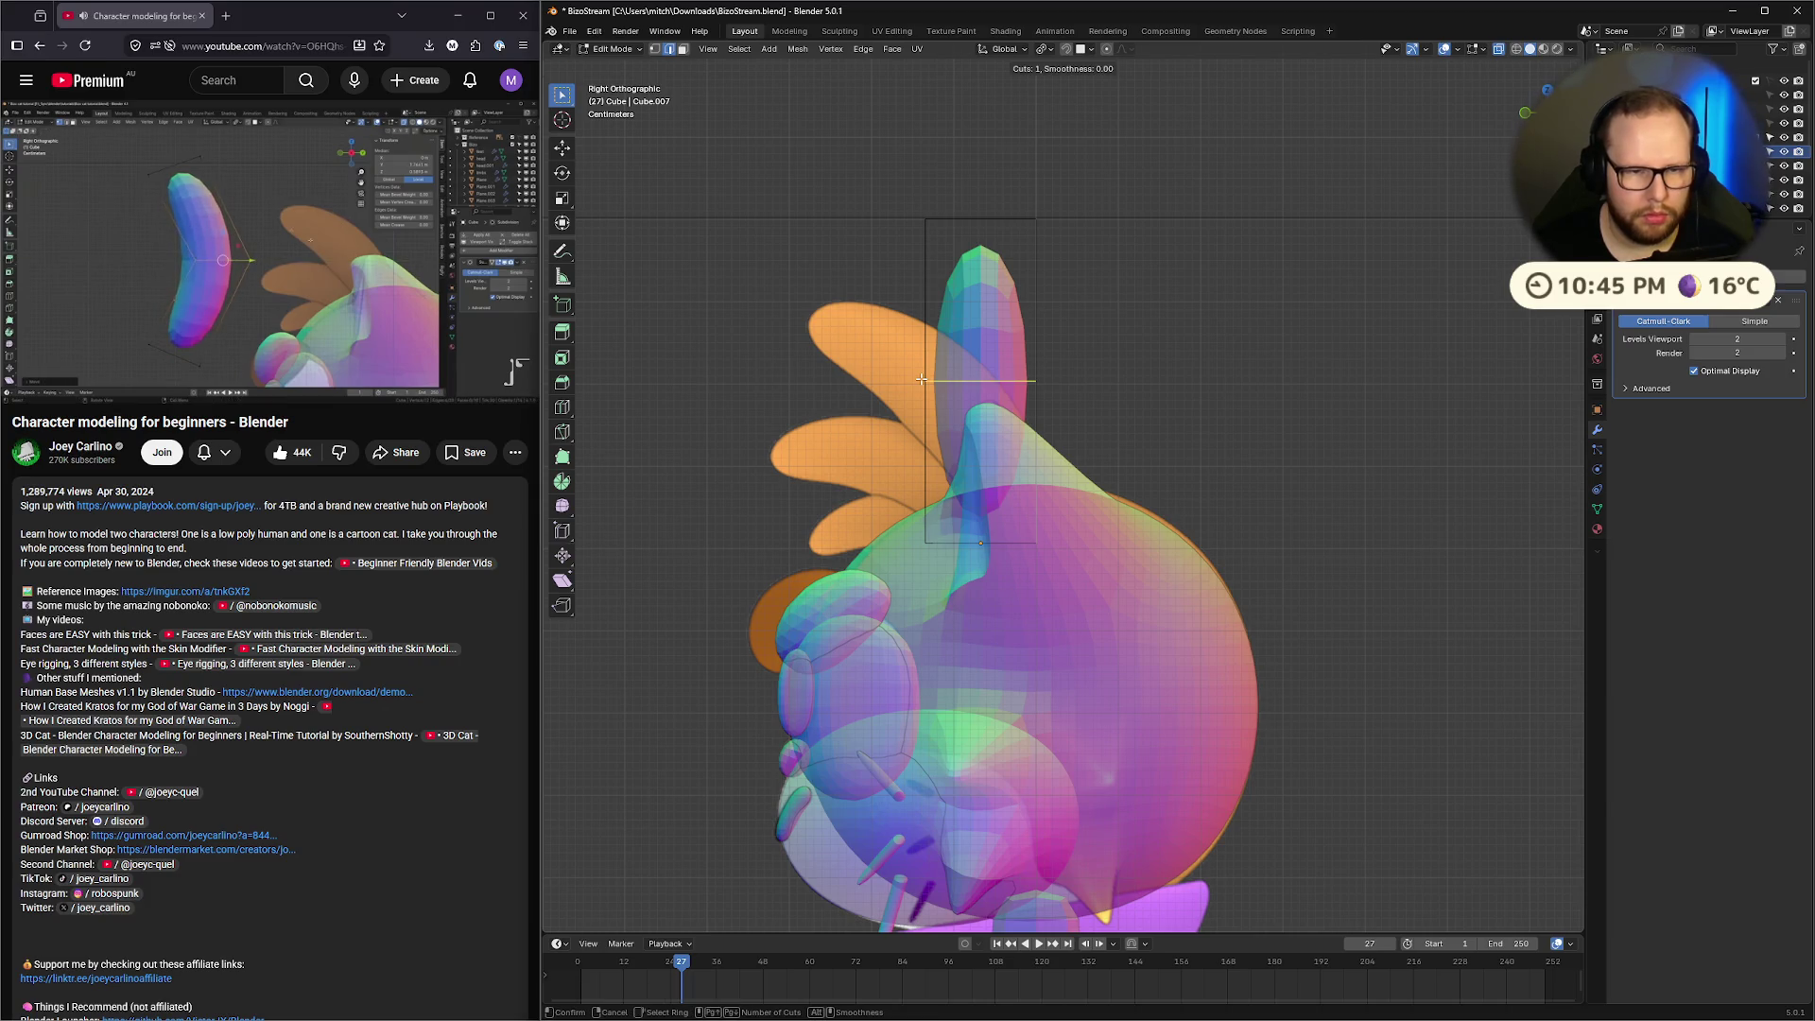
pyautogui.click(922, 379)
pyautogui.rightClick(922, 379)
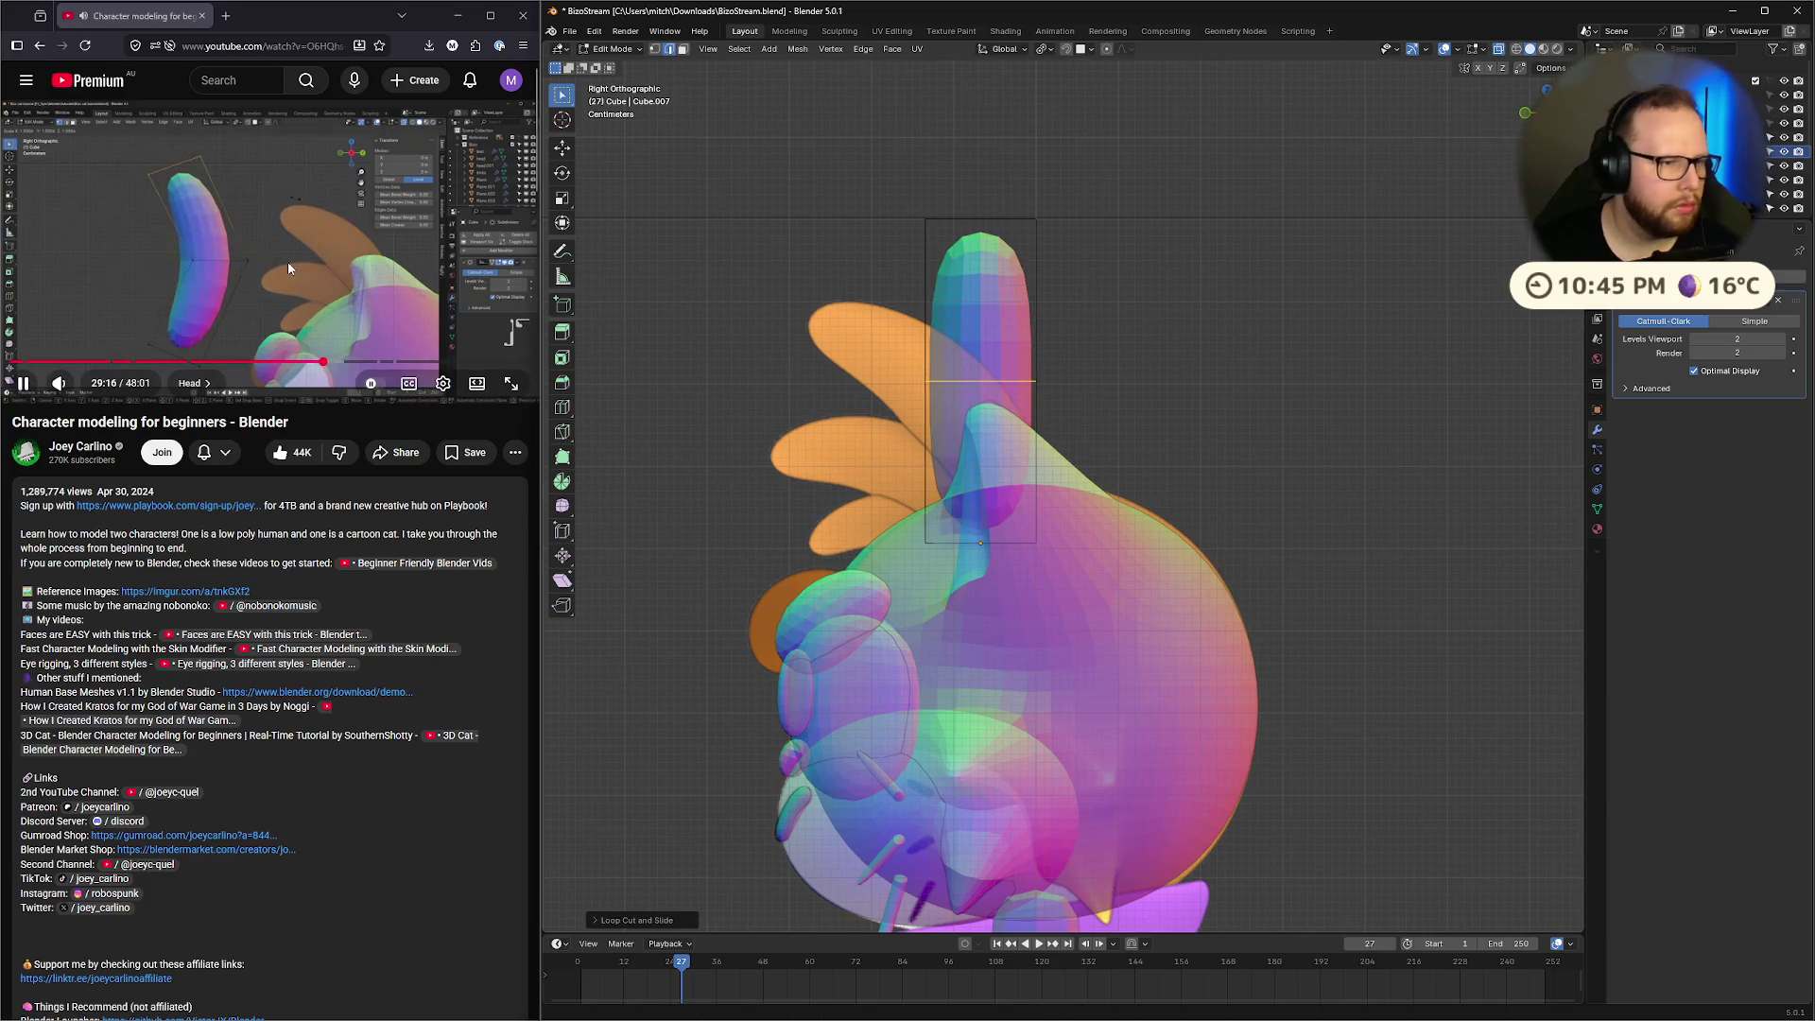
# Pause the video, select the middle loop, nudge it along X, and turn off X-ray
pyautogui.click(292, 249)
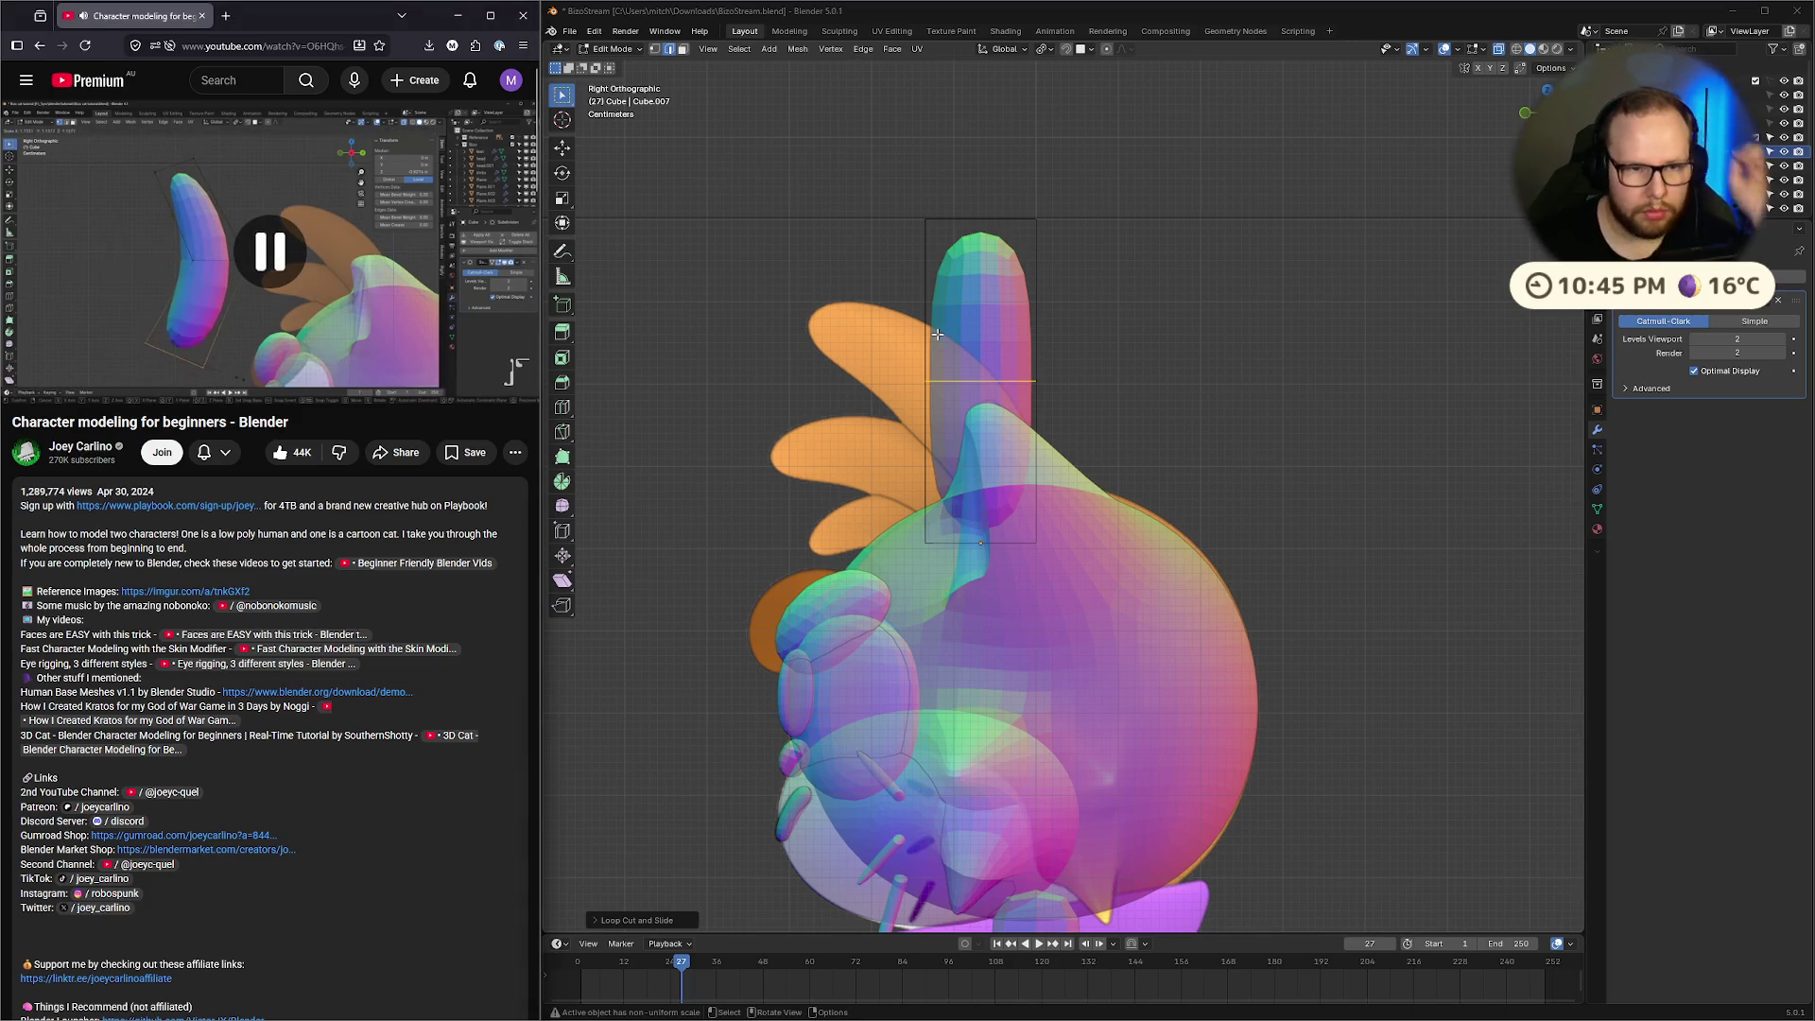
pyautogui.moveTo(855, 360); pyautogui.dragTo(1075, 397)
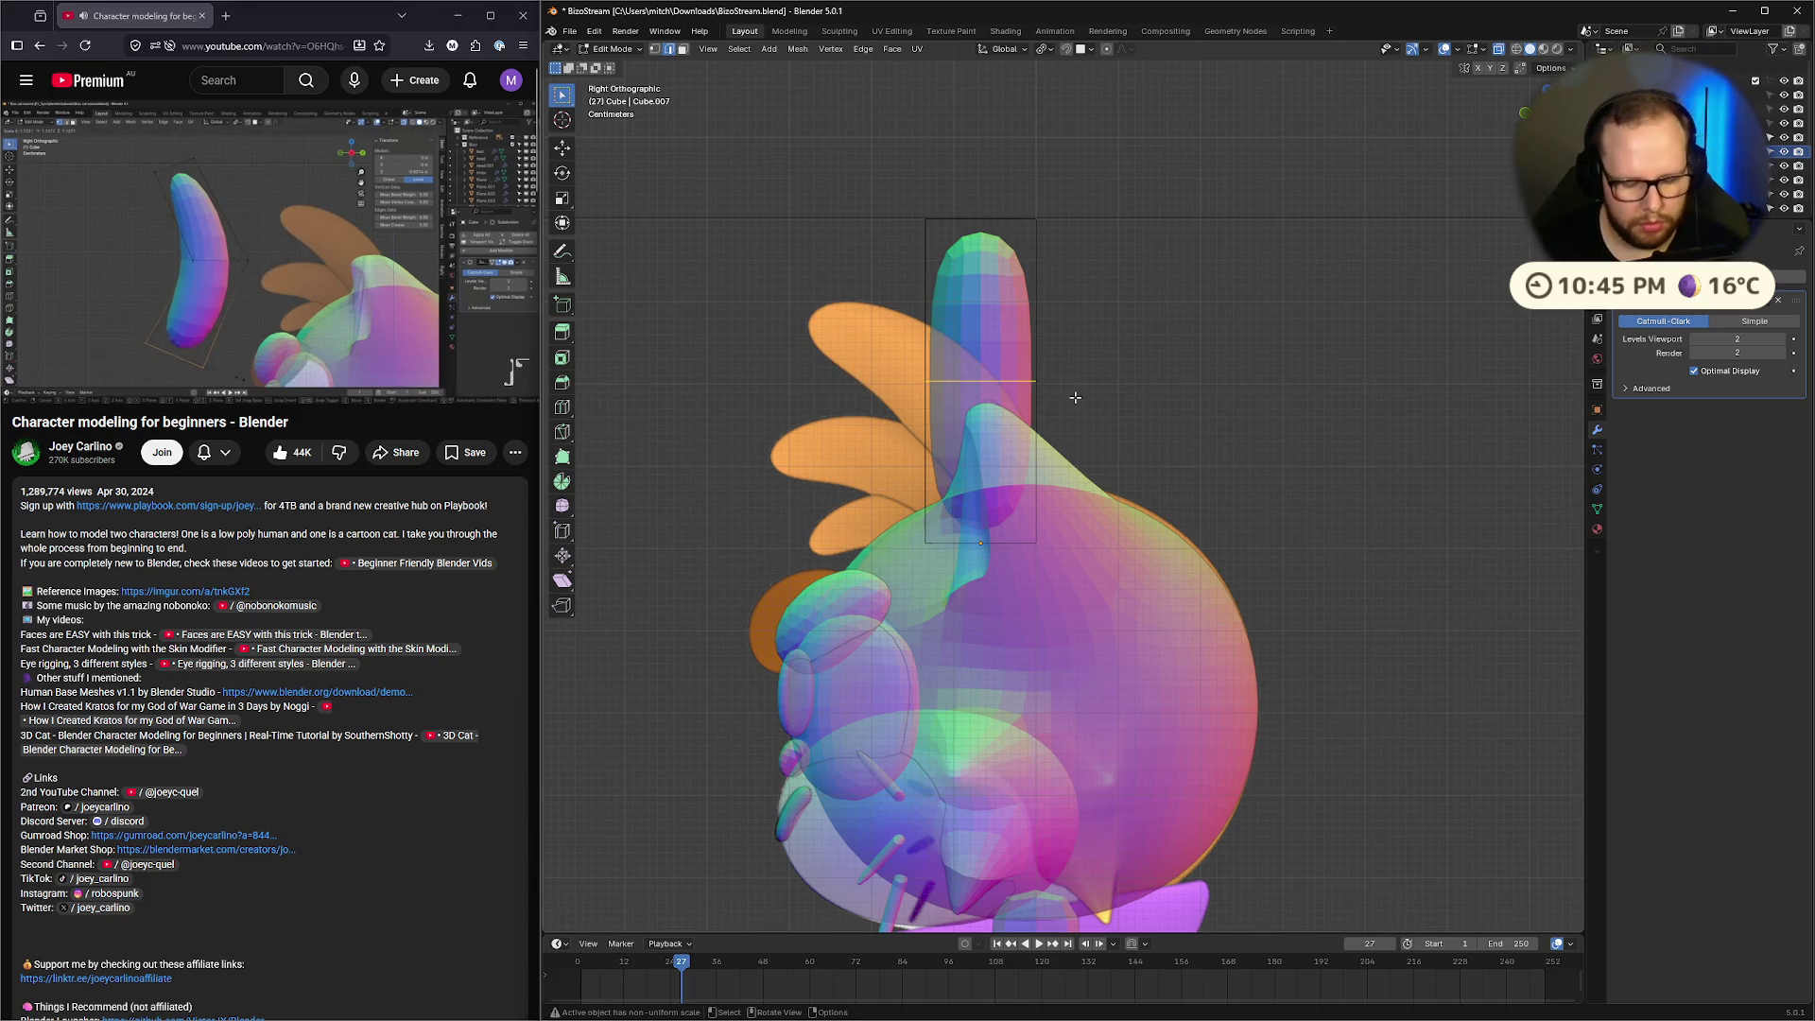
pyautogui.press('g')
pyautogui.press('x')
pyautogui.click(1052, 395)
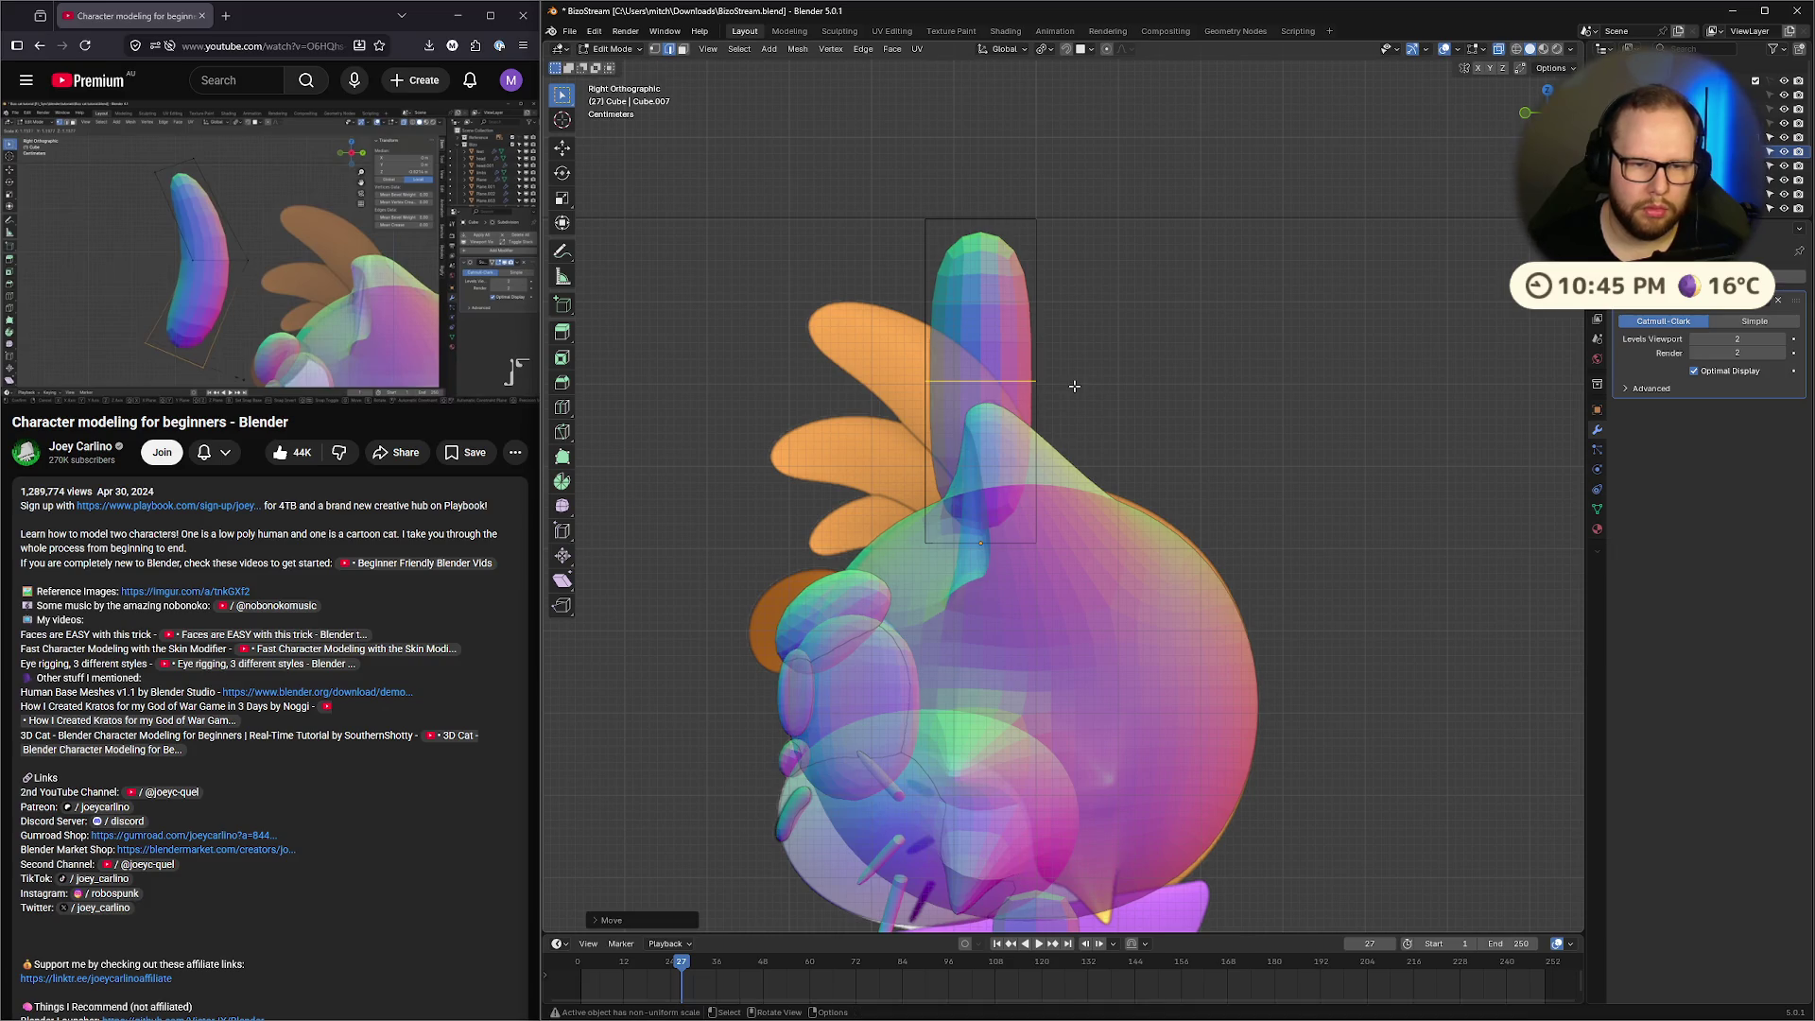
pyautogui.hotkey('alt', 'z')
pyautogui.hotkey('alt', 'z')
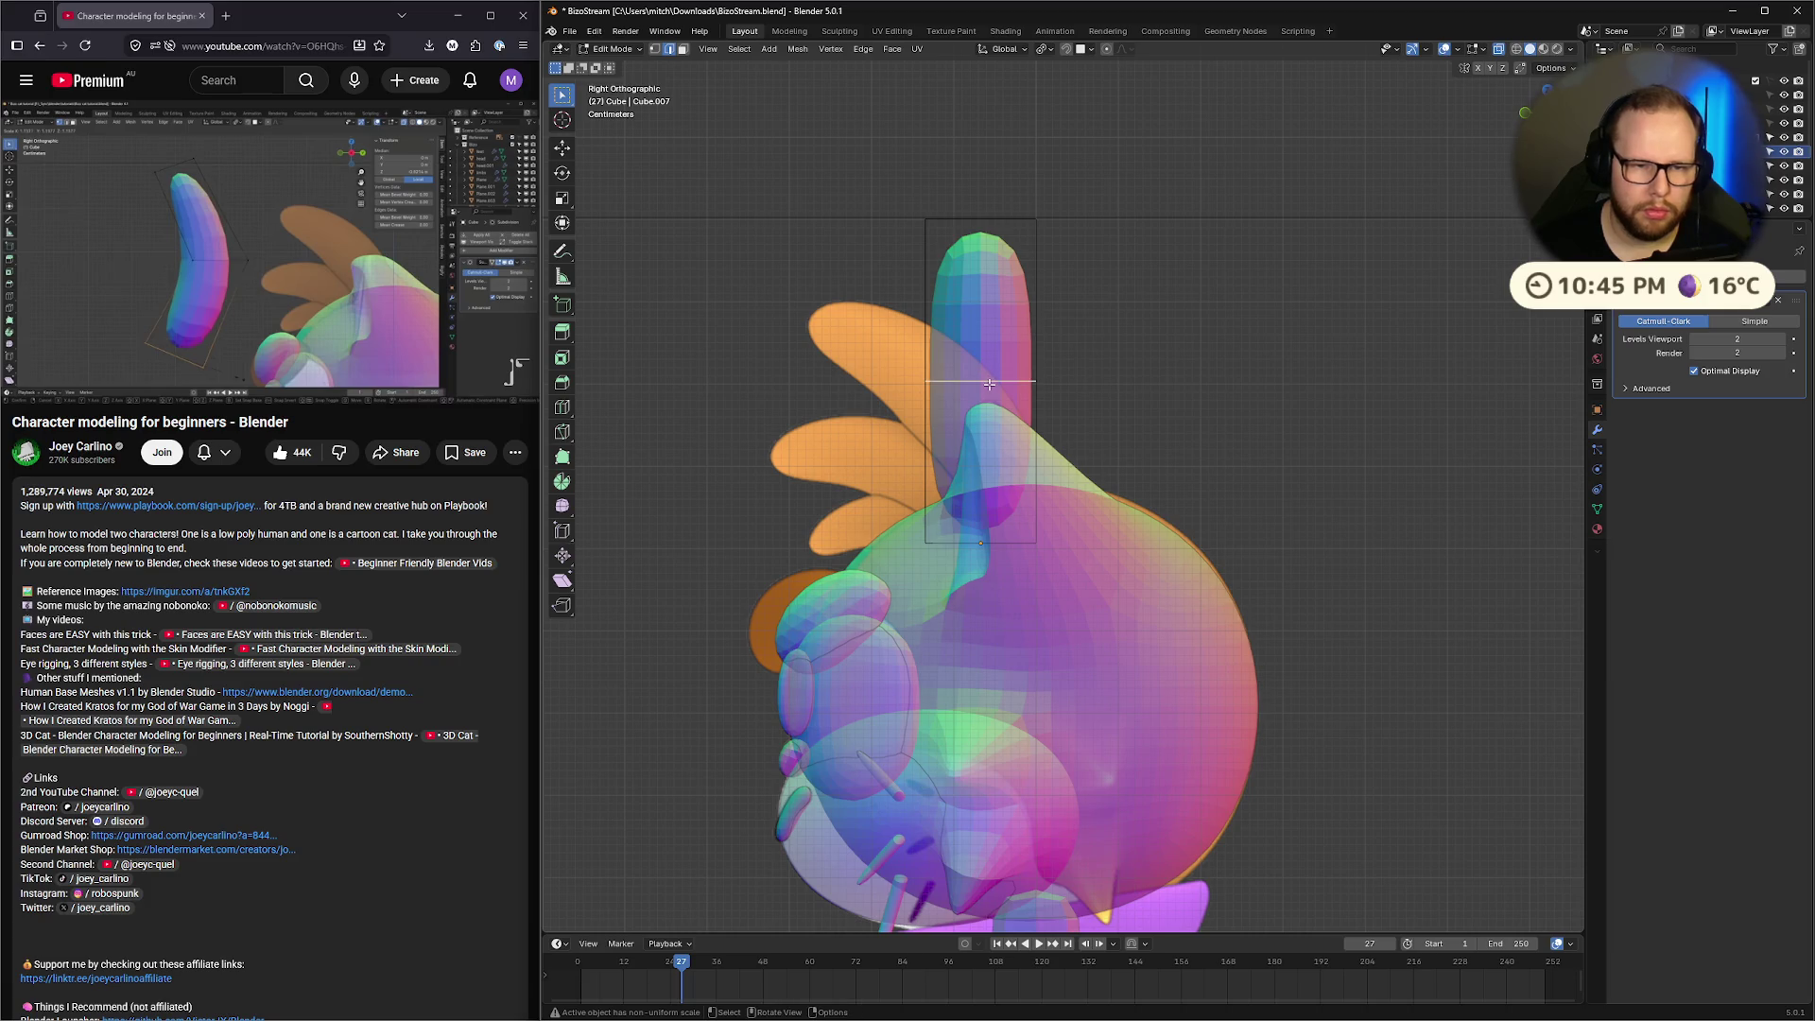
# Shift the middle edge loop sideways along the Y axis
pyautogui.press('g')
pyautogui.press('z')
pyautogui.press('Escape')
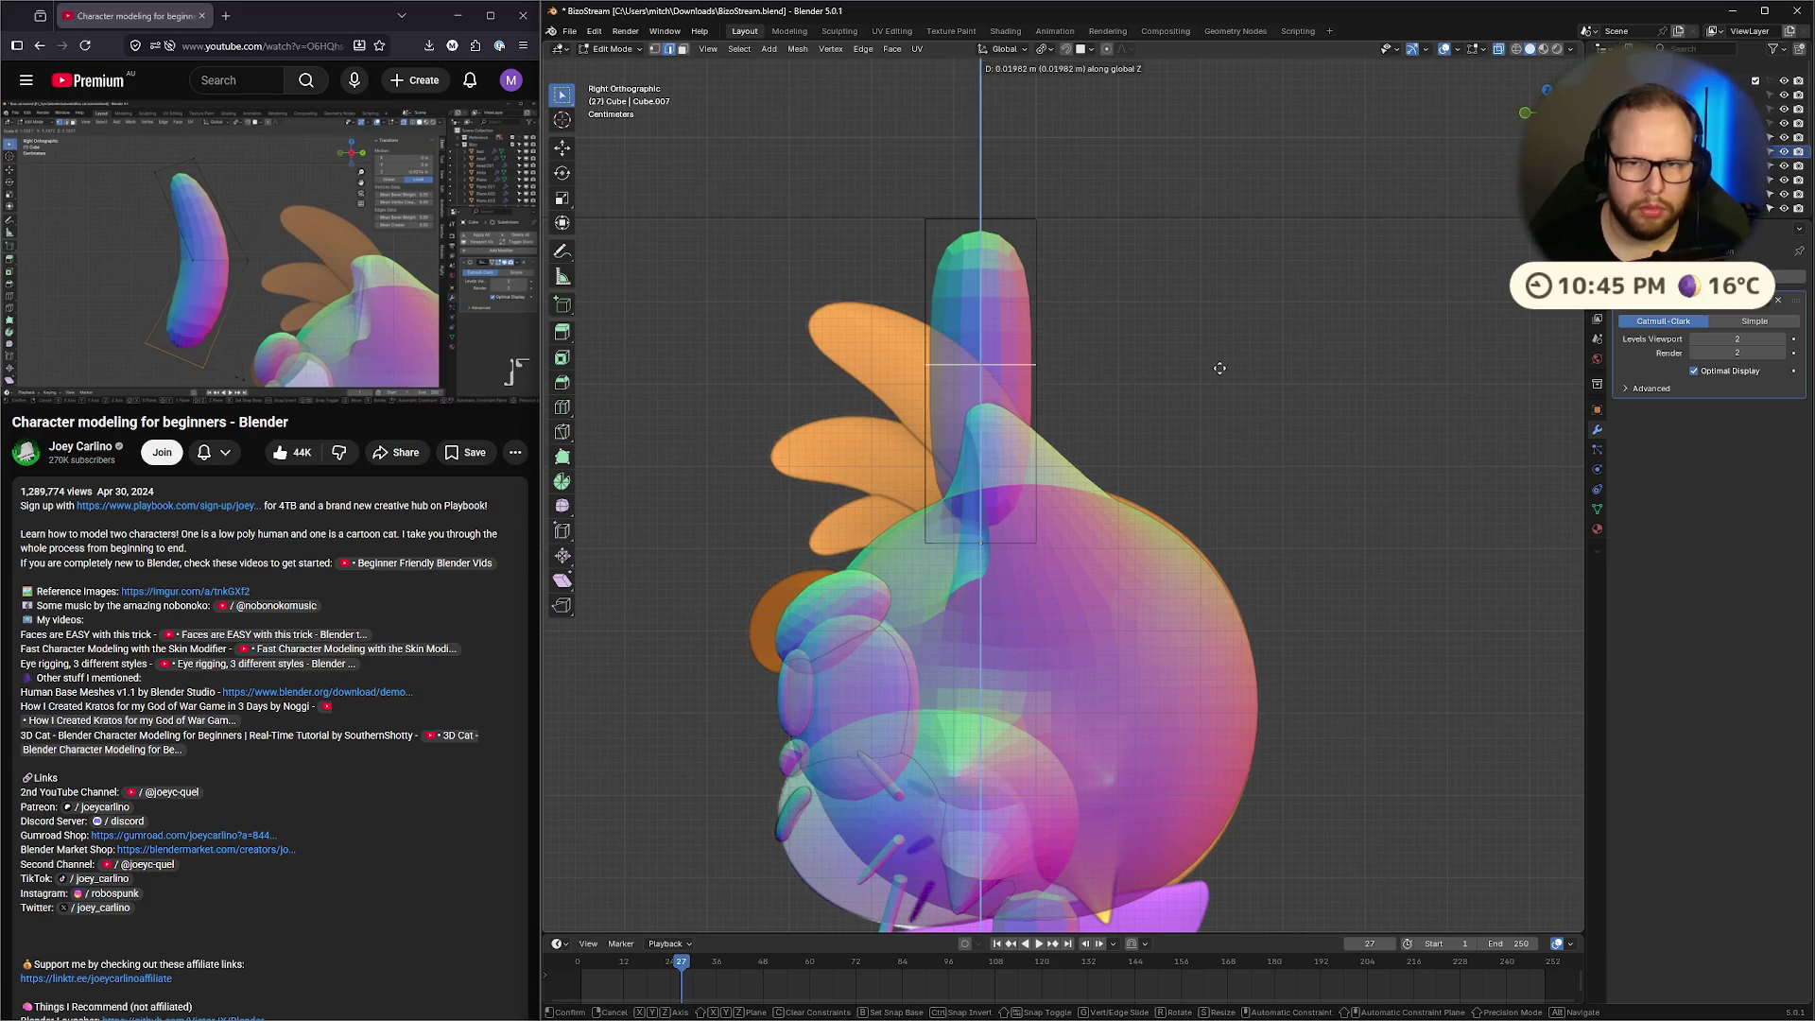
pyautogui.press('g')
pyautogui.press('y')
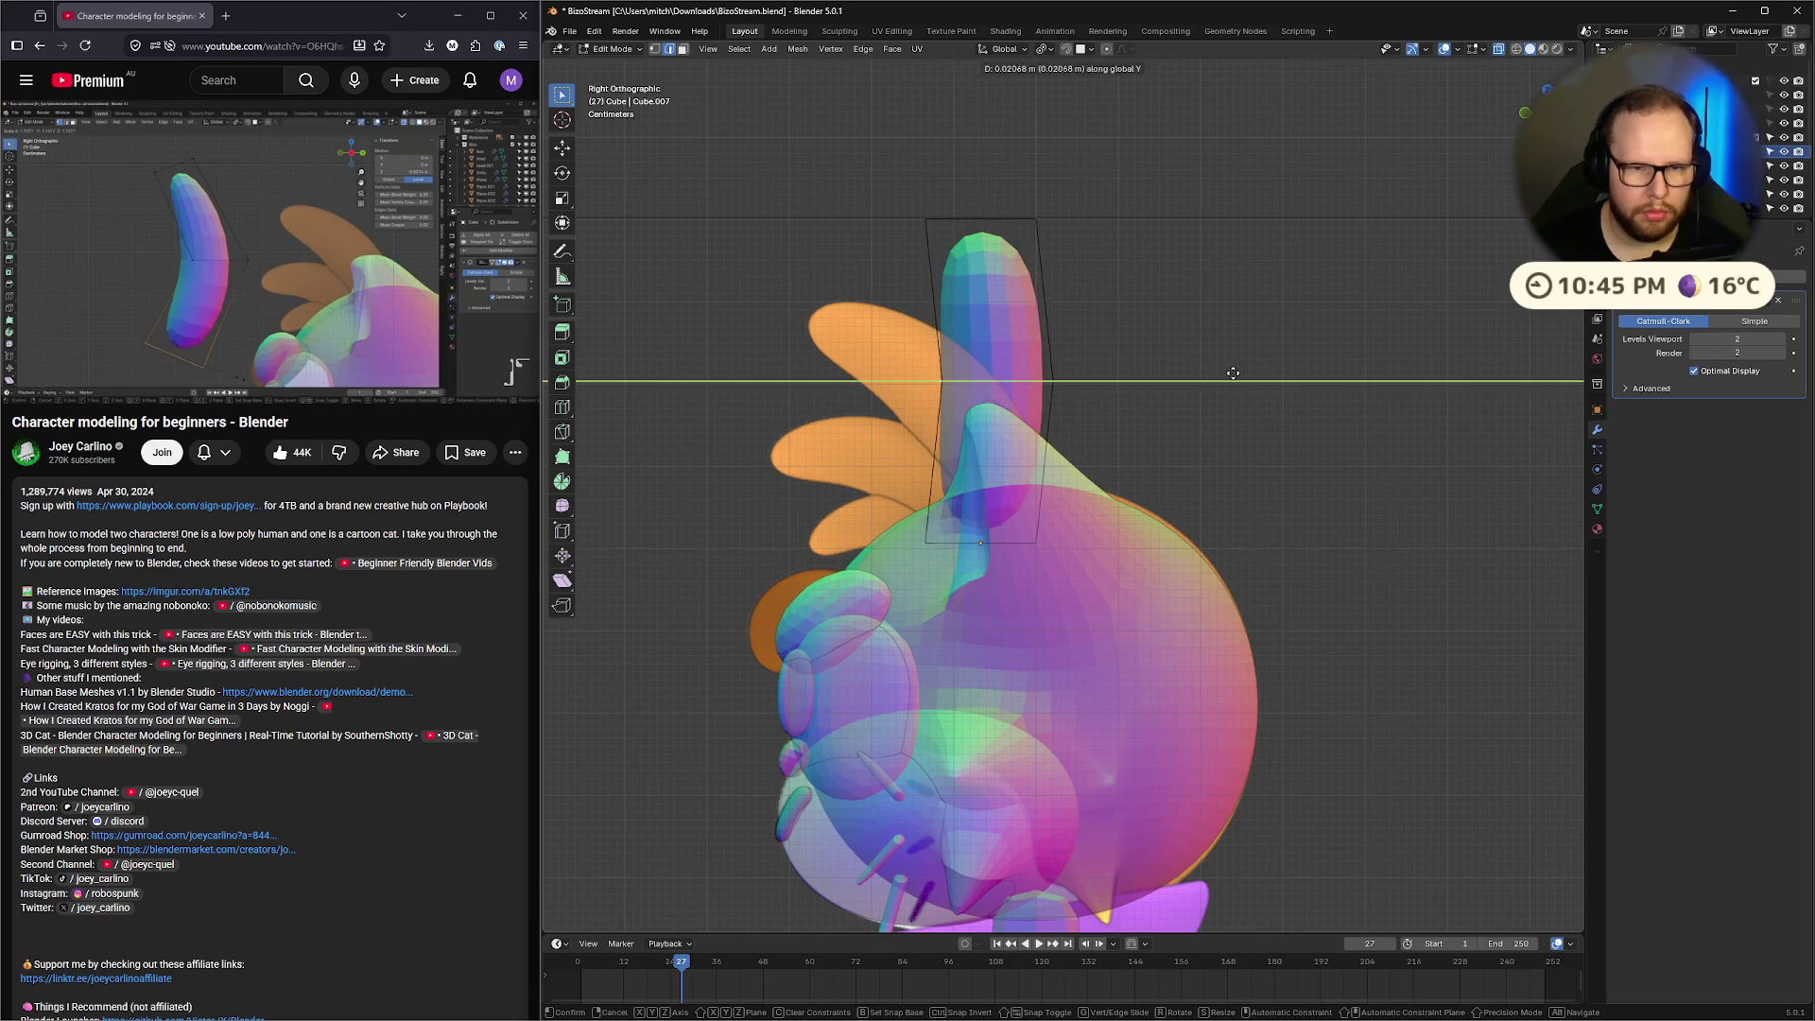
pyautogui.click(1107, 327)
# Scale down the tuft's top vertices into a taper, then replay the tutorial's cube section
pyautogui.moveTo(861, 179); pyautogui.dragTo(1125, 241)
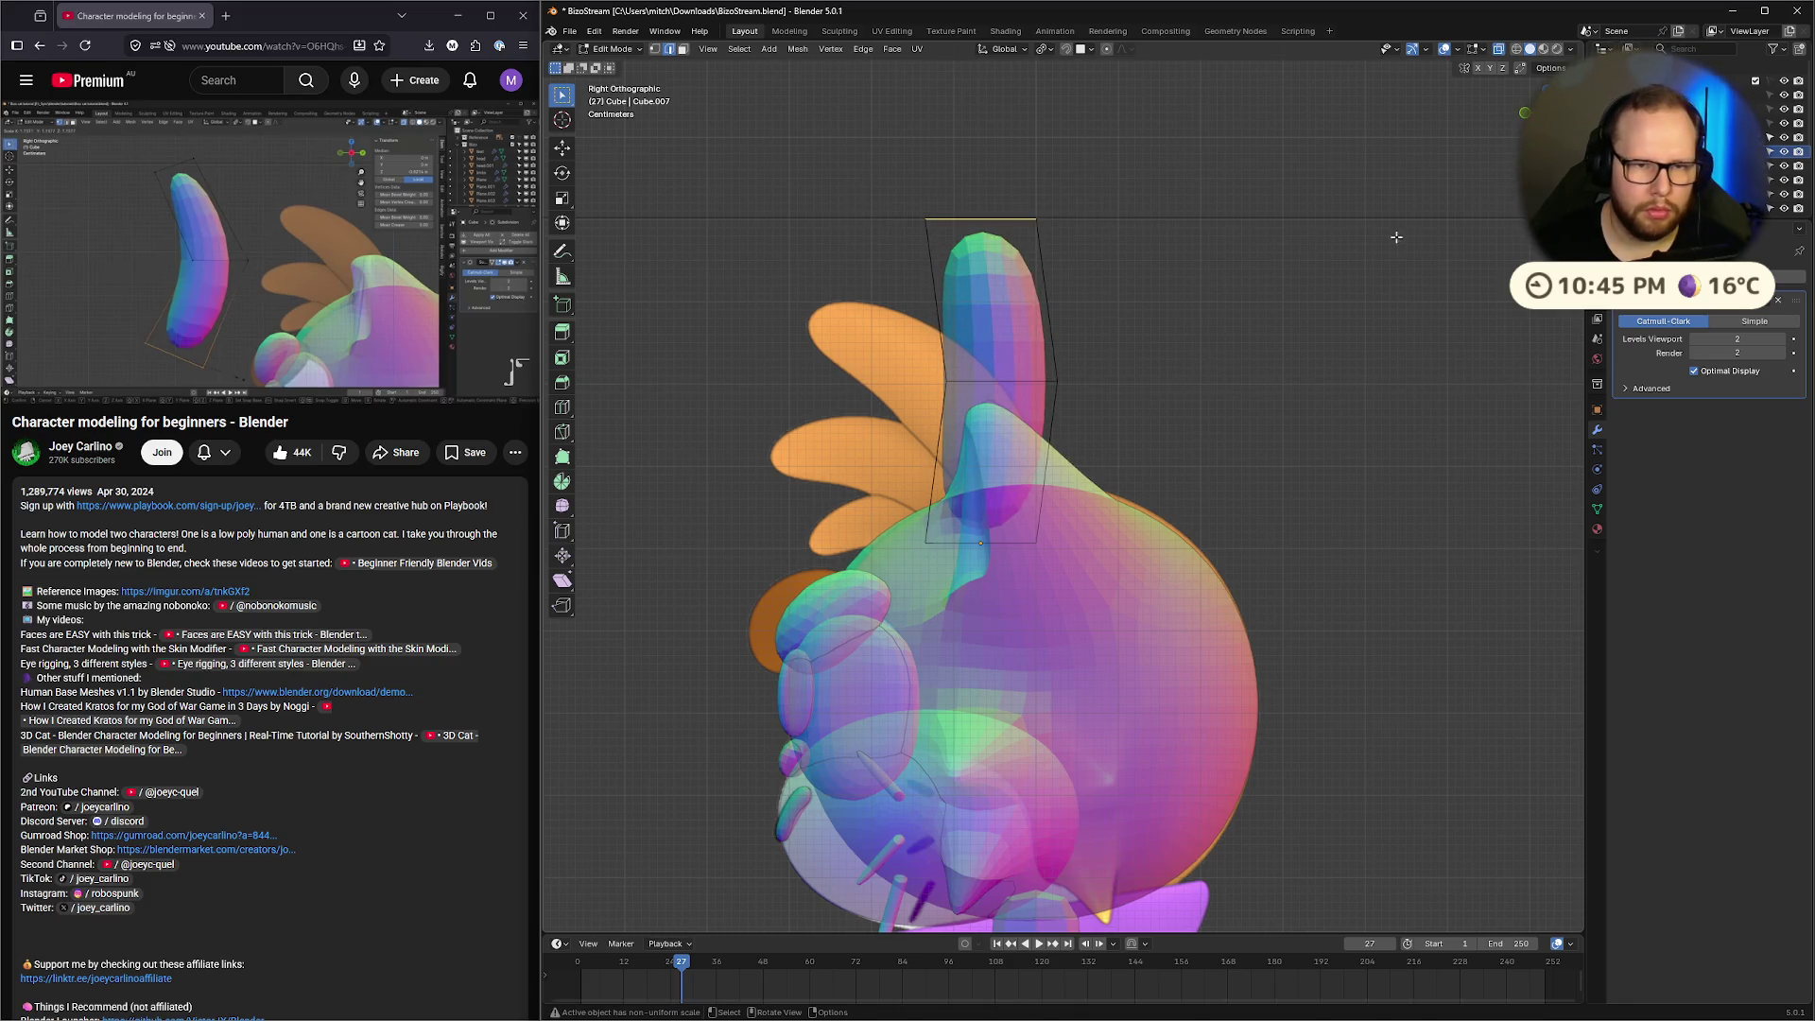
pyautogui.press('s')
pyautogui.click(1198, 224)
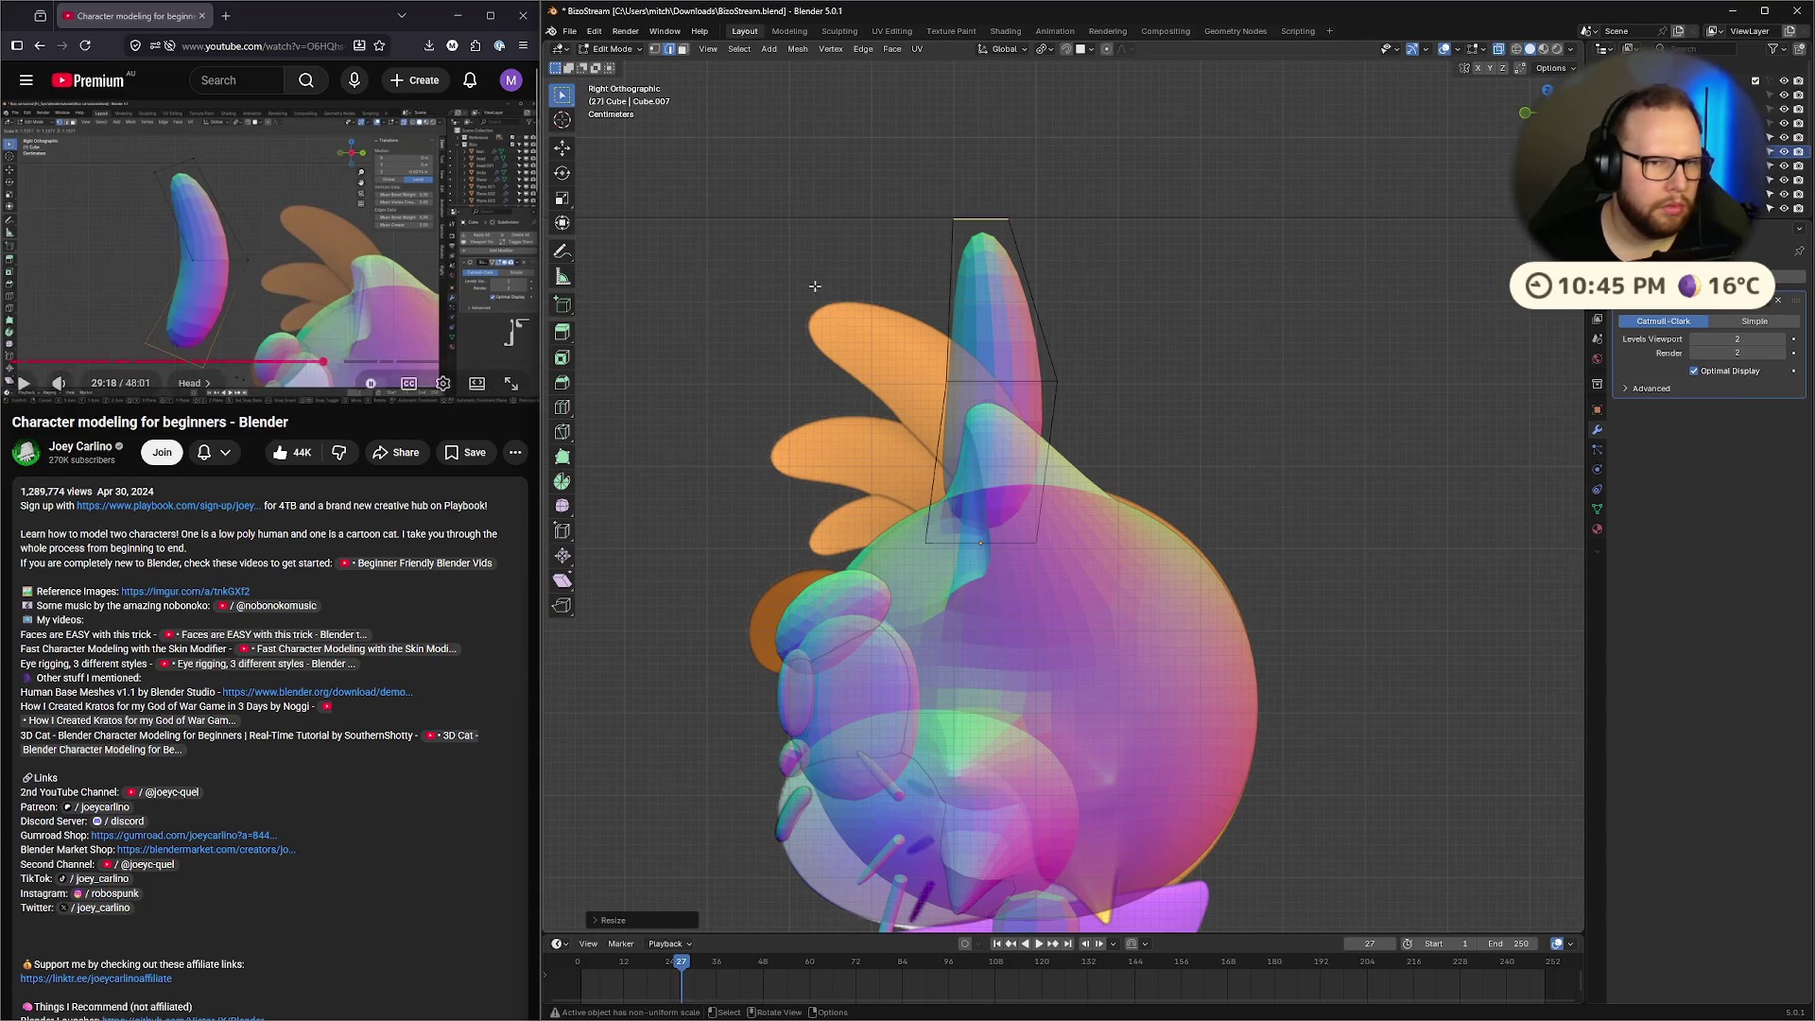
pyautogui.click(290, 274)
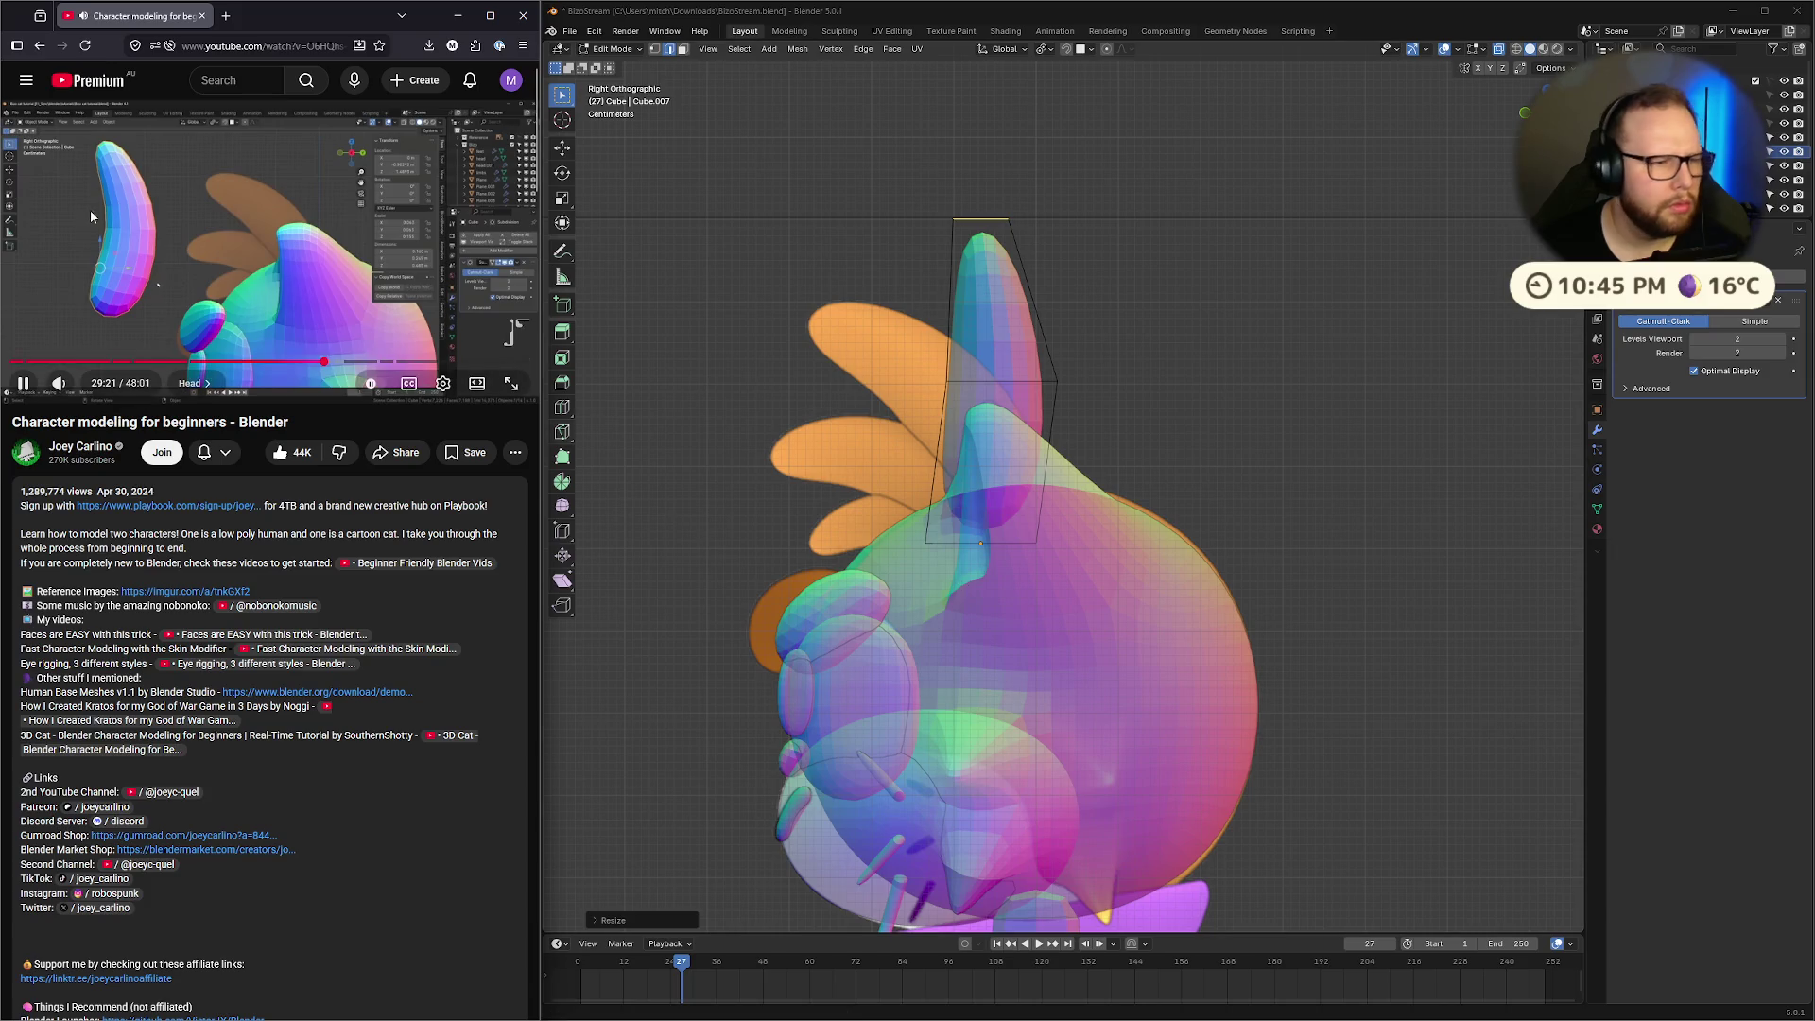
pyautogui.click(319, 362)
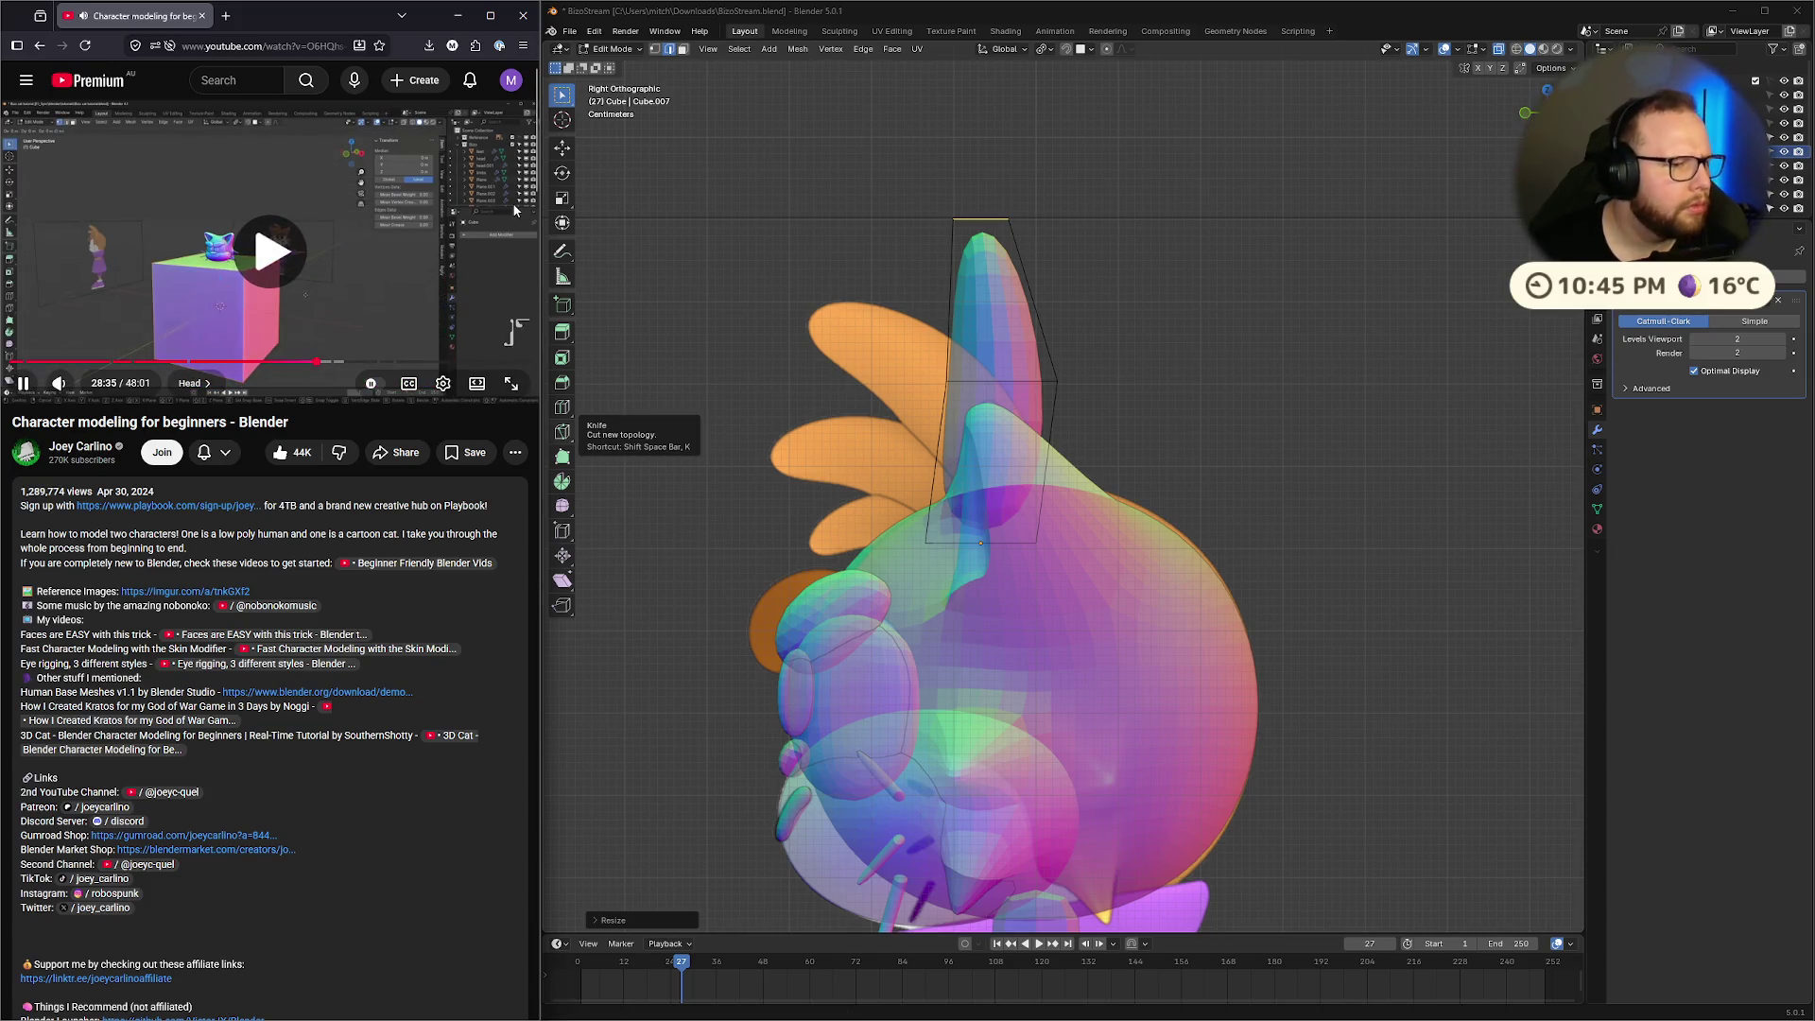
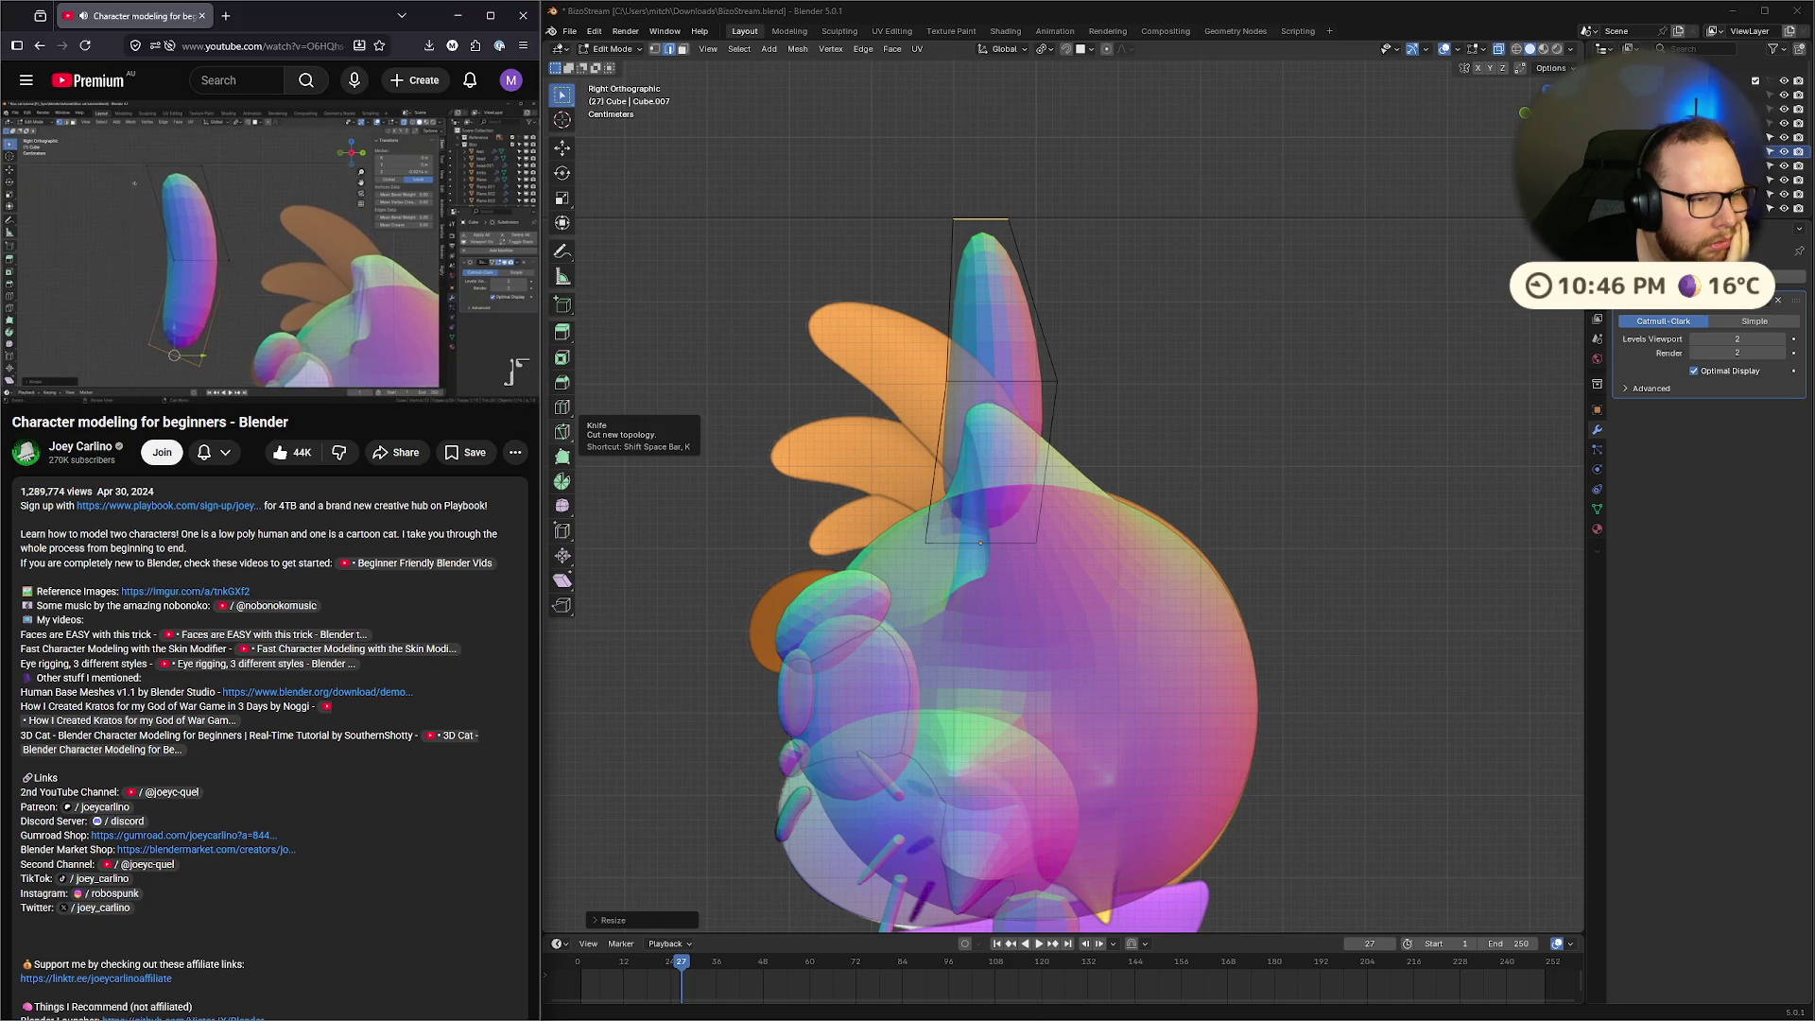
# Pause the reference video and tilt the top and base vertices of the ear cage
pyautogui.click(188, 197)
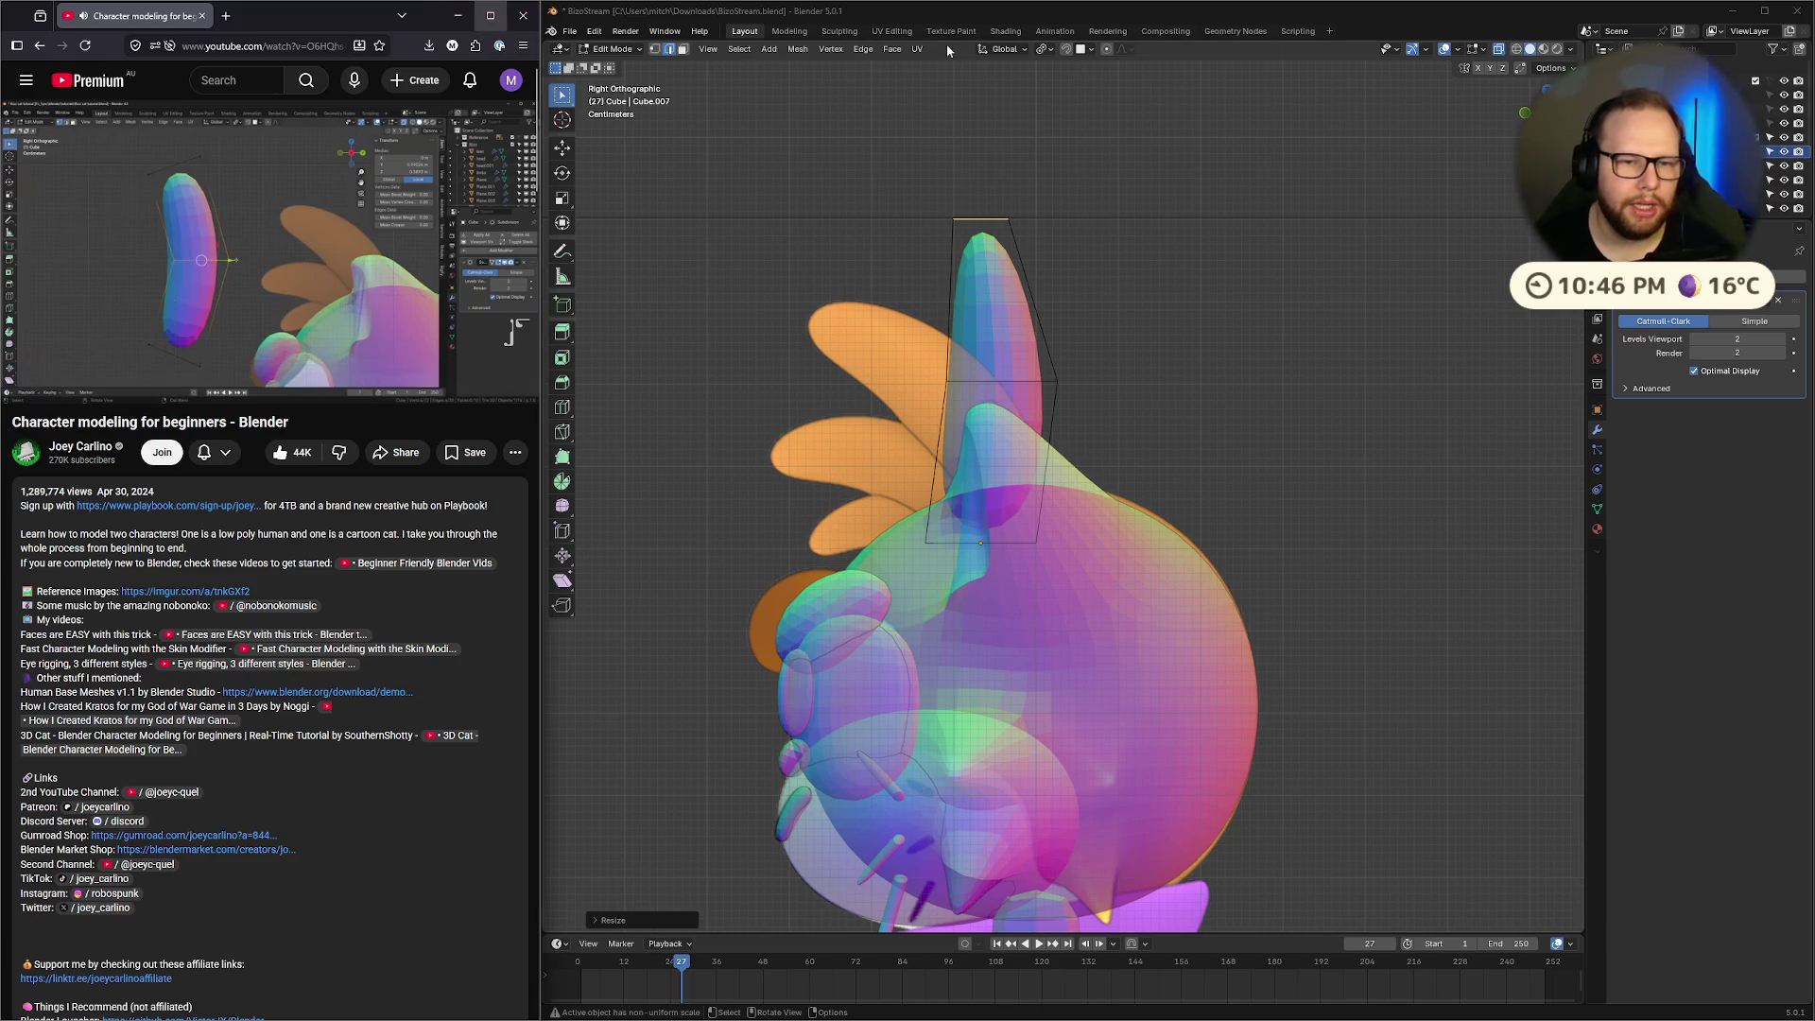
pyautogui.click(913, 162)
pyautogui.moveTo(896, 158); pyautogui.dragTo(1098, 270)
pyautogui.press('r')
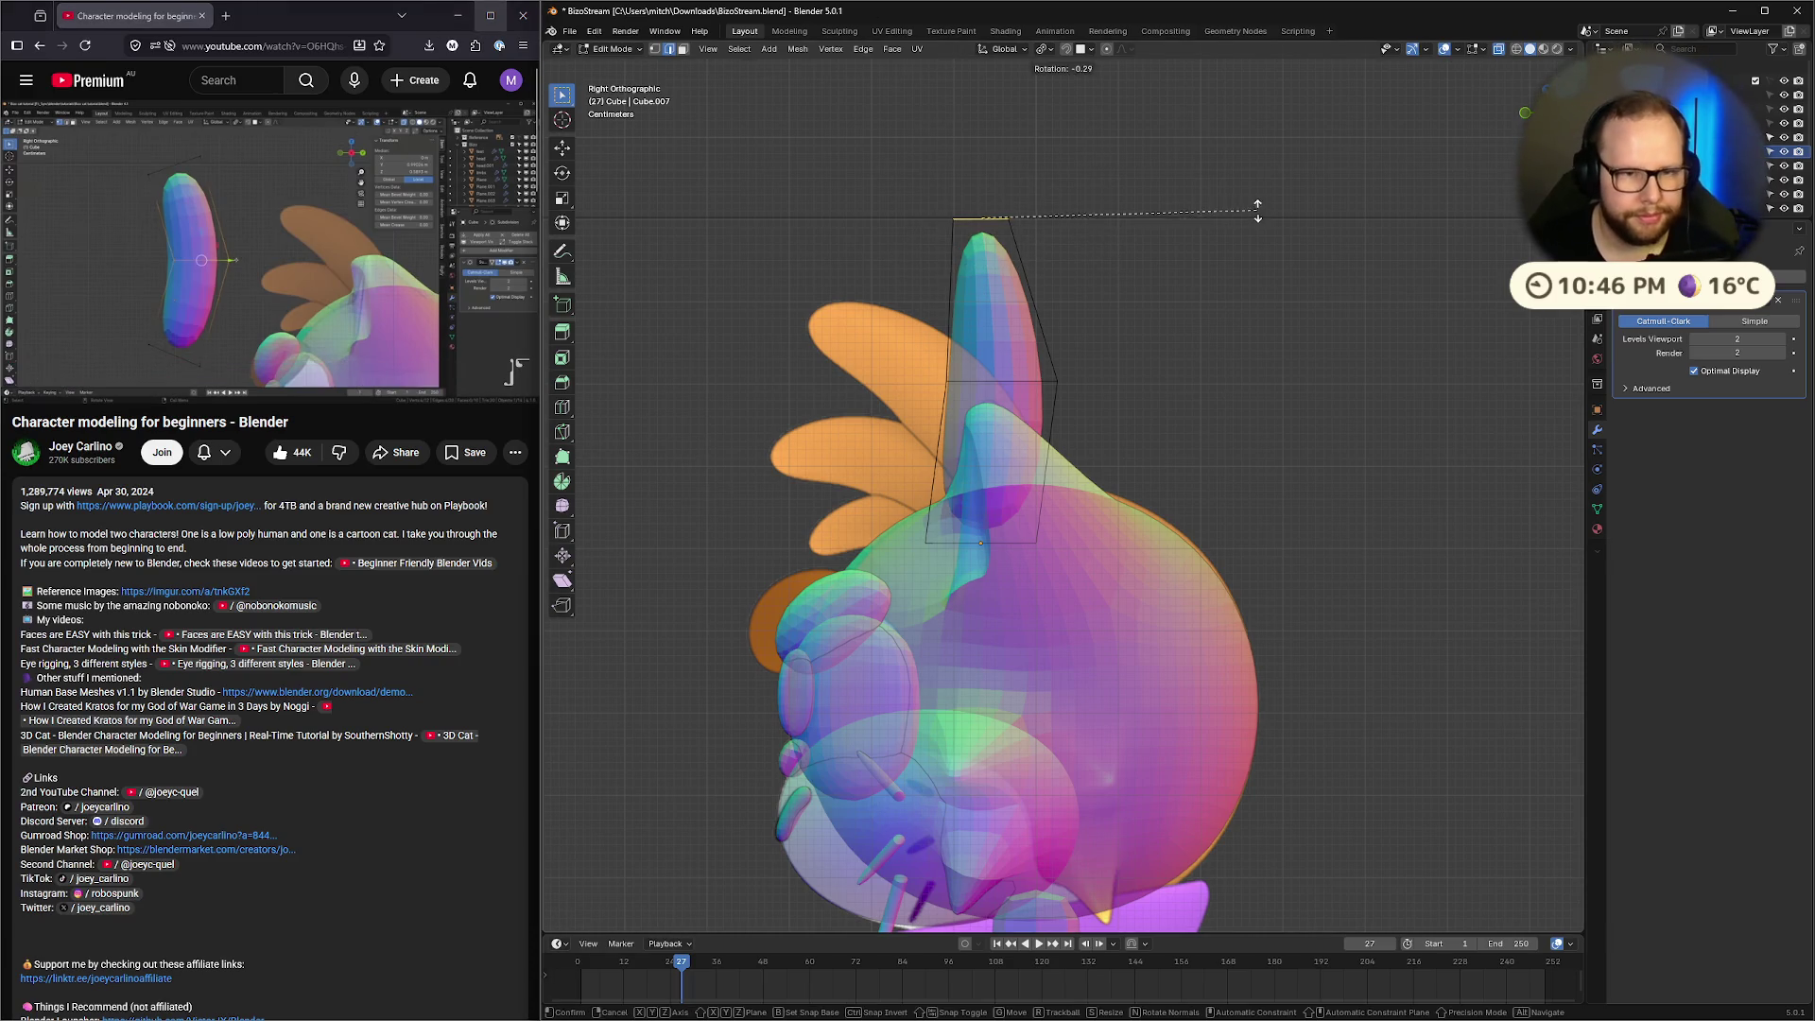
pyautogui.click(1125, 151)
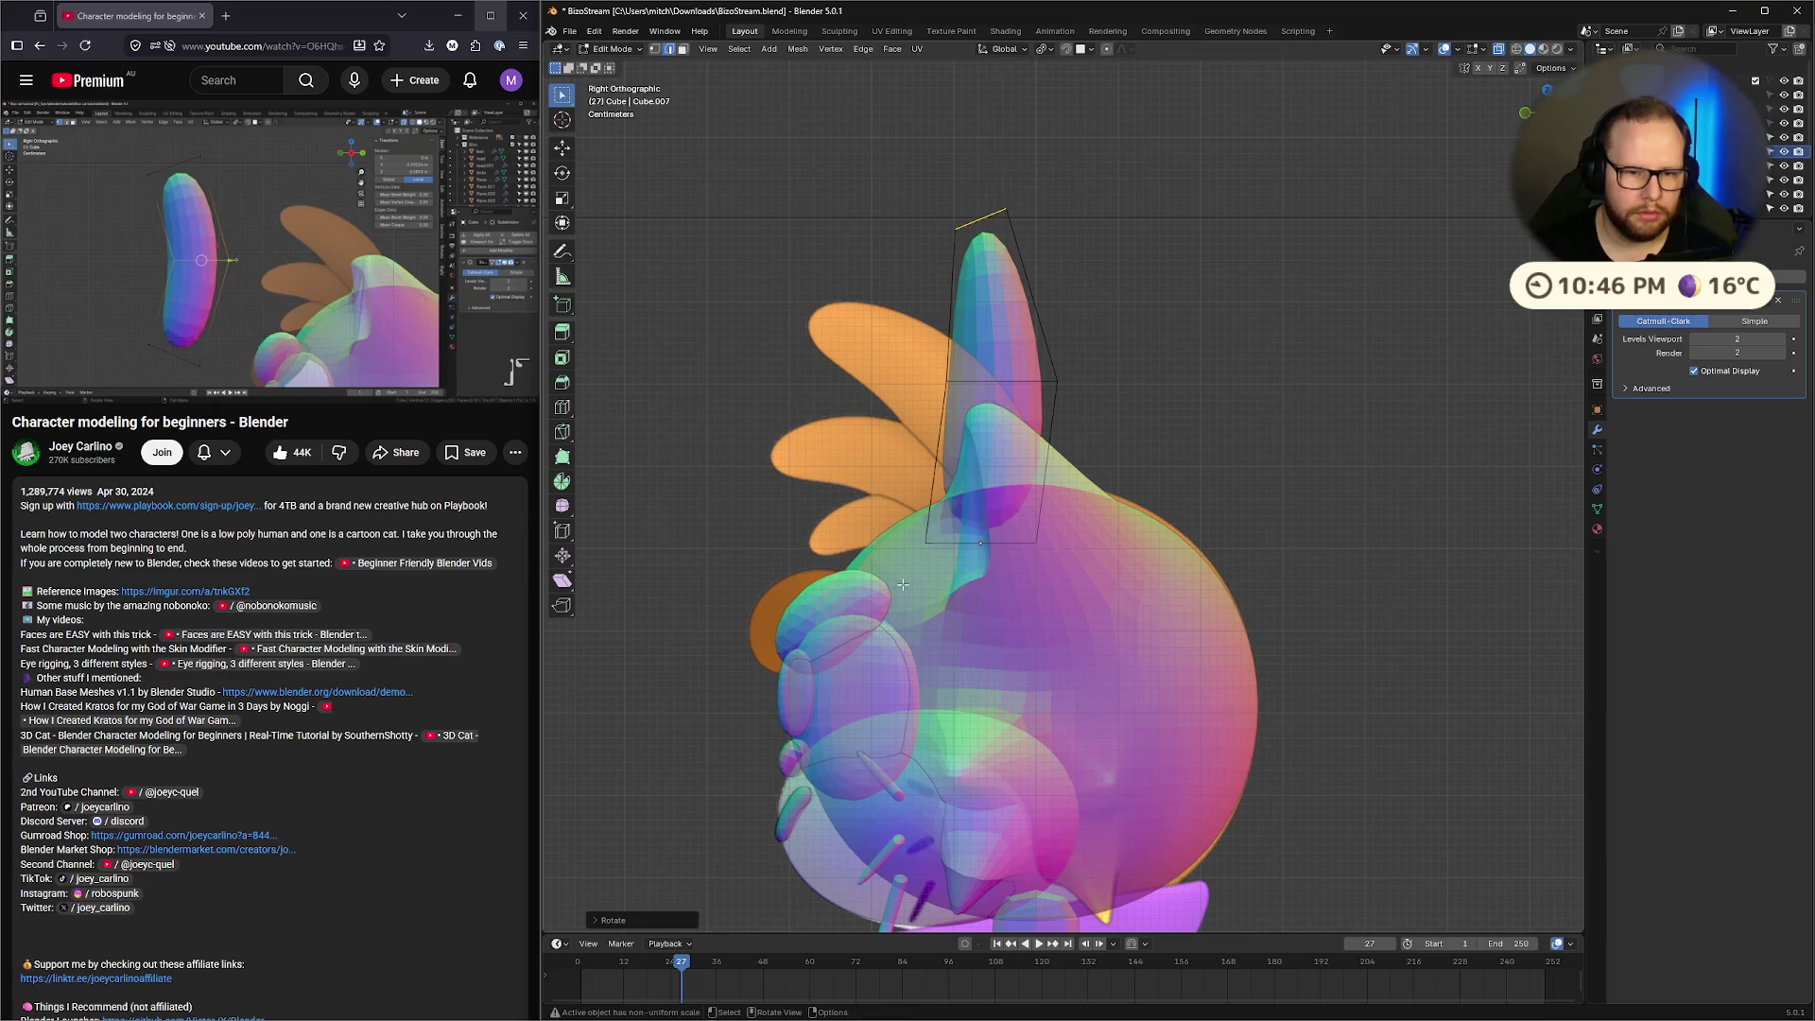
pyautogui.moveTo(896, 518); pyautogui.dragTo(978, 559)
pyautogui.press('r')
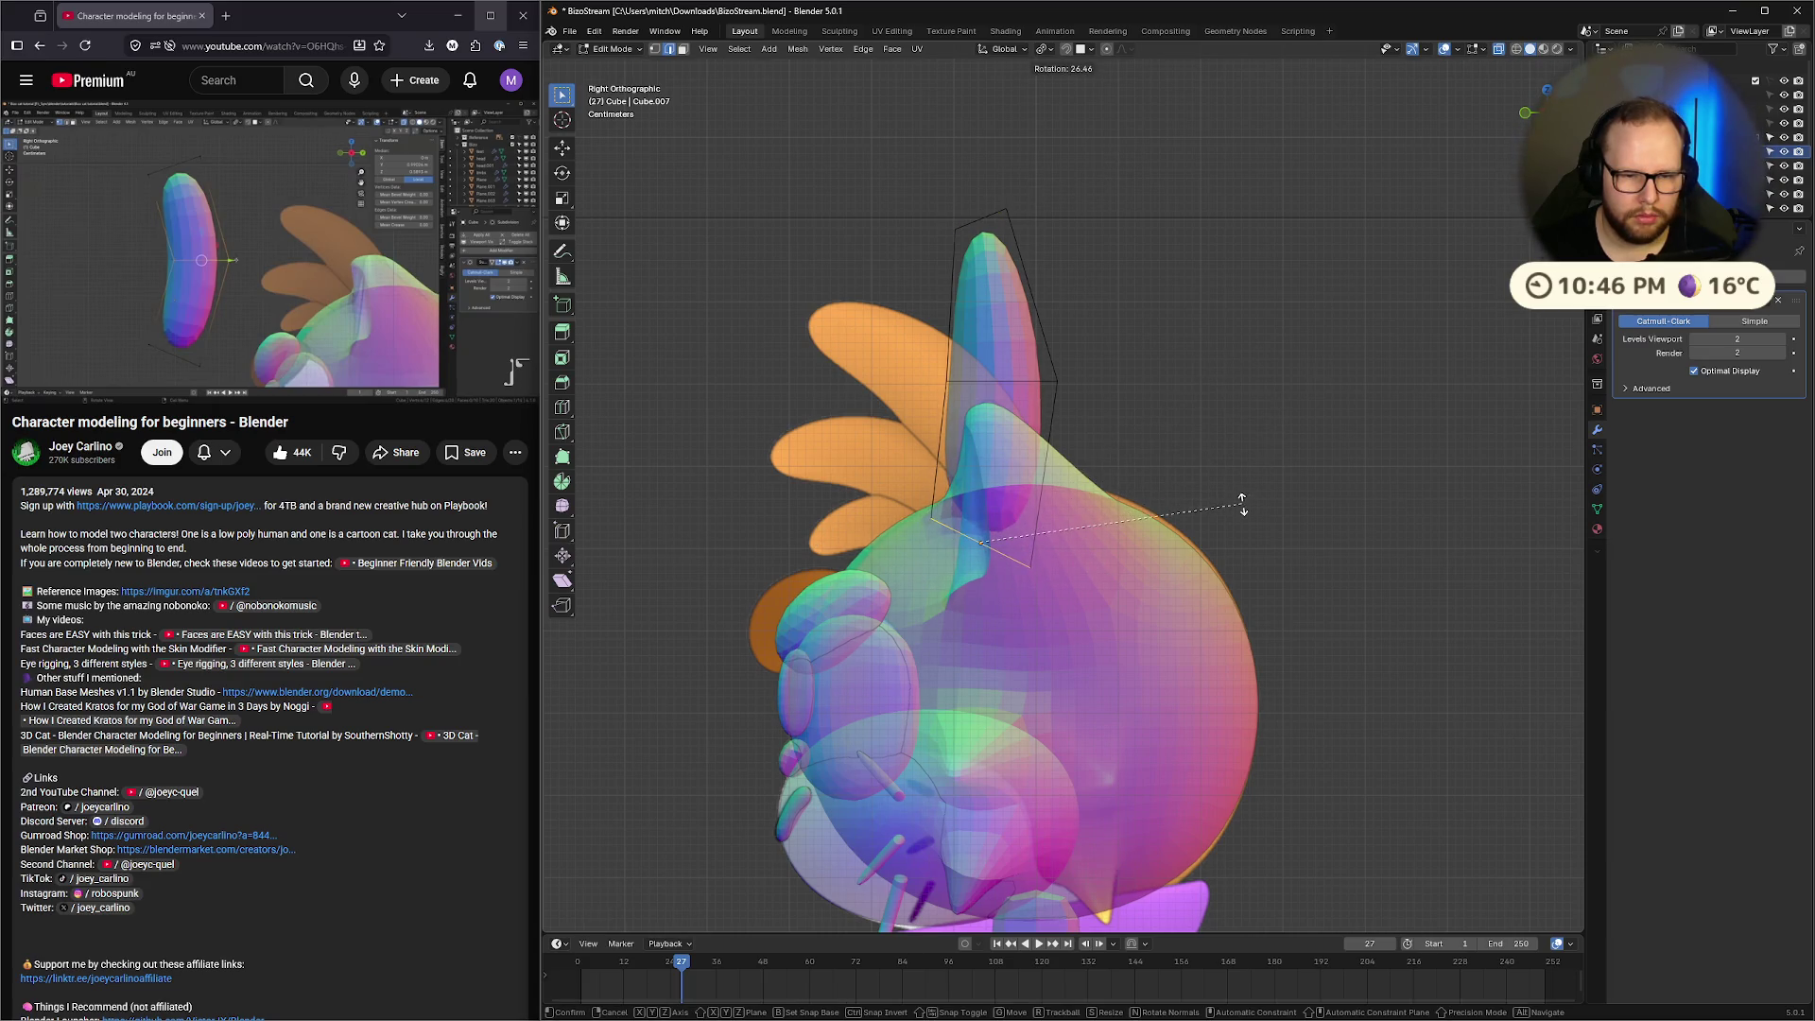
pyautogui.click(1242, 505)
# Undo both tilts to restore the upright ear, then move the whole ear object
pyautogui.hotkey('ctrl', 'z')
pyautogui.hotkey('ctrl', 'z')
pyautogui.hotkey('ctrl', 'z')
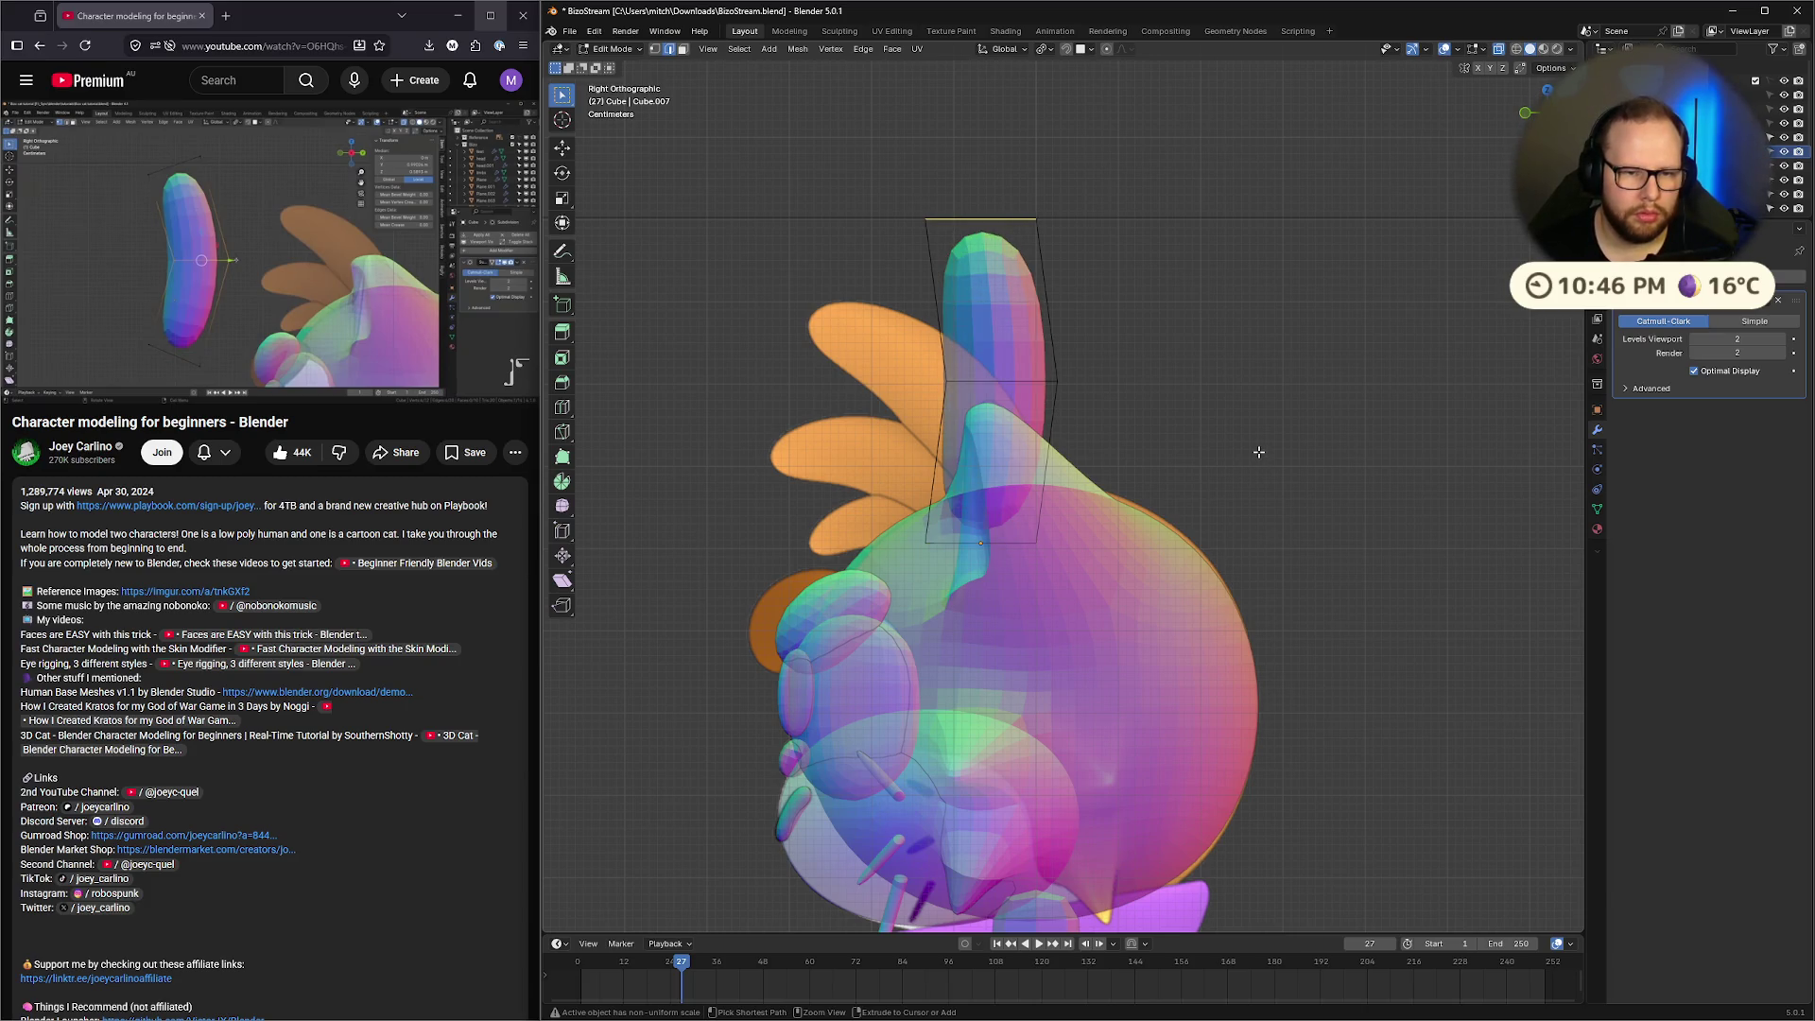
pyautogui.hotkey('ctrl', 'z')
pyautogui.hotkey('ctrl', 'z')
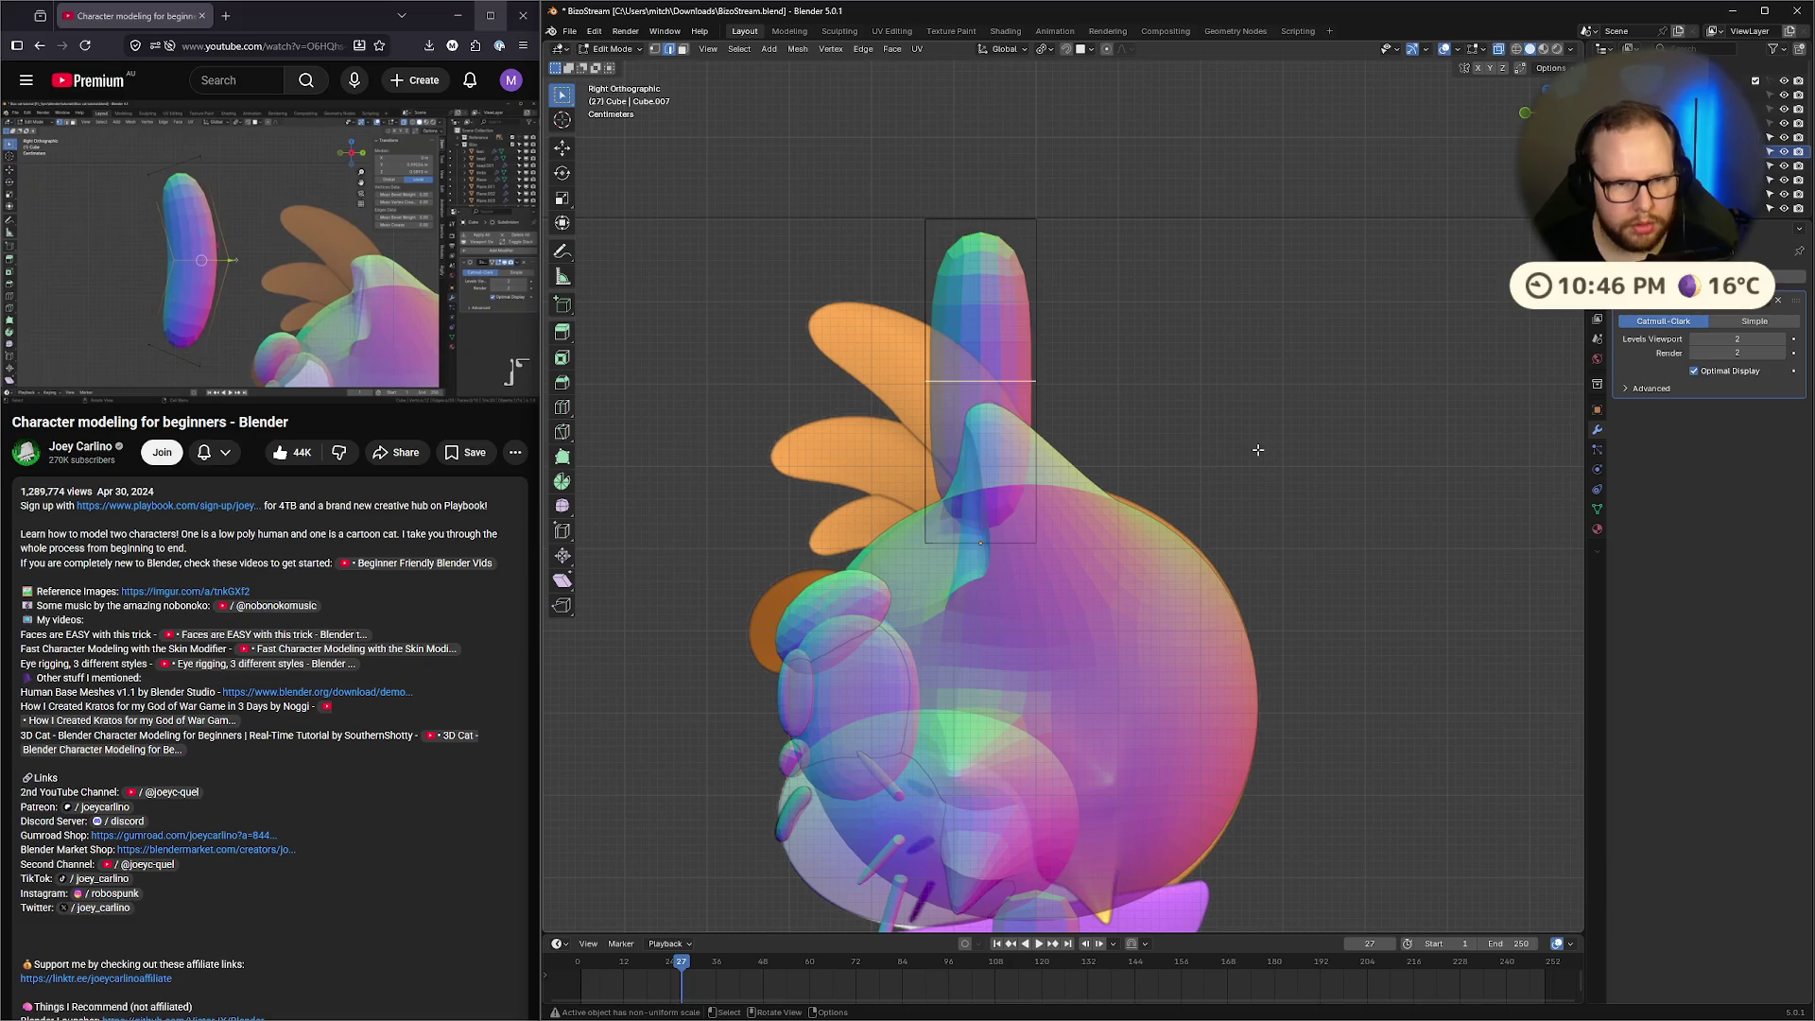
pyautogui.press('a')
pyautogui.press('Tab')
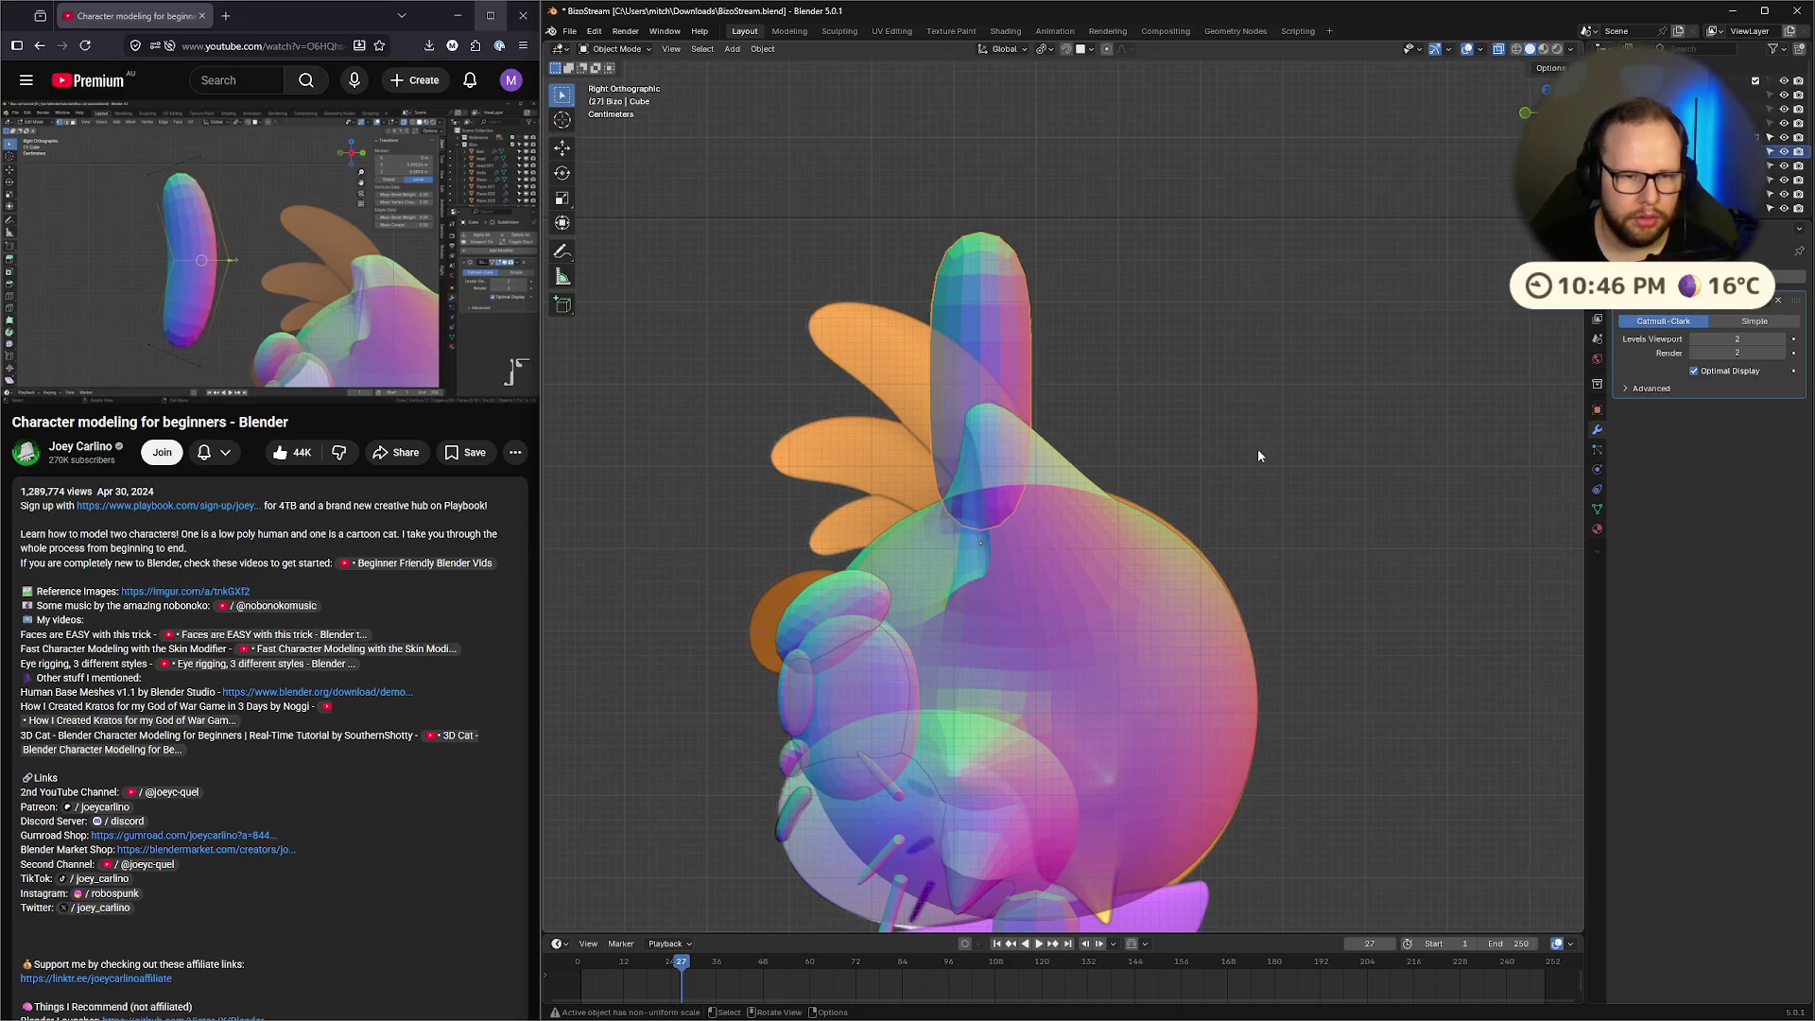
pyautogui.press('g')
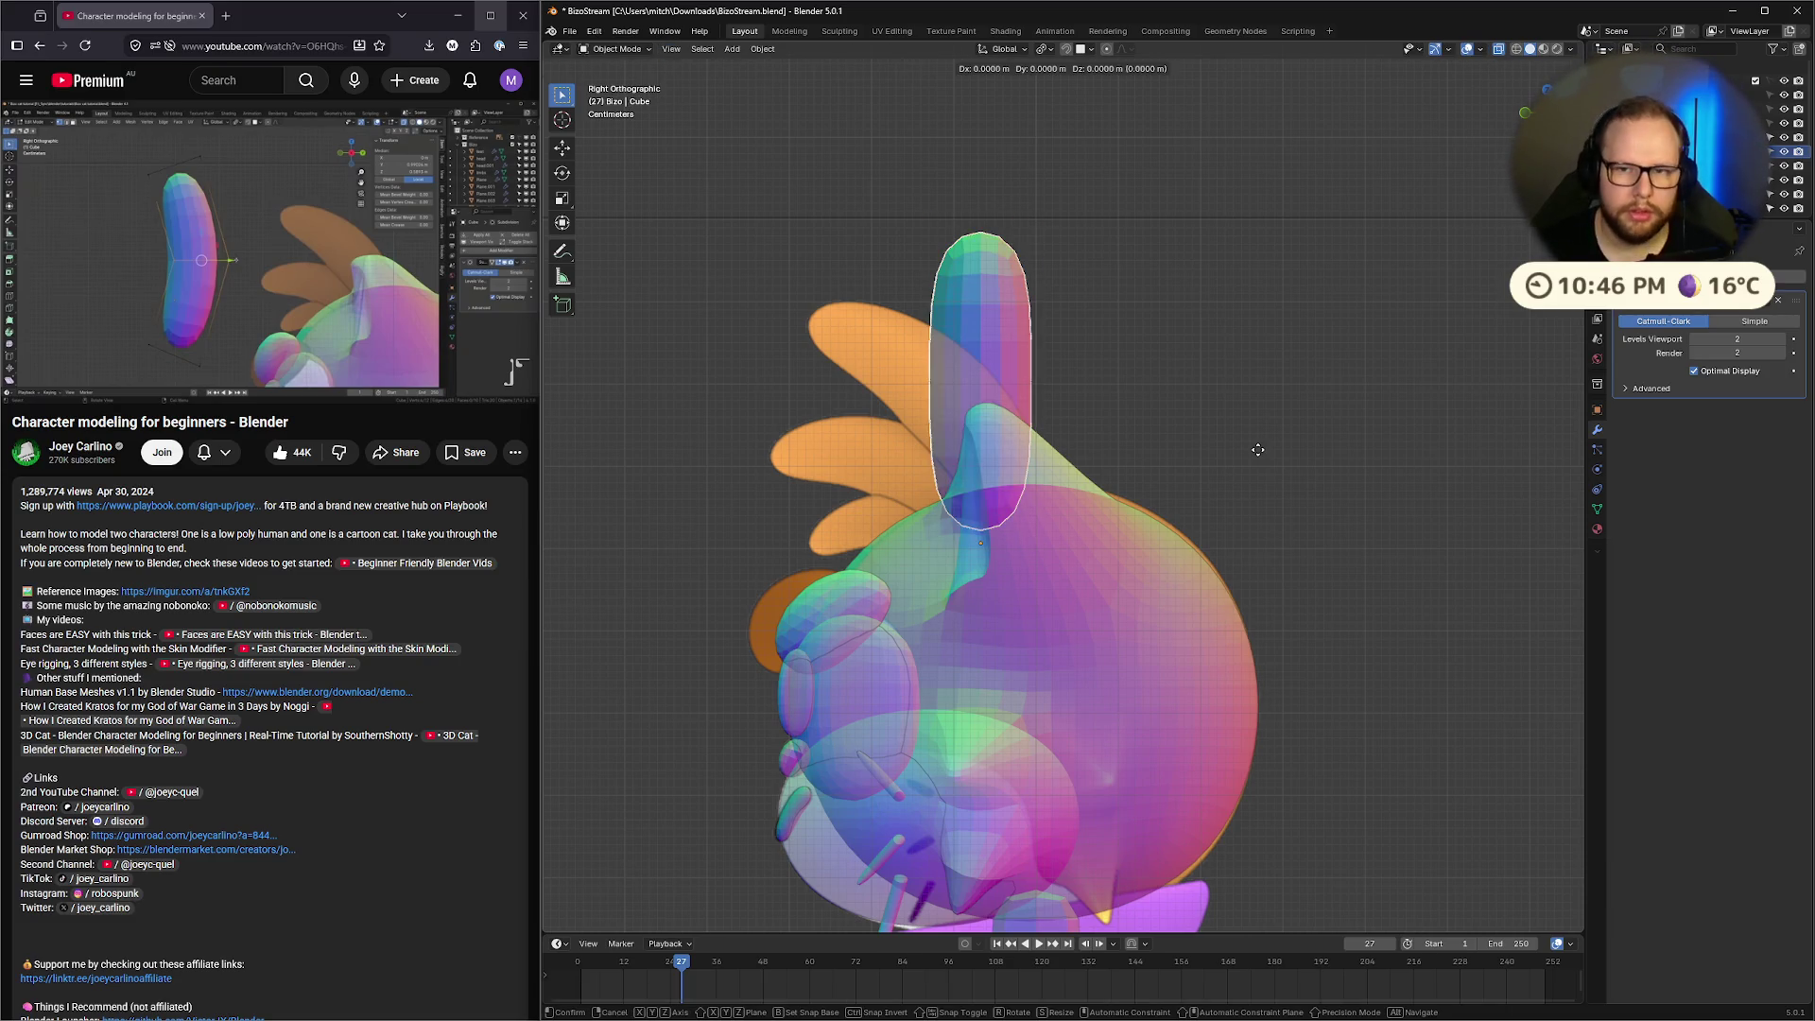
# Place the ear left of the head and push its middle loop sideways along Y
pyautogui.click(819, 378)
pyautogui.keyDown('shift'); pyautogui.moveTo(819, 378); pyautogui.dragTo(1064, 355, button='middle'); pyautogui.keyUp('shift')
pyautogui.press('Tab')
pyautogui.moveTo(763, 368); pyautogui.dragTo(1035, 430)
pyautogui.press('g')
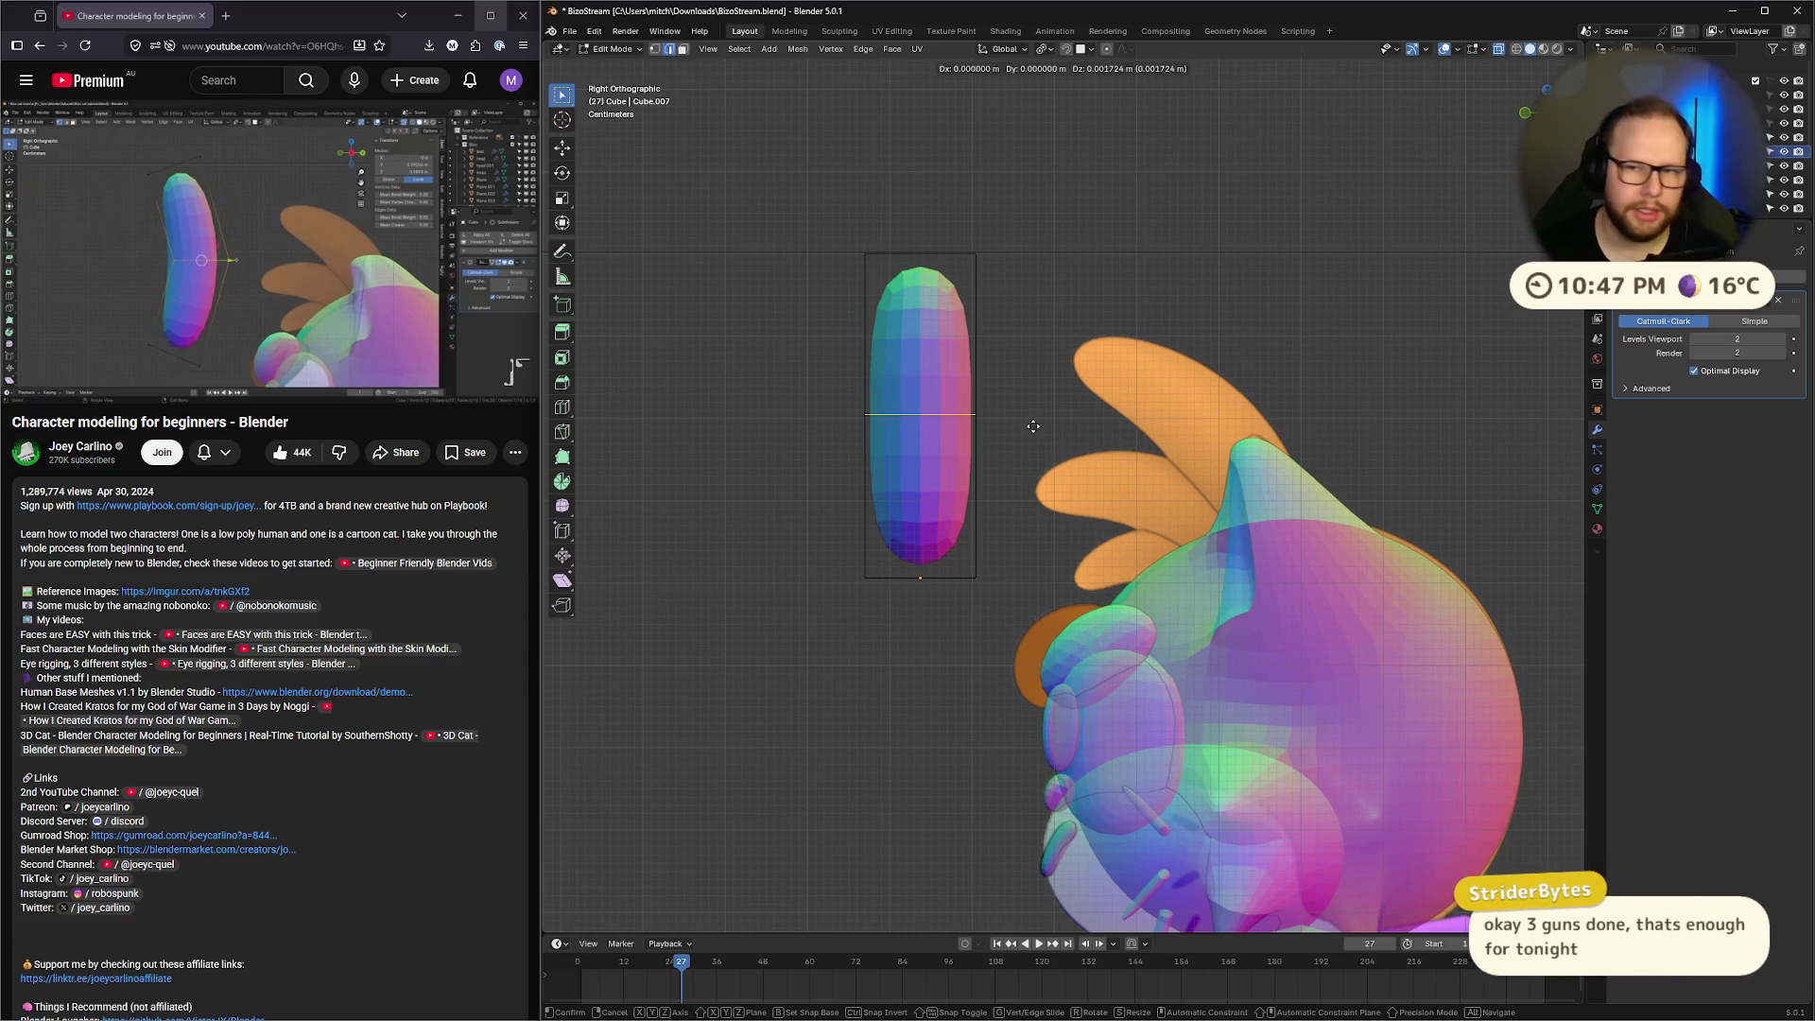
pyautogui.press('y')
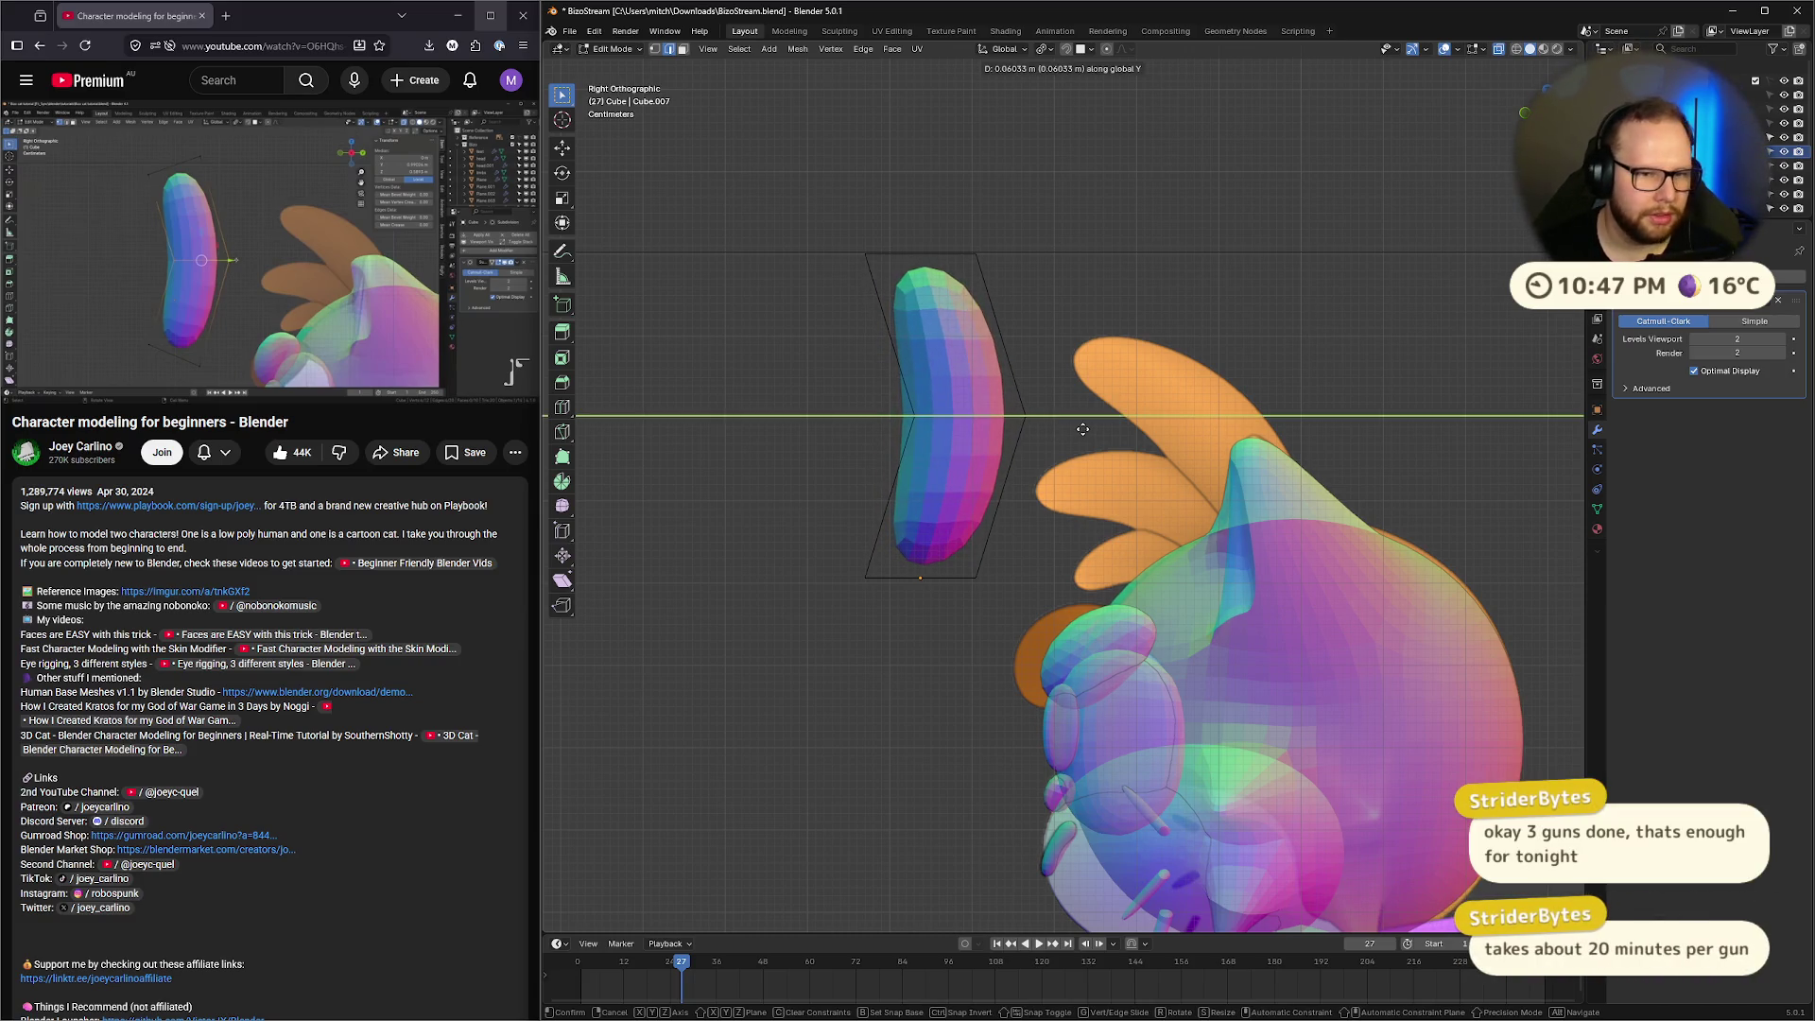
pyautogui.click(1082, 429)
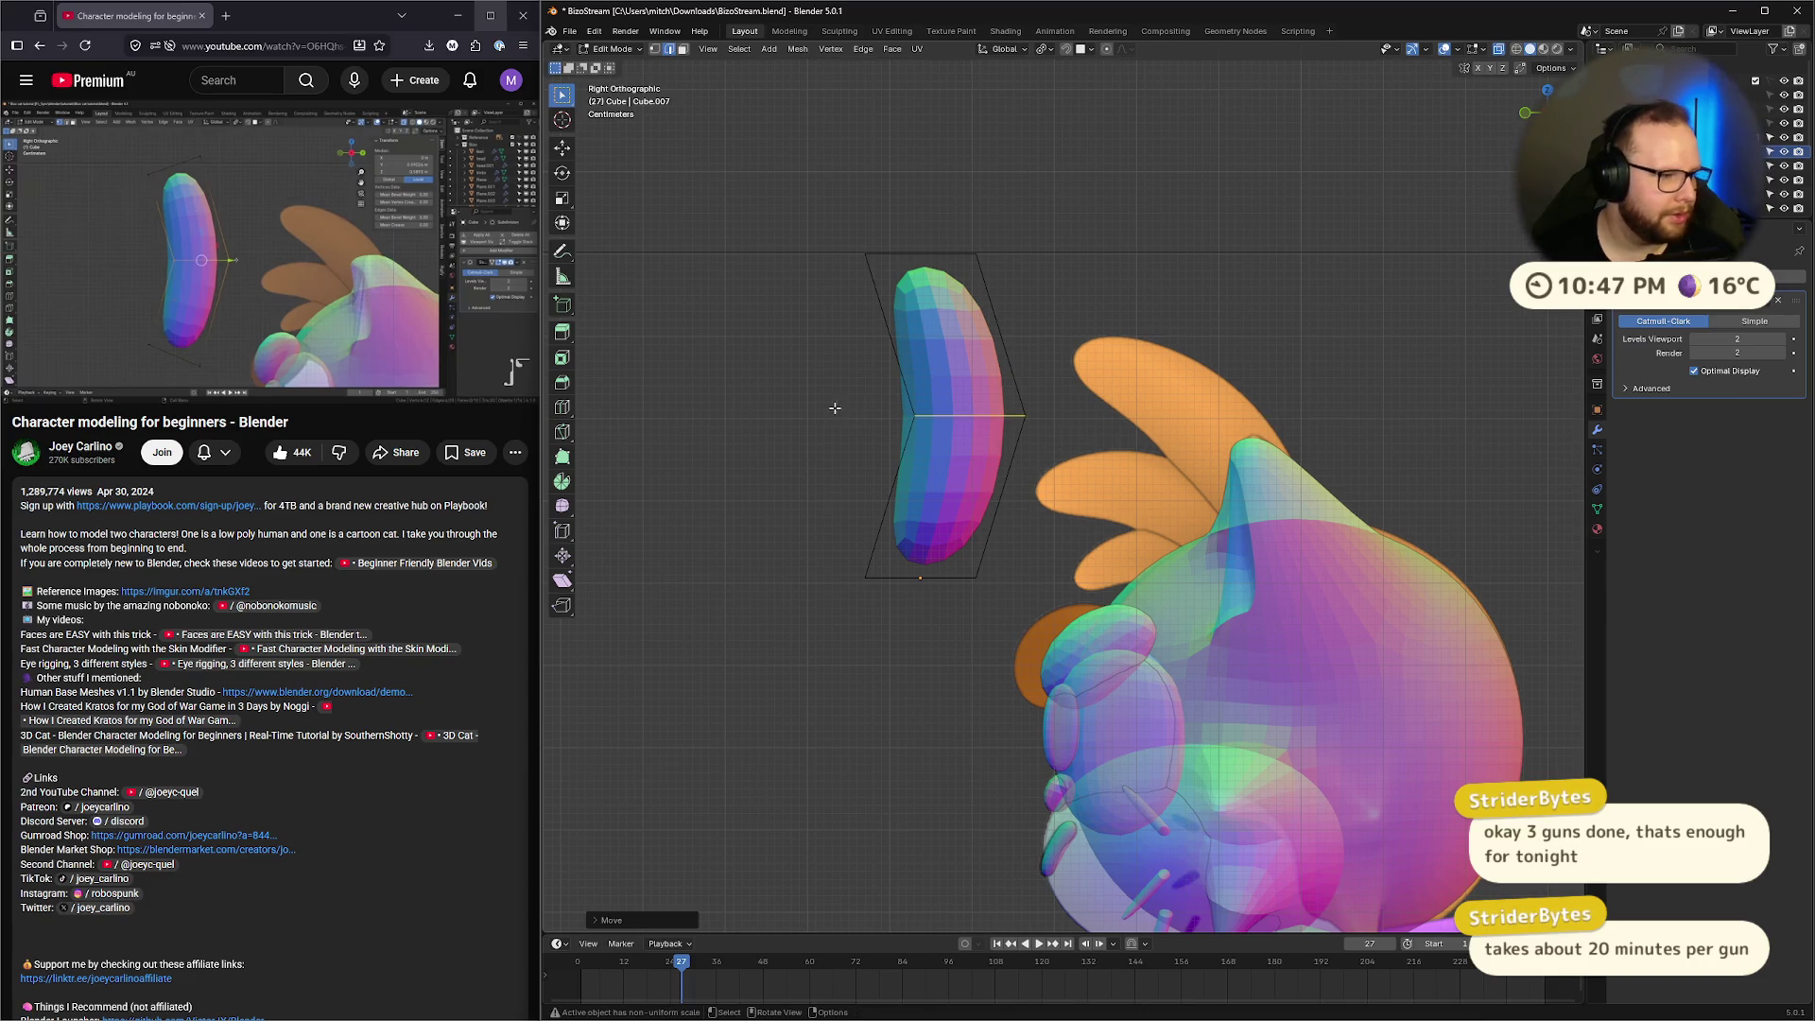
# Rotate the ear's top edge to tilt it into a banana curve
pyautogui.scroll(3, 898, 241)
pyautogui.scroll(-2, 797, 189)
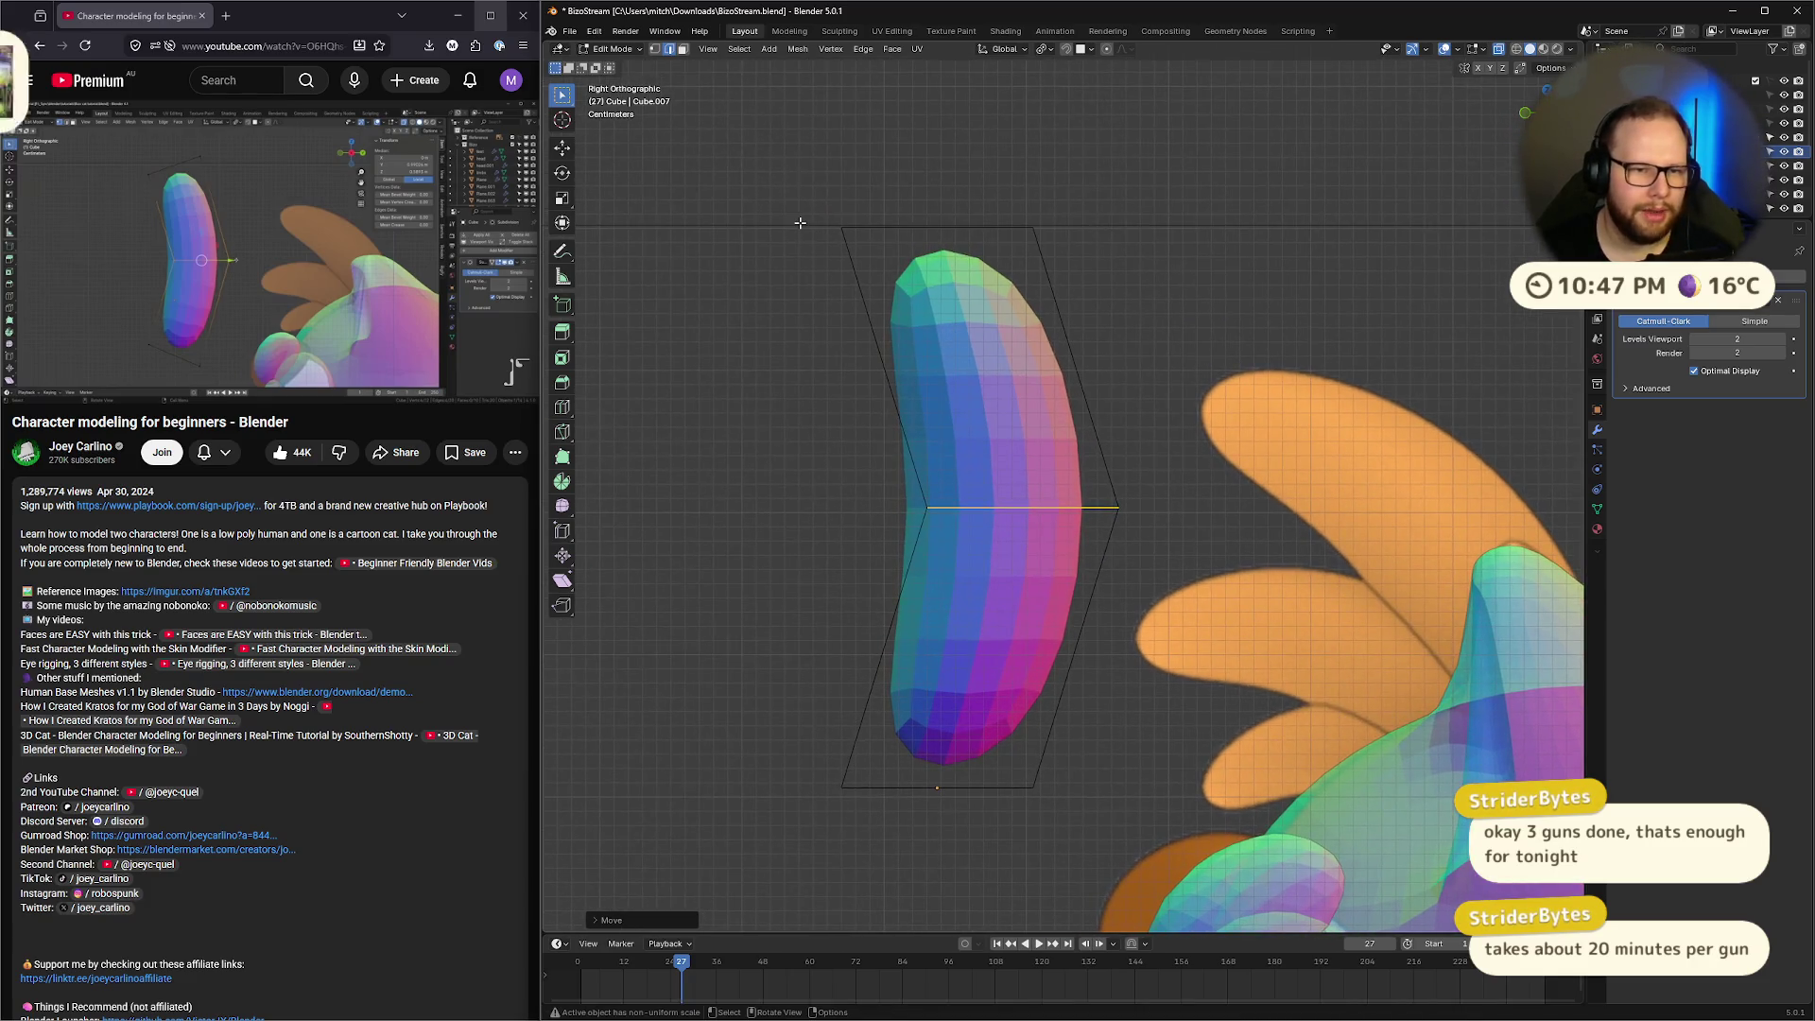
pyautogui.moveTo(850, 240); pyautogui.dragTo(1100, 330)
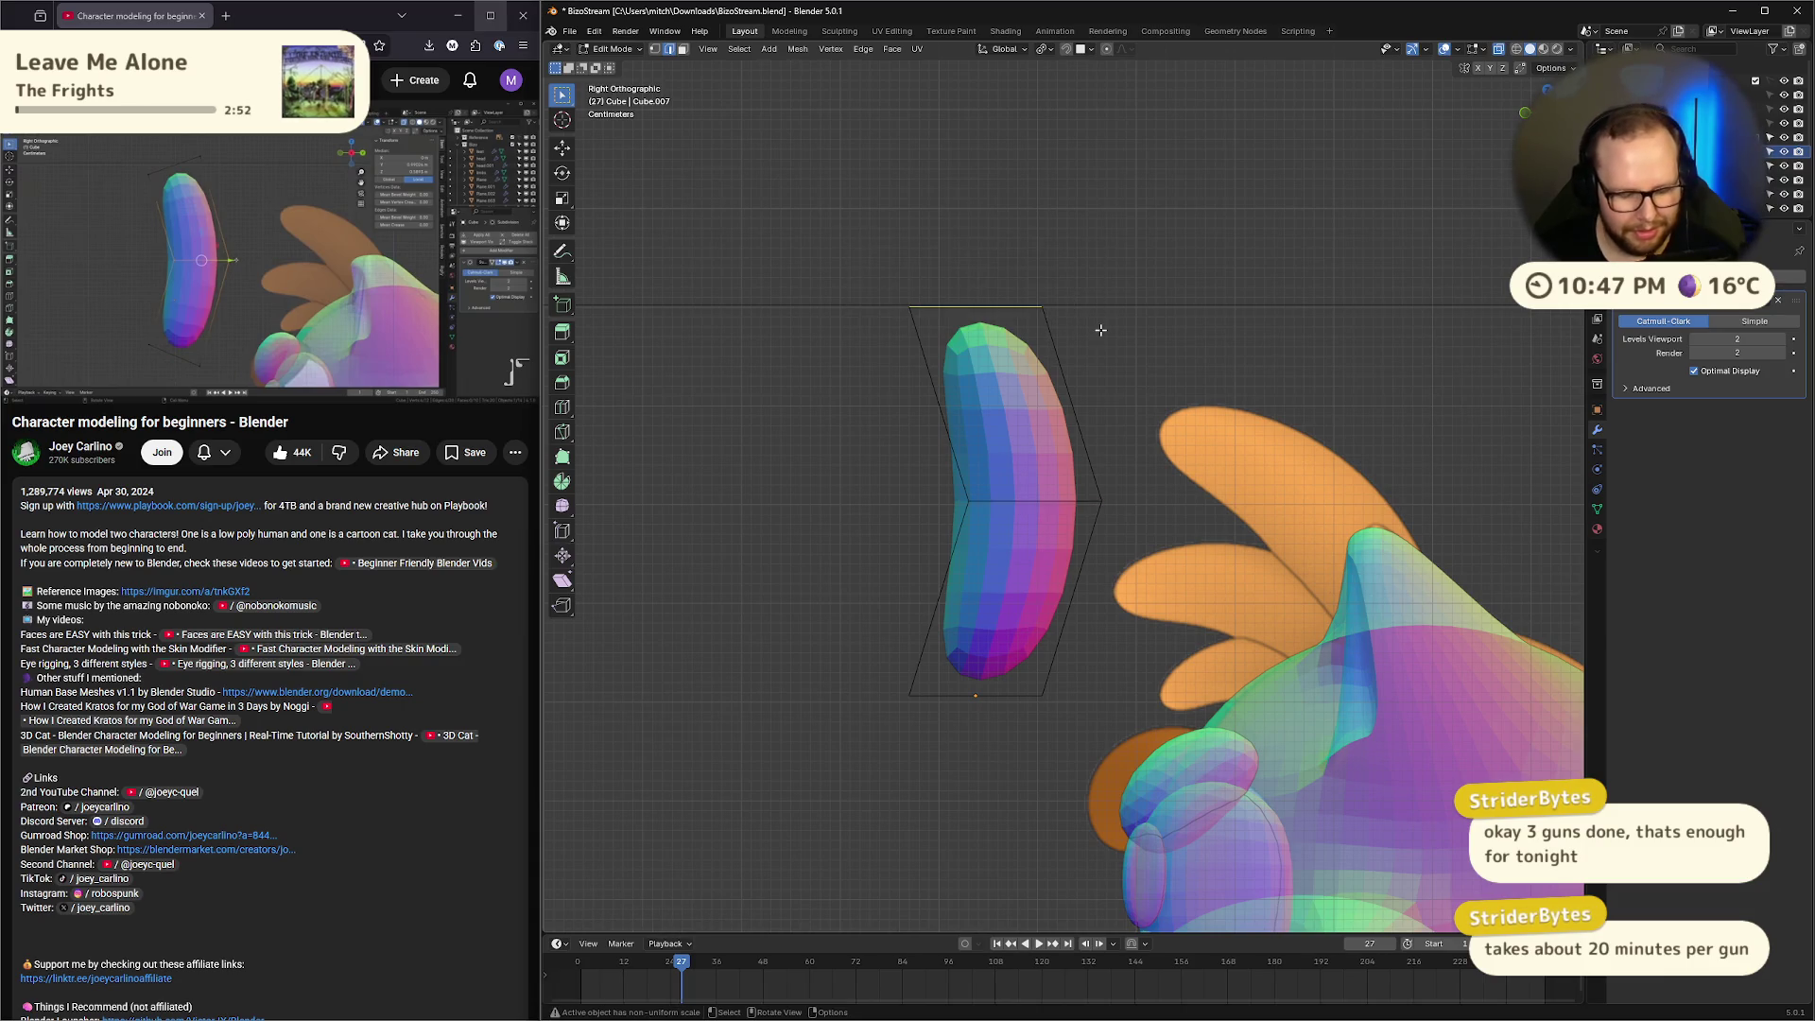
pyautogui.press('r')
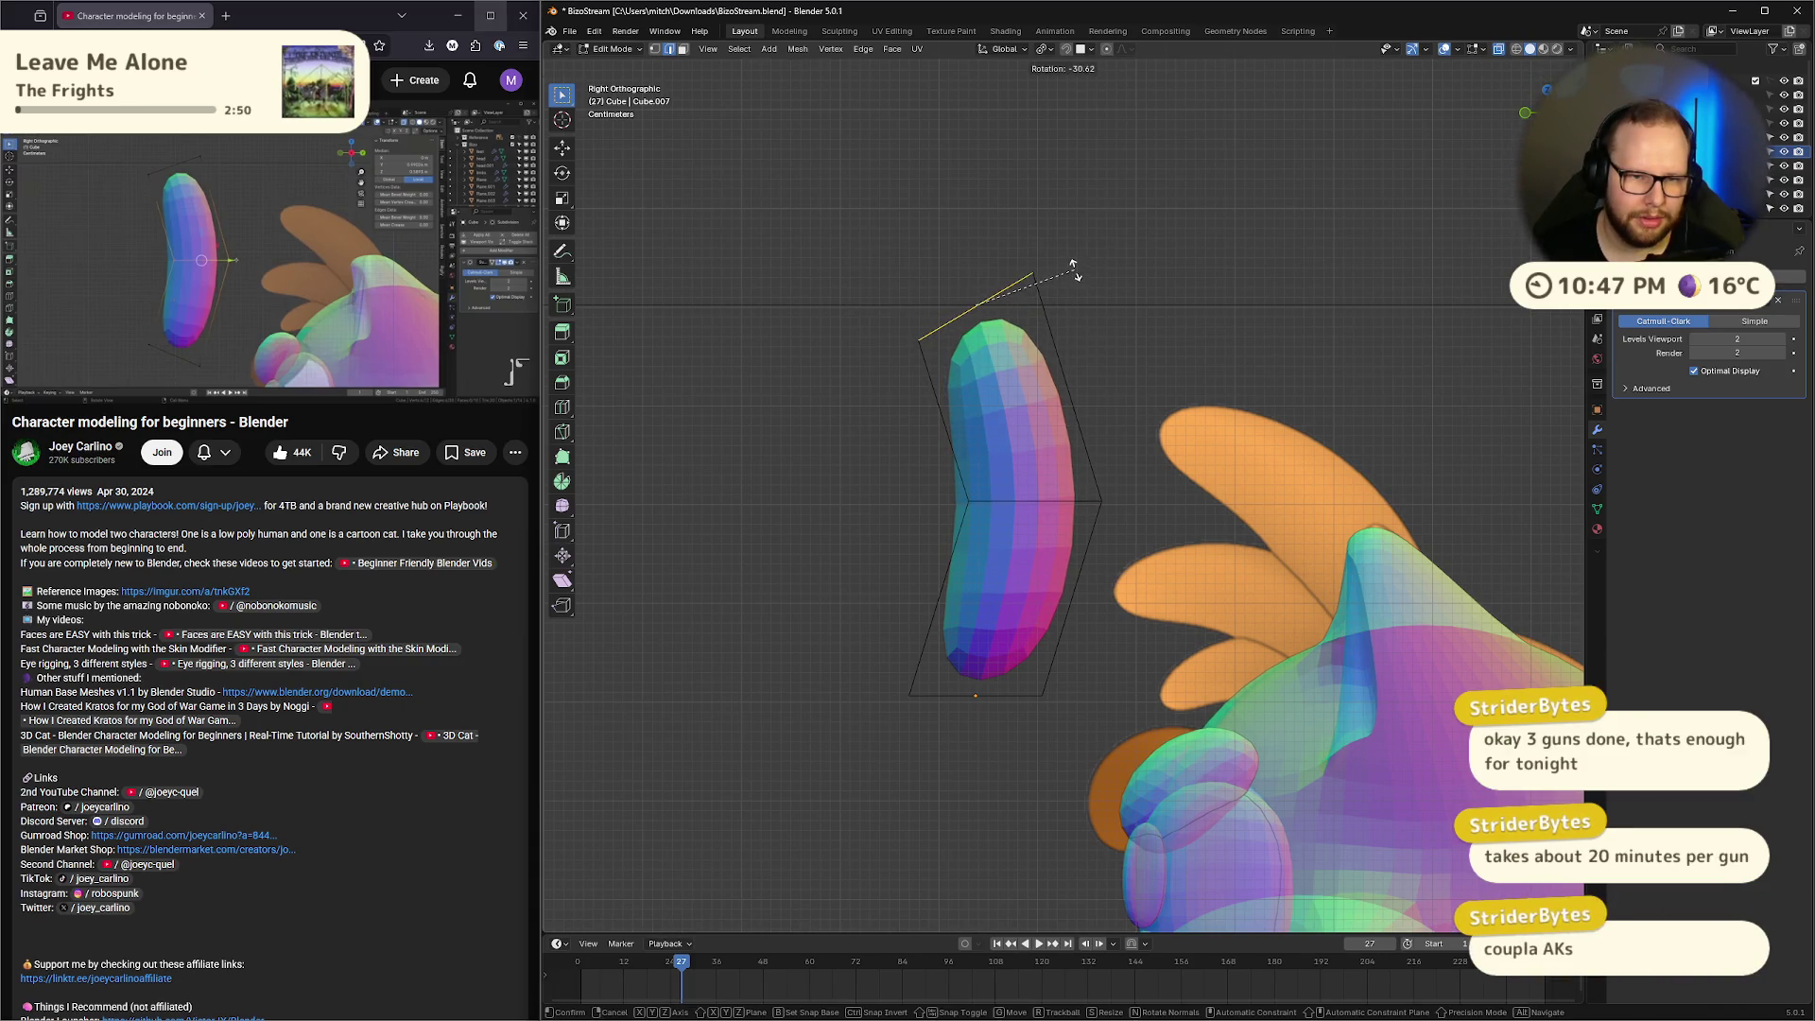
pyautogui.click(1073, 269)
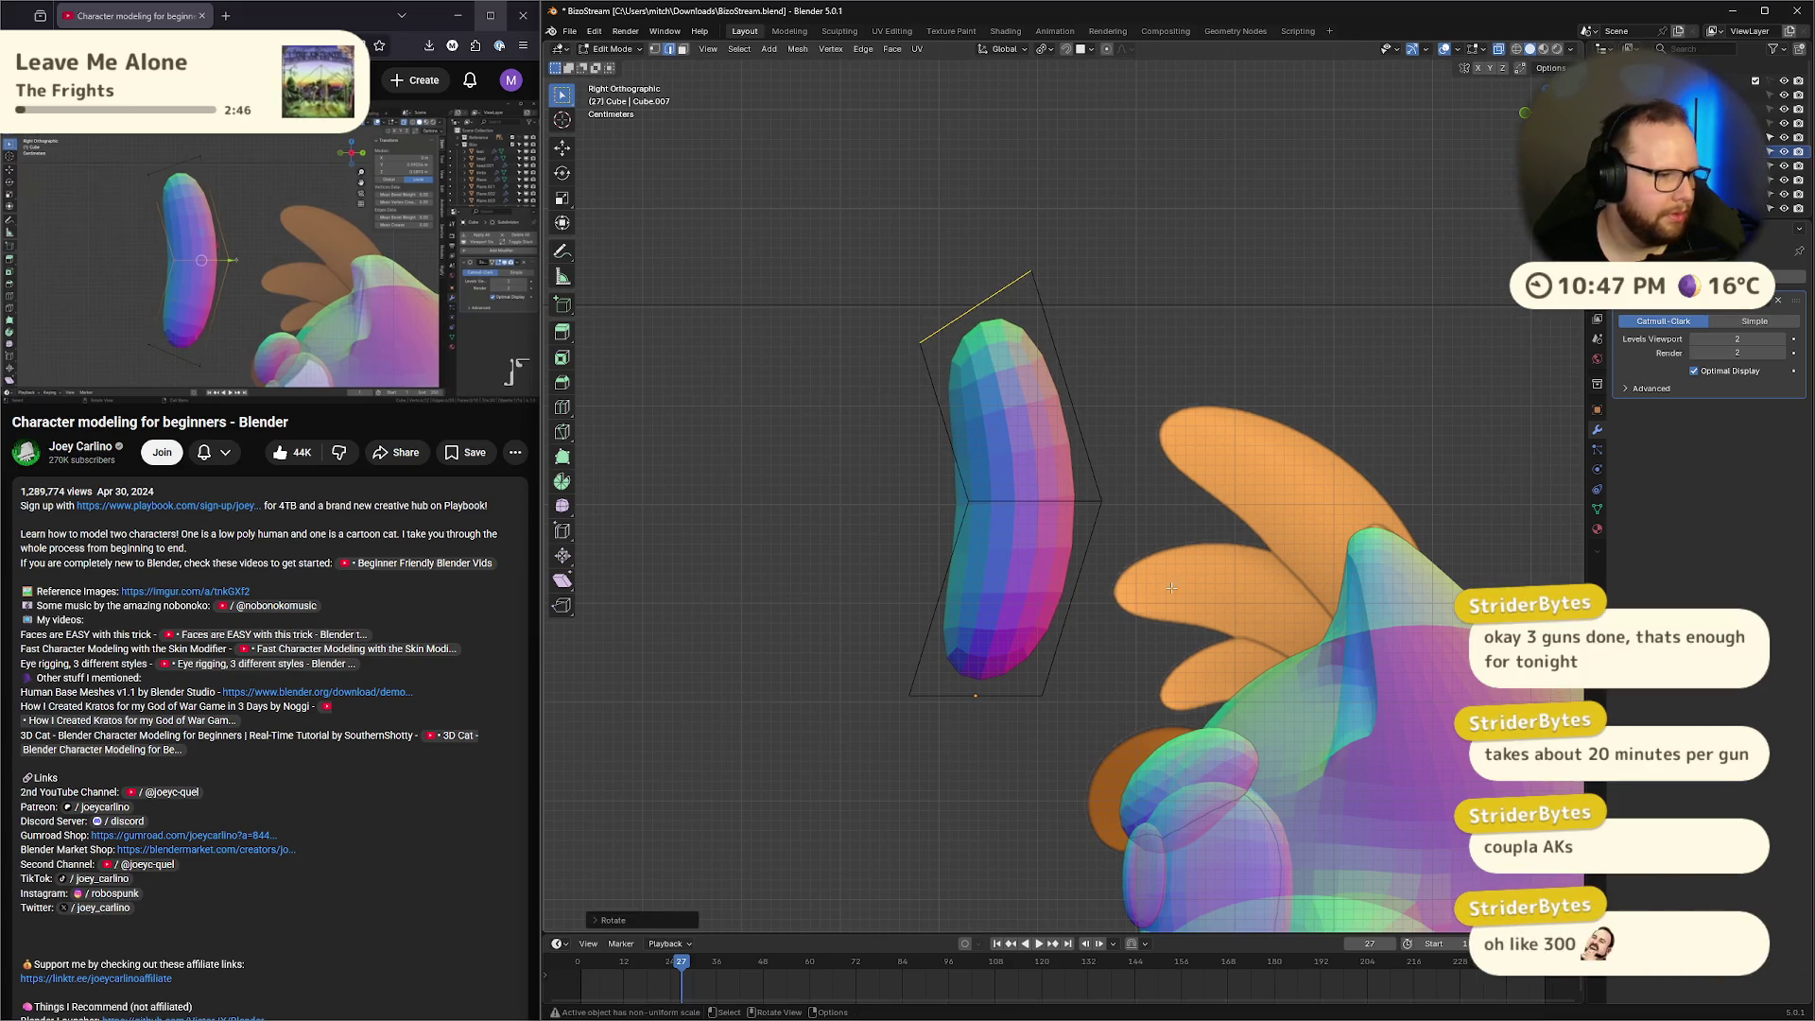
pyautogui.moveTo(1196, 516); pyautogui.dragTo(1174, 574, button='middle')
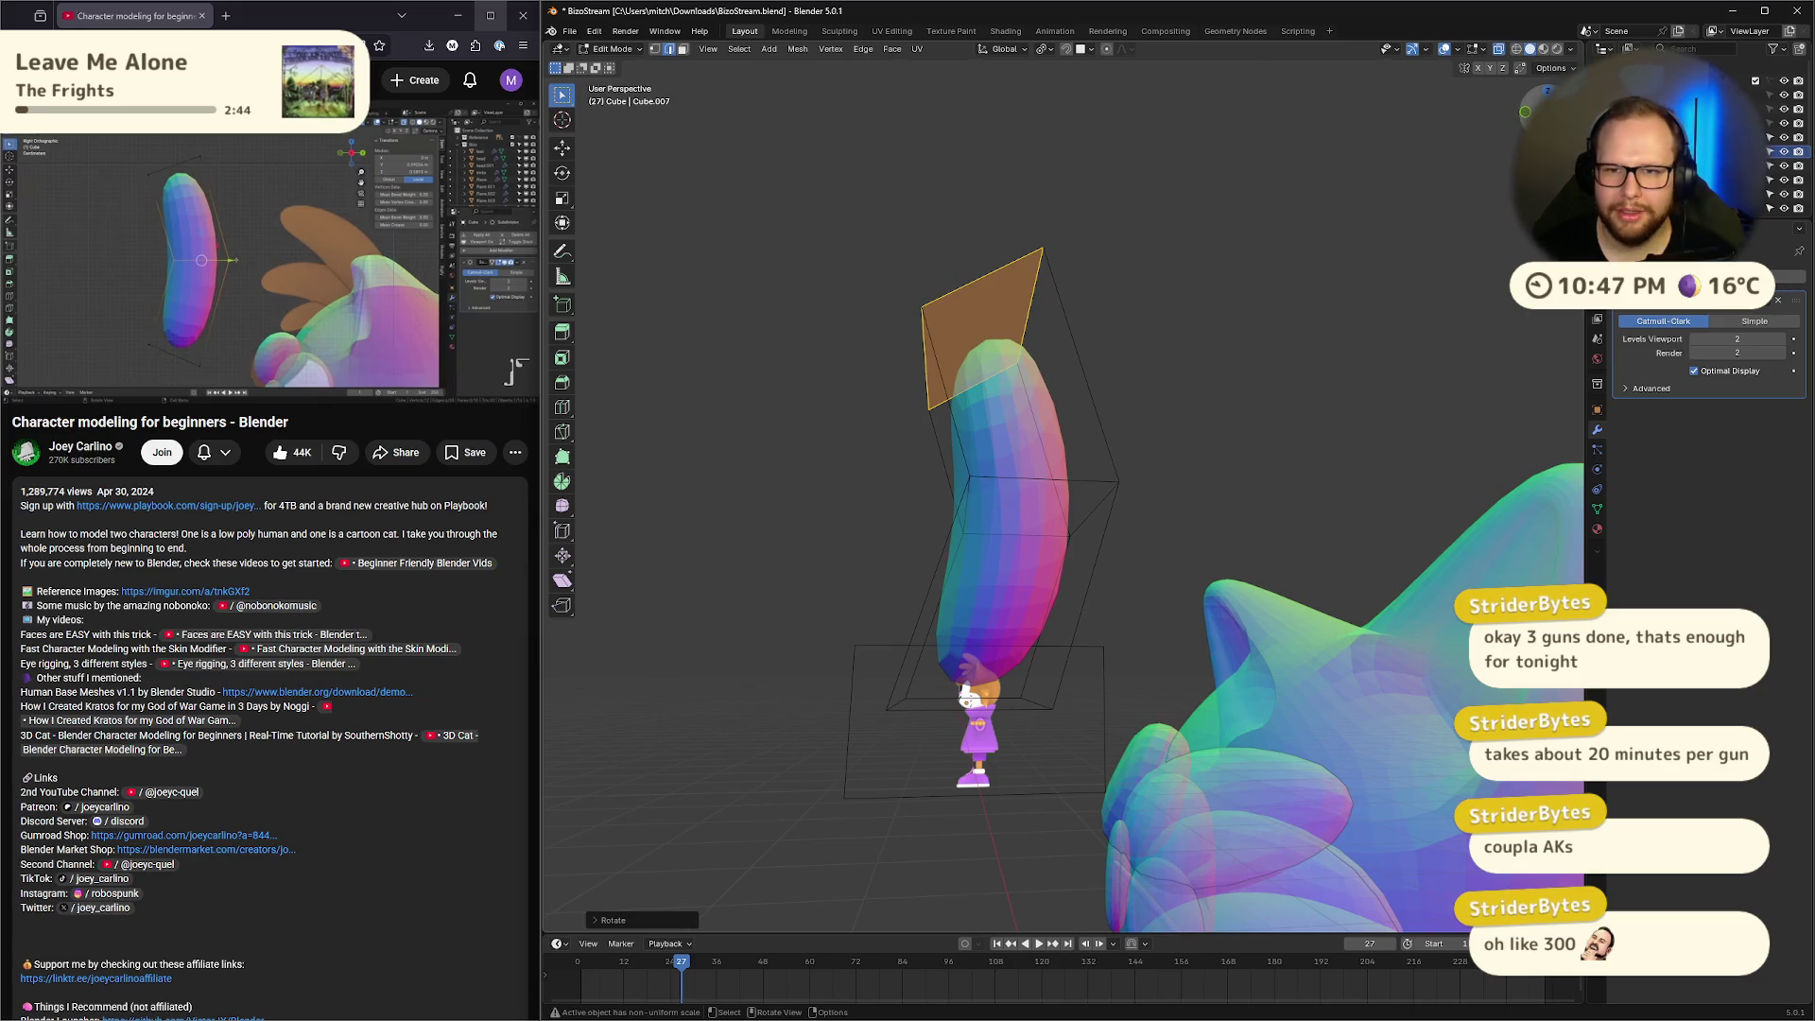
# In side view, tilt the ear's bottom edge and scale it longer
pyautogui.press('KP_3')
pyautogui.moveTo(834, 627); pyautogui.dragTo(1077, 740)
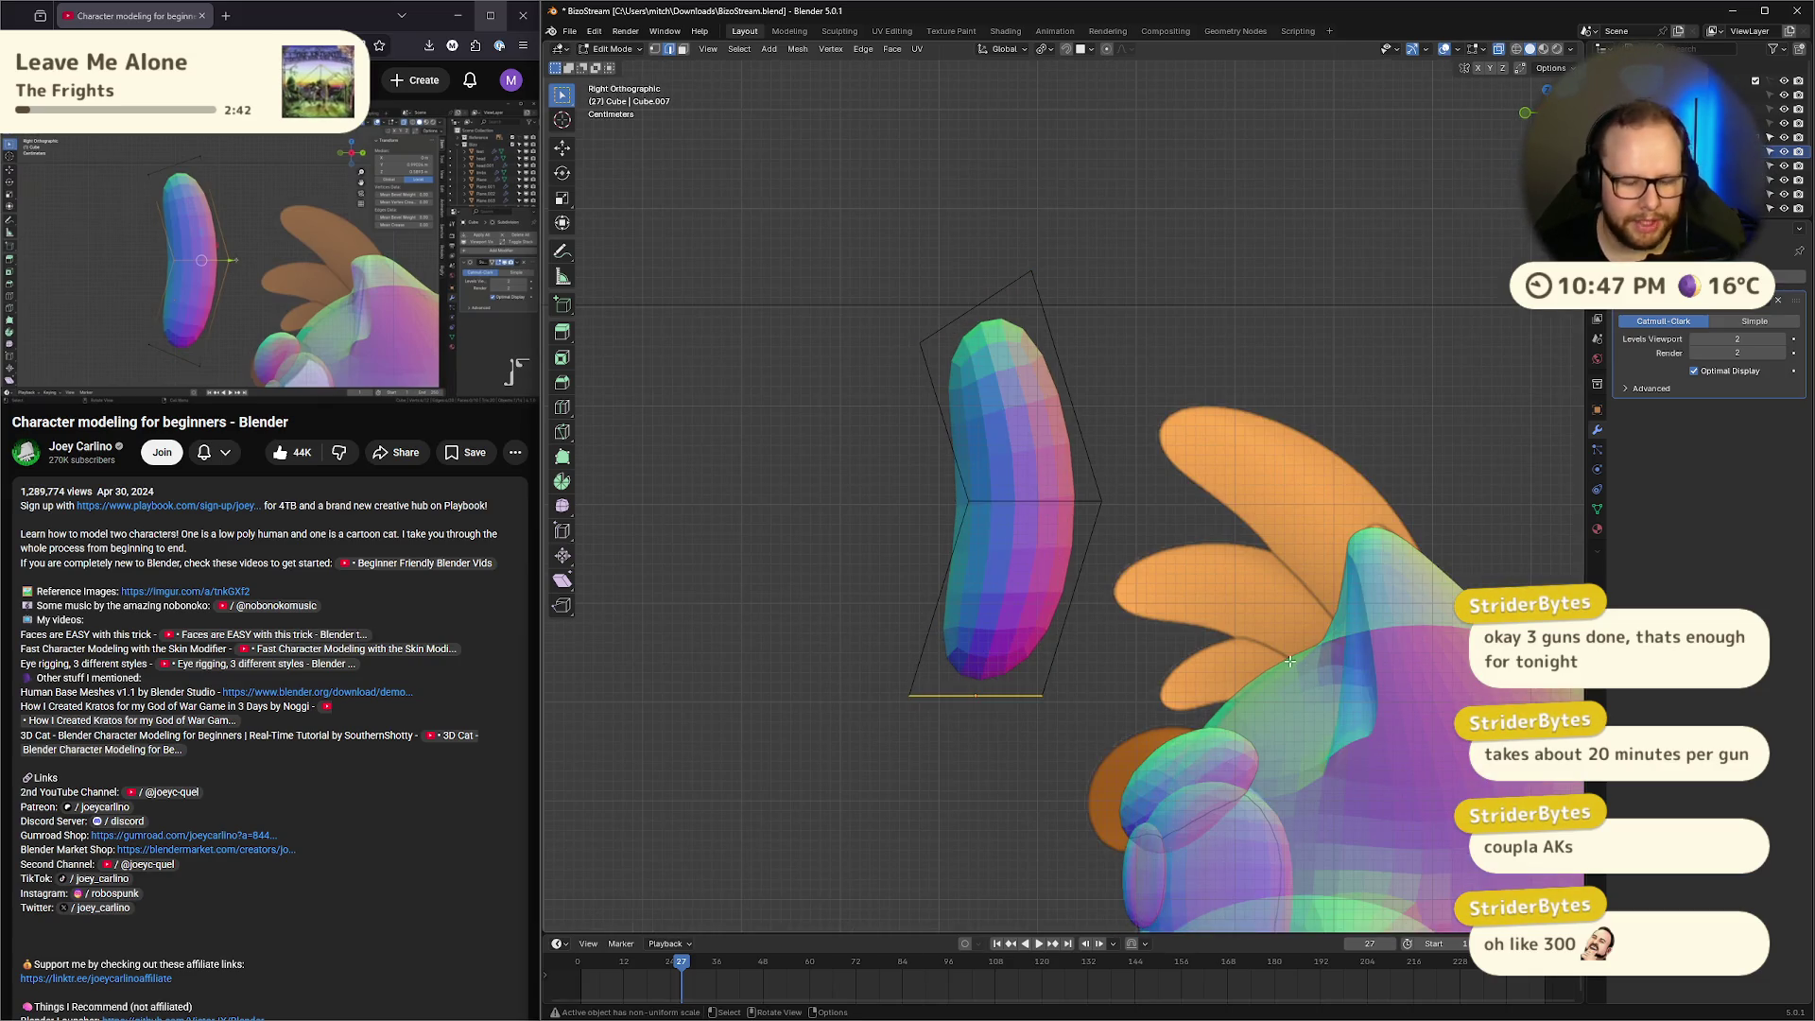
pyautogui.press('r')
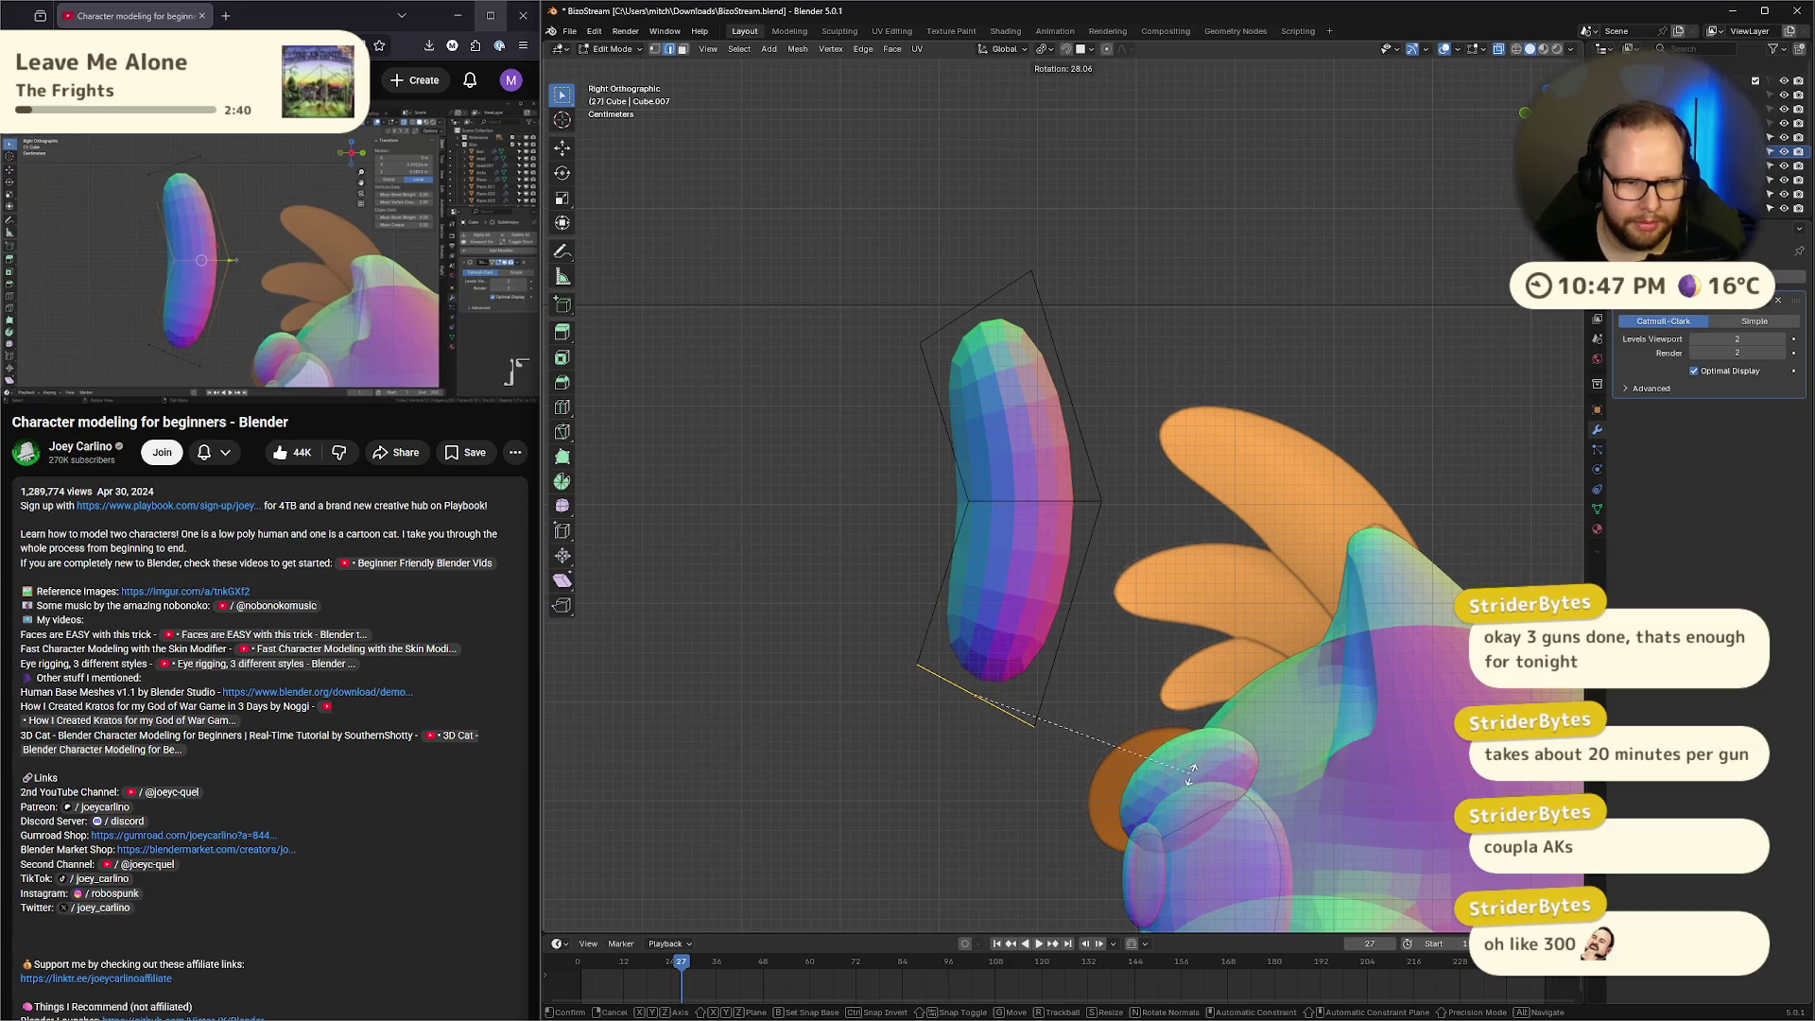
pyautogui.click(1199, 770)
pyautogui.press('s')
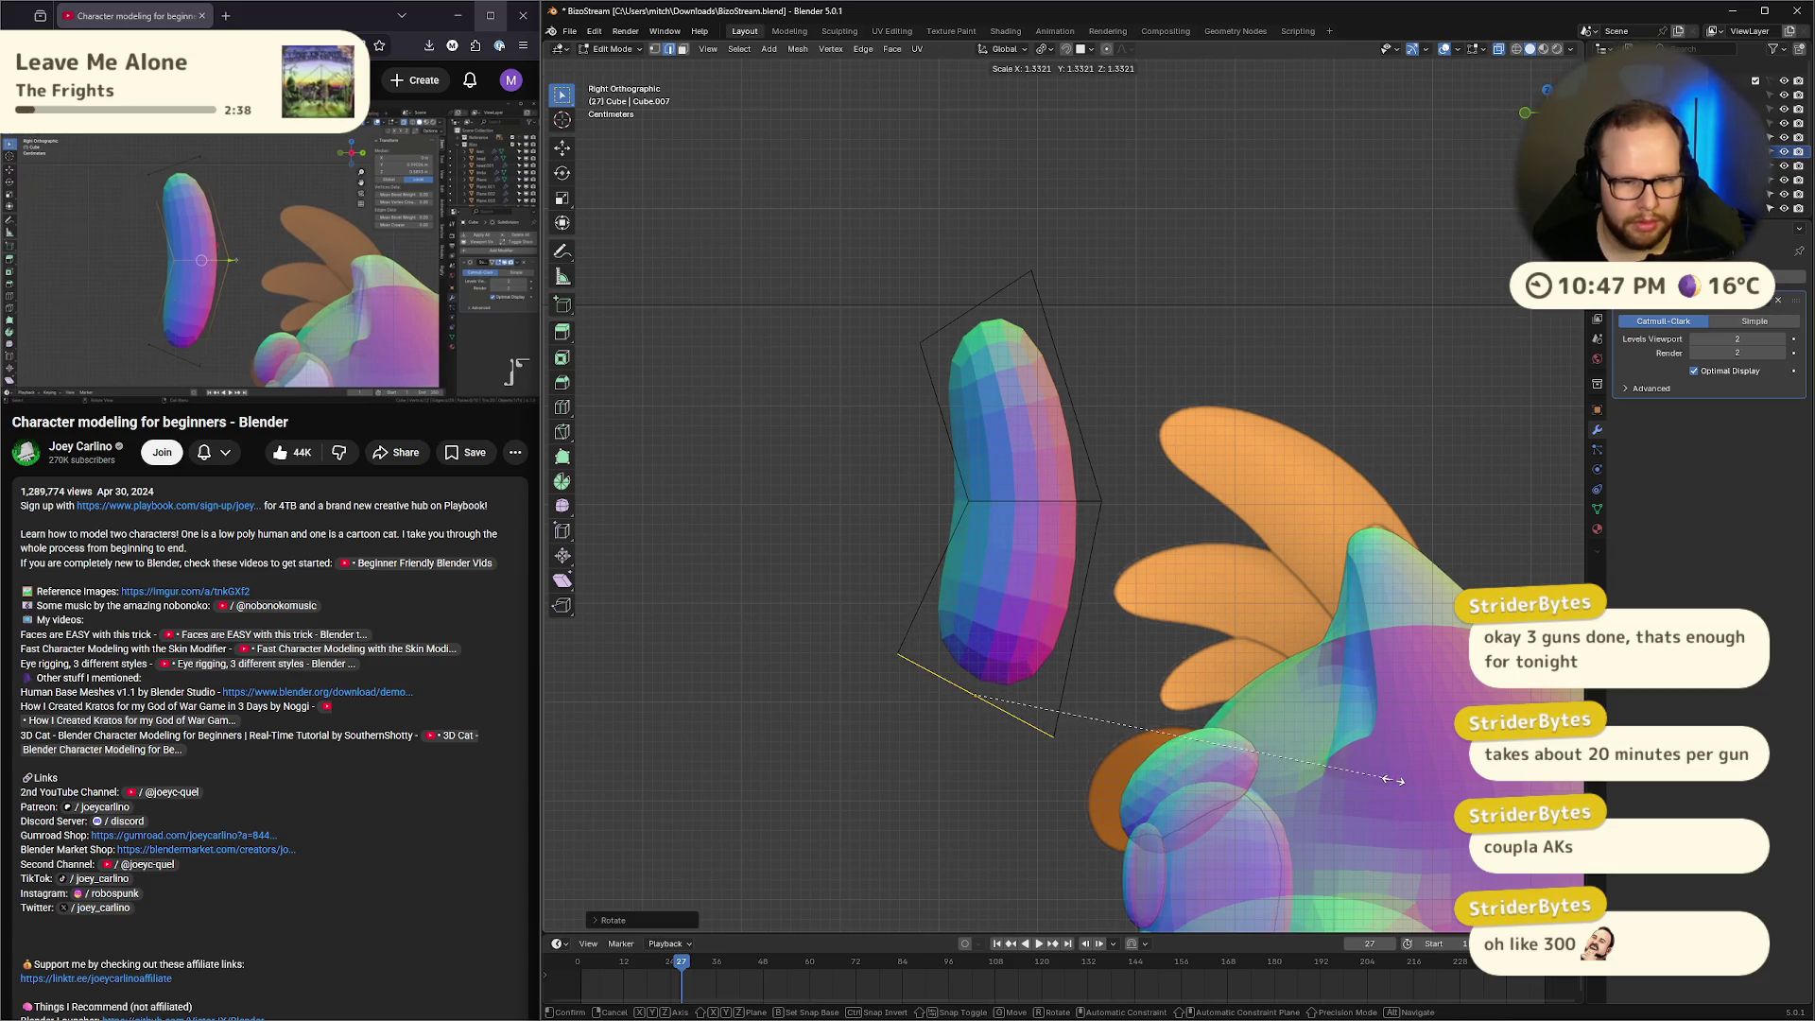
pyautogui.click(1392, 780)
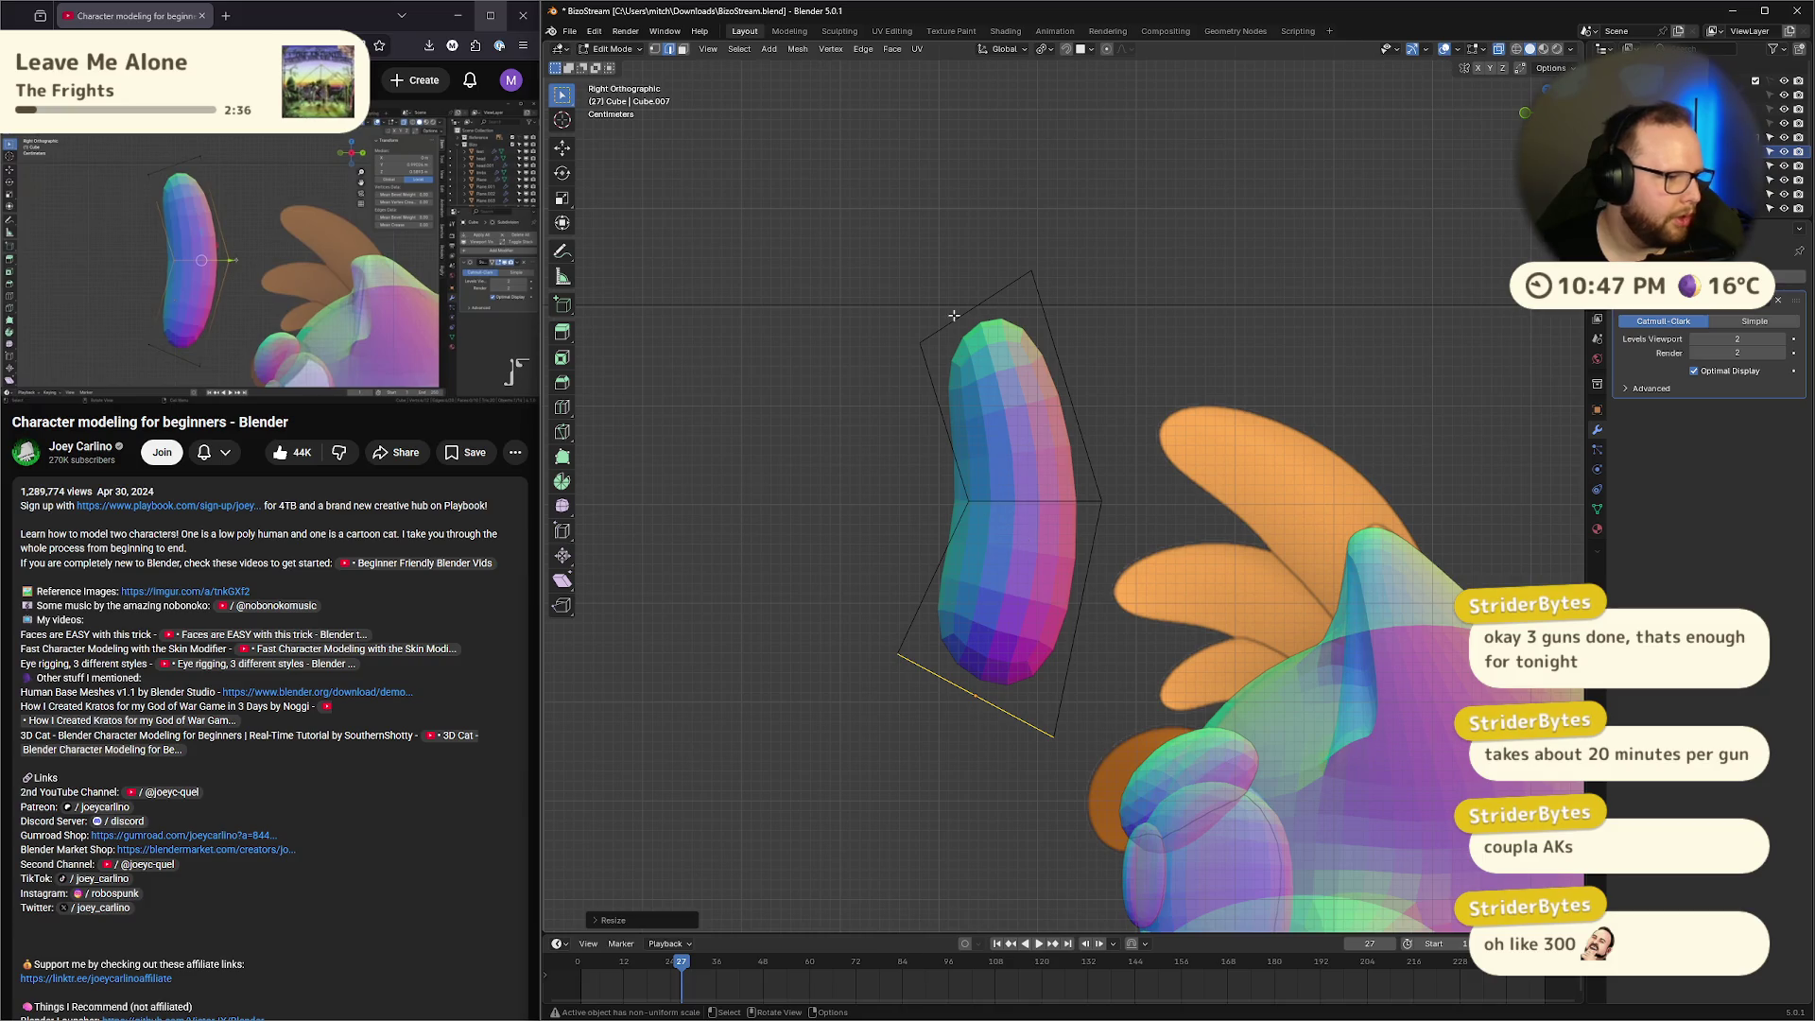
# Shrink the ear's top edge and shift its middle edge along Y
pyautogui.moveTo(823, 252)
pyautogui.mouseDown()
pyautogui.moveTo(1206, 347)
pyautogui.moveTo(1201, 383)
pyautogui.mouseUp()
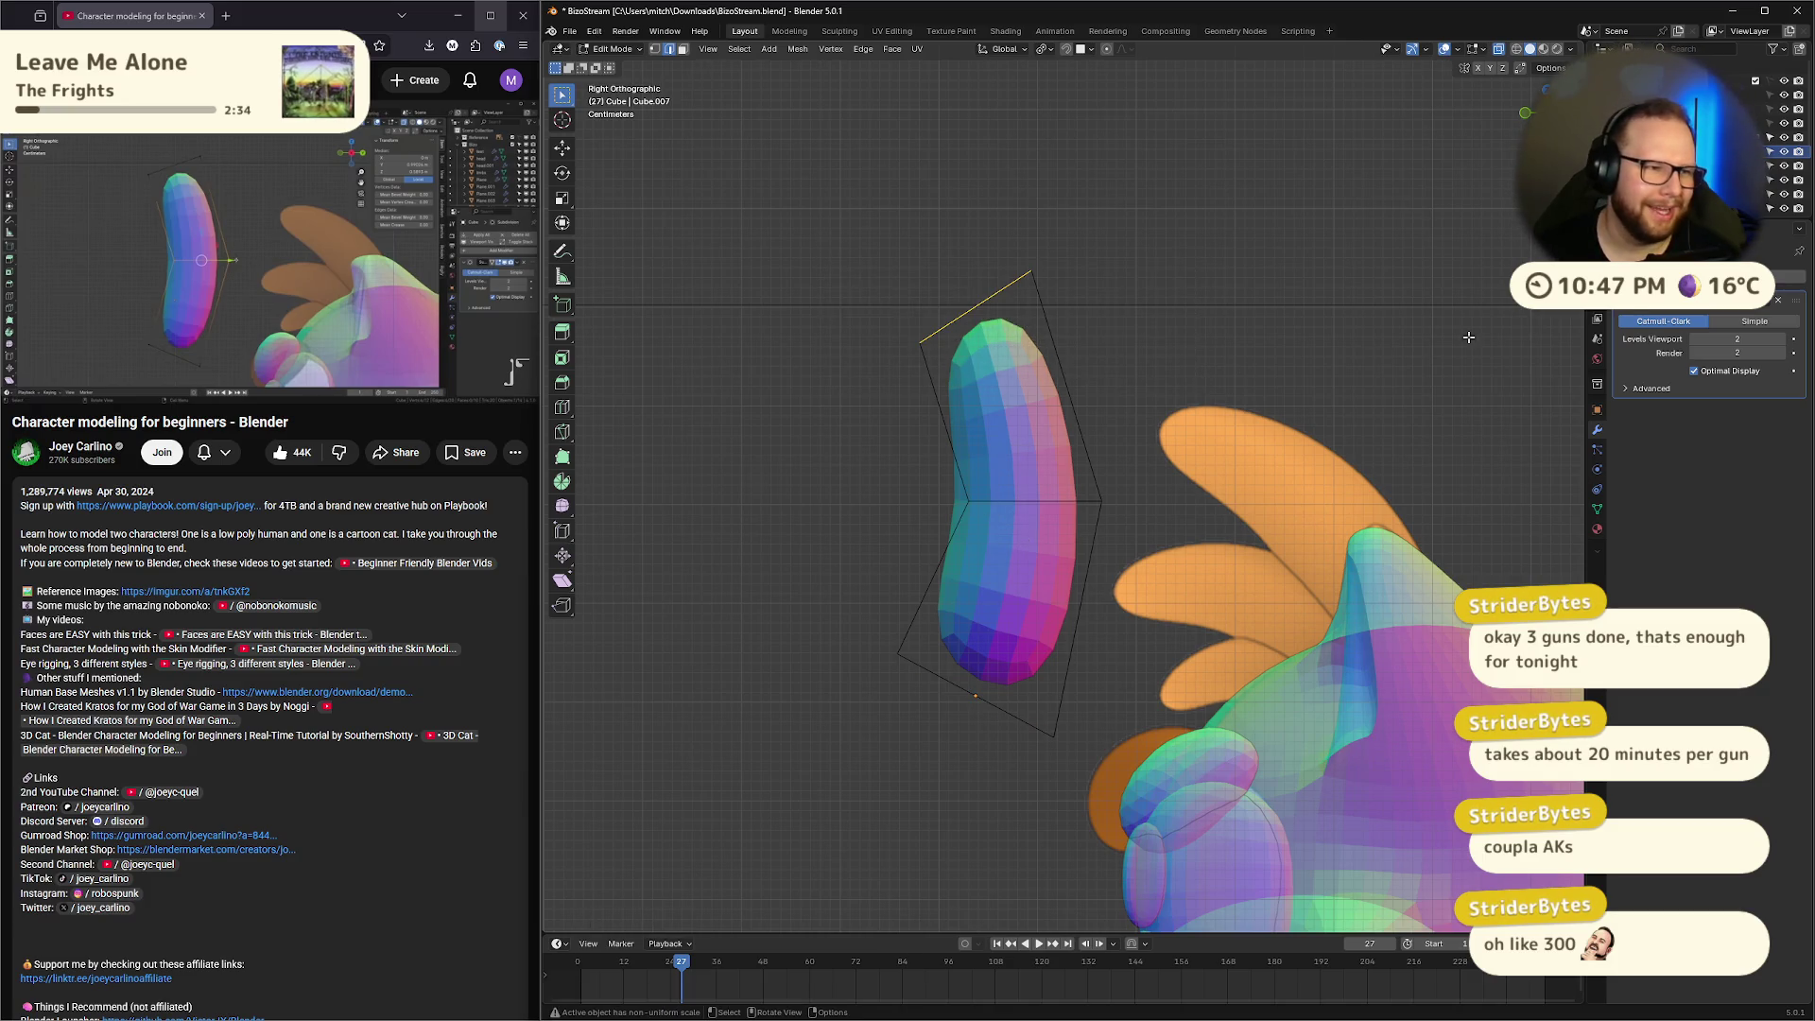
pyautogui.press('s')
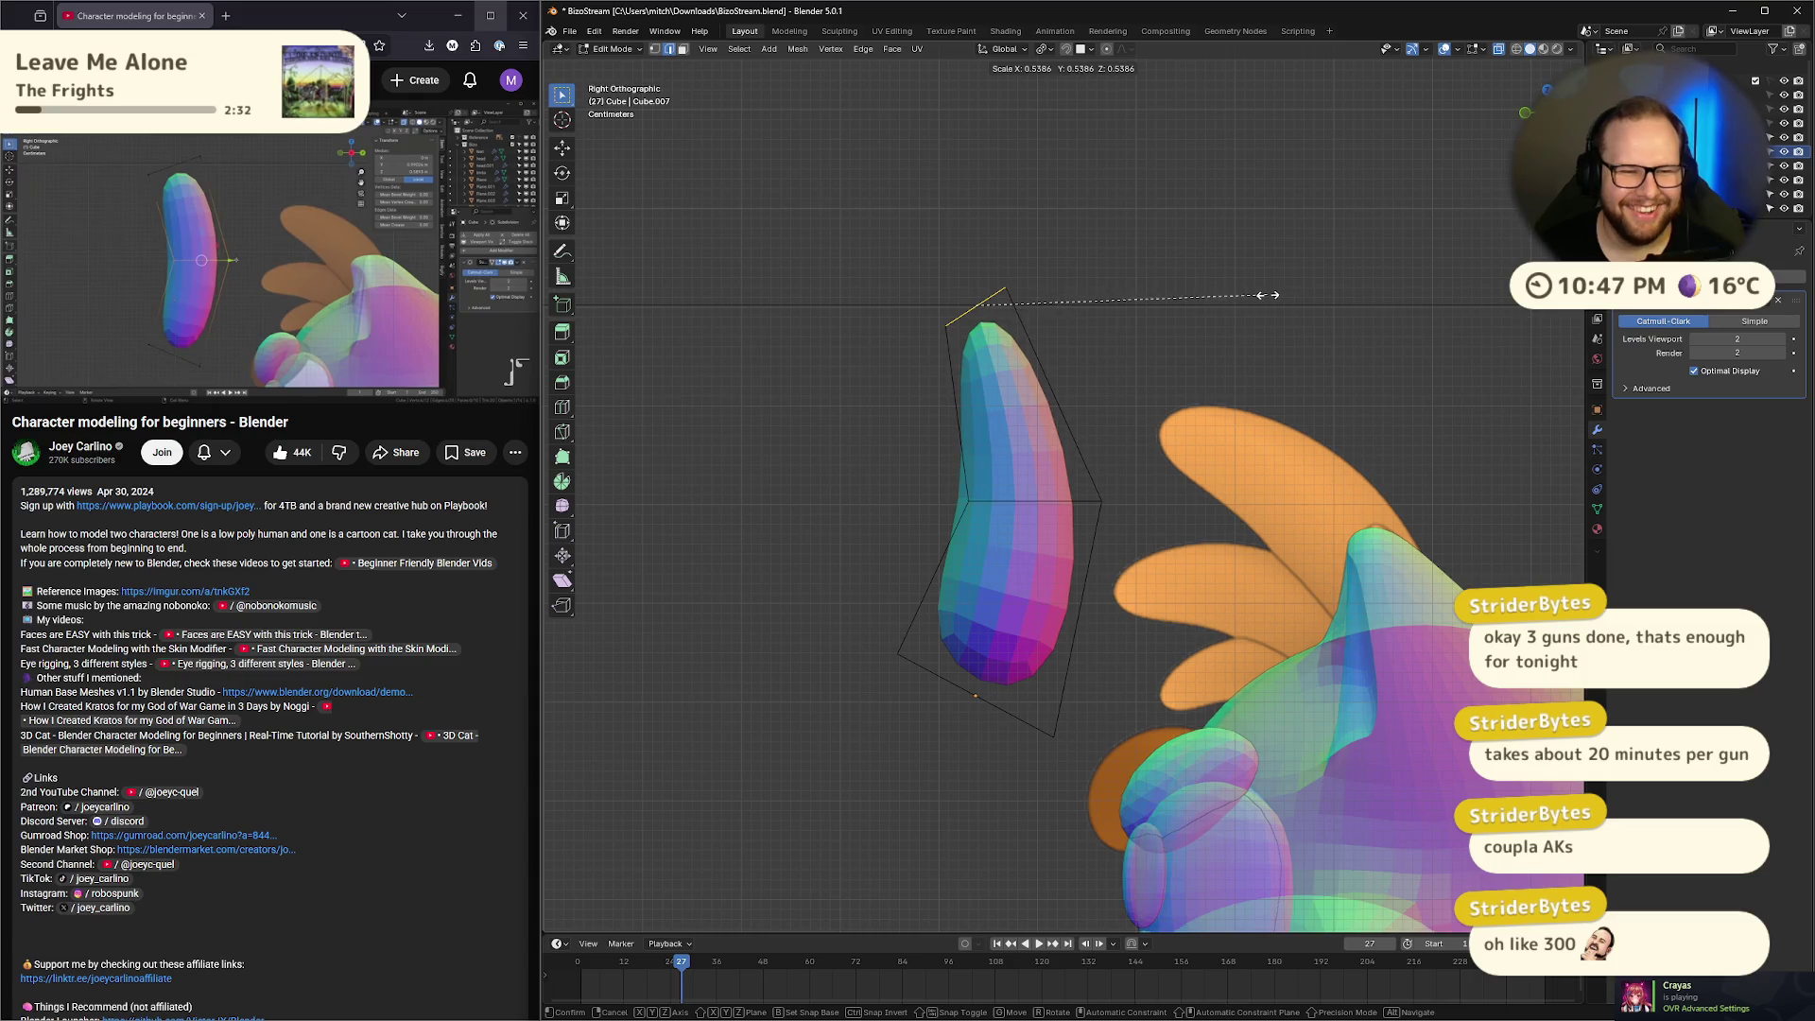
pyautogui.click(1267, 294)
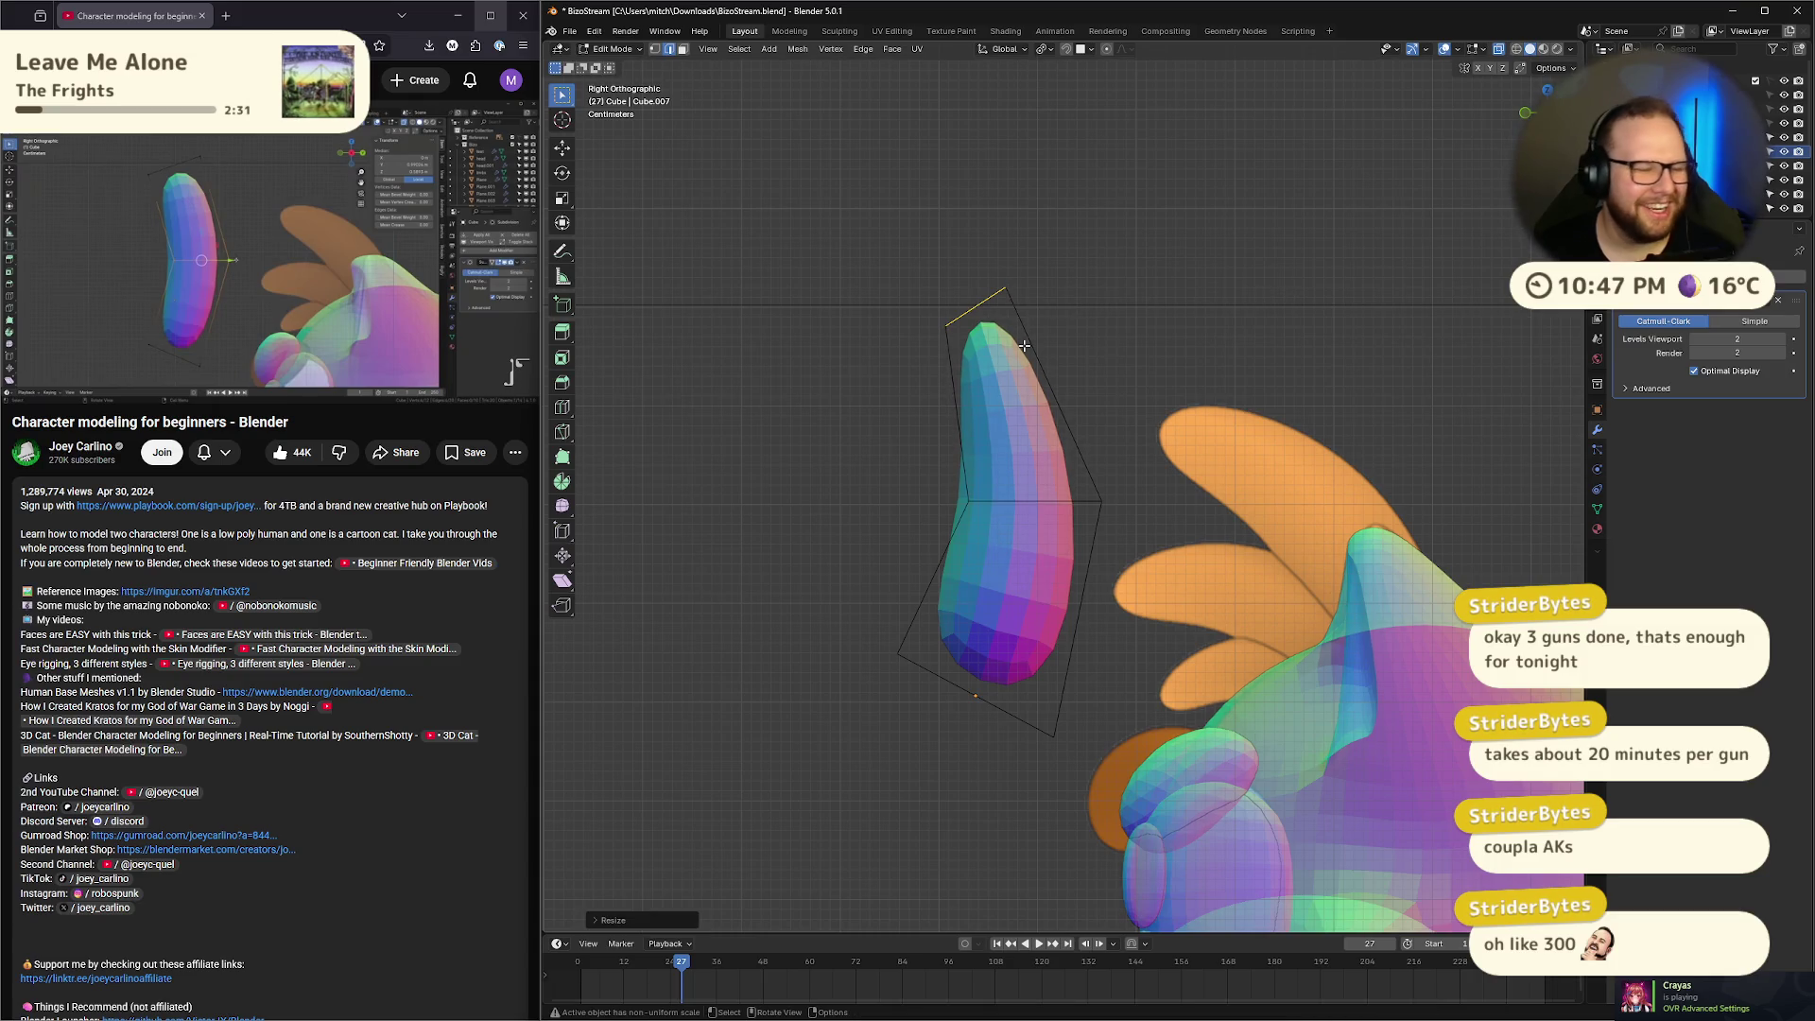
pyautogui.click(418, 253)
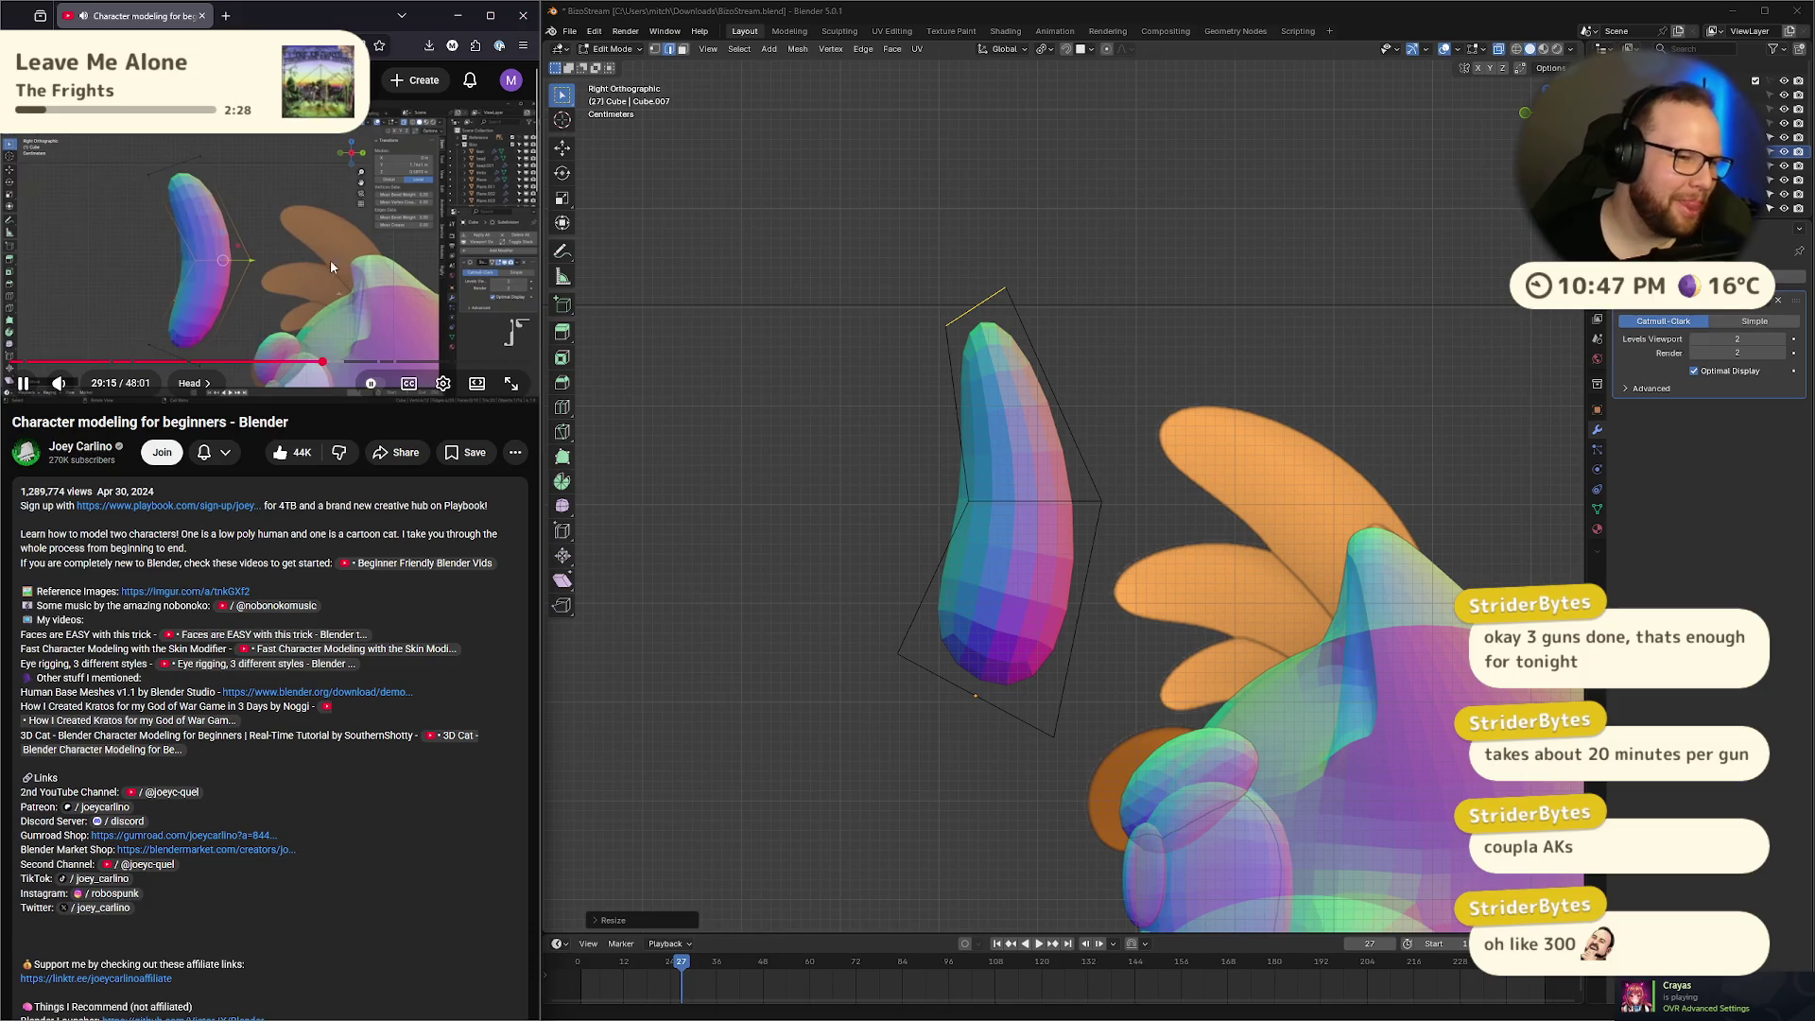
pyautogui.click(268, 253)
pyautogui.click(1190, 524)
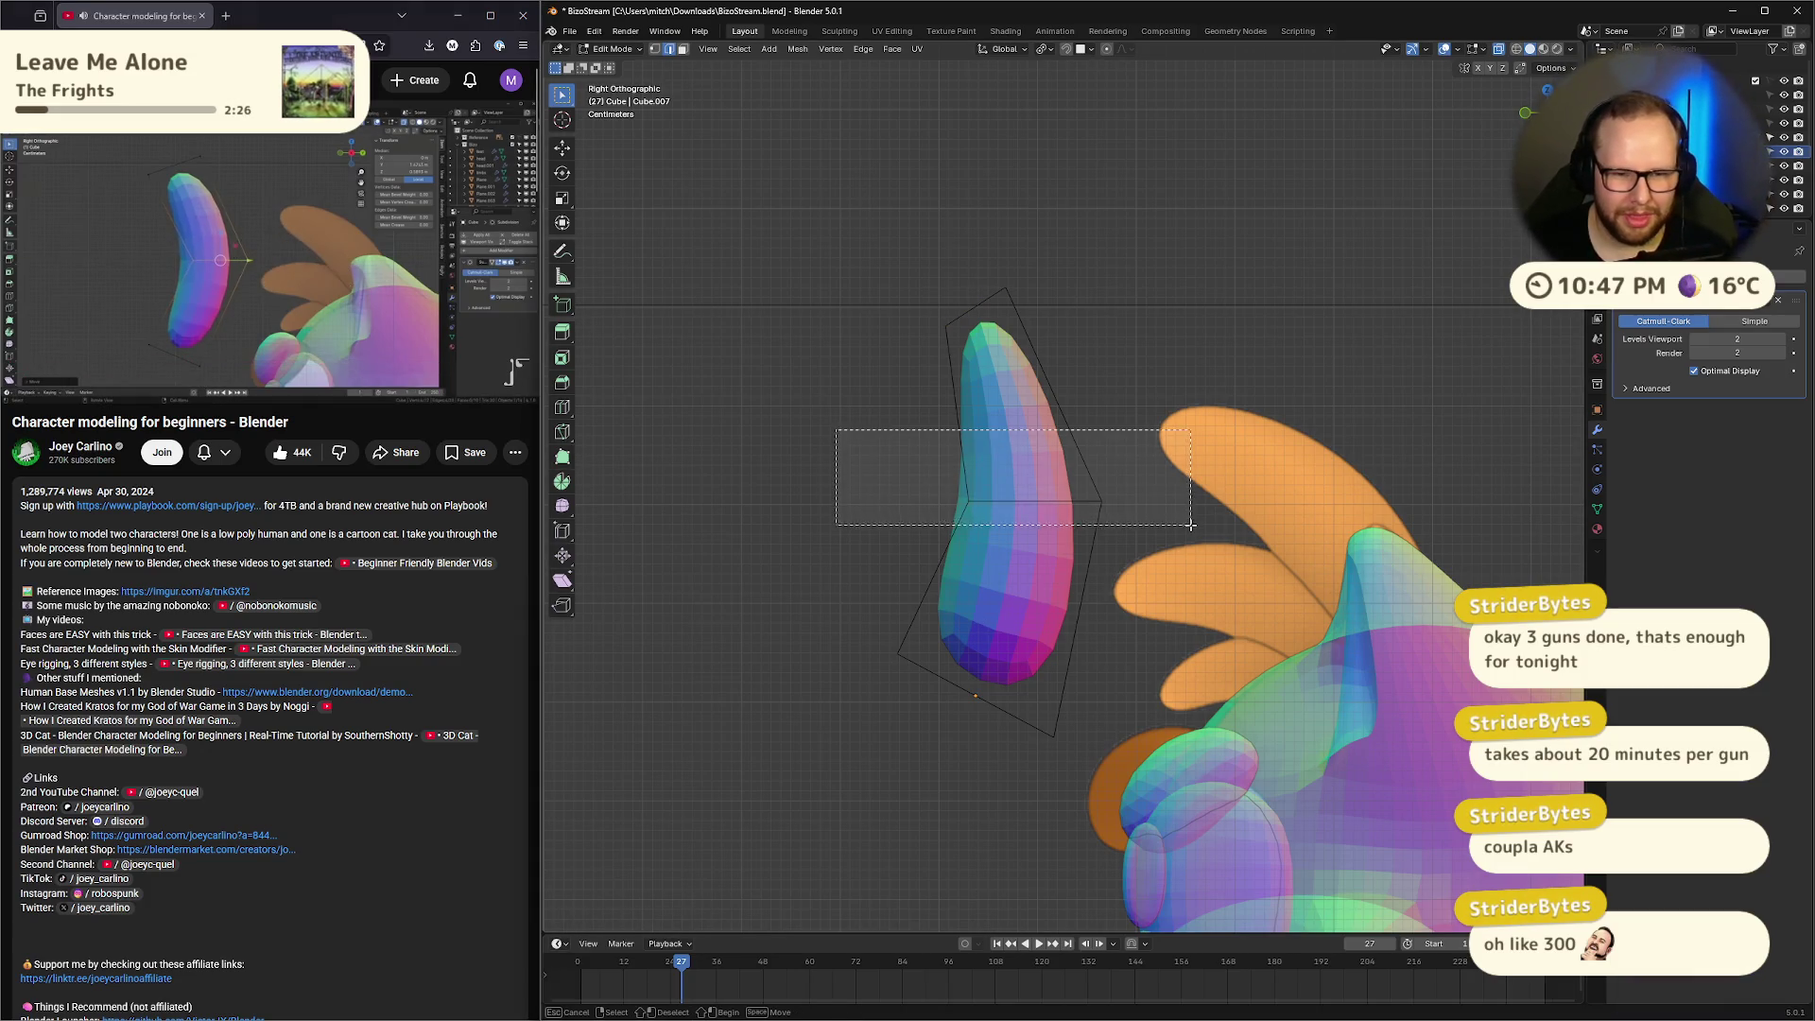
pyautogui.press('g')
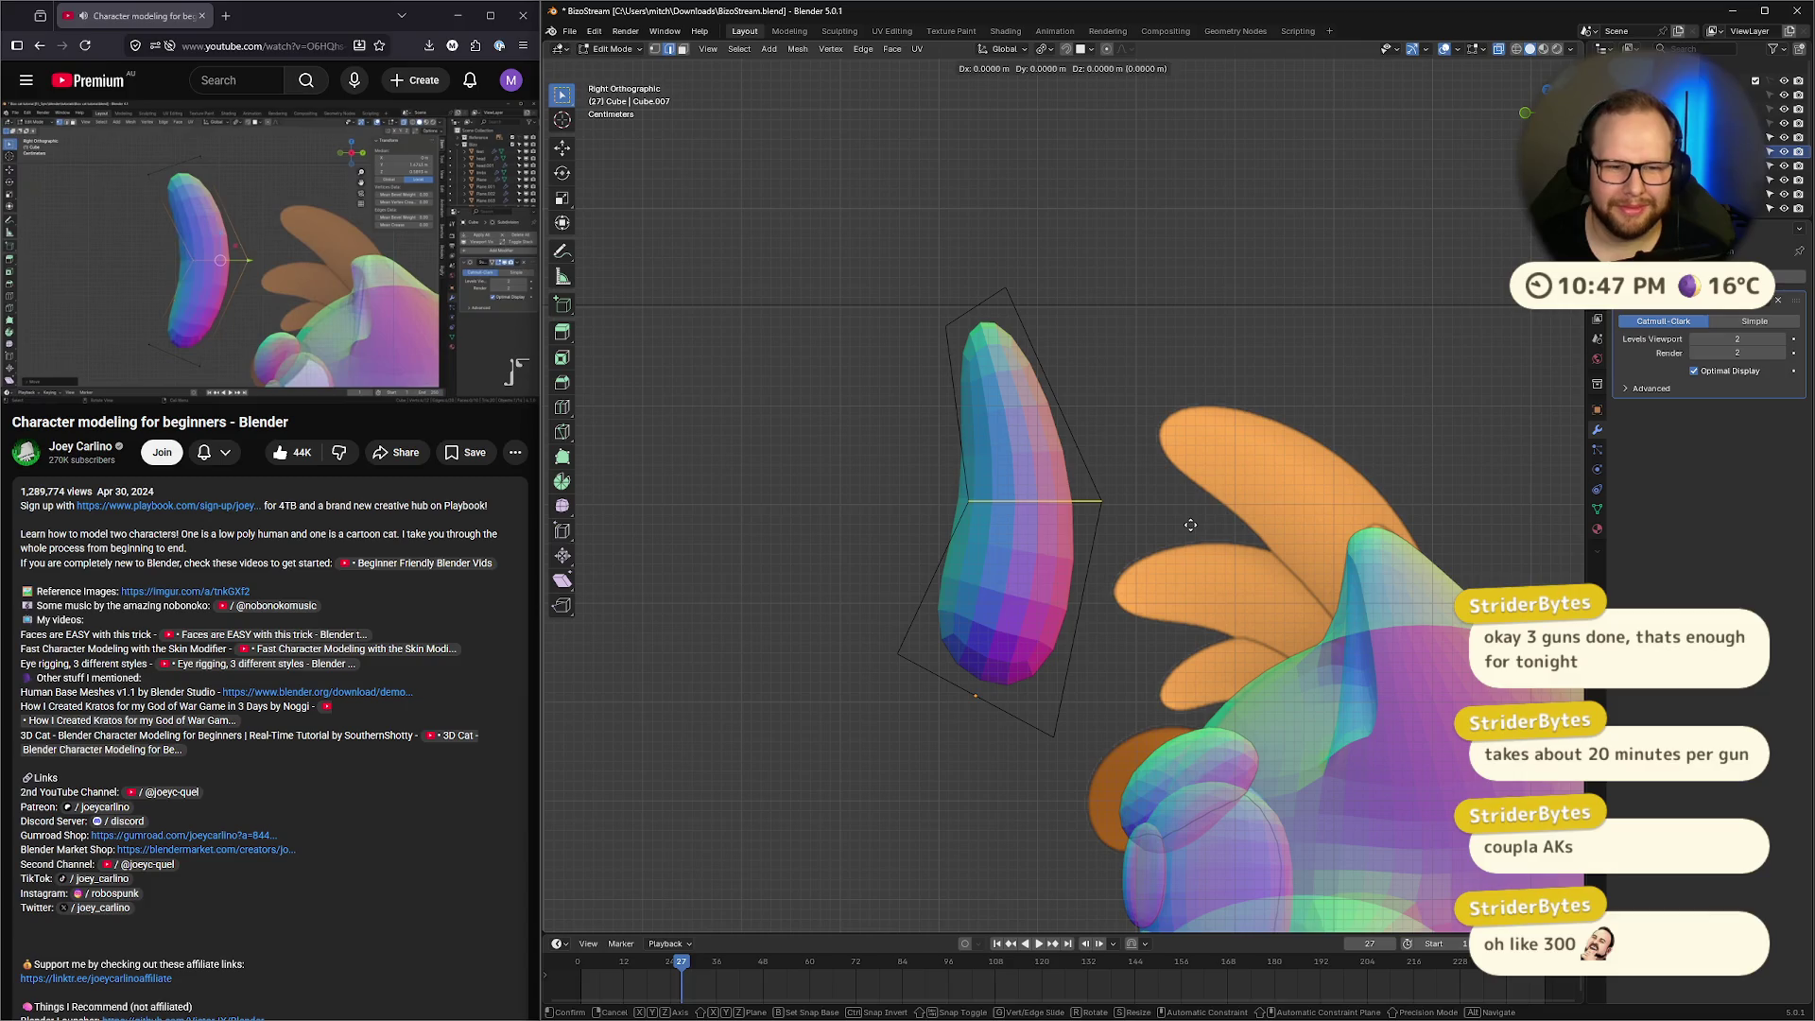
pyautogui.press('y')
pyautogui.click(1212, 527)
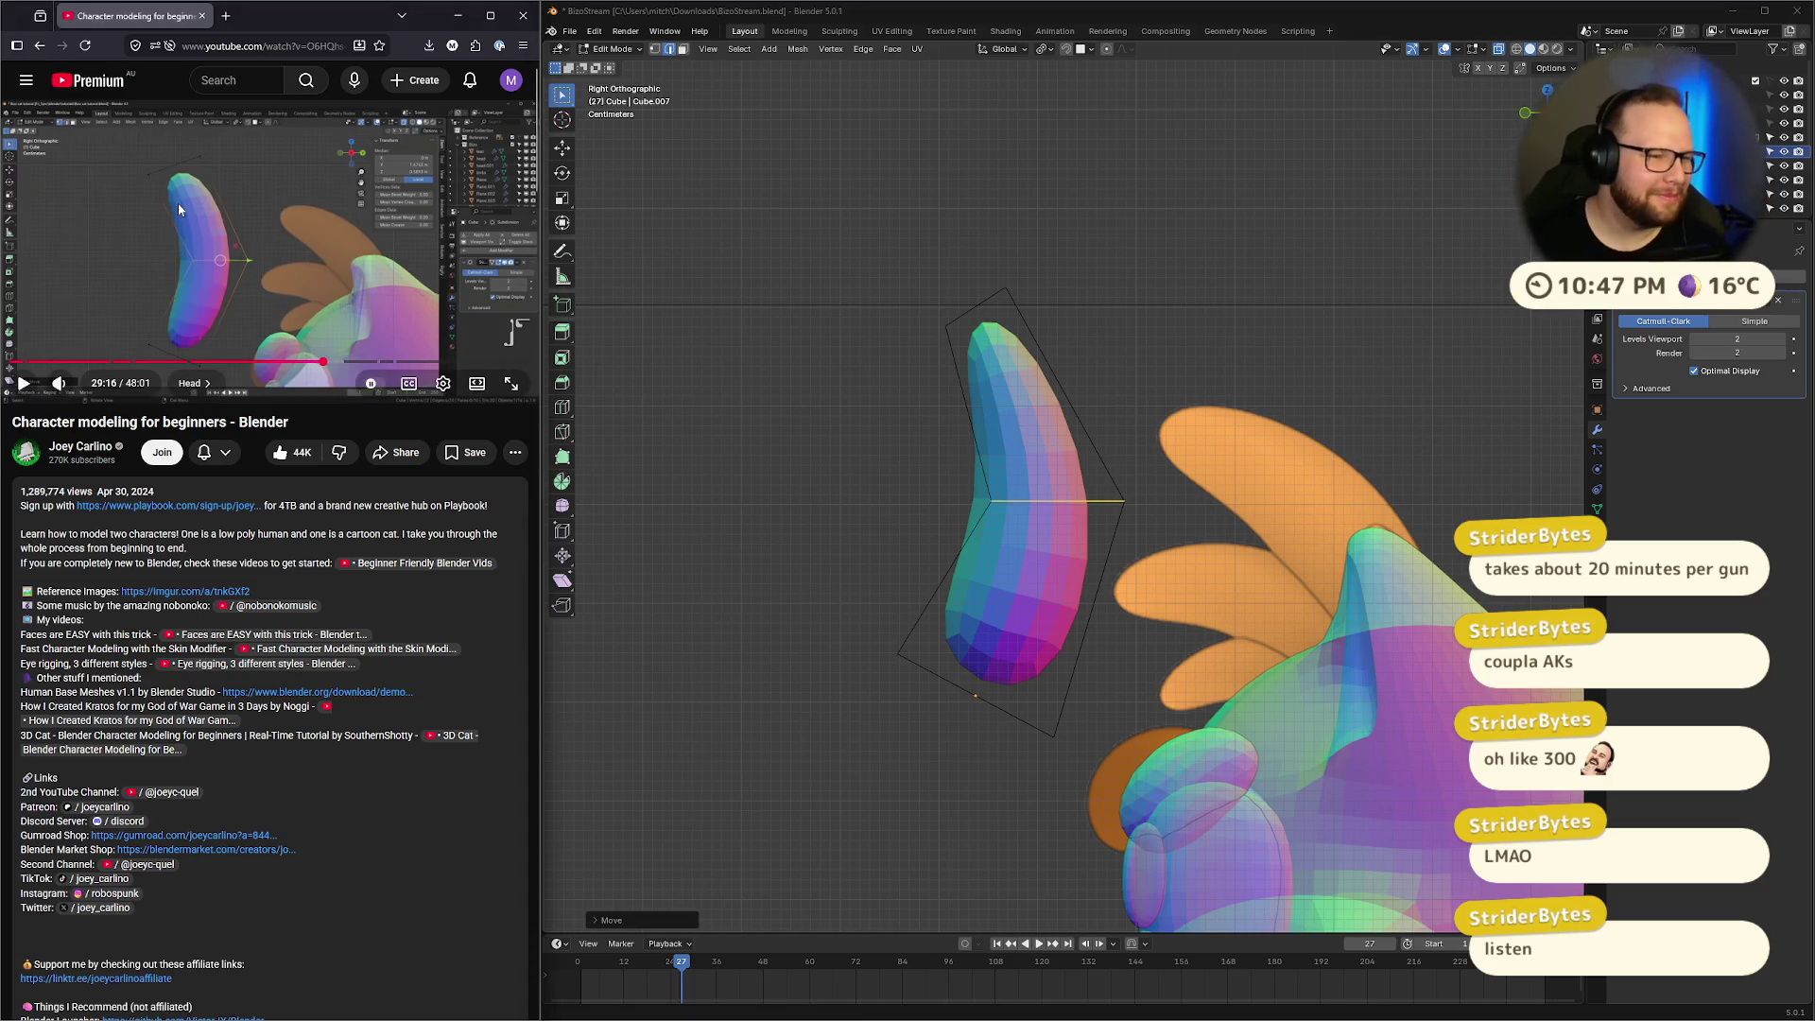
# Widen the top edge again, select the whole cage and return to Object Mode
pyautogui.click(189, 250)
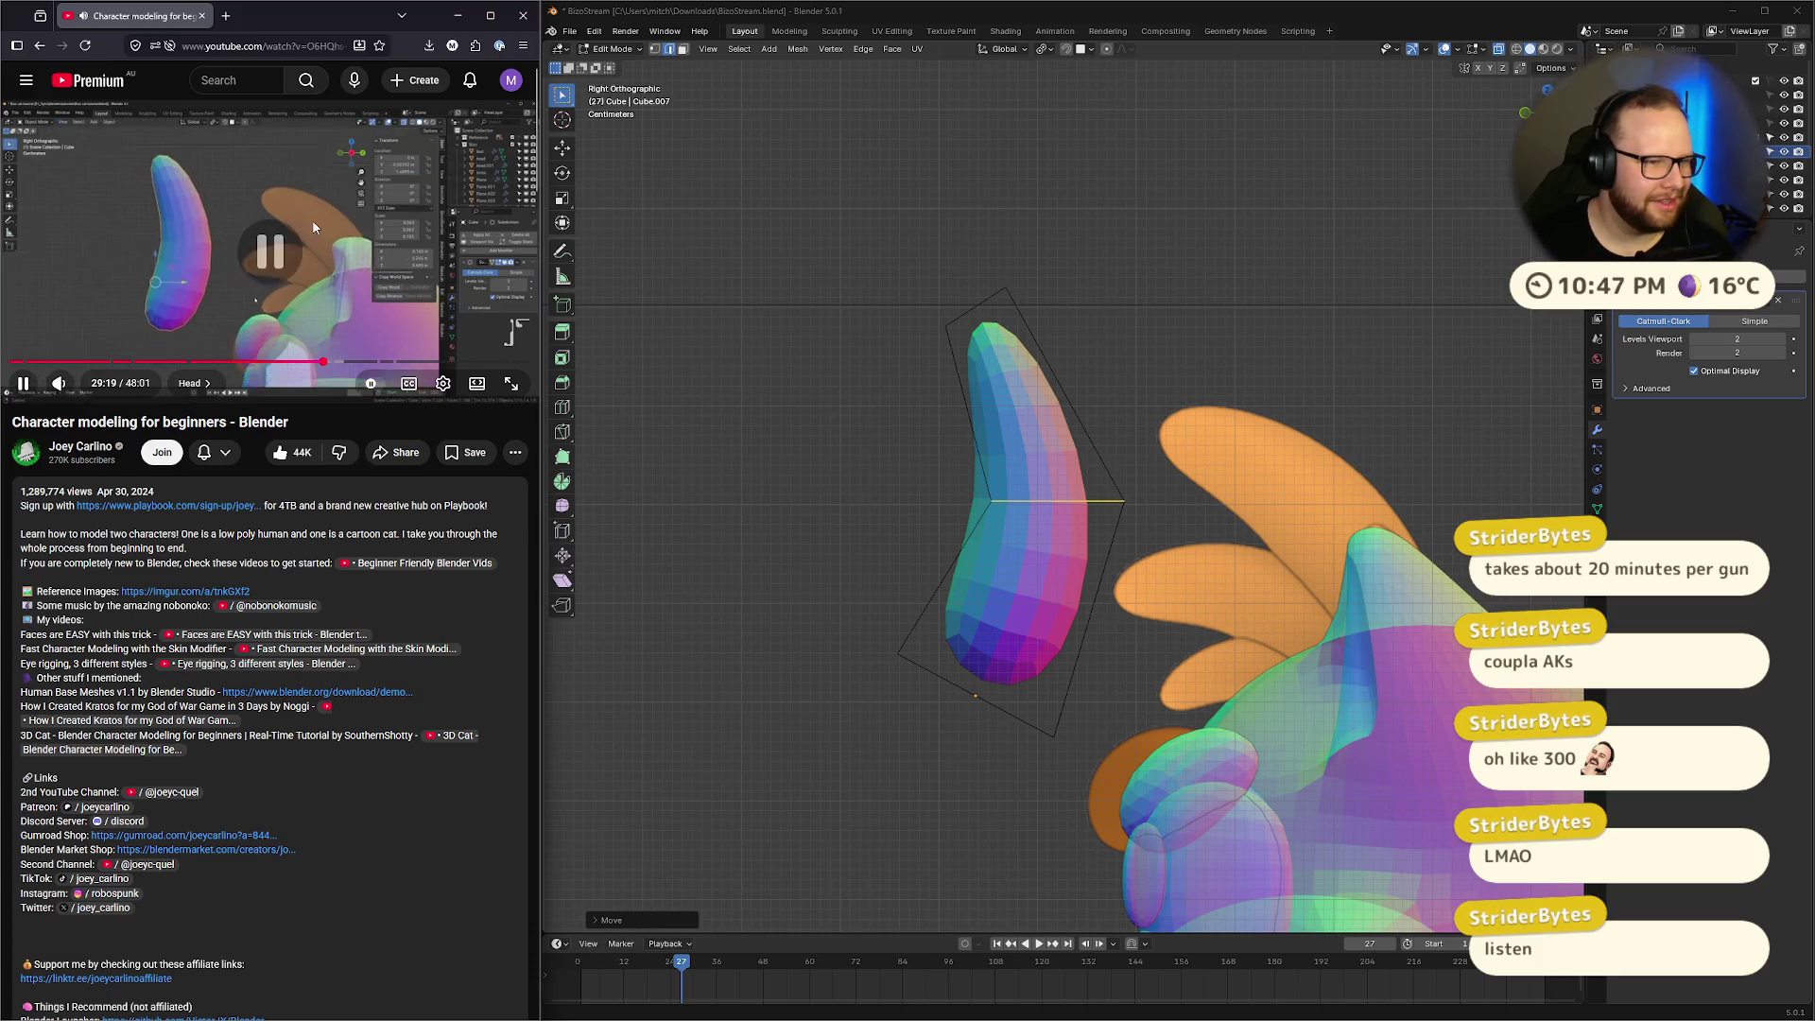
pyautogui.click(976, 307)
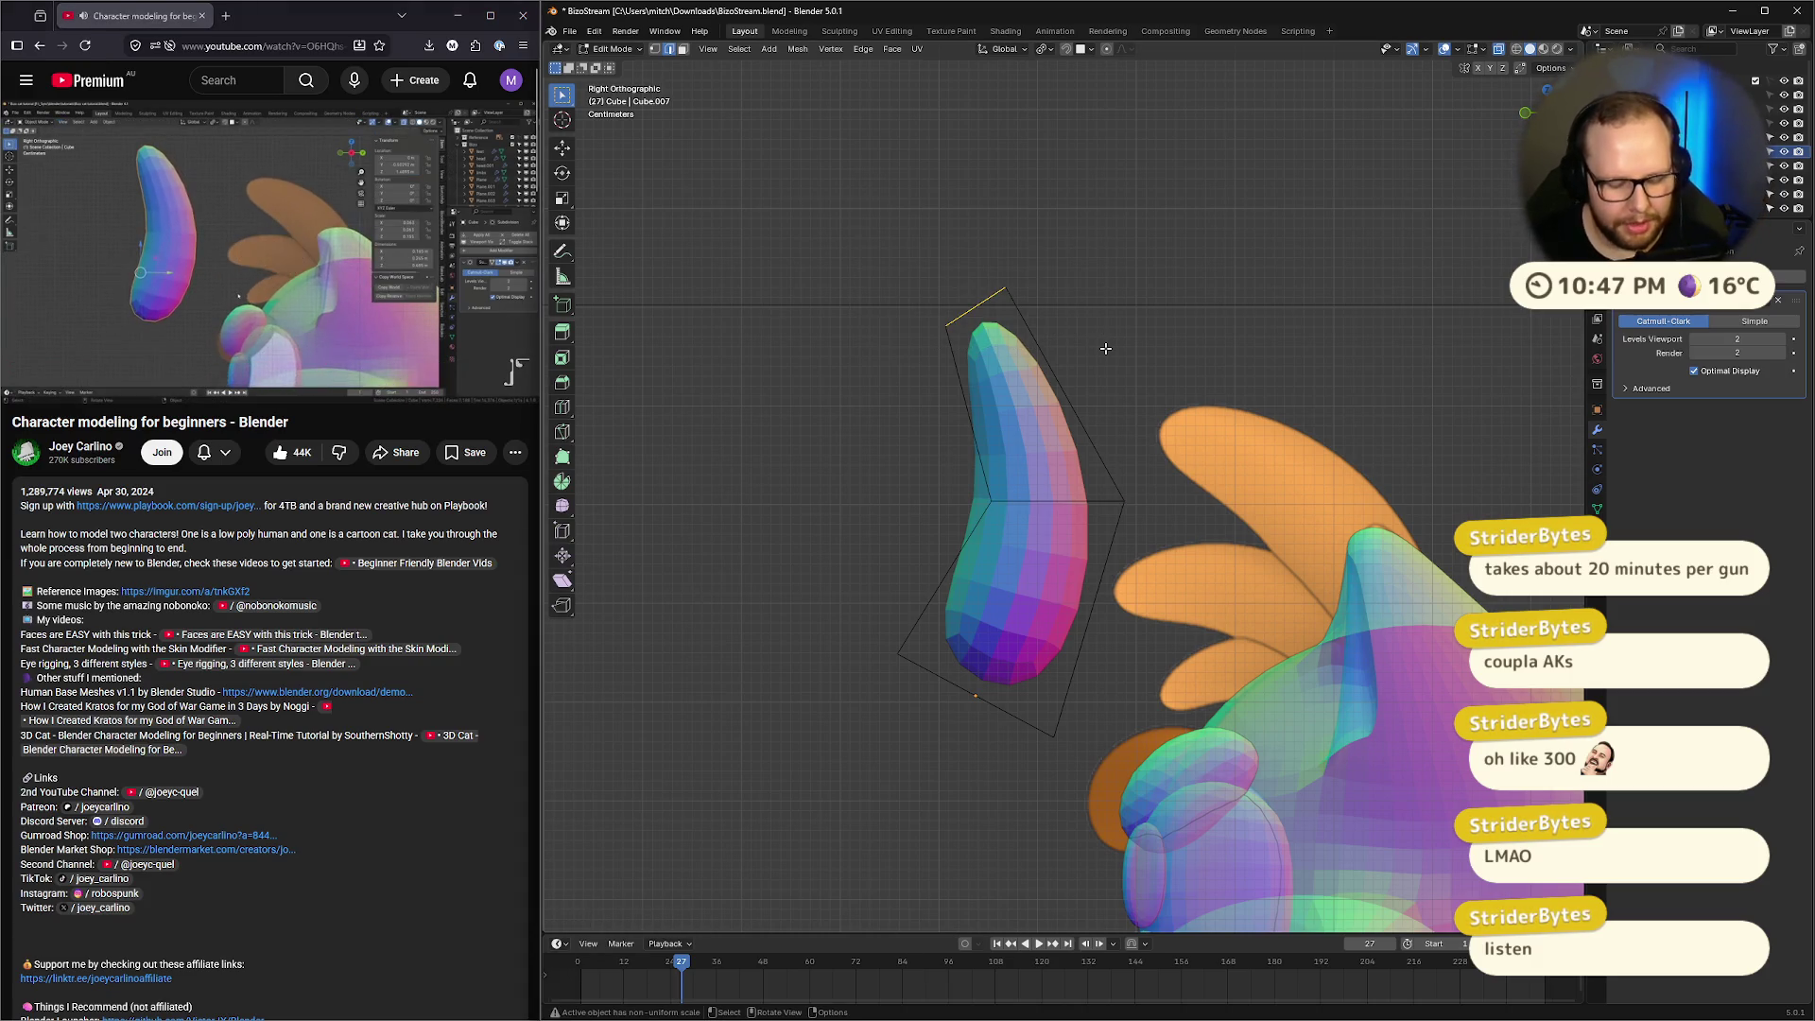
pyautogui.press('s')
pyautogui.click(1183, 325)
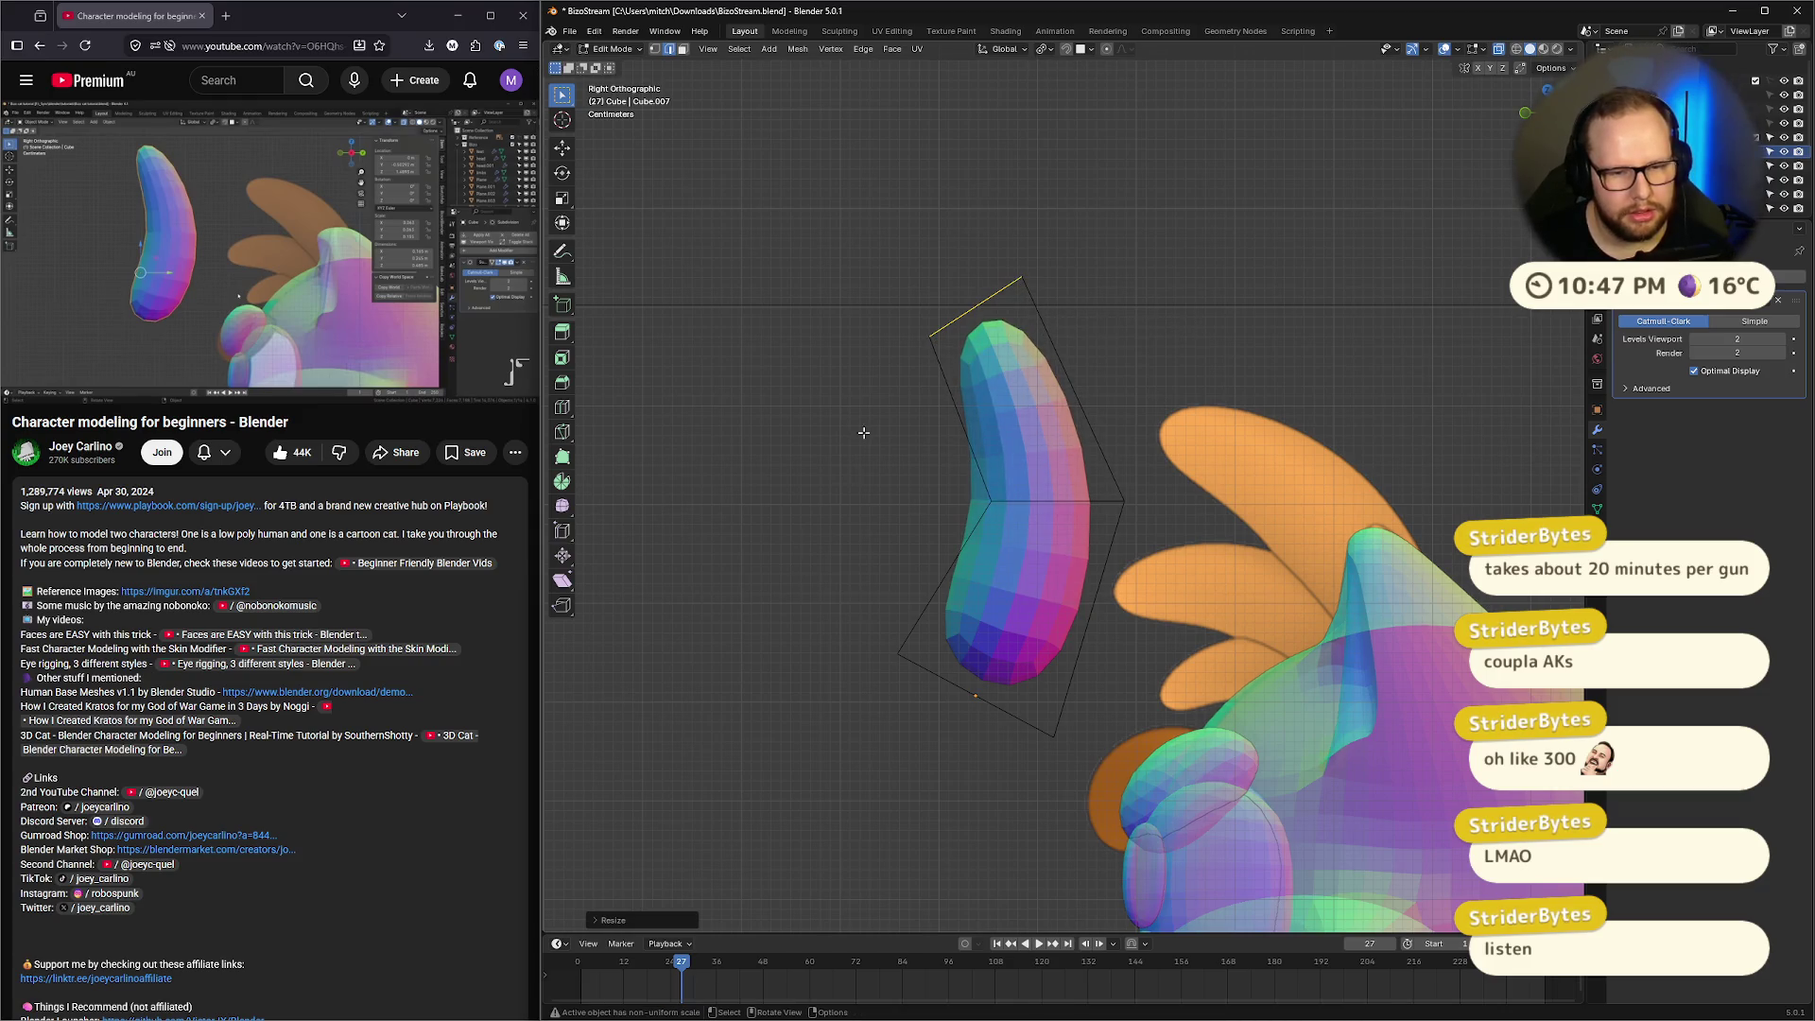
pyautogui.moveTo(804, 199); pyautogui.dragTo(1133, 771)
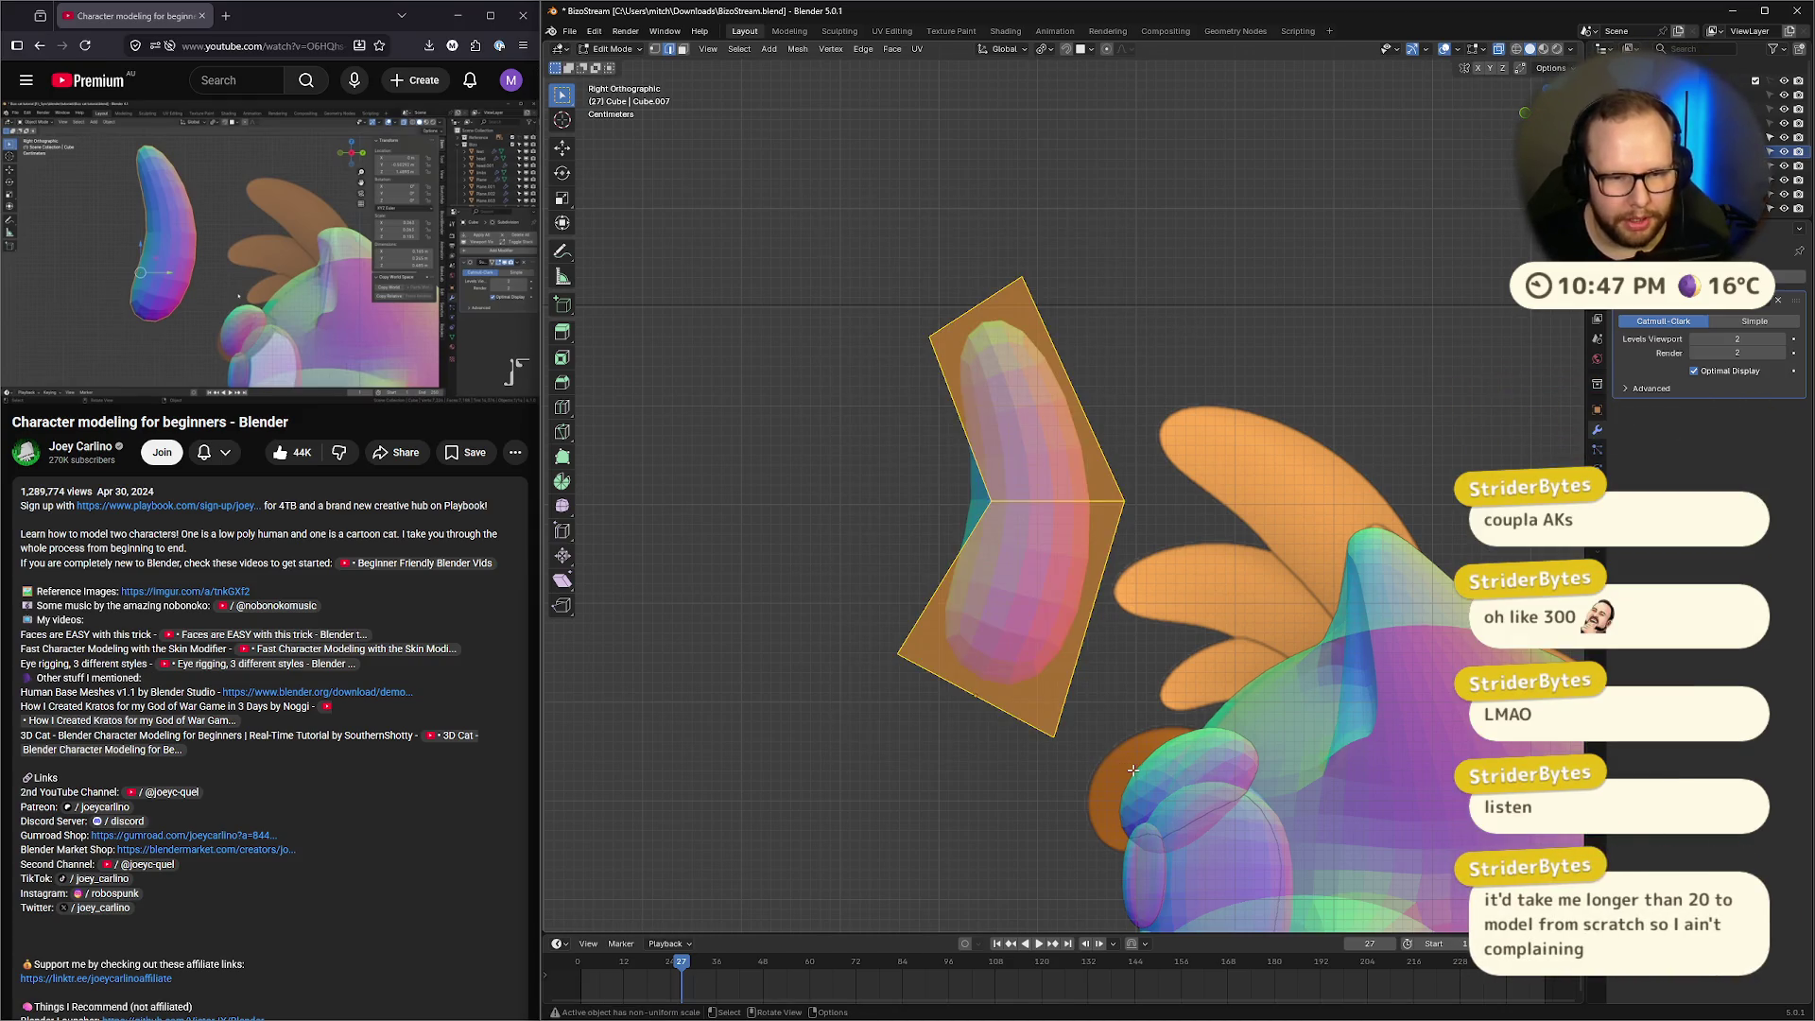
pyautogui.press('Tab')
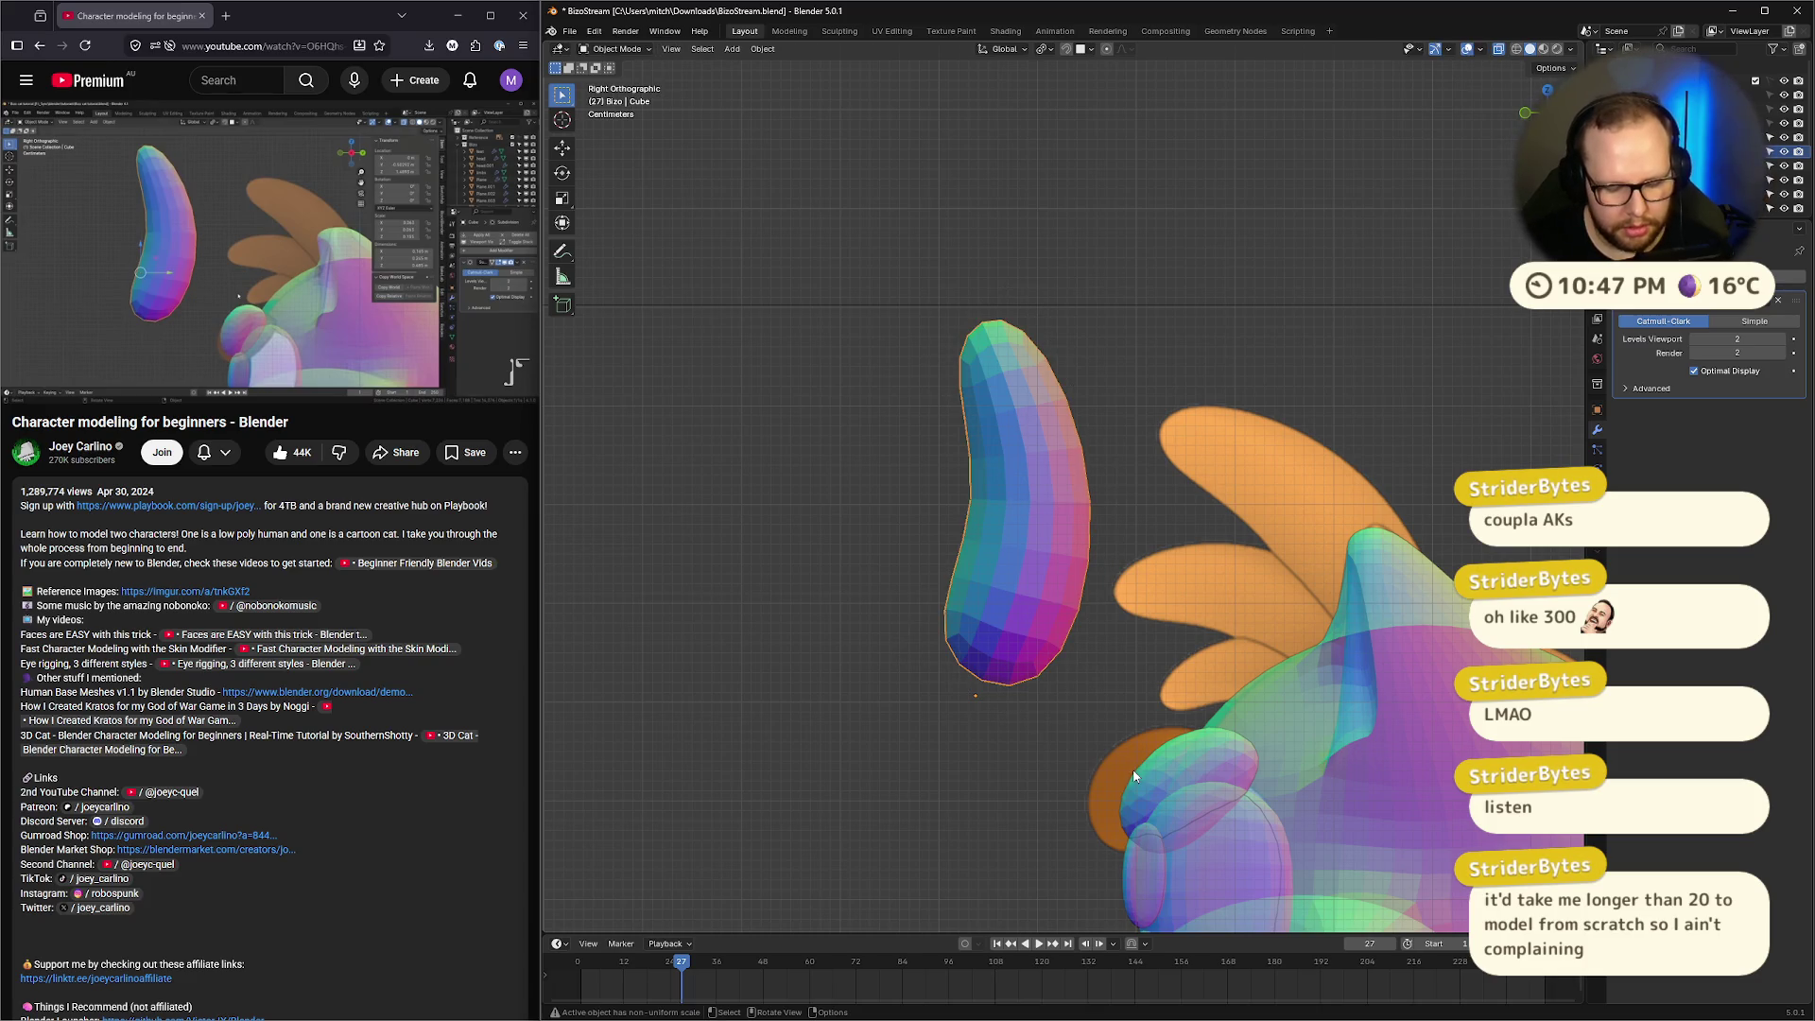
# Scale the ear object taller along the Z axis
pyautogui.press('s')
pyautogui.press('z')
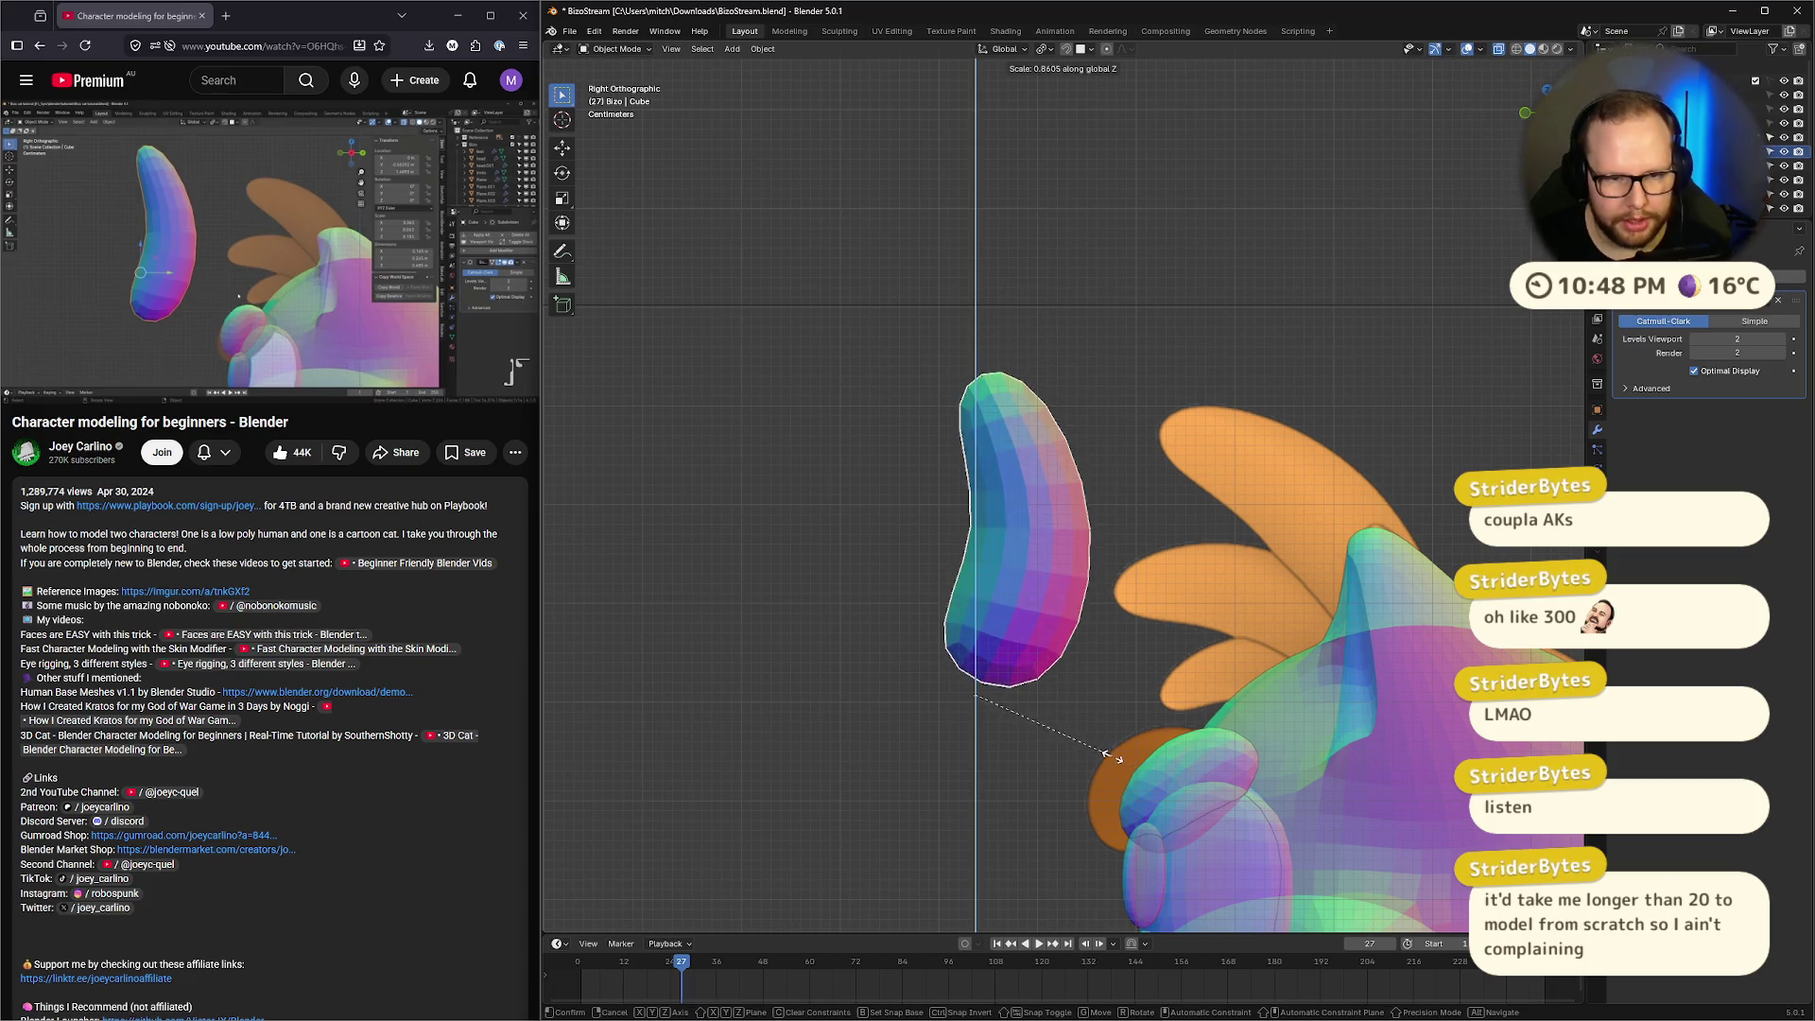
pyautogui.click(1189, 752)
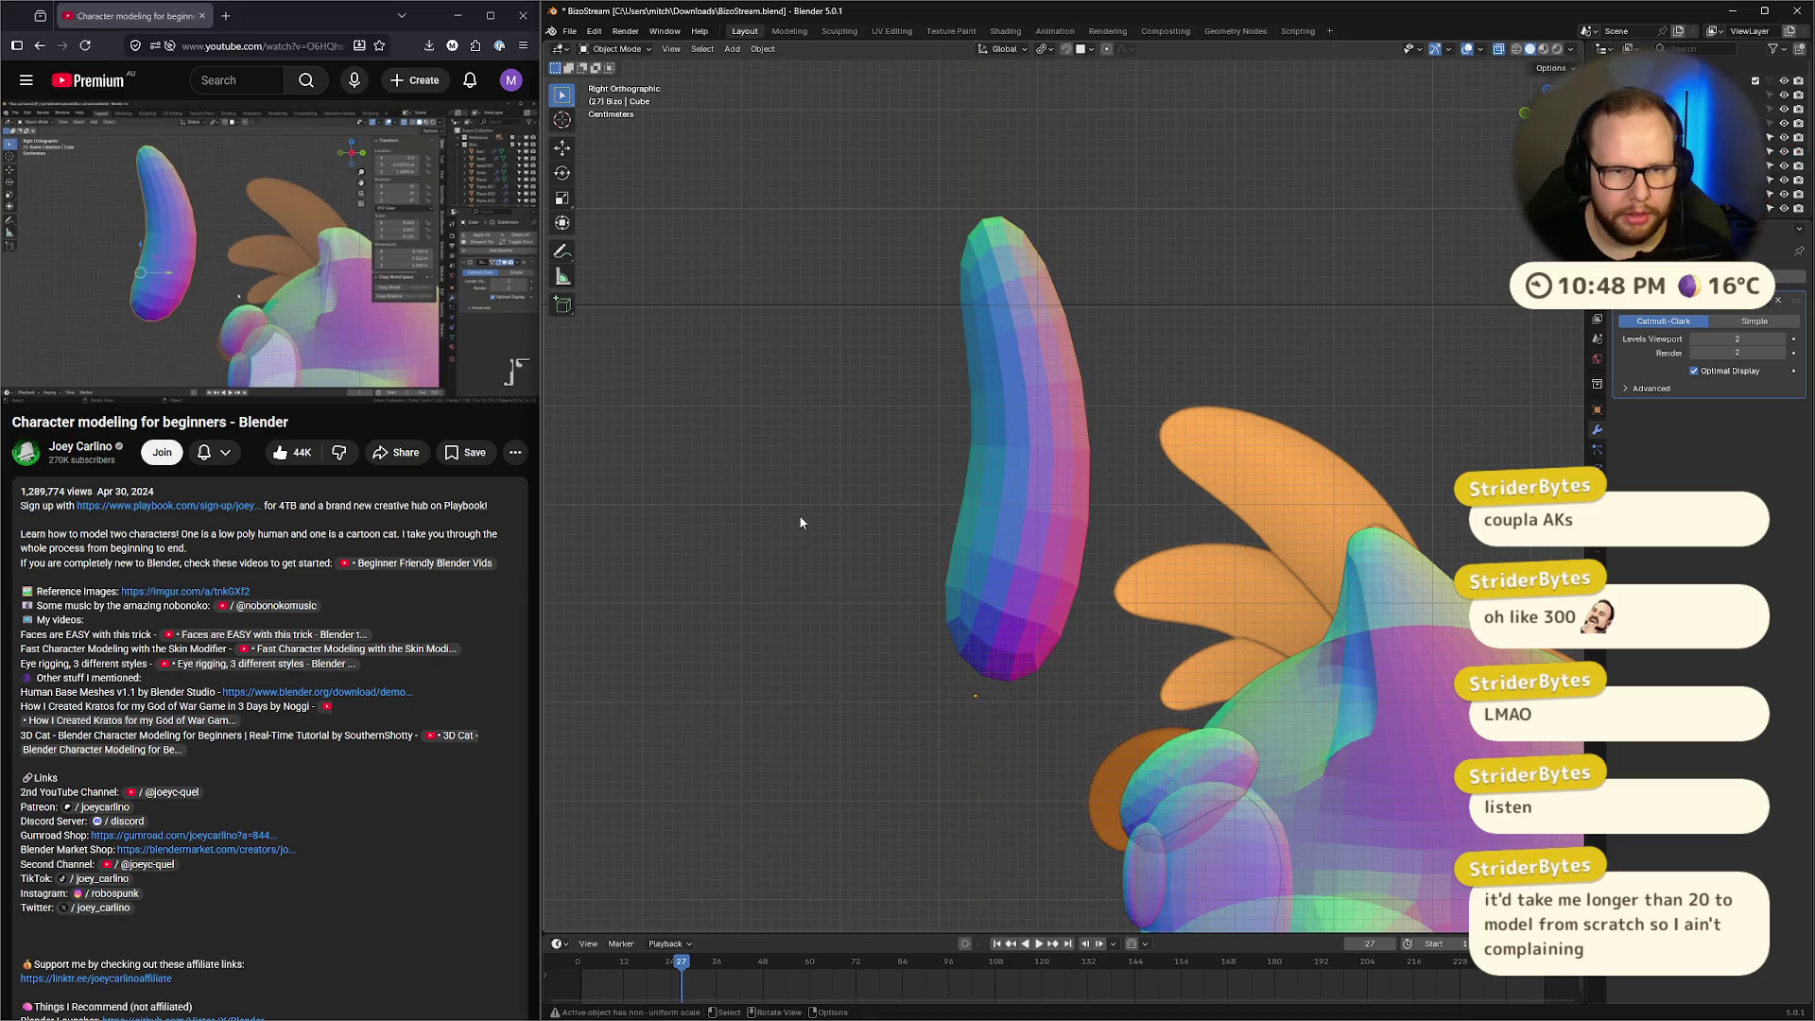
pyautogui.press('Tab')
pyautogui.press('Tab')
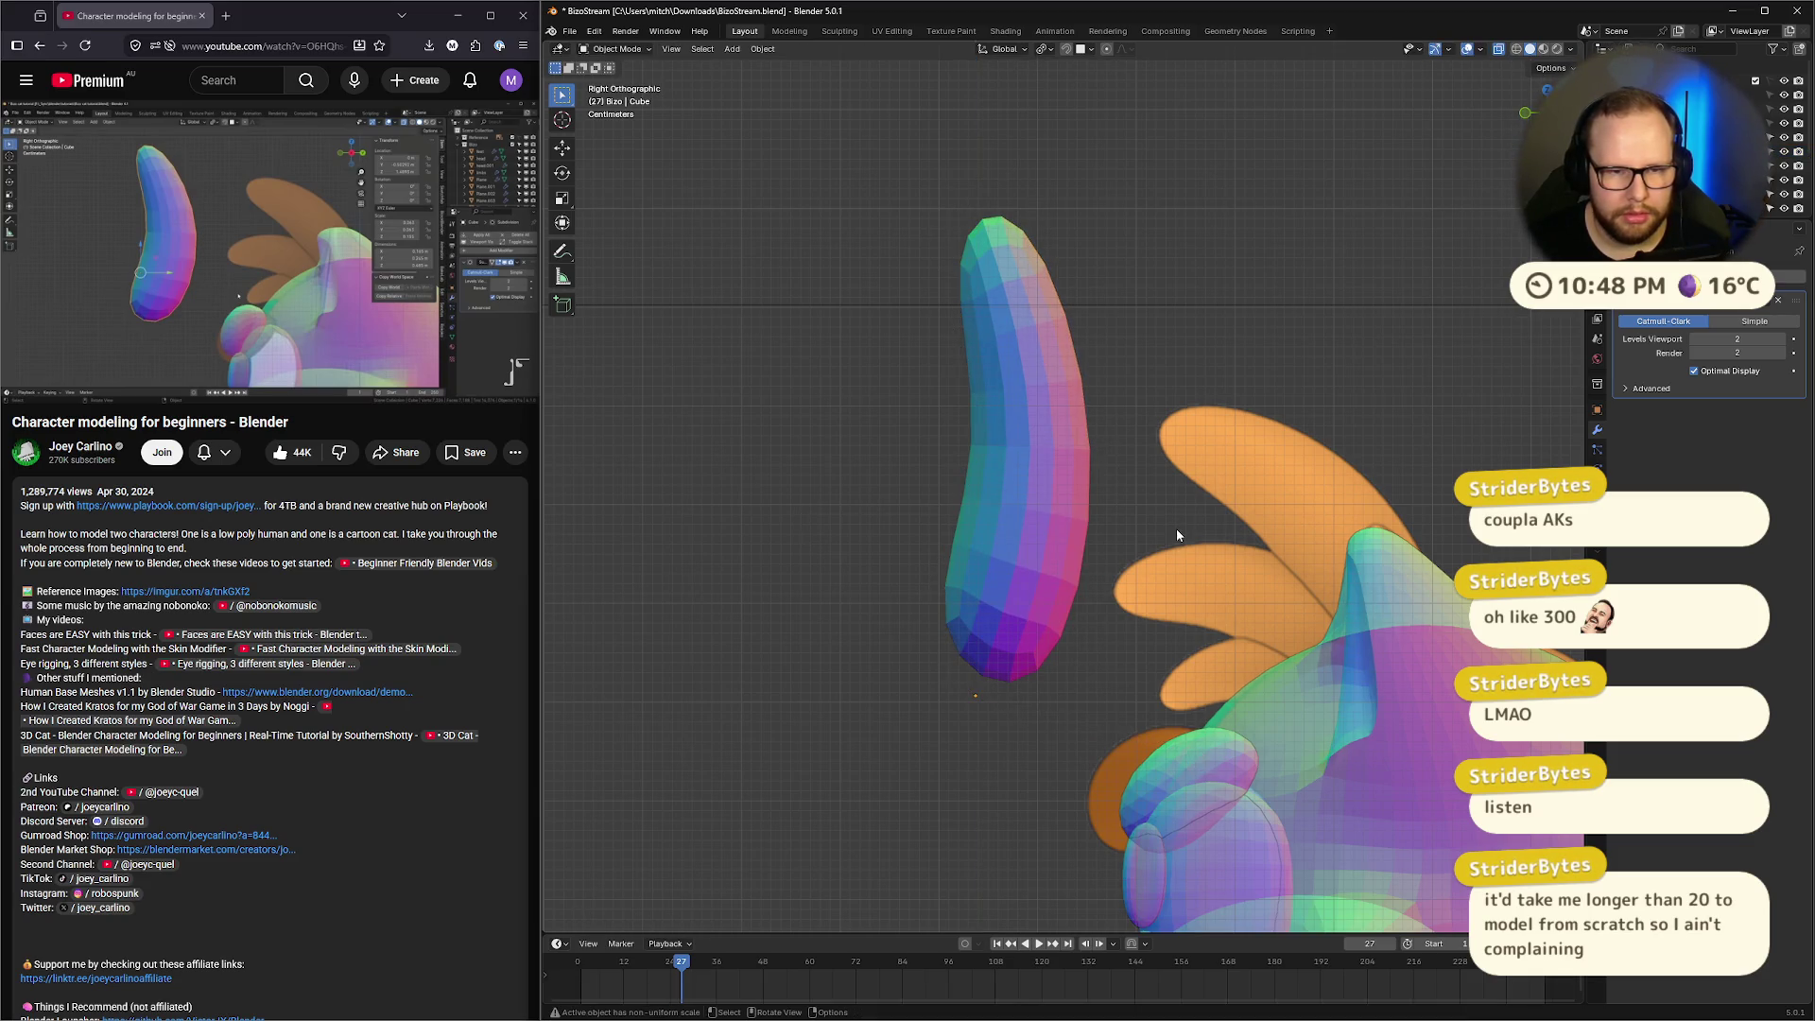
pyautogui.click(1176, 529)
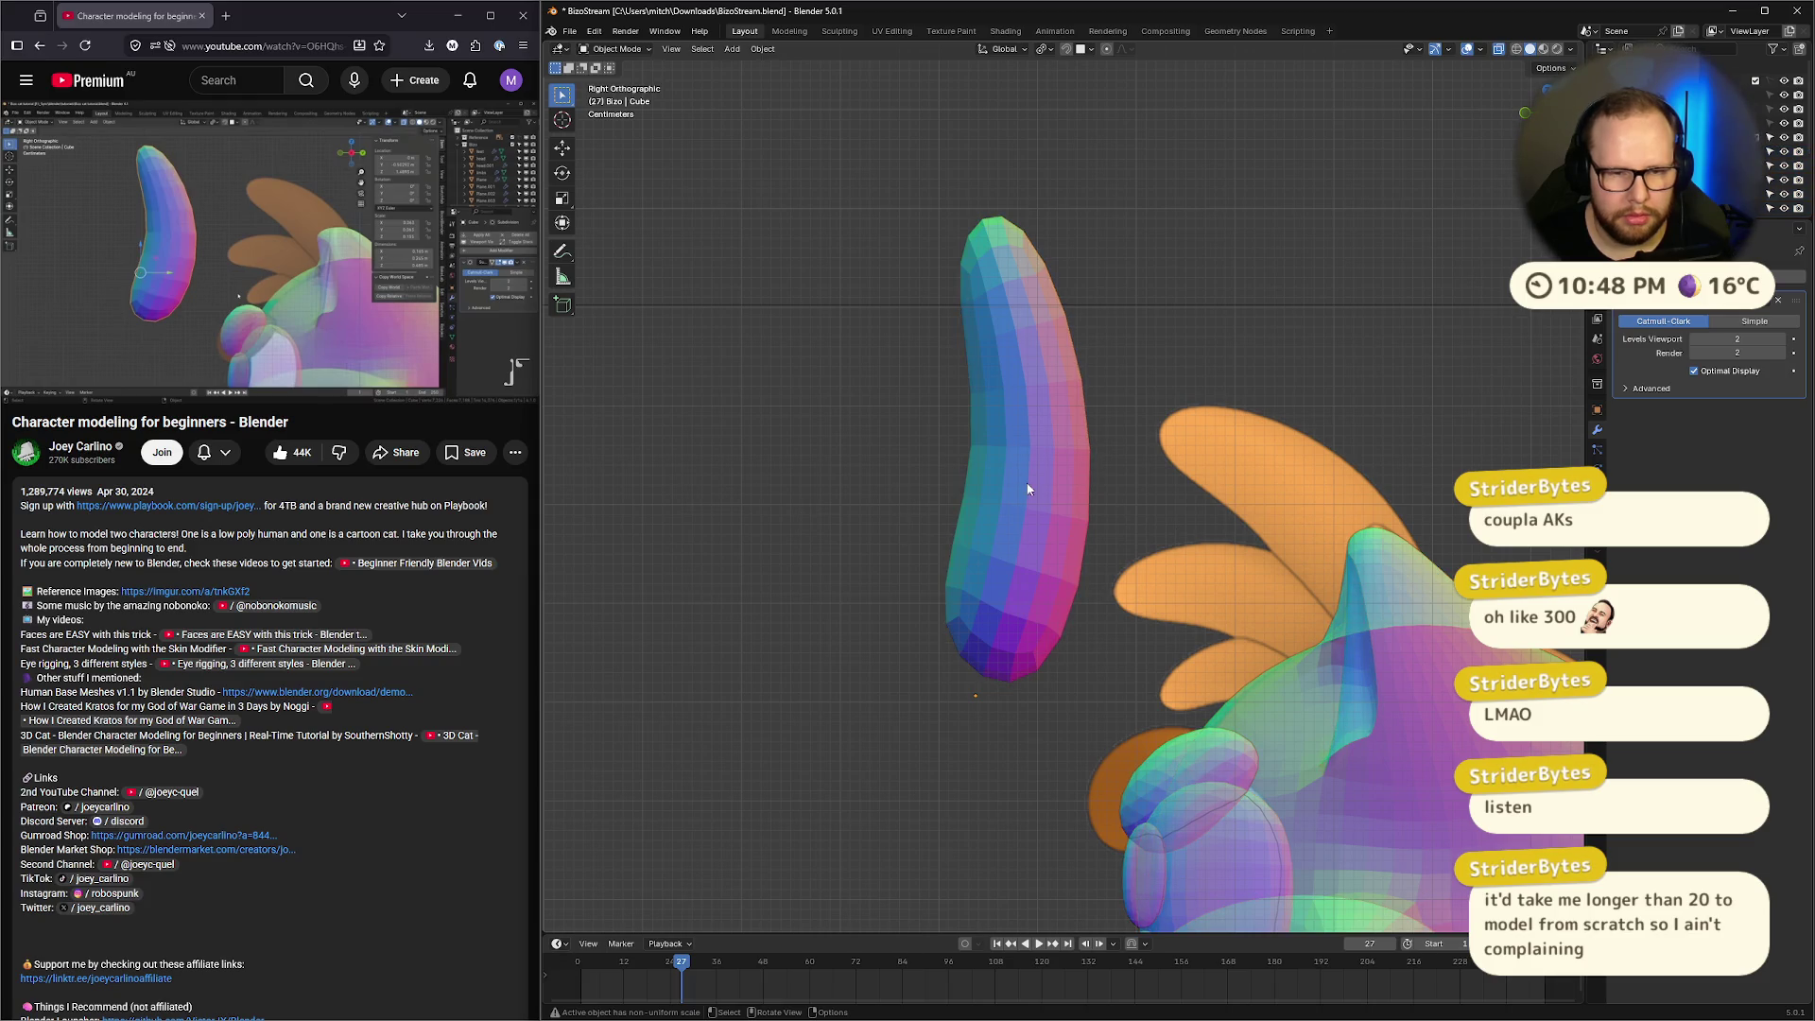
pyautogui.press('z')
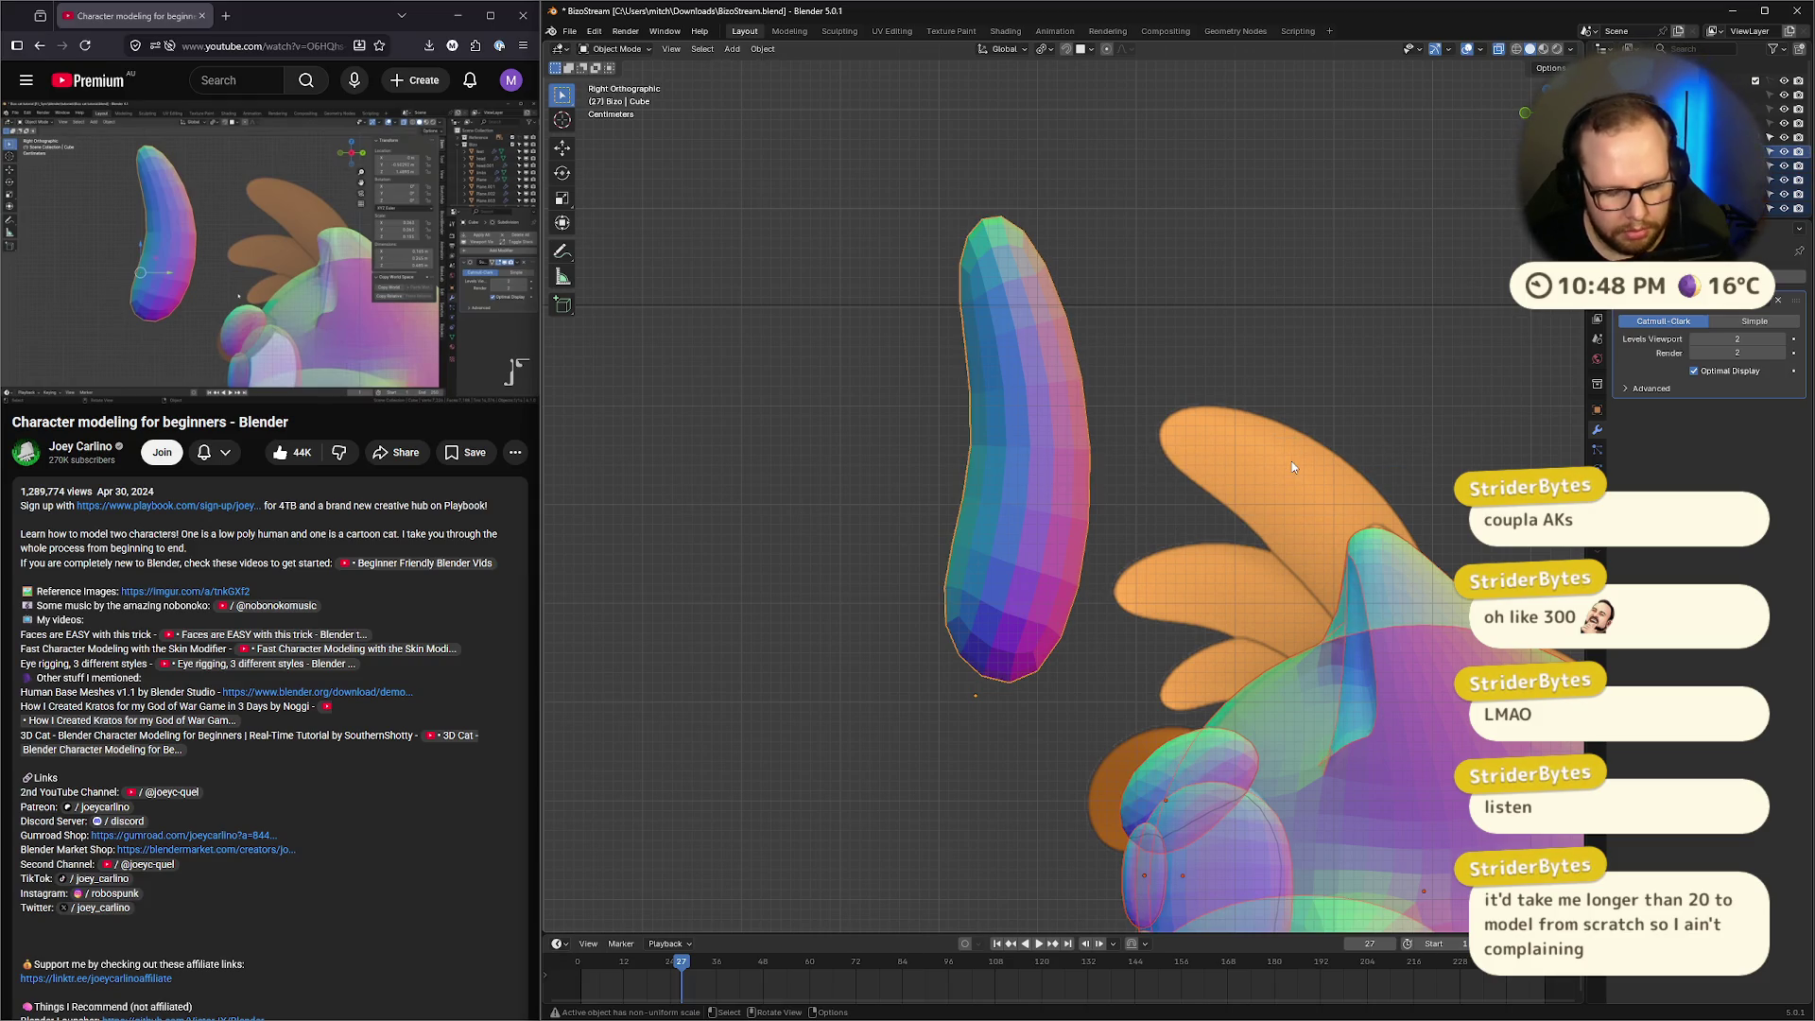
pyautogui.press('Escape')
# Rescale the ear along Z to a slightly shorter height
pyautogui.press('s')
pyautogui.press('z')
pyautogui.rightClick(1260, 464)
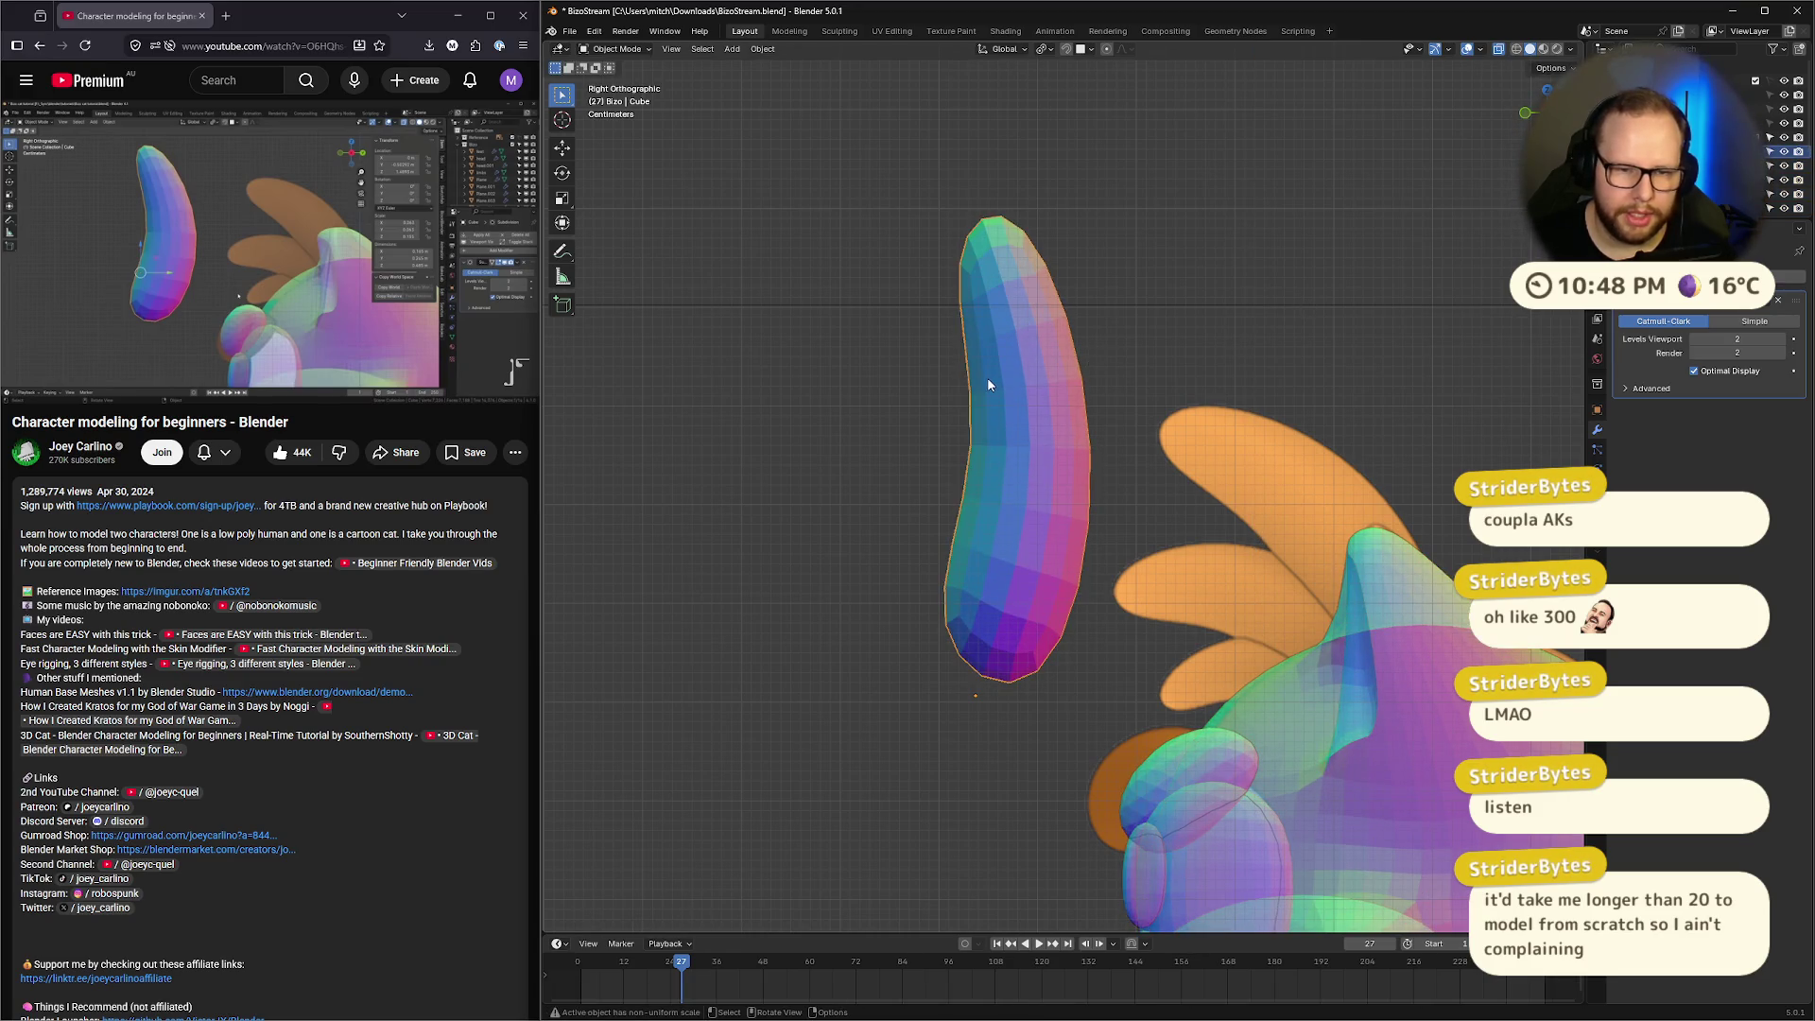
pyautogui.press('s')
pyautogui.press('z')
pyautogui.click(1122, 405)
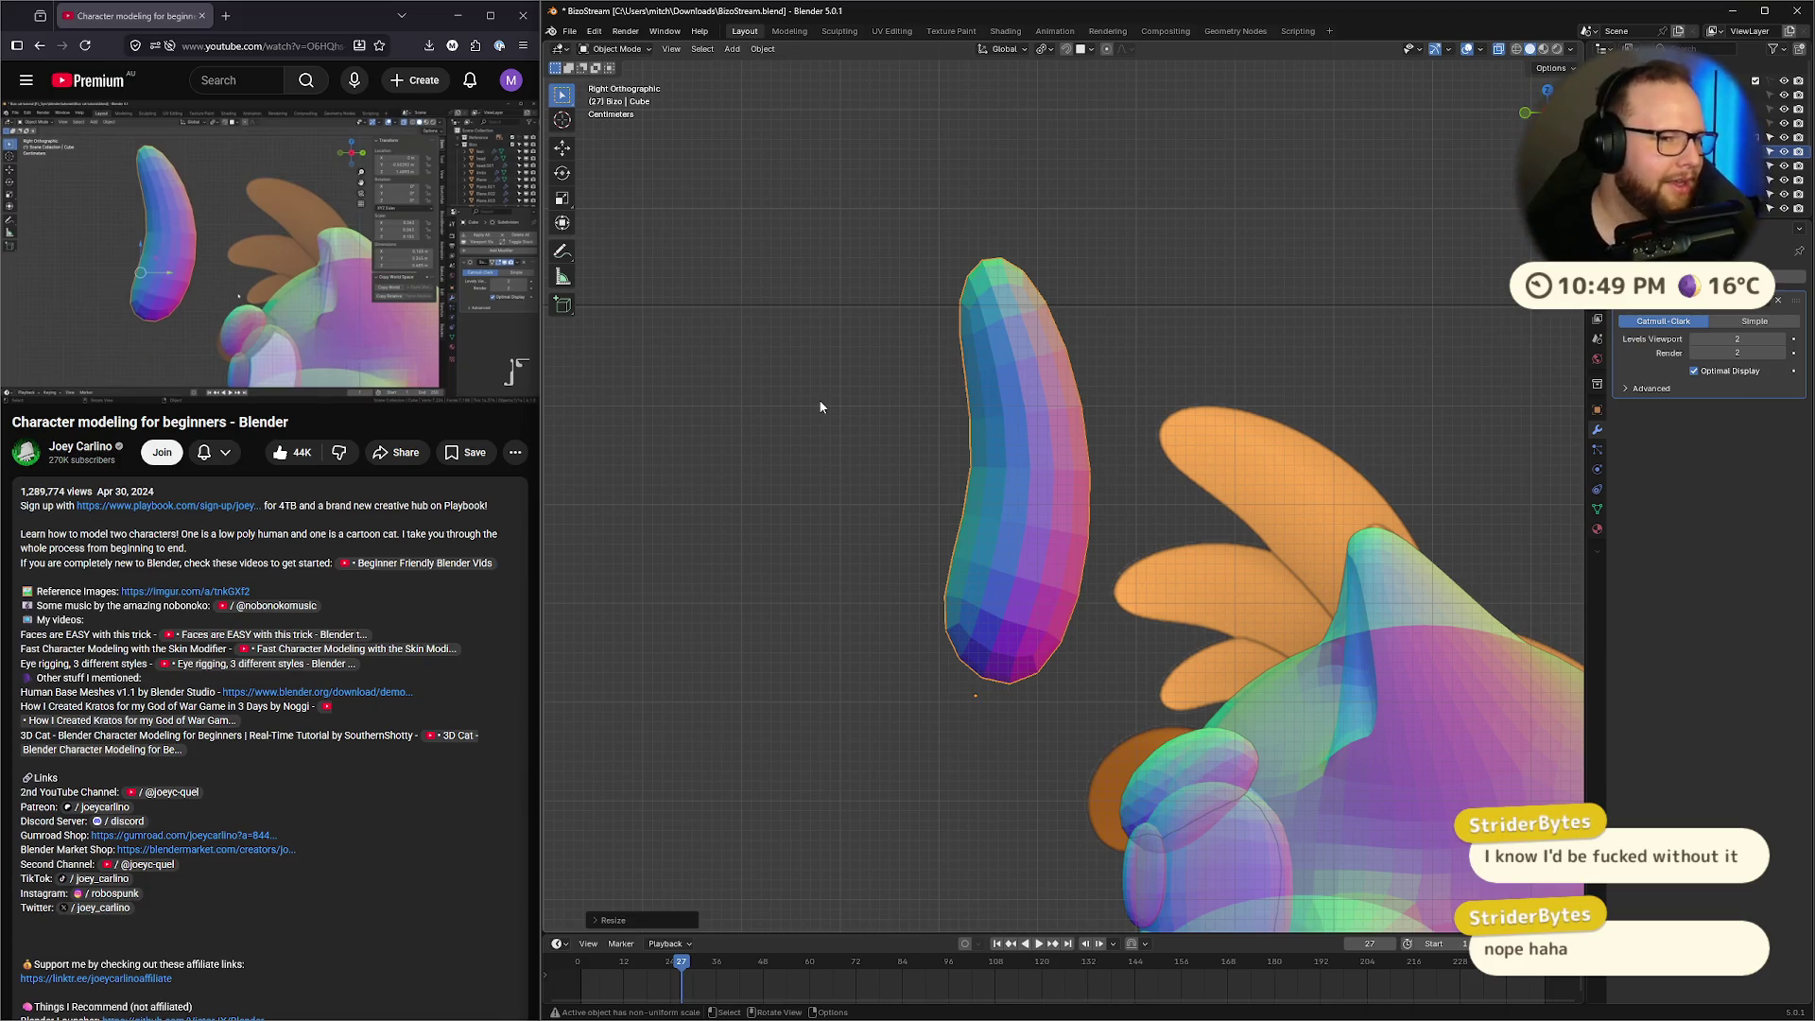
# Select the ear, preview material shading then revert to solid, and resume the tutorial
pyautogui.click(832, 210)
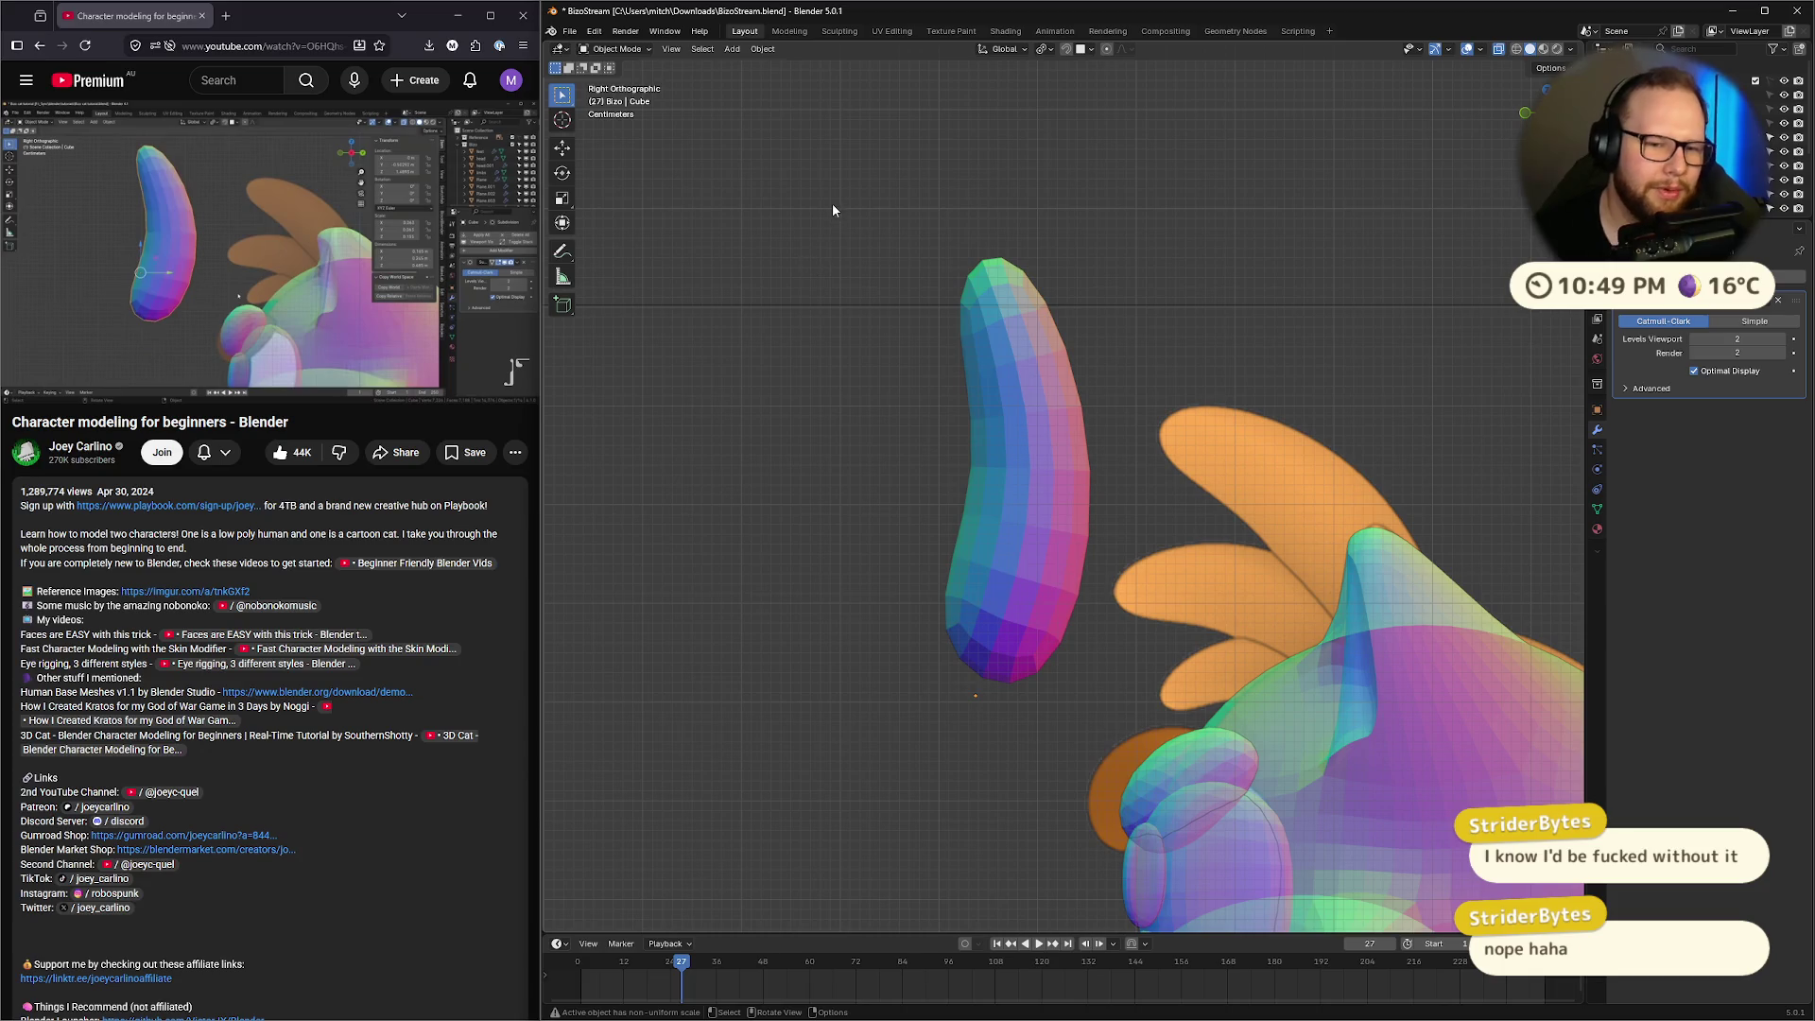
pyautogui.moveTo(832, 209); pyautogui.dragTo(1099, 752)
pyautogui.scroll(-4, 1114, 484)
pyautogui.scroll(3, 1114, 484)
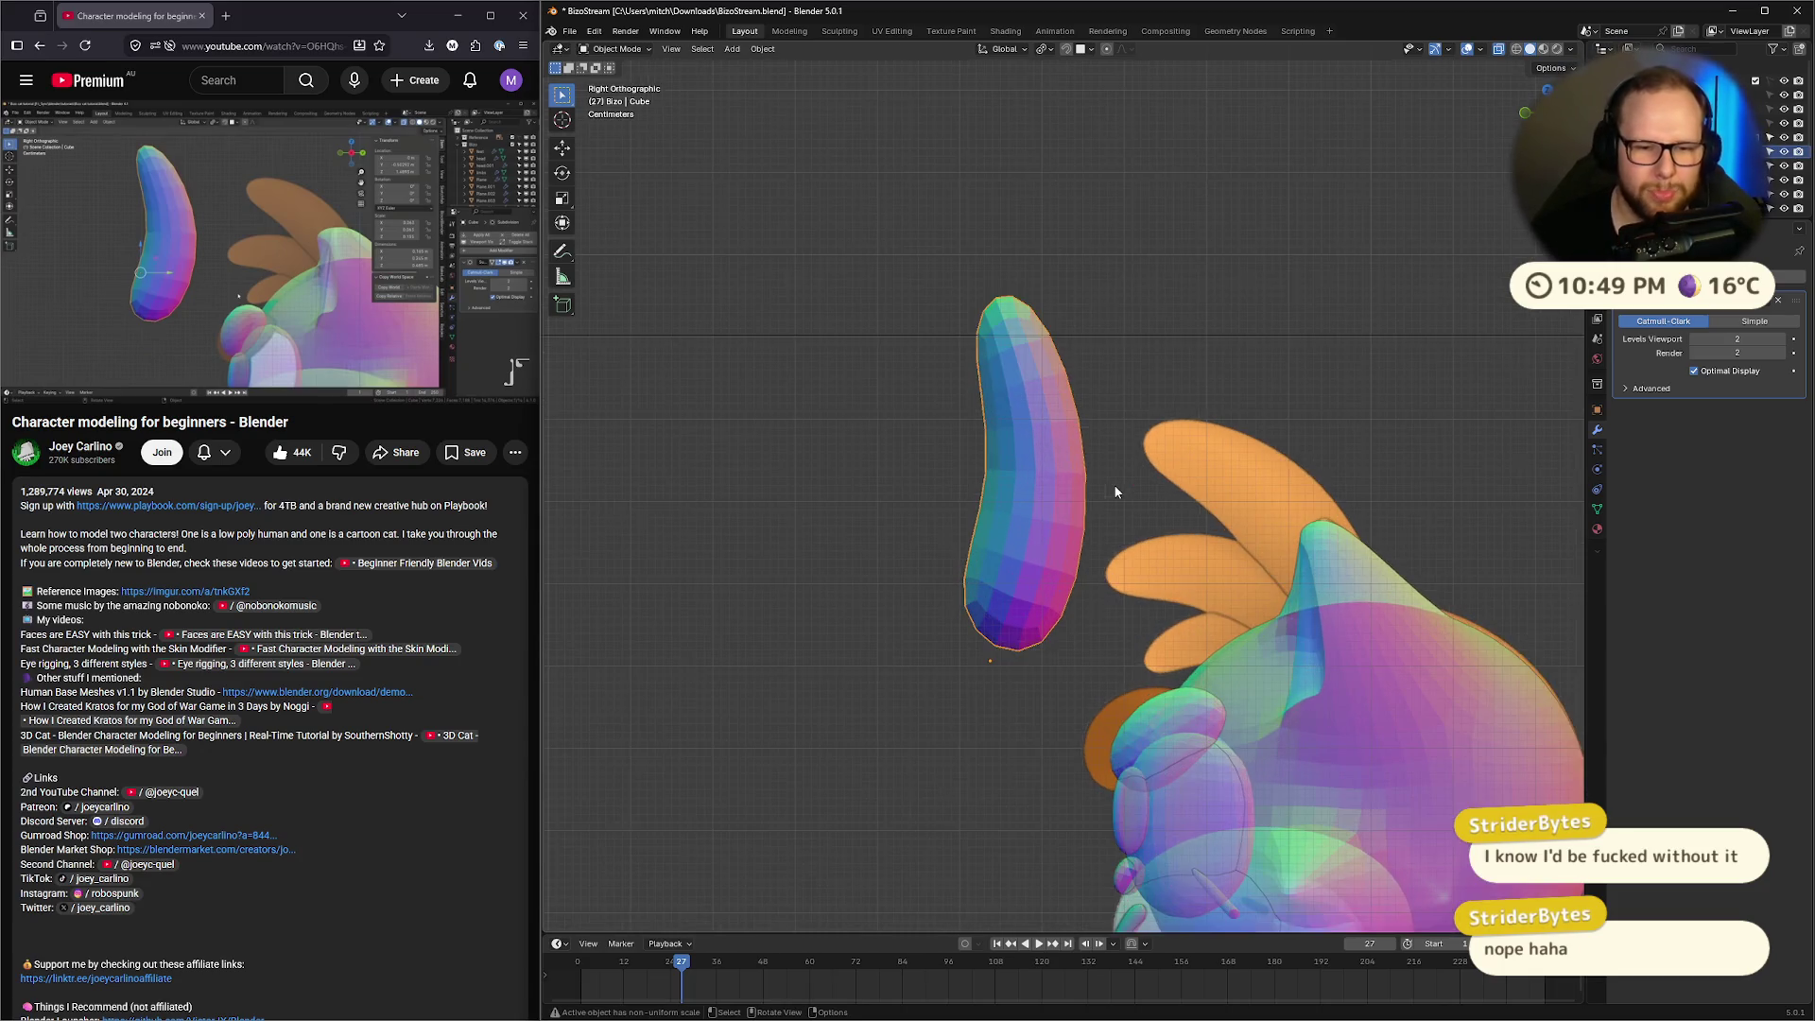
pyautogui.click(1544, 48)
pyautogui.click(1530, 48)
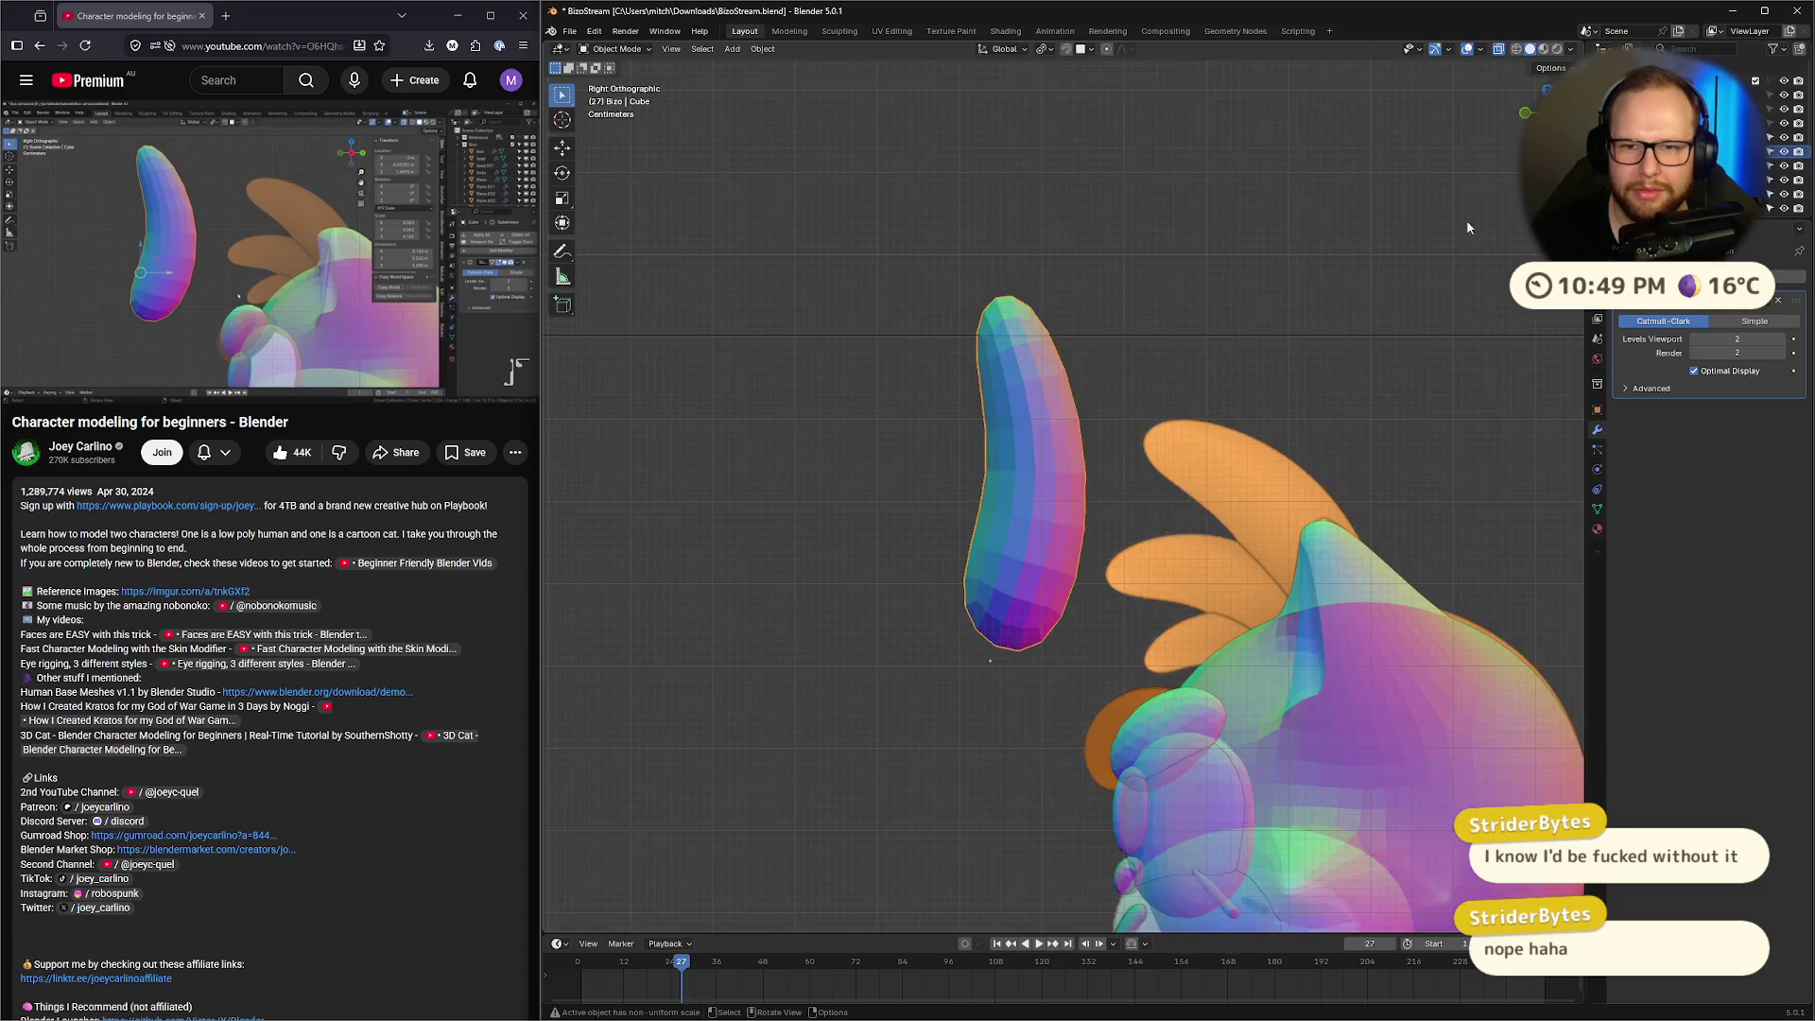
pyautogui.scroll(-2, 1268, 503)
pyautogui.scroll(2, 1156, 493)
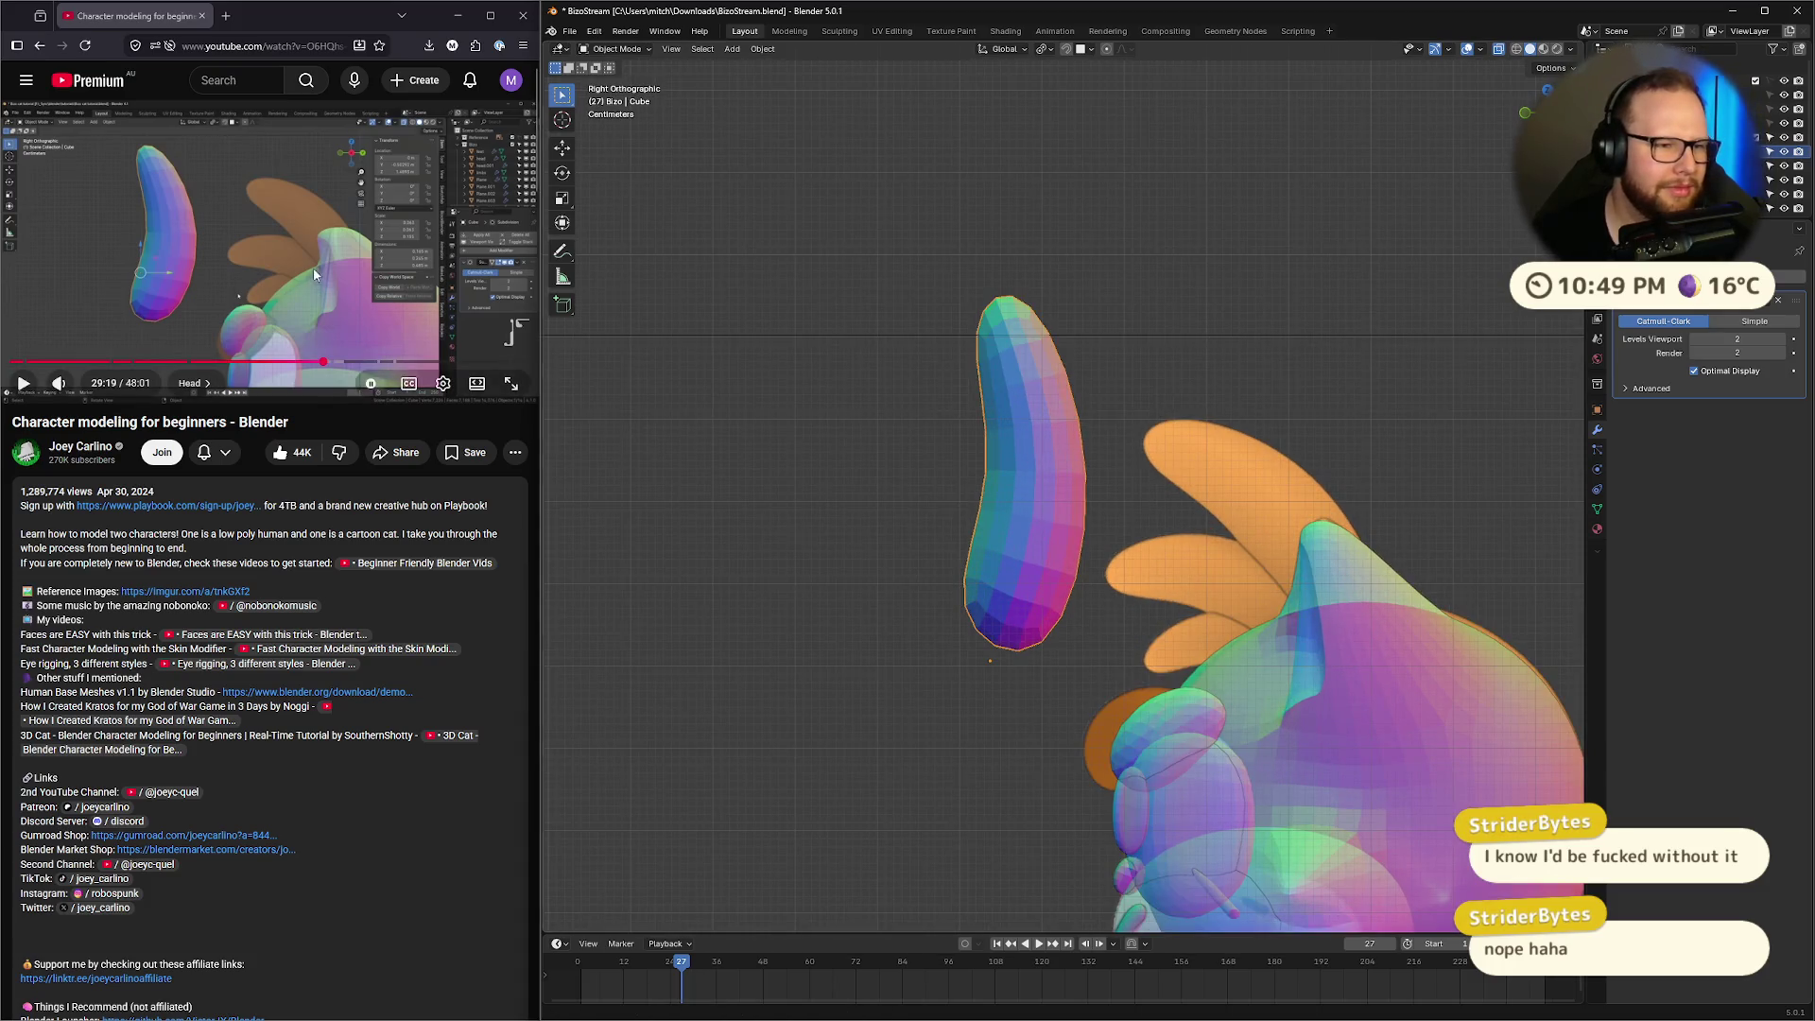
pyautogui.click(314, 274)
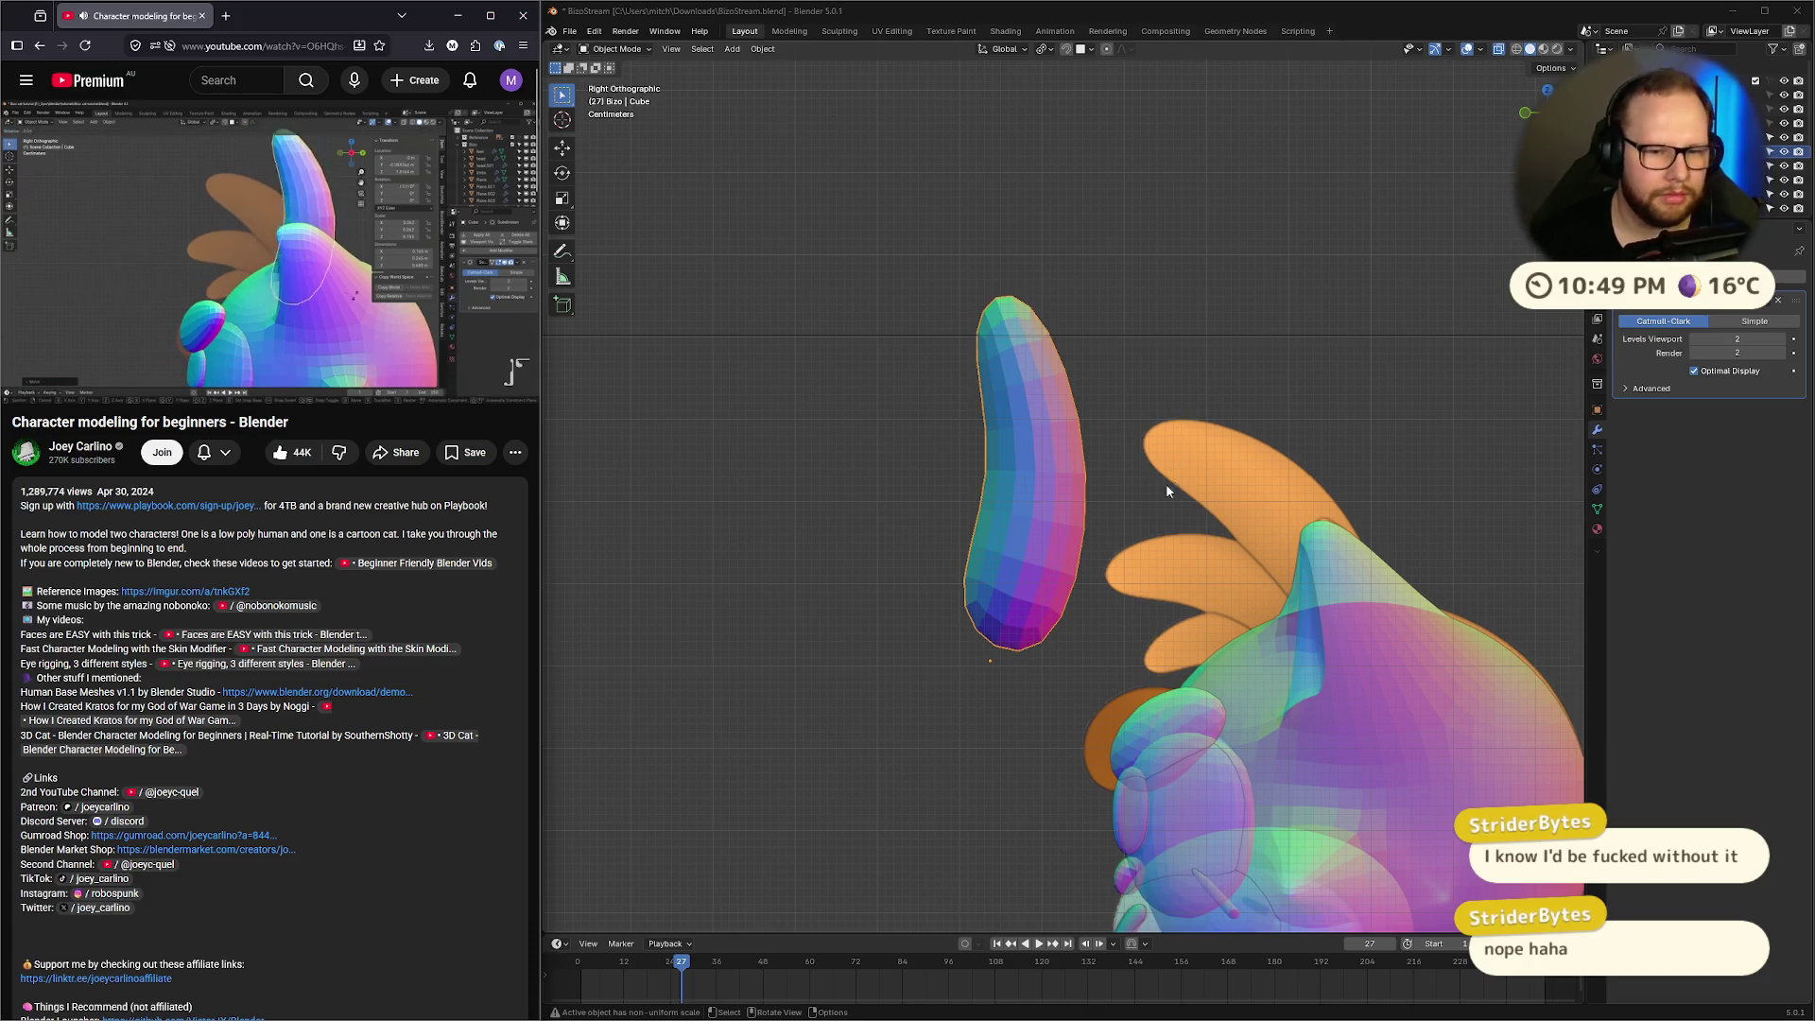
pyautogui.click(1018, 504)
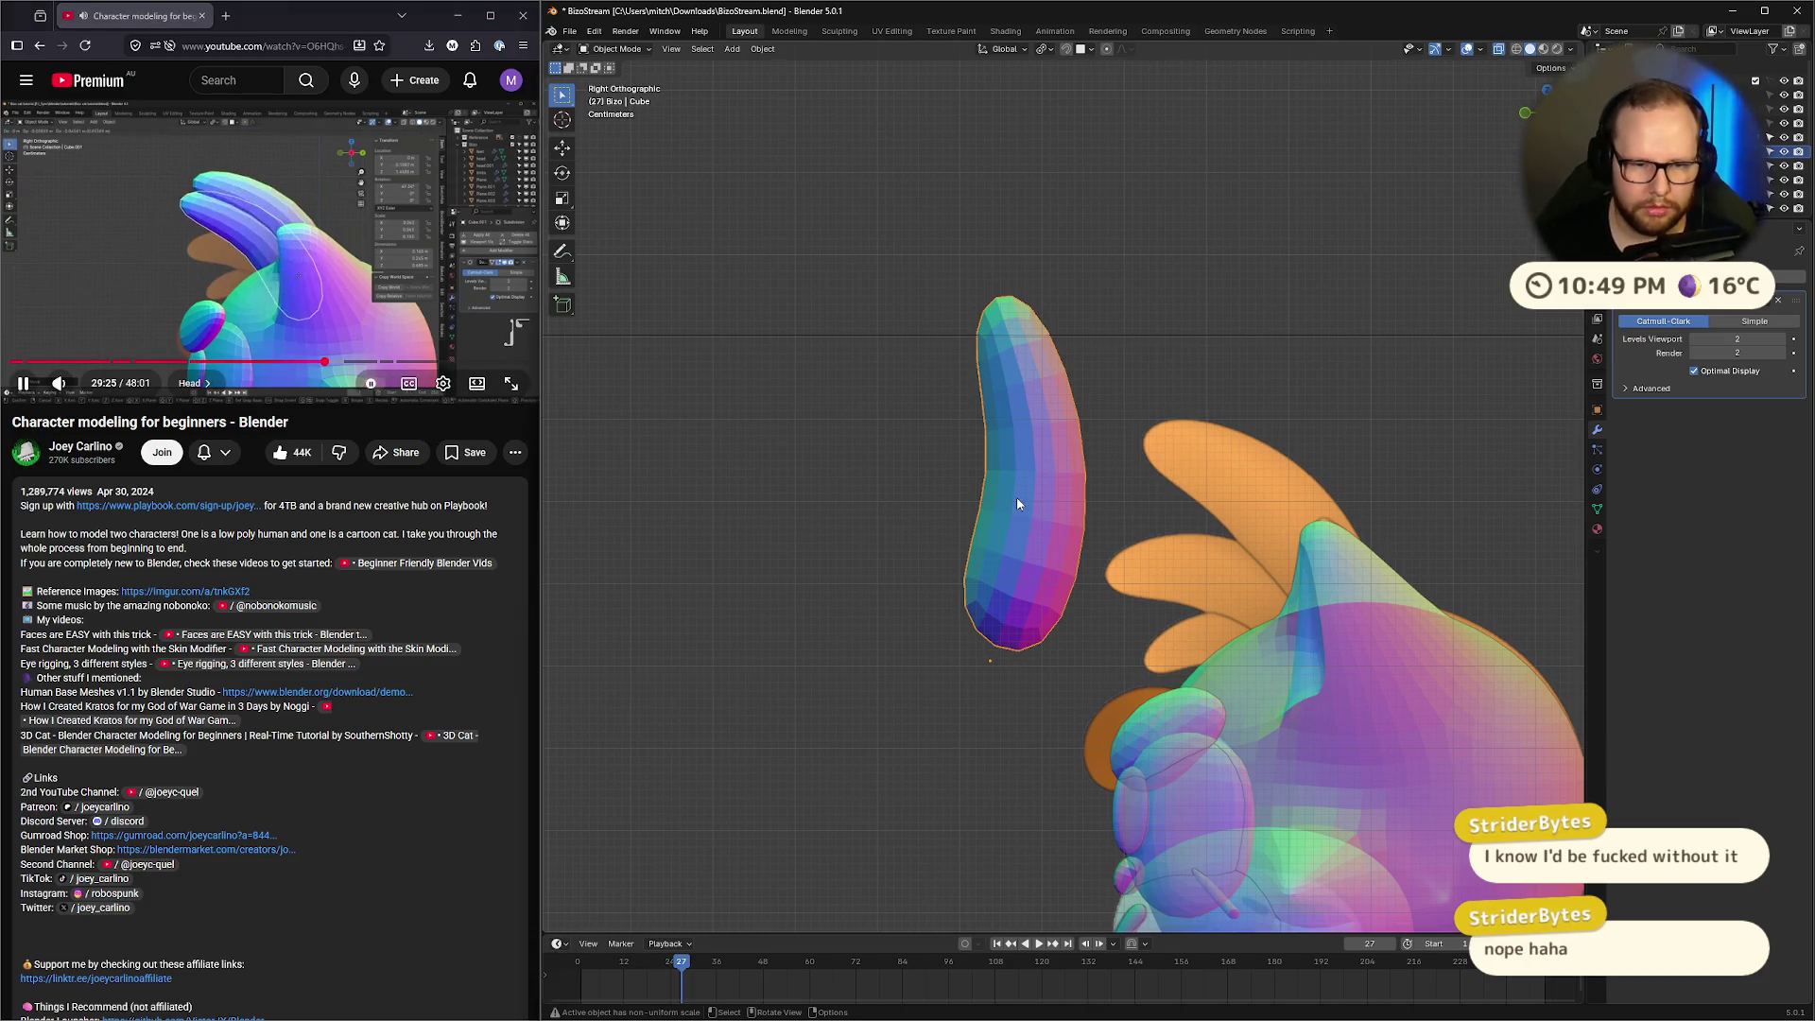
# Move the ear onto the cat's head and tilt it to lean back
pyautogui.press('g')
pyautogui.click(1323, 517)
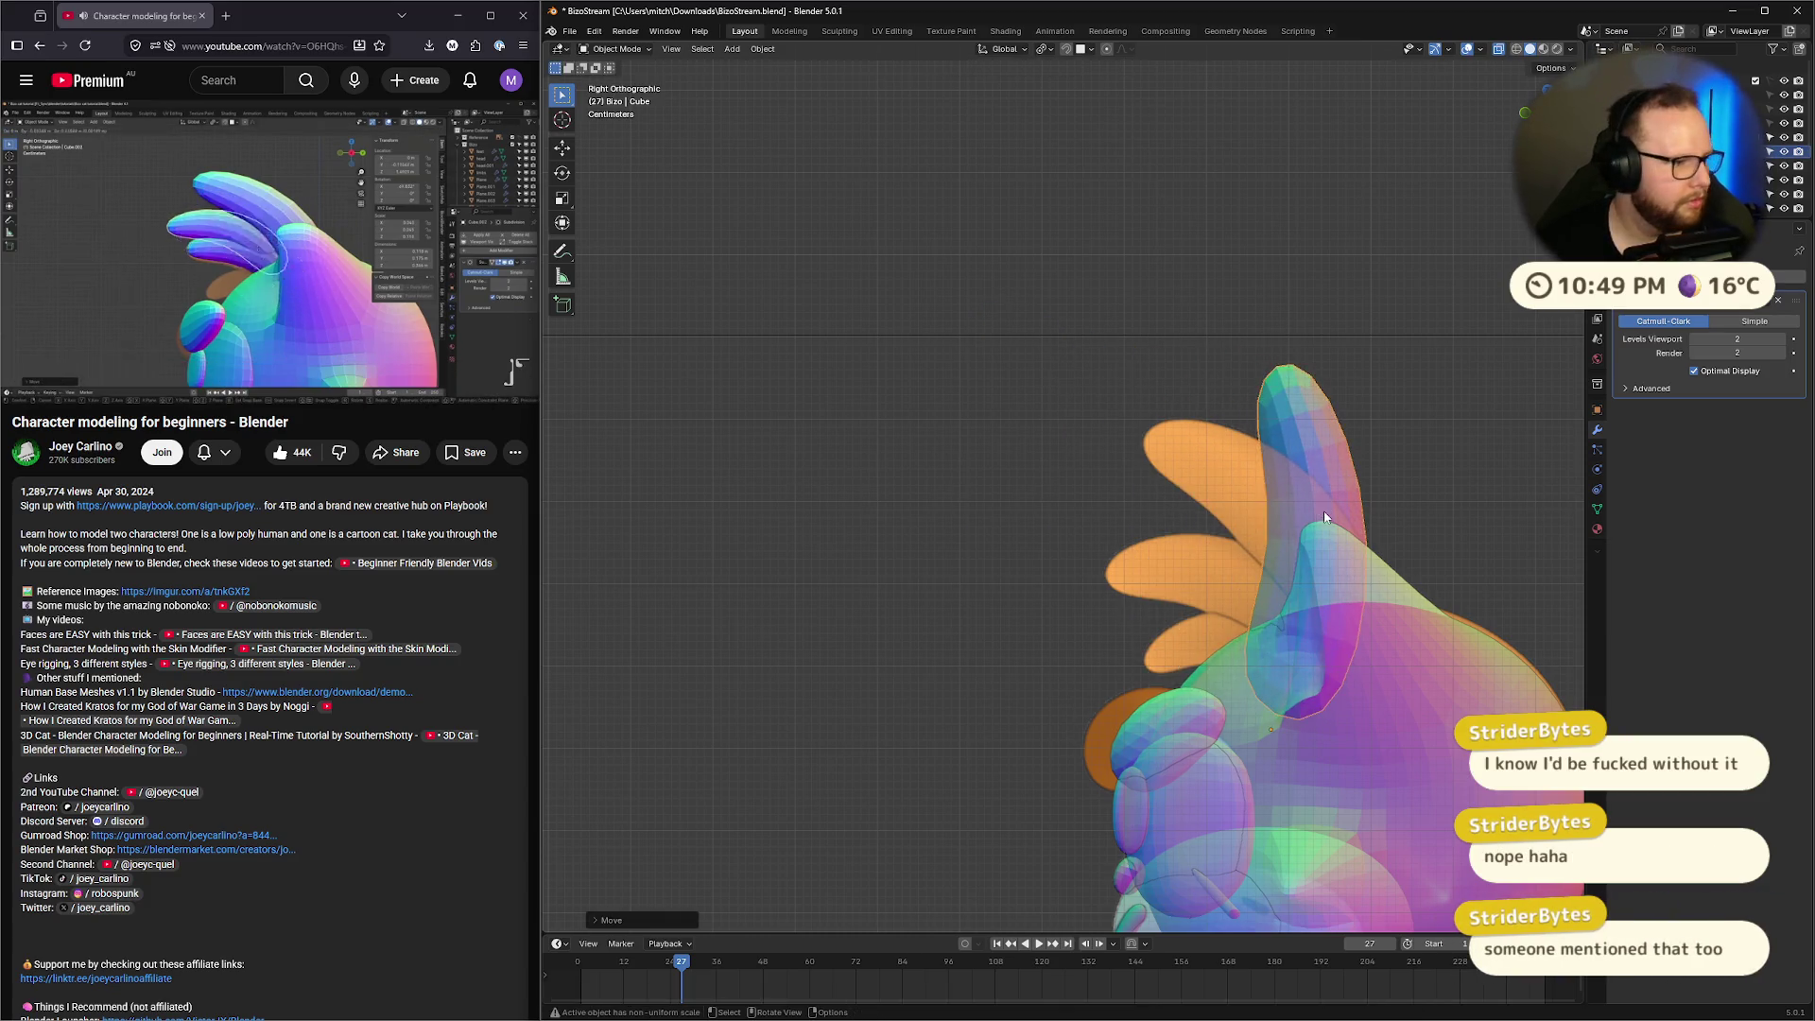
pyautogui.click(167, 230)
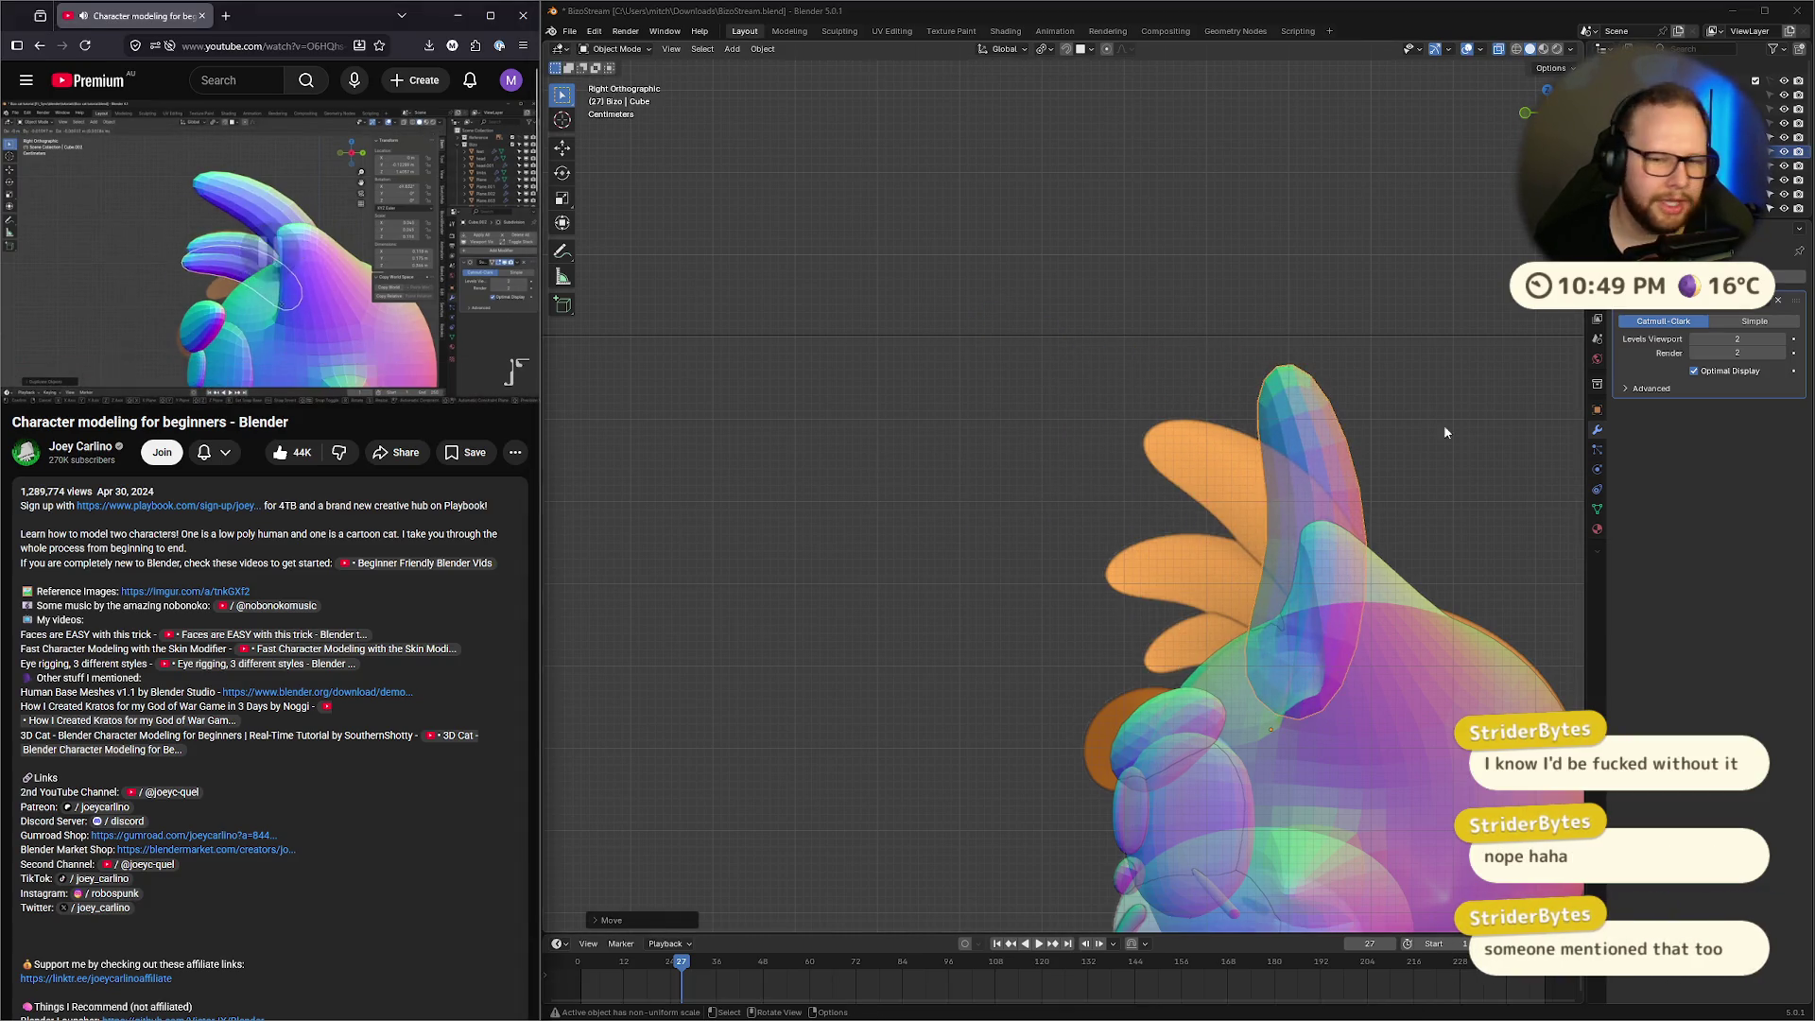
pyautogui.press('r')
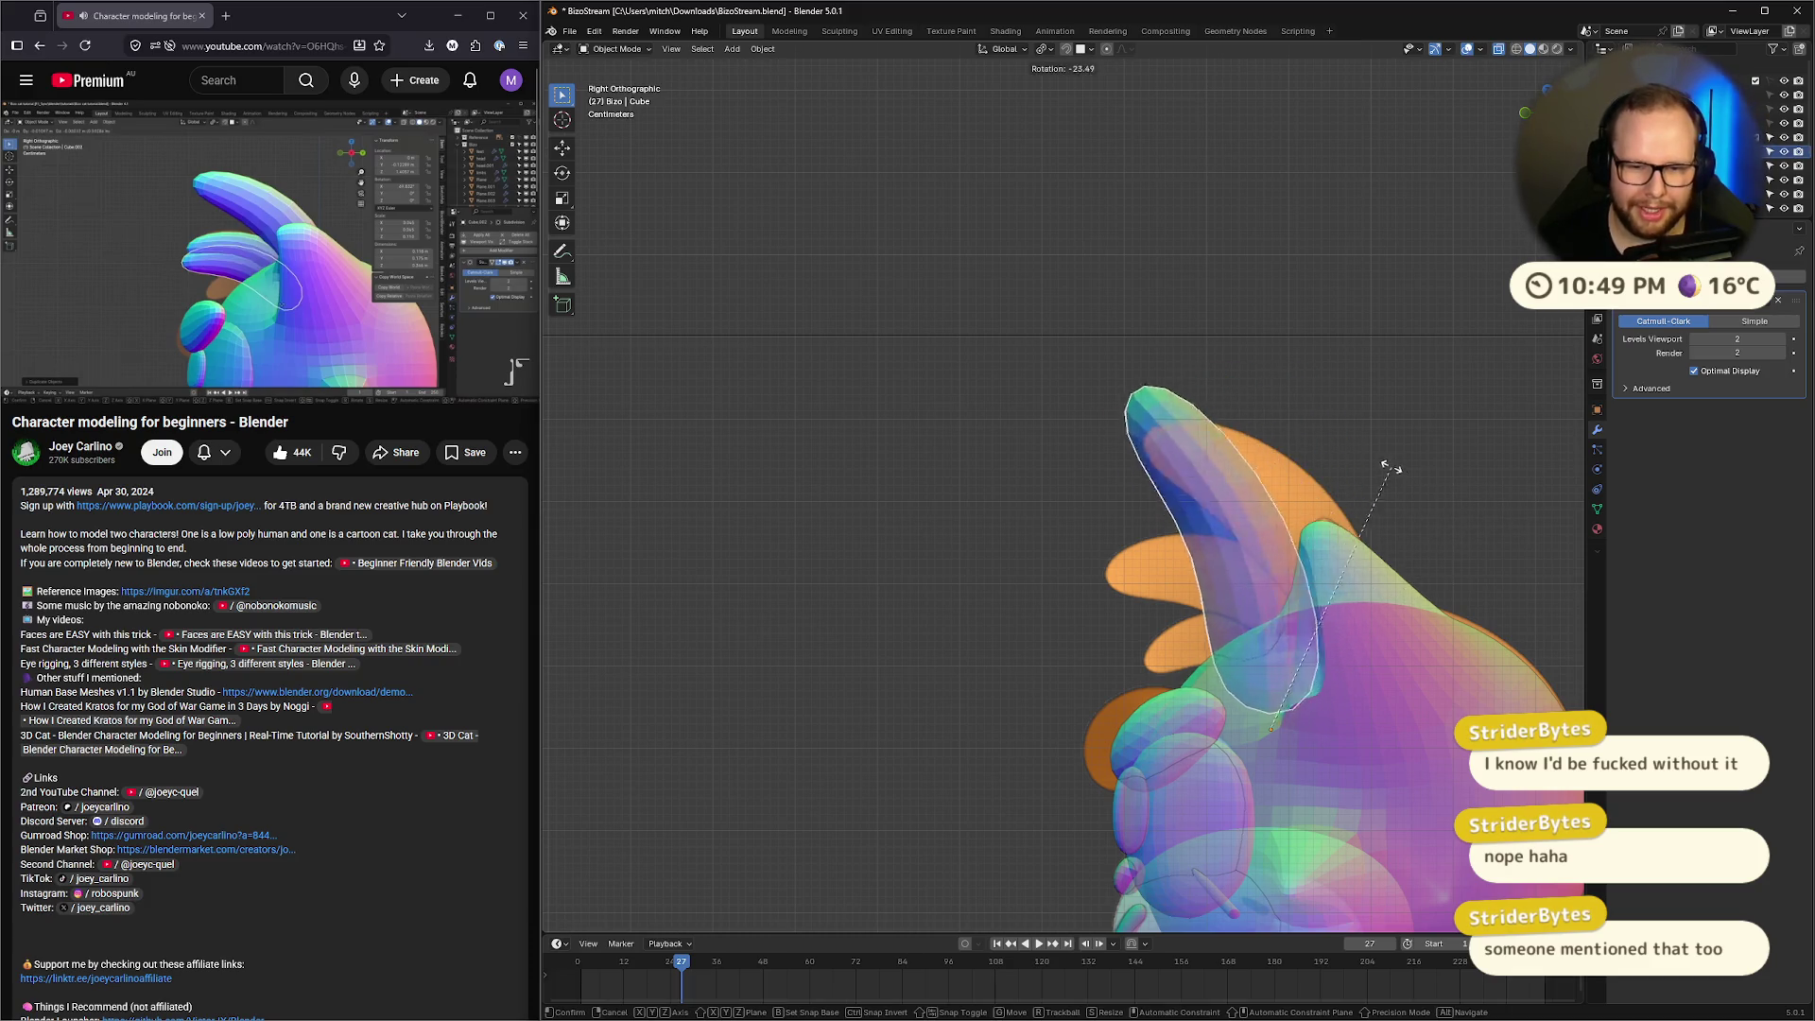
pyautogui.click(1340, 470)
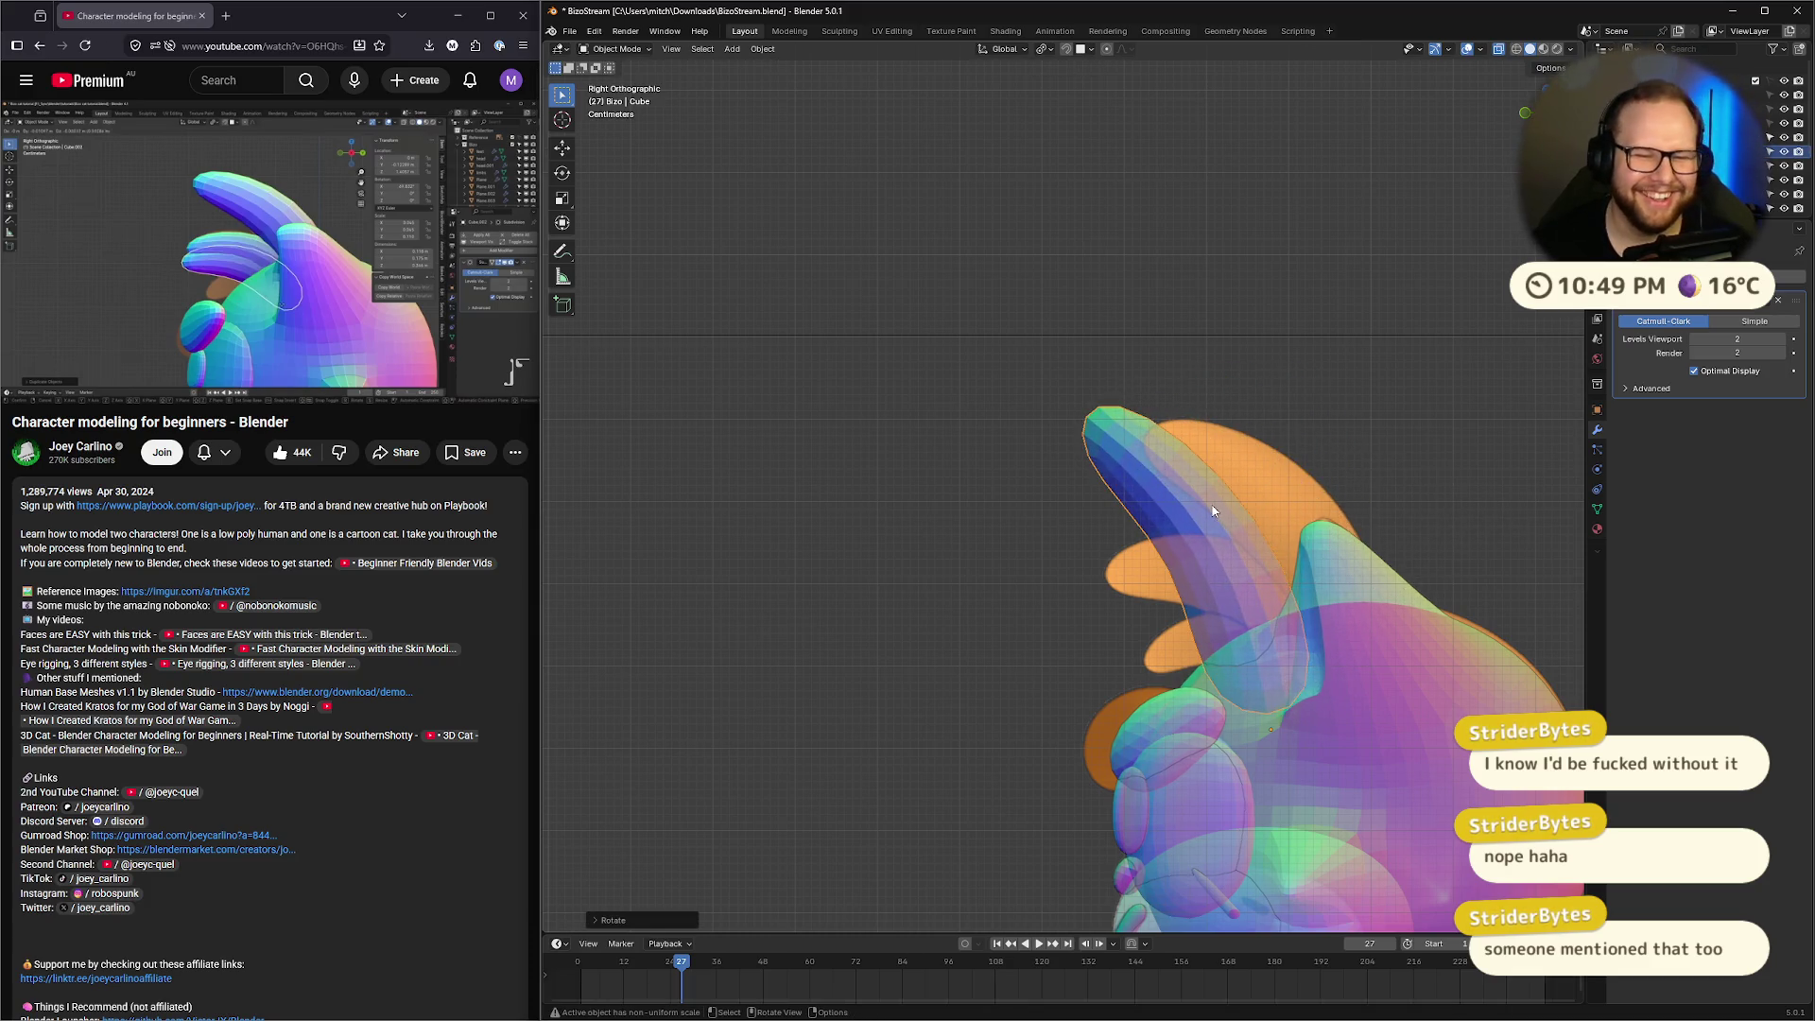
pyautogui.press('g')
pyautogui.click(1344, 510)
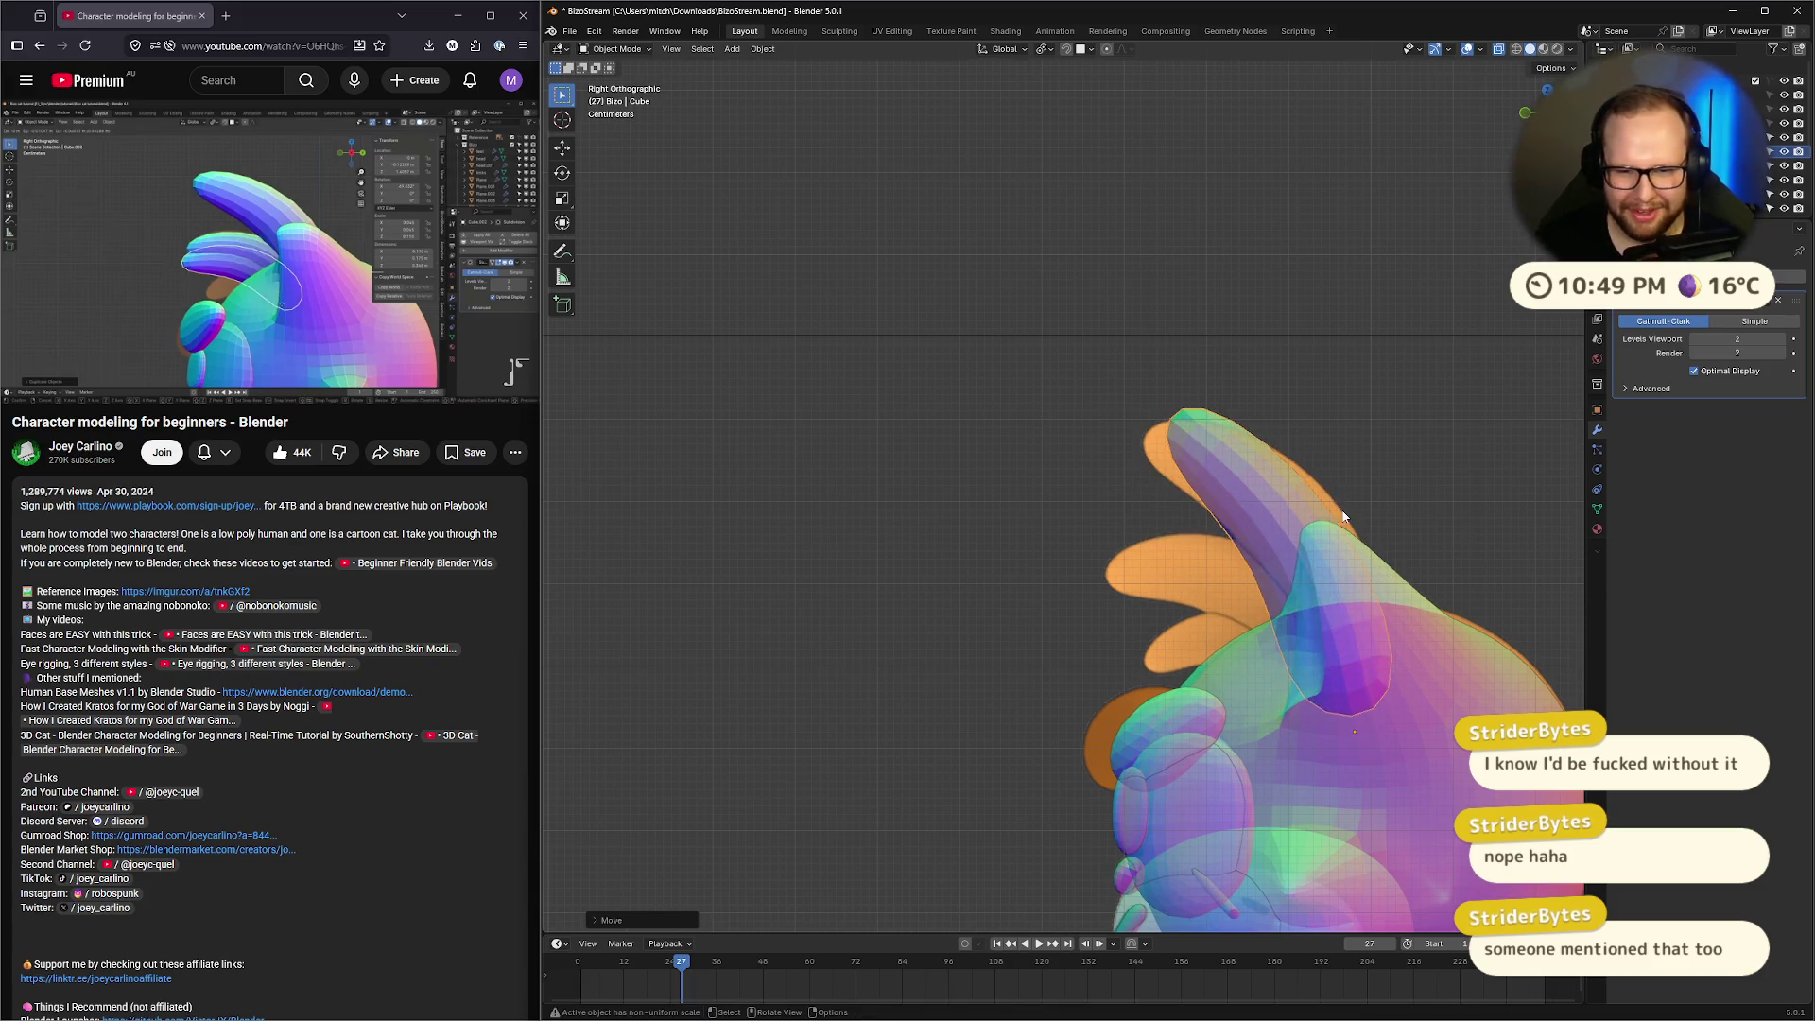
pyautogui.press('r')
pyautogui.click(1450, 480)
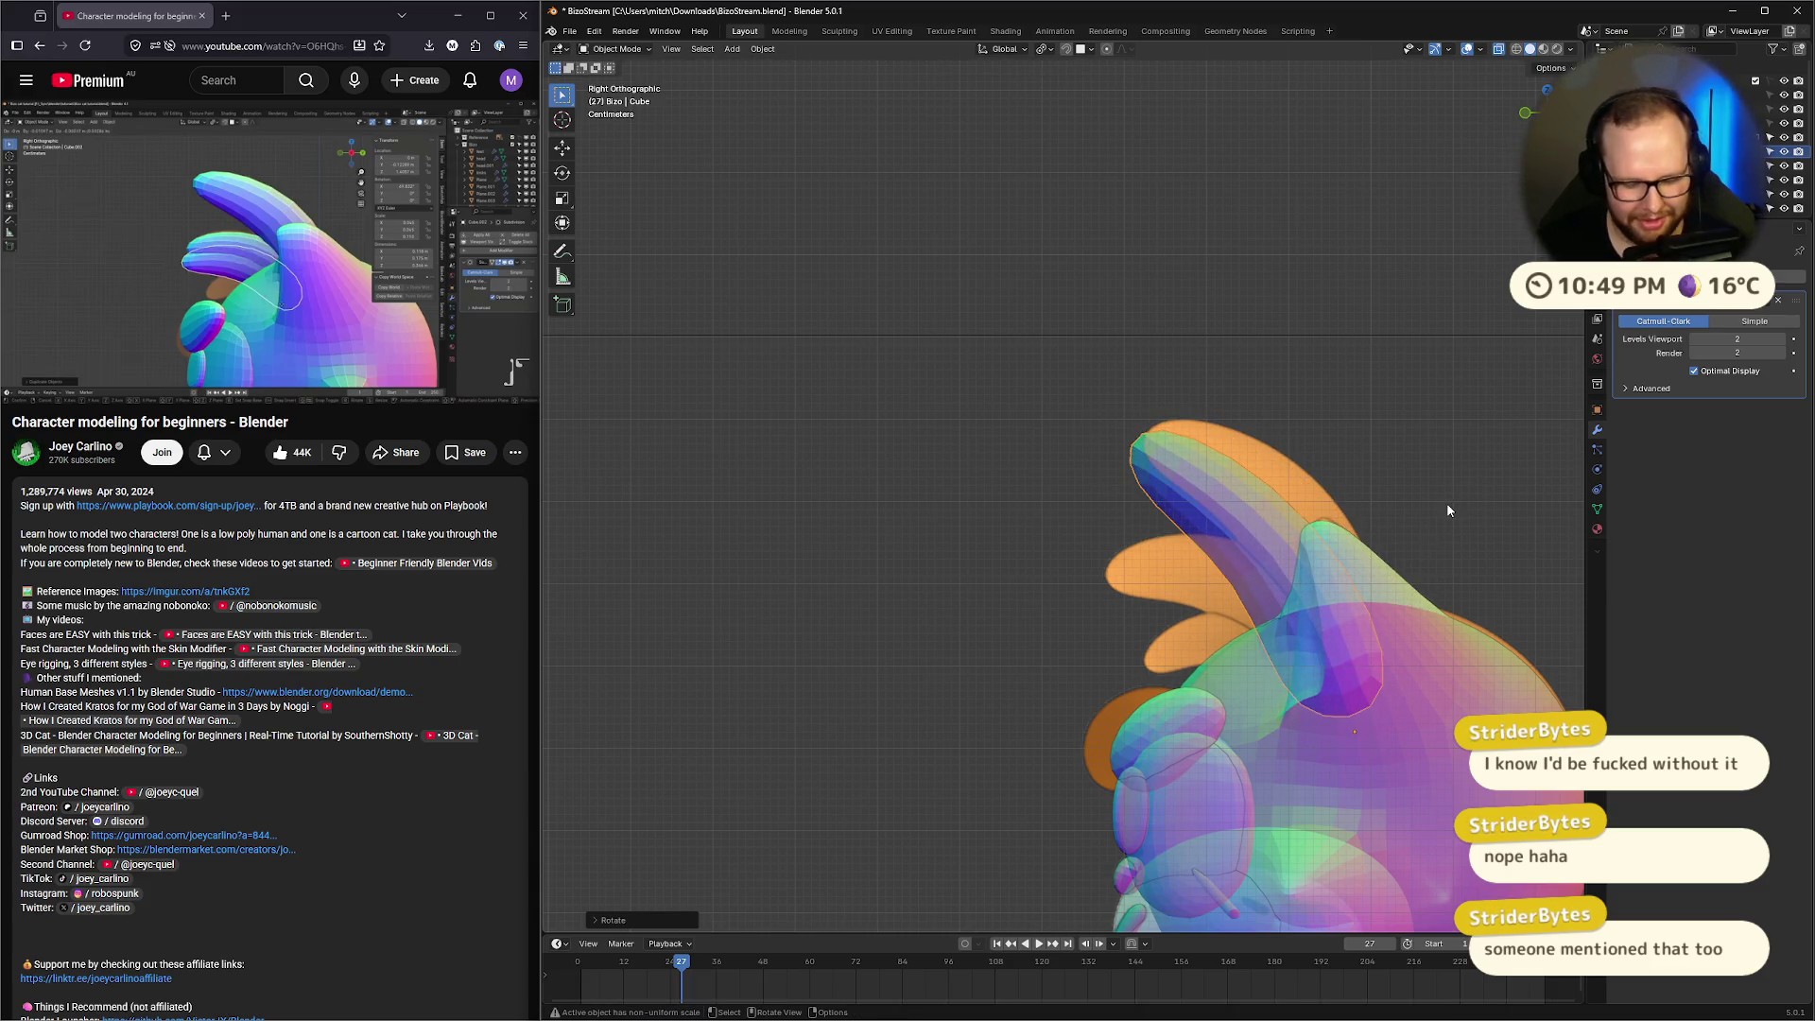
# Fine-tune the ear's position and tilt on top of the head
pyautogui.press('g')
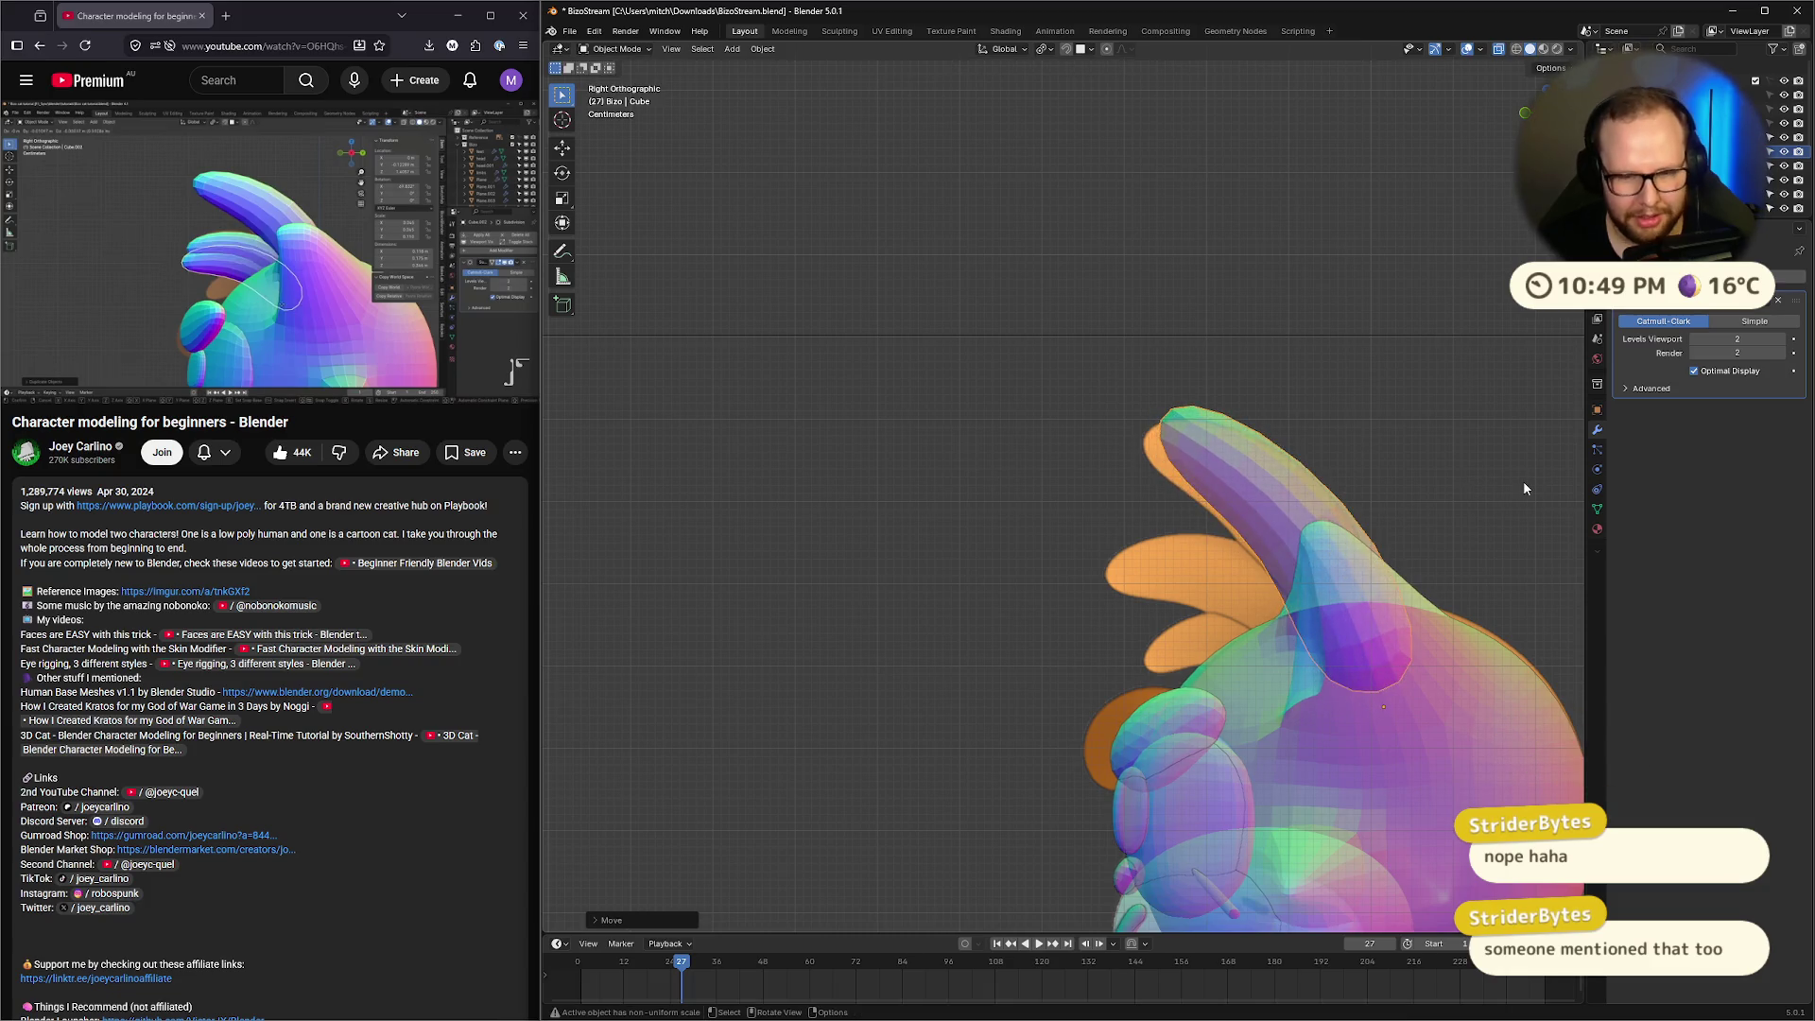
pyautogui.press('r')
pyautogui.click(1509, 471)
pyautogui.press('g')
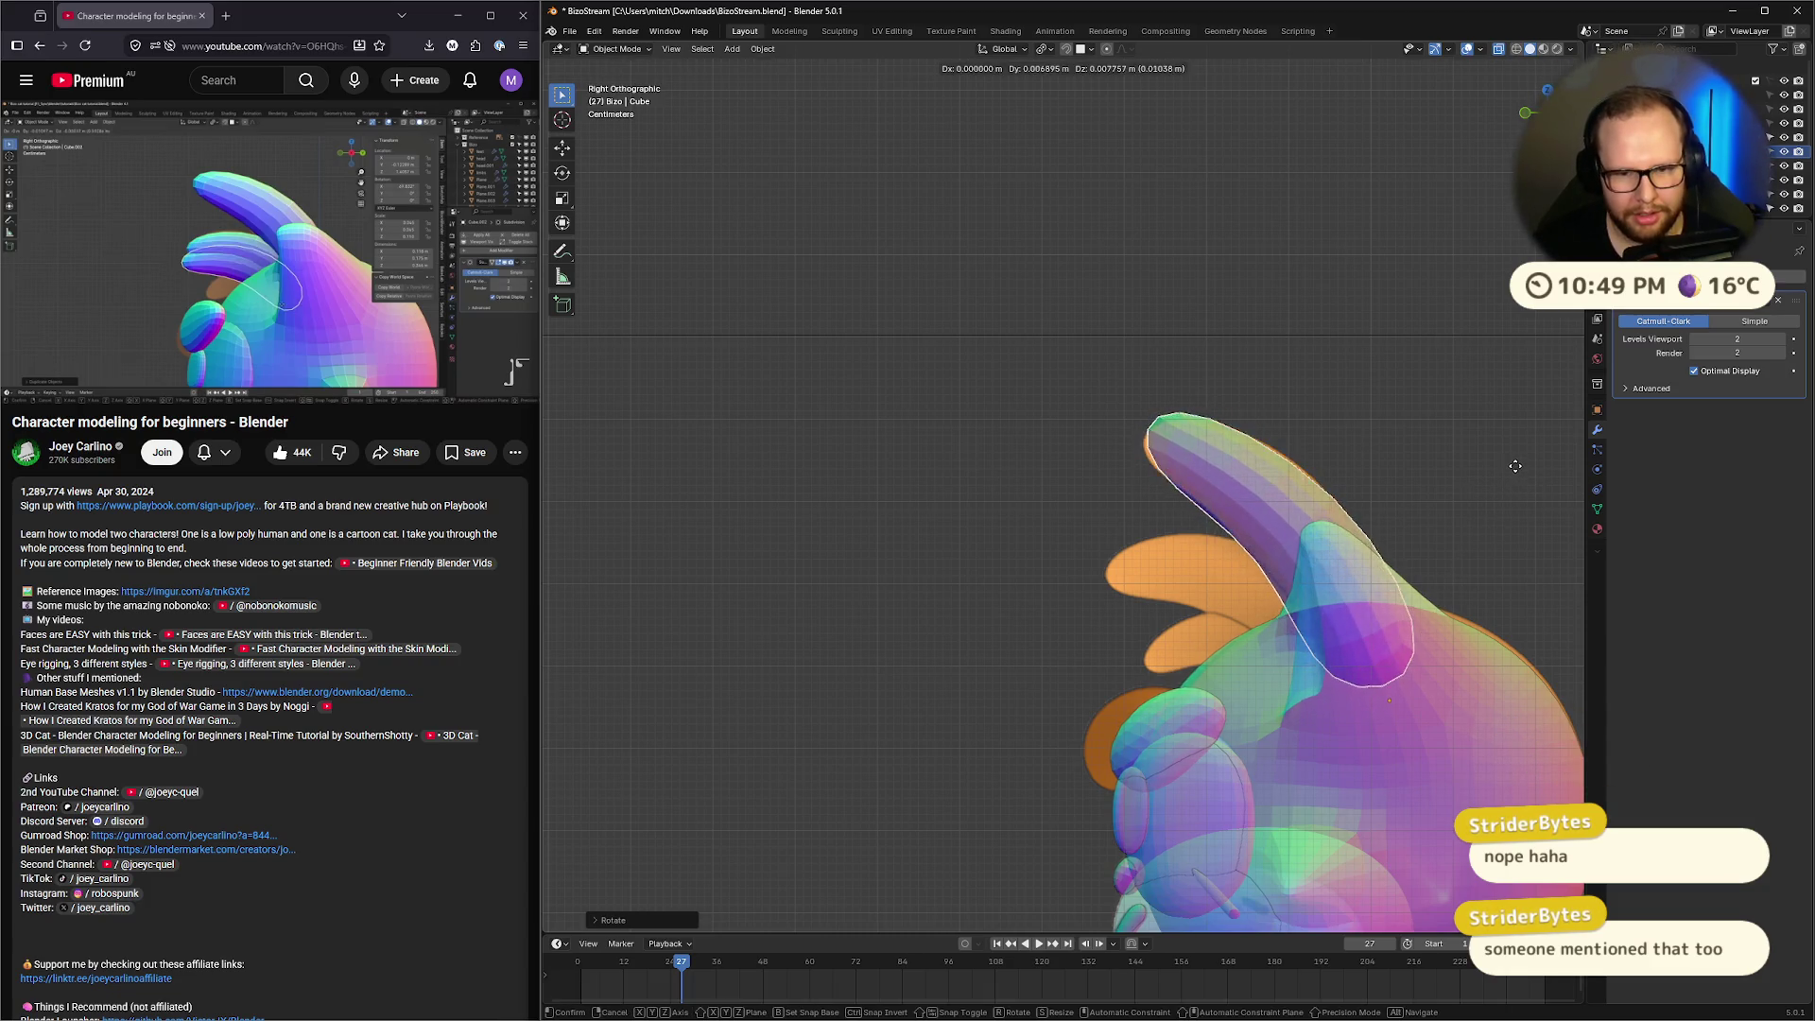
pyautogui.click(1518, 470)
pyautogui.press('r')
pyautogui.click(1518, 472)
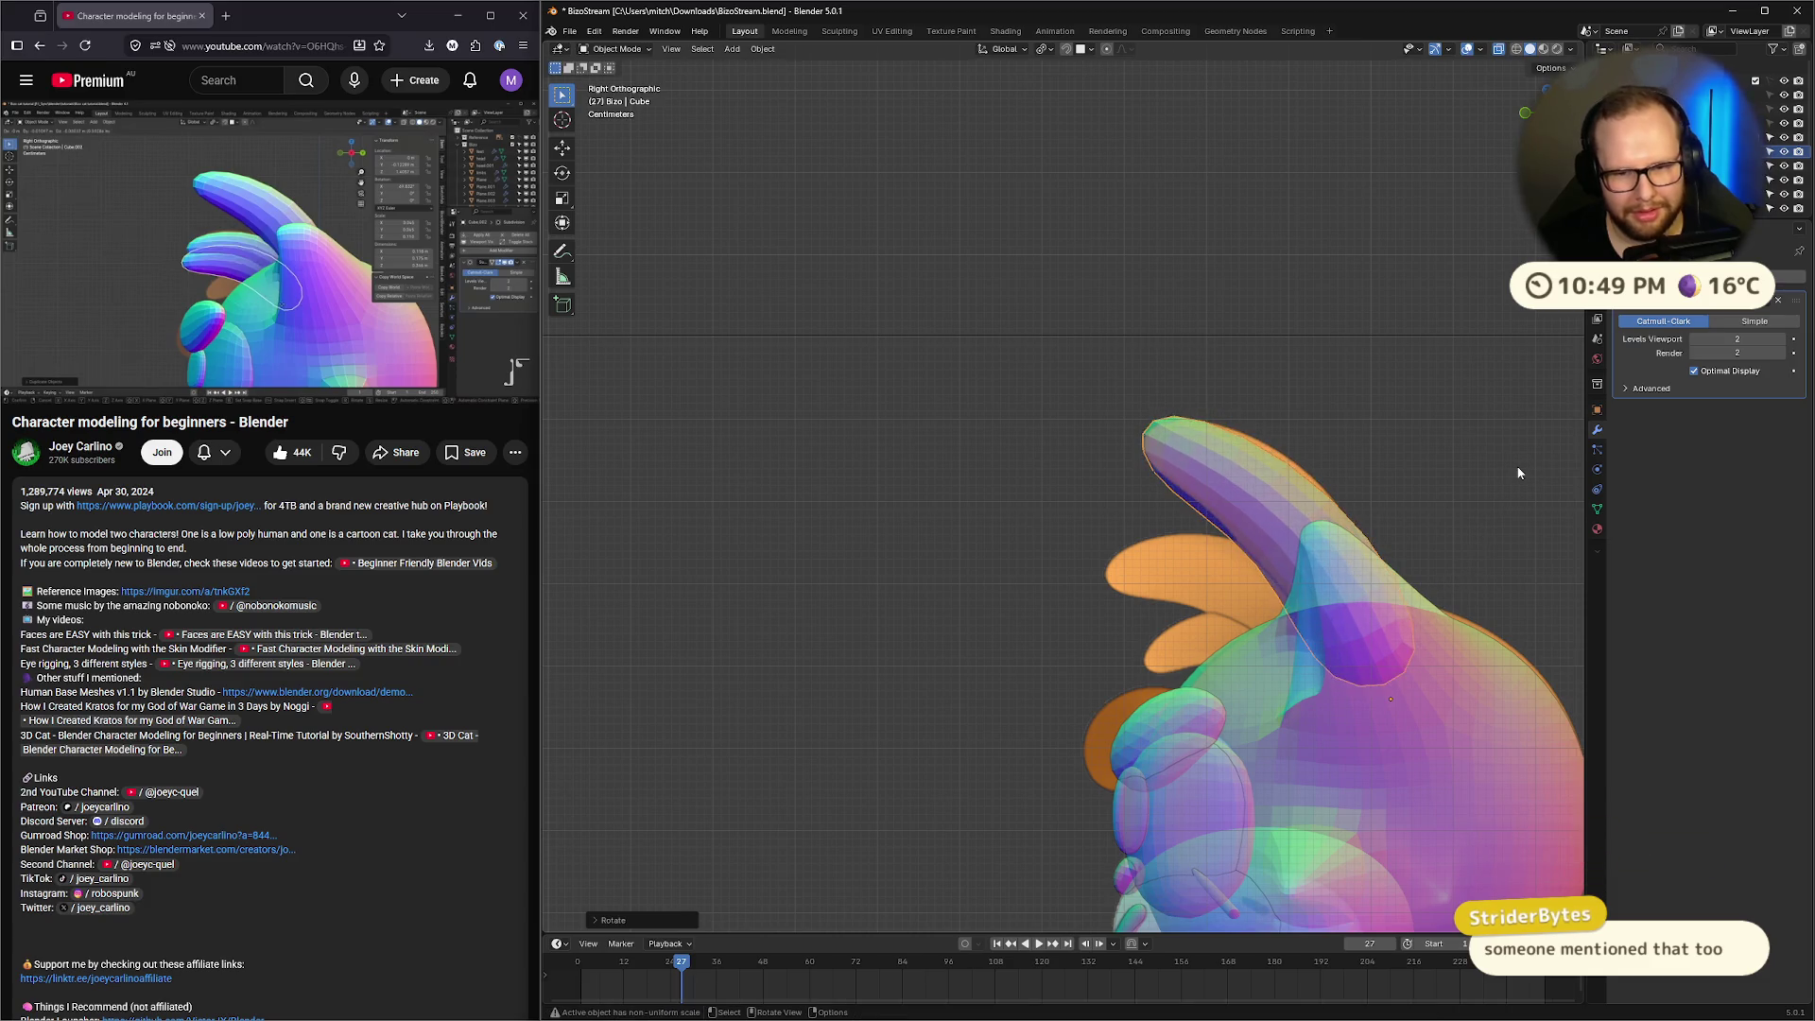
pyautogui.press('Tab')
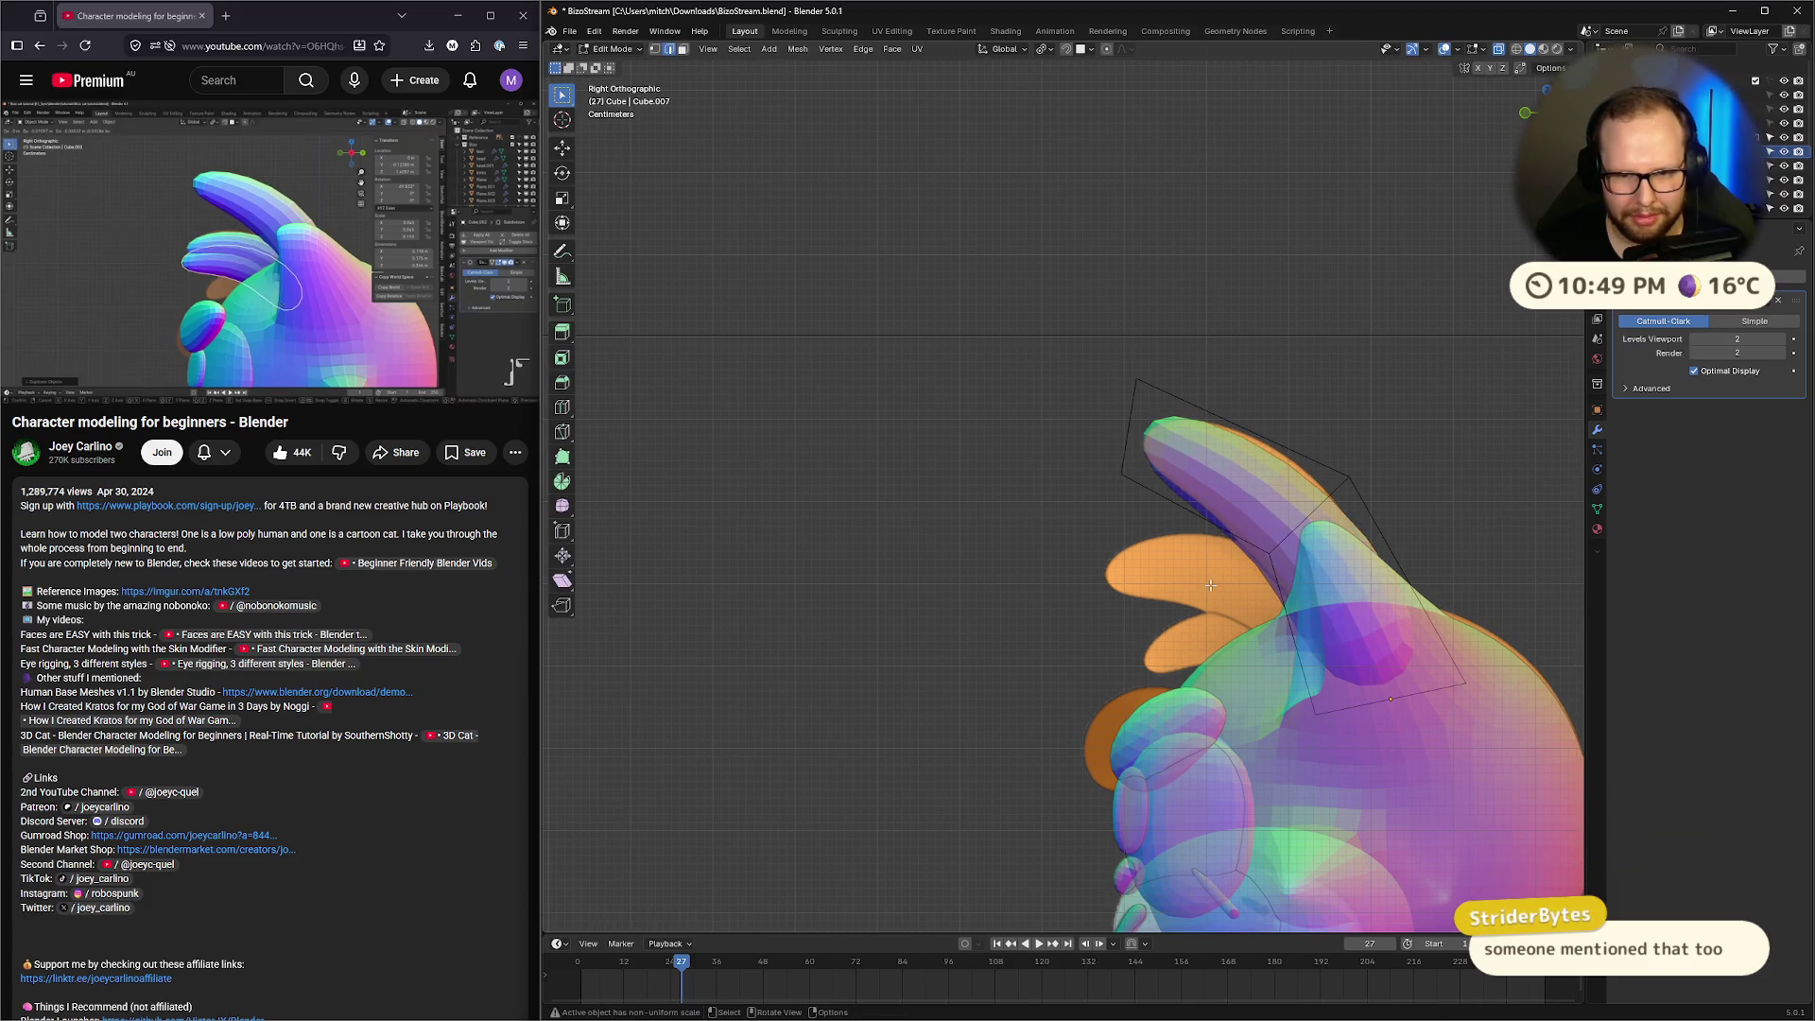
# Add an edge loop near the ear tip and slide it along local Y
pyautogui.hotkey('ctrl', 'r')
pyautogui.click(1427, 446)
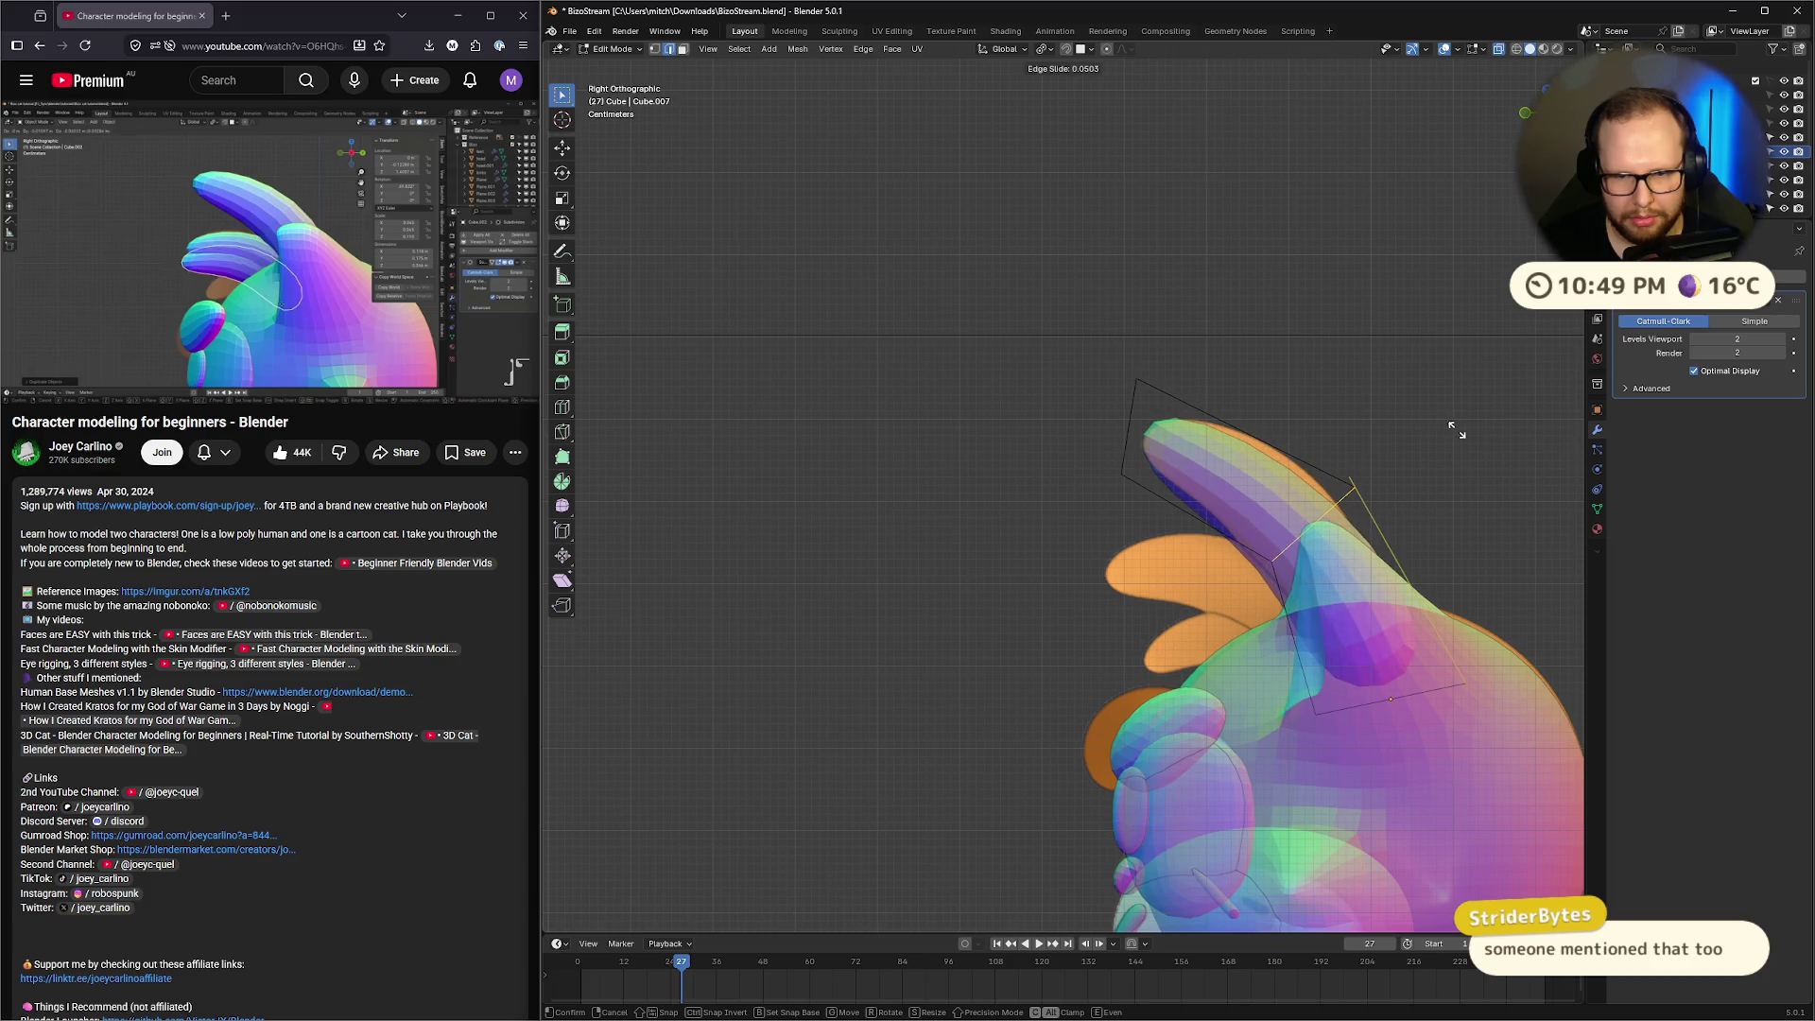
pyautogui.click(1466, 466)
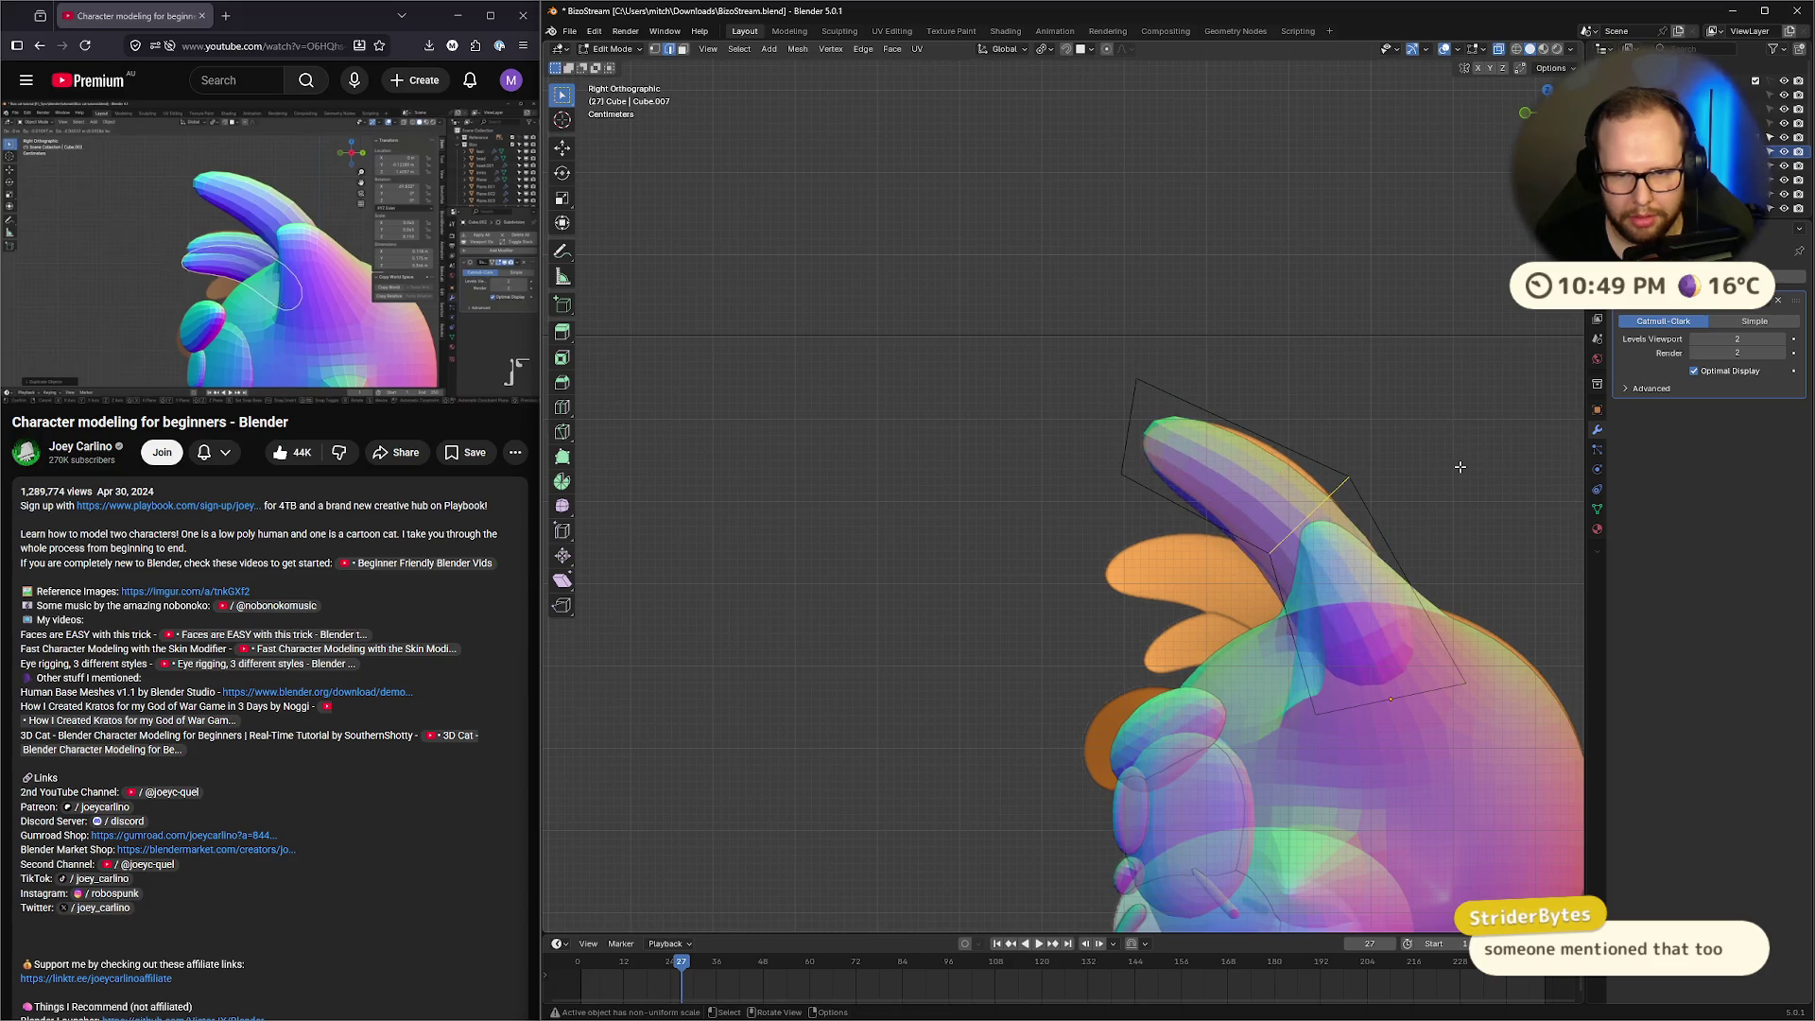
pyautogui.press('g')
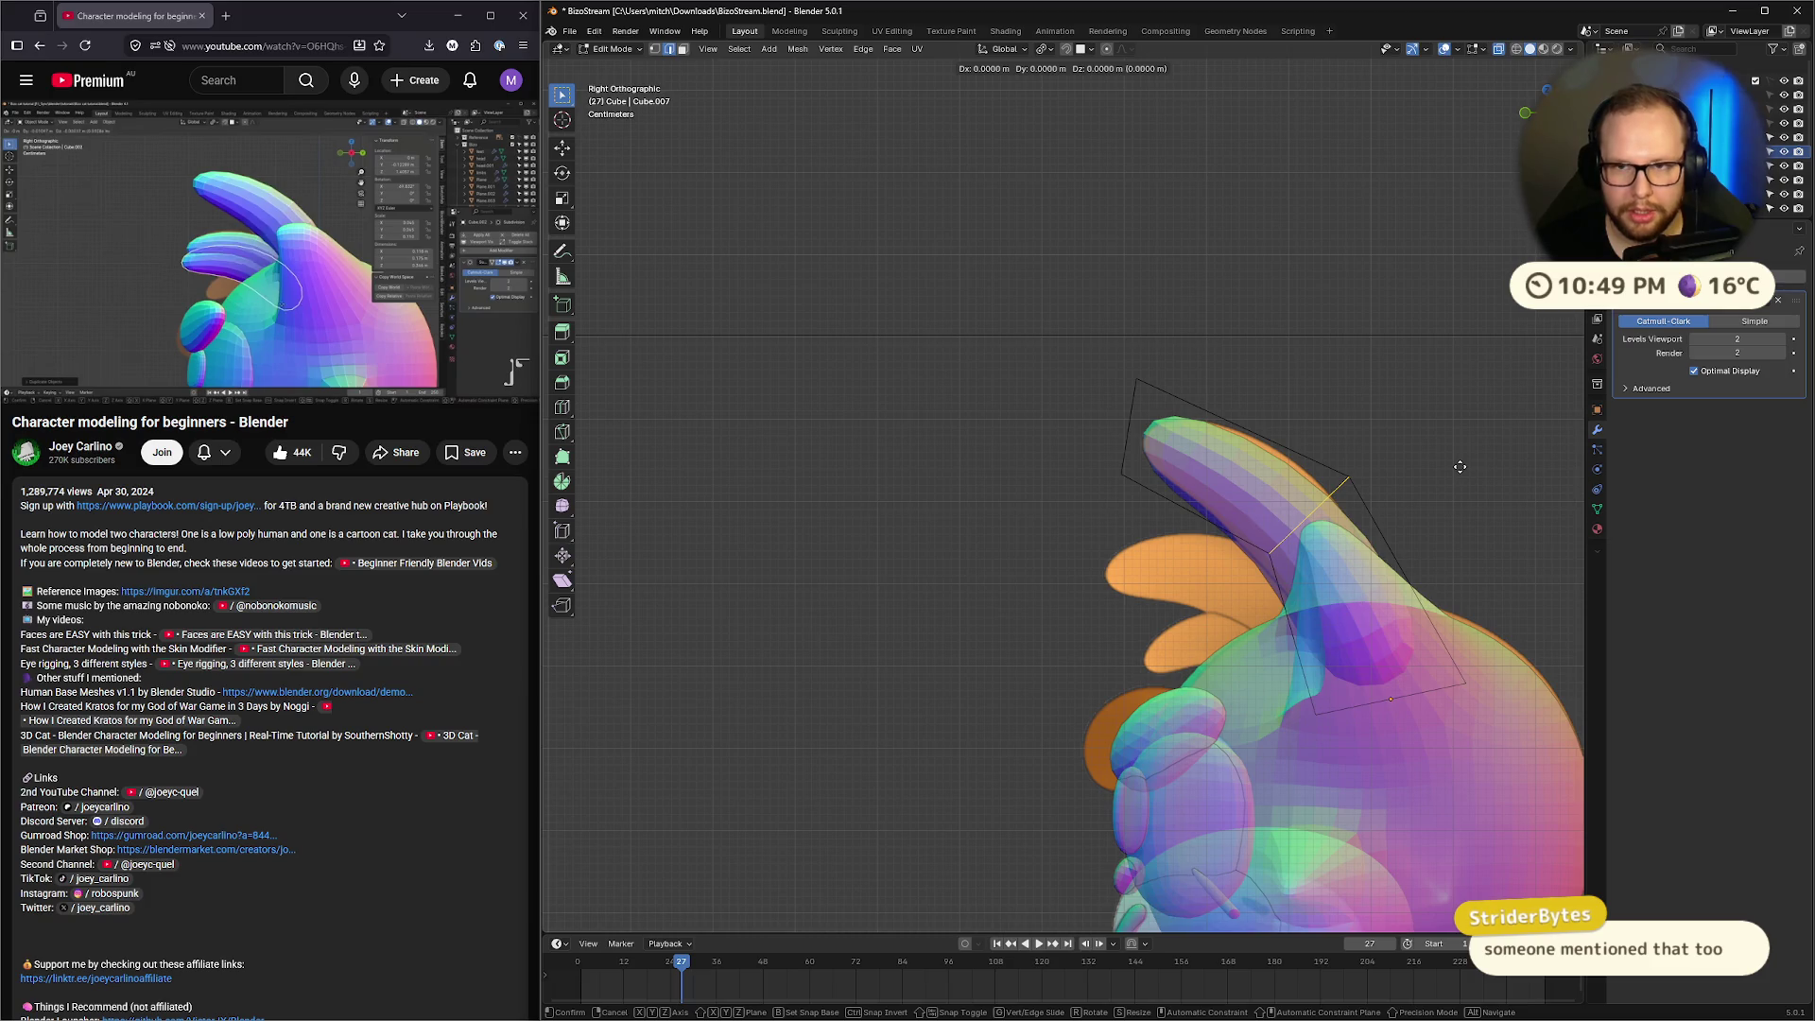
pyautogui.press('x')
pyautogui.press('x')
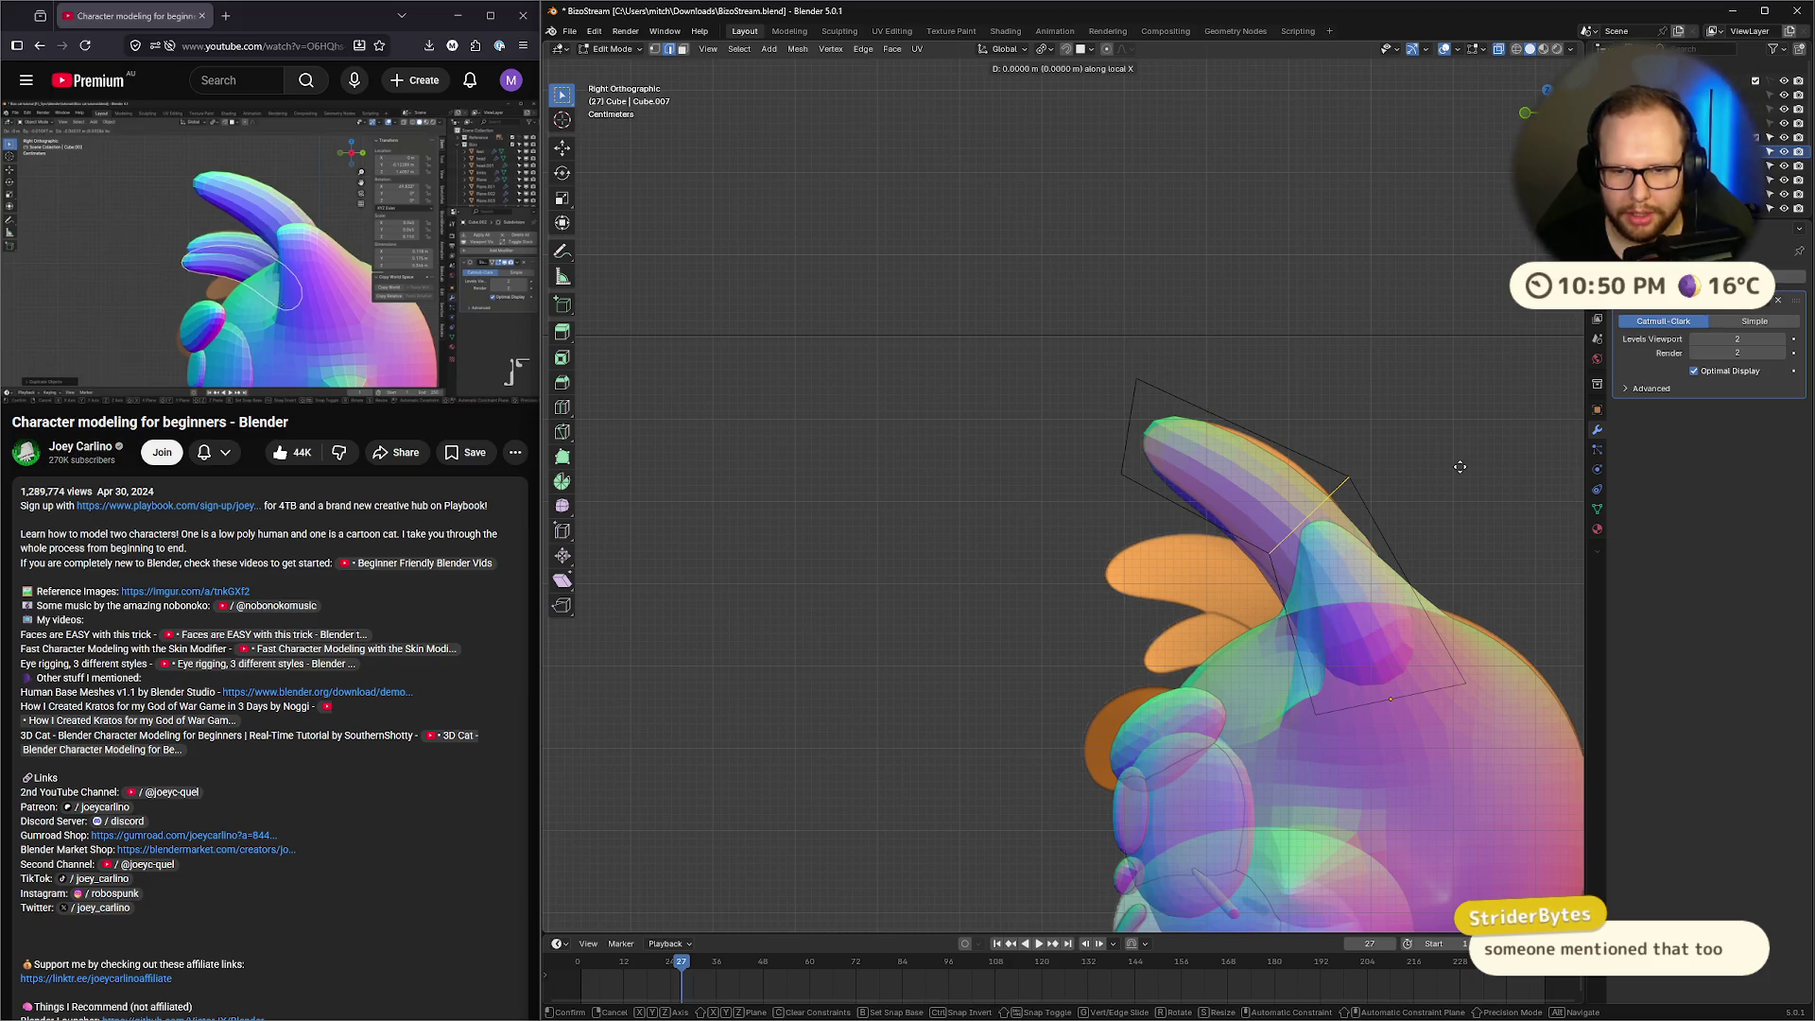
pyautogui.press('y')
pyautogui.press('y')
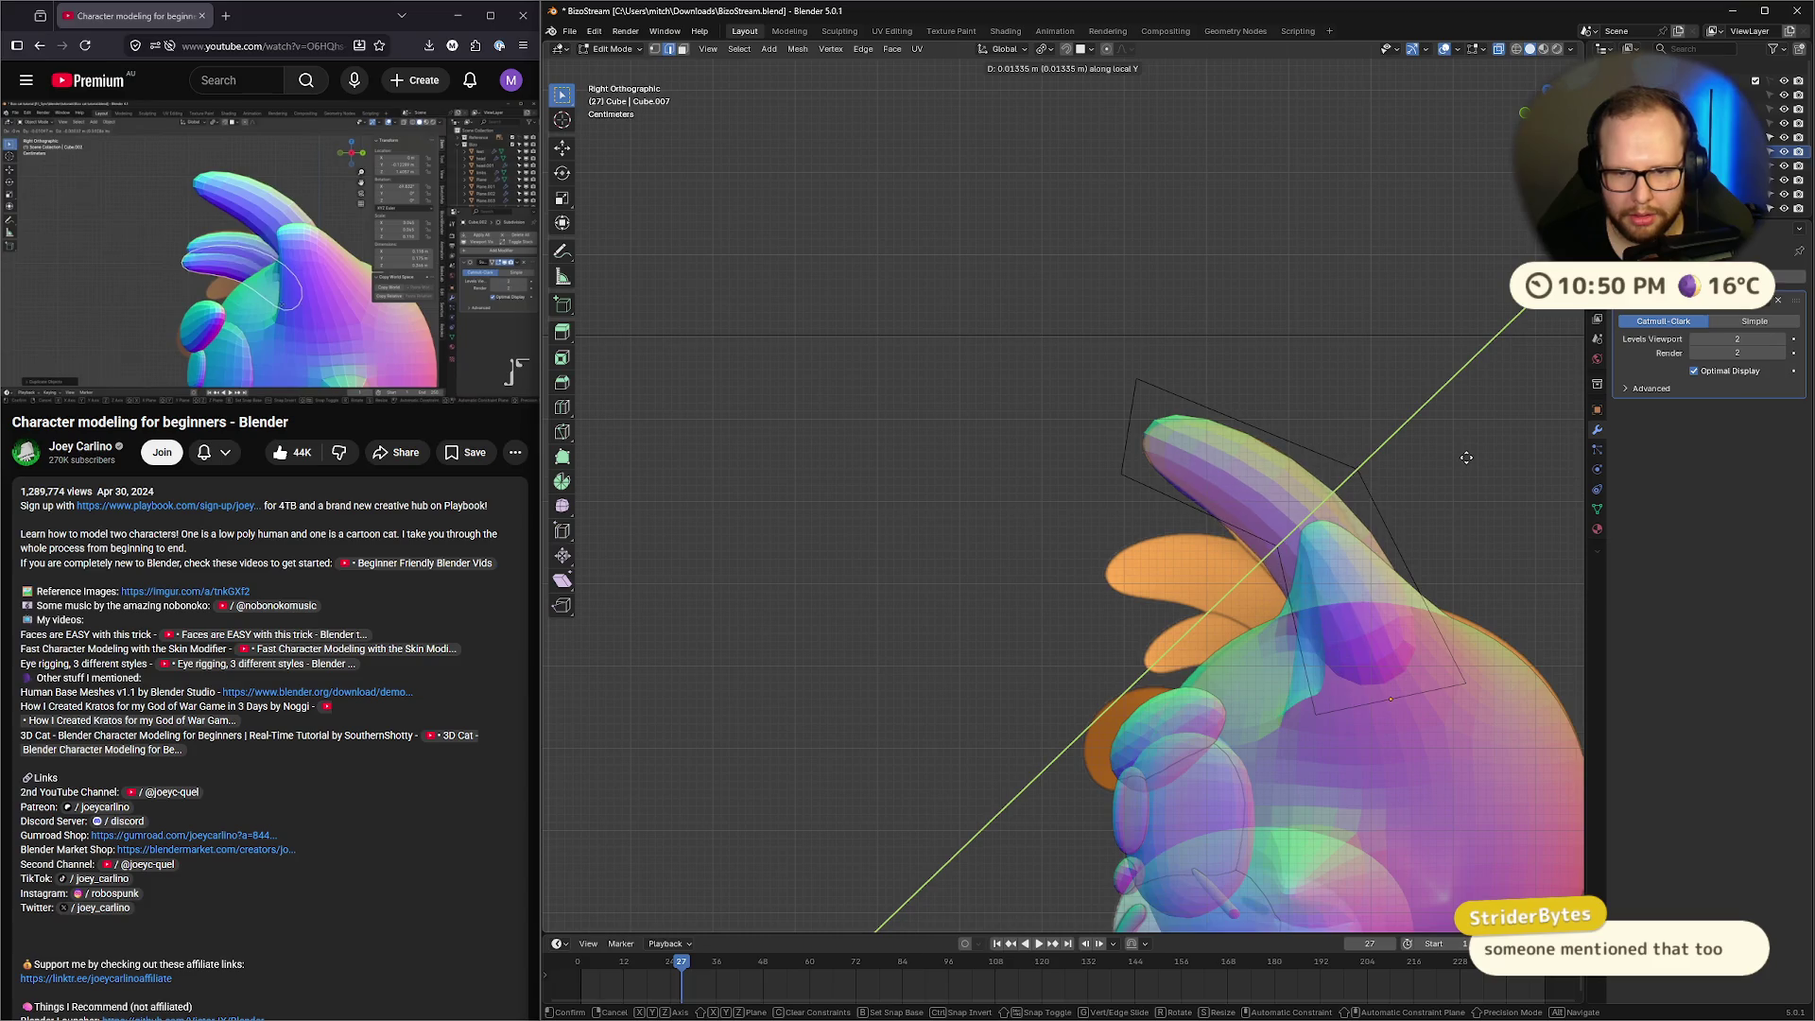
pyautogui.click(1463, 457)
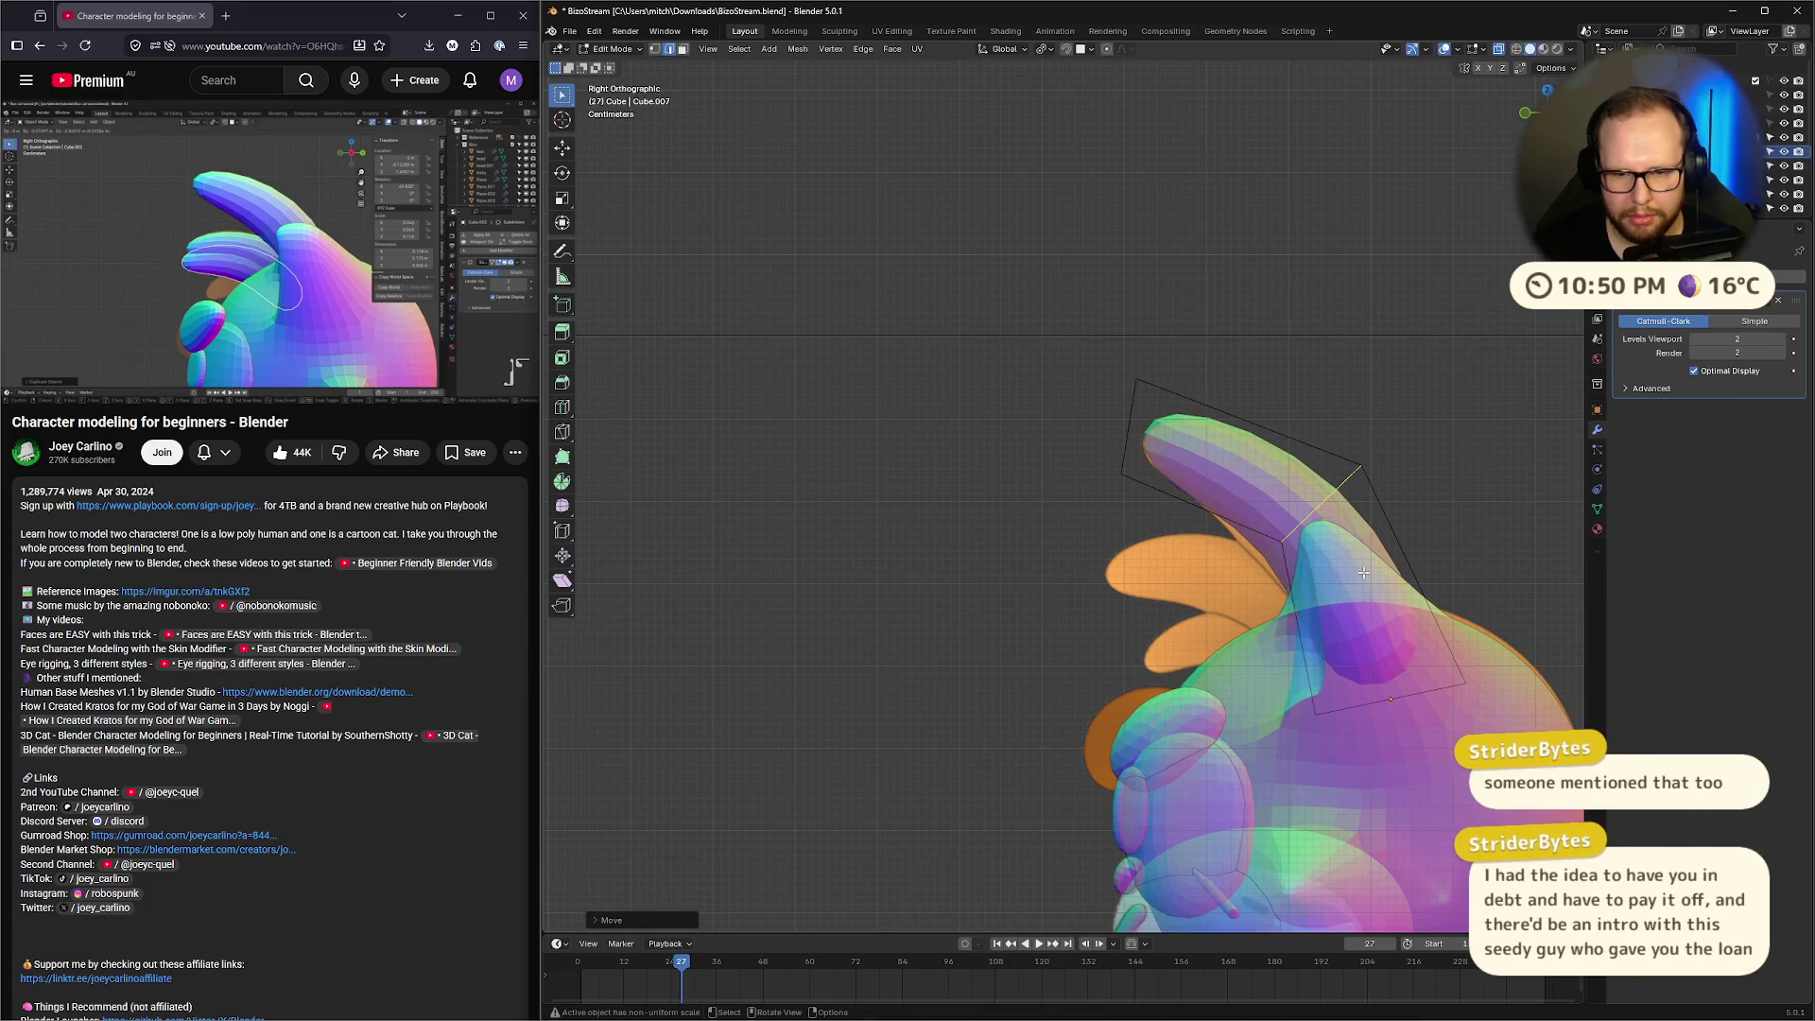
# Move the ear's lower cage edges along the local Y axis
pyautogui.moveTo(1260, 691); pyautogui.dragTo(1437, 716)
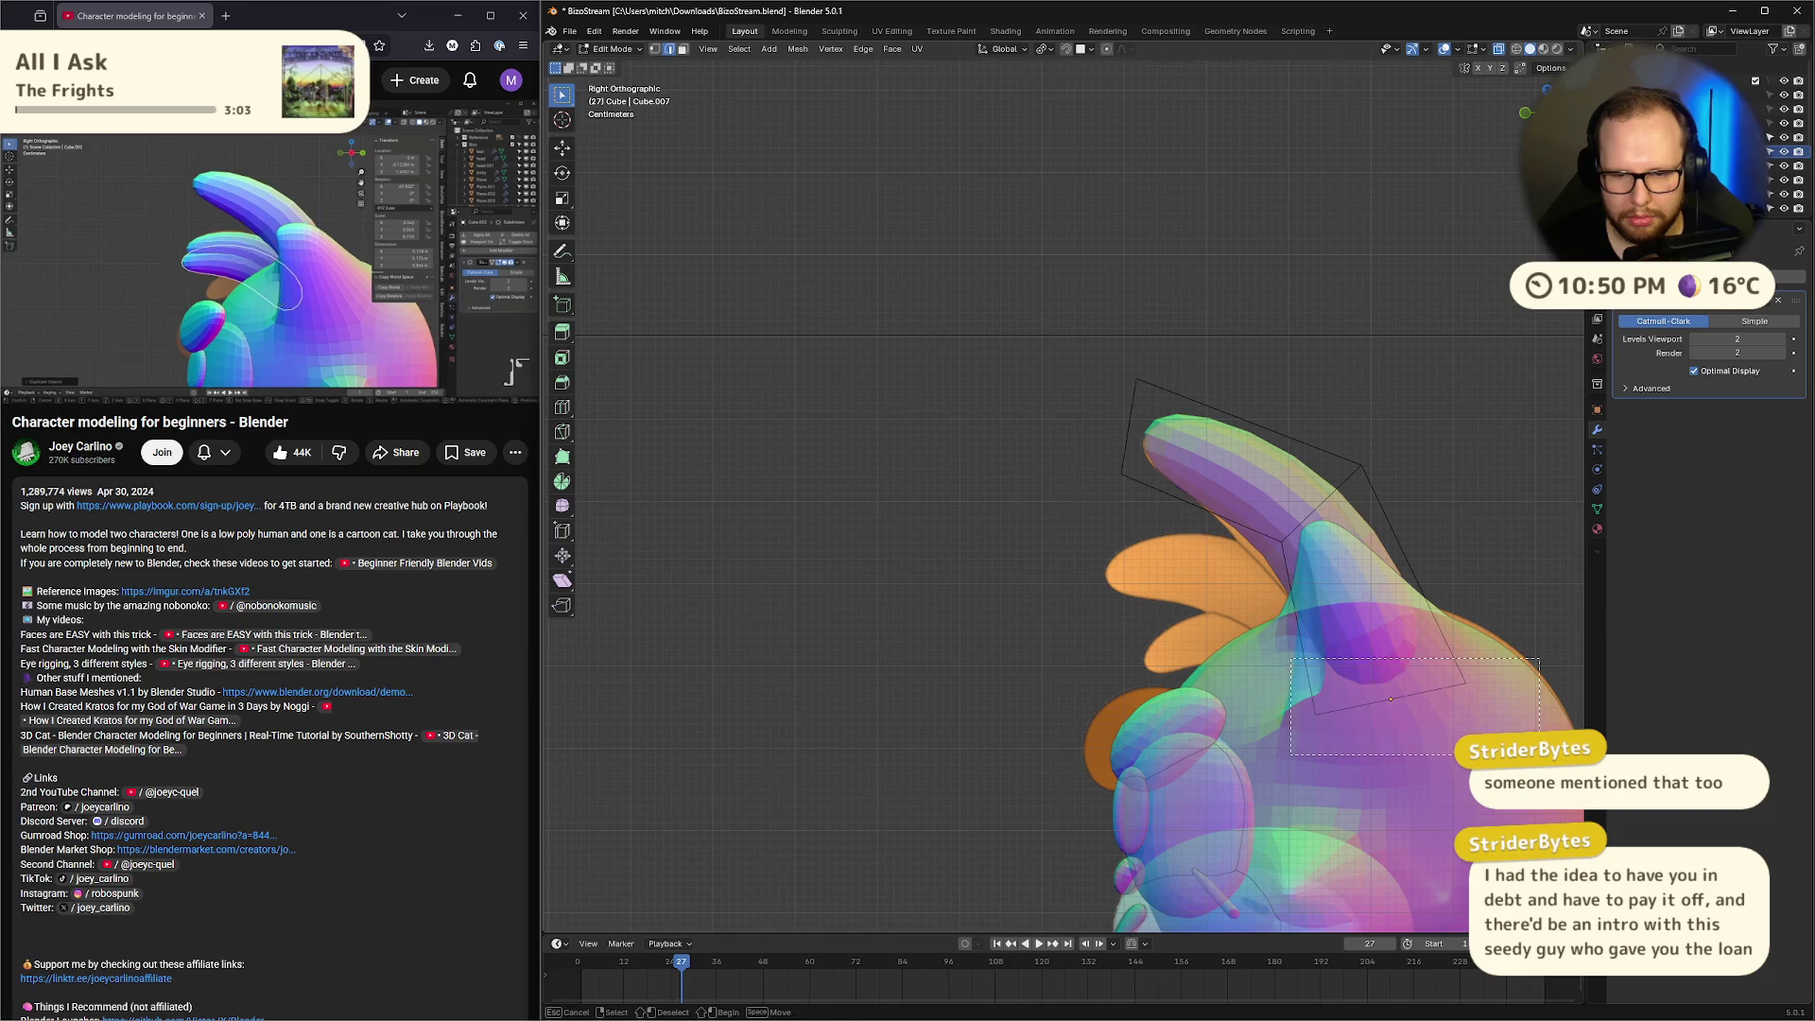
pyautogui.press('g')
pyautogui.press('y')
pyautogui.press('y')
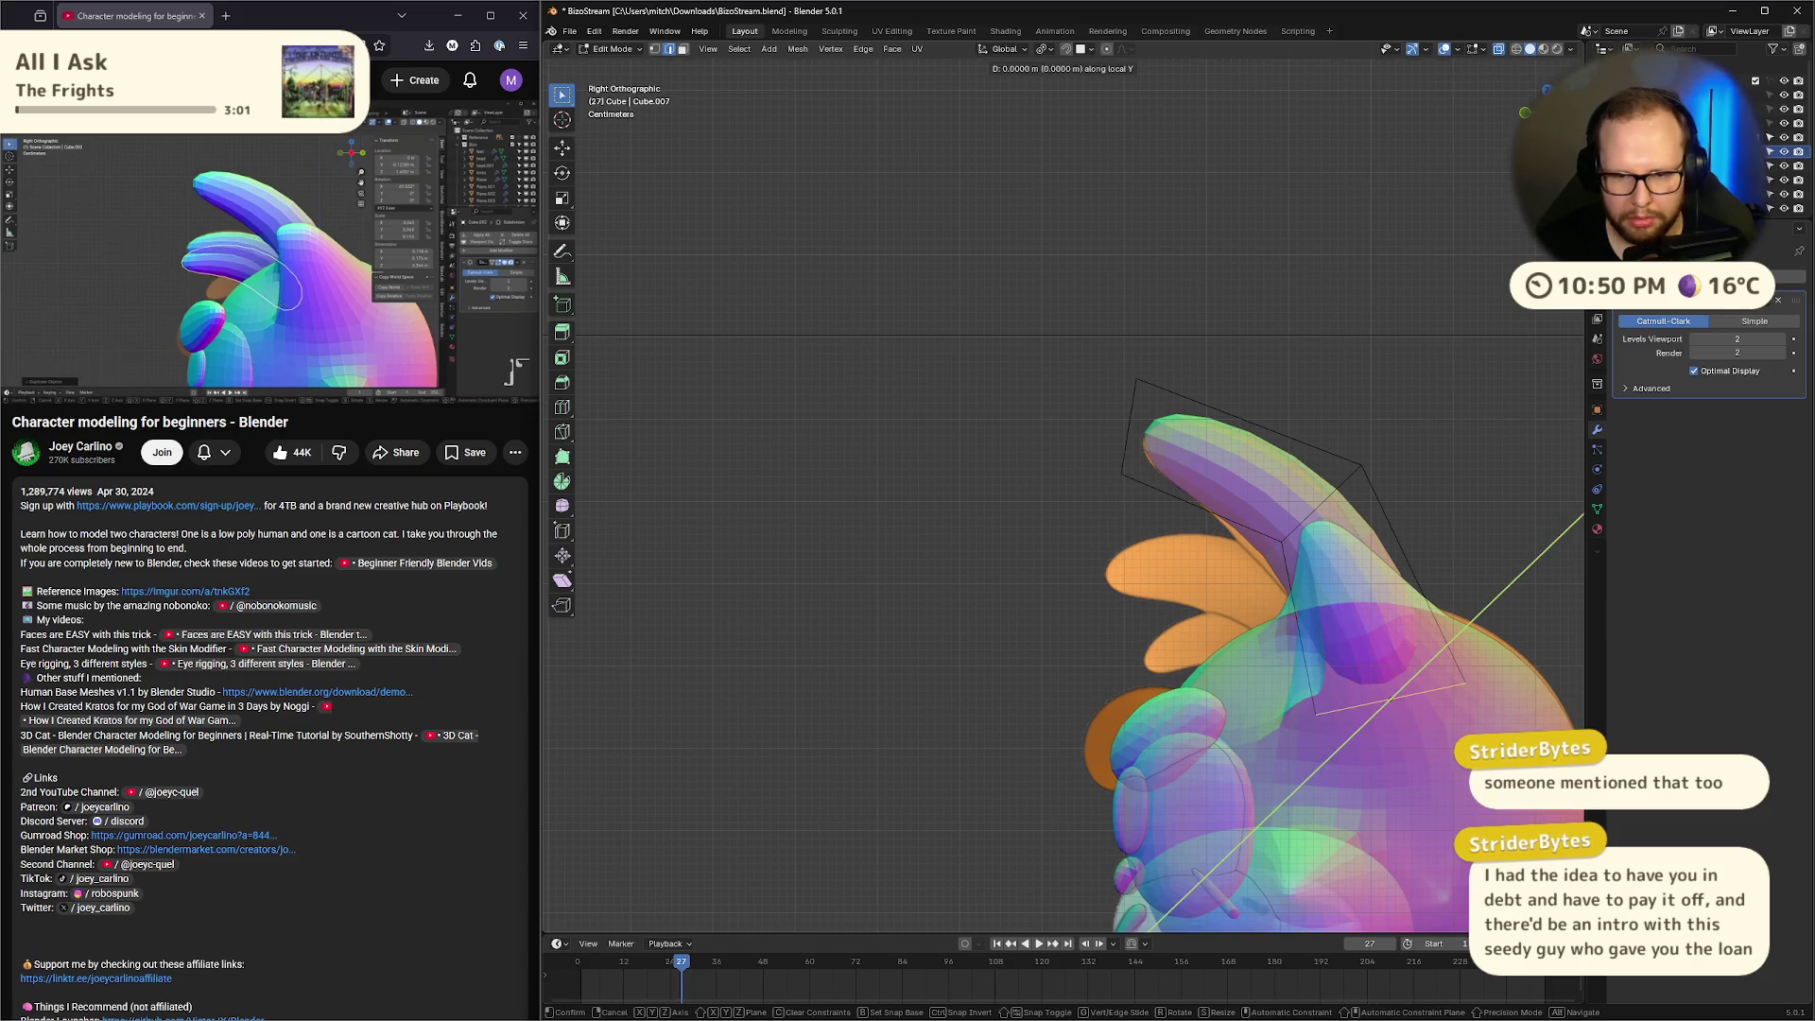
pyautogui.press('z')
pyautogui.press('z')
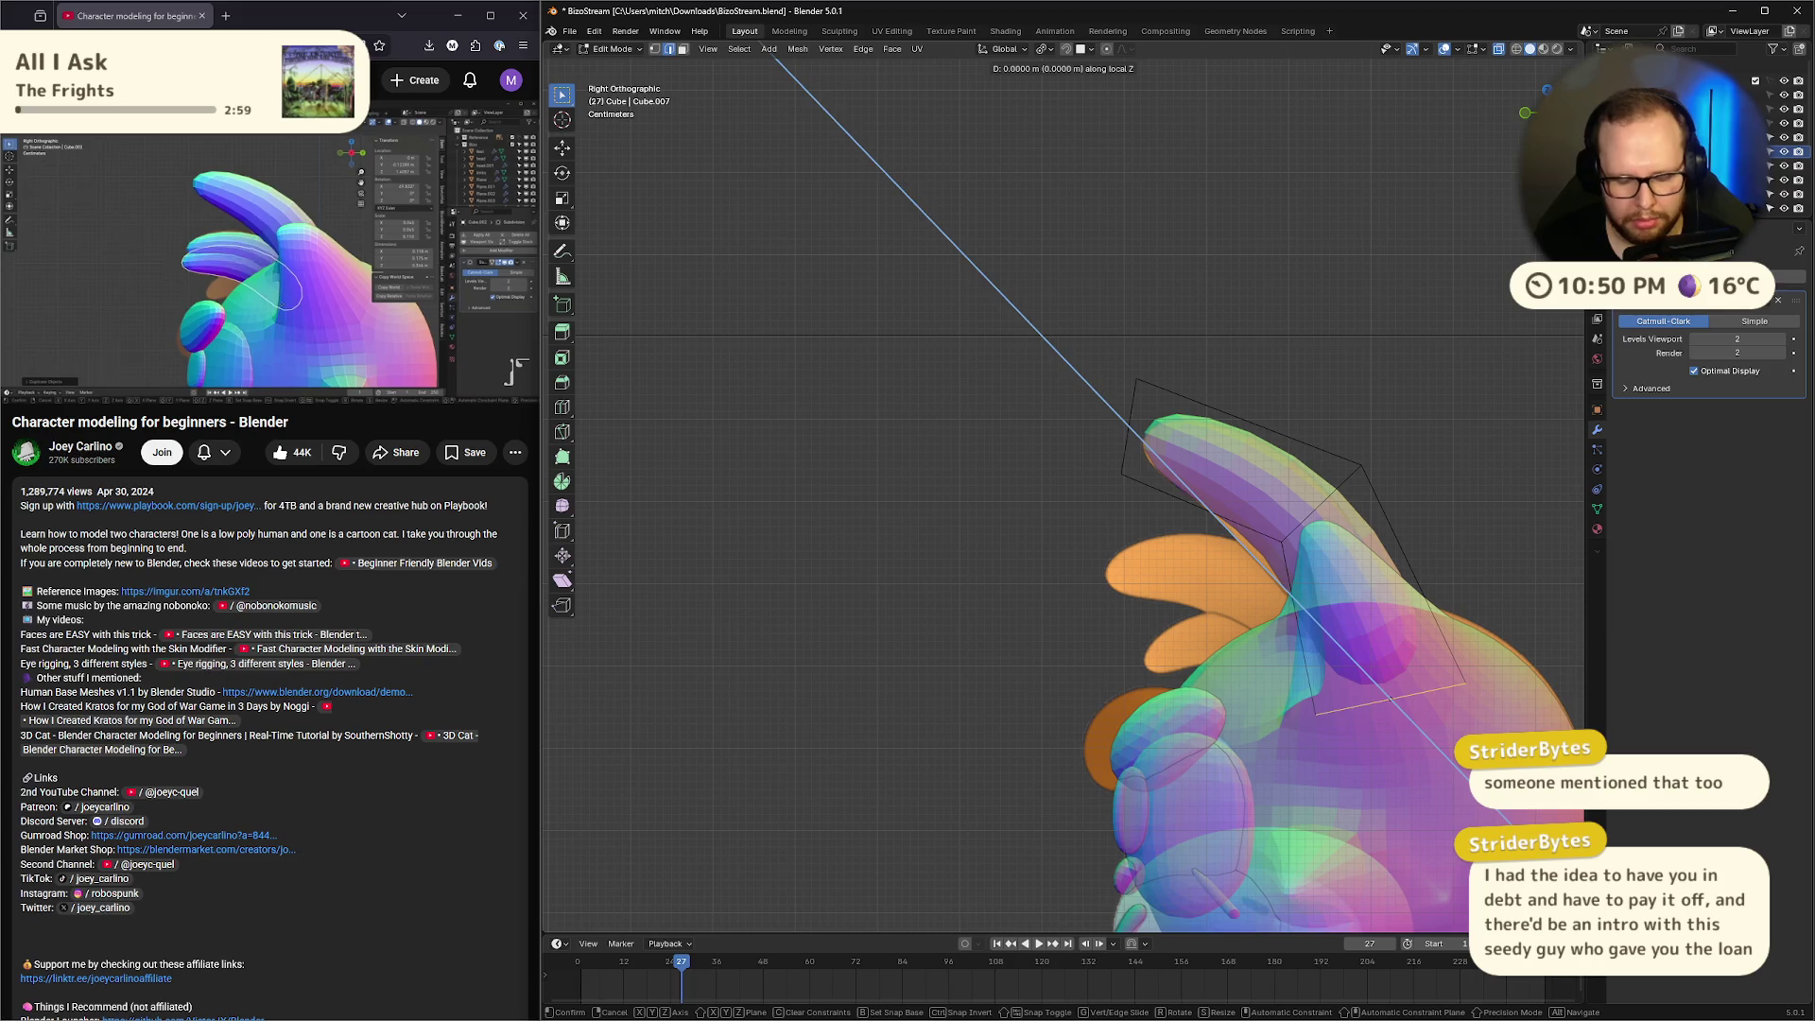
pyautogui.press('y')
pyautogui.press('y')
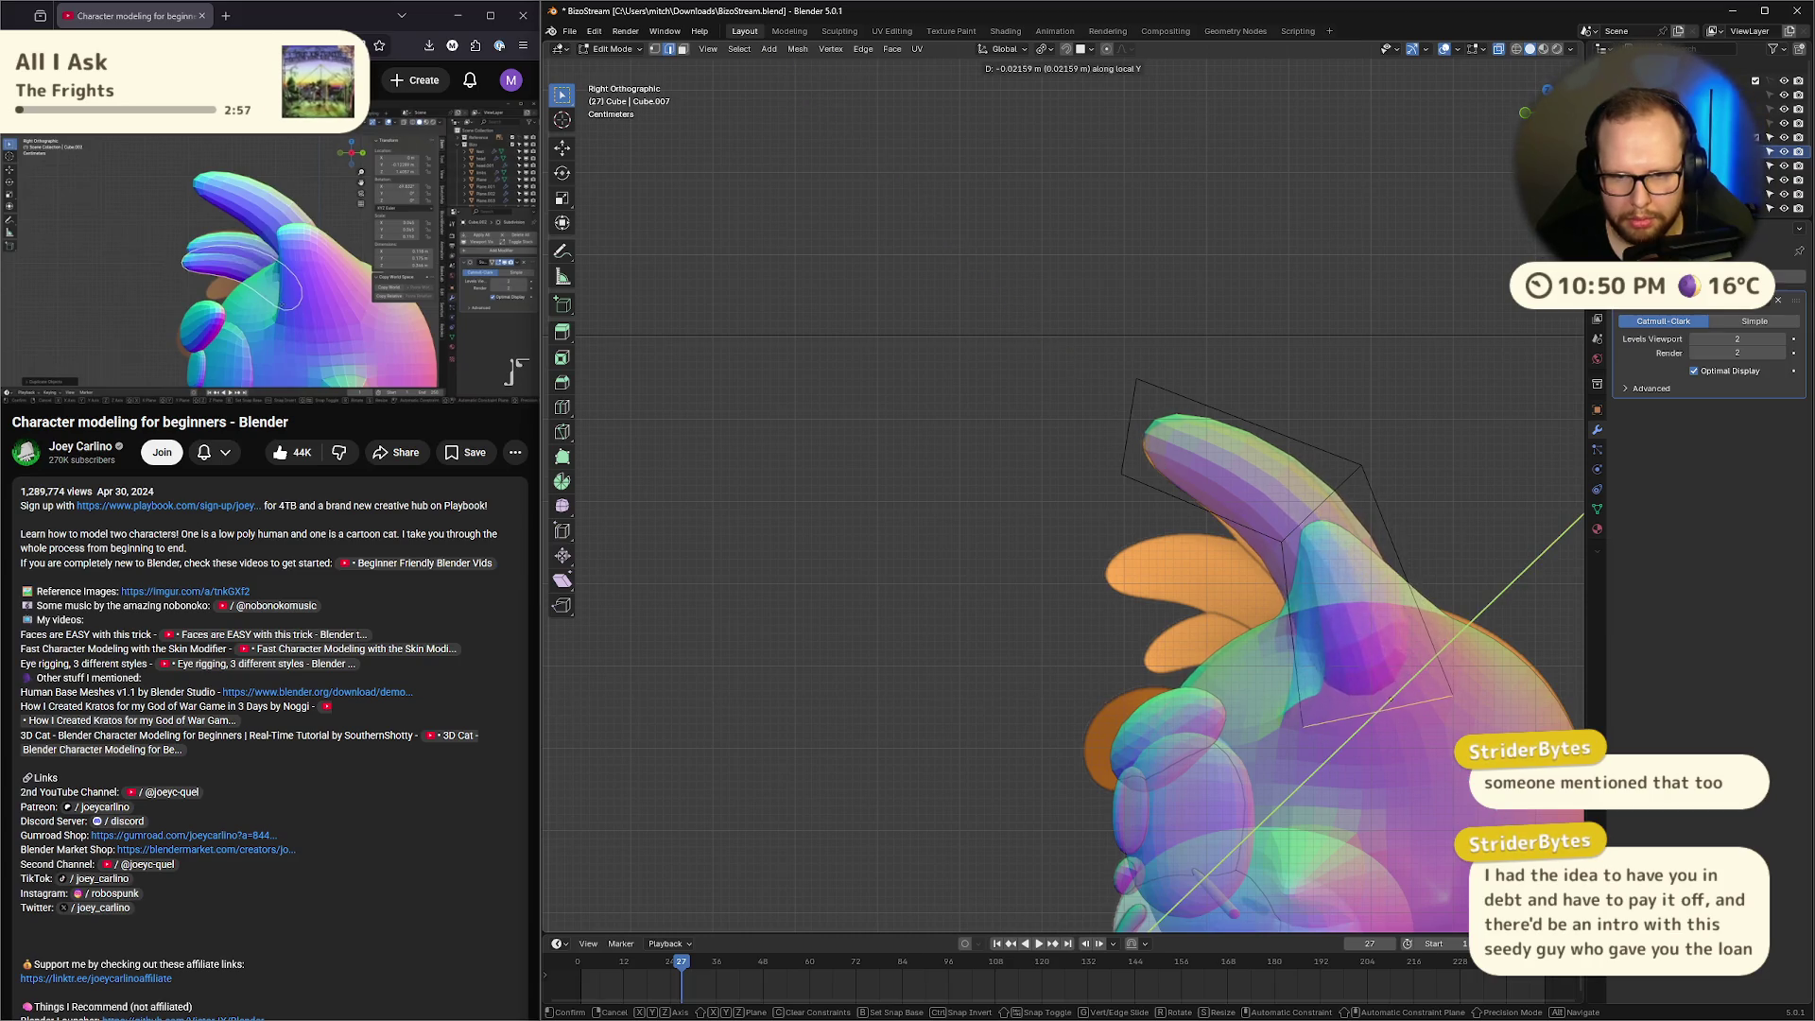
pyautogui.click(1391, 698)
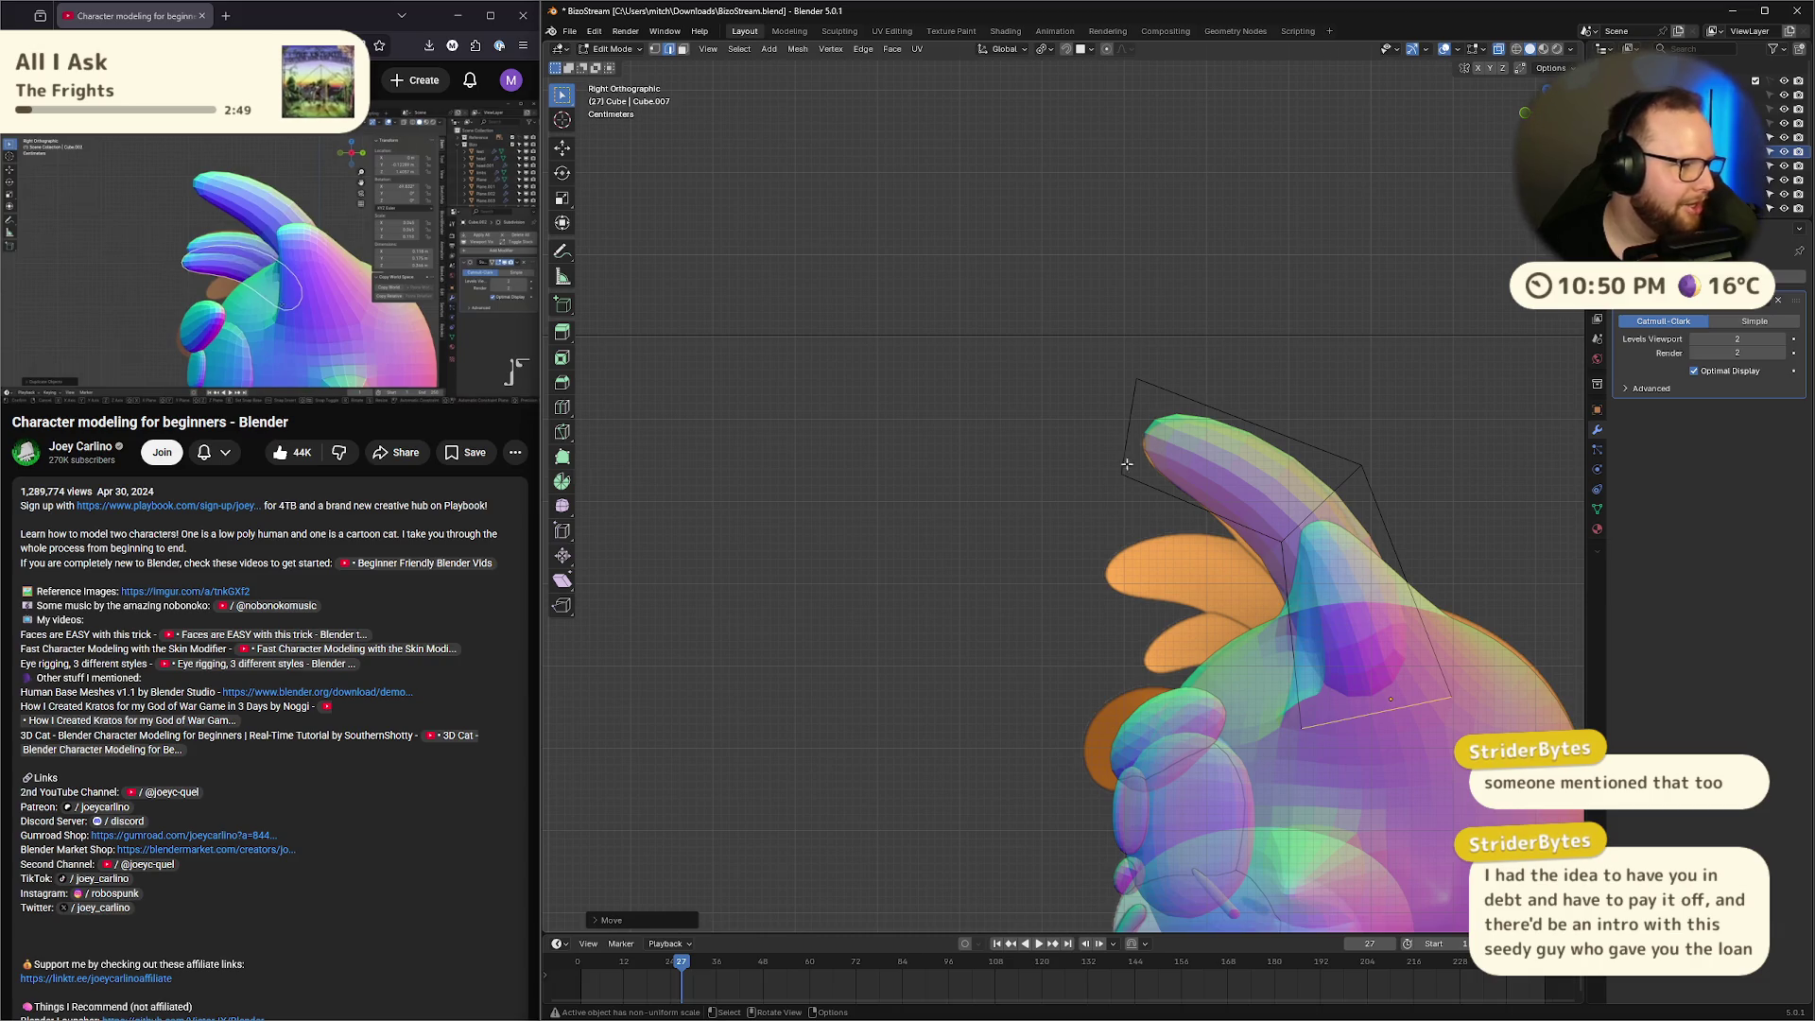
# Shift the cage edge near the ear tip along local Y
pyautogui.click(984, 369)
pyautogui.moveTo(938, 267)
pyautogui.mouseDown()
pyautogui.moveTo(1446, 728)
pyautogui.moveTo(1119, 393)
pyautogui.moveTo(888, 439)
pyautogui.mouseUp()
pyautogui.moveTo(1479, 407); pyautogui.dragTo(1231, 578)
pyautogui.press('g')
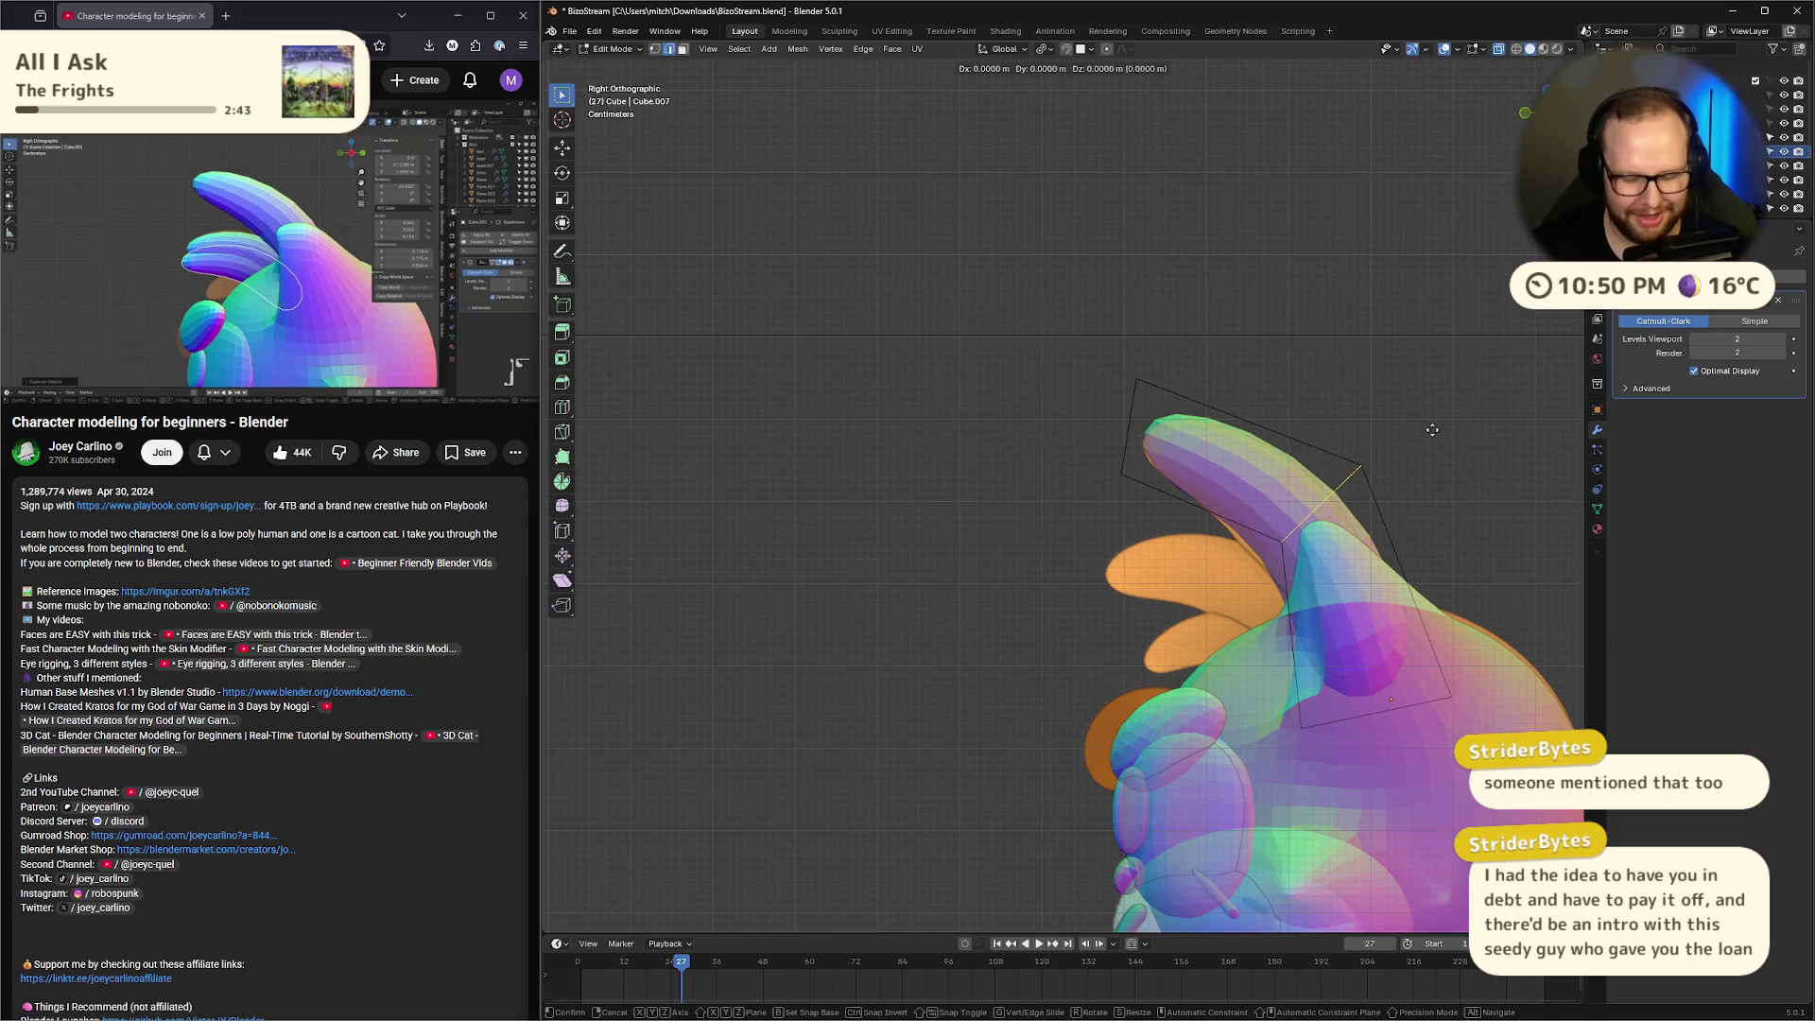
pyautogui.press('y')
pyautogui.press('y')
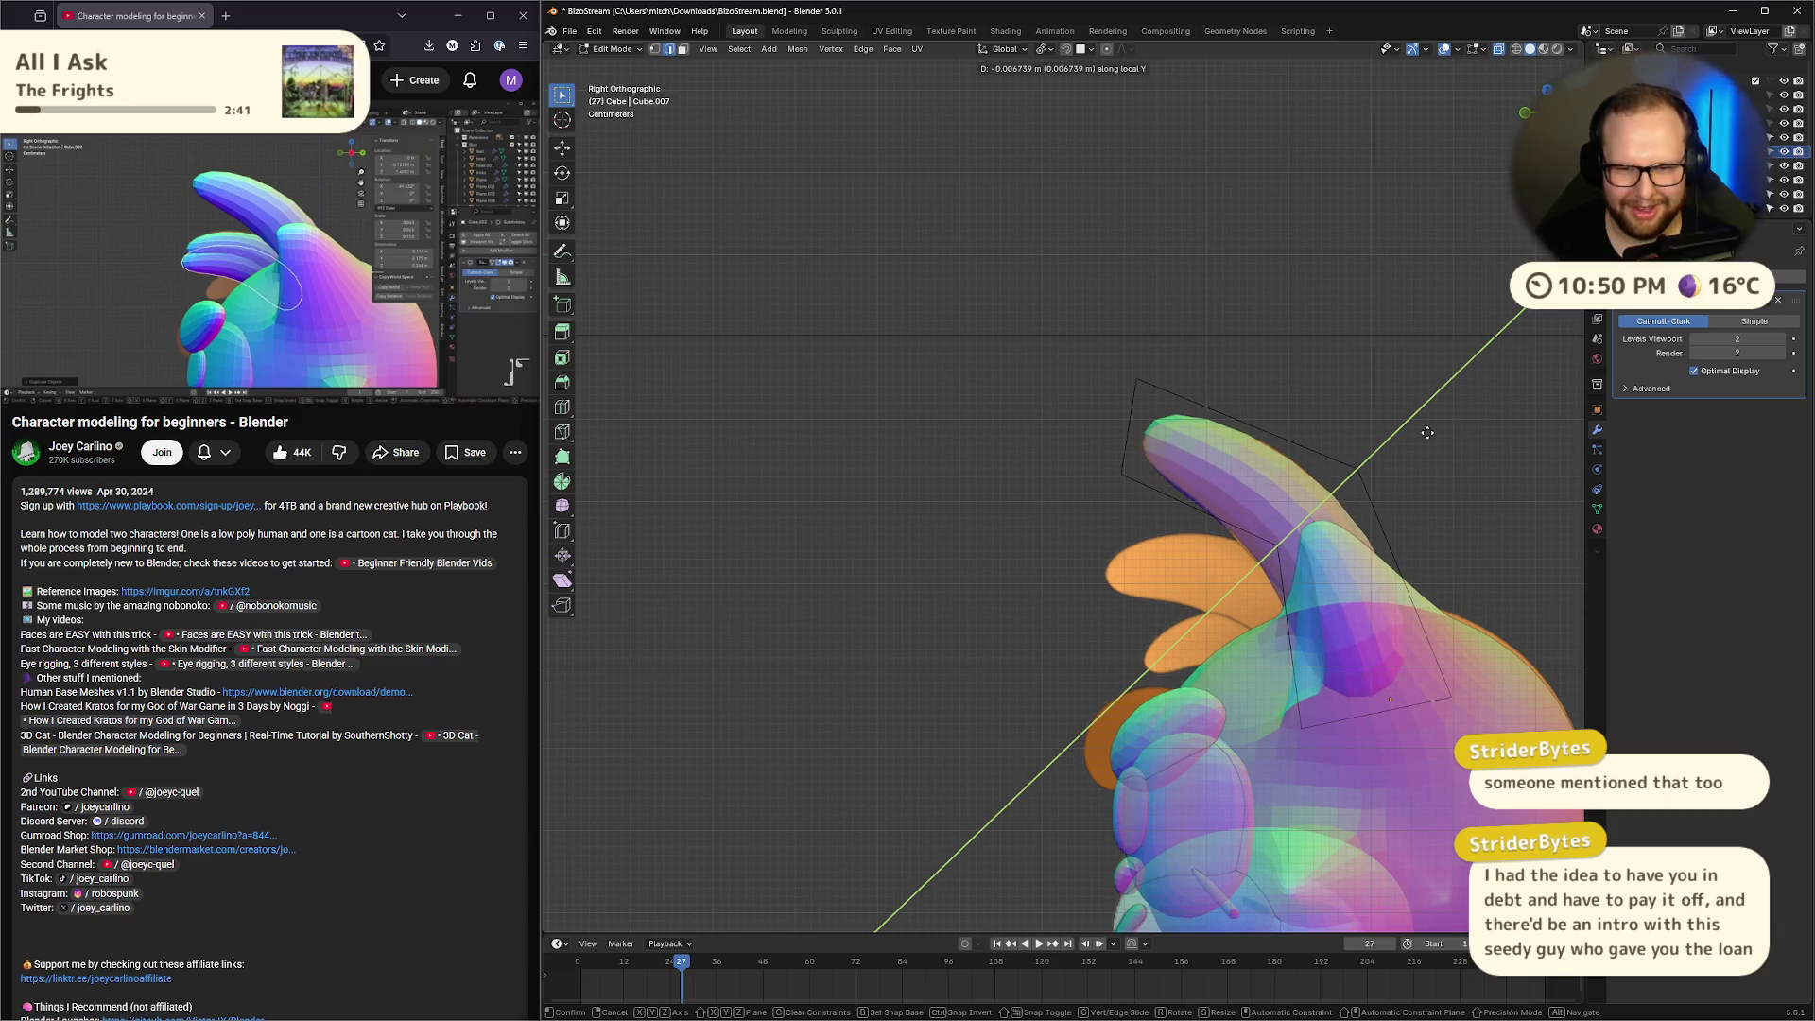
pyautogui.click(1427, 432)
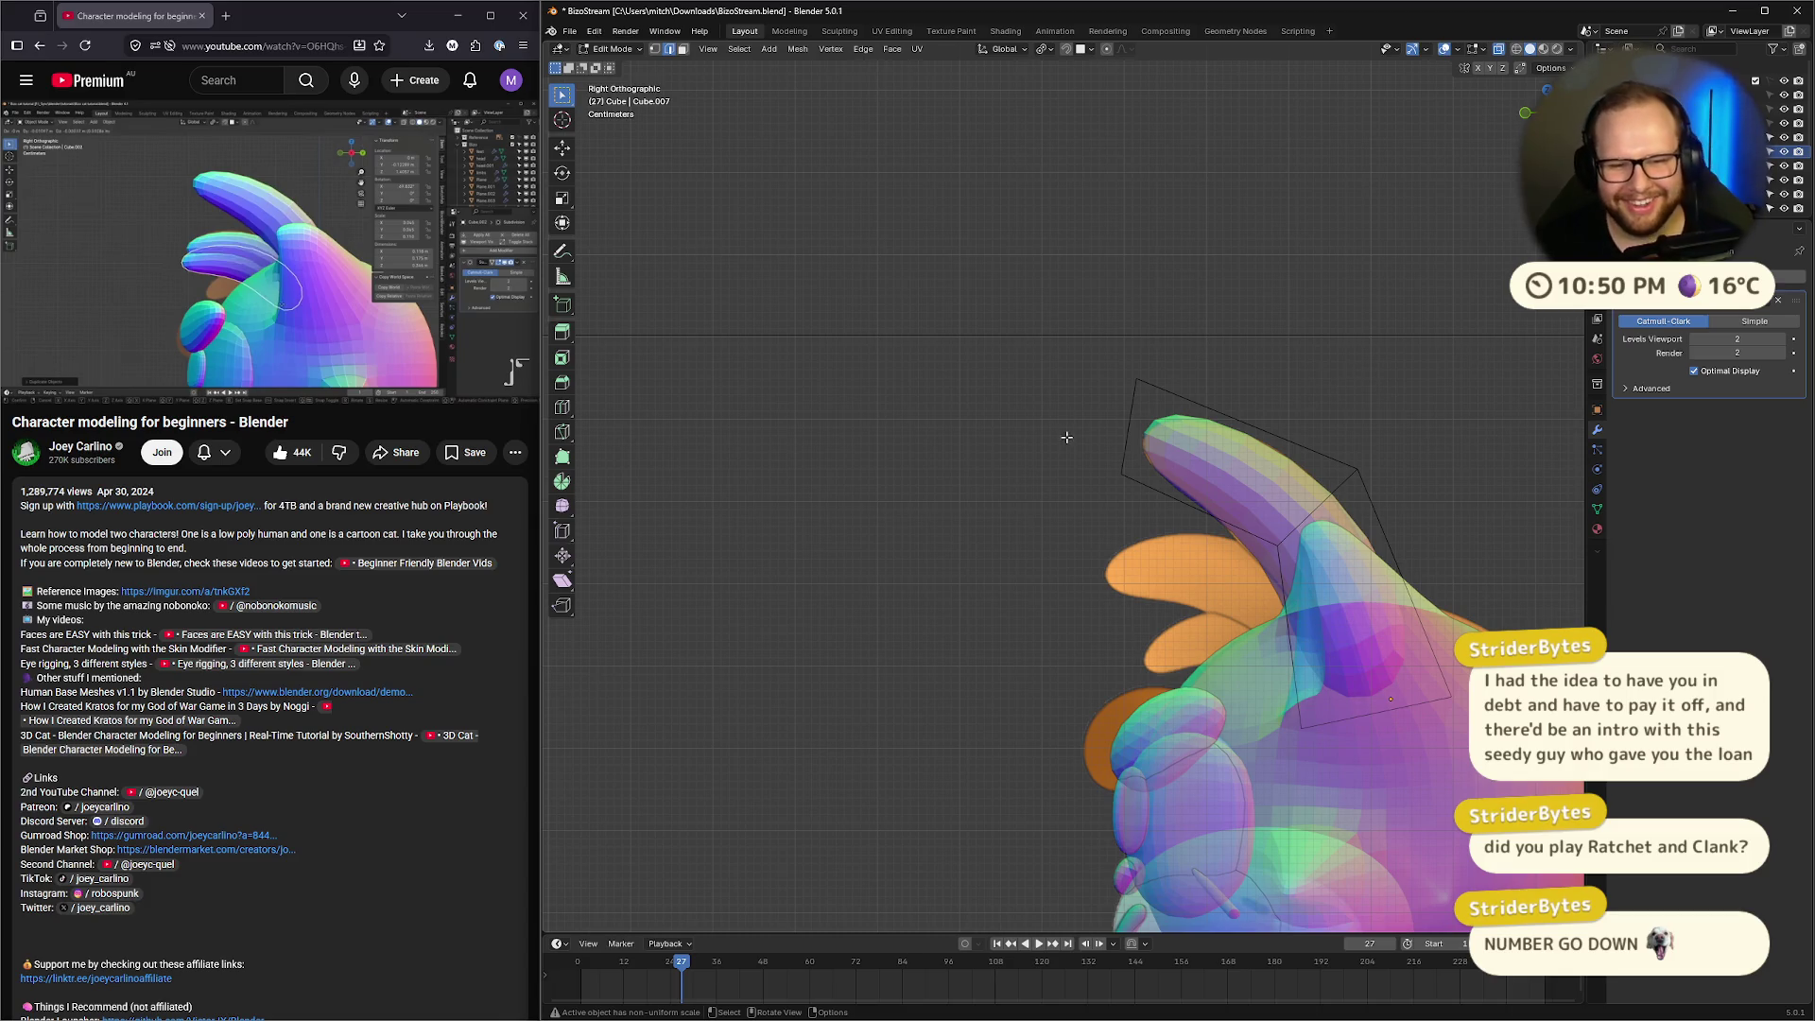
pyautogui.moveTo(1109, 306)
pyautogui.mouseDown()
pyautogui.moveTo(1138, 530)
pyautogui.moveTo(1157, 534)
pyautogui.mouseUp()
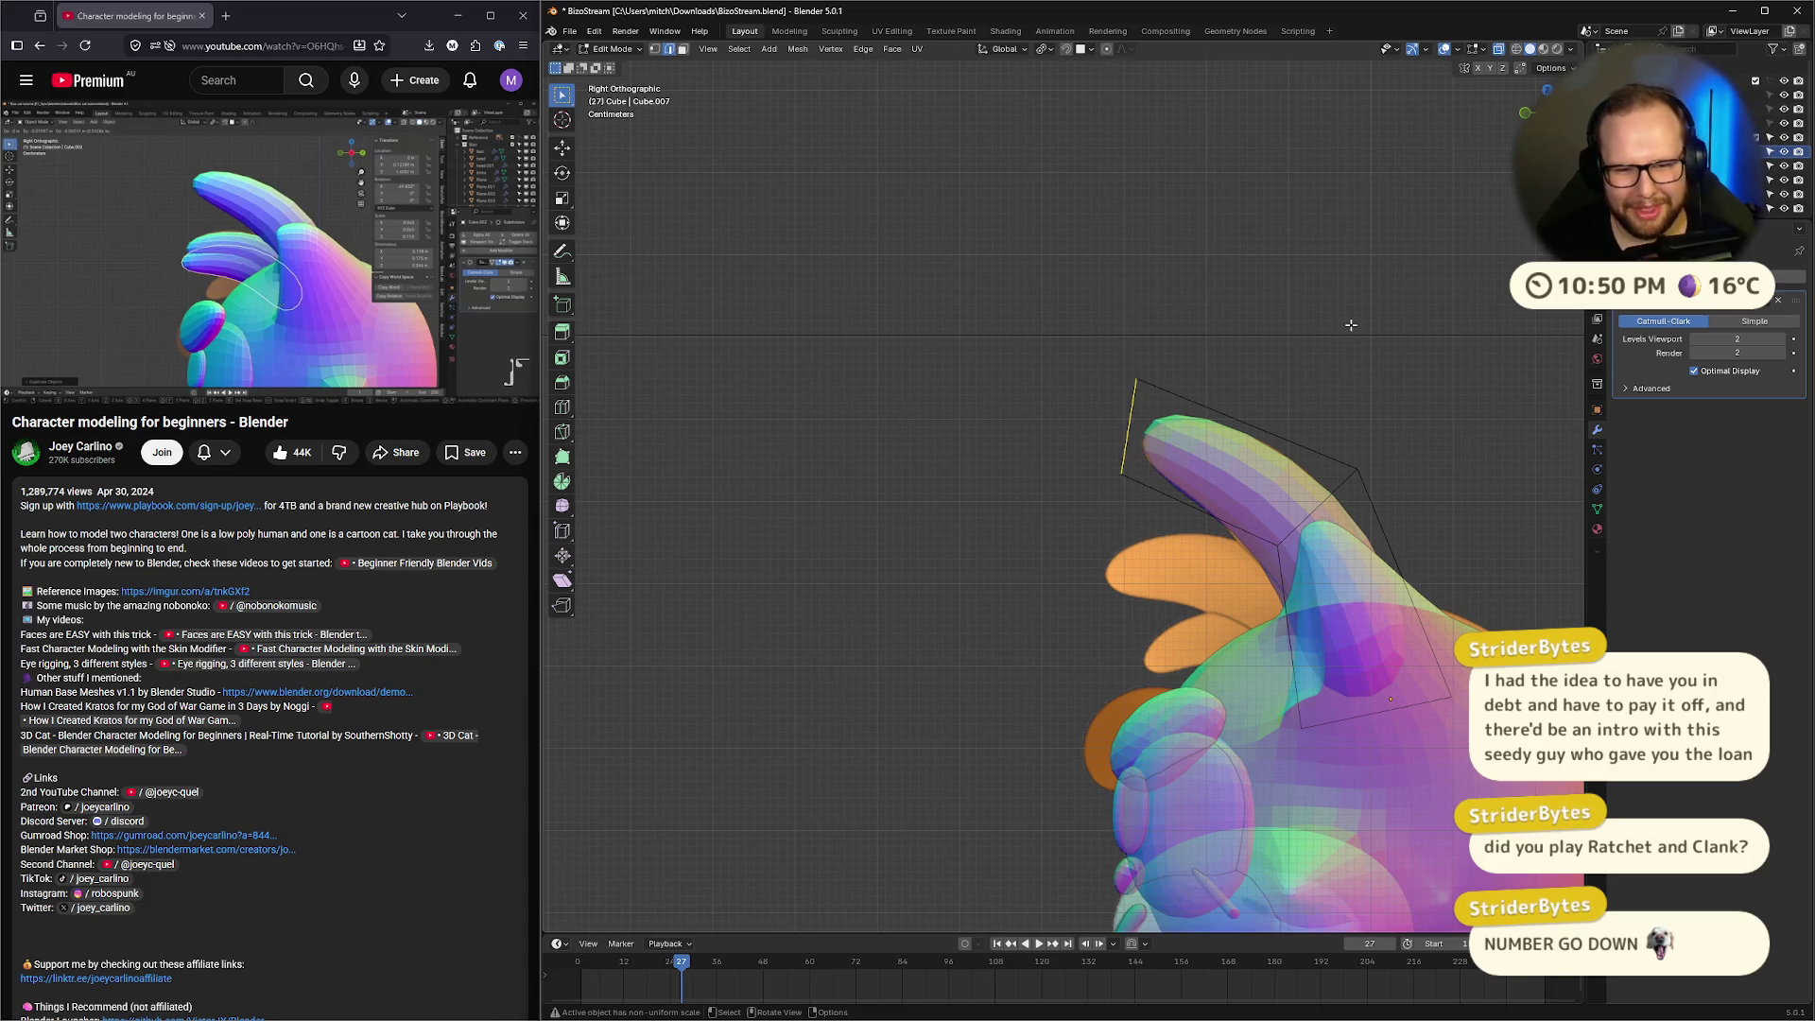
pyautogui.click(1322, 417)
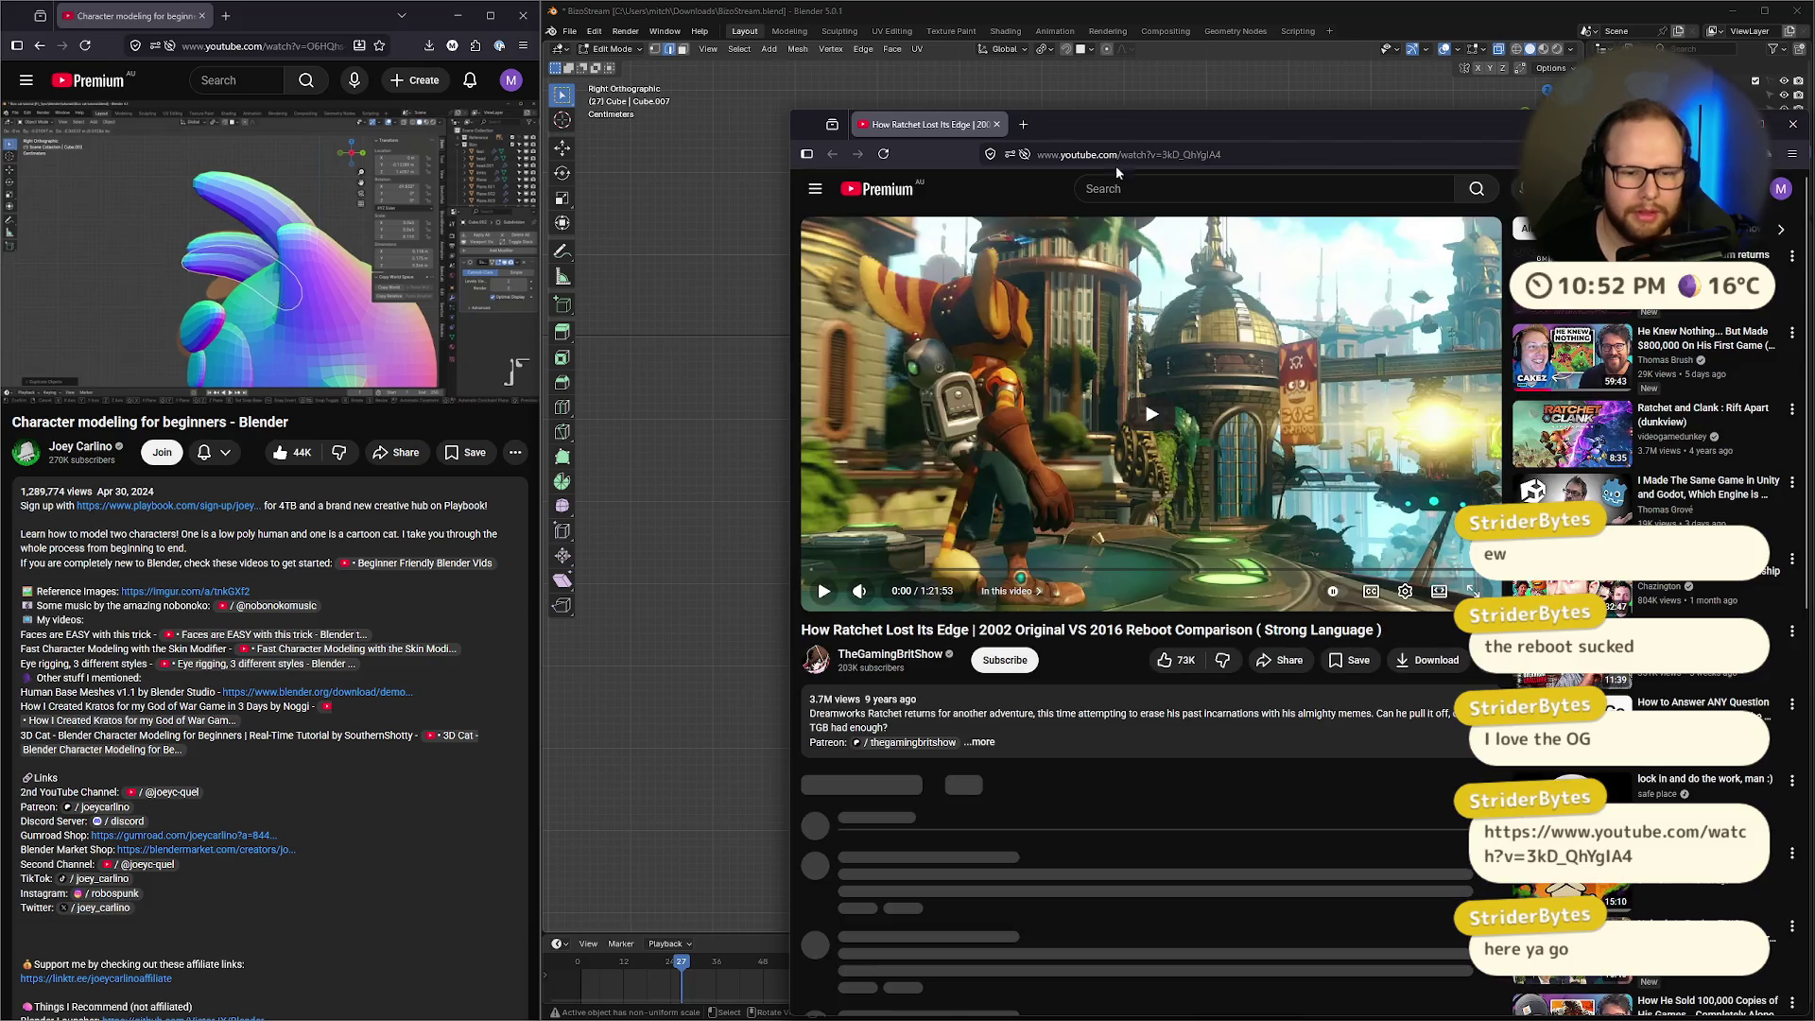
# Pause the Ratchet comparison video, close the browser, and orbit around the cat's head
pyautogui.click(1110, 513)
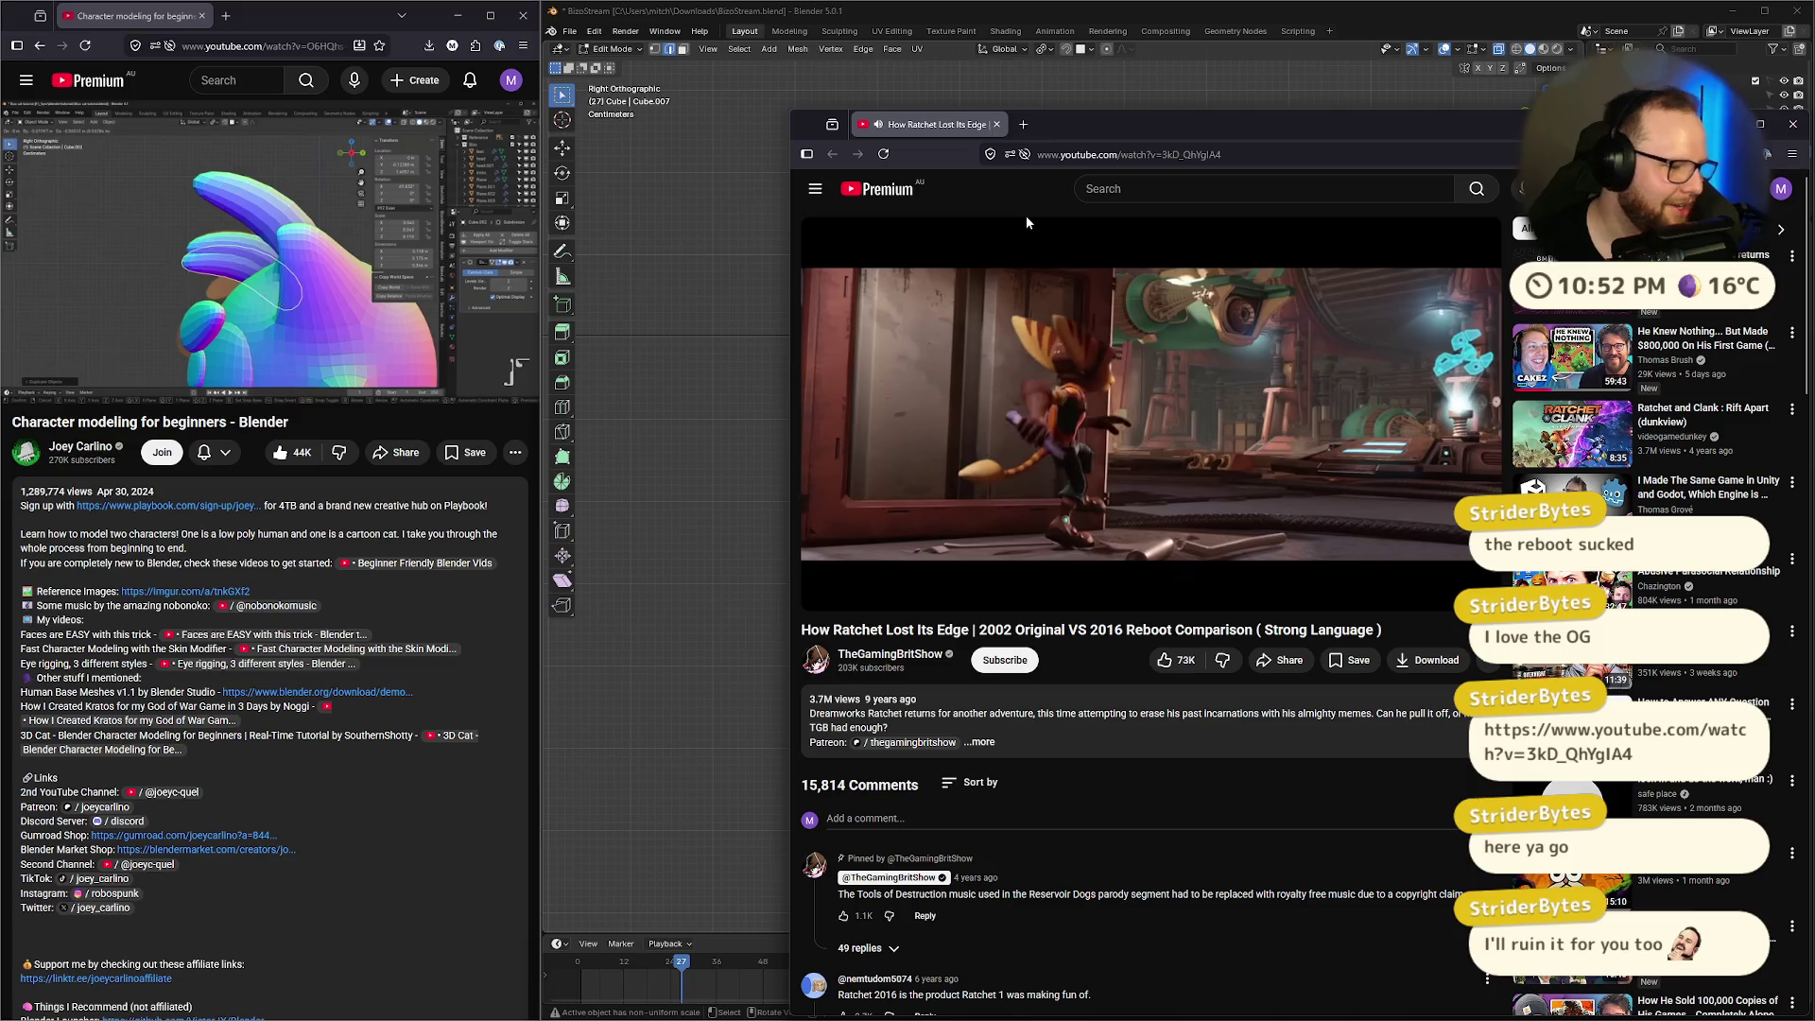
pyautogui.click(1131, 155)
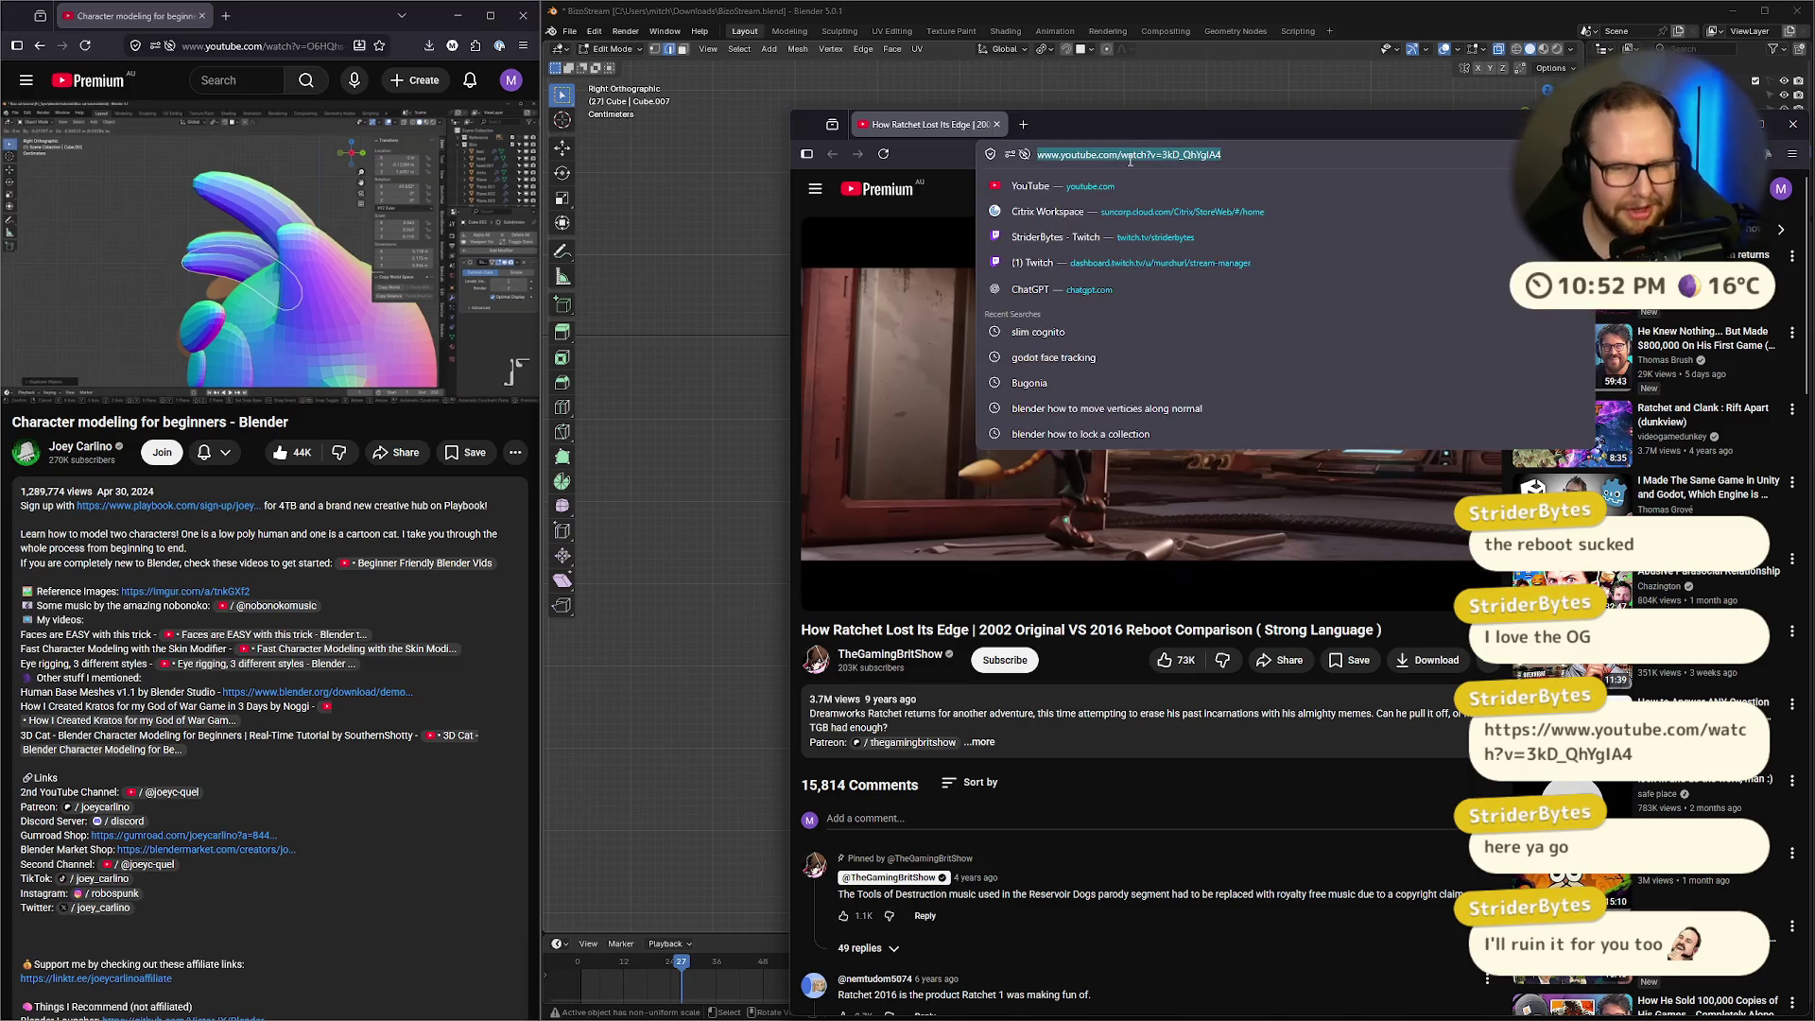
pyautogui.click(996, 124)
pyautogui.press('super')
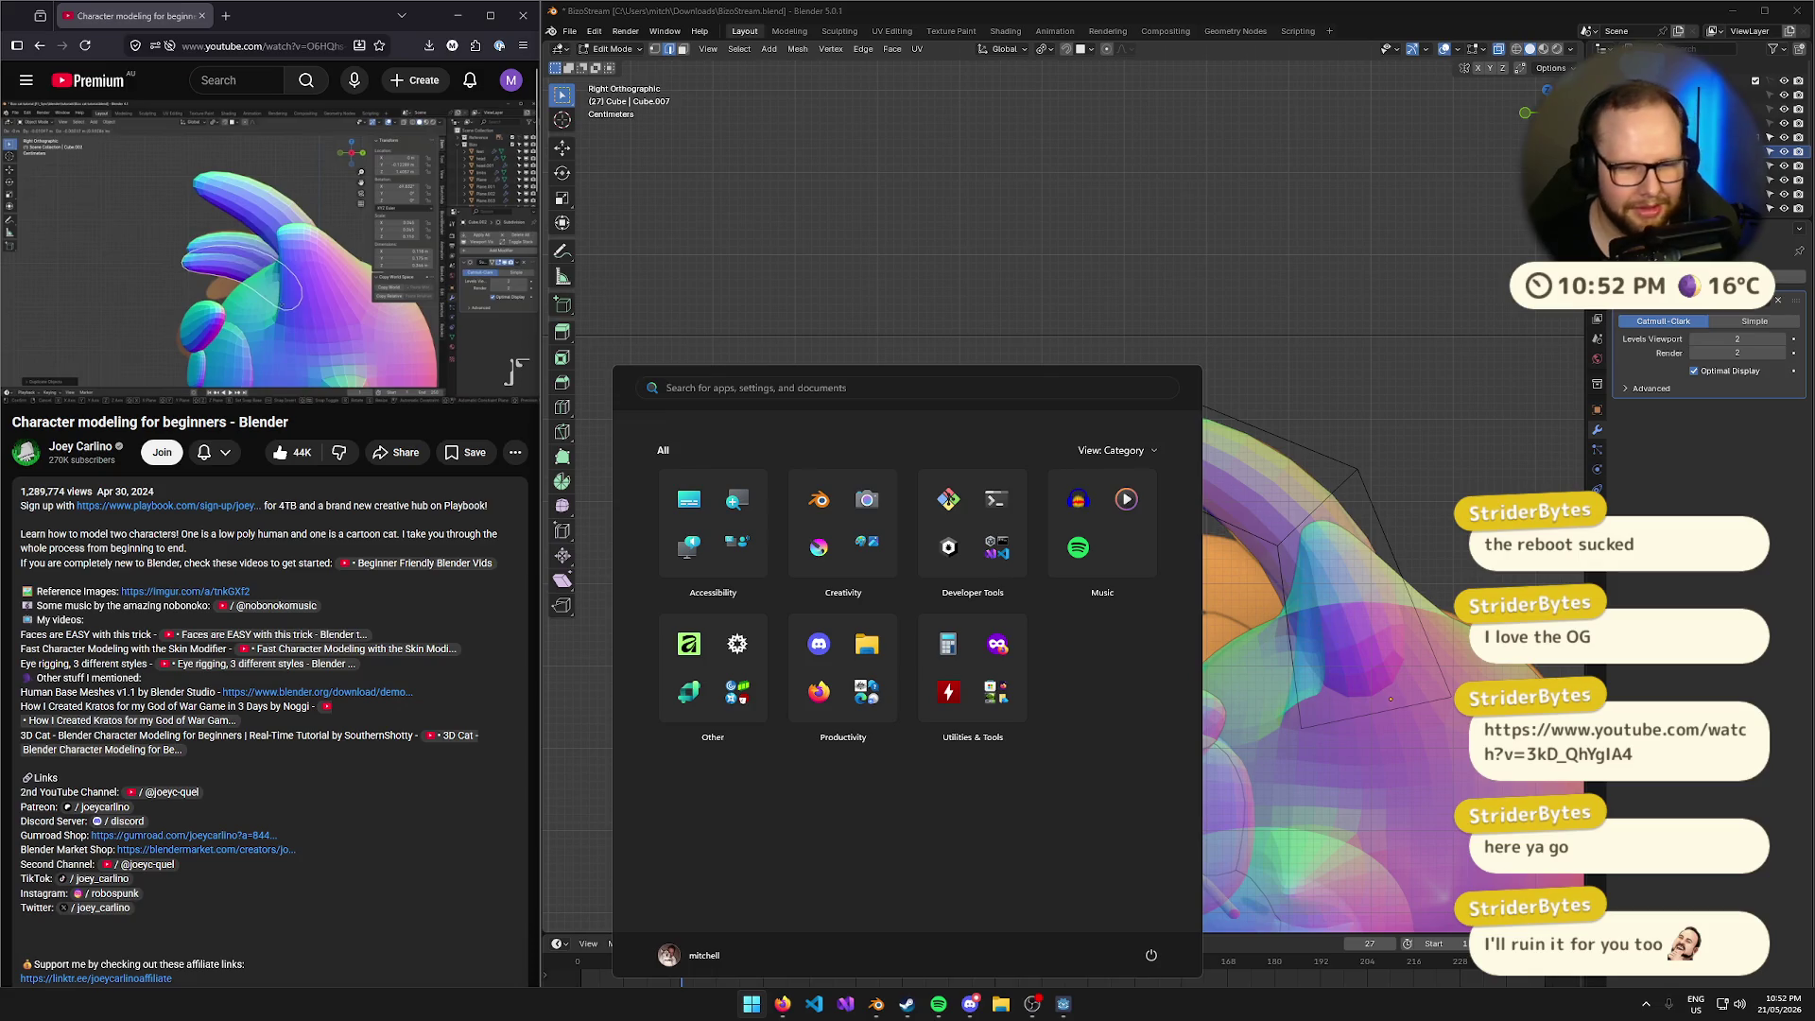
pyautogui.press('super')
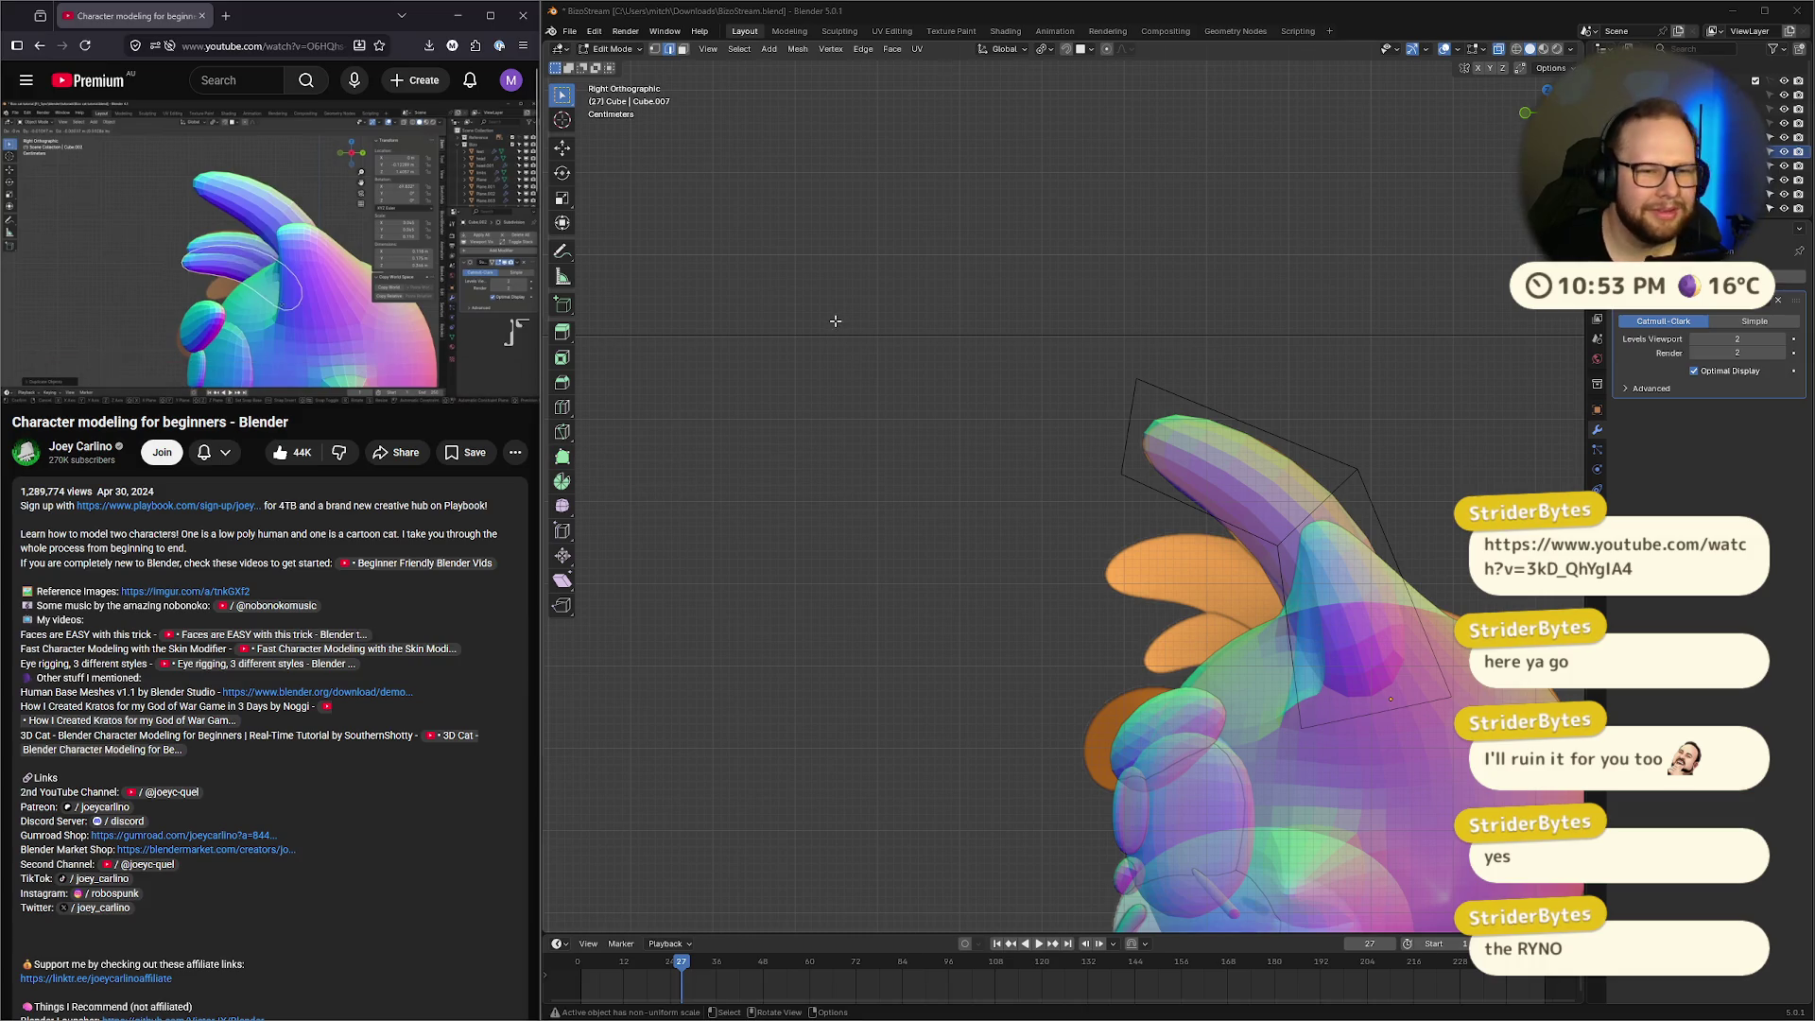
pyautogui.moveTo(1257, 567)
pyautogui.mouseDown(button='middle')
pyautogui.moveTo(1219, 558)
pyautogui.moveTo(1285, 539)
pyautogui.mouseUp(button='middle')
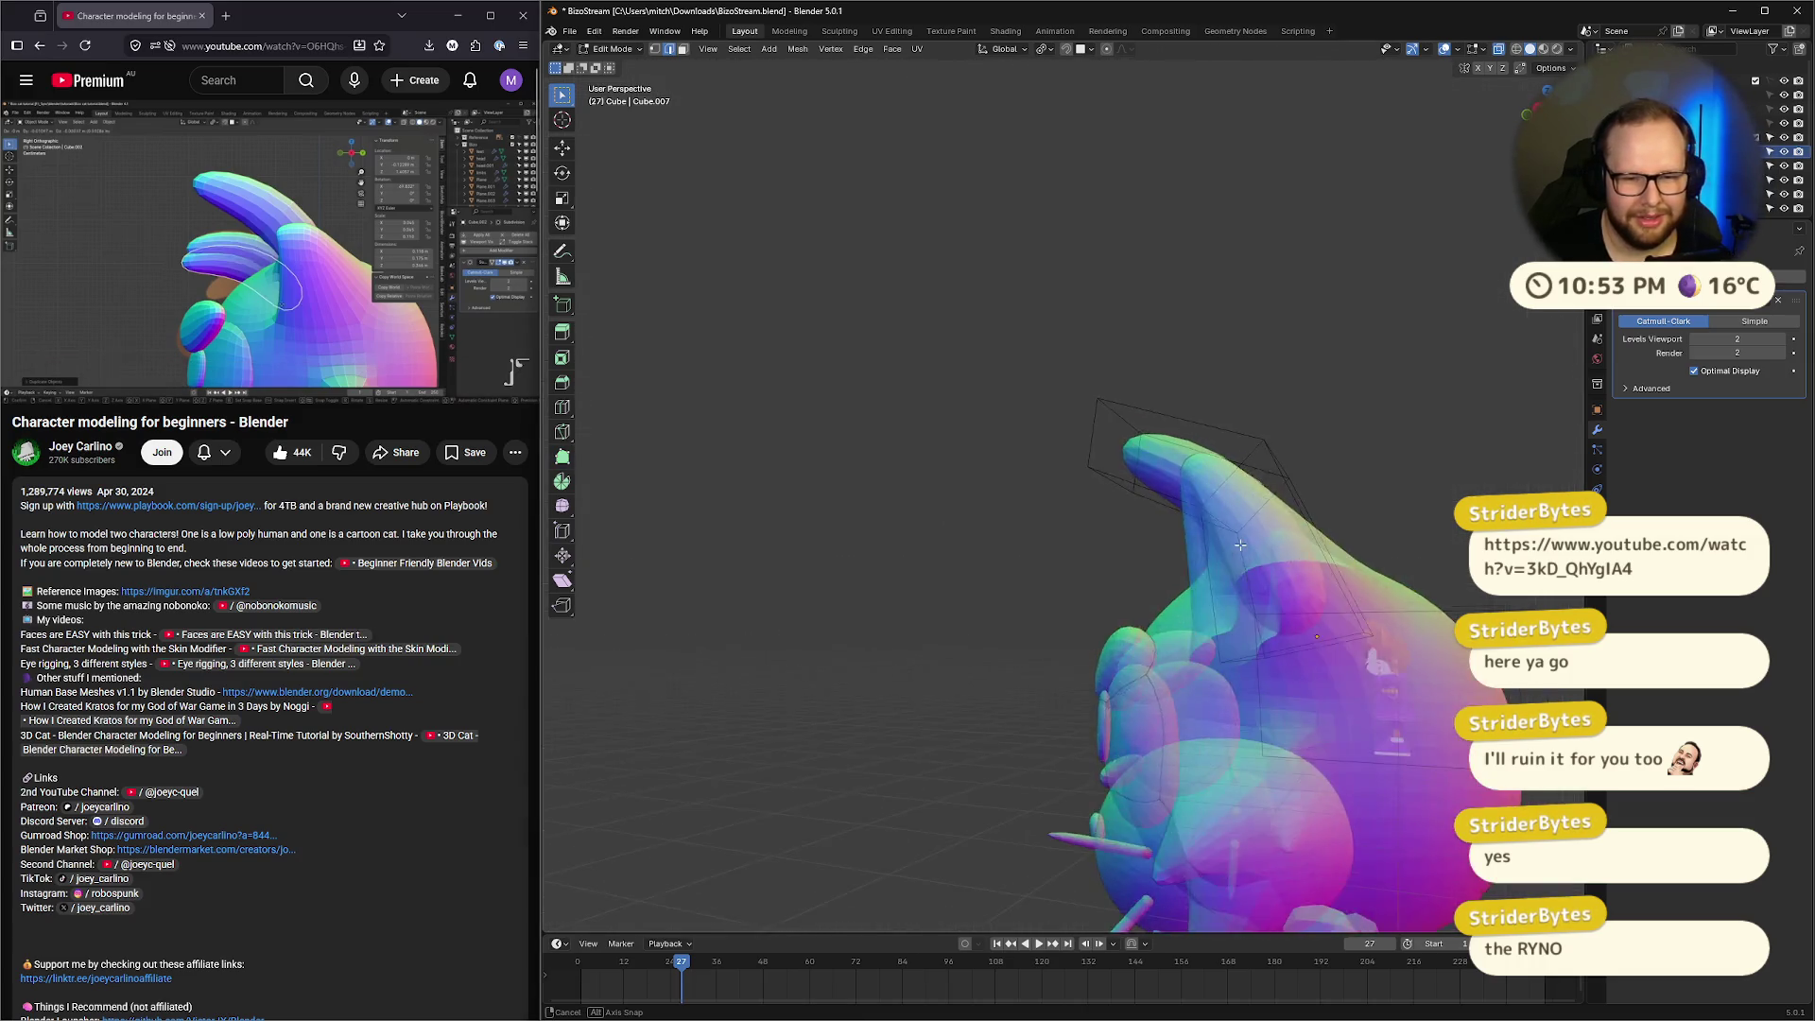
# Leave Edit Mode and duplicate the ear, shrinking the copy and moving it lower on the head
pyautogui.moveTo(1288, 632); pyautogui.dragTo(1303, 465, button='middle')
pyautogui.scroll(3, 1302, 468)
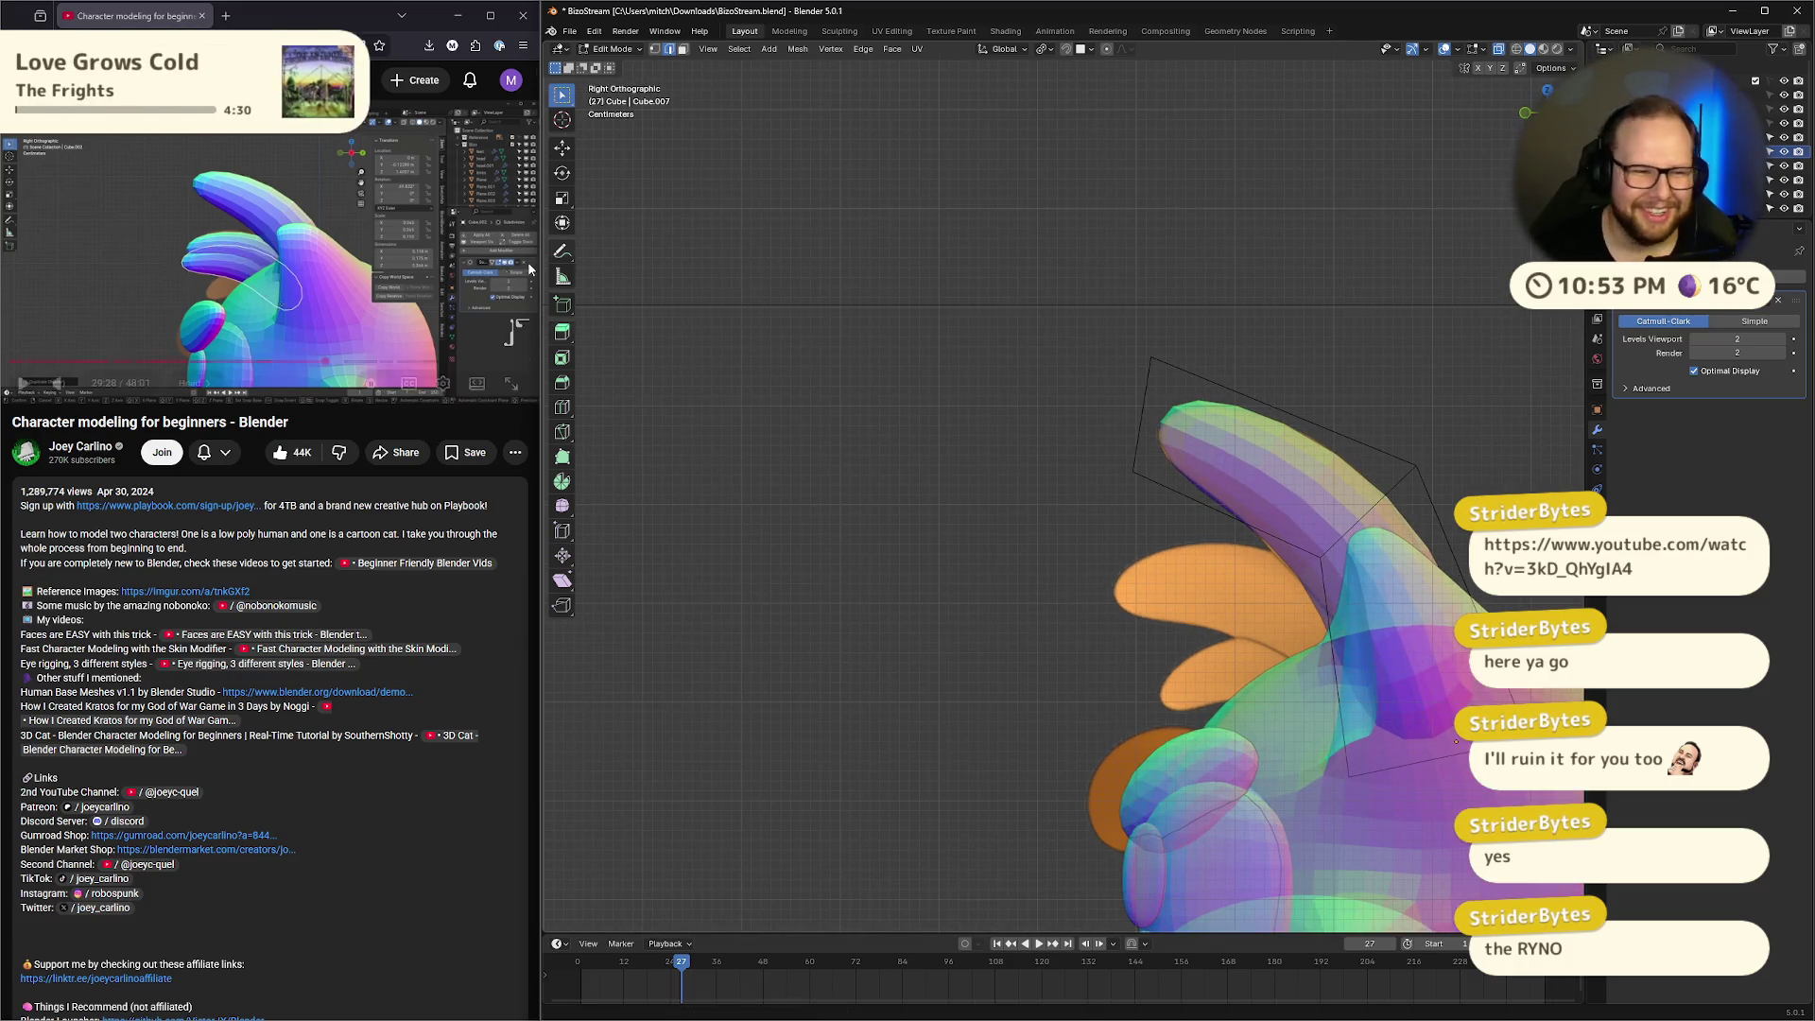
pyautogui.press('Tab')
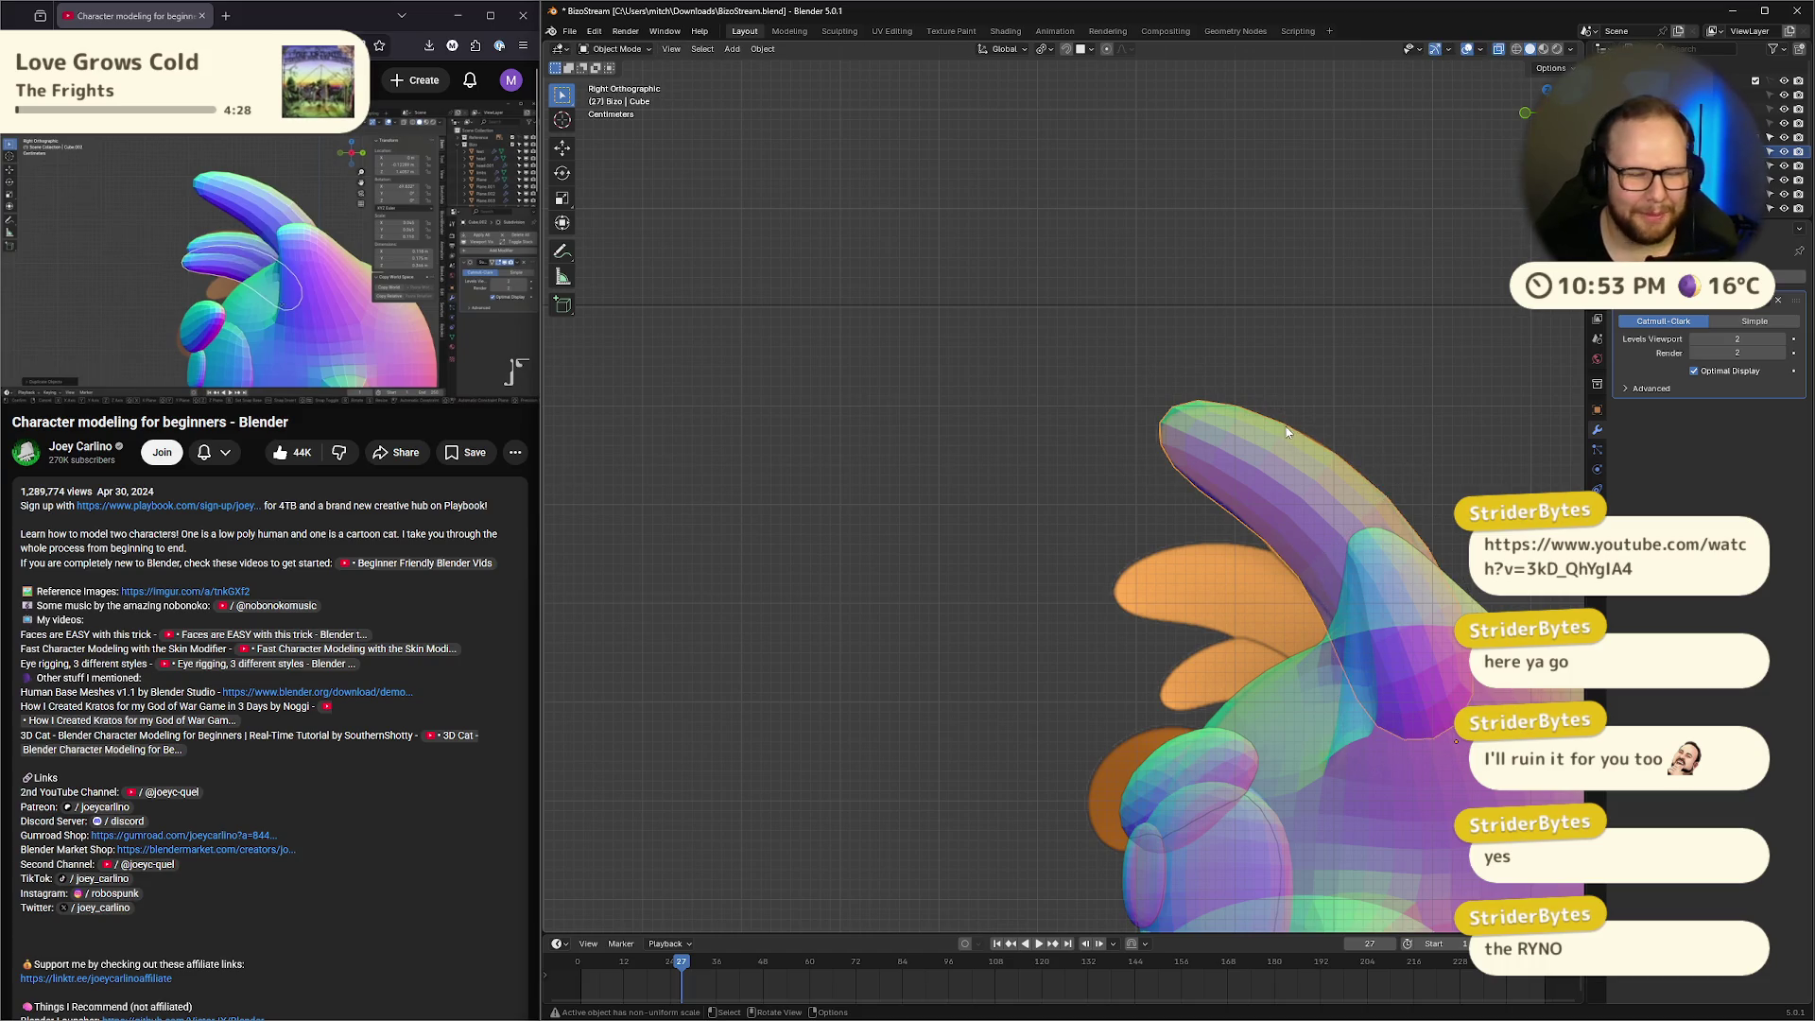
pyautogui.keyDown('shift'); pyautogui.moveTo(1286, 427); pyautogui.dragTo(1218, 371, button='middle'); pyautogui.keyUp('shift')
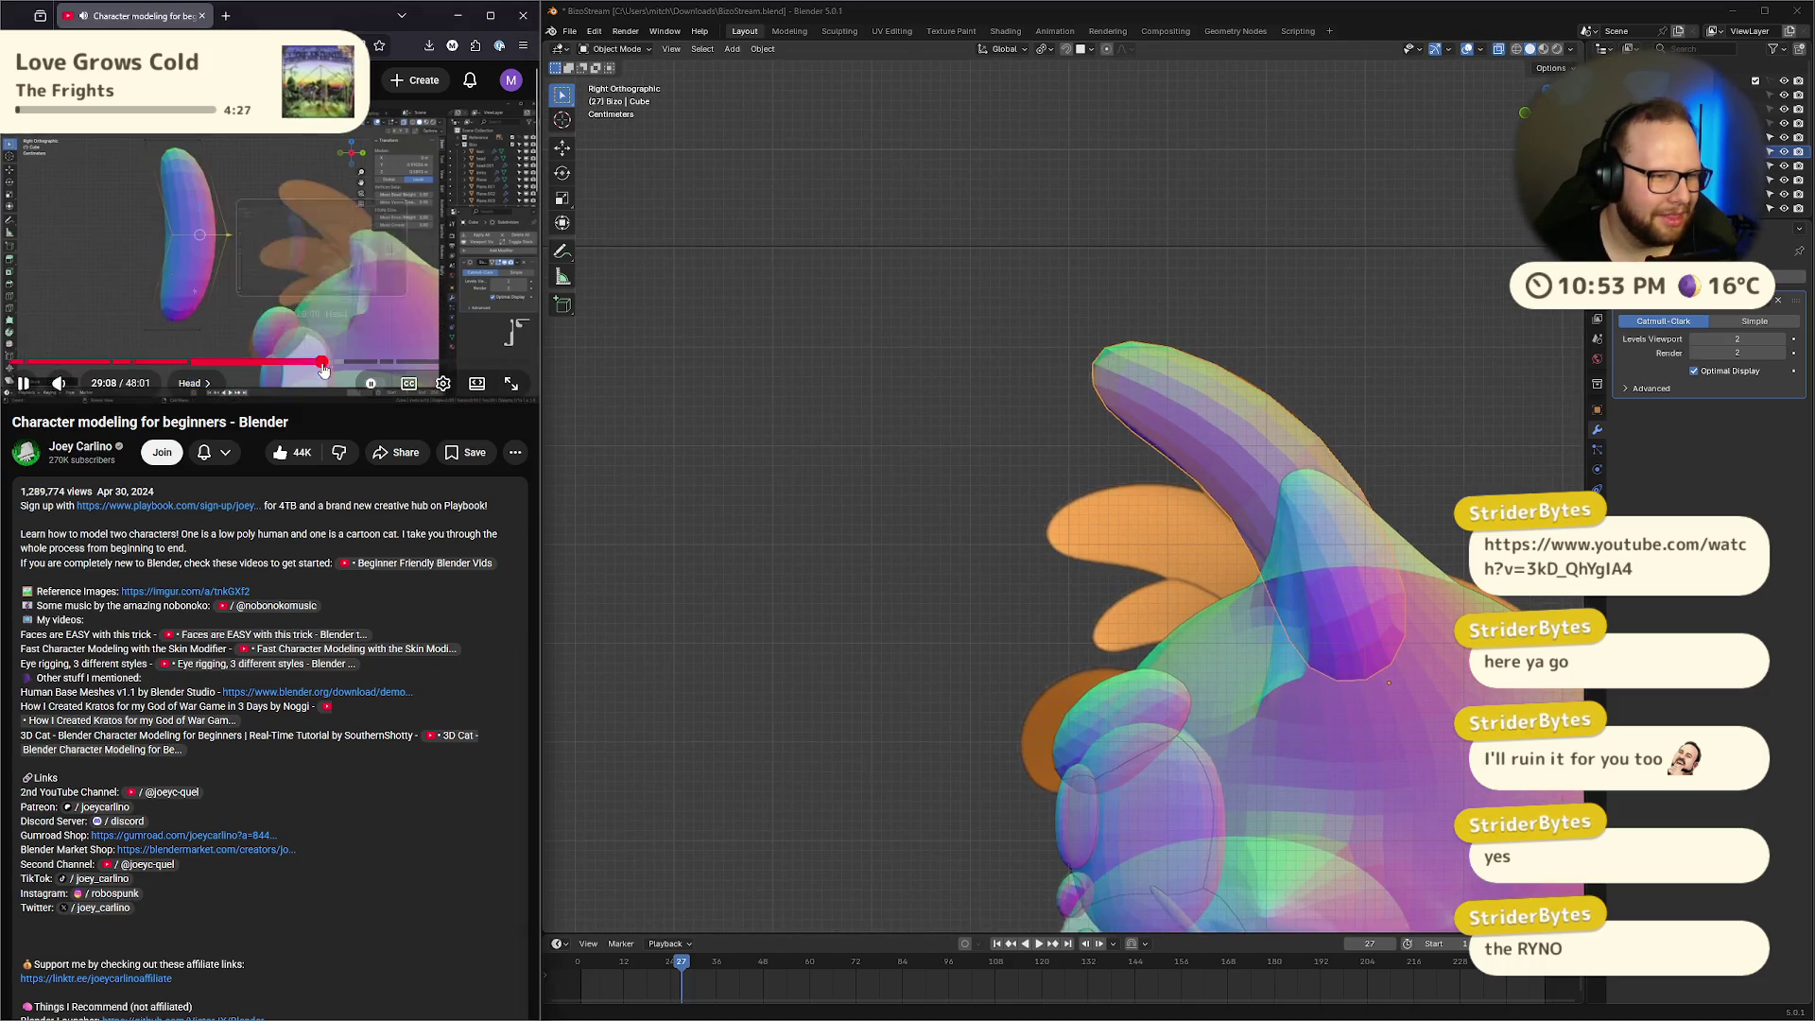
pyautogui.hotkey('shift', 'd')
pyautogui.rightClick(1268, 437)
pyautogui.press('s')
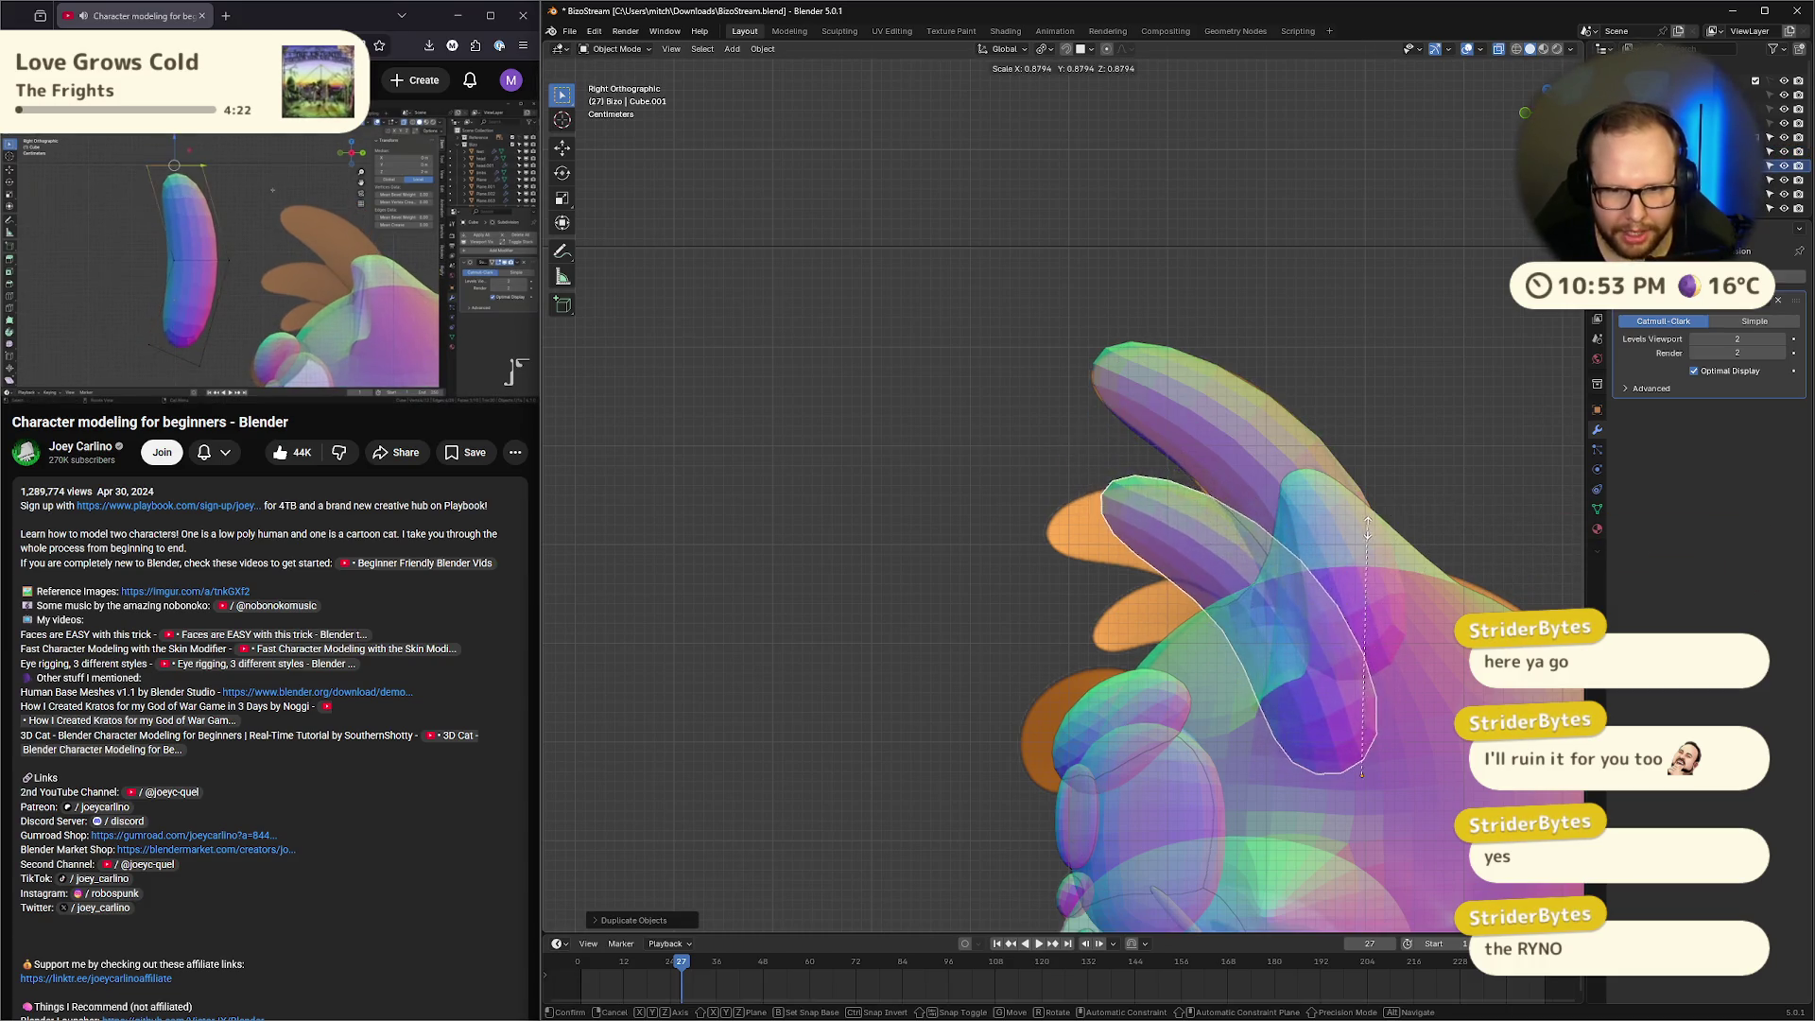
pyautogui.click(1397, 620)
pyautogui.press('g')
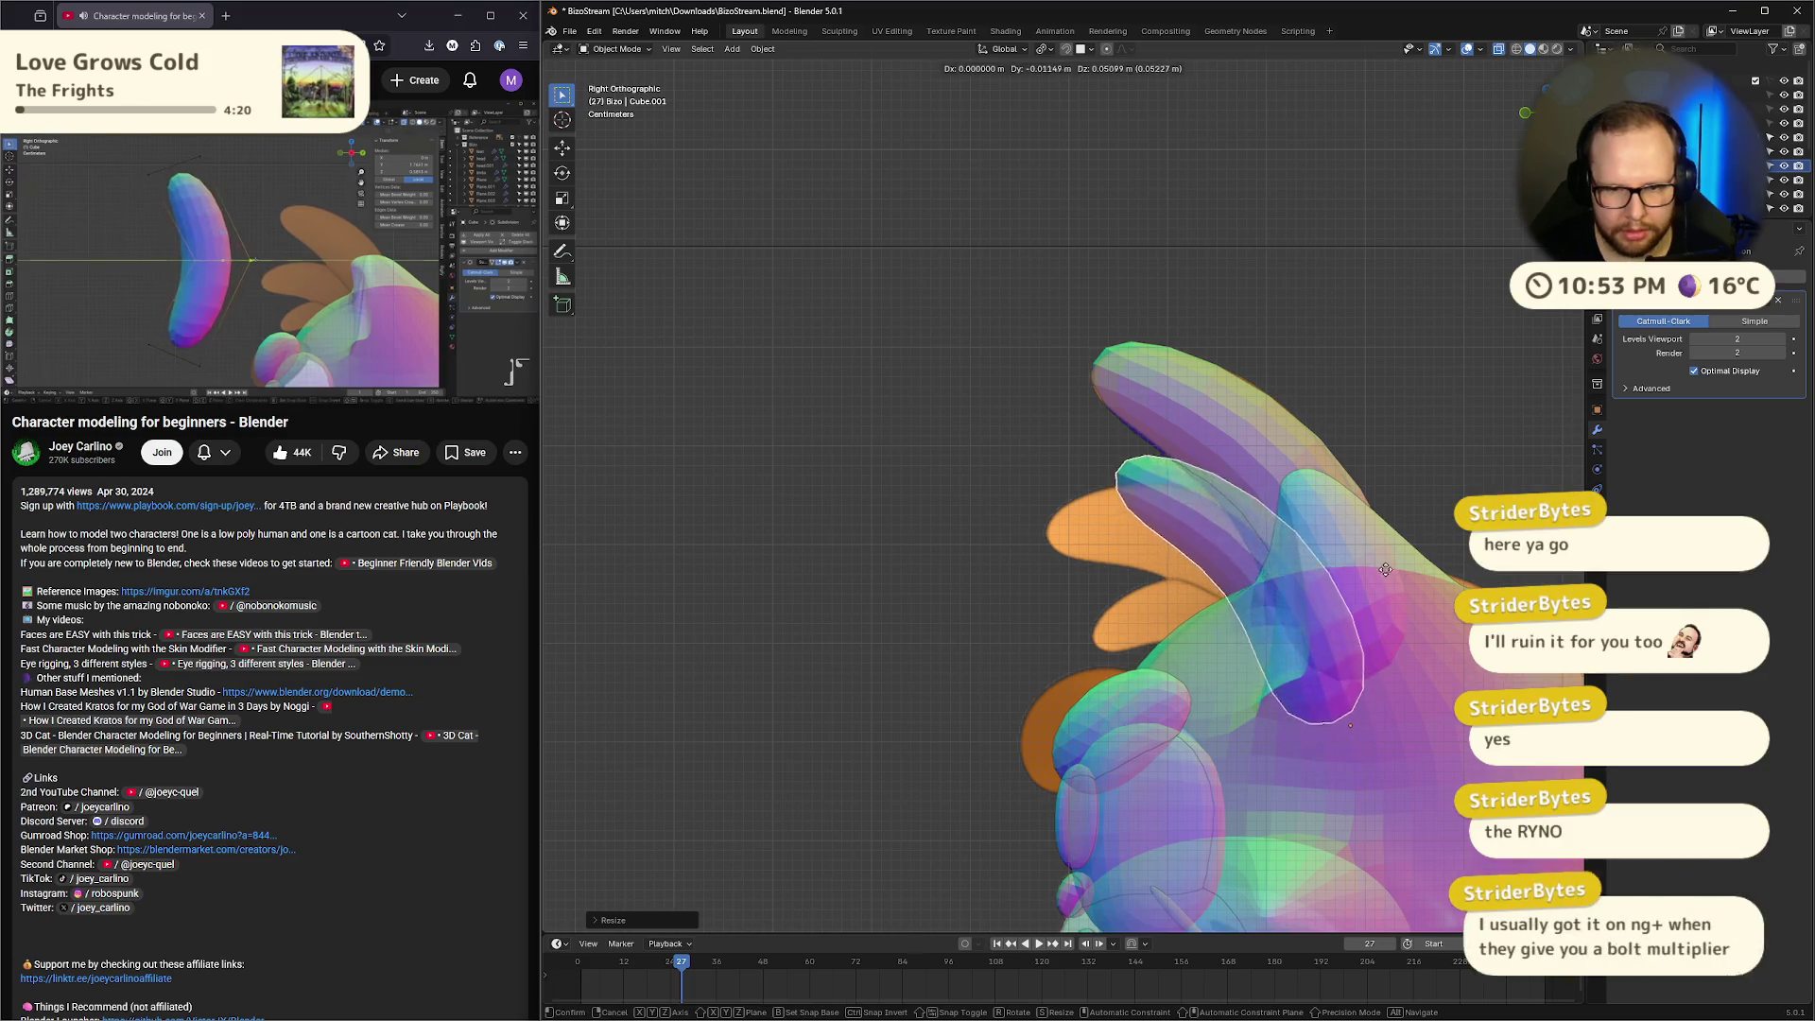
pyautogui.click(1385, 569)
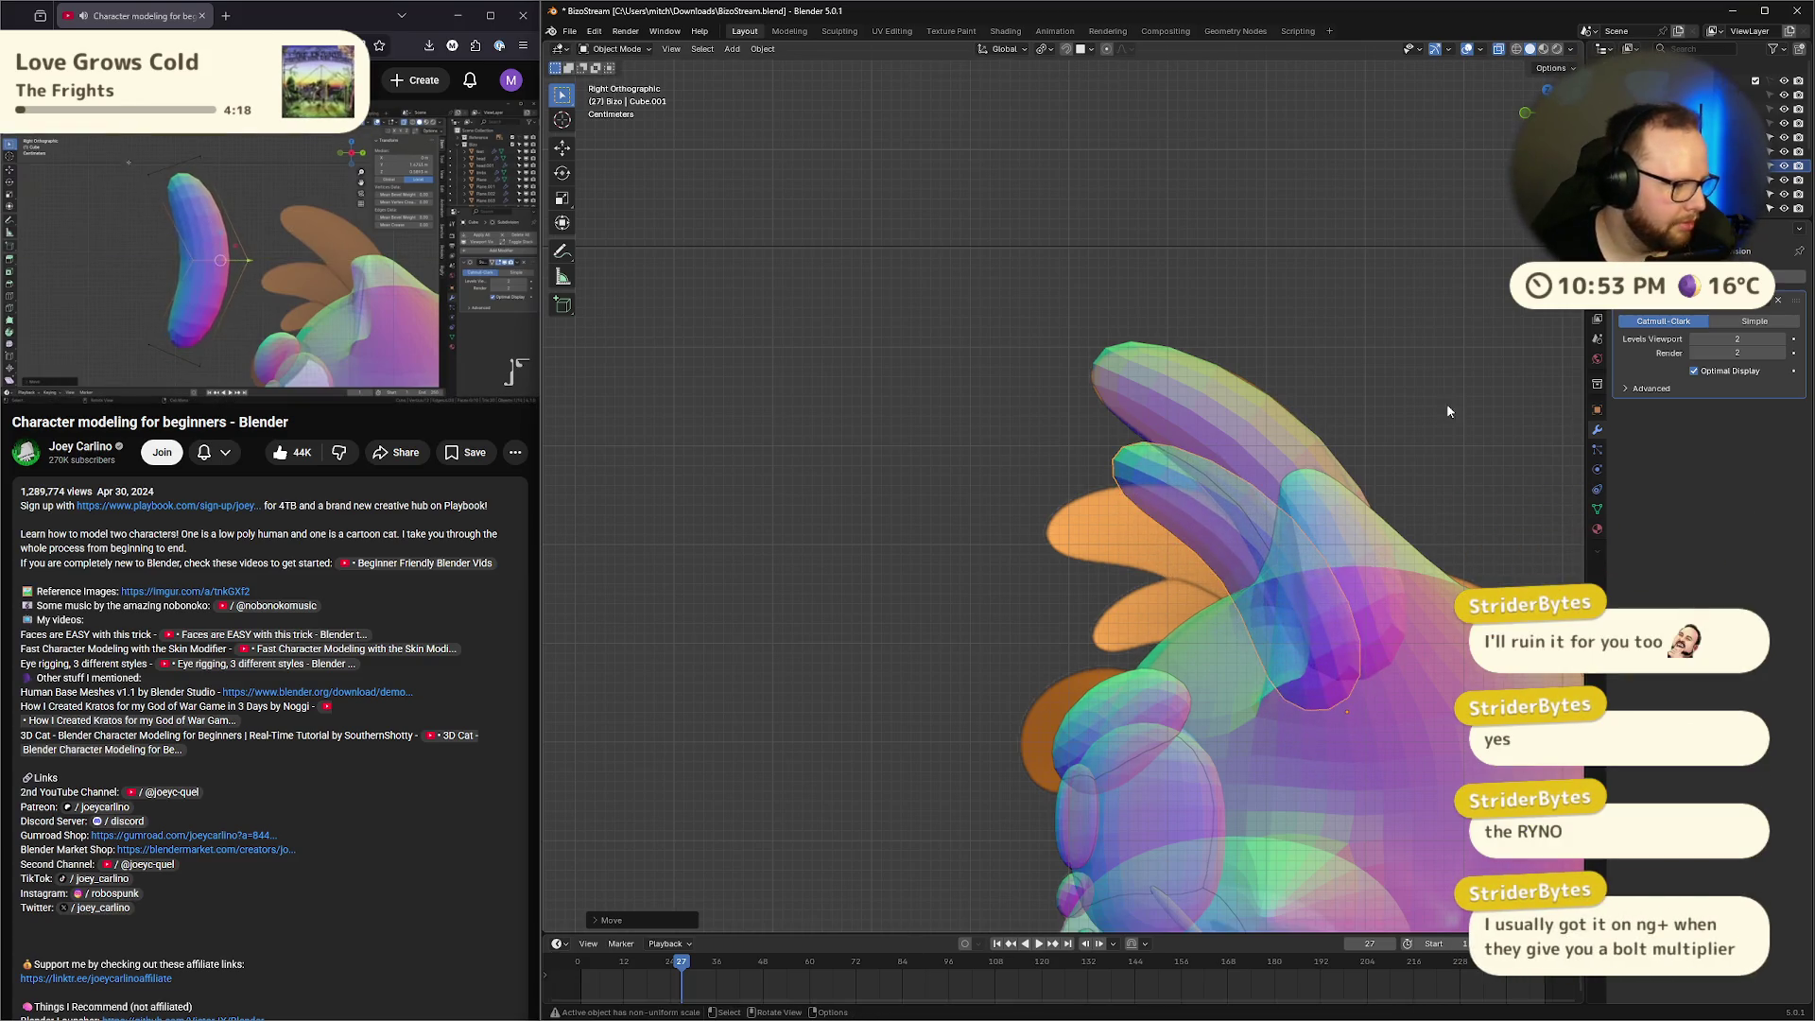
# Rotate and reposition the copied ear so it sits angled beside the original
pyautogui.click(269, 284)
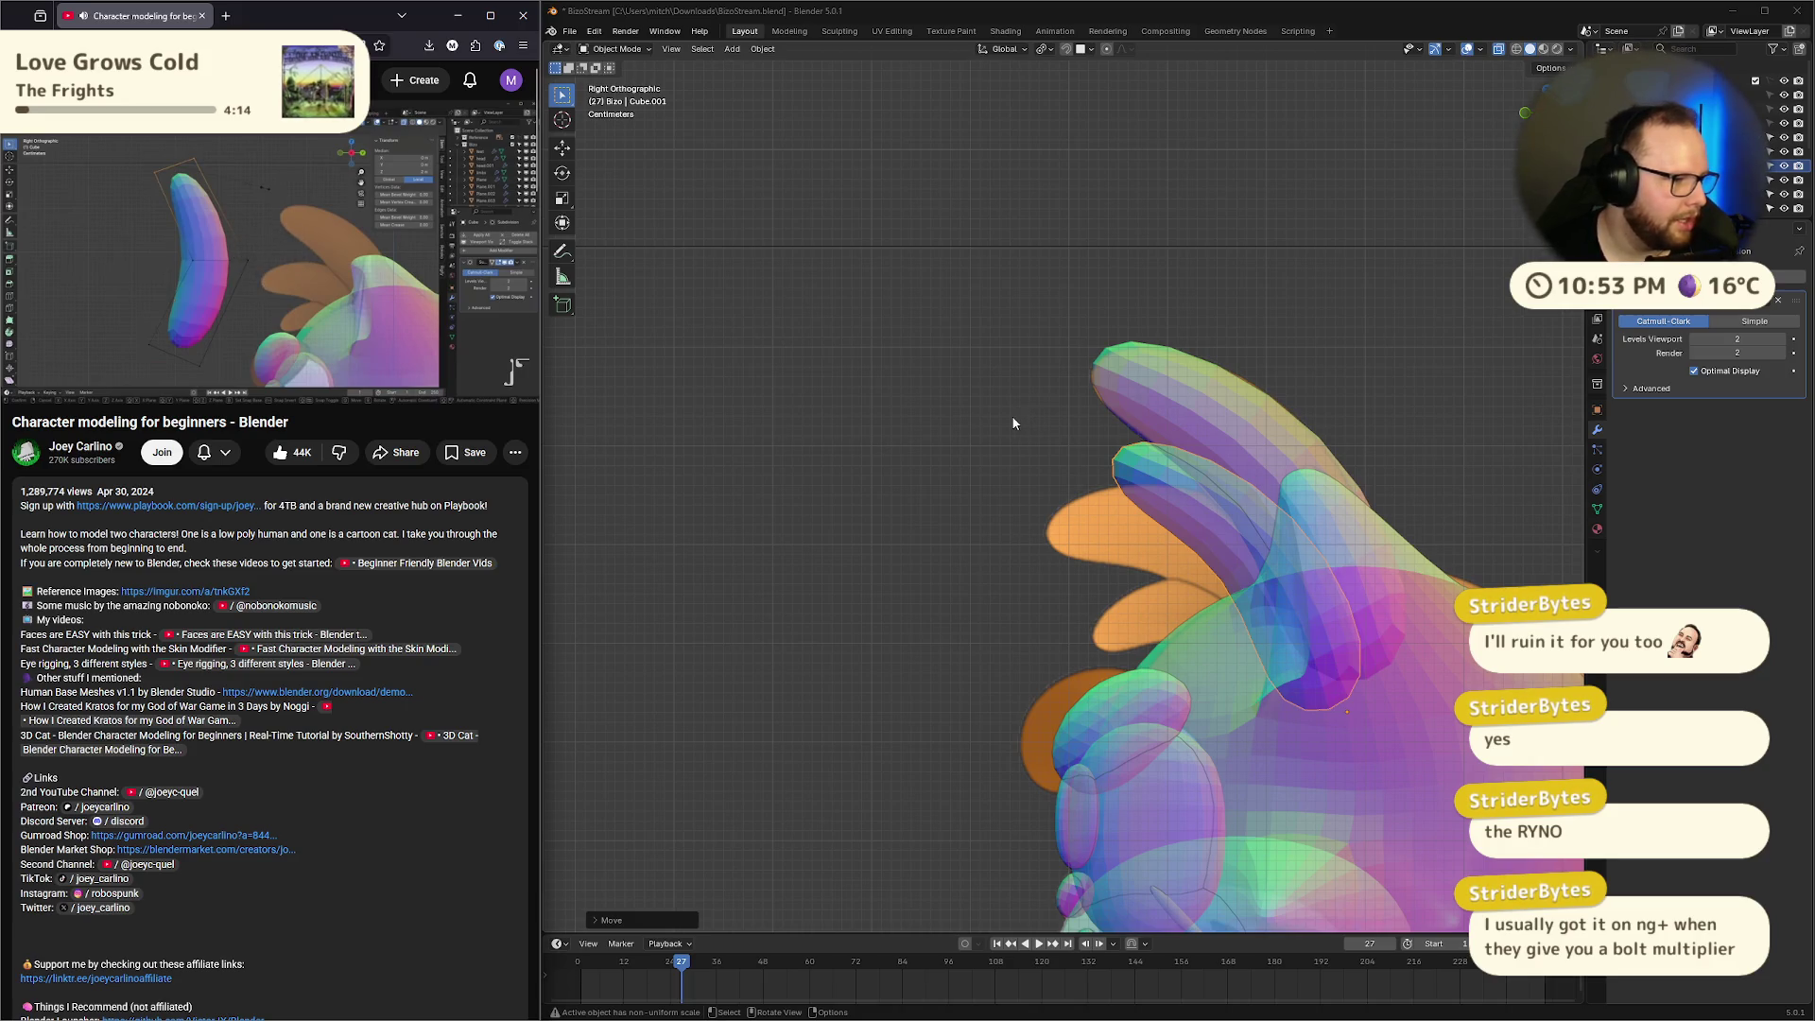
pyautogui.click(1212, 526)
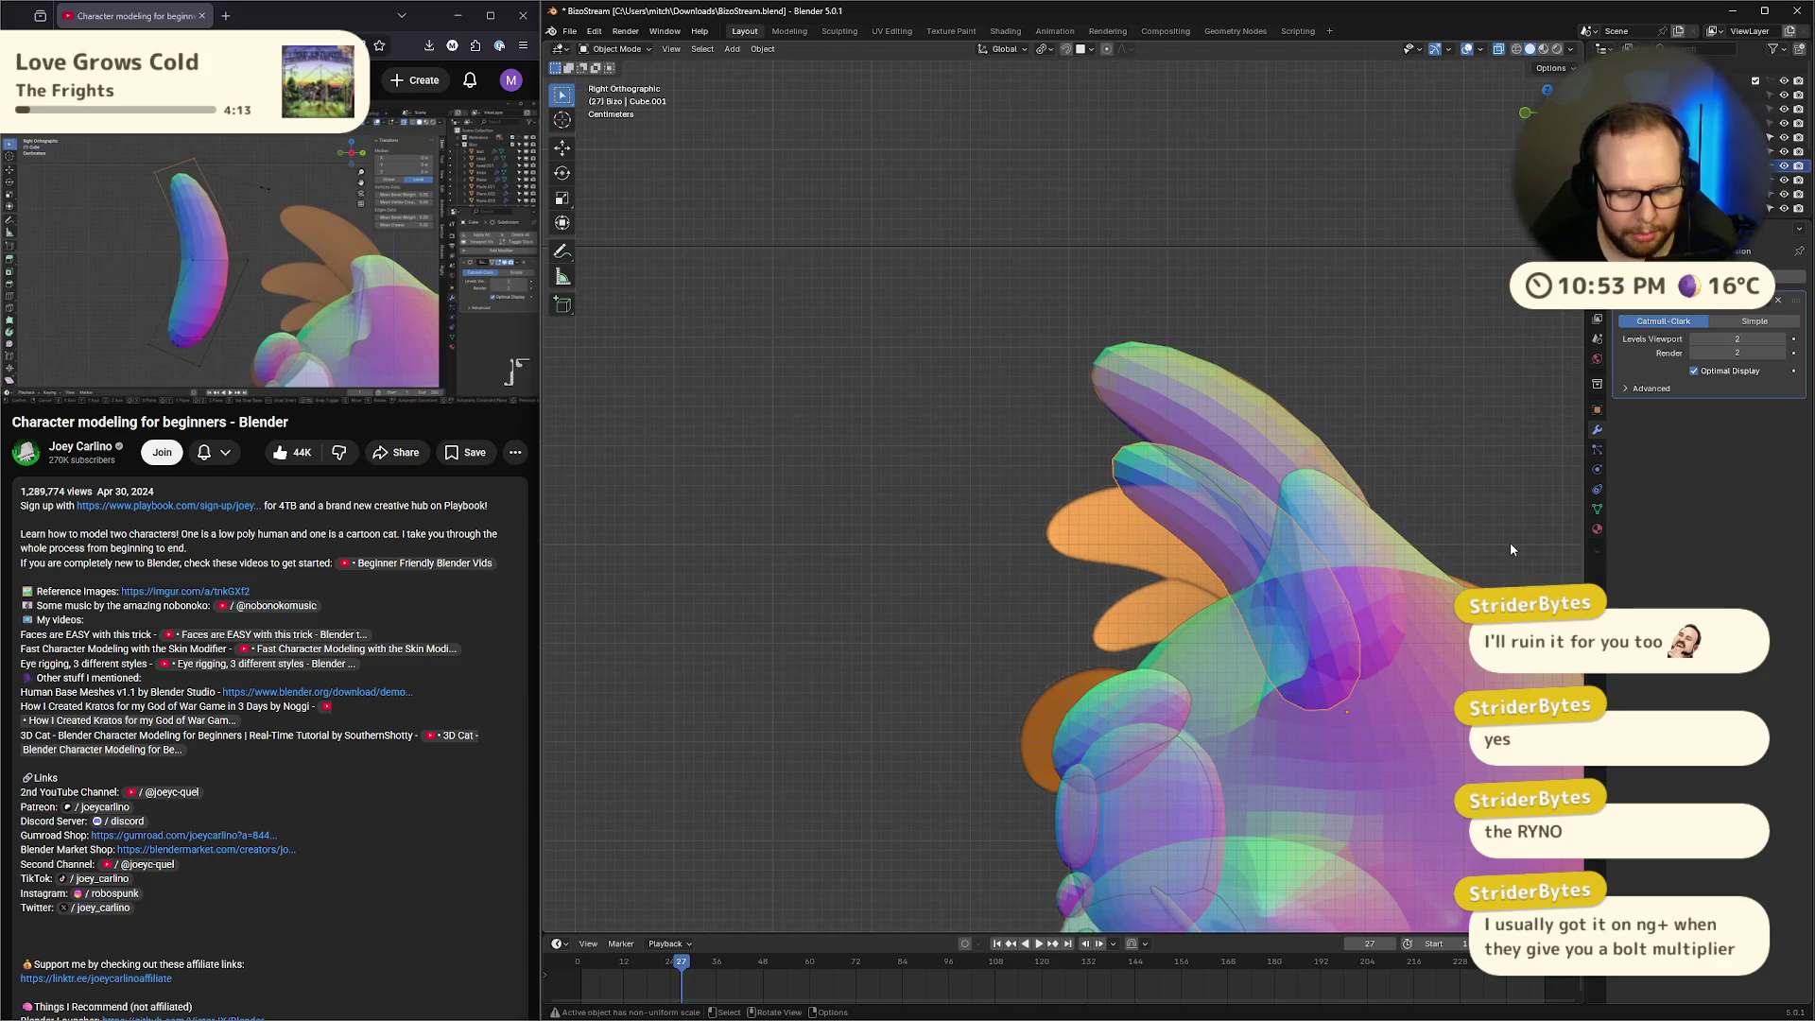
pyautogui.press('r')
pyautogui.click(1442, 499)
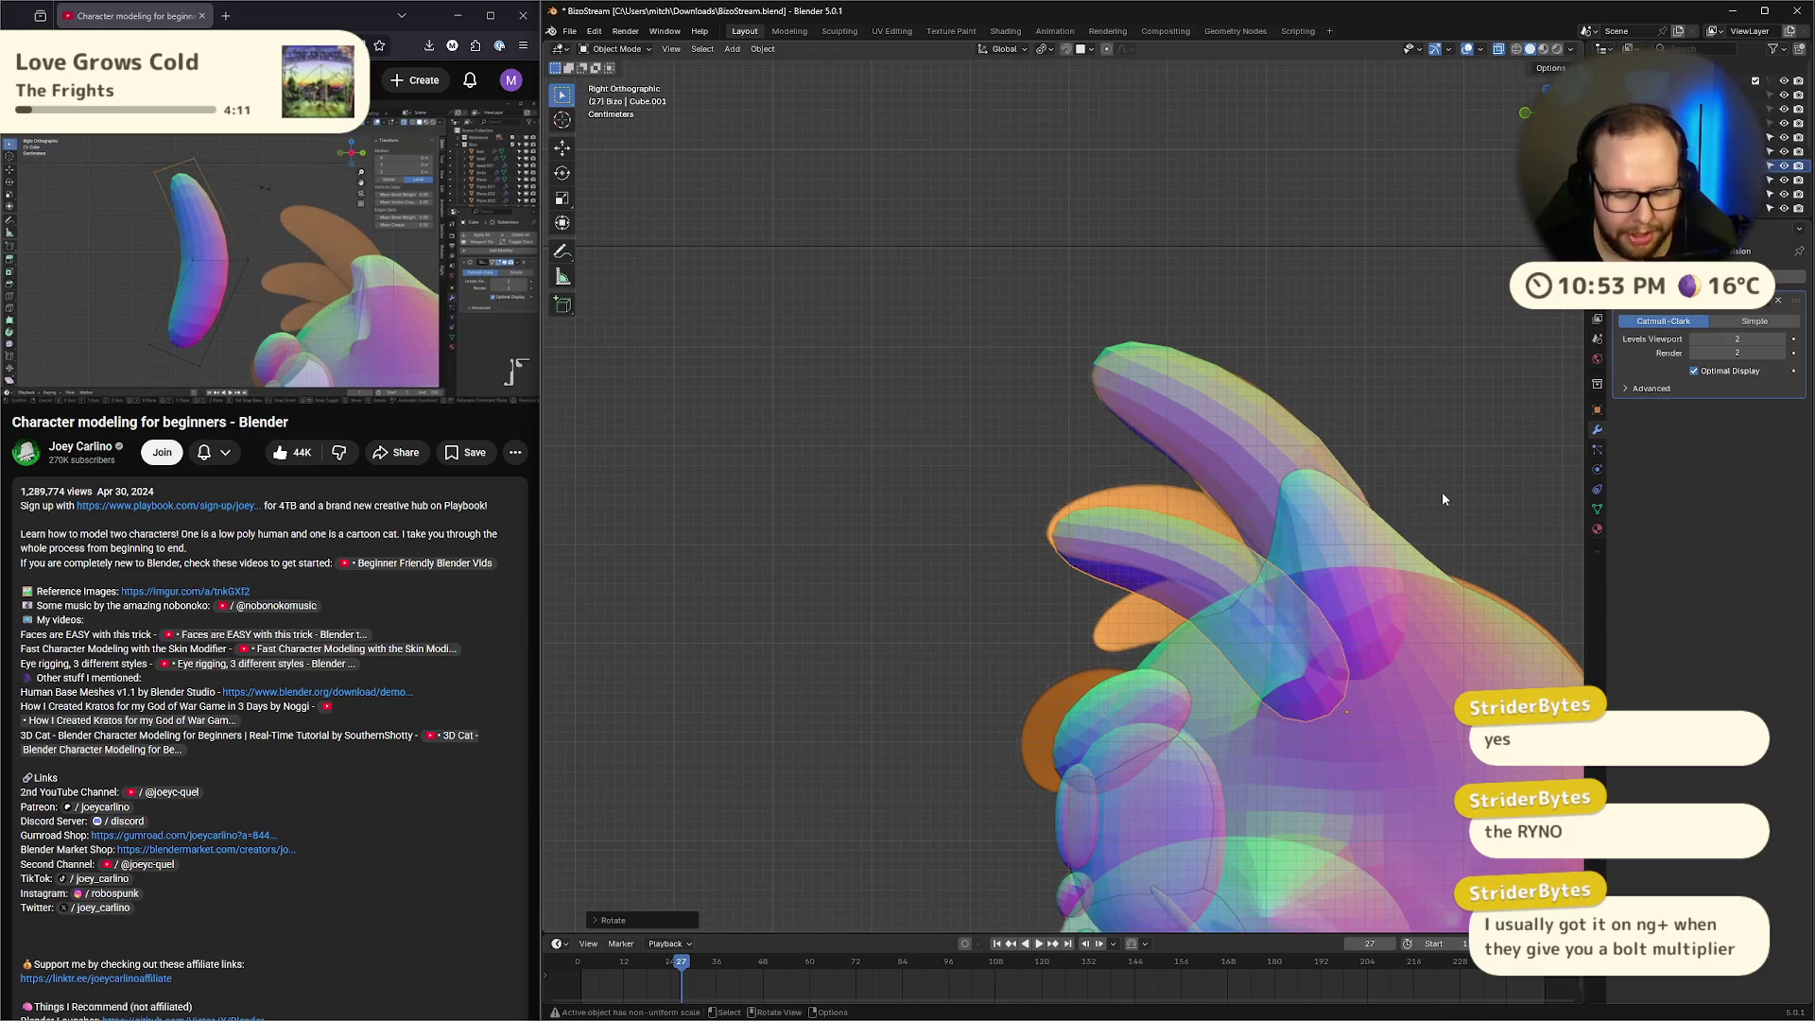
pyautogui.press('g')
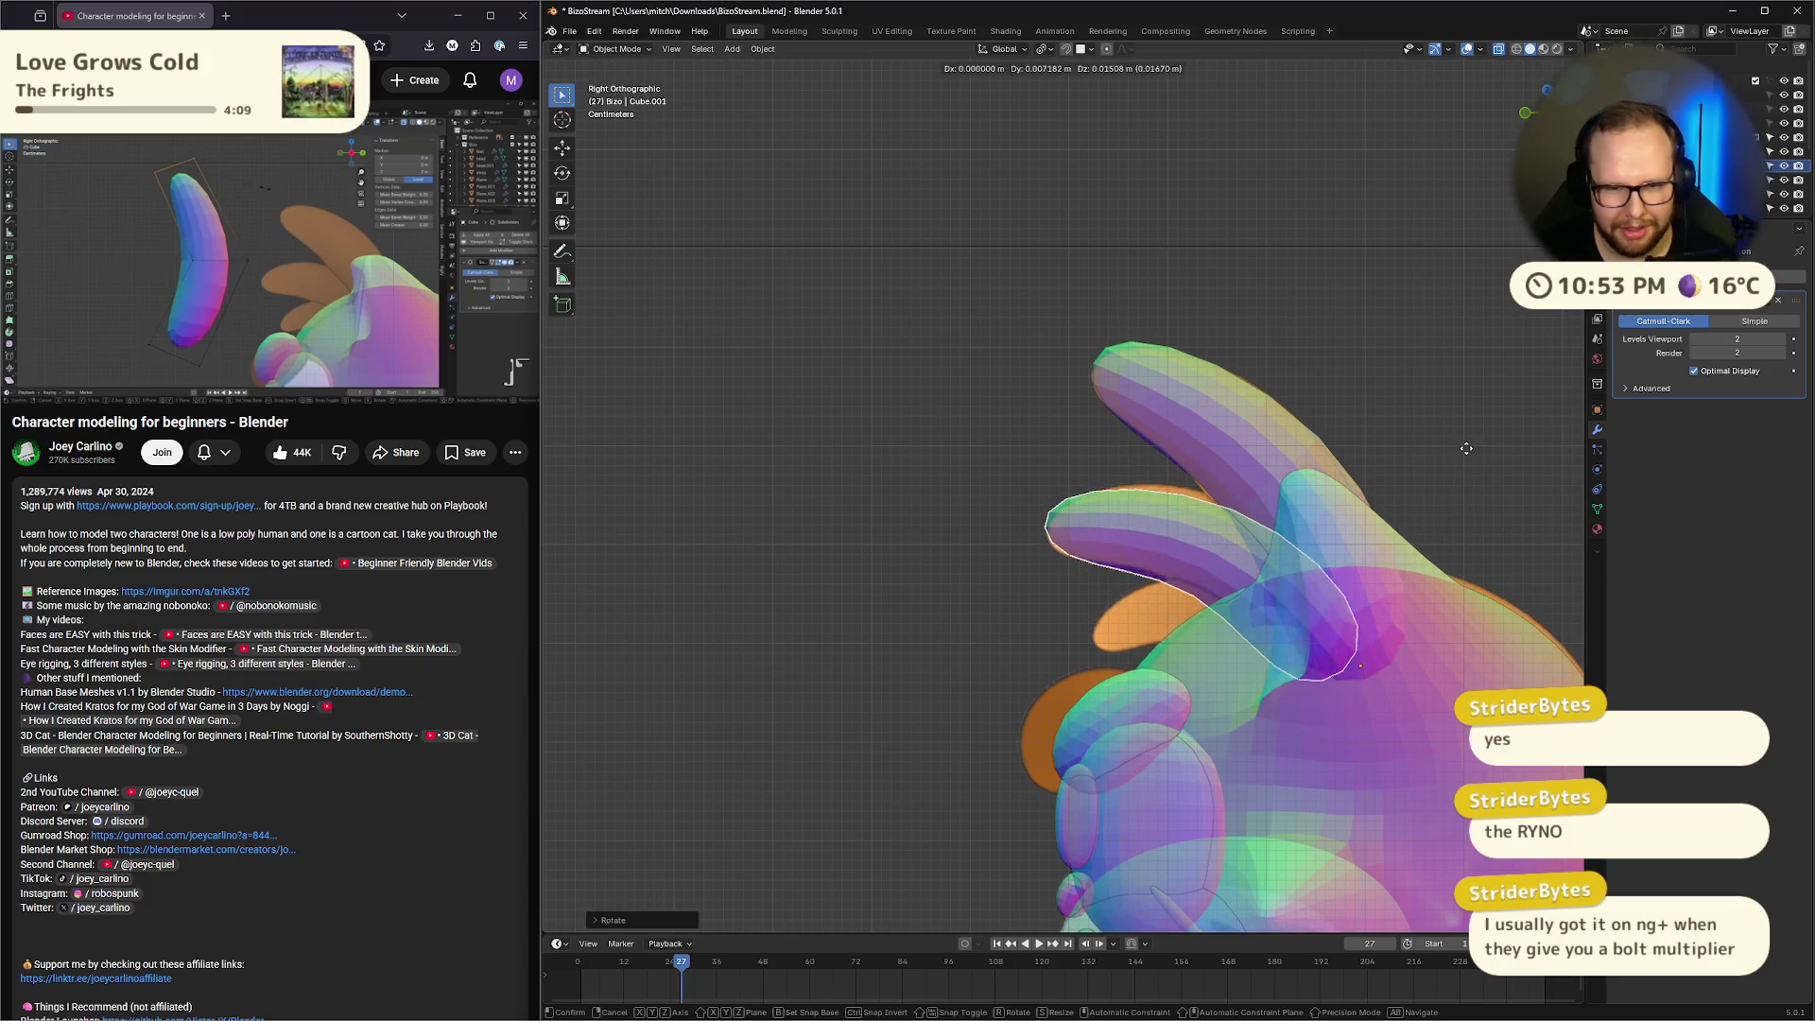
pyautogui.press('Escape')
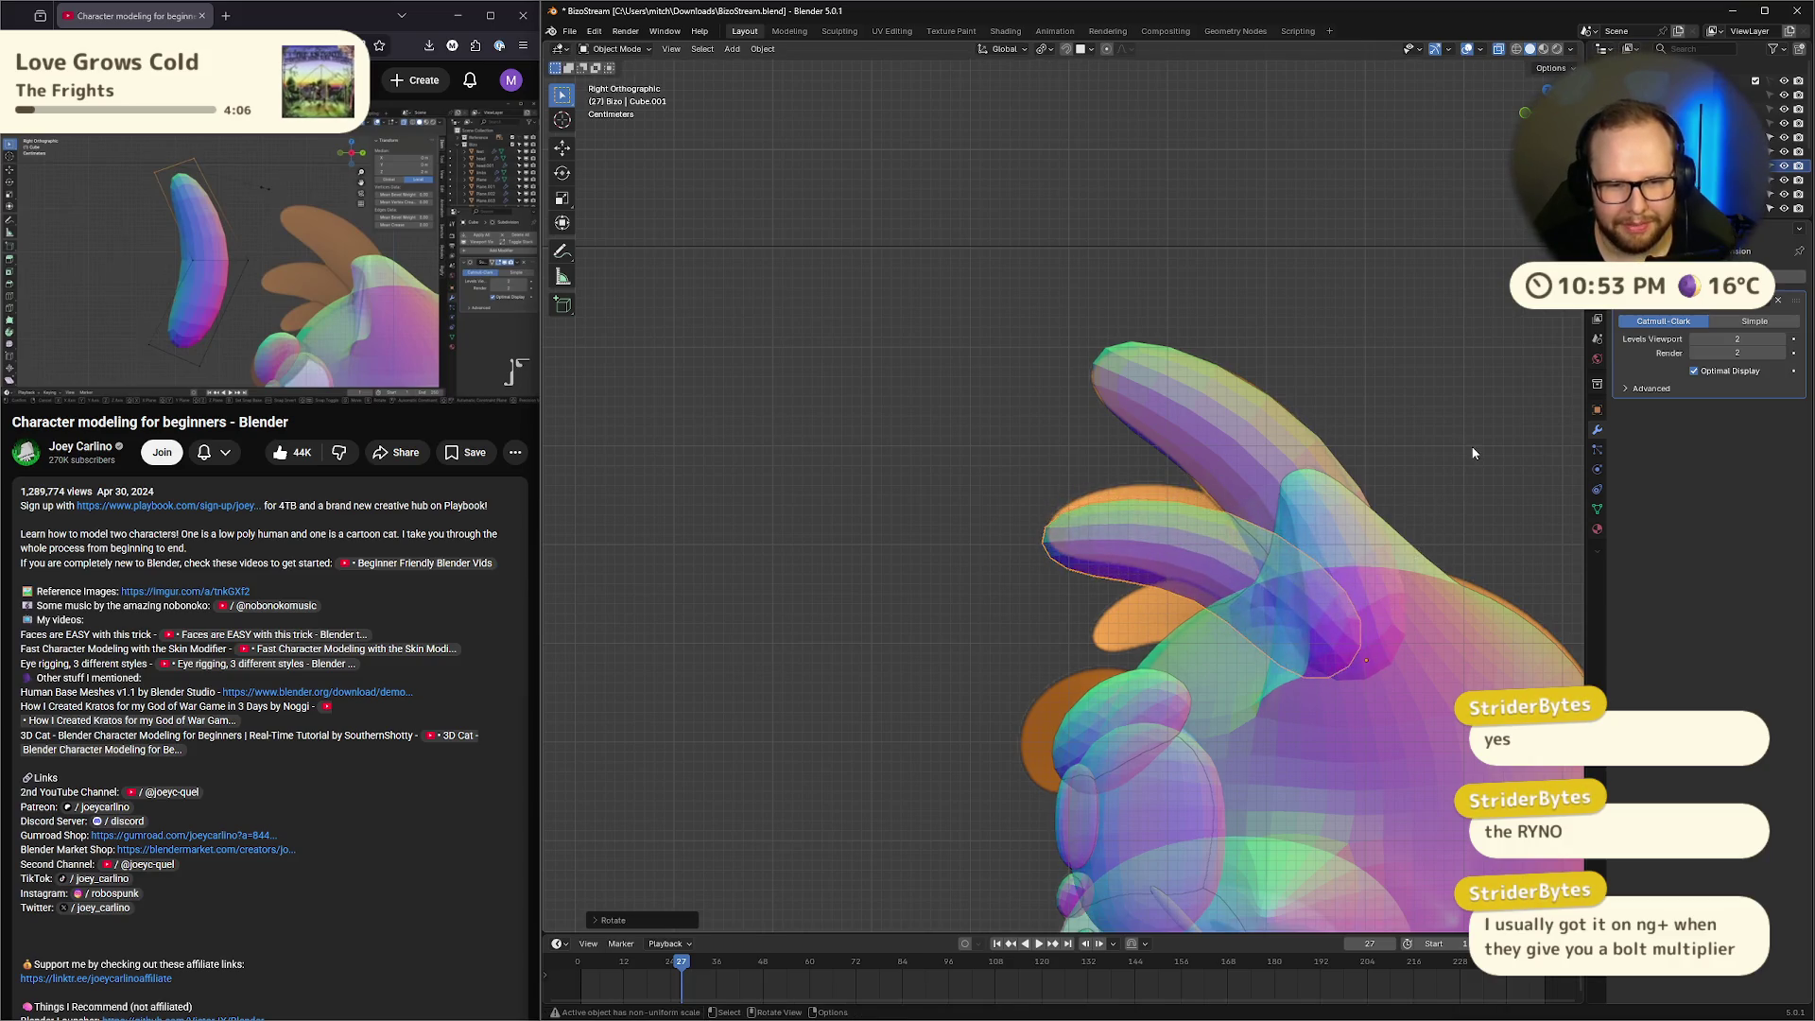
pyautogui.press('g')
pyautogui.click(1480, 444)
pyautogui.press('r')
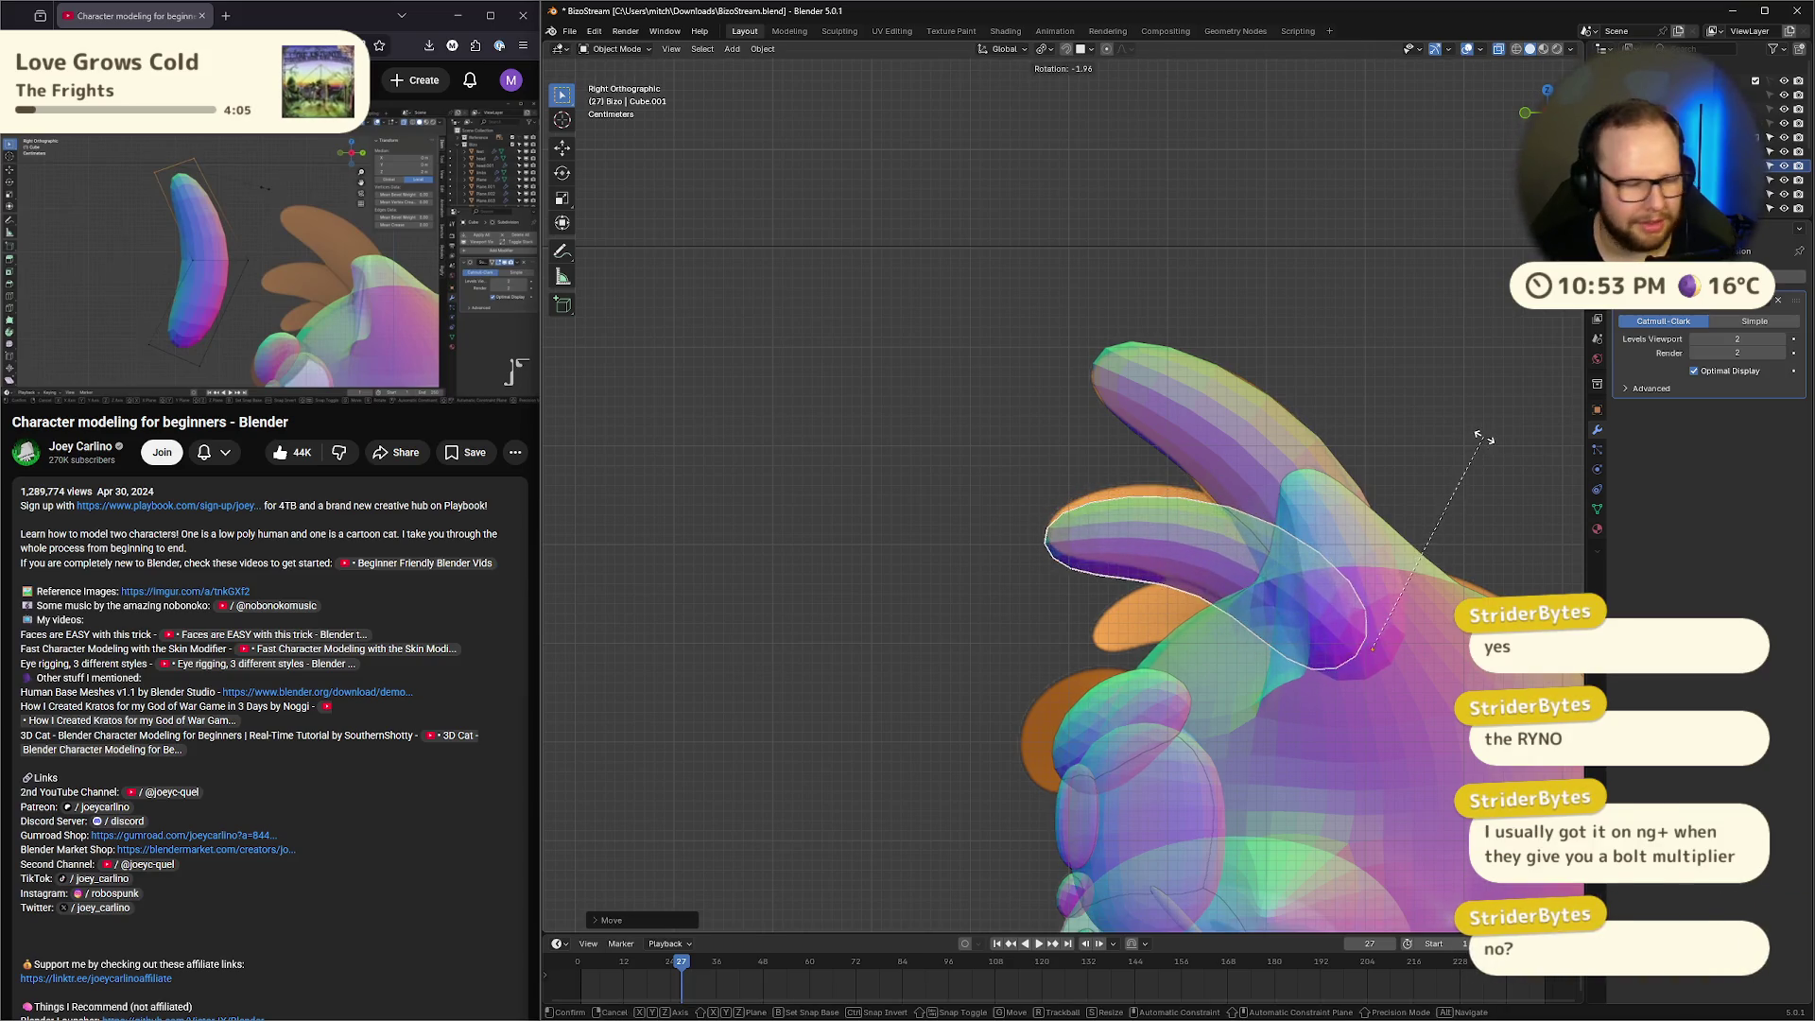
pyautogui.click(1483, 434)
pyautogui.press('g')
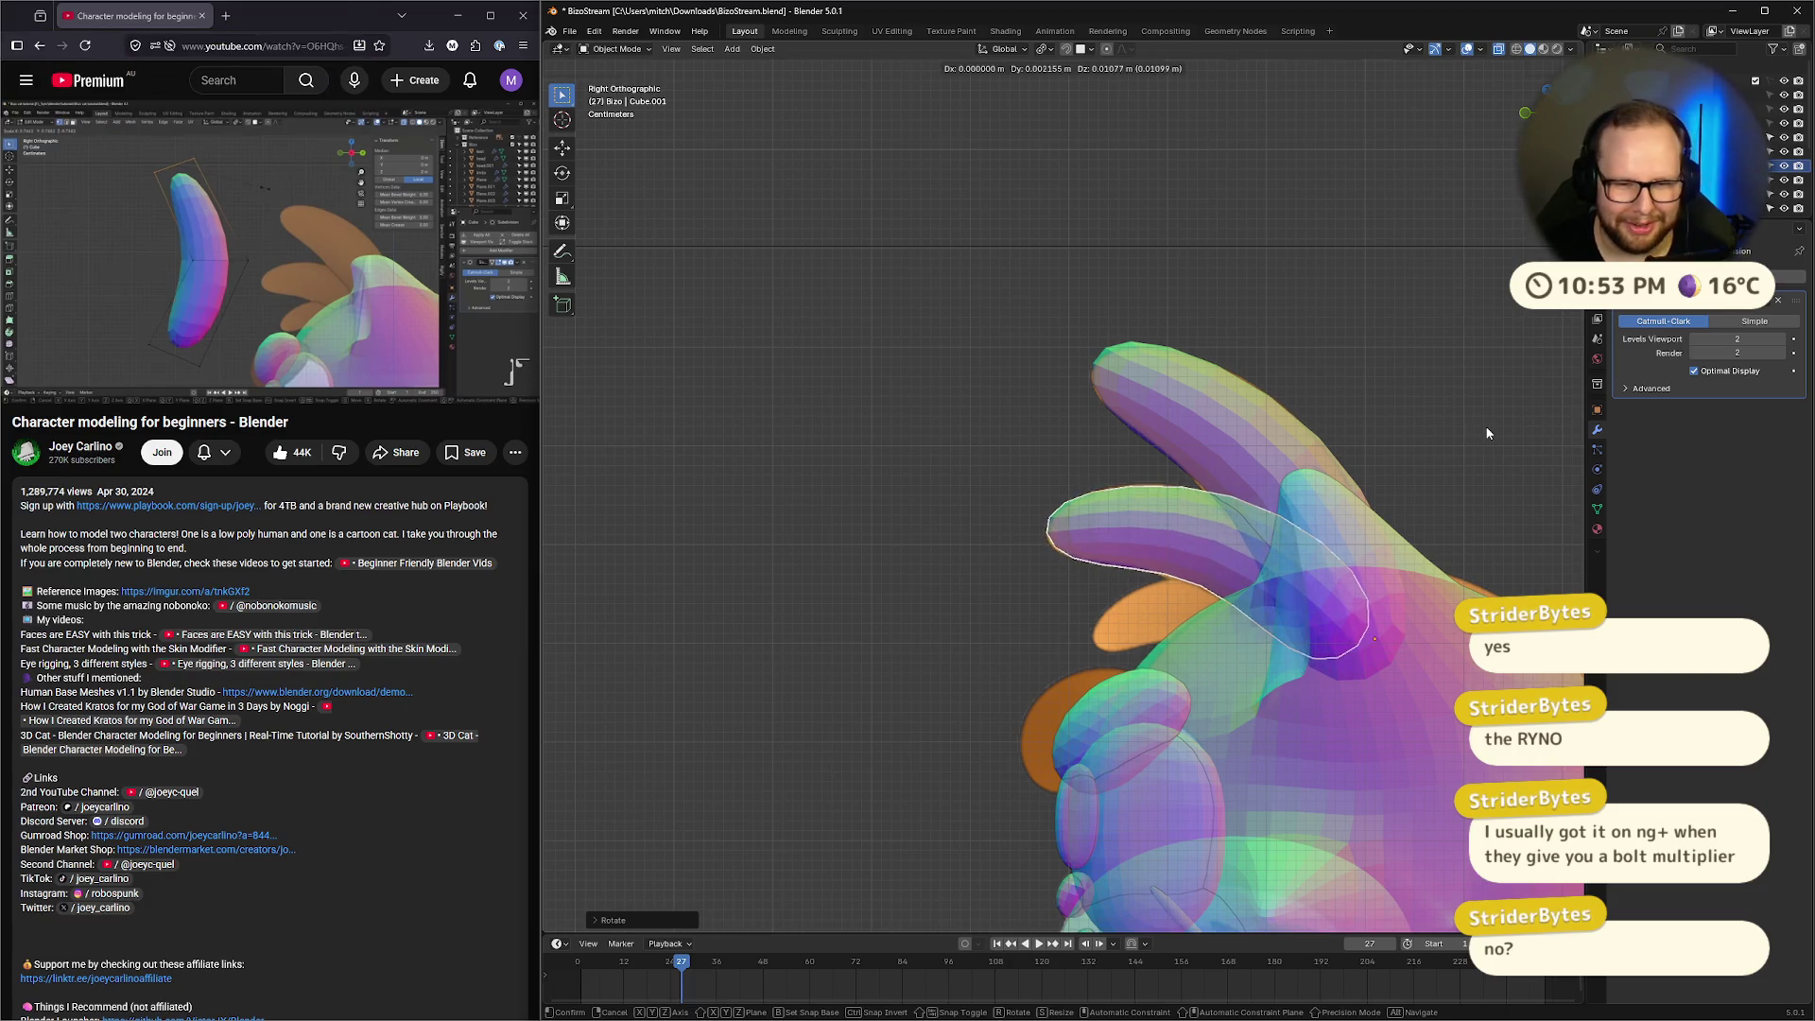
pyautogui.click(1487, 433)
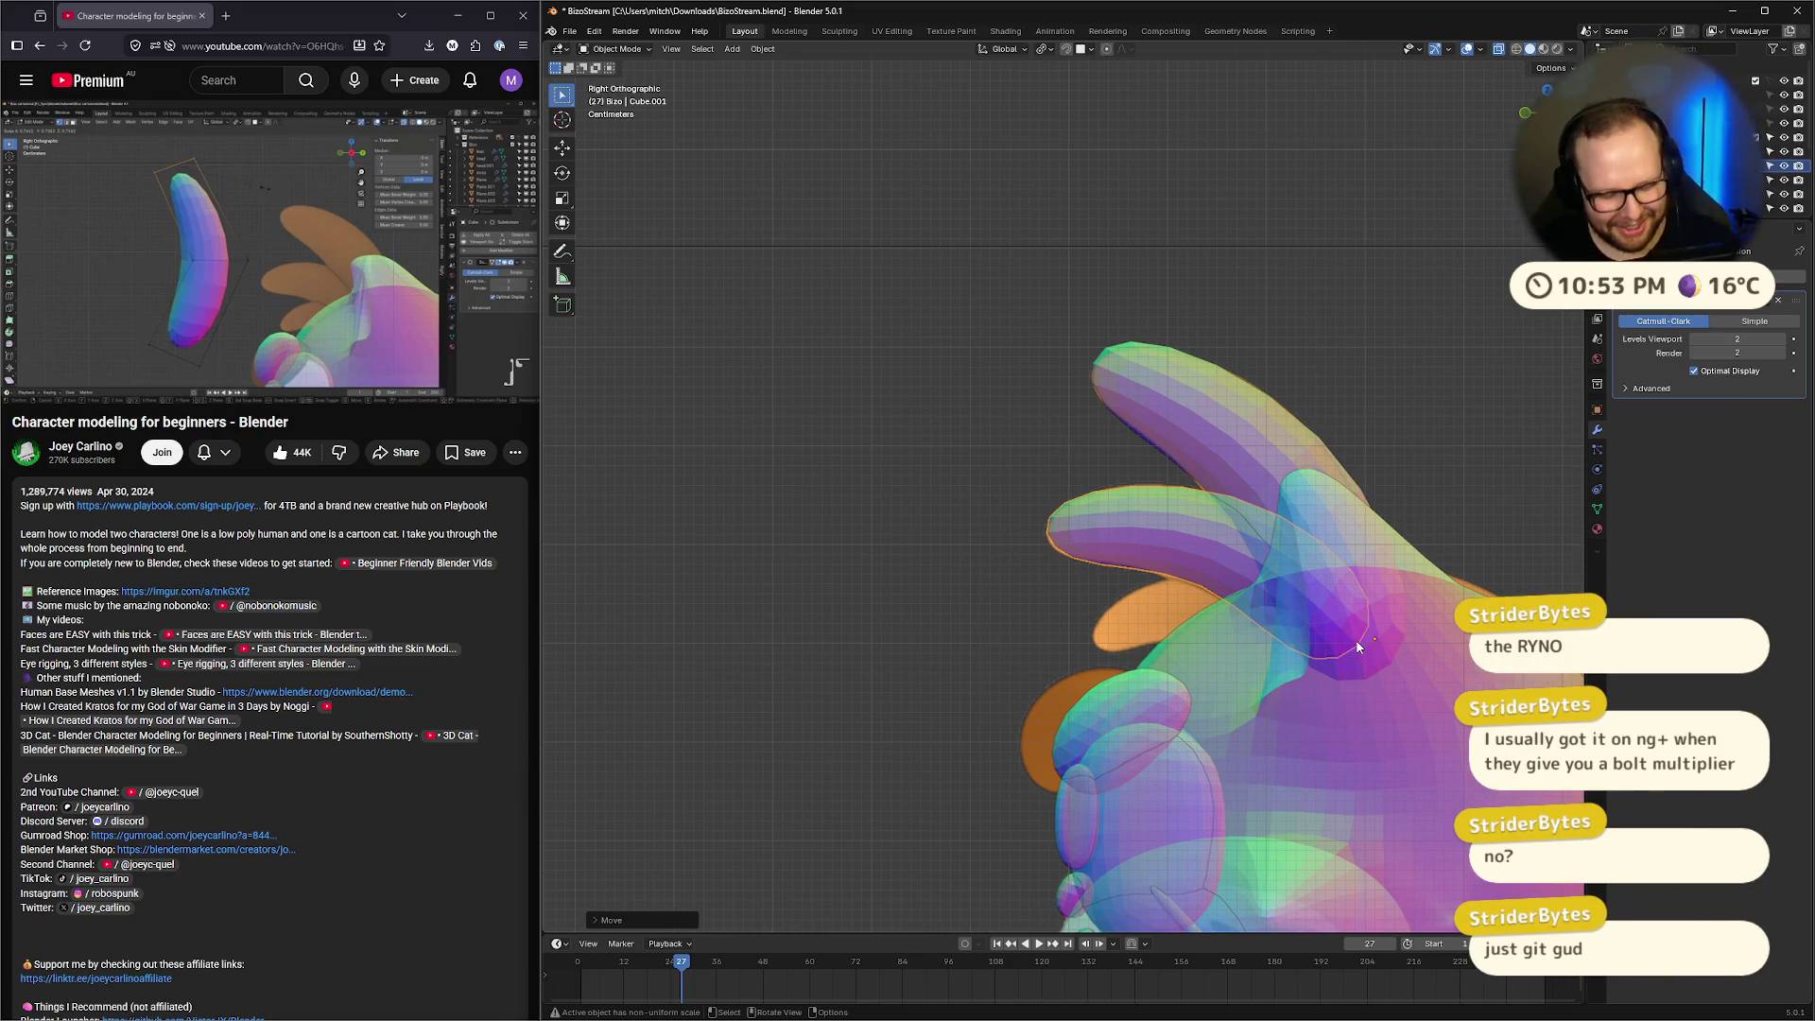
# Adjust the middle hair spike through repeated move and rotate passes until it fits the fan
pyautogui.press('g')
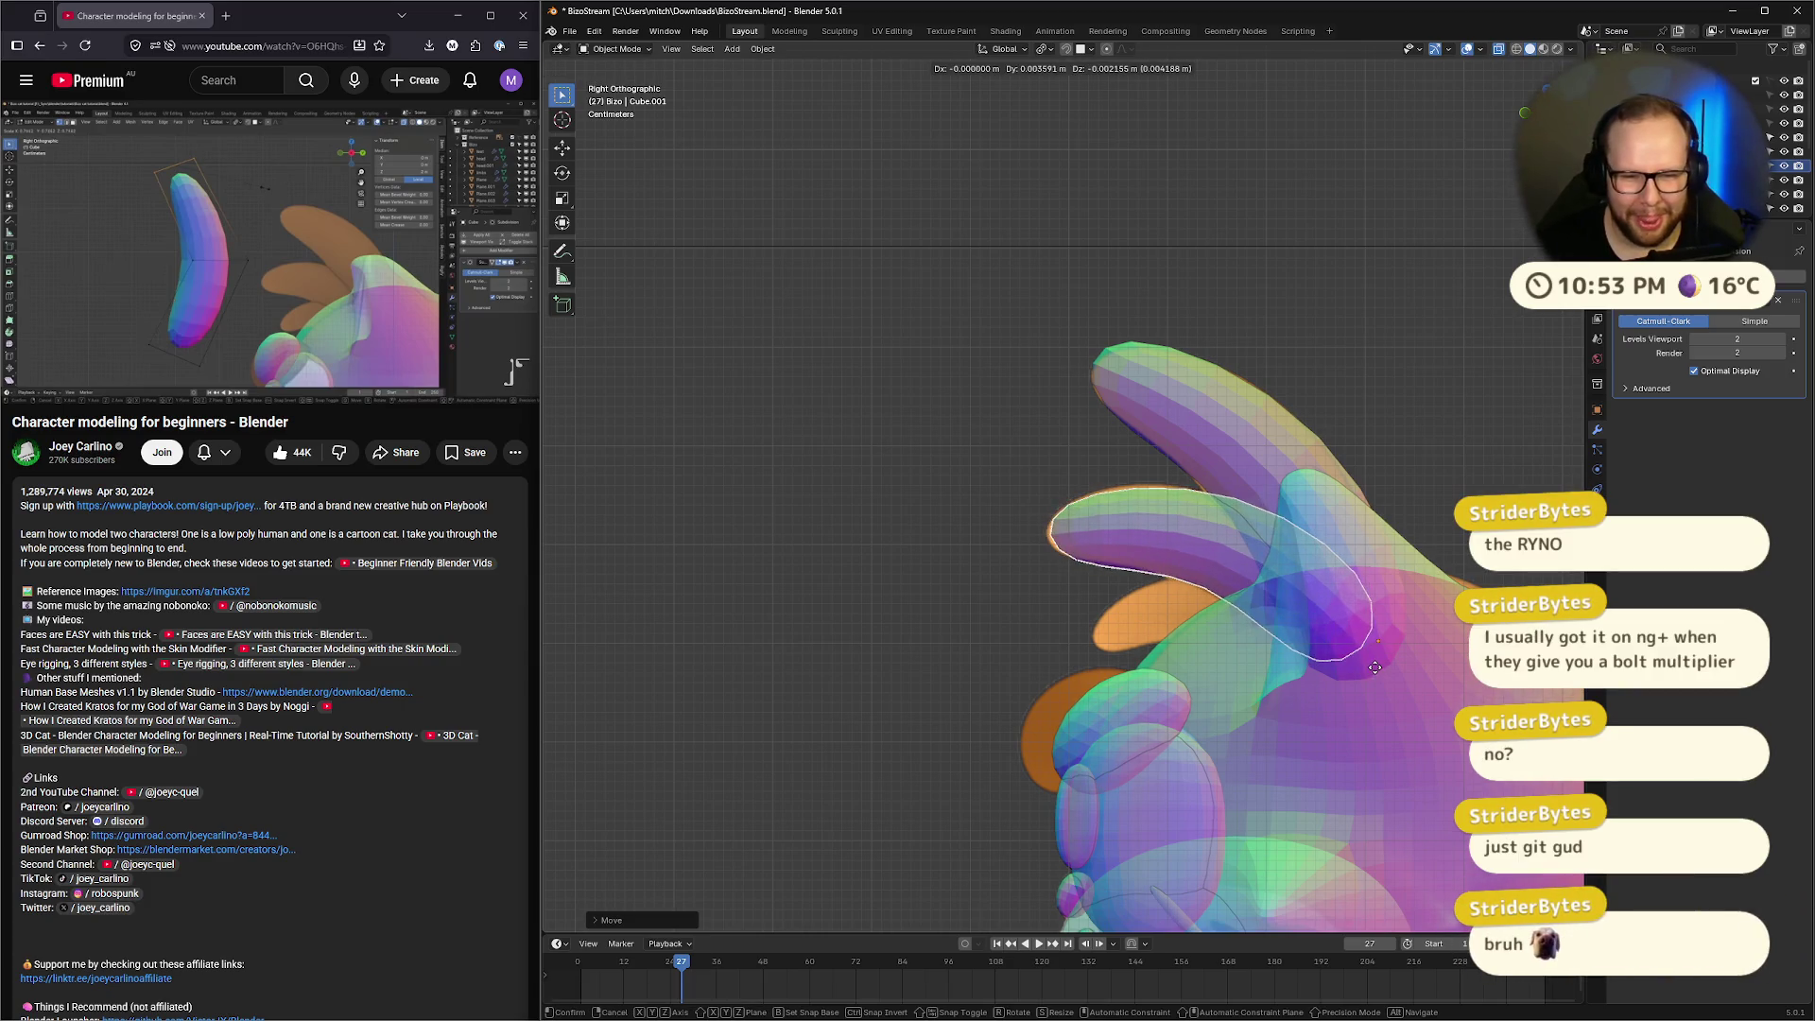
pyautogui.click(1370, 667)
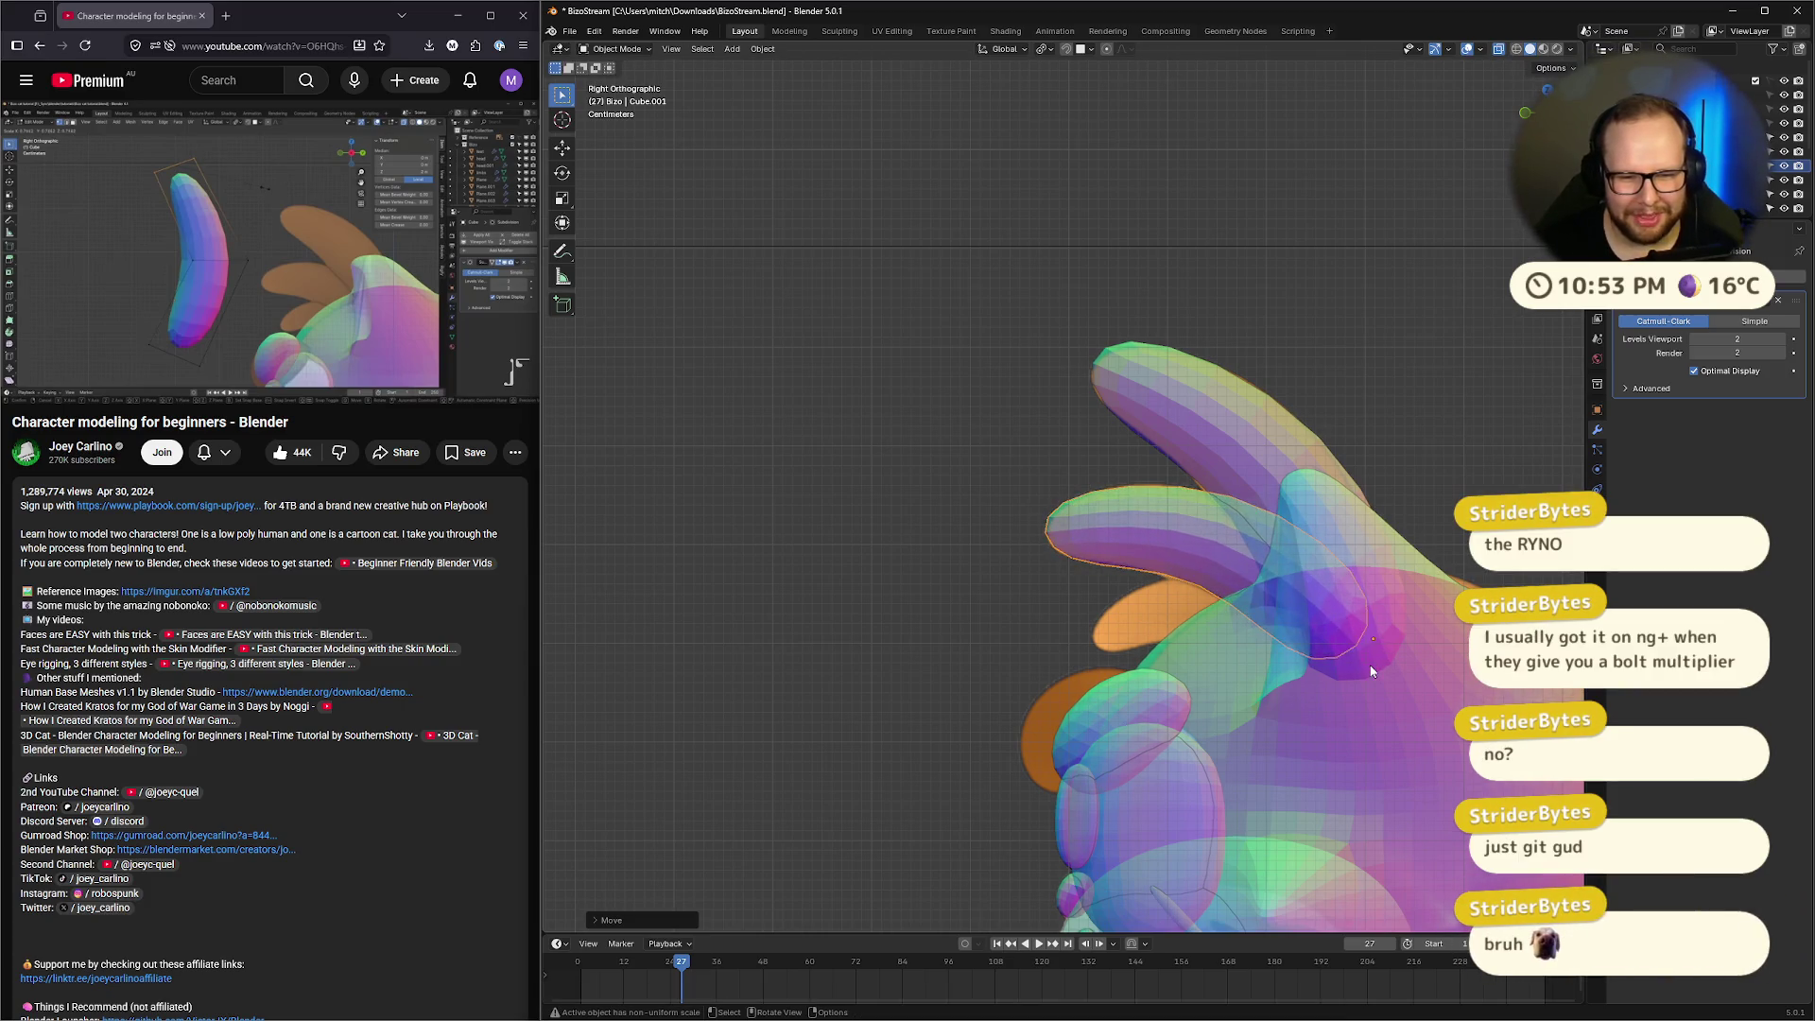
pyautogui.press('r')
pyautogui.click(1451, 628)
pyautogui.press('g')
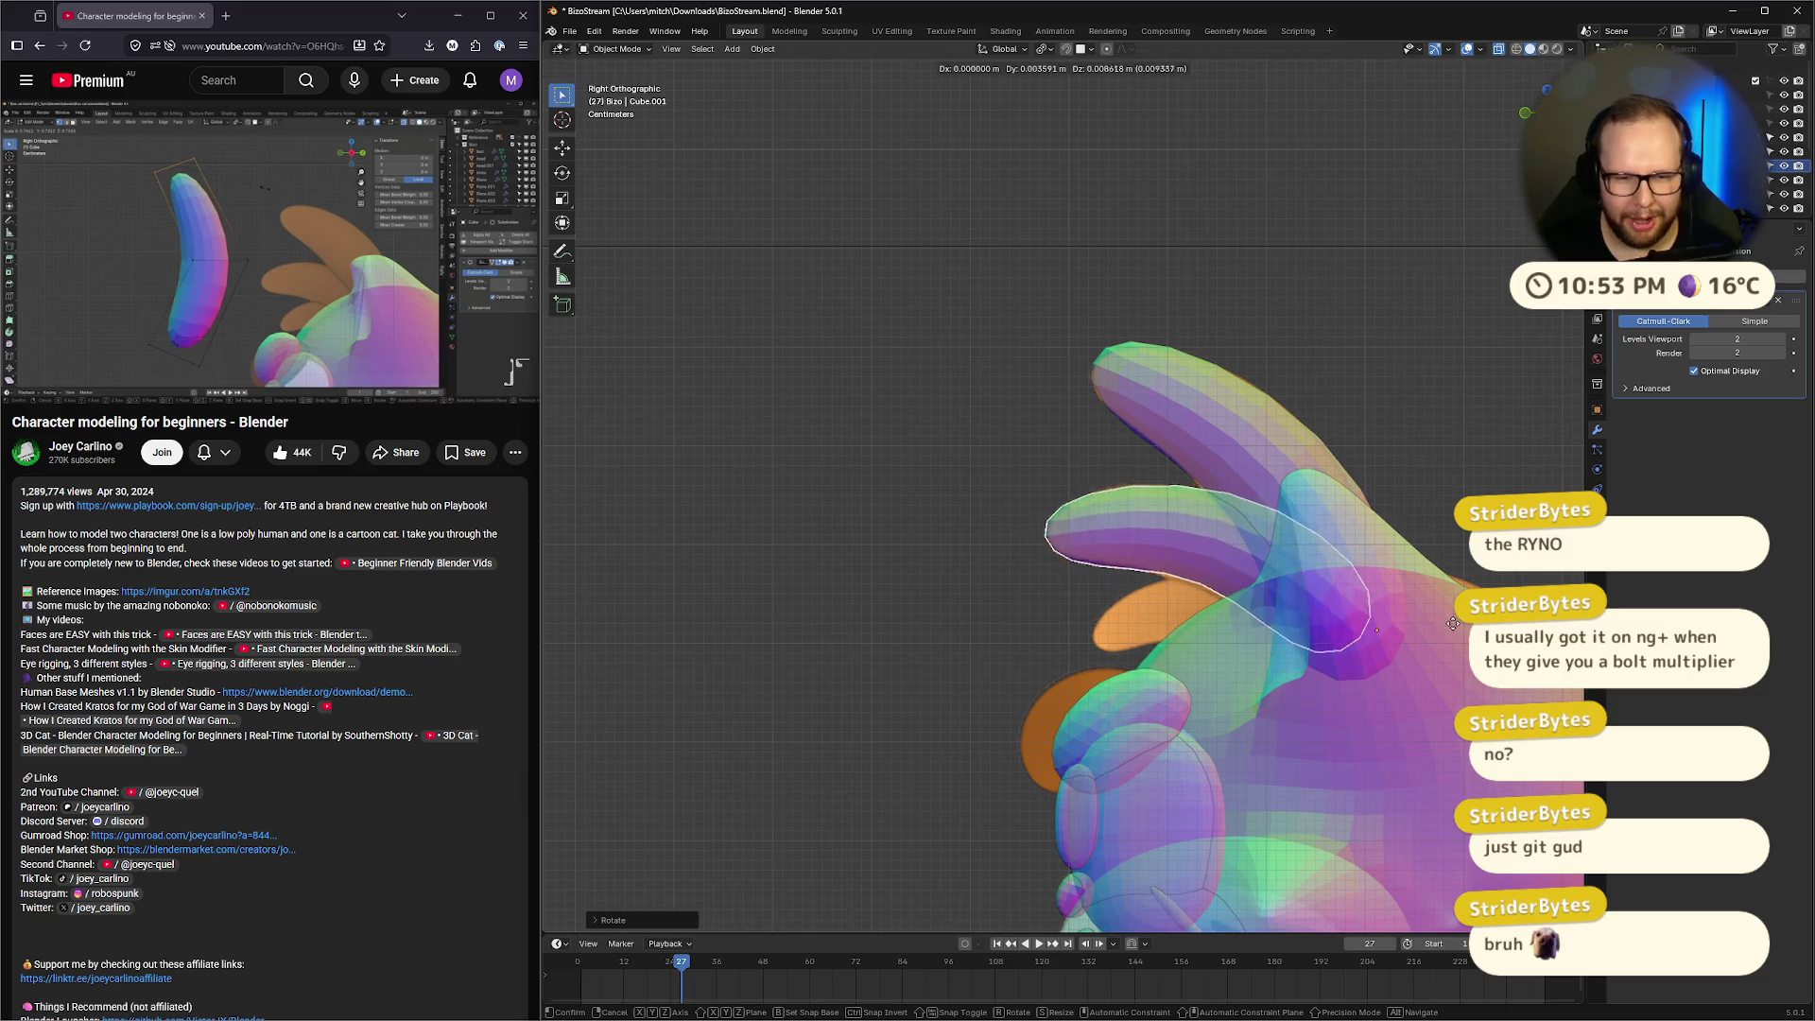
pyautogui.click(1455, 622)
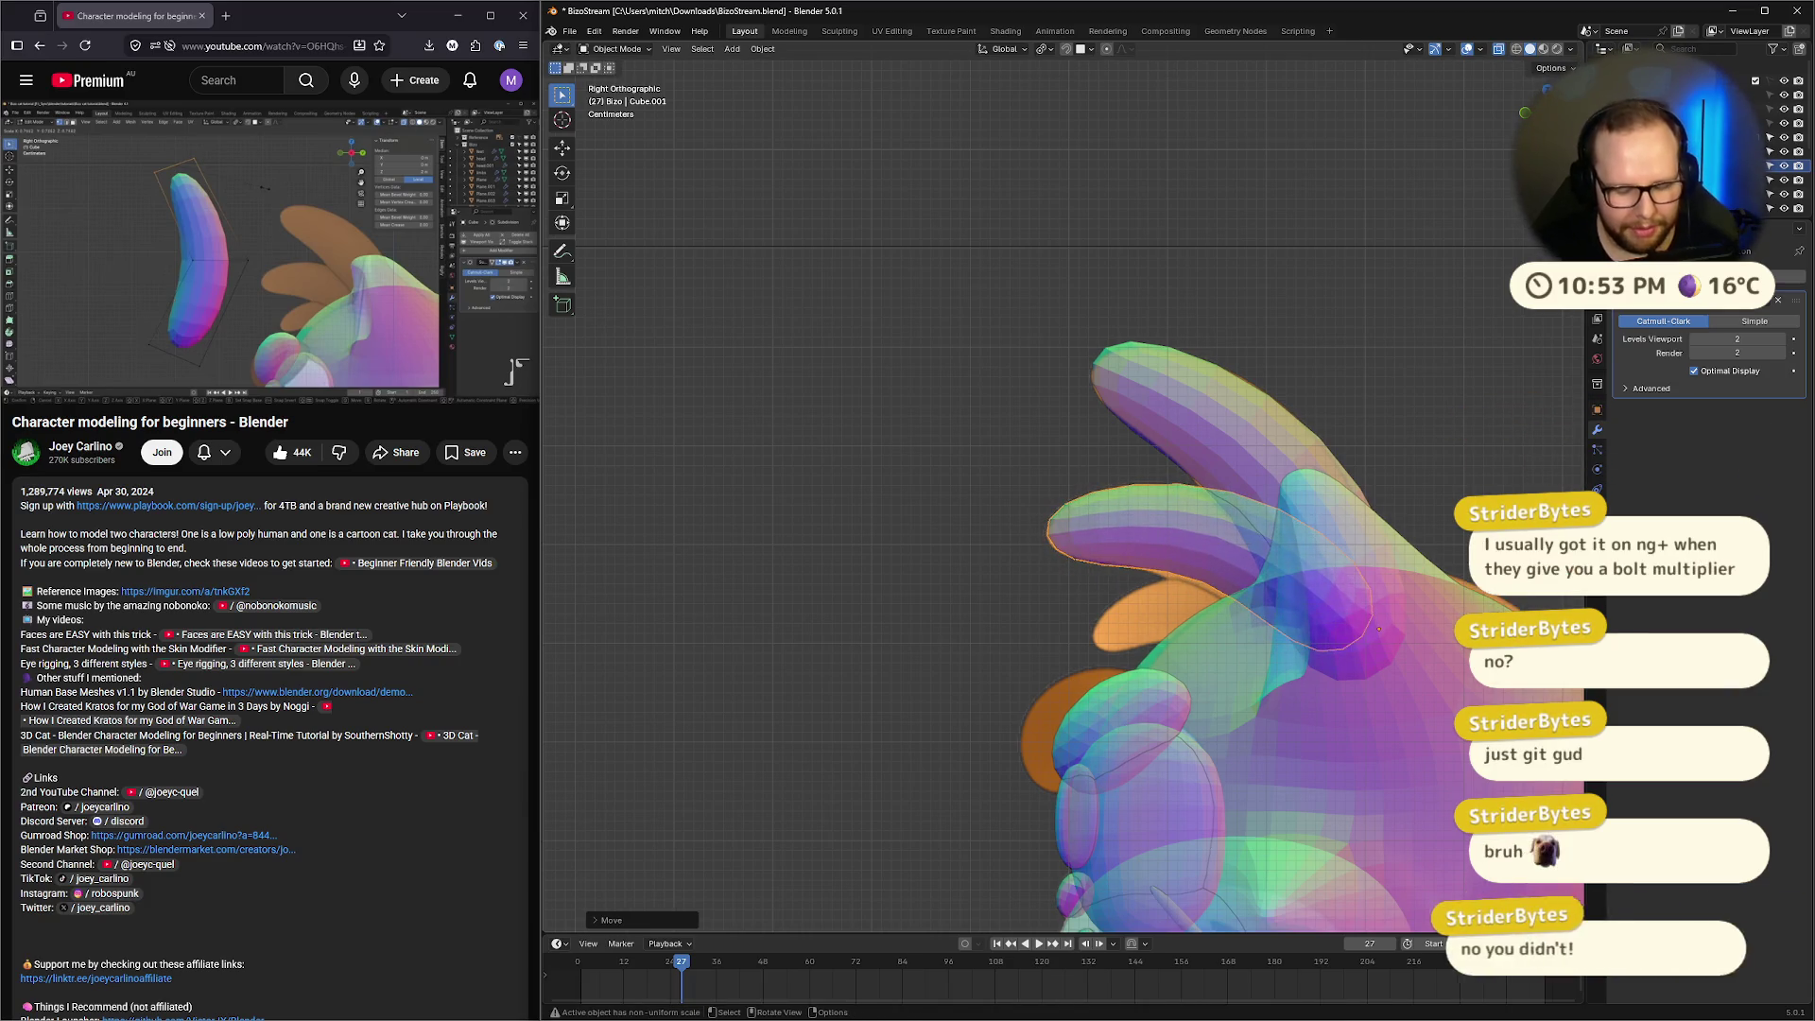
pyautogui.press('r')
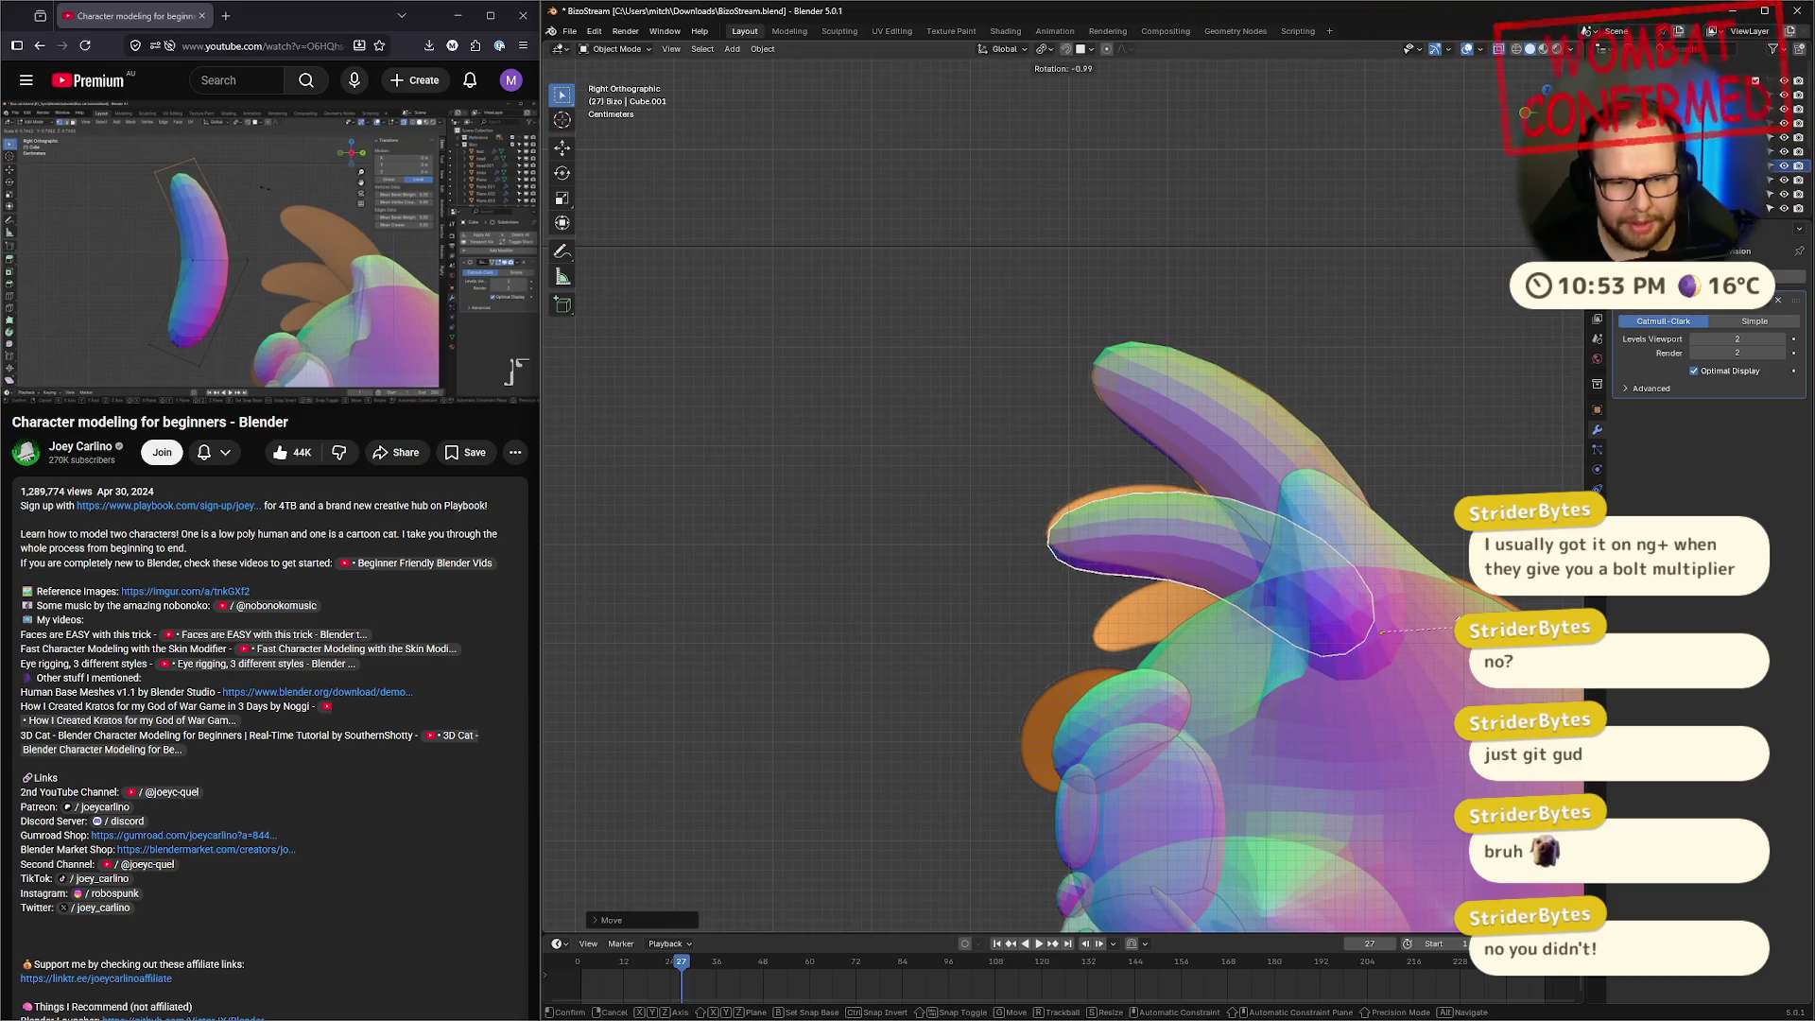
pyautogui.click(1445, 628)
pyautogui.press('g')
pyautogui.click(1445, 633)
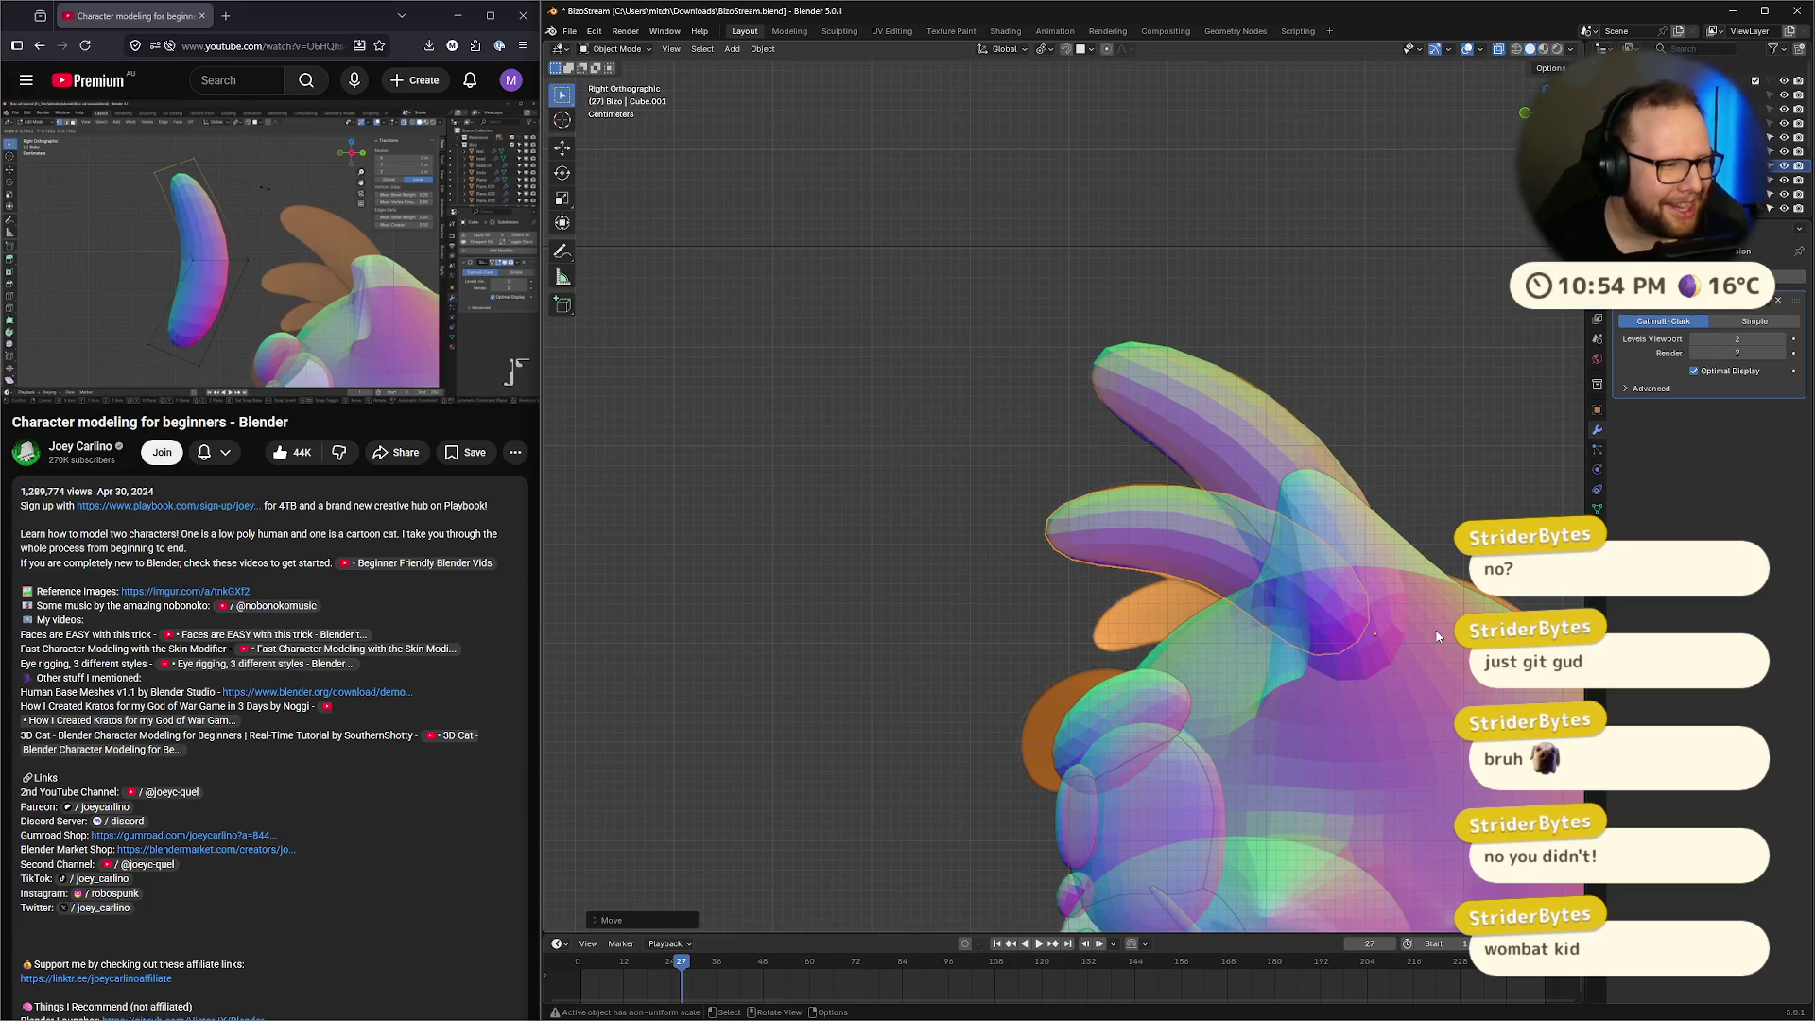
# Reselect the middle hair spike, duplicate it and rotate the copy downward
pyautogui.click(1090, 523)
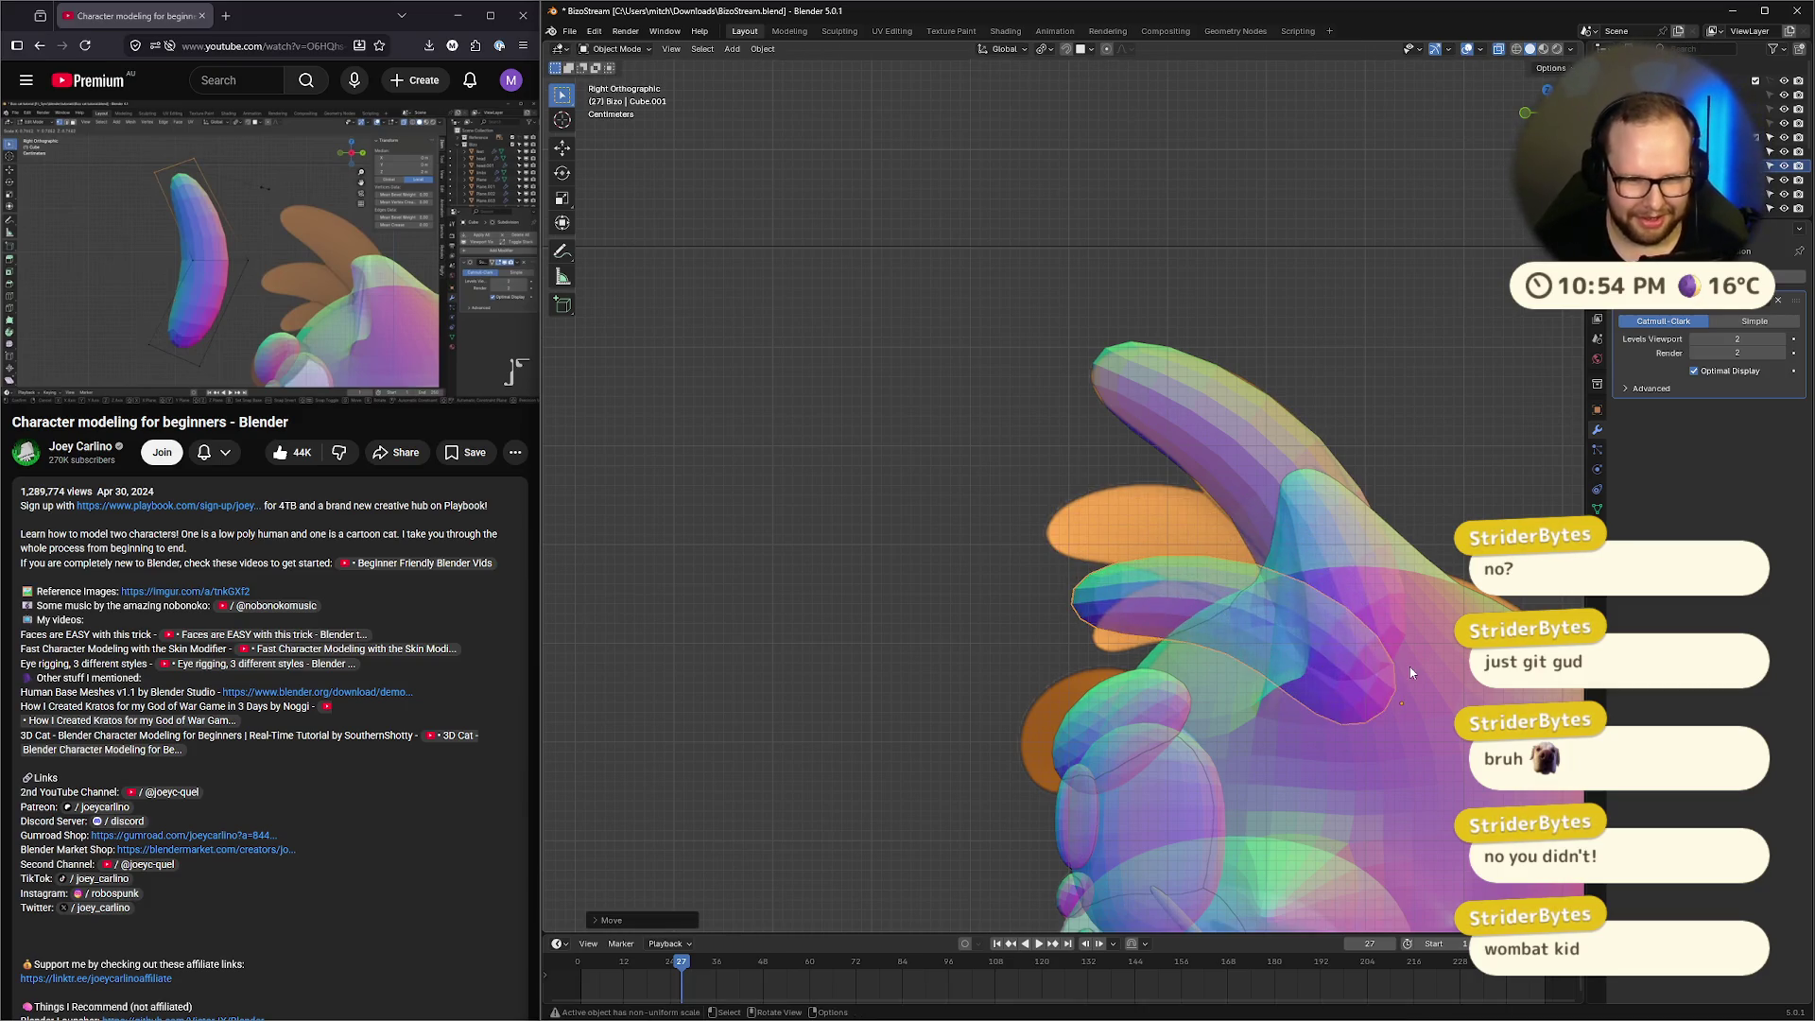
pyautogui.click(1370, 455)
pyautogui.click(1108, 536)
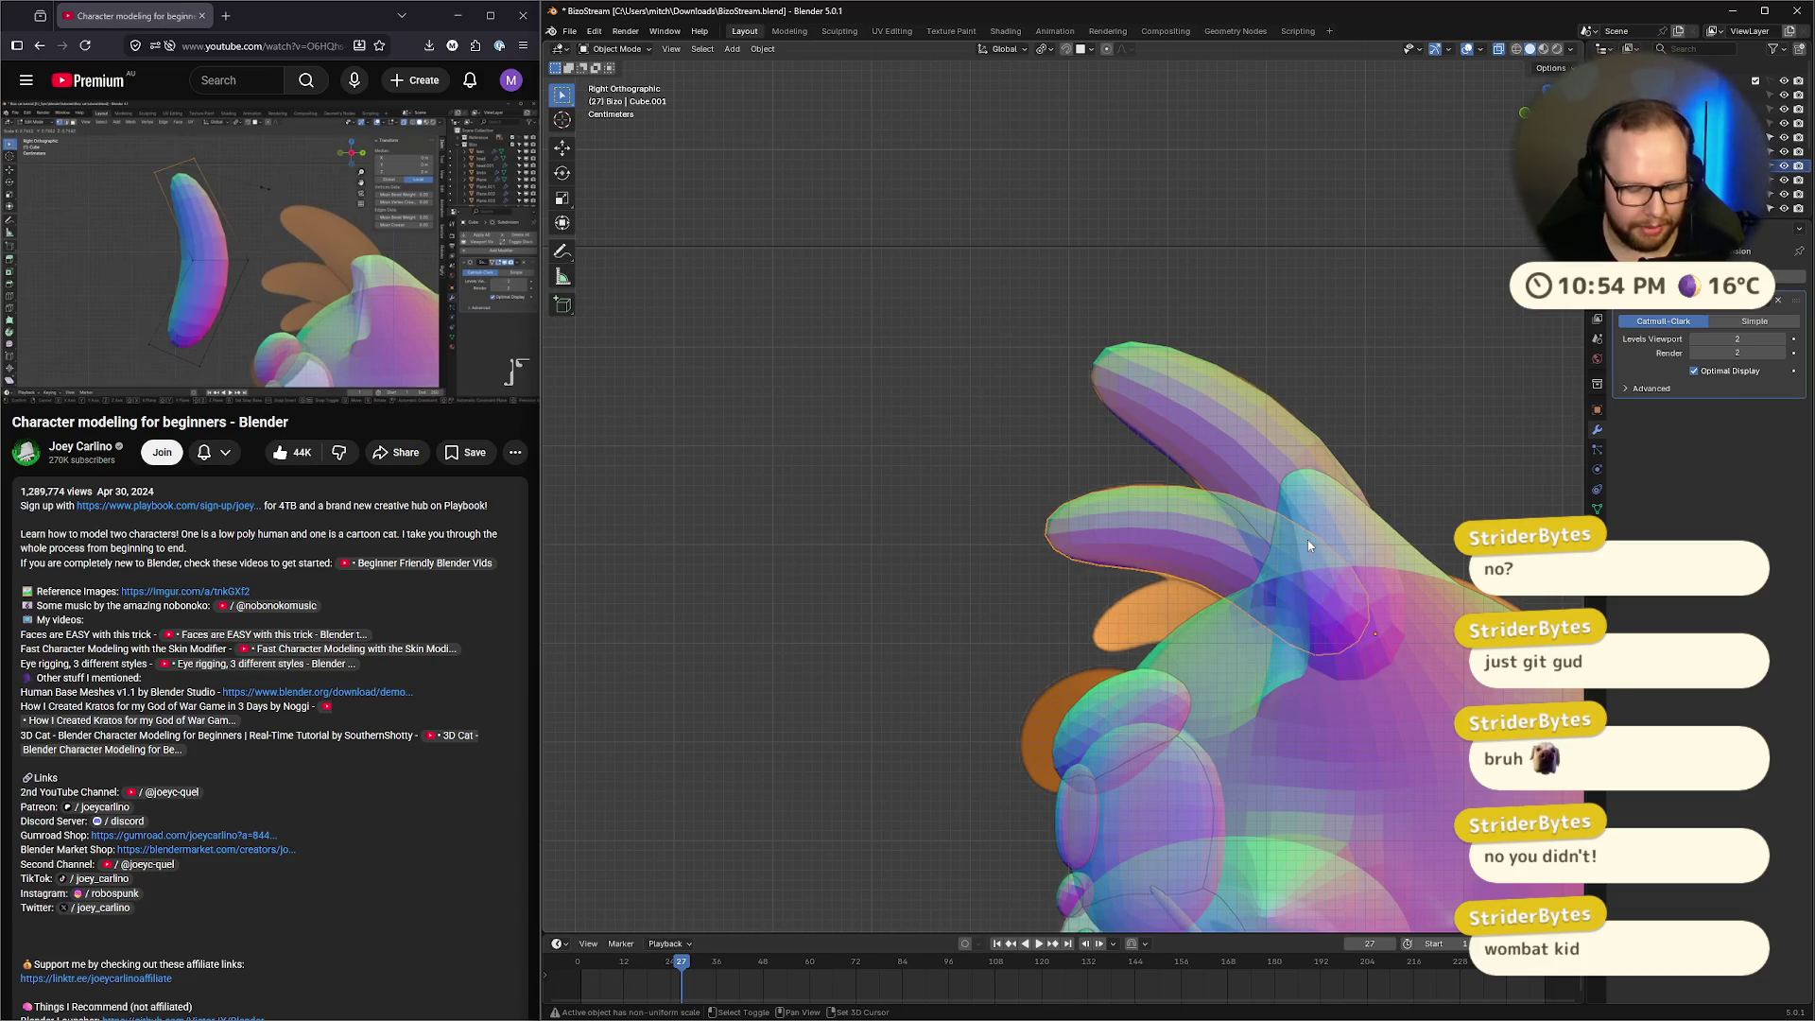
pyautogui.hotkey('shift', 'd')
pyautogui.press('r')
pyautogui.click(1415, 654)
# Flatten, shrink and re-angle the copied spike, sliding it in under the middle spike
pyautogui.press('r')
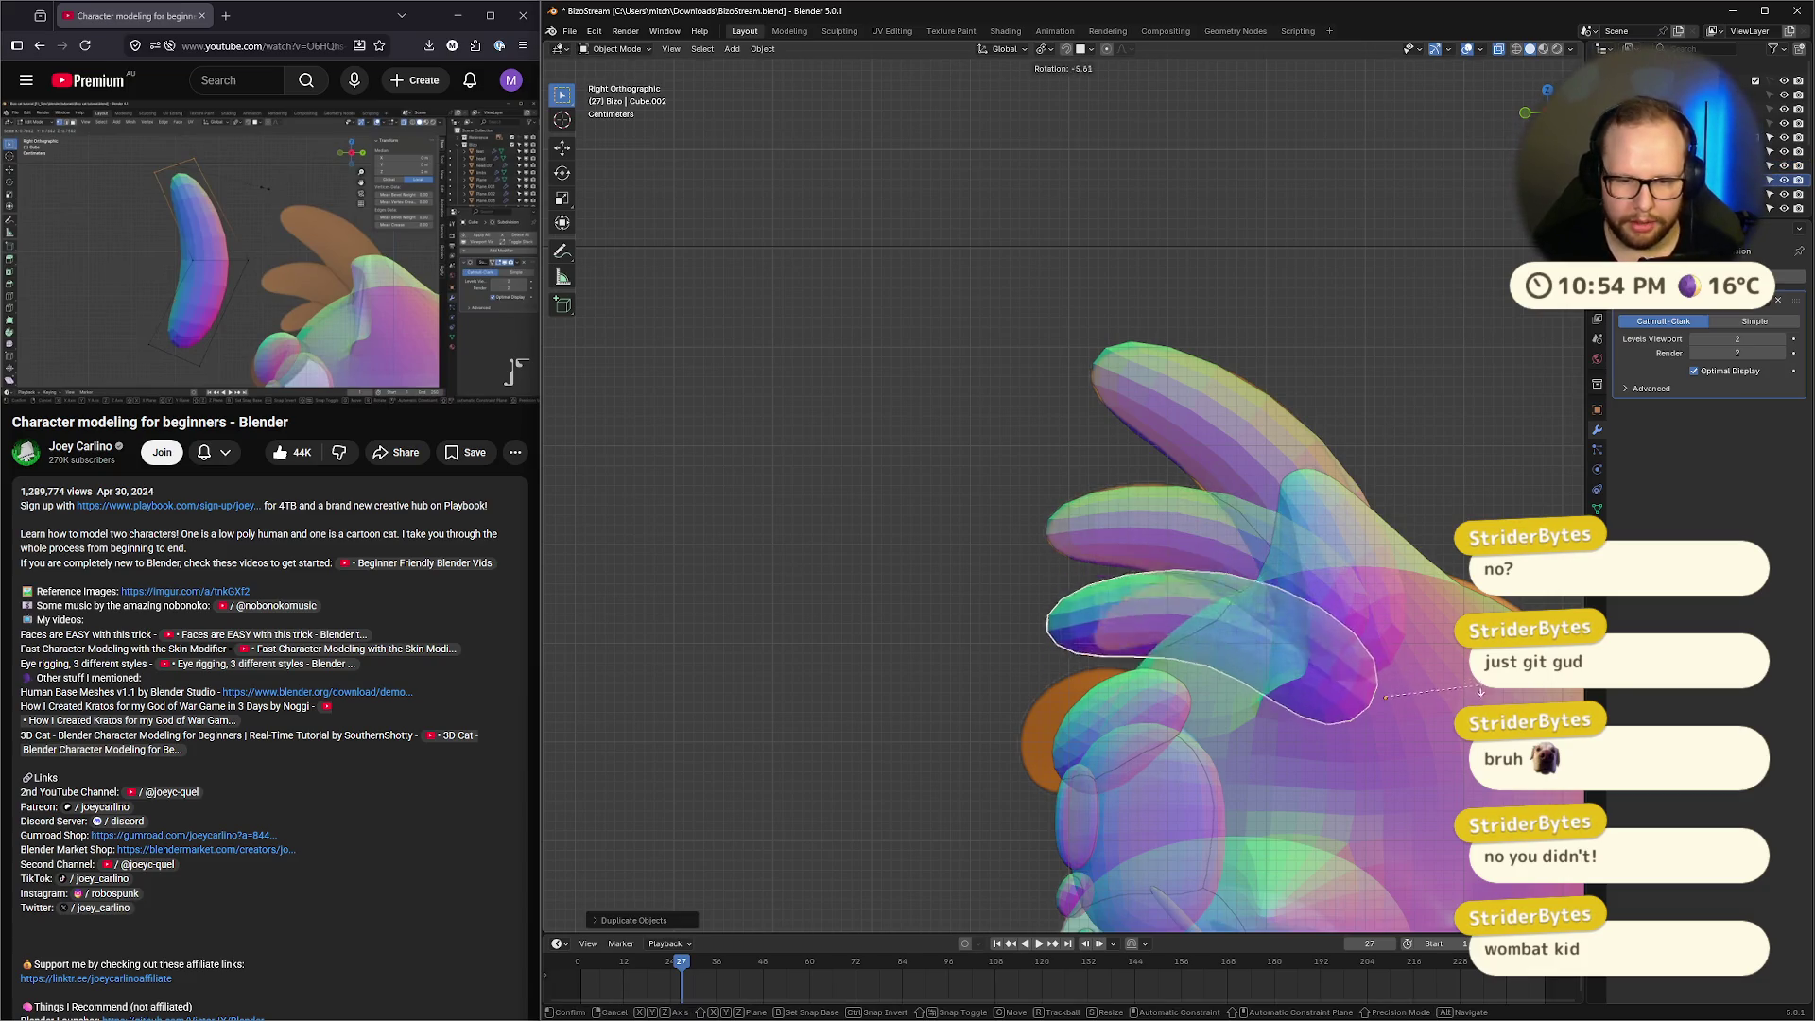
pyautogui.click(1453, 673)
pyautogui.press('s')
pyautogui.click(1413, 661)
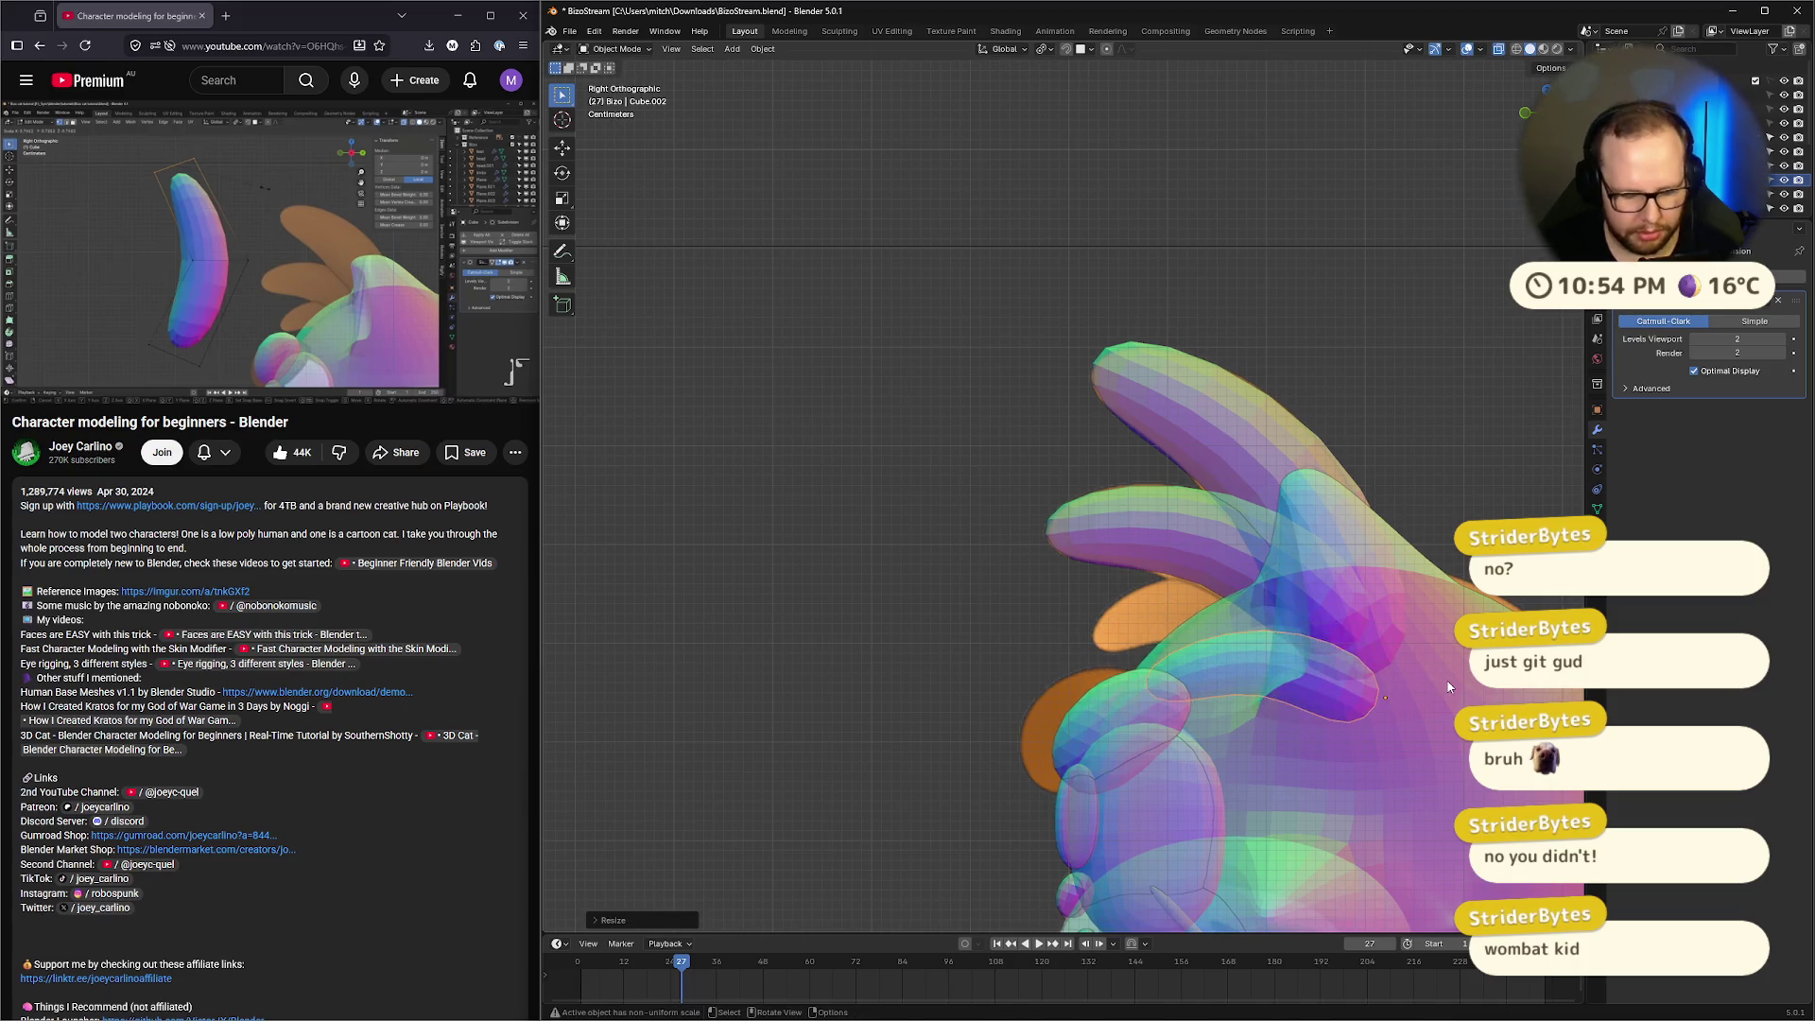
pyautogui.press('g')
pyautogui.click(1395, 628)
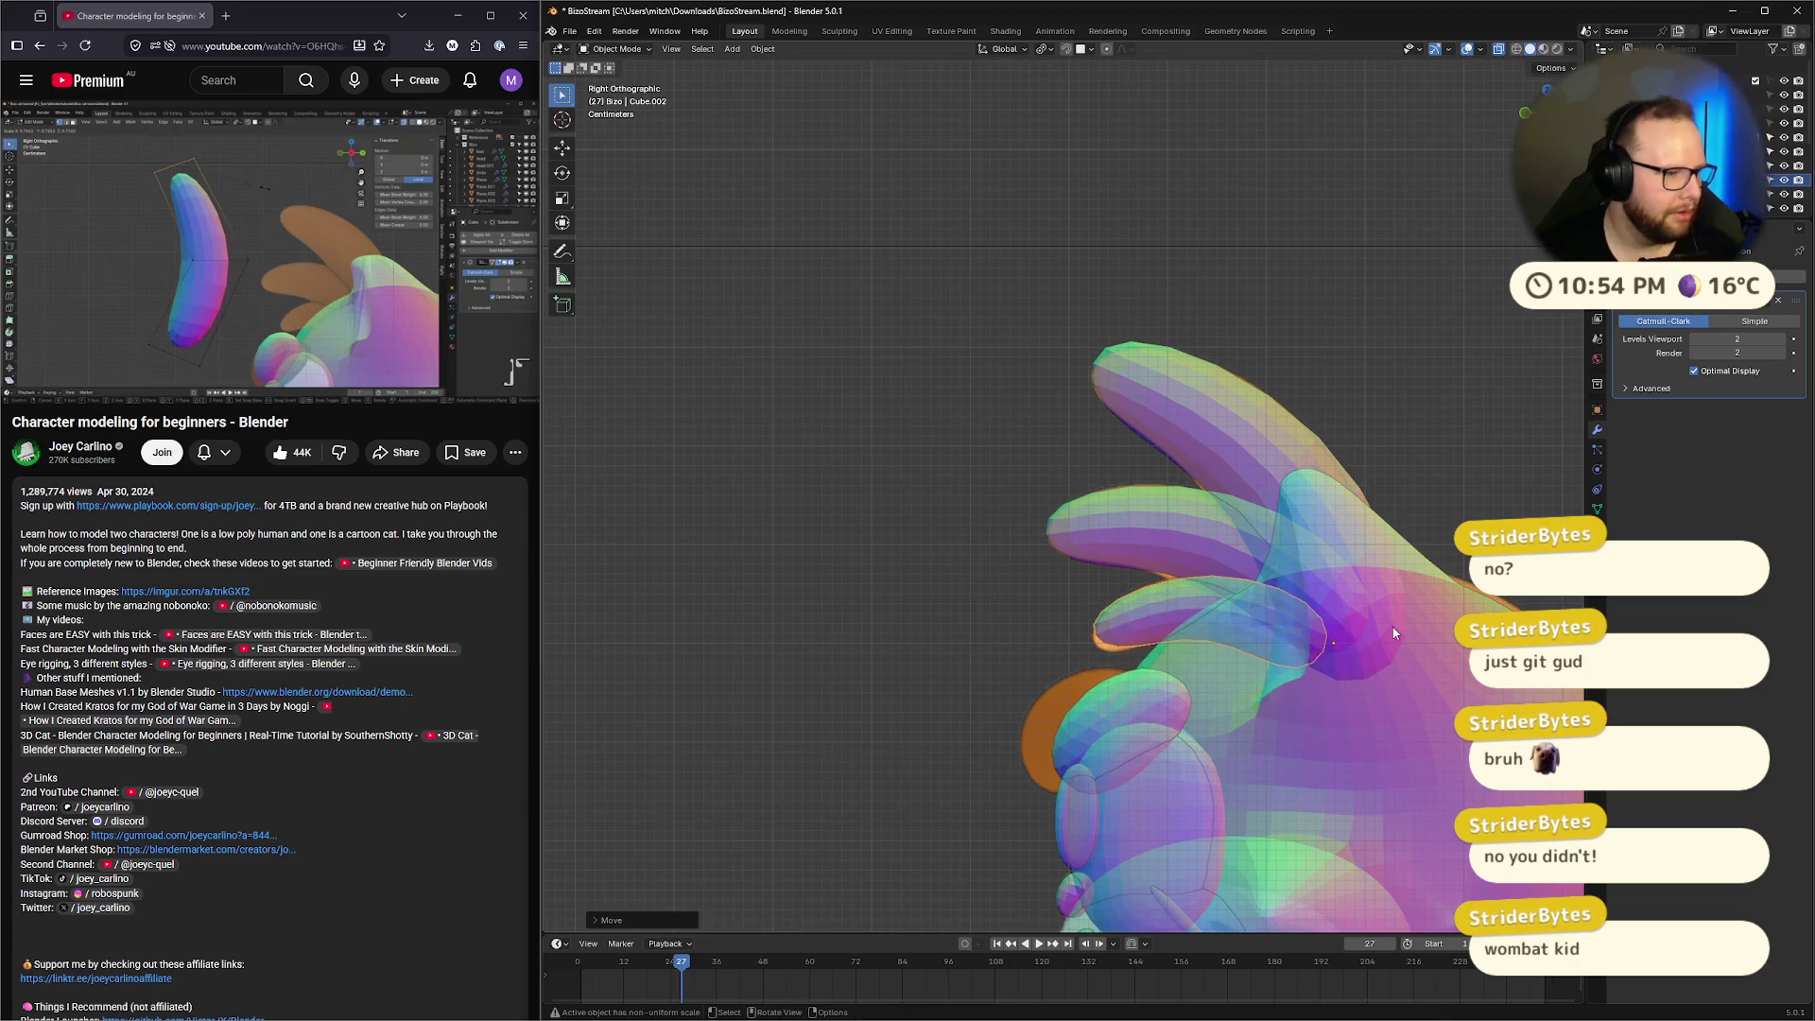
pyautogui.press('r')
pyautogui.click(1405, 627)
pyautogui.press('g')
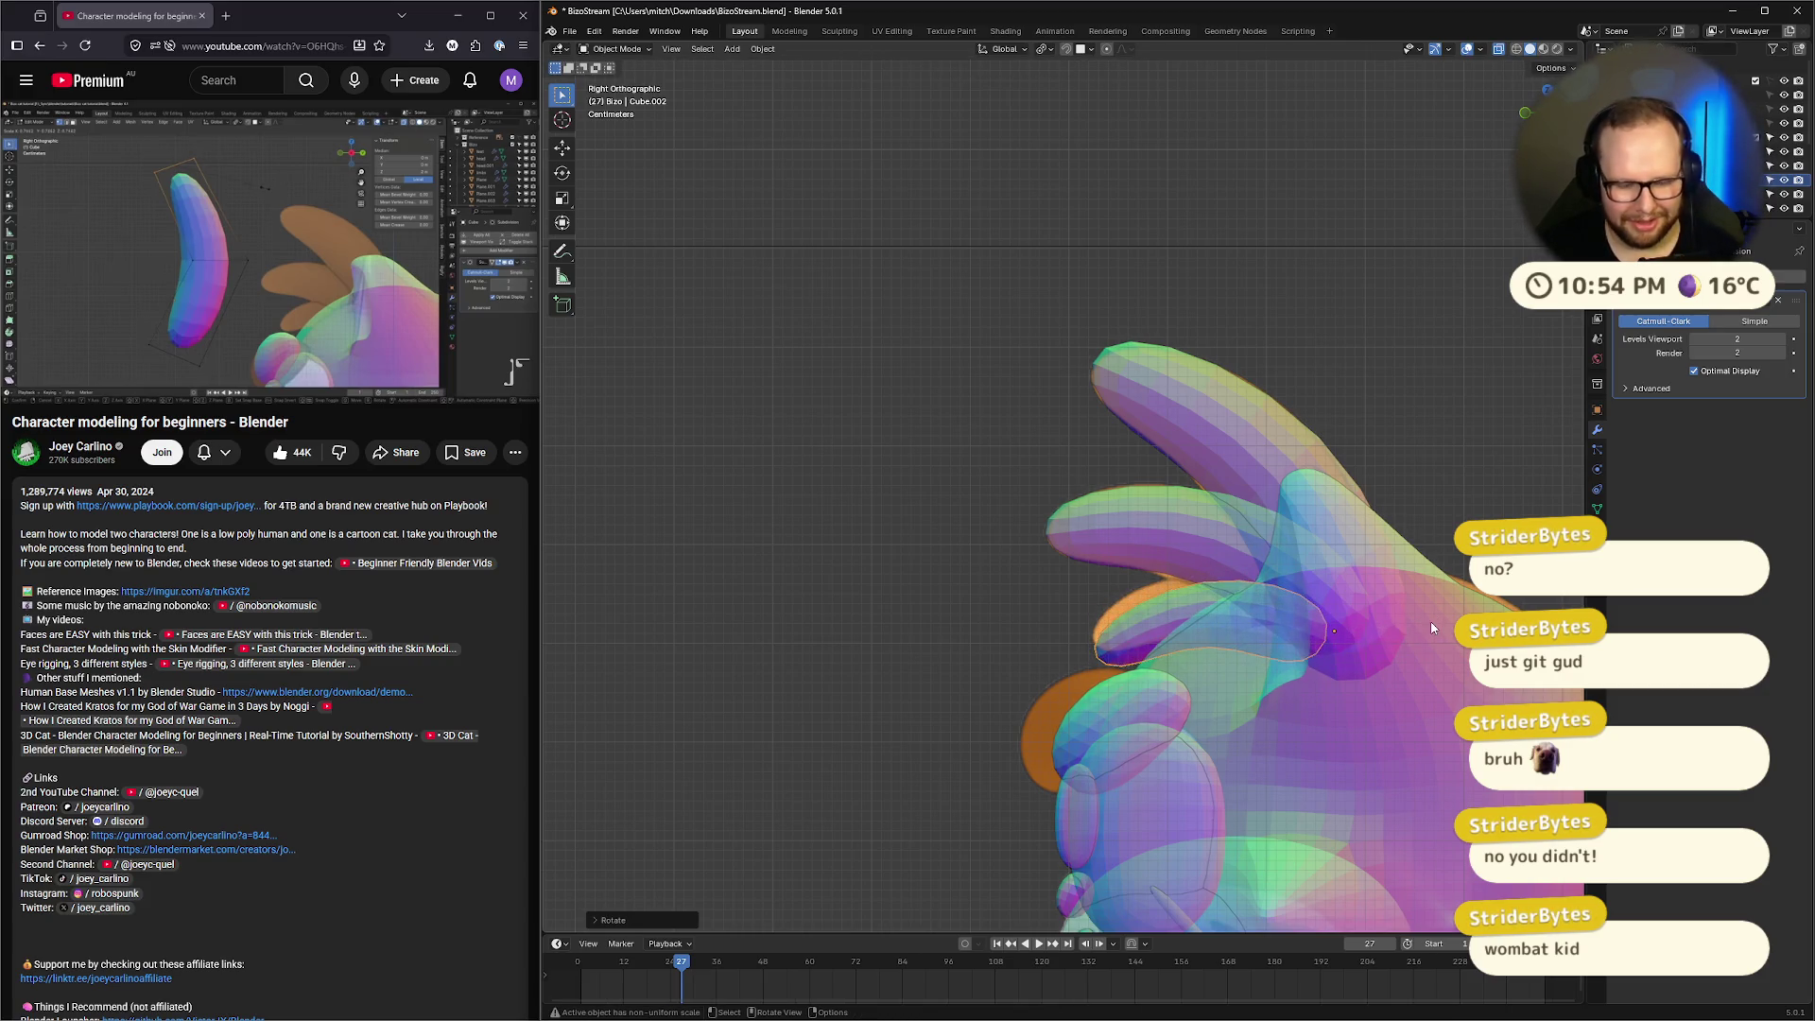
pyautogui.click(1314, 586)
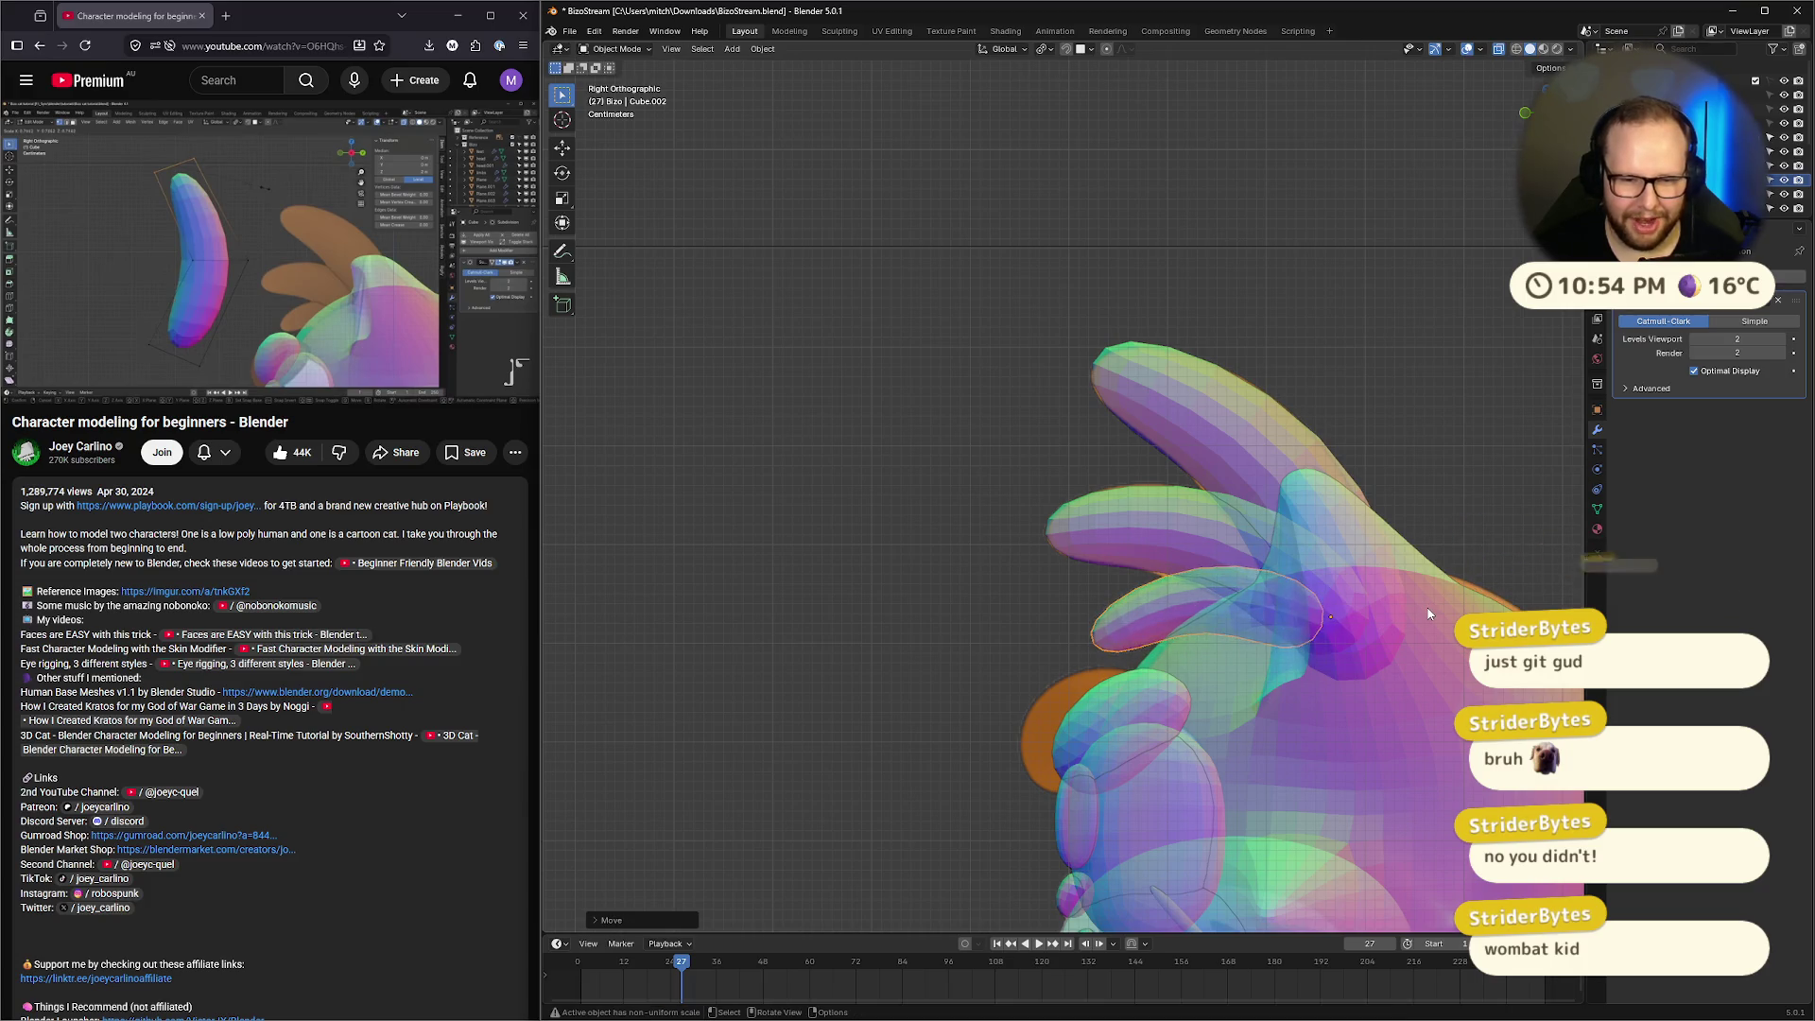
# Rotate the upper hair spike slightly, then orbit round and snap to Front view
pyautogui.click(1205, 558)
pyautogui.press('r')
pyautogui.click(1202, 557)
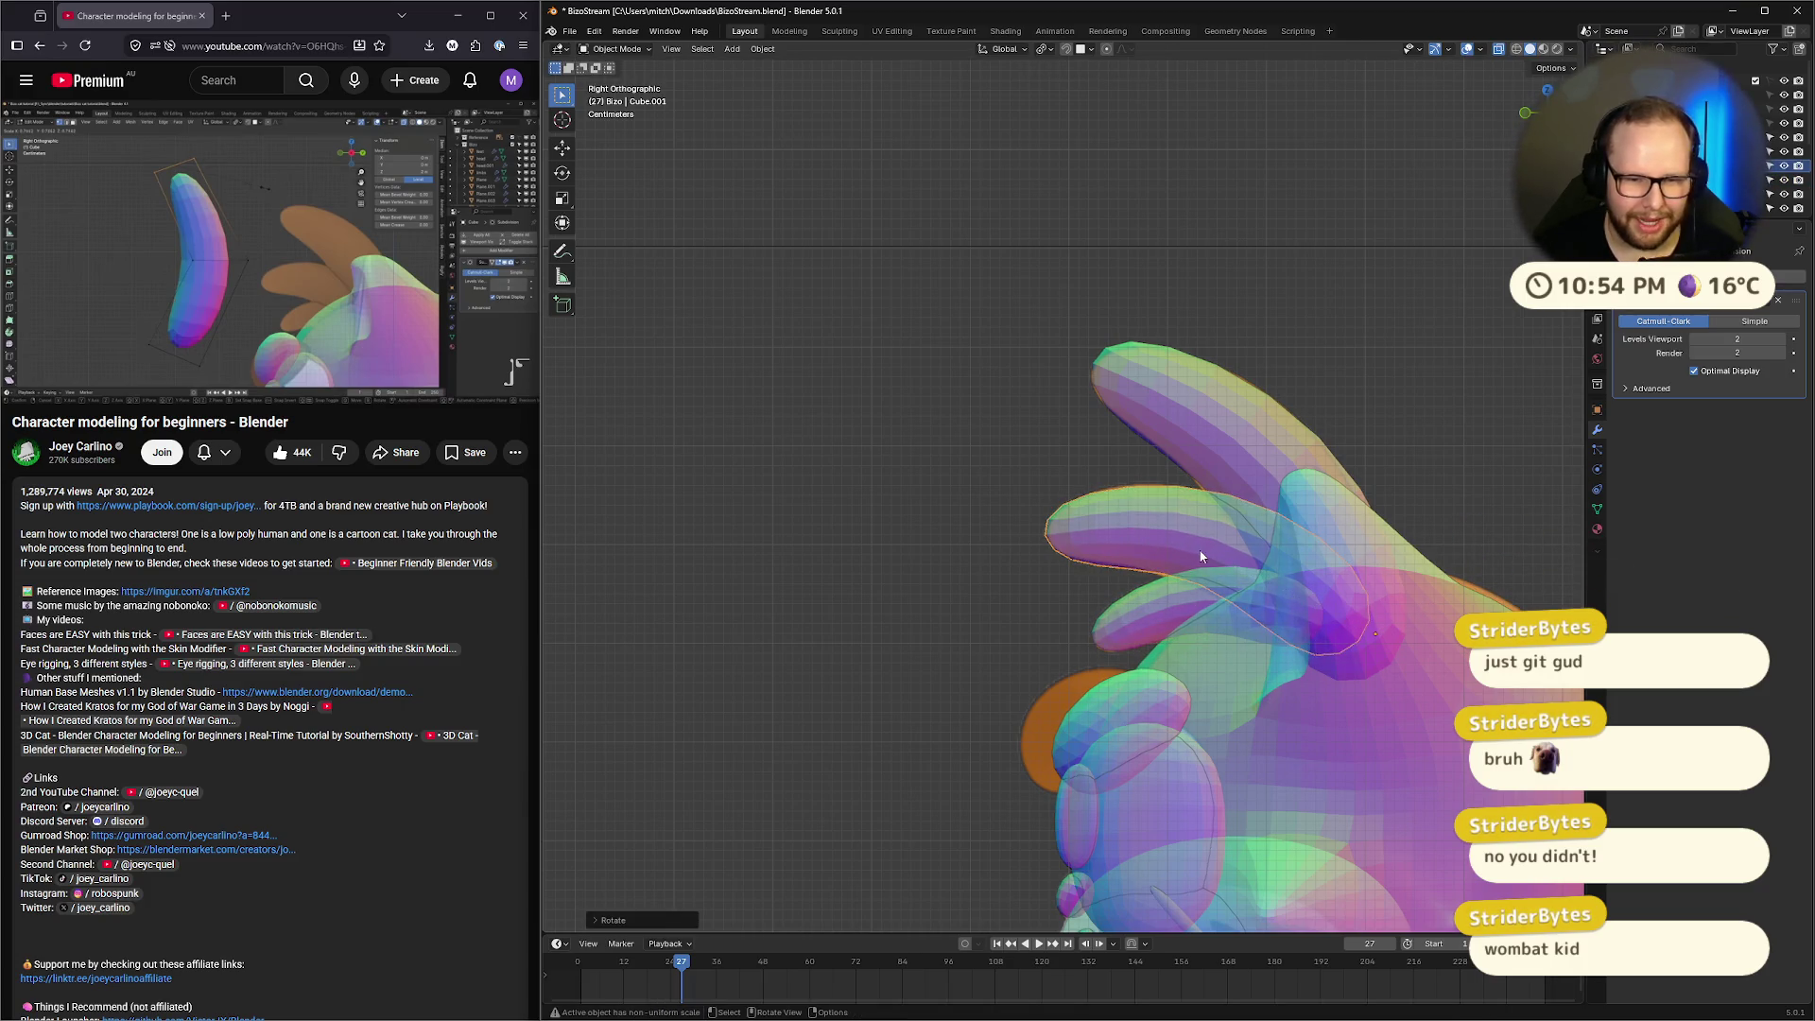
pyautogui.click(1165, 532)
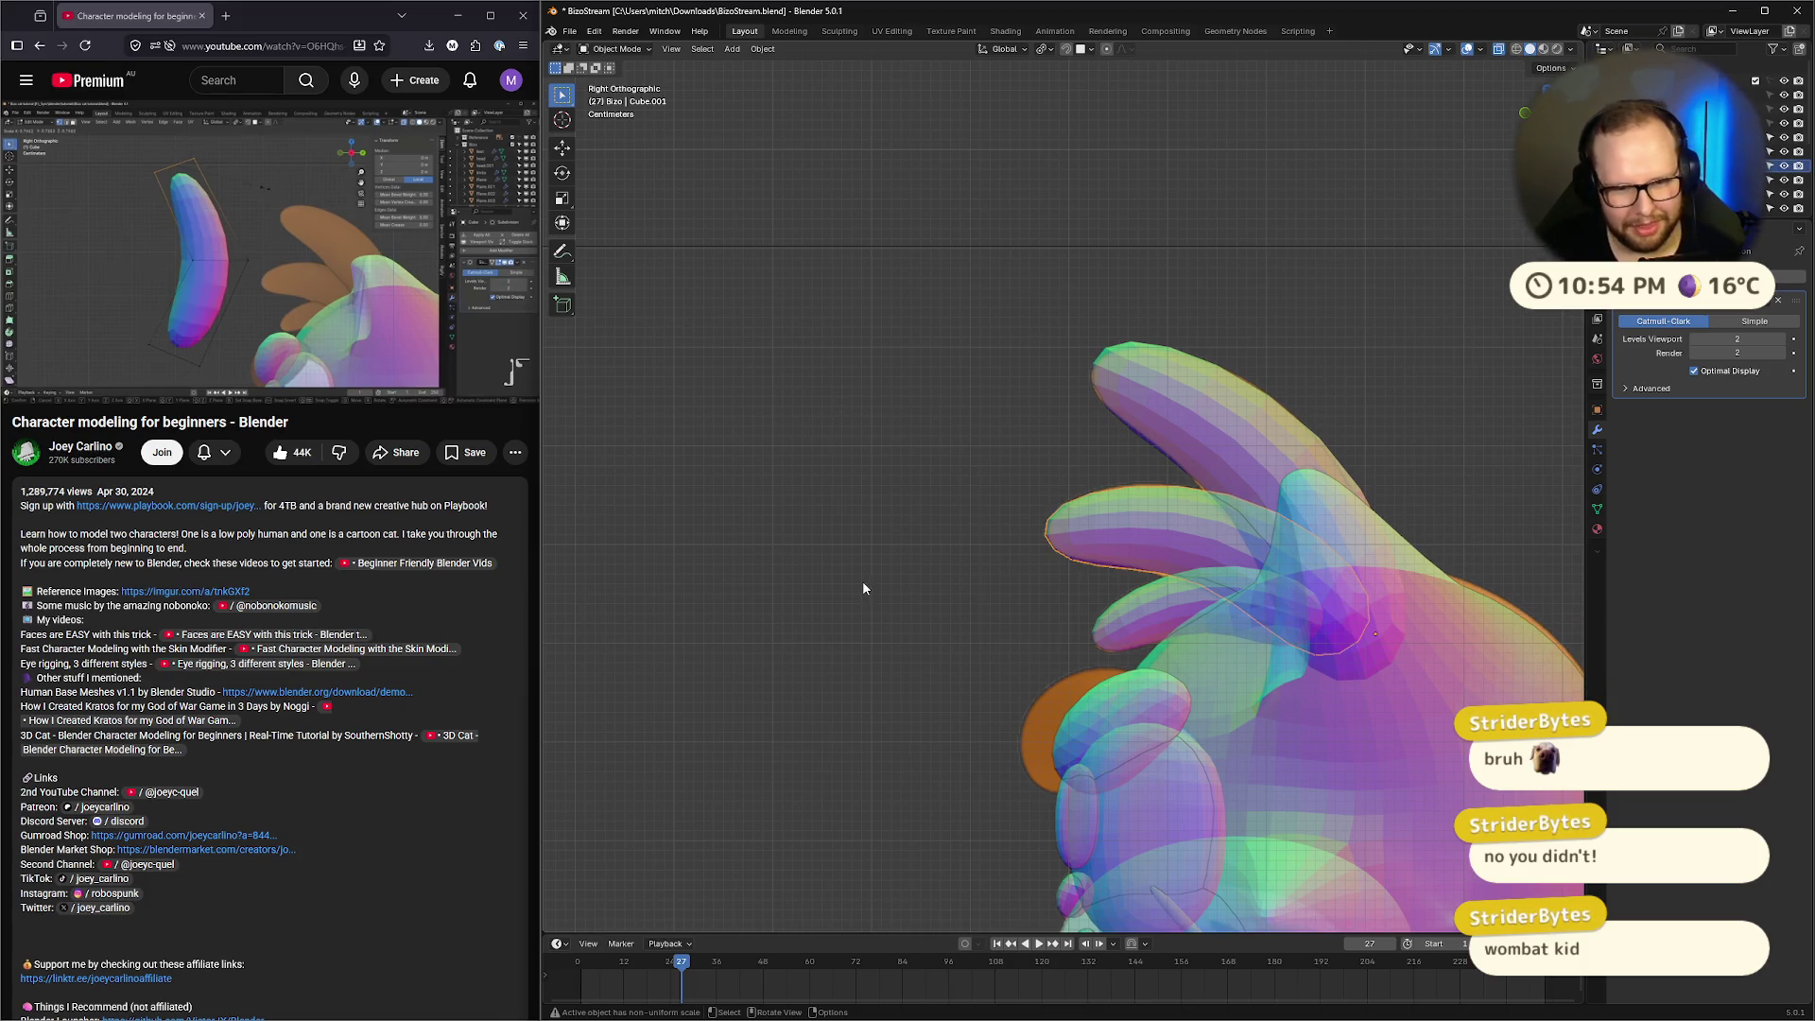
pyautogui.moveTo(862, 580)
pyautogui.mouseDown(button='middle')
pyautogui.moveTo(886, 610)
pyautogui.moveTo(1030, 616)
pyautogui.mouseUp(button='middle')
pyautogui.press('KP_1')
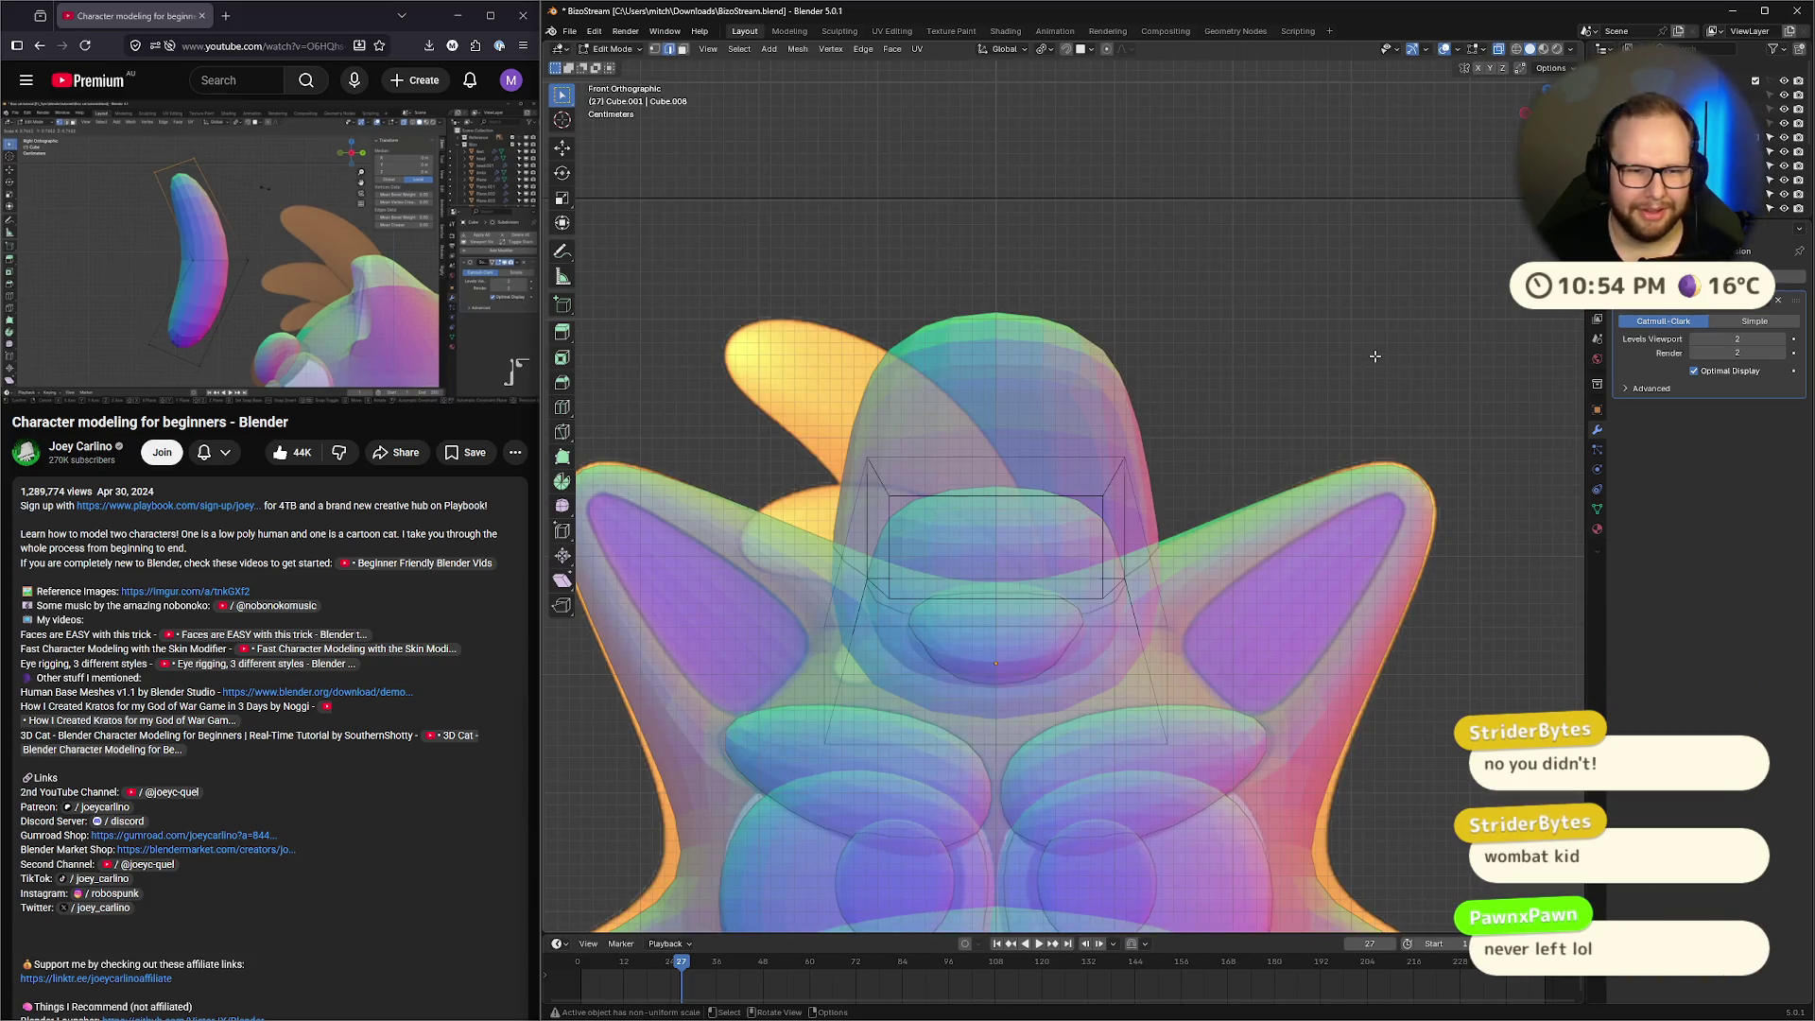
# Turn off X-ray with Alt+Z and orbit to inspect the cat head, ending at the side view
pyautogui.hotkey('alt', 'z')
pyautogui.moveTo(1382, 348)
pyautogui.mouseDown(button='middle')
pyautogui.moveTo(1240, 404)
pyautogui.moveTo(1244, 348)
pyautogui.moveTo(1375, 359)
pyautogui.mouseUp(button='middle')
pyautogui.moveTo(212, 290)
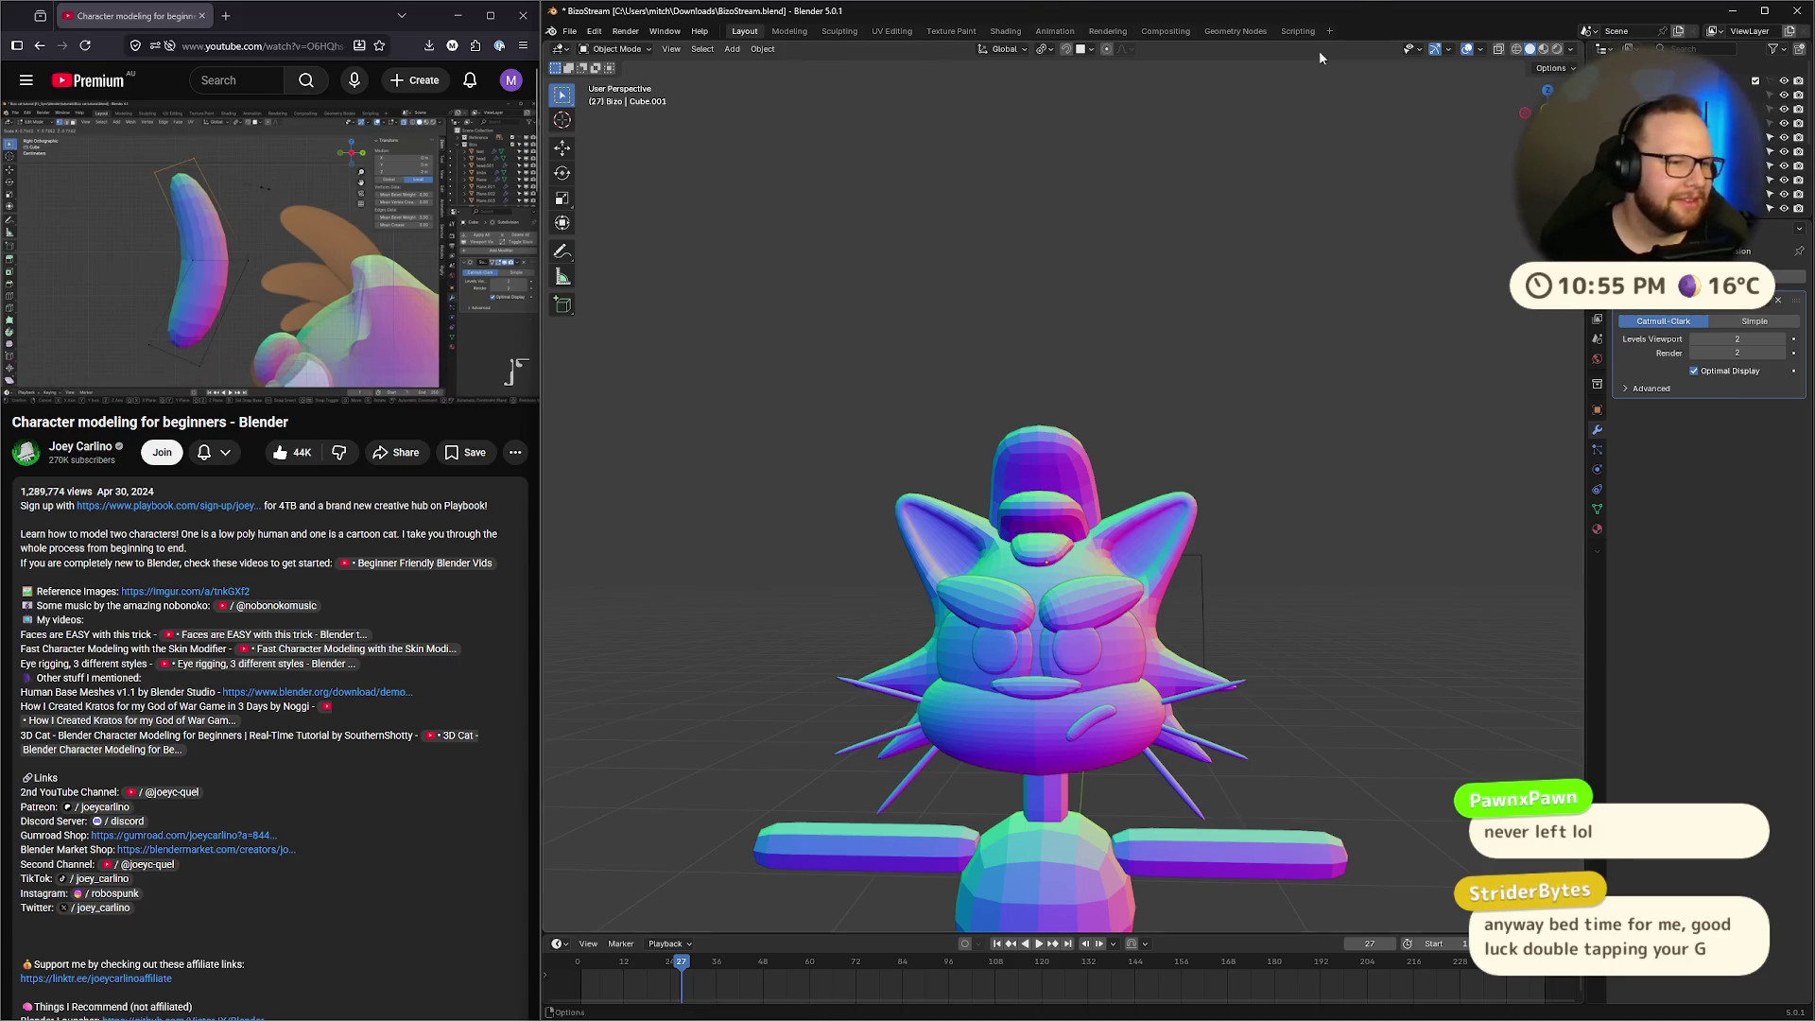
pyautogui.moveTo(1150, 354)
pyautogui.mouseDown(button='middle')
pyautogui.moveTo(1090, 402)
pyautogui.moveTo(1102, 394)
pyautogui.mouseUp(button='middle')
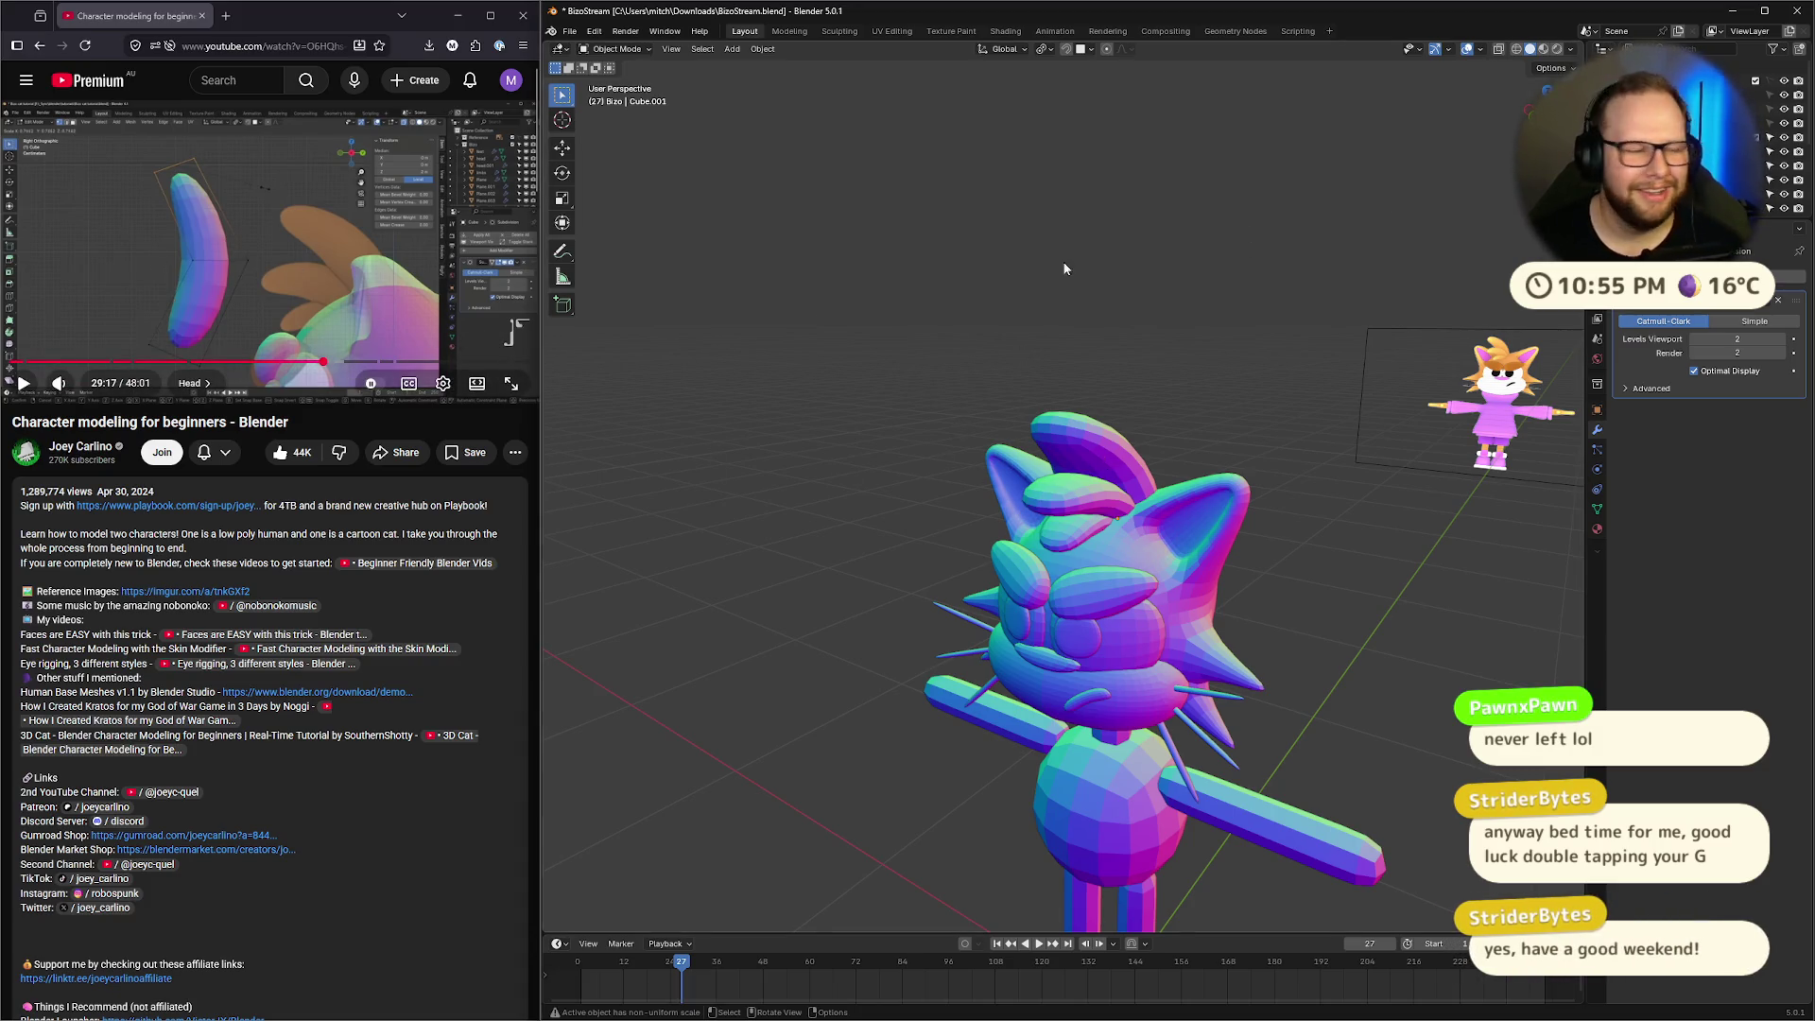
pyautogui.moveTo(1064, 268)
pyautogui.keyDown('alt'); pyautogui.mouseDown(button='middle')
pyautogui.moveTo(905, 284)
pyautogui.moveTo(717, 266)
pyautogui.mouseUp(button='middle'); pyautogui.keyUp('alt')
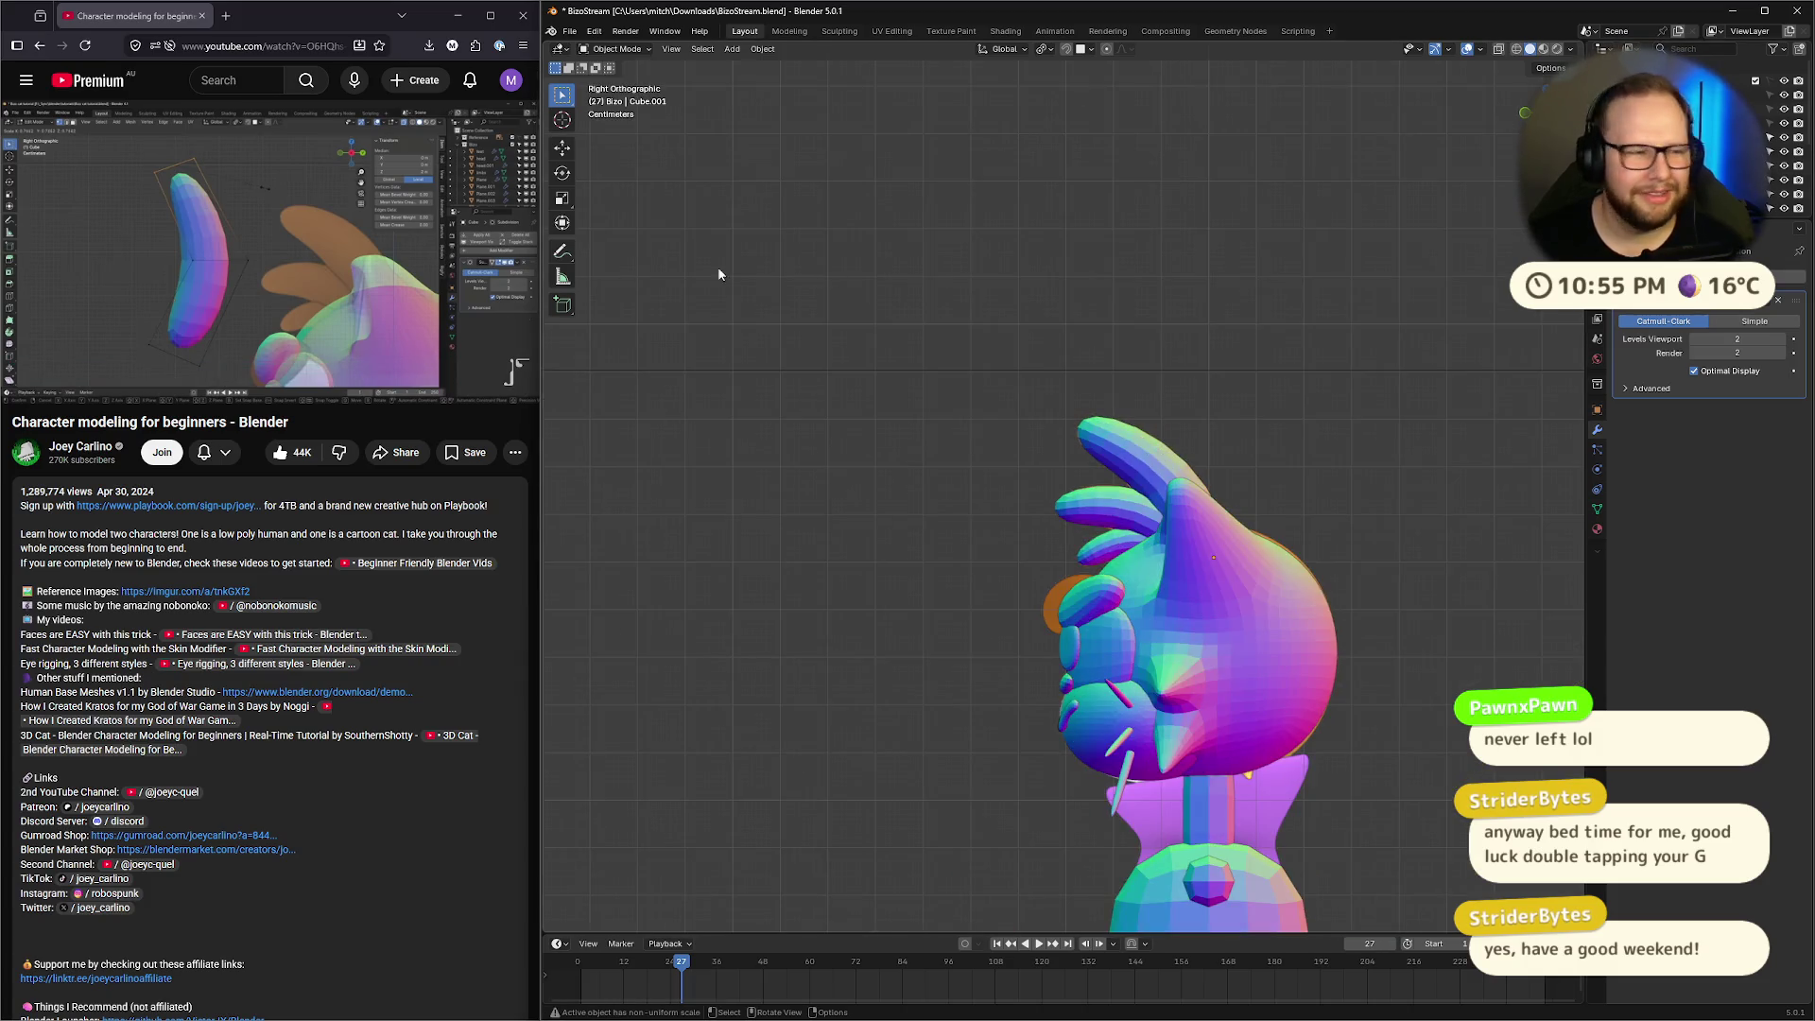
# Play the reference video, skip ahead ten seconds and pause, then select the hair piece atop the head
pyautogui.click(330, 226)
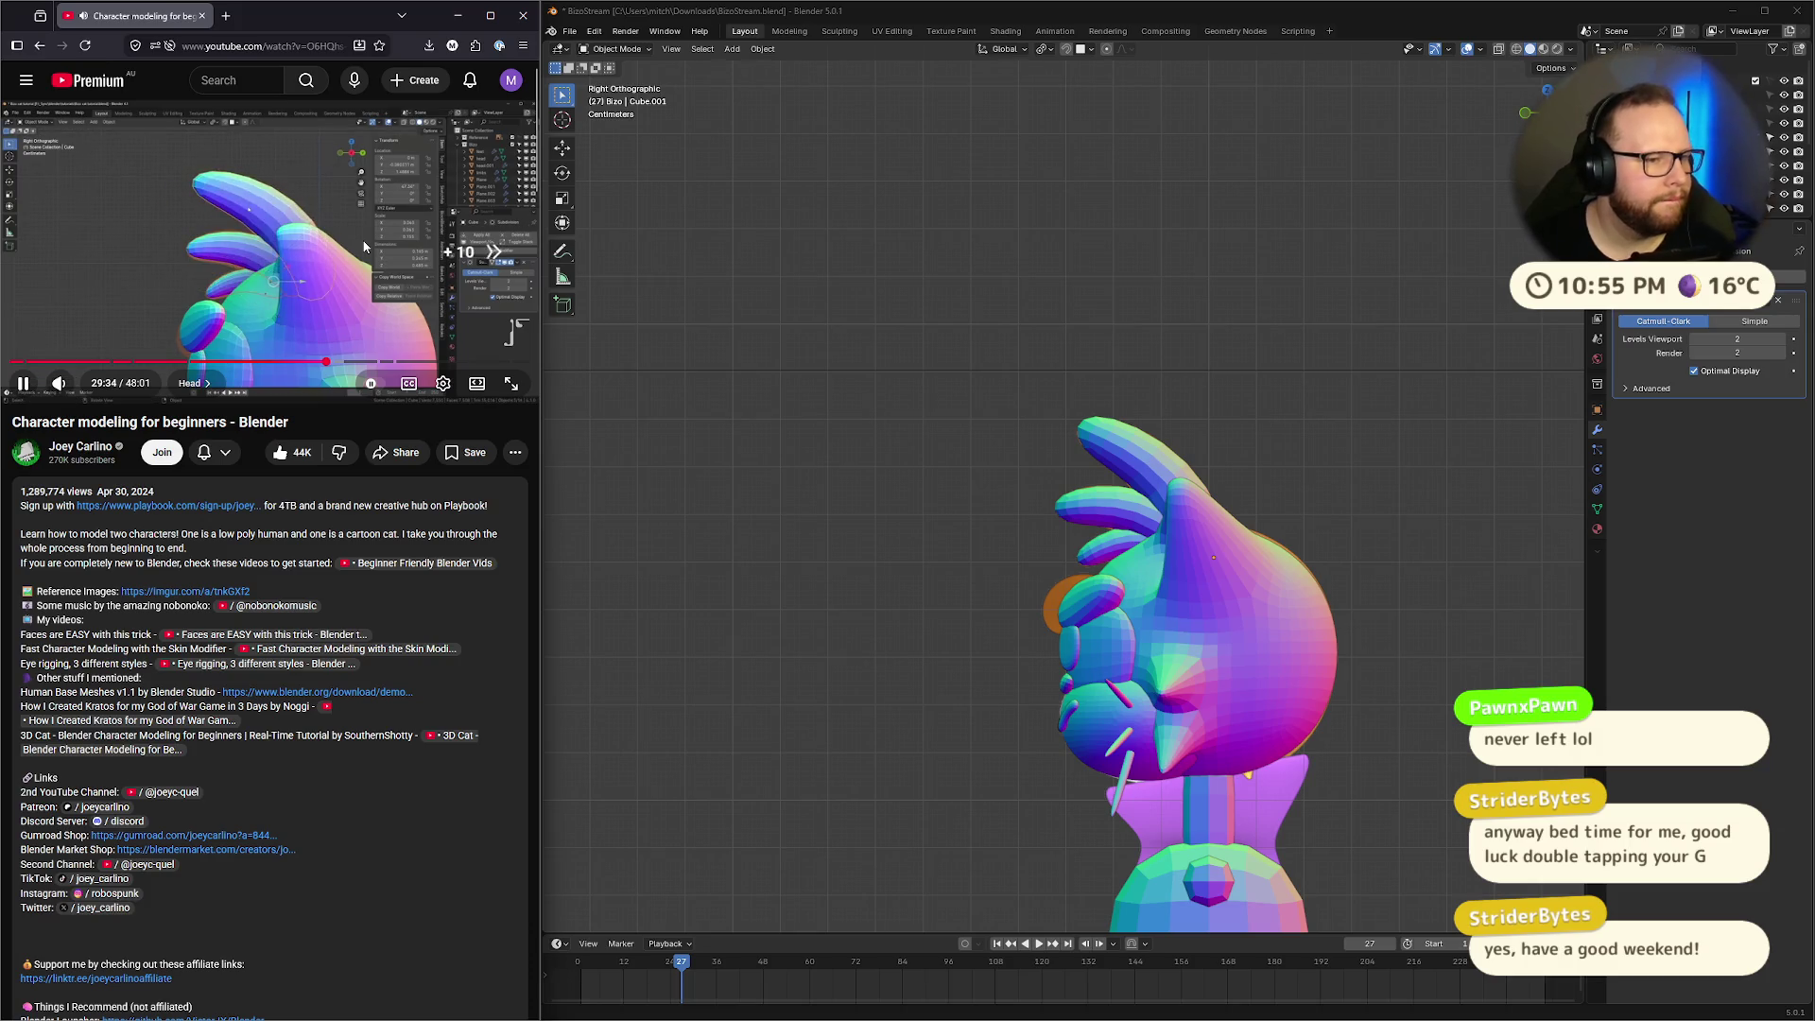
pyautogui.press('l')
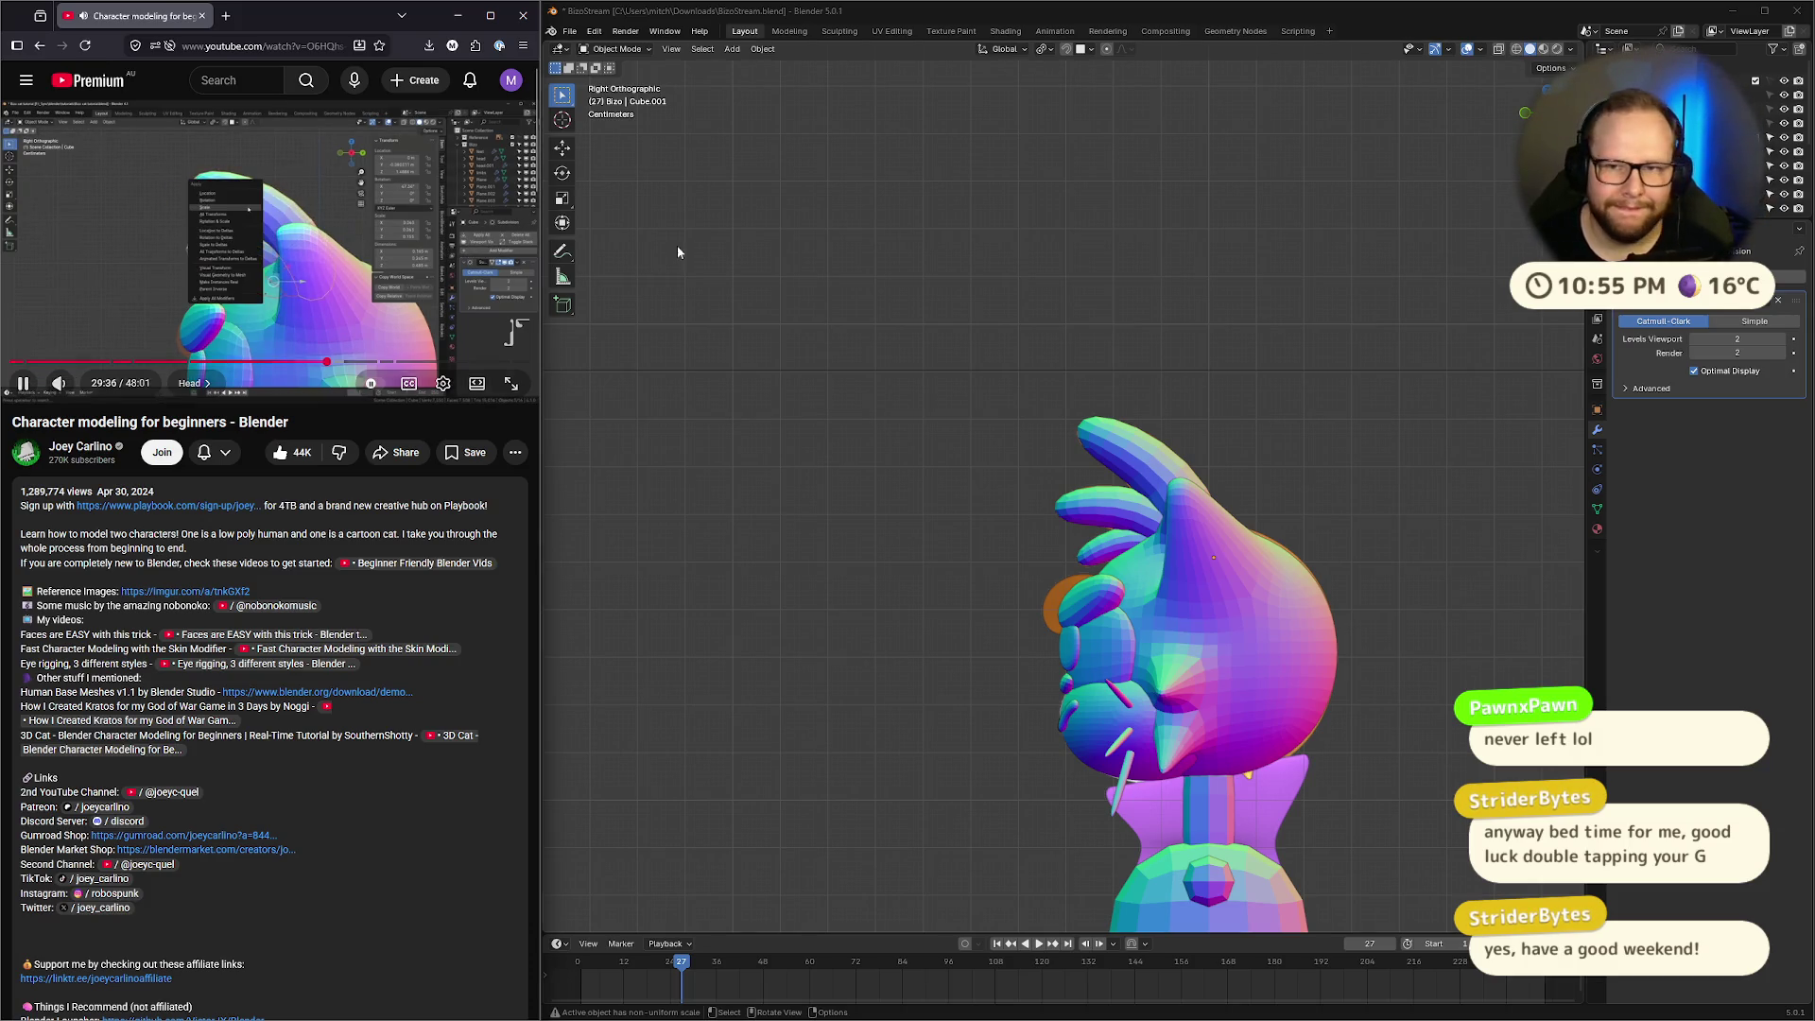
pyautogui.click(351, 298)
pyautogui.moveTo(966, 326); pyautogui.dragTo(1135, 486, button='middle')
pyautogui.click(1134, 486)
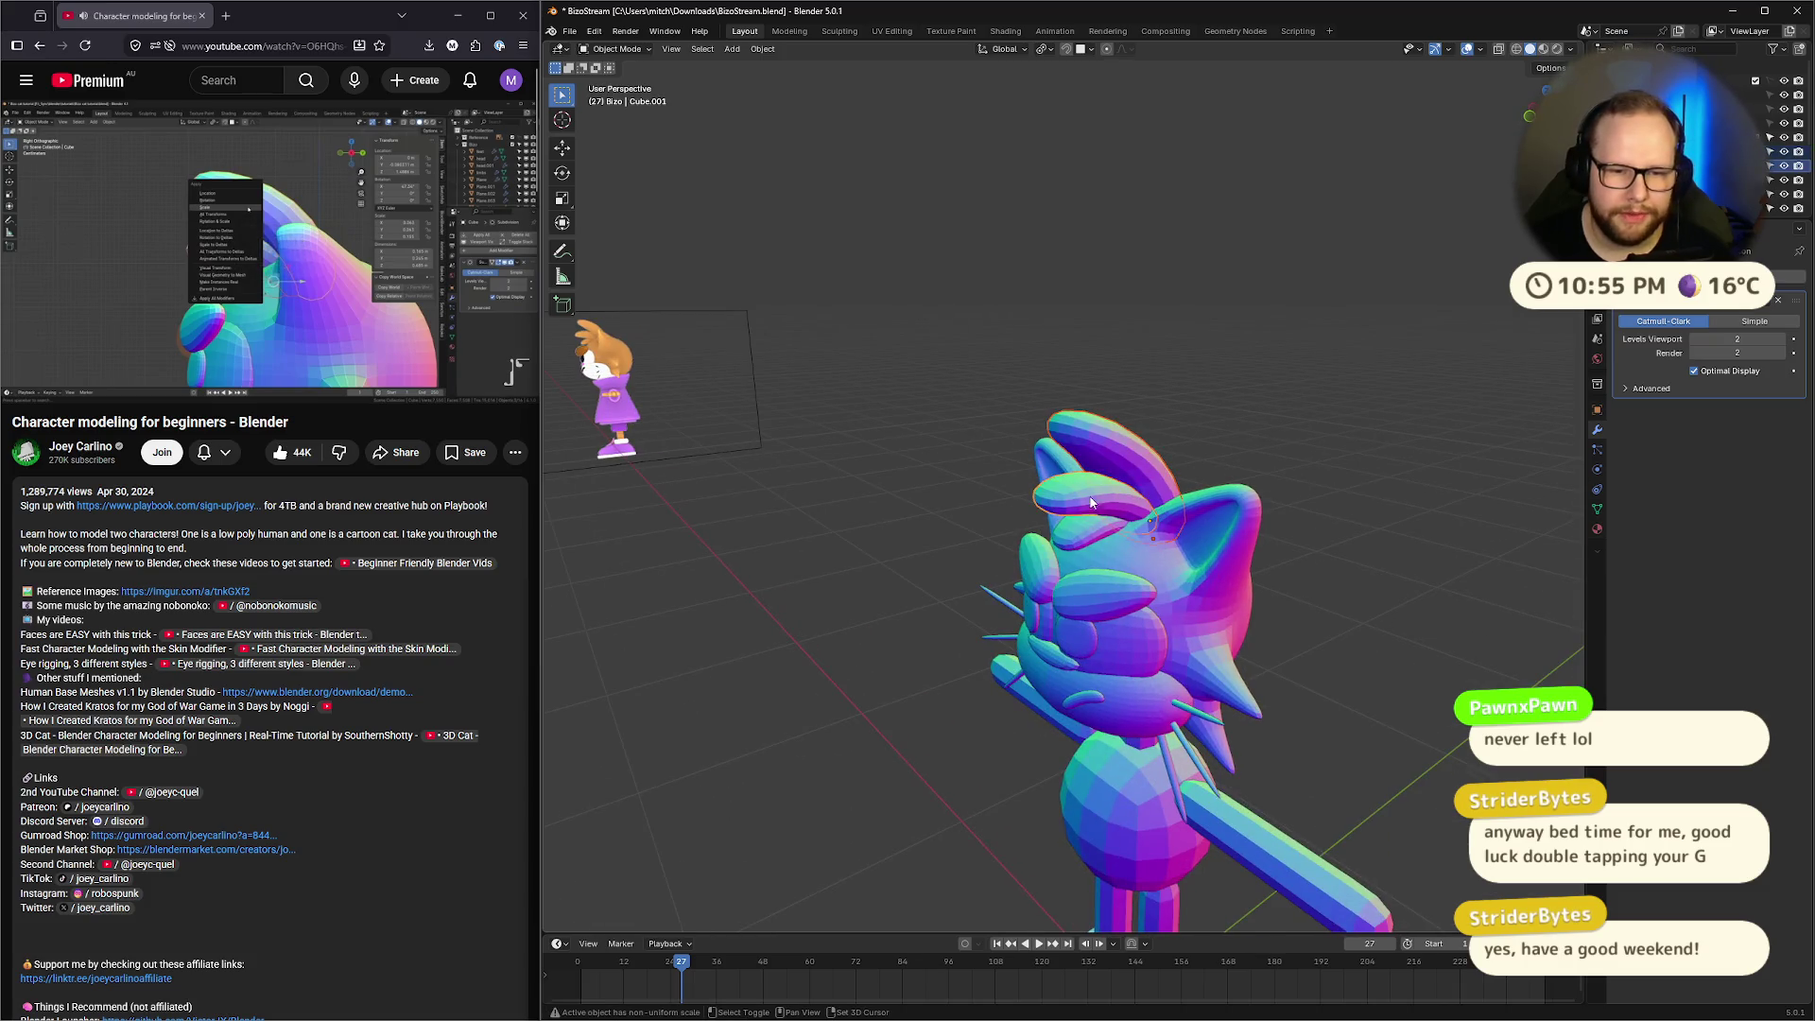
# Apply the hair piece's scale, switch to Front view and resize the tuft sideways along X
pyautogui.hotkey('ctrl', 'a')
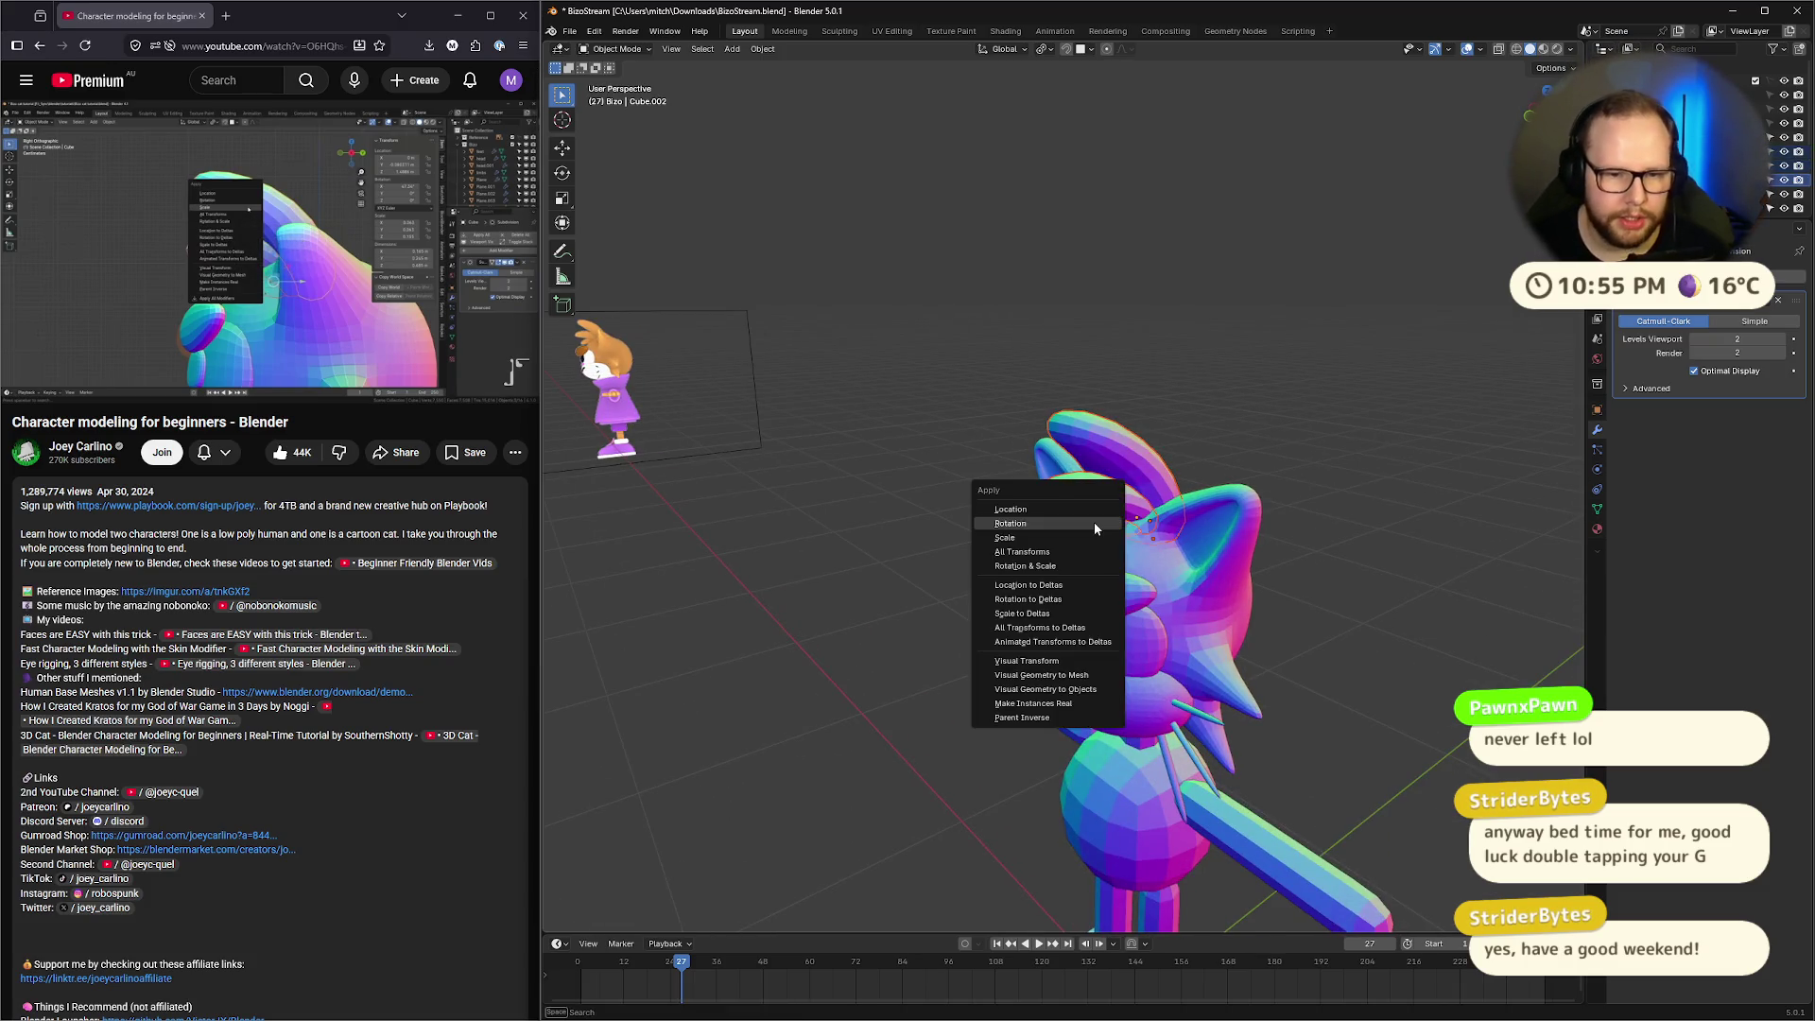
pyautogui.click(1055, 537)
pyautogui.click(433, 242)
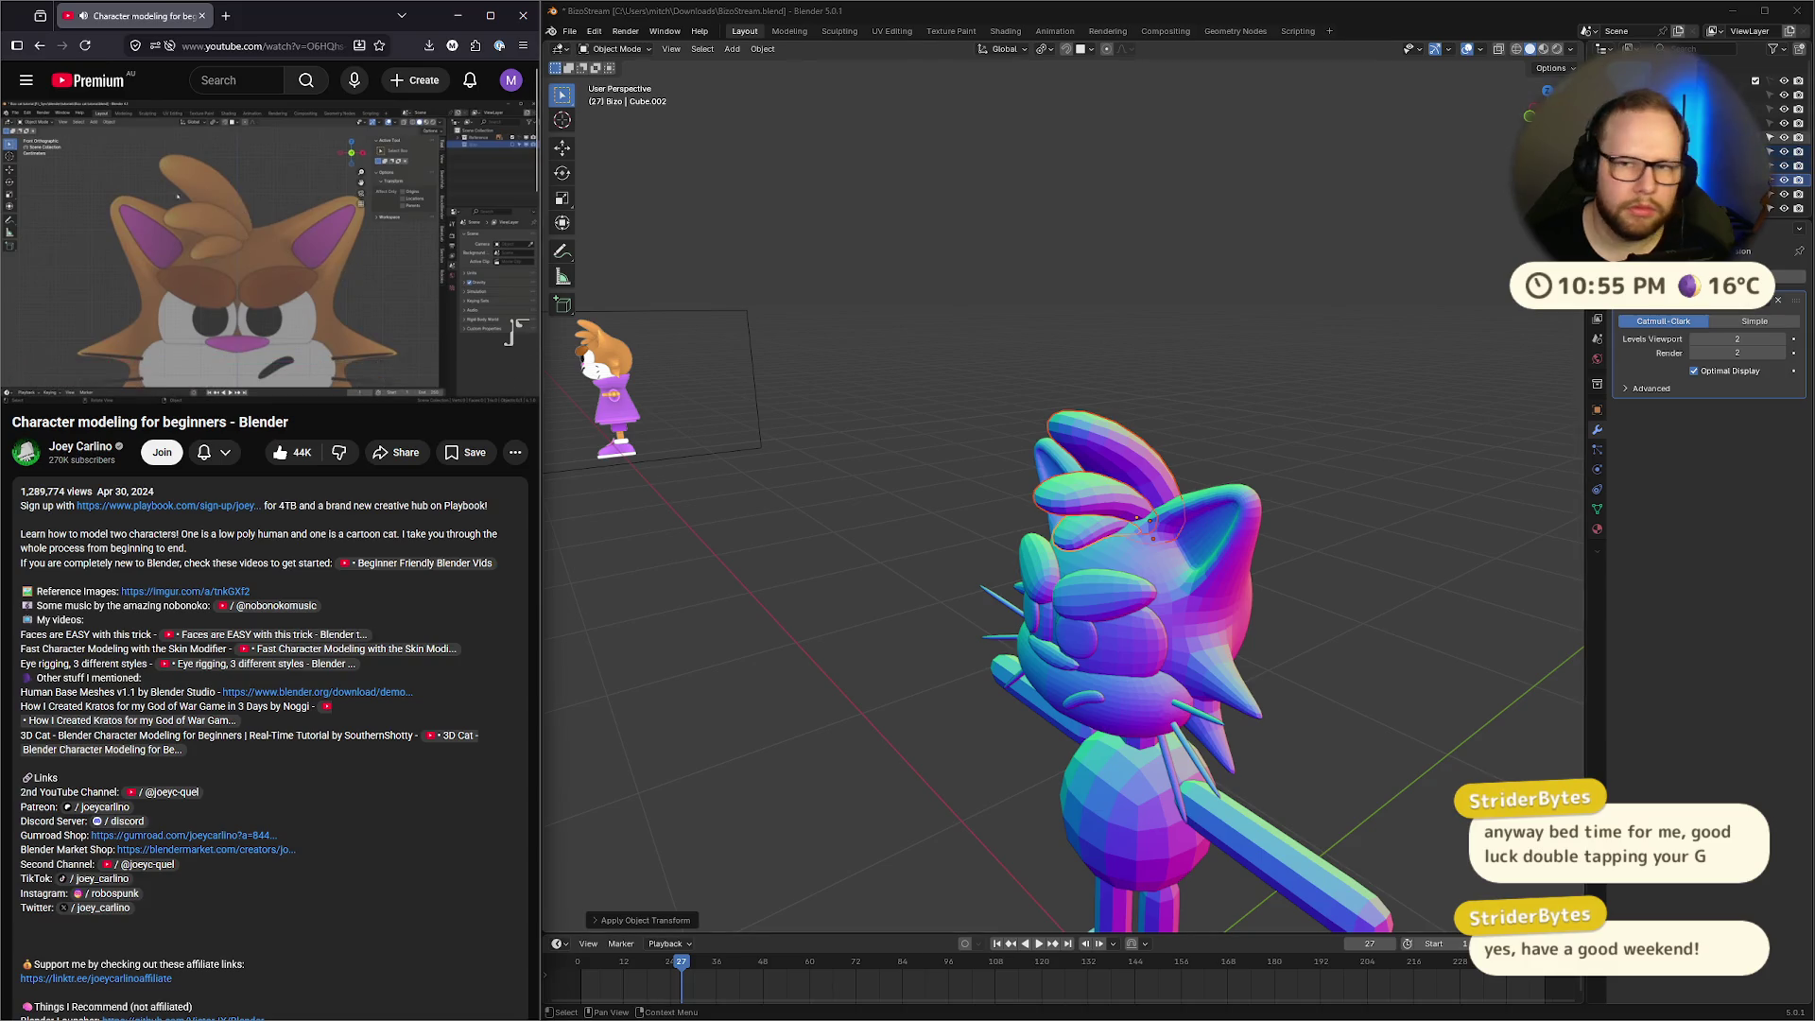
pyautogui.press('KP_1')
pyautogui.press('s')
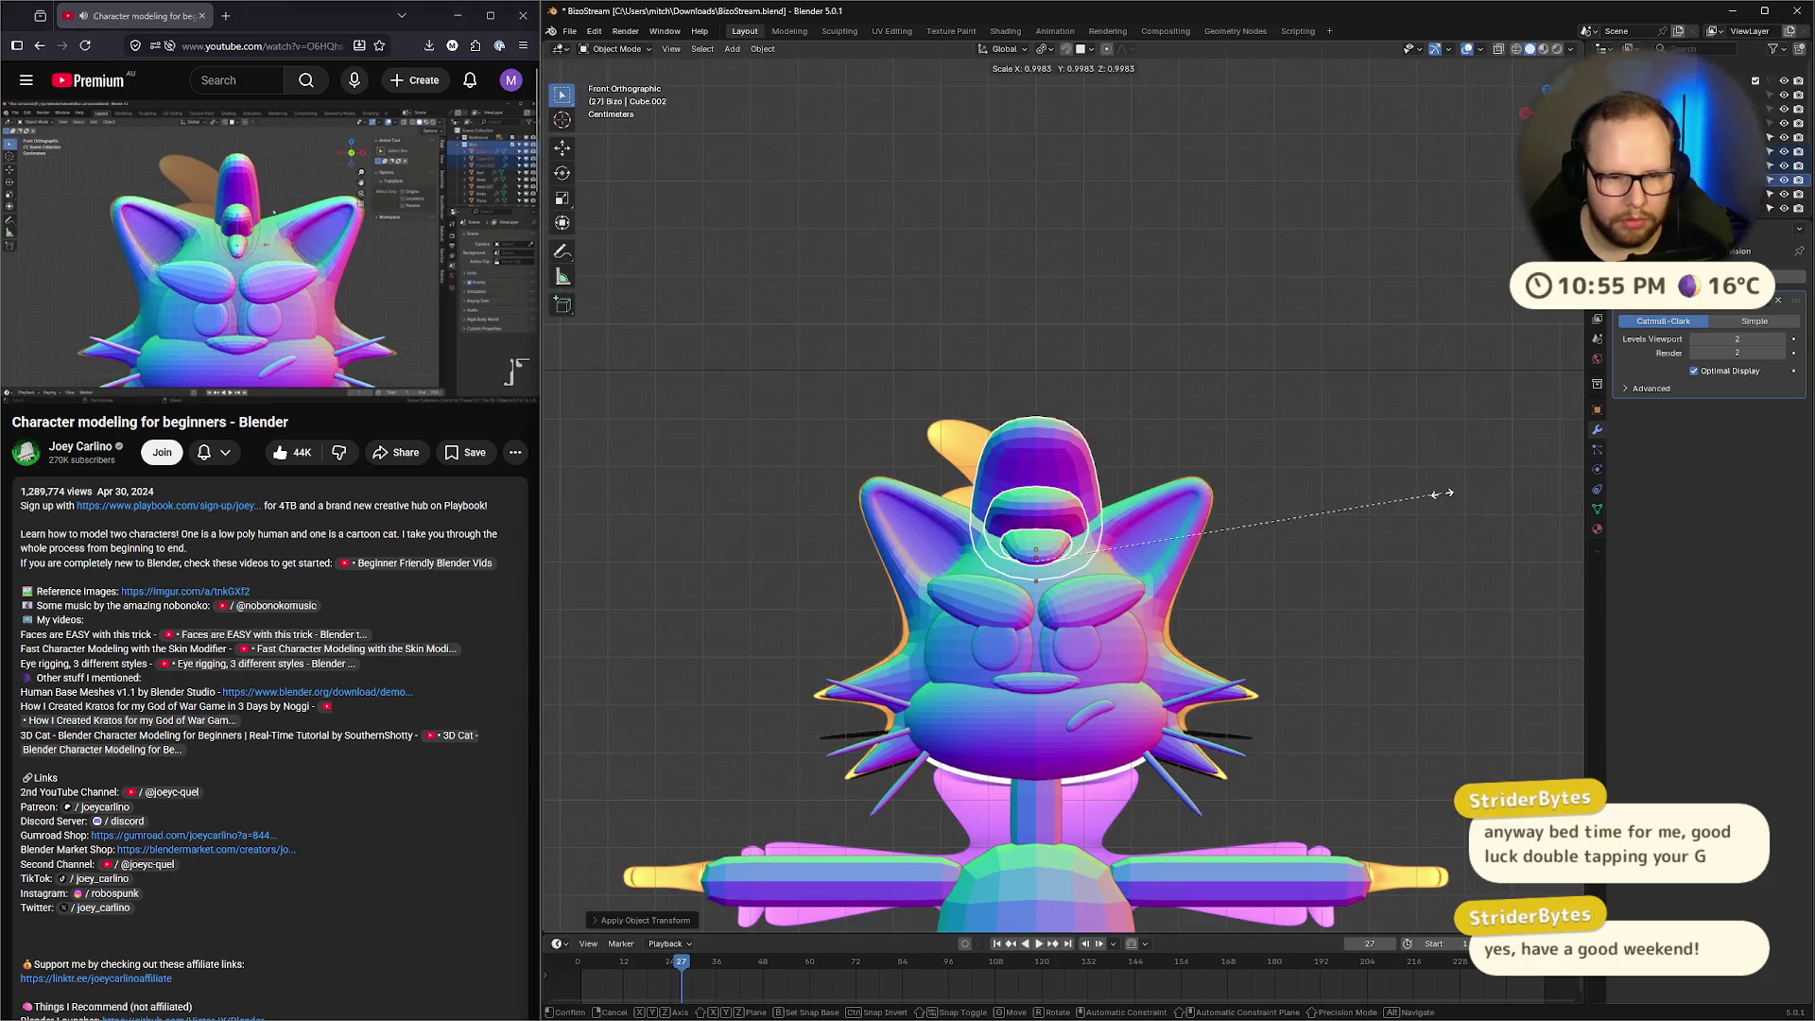
pyautogui.press('Escape')
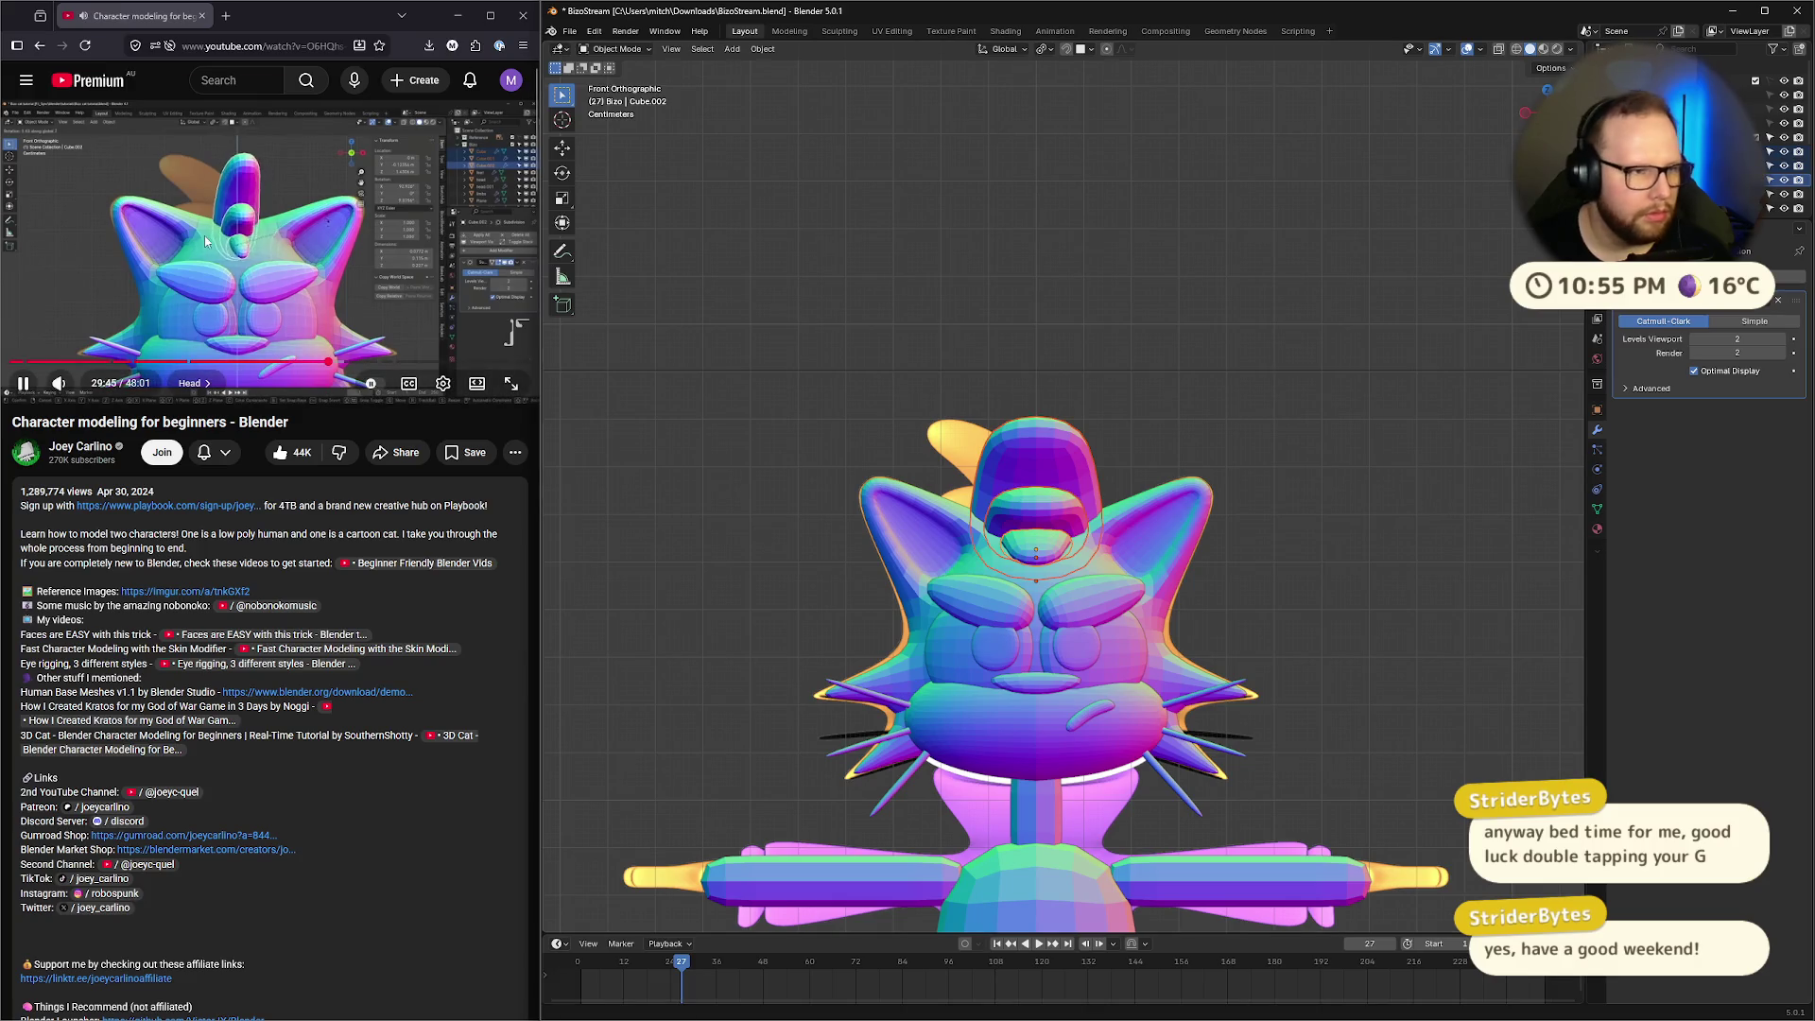
pyautogui.click(204, 236)
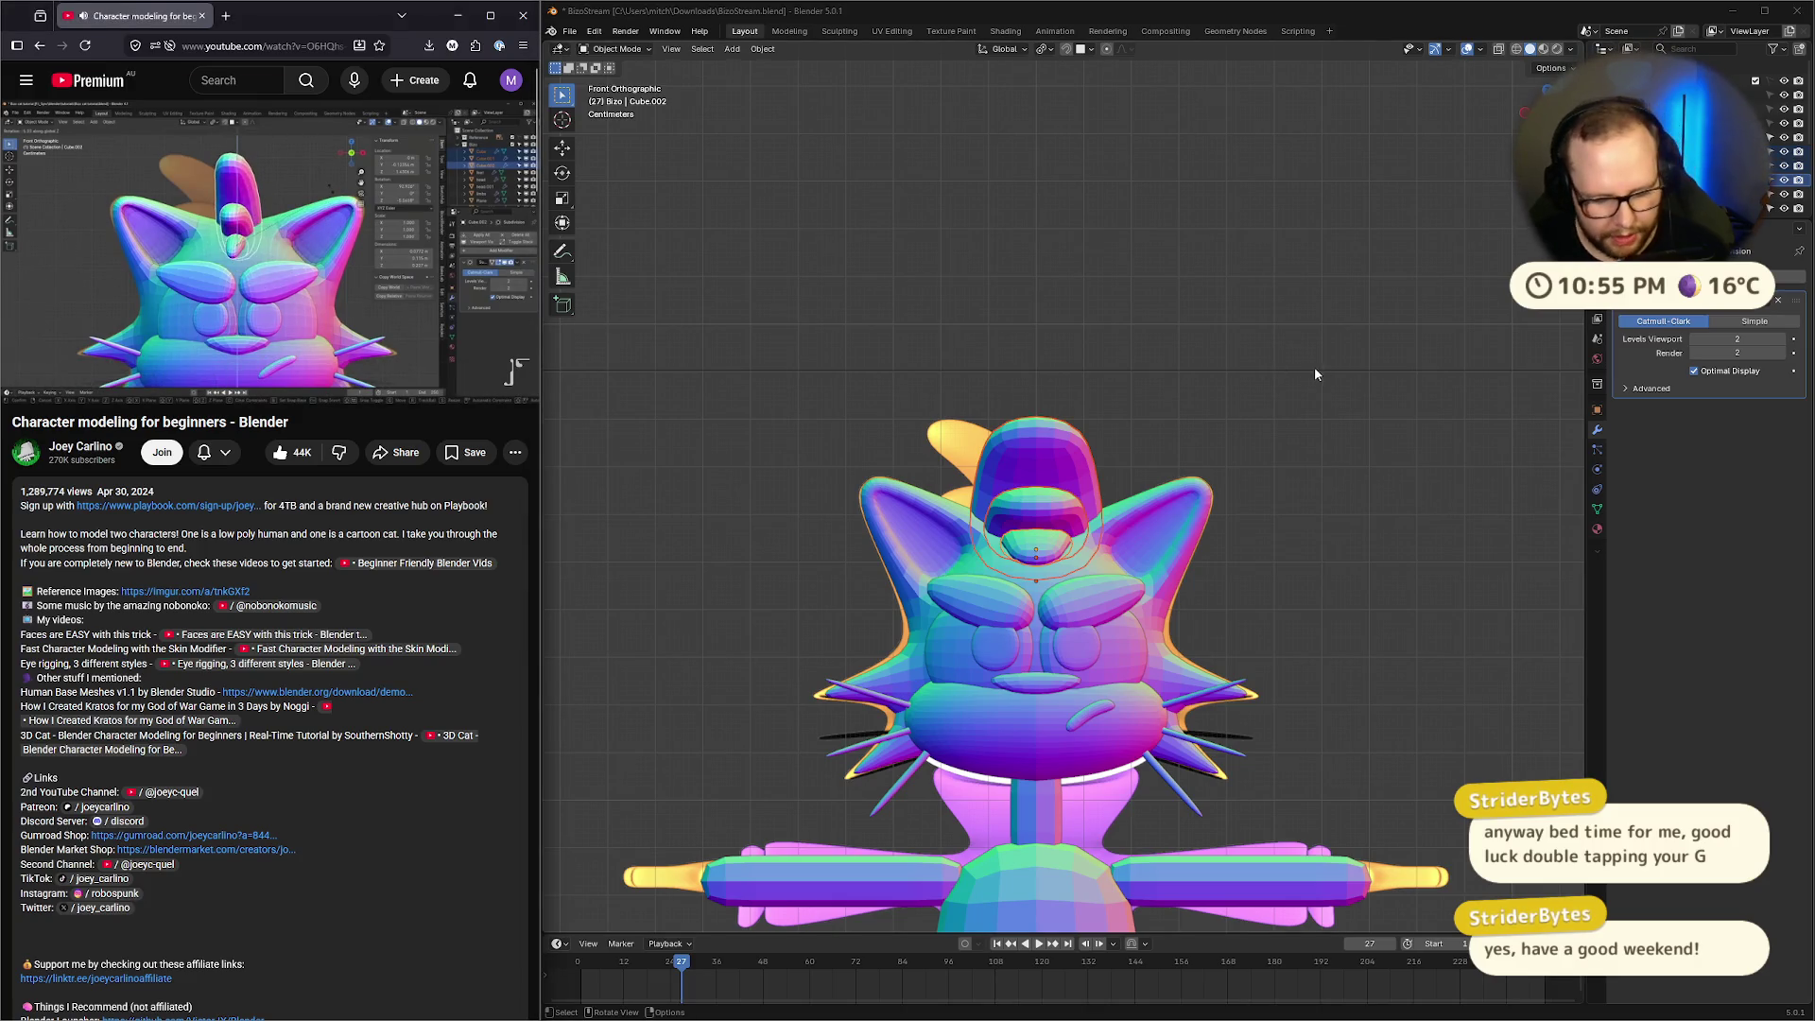
pyautogui.click(1175, 424)
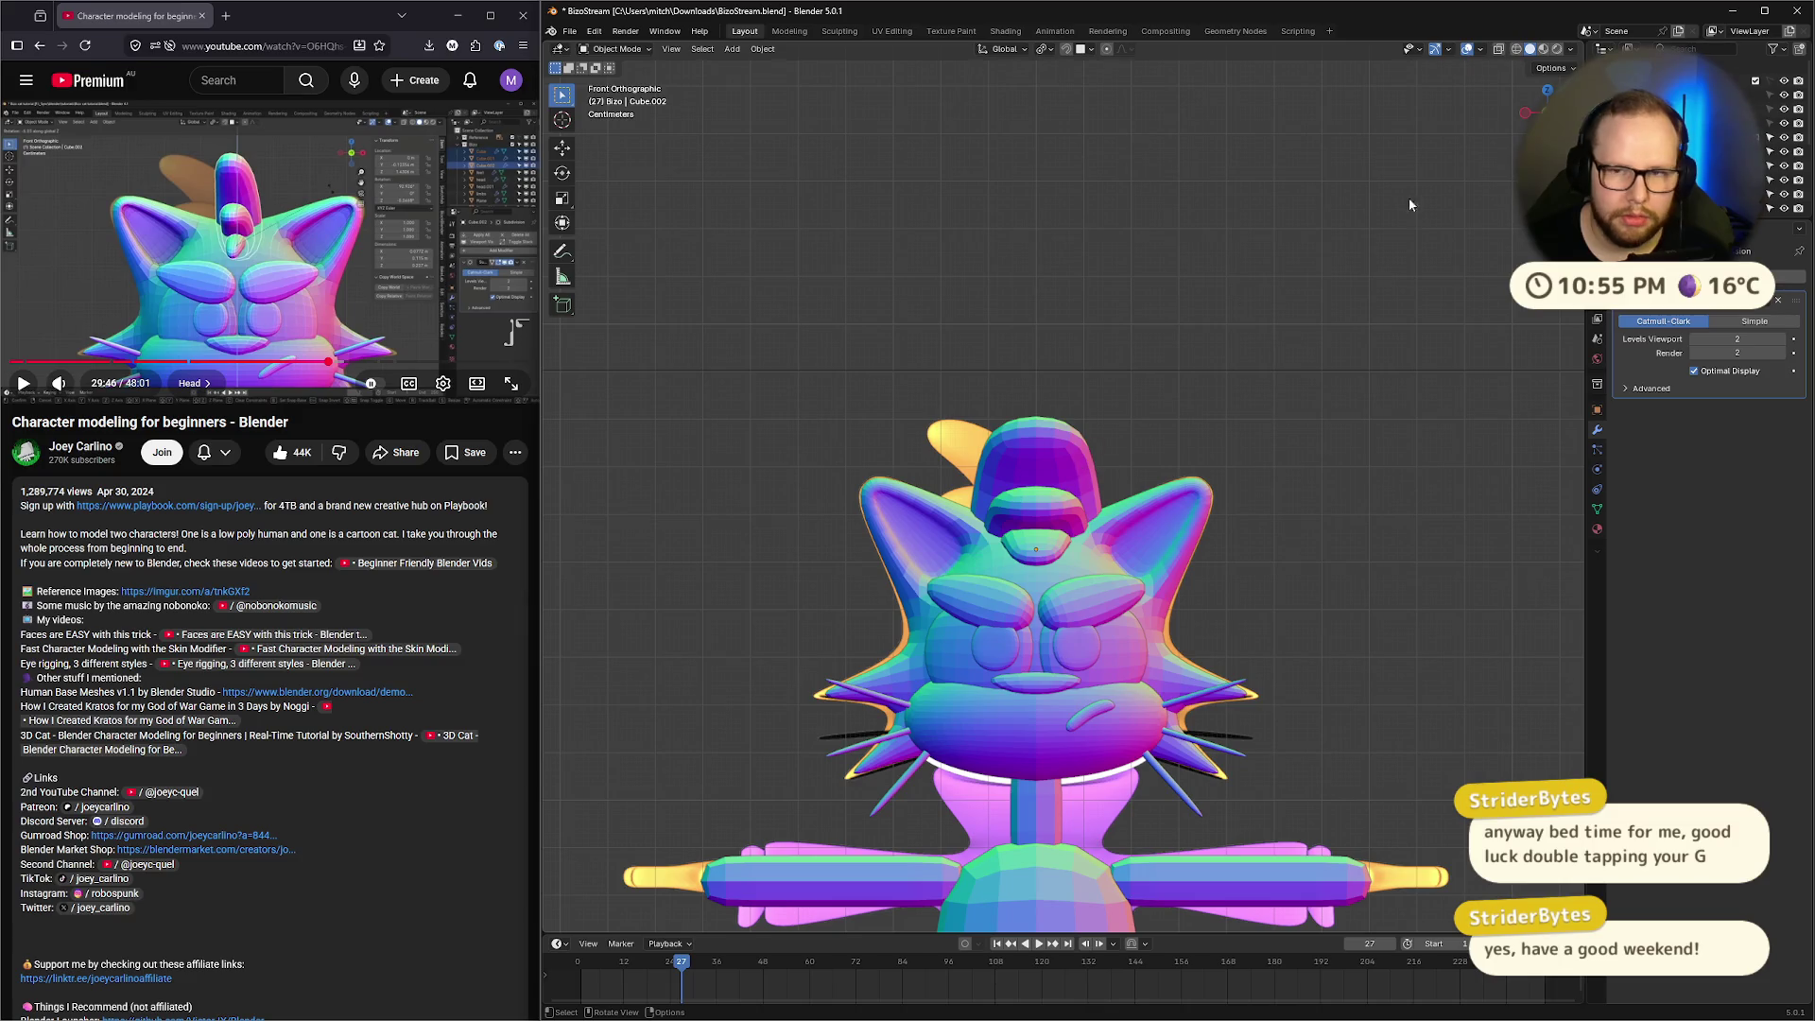
pyautogui.click(1051, 455)
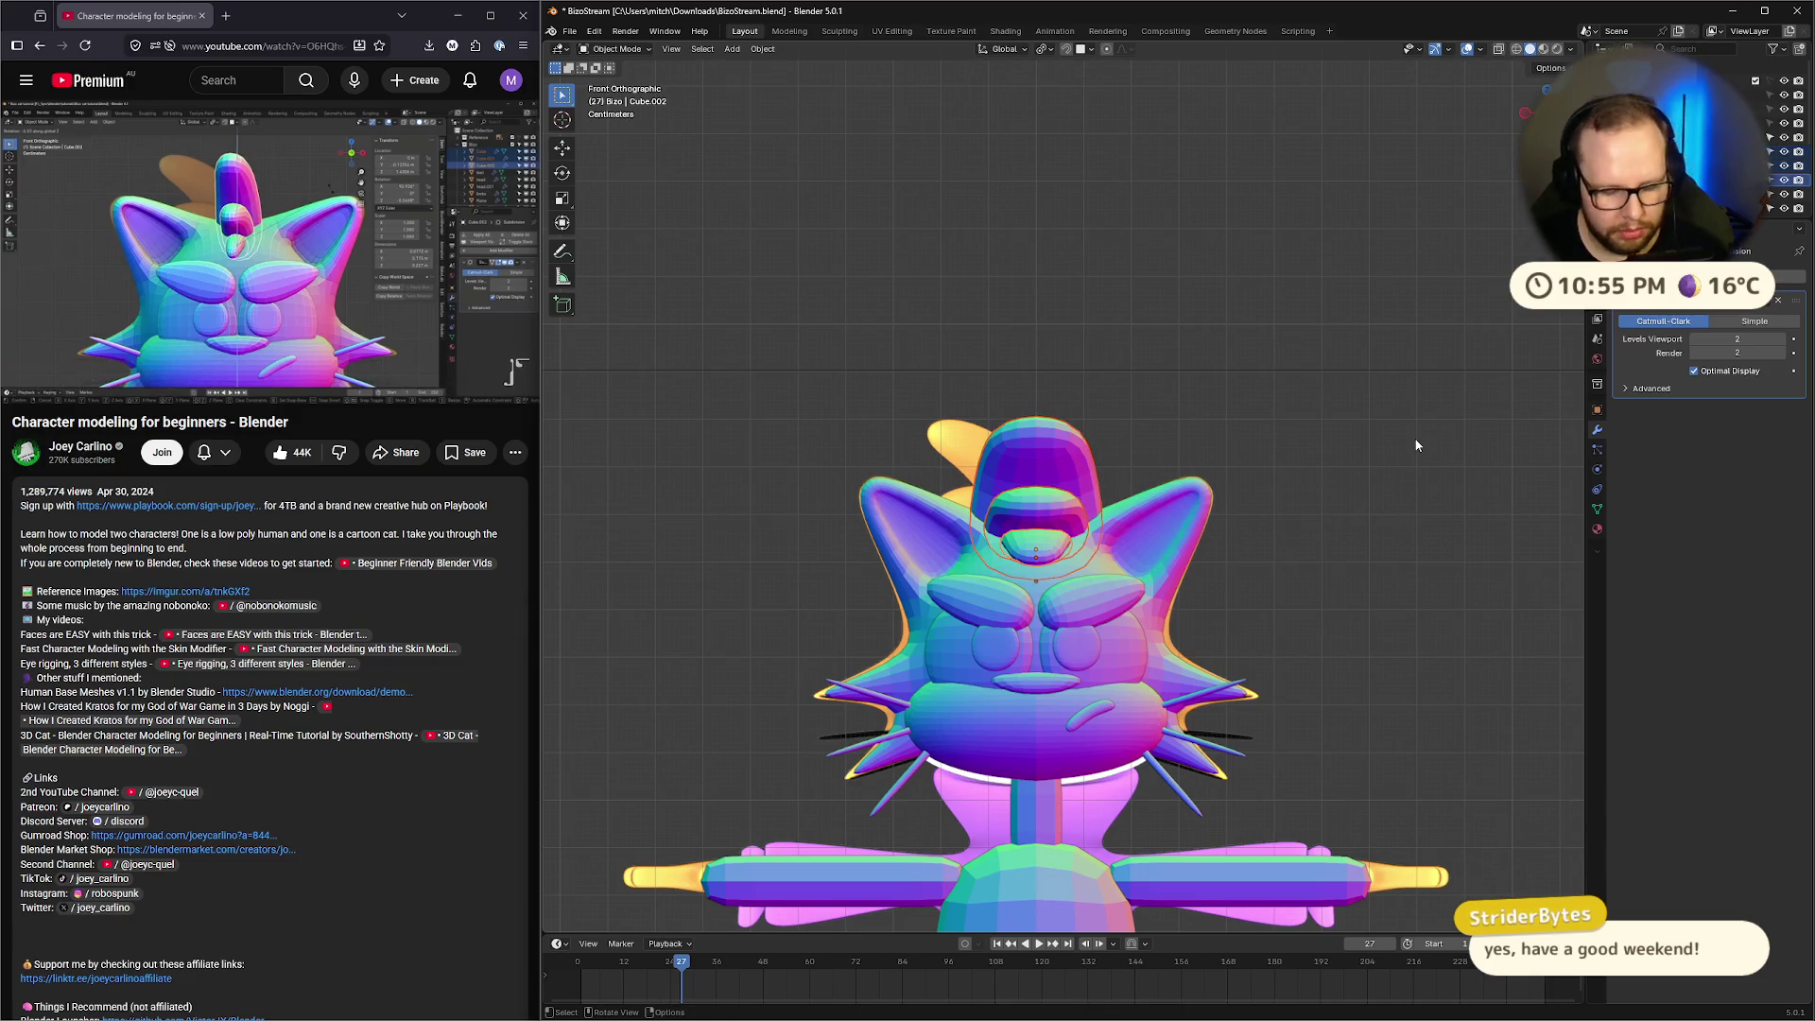
pyautogui.press('s')
pyautogui.press('x')
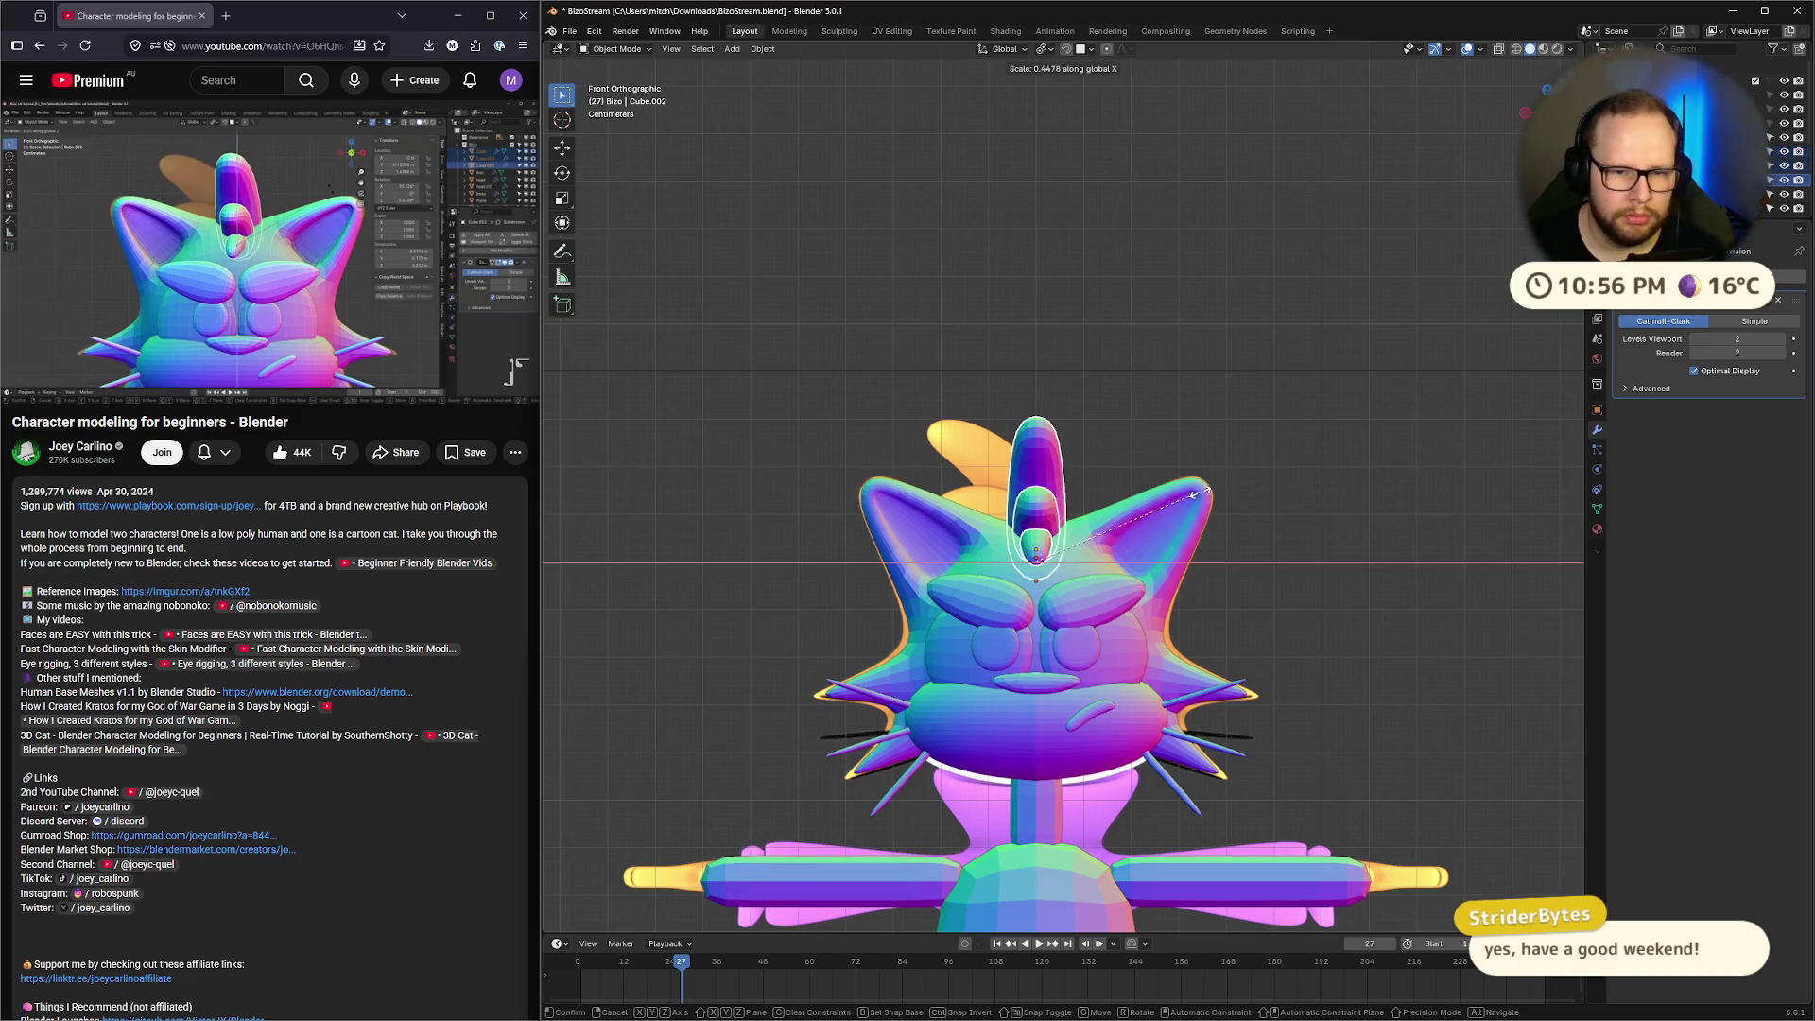
pyautogui.click(1219, 482)
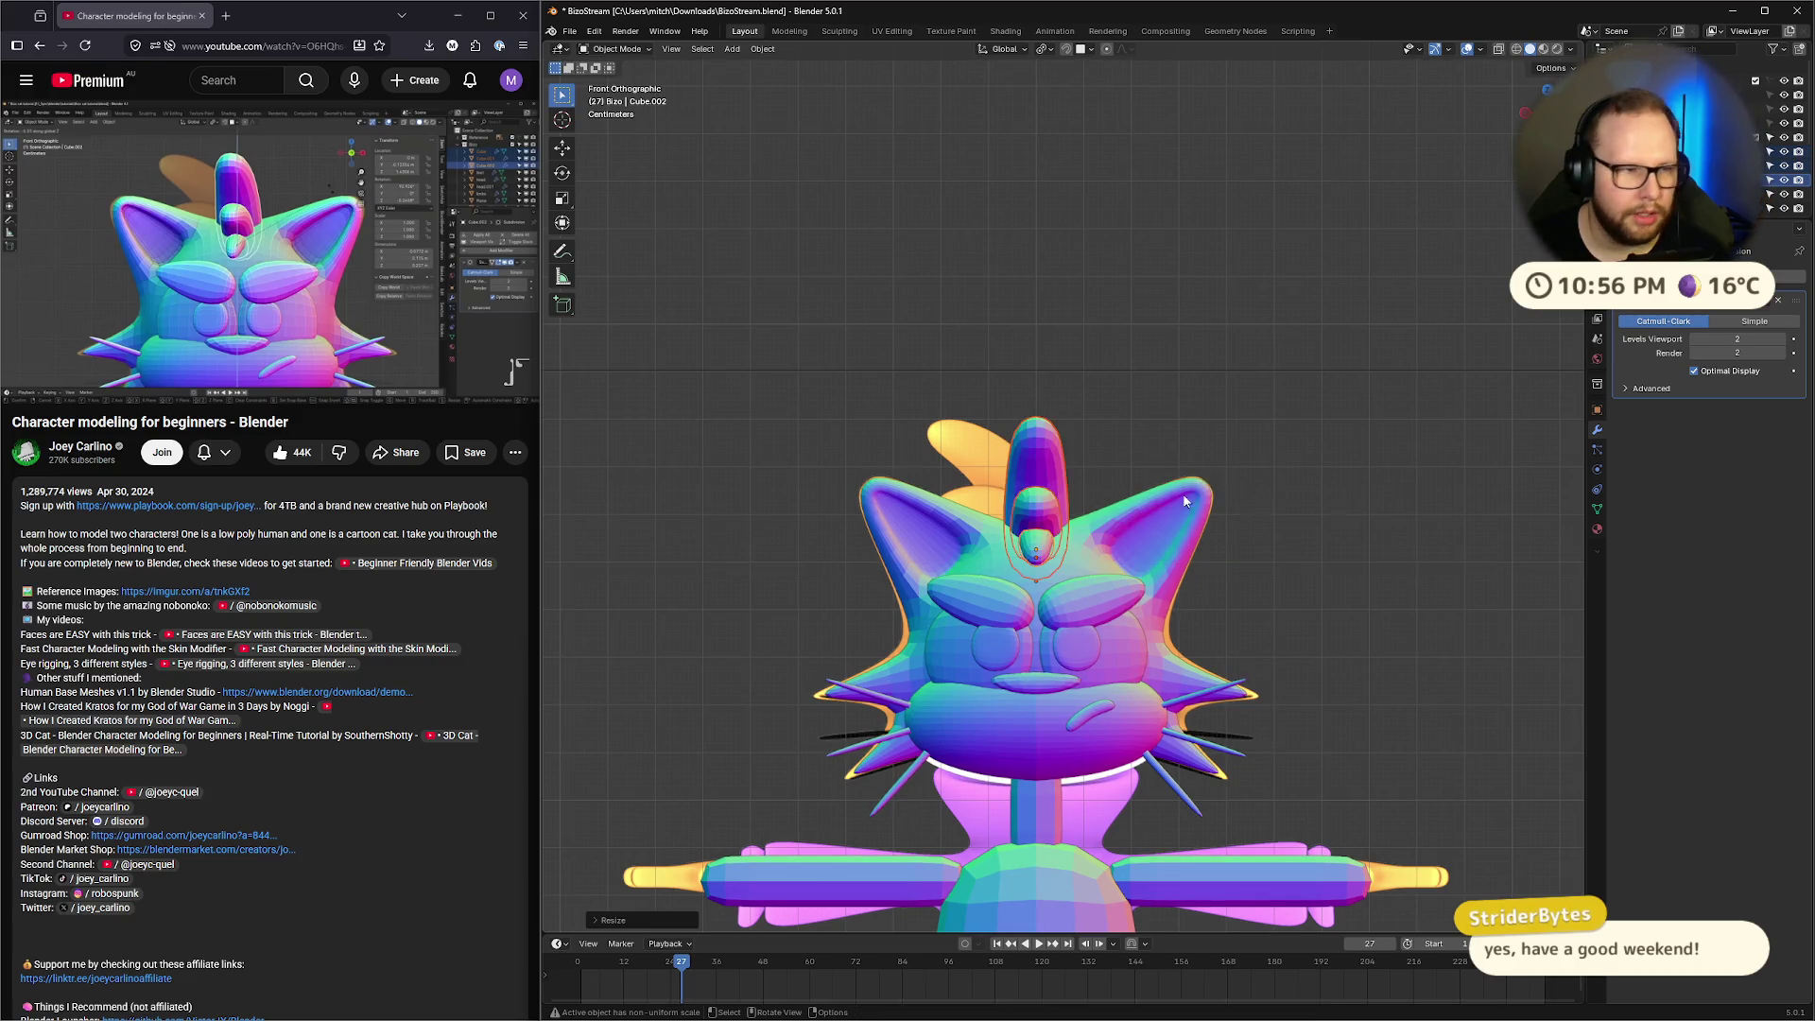
pyautogui.click(348, 235)
pyautogui.click(348, 236)
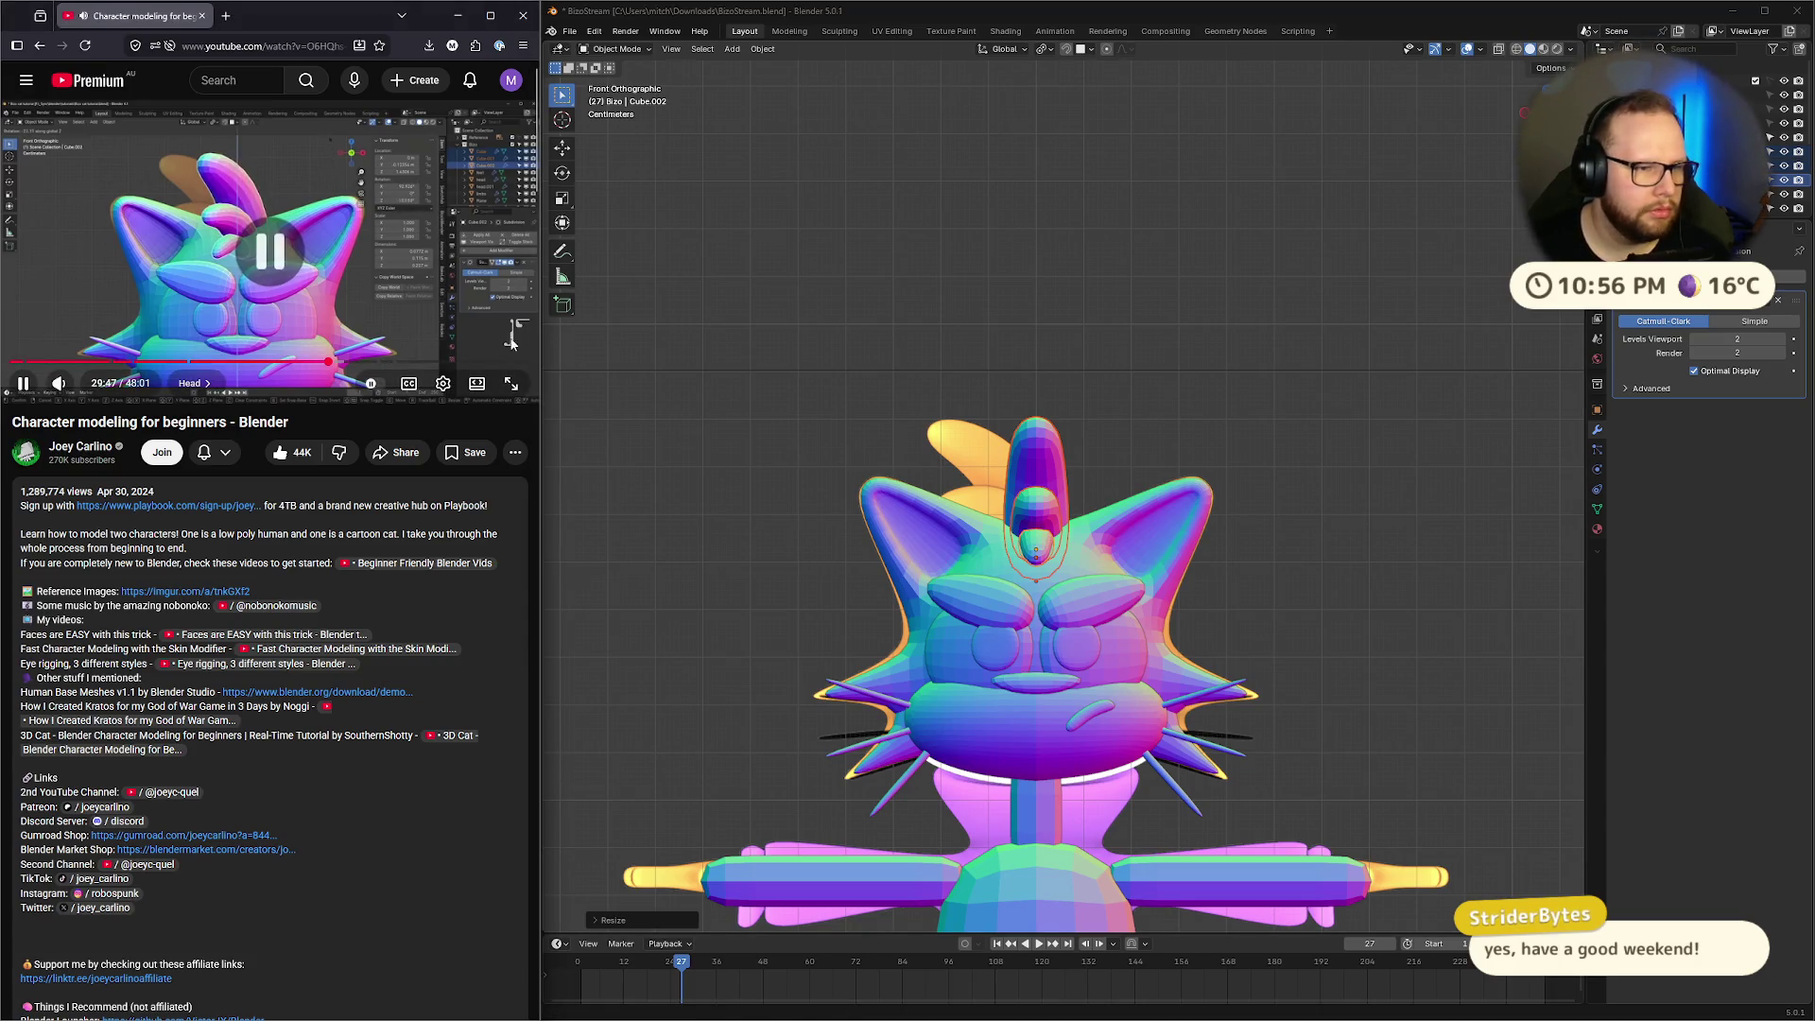
# Reselect the head tuft and apply its scale with Ctrl+A
pyautogui.hotkey('ctrl', 'a')
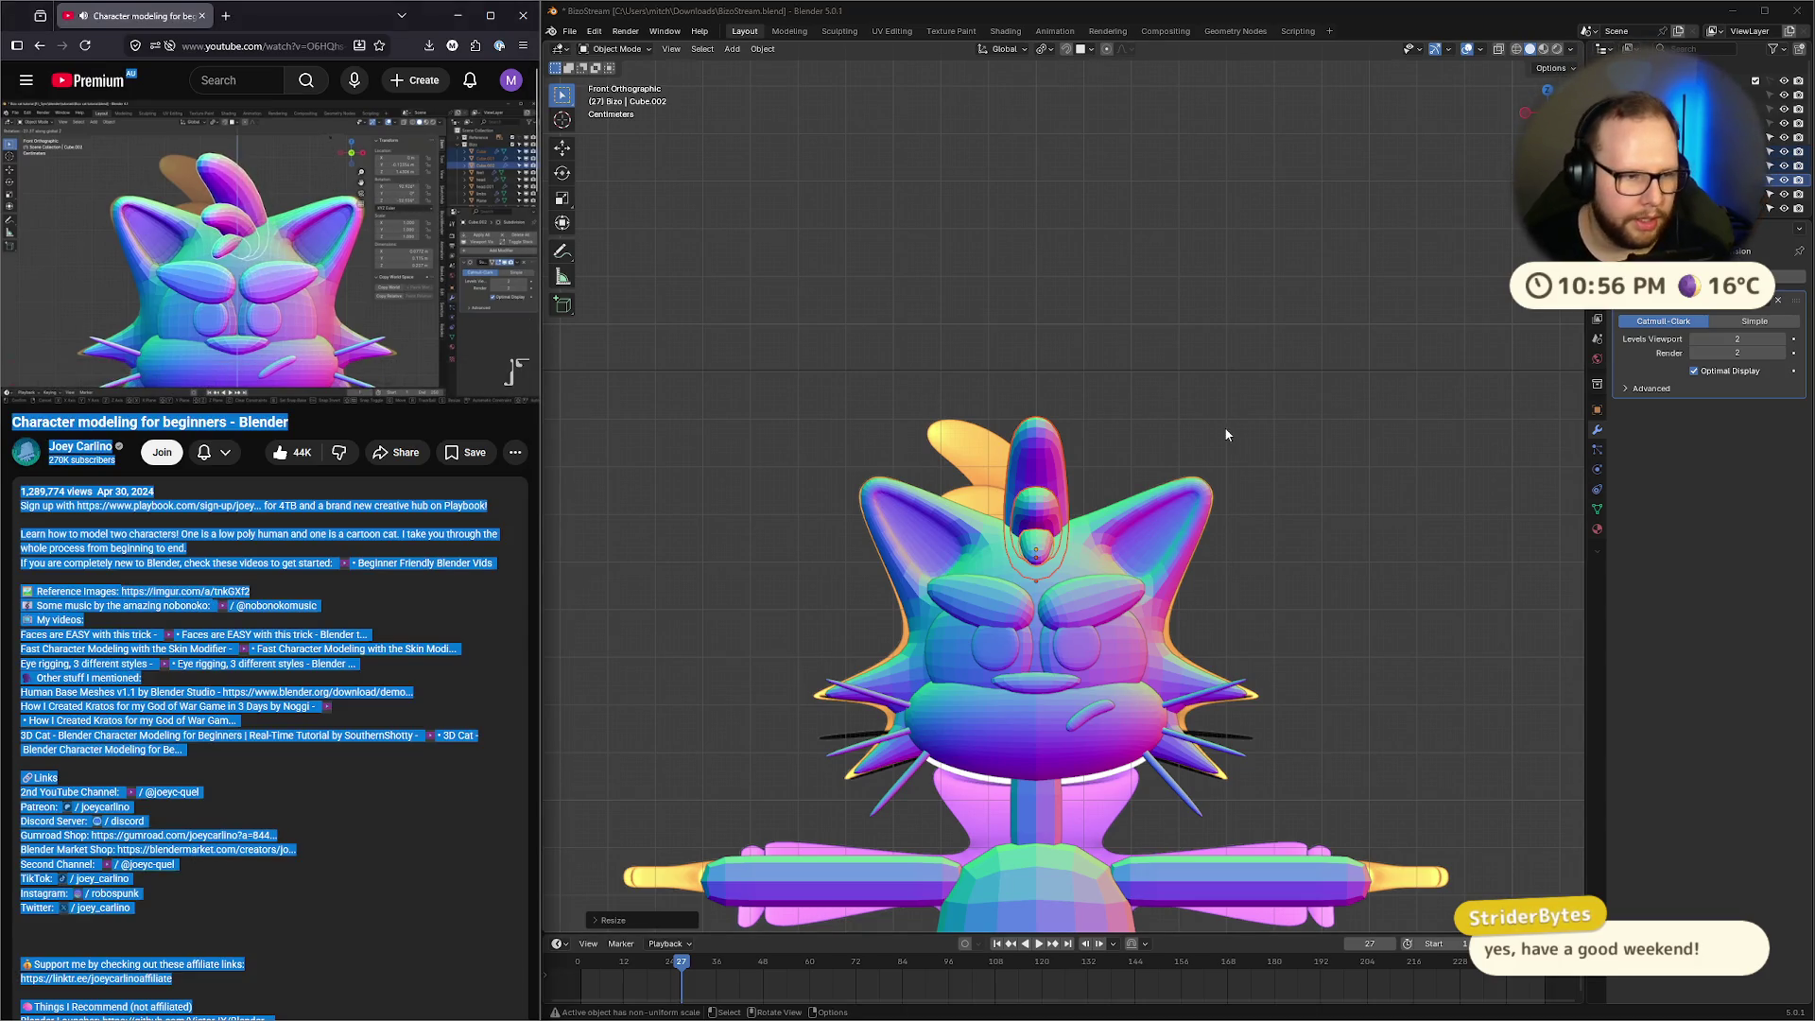
pyautogui.click(1209, 446)
pyautogui.click(1027, 475)
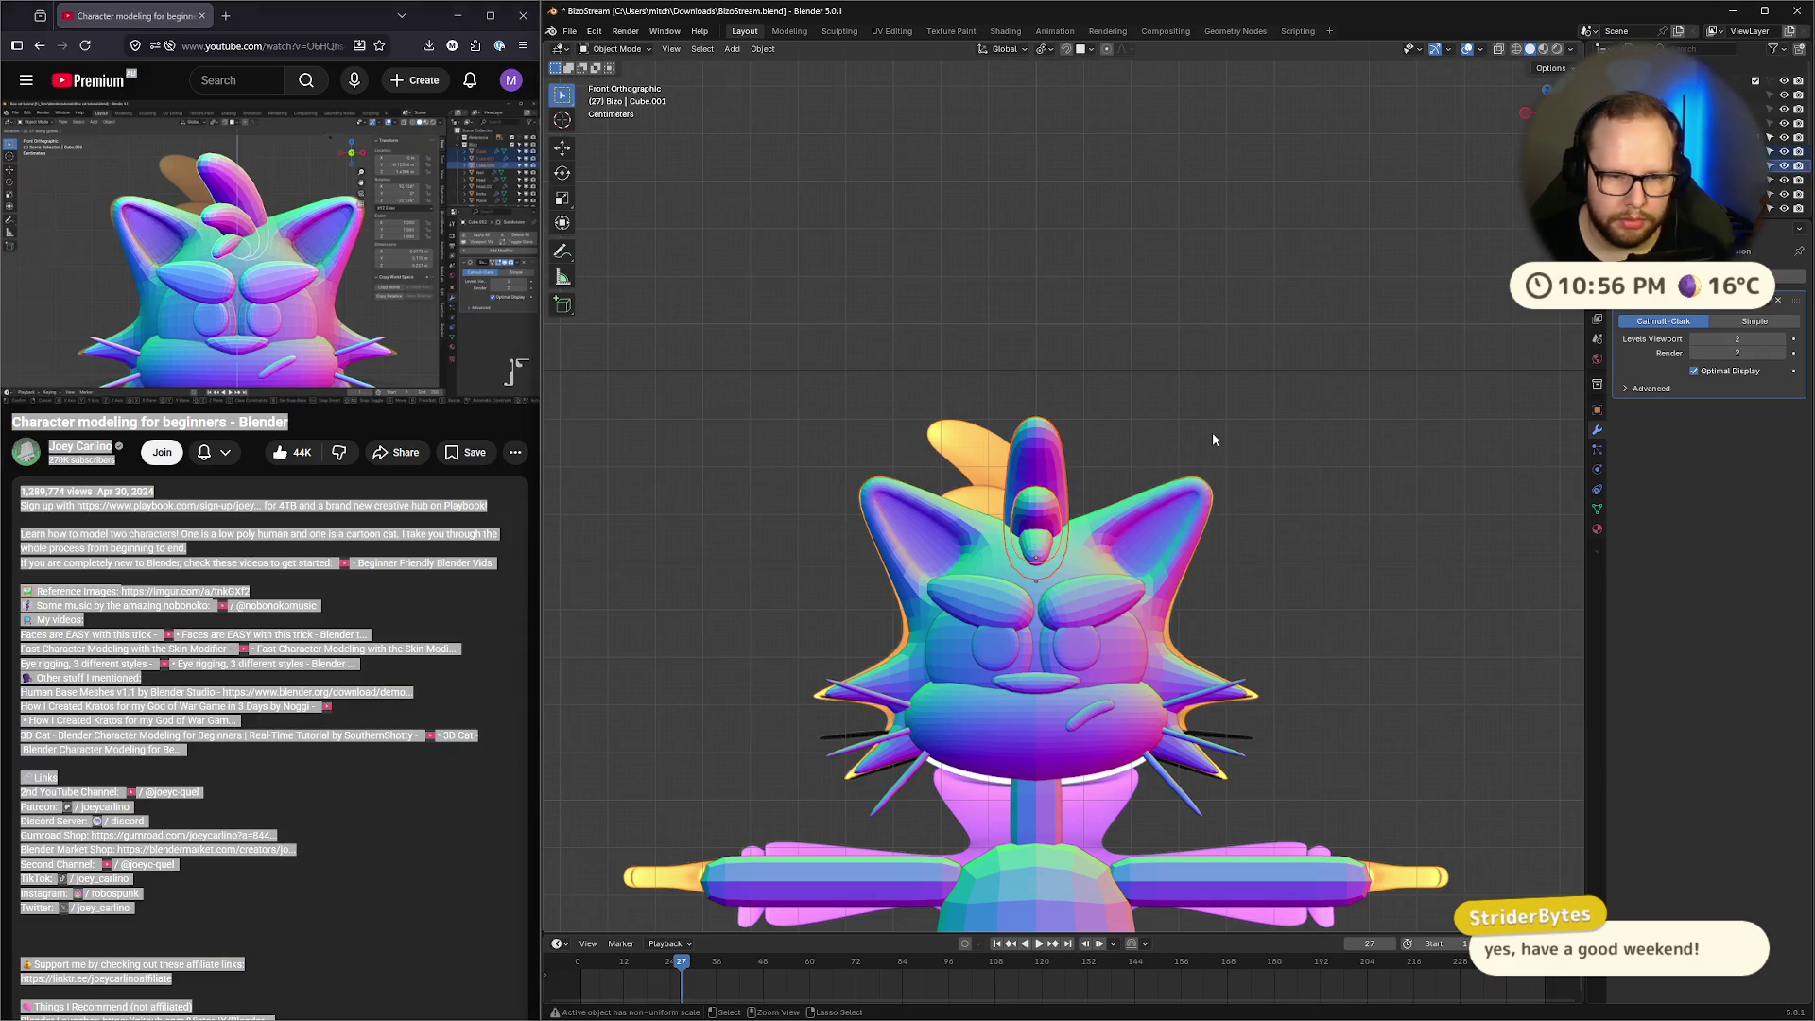
pyautogui.hotkey('ctrl', 'a')
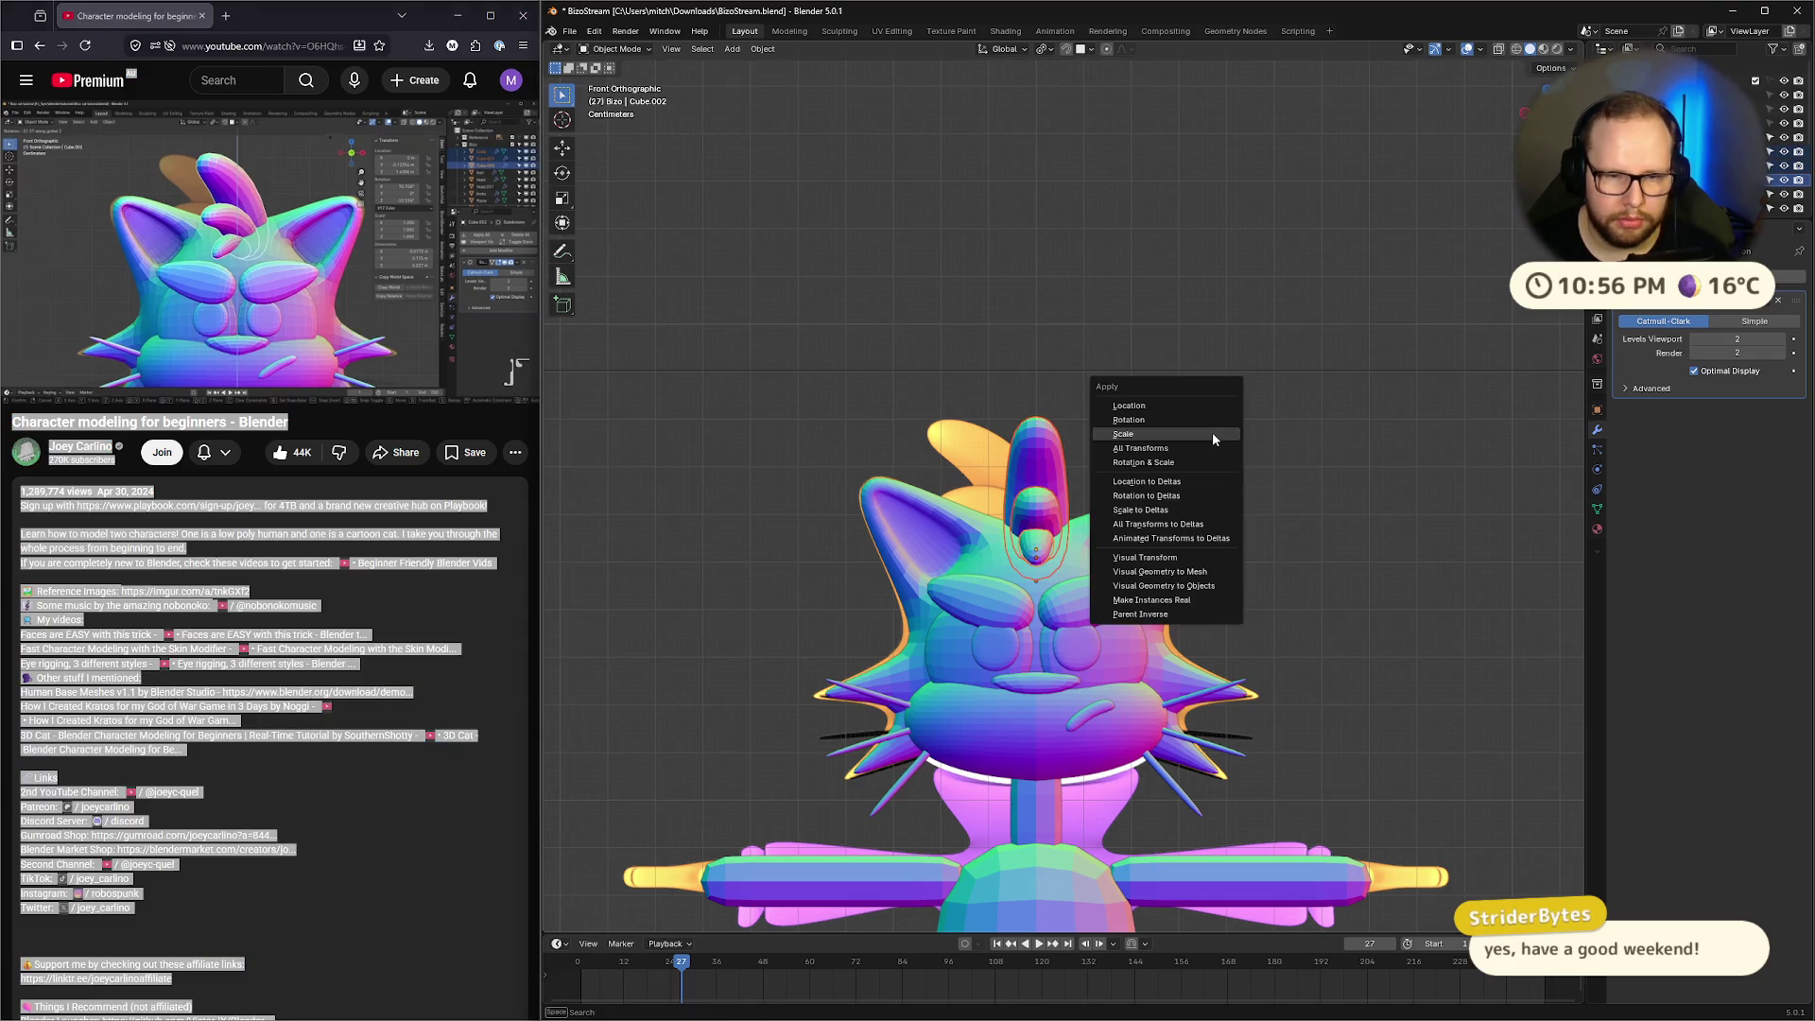
pyautogui.click(1214, 439)
pyautogui.click(198, 217)
pyautogui.click(199, 218)
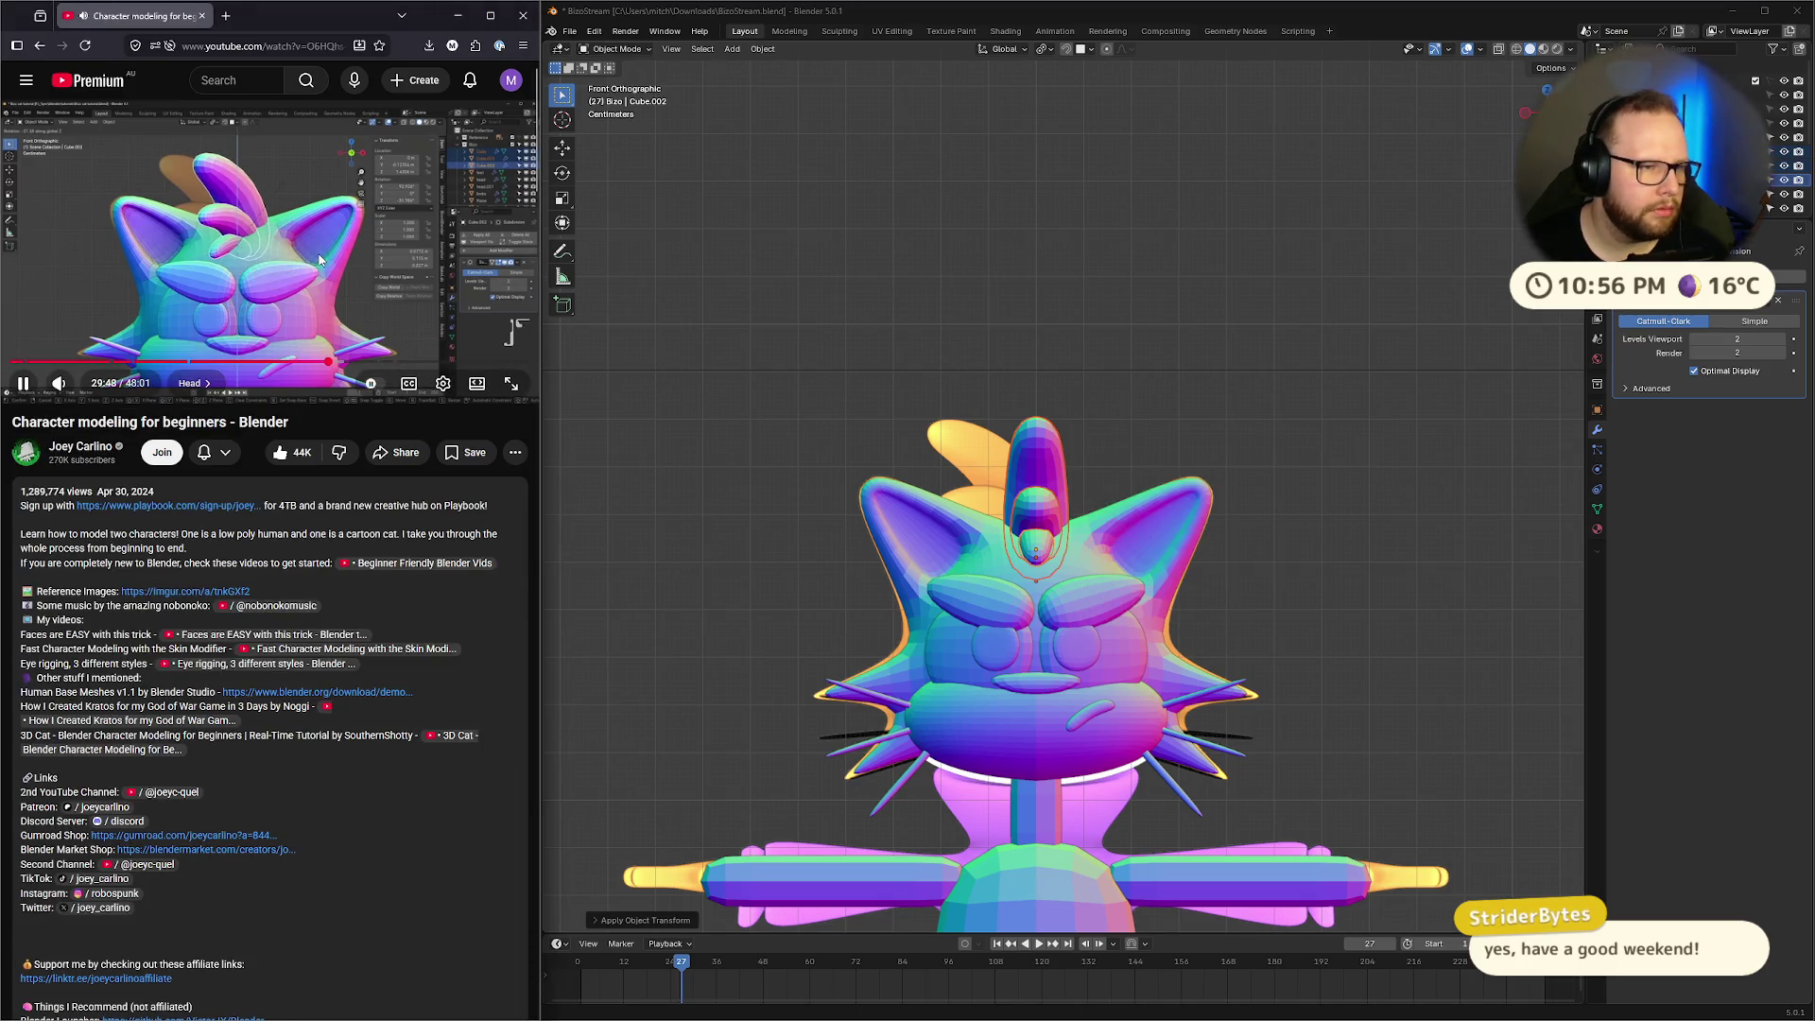
pyautogui.click(317, 259)
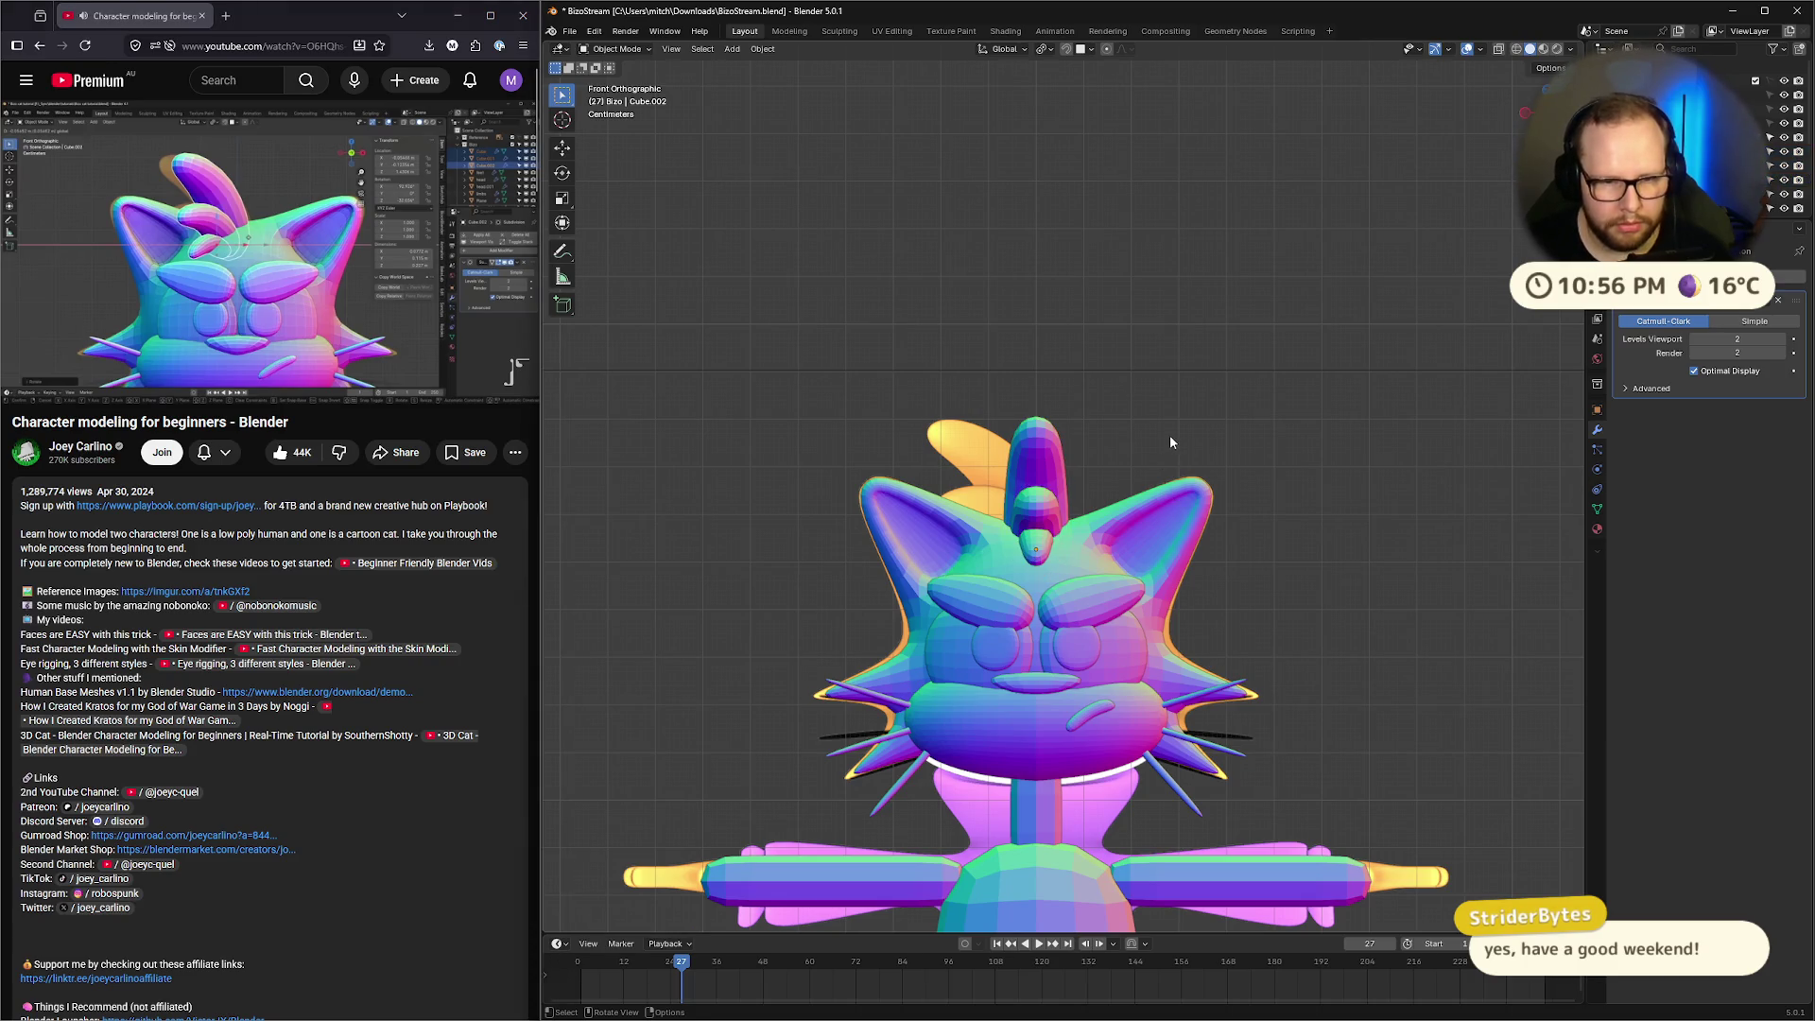
# Rotate the tuft about Z and shift it left-right along X
pyautogui.press('s')
pyautogui.press('r')
pyautogui.press('z')
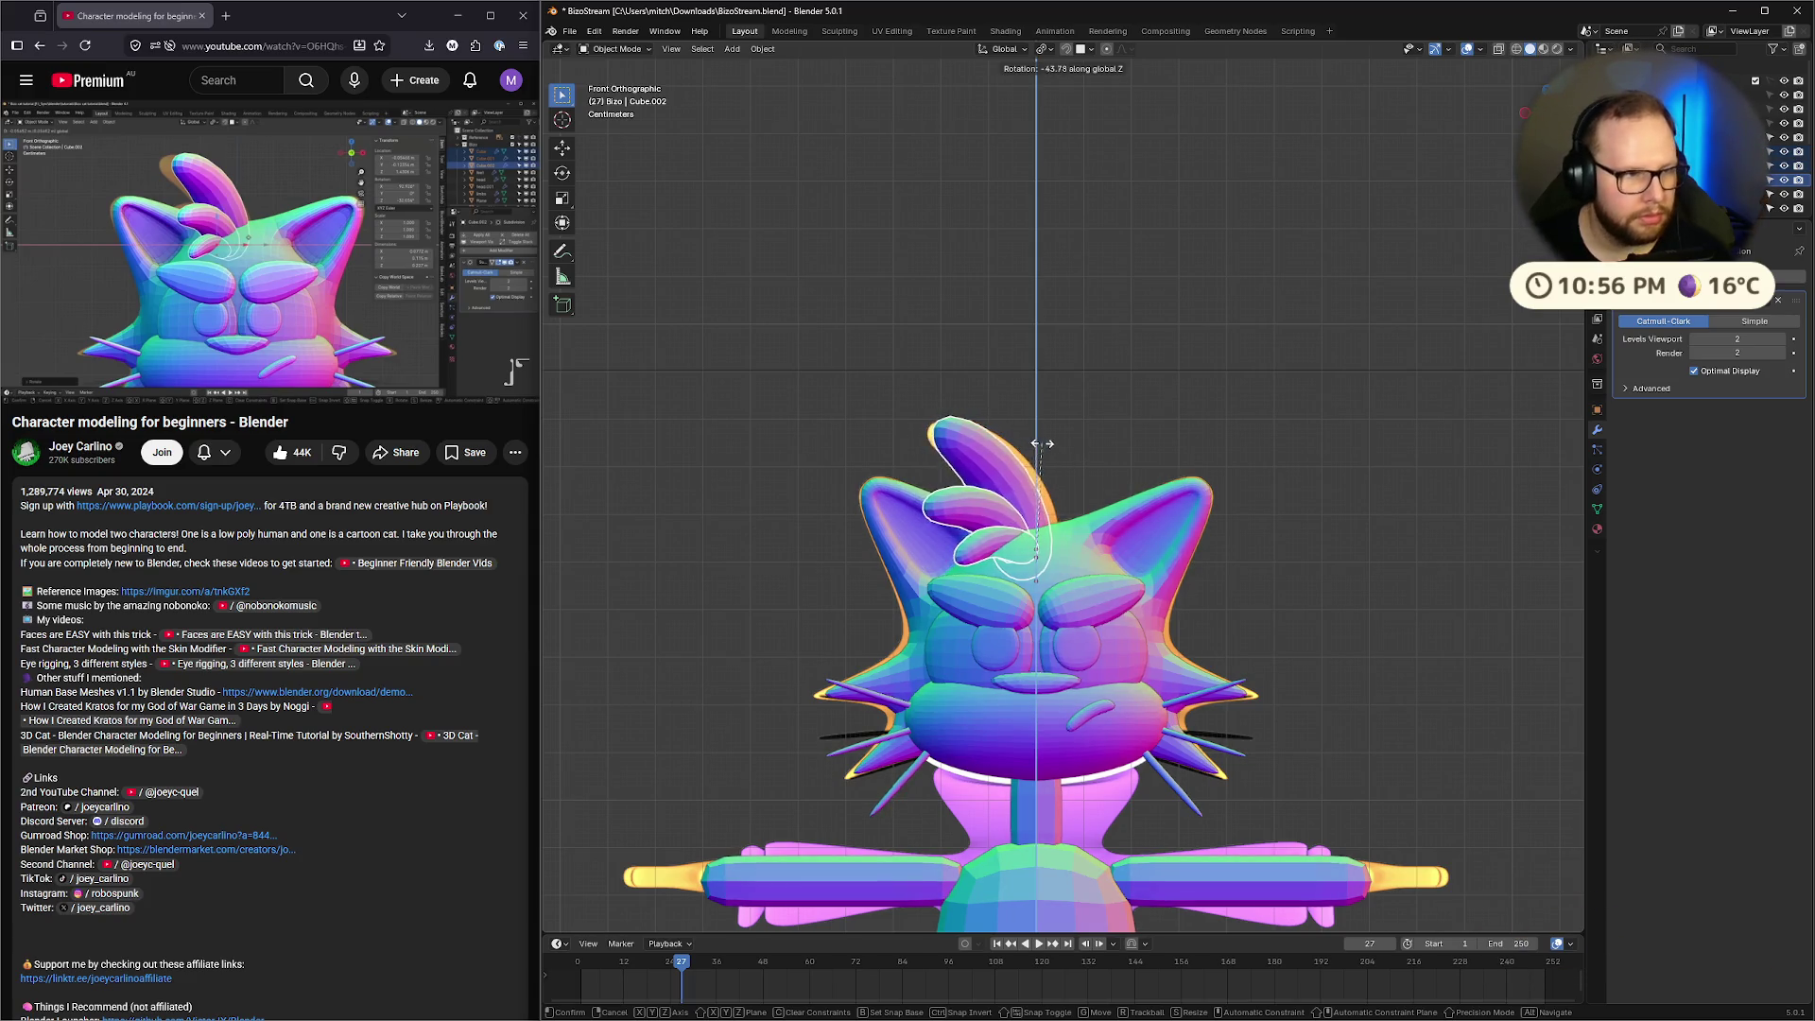
pyautogui.click(1034, 444)
pyautogui.press('g')
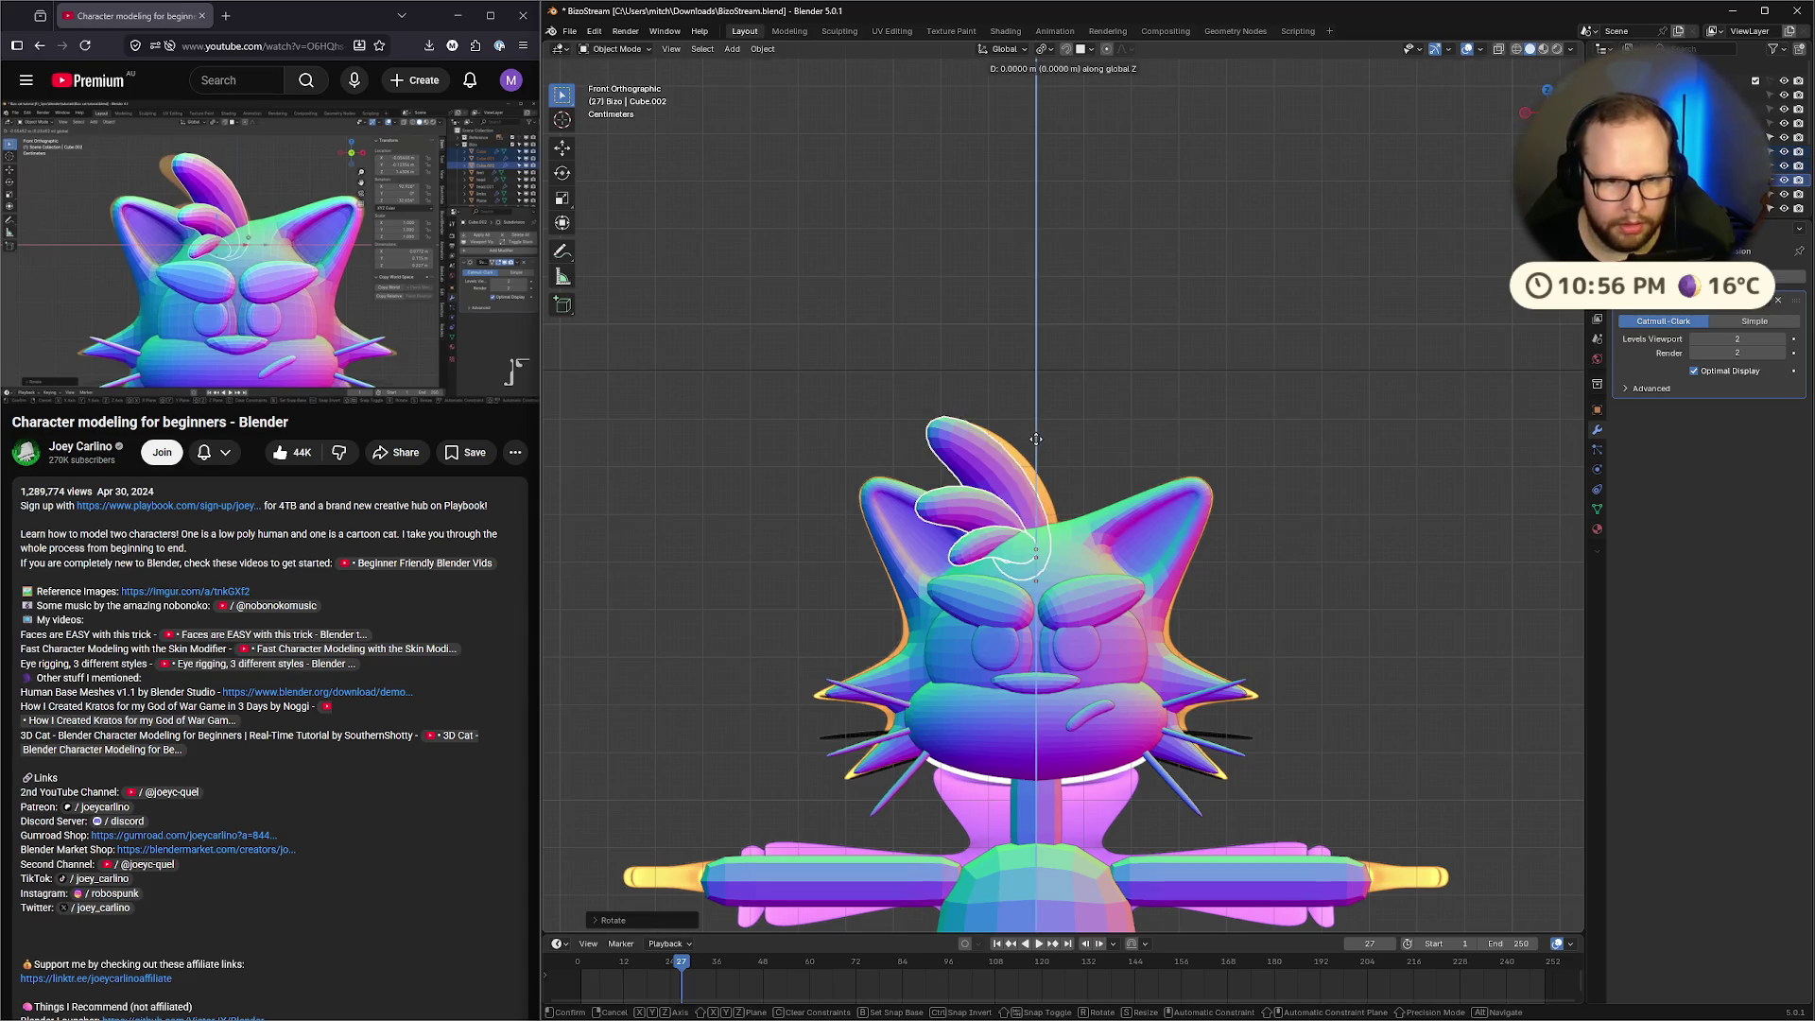
pyautogui.press('x')
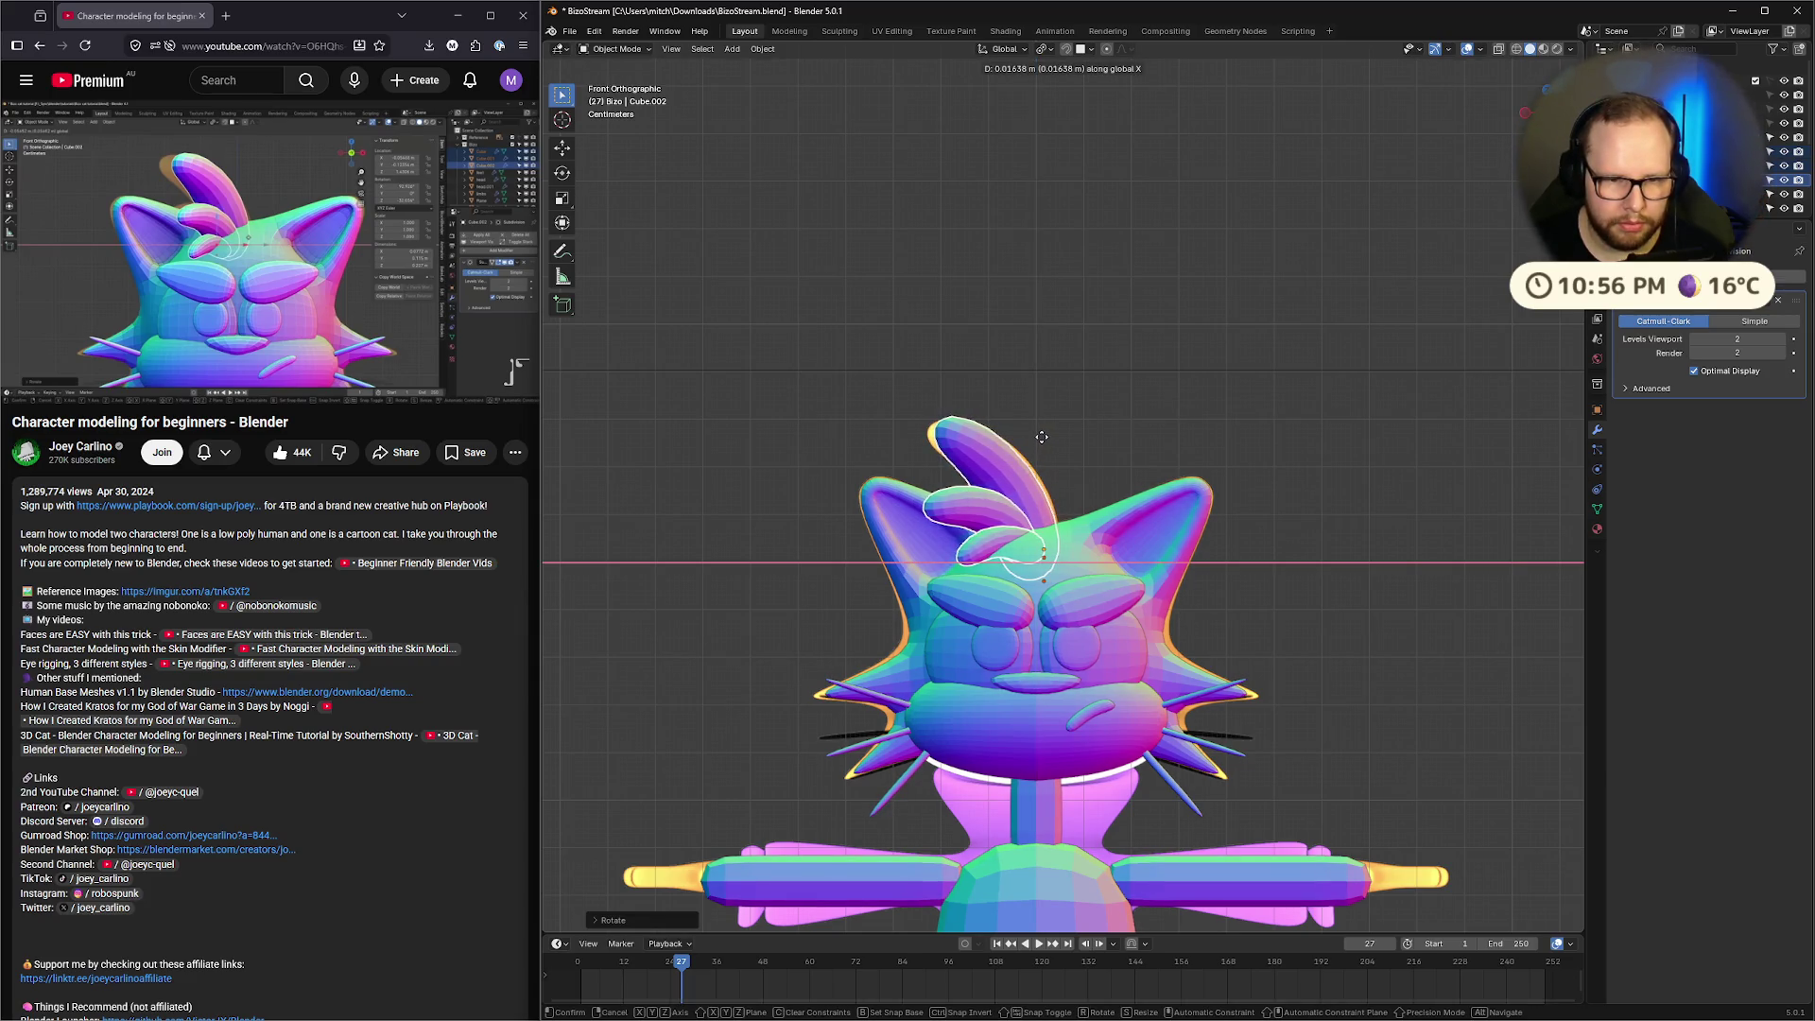
pyautogui.click(1043, 440)
pyautogui.press('g')
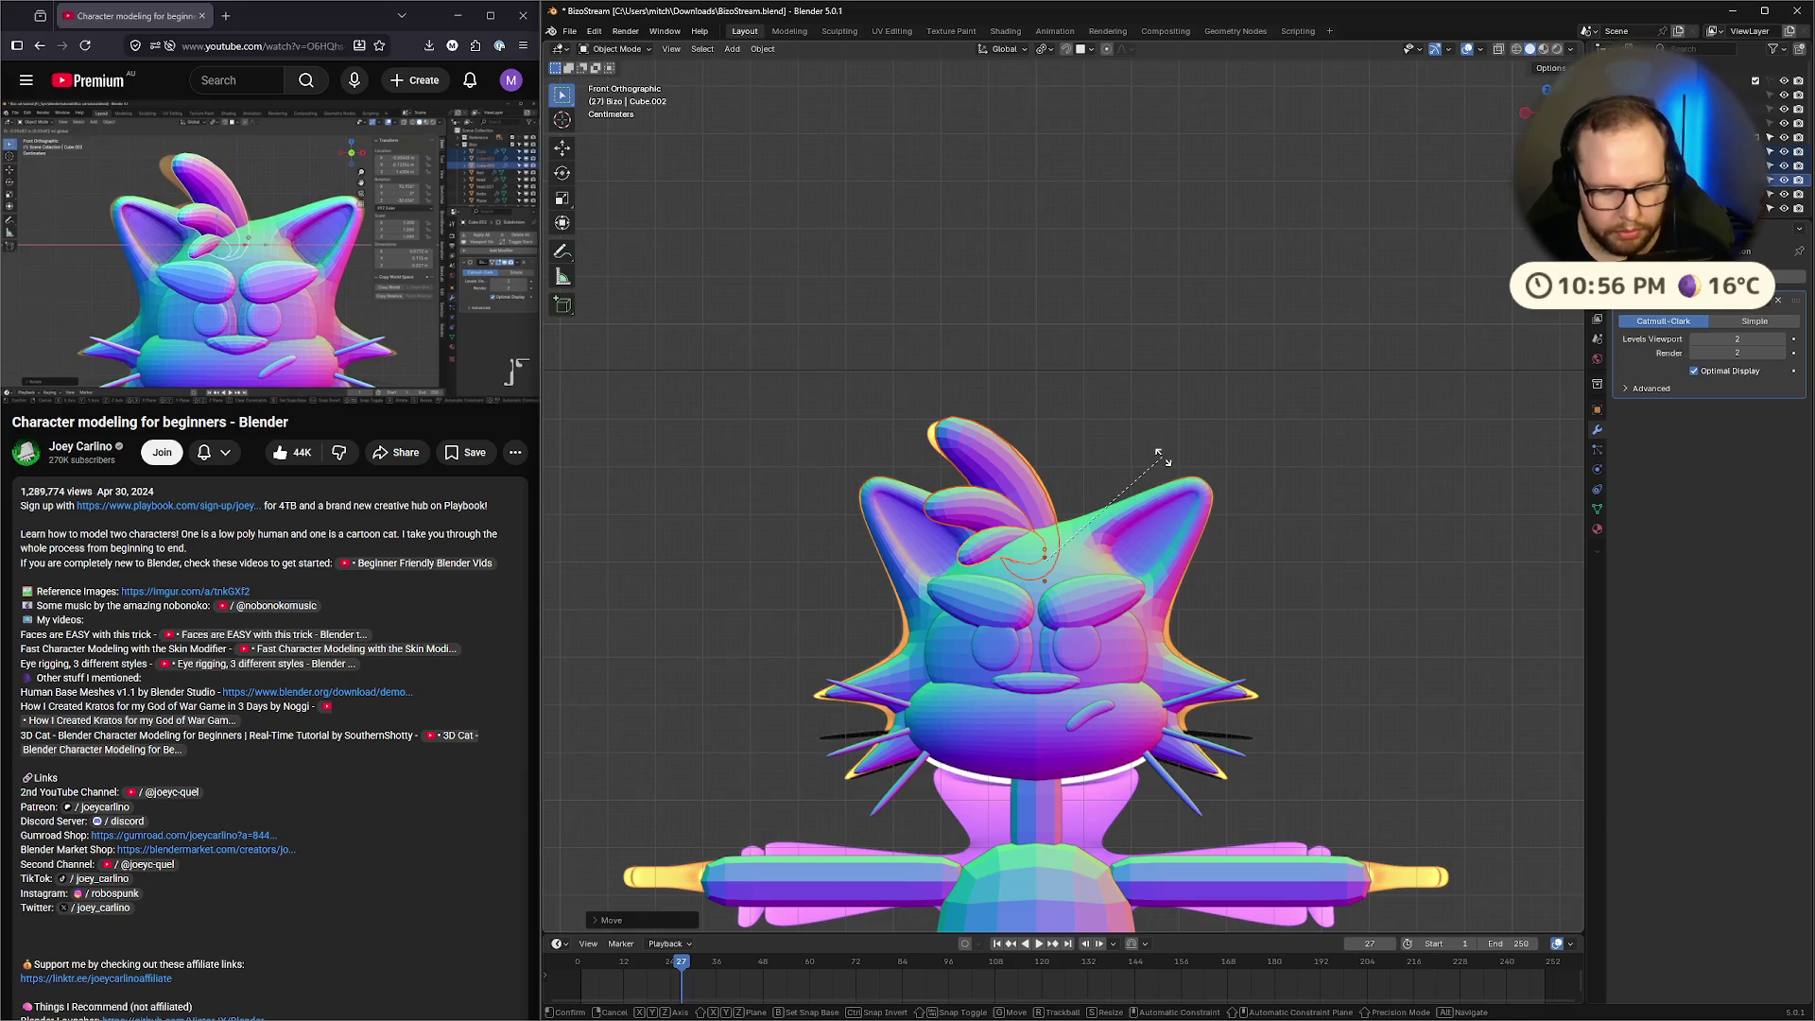
pyautogui.press('x')
pyautogui.rightClick(1153, 455)
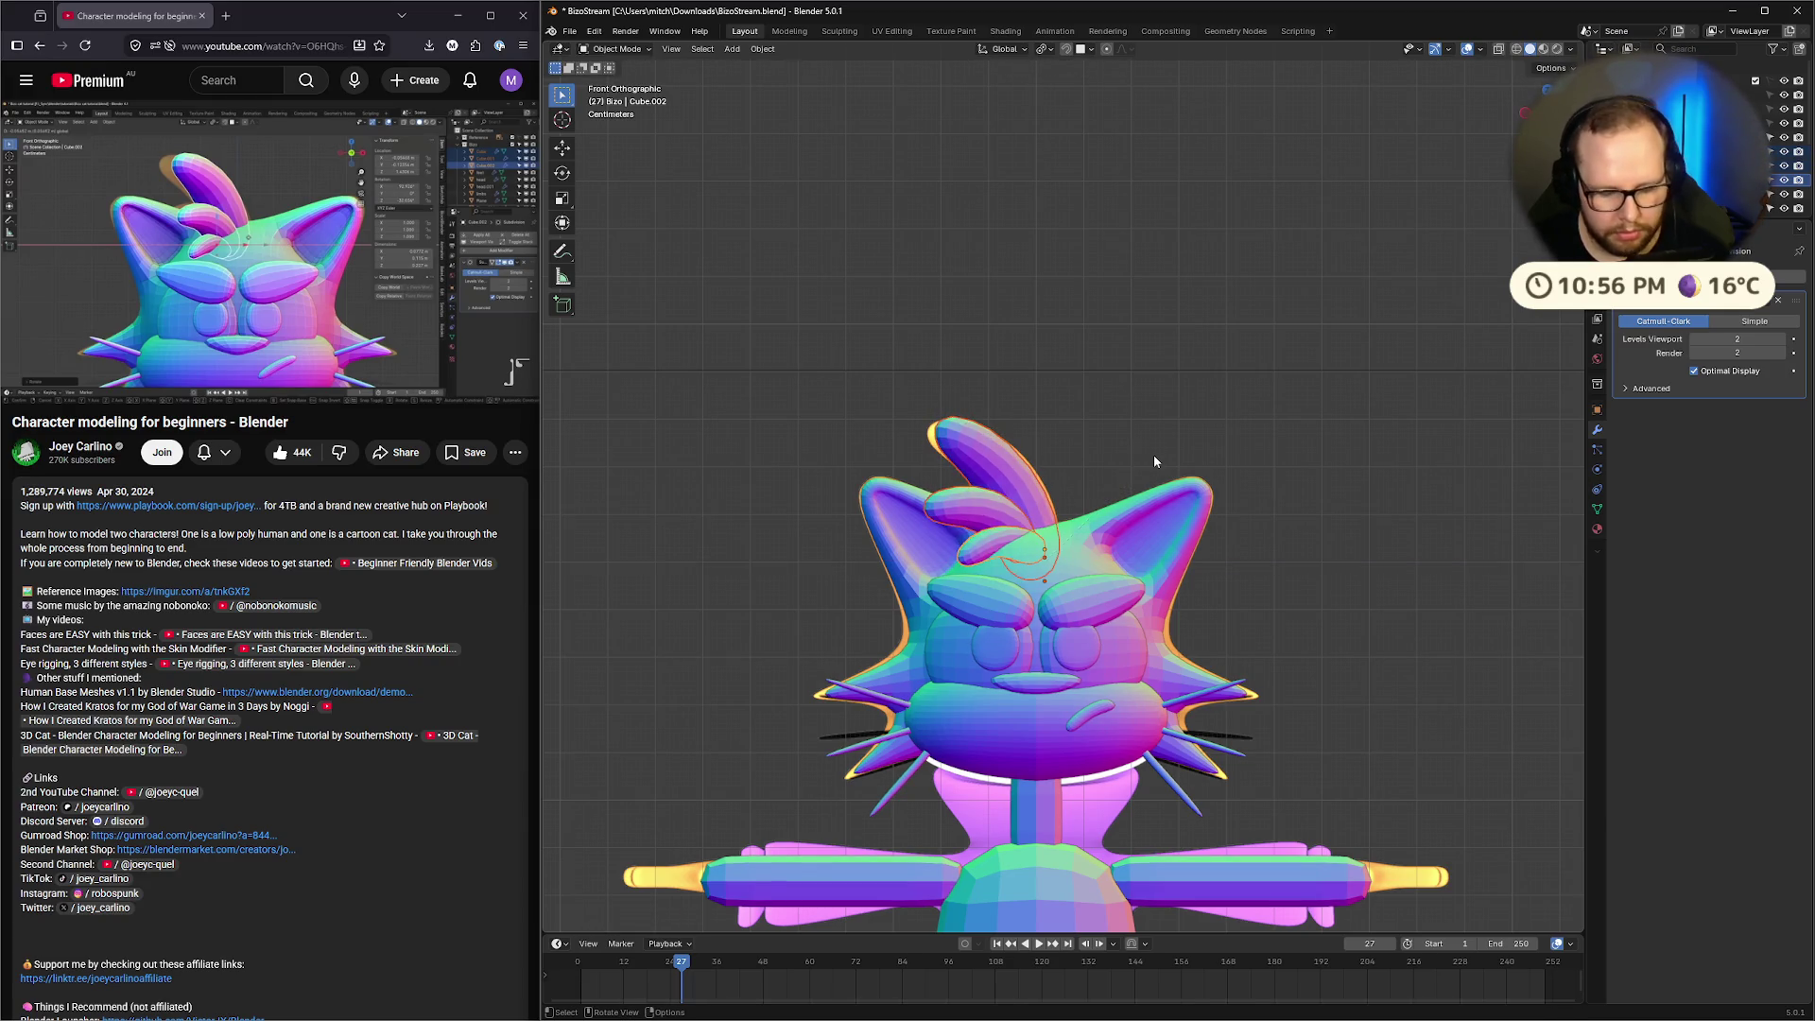
# Tilt the tuft further left, shift it along X, then raise it along Z in Front view
pyautogui.press('r')
pyautogui.press('z')
pyautogui.click(1115, 445)
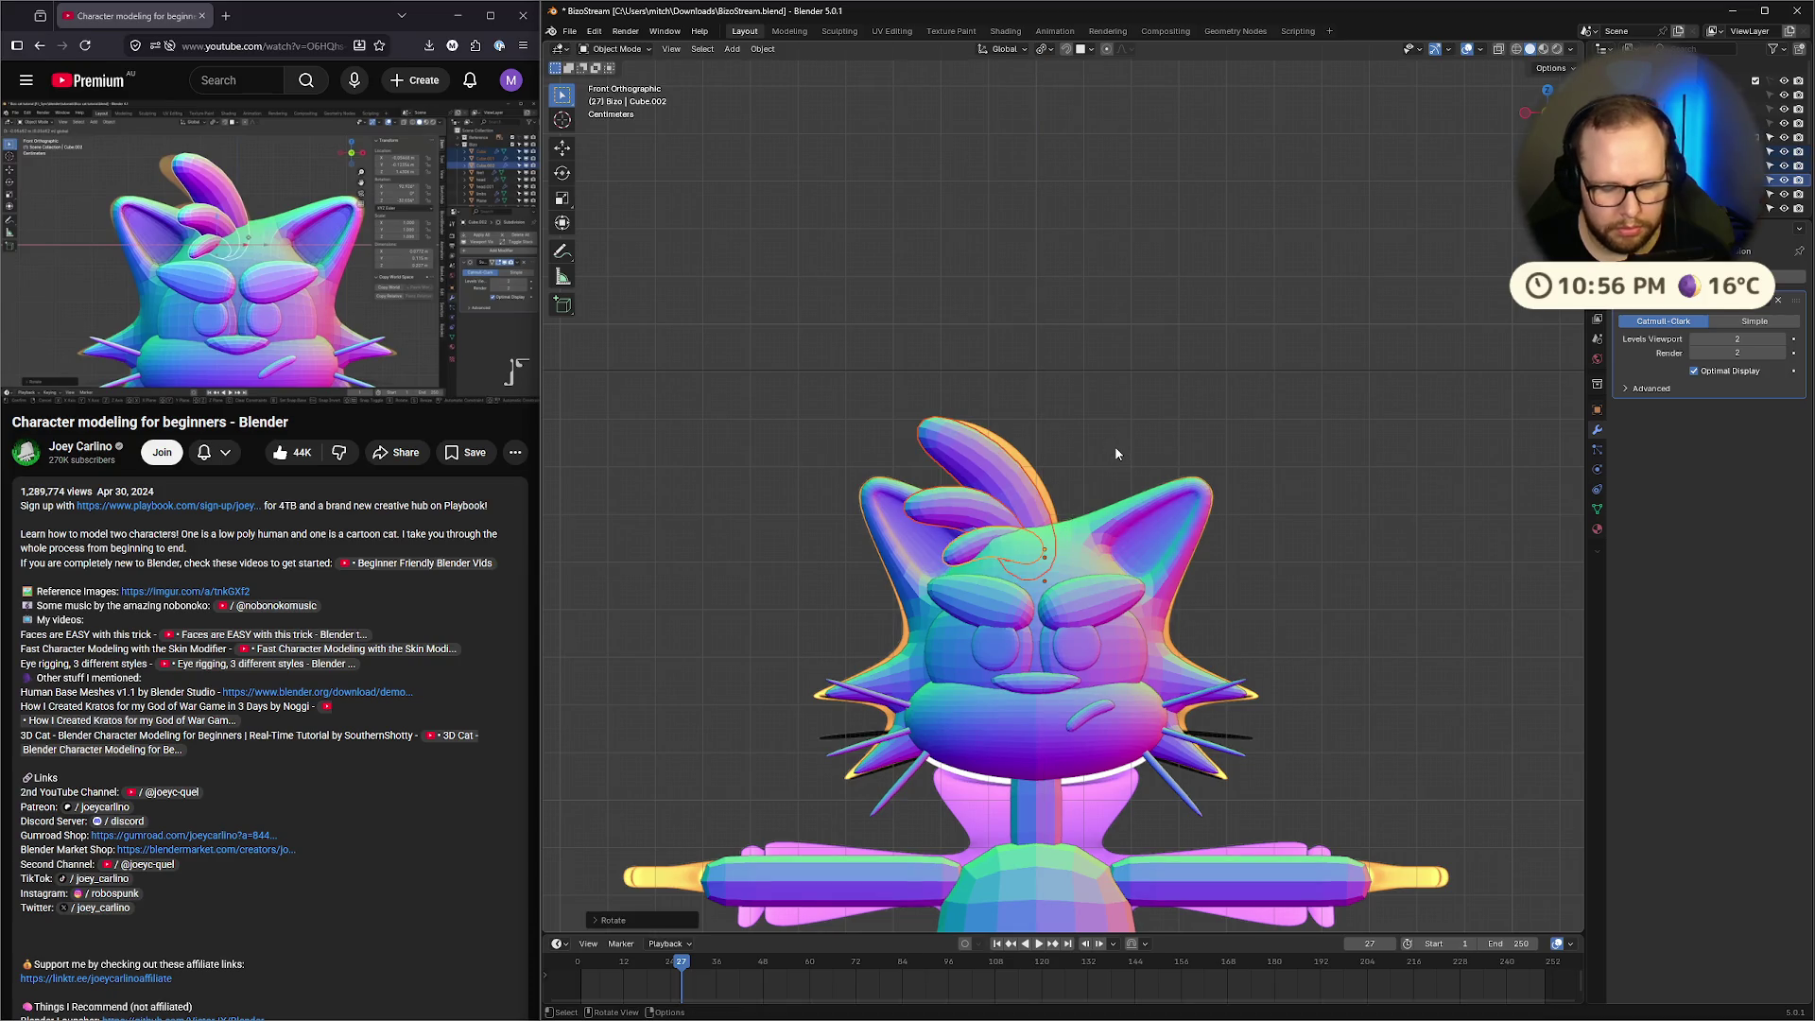
pyautogui.press('g')
pyautogui.press('x')
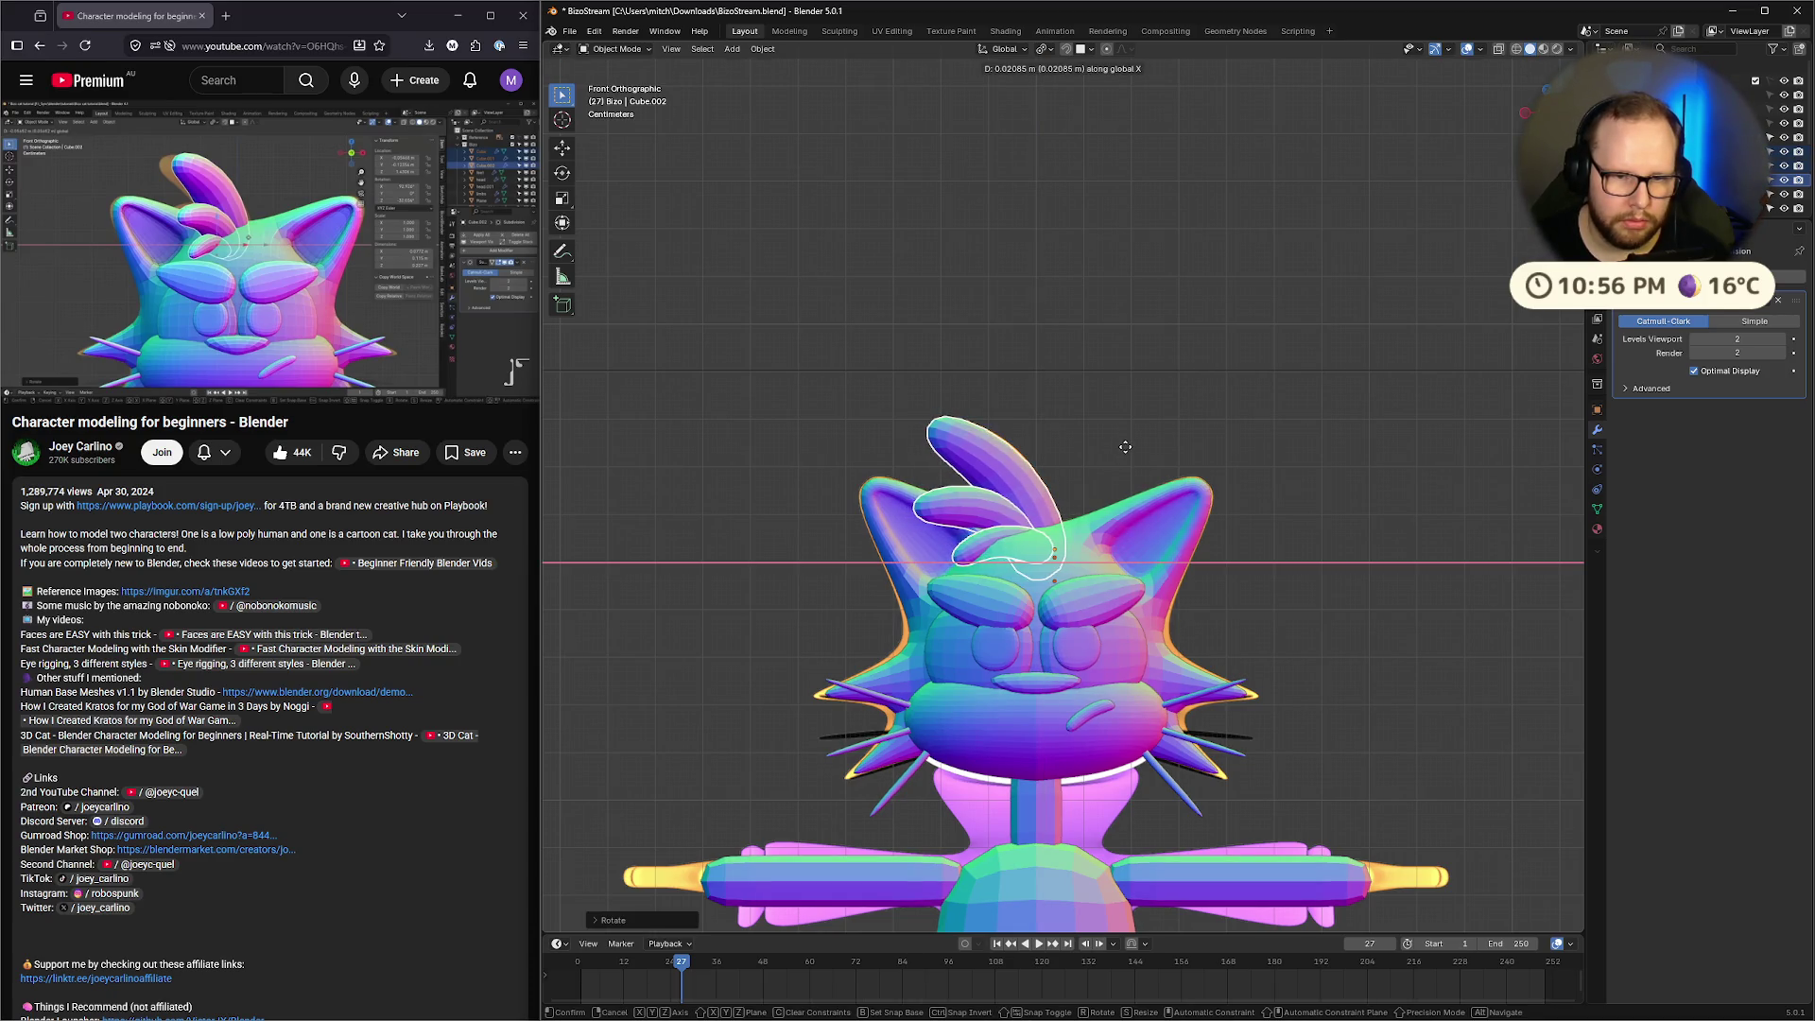
pyautogui.click(1181, 446)
pyautogui.moveTo(1182, 446)
pyautogui.mouseDown(button='middle')
pyautogui.moveTo(1143, 423)
pyautogui.moveTo(1200, 445)
pyautogui.moveTo(1120, 416)
pyautogui.mouseUp(button='middle')
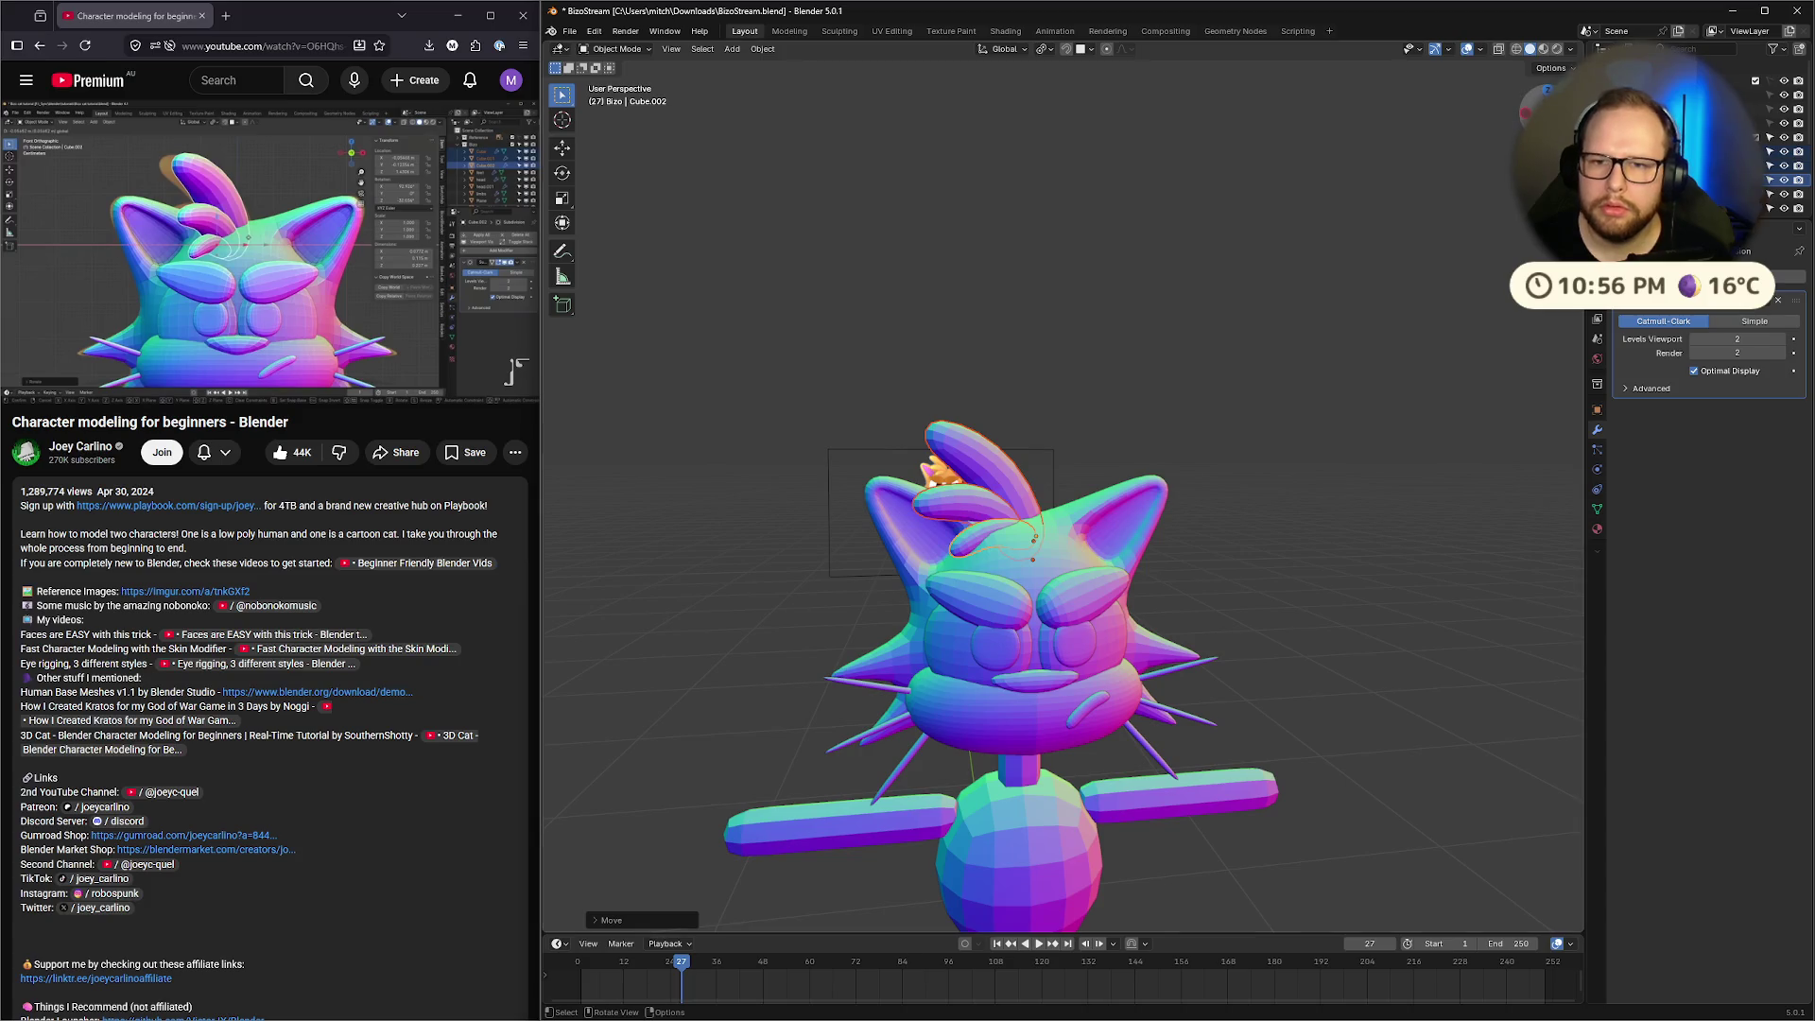
pyautogui.press('KP_1')
pyautogui.press('g')
pyautogui.press('z')
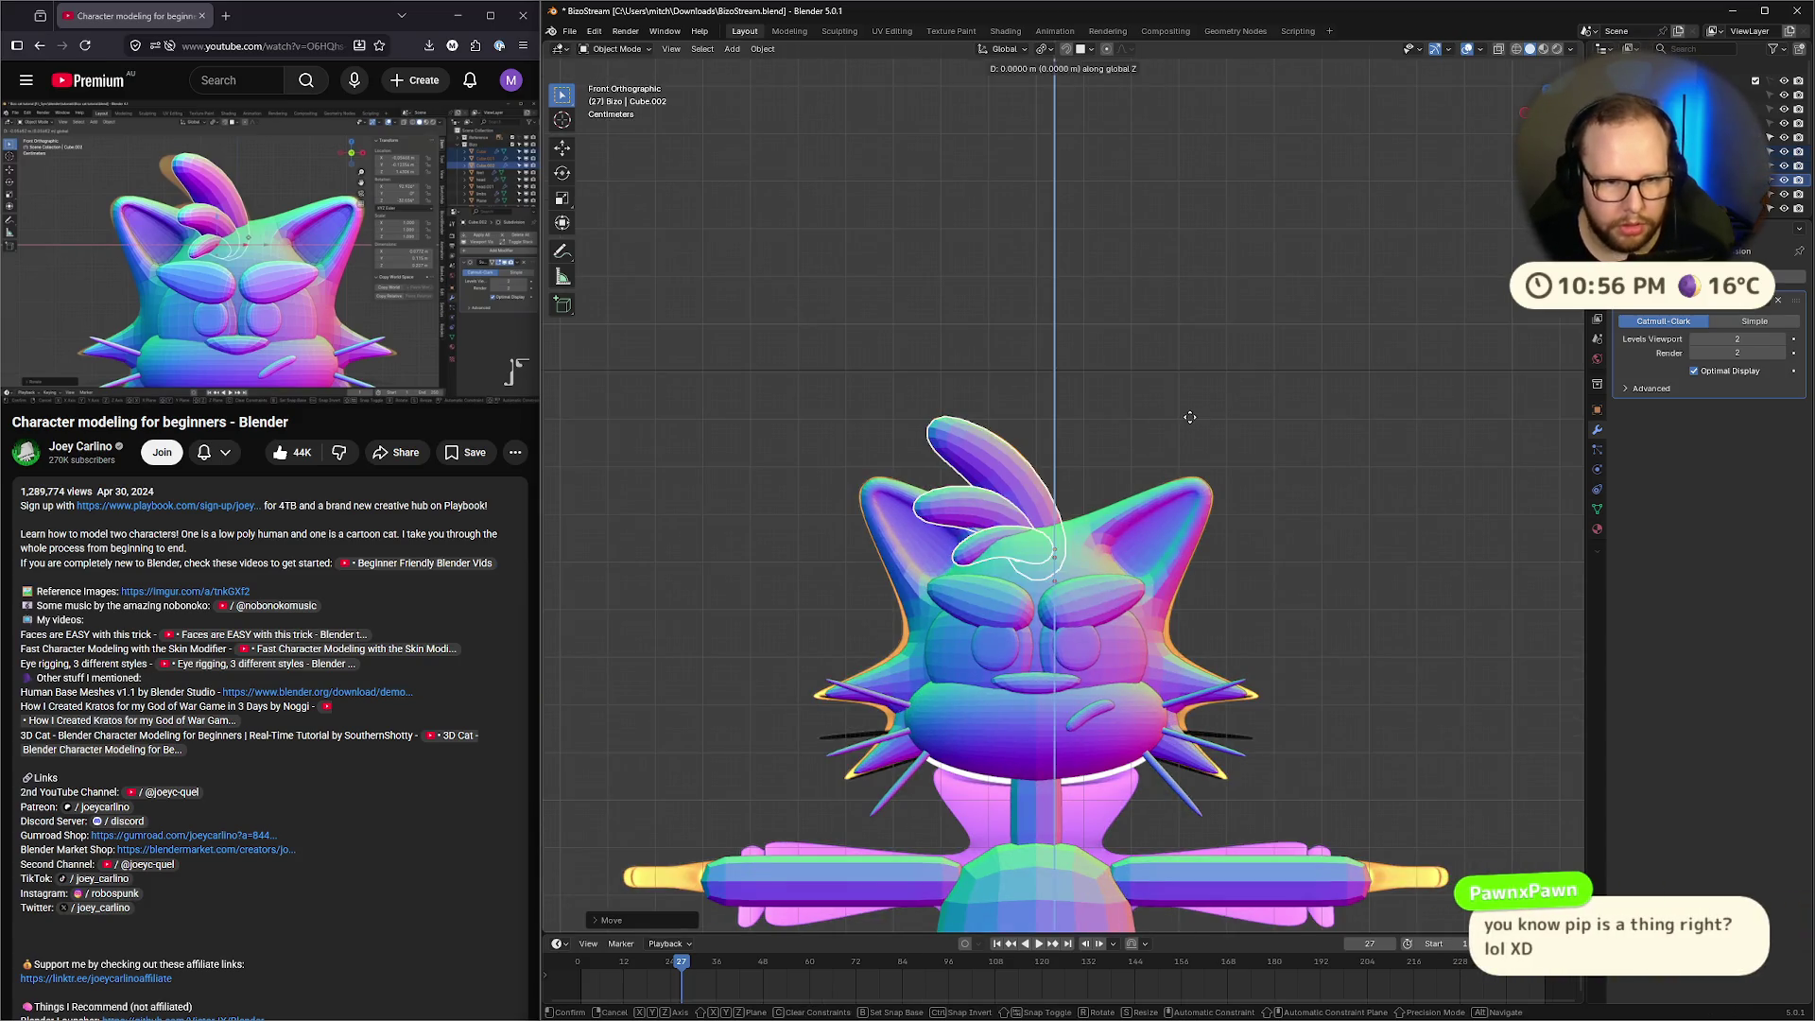
pyautogui.click(1190, 401)
pyautogui.click(1192, 403)
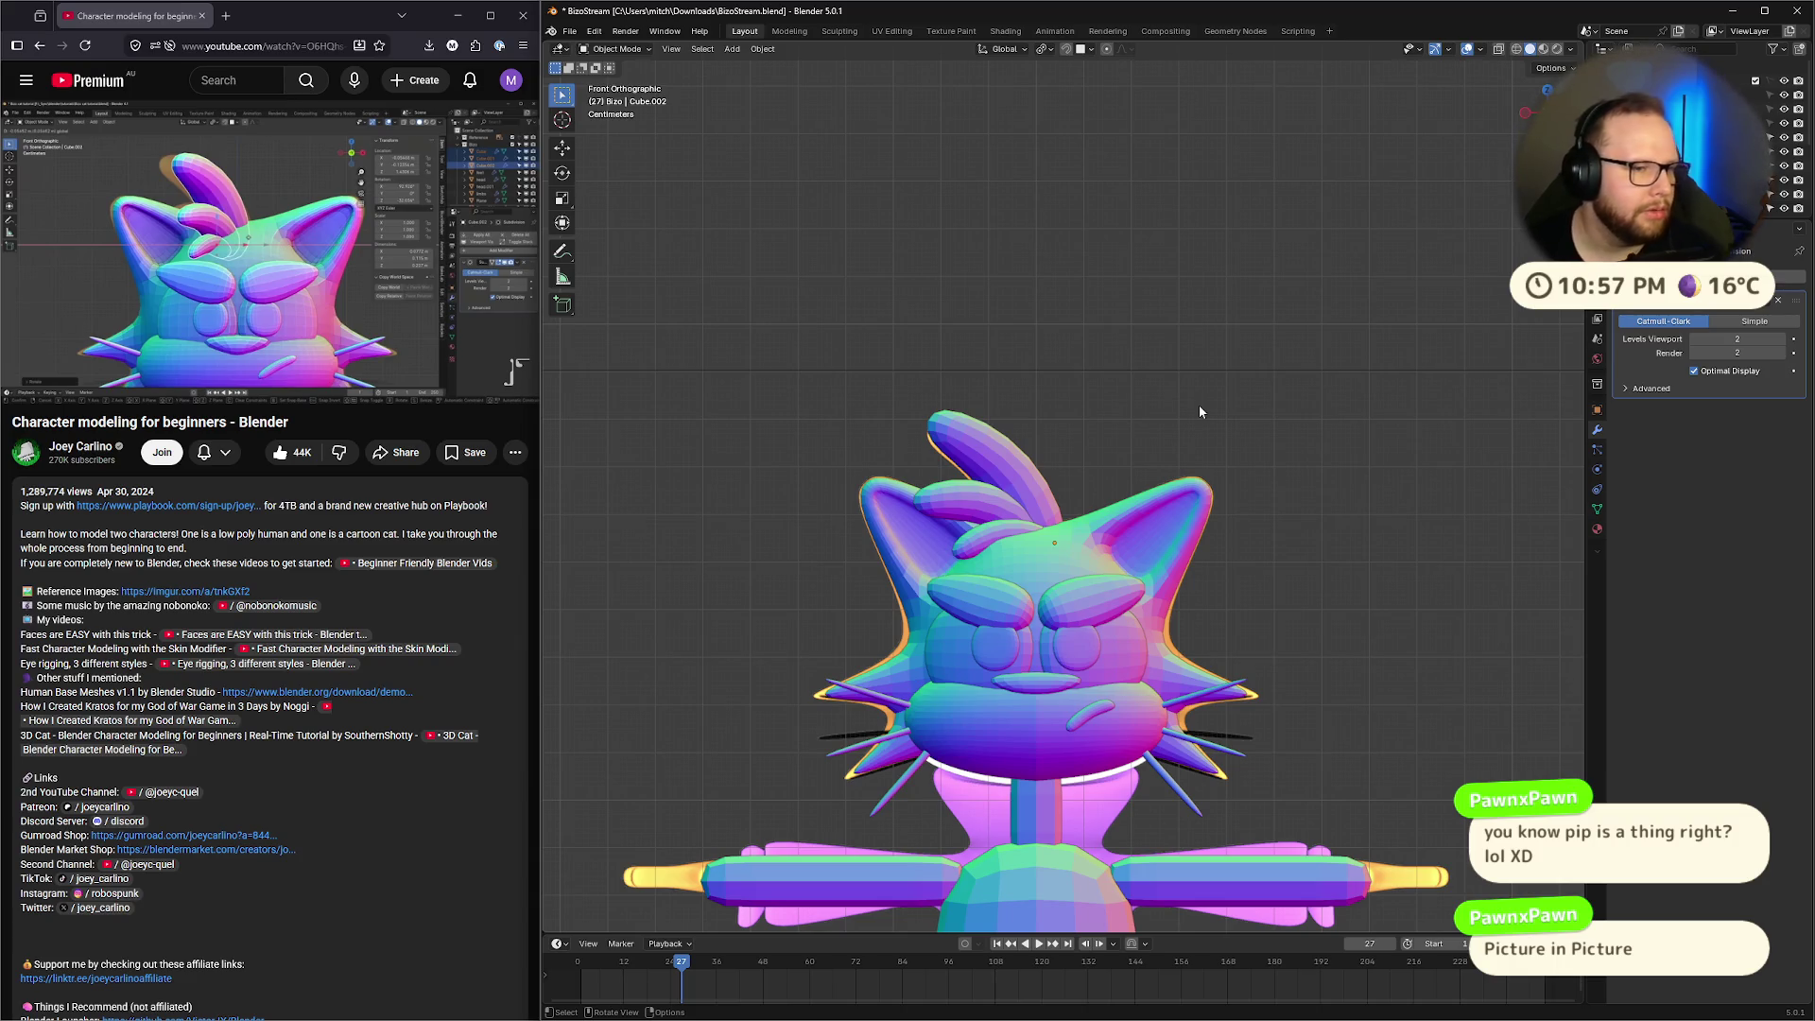
pyautogui.moveTo(309, 301)
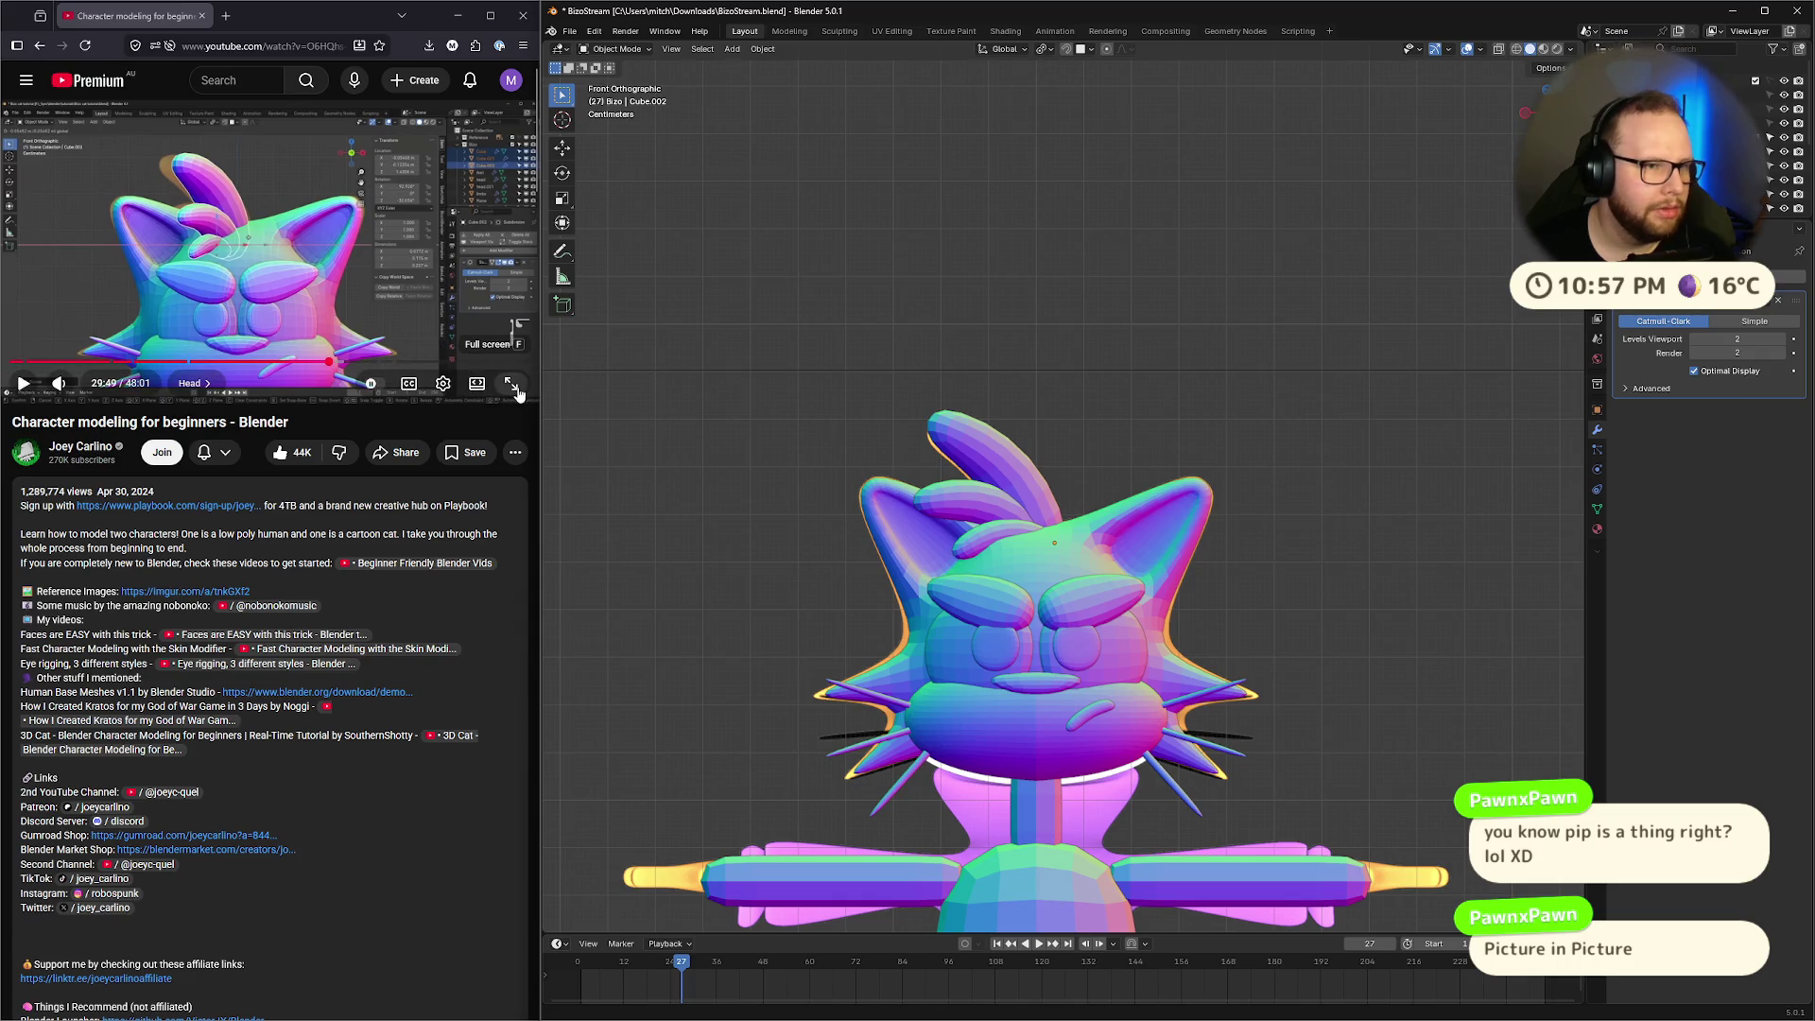
# Float the paused tutorial in picture-in-picture and minimize Firefox, checking its menu and tab list
pyautogui.rightClick(377, 225)
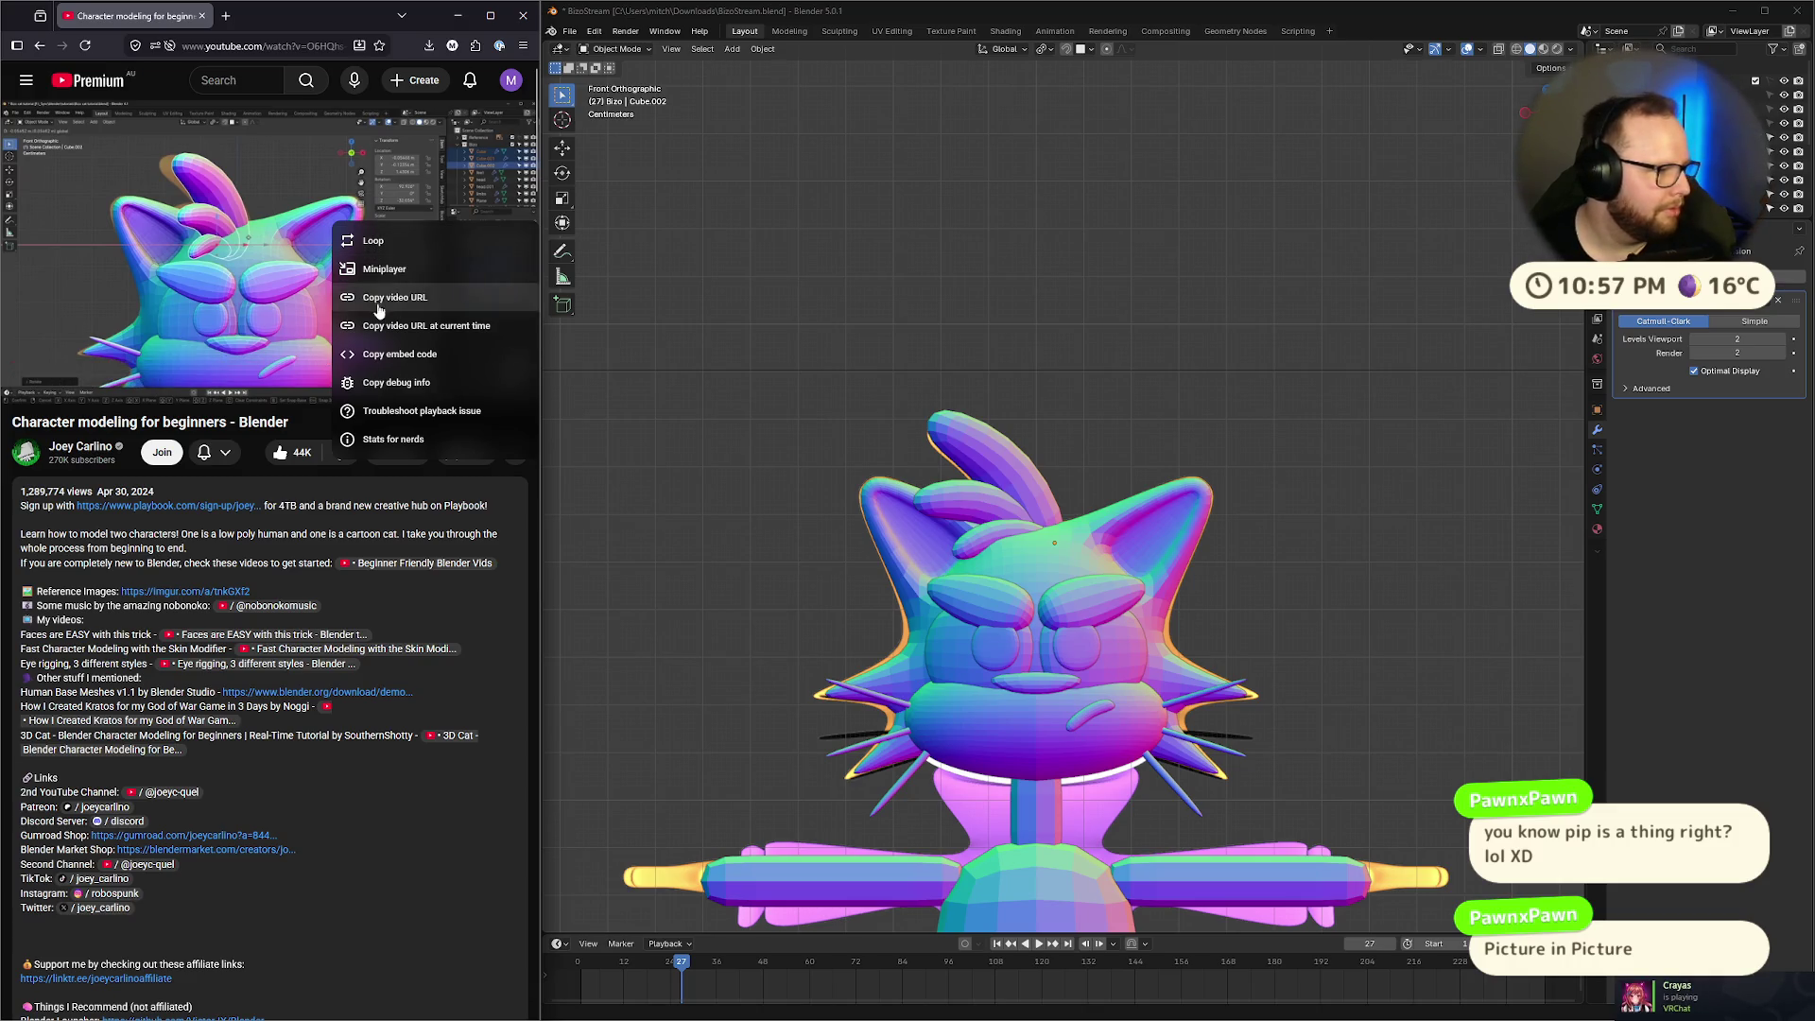
pyautogui.moveTo(284, 1019)
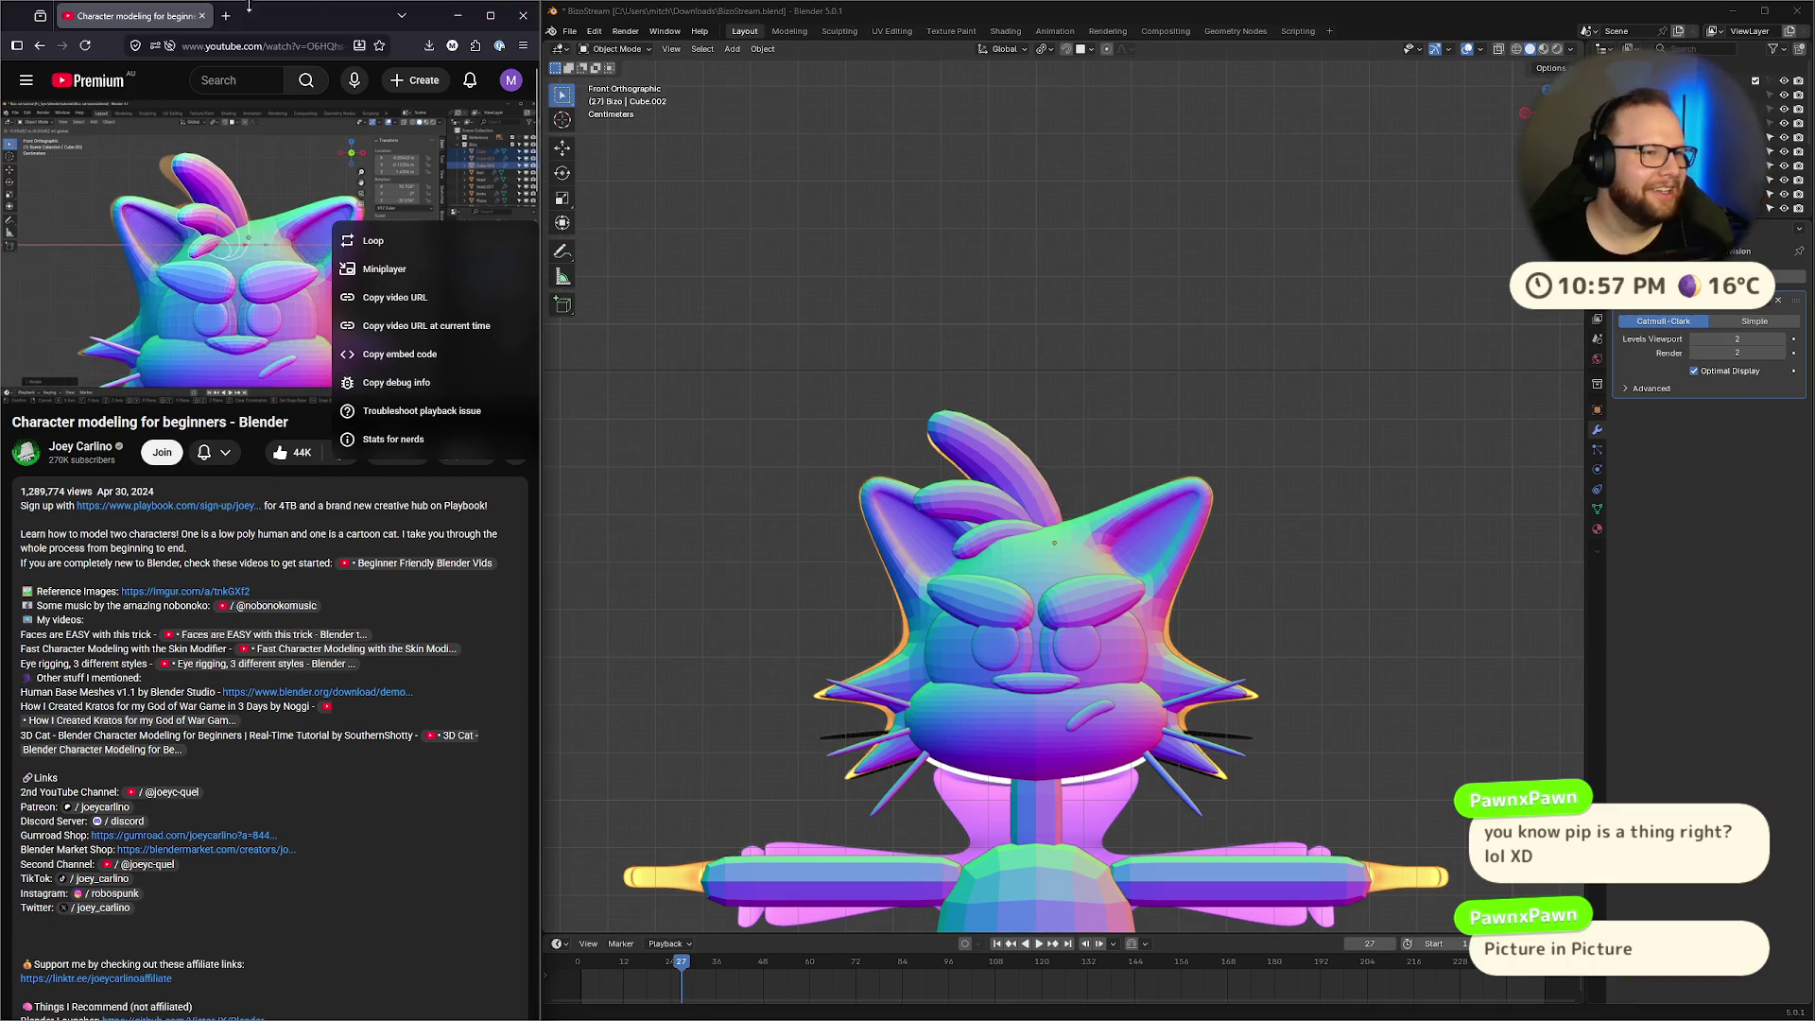
pyautogui.press('super+Down')
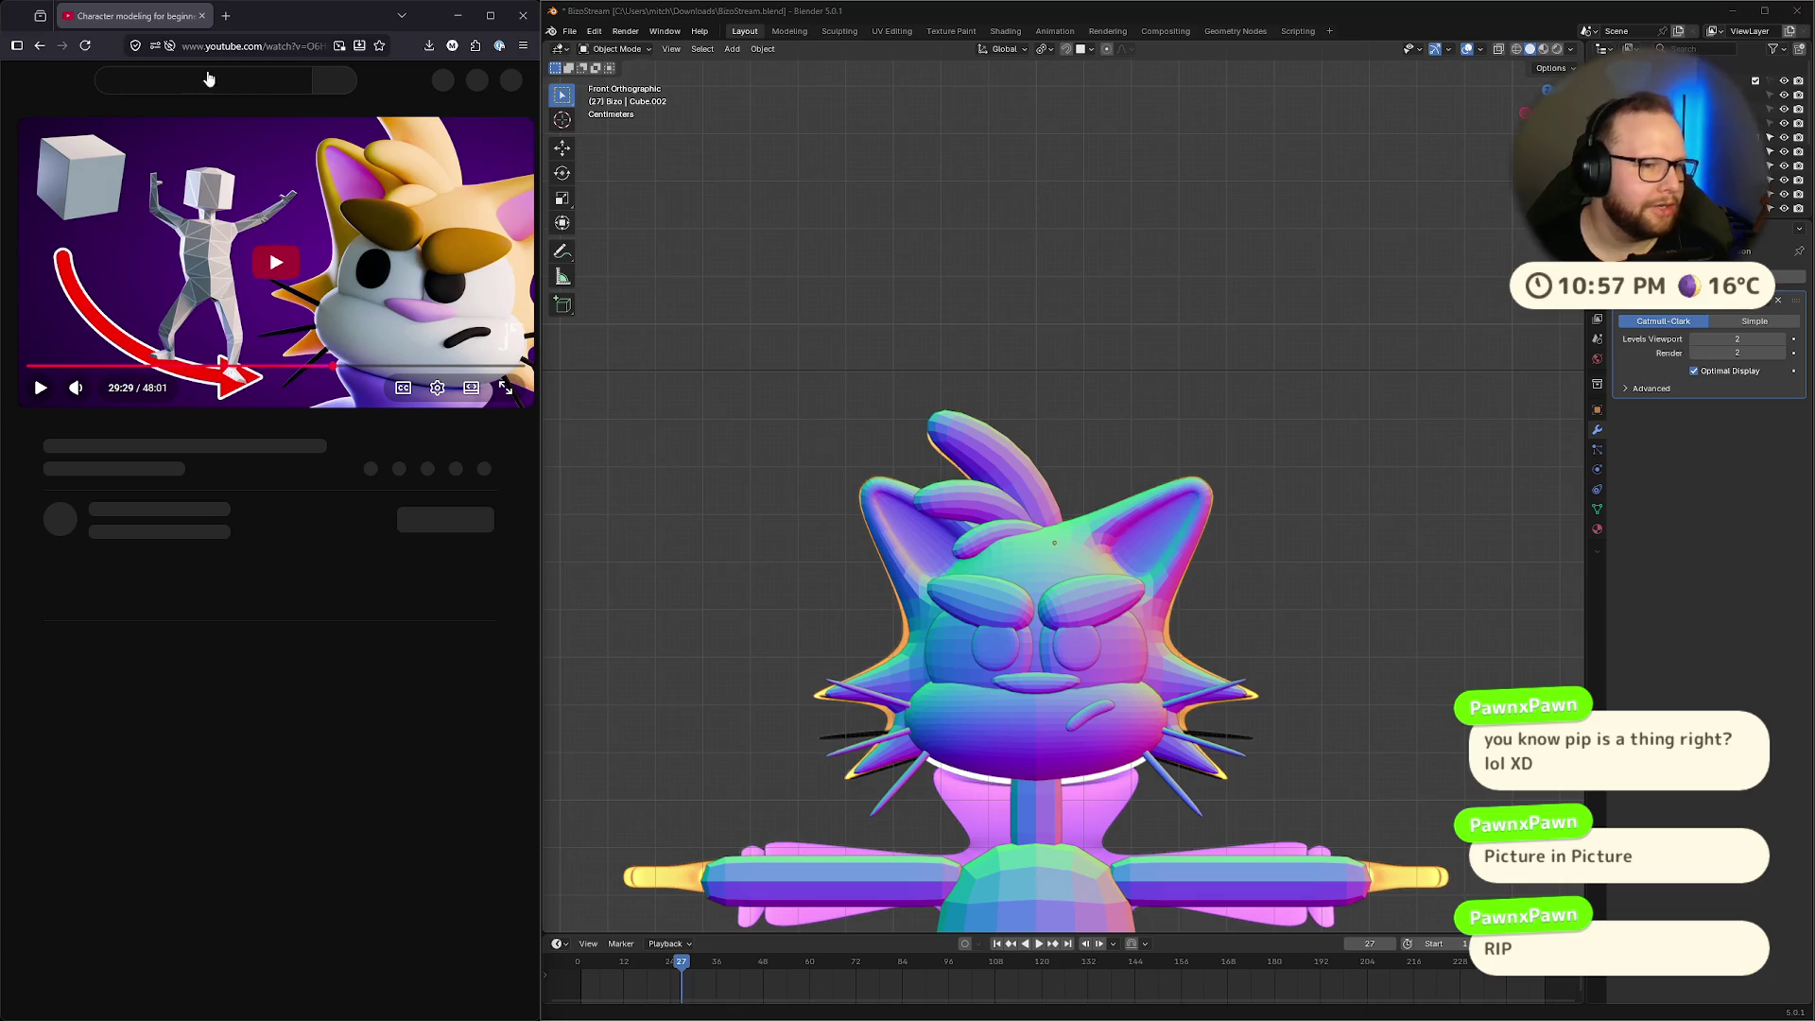
pyautogui.click(282, 284)
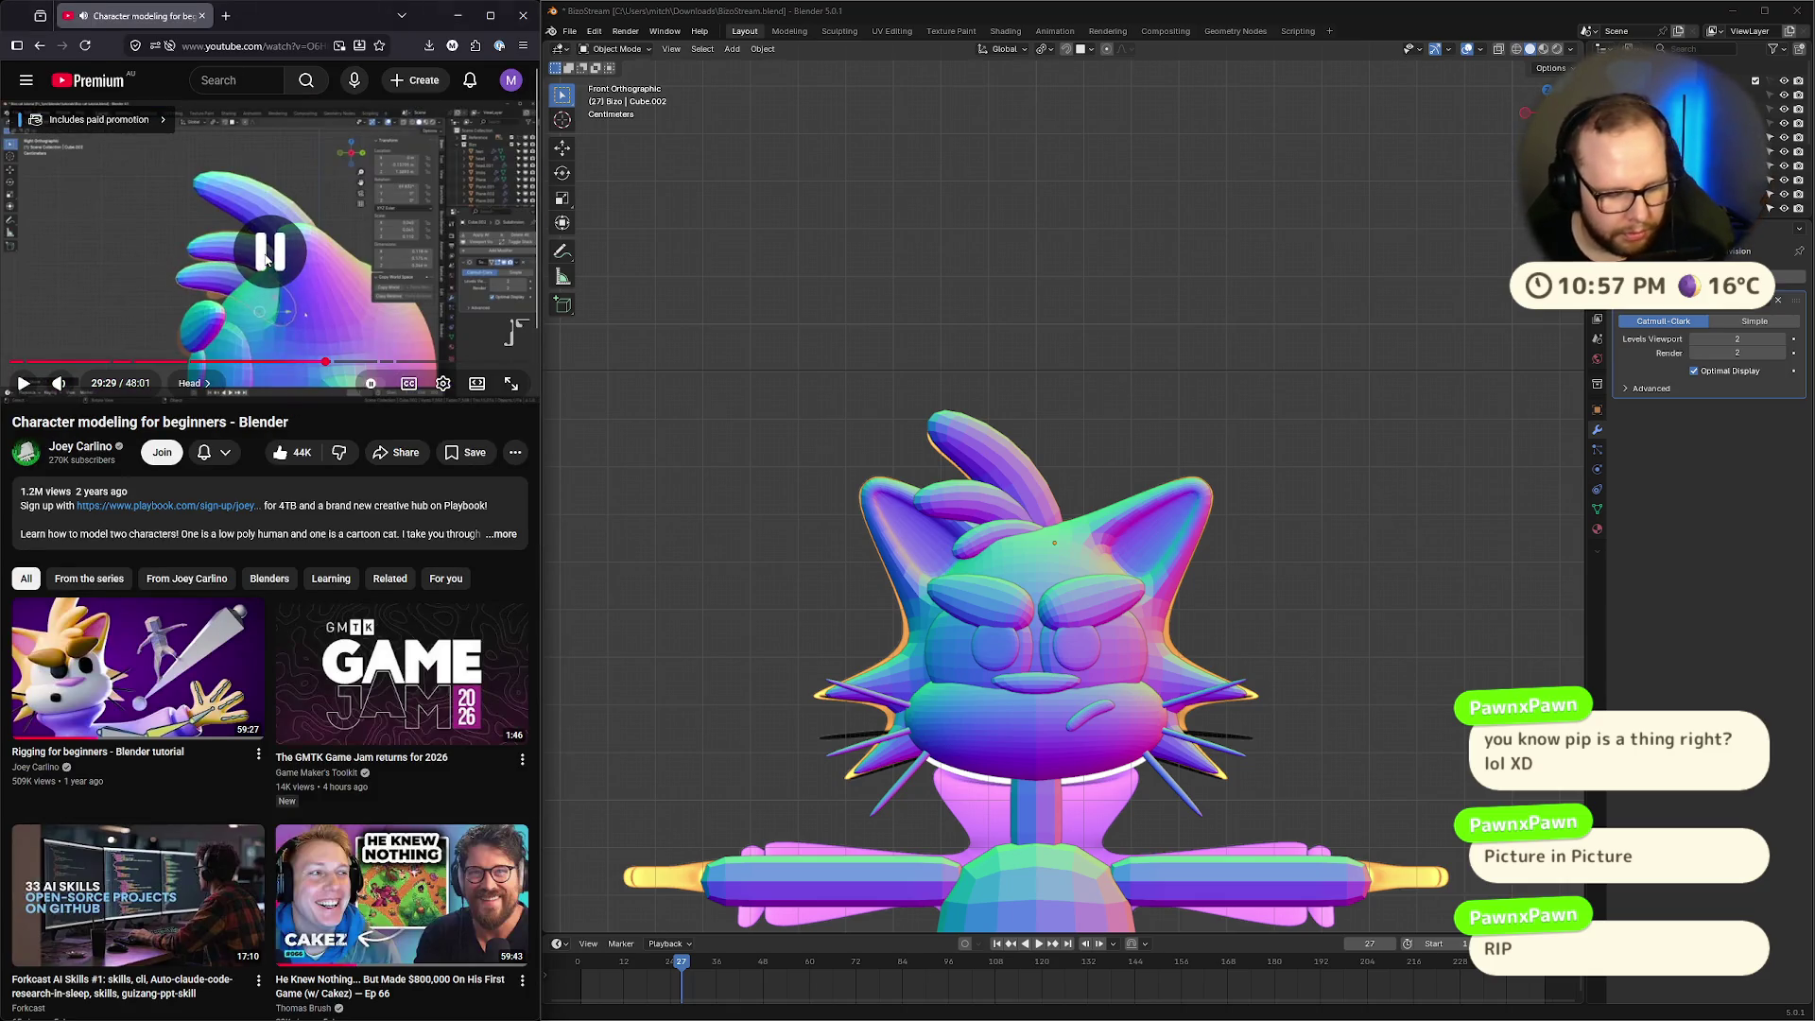
pyautogui.click(524, 45)
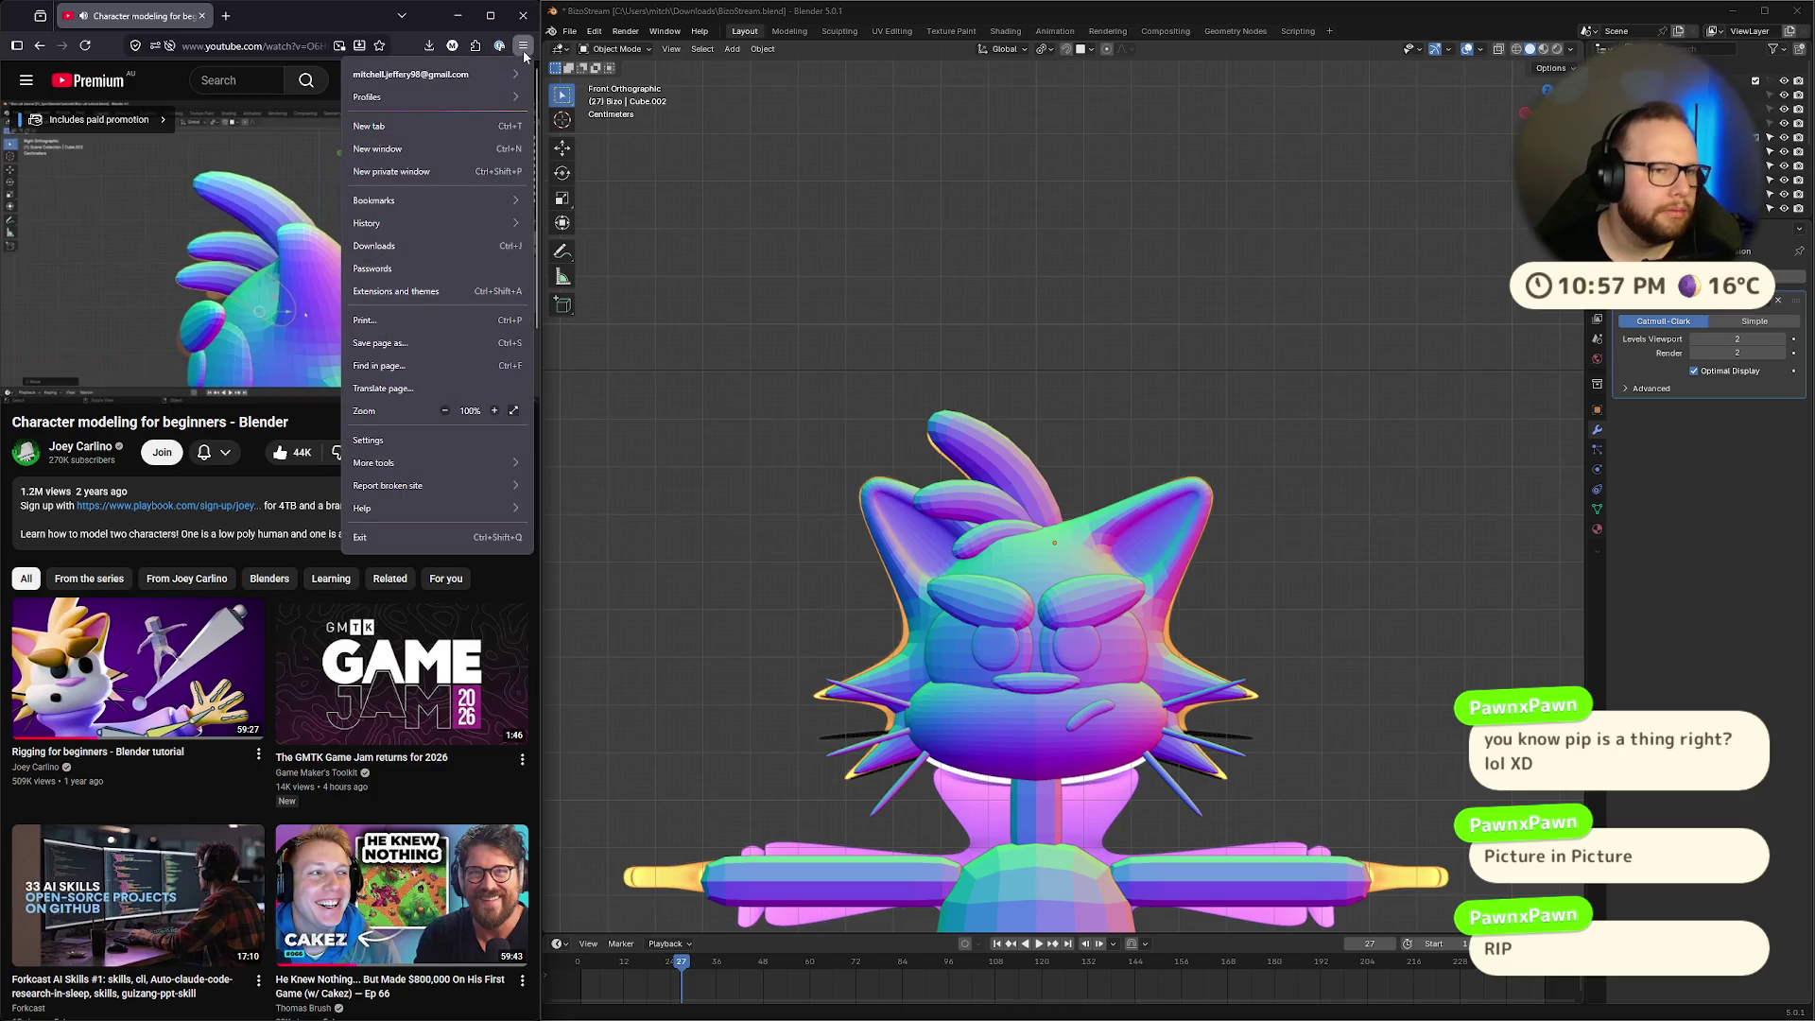
pyautogui.click(402, 15)
pyautogui.click(401, 16)
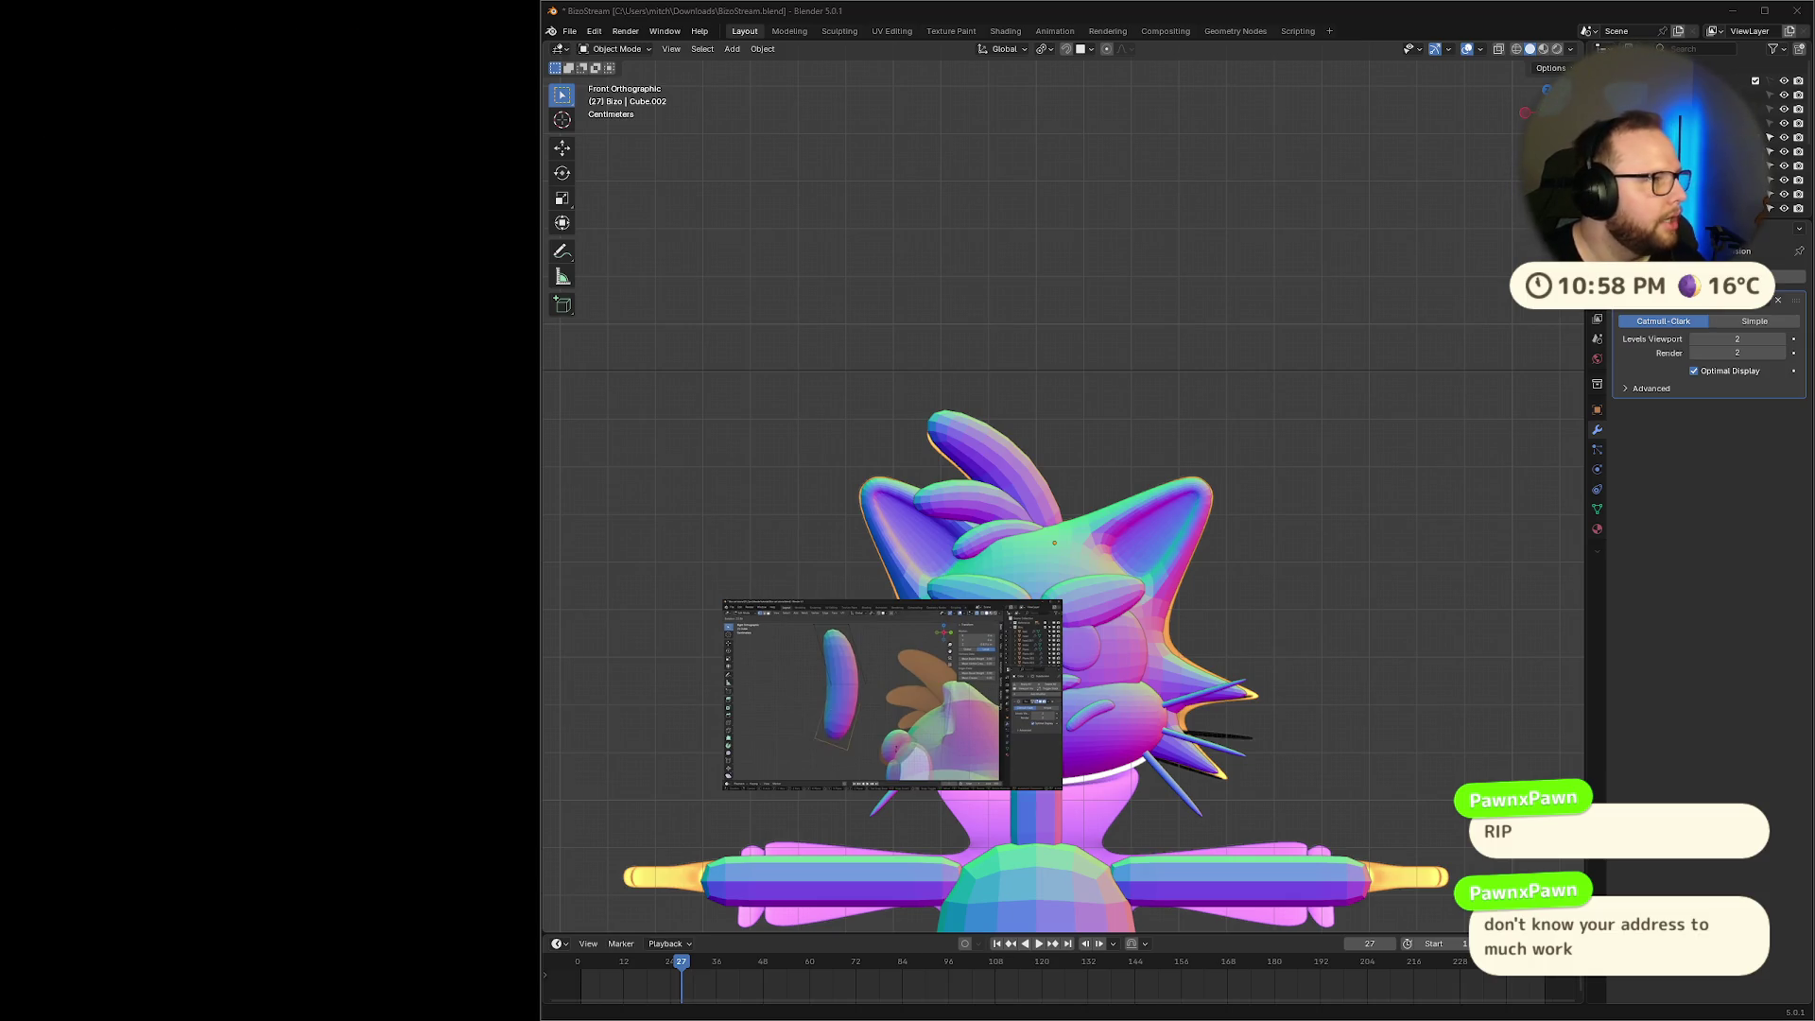
# Maximize Blender, enlarge the floating video and place it above the cat, resuming playback
pyautogui.doubleClick(1267, 8)
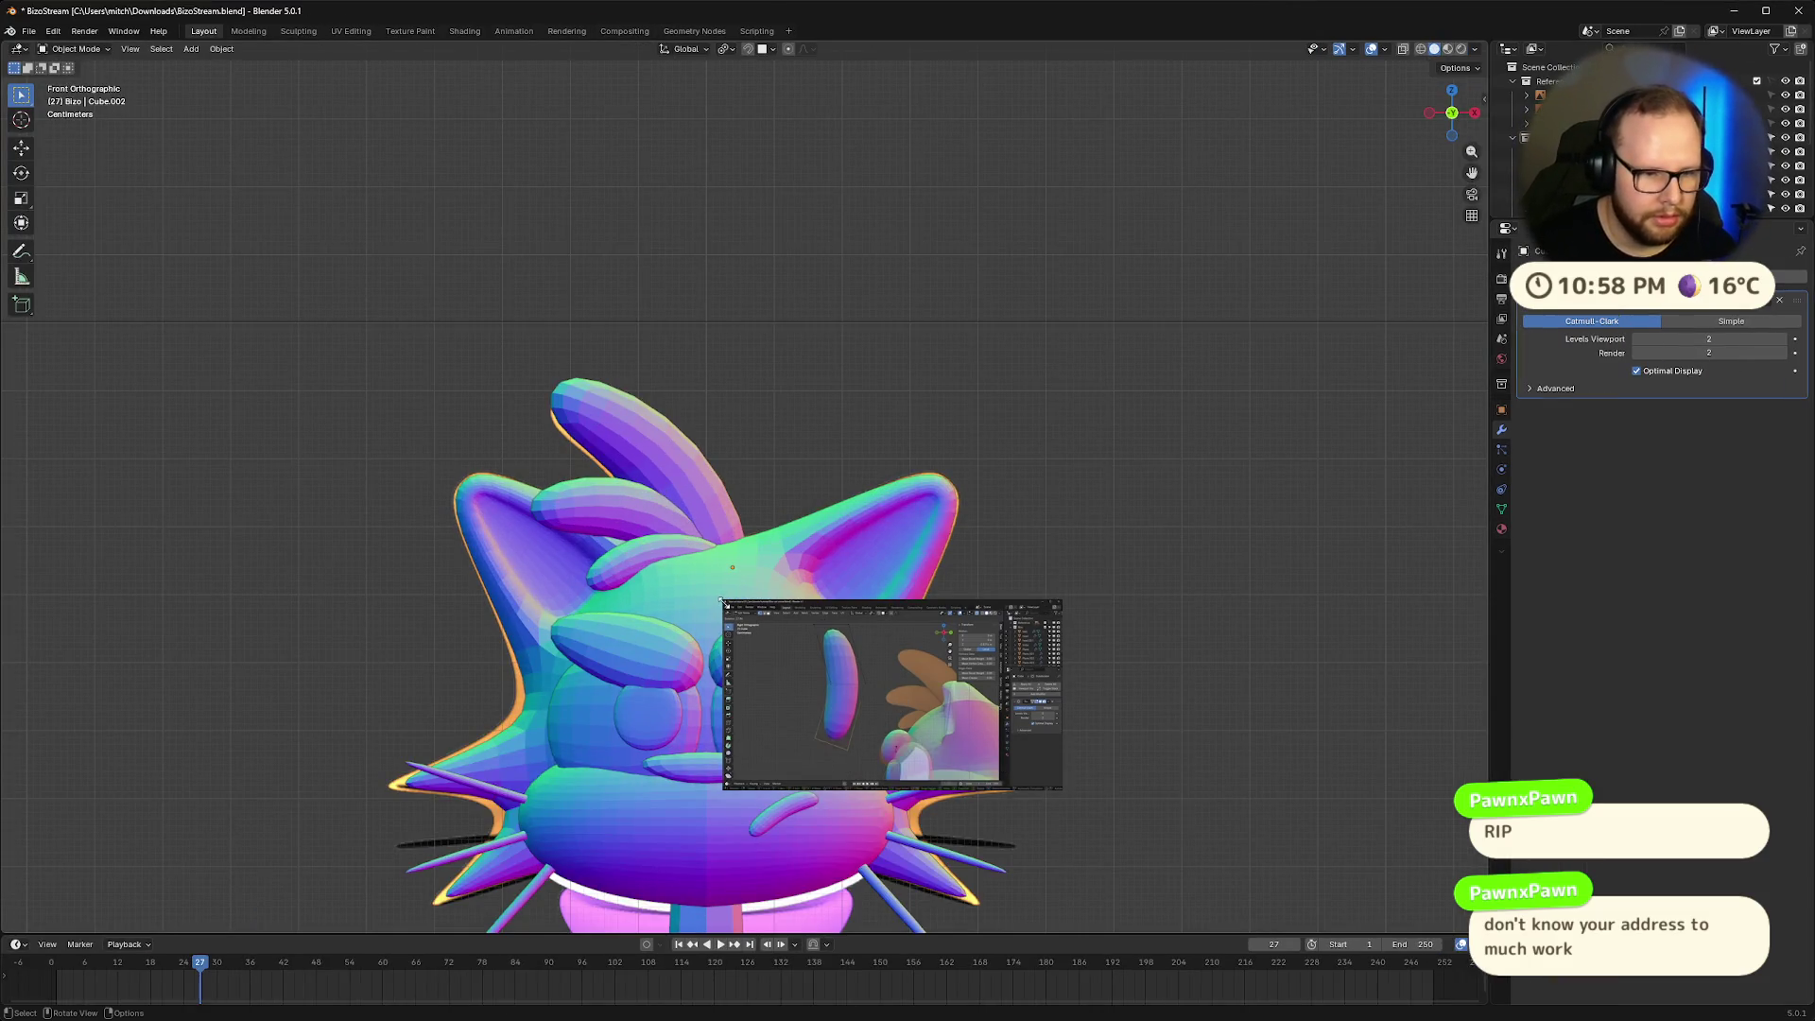
pyautogui.moveTo(723, 601); pyautogui.dragTo(567, 513)
pyautogui.moveTo(784, 518)
pyautogui.mouseDown()
pyautogui.moveTo(337, 94)
pyautogui.moveTo(361, 100)
pyautogui.mouseUp()
pyautogui.click(398, 344)
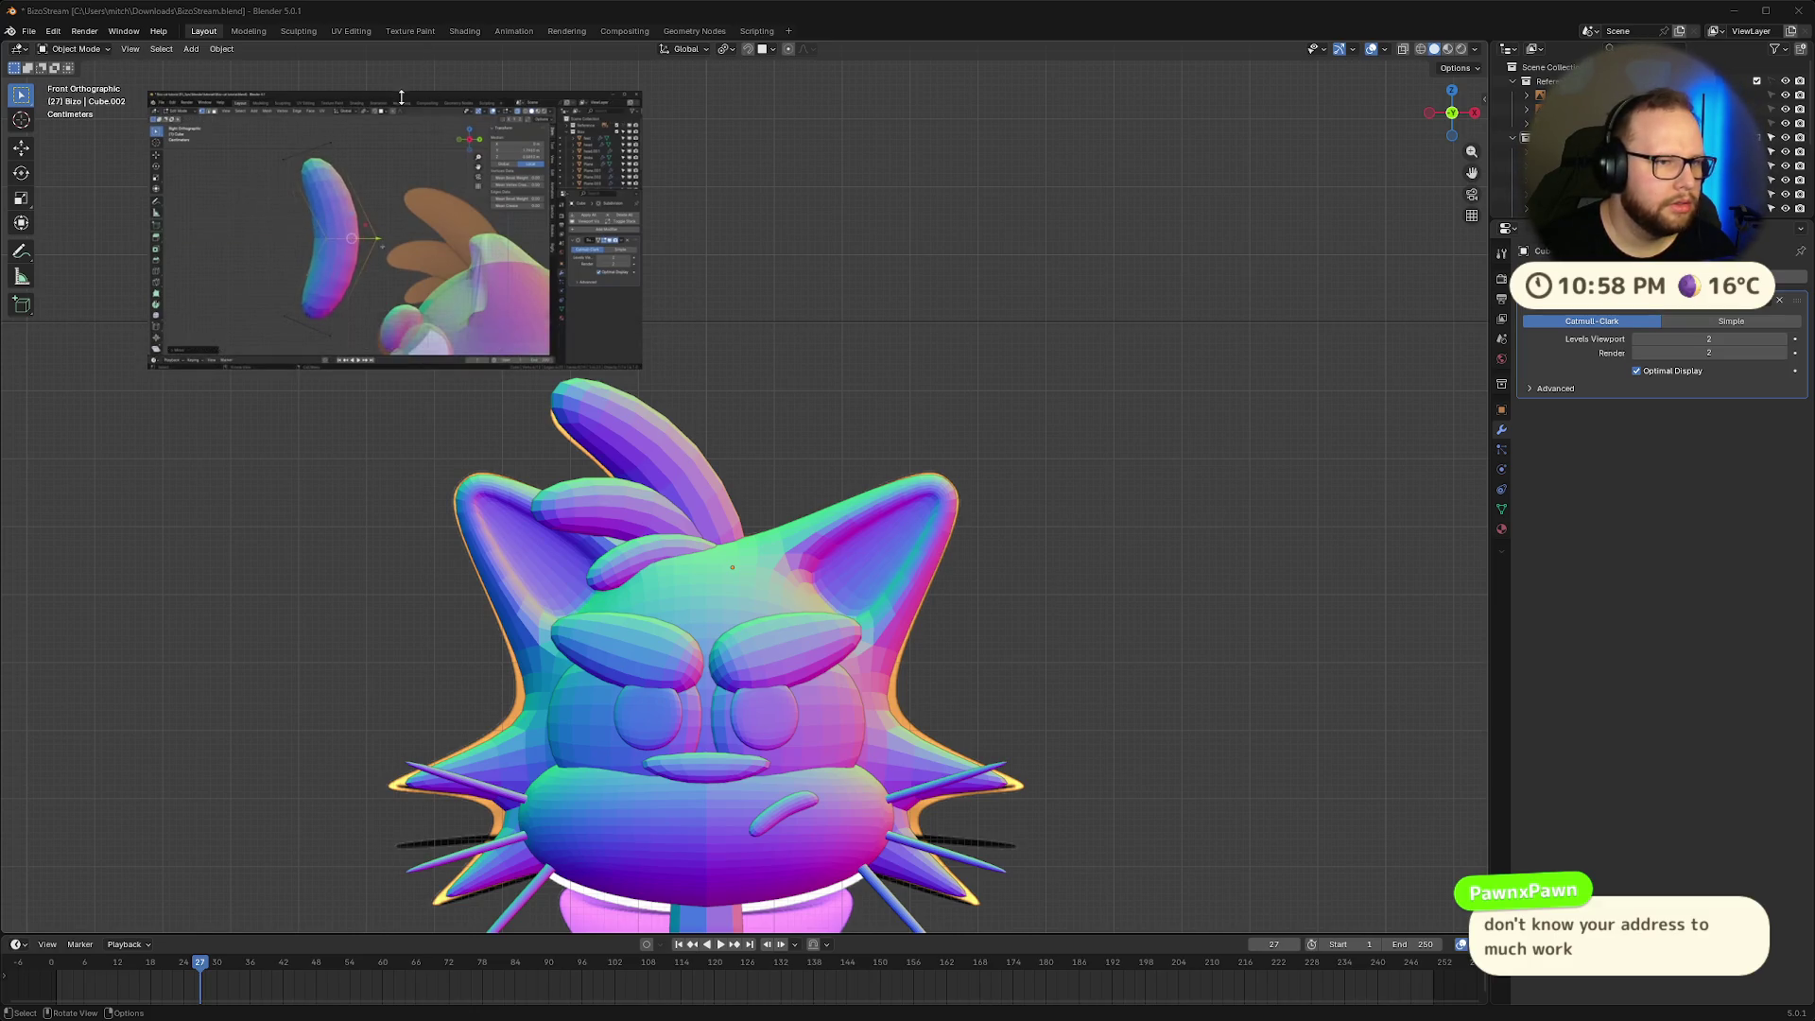
pyautogui.moveTo(408, 156)
pyautogui.mouseDown()
pyautogui.moveTo(425, 145)
pyautogui.moveTo(410, 129)
pyautogui.mouseUp()
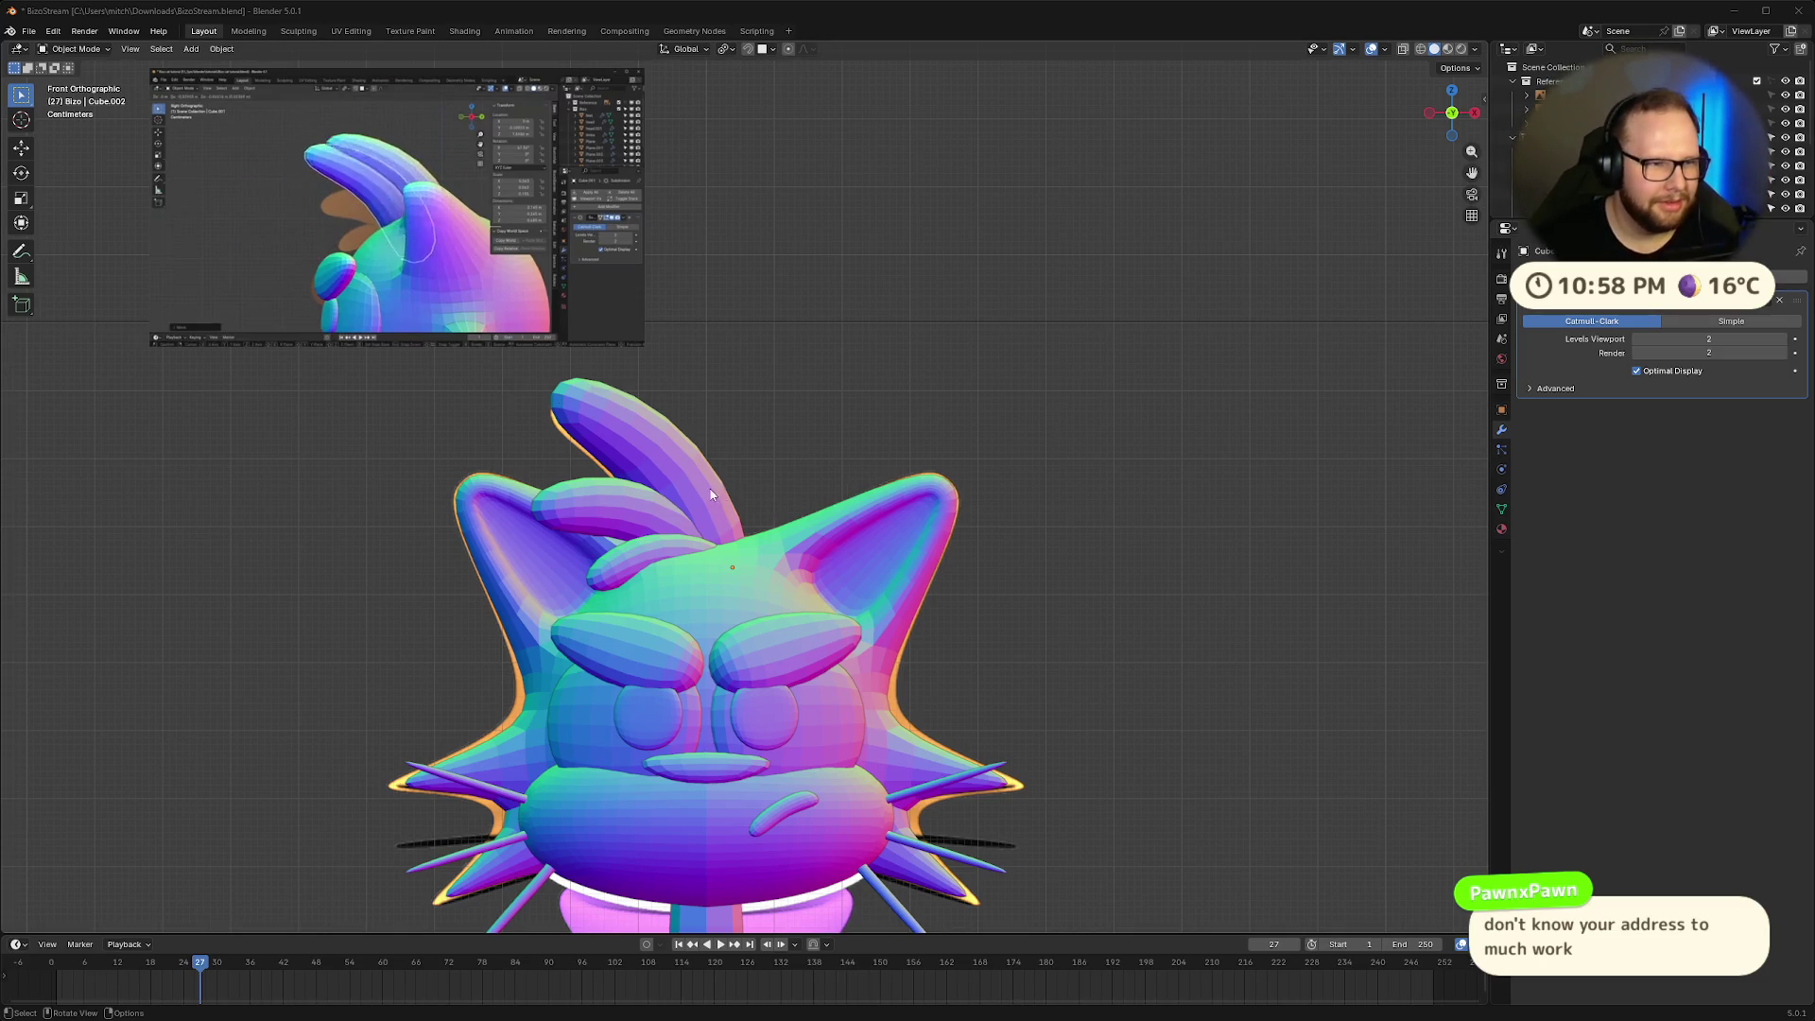
pyautogui.moveTo(817, 477)
pyautogui.keyDown('shift'); pyautogui.mouseDown(button='middle')
pyautogui.moveTo(1009, 401)
pyautogui.moveTo(1062, 444)
pyautogui.mouseUp(button='middle'); pyautogui.keyUp('shift')
pyautogui.scroll(-4, 1009, 401)
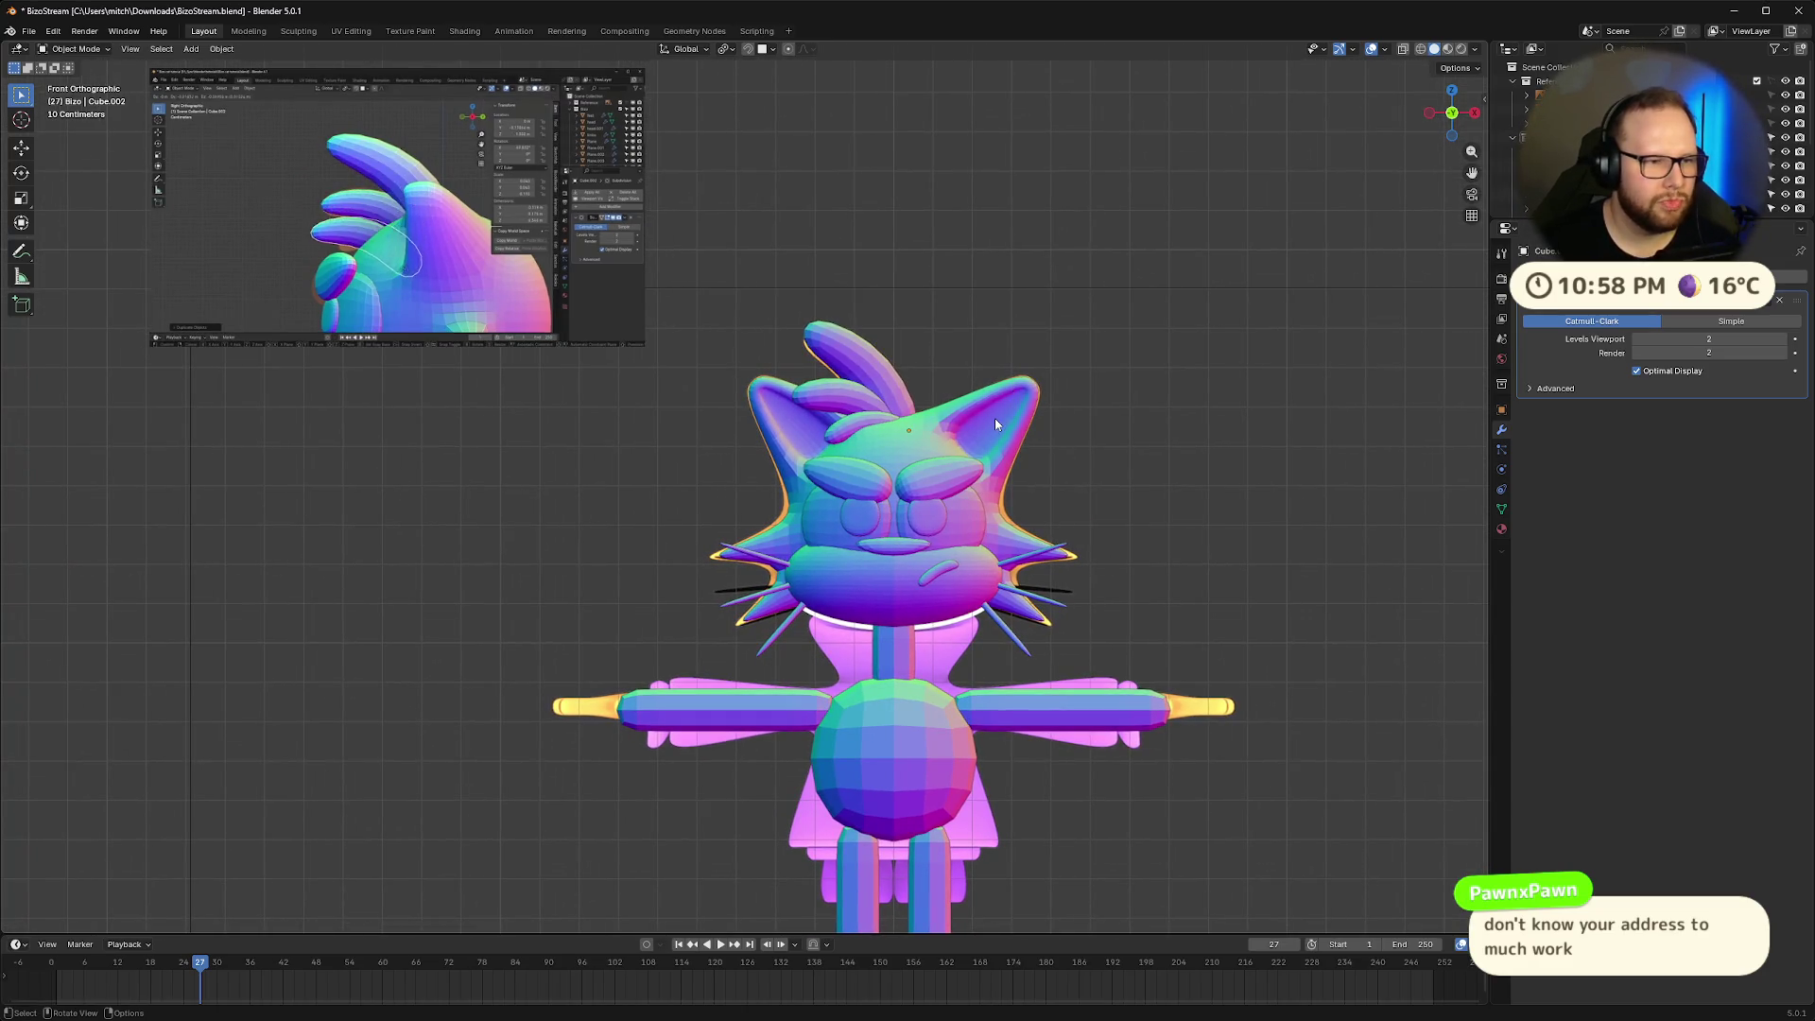
pyautogui.moveTo(469, 276)
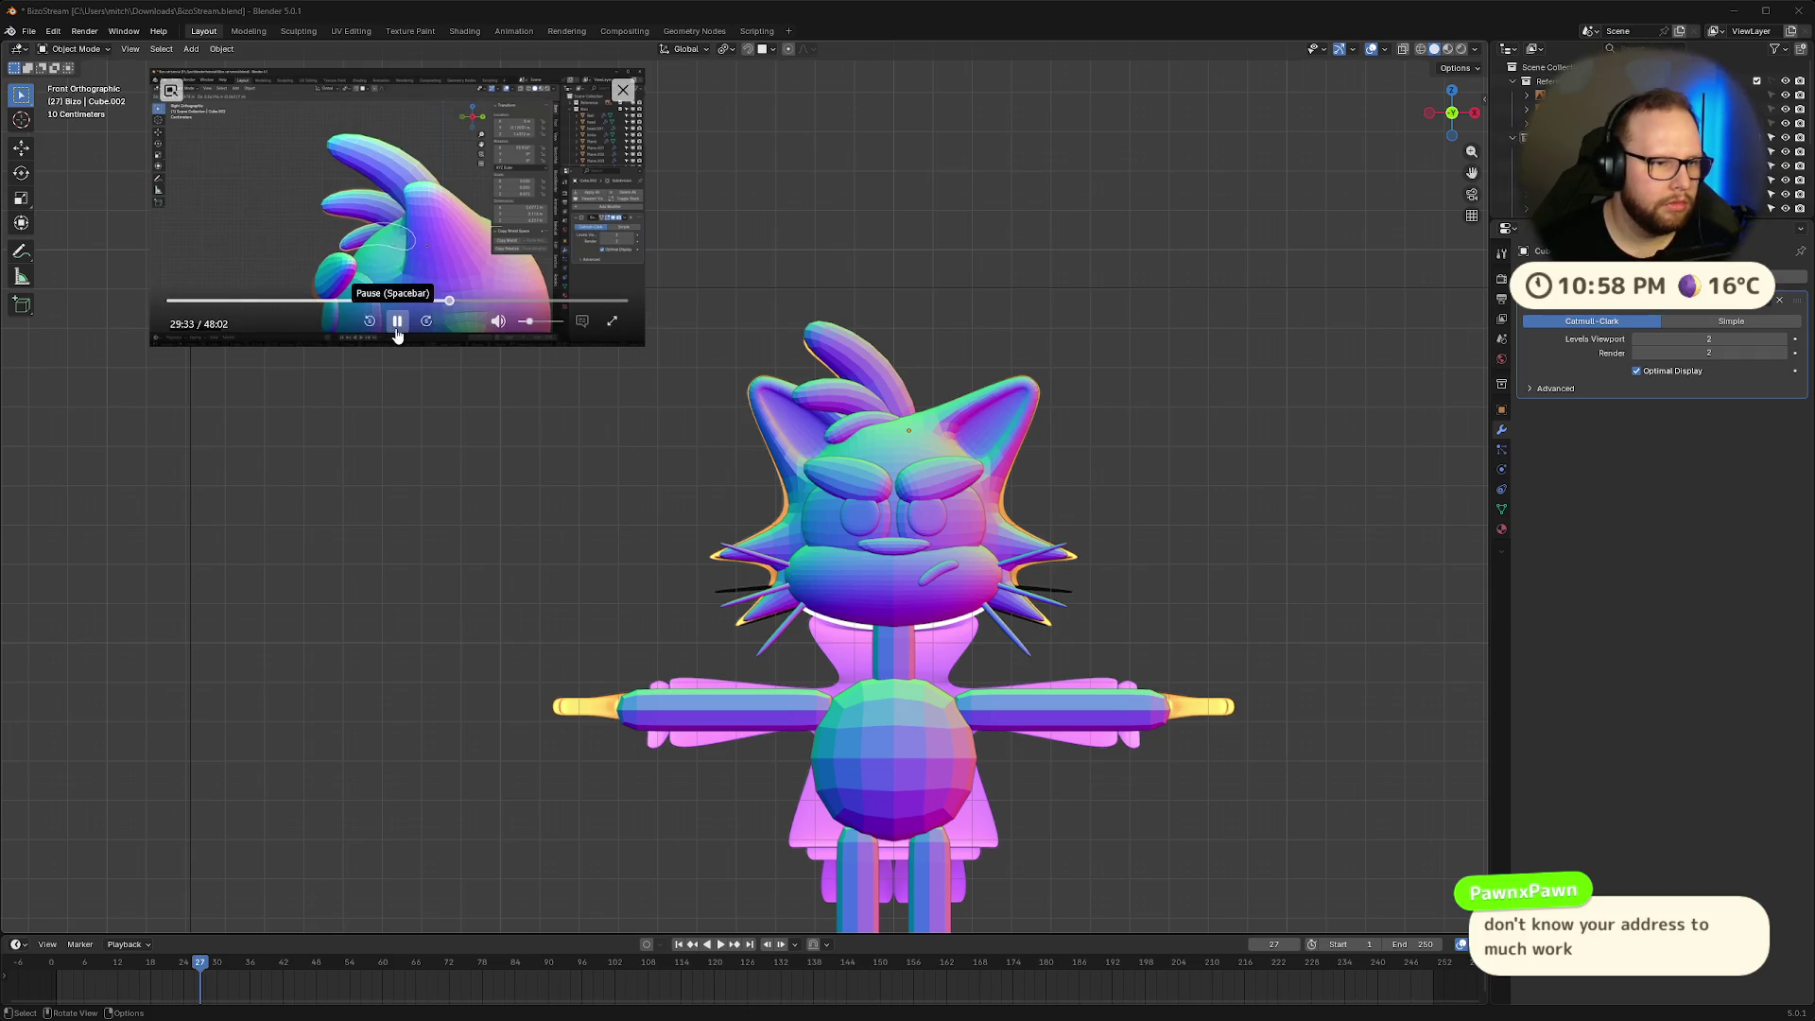
# Skip the reference video ahead to the coloured cat scene and save BizoStream.blend
pyautogui.press('Right')
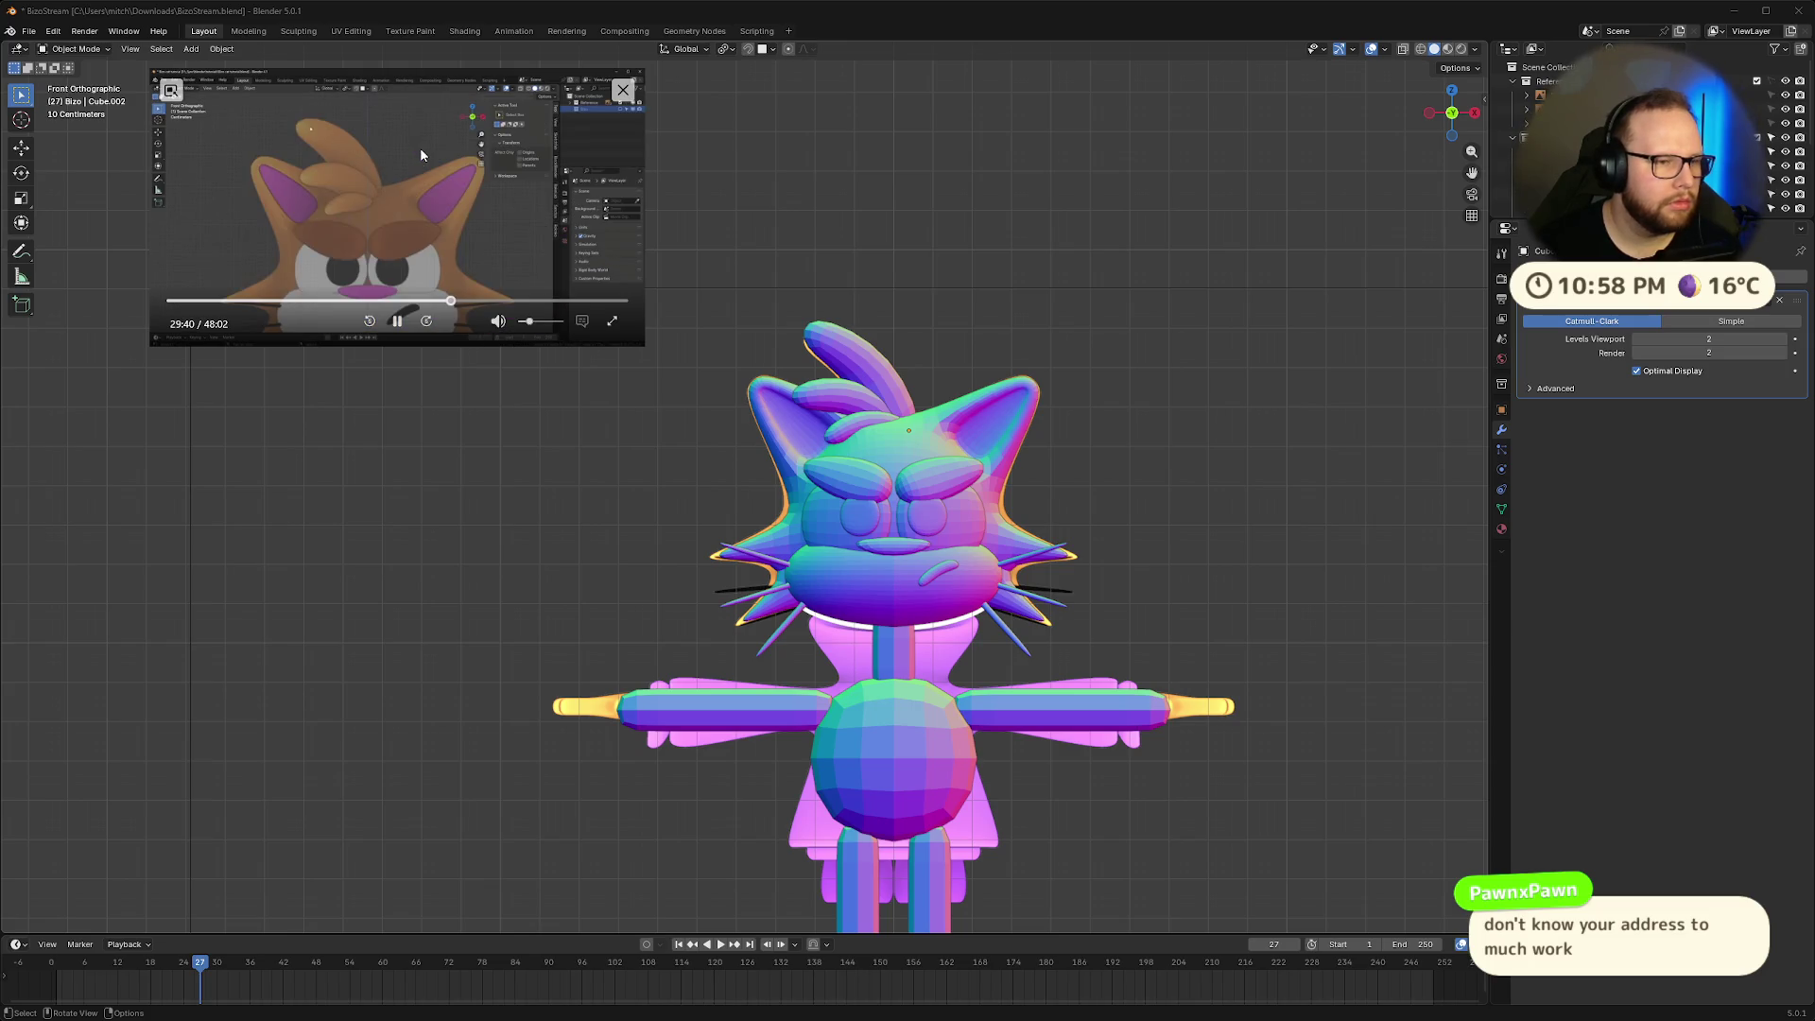
pyautogui.press('Right')
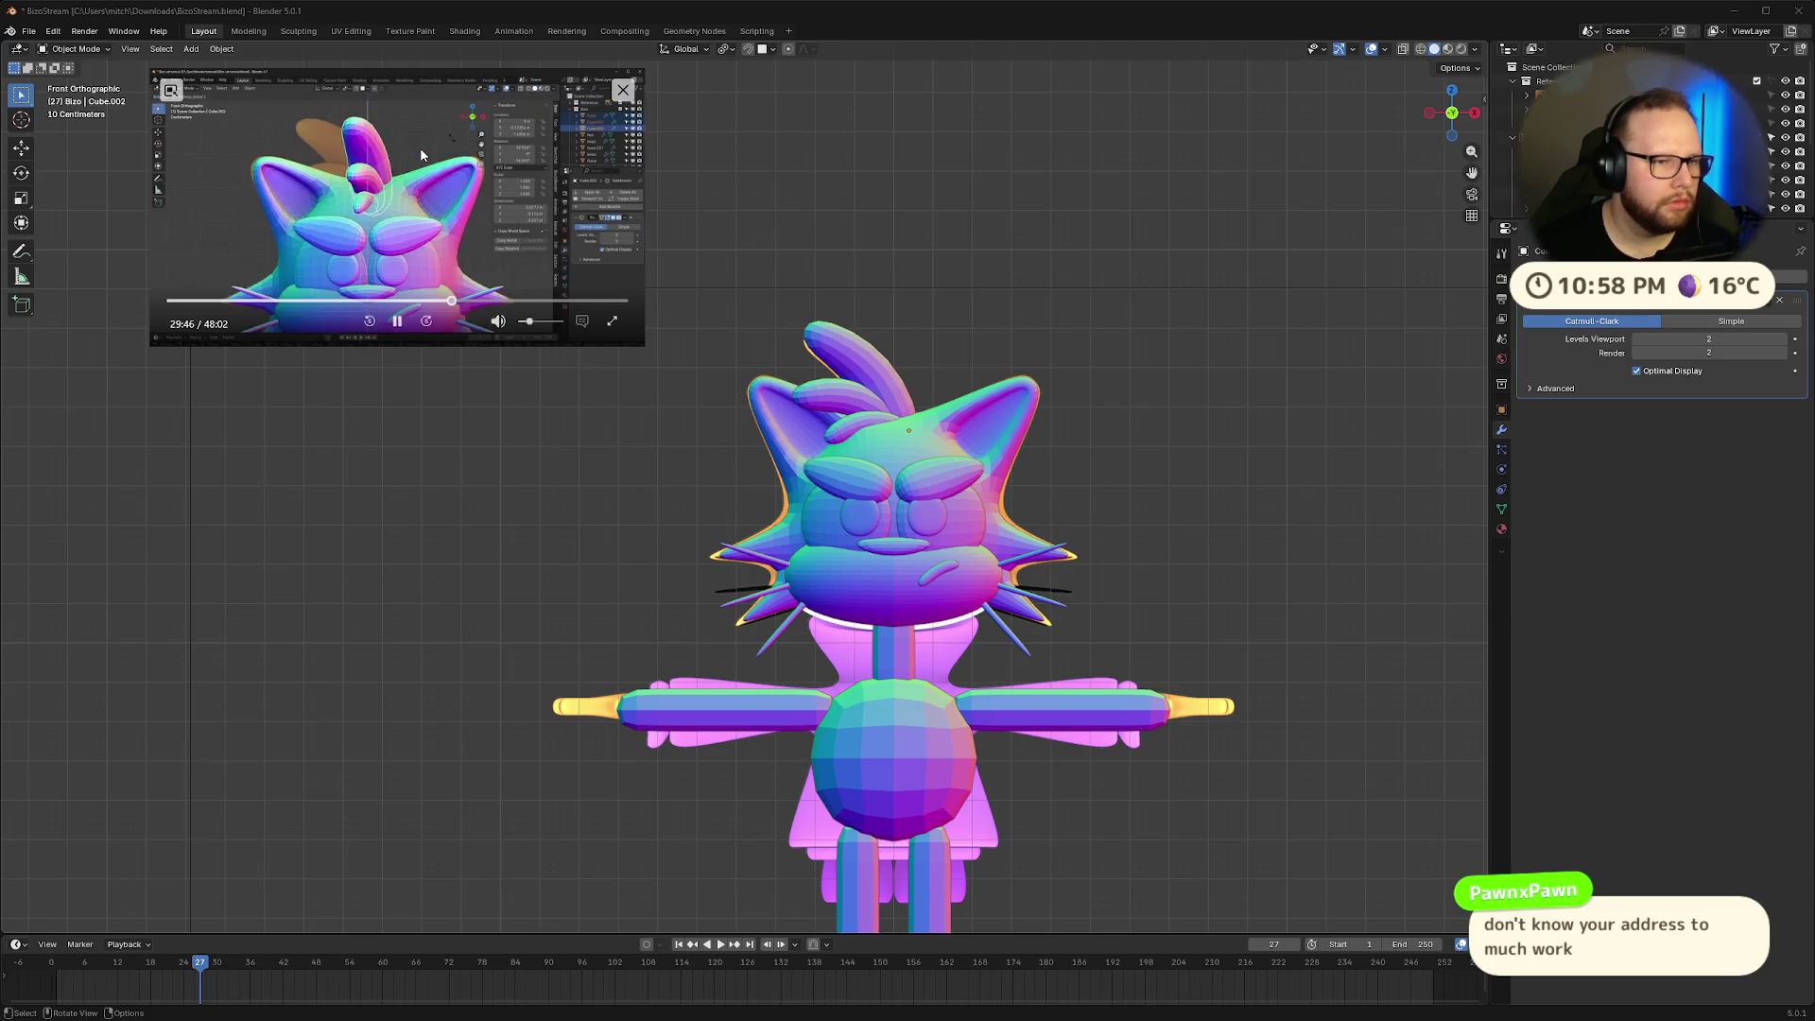
pyautogui.press('Right')
pyautogui.press('Right')
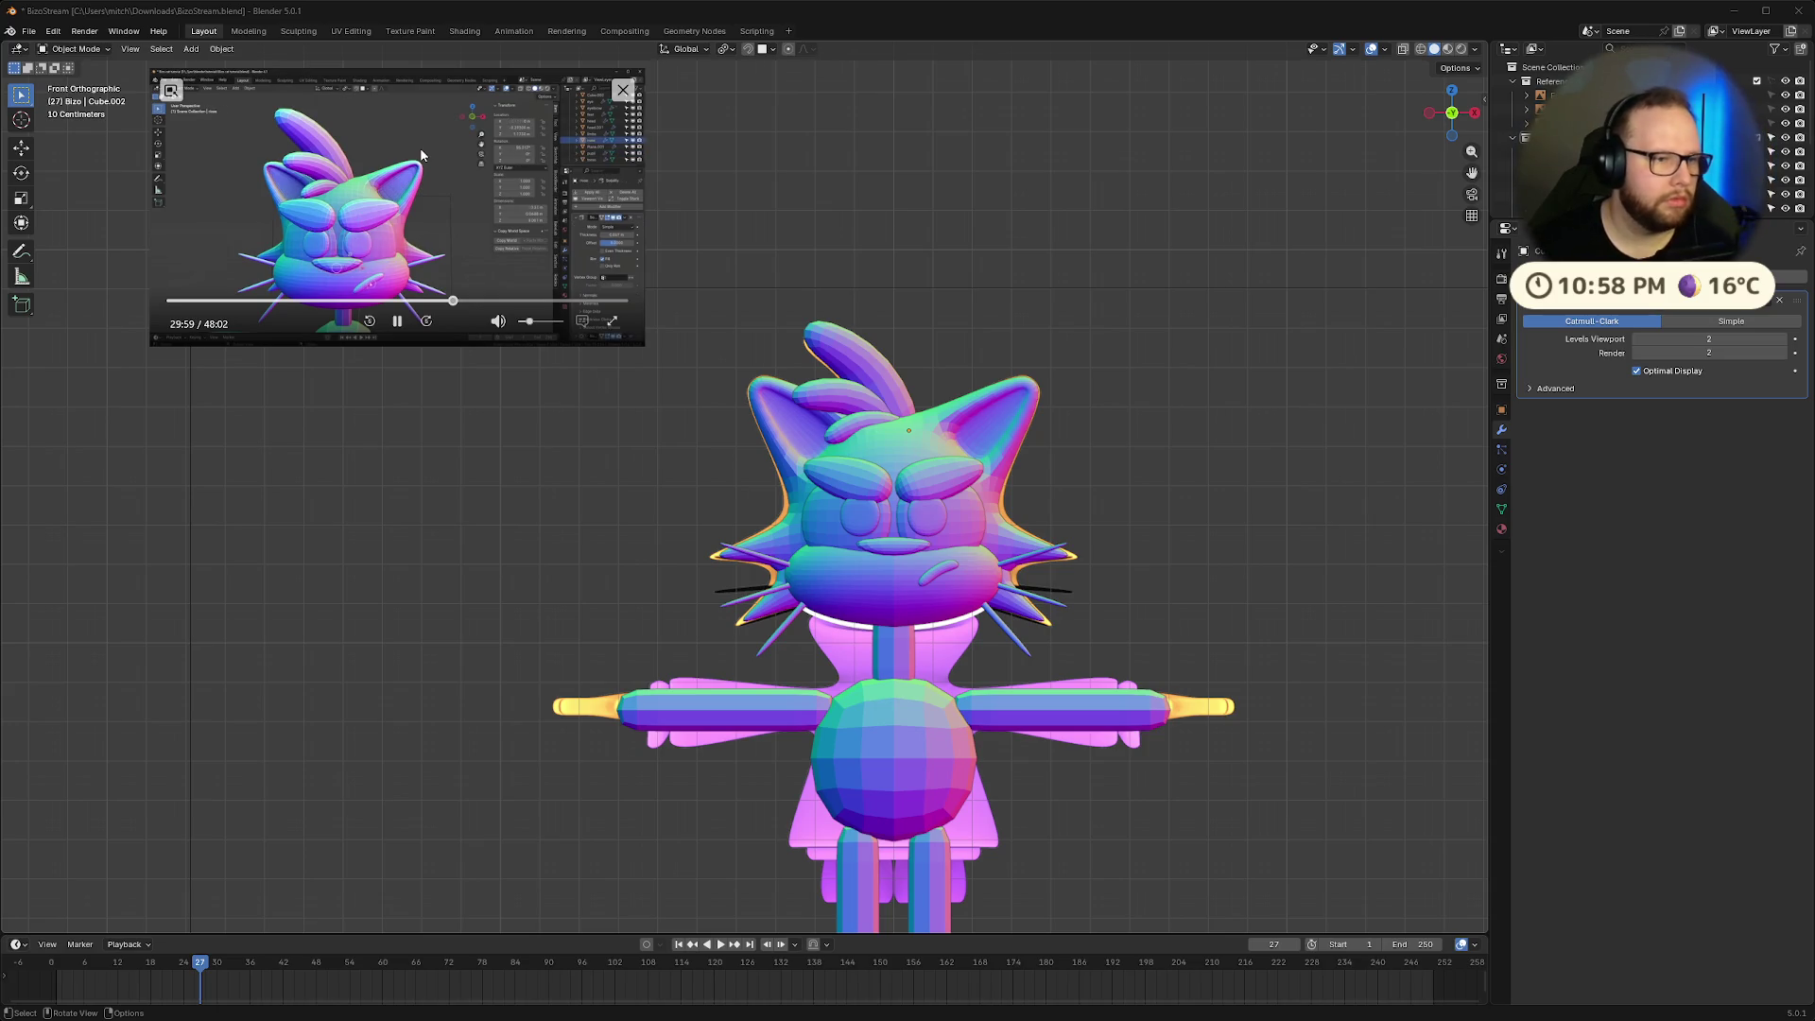
pyautogui.hotkey('ctrl', 's')
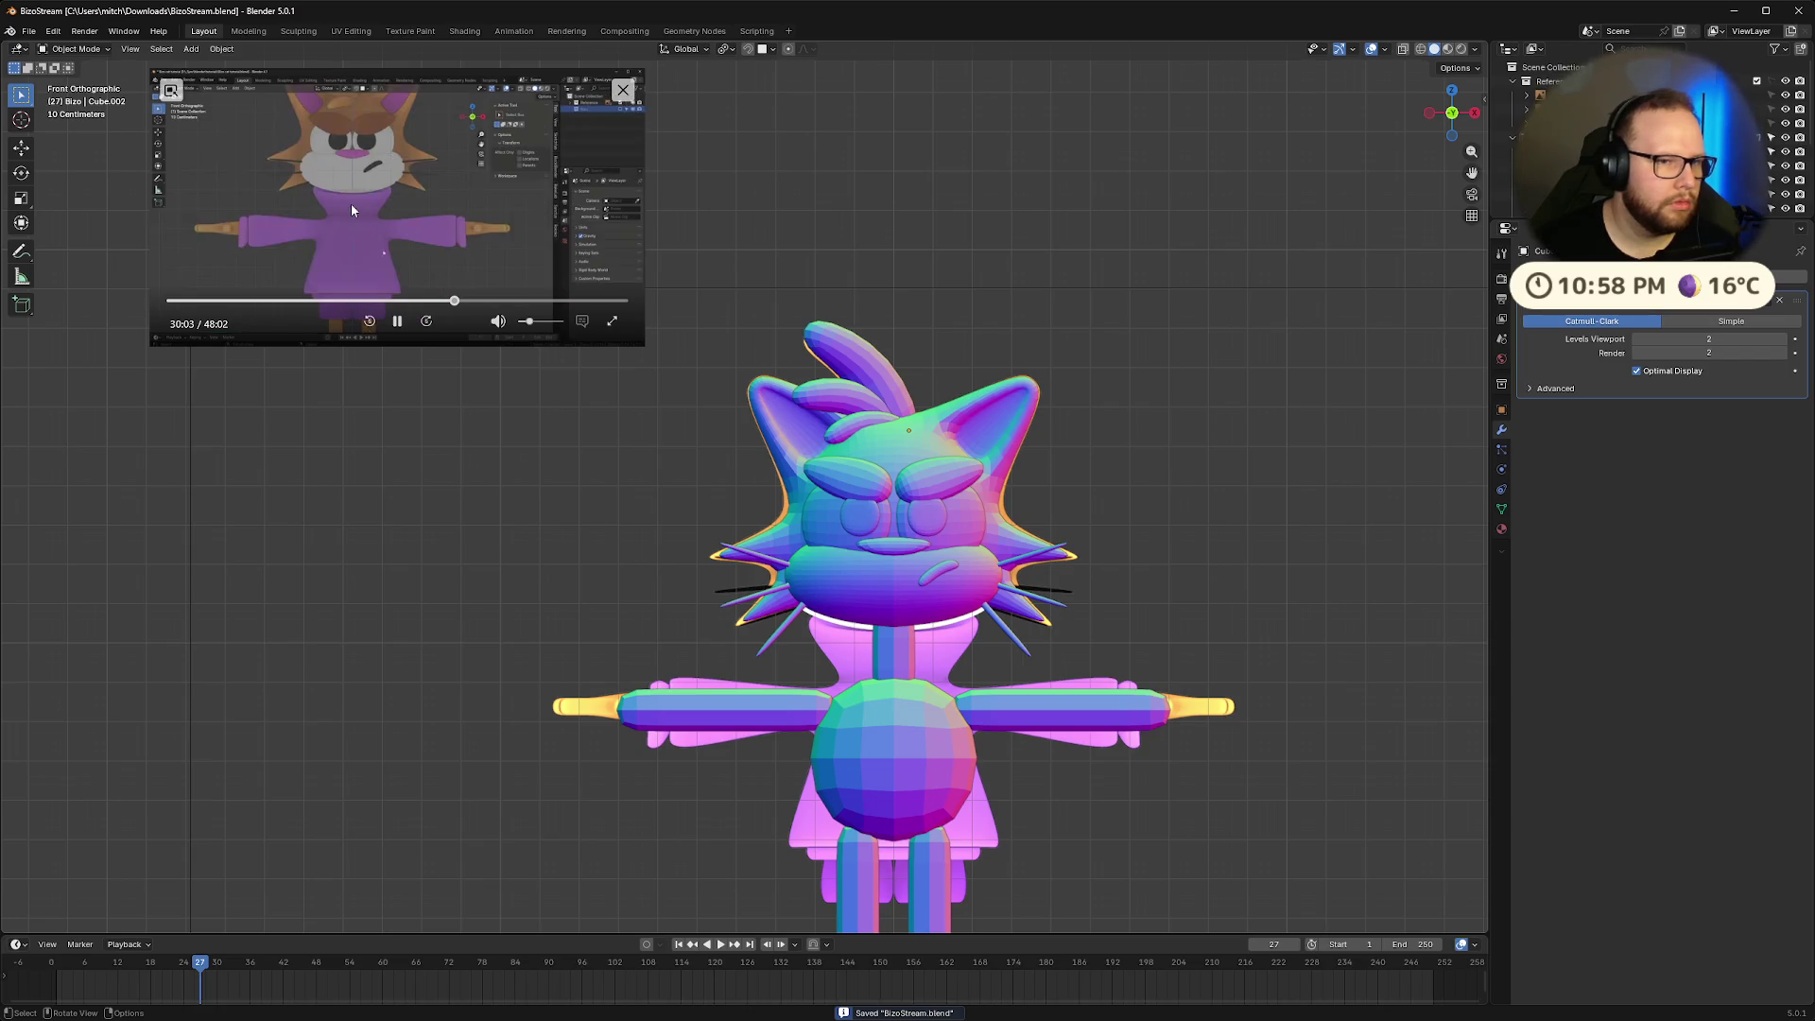
pyautogui.click(868, 357)
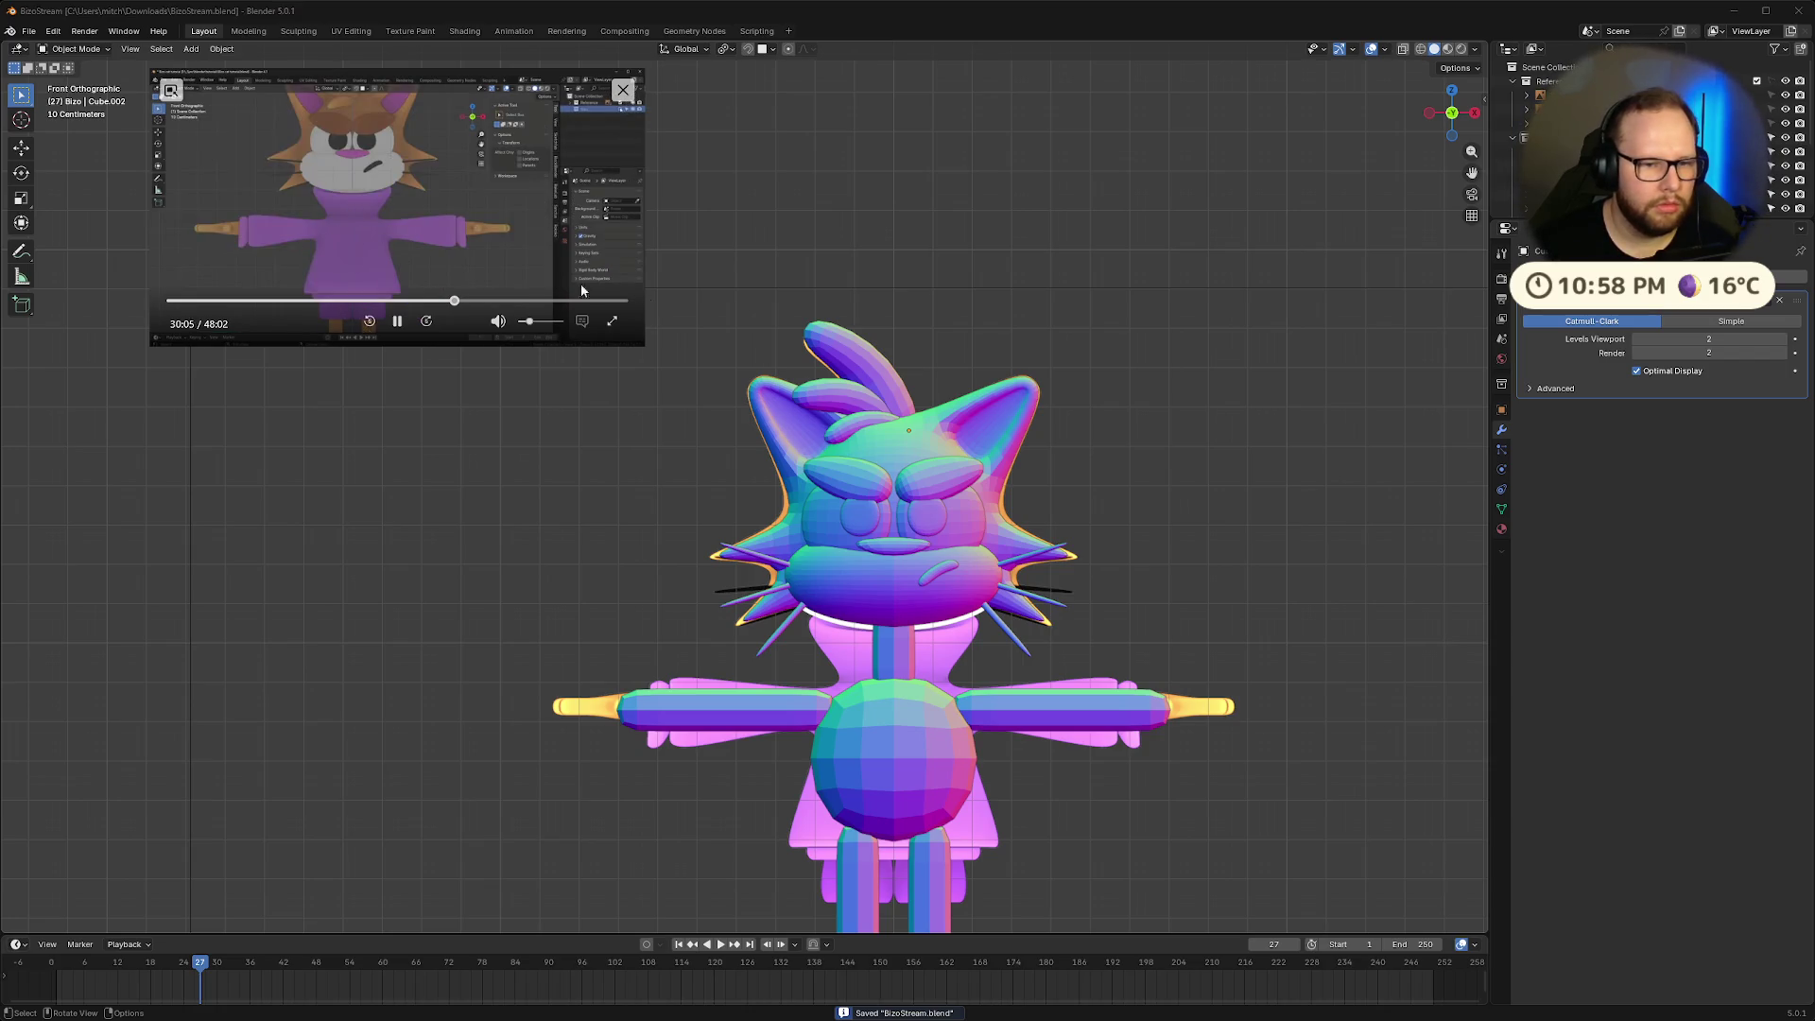
# Rename the upright hair spike to Hair.001 and the left hair strand to Hair
pyautogui.click(398, 321)
pyautogui.click(871, 371)
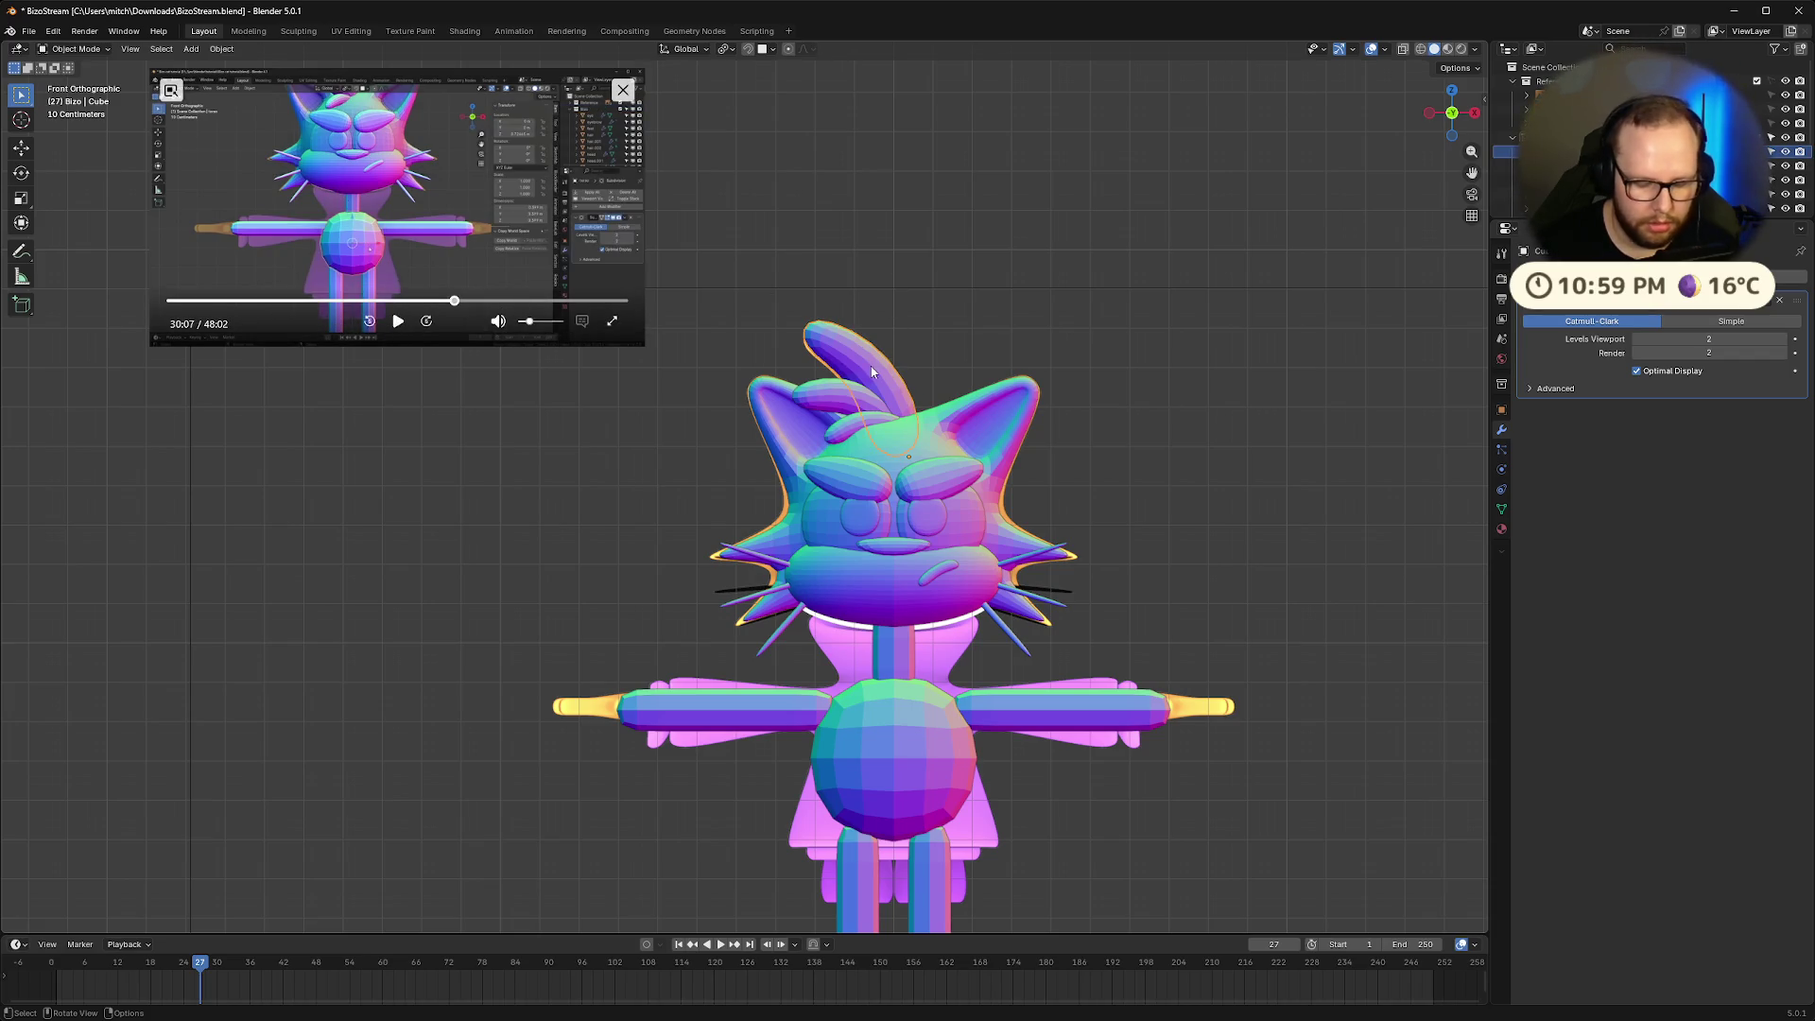
pyautogui.press('F2')
pyautogui.write('Ha')
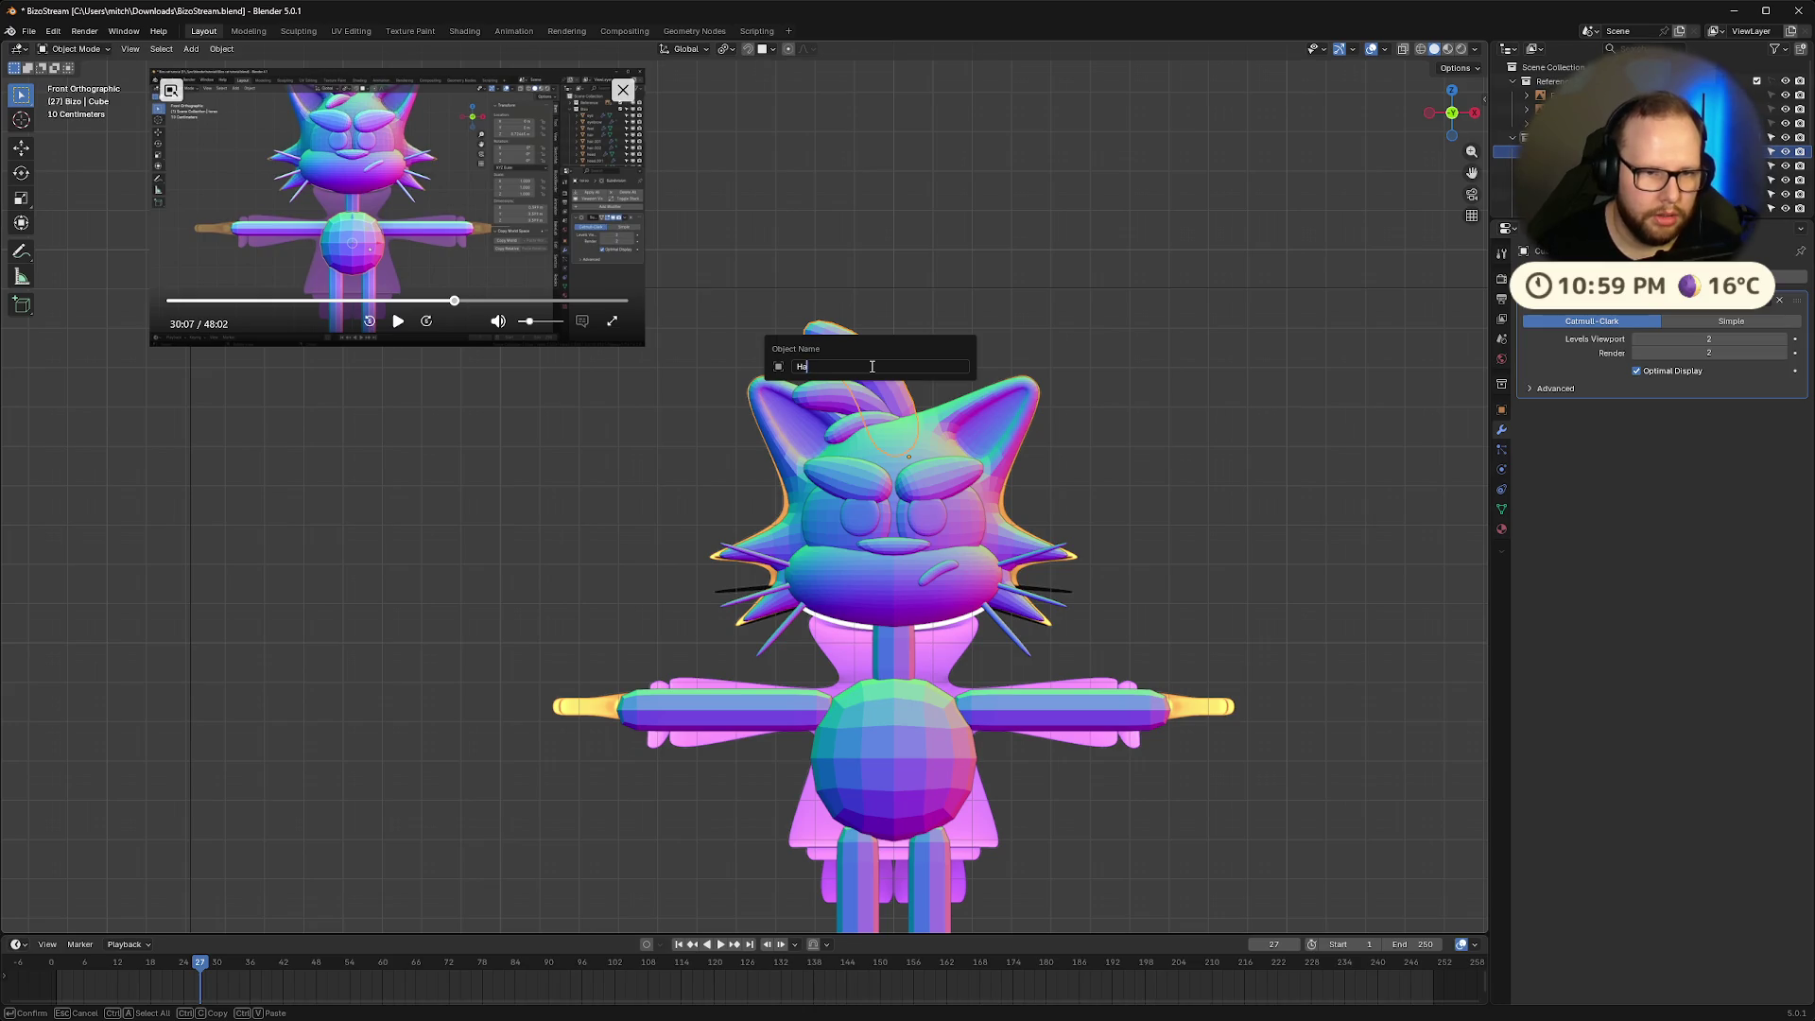
pyautogui.write('ir')
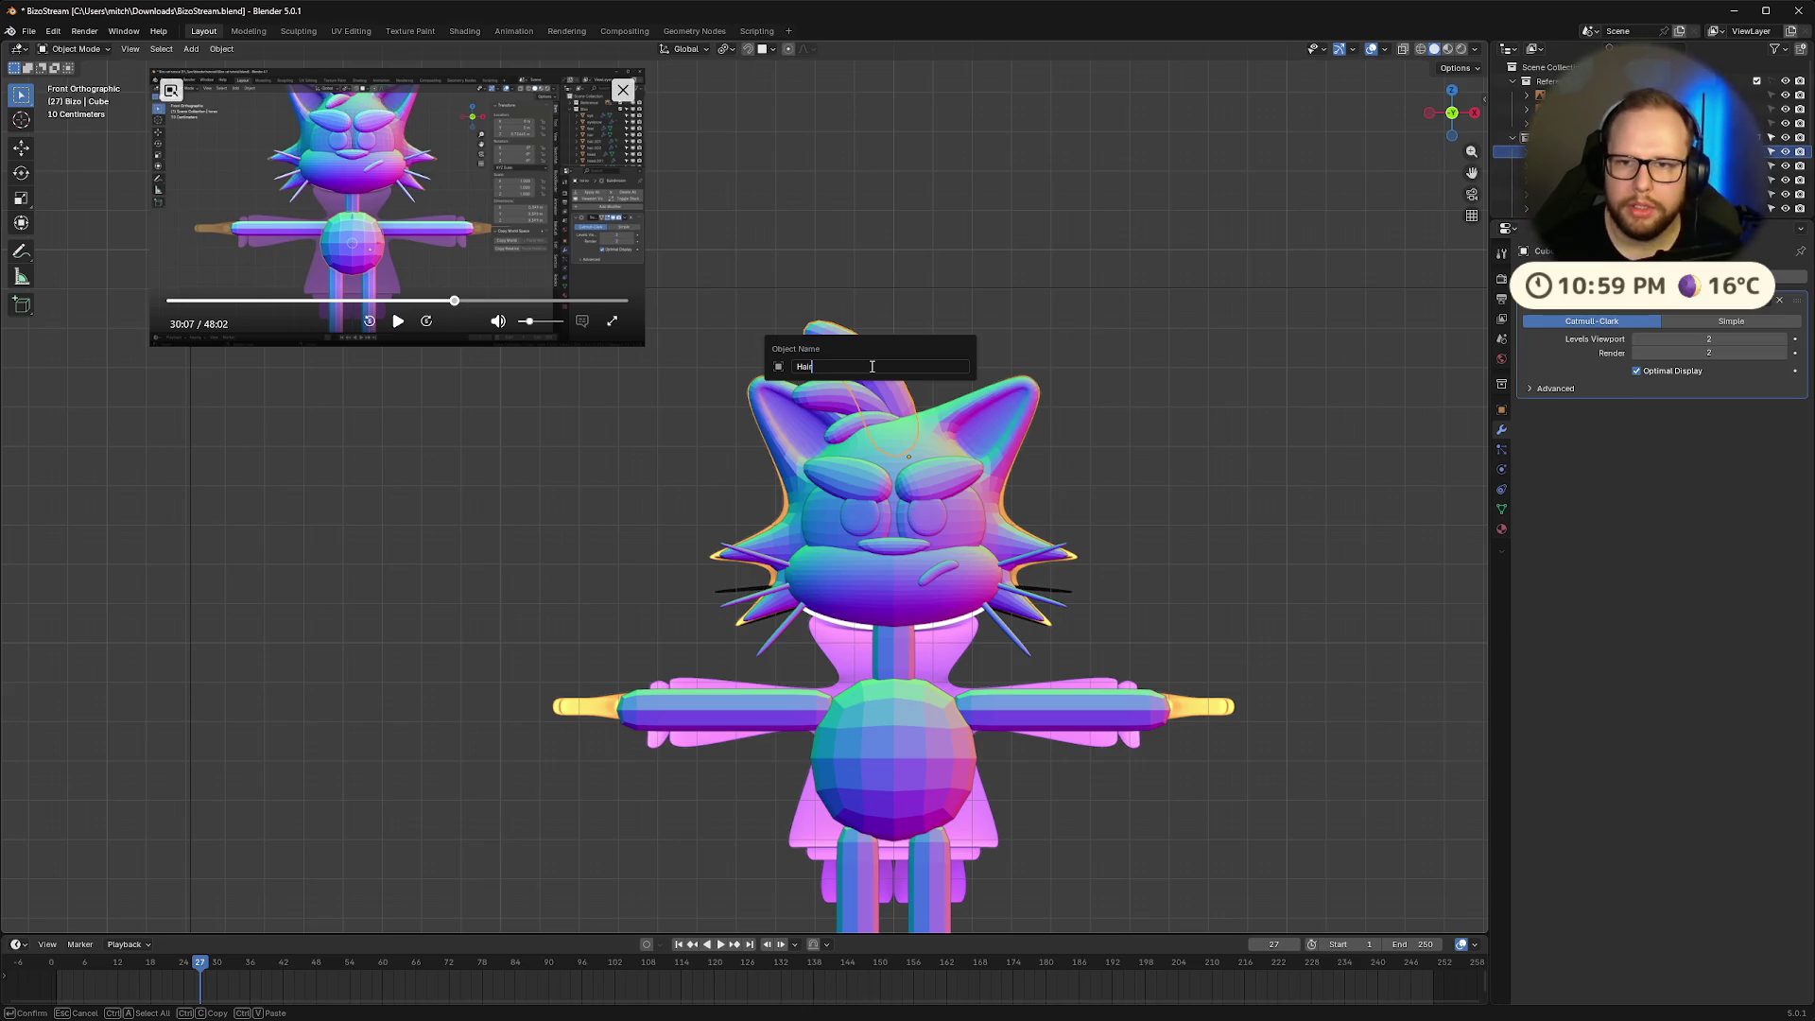
pyautogui.write('ir.001')
pyautogui.press('Return')
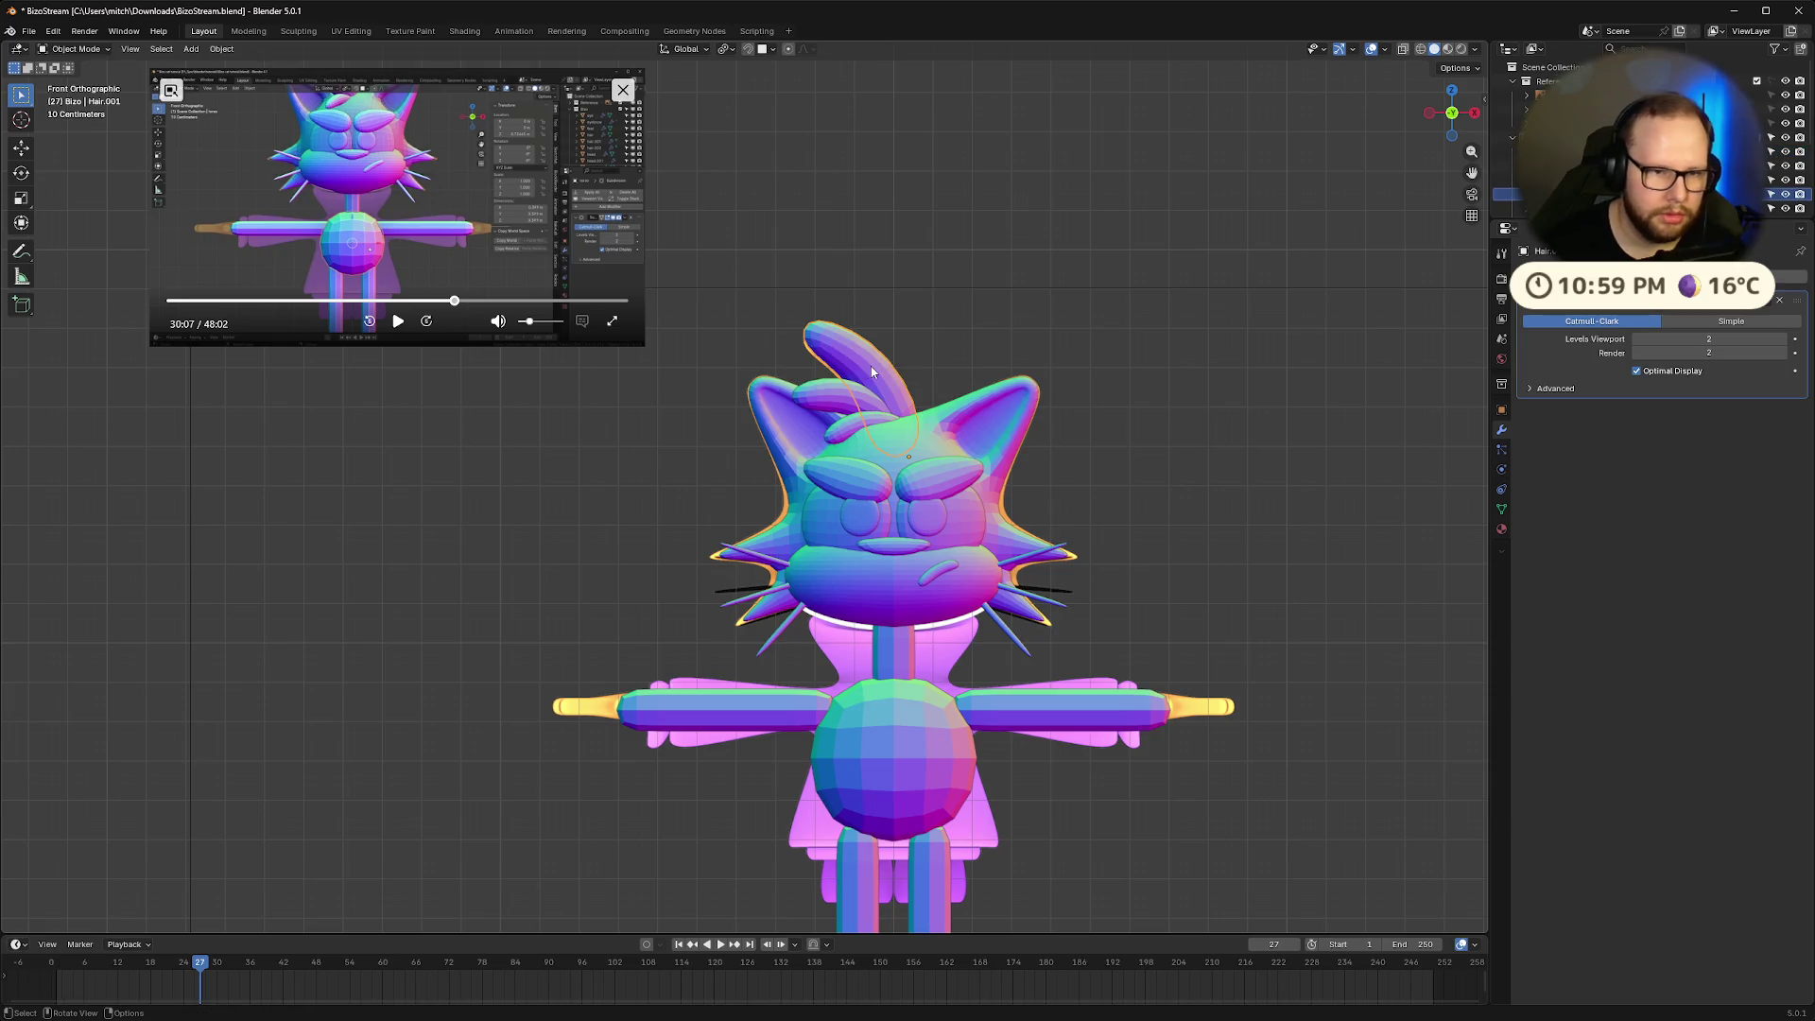
pyautogui.click(836, 408)
pyautogui.press('F2')
pyautogui.write('Hair')
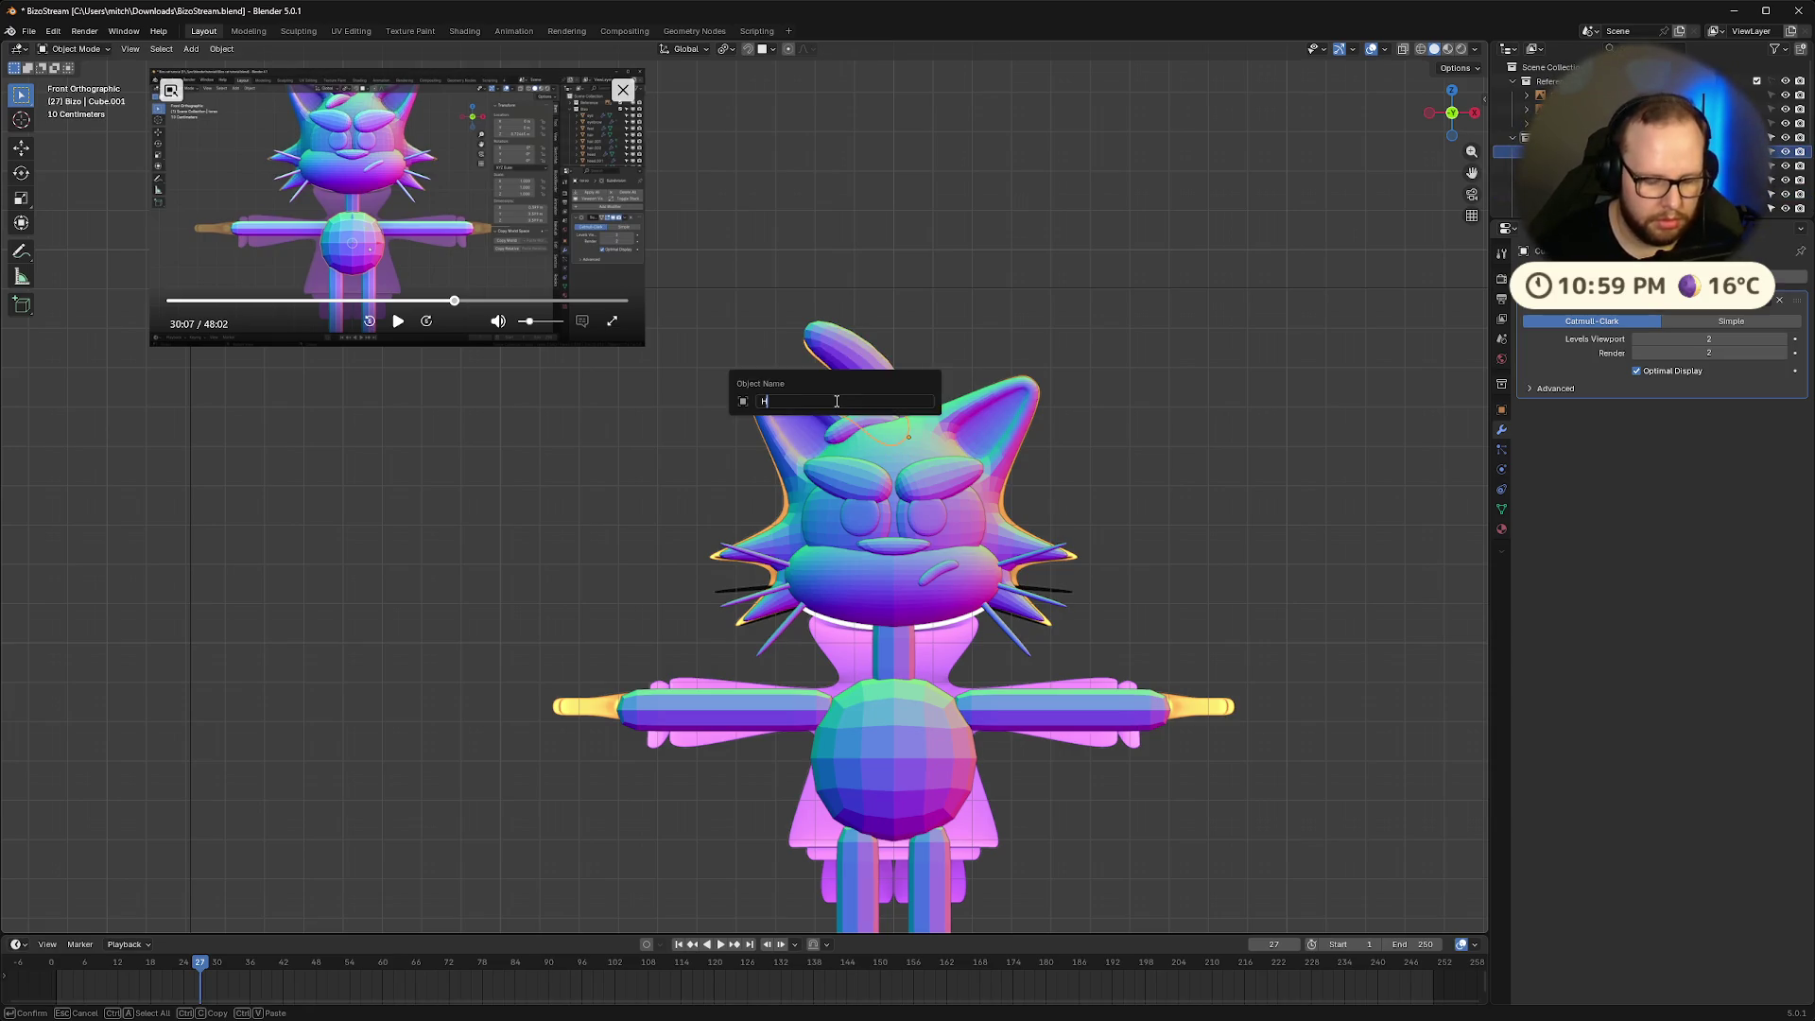
pyautogui.press('Return')
# Rename the remaining lower hair pieces to Hair, making Hair.002, then resume the reference video
pyautogui.click(838, 440)
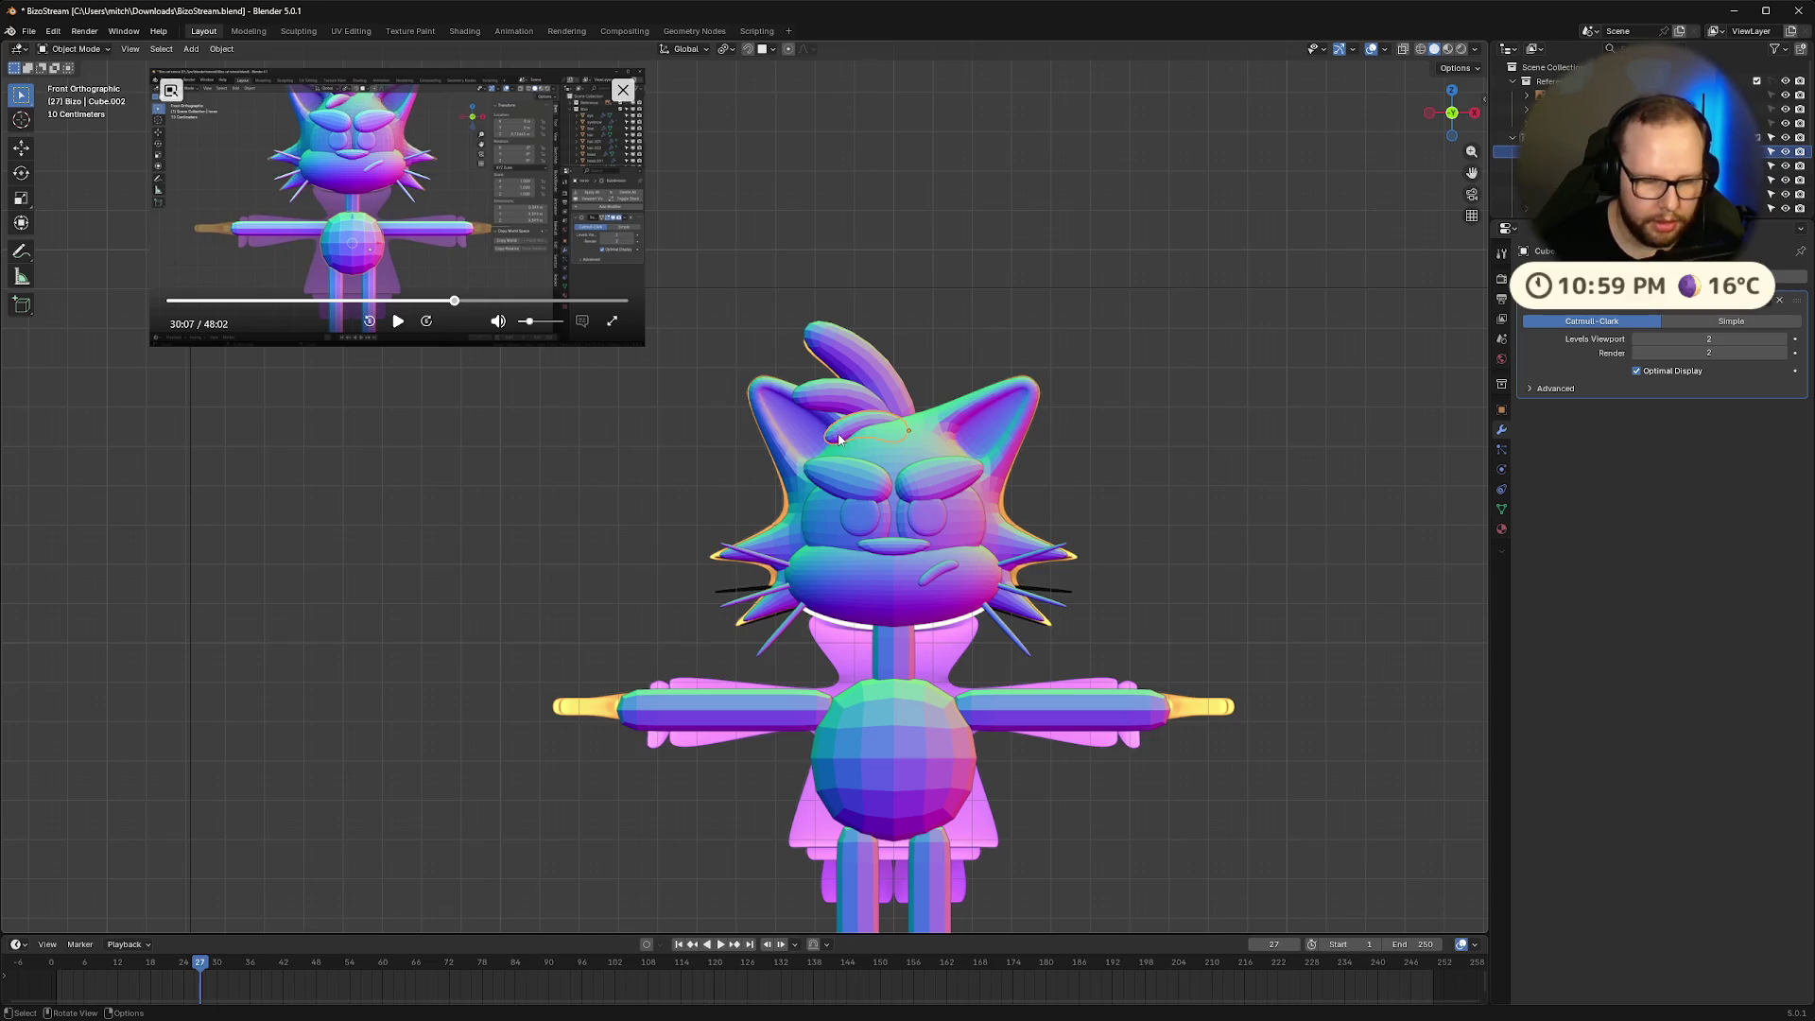
pyautogui.press('F2')
pyautogui.write('Hair')
pyautogui.press('Return')
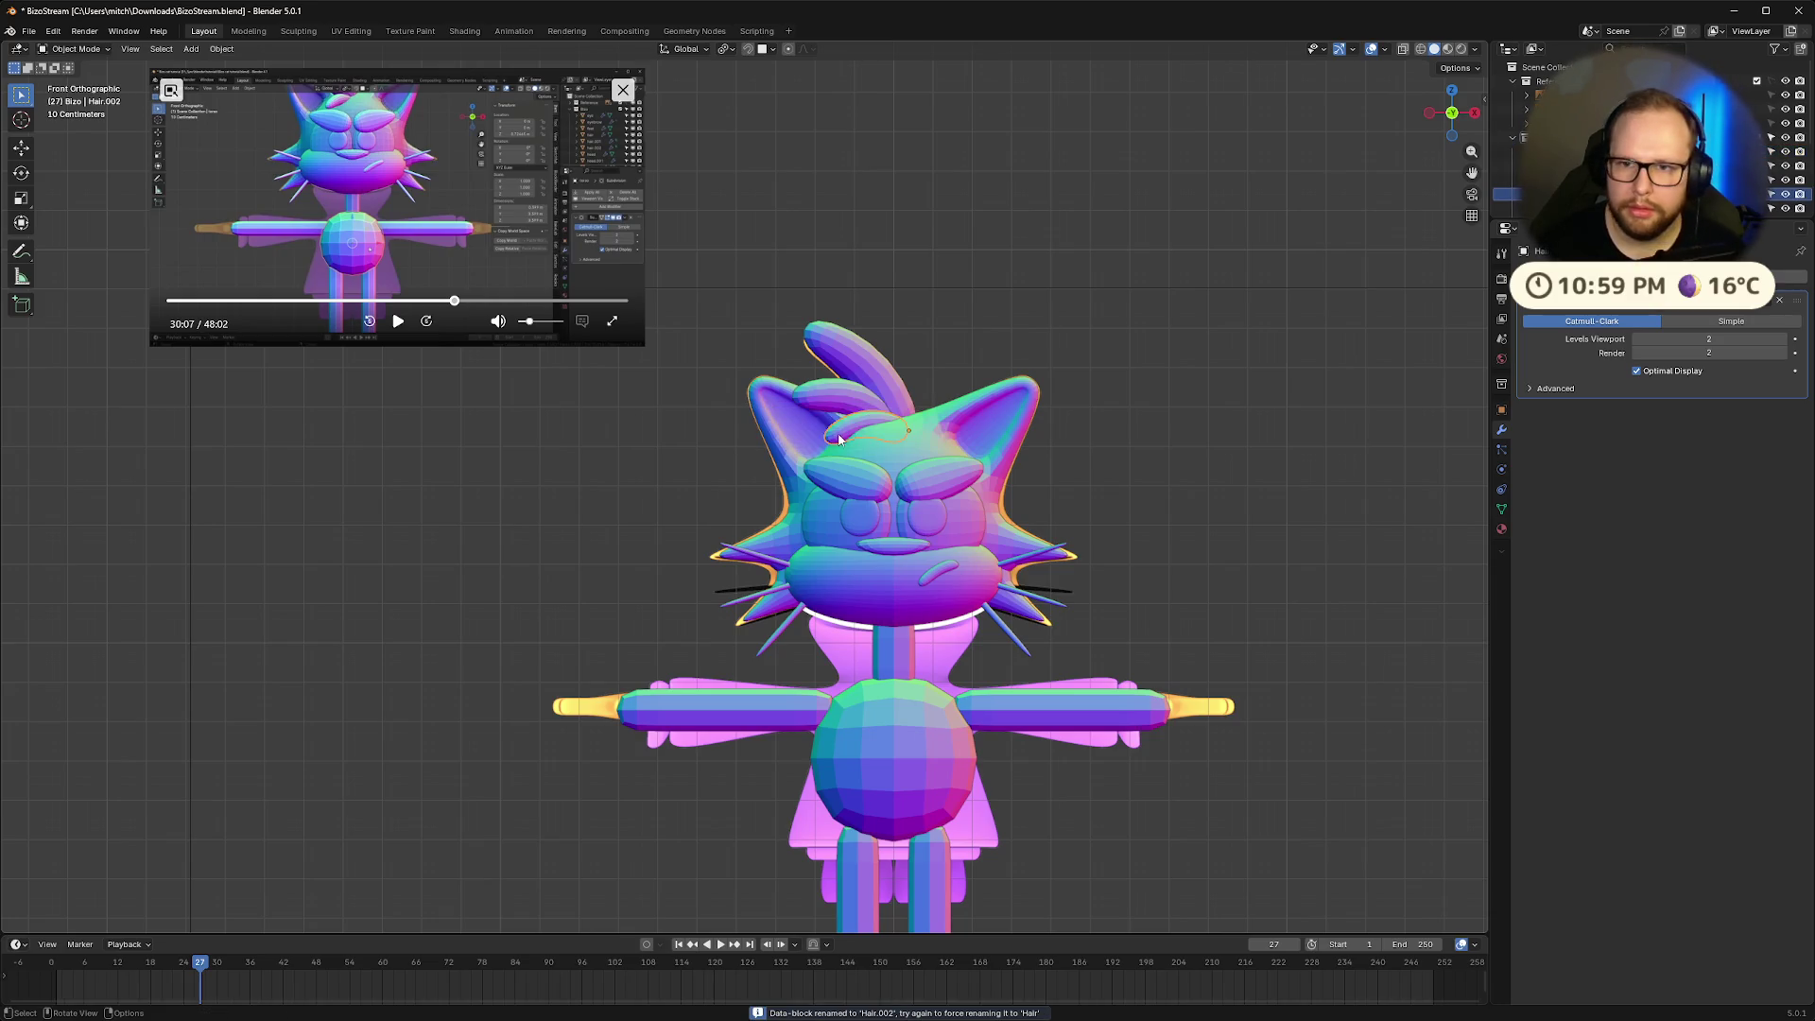
pyautogui.click(861, 370)
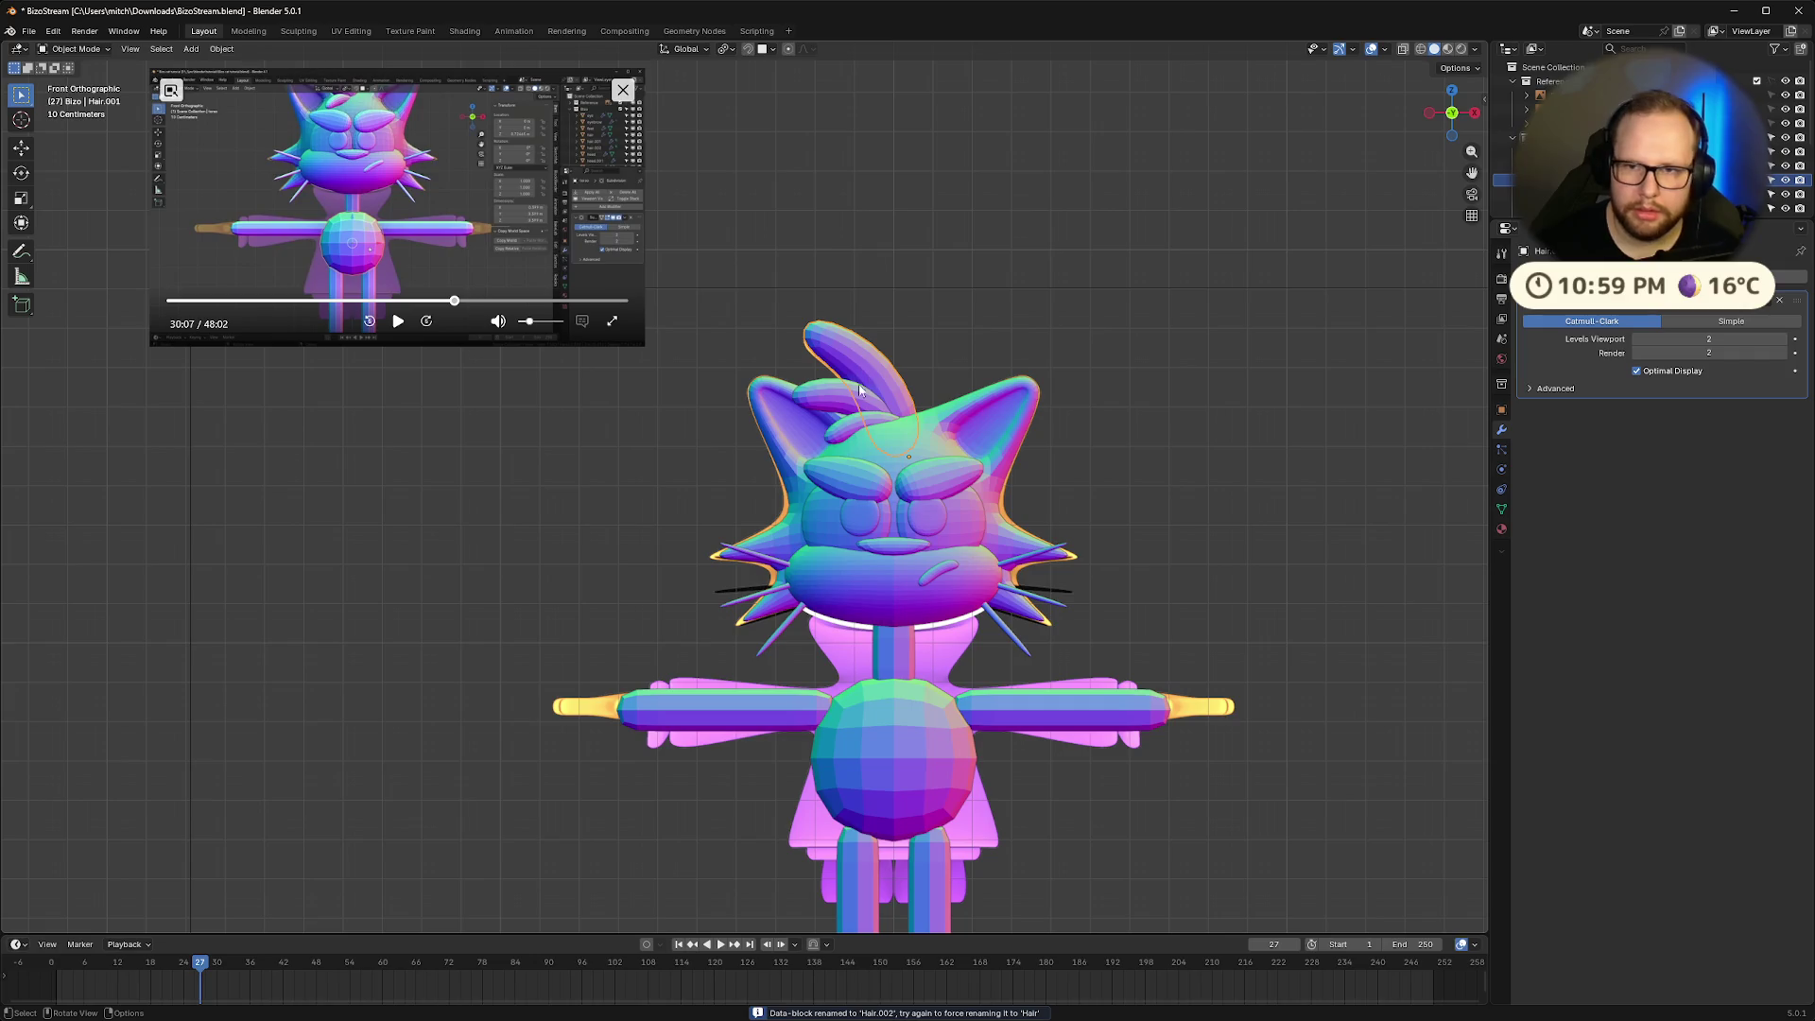
pyautogui.click(844, 428)
pyautogui.press('F2')
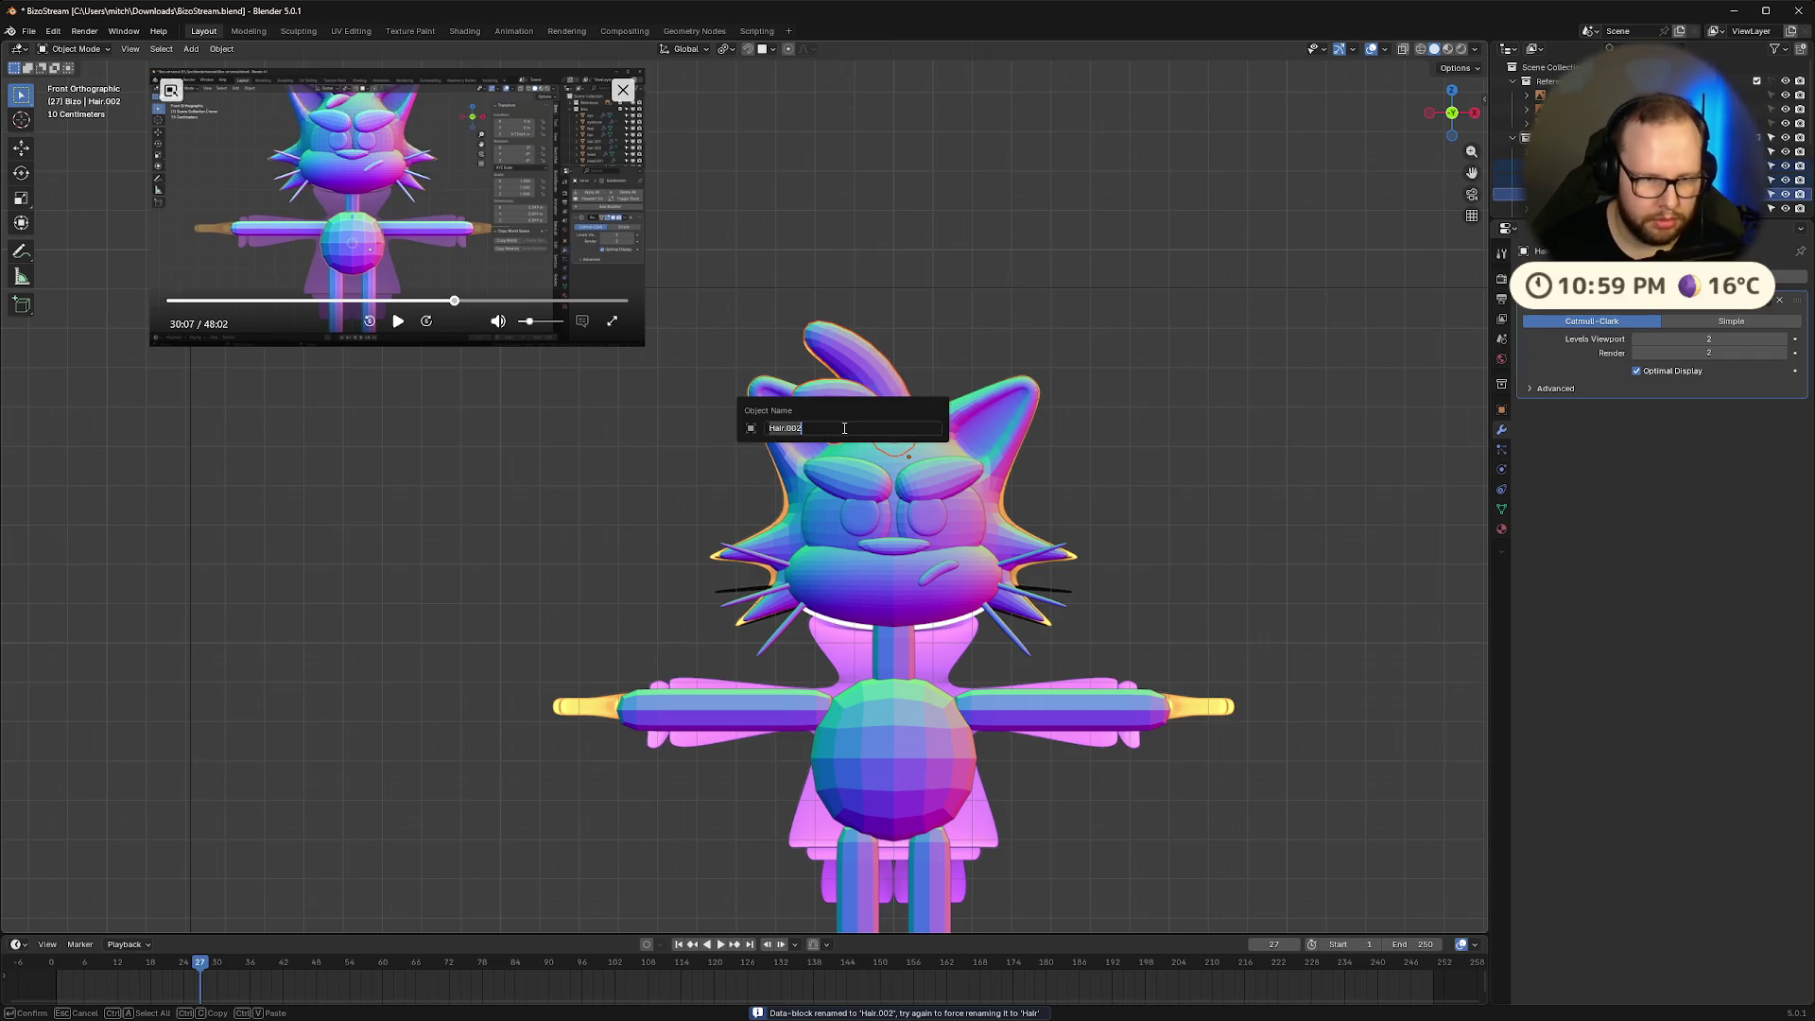
pyautogui.write('Hair')
pyautogui.press('Return')
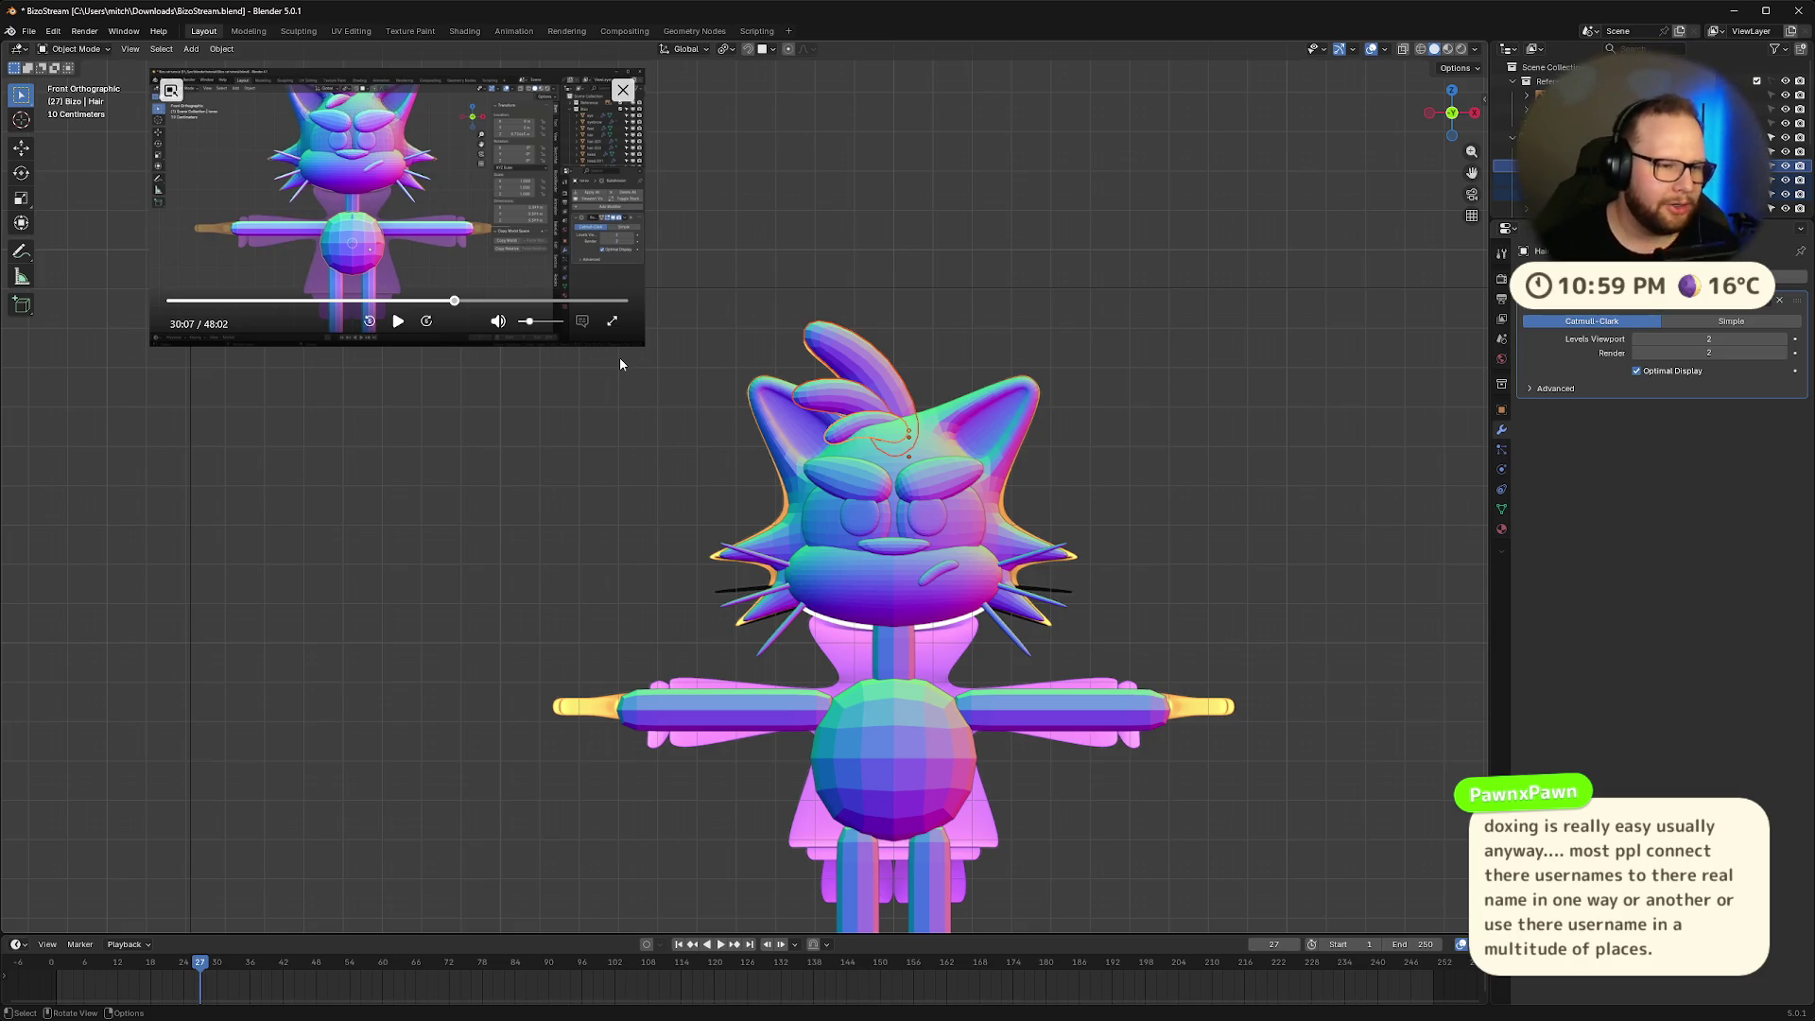
pyautogui.moveTo(315, 1018)
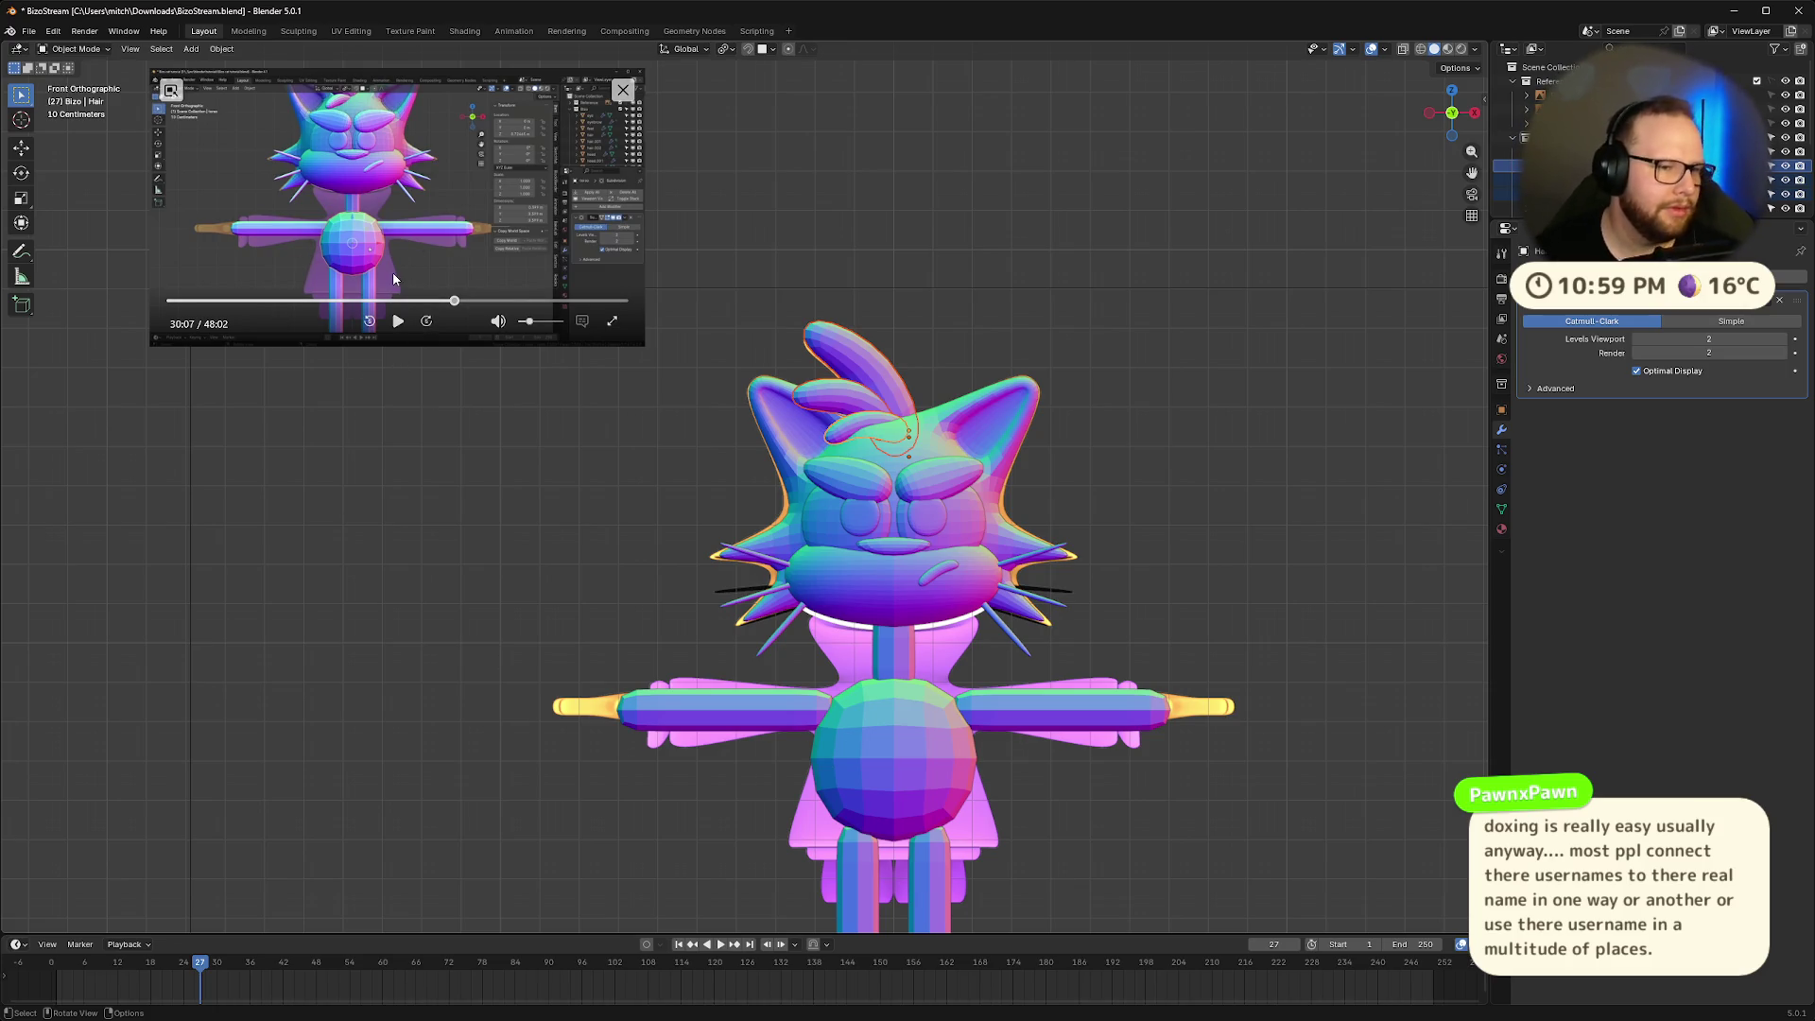
pyautogui.click(398, 322)
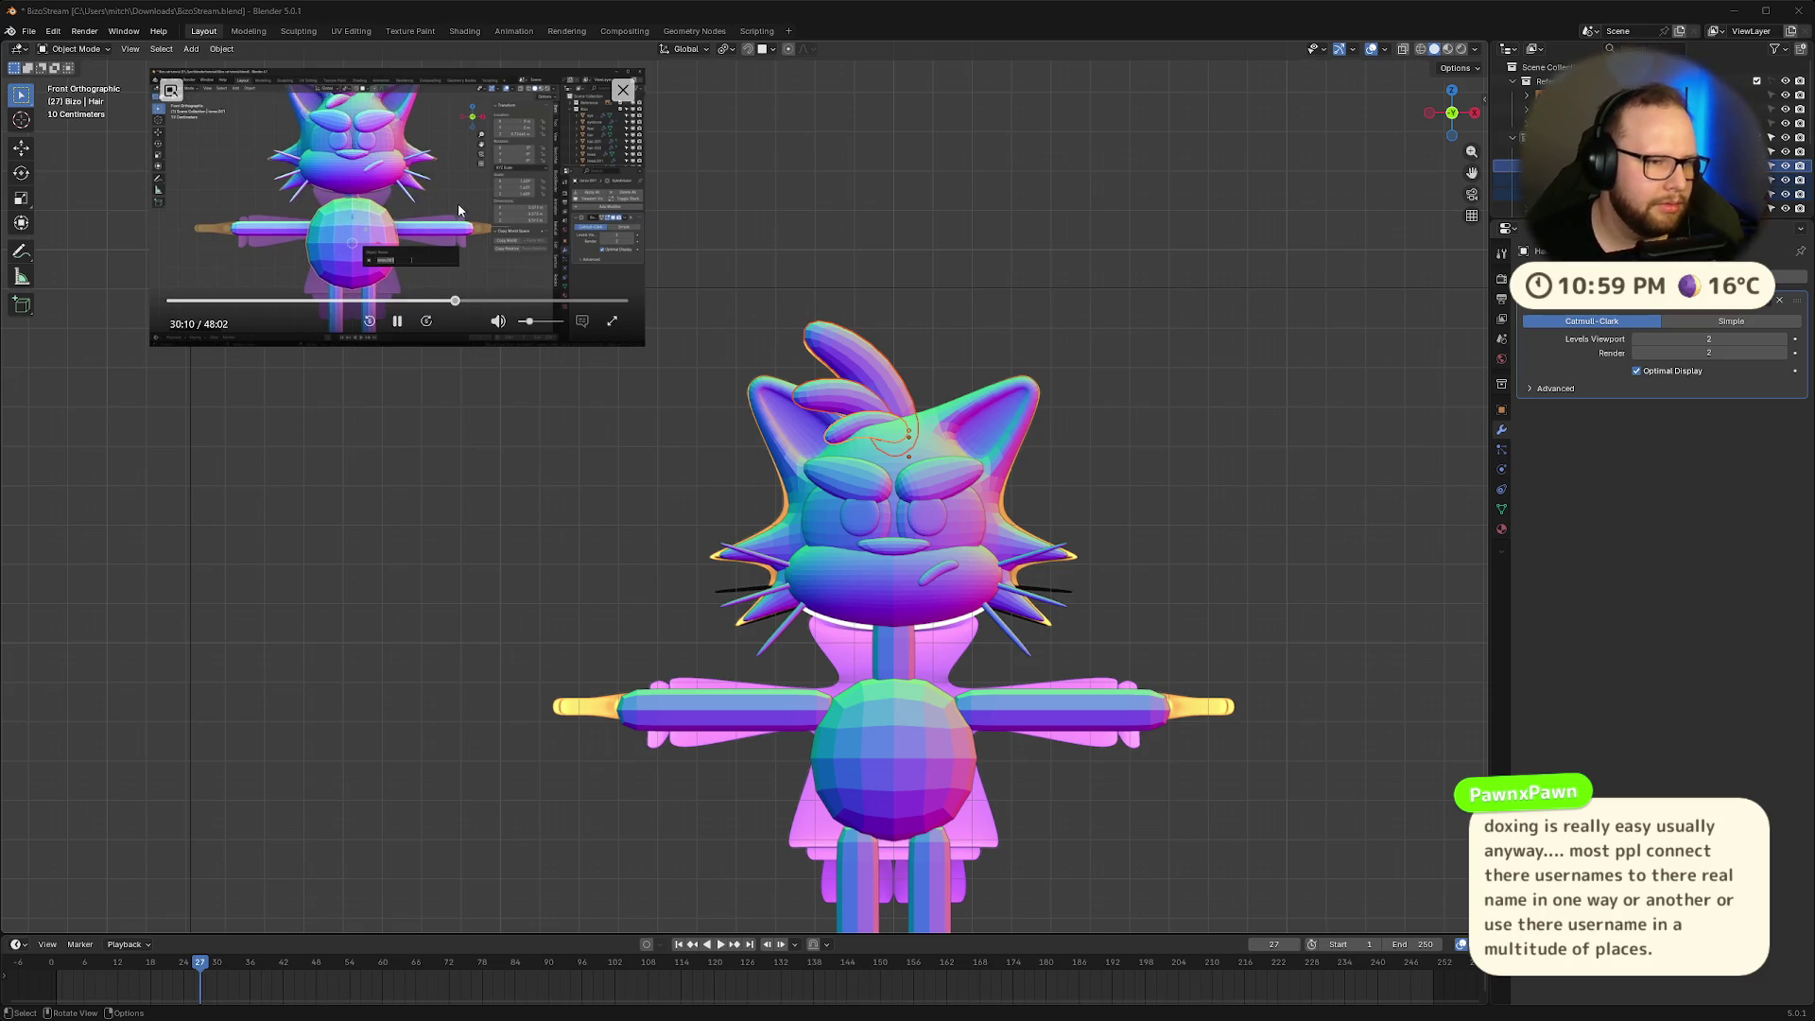
# Select the cat's eyebrows and rename them Eyebrow
pyautogui.click(398, 322)
pyautogui.scroll(1, 797, 490)
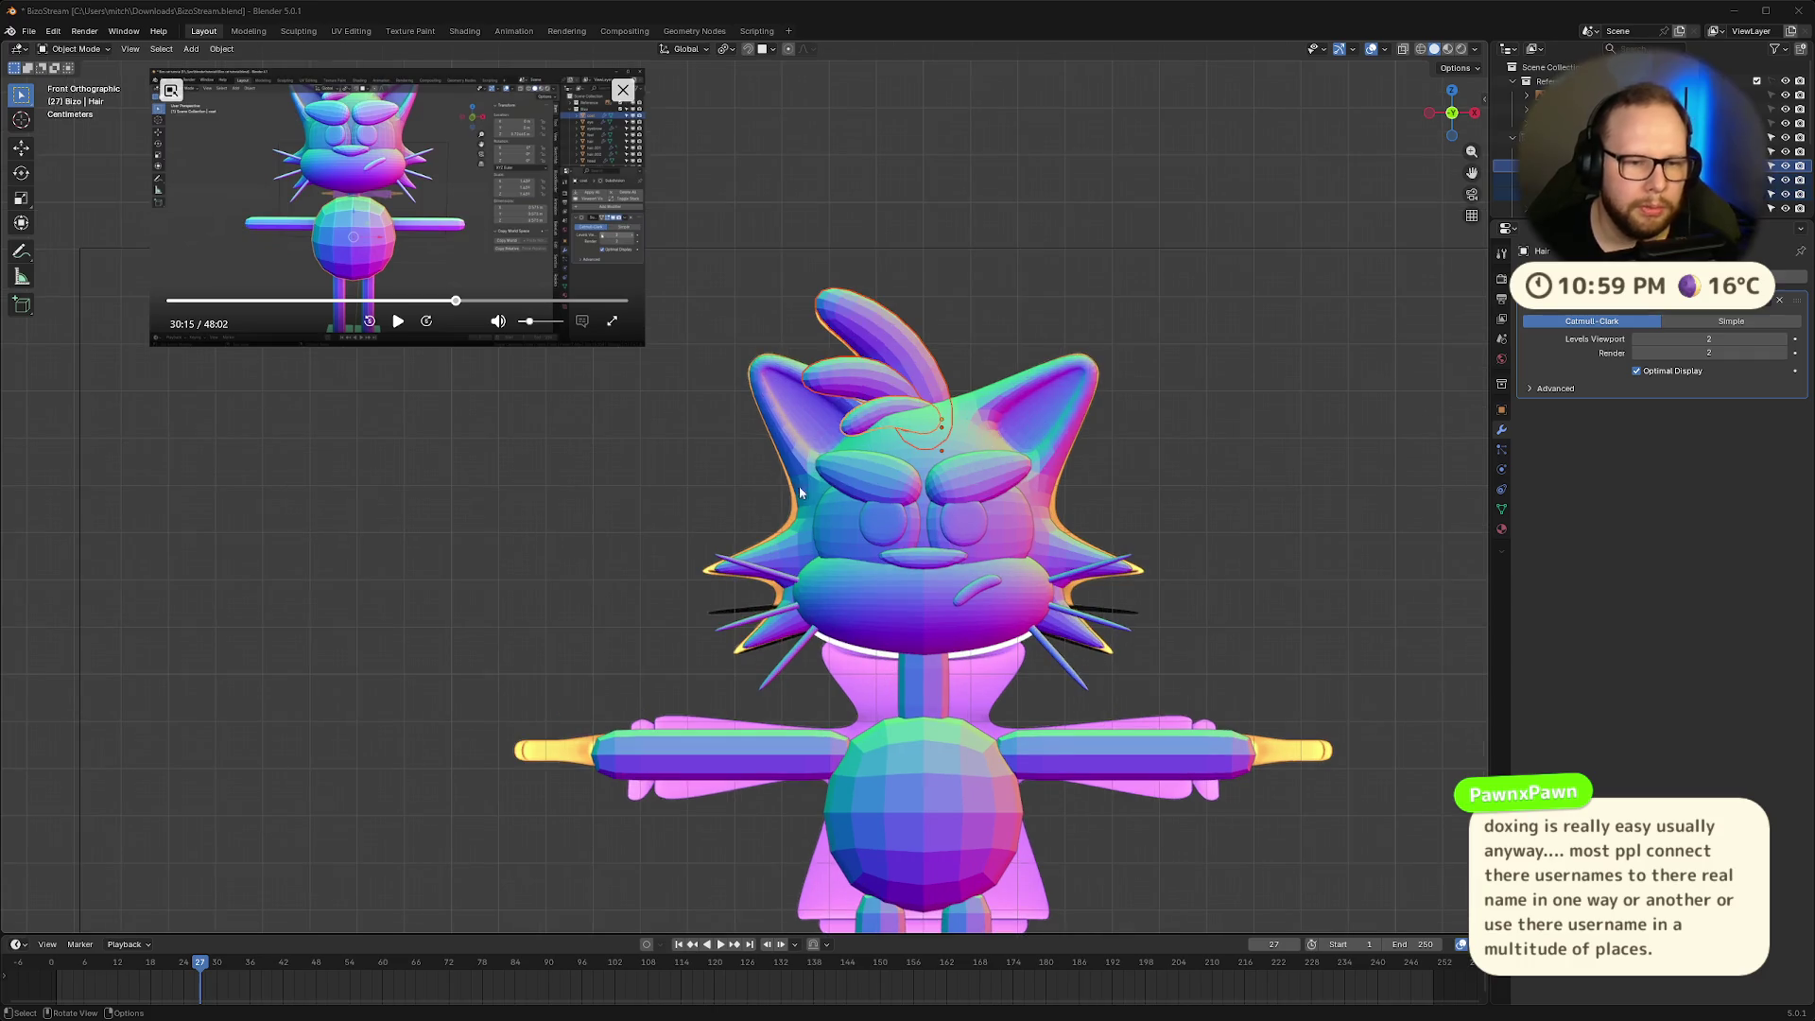
pyautogui.click(972, 440)
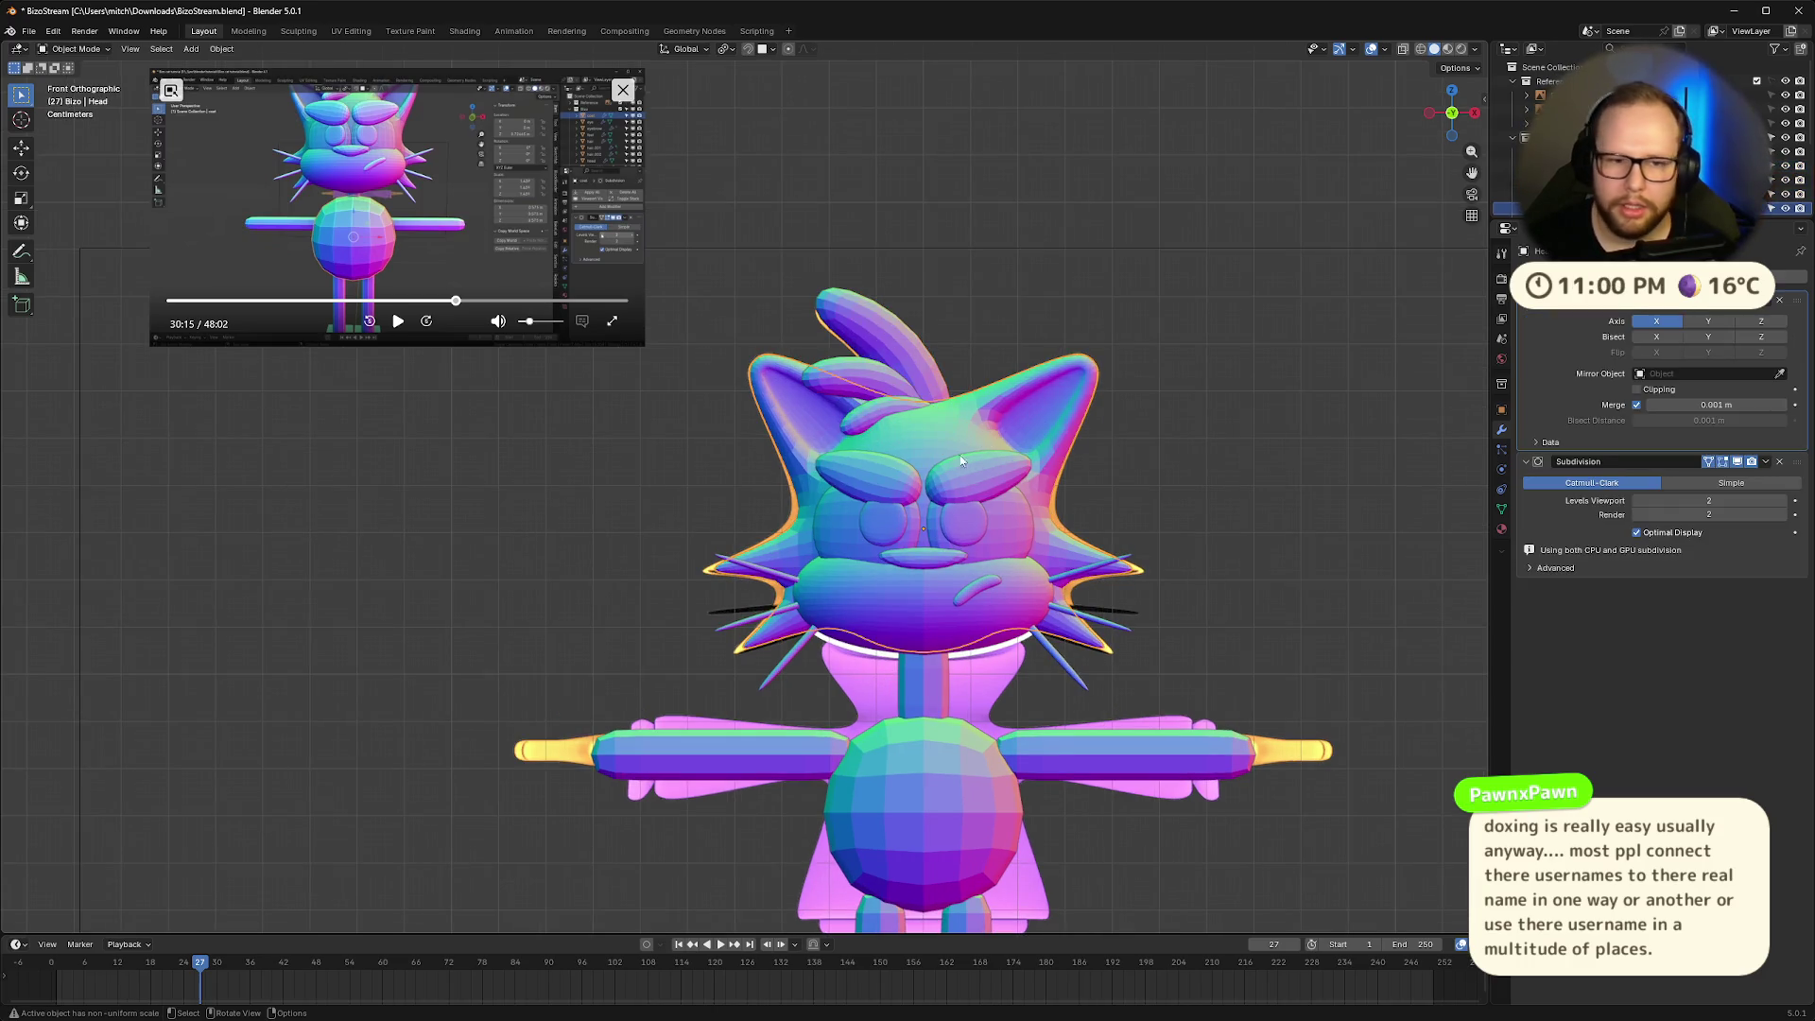
pyautogui.click(871, 488)
pyautogui.scroll(-3, 899, 489)
pyautogui.scroll(2, 1033, 466)
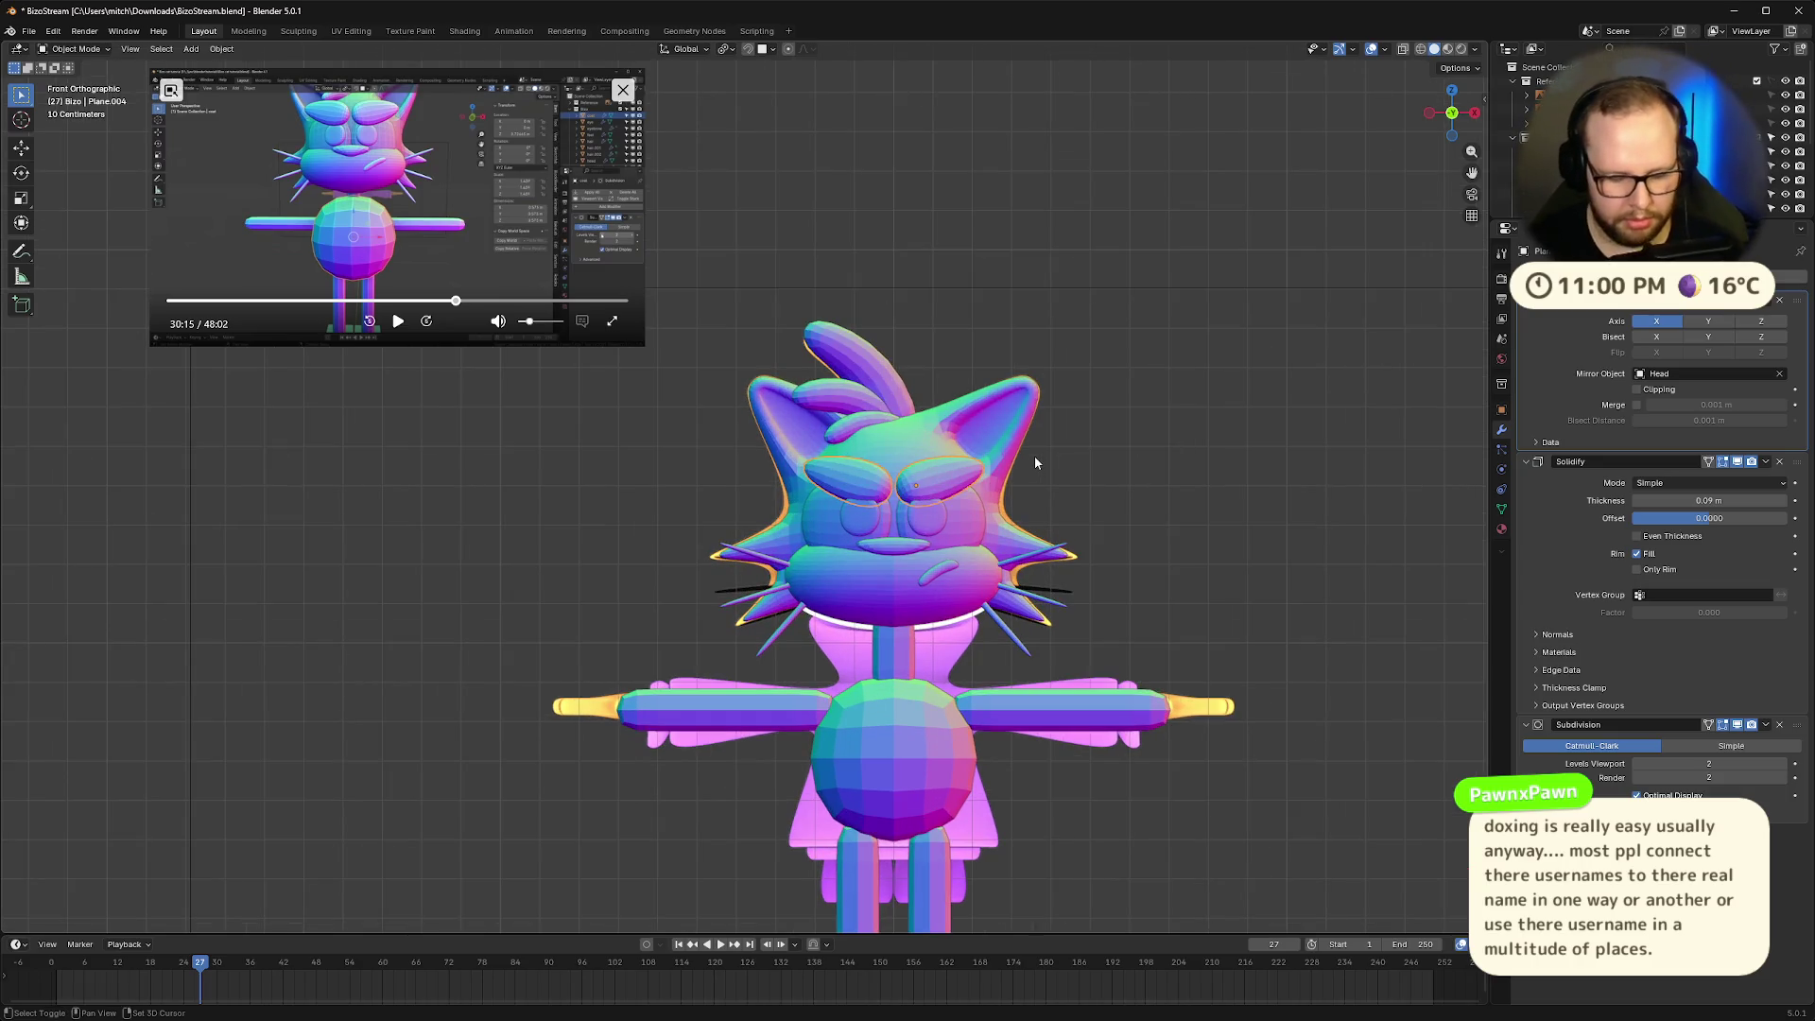
pyautogui.hotkey('shift', 'b')
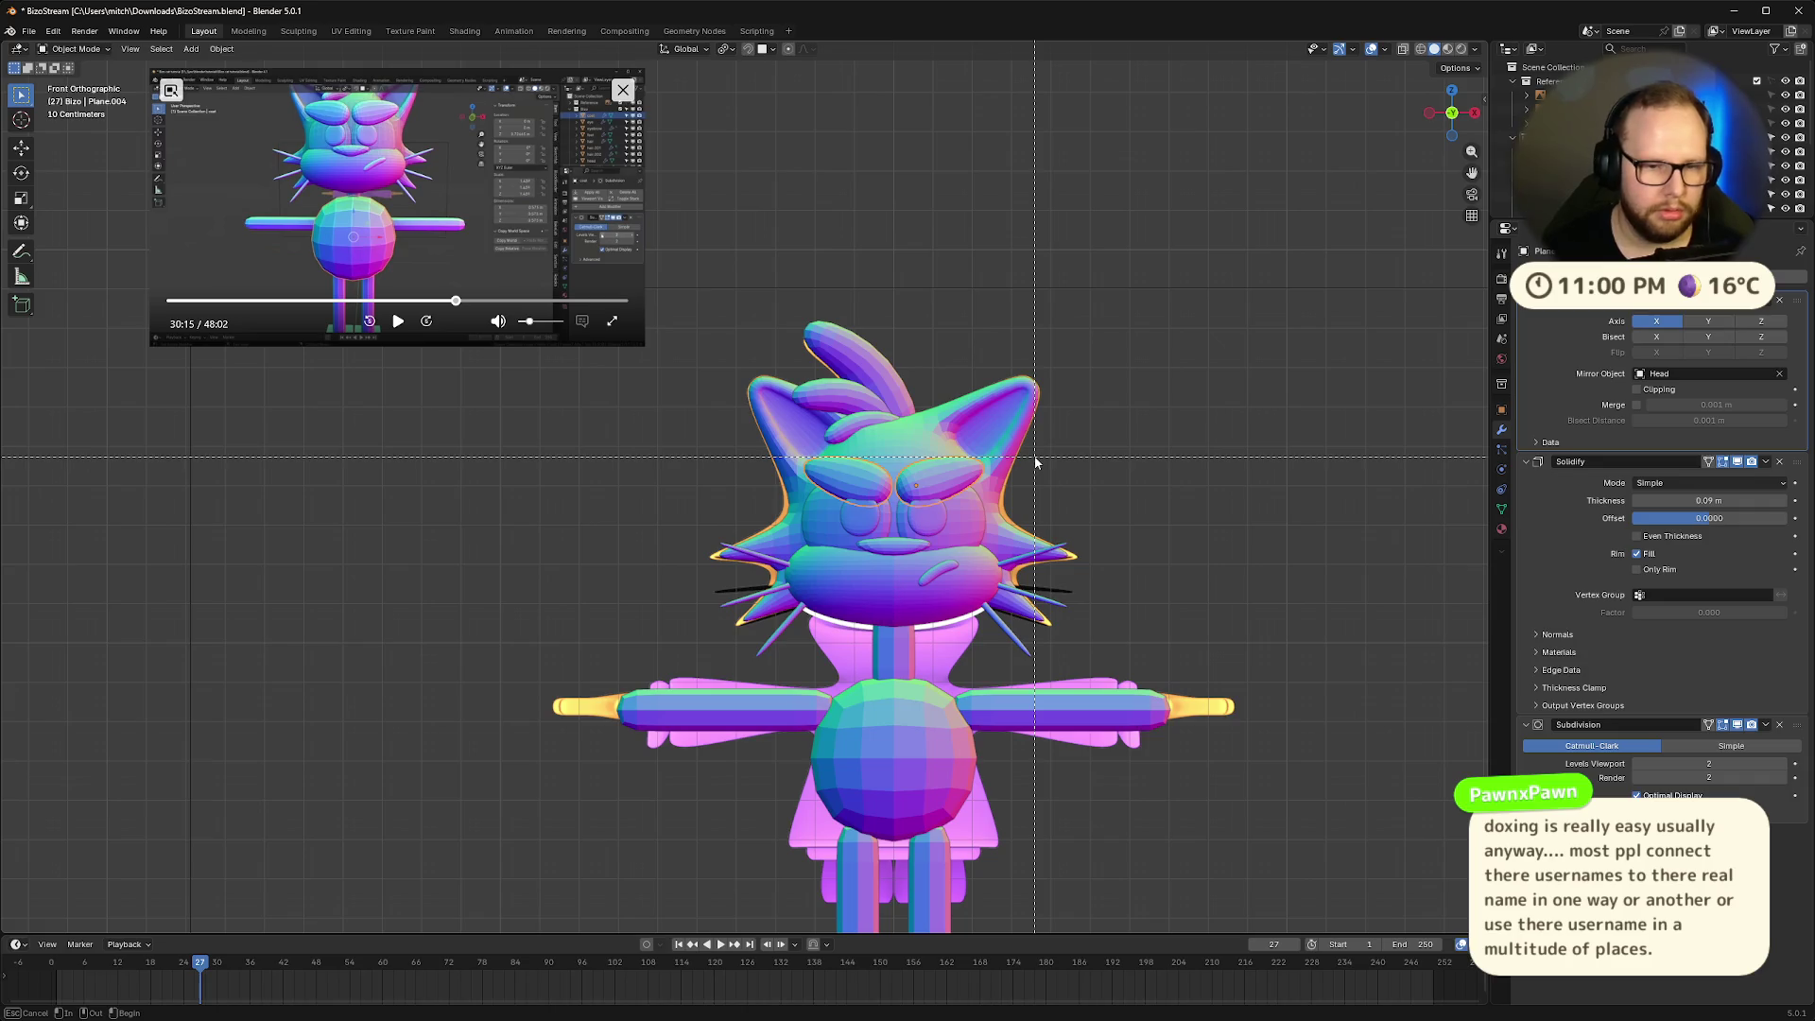
pyautogui.press('Escape')
pyautogui.press('F2')
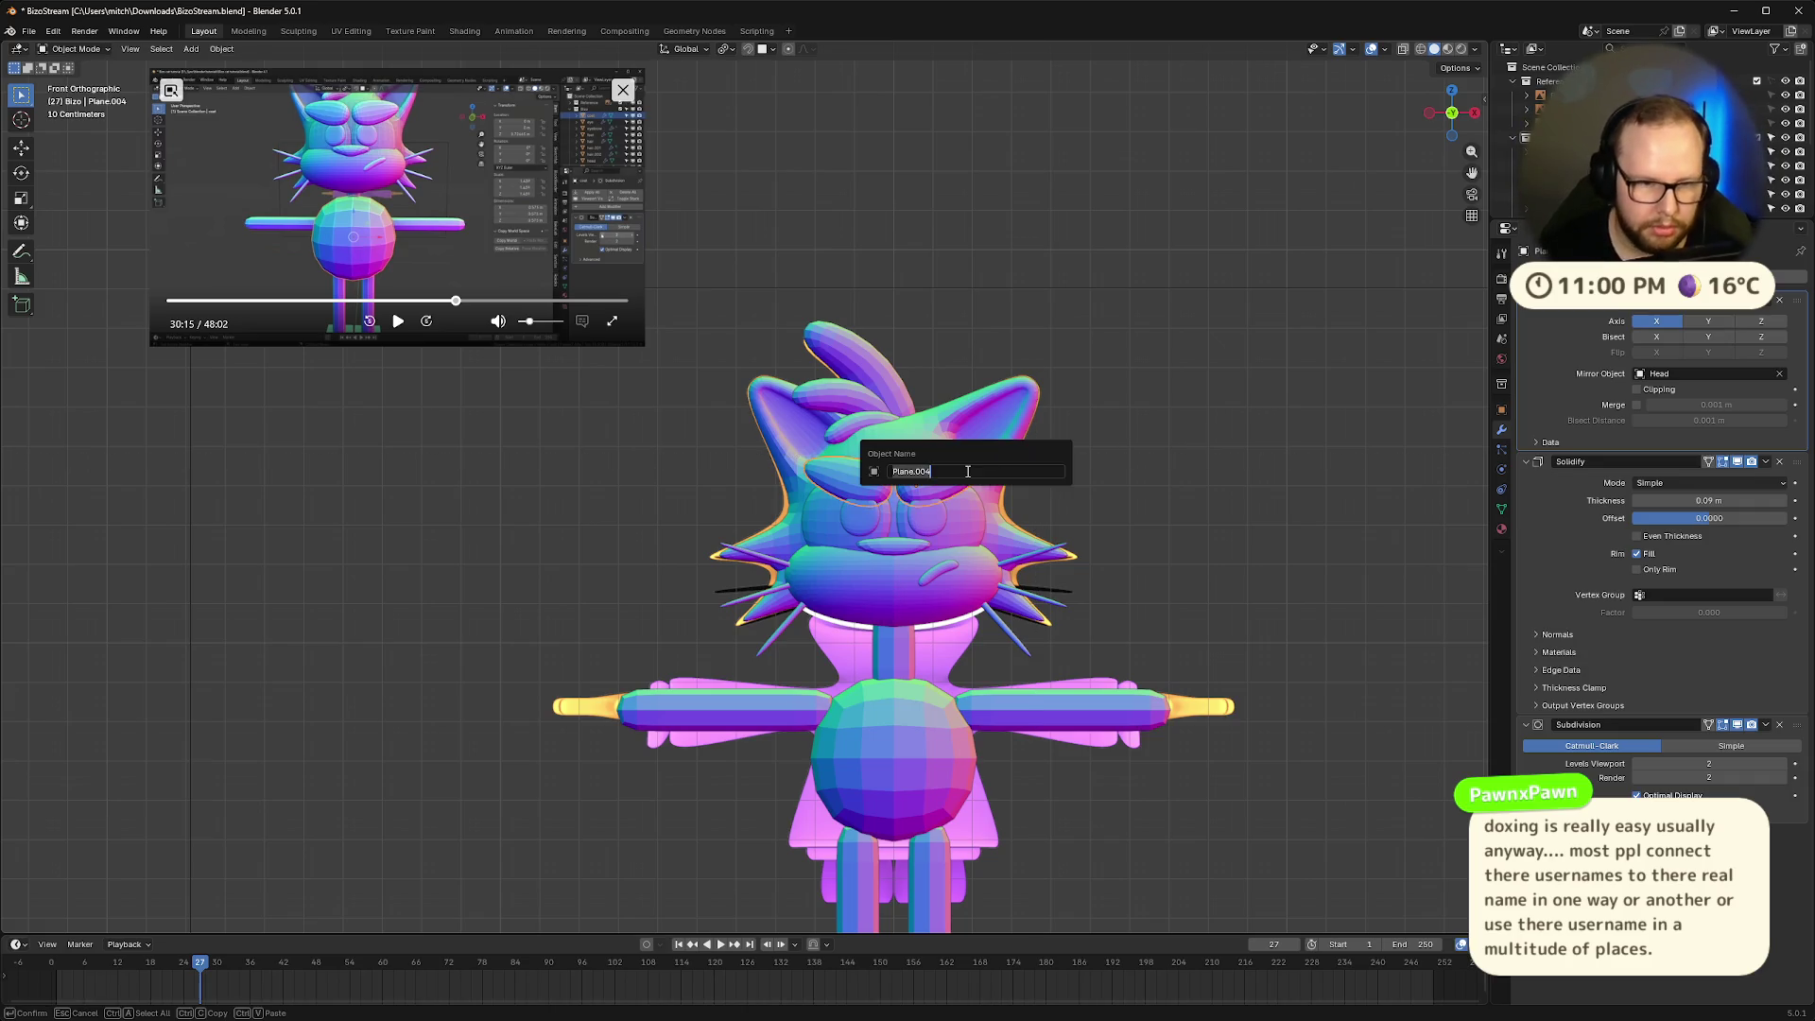
pyautogui.write('Eyebrow')
pyautogui.press('Return')
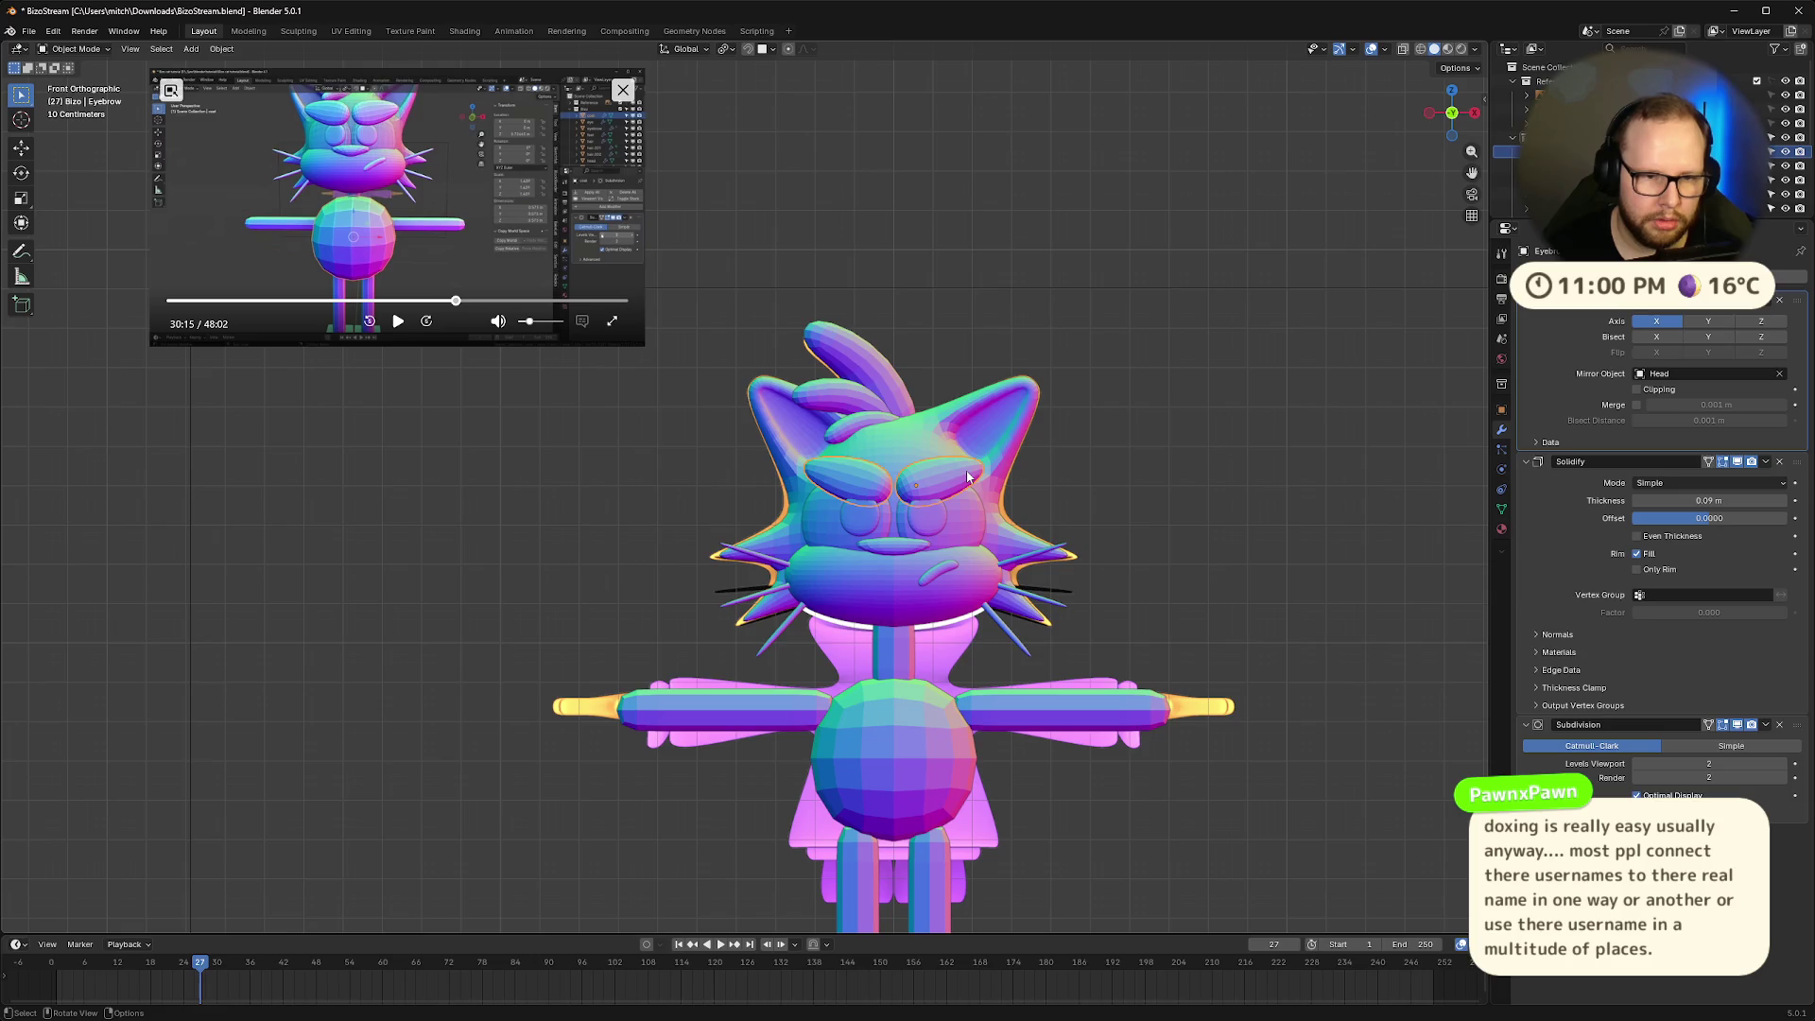
# Rename the eye ring to Eye and the smaller eye rings to Pupil
pyautogui.click(966, 526)
pyautogui.press('F2')
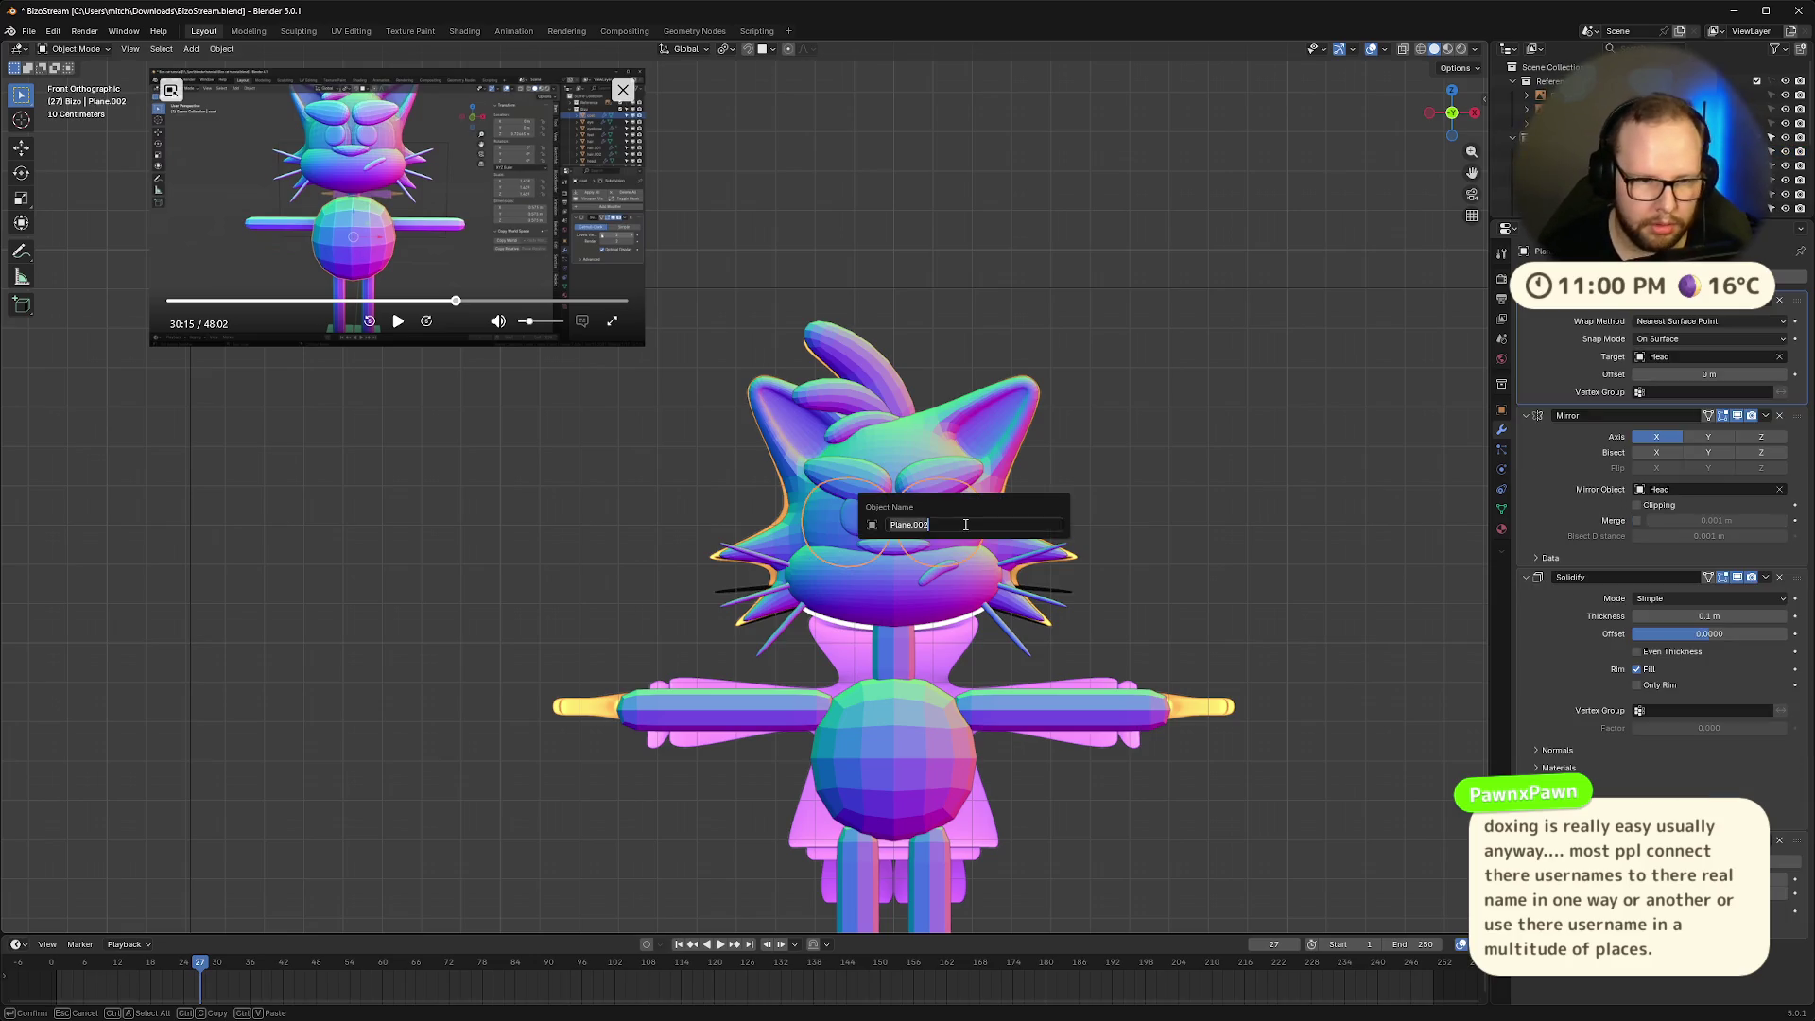
pyautogui.write('Eye')
pyautogui.press('Return')
pyautogui.click(934, 514)
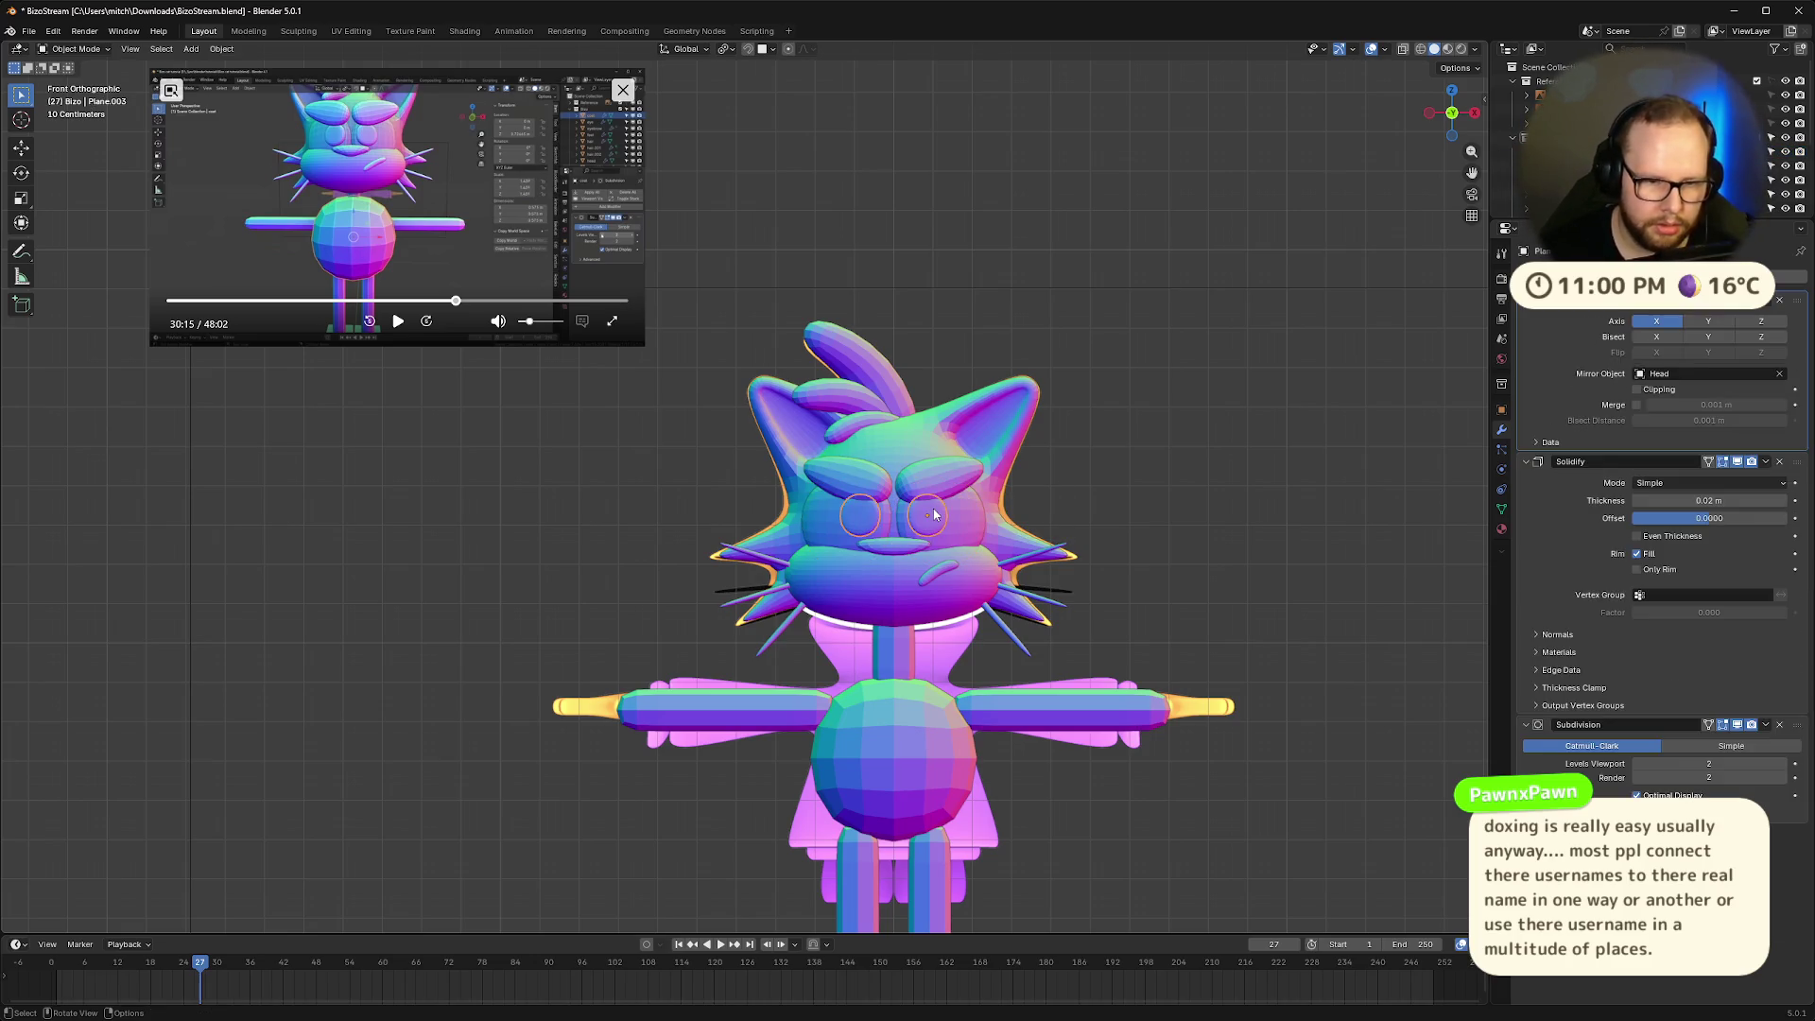
pyautogui.press('F2')
pyautogui.write('Pupil')
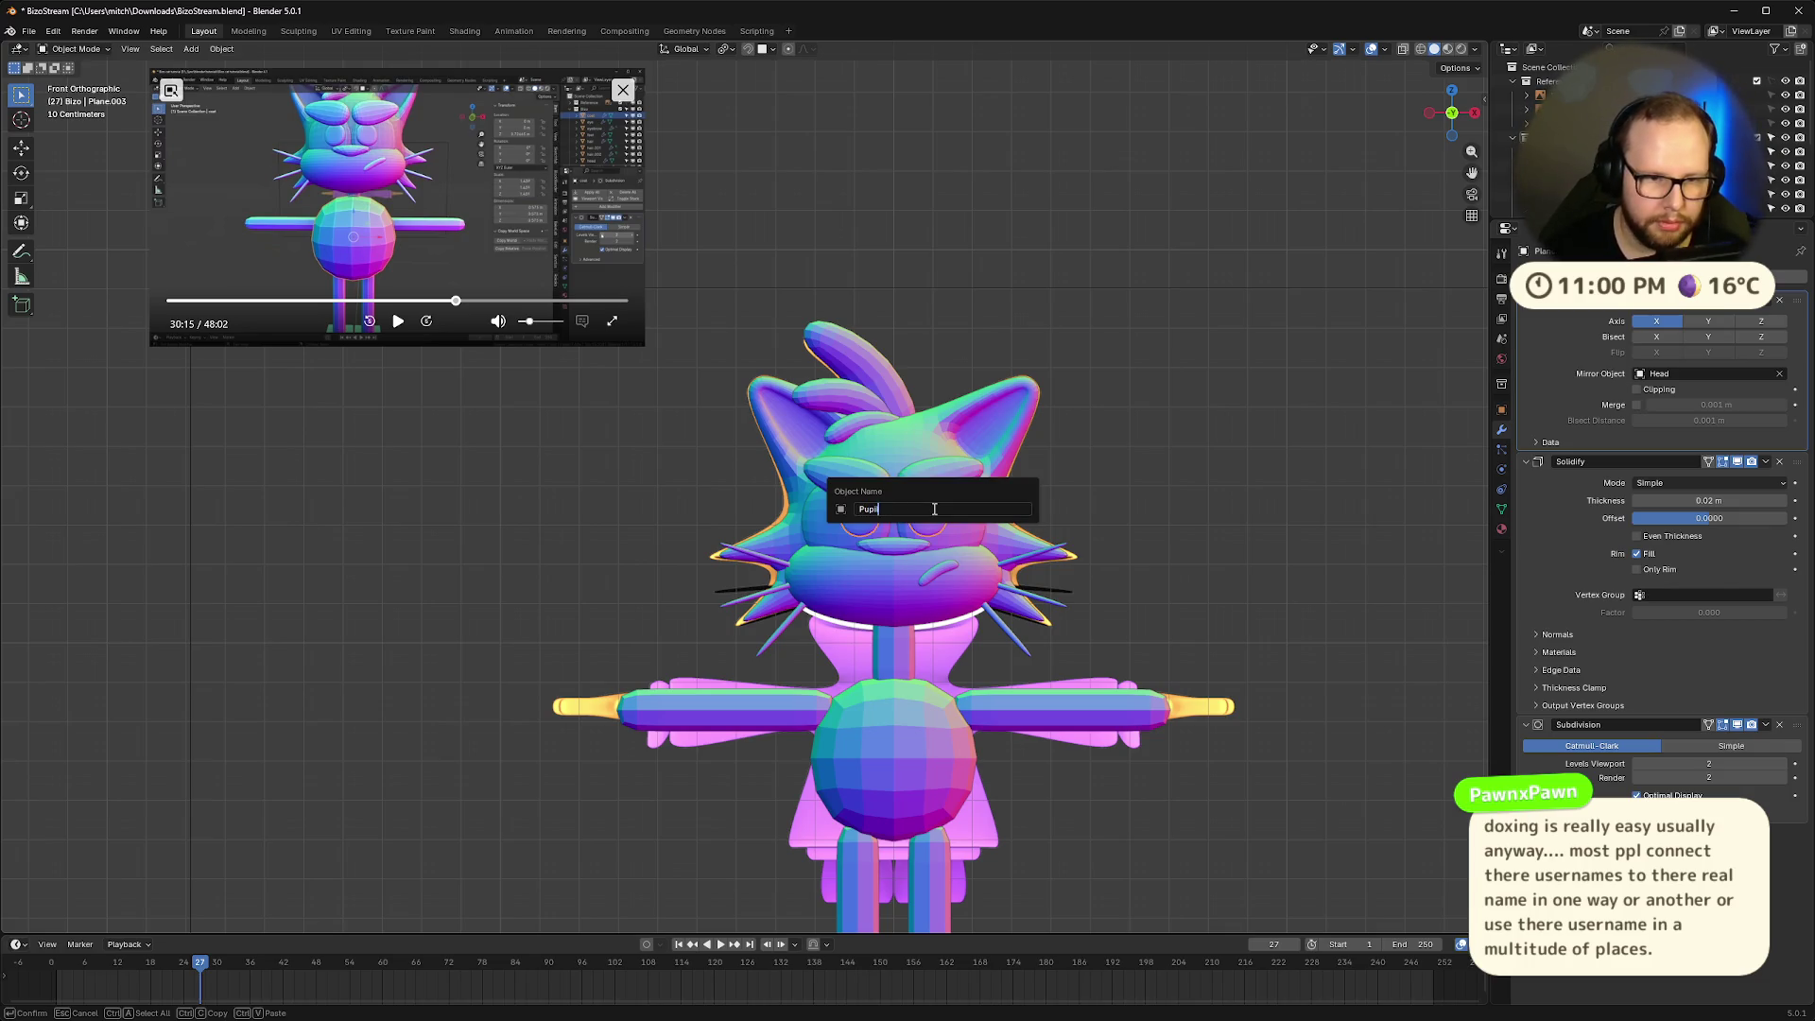
pyautogui.press('Return')
# Rename the mouth piece to Mouth and Head.001 to Face
pyautogui.click(899, 543)
pyautogui.press('F2')
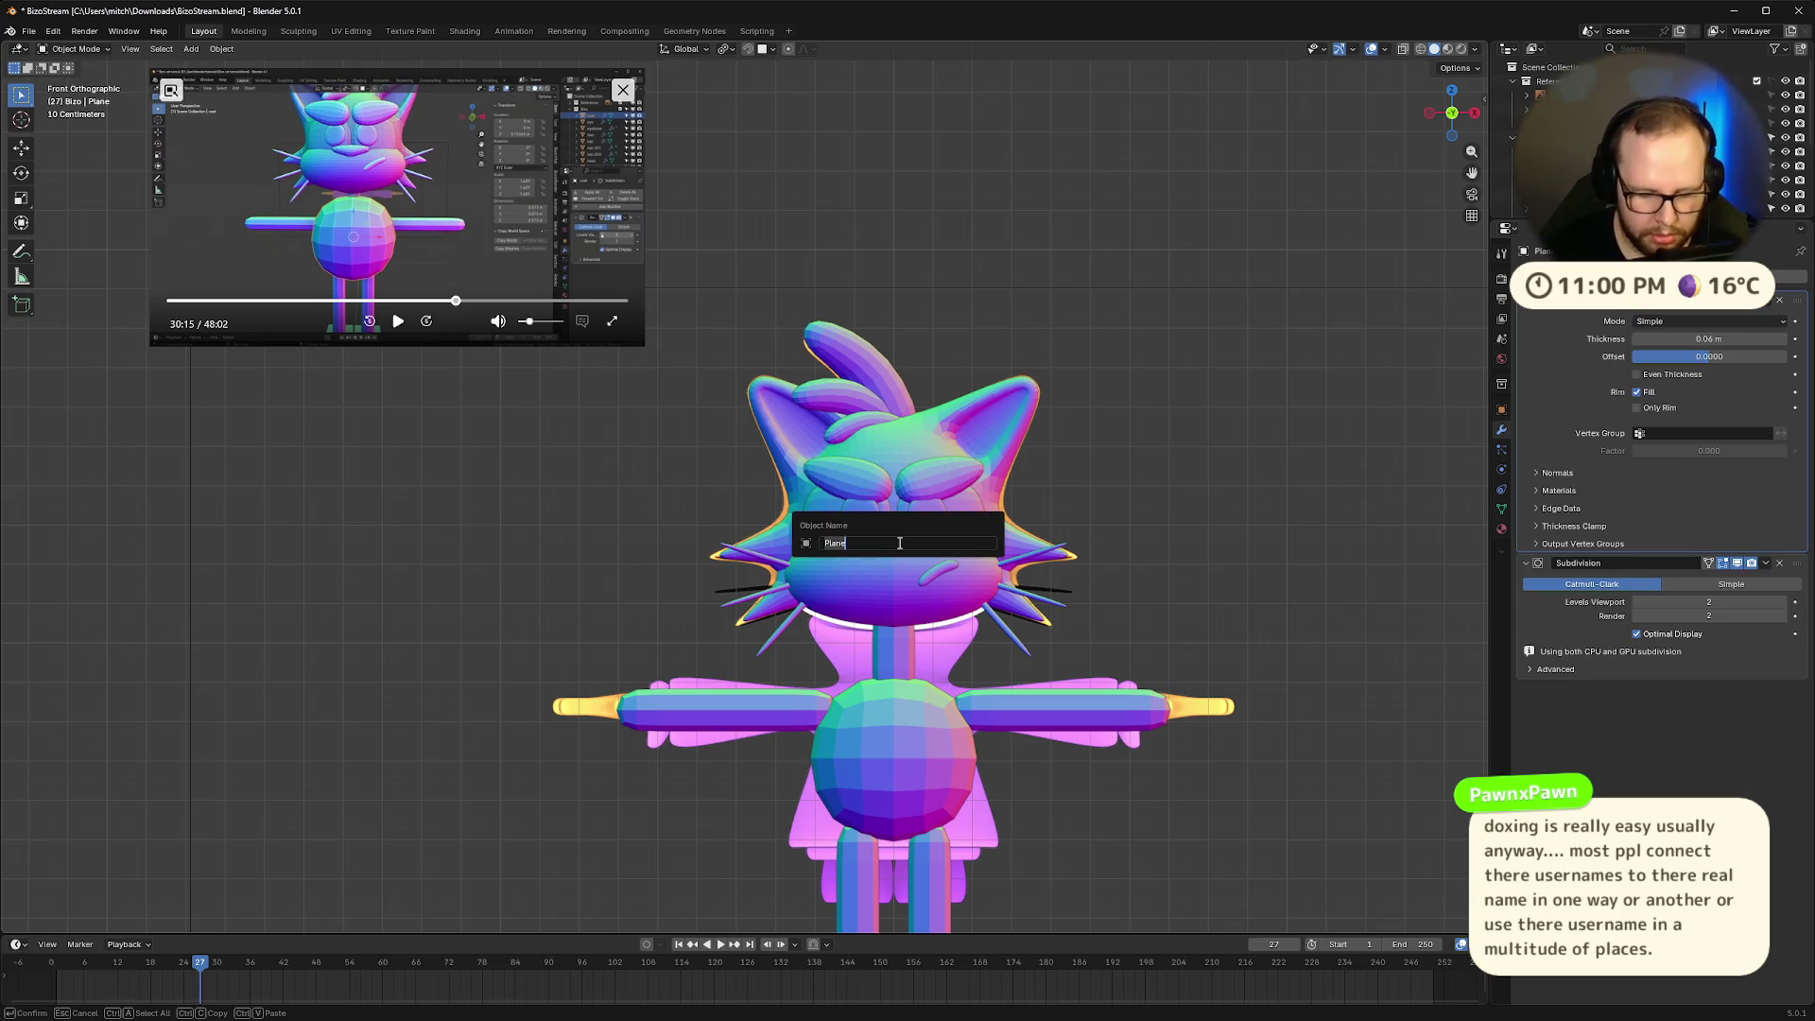
pyautogui.press('Escape')
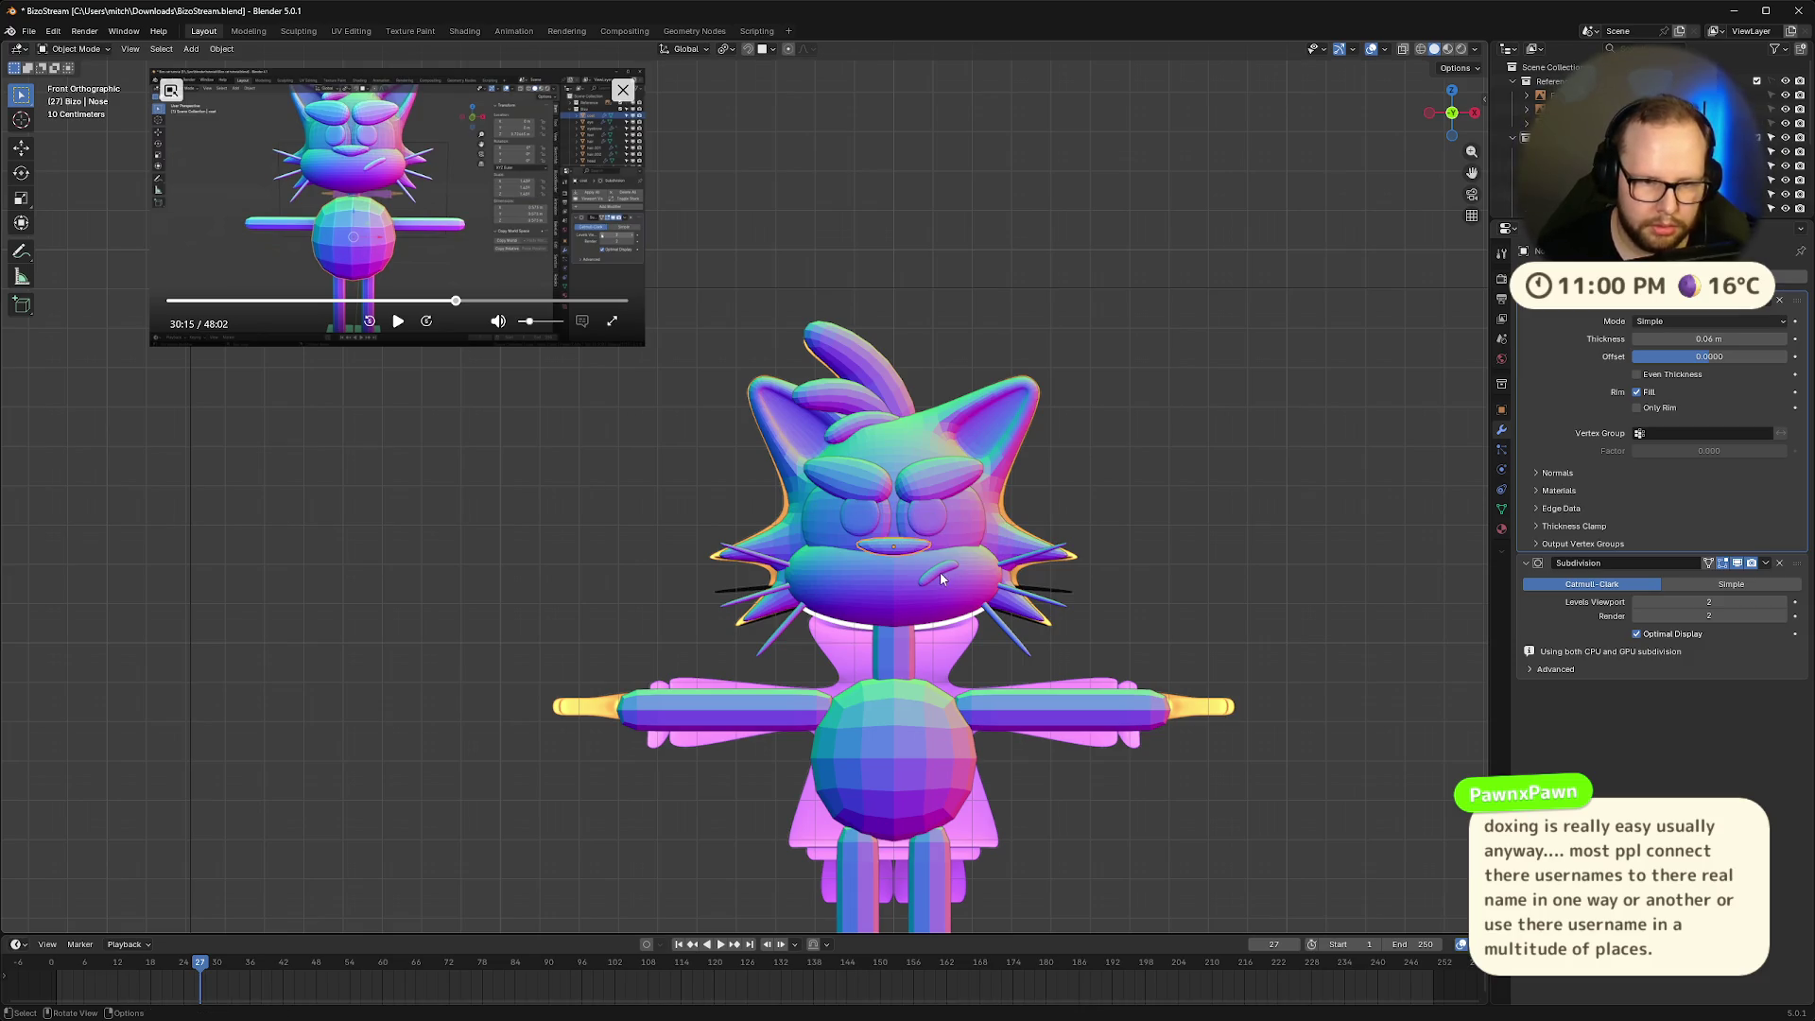
pyautogui.click(940, 573)
pyautogui.press('F2')
pyautogui.write('Mouth')
pyautogui.press('Return')
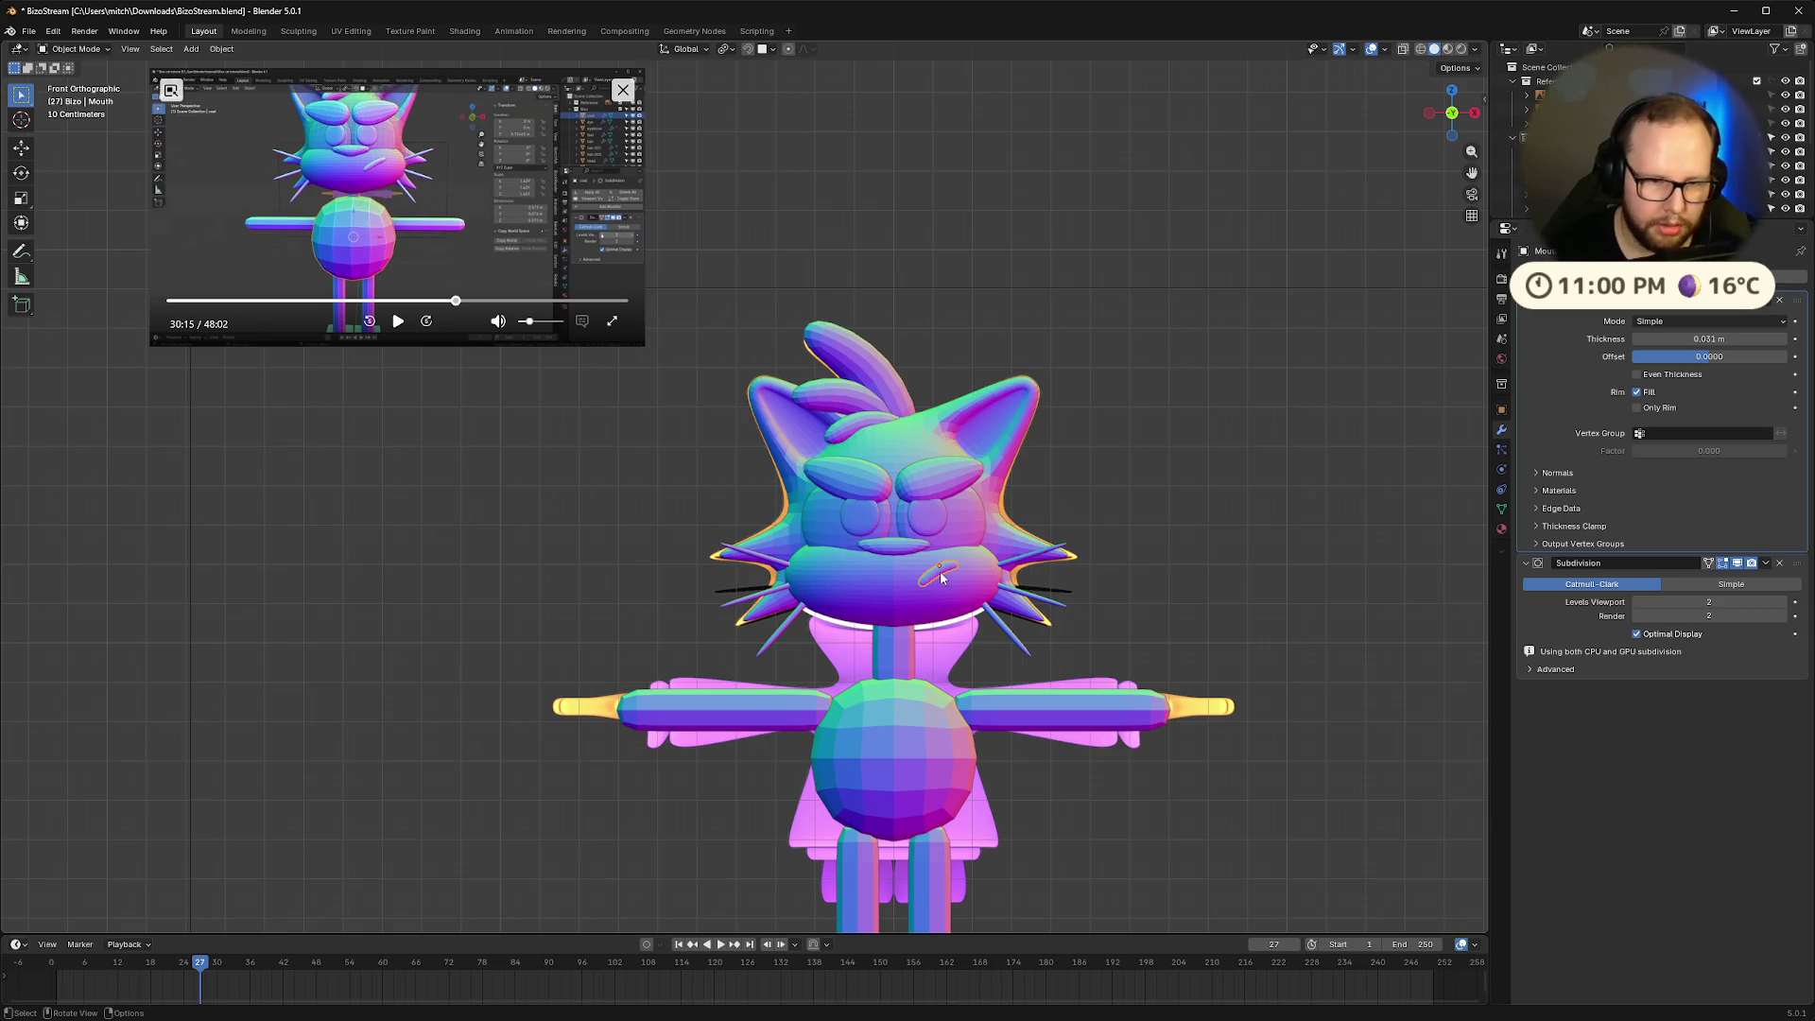
pyautogui.click(910, 576)
pyautogui.press('F2')
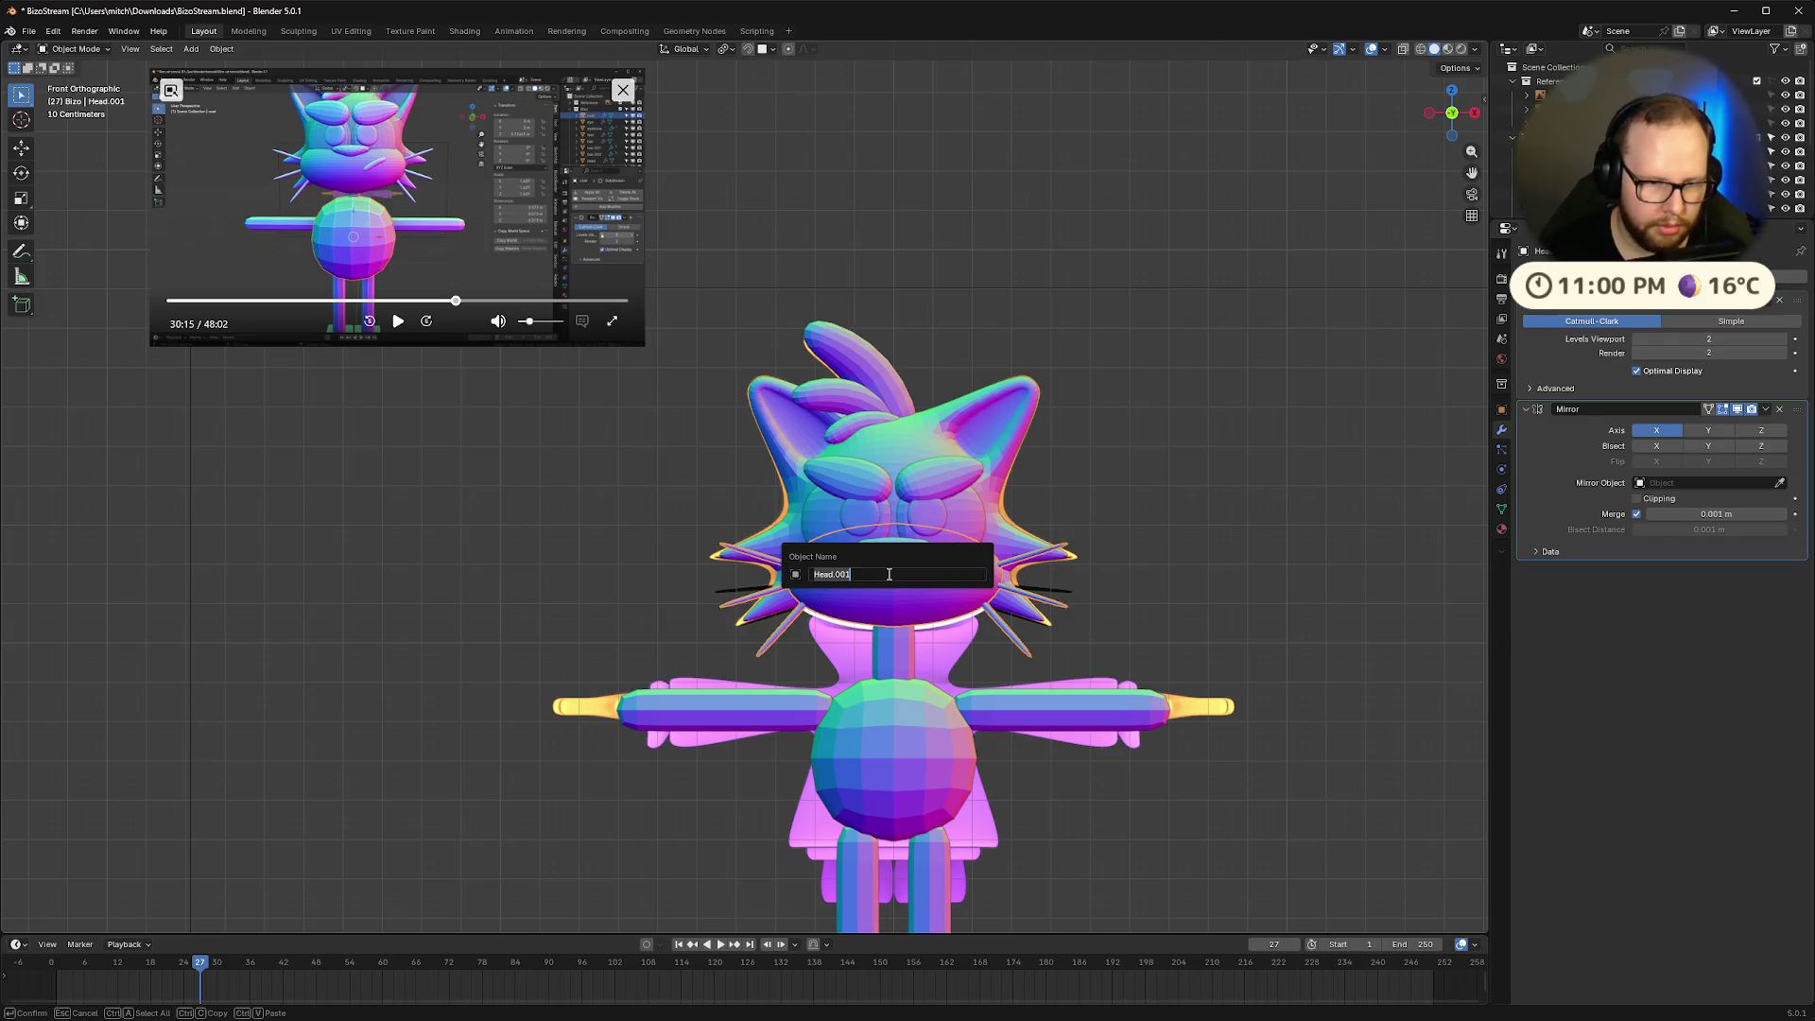
pyautogui.write('Face')
pyautogui.press('Return')
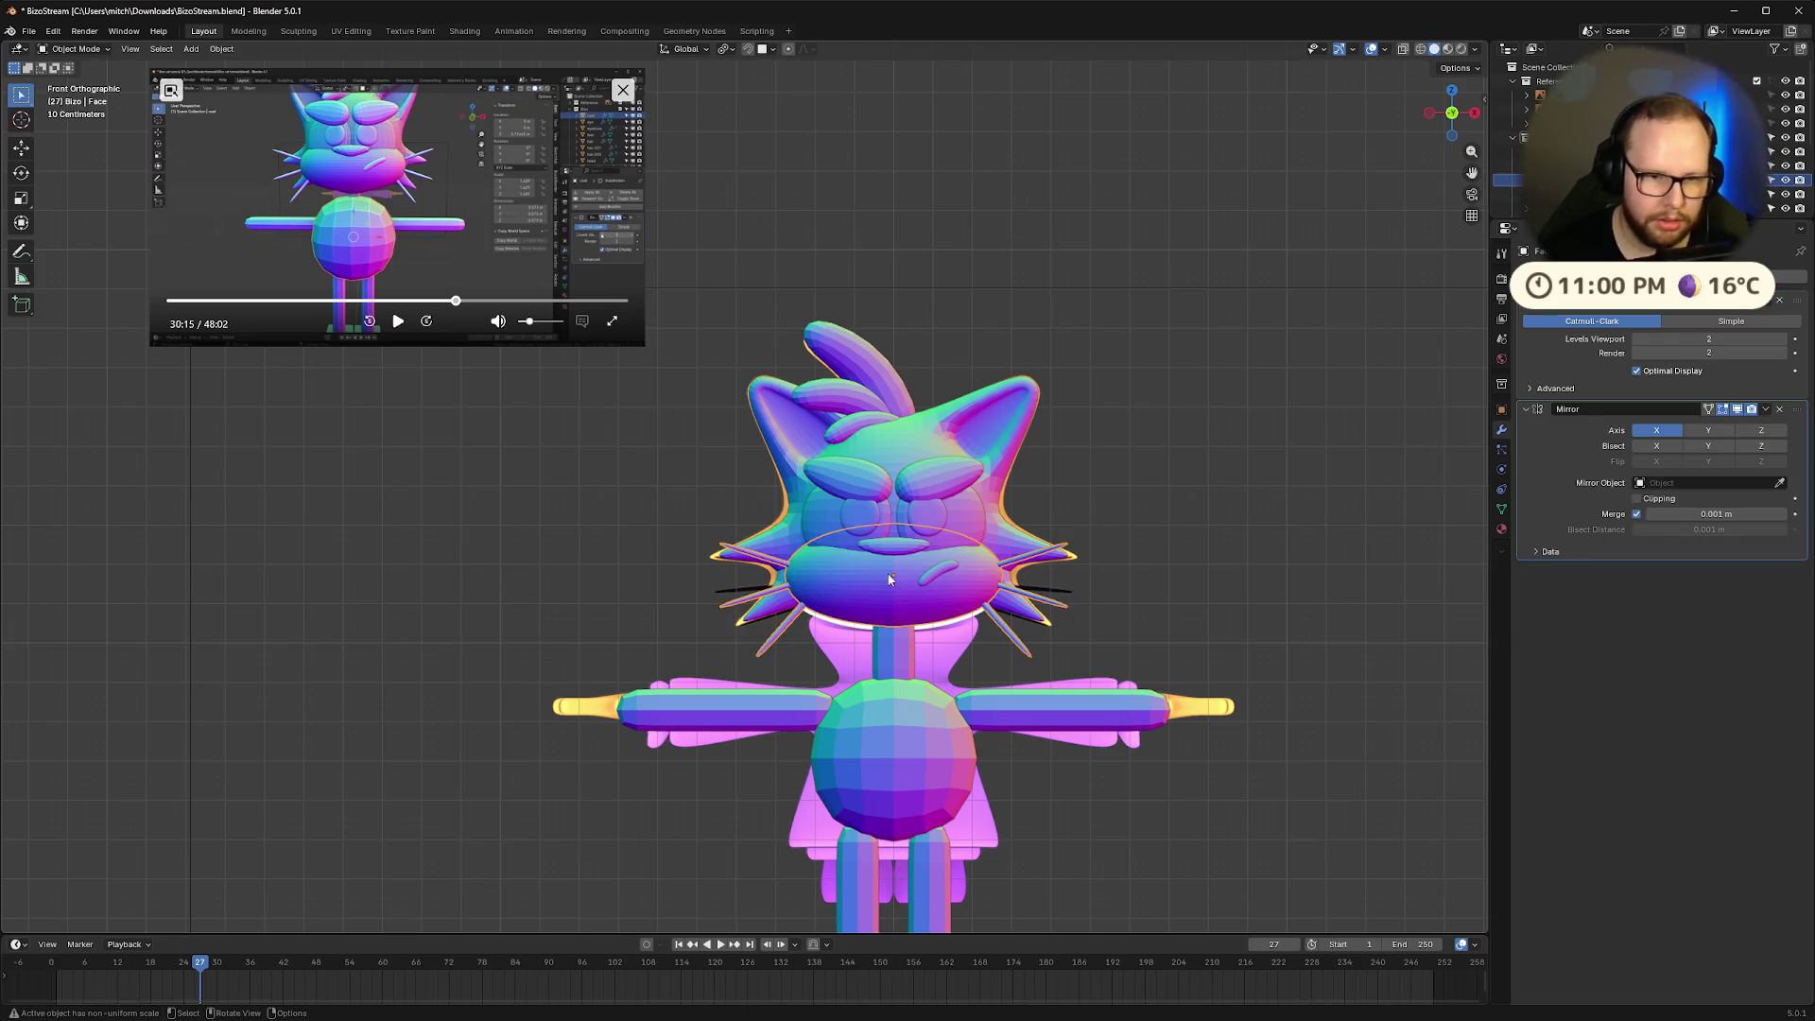
pyautogui.click(901, 451)
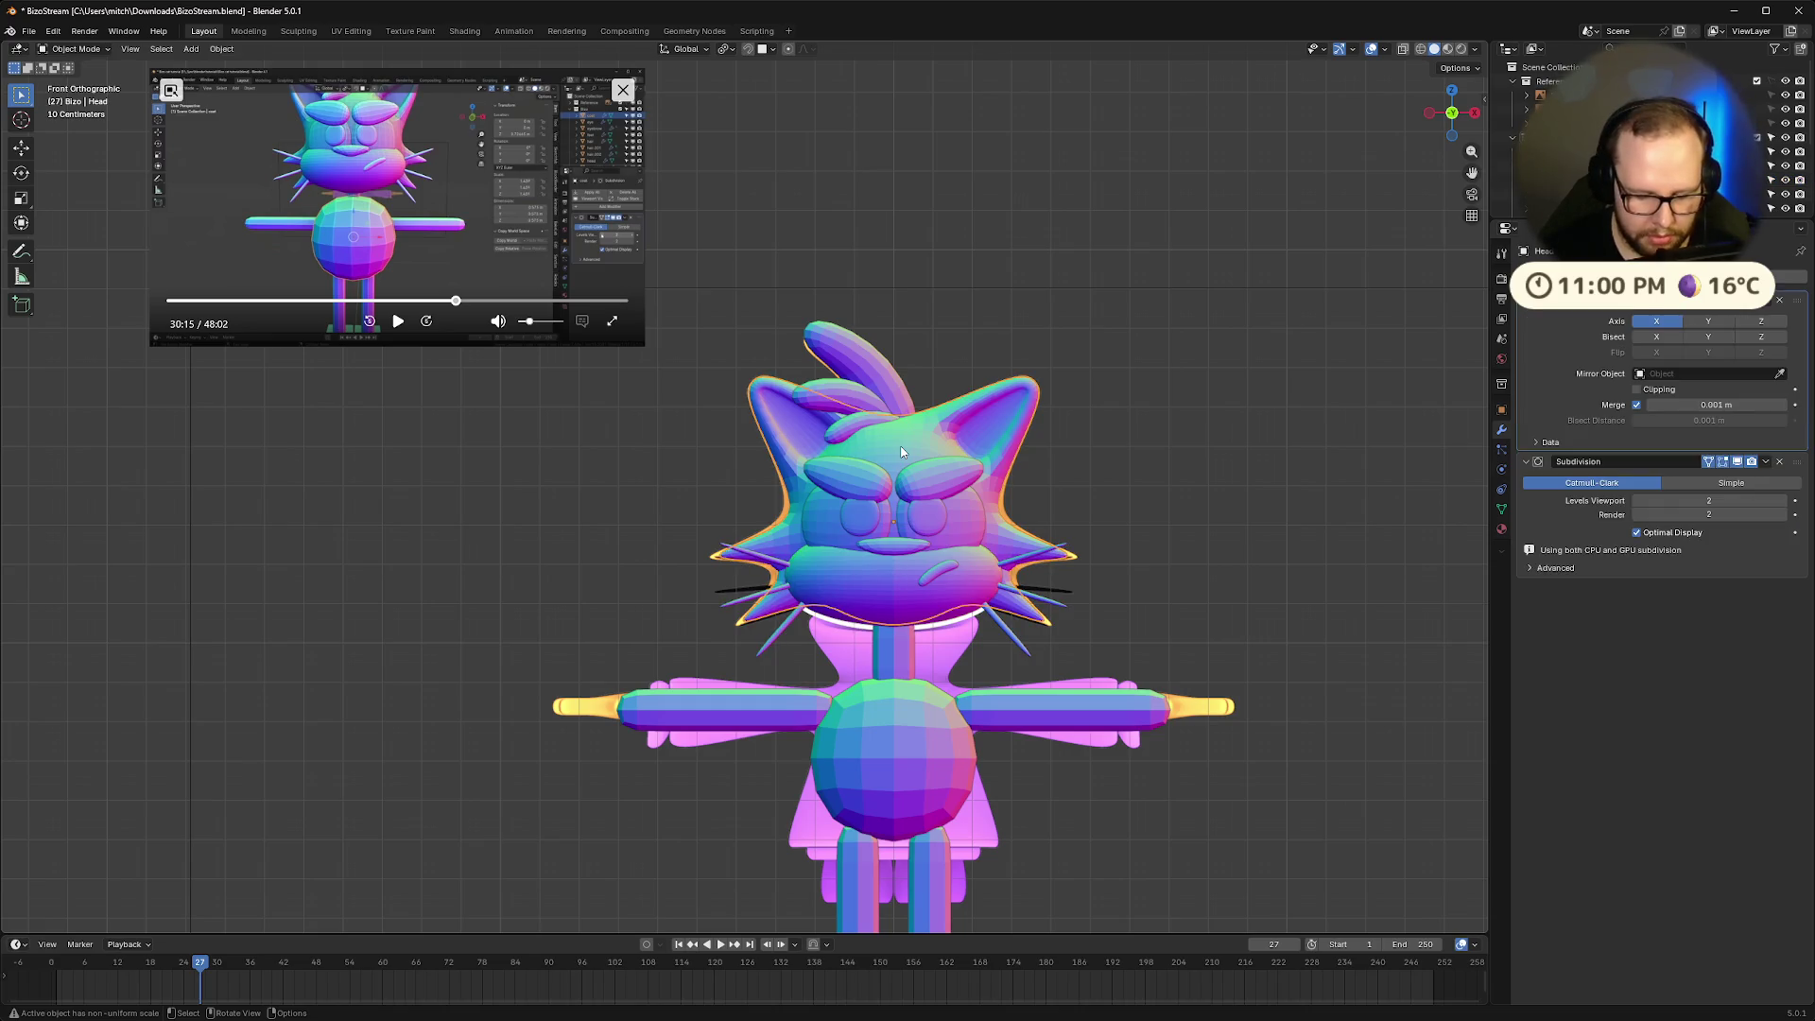
# After reviewing the reference video, lower the head's Subdivision viewport level from 2 to 1
pyautogui.press('F2')
pyautogui.press('Escape')
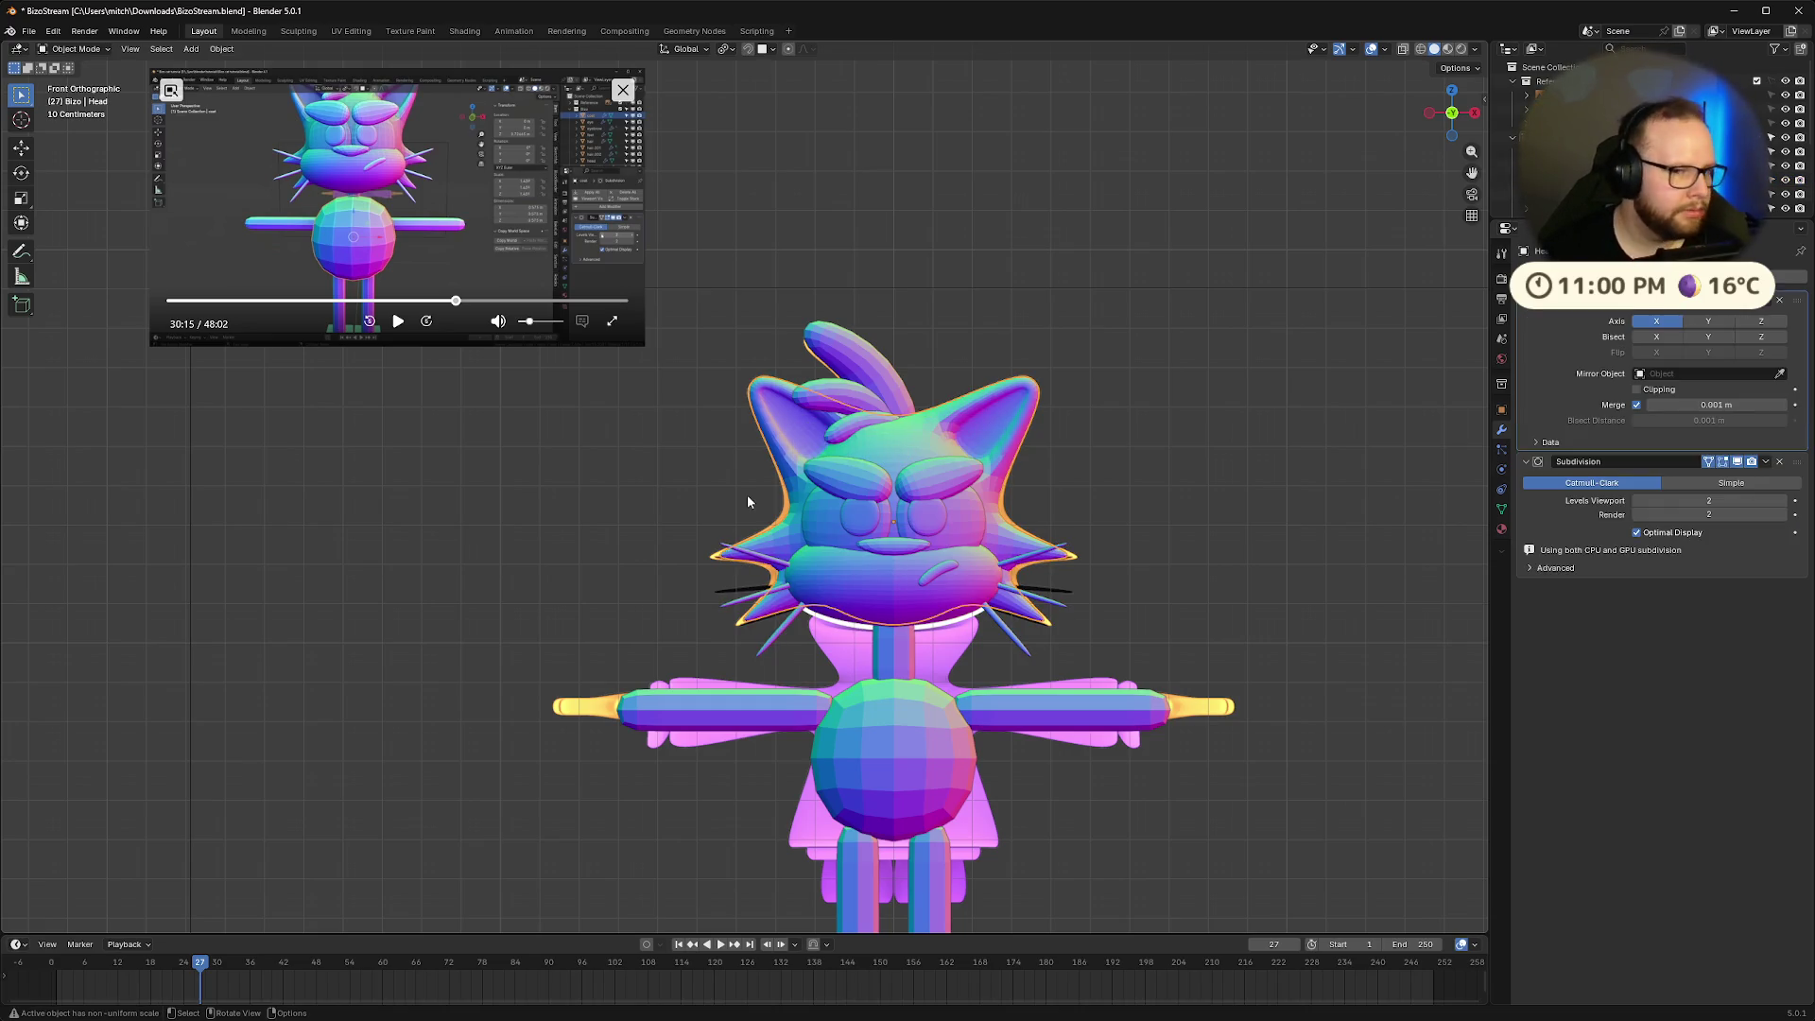
pyautogui.keyDown('shift'); pyautogui.moveTo(1208, 600); pyautogui.dragTo(1164, 430, button='middle'); pyautogui.keyUp('shift')
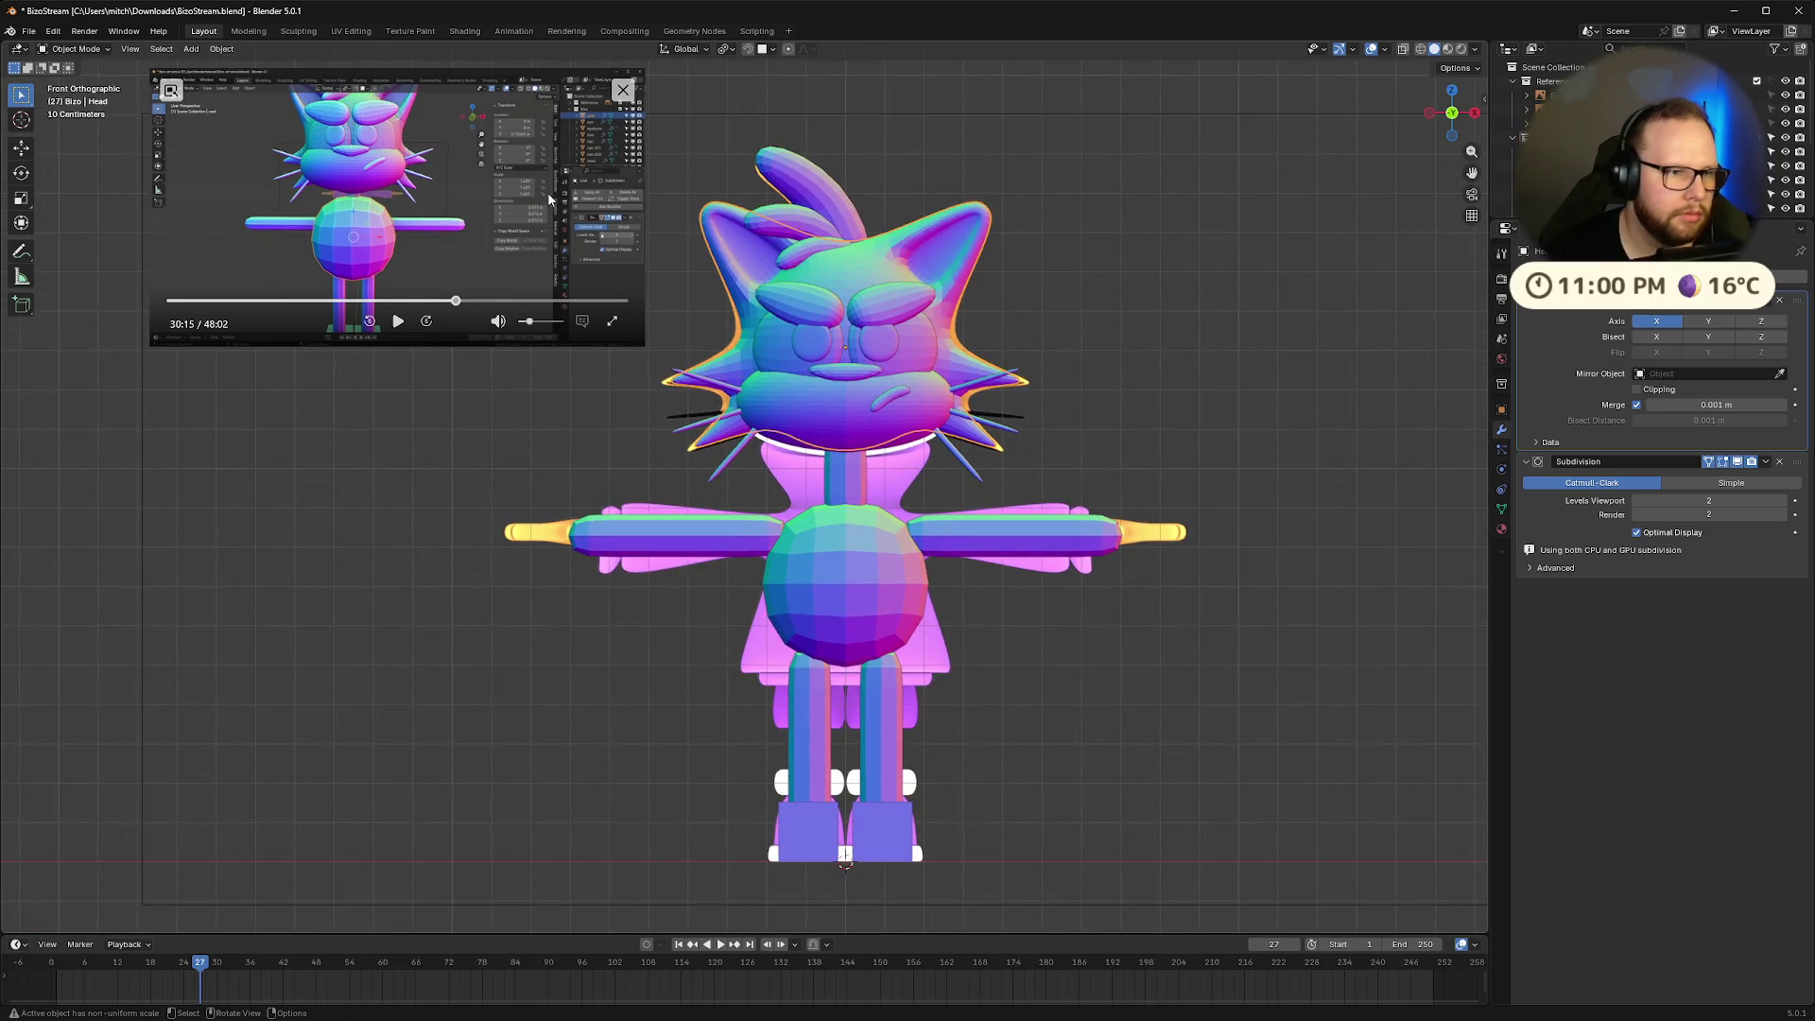
pyautogui.scroll(-5, 1607, 141)
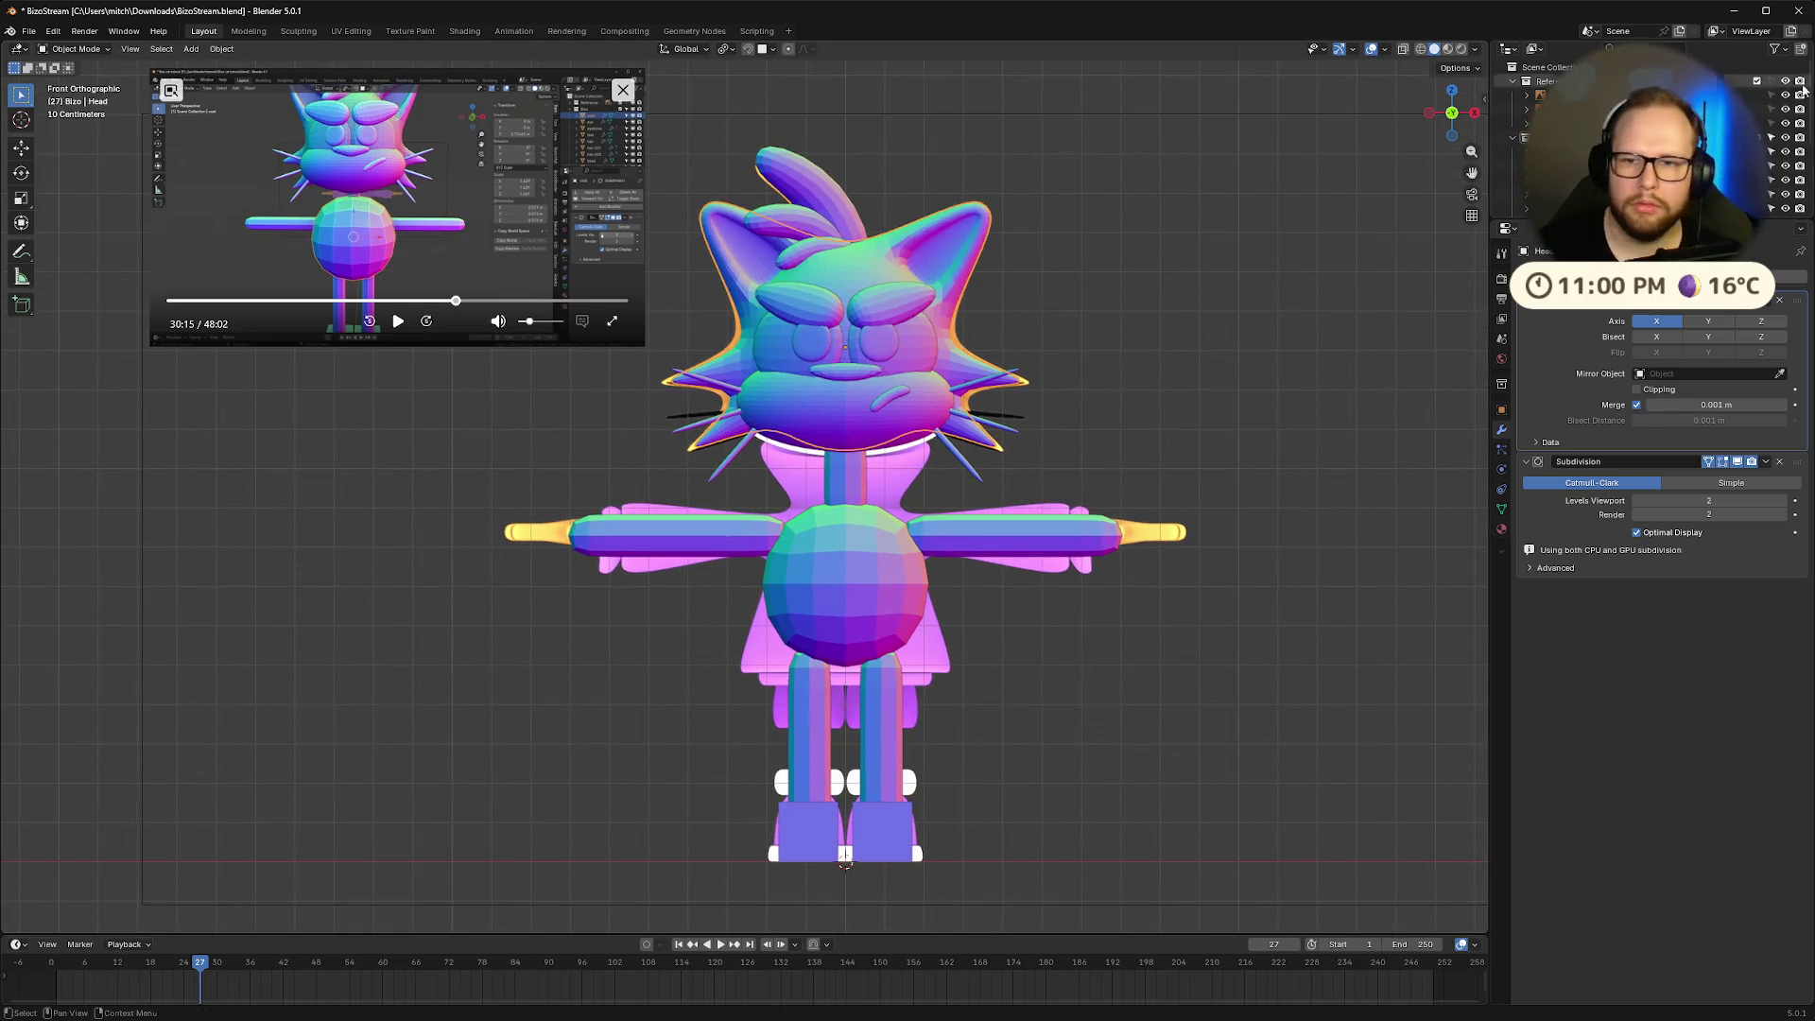
pyautogui.scroll(-2, 1607, 141)
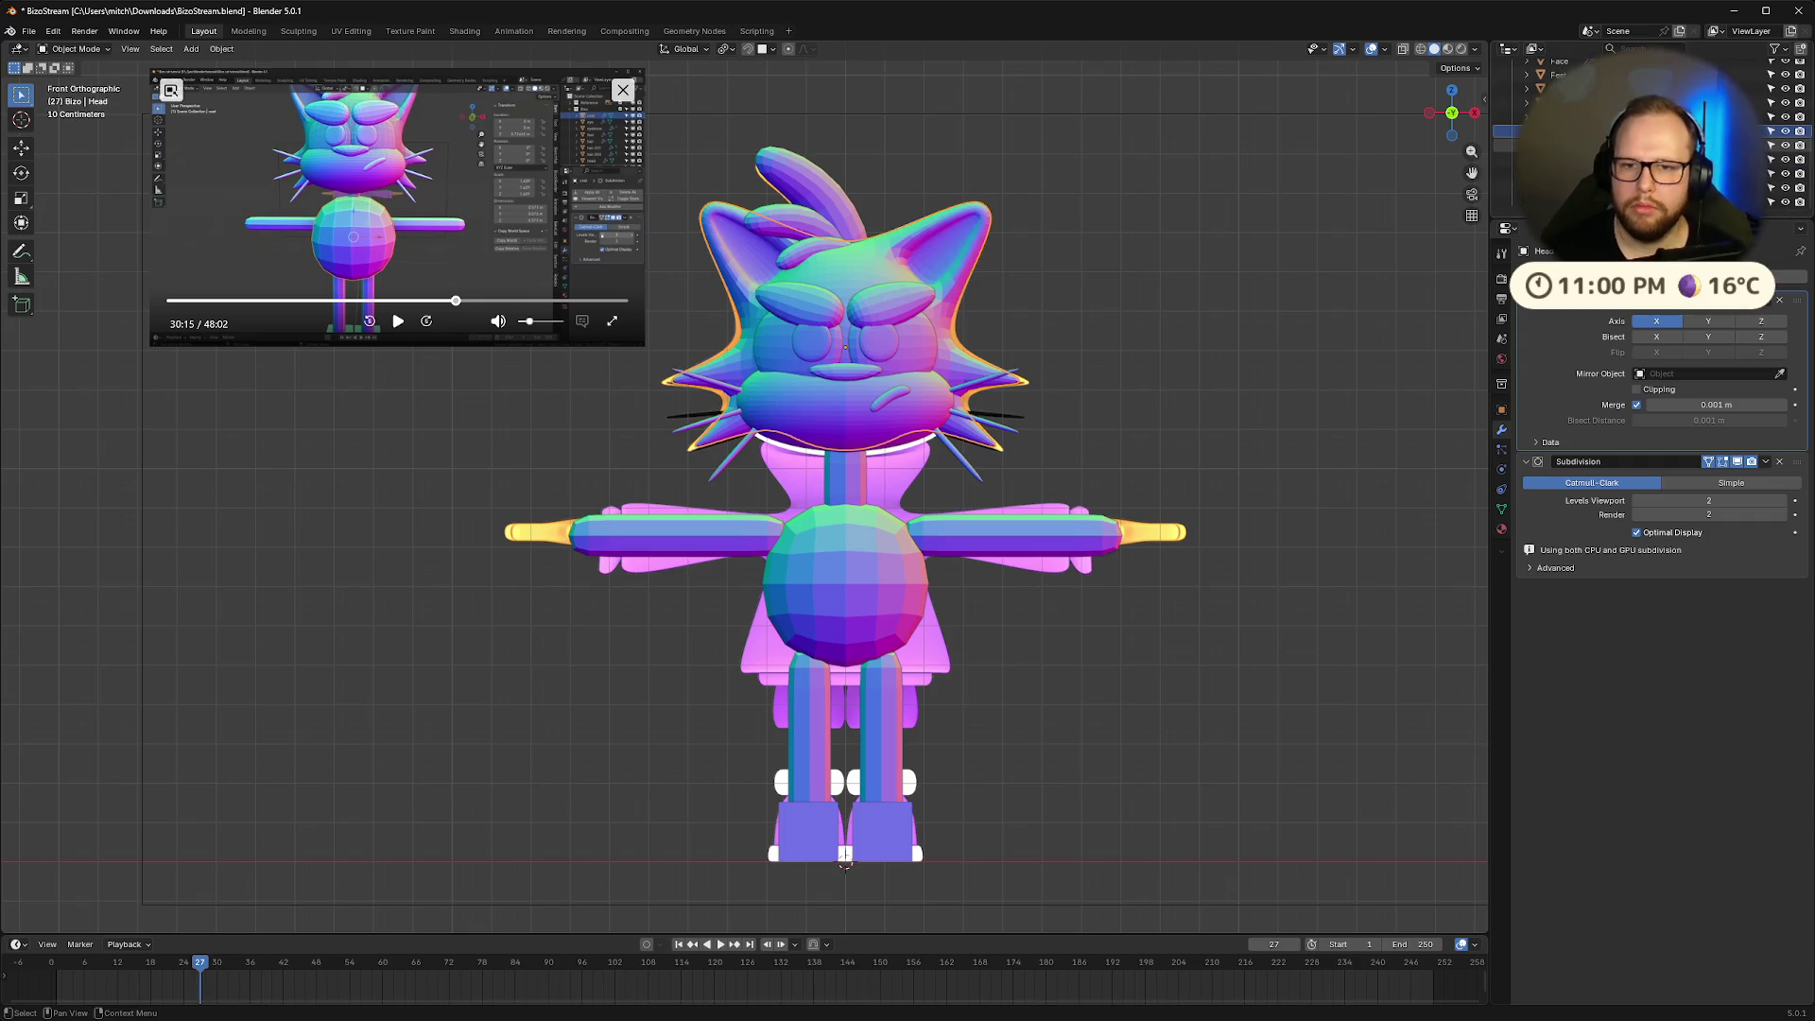
pyautogui.click(399, 323)
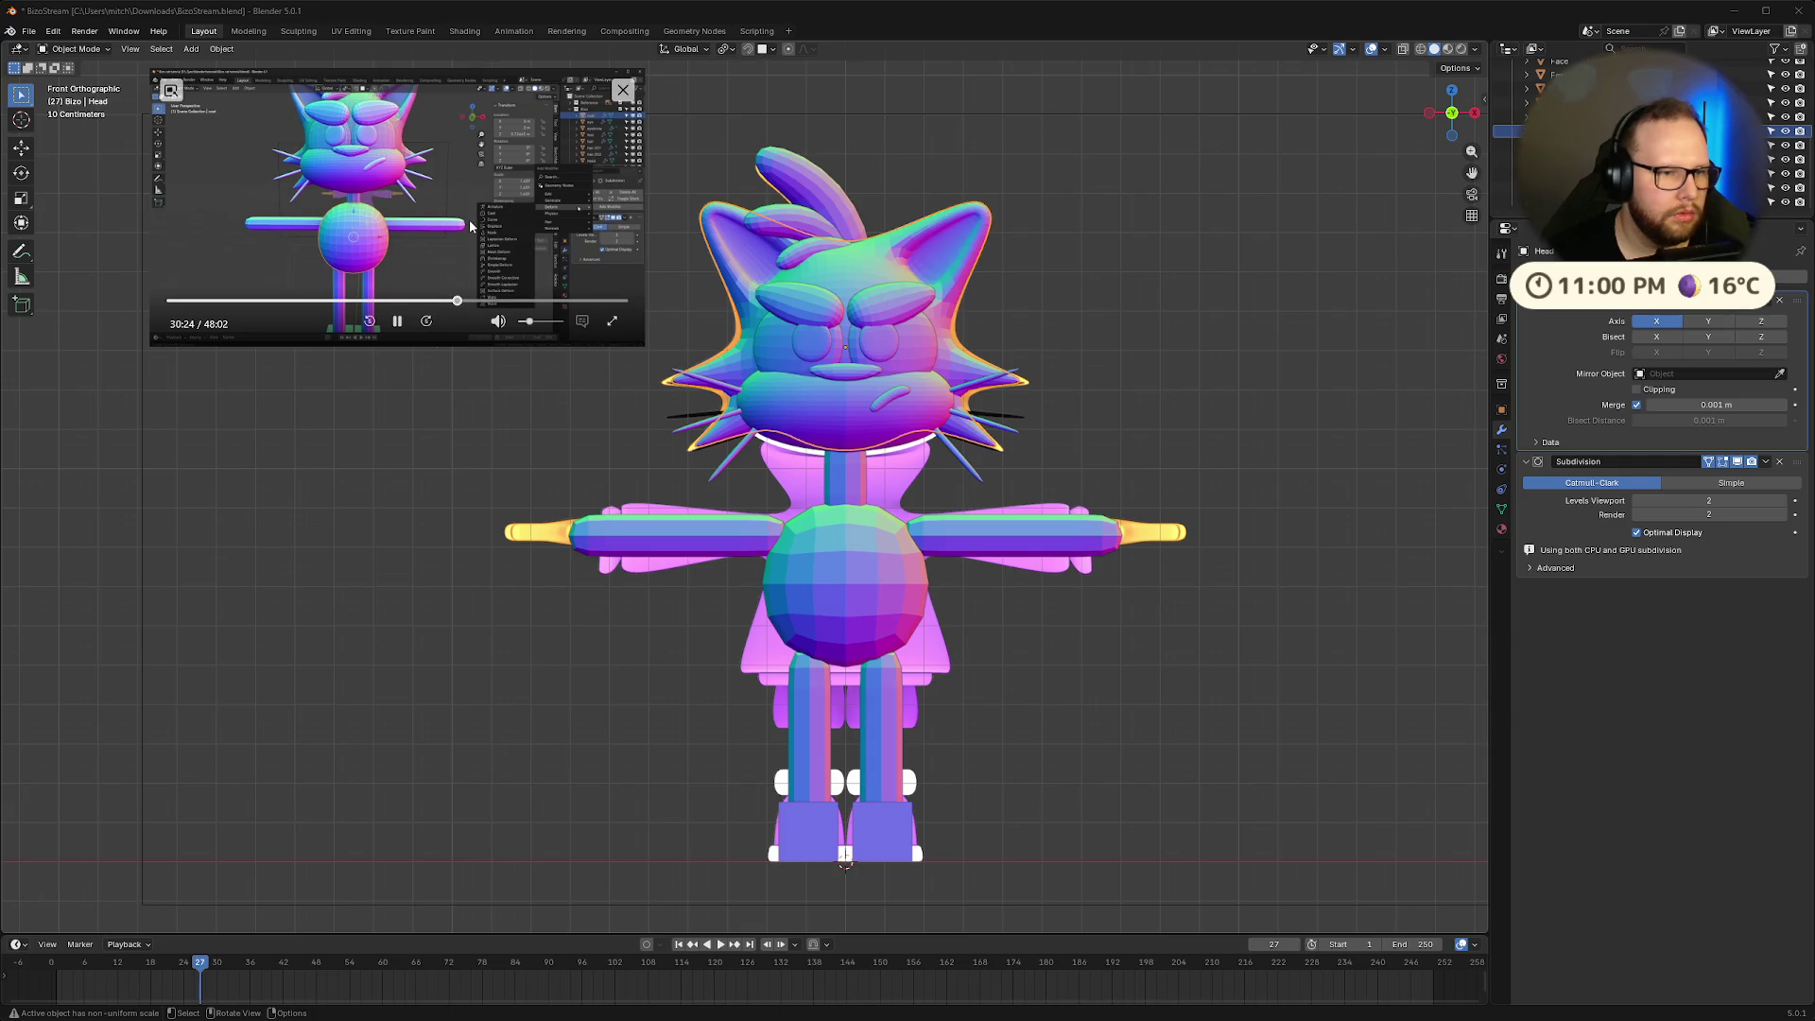
pyautogui.press('Left')
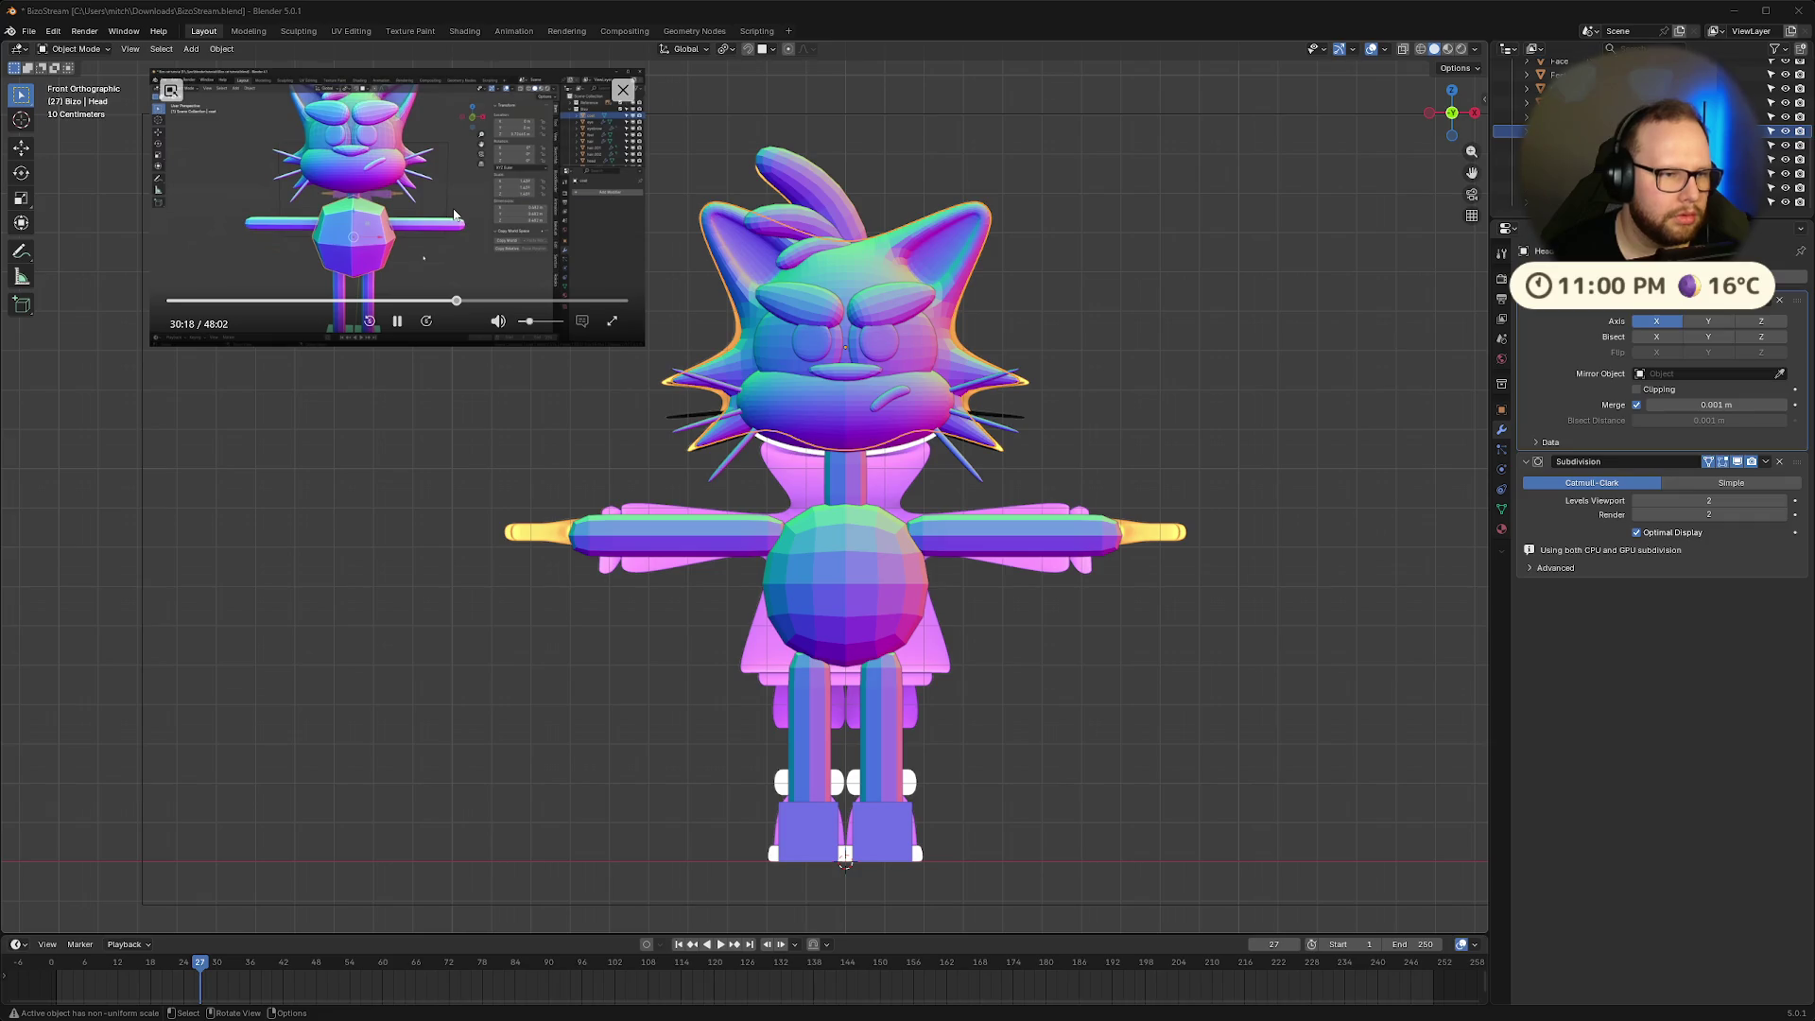
pyautogui.click(398, 321)
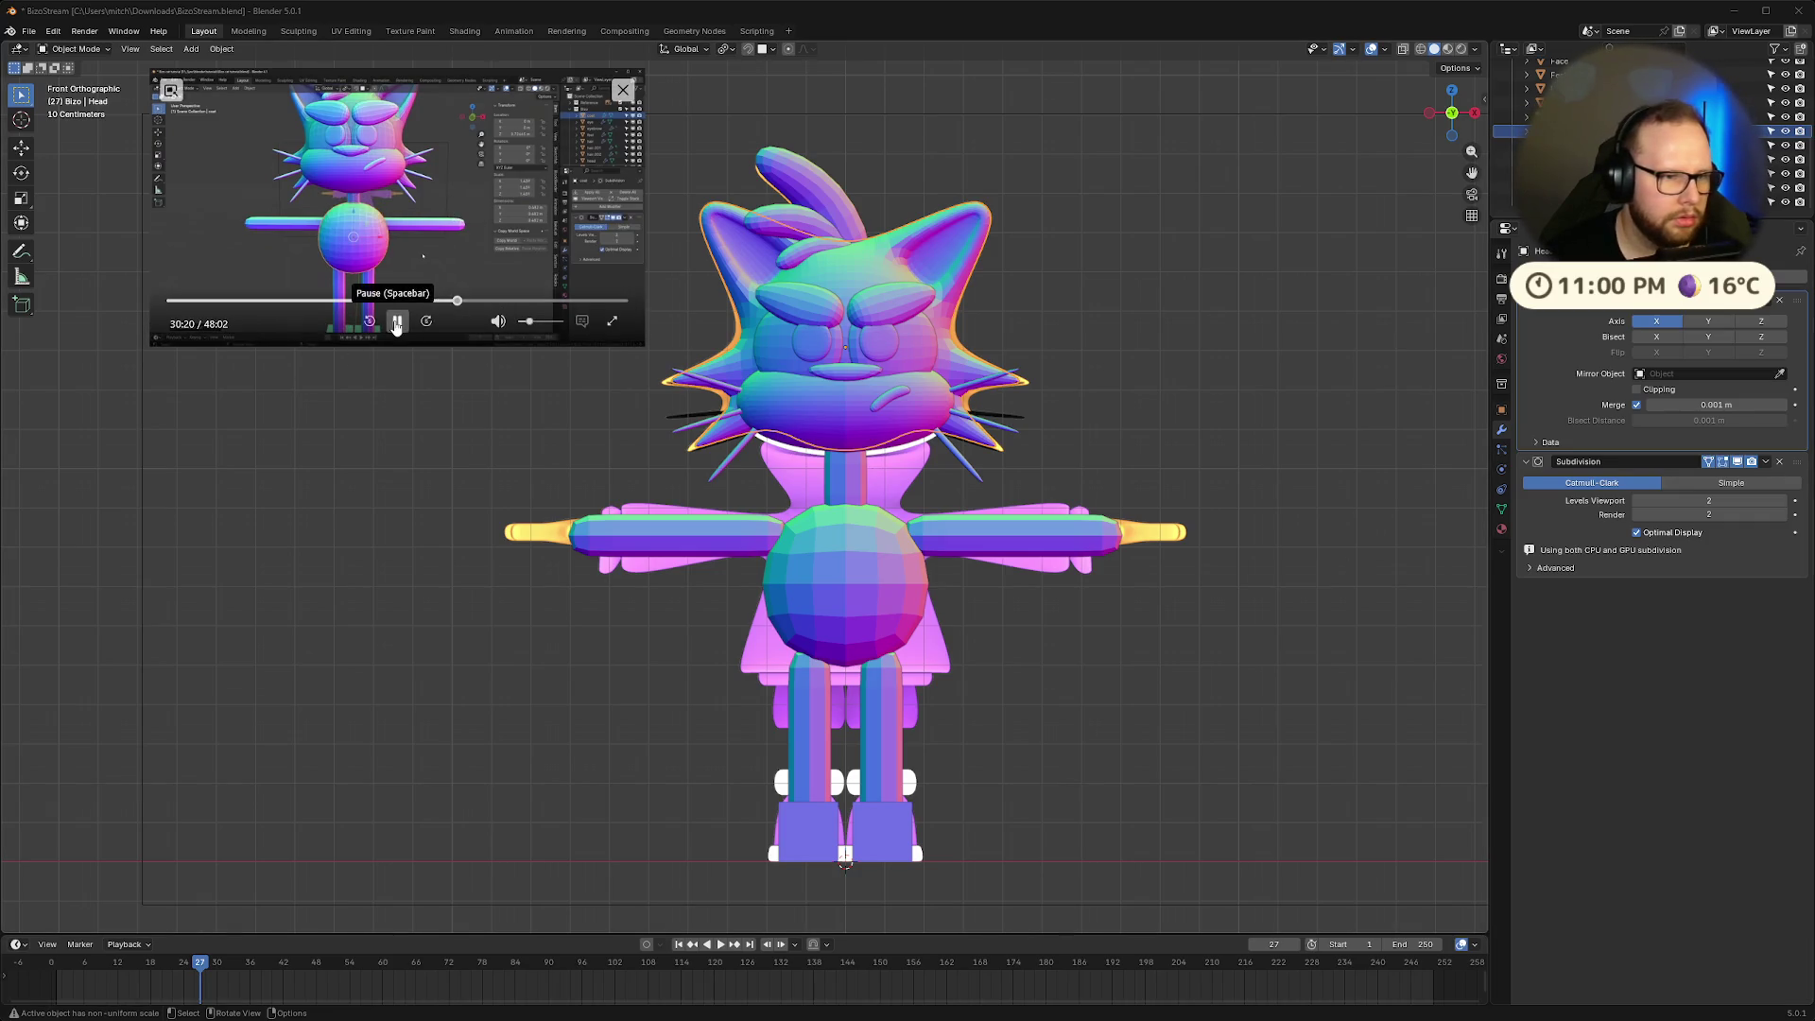
pyautogui.click(1638, 501)
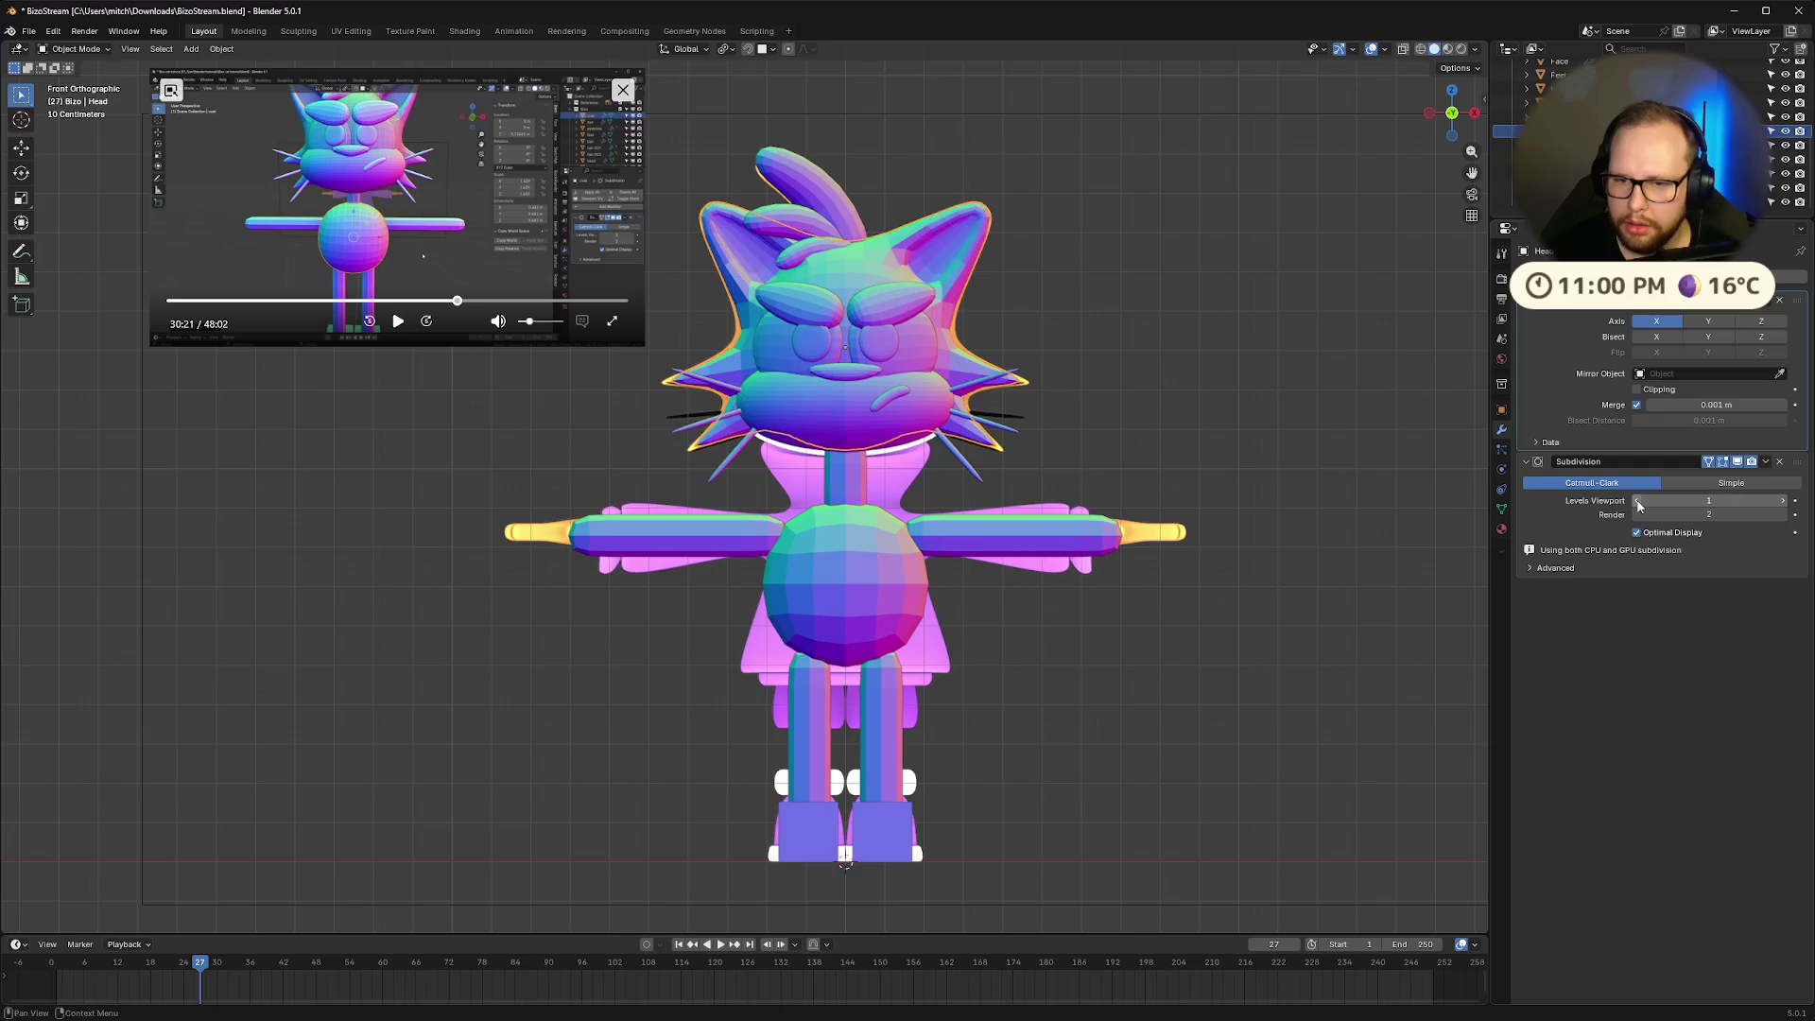
# Restore the head's viewport subdivision to 2 and set the torso's viewport level to 1
pyautogui.click(1783, 506)
pyautogui.click(820, 552)
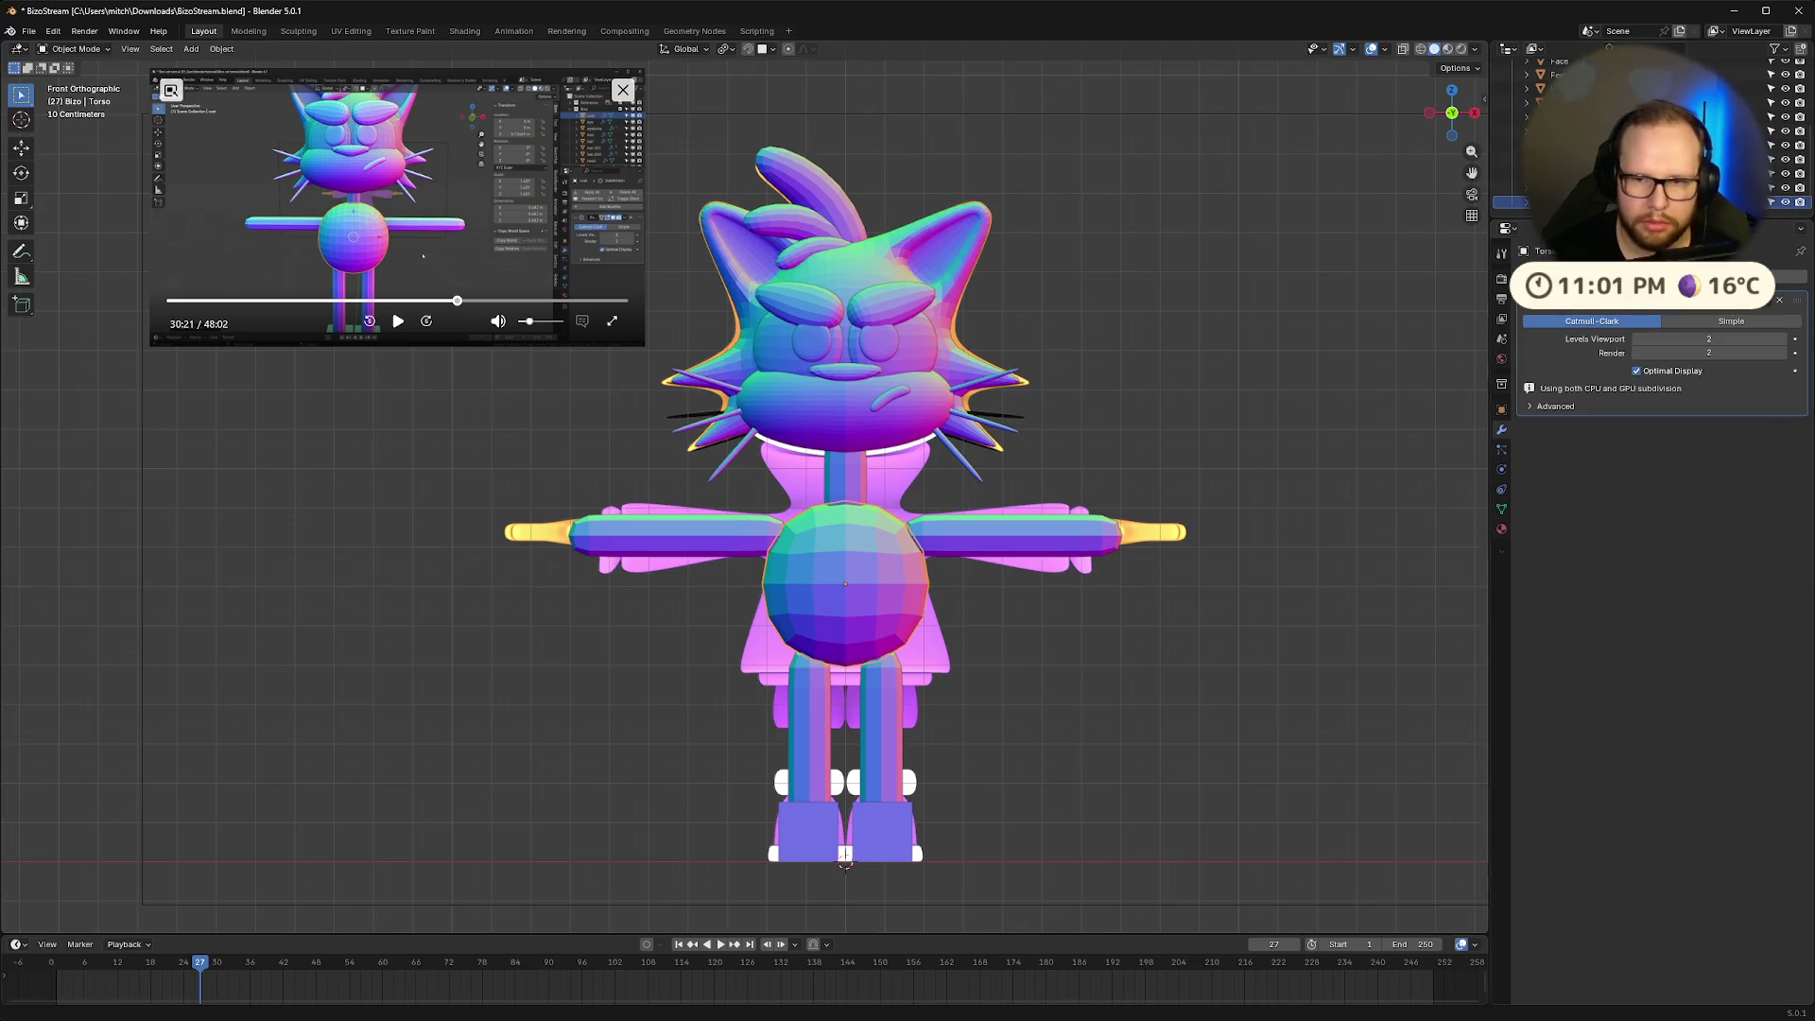
pyautogui.click(1636, 340)
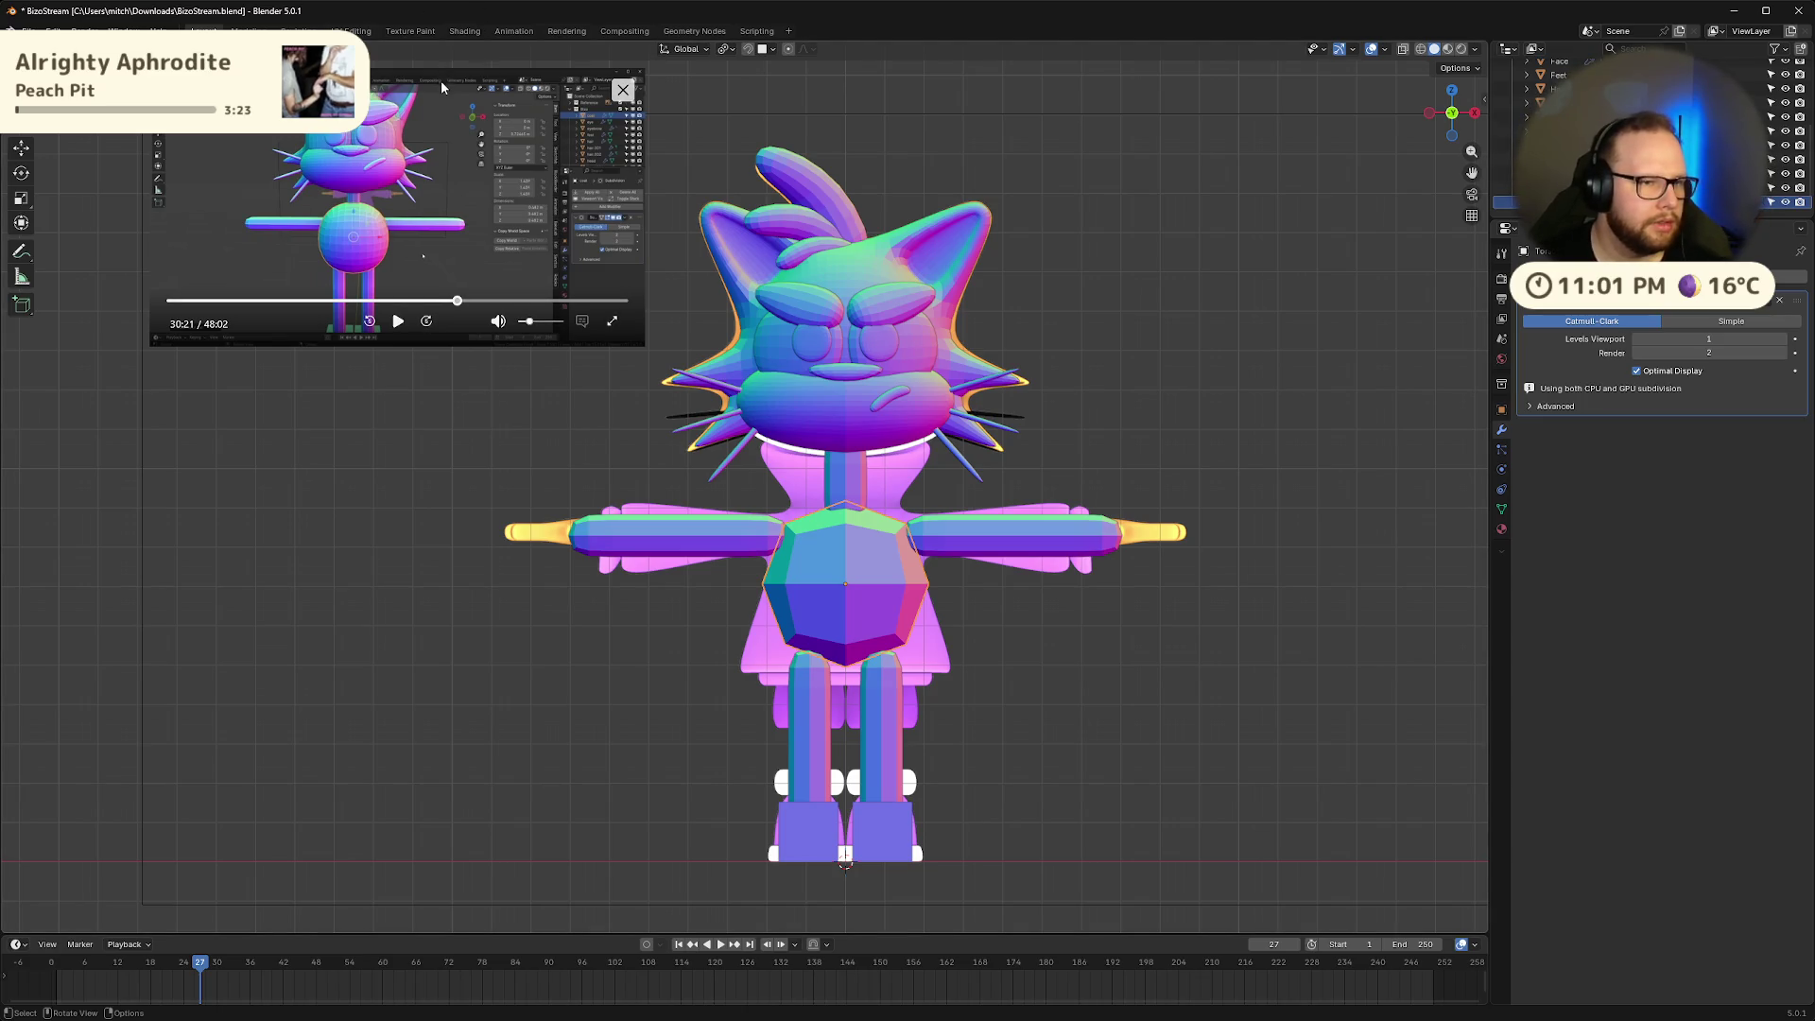
pyautogui.moveTo(441, 81)
pyautogui.mouseDown()
pyautogui.moveTo(381, 478)
pyautogui.moveTo(314, 662)
pyautogui.mouseUp()
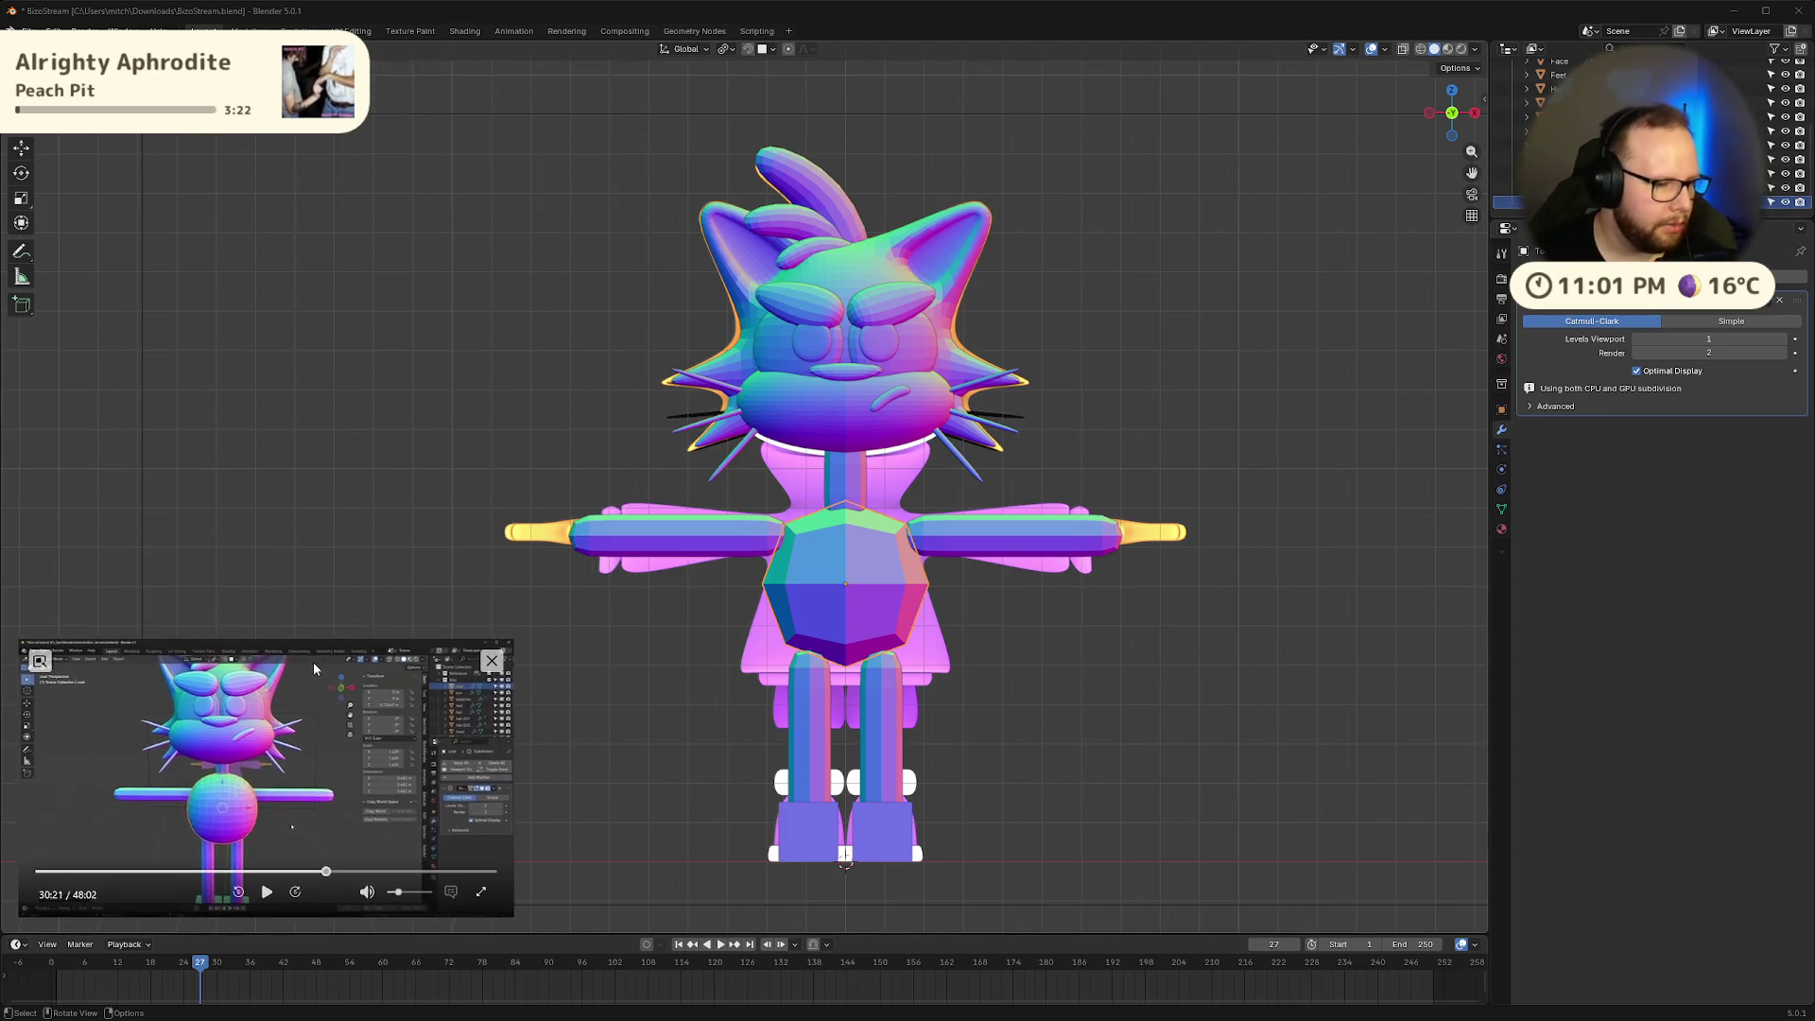
pyautogui.click(258, 900)
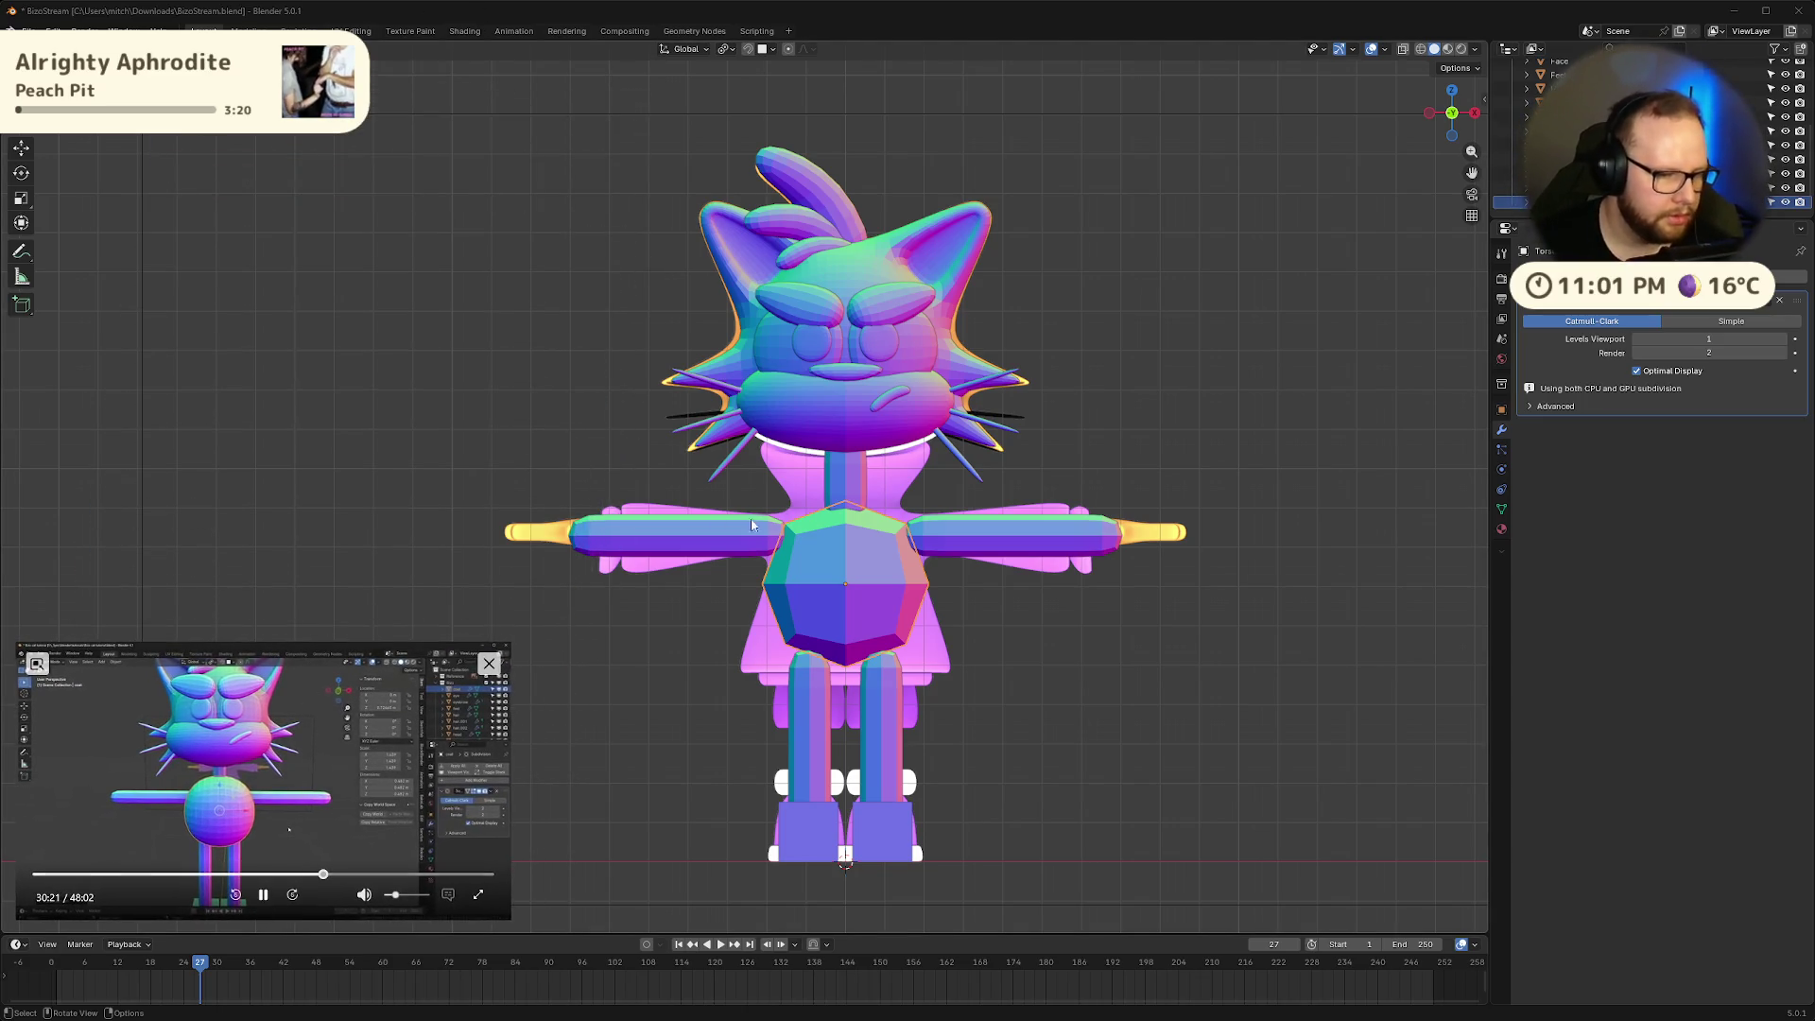
pyautogui.click(263, 894)
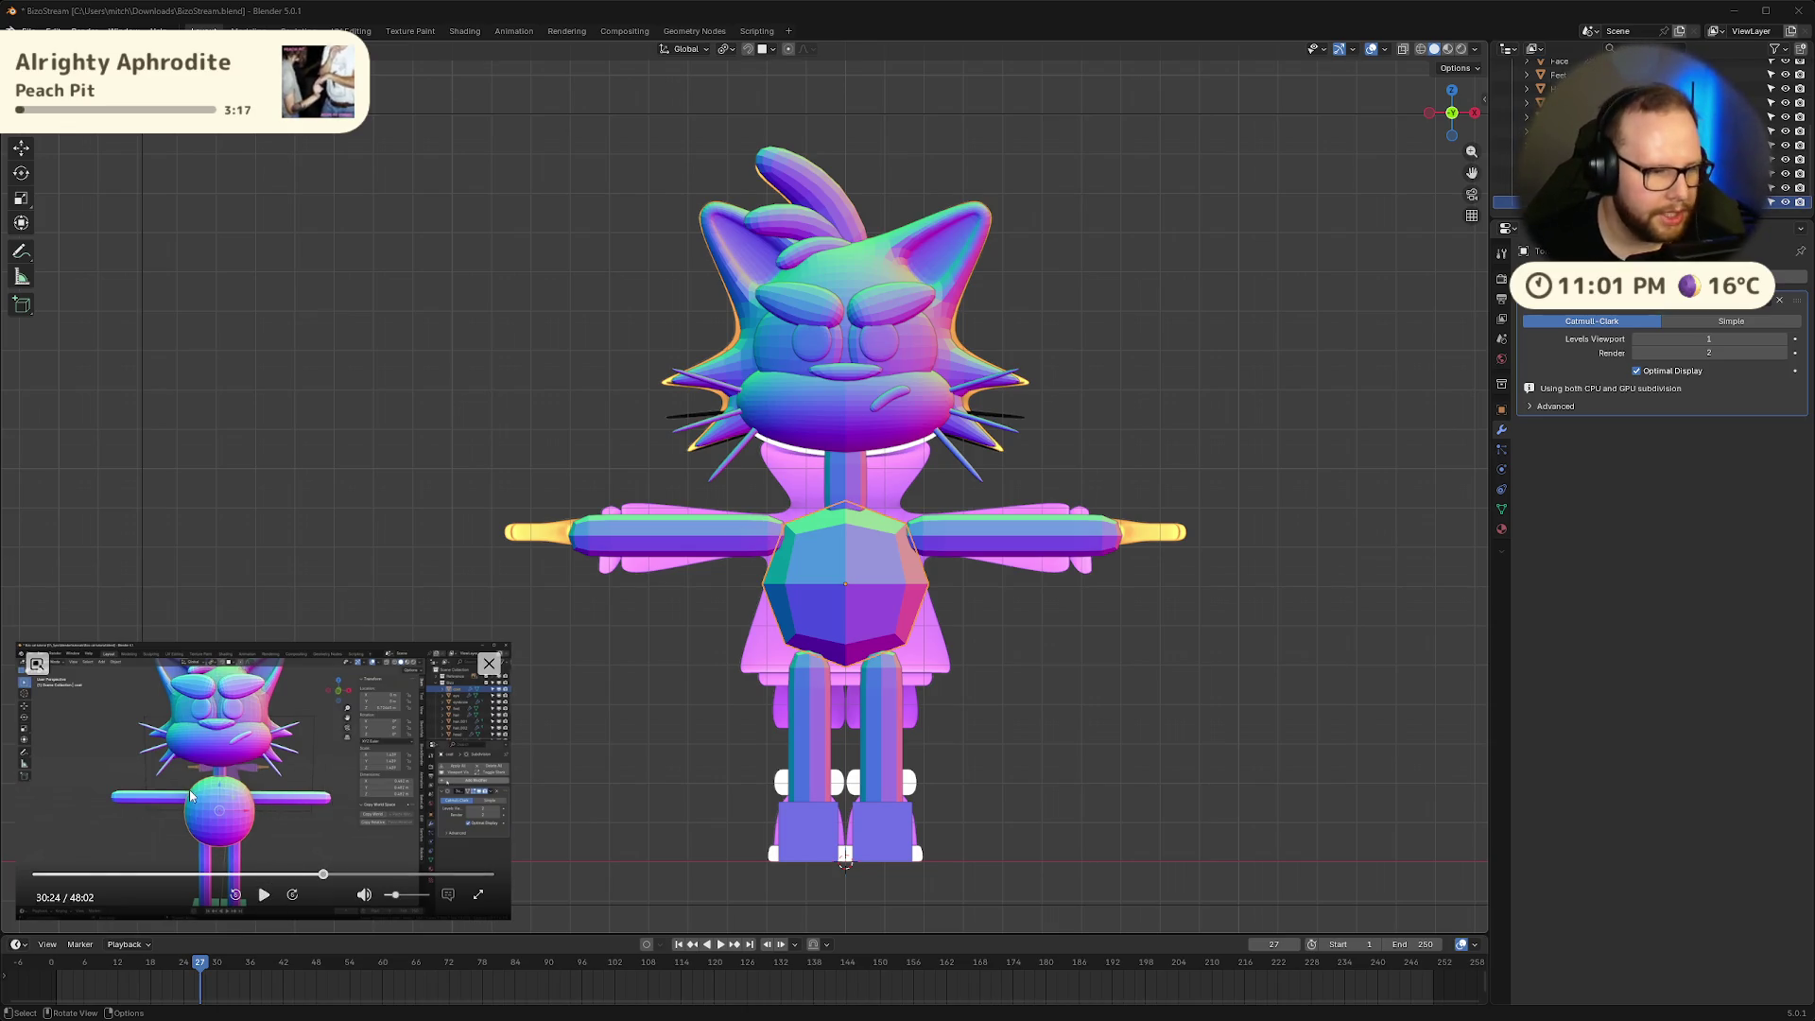
pyautogui.moveTo(190, 797)
pyautogui.mouseDown()
pyautogui.moveTo(1186, 782)
pyautogui.moveTo(1155, 797)
pyautogui.mouseUp()
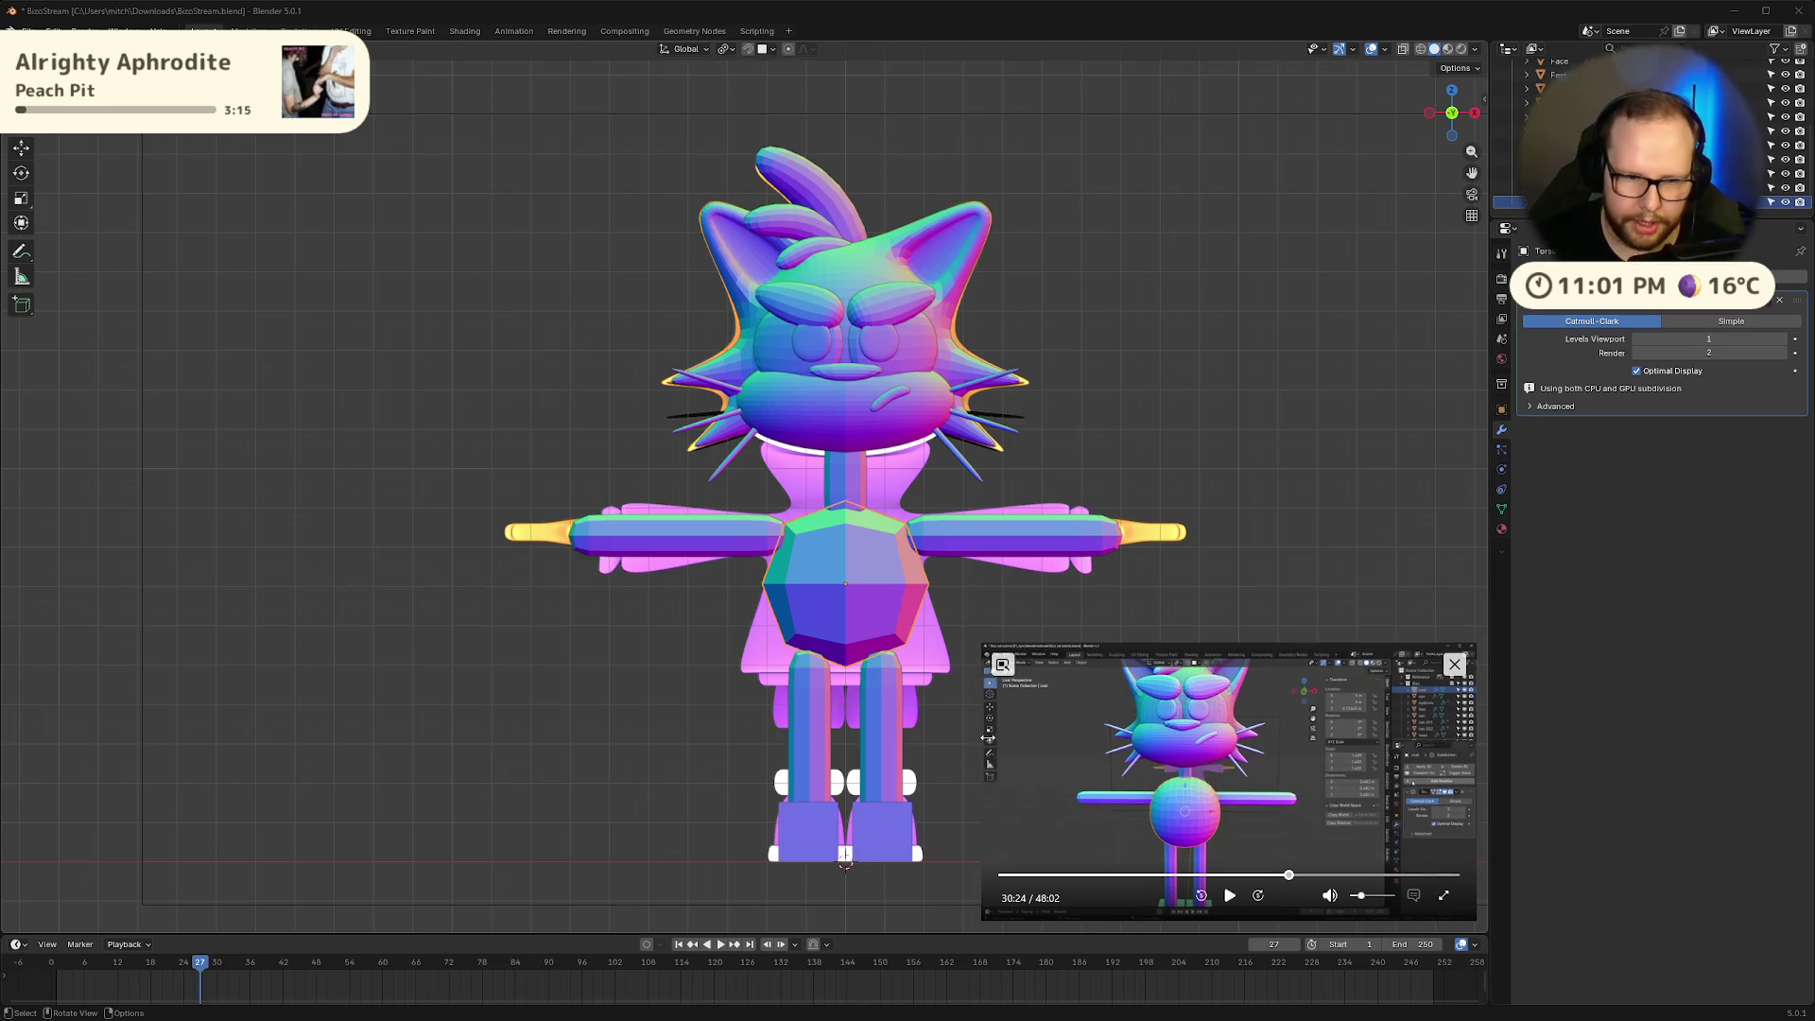
pyautogui.moveTo(987, 737); pyautogui.dragTo(1058, 742)
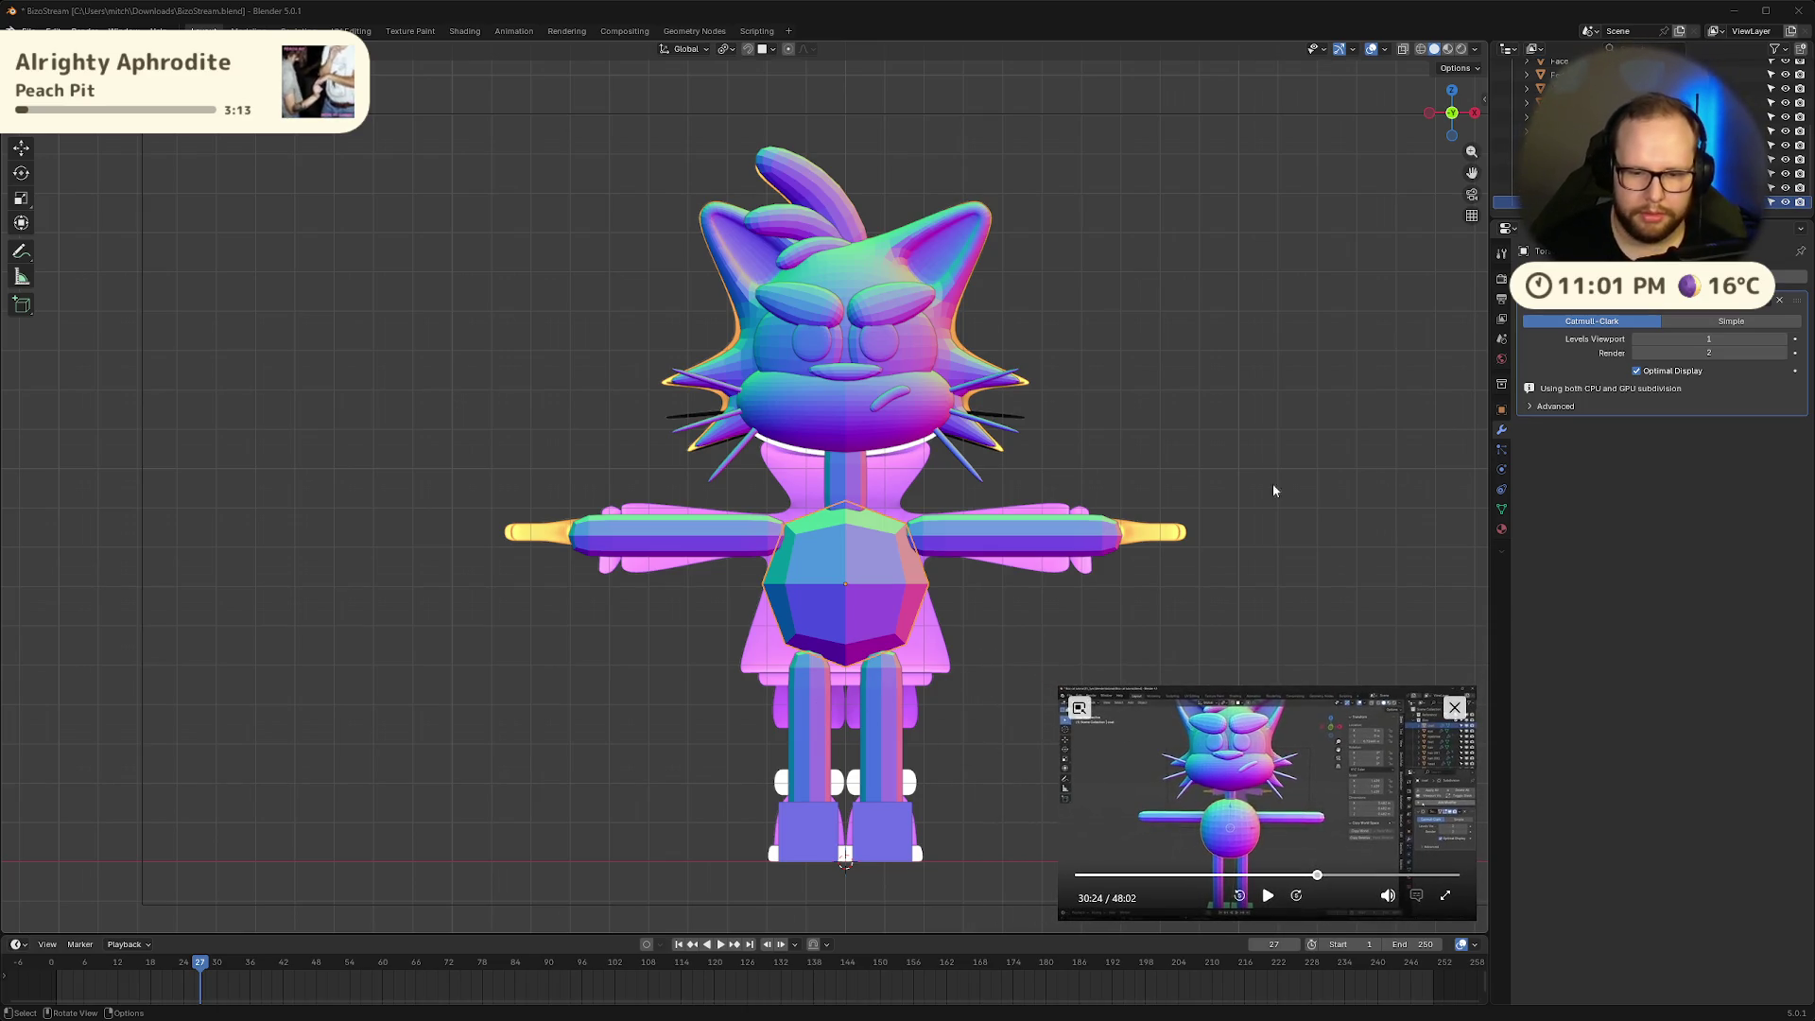
pyautogui.click(1267, 895)
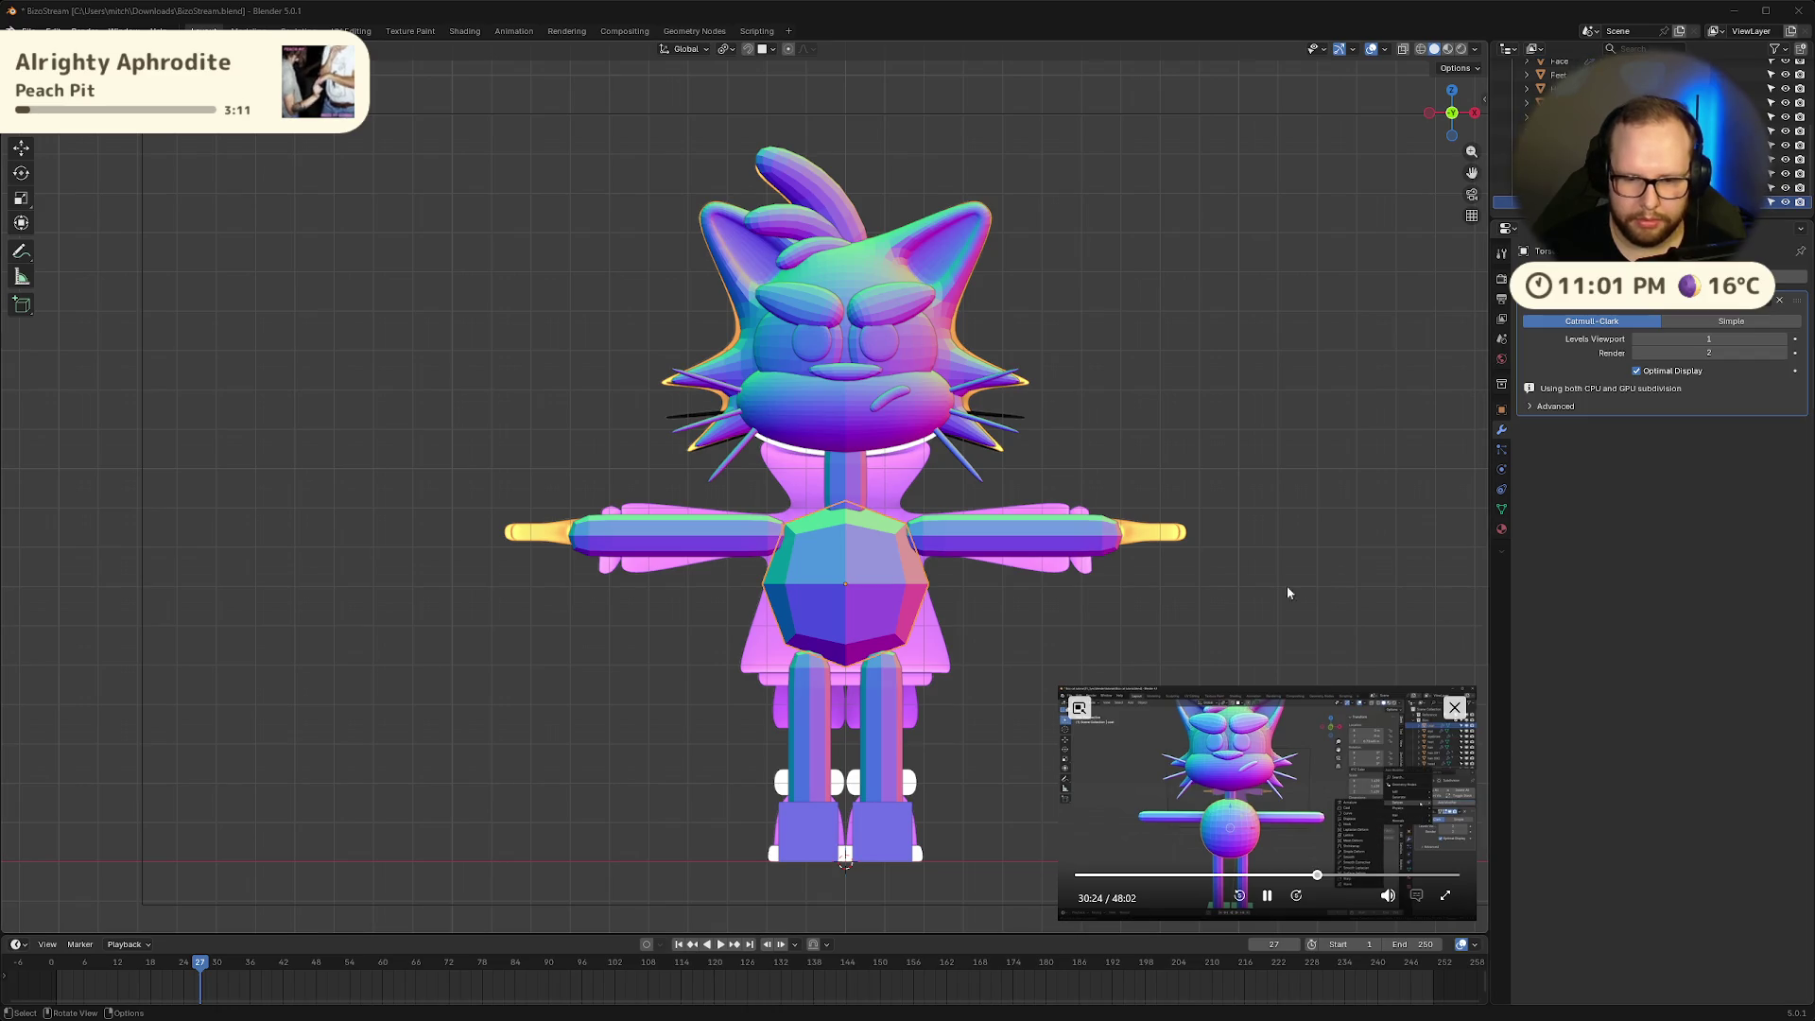
pyautogui.moveTo(1060, 718)
pyautogui.mouseDown()
pyautogui.moveTo(836, 715)
pyautogui.moveTo(939, 716)
pyautogui.mouseUp()
pyautogui.moveTo(1209, 808)
pyautogui.mouseDown()
pyautogui.moveTo(545, 308)
pyautogui.moveTo(400, 257)
pyautogui.mouseUp()
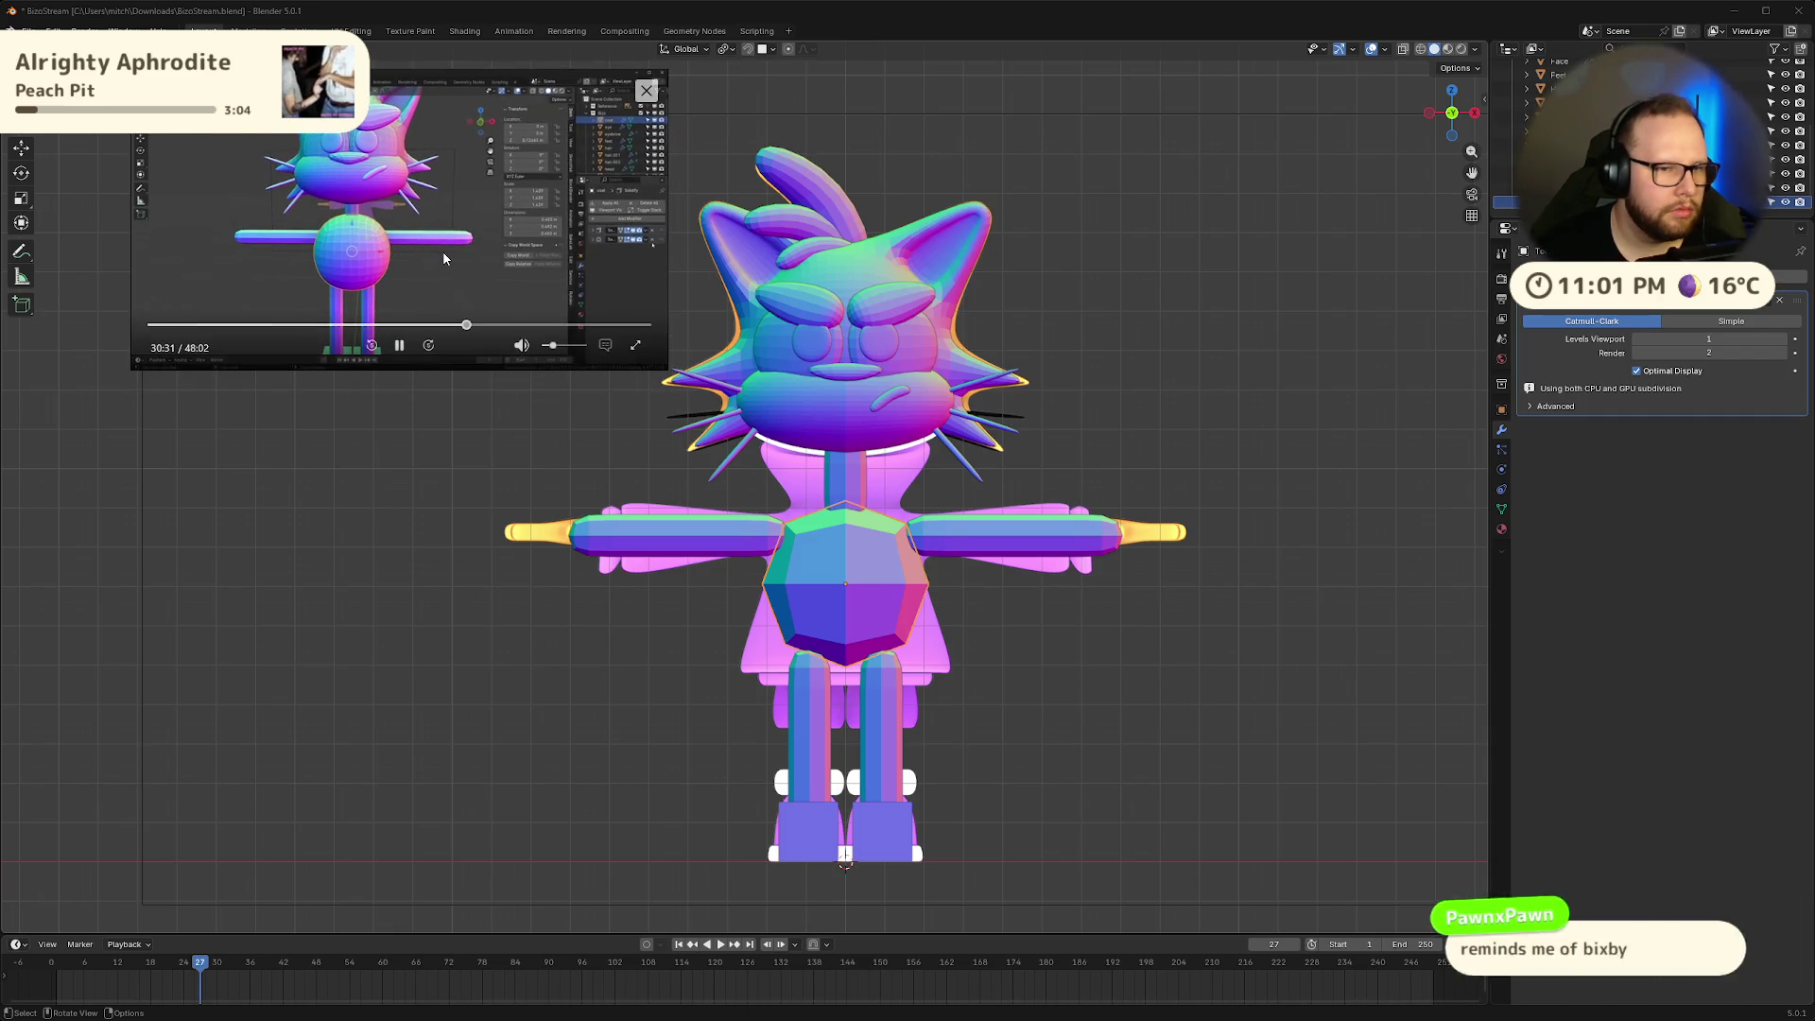
pyautogui.press('Left')
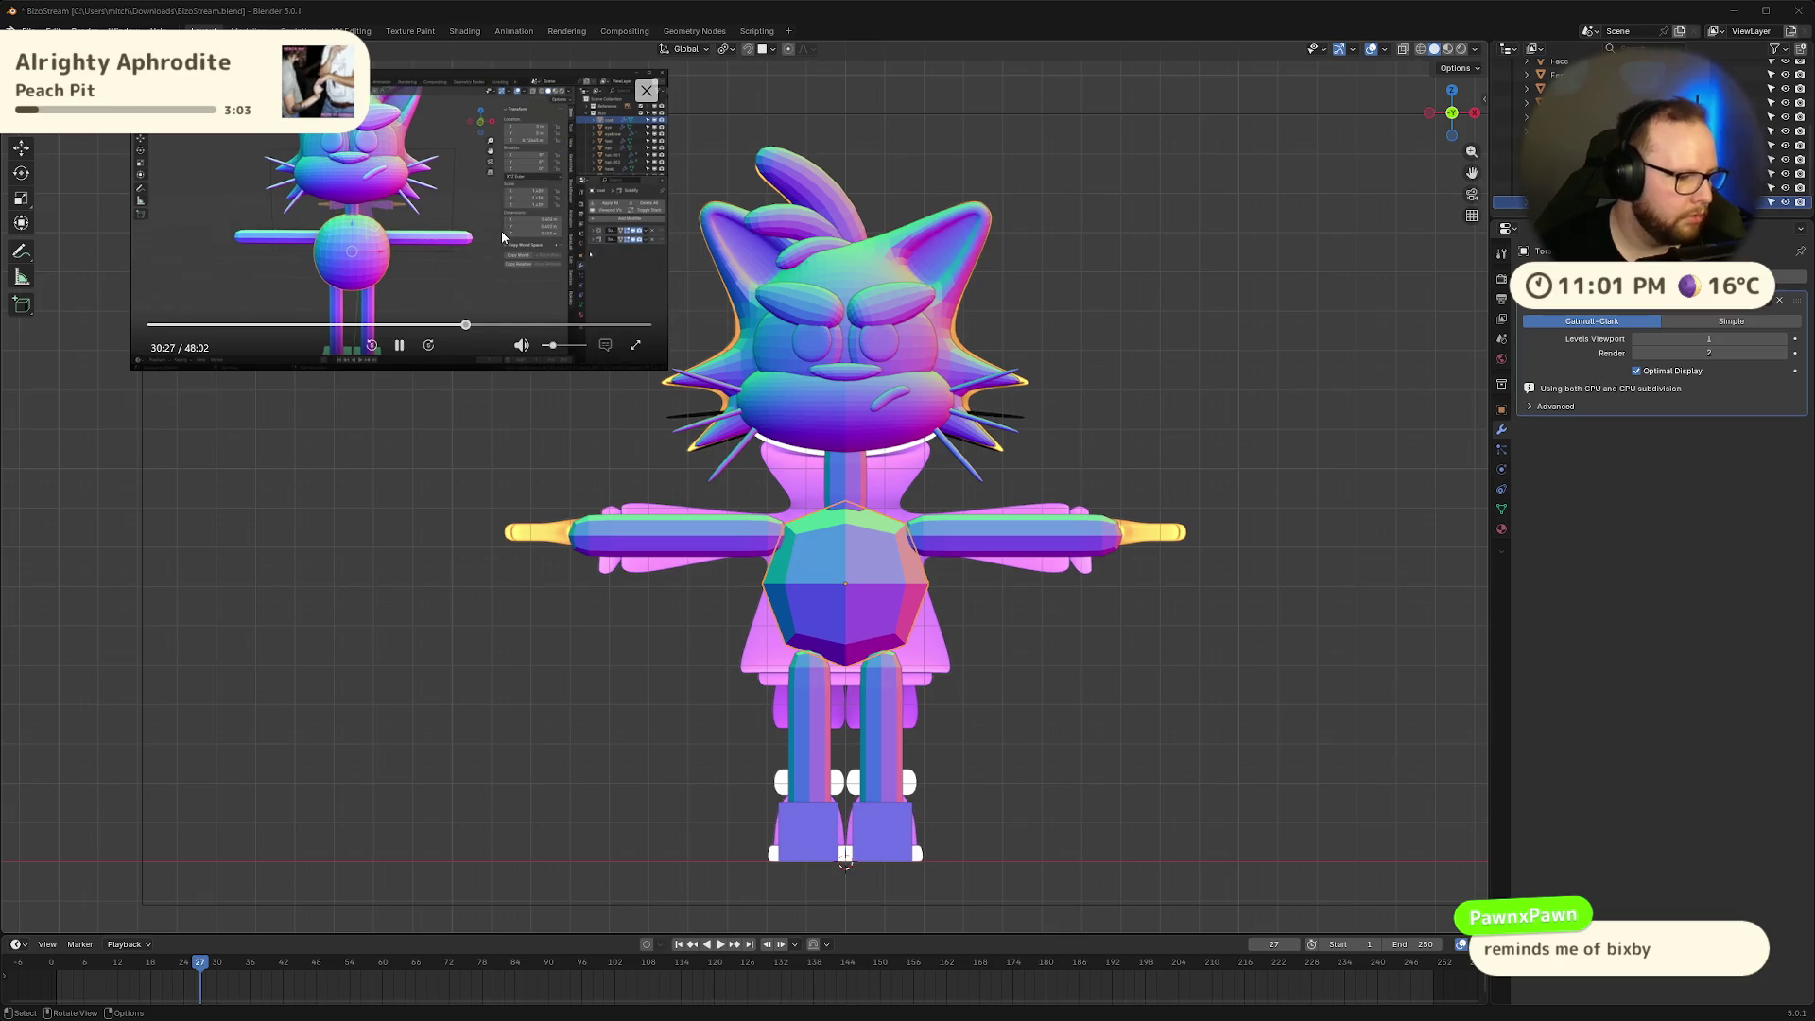
pyautogui.click(399, 345)
pyautogui.press('Left')
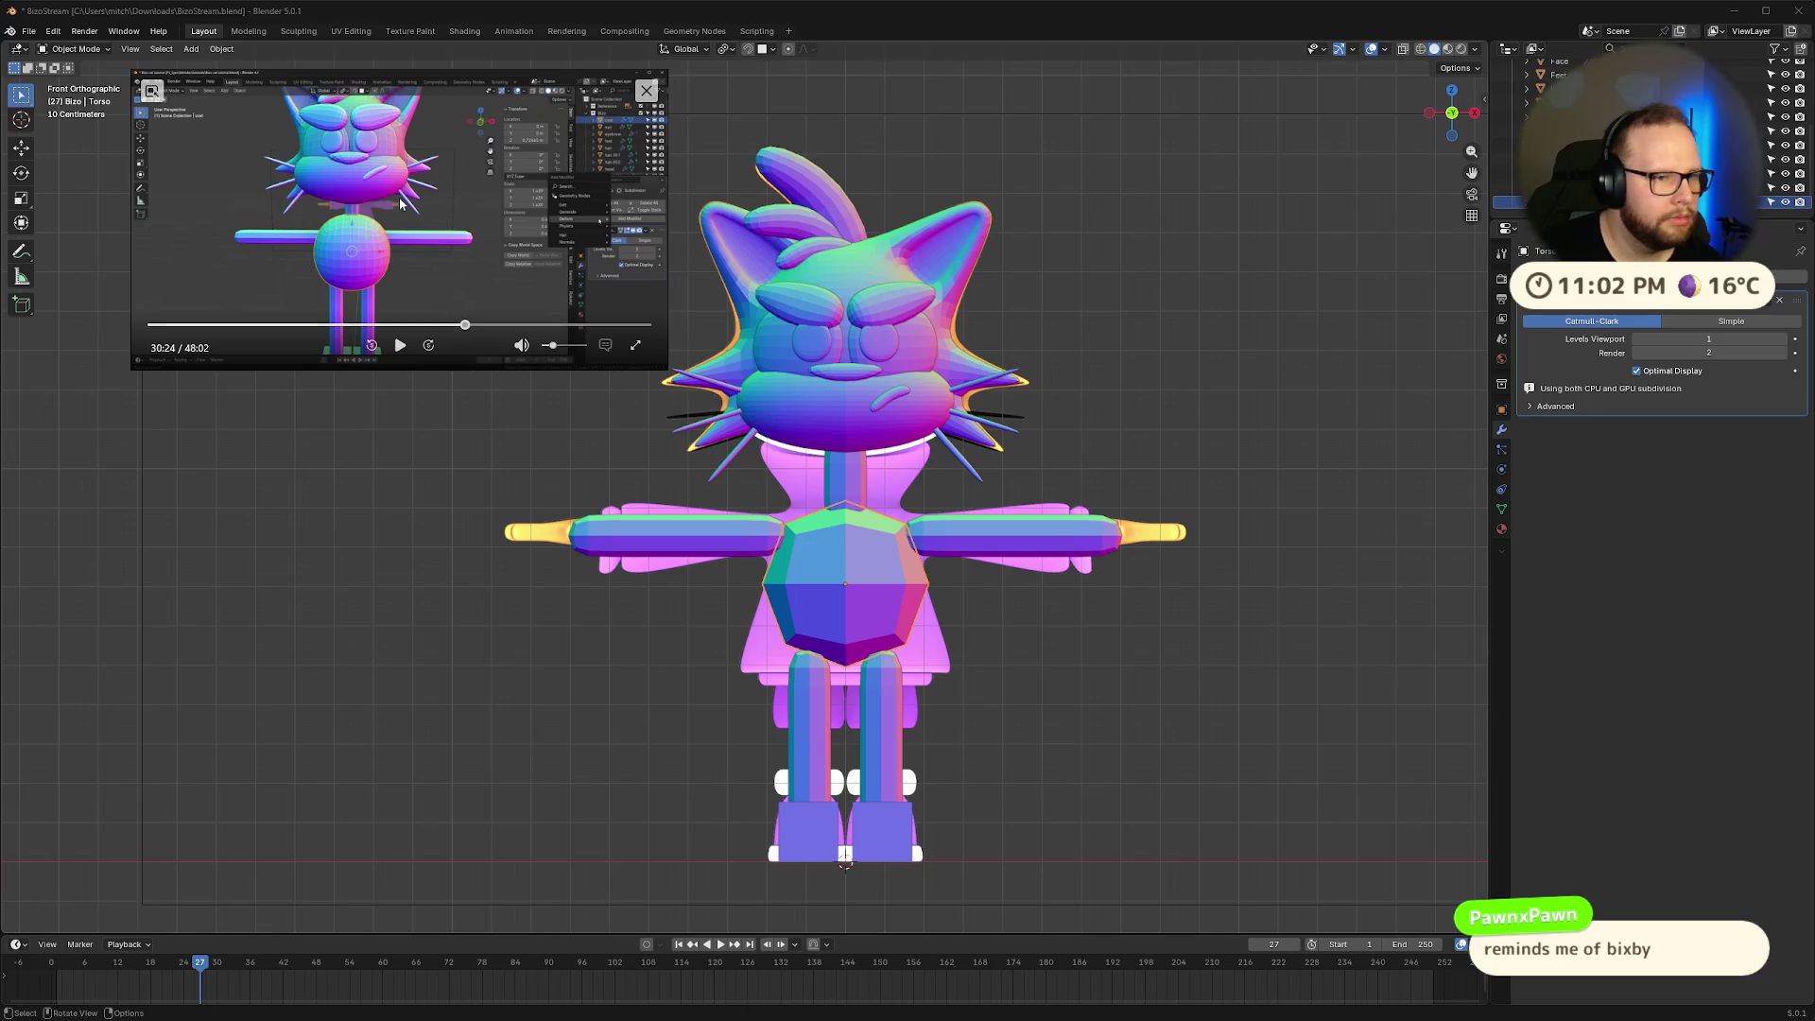
# Seek the reference video back to 29:56, pause at 29:58, then switch to the browser
pyautogui.click(400, 345)
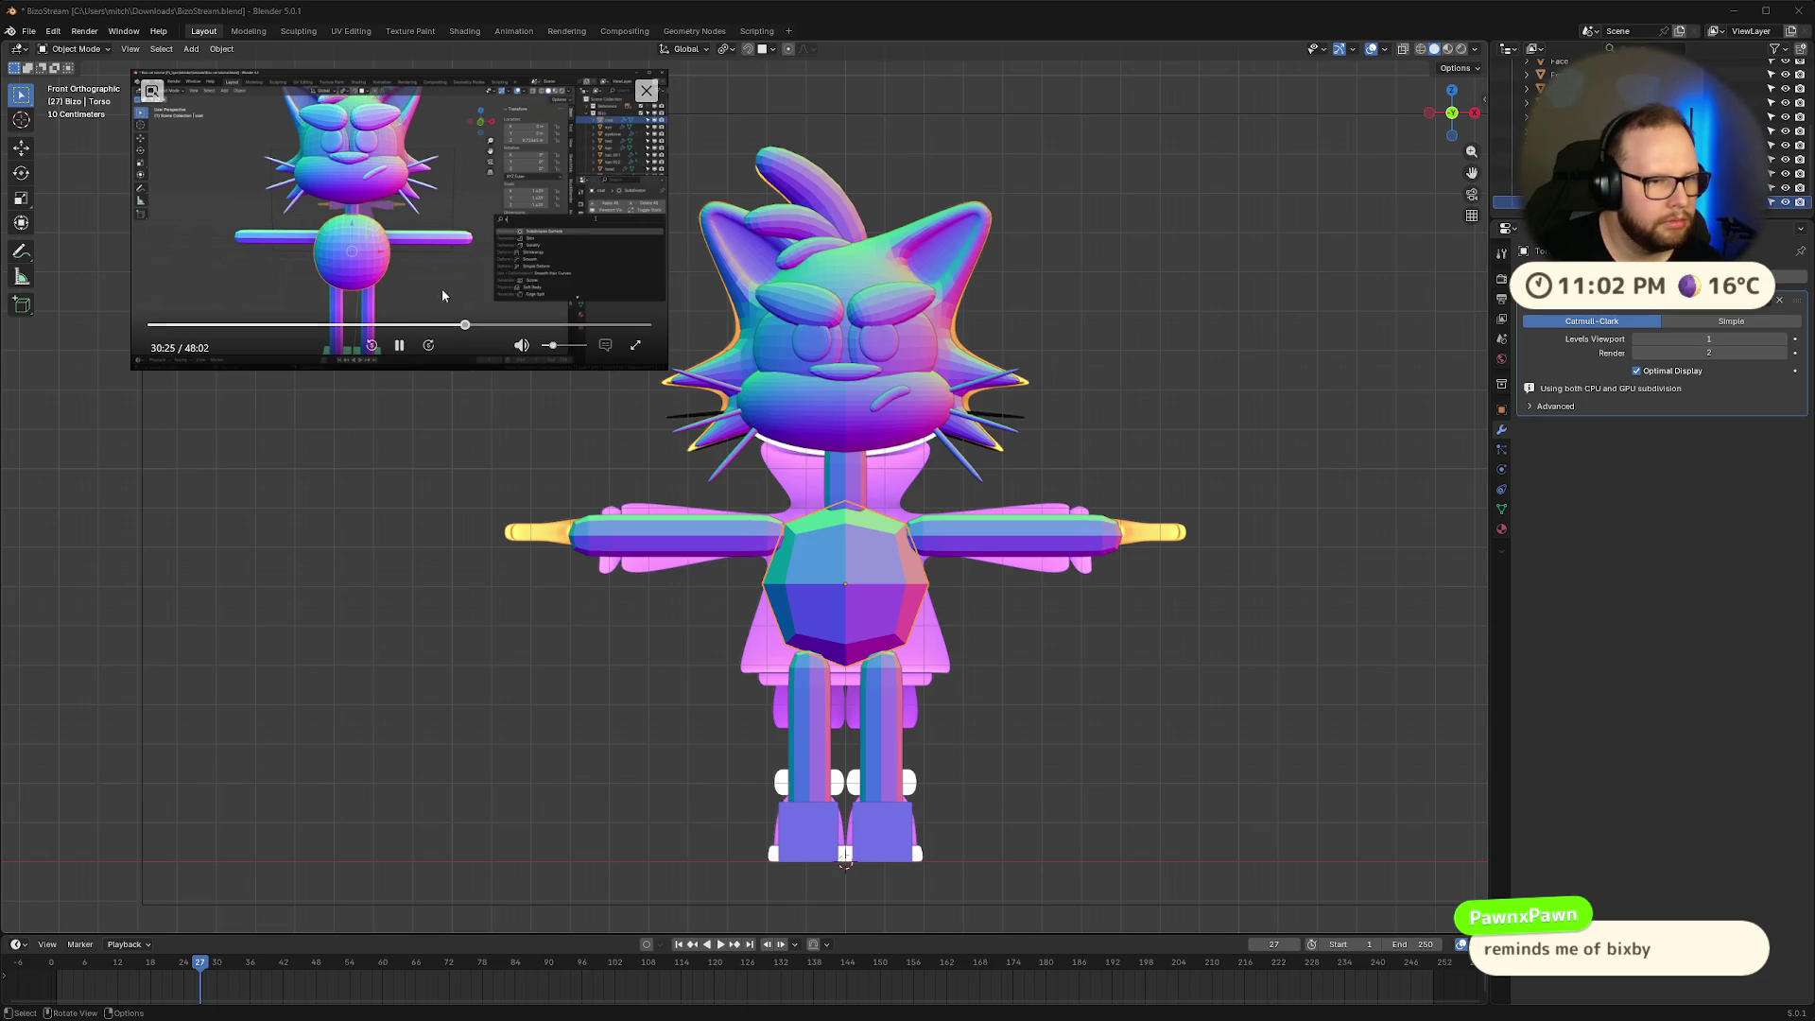
pyautogui.click(463, 325)
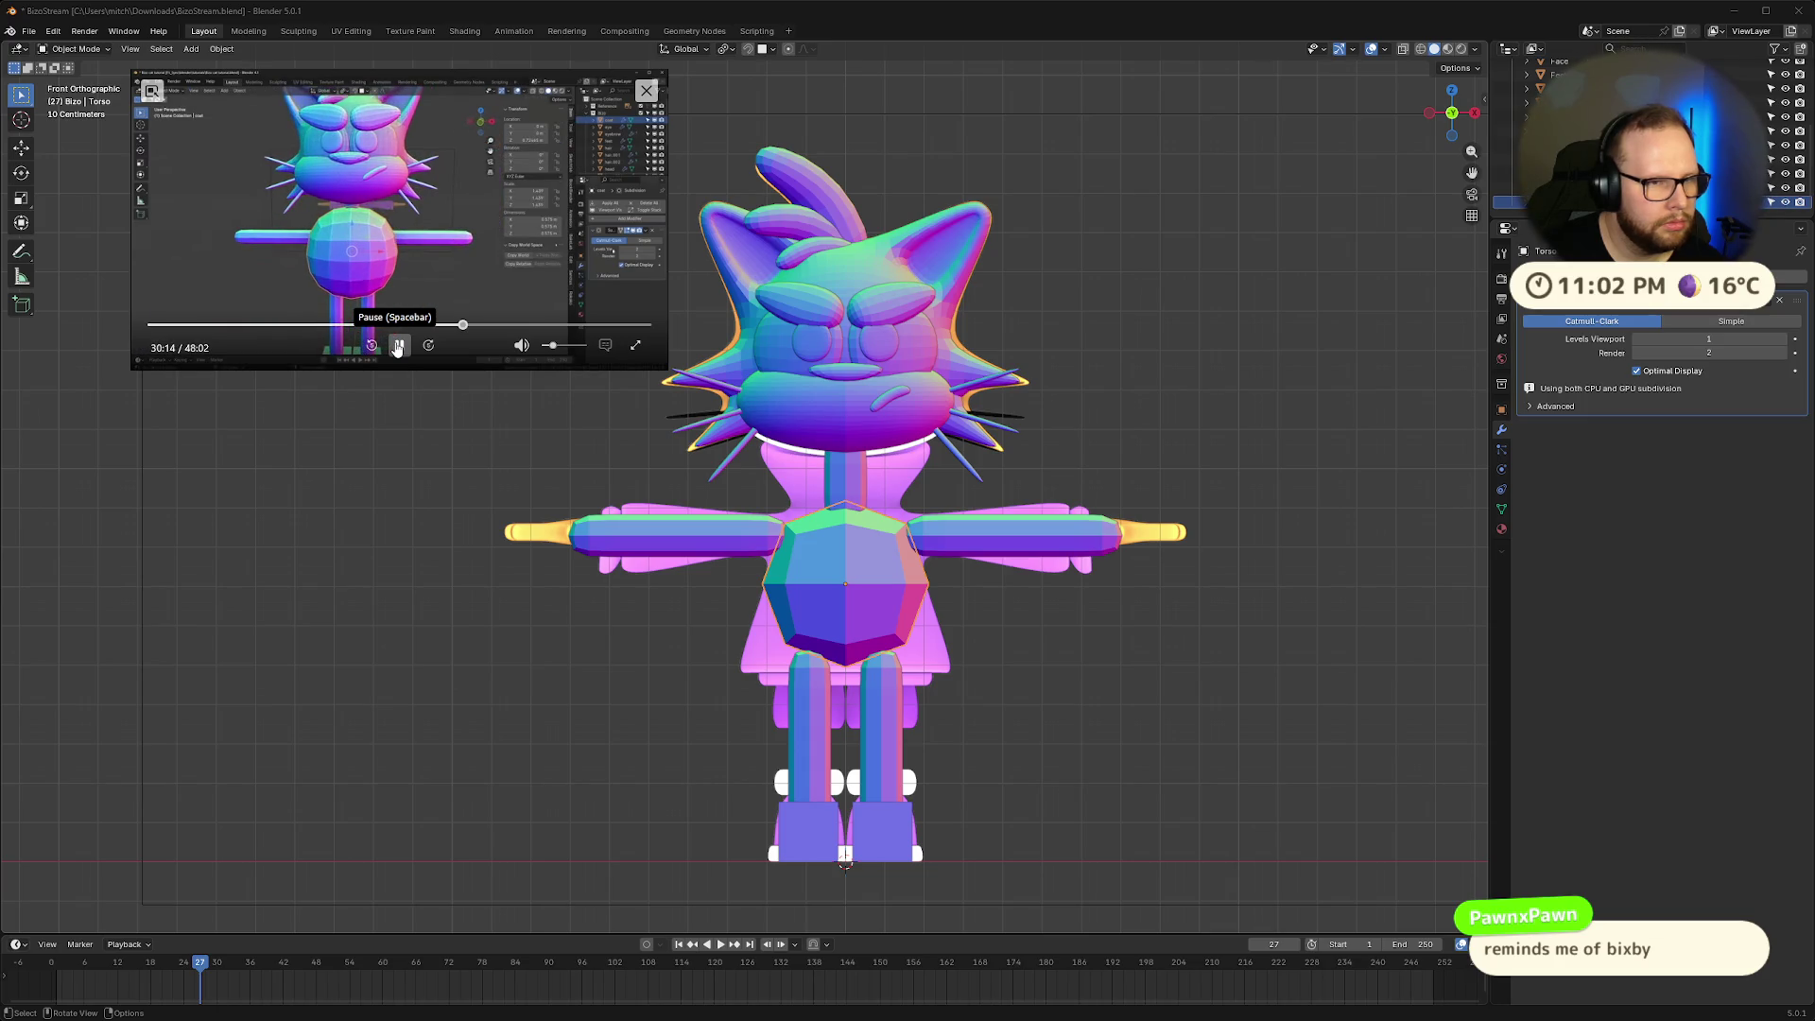
pyautogui.click(459, 324)
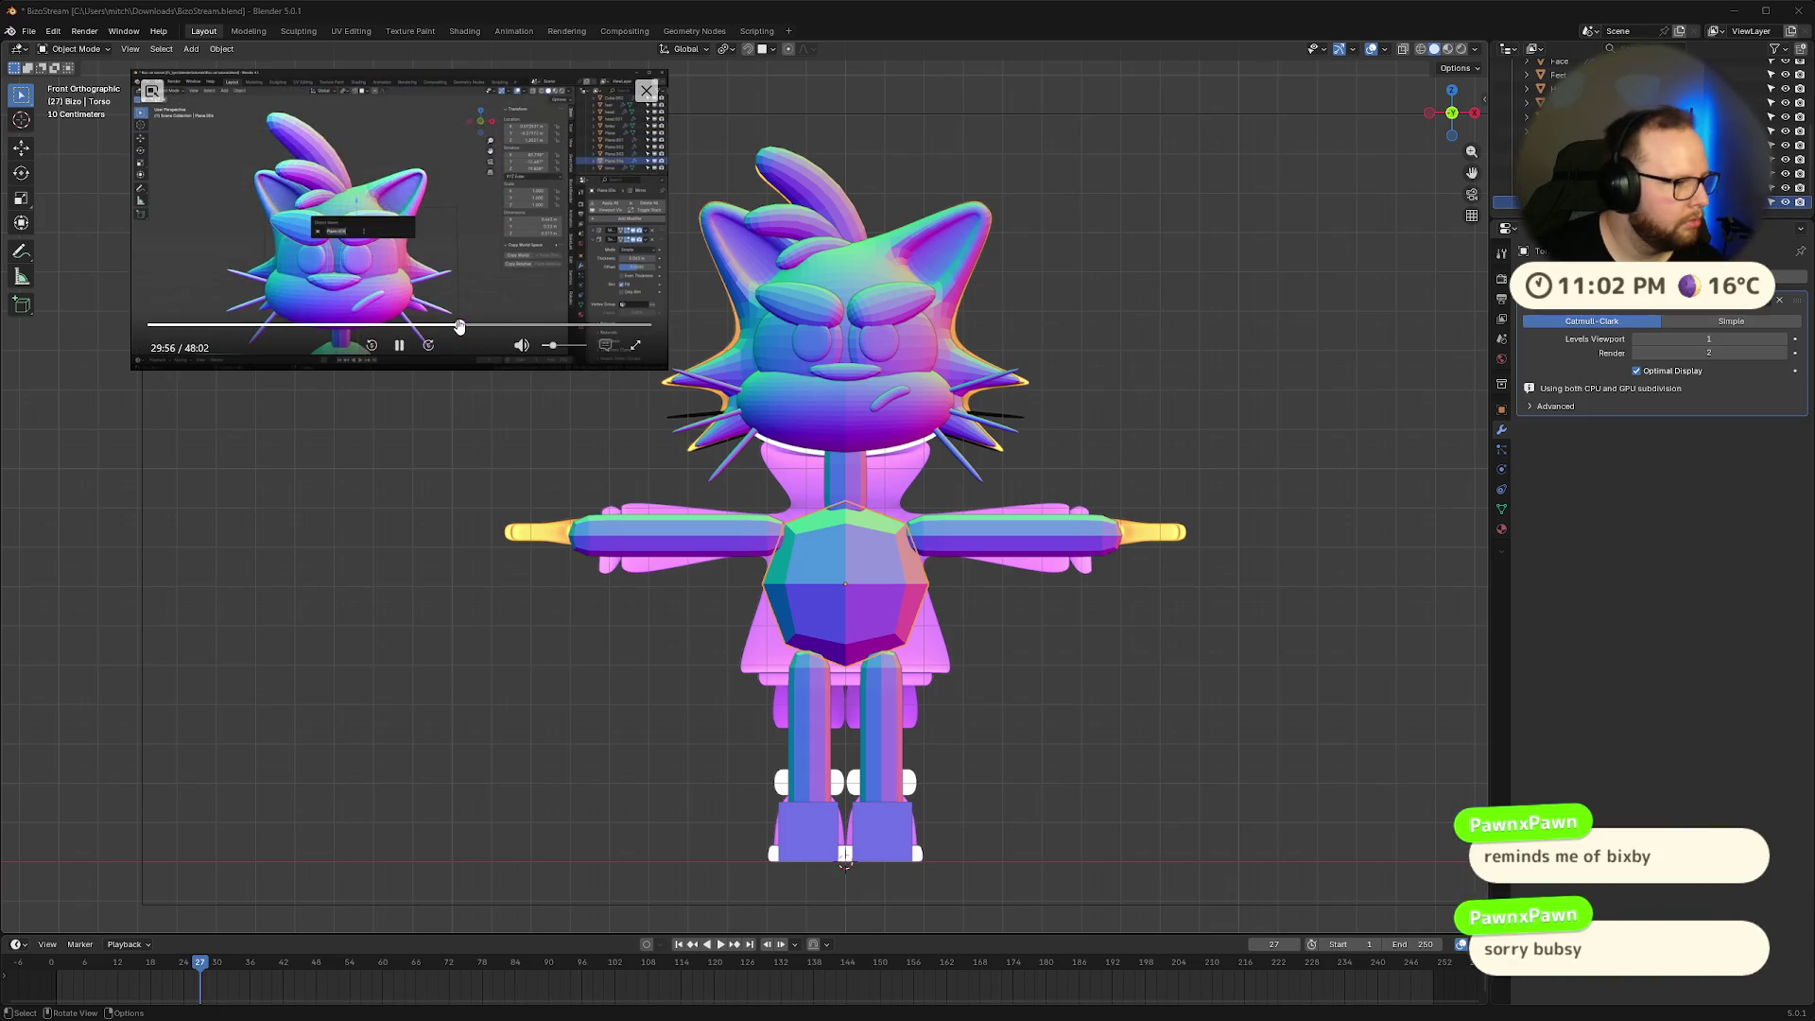
pyautogui.click(400, 345)
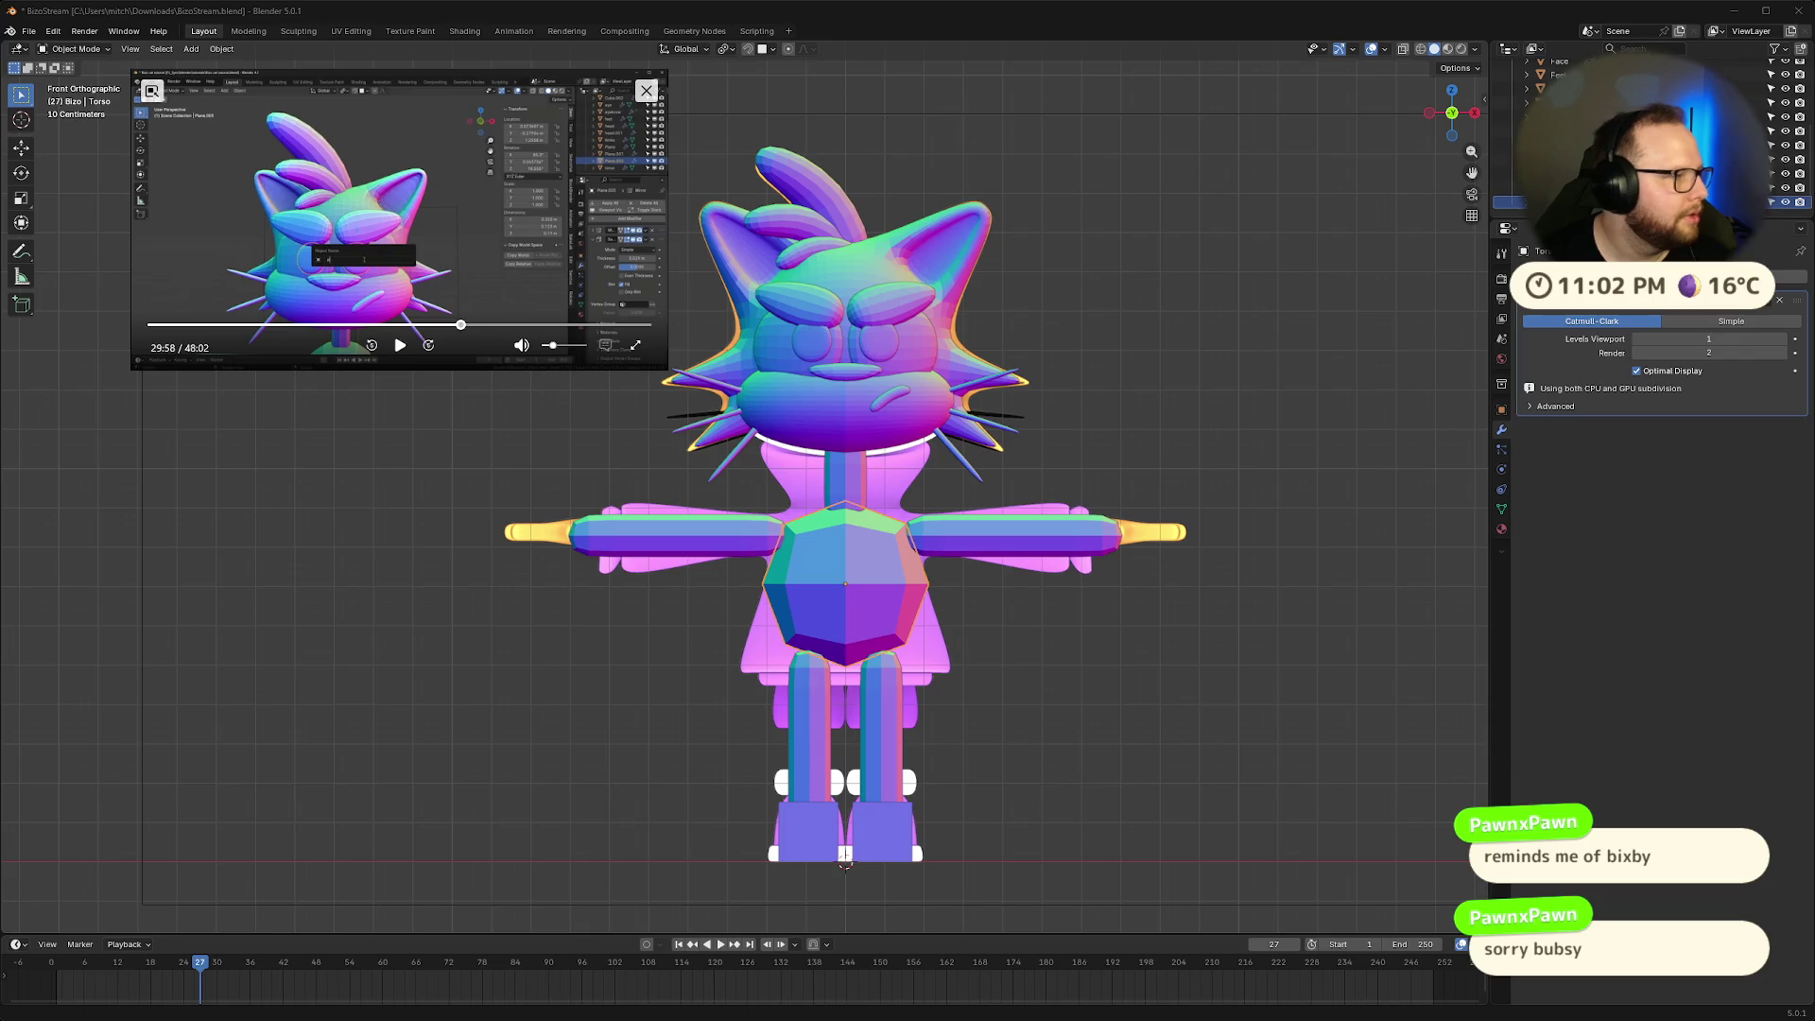
pyautogui.hotkey('alt', 'Tab')
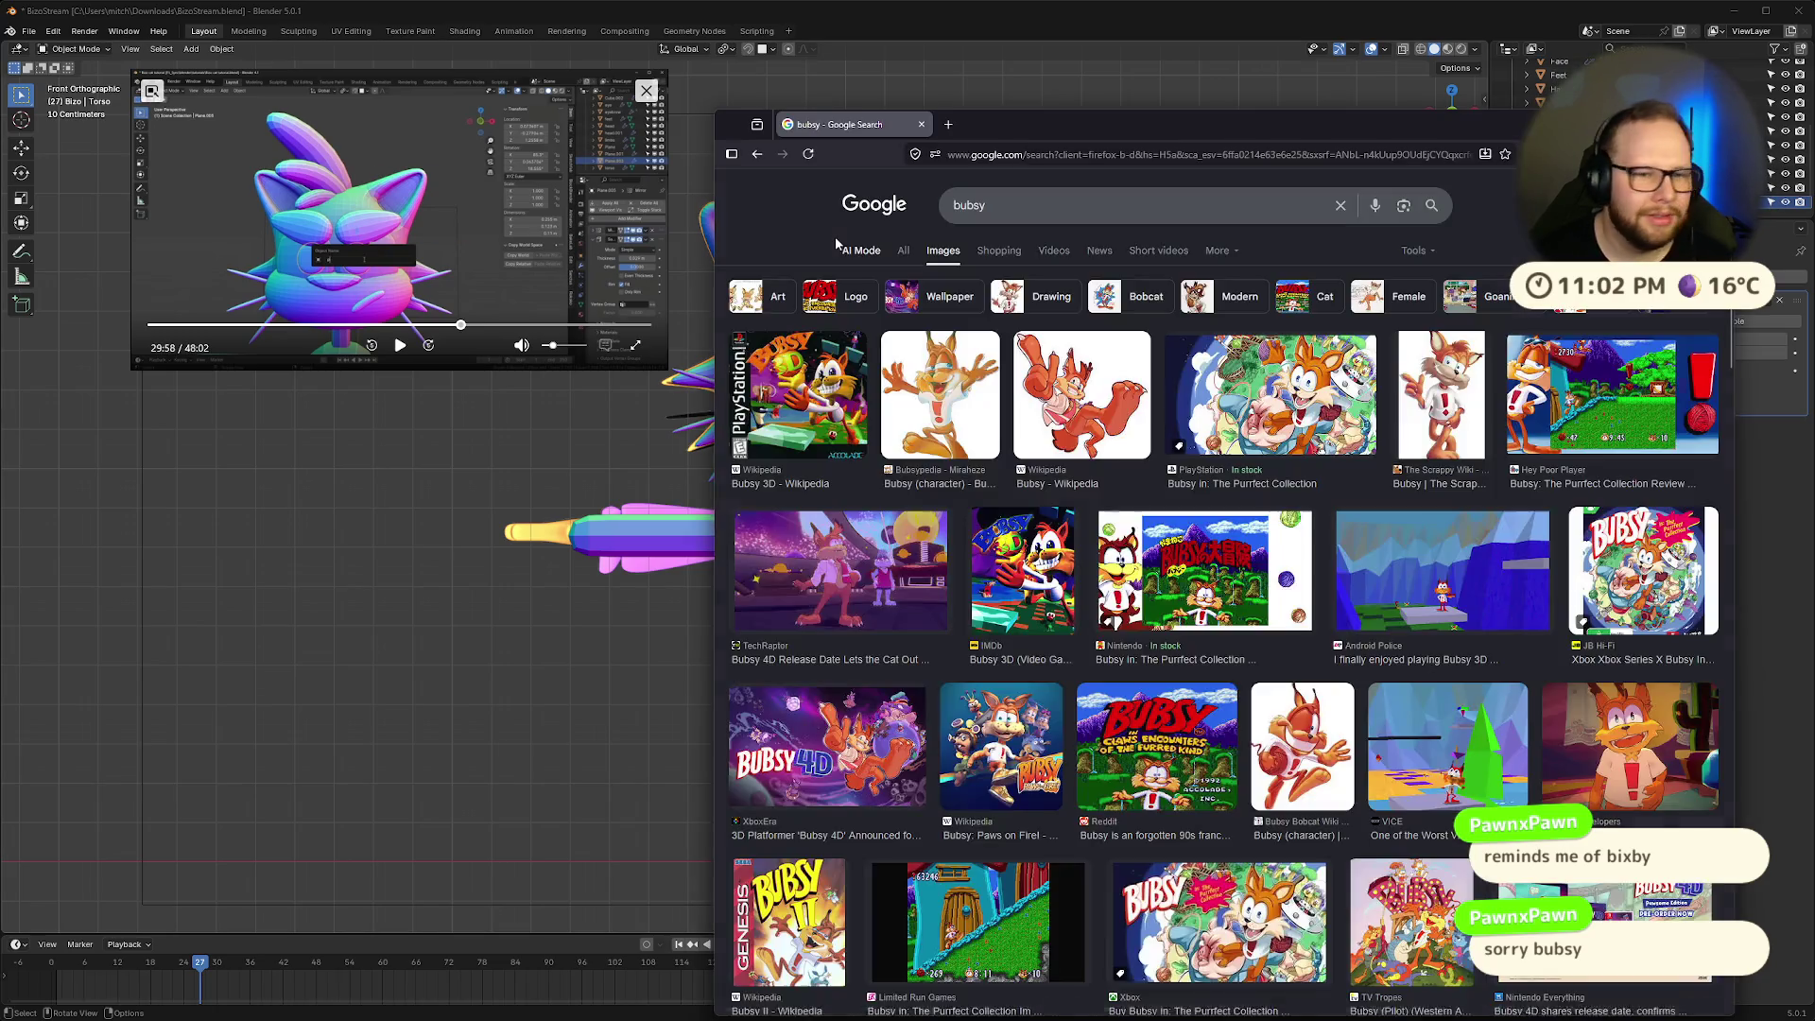
# Maximize and scroll through the Bubsy image results, then close the browser
pyautogui.doubleClick(1275, 125)
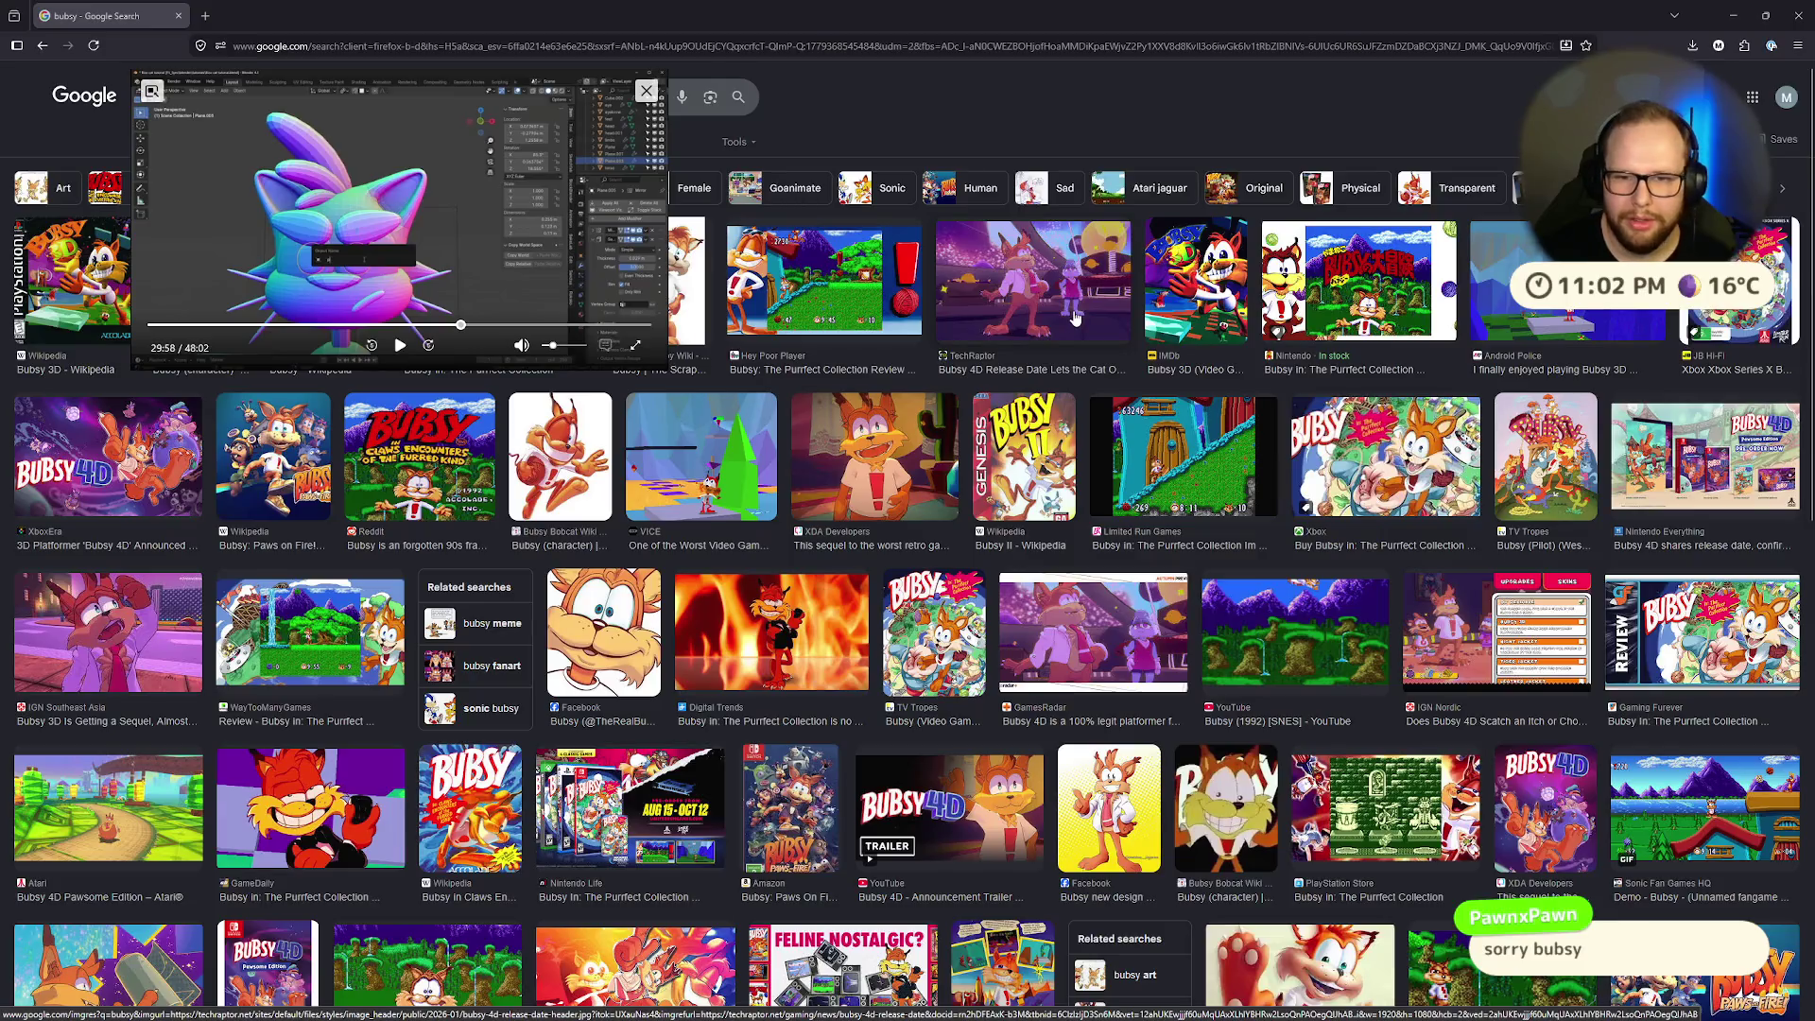
pyautogui.scroll(-5, 1075, 319)
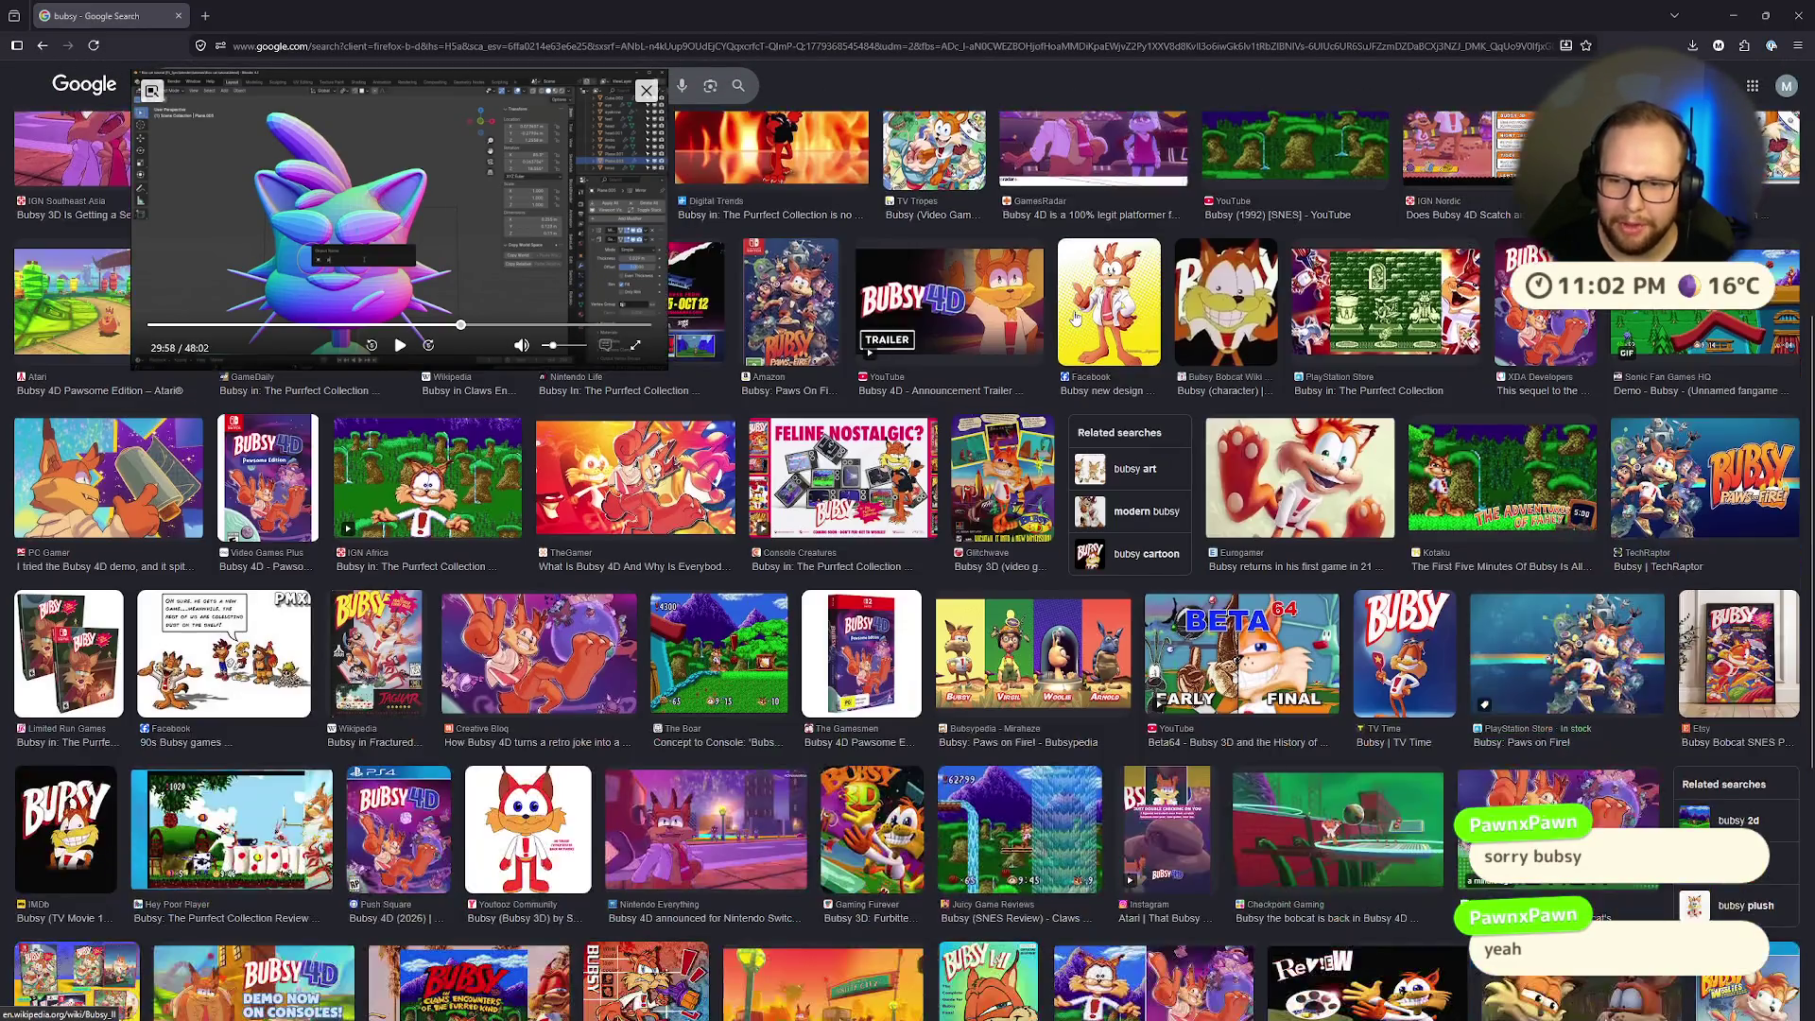
pyautogui.scroll(-5, 1075, 319)
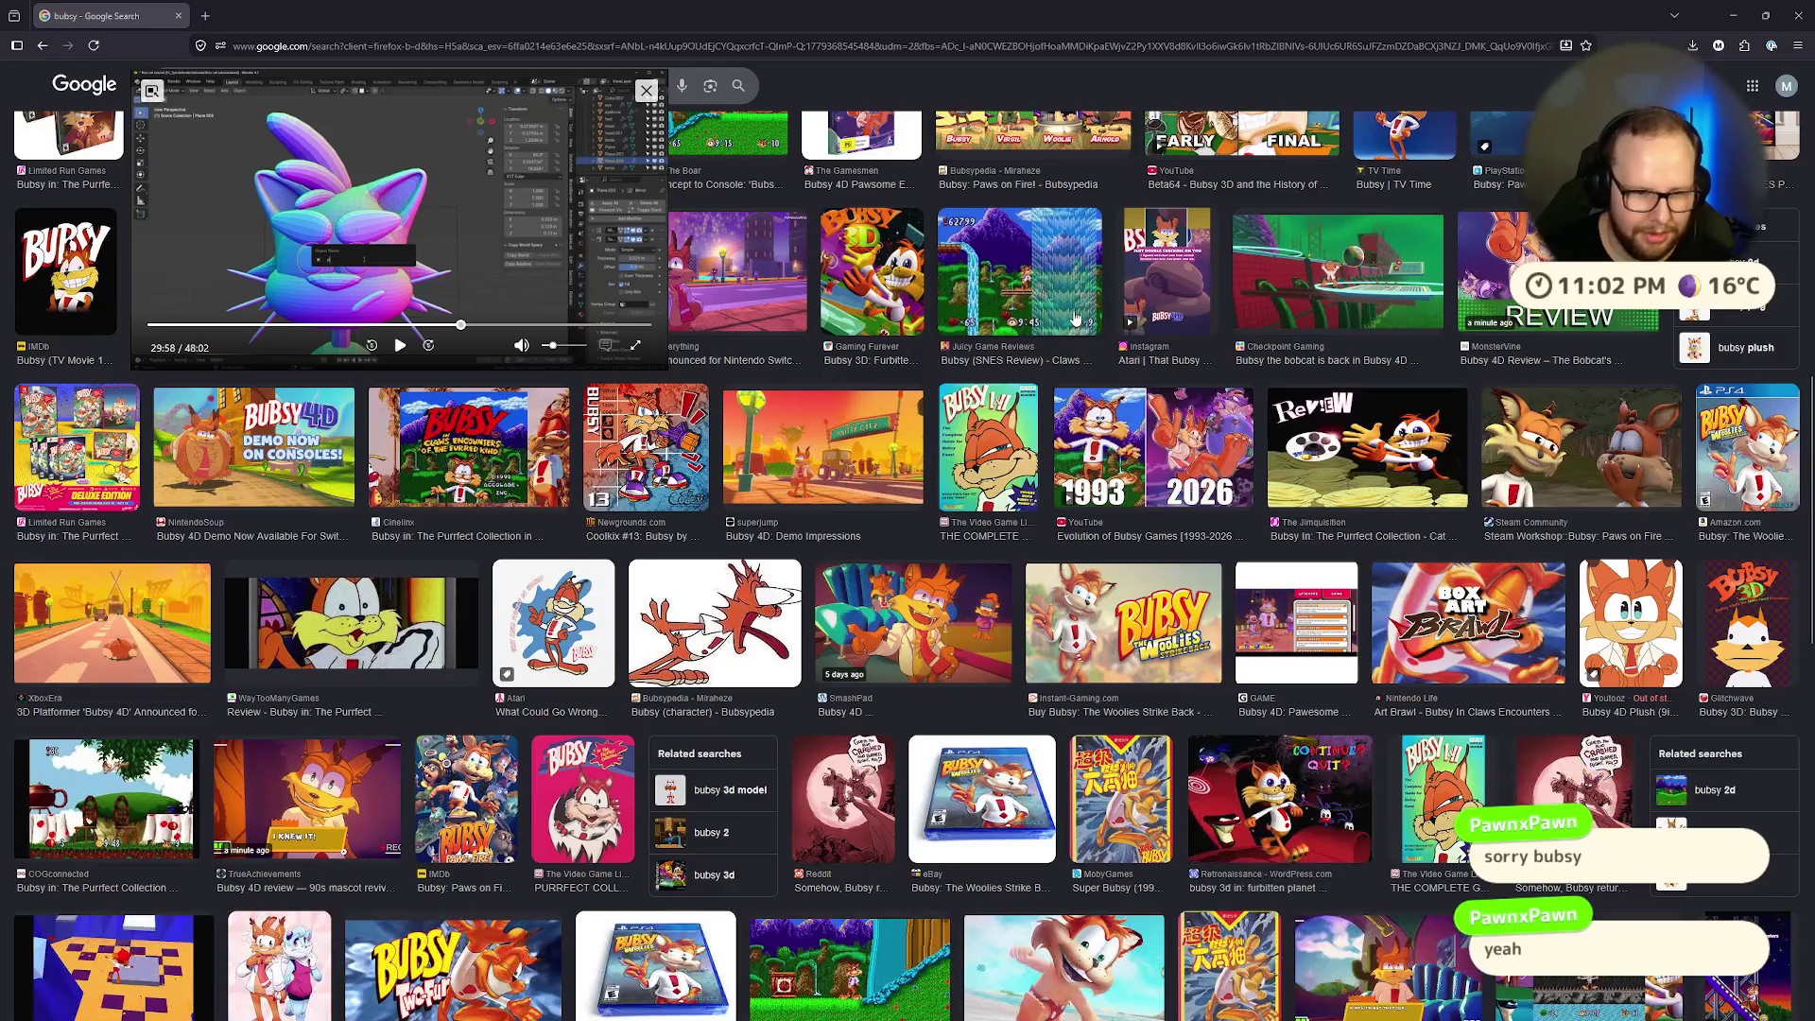
pyautogui.scroll(-3, 1075, 318)
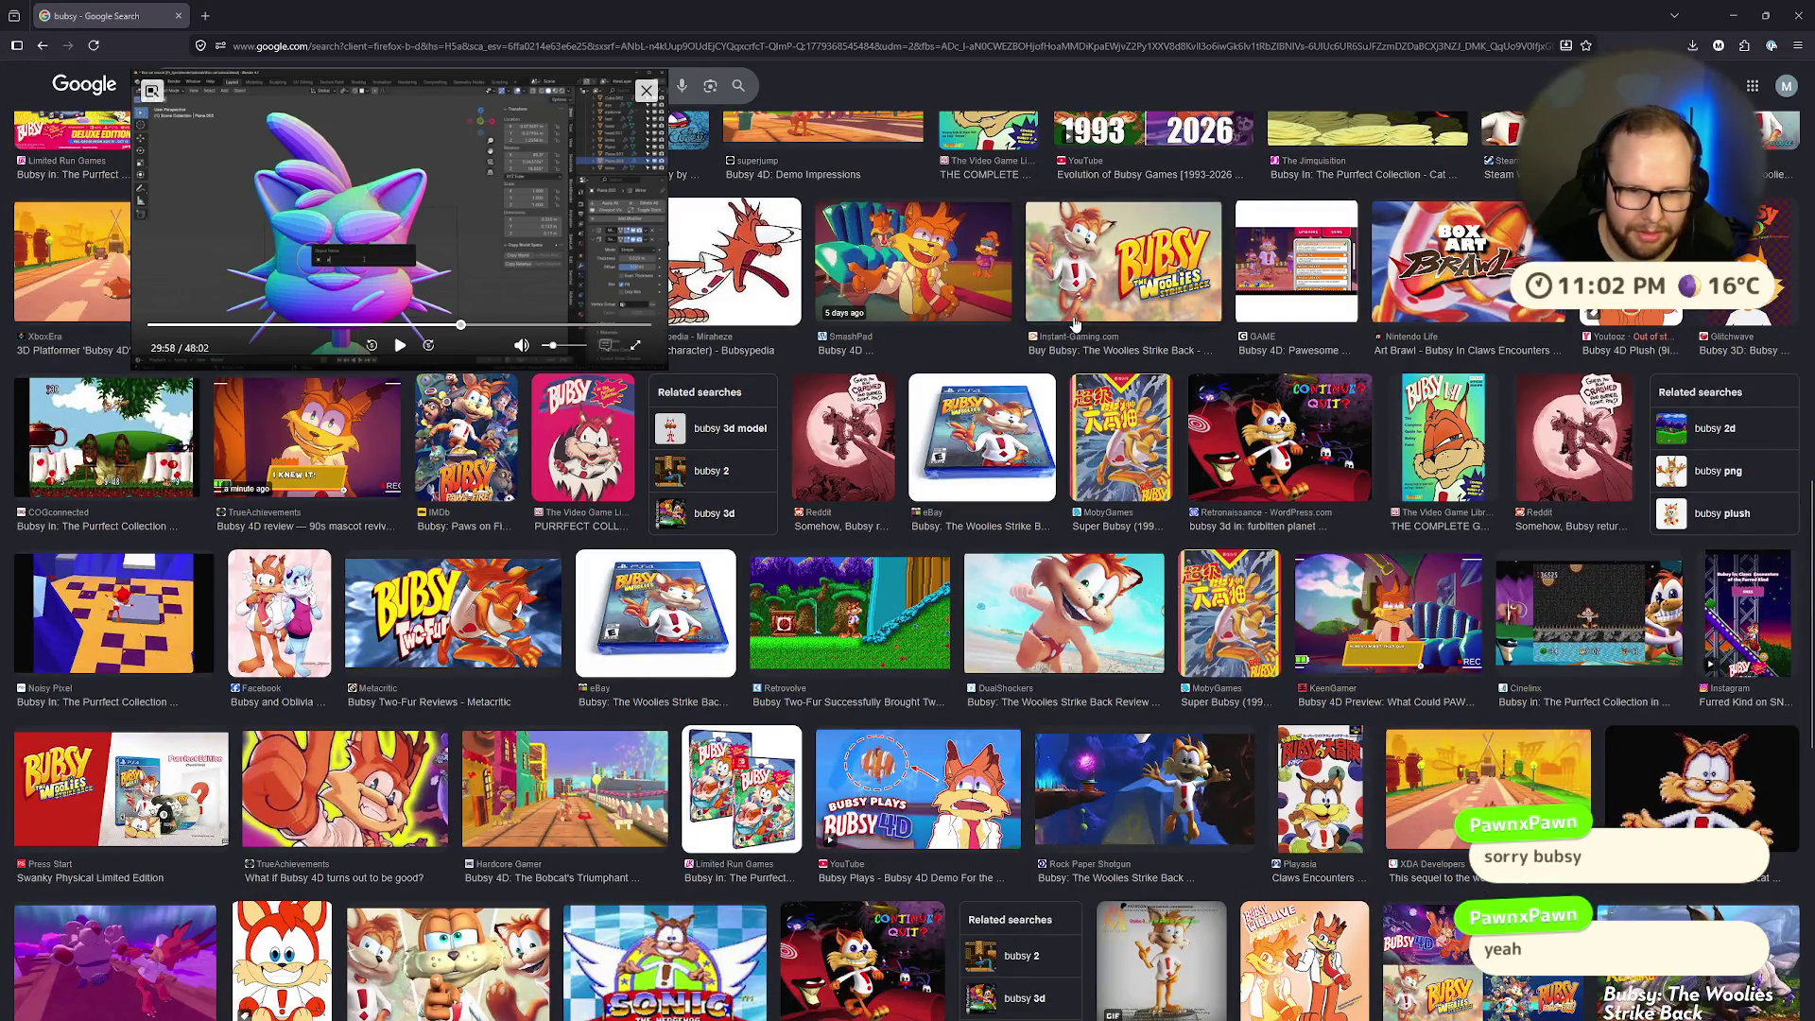
pyautogui.scroll(-3, 1075, 324)
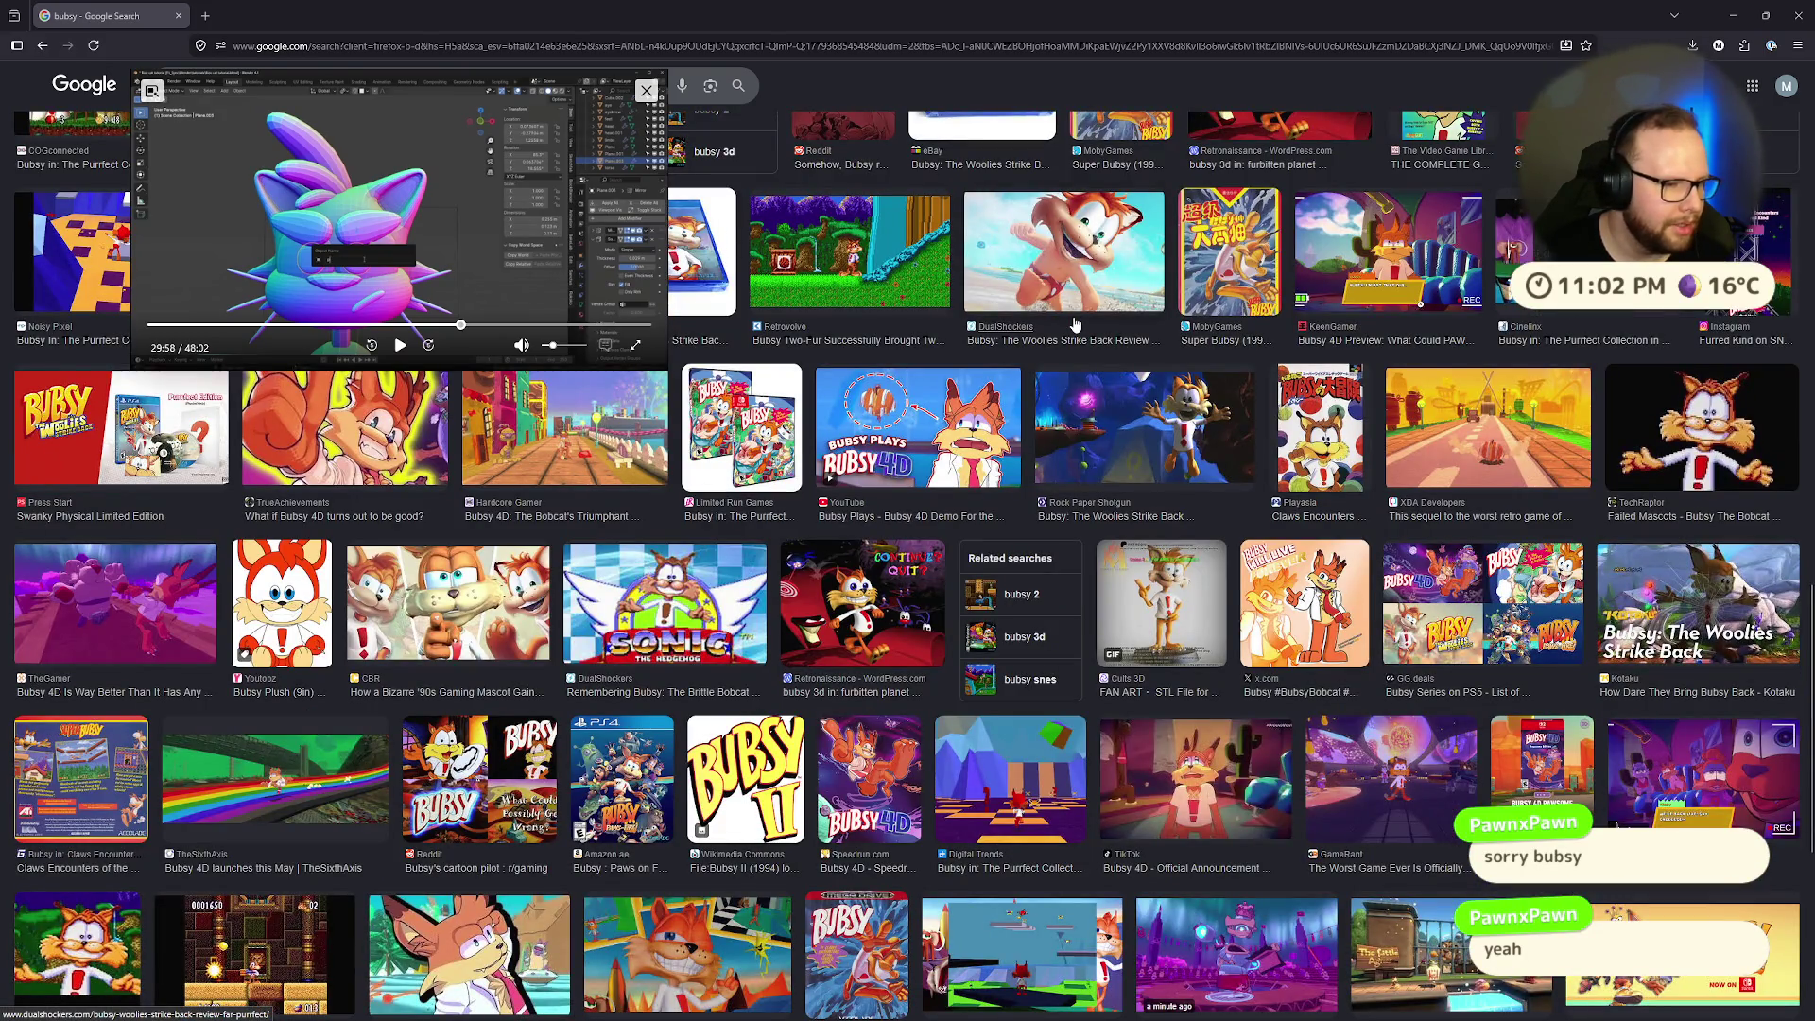
pyautogui.scroll(-10, 1074, 324)
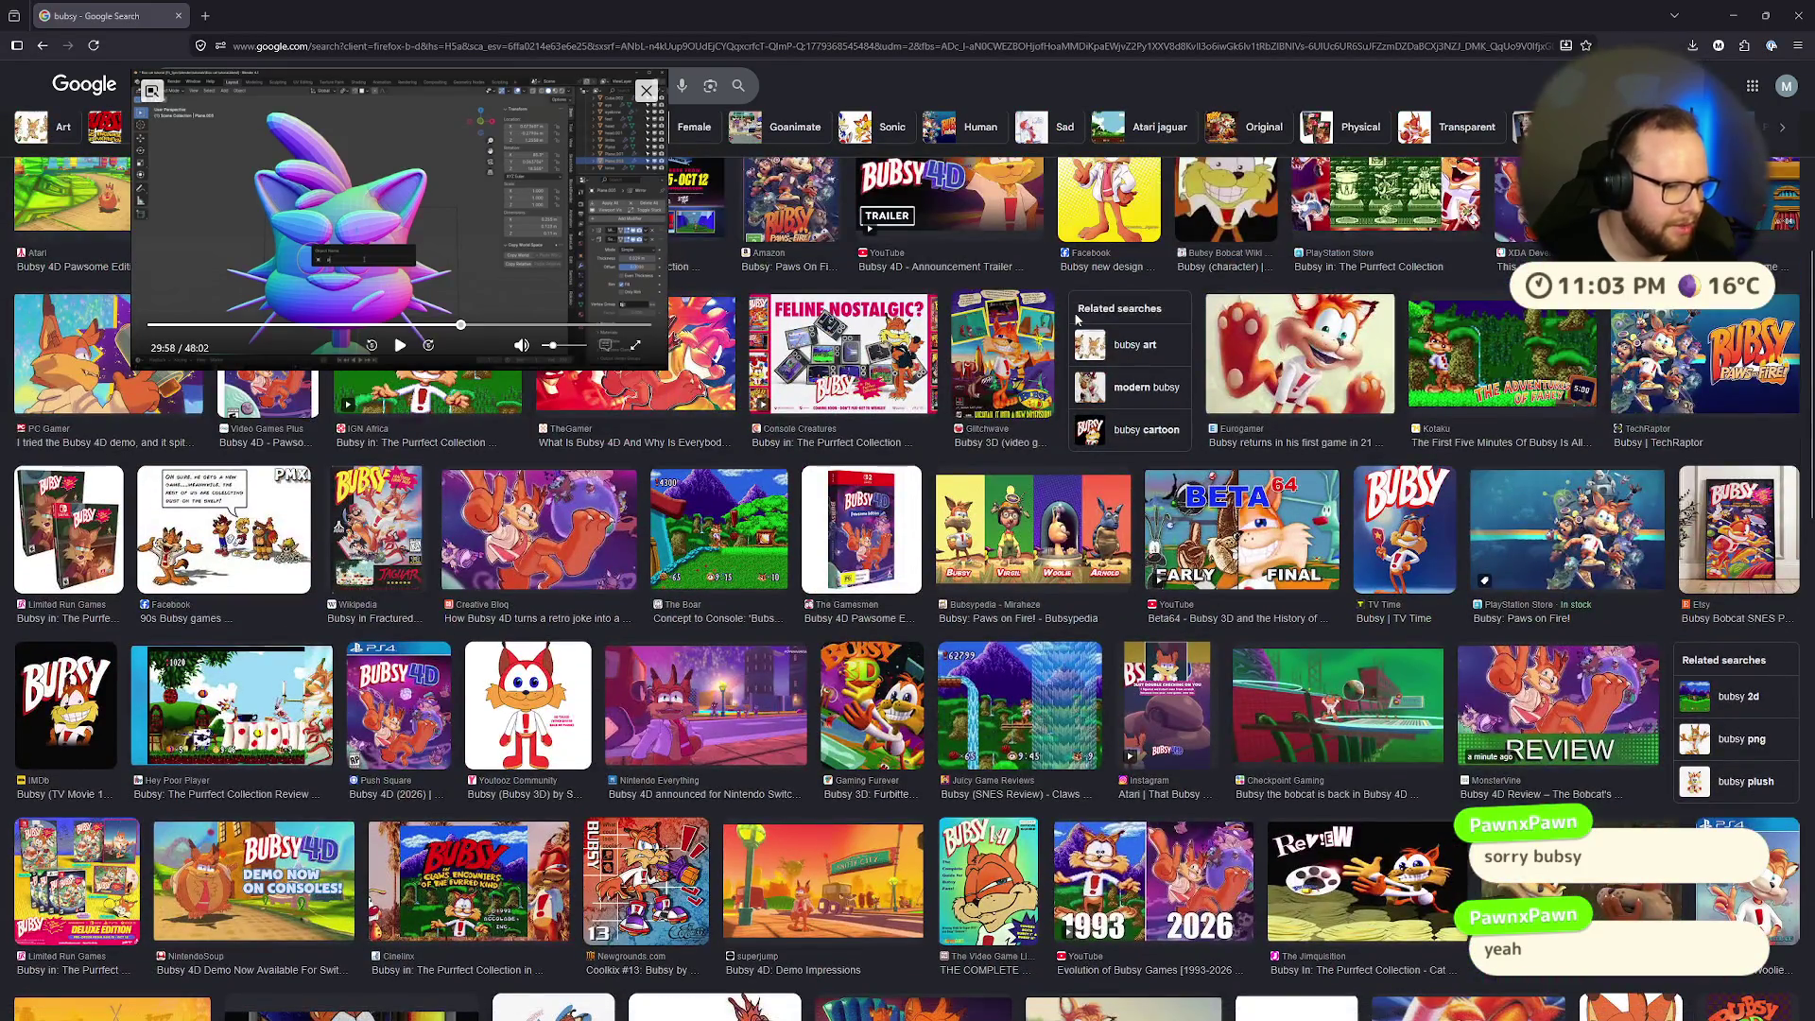
pyautogui.scroll(5, 1078, 317)
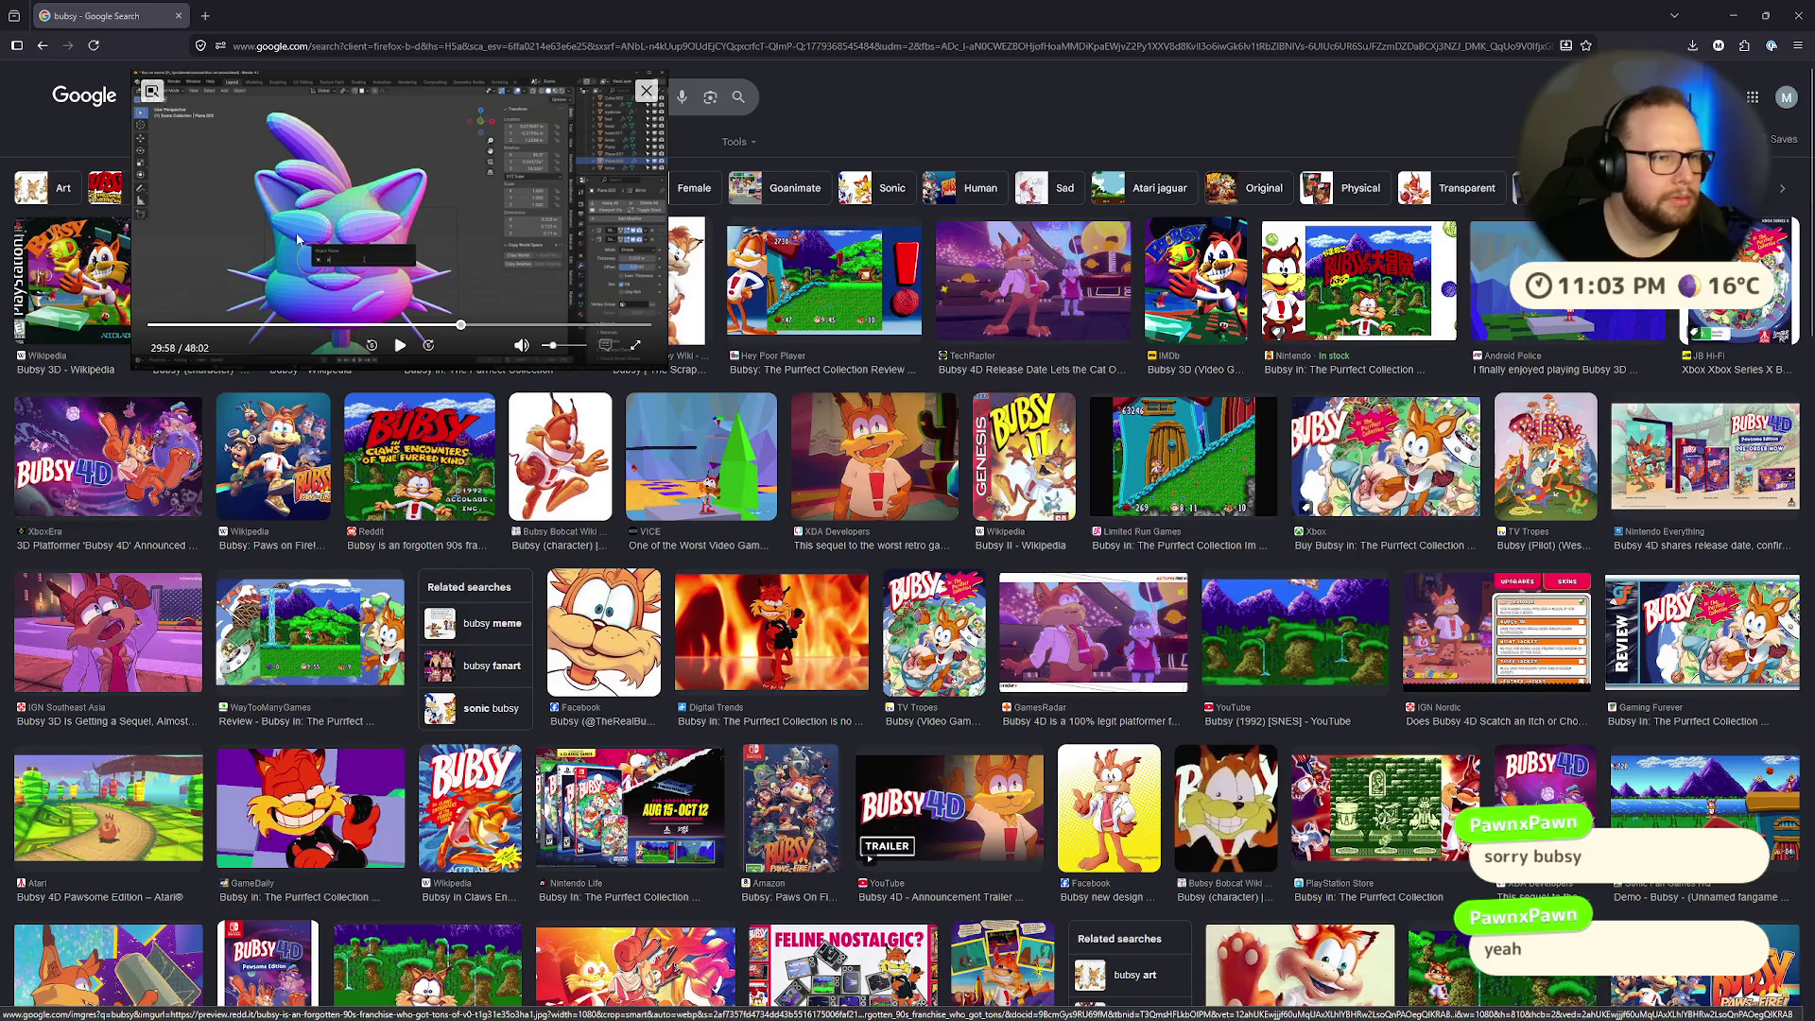
pyautogui.click(178, 15)
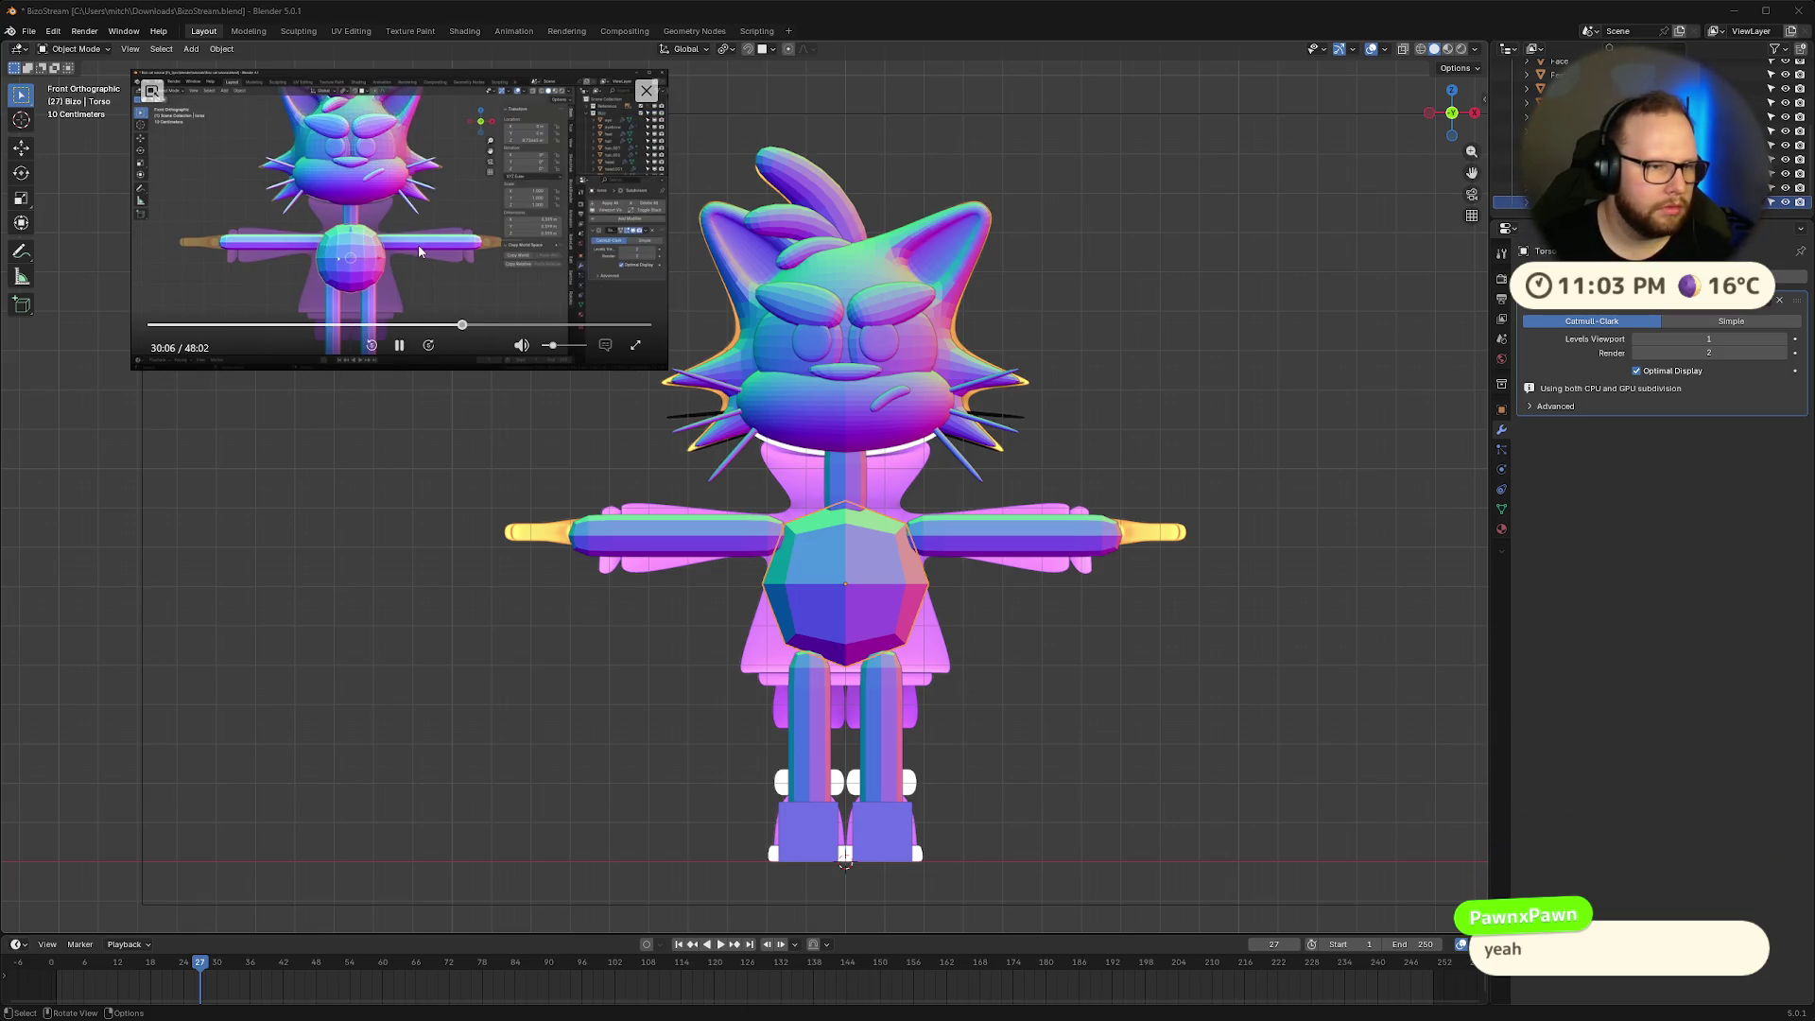
# Raise the torso's viewport subdivision to 2 and duplicate it slightly scaled up
pyautogui.click(398, 347)
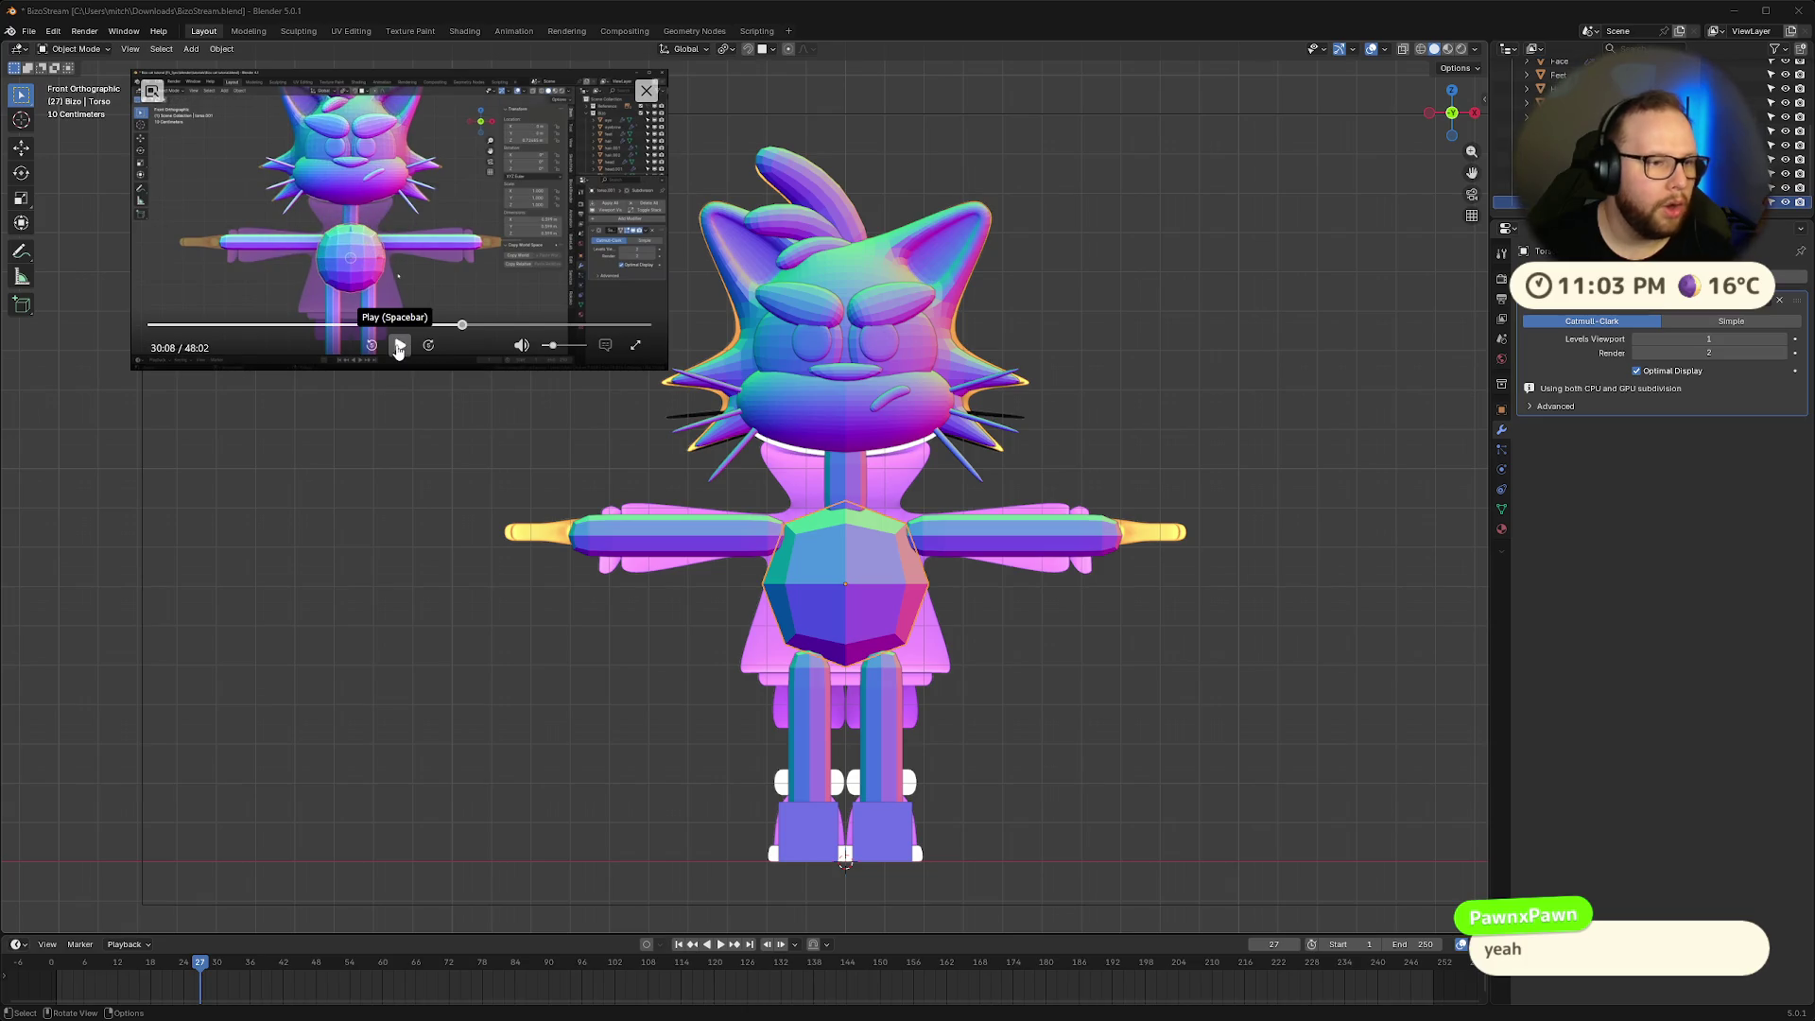
pyautogui.click(398, 347)
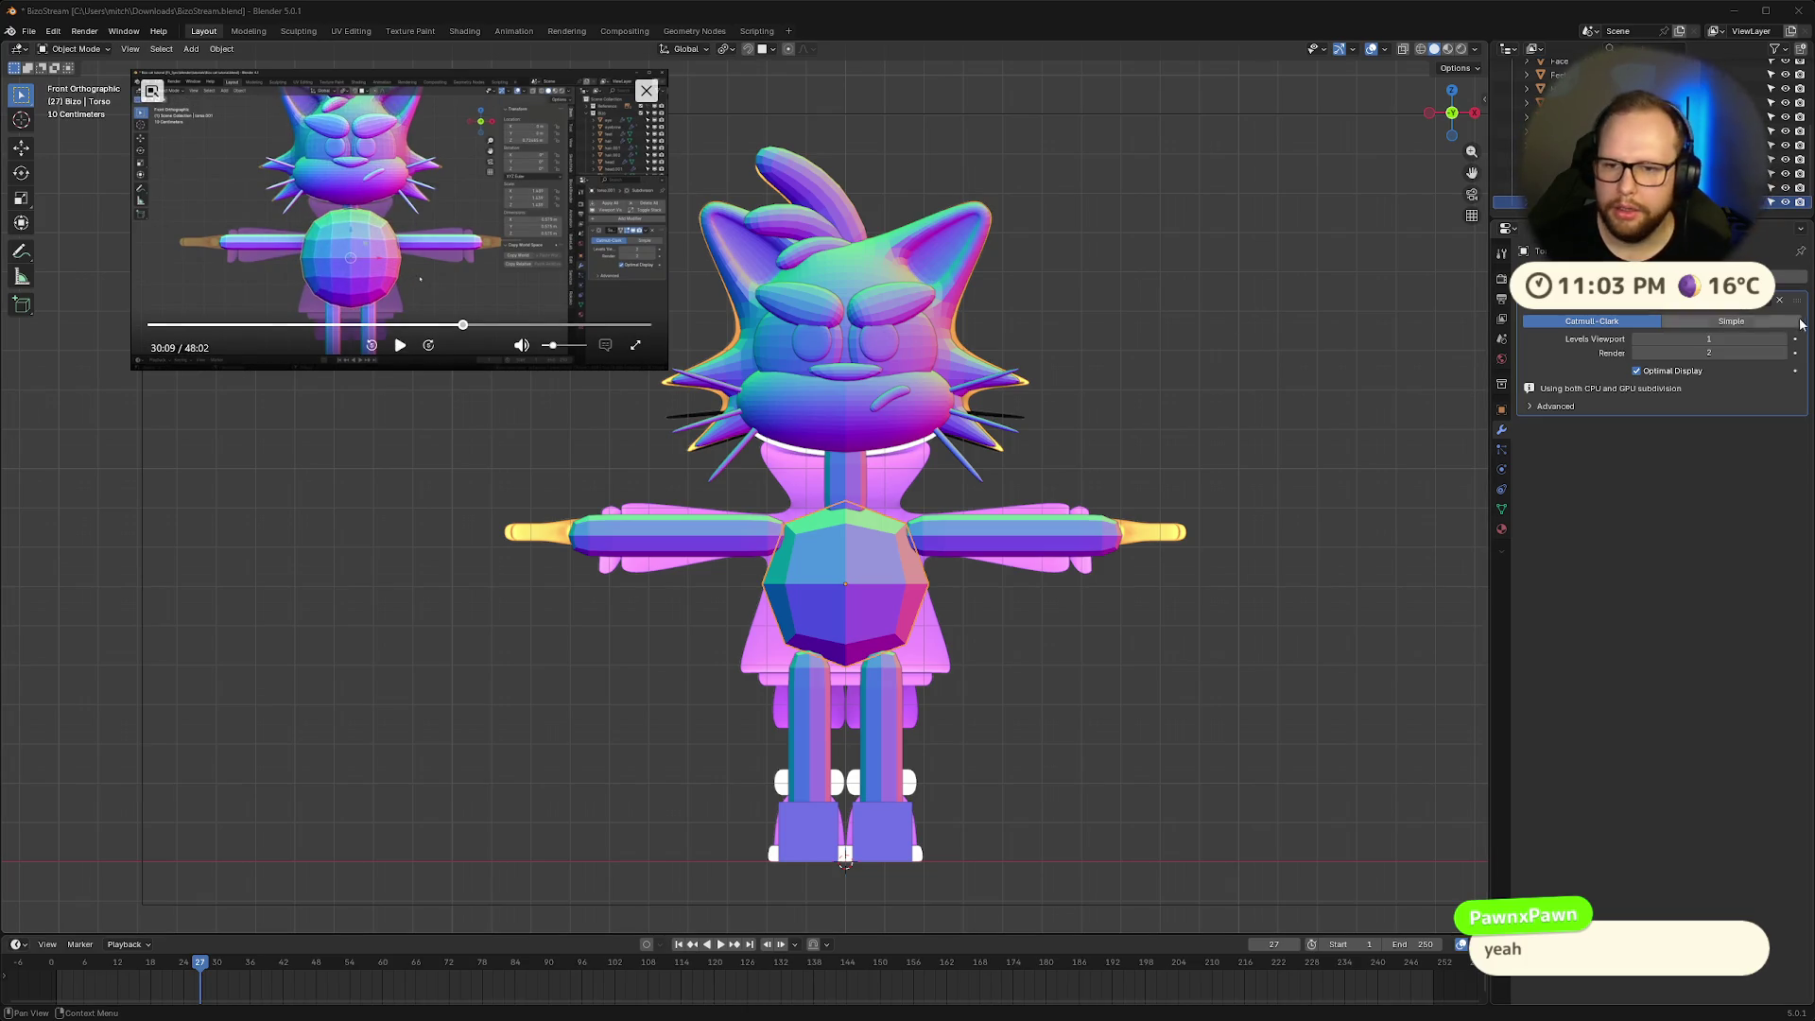
pyautogui.click(1781, 340)
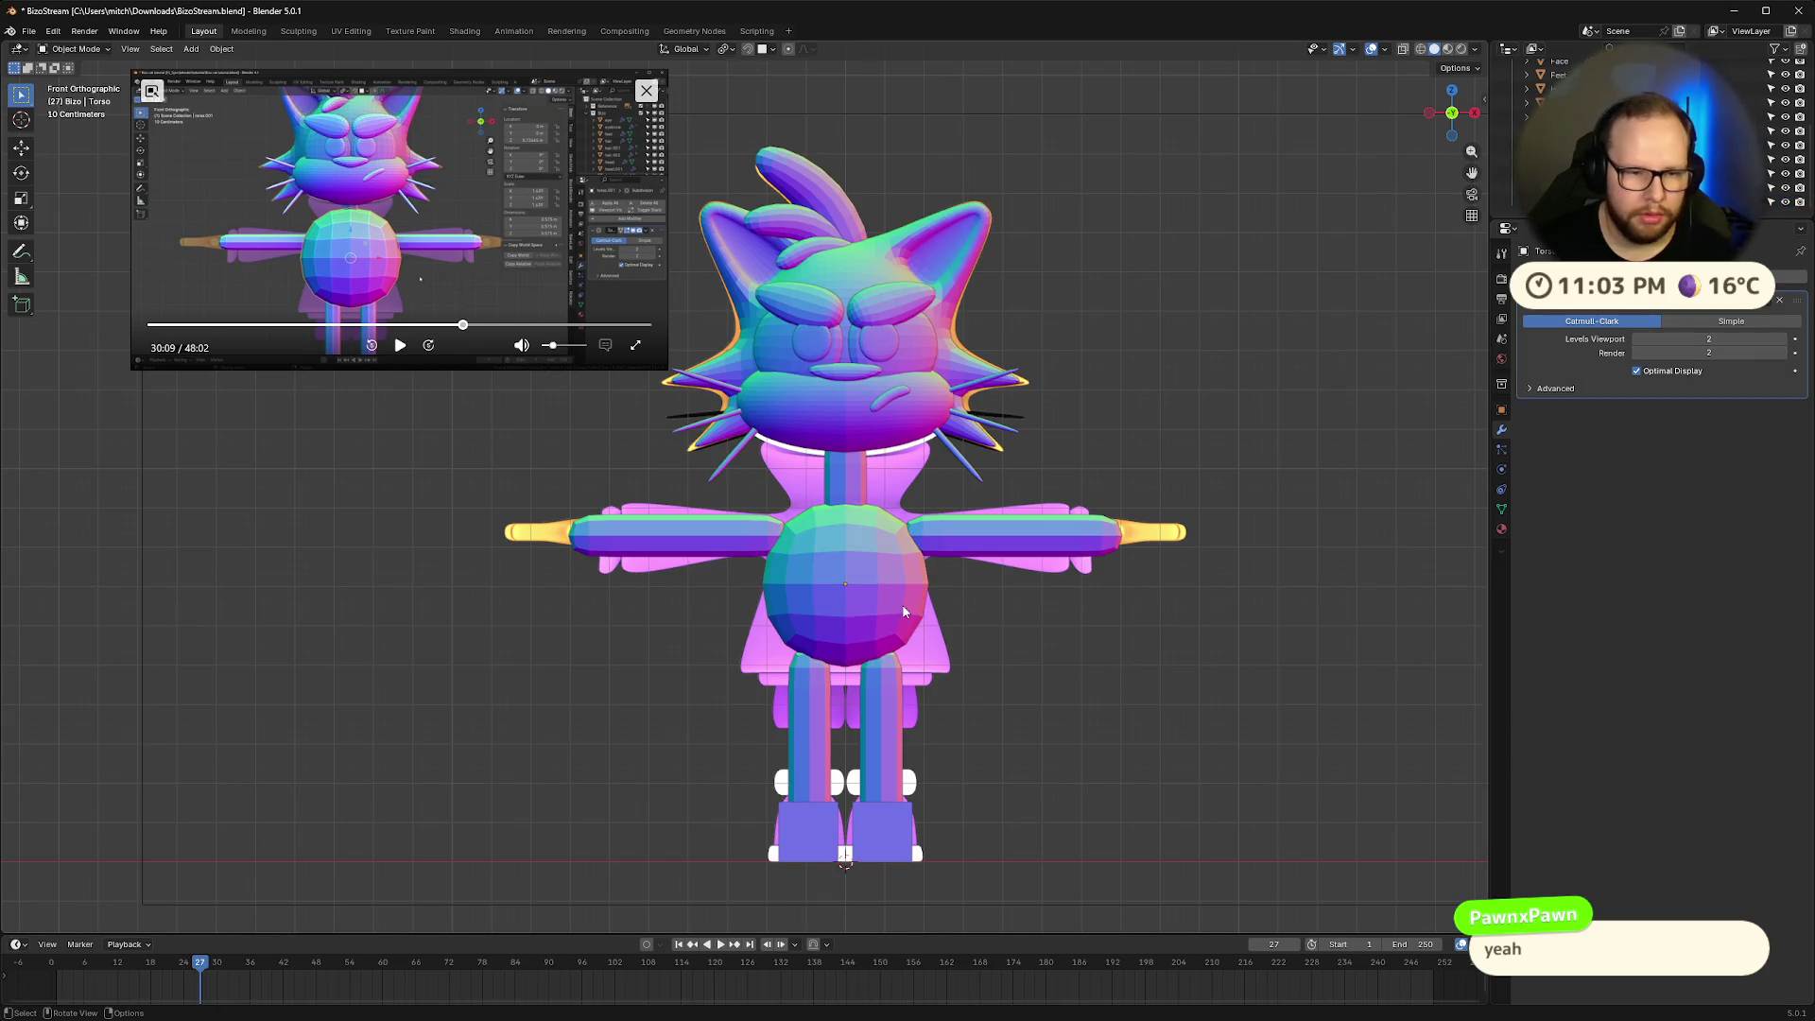
pyautogui.hotkey('shift', 'd')
pyautogui.press('s')
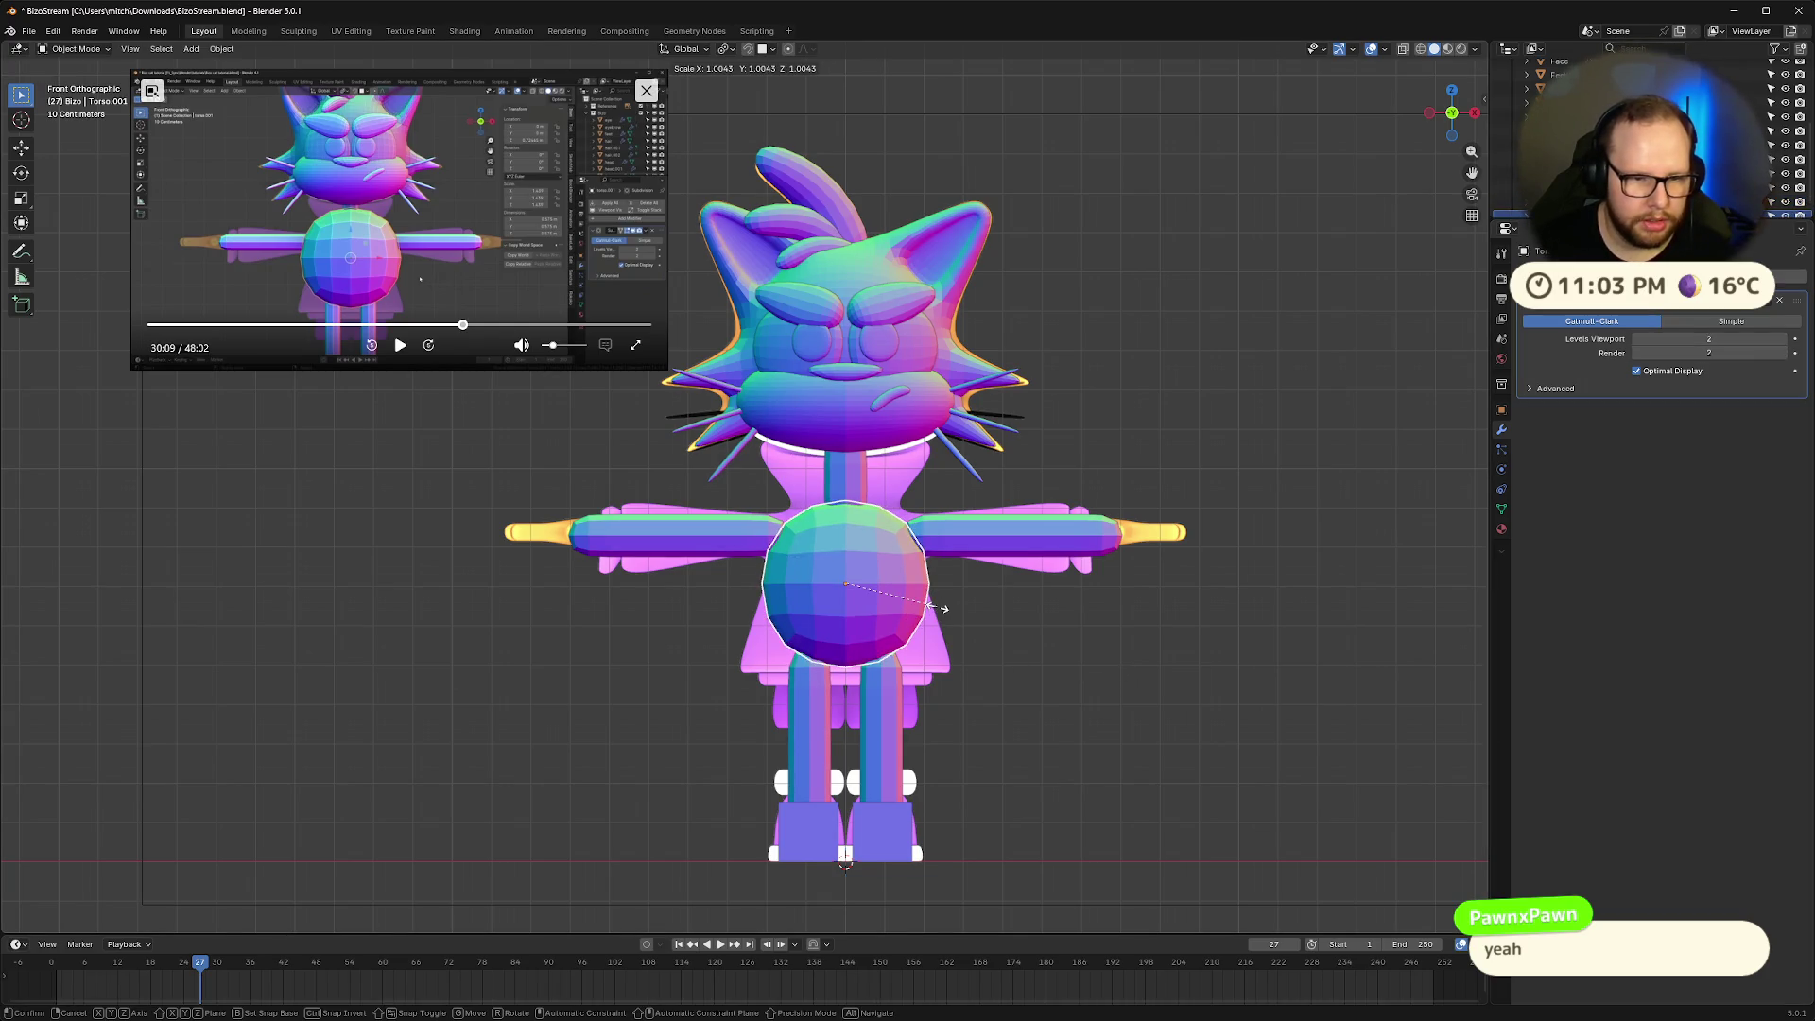
pyautogui.click(958, 617)
# Name the torso copy Coat and lower its viewport subdivision level to 1
pyautogui.click(398, 347)
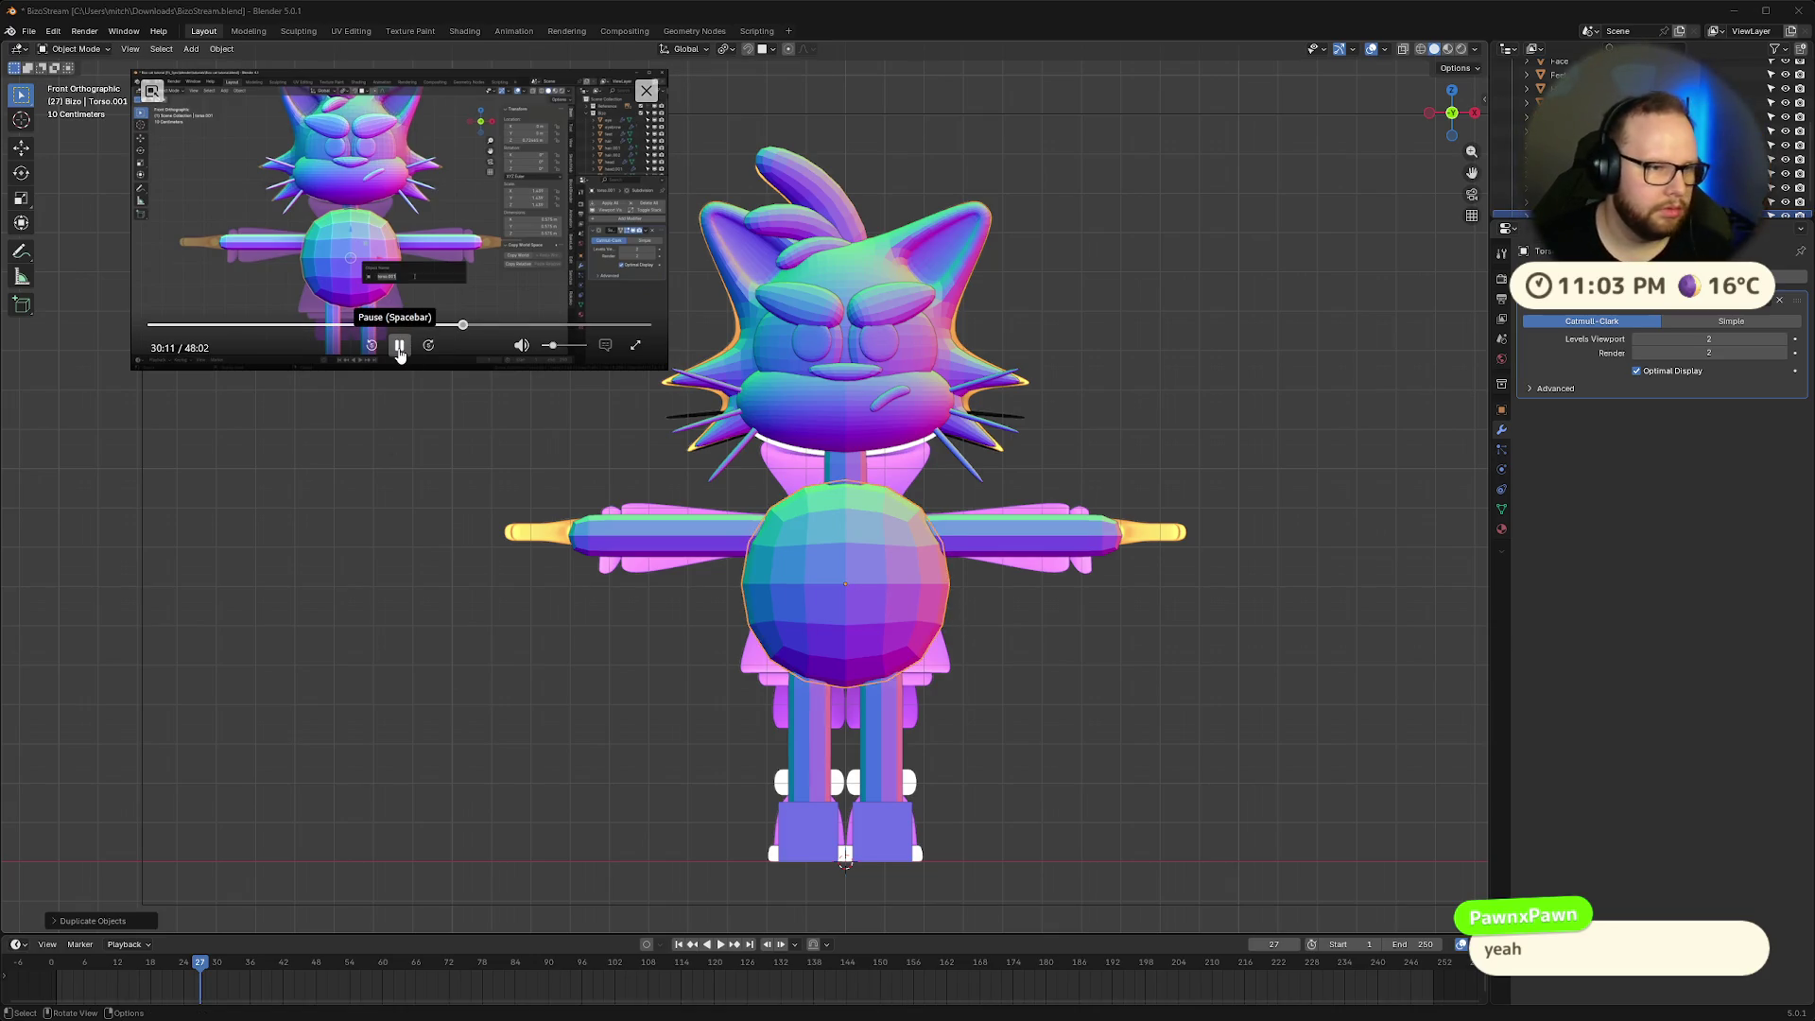
pyautogui.click(399, 347)
pyautogui.press('F2')
pyautogui.write('Coat')
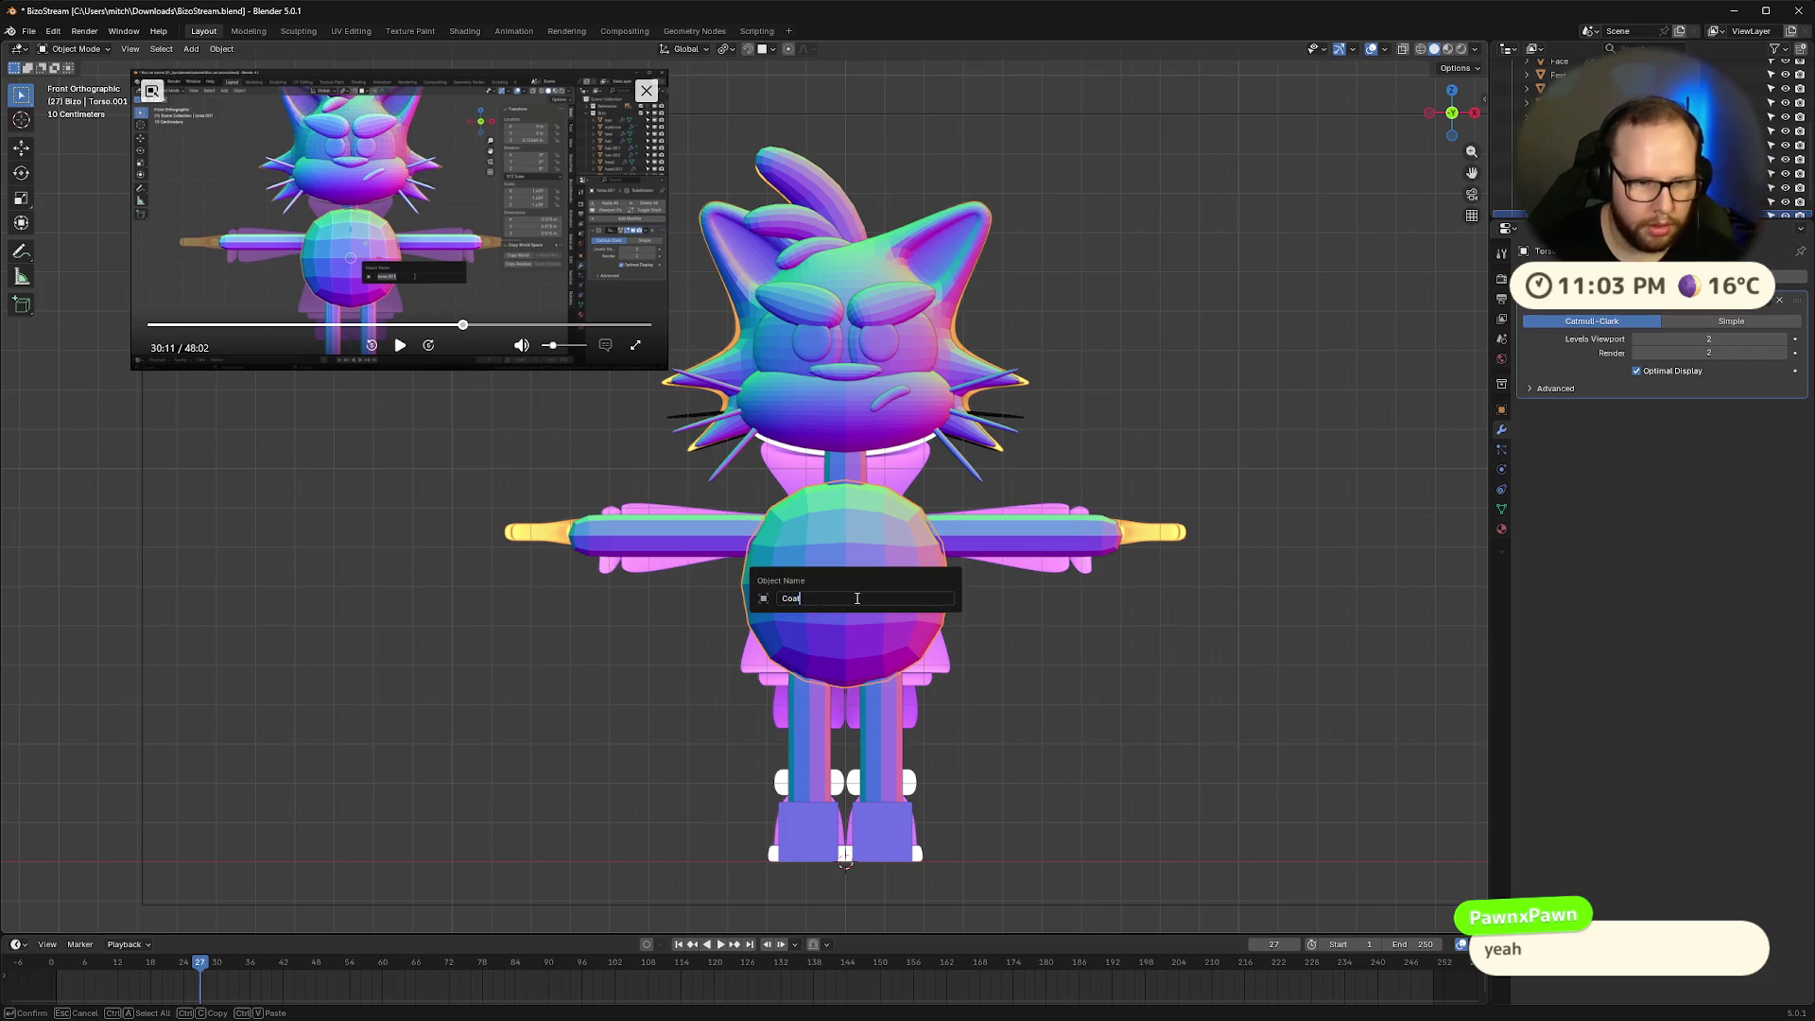
pyautogui.press('Return')
pyautogui.click(400, 346)
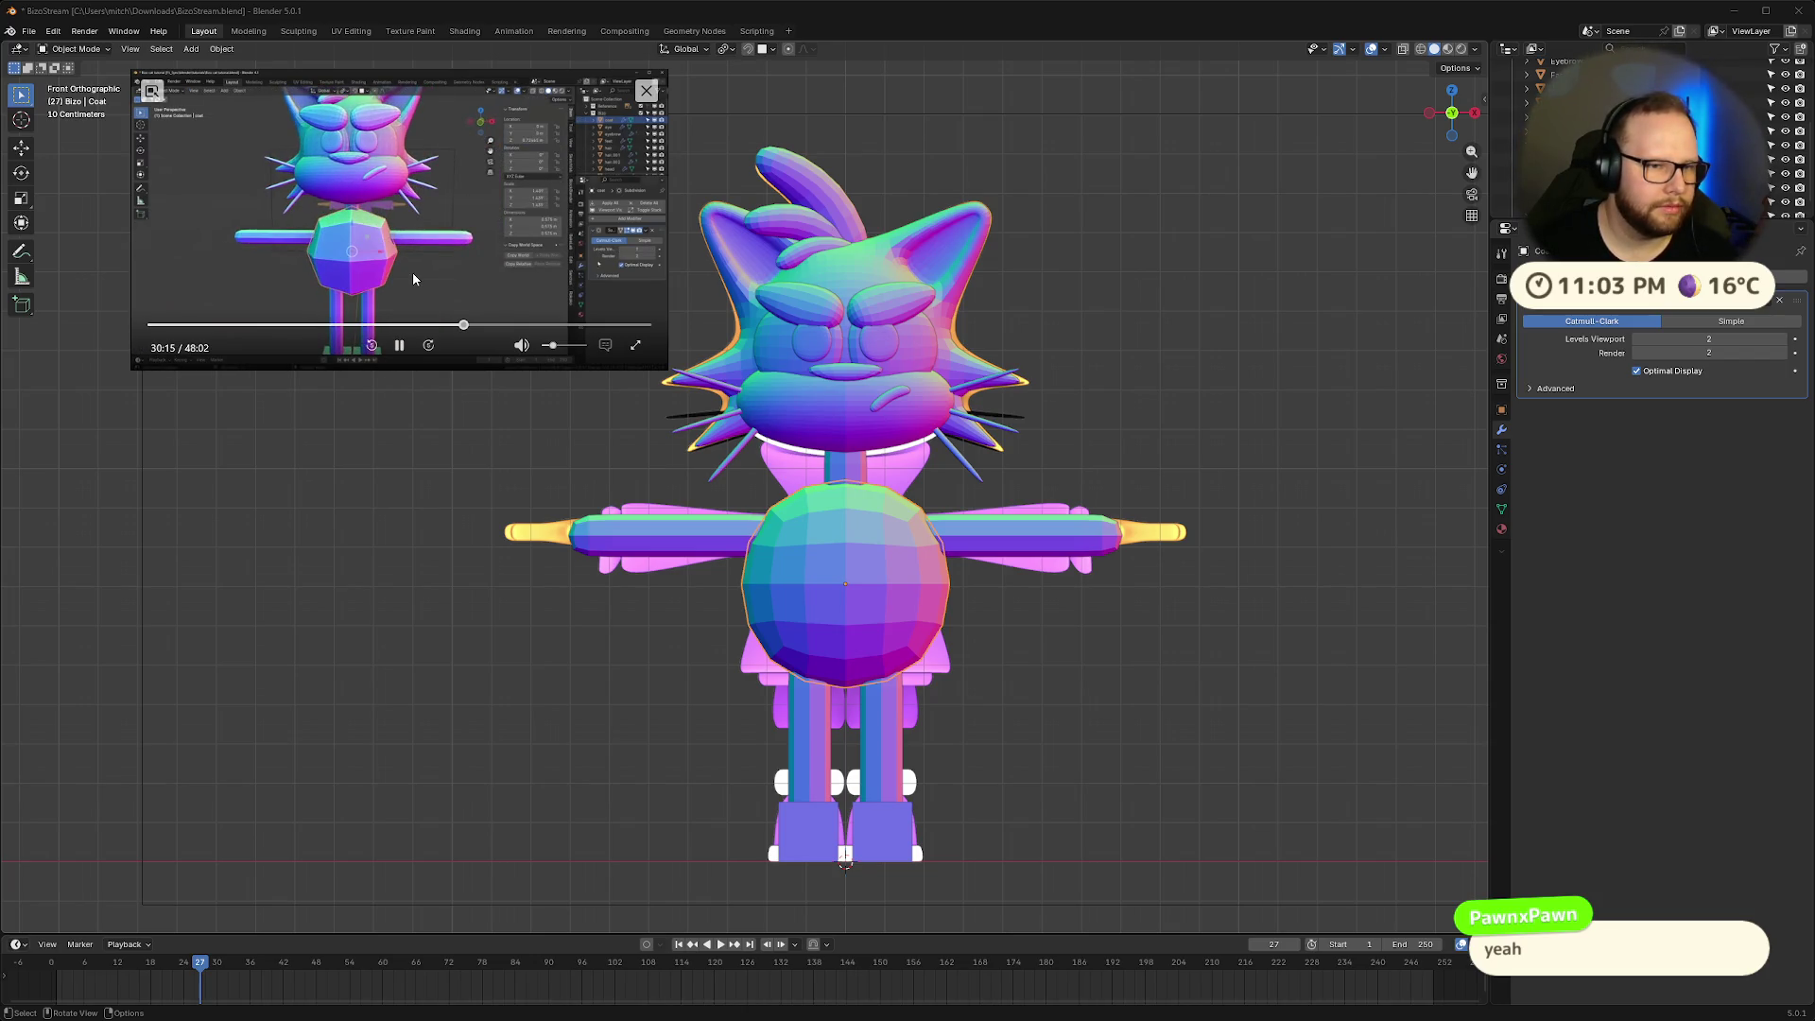
pyautogui.click(1638, 340)
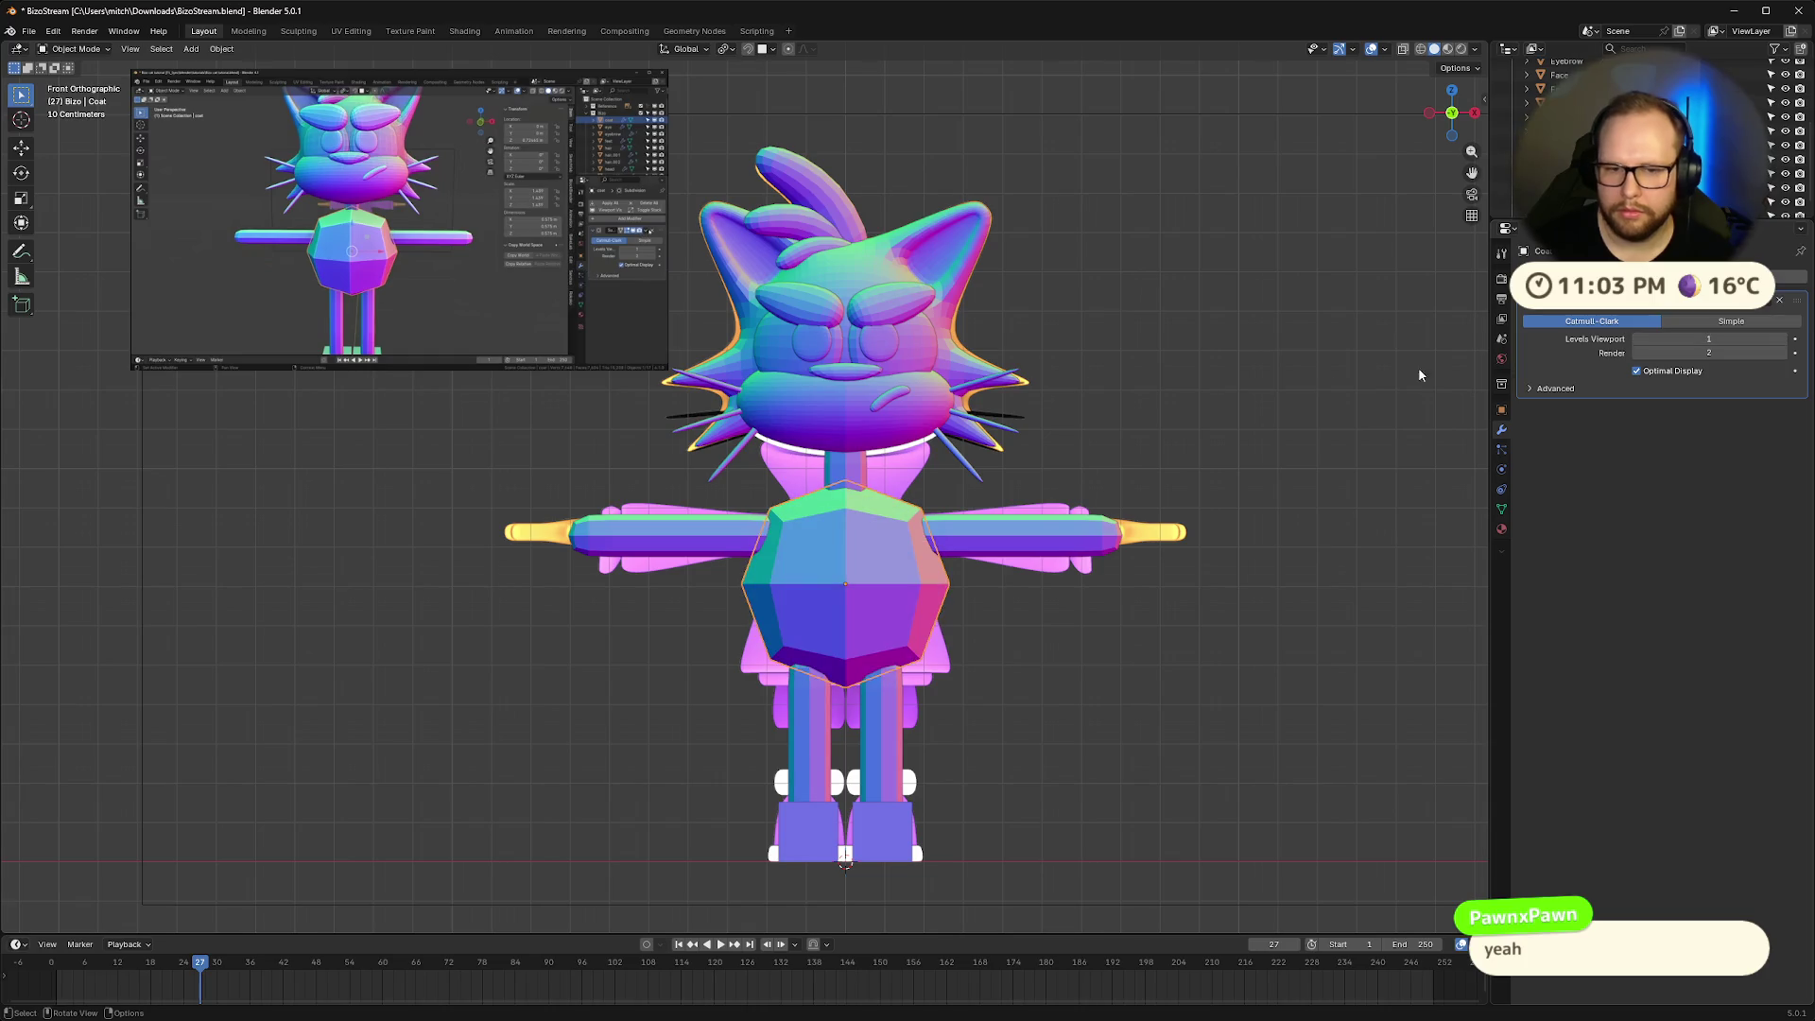
# Replace the Coat's Subdivision with a fresh level-2 one and place a Solidify modifier above it
pyautogui.click(1766, 297)
pyautogui.click(1701, 317)
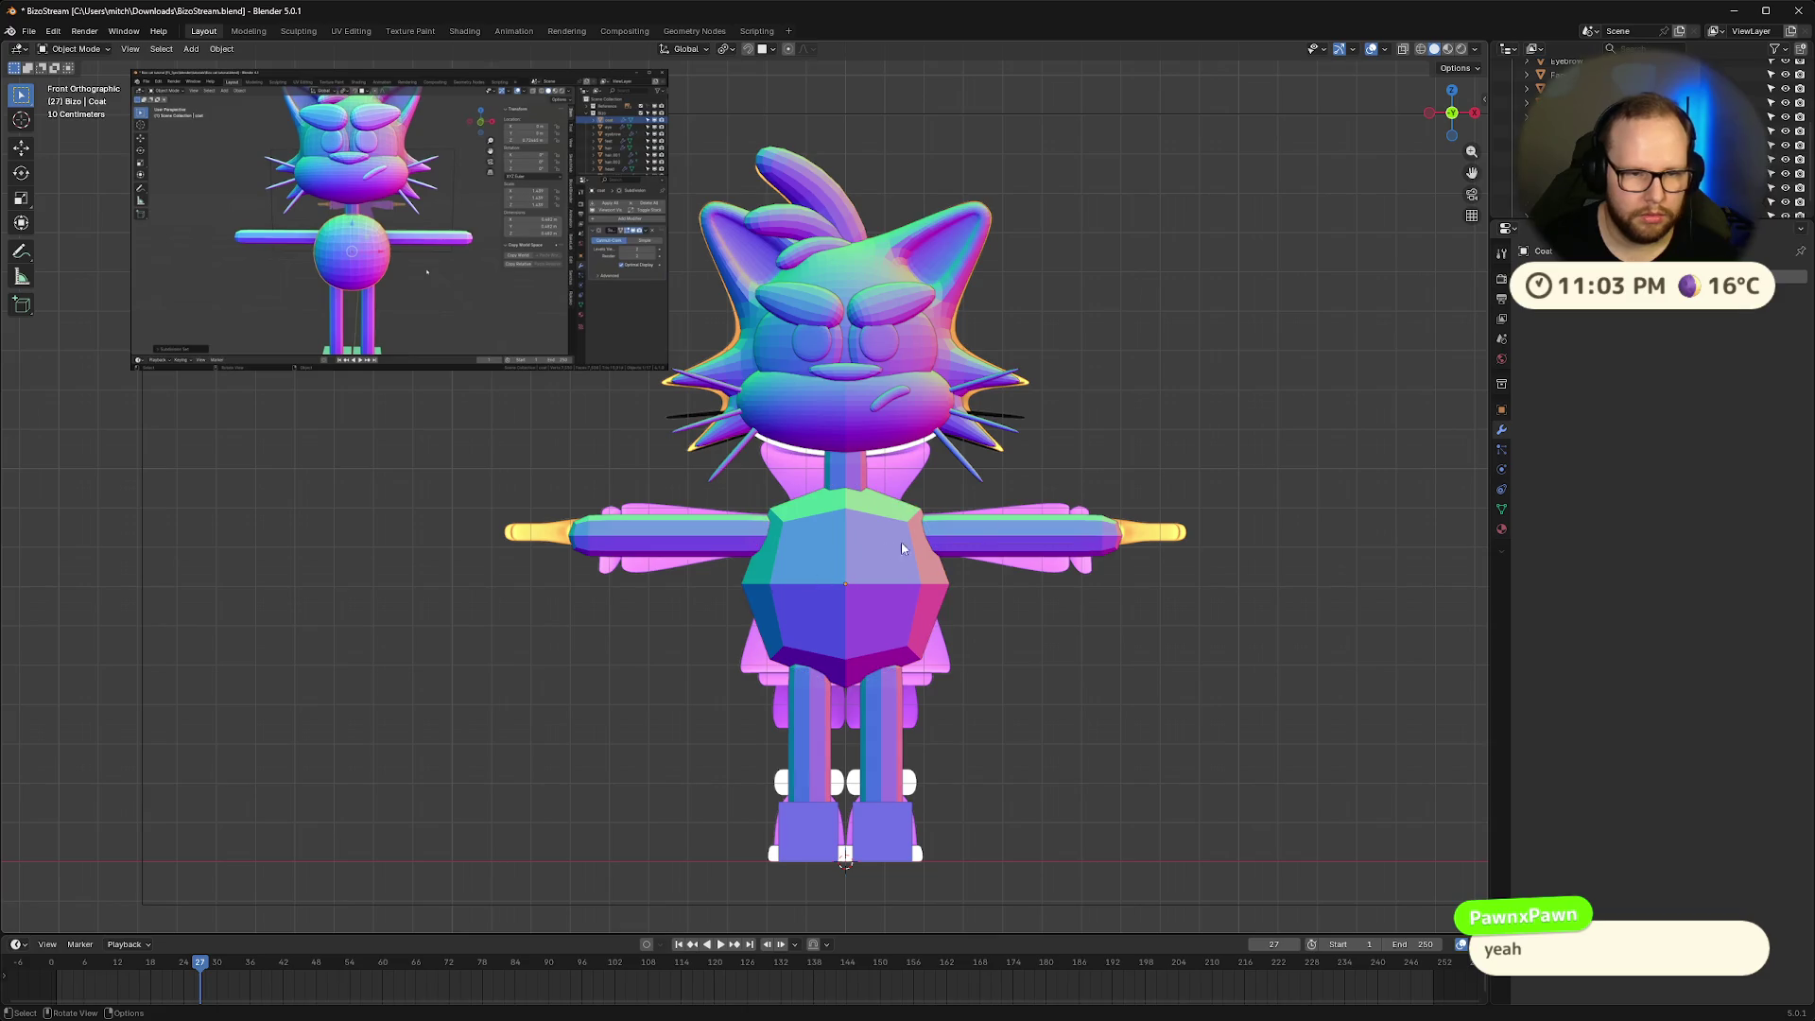
pyautogui.hotkey('ctrl', '2')
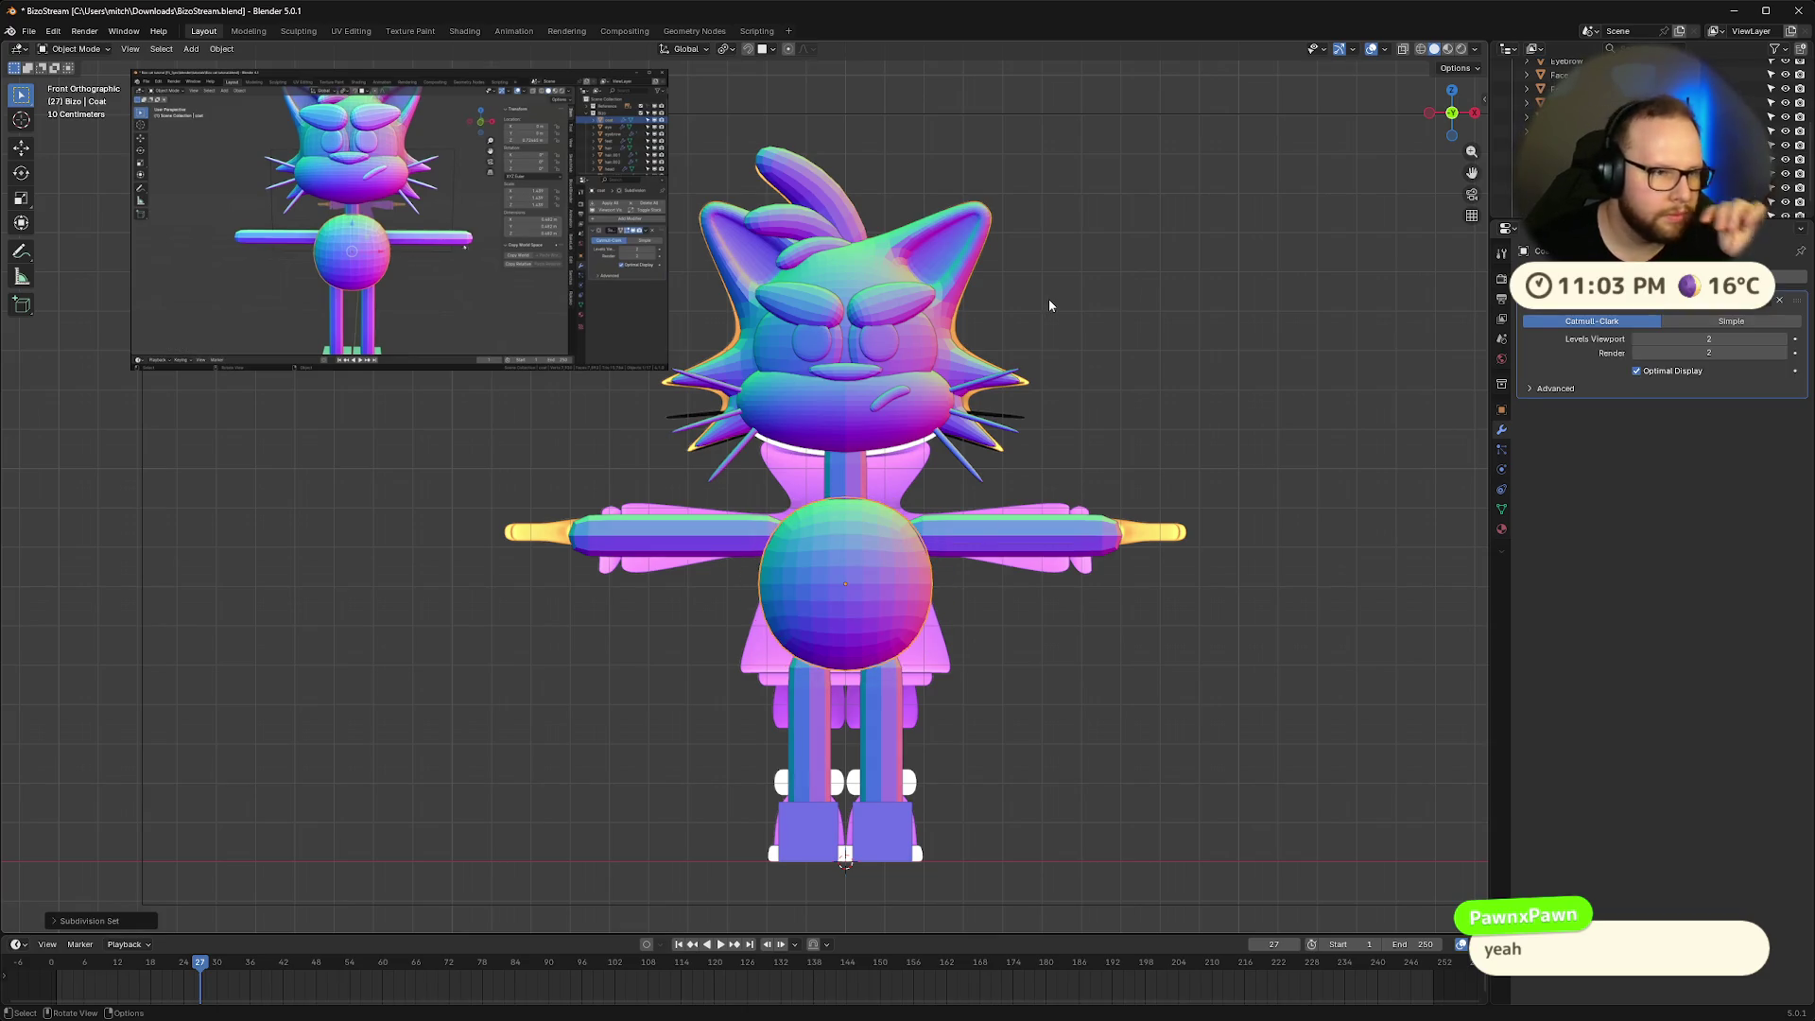
pyautogui.hotkey('shift', 'a')
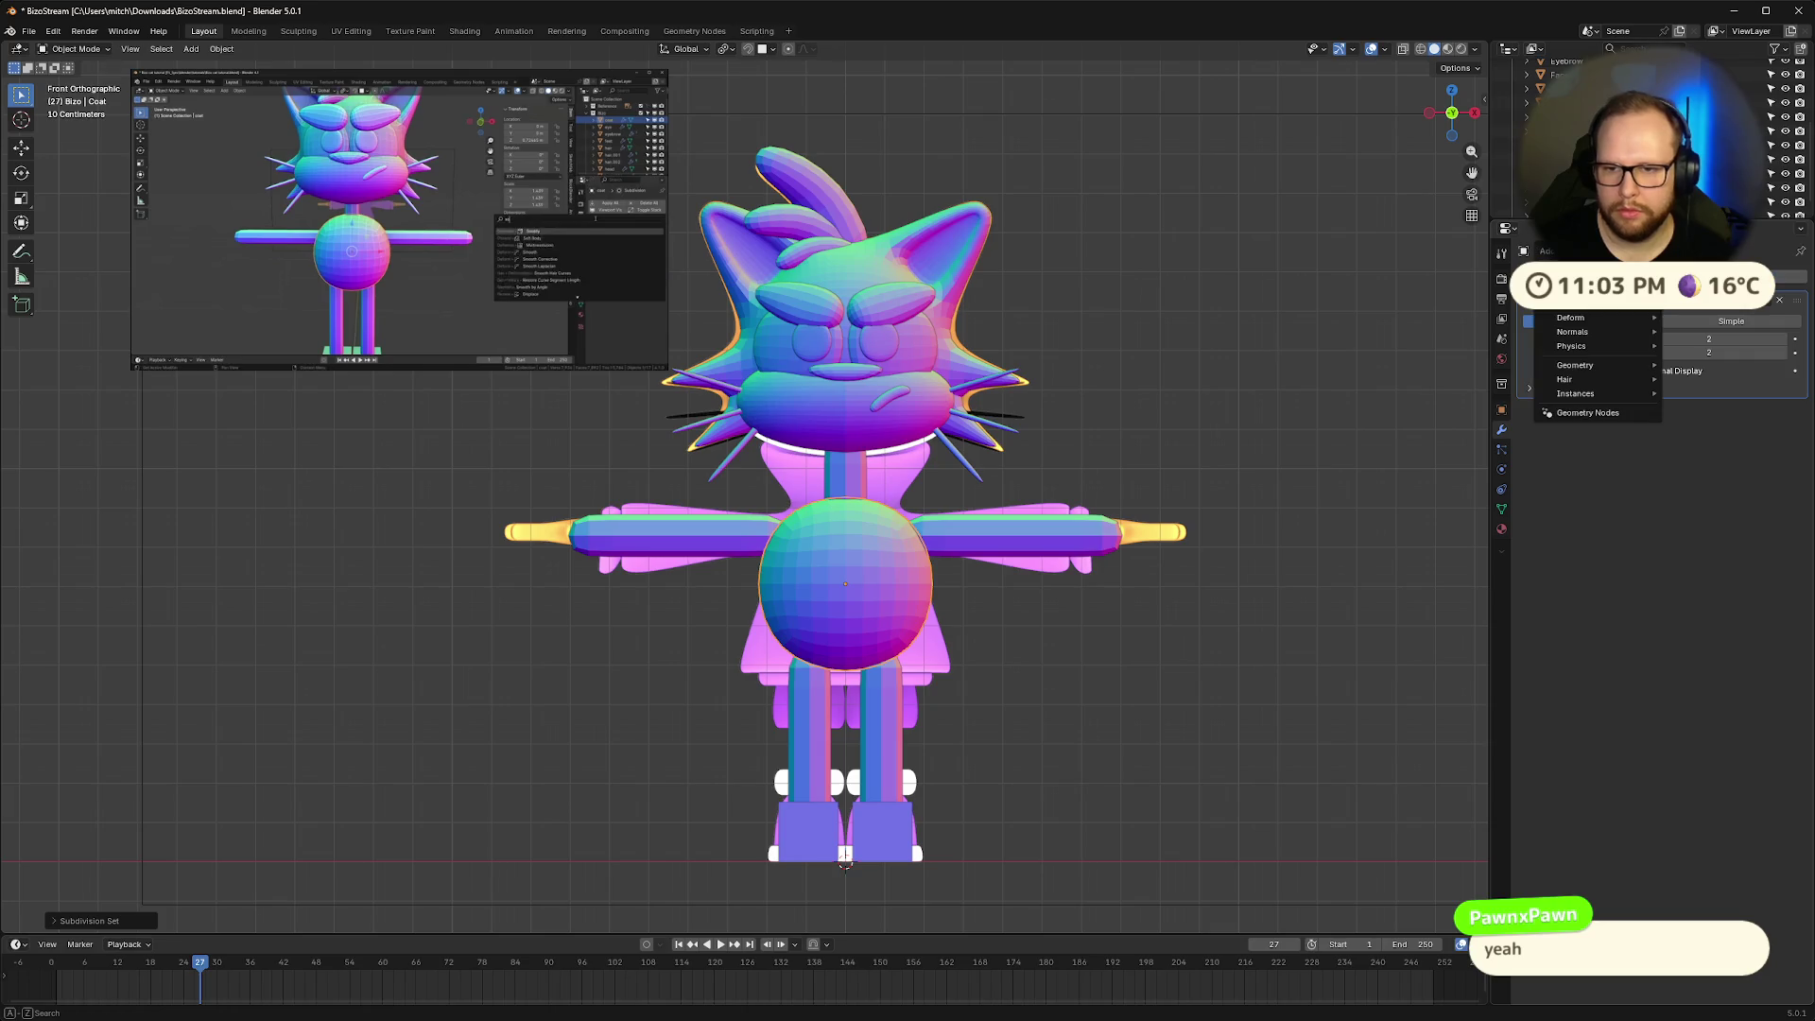
pyautogui.write('soli')
pyautogui.press('Return')
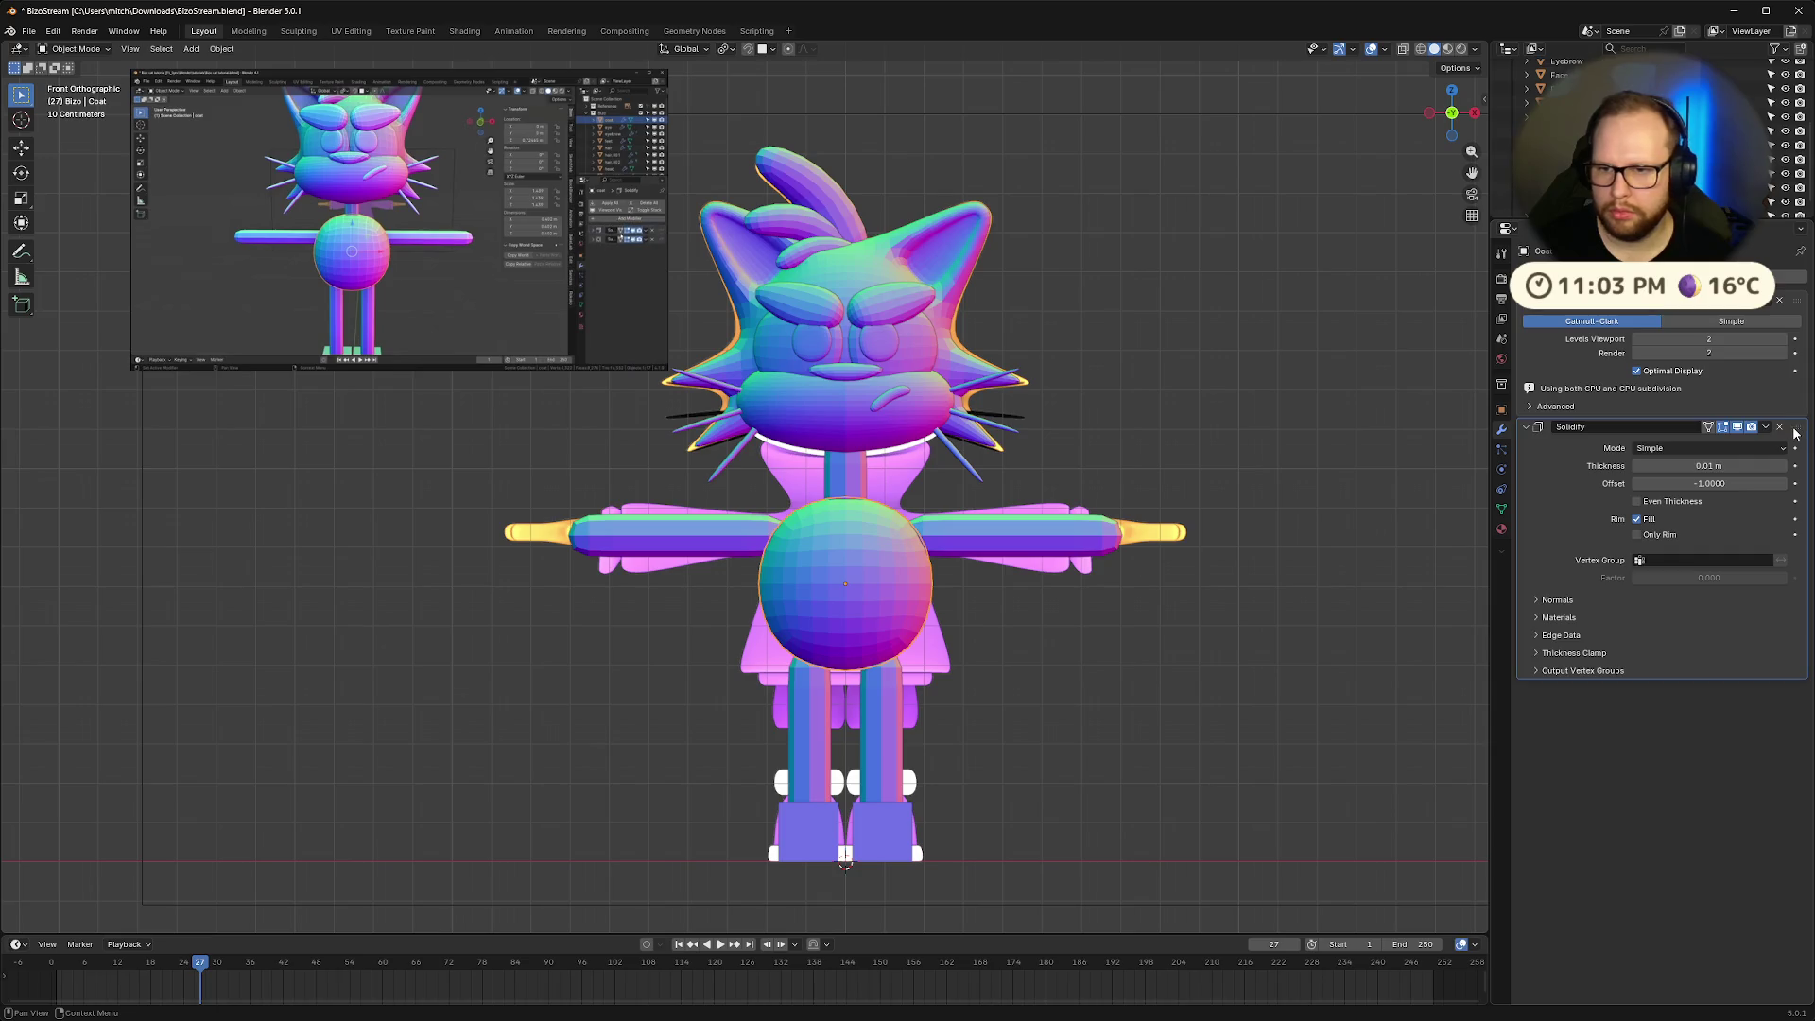
pyautogui.moveTo(1795, 432); pyautogui.dragTo(1799, 294)
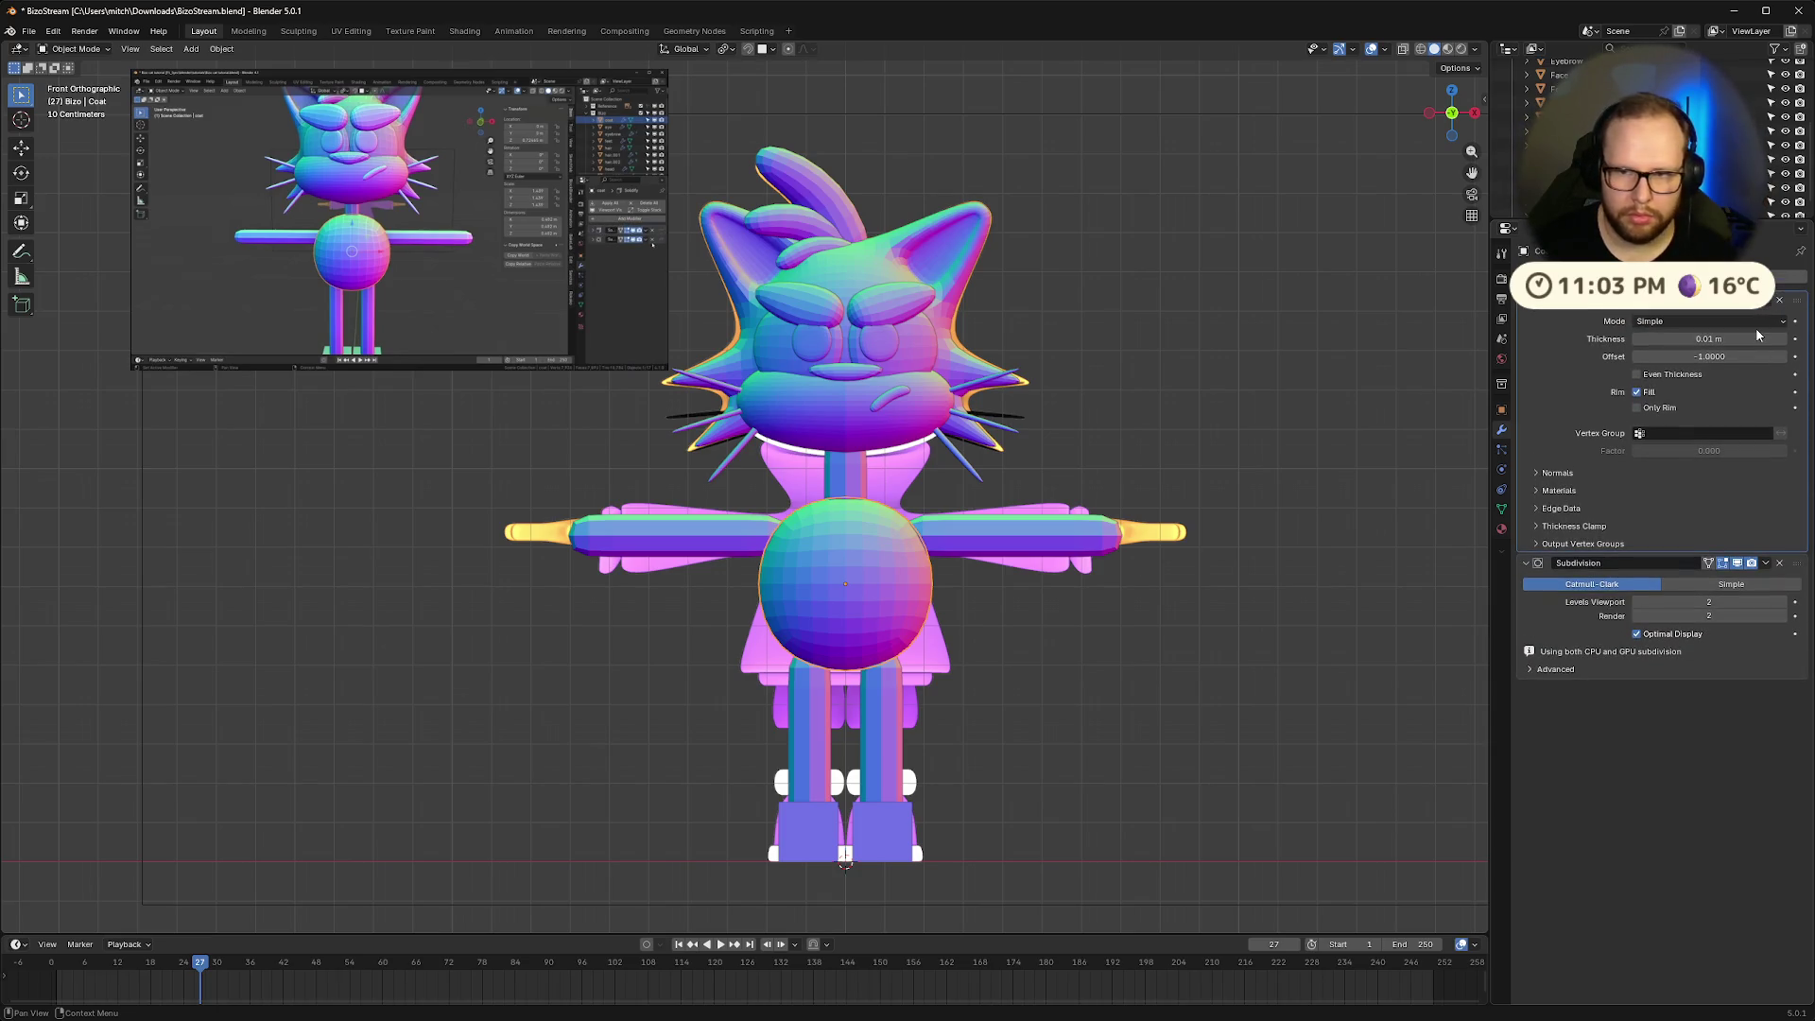
# Enter Edit Mode on the Coat, try deleting a bottom edge, then undo it
pyautogui.moveTo(373, 305)
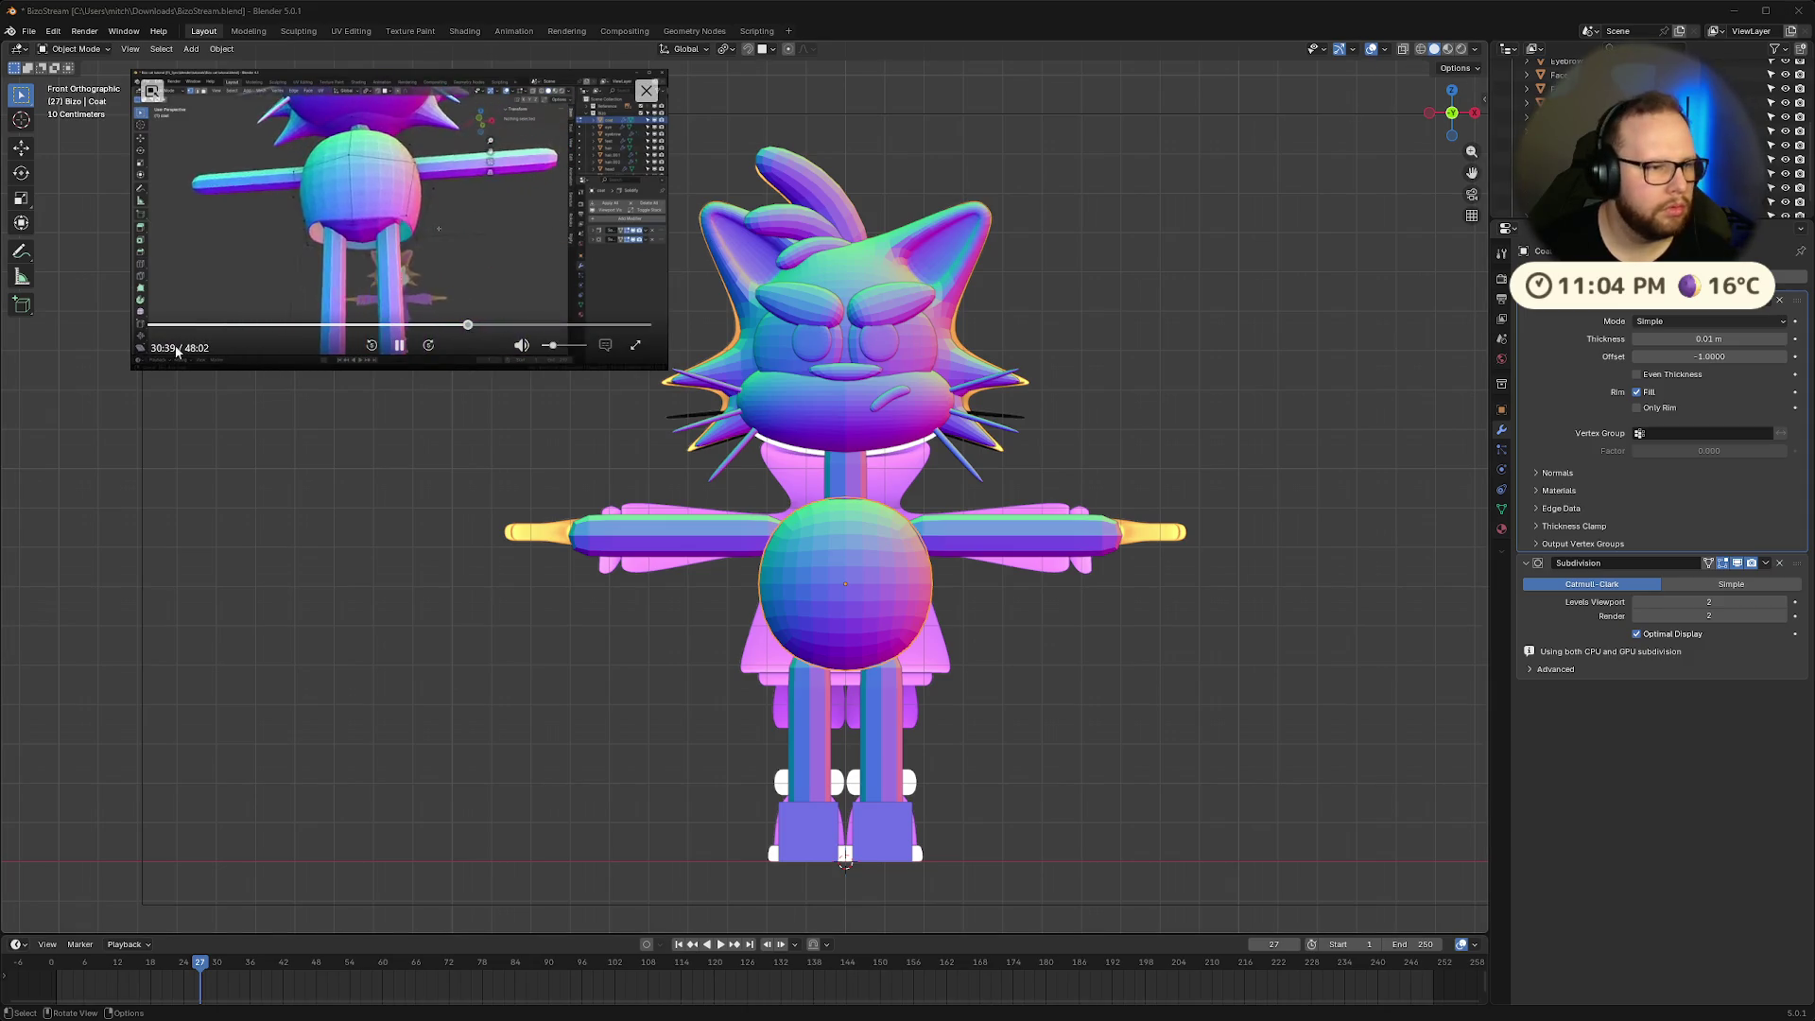
pyautogui.click(400, 346)
pyautogui.press('Tab')
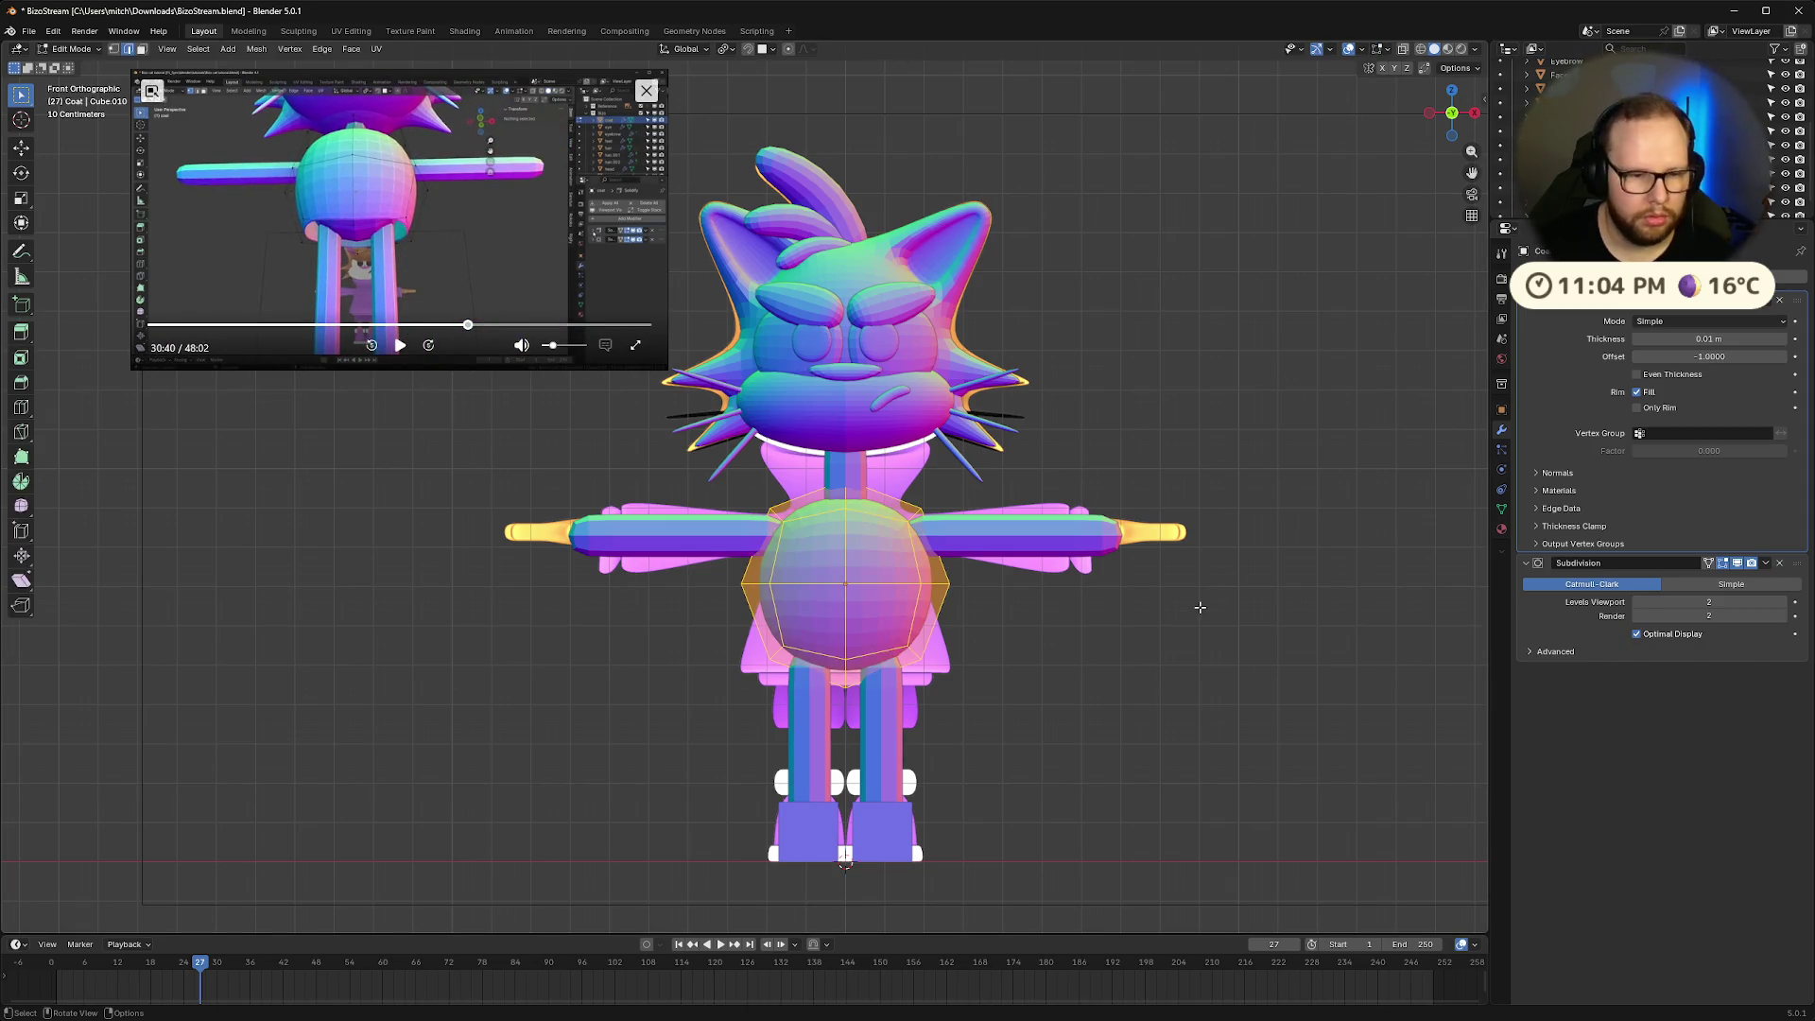
pyautogui.scroll(4, 818, 729)
pyautogui.keyDown('shift'); pyautogui.scroll(-5, 1094, 813); pyautogui.keyUp('shift')
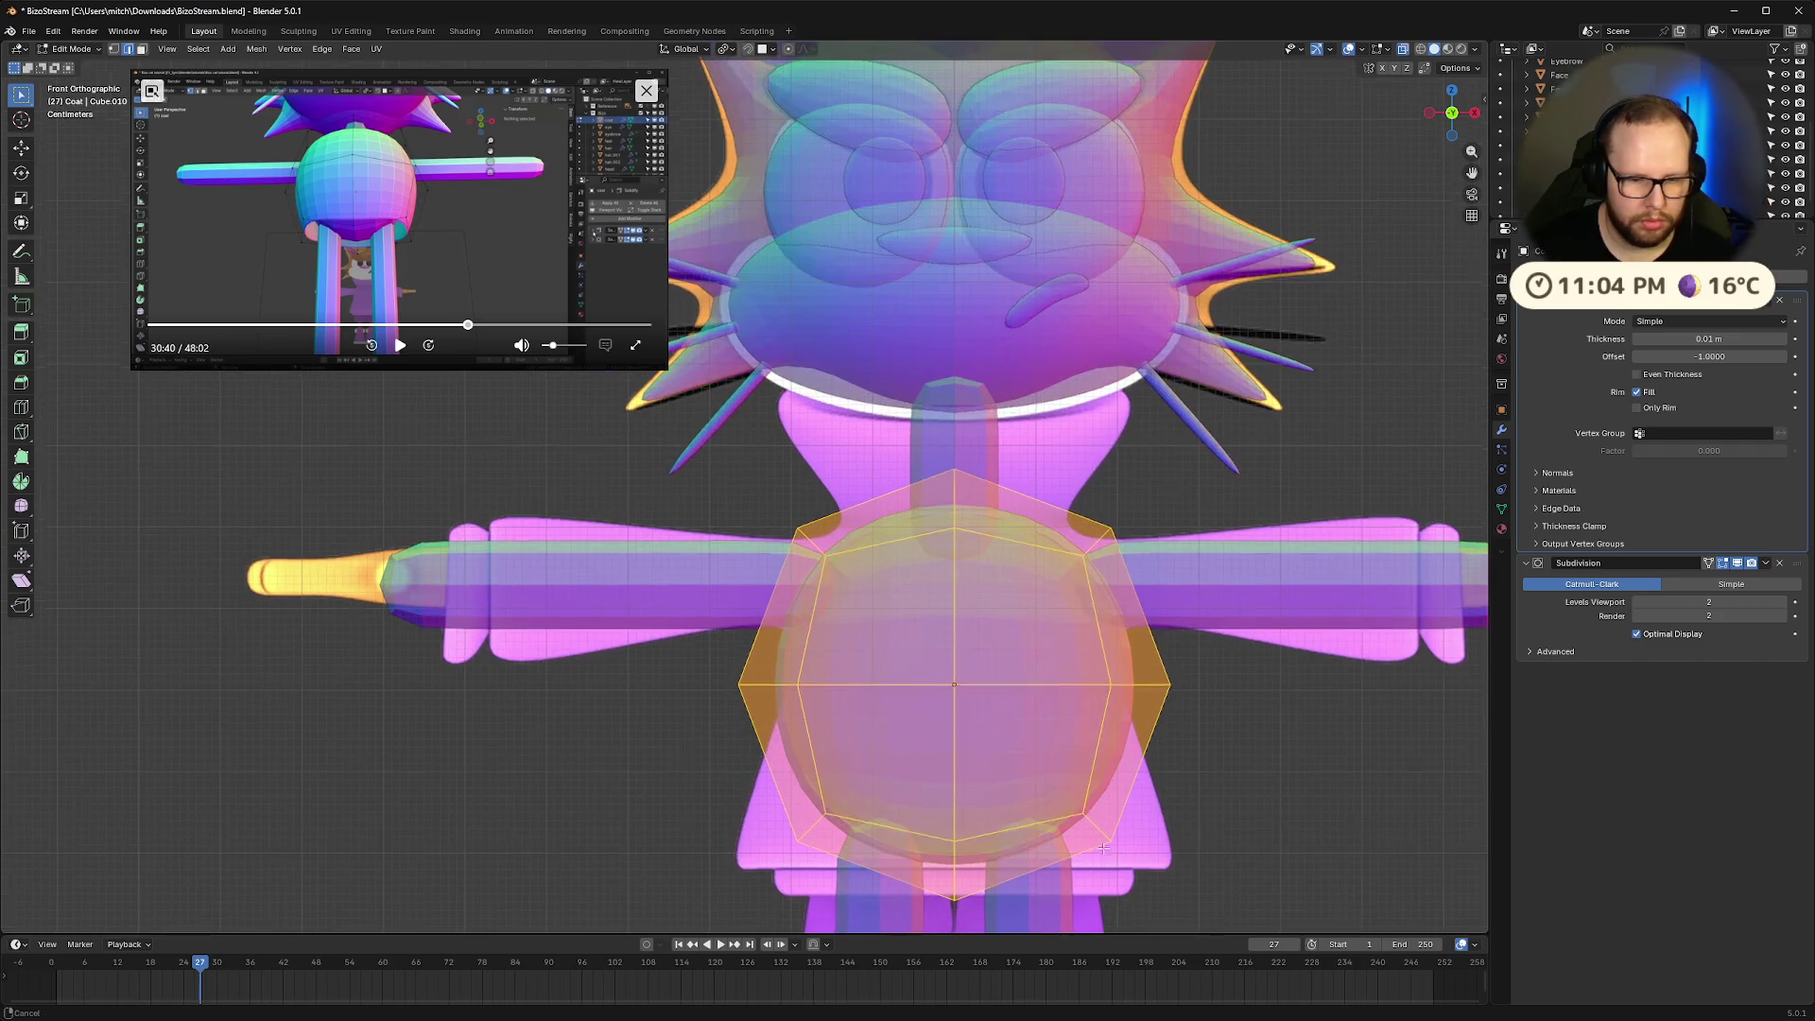
pyautogui.click(933, 647)
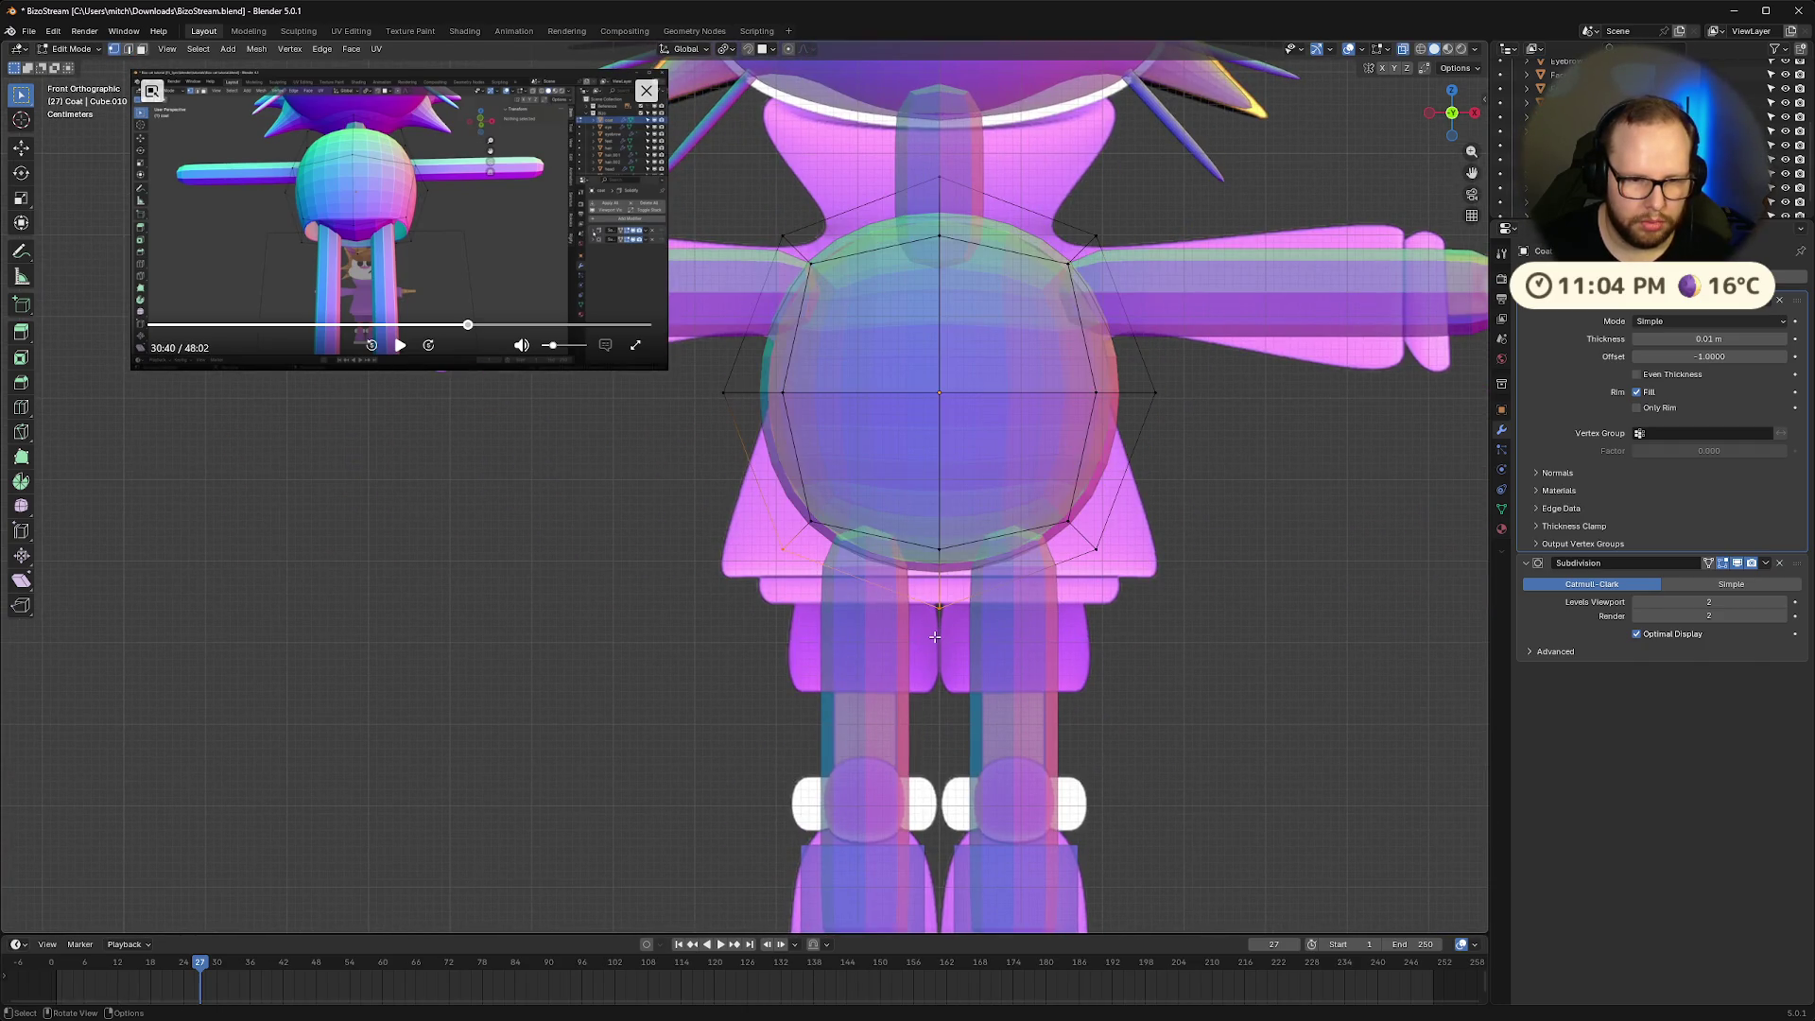
pyautogui.press('x')
pyautogui.click(916, 506)
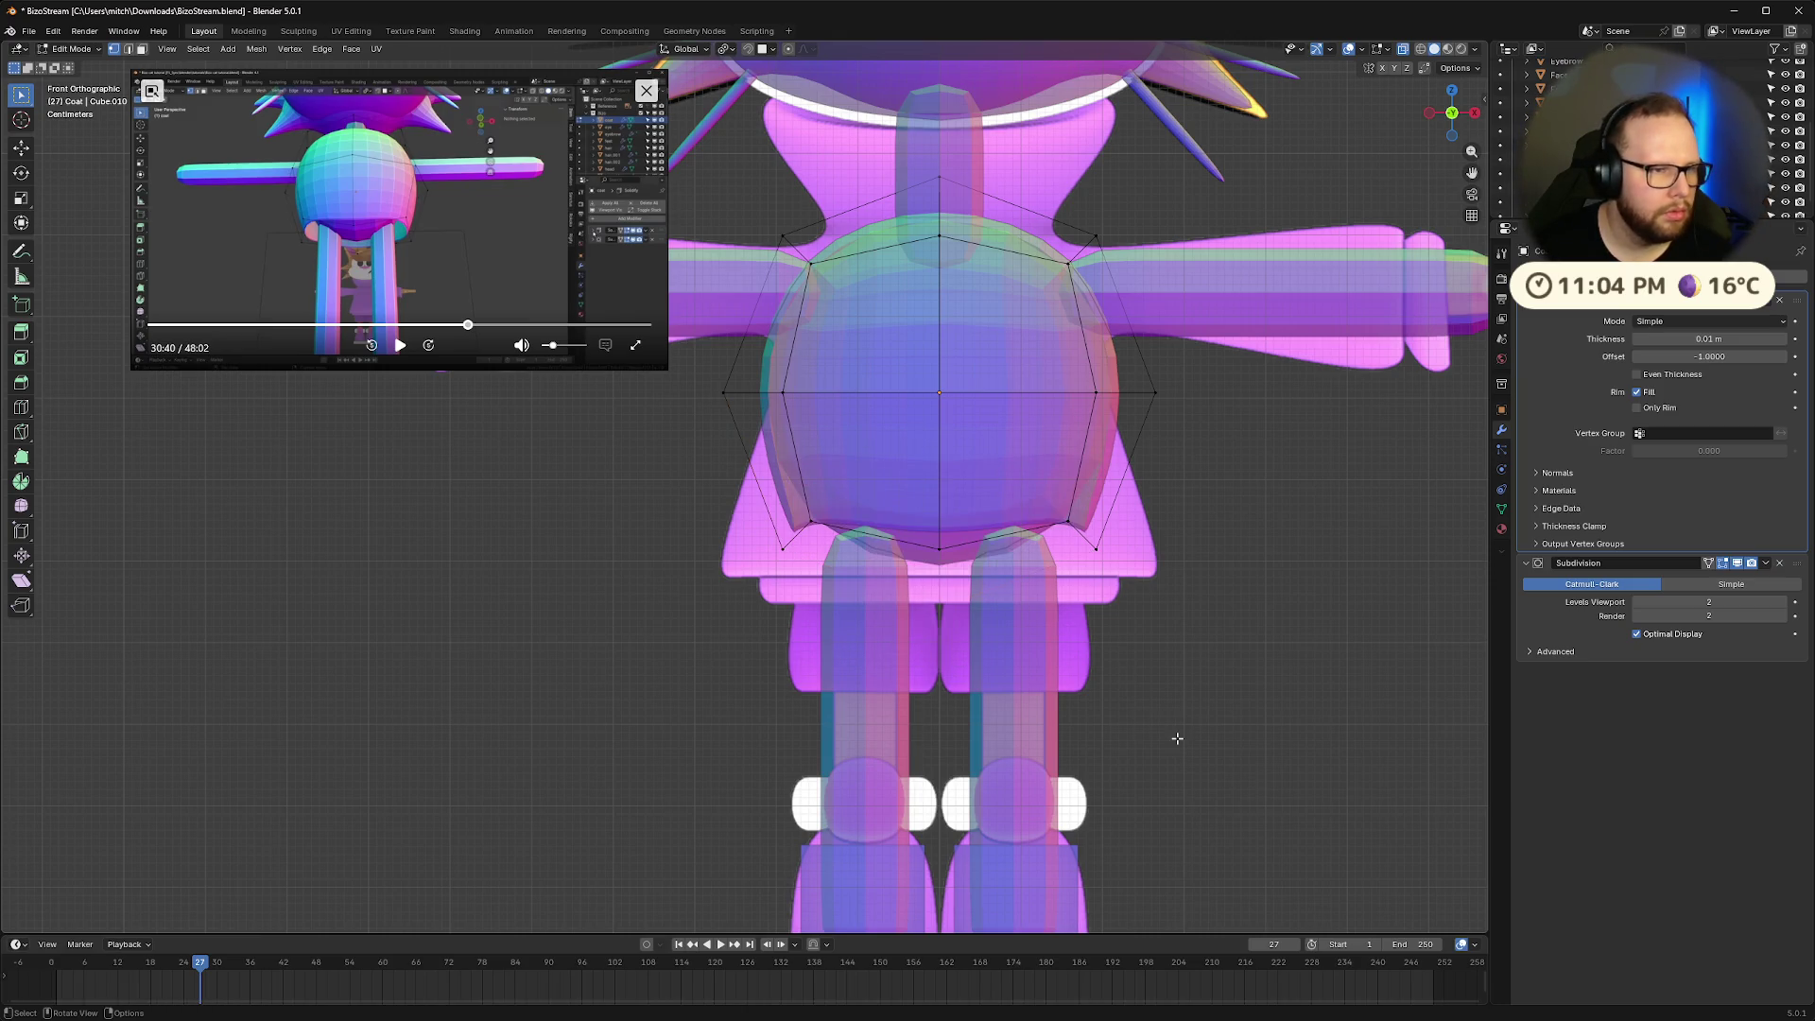
pyautogui.hotkey('ctrl', 'z')
# Delete the Coat's bottom vertex, return to Object Mode, and turn off X-ray
pyautogui.moveTo(1172, 718)
pyautogui.mouseDown(button='middle')
pyautogui.moveTo(1207, 677)
pyautogui.moveTo(1204, 700)
pyautogui.mouseUp(button='middle')
pyautogui.press('x')
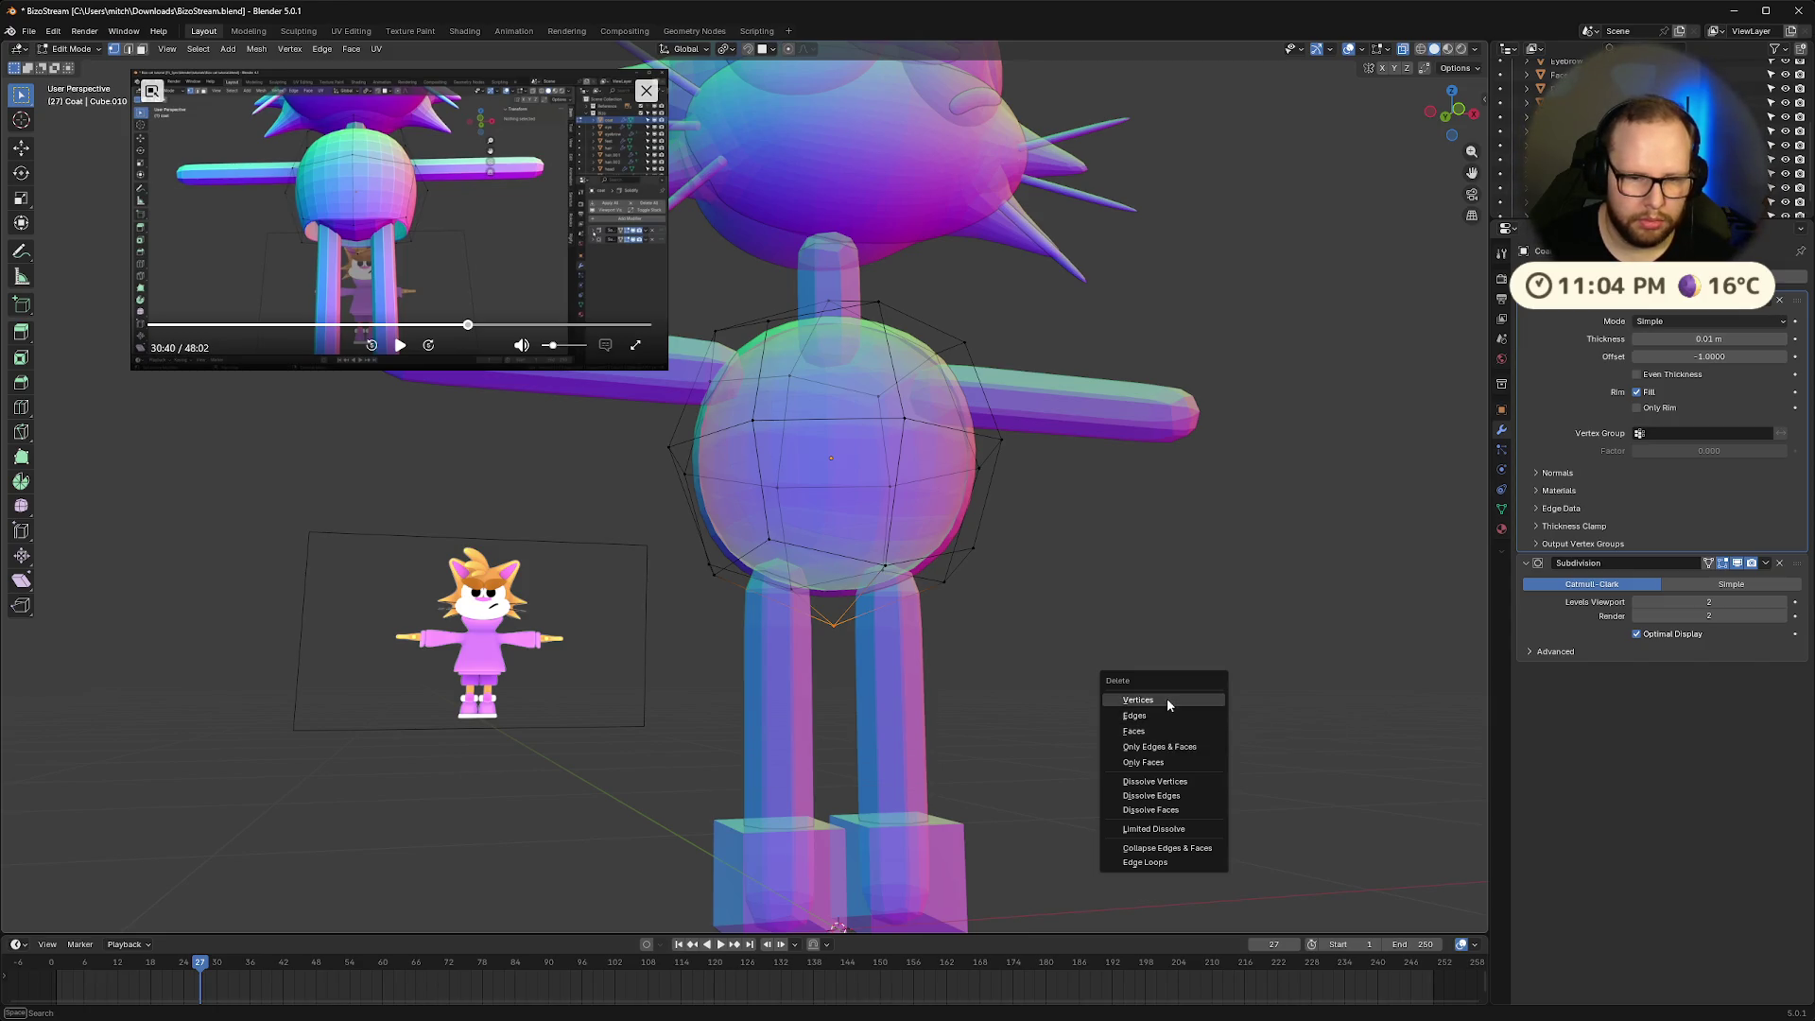
pyautogui.click(1166, 699)
pyautogui.press('Tab')
pyautogui.moveTo(1167, 699)
pyautogui.mouseDown(button='middle')
pyautogui.moveTo(1225, 542)
pyautogui.moveTo(1292, 580)
pyautogui.moveTo(1356, 734)
pyautogui.moveTo(1183, 636)
pyautogui.moveTo(1210, 586)
pyautogui.moveTo(1268, 741)
pyautogui.moveTo(1182, 605)
pyautogui.mouseUp(button='middle')
pyautogui.hotkey('alt', 'z')
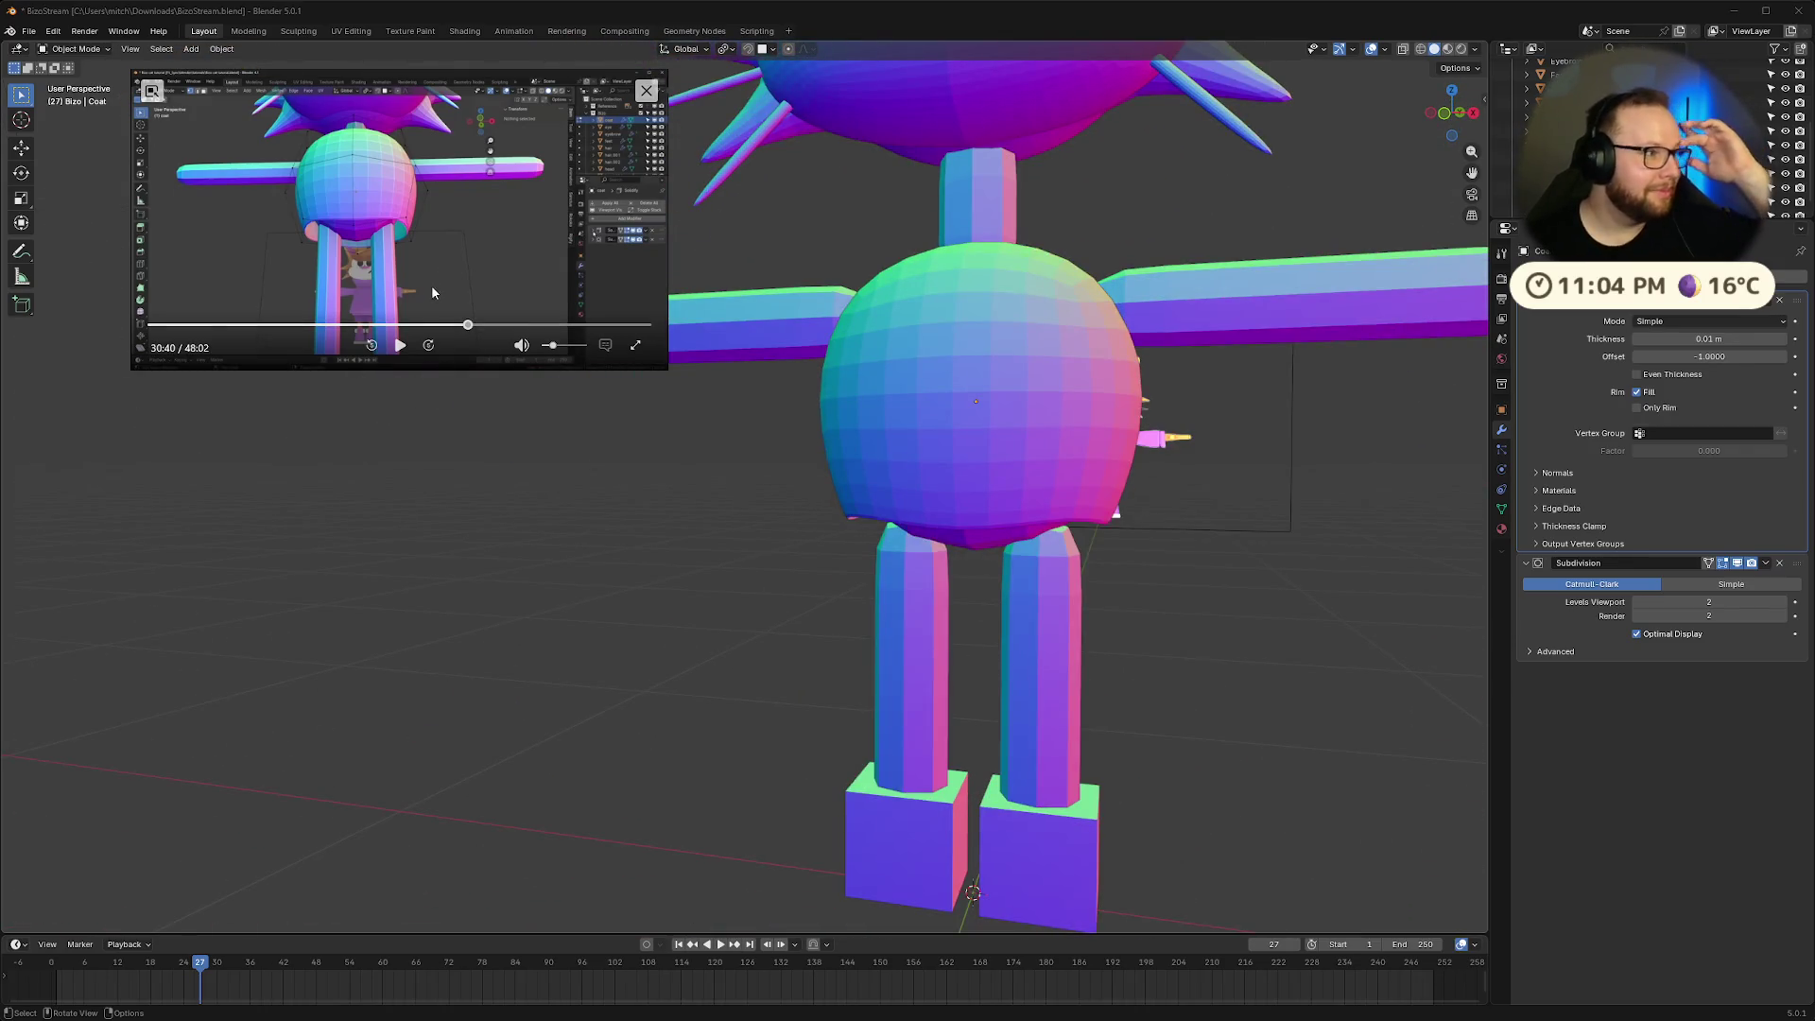
# Save the file and apply the Coat's scale
pyautogui.click(400, 345)
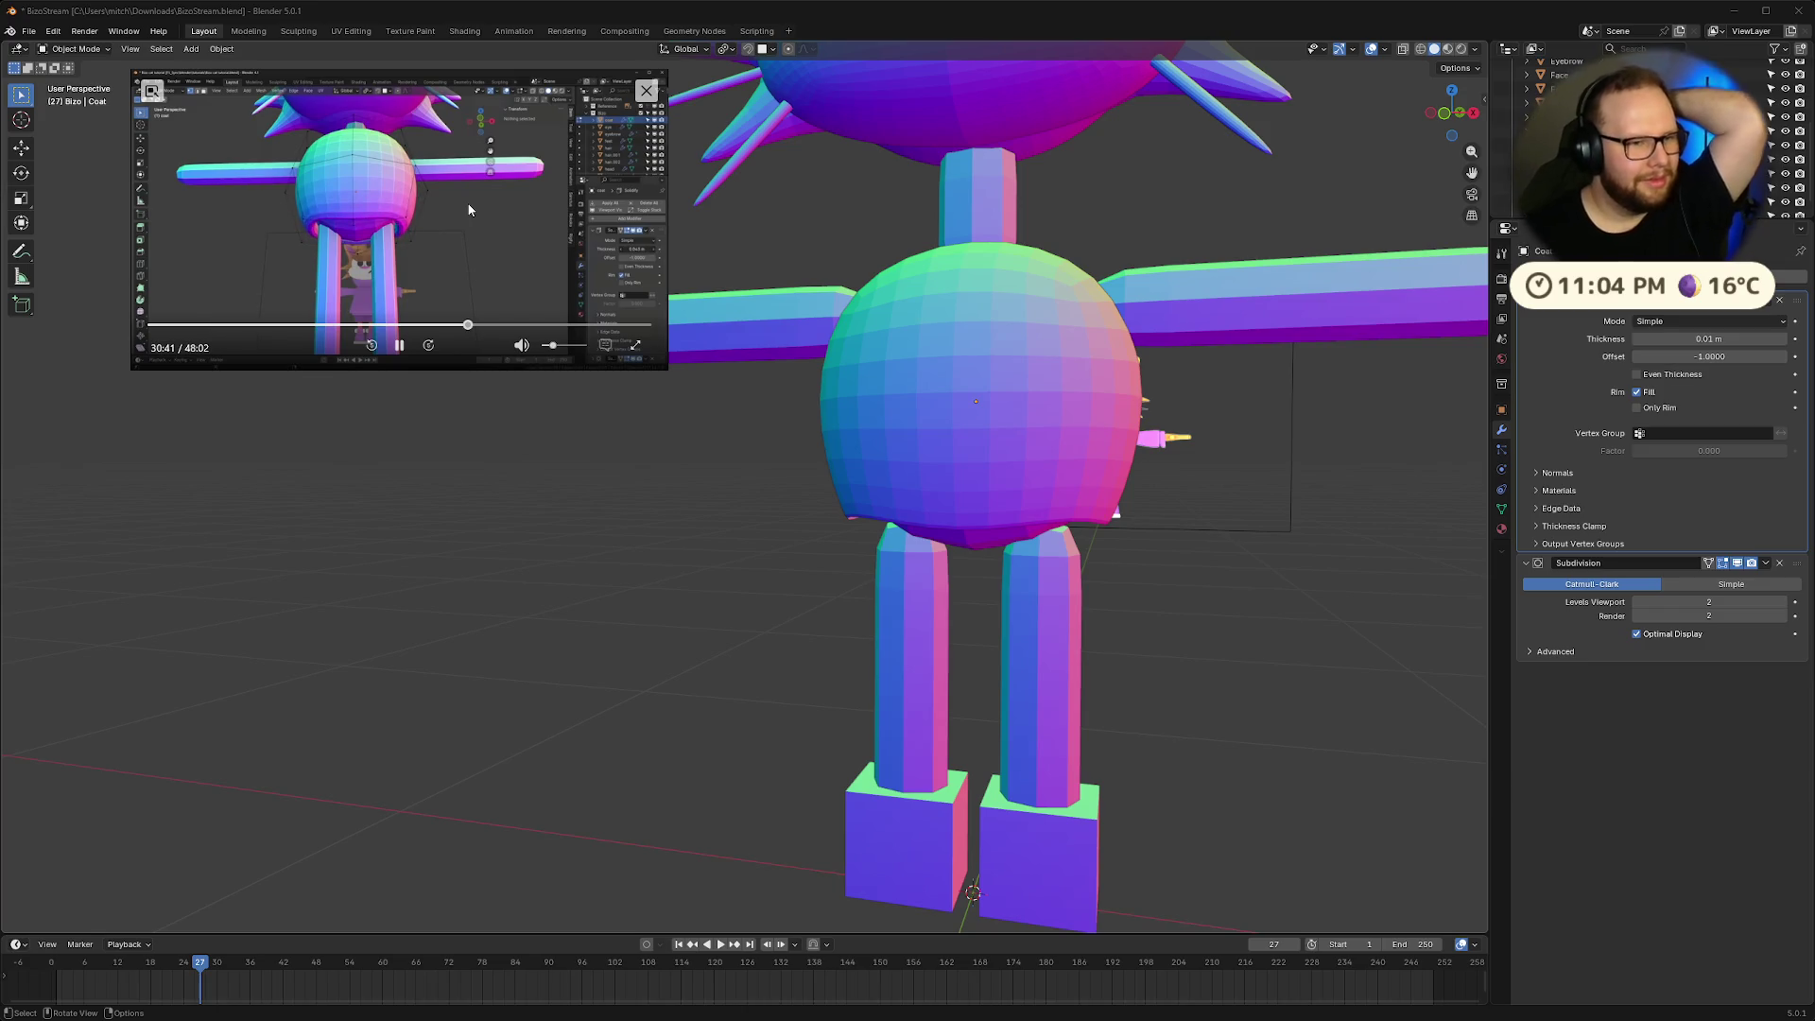
pyautogui.click(399, 345)
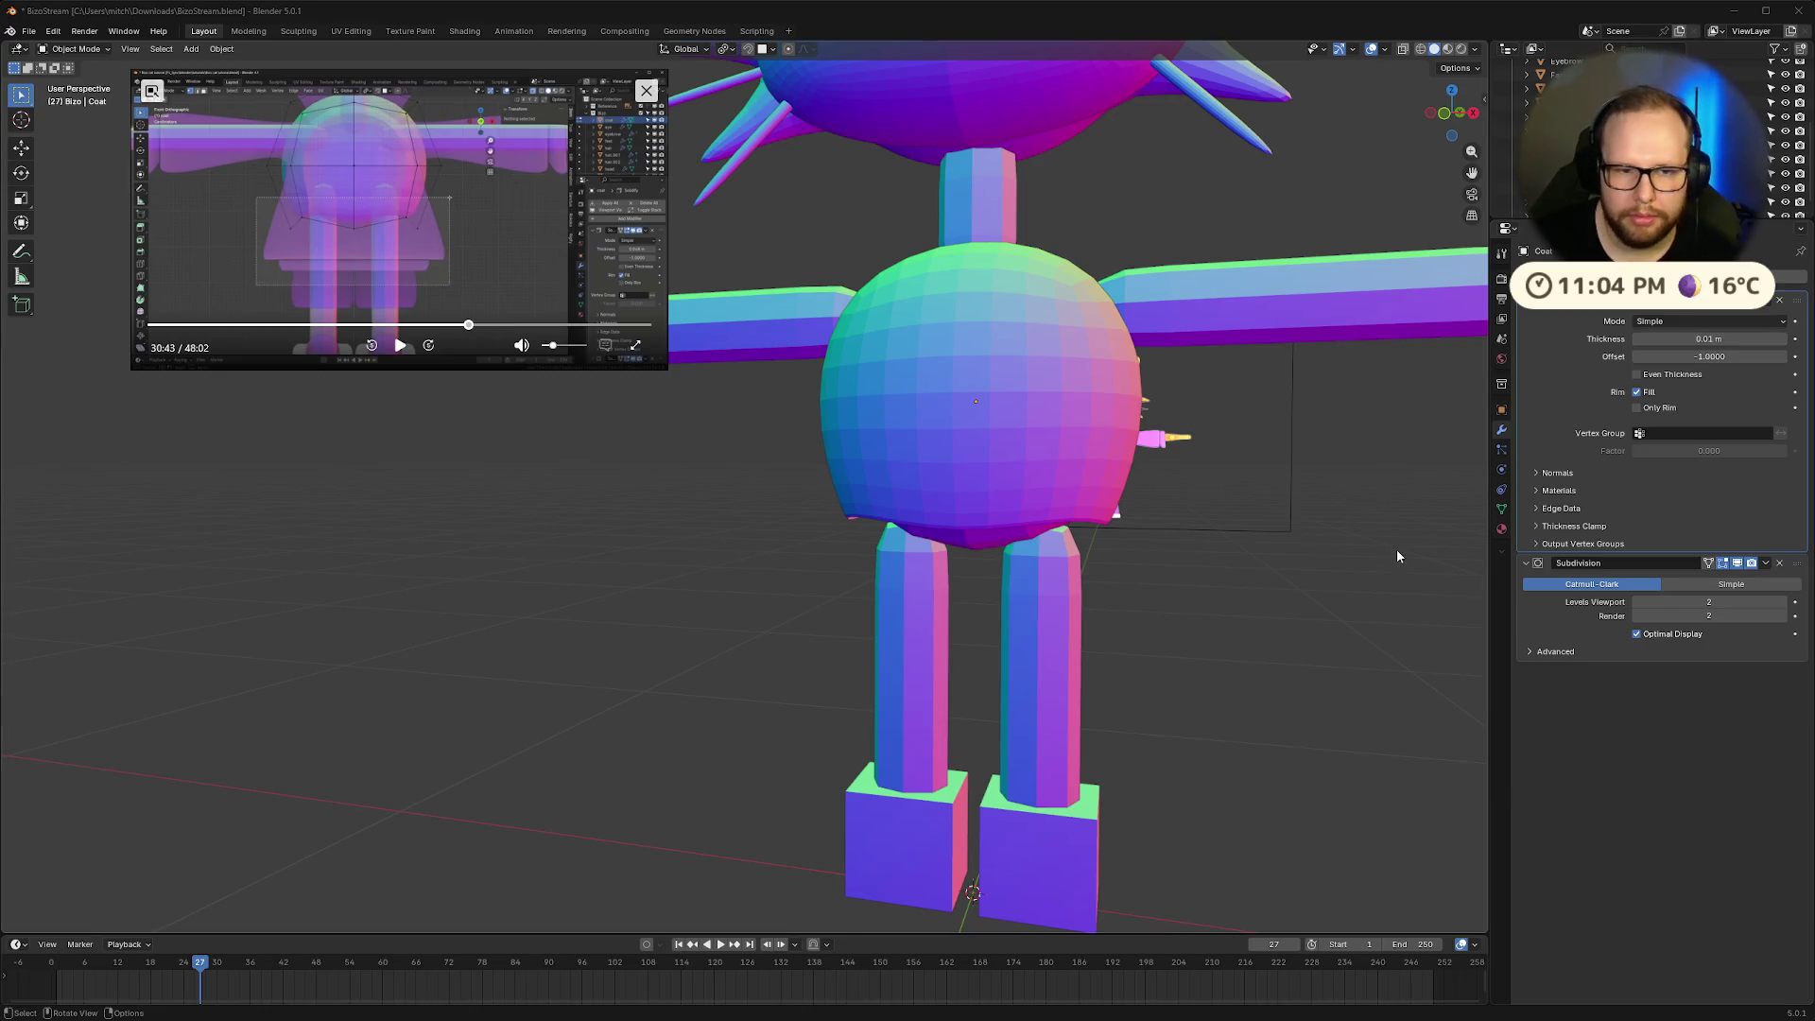
pyautogui.click(1020, 410)
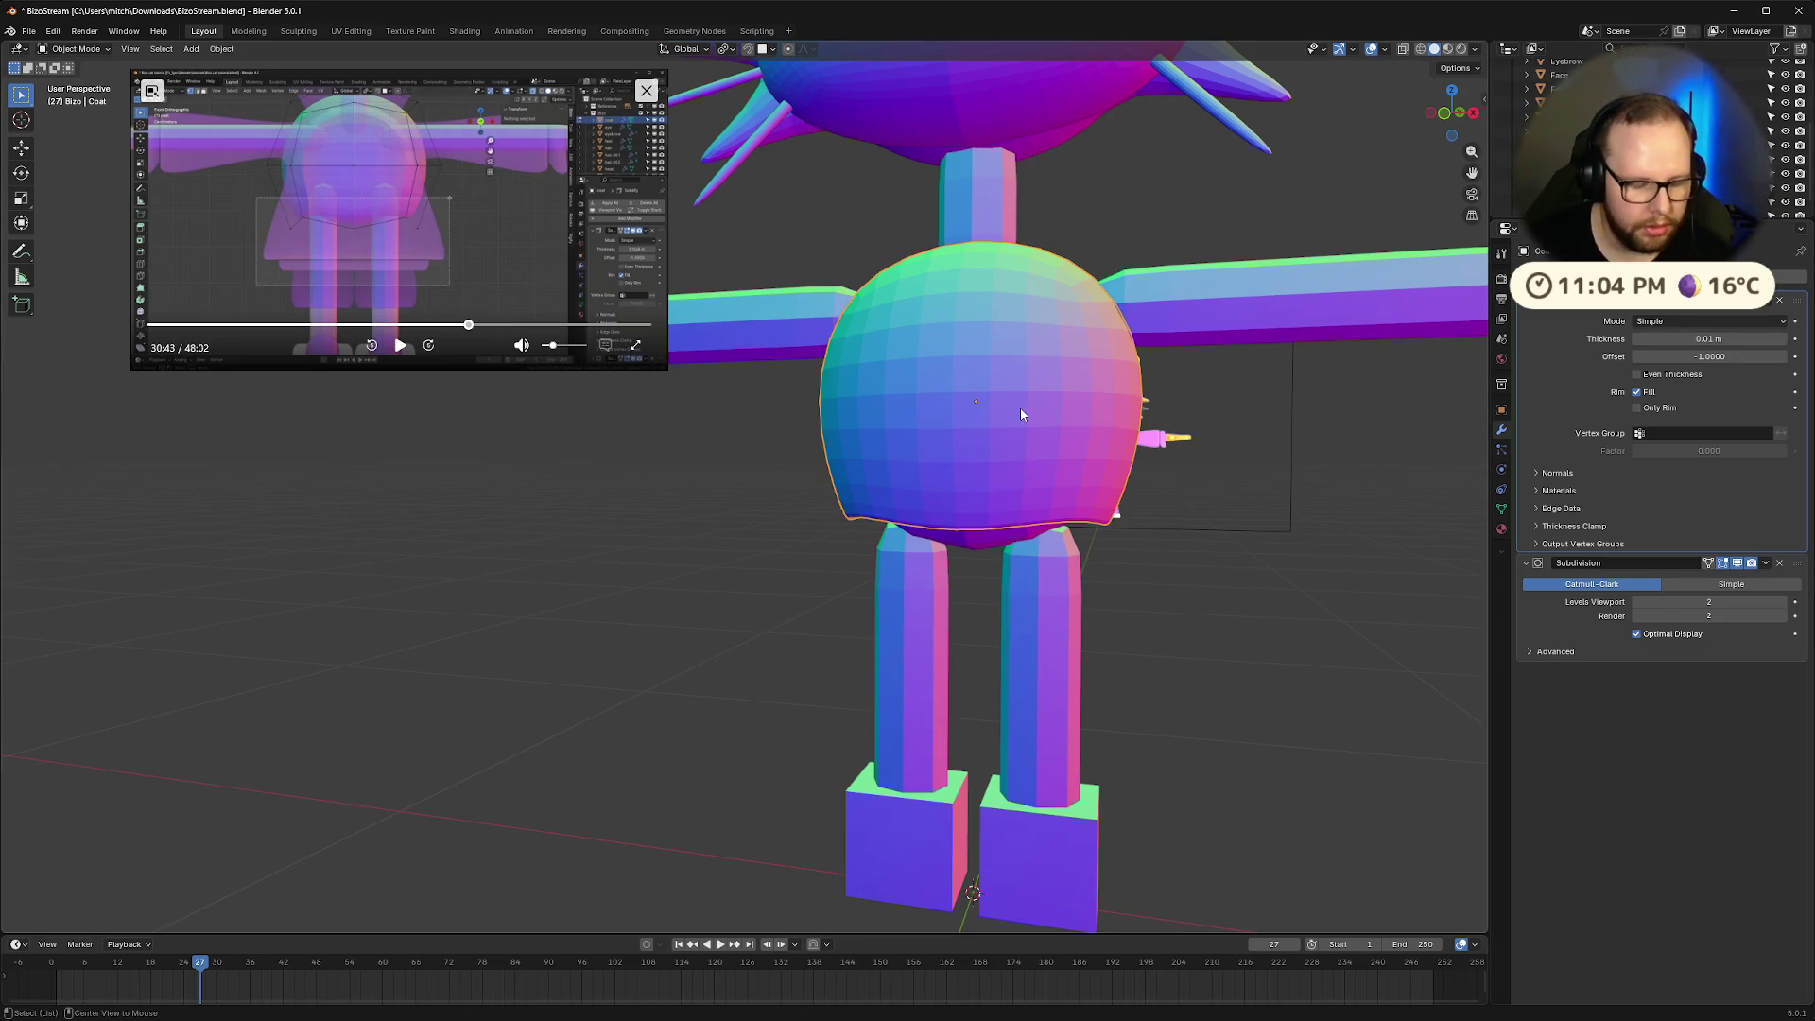
pyautogui.hotkey('alt', 's')
pyautogui.hotkey('ctrl', 'z')
pyautogui.hotkey('ctrl', 's')
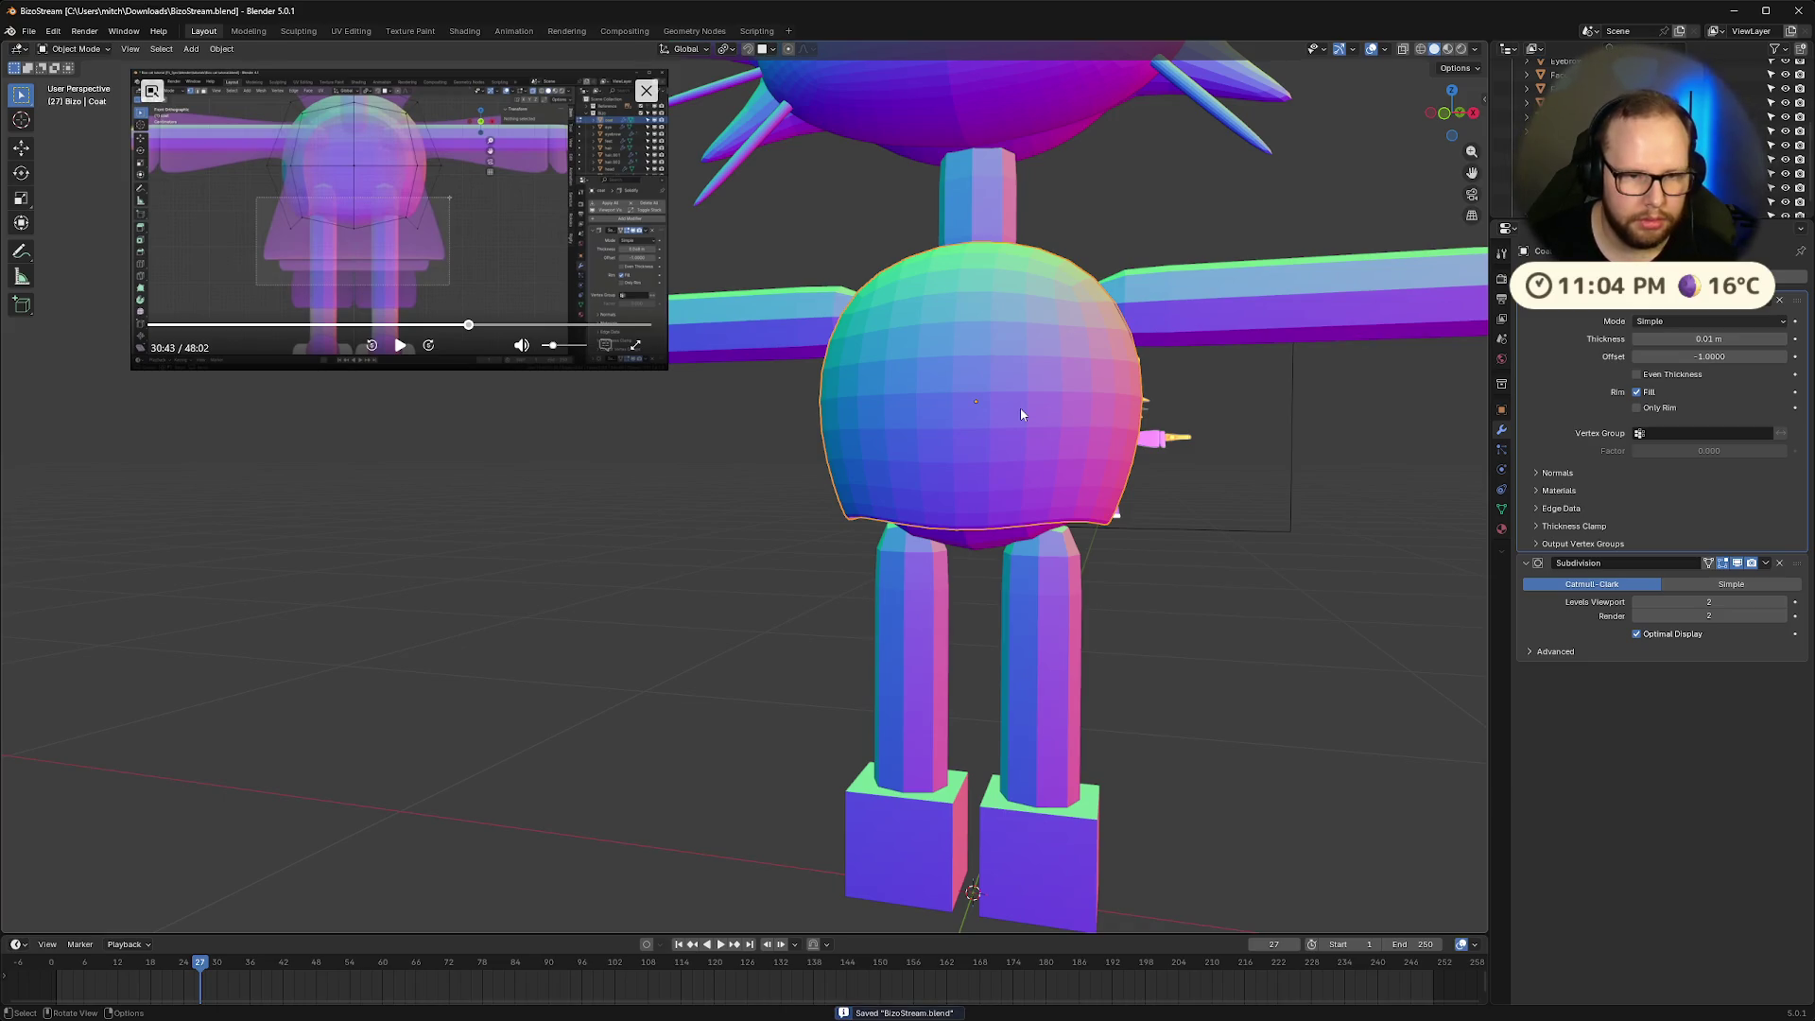
pyautogui.rightClick(1019, 406)
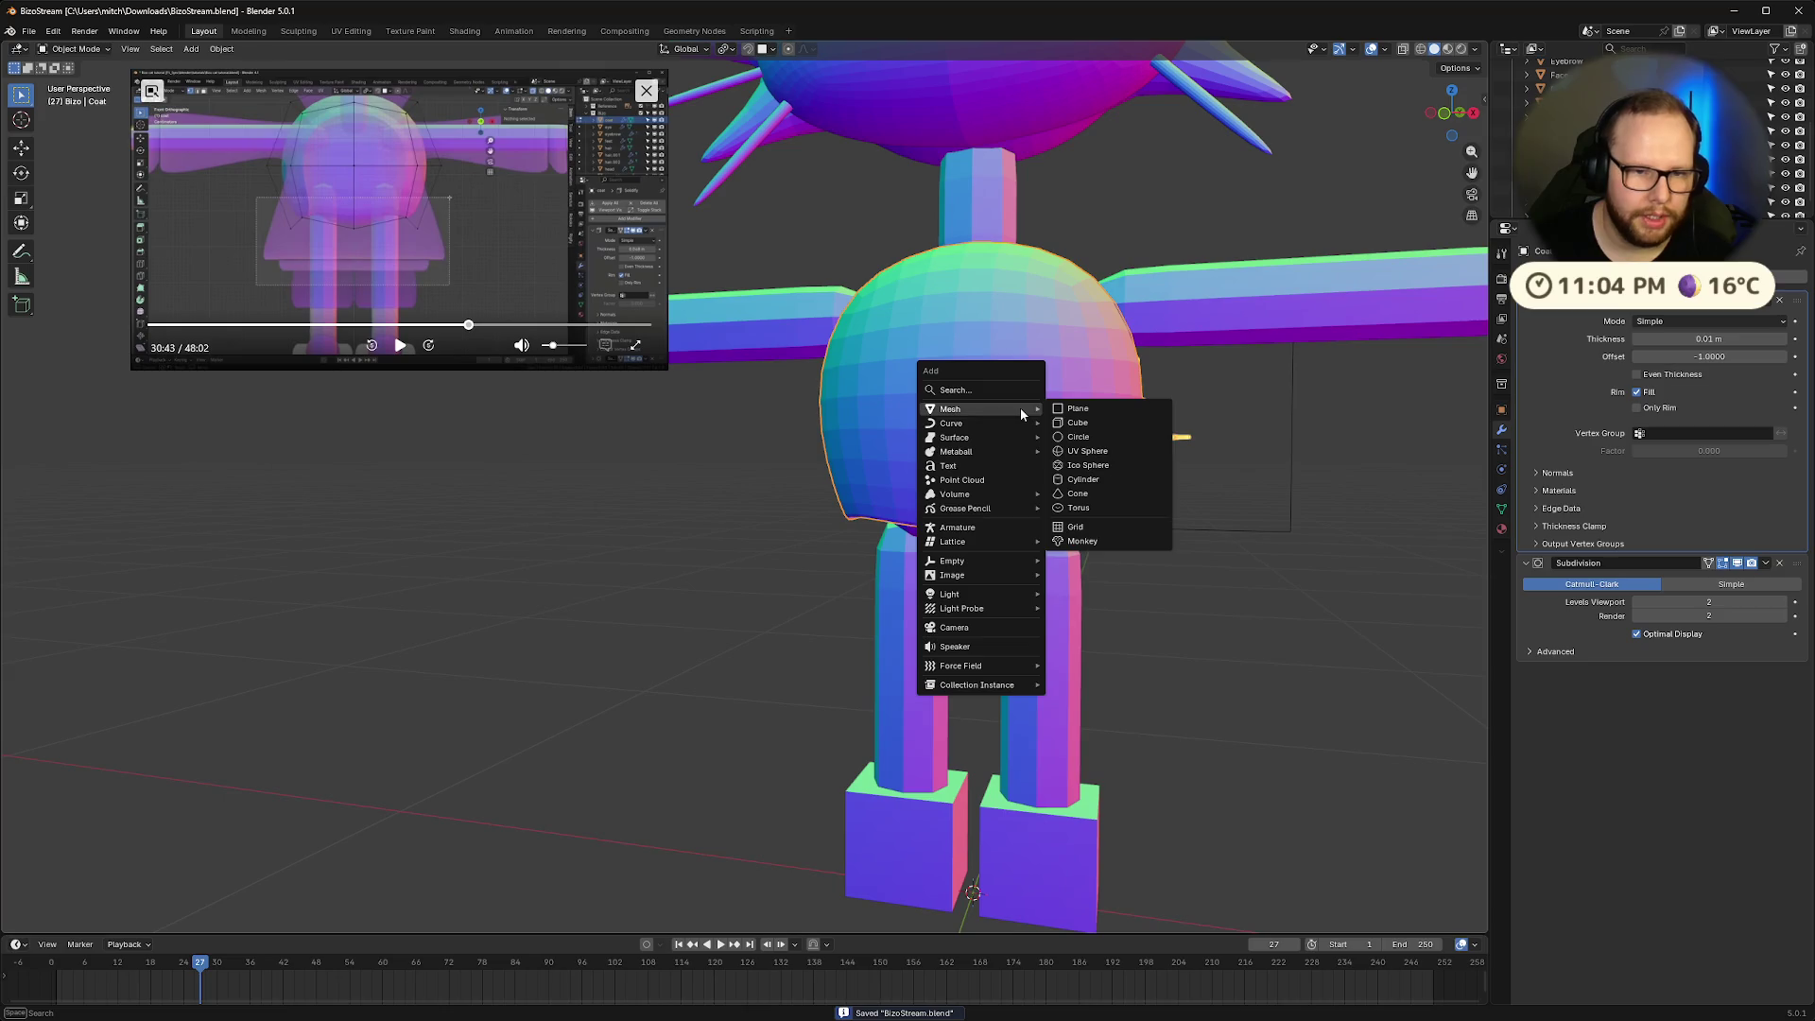
pyautogui.press('Escape')
pyautogui.hotkey('ctrl', 'a')
pyautogui.click(1019, 407)
# Set the Coat's Solidify thickness to 0.05 m and view the cat from the front
pyautogui.moveTo(1019, 406)
pyautogui.mouseDown(button='middle')
pyautogui.moveTo(1266, 630)
pyautogui.moveTo(1694, 339)
pyautogui.mouseUp(button='middle')
pyautogui.moveTo(1695, 339); pyautogui.dragTo(1734, 339)
pyautogui.moveTo(1182, 586); pyautogui.dragTo(1267, 518, button='middle')
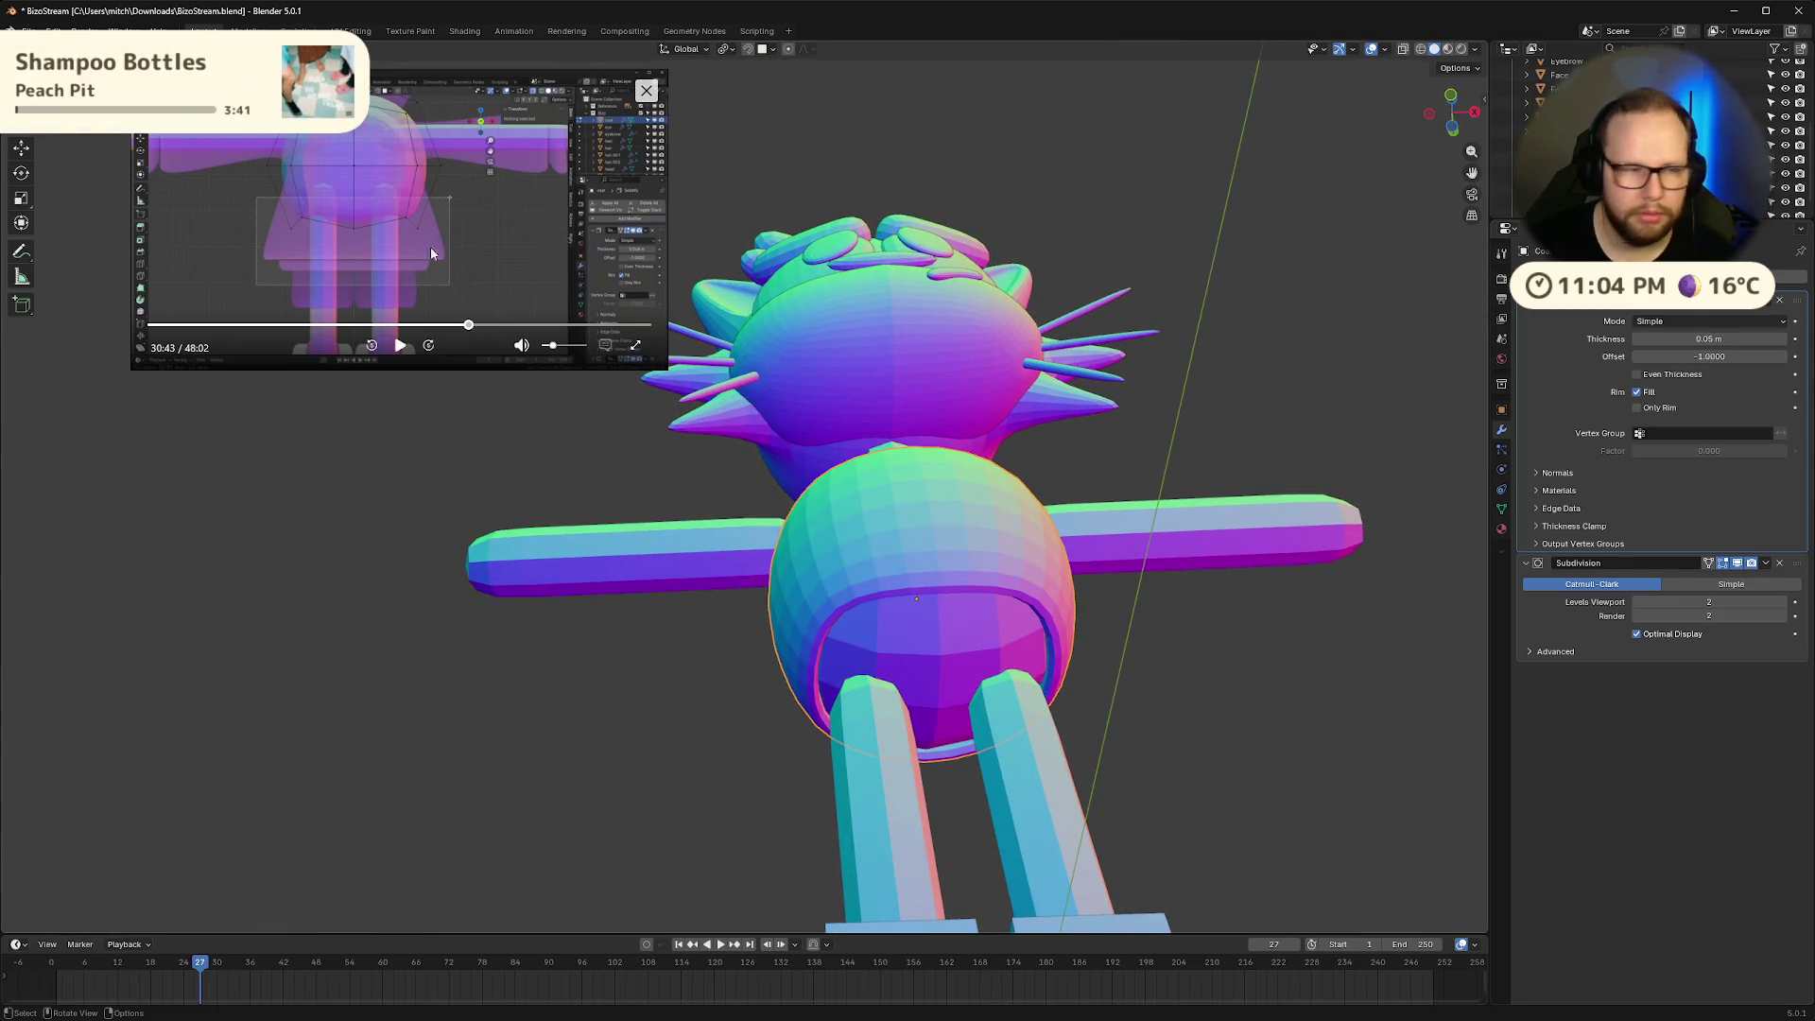
pyautogui.click(407, 349)
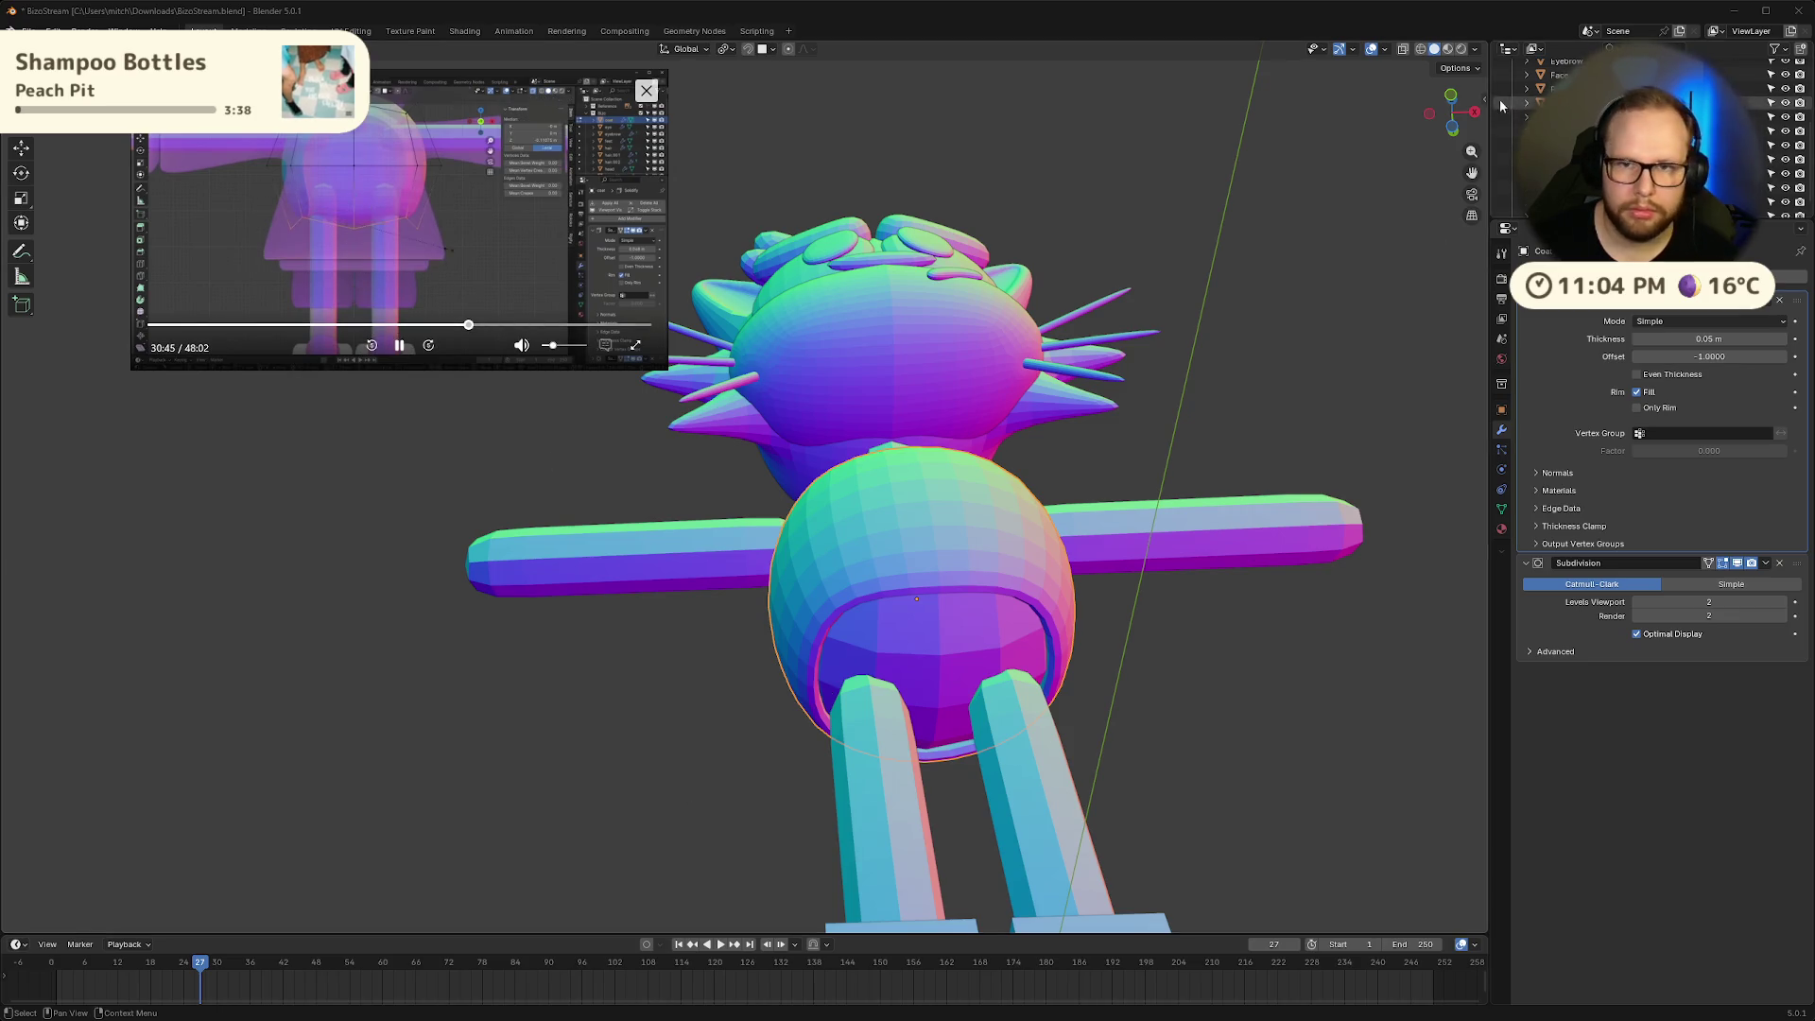
pyautogui.click(1454, 139)
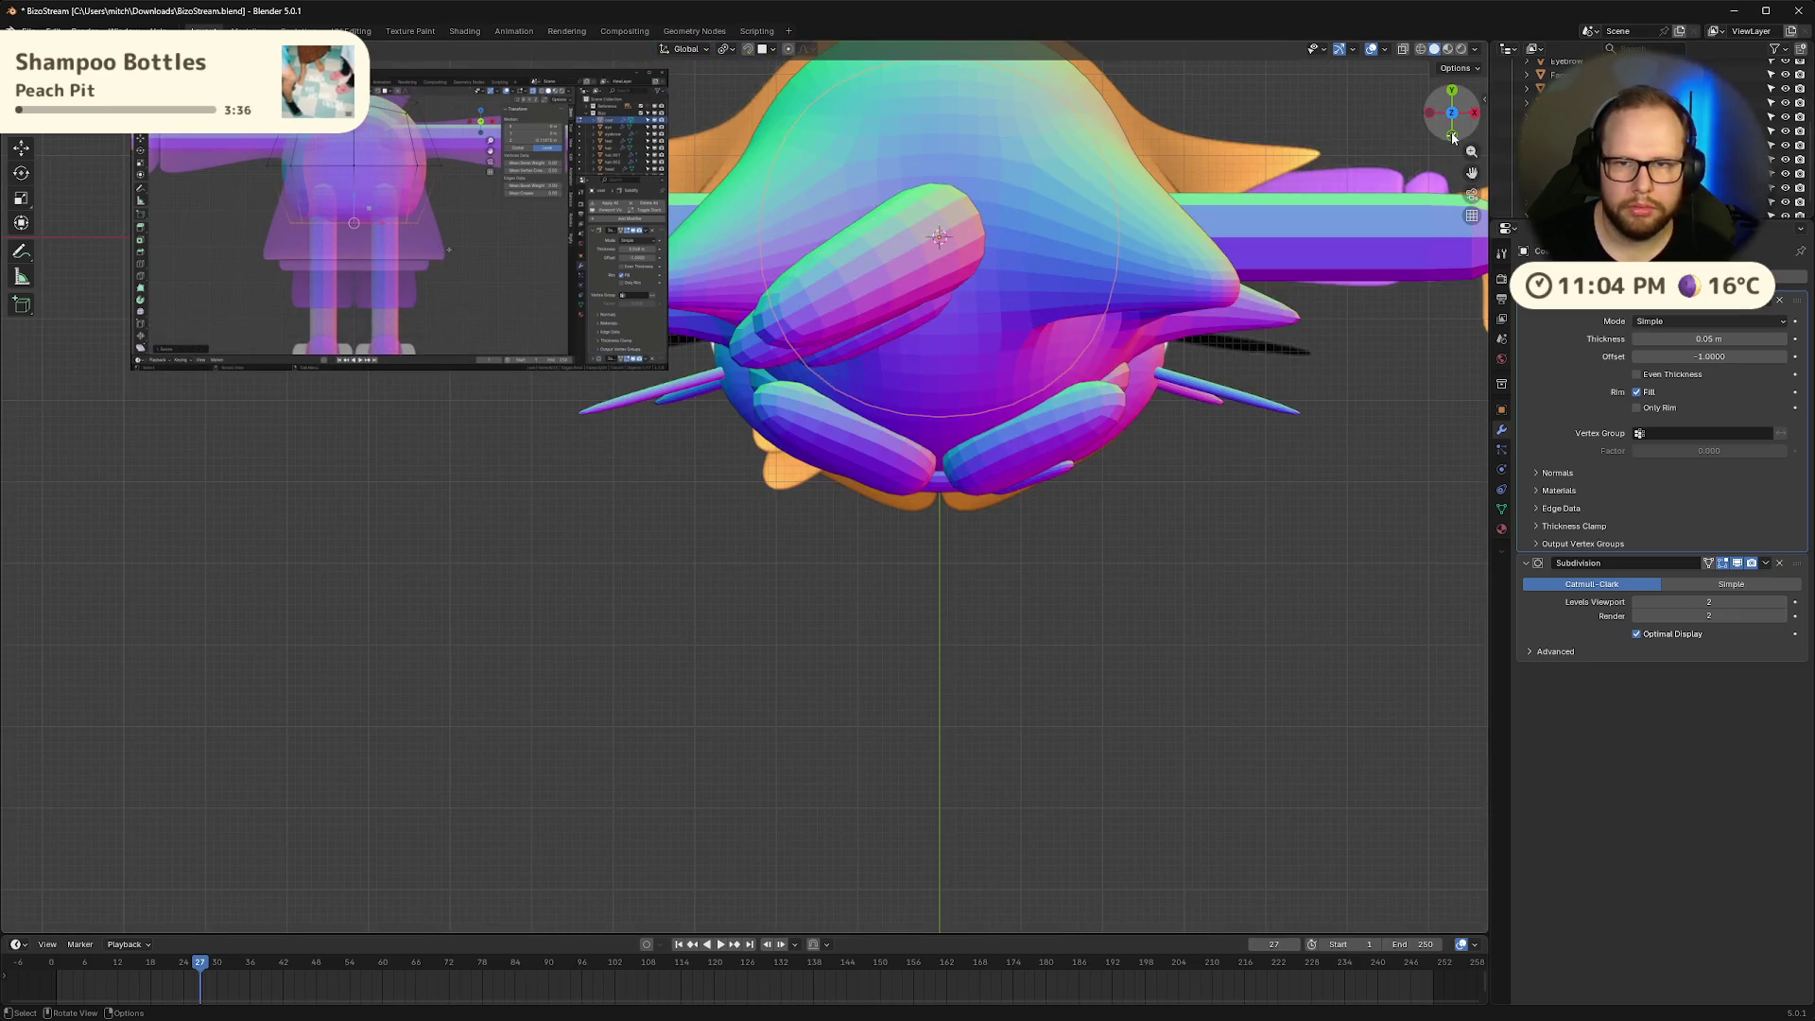
pyautogui.click(1454, 139)
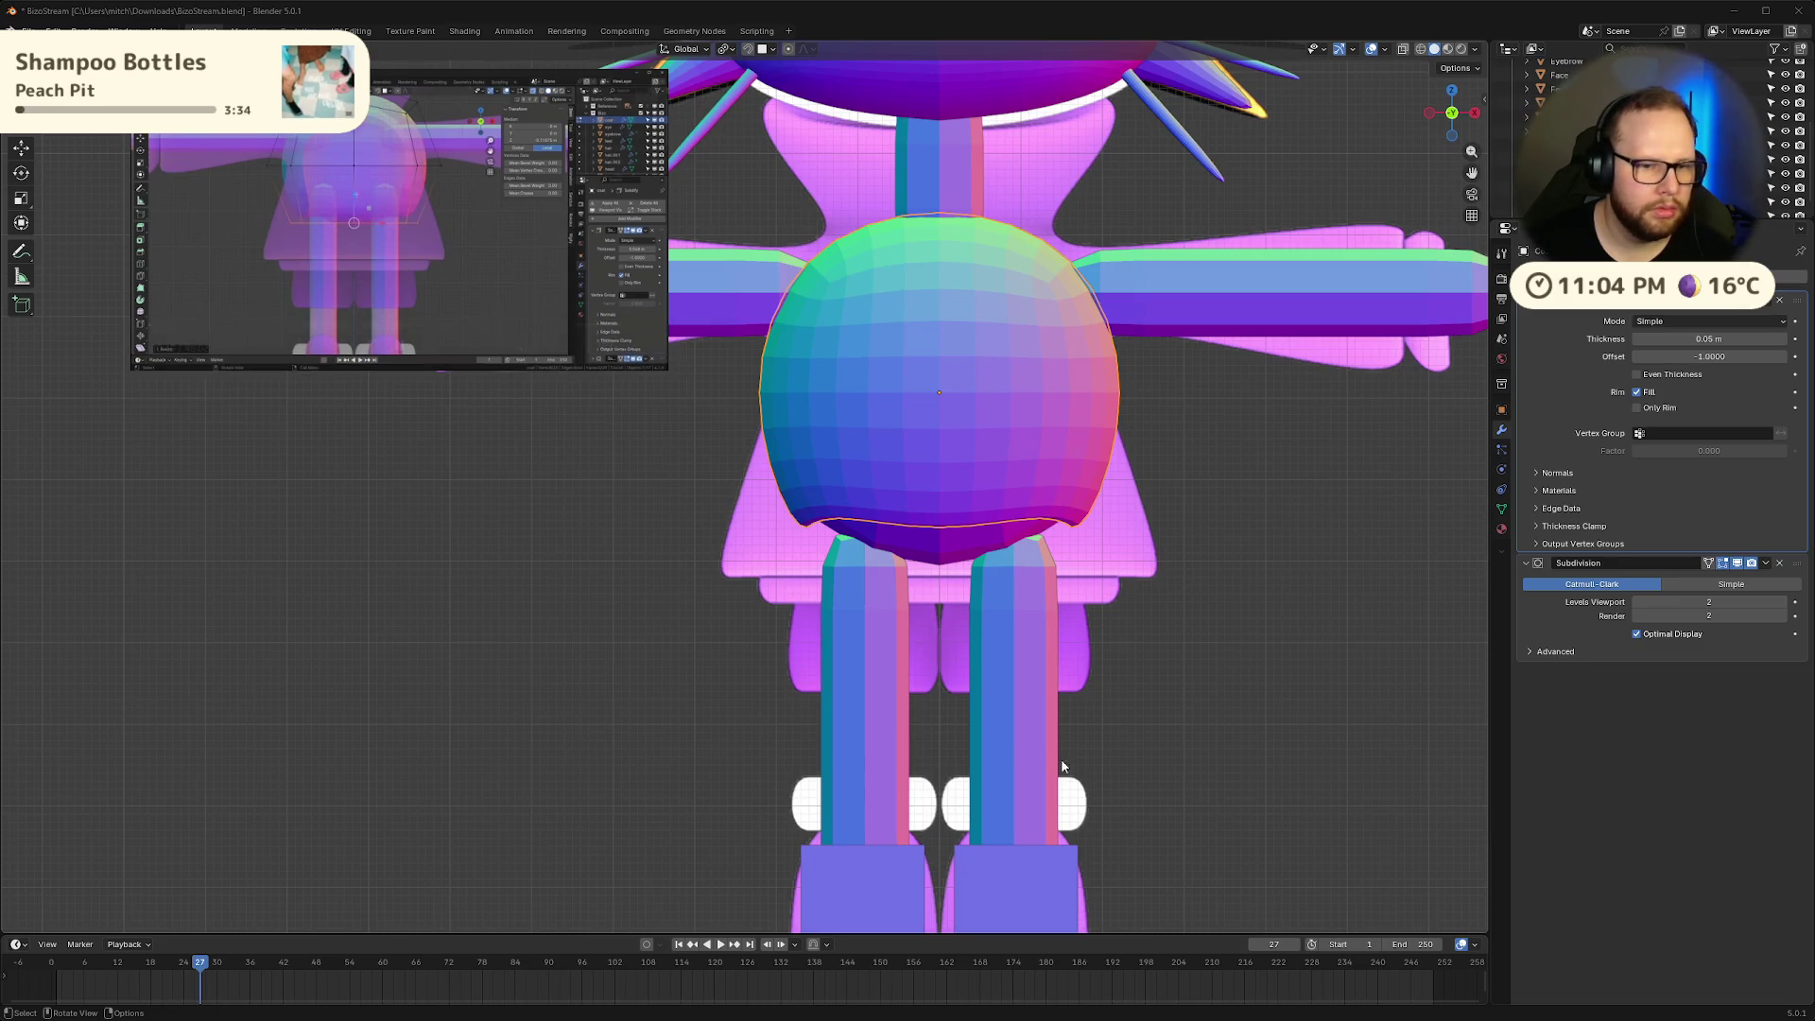
pyautogui.click(399, 345)
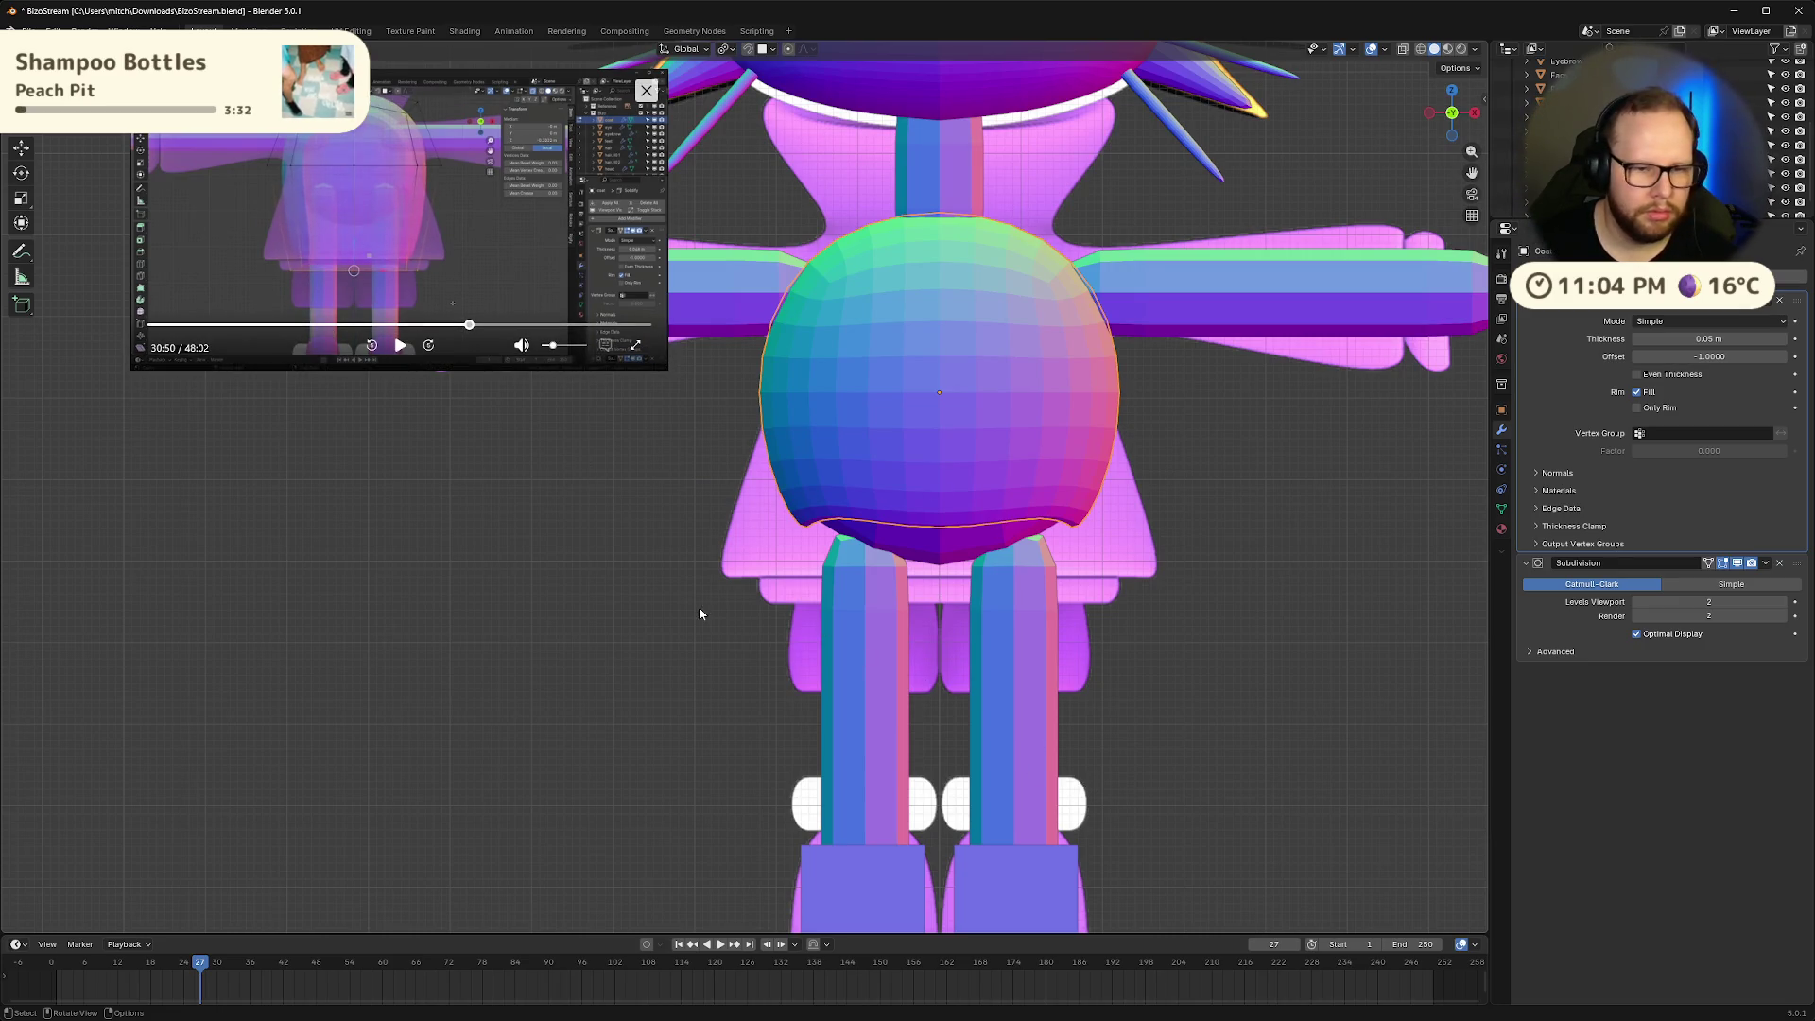
# In Edit Mode, select the coat's lower vertices, collapse them with scale 0, then undo
pyautogui.press('Tab')
pyautogui.moveTo(645, 450); pyautogui.dragTo(1236, 642)
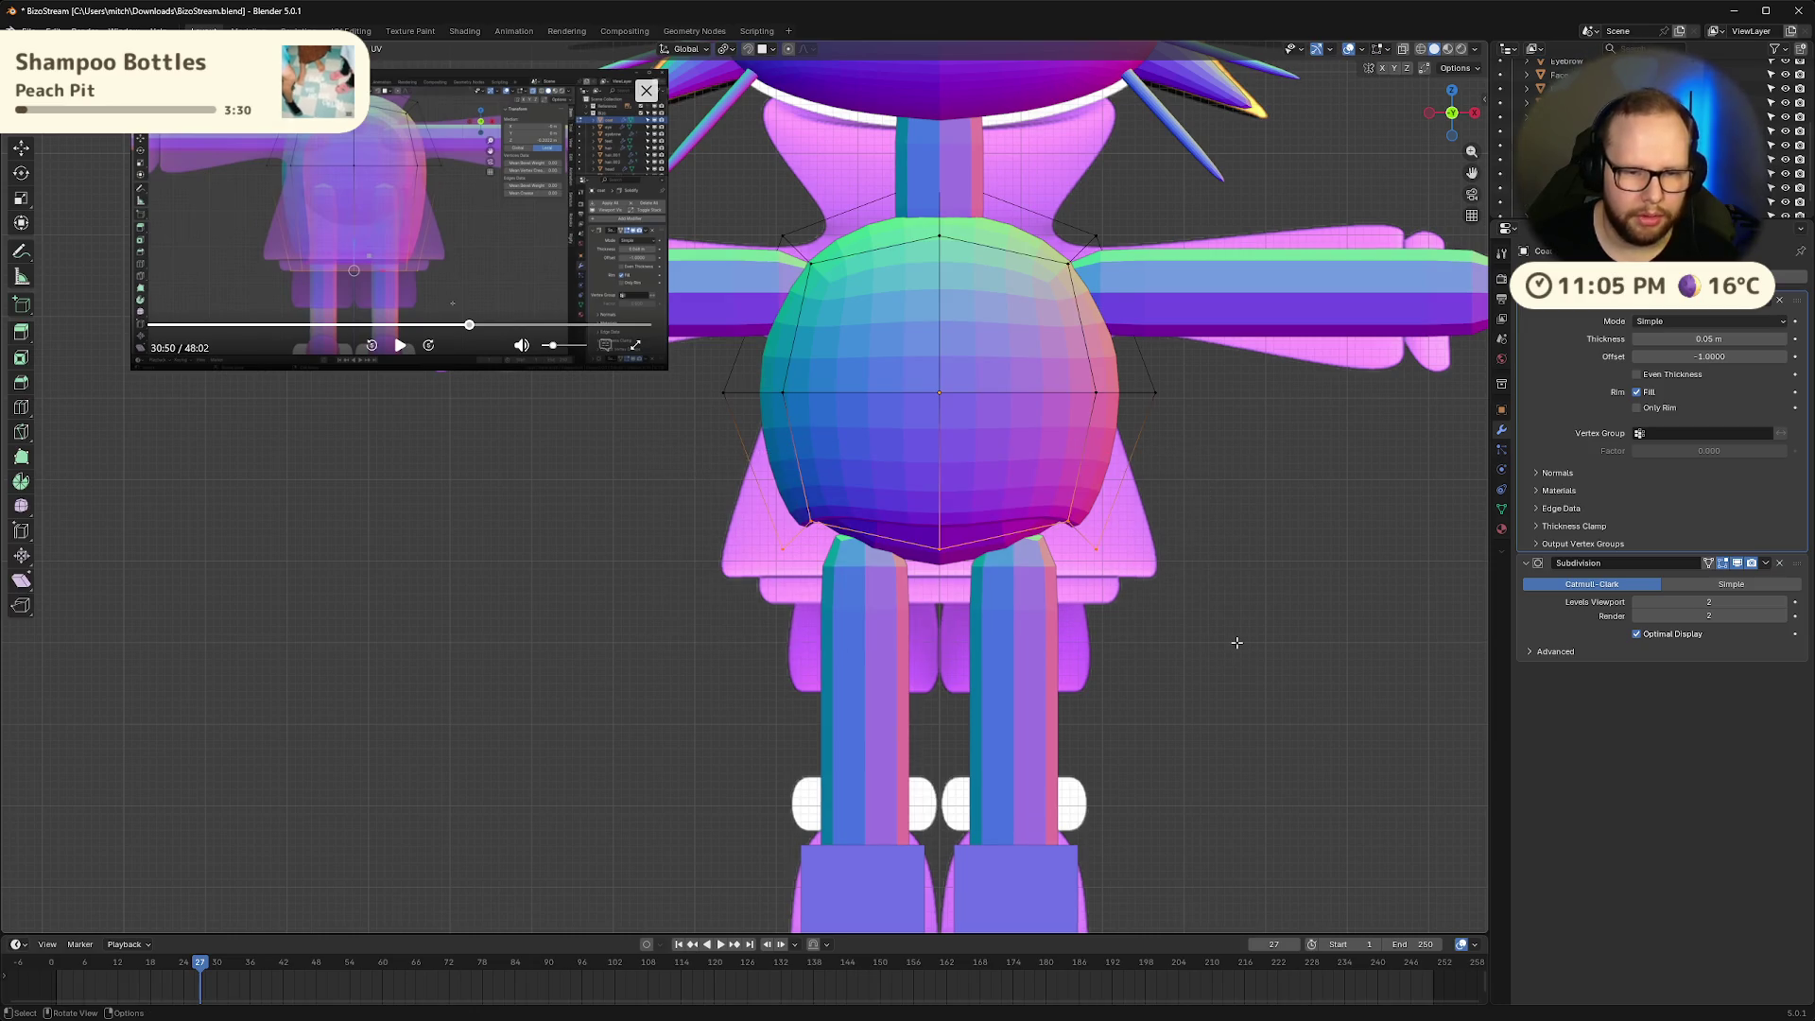
pyautogui.press('s')
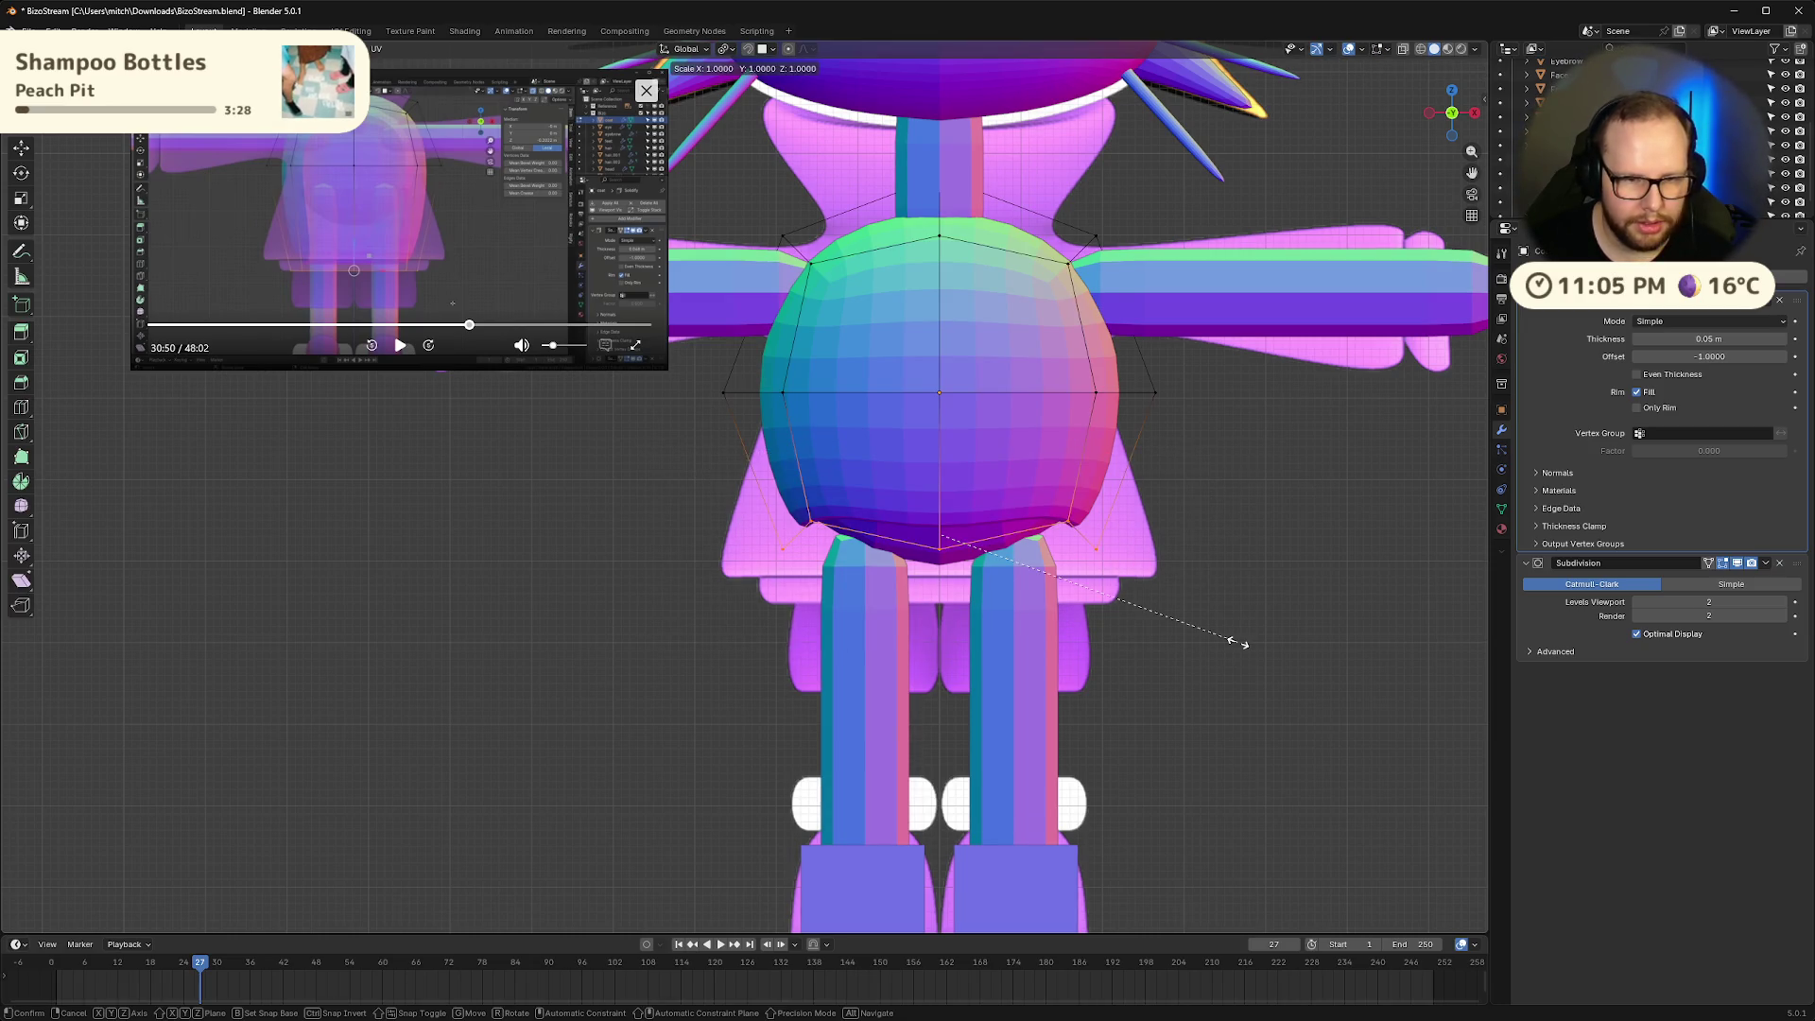
pyautogui.press('0')
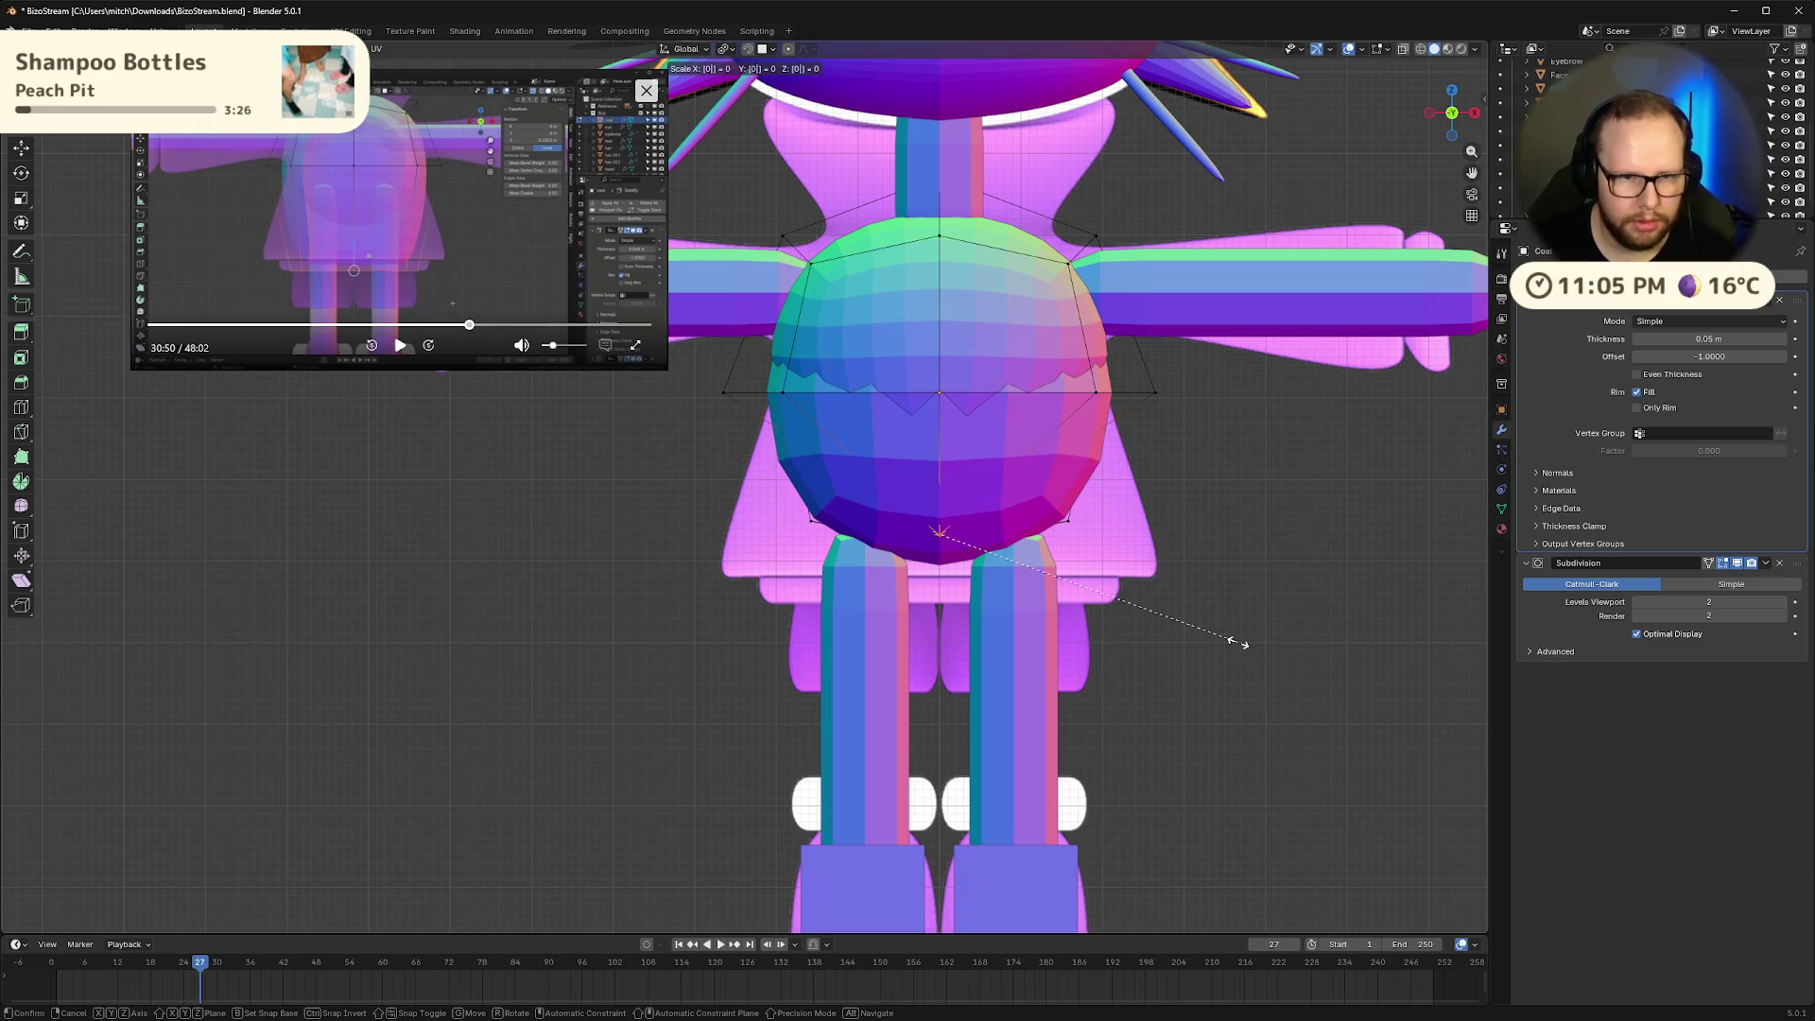
pyautogui.press('Return')
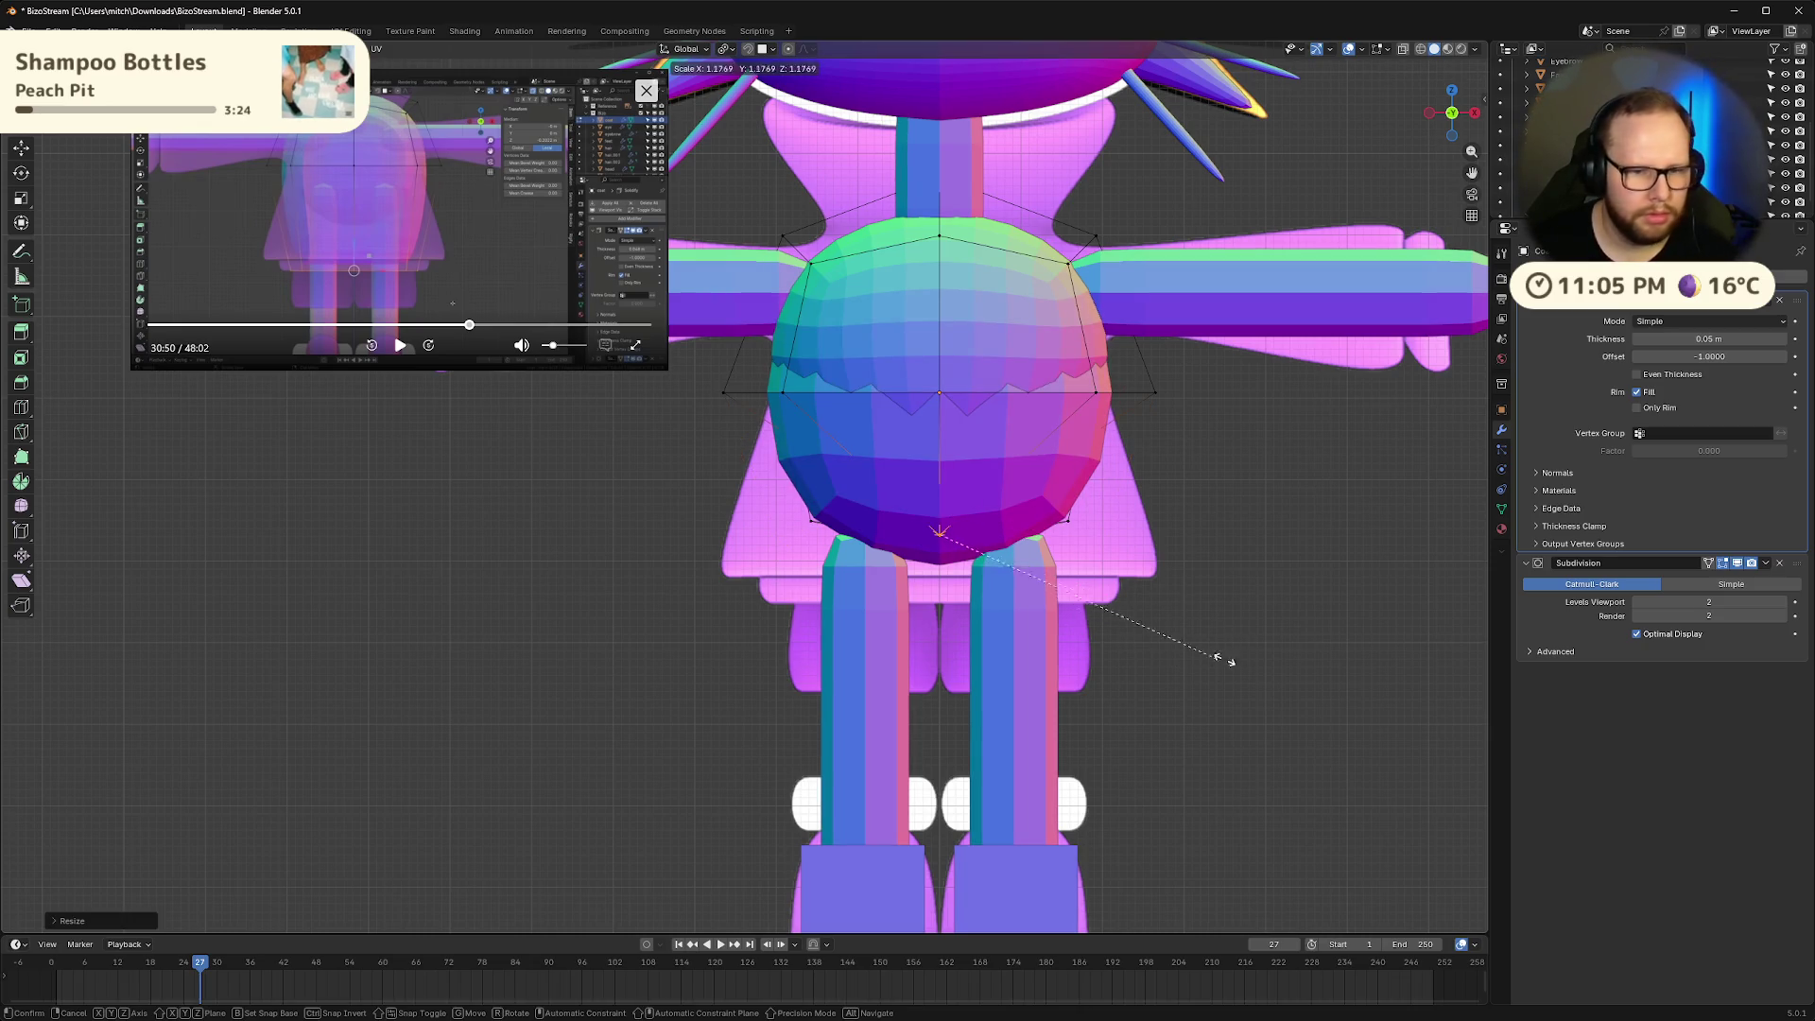
pyautogui.press('ctrl')
pyautogui.hotkey('ctrl', 'z')
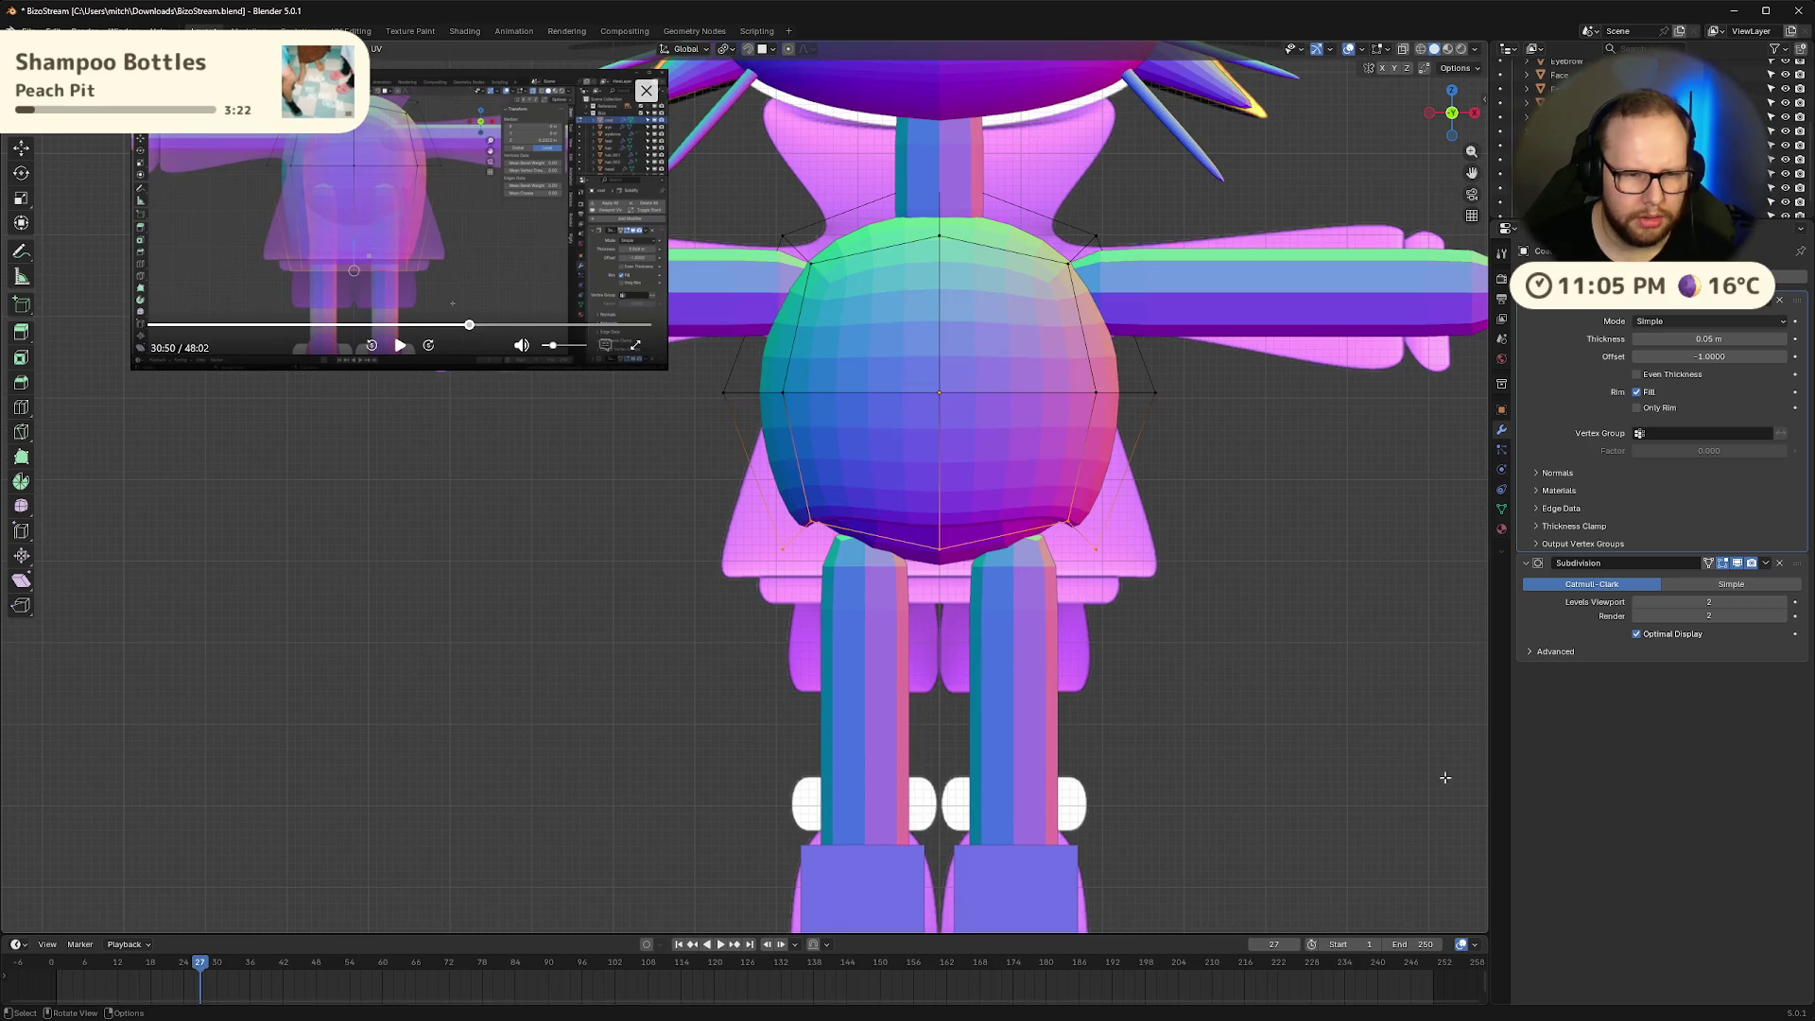
# Flatten the bottom vertices onto one level with S Z 0, checking the reference video
pyautogui.write('sz')
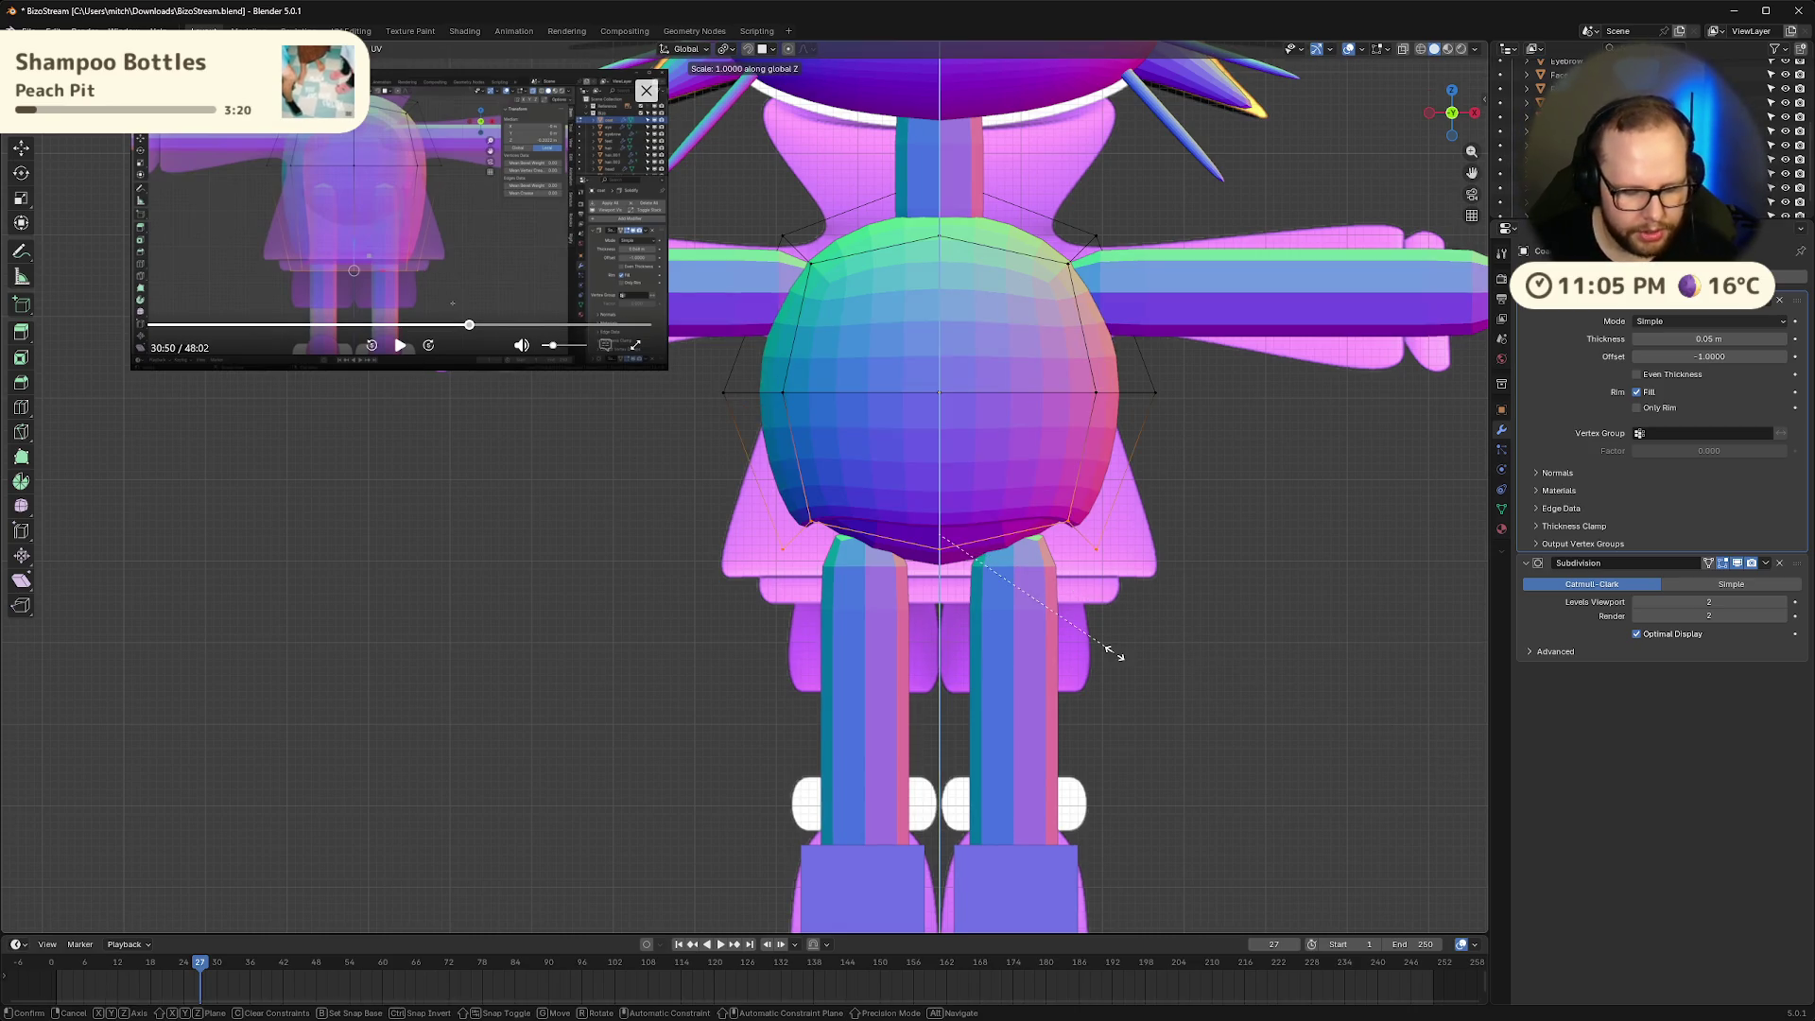
pyautogui.write('0')
pyautogui.press('Return')
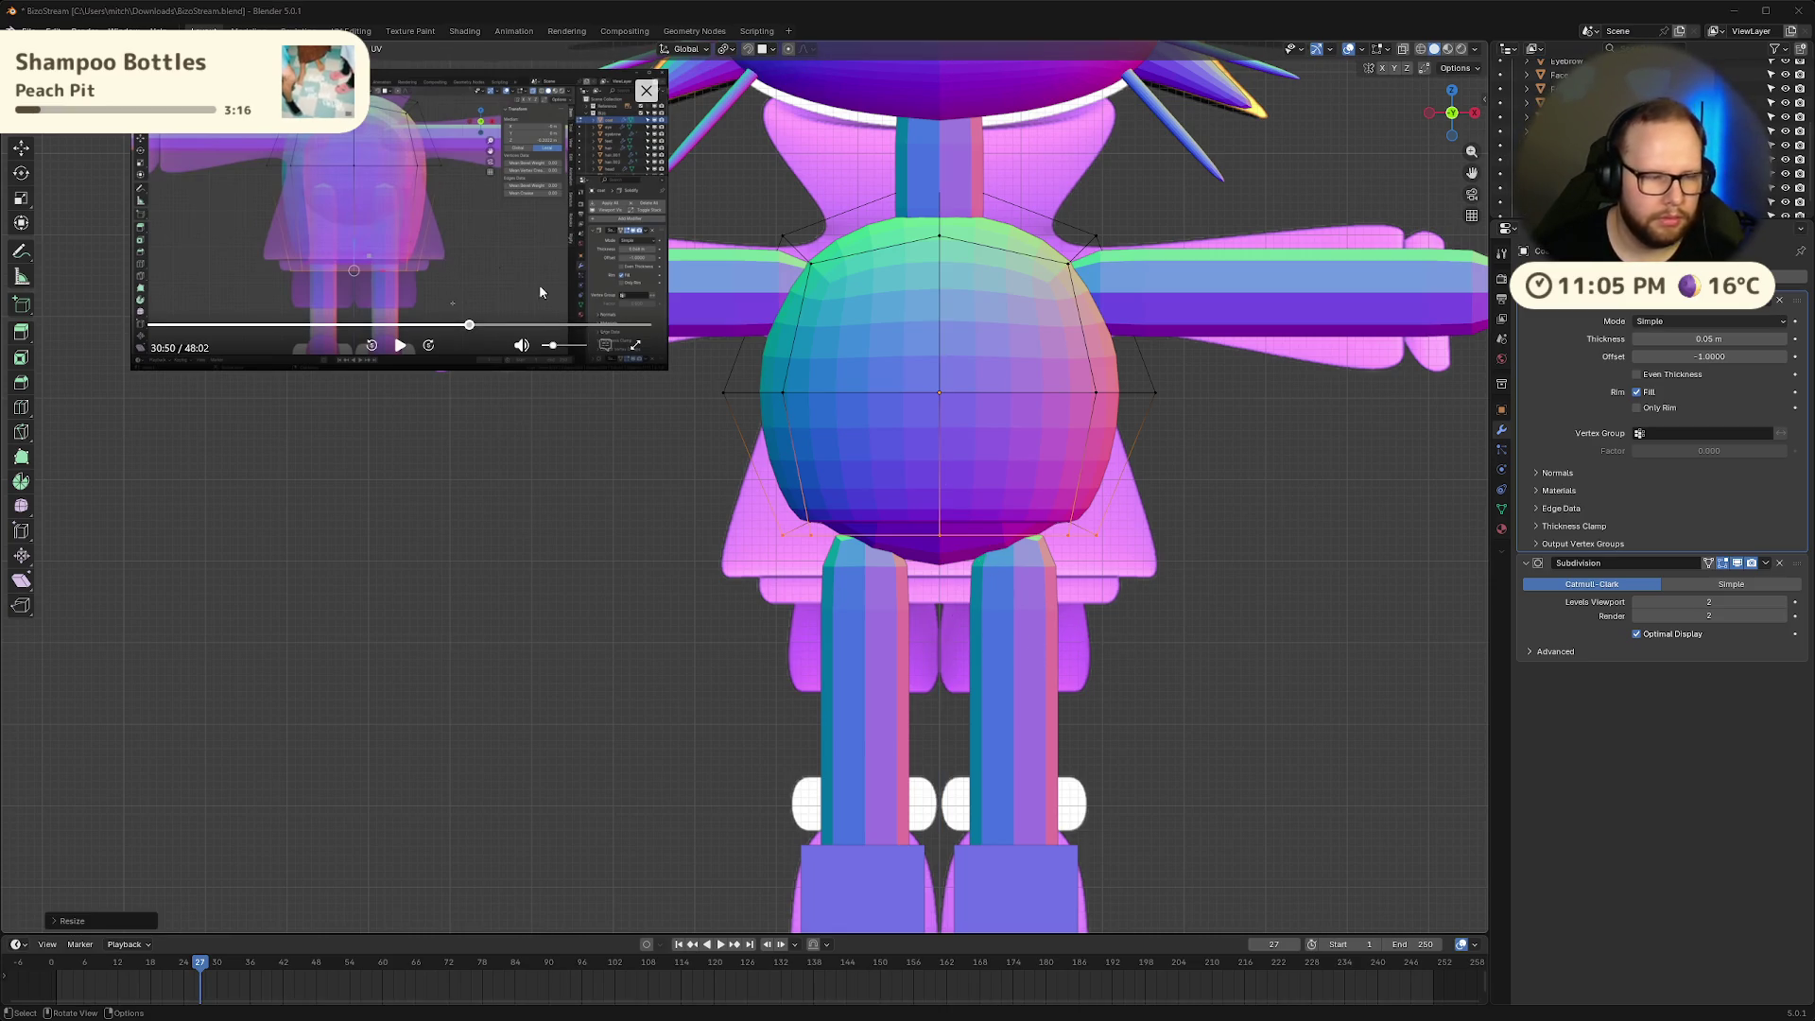
pyautogui.click(400, 345)
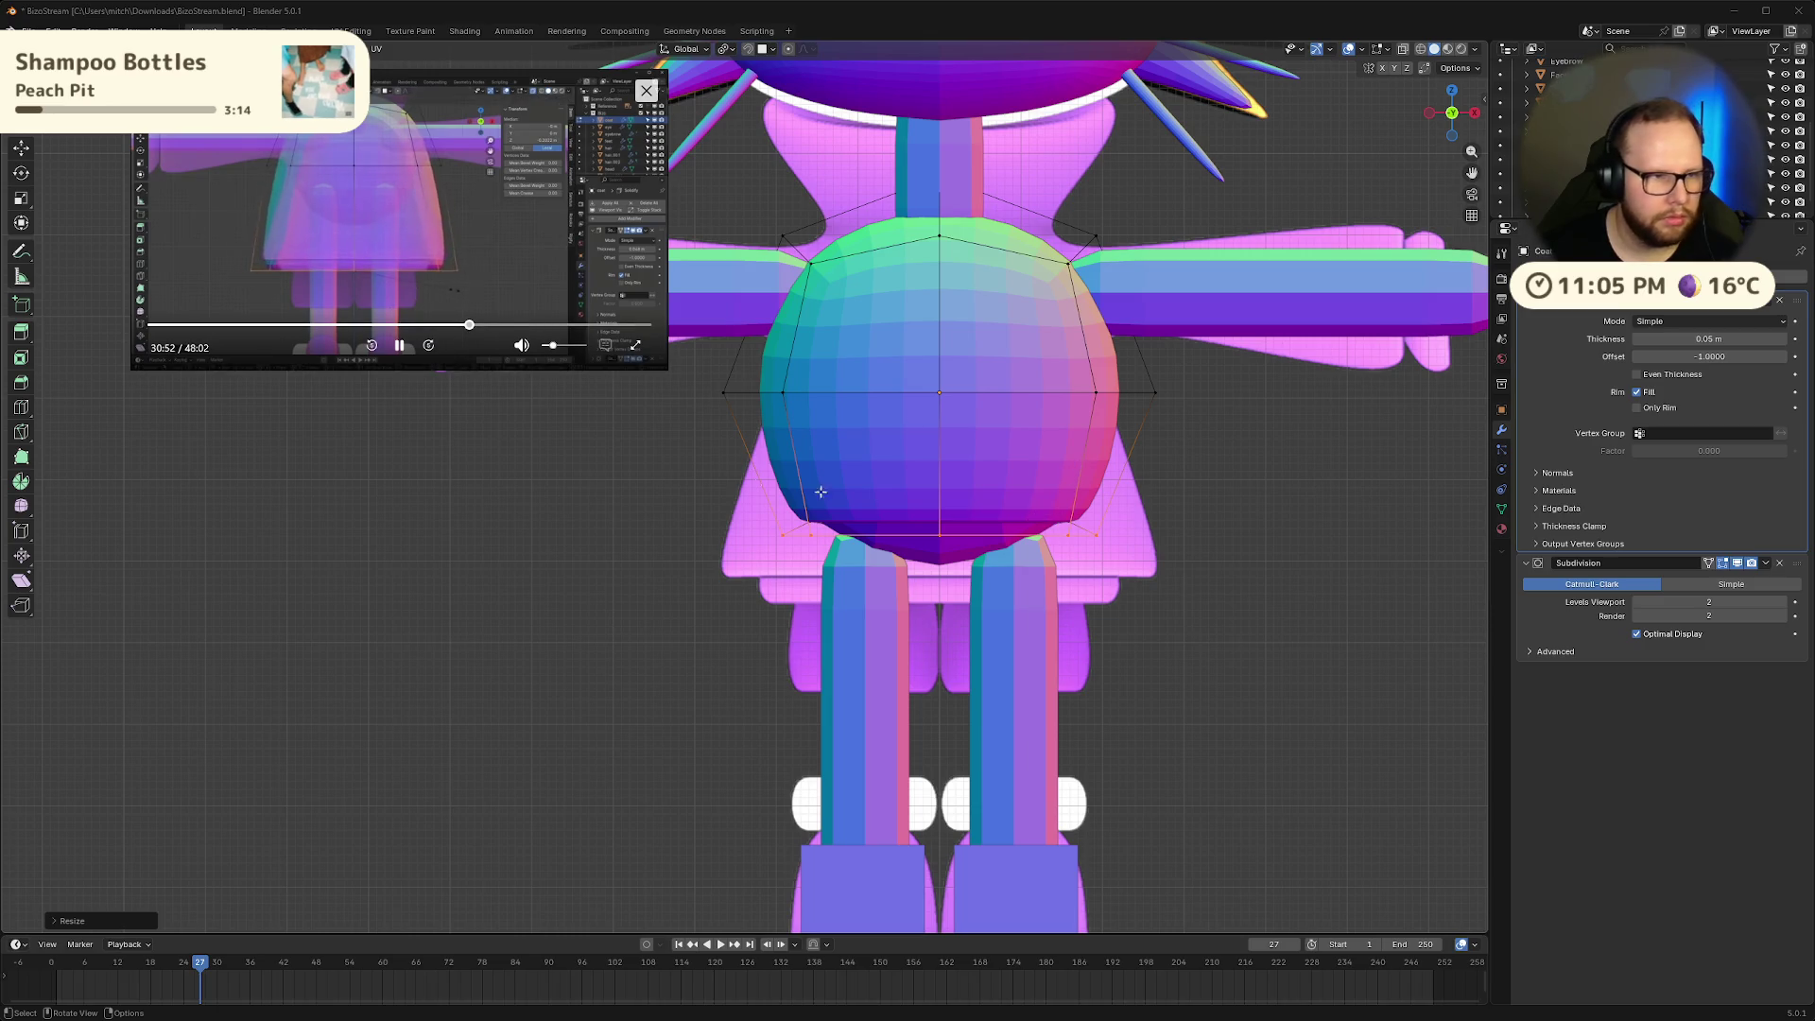
pyautogui.click(399, 345)
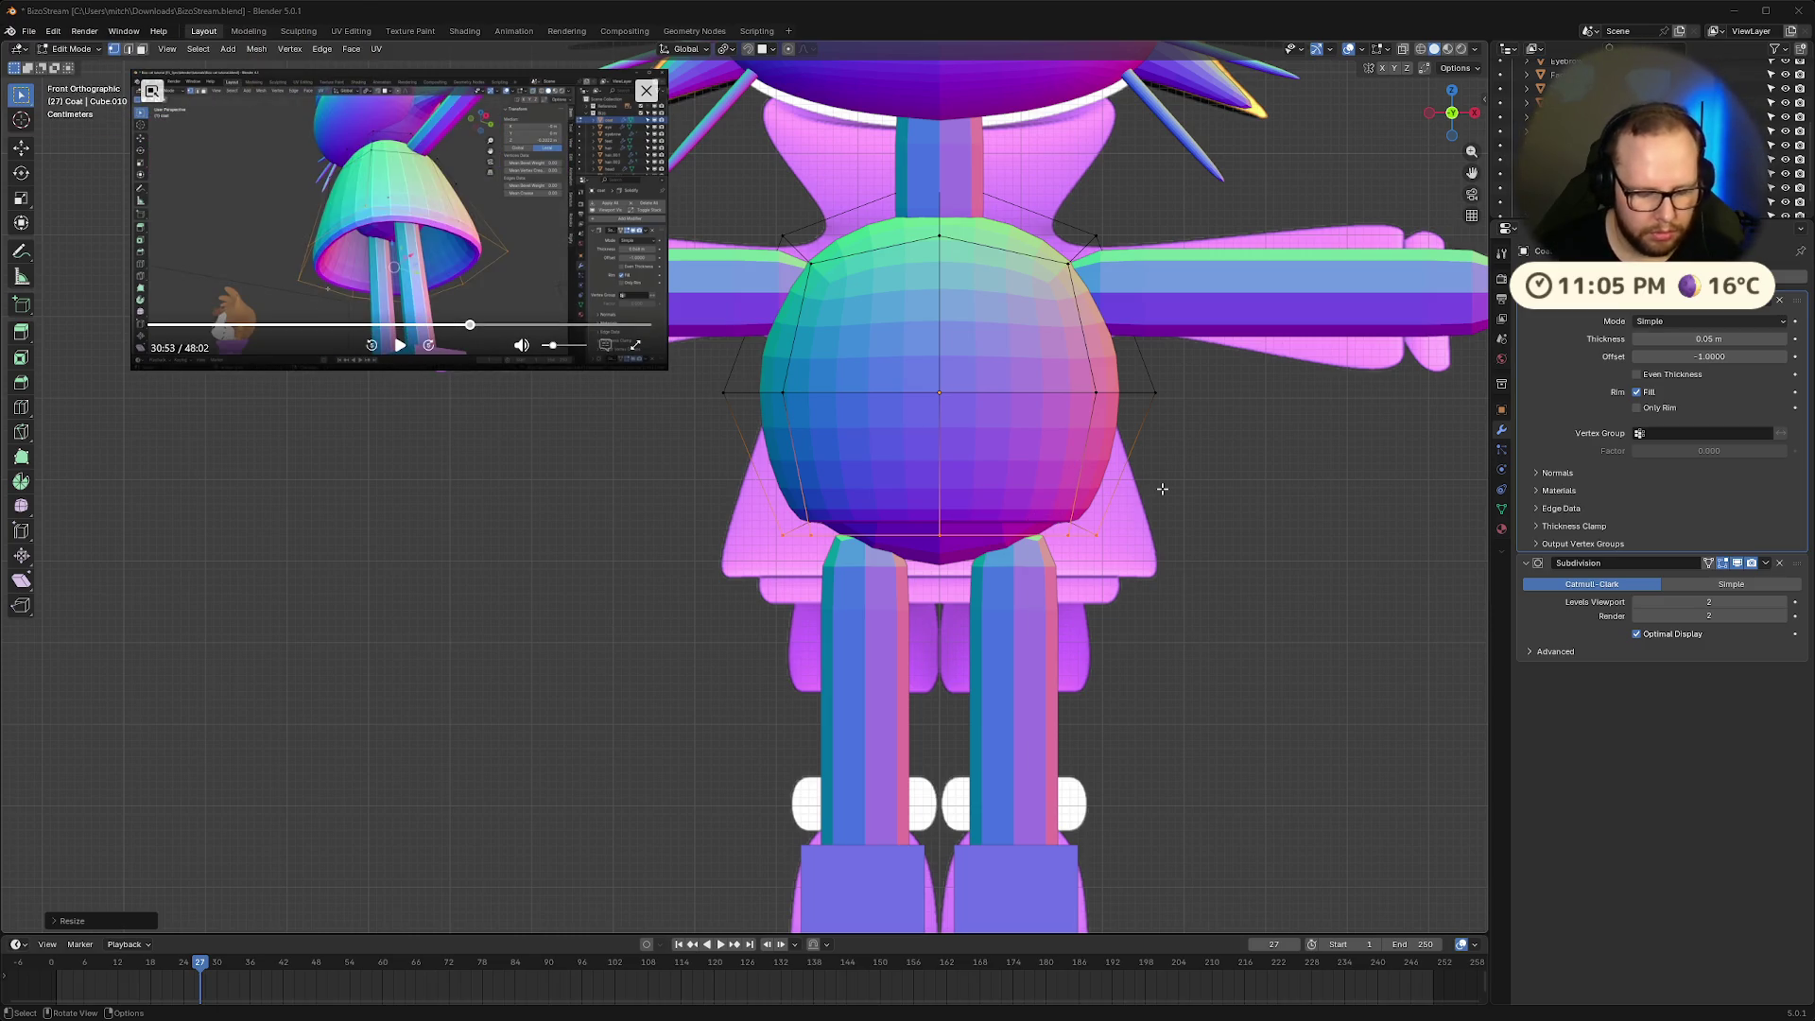
# Try lowering and widening the bottom edge loop, undo those changes, and enable X-ray
pyautogui.hotkey('ctrl', 'z')
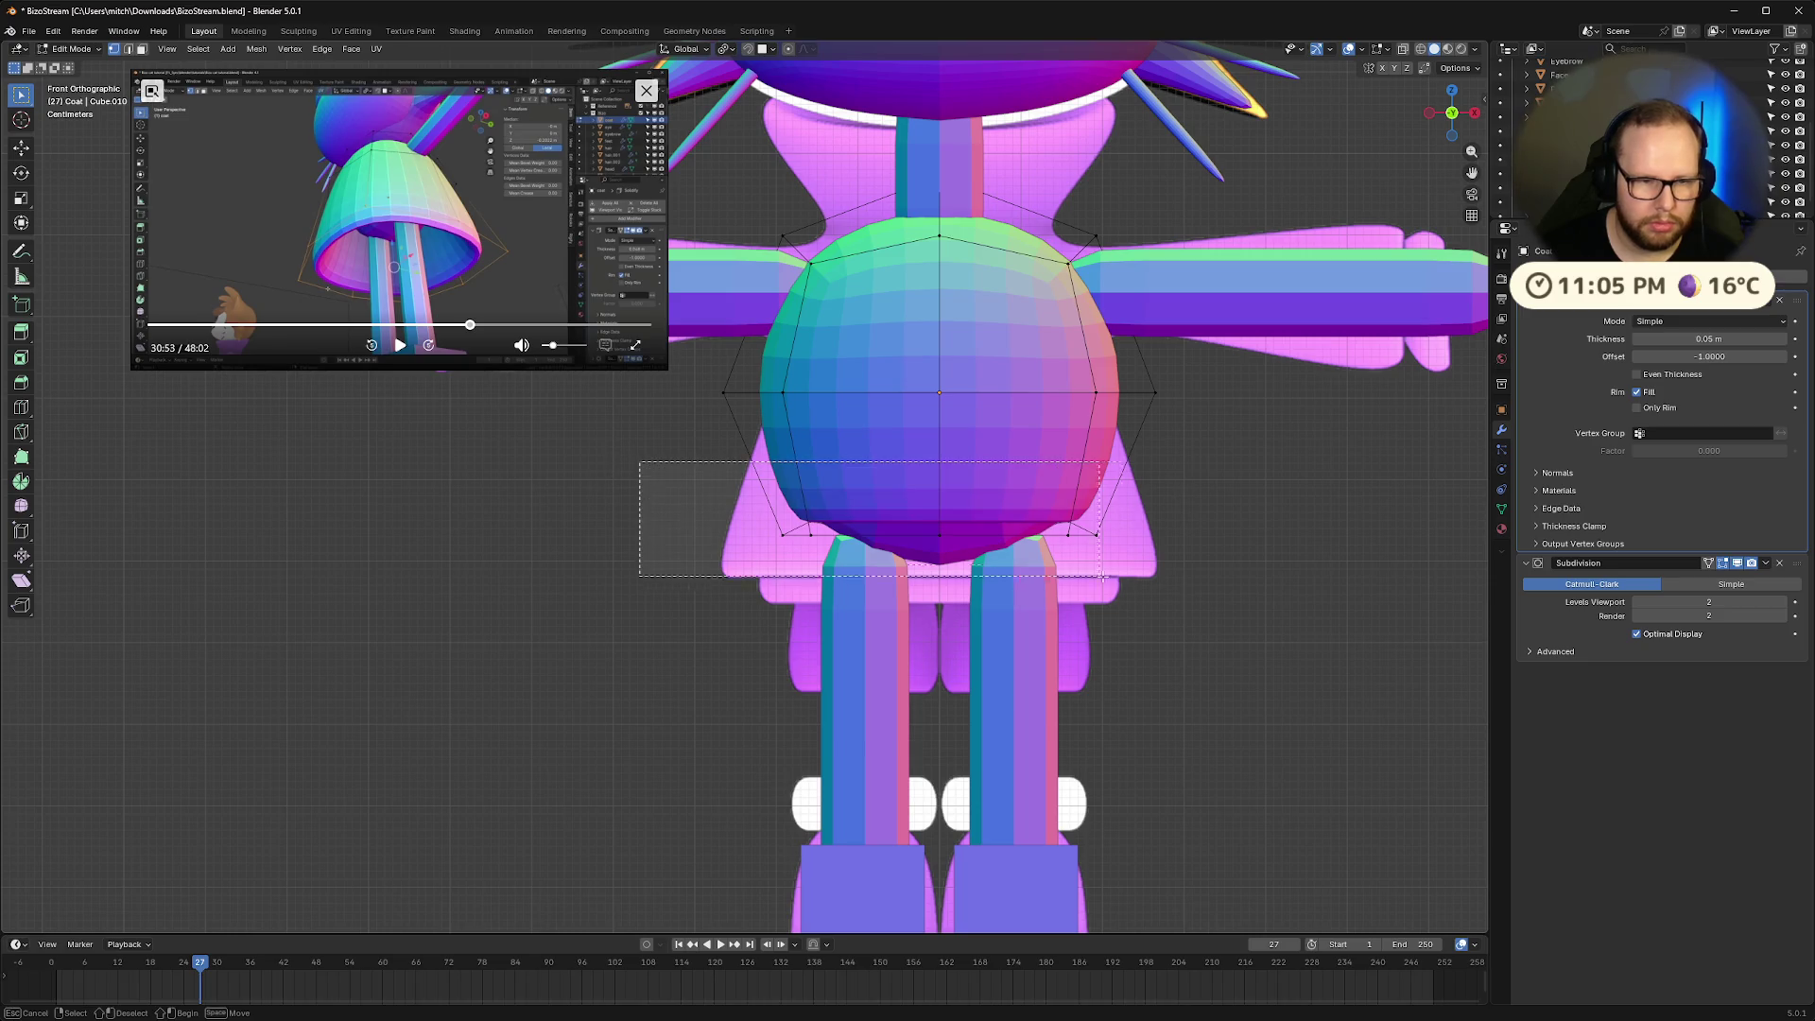
pyautogui.hotkey('ctrl', 'shift', 'z')
pyautogui.press('g')
pyautogui.click(1167, 624)
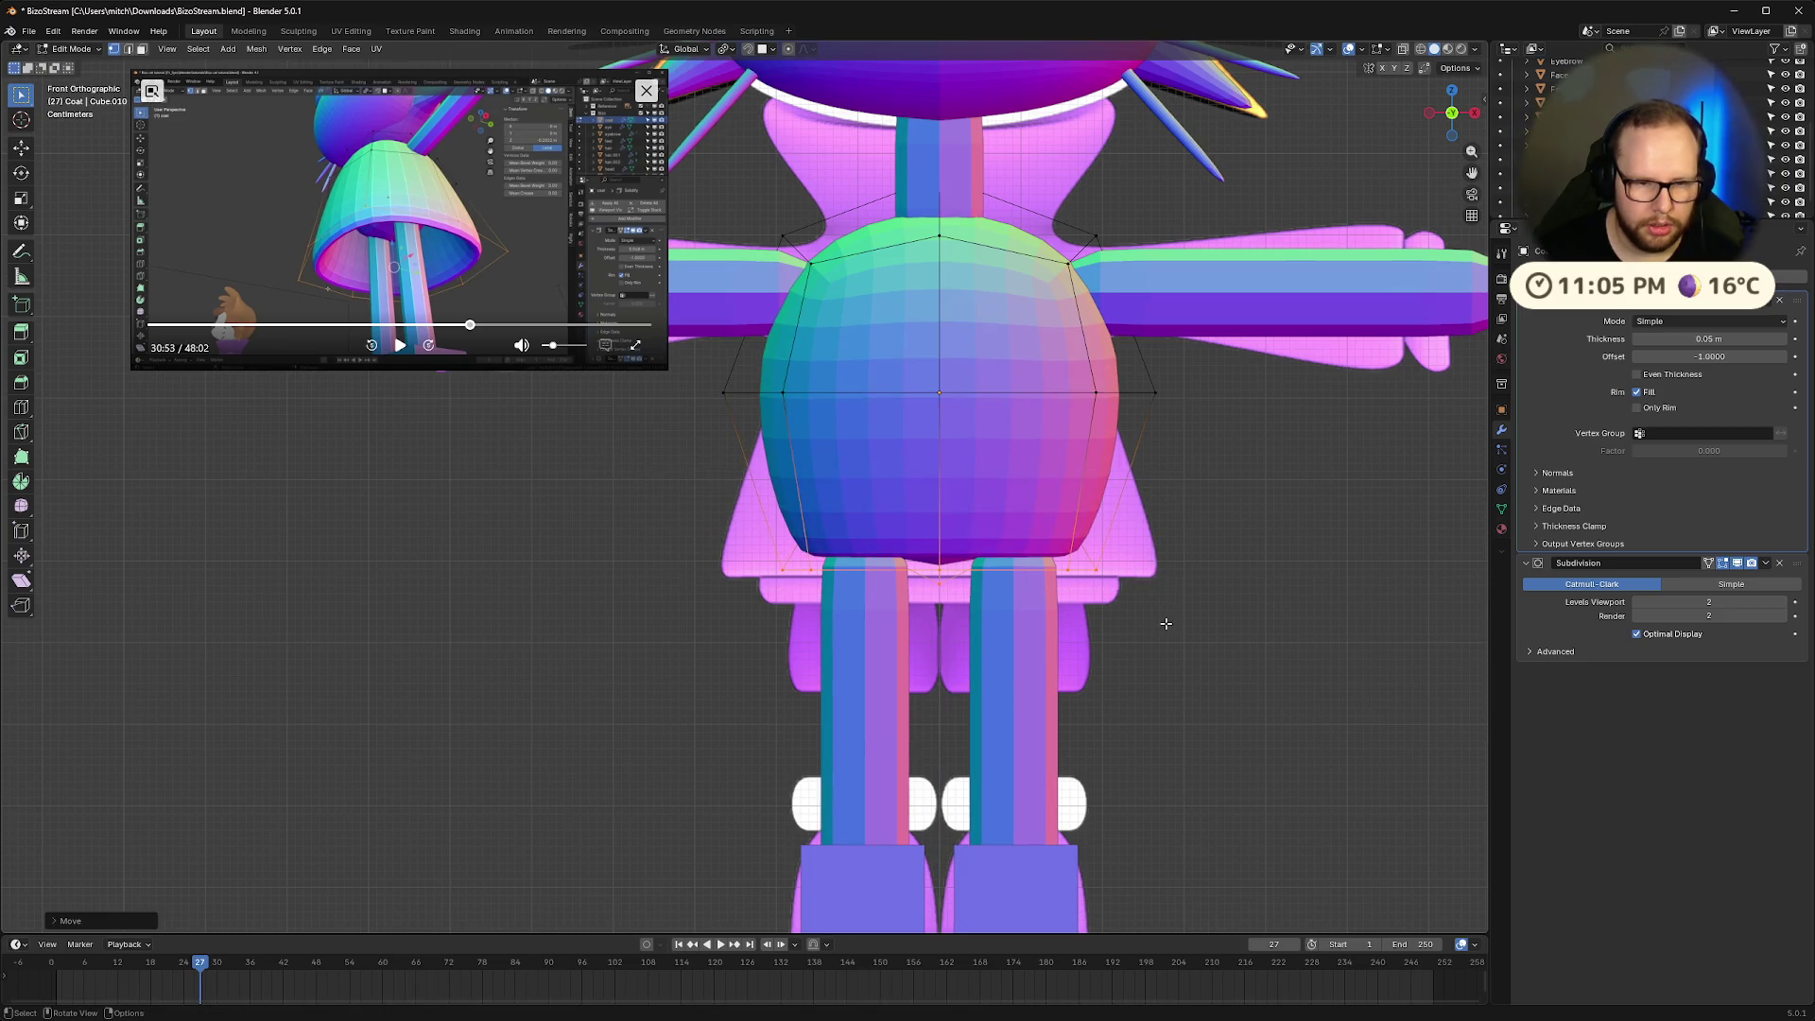
pyautogui.press('s')
pyautogui.click(1288, 617)
pyautogui.hotkey('ctrl', 'z')
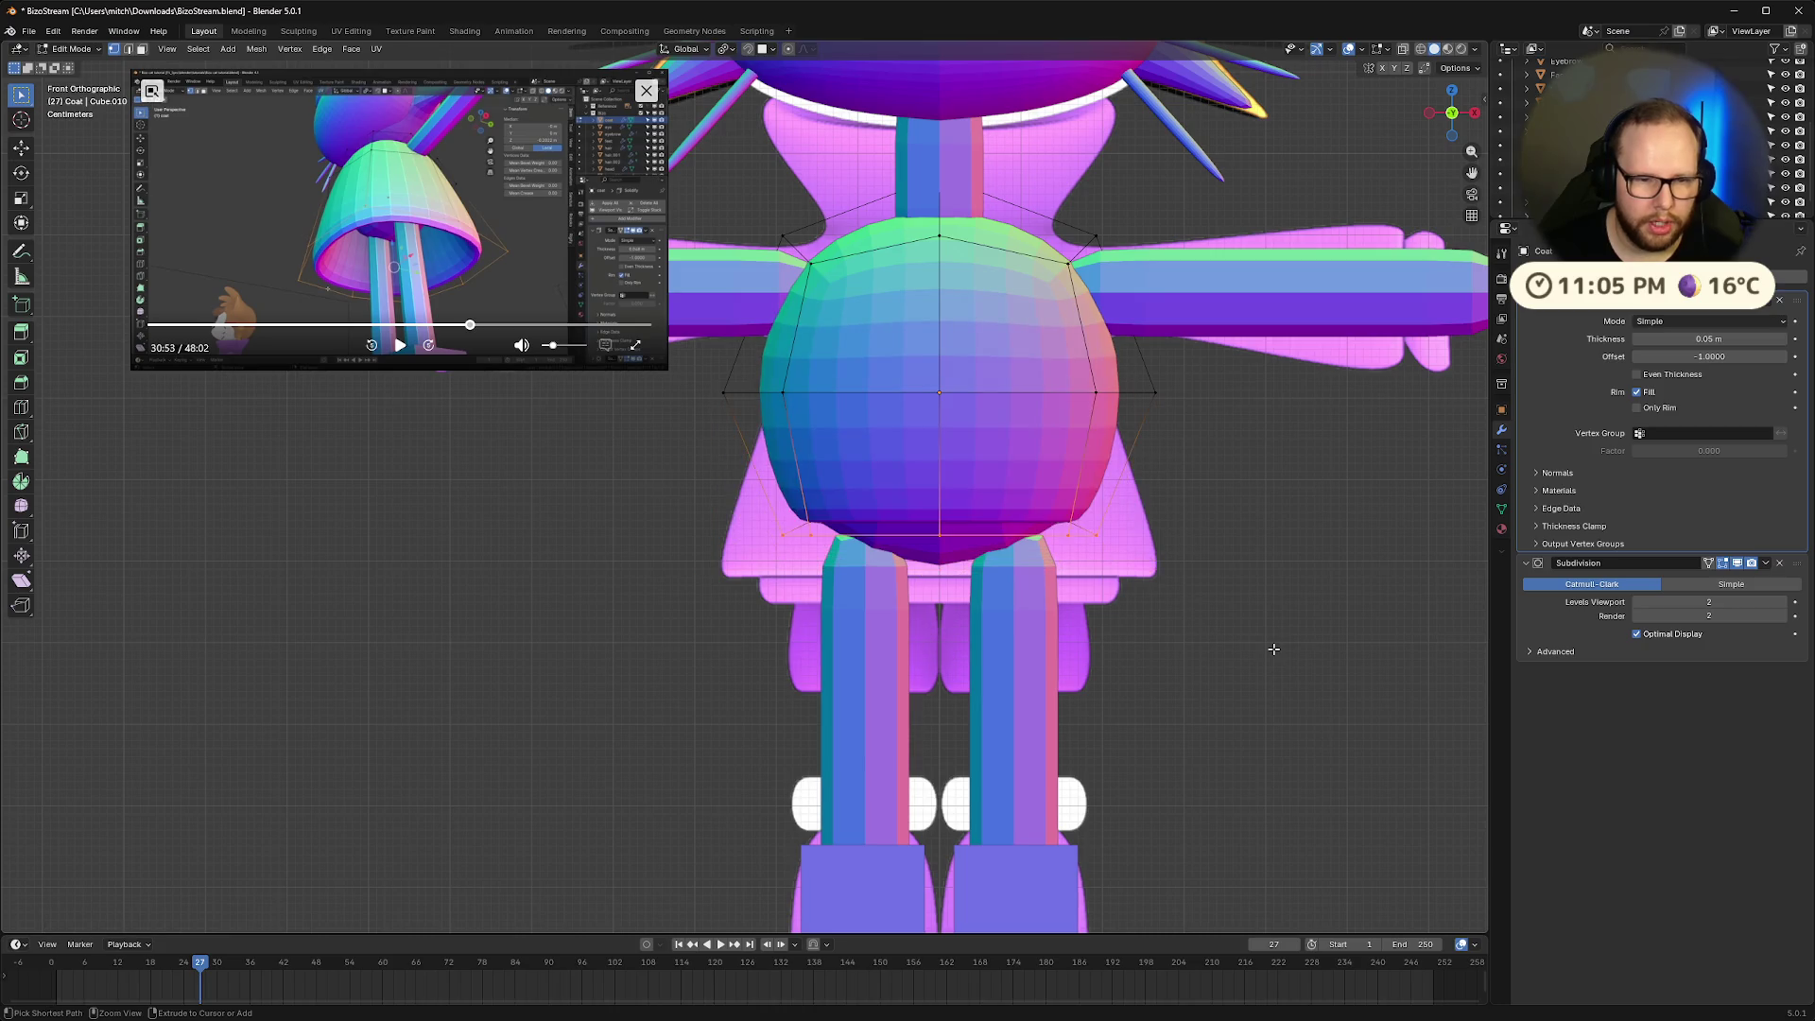
pyautogui.hotkey('ctrl', 'z')
pyautogui.hotkey('ctrl', 'z')
pyautogui.hotkey('ctrl', 'z')
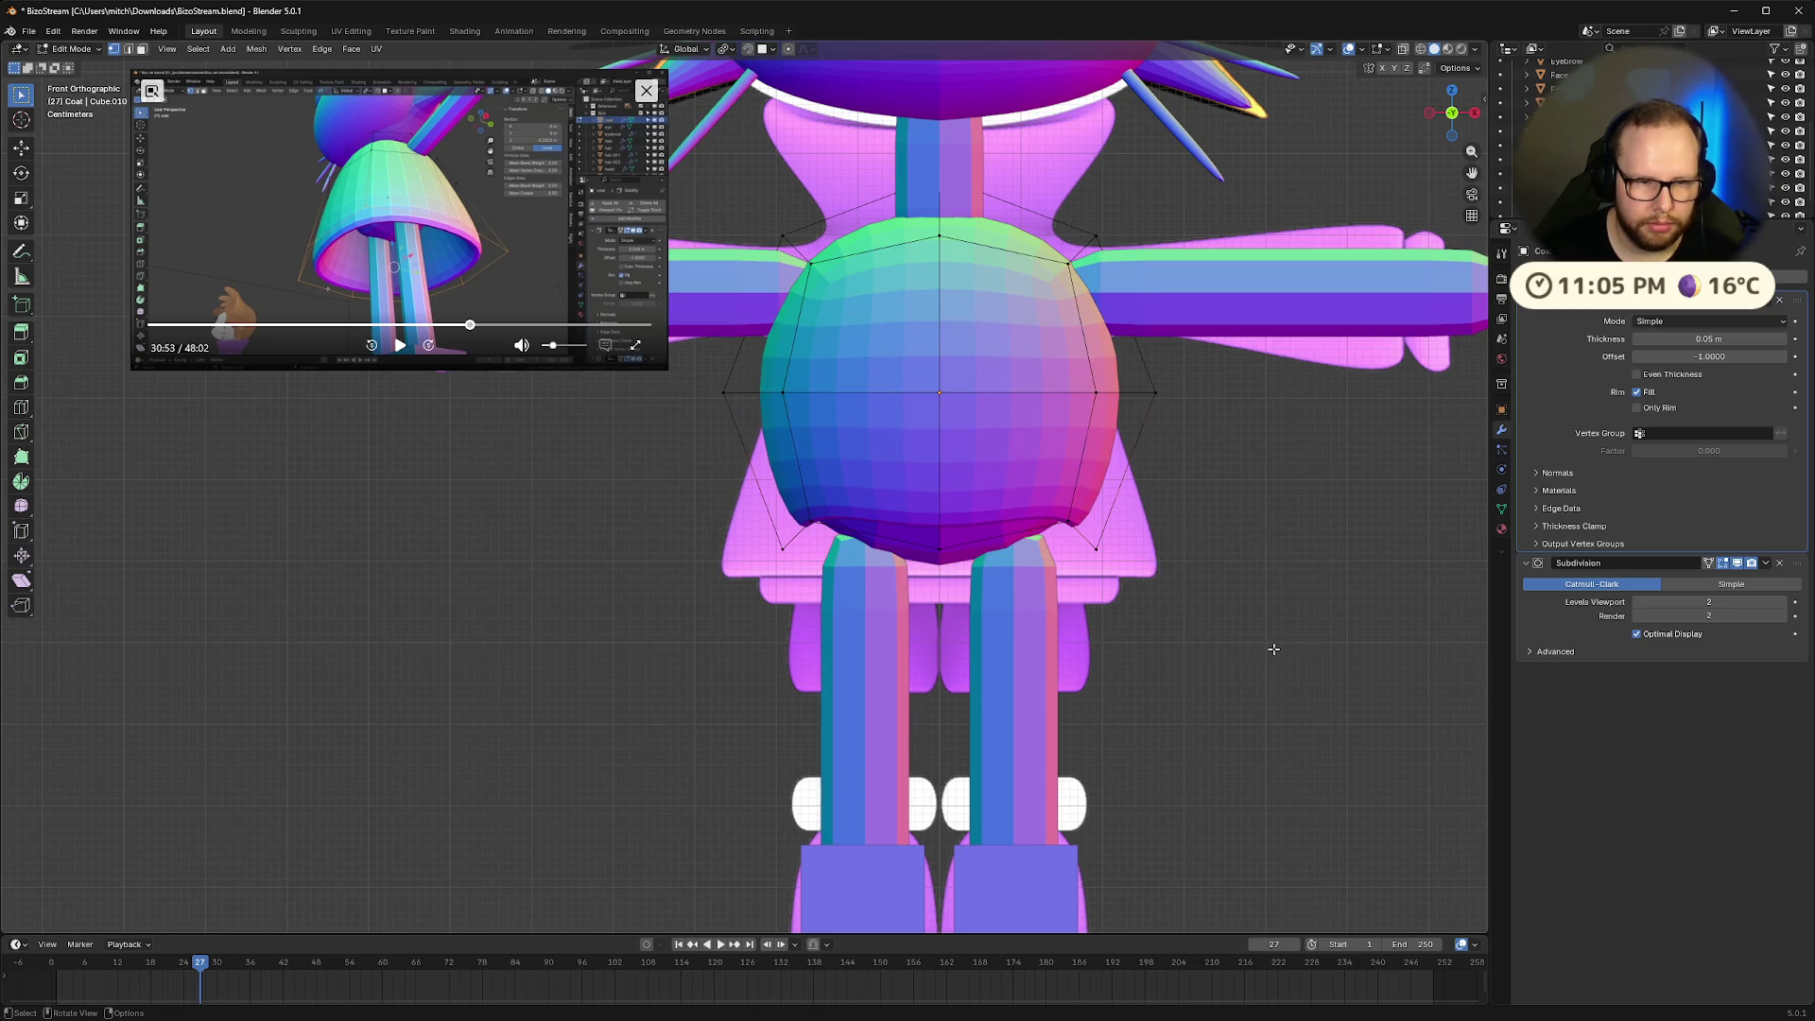
pyautogui.hotkey('alt', 'z')
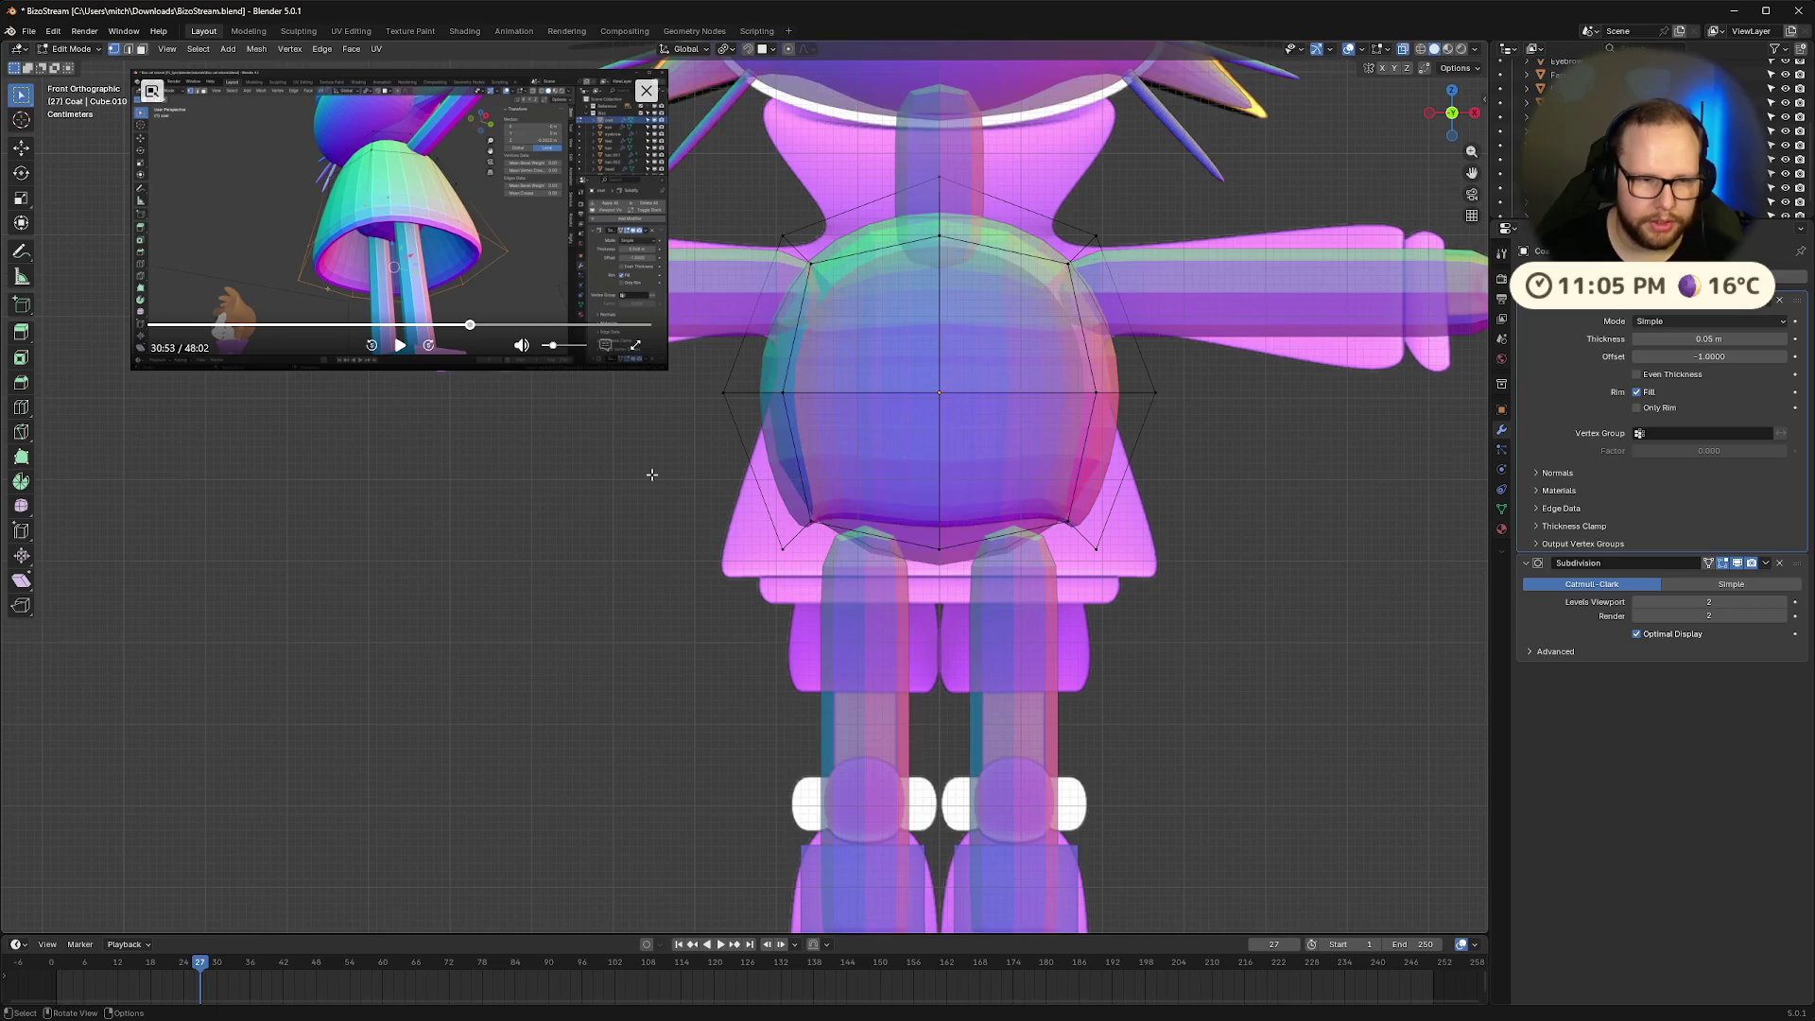
# Select the coat's bottom vertices and flatten them onto one level with S Z 0
pyautogui.moveTo(636, 466); pyautogui.dragTo(1201, 617)
pyautogui.press('s')
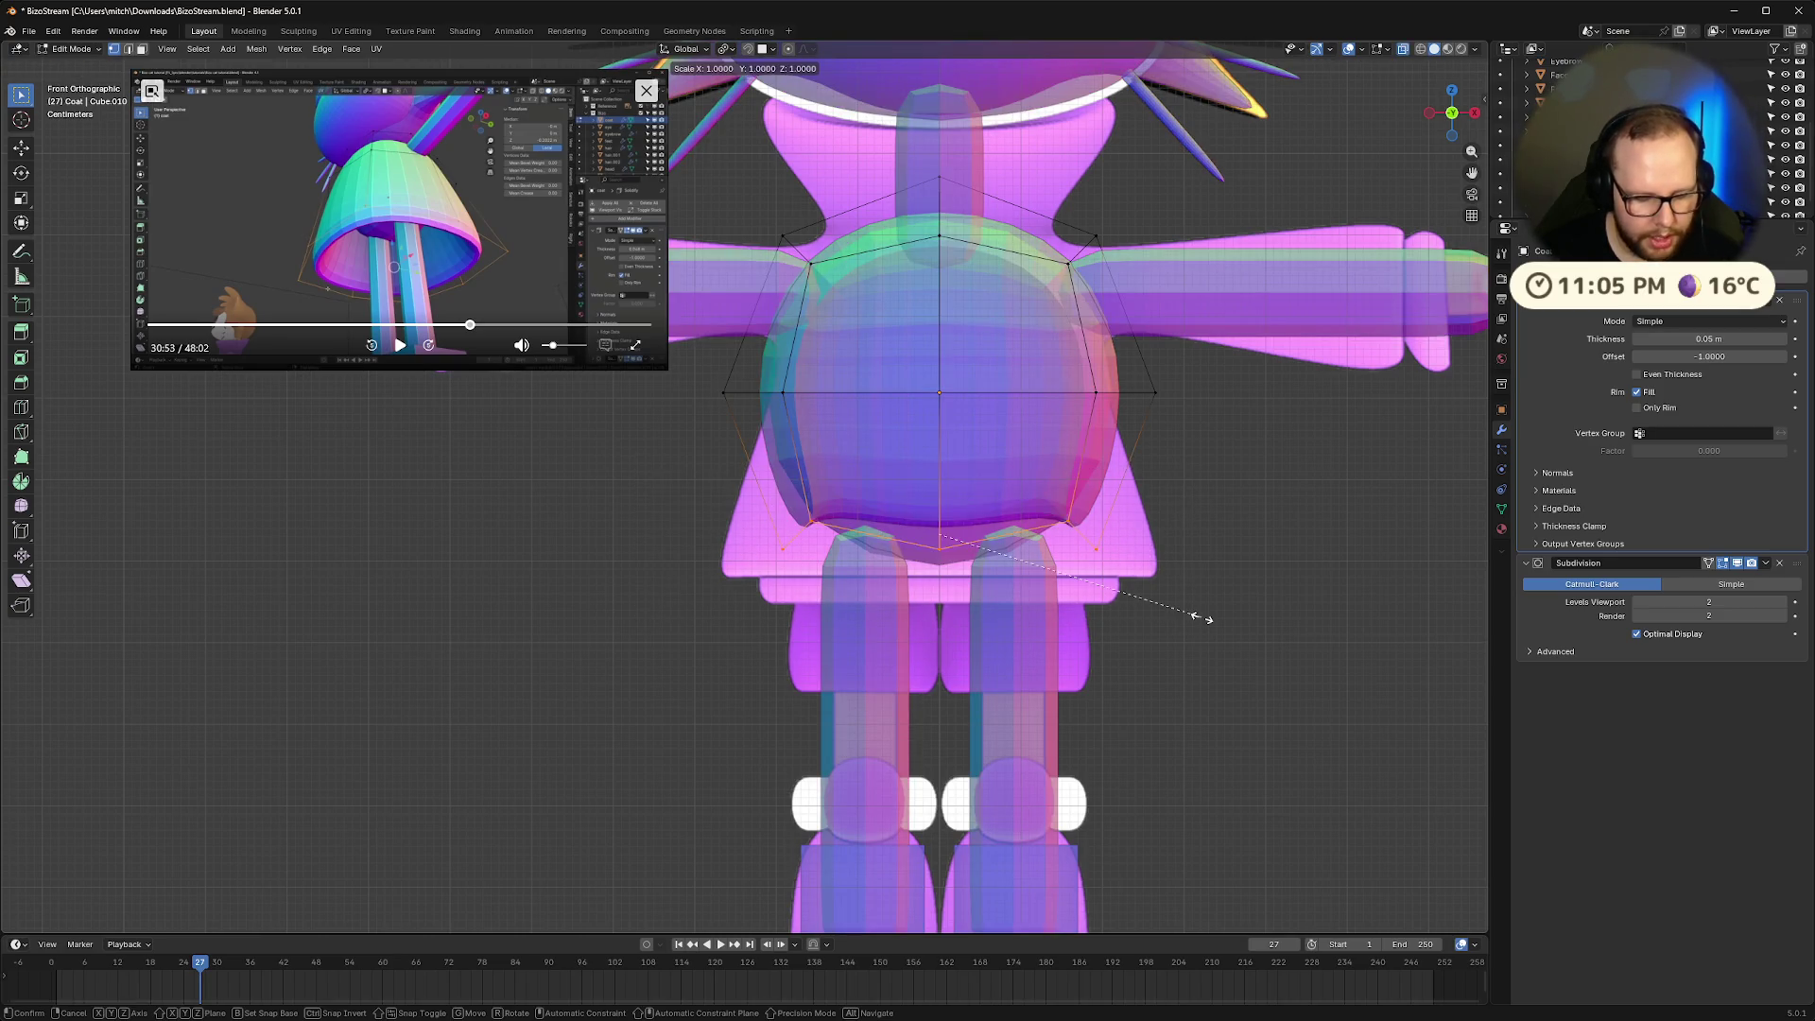
pyautogui.press('z')
pyautogui.press('0')
pyautogui.press('Return')
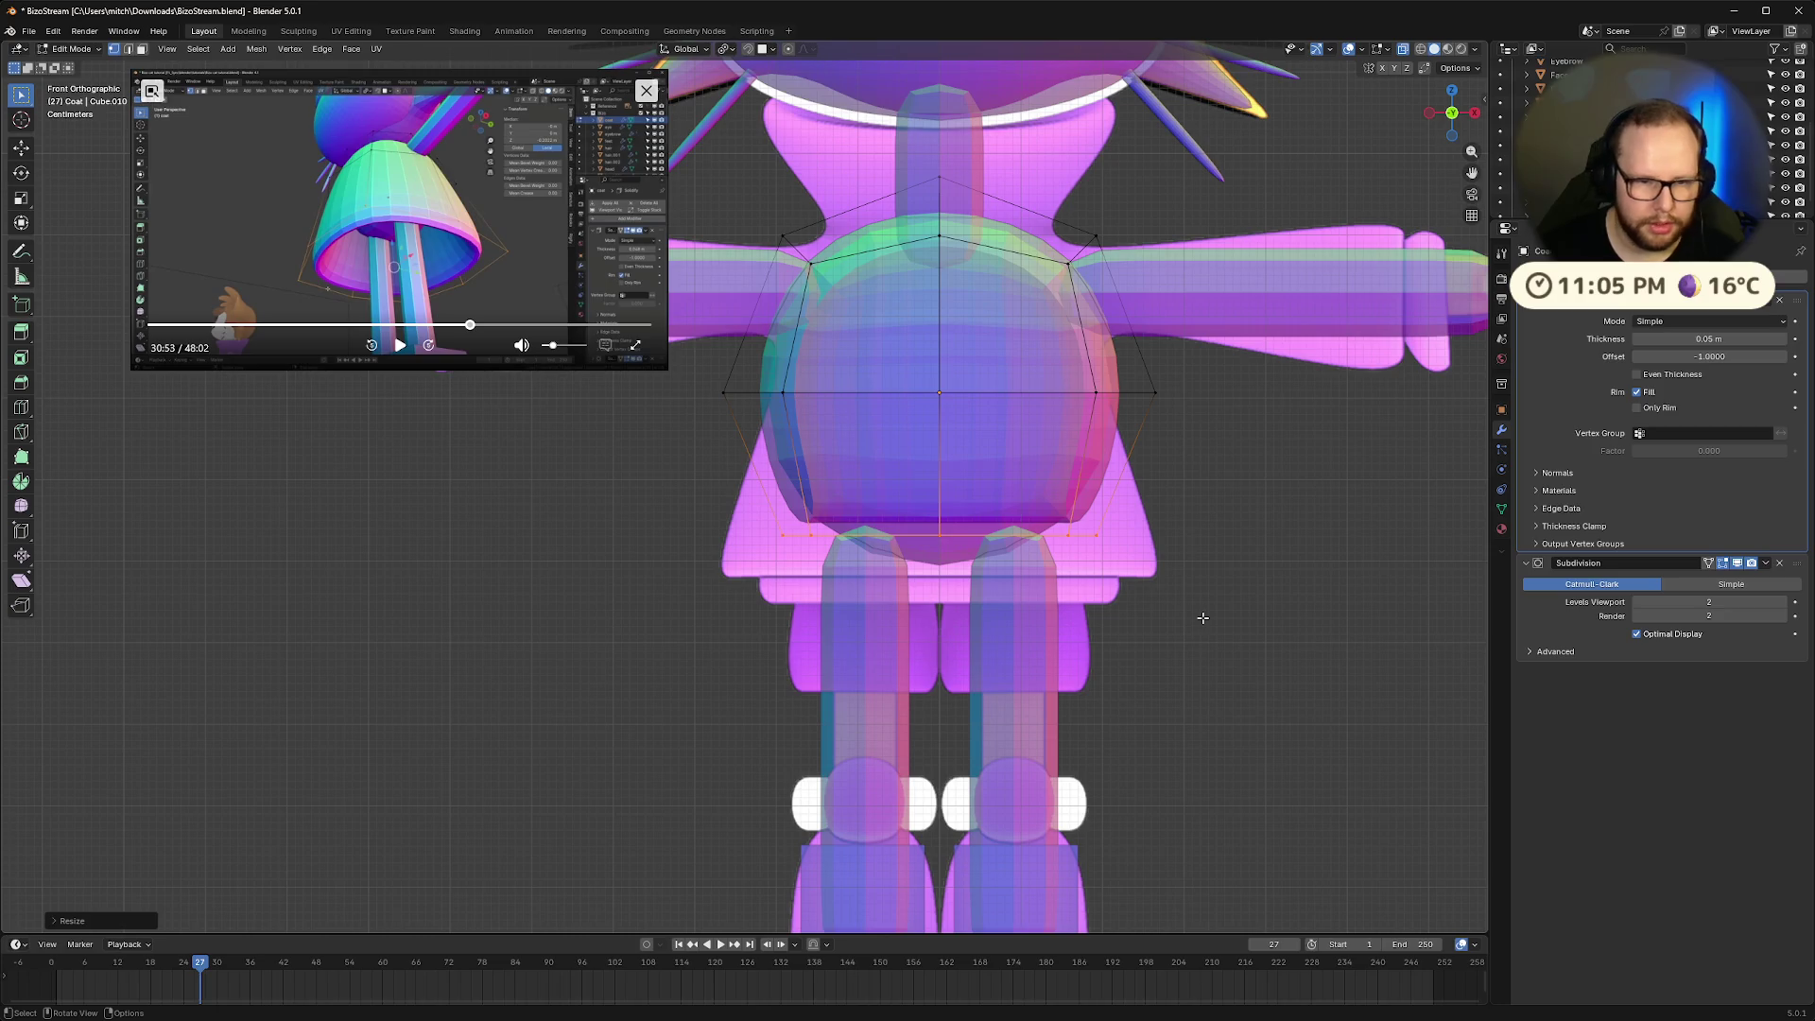
# Drop the bottom edge down along Z over the legs and flare it outward
pyautogui.press('g')
pyautogui.press('z')
pyautogui.click(1203, 696)
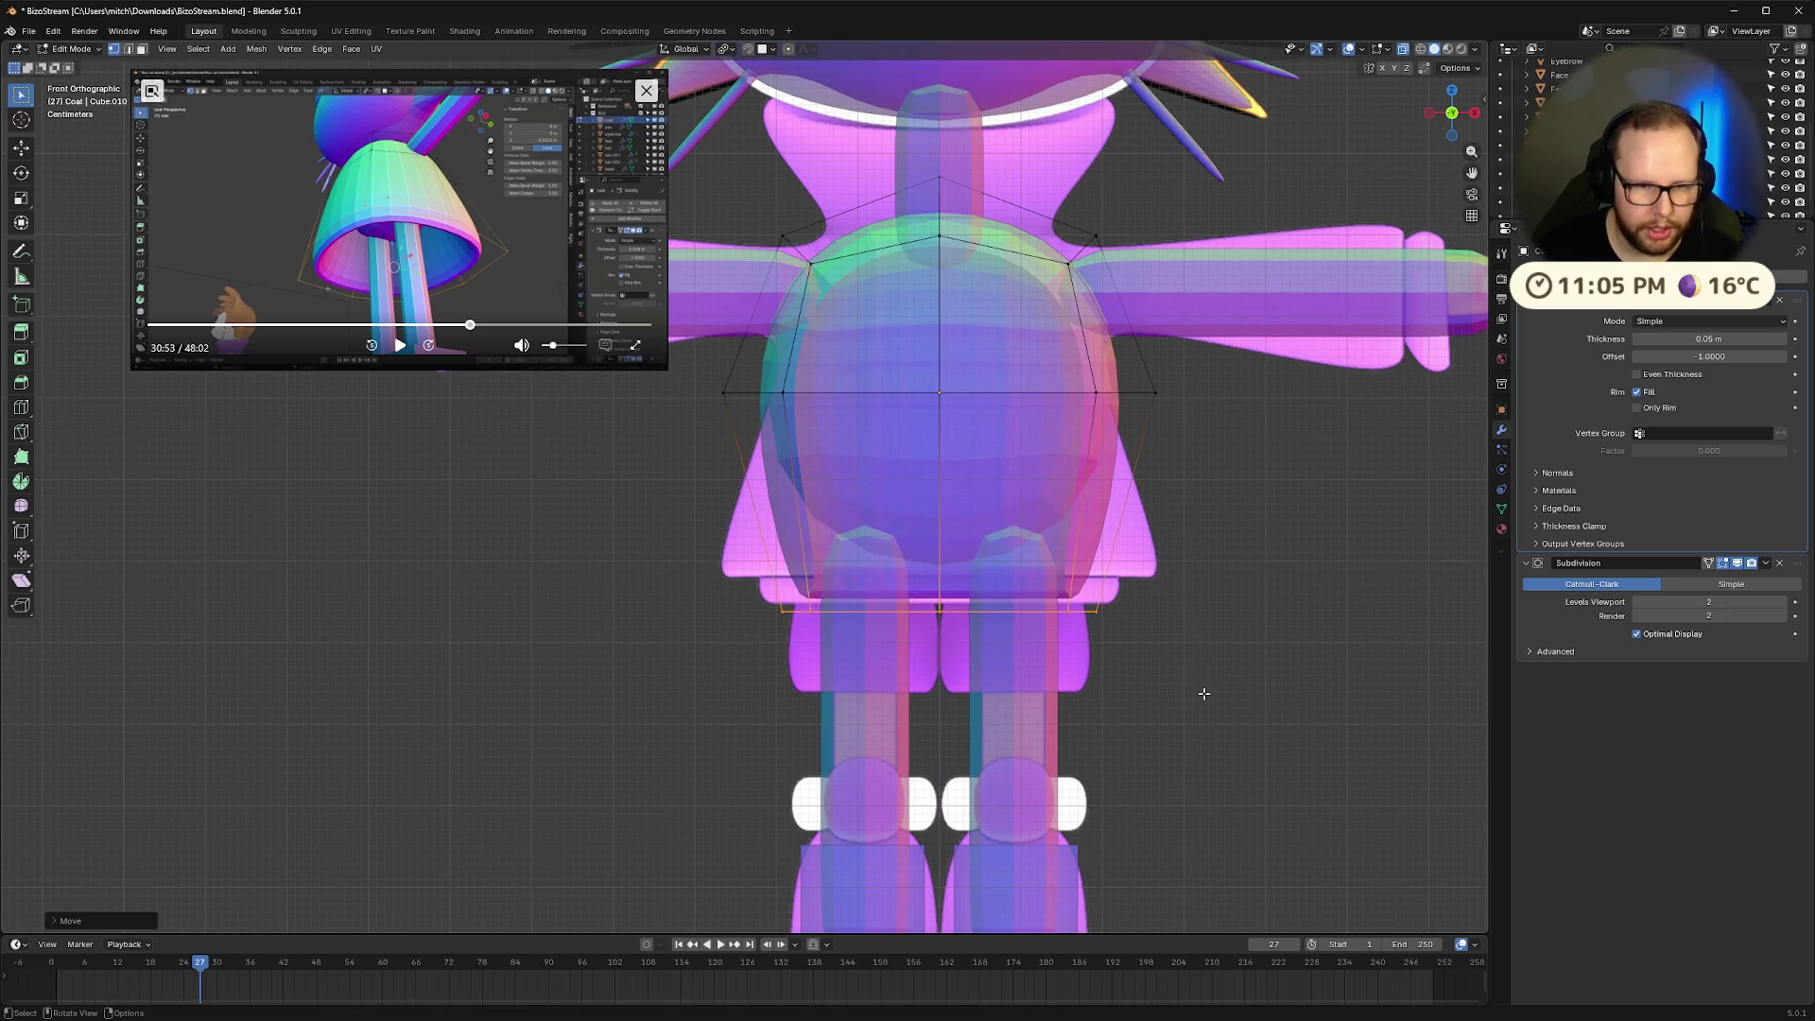
pyautogui.press('s')
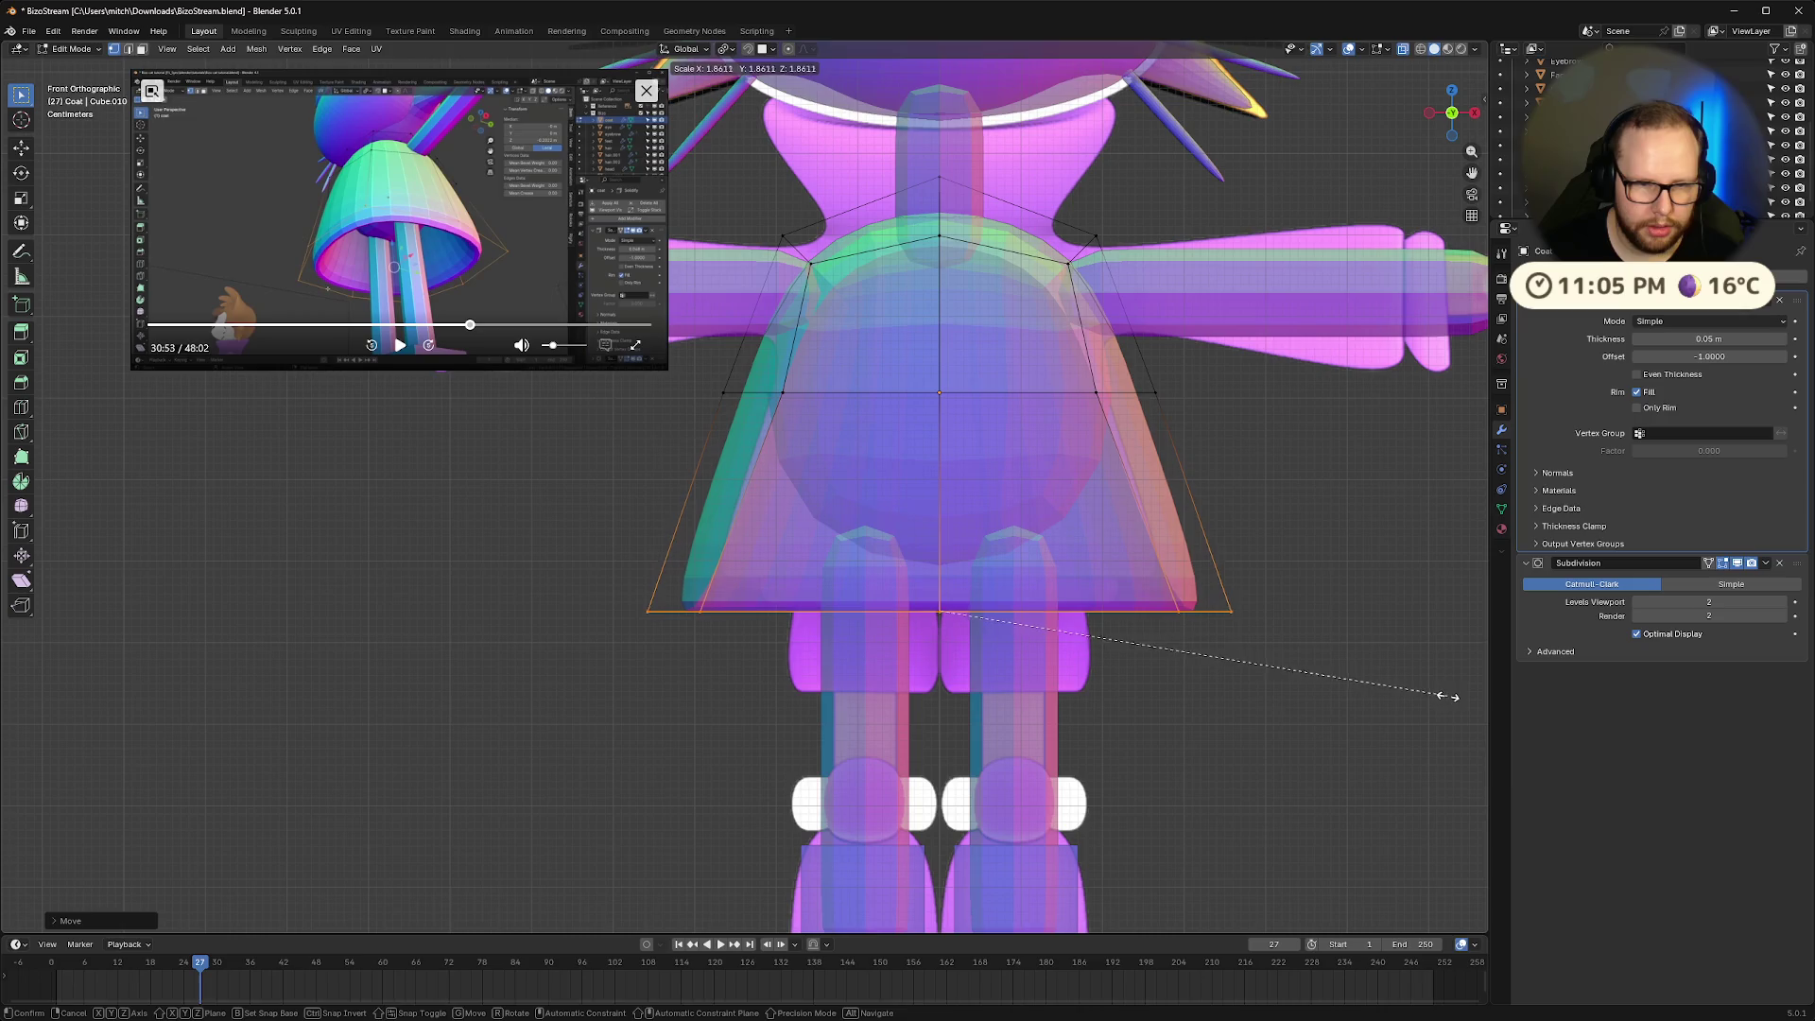
pyautogui.click(1444, 695)
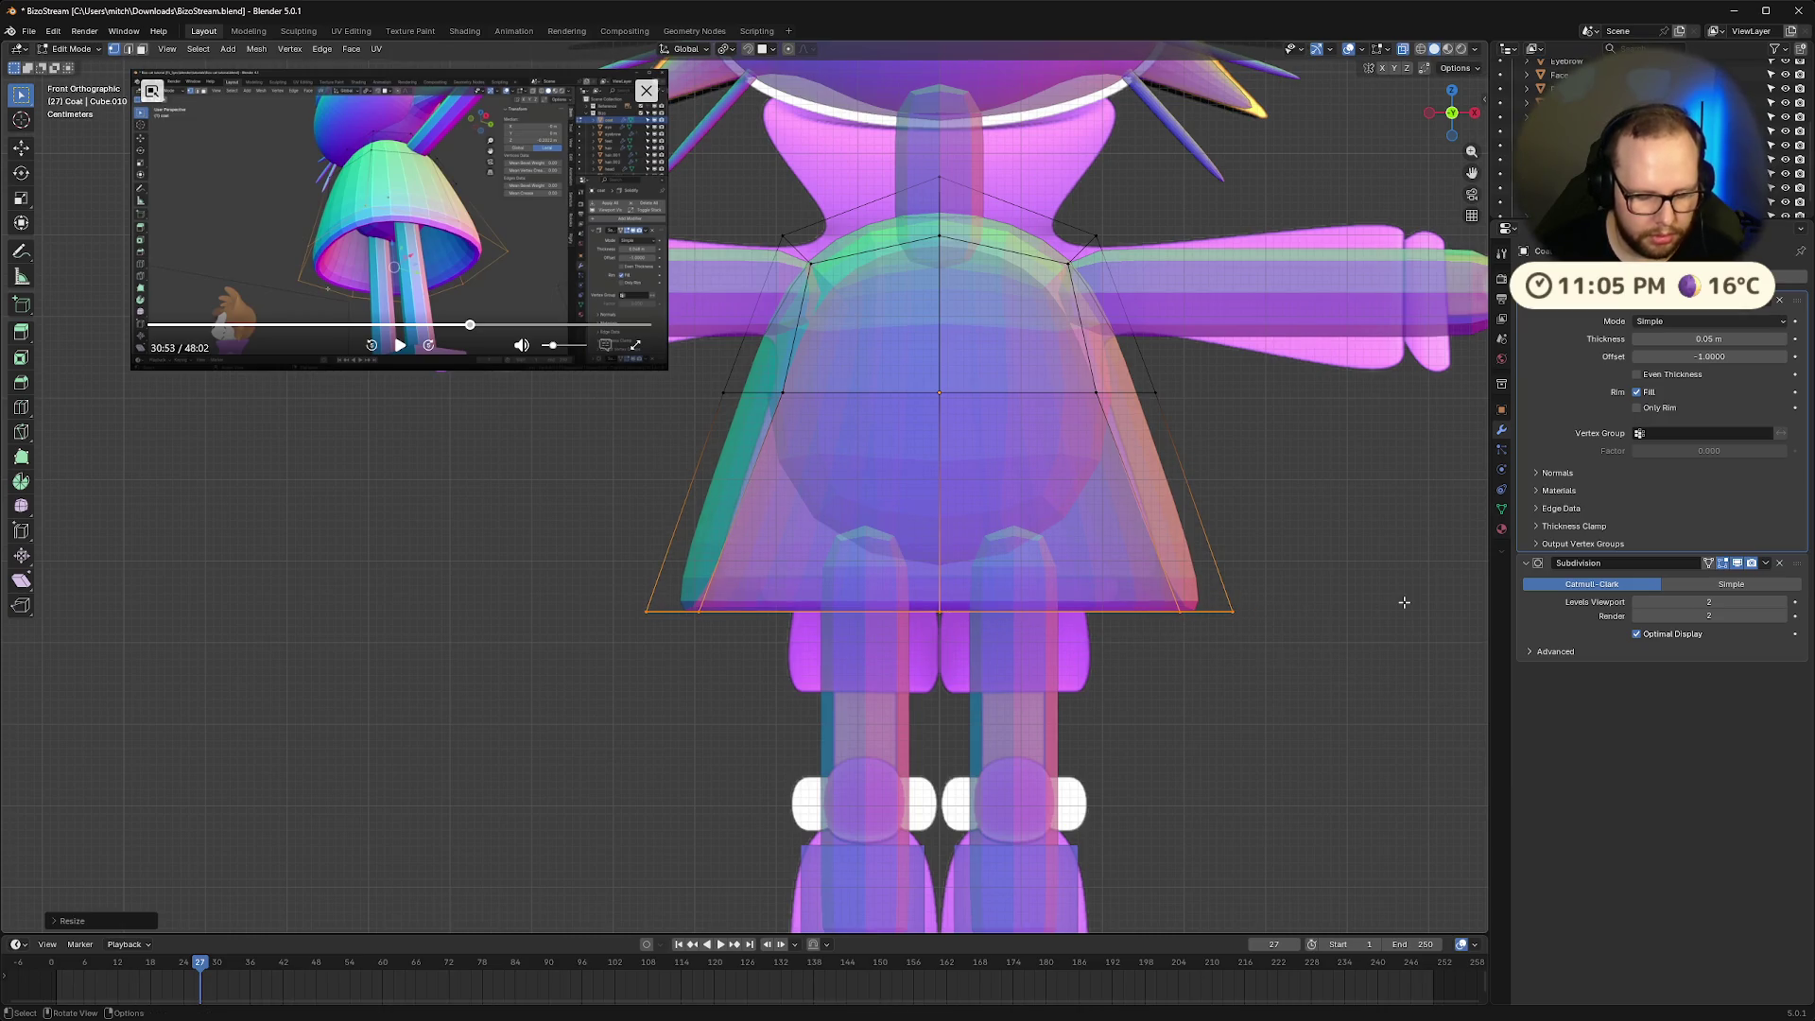
# Raise the hem slightly along Z and narrow it a little
pyautogui.press('g')
pyautogui.press('z')
pyautogui.click(1346, 575)
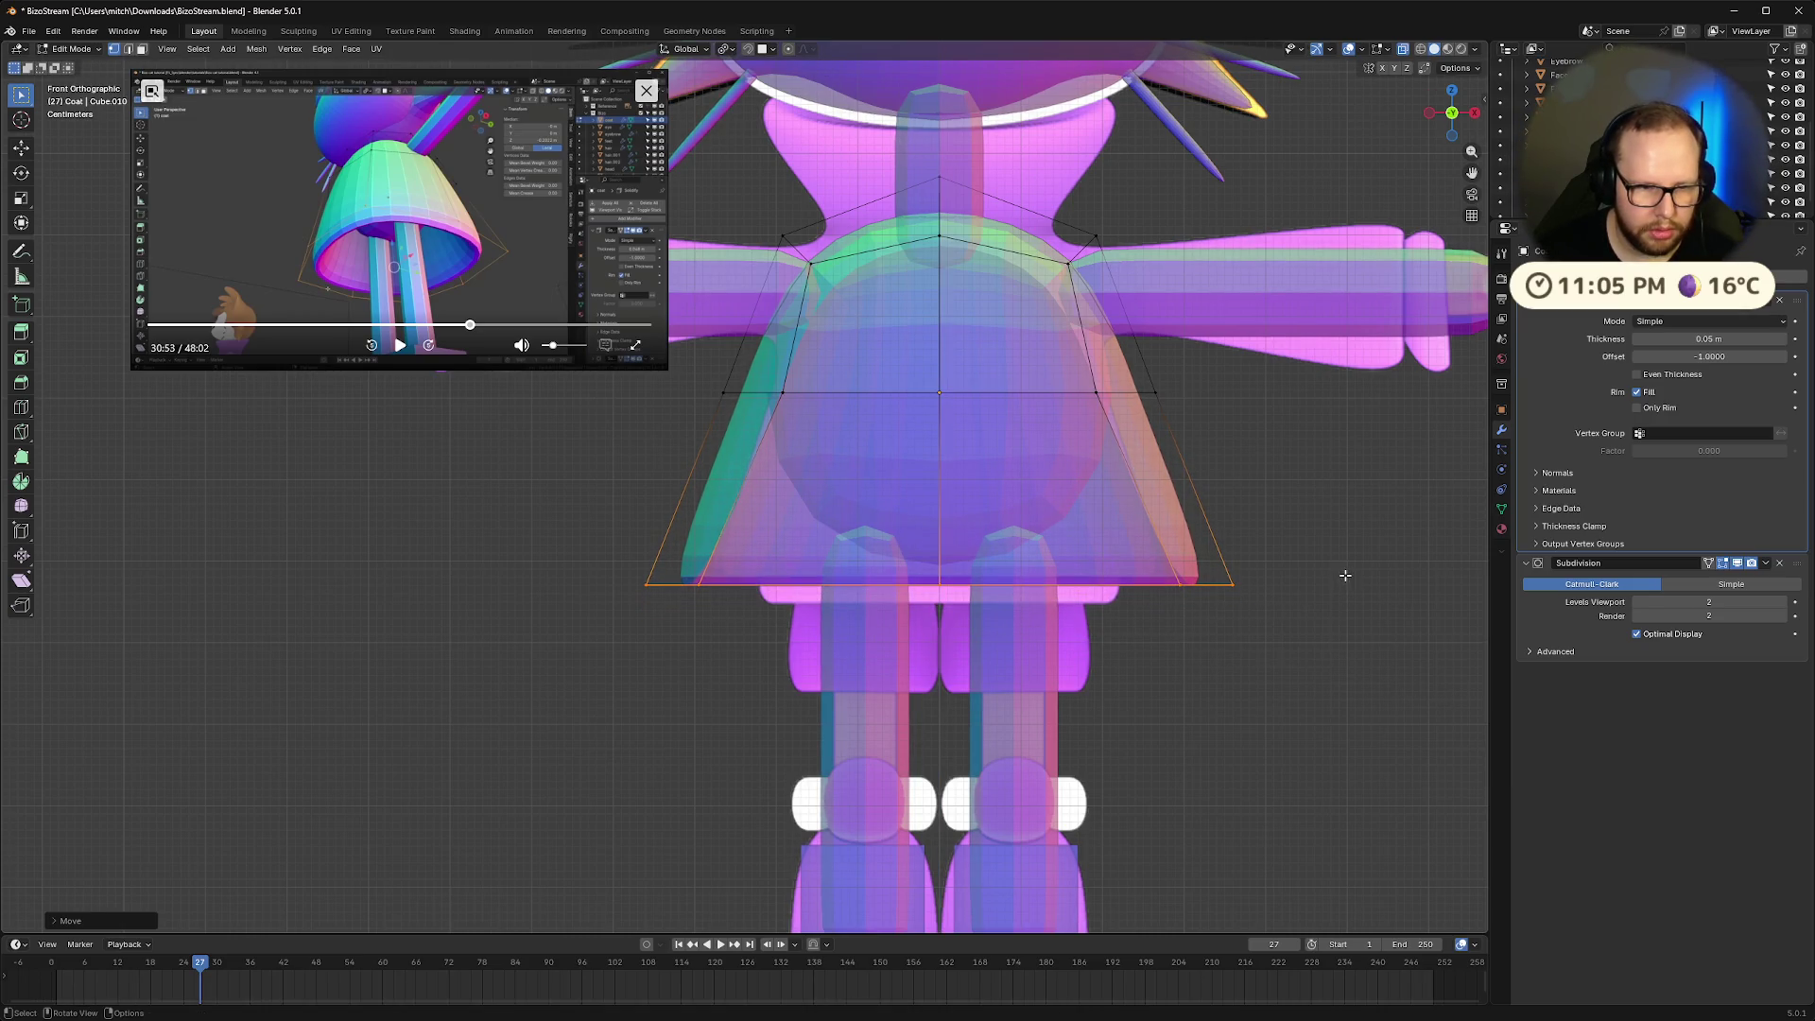
pyautogui.press('s')
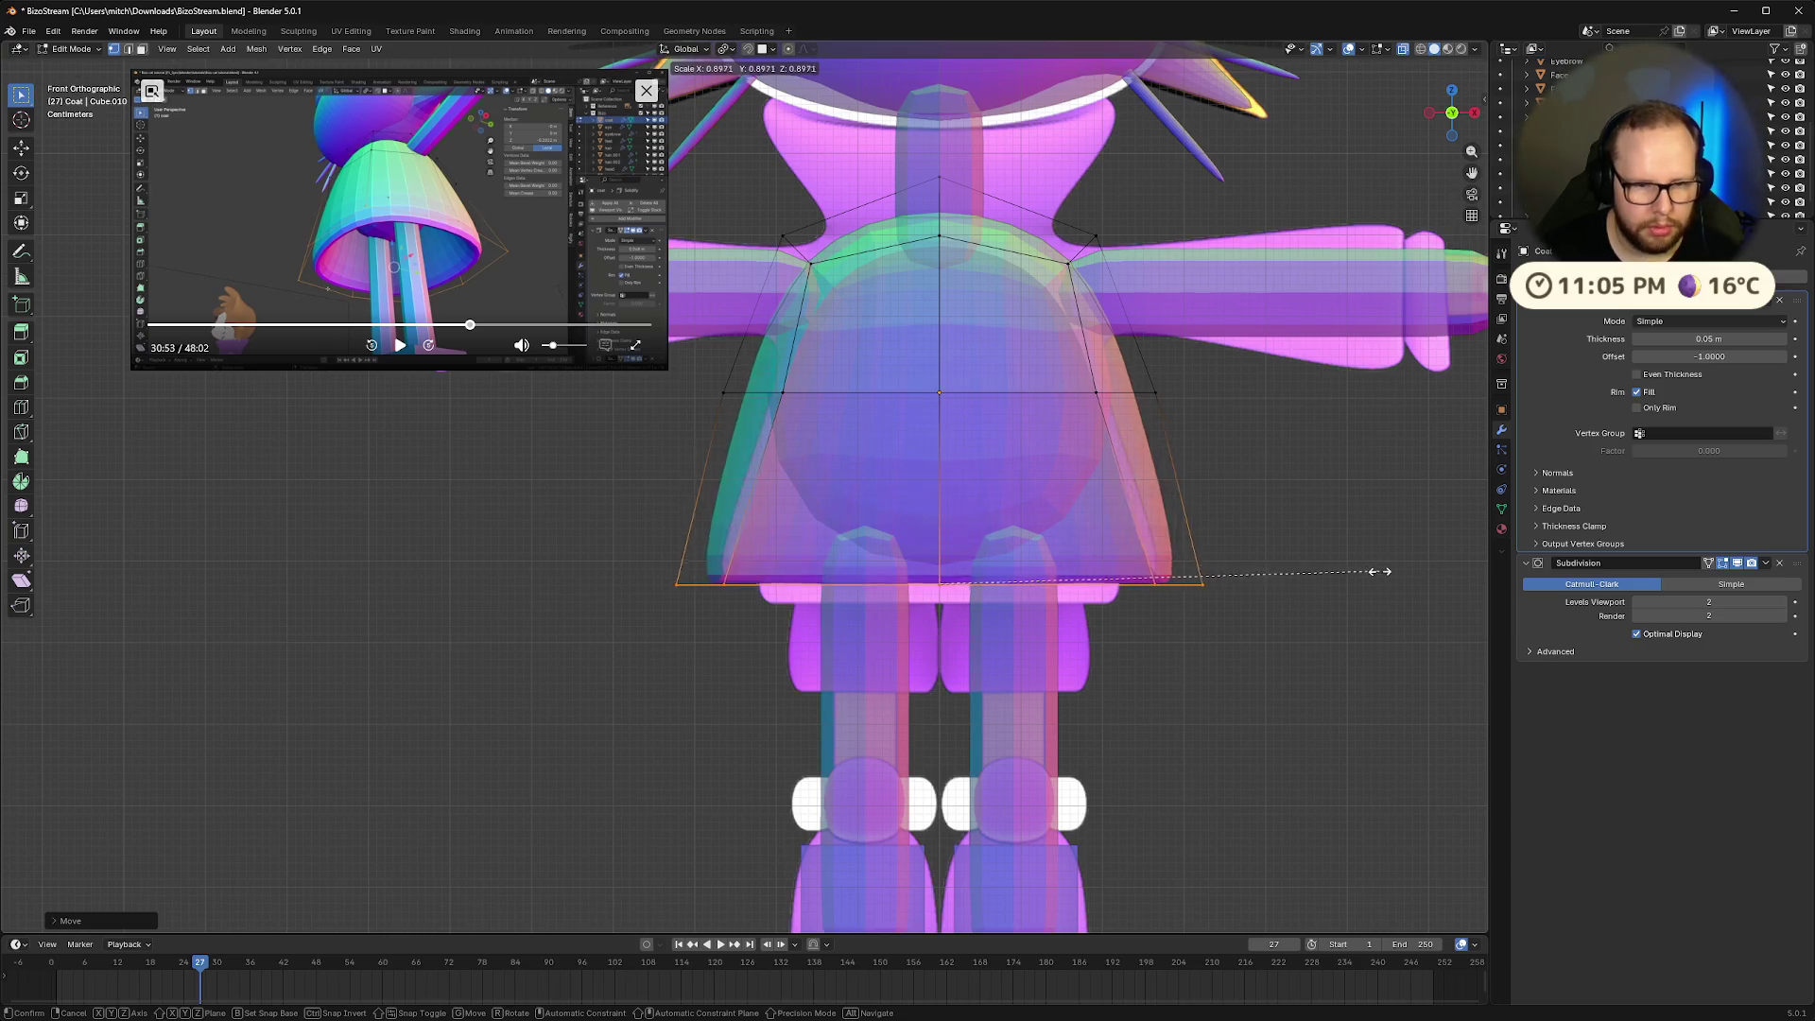
pyautogui.click(1349, 571)
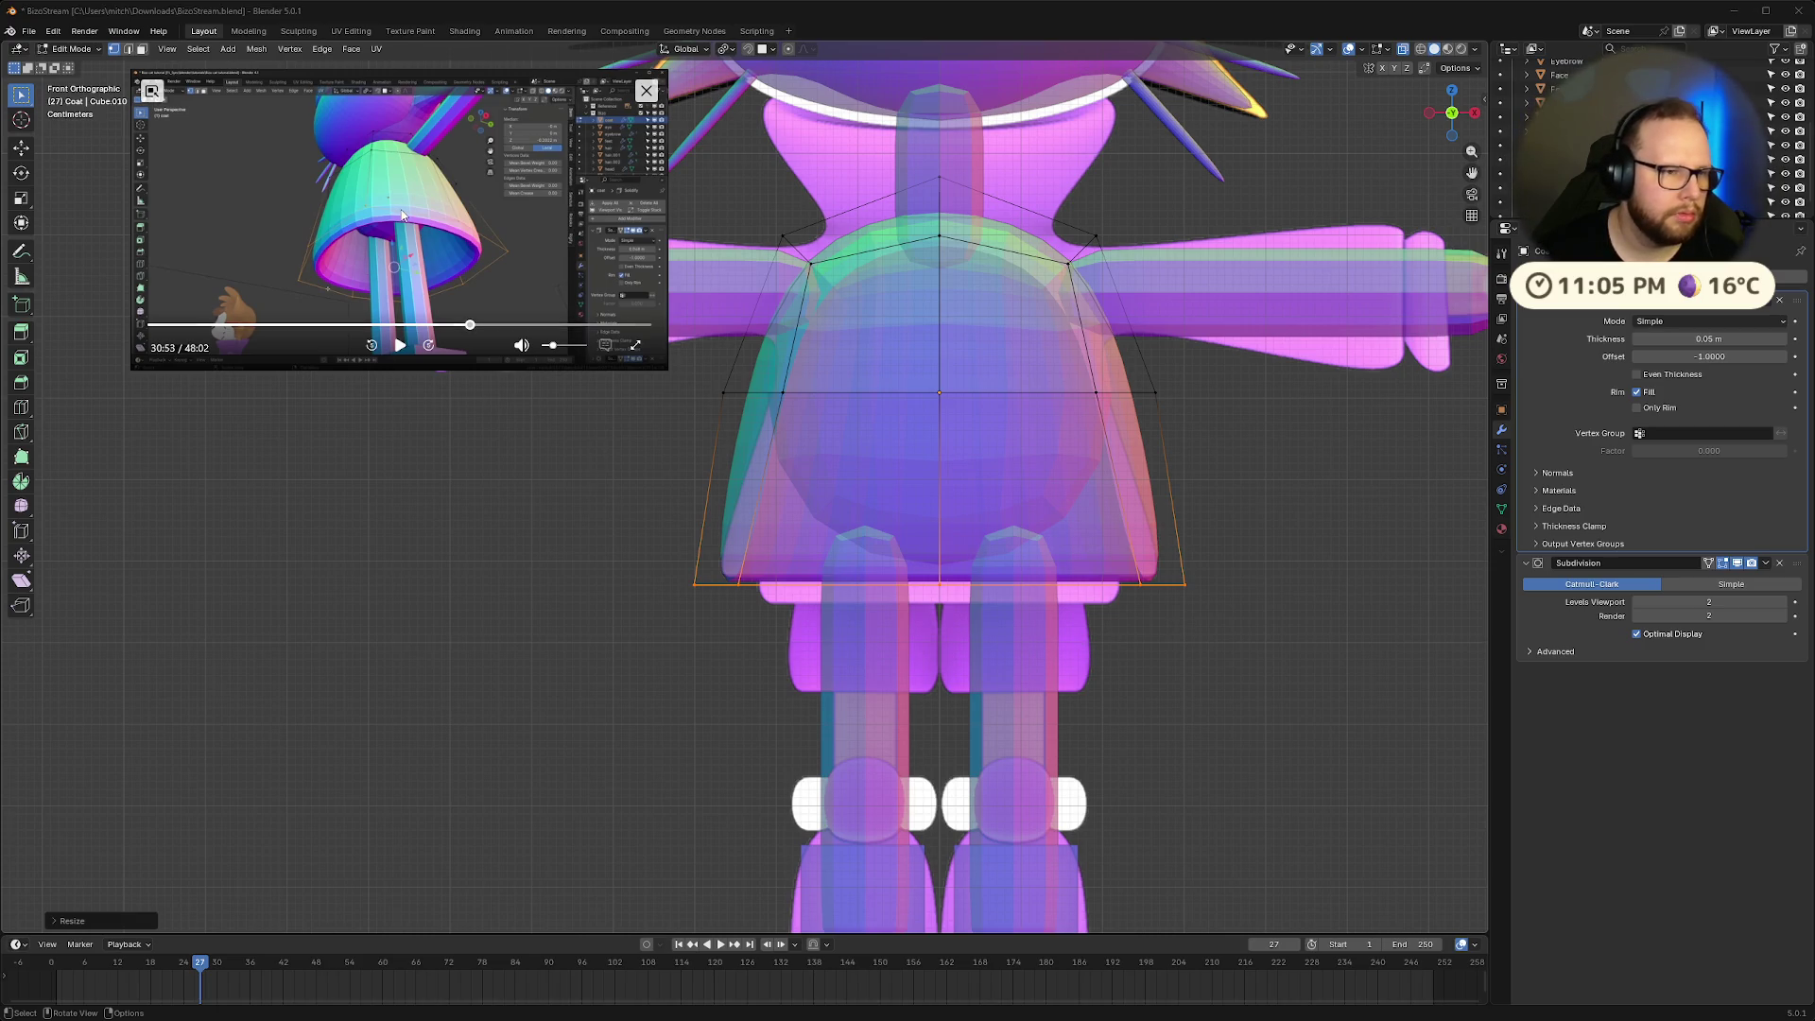
# Round the hem loop with LoopTools Circle and shrink it slightly, following the reference video
pyautogui.click(400, 348)
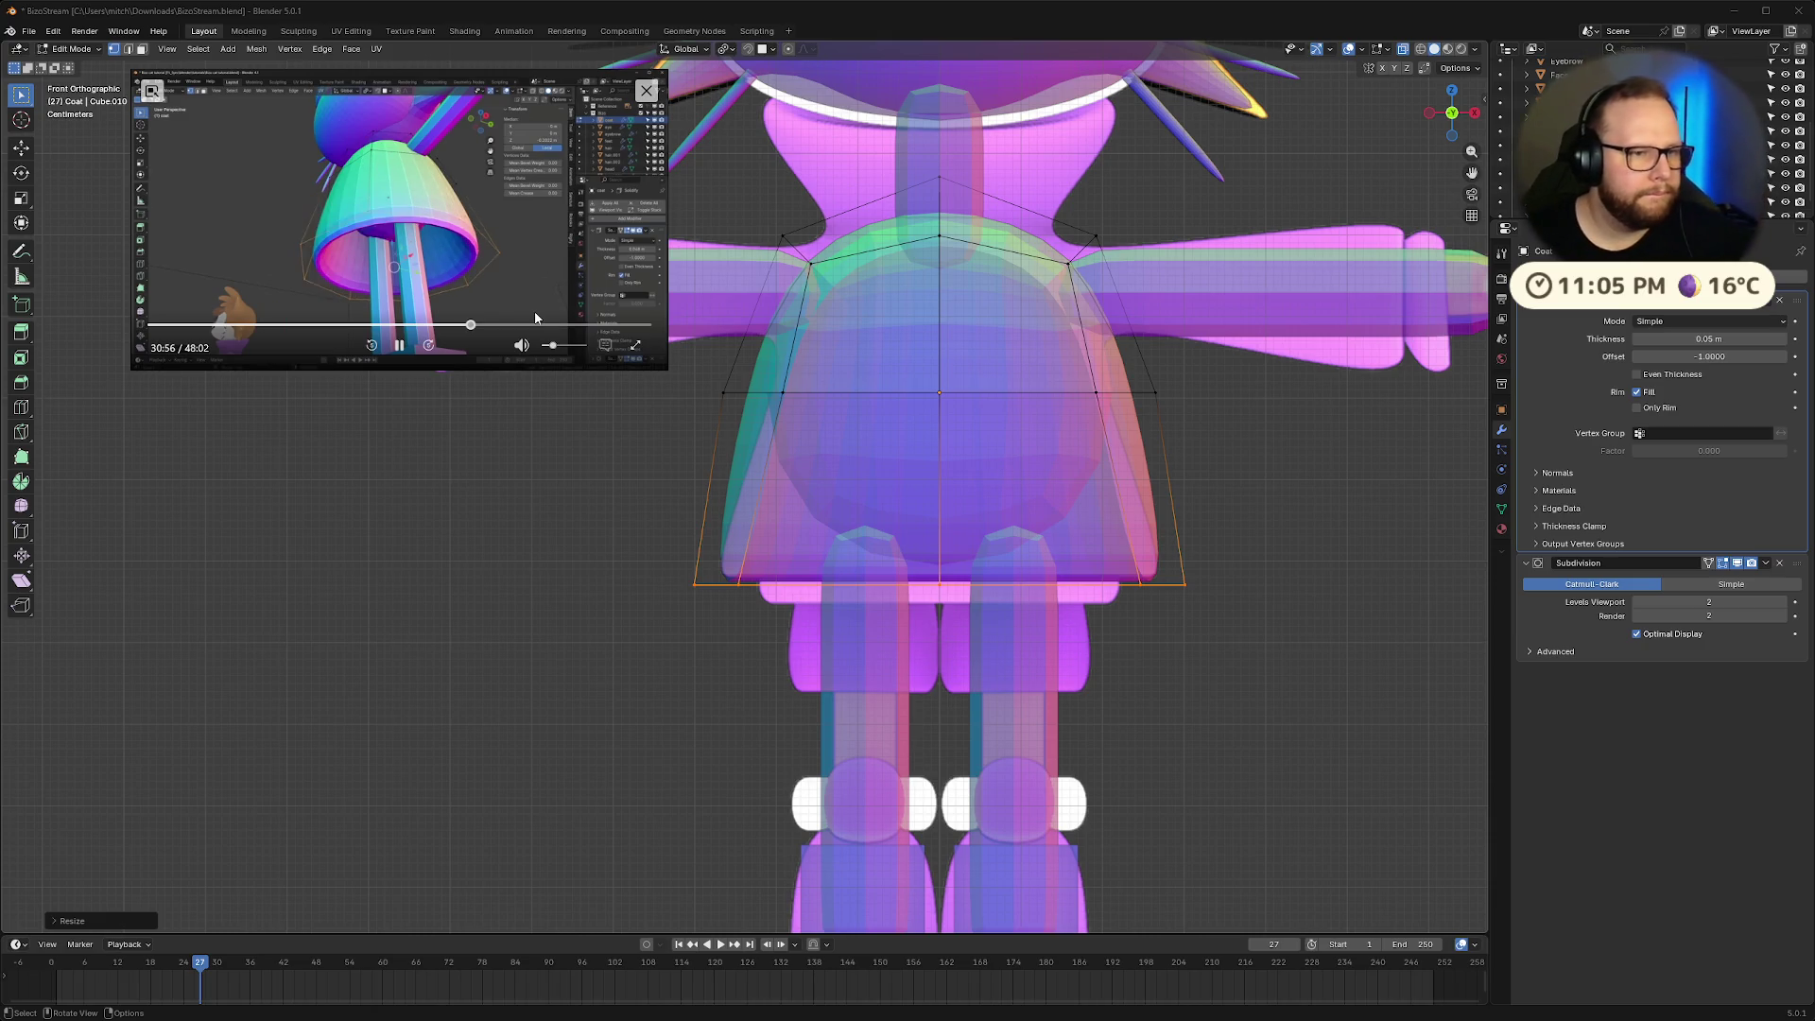
pyautogui.click(399, 348)
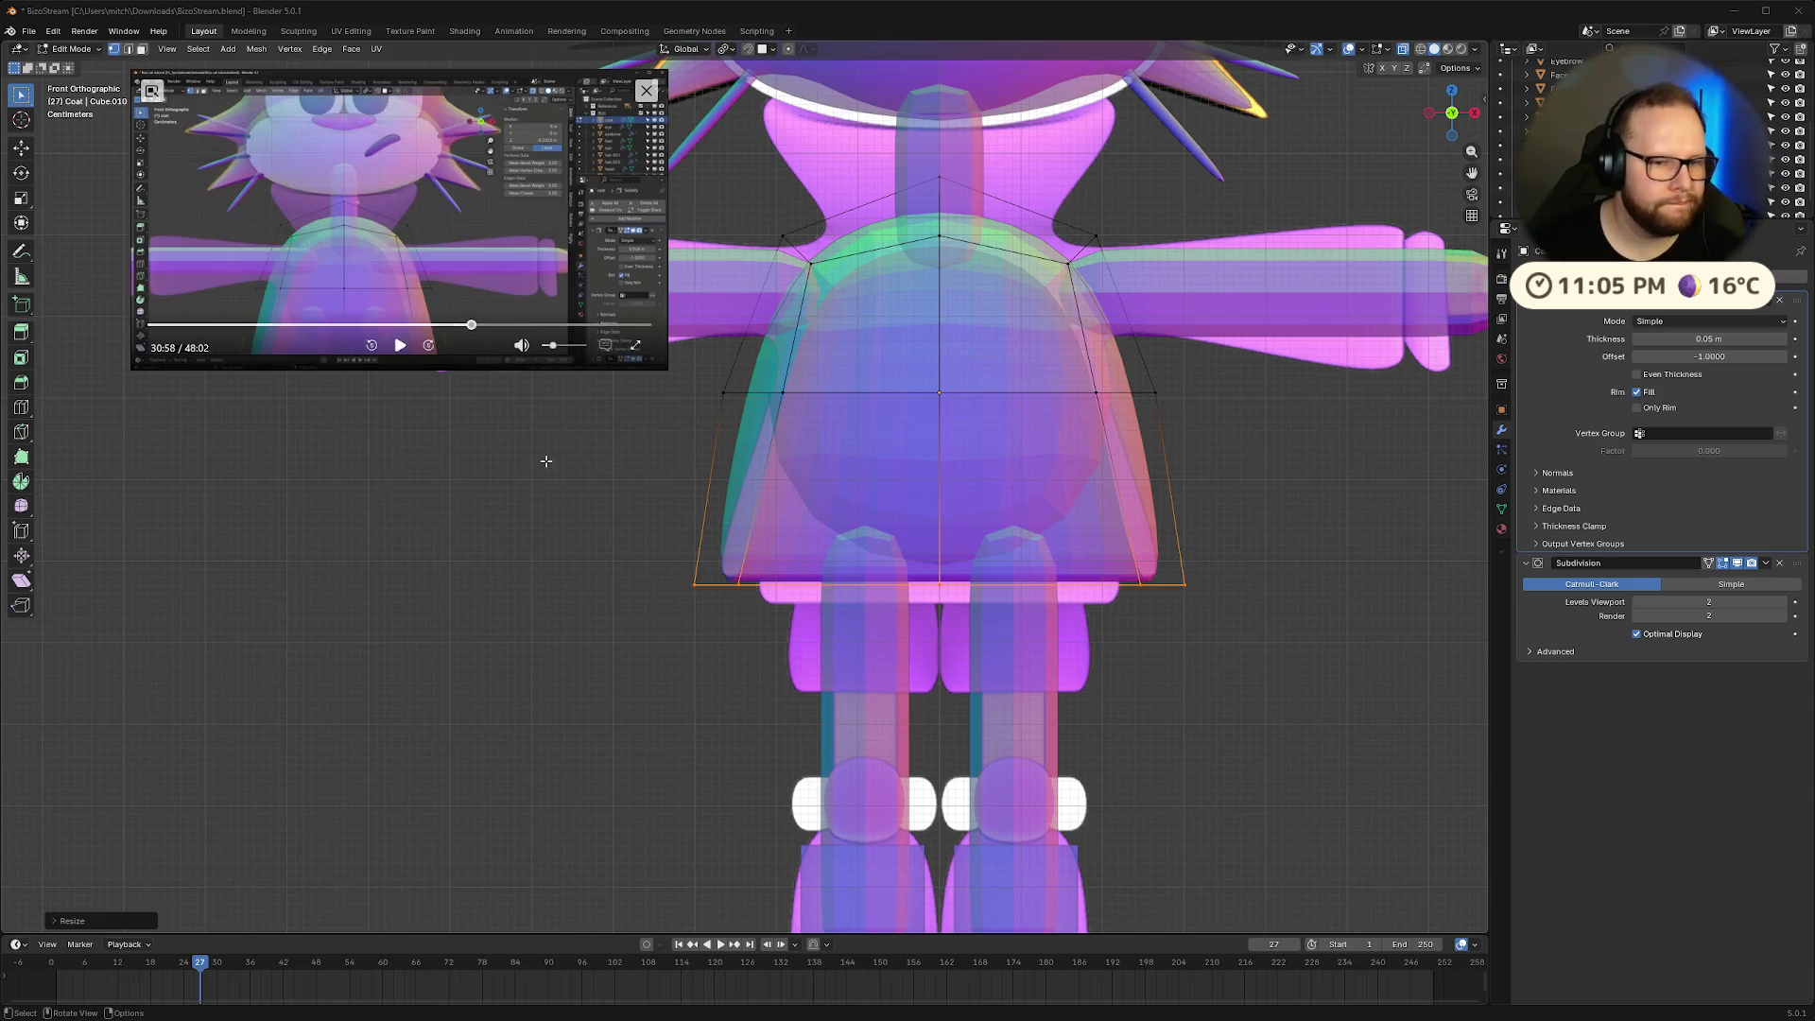
pyautogui.rightClick(1061, 594)
pyautogui.moveTo(1038, 573)
pyautogui.click(1142, 593)
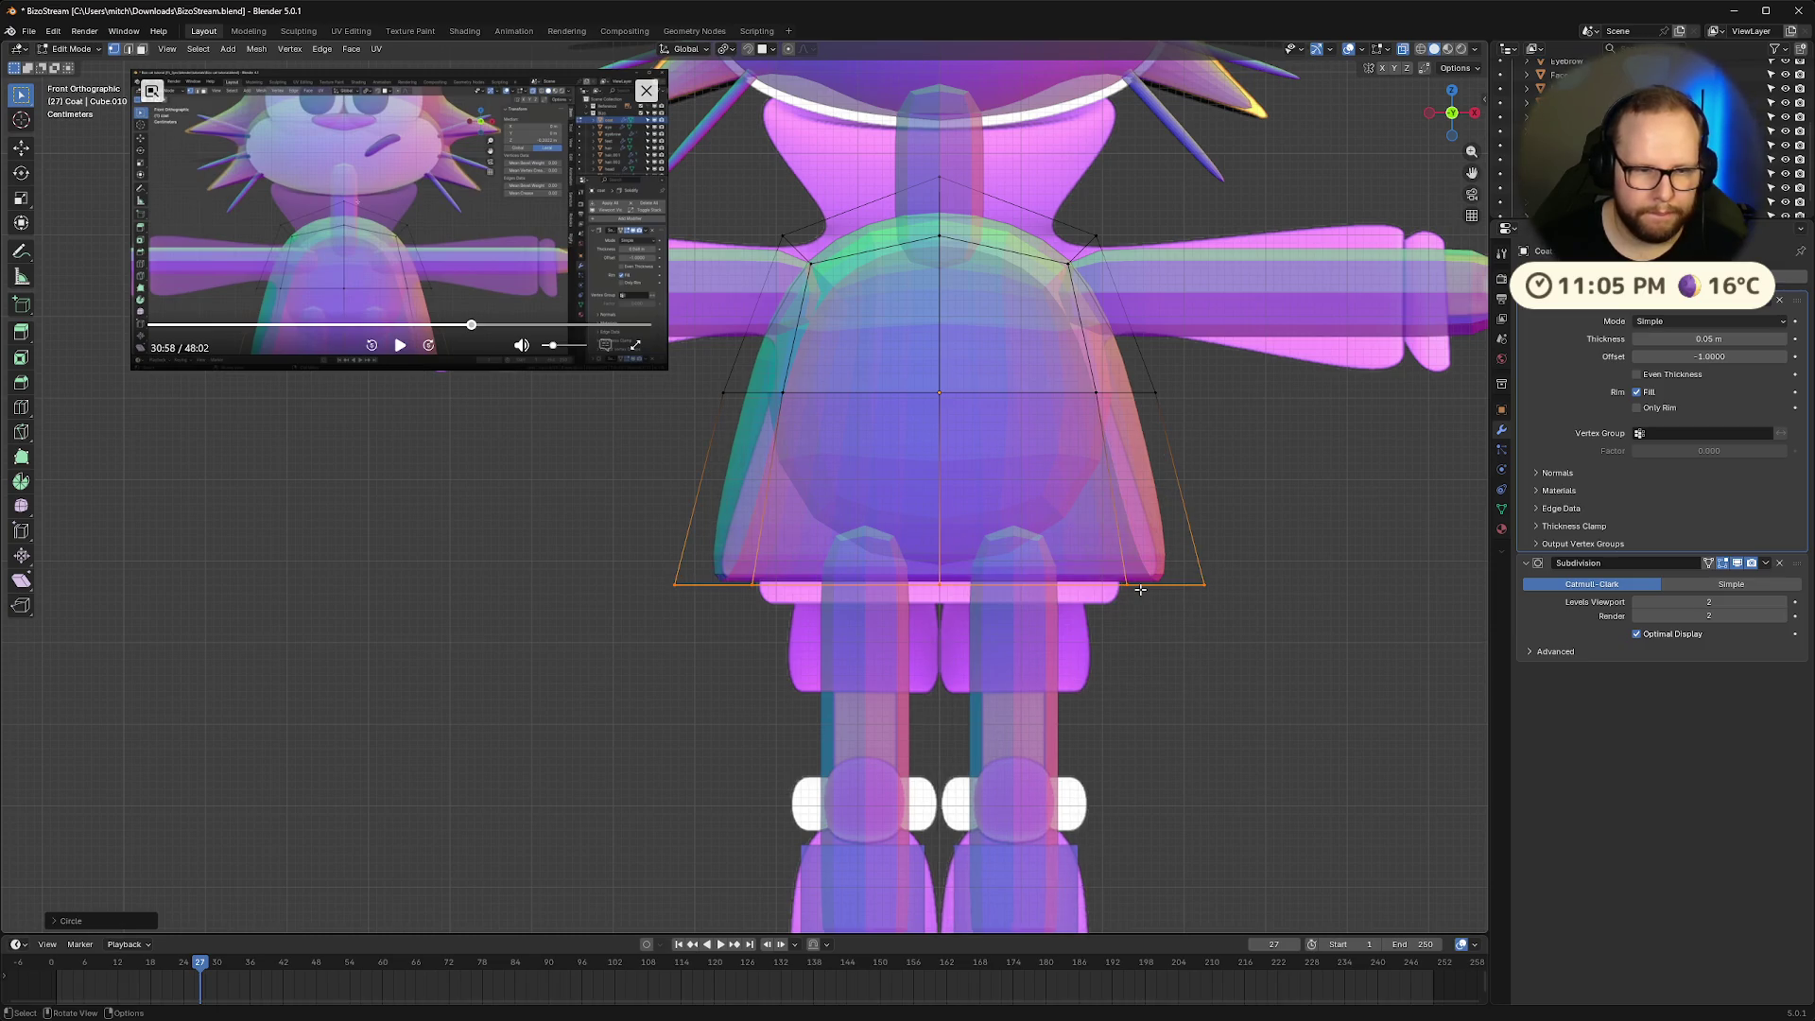
pyautogui.press('s')
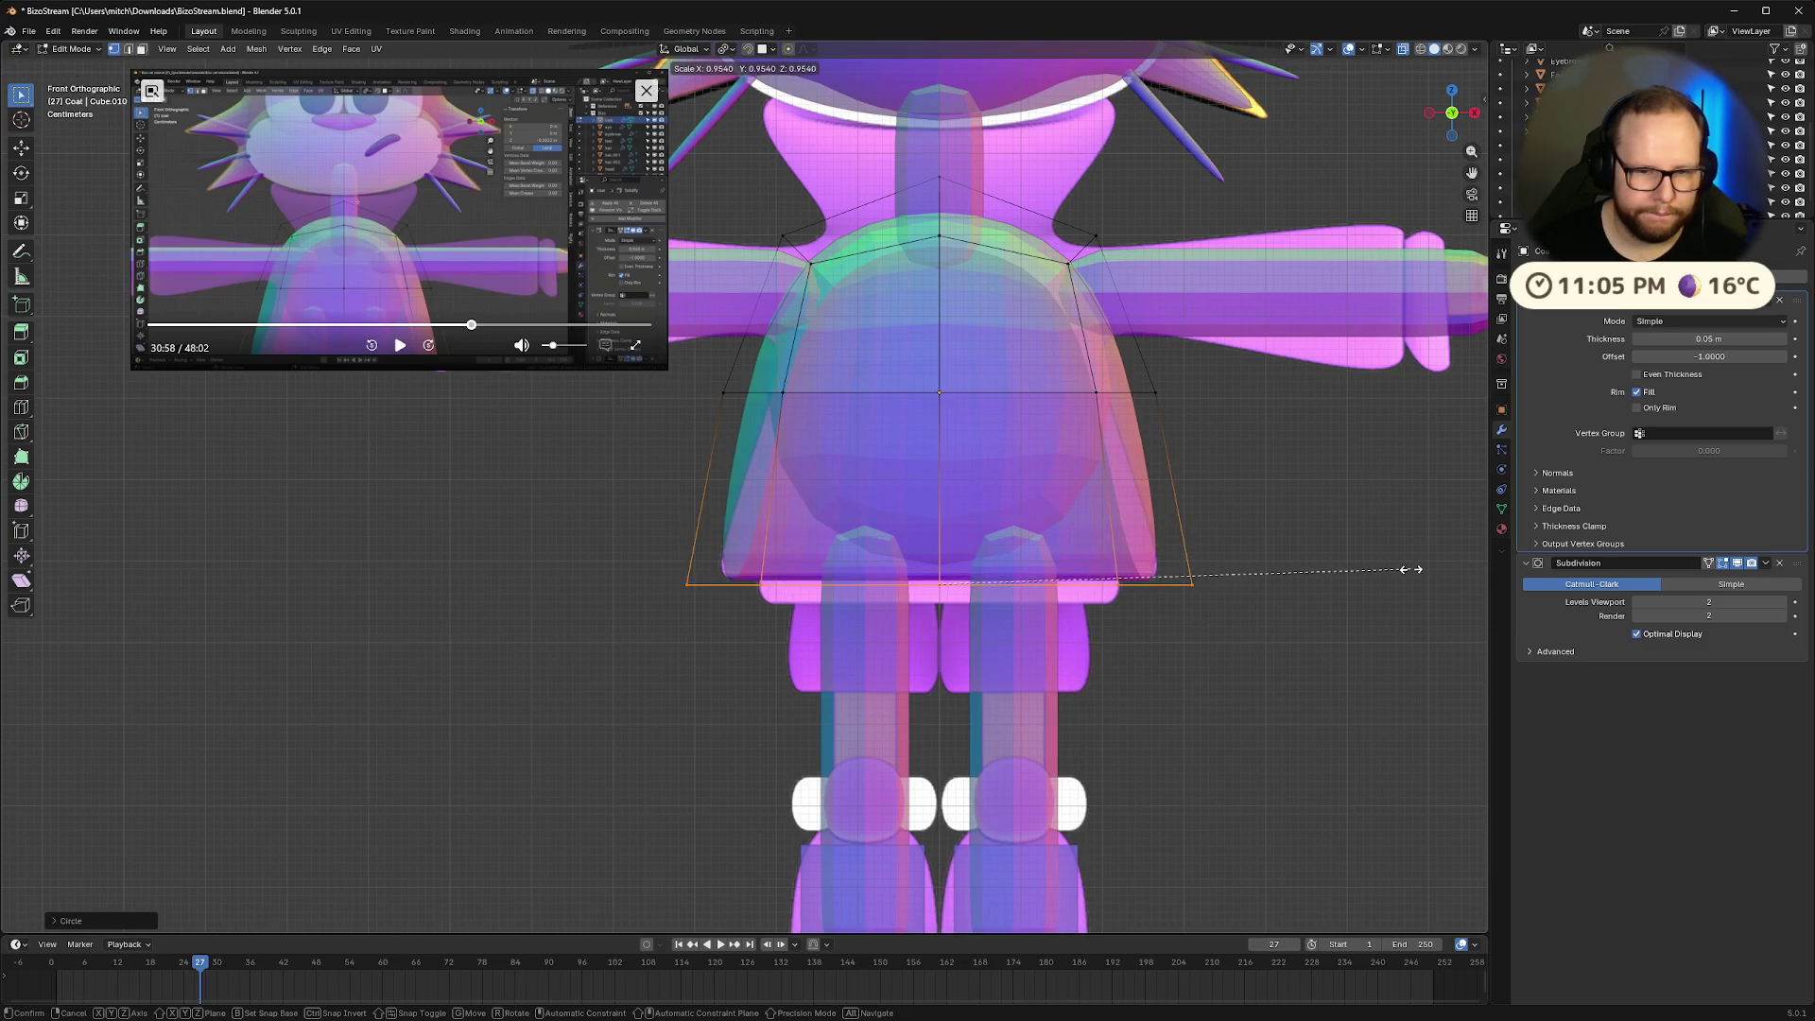
pyautogui.click(1410, 569)
pyautogui.click(398, 350)
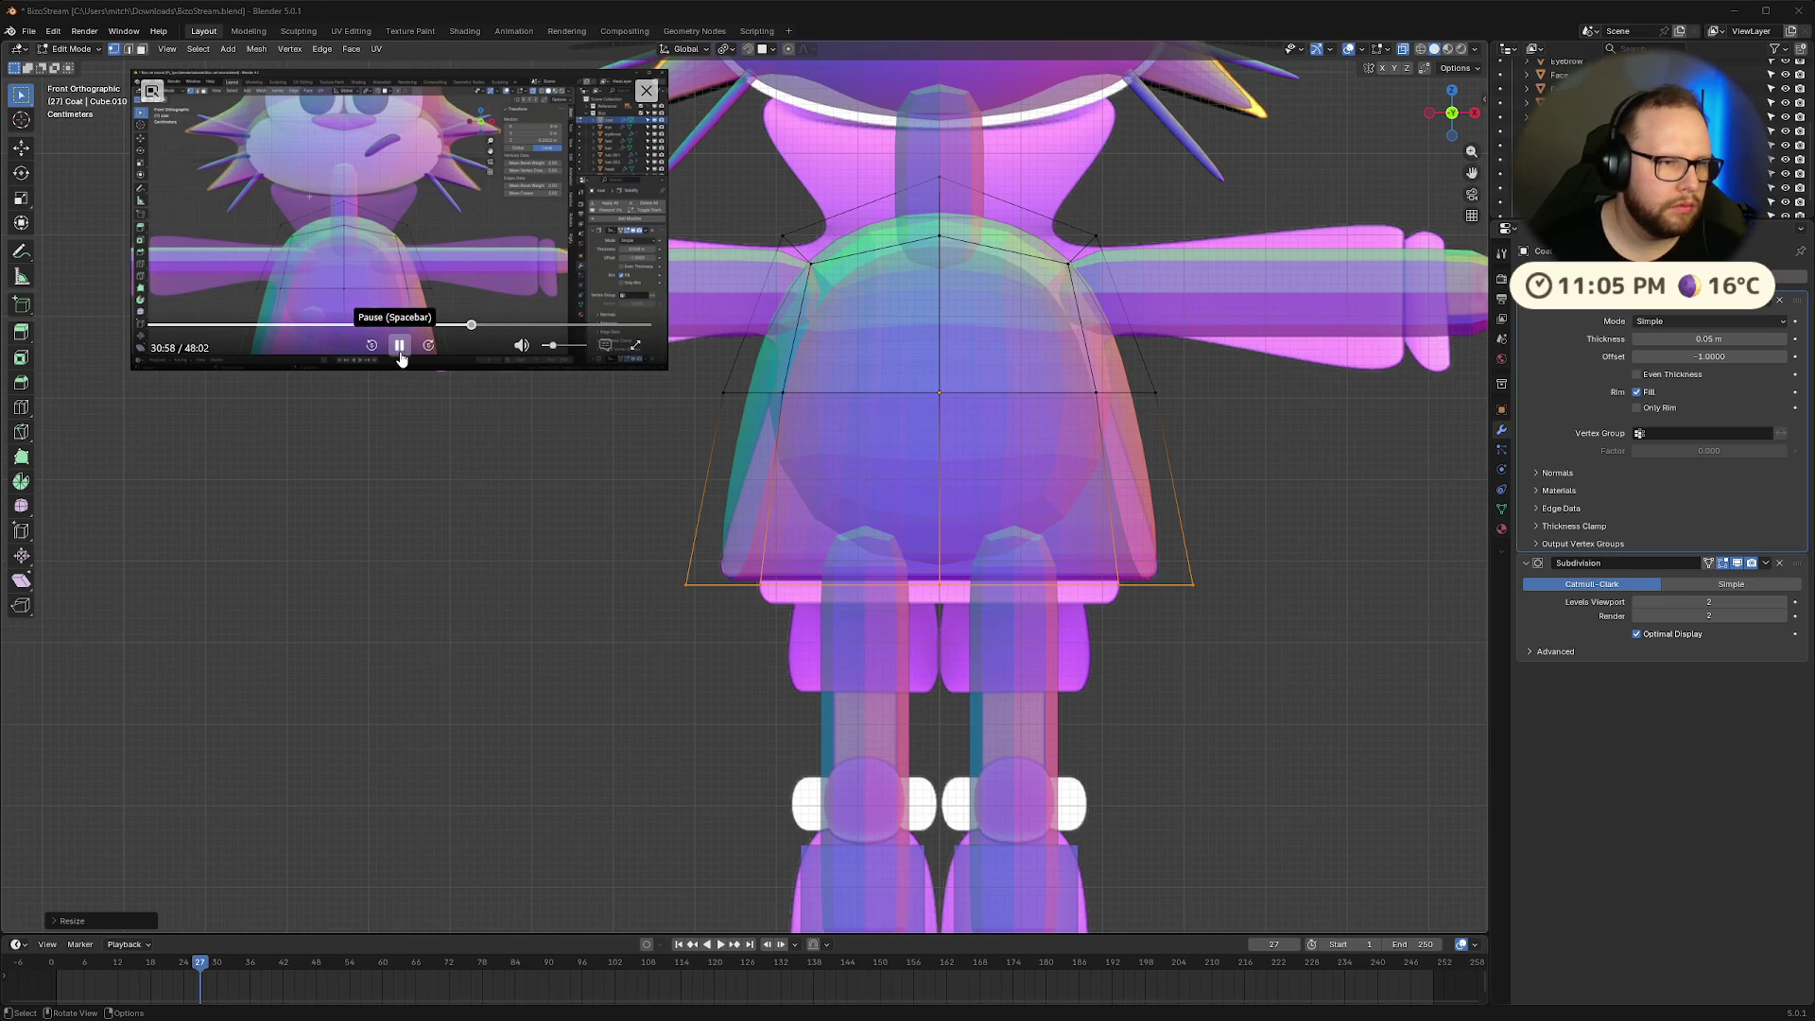
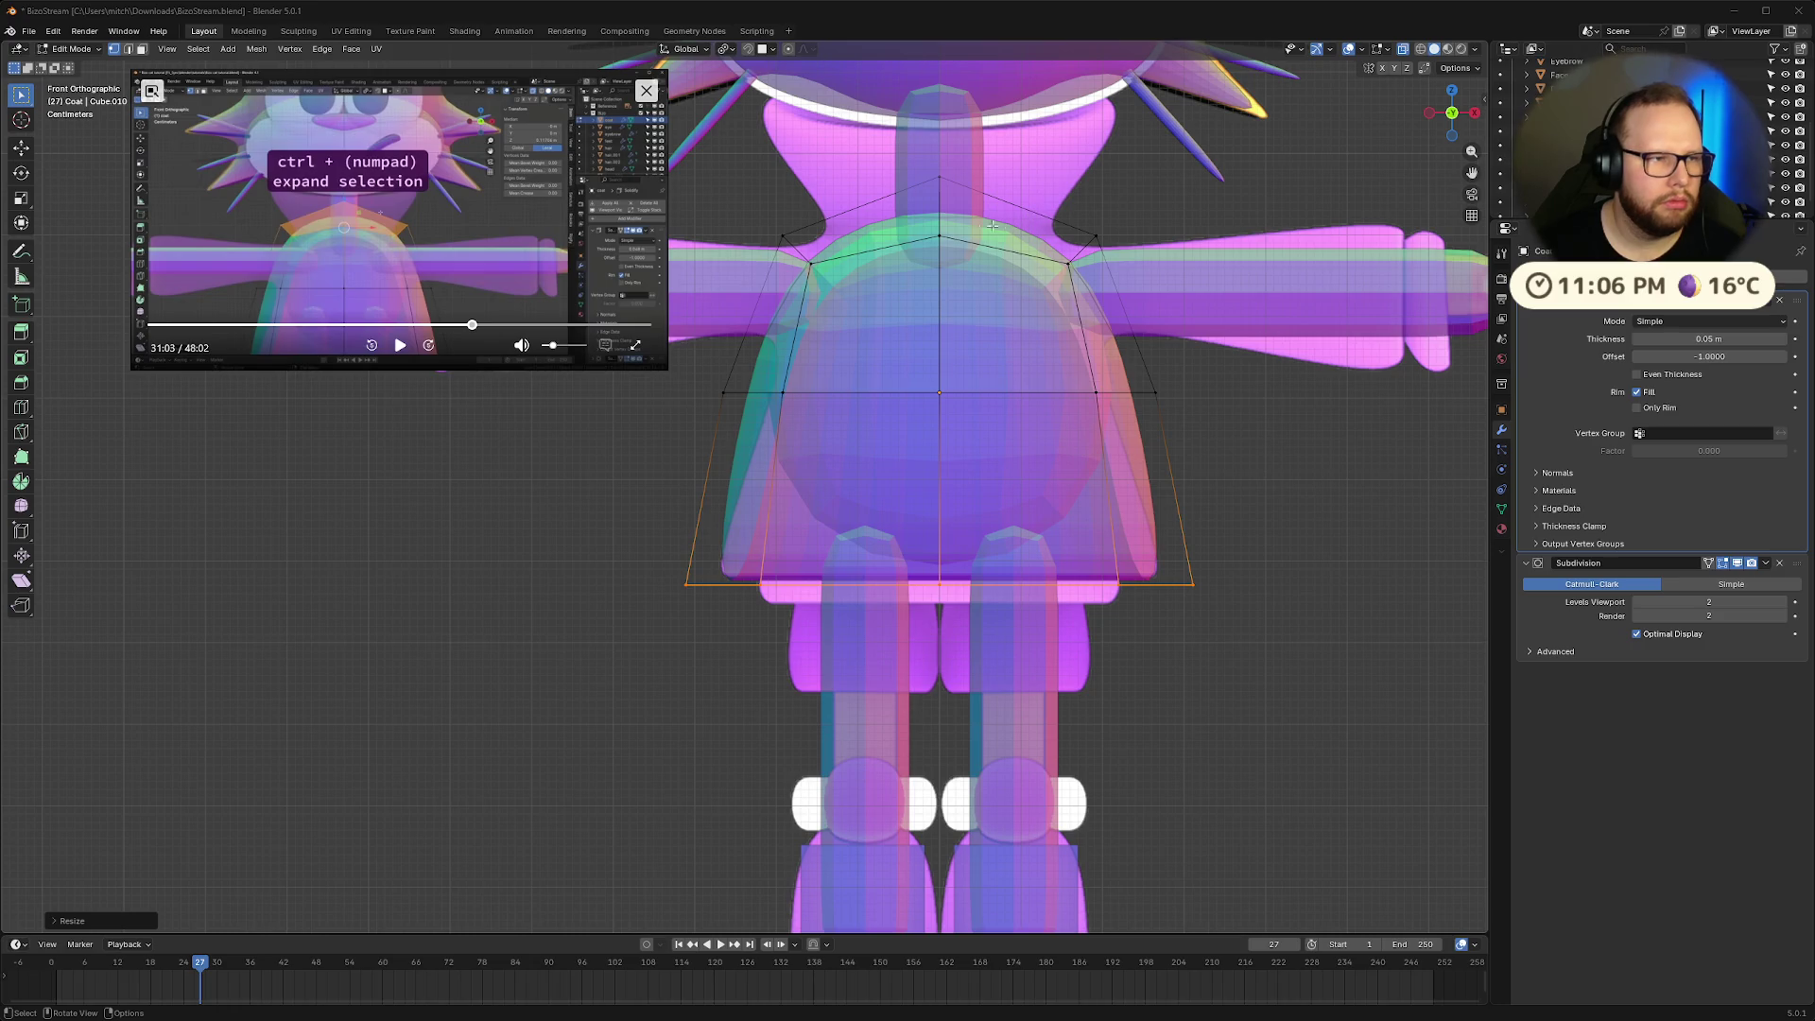
# In face select mode, select the faces across the top of the coat
pyautogui.press('3')
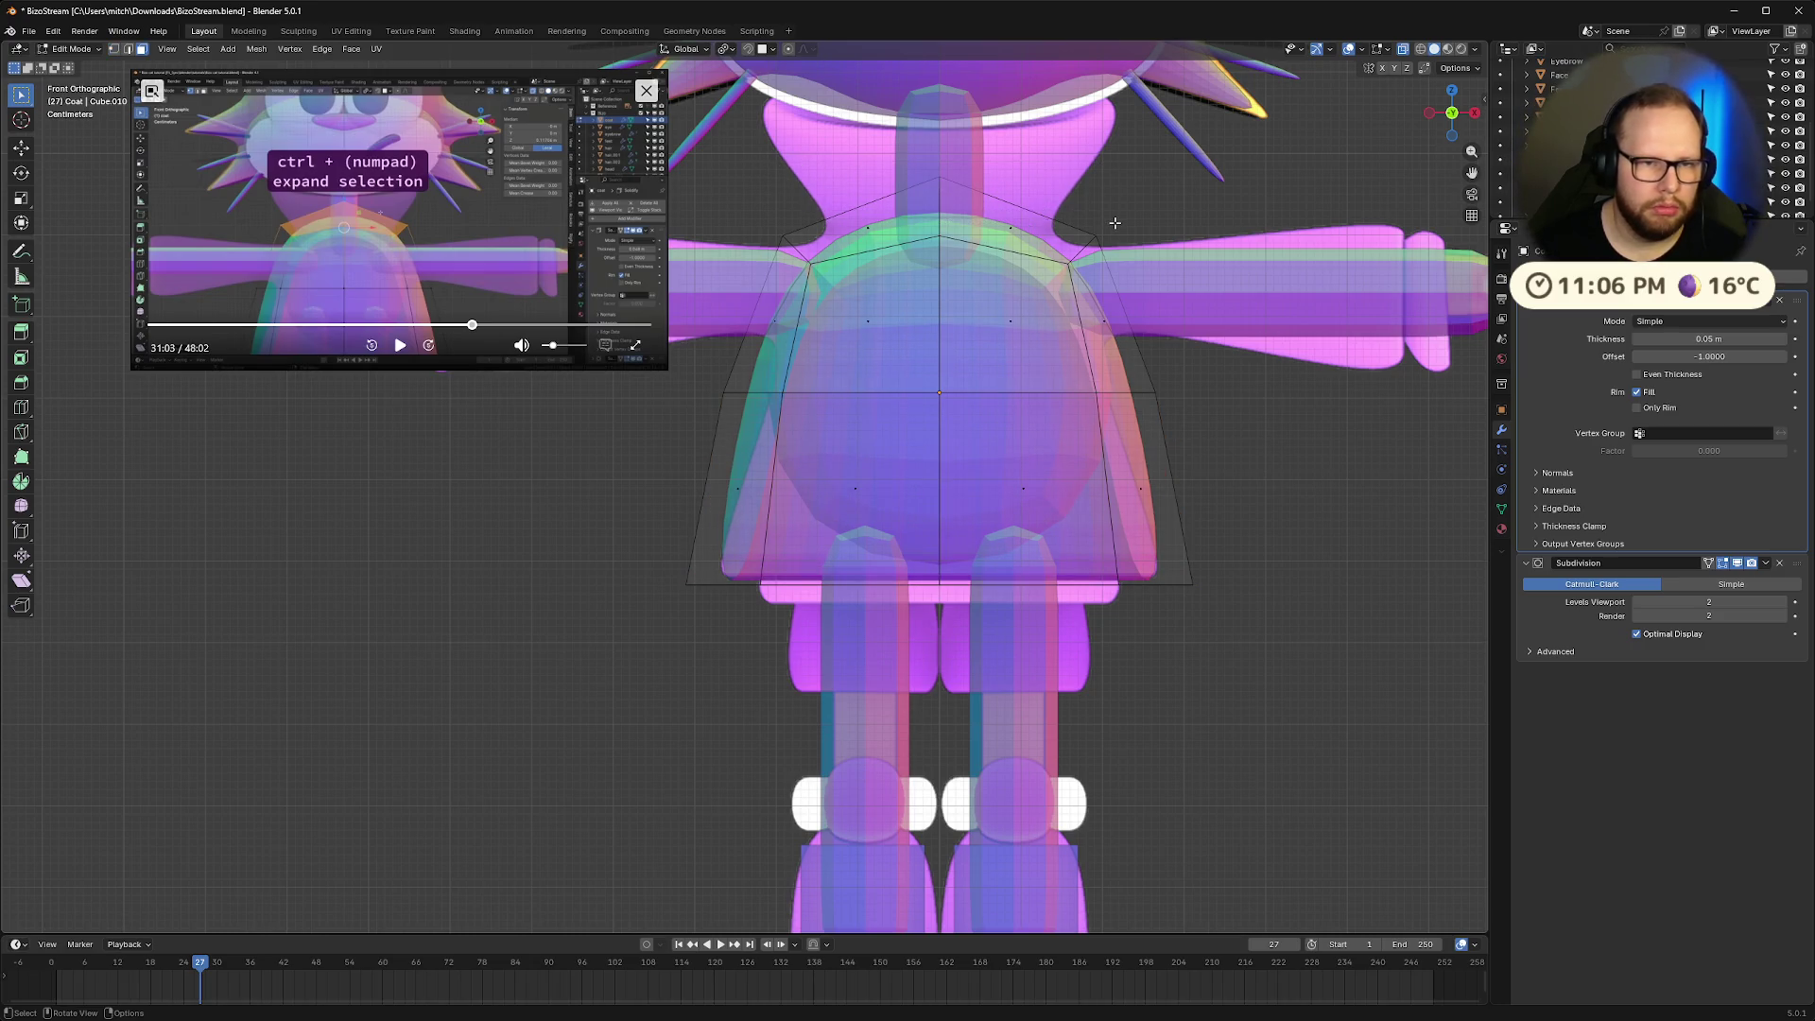
pyautogui.click(865, 218)
pyautogui.press('ctrl+KP_Add')
pyautogui.moveTo(866, 218); pyautogui.dragTo(1014, 258, button='middle')
pyautogui.keyDown('shift'); pyautogui.click(829, 144); pyautogui.keyUp('shift')
pyautogui.keyDown('shift'); pyautogui.click(970, 139); pyautogui.keyUp('shift')
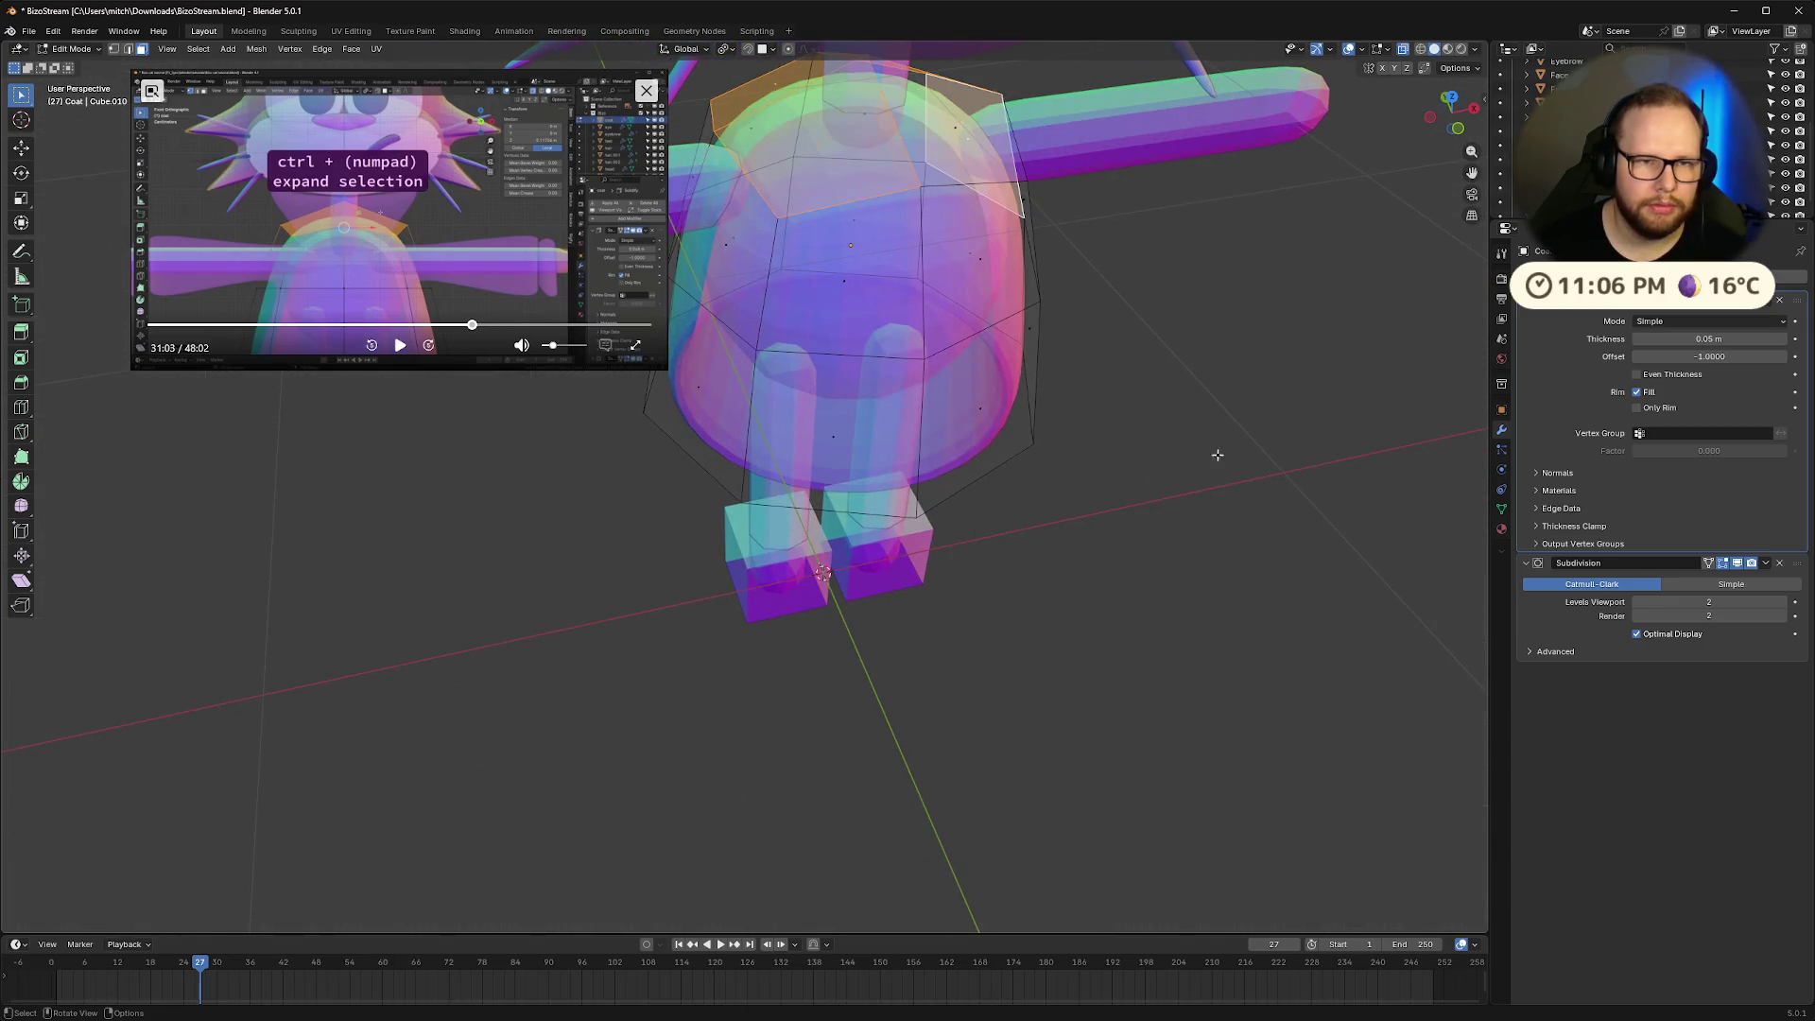
pyautogui.scroll(4, 1008, 200)
pyautogui.moveTo(1009, 201)
pyautogui.mouseDown(button='middle')
pyautogui.moveTo(1154, 377)
pyautogui.moveTo(1289, 300)
pyautogui.moveTo(1259, 318)
pyautogui.mouseUp(button='middle')
pyautogui.scroll(-5, 1288, 300)
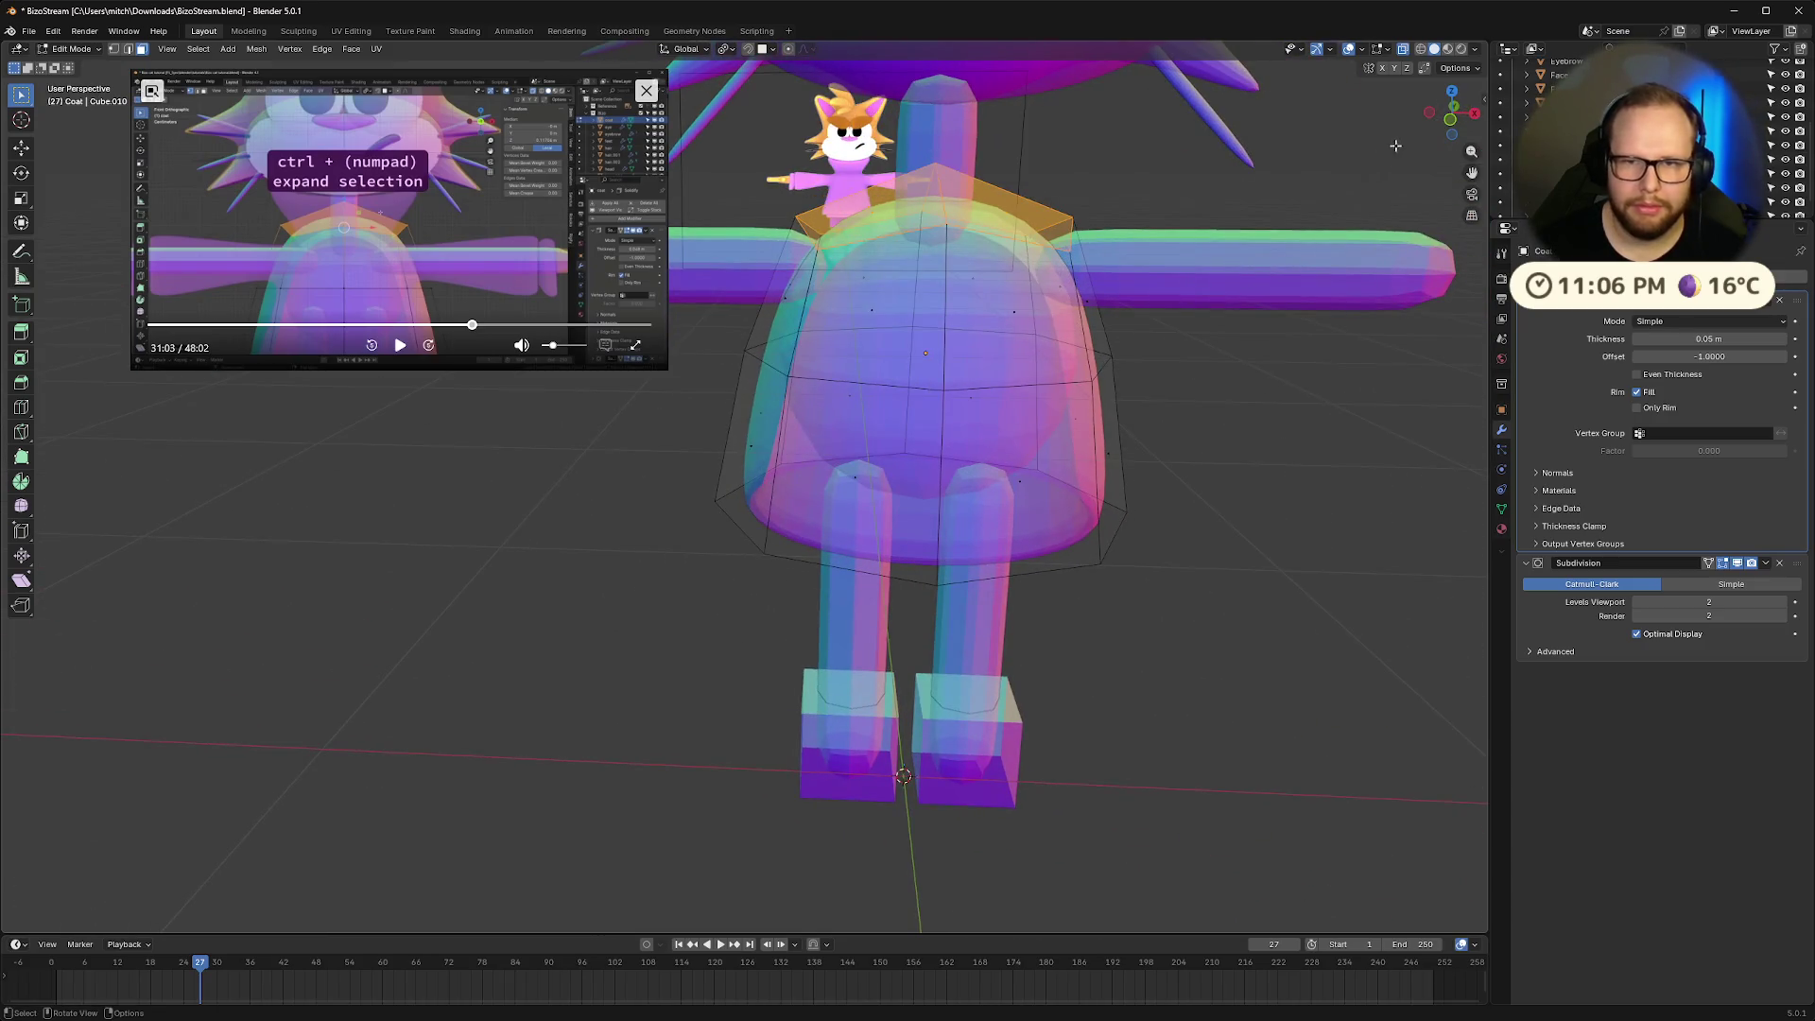
pyautogui.click(1451, 121)
# In front view, inset the selected top coat faces to add a shoulder edge ring
pyautogui.click(400, 345)
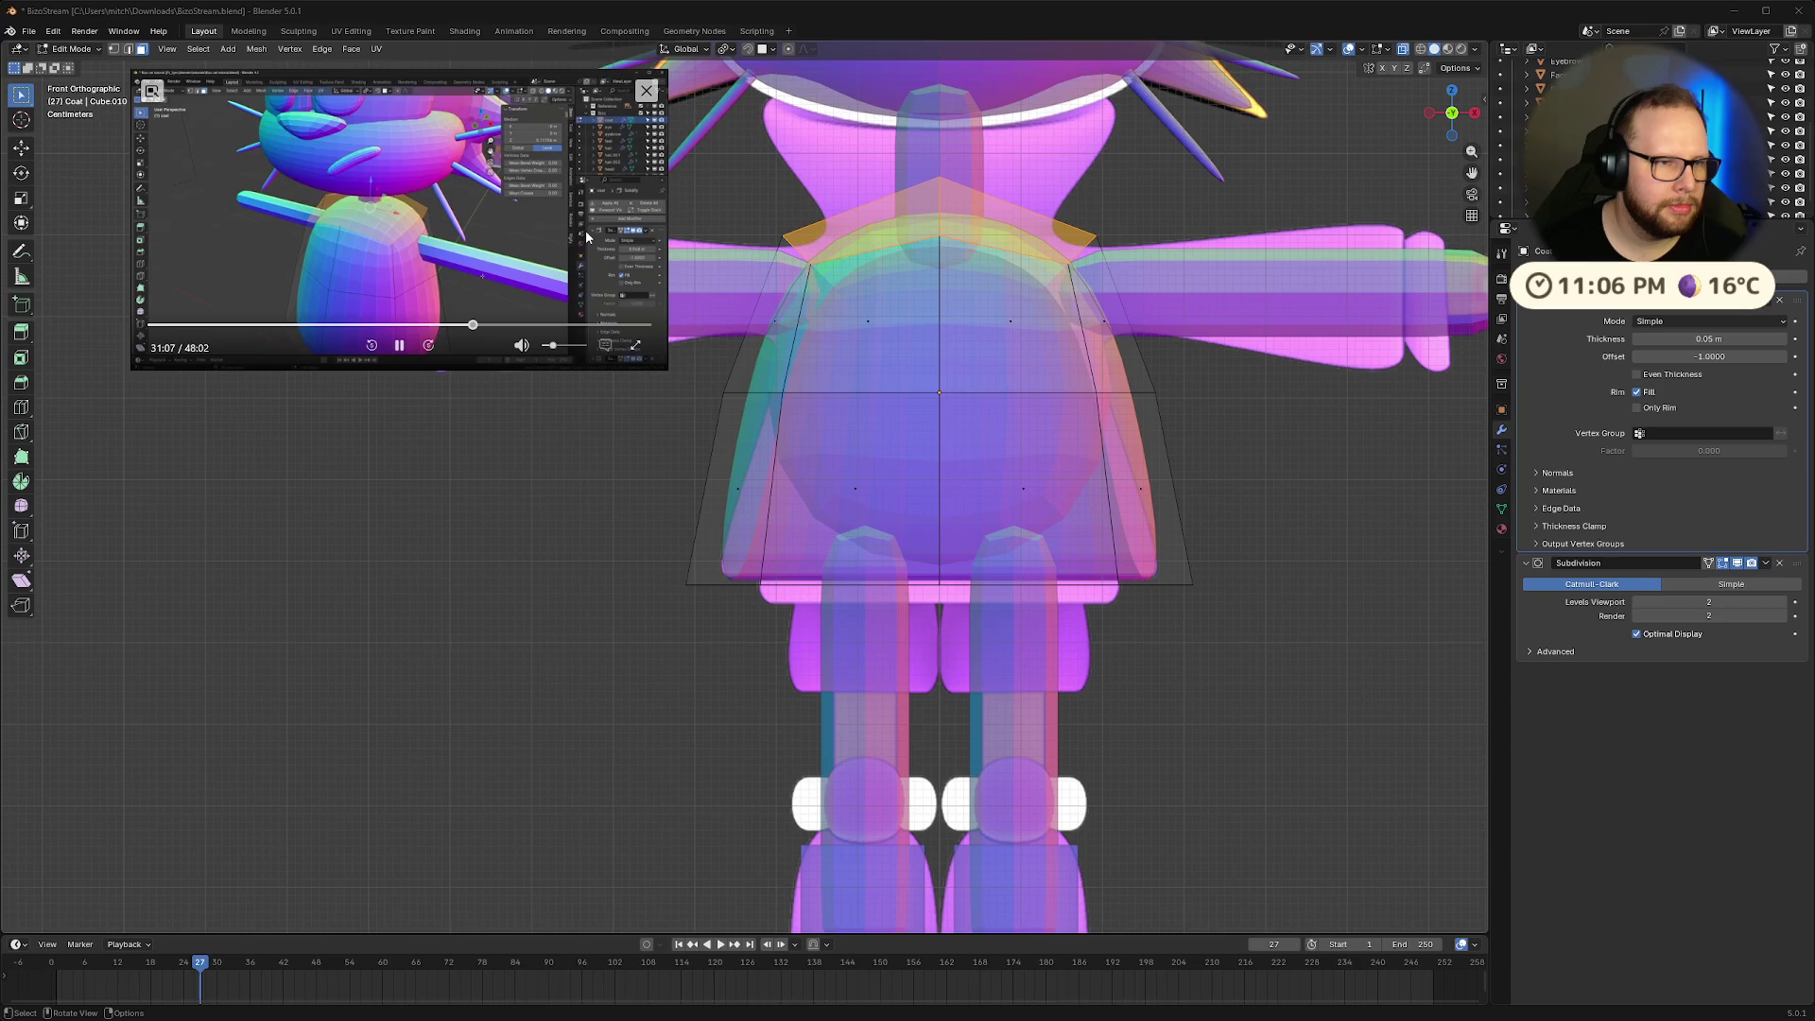
pyautogui.click(401, 346)
pyautogui.moveTo(1320, 194); pyautogui.dragTo(1318, 185, button='middle')
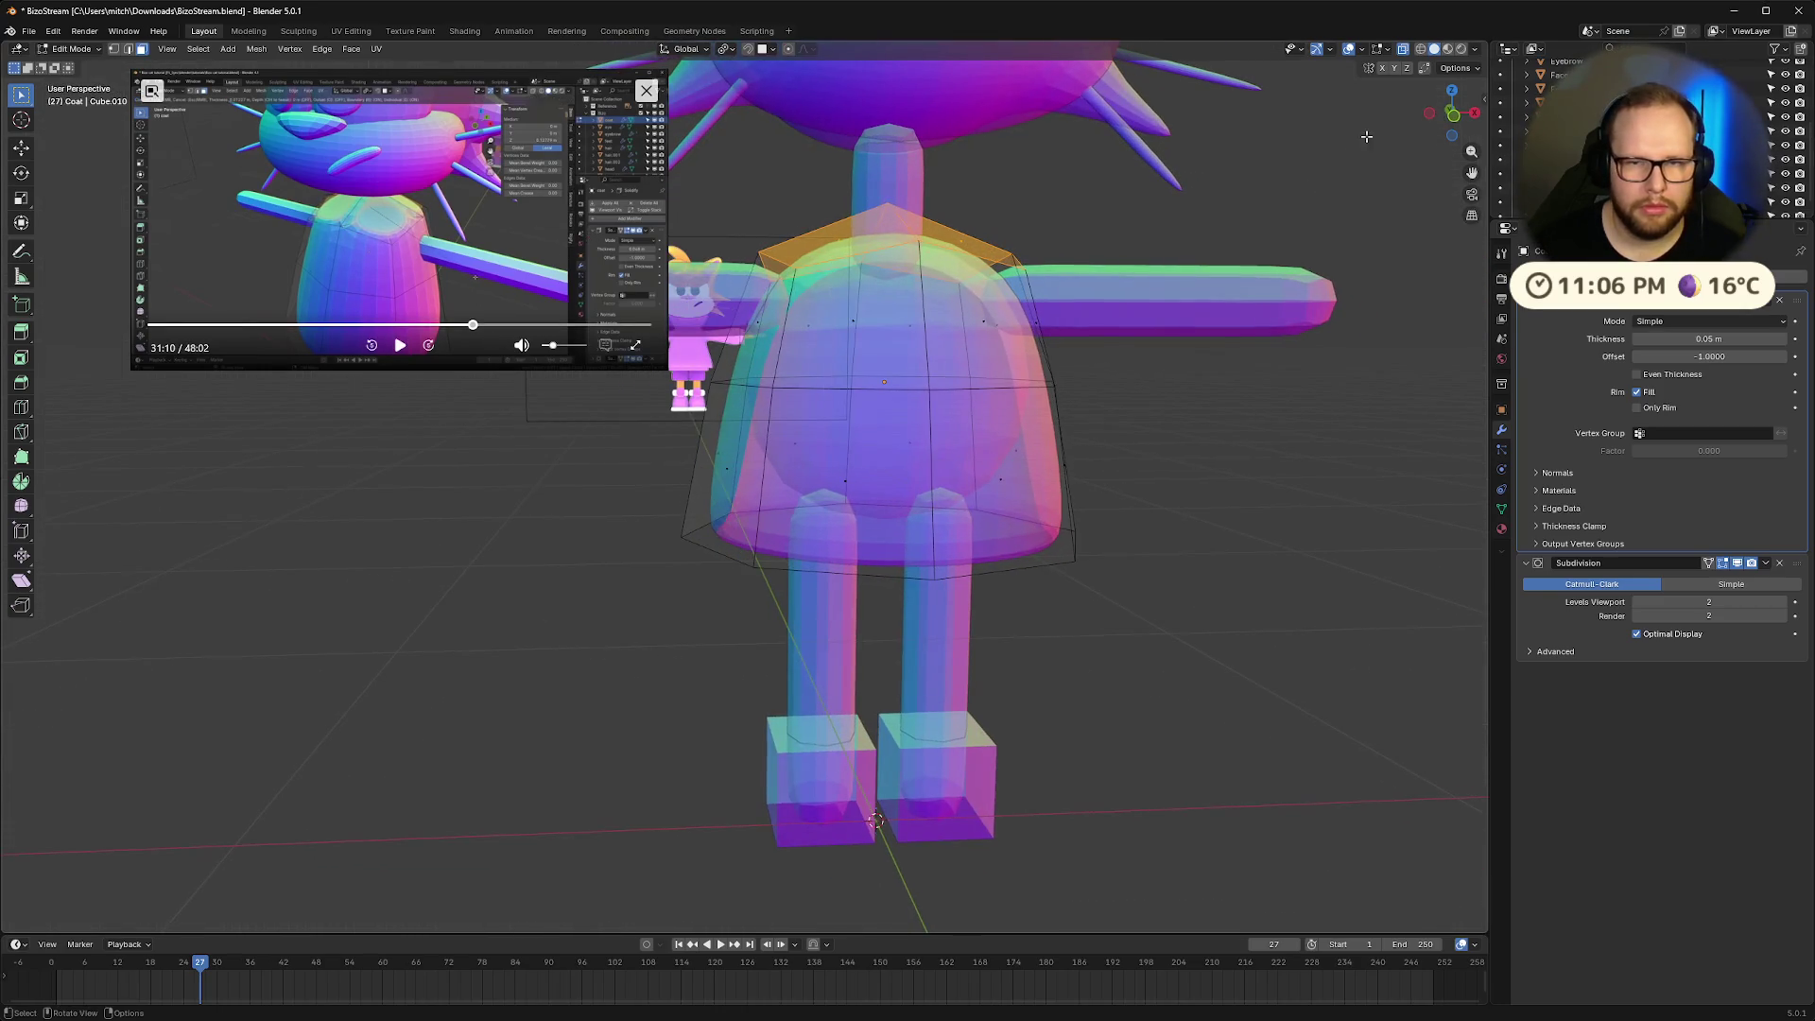
pyautogui.press('KP_1')
pyautogui.press('i')
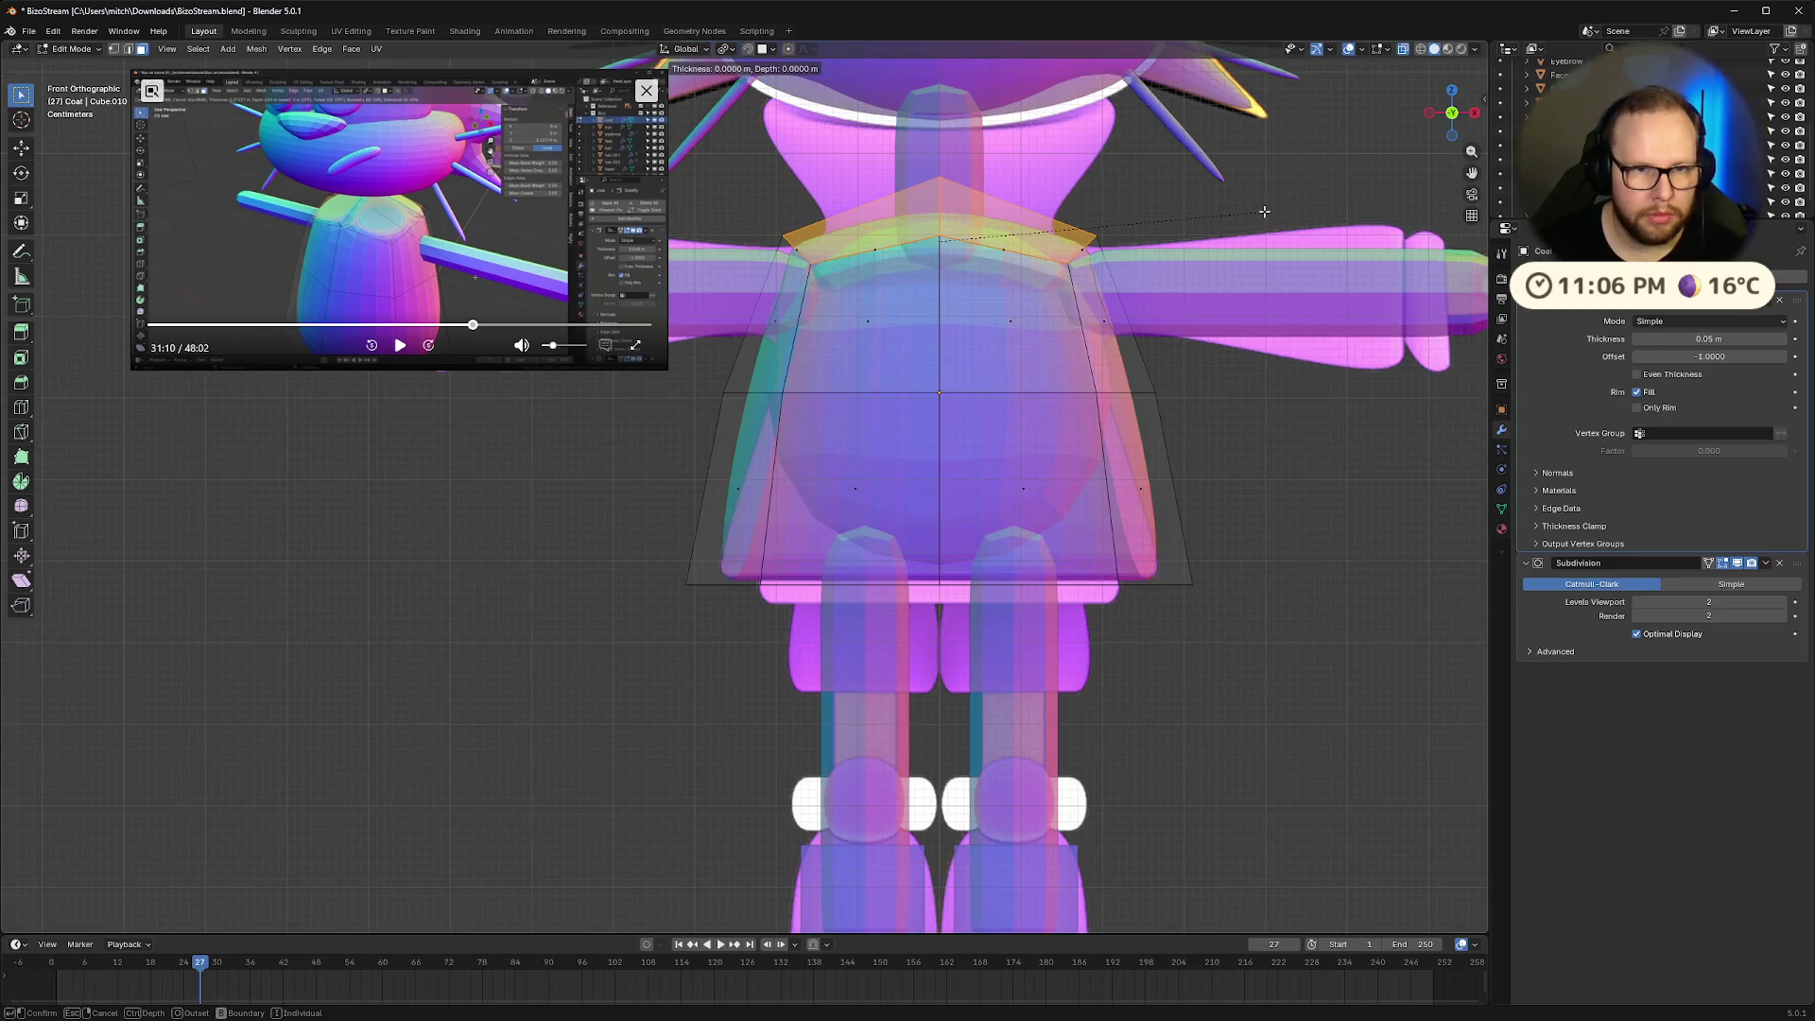
pyautogui.click(1237, 200)
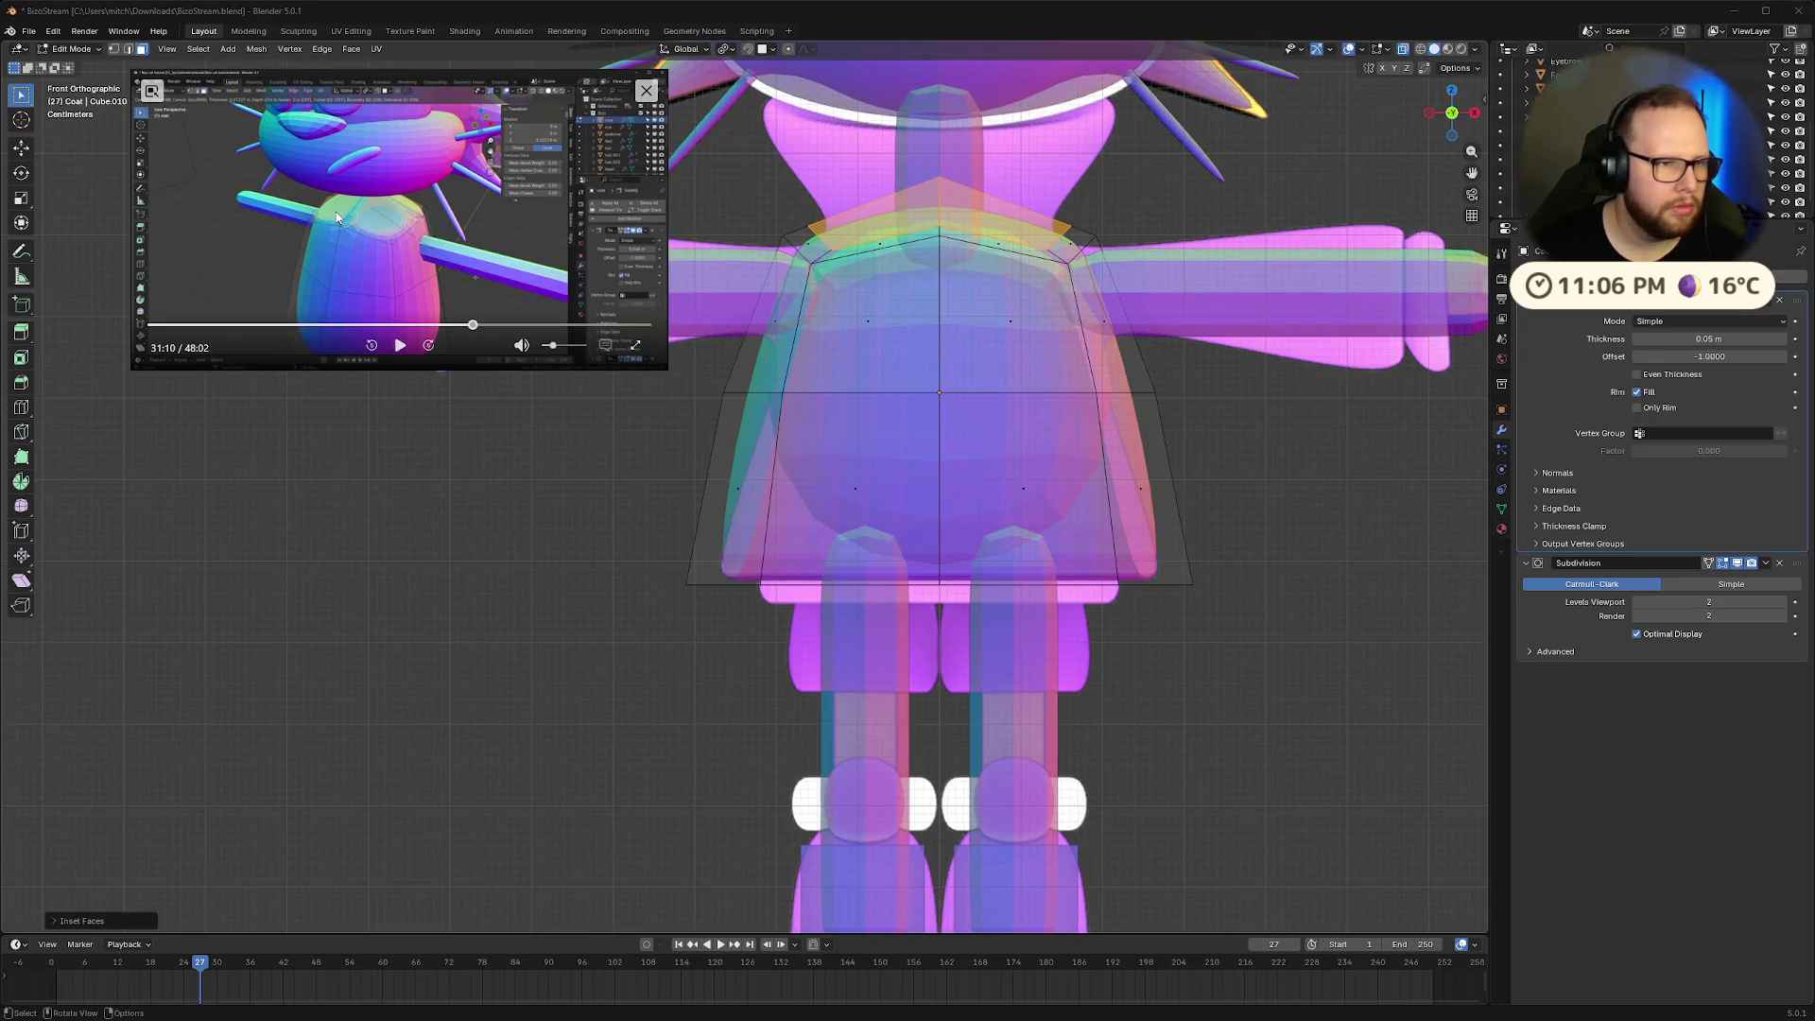
pyautogui.click(401, 347)
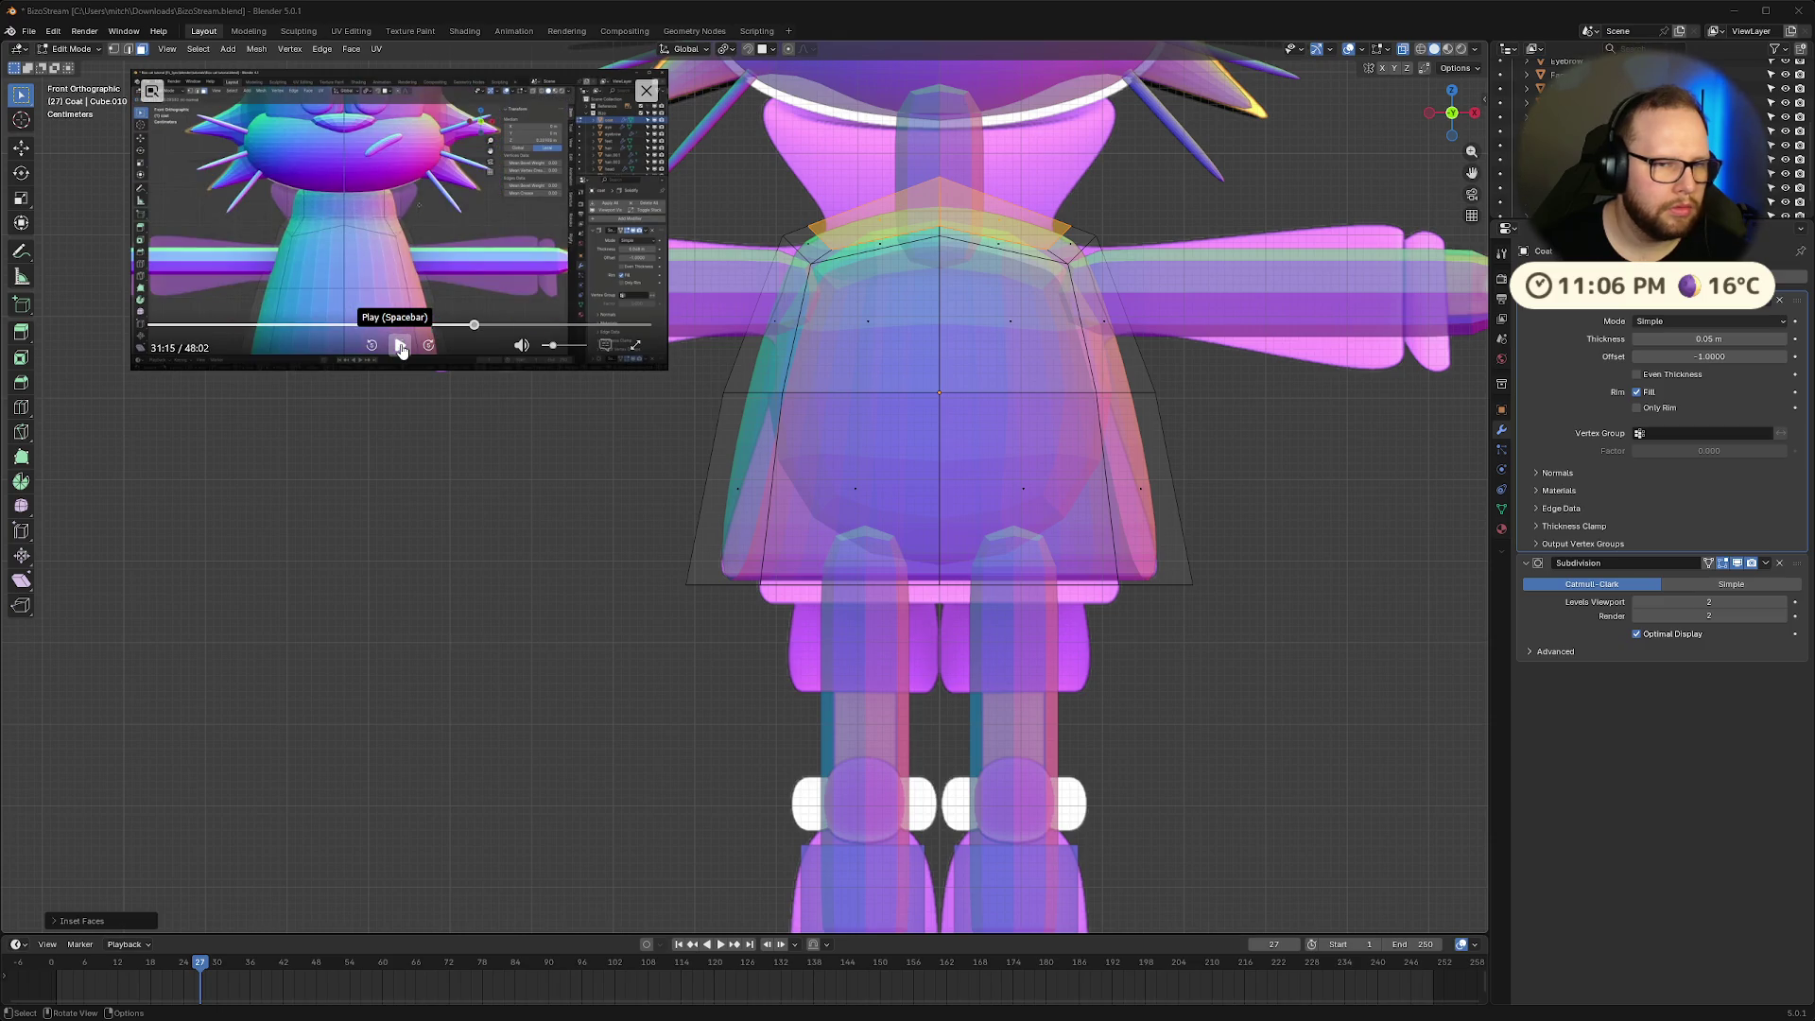
# Round the inset faces into a circle with LoopTools and extrude them into a short neck
pyautogui.rightClick(1172, 190)
pyautogui.moveTo(1177, 186)
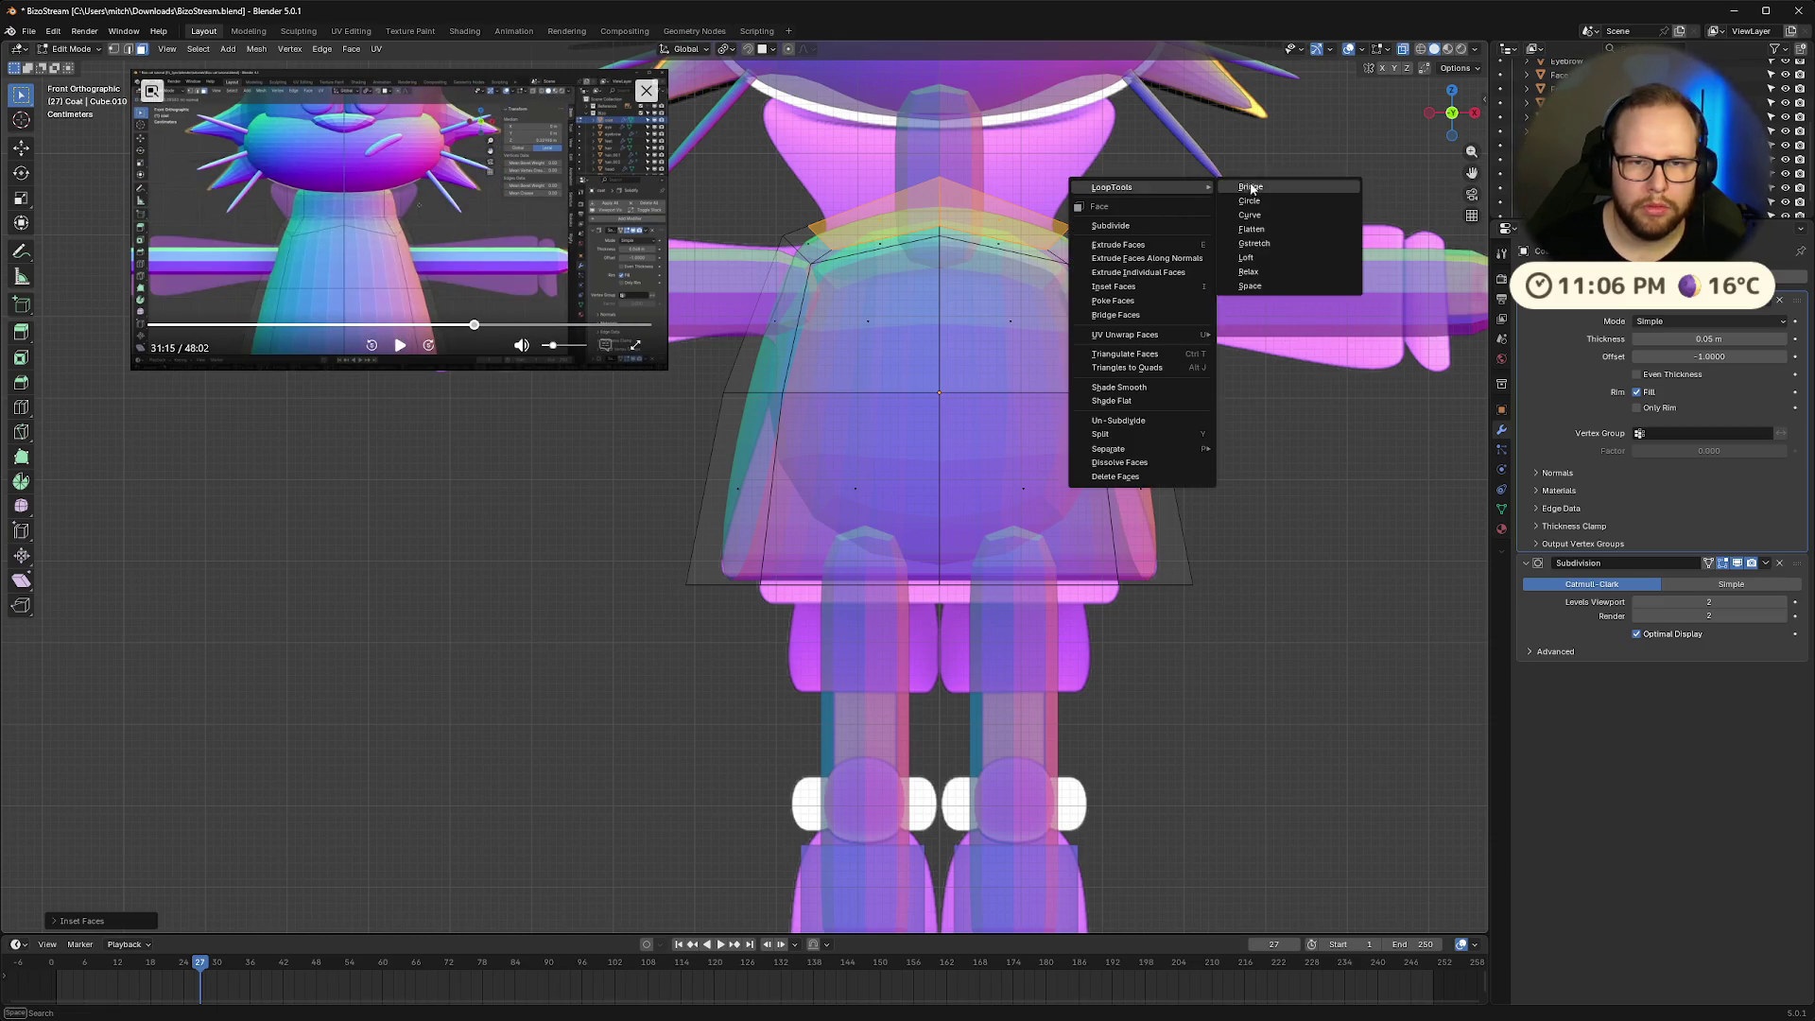
pyautogui.click(1248, 200)
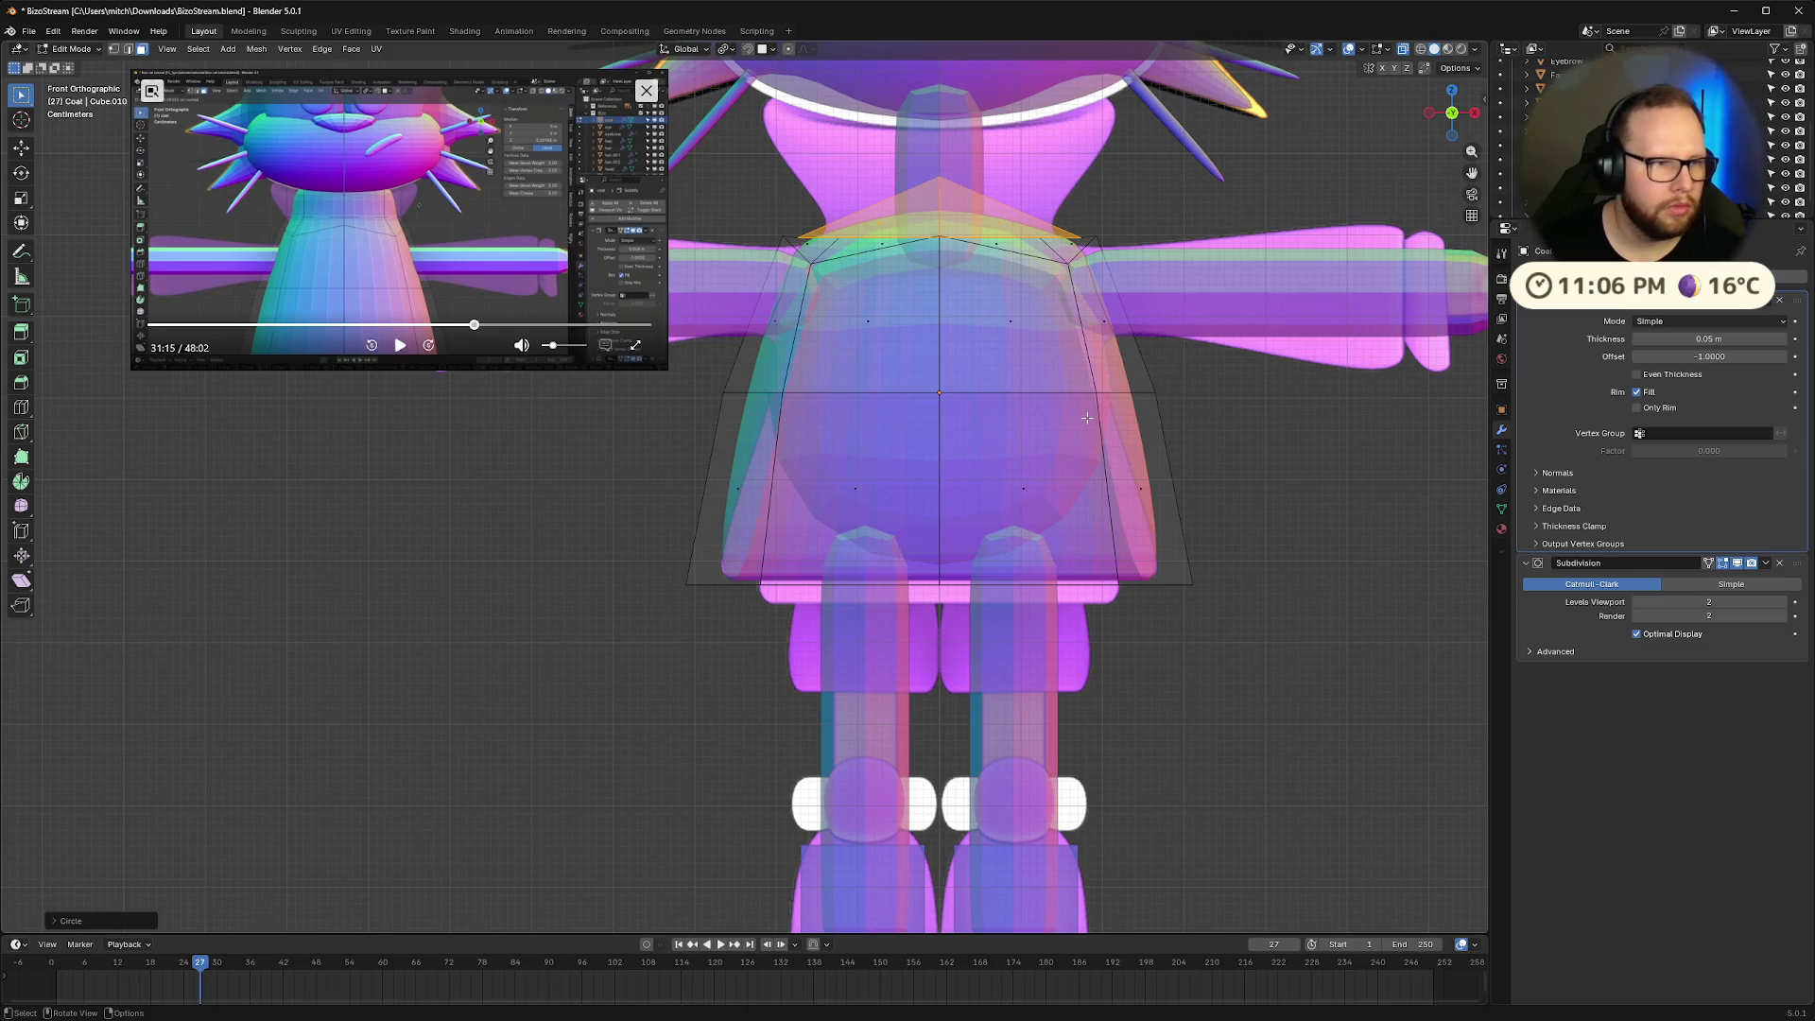
pyautogui.press('e')
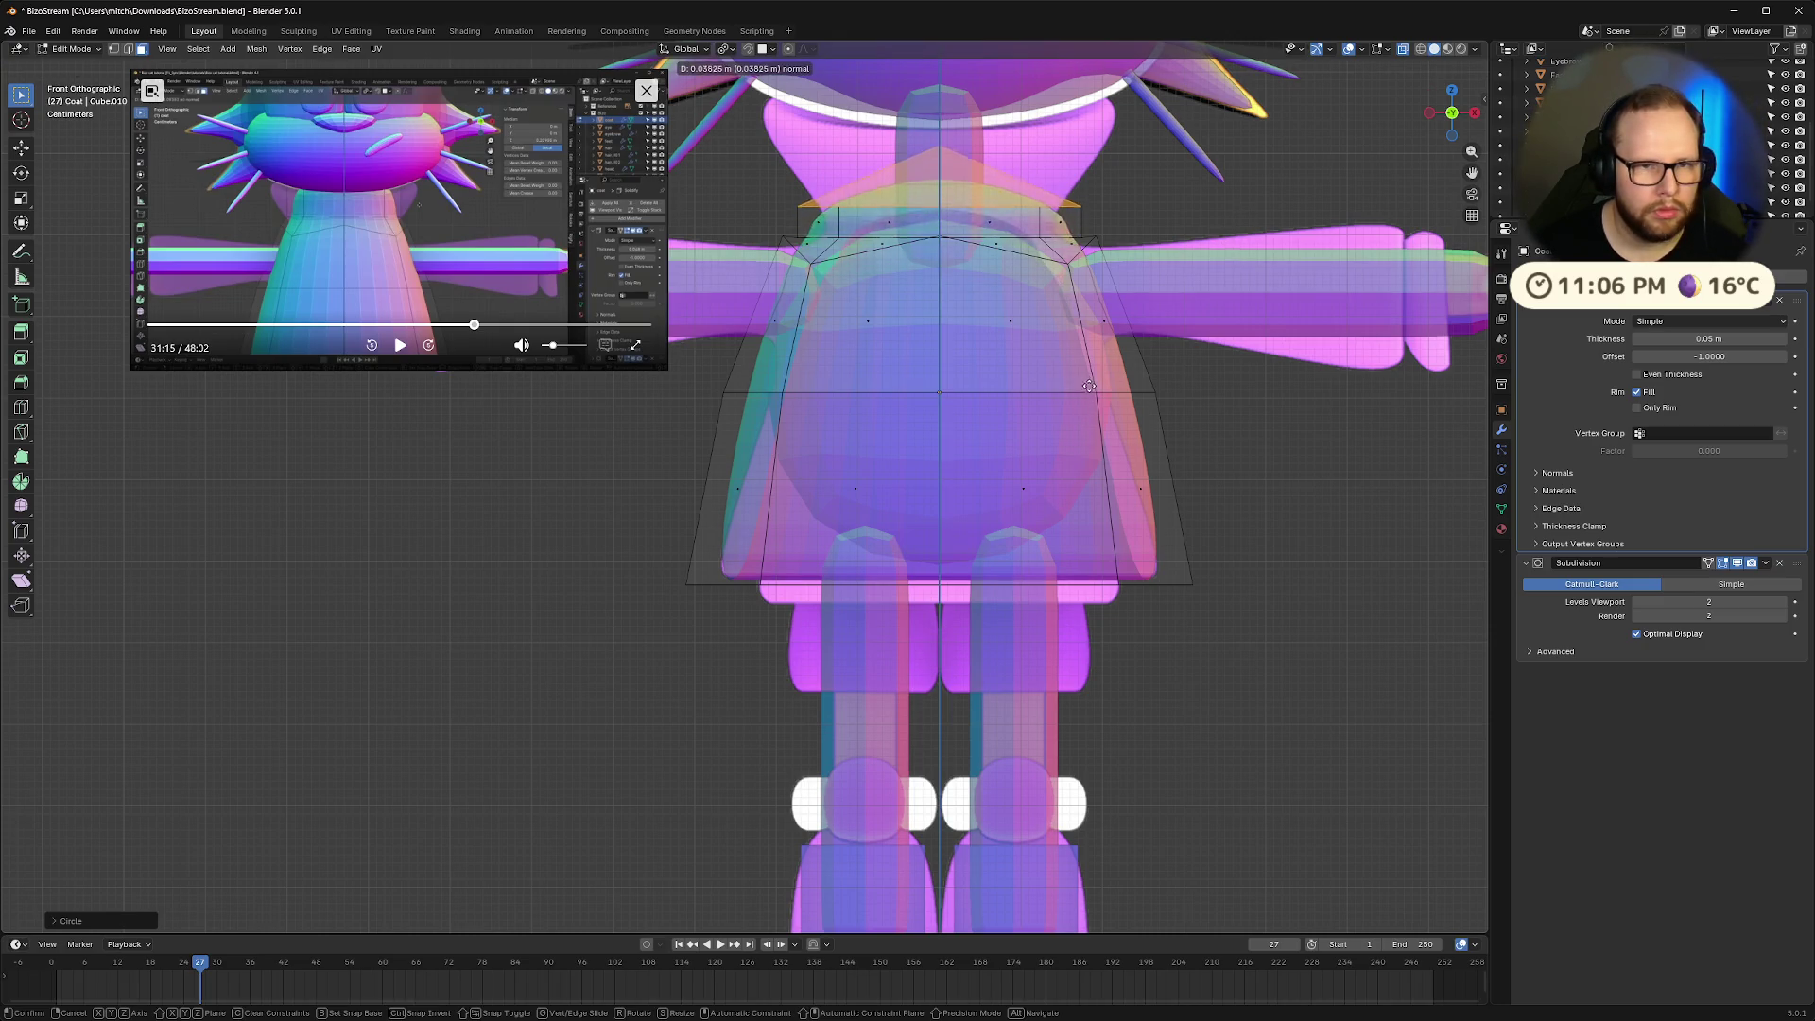
pyautogui.click(1084, 258)
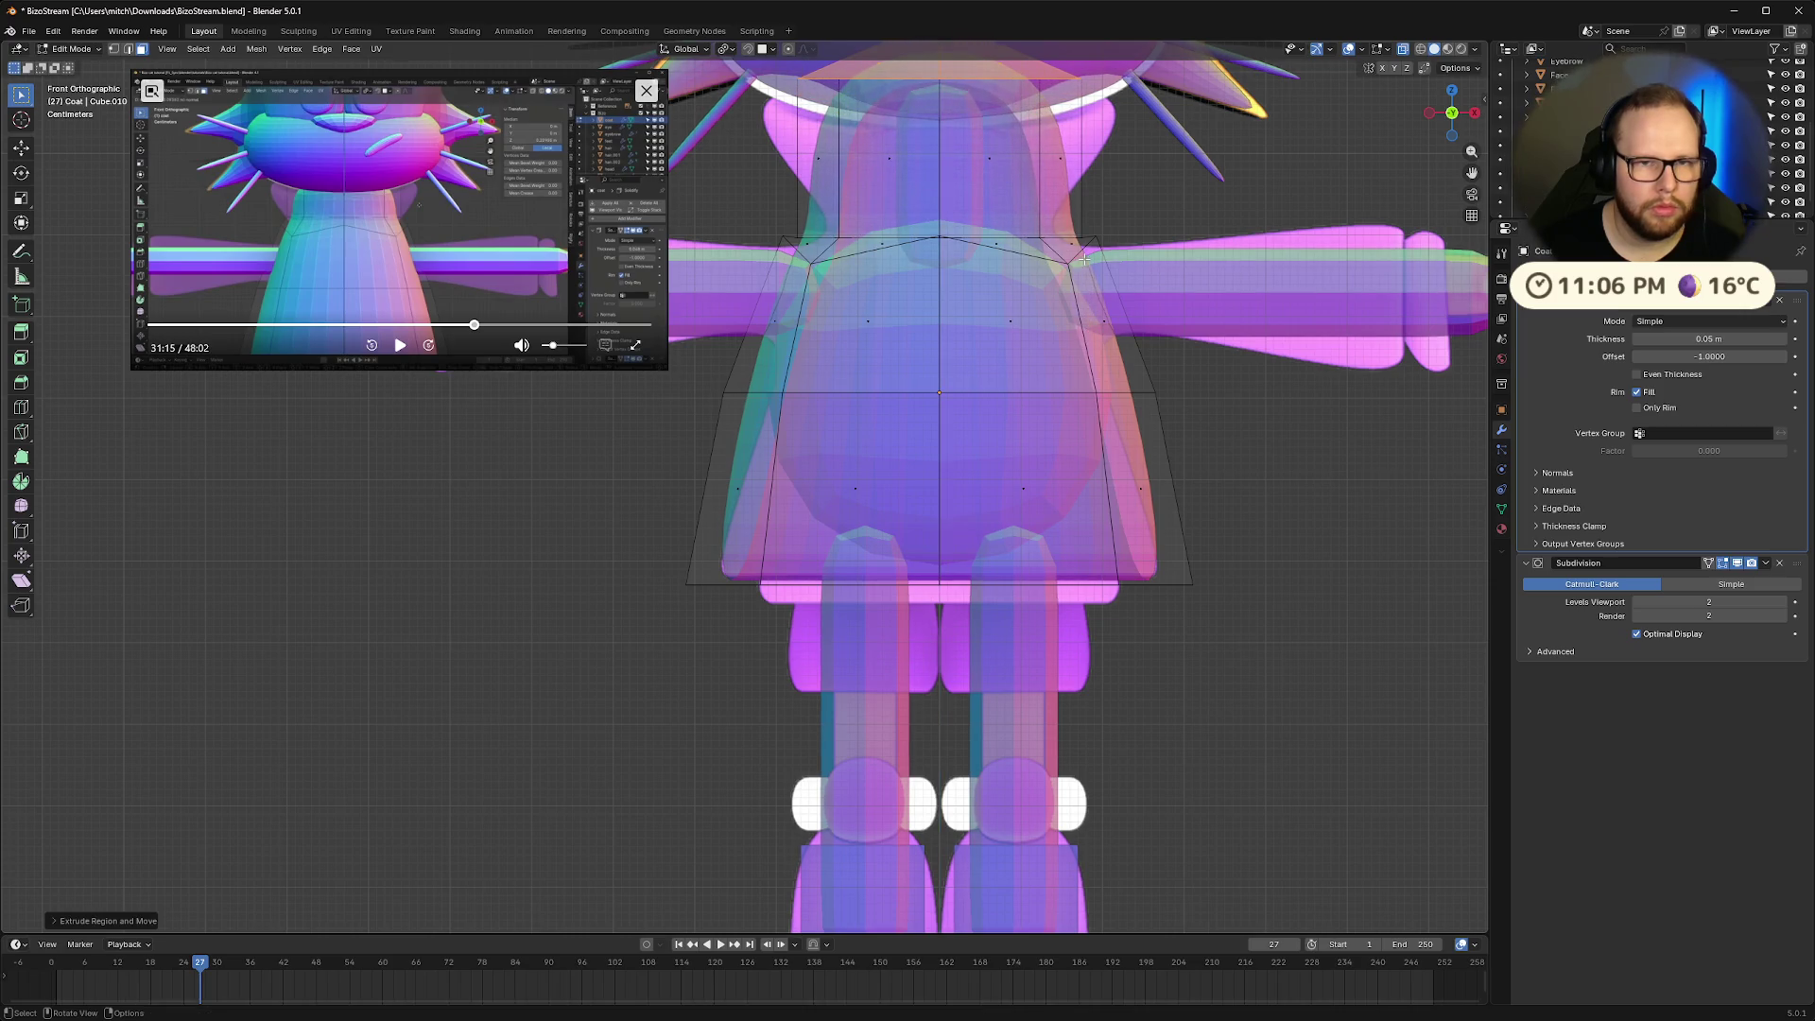
# Delete only the neck faces to leave an opening at the neck
pyautogui.keyDown('shift'); pyautogui.moveTo(1075, 303); pyautogui.dragTo(1080, 546, button='middle'); pyautogui.keyUp('shift')
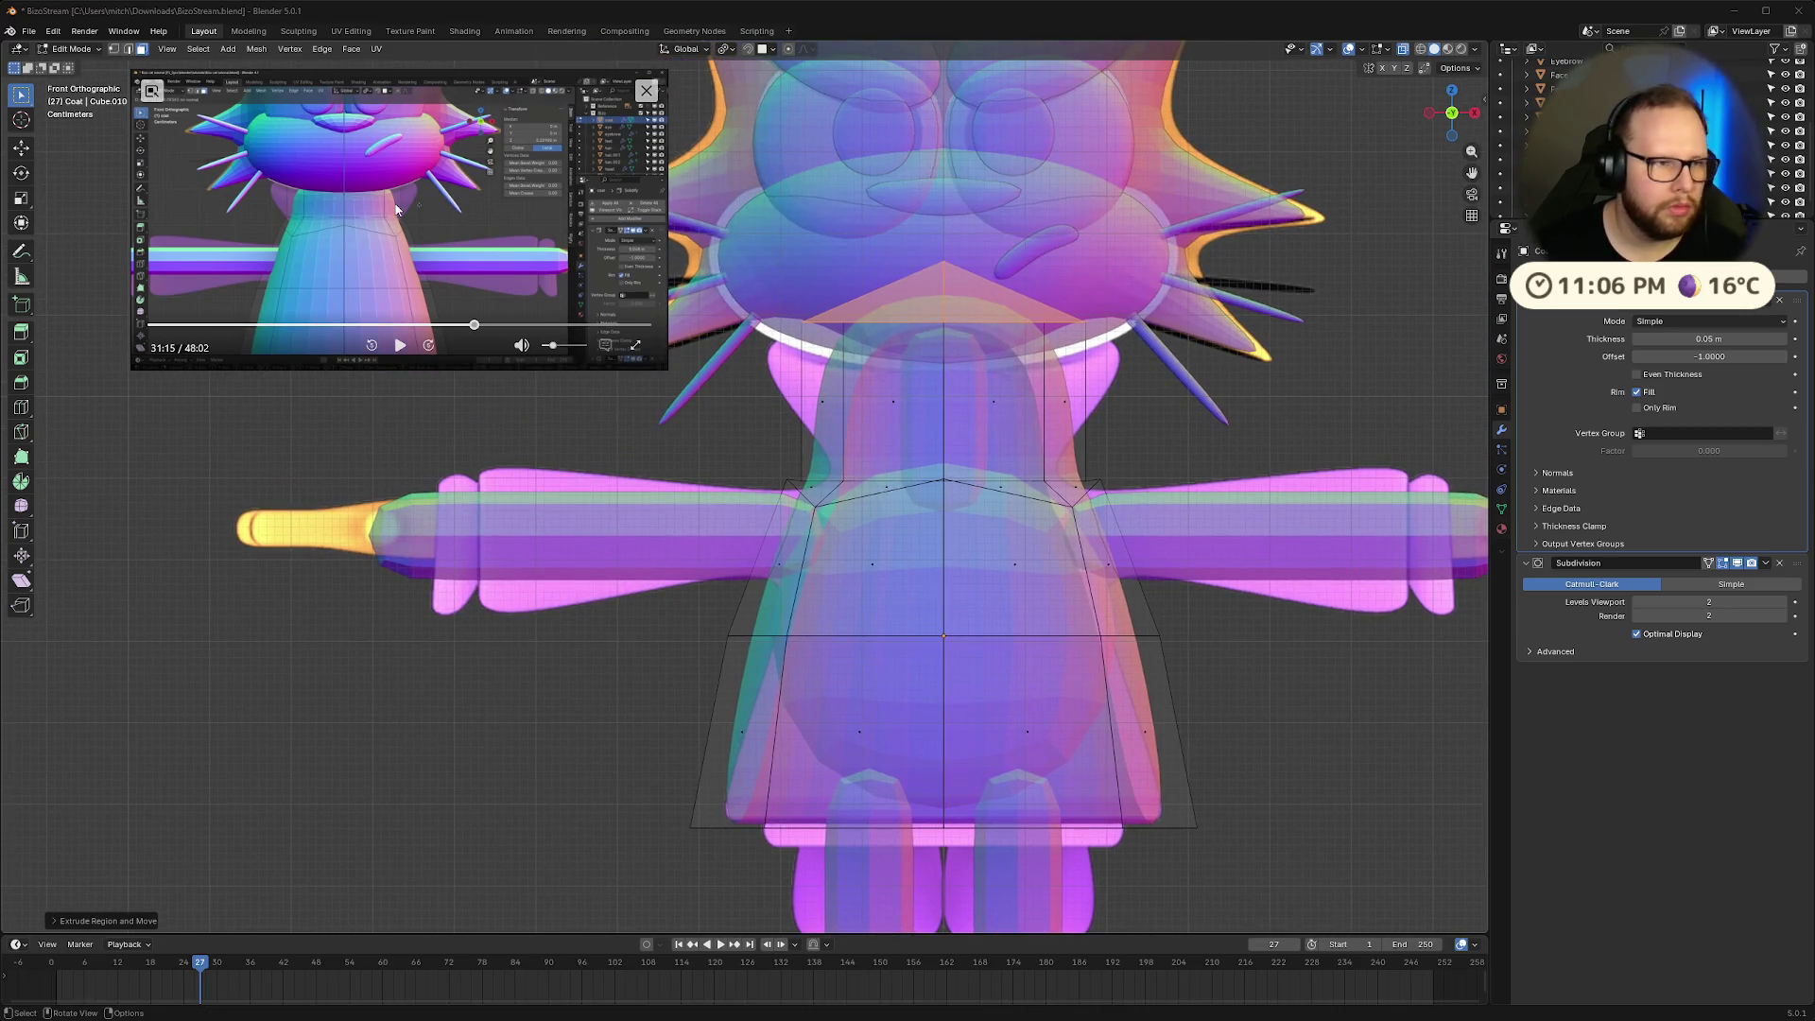
pyautogui.click(402, 343)
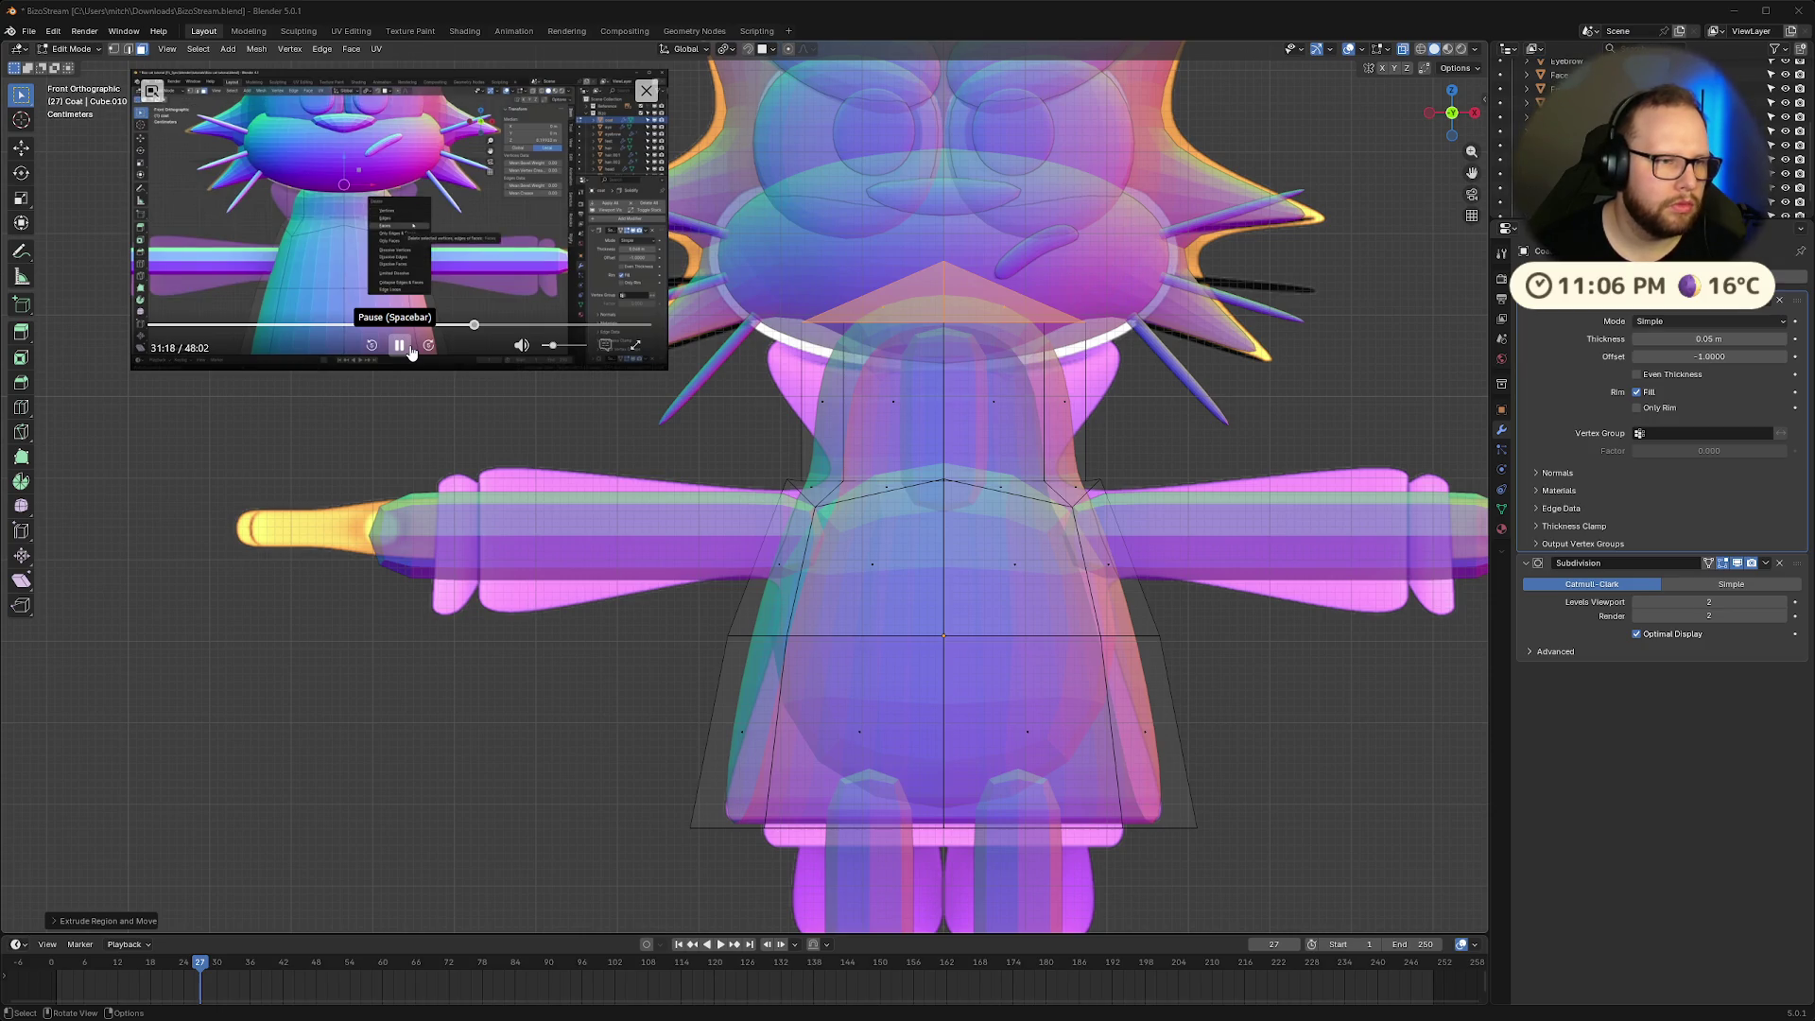
pyautogui.click(408, 347)
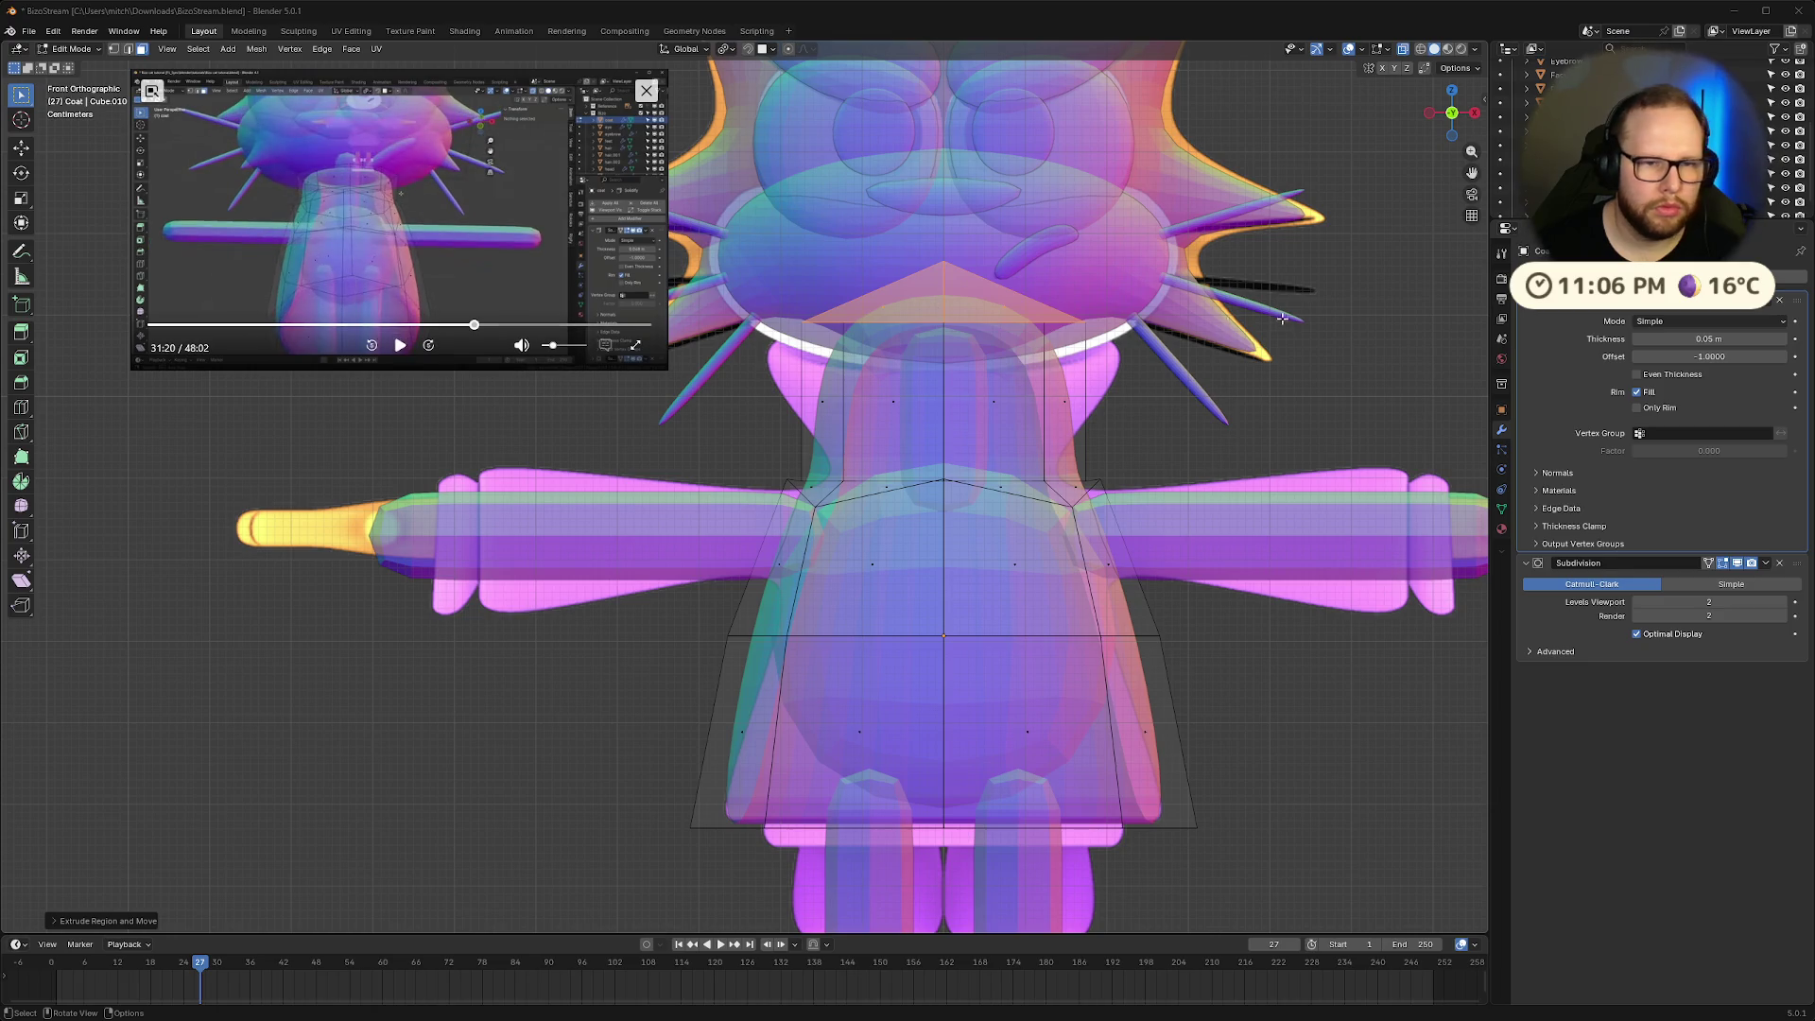
pyautogui.rightClick(1282, 319)
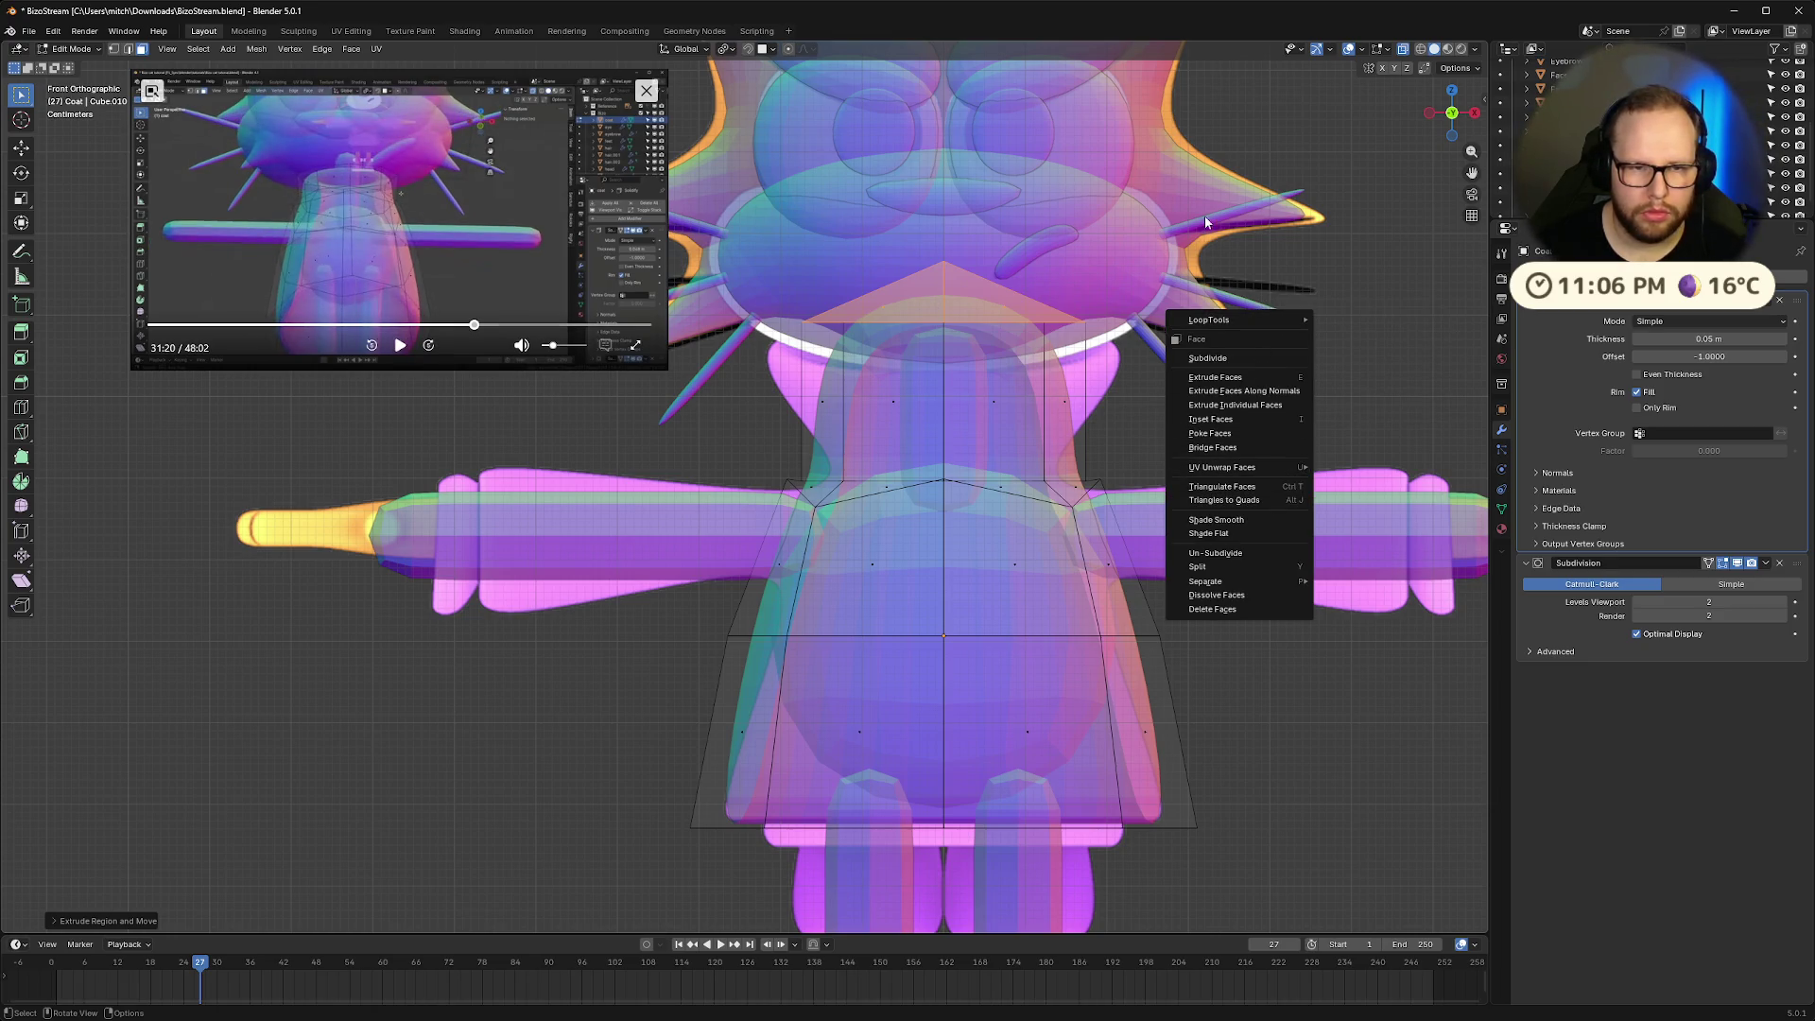
pyautogui.press('x')
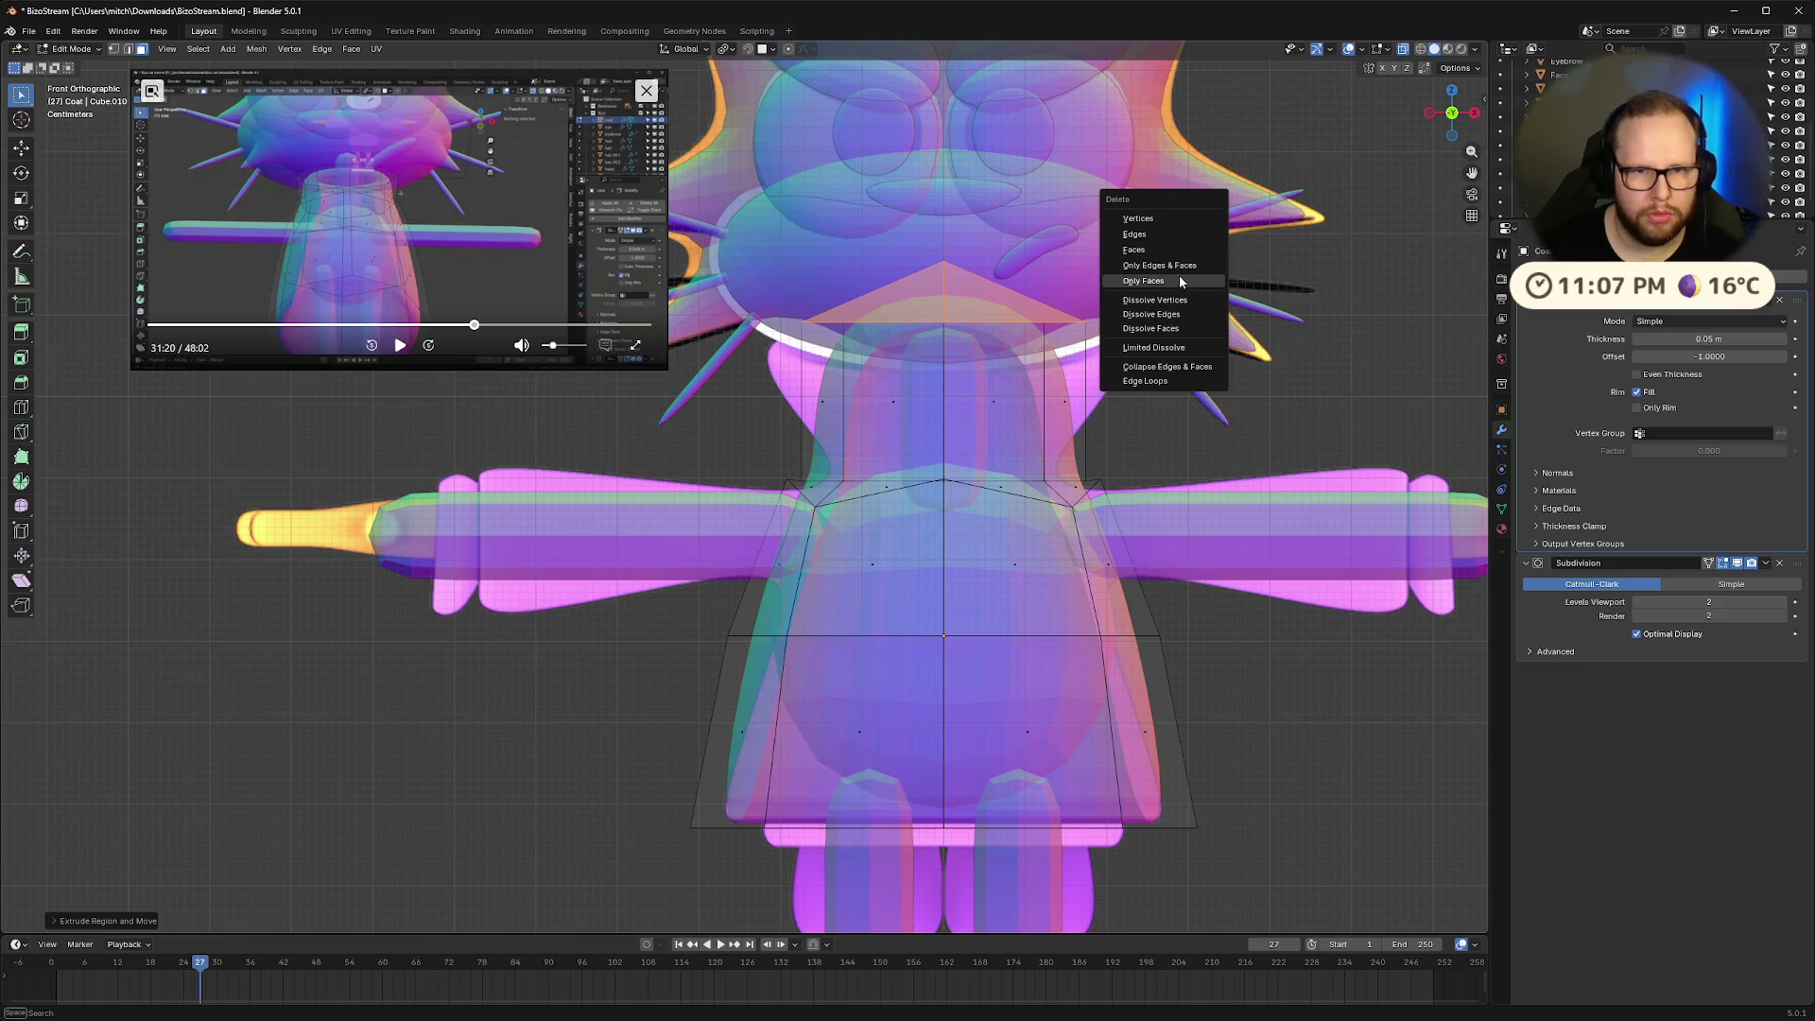
pyautogui.click(1176, 247)
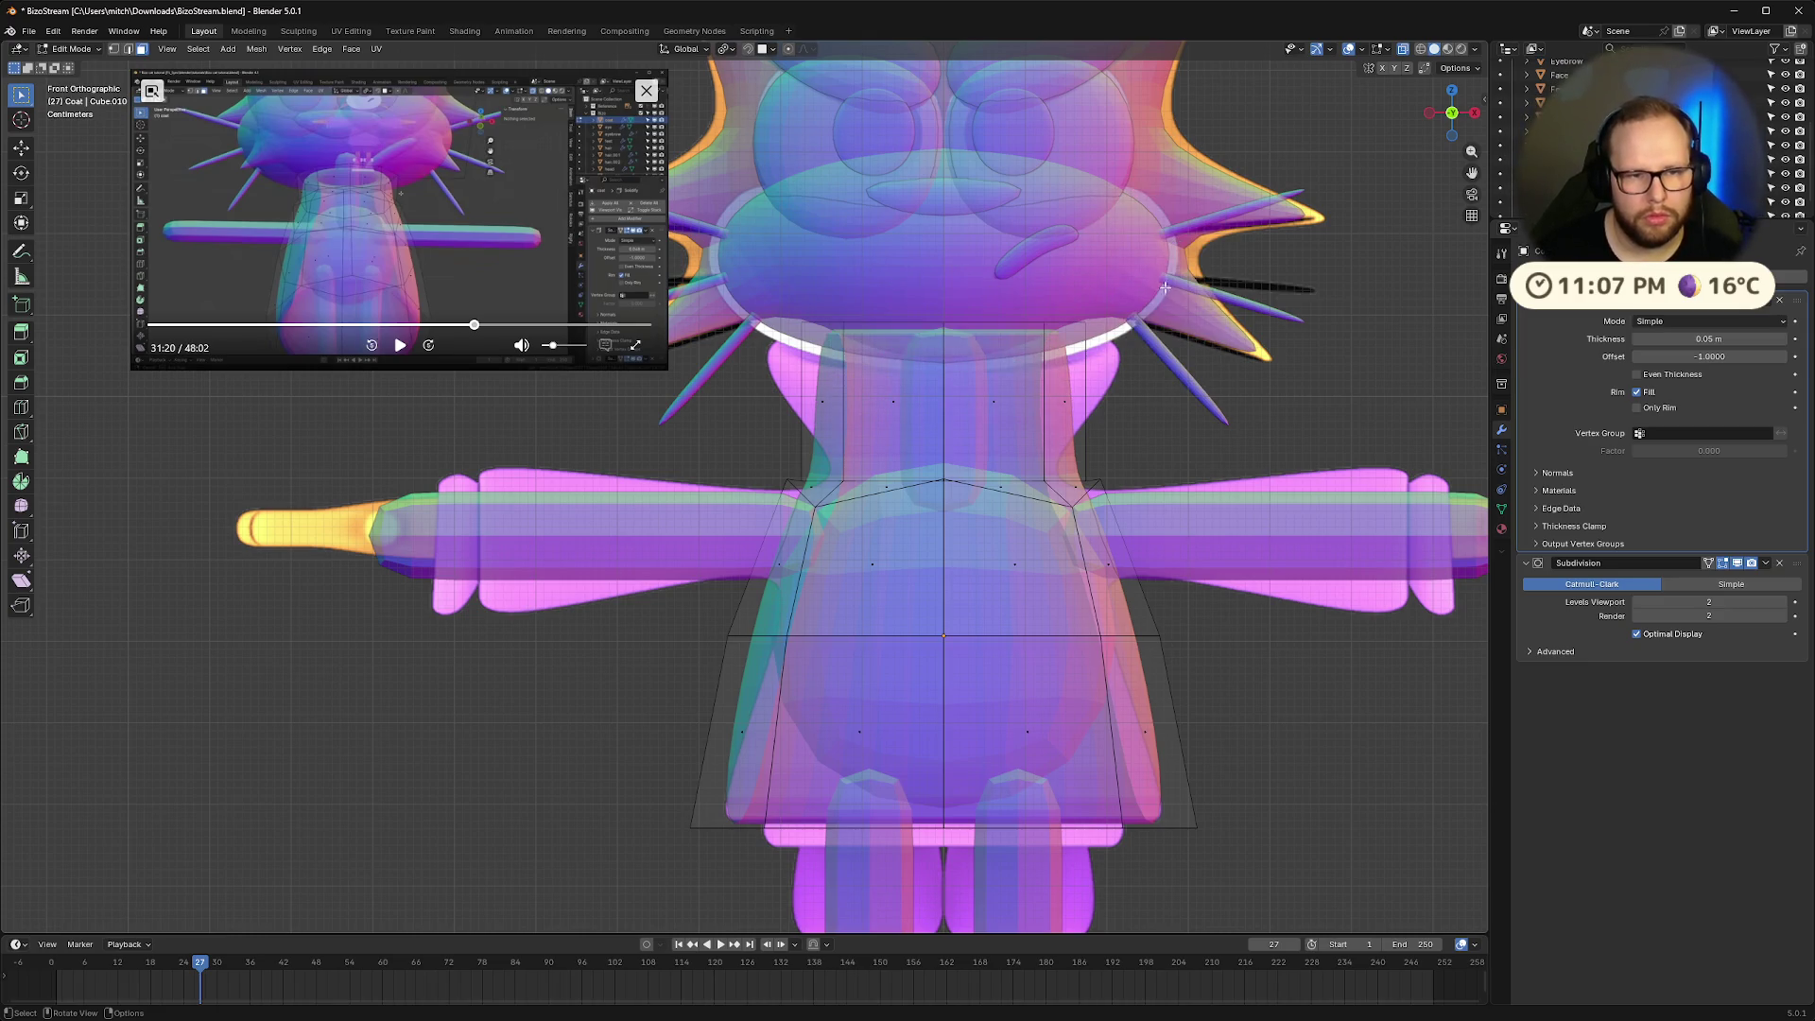
# After checking the reference video, select the neck's top edge loop
pyautogui.click(400, 345)
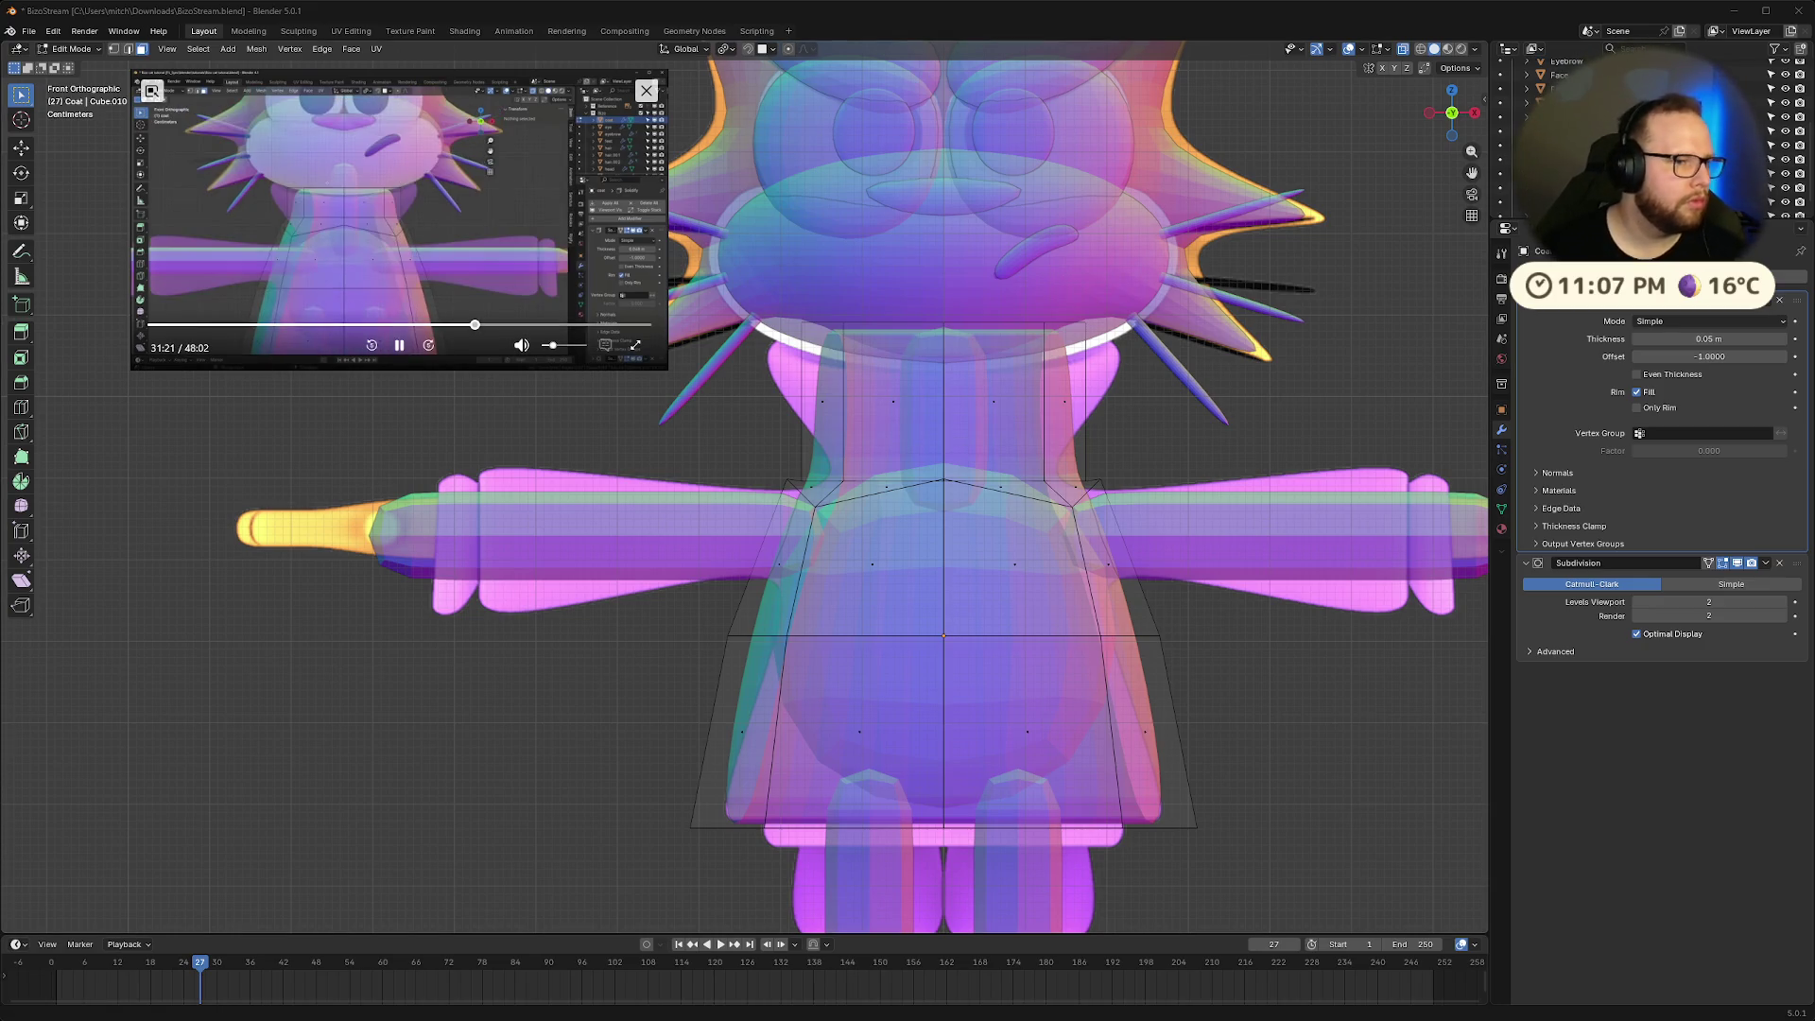
pyautogui.click(400, 347)
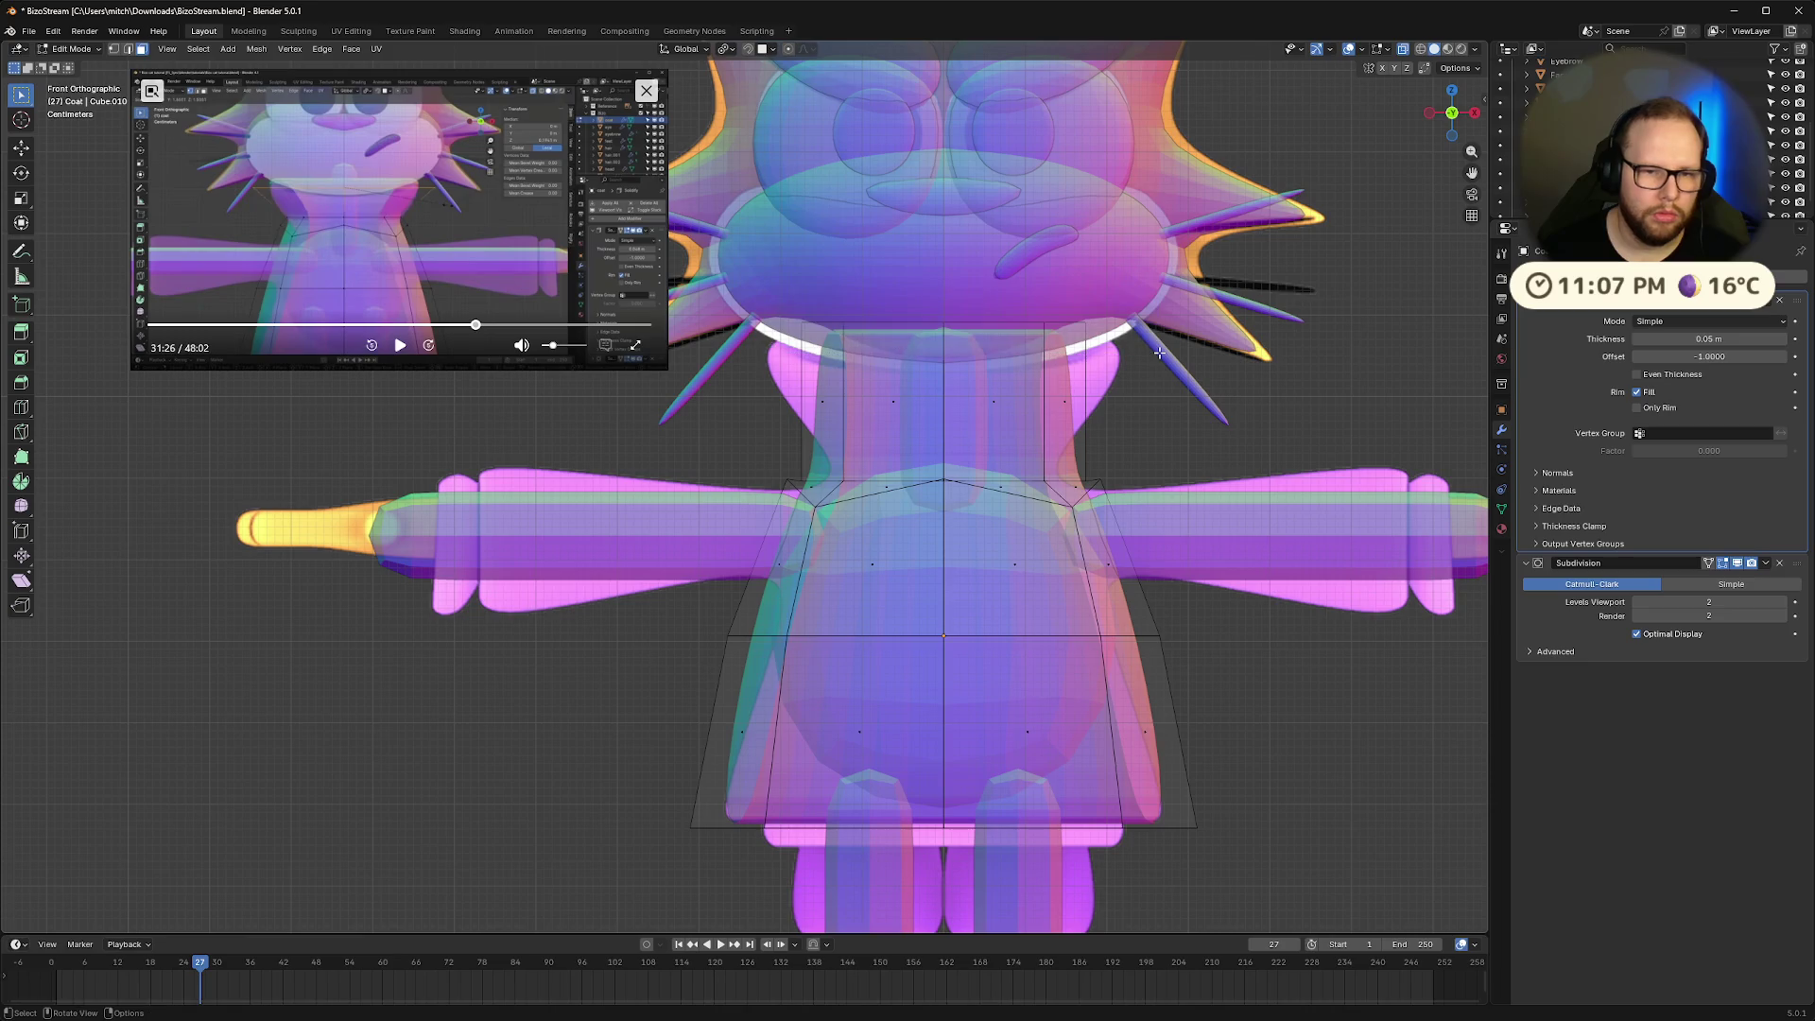
pyautogui.keyDown('alt'); pyautogui.click(1040, 326); pyautogui.keyUp('alt')
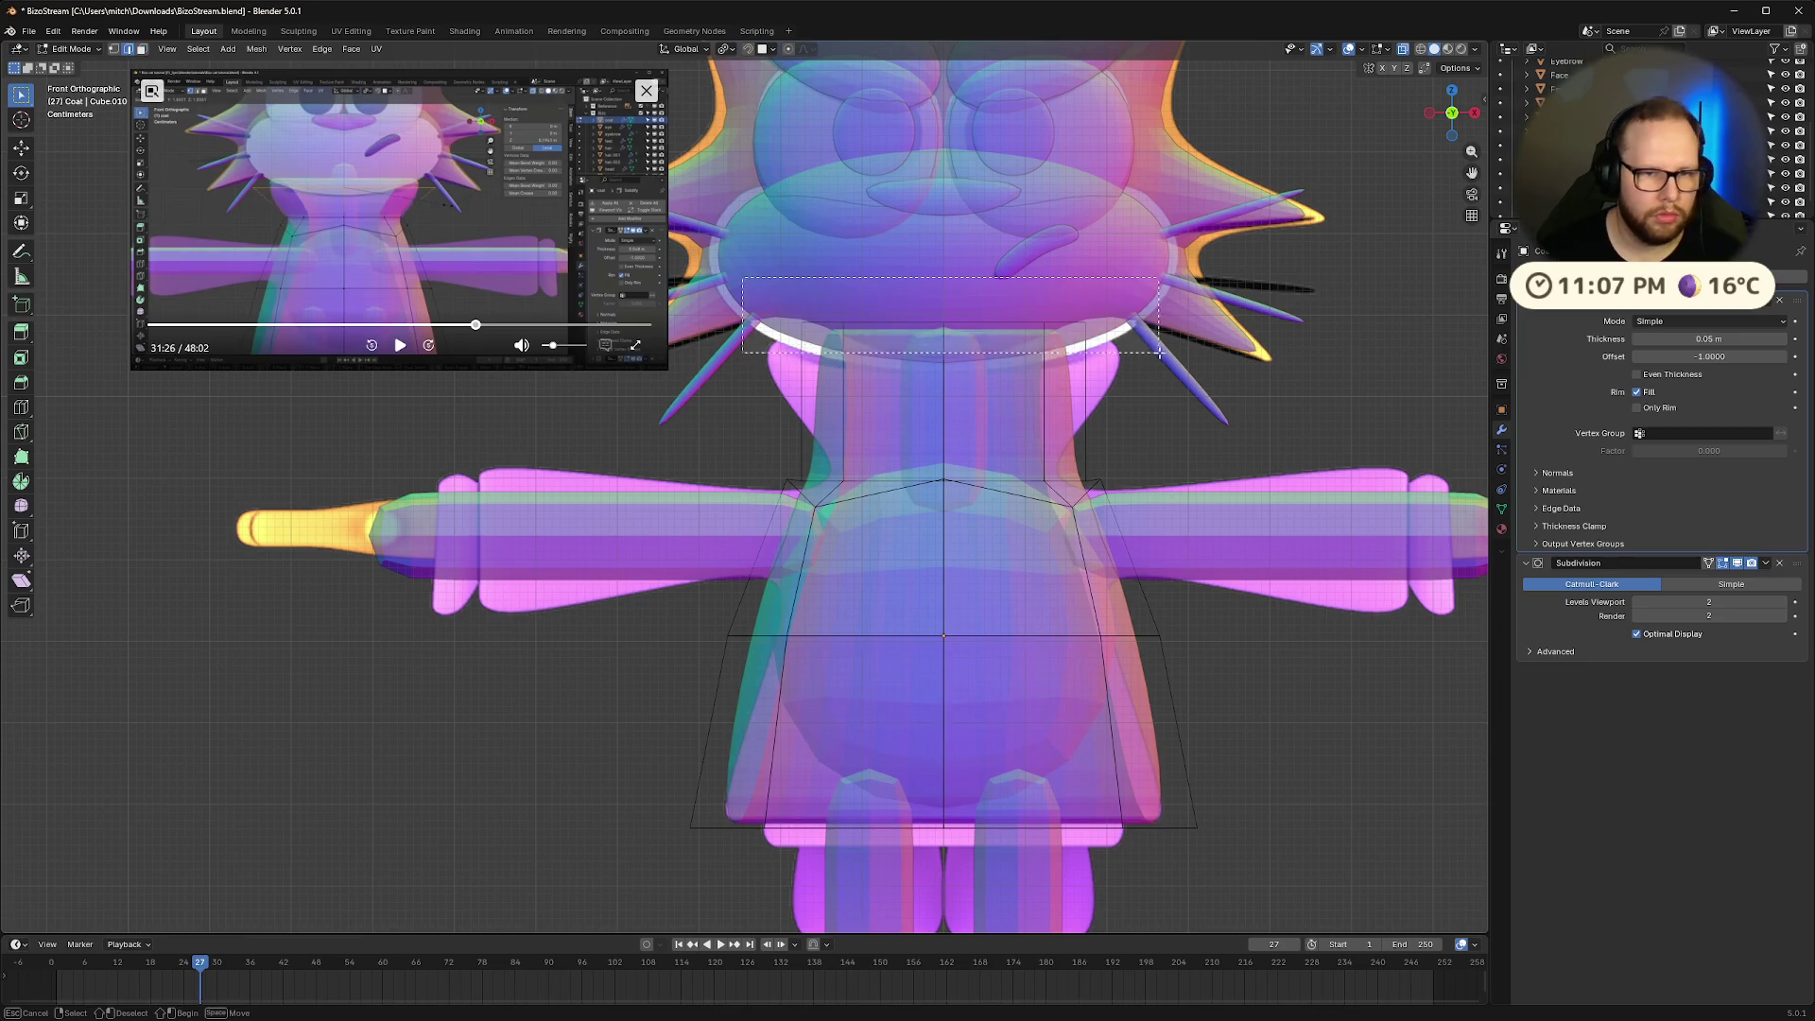
# Widen the neck loop, move it vertically, then narrow it slightly
pyautogui.press('s')
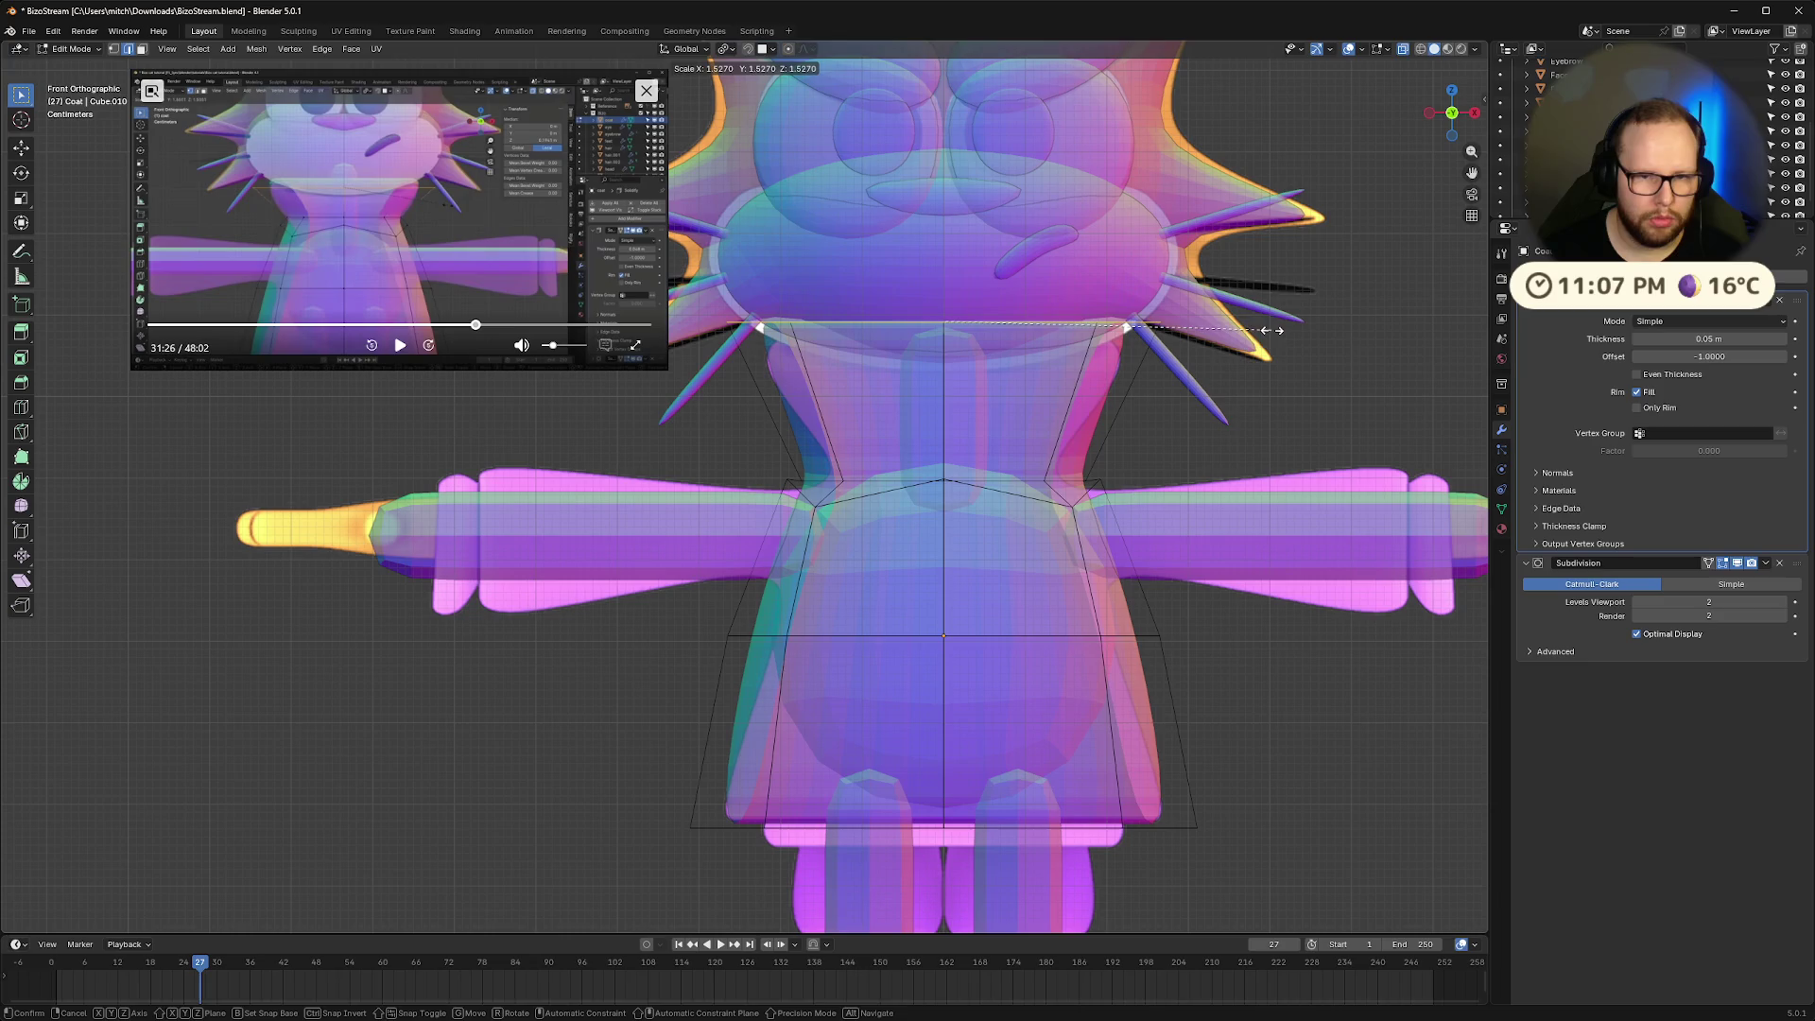
pyautogui.click(1258, 337)
pyautogui.press('g')
pyautogui.press('z')
pyautogui.click(1273, 348)
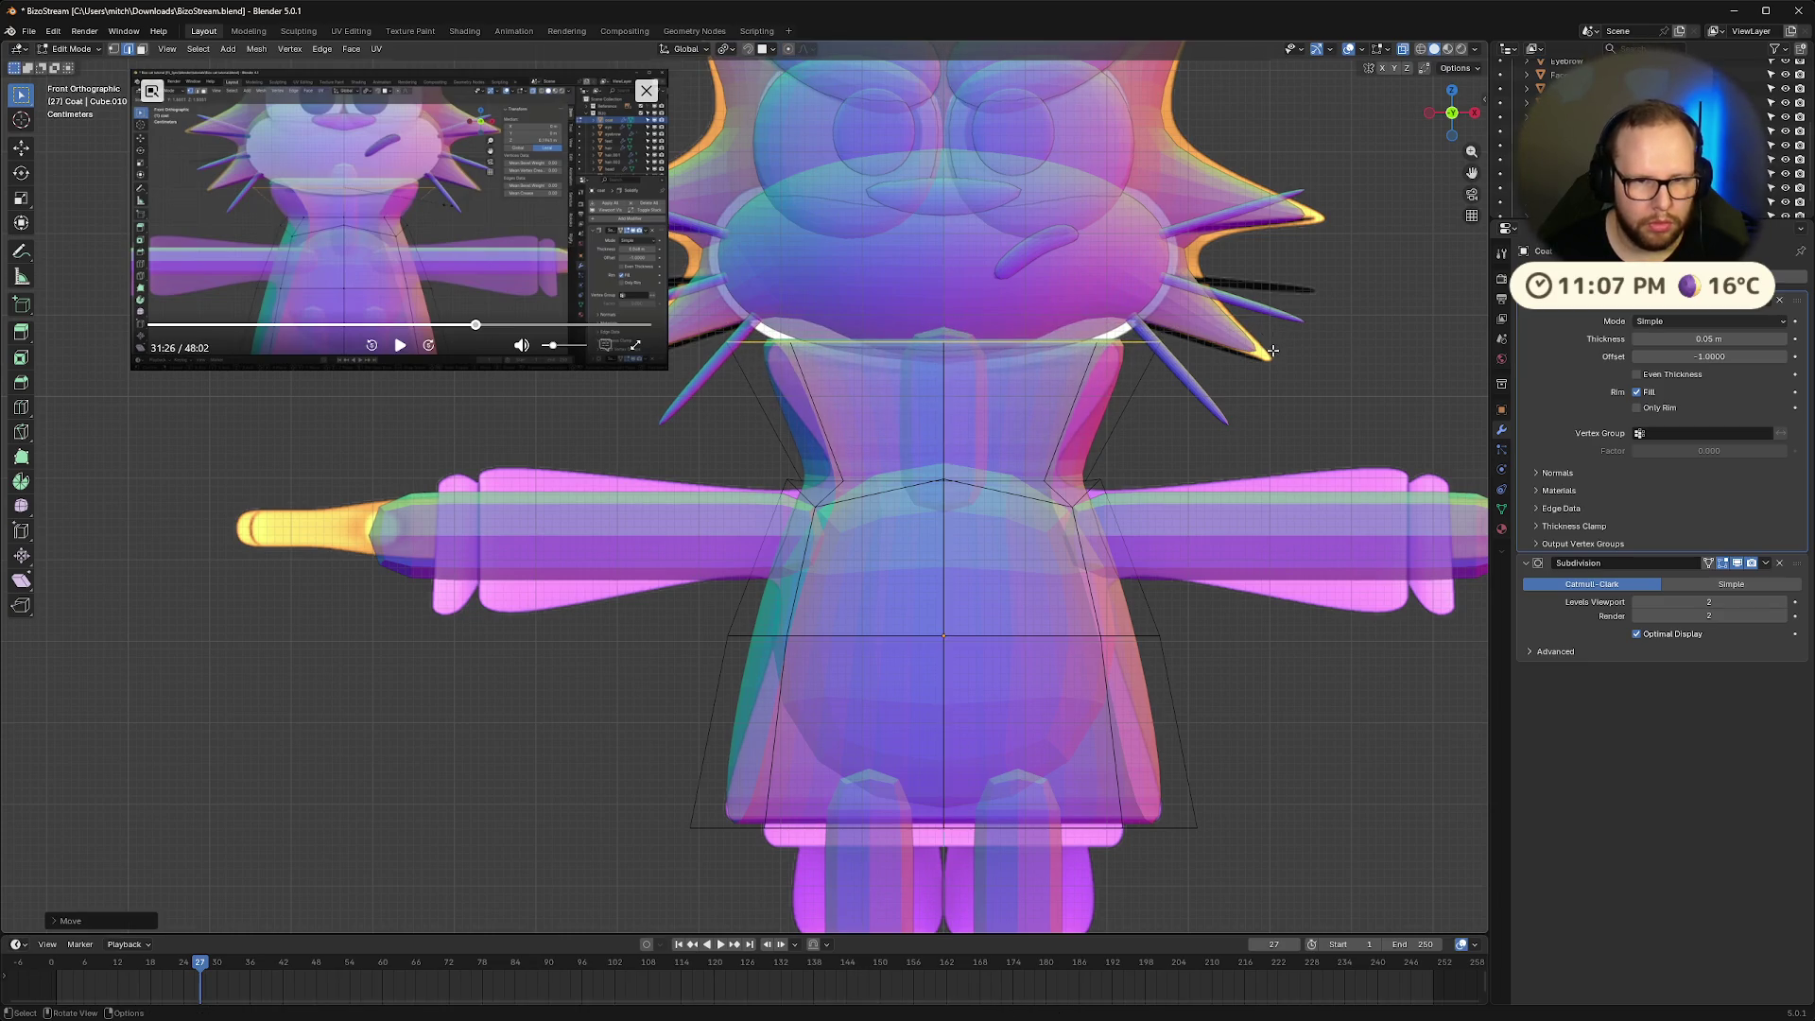
pyautogui.press('s')
pyautogui.click(1351, 346)
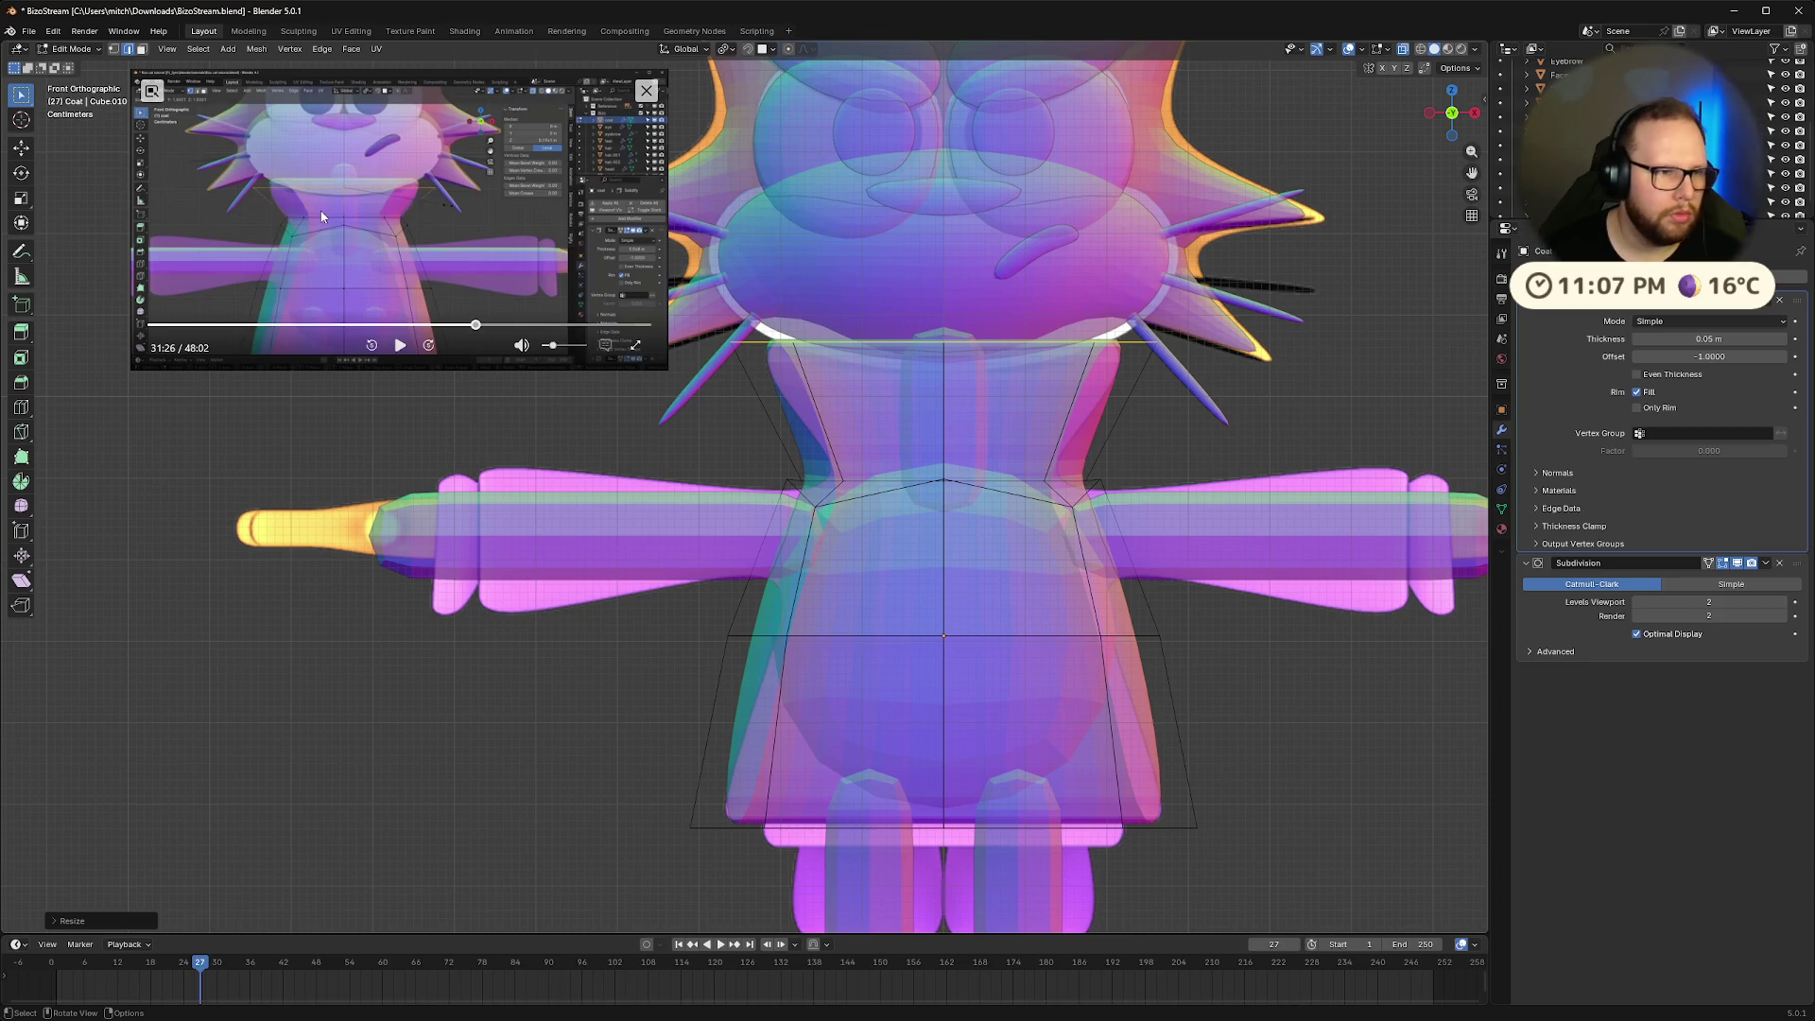
# Raise the coat's shoulder edge loop slightly and shrink it to 0.764
pyautogui.click(435, 209)
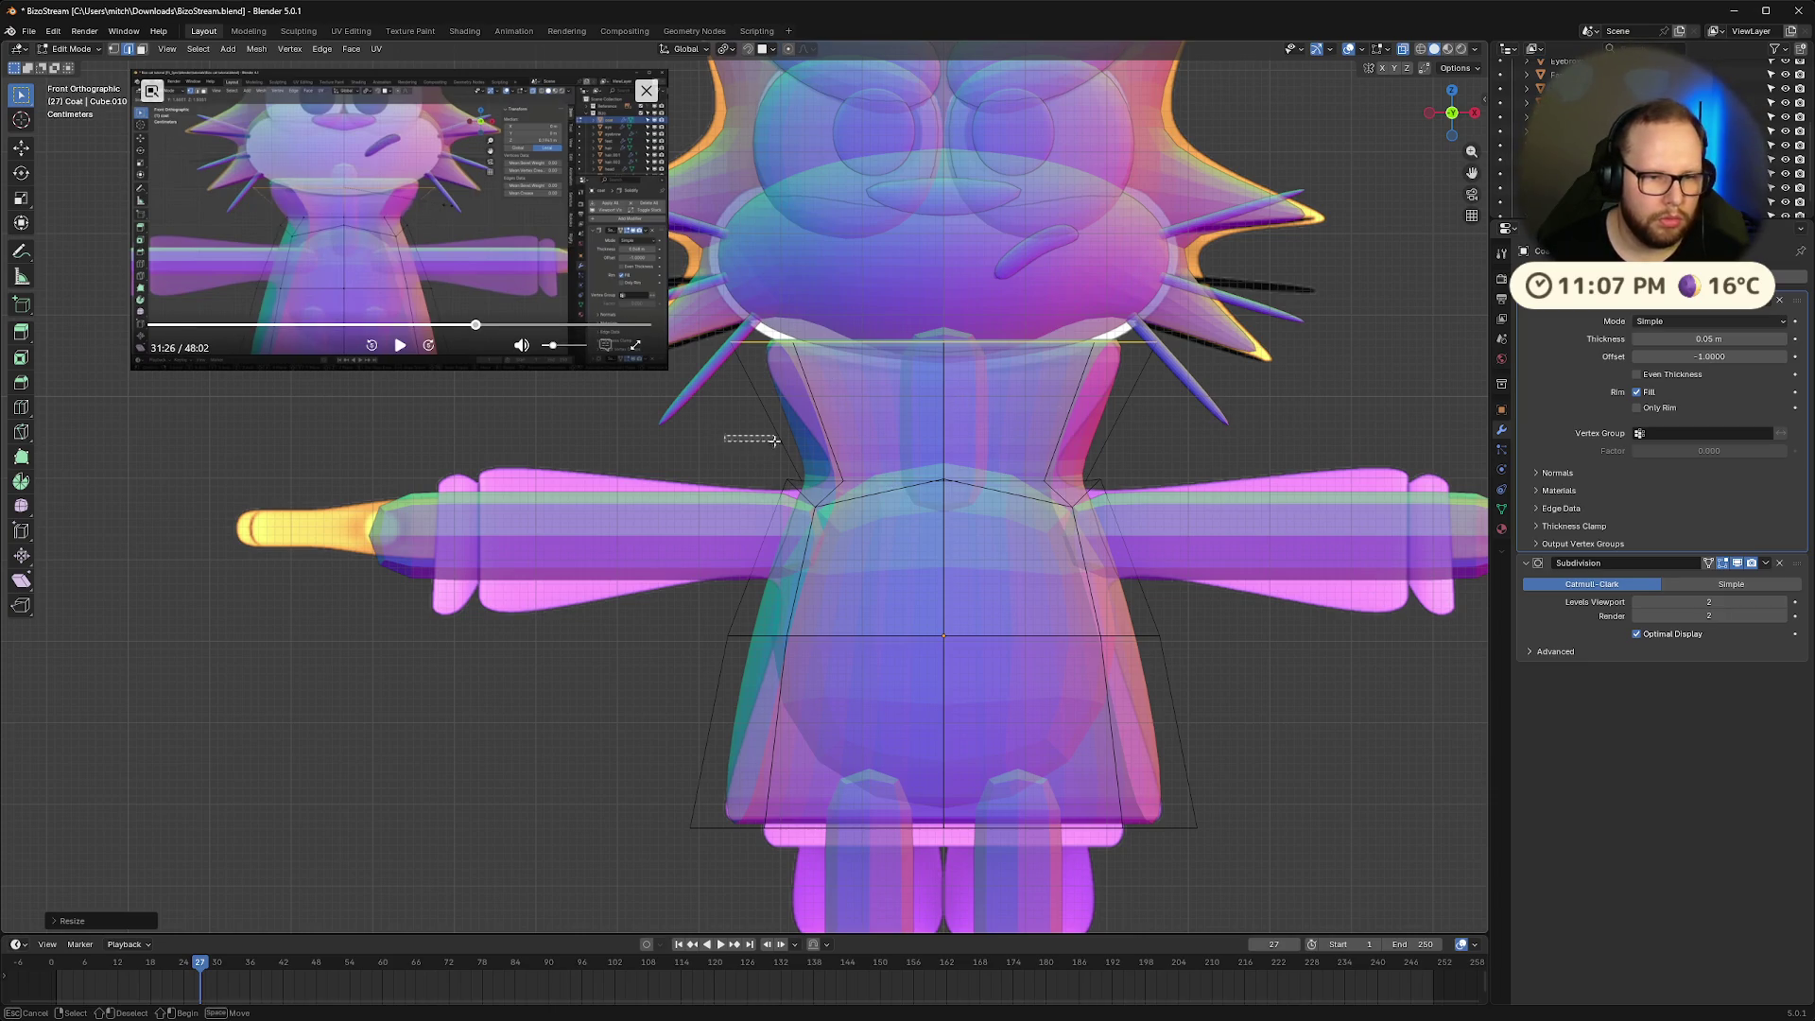
pyautogui.moveTo(729, 434); pyautogui.dragTo(1161, 483)
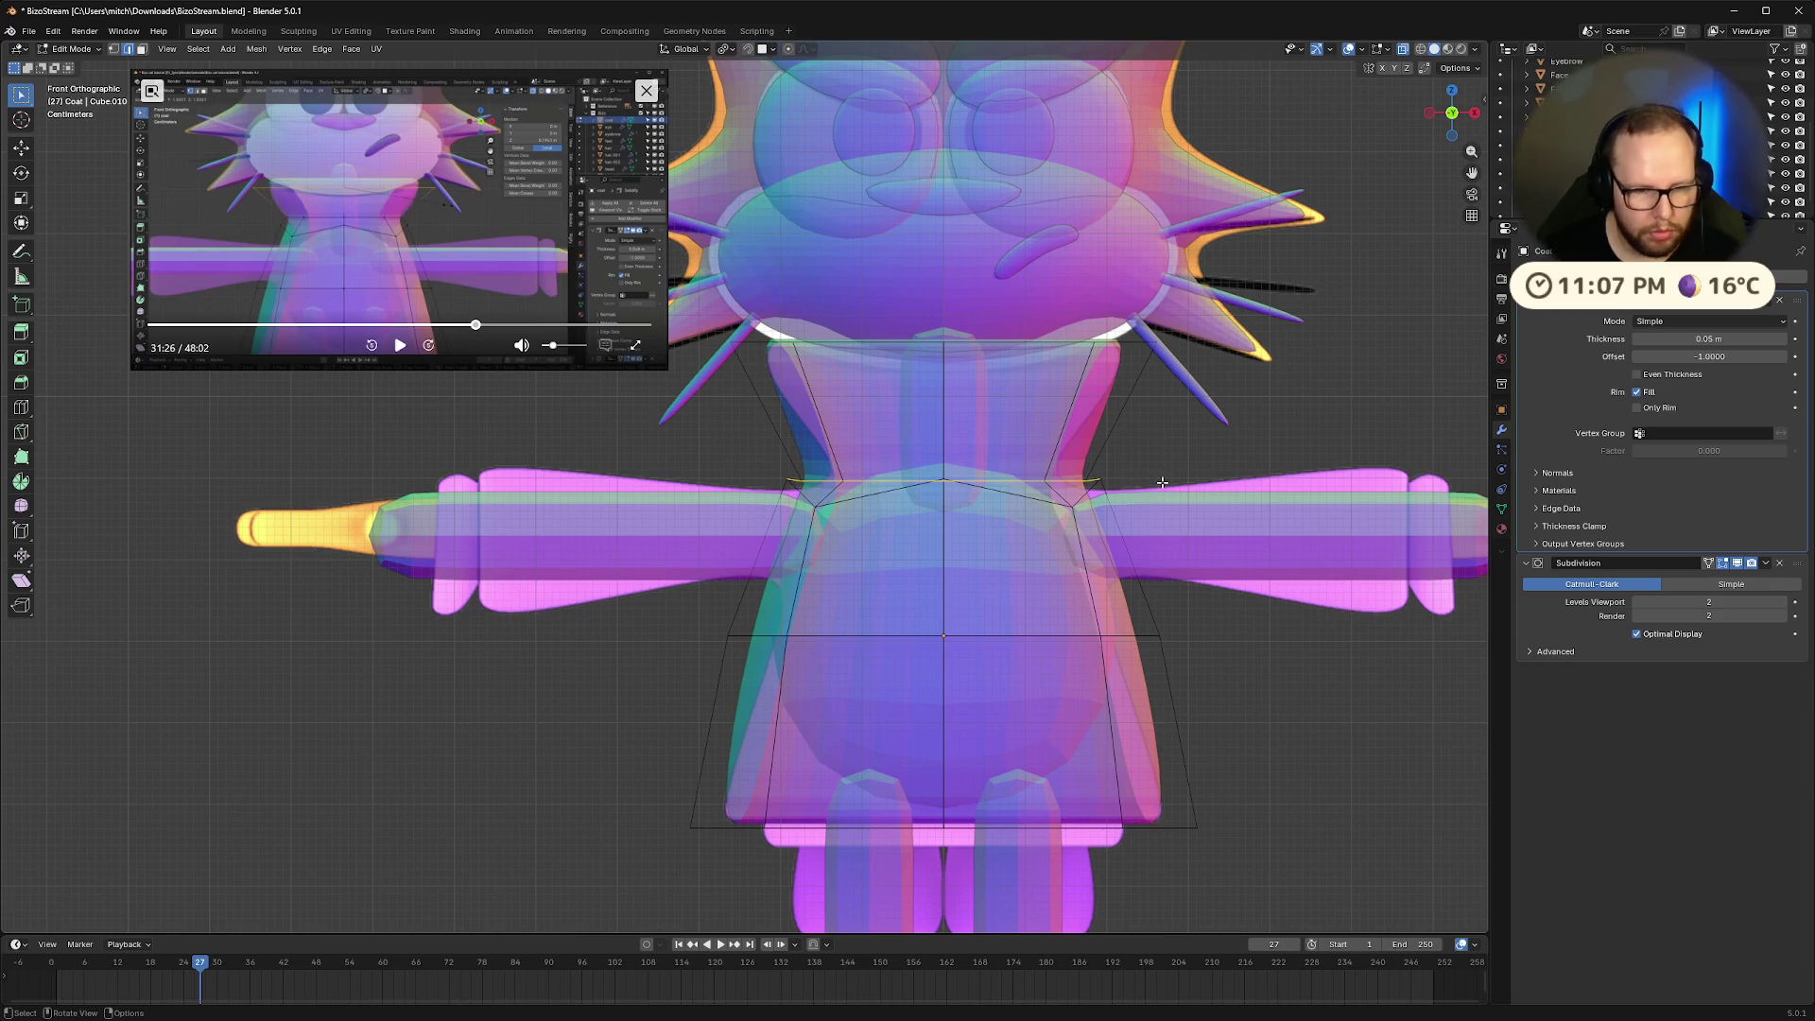
pyautogui.press('g')
pyautogui.press('z')
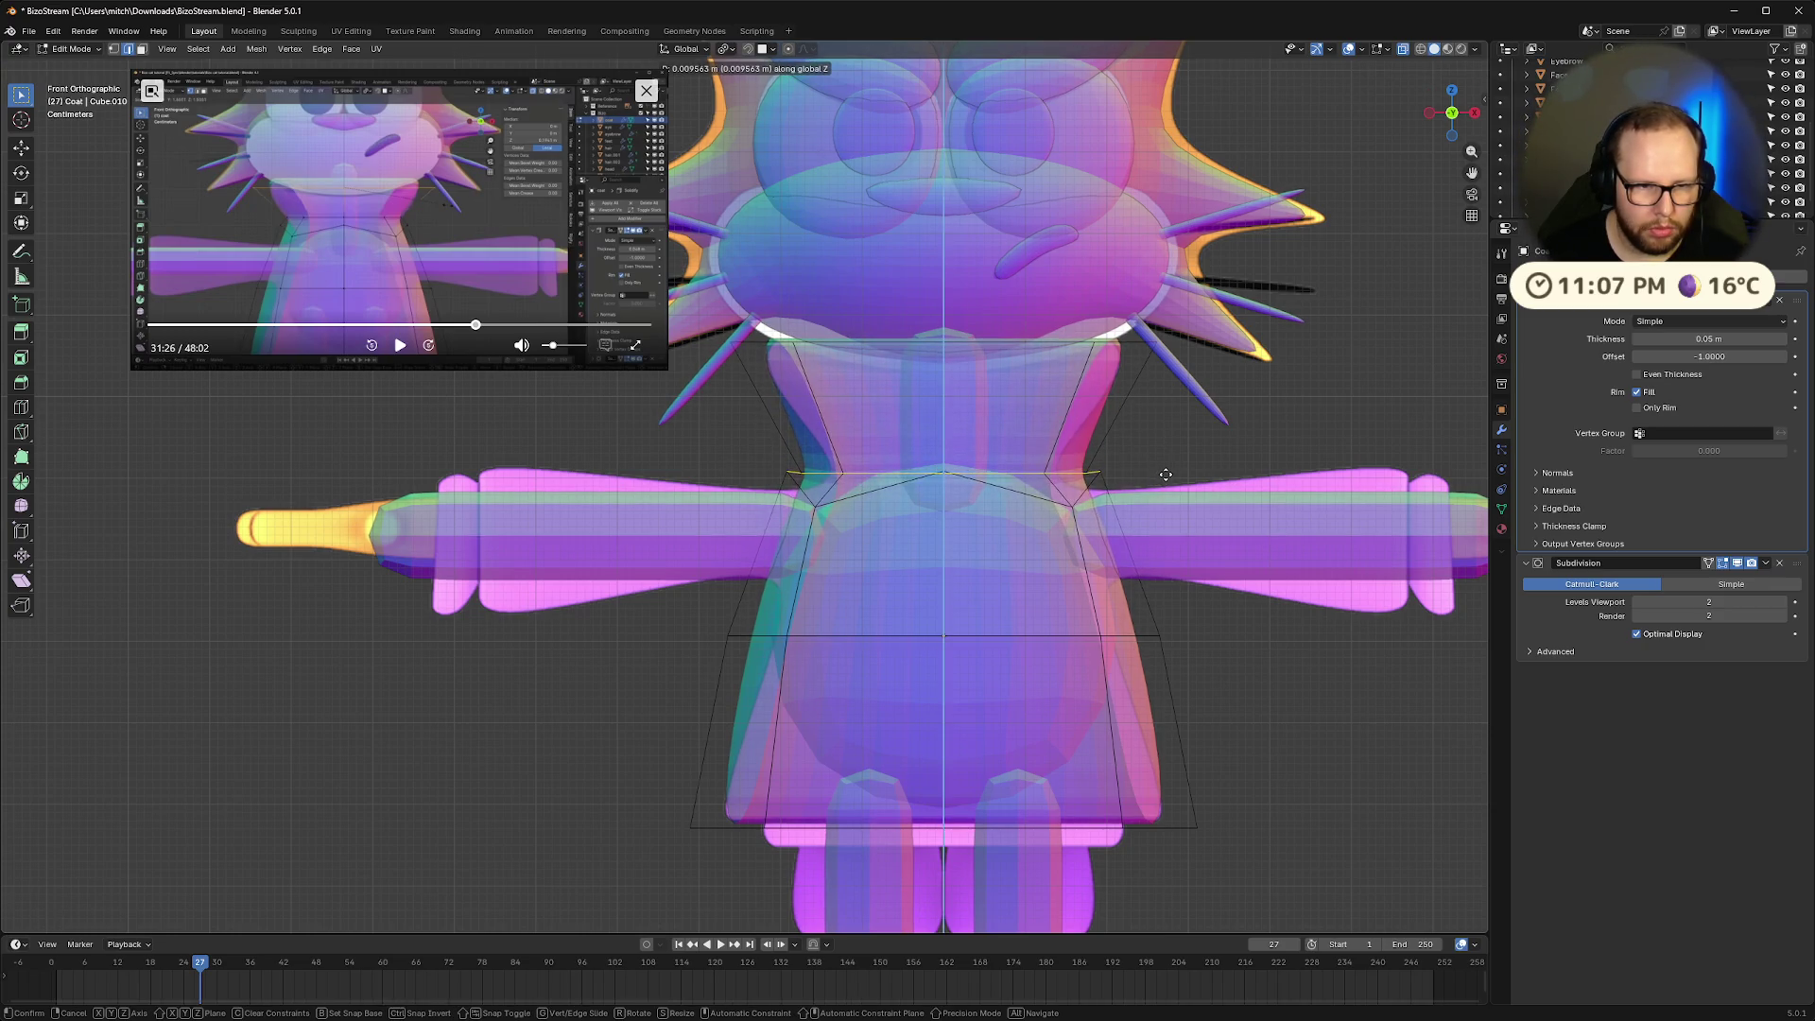
pyautogui.click(1166, 474)
pyautogui.press('s')
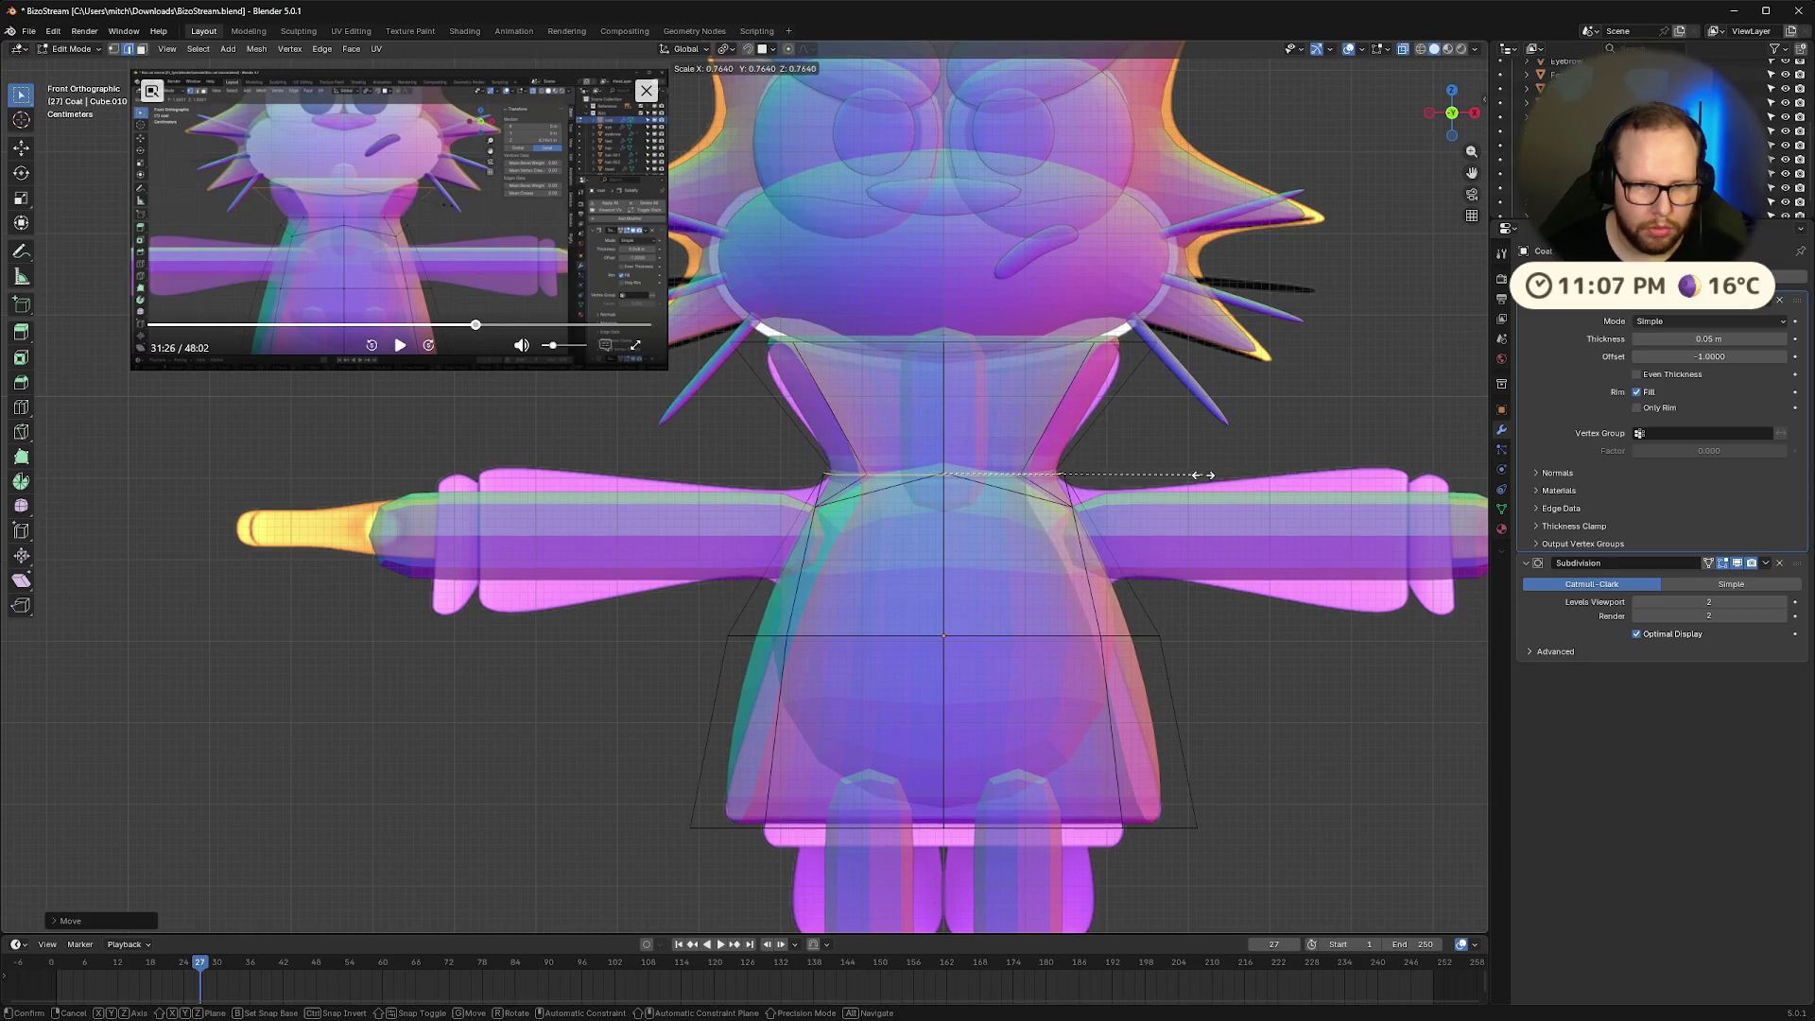
pyautogui.click(1203, 475)
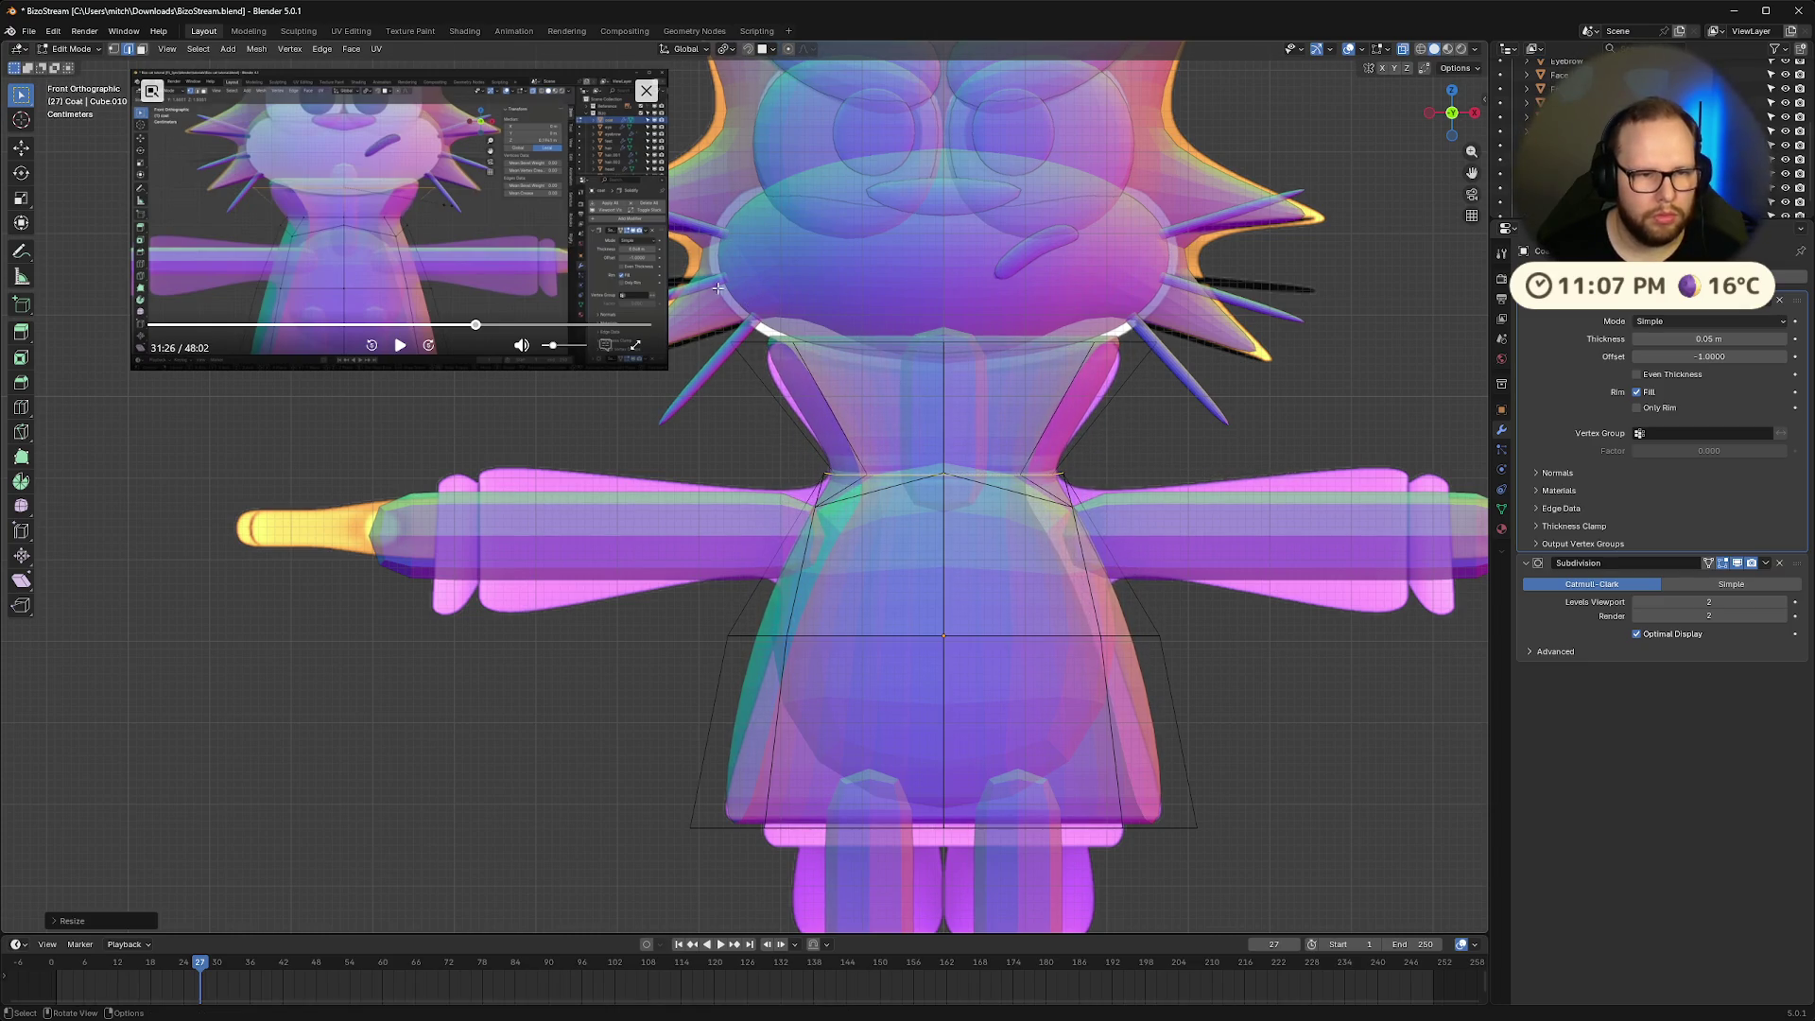
# Reposition the coat's neck edge loop vertically
pyautogui.keyDown('alt'); pyautogui.click(1189, 370); pyautogui.keyUp('alt')
pyautogui.press('g')
pyautogui.press('z')
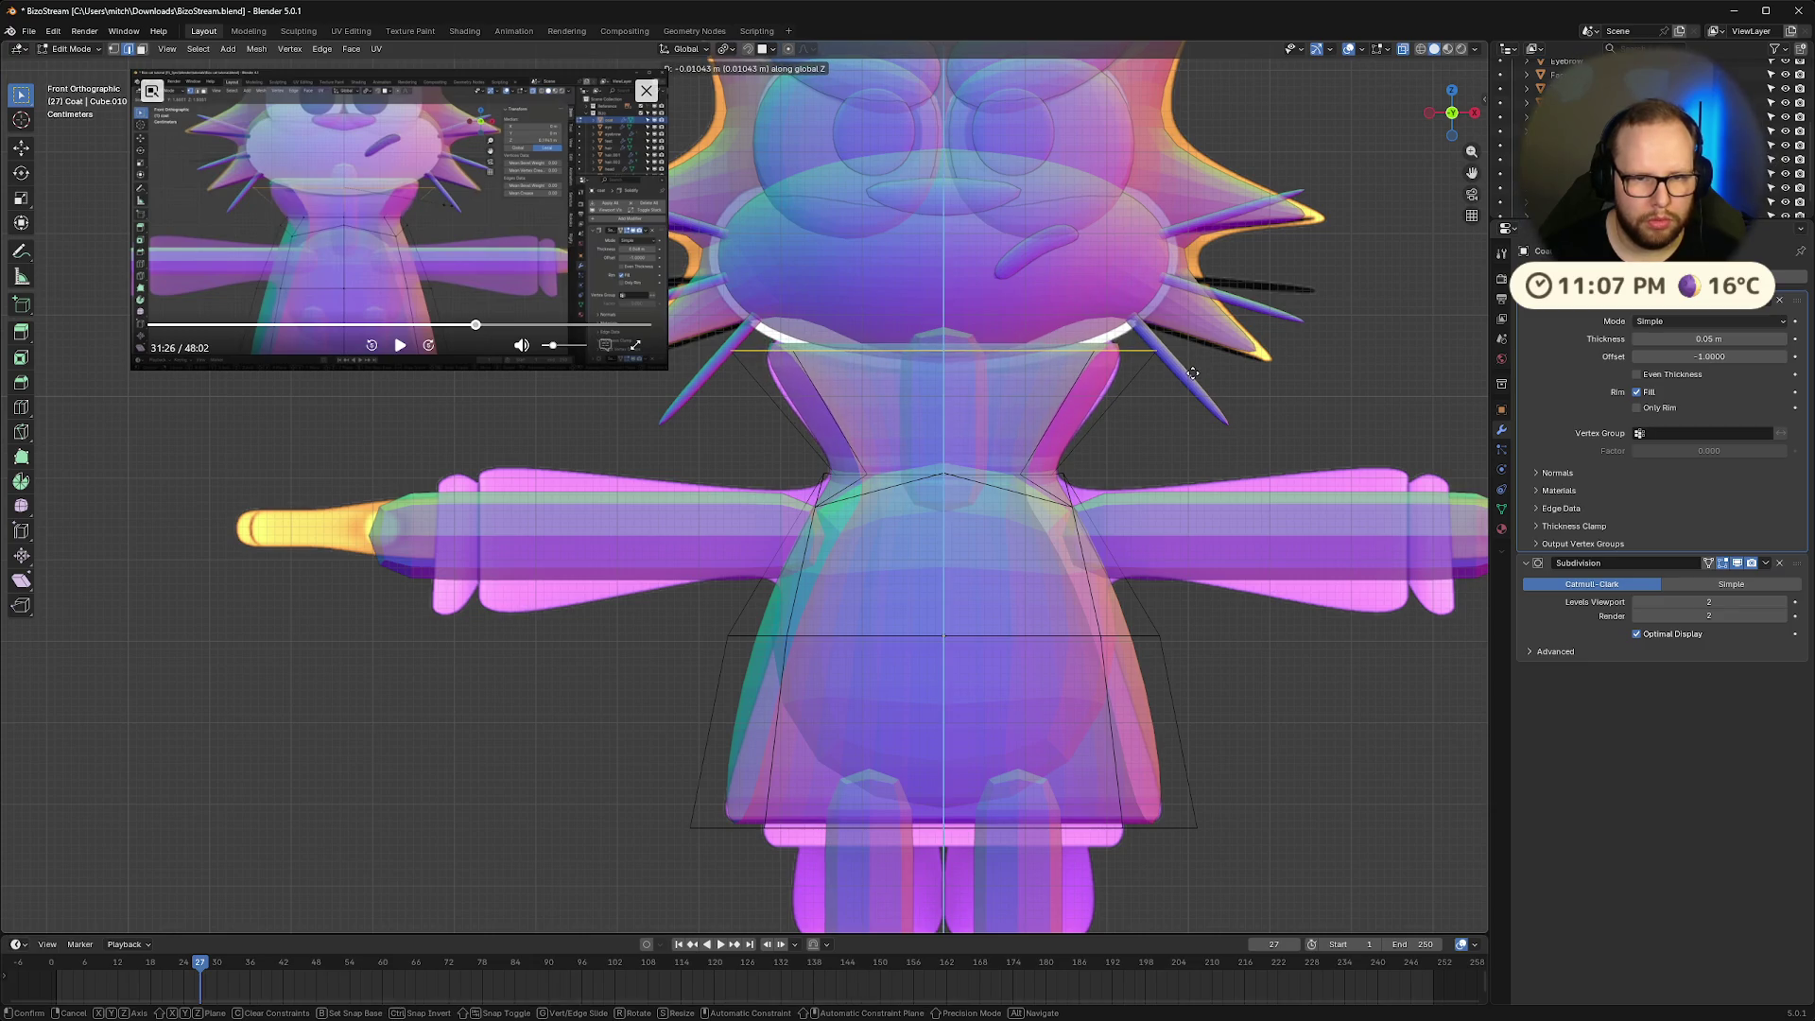
pyautogui.click(1193, 372)
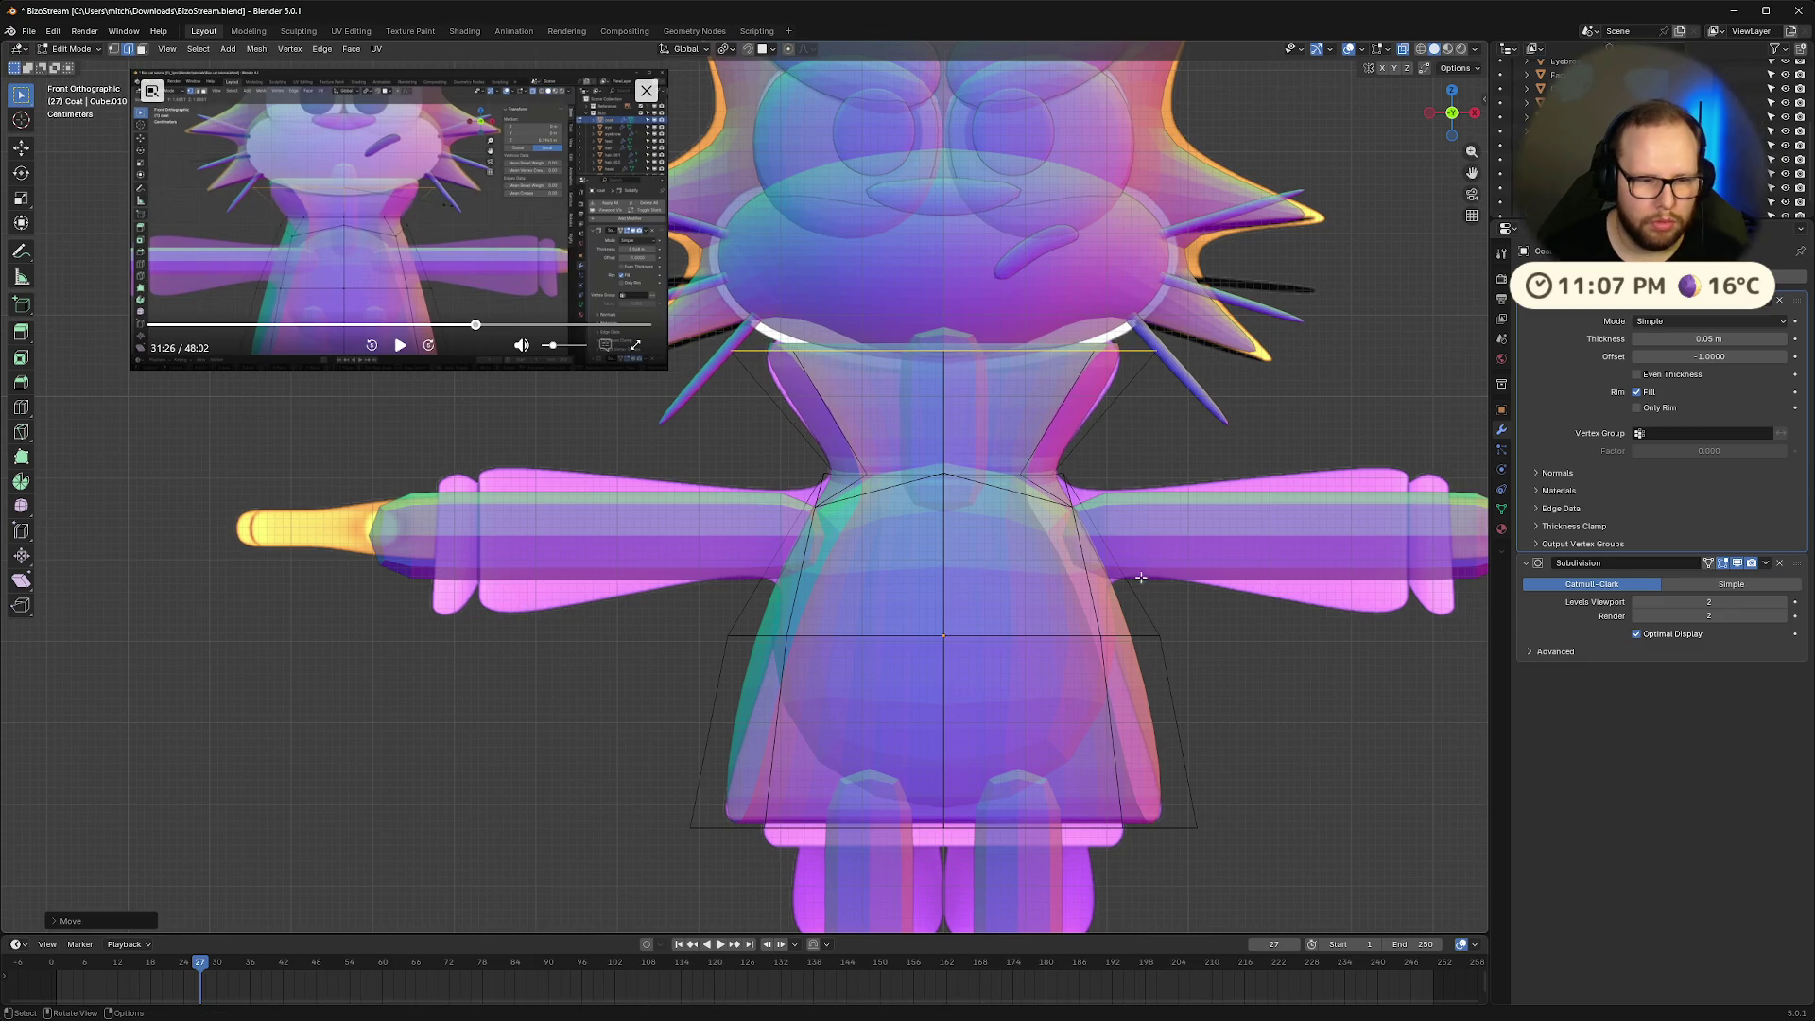
# Lower the coat's lower body loop slightly and scale it inward to narrow the waist
pyautogui.keyDown('alt'); pyautogui.click(738, 635); pyautogui.keyUp('alt')
pyautogui.press('g')
pyautogui.press('z')
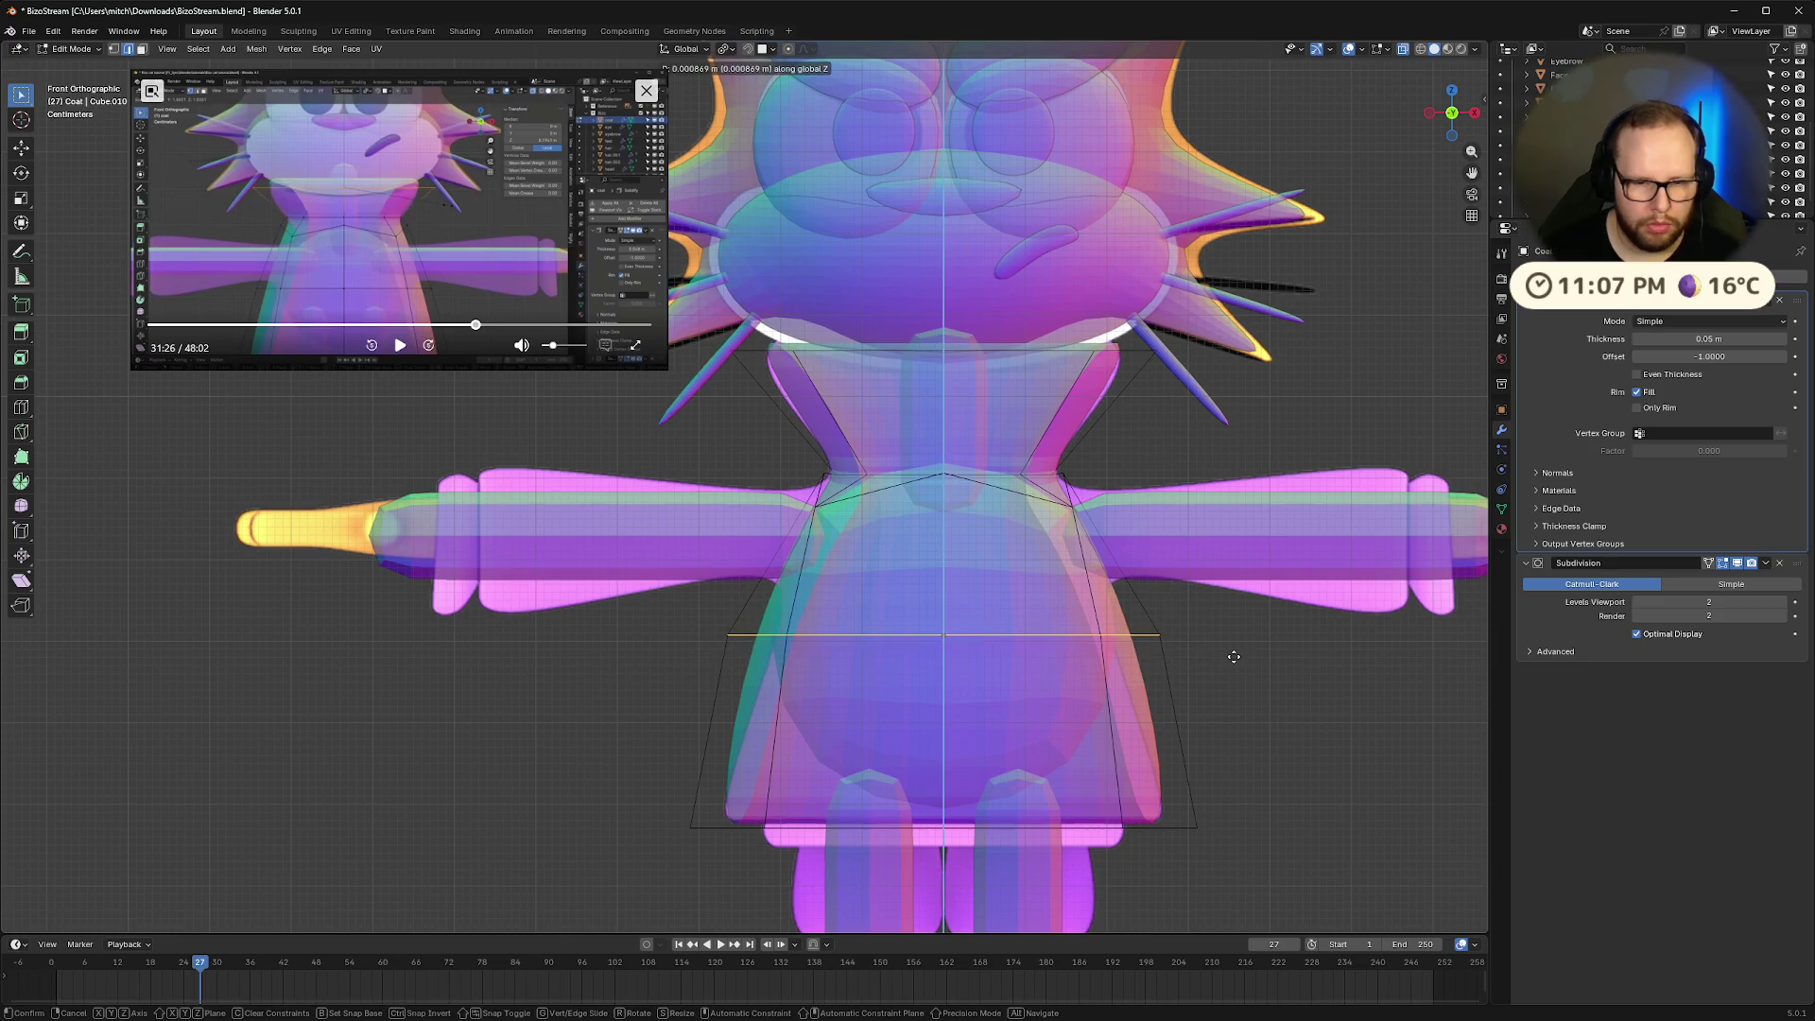
pyautogui.click(1230, 667)
pyautogui.press('s')
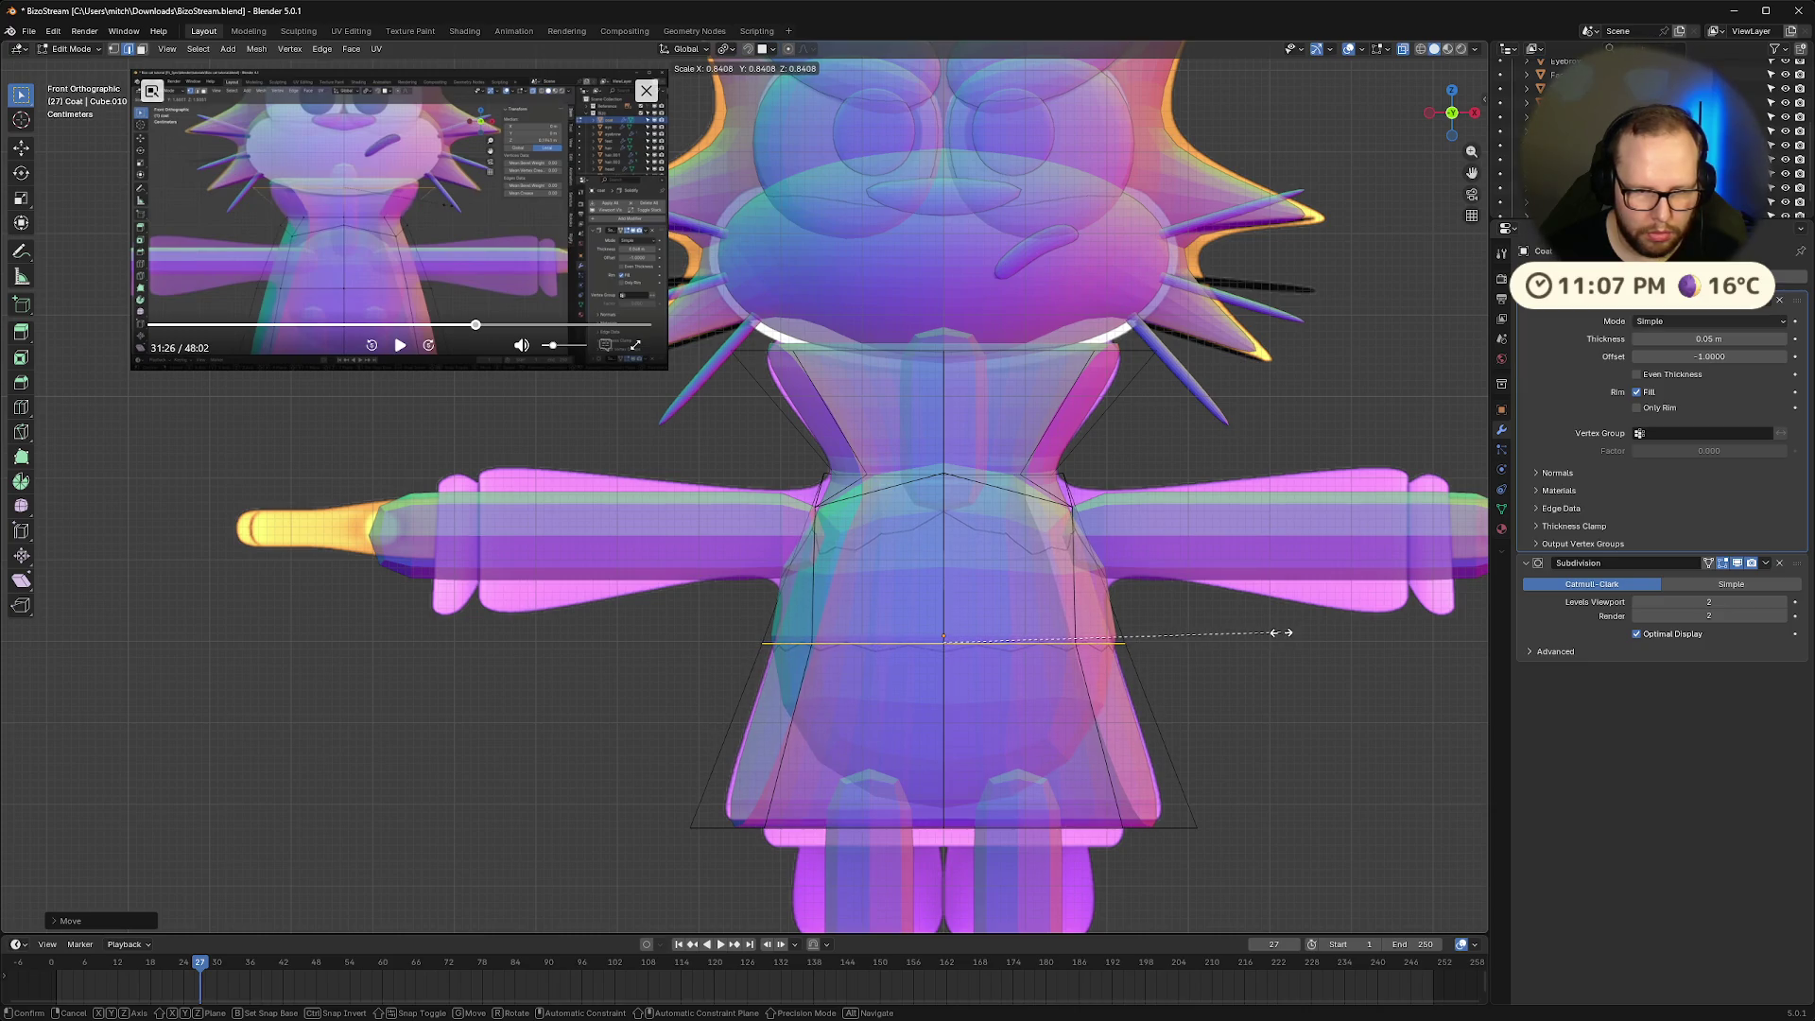
pyautogui.click(1281, 632)
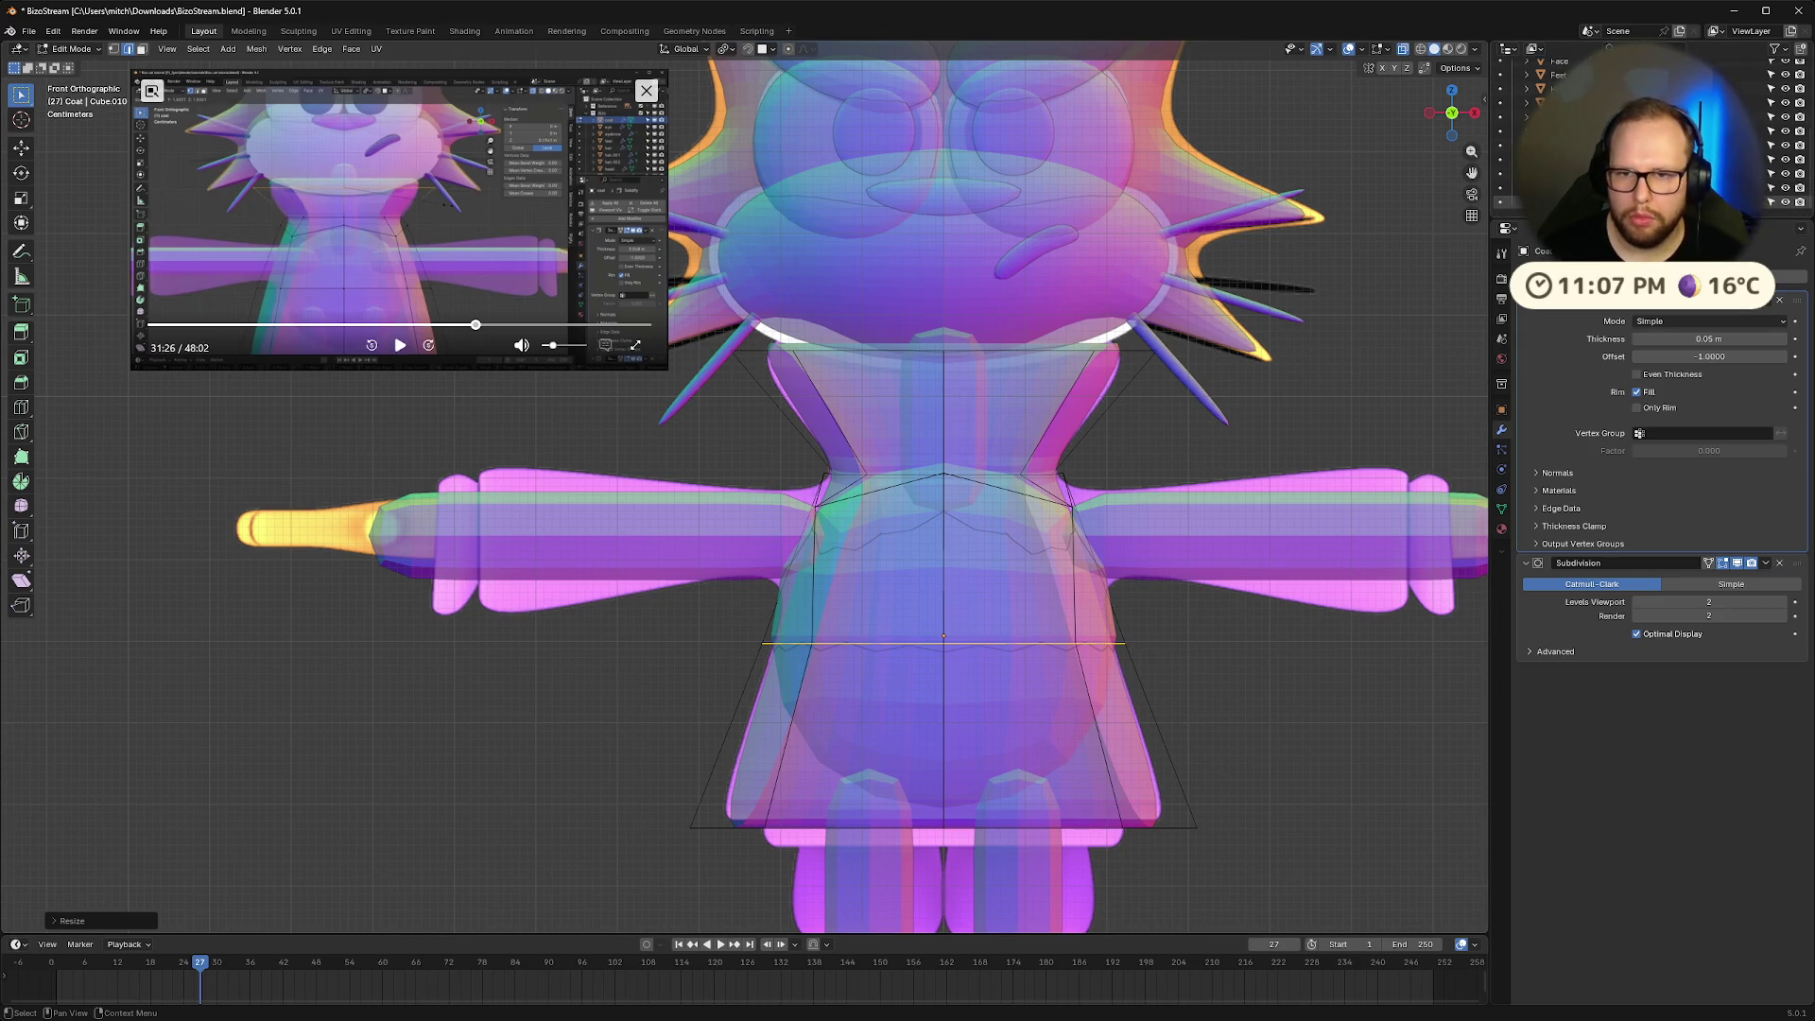
pyautogui.click(1317, 651)
# In Object Mode, scale the Torso object down to about 0.84, then view from the right
pyautogui.press('Tab')
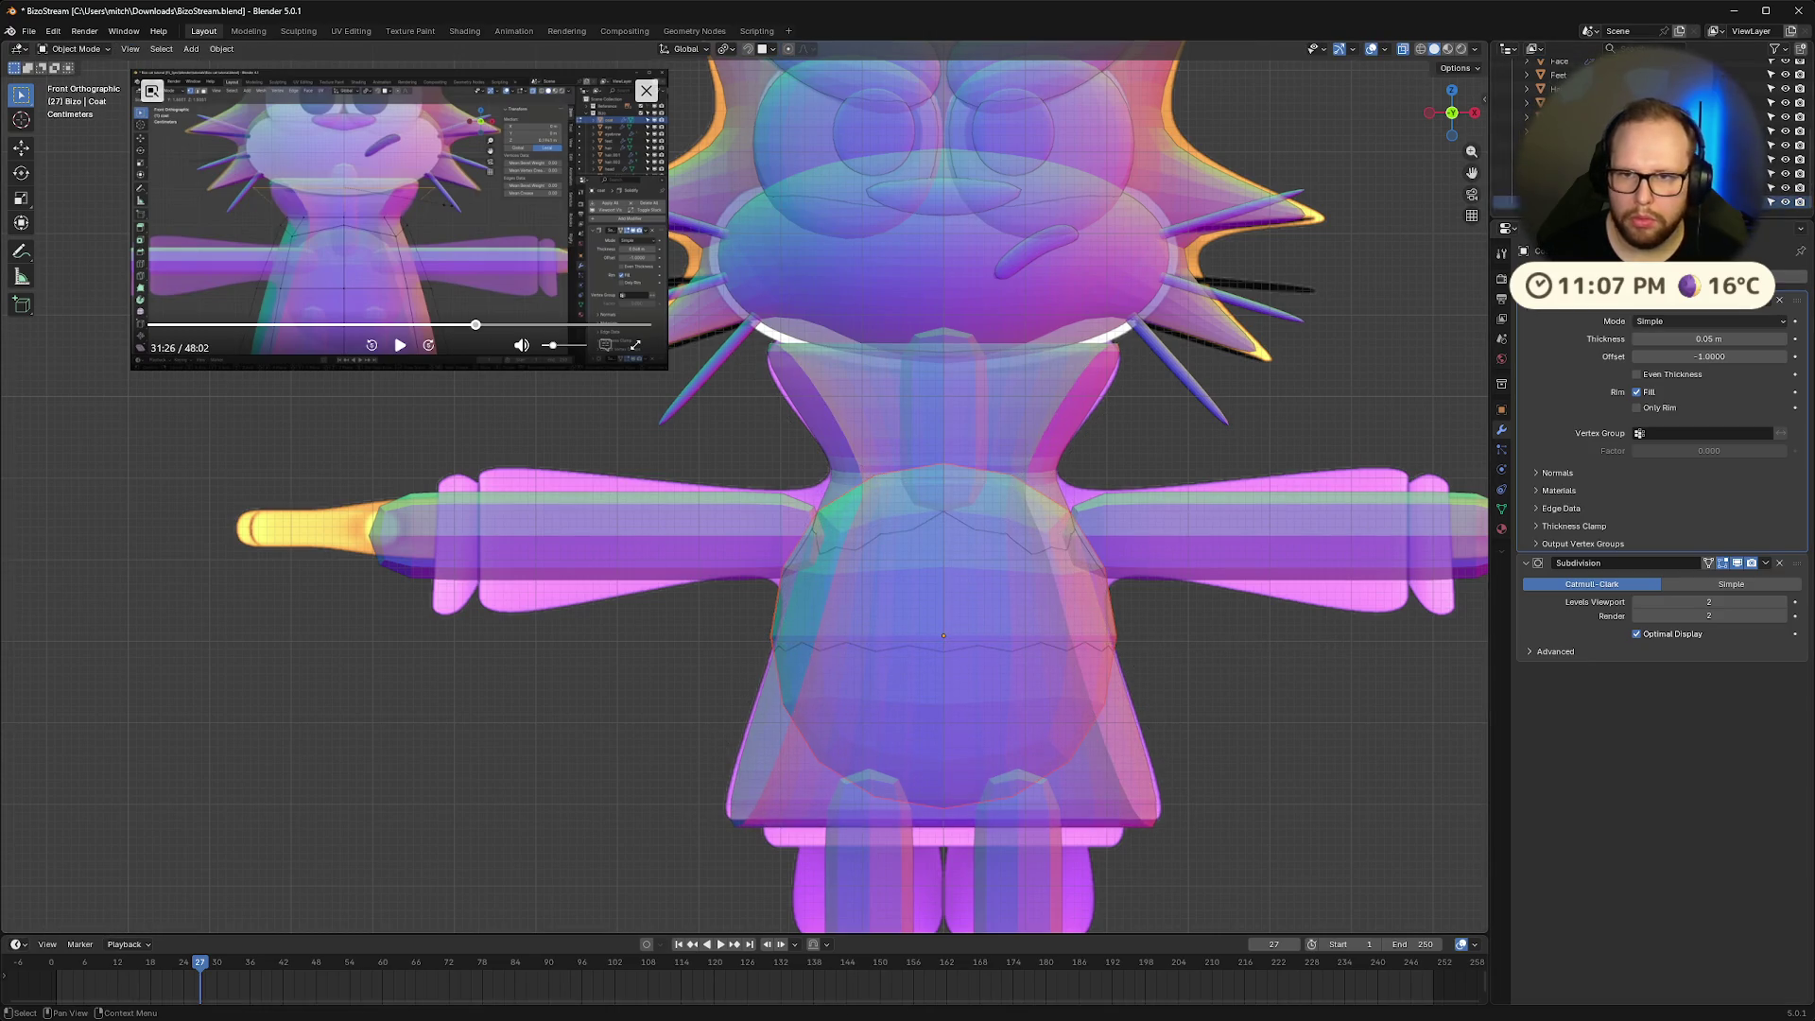
pyautogui.scroll(-2, 1645, 132)
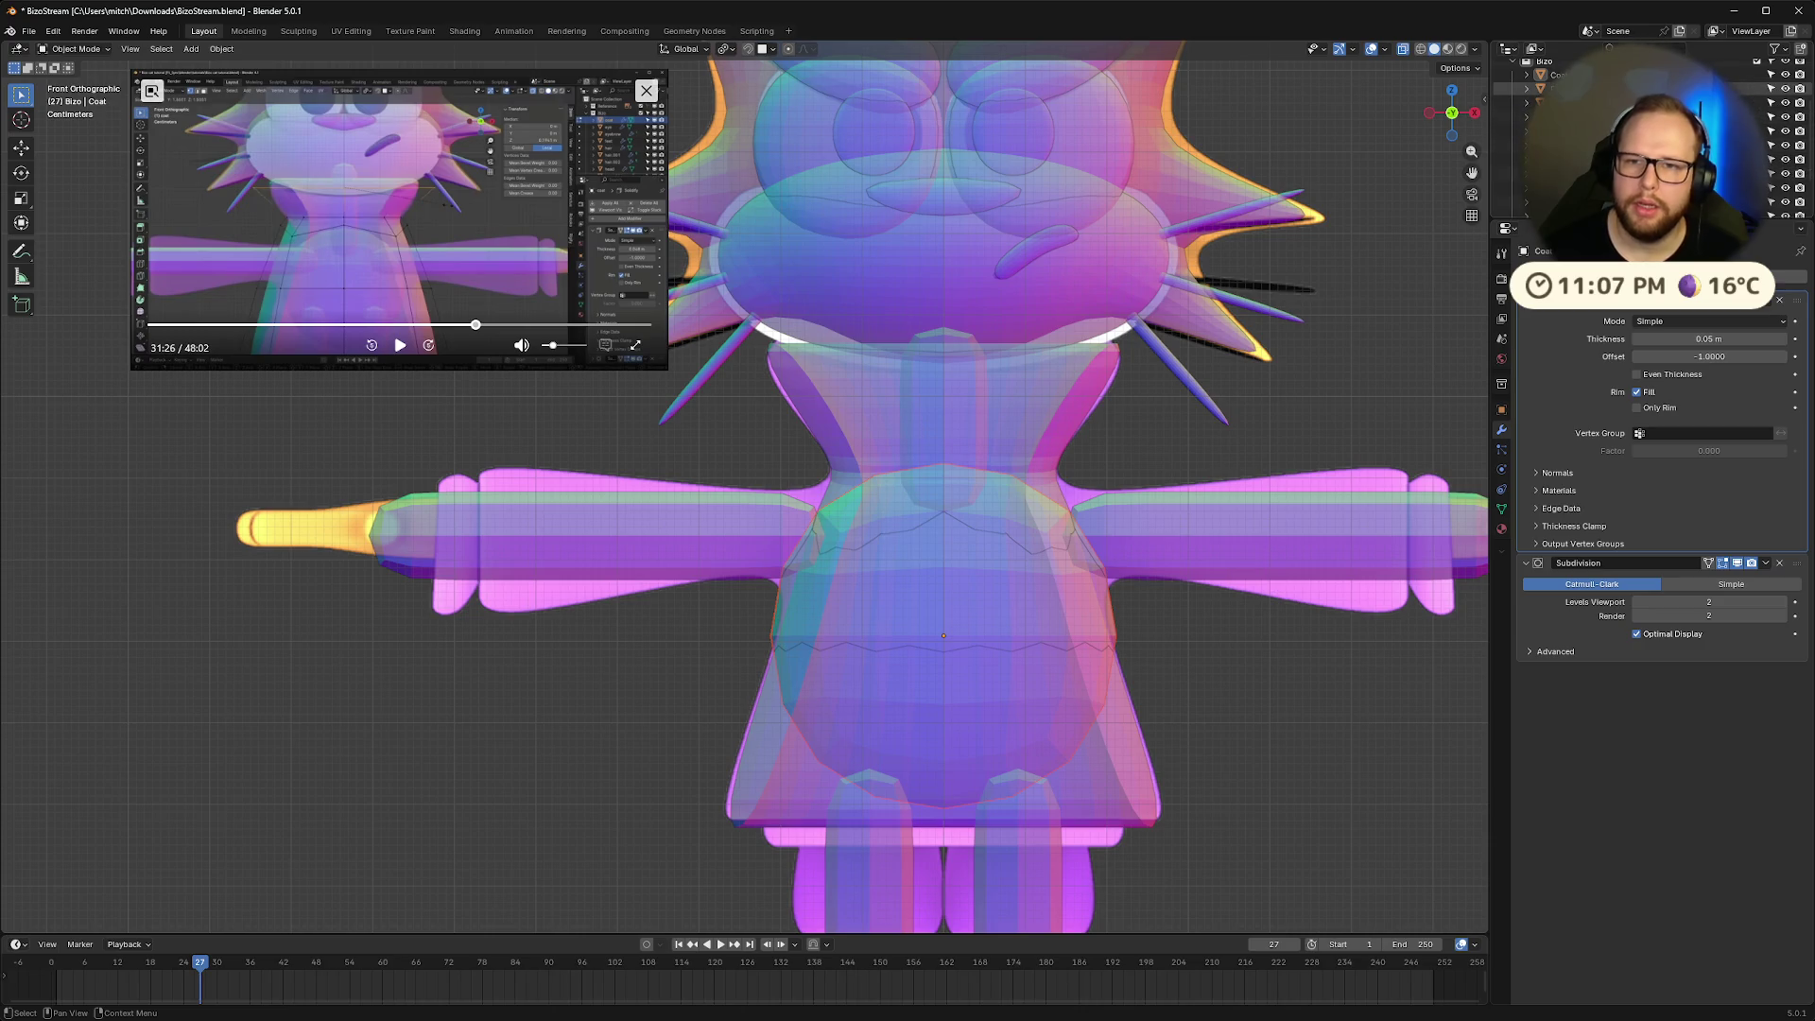
pyautogui.click(1559, 201)
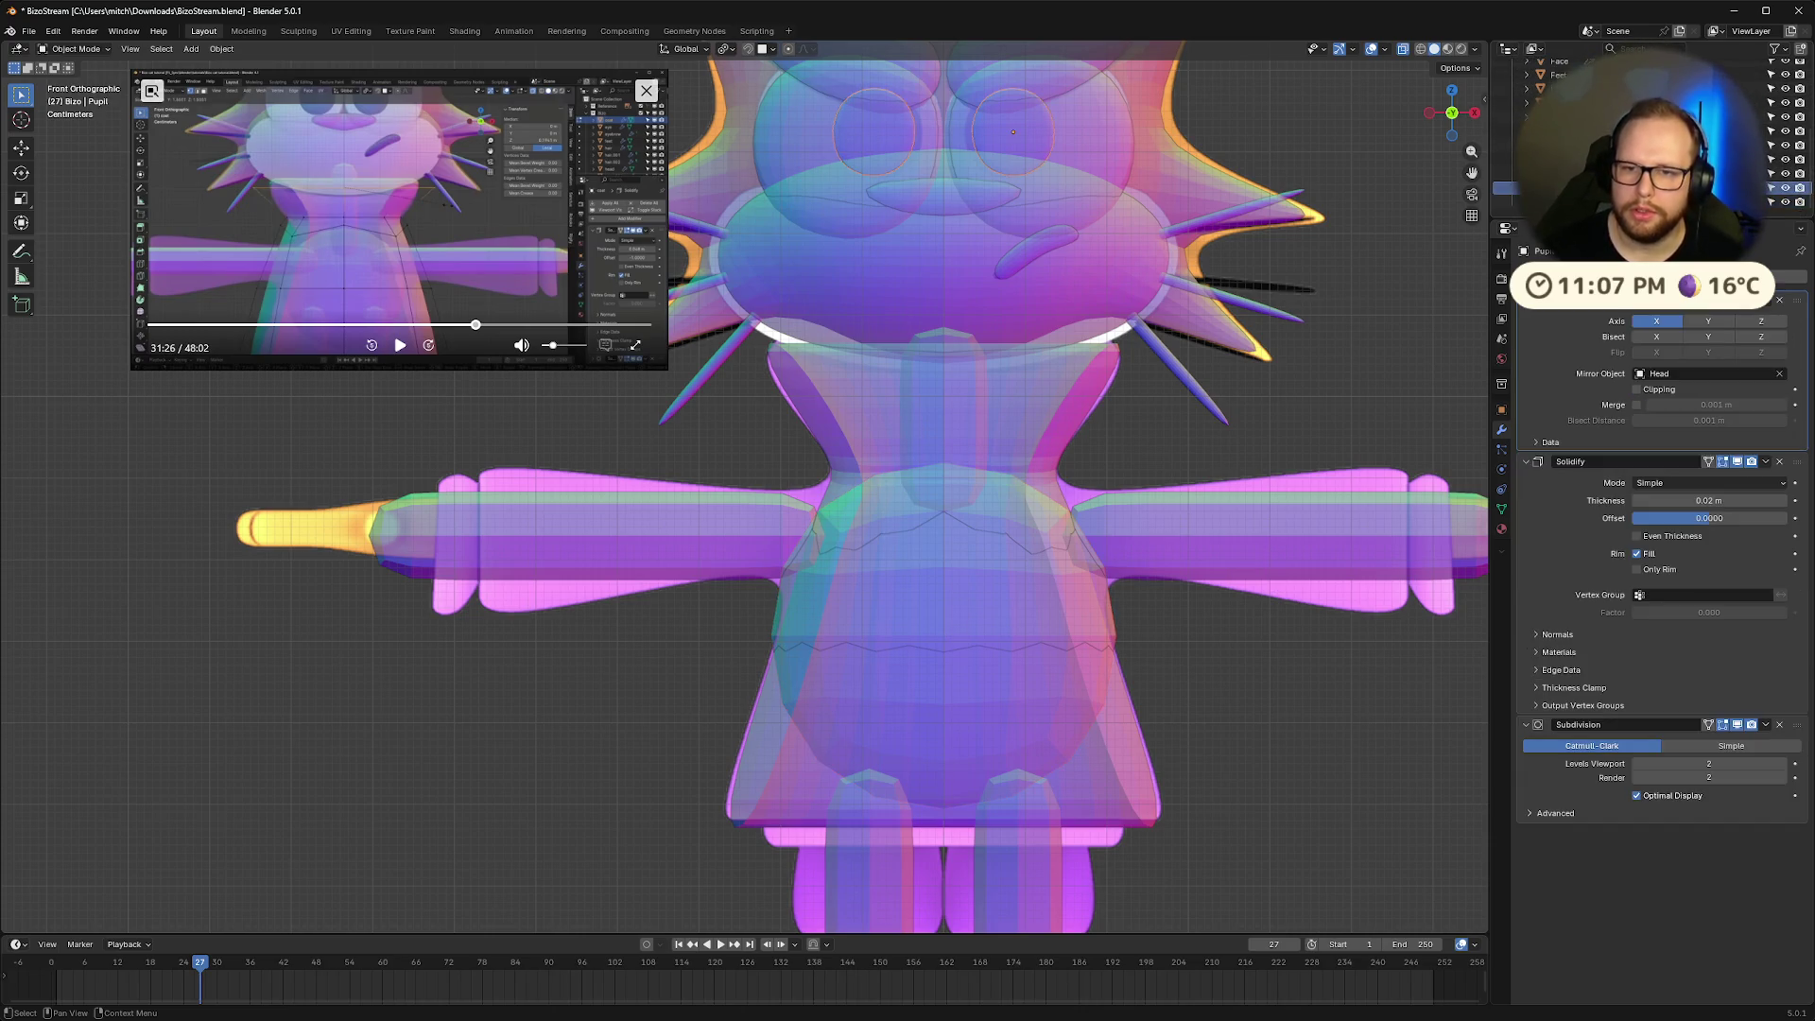
pyautogui.press('s')
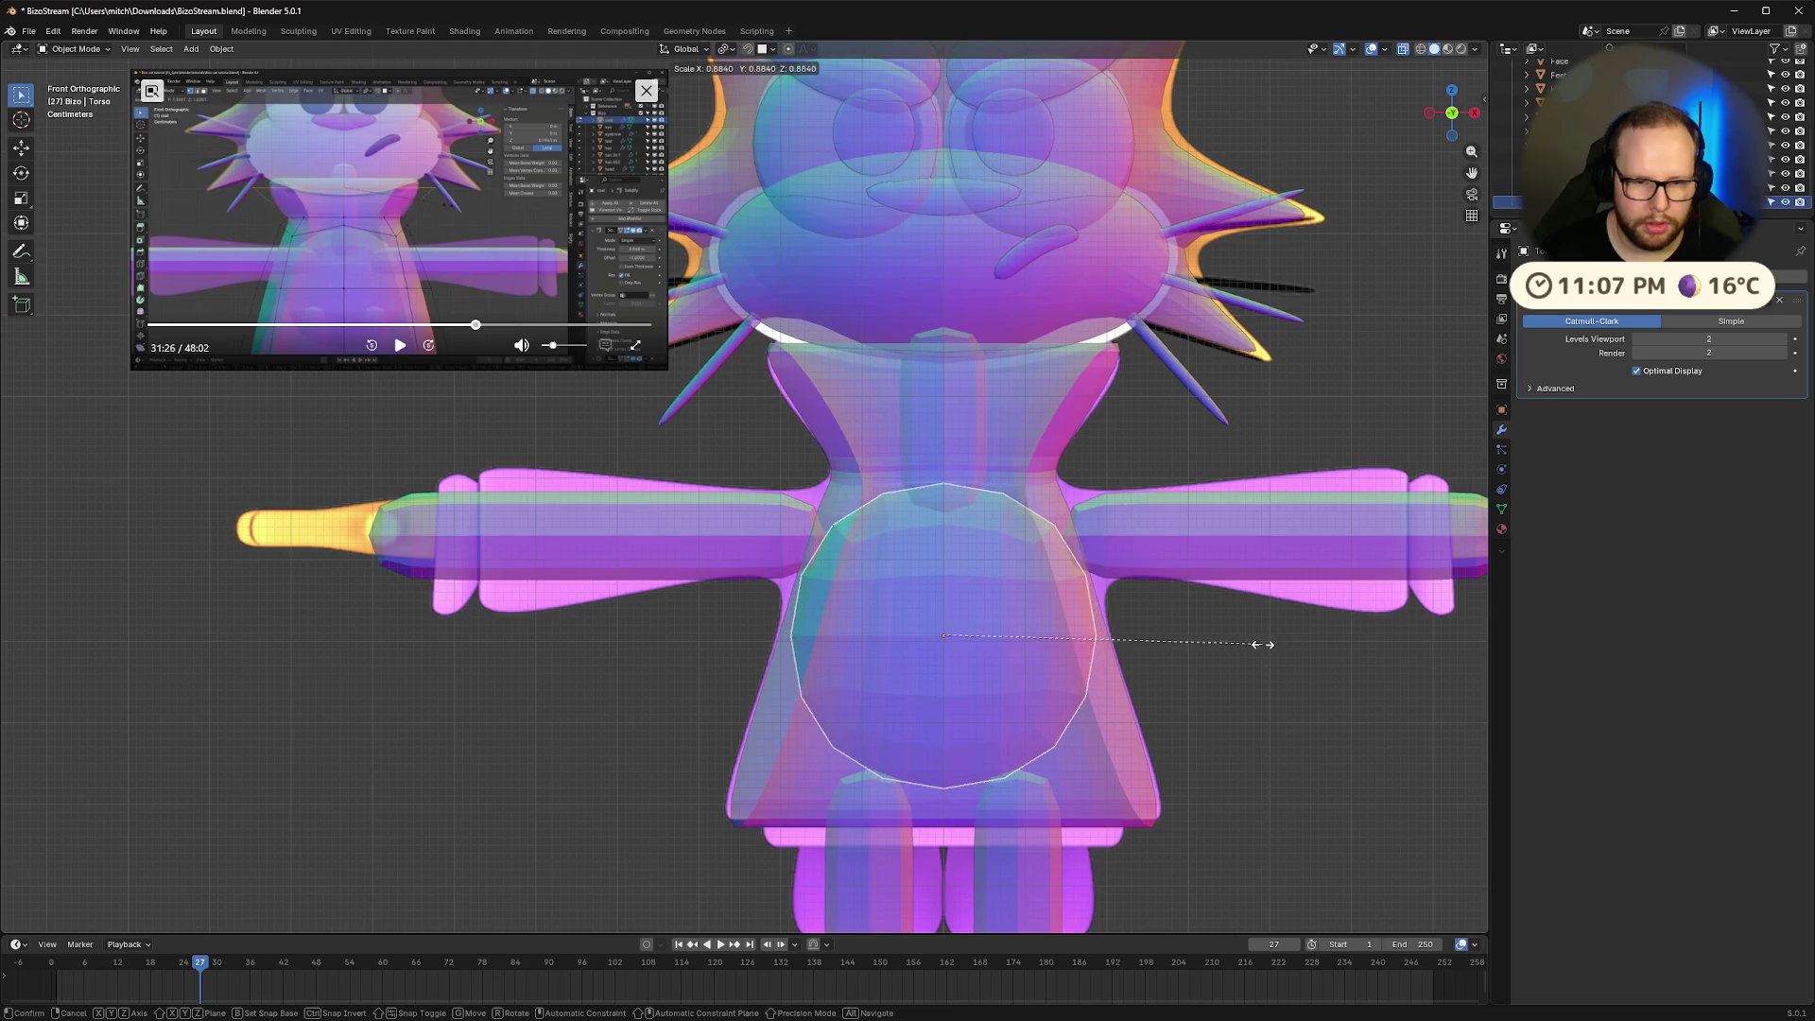
pyautogui.click(1241, 647)
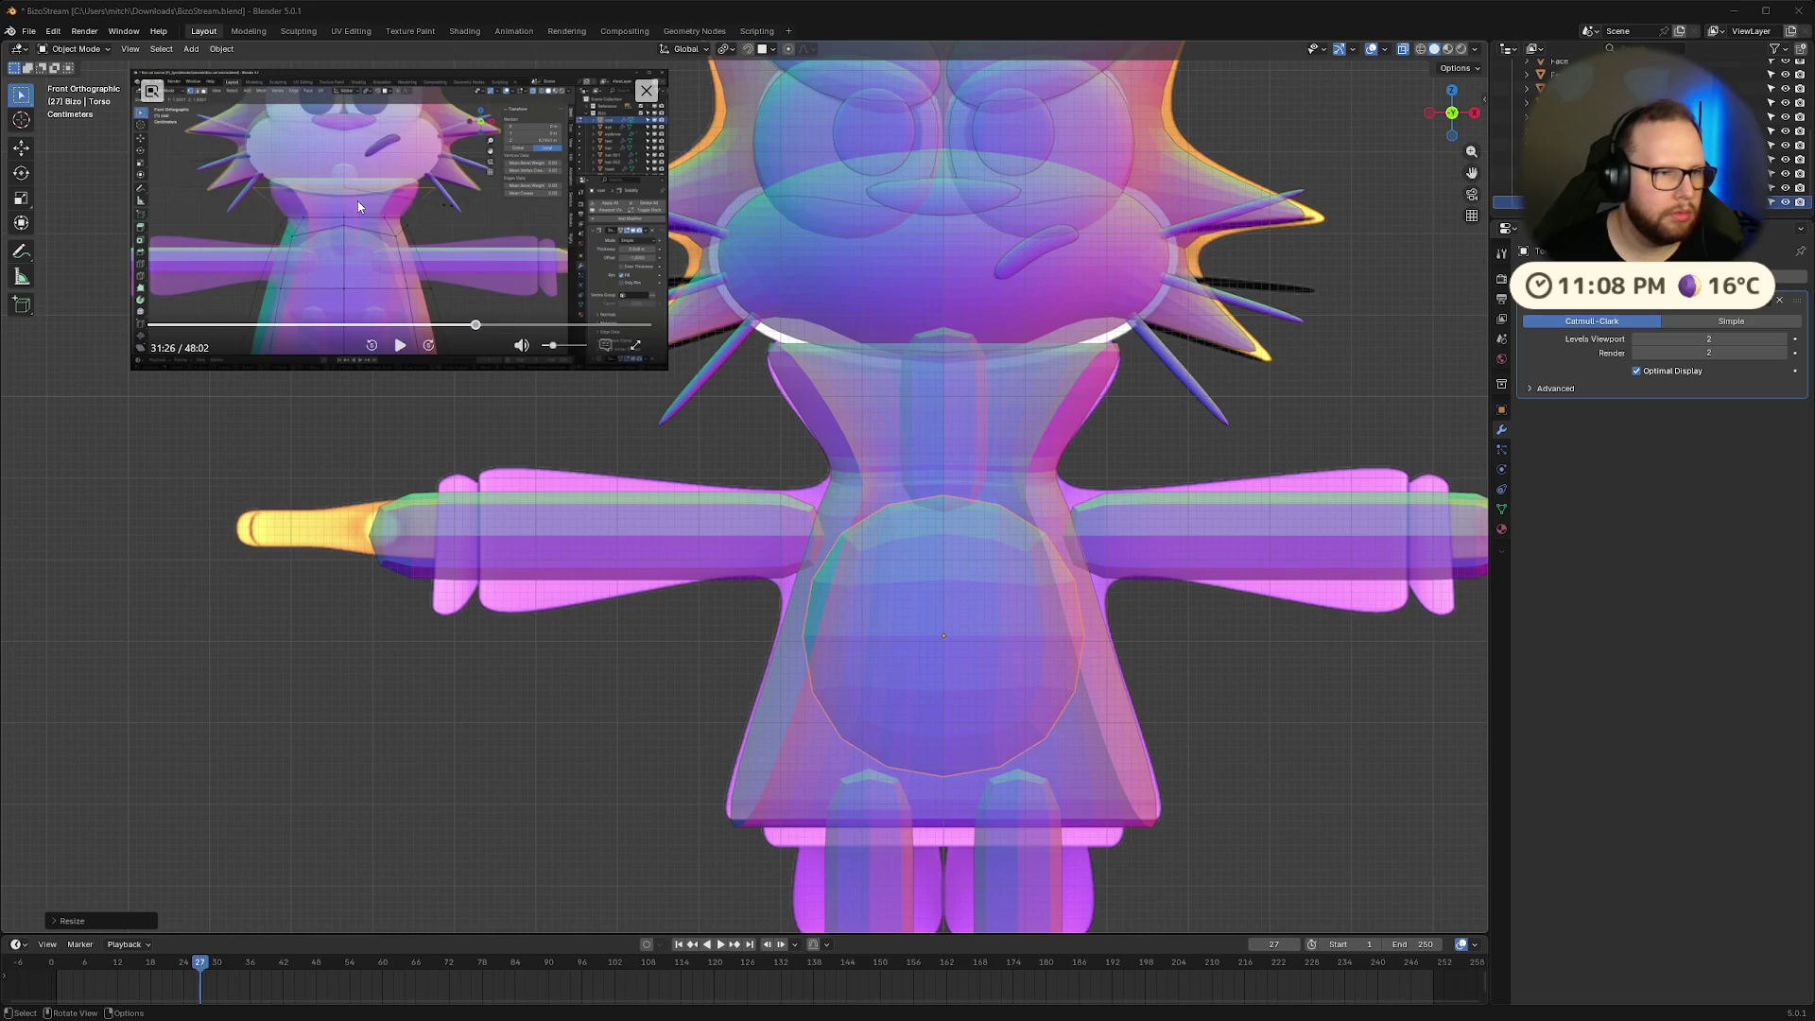
pyautogui.click(400, 345)
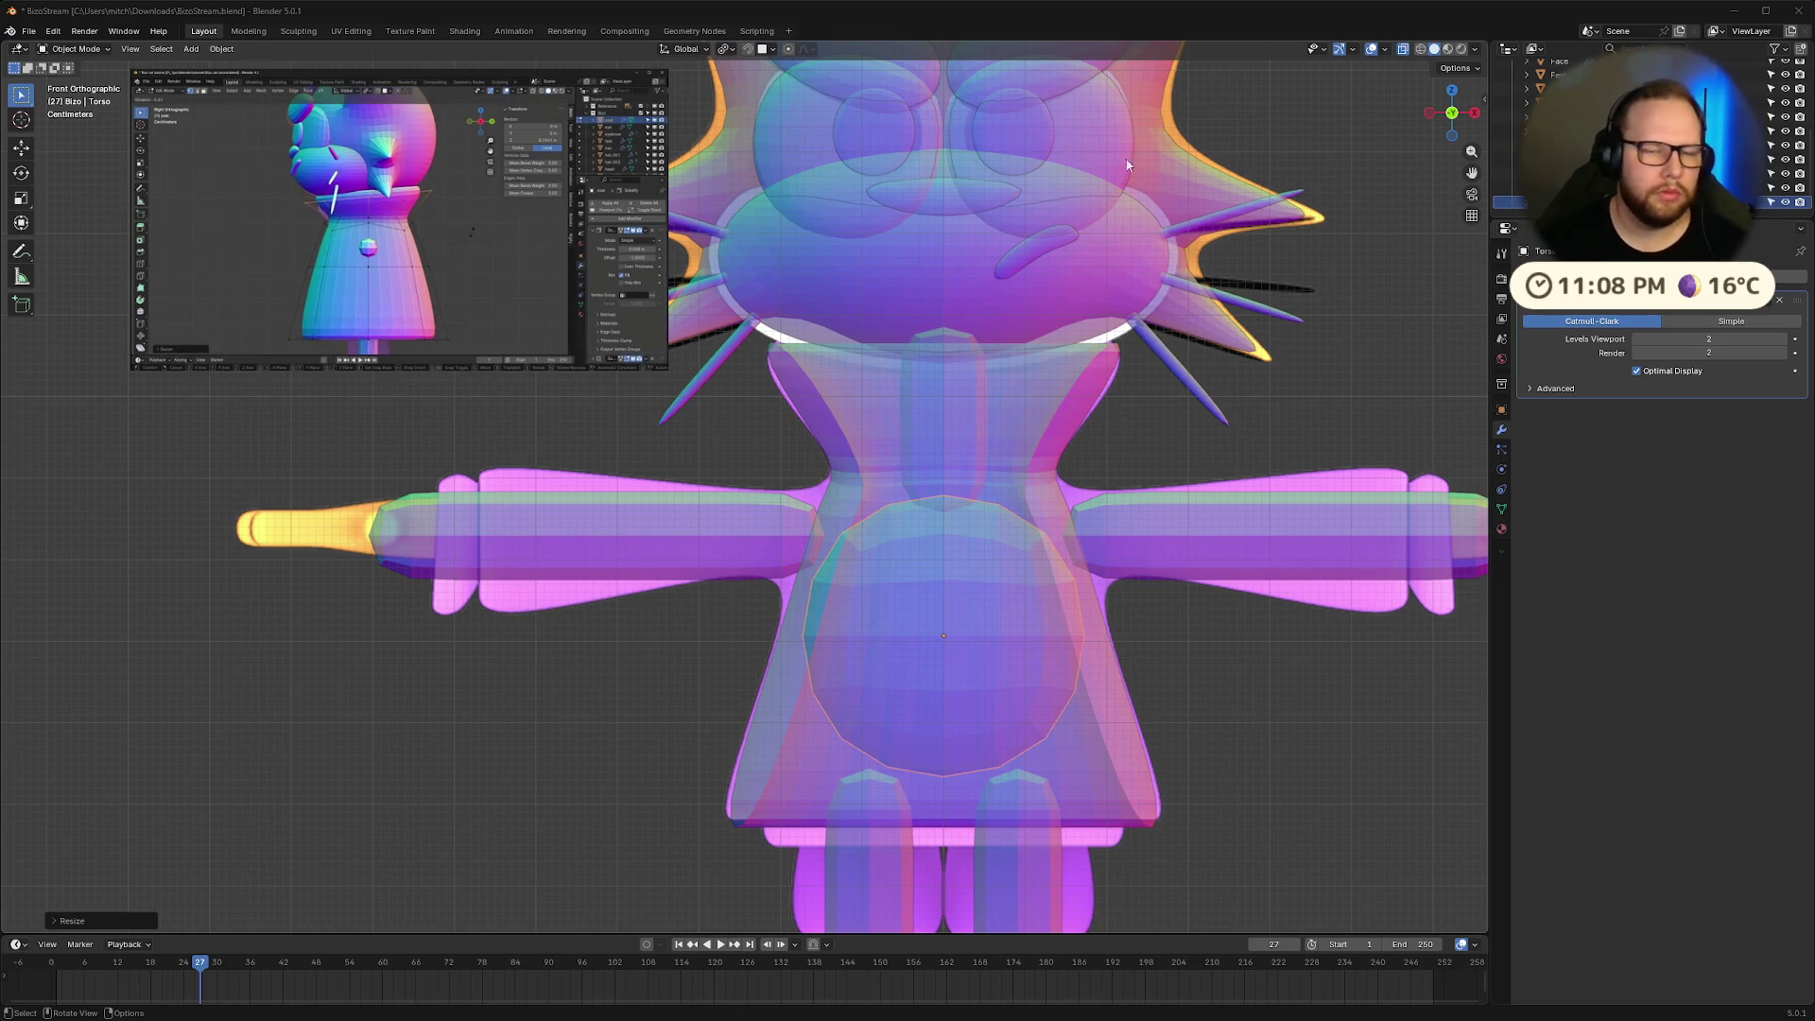
pyautogui.click(1475, 113)
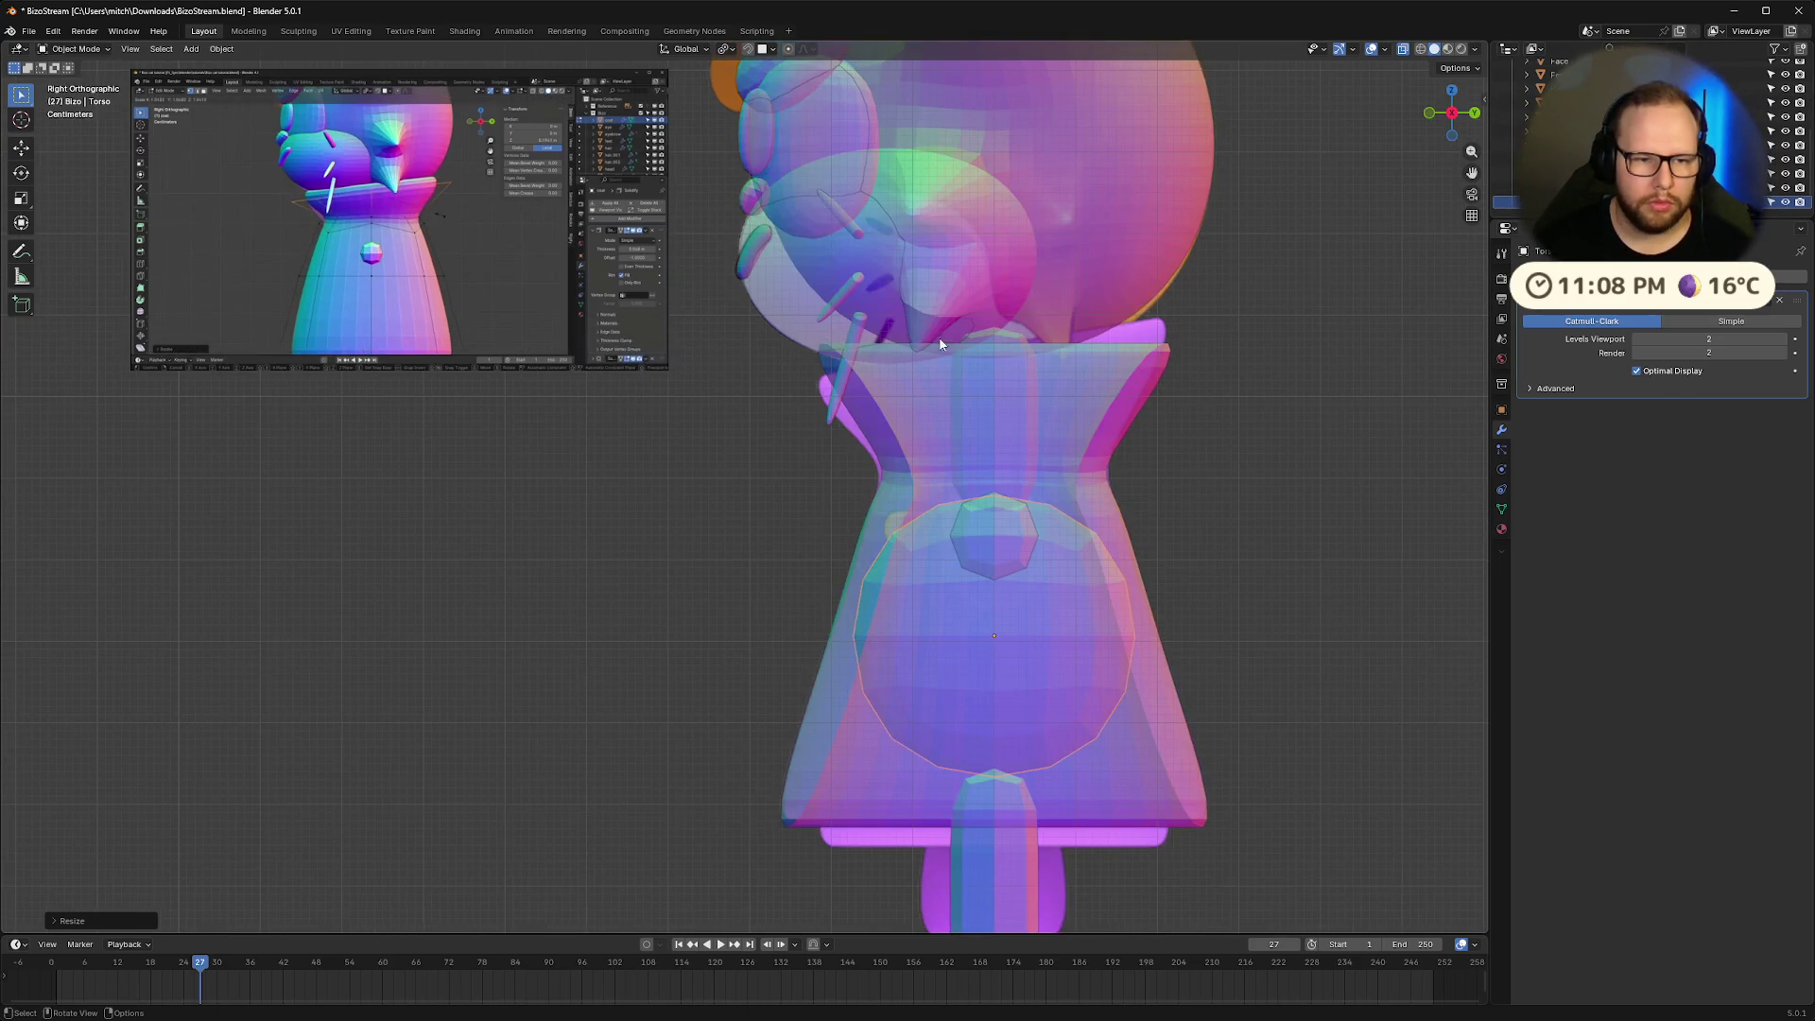
# Select the coat's top collar edge, tilt it by rotation, and edge-slide it
pyautogui.click(1064, 388)
pyautogui.press('Tab')
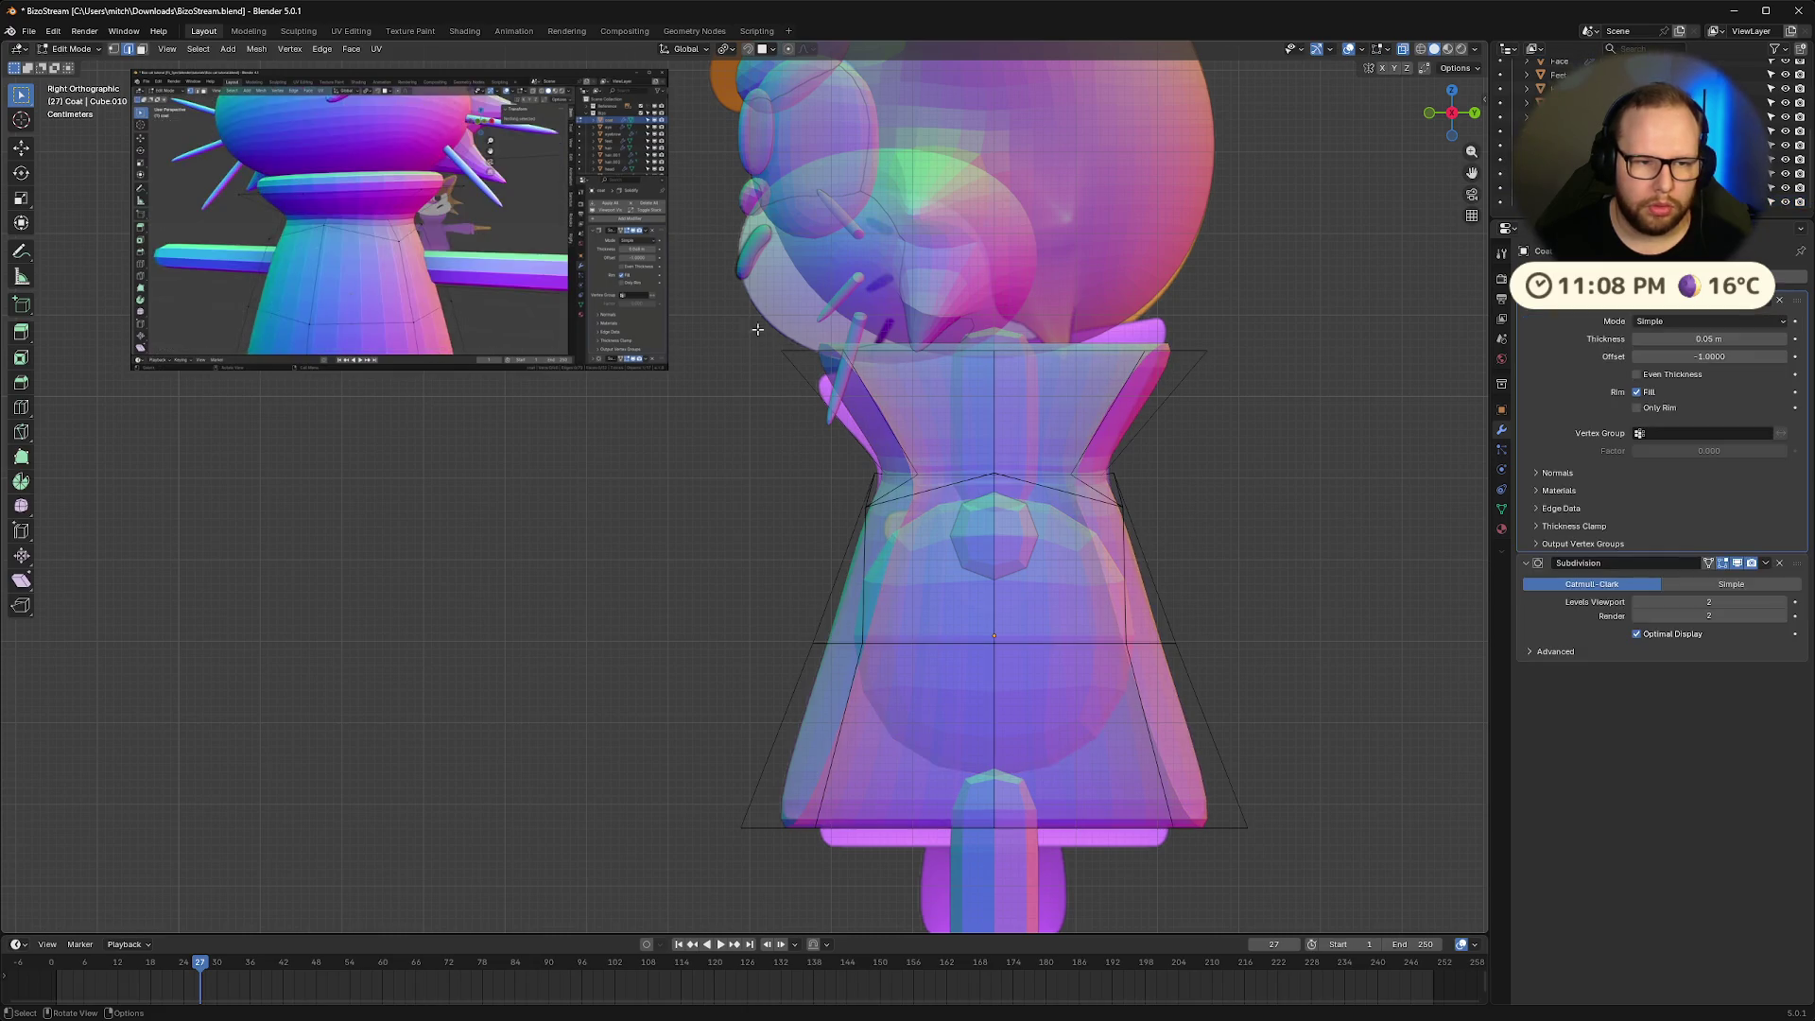
pyautogui.moveTo(753, 328); pyautogui.dragTo(1243, 371)
pyautogui.press('r')
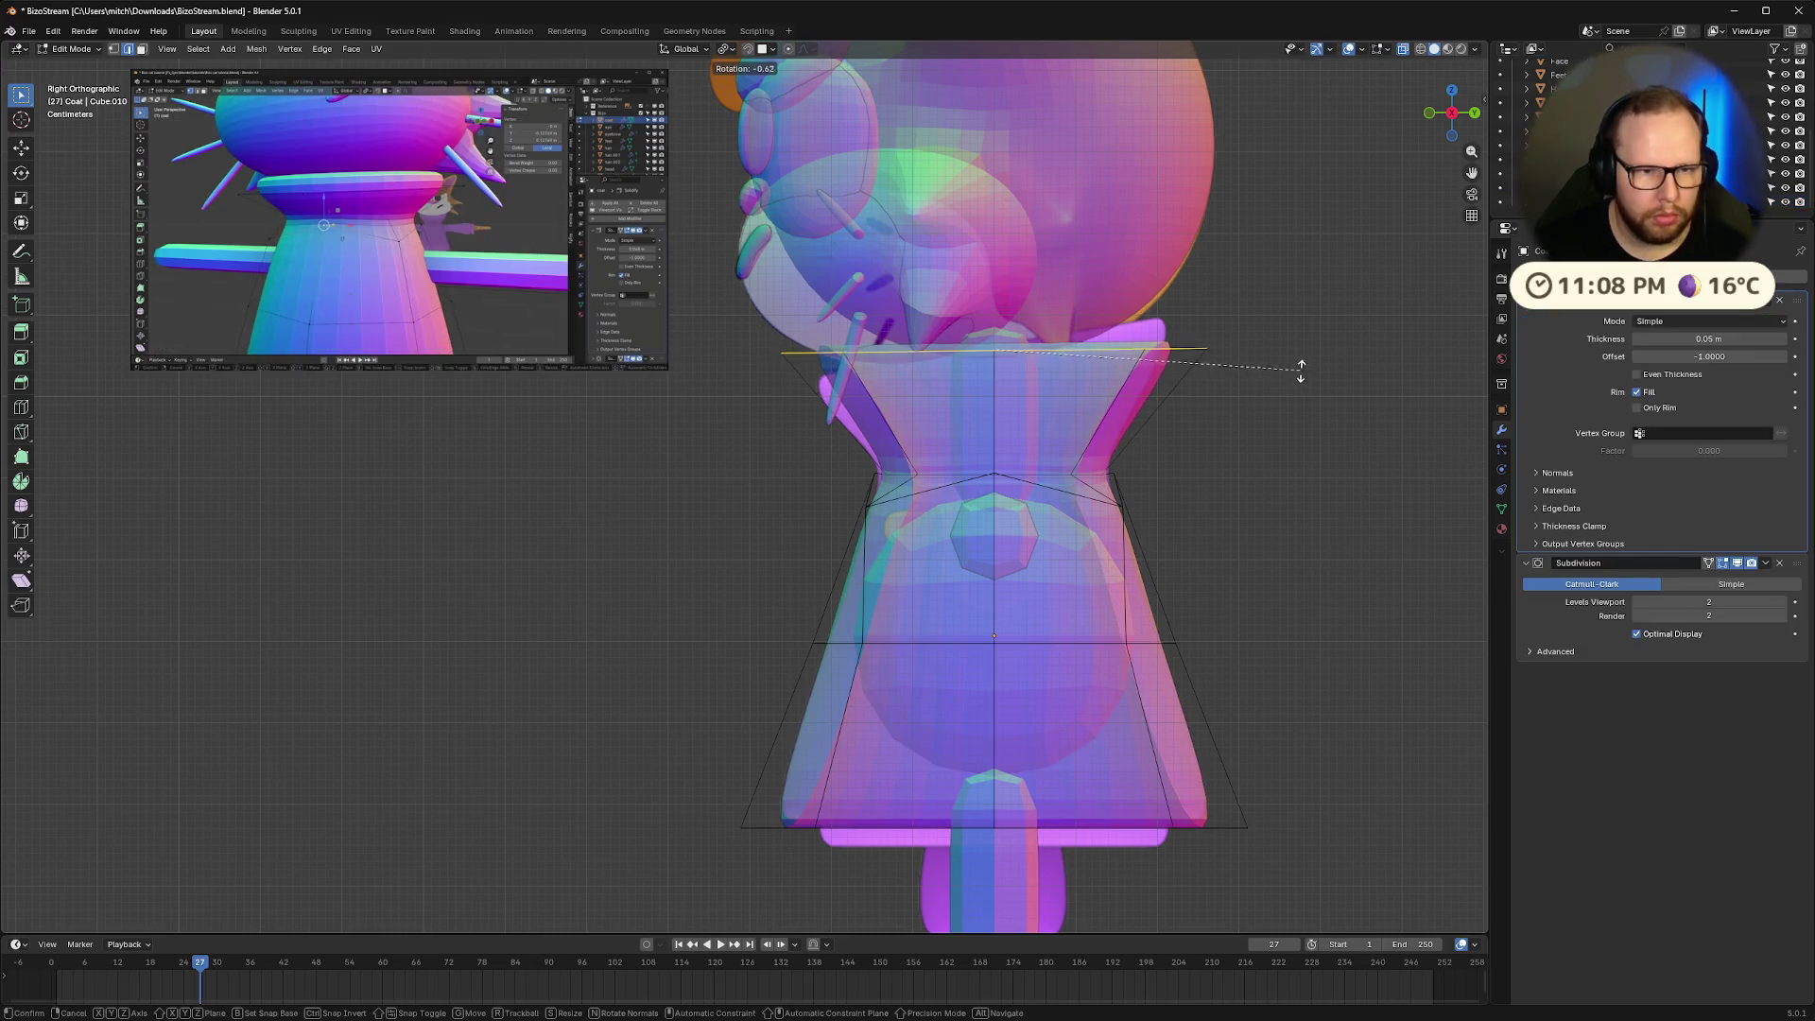
pyautogui.click(1260, 328)
pyautogui.press('g')
pyautogui.press('g')
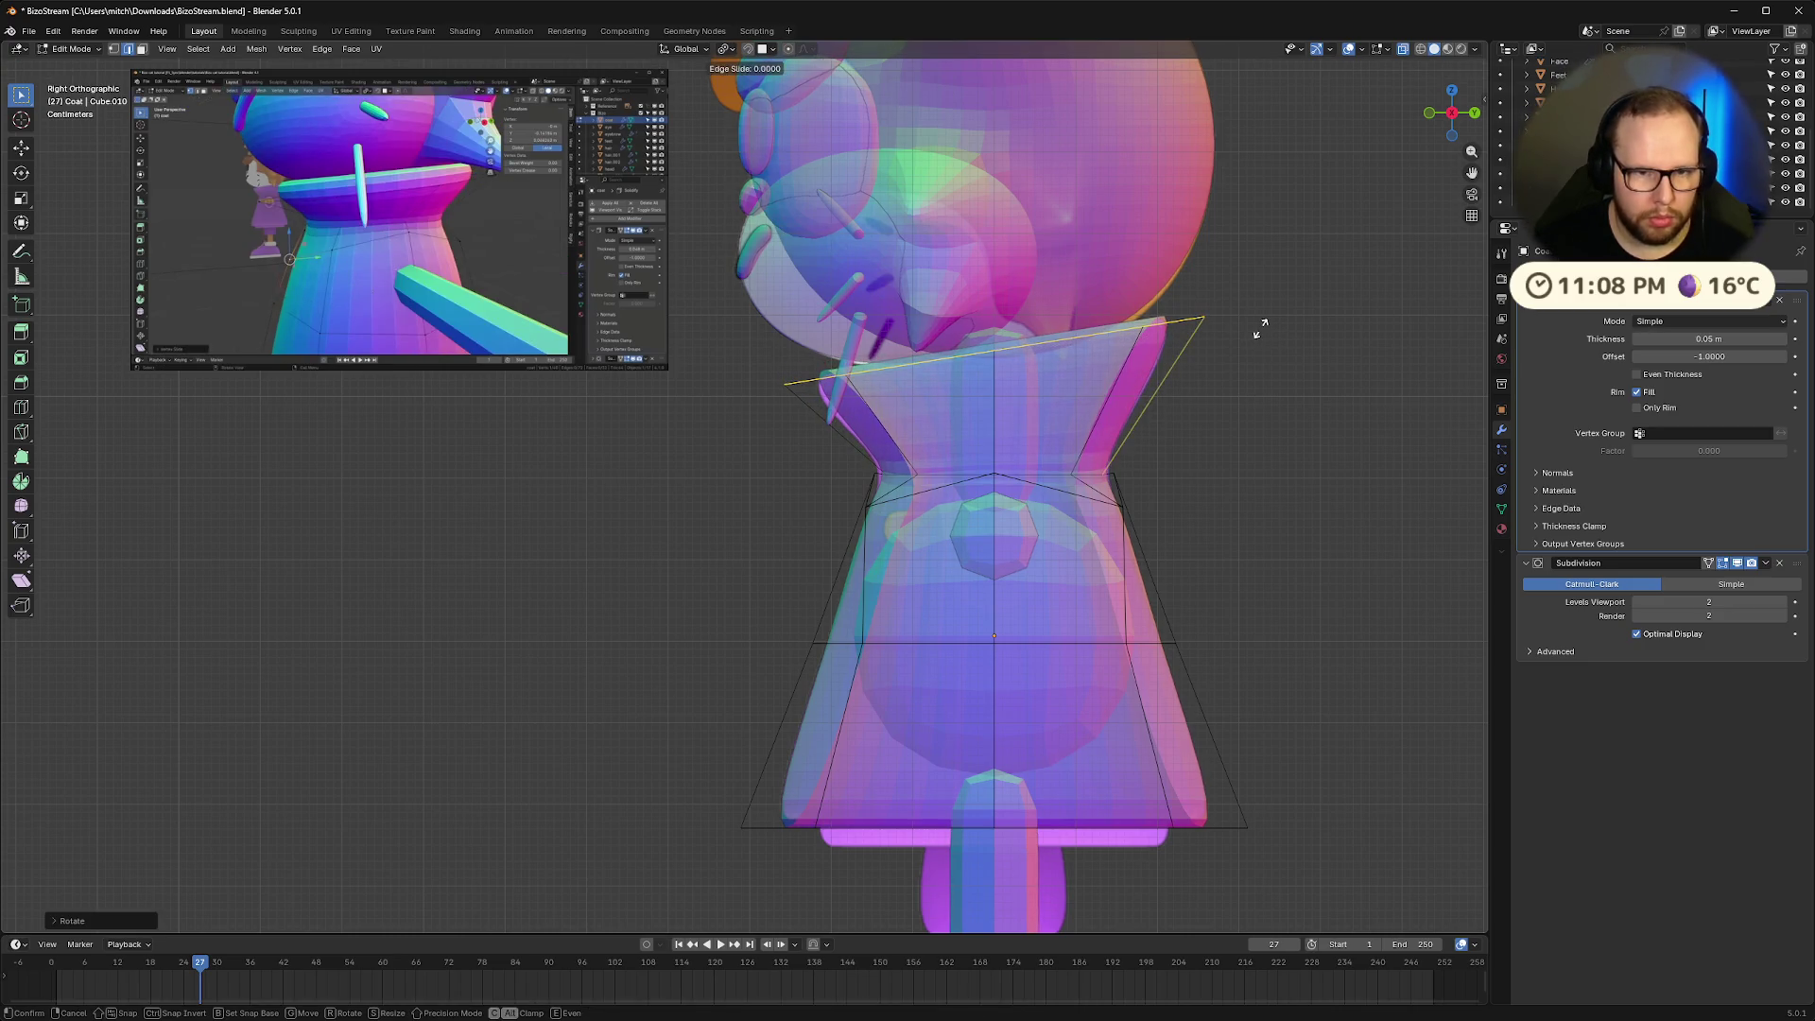
pyautogui.click(1263, 333)
# After reviewing the reference video, select the coat's waist loop and raise it
pyautogui.moveTo(395, 360)
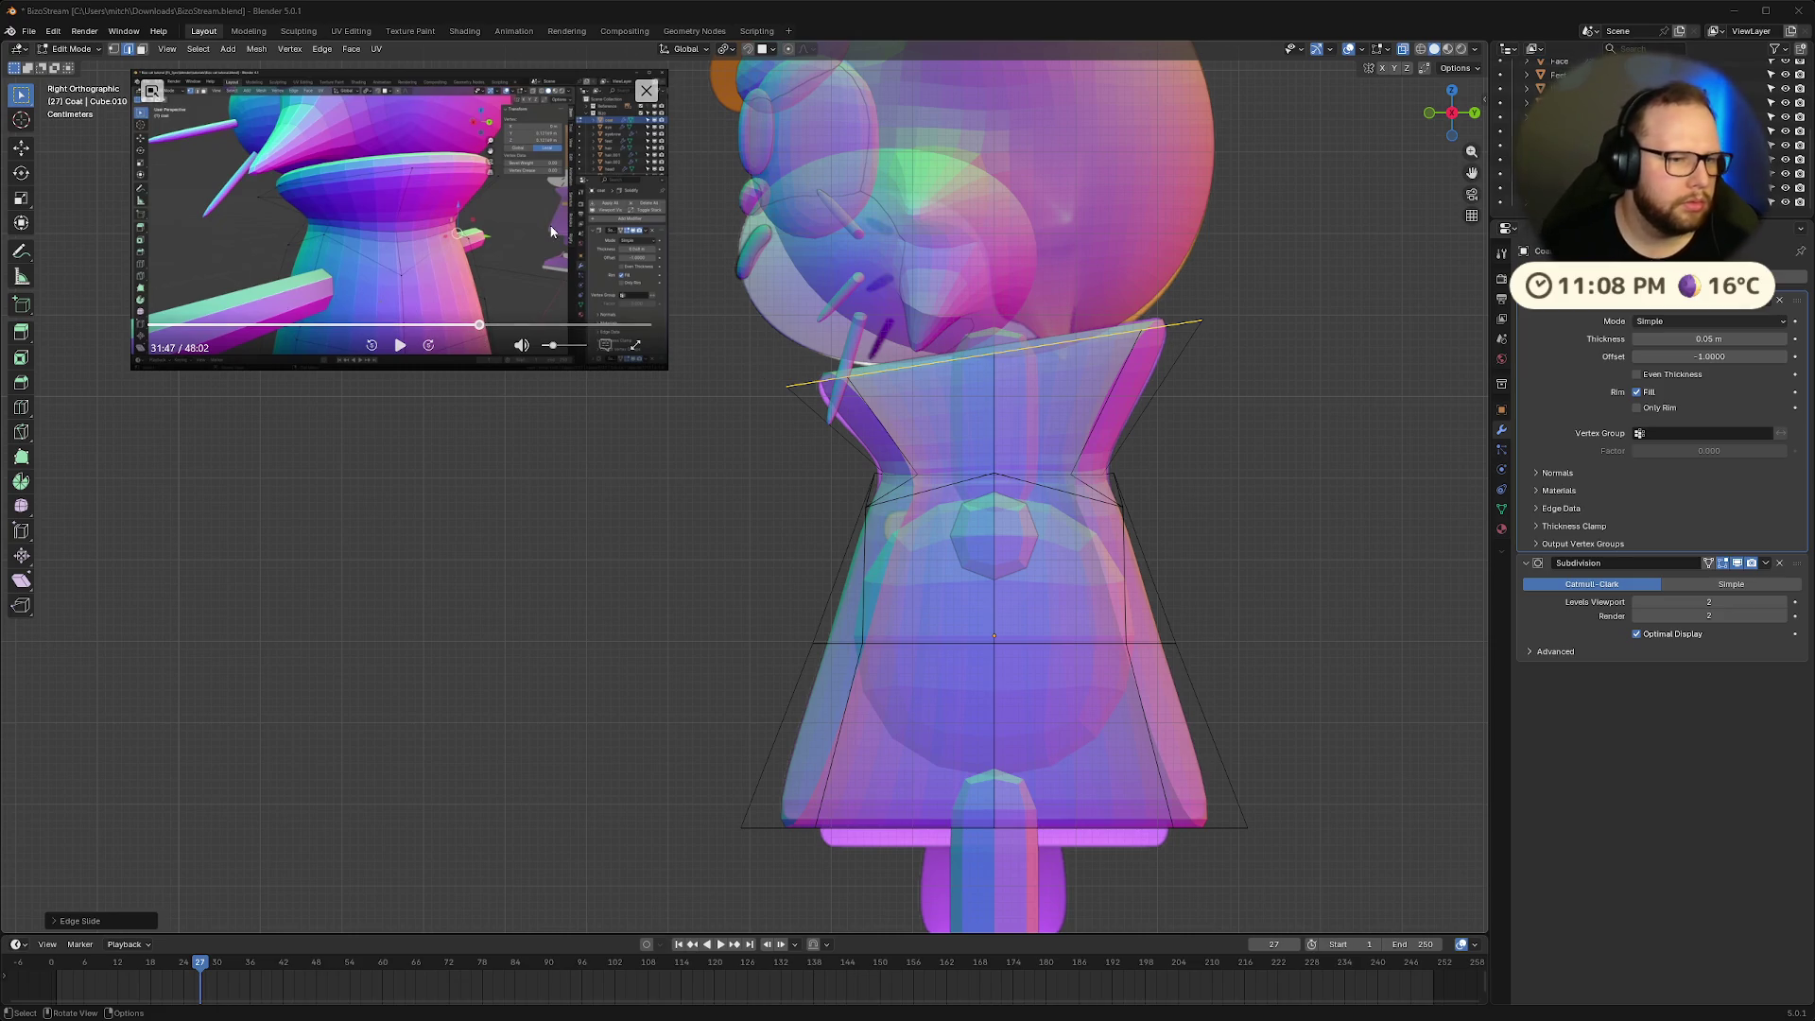
pyautogui.press('Left')
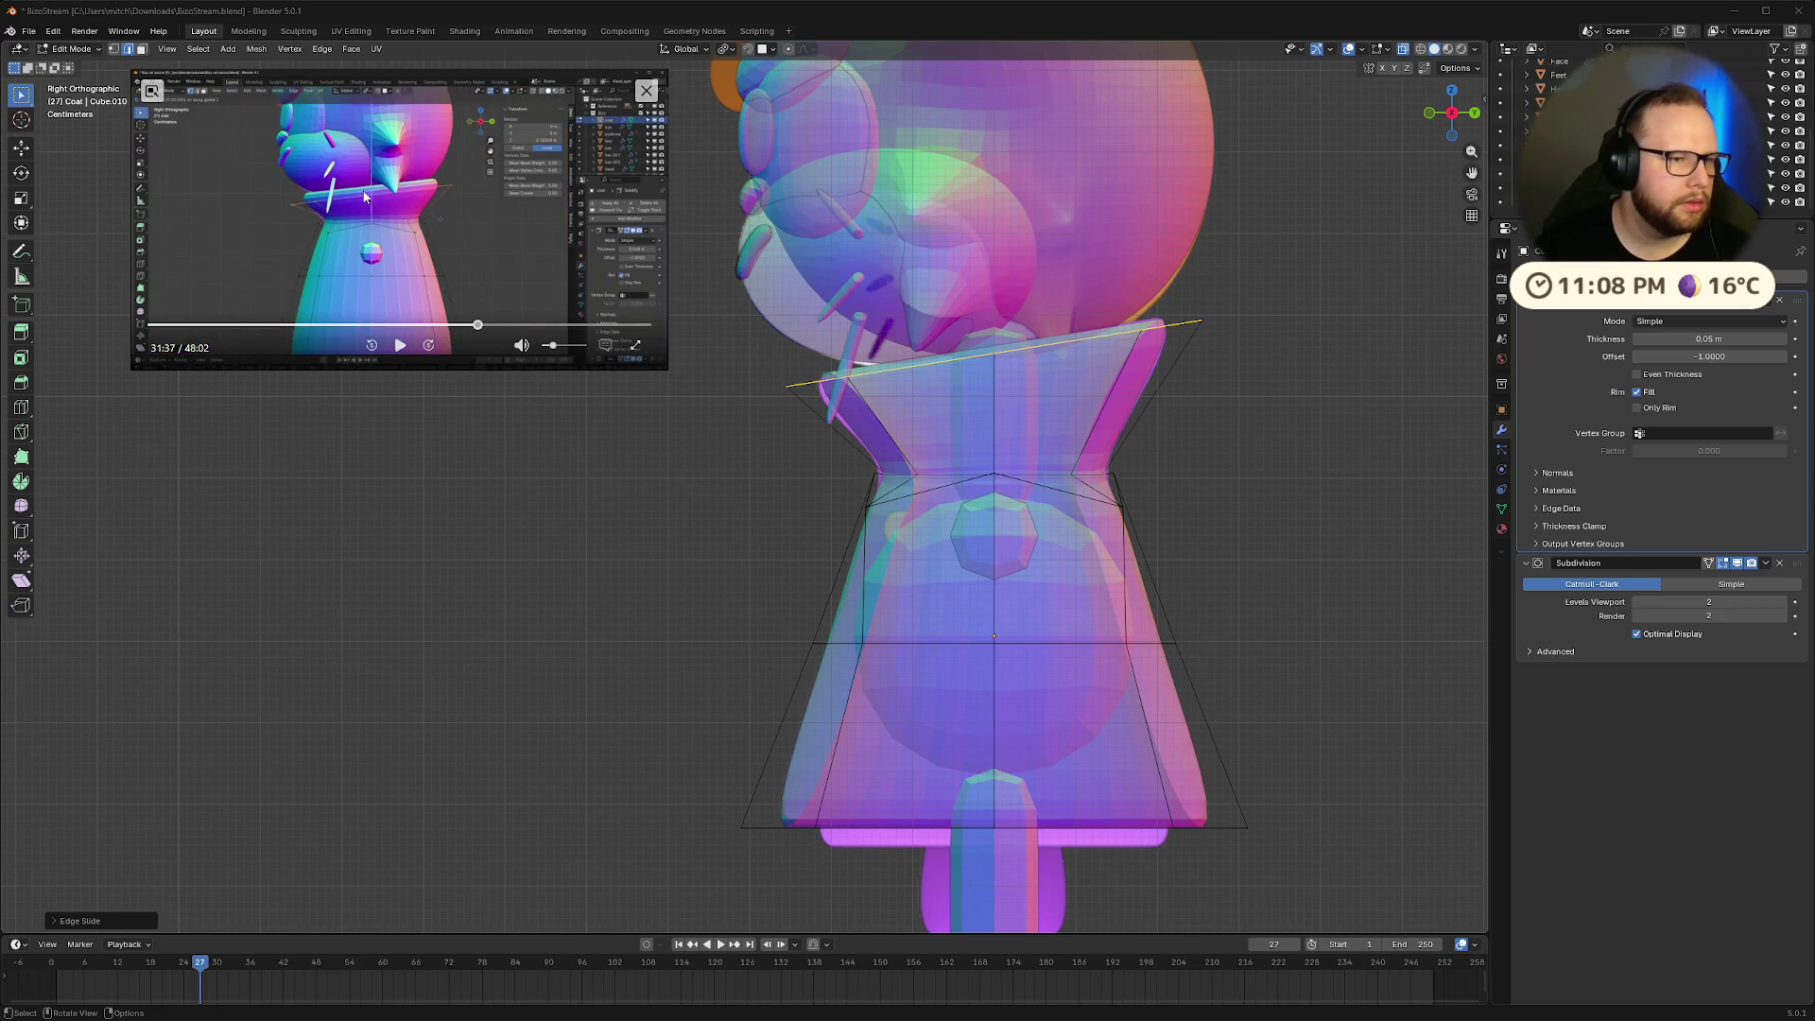
pyautogui.click(400, 346)
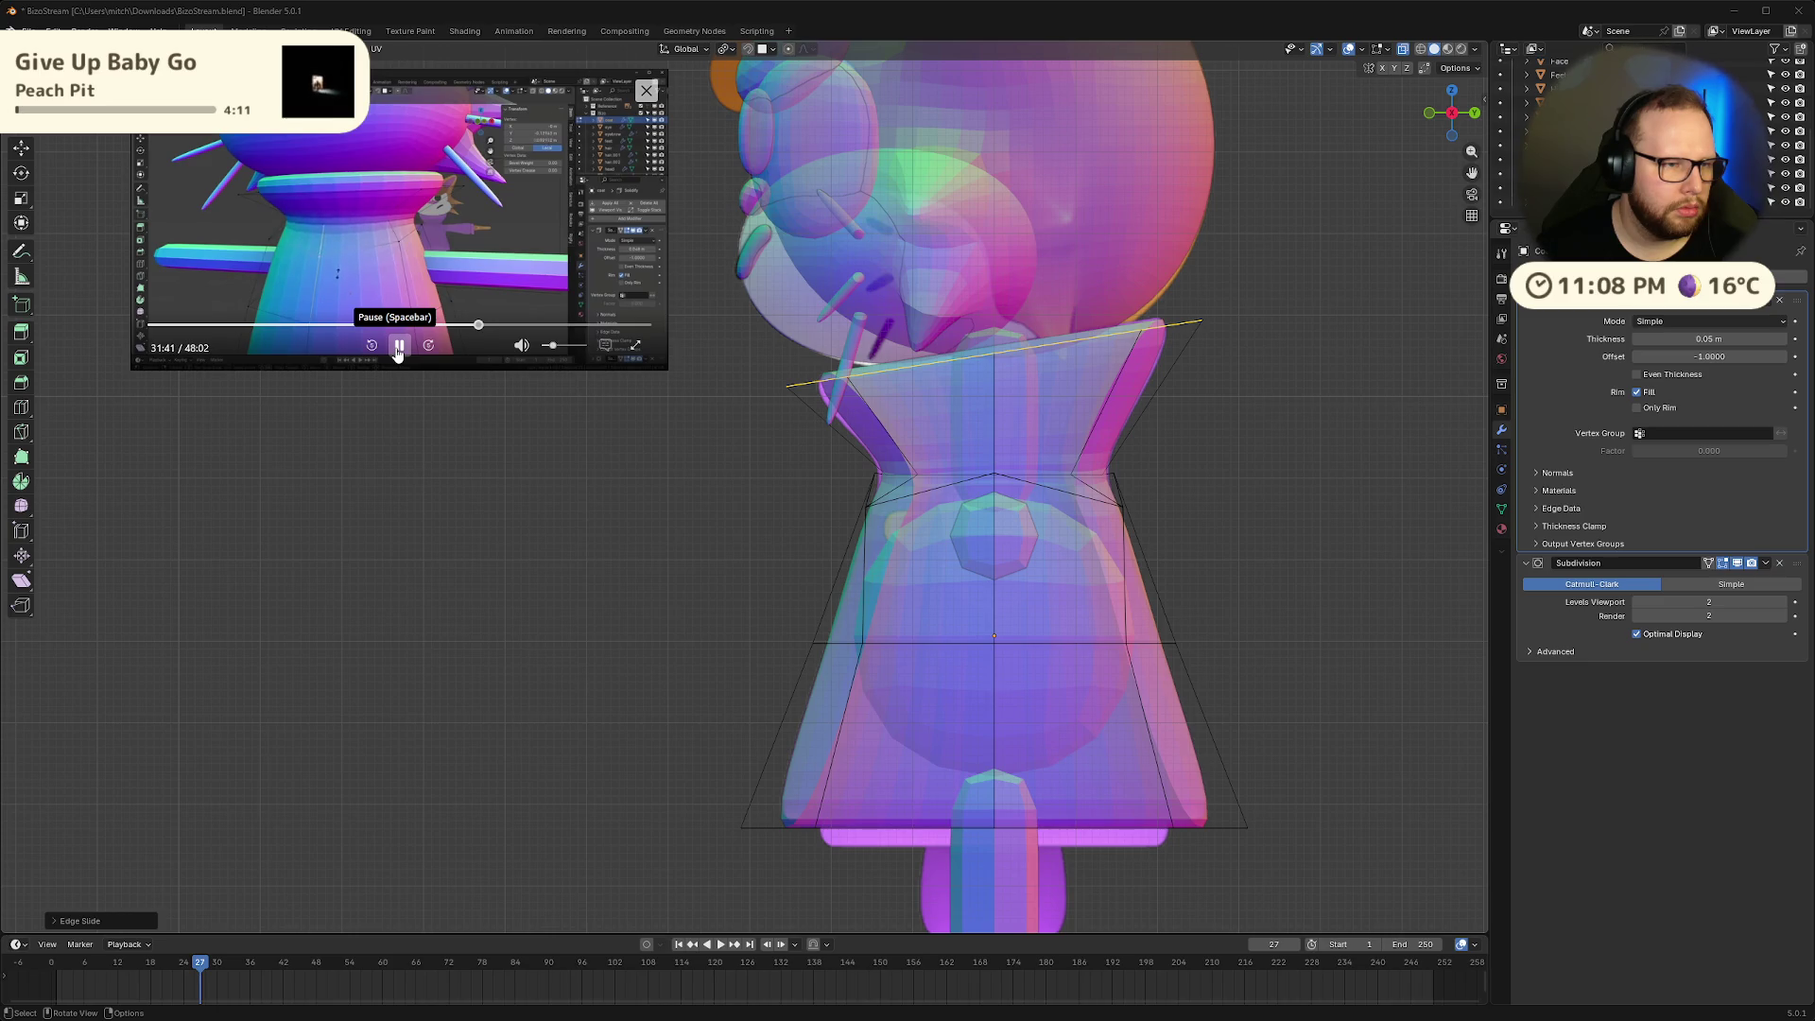
pyautogui.click(398, 349)
pyautogui.moveTo(763, 452); pyautogui.dragTo(1195, 482)
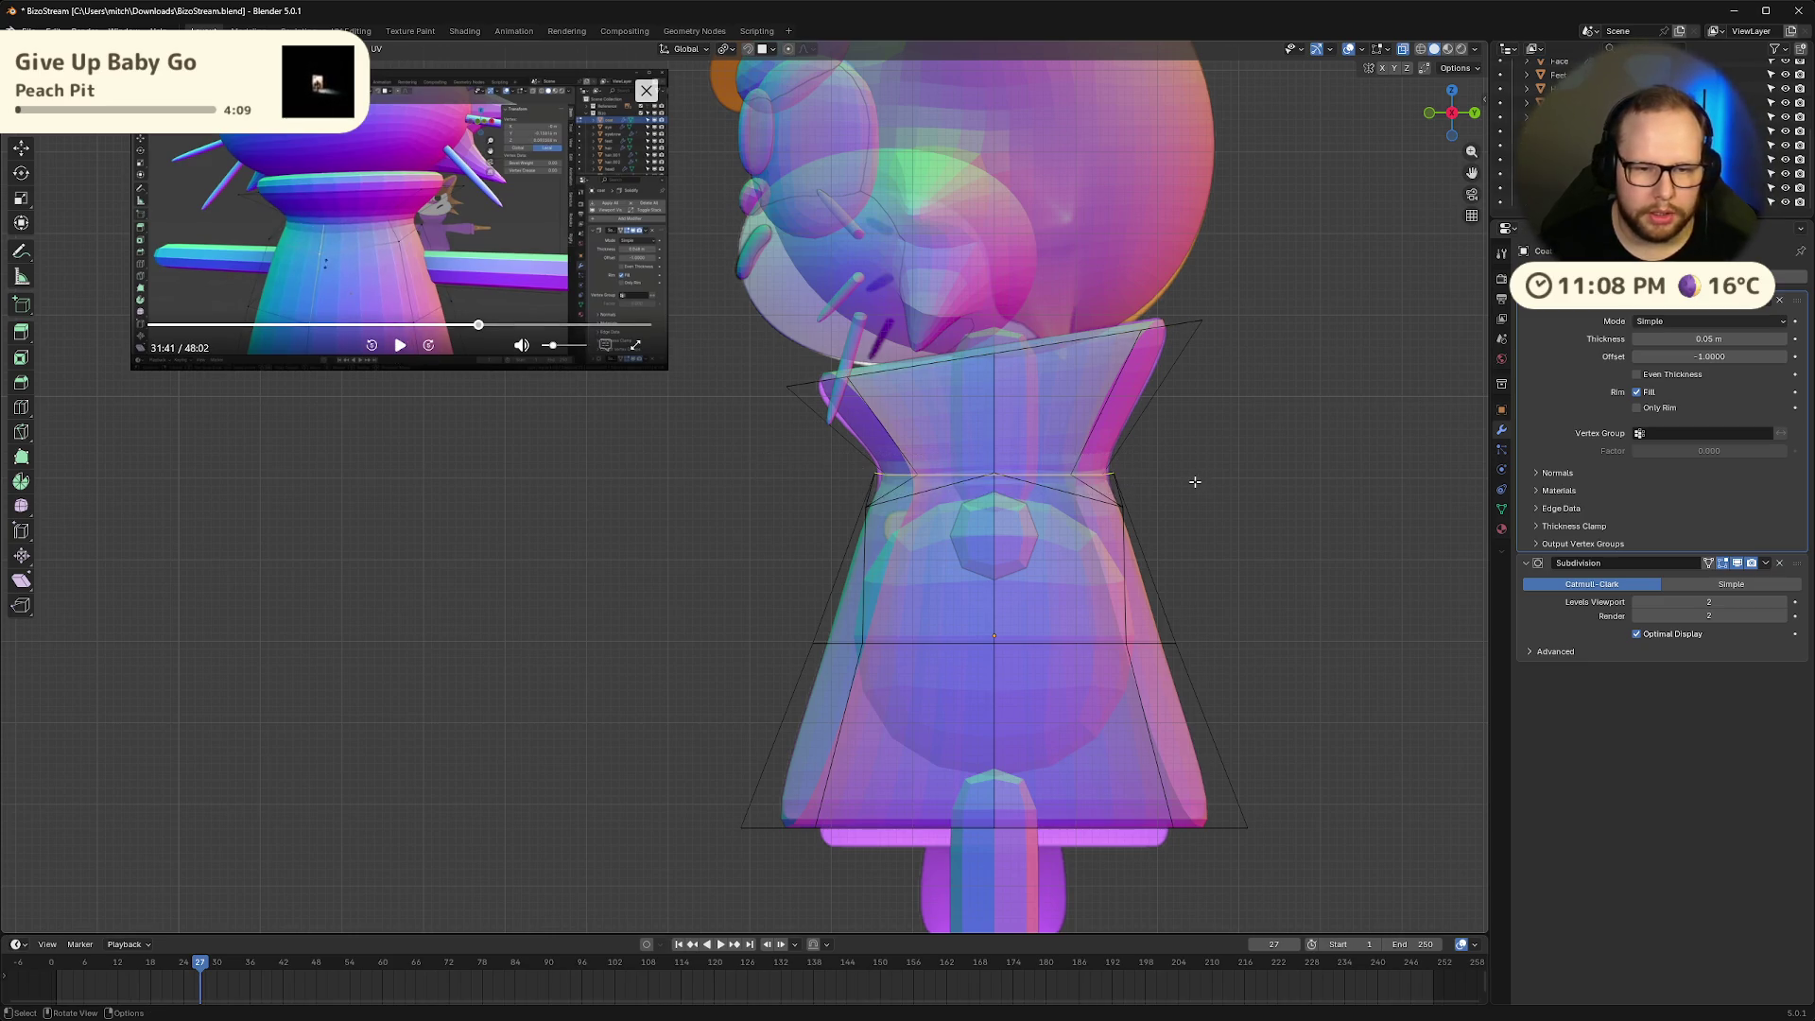
pyautogui.press('g')
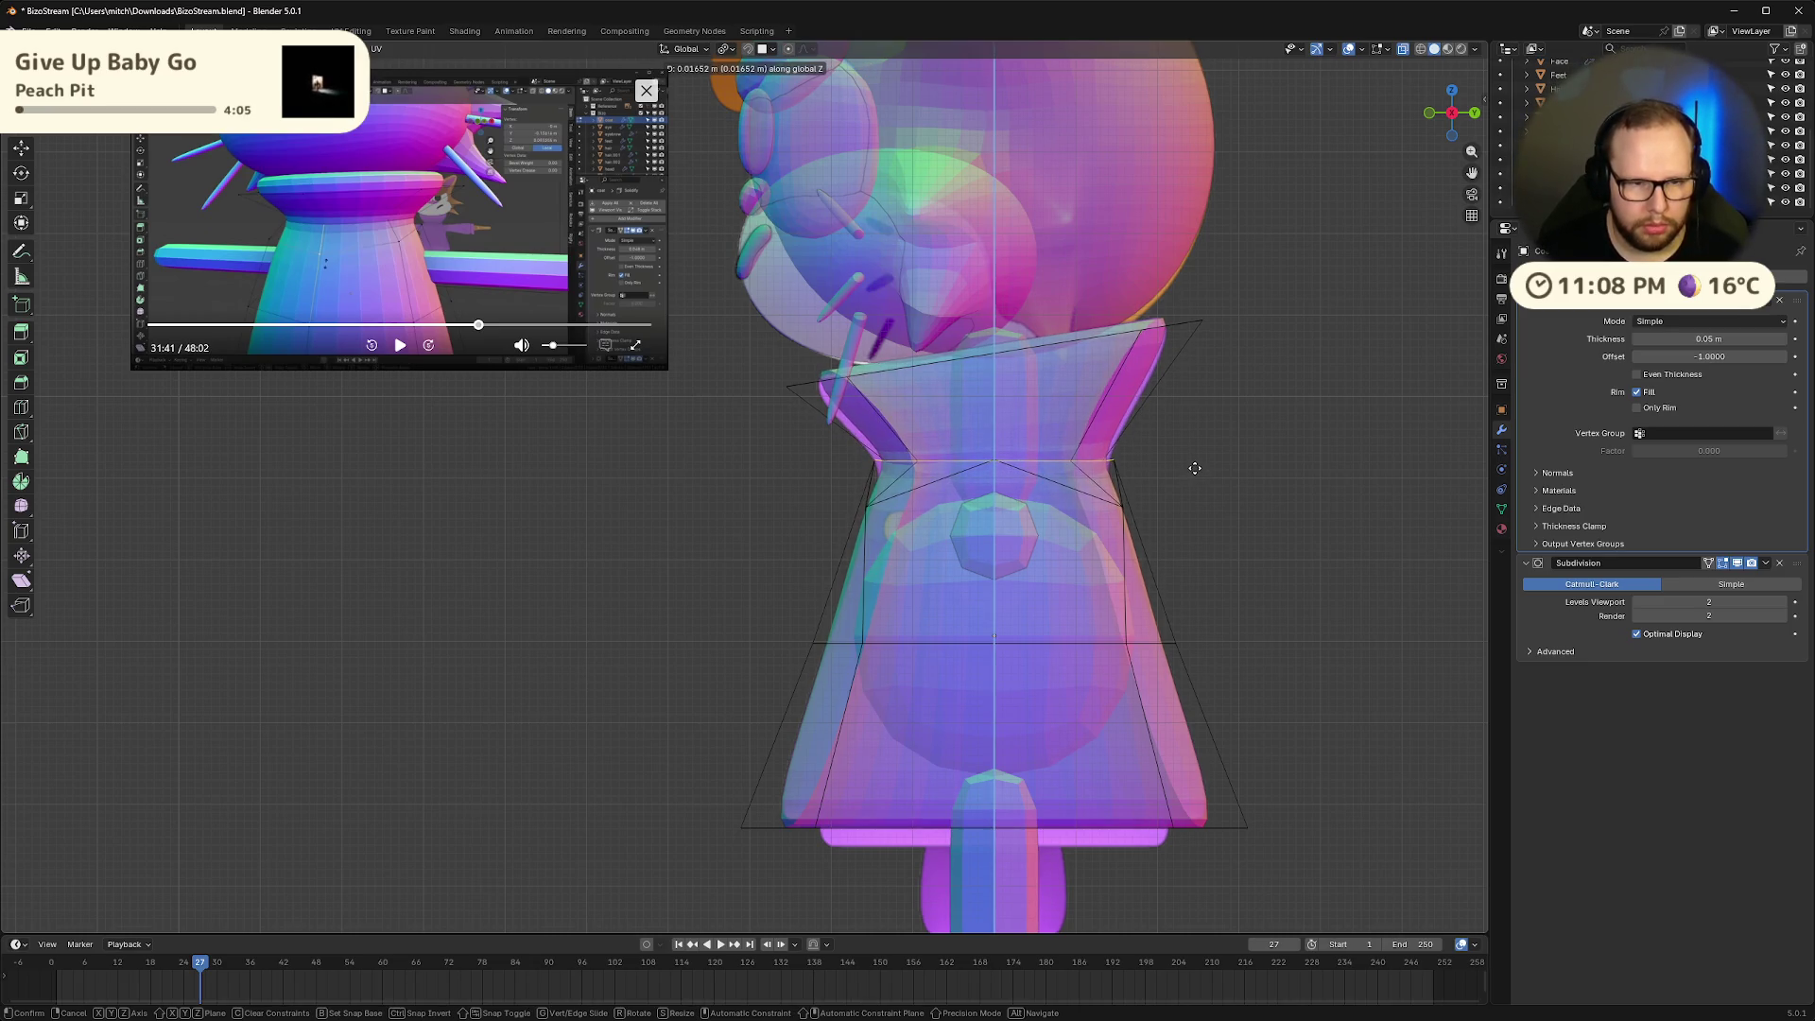
pyautogui.click(1189, 468)
# Box-select the whole collar top edge, move it up along Z, and widen it
pyautogui.press('b')
pyautogui.moveTo(1314, 314); pyautogui.dragTo(831, 372)
pyautogui.press('b')
pyautogui.moveTo(797, 248)
pyautogui.mouseDown()
pyautogui.moveTo(1290, 430)
pyautogui.moveTo(1288, 398)
pyautogui.mouseUp()
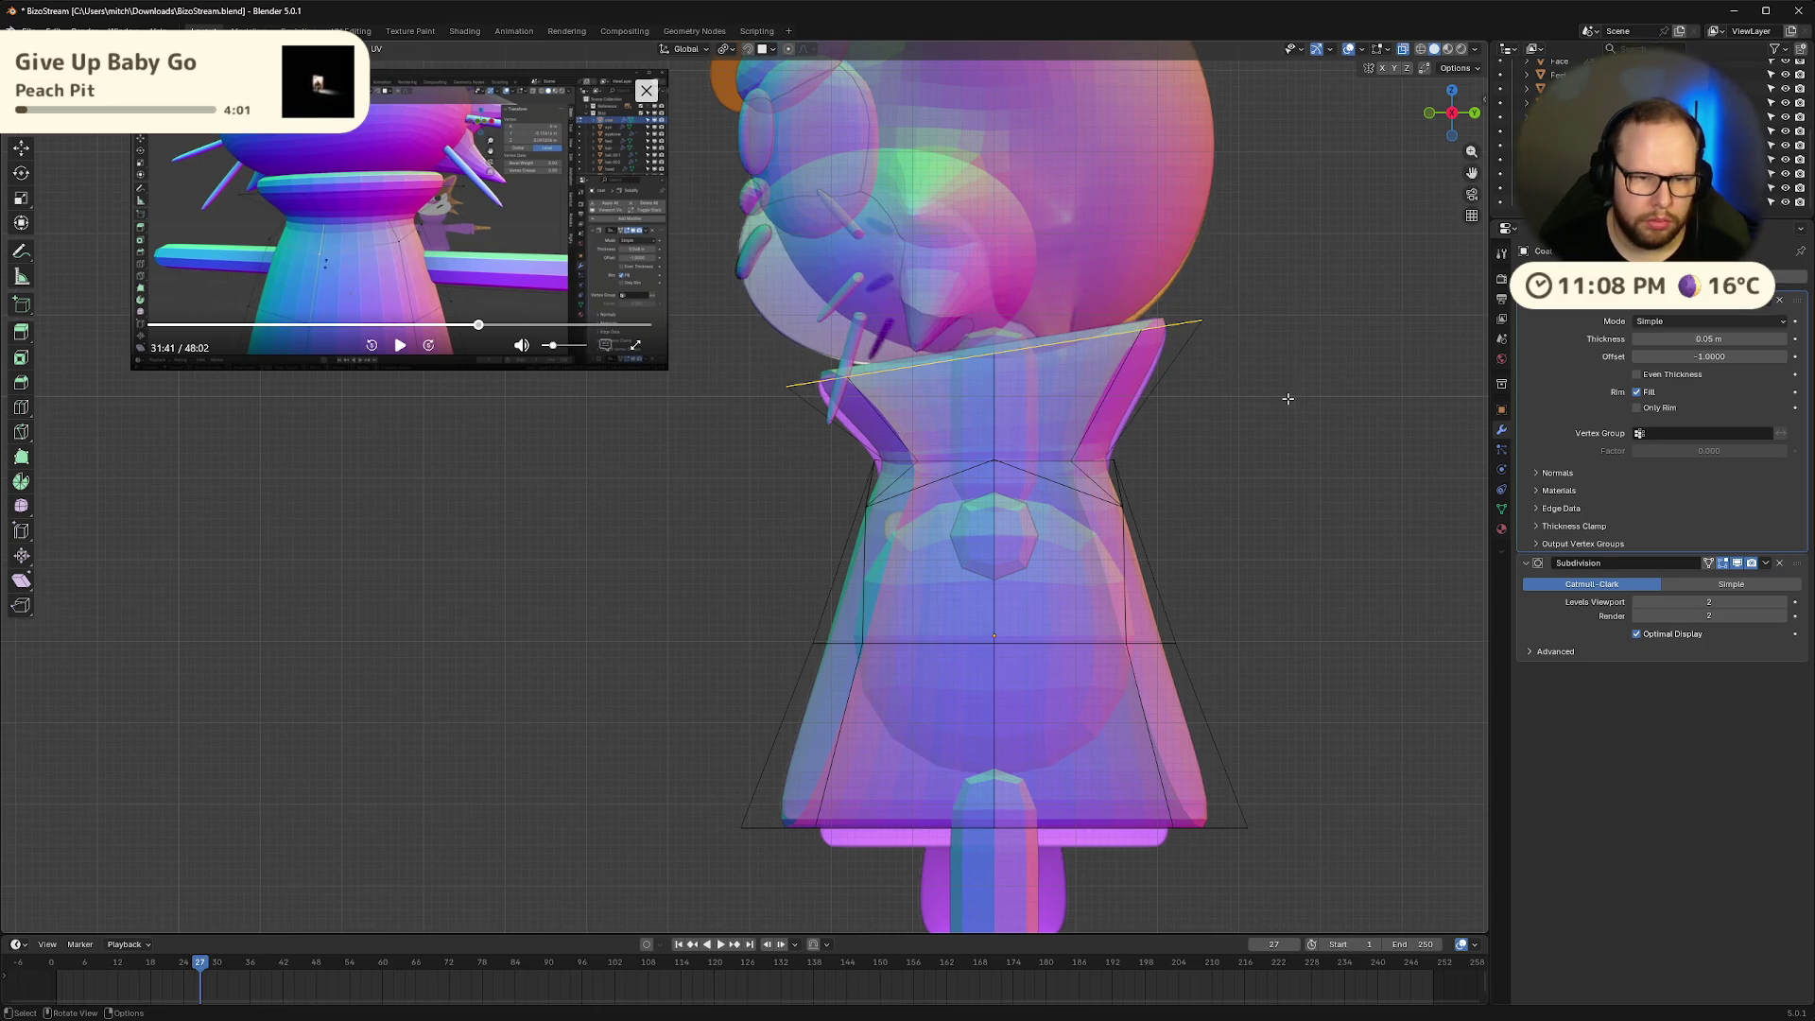
pyautogui.press('g')
pyautogui.press('x')
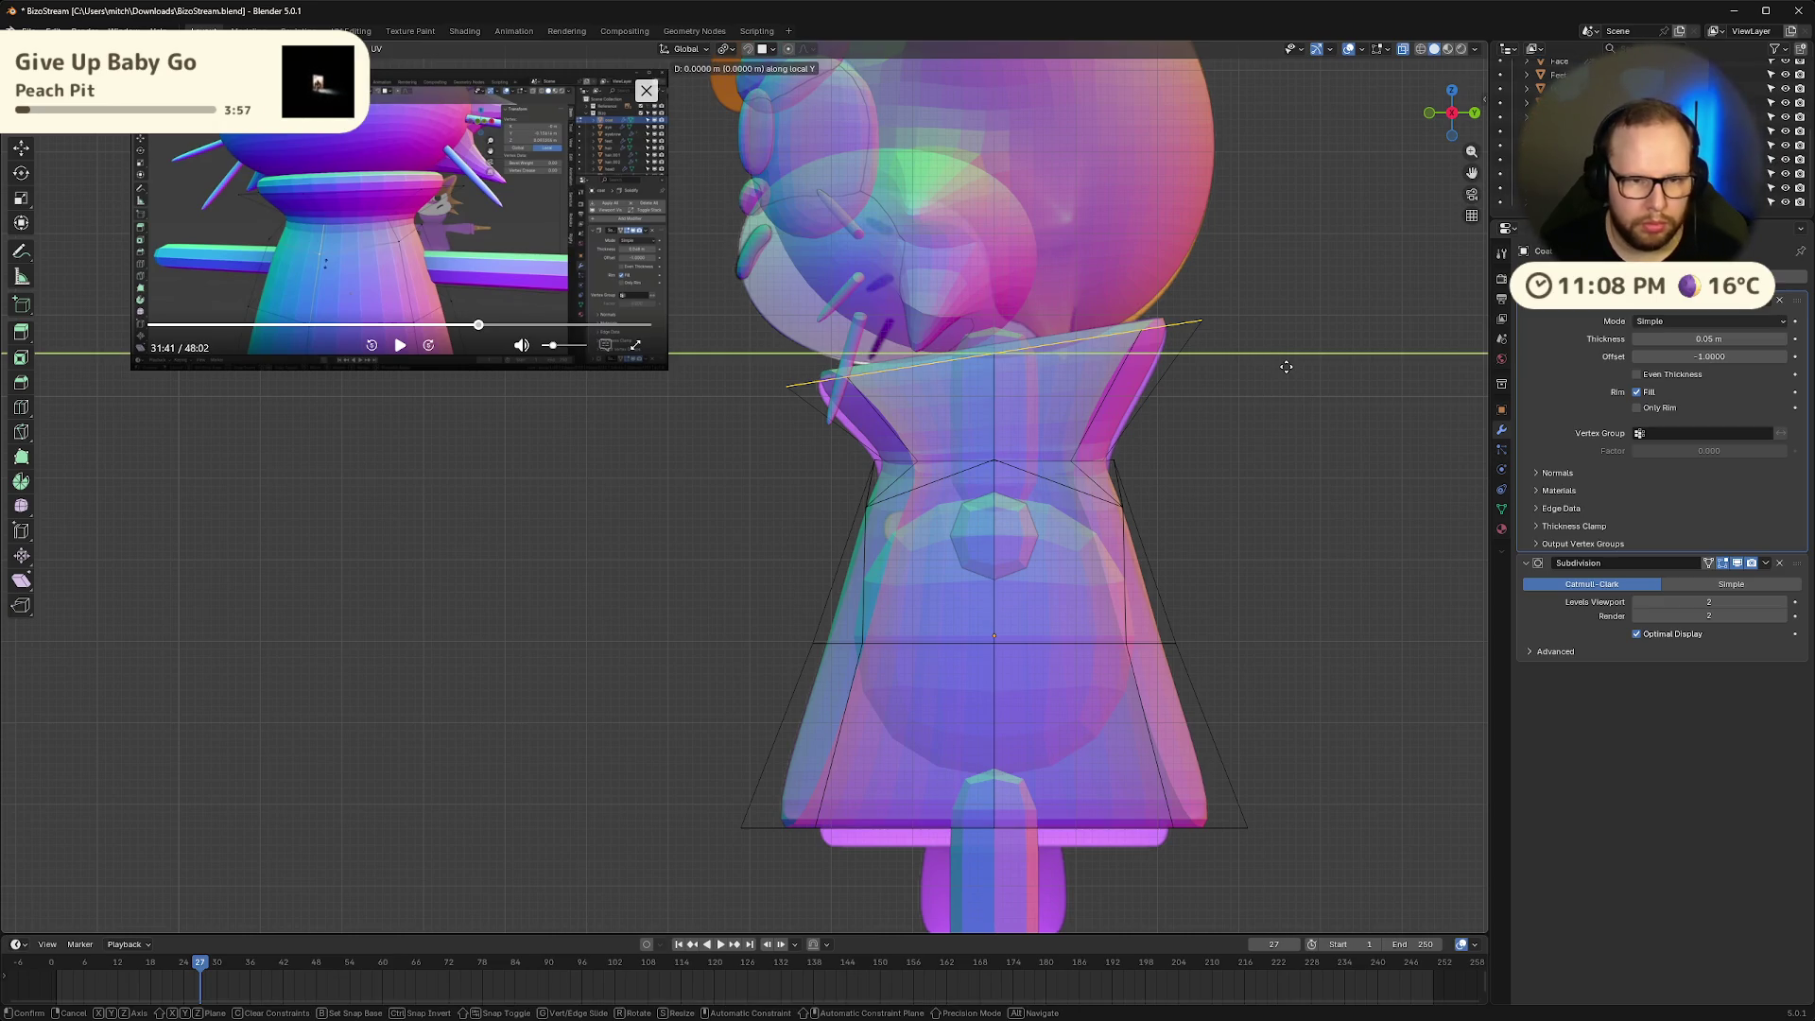
pyautogui.press('z')
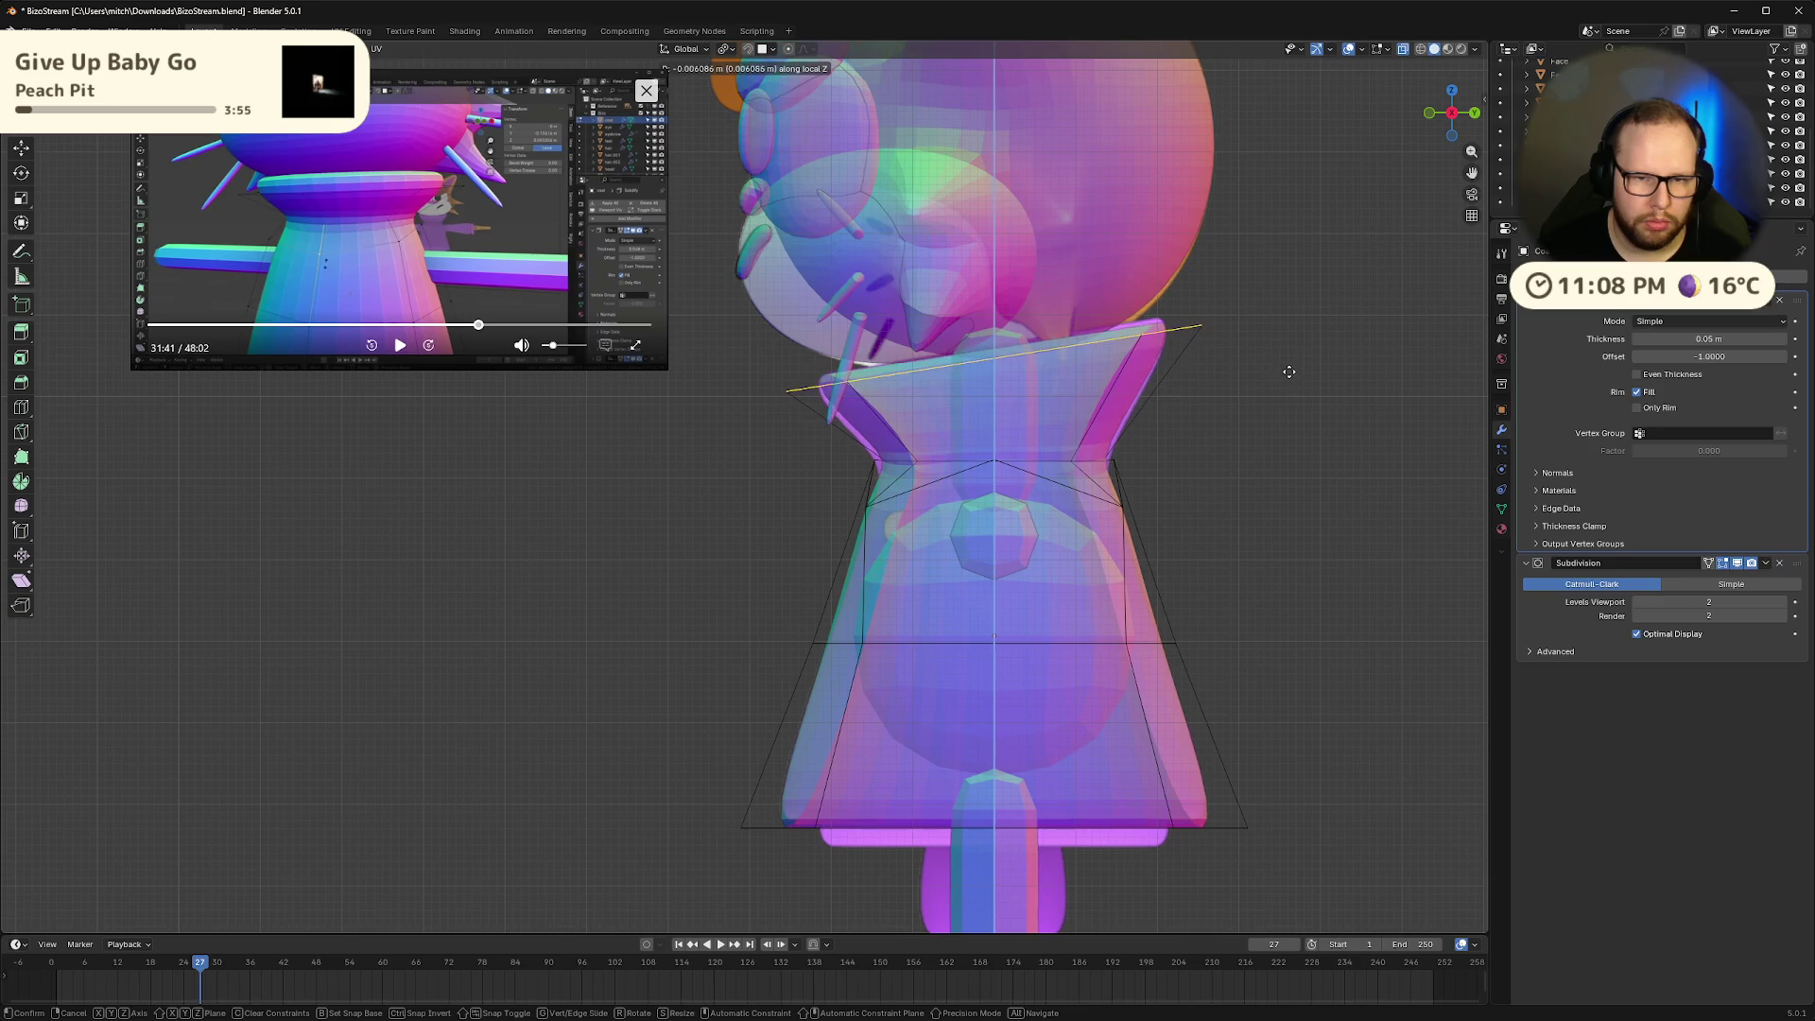
pyautogui.click(1289, 371)
pyautogui.press('s')
pyautogui.click(1295, 368)
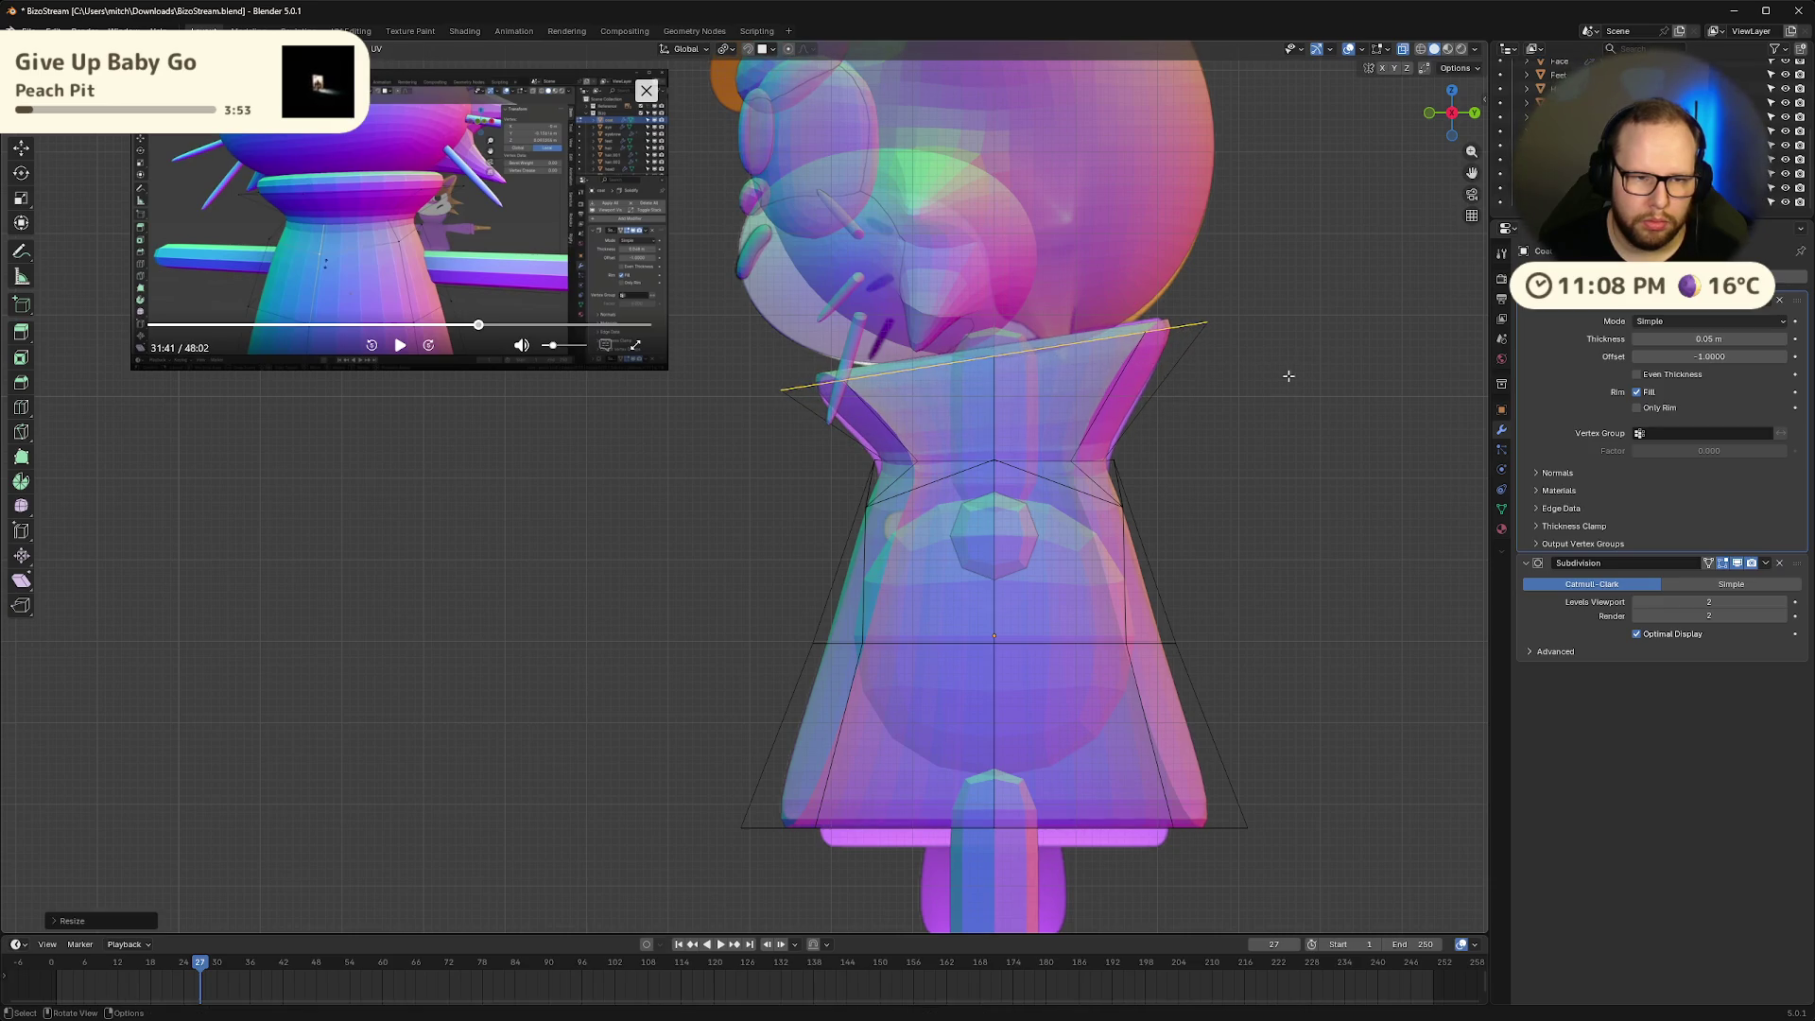
# Return to Object Mode and inspect the funnel collar in perspective
pyautogui.press('Tab')
pyautogui.moveTo(931, 398)
pyautogui.mouseDown(button='middle')
pyautogui.moveTo(1038, 427)
pyautogui.moveTo(1439, 126)
pyautogui.mouseUp(button='middle')
pyautogui.scroll(-3, 1052, 411)
pyautogui.scroll(4, 1052, 411)
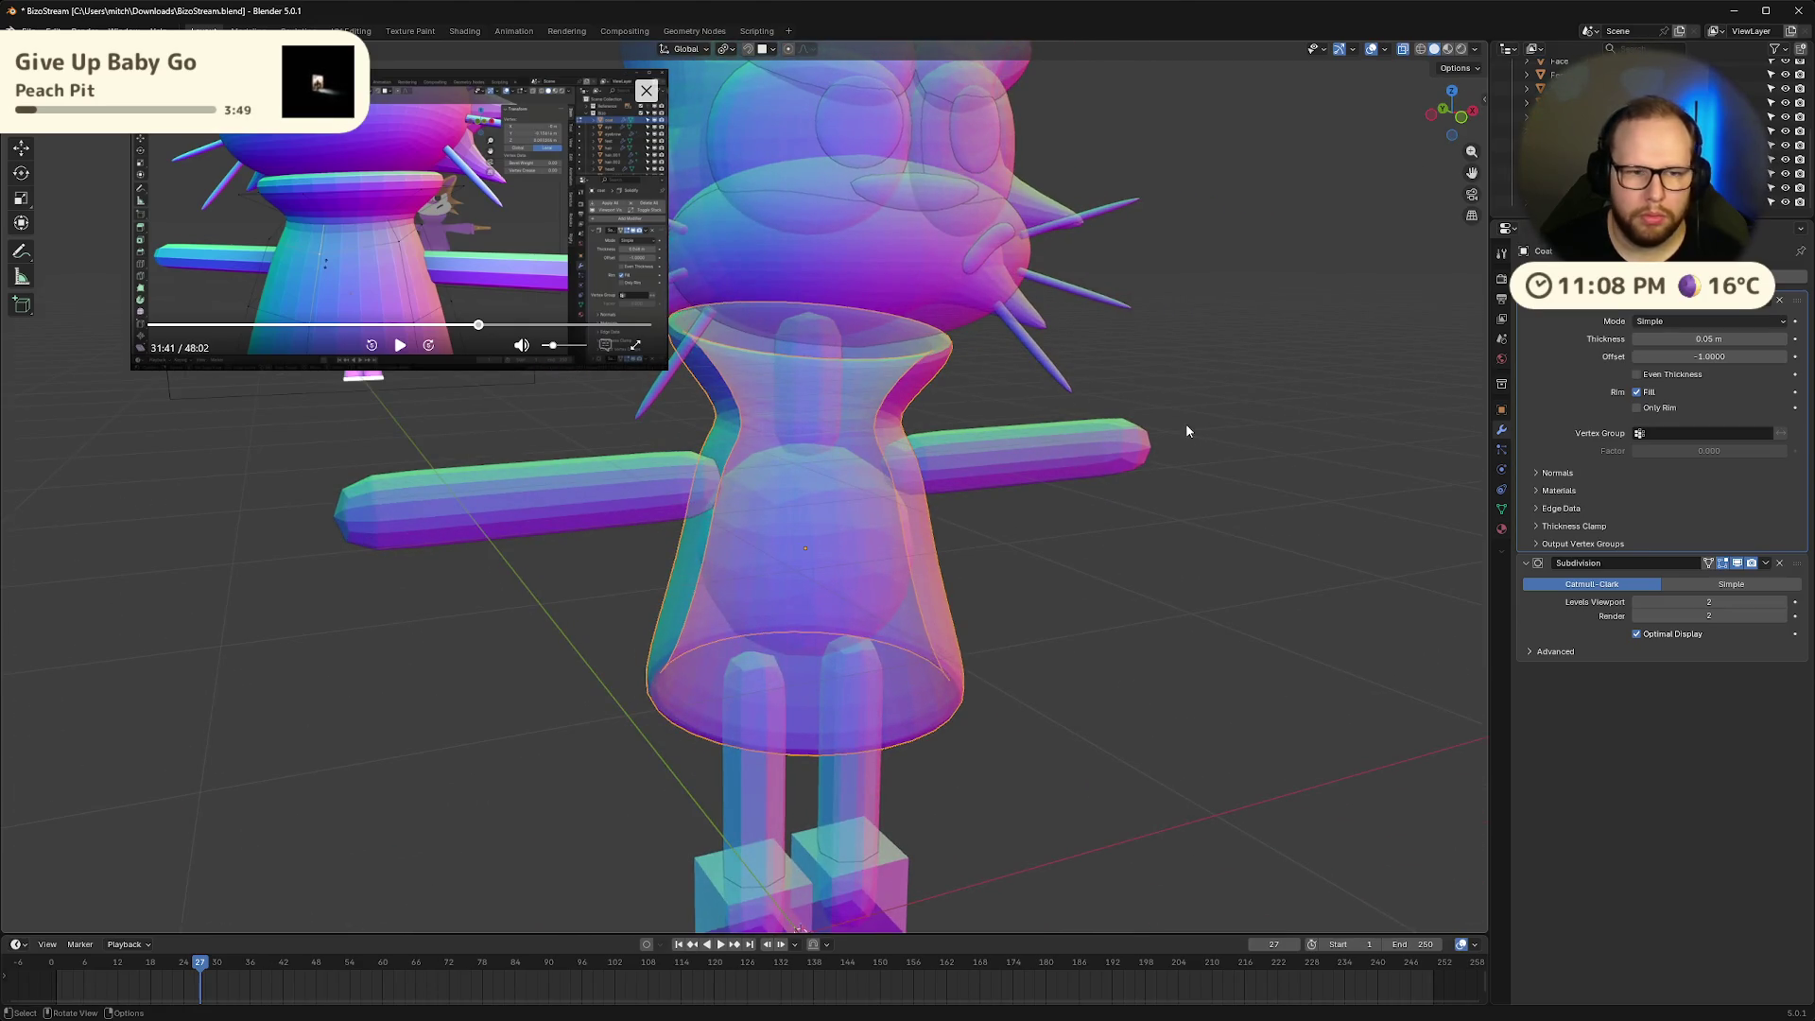
# In solid right view, select the collar edge and move it vertically along Z
pyautogui.hotkey('alt', 'z')
pyautogui.moveTo(1186, 422)
pyautogui.mouseDown(button='middle')
pyautogui.moveTo(1036, 405)
pyautogui.moveTo(1098, 464)
pyautogui.moveTo(1094, 393)
pyautogui.moveTo(978, 437)
pyautogui.moveTo(914, 431)
pyautogui.moveTo(1402, 149)
pyautogui.mouseUp(button='middle')
pyautogui.click(1446, 118)
pyautogui.press('Tab')
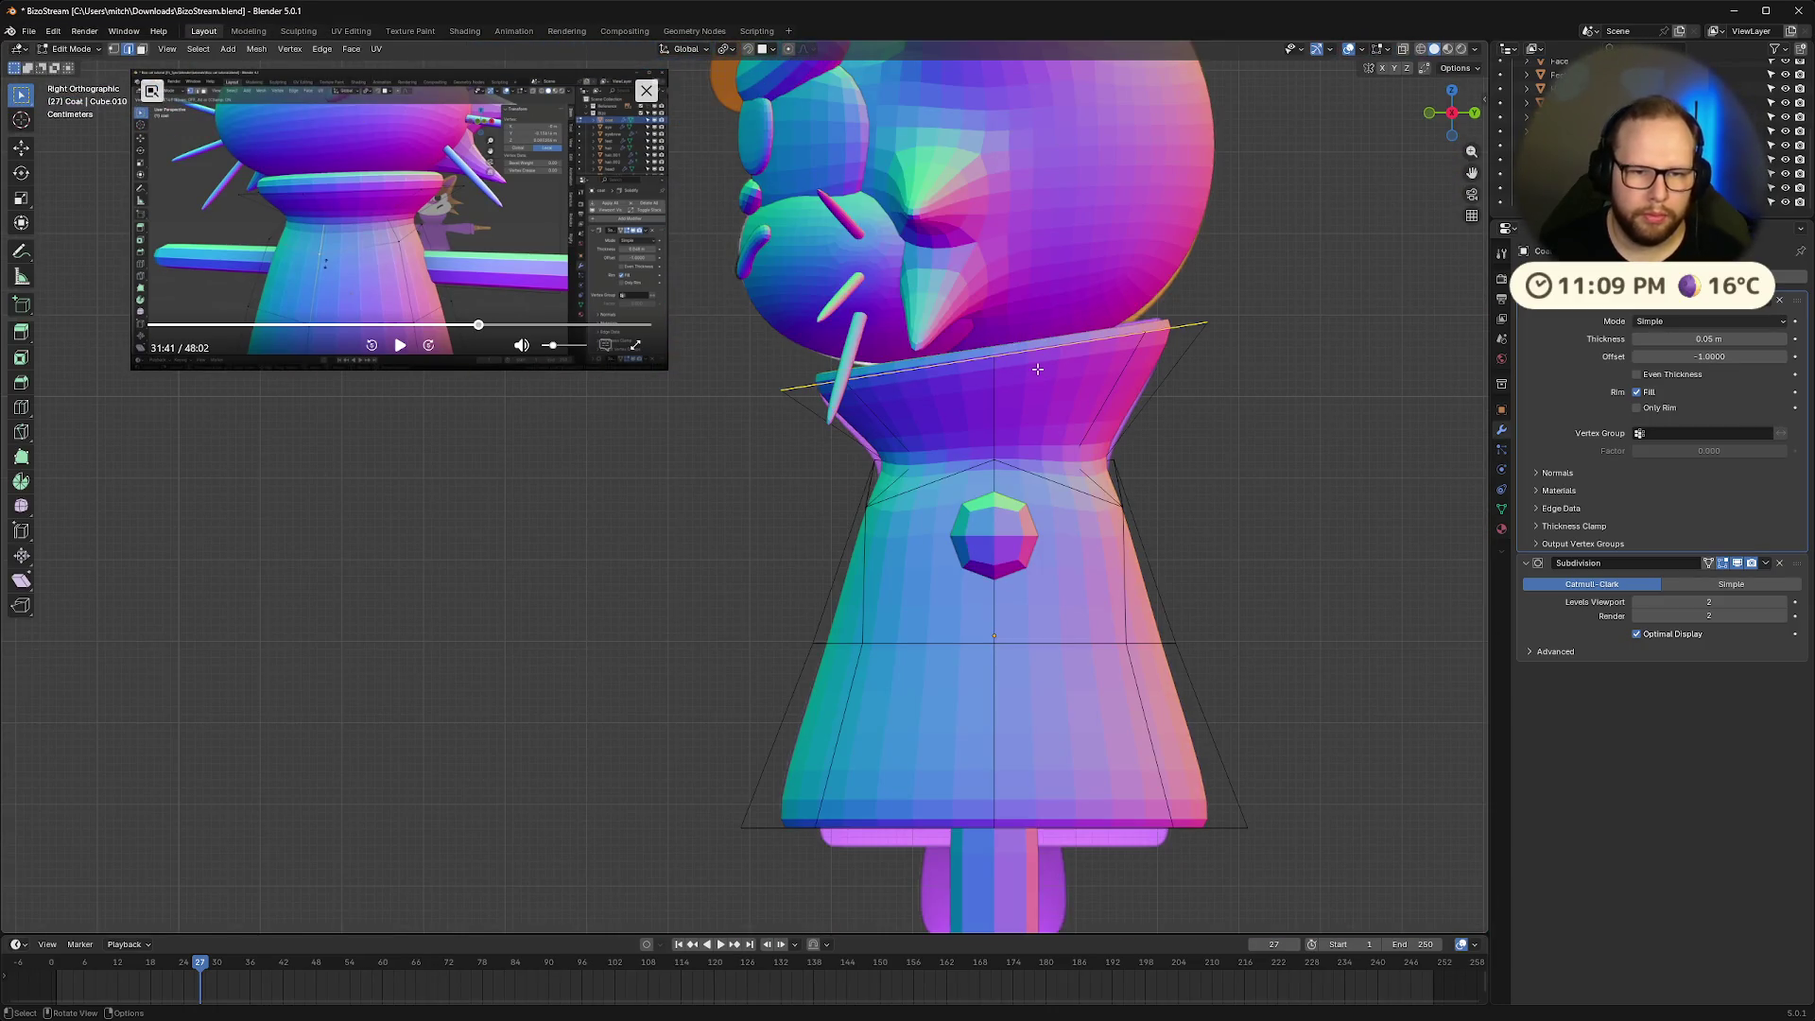
pyautogui.moveTo(716, 287); pyautogui.dragTo(1269, 407)
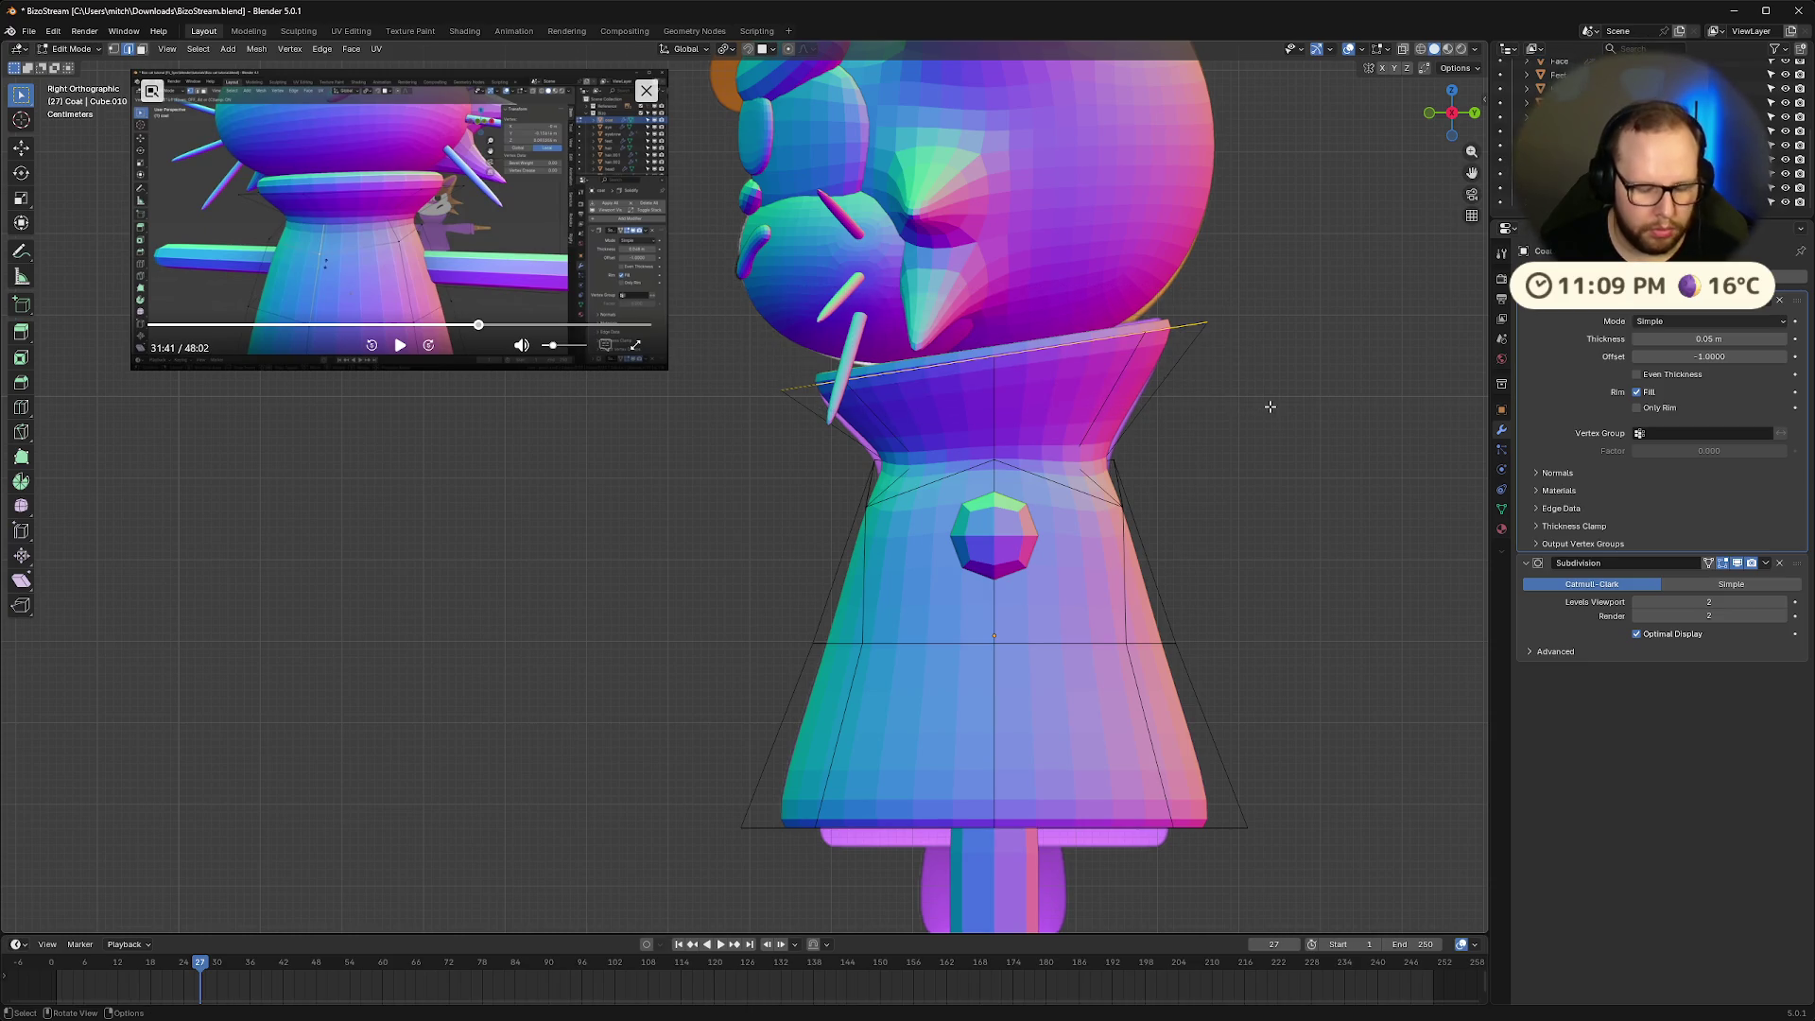
pyautogui.press('g')
pyautogui.press('z')
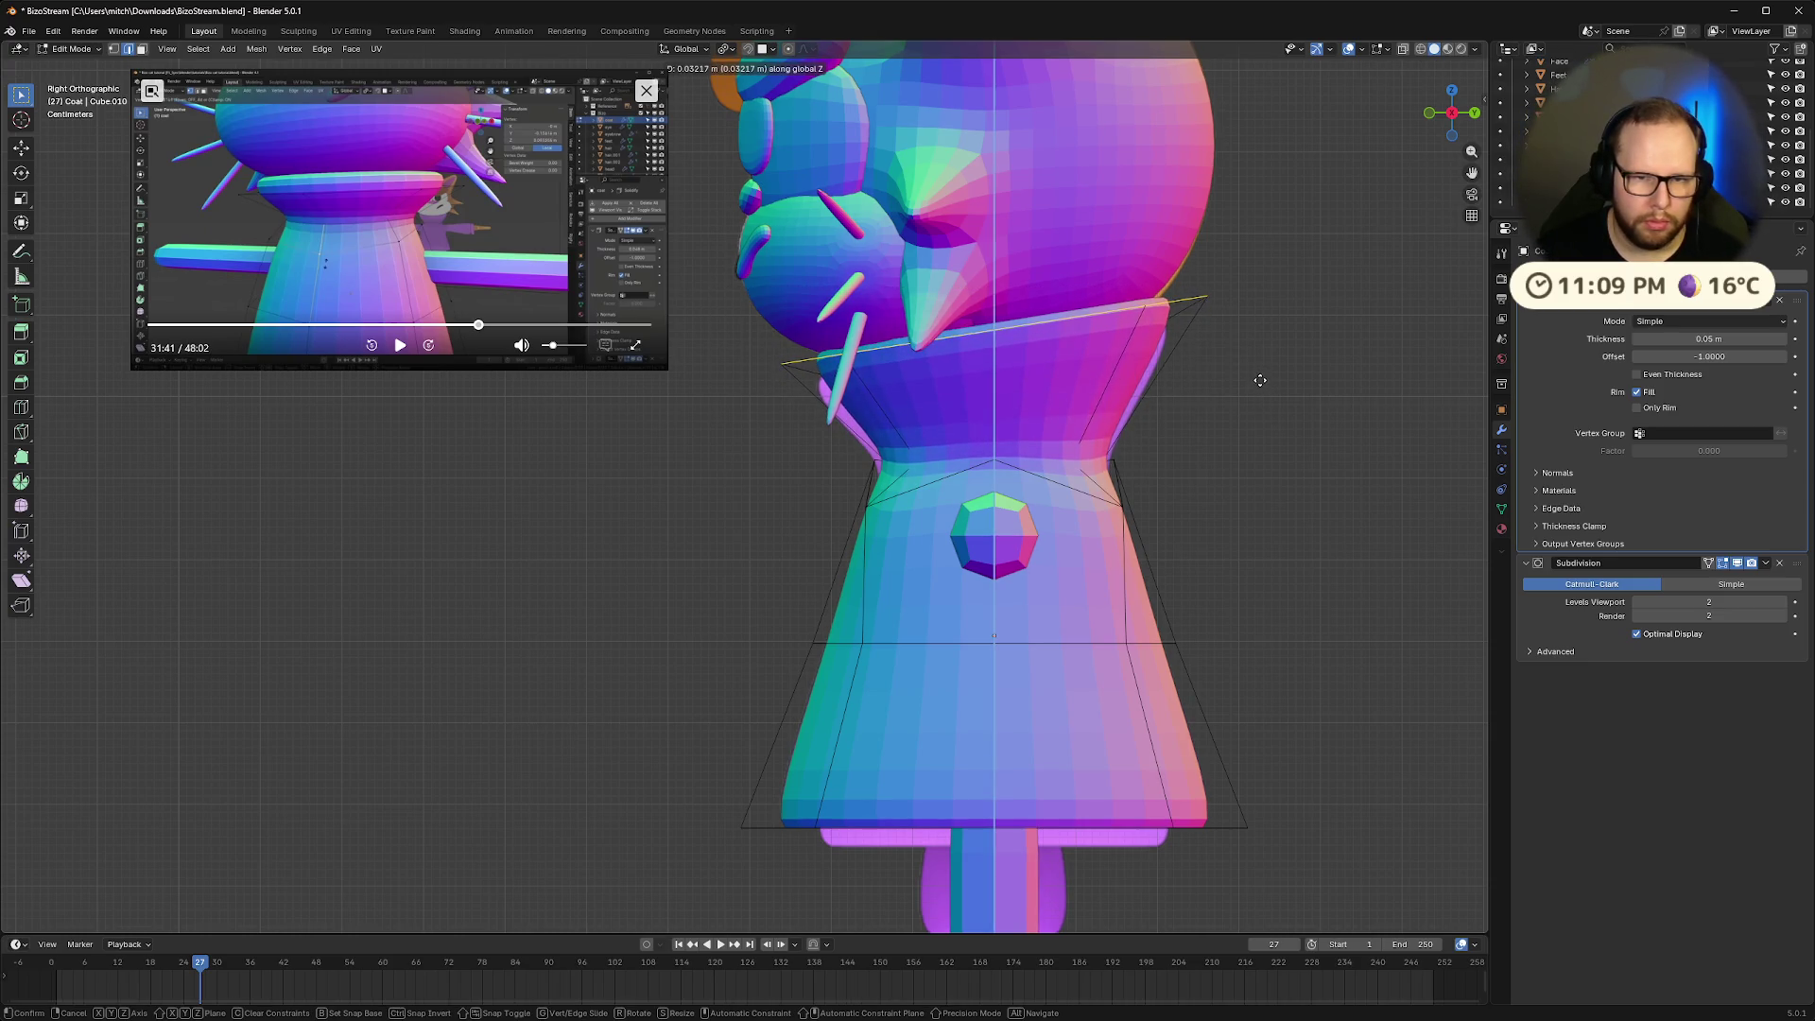
pyautogui.click(1260, 380)
# Move the collar edge down and to the left, then turn on X-ray
pyautogui.press('g')
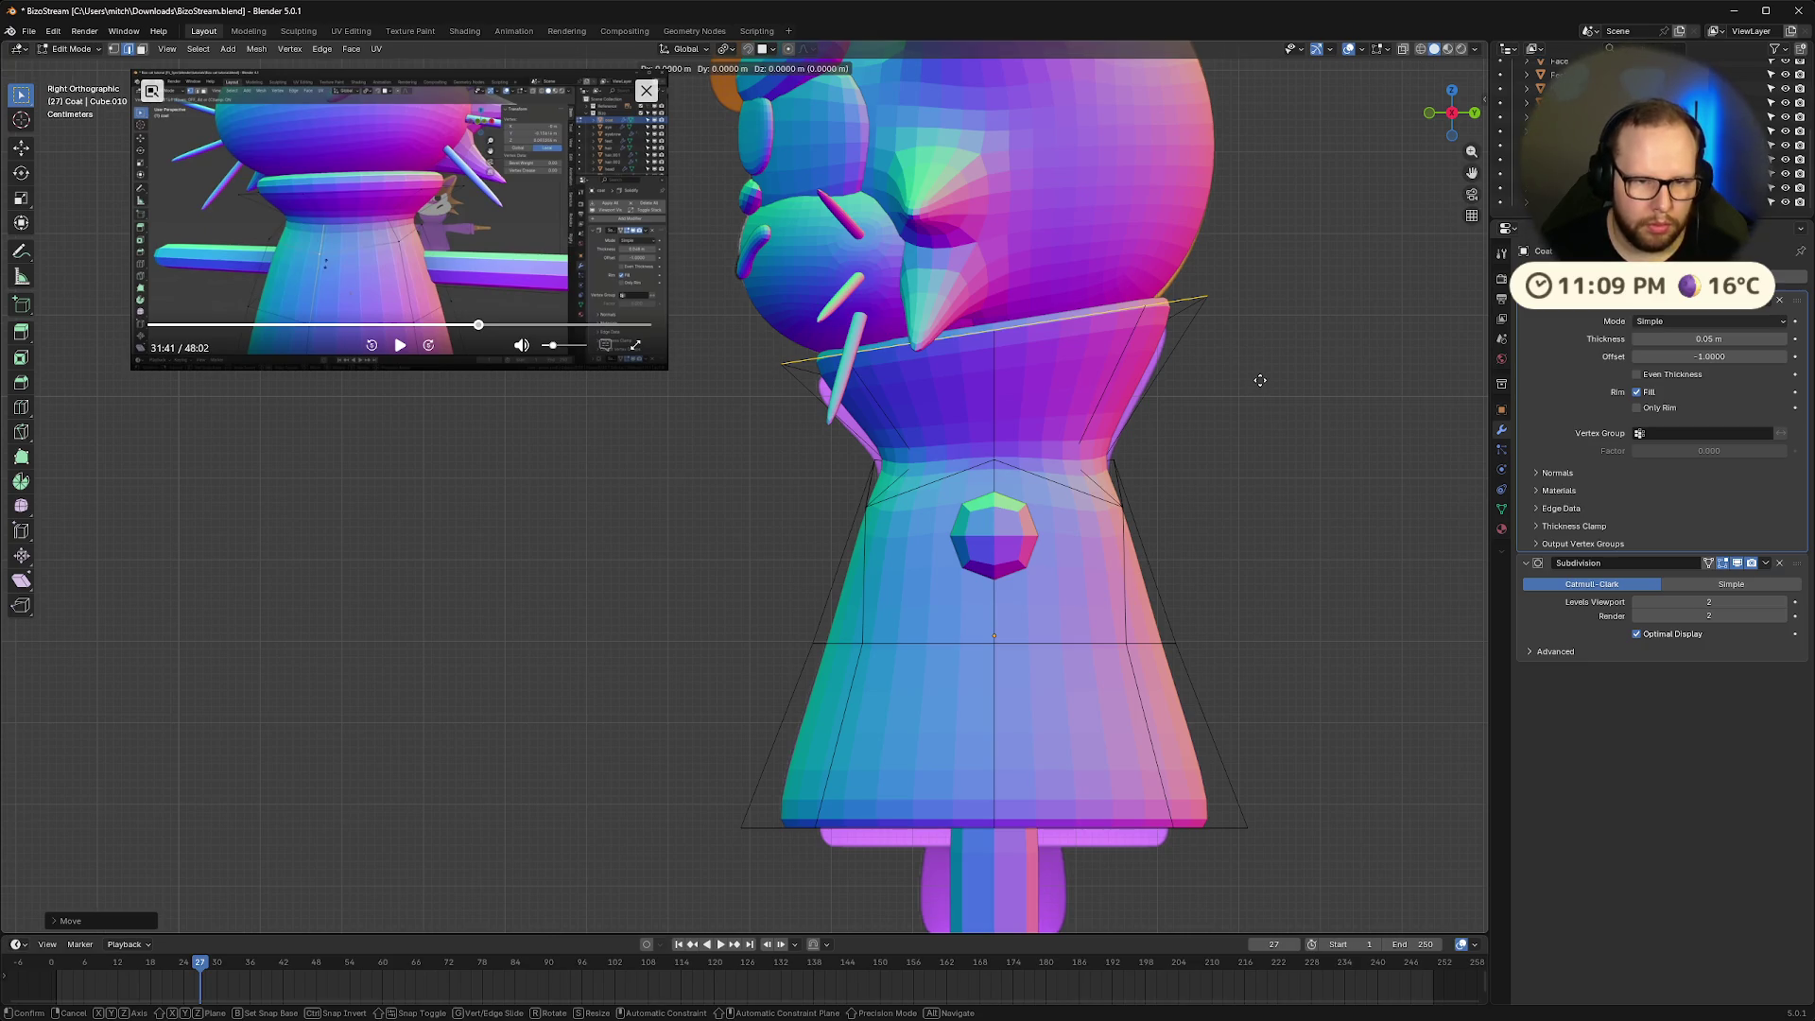
pyautogui.press('x')
pyautogui.press('x')
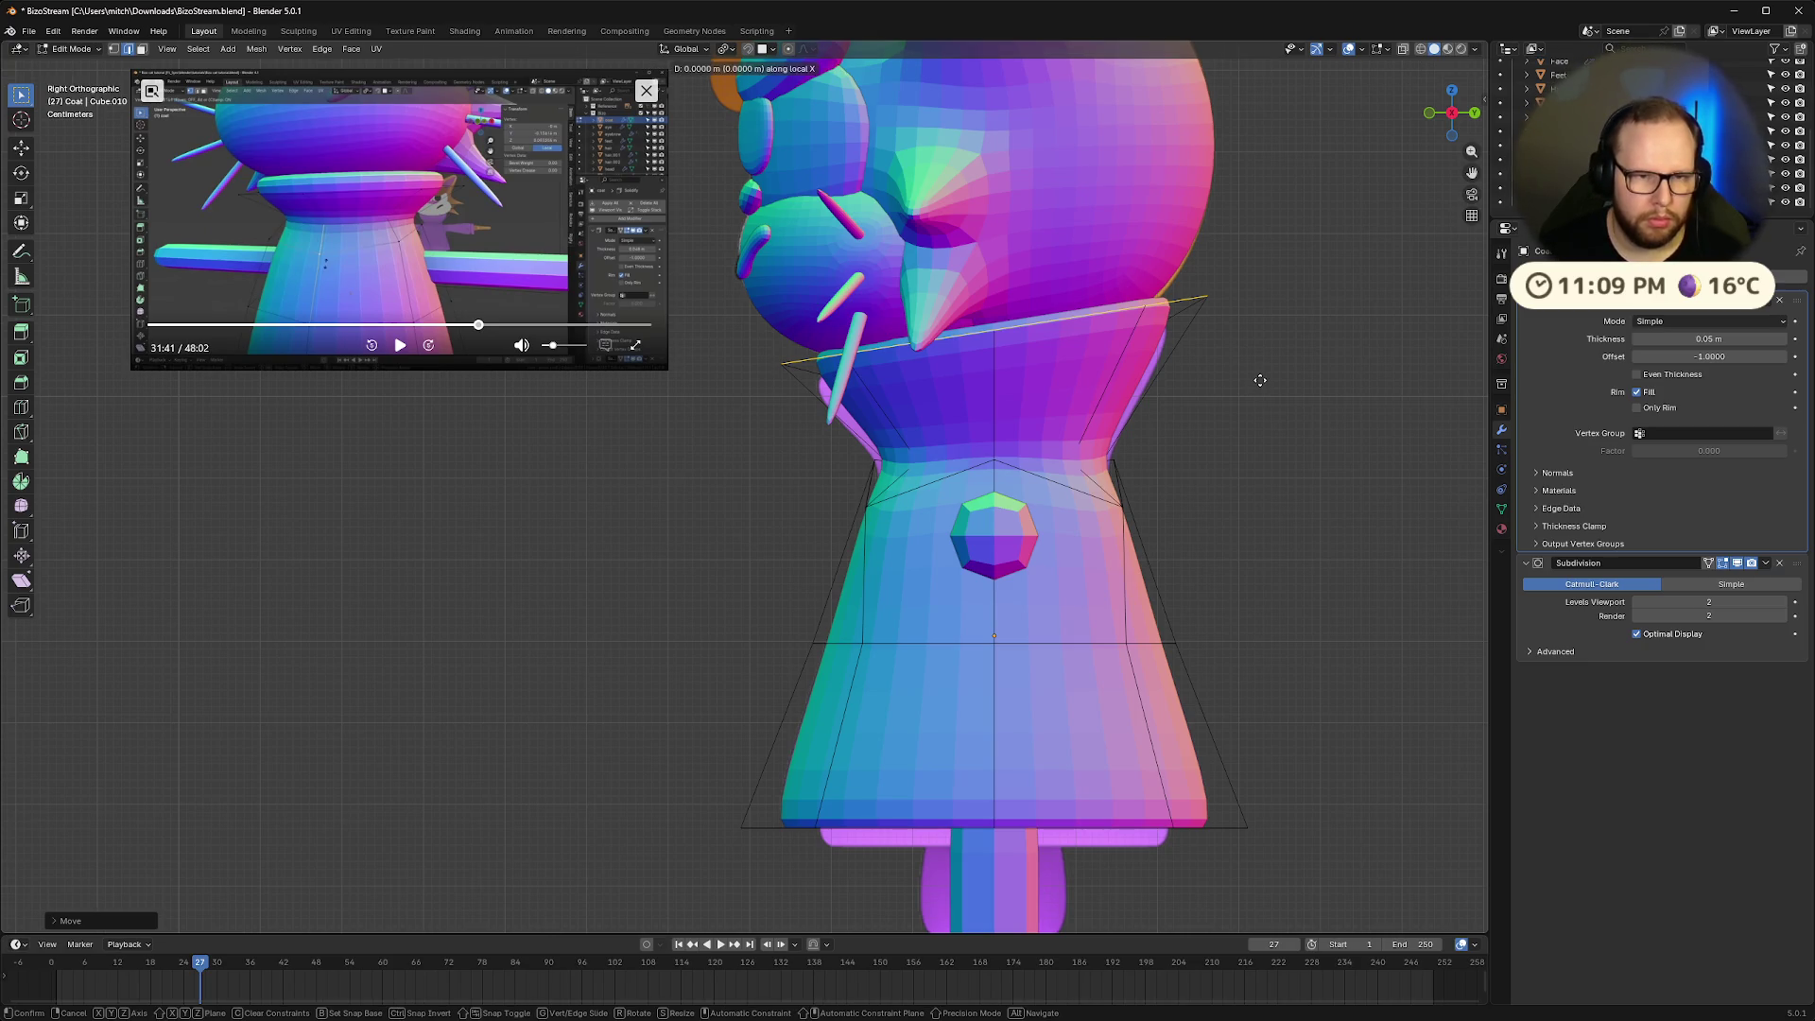
pyautogui.press('Escape')
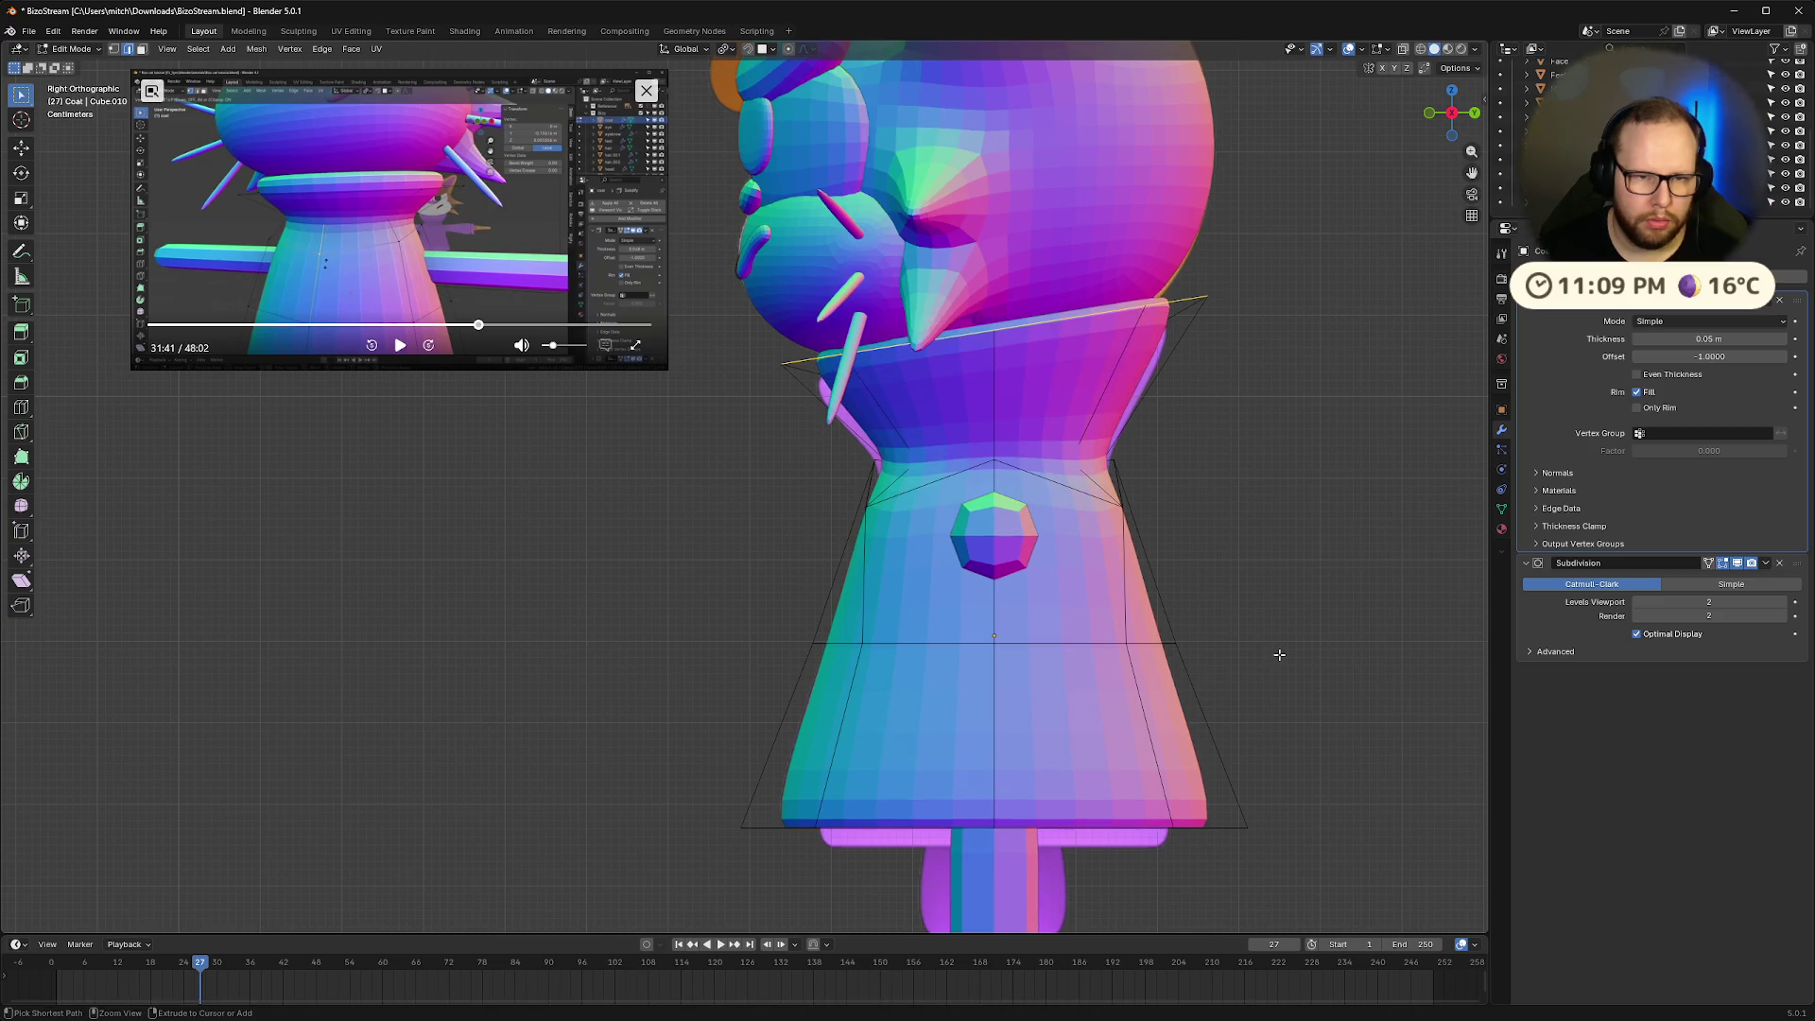
pyautogui.press('g')
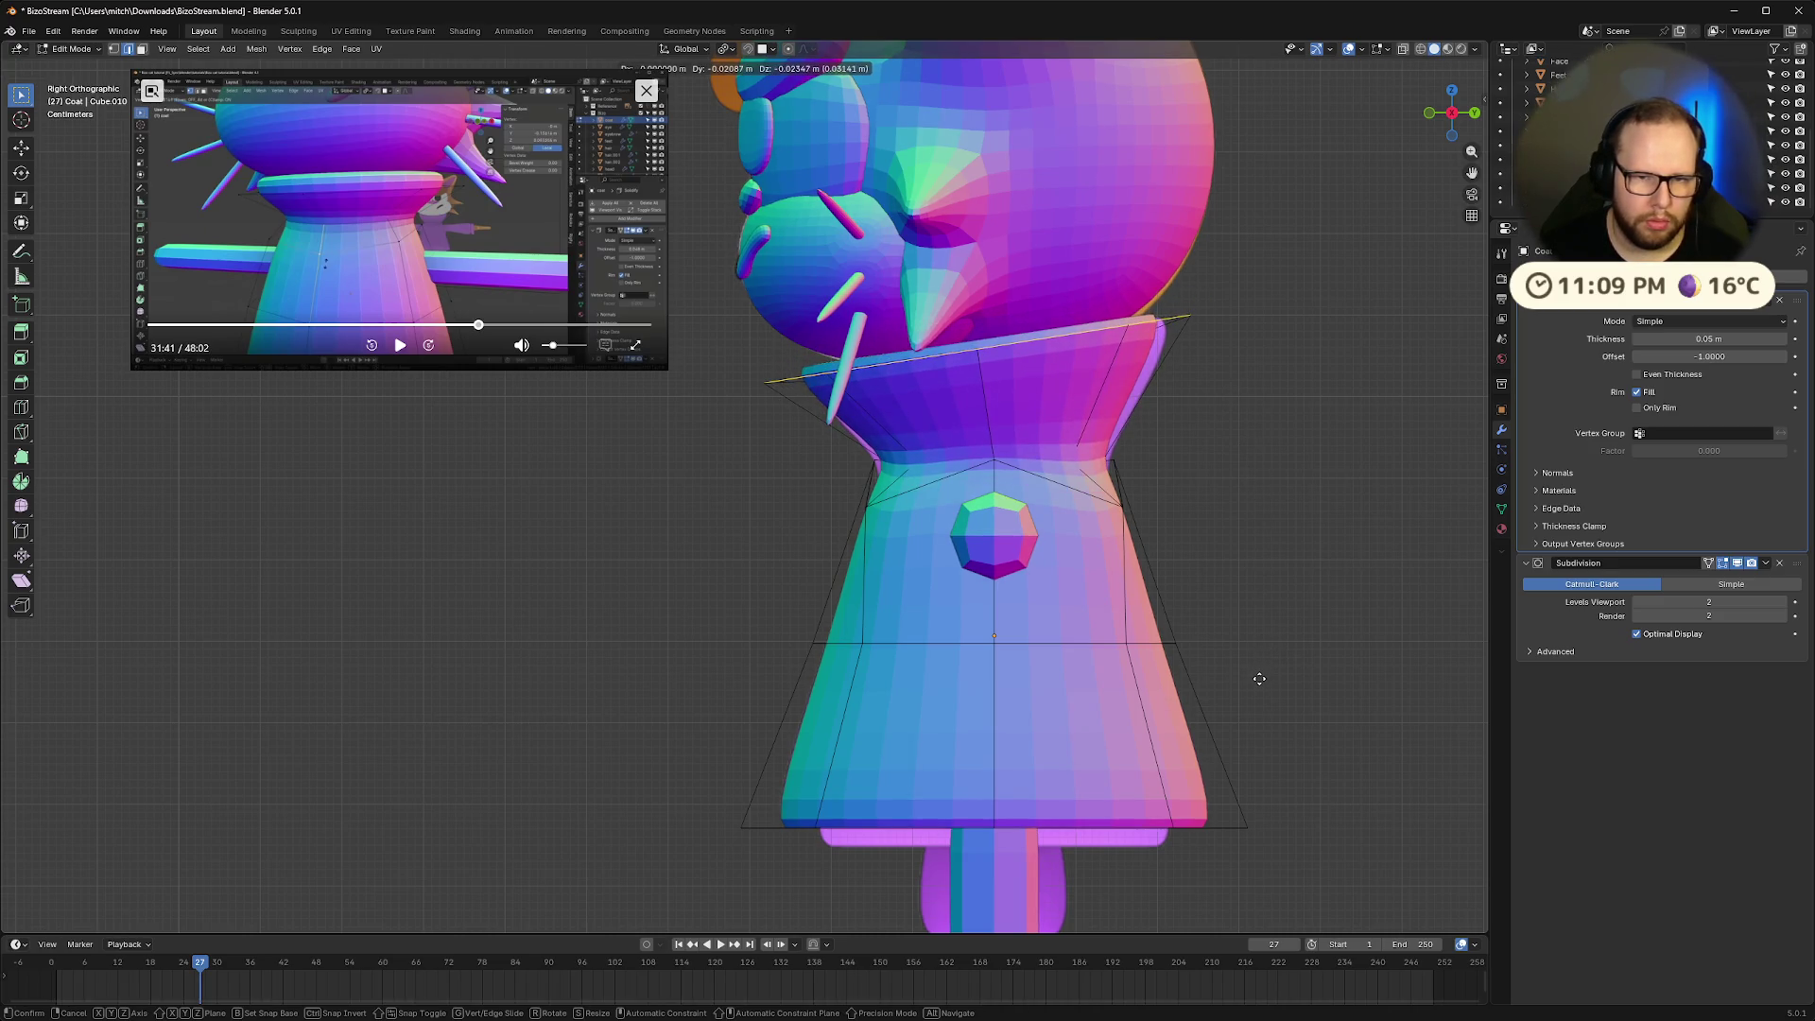
pyautogui.click(1260, 679)
pyautogui.hotkey('alt', 'z')
pyautogui.hotkey('alt', 'z')
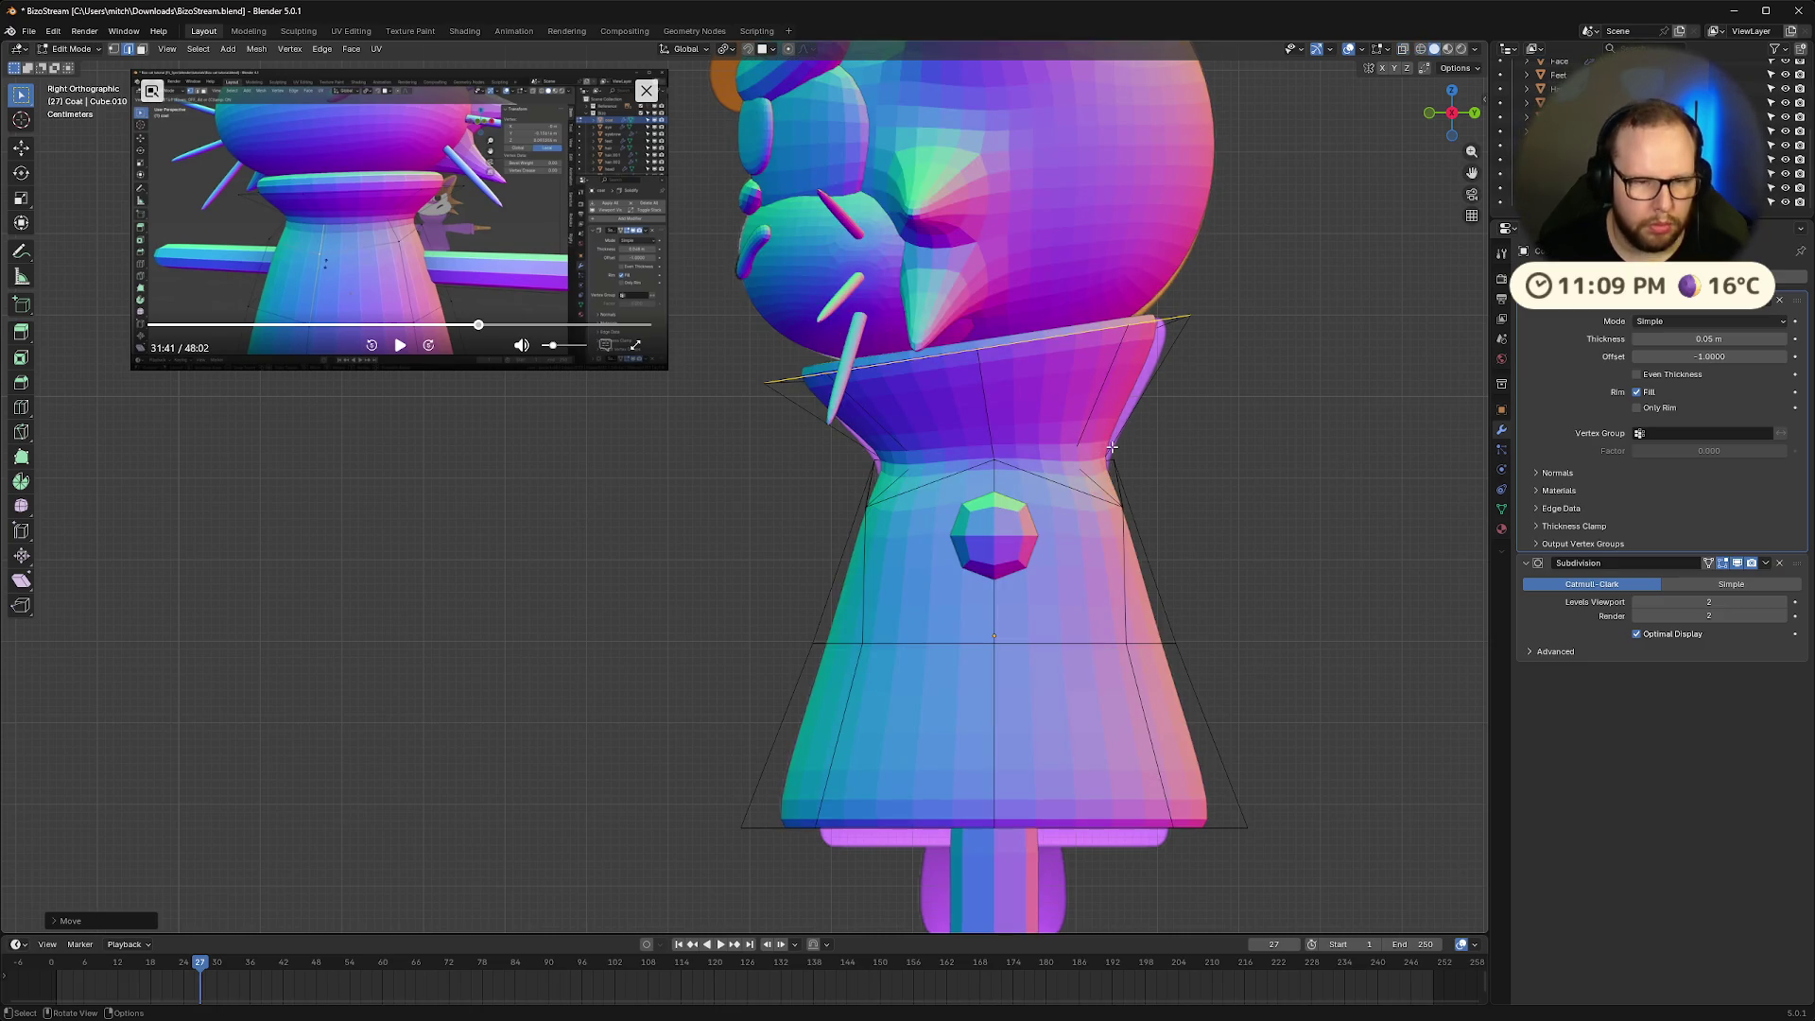
# Shift the collar edge slightly left along the Y axis
pyautogui.press('g')
pyautogui.press('y')
pyautogui.press('Escape')
pyautogui.hotkey('ctrl', 'z')
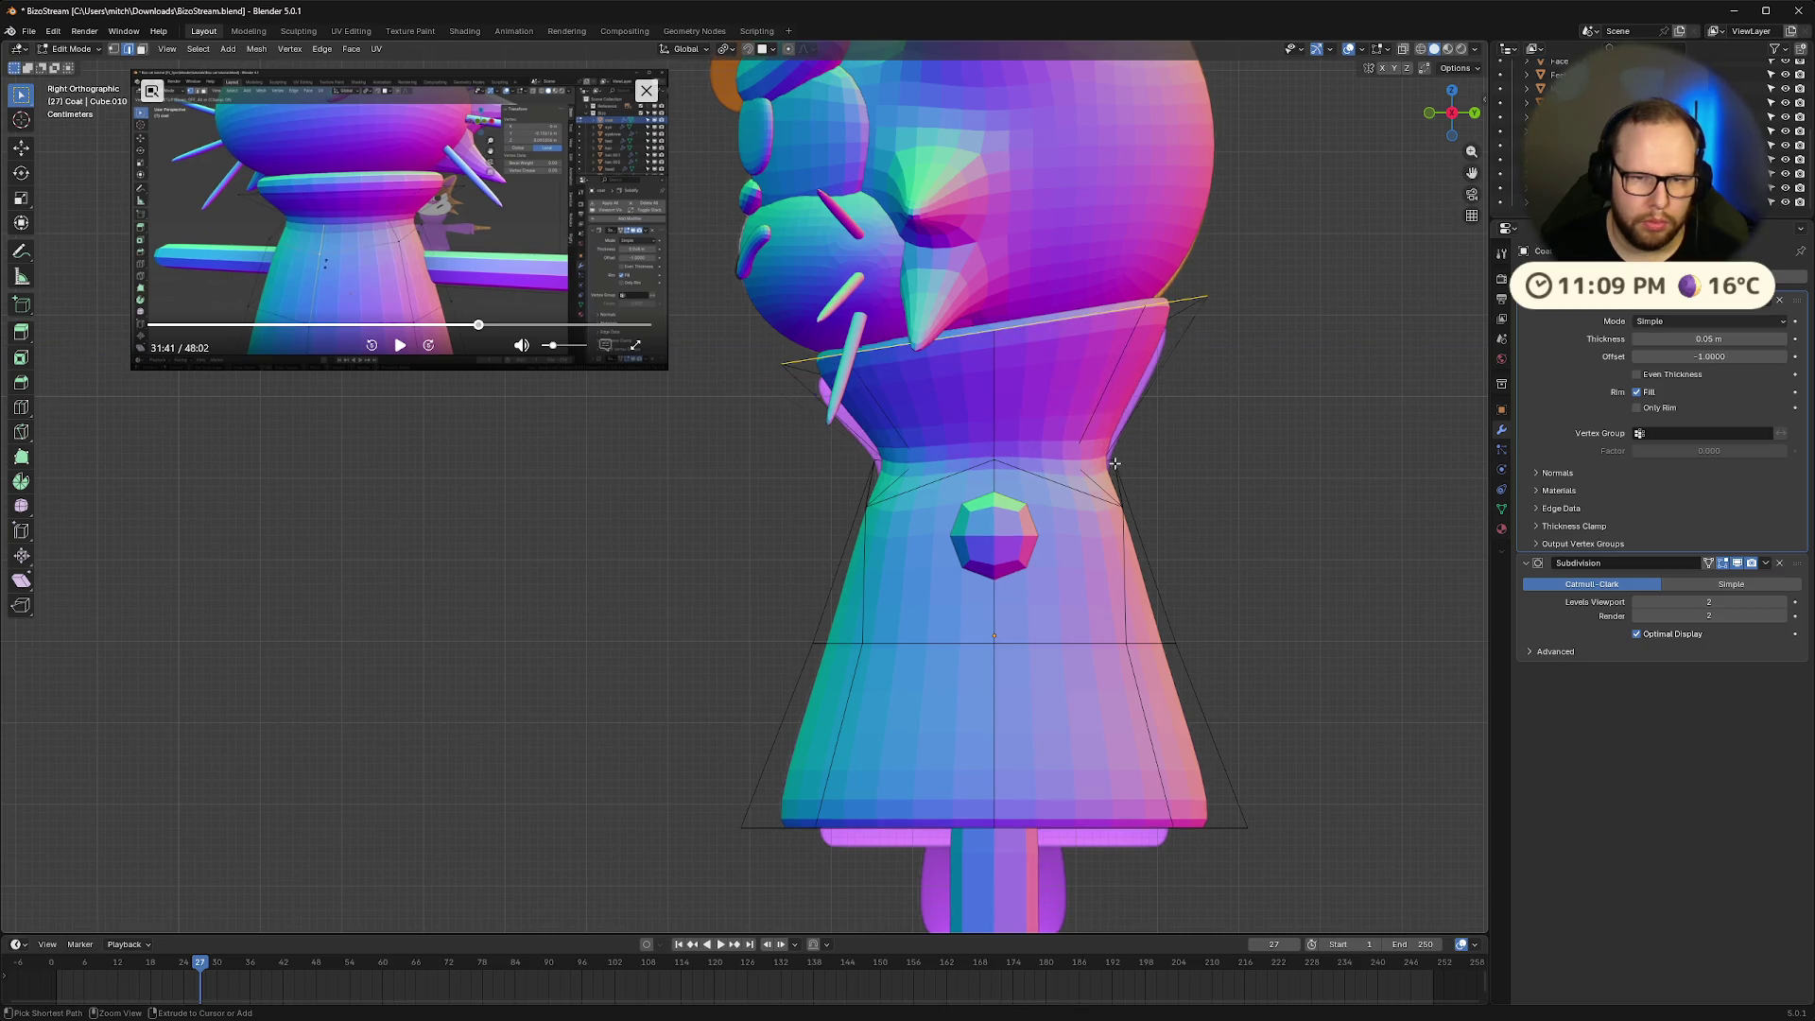
pyautogui.press('g')
pyautogui.press('y')
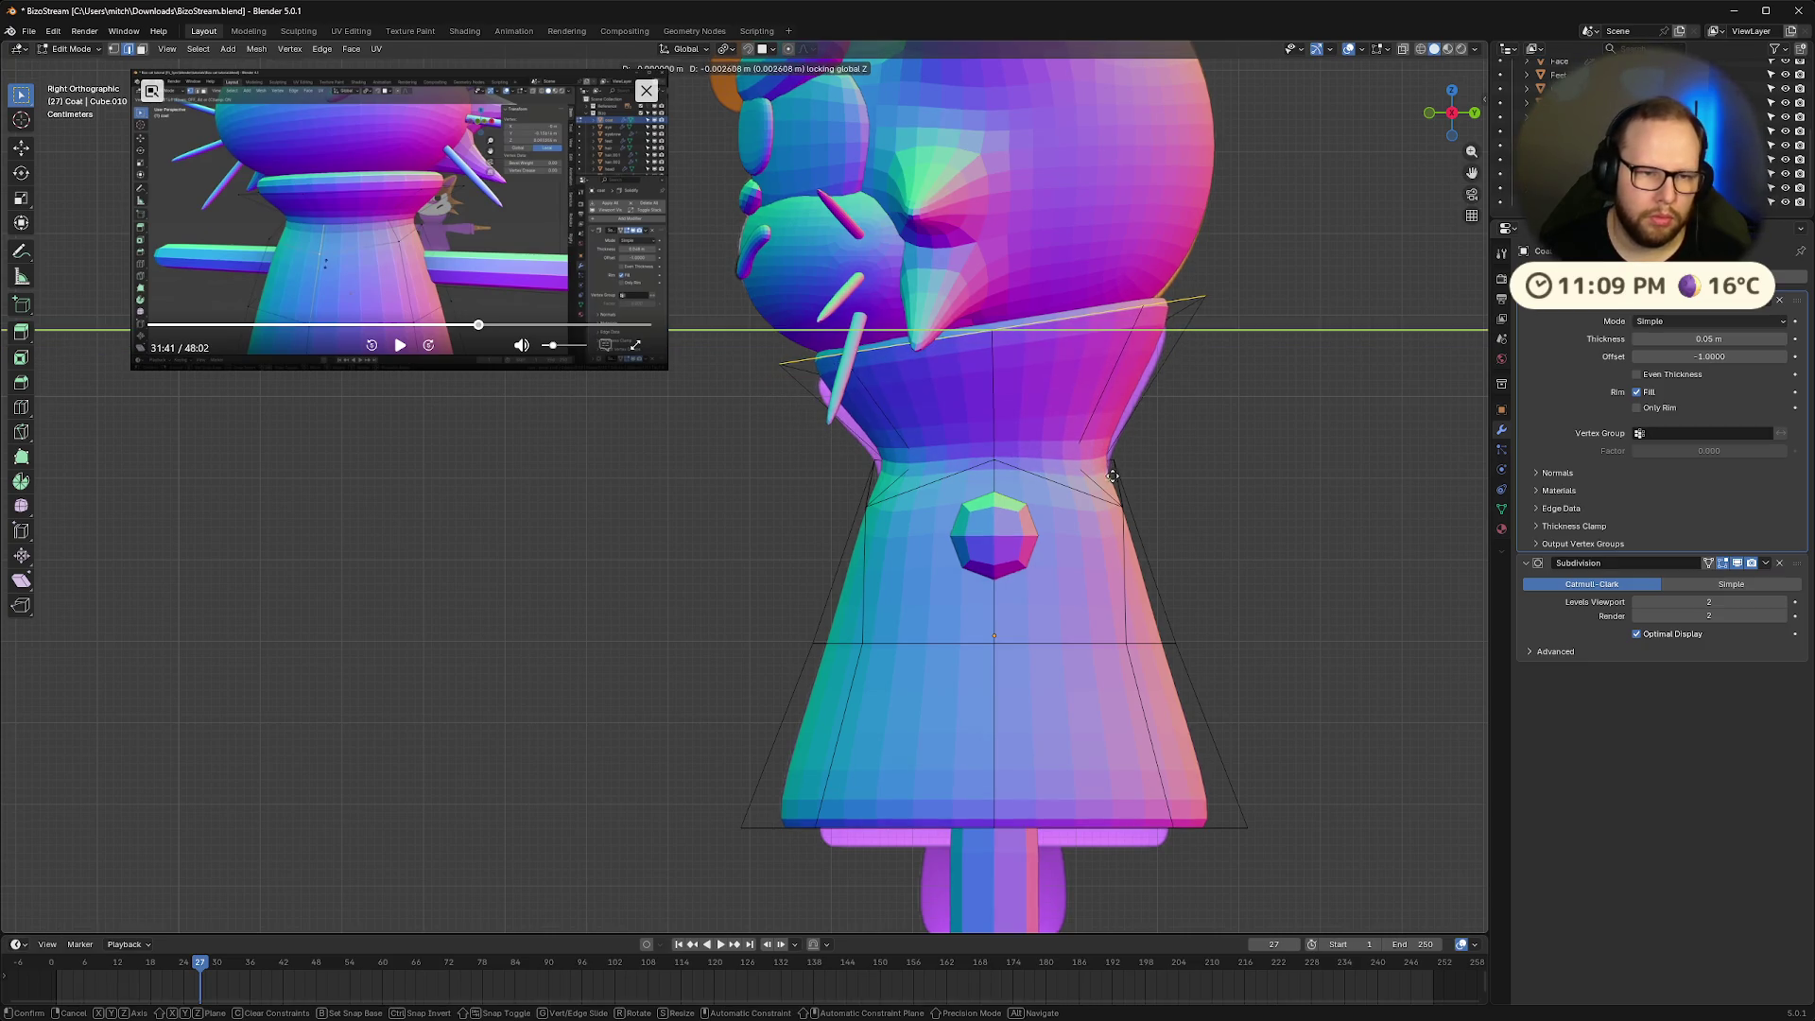
pyautogui.click(1105, 480)
# Nudge the collar edge along the vertical Z axis
pyautogui.press('g')
pyautogui.press('z')
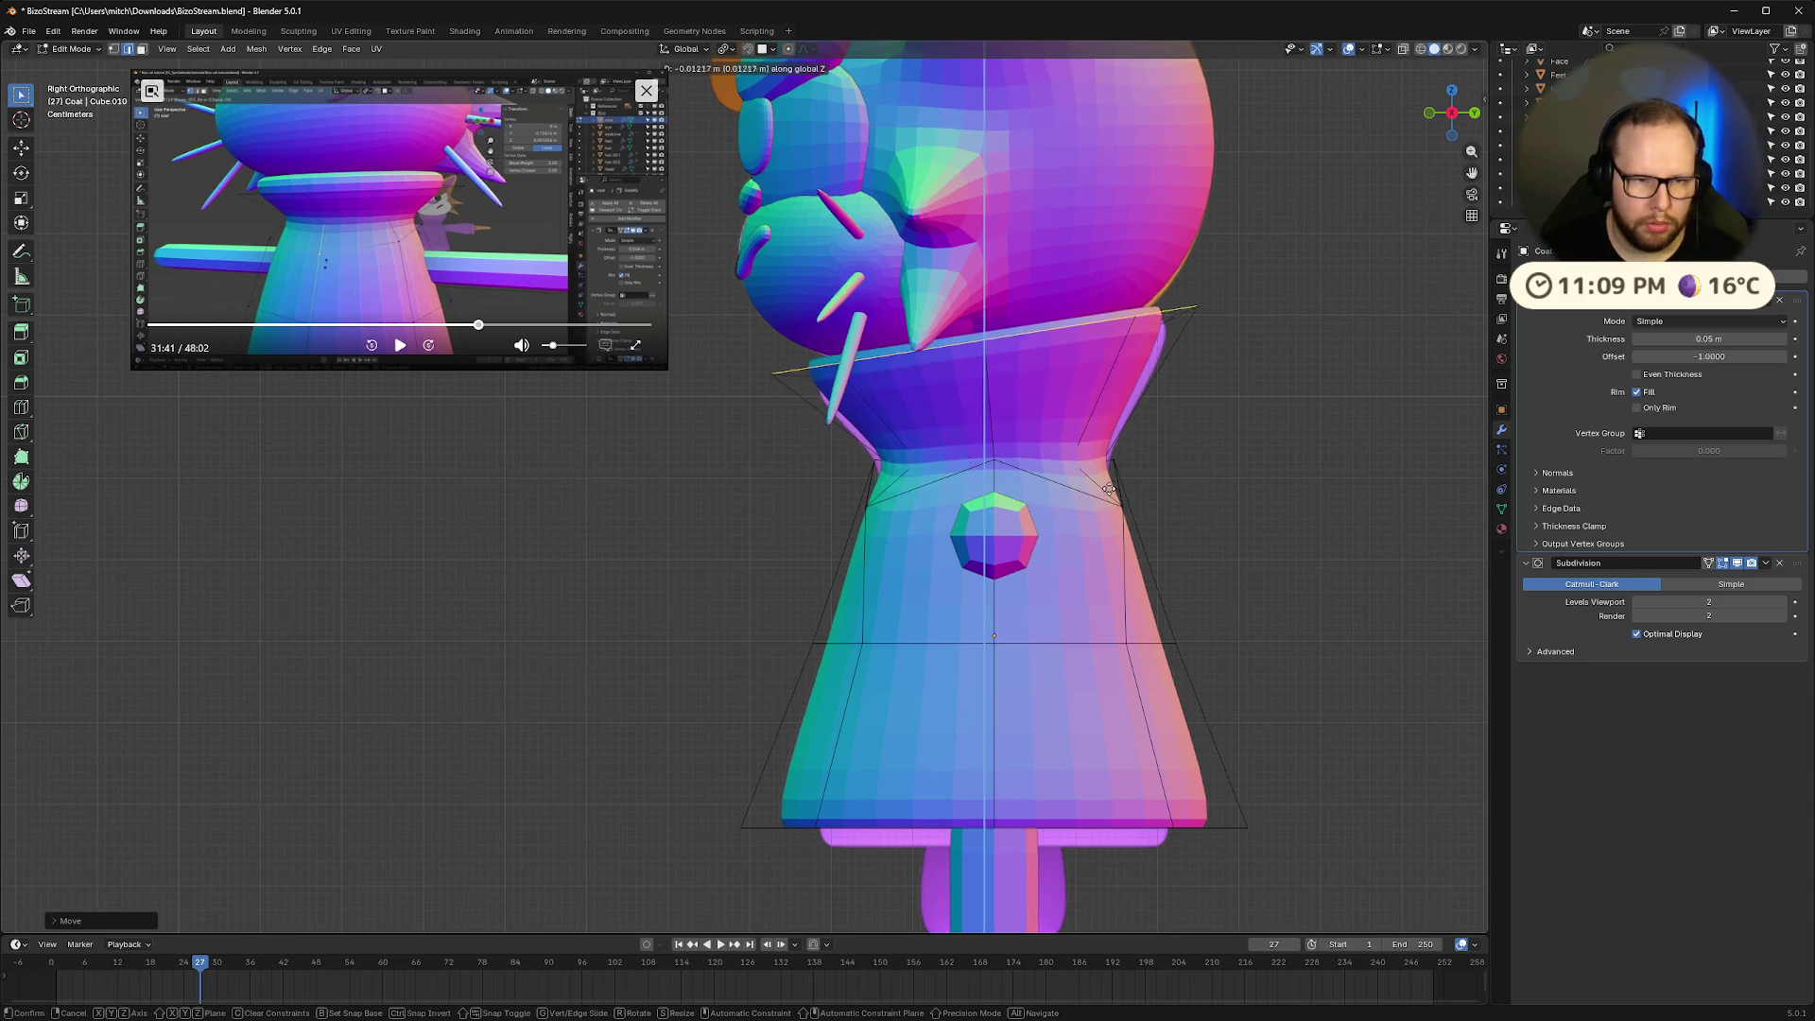
pyautogui.click(1107, 492)
pyautogui.moveTo(1107, 492)
pyautogui.mouseDown(button='middle')
pyautogui.moveTo(813, 502)
pyautogui.moveTo(864, 513)
pyautogui.moveTo(810, 526)
pyautogui.moveTo(815, 559)
pyautogui.moveTo(821, 535)
pyautogui.mouseUp(button='middle')
# Check the whole coat in Object Mode, then resume editing in right view with X-ray
pyautogui.press('Tab')
pyautogui.scroll(2, 813, 570)
pyautogui.press('Tab')
pyautogui.moveTo(1358, 532); pyautogui.dragTo(1456, 236, button='middle')
pyautogui.click(1472, 118)
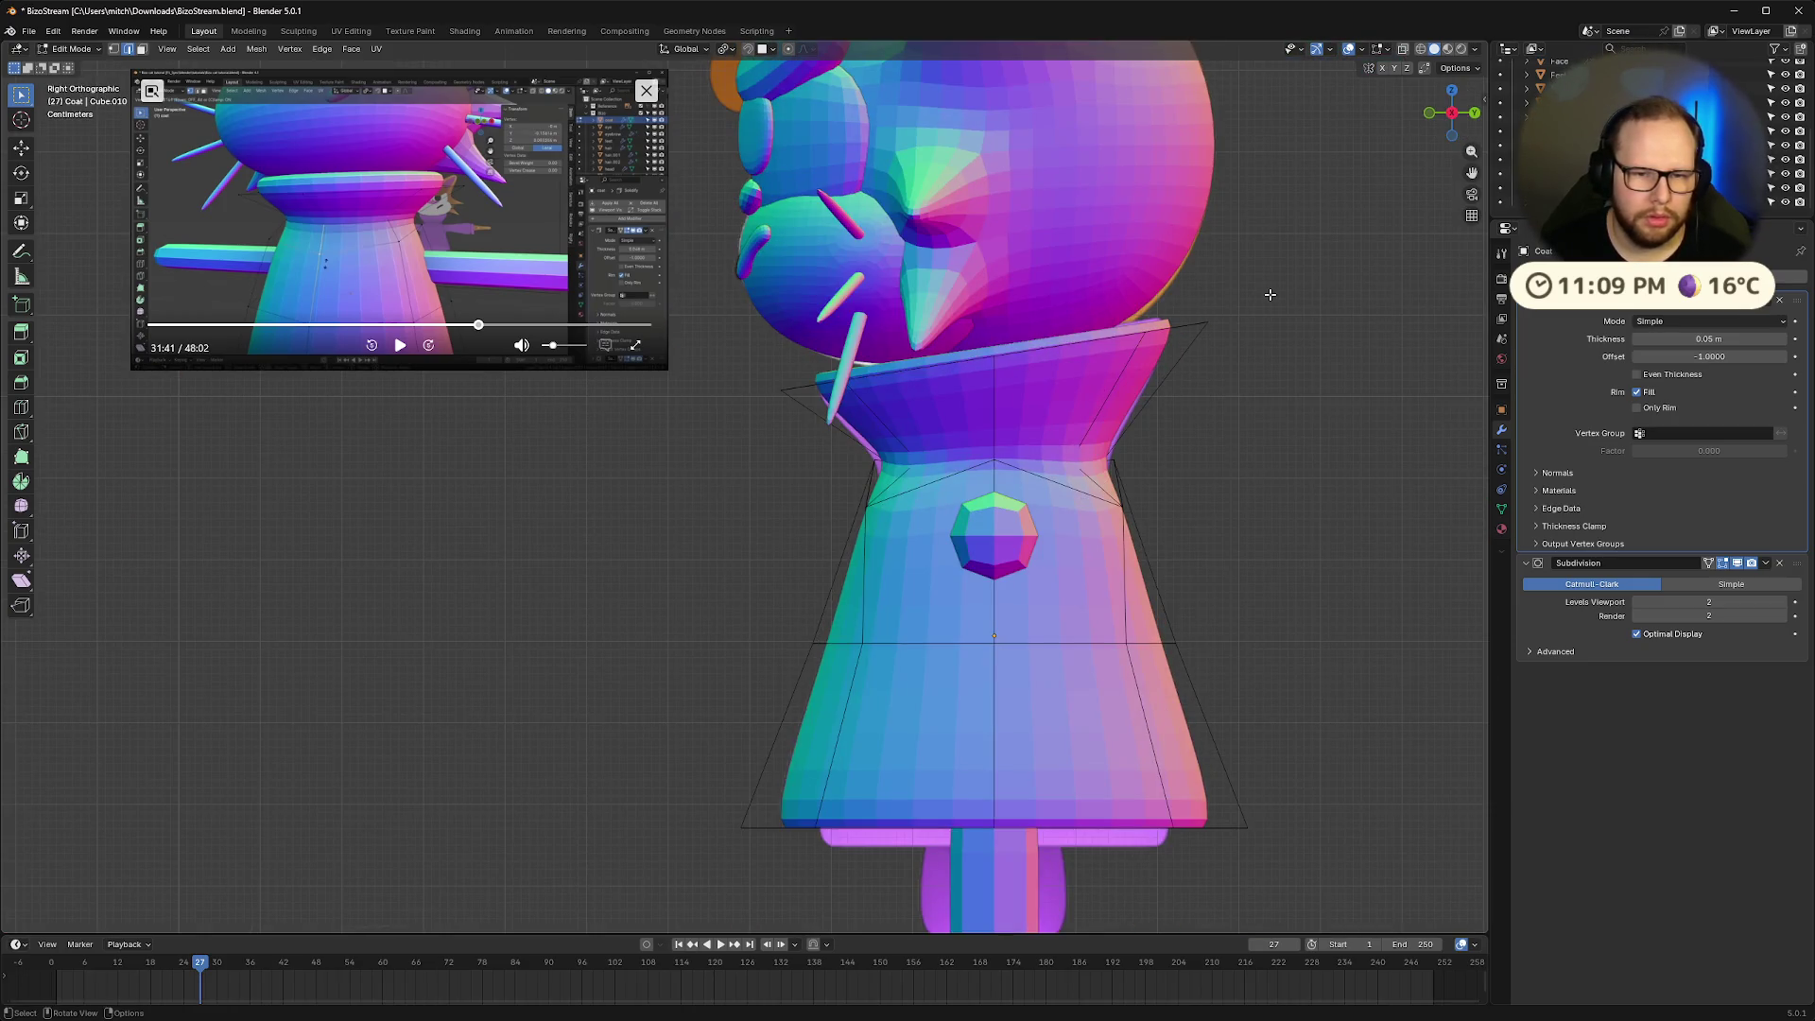
pyautogui.hotkey('alt', 'z')
# Raise the coat's top rim, scale it, tilt it by rotation, then shrink it
pyautogui.moveTo(711, 323); pyautogui.dragTo(1298, 417)
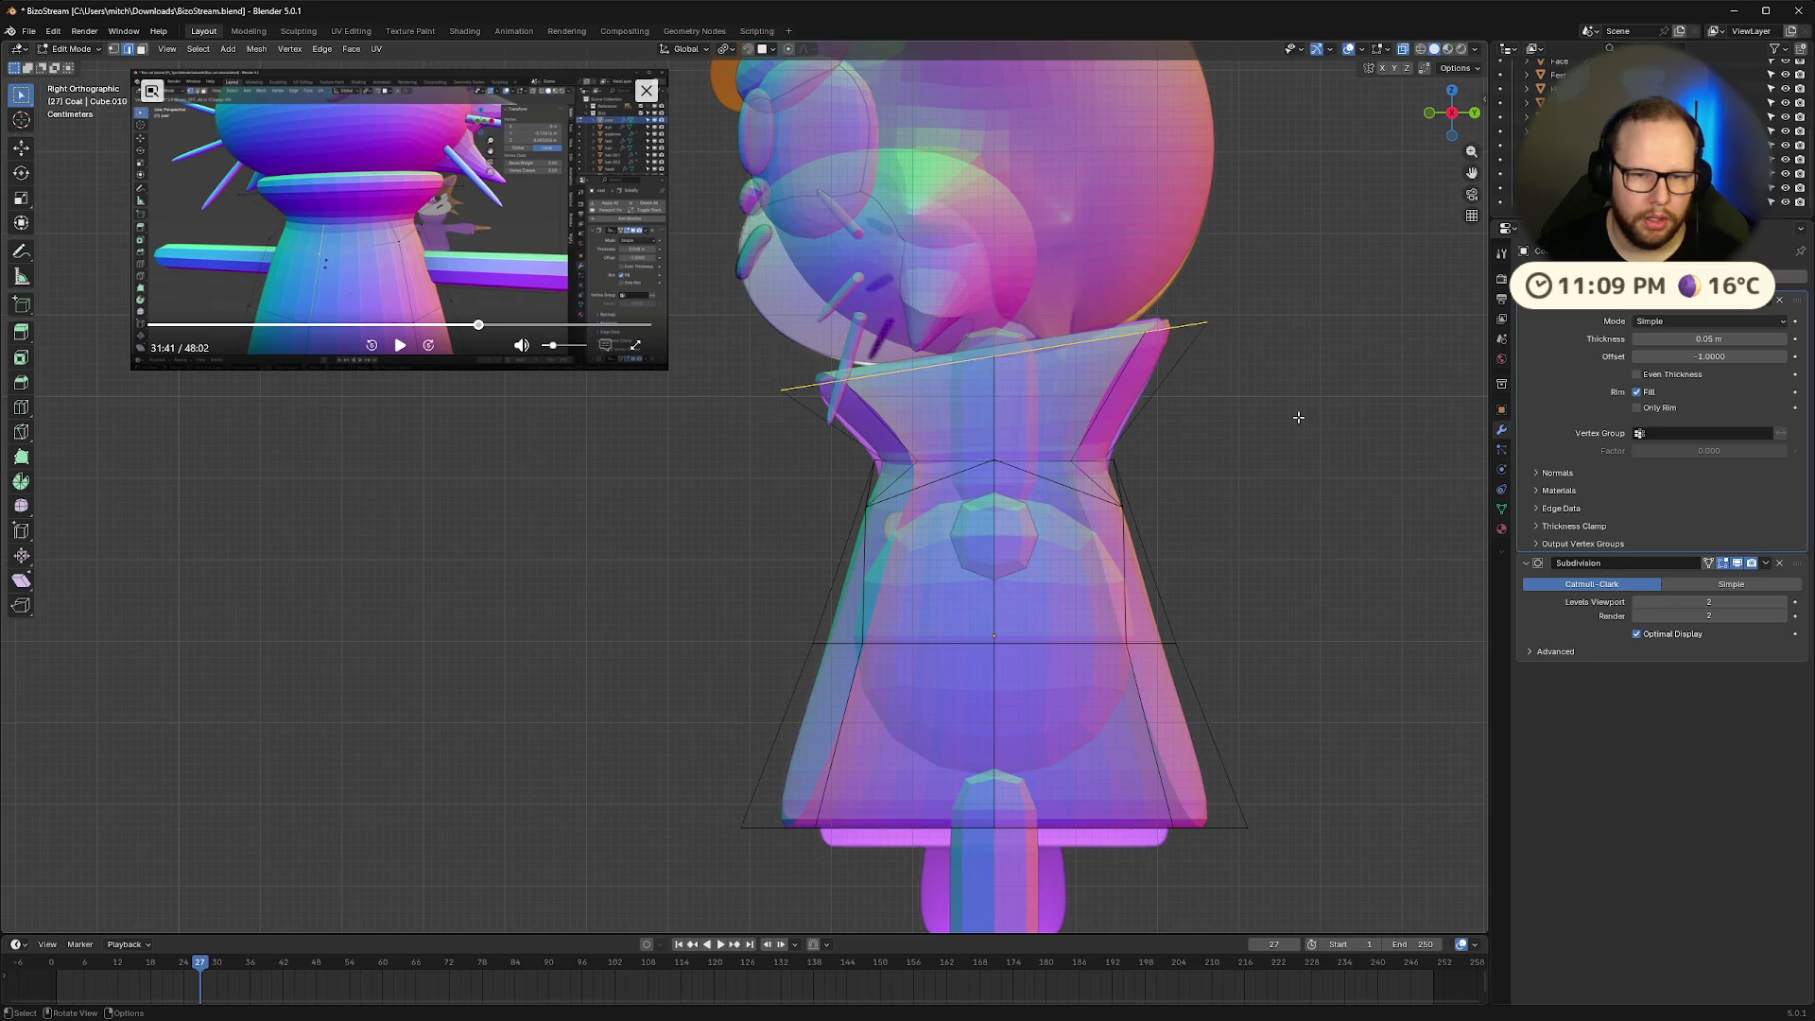
pyautogui.press('g')
pyautogui.click(1300, 401)
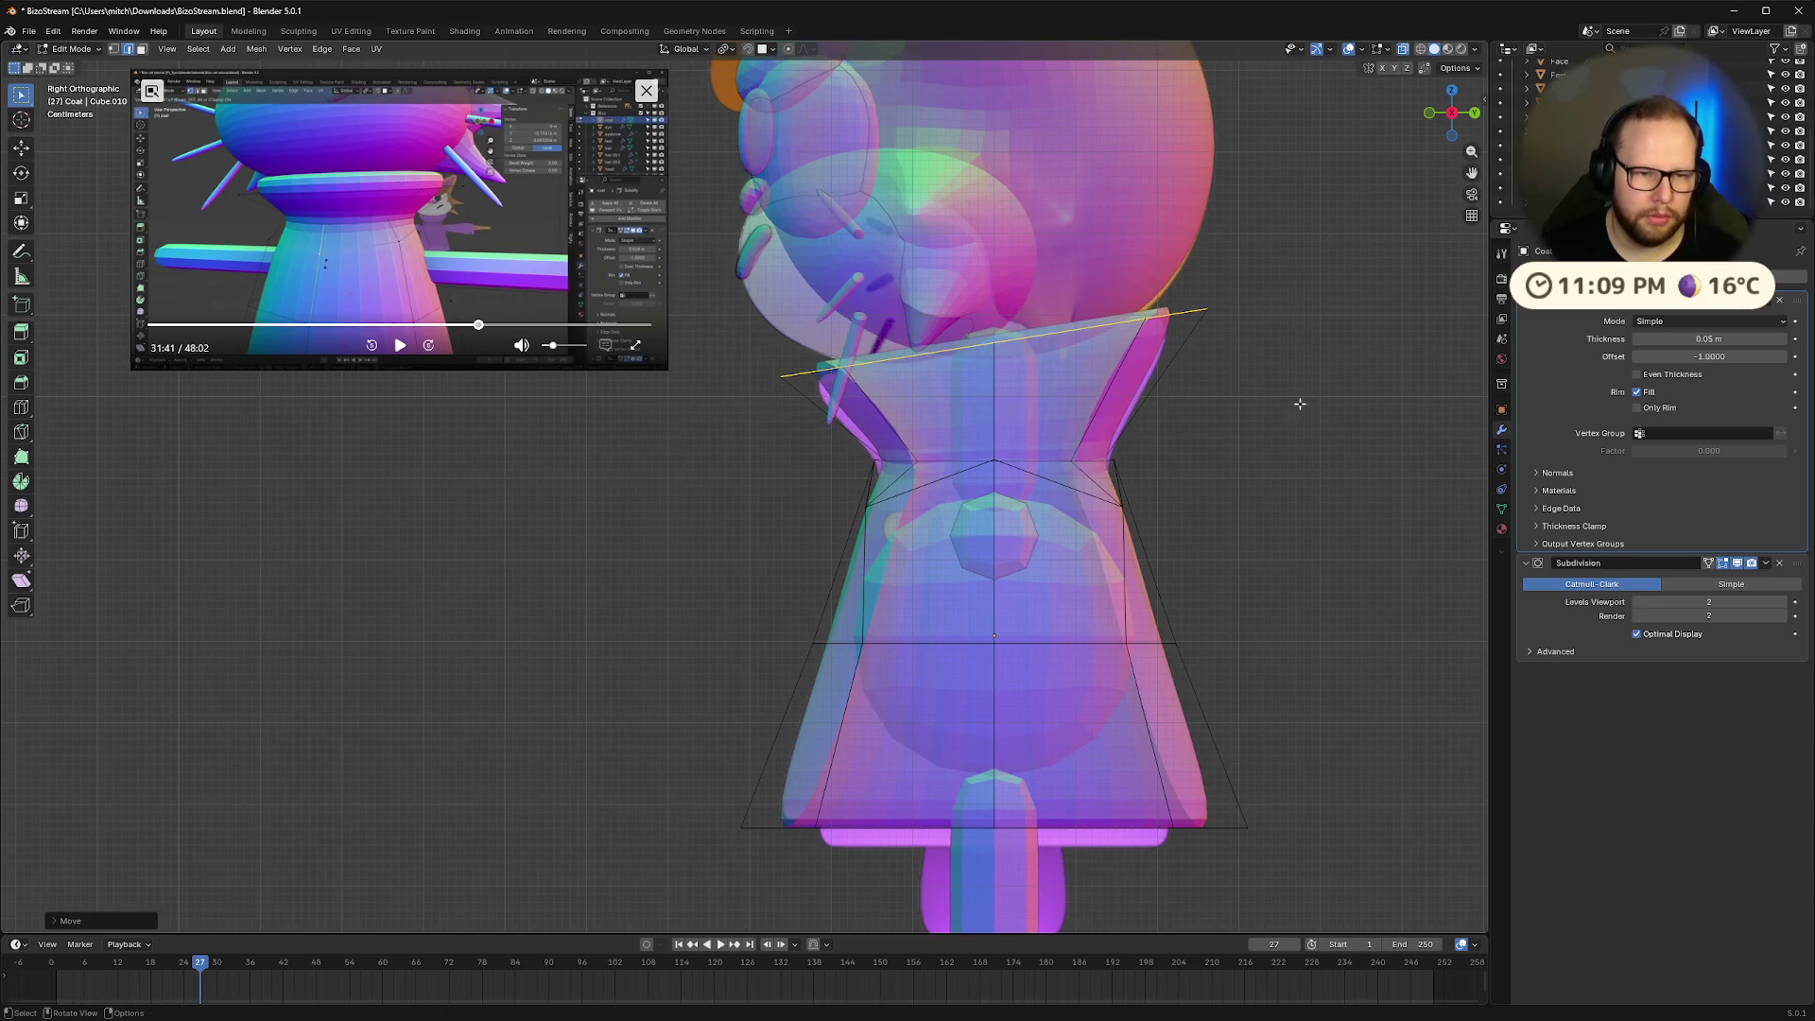
pyautogui.press('s')
pyautogui.click(1326, 404)
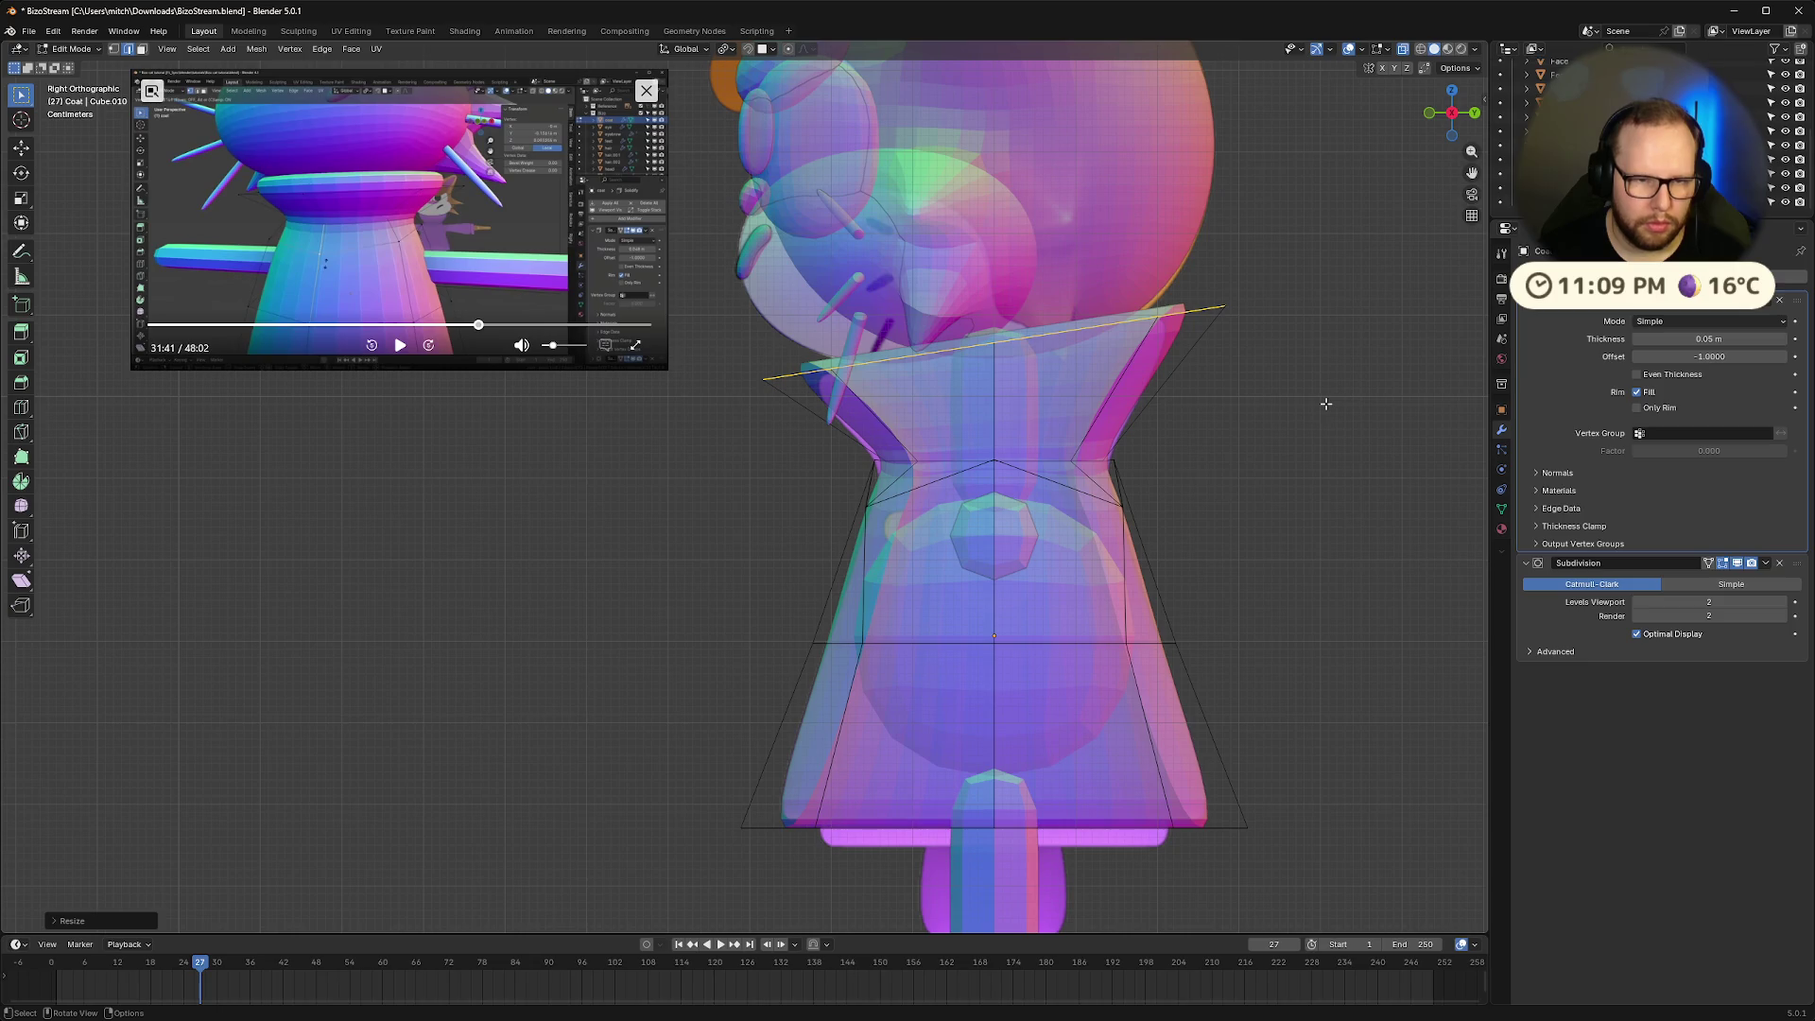
pyautogui.press('r')
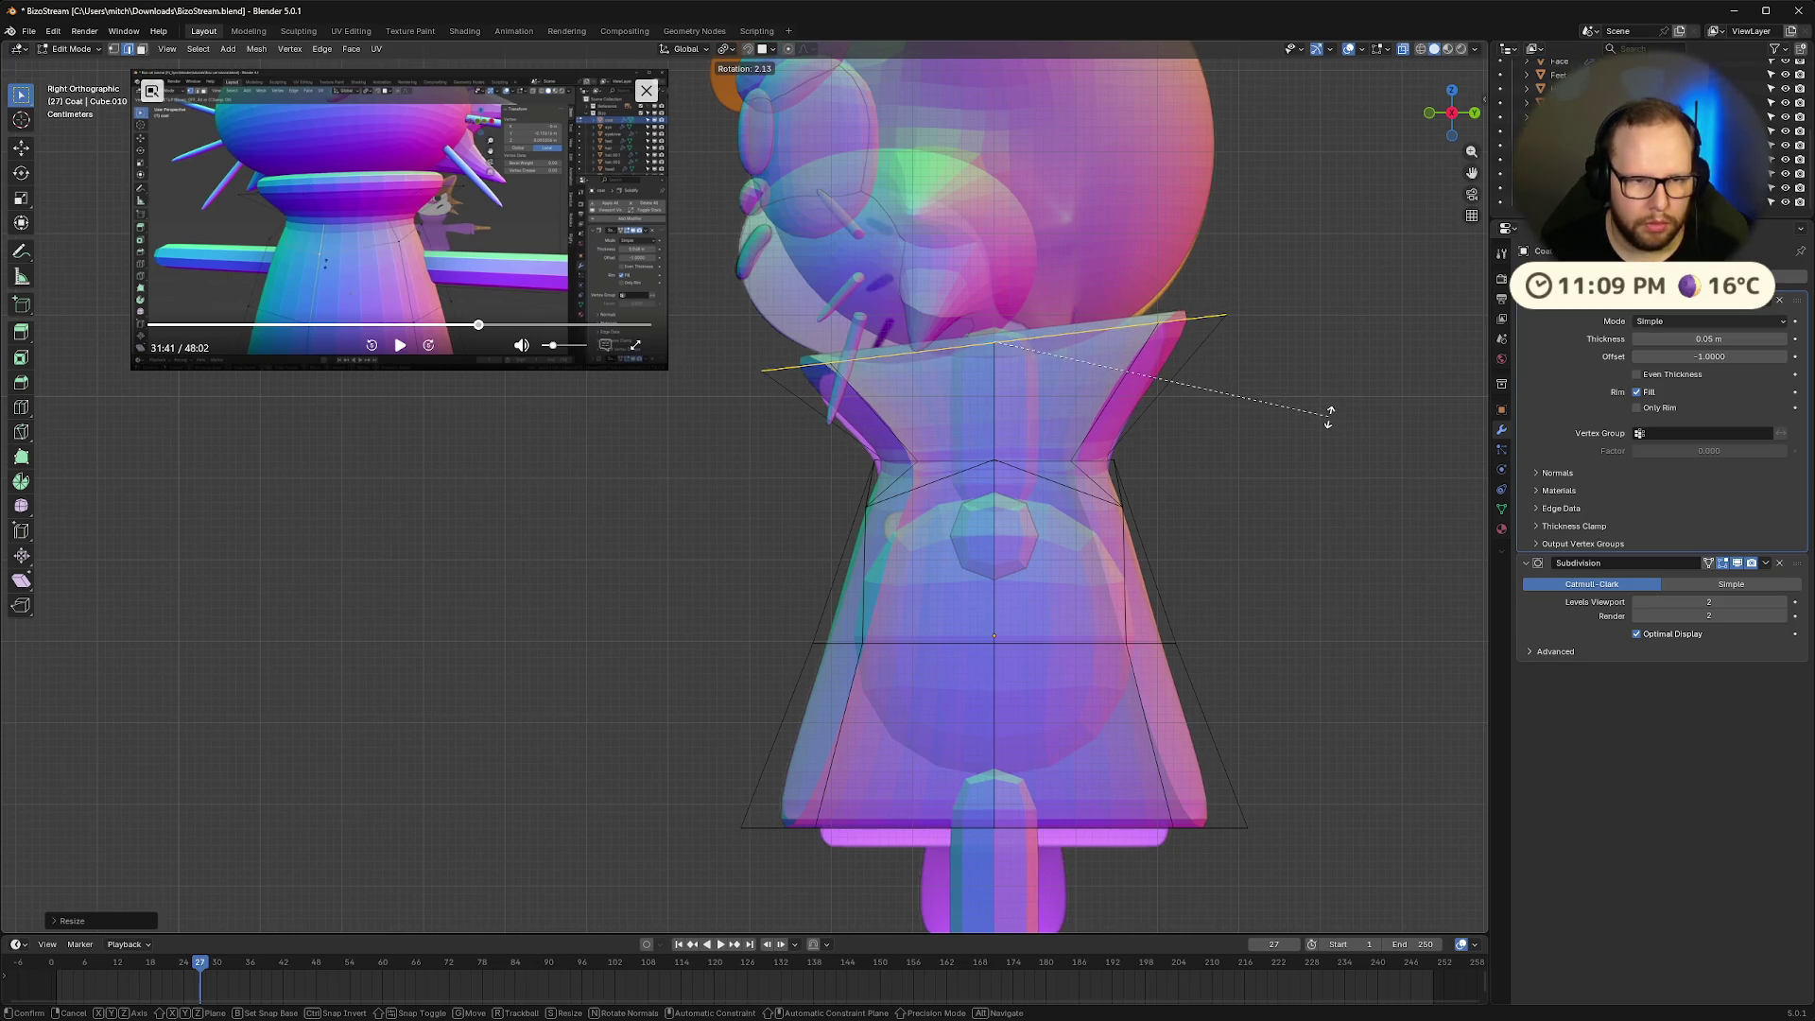
pyautogui.click(1329, 417)
pyautogui.press('s')
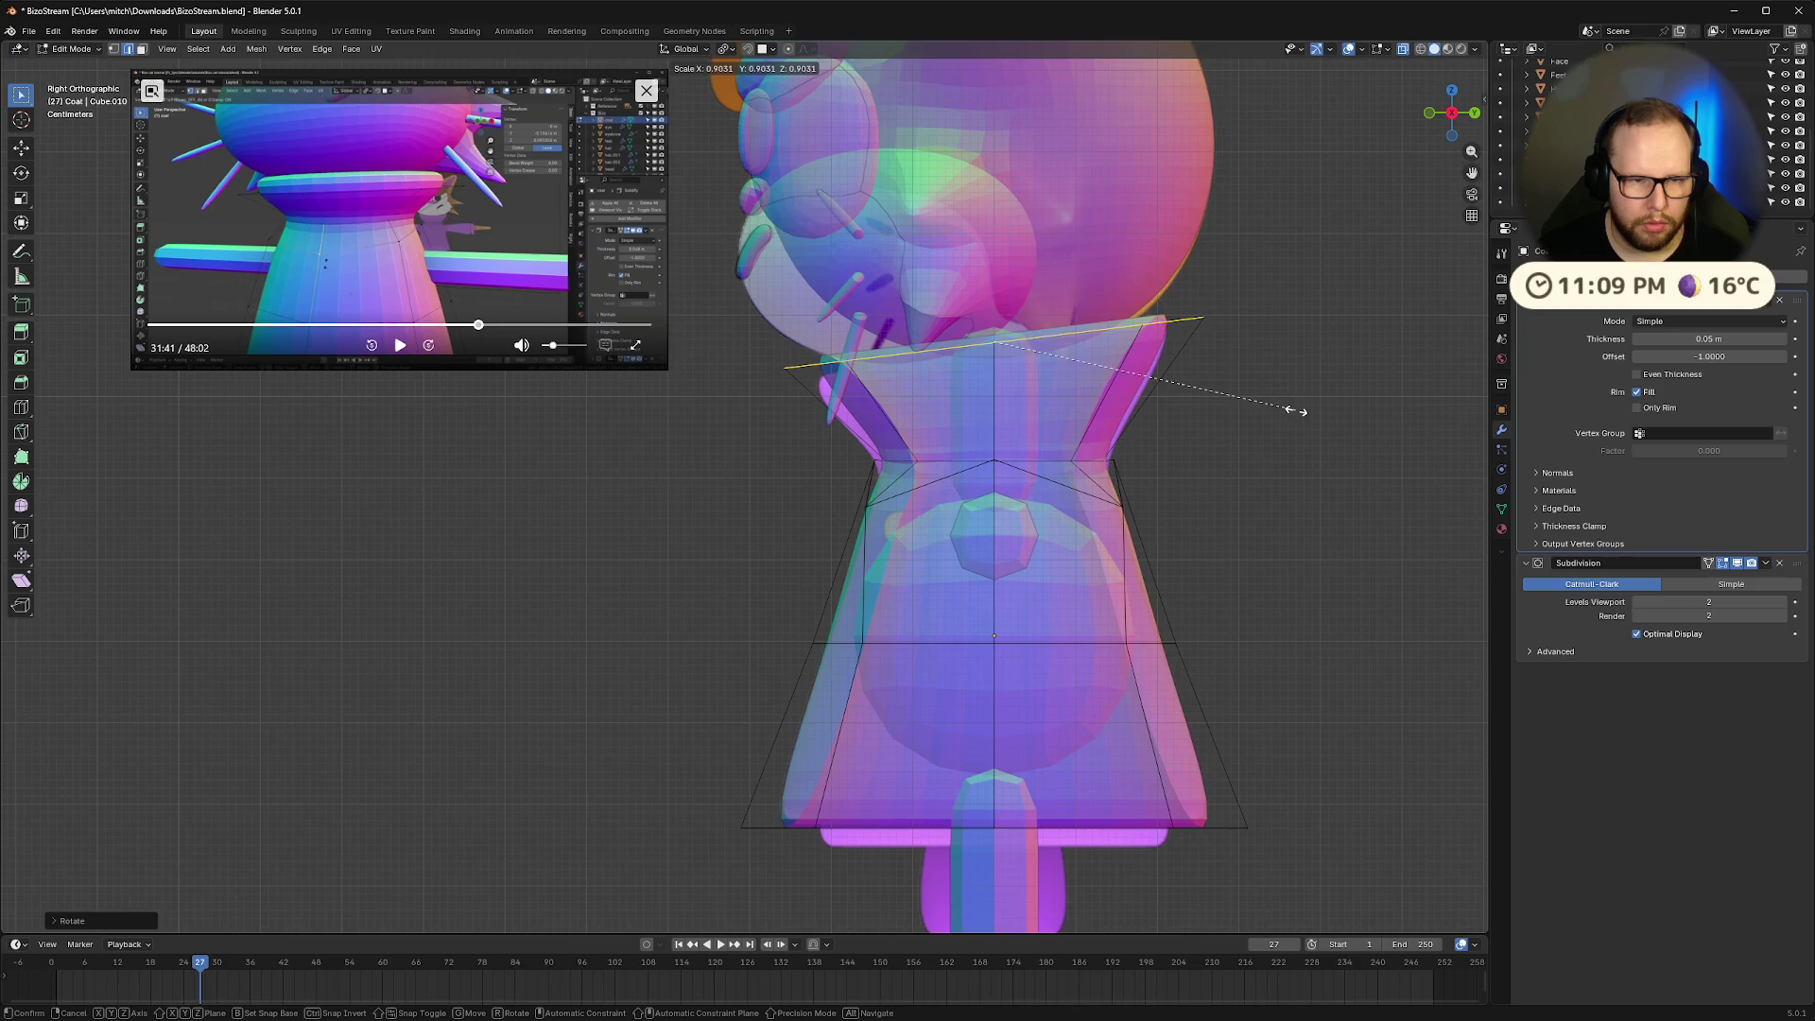
pyautogui.click(1295, 411)
# Move the top rim with height locked, then view the coat from the left in solid shading
pyautogui.press('g')
pyautogui.hotkey('shift', 'z')
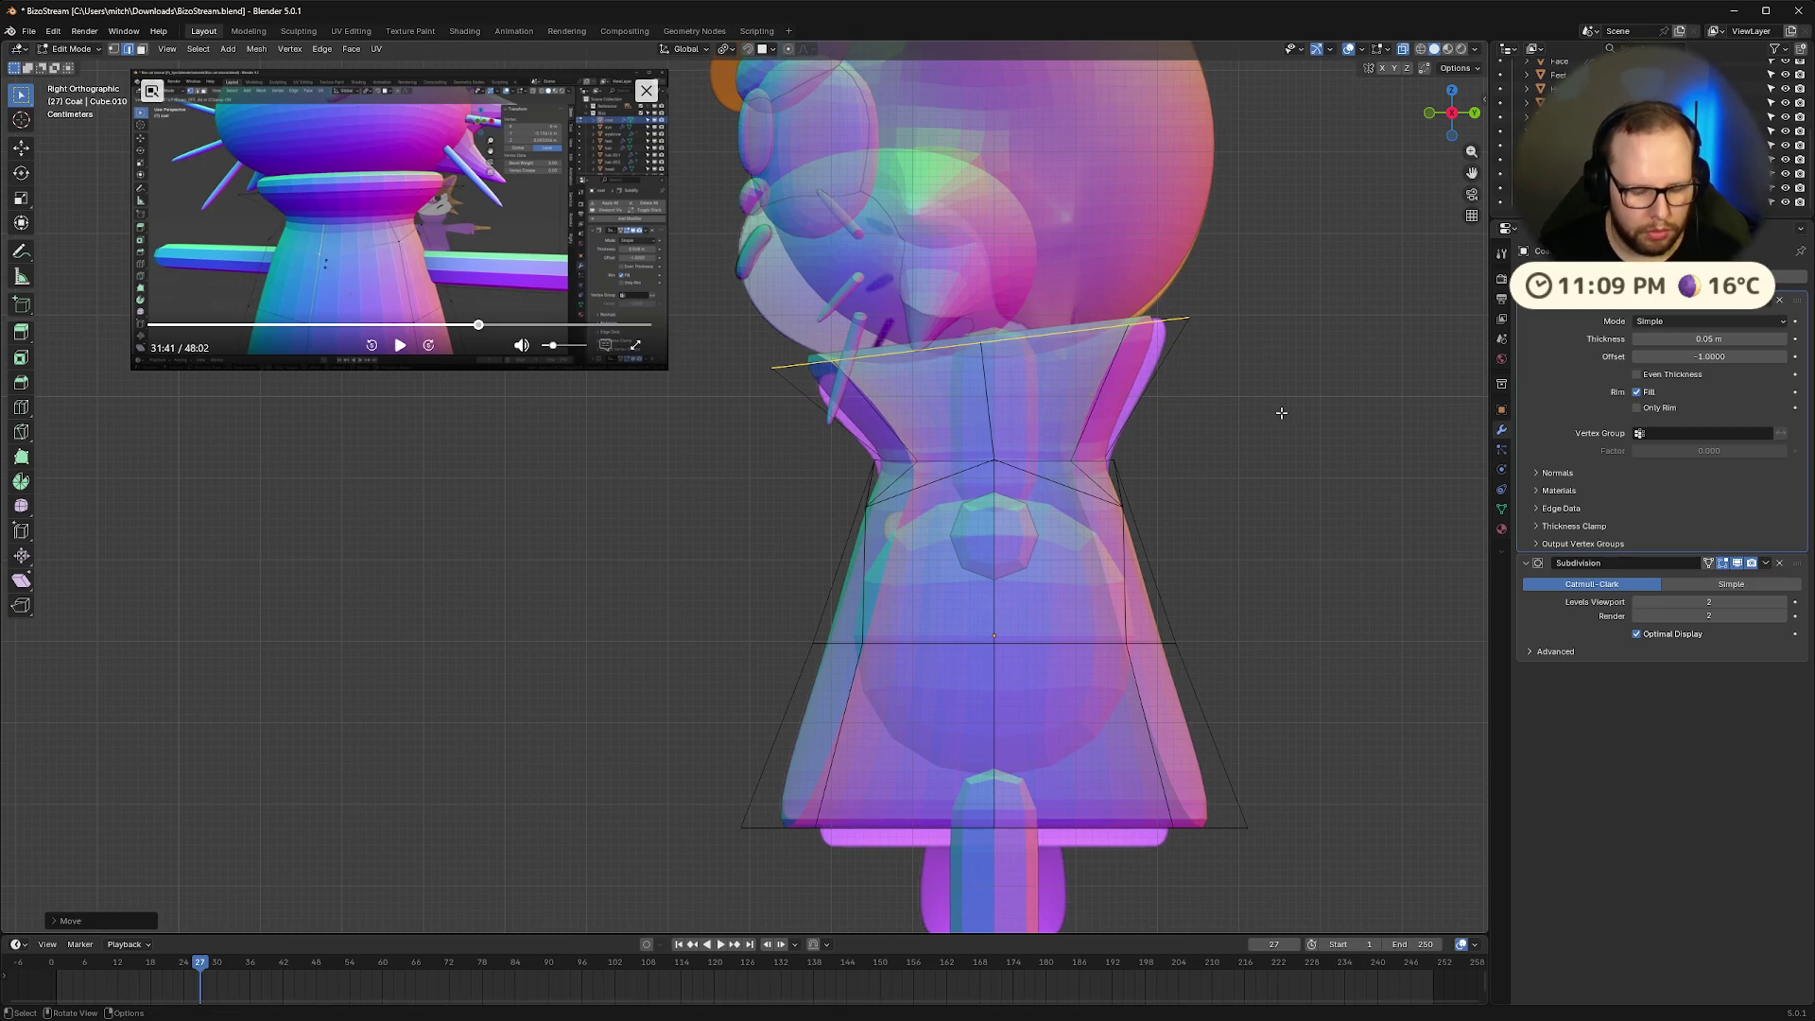
pyautogui.press('Tab')
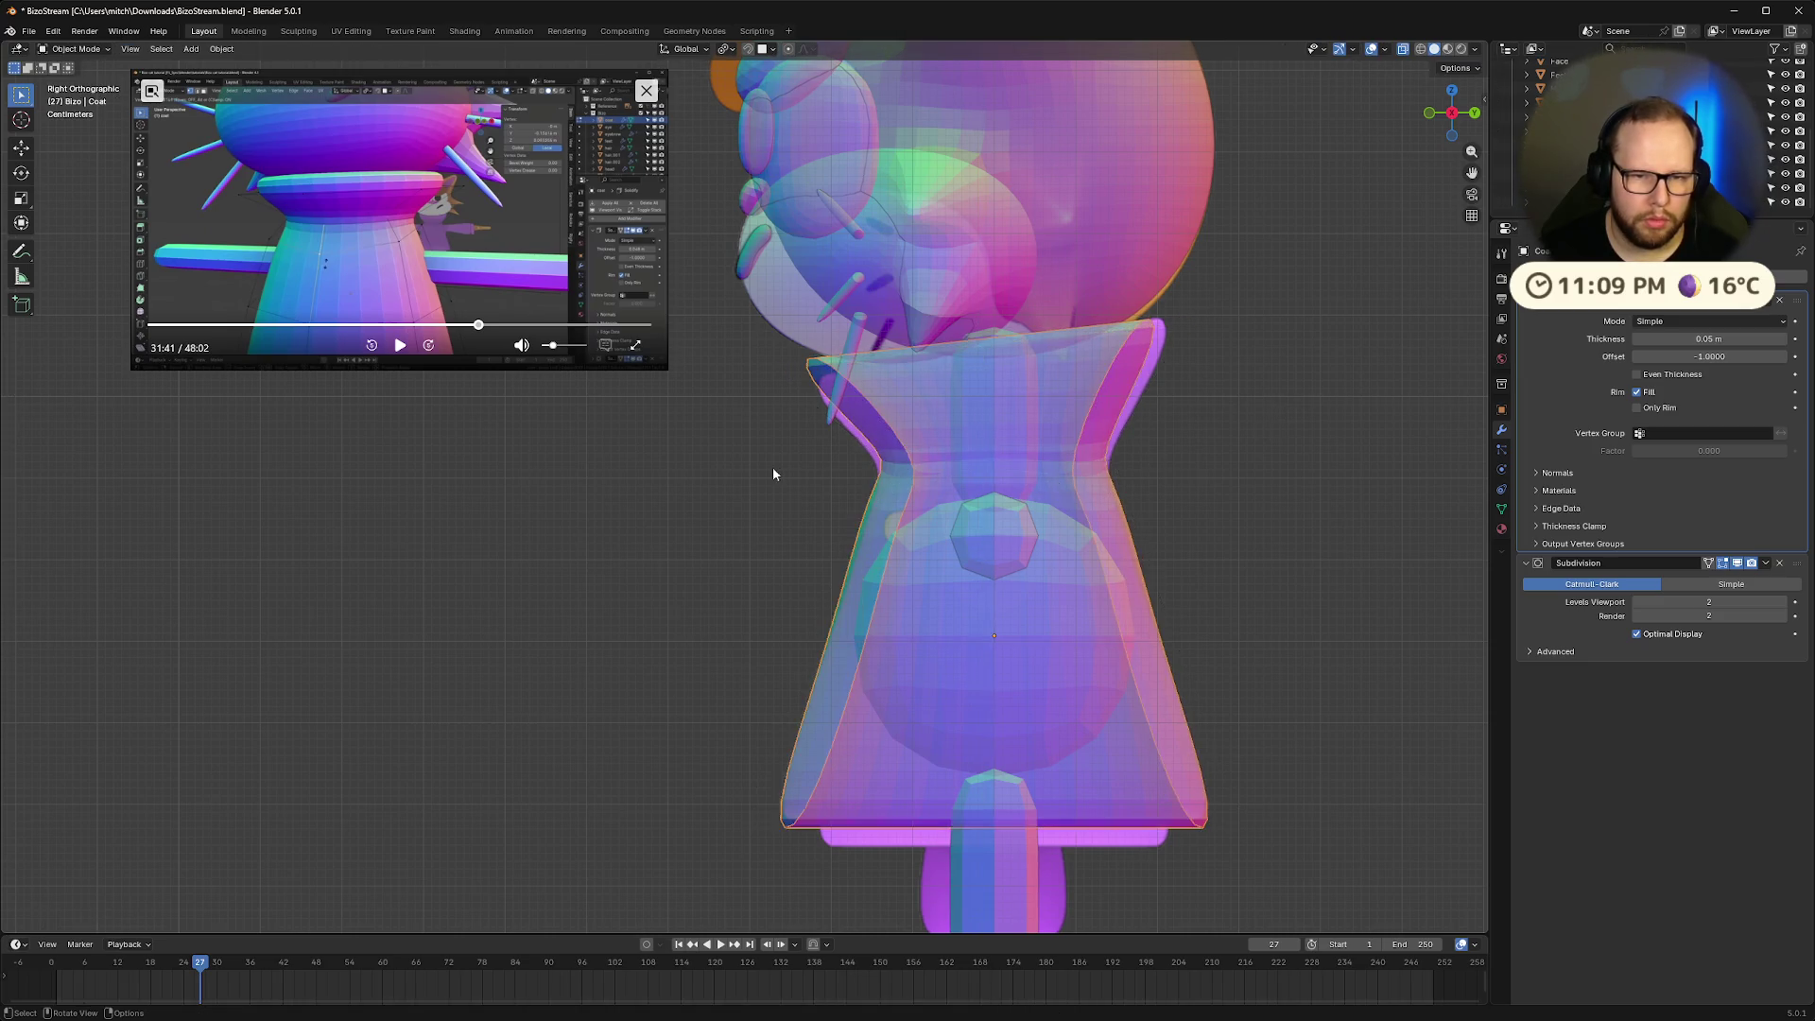
pyautogui.moveTo(774, 473)
pyautogui.mouseDown(button='middle')
pyautogui.moveTo(992, 473)
pyautogui.moveTo(956, 491)
pyautogui.moveTo(941, 439)
pyautogui.moveTo(1053, 475)
pyautogui.moveTo(821, 494)
pyautogui.moveTo(855, 530)
pyautogui.moveTo(889, 501)
pyautogui.moveTo(912, 529)
pyautogui.moveTo(760, 534)
pyautogui.mouseUp(button='middle')
pyautogui.hotkey('alt', 'z')
pyautogui.click(1454, 115)
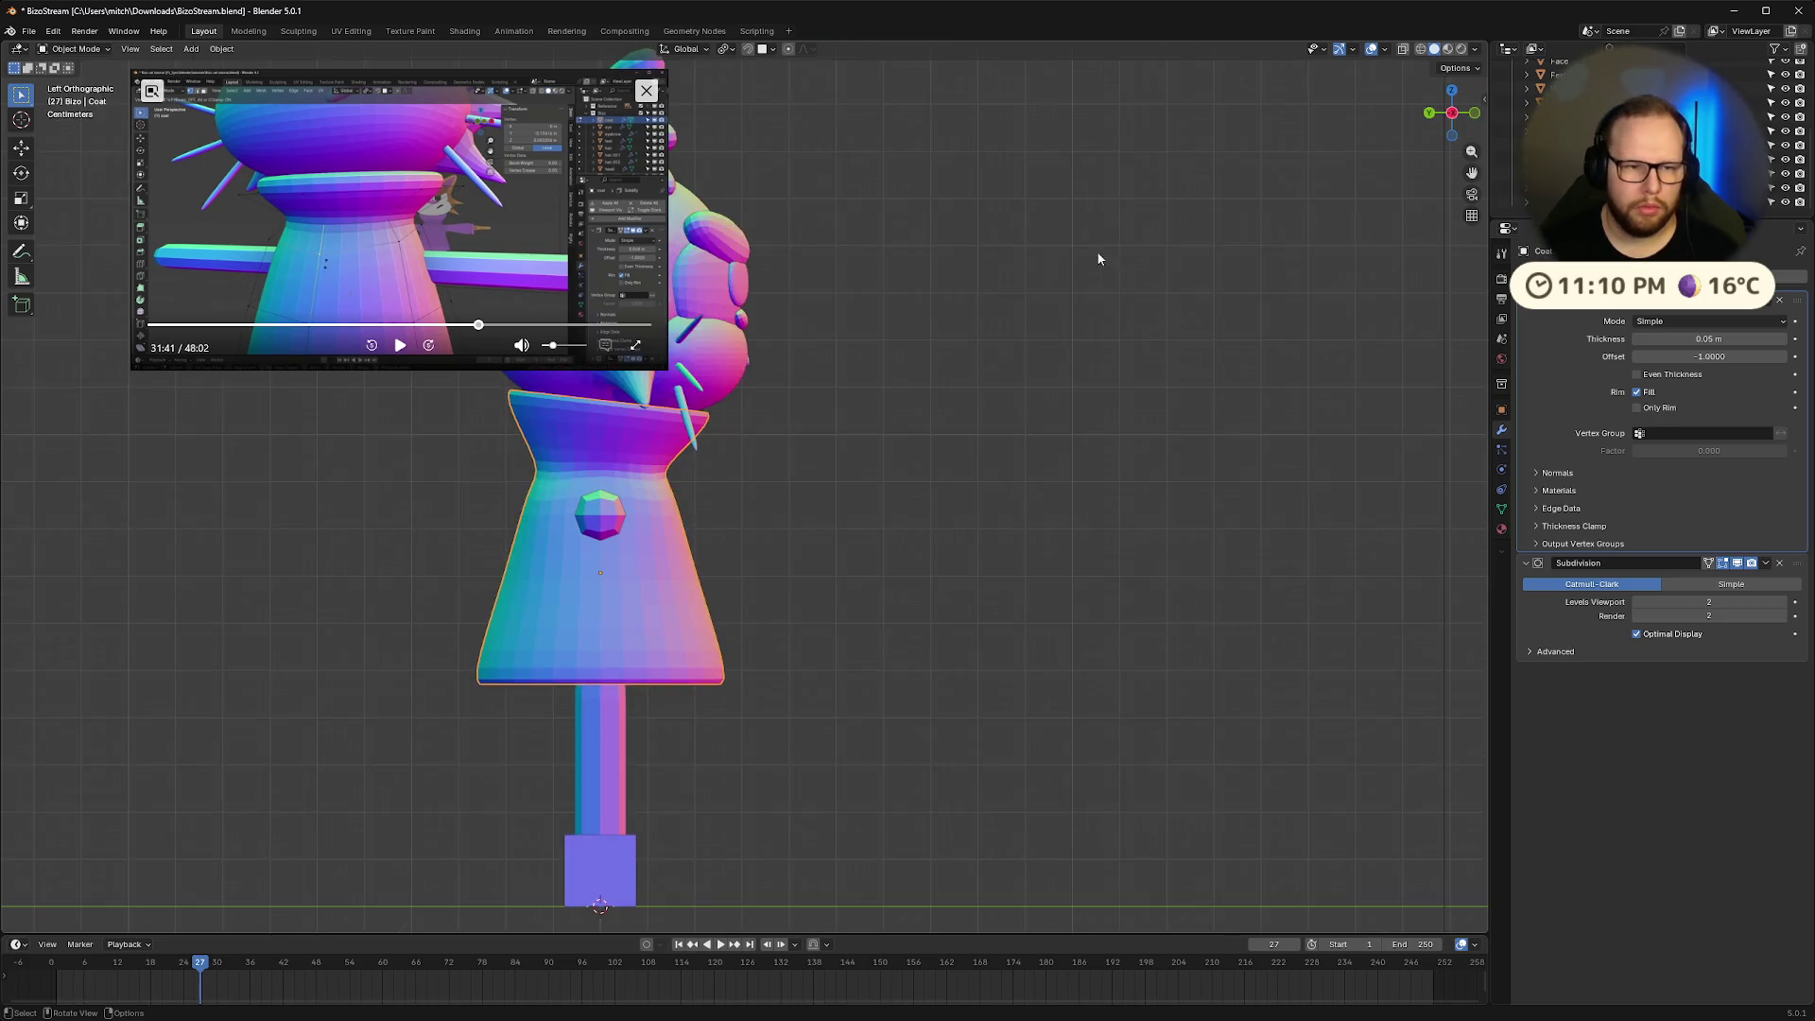
# In Edit Mode, select the coat's top edge loop and raise it slightly along Z
pyautogui.click(1429, 111)
pyautogui.click(1475, 113)
pyautogui.scroll(3, 1049, 324)
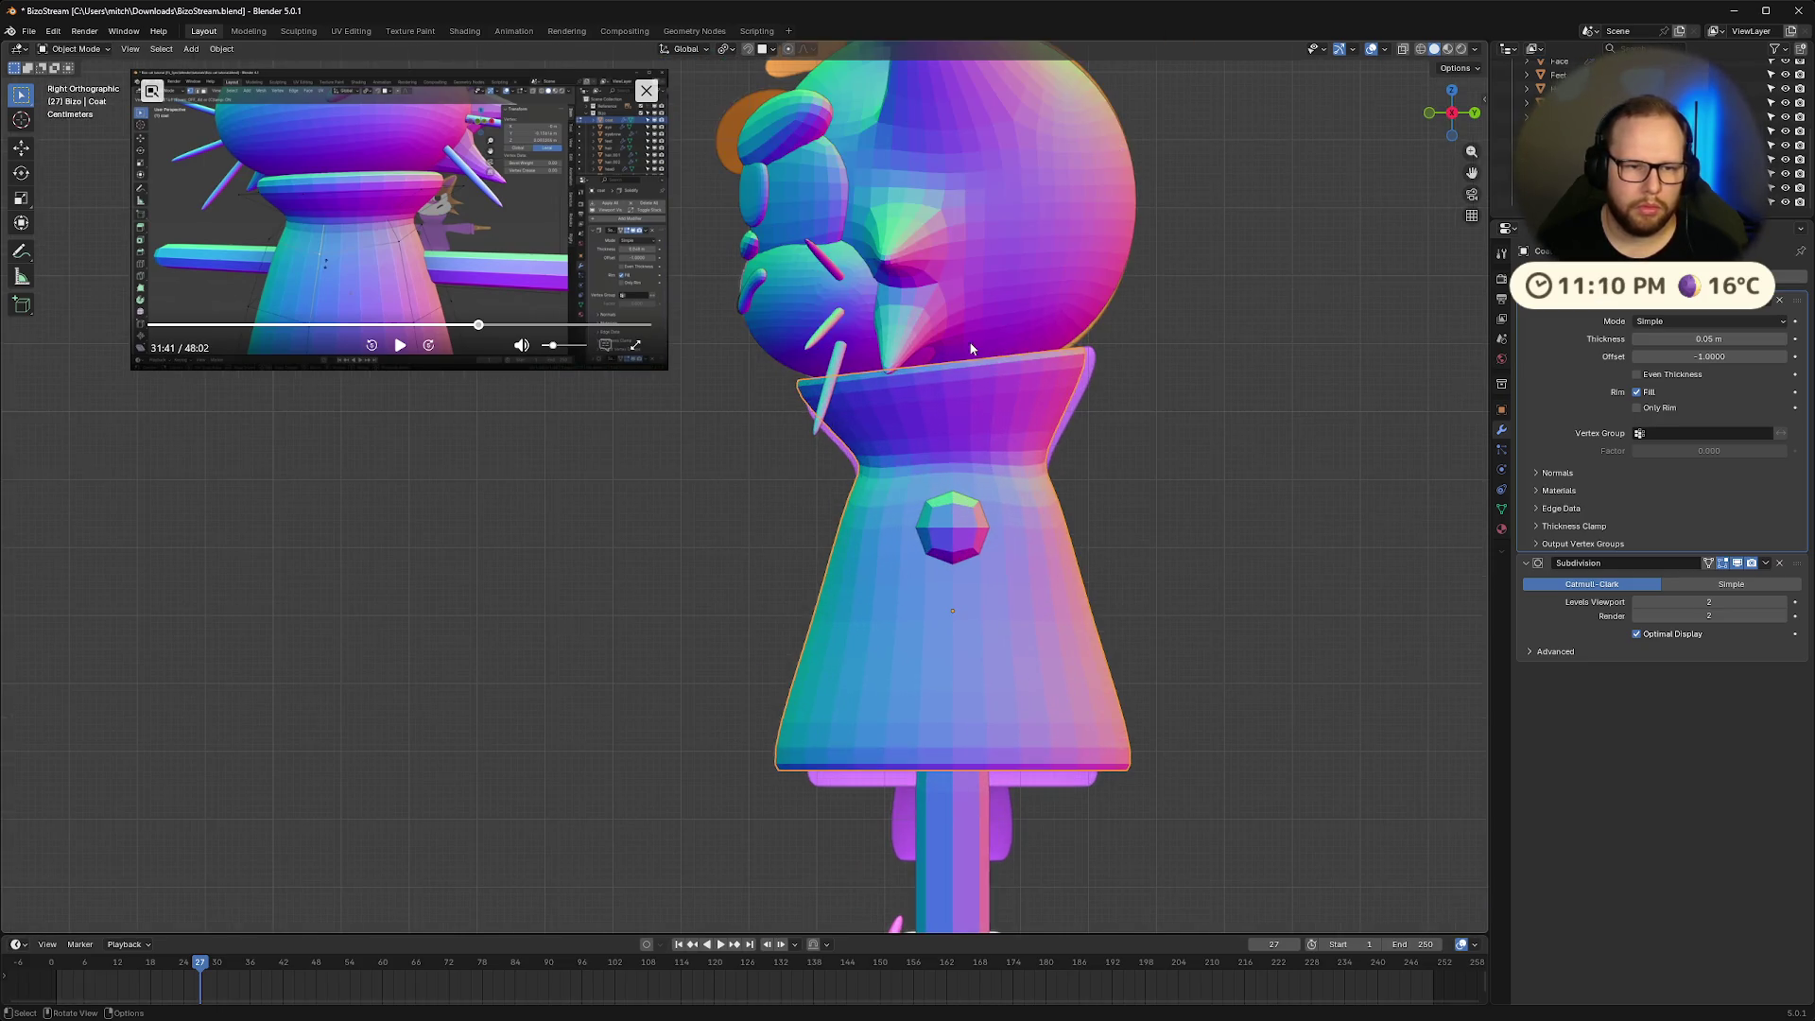
pyautogui.press('Tab')
pyautogui.moveTo(733, 356)
pyautogui.mouseDown()
pyautogui.moveTo(1154, 391)
pyautogui.moveTo(1166, 359)
pyautogui.mouseUp()
pyautogui.moveTo(743, 277); pyautogui.dragTo(1143, 439)
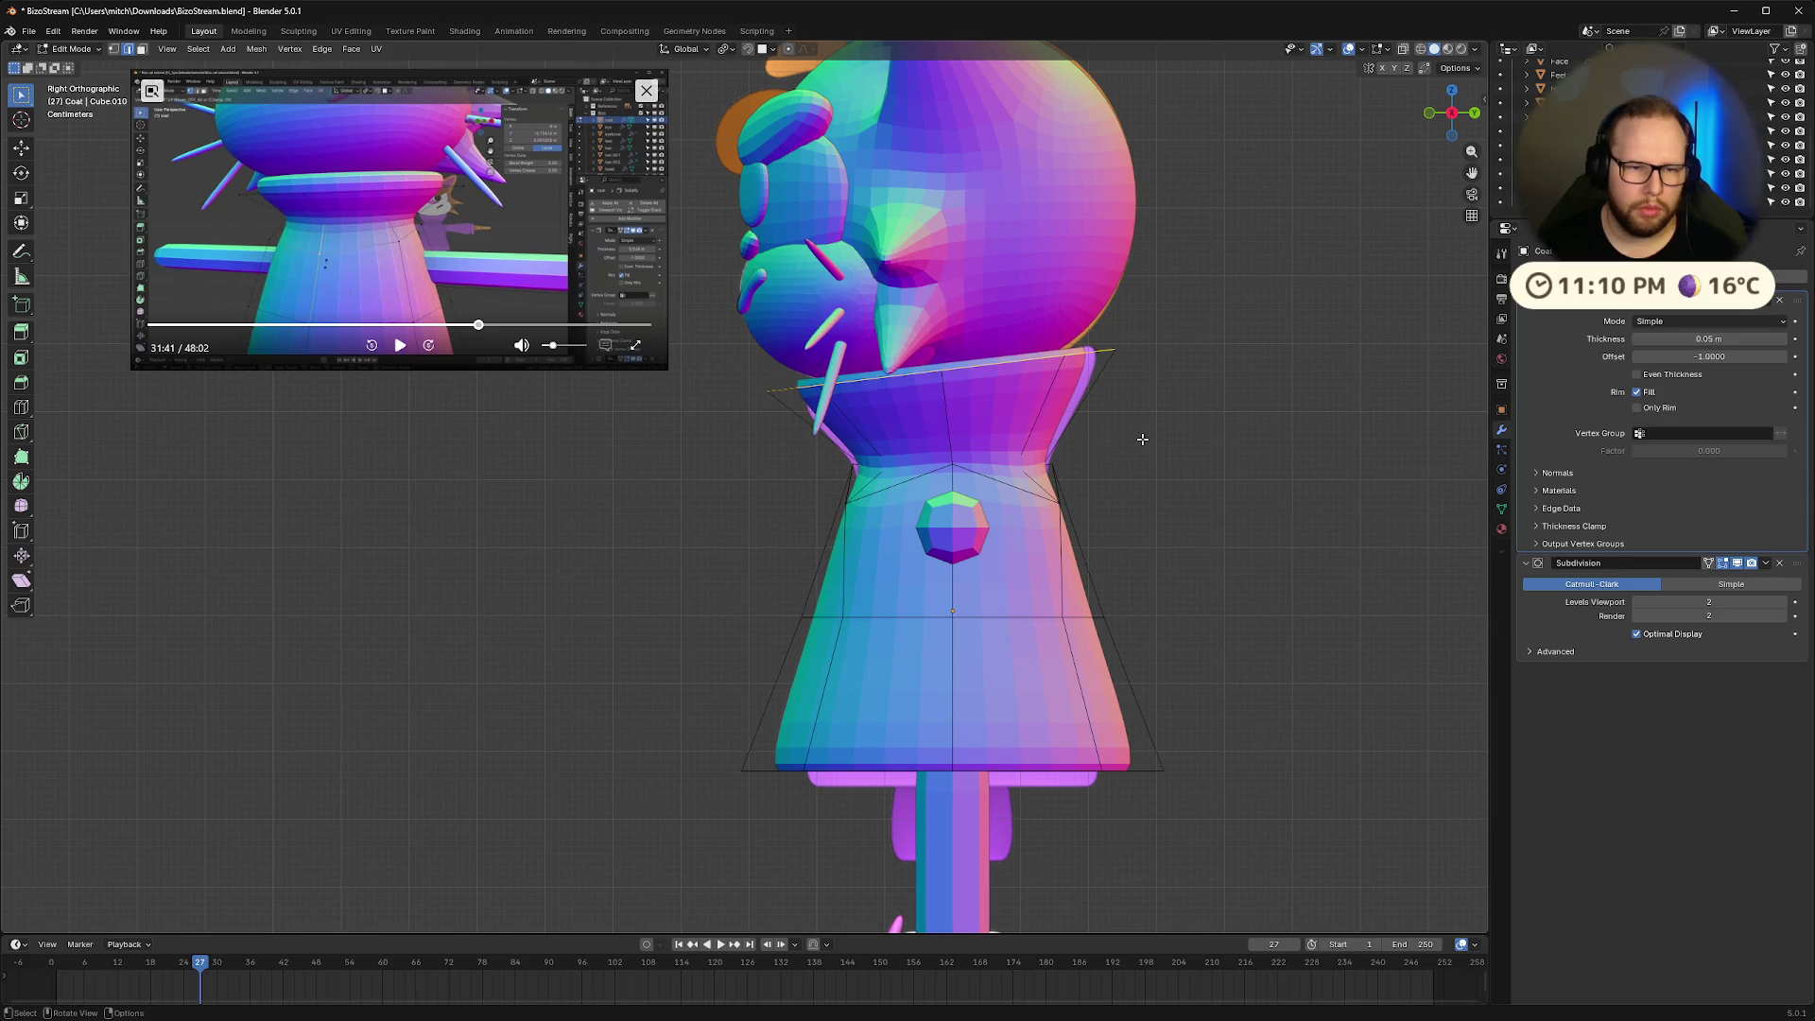
pyautogui.press('g')
pyautogui.press('z')
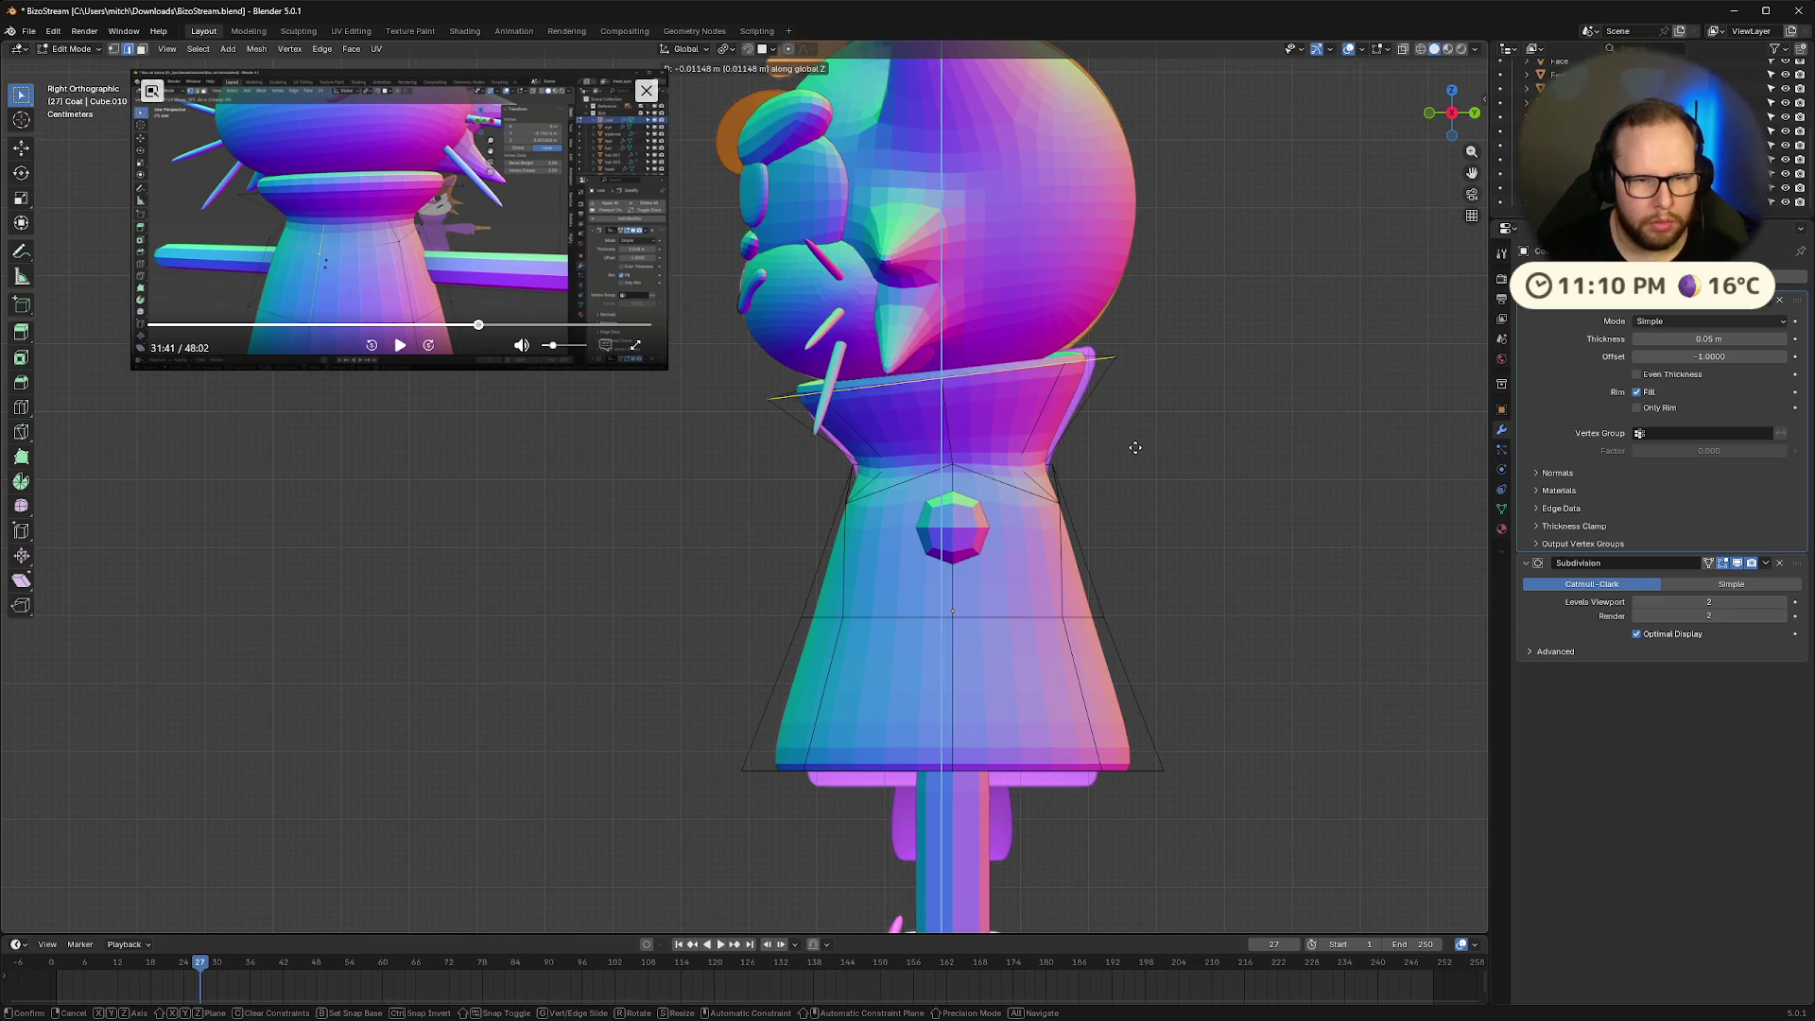
pyautogui.click(1135, 443)
# With X-ray on, reselect the top rim loop and scale it up about 1.04×
pyautogui.hotkey('alt', 'z')
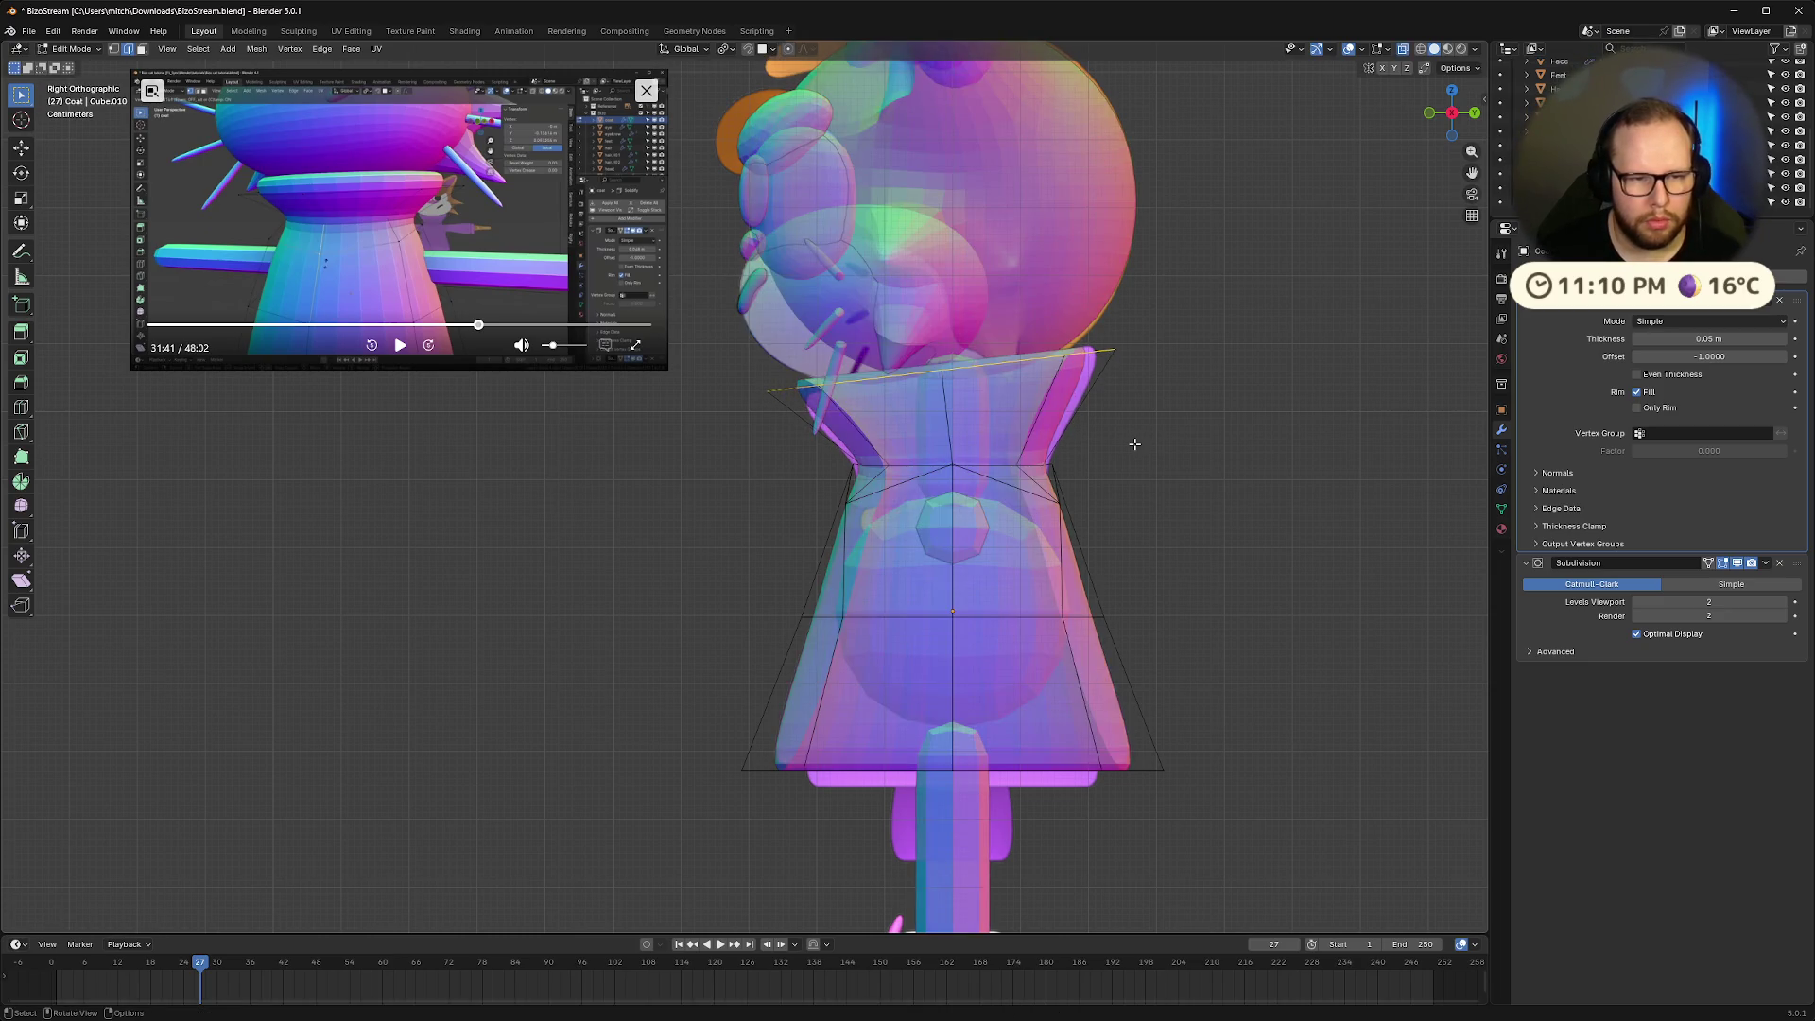
pyautogui.moveTo(652, 256)
pyautogui.mouseDown()
pyautogui.moveTo(1123, 409)
pyautogui.moveTo(636, 248)
pyautogui.moveTo(557, 269)
pyautogui.mouseUp()
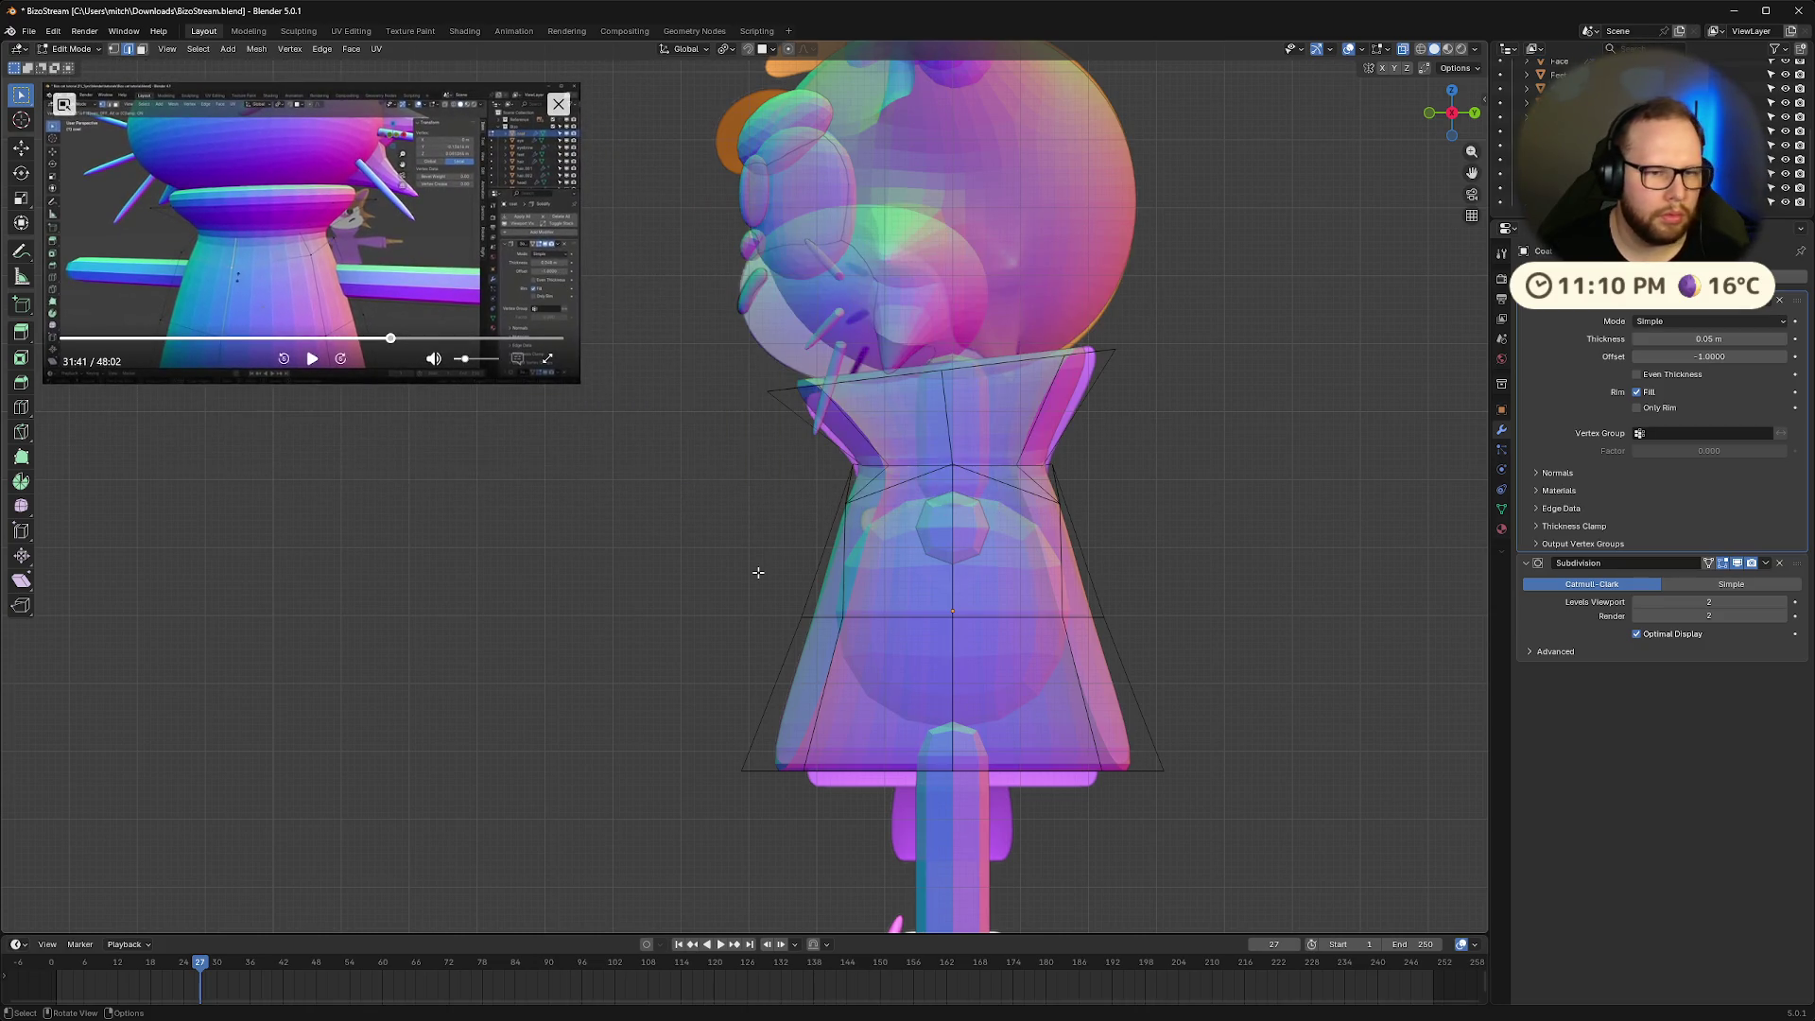
pyautogui.moveTo(727, 297); pyautogui.dragTo(1231, 436)
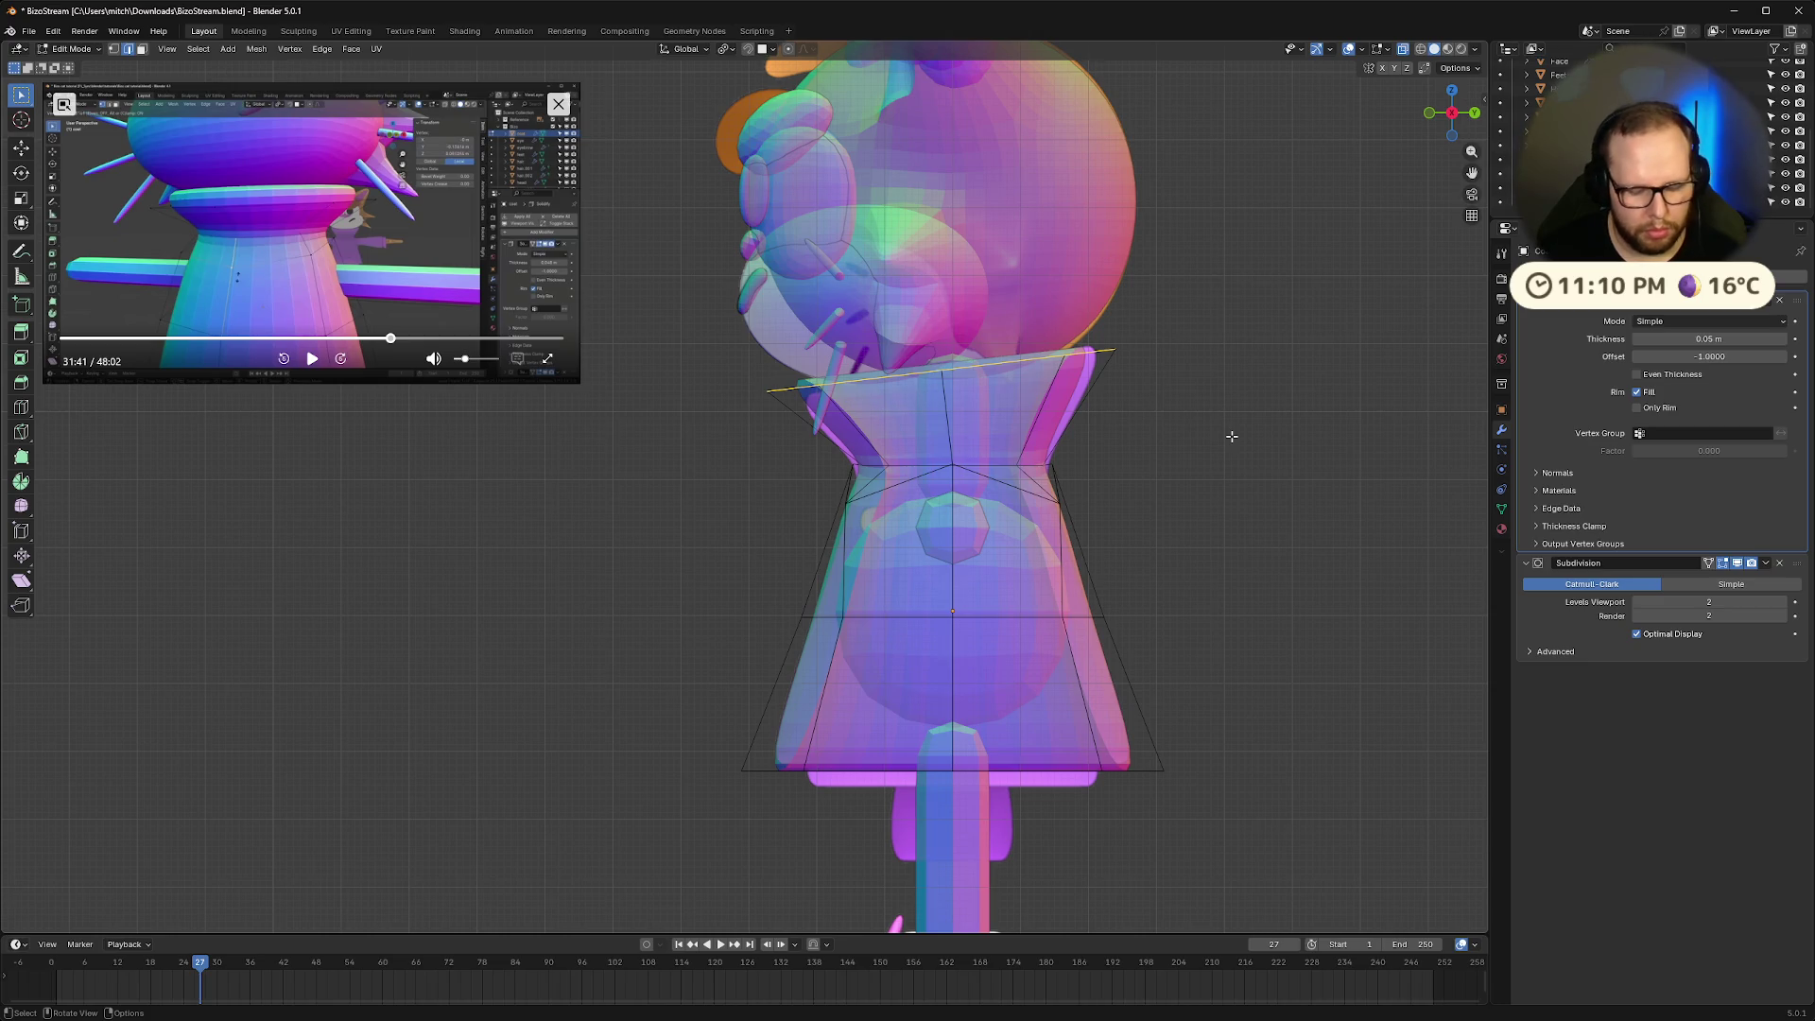
pyautogui.press('g')
pyautogui.click(1229, 435)
pyautogui.press('s')
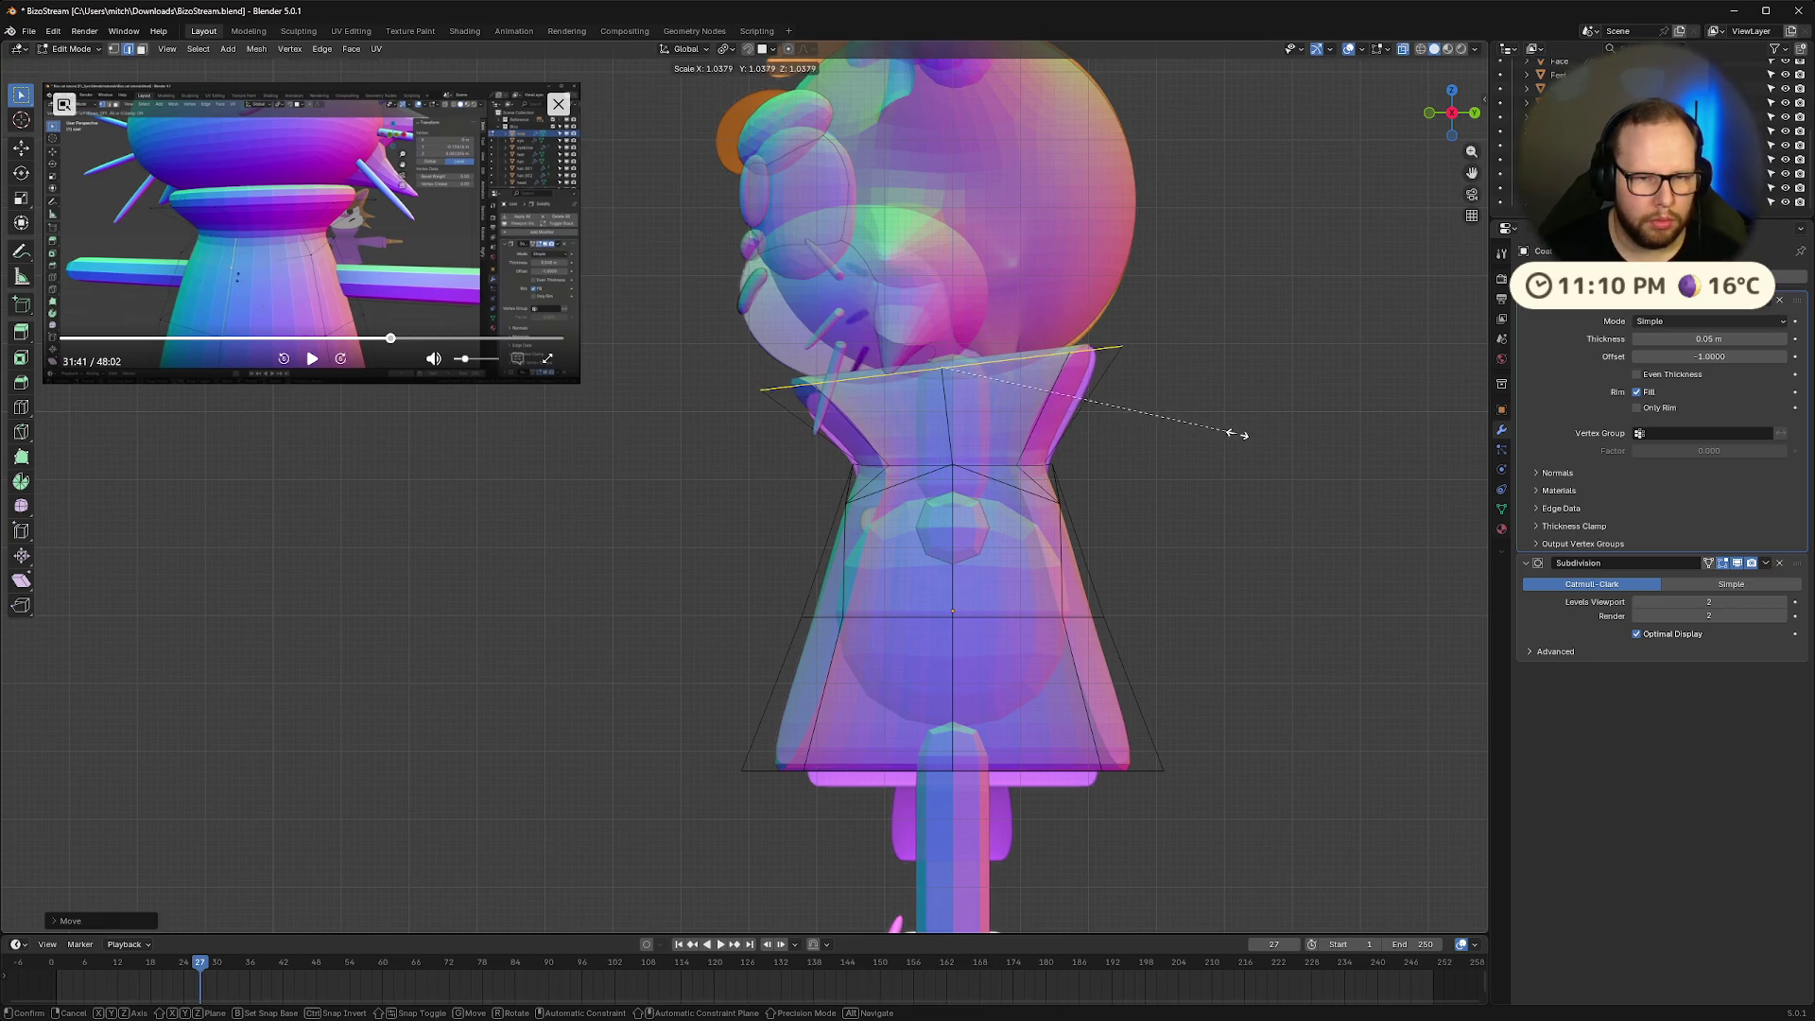
pyautogui.click(1238, 434)
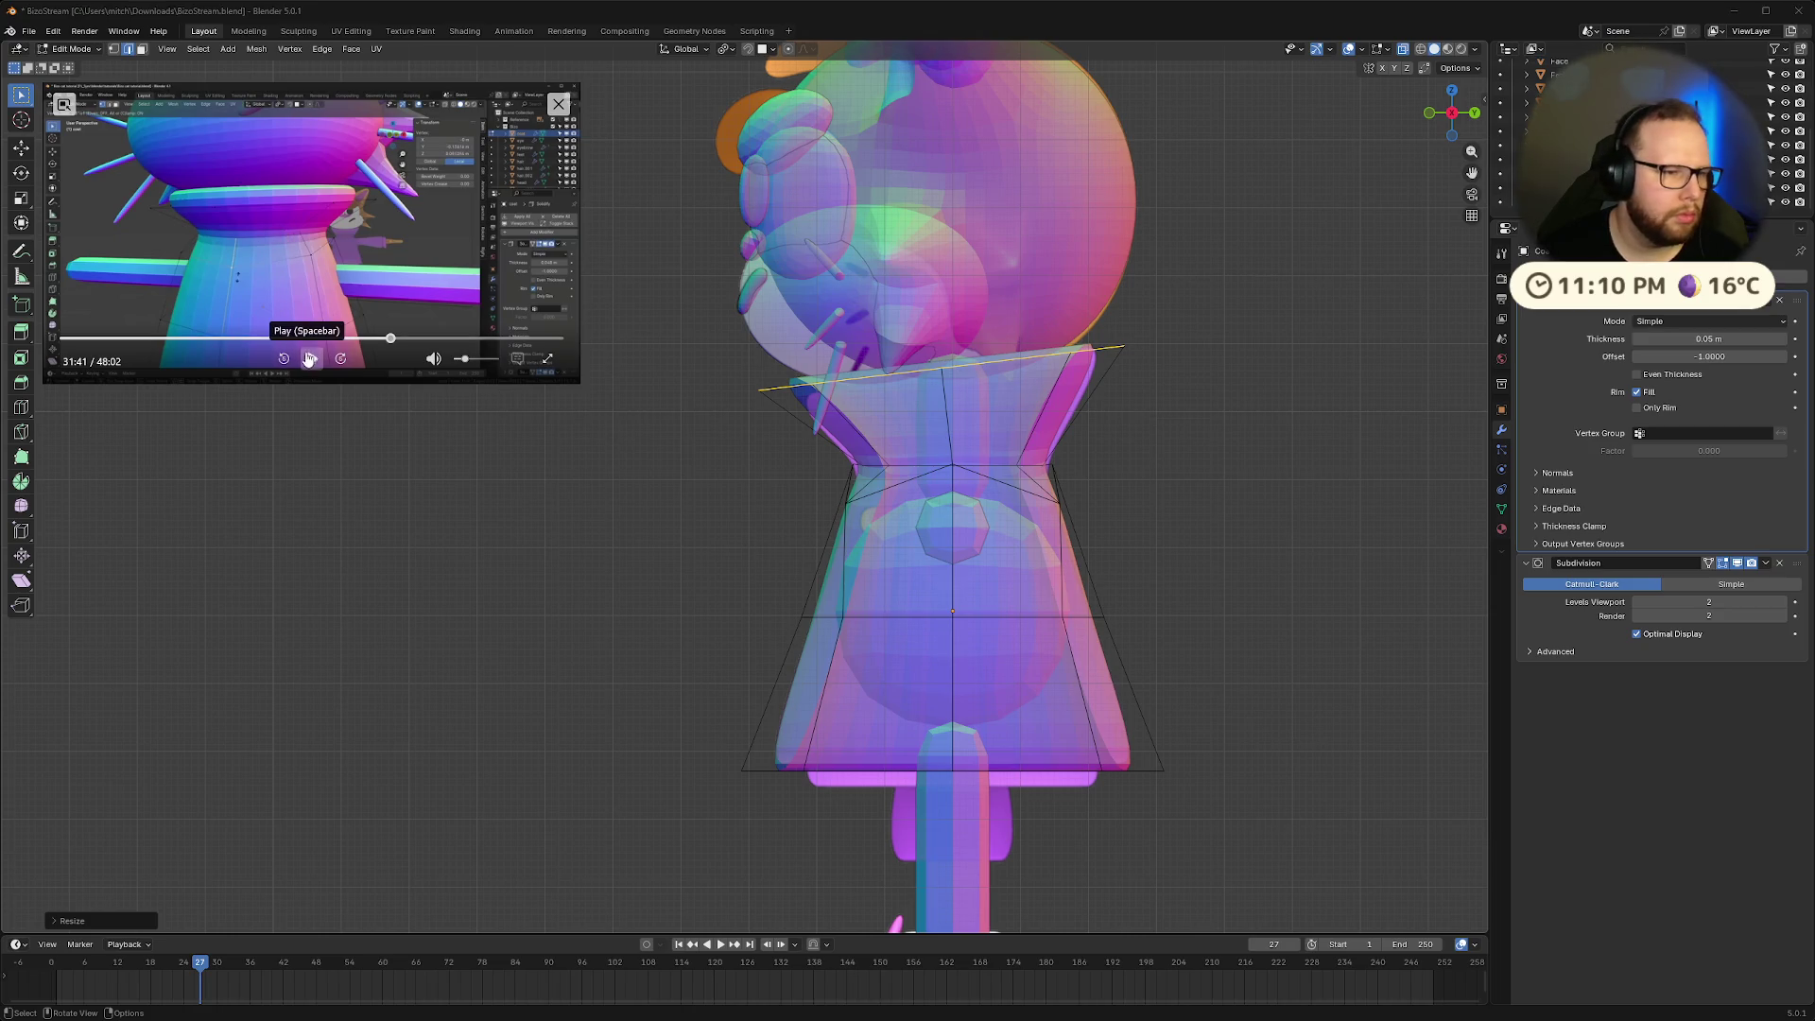
pyautogui.click(1434, 114)
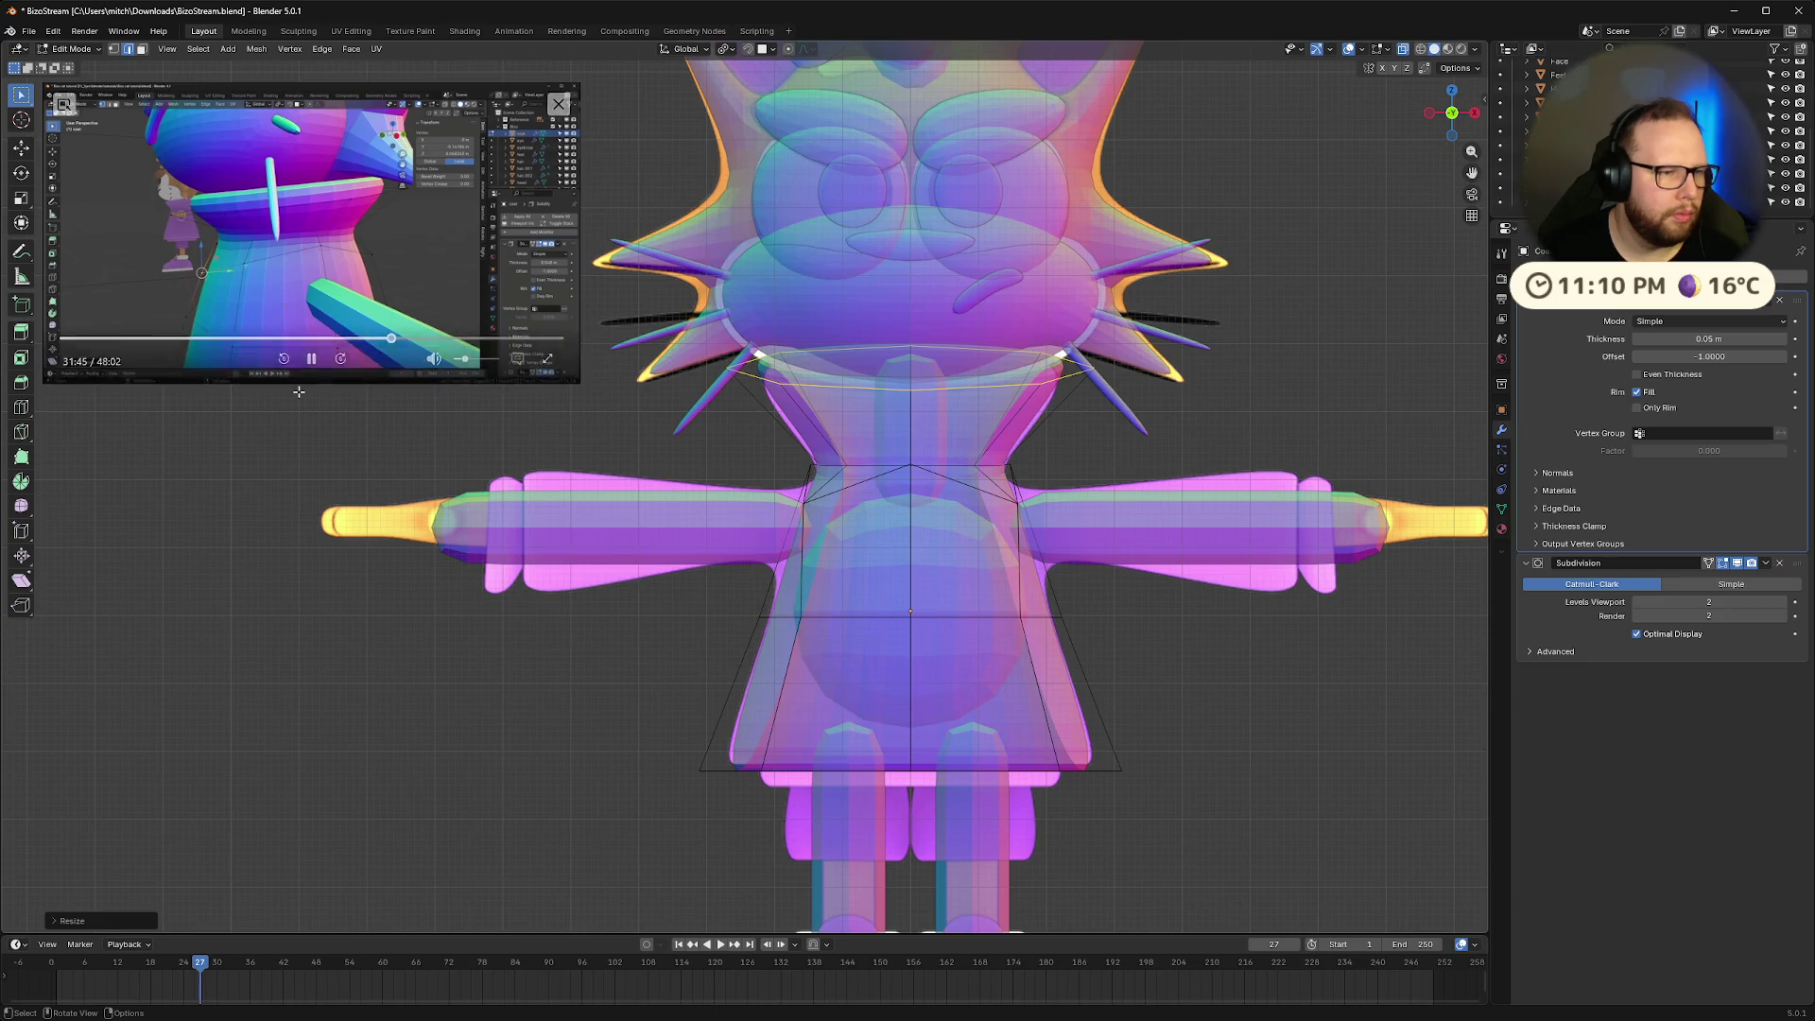
# Hide the subdivision preview and vertex-slide the top chest vertex along its edge
pyautogui.click(1200, 465)
pyautogui.hotkey('alt', 'z')
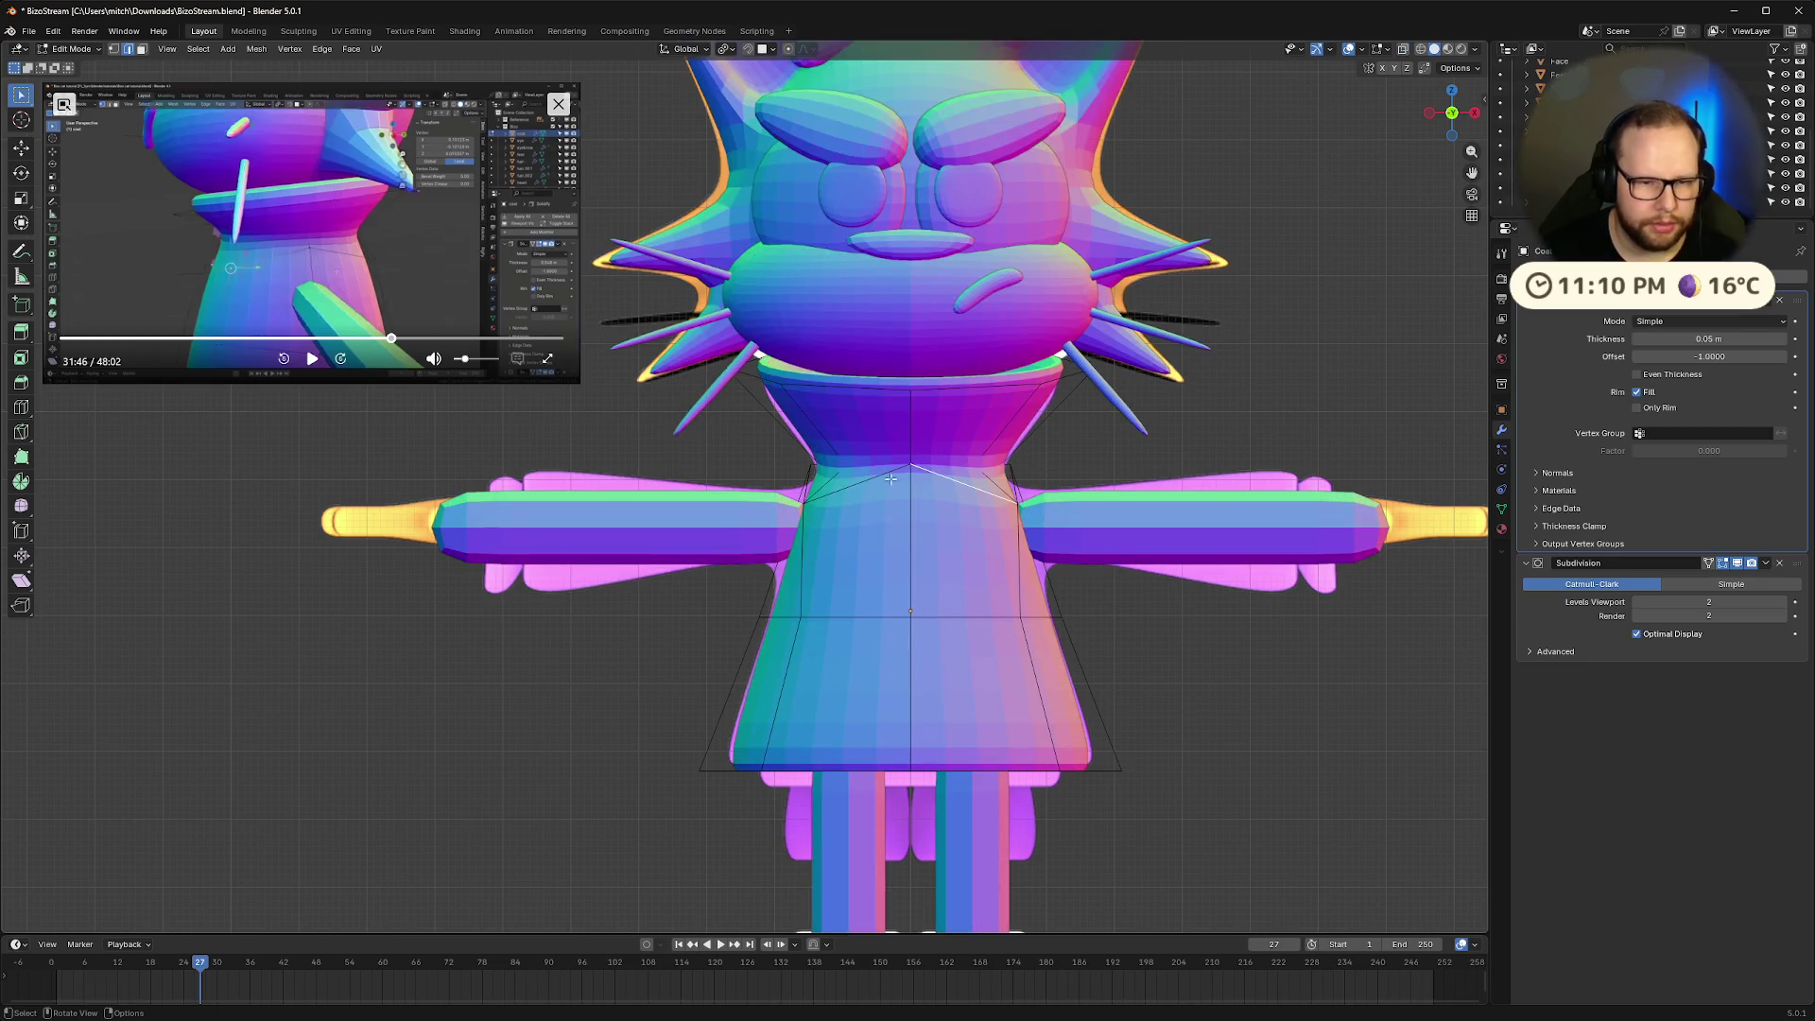
pyautogui.click(1722, 563)
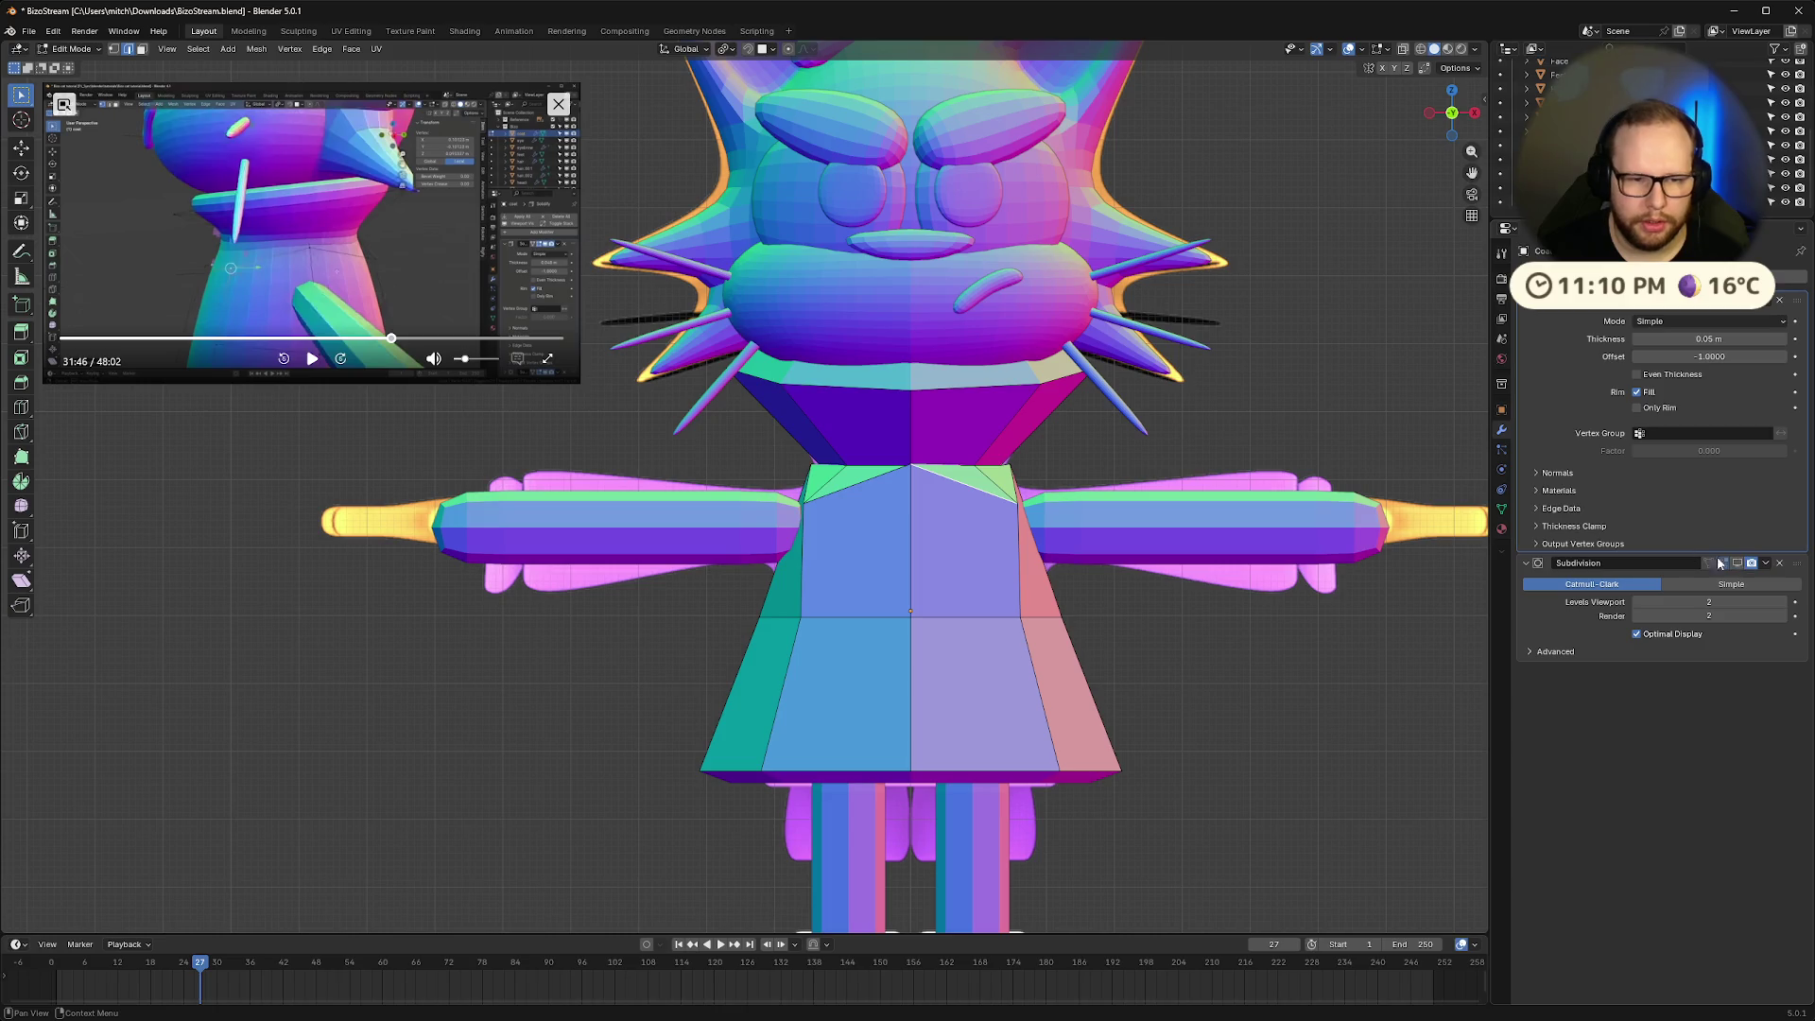
pyautogui.moveTo(1249, 484)
pyautogui.mouseDown(button='middle')
pyautogui.moveTo(1225, 475)
pyautogui.moveTo(1110, 530)
pyautogui.moveTo(1033, 507)
pyautogui.moveTo(1025, 539)
pyautogui.moveTo(1037, 559)
pyautogui.moveTo(1024, 529)
pyautogui.moveTo(1152, 476)
pyautogui.moveTo(1296, 485)
pyautogui.moveTo(1296, 507)
pyautogui.moveTo(1227, 505)
pyautogui.mouseUp(button='middle')
pyautogui.click(319, 366)
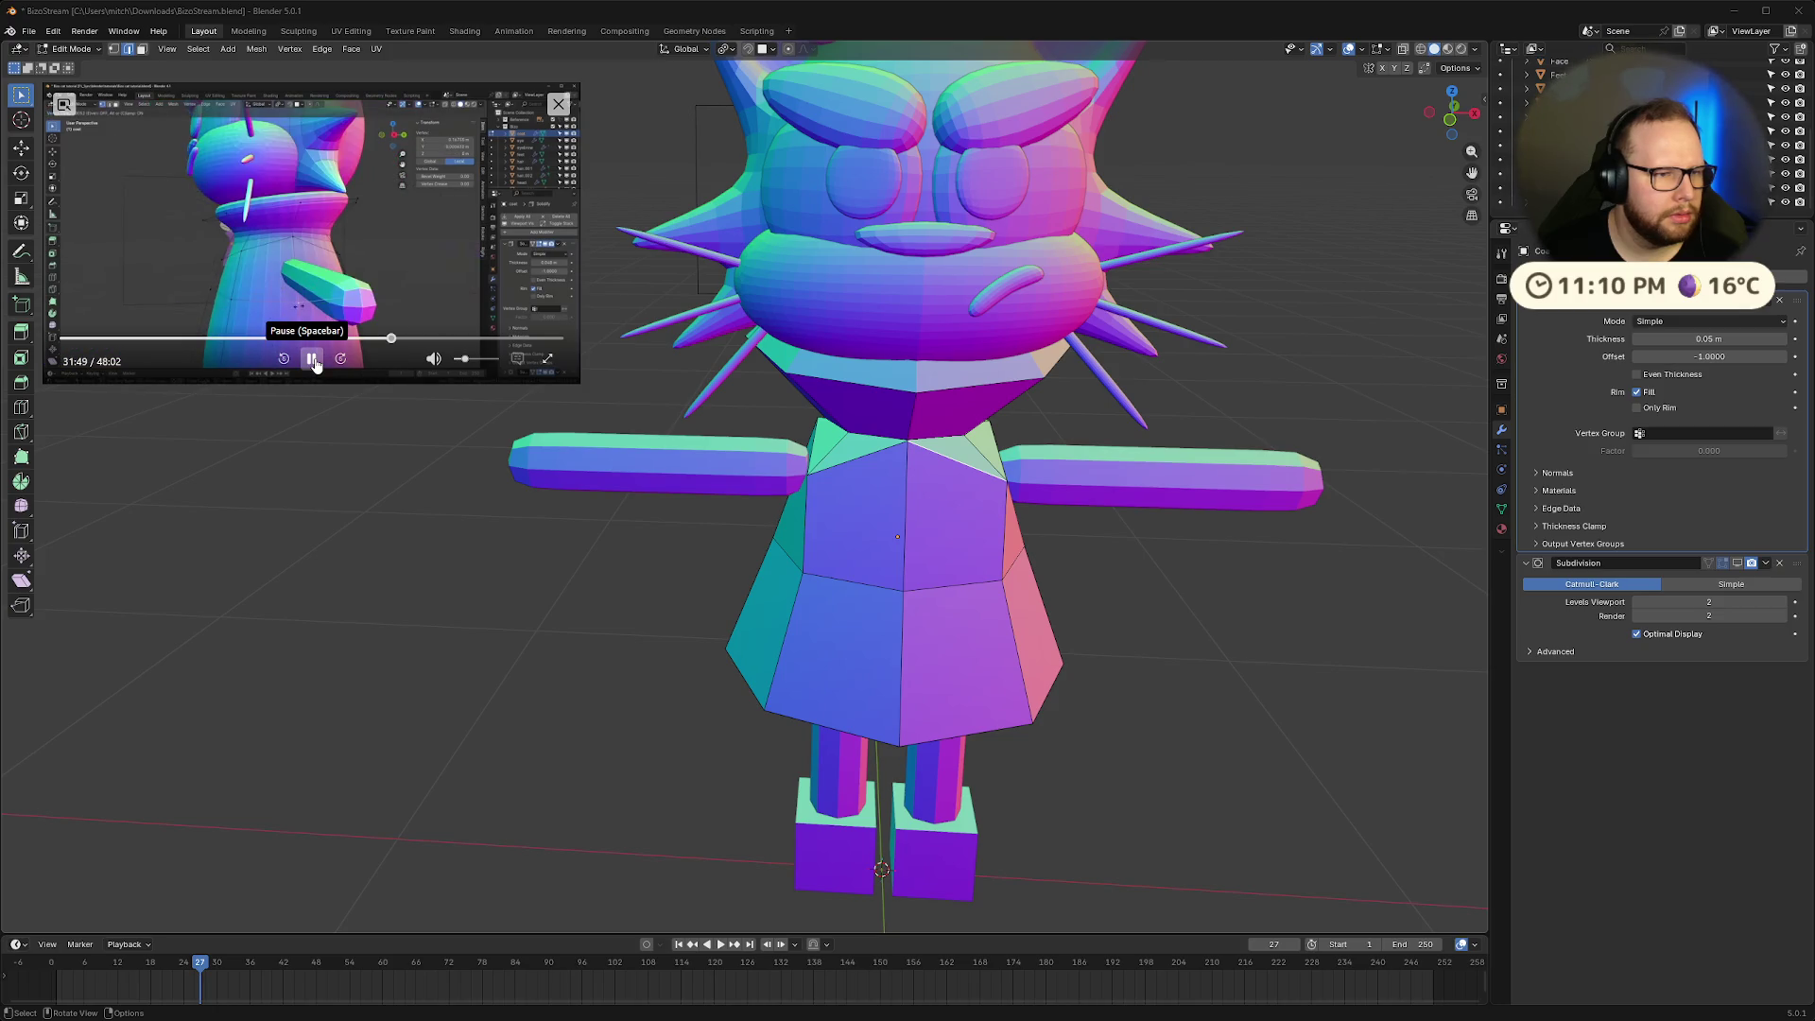
pyautogui.click(315, 362)
pyautogui.scroll(5, 1176, 479)
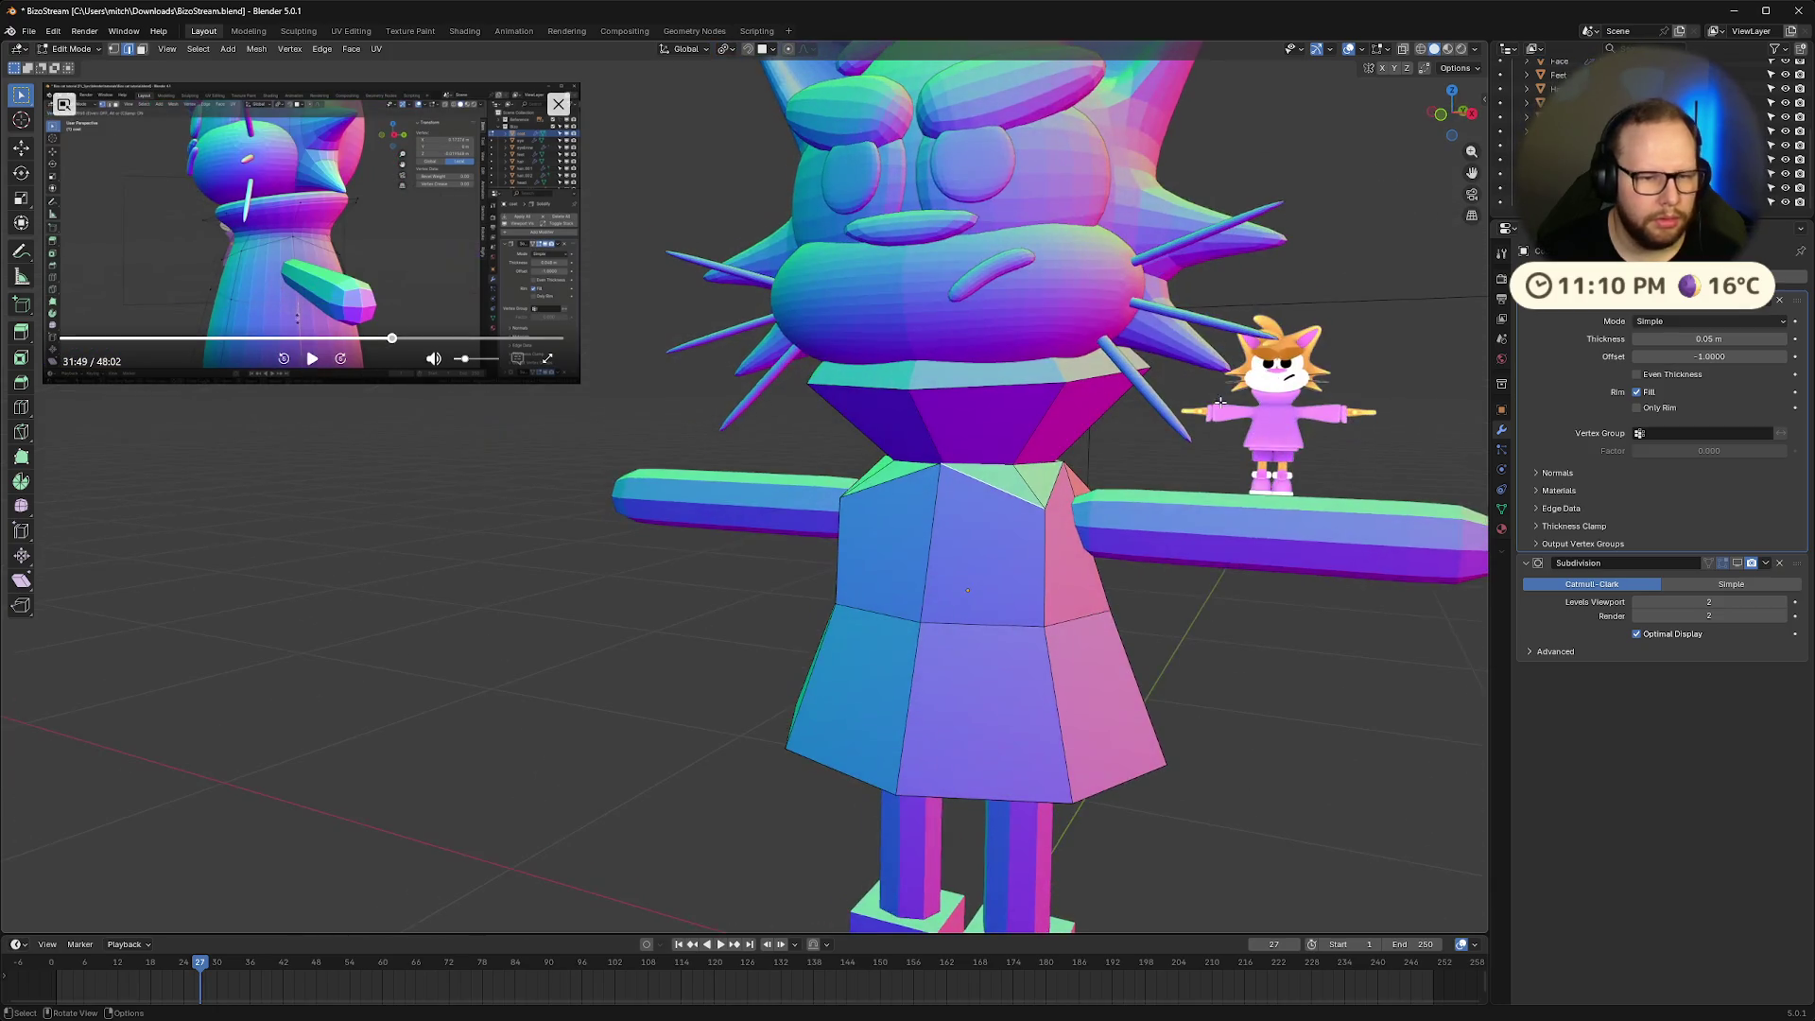
pyautogui.moveTo(1176, 479); pyautogui.dragTo(1209, 496, button='middle')
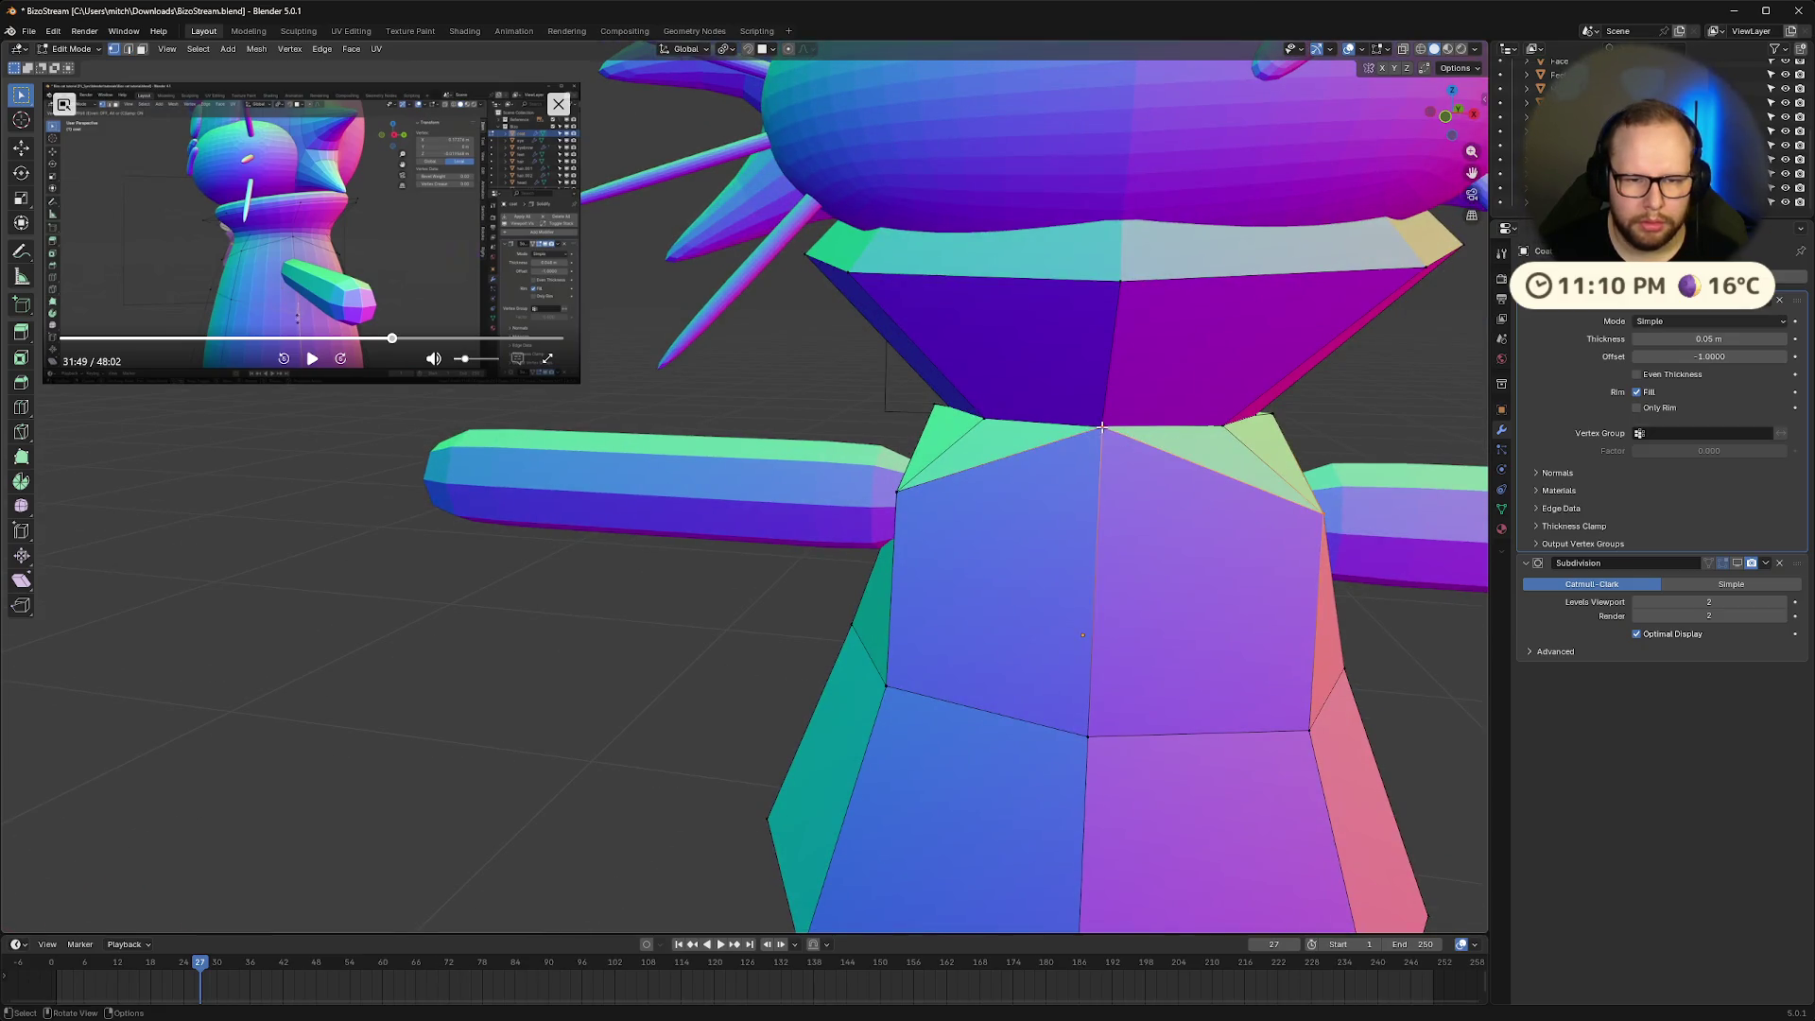
pyautogui.hotkey('shift', 'v')
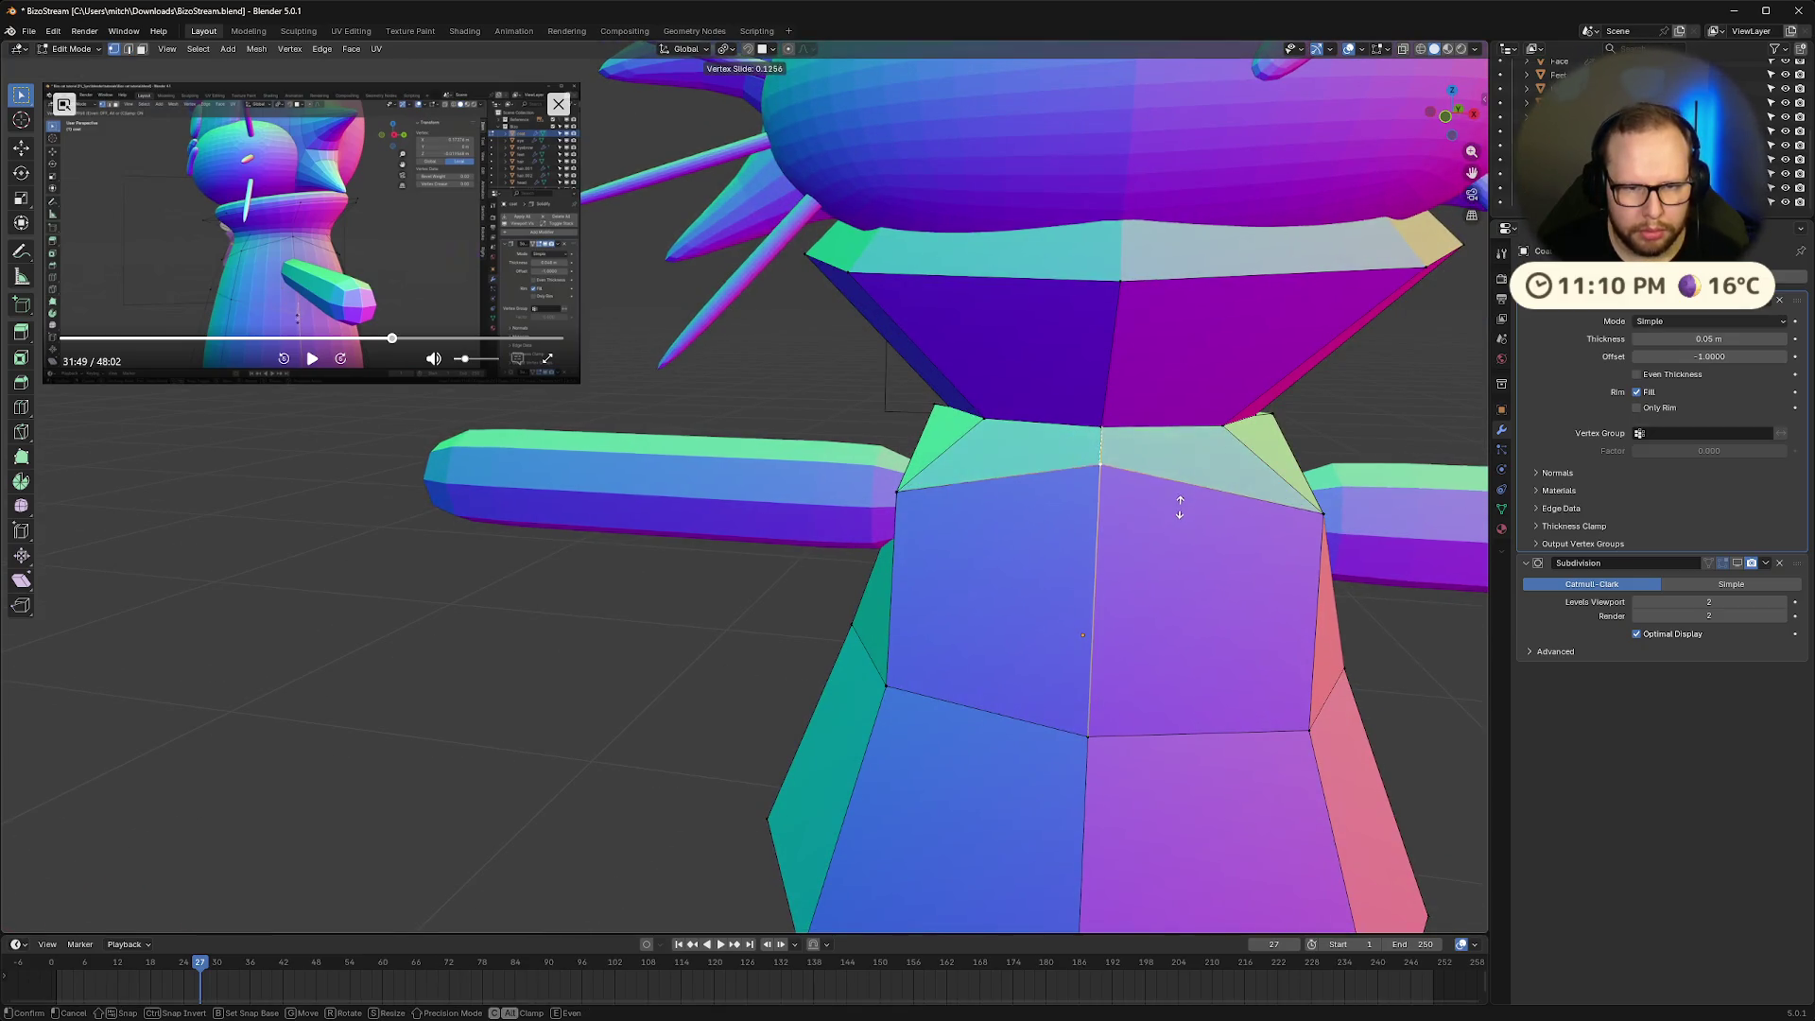
pyautogui.click(1175, 507)
# Show the Subdivision modifier in the viewport again and vertex-slide a collar vertex
pyautogui.moveTo(1266, 508)
pyautogui.mouseDown(button='middle')
pyautogui.moveTo(1004, 491)
pyautogui.moveTo(1131, 494)
pyautogui.moveTo(804, 506)
pyautogui.mouseUp(button='middle')
pyautogui.scroll(-4, 1229, 501)
pyautogui.click(1737, 563)
pyautogui.hotkey('shift', 'v')
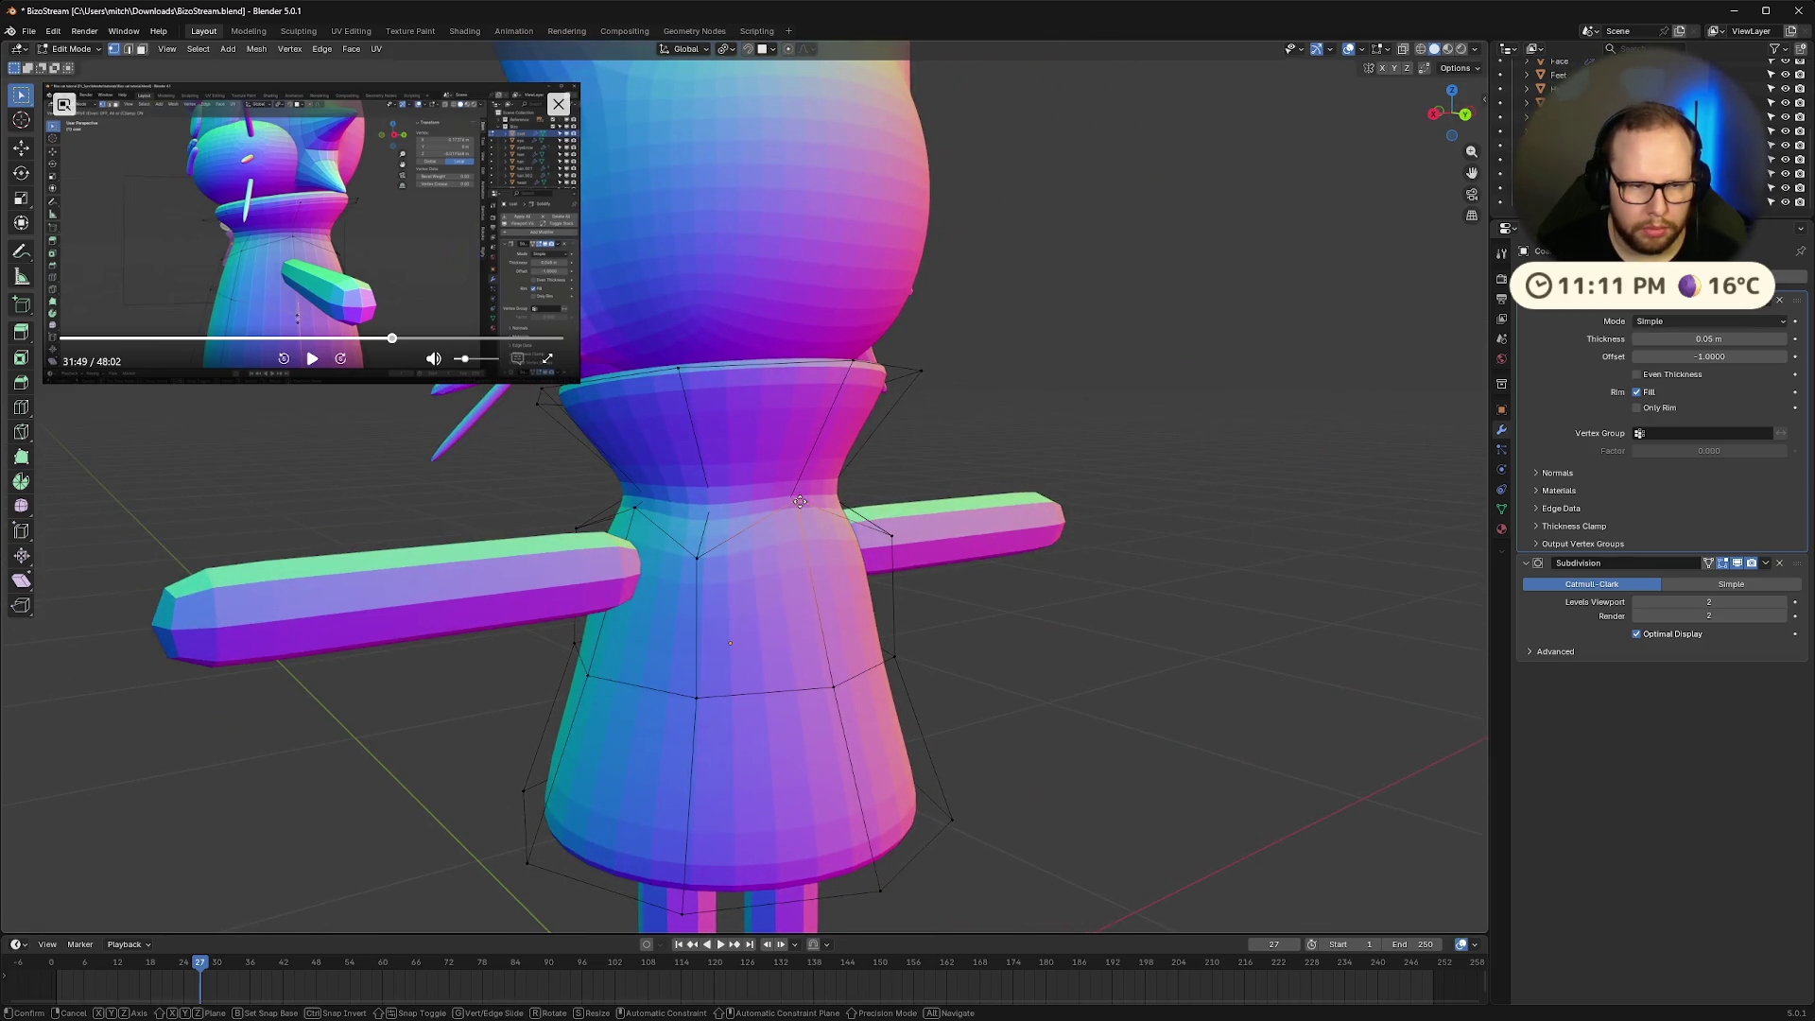
pyautogui.click(801, 519)
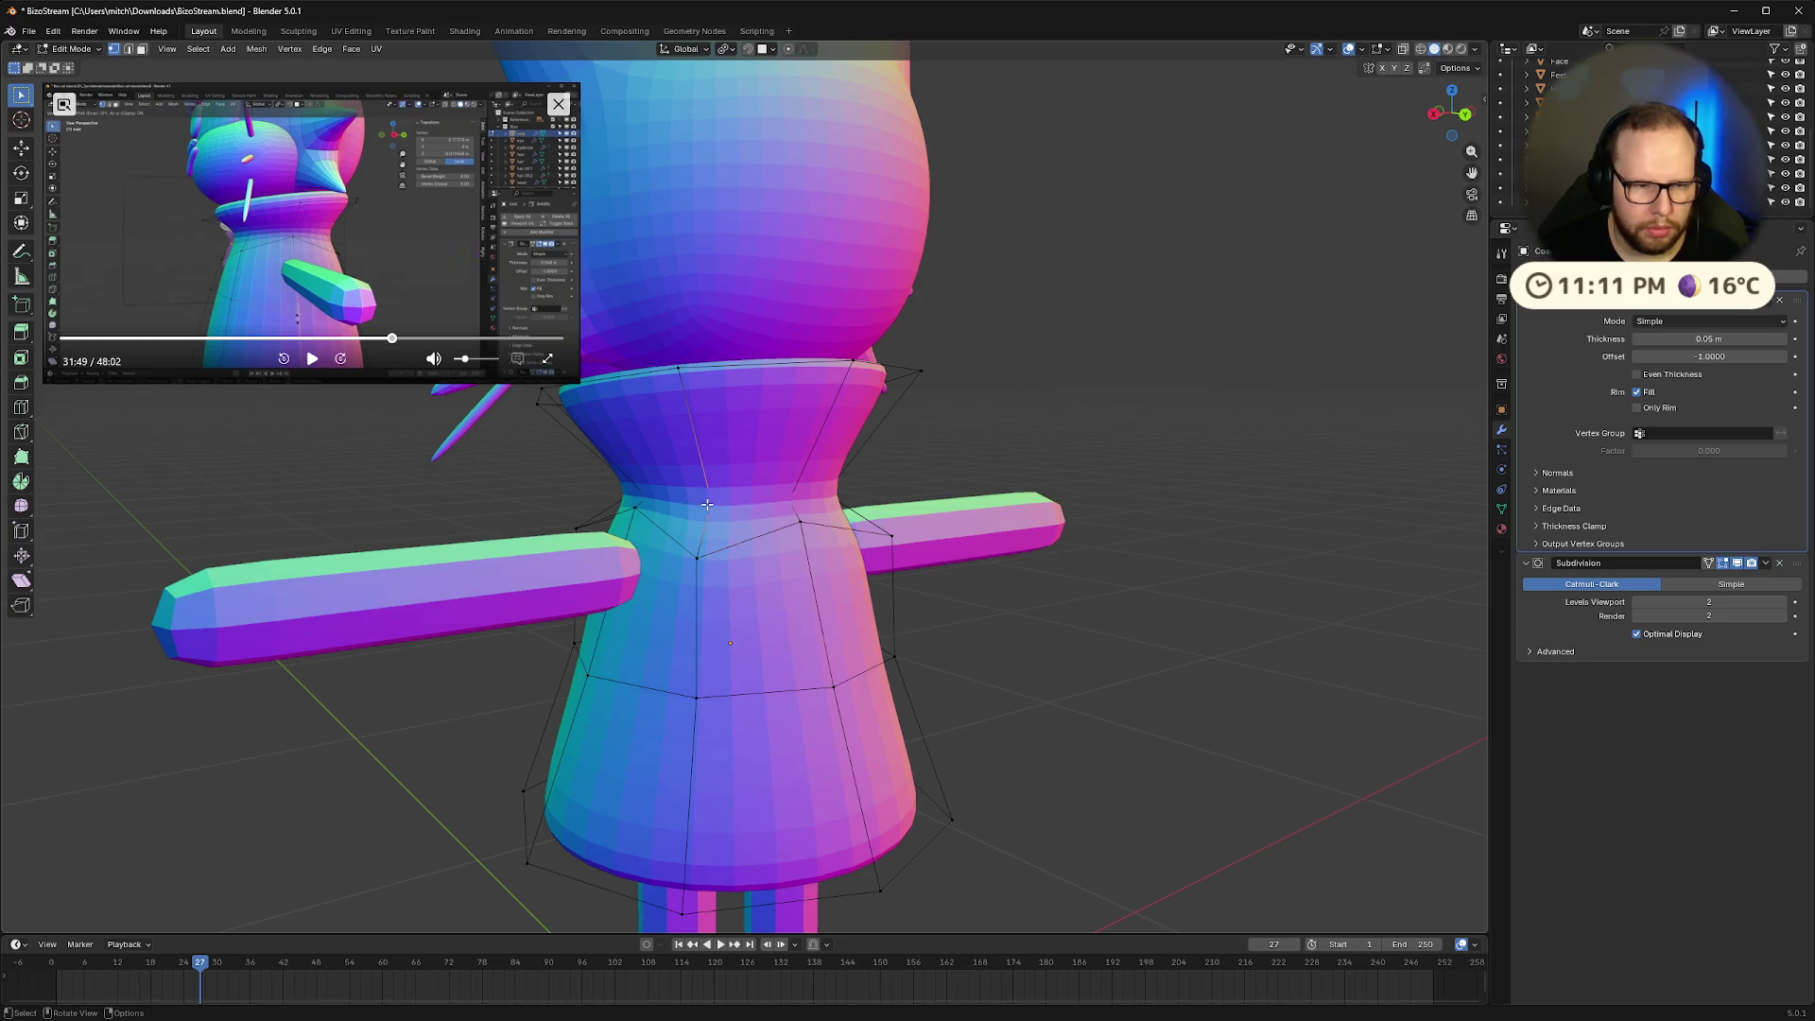
pyautogui.scroll(-5, 842, 512)
pyautogui.moveTo(842, 512); pyautogui.dragTo(614, 416, button='middle')
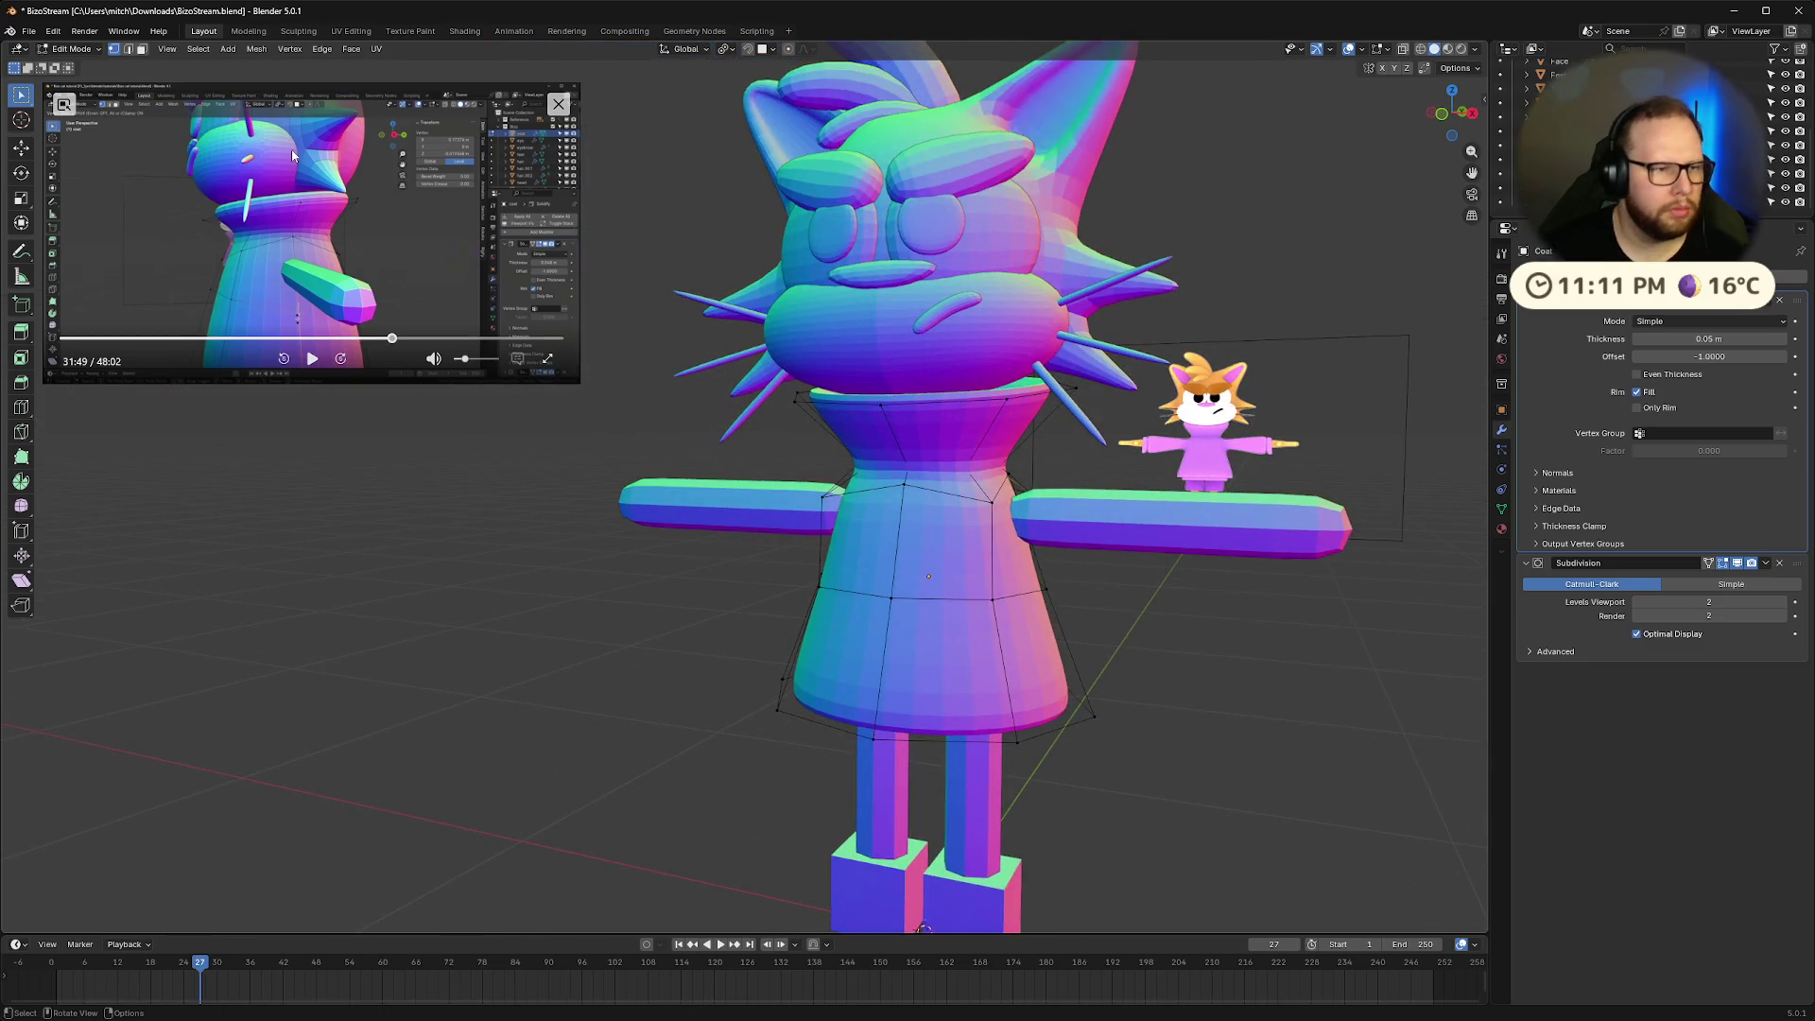
pyautogui.click(312, 358)
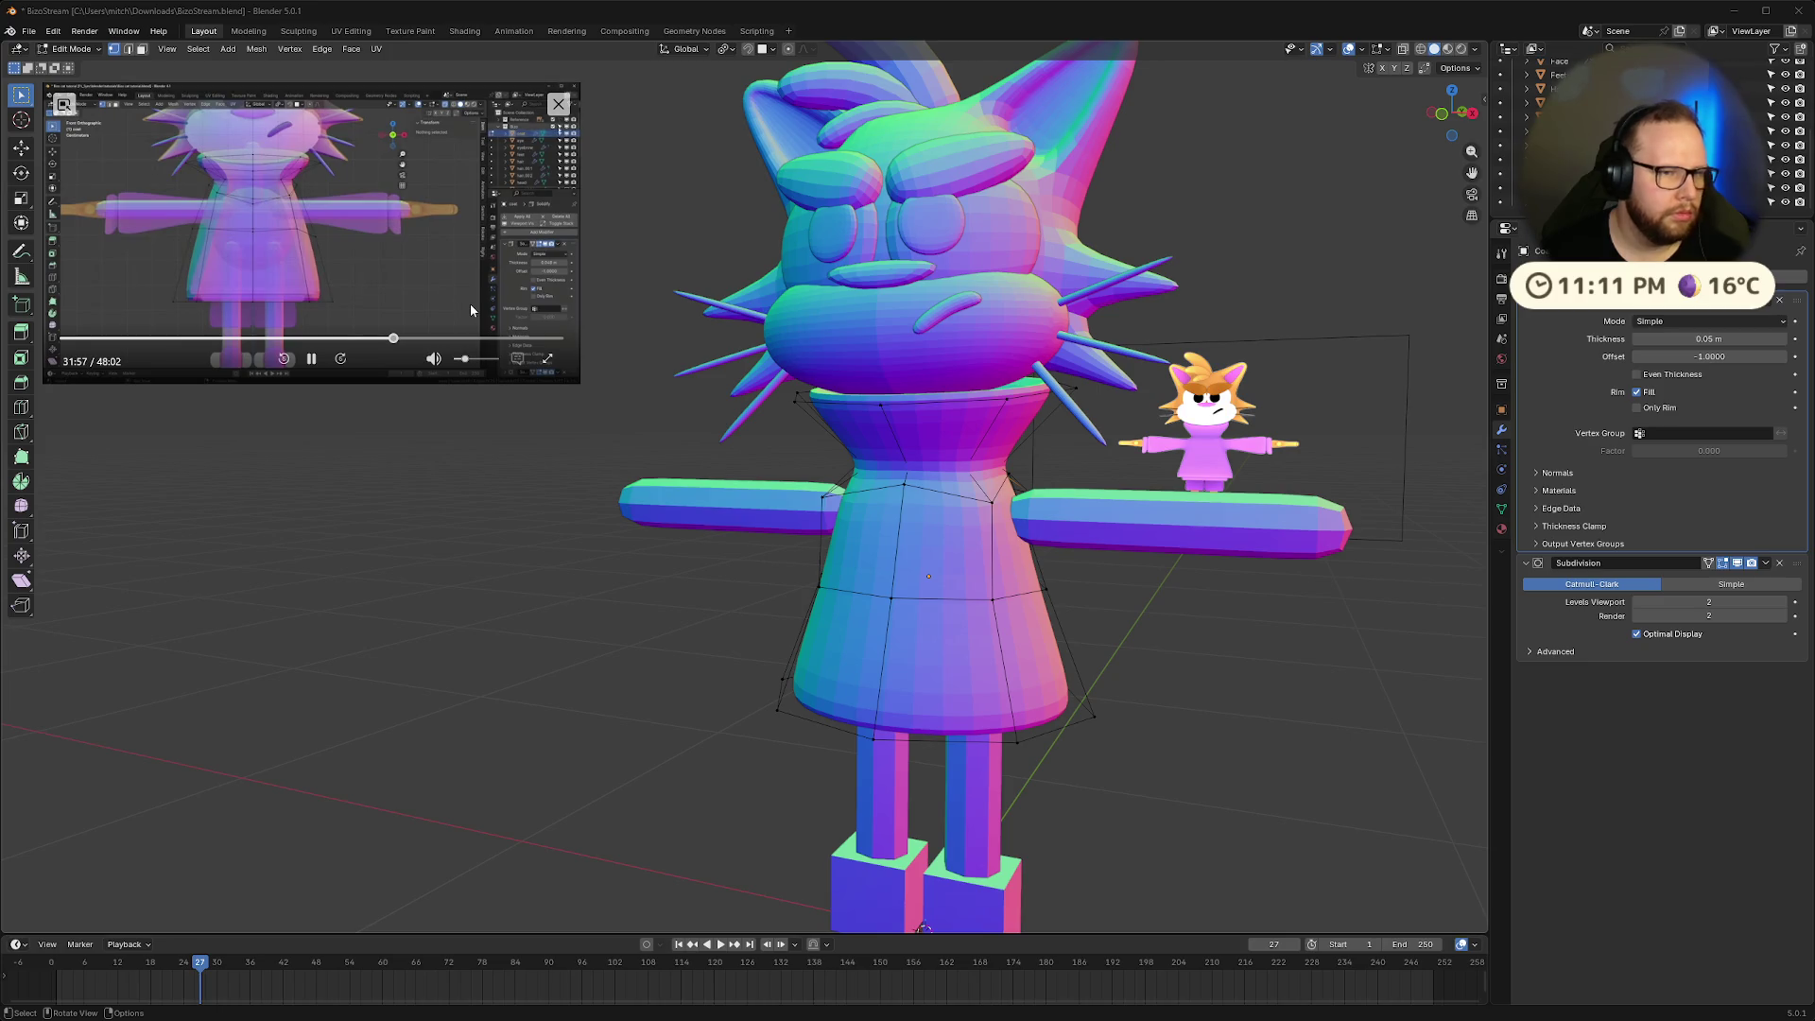
pyautogui.click(1441, 115)
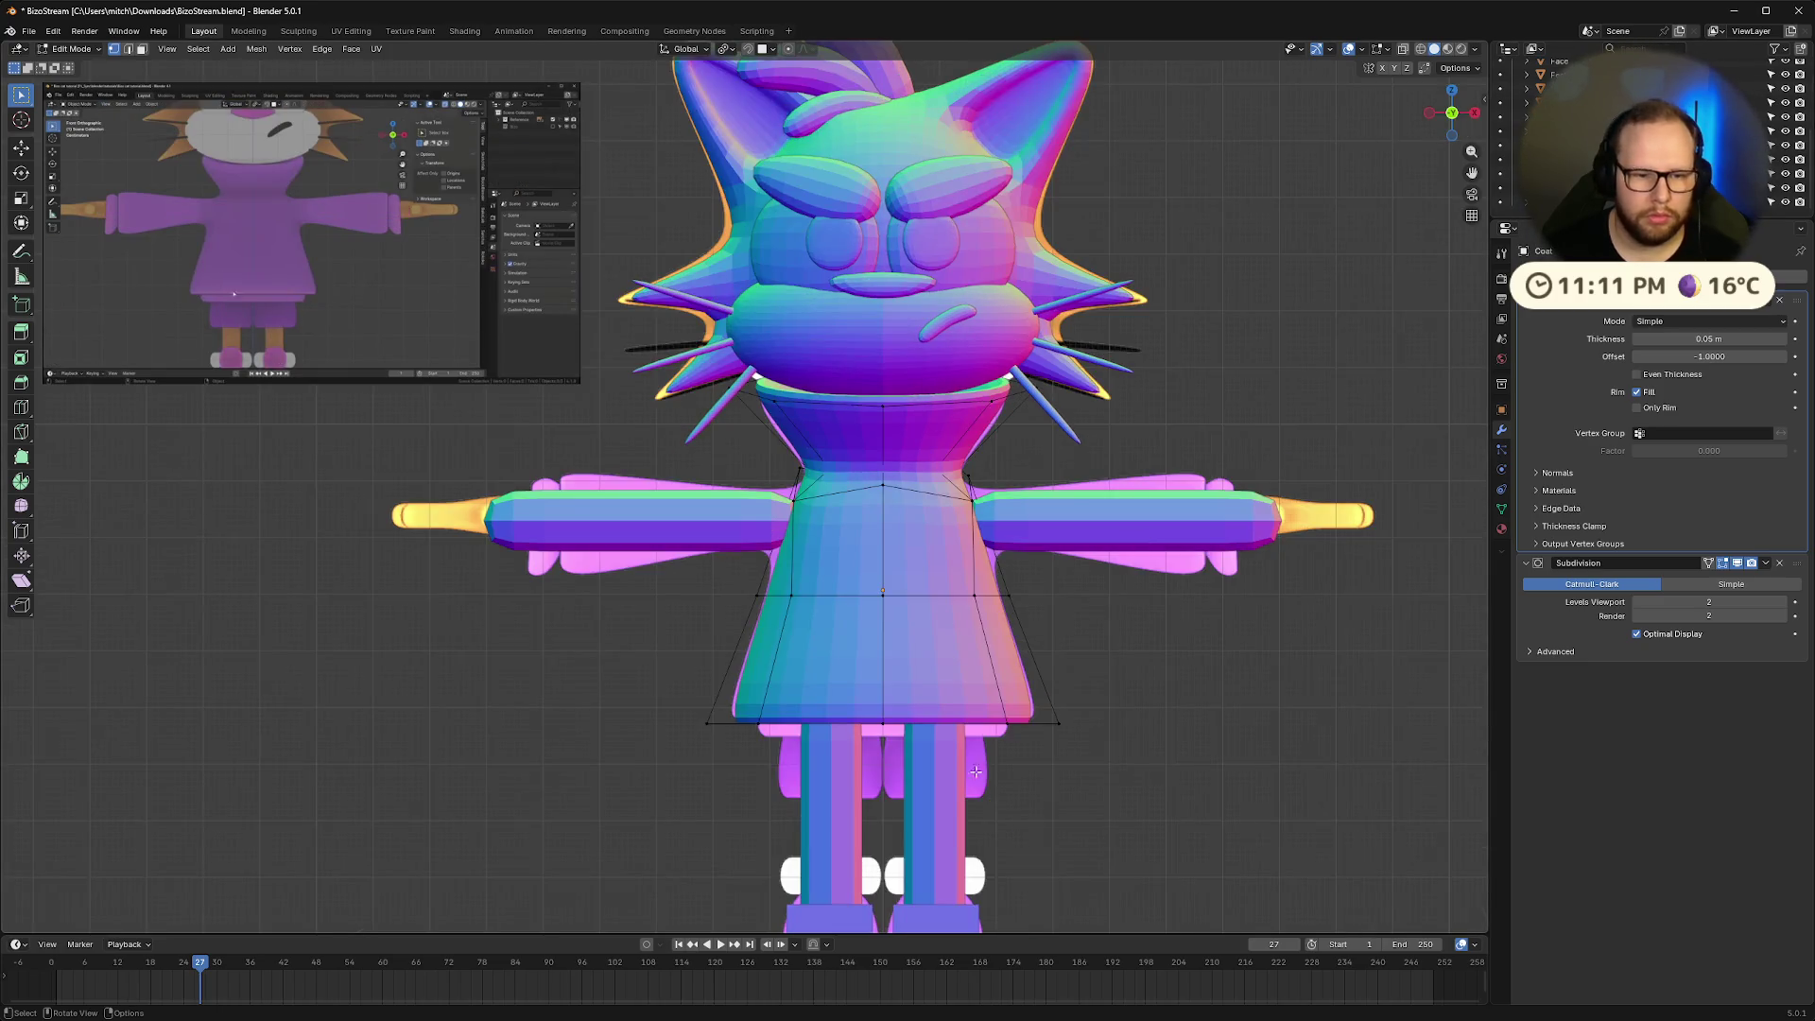
# In X-ray view, raise the coat's bottom edge loop slightly and widen it
pyautogui.scroll(8, 936, 465)
pyautogui.scroll(-3, 936, 464)
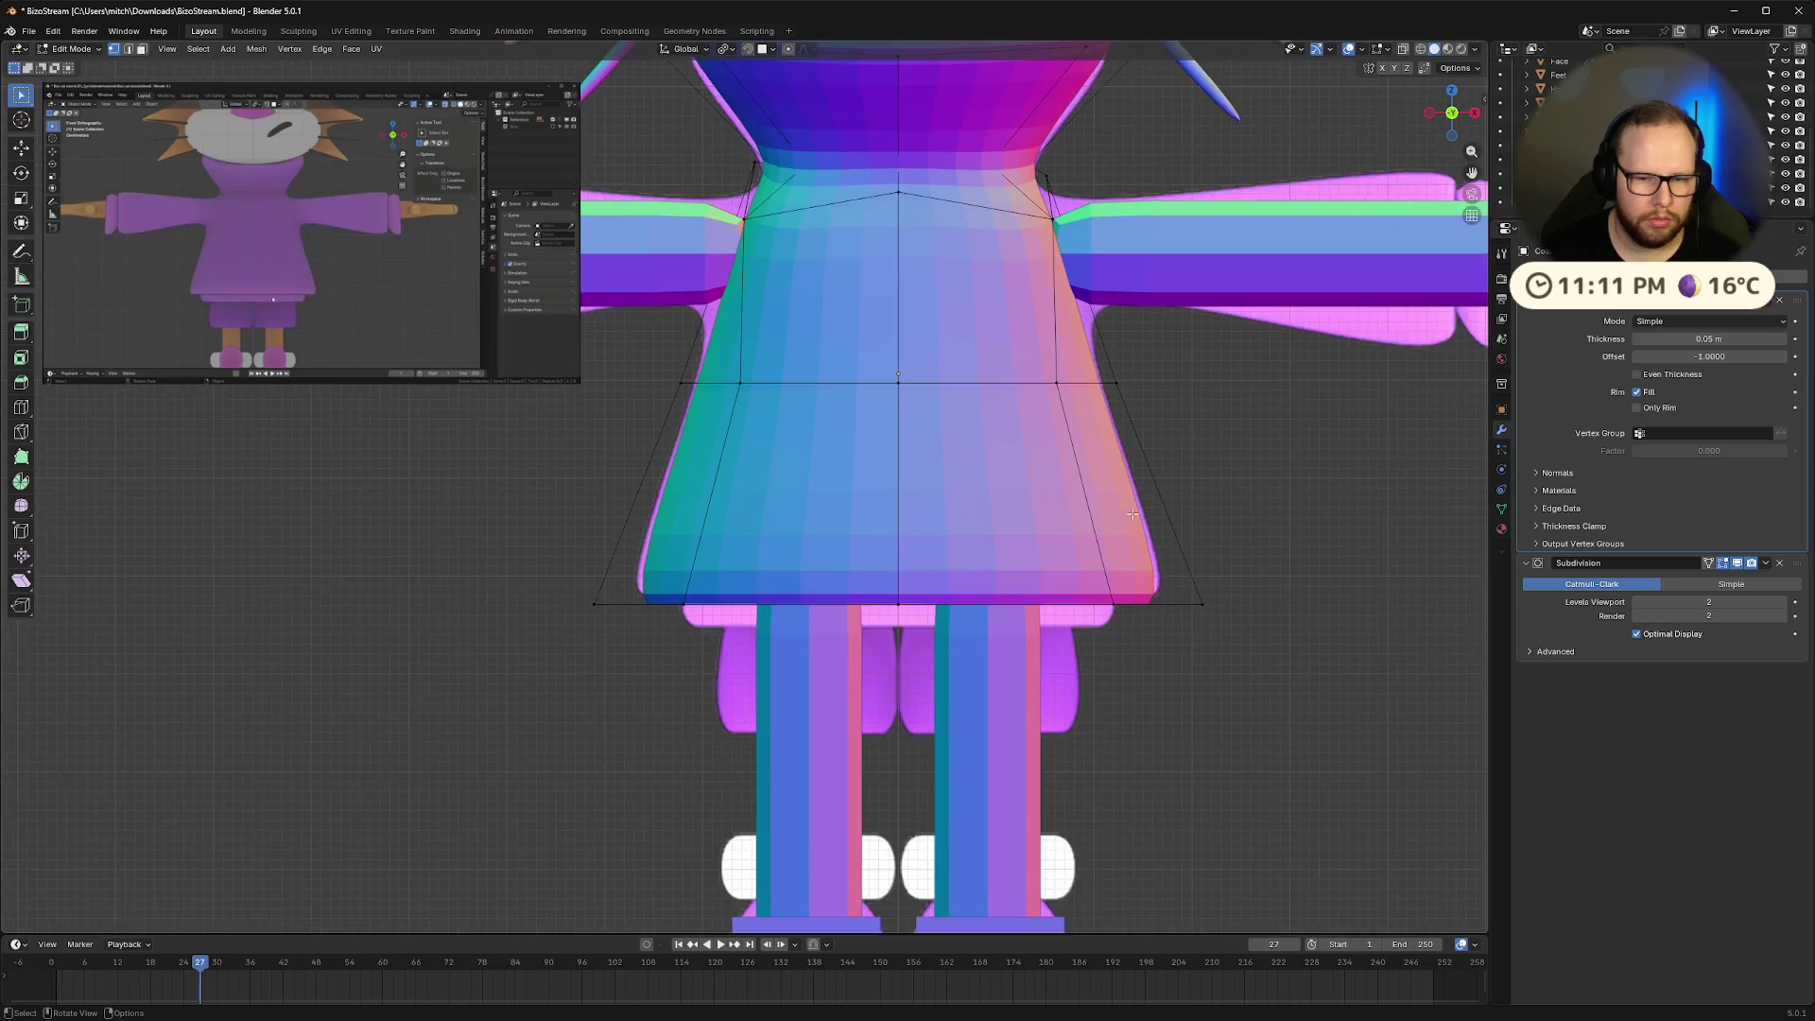
pyautogui.hotkey('alt', 'z')
pyautogui.moveTo(561, 534); pyautogui.dragTo(1248, 641)
pyautogui.press('g')
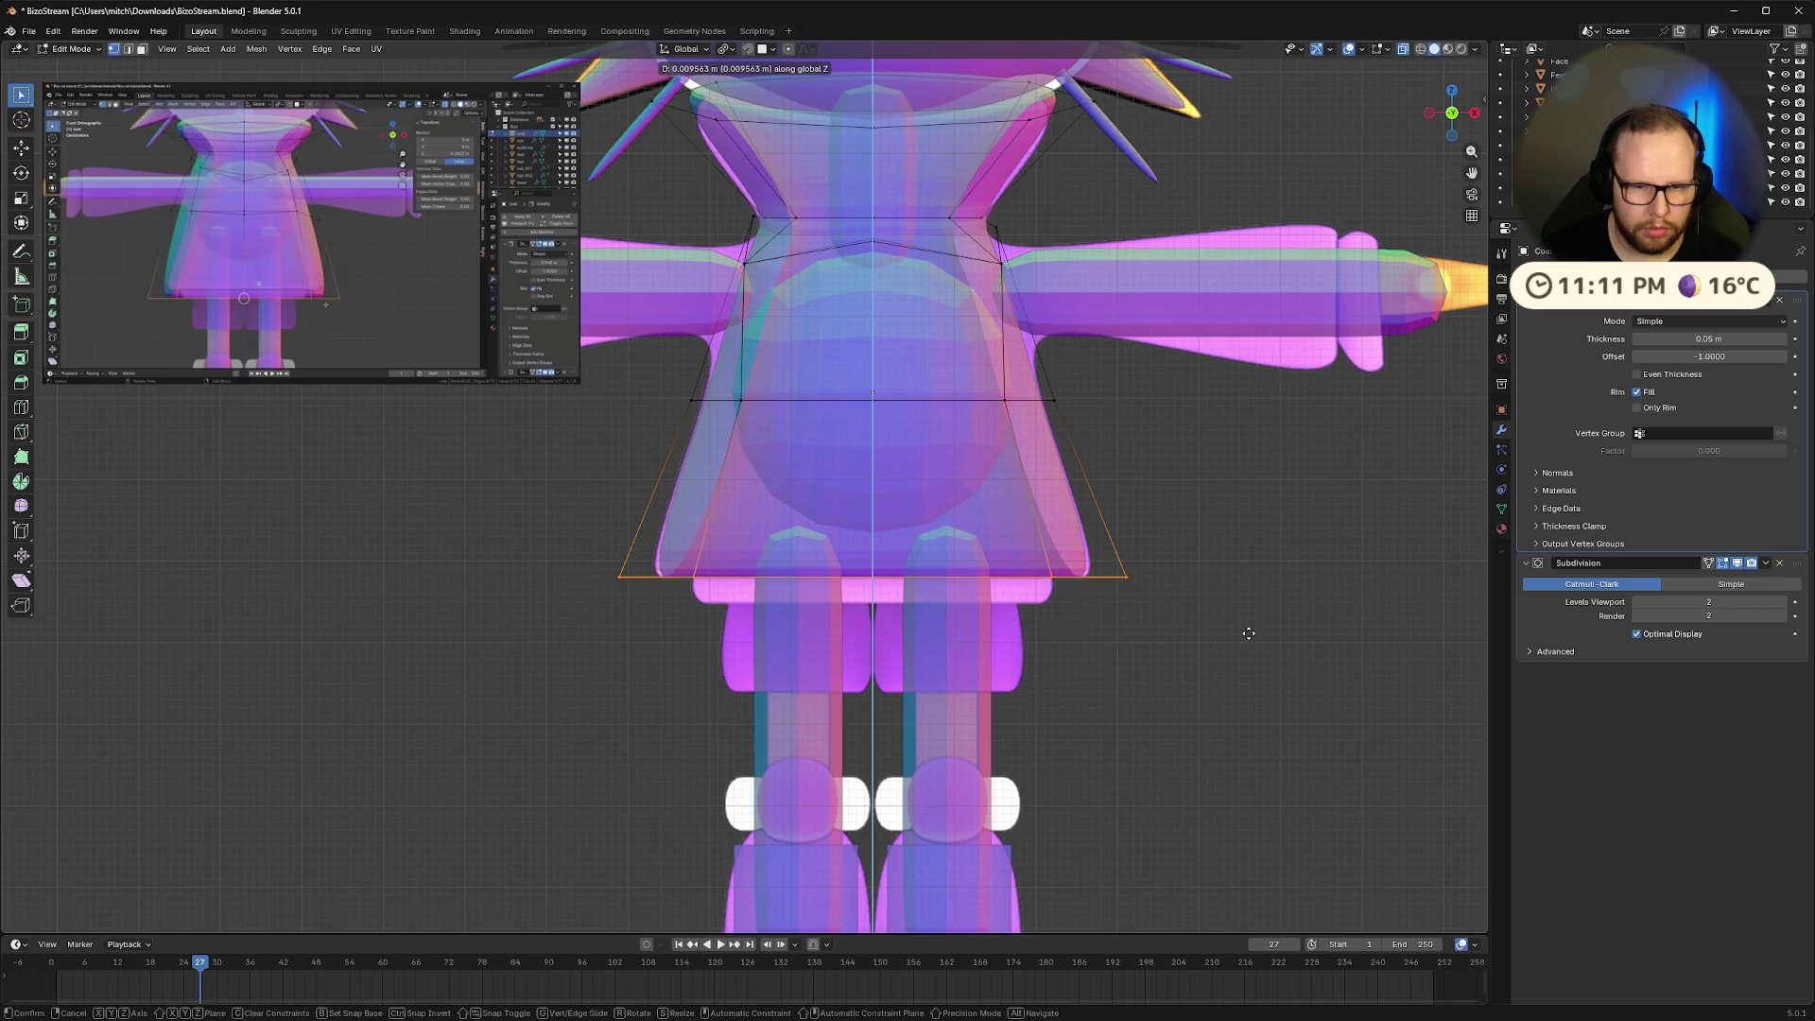
pyautogui.click(1244, 628)
pyautogui.press('s')
pyautogui.click(1257, 634)
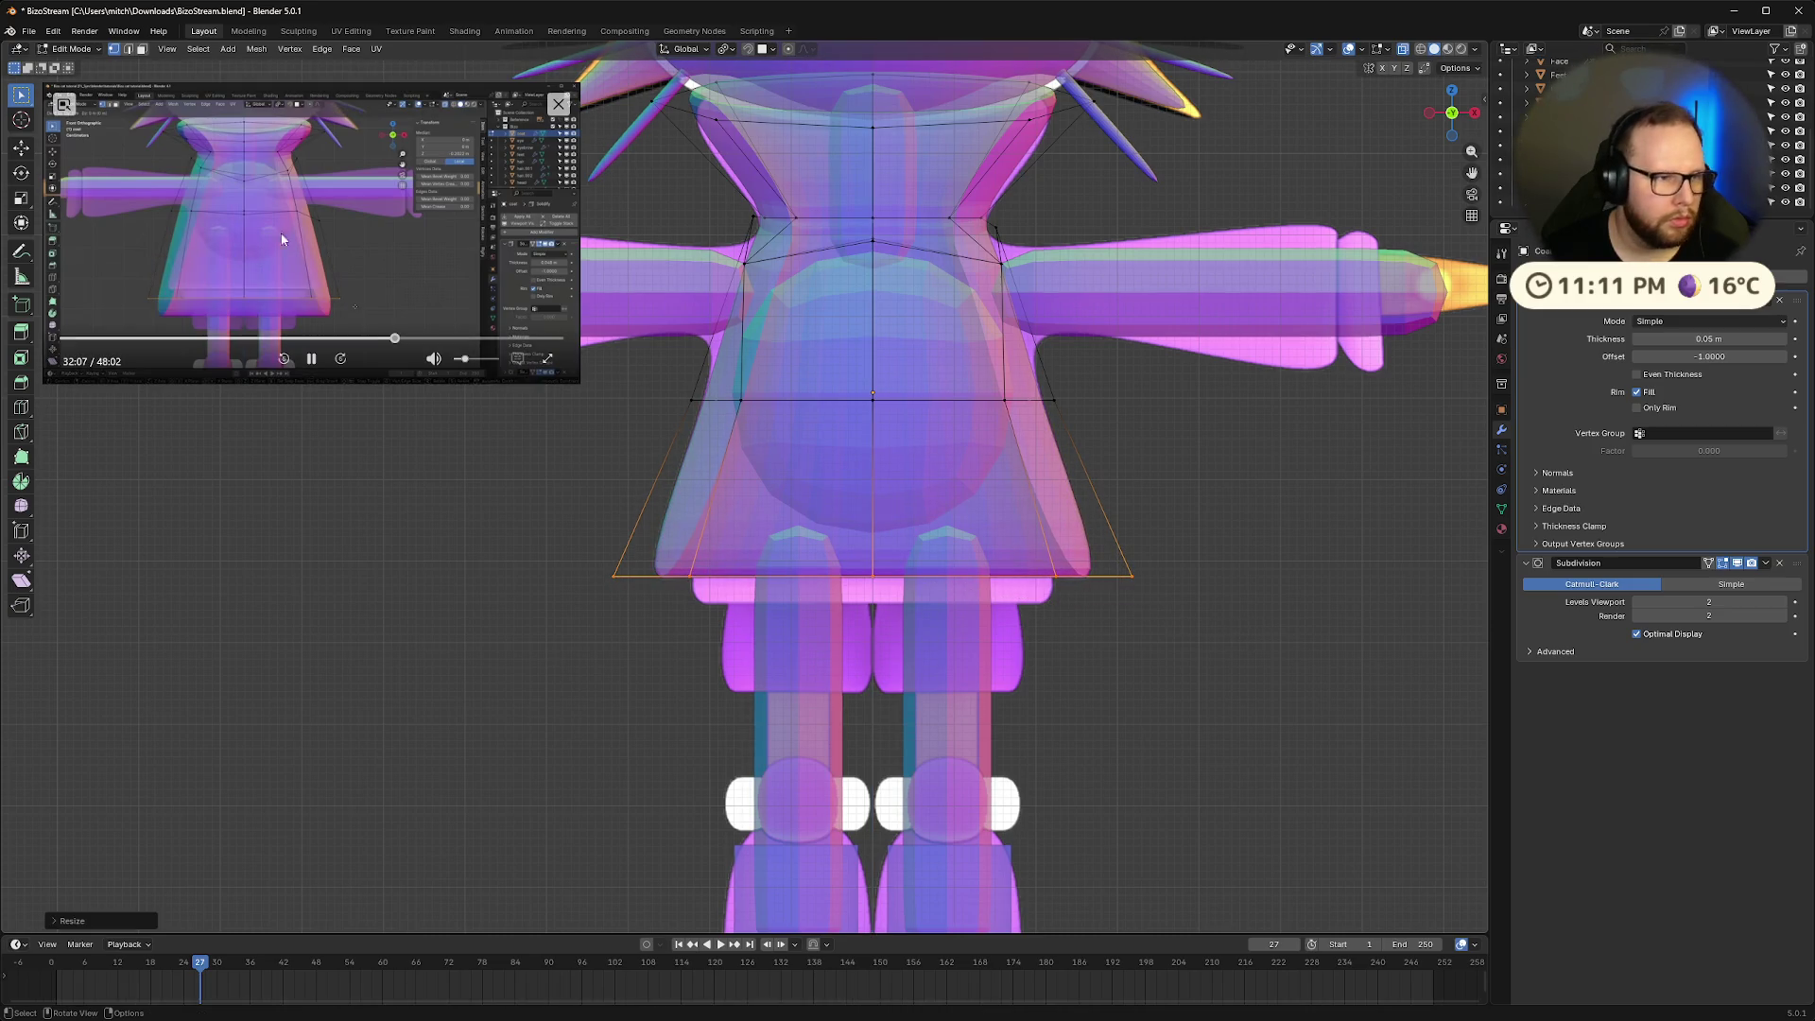
pyautogui.click(798, 738)
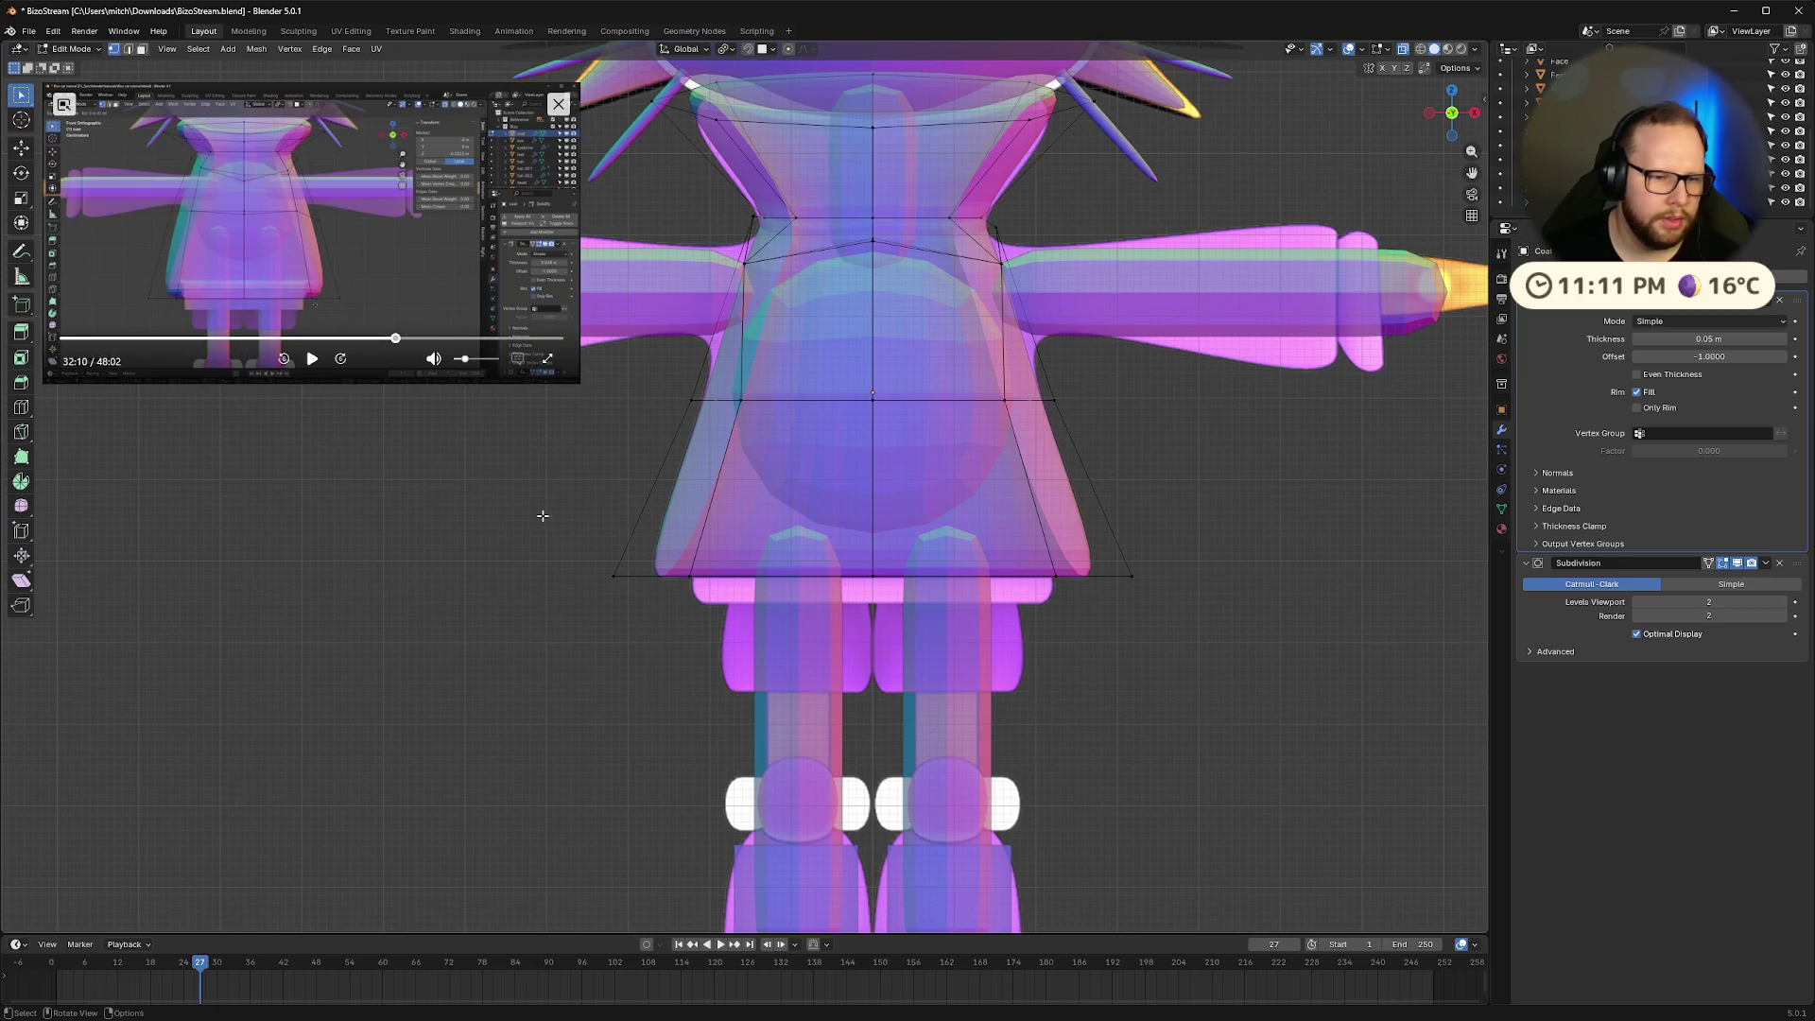
# Extrude the bottom loop down along Z, tuck it inward, and adjust its height
pyautogui.moveTo(544, 513); pyautogui.dragTo(1253, 693)
pyautogui.press('e')
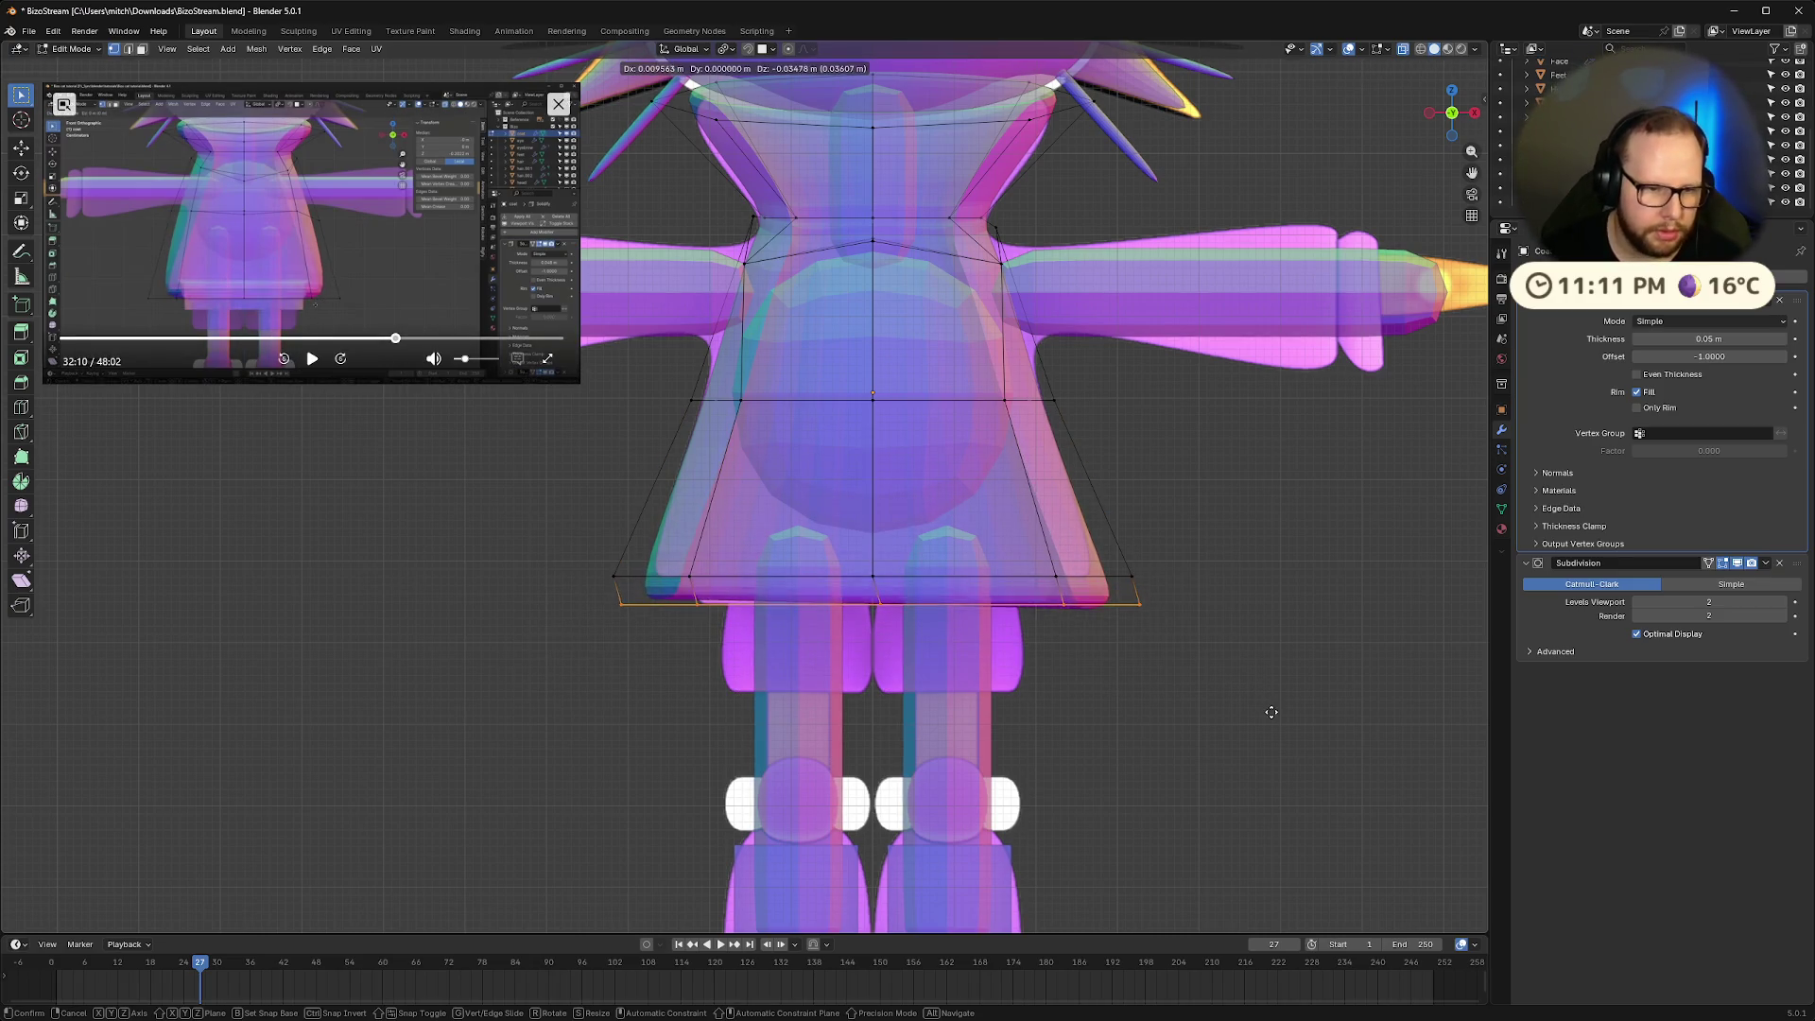
pyautogui.press('z')
pyautogui.click(1260, 714)
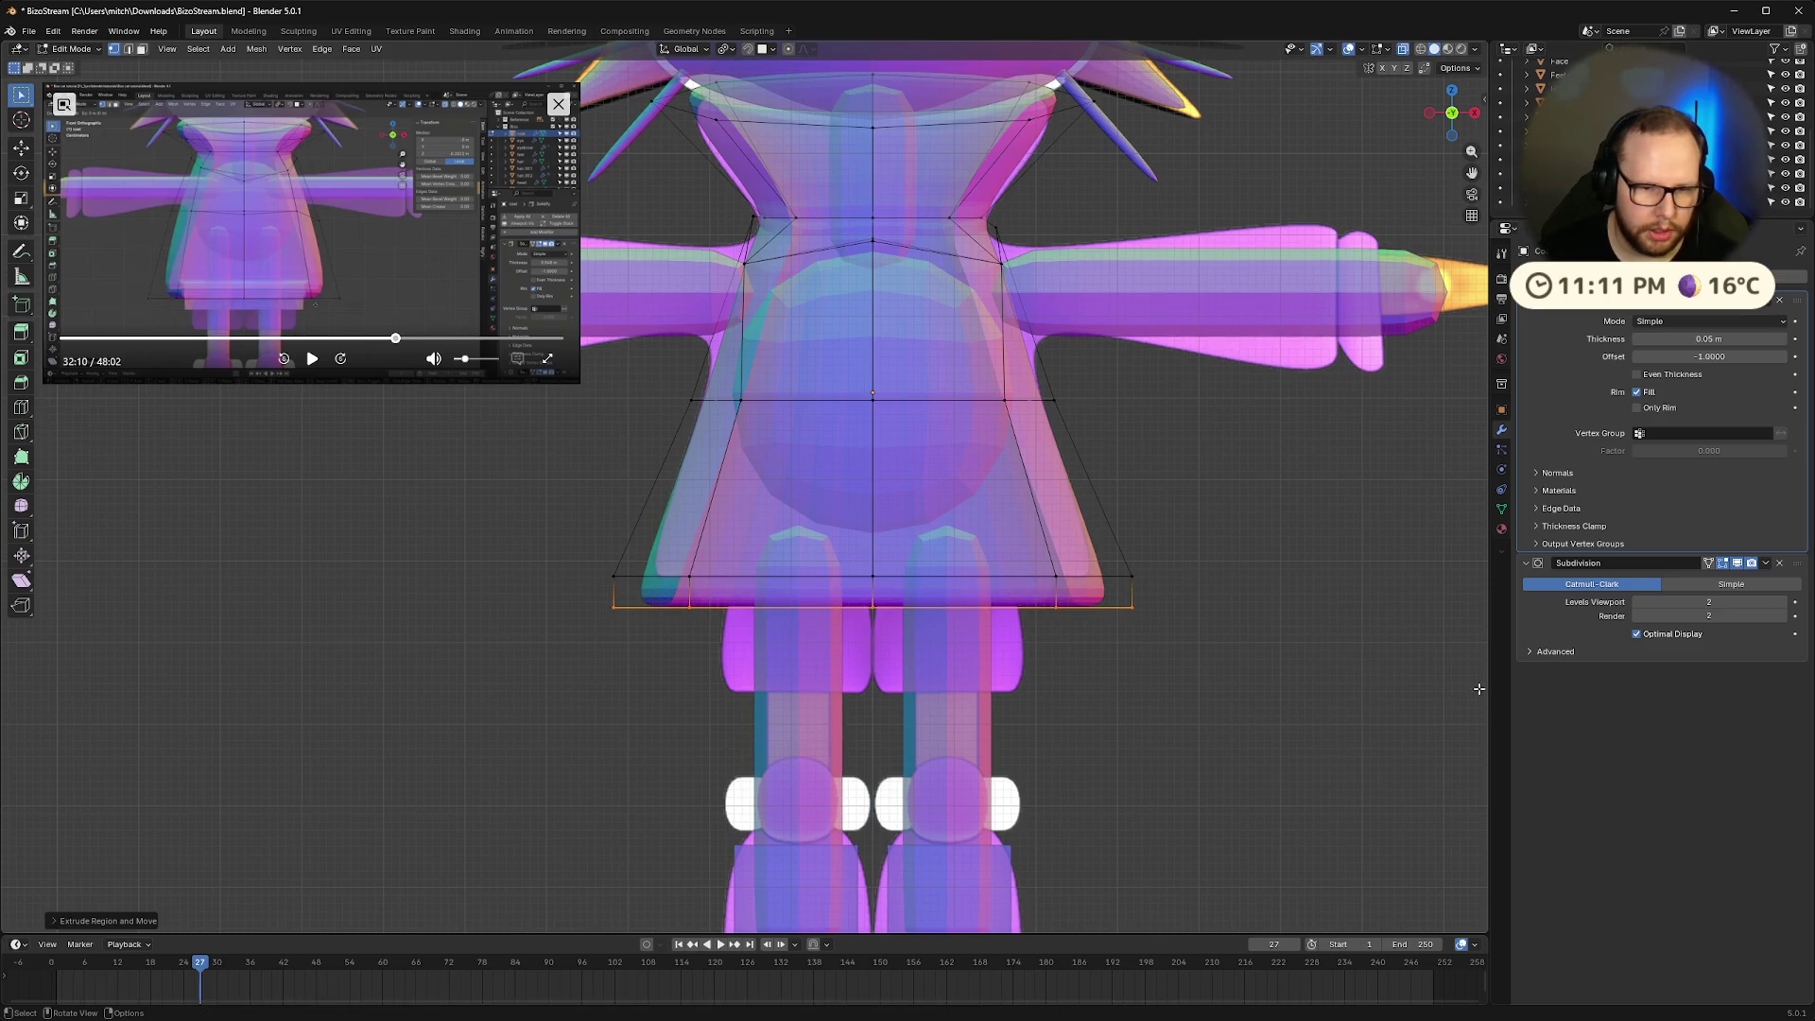
pyautogui.press('s')
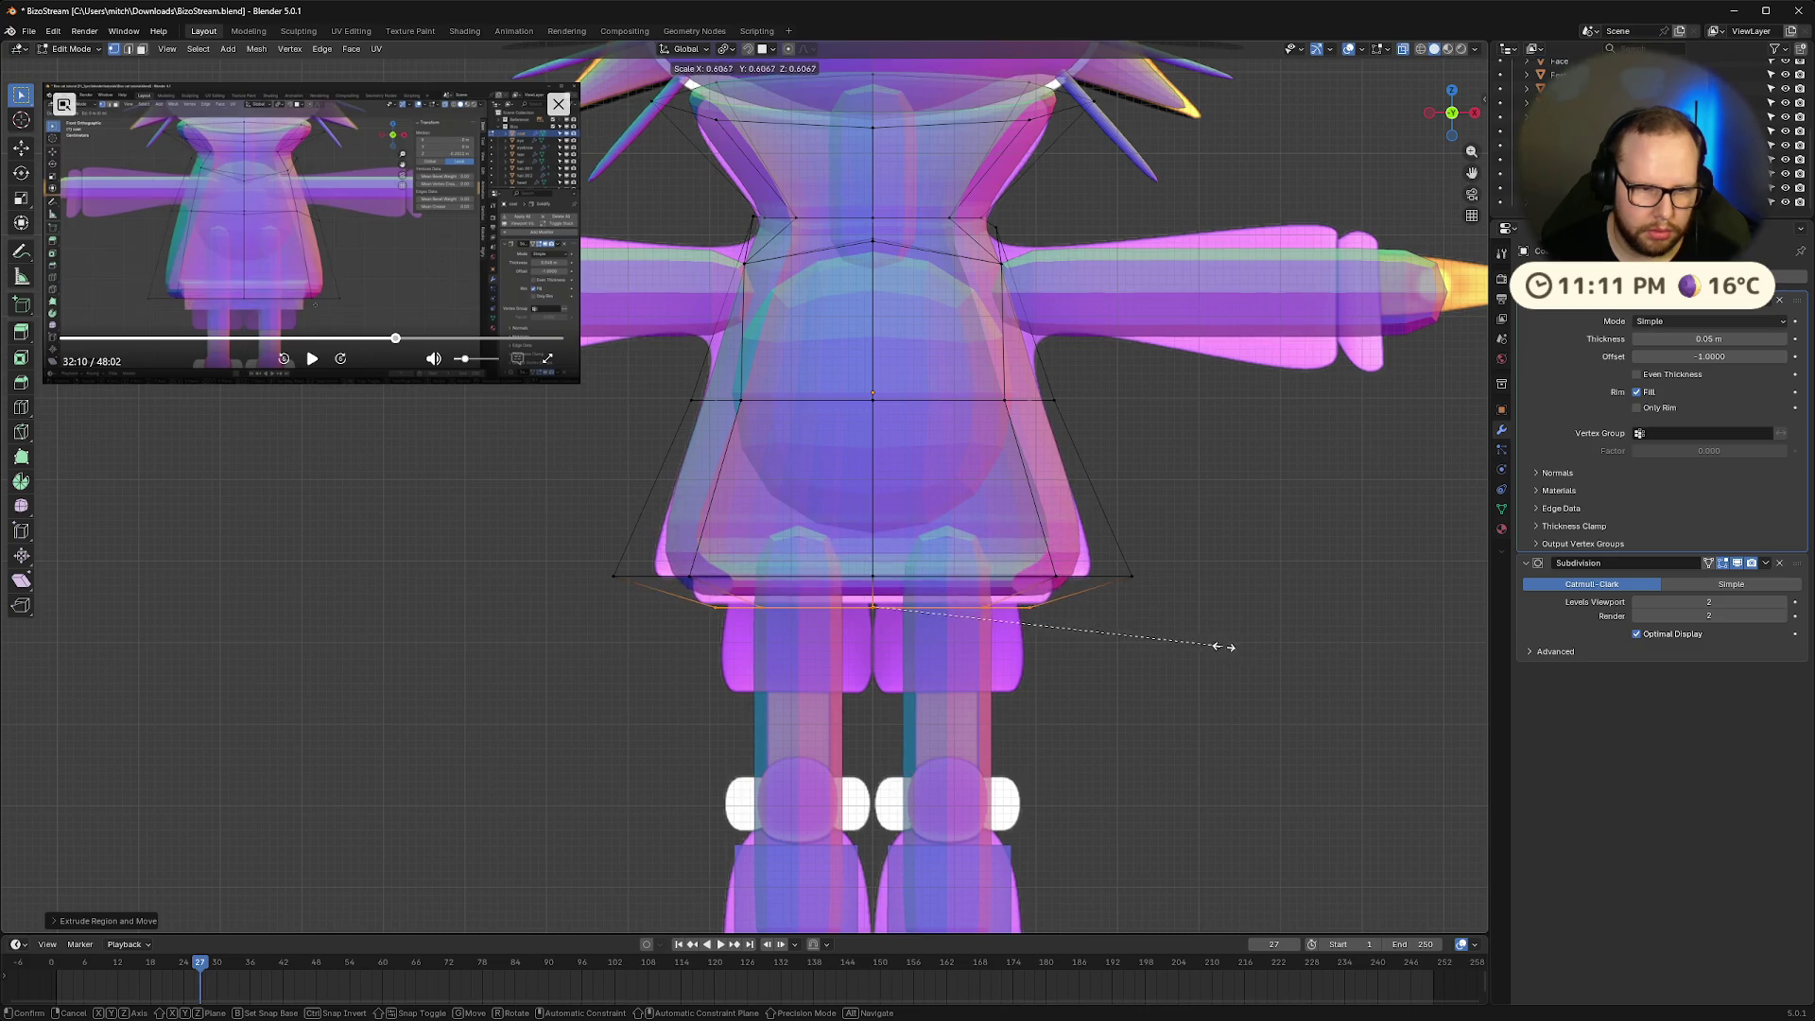
pyautogui.click(1248, 650)
pyautogui.press('g')
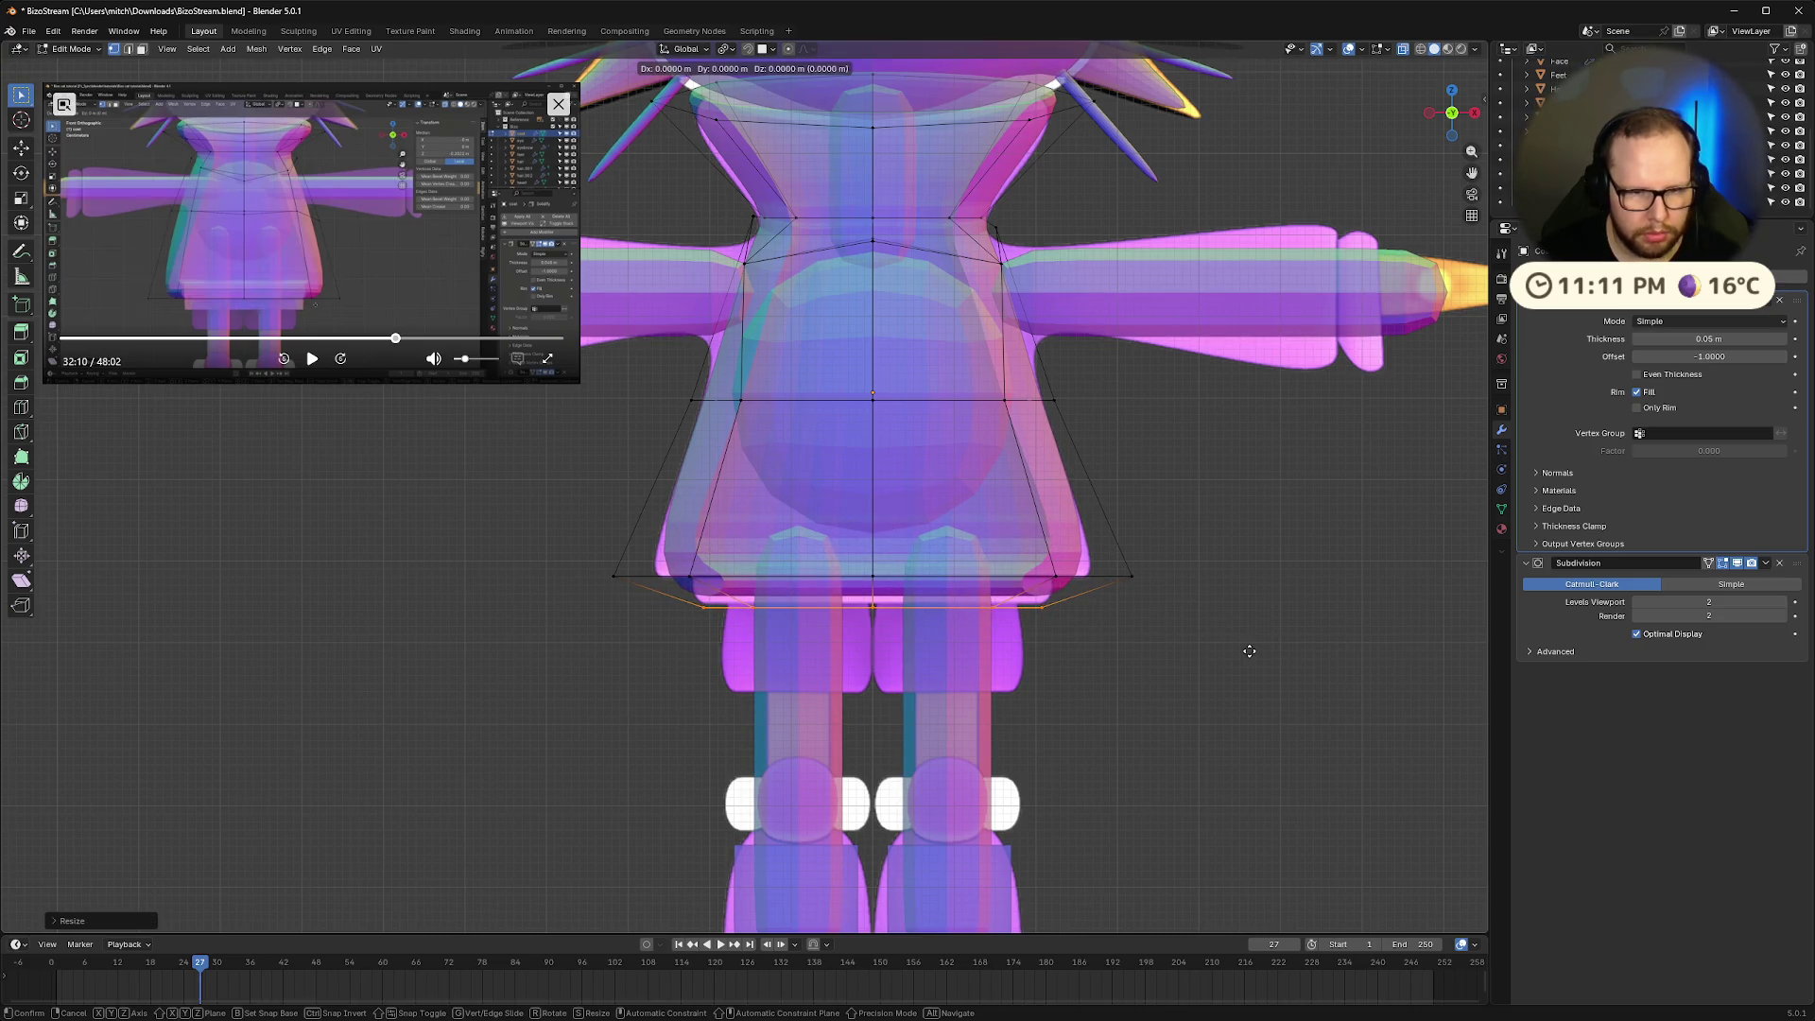
pyautogui.press('z')
pyautogui.click(1255, 621)
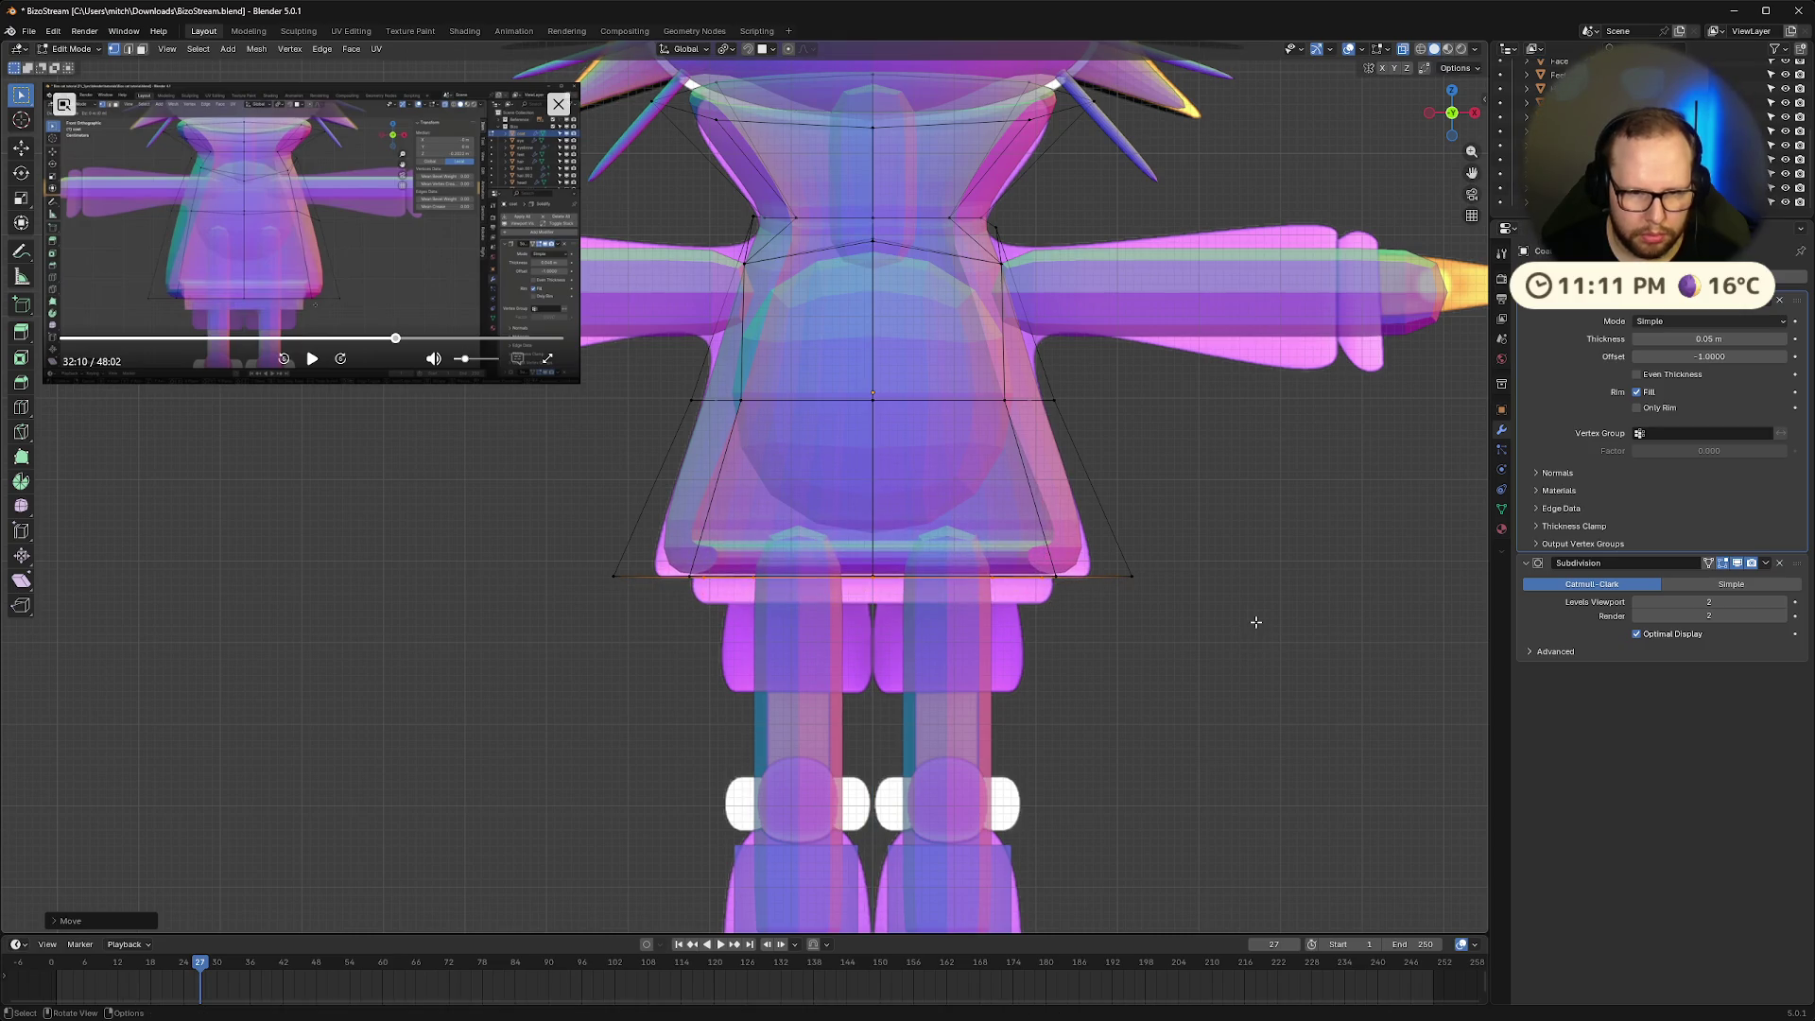
pyautogui.hotkey('alt', 'z')
pyautogui.moveTo(1256, 620)
pyautogui.mouseDown(button='middle')
pyautogui.moveTo(1223, 564)
pyautogui.moveTo(1248, 568)
pyautogui.moveTo(1237, 605)
pyautogui.mouseUp(button='middle')
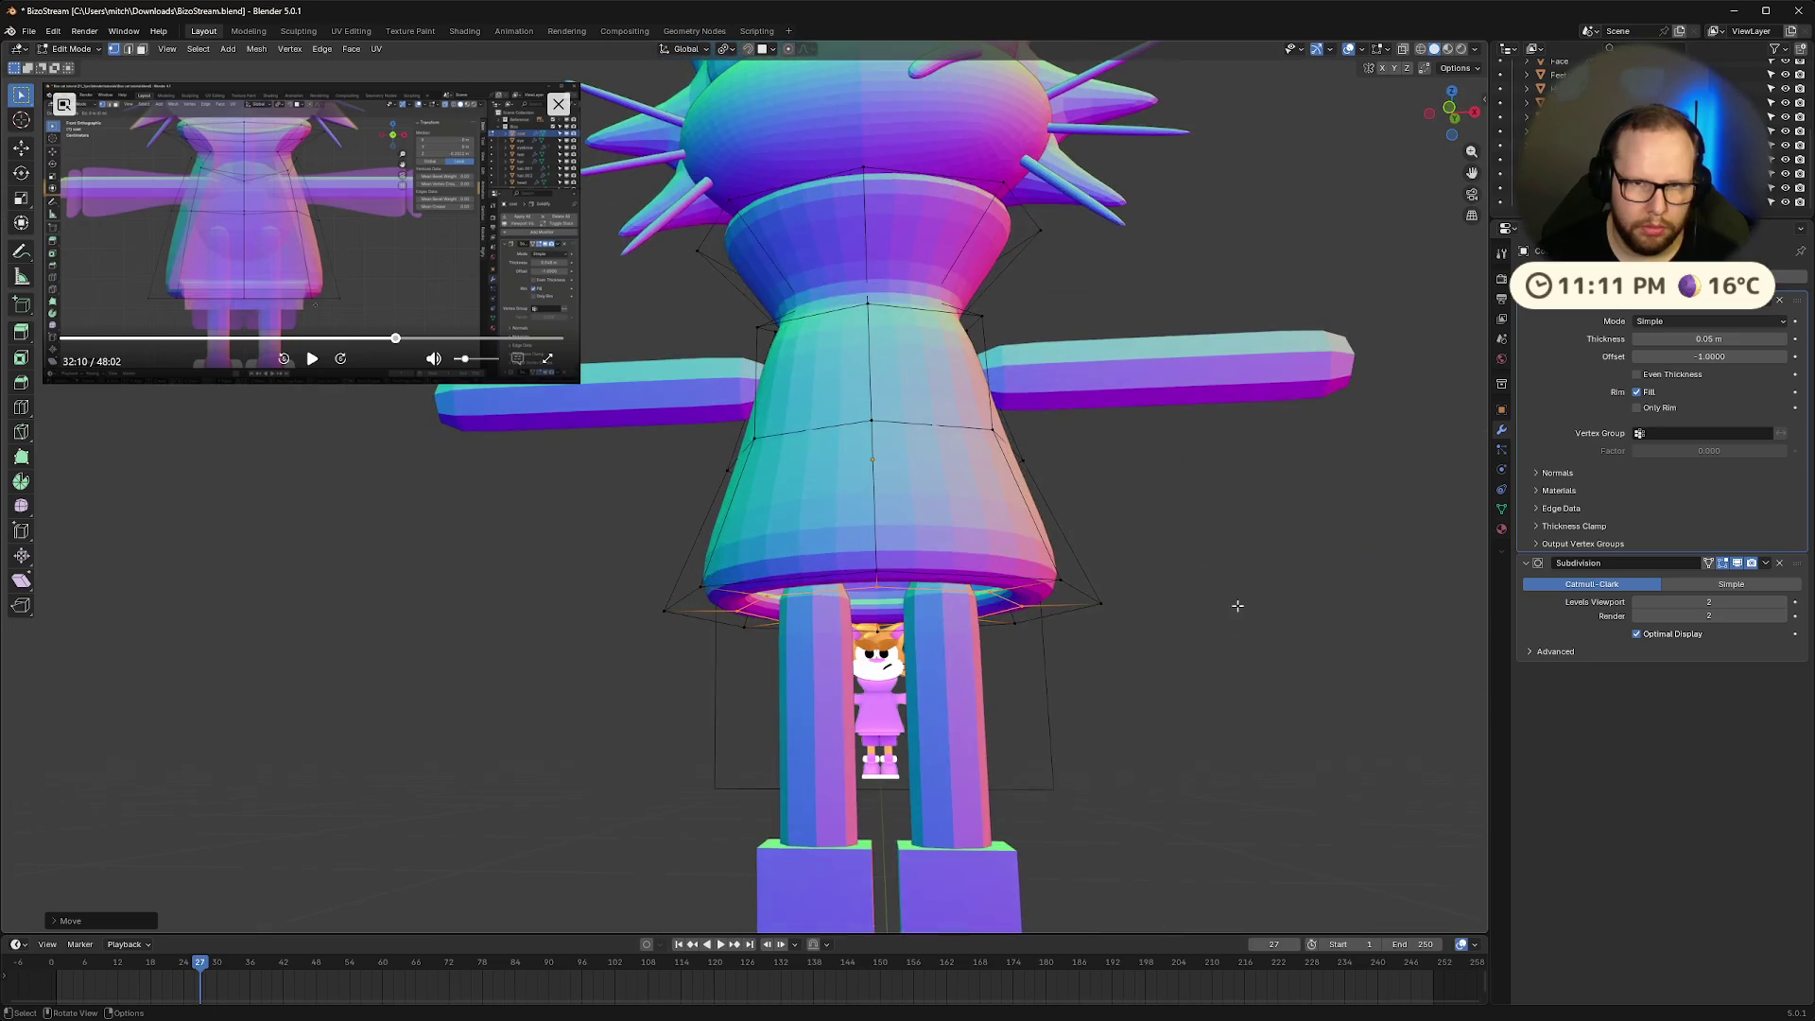
# Extrude the bottom loop into a wider band, raise it toward the coat, and return to Object Mode
pyautogui.click(1450, 109)
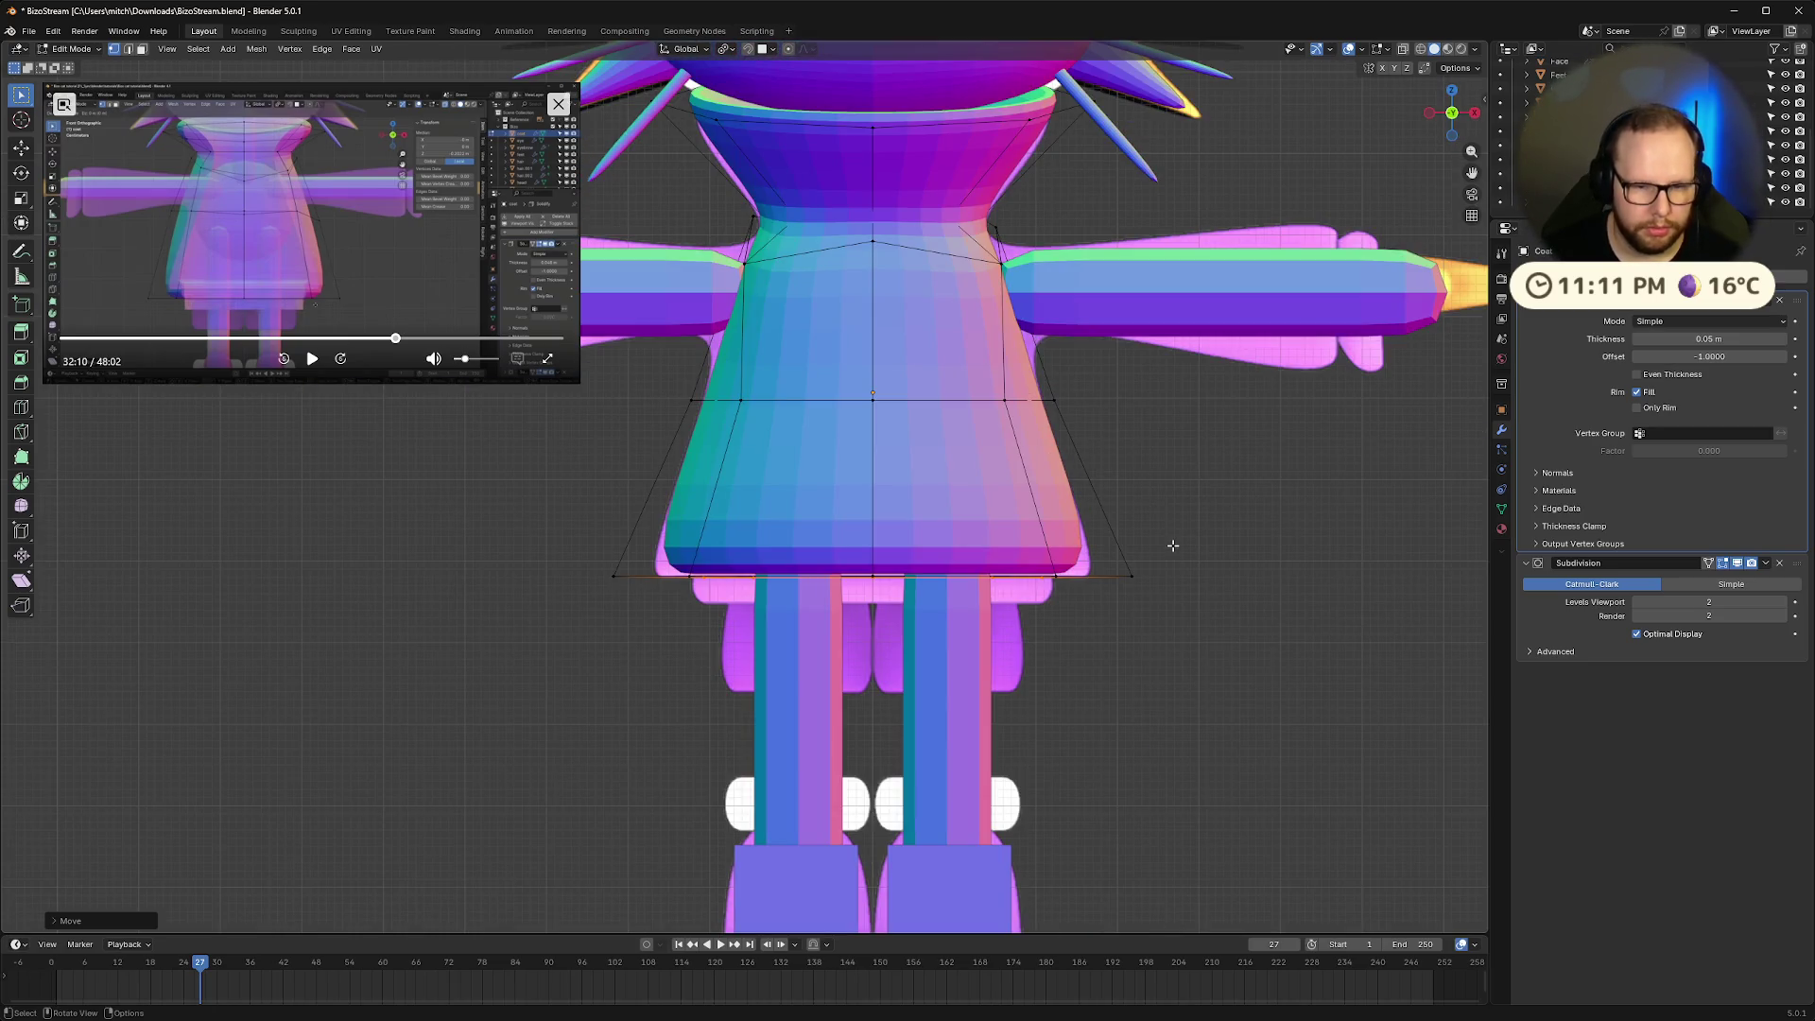
pyautogui.press('e')
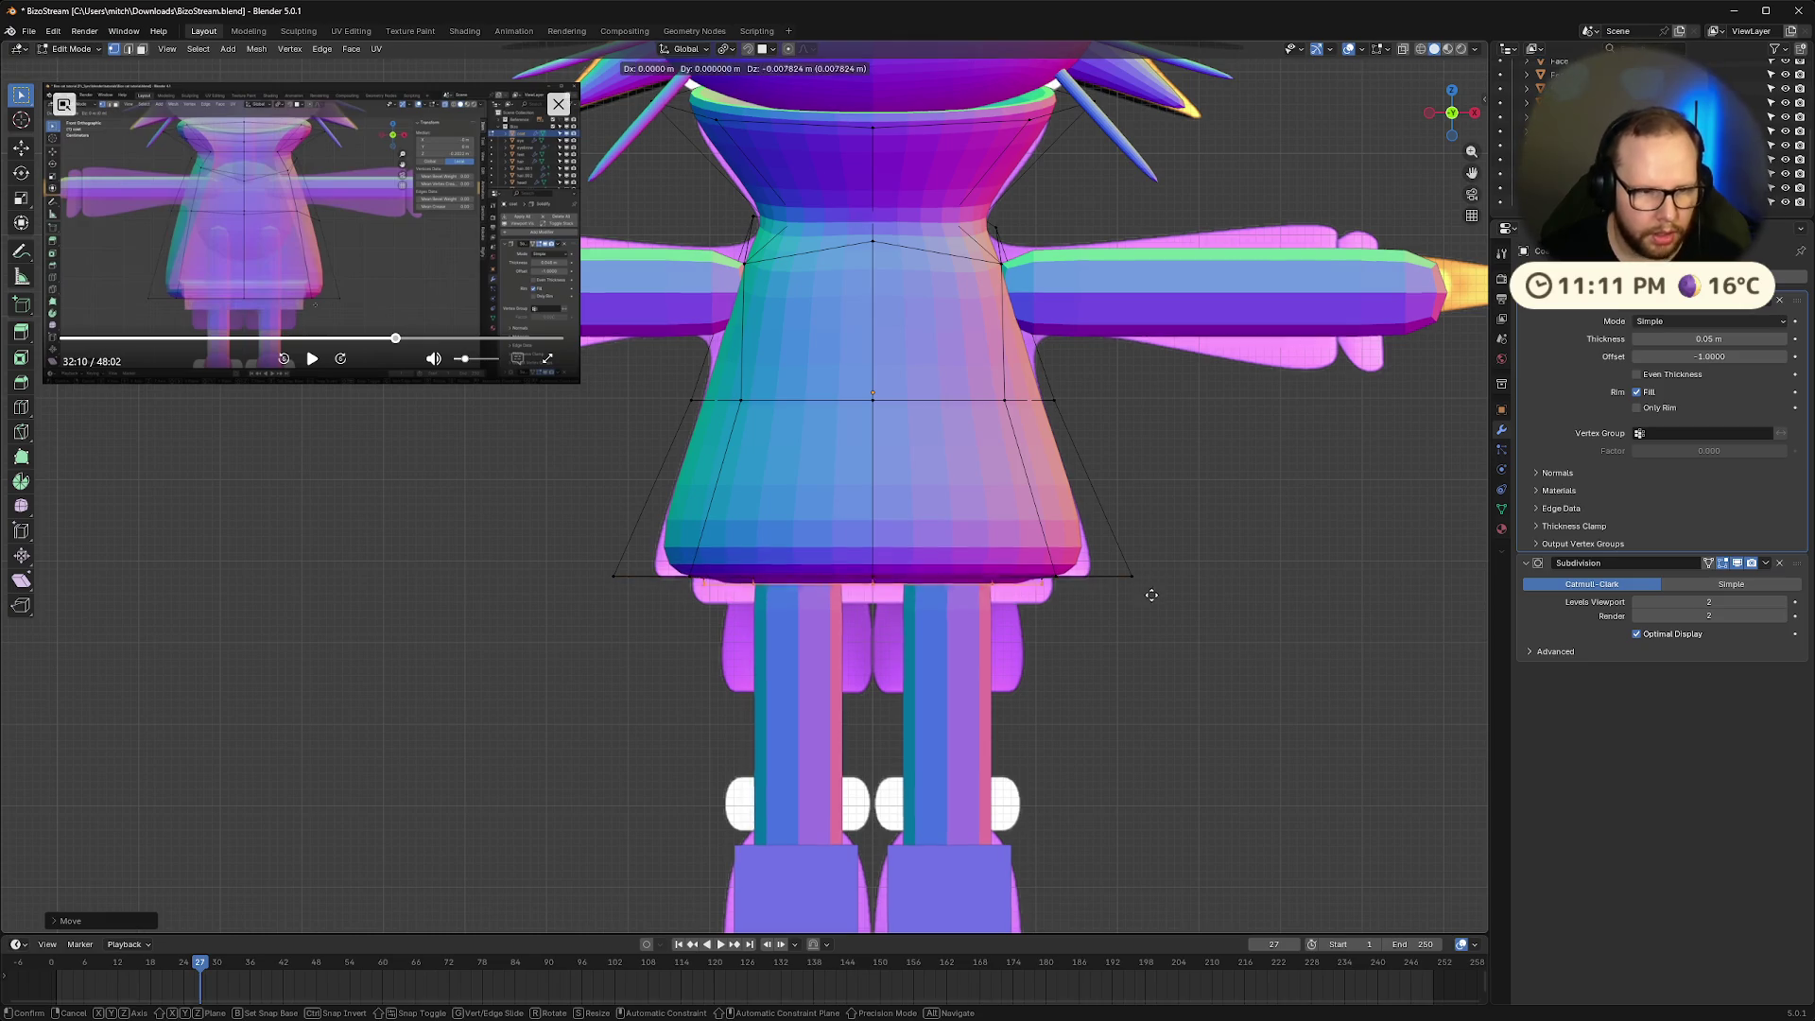
pyautogui.click(1151, 601)
pyautogui.press('s')
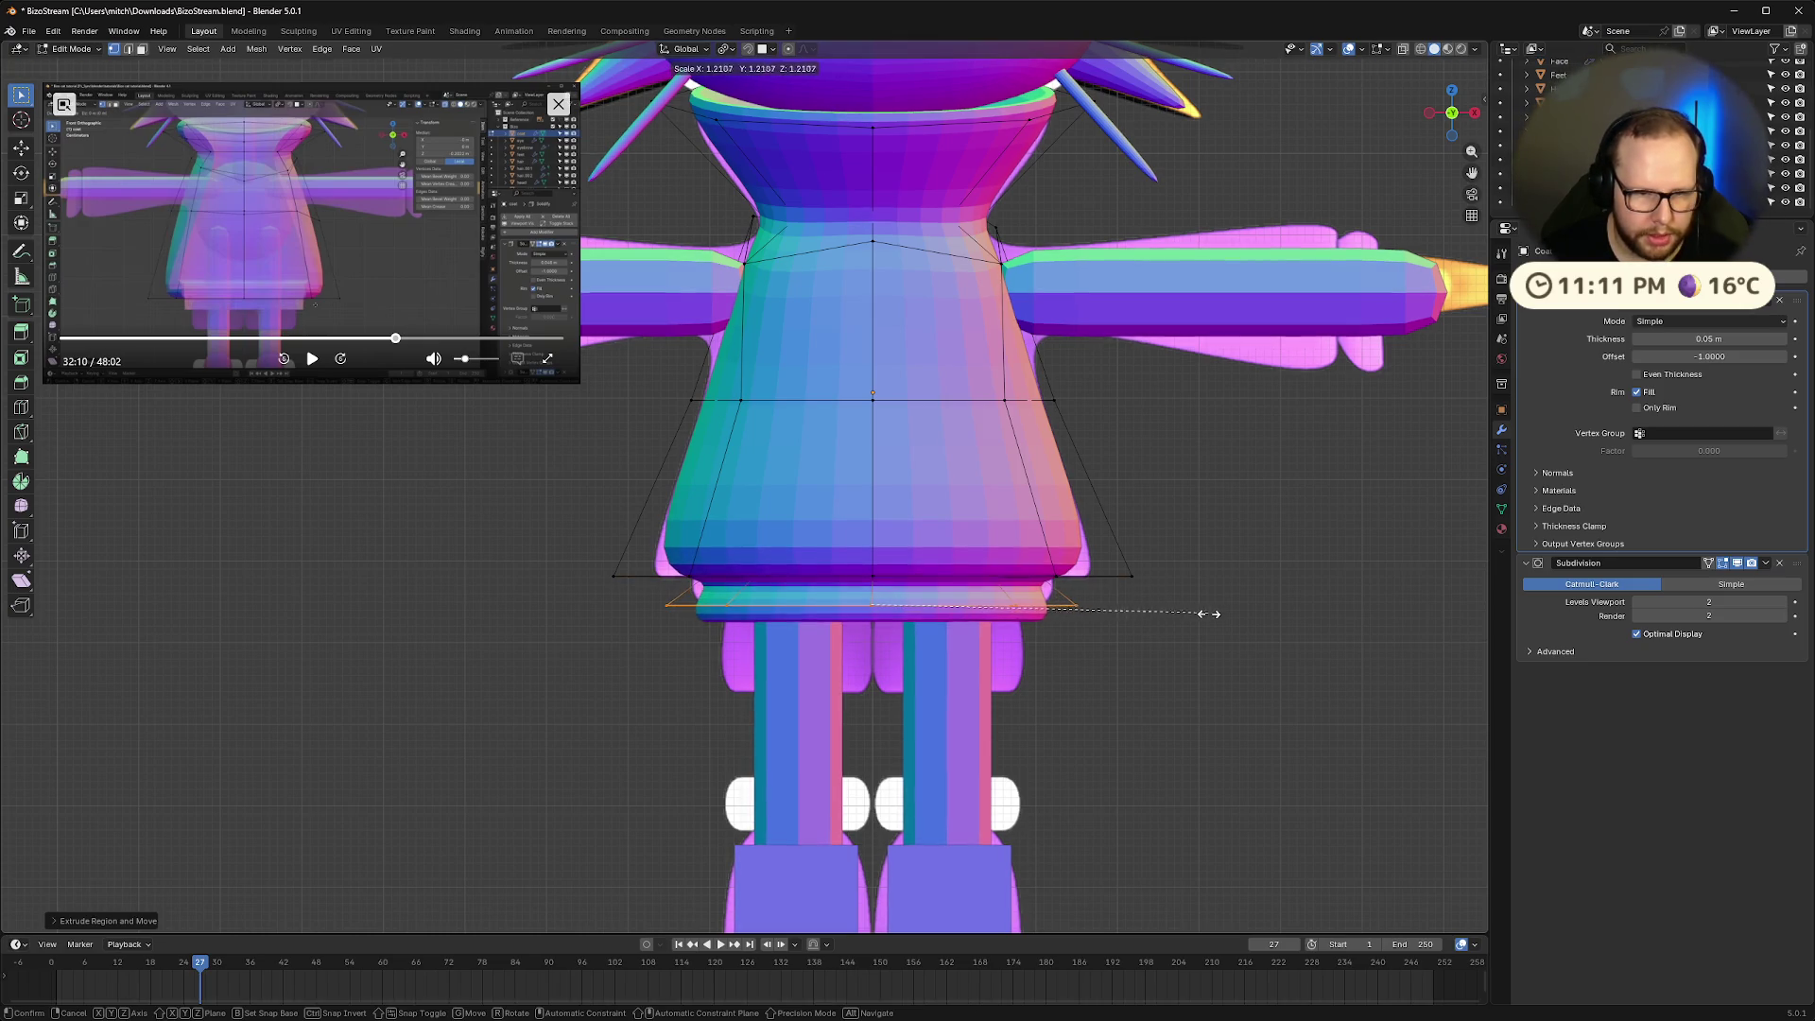
pyautogui.click(1217, 619)
pyautogui.press('z')
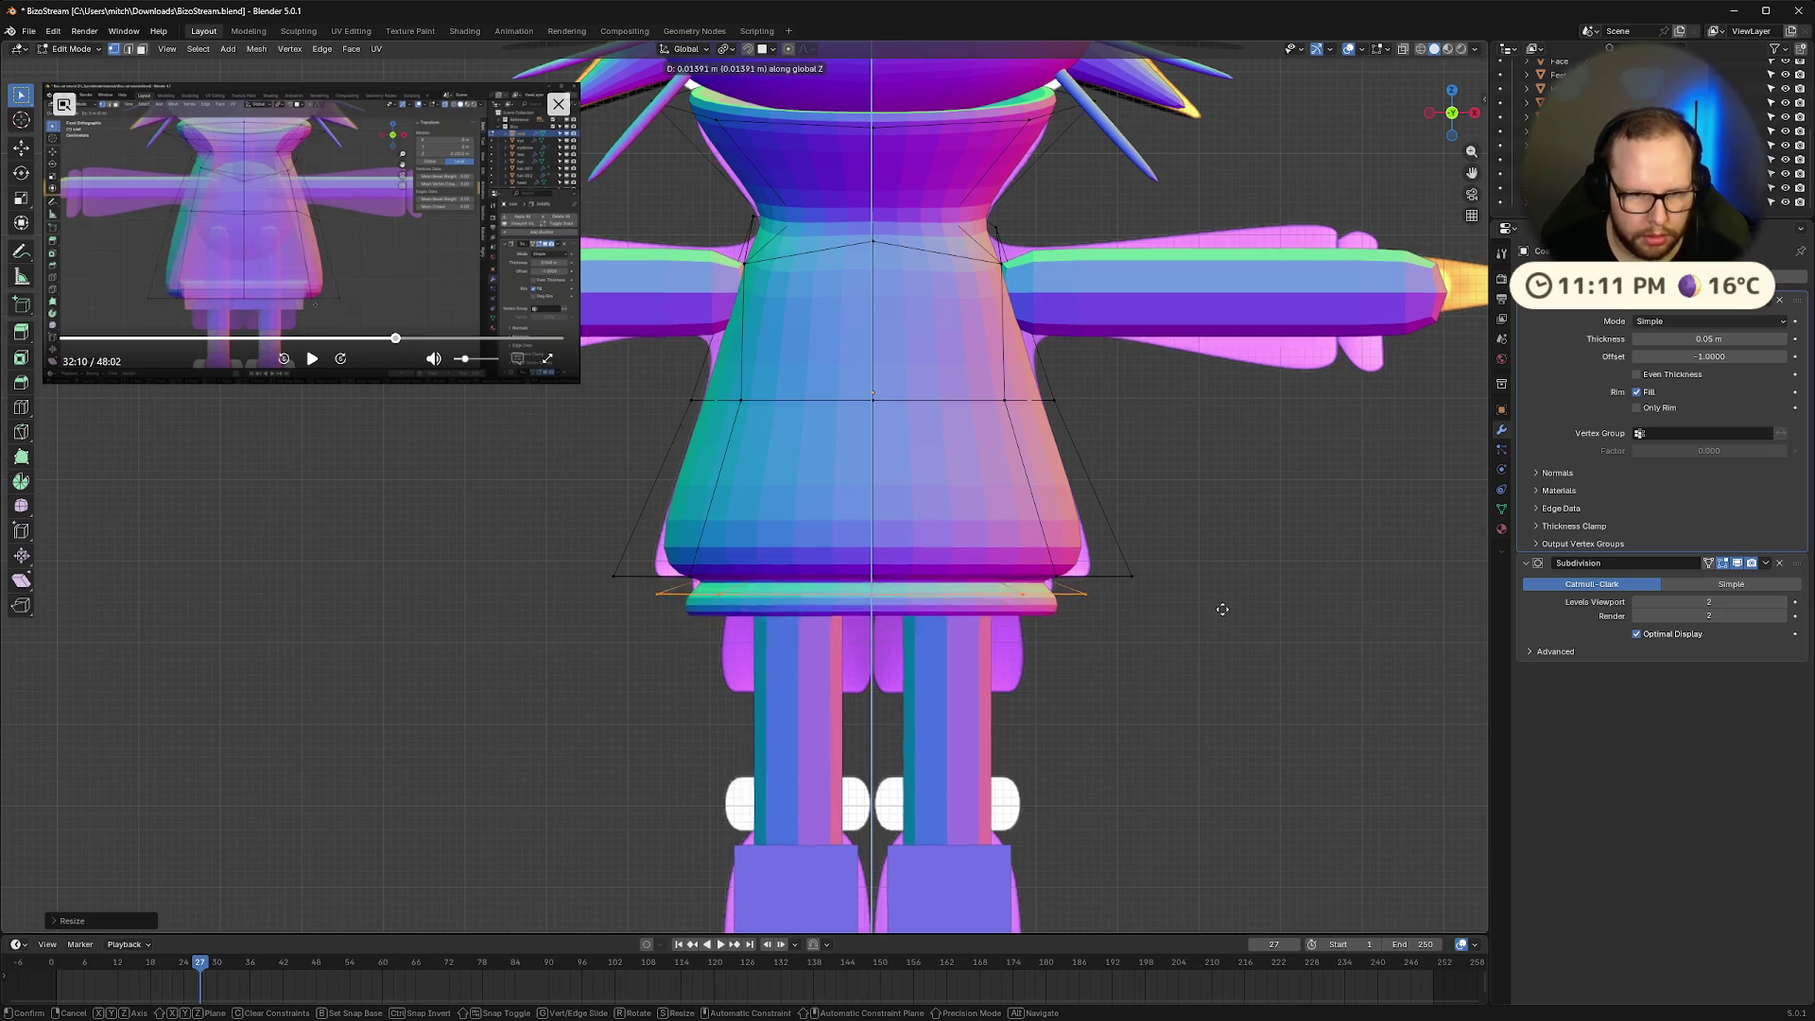
pyautogui.click(1224, 595)
pyautogui.press('Tab')
pyautogui.moveTo(1226, 683)
pyautogui.mouseDown(button='middle')
pyautogui.moveTo(1207, 640)
pyautogui.moveTo(1211, 734)
pyautogui.moveTo(411, 376)
pyautogui.mouseUp(button='middle')
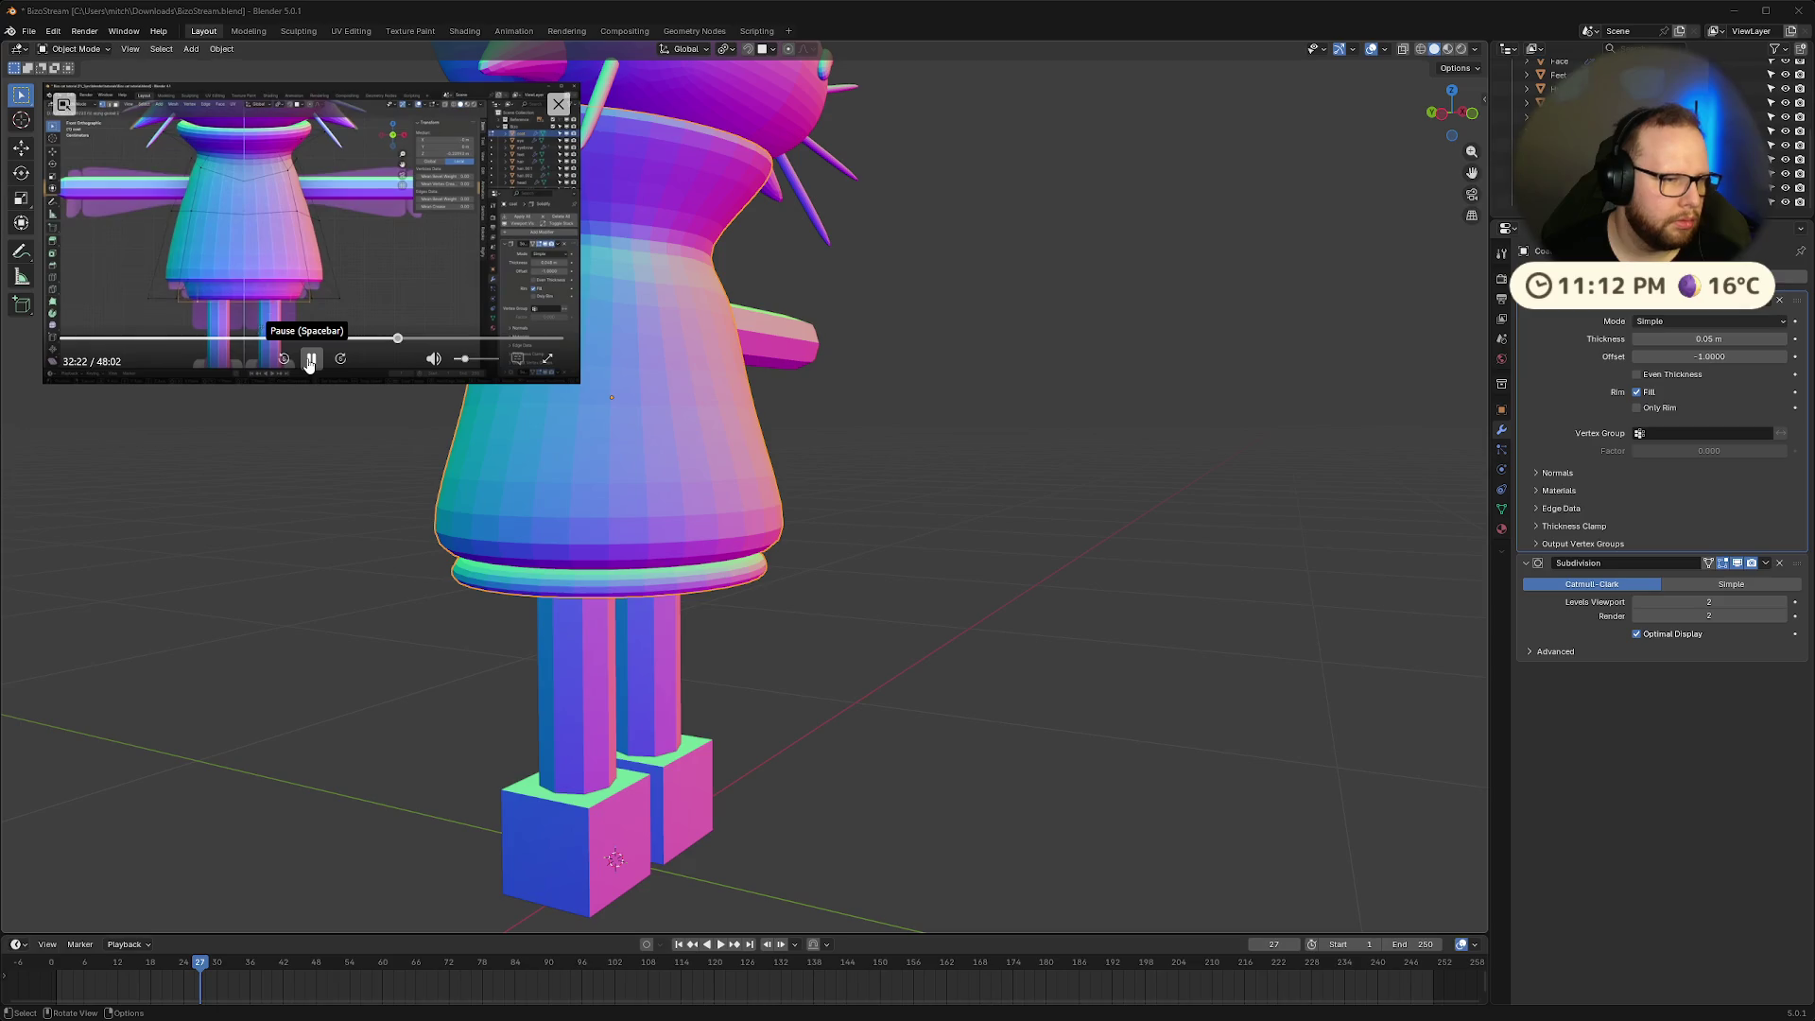
# Select the coat's bottom edge loop, scale it wider, and lower it slightly along Z
pyautogui.click(1477, 116)
pyautogui.scroll(3, 1059, 667)
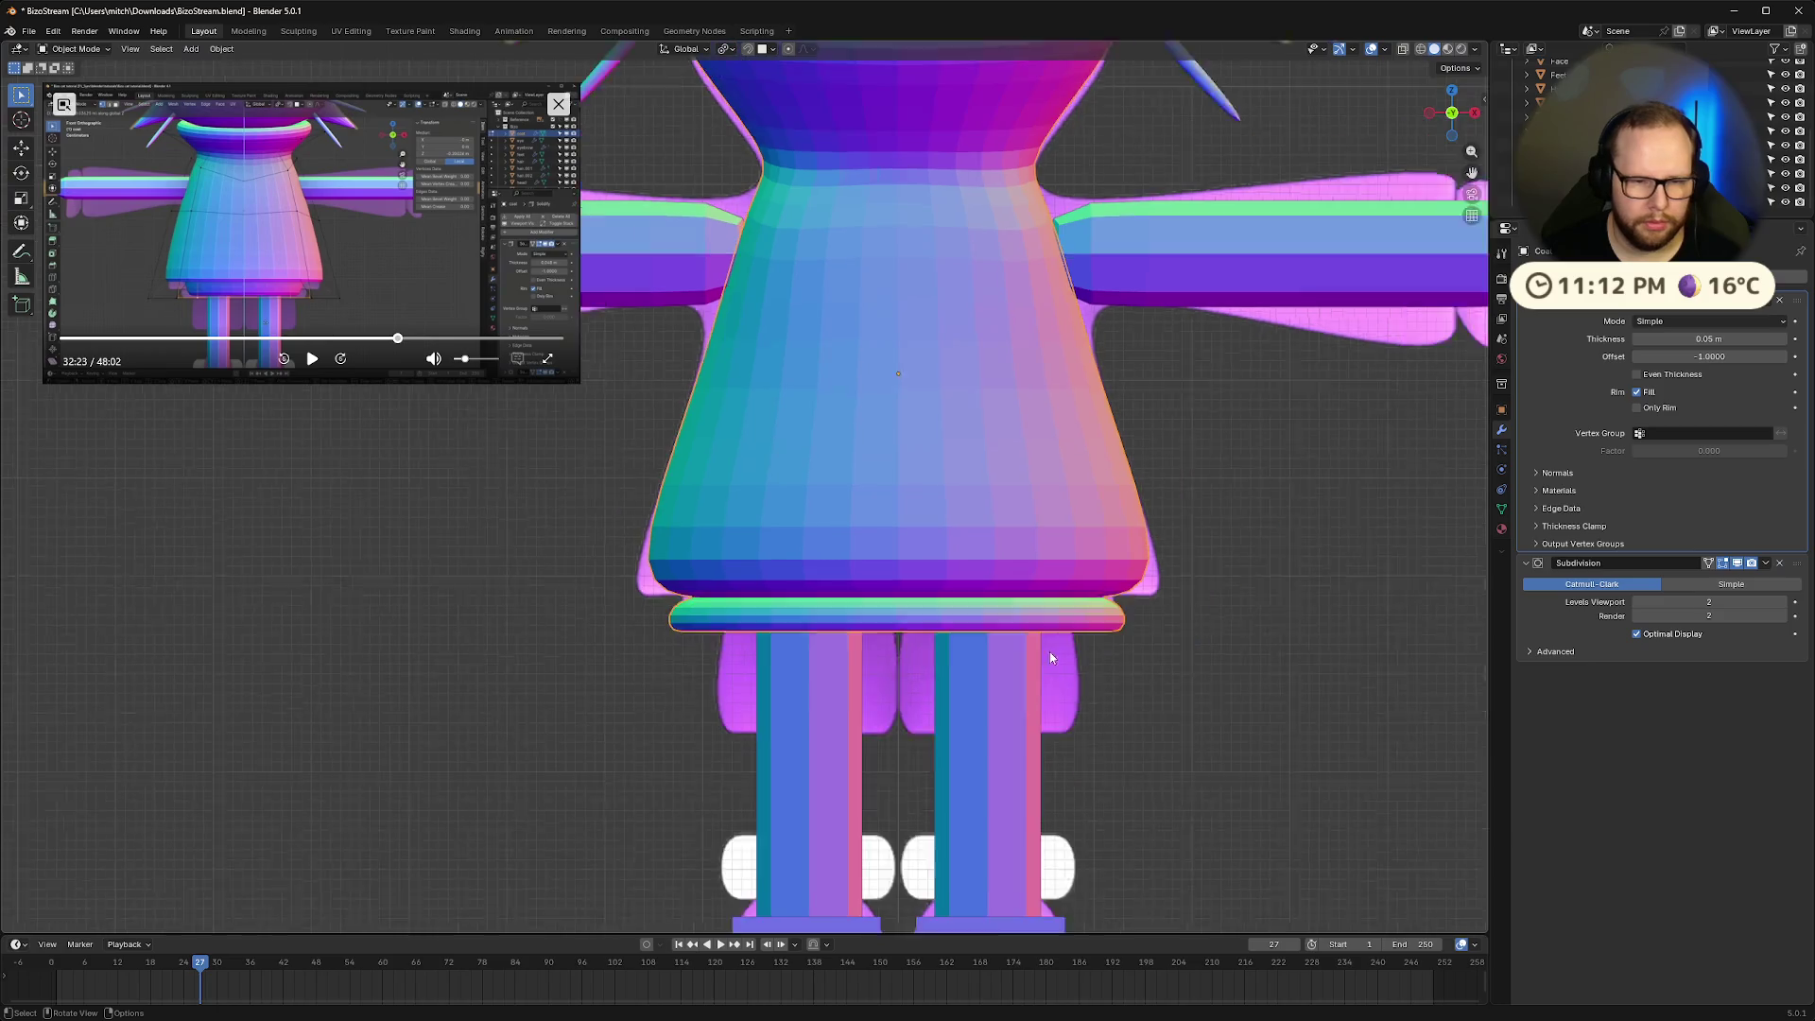
pyautogui.scroll(-1, 1049, 650)
pyautogui.press('Tab')
pyautogui.keyDown('alt'); pyautogui.click(1118, 575); pyautogui.keyUp('alt')
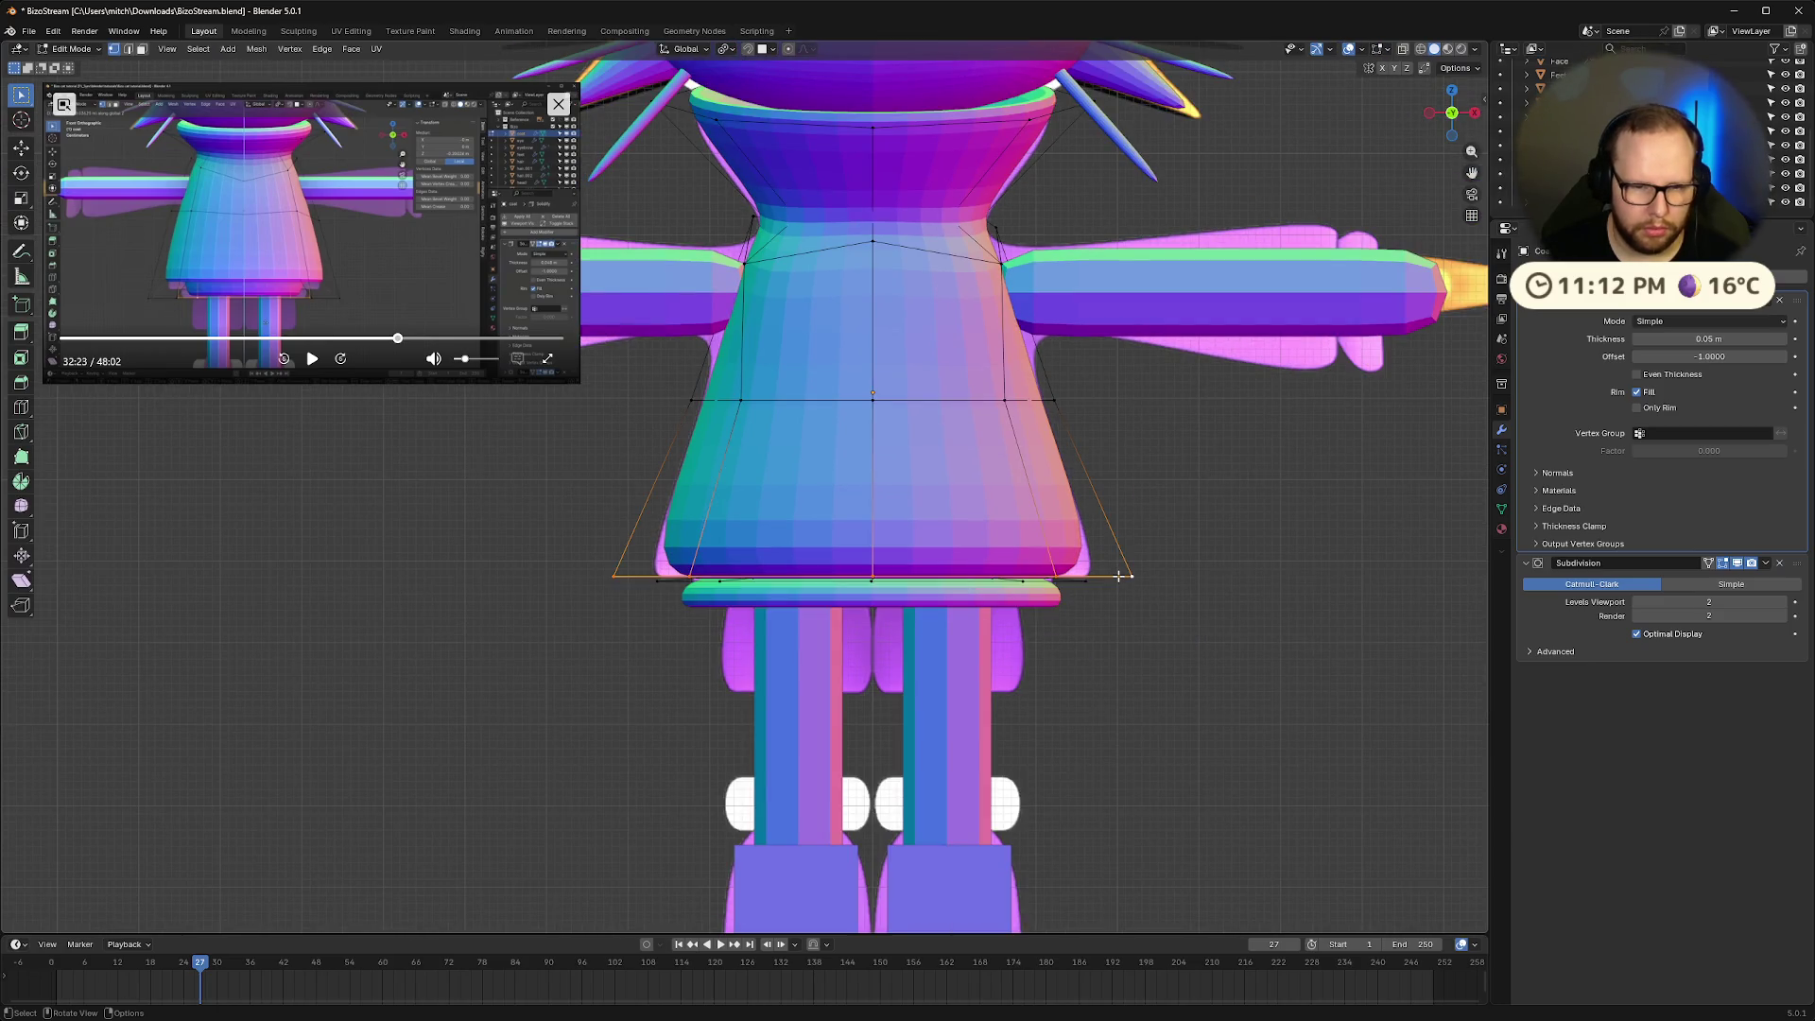
pyautogui.press('s')
pyautogui.click(1144, 580)
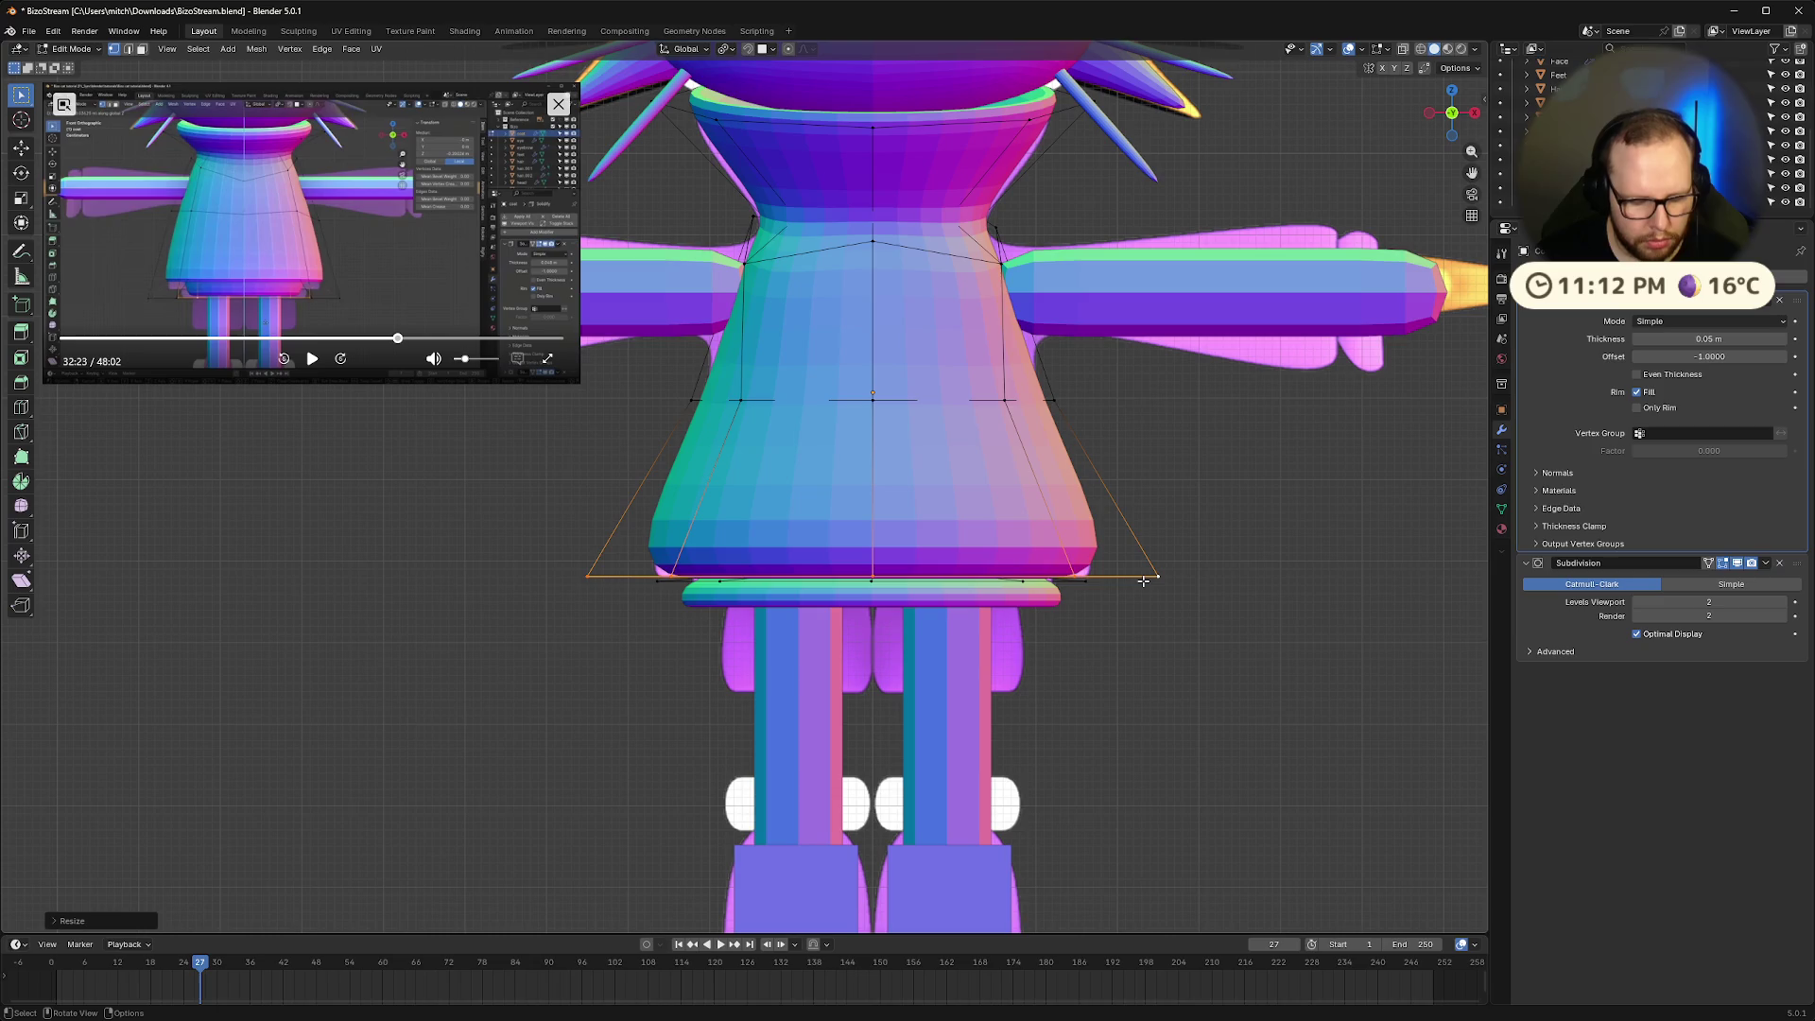
pyautogui.press('g')
pyautogui.press('z')
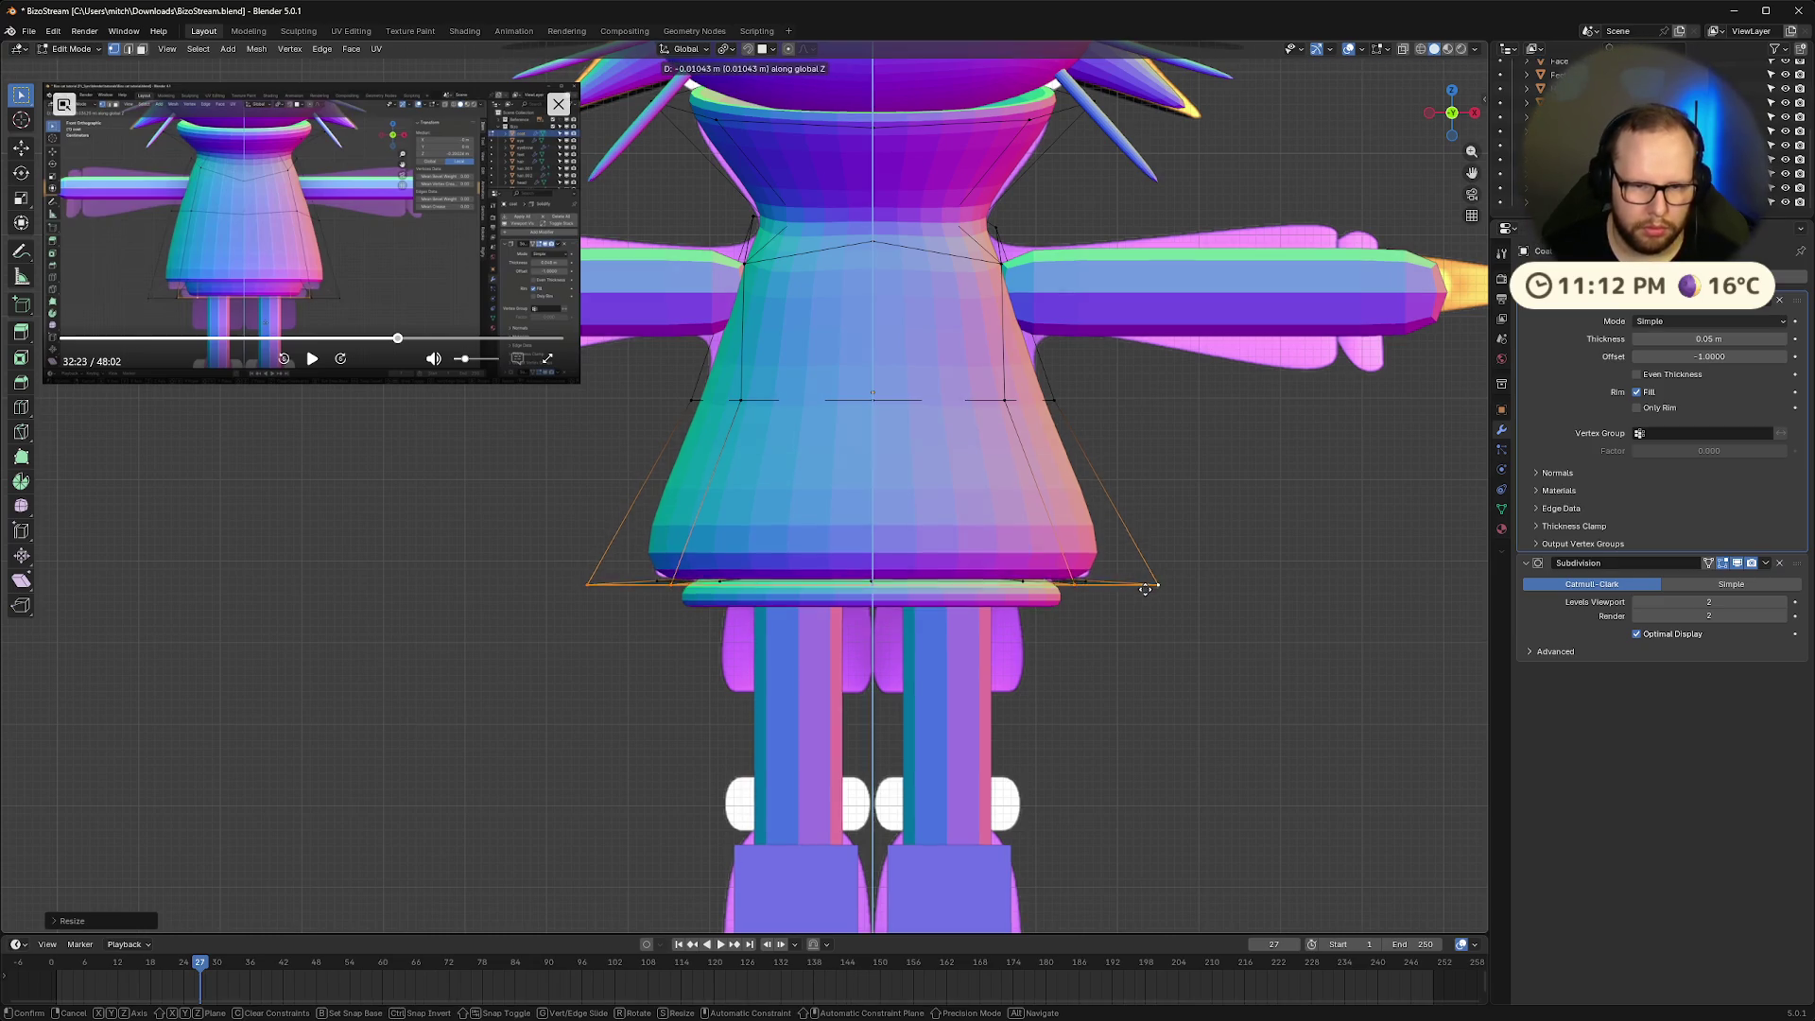
pyautogui.click(1146, 599)
# Turn on X-ray and orbit to inspect the flared hem from low angles
pyautogui.hotkey('alt', 'z')
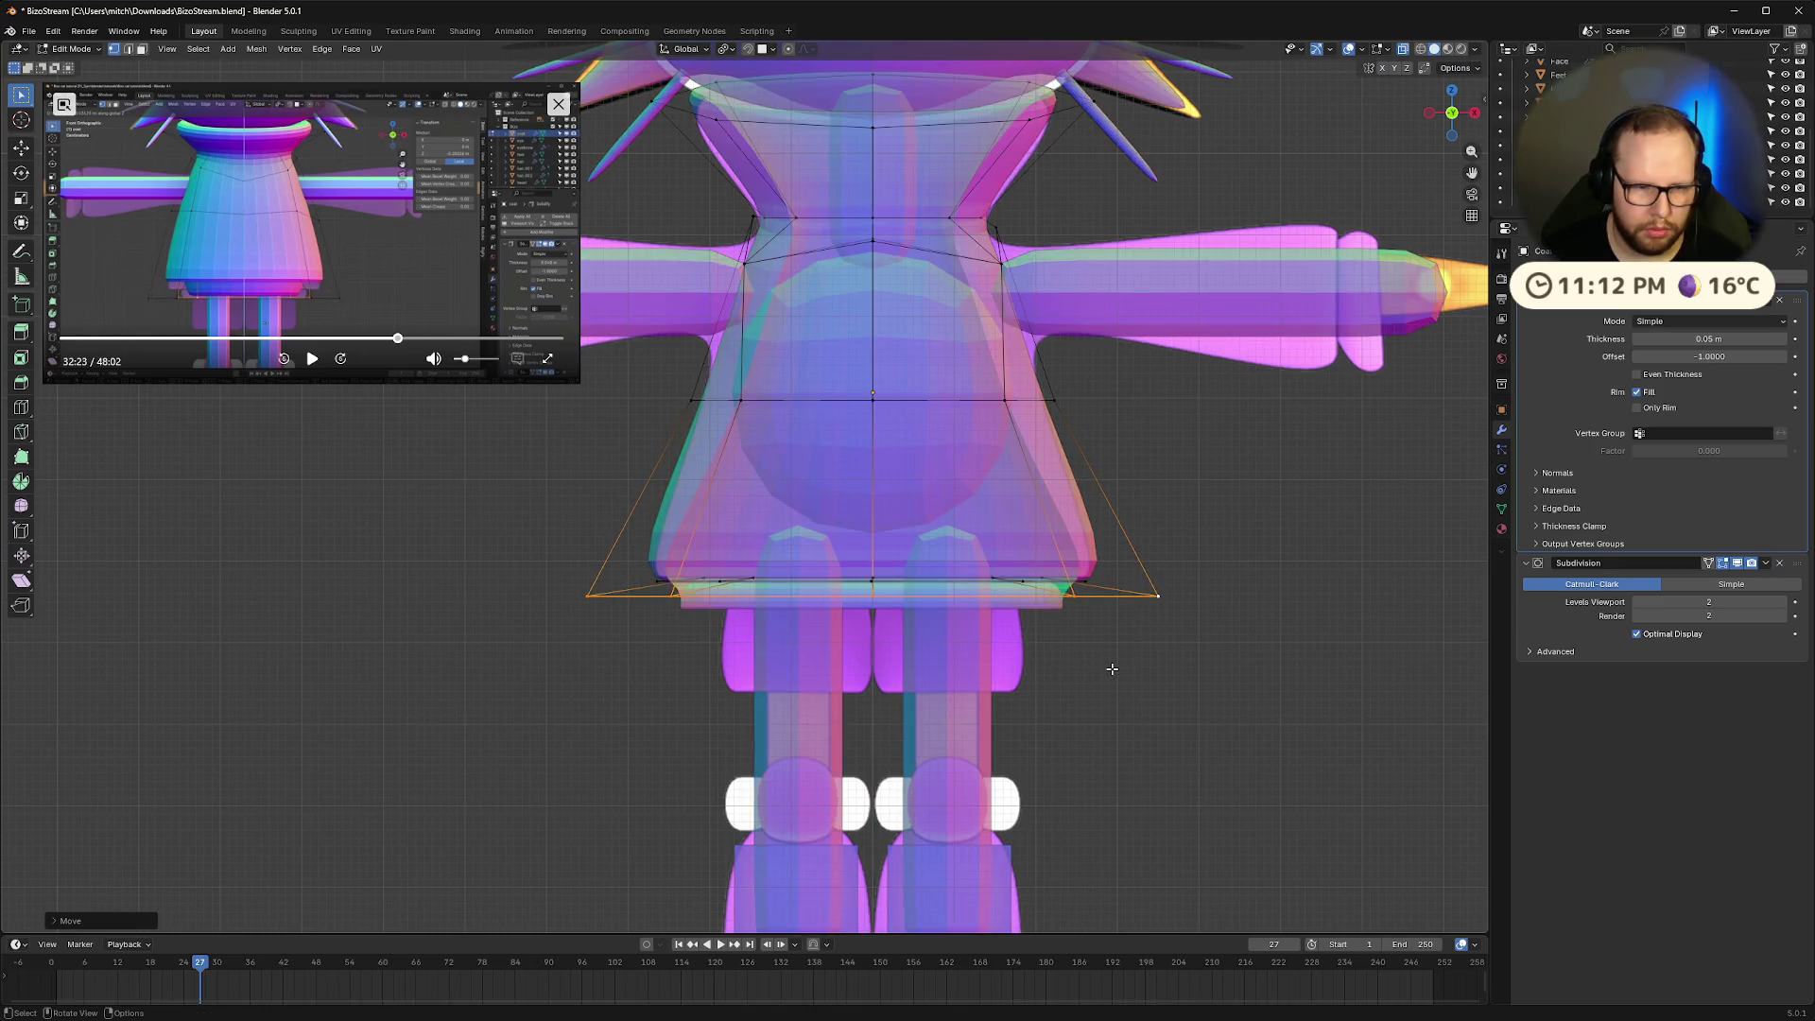
pyautogui.moveTo(1111, 668); pyautogui.dragTo(1103, 631, button='middle')
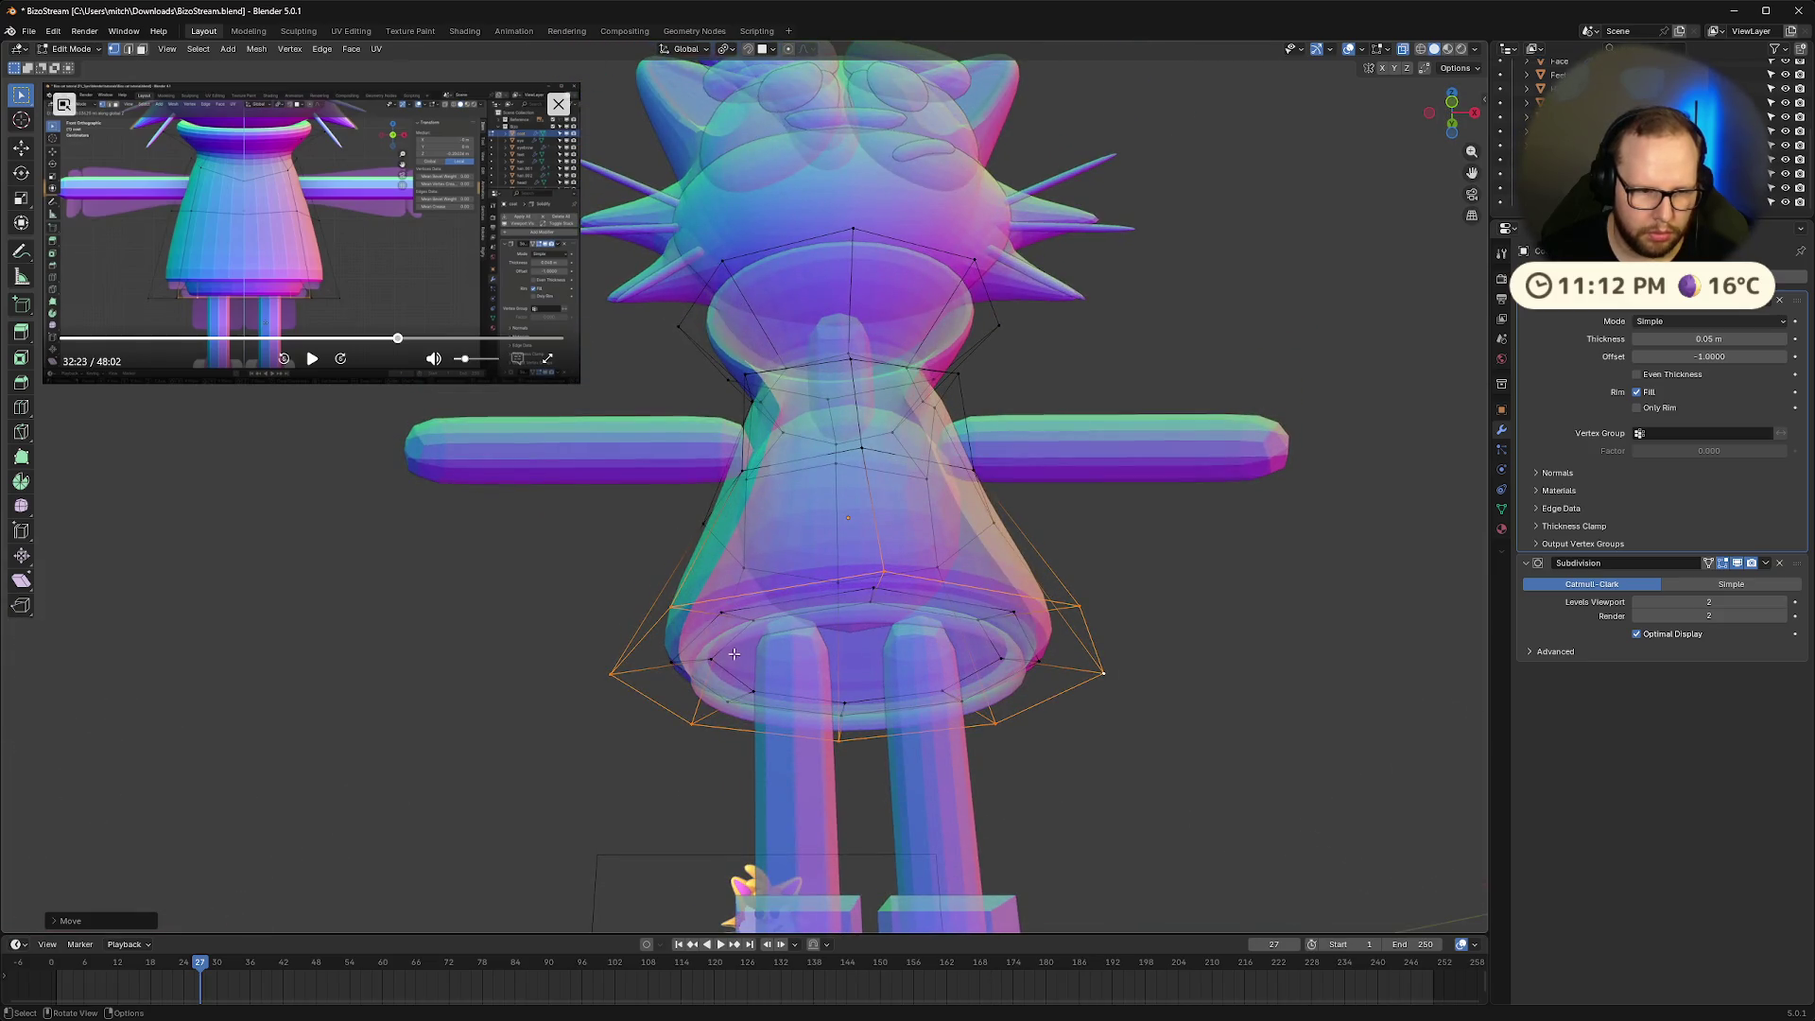
pyautogui.moveTo(734, 653)
pyautogui.mouseDown(button='middle')
pyautogui.moveTo(745, 742)
pyautogui.moveTo(668, 753)
pyautogui.moveTo(661, 699)
pyautogui.mouseUp(button='middle')
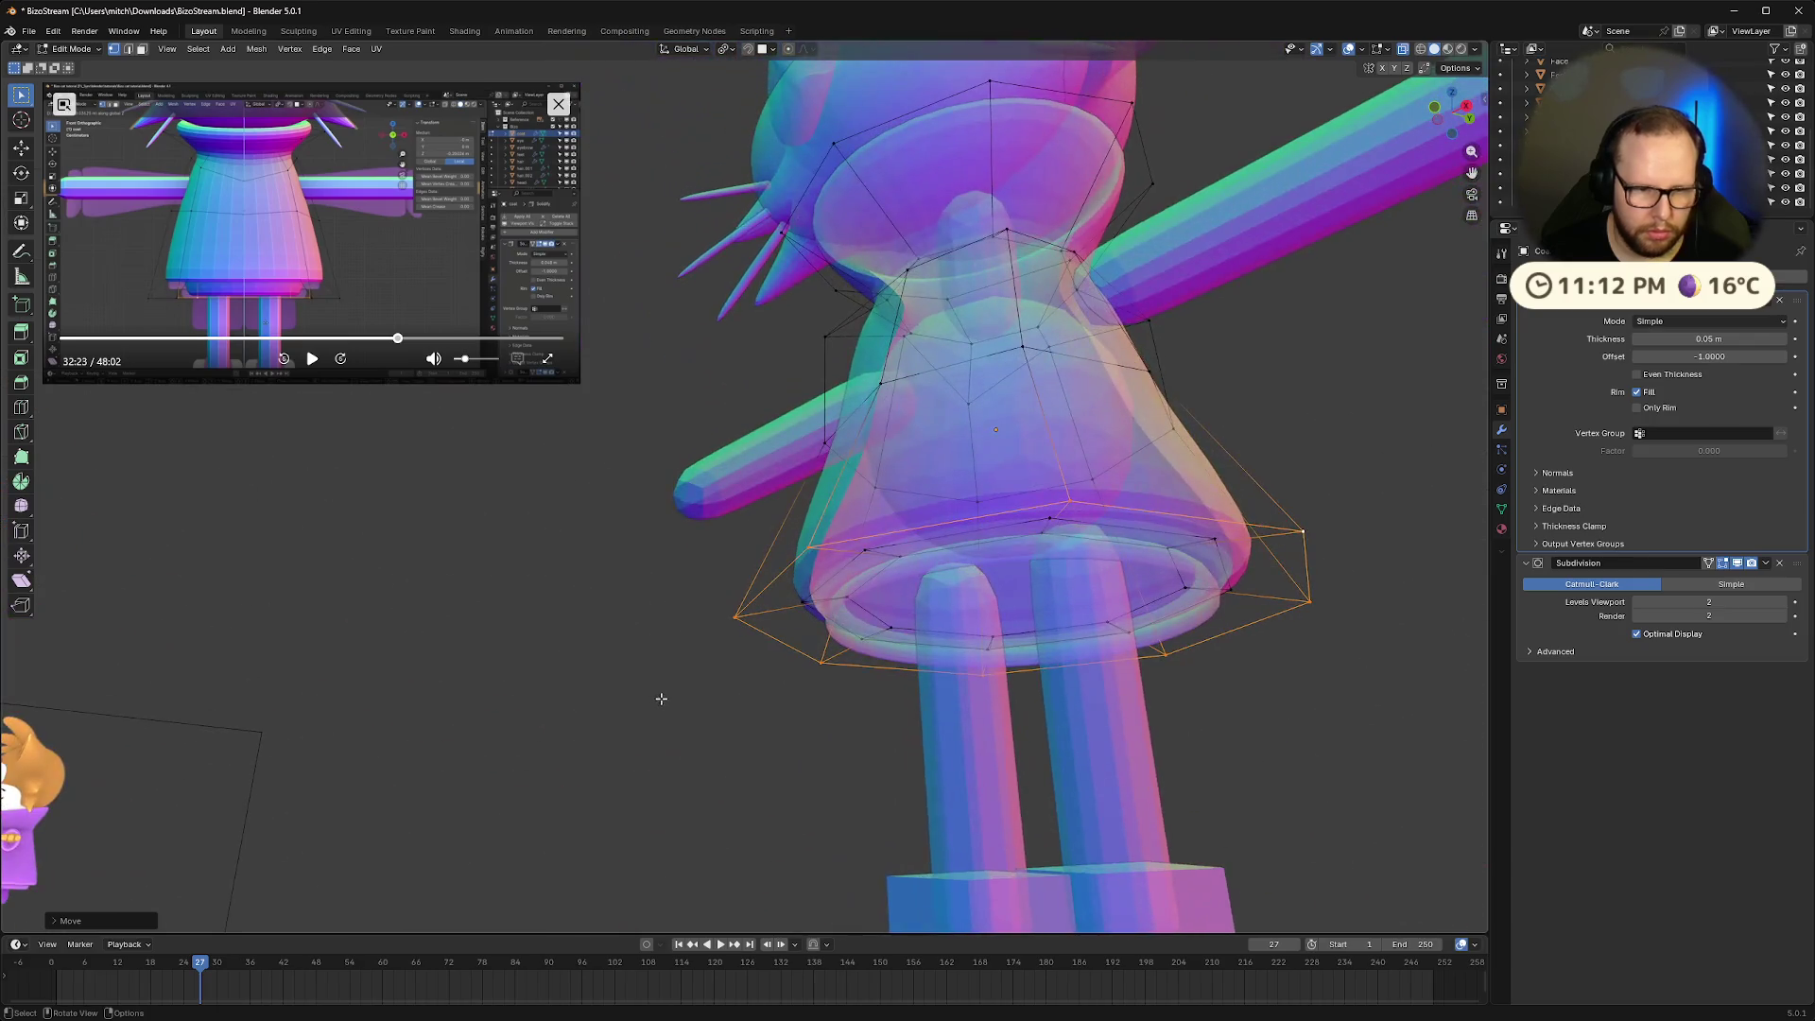
pyautogui.click(885, 655)
pyautogui.moveTo(885, 655)
pyautogui.mouseDown(button='middle')
pyautogui.moveTo(949, 733)
pyautogui.moveTo(852, 642)
pyautogui.moveTo(912, 648)
pyautogui.moveTo(946, 699)
pyautogui.moveTo(890, 680)
pyautogui.moveTo(1156, 716)
pyautogui.moveTo(1073, 723)
pyautogui.mouseUp(button='middle')
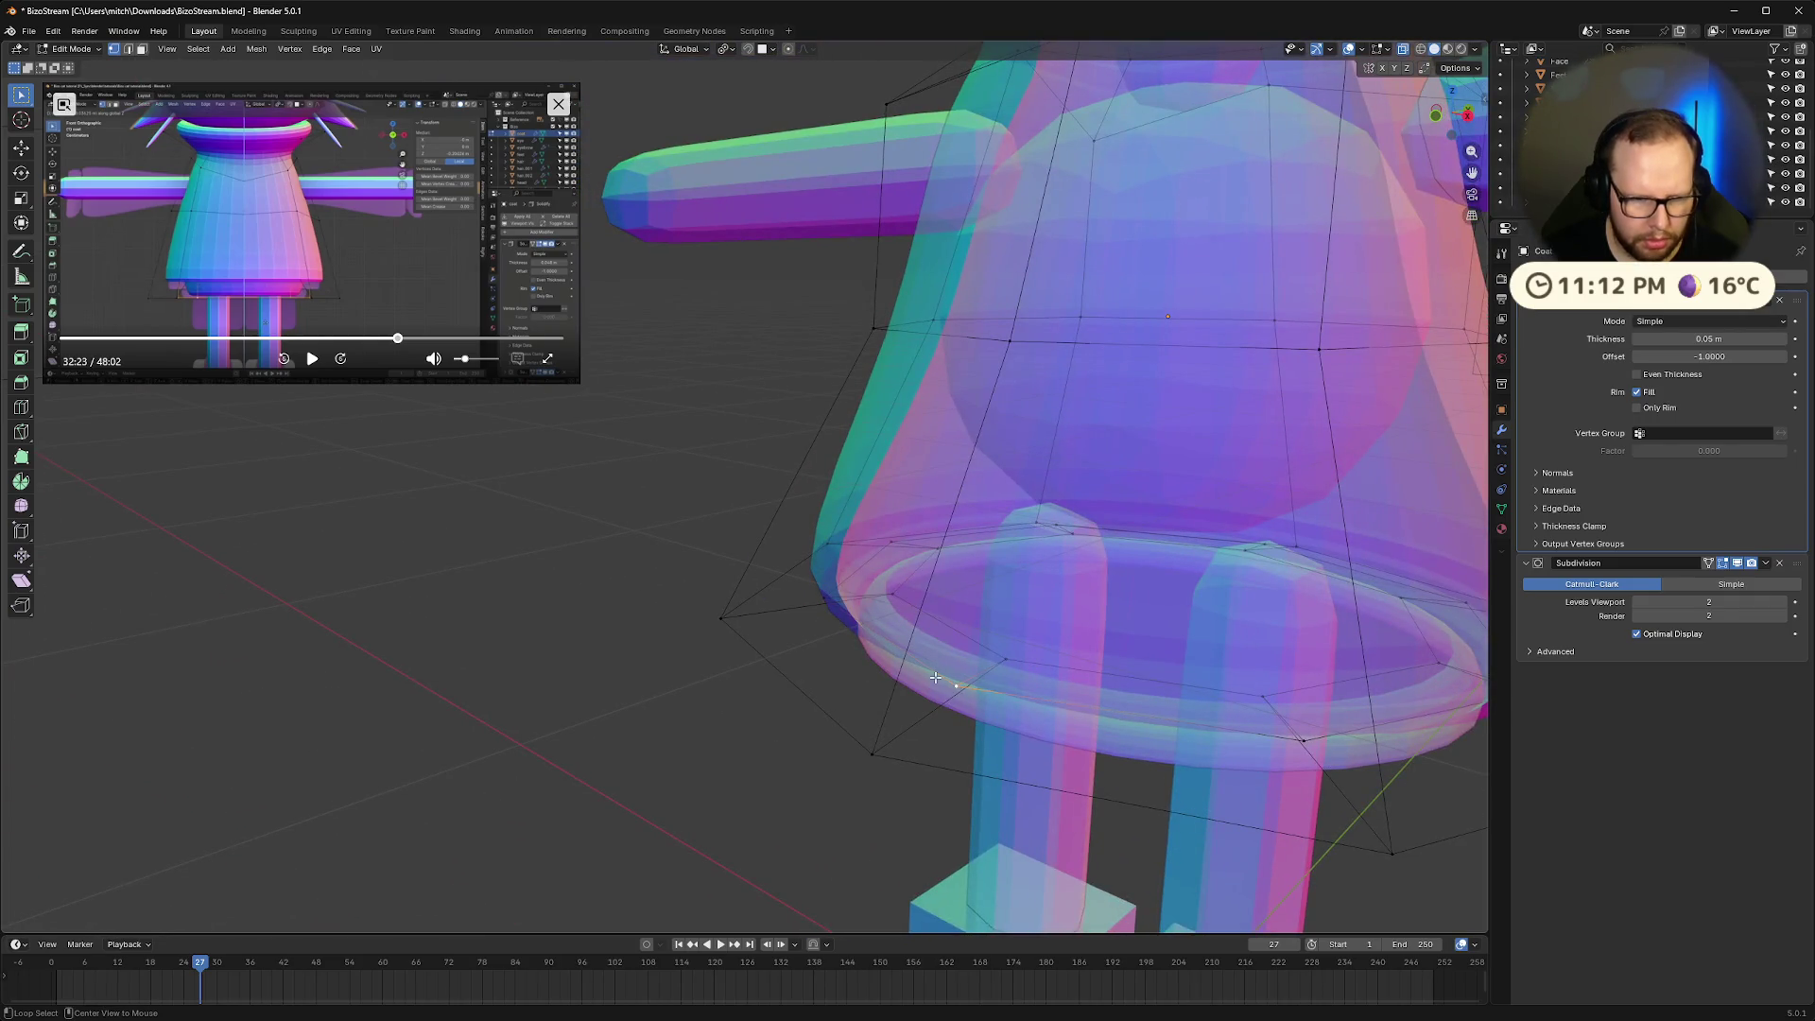
# Move the skirt rim loop down and outward
pyautogui.press('g')
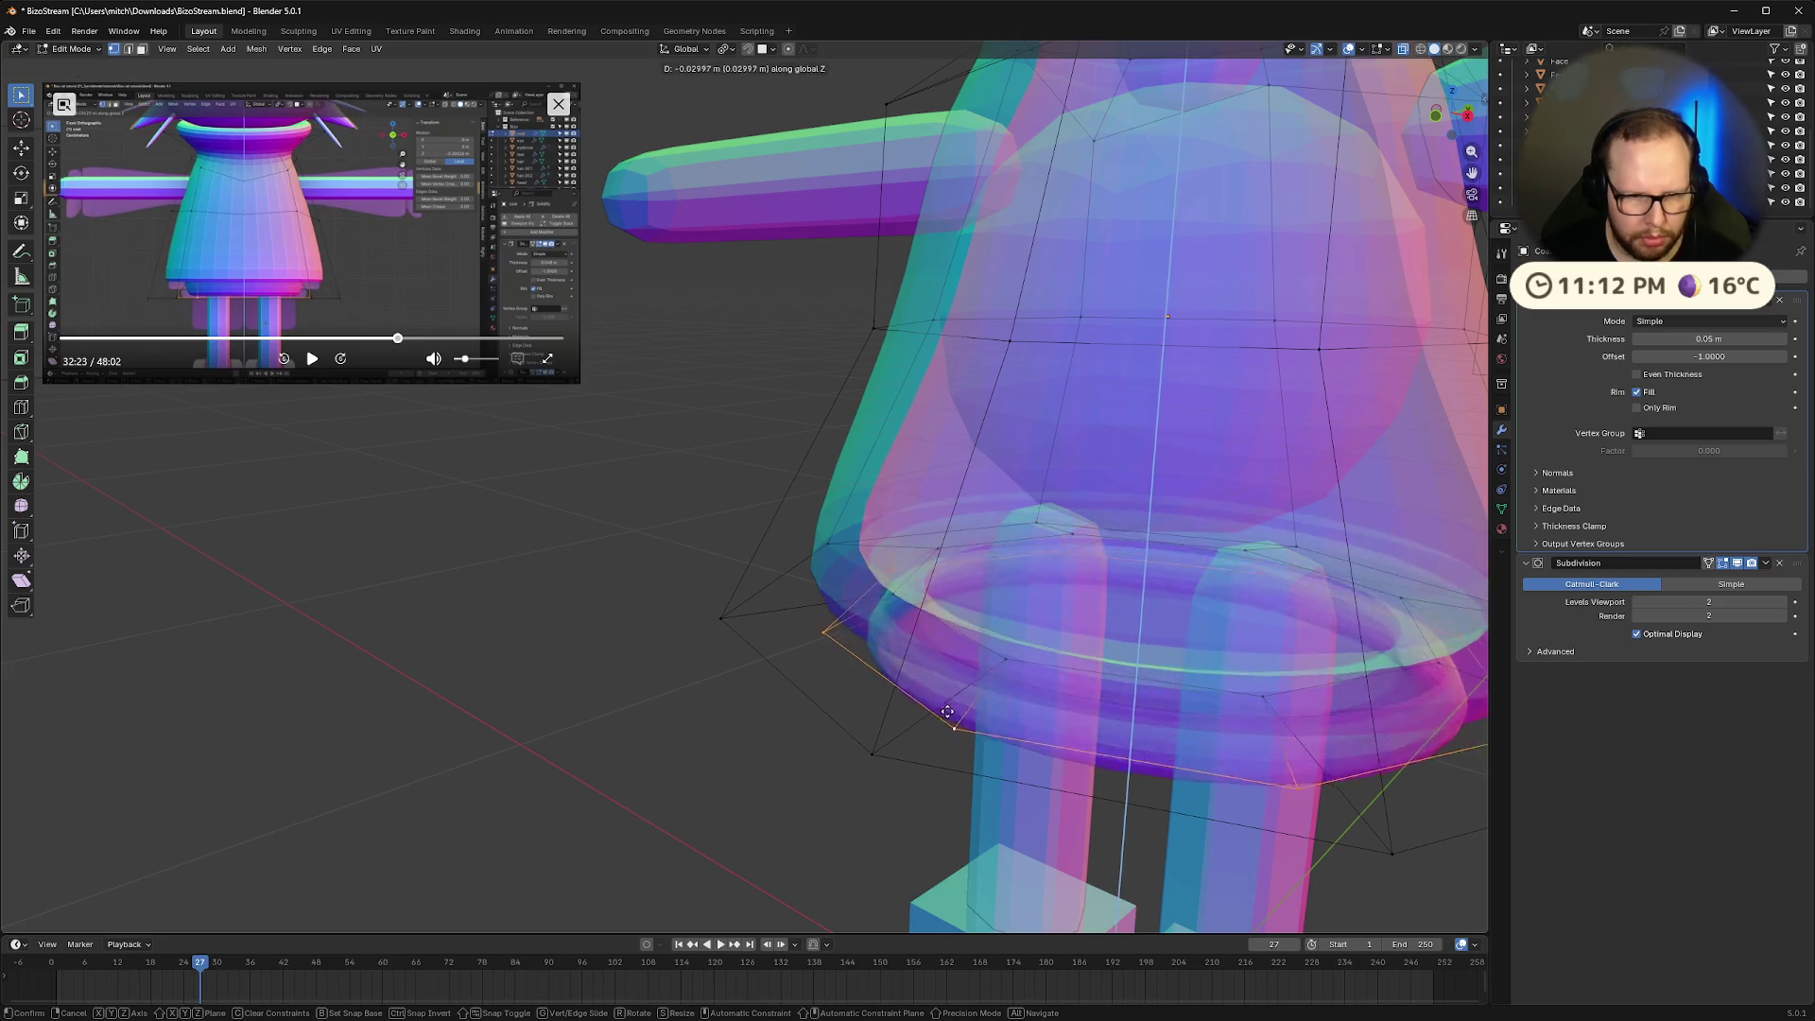
pyautogui.click(958, 733)
pyautogui.moveTo(964, 723); pyautogui.dragTo(1031, 674, button='middle')
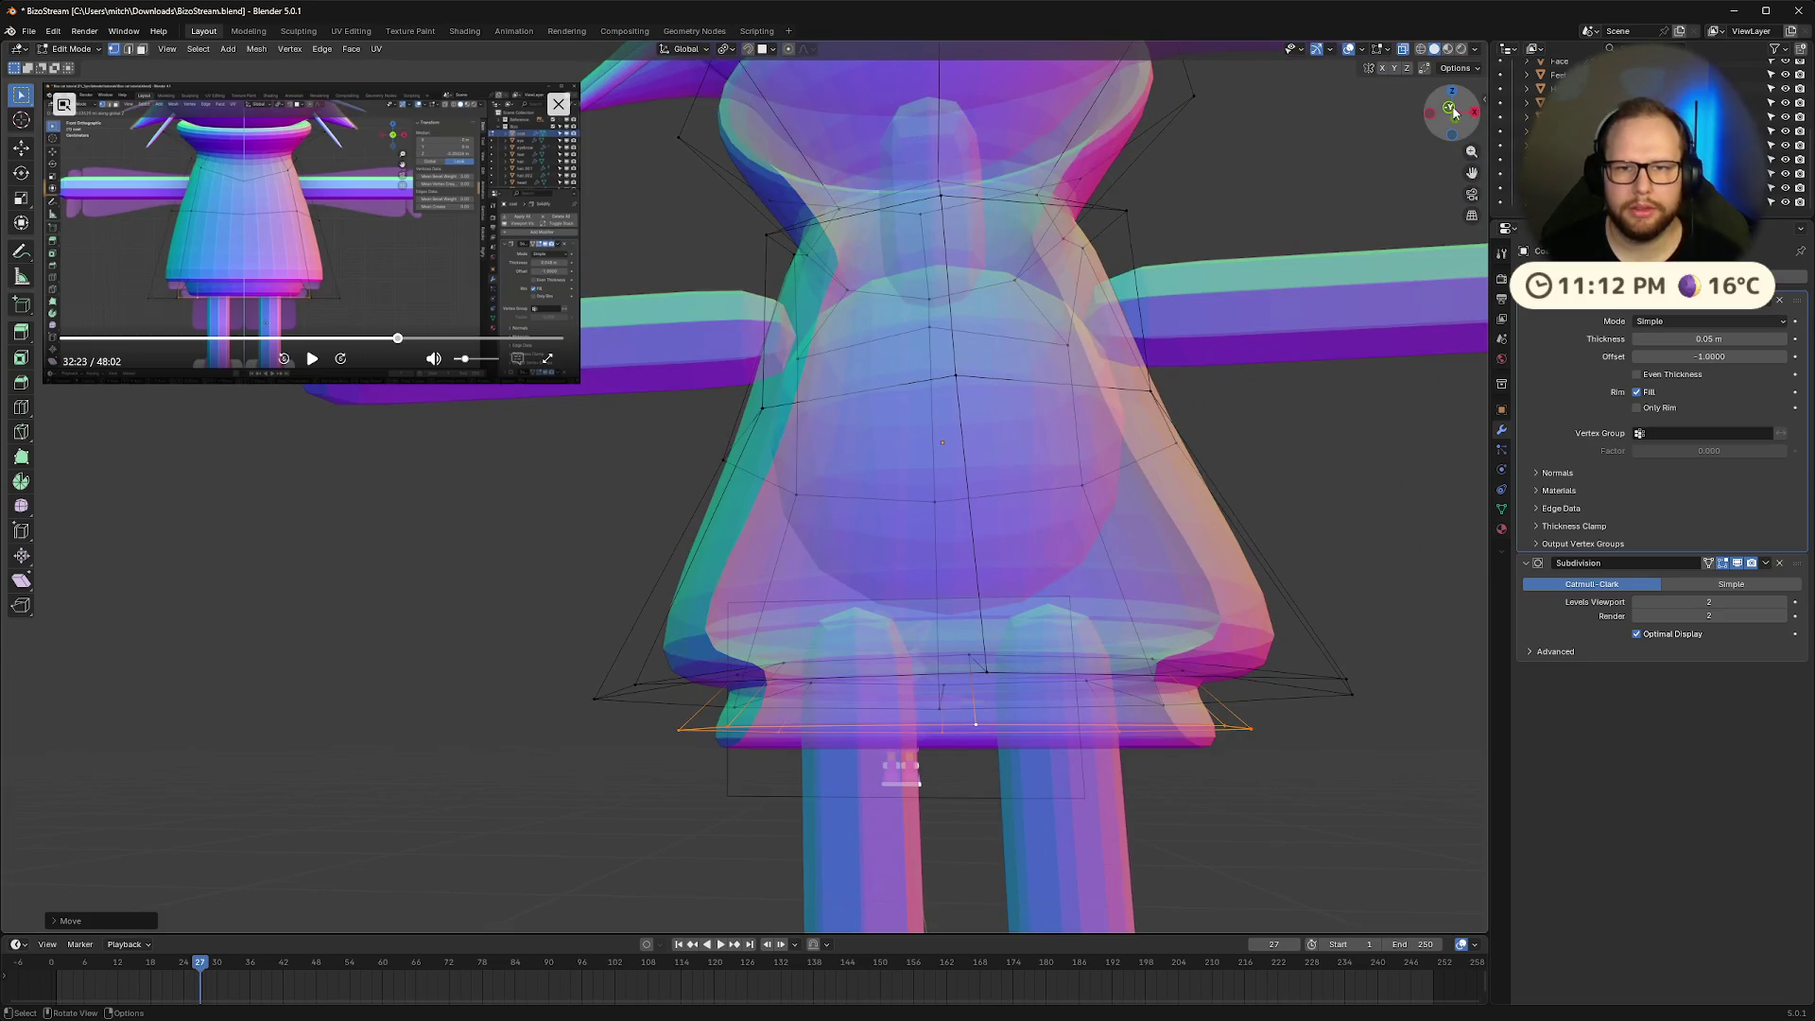
# In front view, select the upper hem edge loop and raise it slightly along Z
pyautogui.click(1452, 110)
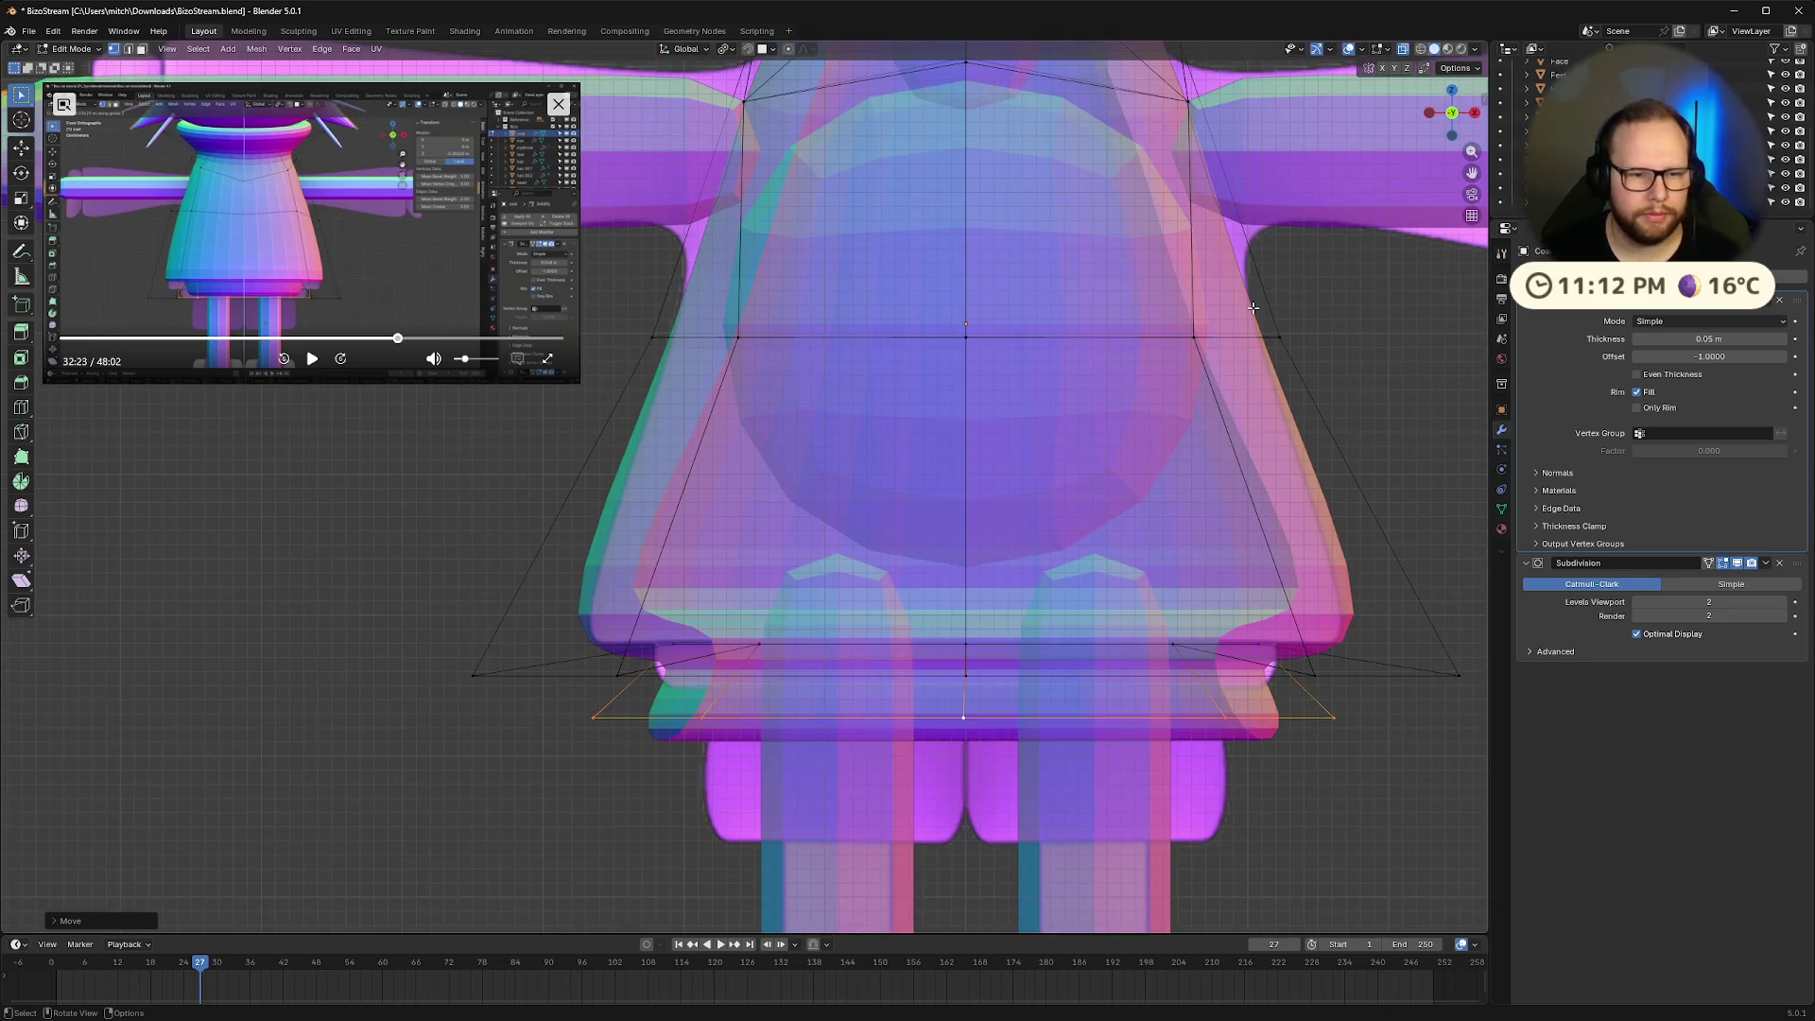
pyautogui.click(598, 673)
pyautogui.keyDown('alt'); pyautogui.click(577, 676); pyautogui.keyUp('alt')
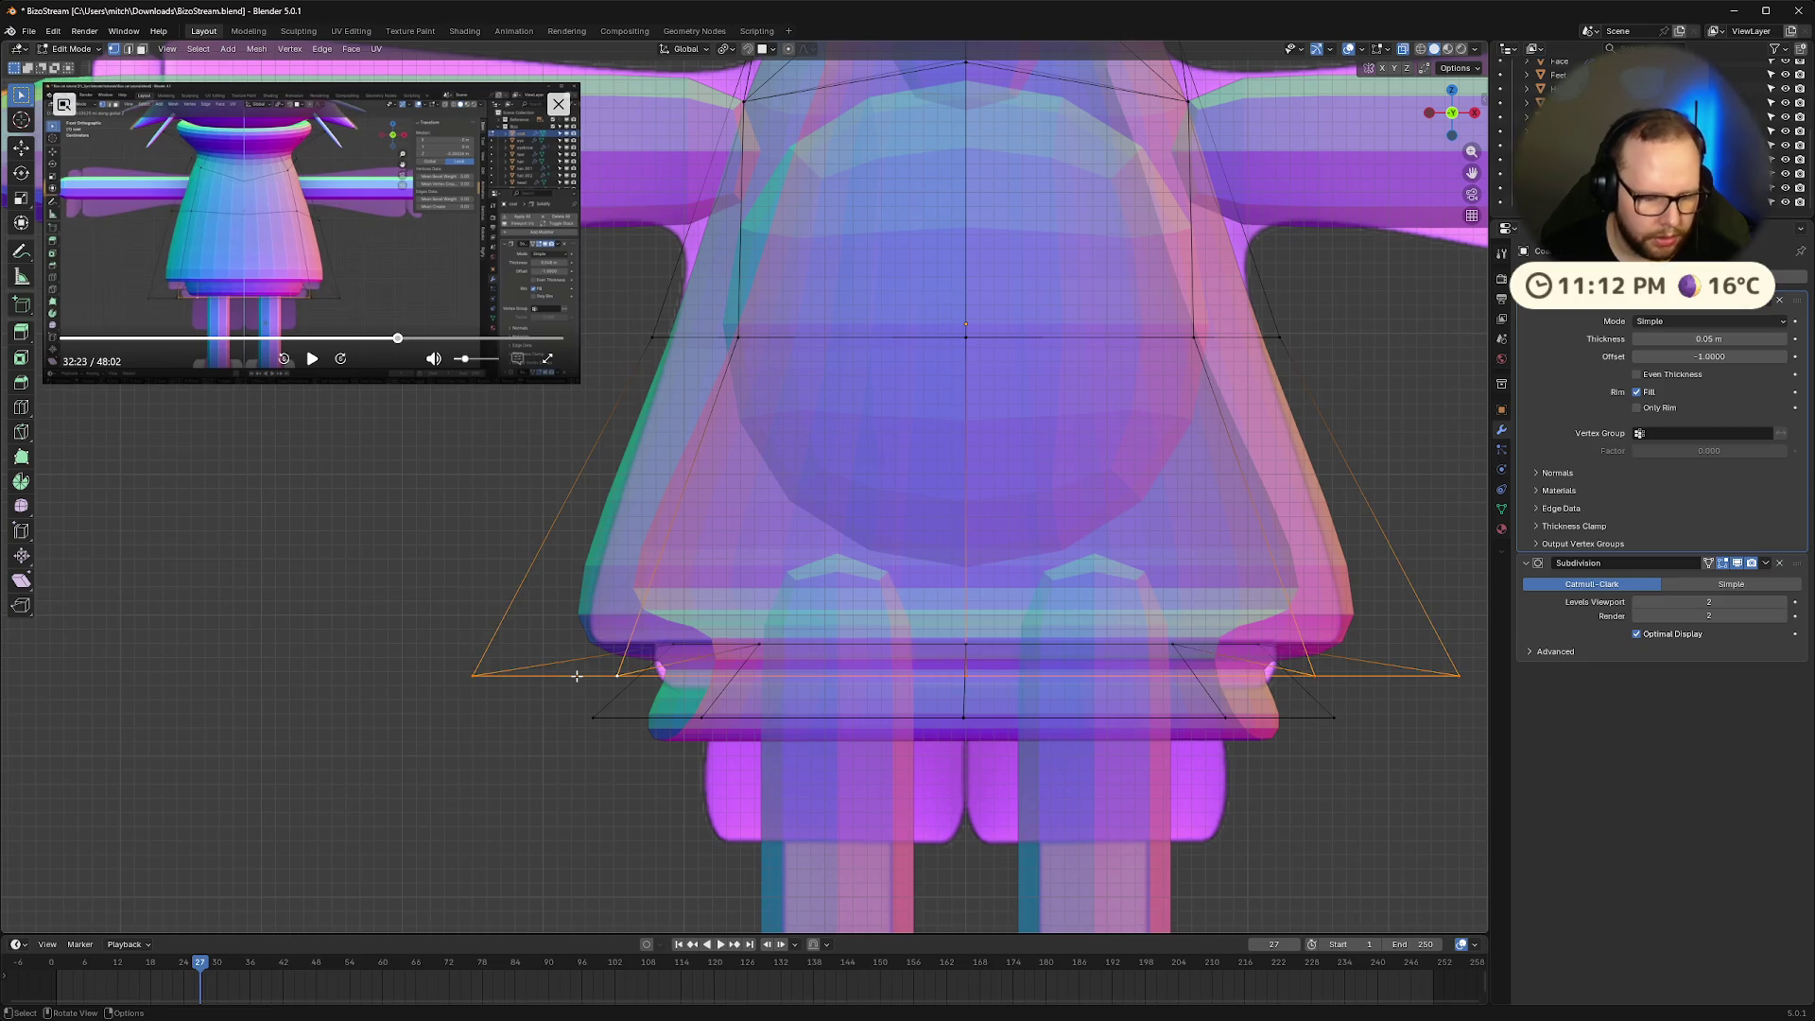
pyautogui.press('g')
pyautogui.press('z')
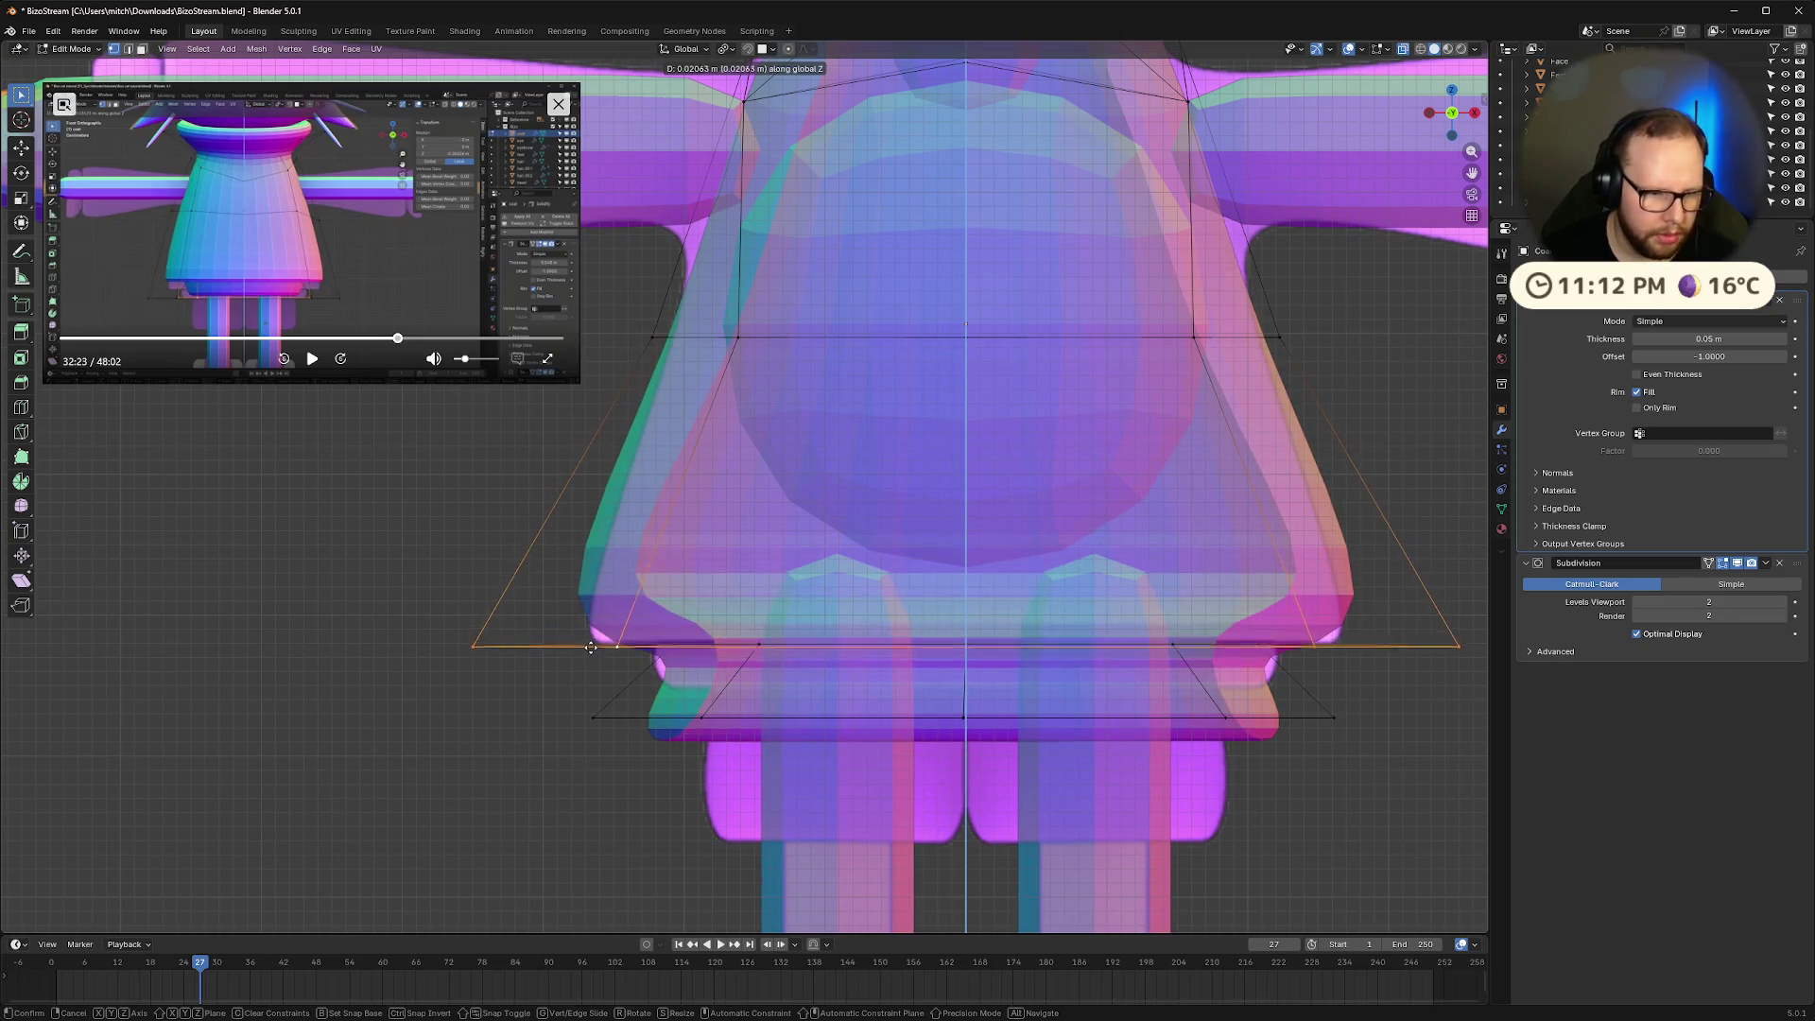
pyautogui.click(590, 647)
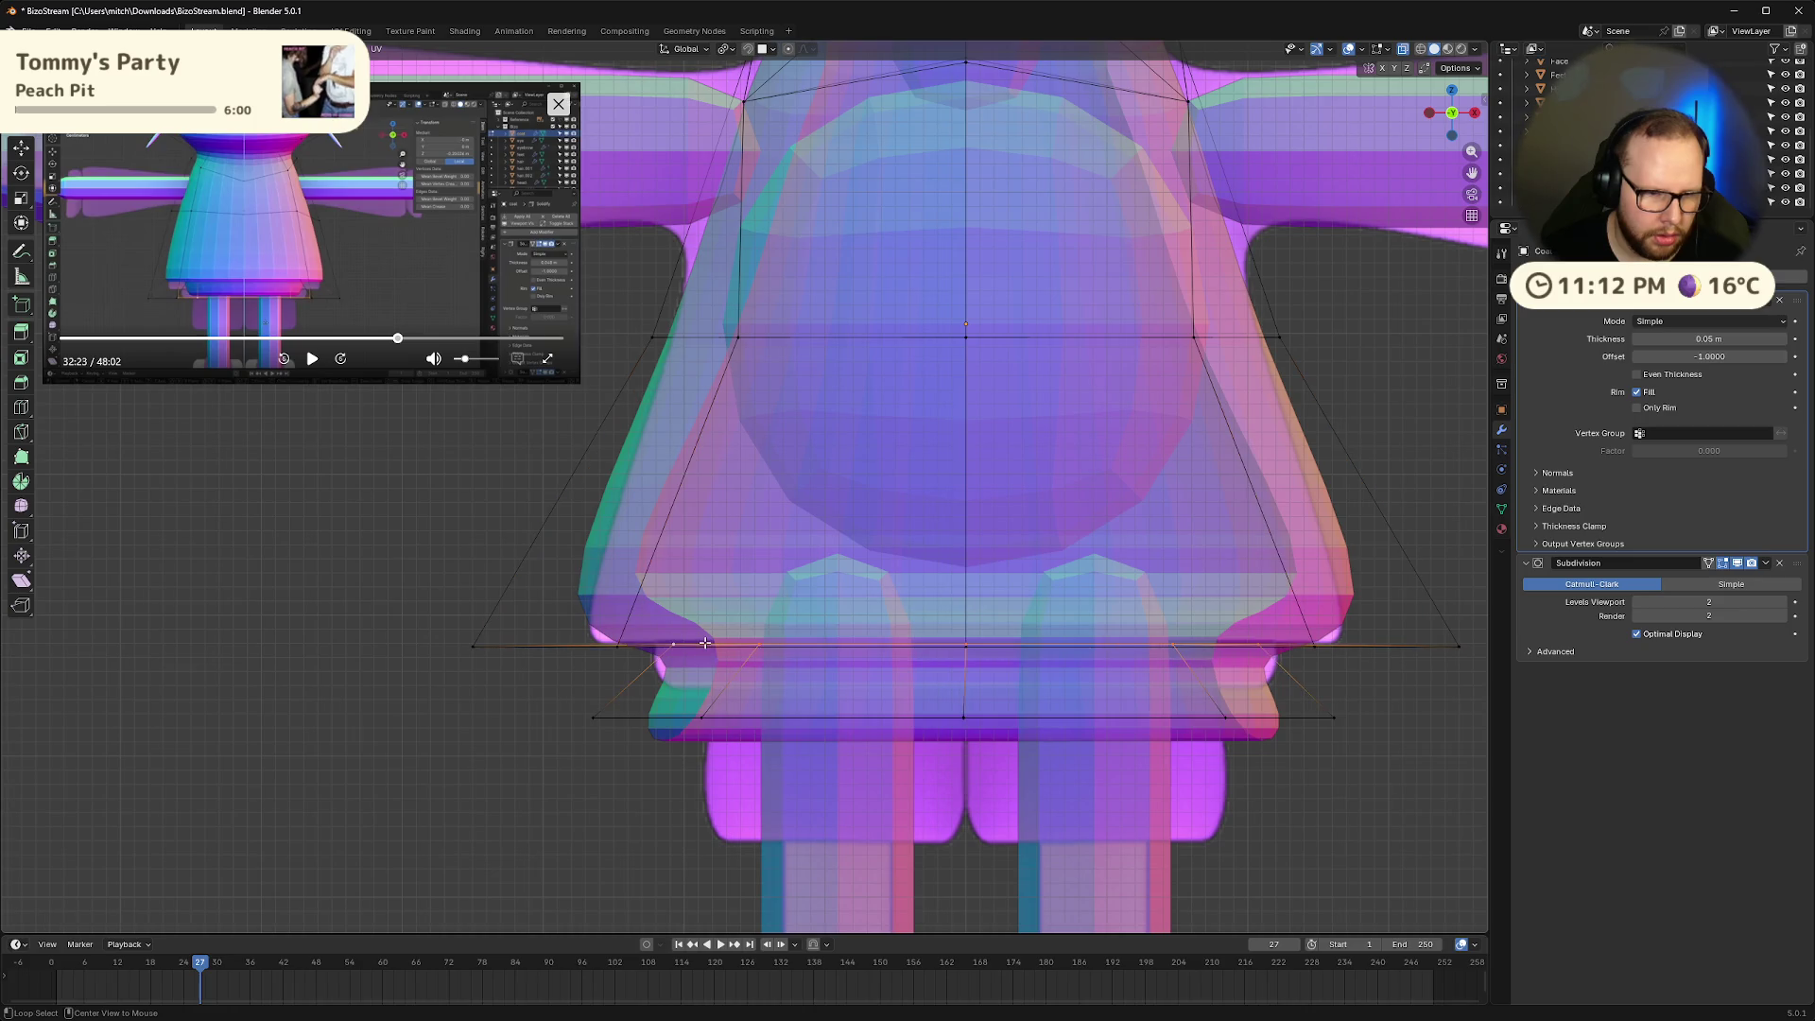
pyautogui.scroll(-3, 712, 655)
pyautogui.moveTo(712, 655); pyautogui.dragTo(872, 677, button='middle')
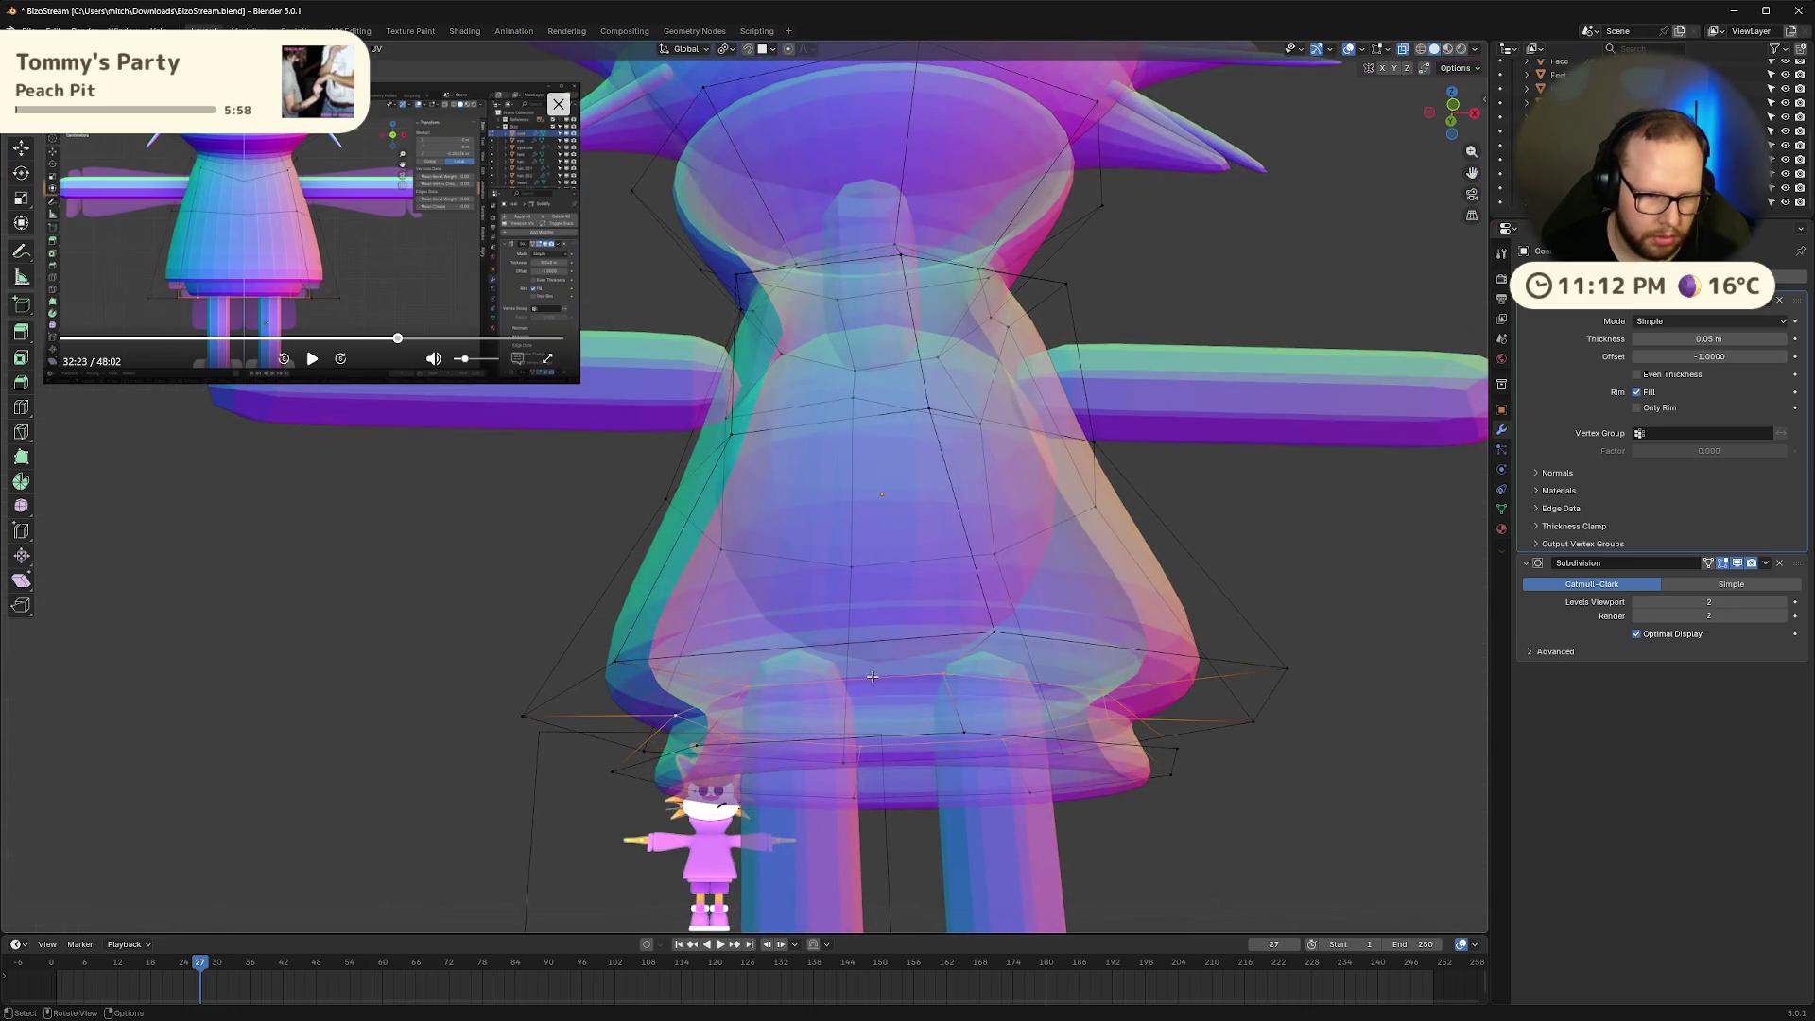
# In front view, raise the lower hem edge loop and lower the next hem loop along Z
pyautogui.click(1453, 104)
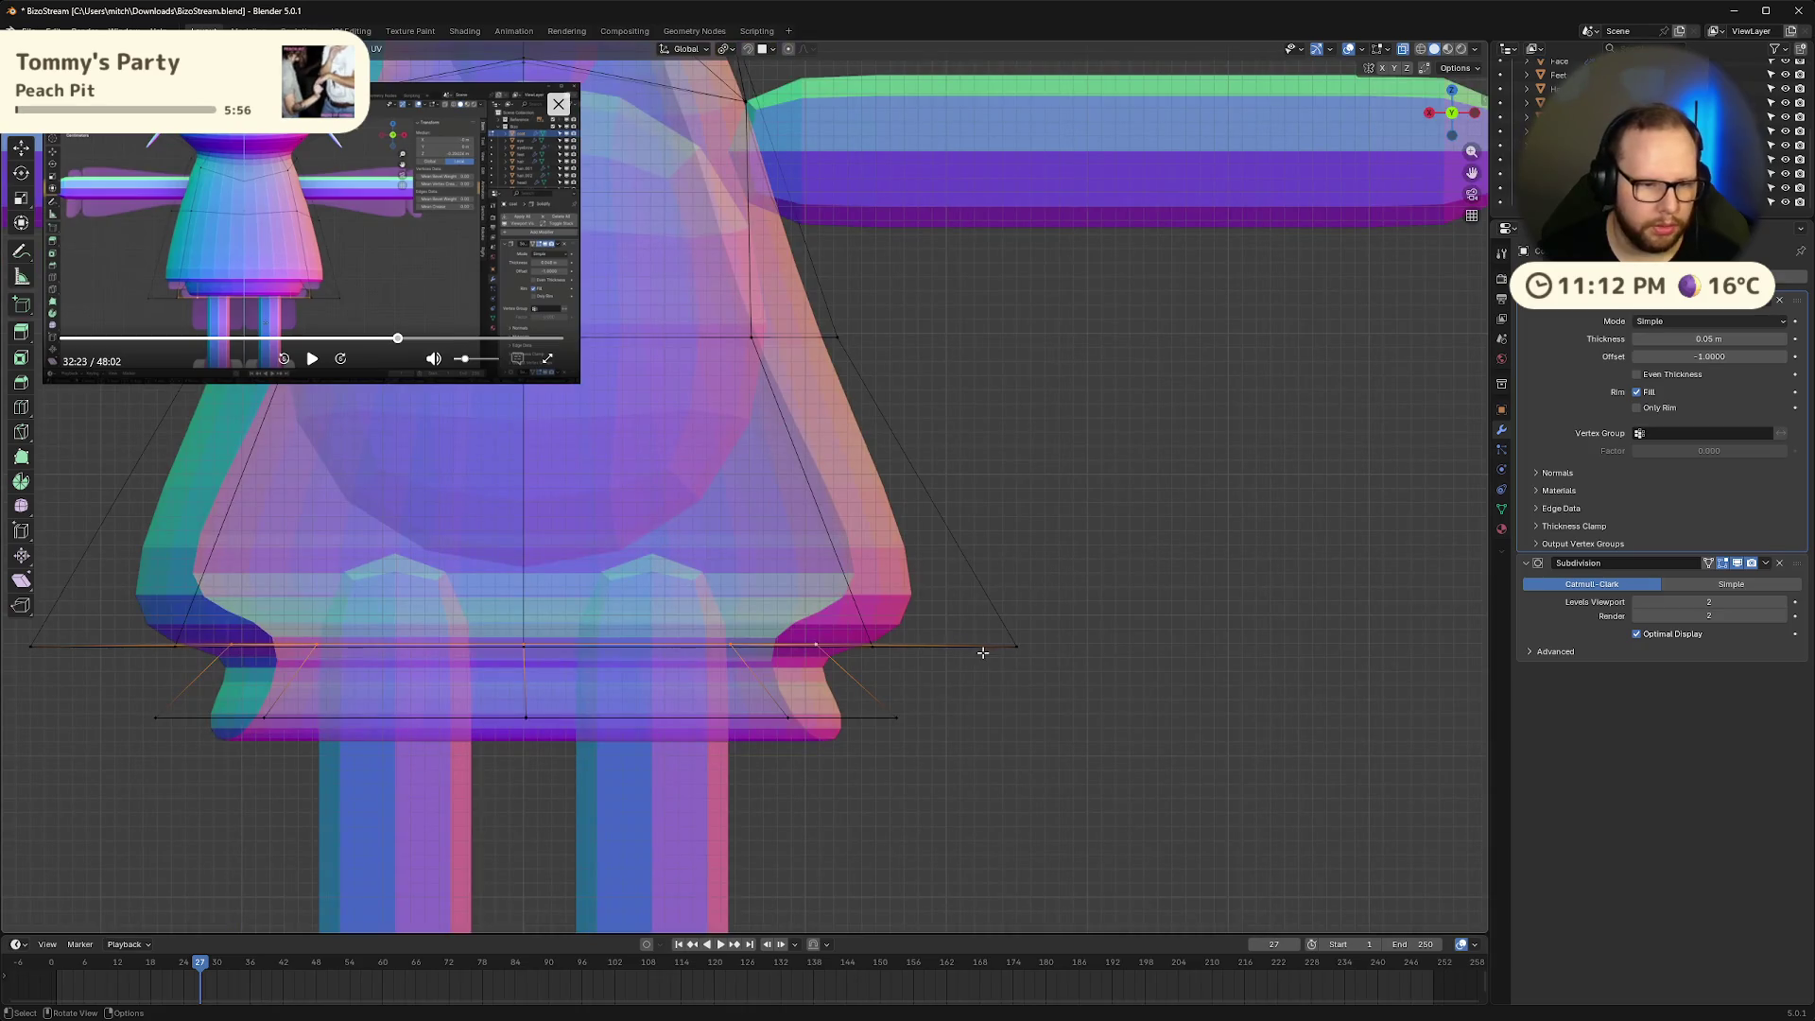
pyautogui.click(1476, 113)
pyautogui.click(1476, 115)
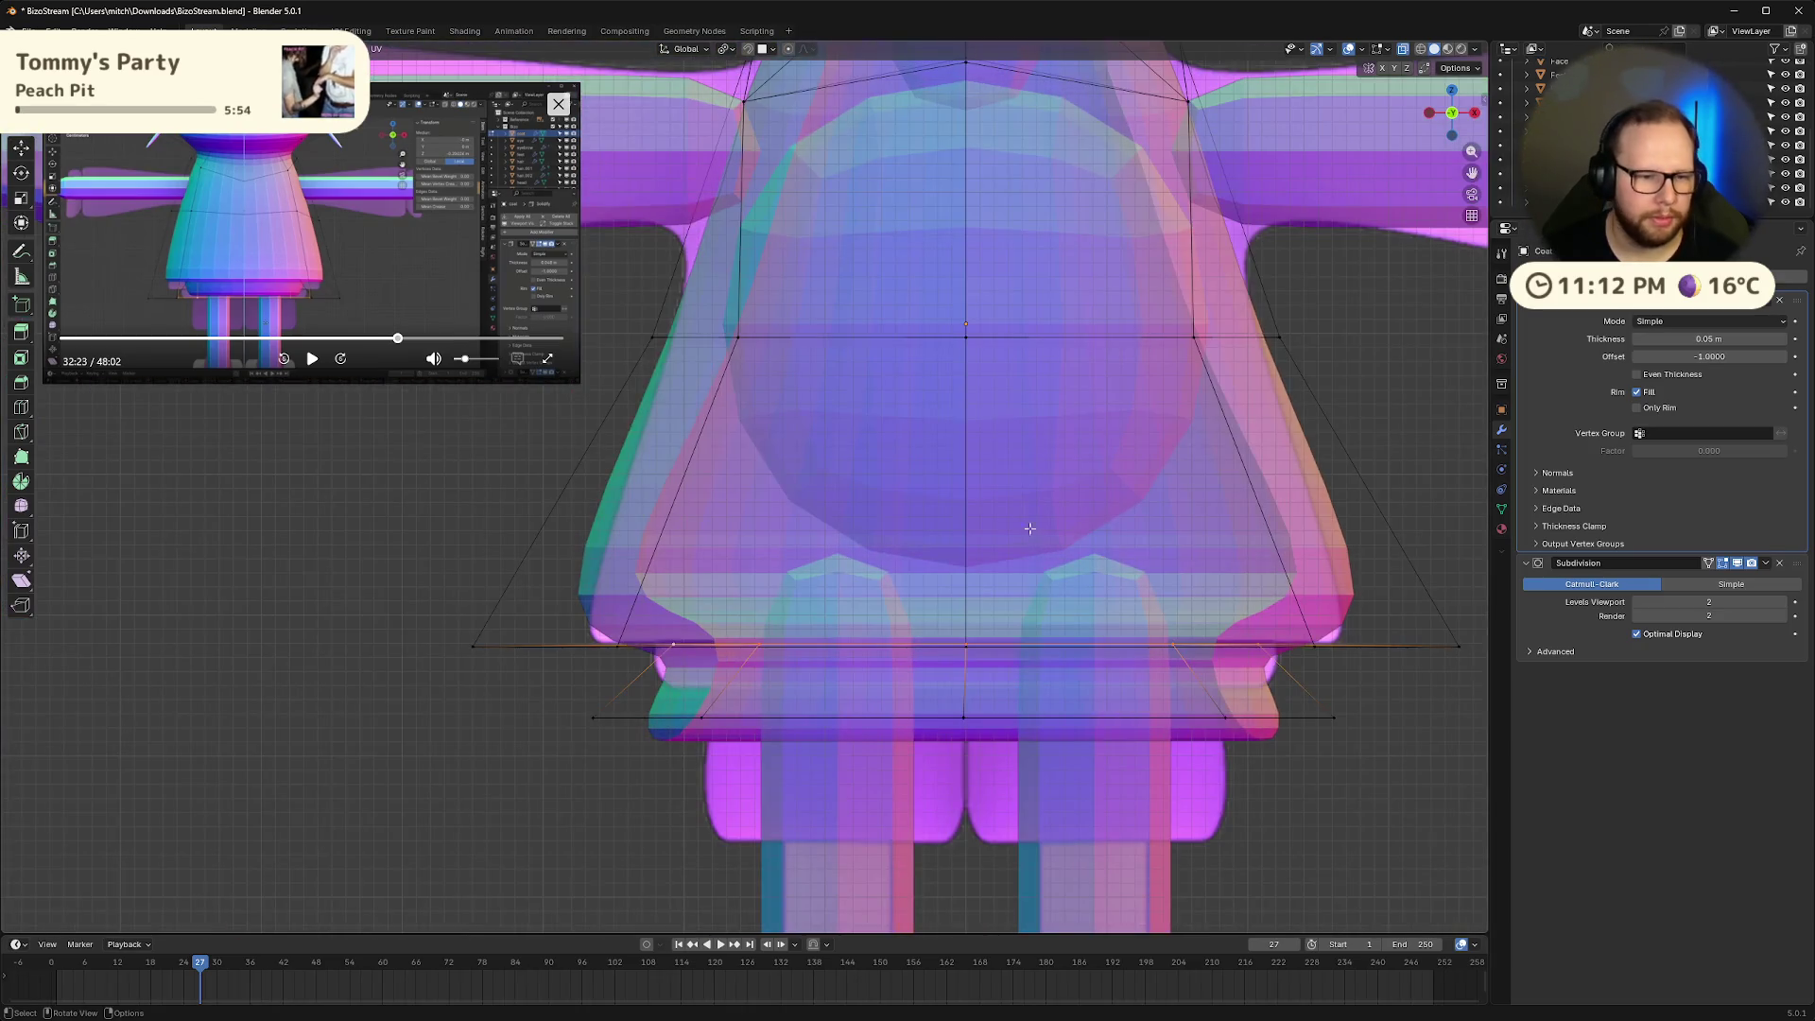
pyautogui.press('g')
pyautogui.press('z')
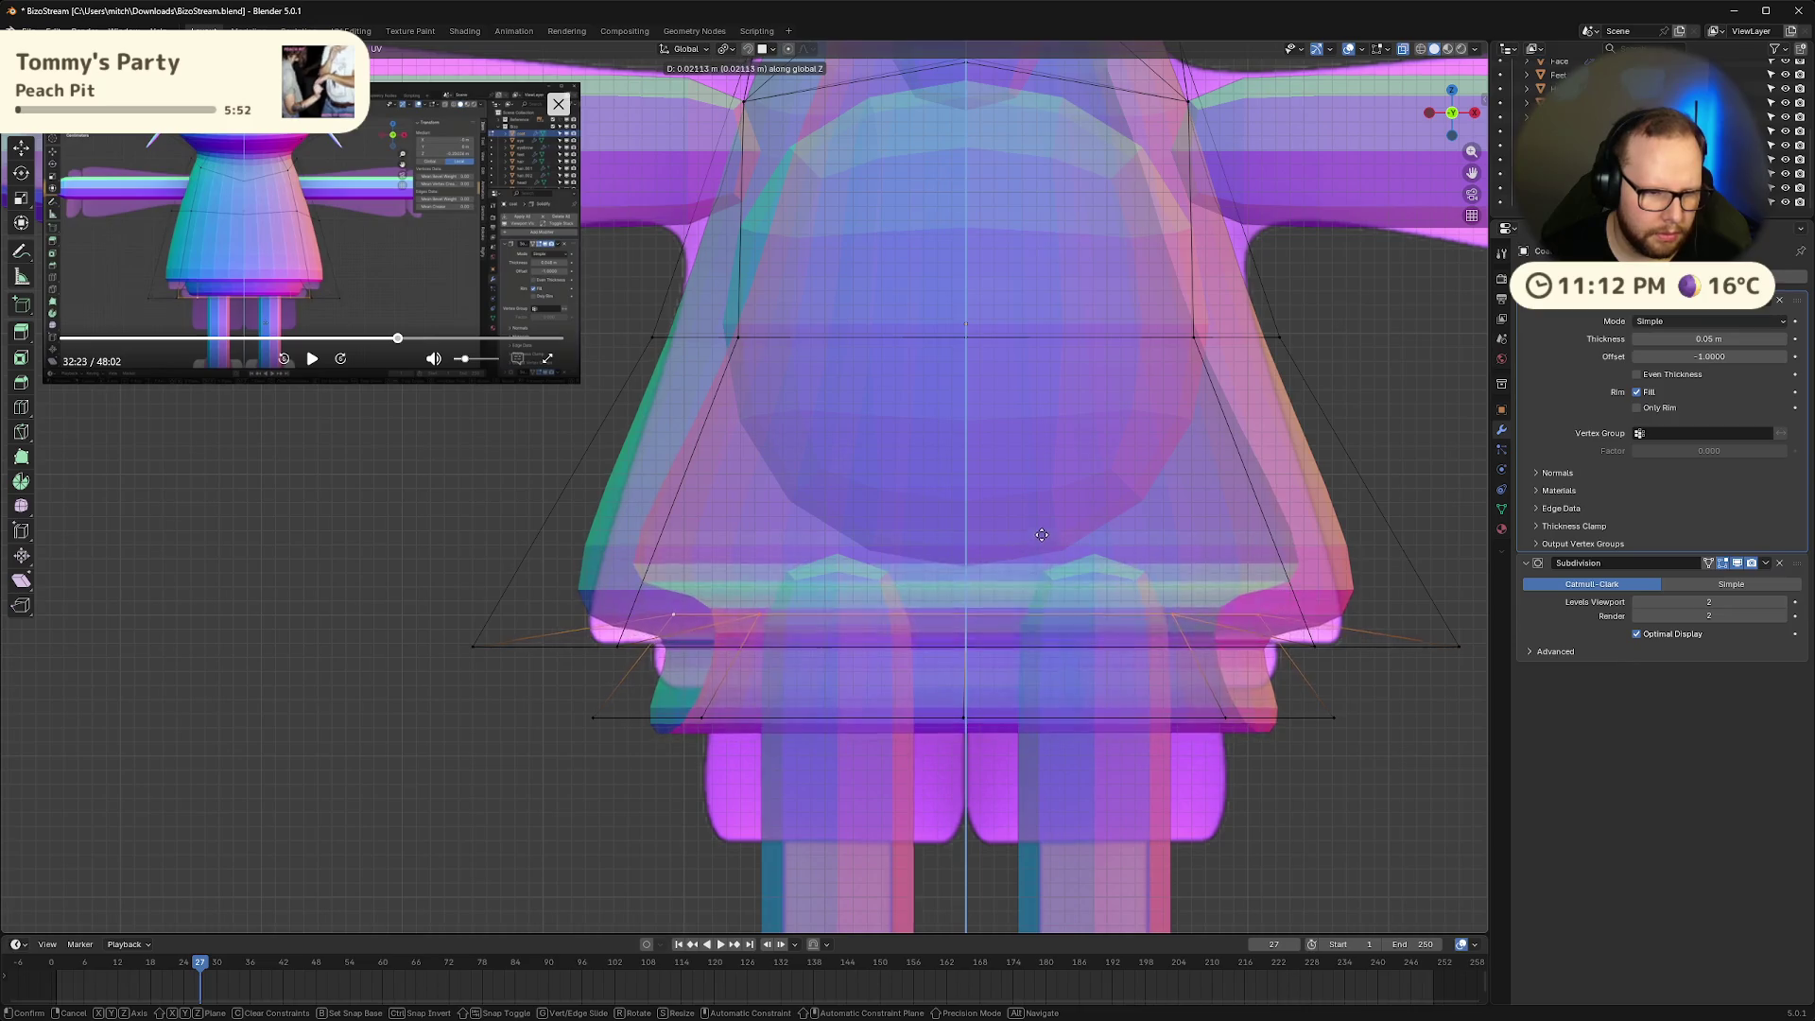
pyautogui.click(1043, 519)
pyautogui.click(556, 655)
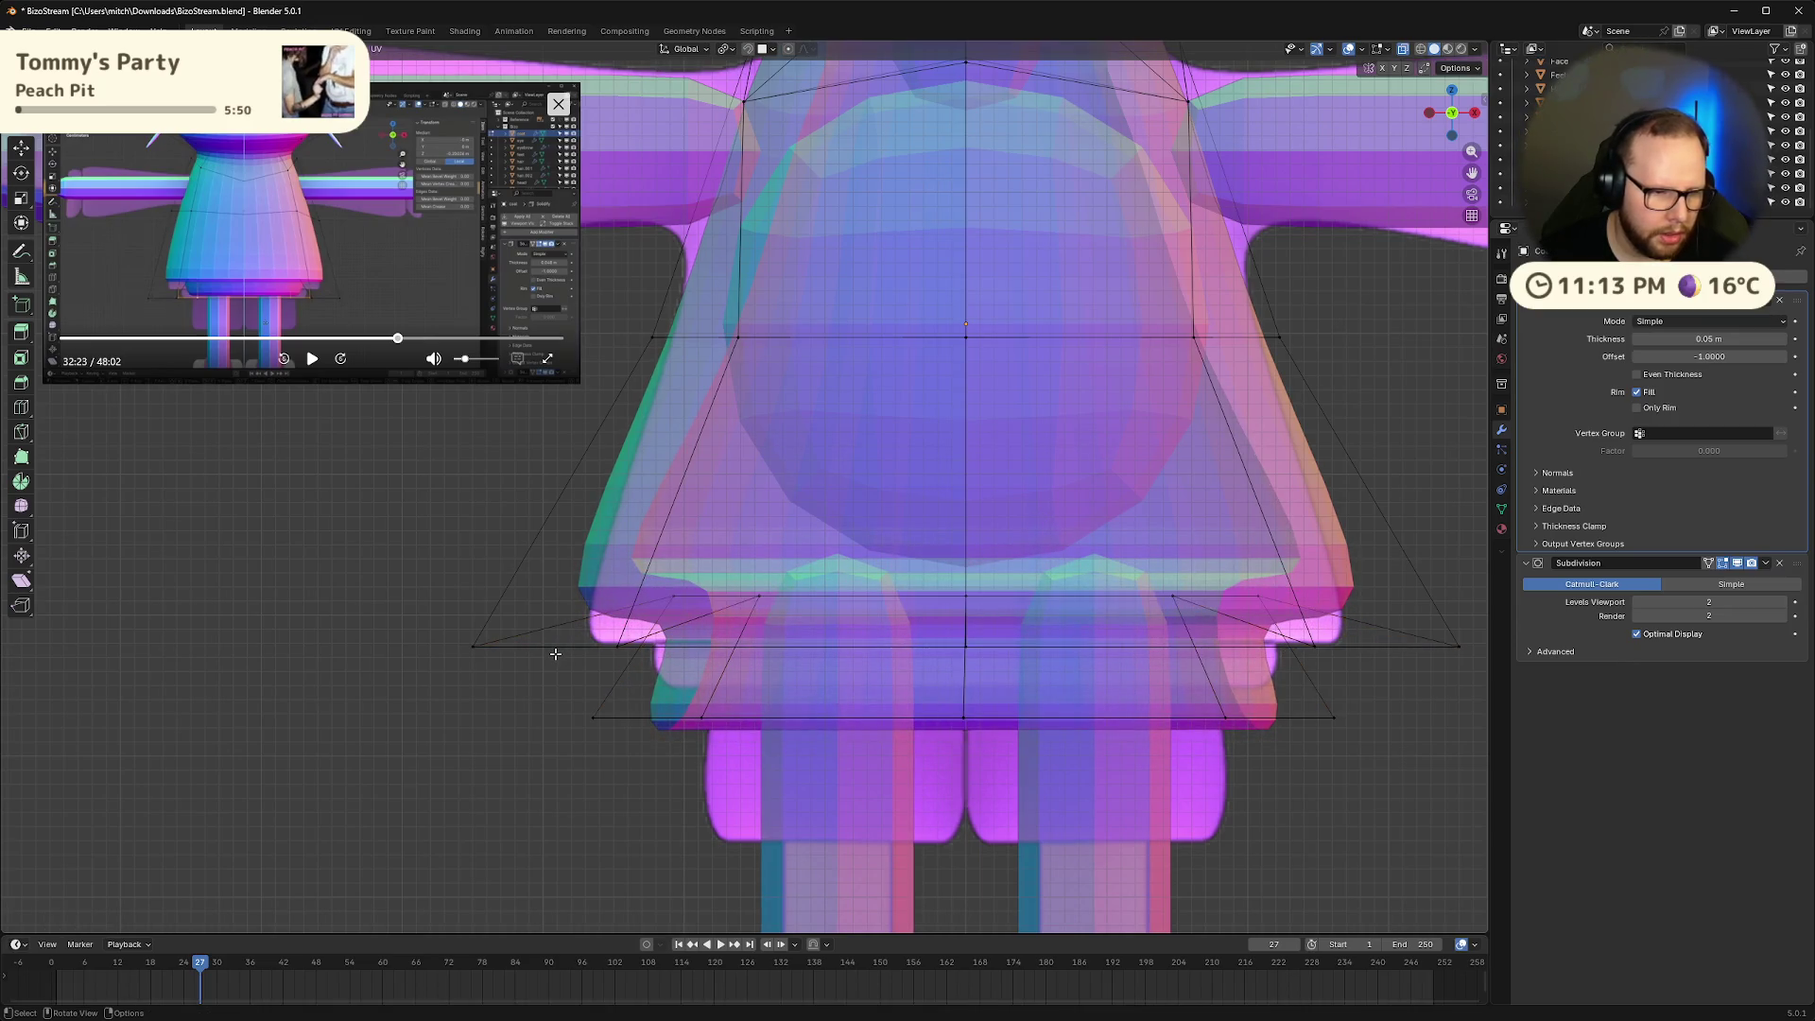
pyautogui.keyDown('alt'); pyautogui.click(555, 646); pyautogui.keyUp('alt')
pyautogui.press('g')
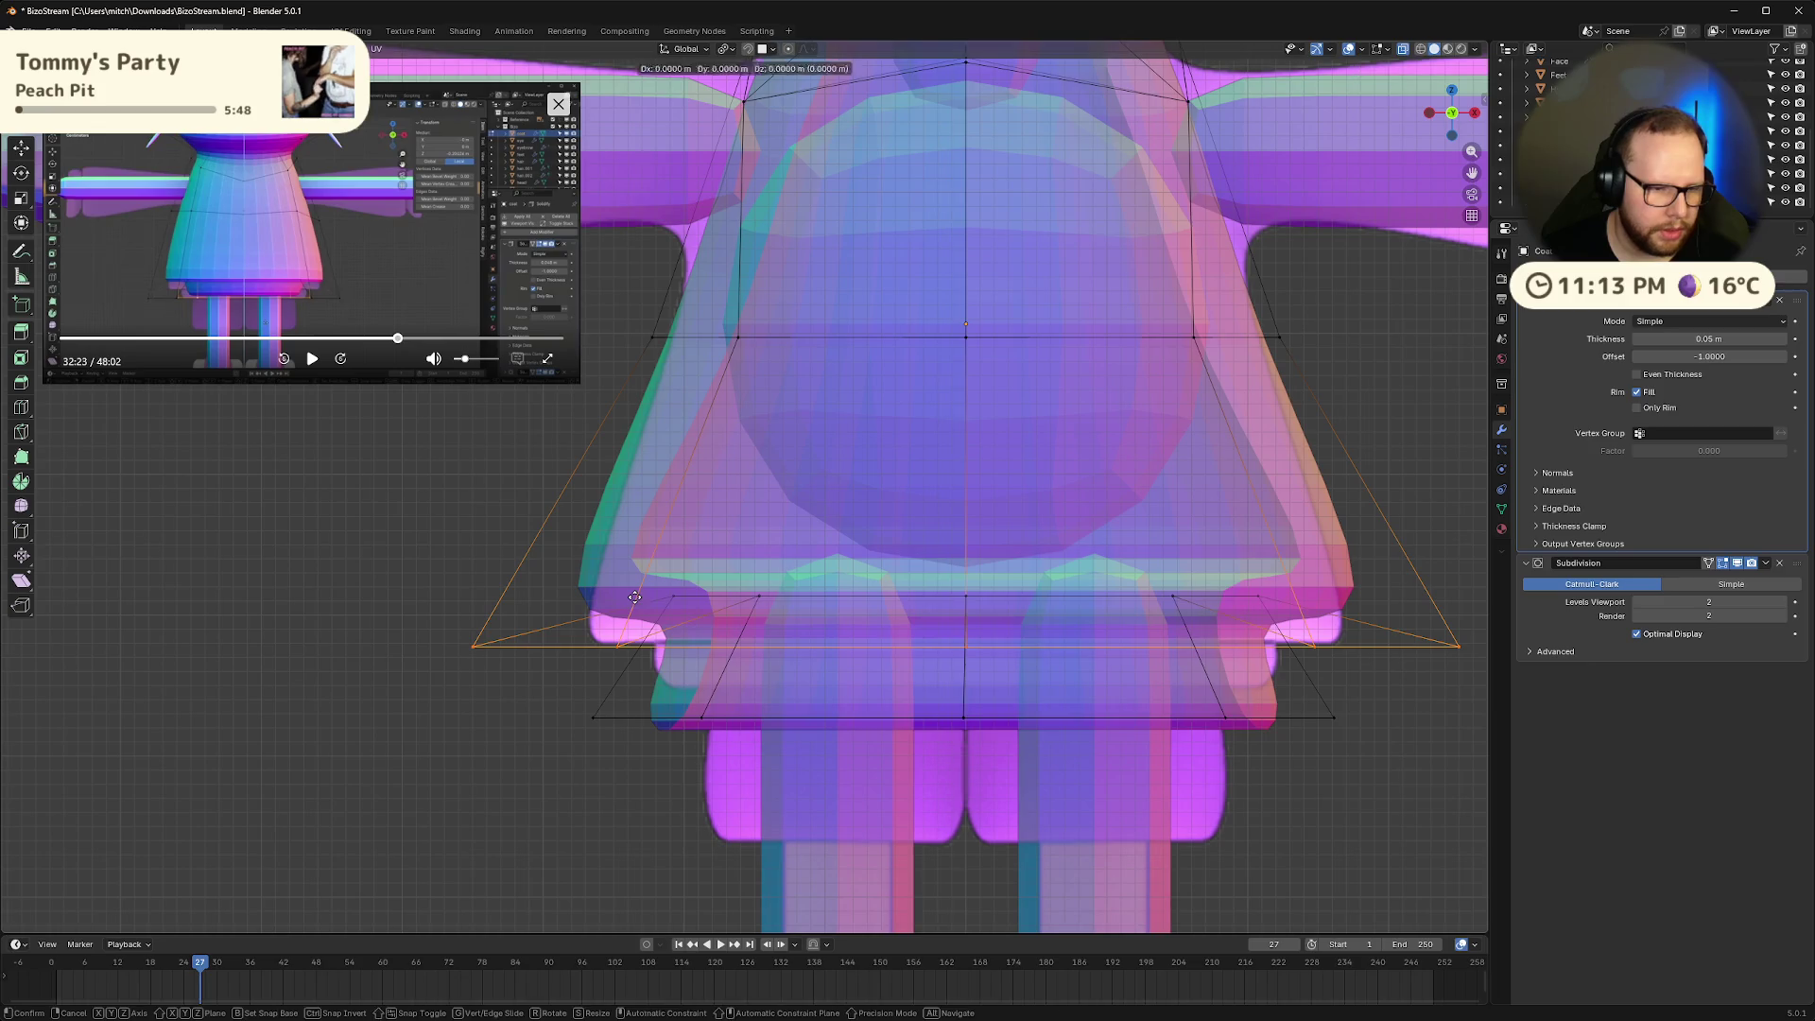
pyautogui.press('z')
pyautogui.click(670, 692)
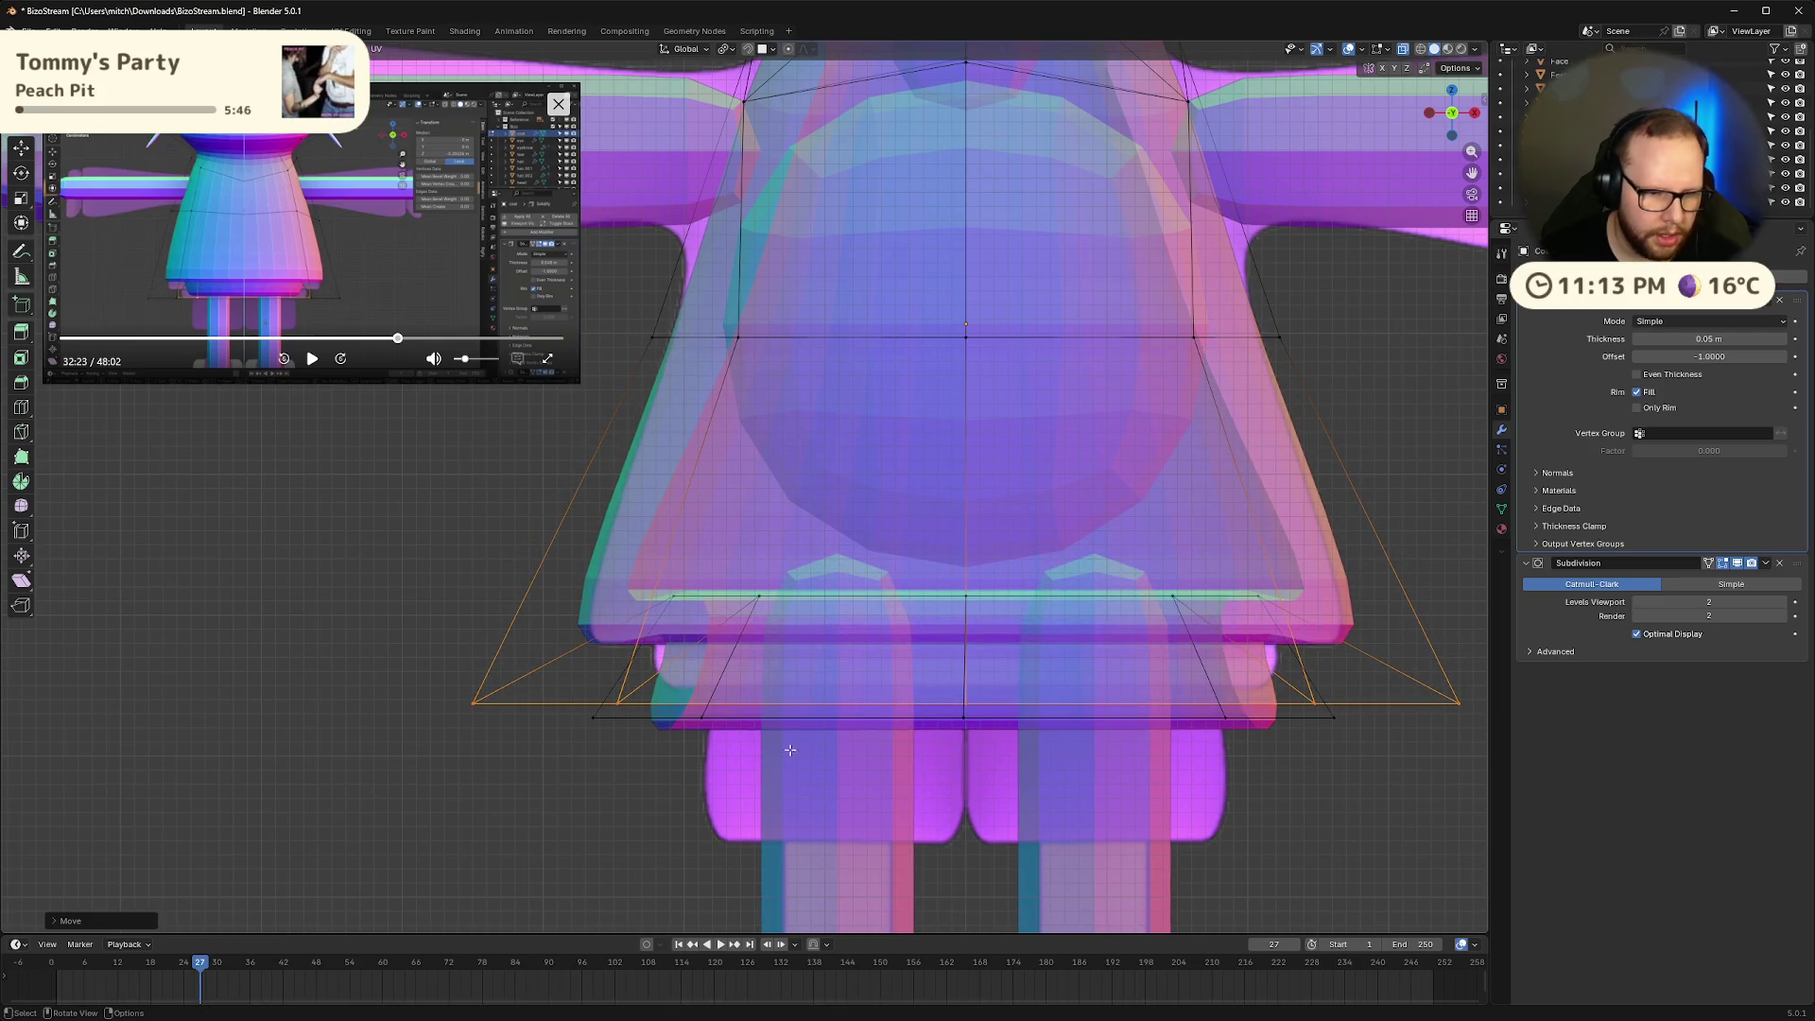
# Raise the inner hem edge loop along Z
pyautogui.keyDown('alt'); pyautogui.click(773, 717); pyautogui.keyUp('alt')
pyautogui.press('g')
pyautogui.press('z')
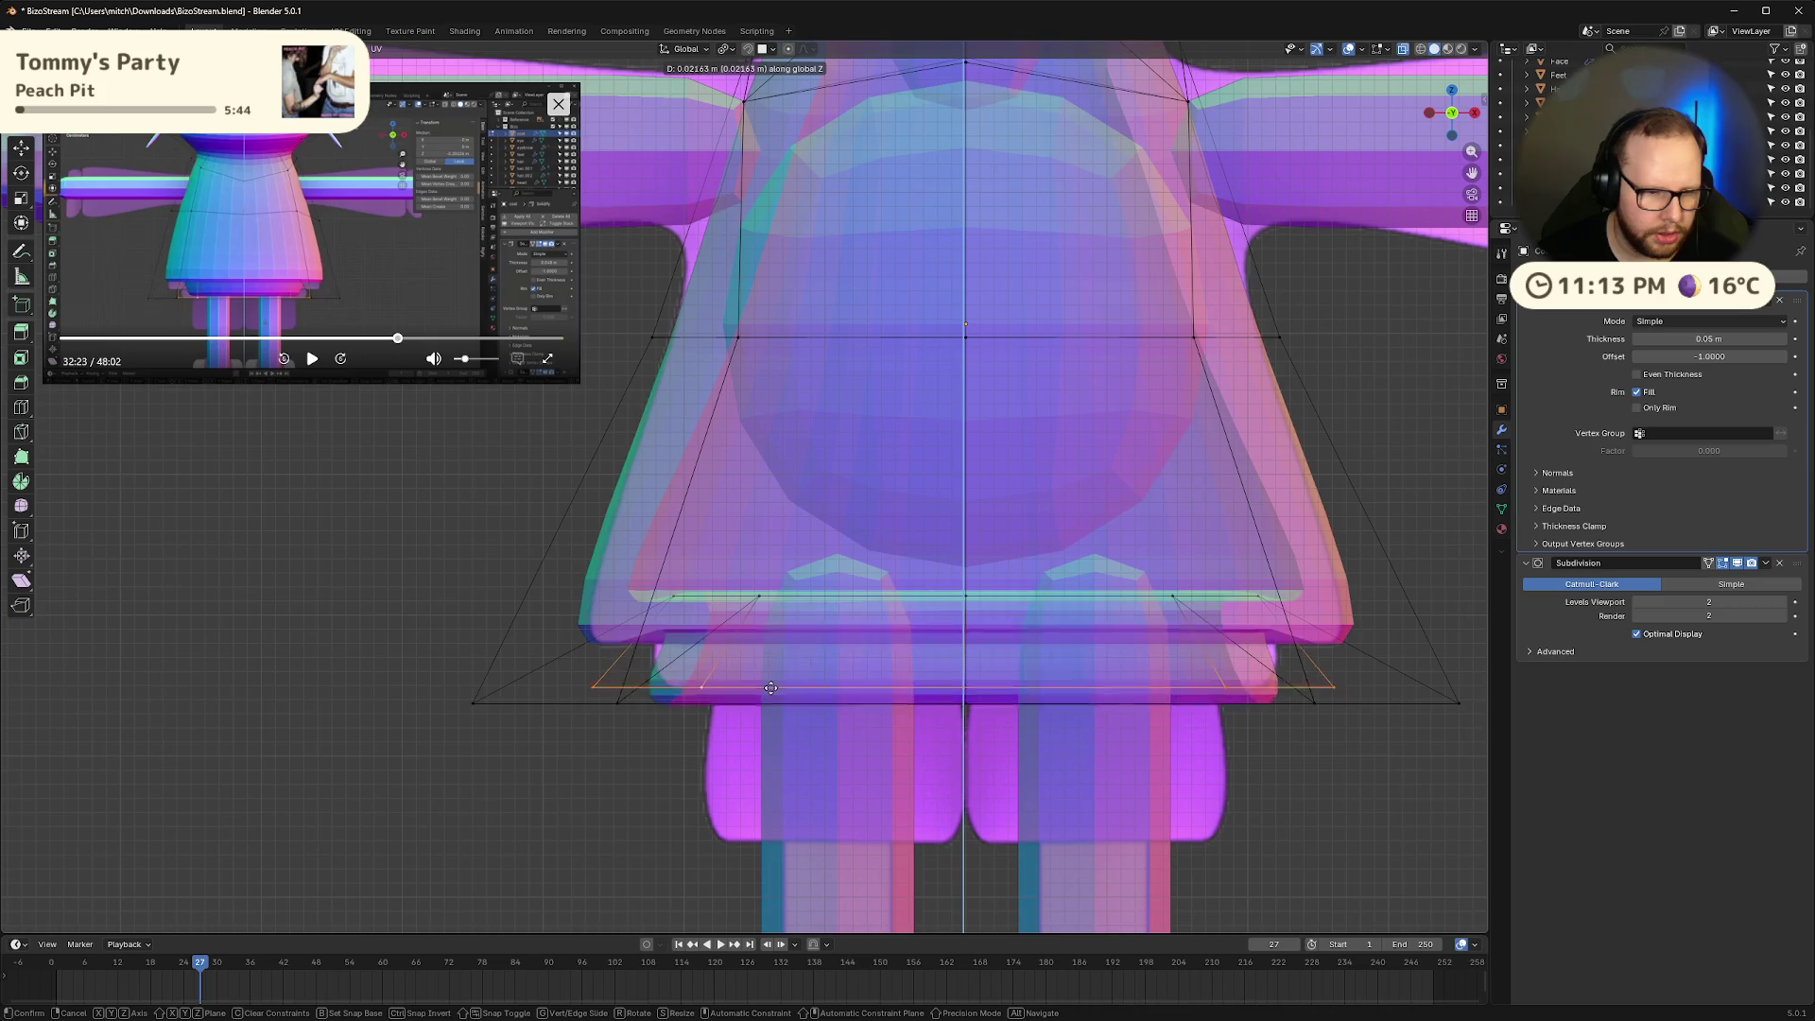
pyautogui.click(774, 669)
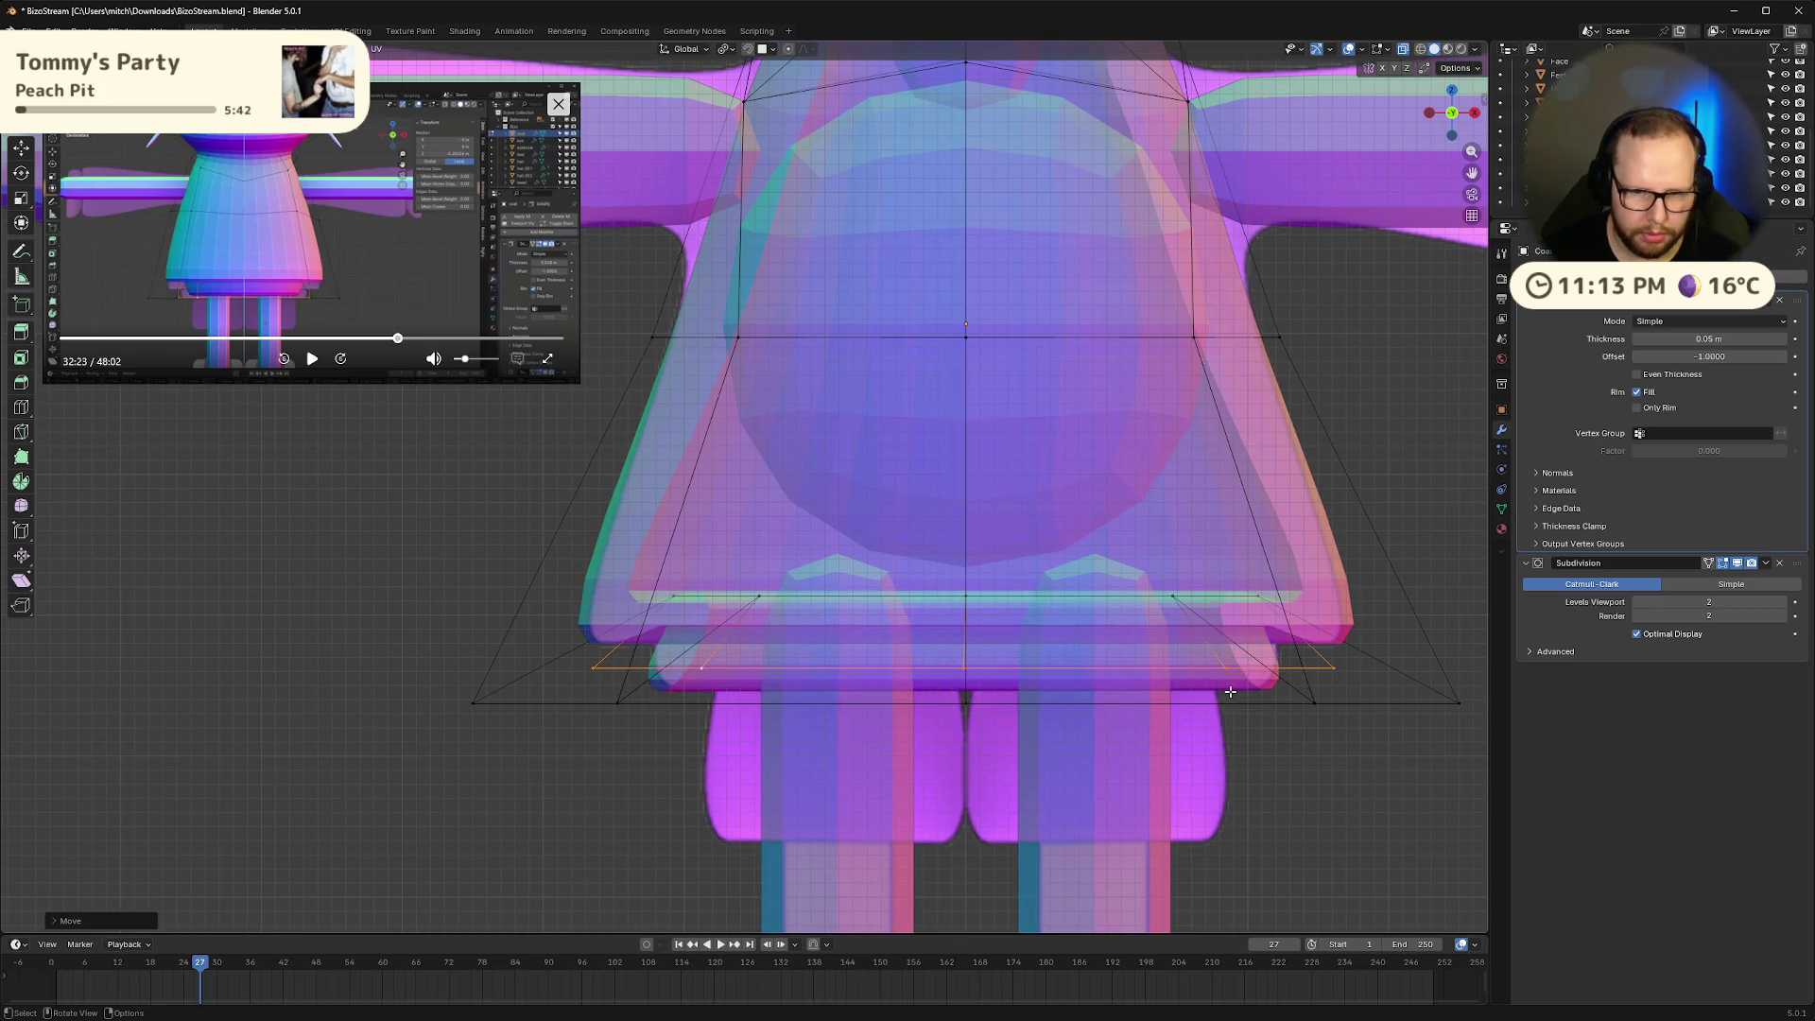
pyautogui.press('s')
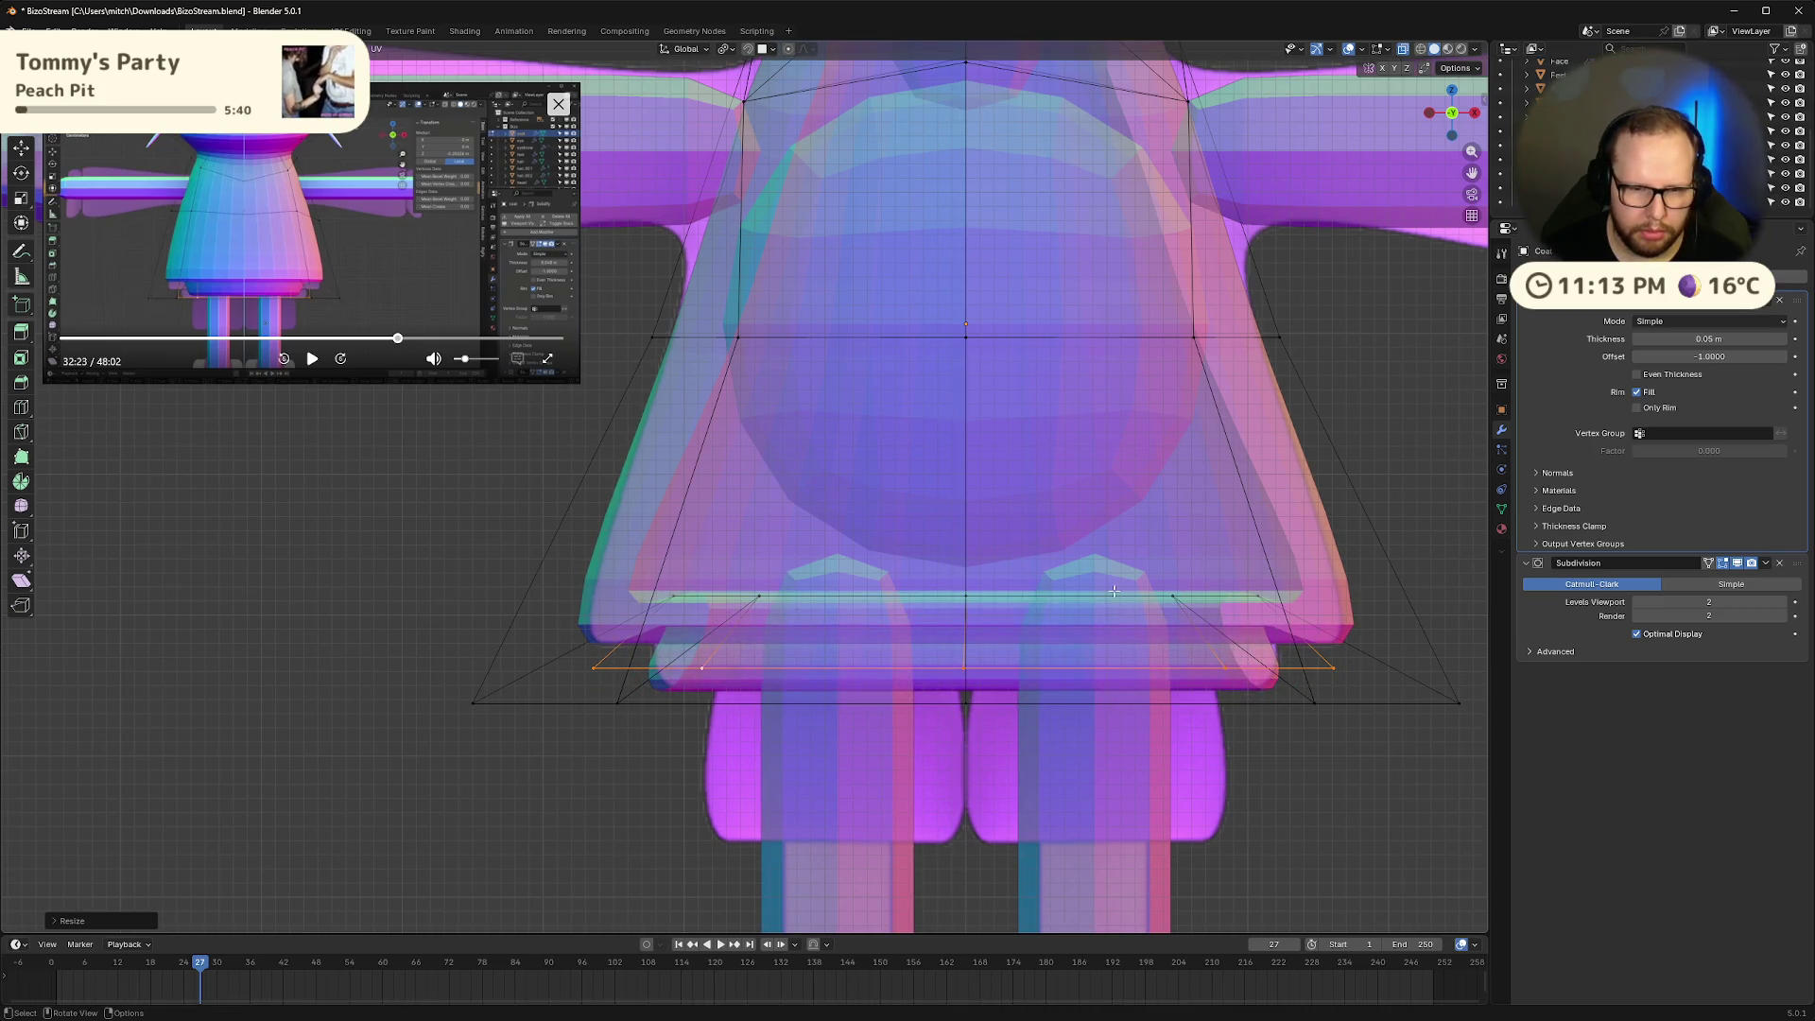
pyautogui.hotkey('alt', 'a')
# Scale the upper hem loop along Z, then widen it about 1.15×
pyautogui.keyDown('alt'); pyautogui.click(1116, 594); pyautogui.keyUp('alt')
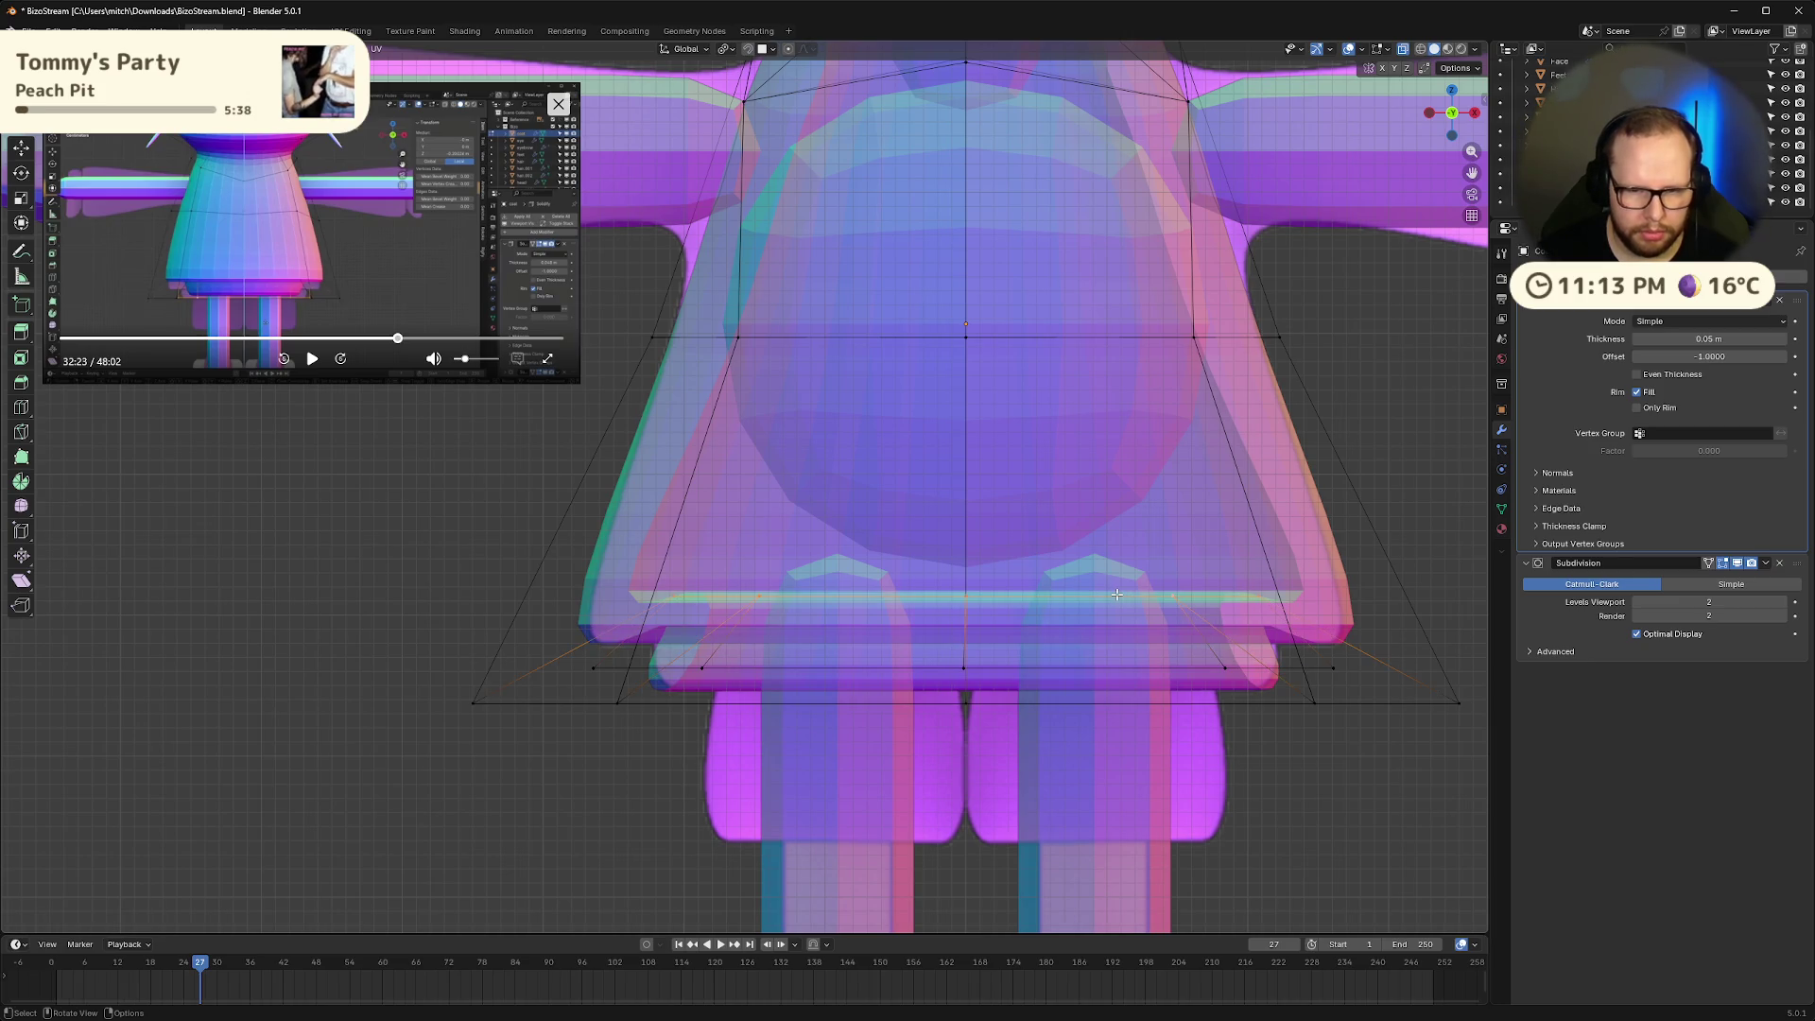
pyautogui.press('s')
pyautogui.press('z')
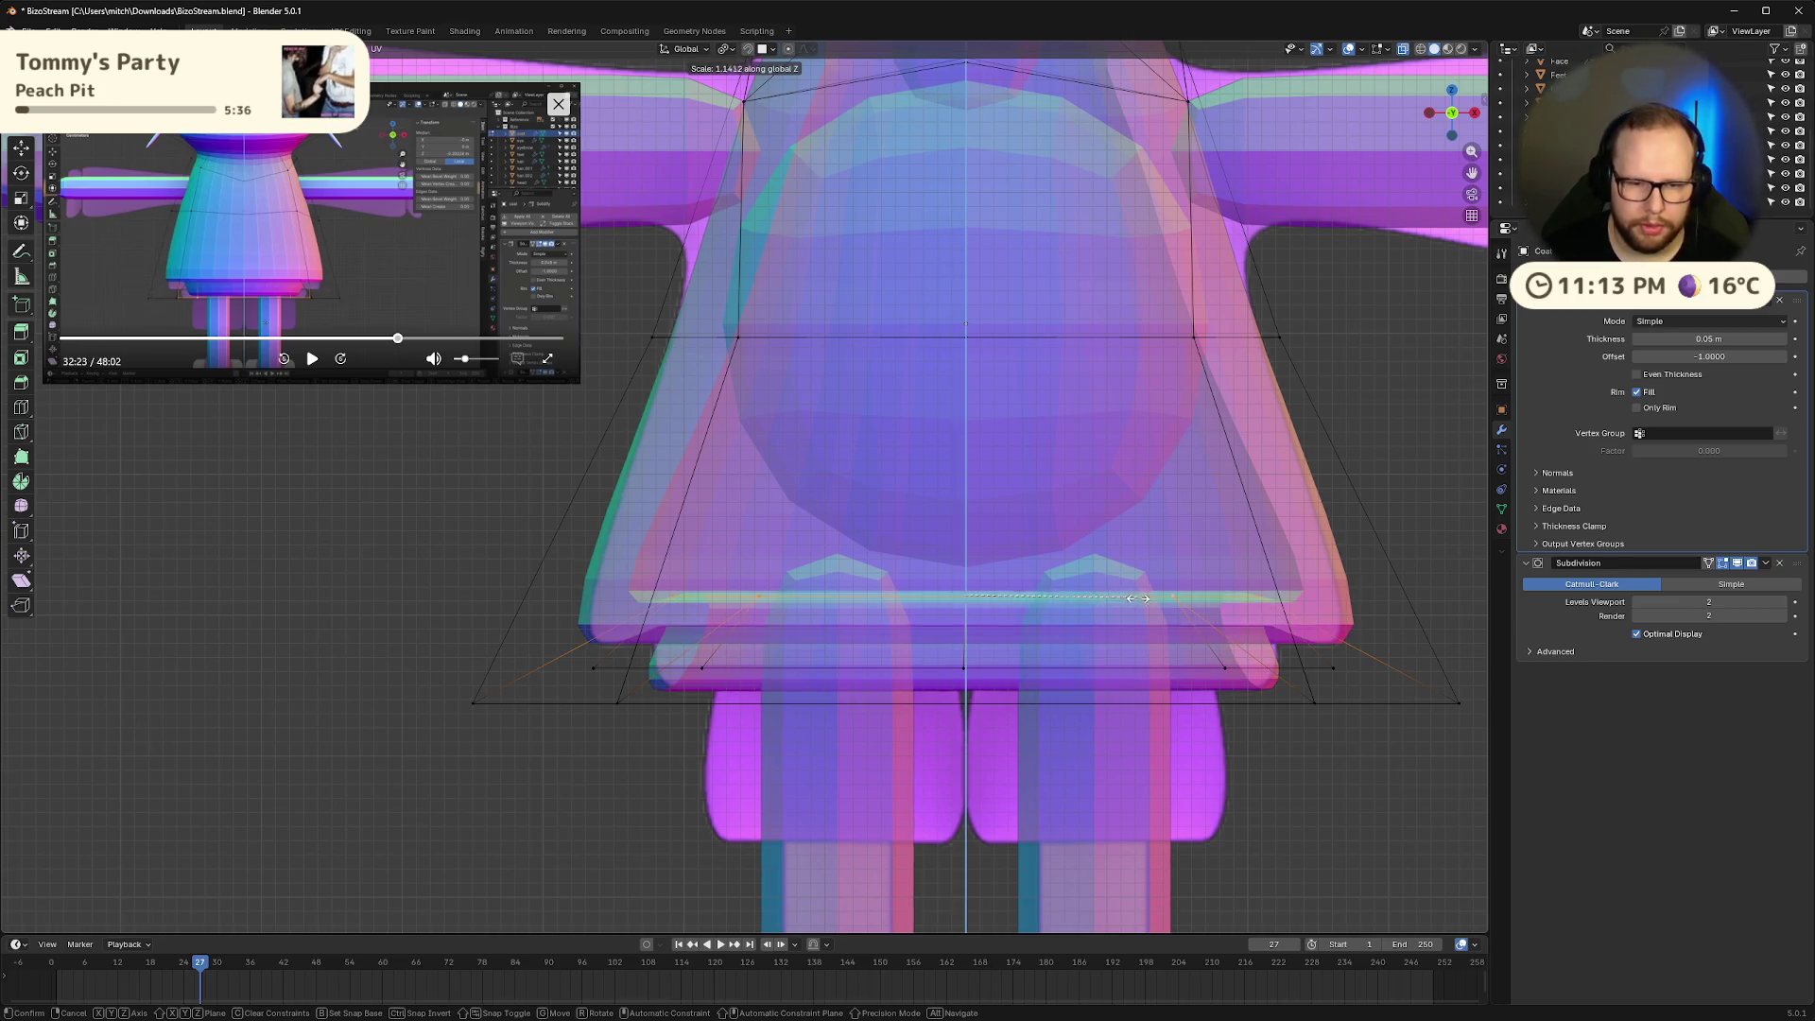
pyautogui.click(1155, 784)
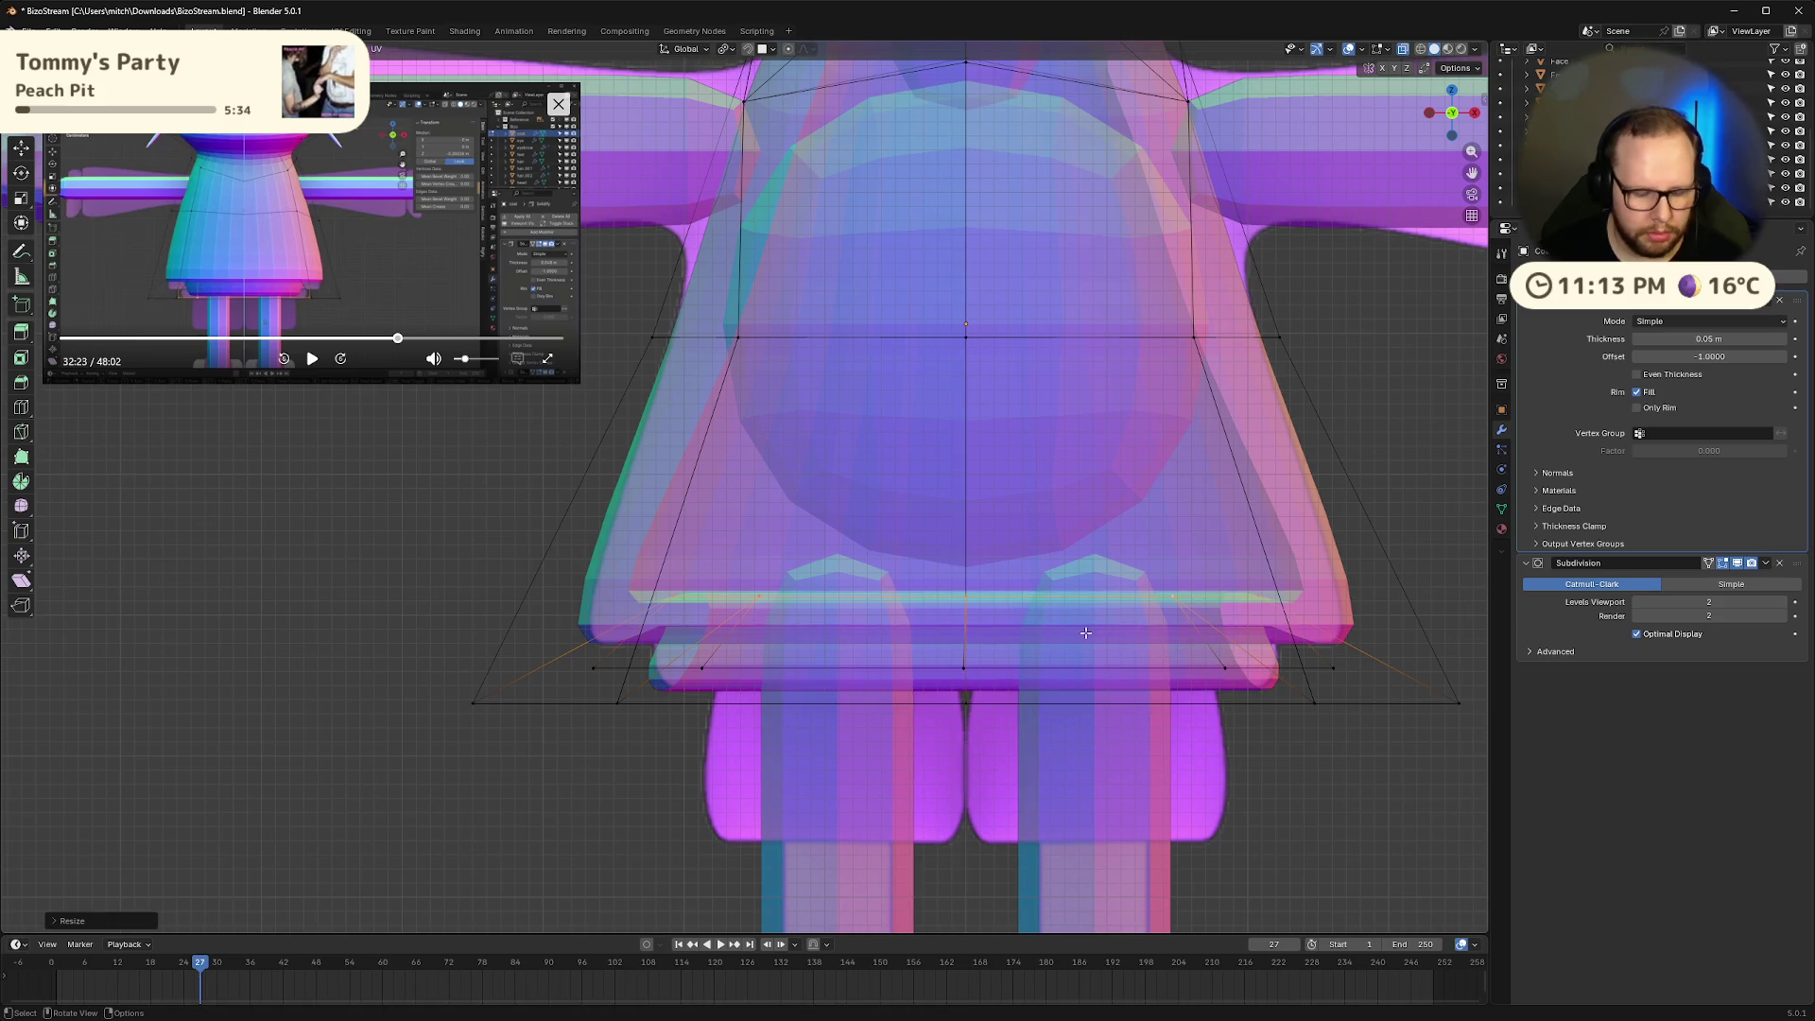
pyautogui.press('s')
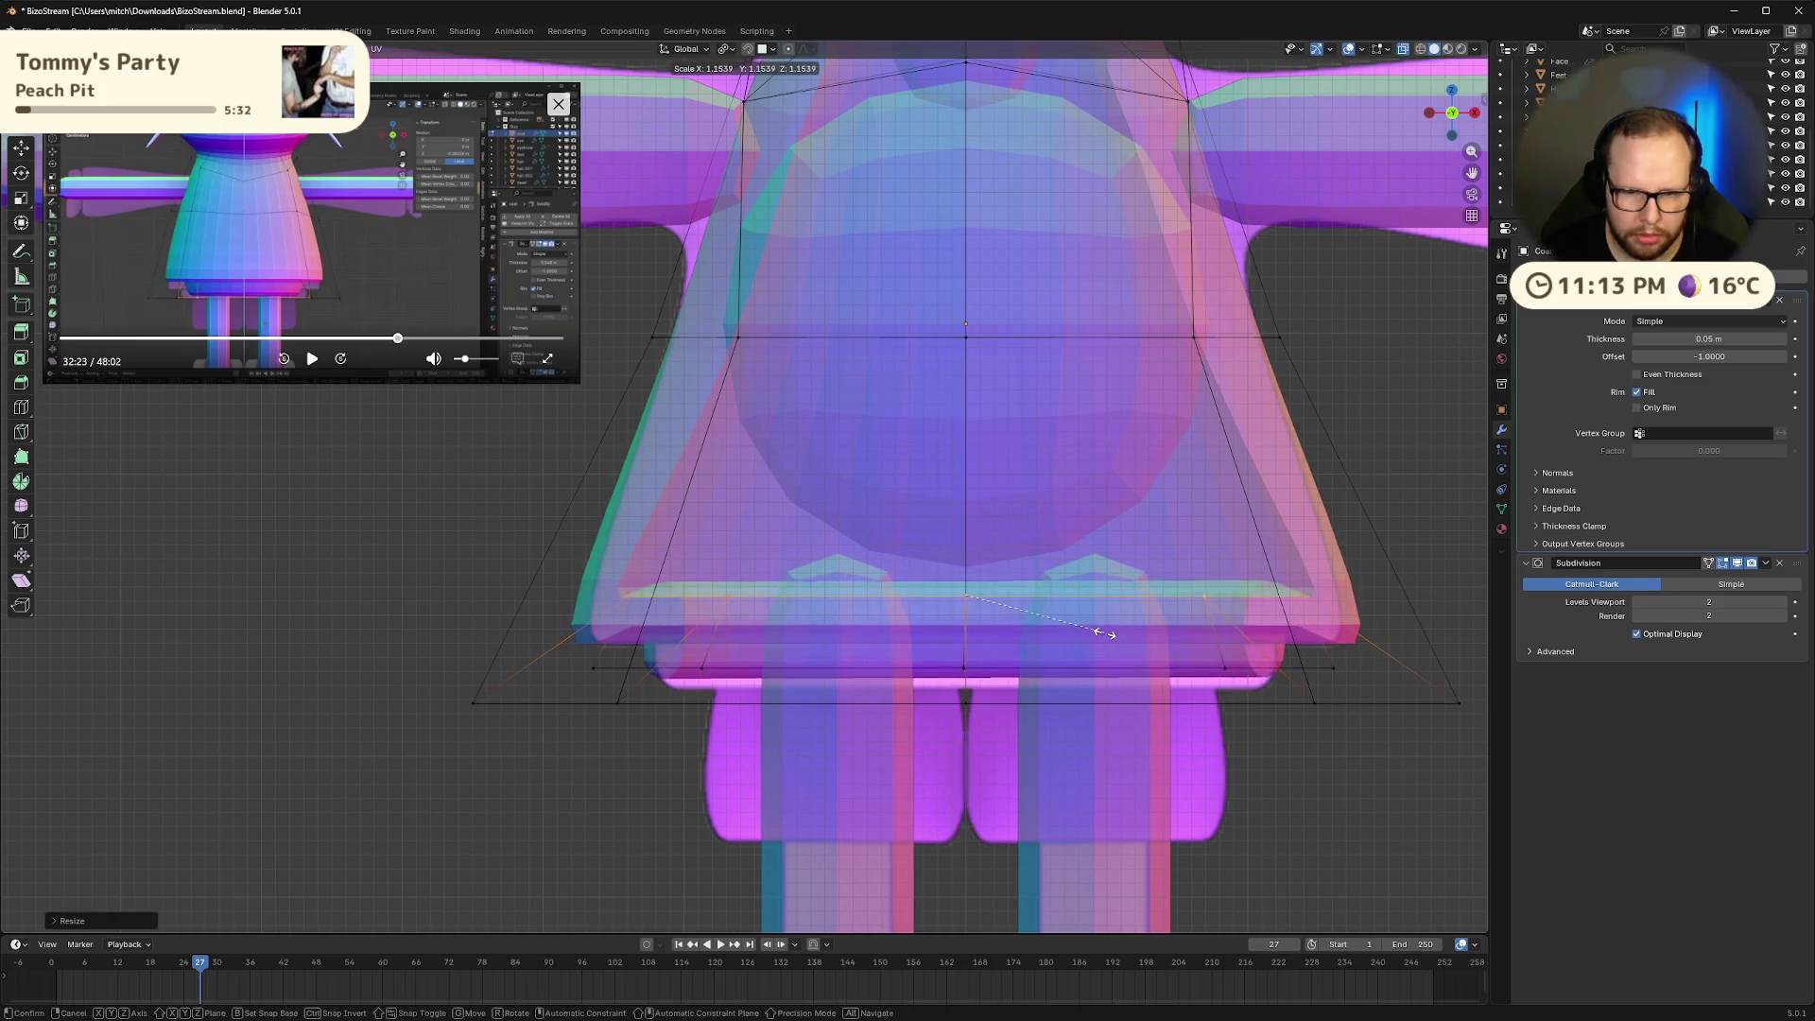
pyautogui.click(1101, 633)
# Lower the neighbouring hem loop about 0.006 m and return to solid Object Mode
pyautogui.keyDown('alt'); pyautogui.click(1109, 668); pyautogui.keyUp('alt')
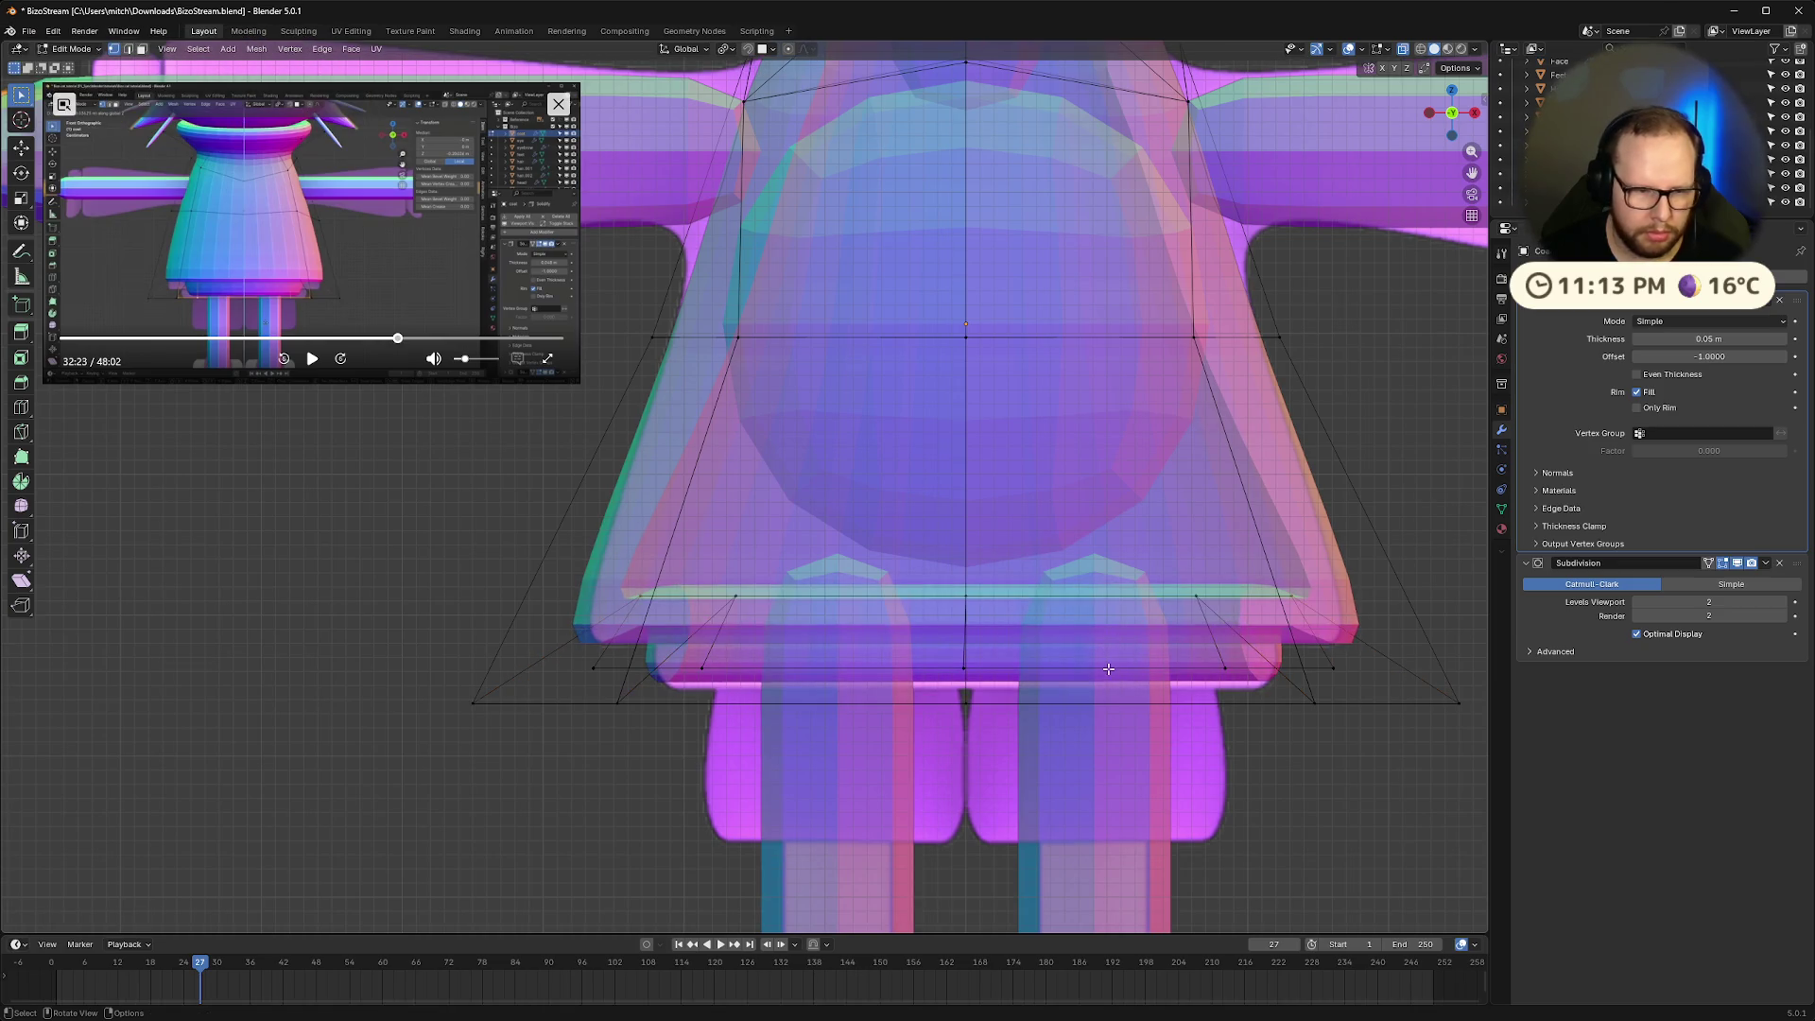
pyautogui.press('g')
pyautogui.press('z')
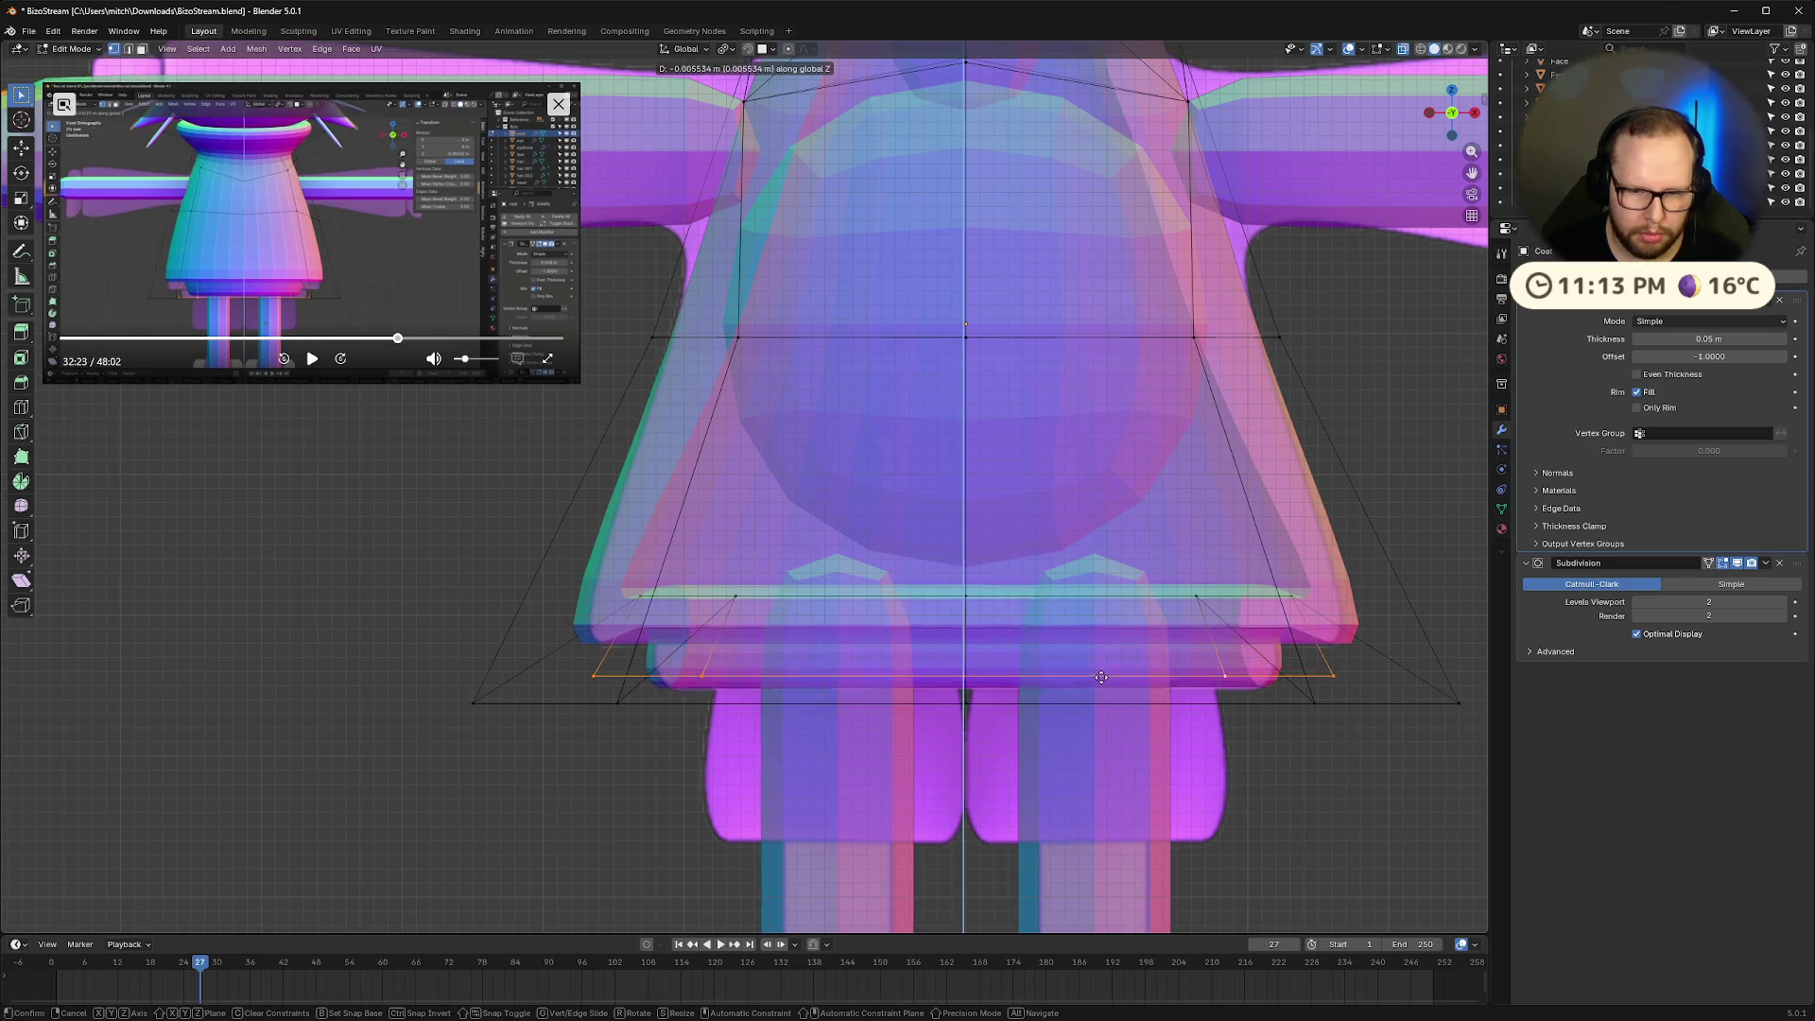
pyautogui.click(1103, 681)
pyautogui.press('Tab')
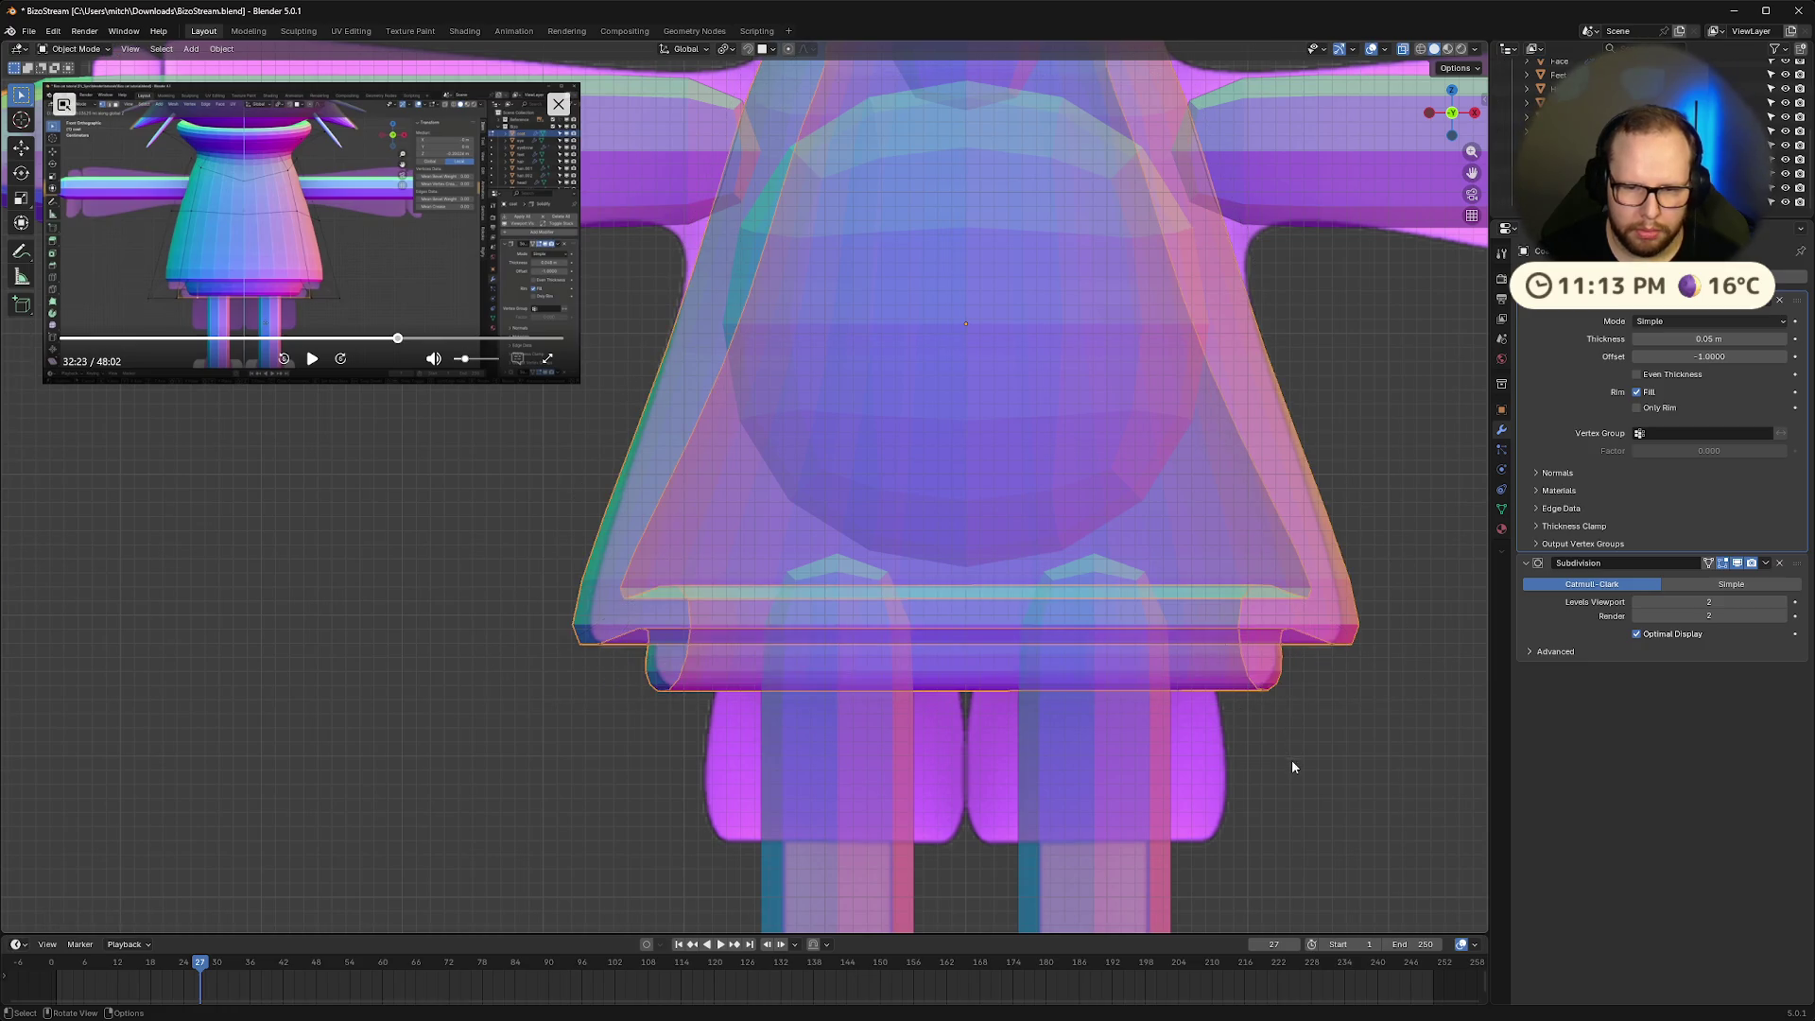
pyautogui.hotkey('alt', 'z')
pyautogui.scroll(-6, 1285, 758)
pyautogui.moveTo(1278, 753)
pyautogui.mouseDown(button='middle')
pyautogui.moveTo(1285, 671)
pyautogui.moveTo(1257, 695)
pyautogui.moveTo(1103, 677)
pyautogui.moveTo(1118, 709)
pyautogui.mouseUp(button='middle')
pyautogui.scroll(6, 1077, 662)
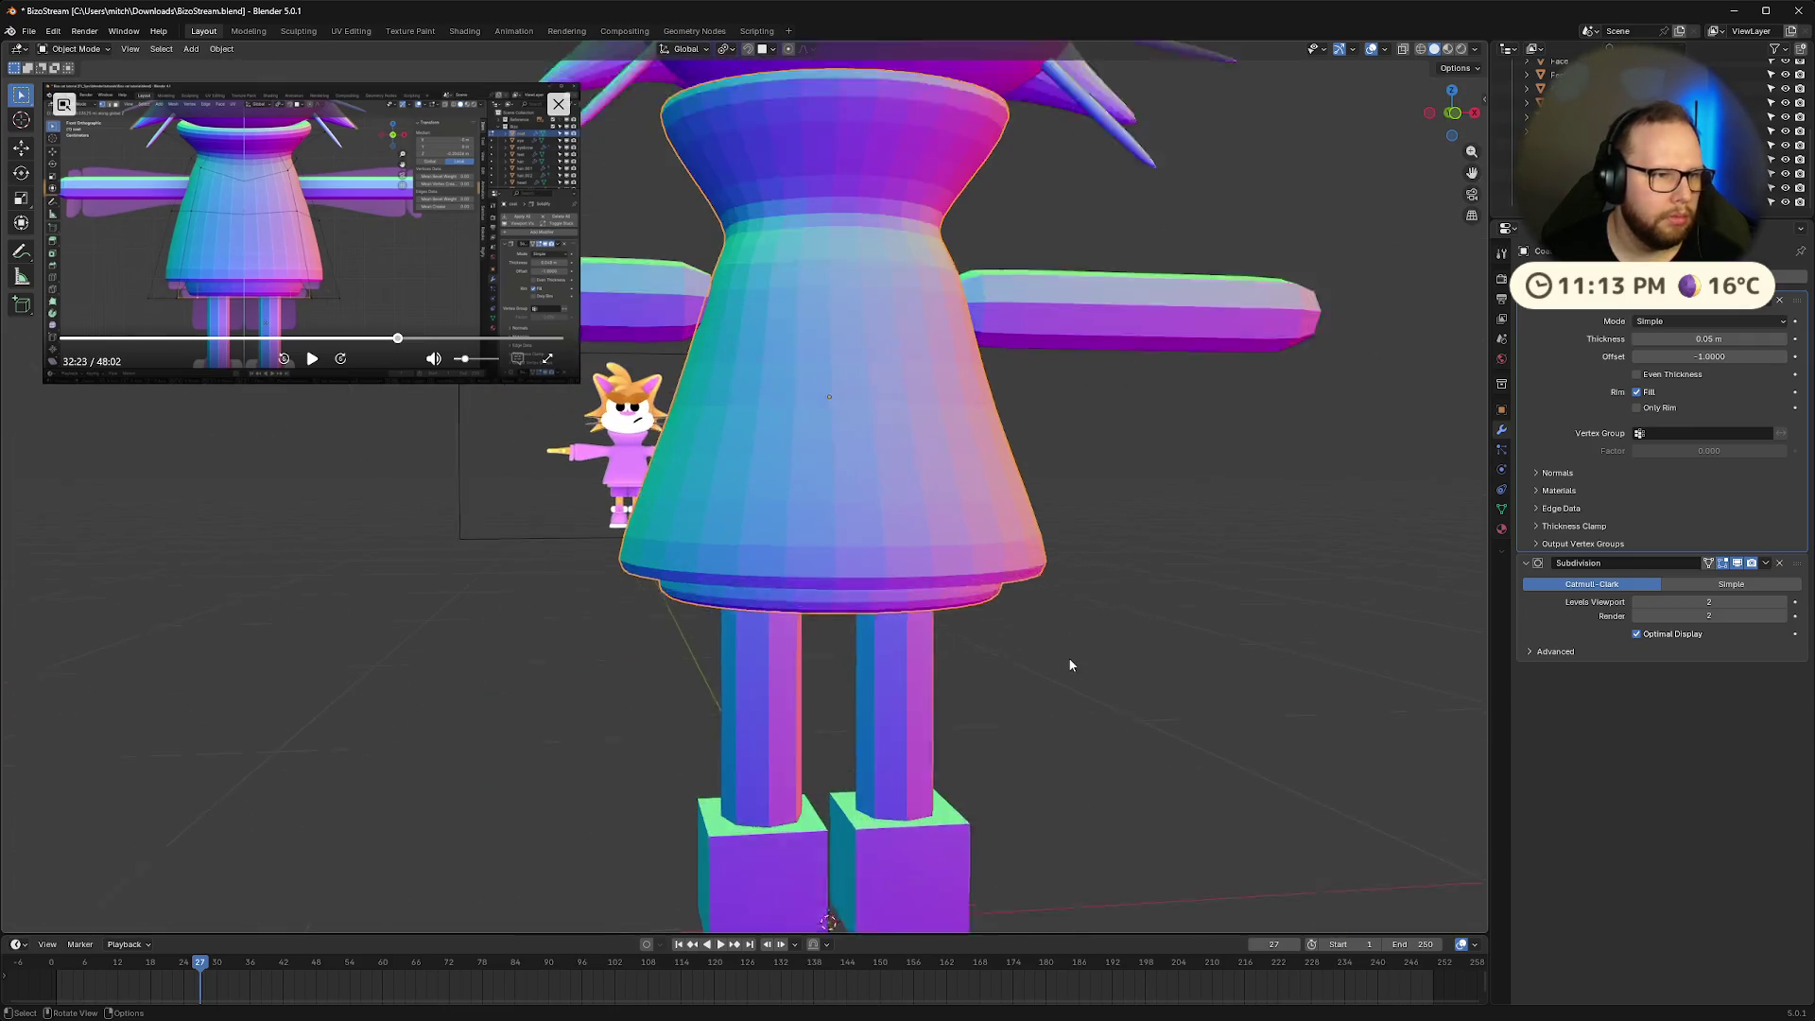
pyautogui.moveTo(1071, 652); pyautogui.dragTo(1045, 690, button='middle')
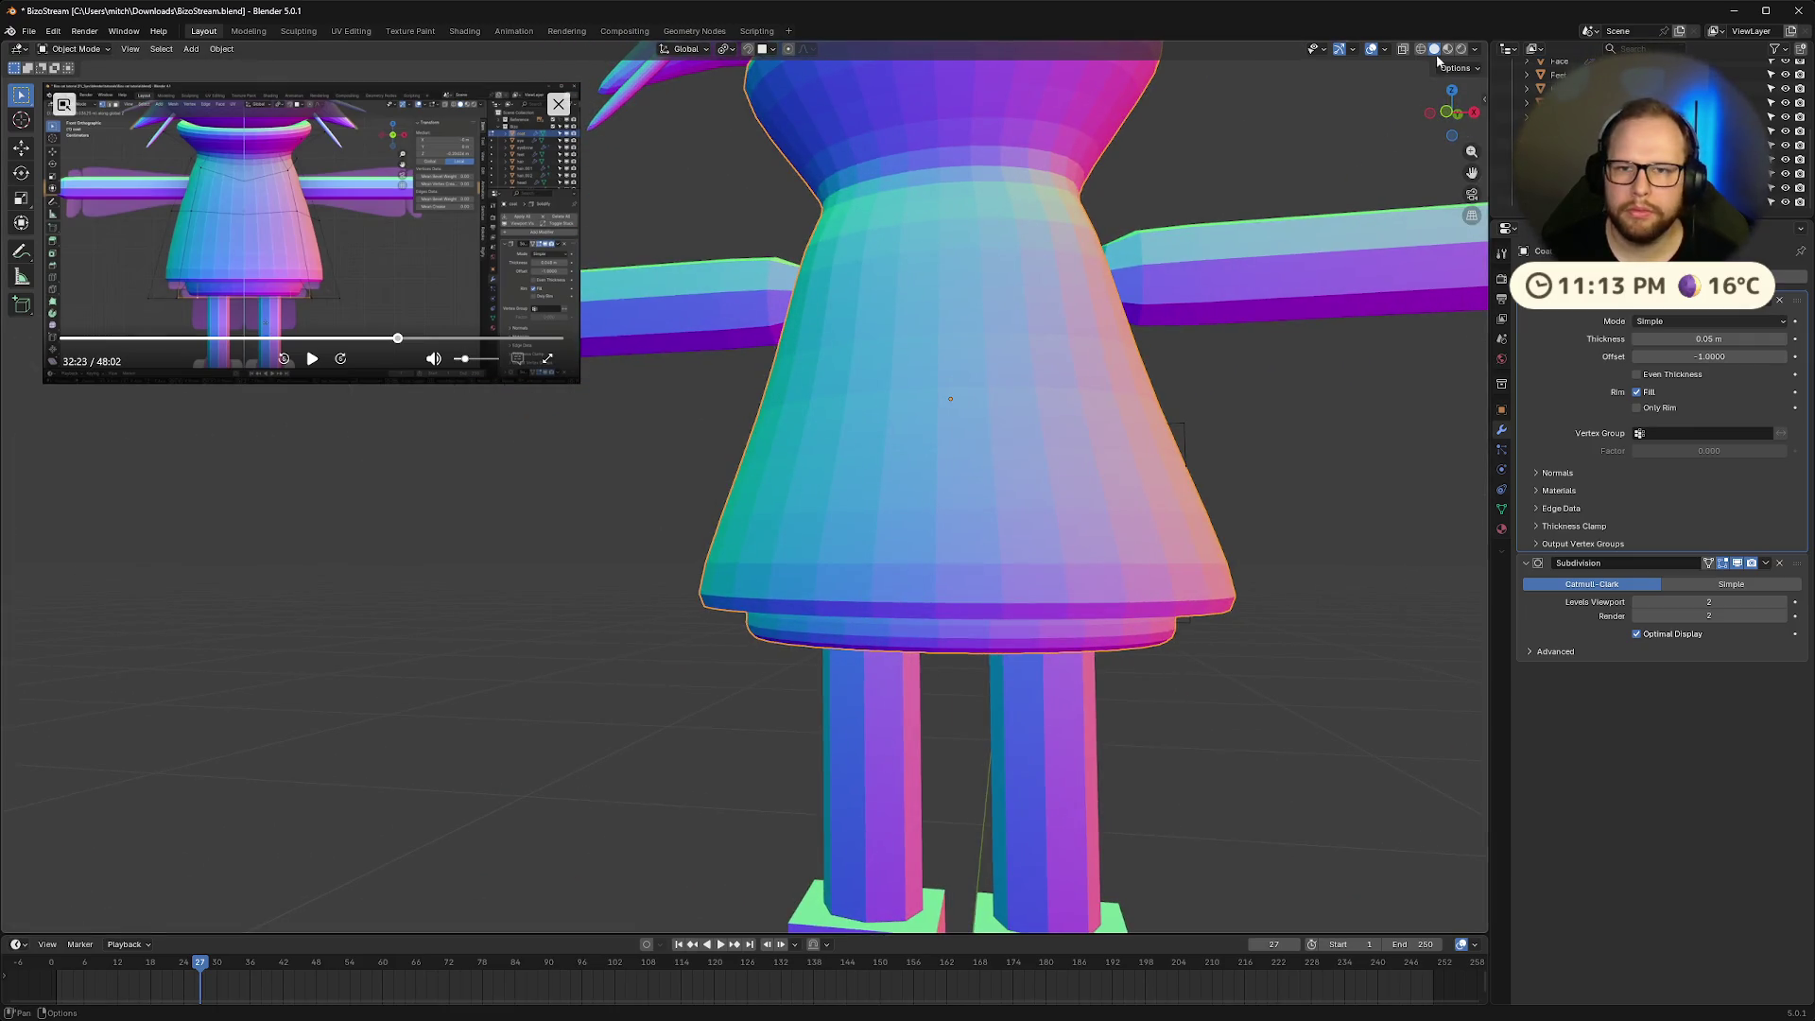
pyautogui.click(1448, 49)
pyautogui.click(1434, 50)
pyautogui.click(1477, 50)
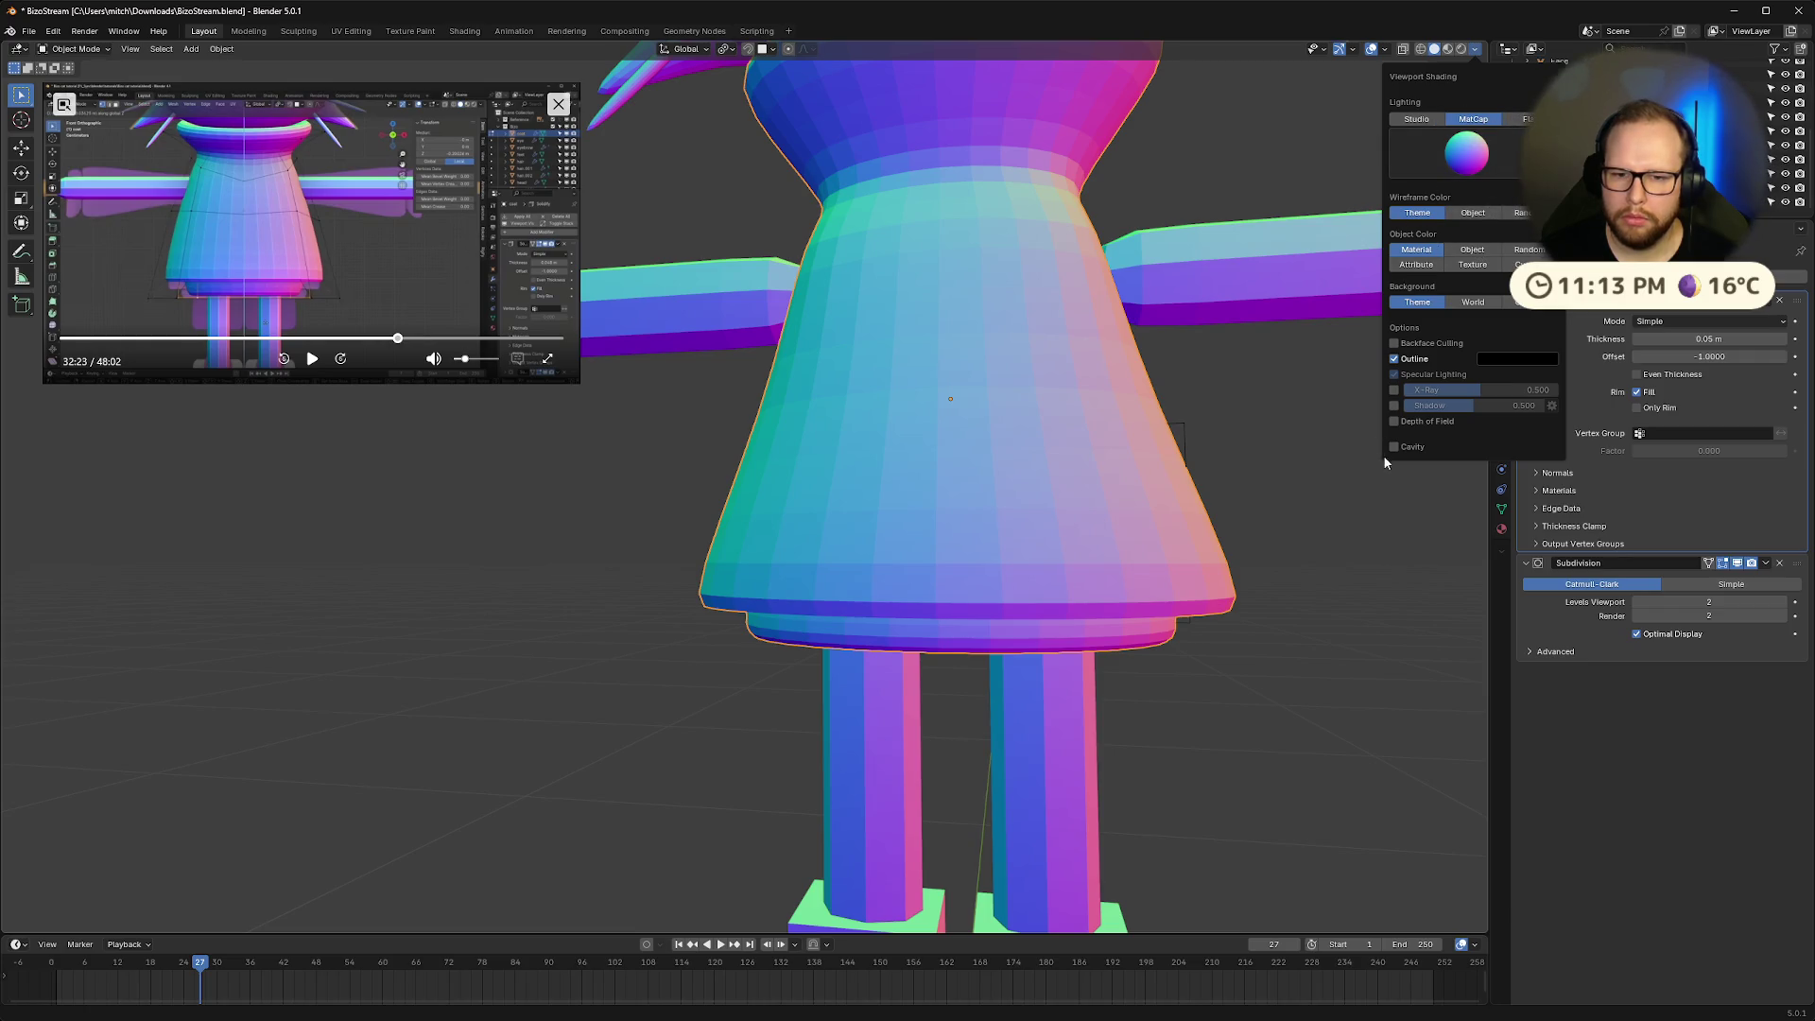
pyautogui.moveTo(1203, 673)
pyautogui.mouseDown(button='middle')
pyautogui.moveTo(1269, 611)
pyautogui.moveTo(1268, 535)
pyautogui.moveTo(1296, 648)
pyautogui.mouseUp(button='middle')
pyautogui.scroll(-8, 1296, 649)
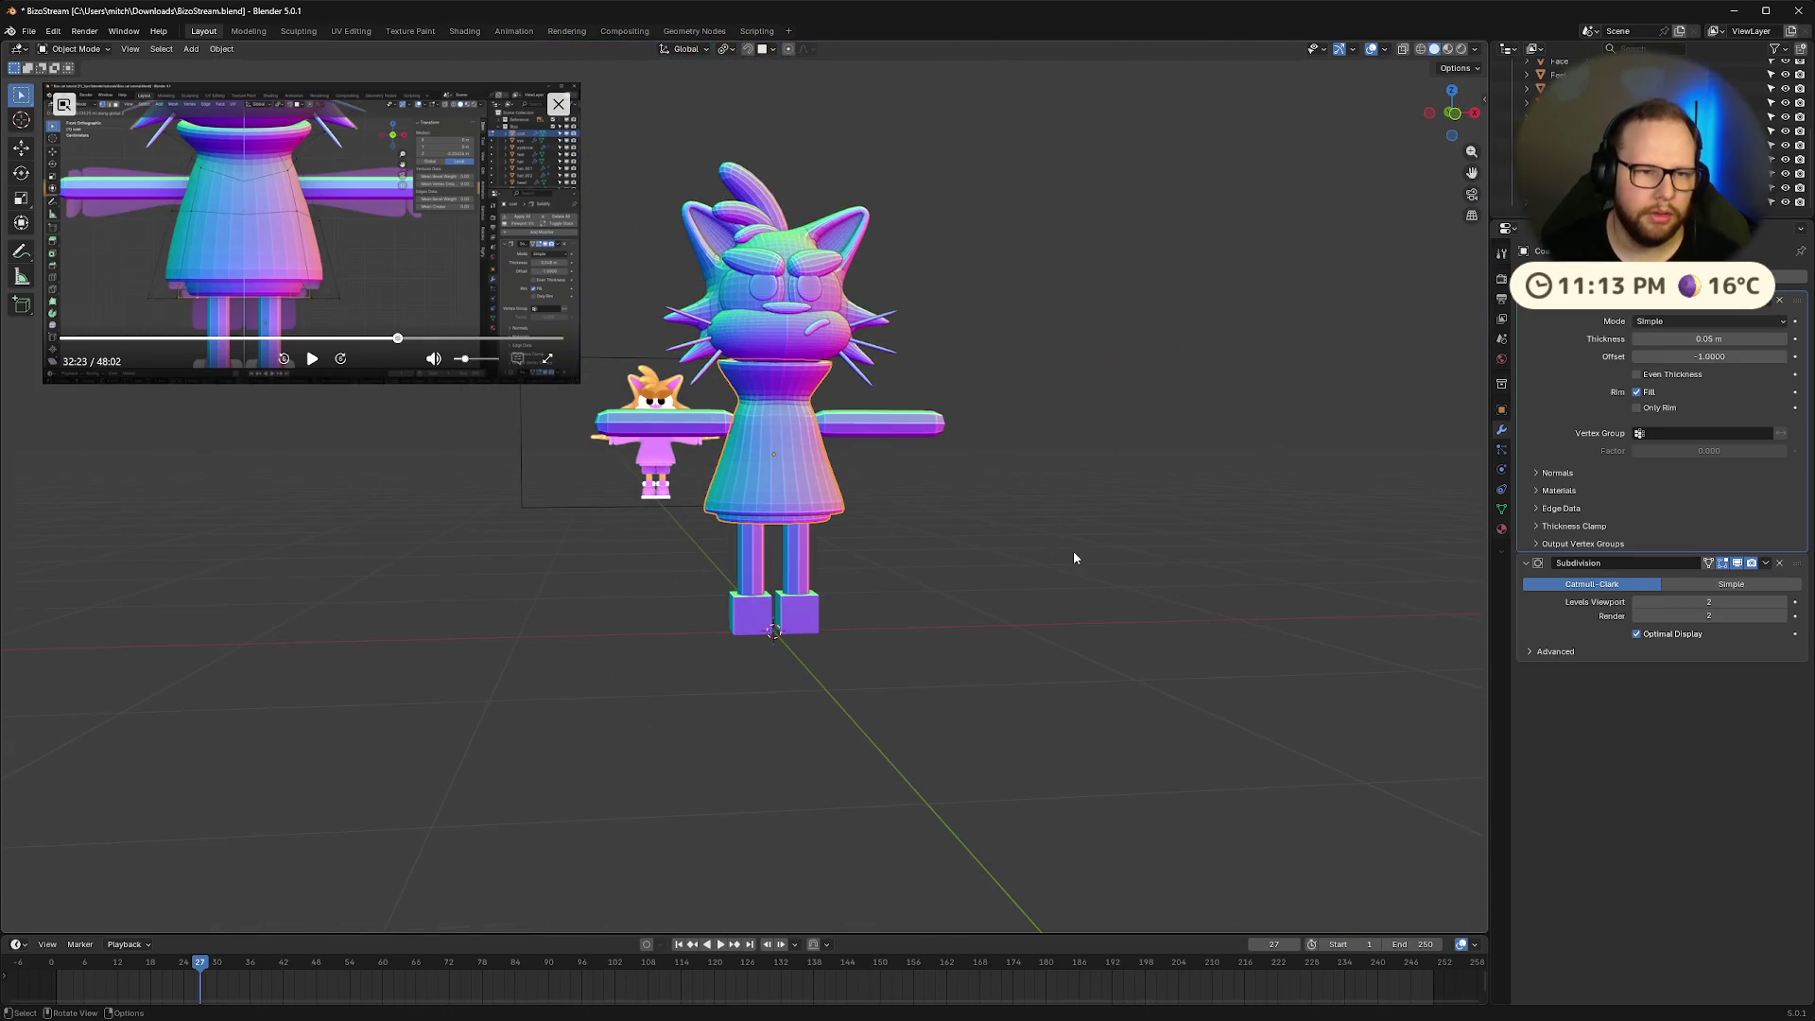
pyautogui.press('KP_1')
pyautogui.click(313, 359)
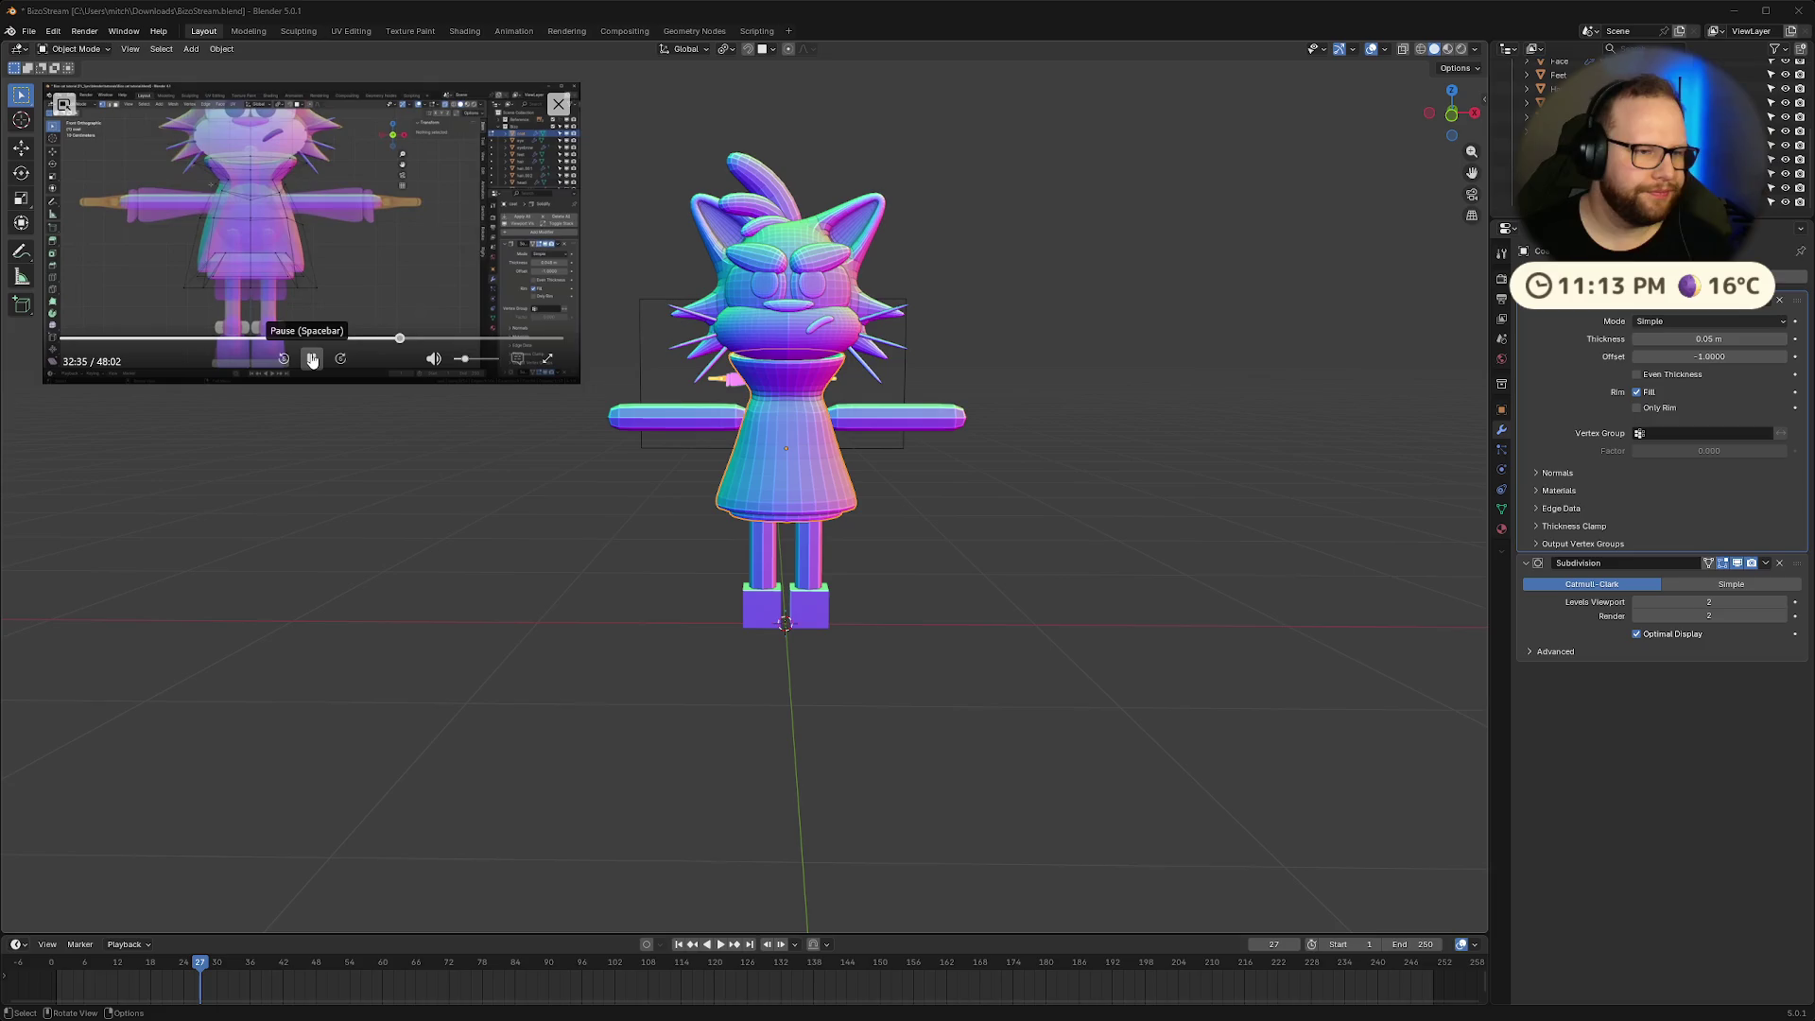
# In front view Edit Mode, select the coat's middle edge loop and widen it
pyautogui.click(312, 359)
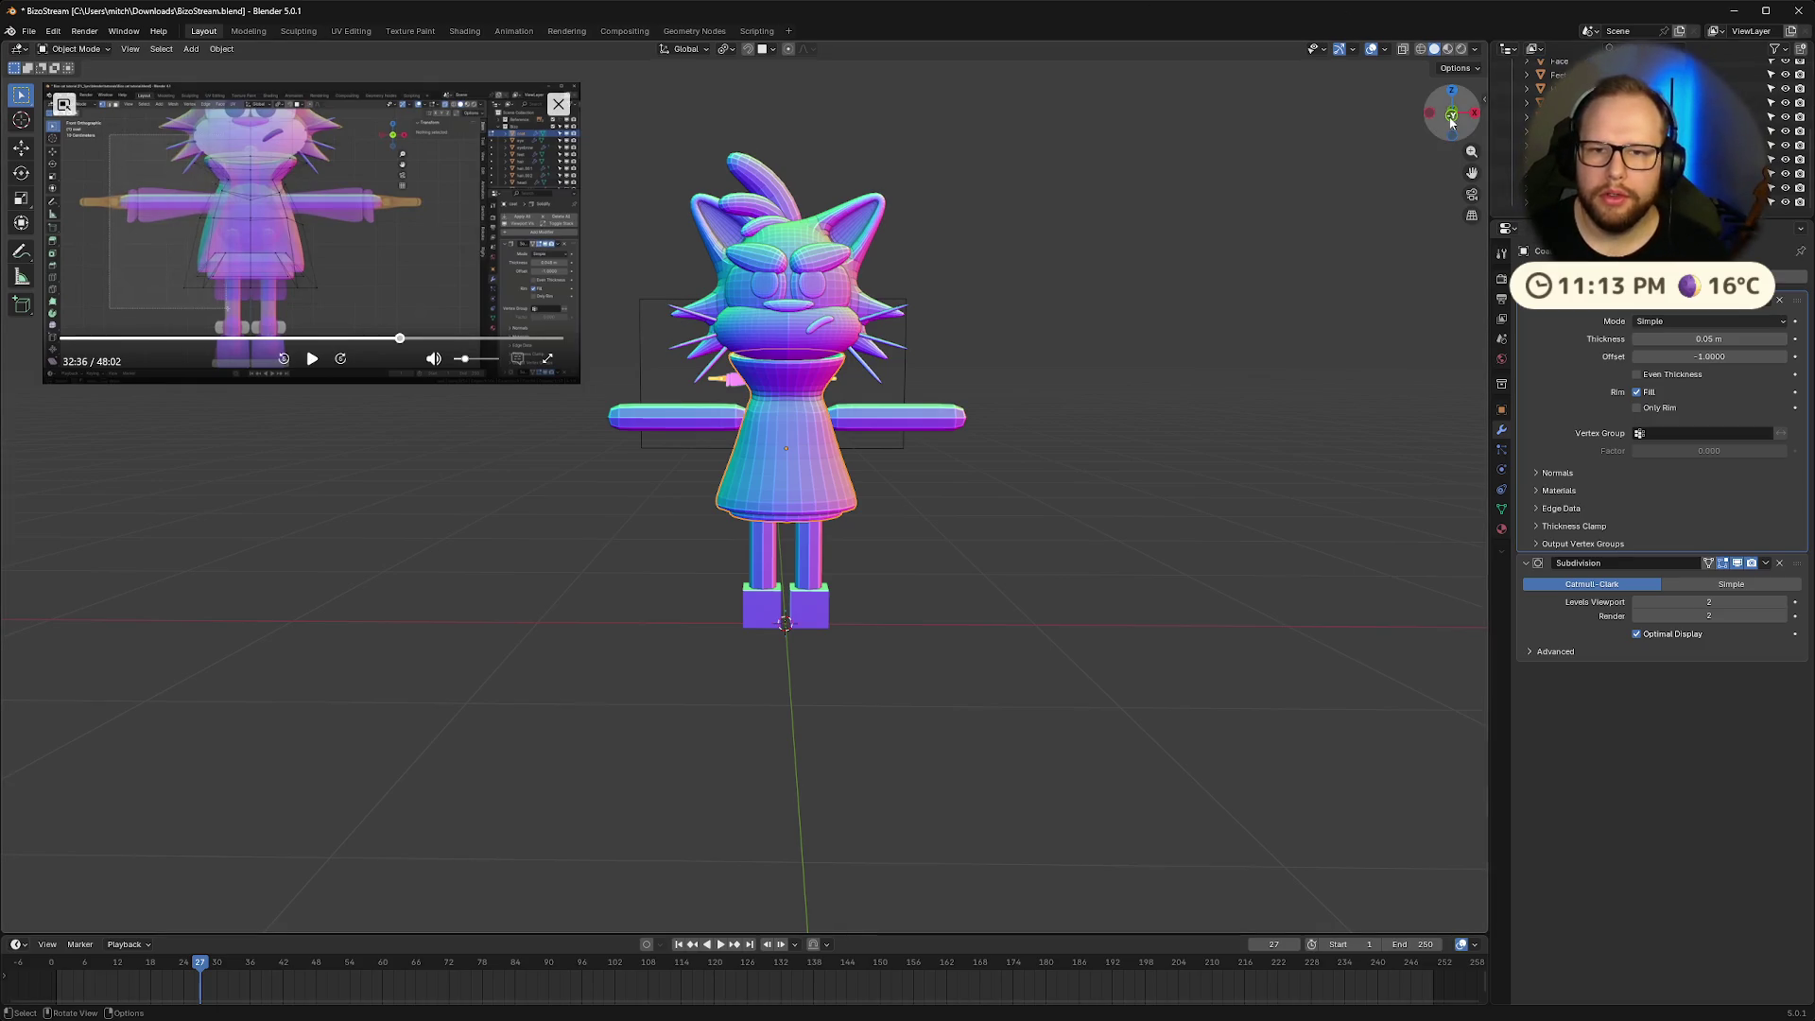
pyautogui.click(1452, 114)
pyautogui.scroll(2, 881, 464)
pyautogui.press('Tab')
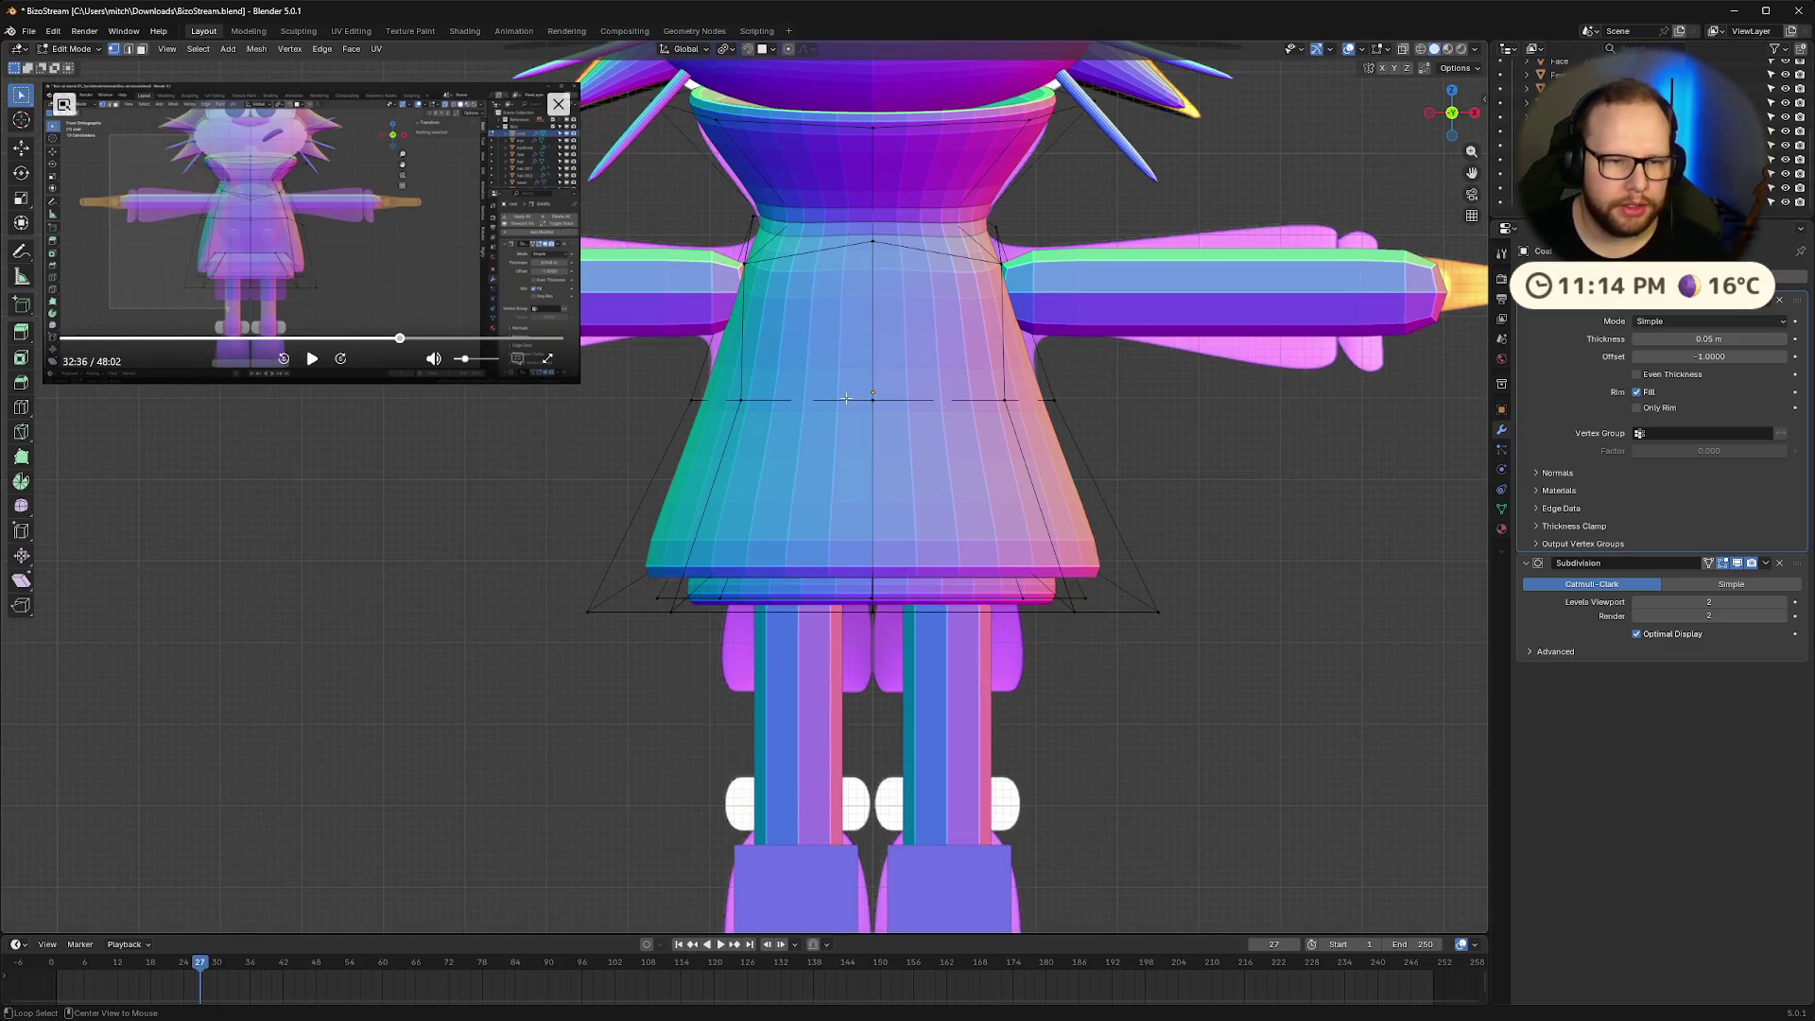
pyautogui.keyDown('alt'); pyautogui.click(846, 398); pyautogui.keyUp('alt')
pyautogui.press('s')
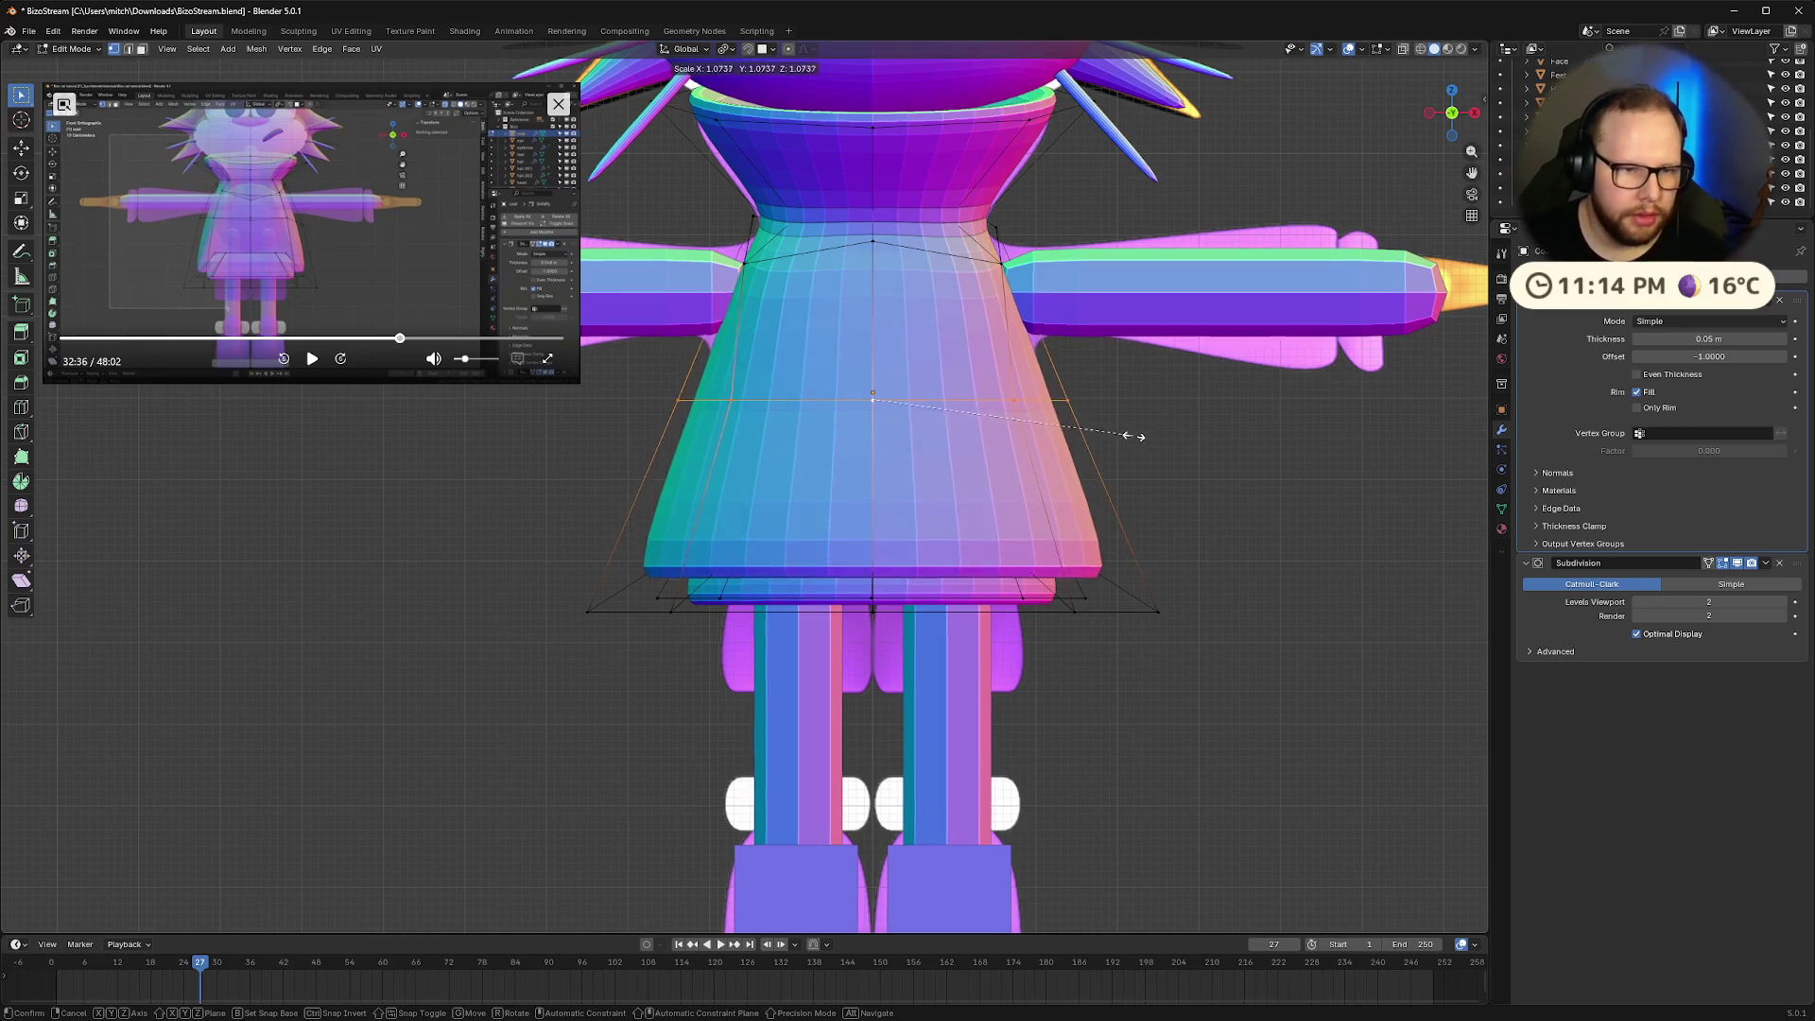
pyautogui.click(1160, 442)
# Raise the middle loop along Z, narrow it slightly, and return to Object Mode
pyautogui.press('g')
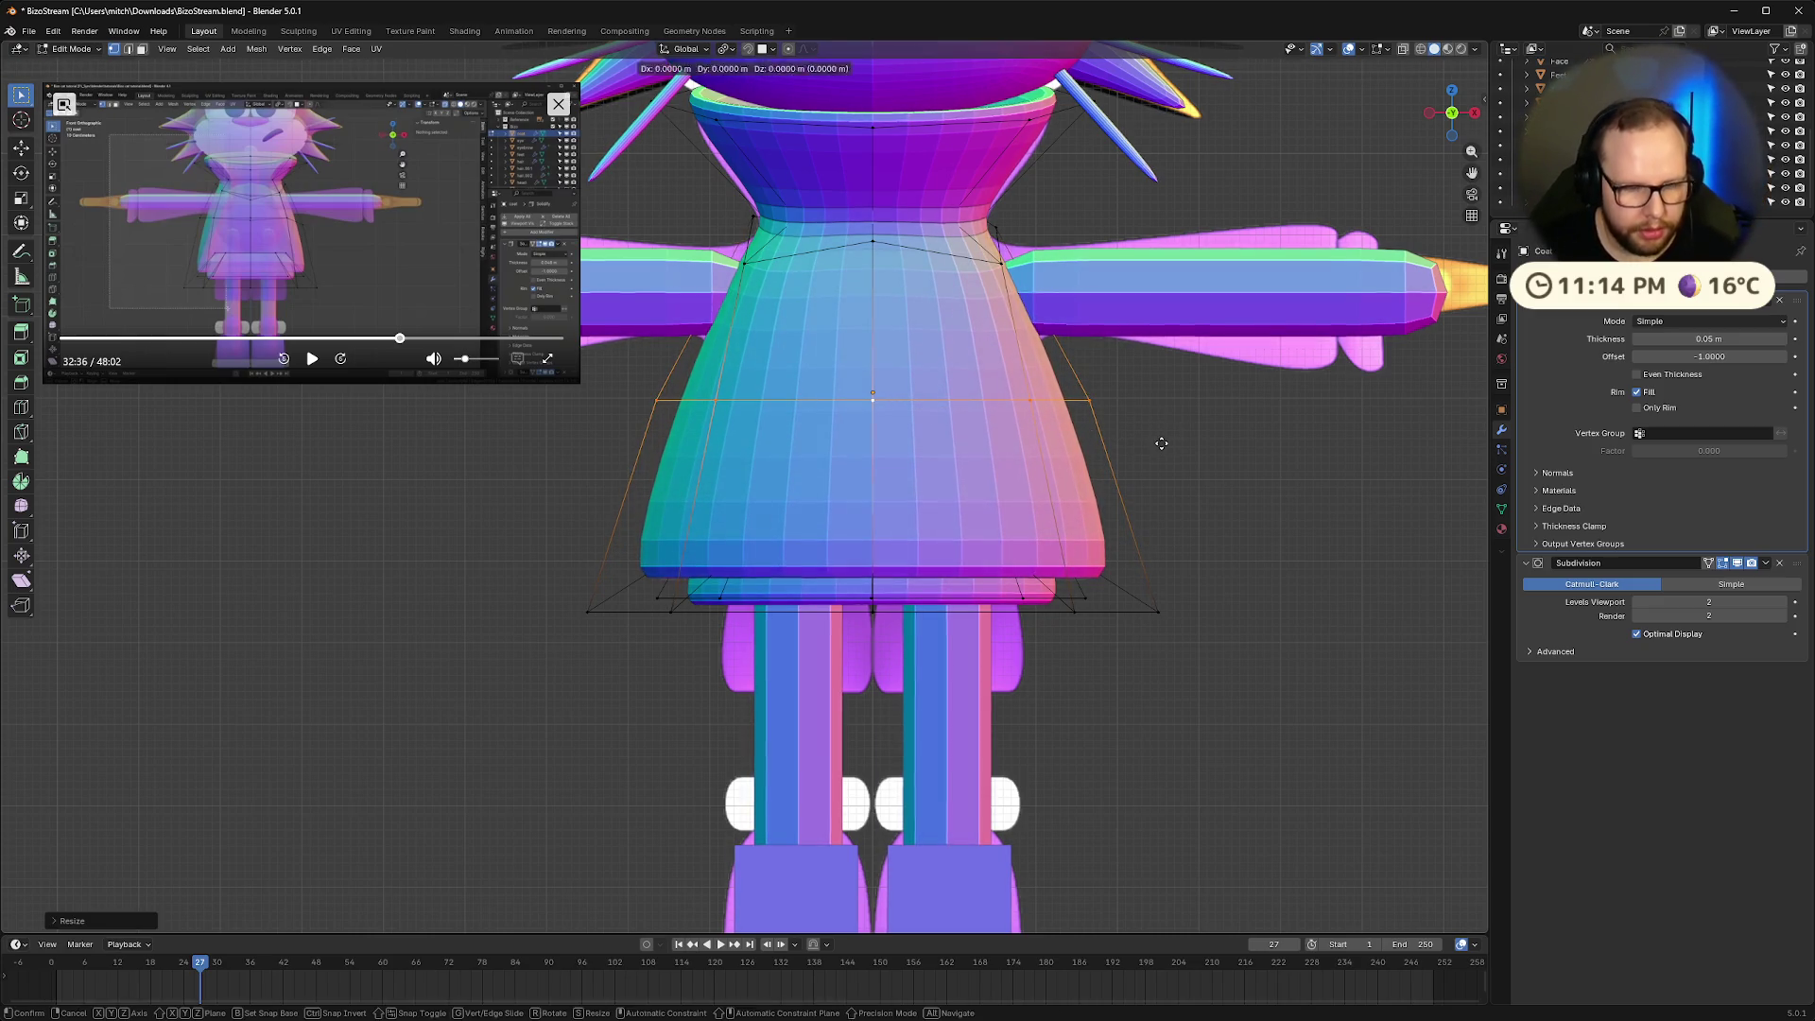
pyautogui.press('z')
pyautogui.click(1172, 392)
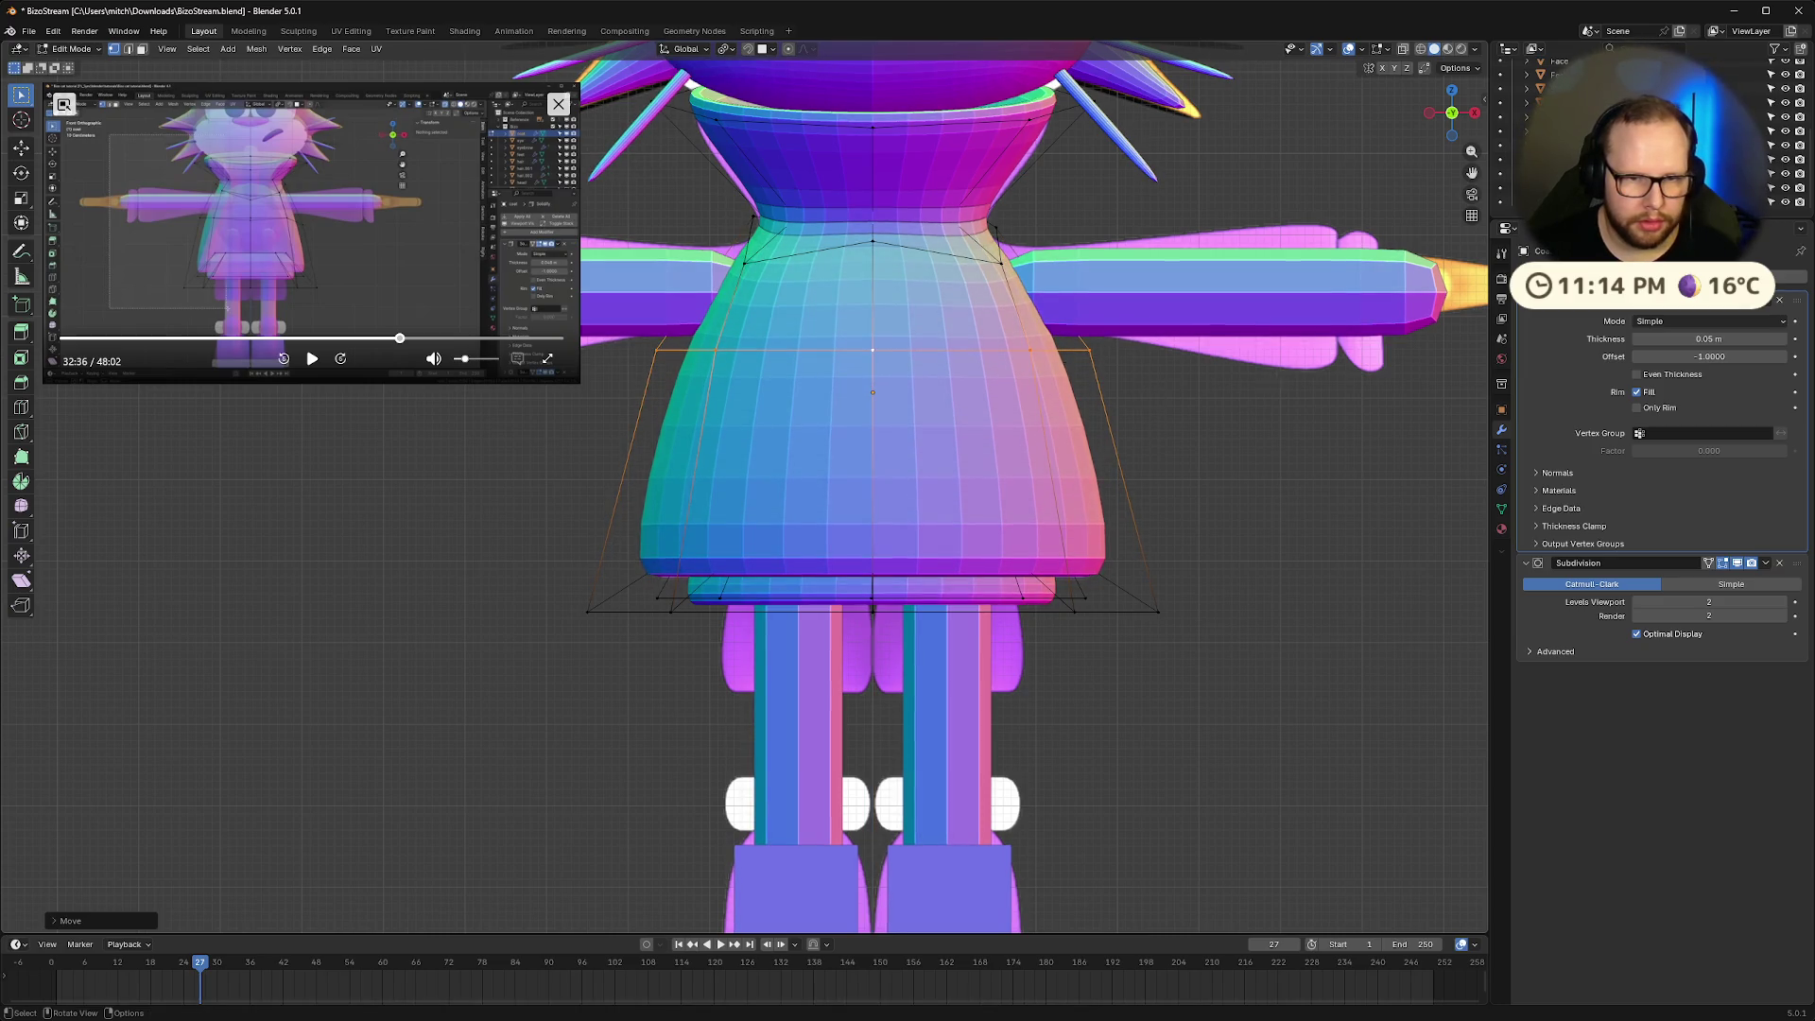
pyautogui.press('s')
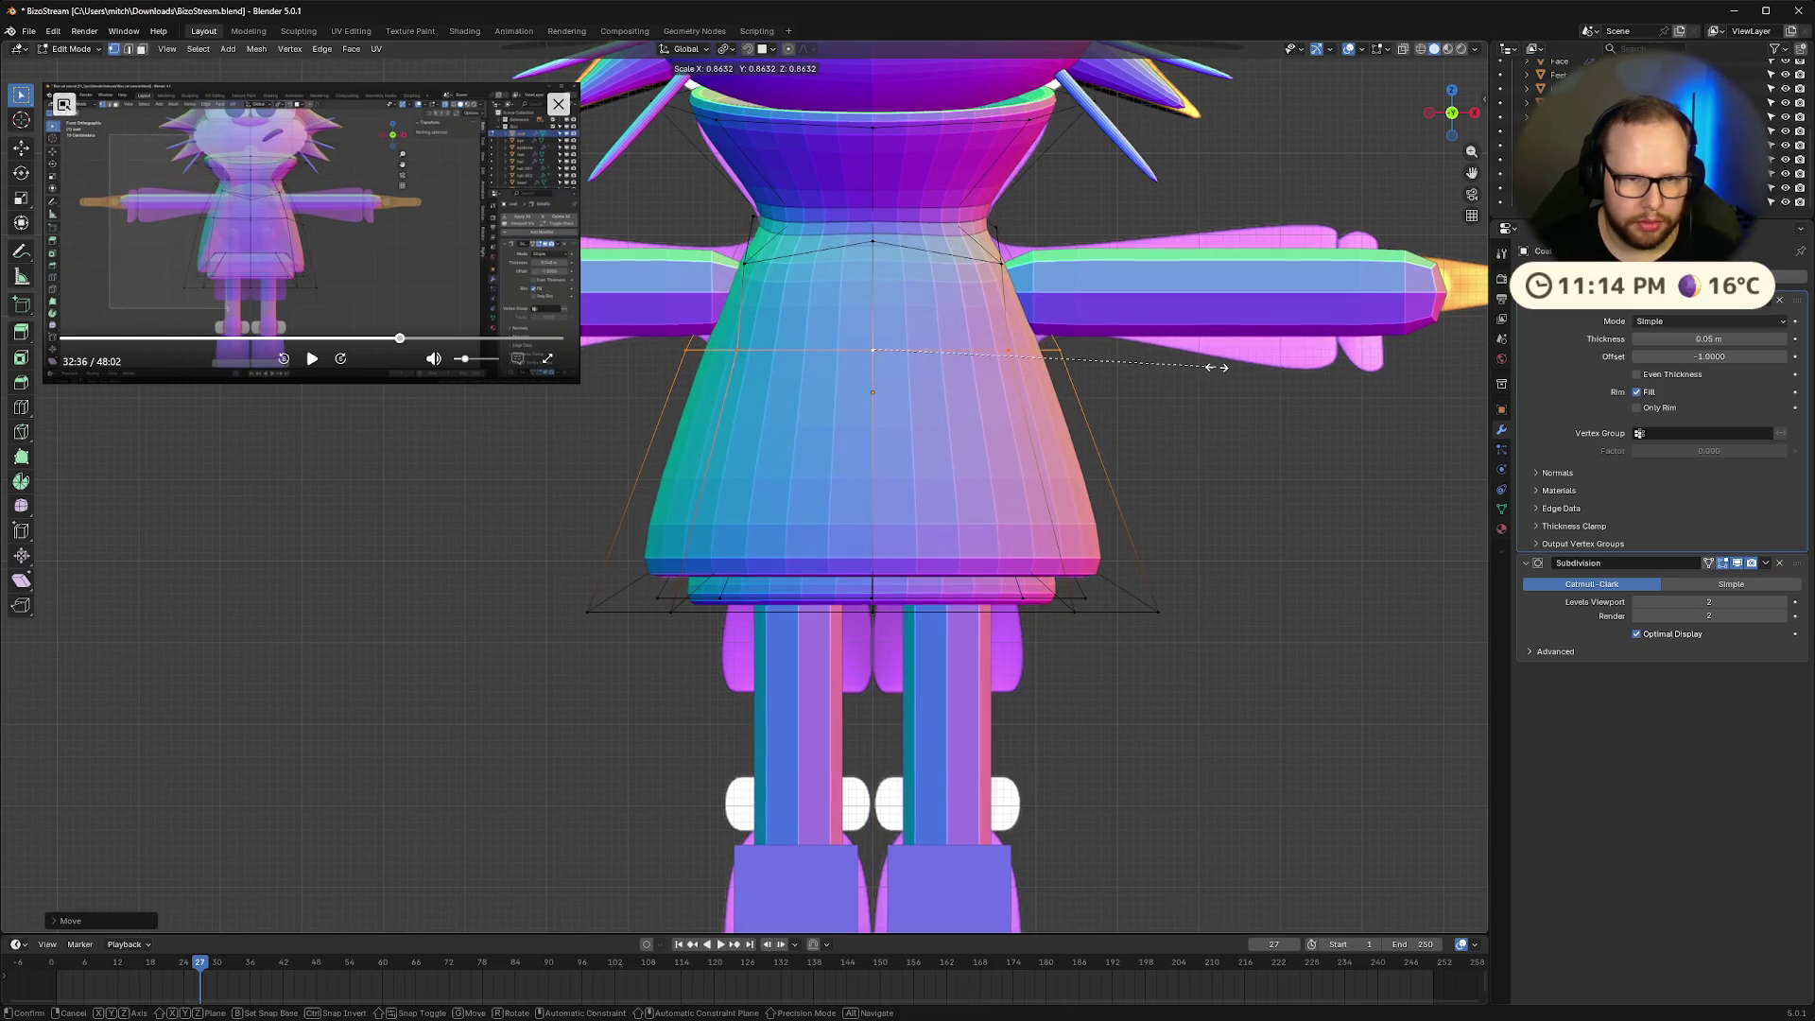
pyautogui.click(1221, 367)
pyautogui.moveTo(1220, 367)
pyautogui.mouseDown(button='middle')
pyautogui.moveTo(1221, 511)
pyautogui.moveTo(1171, 510)
pyautogui.moveTo(1198, 492)
pyautogui.moveTo(1329, 499)
pyautogui.moveTo(1009, 519)
pyautogui.mouseUp(button='middle')
pyautogui.press('Tab')
pyautogui.scroll(-5, 1174, 501)
pyautogui.click(1451, 114)
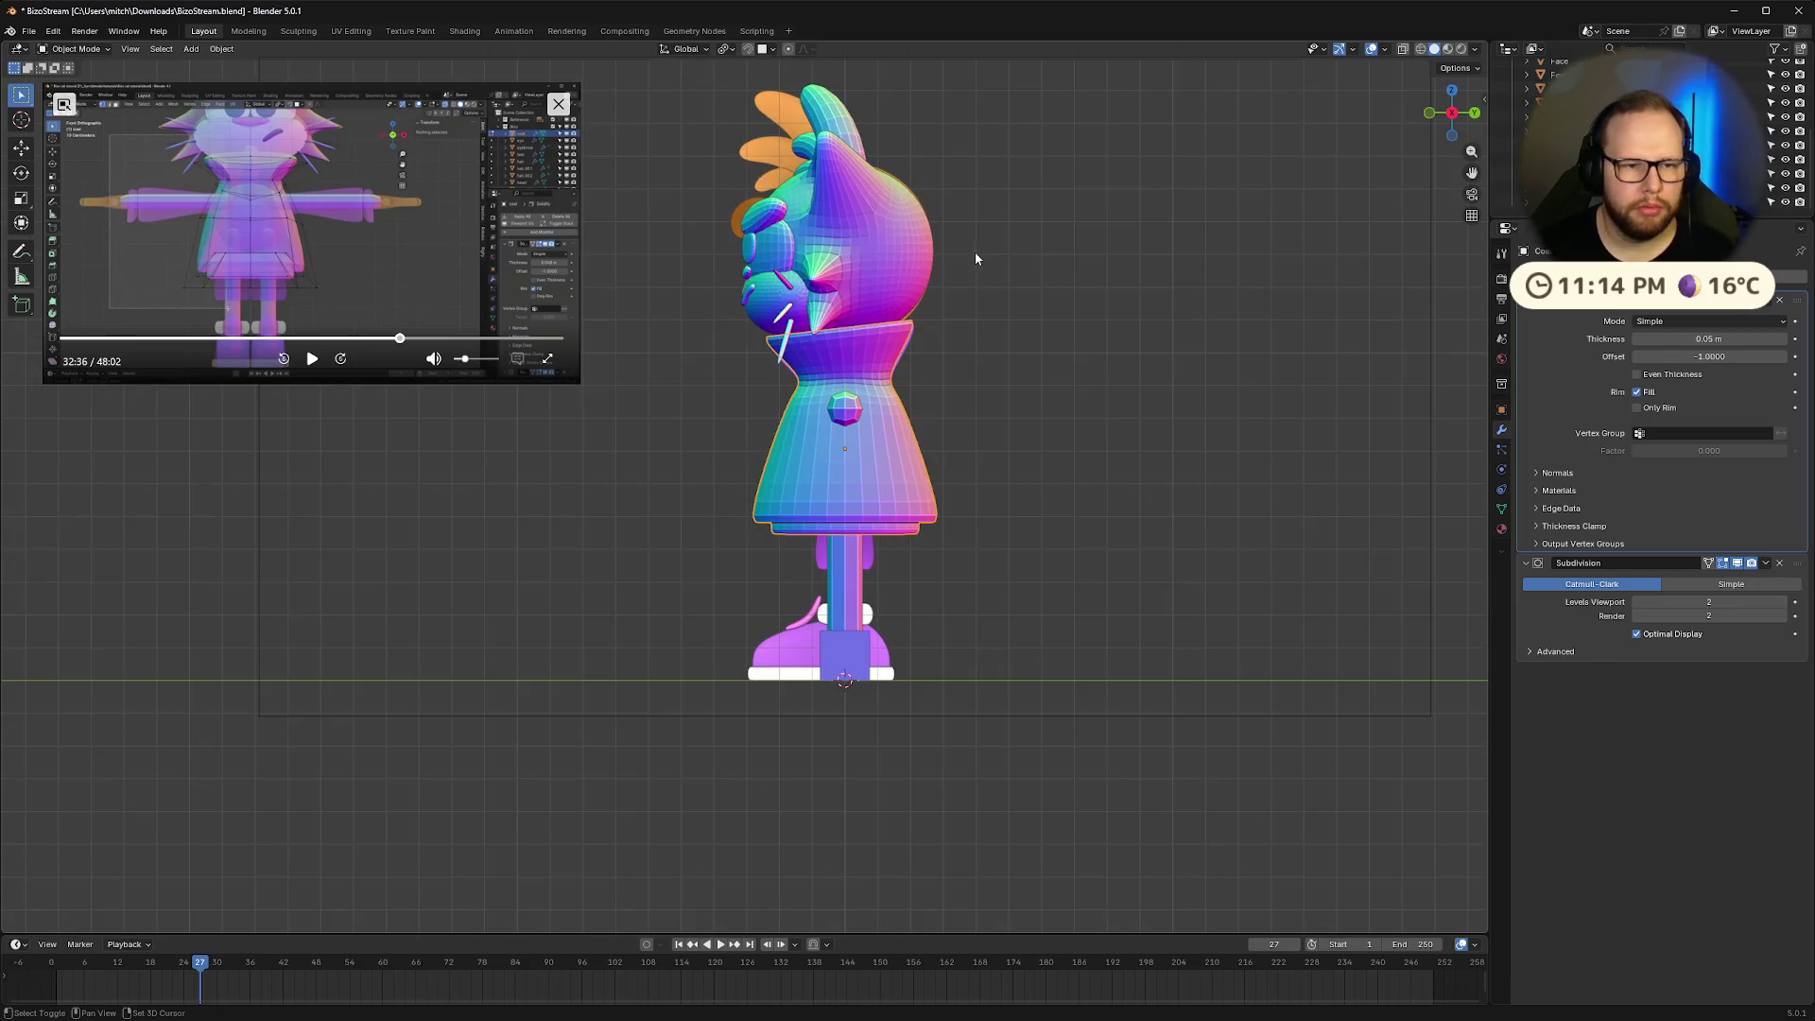
# Enter Edit Mode on the coat and box-select the whole top collar loop in X-ray
pyautogui.scroll(5, 973, 251)
pyautogui.keyDown('shift'); pyautogui.moveTo(1124, 189); pyautogui.dragTo(990, 456, button='middle'); pyautogui.keyUp('shift')
pyautogui.press('Tab')
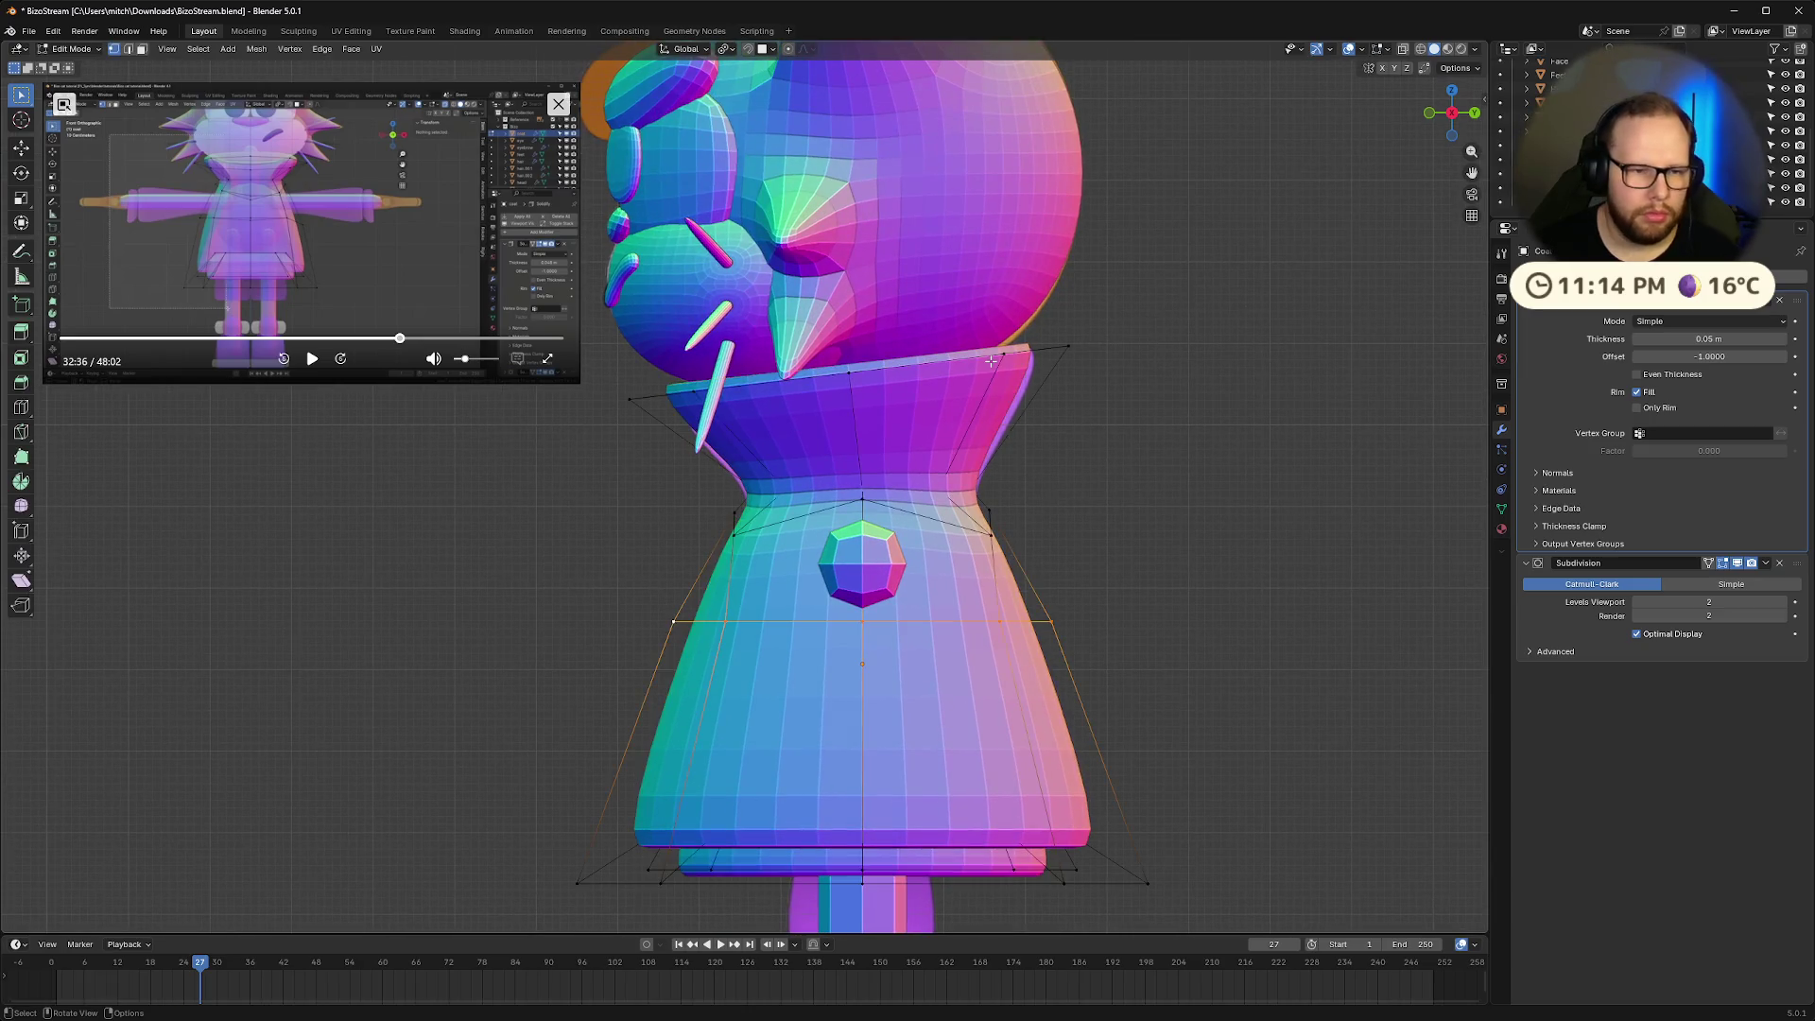
pyautogui.moveTo(626, 396)
pyautogui.mouseDown()
pyautogui.moveTo(1215, 345)
pyautogui.moveTo(1211, 329)
pyautogui.mouseUp()
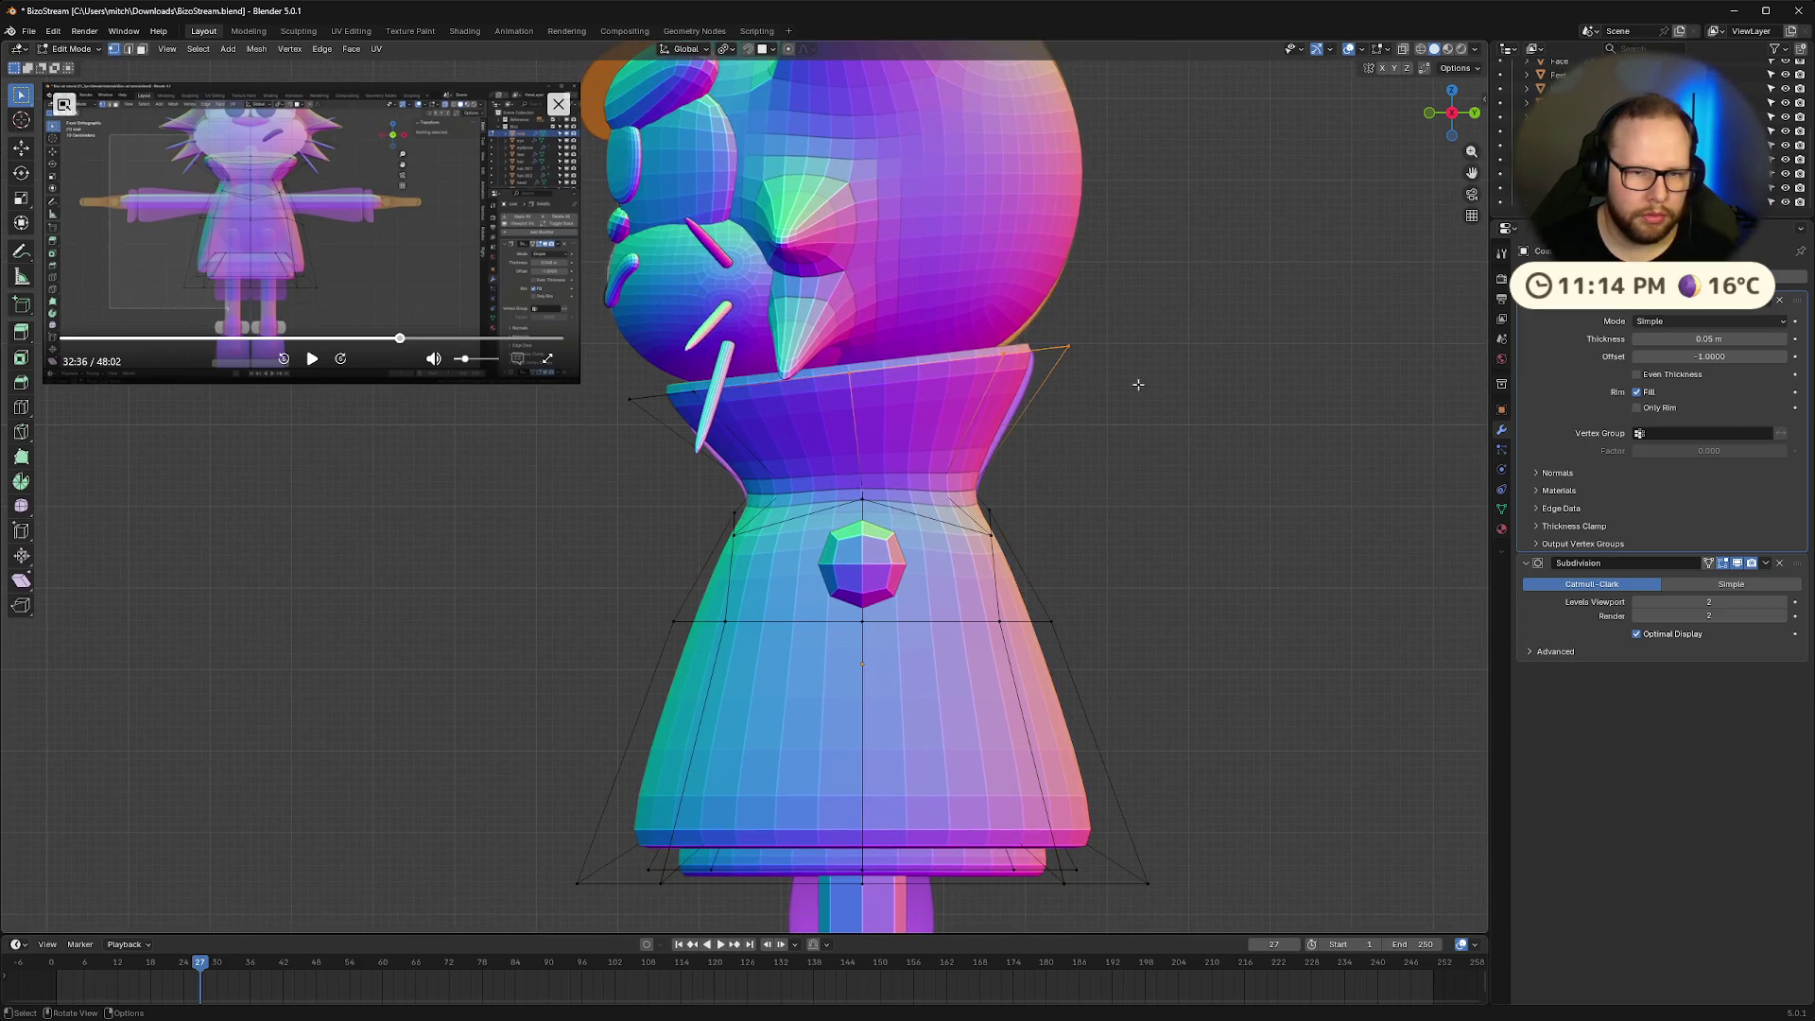
pyautogui.keyDown('shift'); pyautogui.click(671, 393); pyautogui.keyUp('shift')
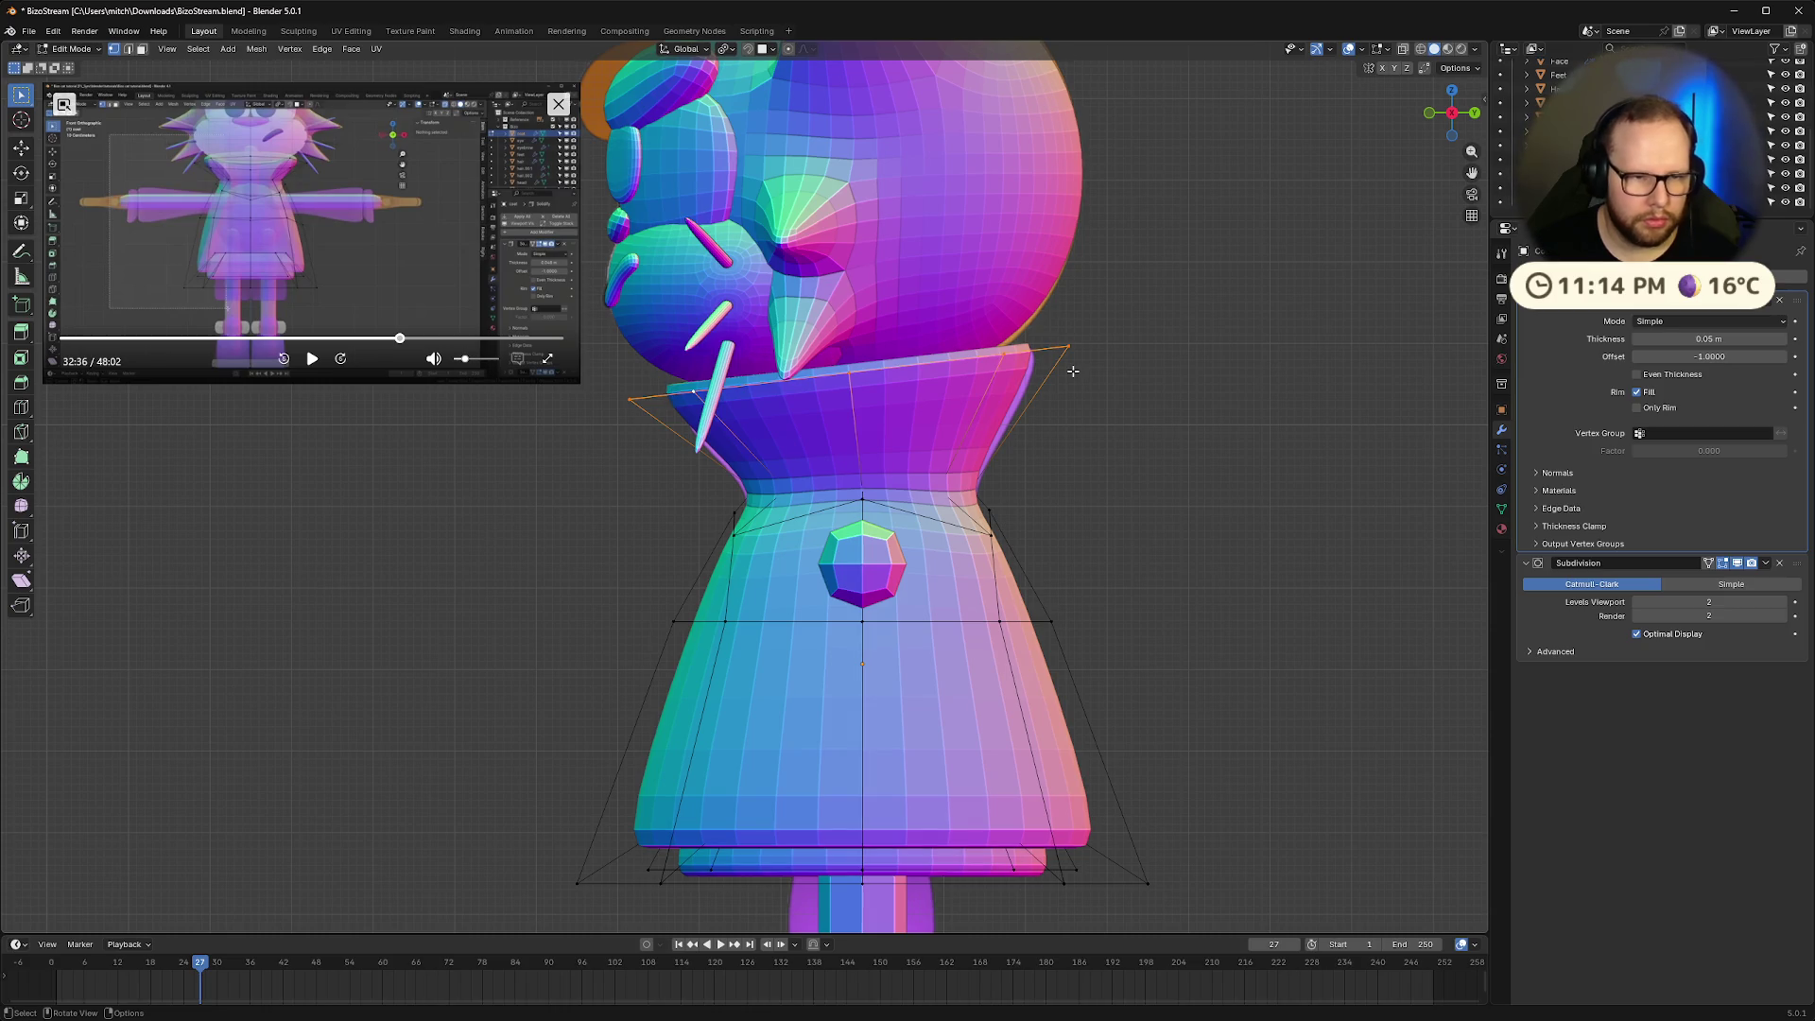
pyautogui.click(1177, 291)
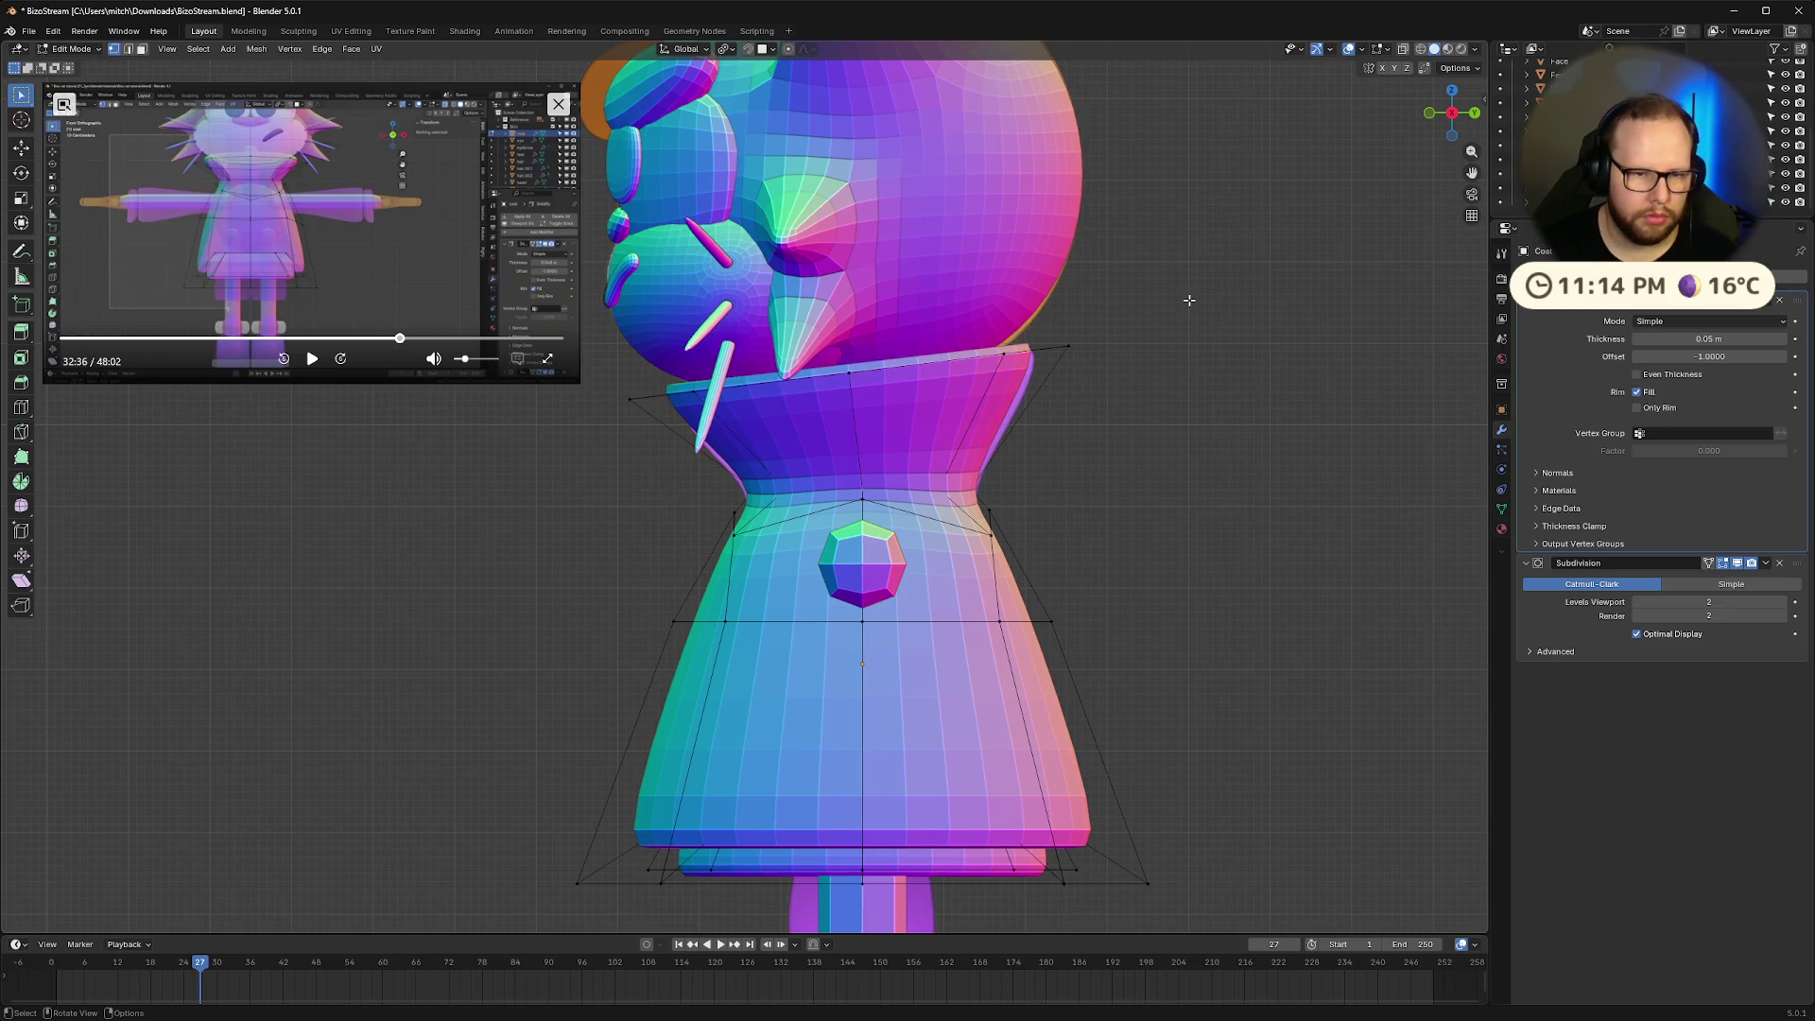
pyautogui.hotkey('alt', 'z')
pyautogui.moveTo(1189, 301); pyautogui.dragTo(602, 444)
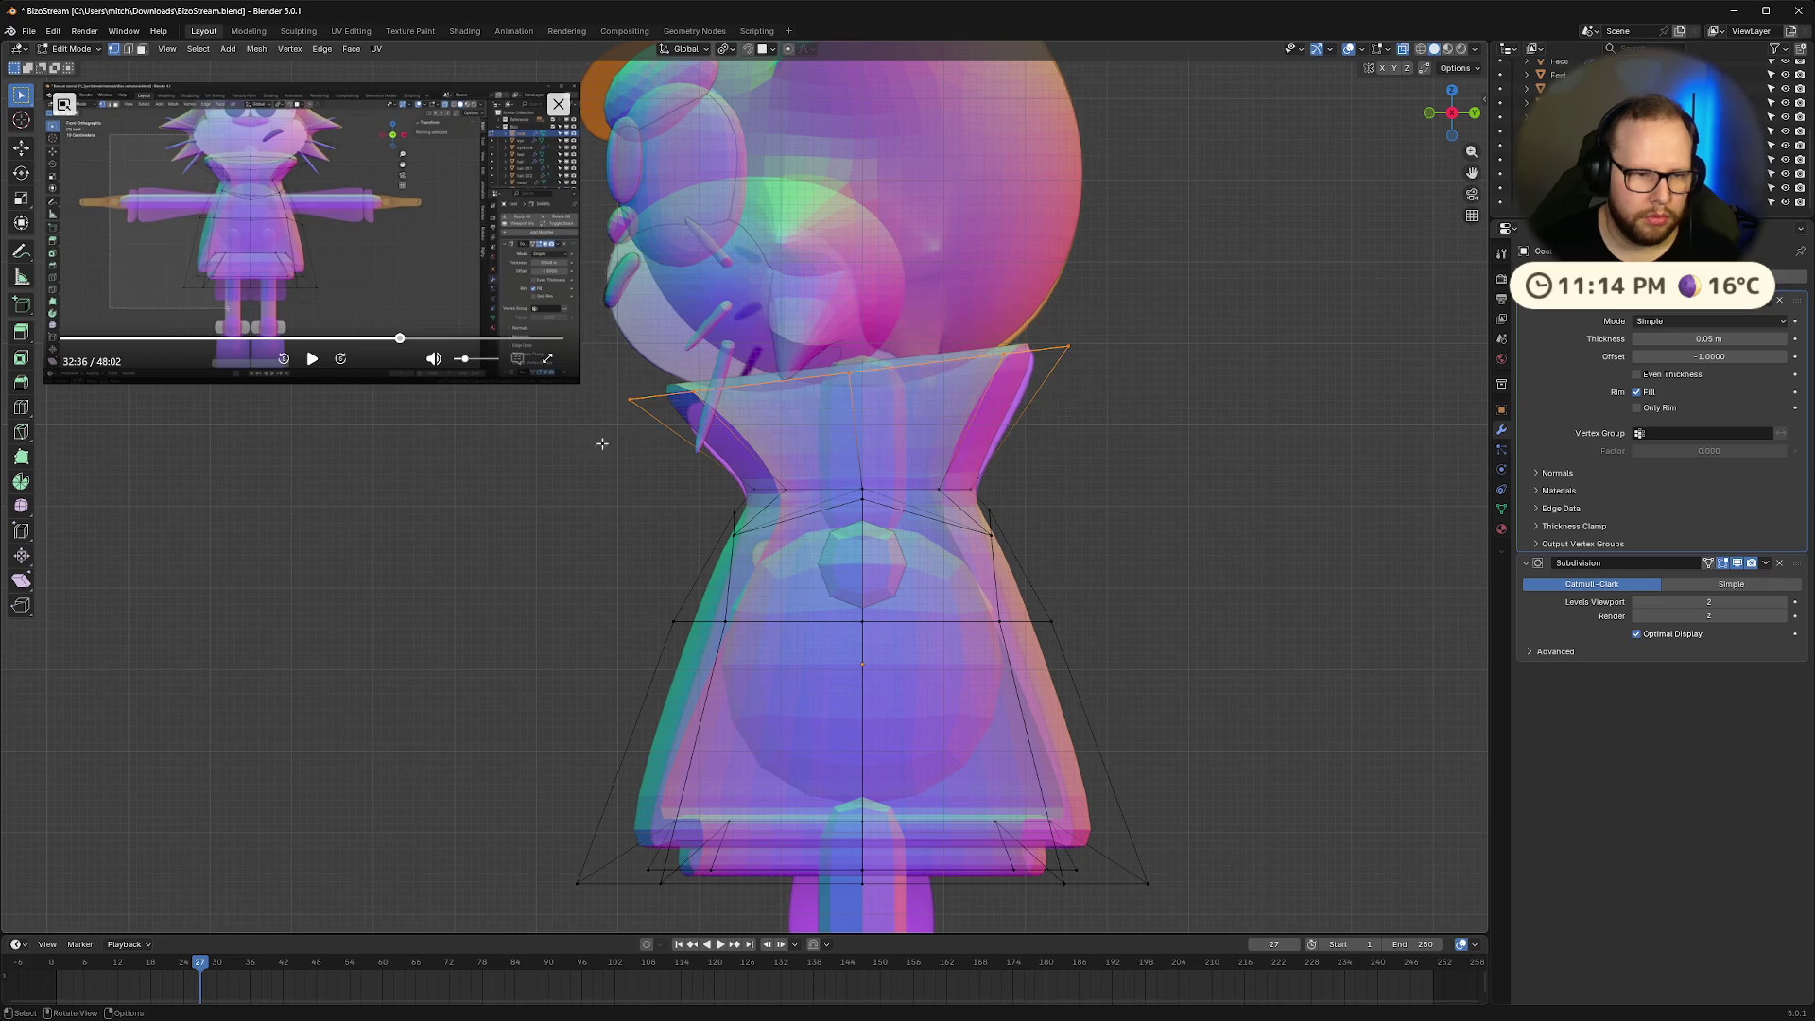
# Widen, lift and tilt the collar loop about -2.59° so it flares, then return to Object Mode
pyautogui.press('s')
pyautogui.click(979, 353)
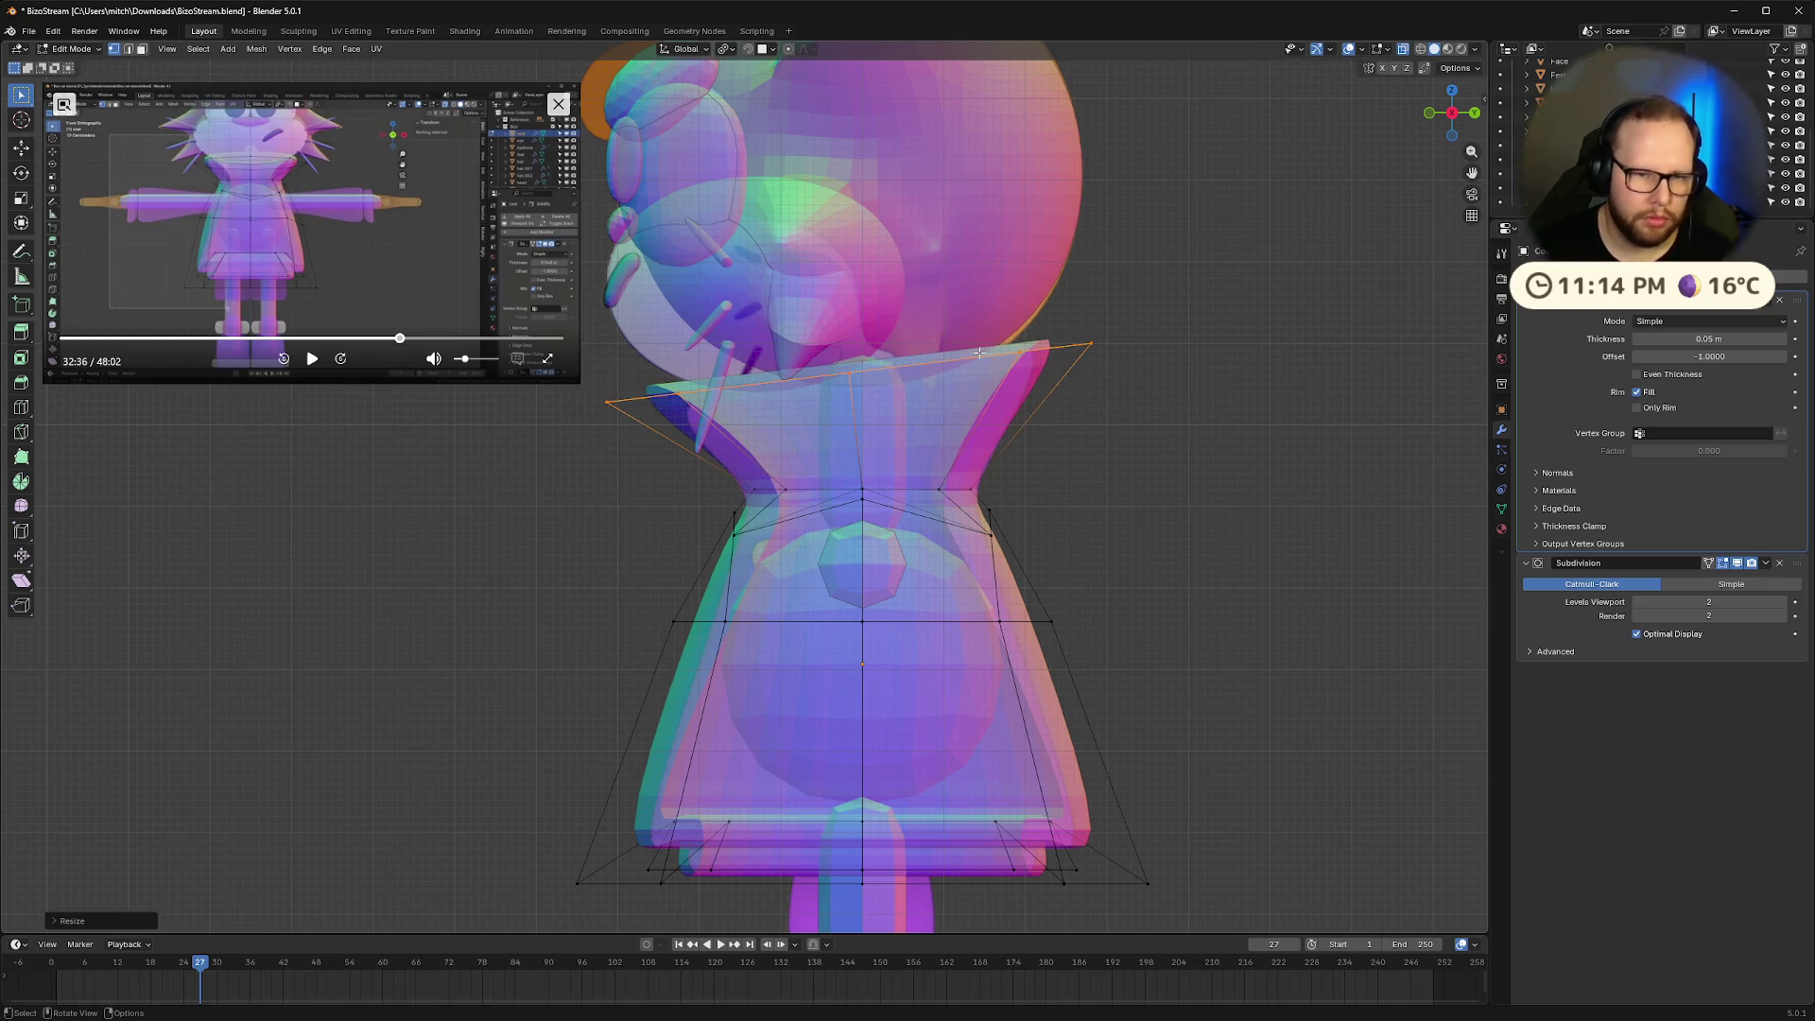
pyautogui.press('g')
pyautogui.press('z')
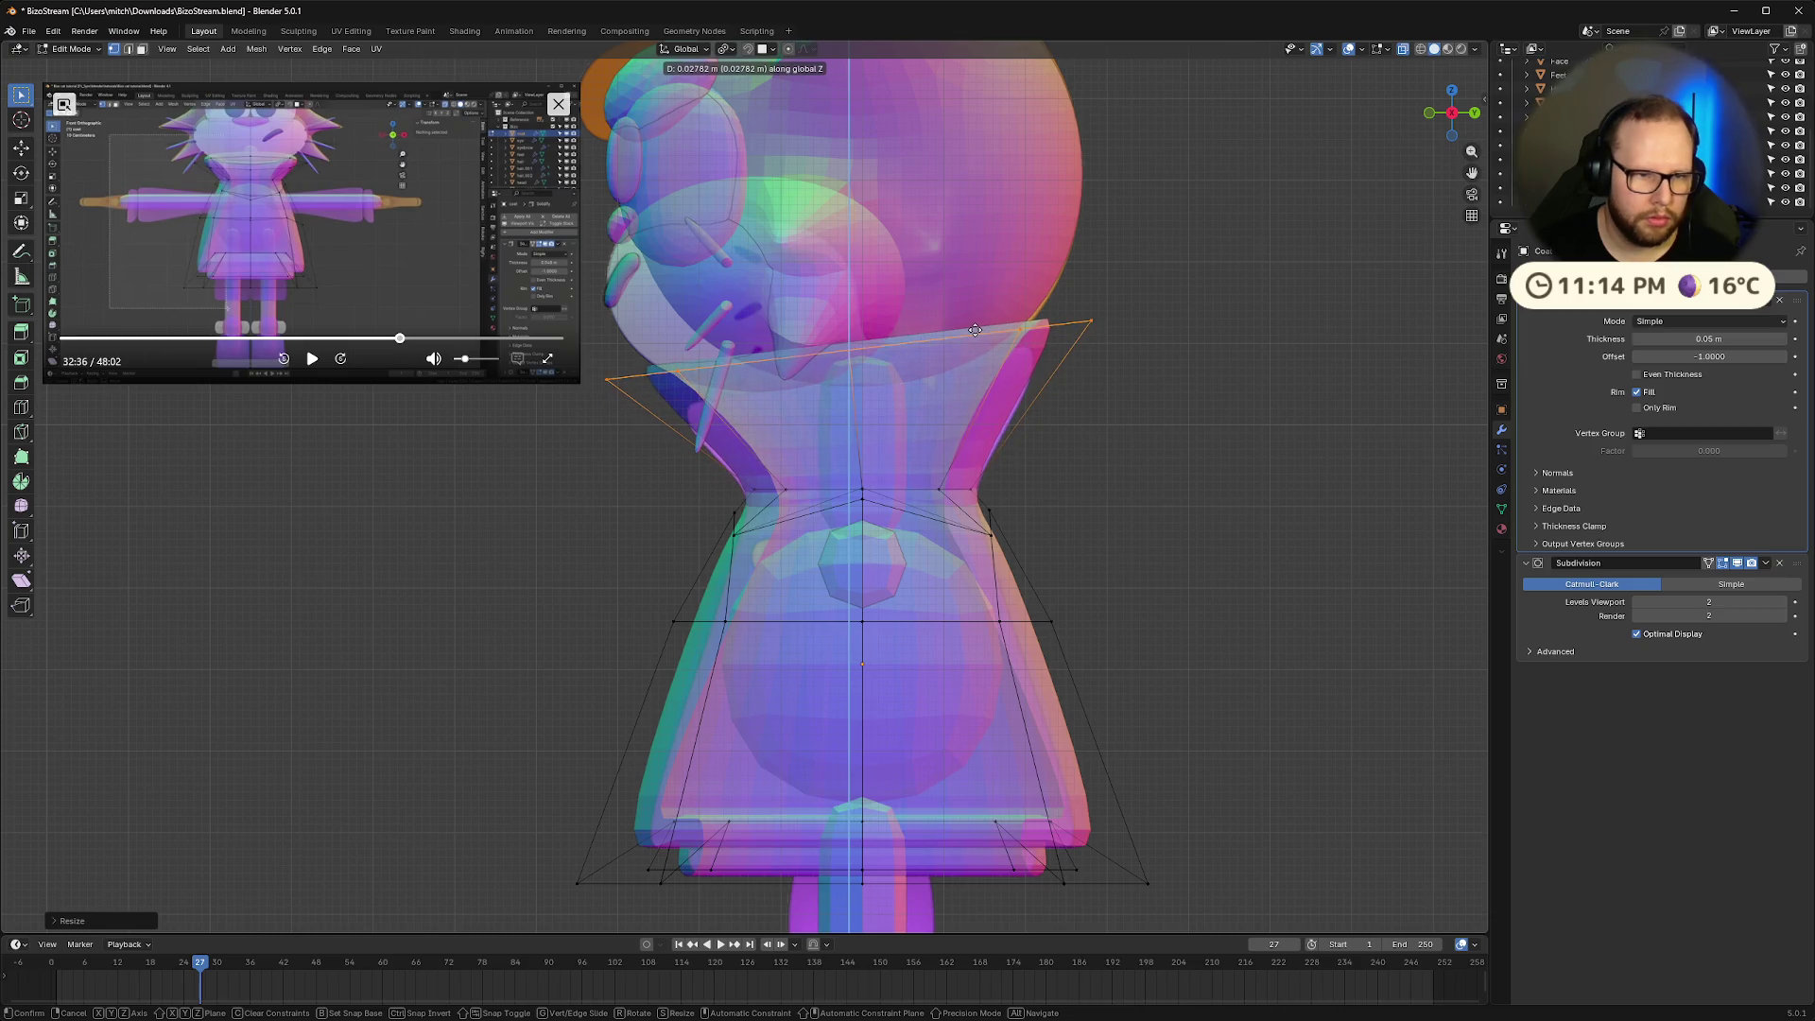
pyautogui.click(973, 333)
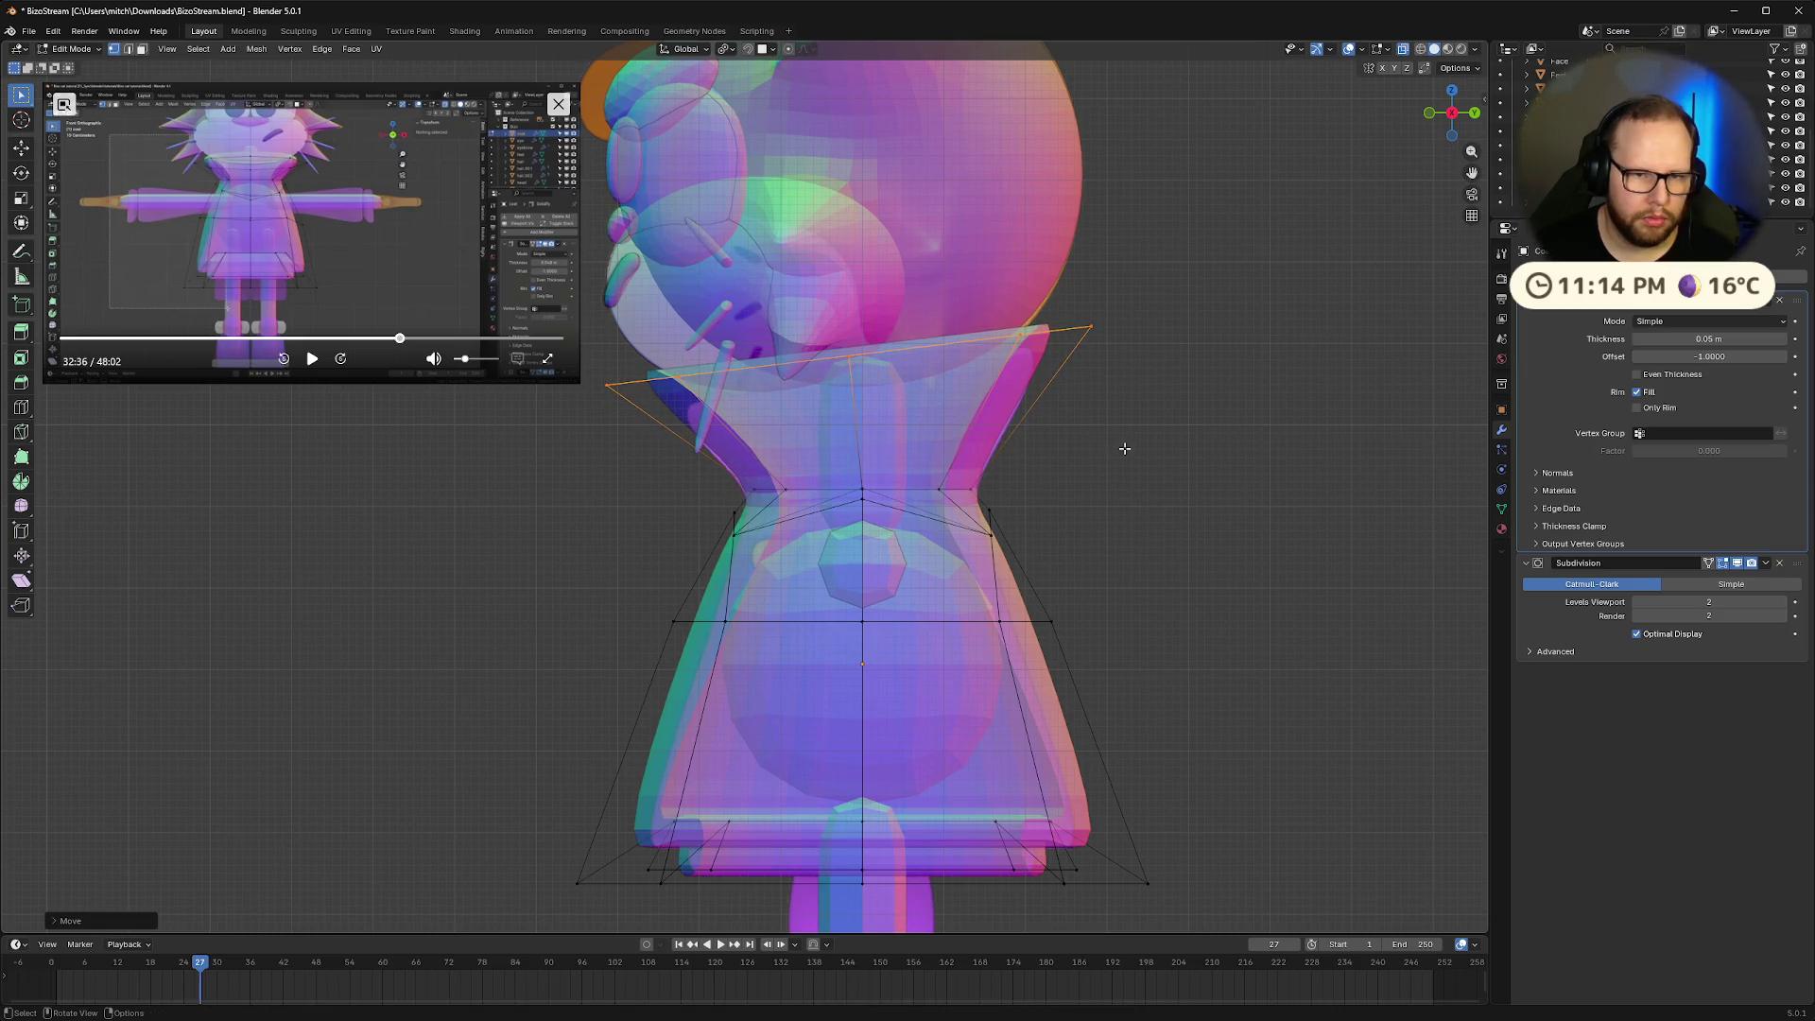
pyautogui.press('r')
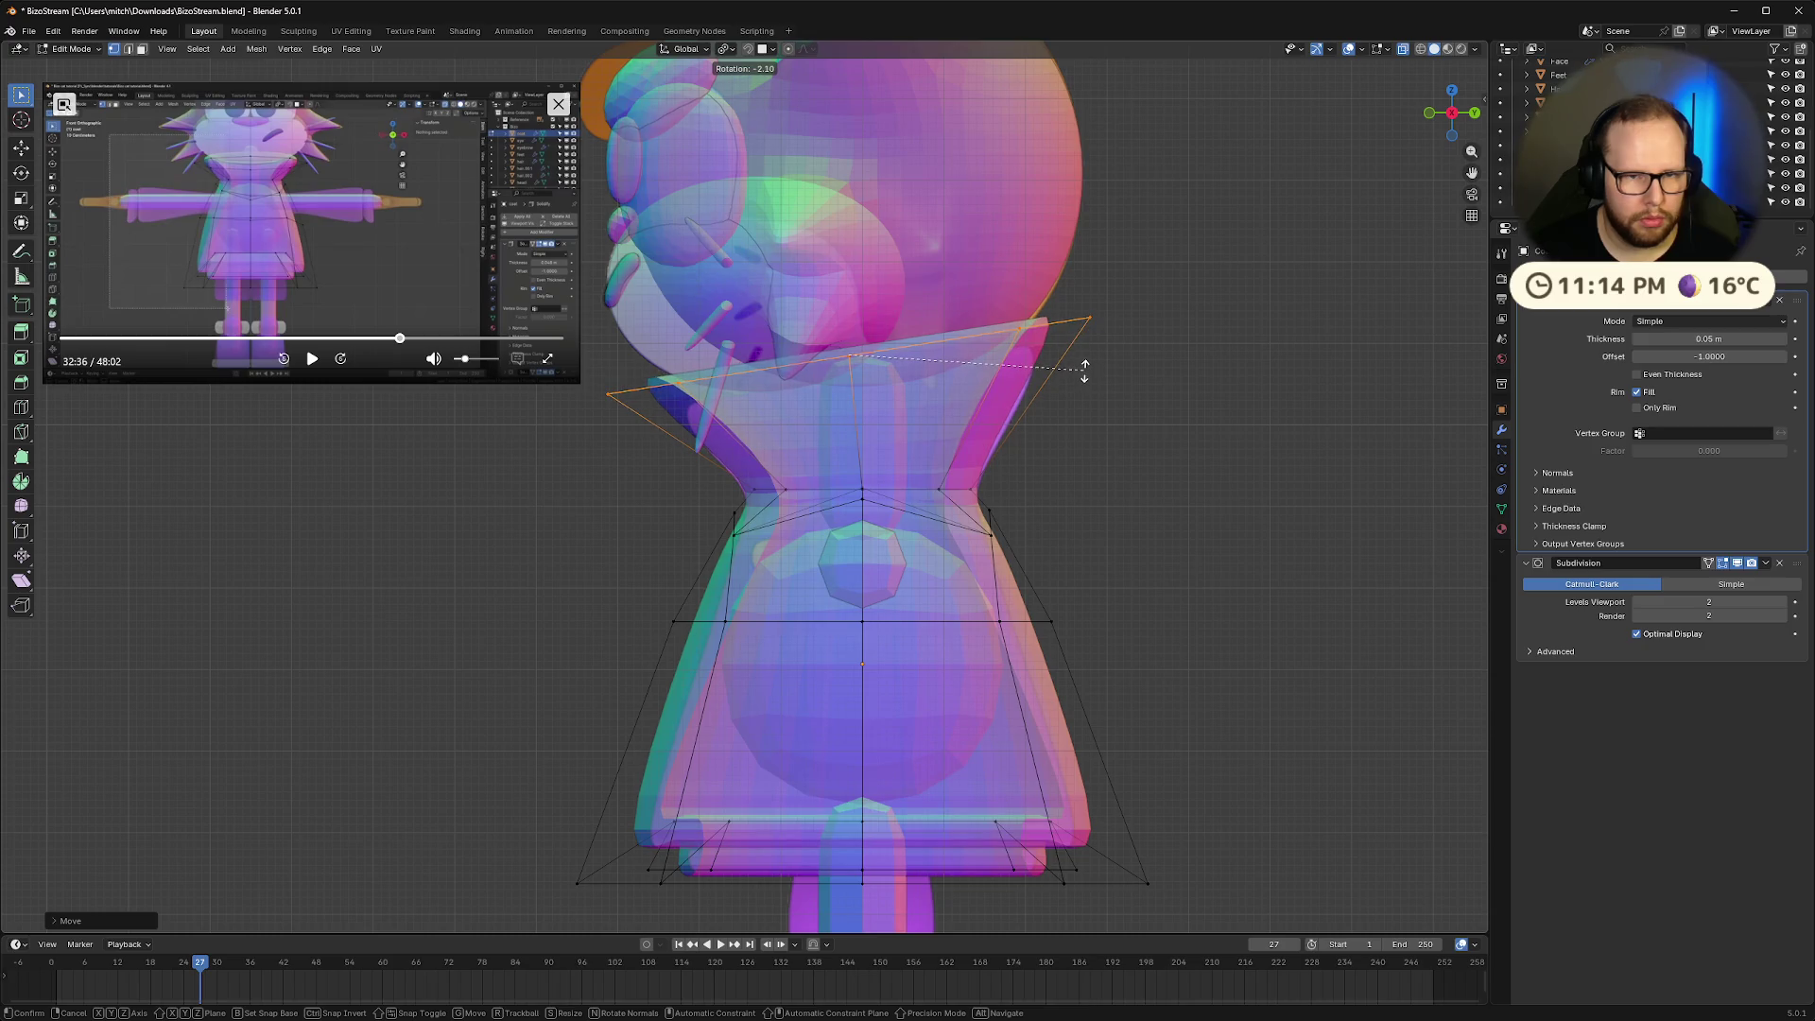
pyautogui.click(1084, 372)
pyautogui.hotkey('alt', 'z')
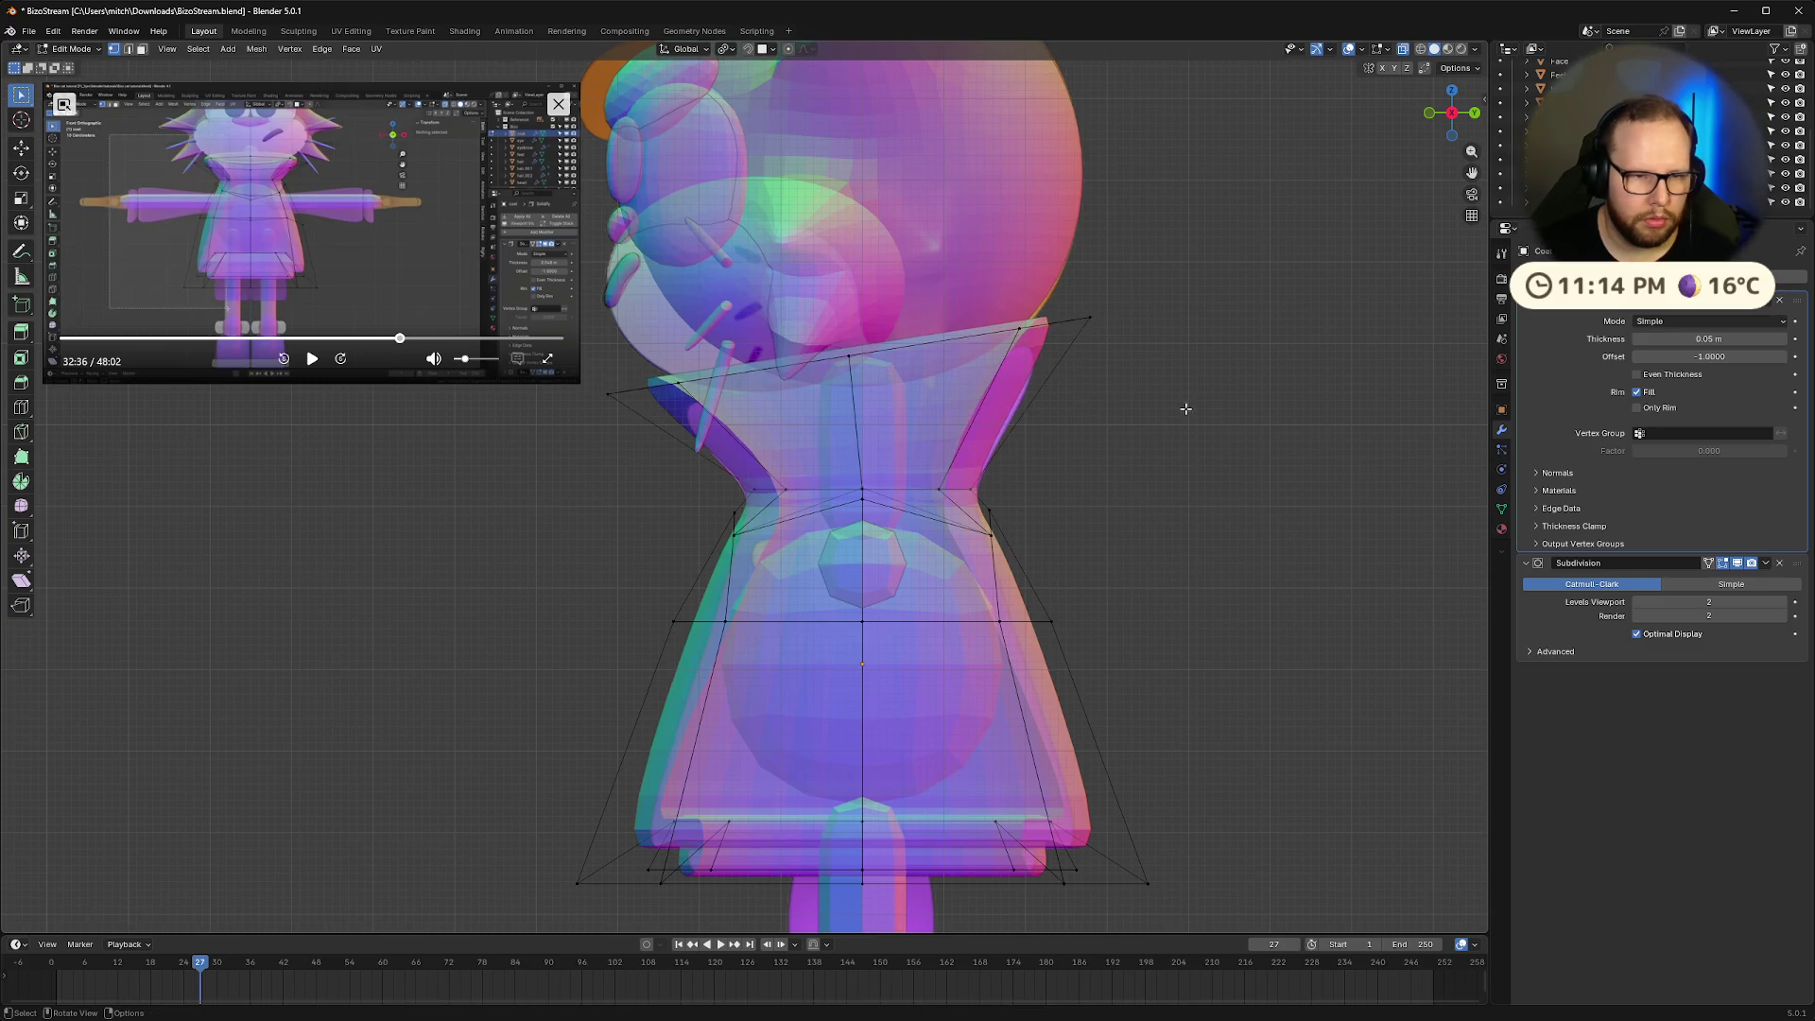
pyautogui.press('Tab')
pyautogui.moveTo(1073, 408)
pyautogui.mouseDown(button='middle')
pyautogui.moveTo(818, 461)
pyautogui.moveTo(832, 442)
pyautogui.moveTo(807, 480)
pyautogui.mouseUp(button='middle')
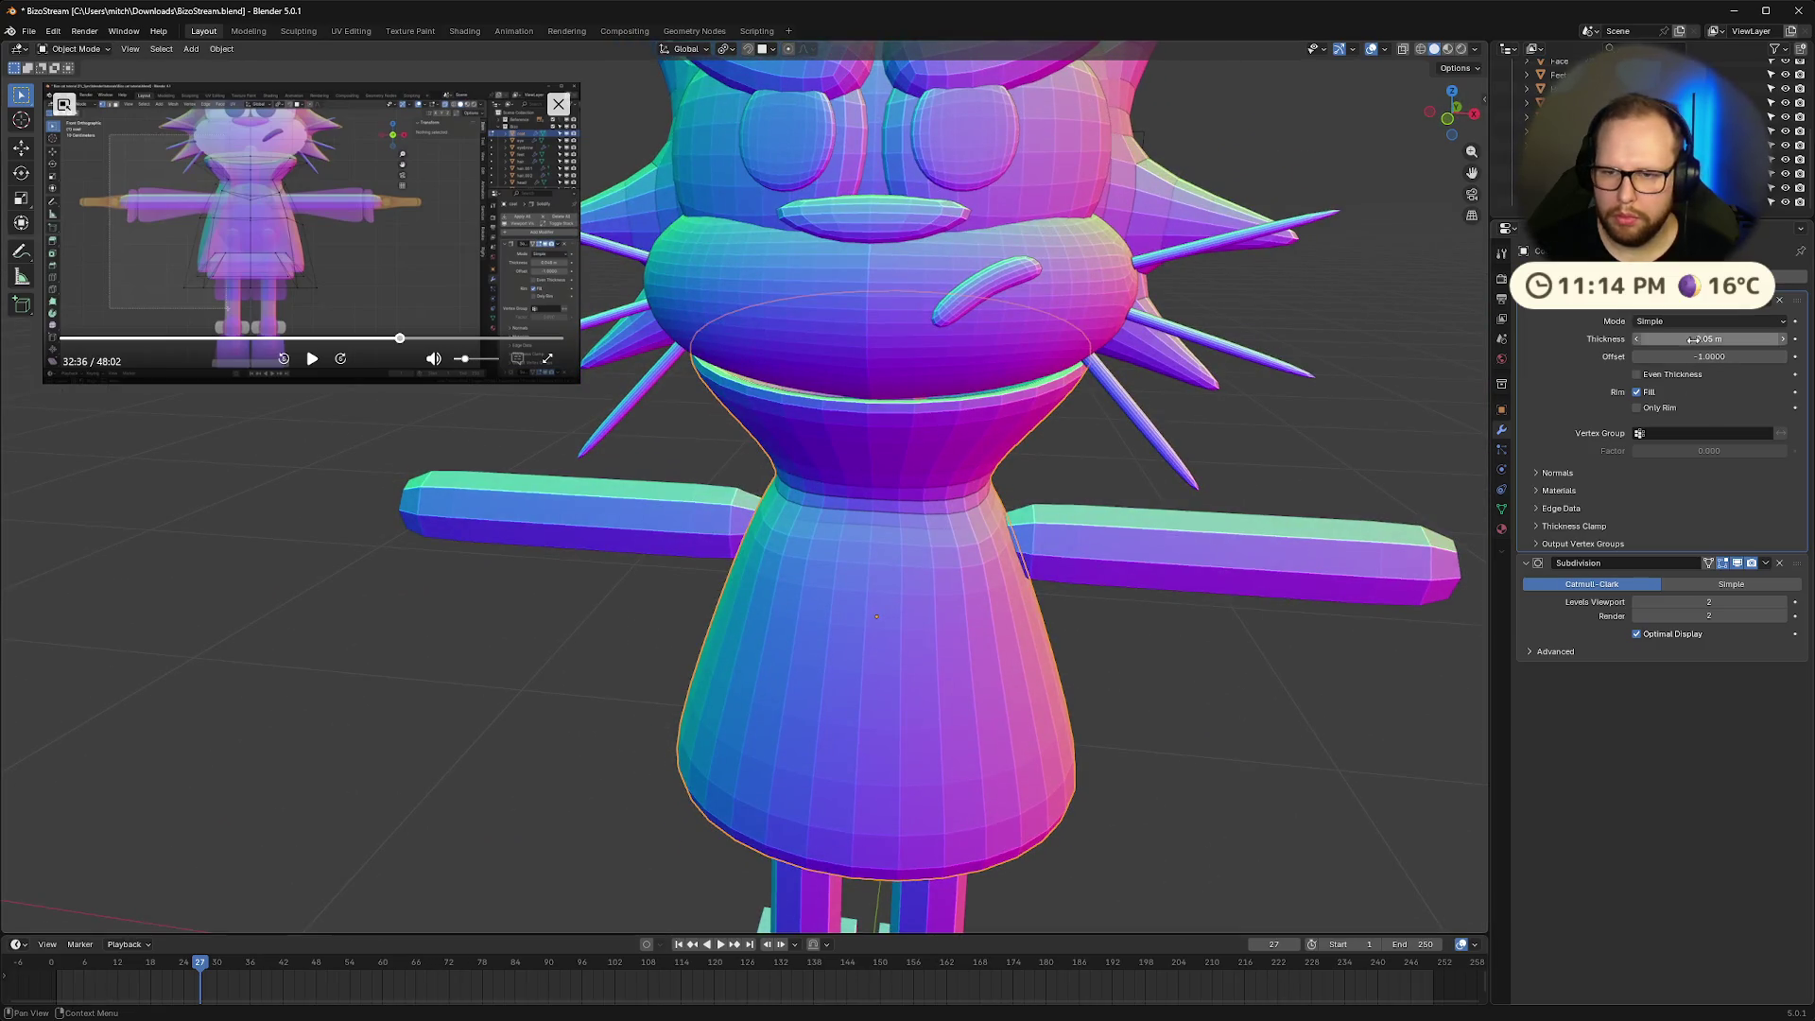
# Increase the coat's Solidify thickness to 0.07 m
pyautogui.moveTo(1702, 339); pyautogui.dragTo(1692, 344)
pyautogui.moveTo(1361, 401)
pyautogui.mouseDown(button='middle')
pyautogui.moveTo(1307, 422)
pyautogui.moveTo(1335, 405)
pyautogui.moveTo(1404, 461)
pyautogui.moveTo(1403, 445)
pyautogui.moveTo(1251, 422)
pyautogui.moveTo(1174, 434)
pyautogui.moveTo(1306, 457)
pyautogui.moveTo(1286, 505)
pyautogui.moveTo(1326, 480)
pyautogui.moveTo(1256, 507)
pyautogui.mouseUp(button='middle')
pyautogui.scroll(5, 1182, 529)
# Lower the collar edge loop about 0.002 m vertically in Edit Mode
pyautogui.press('Tab')
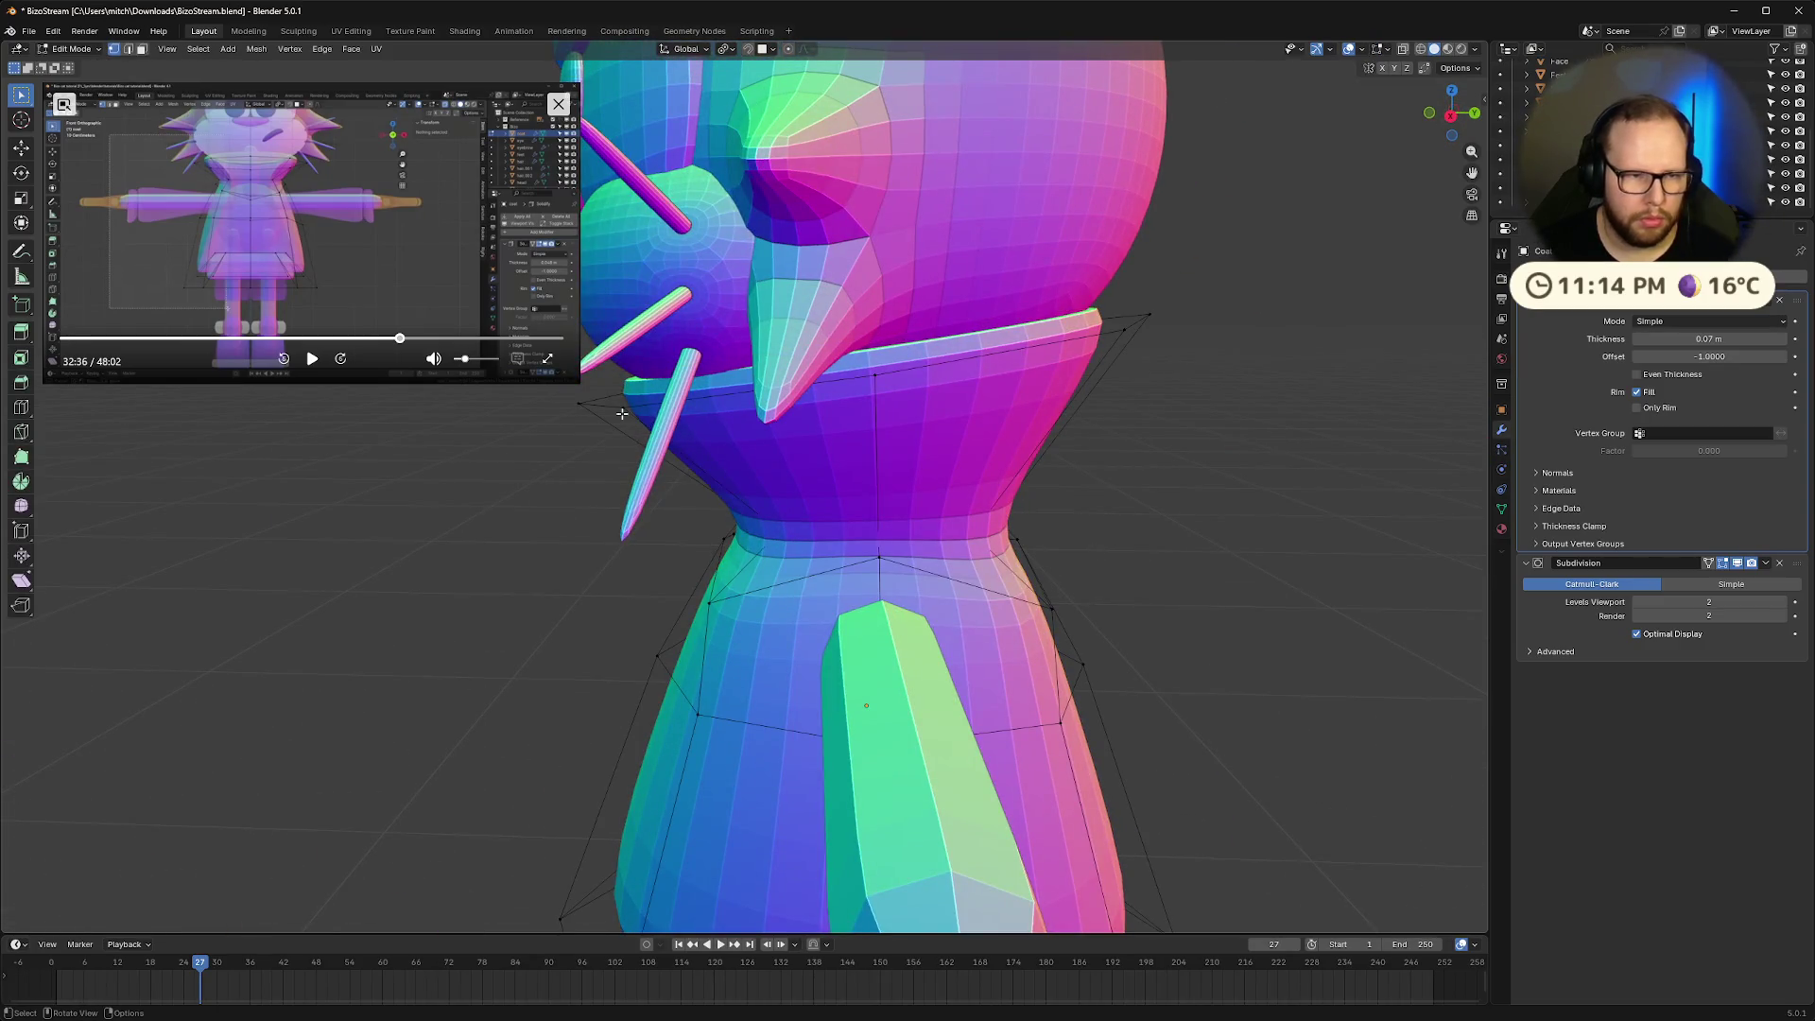
pyautogui.keyDown('alt'); pyautogui.click(605, 406); pyautogui.keyUp('alt')
pyautogui.press('g')
pyautogui.press('z')
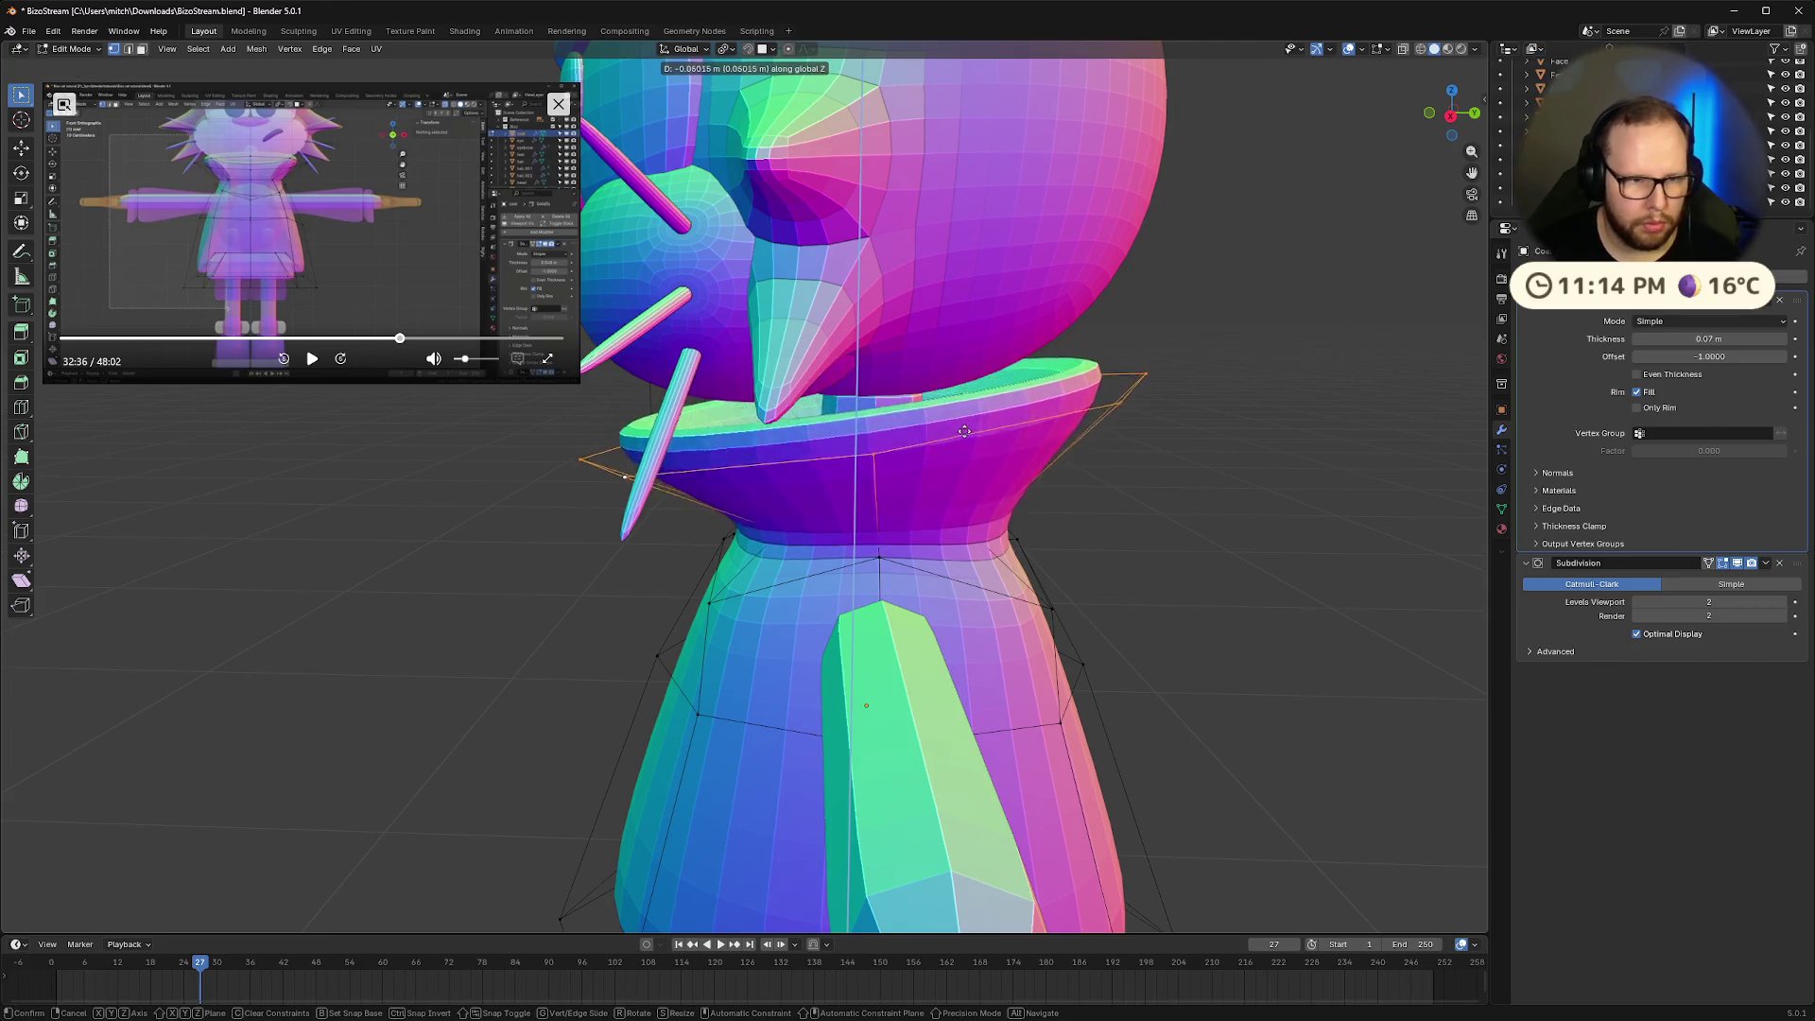
pyautogui.click(964, 380)
pyautogui.click(1163, 468)
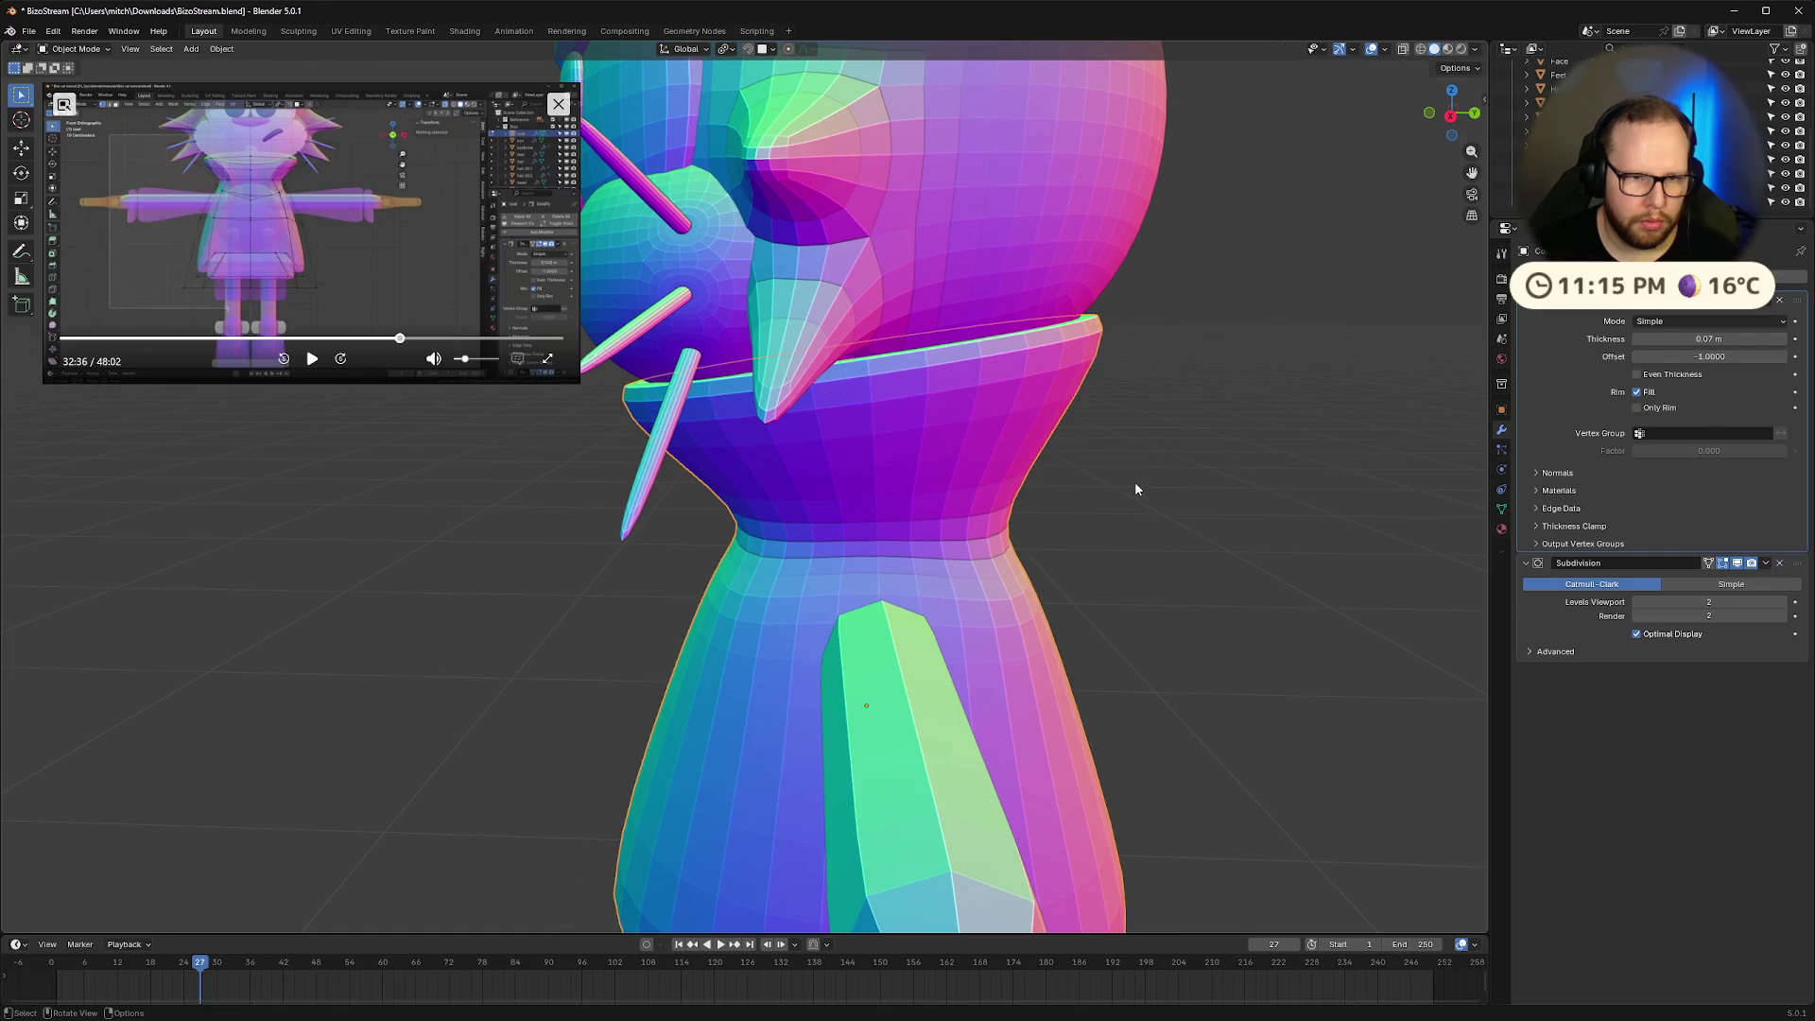
pyautogui.moveTo(936, 486)
pyautogui.mouseDown(button='middle')
pyautogui.moveTo(999, 469)
pyautogui.moveTo(1163, 486)
pyautogui.moveTo(1285, 567)
pyautogui.moveTo(1347, 549)
pyautogui.moveTo(1343, 515)
pyautogui.mouseUp(button='middle')
pyautogui.scroll(-8, 999, 469)
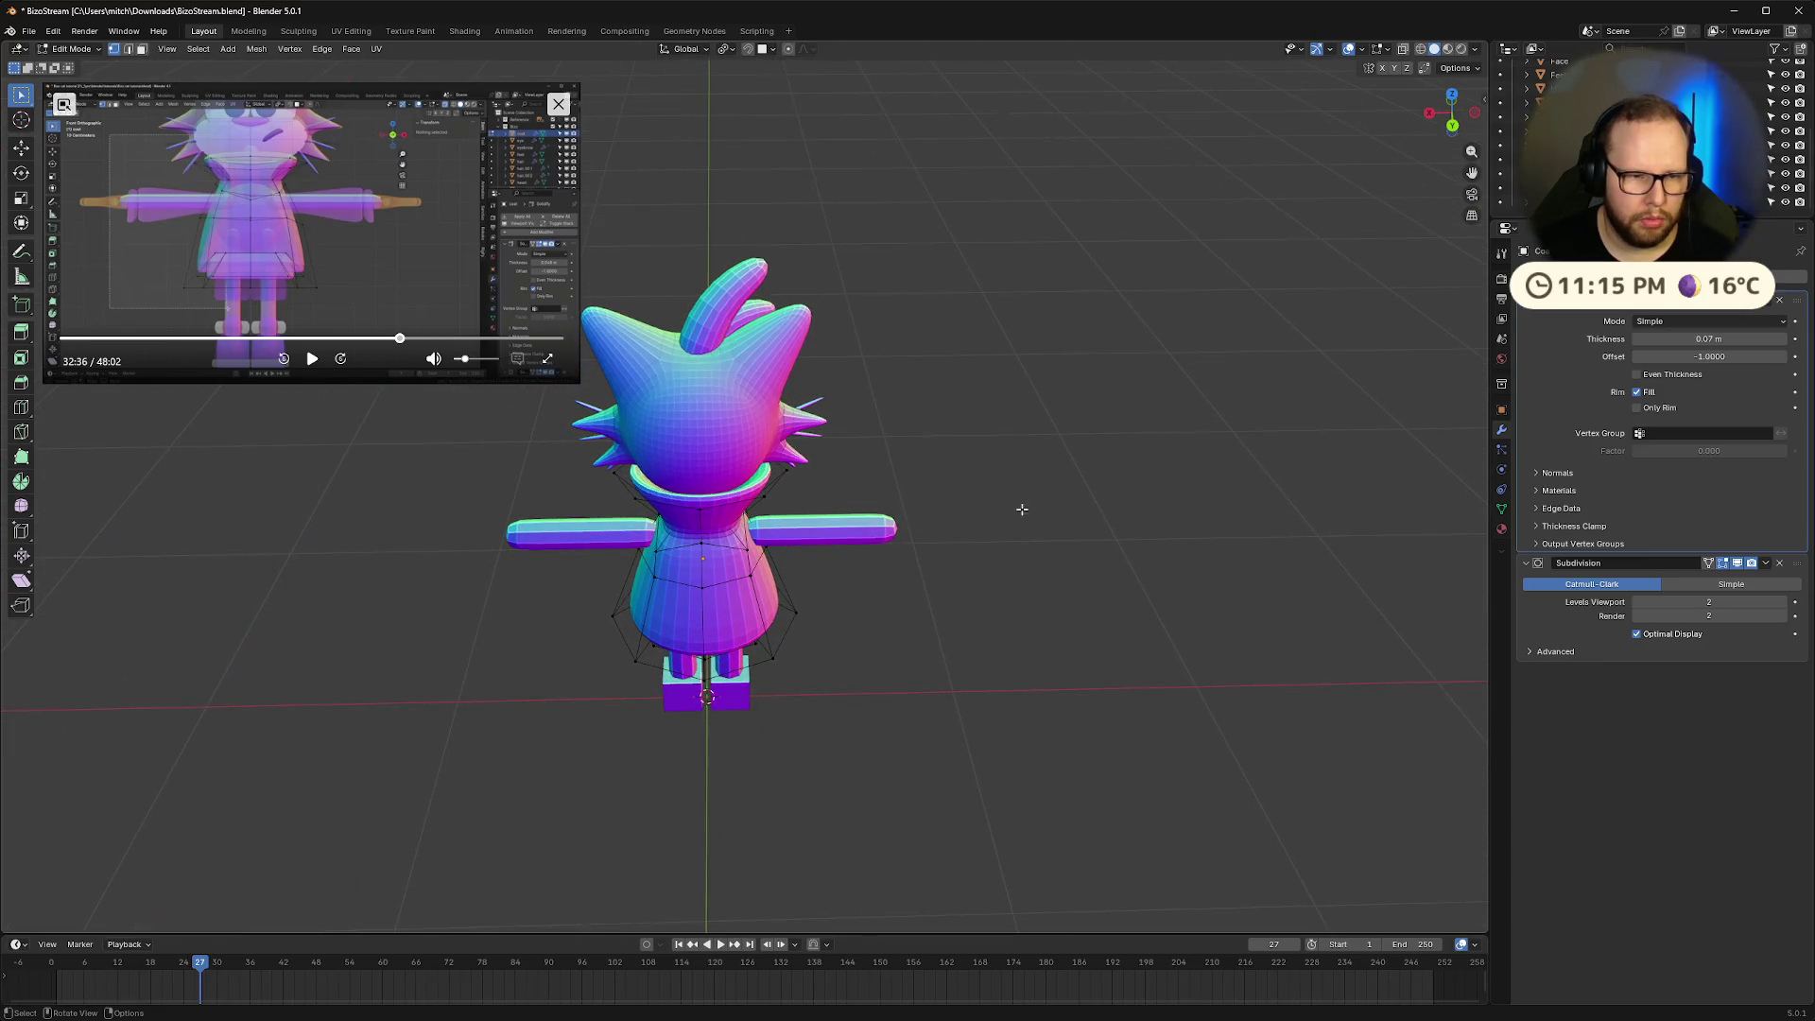
# Narrow the collar loop to roughly 0.95× along the global X axis only
pyautogui.press('s')
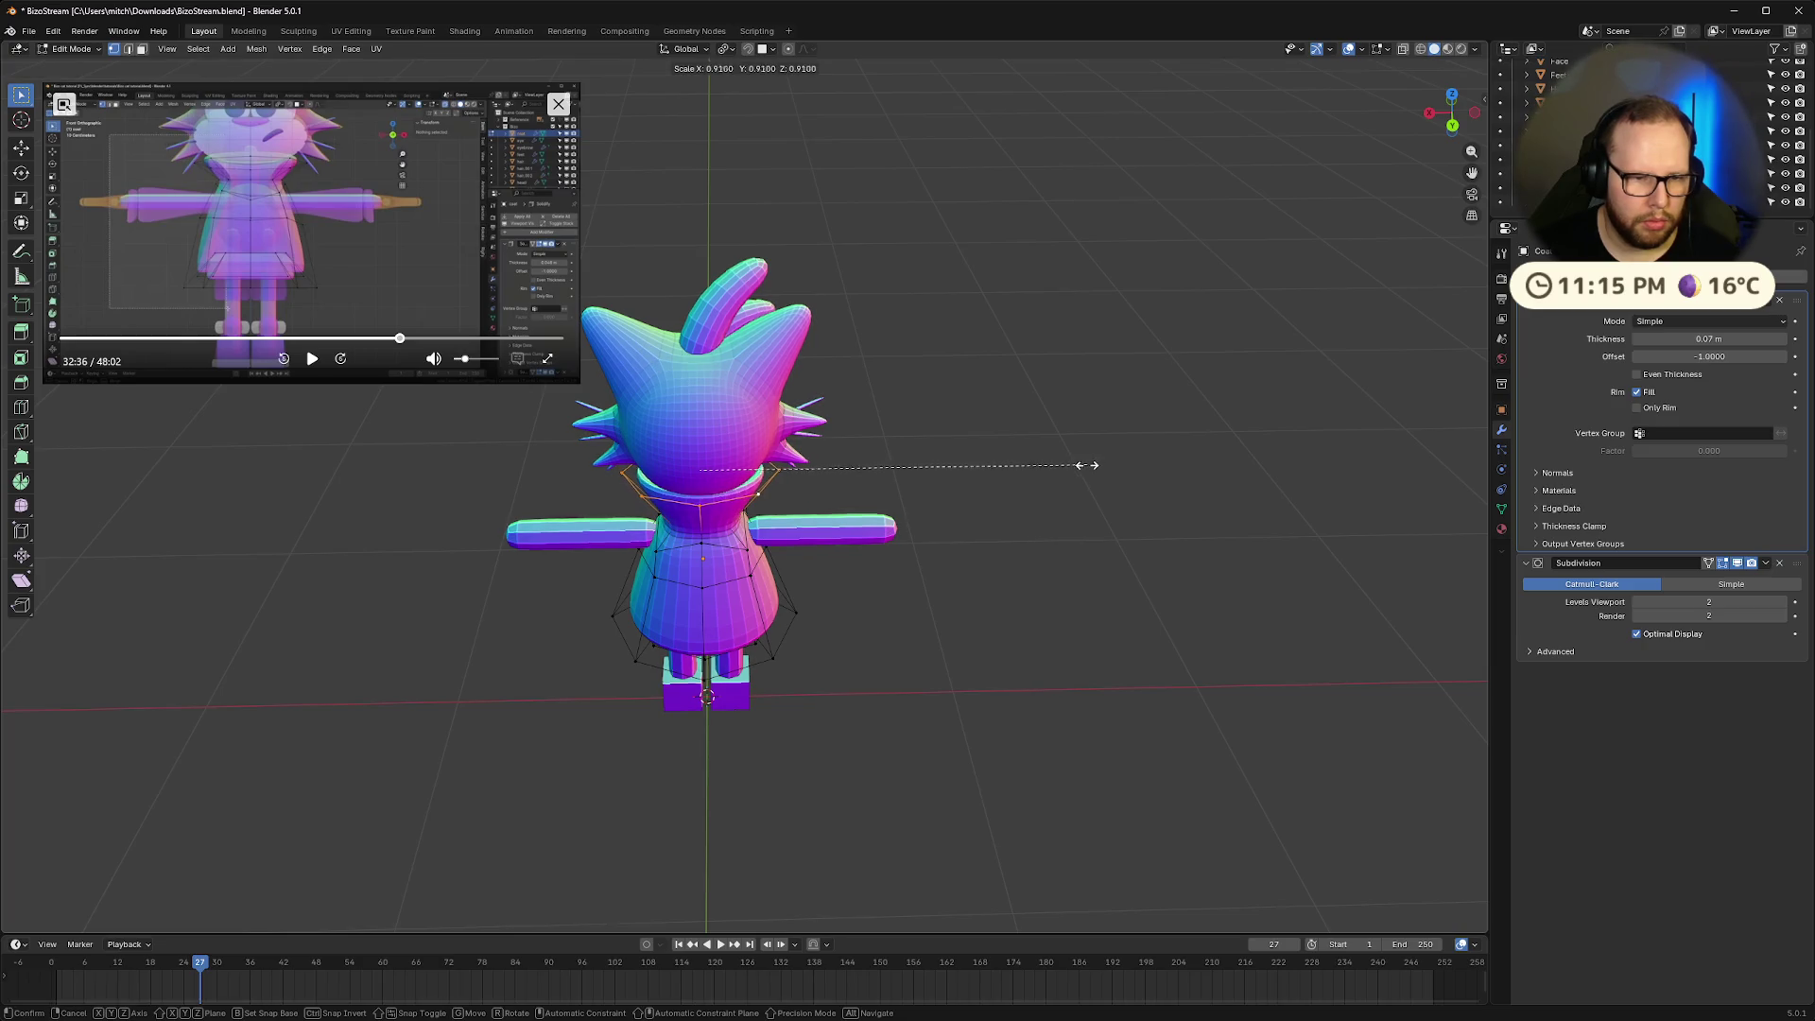
pyautogui.rightClick(1087, 465)
pyautogui.moveTo(980, 473)
pyautogui.mouseDown(button='middle')
pyautogui.moveTo(997, 425)
pyautogui.moveTo(902, 483)
pyautogui.mouseUp(button='middle')
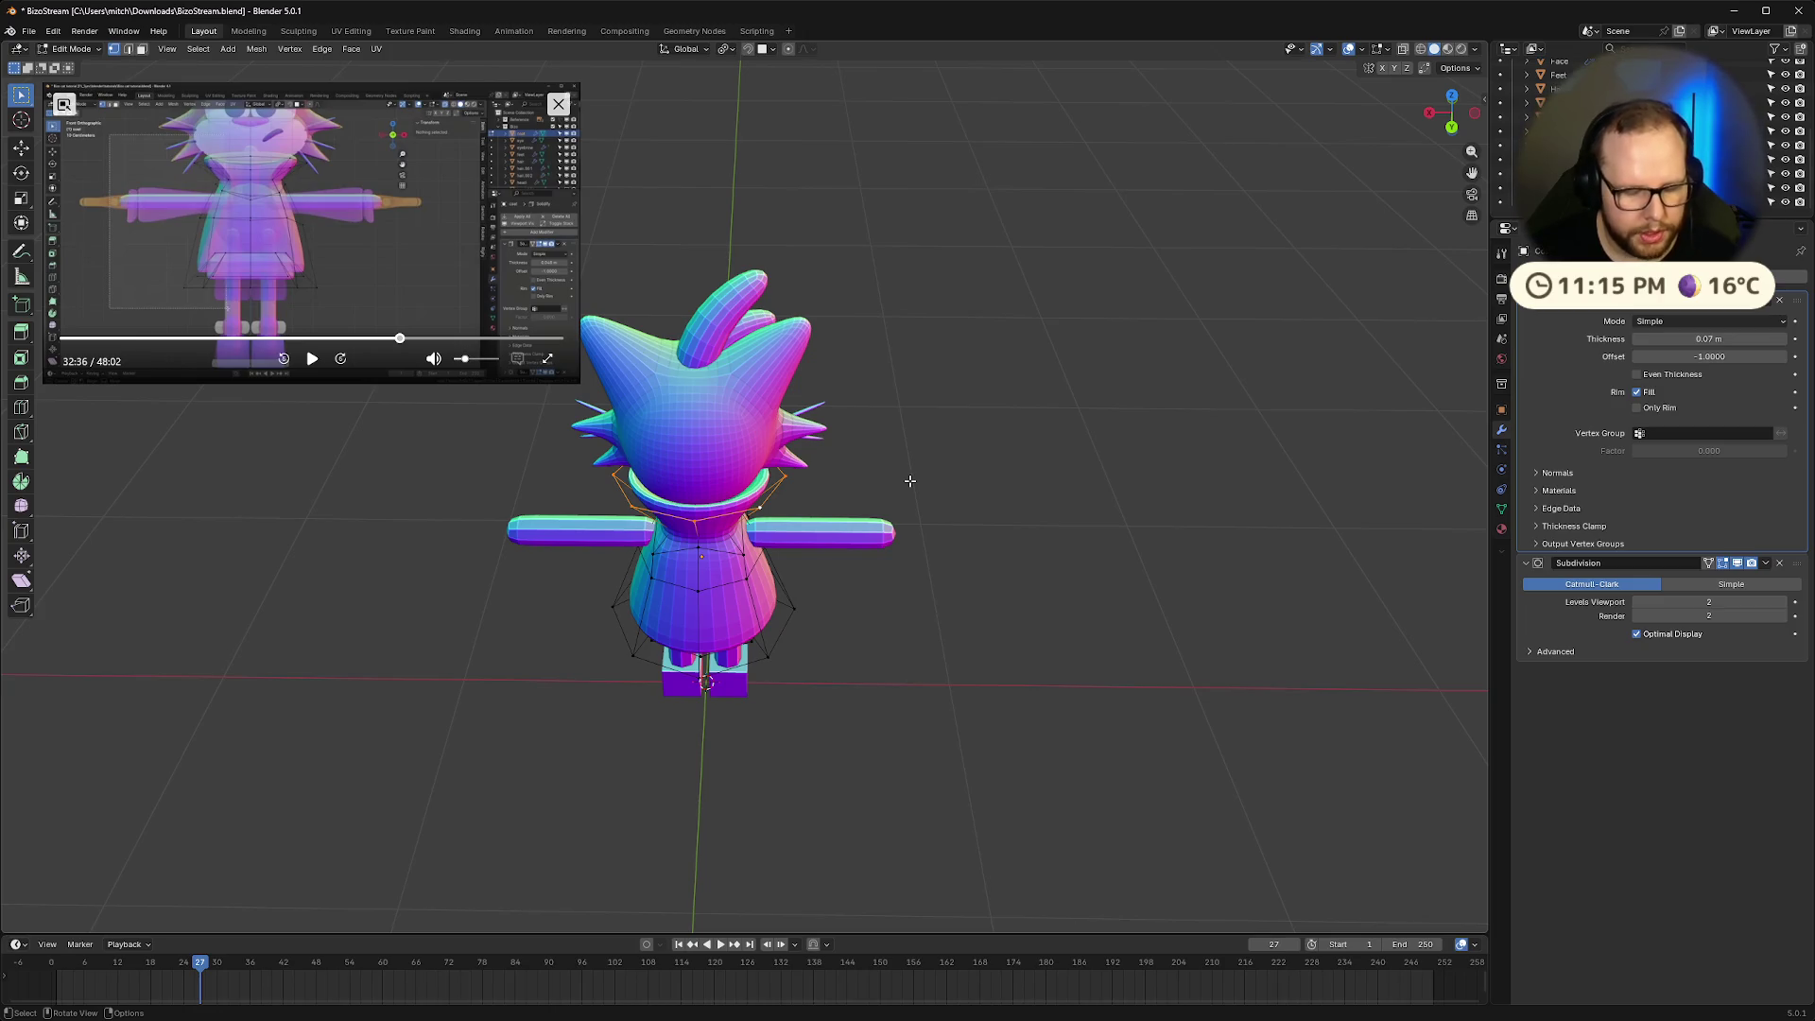
pyautogui.press('s')
pyautogui.press('x')
pyautogui.click(890, 485)
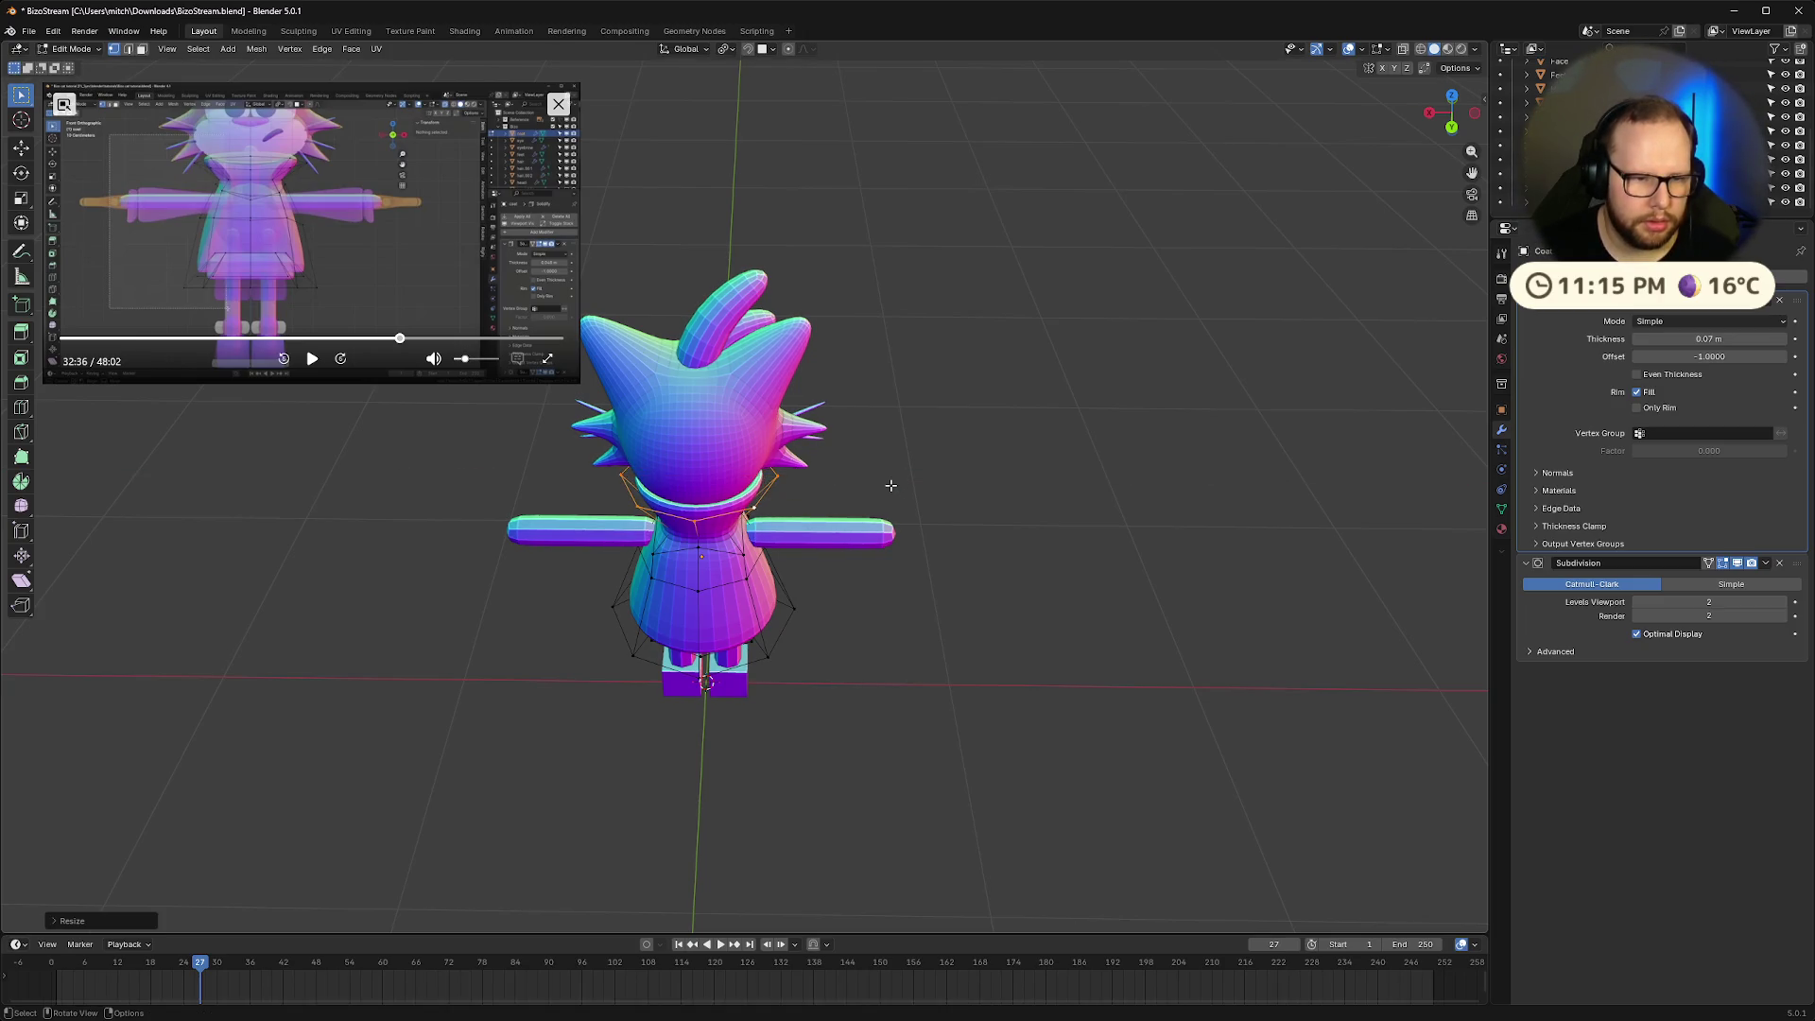
pyautogui.moveTo(893, 484)
pyautogui.mouseDown(button='middle')
pyautogui.moveTo(932, 438)
pyautogui.moveTo(927, 491)
pyautogui.moveTo(907, 470)
pyautogui.moveTo(988, 406)
pyautogui.moveTo(1105, 361)
pyautogui.moveTo(1312, 430)
pyautogui.mouseUp(button='middle')
pyautogui.scroll(5, 1210, 401)
# Tilt the collar around the X axis and nudge it vertically
pyautogui.press('r')
pyautogui.press('x')
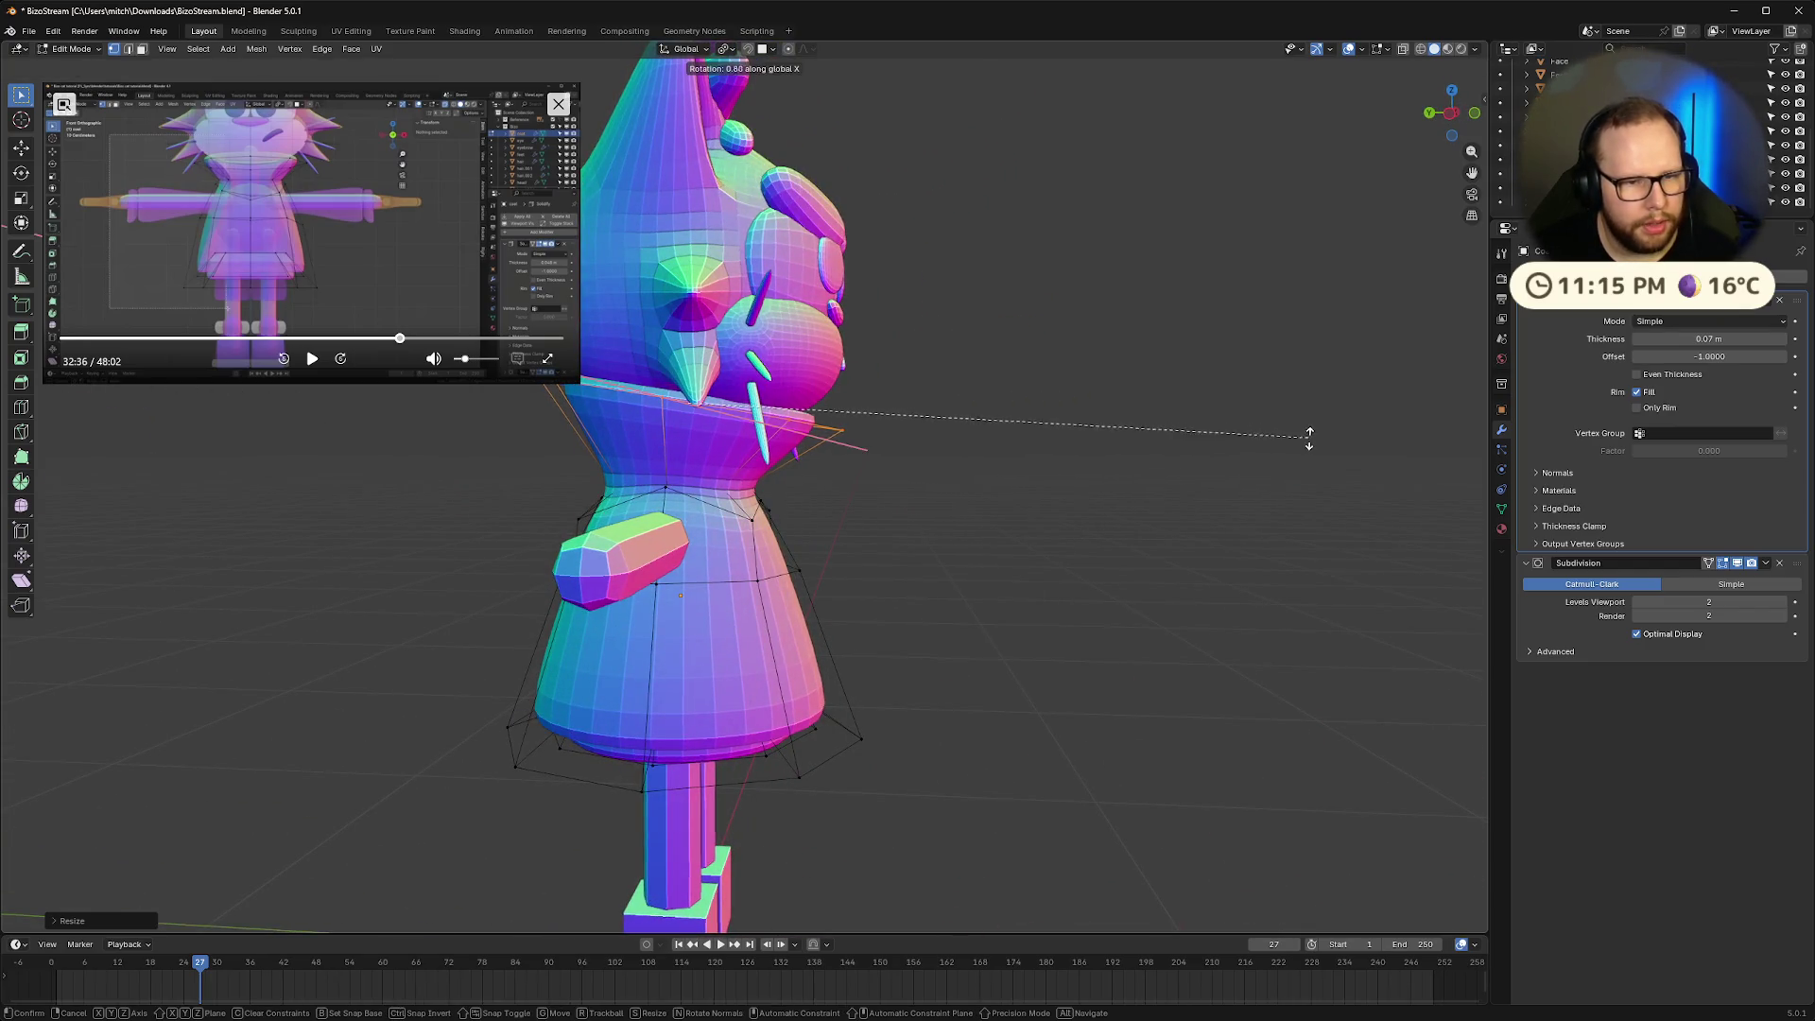
pyautogui.click(1305, 452)
pyautogui.moveTo(1305, 452)
pyautogui.mouseDown(button='middle')
pyautogui.moveTo(1199, 478)
pyautogui.moveTo(1240, 511)
pyautogui.moveTo(1305, 478)
pyautogui.moveTo(1203, 477)
pyautogui.mouseUp(button='middle')
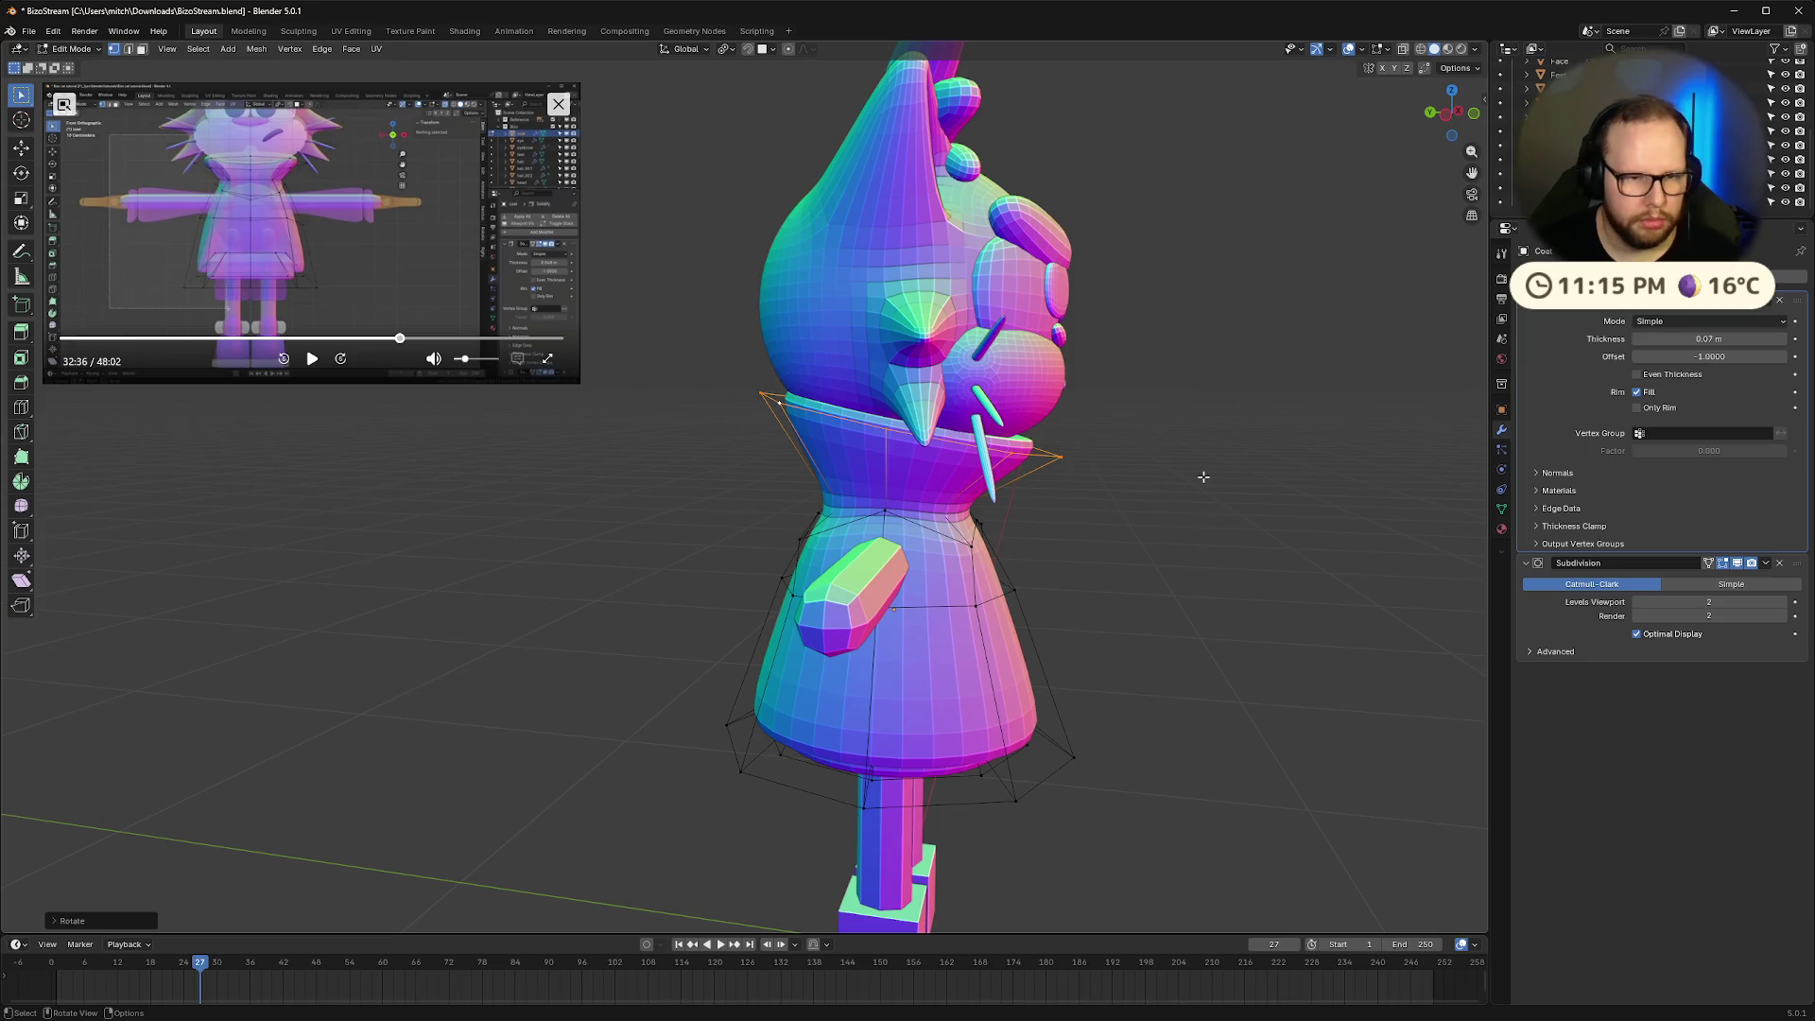
pyautogui.press('g')
pyautogui.press('z')
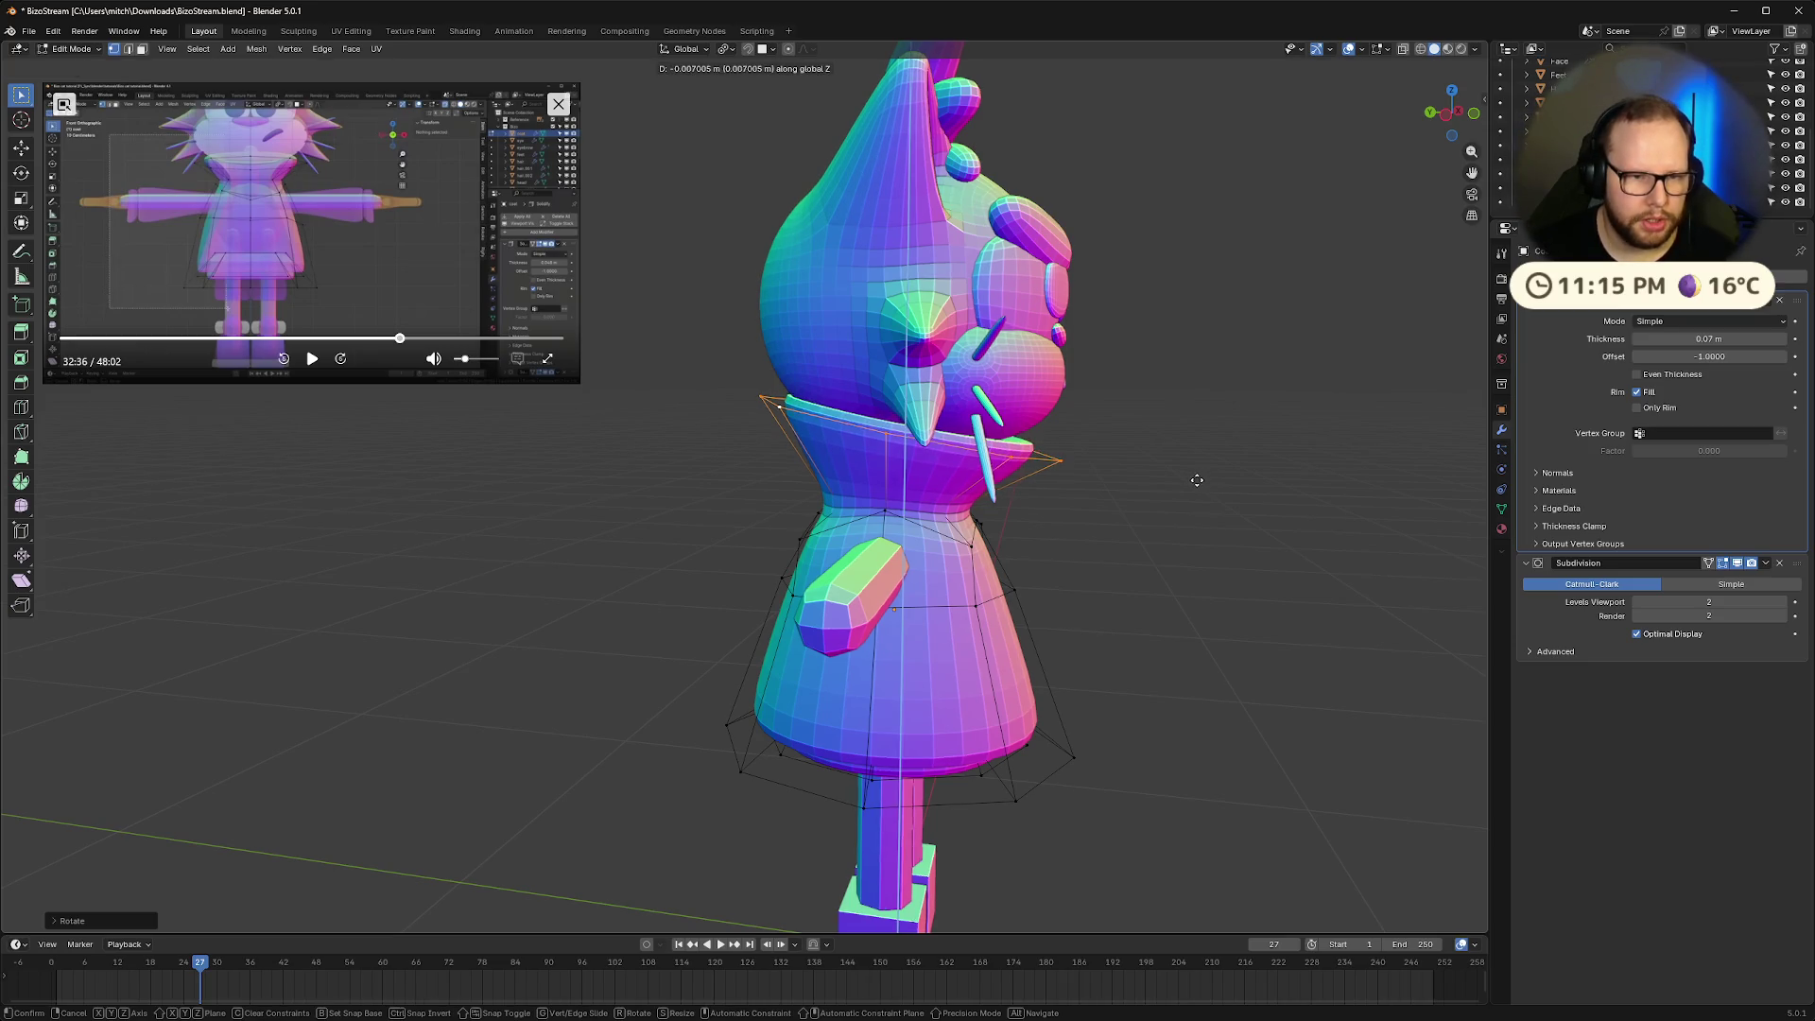
pyautogui.click(1197, 481)
# Shift the collar vertices along X, then reposition them with X locked via Shift+X
pyautogui.press('g')
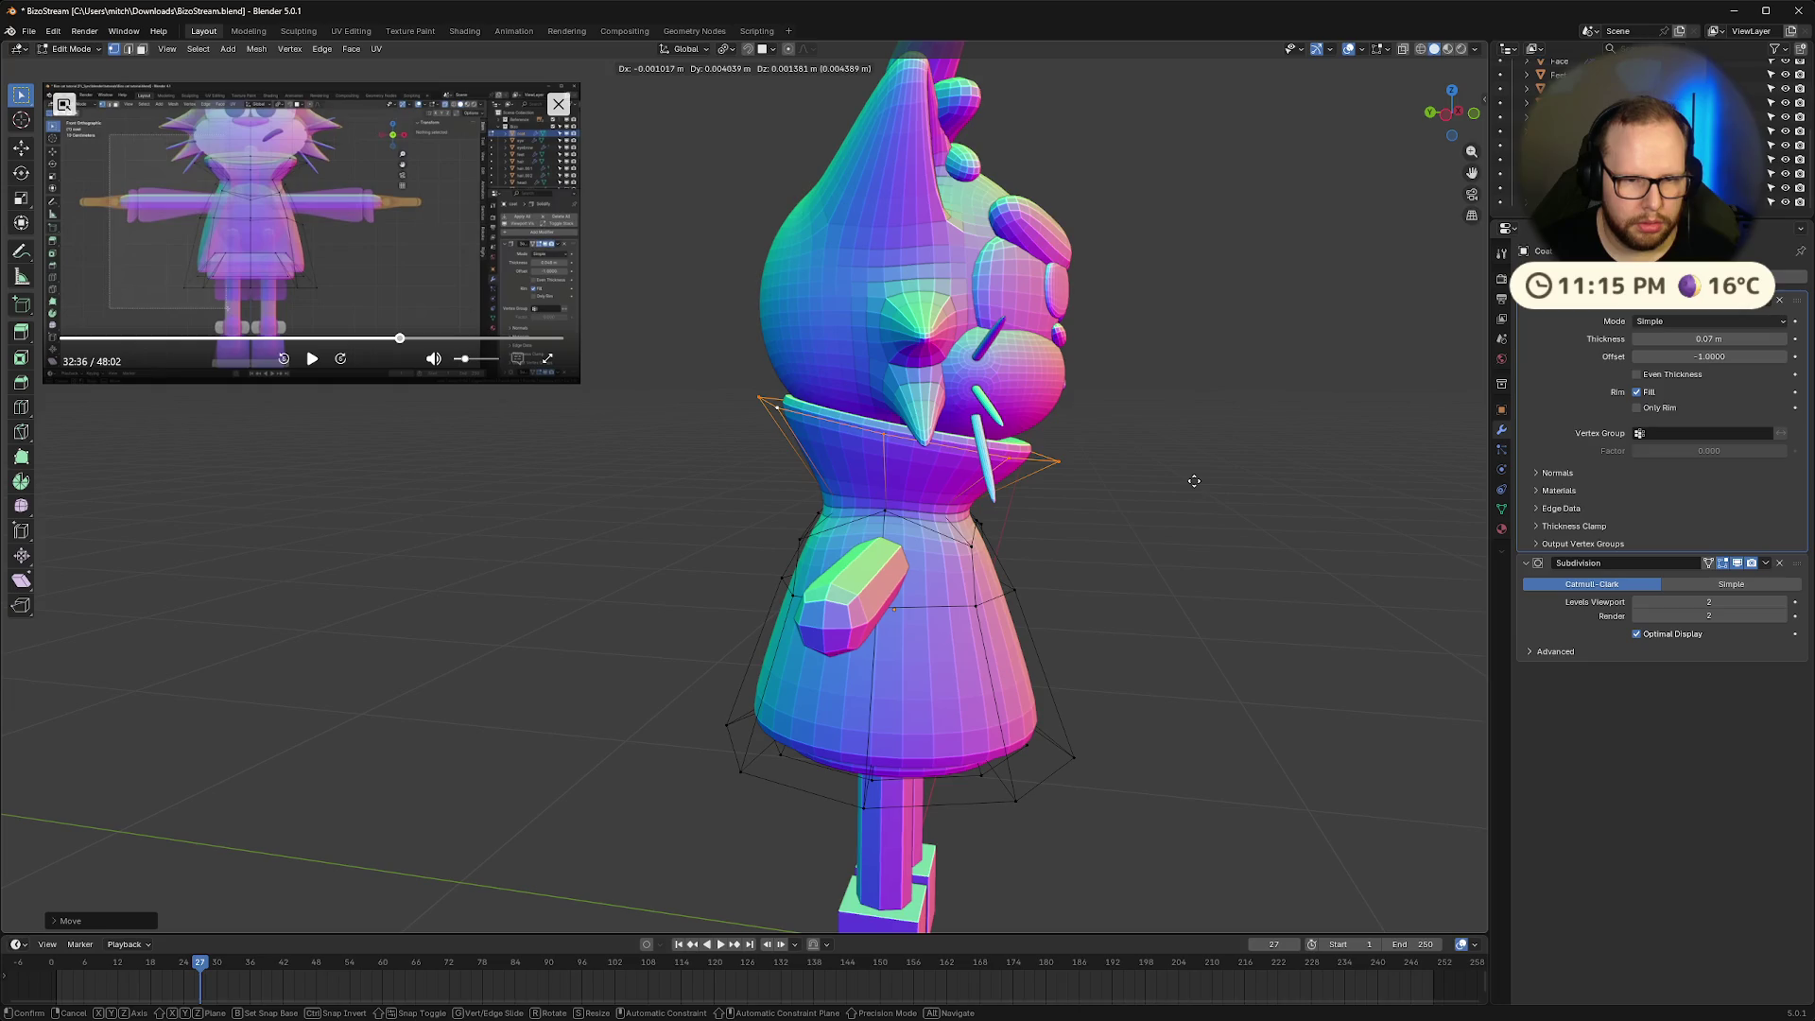
pyautogui.press('x')
pyautogui.click(1192, 481)
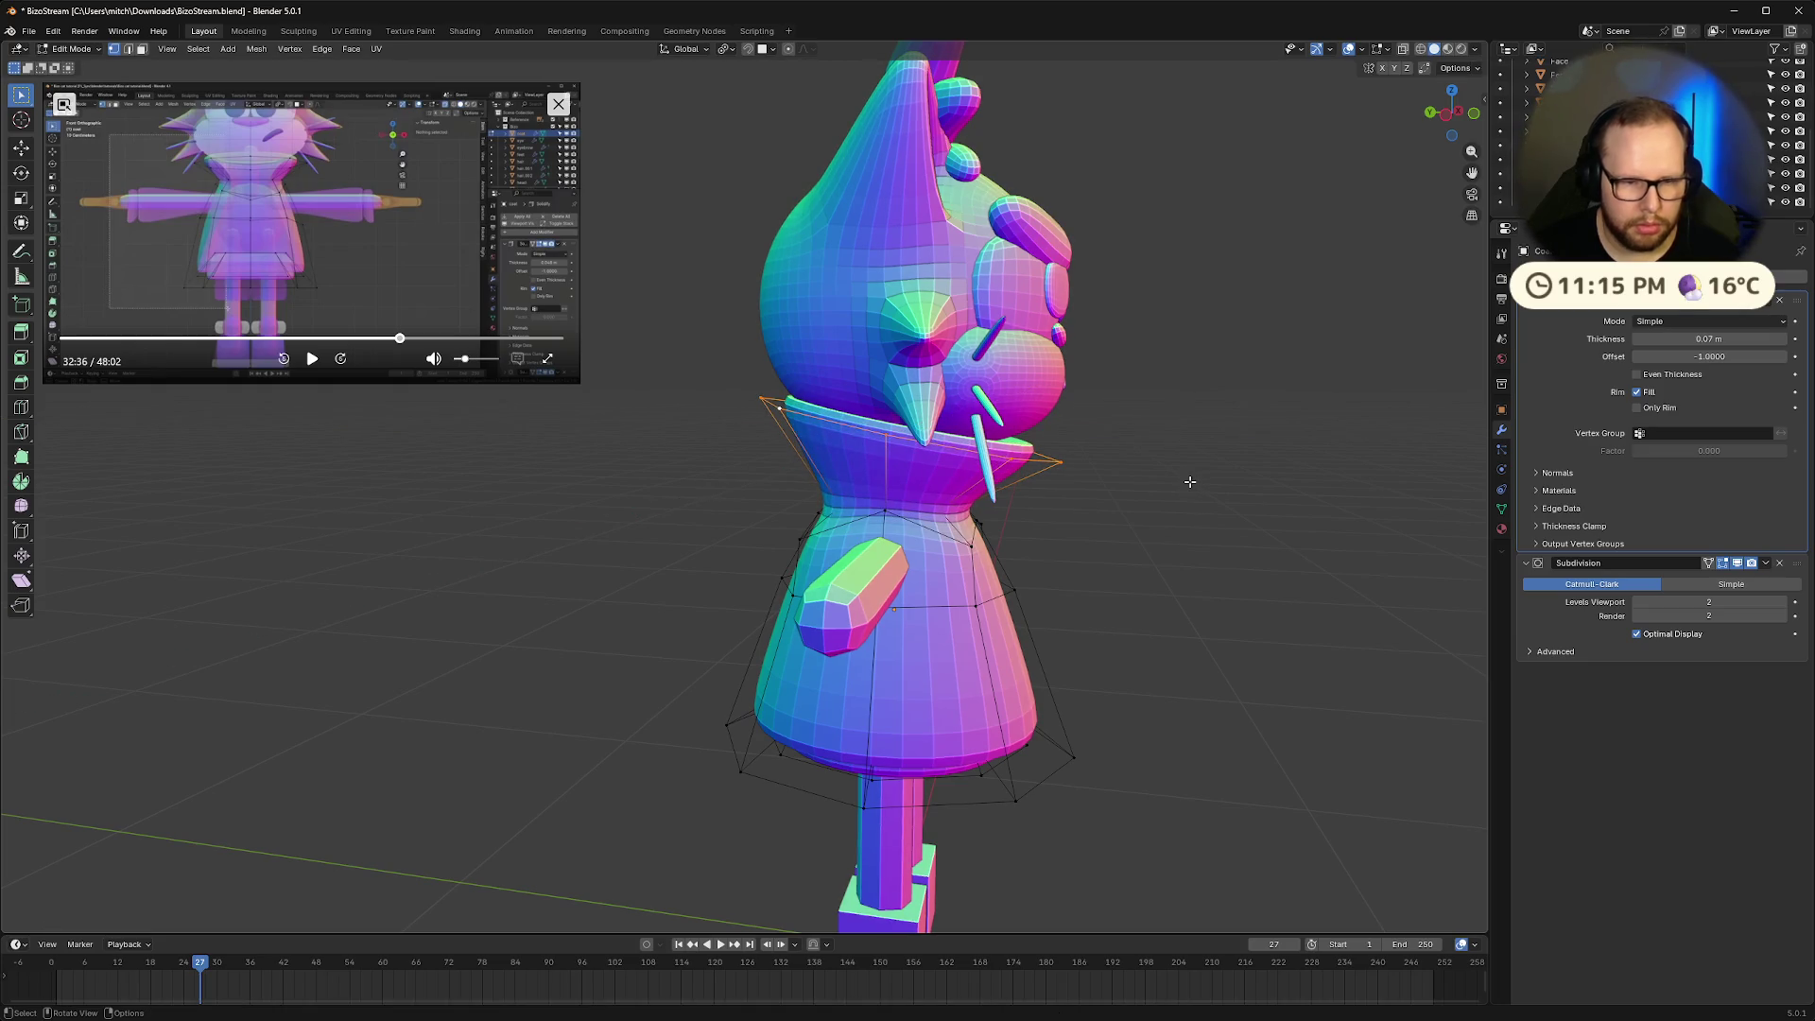
pyautogui.press('g')
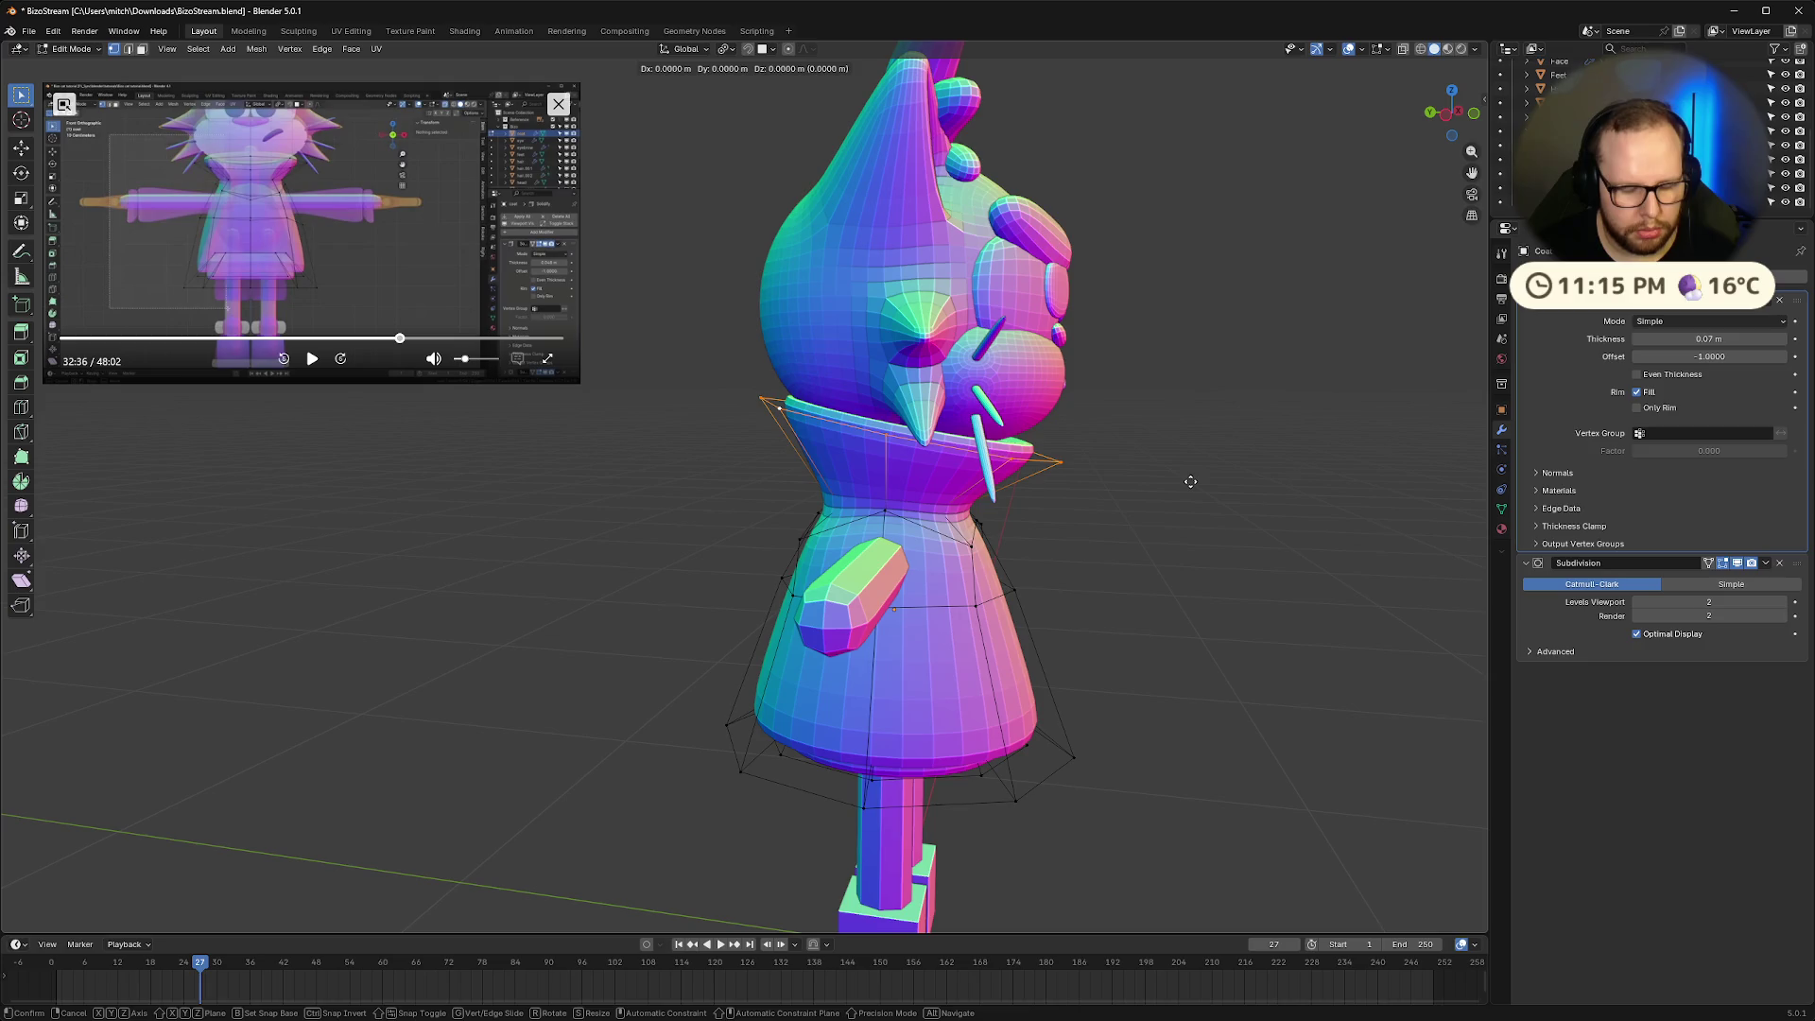
pyautogui.hotkey('shift', 'x')
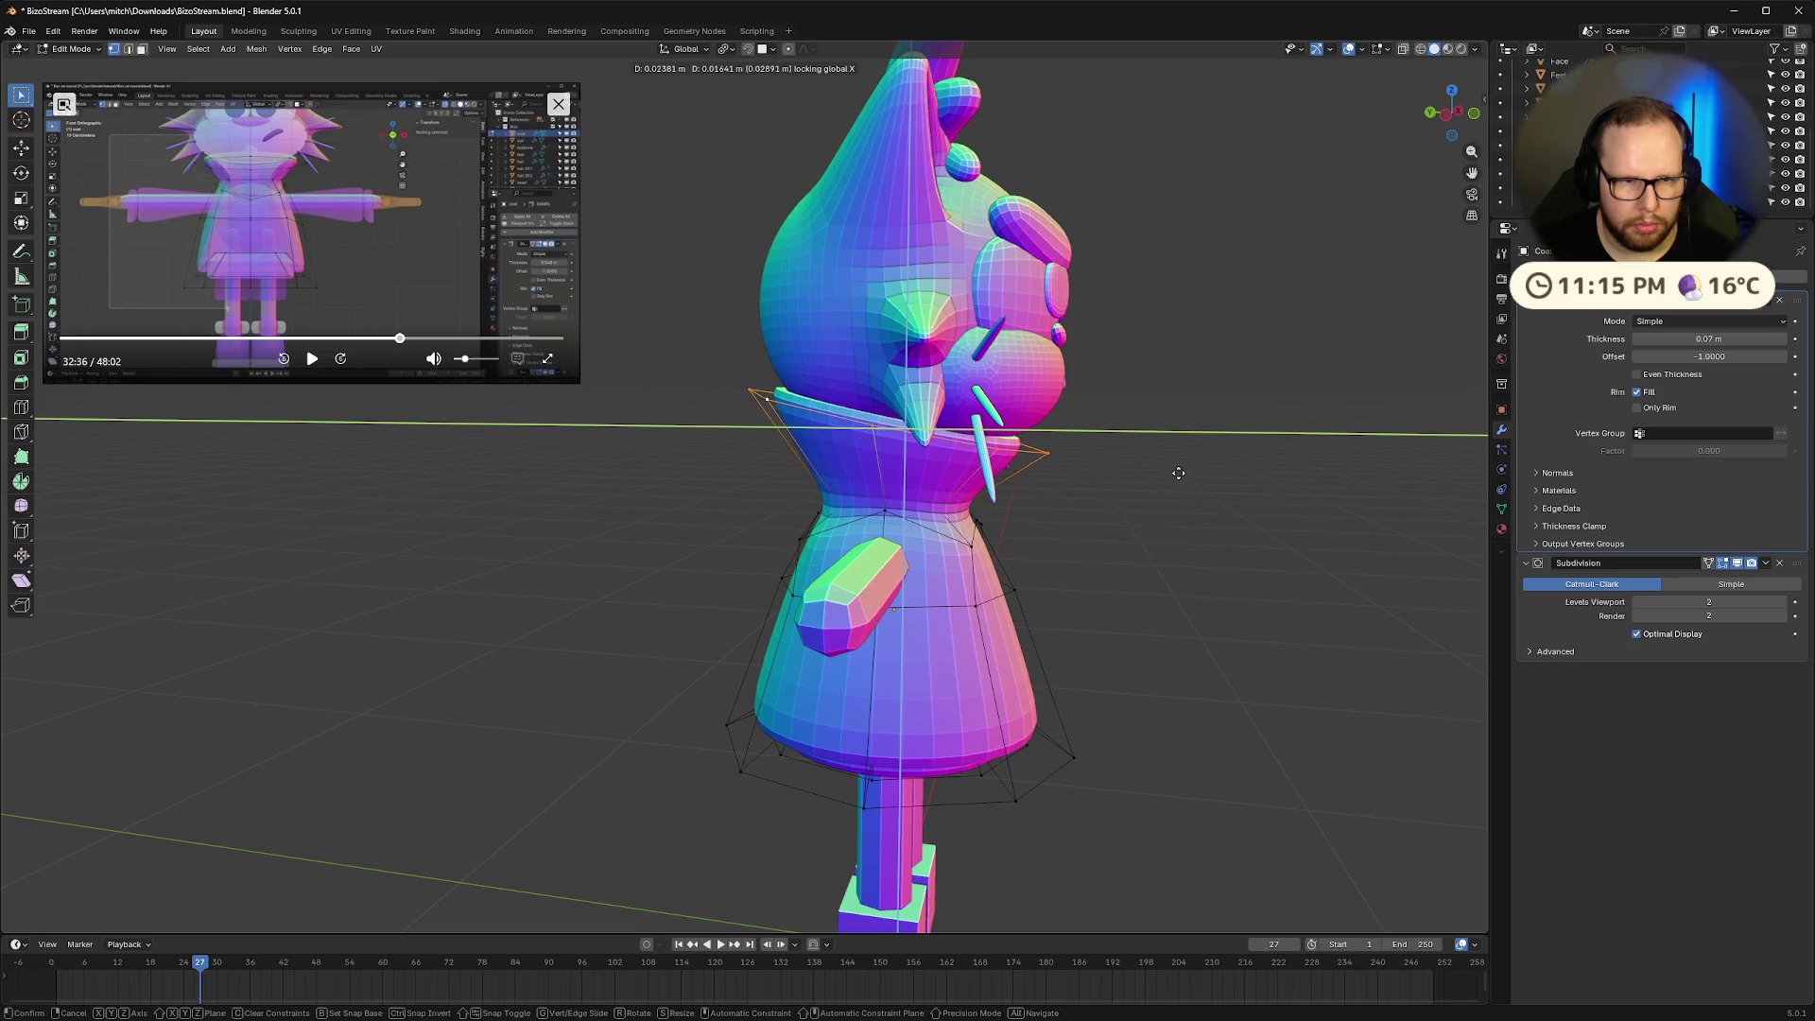
pyautogui.click(1178, 473)
# Exit Edit Mode, check the coated cat from the front and below, then zoom out
pyautogui.press('Tab')
pyautogui.press('KP_1')
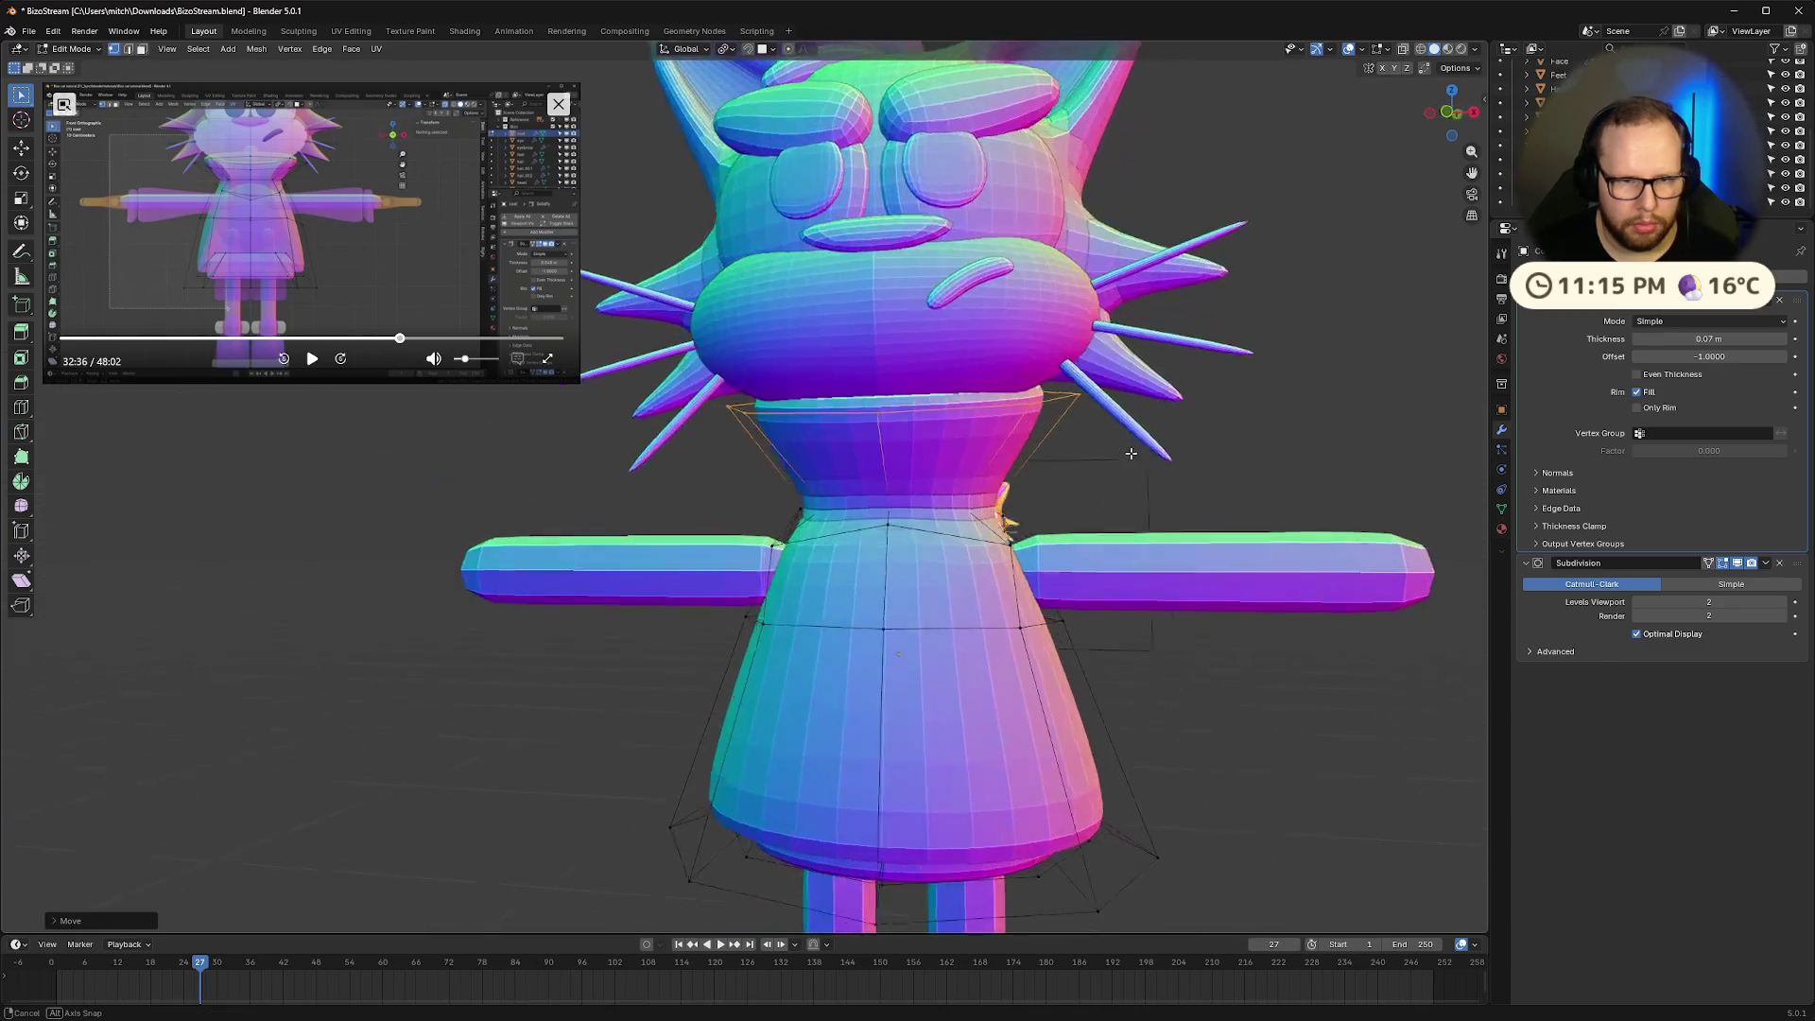
pyautogui.moveTo(1219, 468)
pyautogui.mouseDown(button='middle')
pyautogui.moveTo(1173, 469)
pyautogui.moveTo(1267, 387)
pyautogui.moveTo(1137, 439)
pyautogui.moveTo(1171, 485)
pyautogui.moveTo(1028, 488)
pyautogui.moveTo(1133, 511)
pyautogui.moveTo(1153, 489)
pyautogui.mouseUp(button='middle')
pyautogui.press('Tab')
pyautogui.press('Tab')
pyautogui.scroll(-3, 1153, 490)
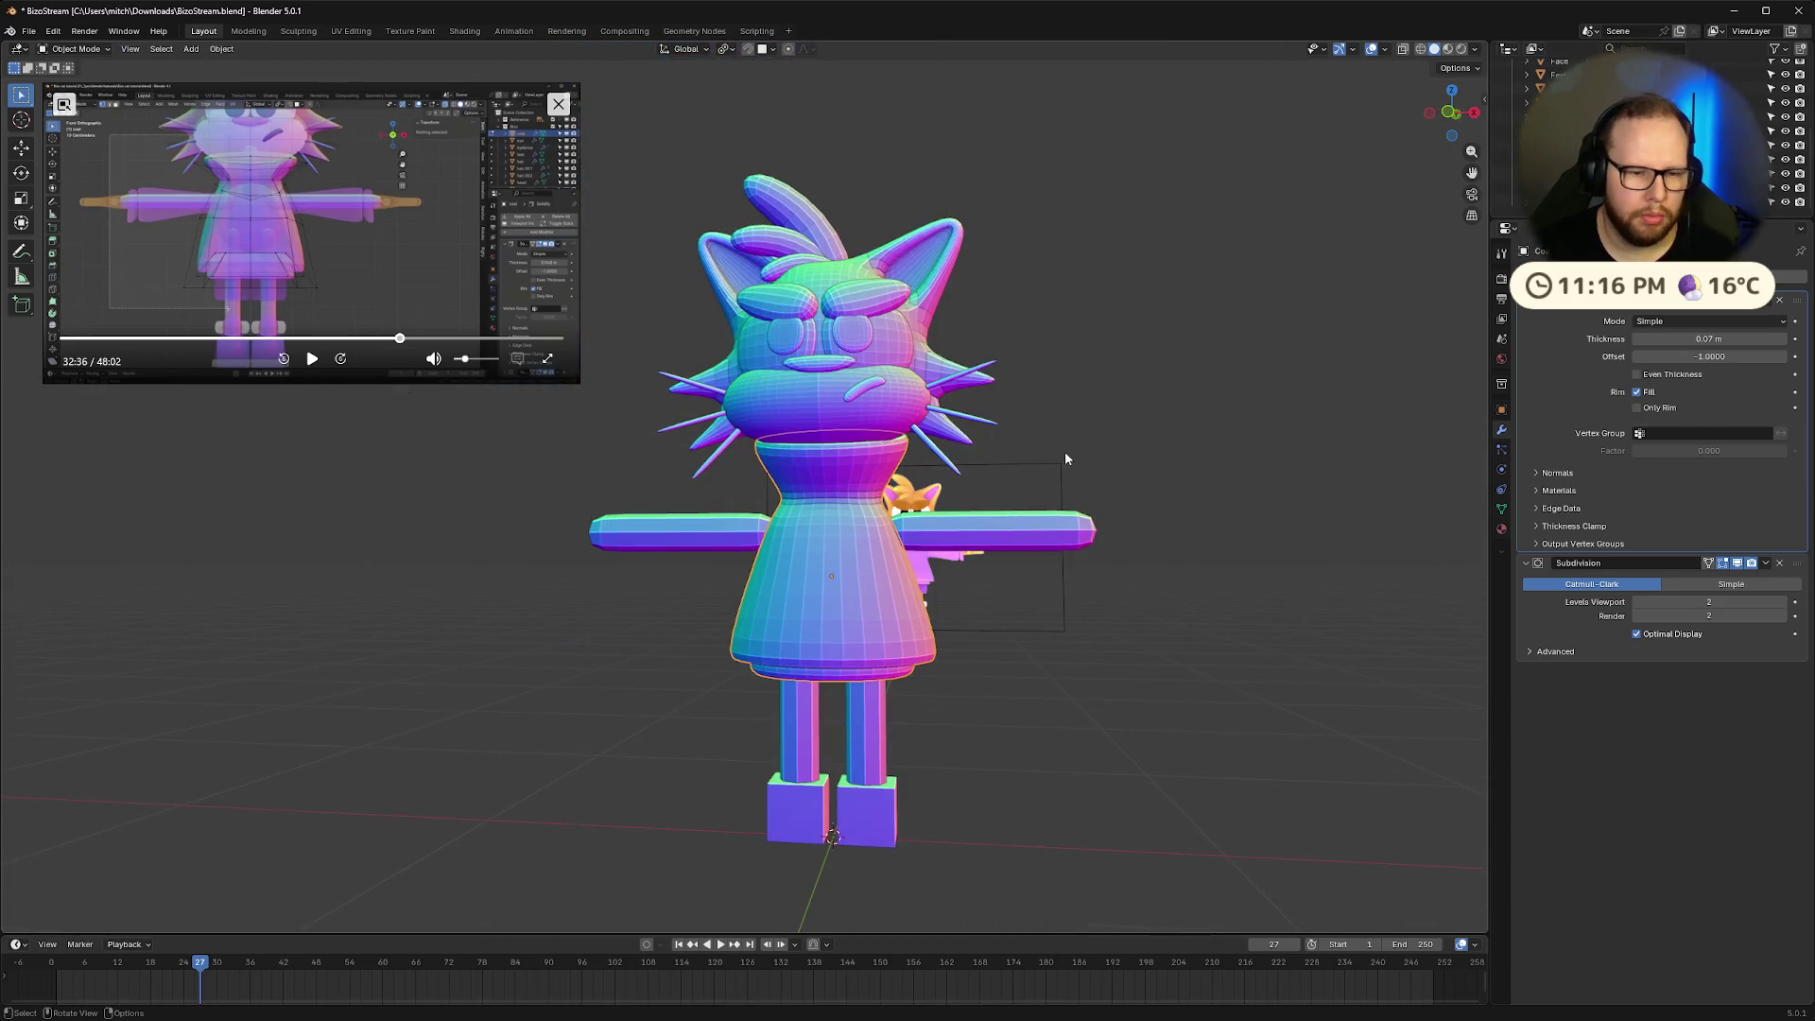
# Play the reference video to about 32:42, then edit the coat in front ortho X-ray view
pyautogui.click(318, 359)
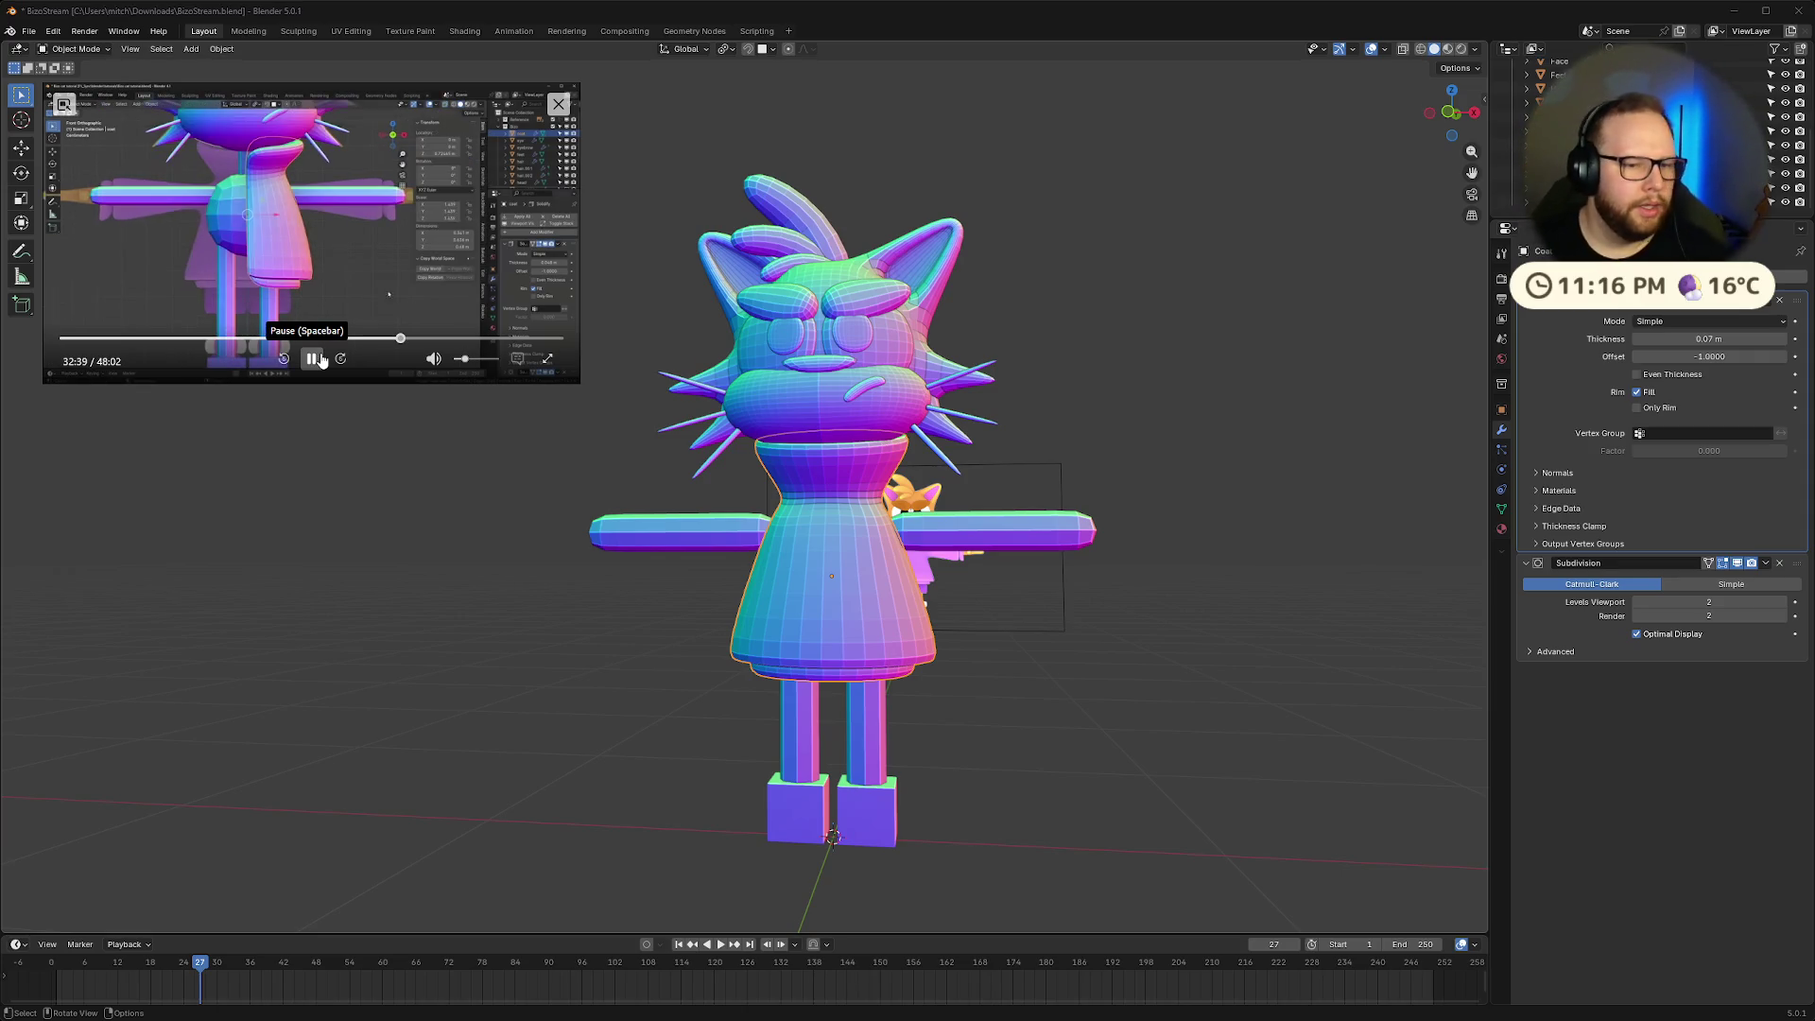
pyautogui.press('KP_1')
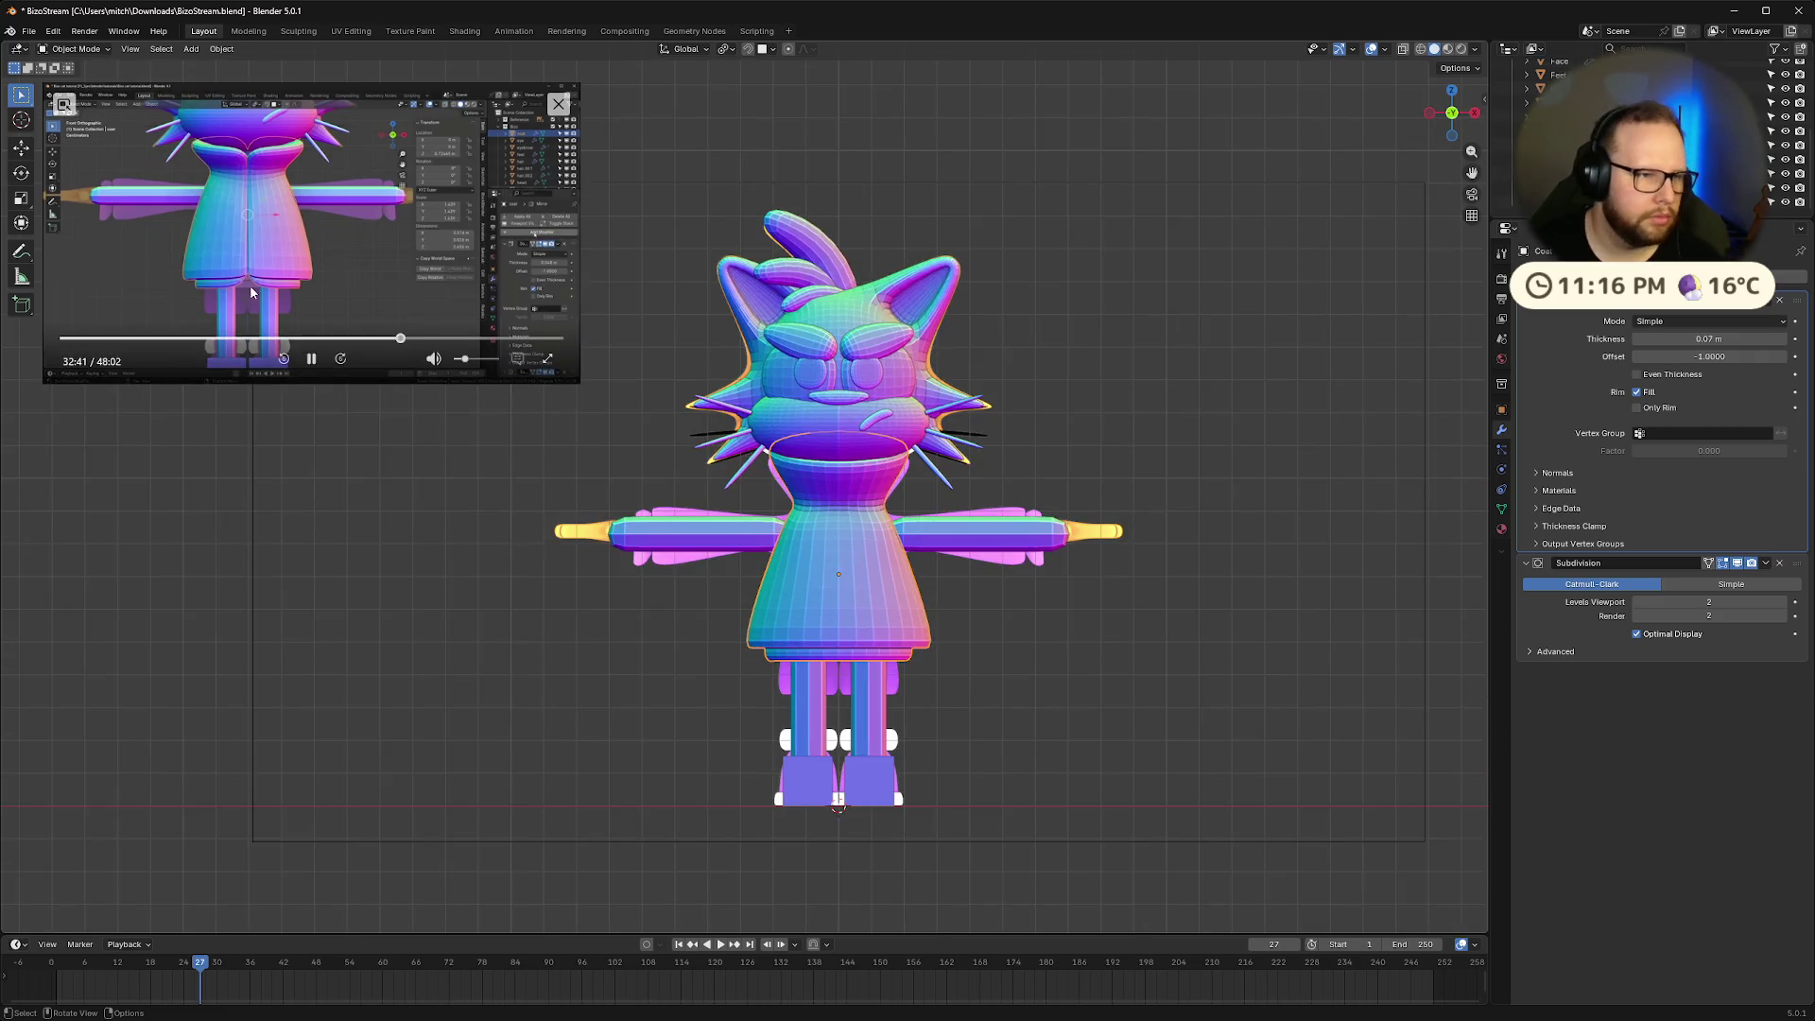
pyautogui.click(311, 362)
pyautogui.scroll(5, 719, 677)
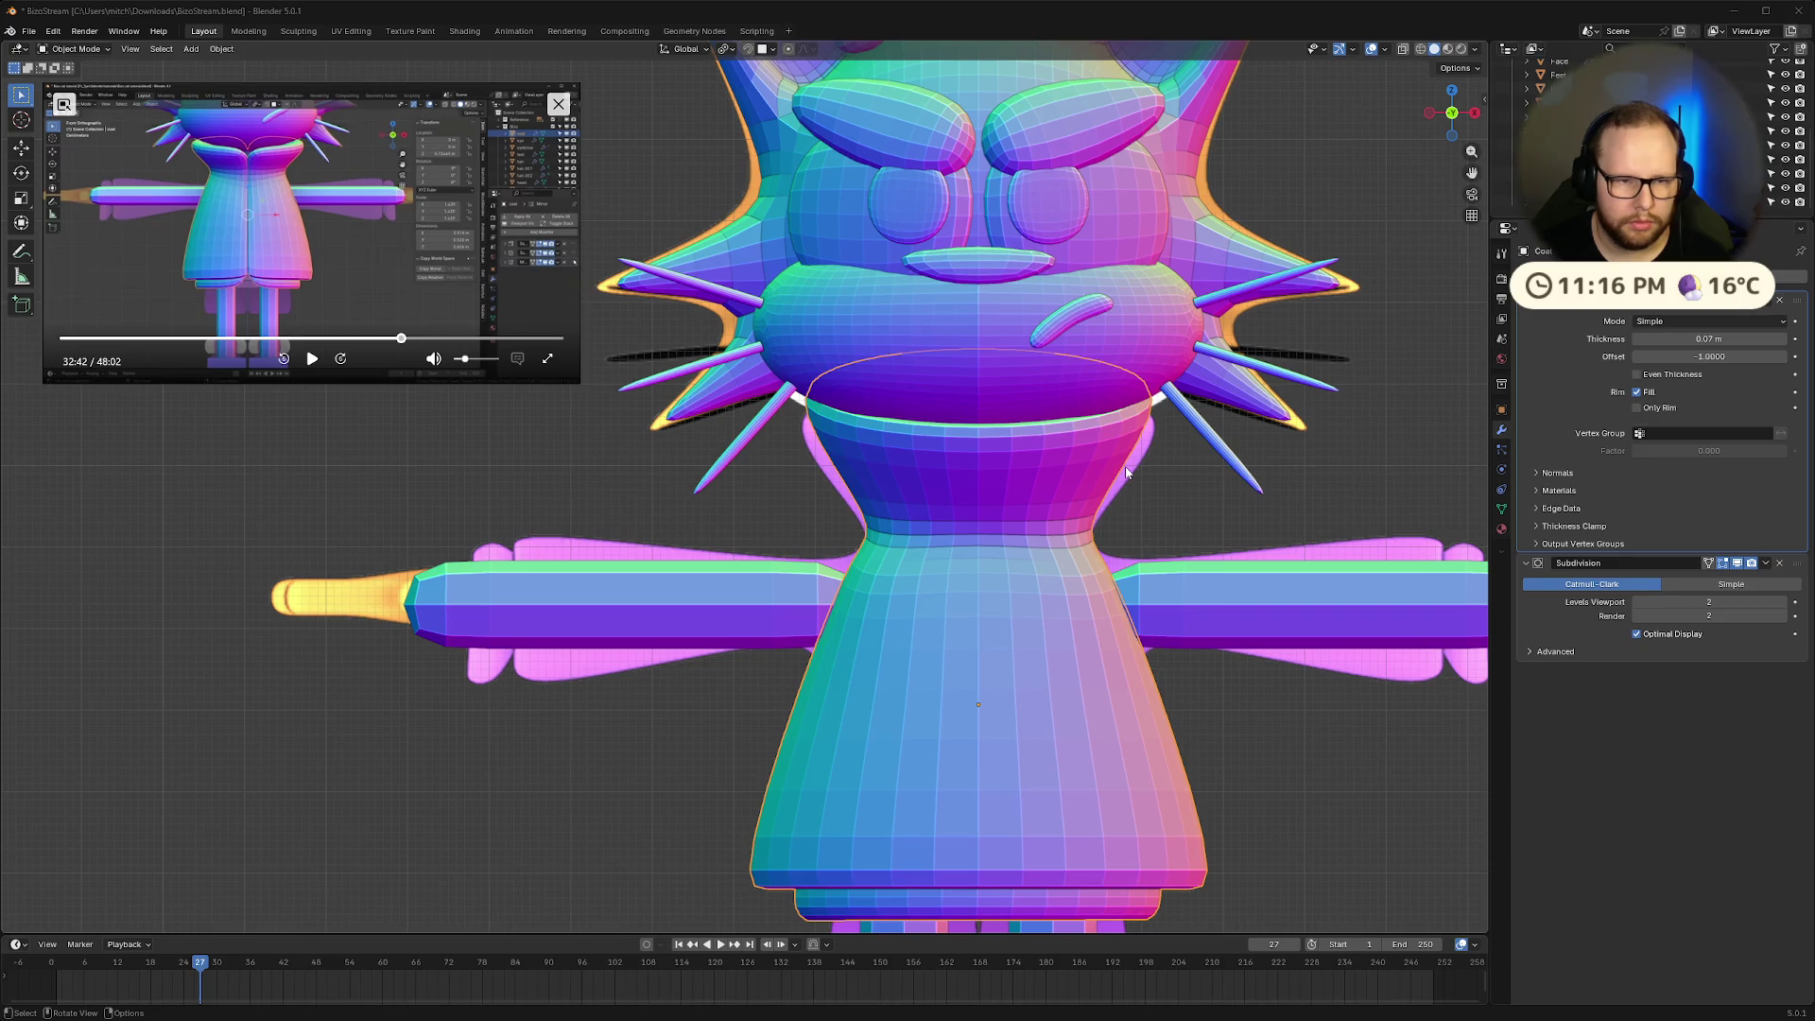
pyautogui.scroll(-2, 1126, 472)
pyautogui.scroll(1, 1148, 550)
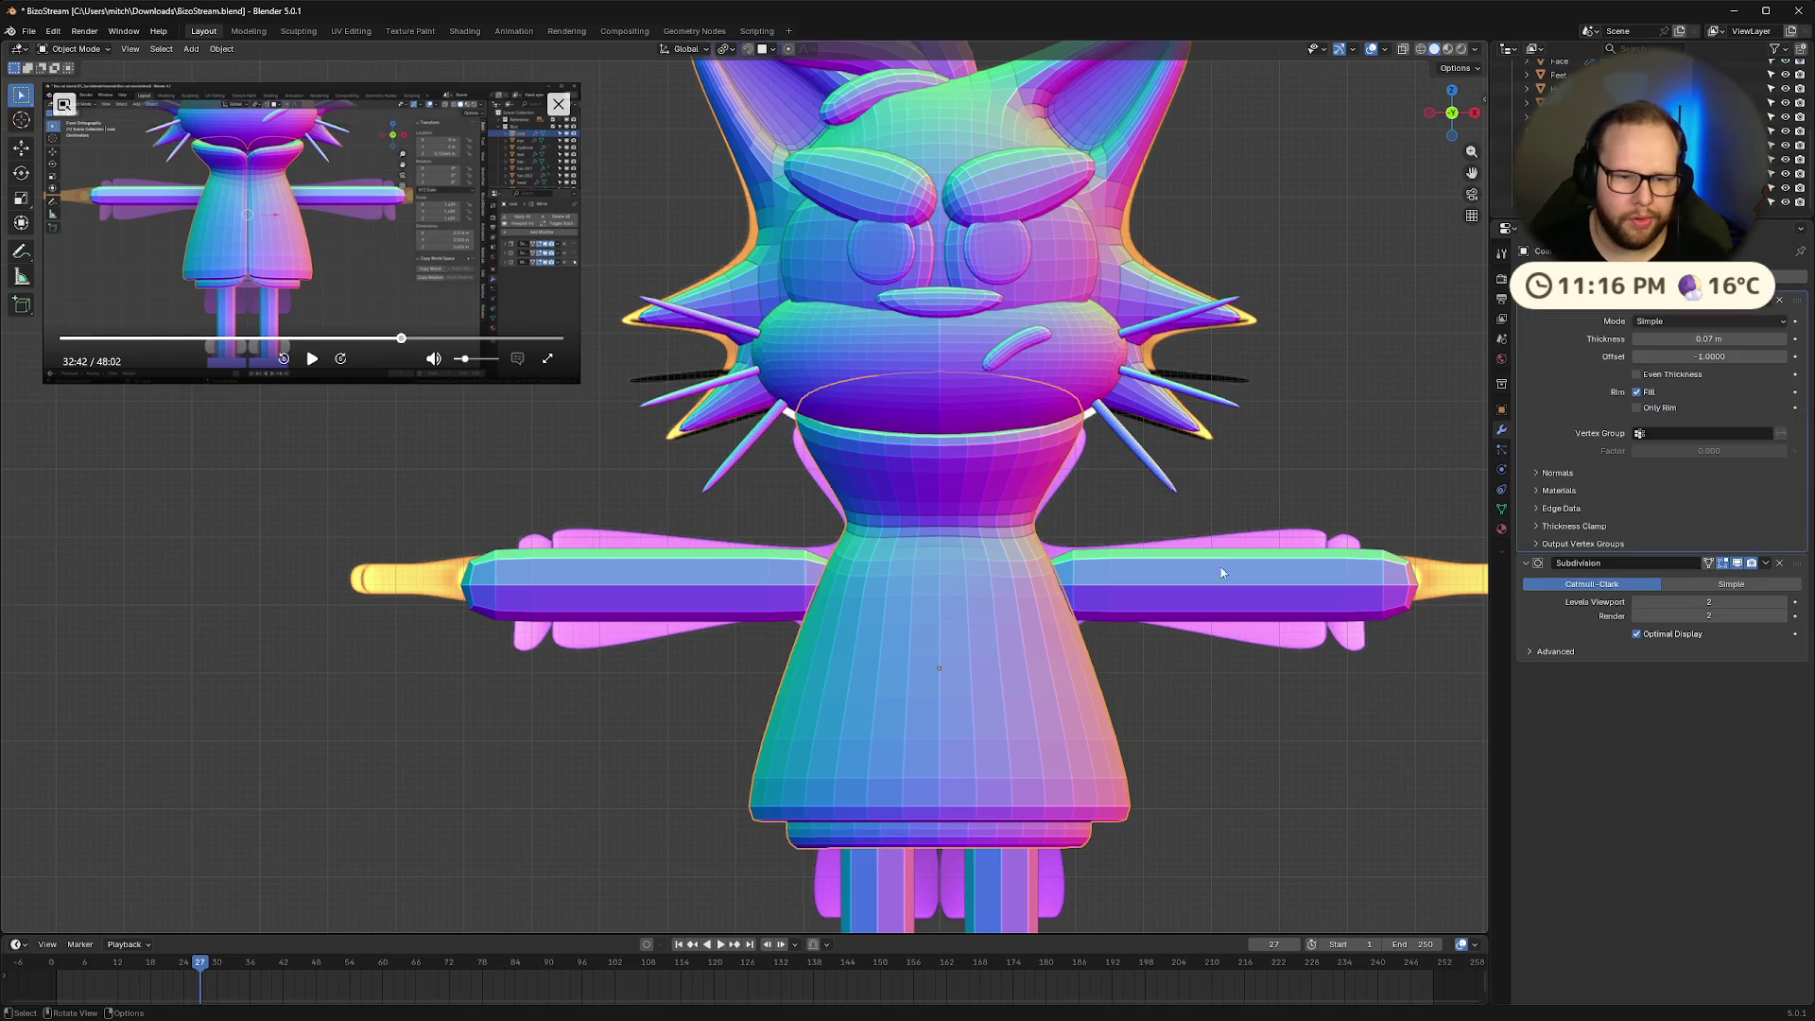
pyautogui.press('Tab')
pyautogui.hotkey('alt', 'z')
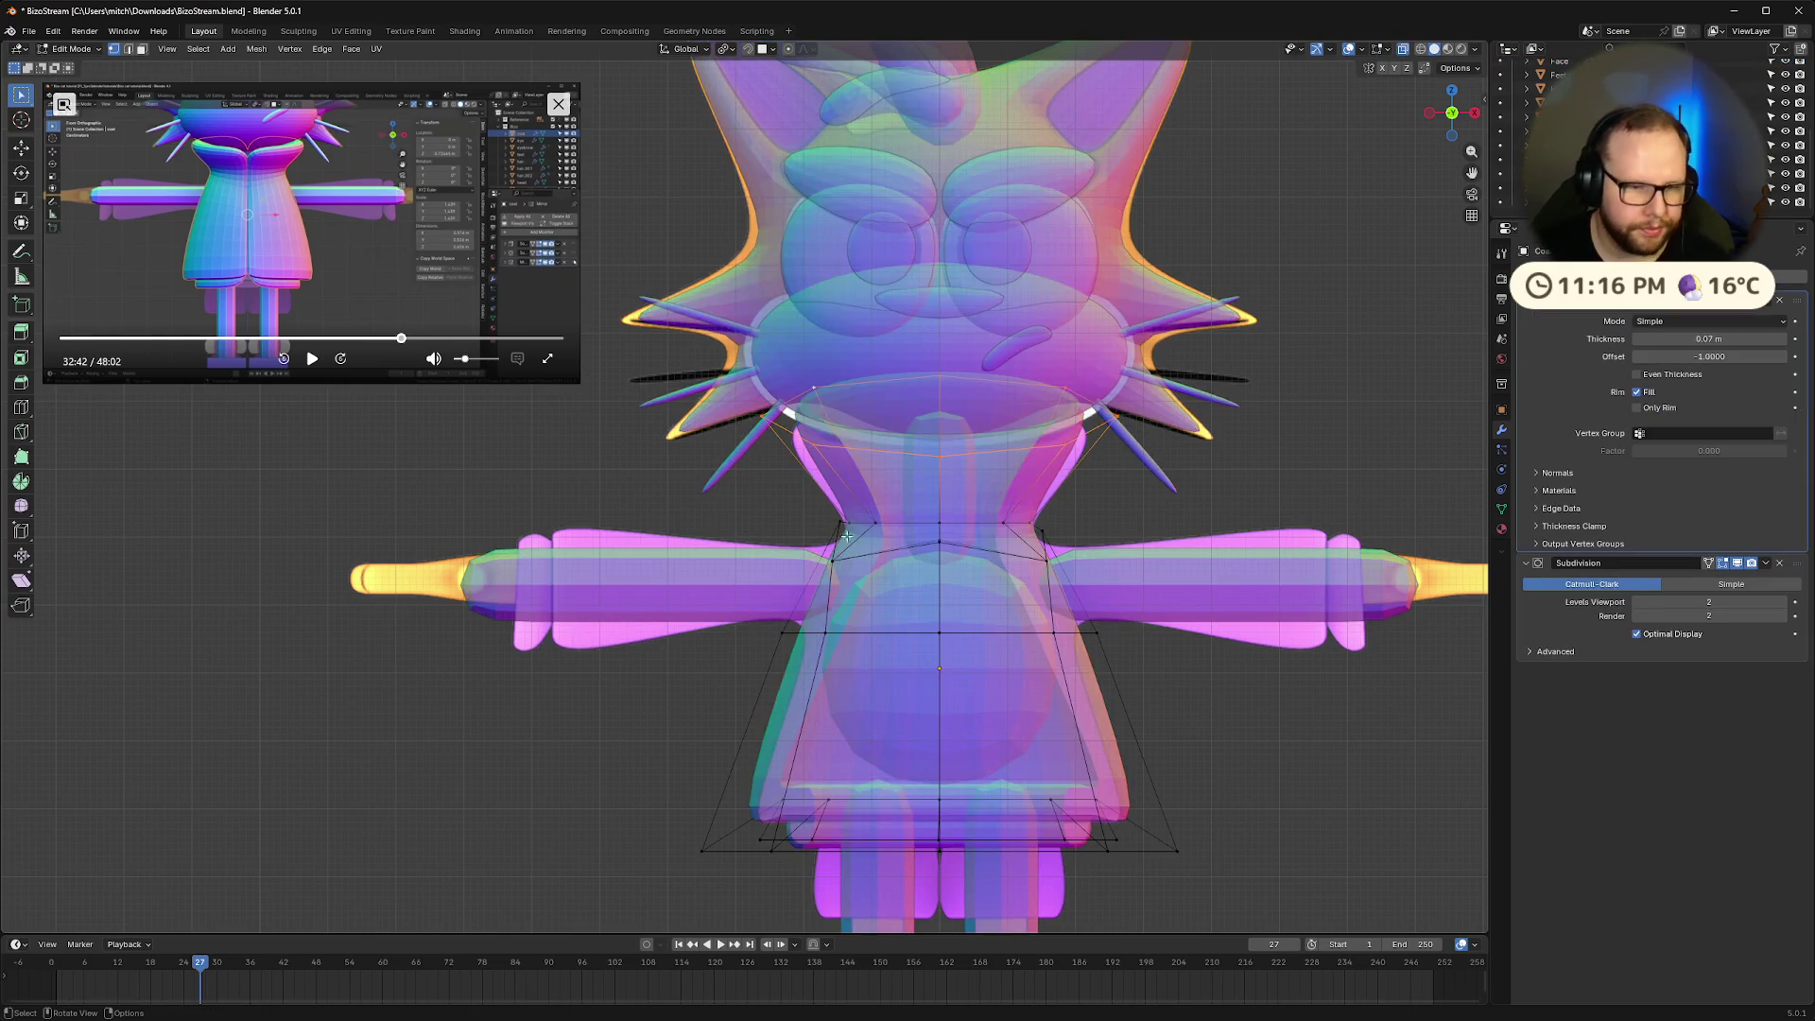
# Delete the left half of the coat's cage vertices
pyautogui.moveTo(653, 320)
pyautogui.mouseDown()
pyautogui.moveTo(680, 435)
pyautogui.moveTo(879, 785)
pyautogui.moveTo(902, 784)
pyautogui.moveTo(878, 772)
pyautogui.mouseUp()
pyautogui.press('x')
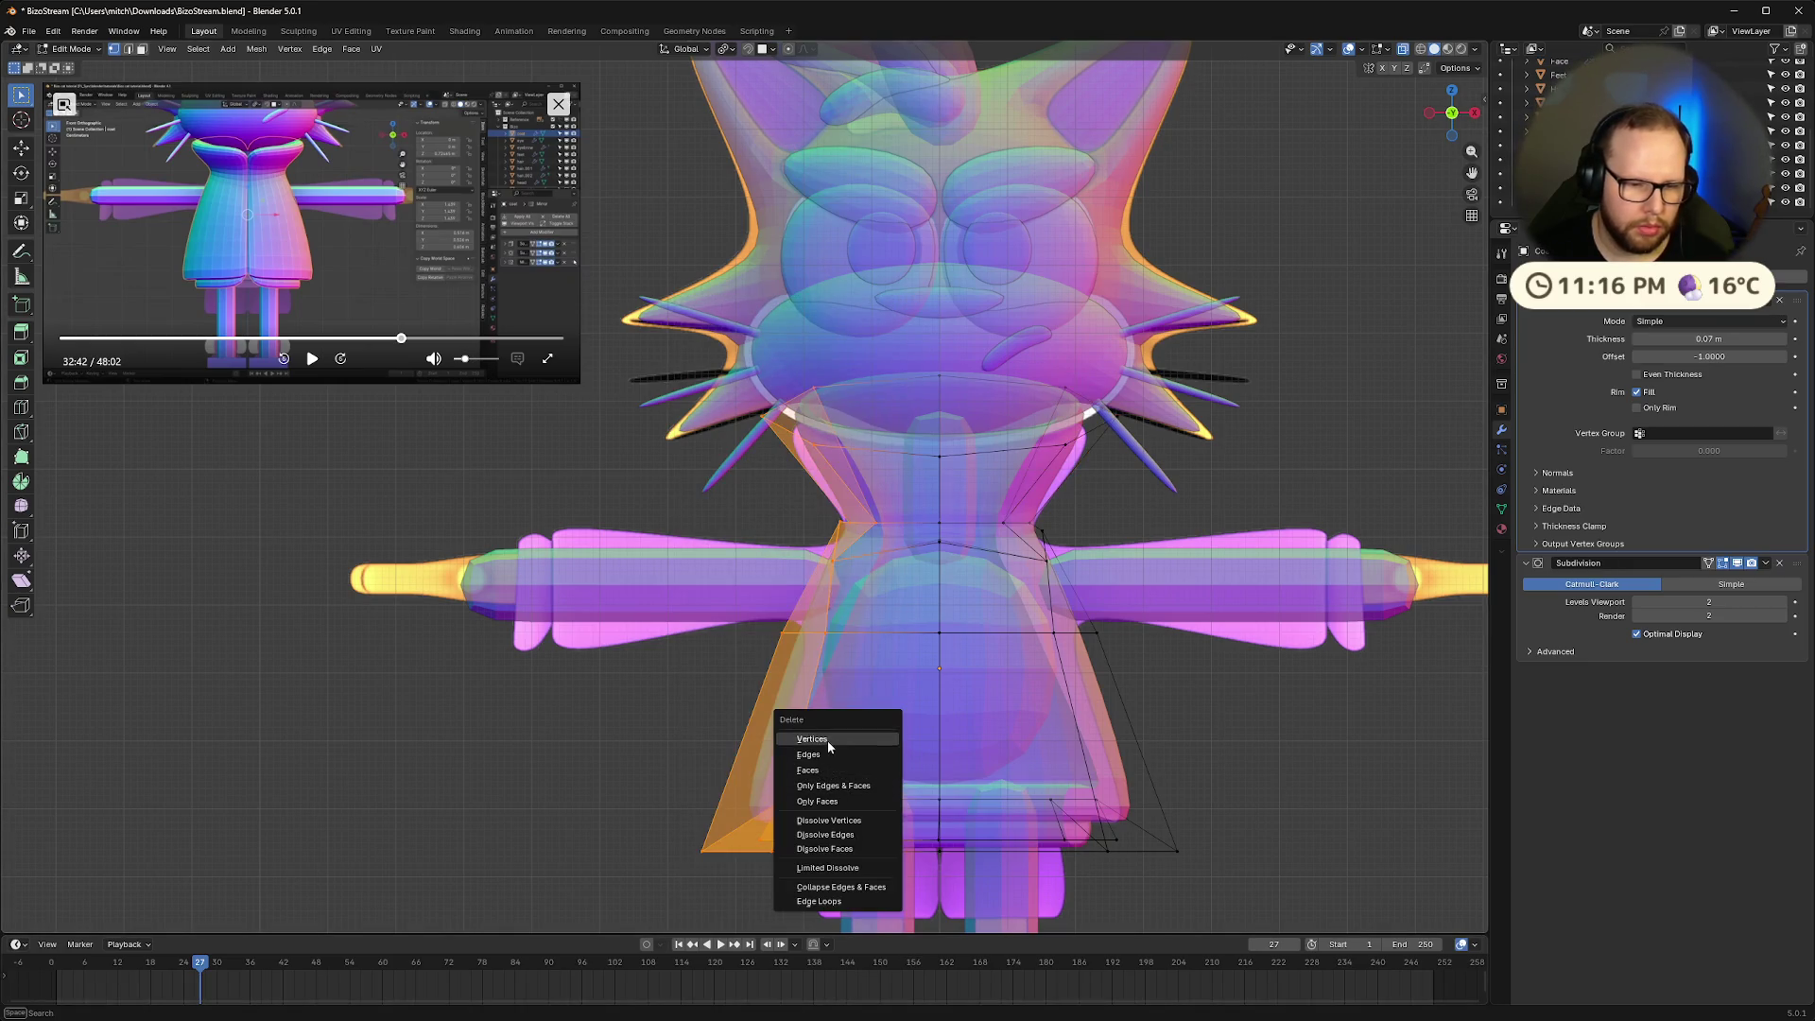
pyautogui.click(826, 739)
# Add a Mirror modifier with Clipping and move it to the top of the stack
pyautogui.click(1701, 277)
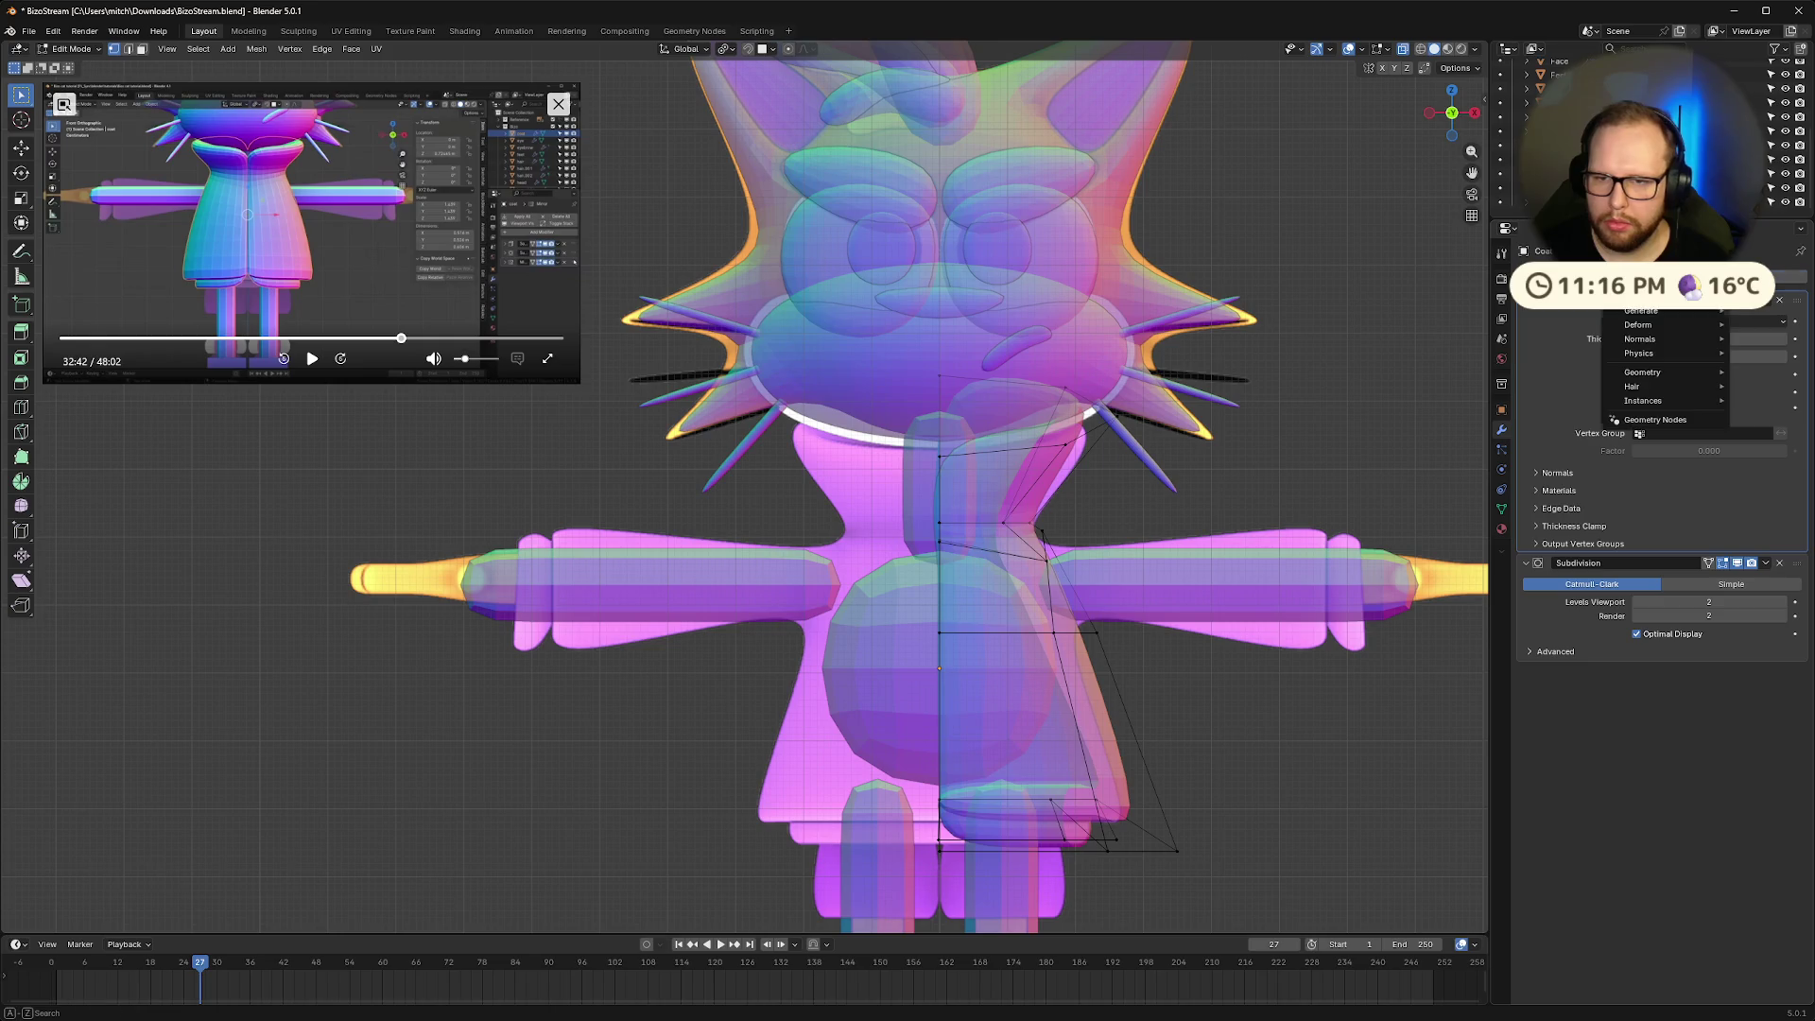
pyautogui.write('mirr')
pyautogui.press('Return')
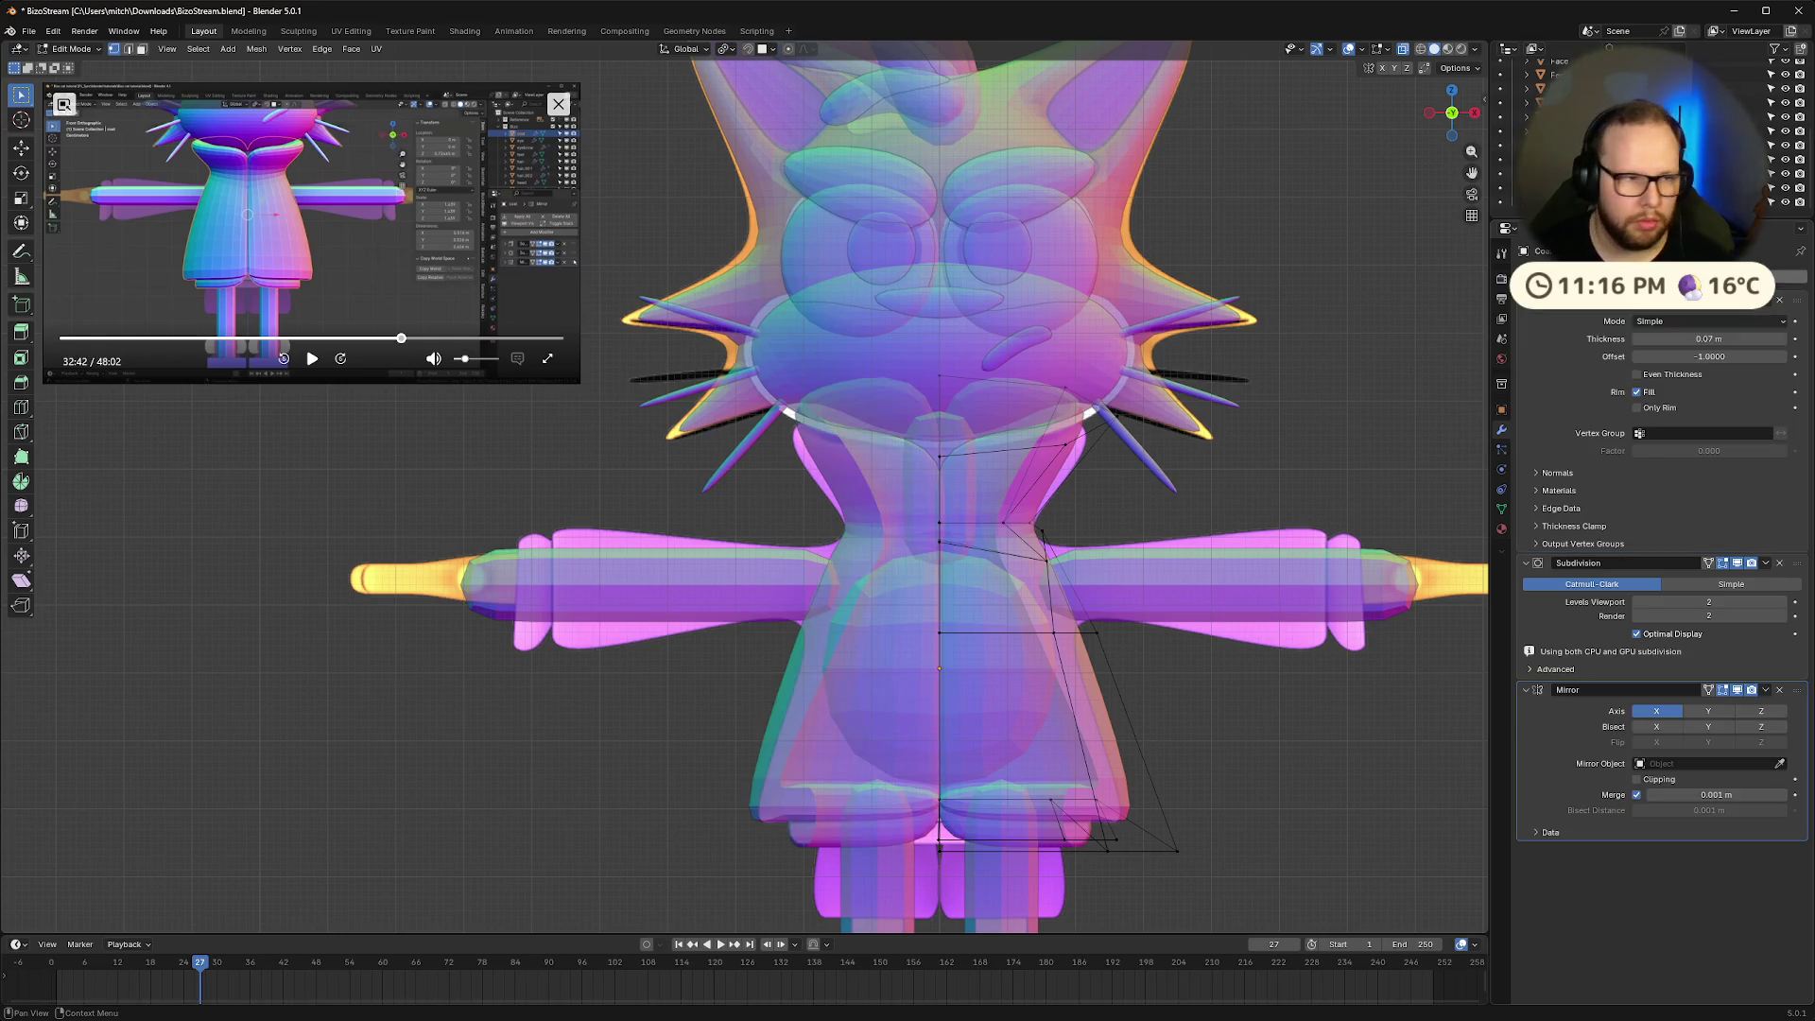
pyautogui.click(1636, 780)
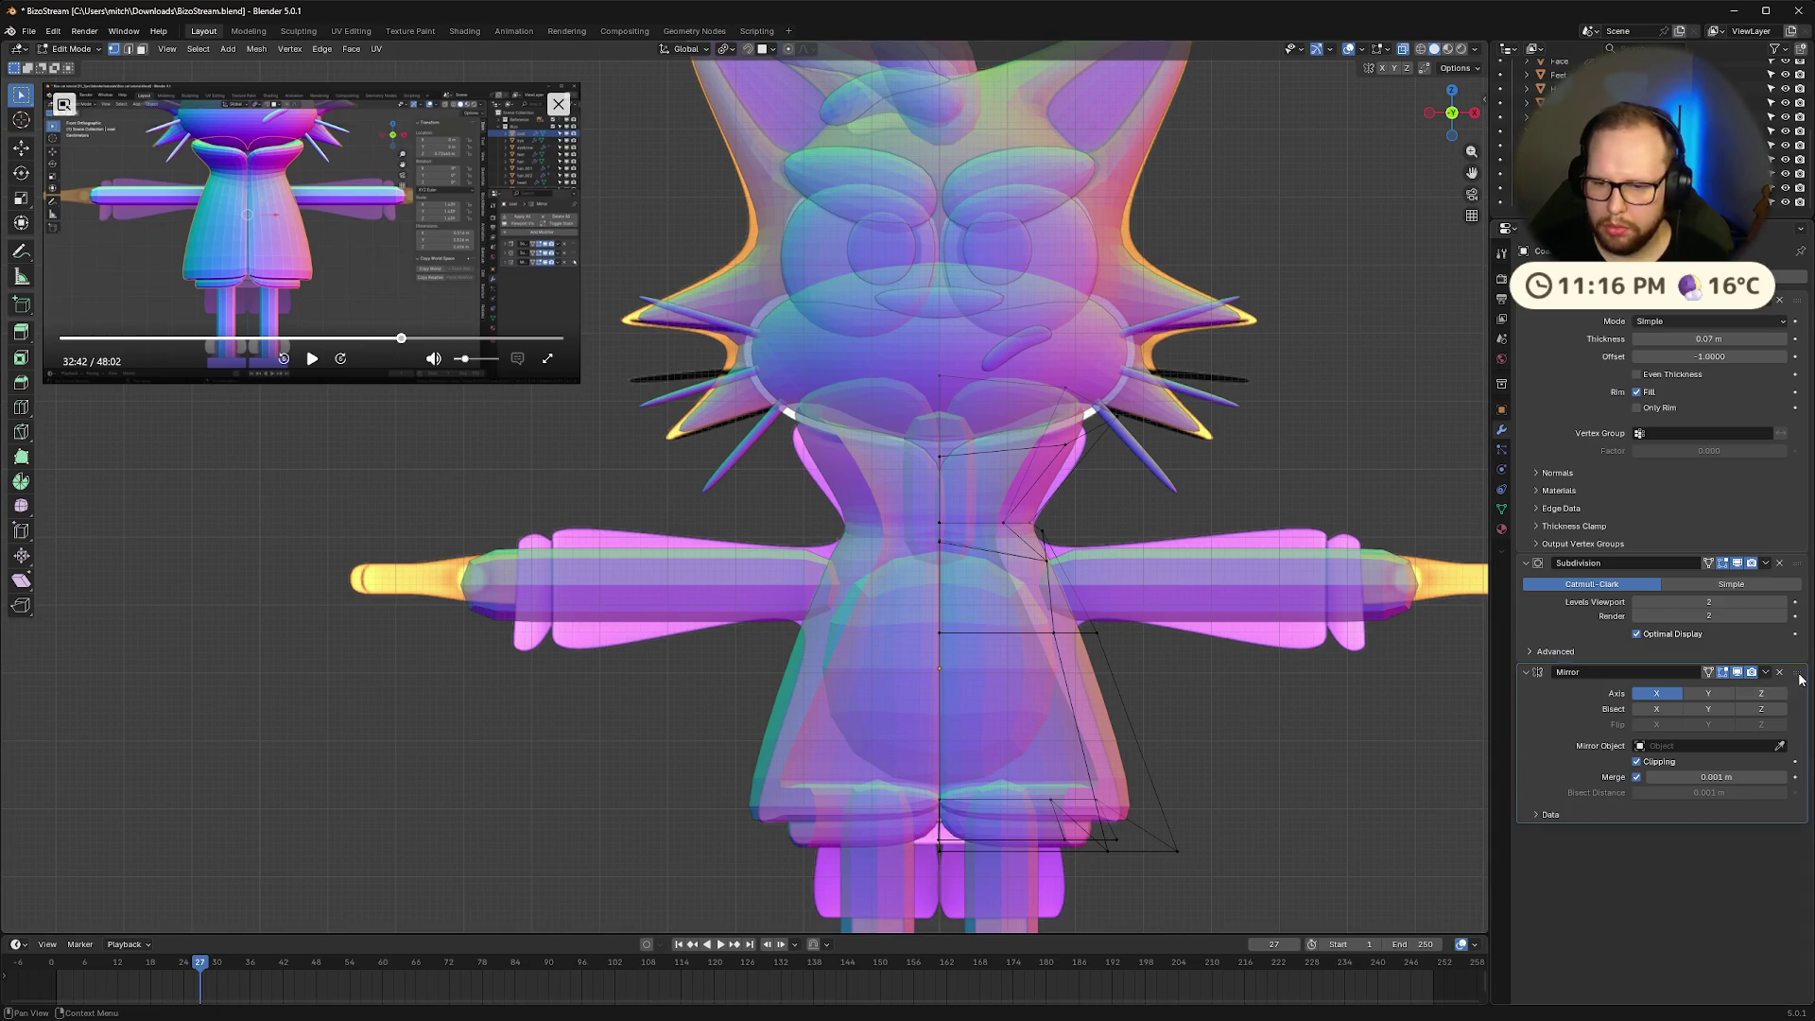
pyautogui.moveTo(1798, 672); pyautogui.dragTo(1790, 305)
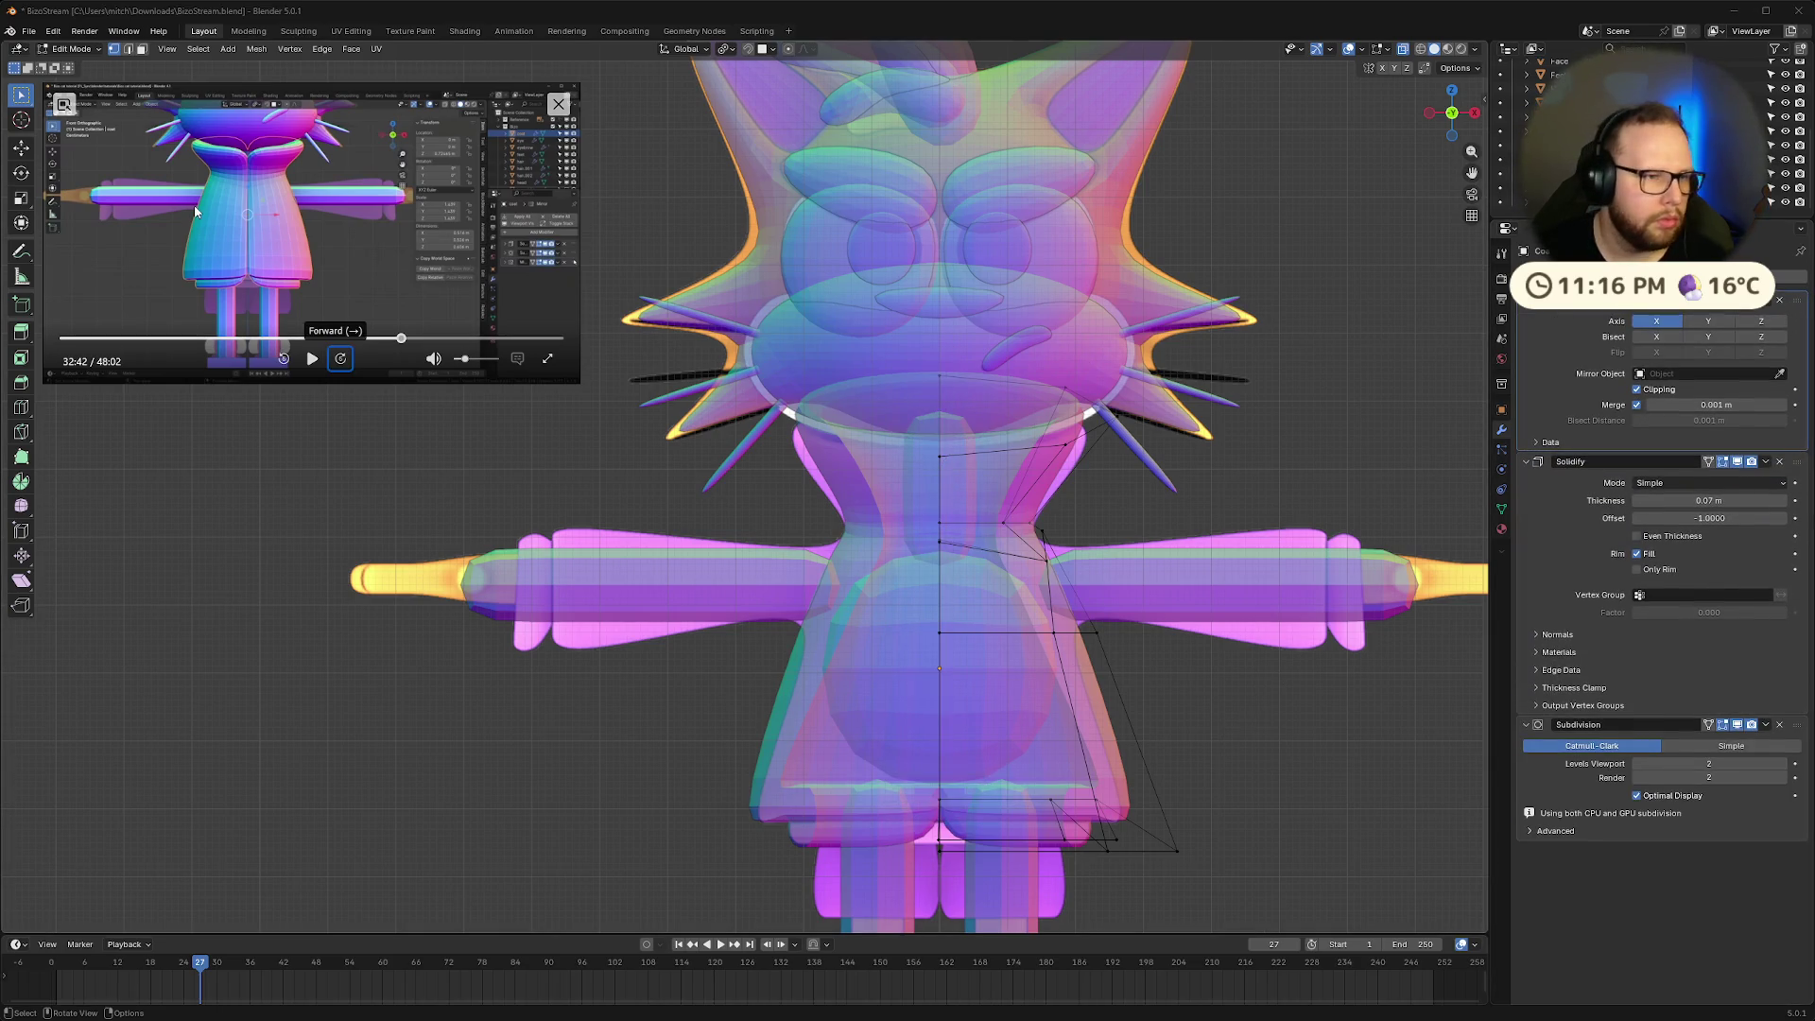
pyautogui.click(312, 358)
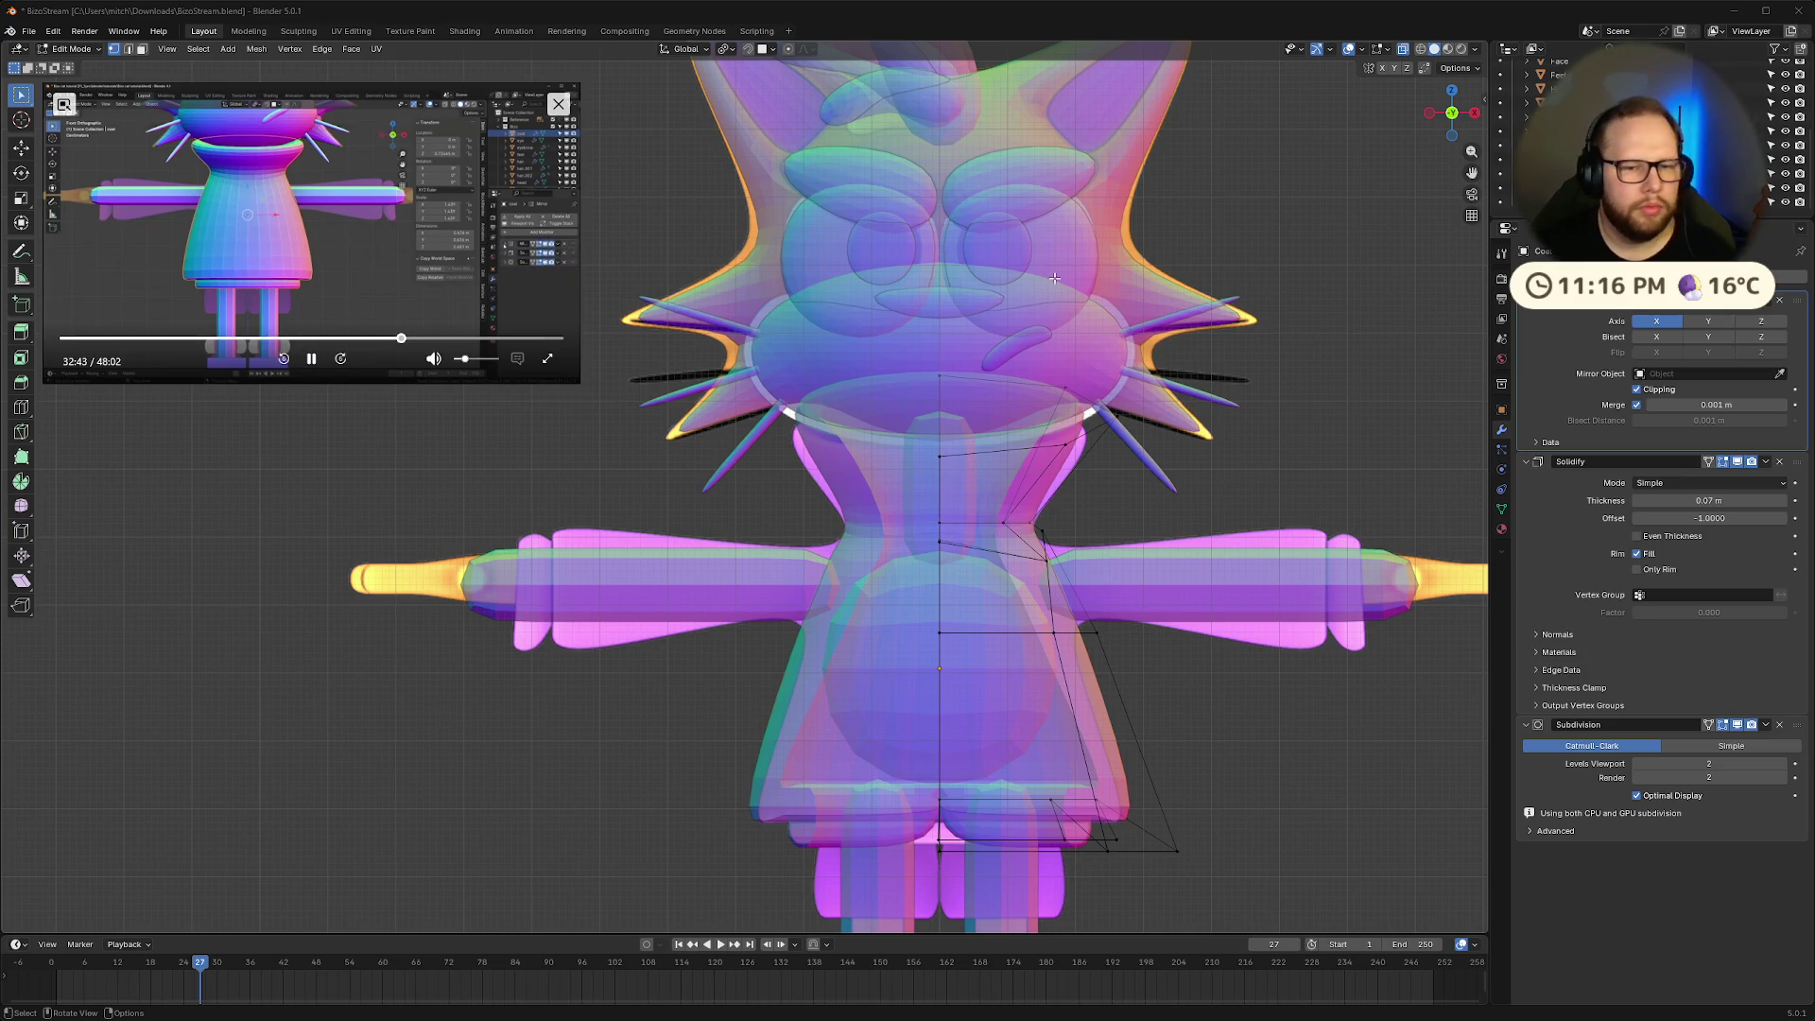
# Inspect the mirrored coat from below and the front, then re-enter Edit Mode with Subdivision active
pyautogui.scroll(-2, 1160, 437)
pyautogui.press('Tab')
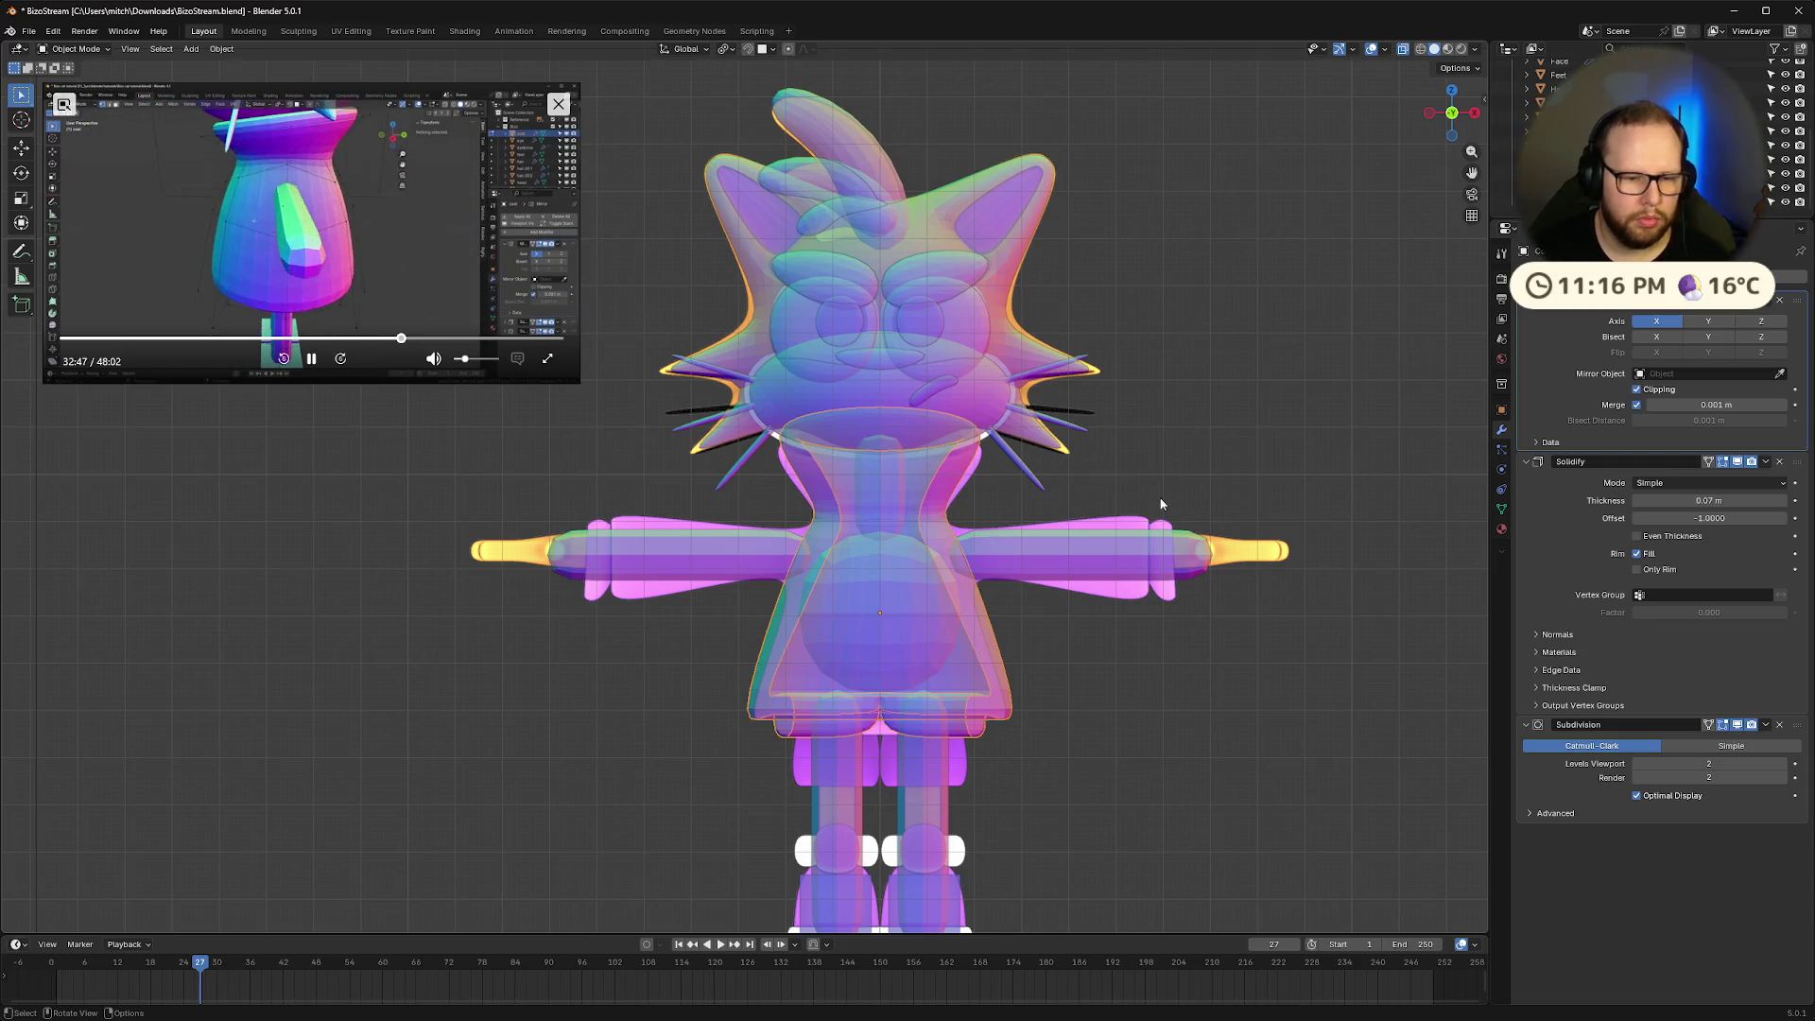
pyautogui.moveTo(1161, 482); pyautogui.dragTo(1161, 429, button='middle')
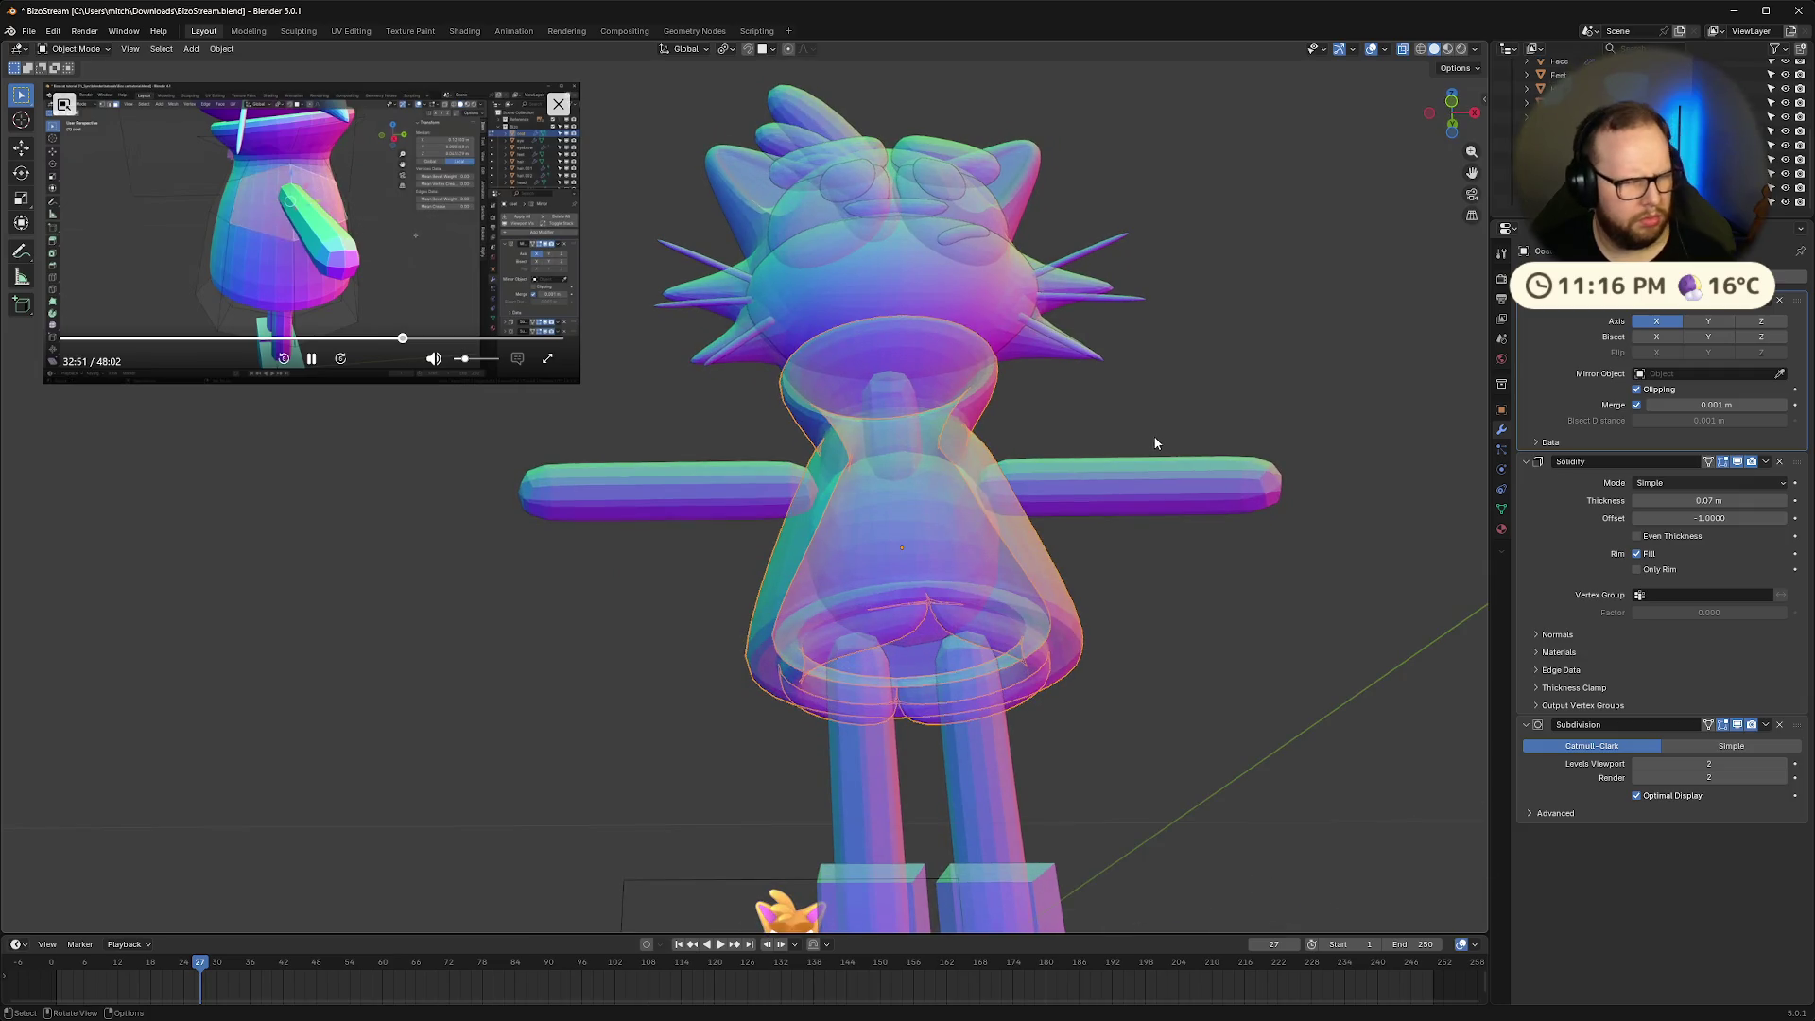
pyautogui.click(314, 359)
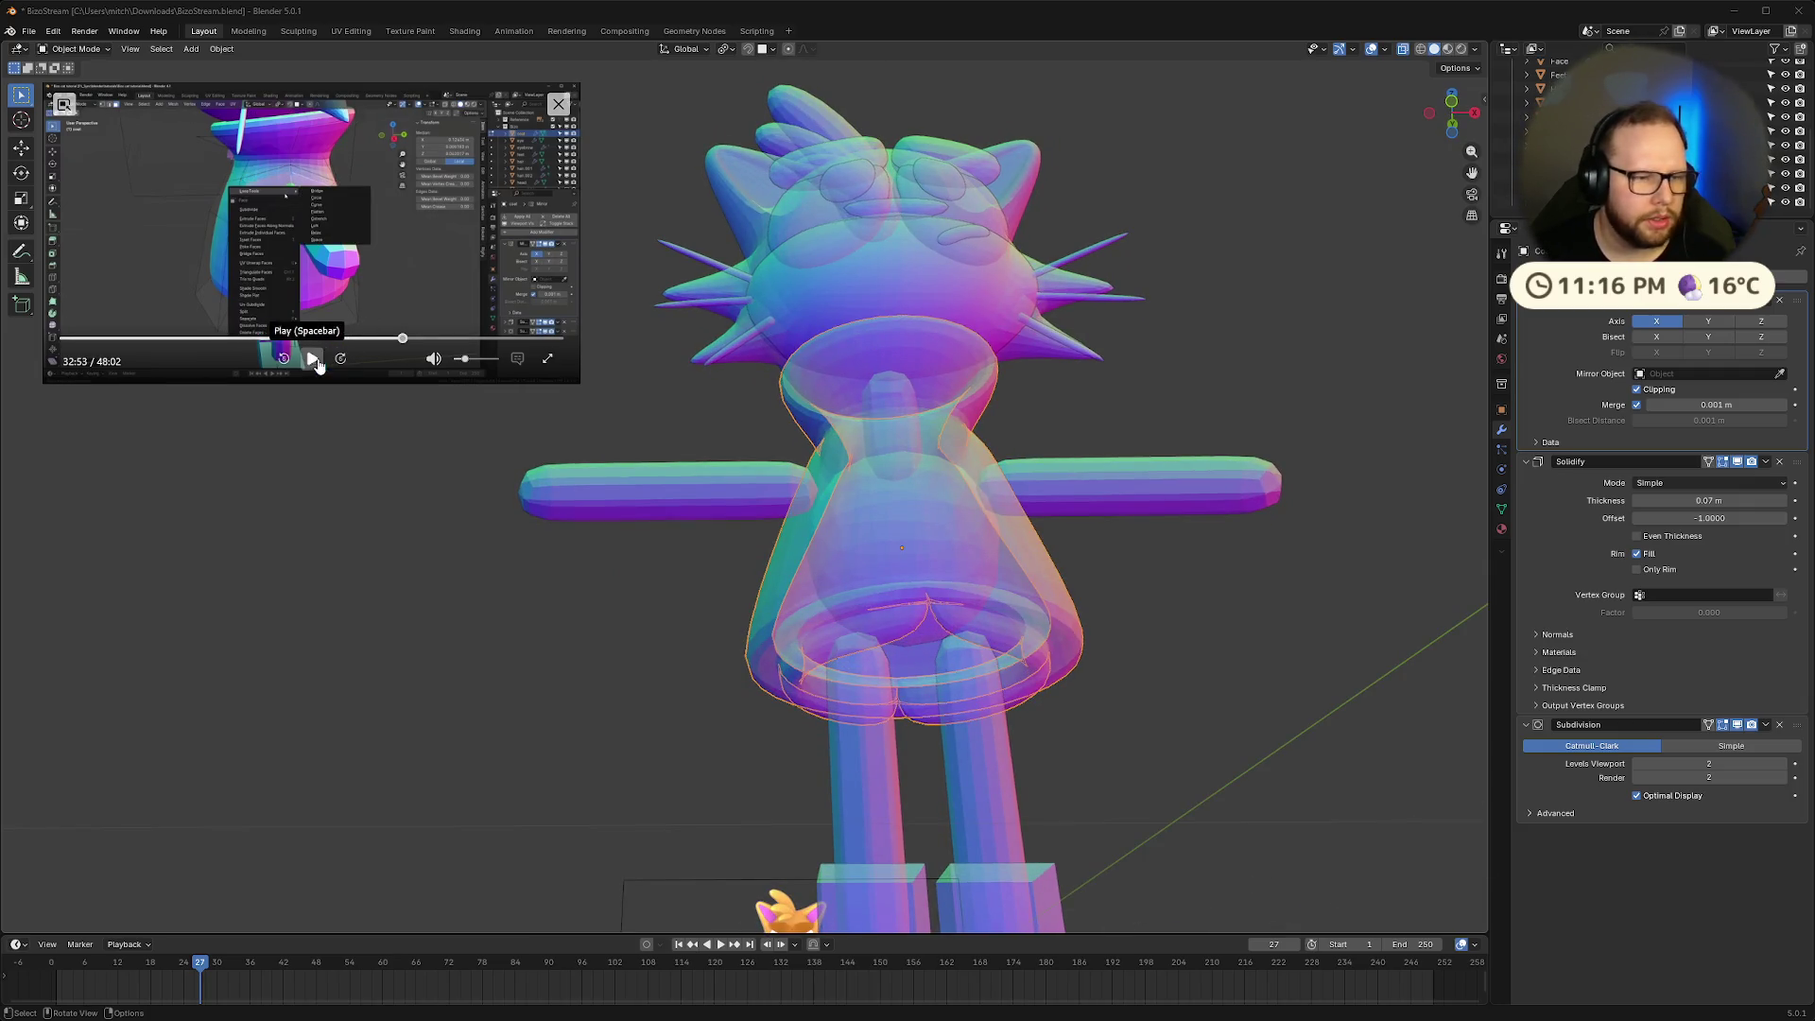
pyautogui.moveTo(1285, 360); pyautogui.dragTo(1253, 463, button='middle')
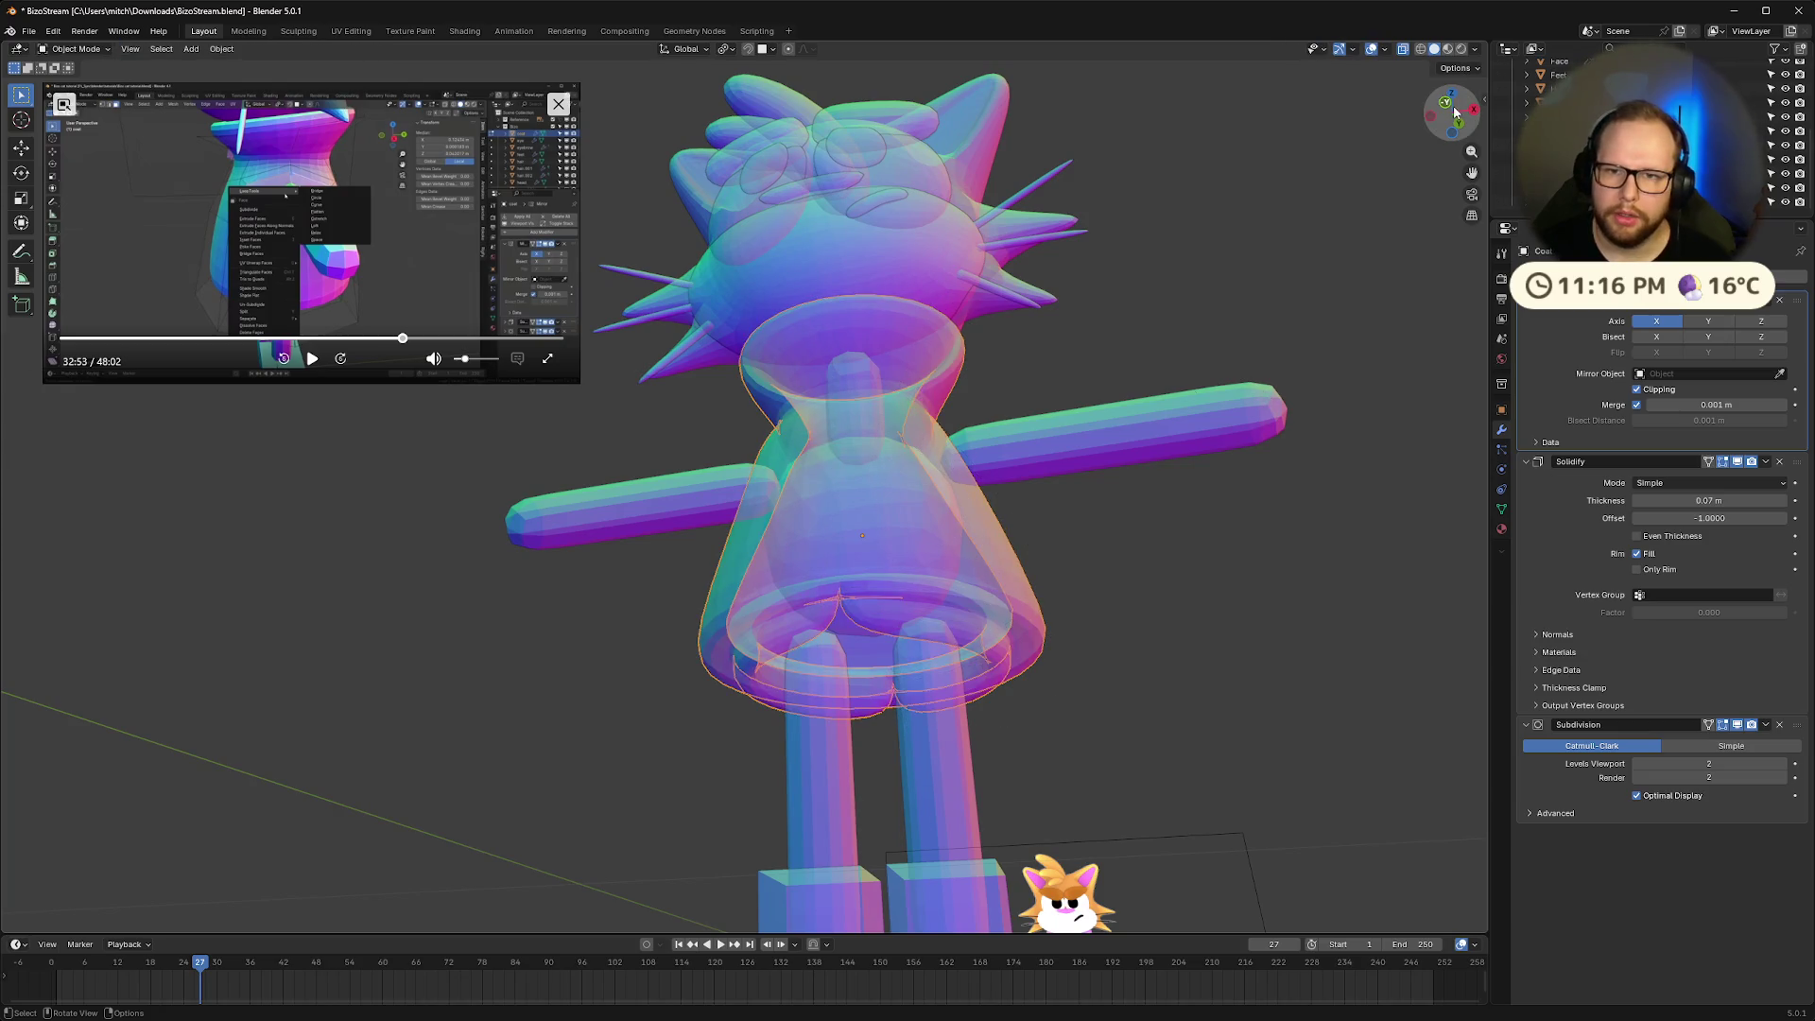
pyautogui.click(1454, 111)
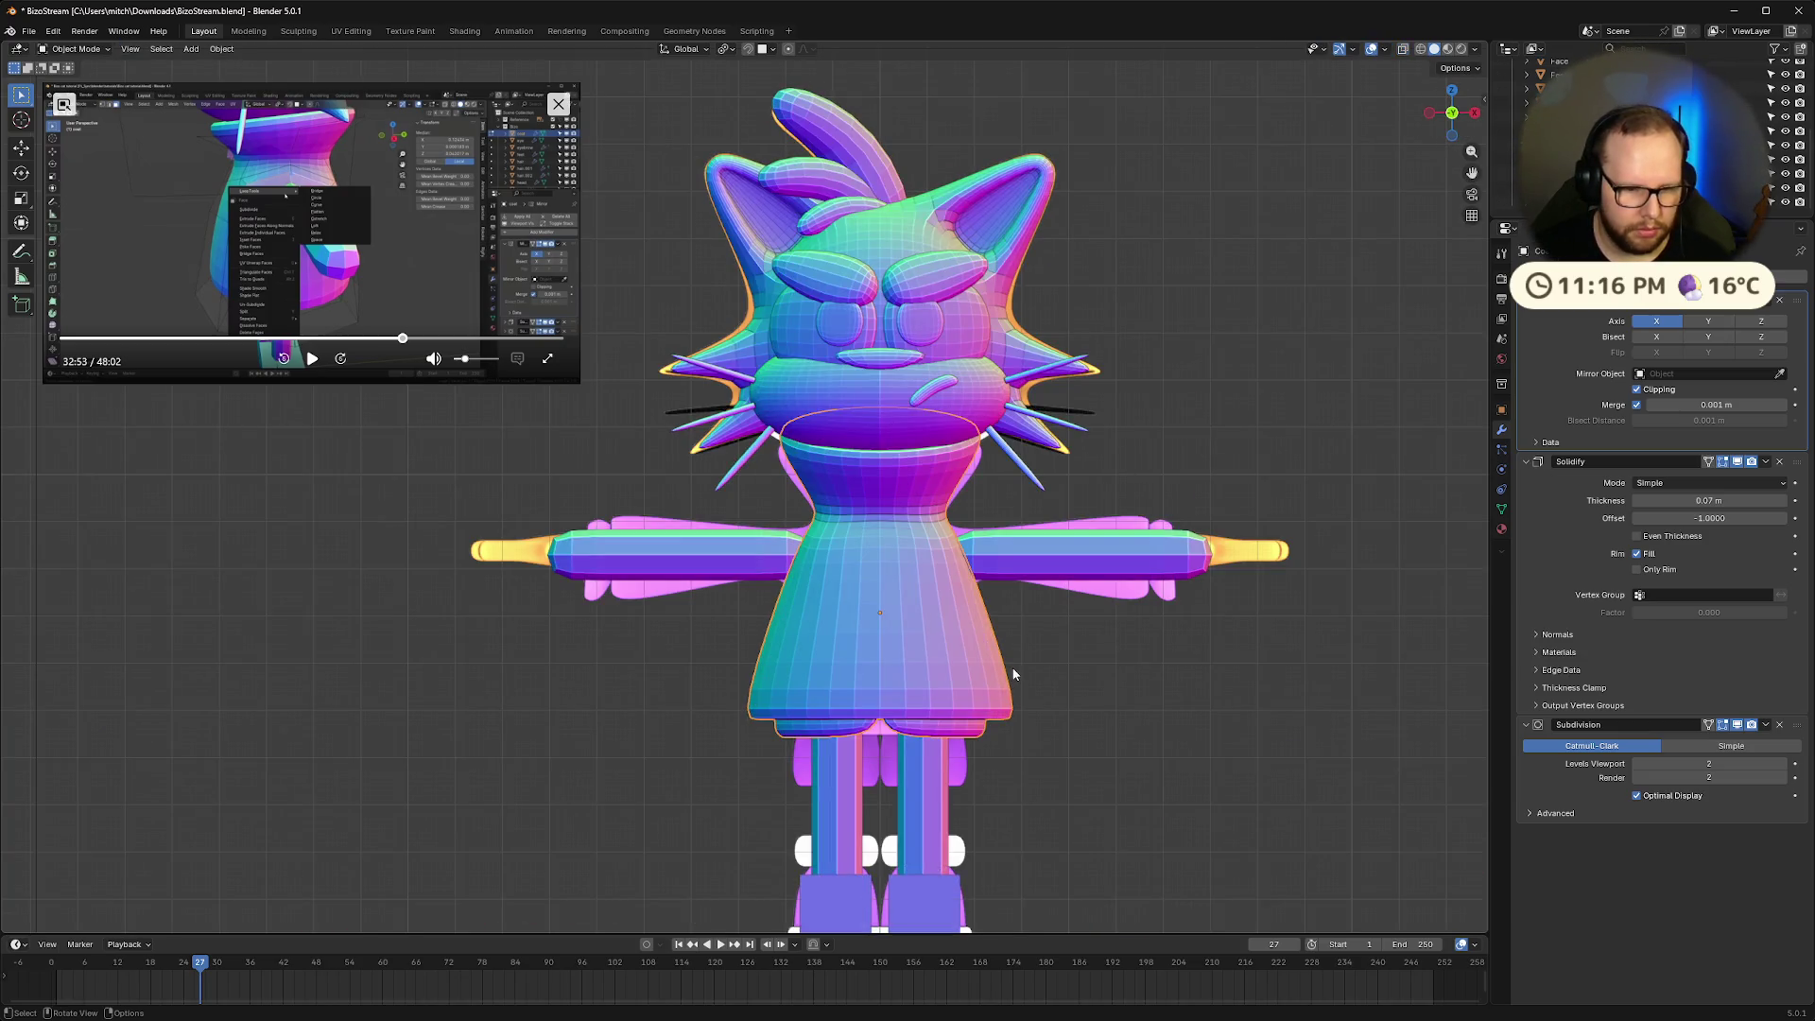
pyautogui.moveTo(1017, 666)
pyautogui.mouseDown(button='middle')
pyautogui.moveTo(1019, 646)
pyautogui.moveTo(881, 537)
pyautogui.moveTo(794, 549)
pyautogui.moveTo(736, 518)
pyautogui.moveTo(1002, 597)
pyautogui.moveTo(1138, 510)
pyautogui.moveTo(1150, 644)
pyautogui.mouseUp(button='middle')
pyautogui.press('Tab')
pyautogui.click(1799, 564)
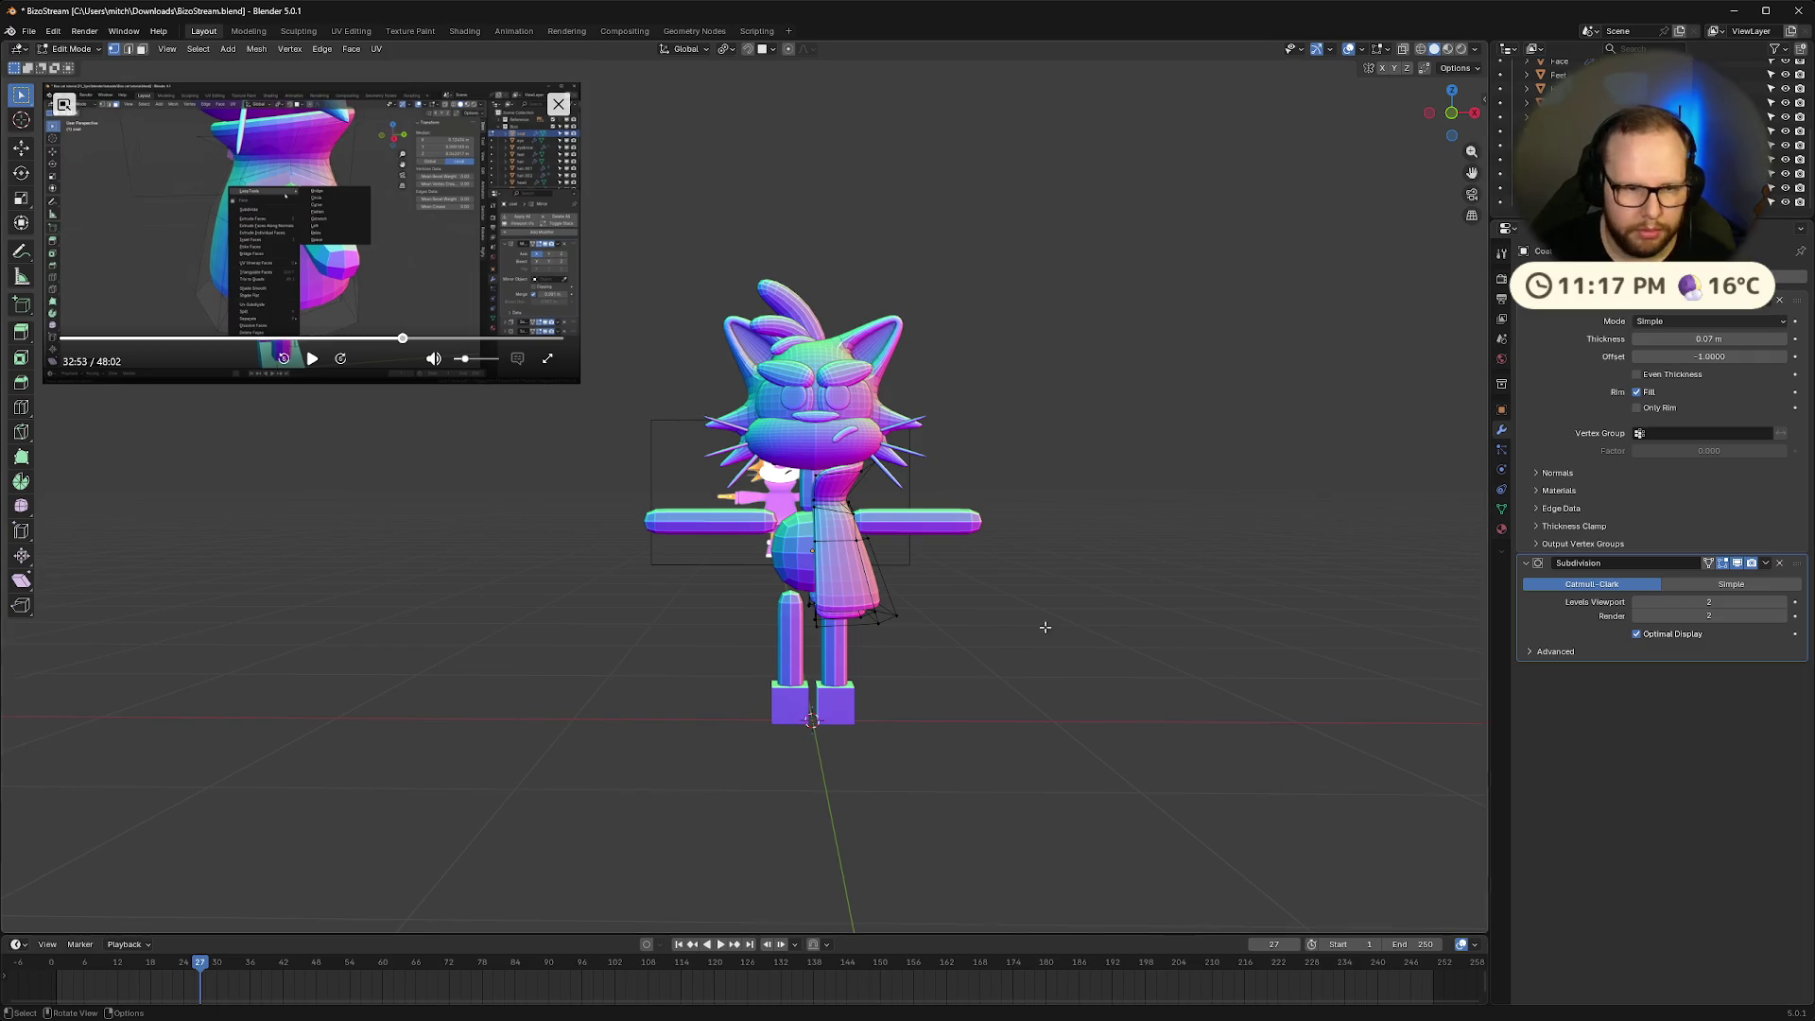
# Isolate the coat with Shift+H in a front X-ray view and re-enter Edit Mode
pyautogui.scroll(4, 984, 640)
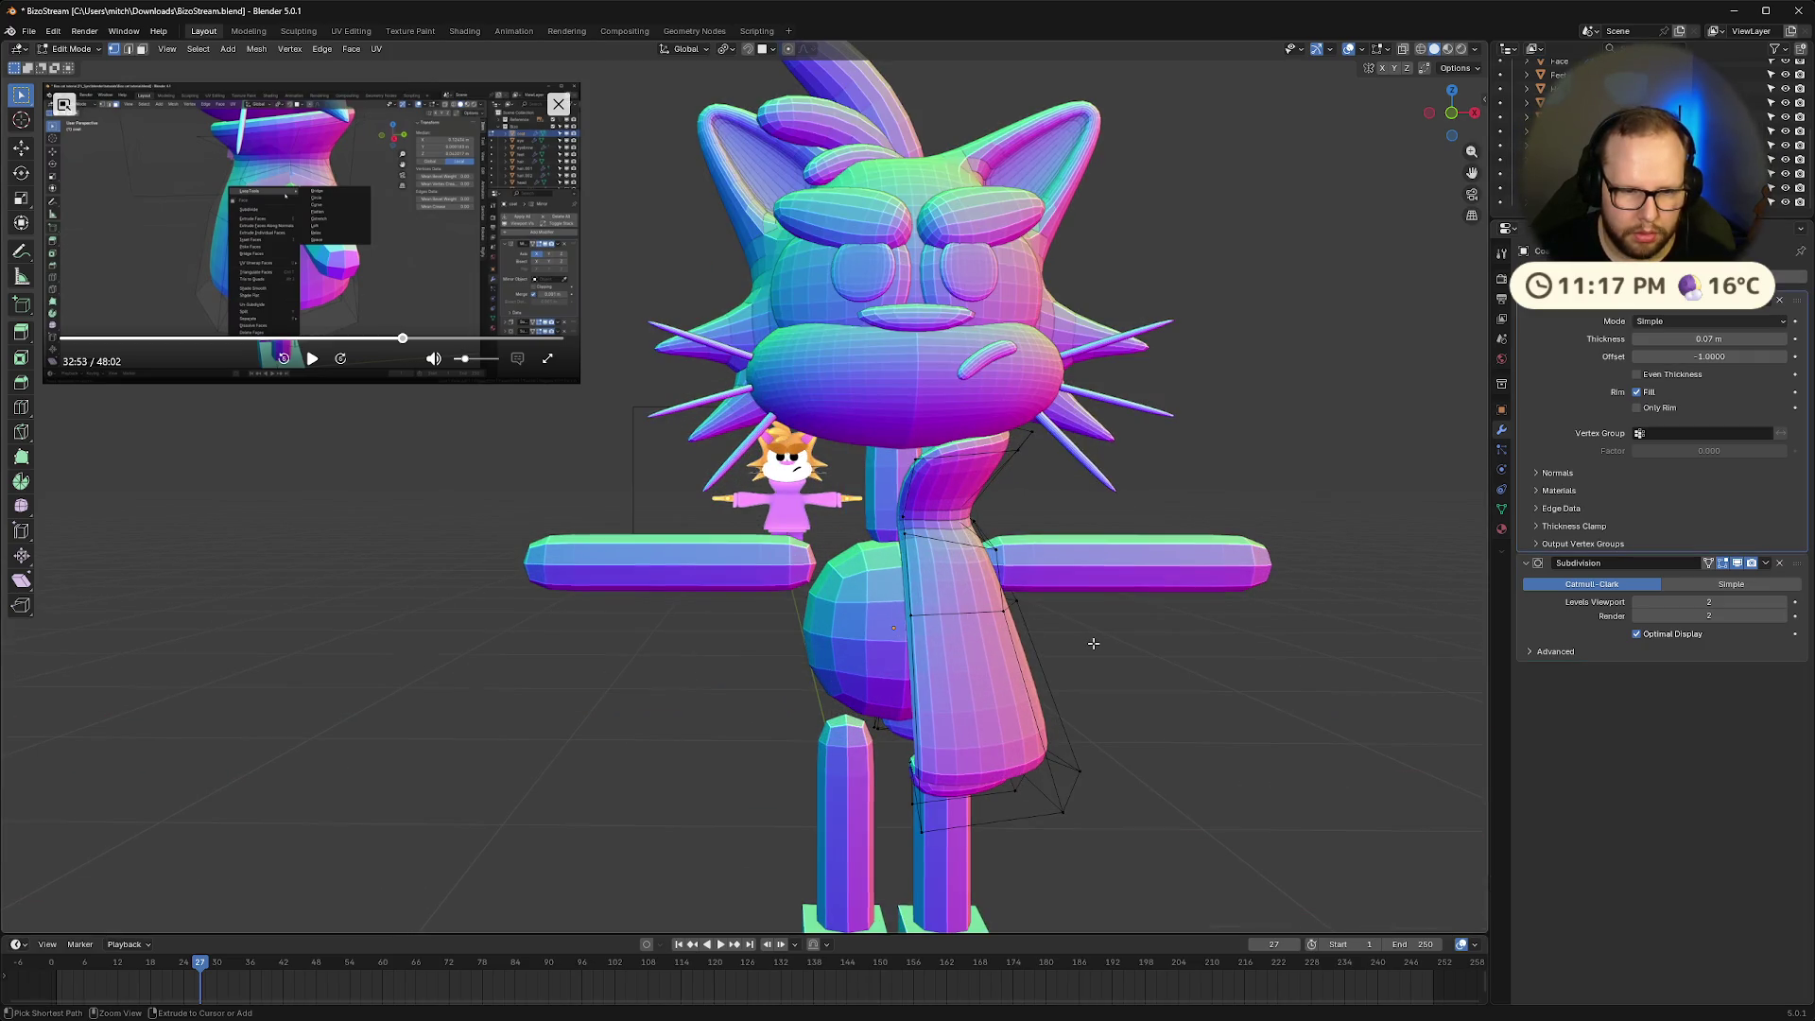
pyautogui.moveTo(1094, 642)
pyautogui.mouseDown(button='middle')
pyautogui.moveTo(1082, 491)
pyautogui.moveTo(1090, 645)
pyautogui.mouseUp(button='middle')
pyautogui.click(1452, 113)
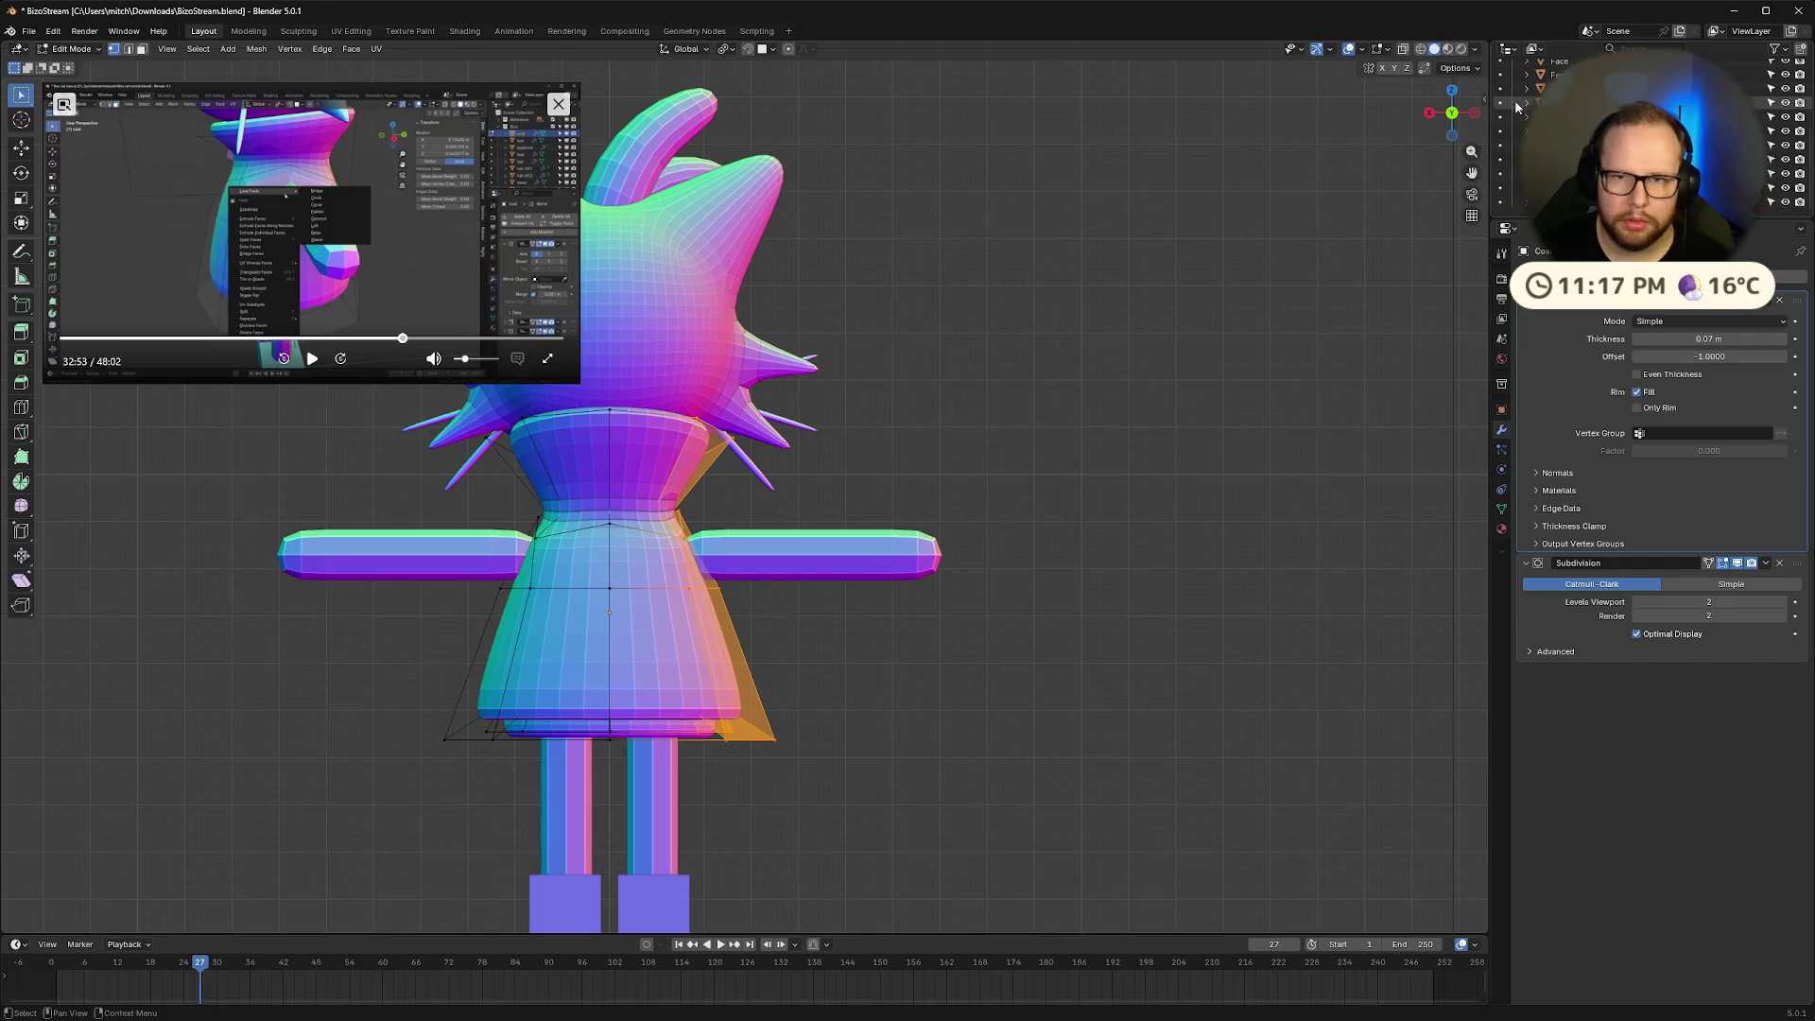
pyautogui.click(1475, 114)
pyautogui.click(1429, 112)
pyautogui.hotkey('alt', 'z')
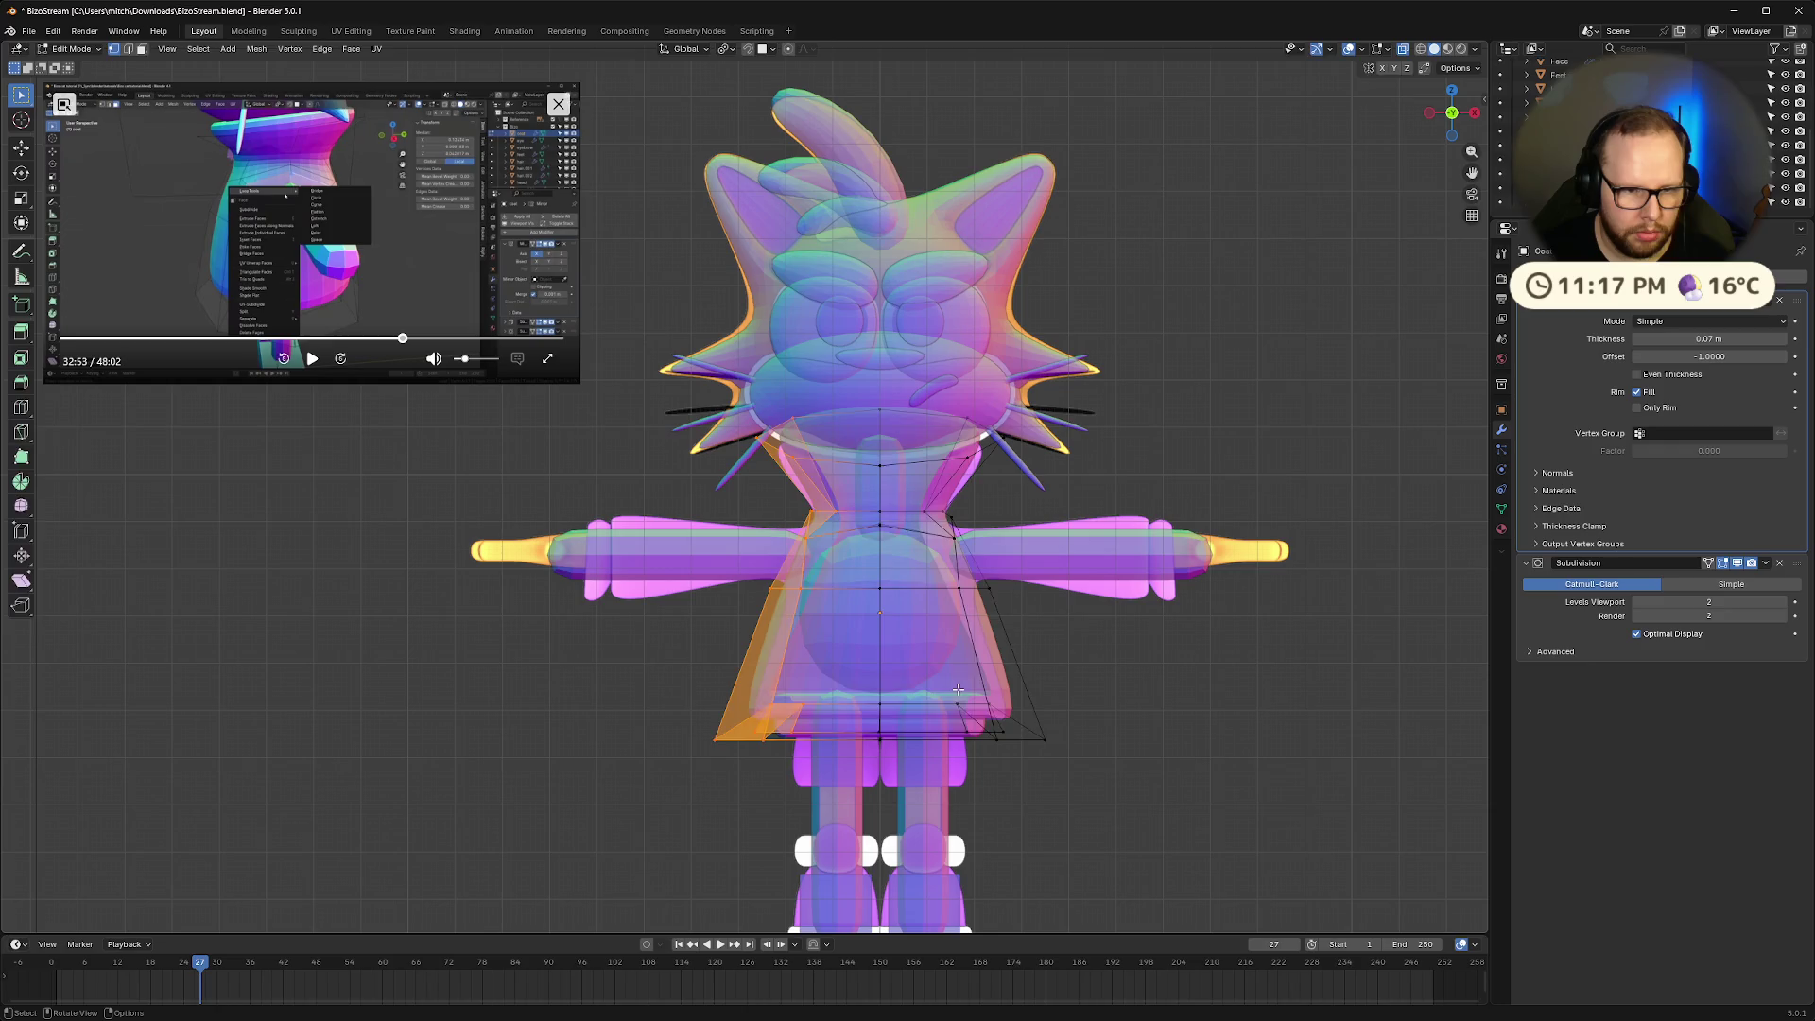
pyautogui.press('Tab')
pyautogui.hotkey('shift', 'h')
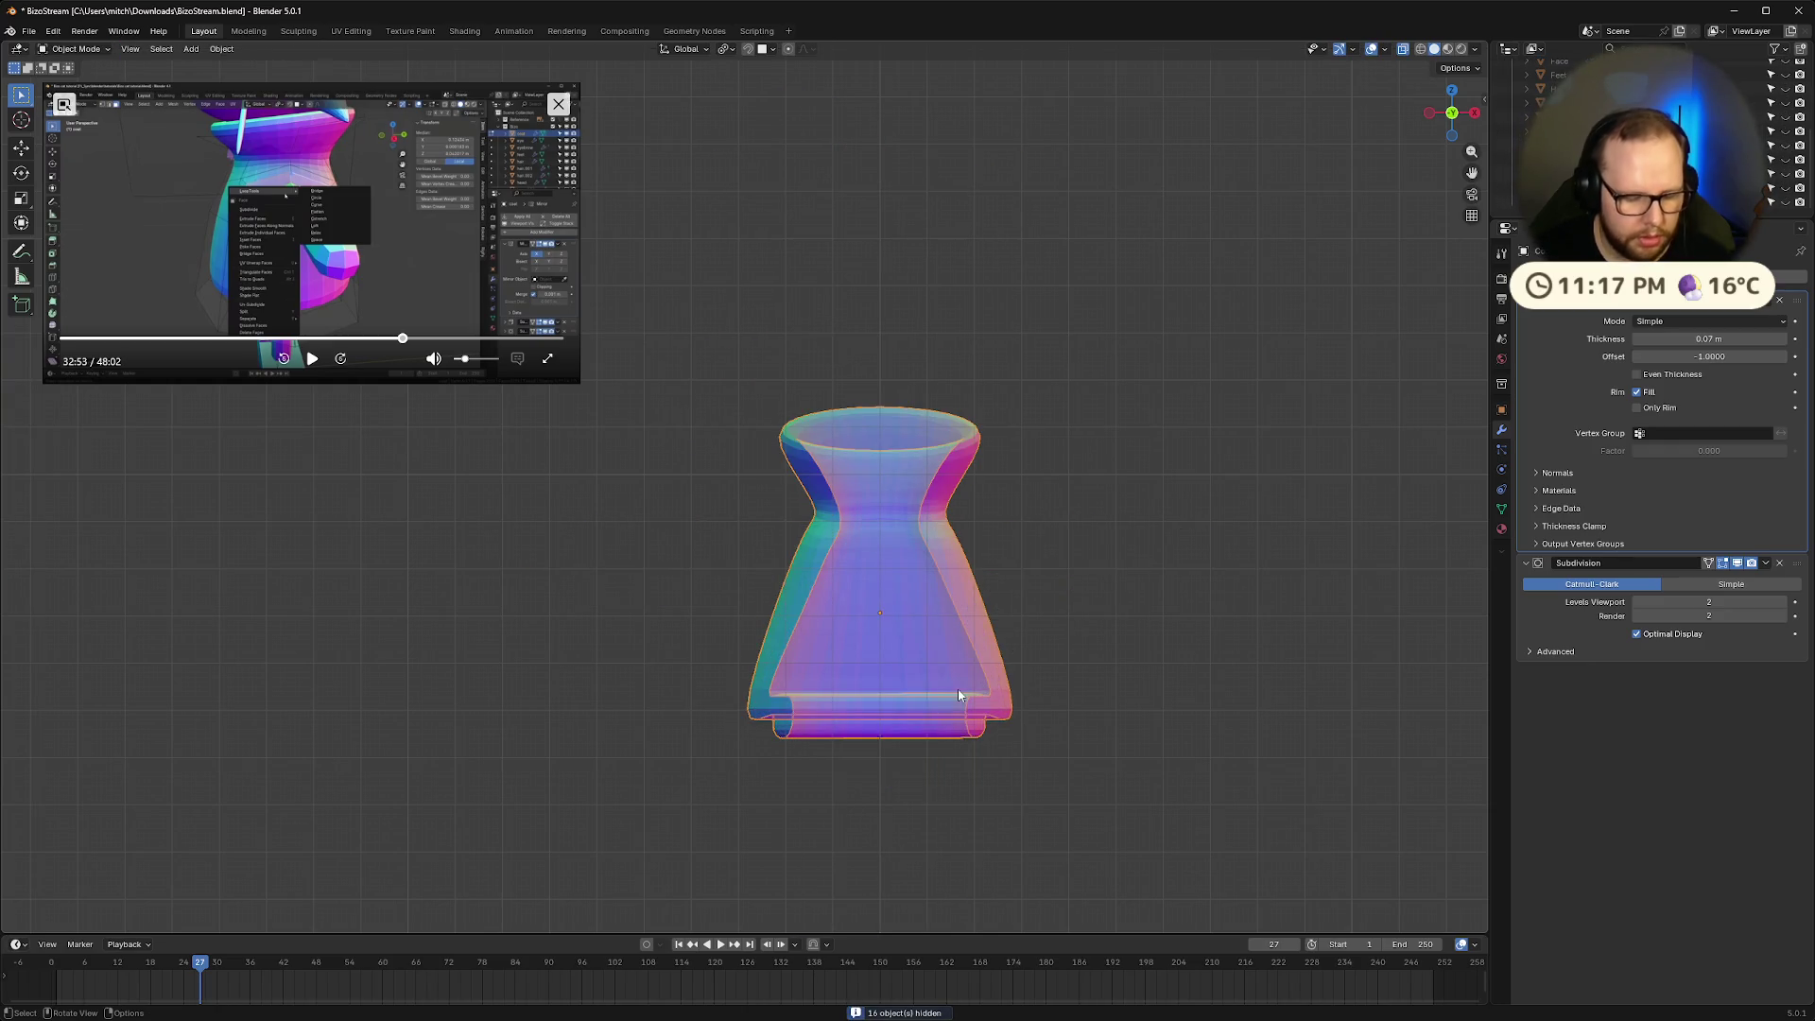
pyautogui.press('Tab')
# Delete the coat's left-side vertices, keeping the right half
pyautogui.click(721, 411)
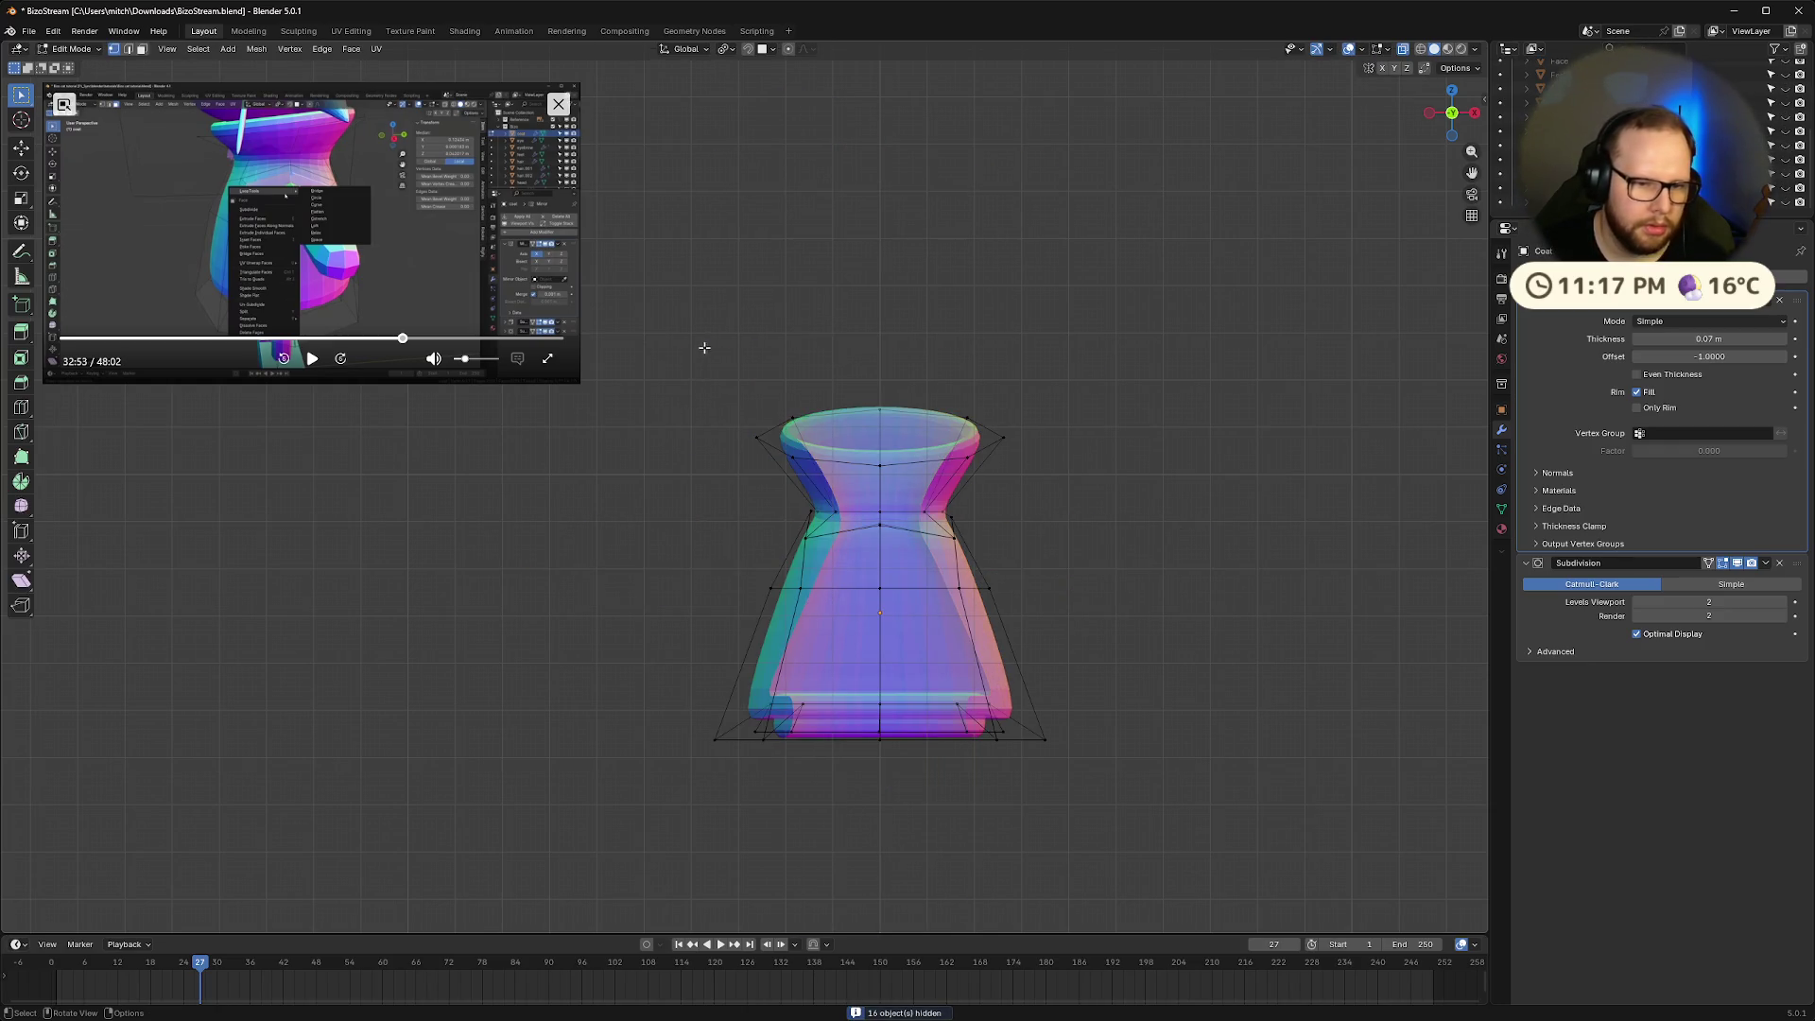
pyautogui.moveTo(704, 348)
pyautogui.mouseDown()
pyautogui.moveTo(851, 859)
pyautogui.moveTo(877, 871)
pyautogui.mouseUp()
pyautogui.rightClick(767, 531)
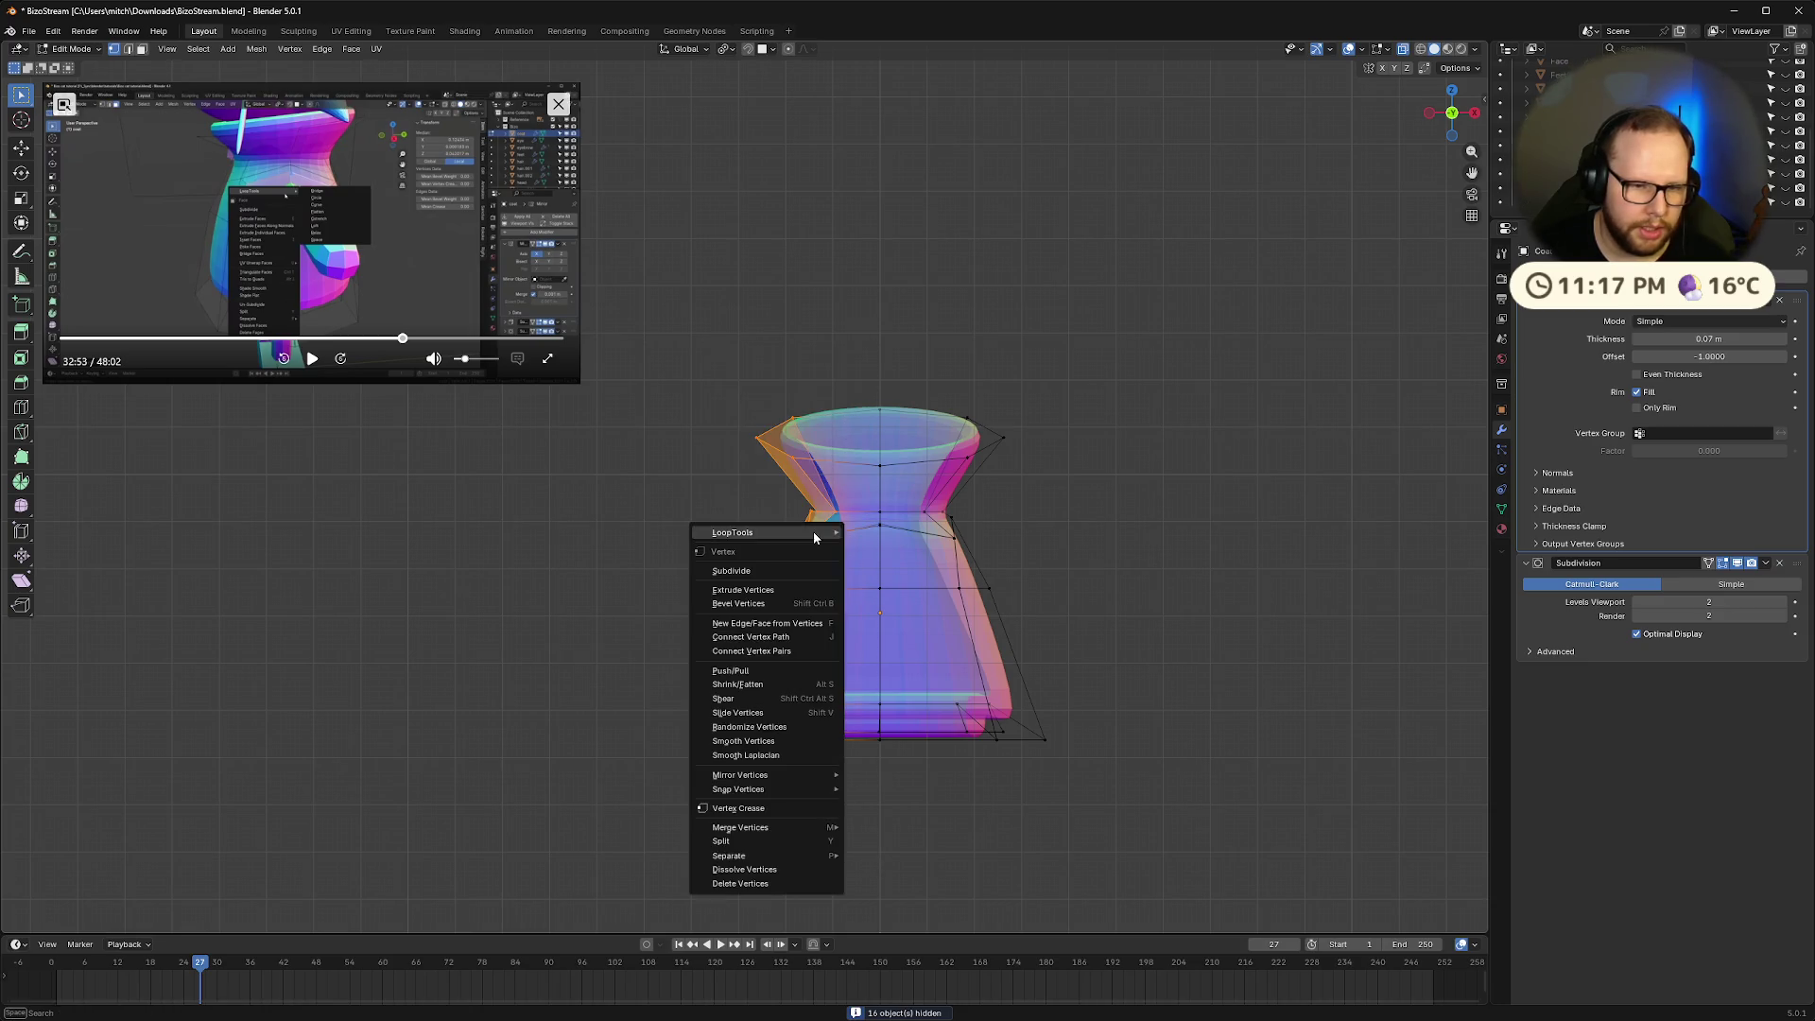
pyautogui.press('Escape')
pyautogui.press('x')
pyautogui.click(757, 561)
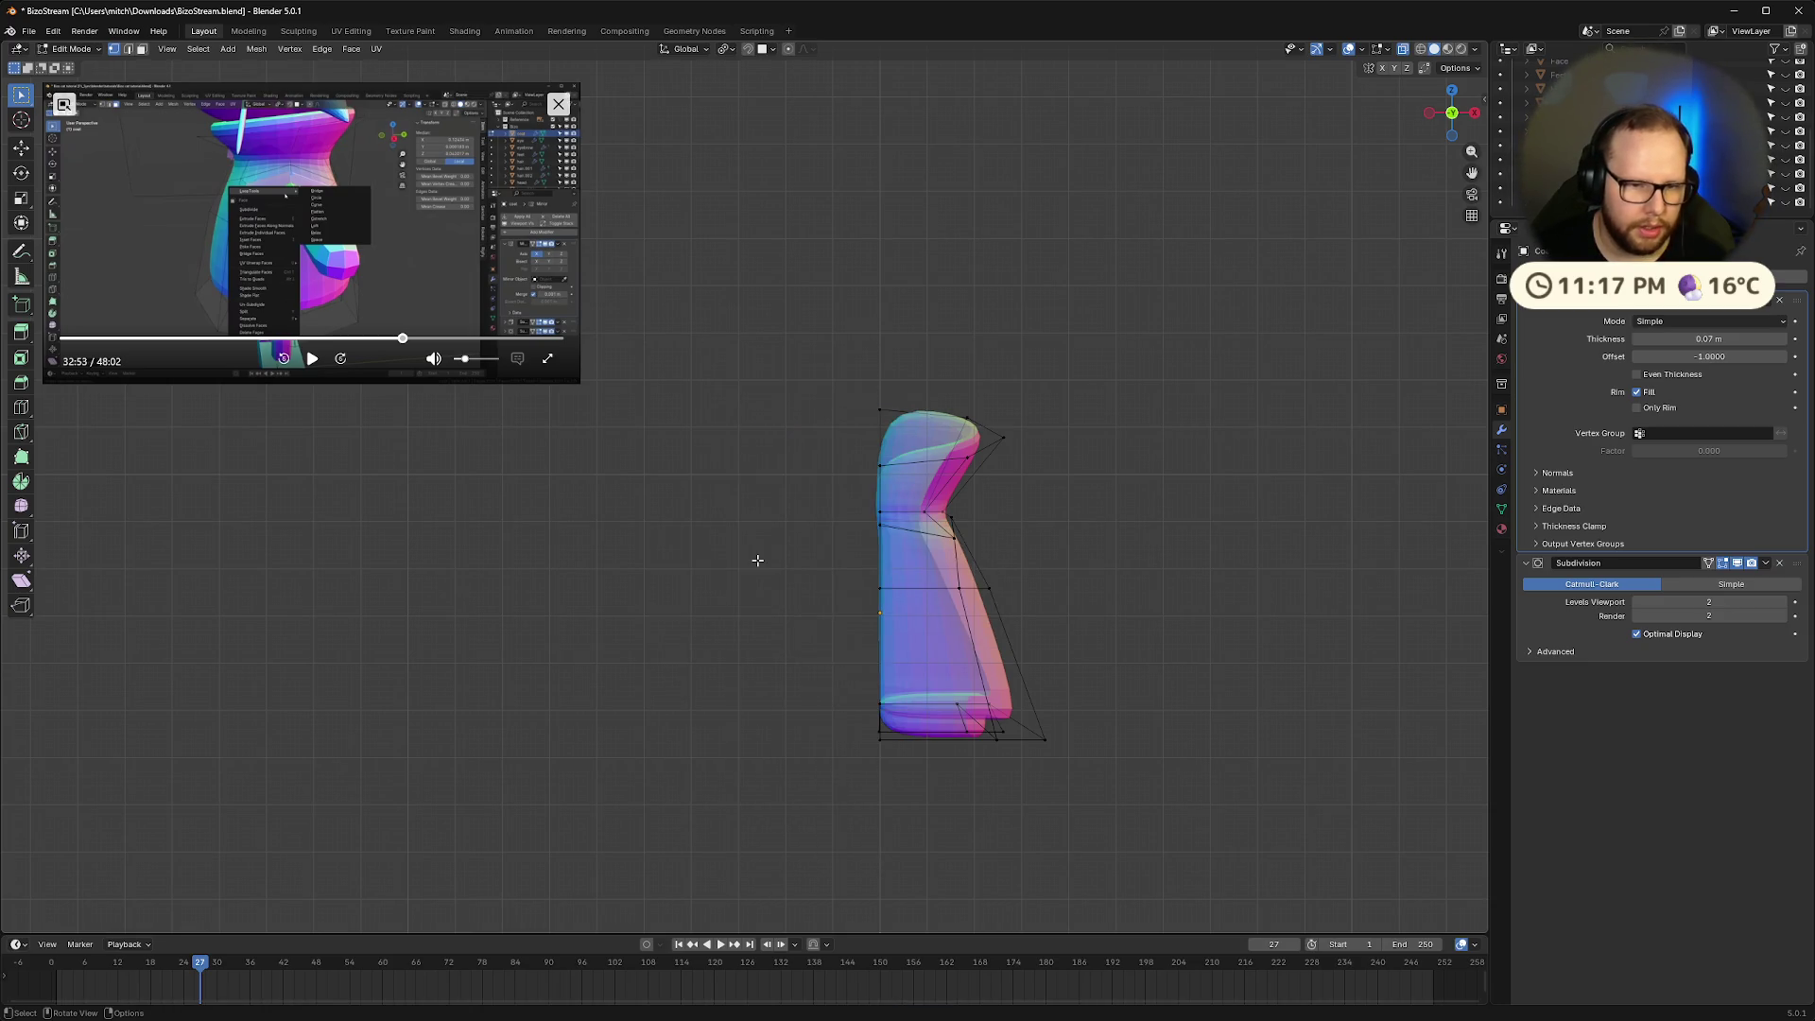
# Add an X-axis Mirror modifier with Clipping and drag it to the top of the stack
pyautogui.click(1664, 278)
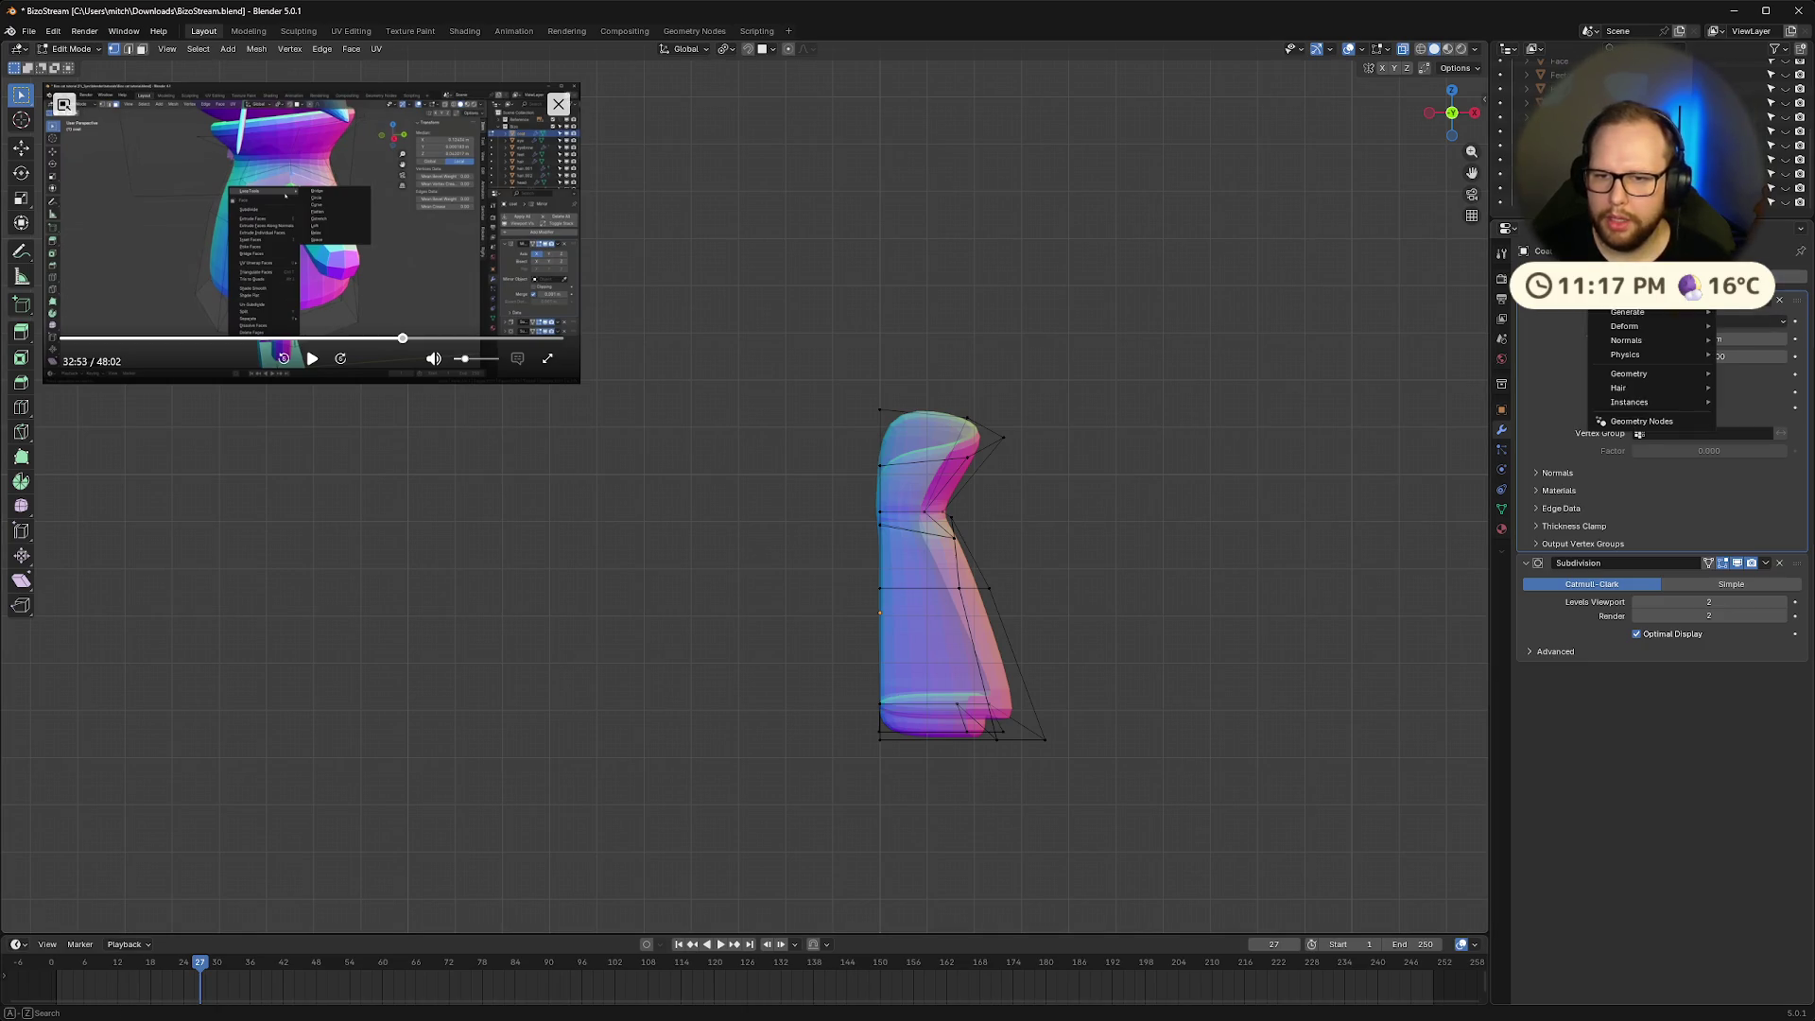
pyautogui.moveTo(1628, 312)
pyautogui.click(1550, 422)
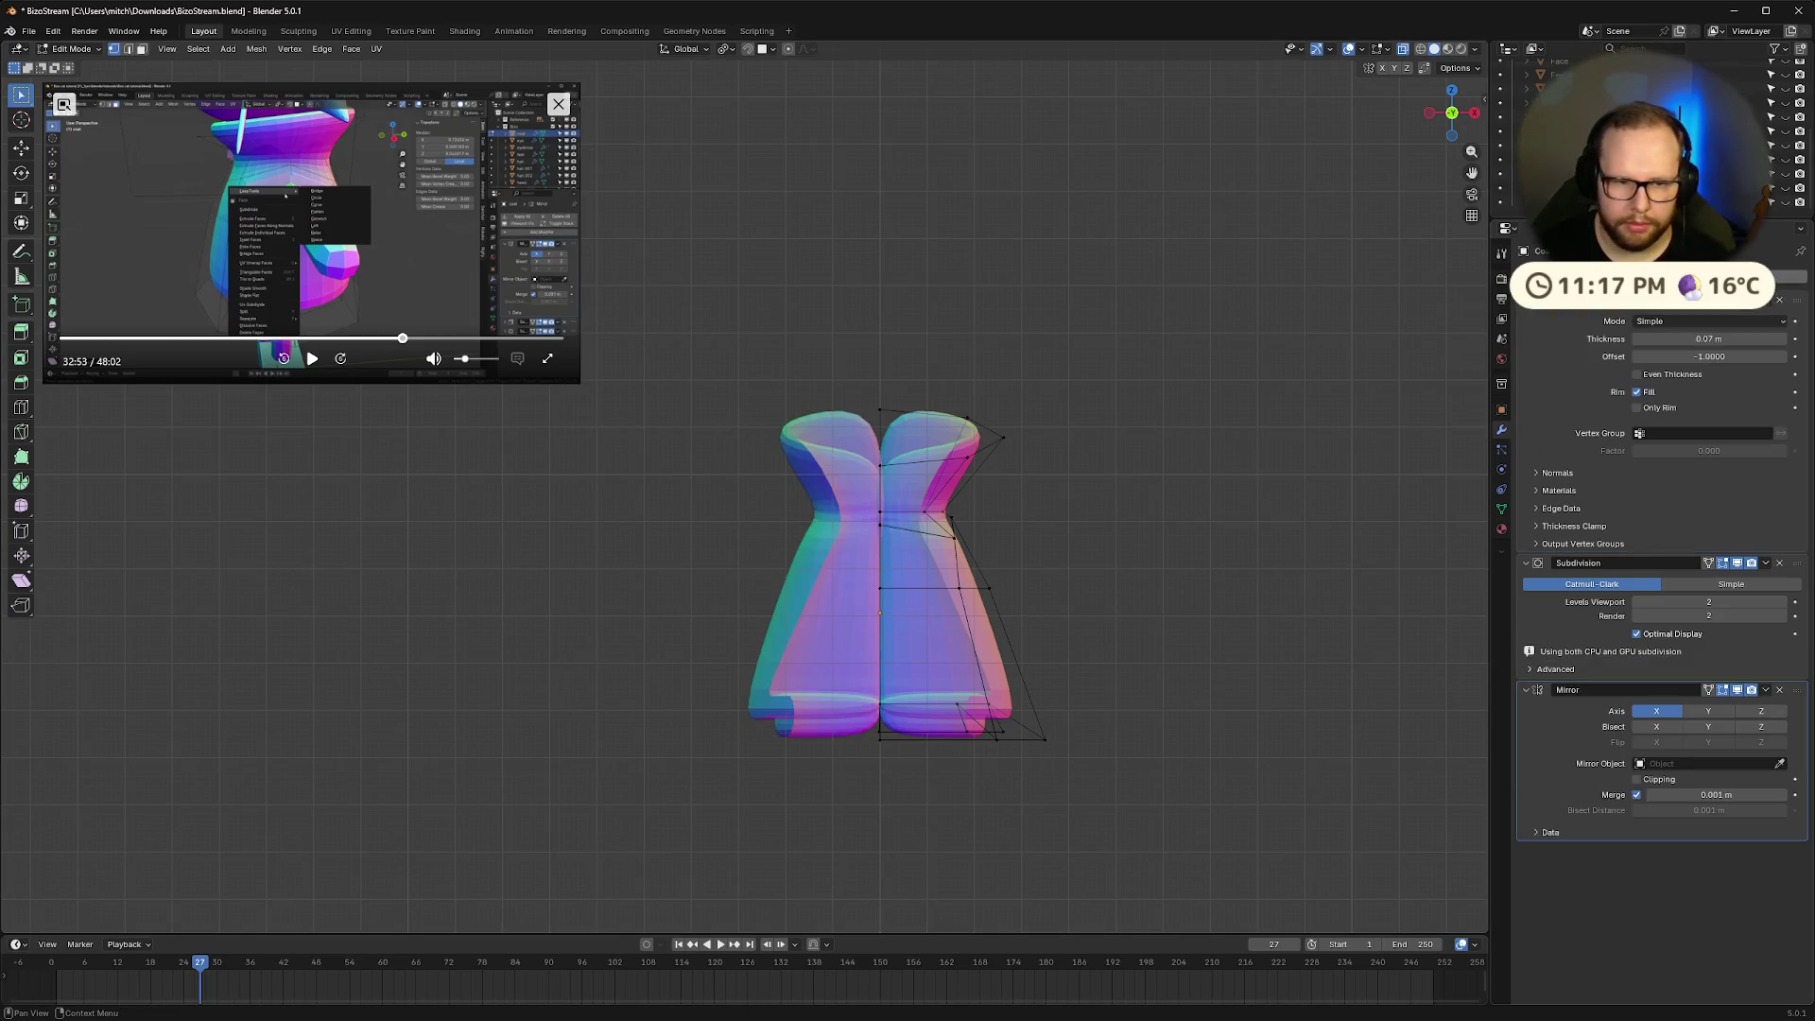
pyautogui.click(1642, 780)
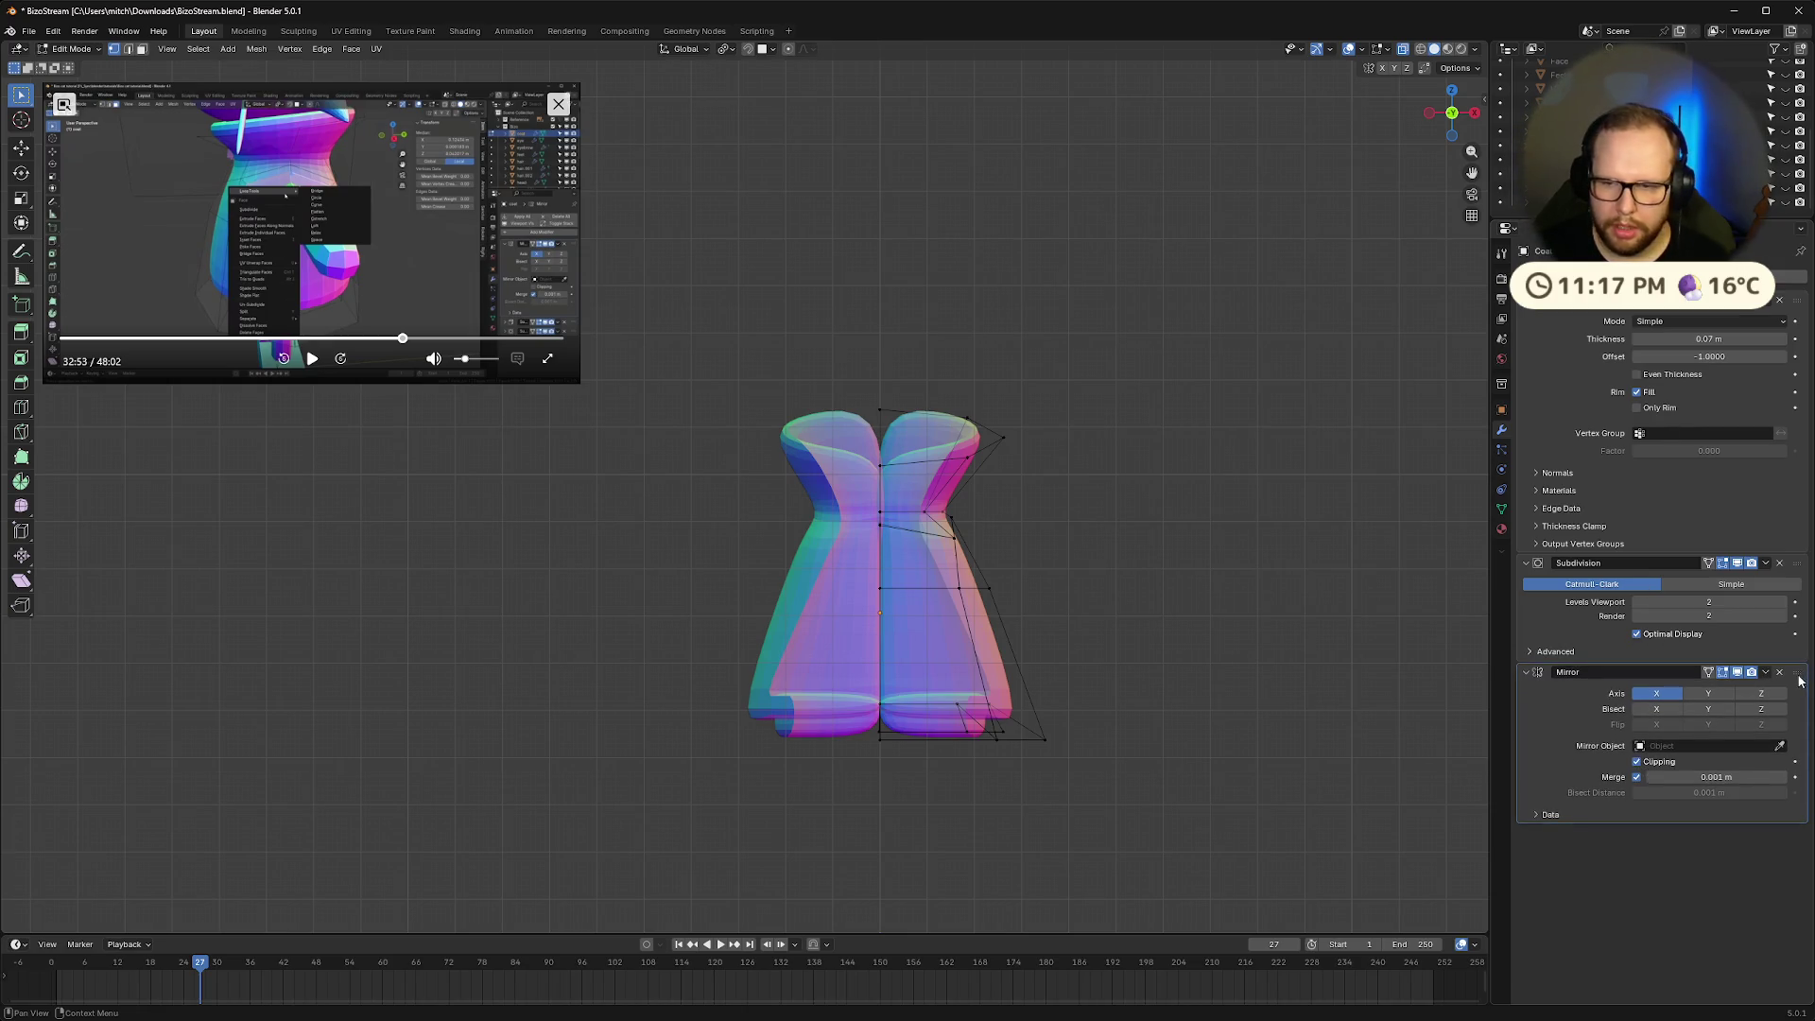
pyautogui.moveTo(1796, 672); pyautogui.dragTo(1796, 300)
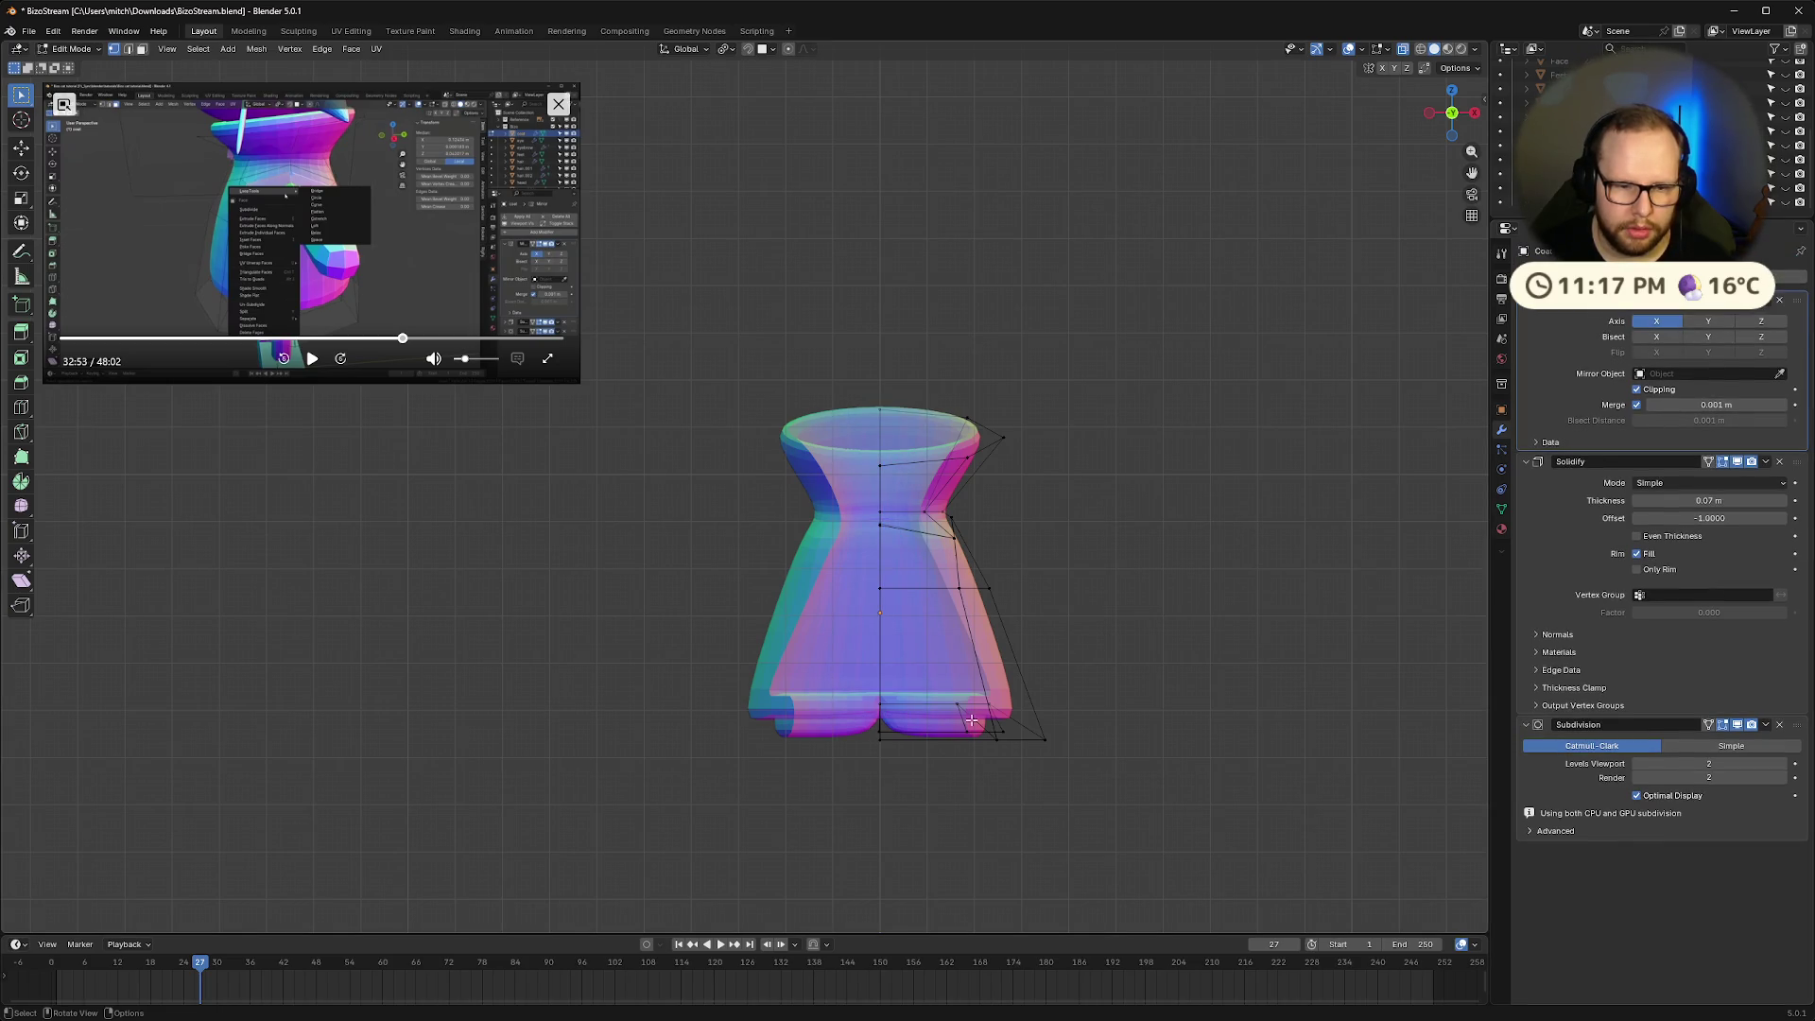
# Try moving the bottom centre hem vertex along X, then cancel the move
pyautogui.scroll(2, 1039, 604)
pyautogui.scroll(1, 1039, 604)
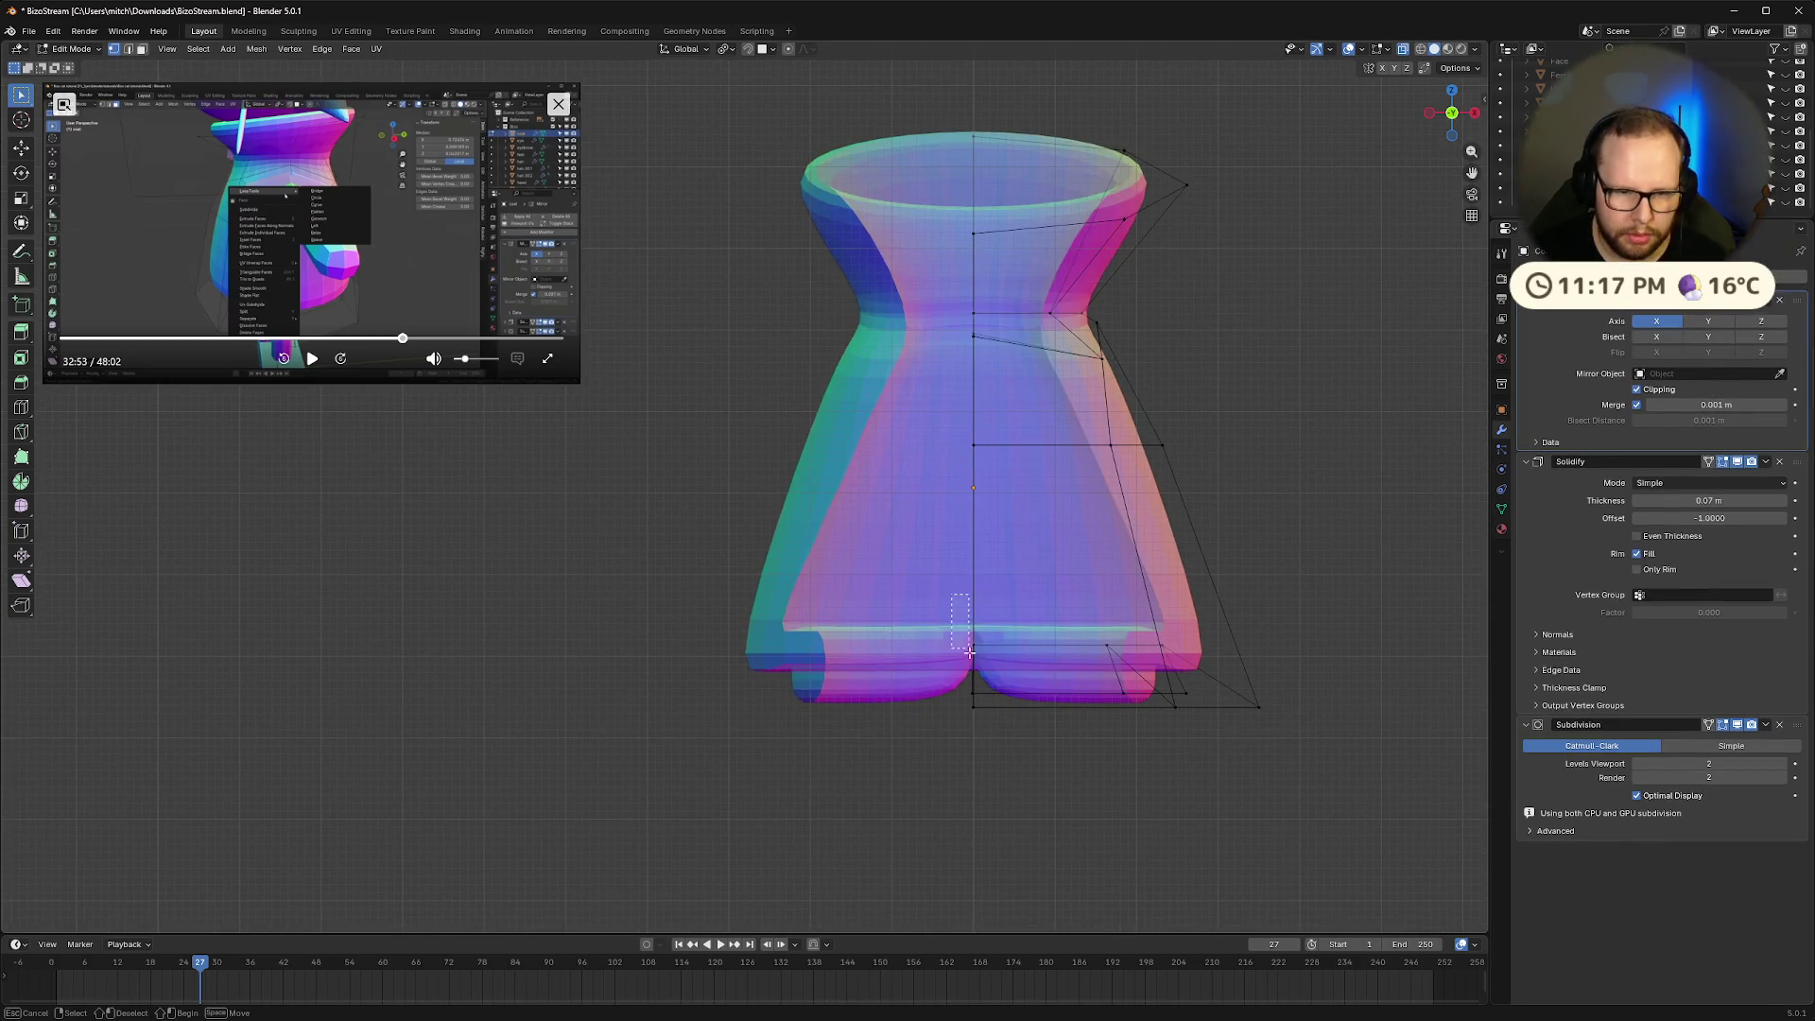
pyautogui.click(995, 753)
pyautogui.press('g')
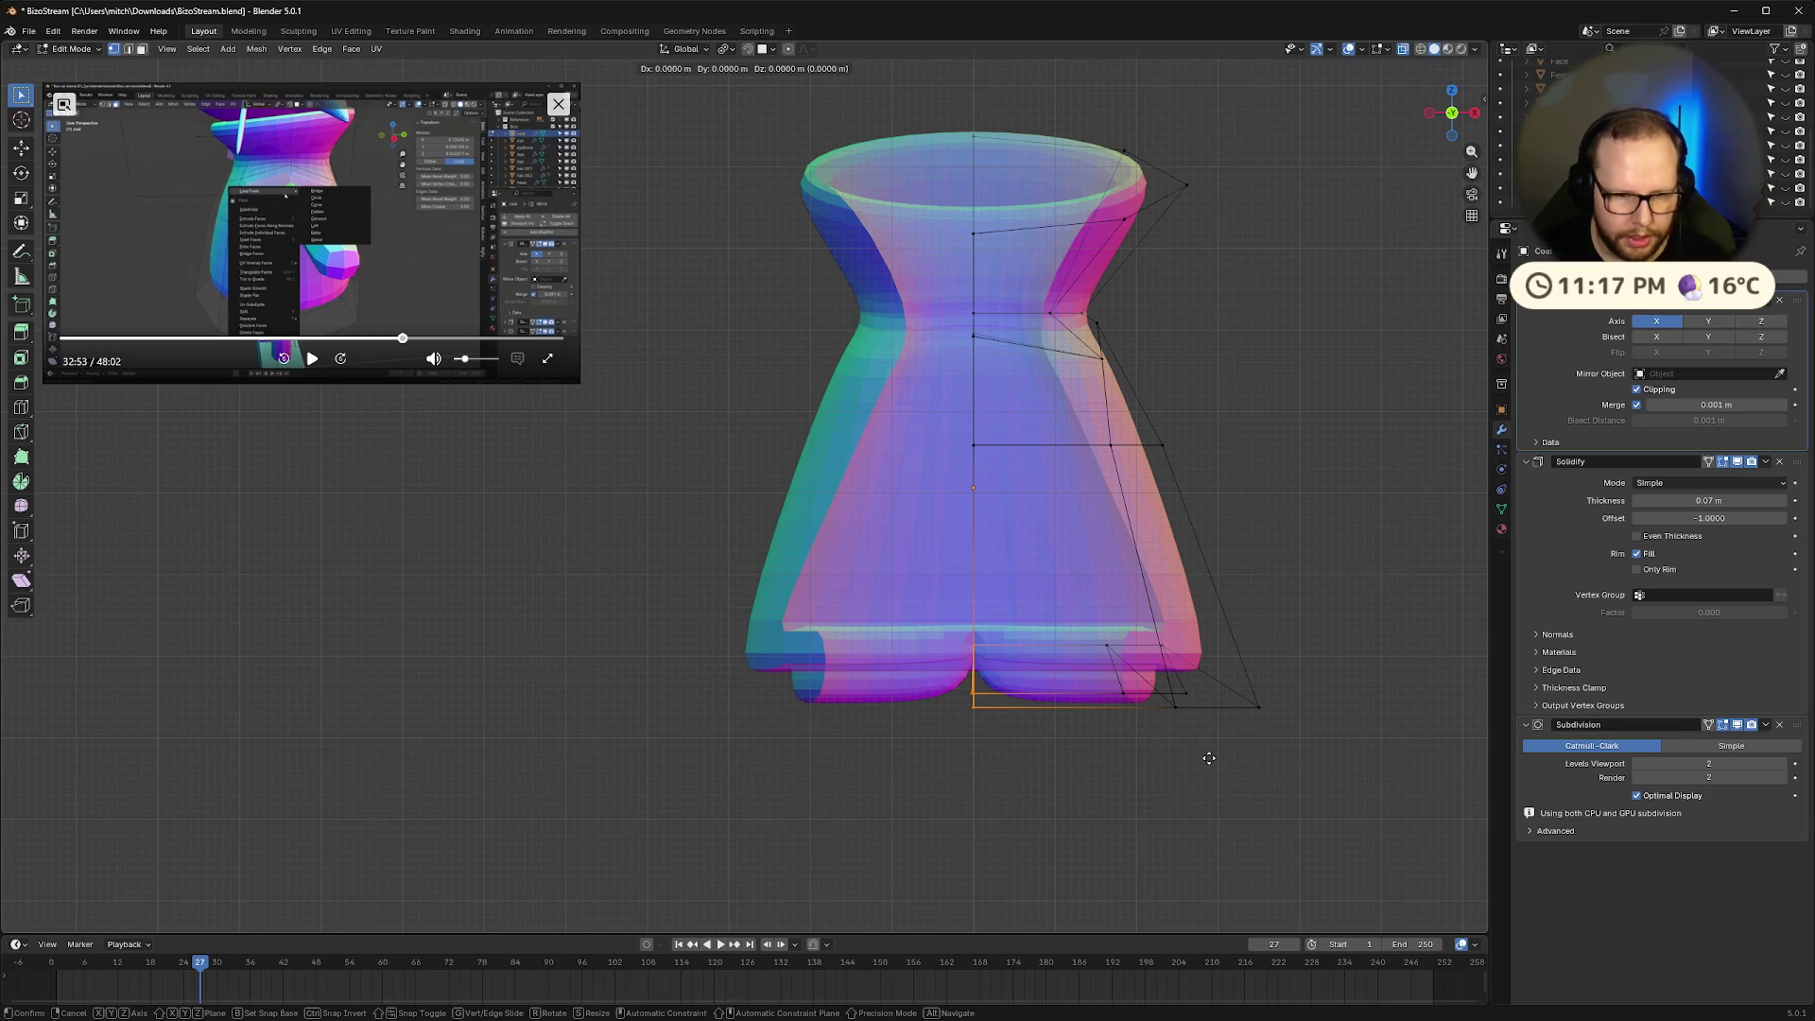
pyautogui.press('x')
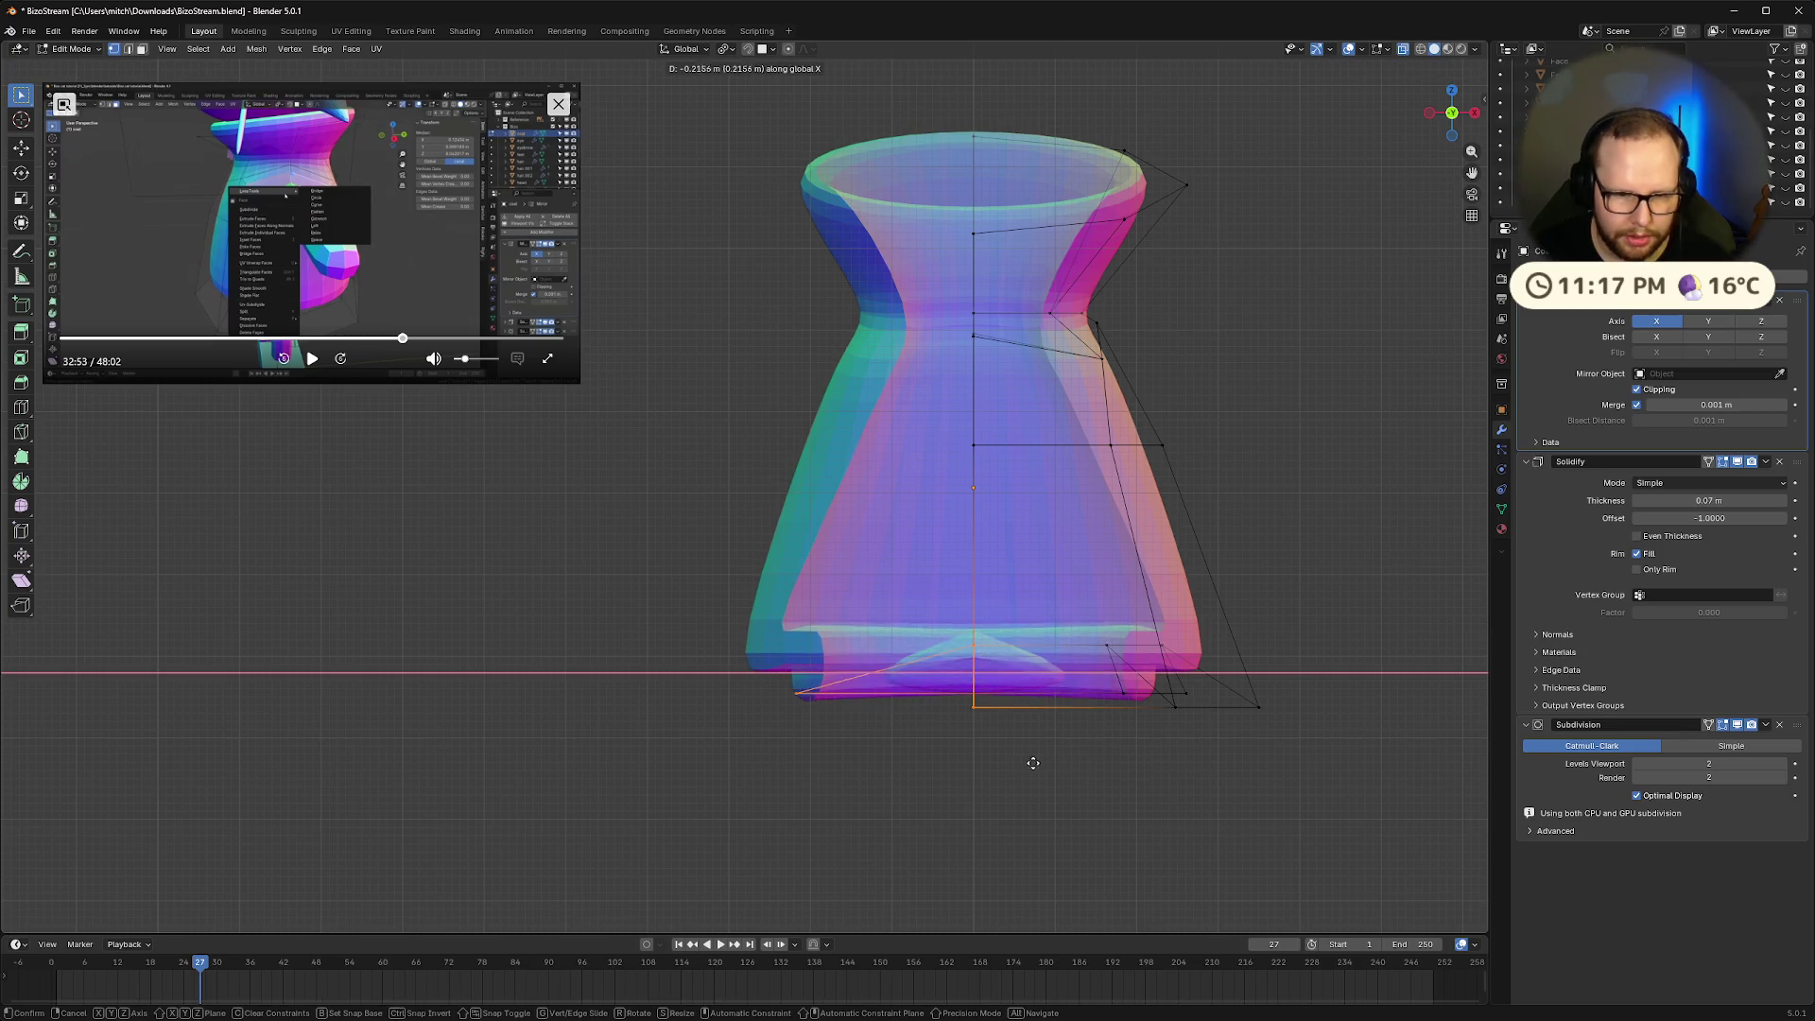
pyautogui.rightClick(911, 757)
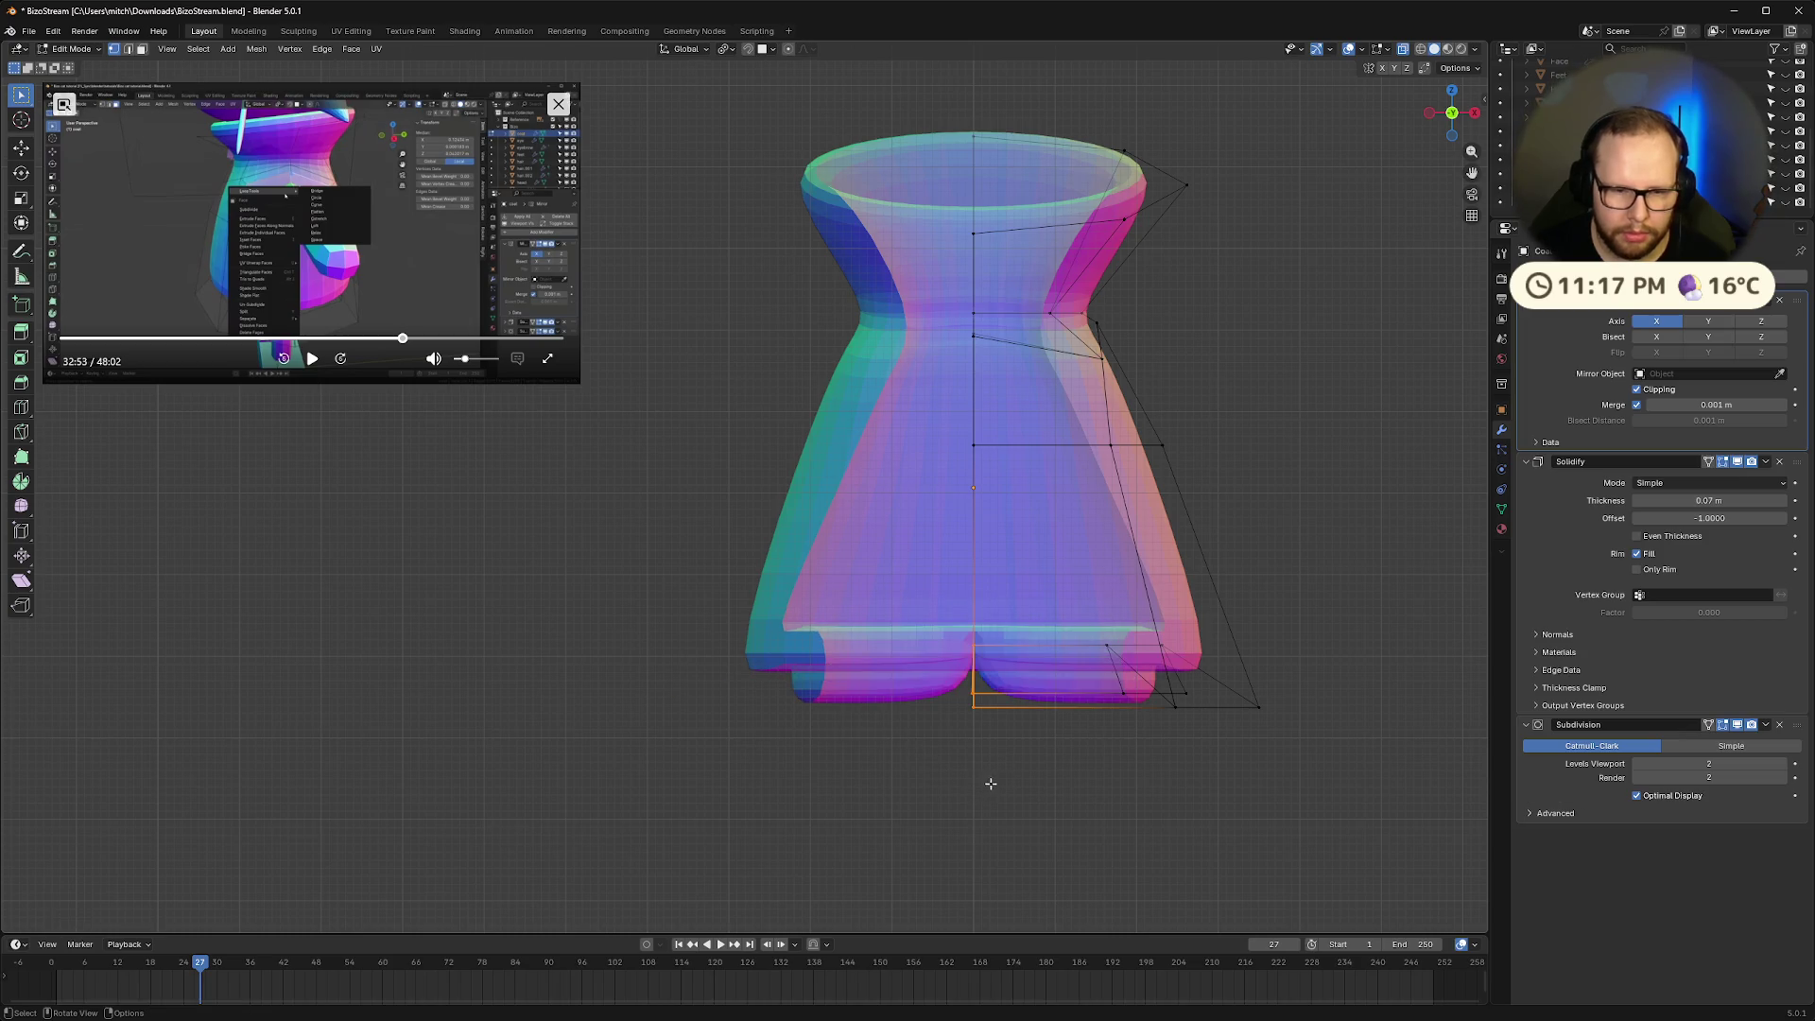
pyautogui.moveTo(991, 785)
pyautogui.mouseDown(button='middle')
pyautogui.moveTo(1044, 738)
pyautogui.moveTo(1023, 691)
pyautogui.moveTo(1046, 717)
pyautogui.mouseUp(button='middle')
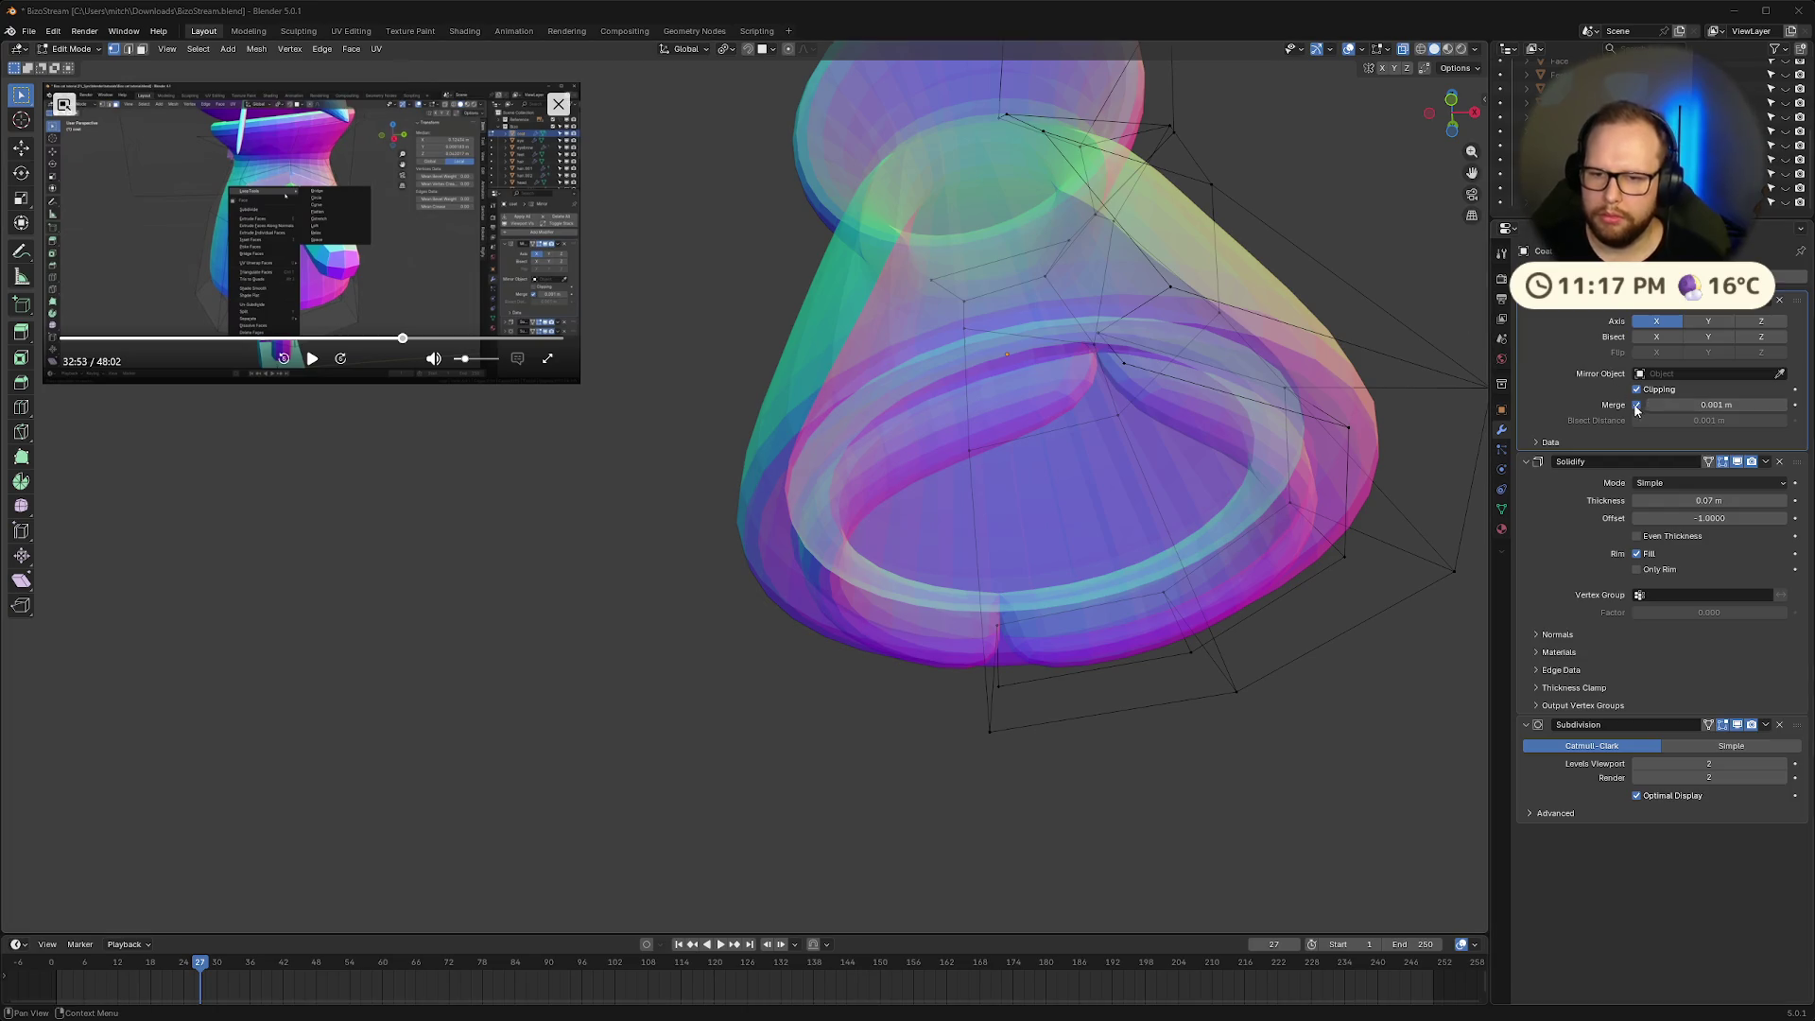
# Undo the Mirror merge-distance change, leaving merge at 0 m and the coat in Object Mode
pyautogui.moveTo(1715, 405)
pyautogui.mouseDown()
pyautogui.moveTo(1763, 404)
pyautogui.moveTo(1682, 405)
pyautogui.mouseUp()
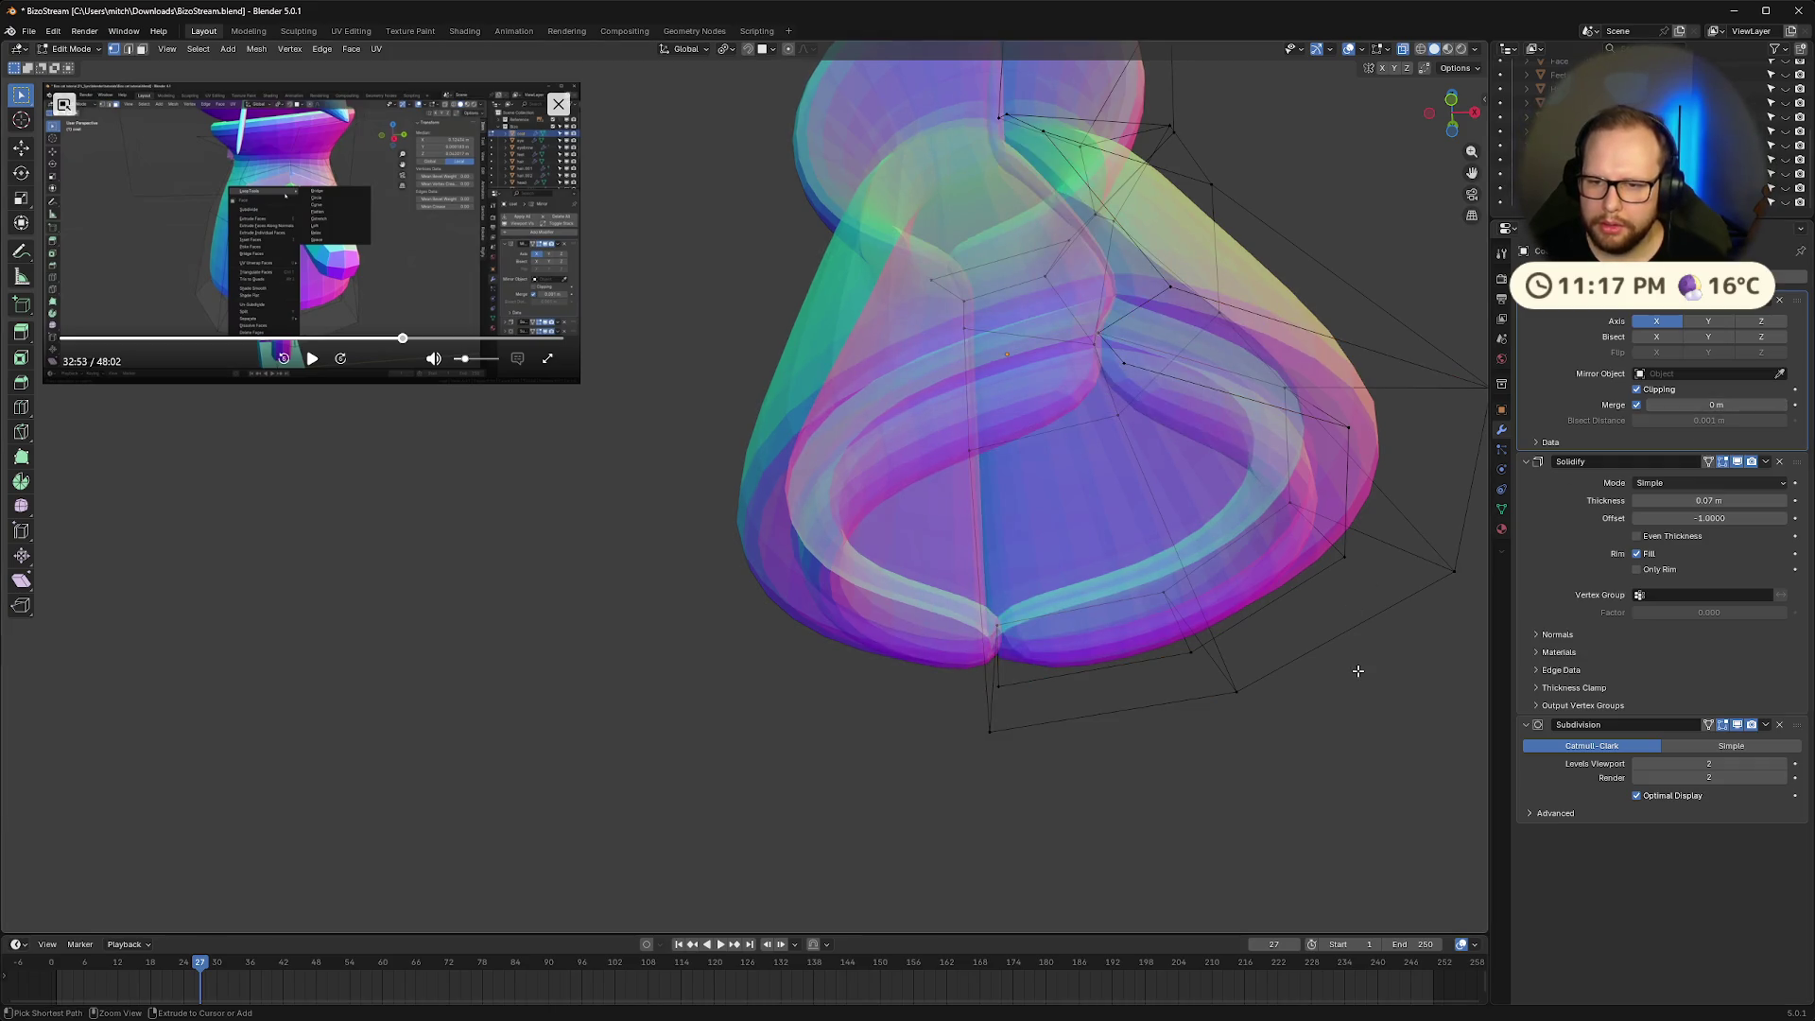
pyautogui.hotkey('ctrl', 'z')
pyautogui.hotkey('ctrl', 'shift', 'z')
pyautogui.hotkey('ctrl', 'z')
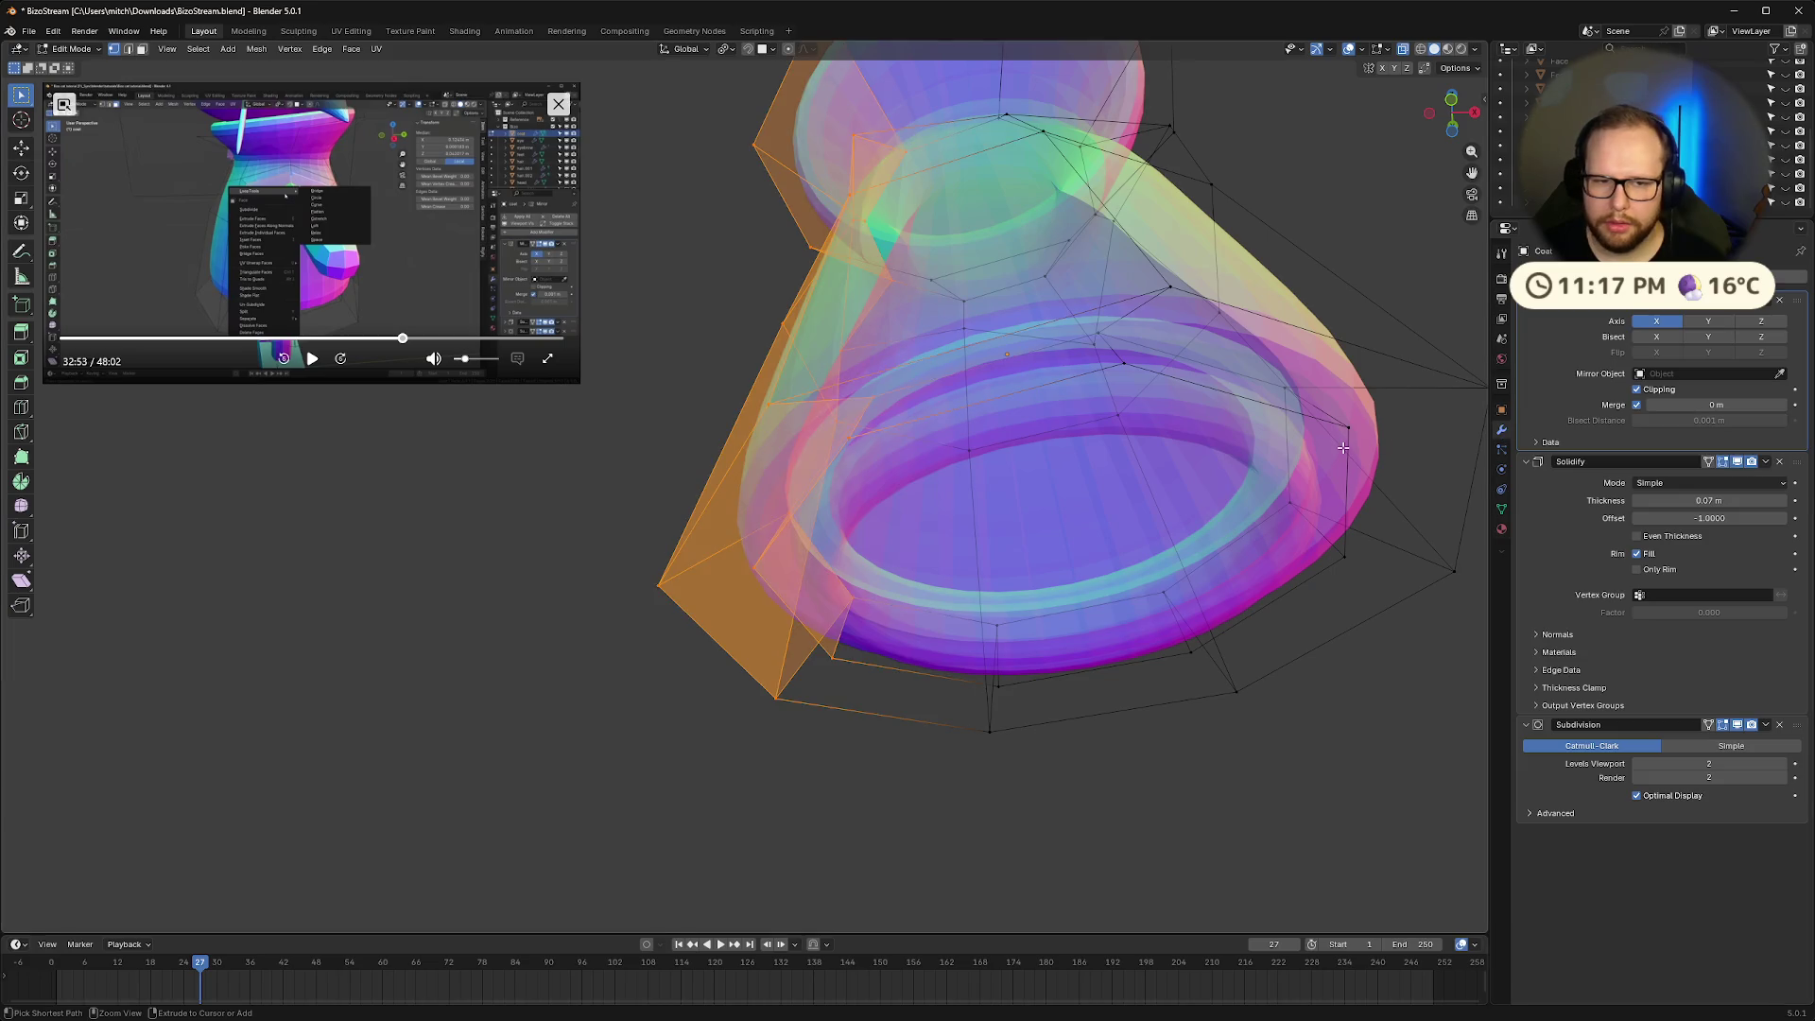
pyautogui.hotkey('ctrl', 'z')
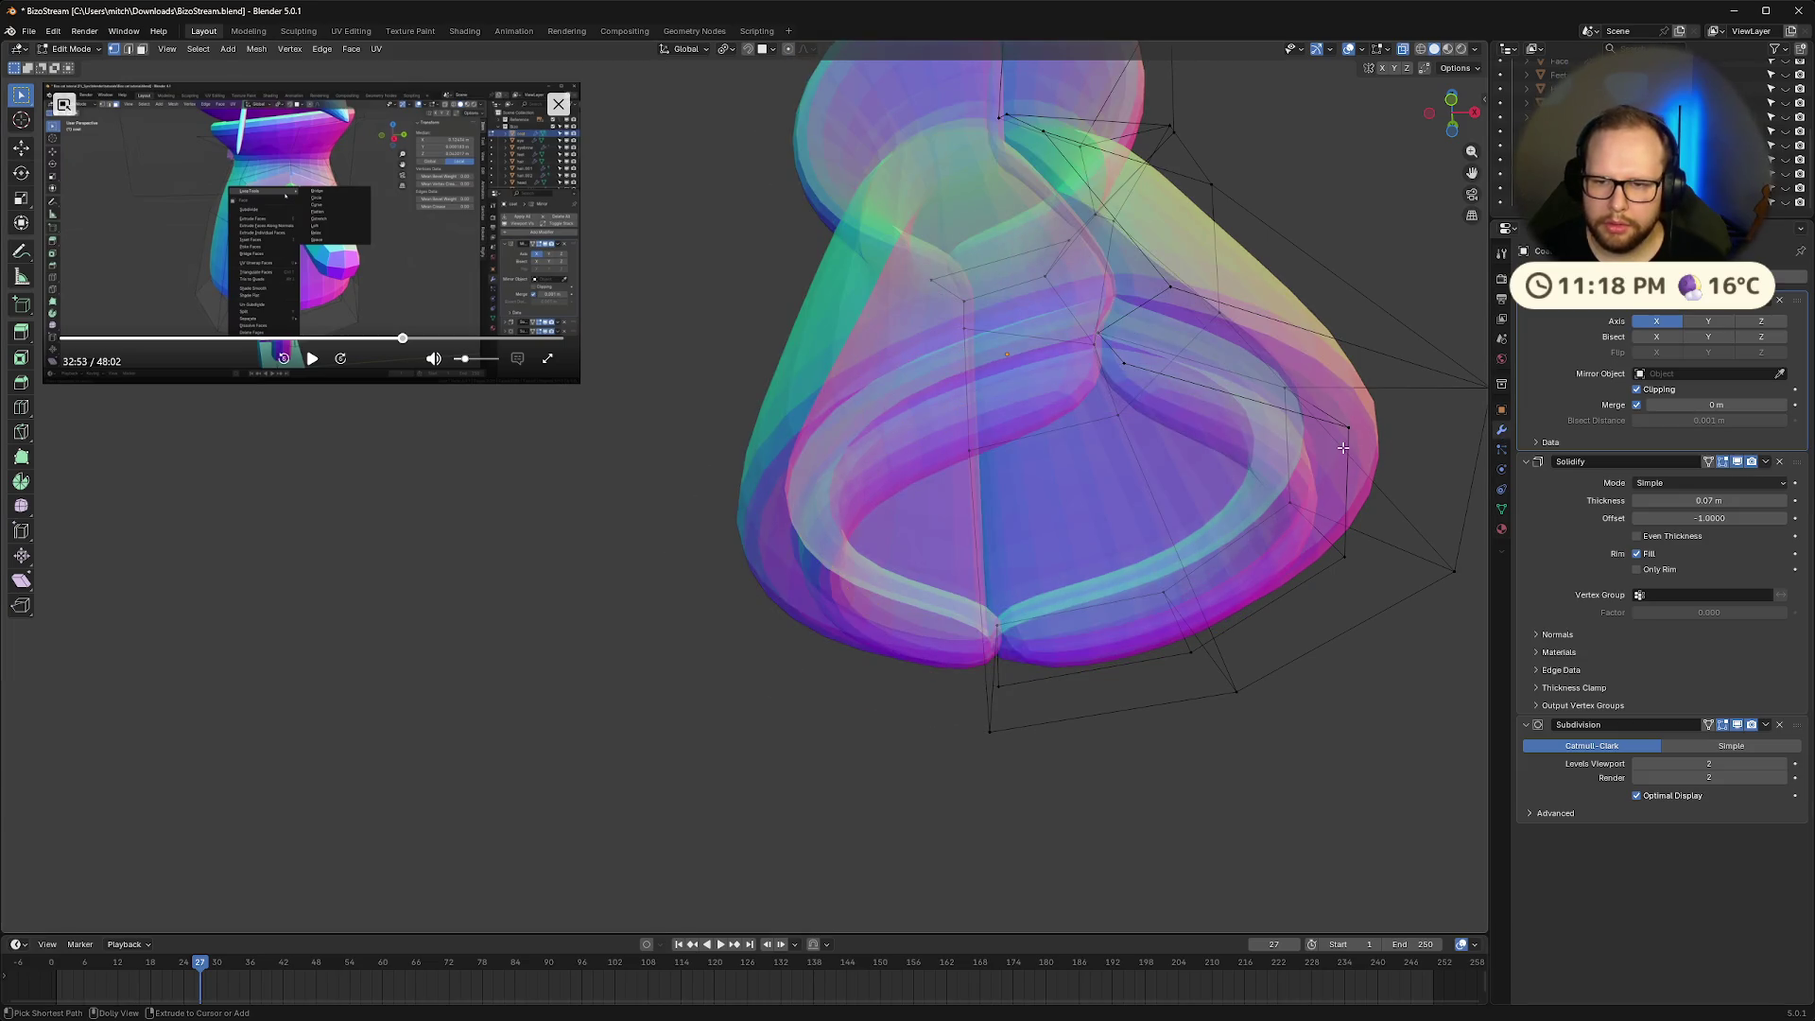
pyautogui.hotkey('ctrl', 'z')
pyautogui.hotkey('ctrl', 'z')
pyautogui.hotkey('ctrl', 'z')
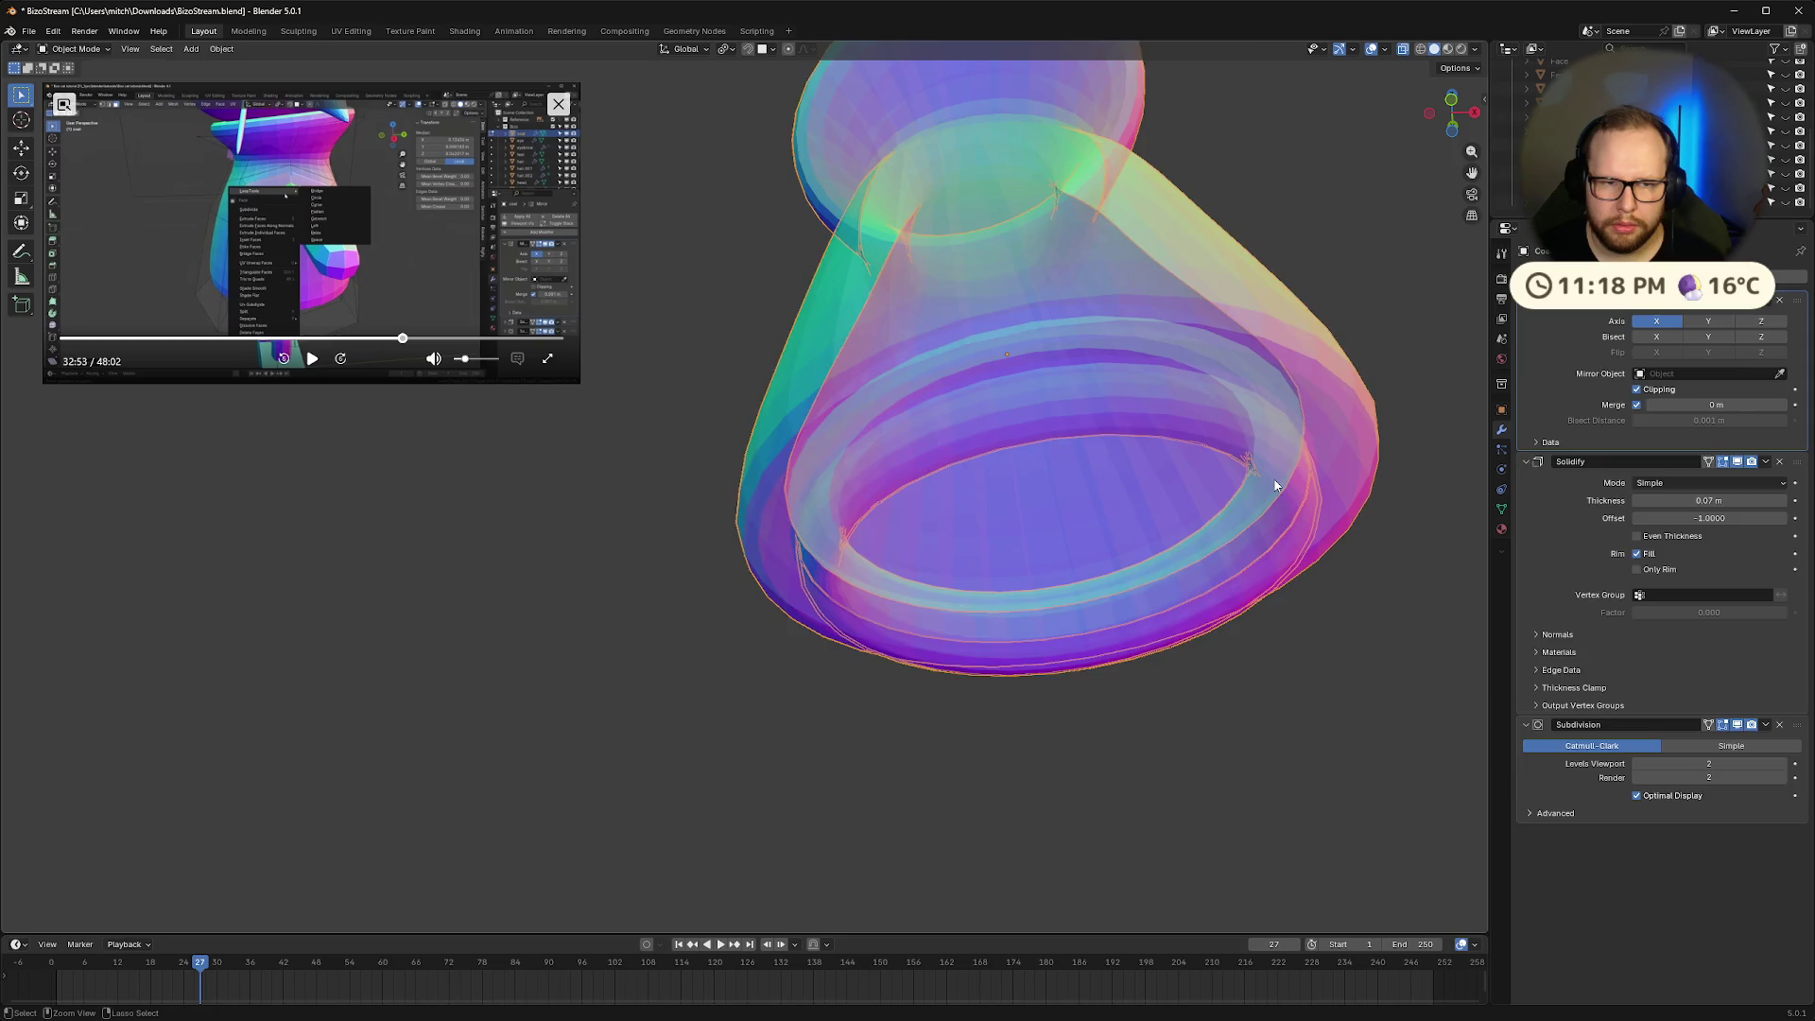
# Undo back to the halved coat mesh
pyautogui.hotkey('ctrl', 'z')
pyautogui.hotkey('ctrl', 'z')
pyautogui.hotkey('ctrl', 'z')
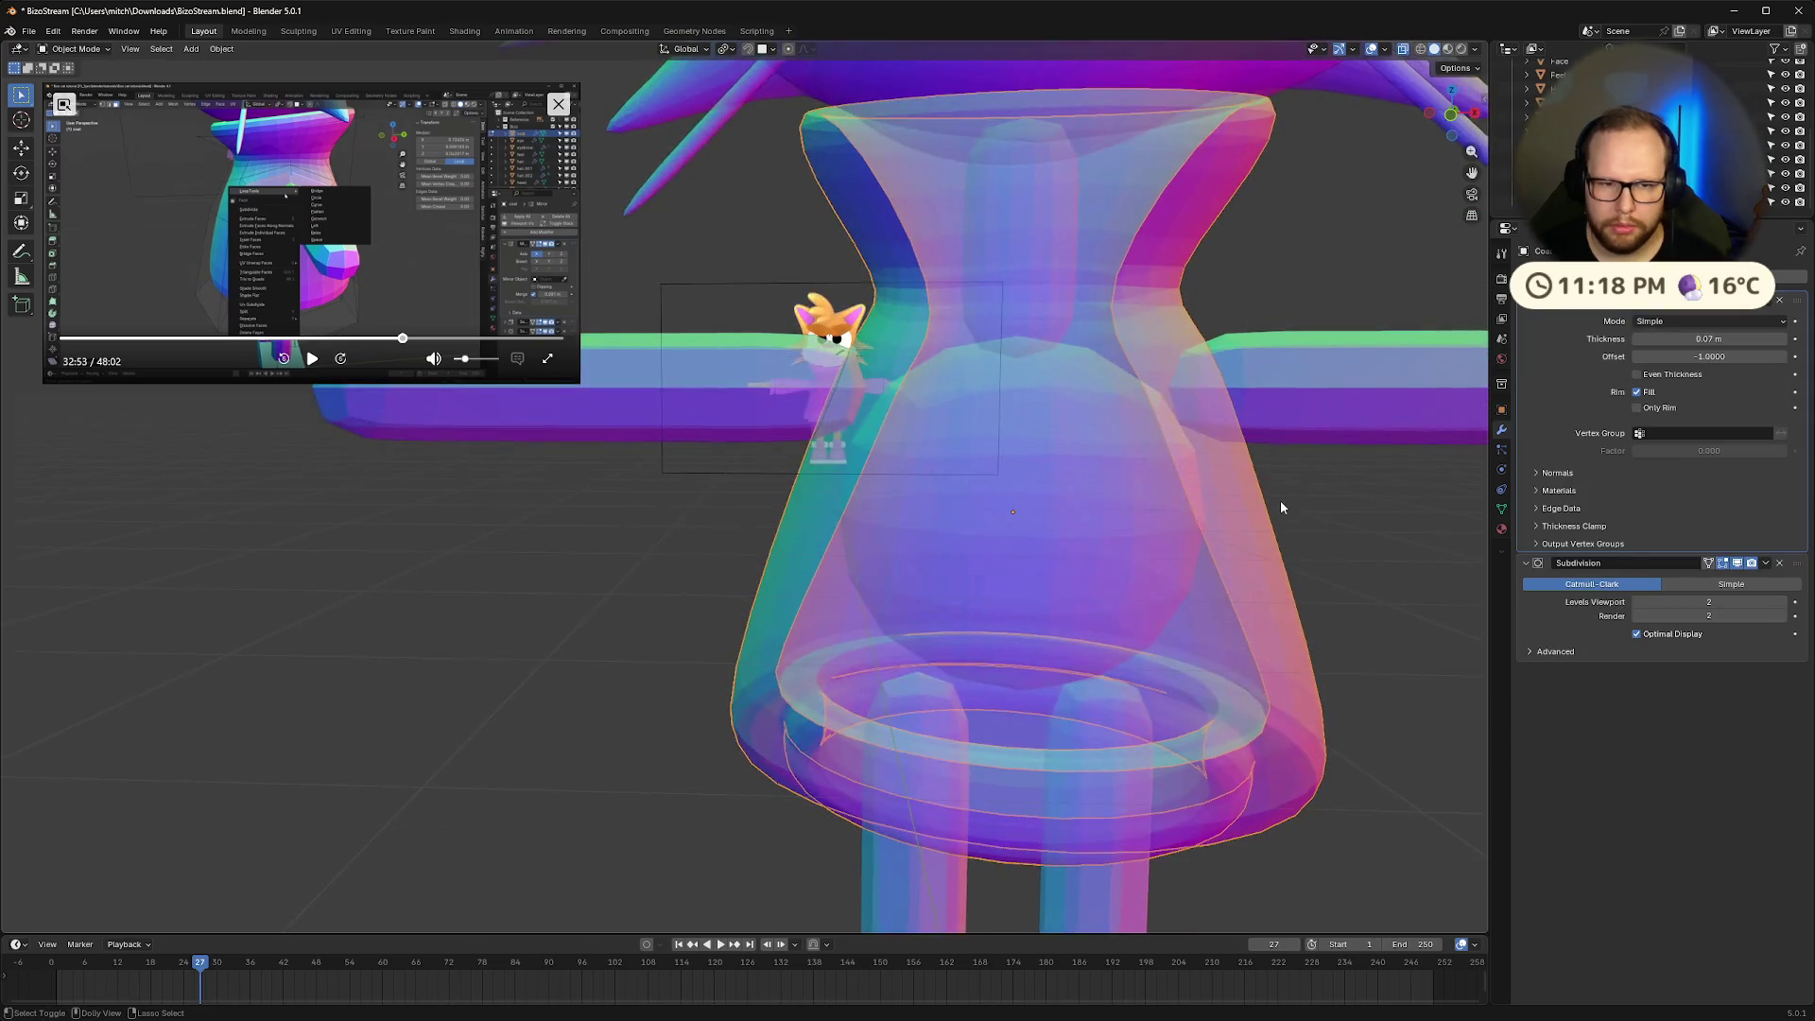
pyautogui.hotkey('ctrl', 'z')
pyautogui.hotkey('ctrl', 'z')
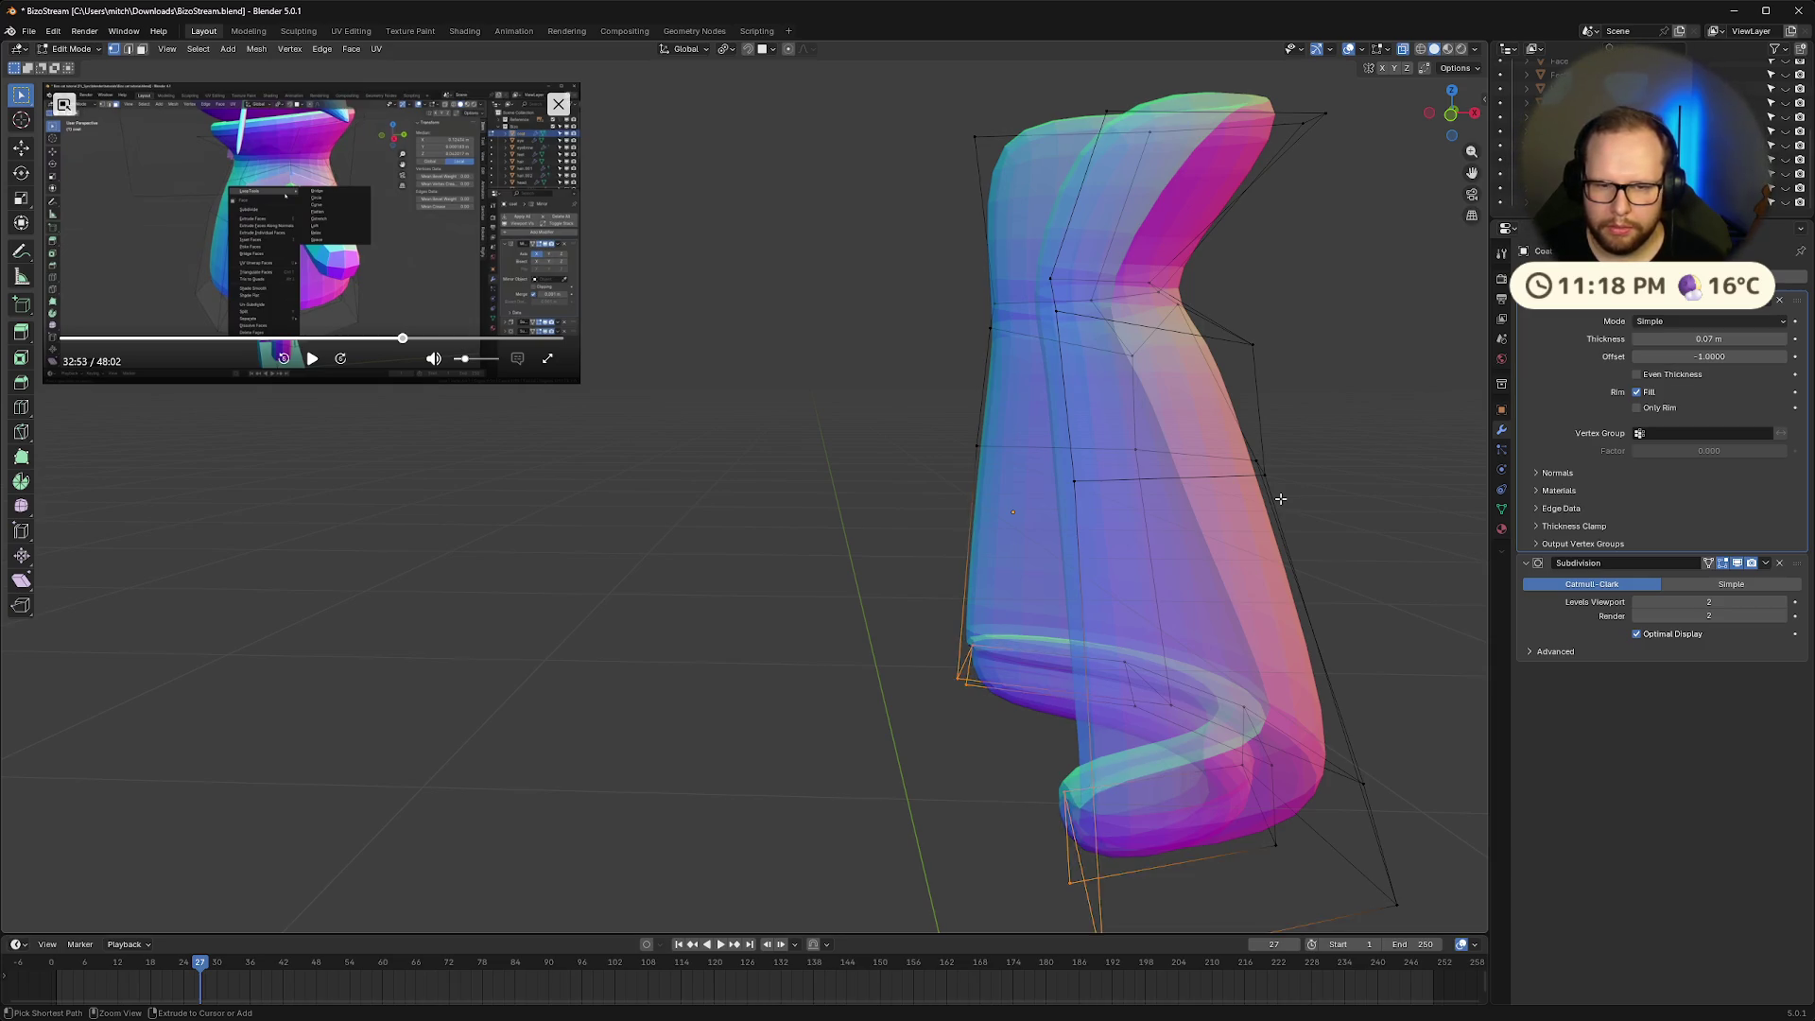
pyautogui.hotkey('ctrl', 'z')
pyautogui.hotkey('ctrl', 'z')
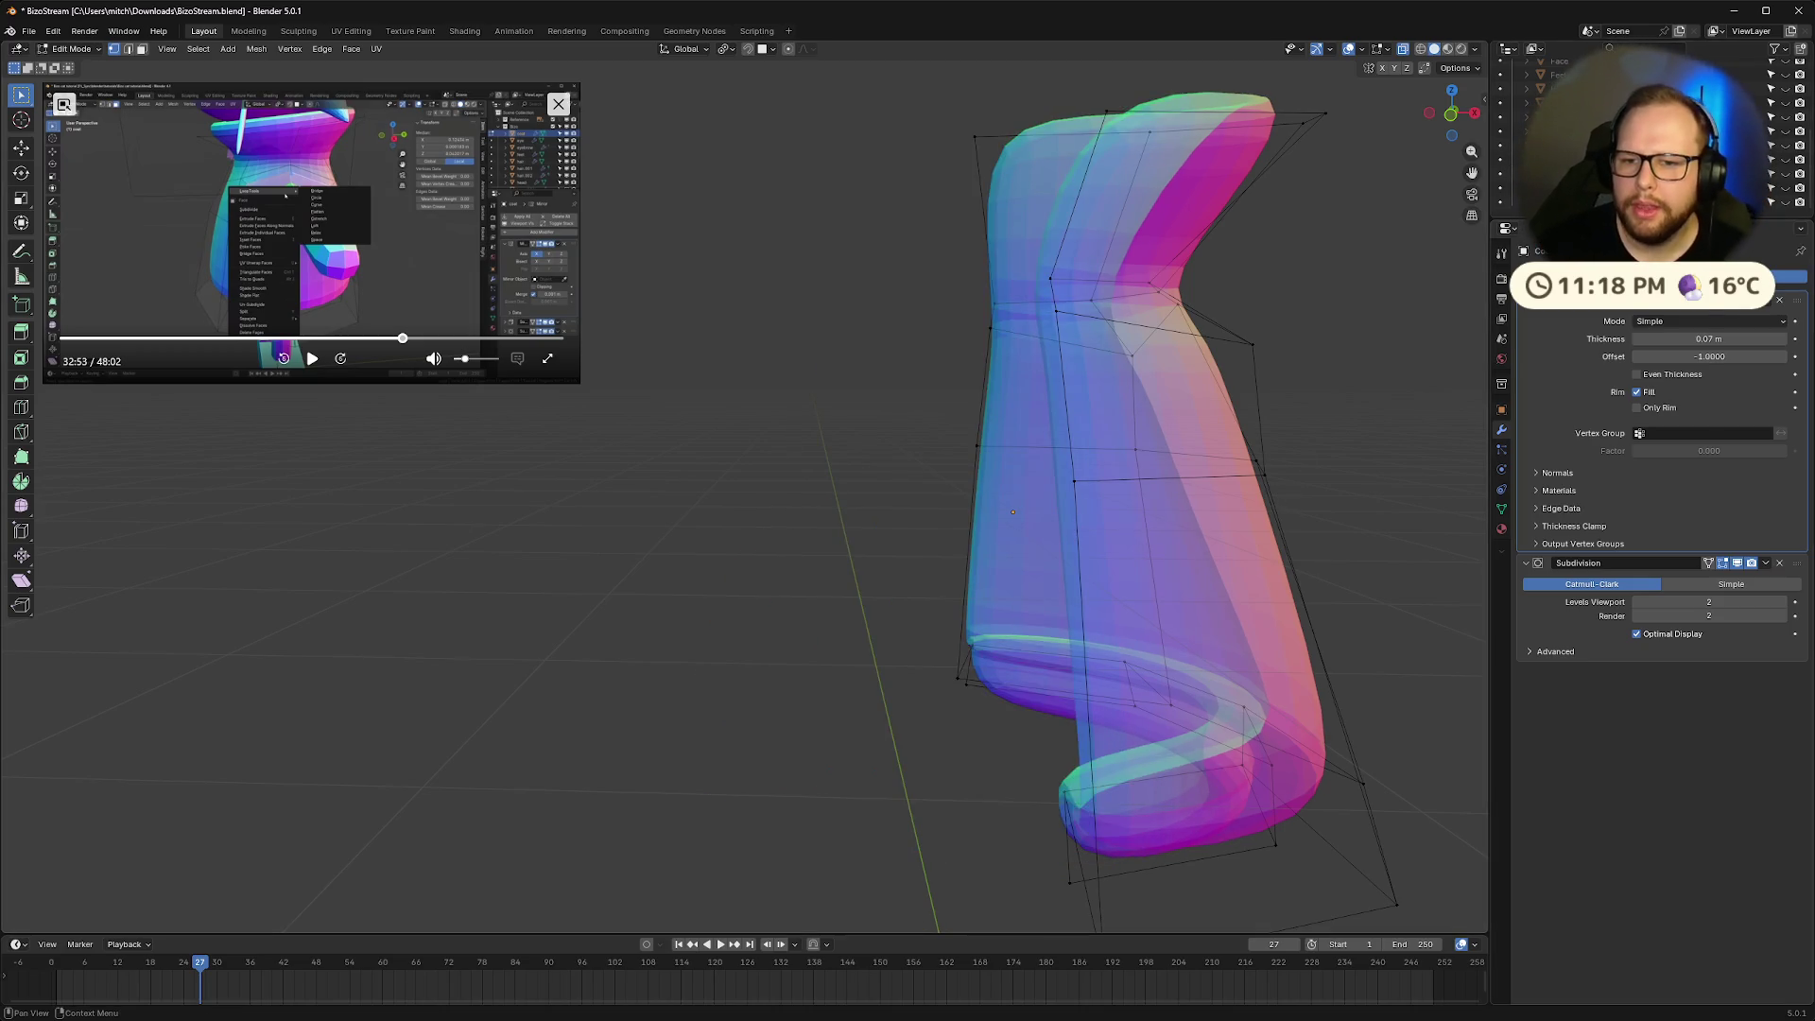
# Add a Mirror modifier with Clipping on and move it above Solidify and Subdivision
pyautogui.click(1645, 277)
pyautogui.click(1559, 353)
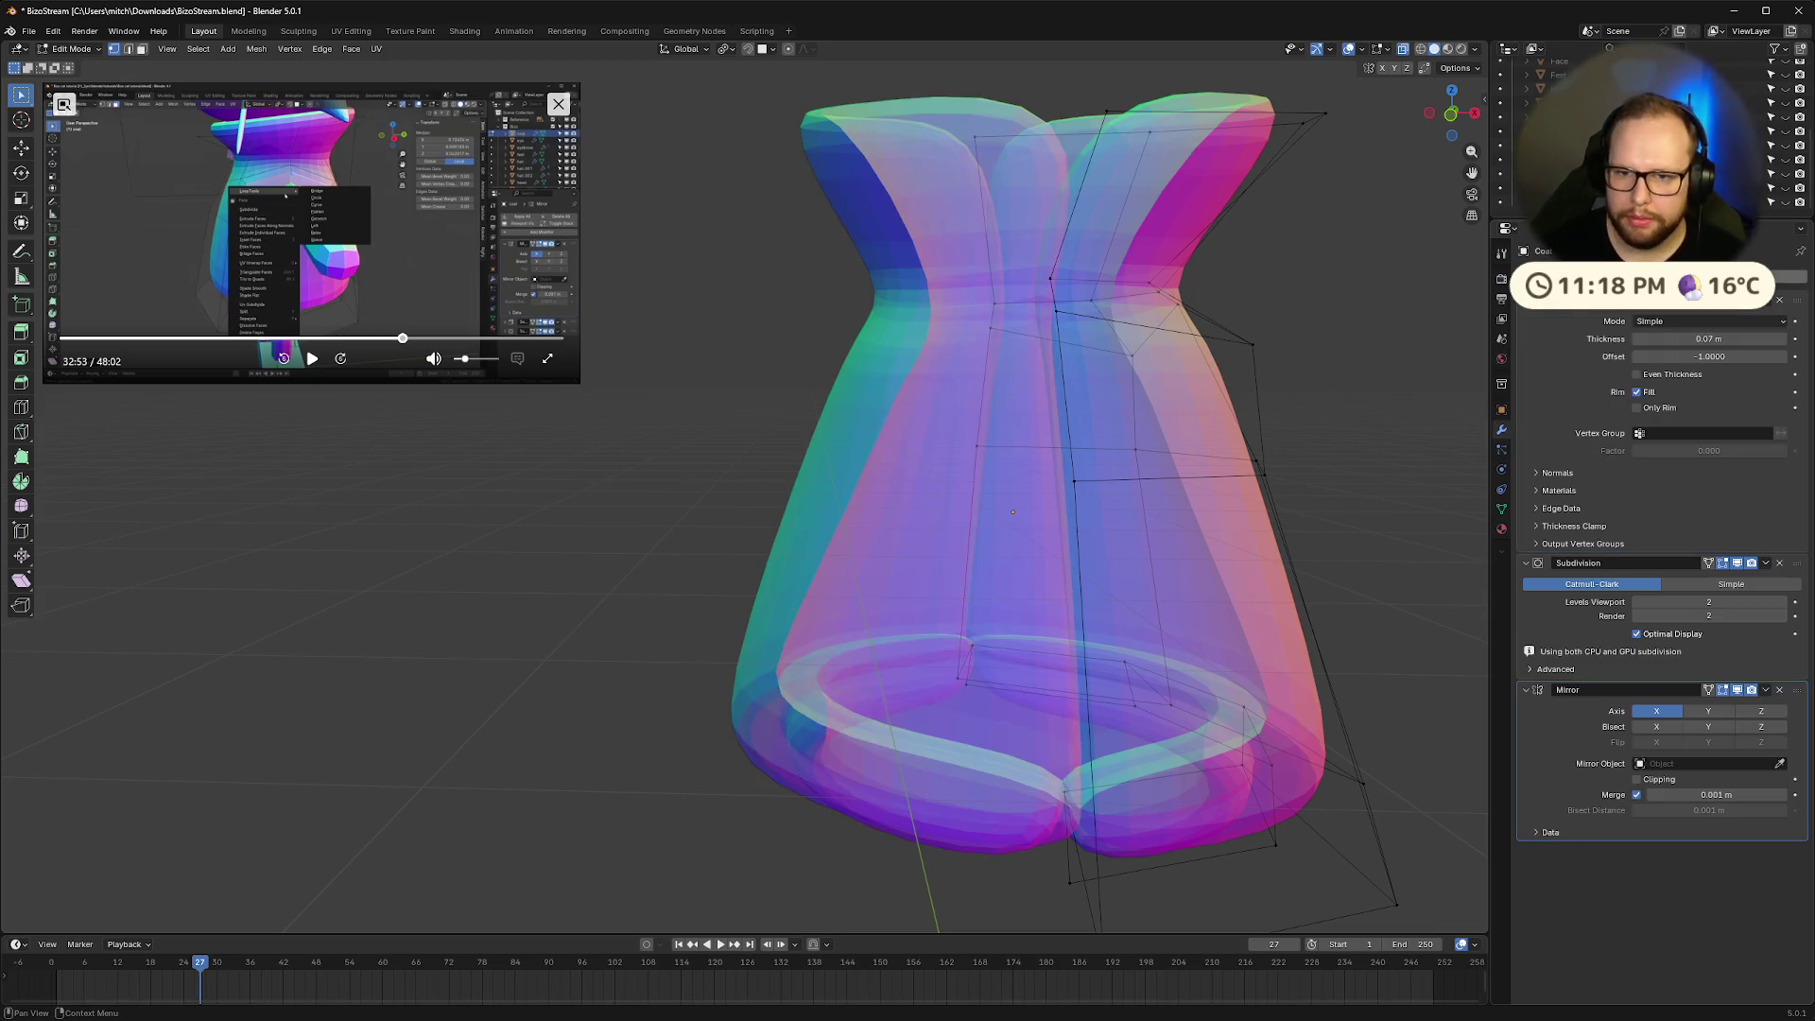
pyautogui.click(1638, 780)
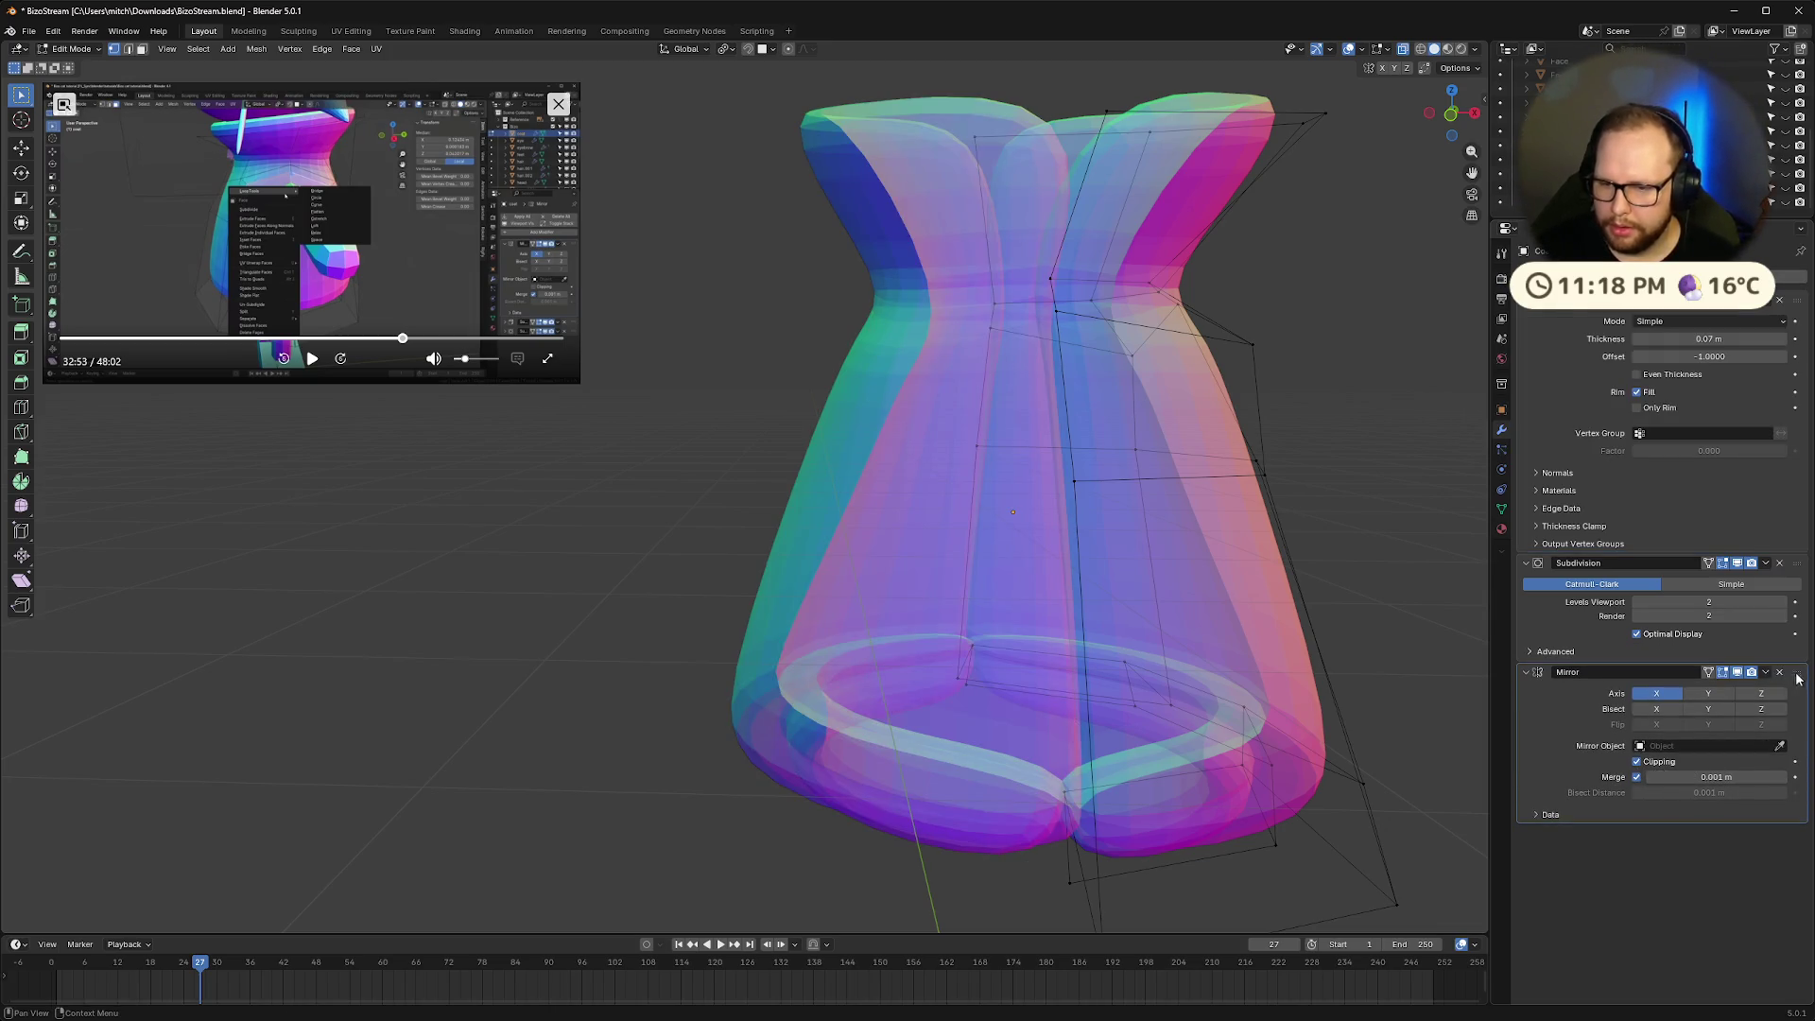
pyautogui.moveTo(1797, 677); pyautogui.dragTo(1797, 300)
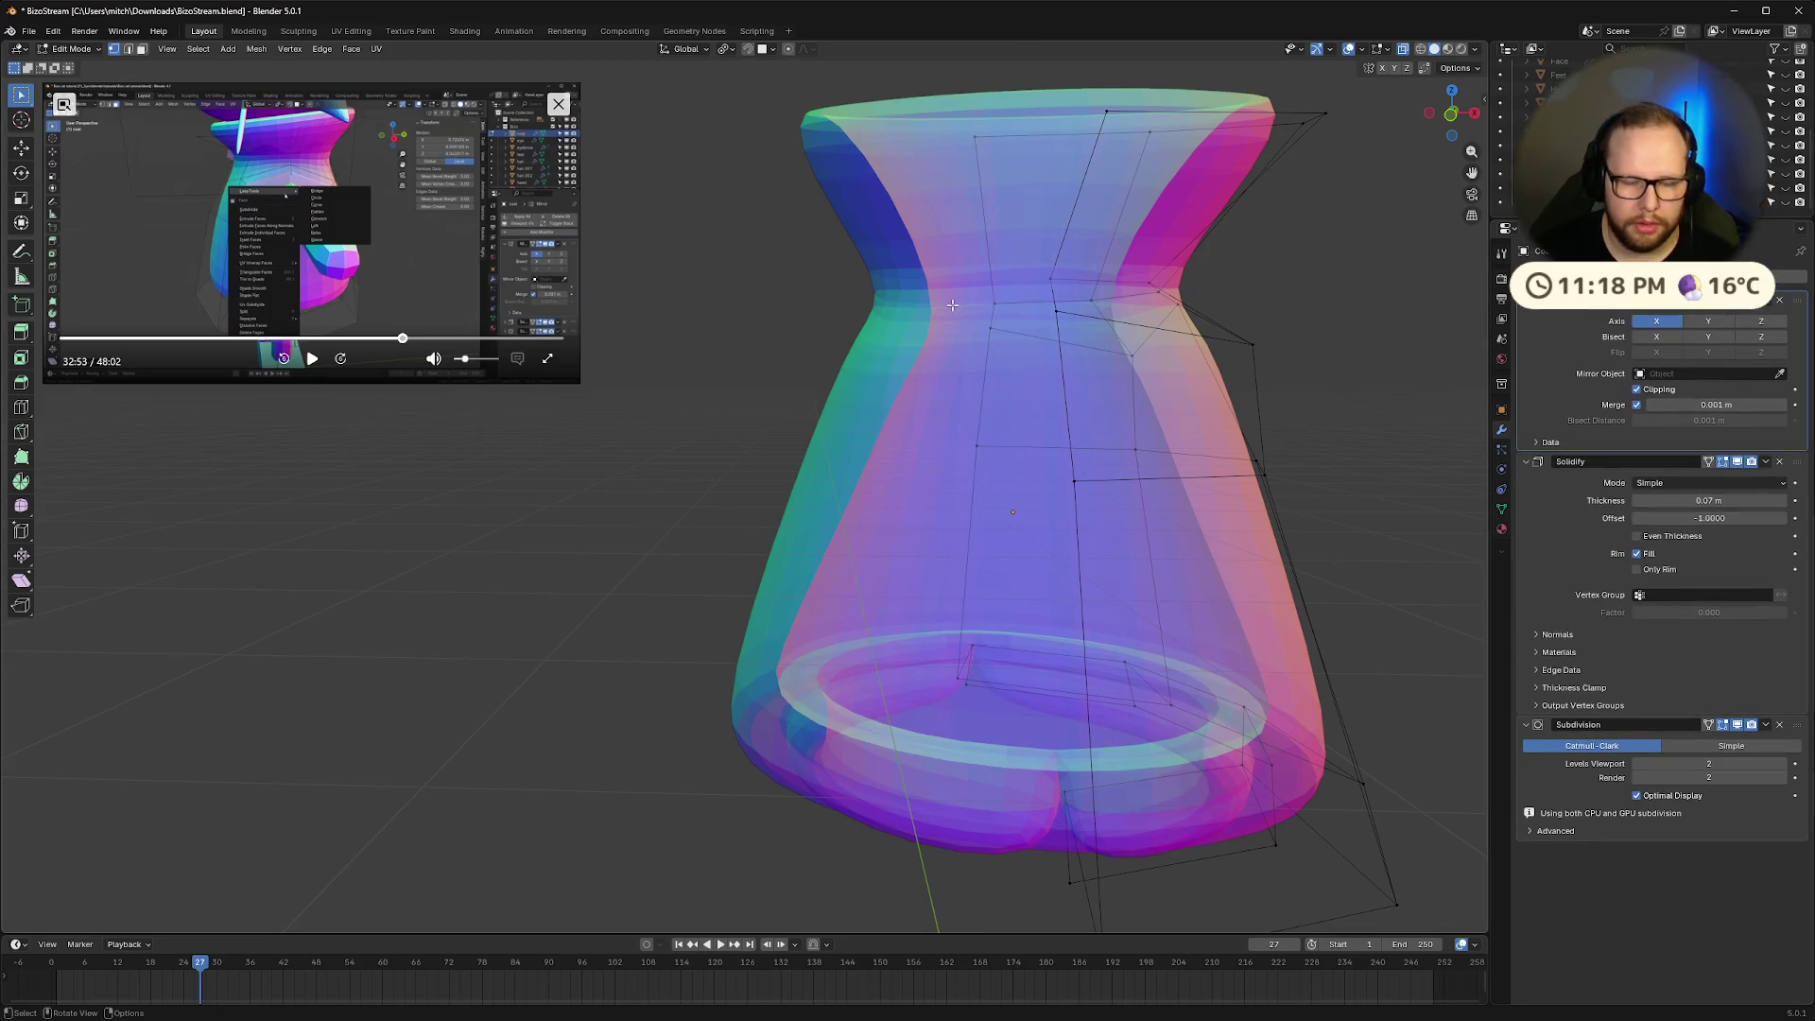
# Return to Object Mode and apply the coat's scale
pyautogui.press('Tab')
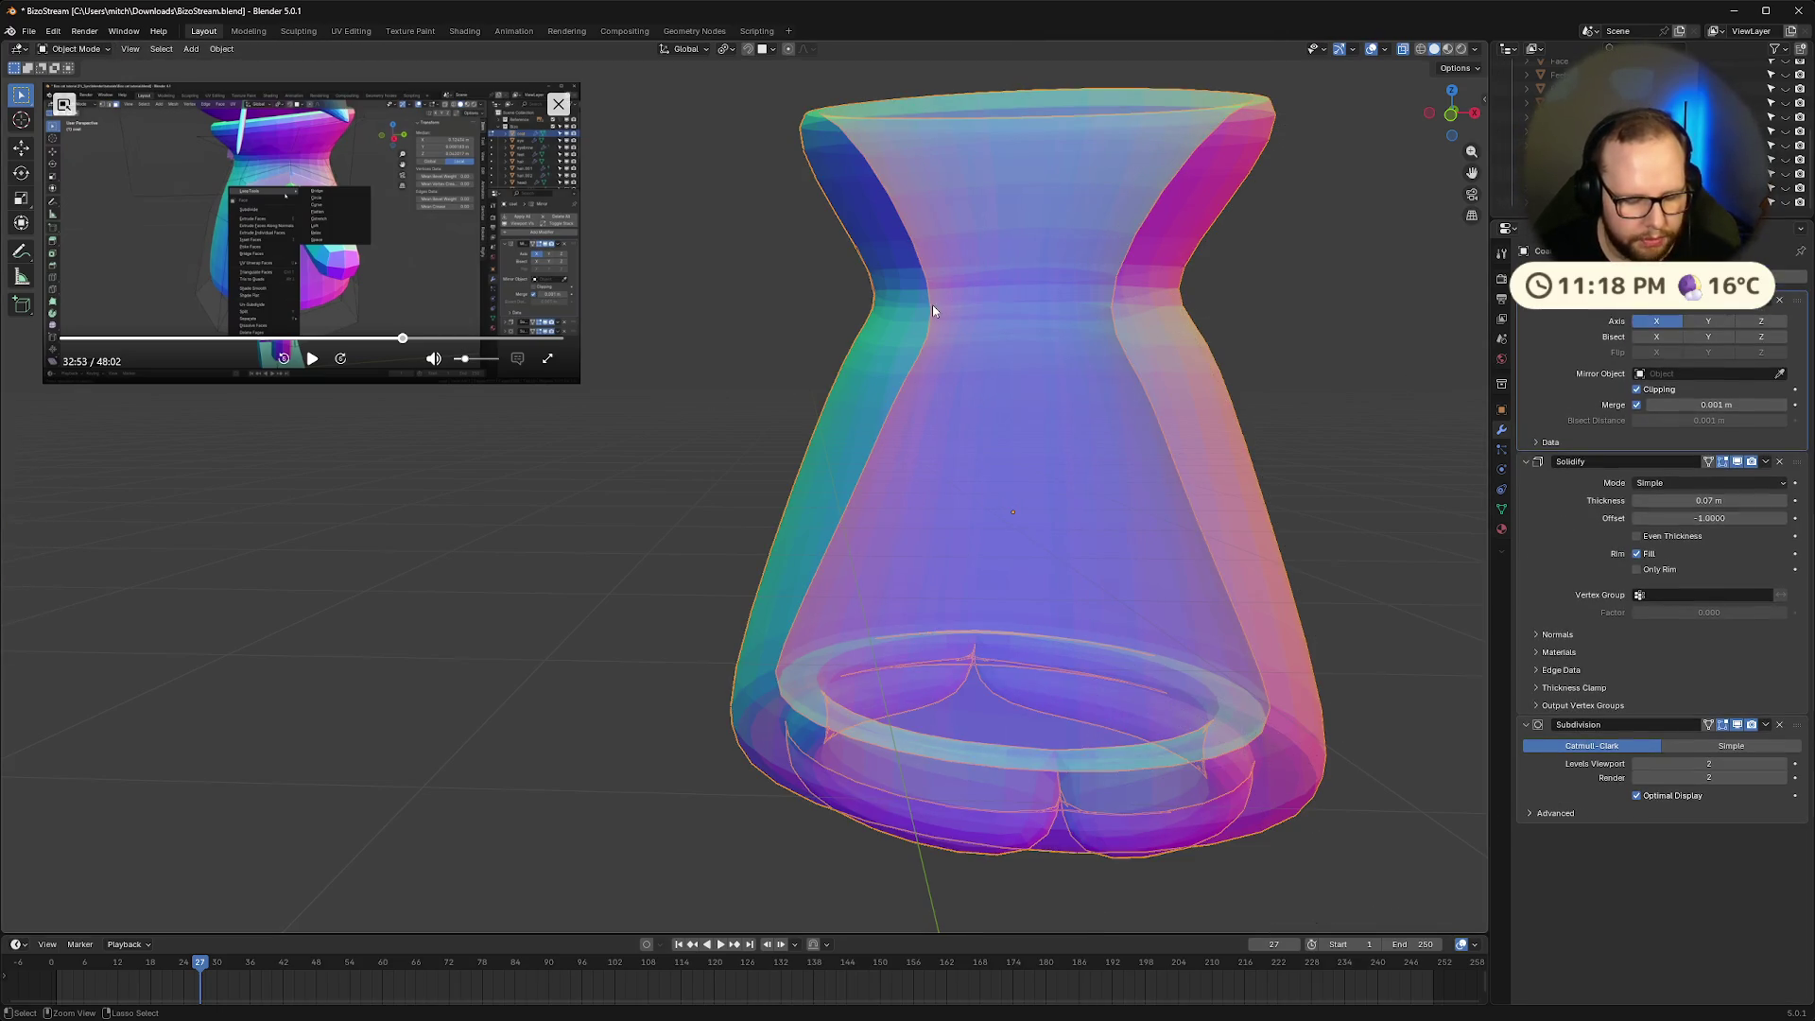
pyautogui.hotkey('shift', 'a')
pyautogui.press('Escape')
pyautogui.hotkey('ctrl', 'a')
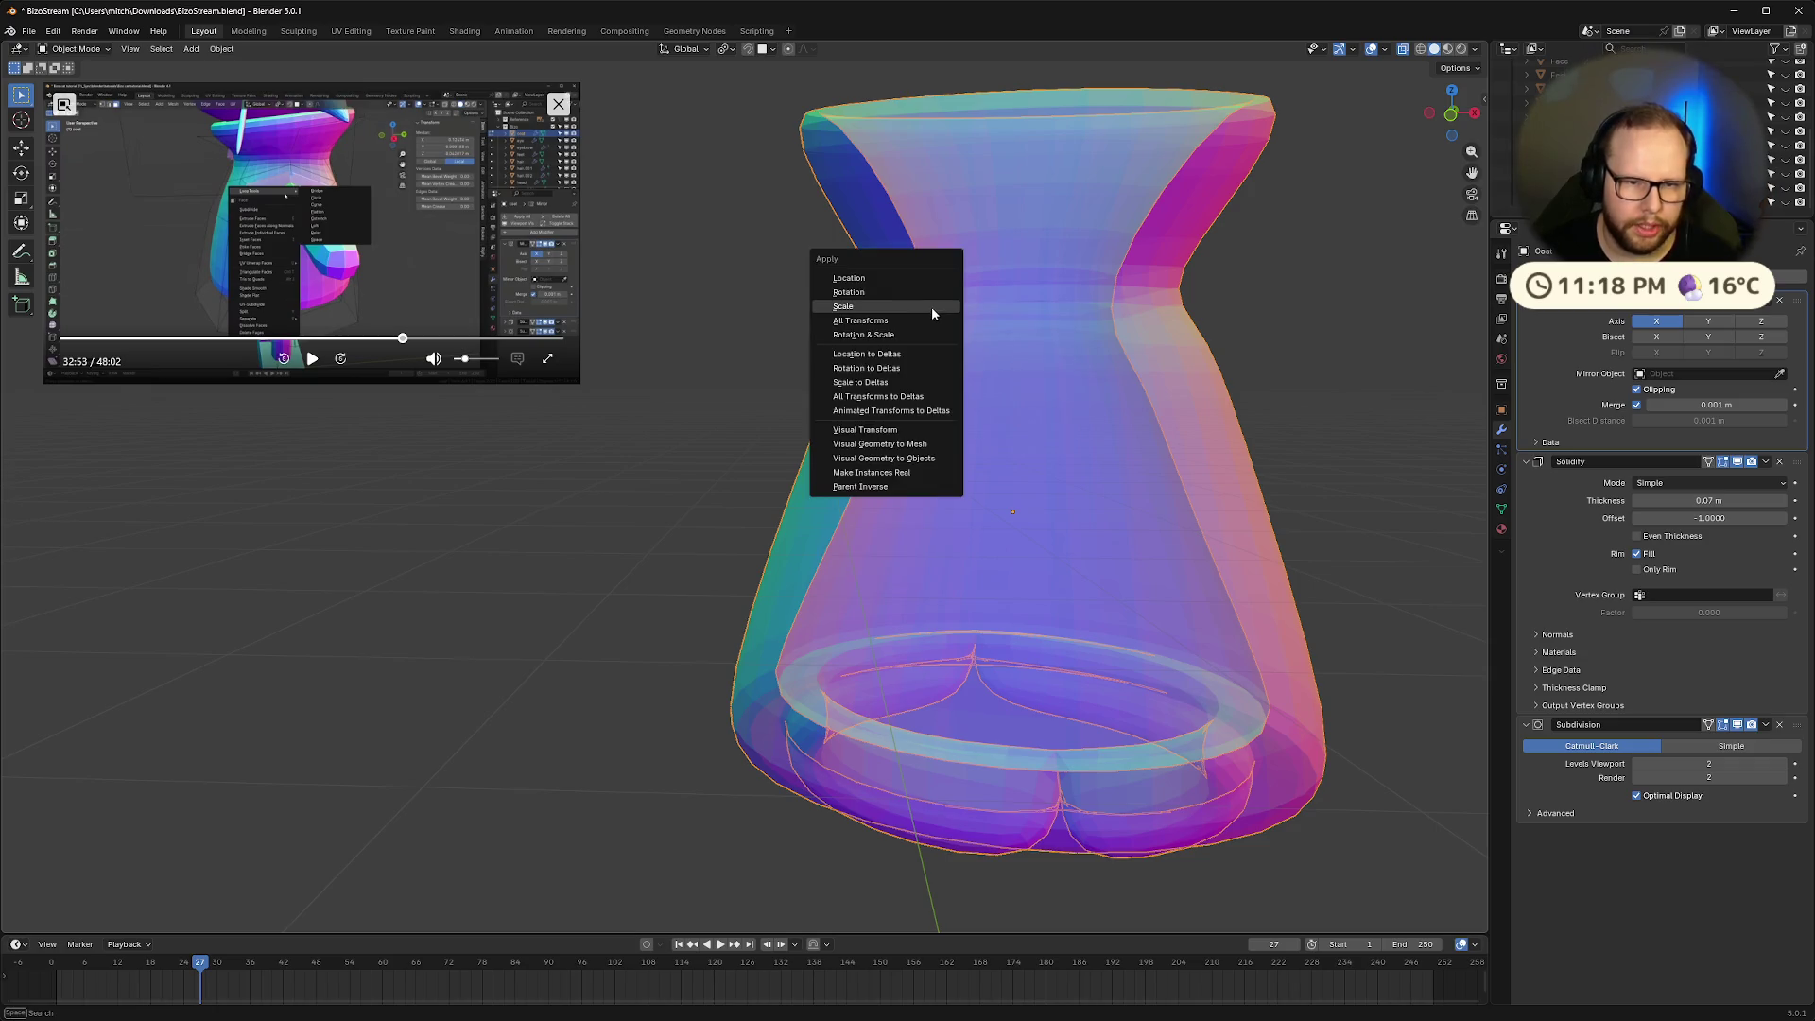
pyautogui.click(913, 308)
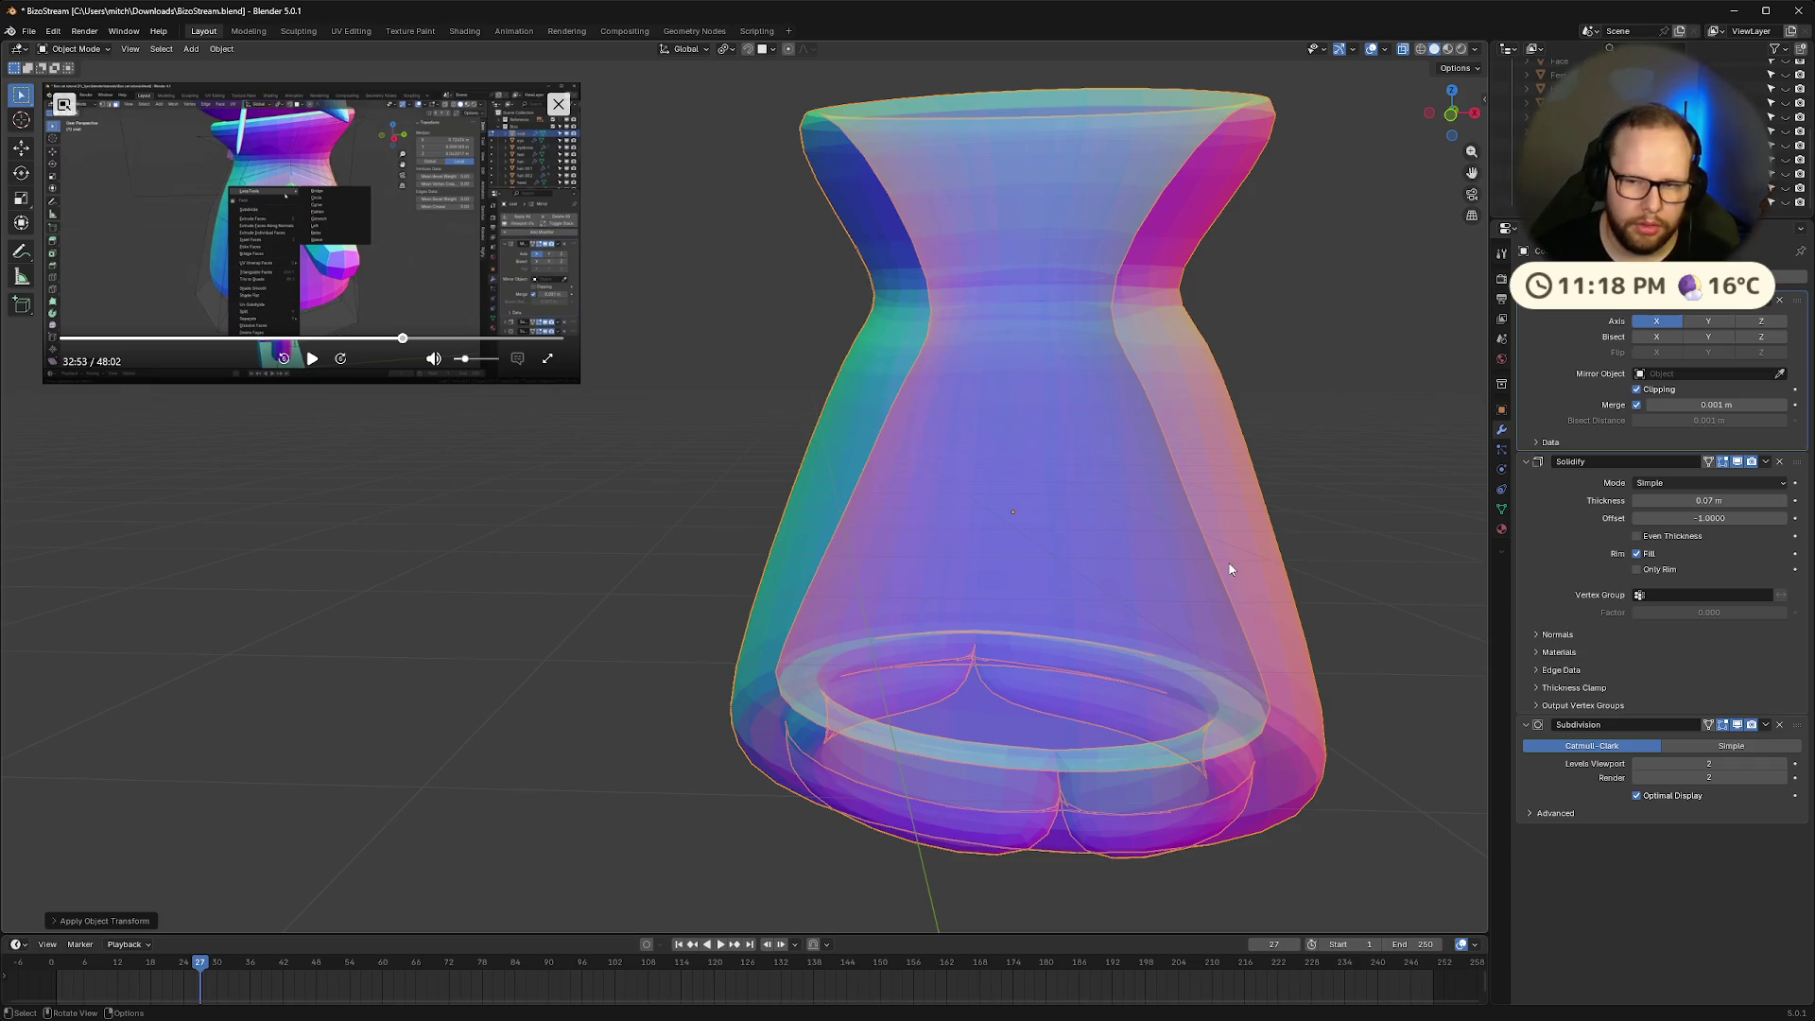